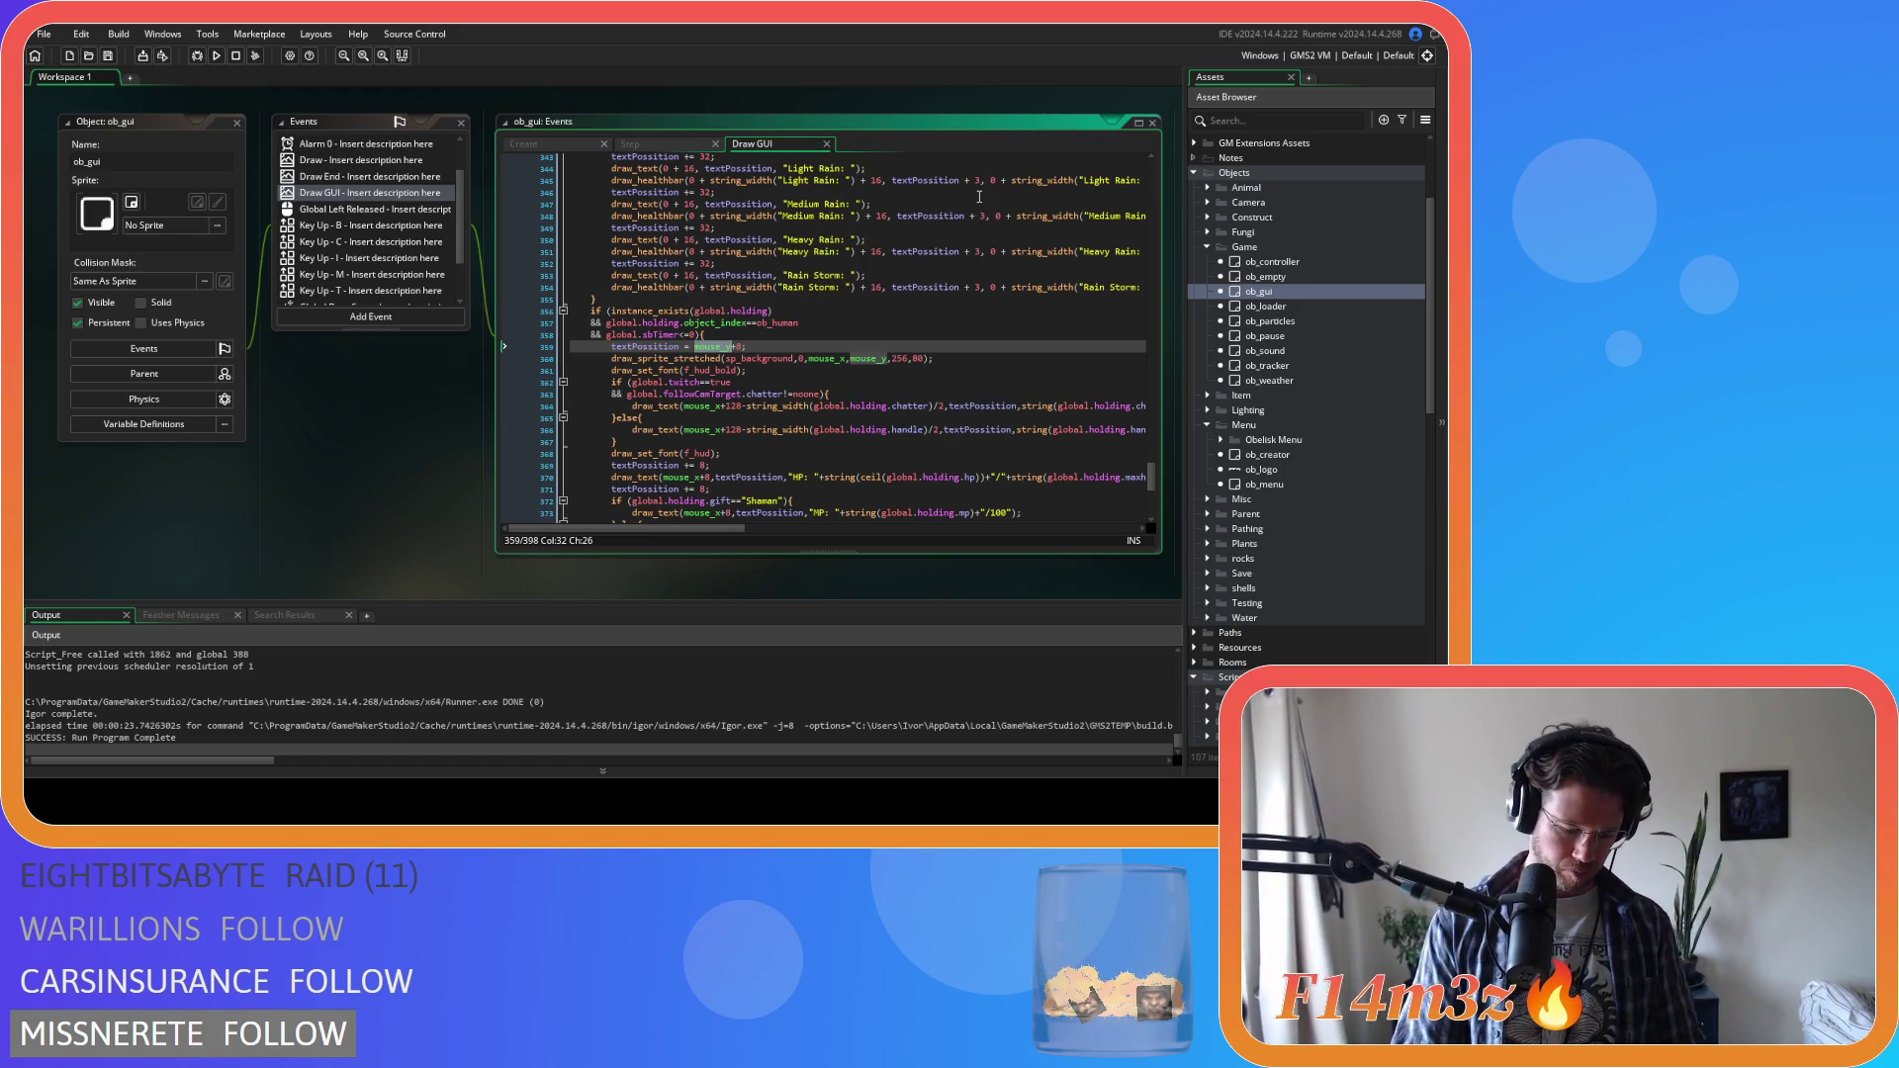
Set textPosition on line 359 to device_mouse_y_to_gui(0)+8 instead of mouse_y
text(device)
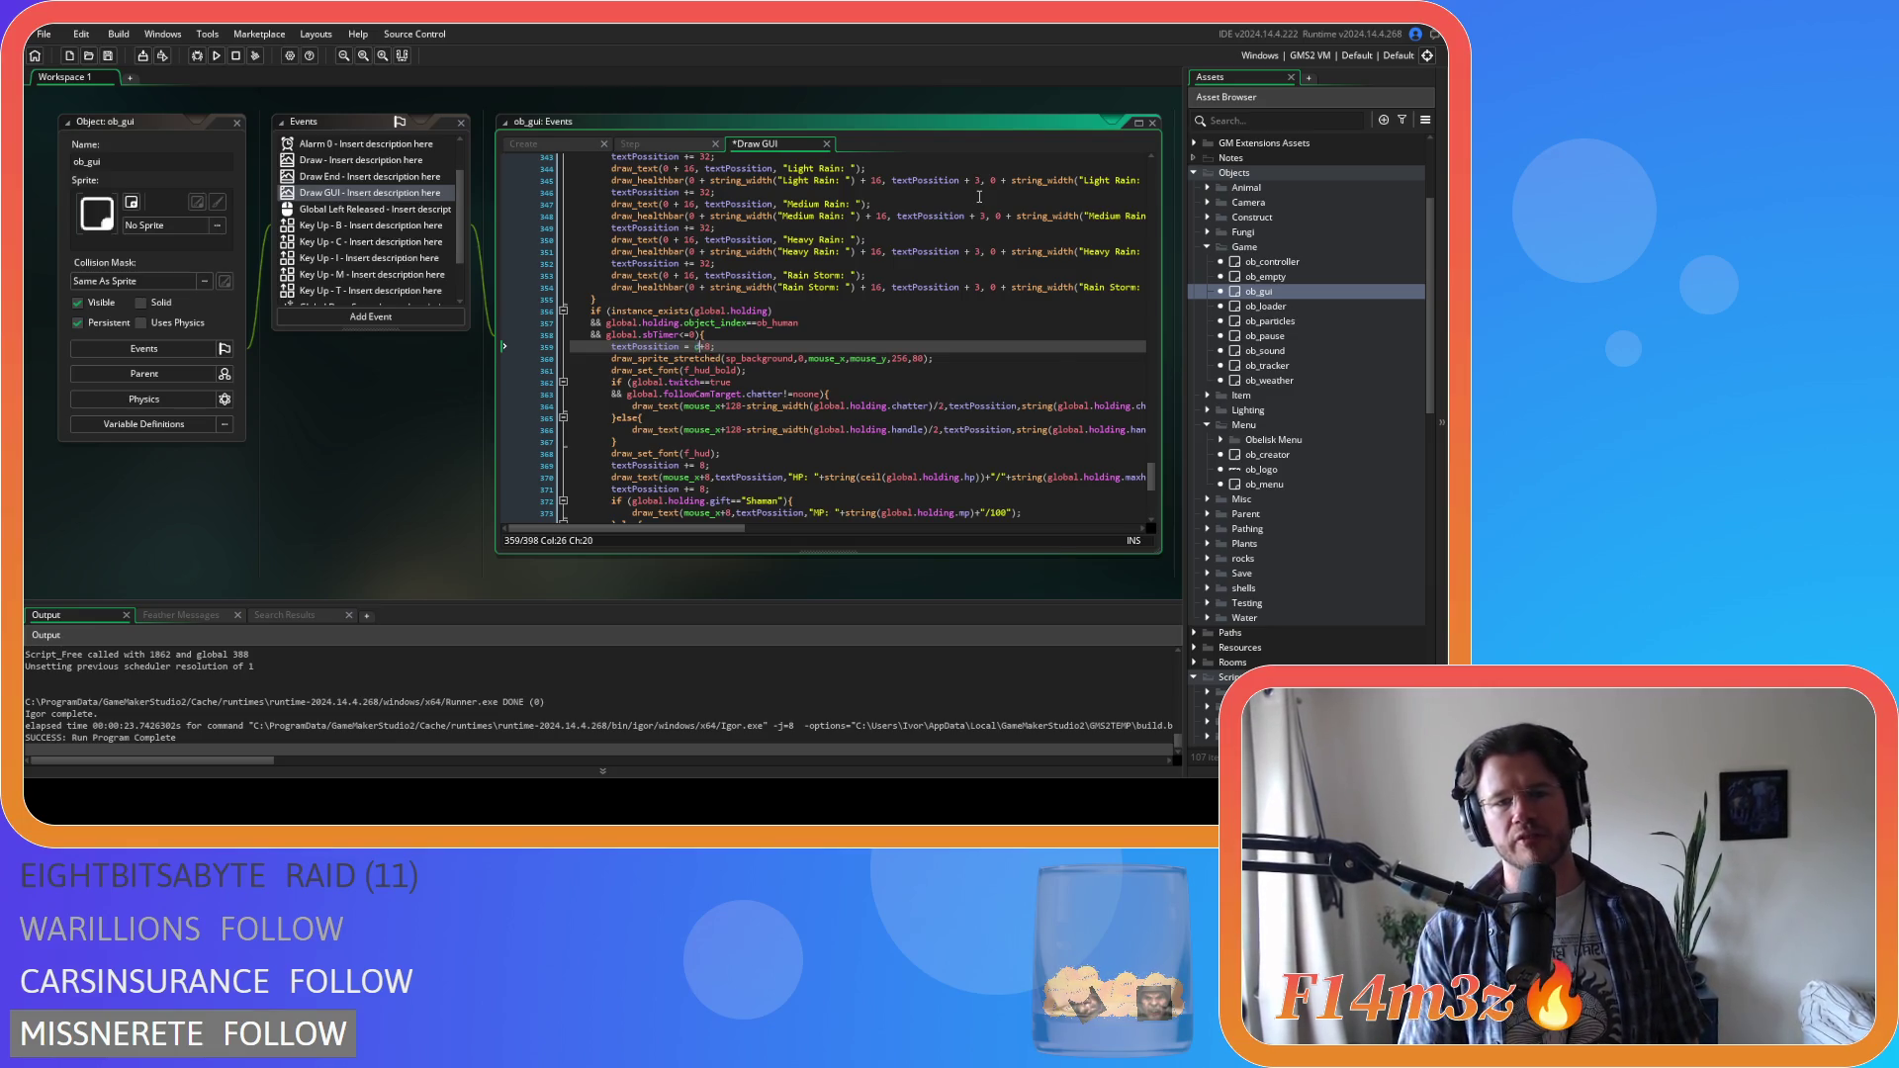
key(Escape)
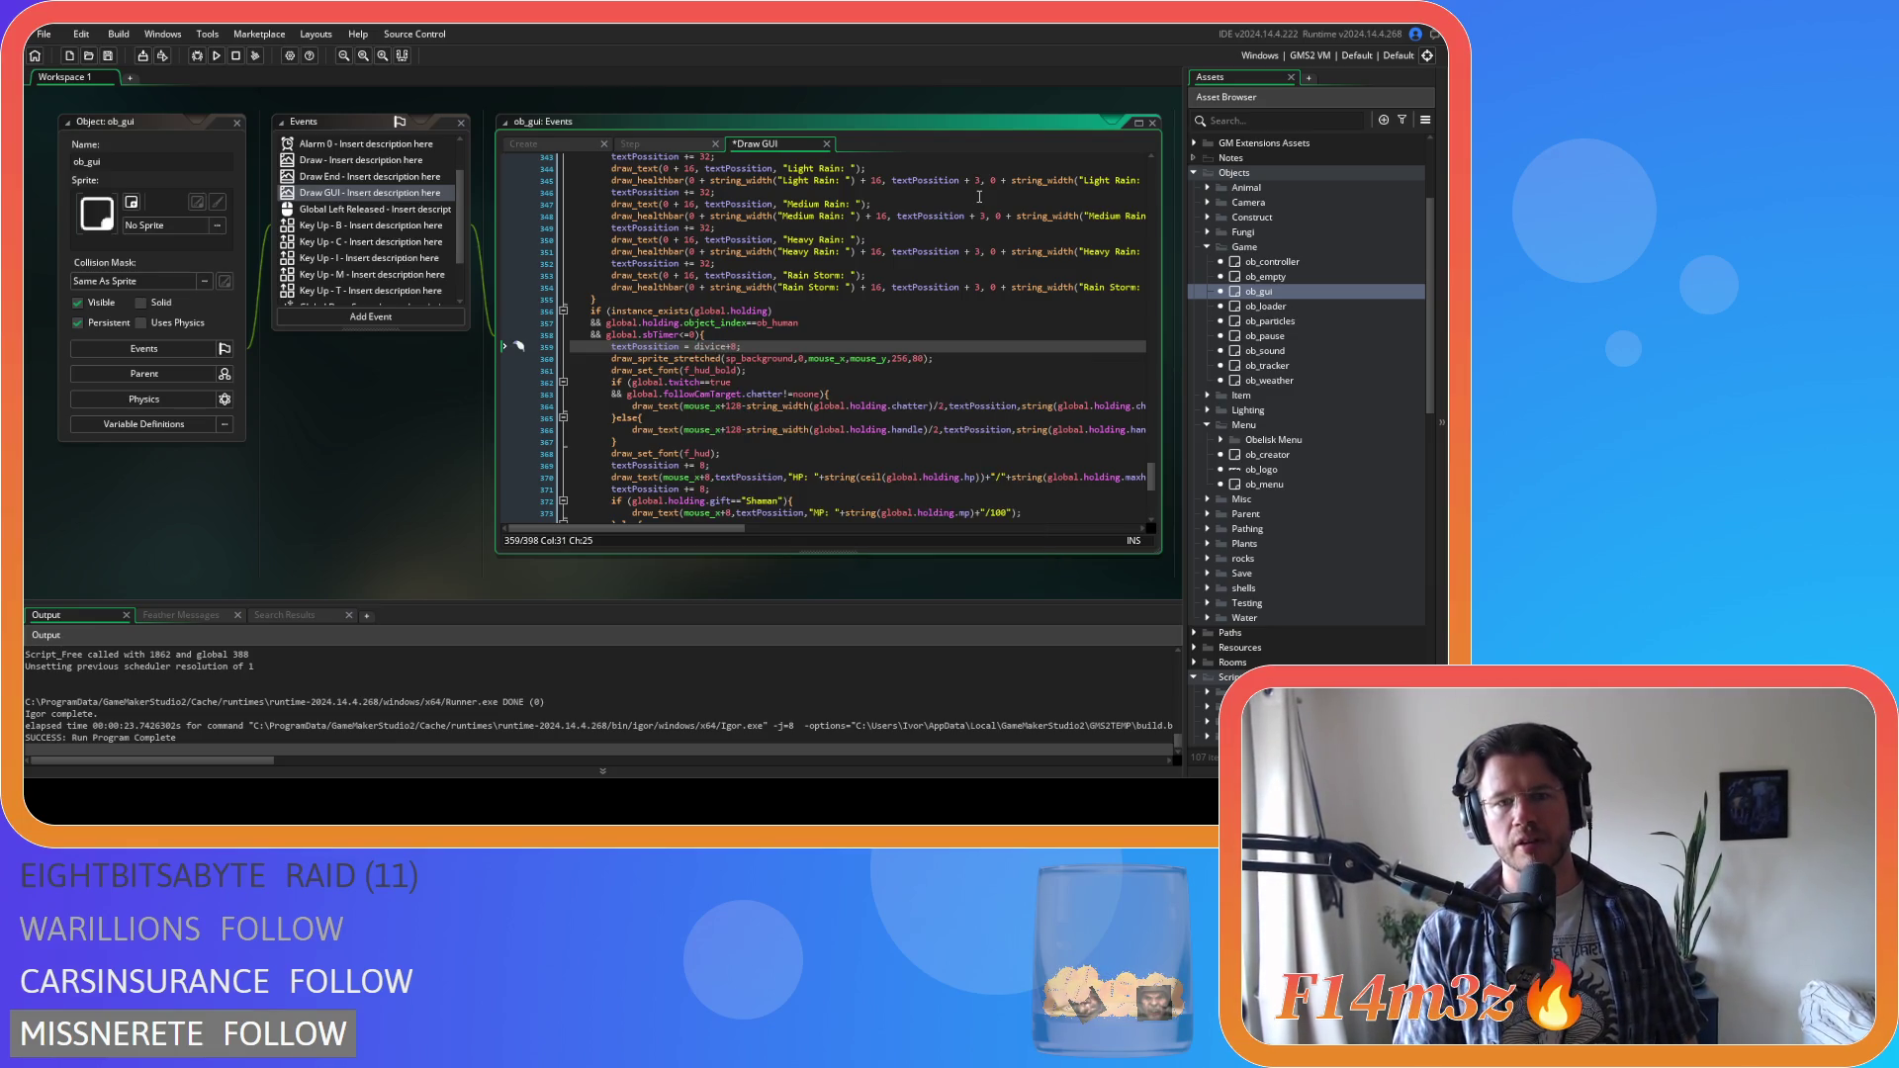
key(BackSpace)
key(BackSpace)
key(BackSpace)
text(ivi)
key(BackSpace)
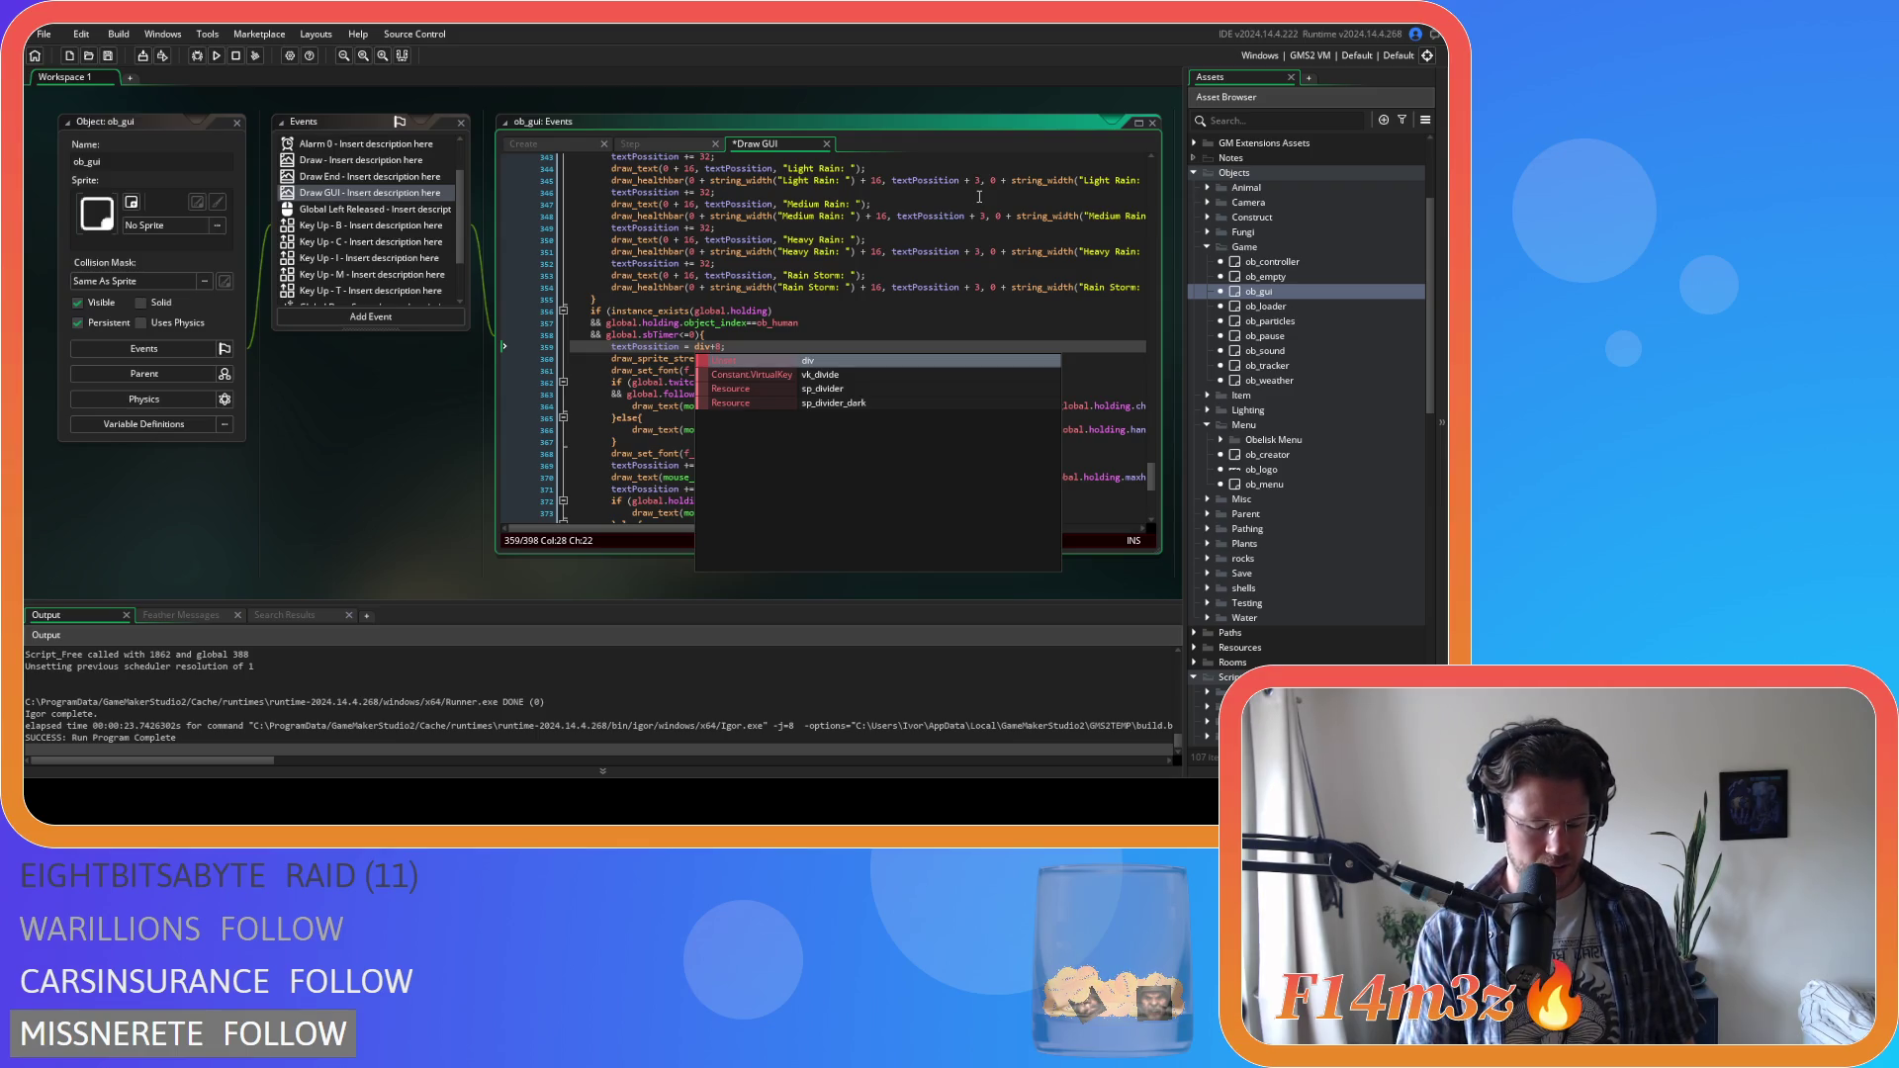
text(ice)
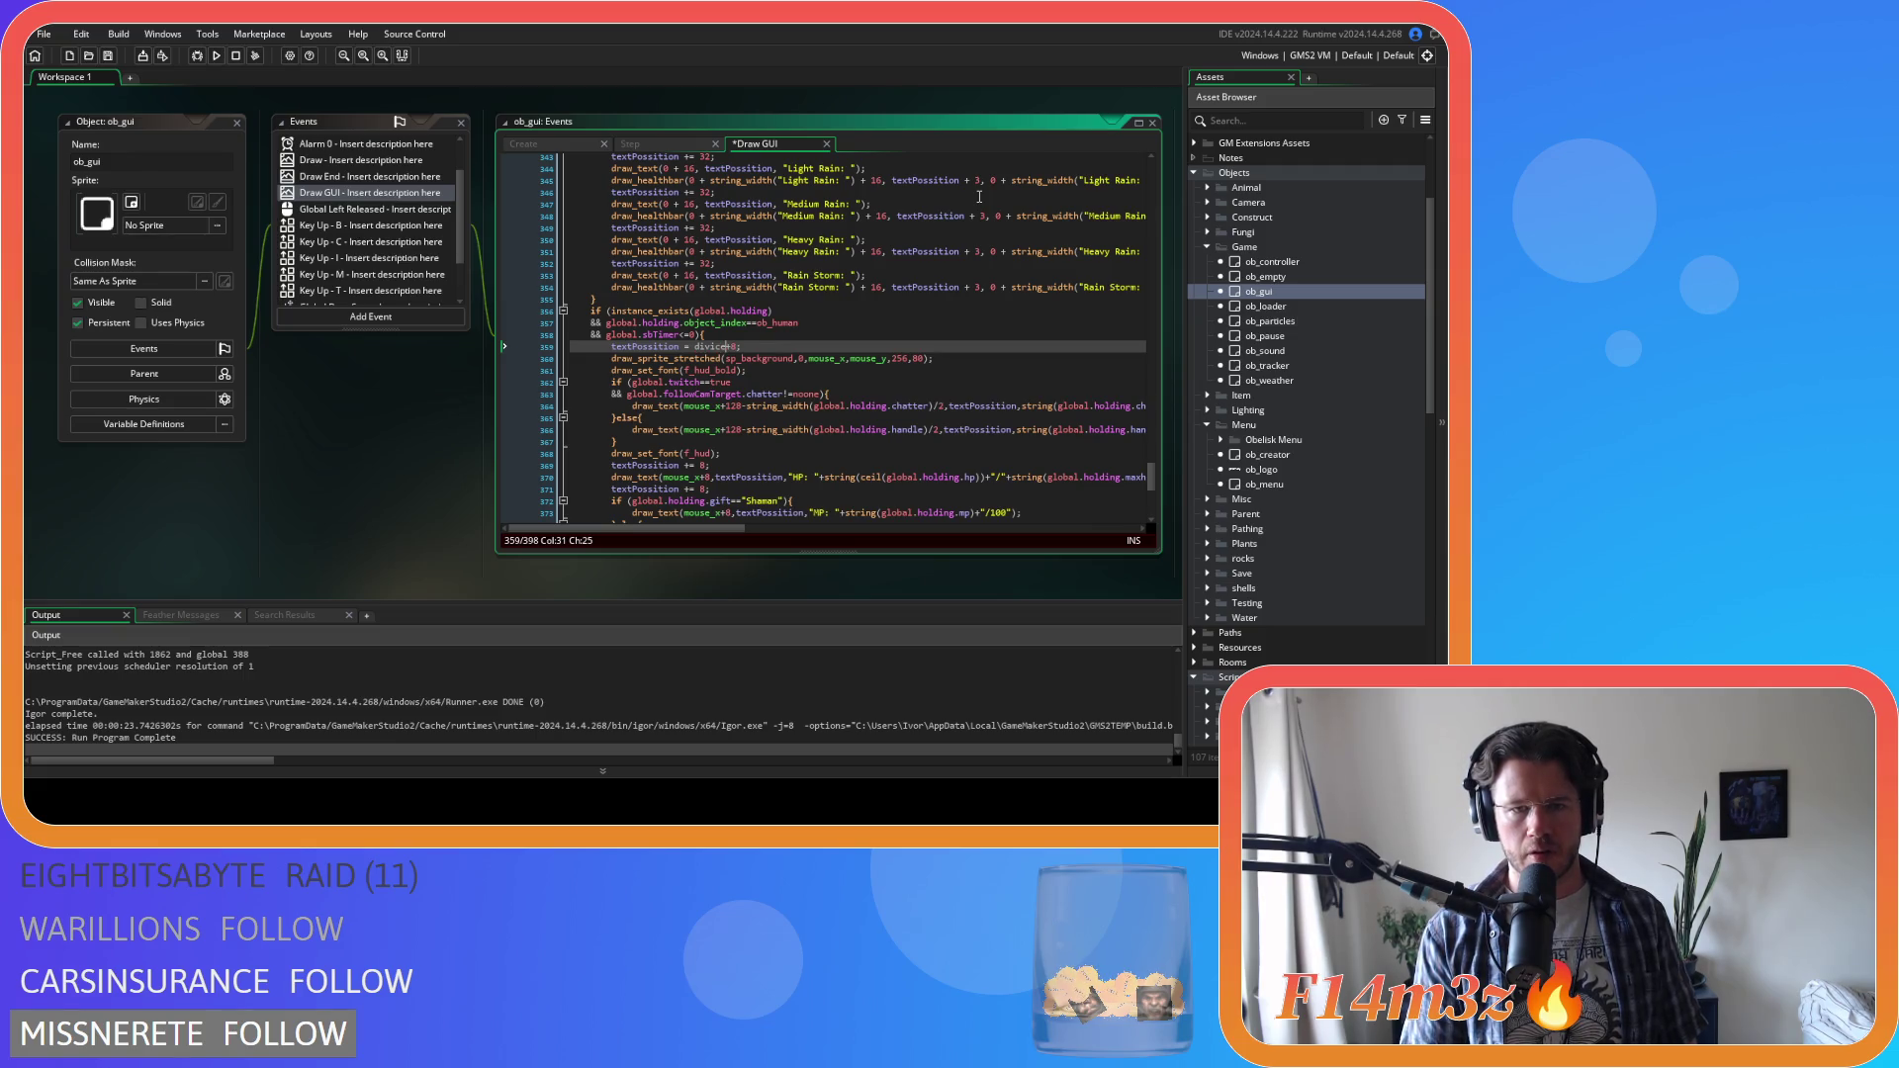
key(BackSpace)
key(BackSpace)
key(BackSpace)
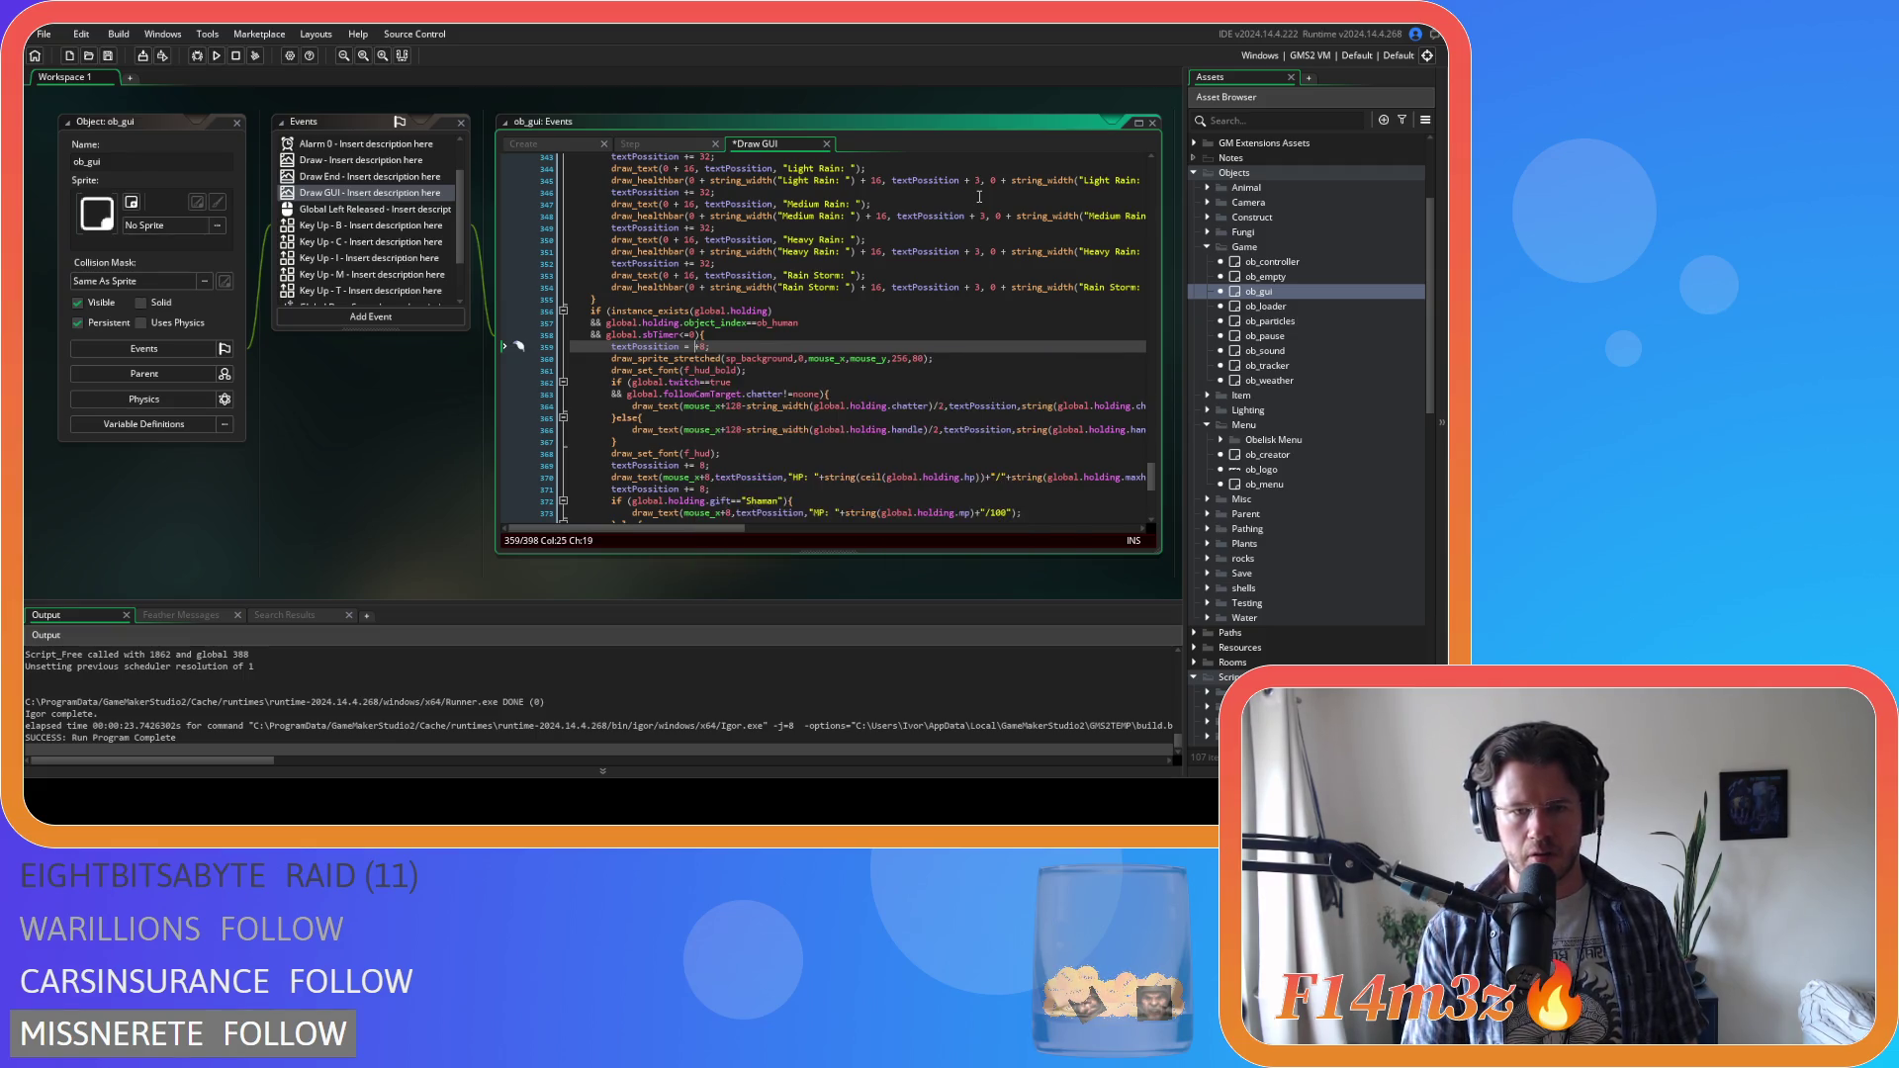
text(device)
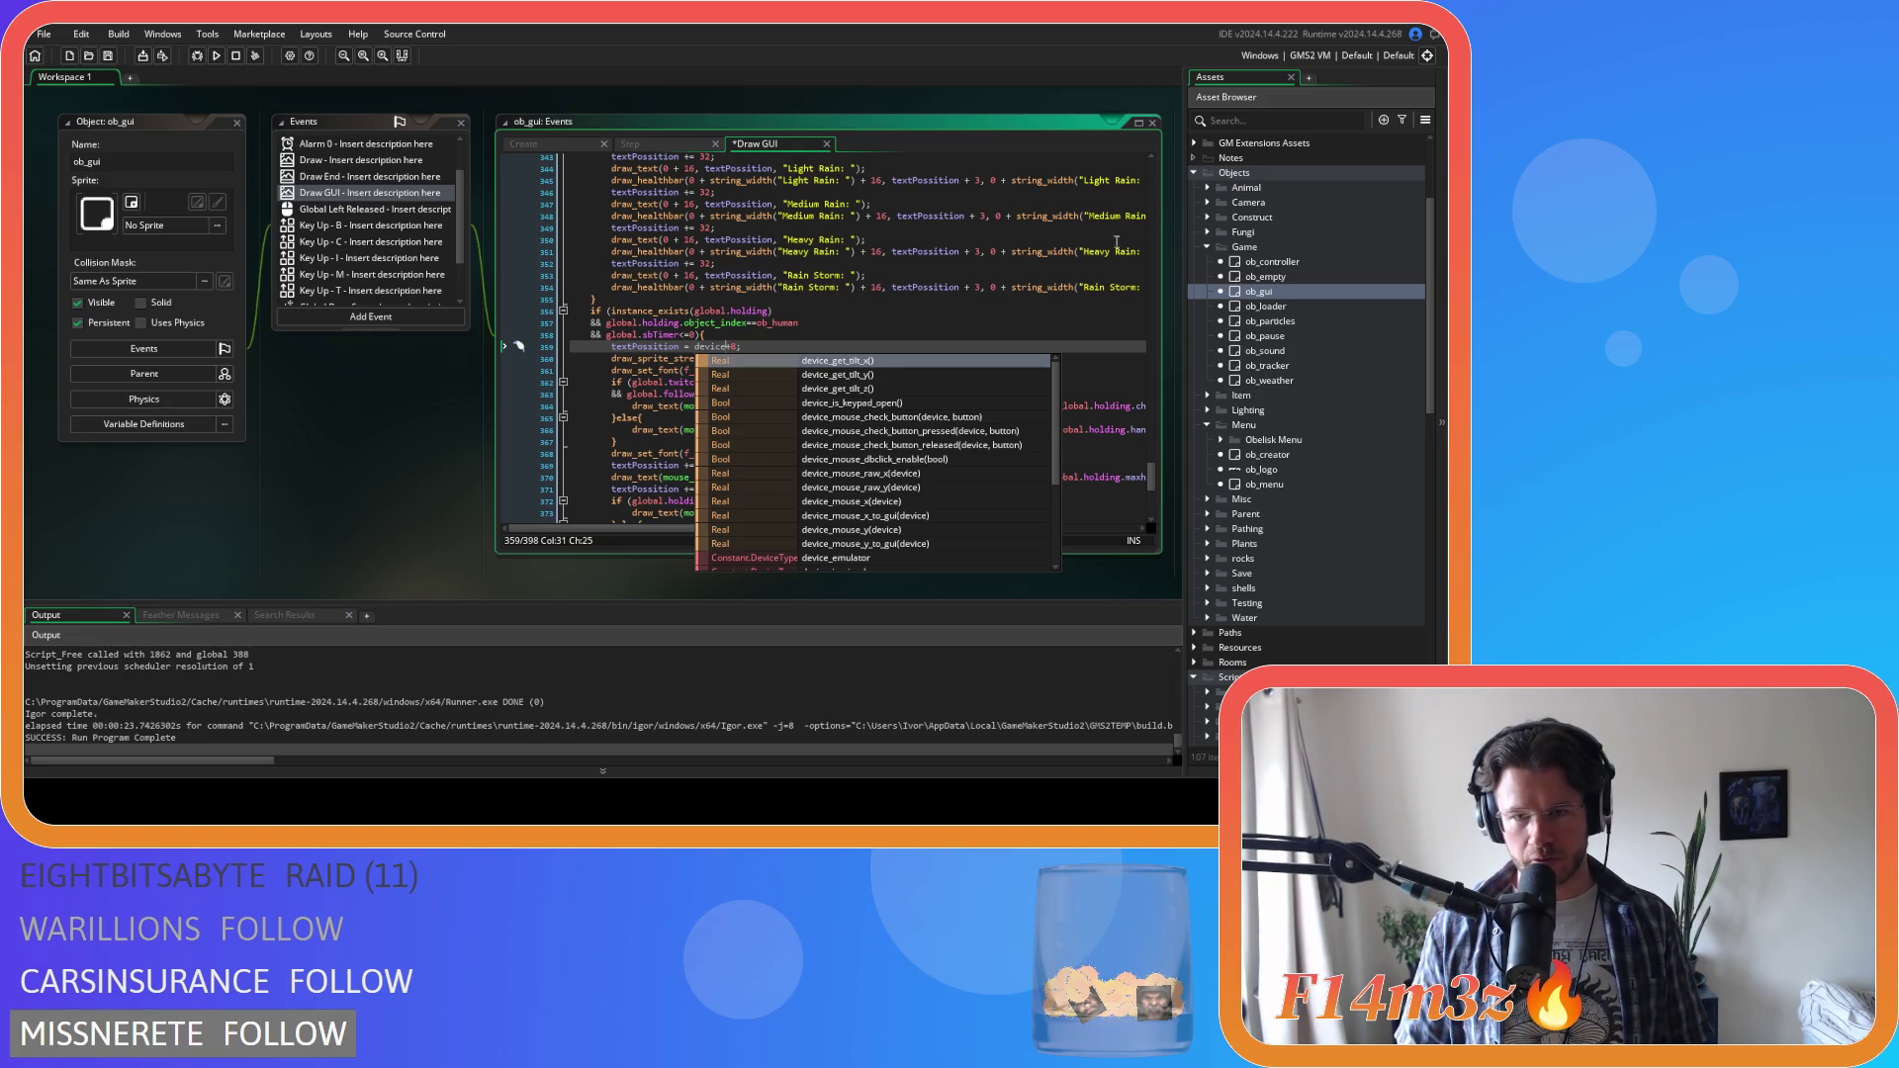
scroll(968, 441, down, 1)
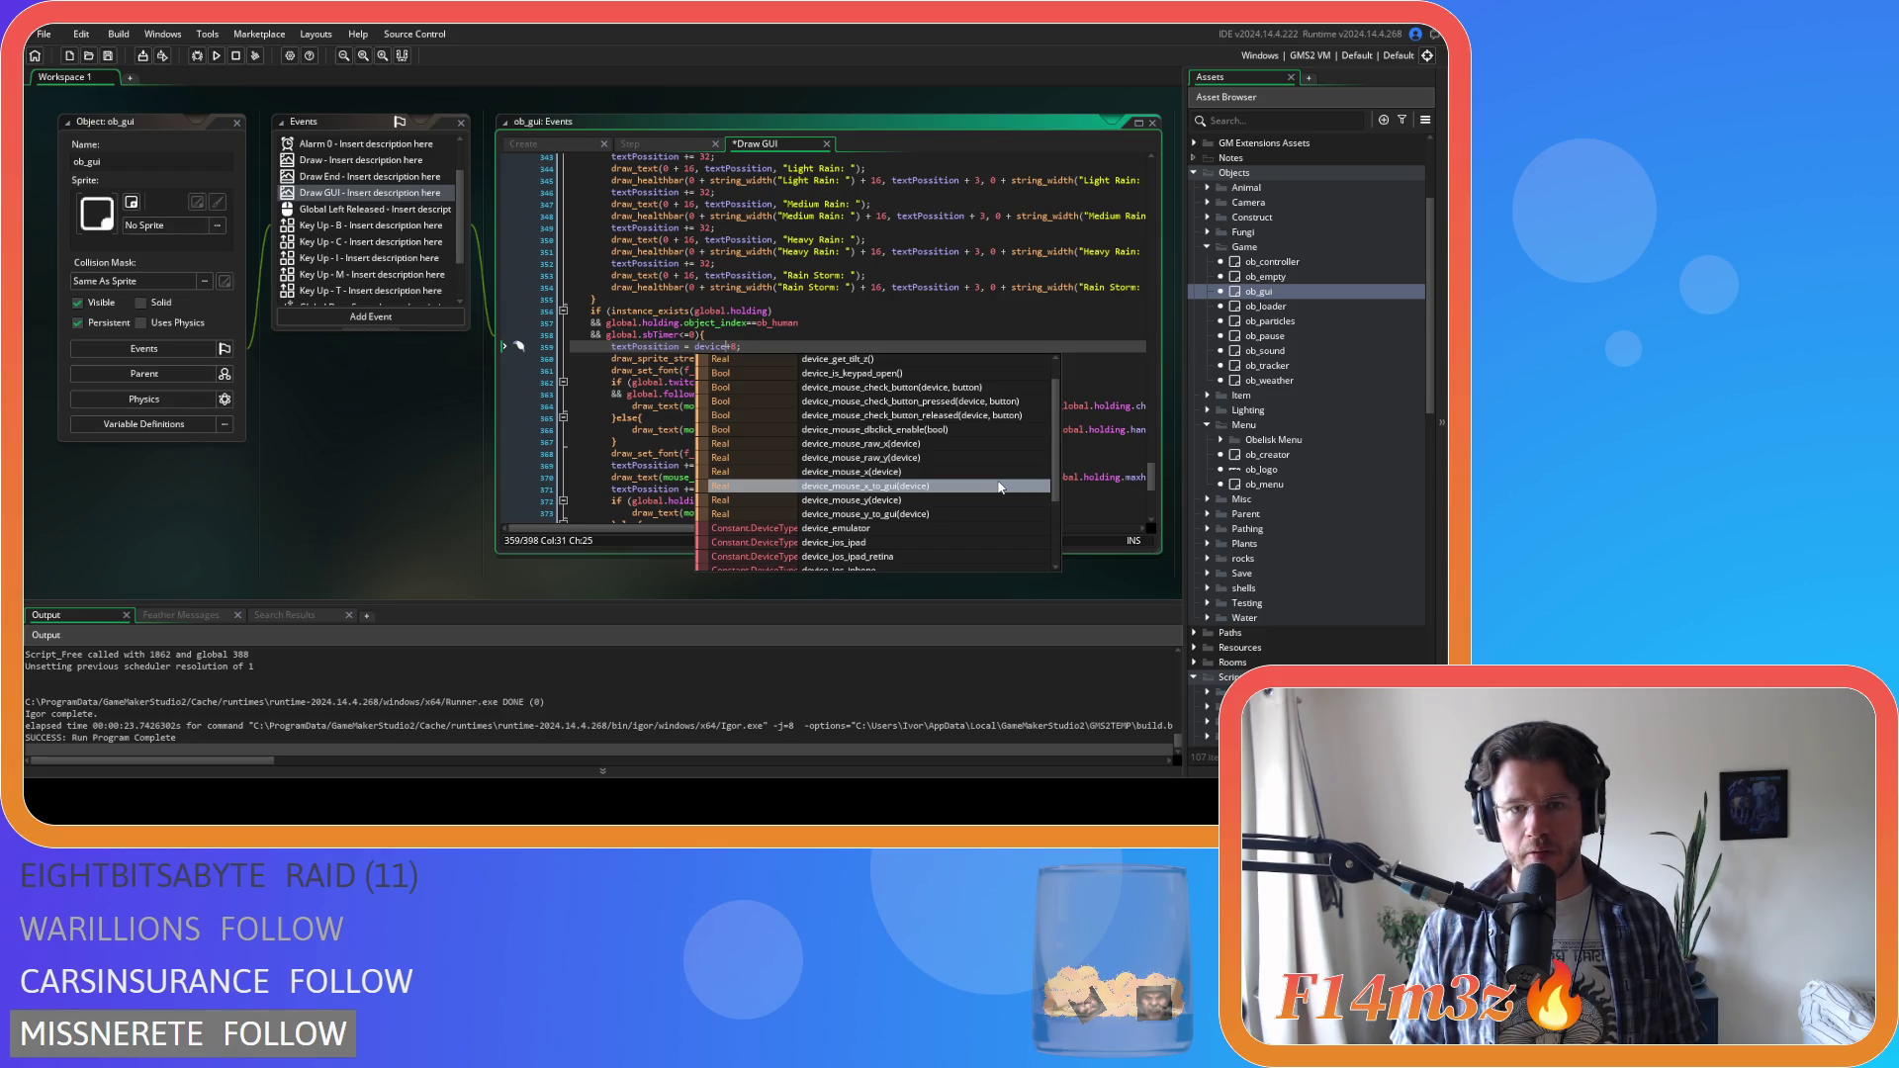
click(945, 512)
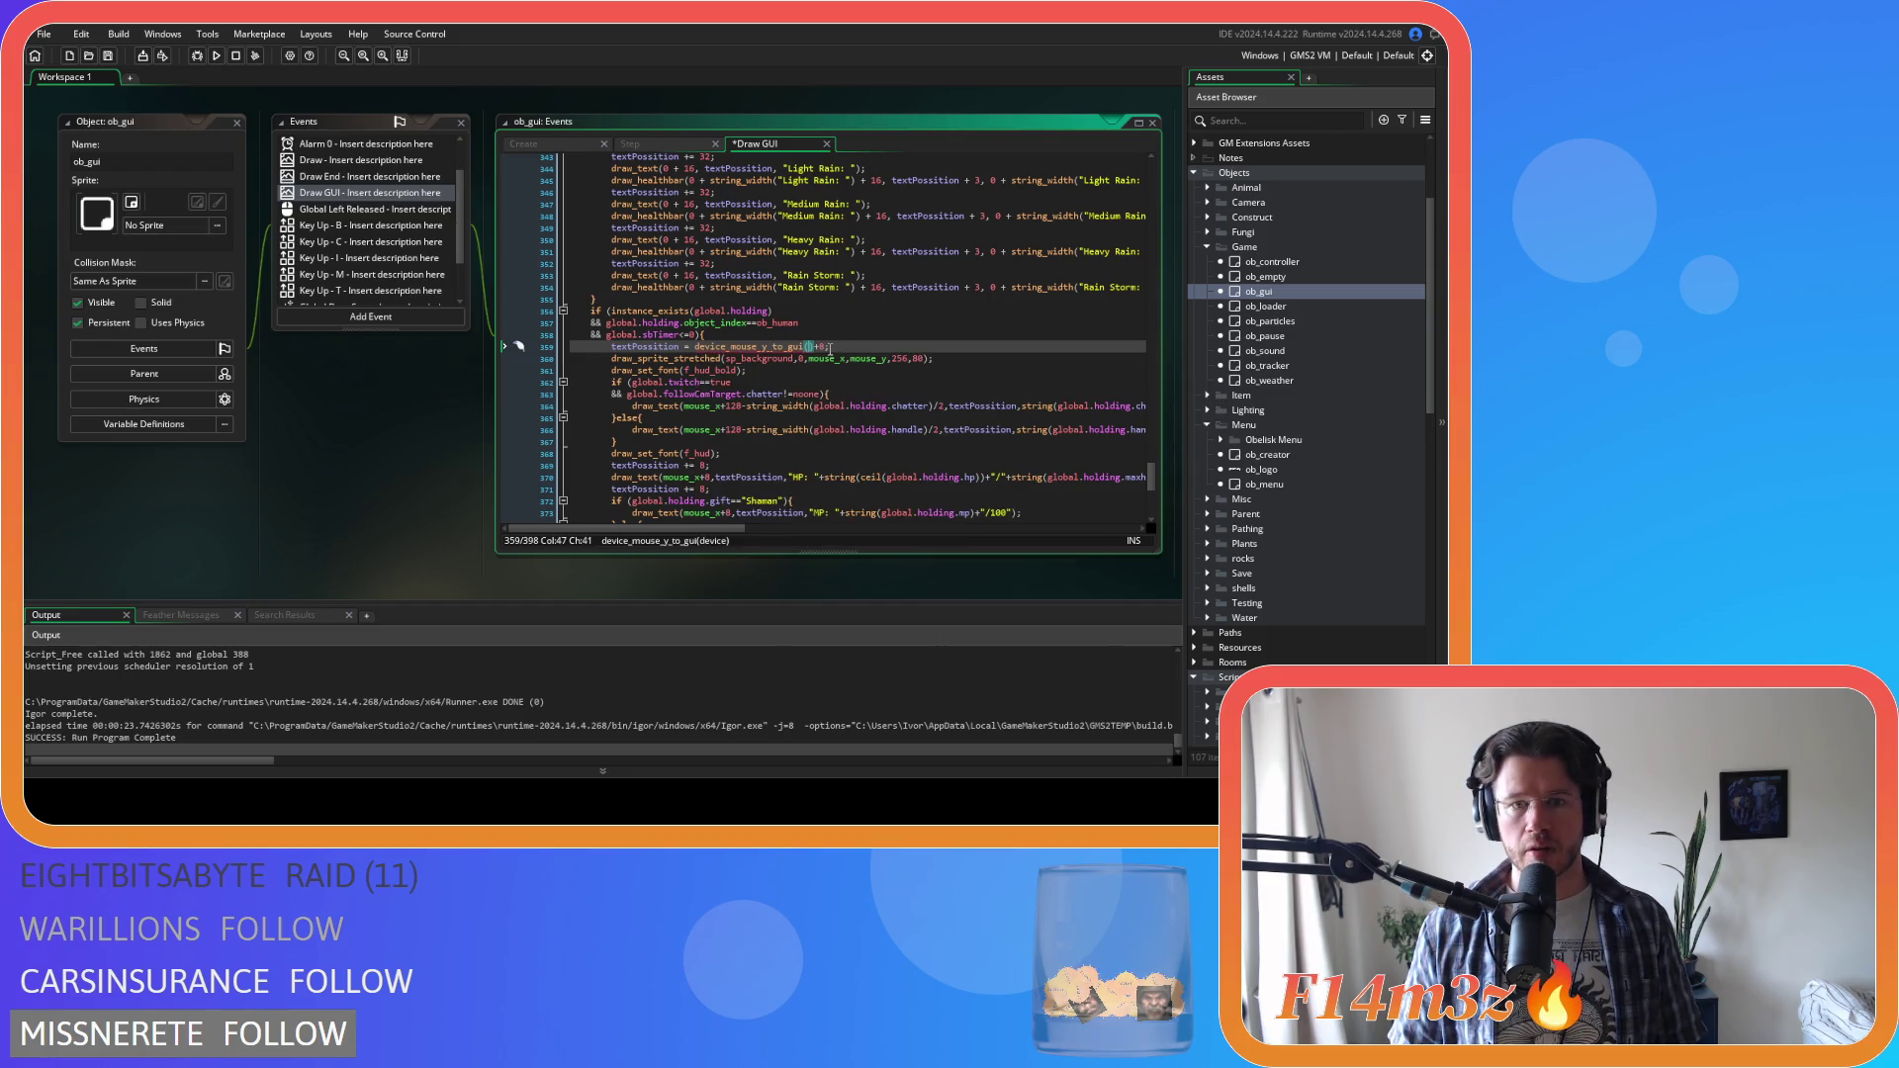
mouse_move(751, 343)
text(0)
click(873, 345)
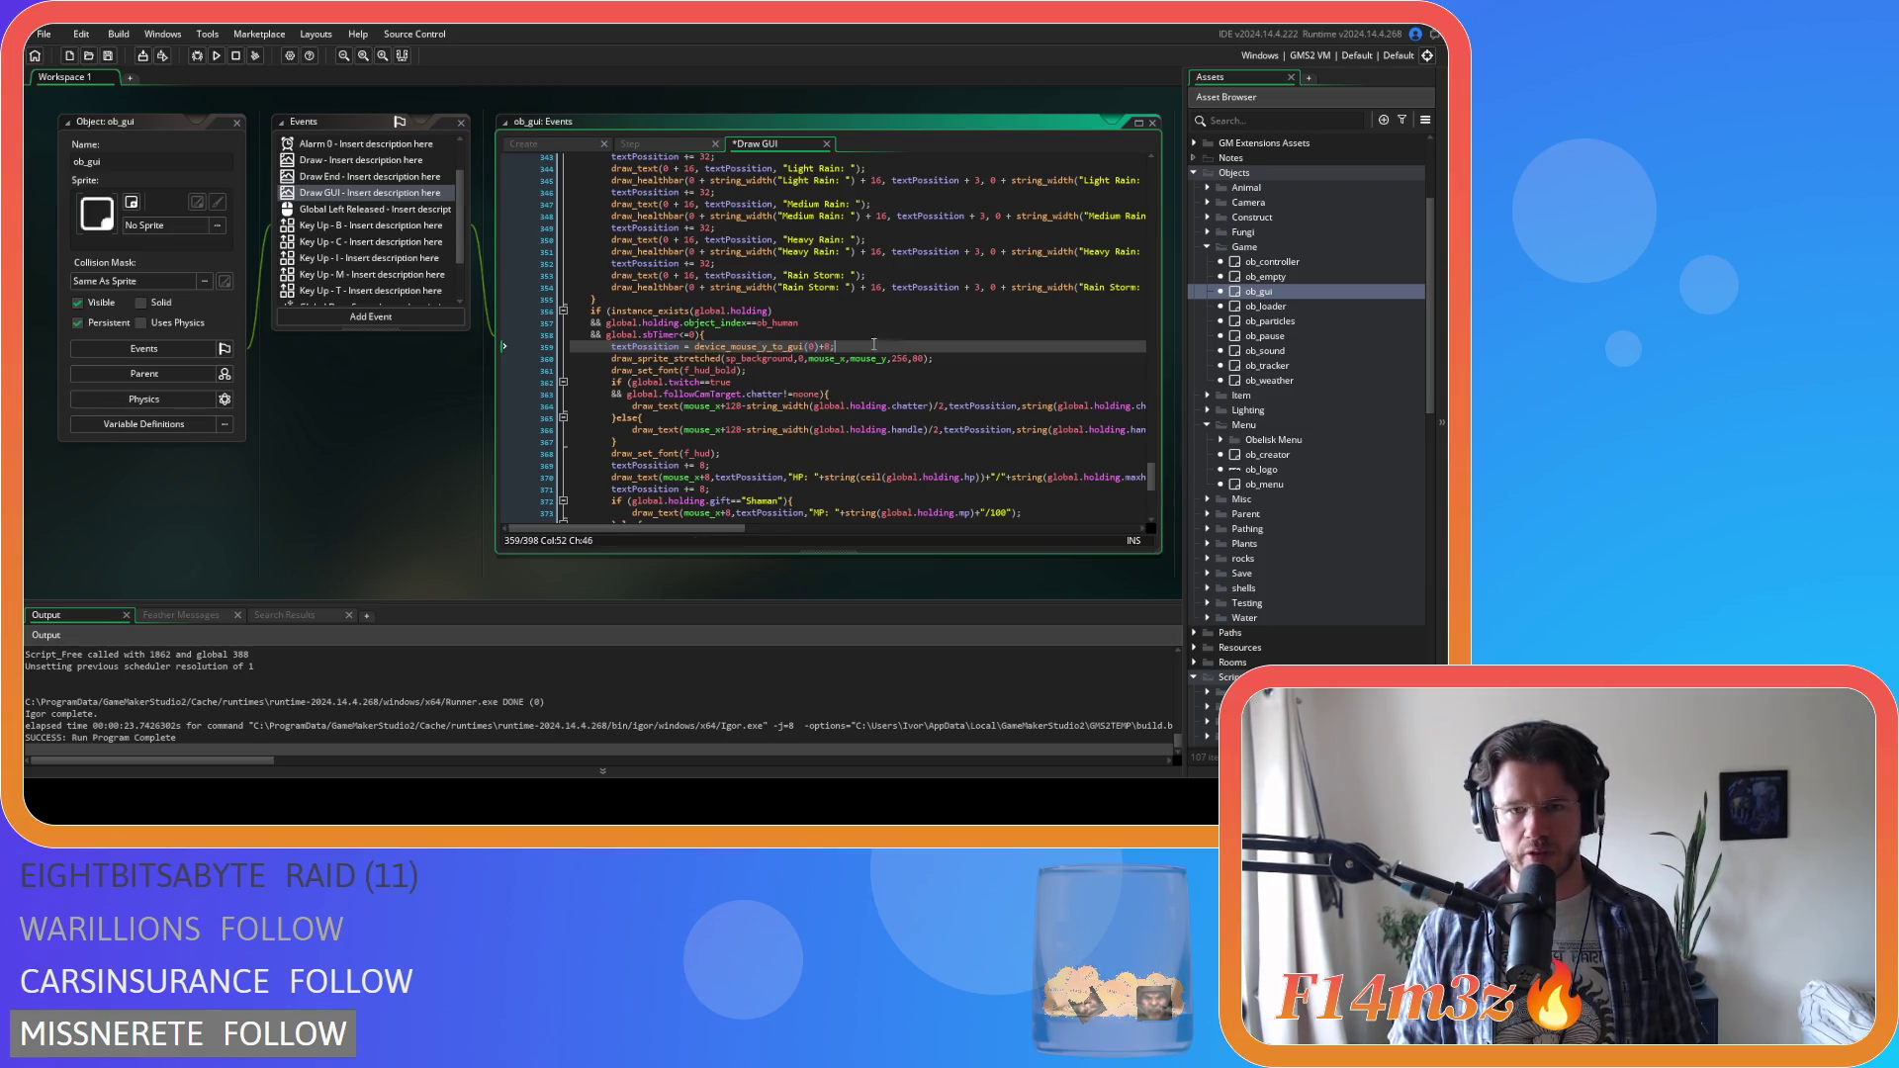
Find all uses of device_mouse_y_to_gui across the project
double_click(748, 346)
key(ctrl+f)
click(404, 206)
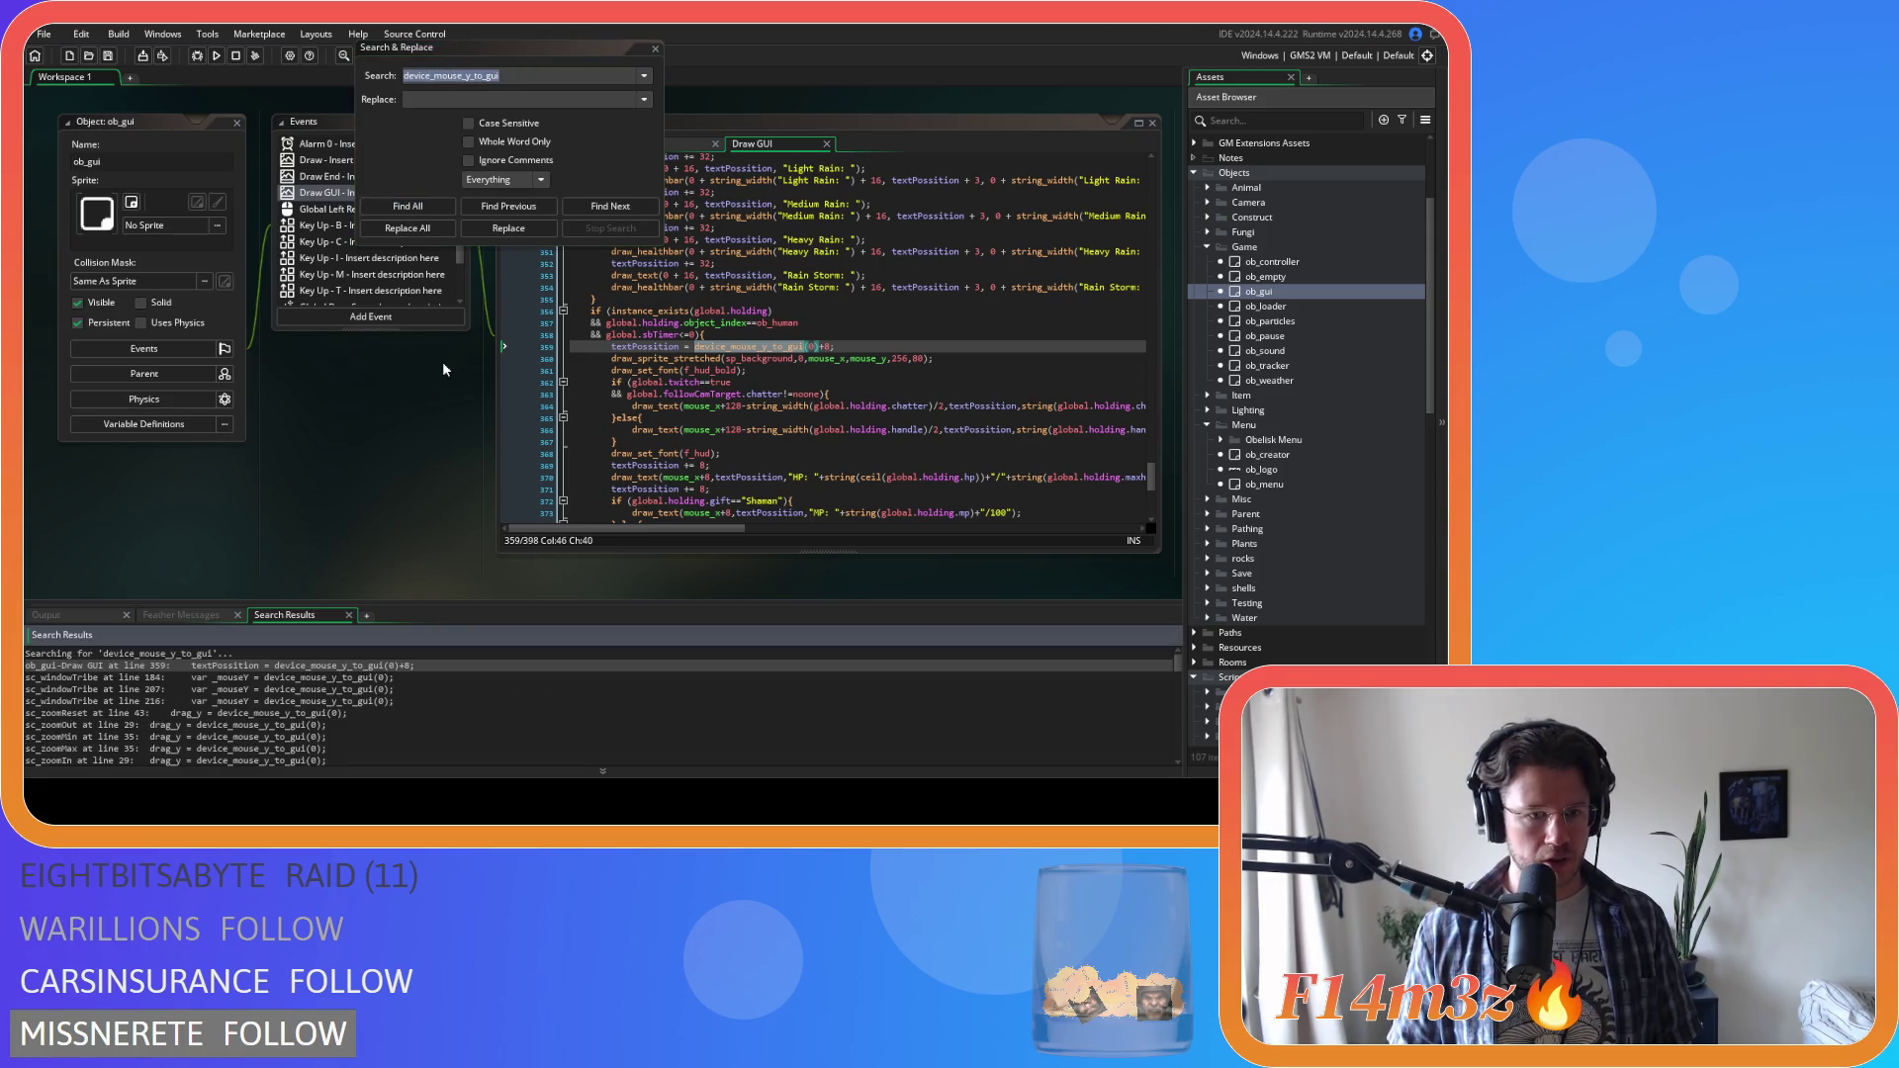
Paste device_mouse_y_to_gui(0) over both mouse_x and mouse_y on line 360
click(655, 49)
click(830, 394)
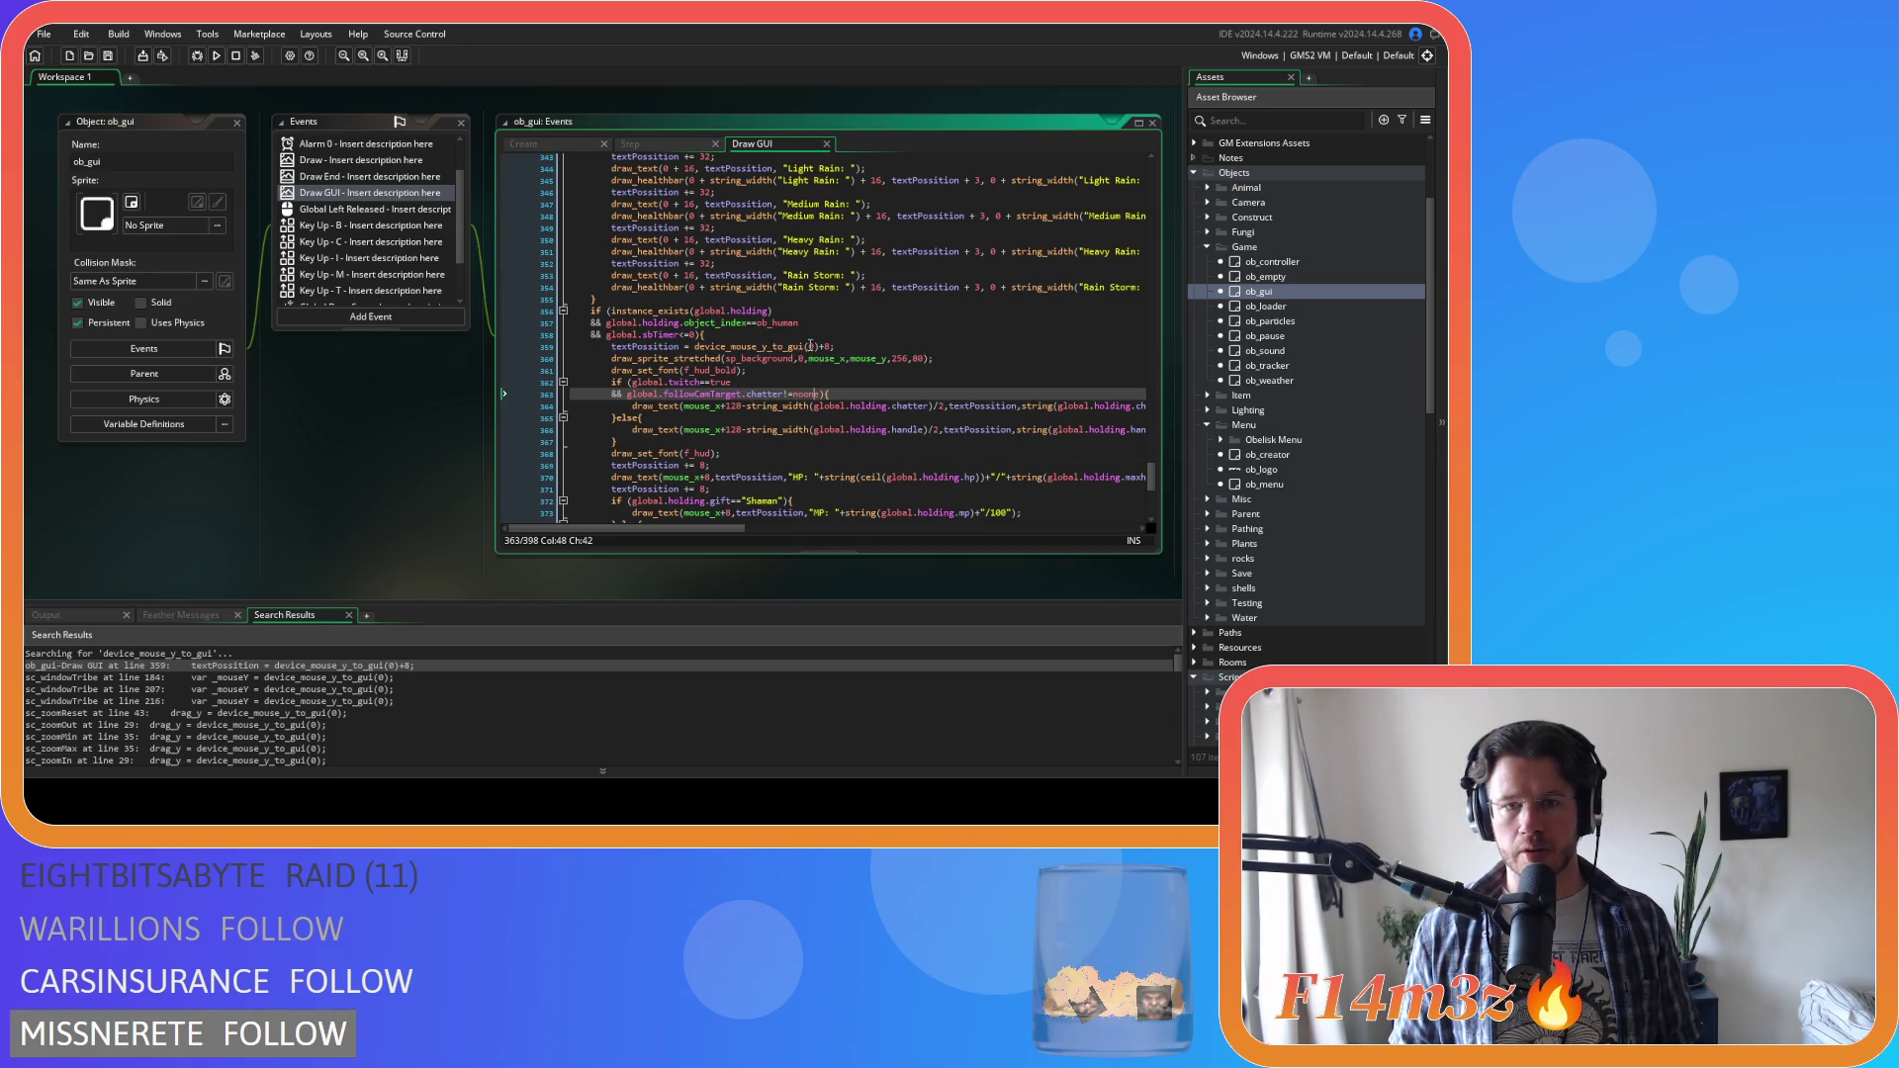
drag(820, 348, 694, 348)
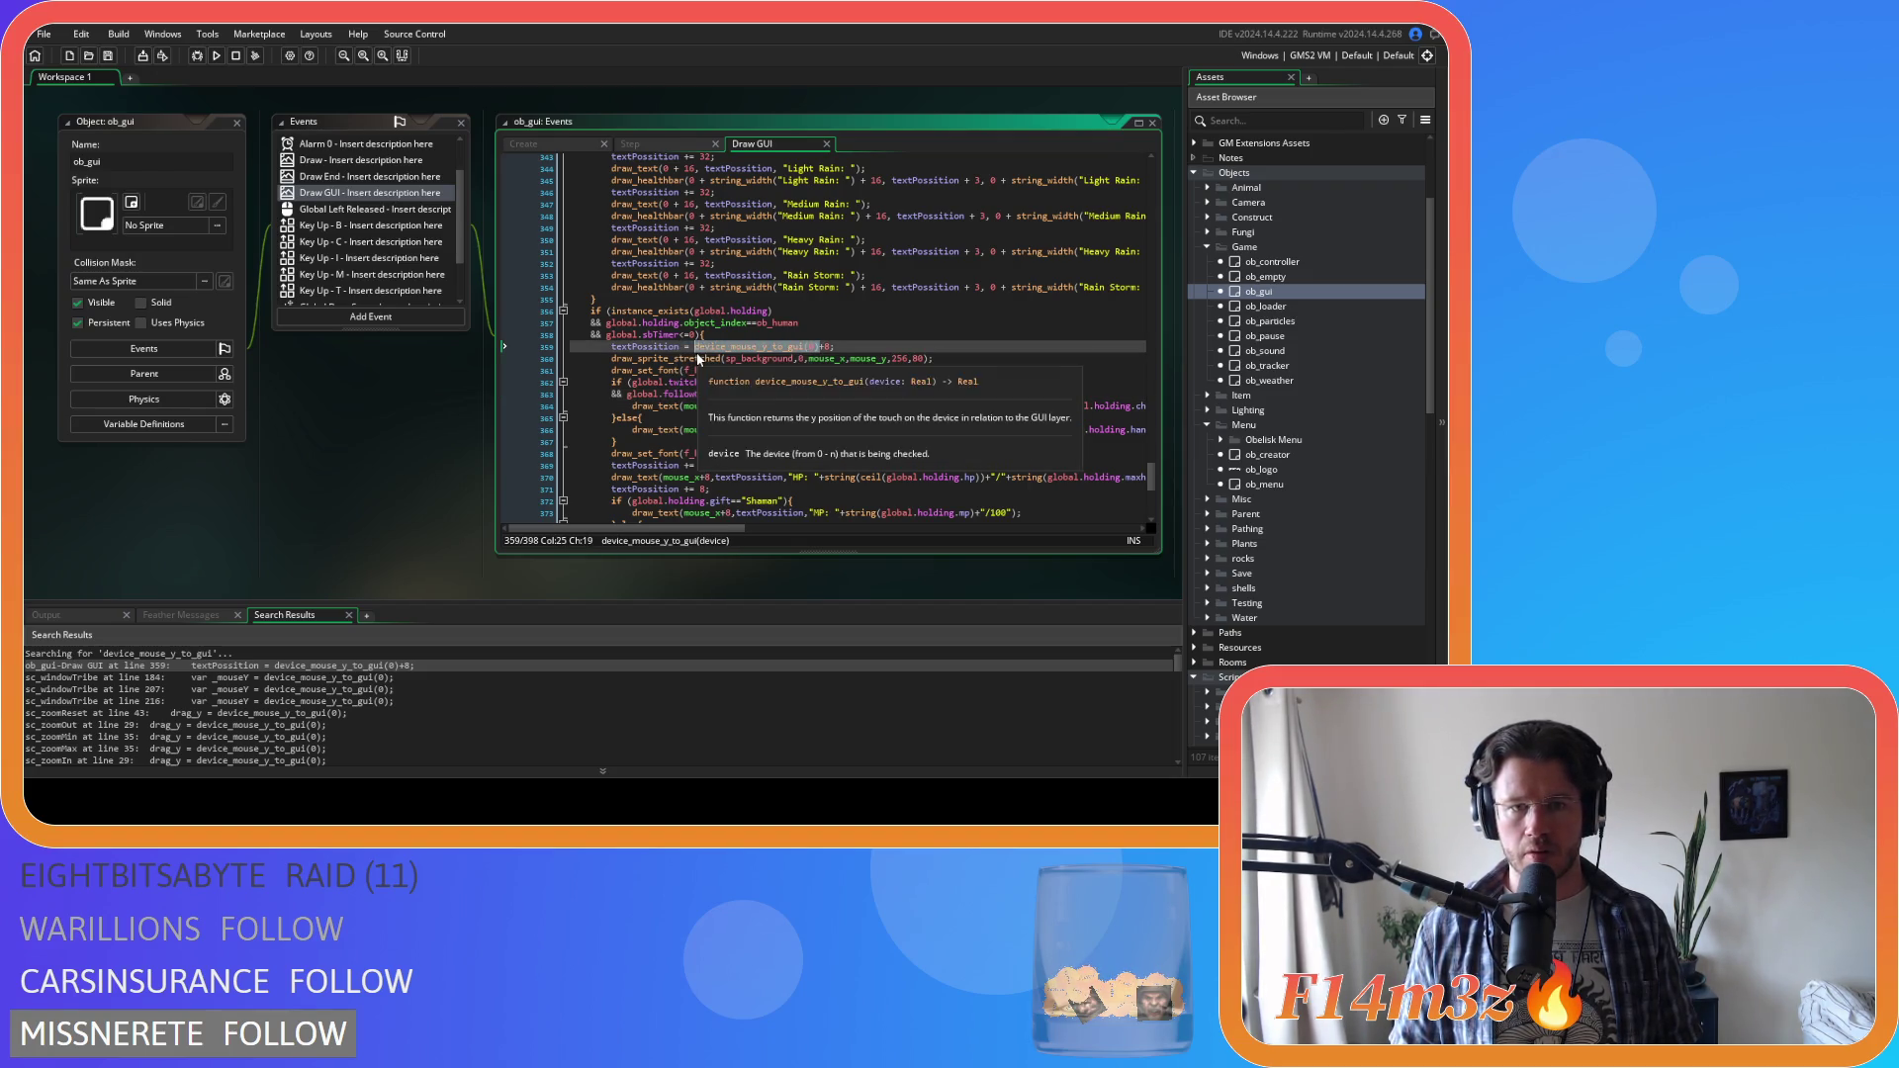
key(ctrl+c)
double_click(827, 358)
key(ctrl+v)
double_click(956, 358)
key(ctrl+v)
Change the first pasted call on line 360 to device_mouse_x_to_gui(0)
click(1007, 358)
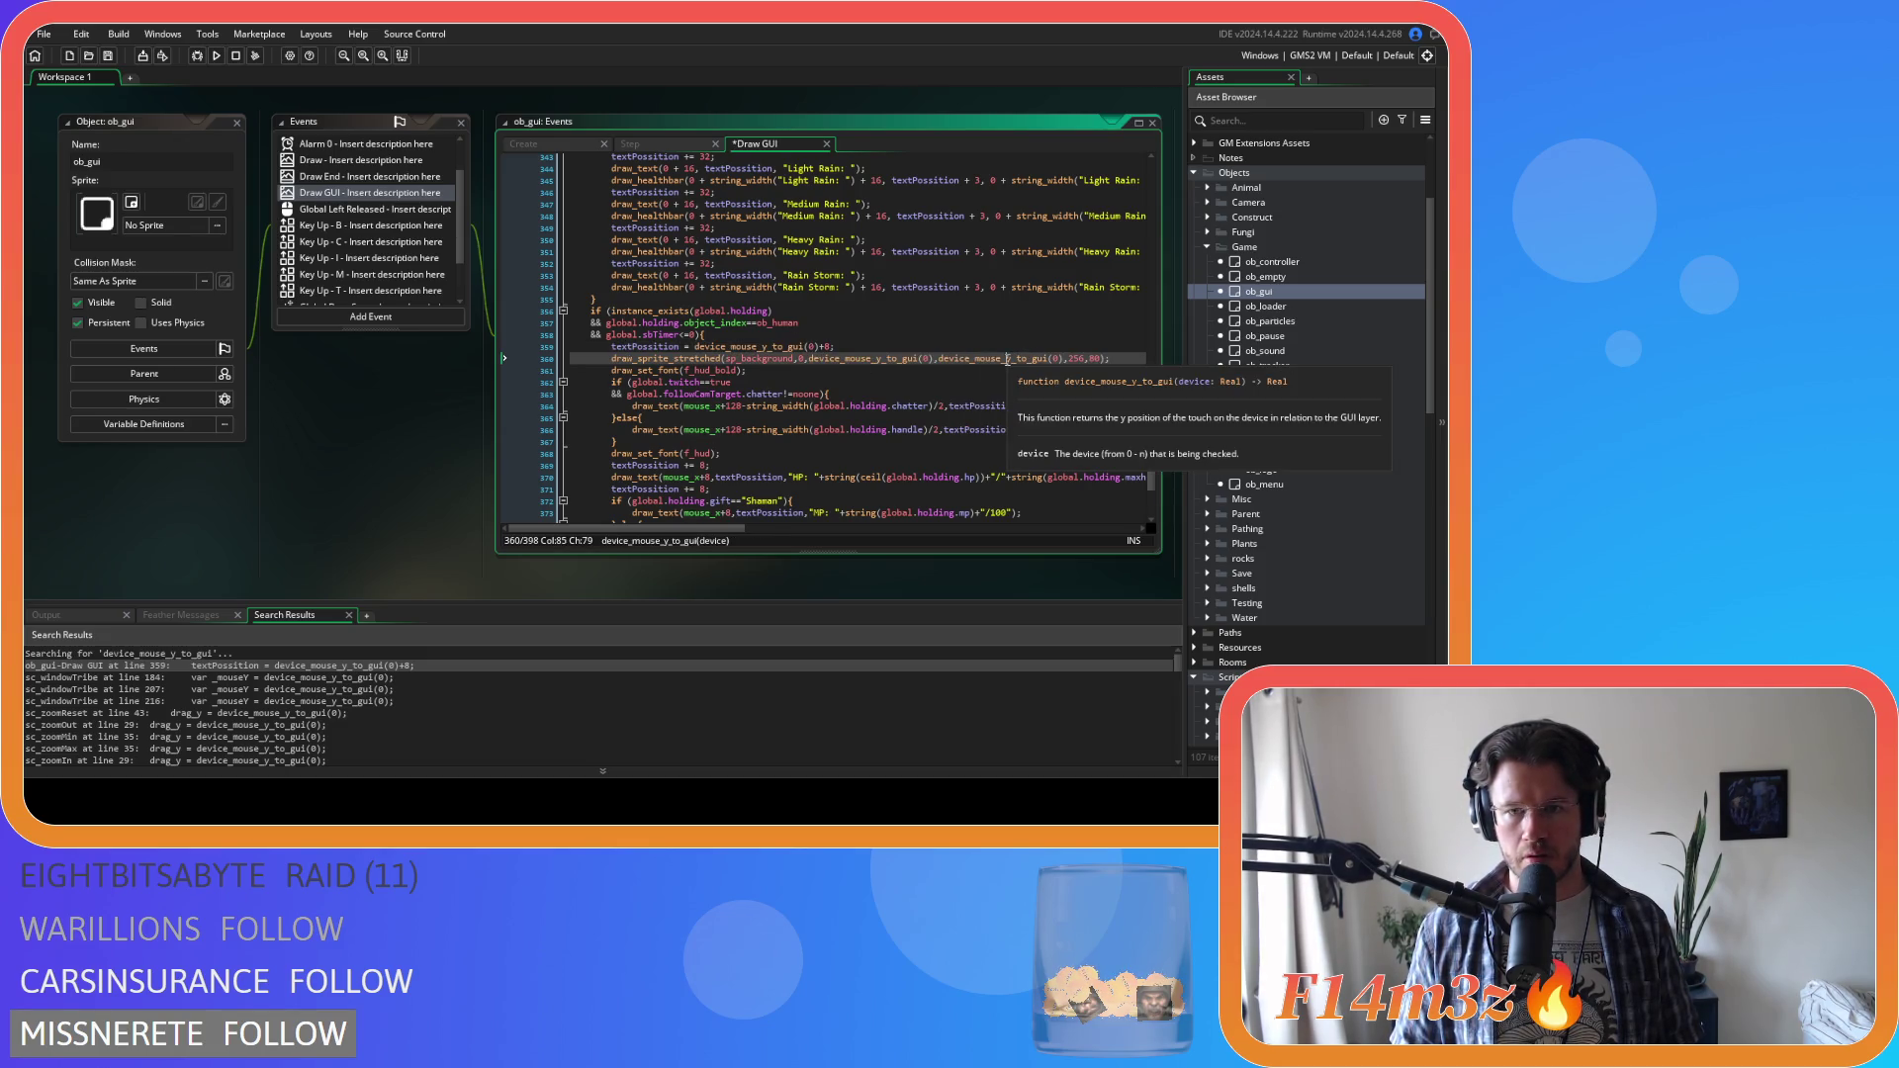
click(882, 358)
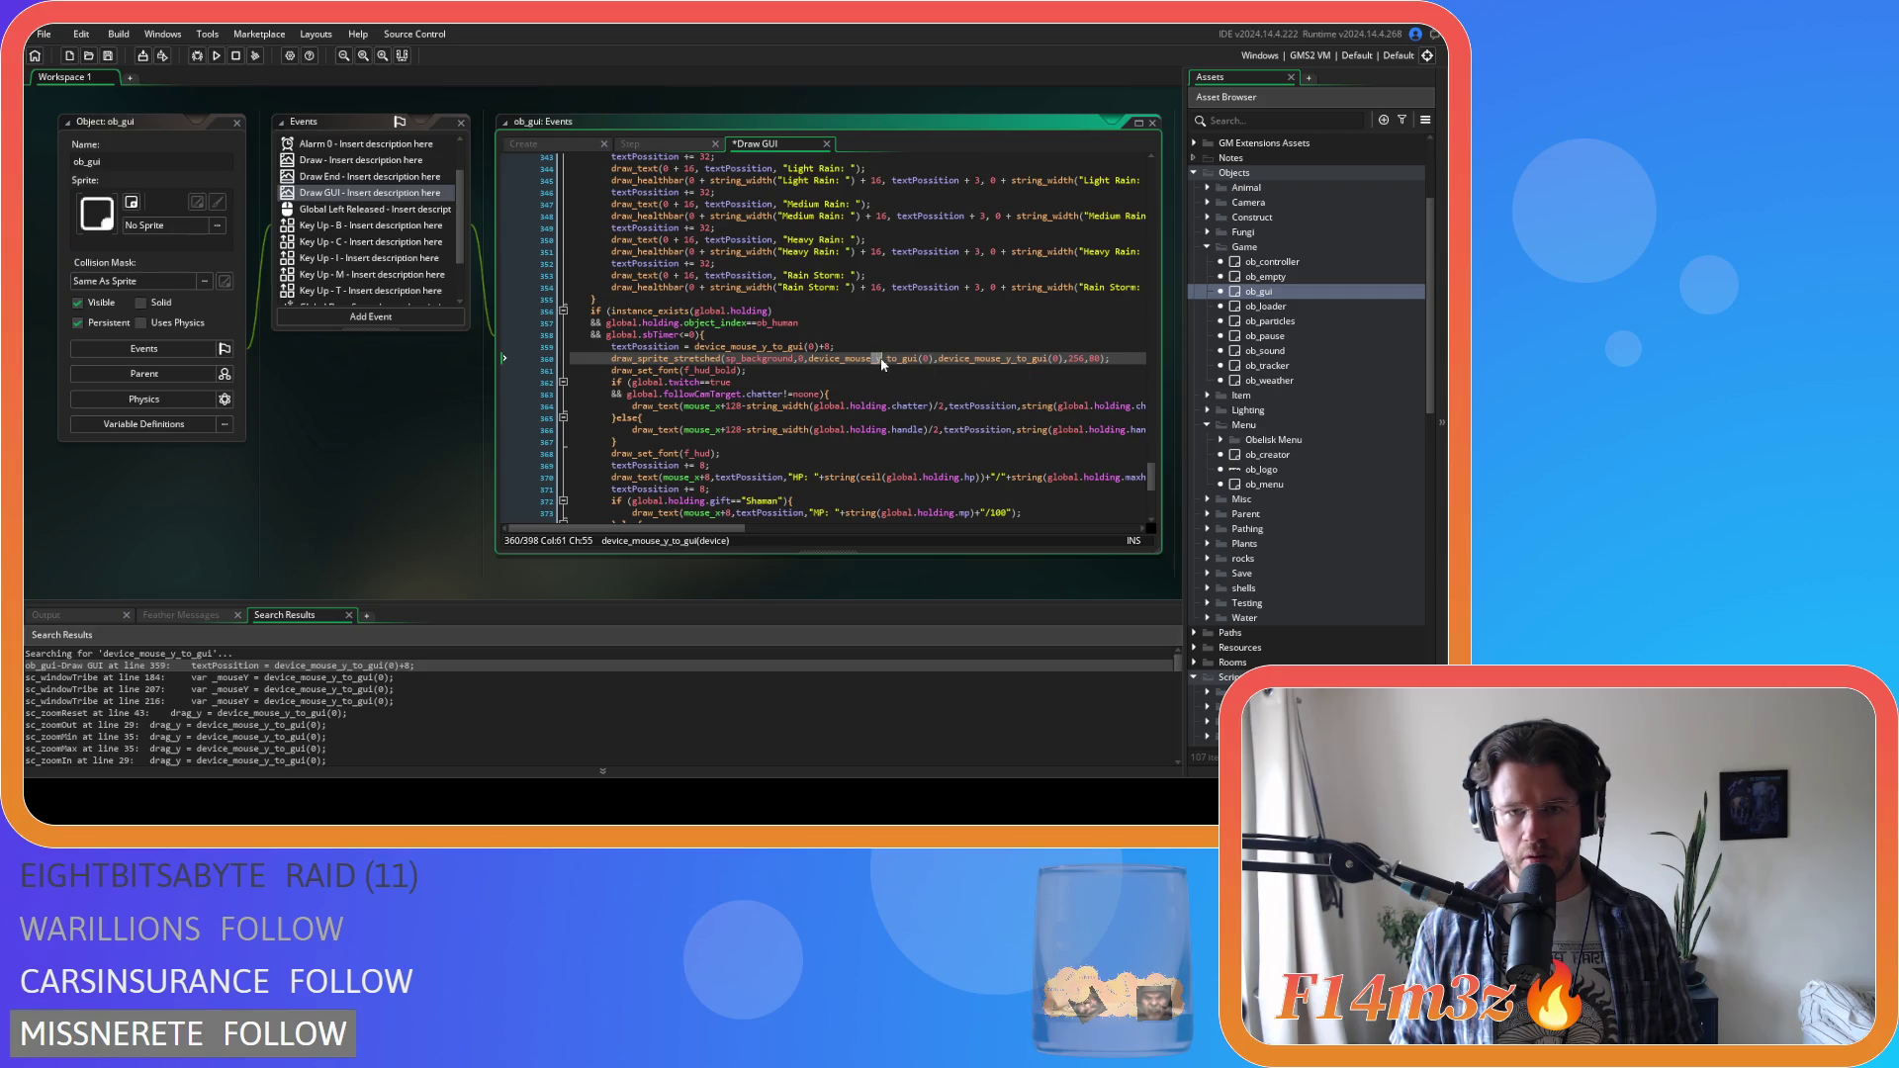
key(BackSpace)
text(x)
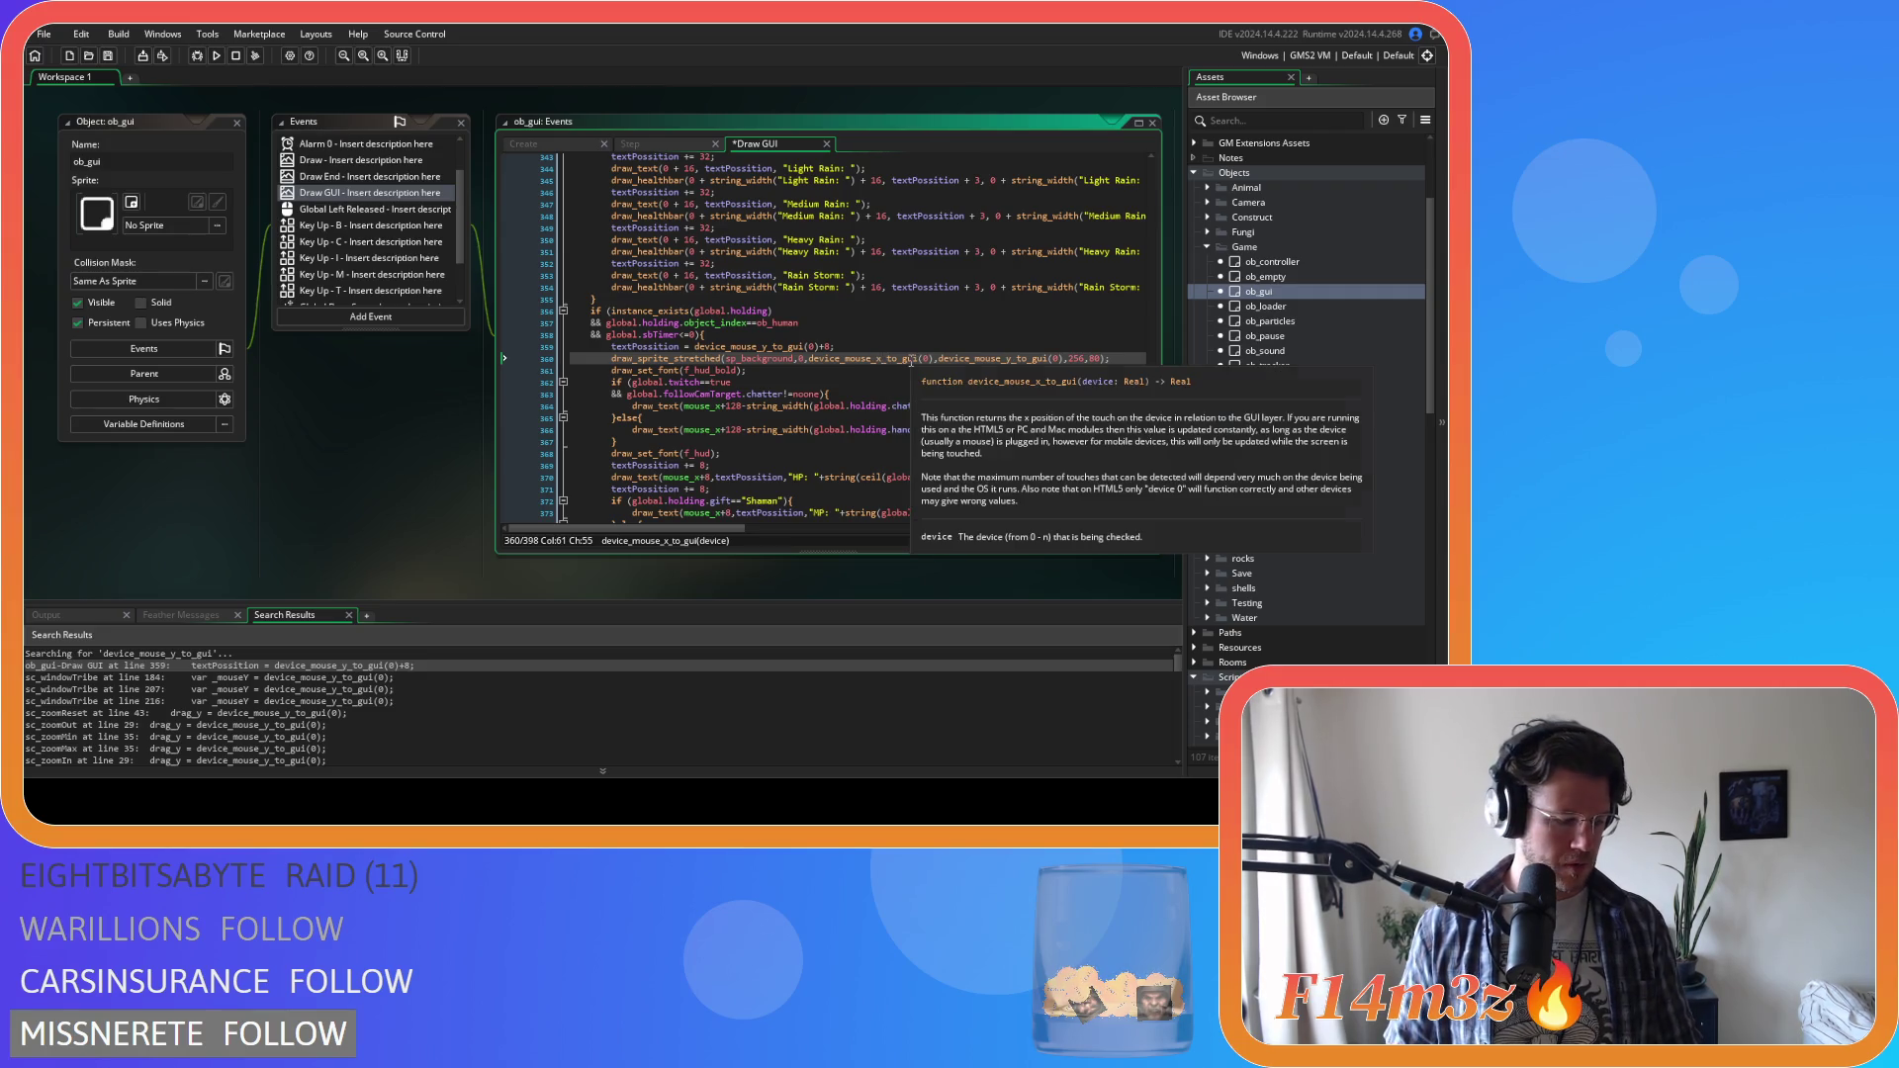
mouse_move(765, 363)
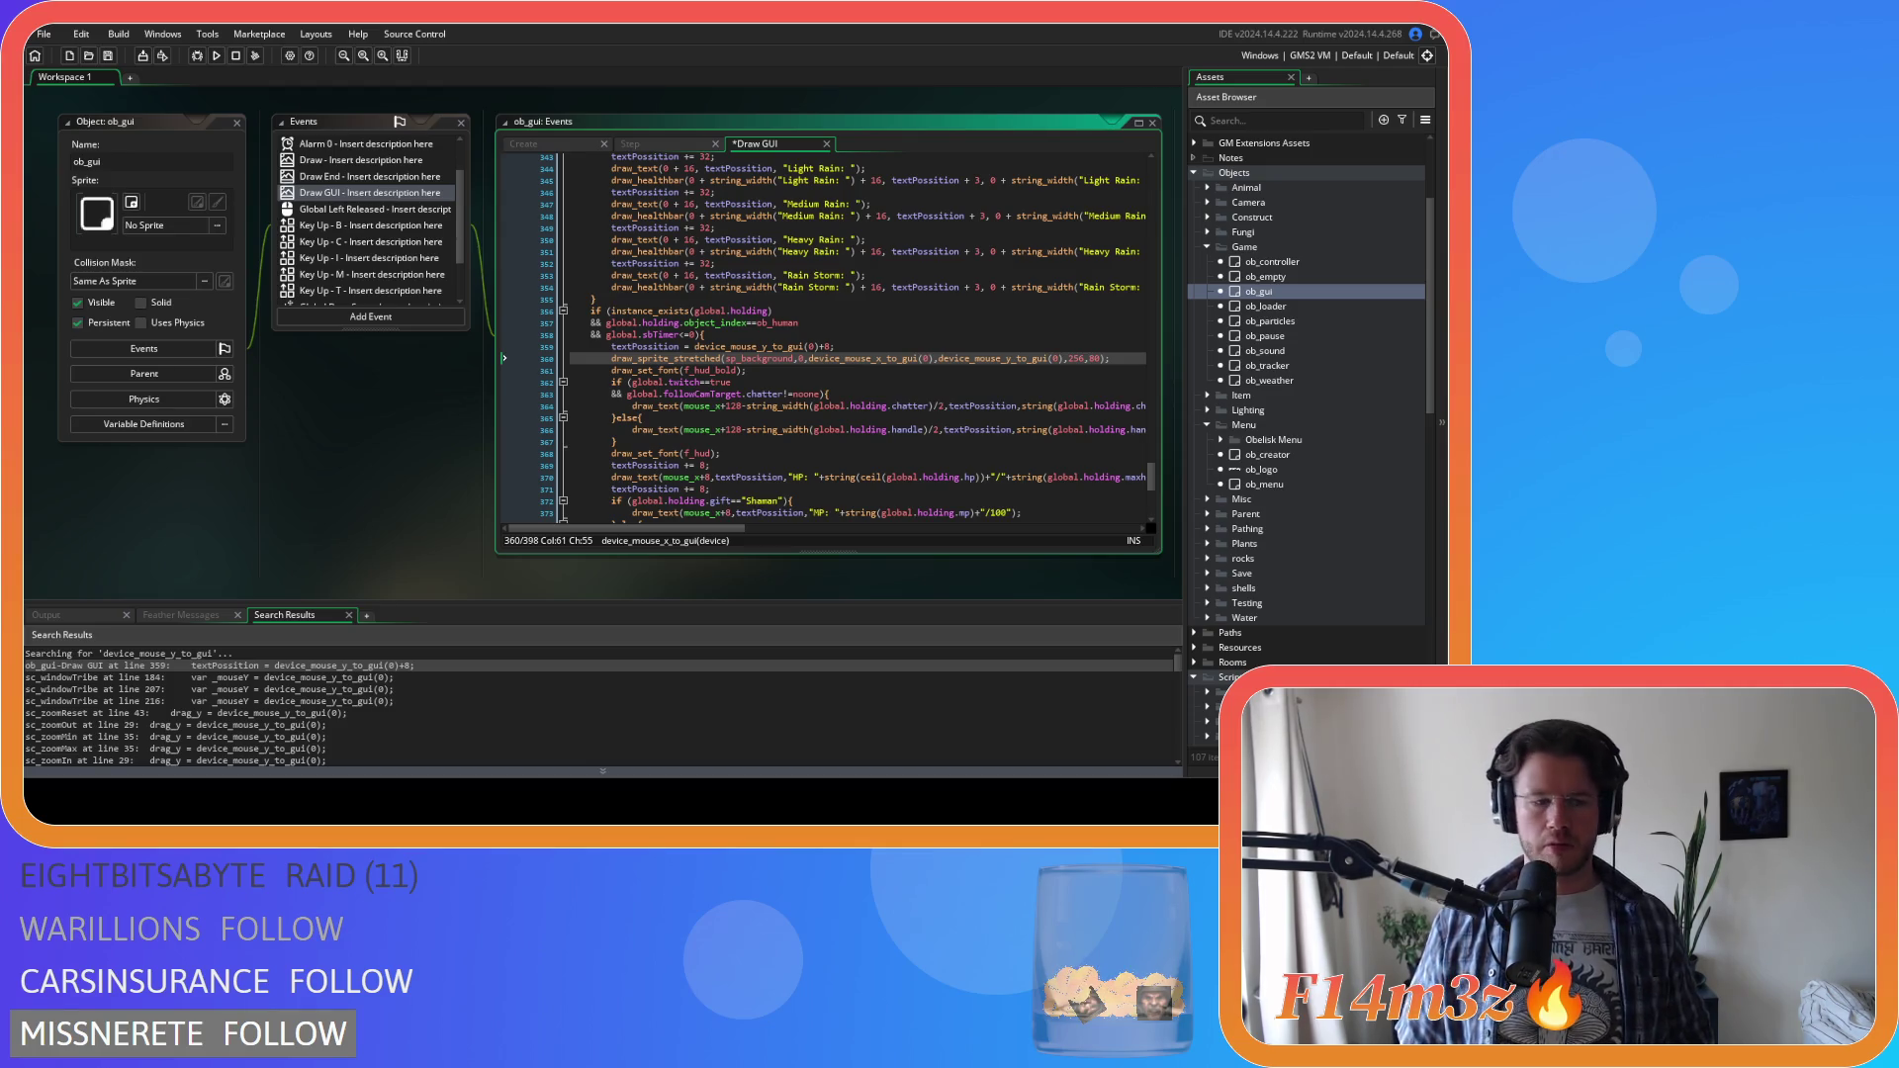
Inspect the hover panel's textPosition line in the Draw GUI code
click(763, 346)
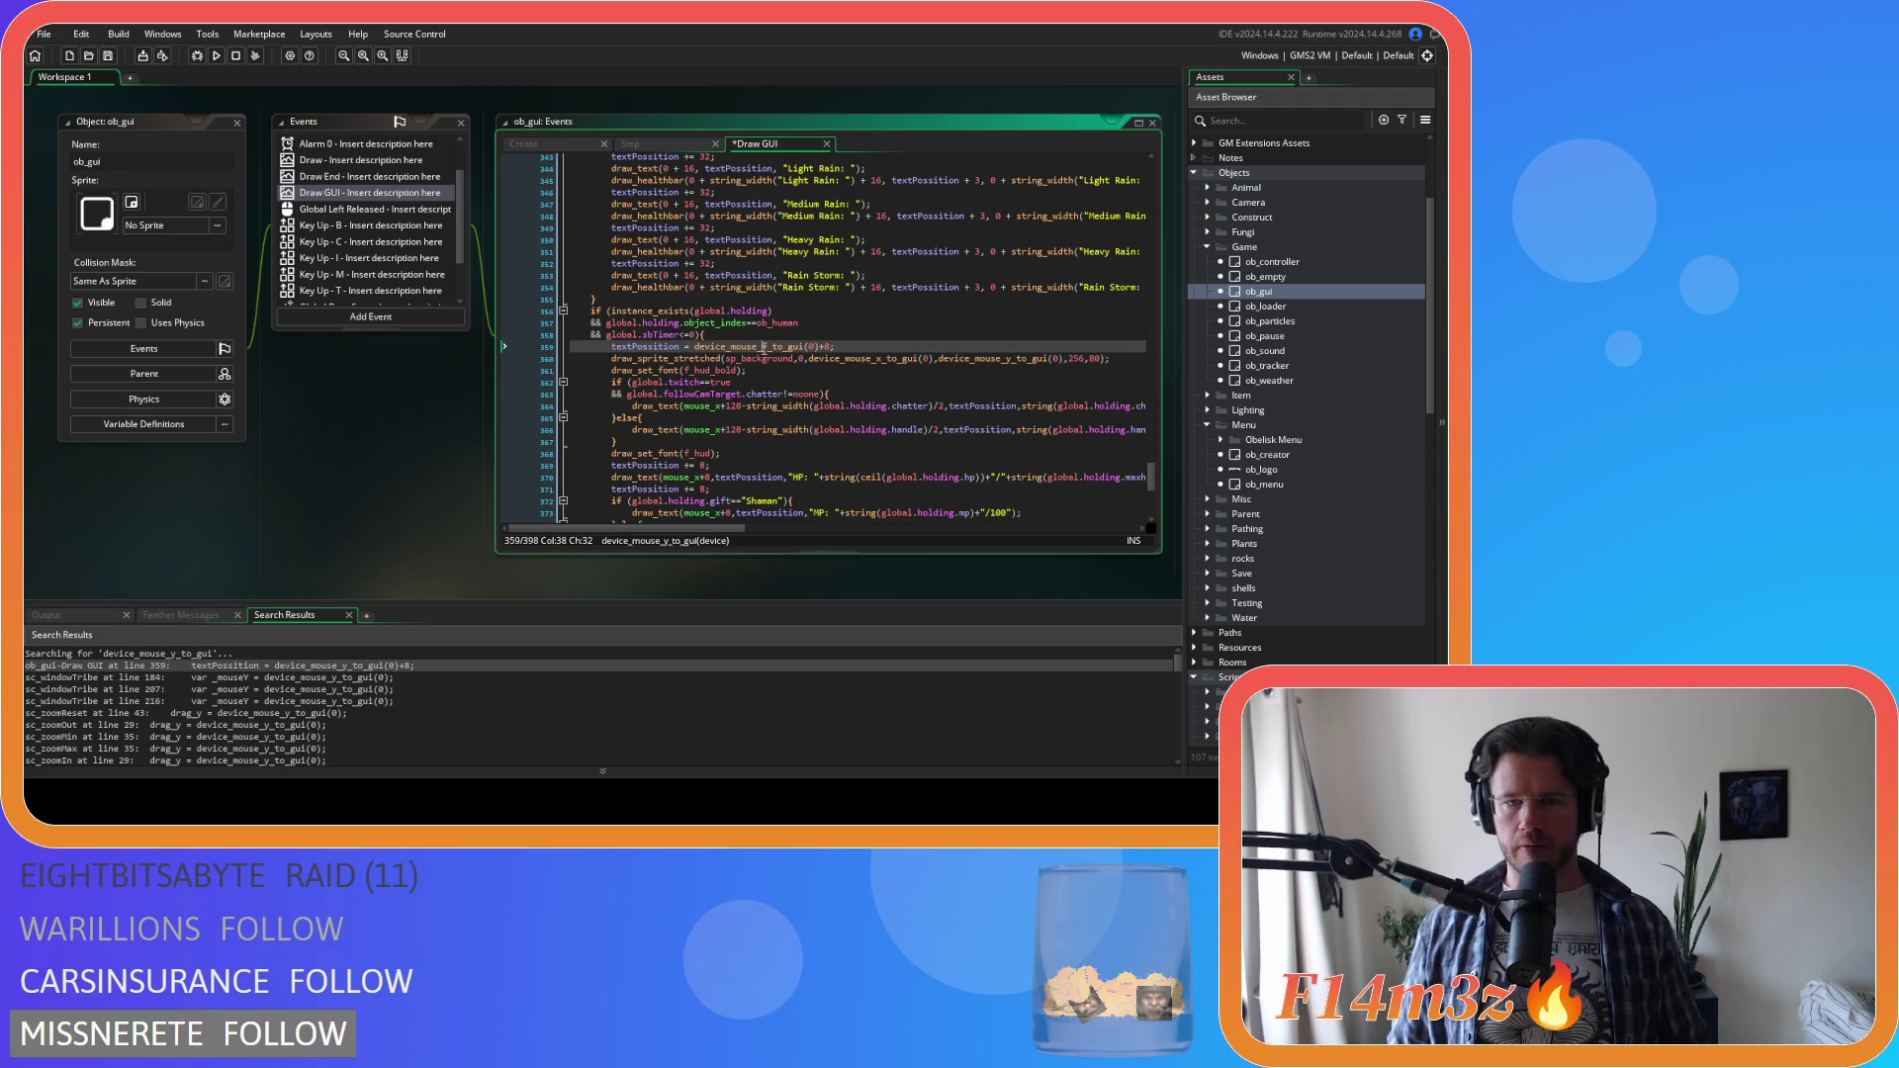
Select the device_mouse_x_to_gui(0) call, then the old mouse_x reference on line 364
click(934, 394)
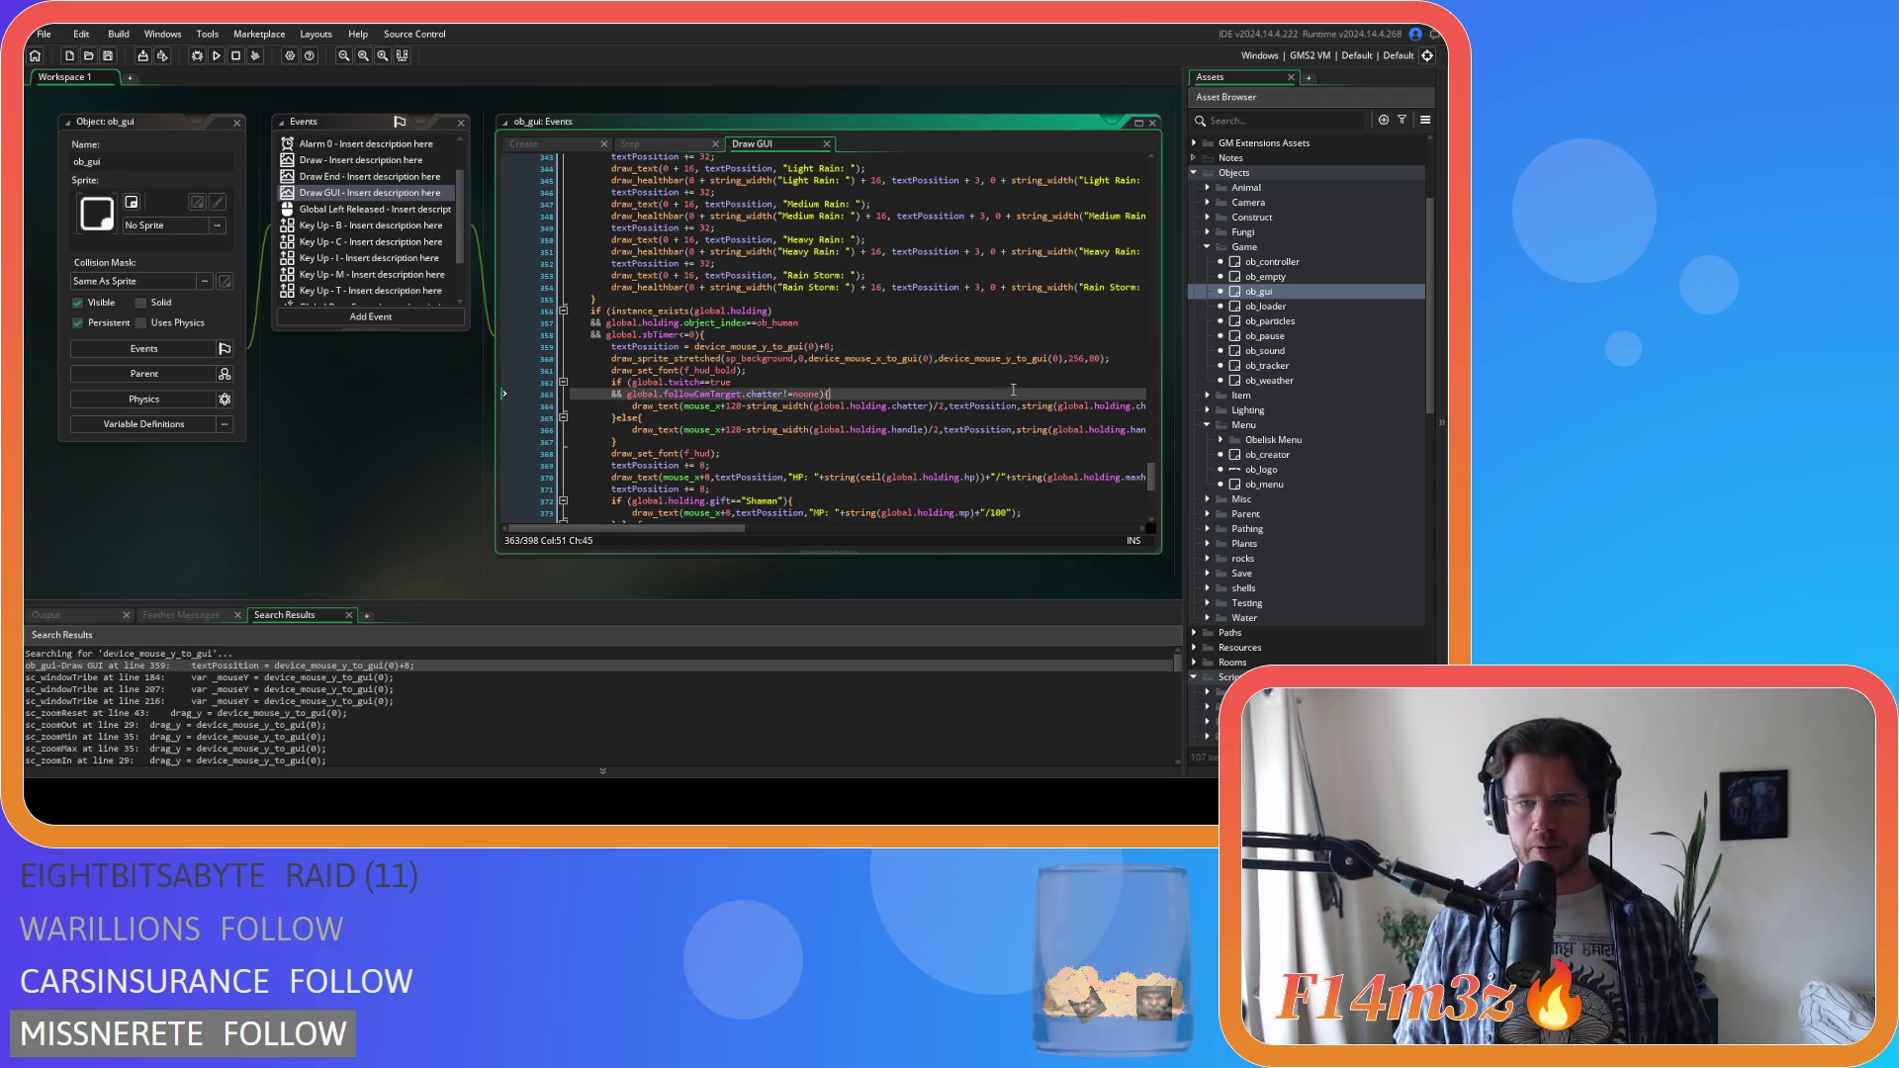
click(929, 358)
drag(842, 365, 809, 359)
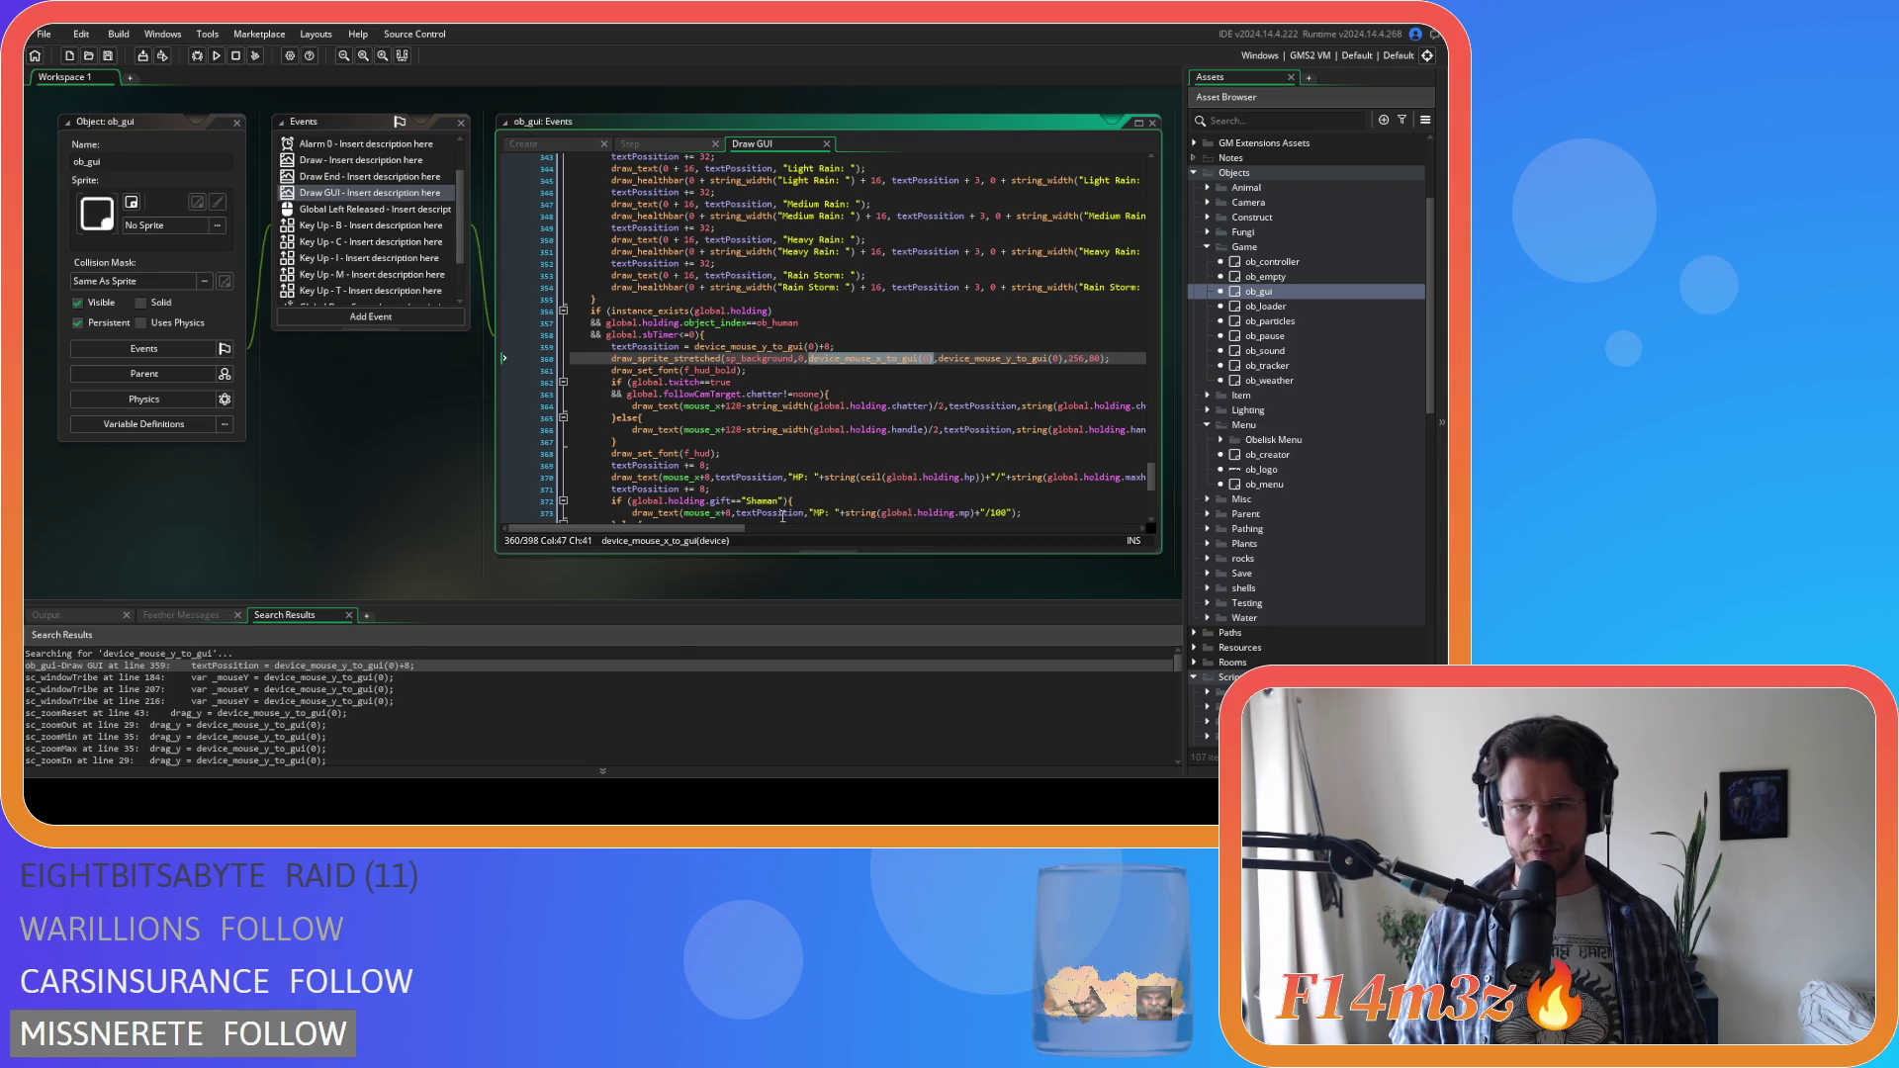
mouse_move(740, 529)
mouse_down()
mouse_move(788, 533)
mouse_move(746, 534)
mouse_up()
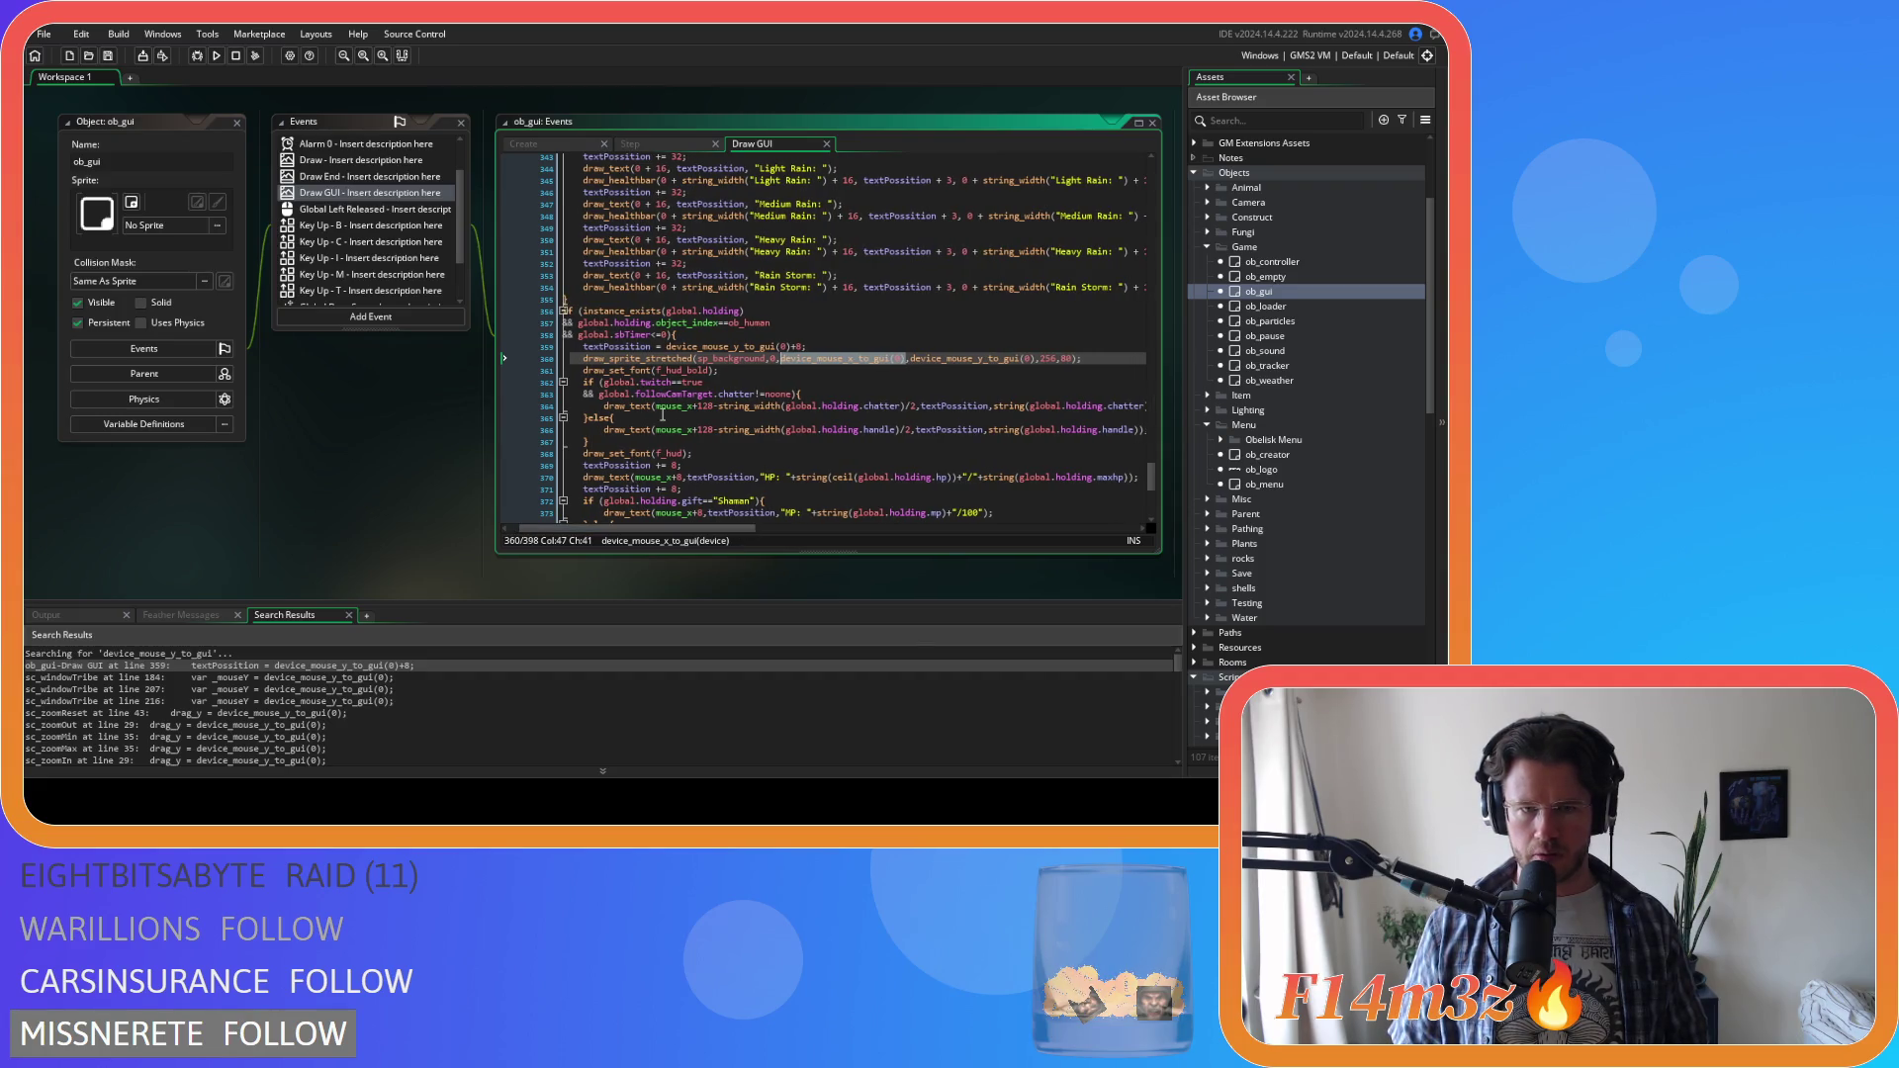
double_click(673, 407)
Replace every mouse_x with device_mouse_x_to_gui(0) and save the code
key(ctrl+f)
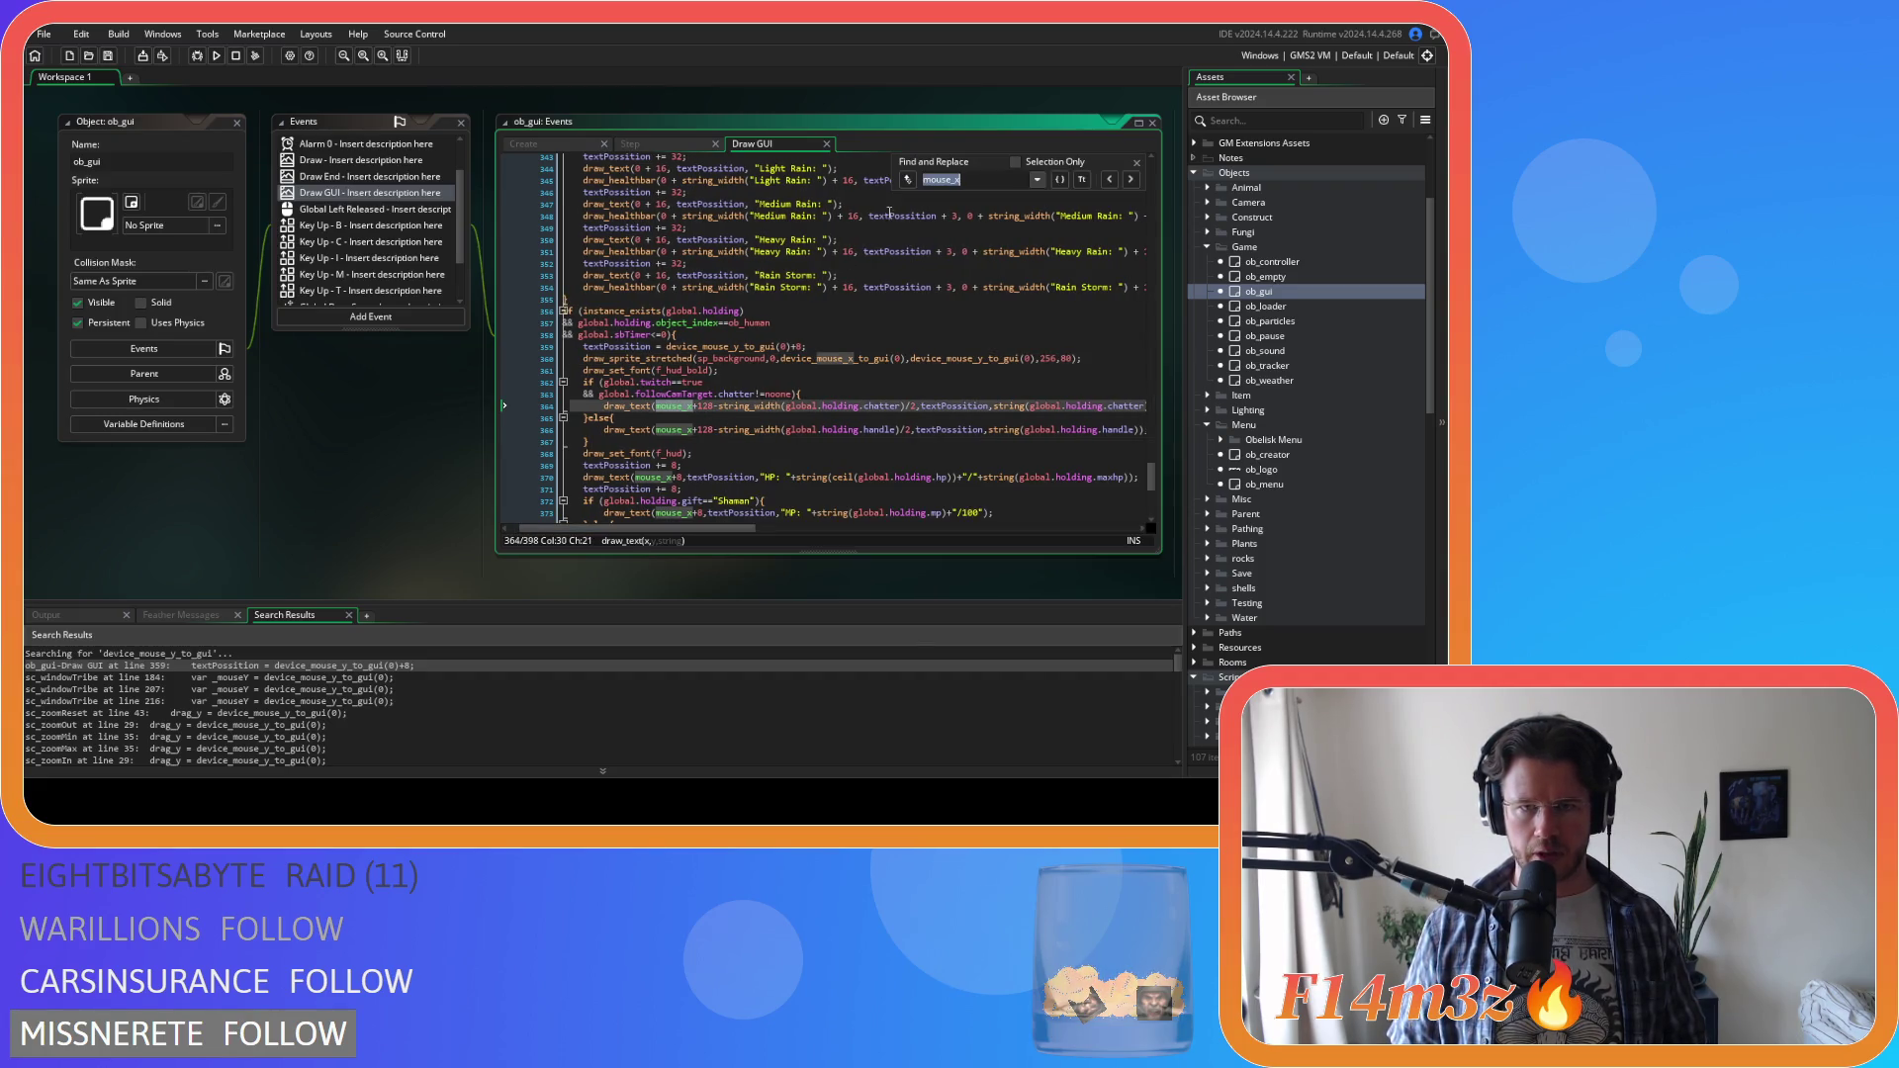
click(907, 179)
text(device_mouse_x_to_gui(0))
click(1062, 197)
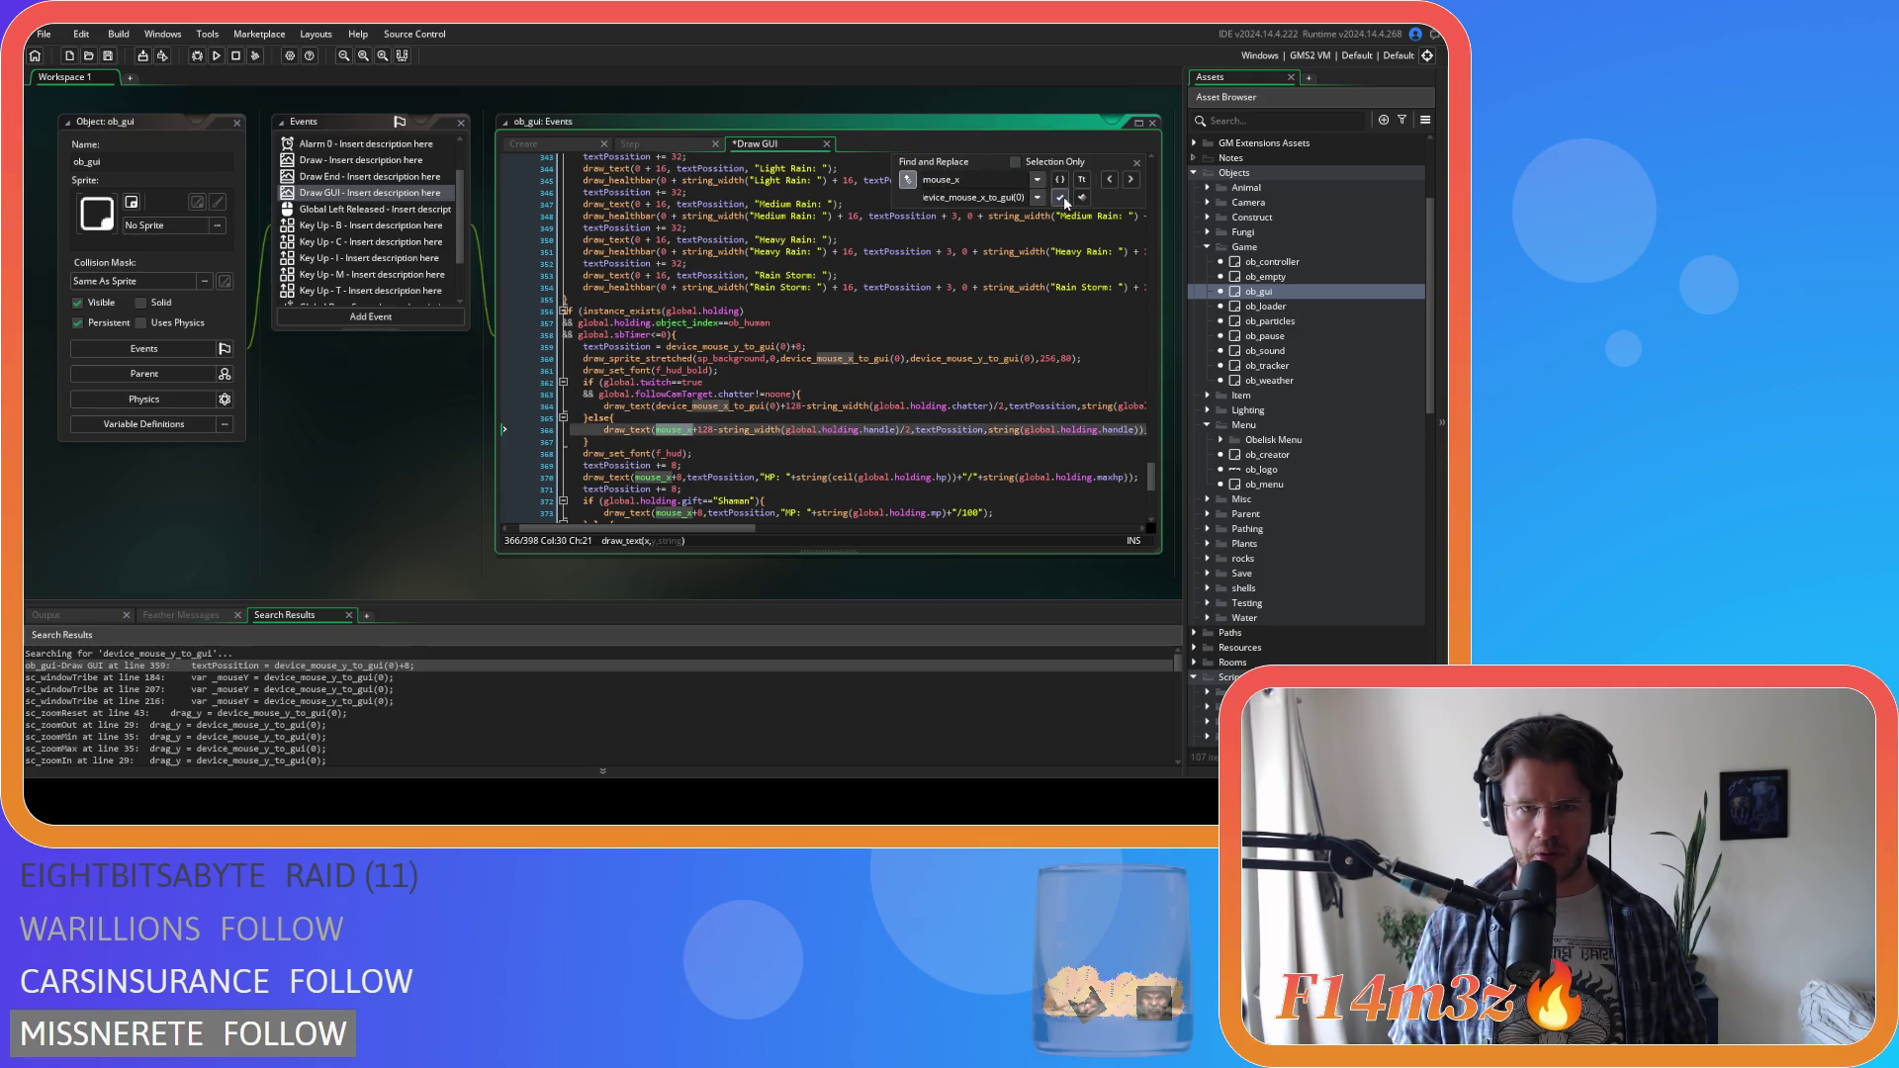
click(1064, 196)
click(1063, 197)
click(1063, 197)
click(1063, 197)
click(1063, 197)
click(1063, 197)
click(1063, 197)
click(1064, 197)
click(1063, 197)
click(1063, 197)
click(1137, 162)
key(ctrl+s)
Put device_mouse_y_to_gui(0)+8 in place of mouse_y+8 on line 381 and launch the game
scroll(875, 471, up, 4)
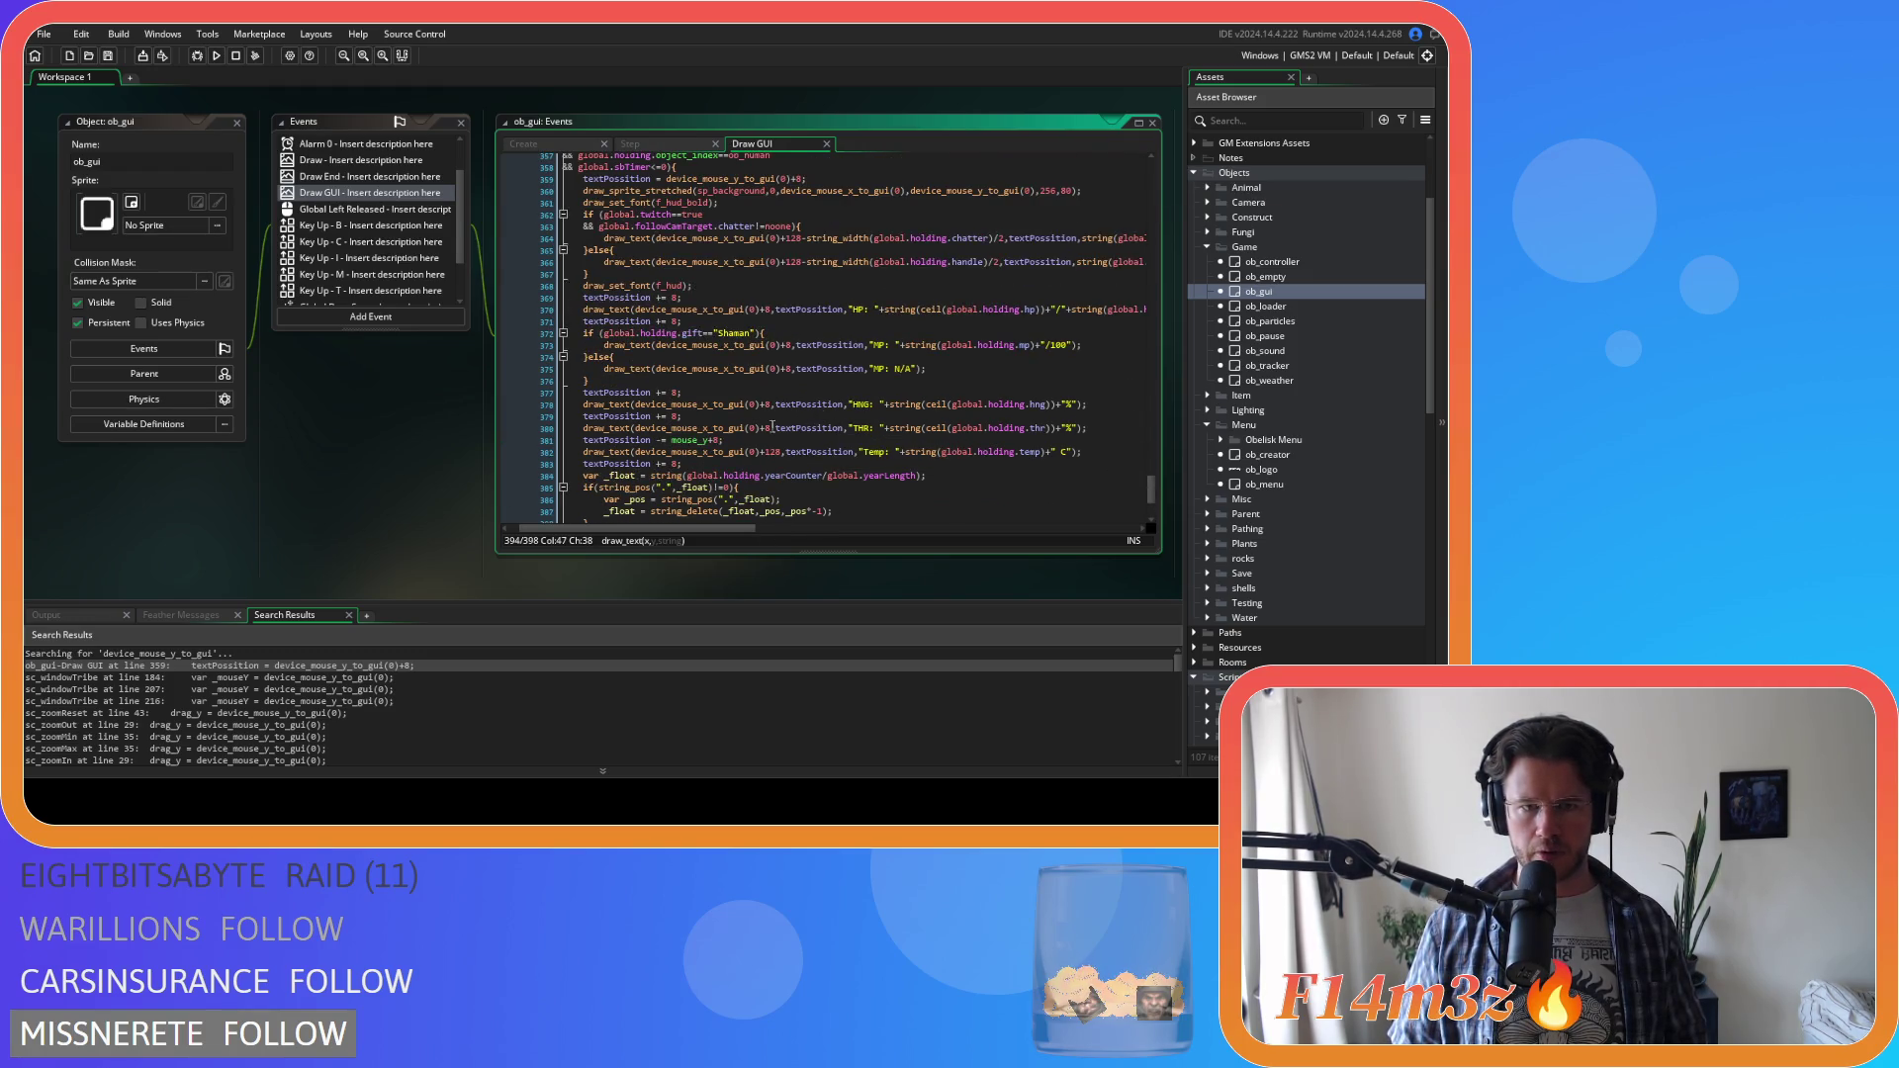
scroll(781, 212, up, 2)
drag(832, 273, 666, 269)
scroll(783, 405, down, 4)
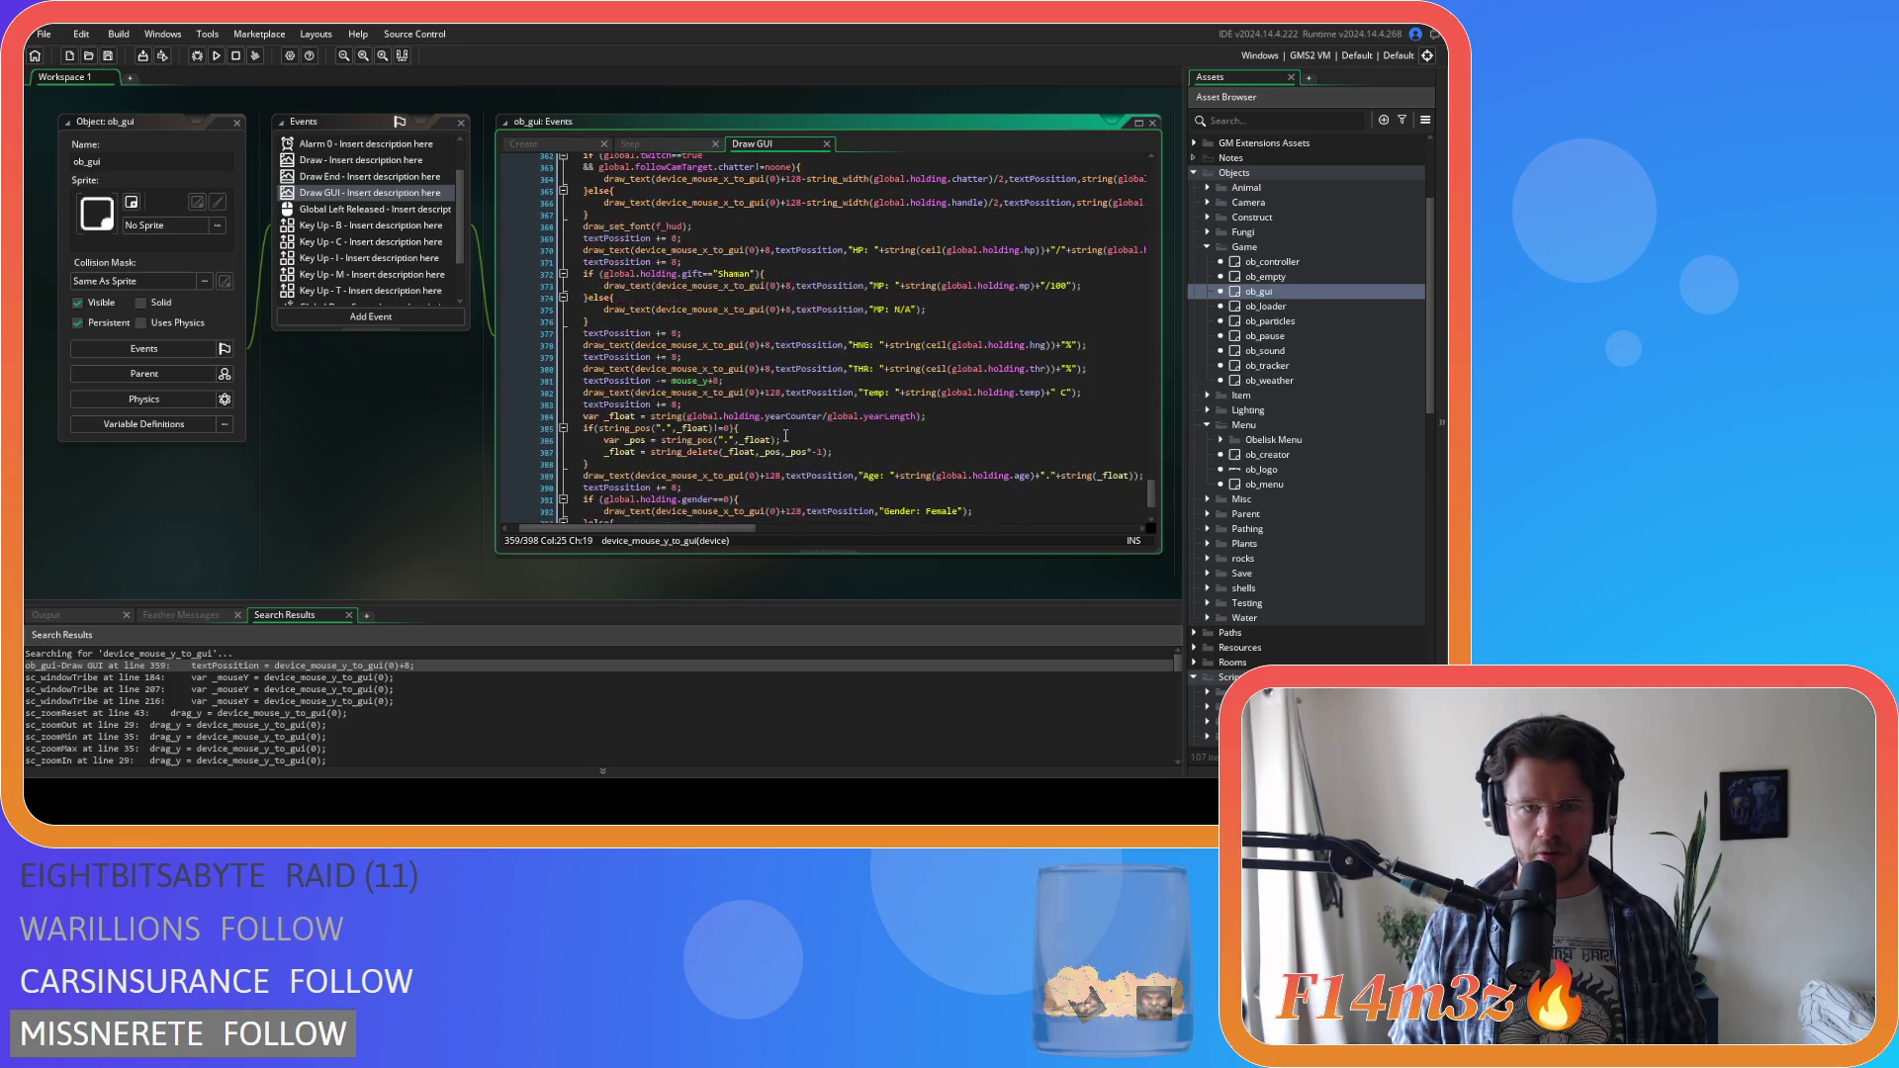
drag(723, 381, 672, 381)
text(device_mouse_y_to_gui(0)+8;)
key(F5)
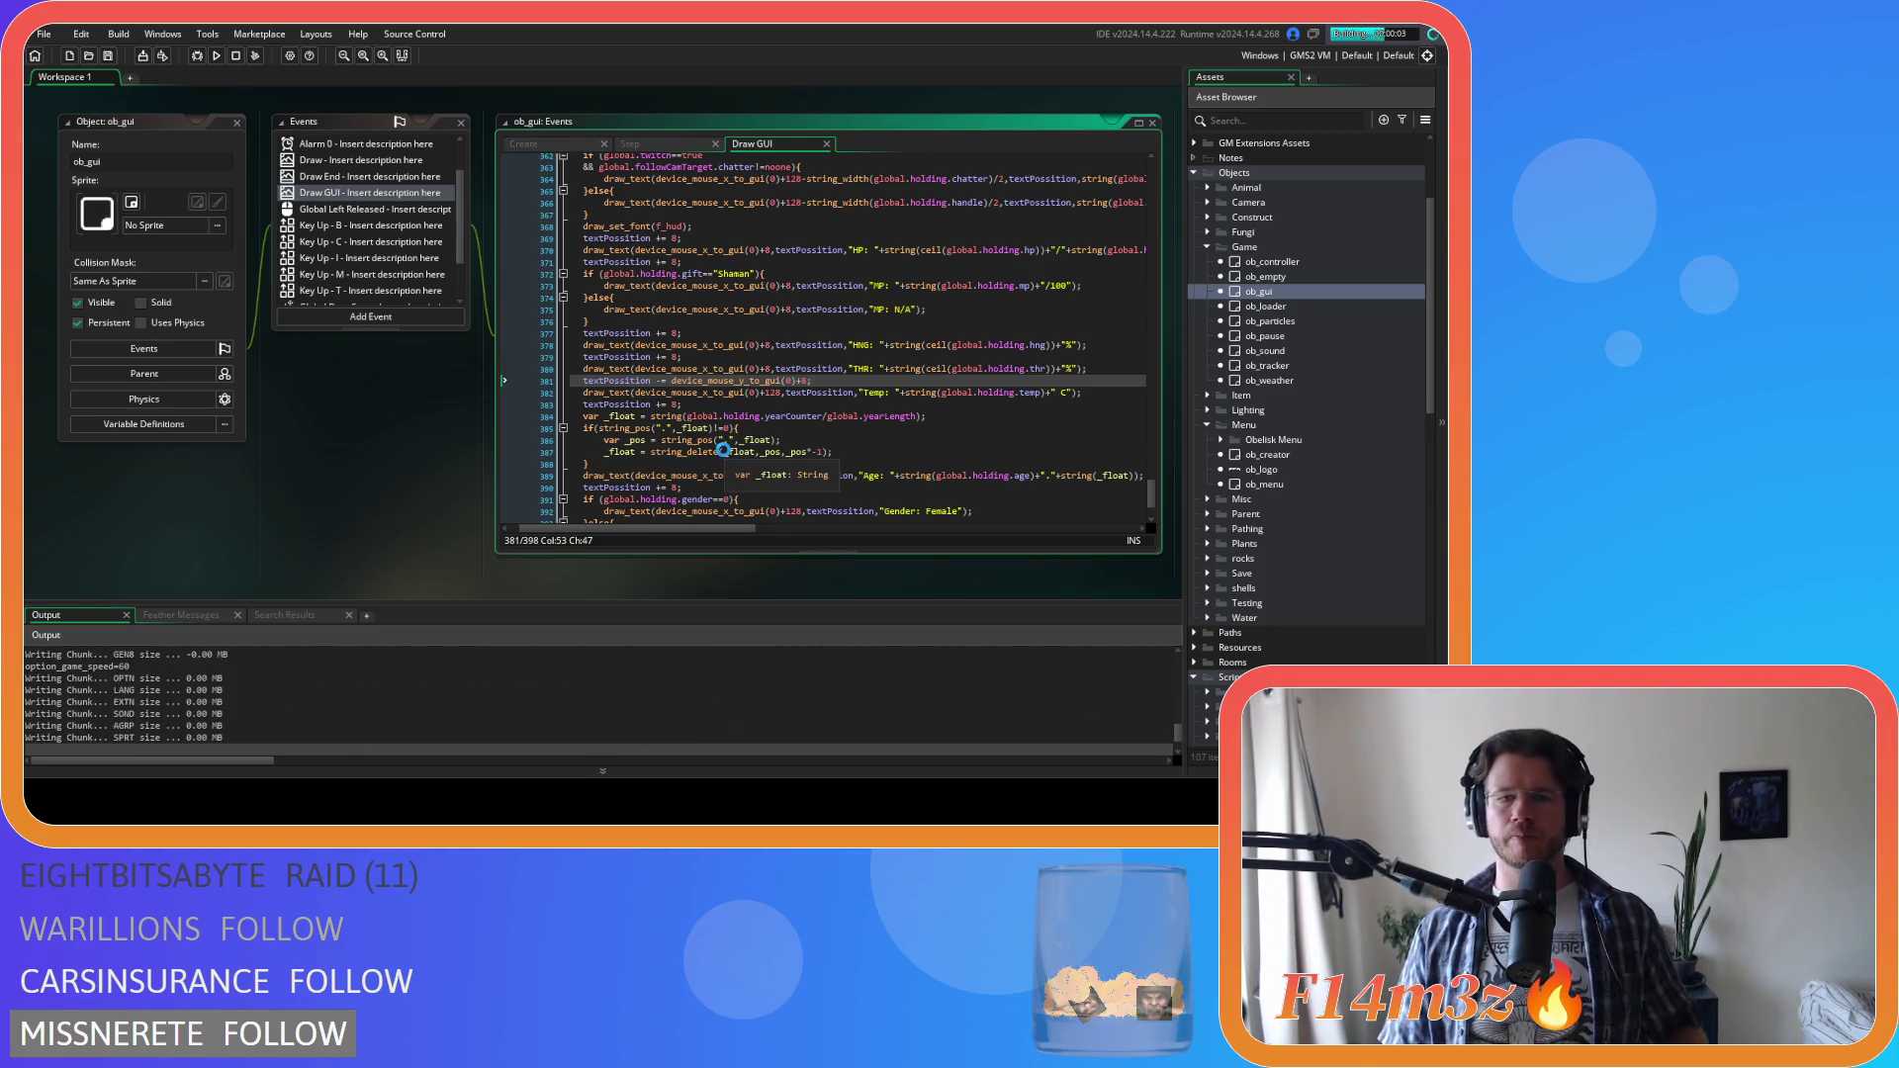
Carry a villager toward the top centre to check its info box follows
scroll(723, 450, up, 4)
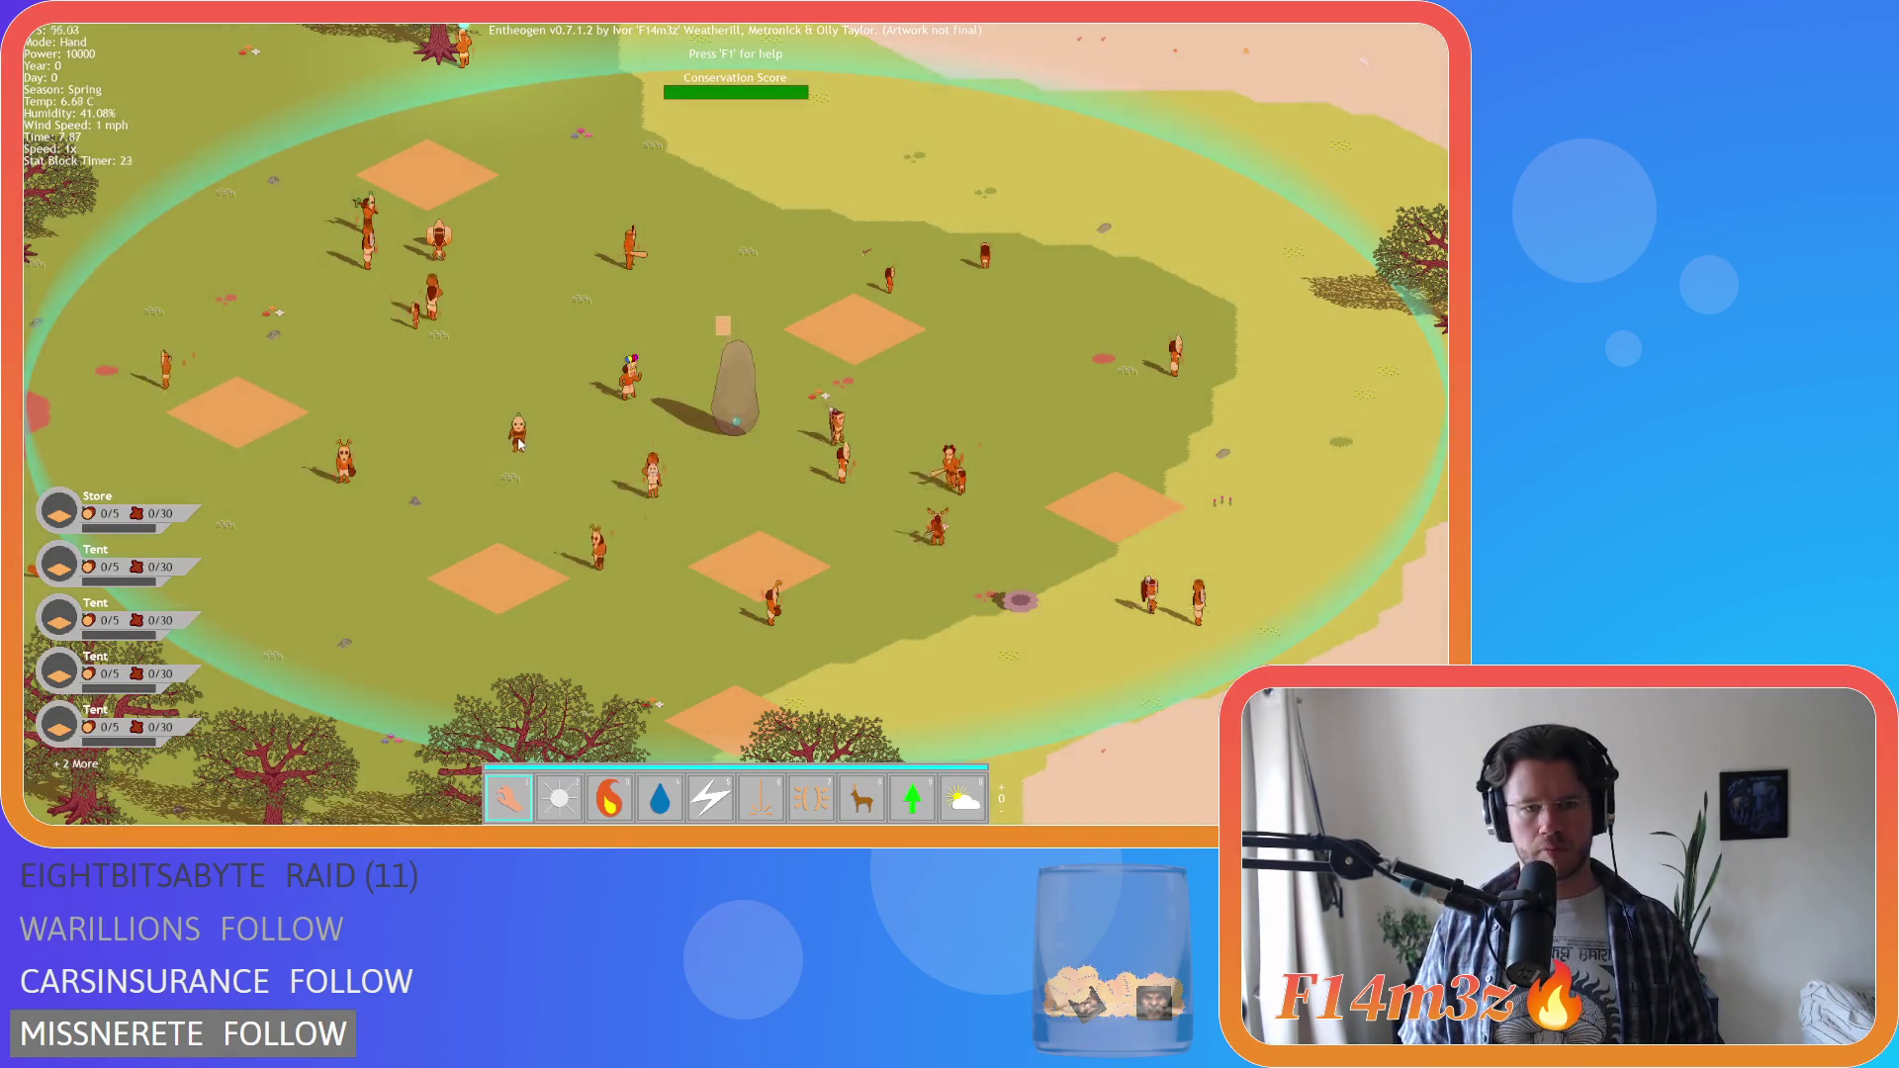
mouse_move(517, 443)
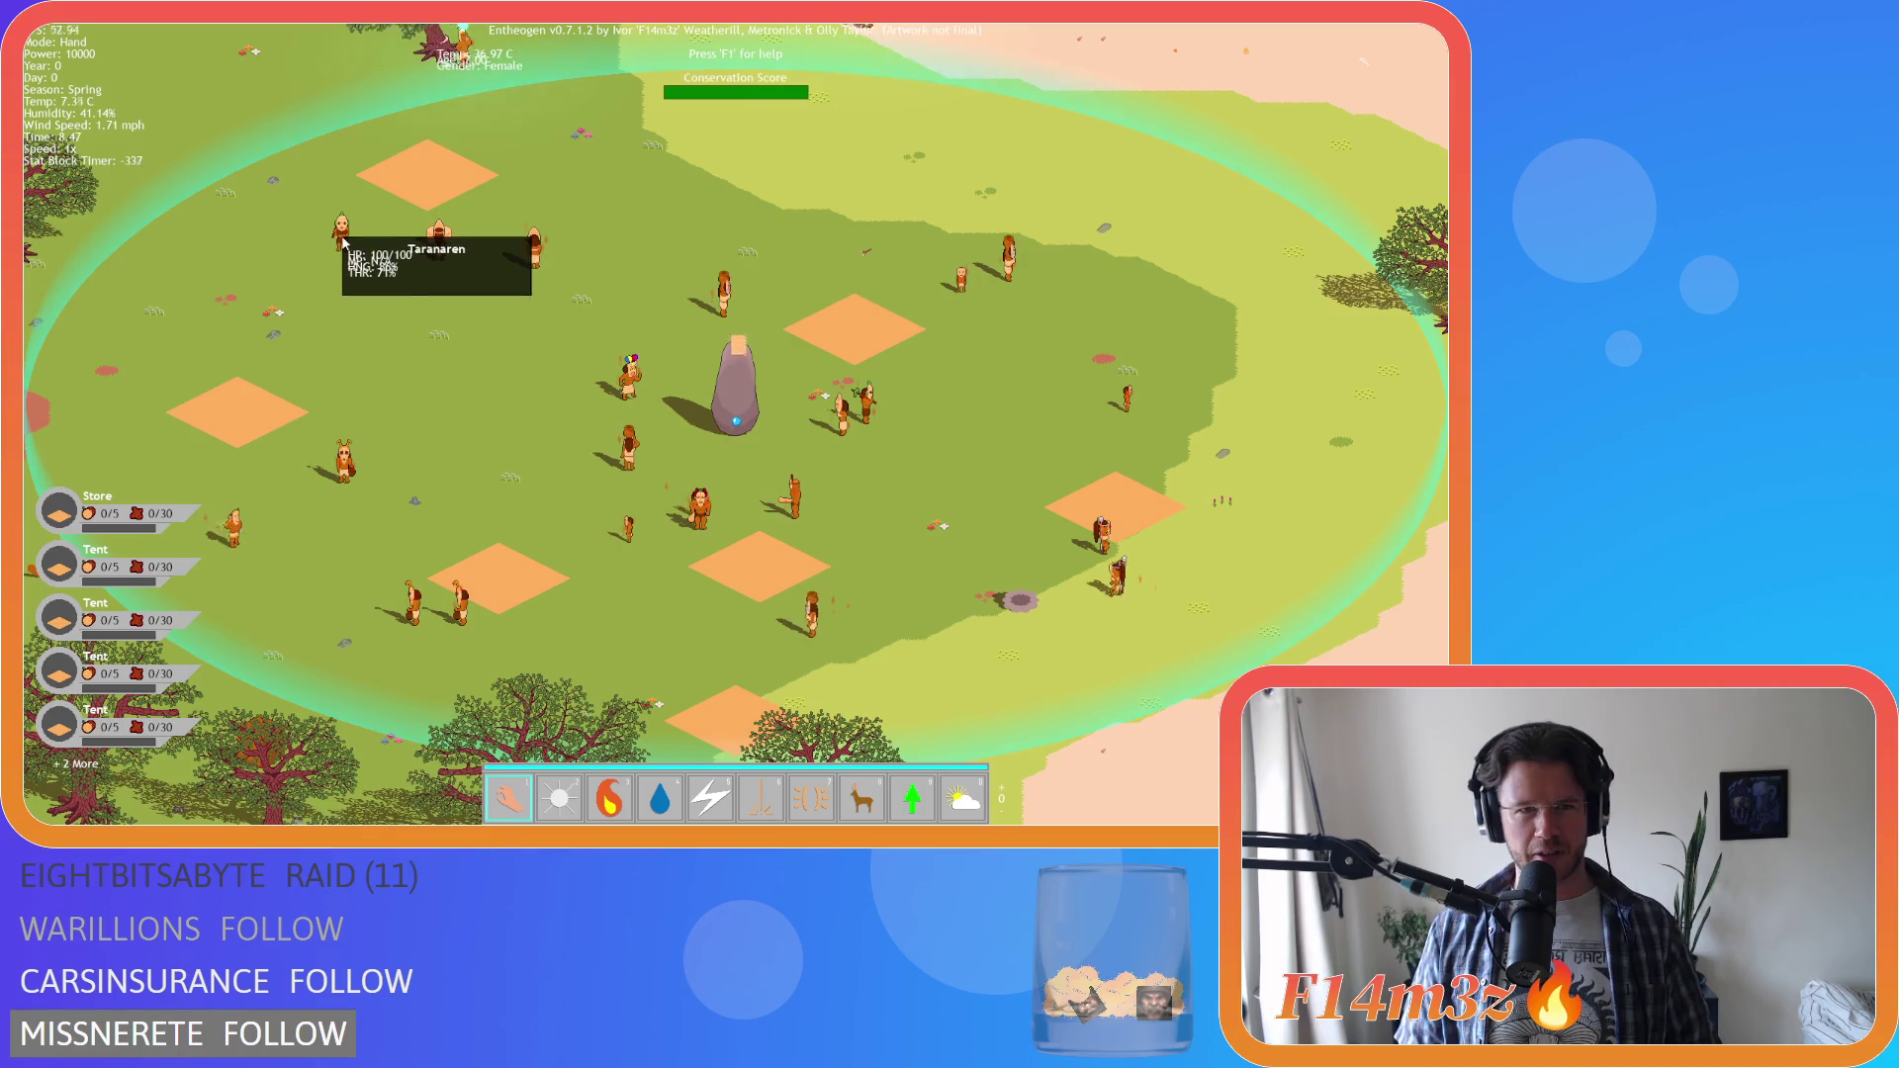
mouse_move(262, 360)
mouse_down()
mouse_move(192, 354)
mouse_move(149, 320)
mouse_move(277, 287)
mouse_move(1048, 259)
mouse_move(549, 394)
mouse_move(253, 267)
mouse_move(183, 198)
mouse_move(623, 293)
mouse_move(1017, 247)
mouse_move(839, 221)
mouse_move(486, 289)
mouse_move(222, 235)
mouse_move(225, 153)
mouse_move(290, 117)
mouse_move(540, 156)
mouse_move(429, 274)
mouse_move(653, 373)
mouse_move(1019, 203)
mouse_move(1196, 238)
mouse_move(752, 365)
mouse_move(404, 340)
mouse_move(182, 219)
mouse_move(883, 284)
mouse_move(408, 317)
mouse_move(1074, 338)
mouse_move(405, 384)
mouse_move(679, 307)
mouse_move(407, 346)
mouse_move(459, 317)
mouse_up()
Quit to the main menu and close the game
key(Escape)
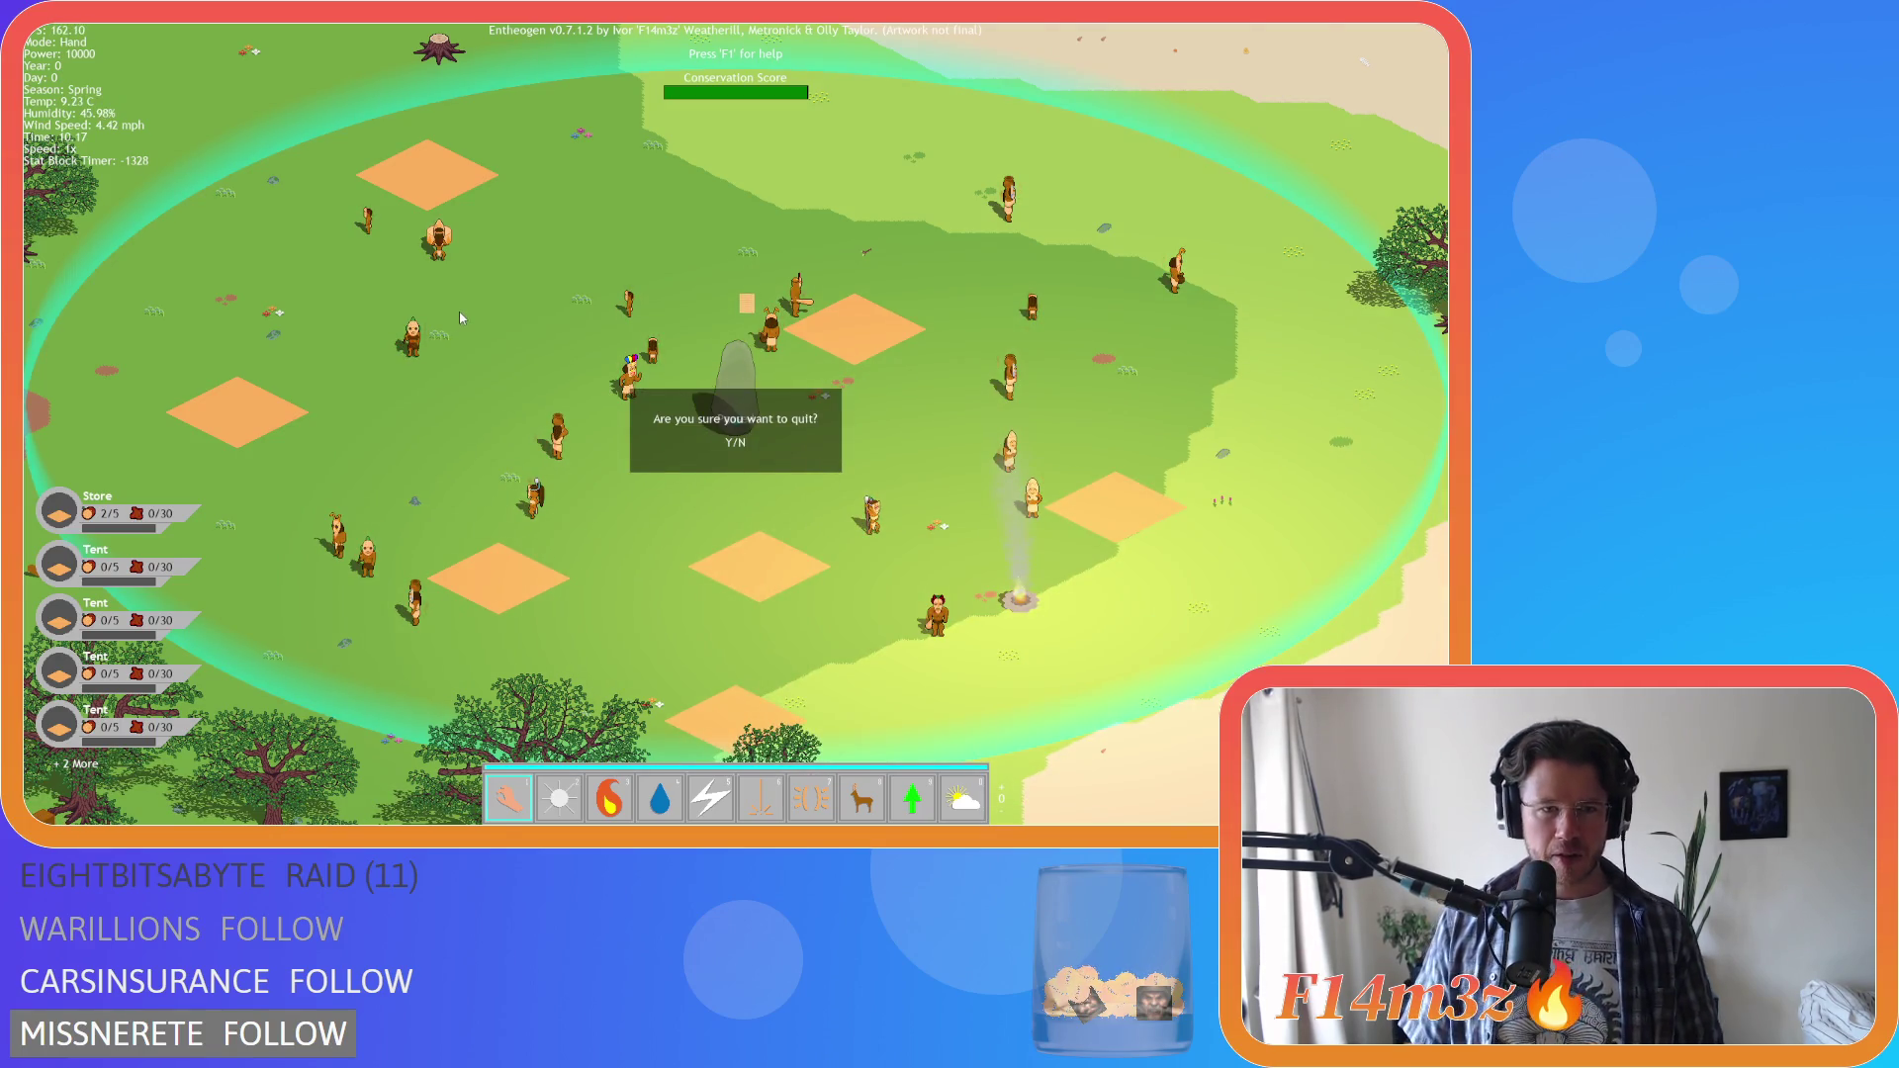
key(Return)
key(Escape)
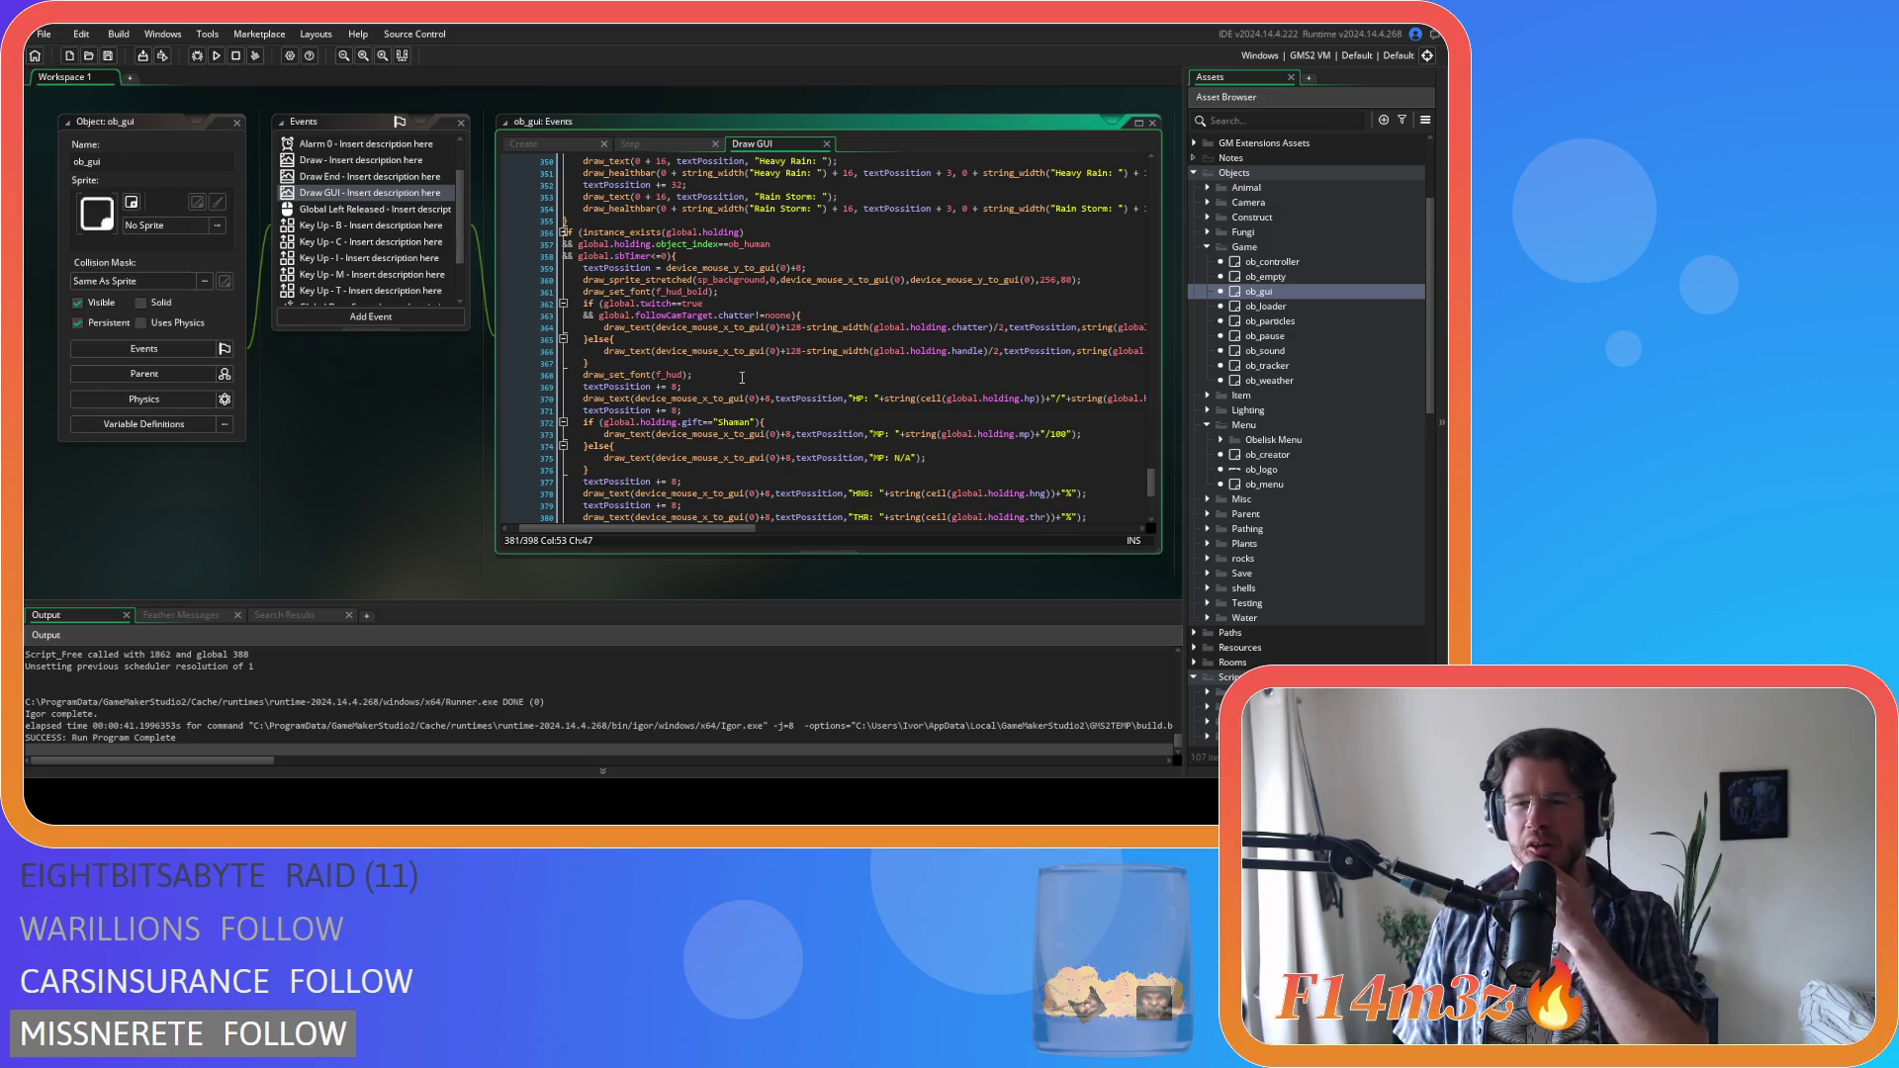
Change the textPosition spacing from 8 to 24 on lines 369, 371, 377 and 379
scroll(839, 409, up, 3)
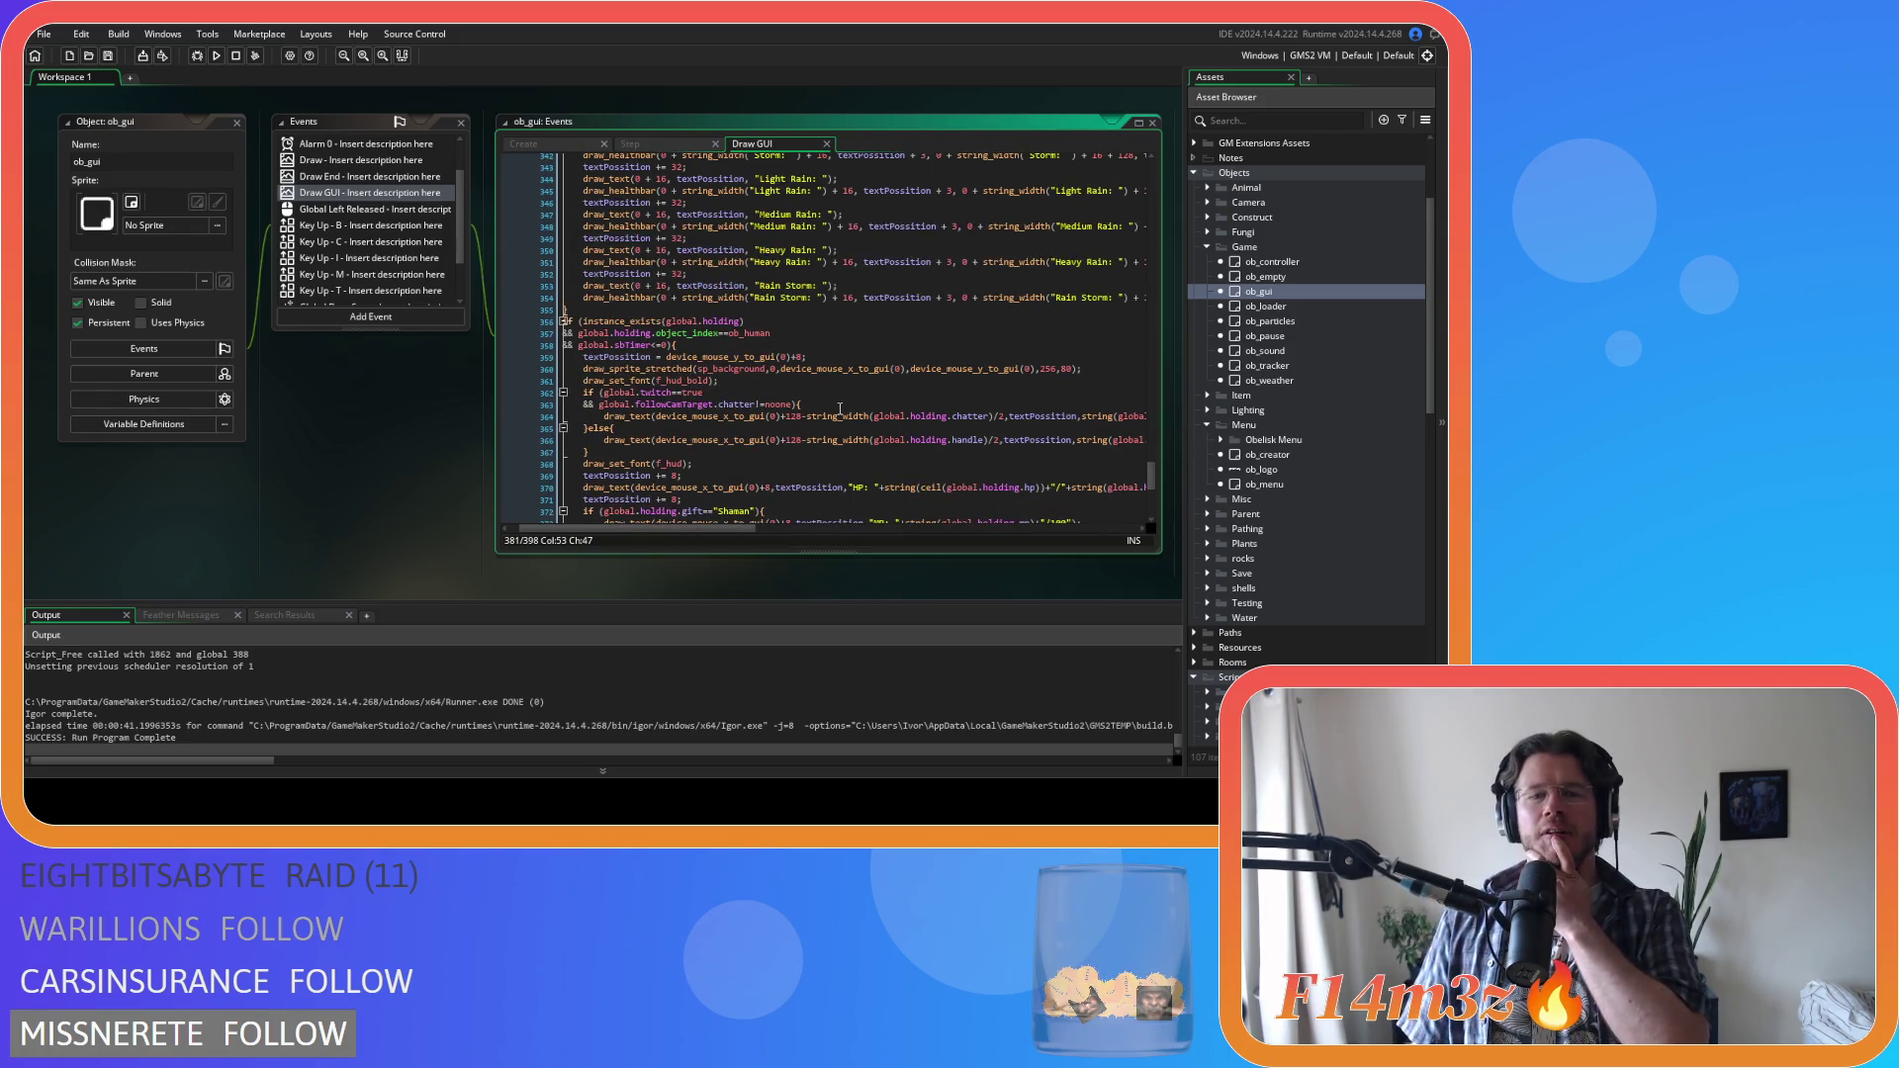
scroll(791, 416, down, 7)
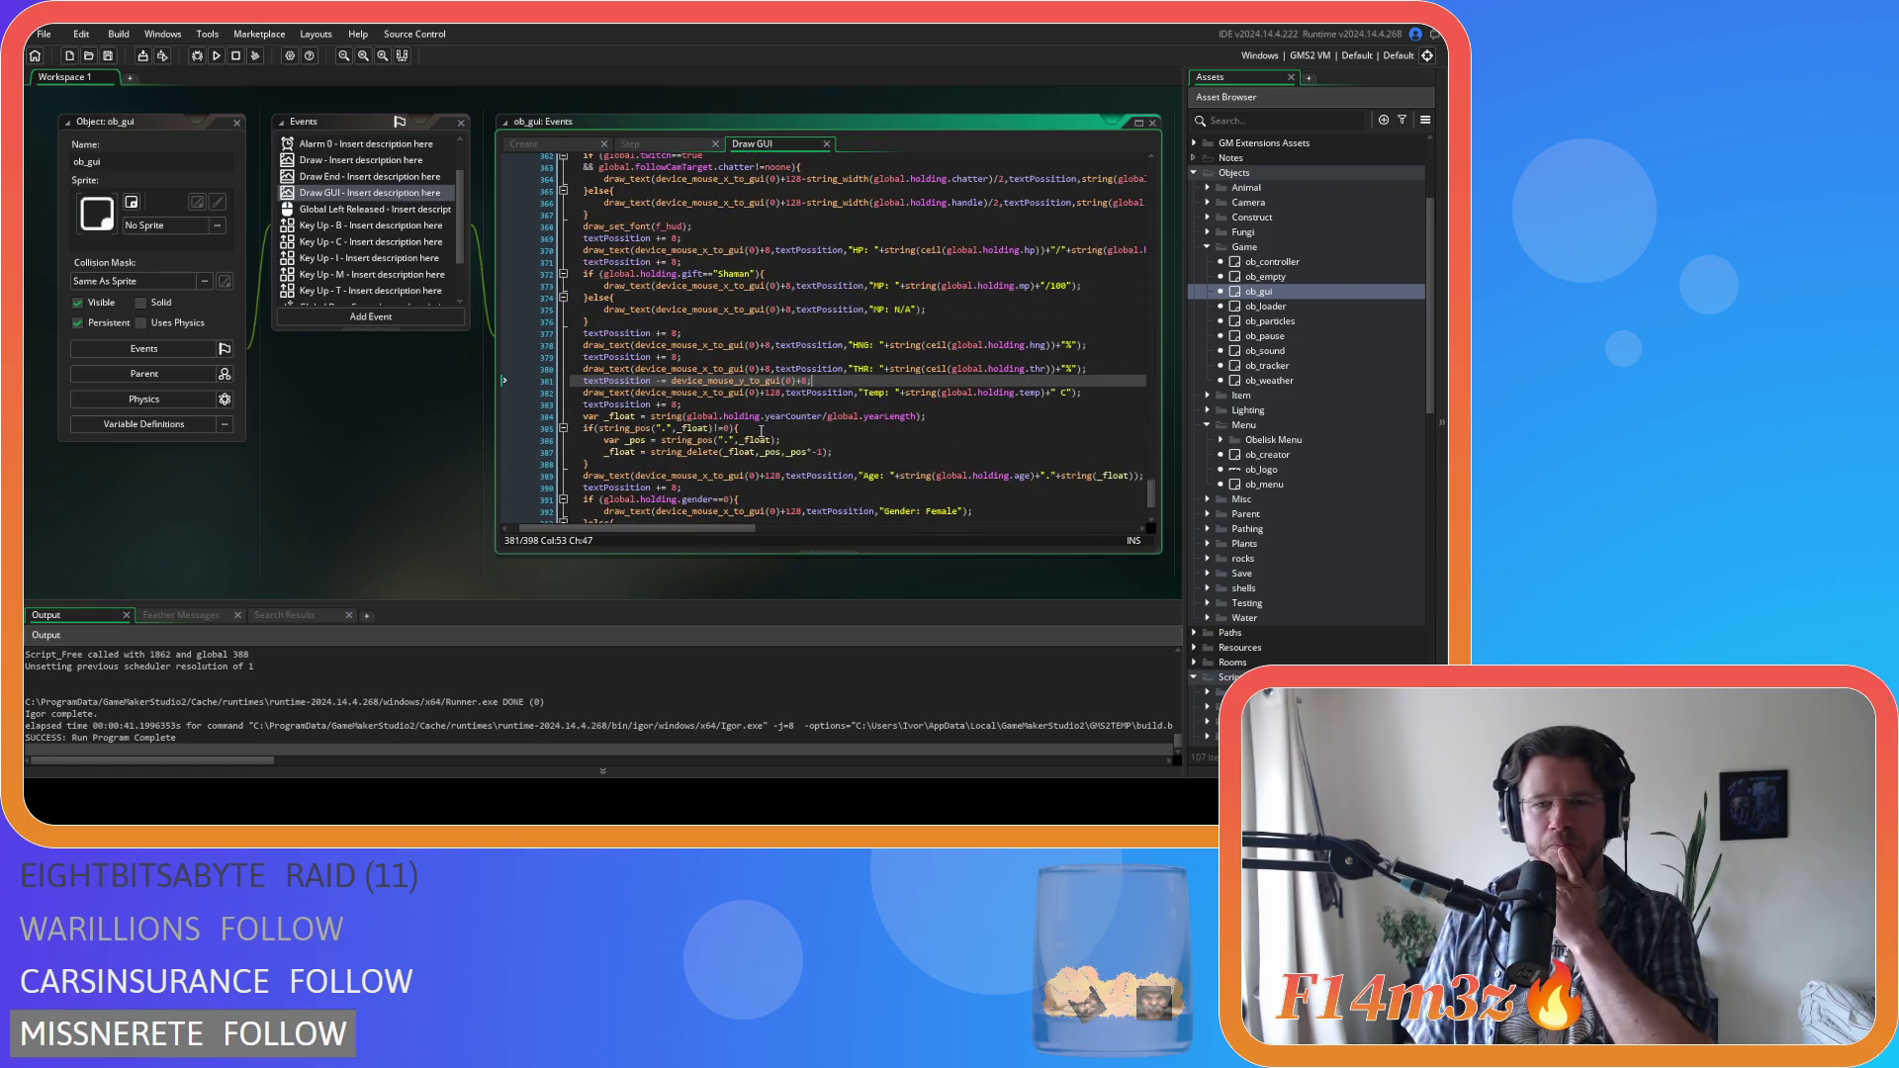
scroll(760, 428, up, 2)
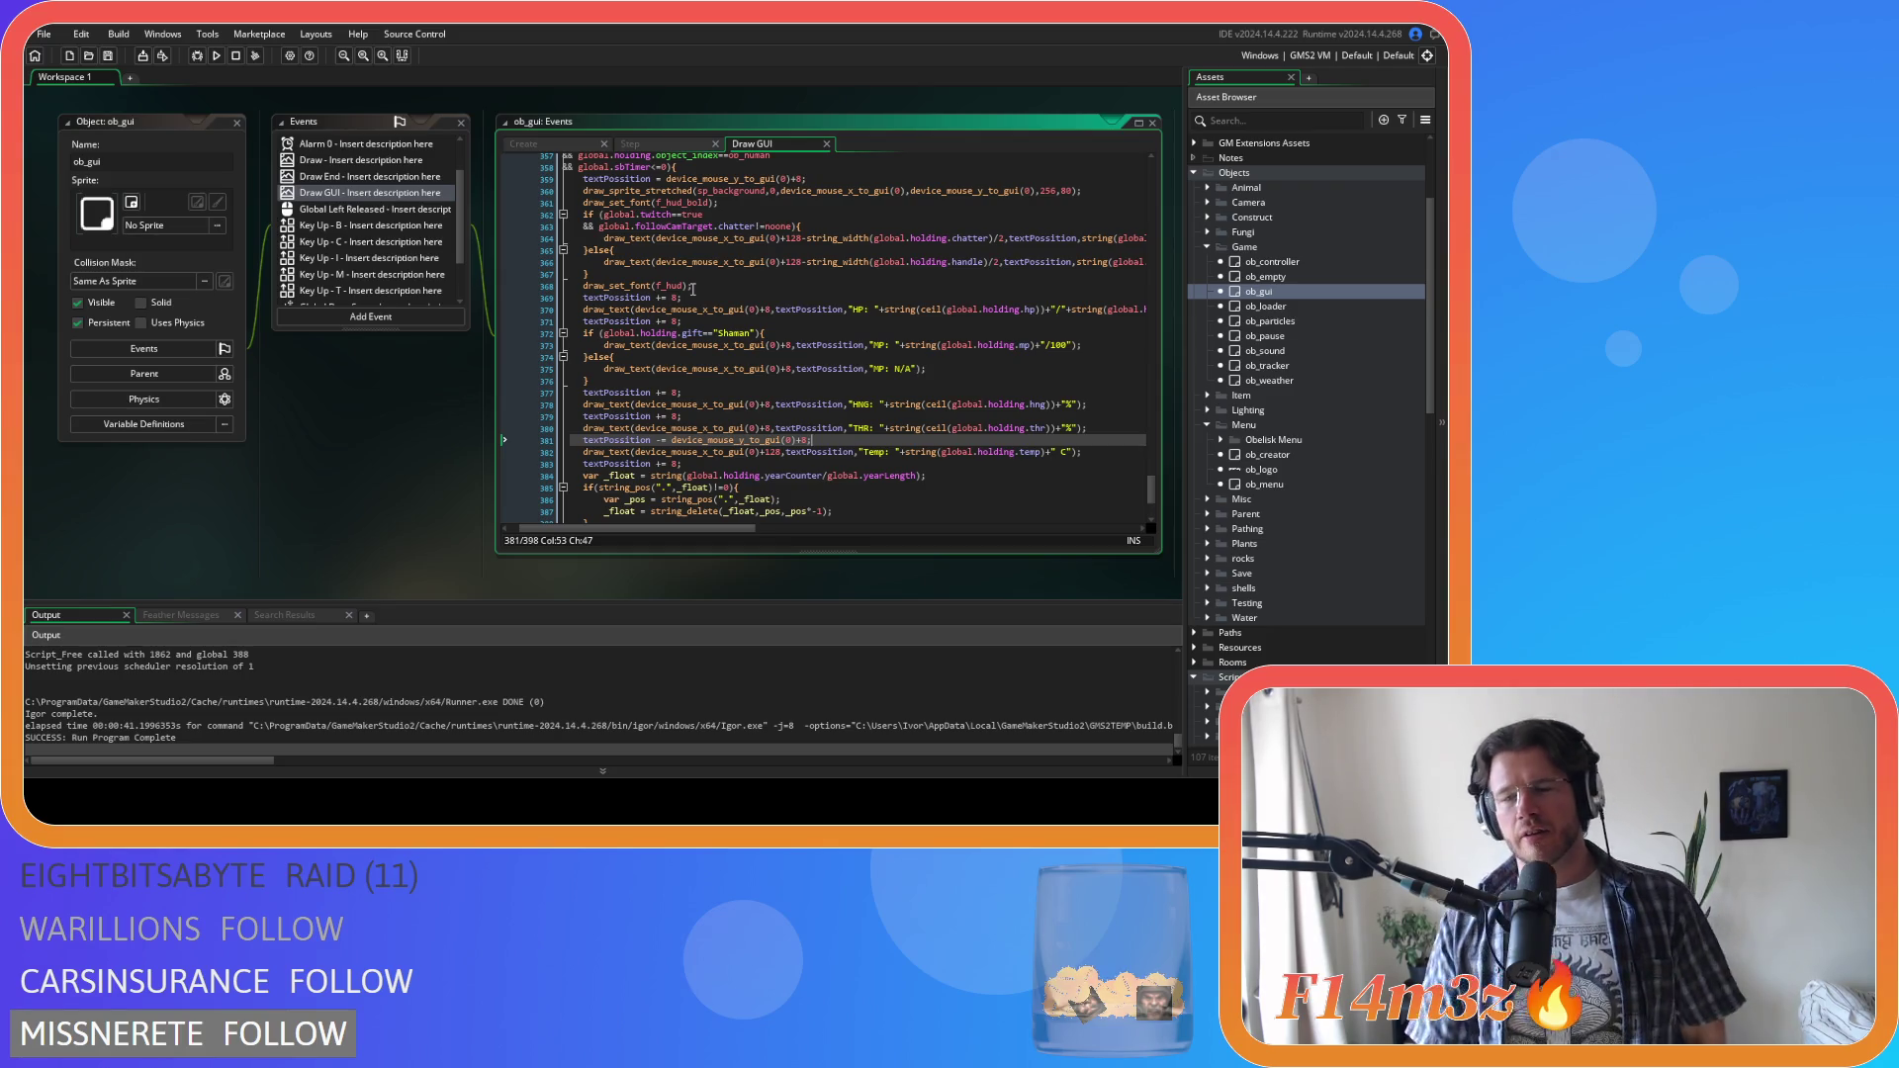
mouse_move(679, 309)
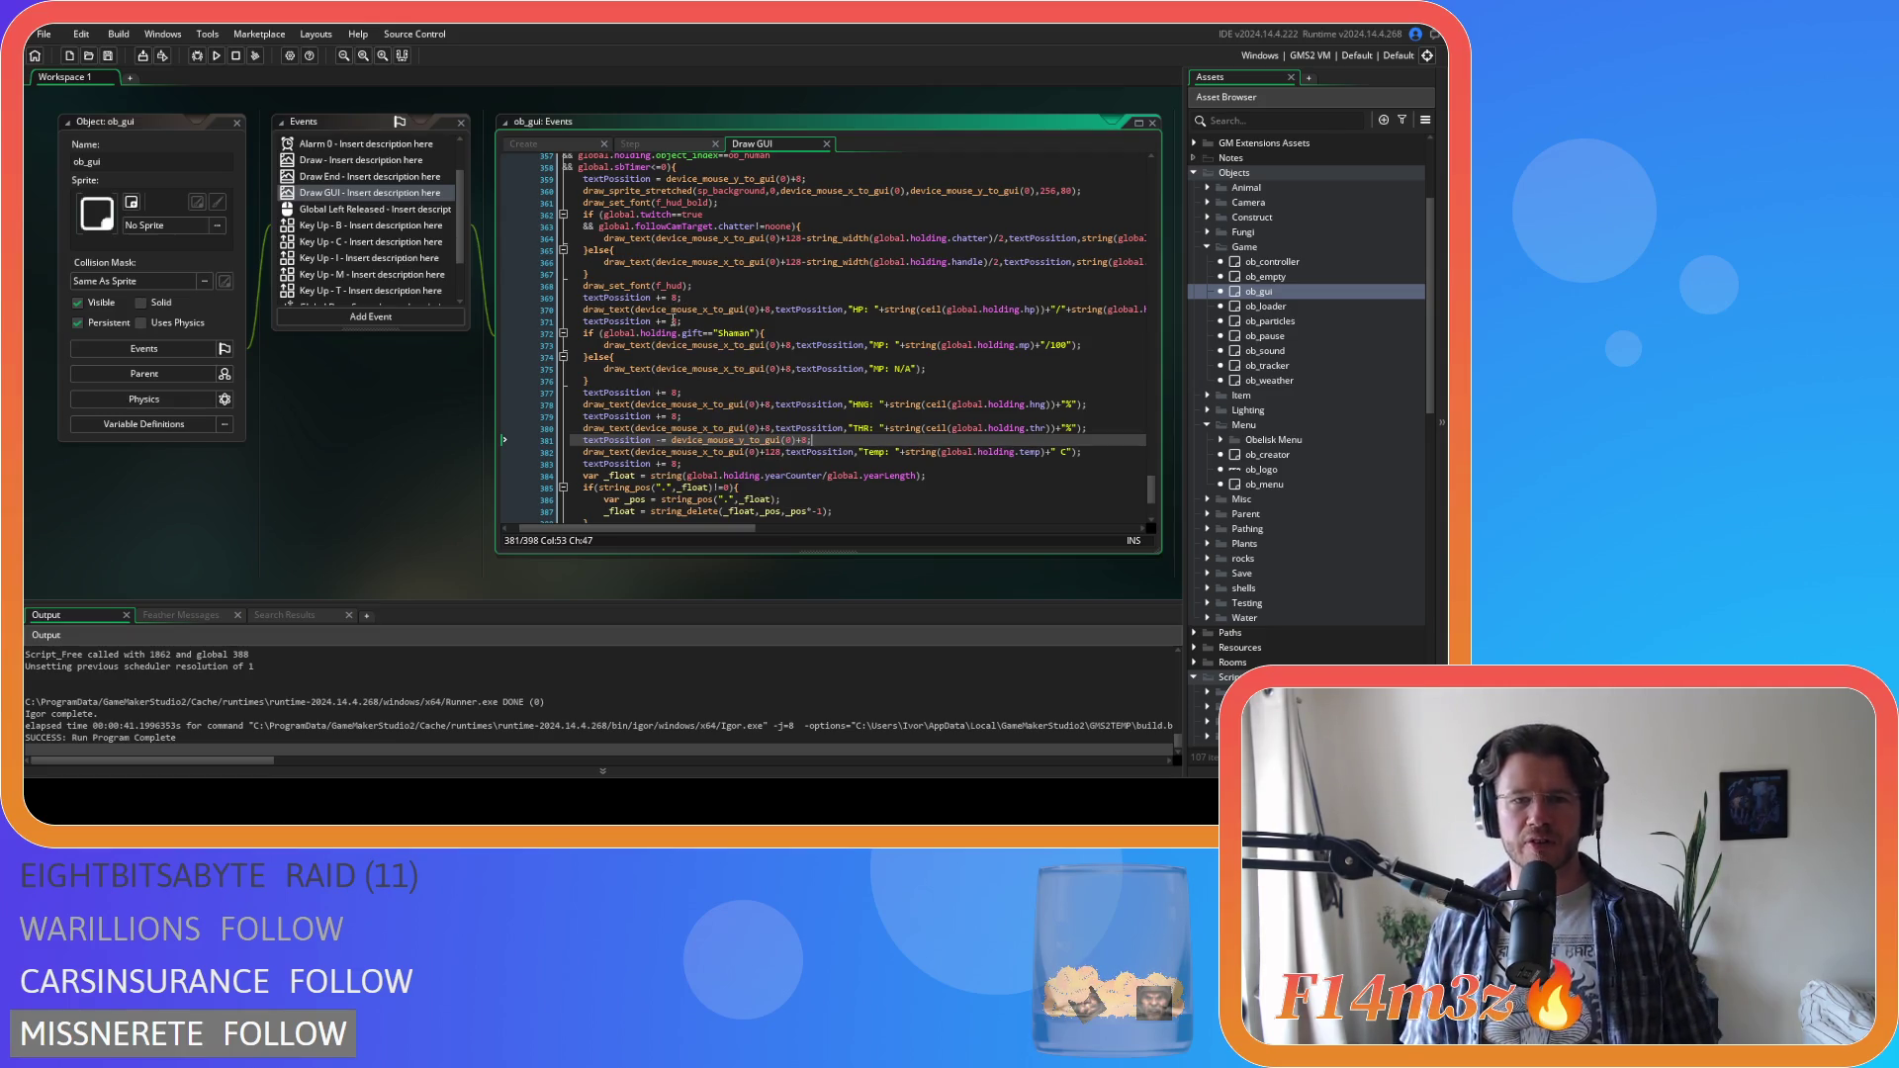
scroll(670, 319, up, 1)
click(674, 327)
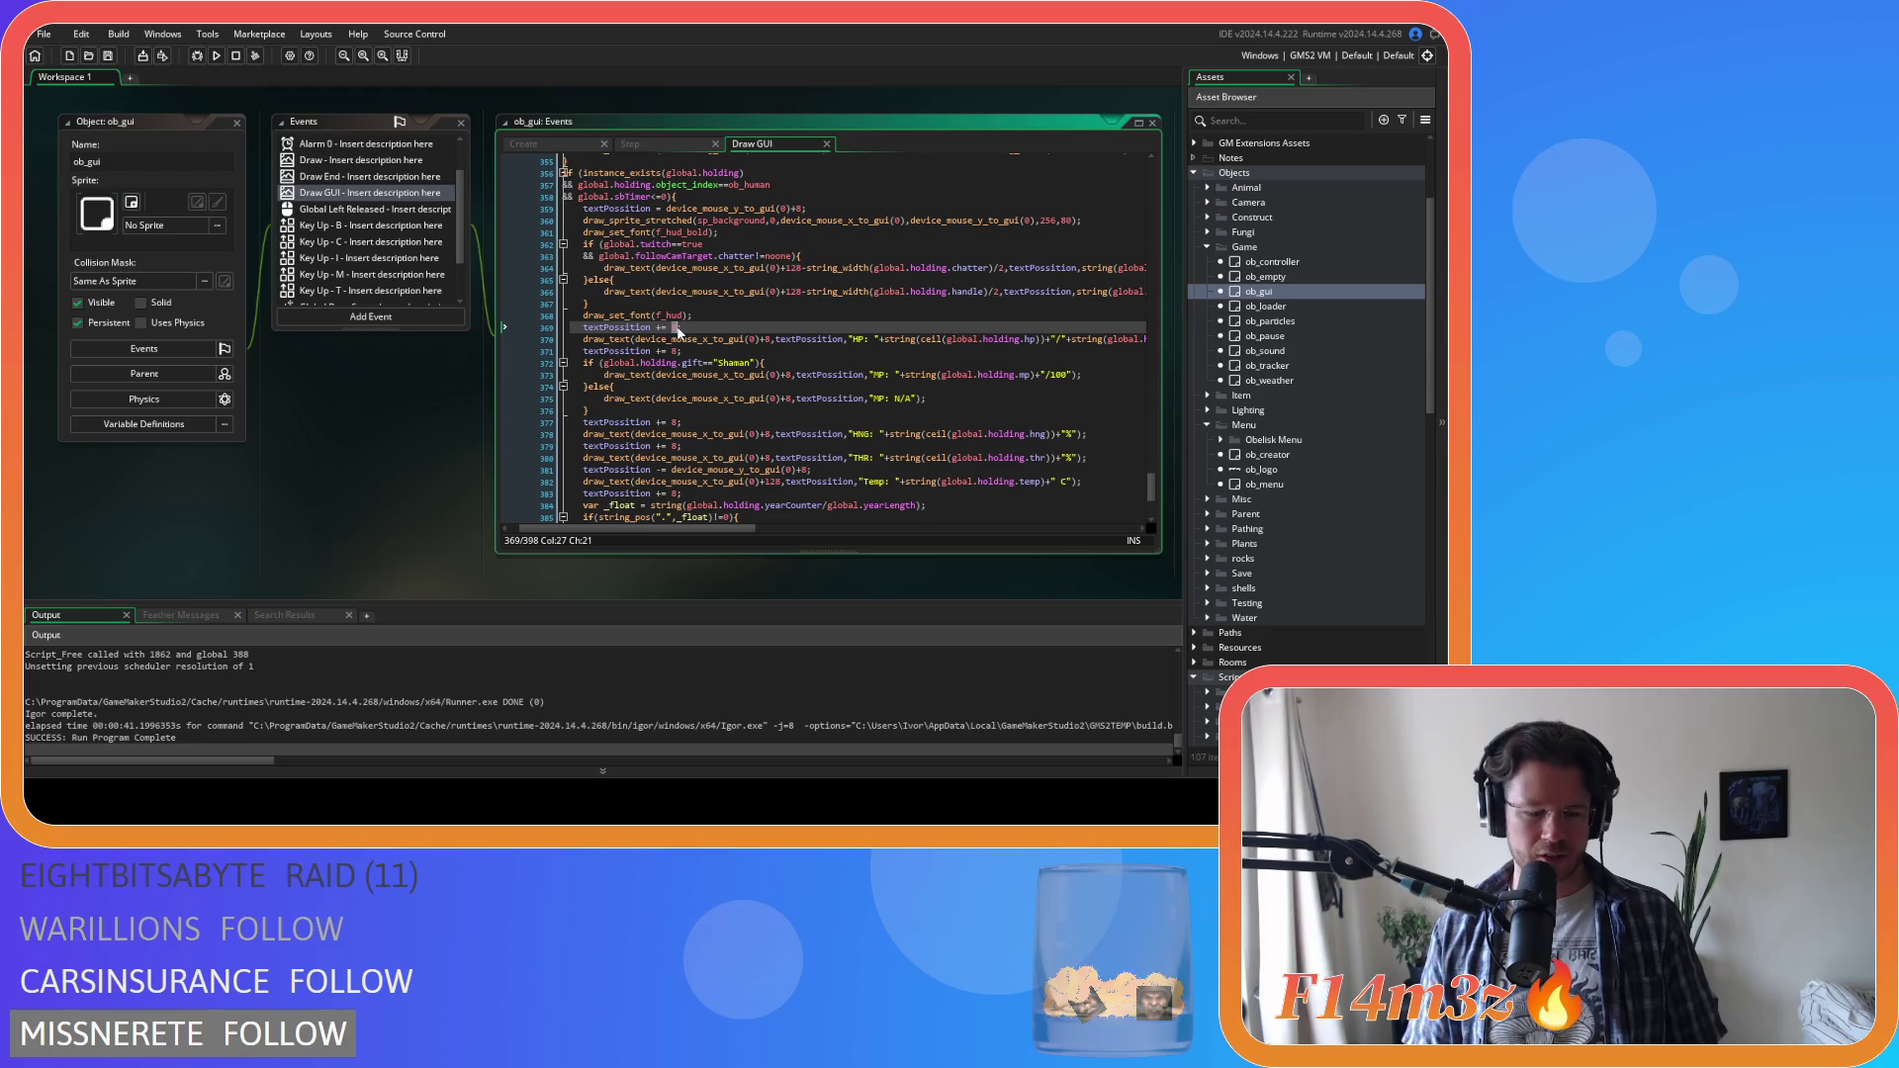
key(BackSpace)
text(24)
click(676, 351)
text(24)
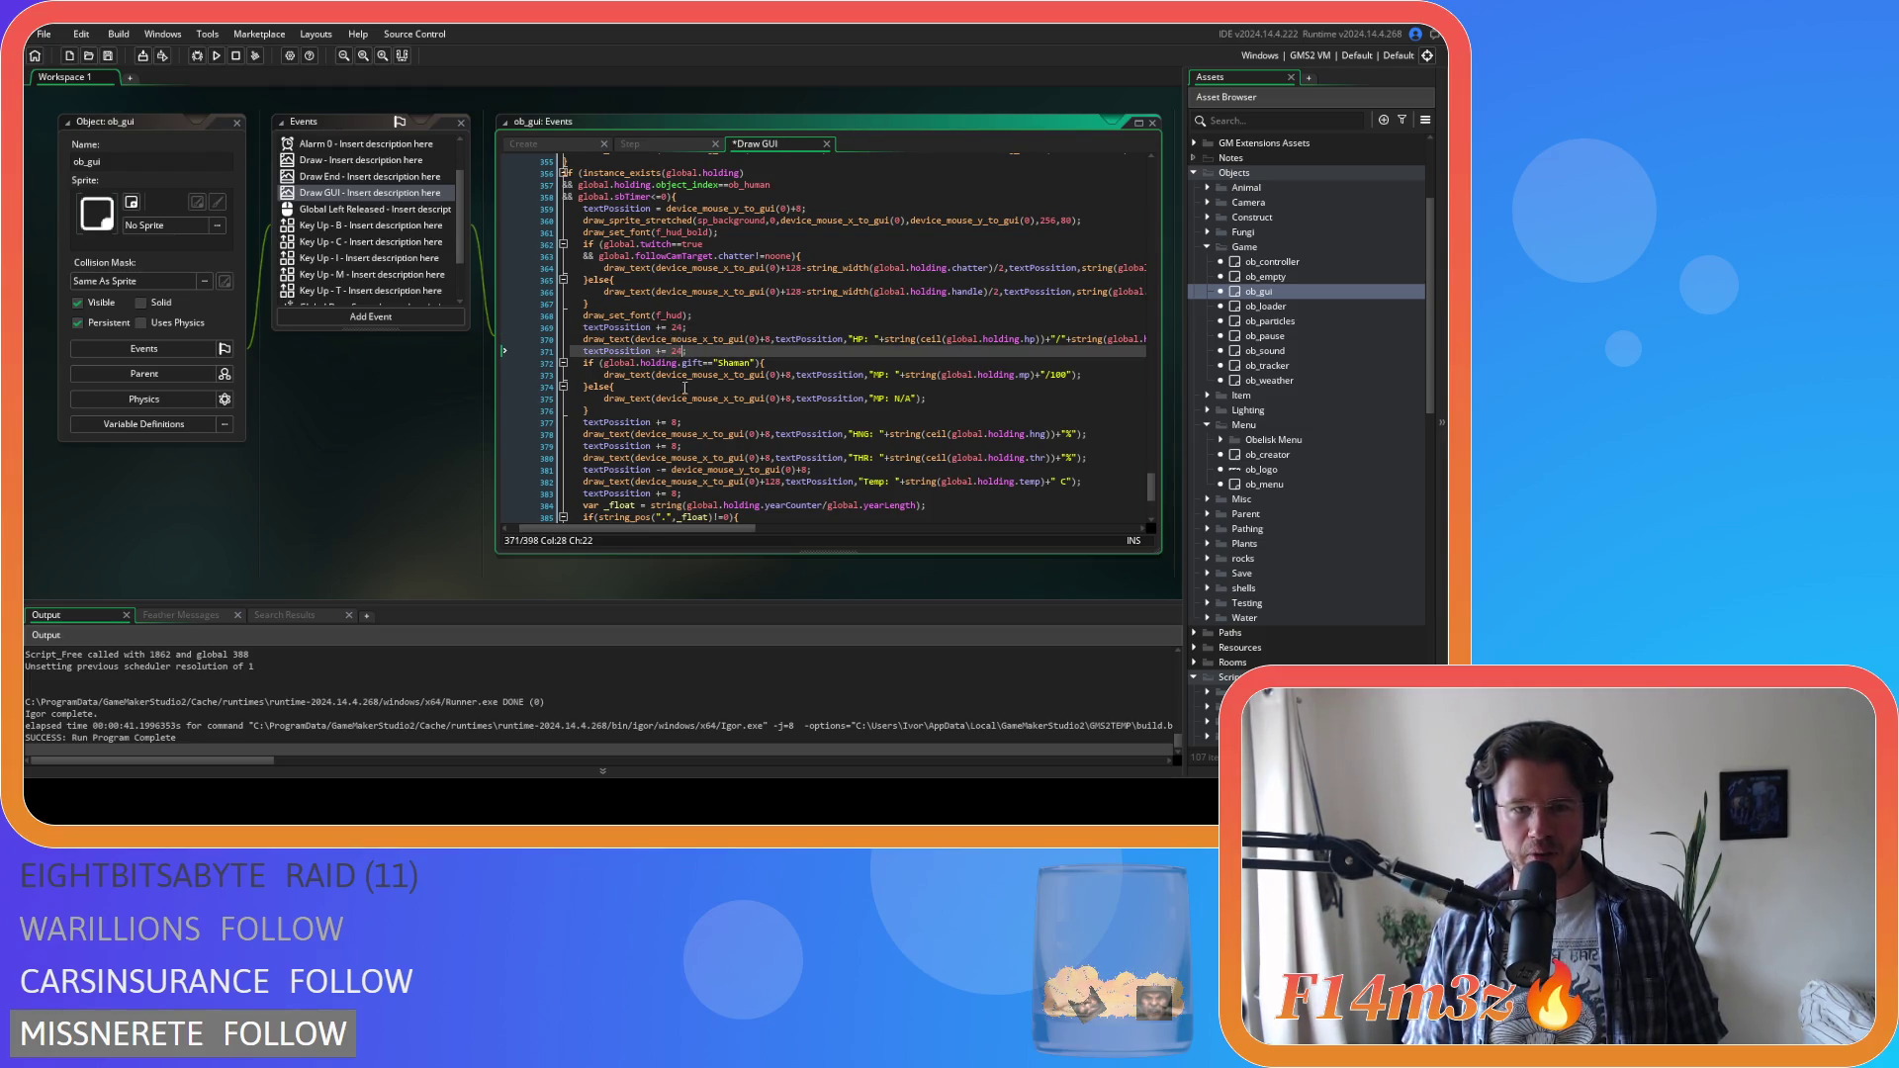
double_click(674, 423)
text(24)
double_click(676, 446)
text(24)
Set line 383's spacing to 24, make line 381 assign with '=', and save
scroll(682, 435, down, 3)
double_click(674, 405)
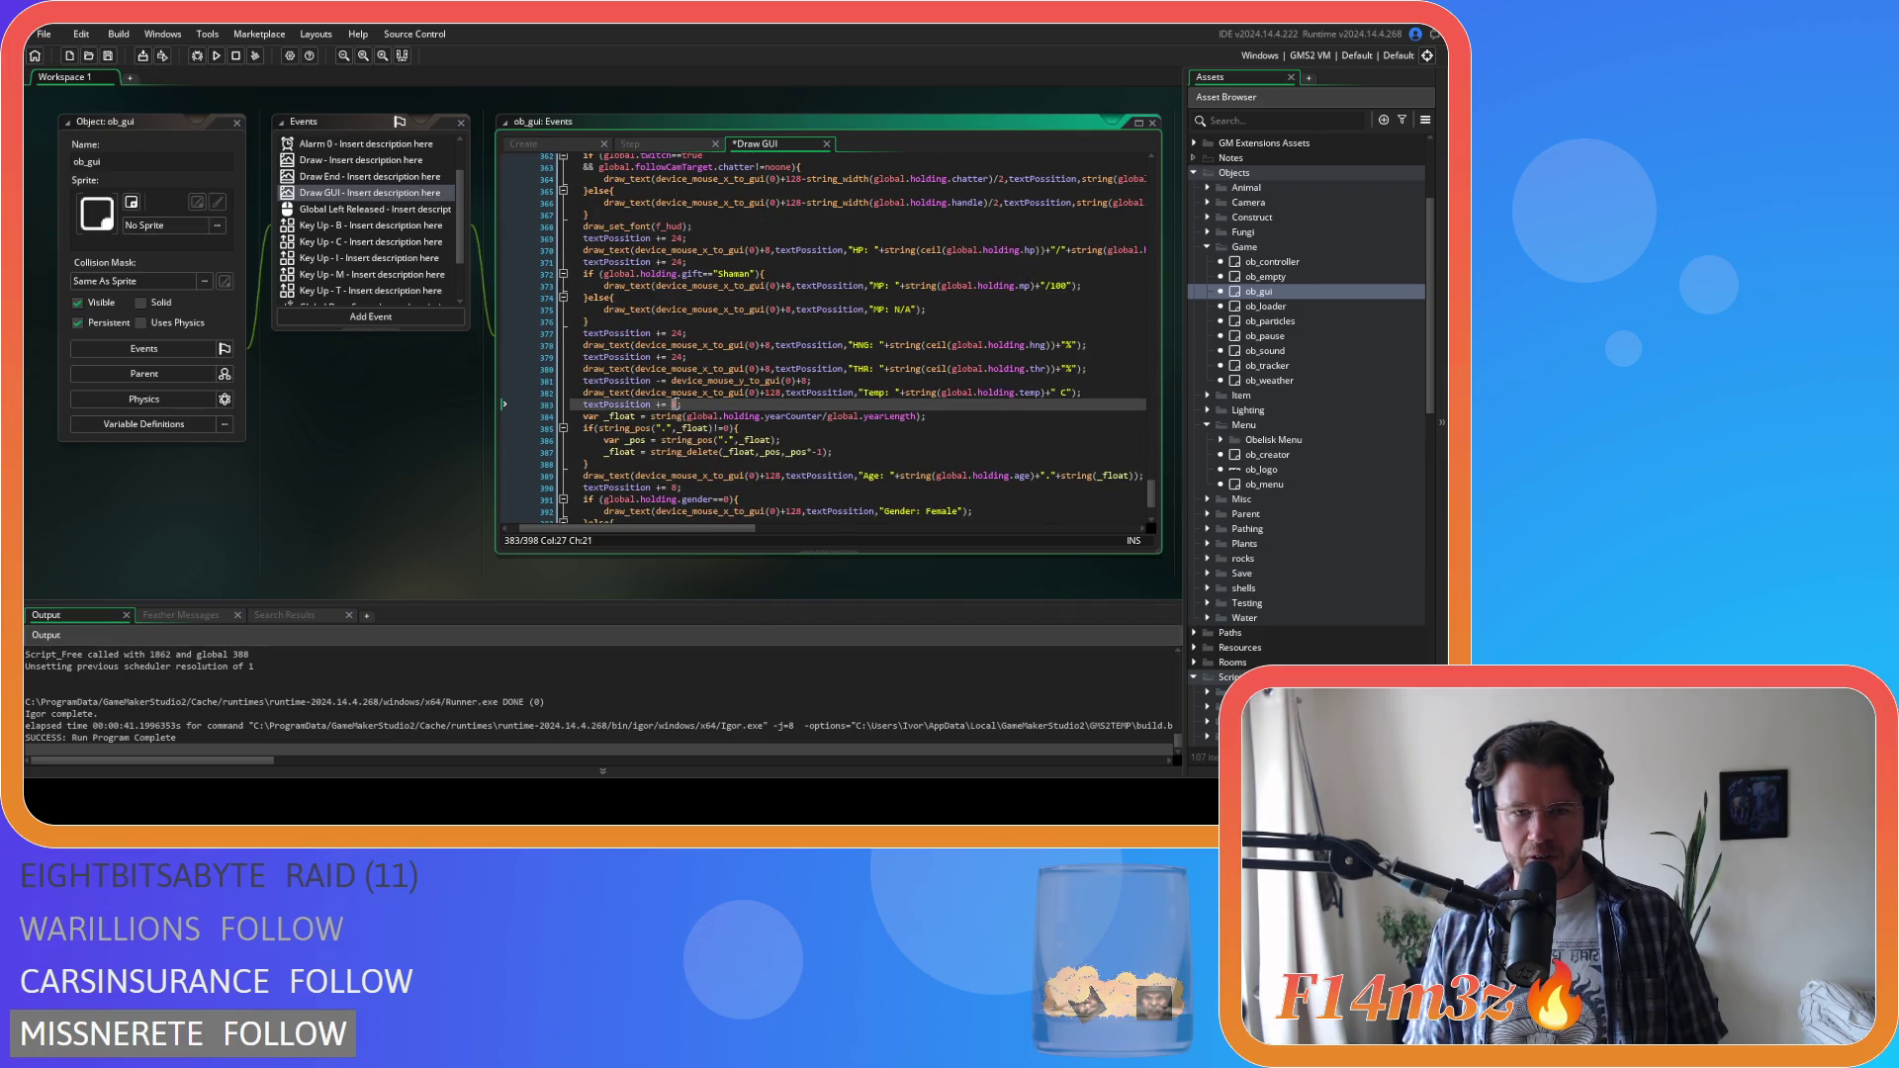
text(24)
double_click(657, 382)
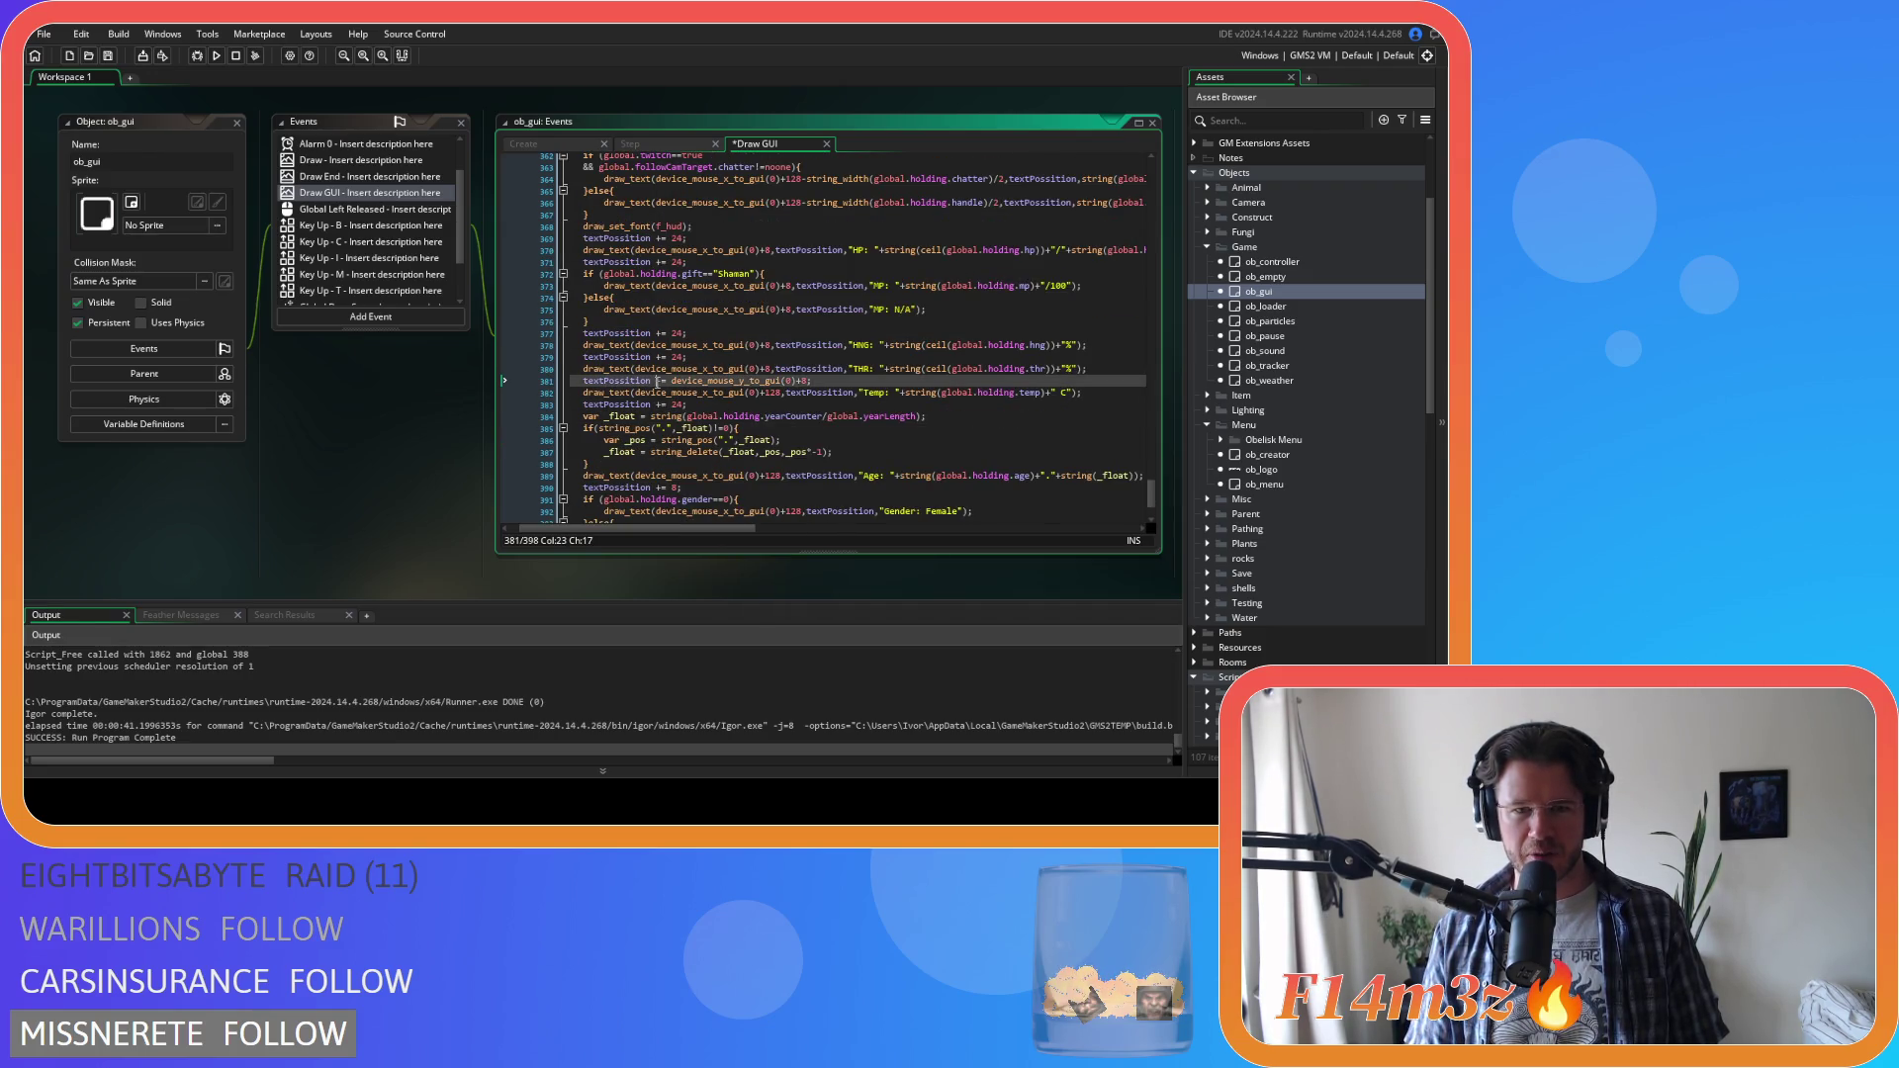
key(BackSpace)
key(ctrl+s)
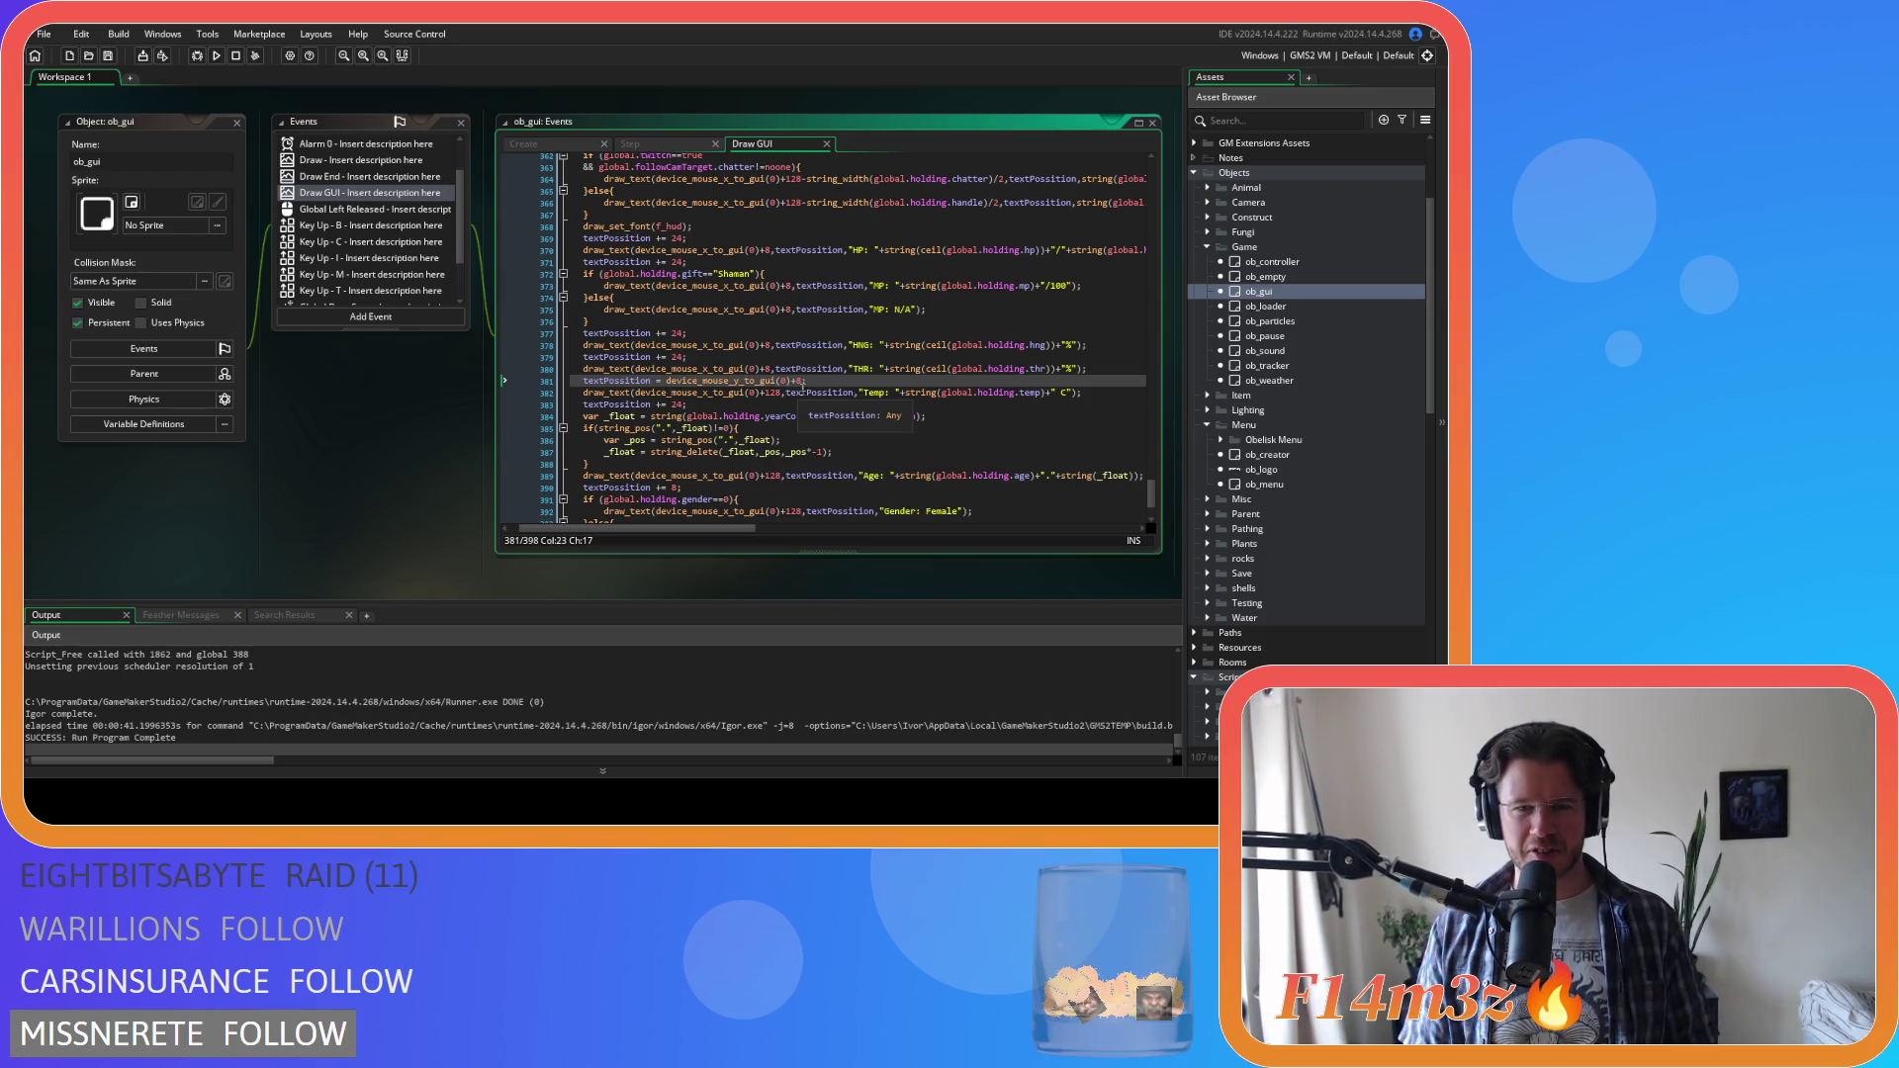
Change line 390's spacing from 8 to 24 and run the game
scroll(696, 457, down, 1)
double_click(677, 375)
double_click(675, 458)
text(24)
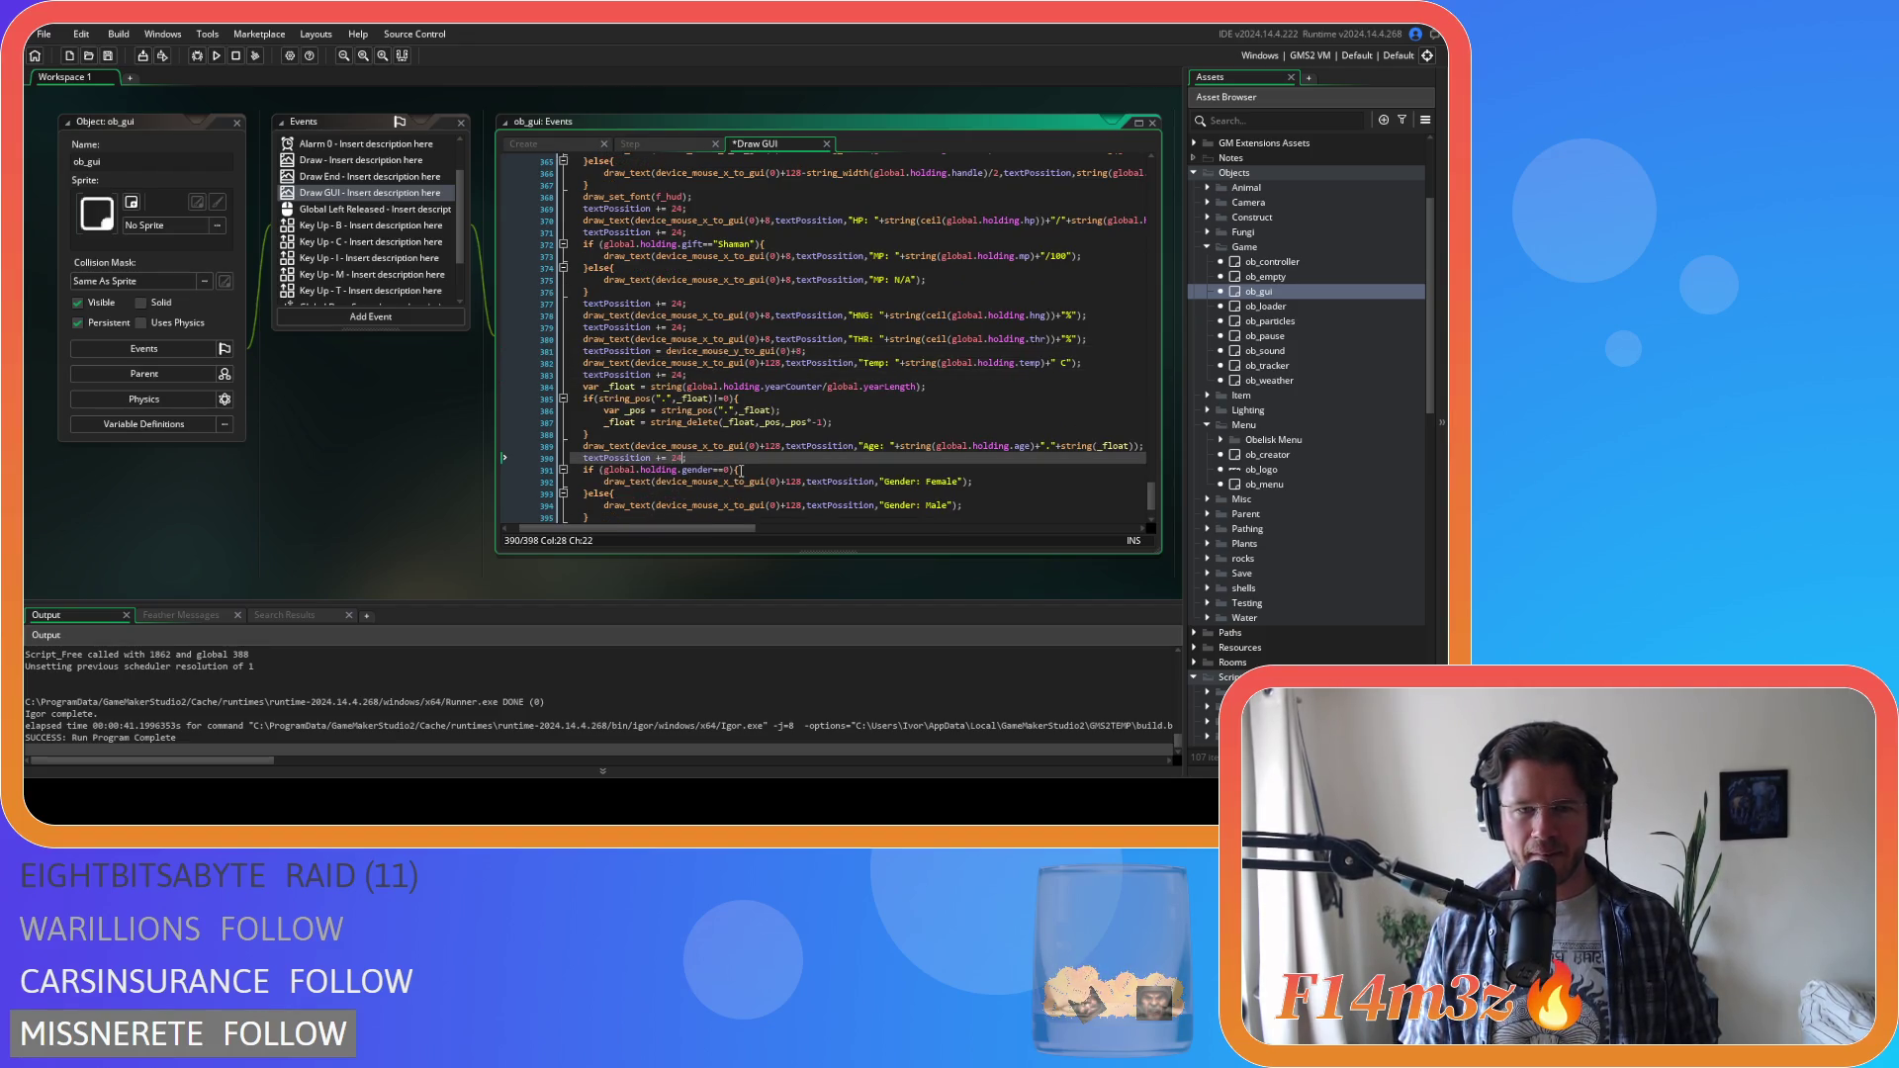
scroll(741, 470, down, 2)
click(767, 403)
scroll(767, 403, up, 1)
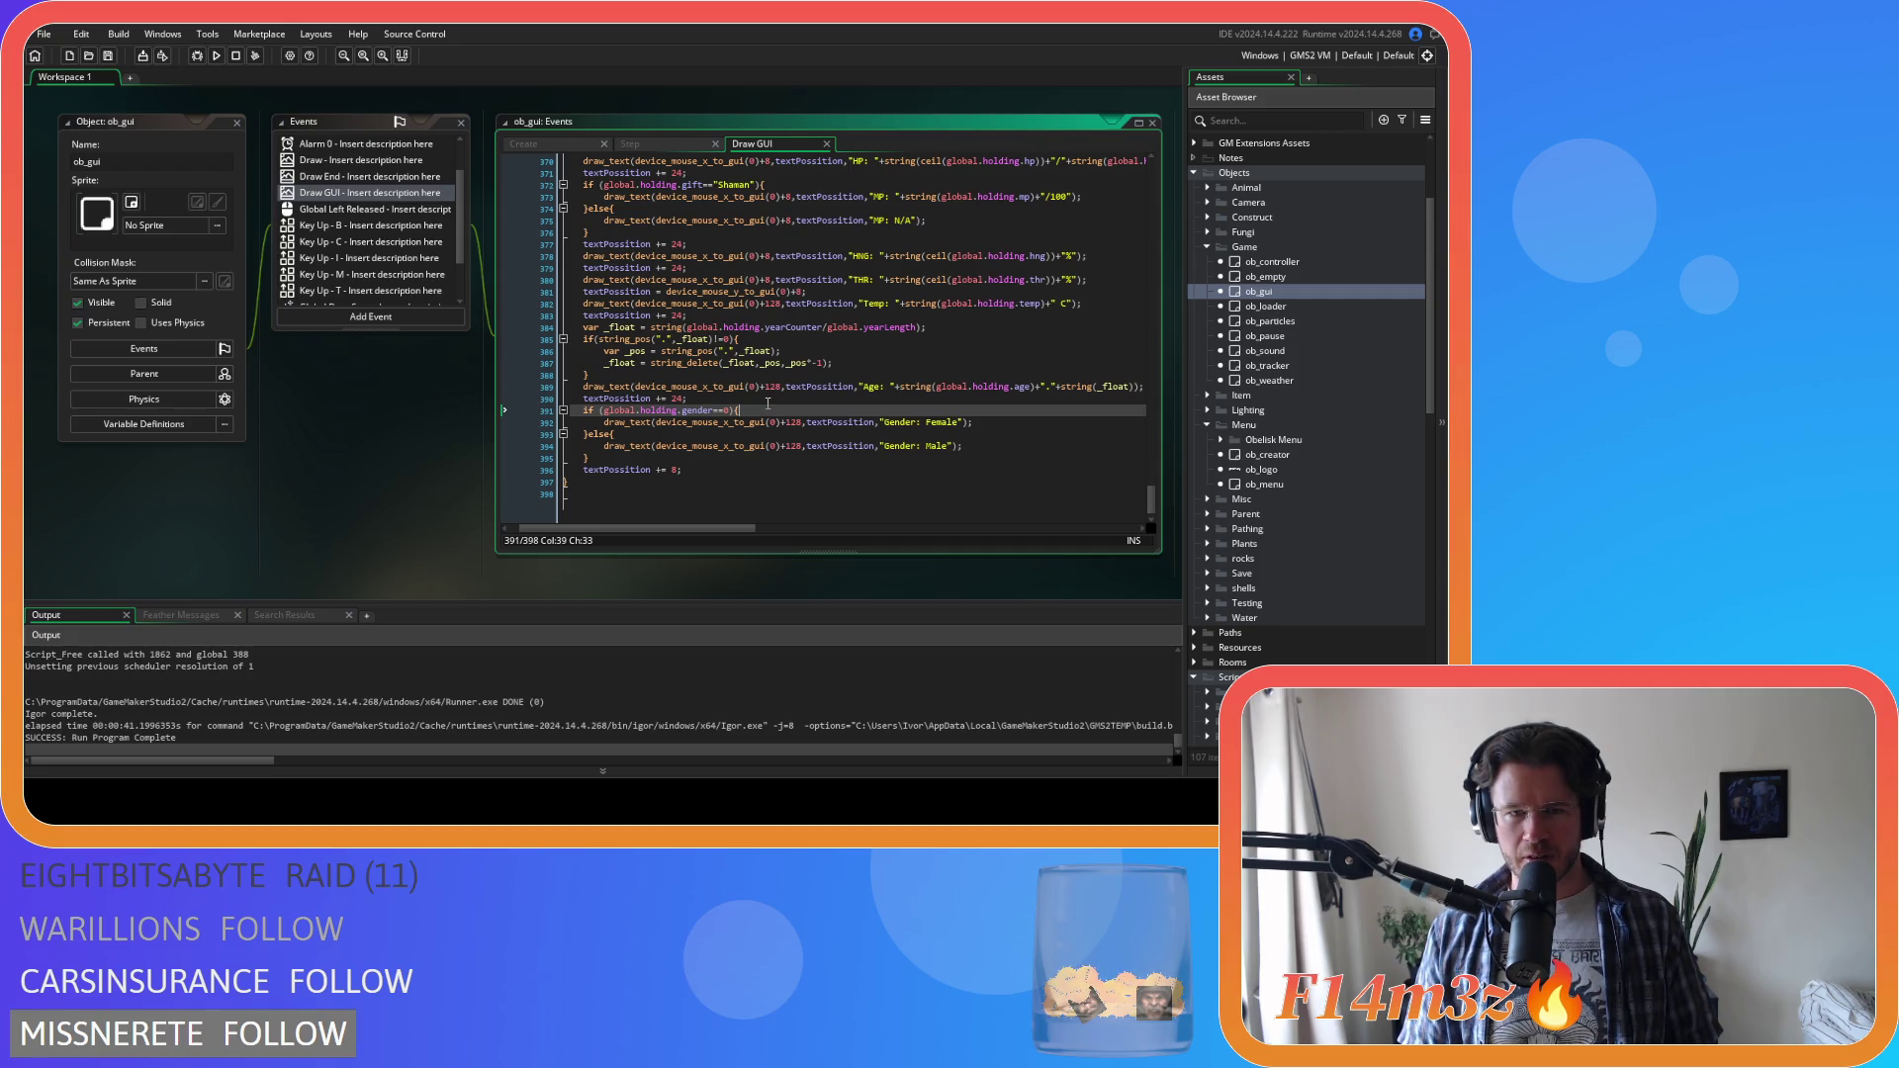
key(F5)
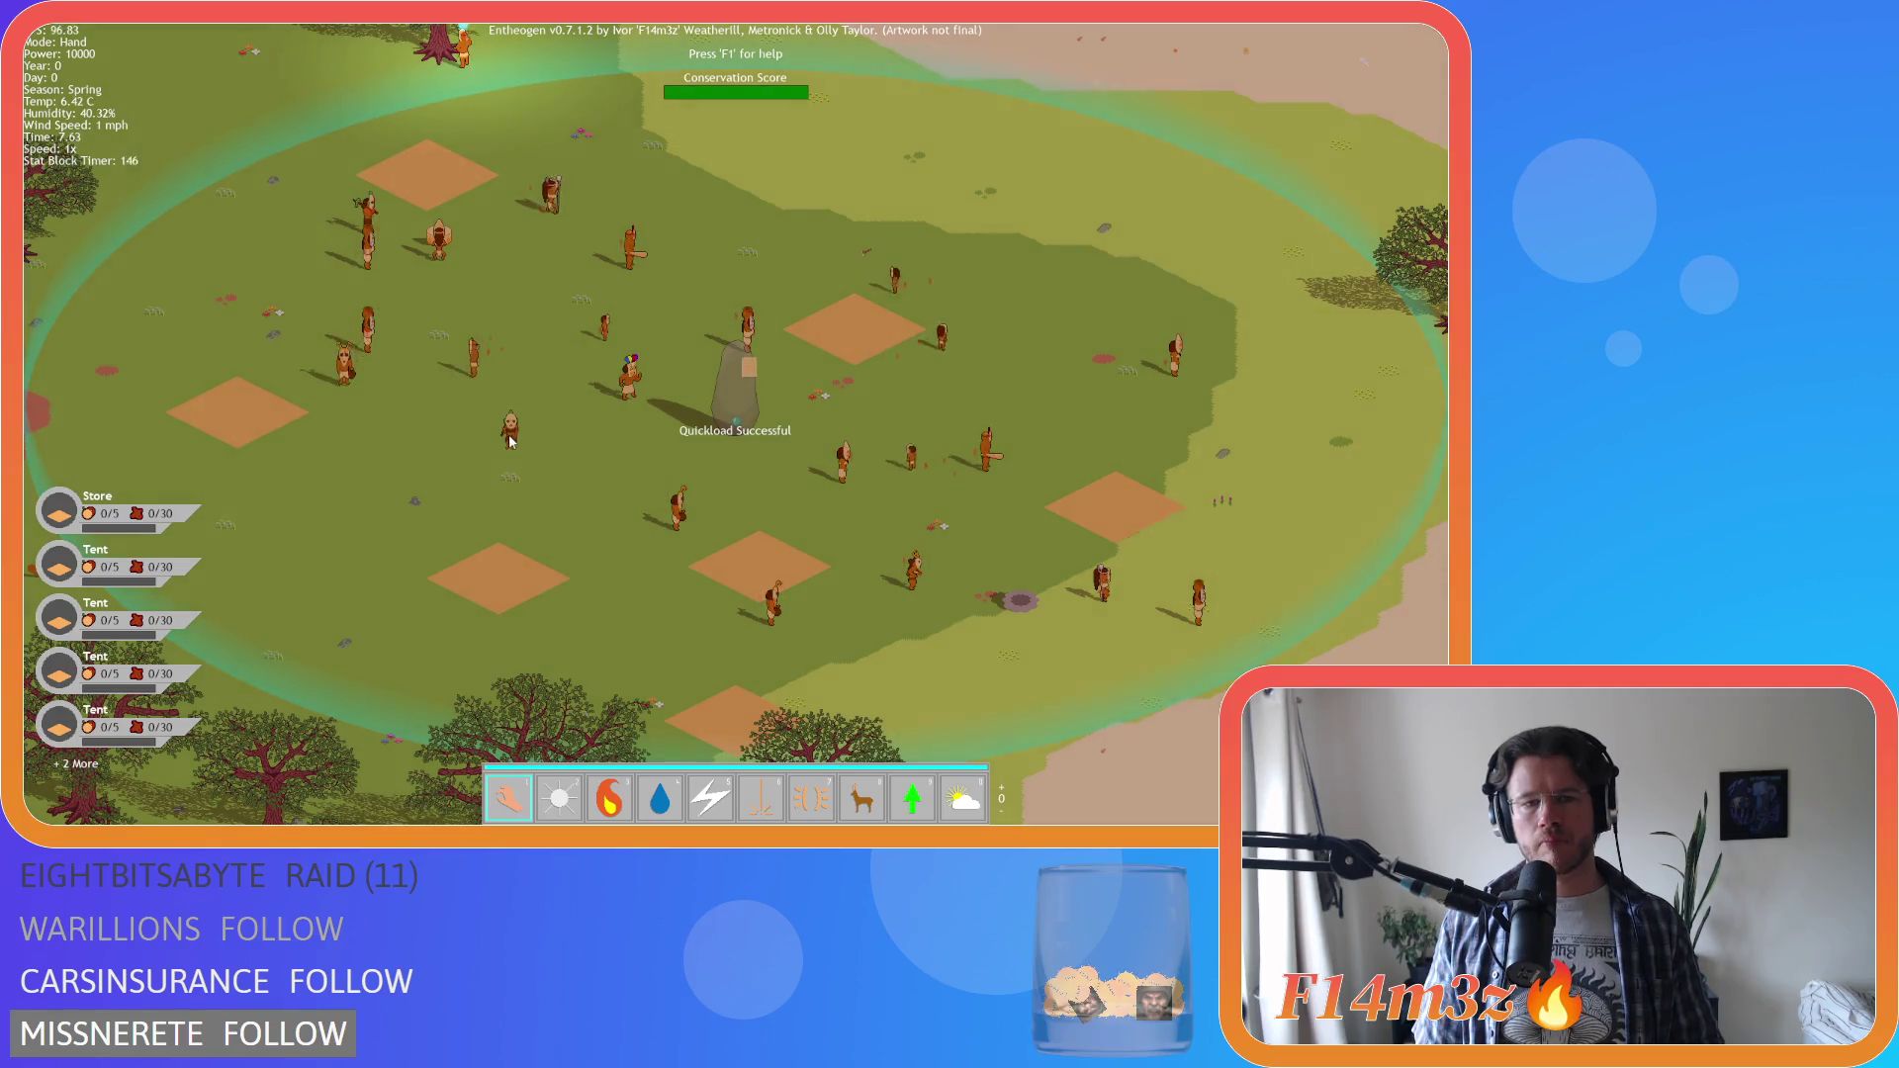
Carry a villager to view its stats card, then quit the game with Y
mouse_move(511, 442)
mouse_down()
mouse_move(511, 358)
mouse_move(473, 283)
mouse_move(440, 341)
mouse_move(435, 291)
mouse_up()
key(Escape)
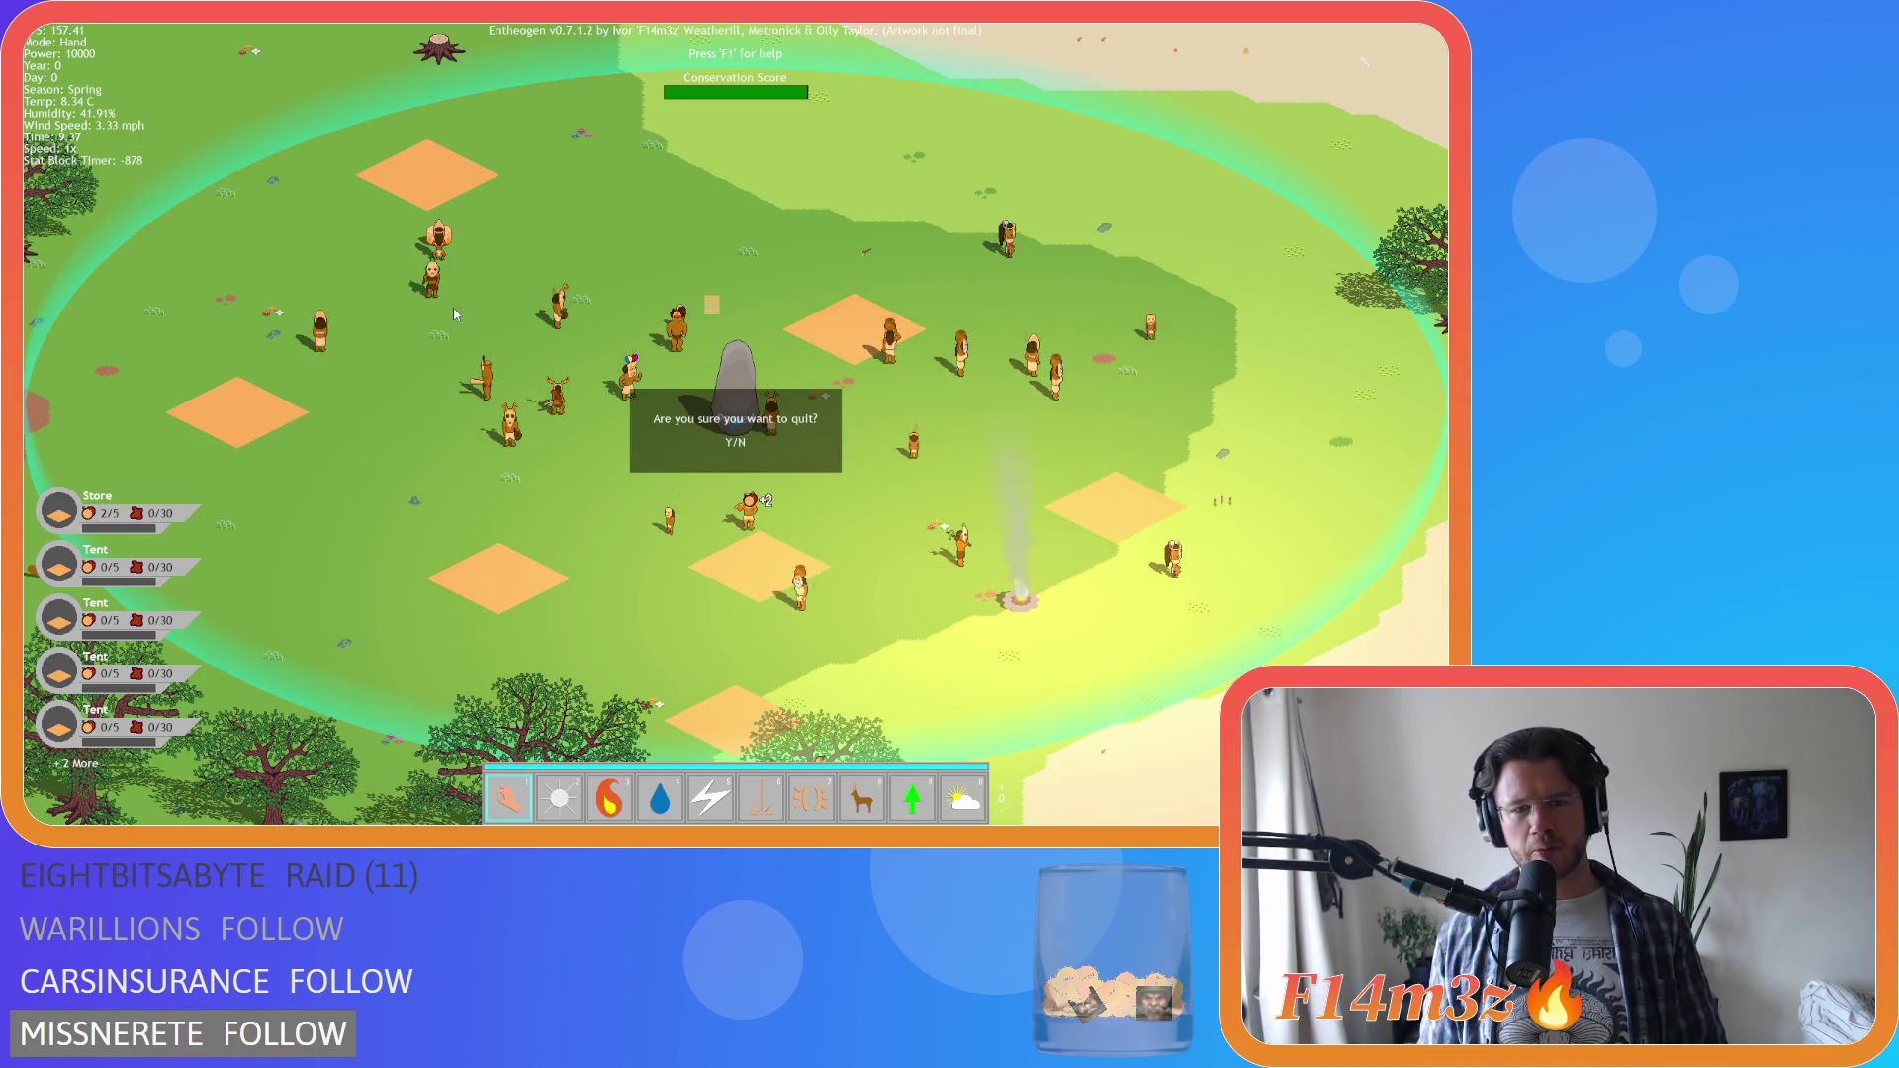
key(y)
click(813, 436)
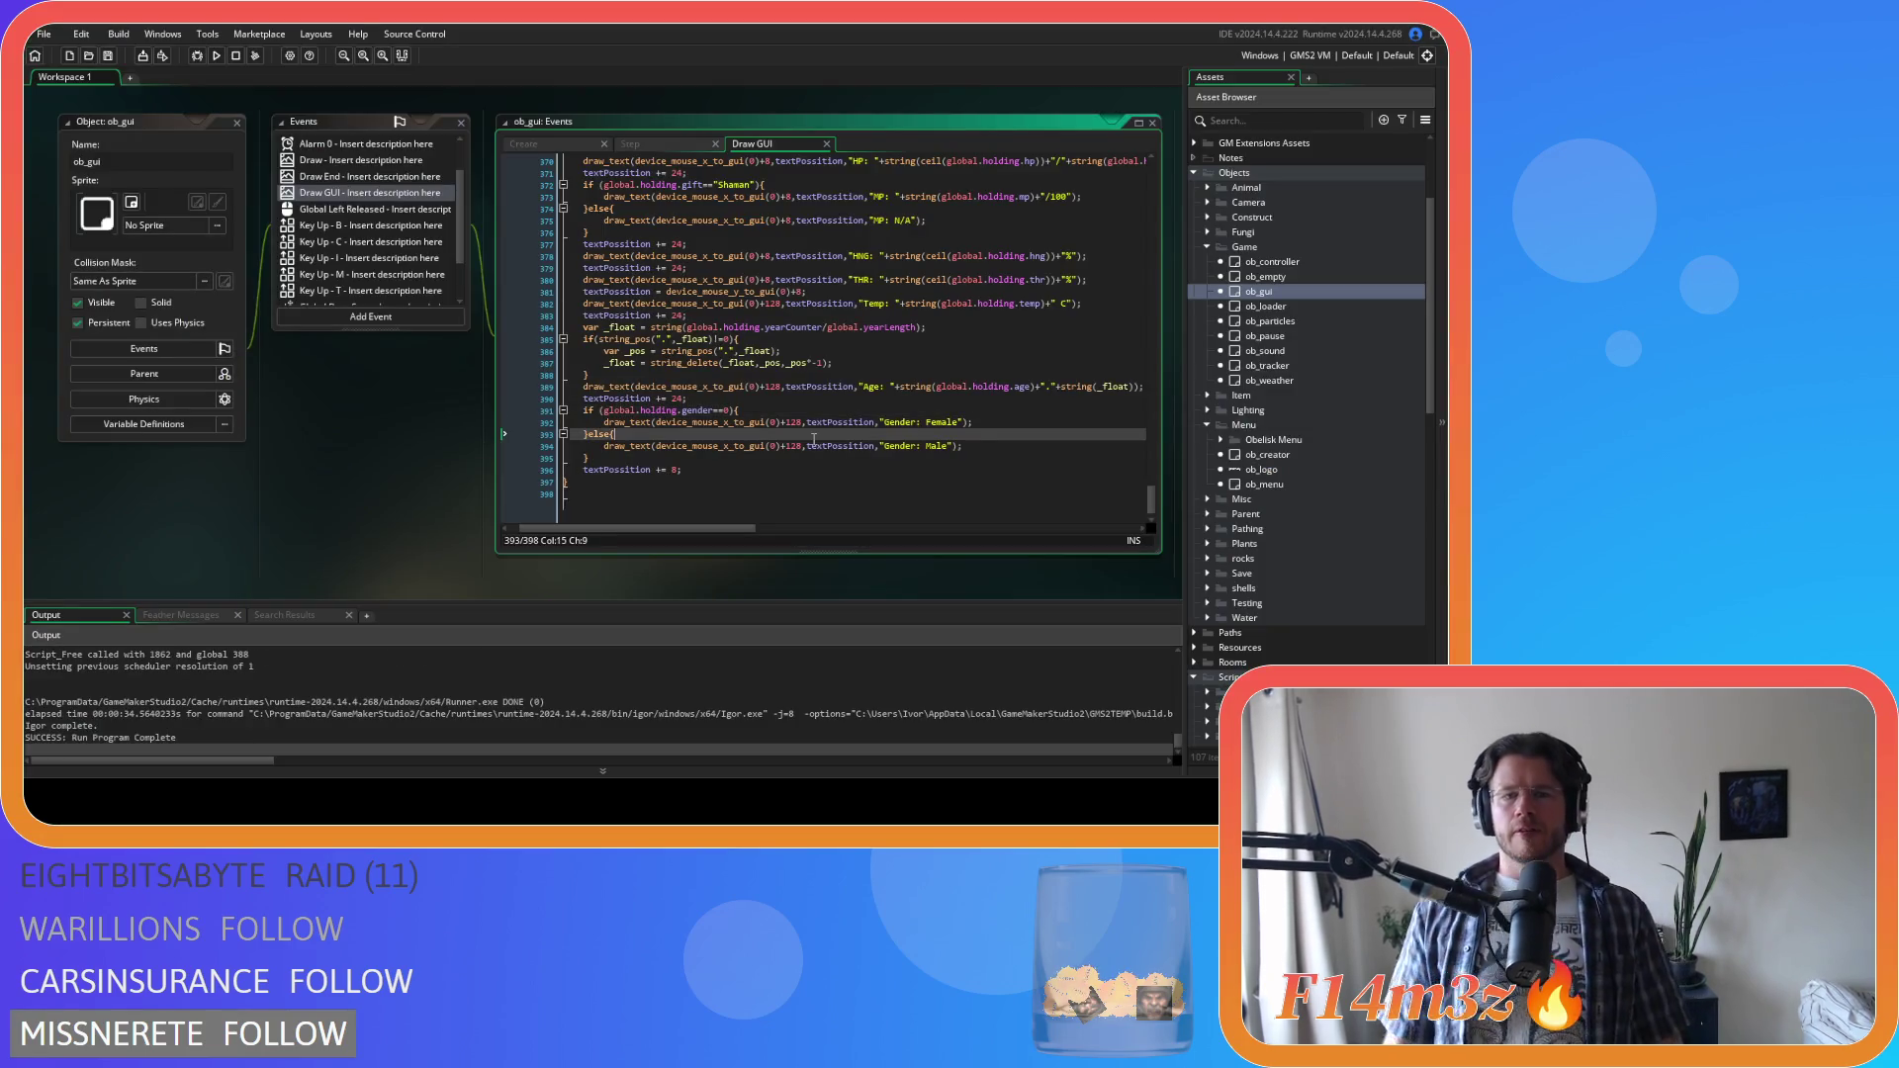
Undo the re-indent and edit line 381's offset to +24
key(ctrl+z)
key(ctrl+z)
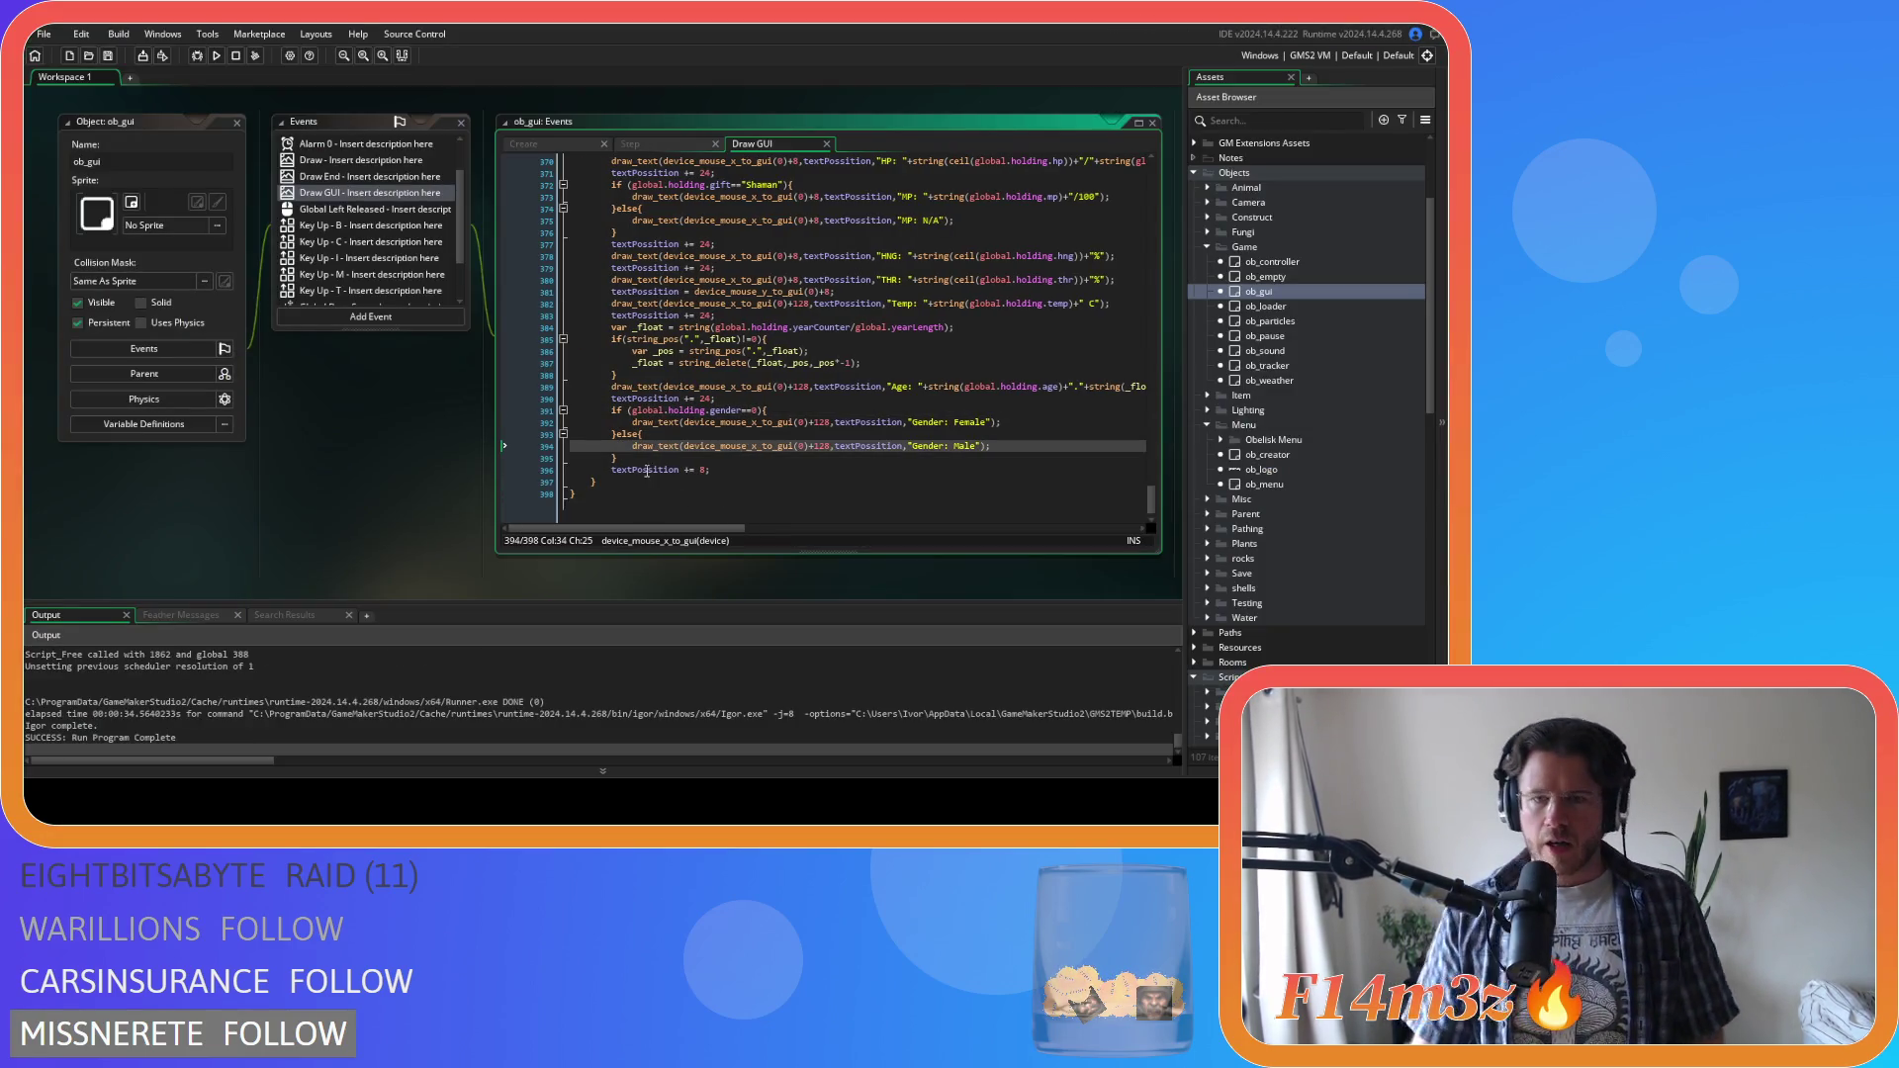
scroll(644, 452, up, 2)
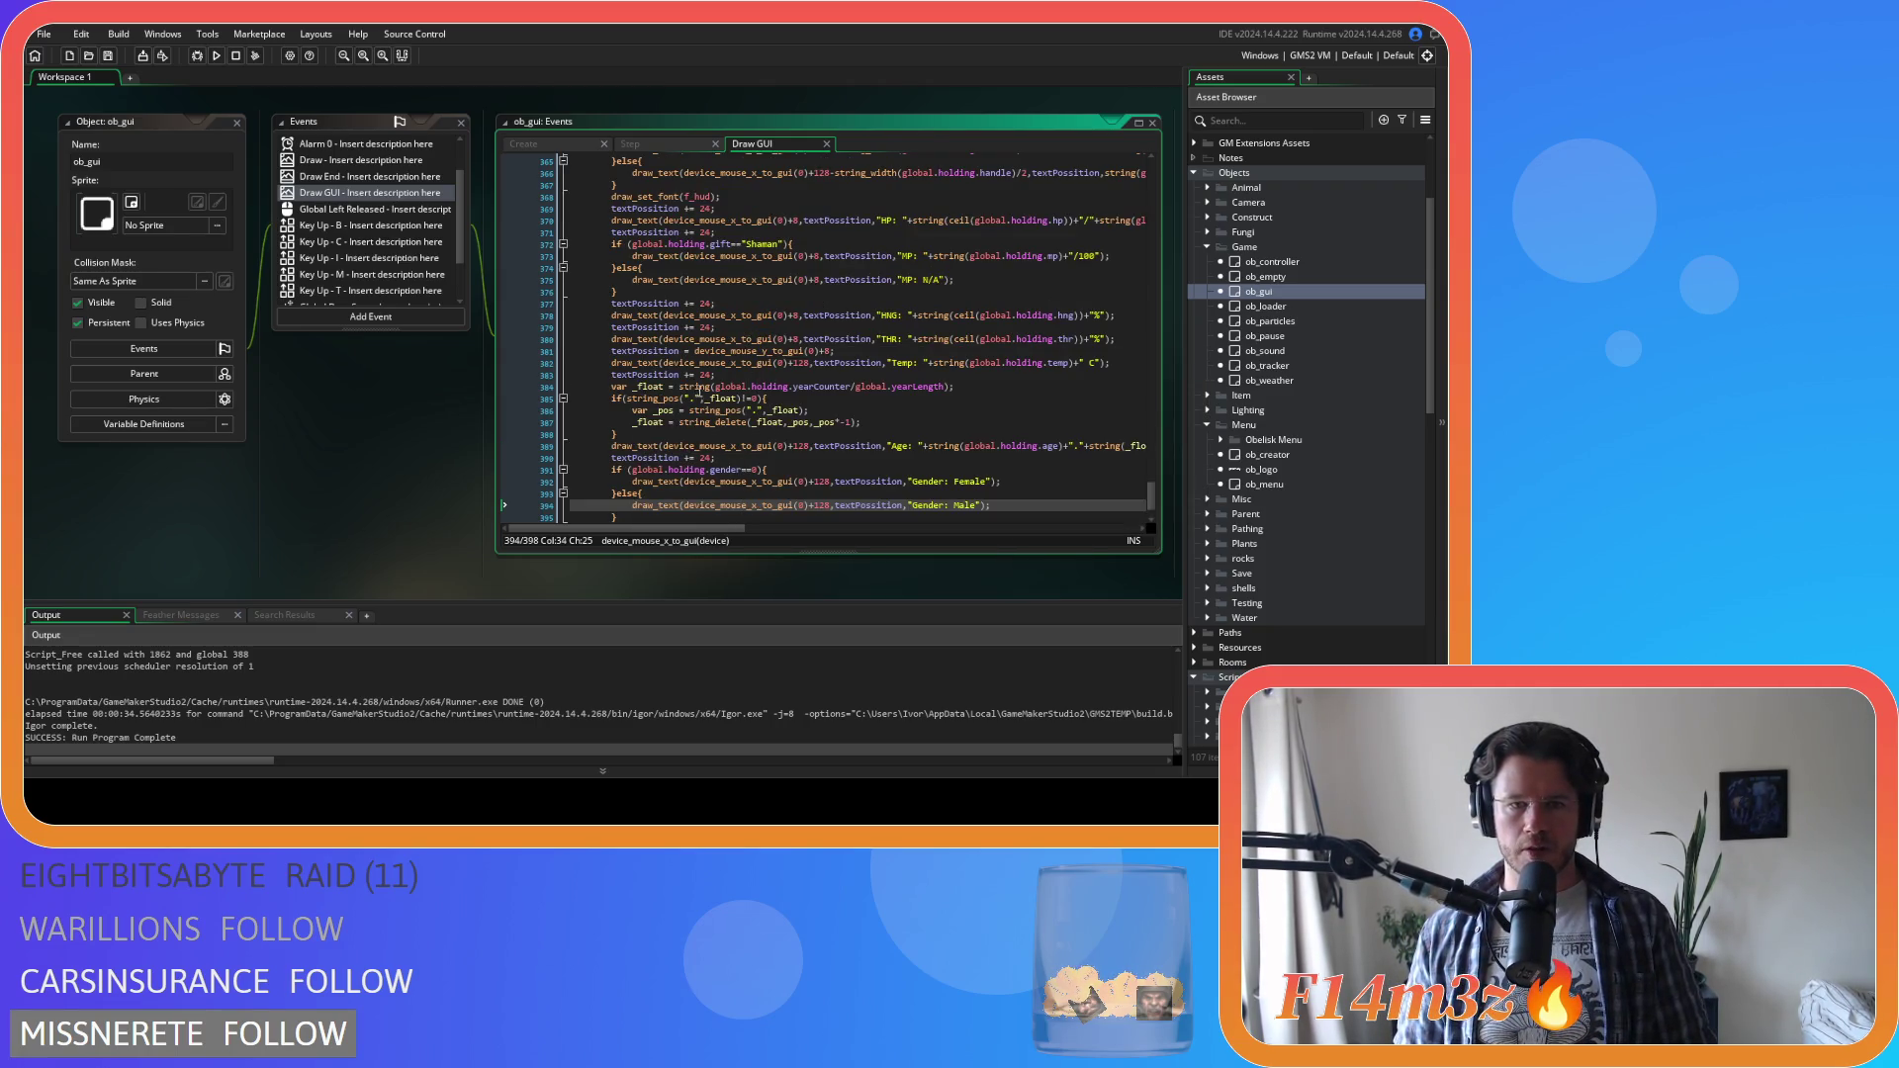
scroll(700, 389, up, 1)
click(830, 380)
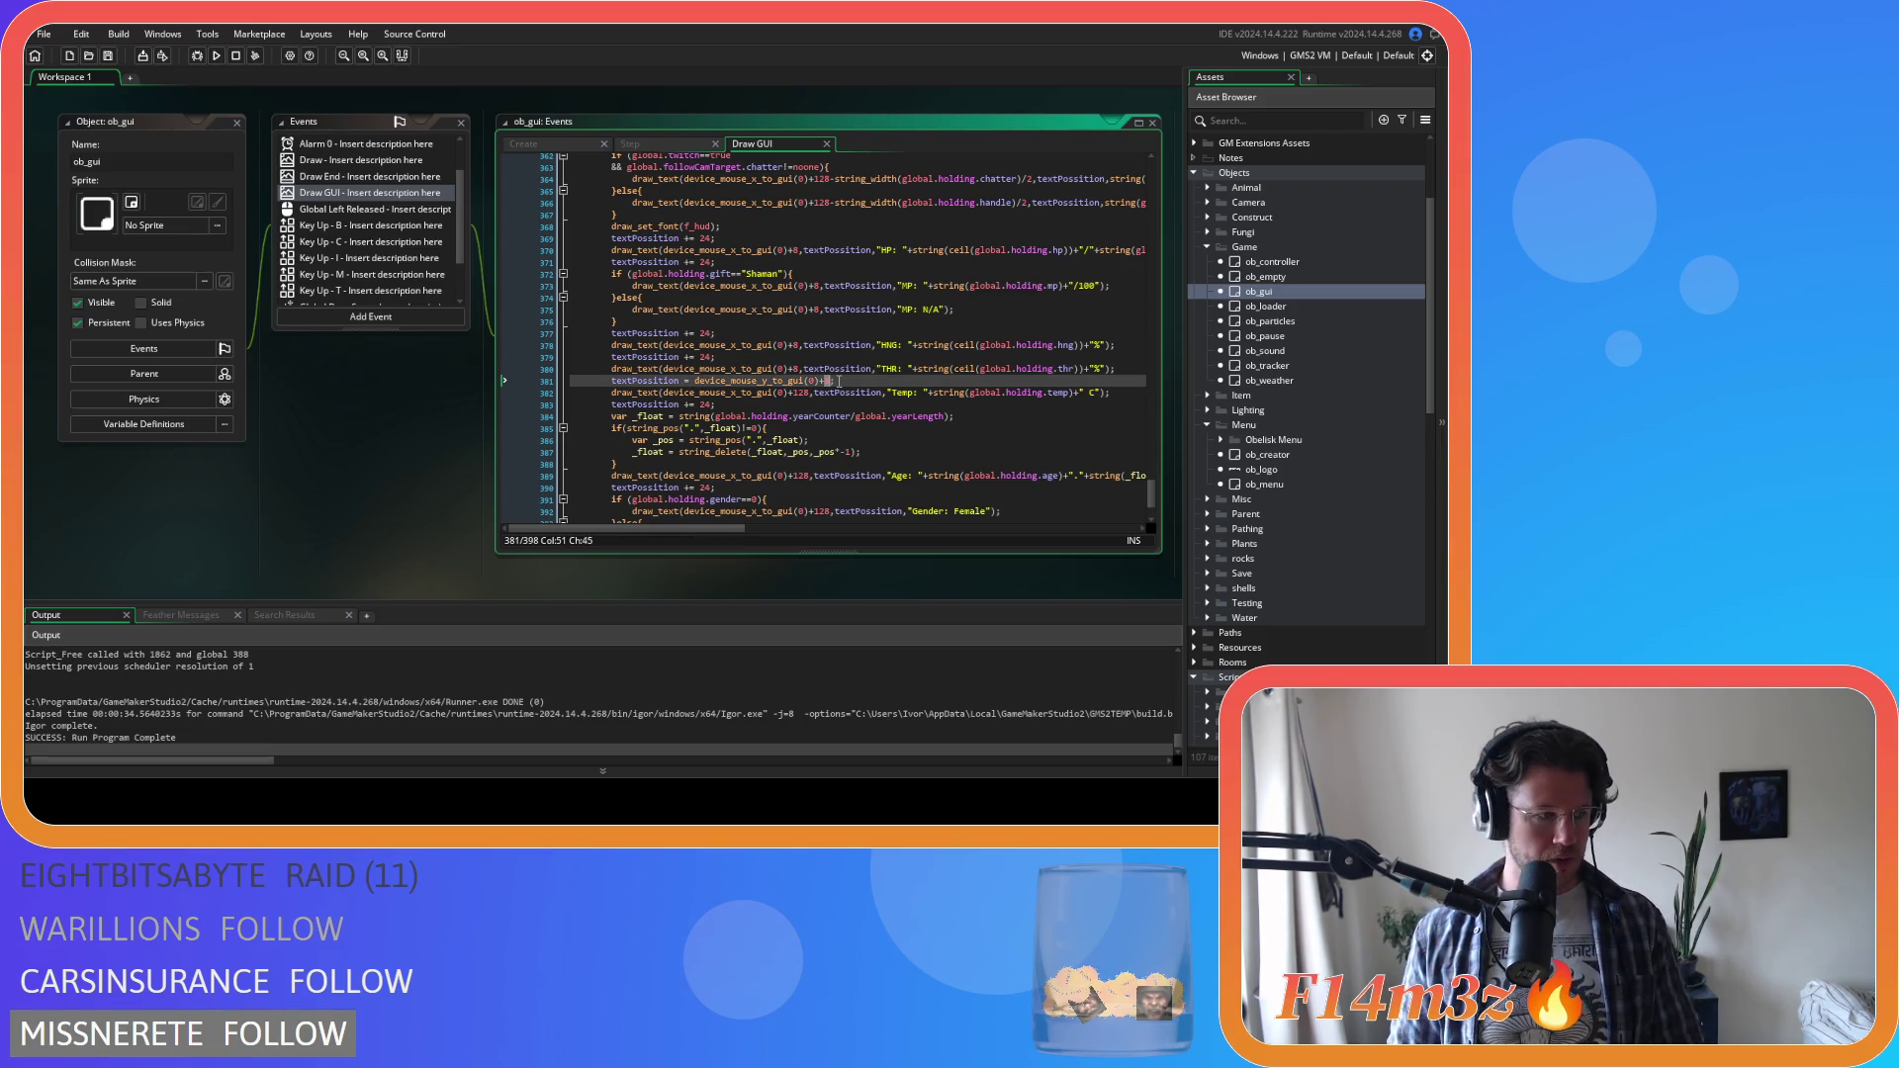
text(24)
scroll(802, 463, down, 3)
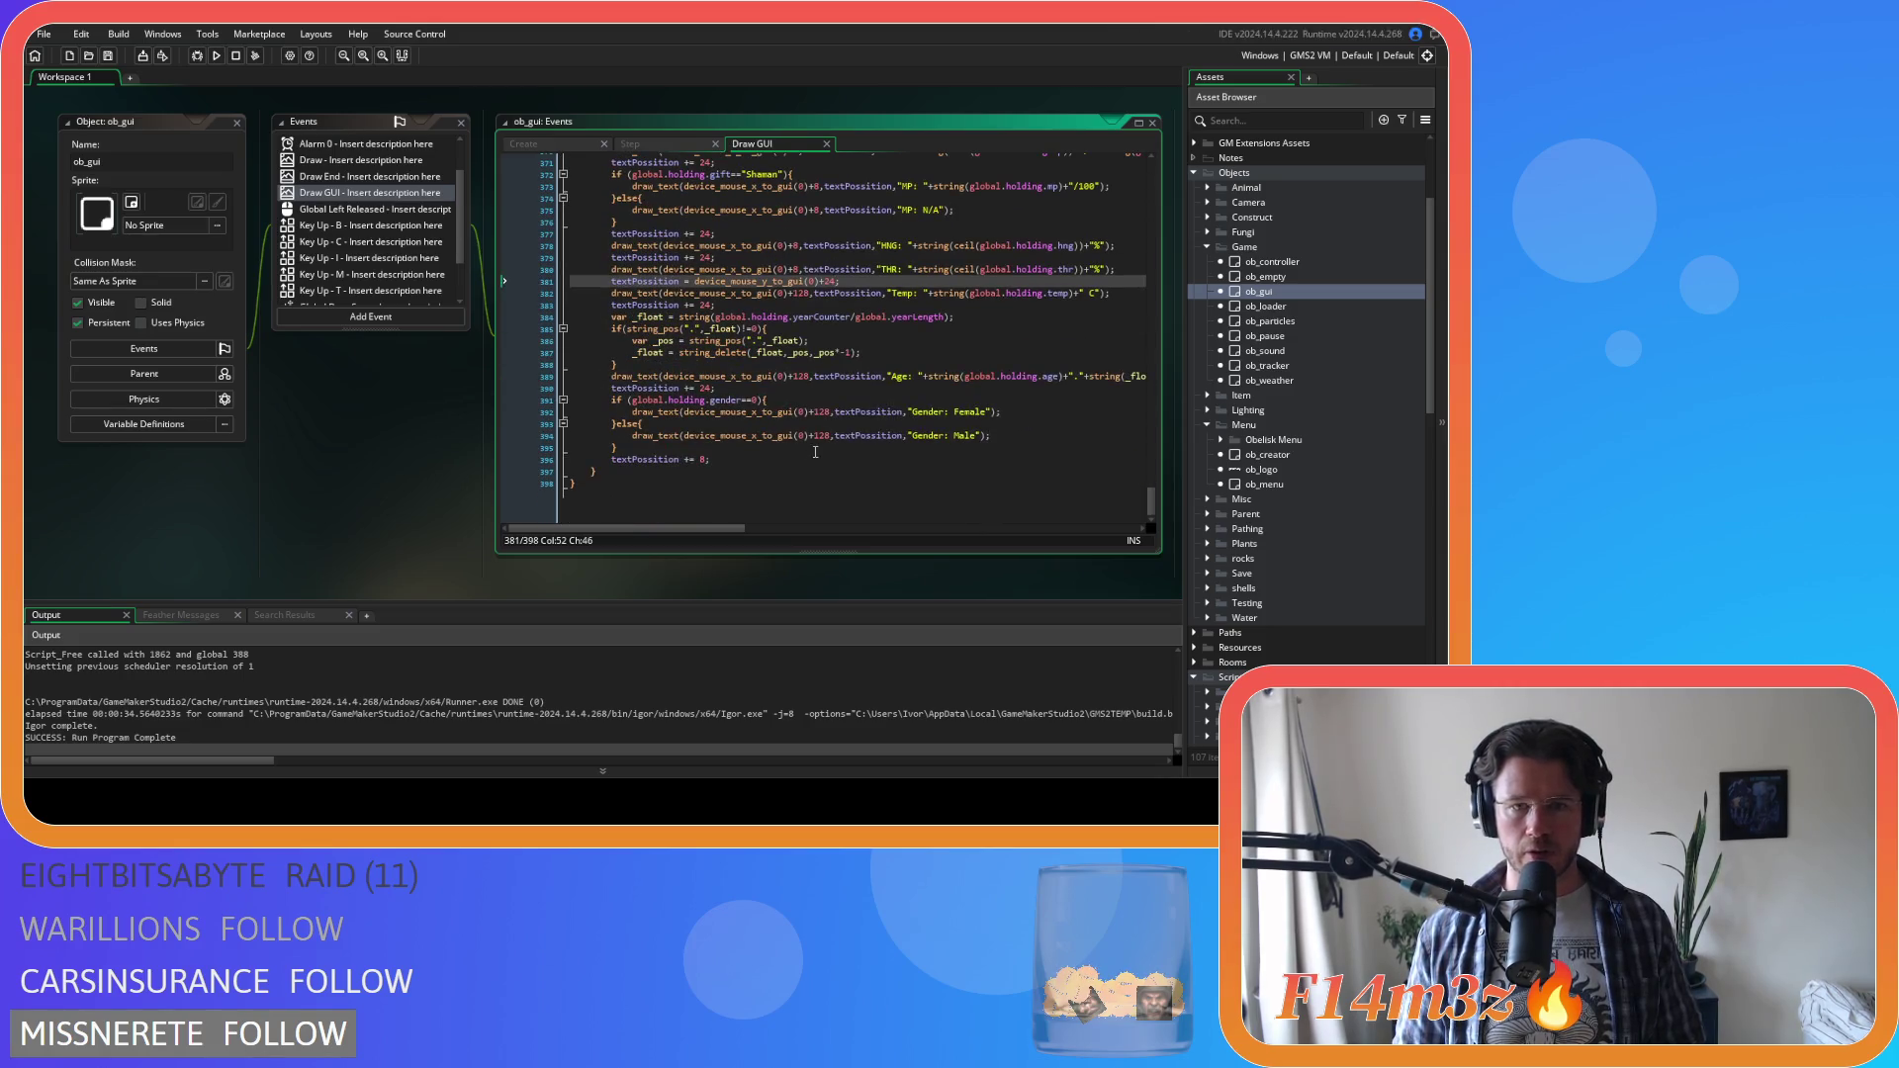
scroll(815, 454, up, 8)
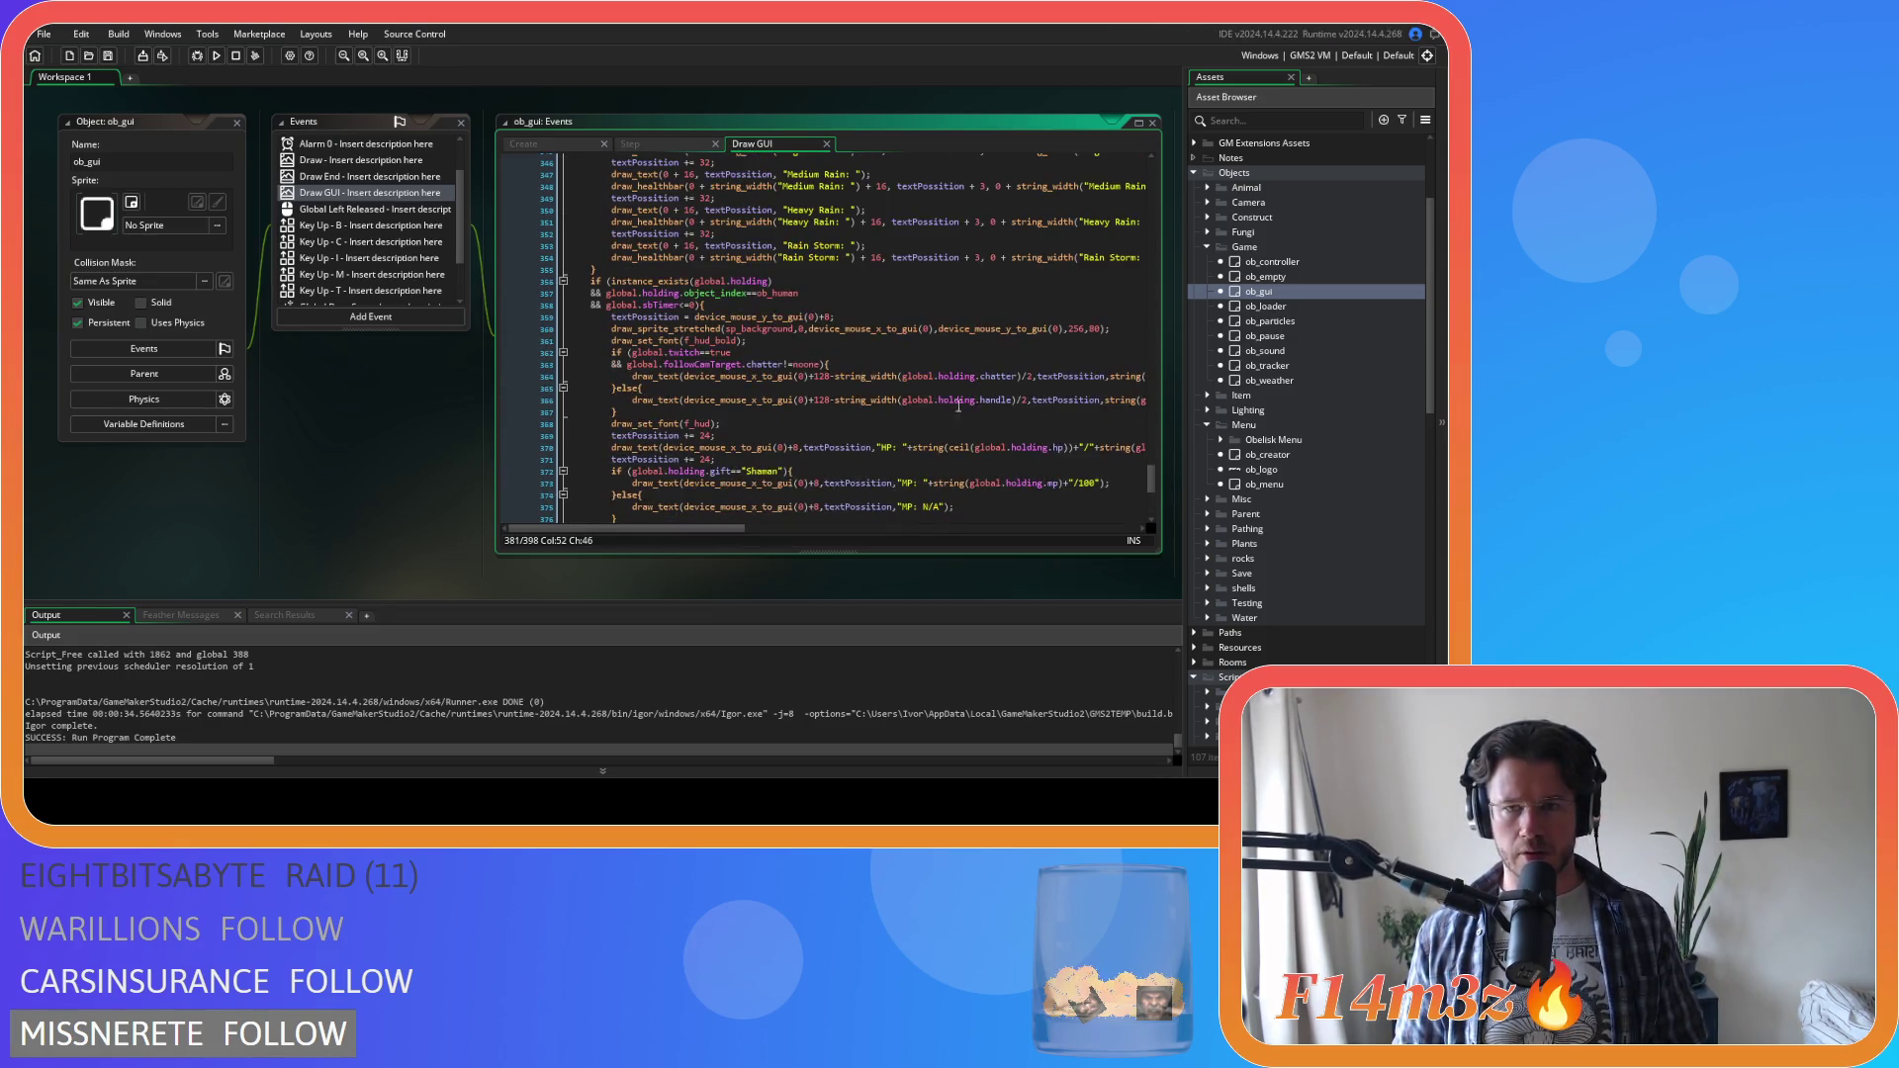
Change the background height on line 360 from 80 to 130 and run the game
double_click(1096, 328)
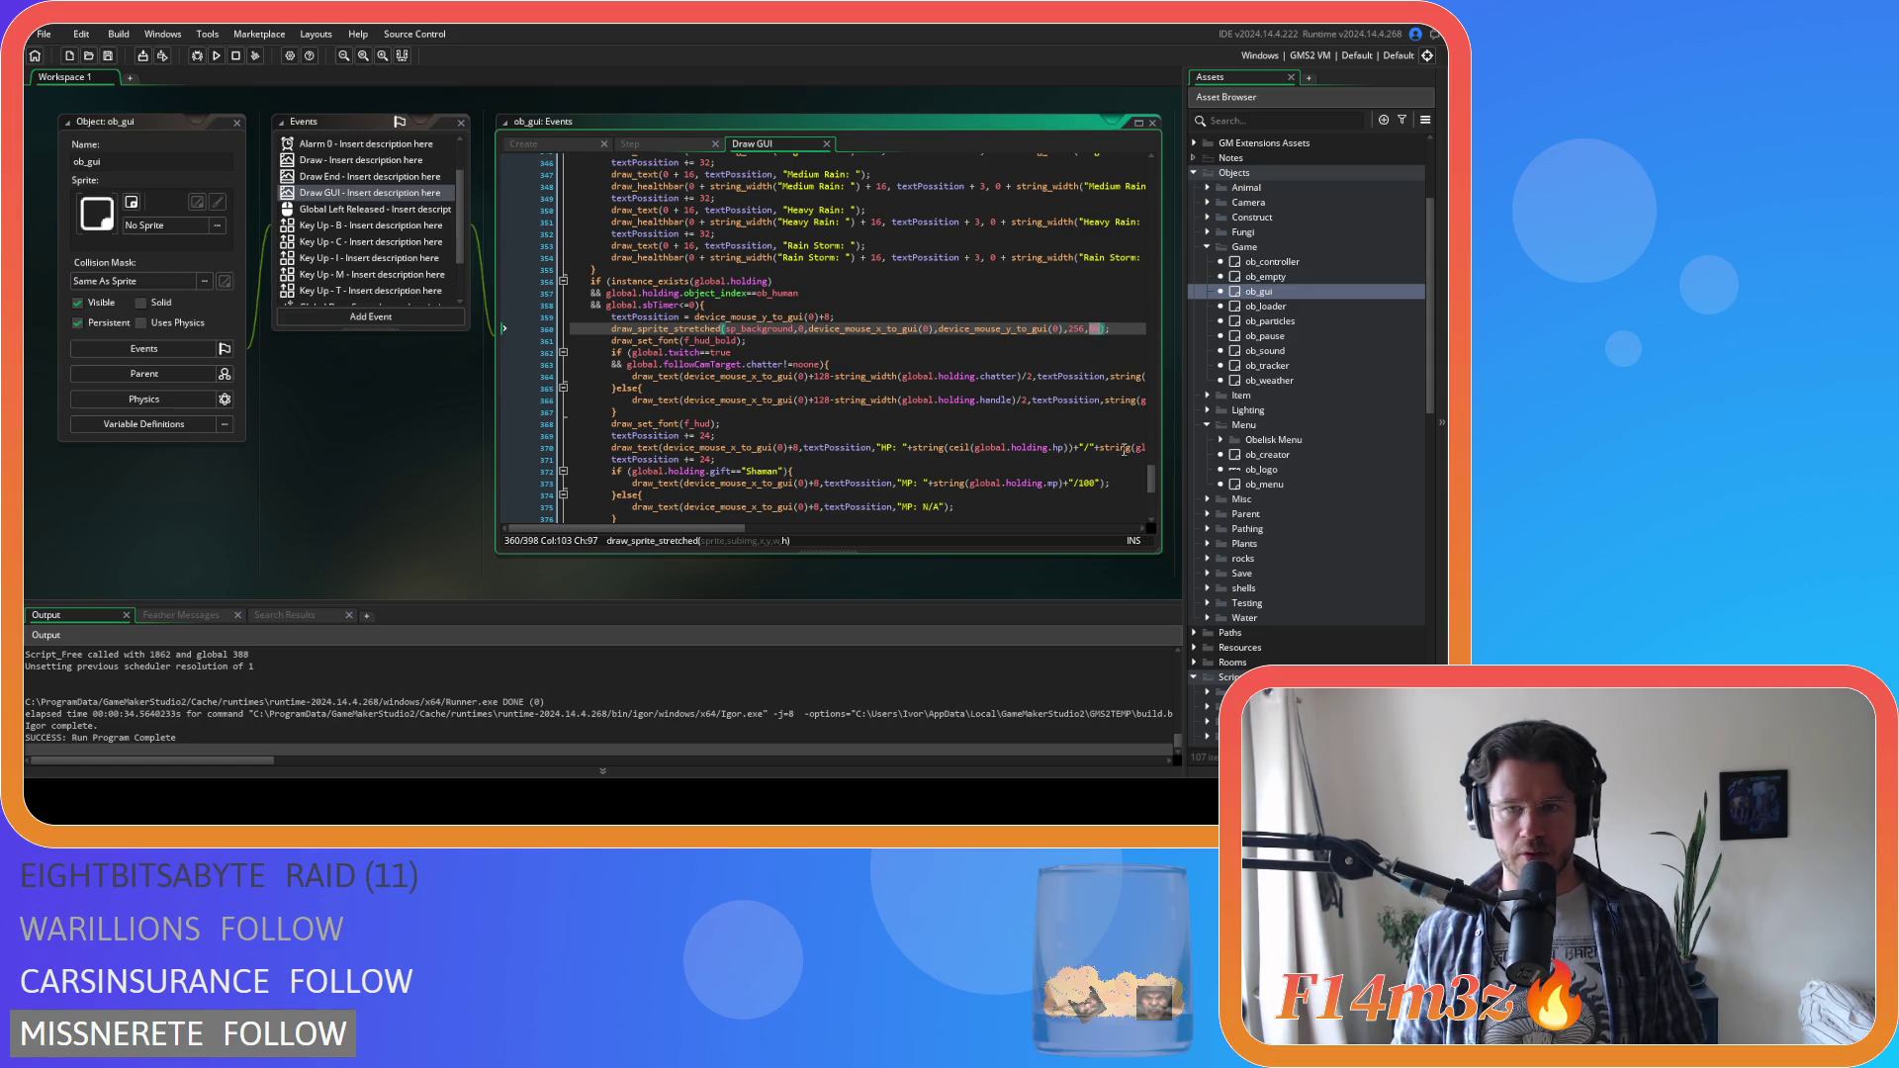
scroll(911, 378, down, 3)
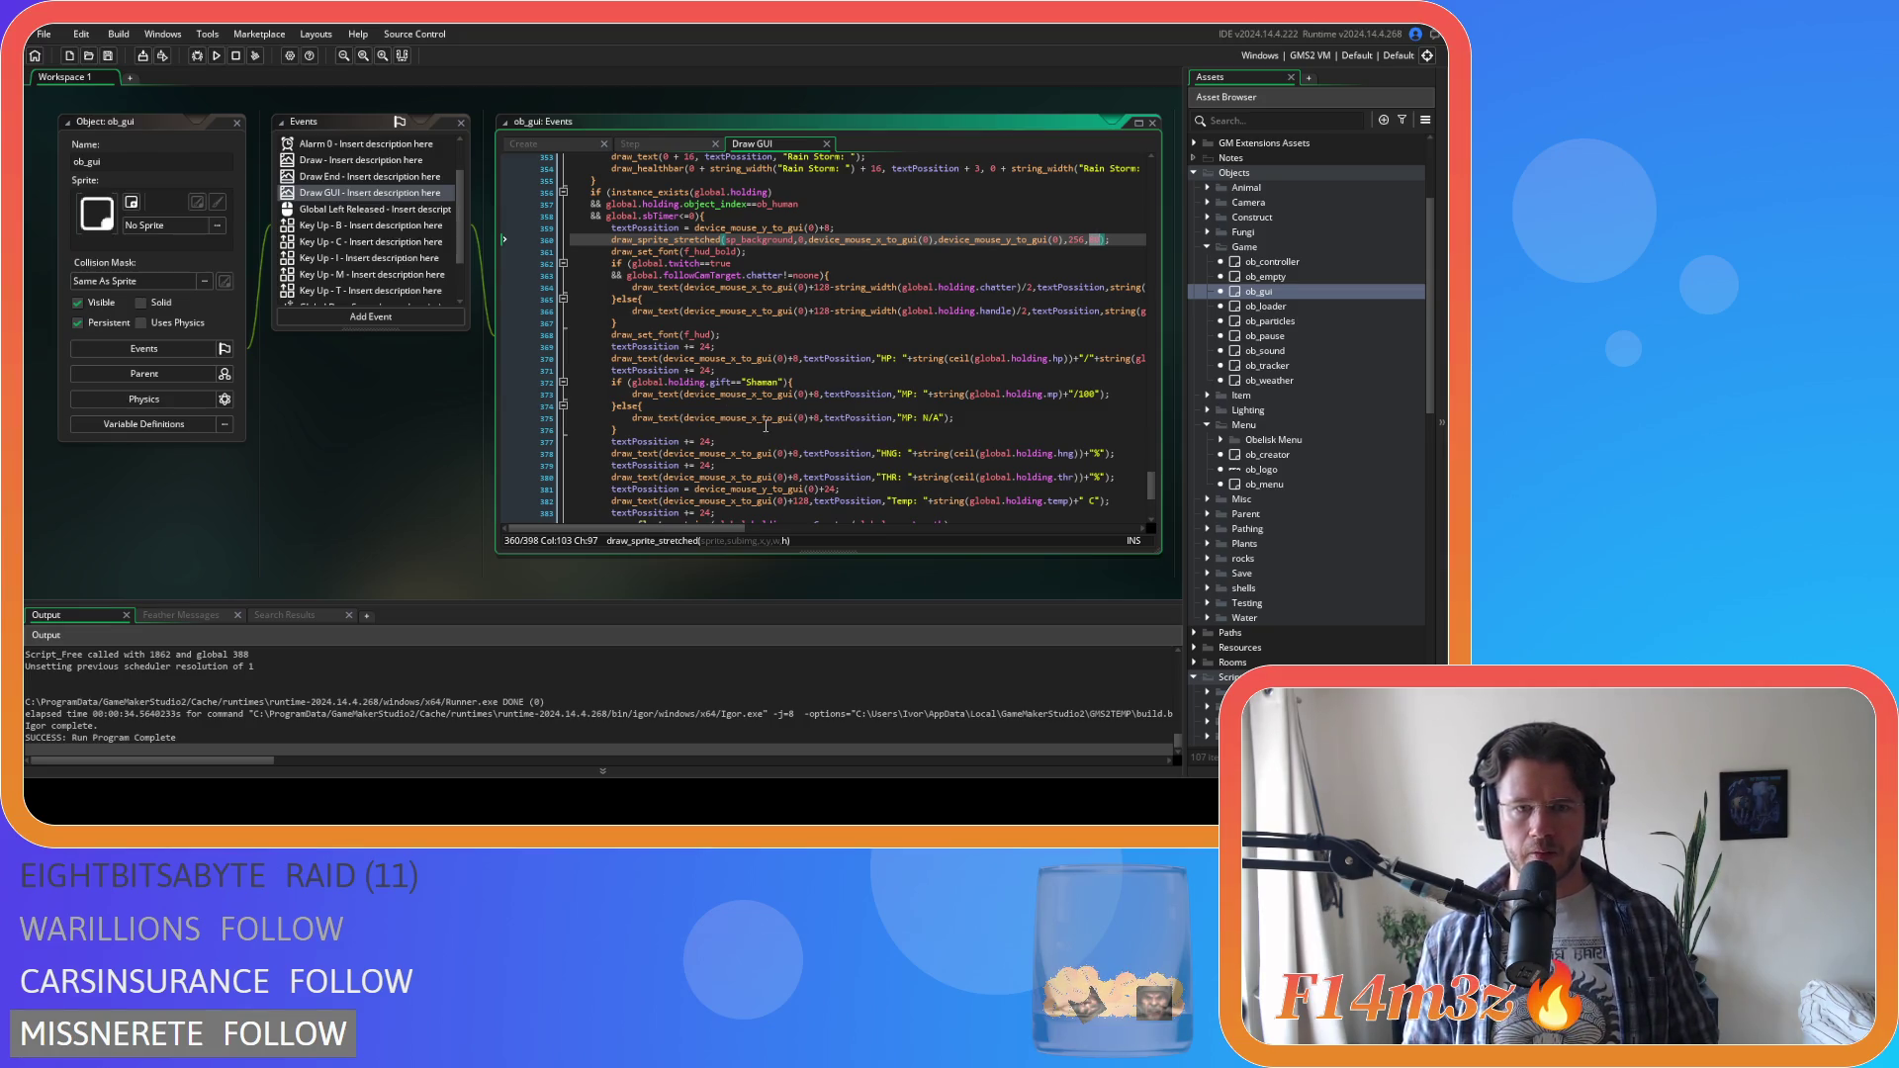
scroll(761, 351, down, 1)
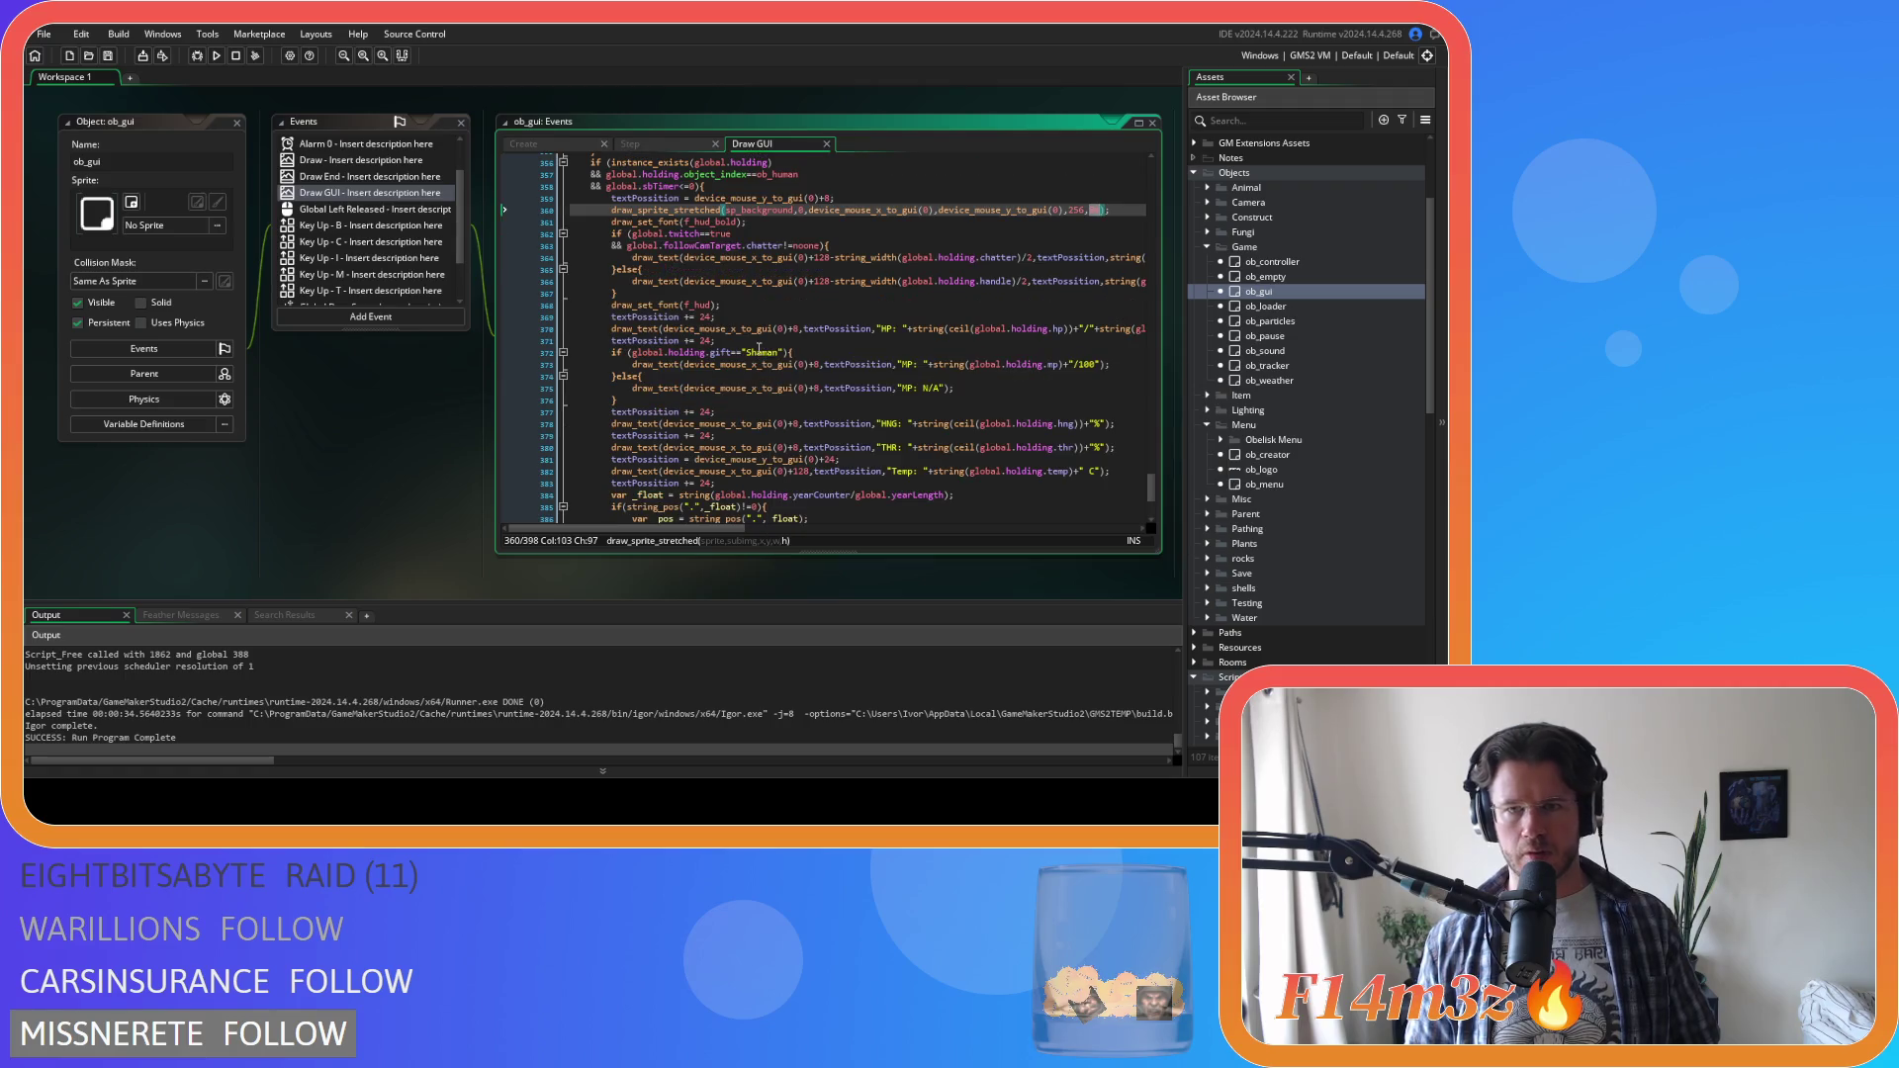
click(749, 315)
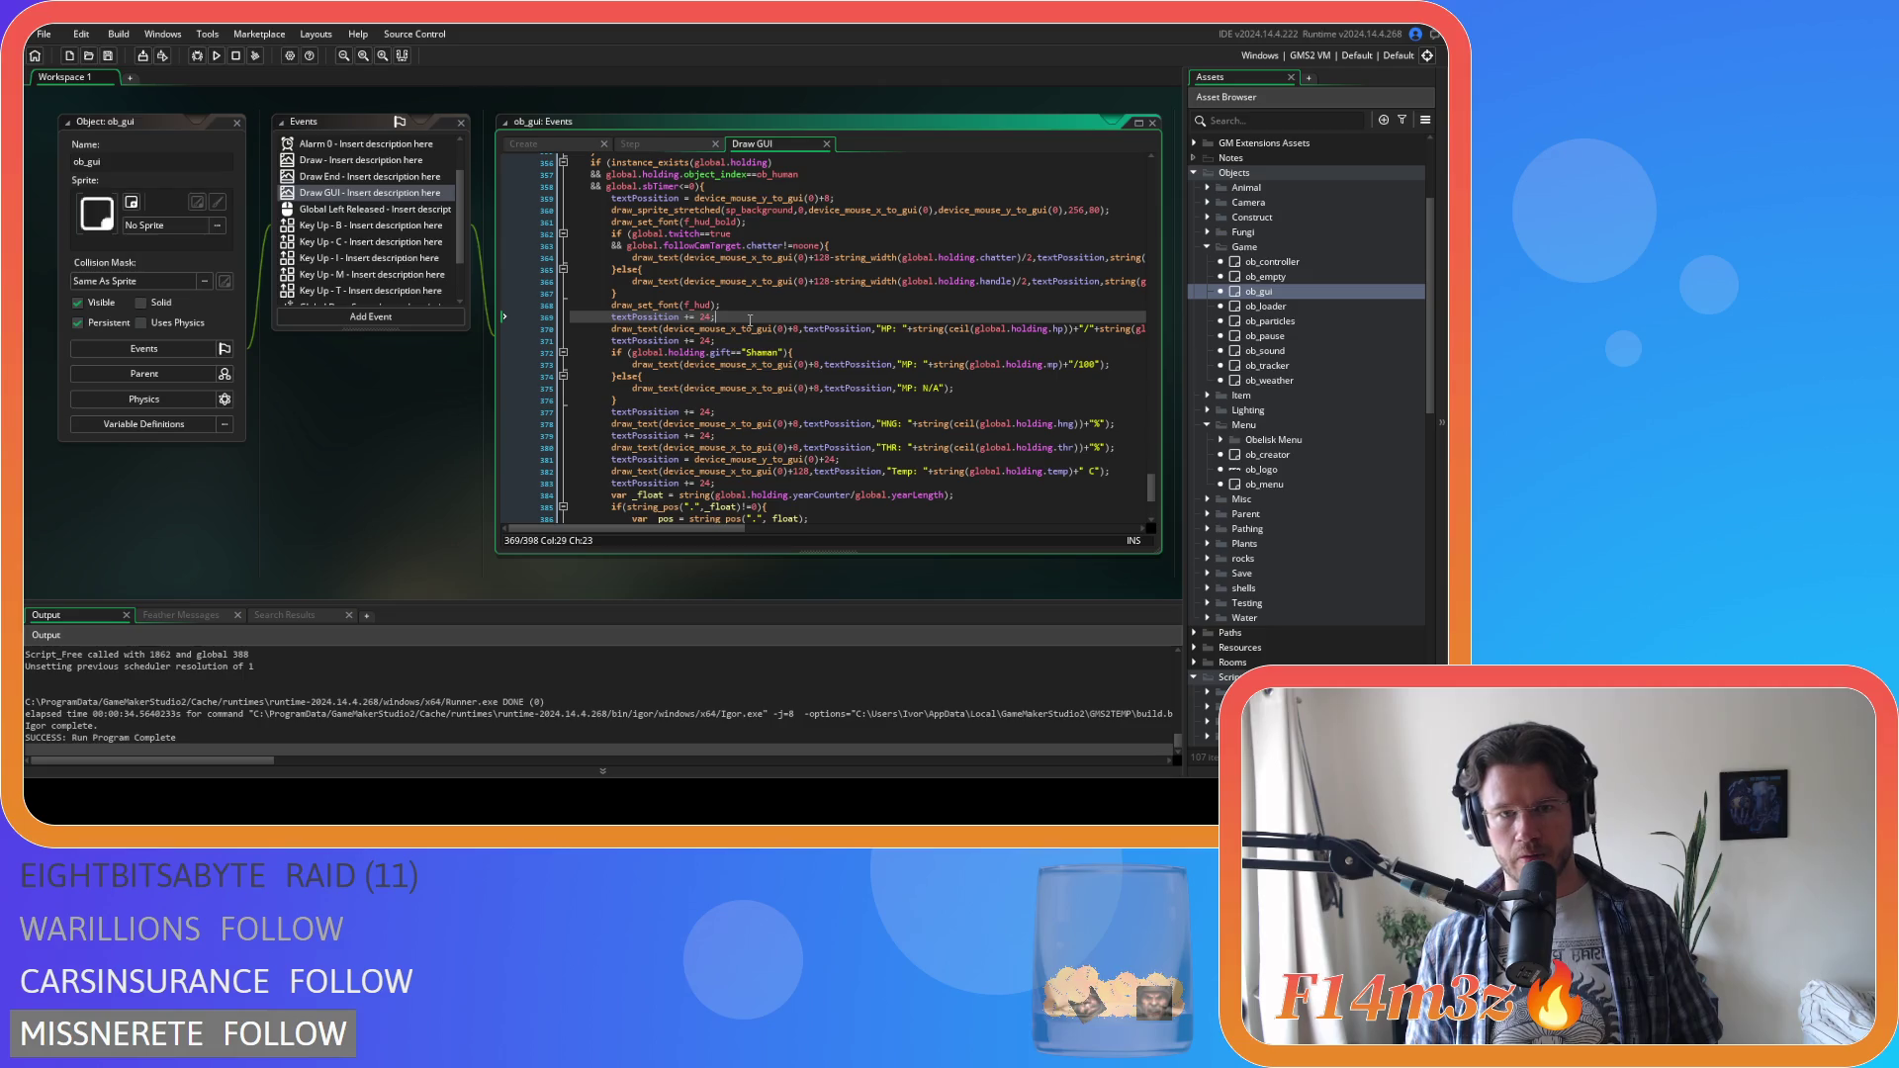
click(725, 410)
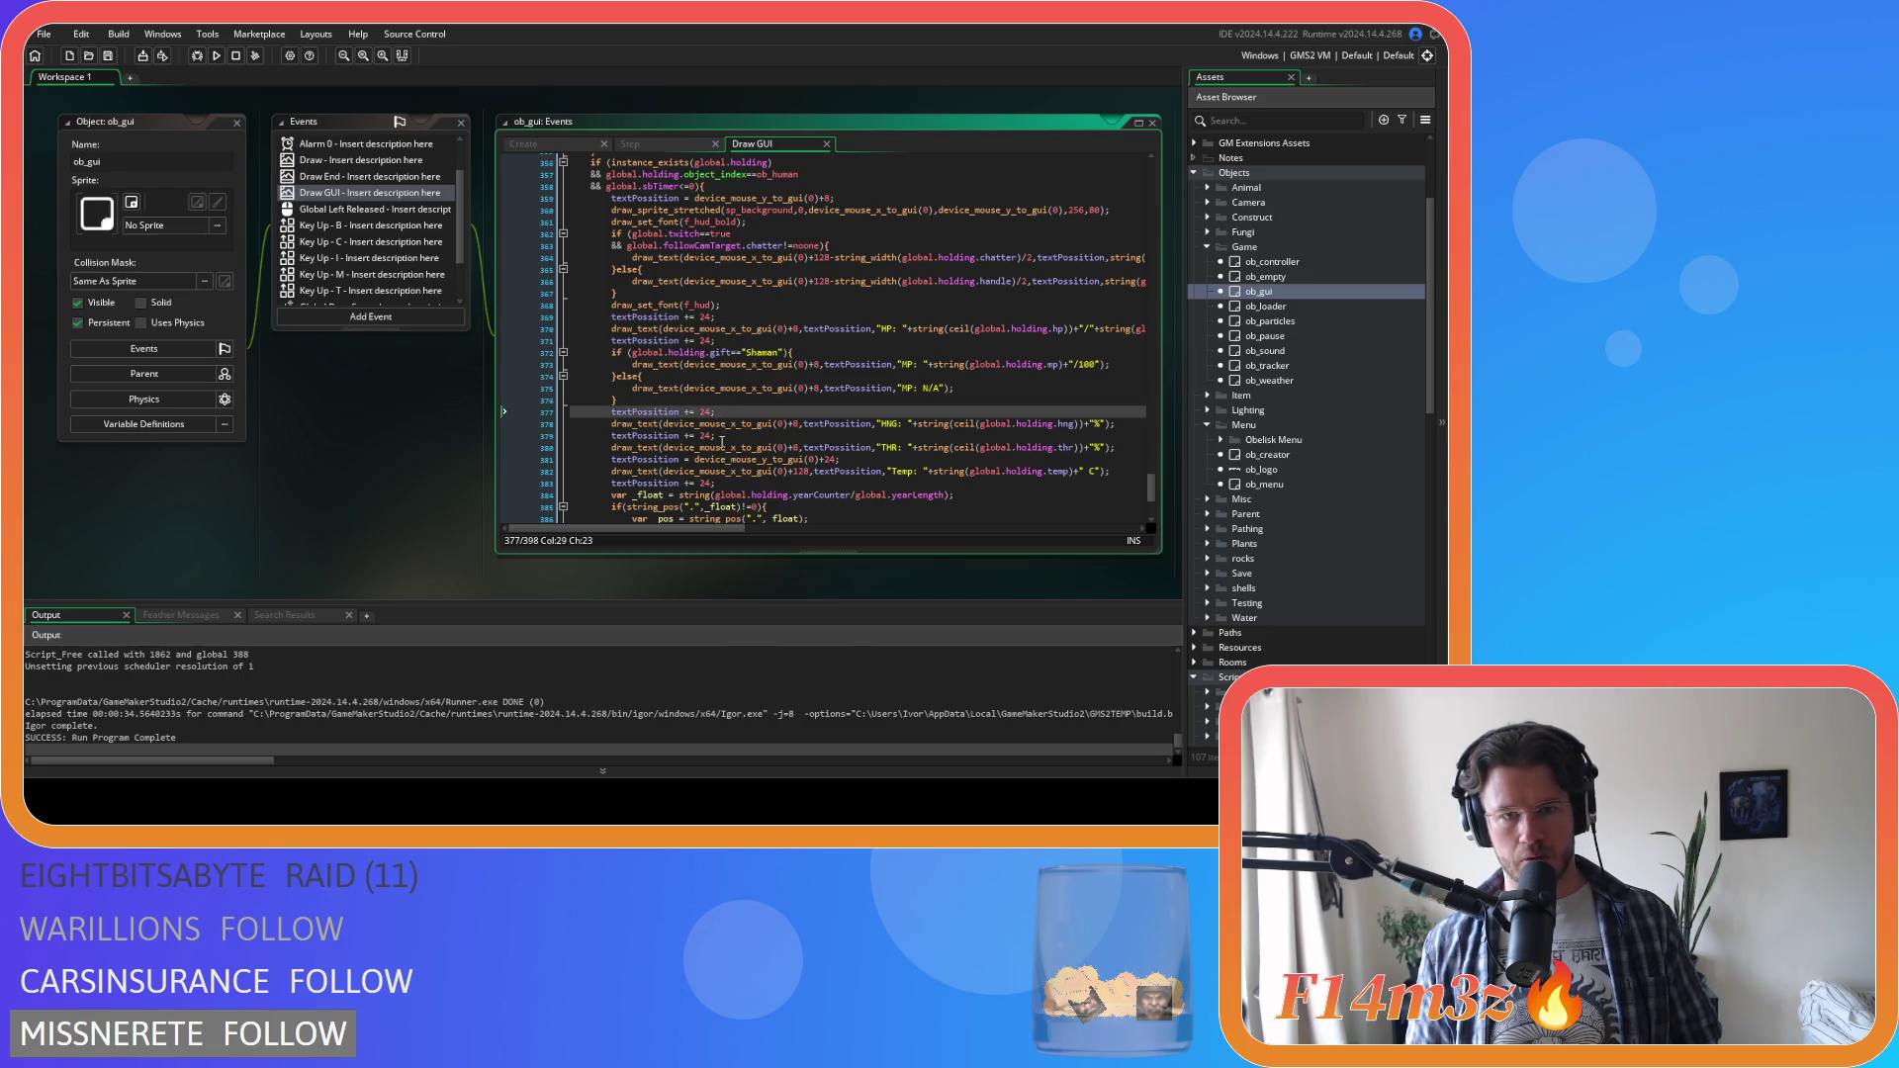
click(722, 436)
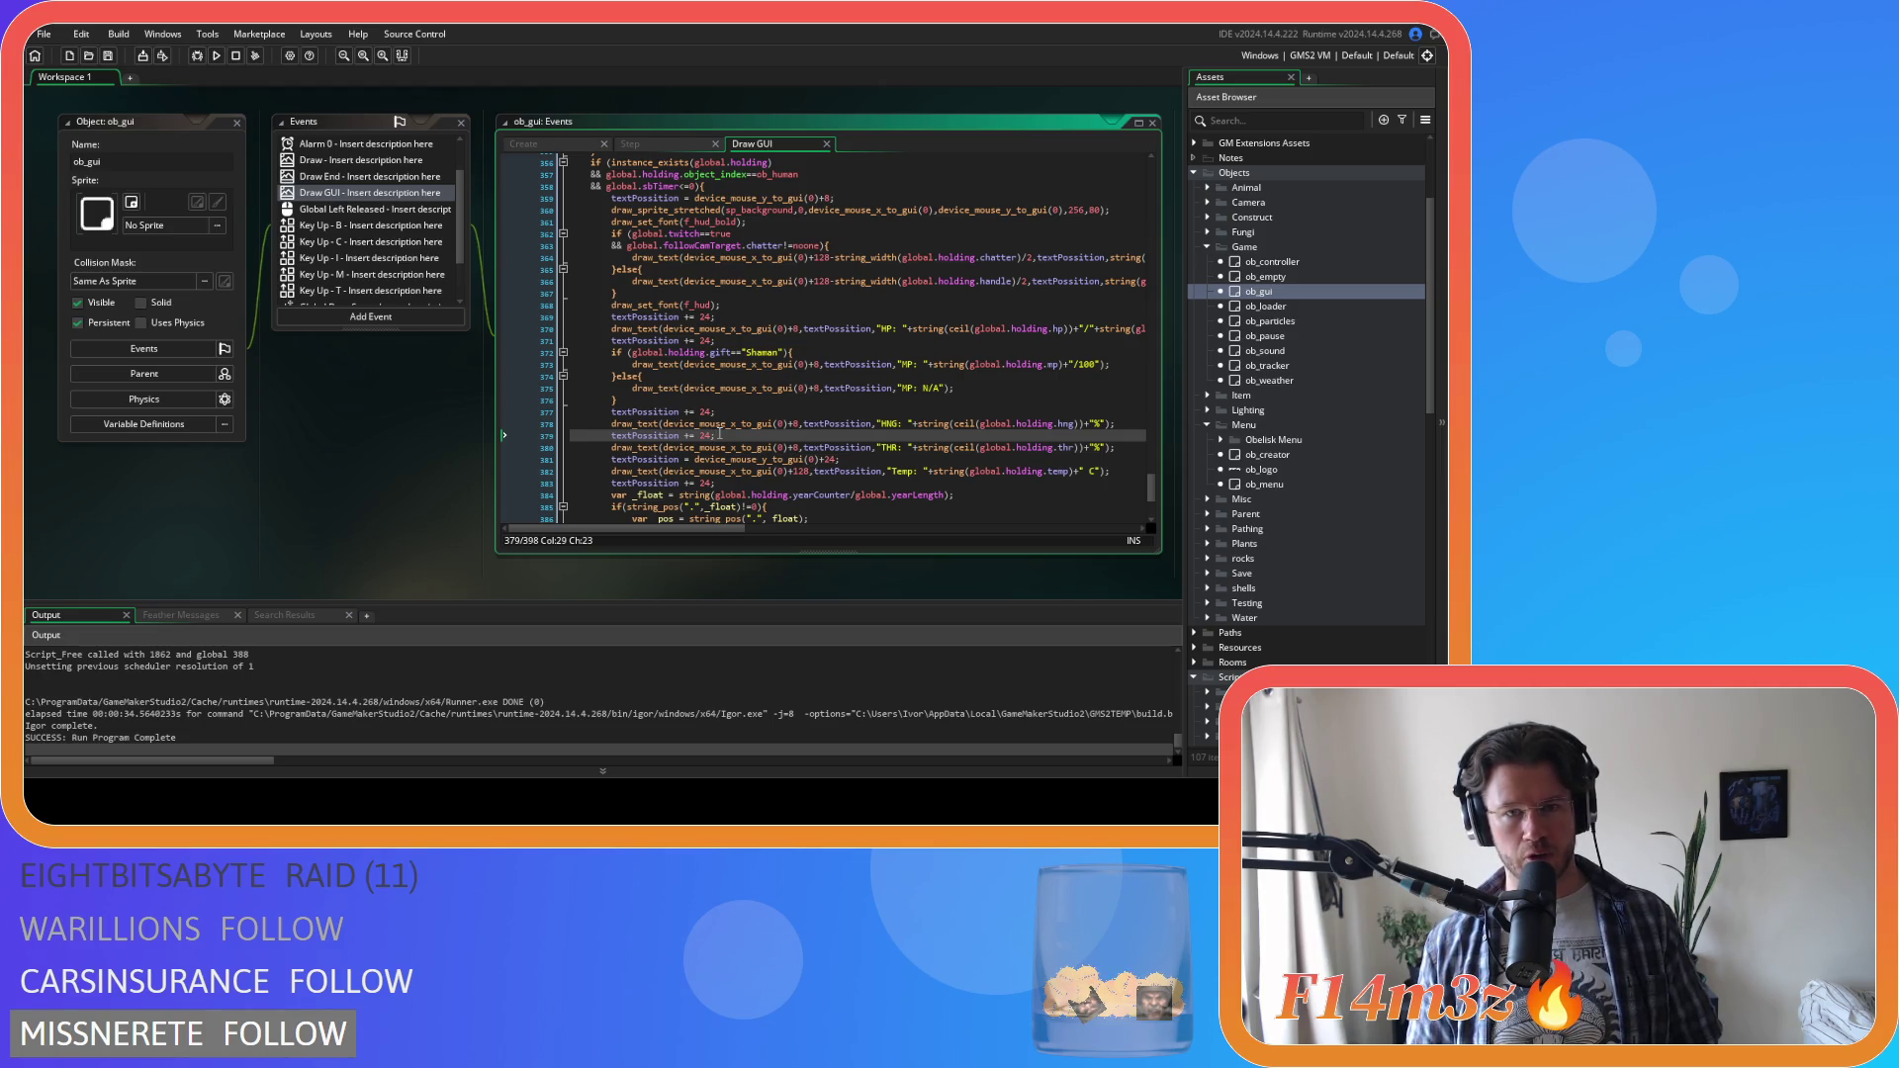
mouse_move(716, 420)
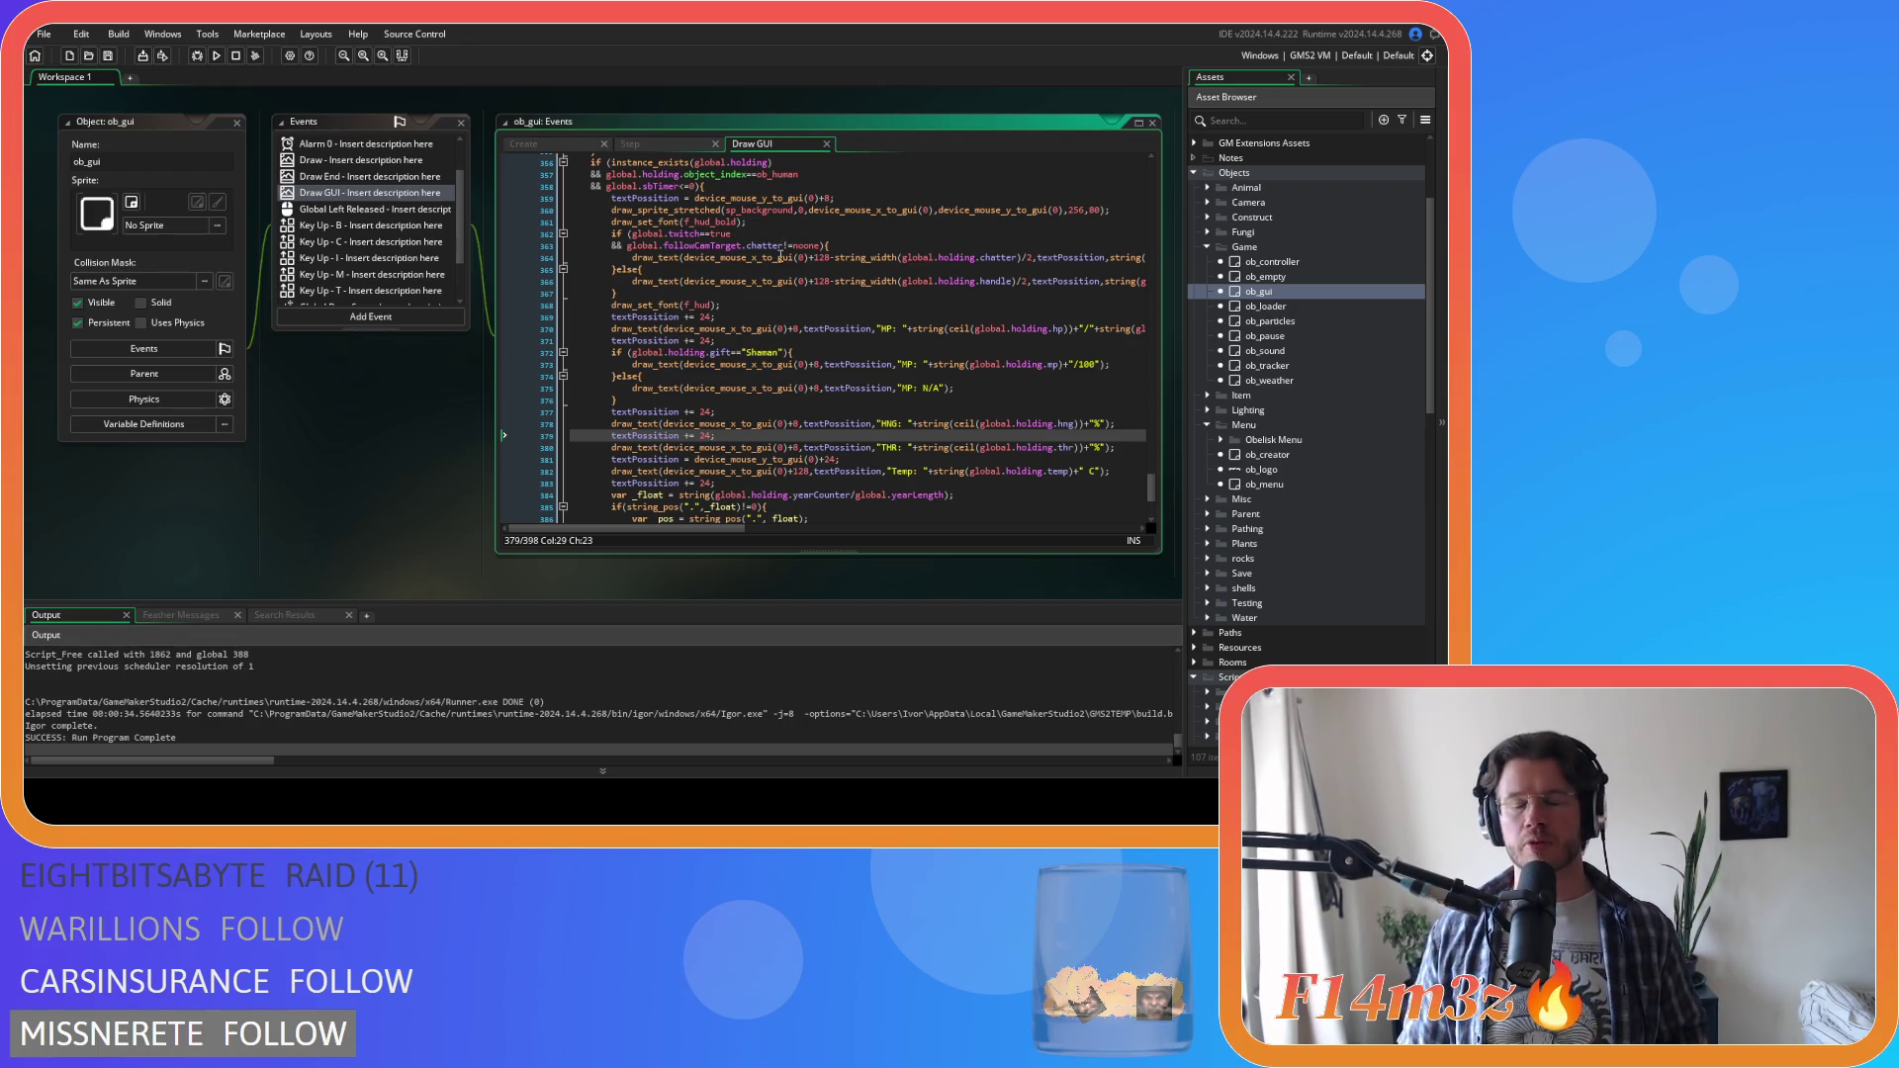
mouse_move(780, 260)
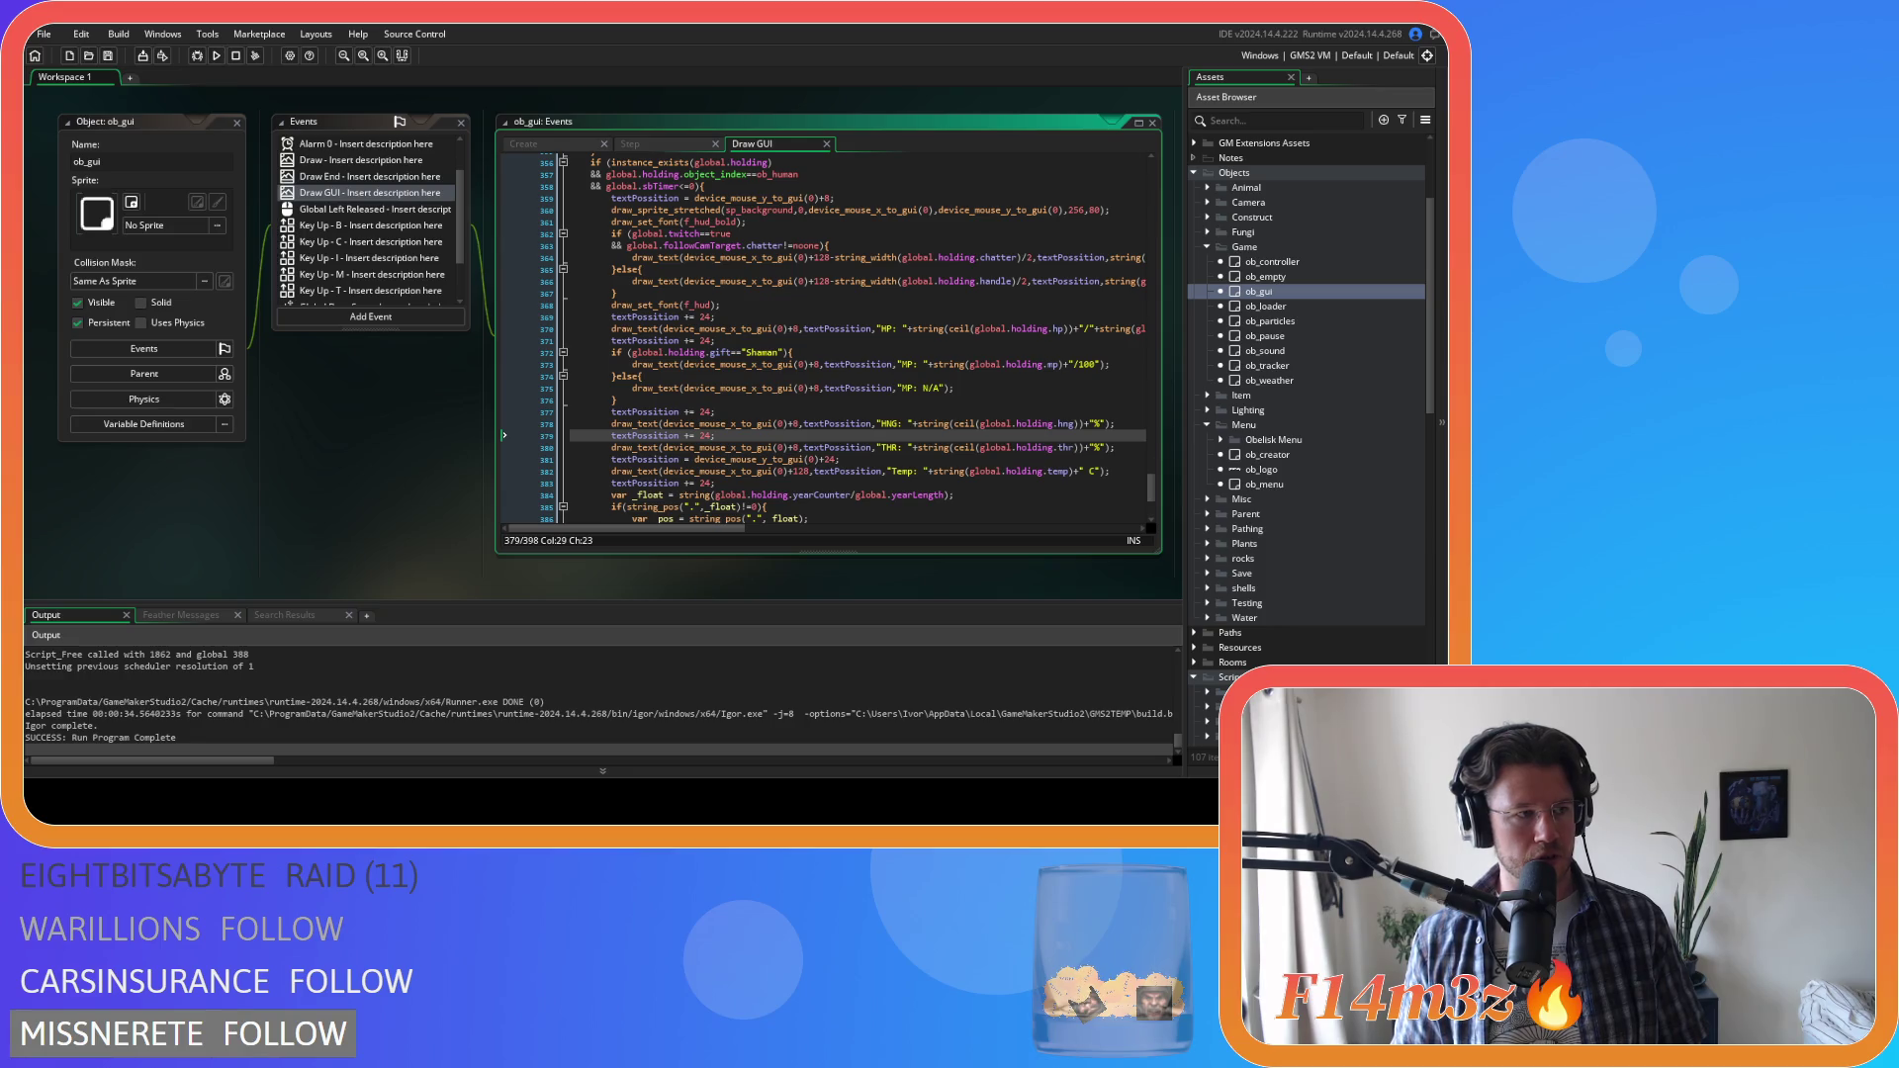
click(1095, 211)
text(136)
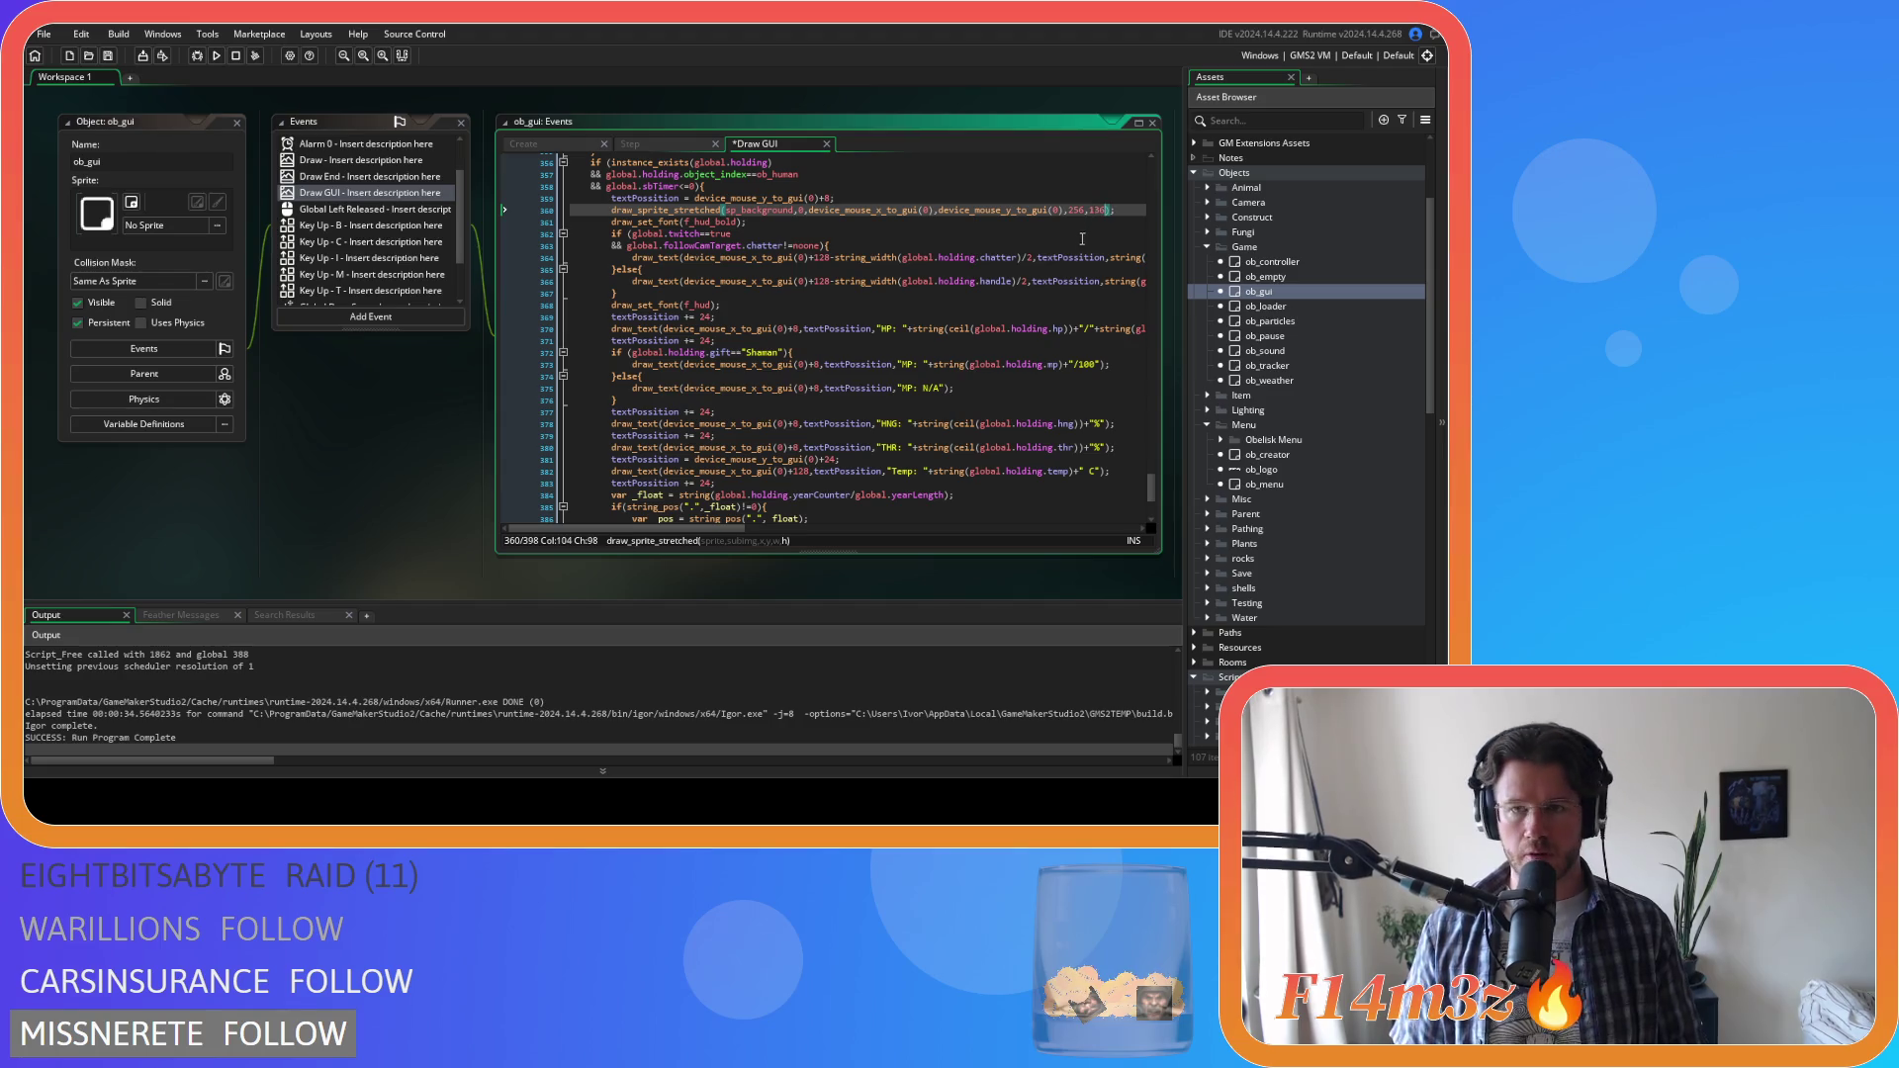
click(885, 233)
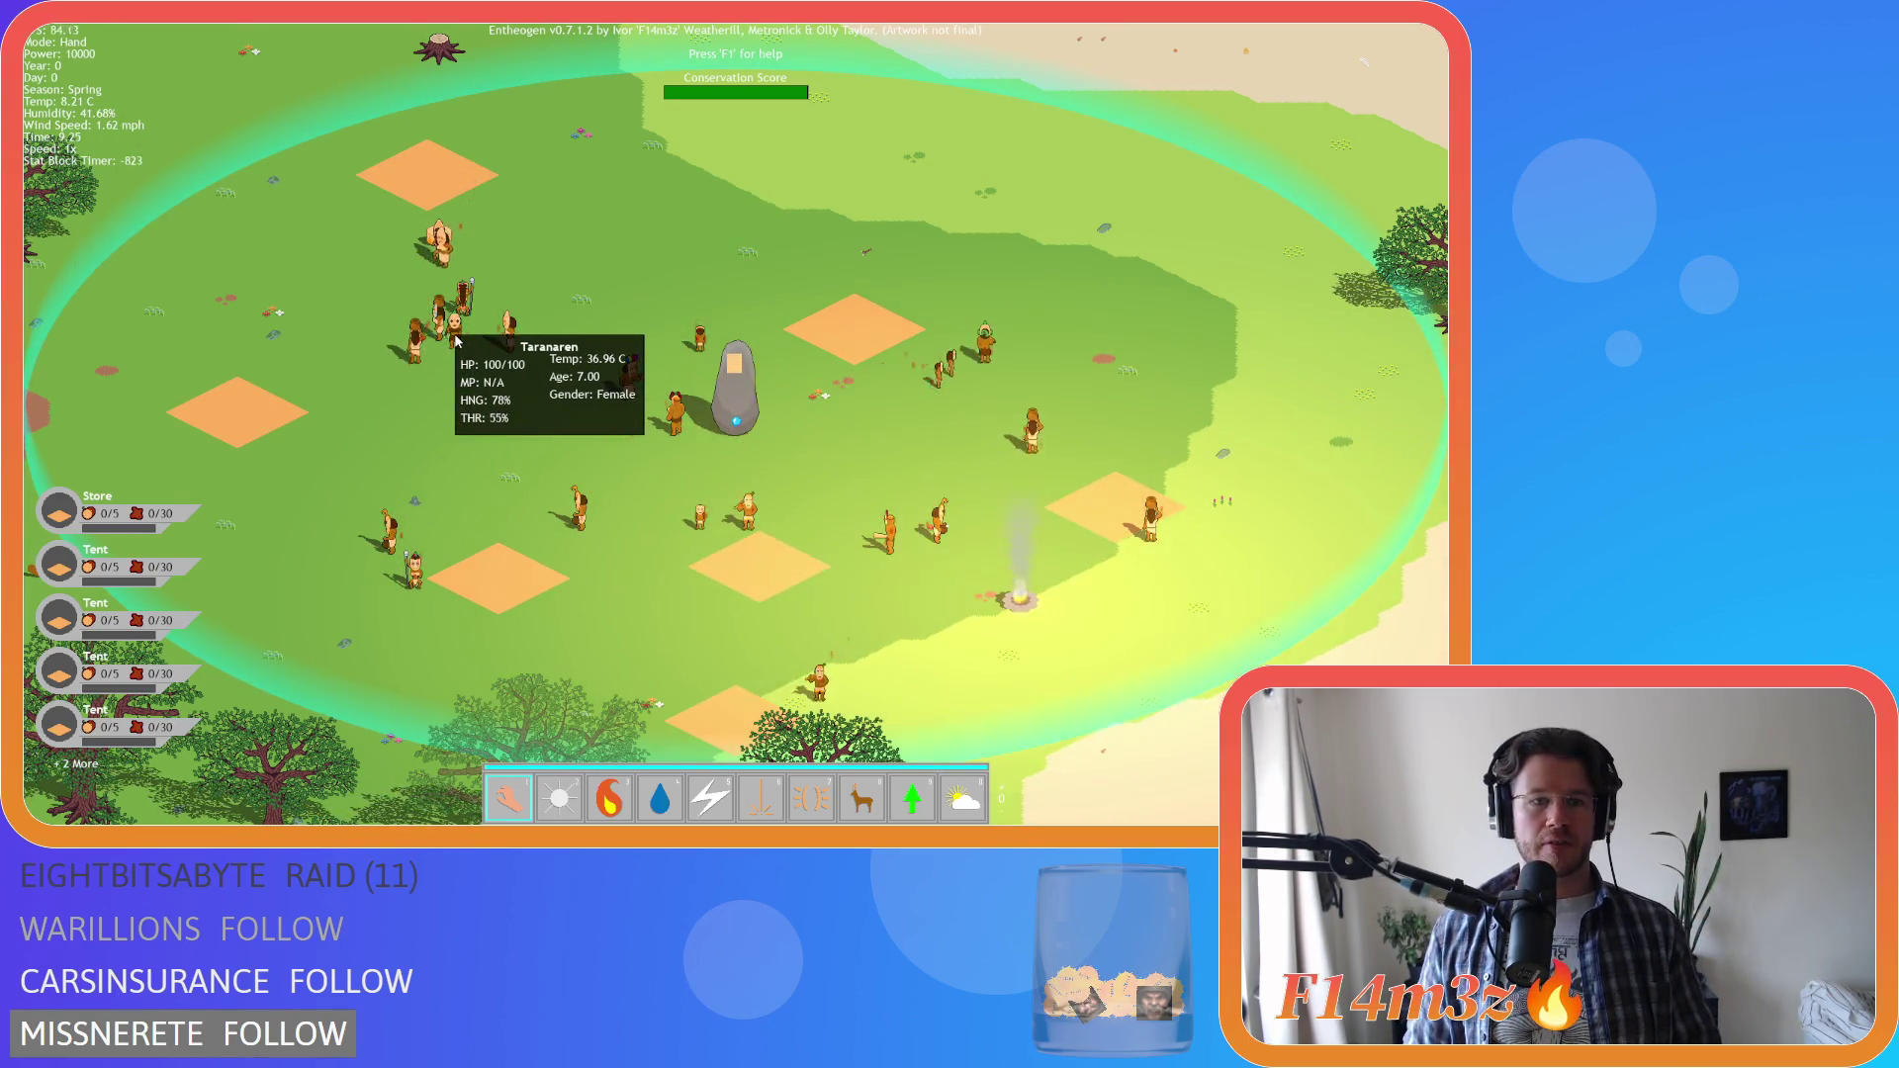
Quit the Entheogen test run after viewing the villager stats card
key(Escape)
key(y)
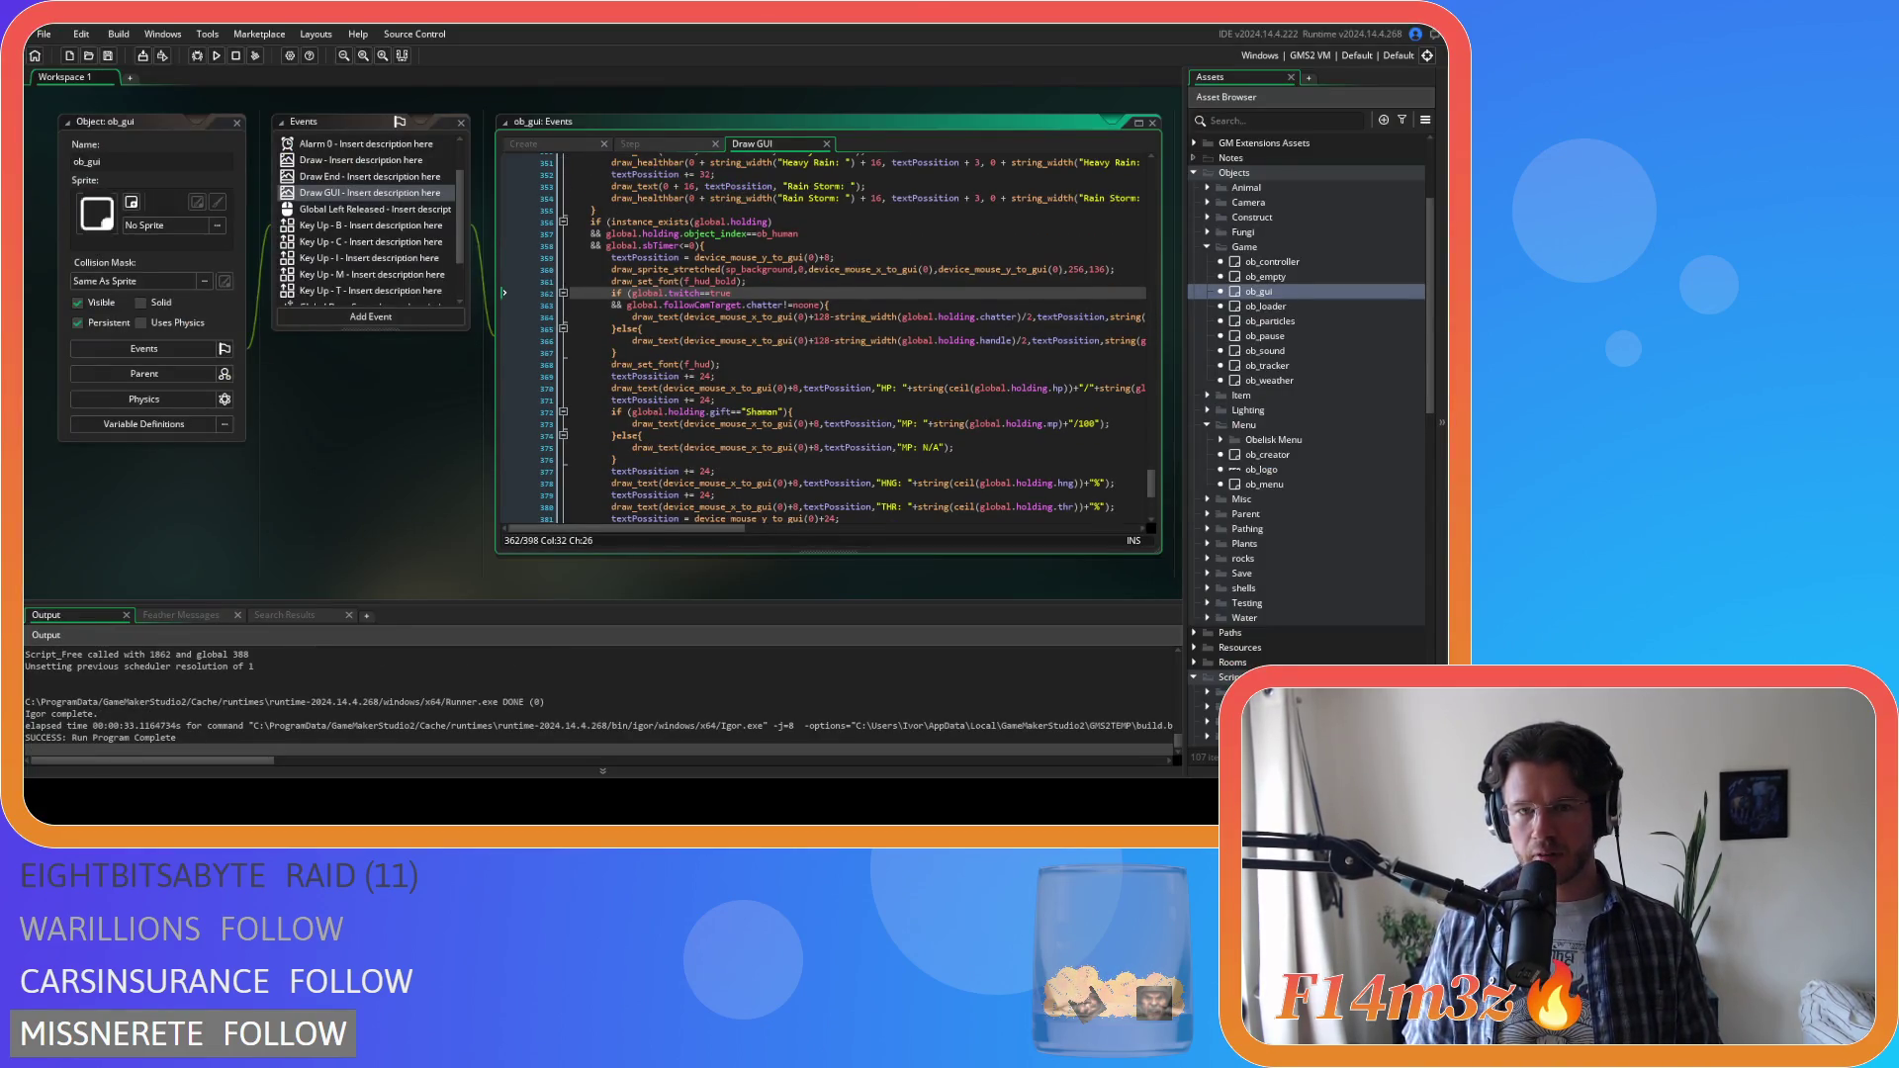
Replace the 24 offset on line 381 with 32
scroll(1028, 326, down, 5)
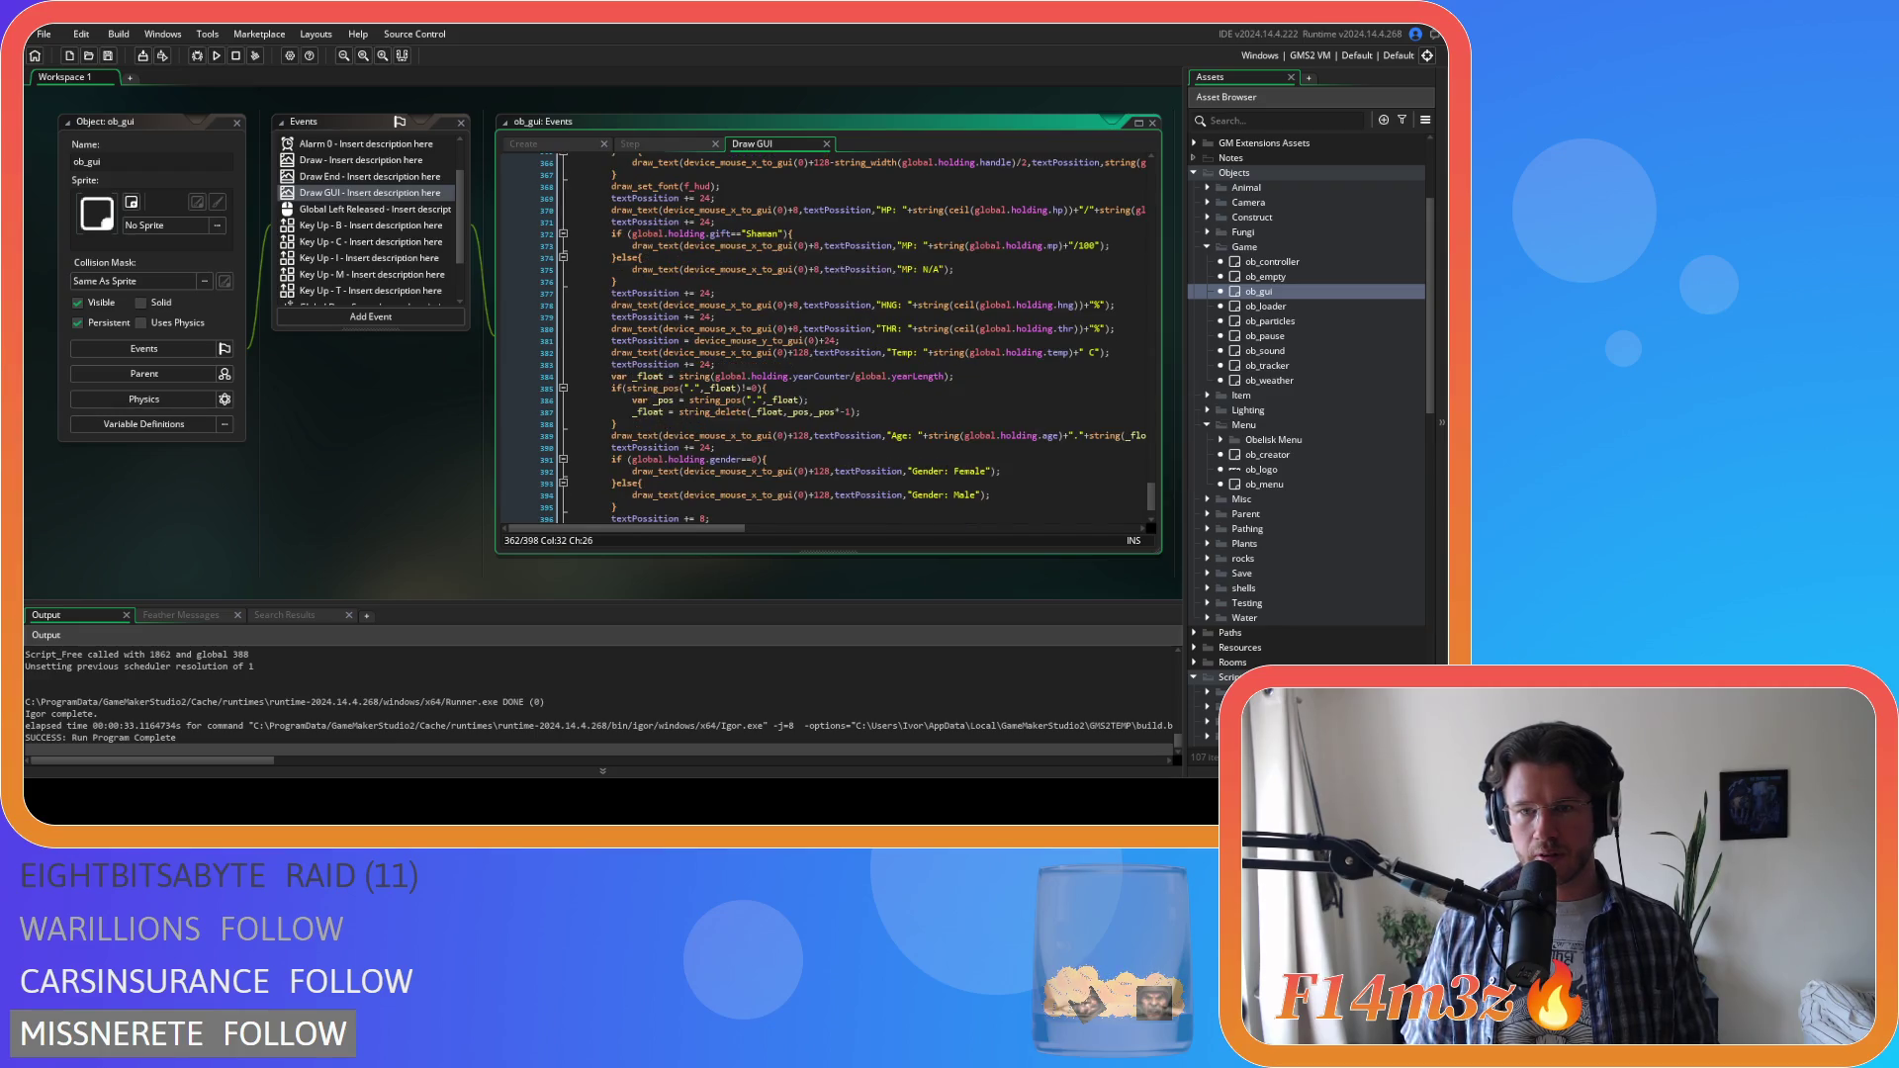
scroll(831, 336, up, 5)
scroll(1064, 453, down, 3)
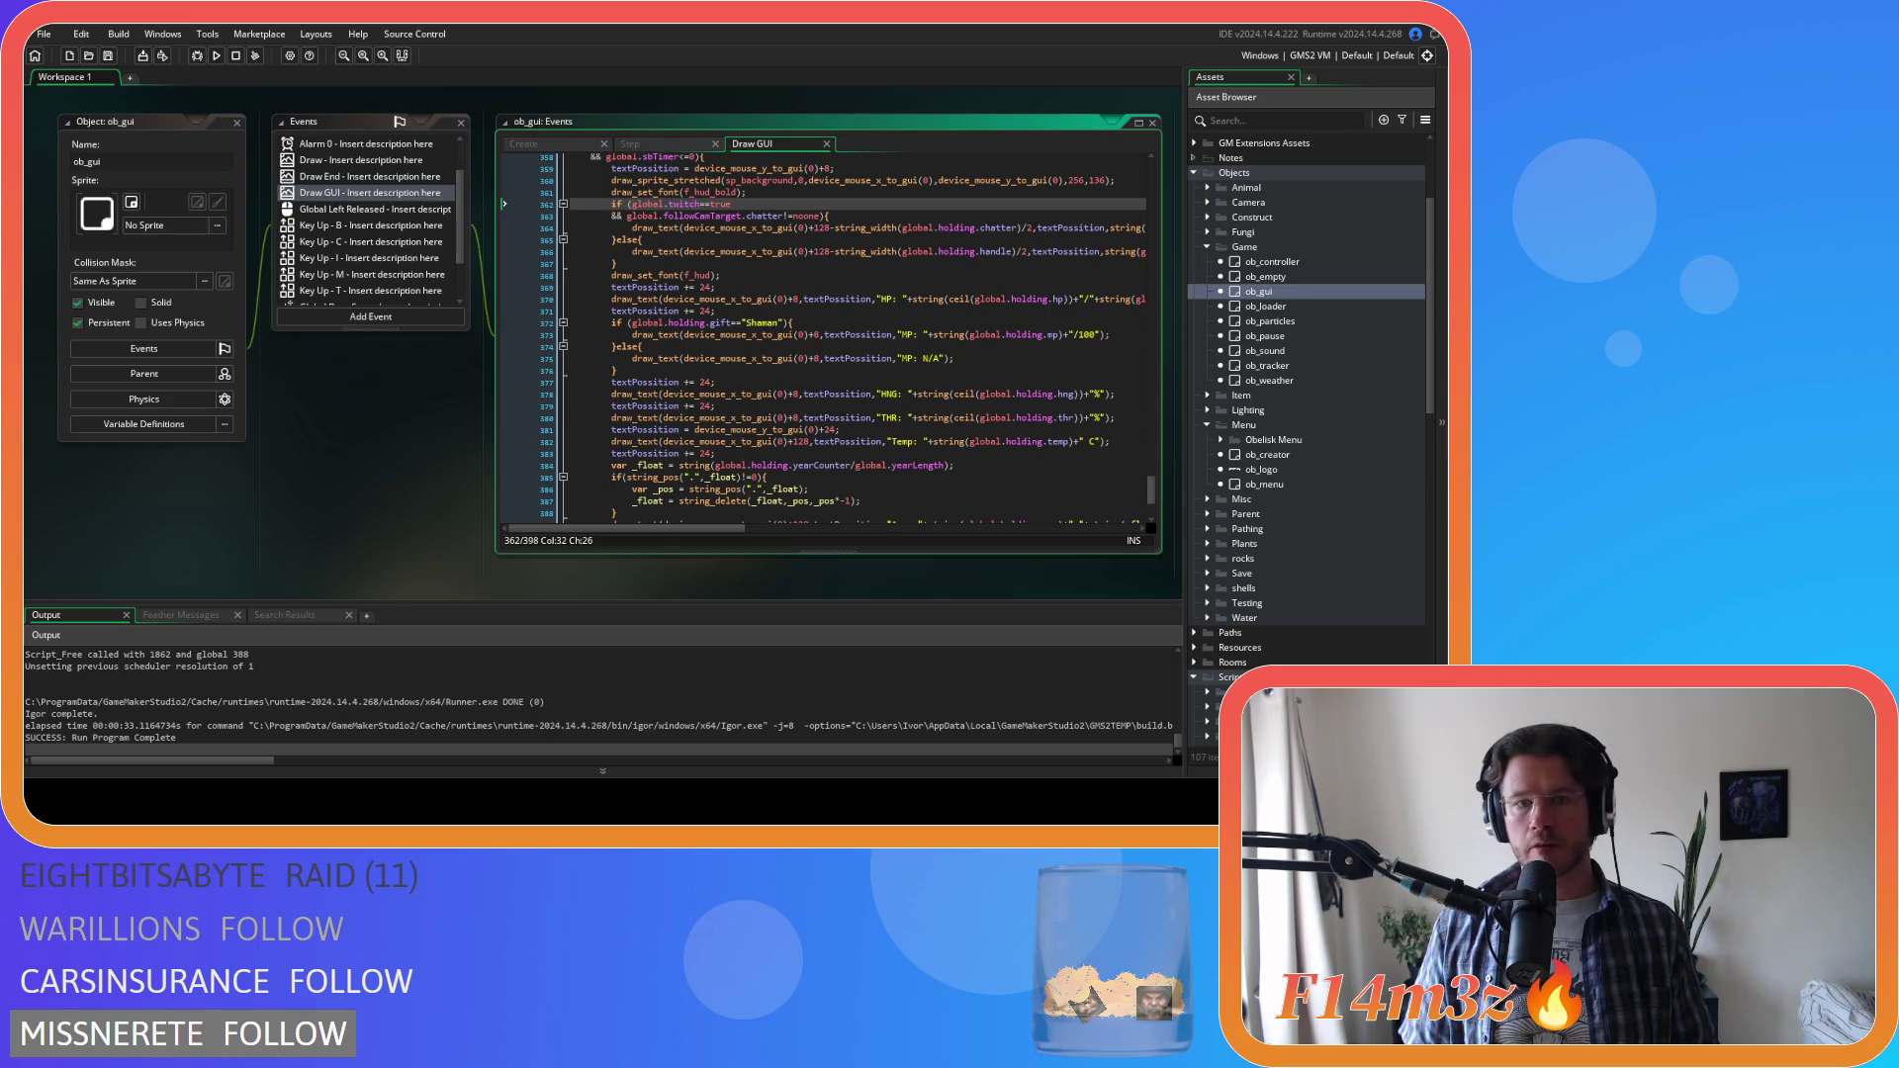
click(830, 430)
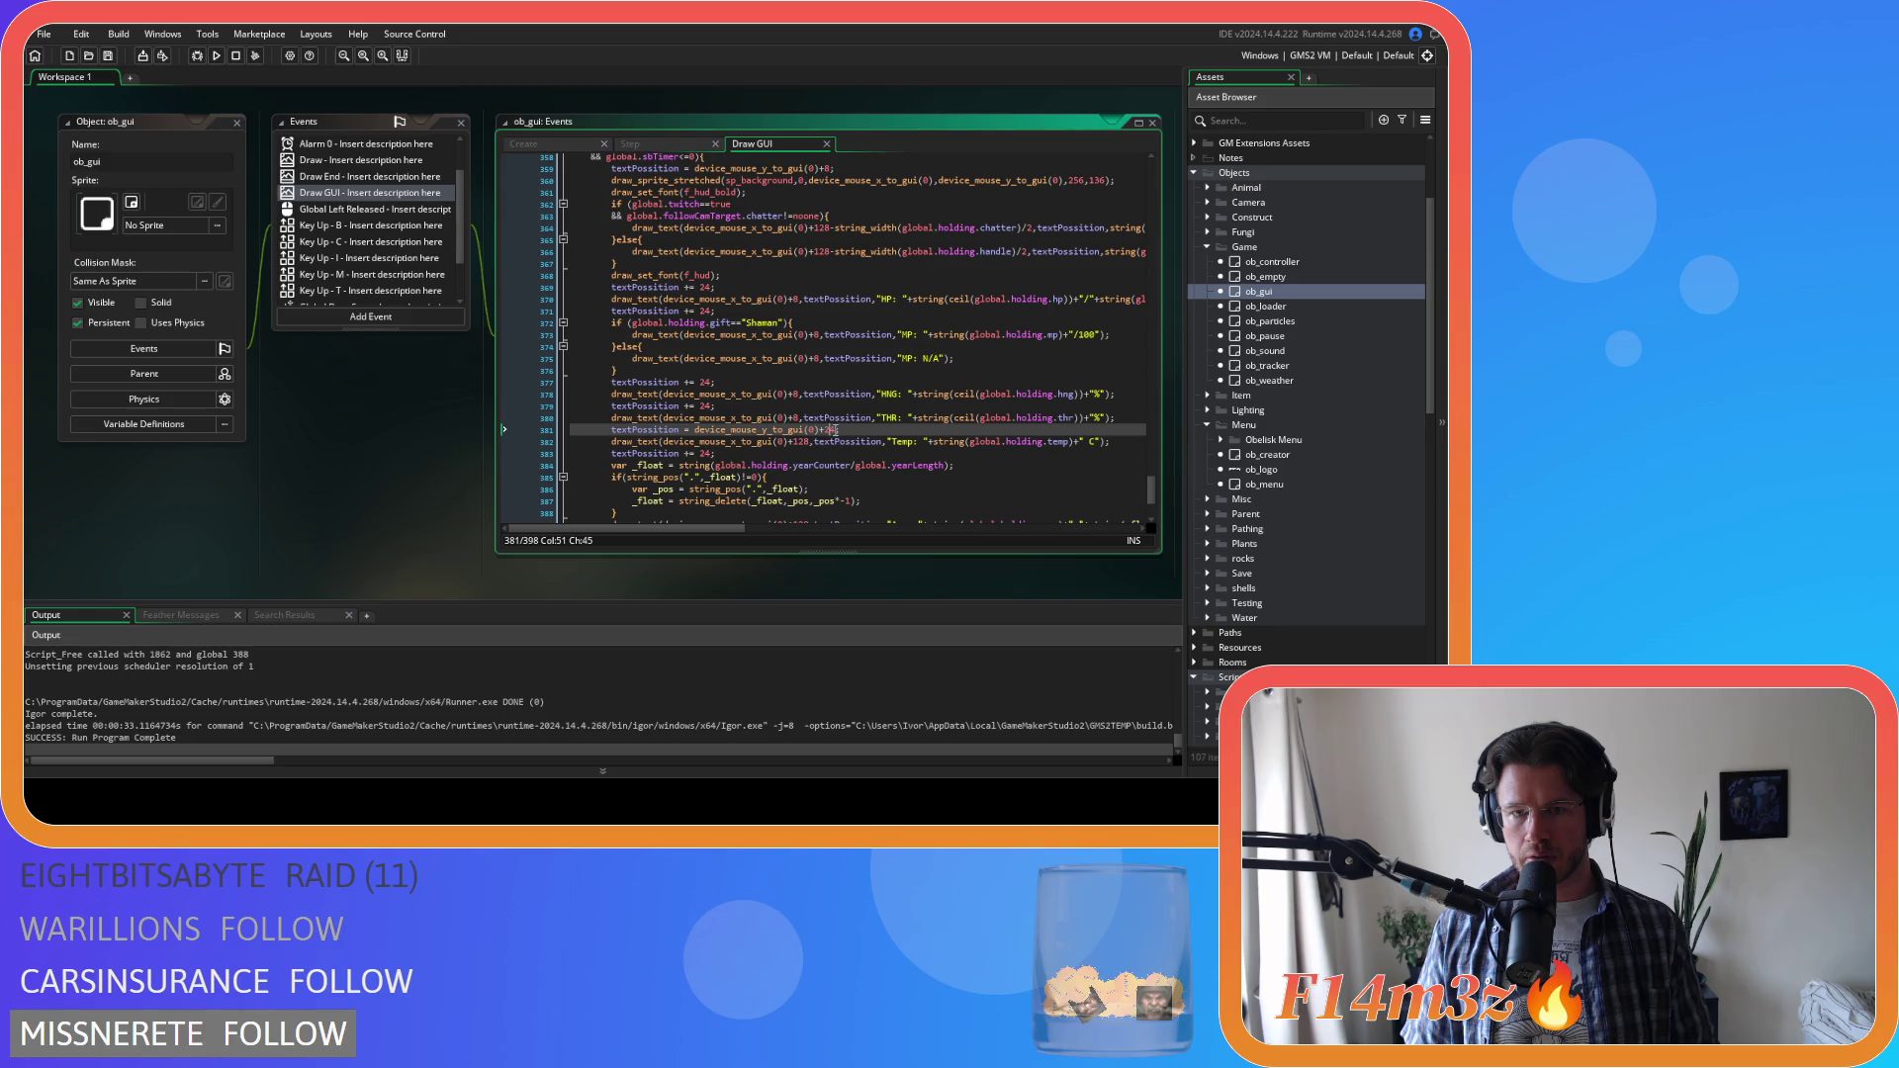
click(827, 431)
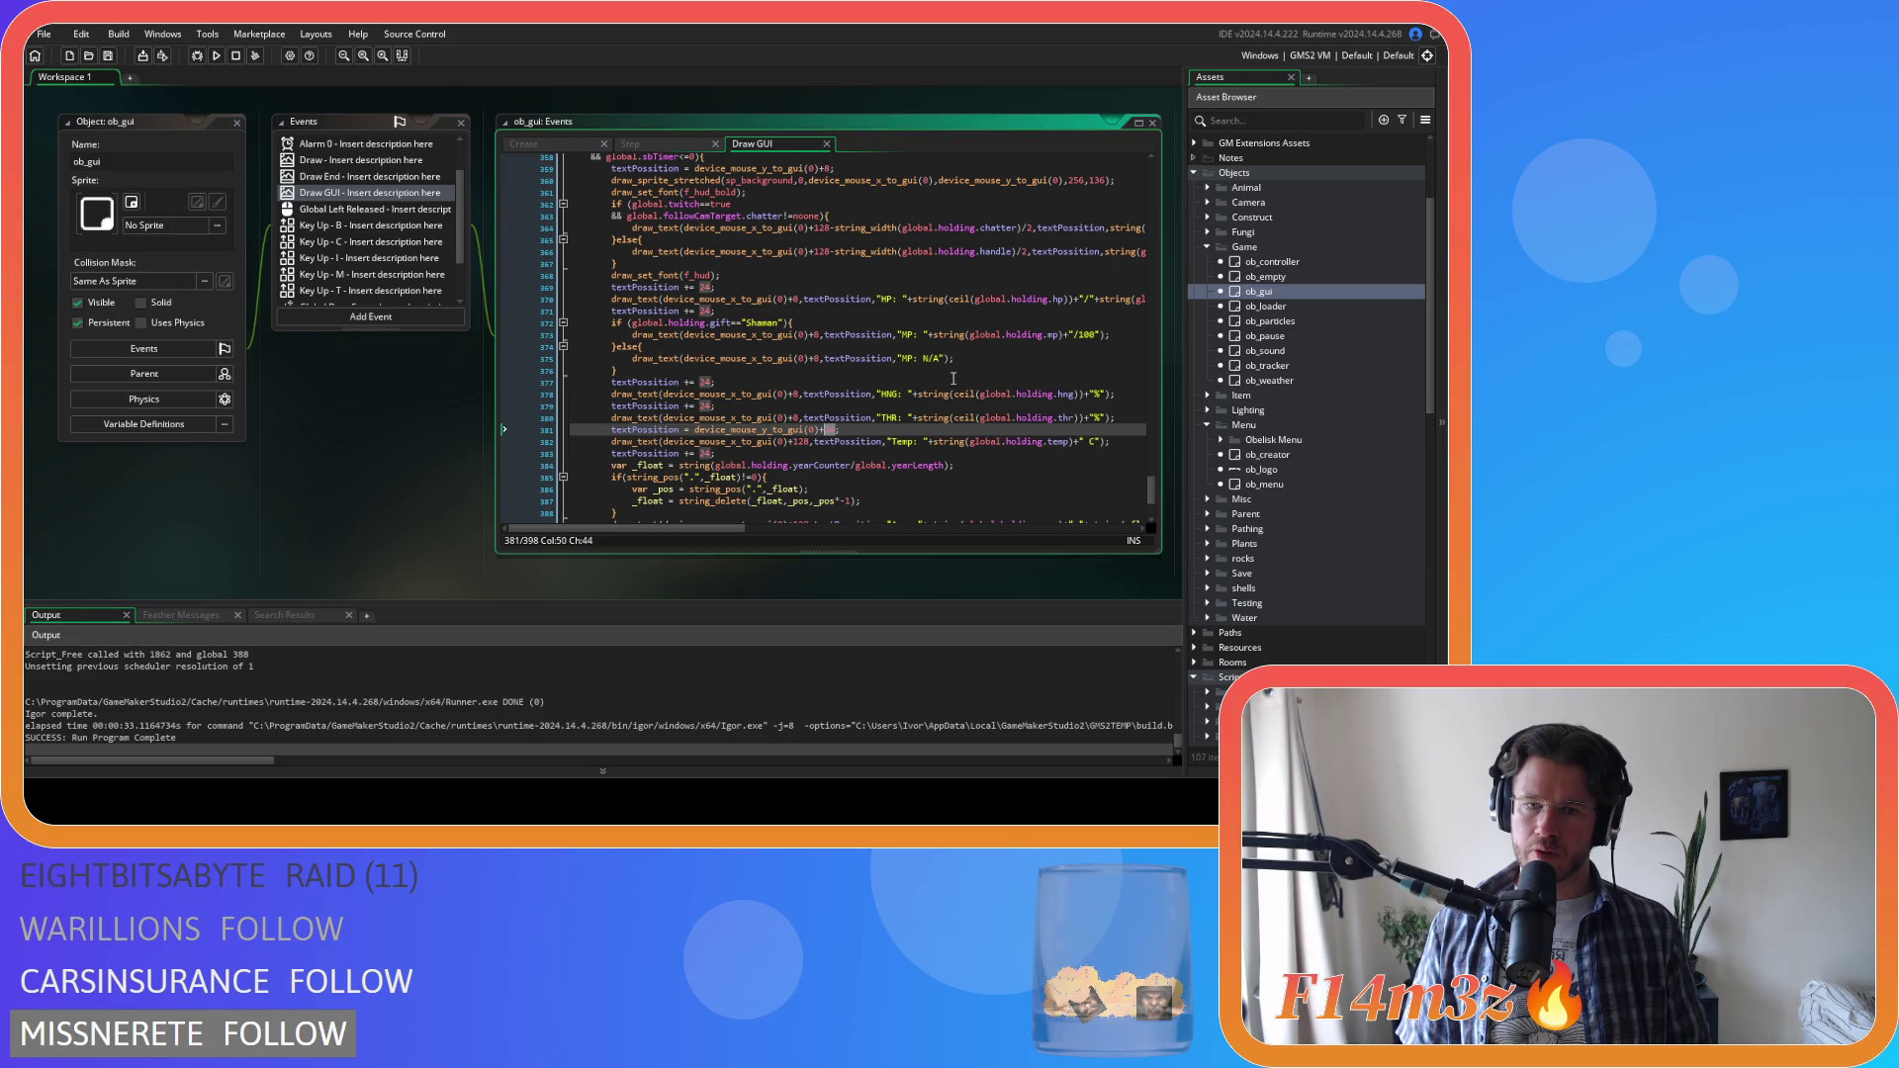
text(32)
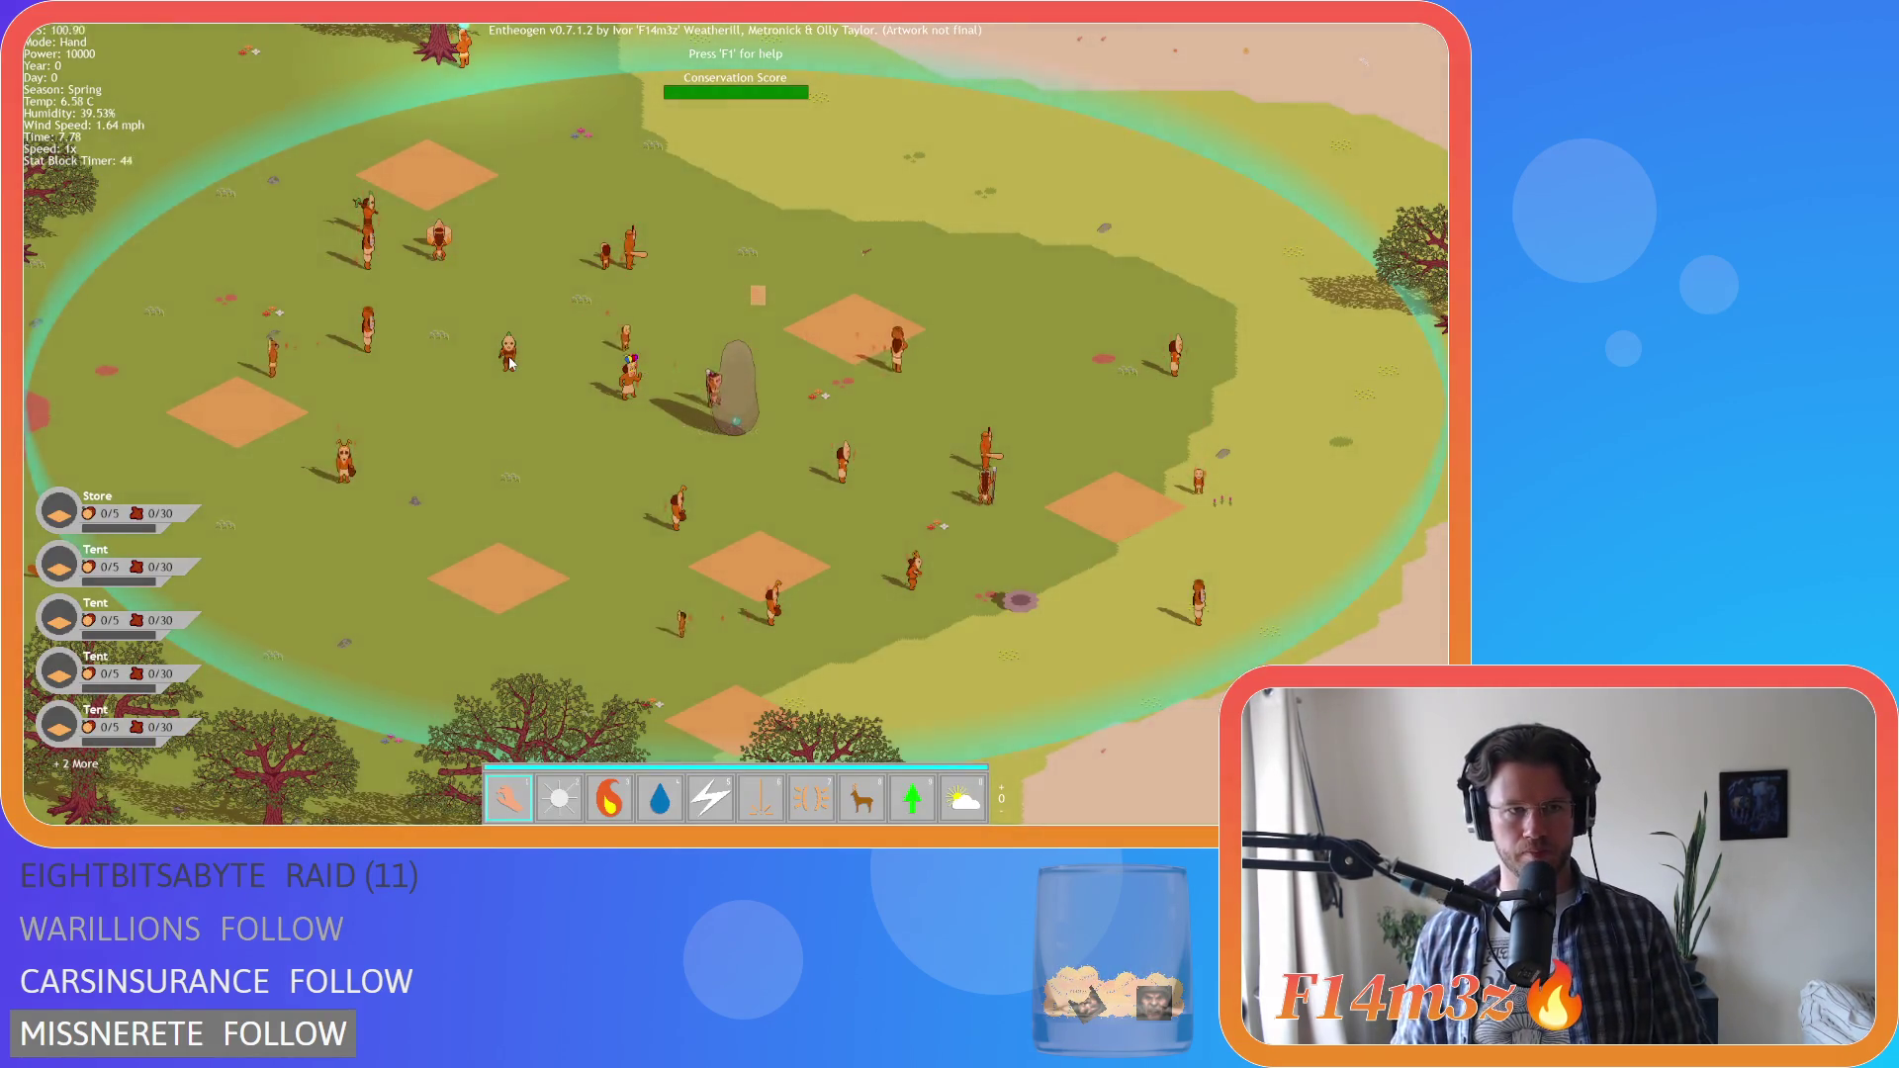
View a villager's stats card in the running game, then quit the test run
mouse_move(509, 363)
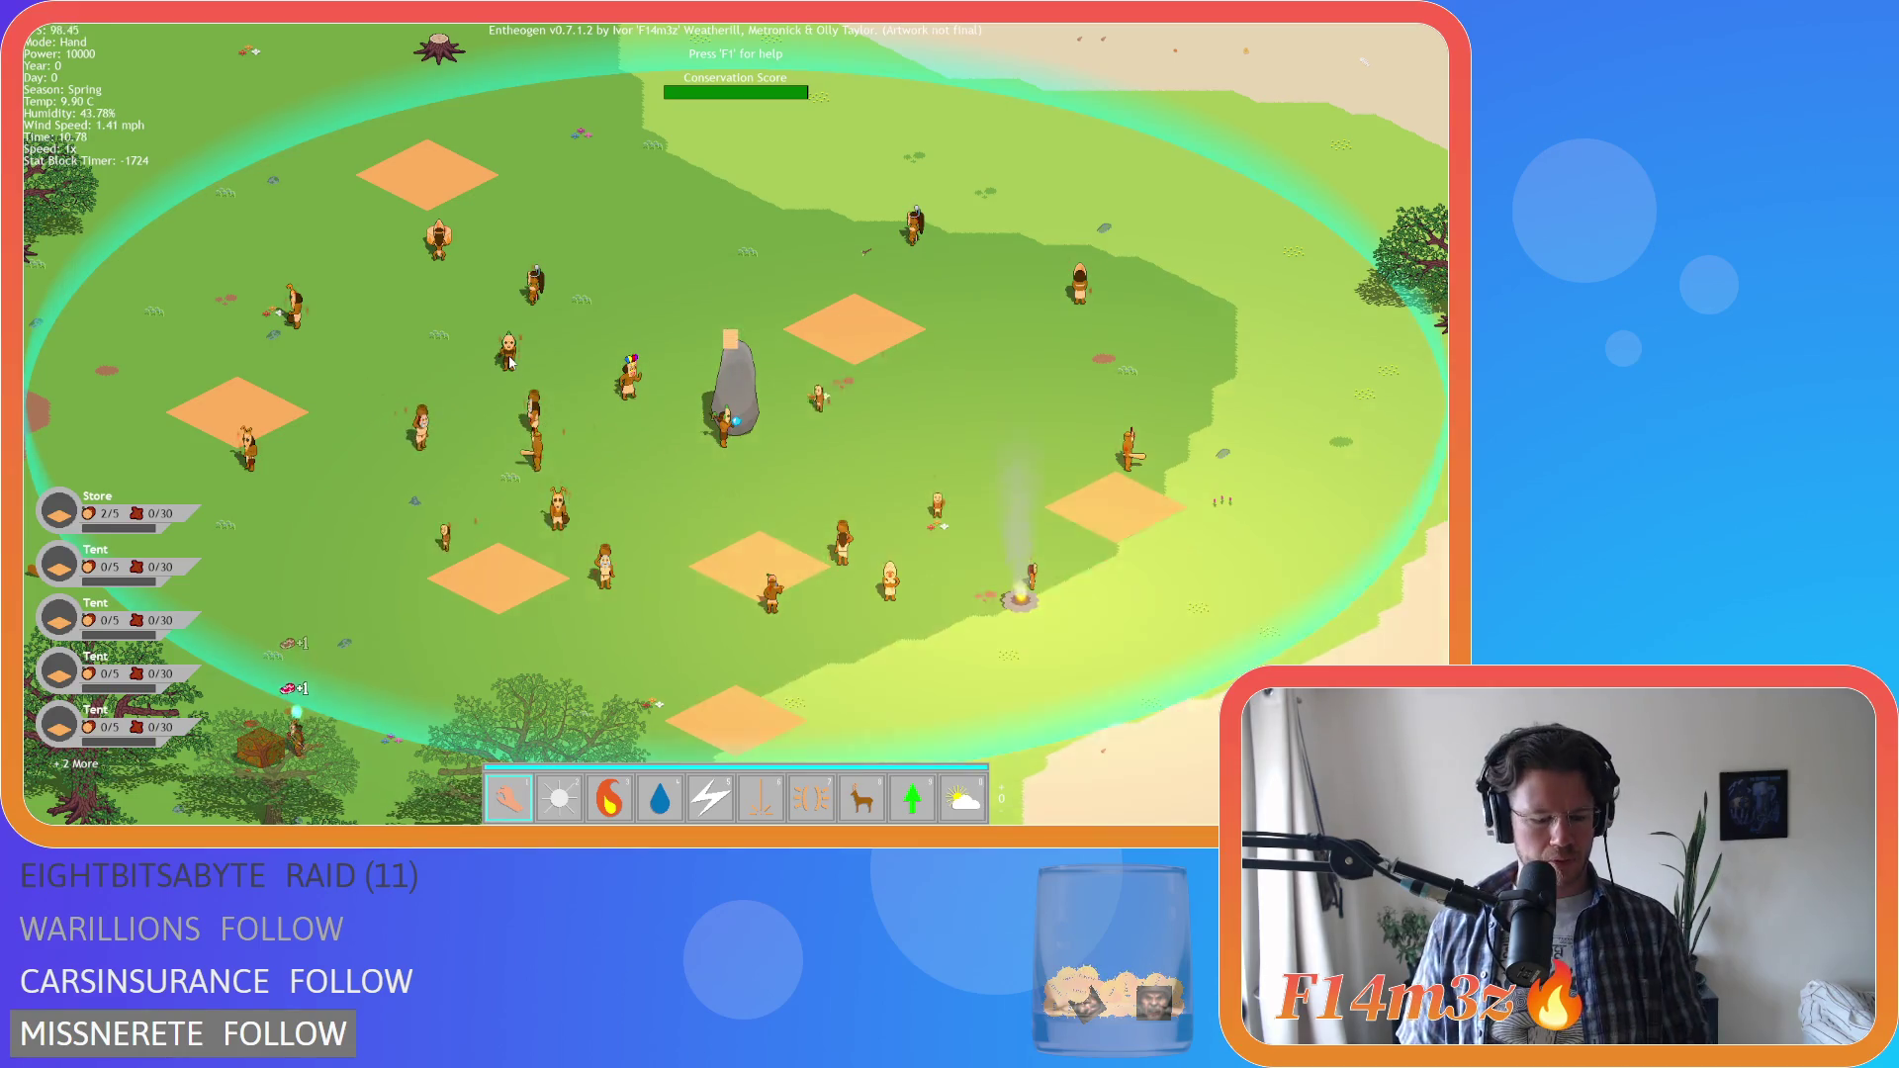
key(Escape)
key(y)
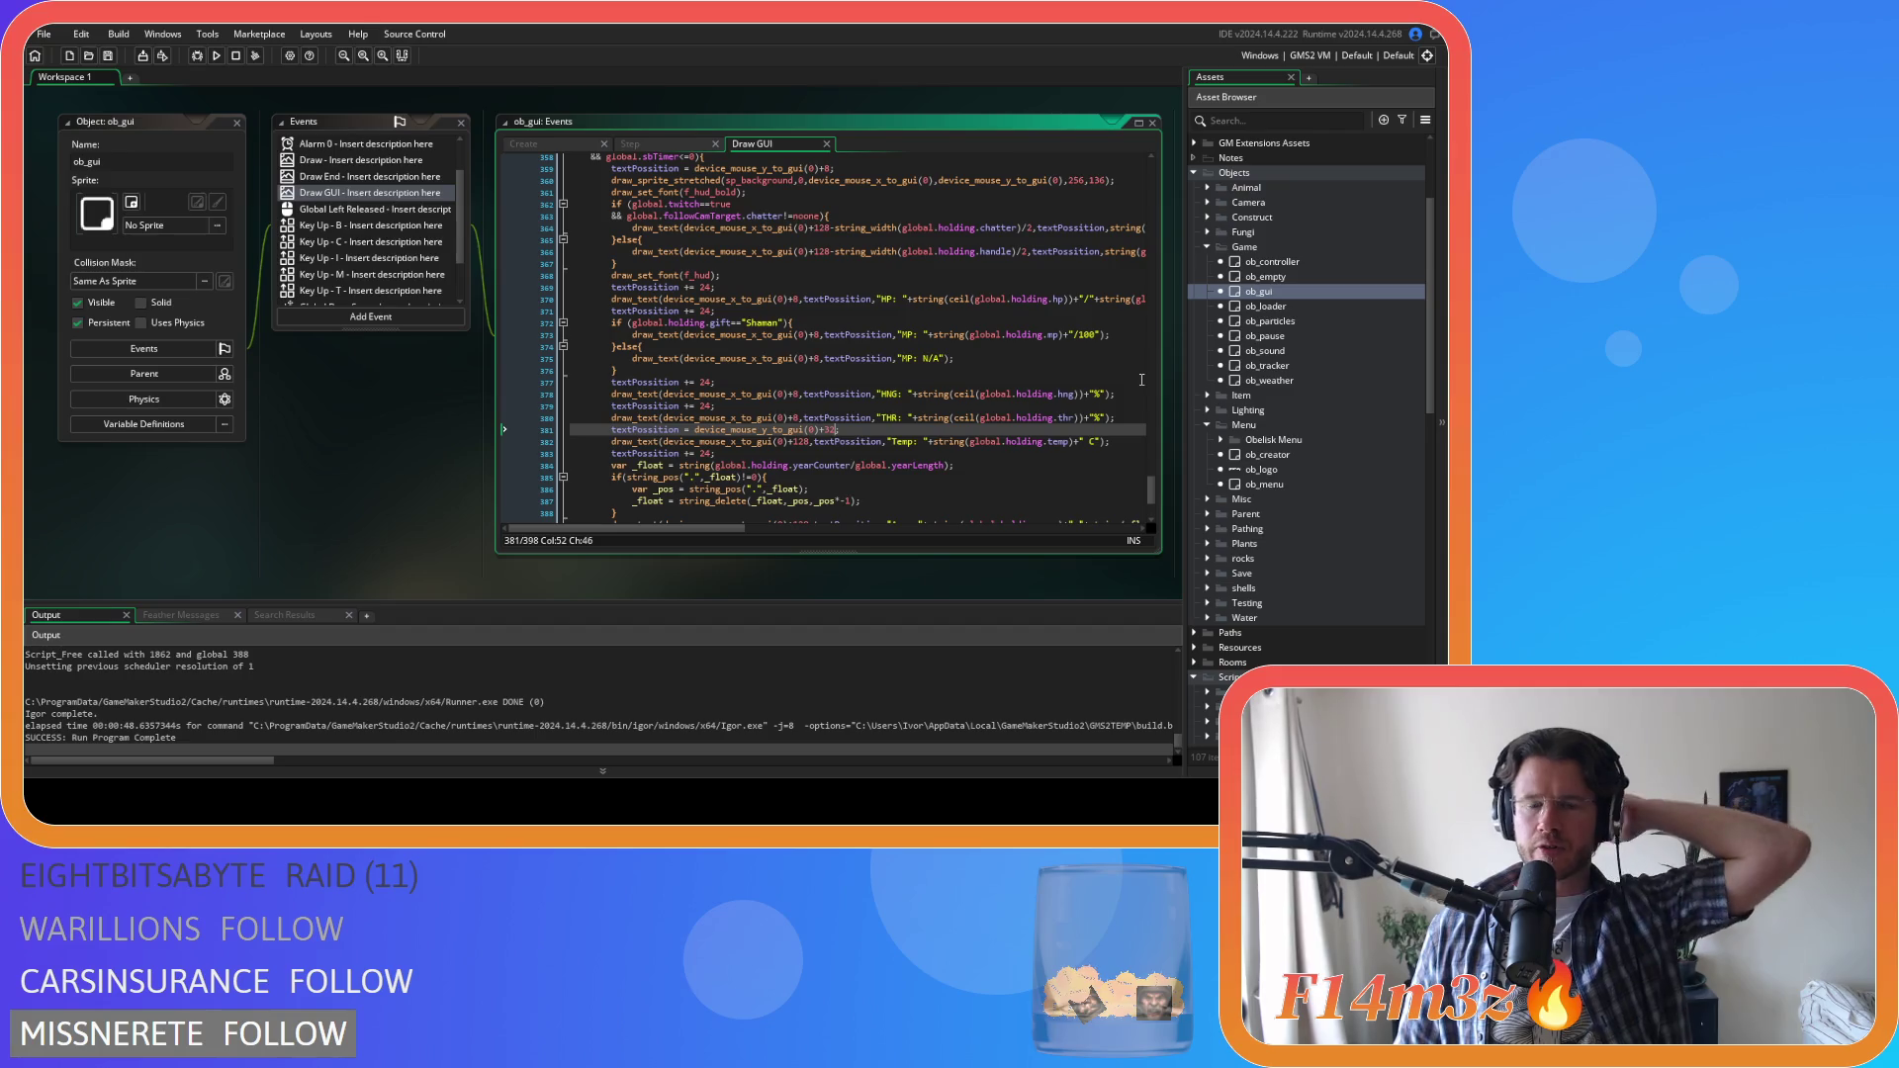
Change the draw_sprite_stretched height on line 360 to 128 and run the game
double_click(1095, 179)
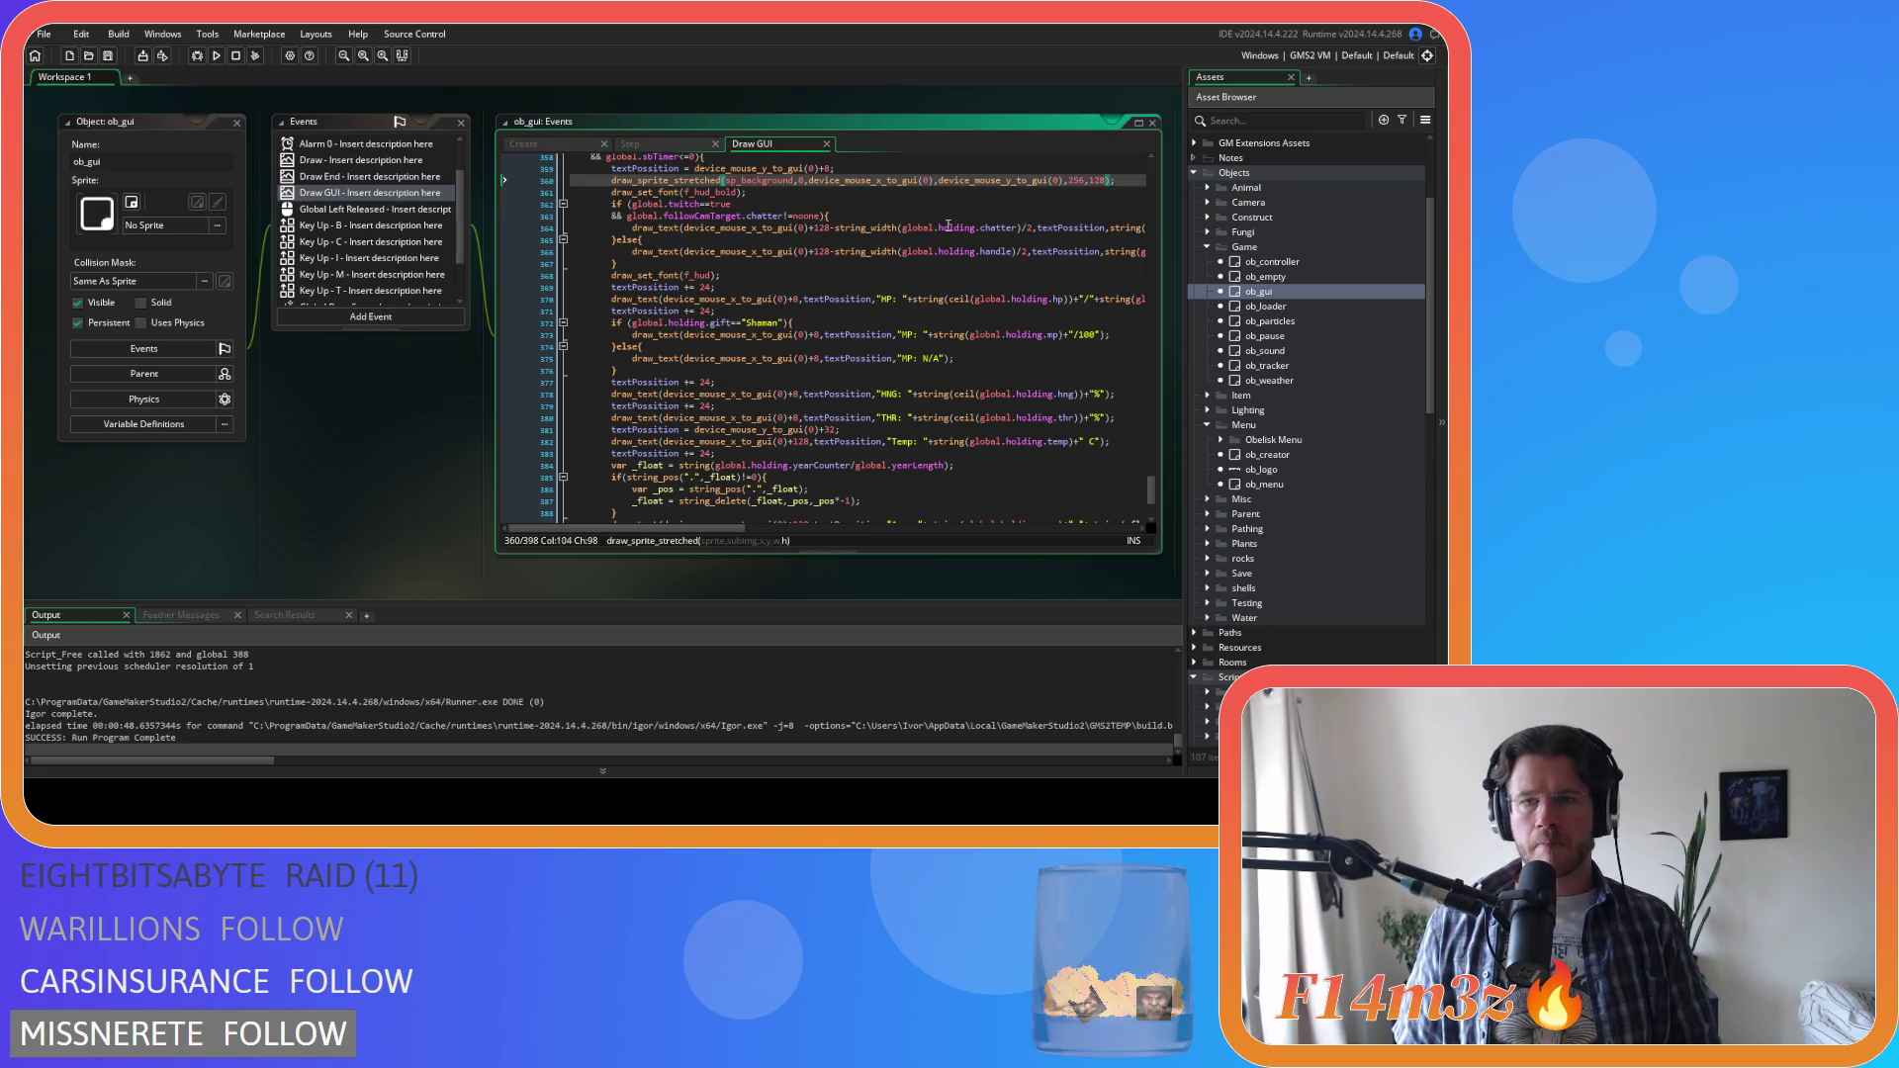
click(851, 240)
key(F5)
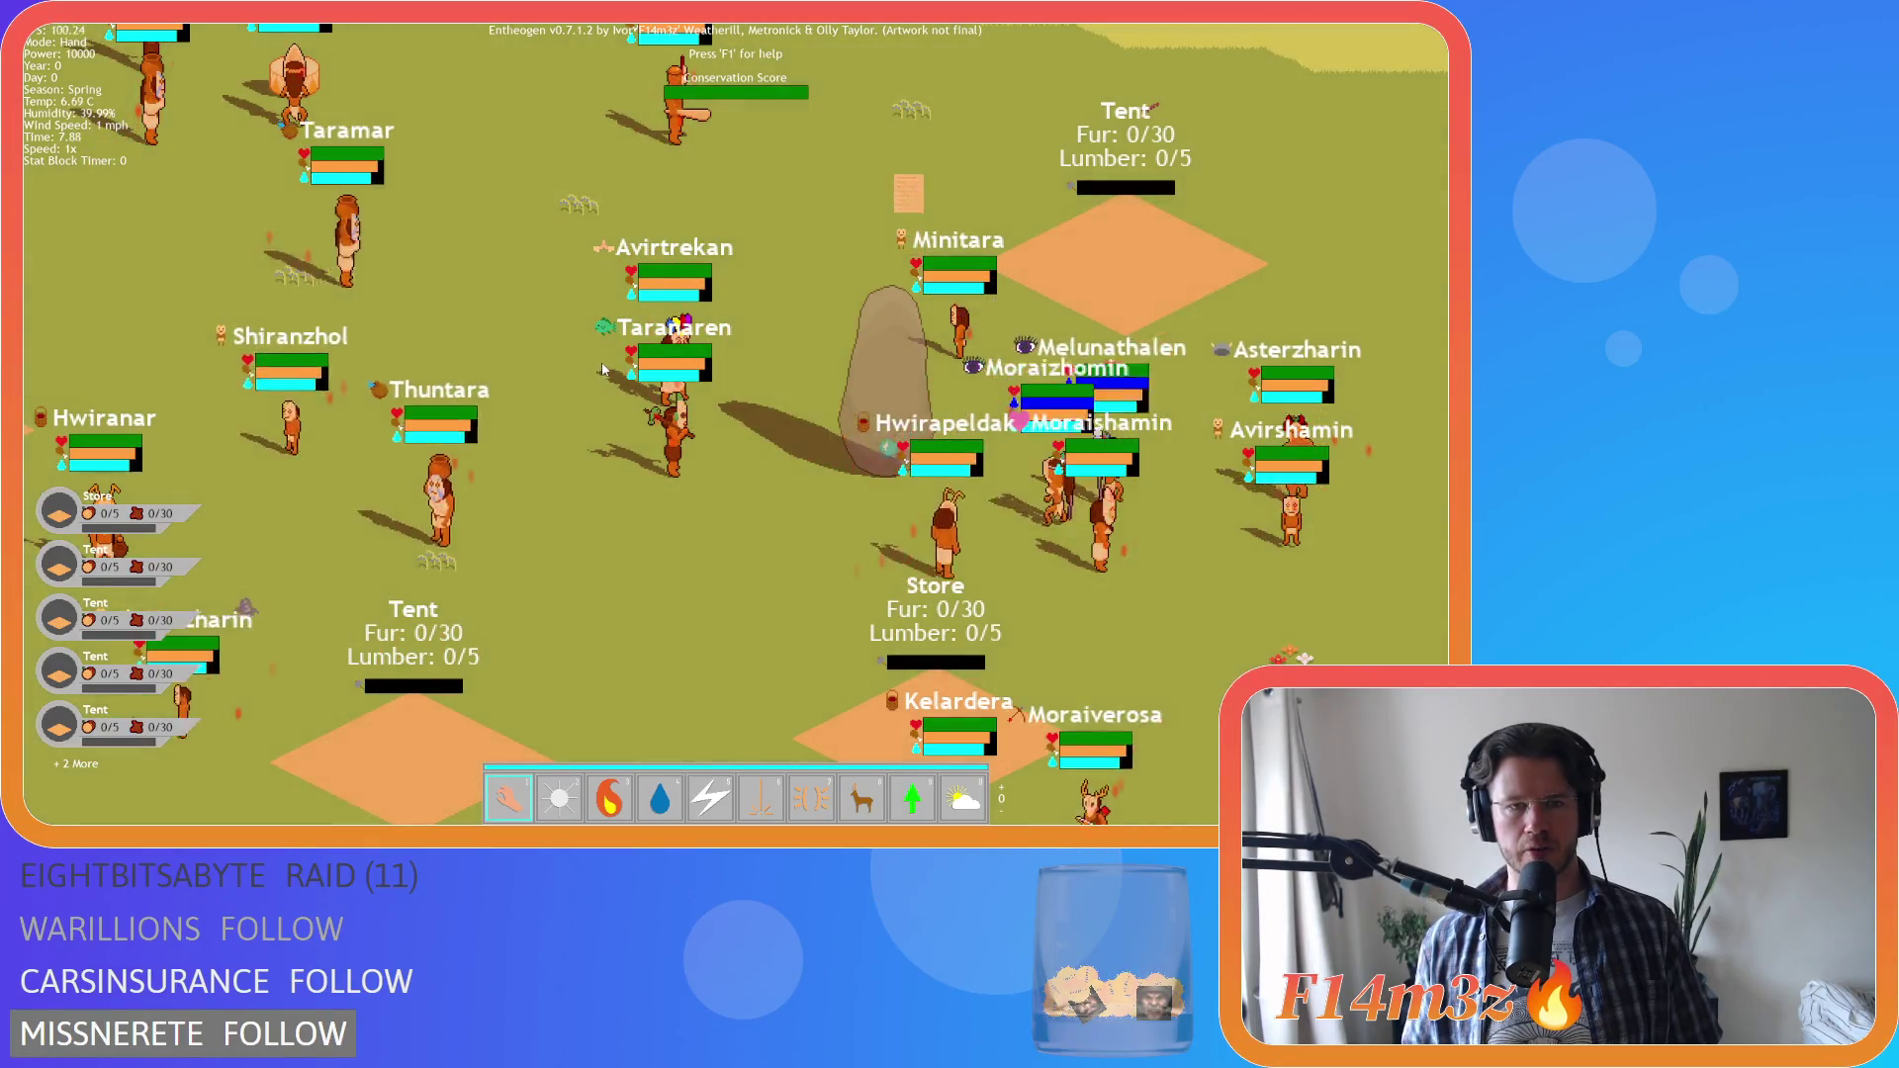
Zoom and pan the game camera over the map, then quit the test run
scroll(594, 376, down, 5)
scroll(608, 340, up, 5)
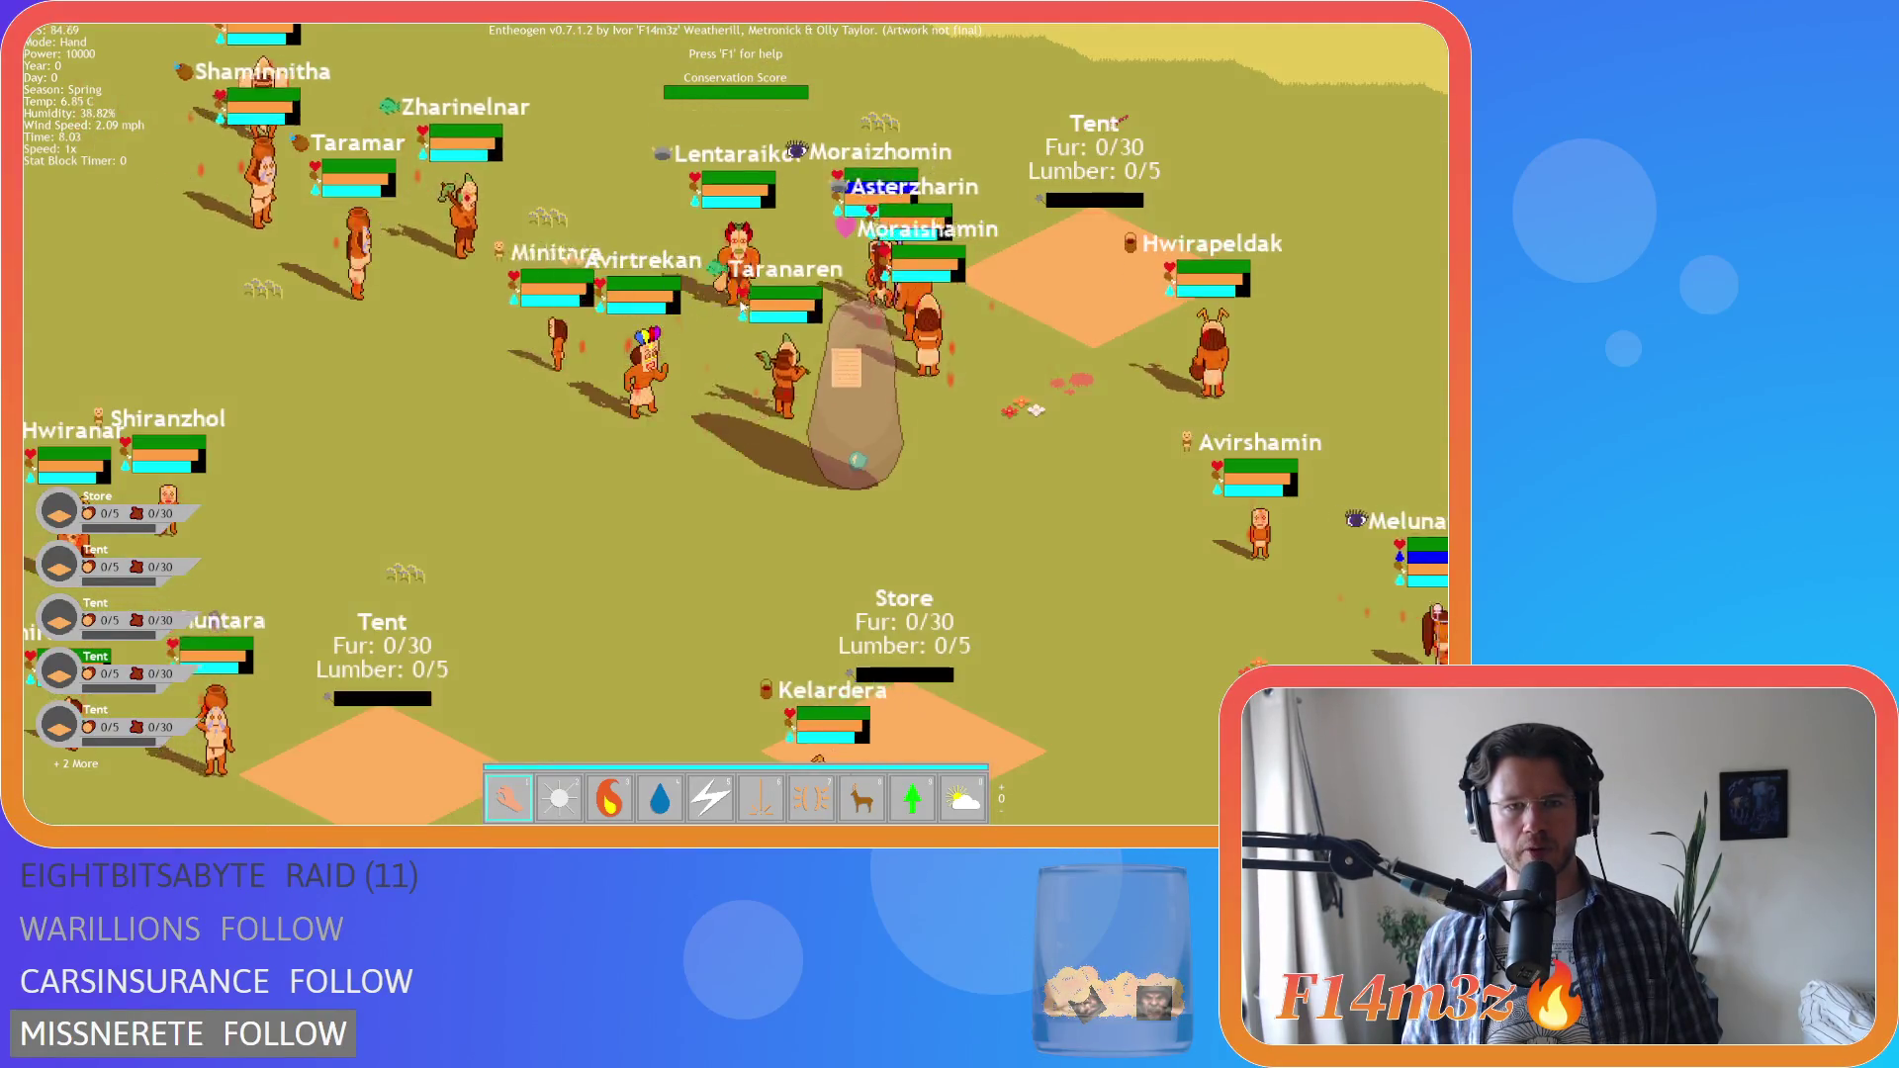
scroll(742, 308, down, 3)
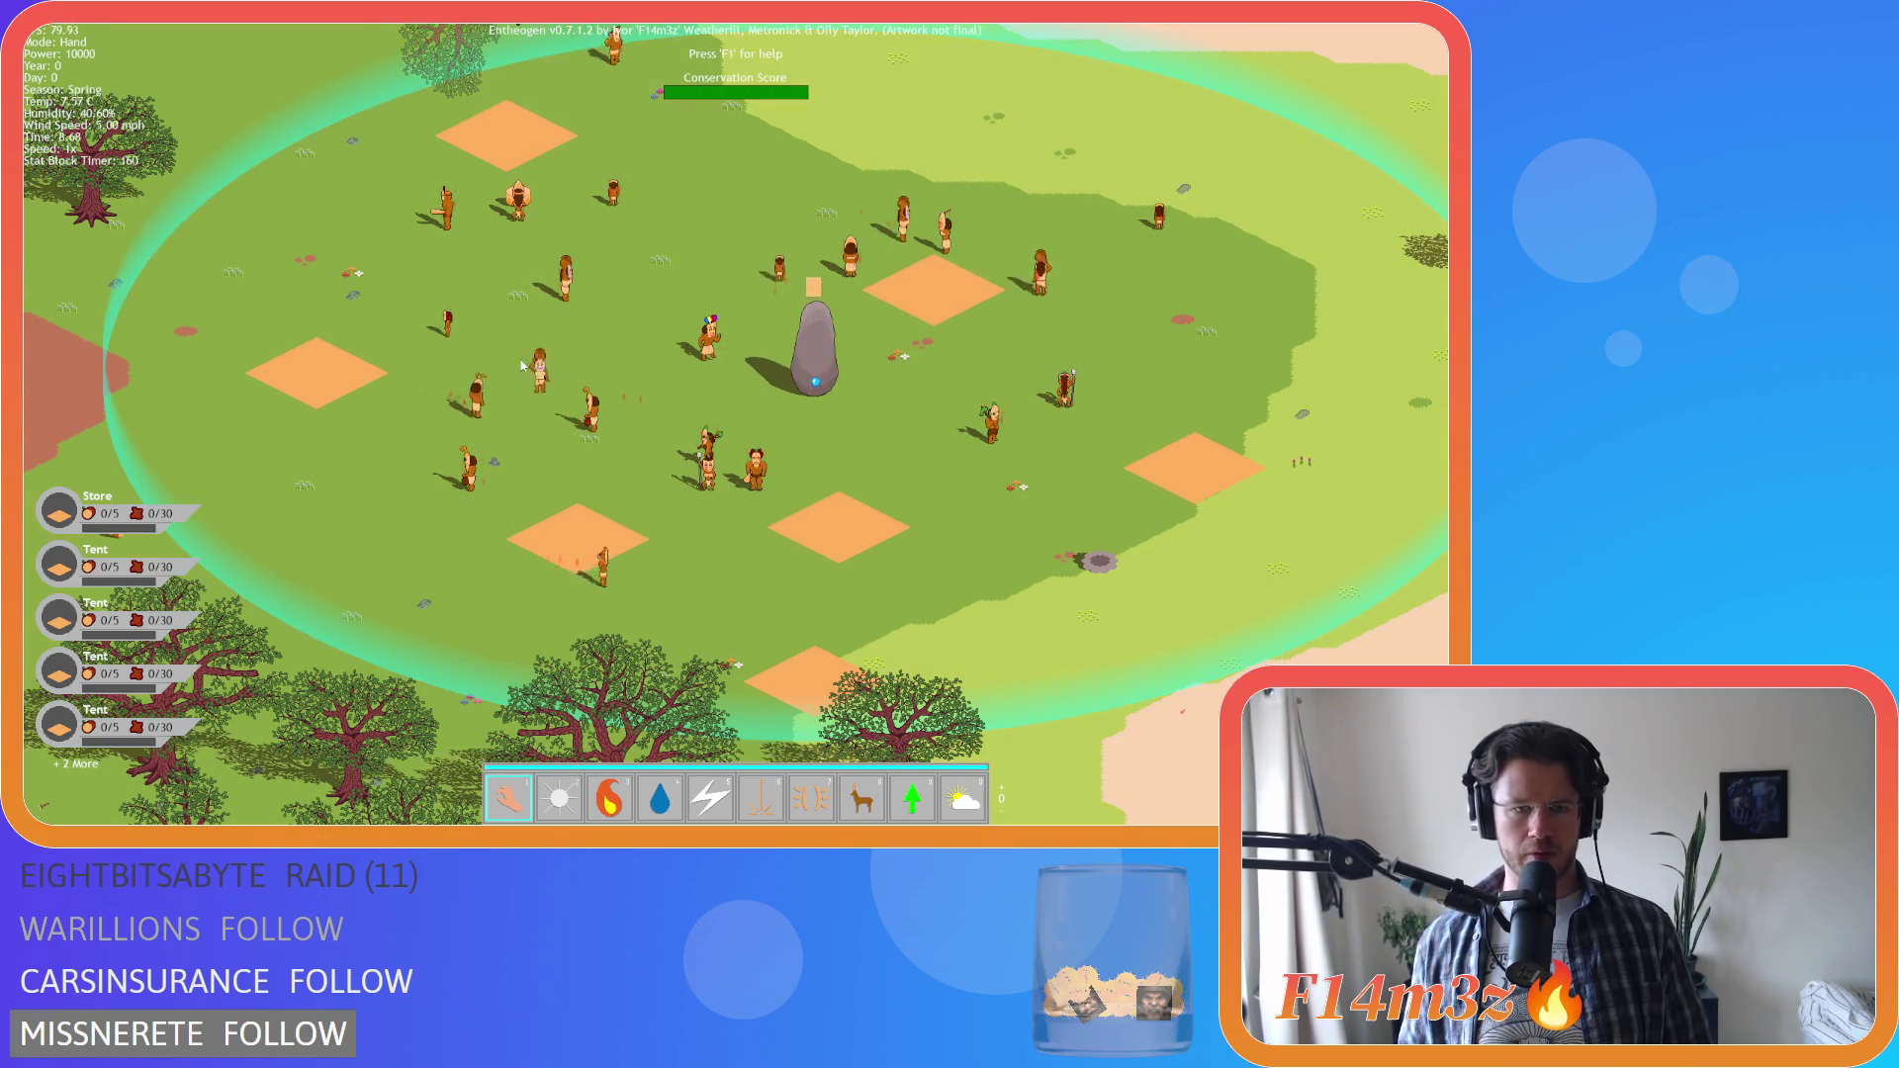
key(w)
key(a)
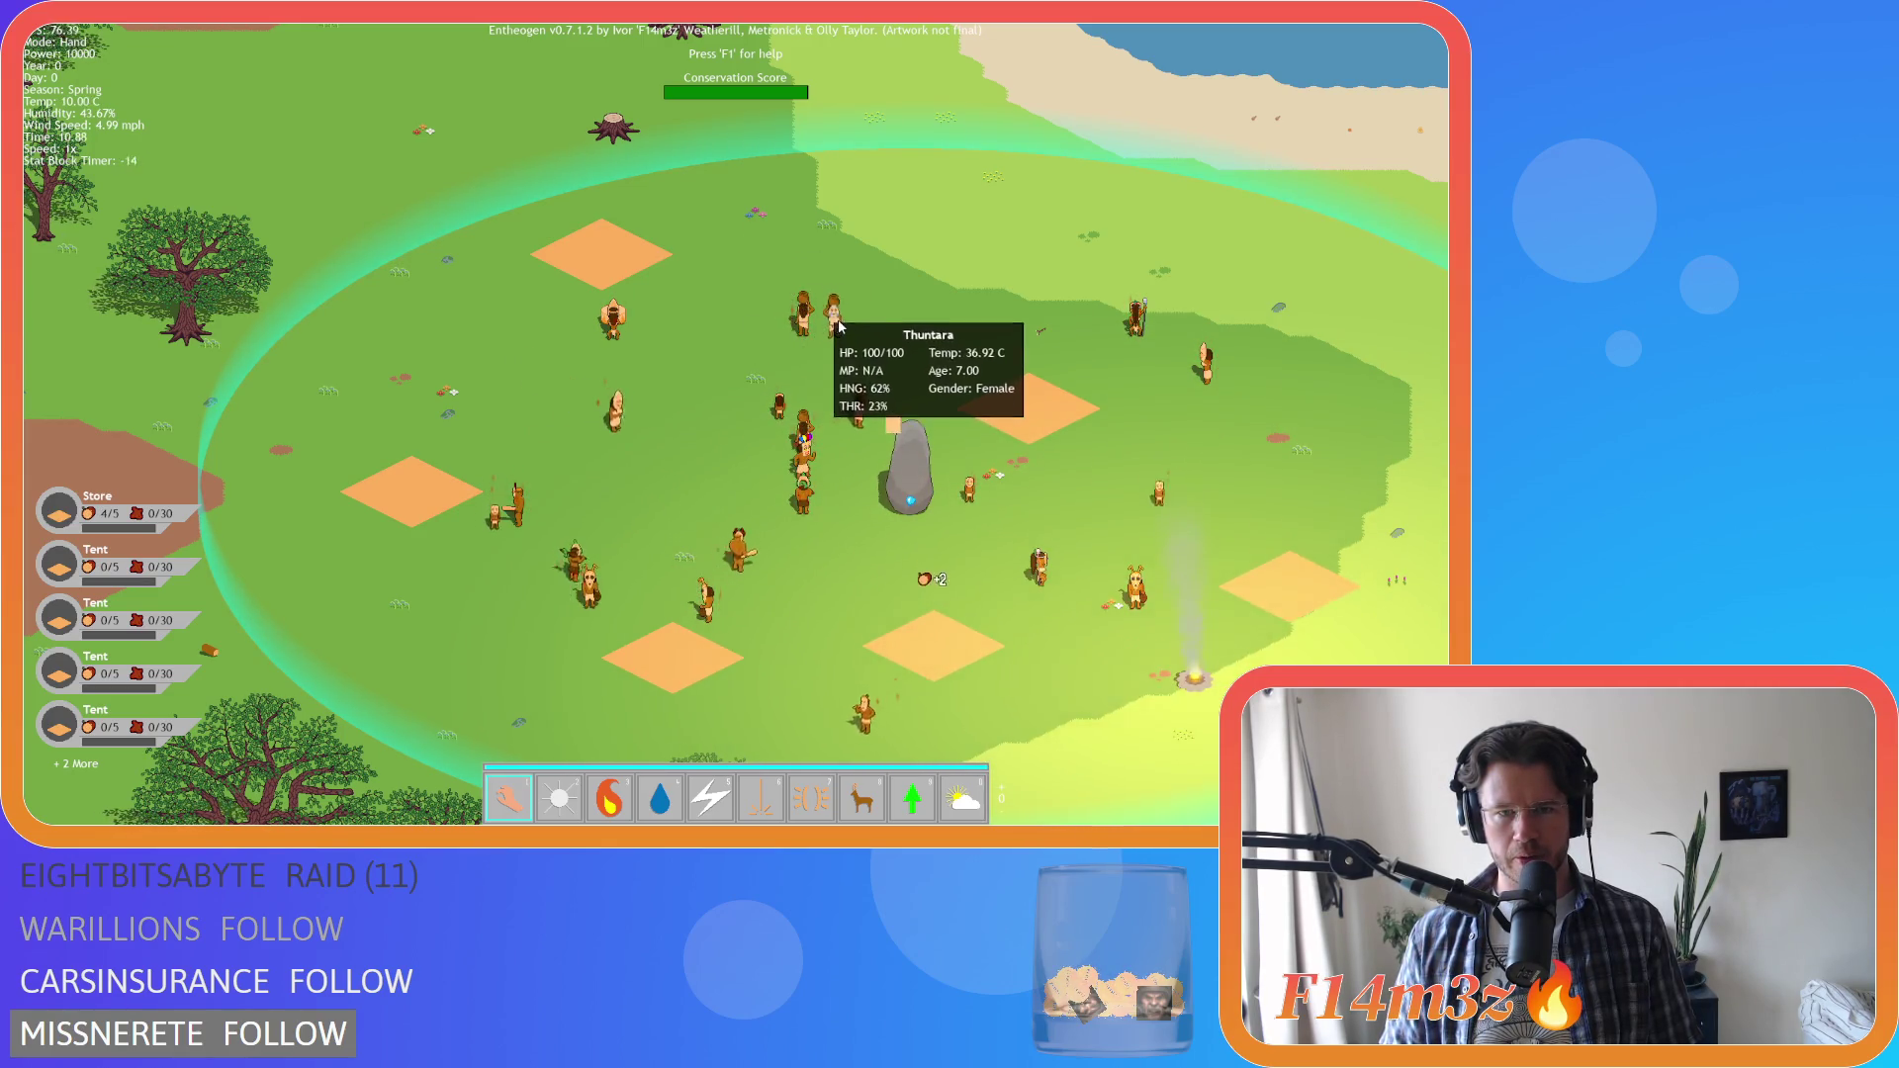
key(Escape)
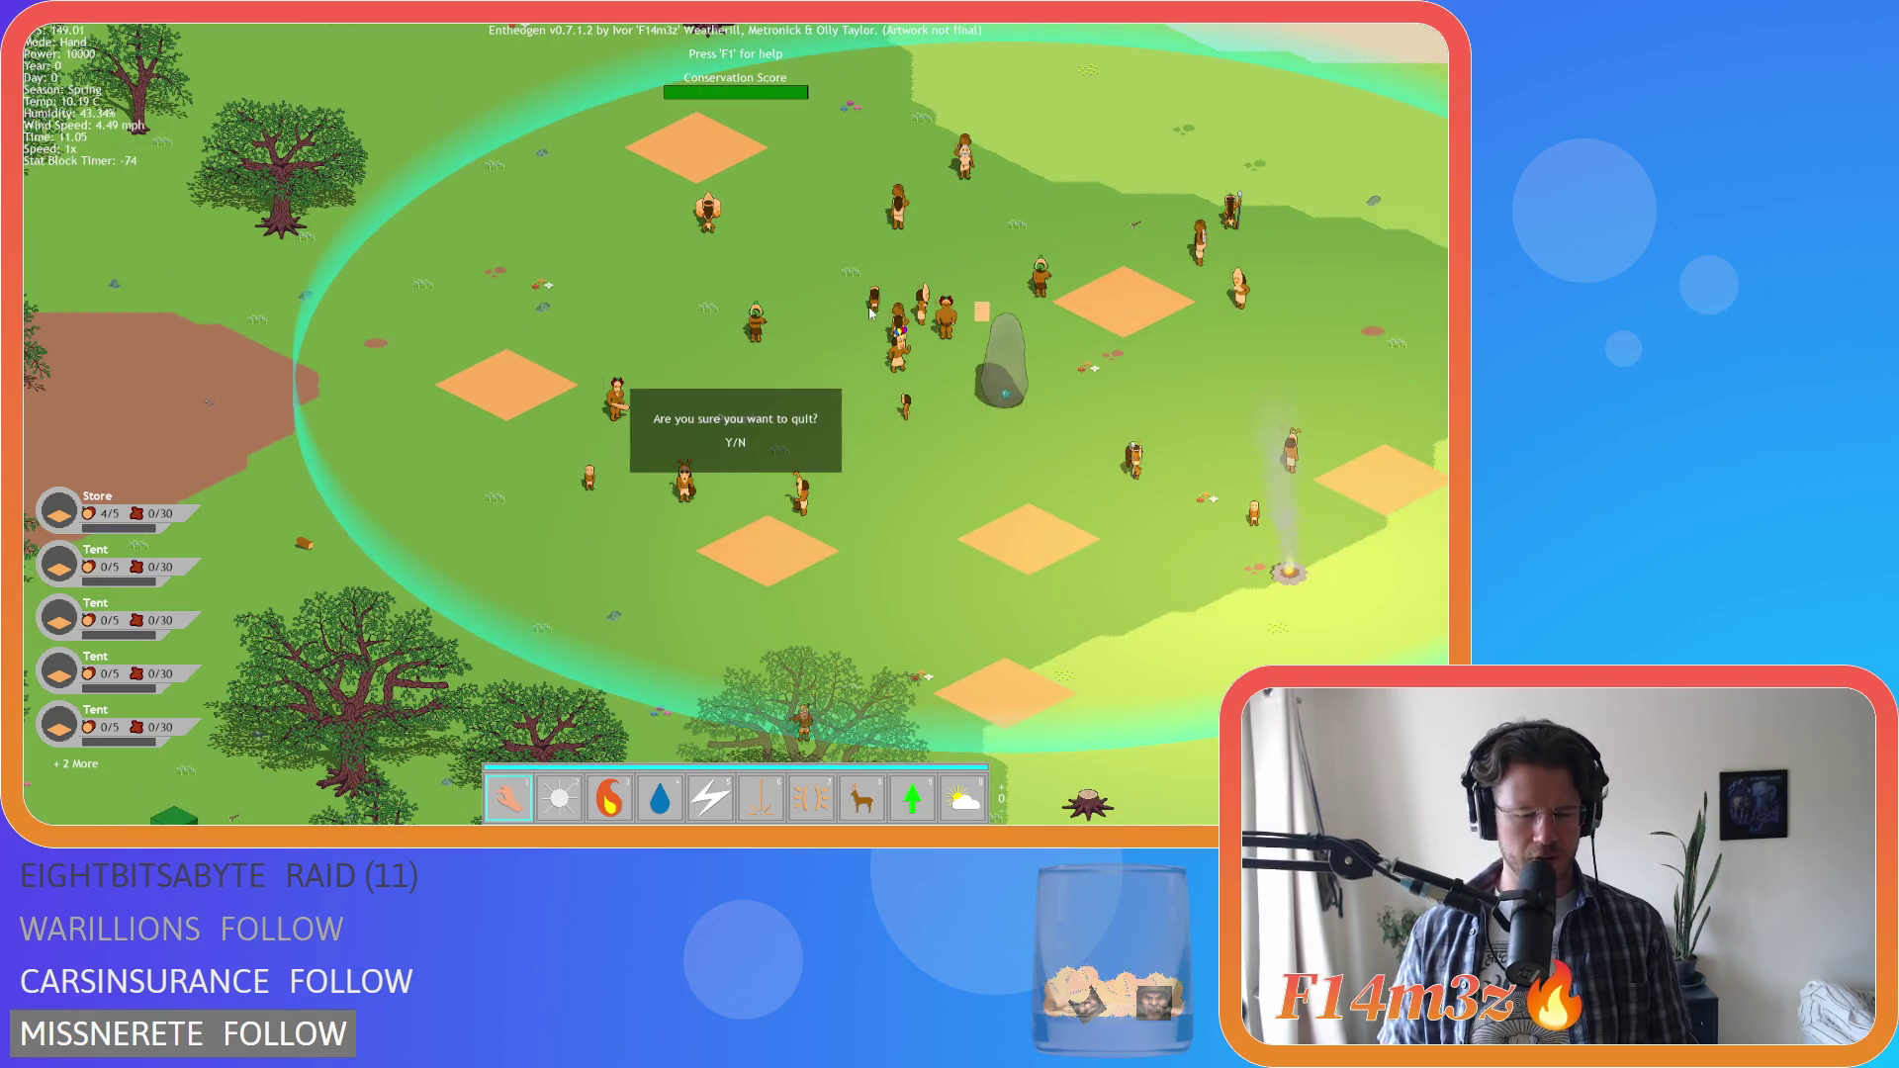
key(y)
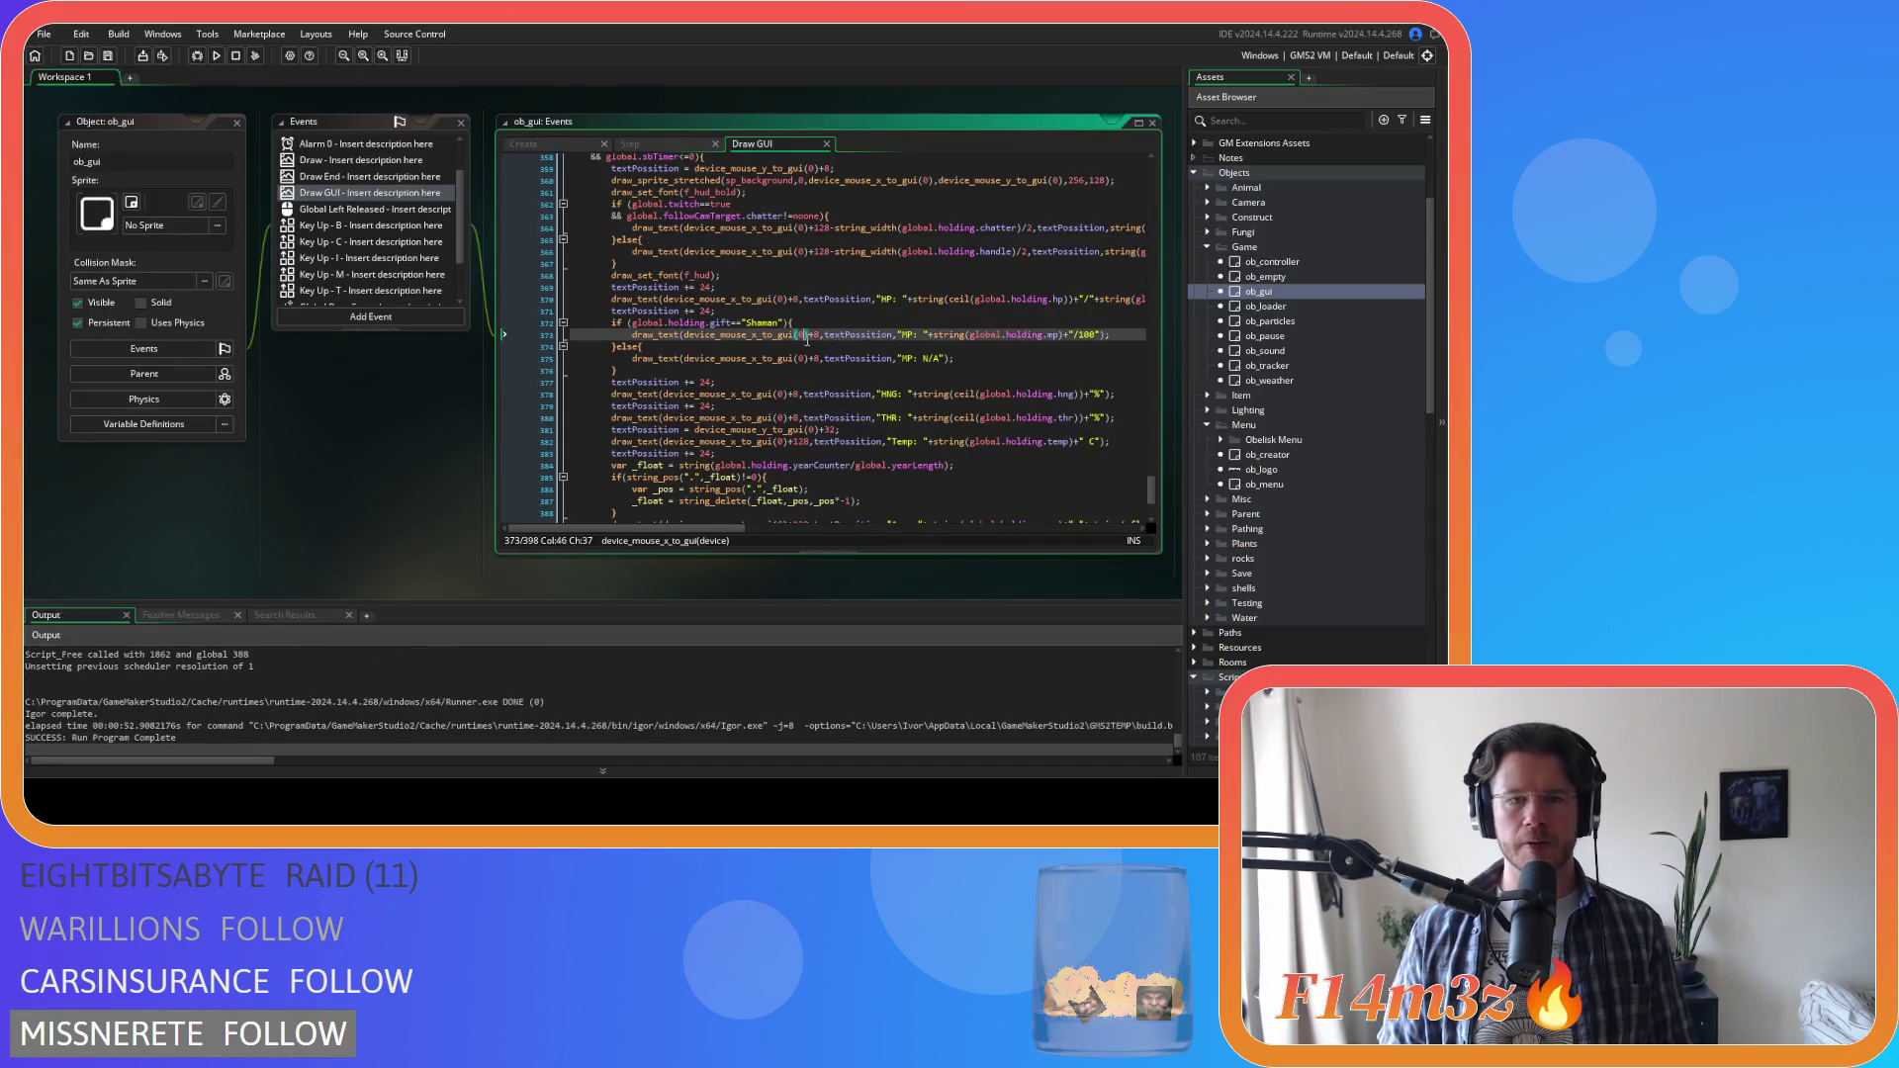
Glance at ob_gui's Step event, then return to its Draw GUI code
click(659, 147)
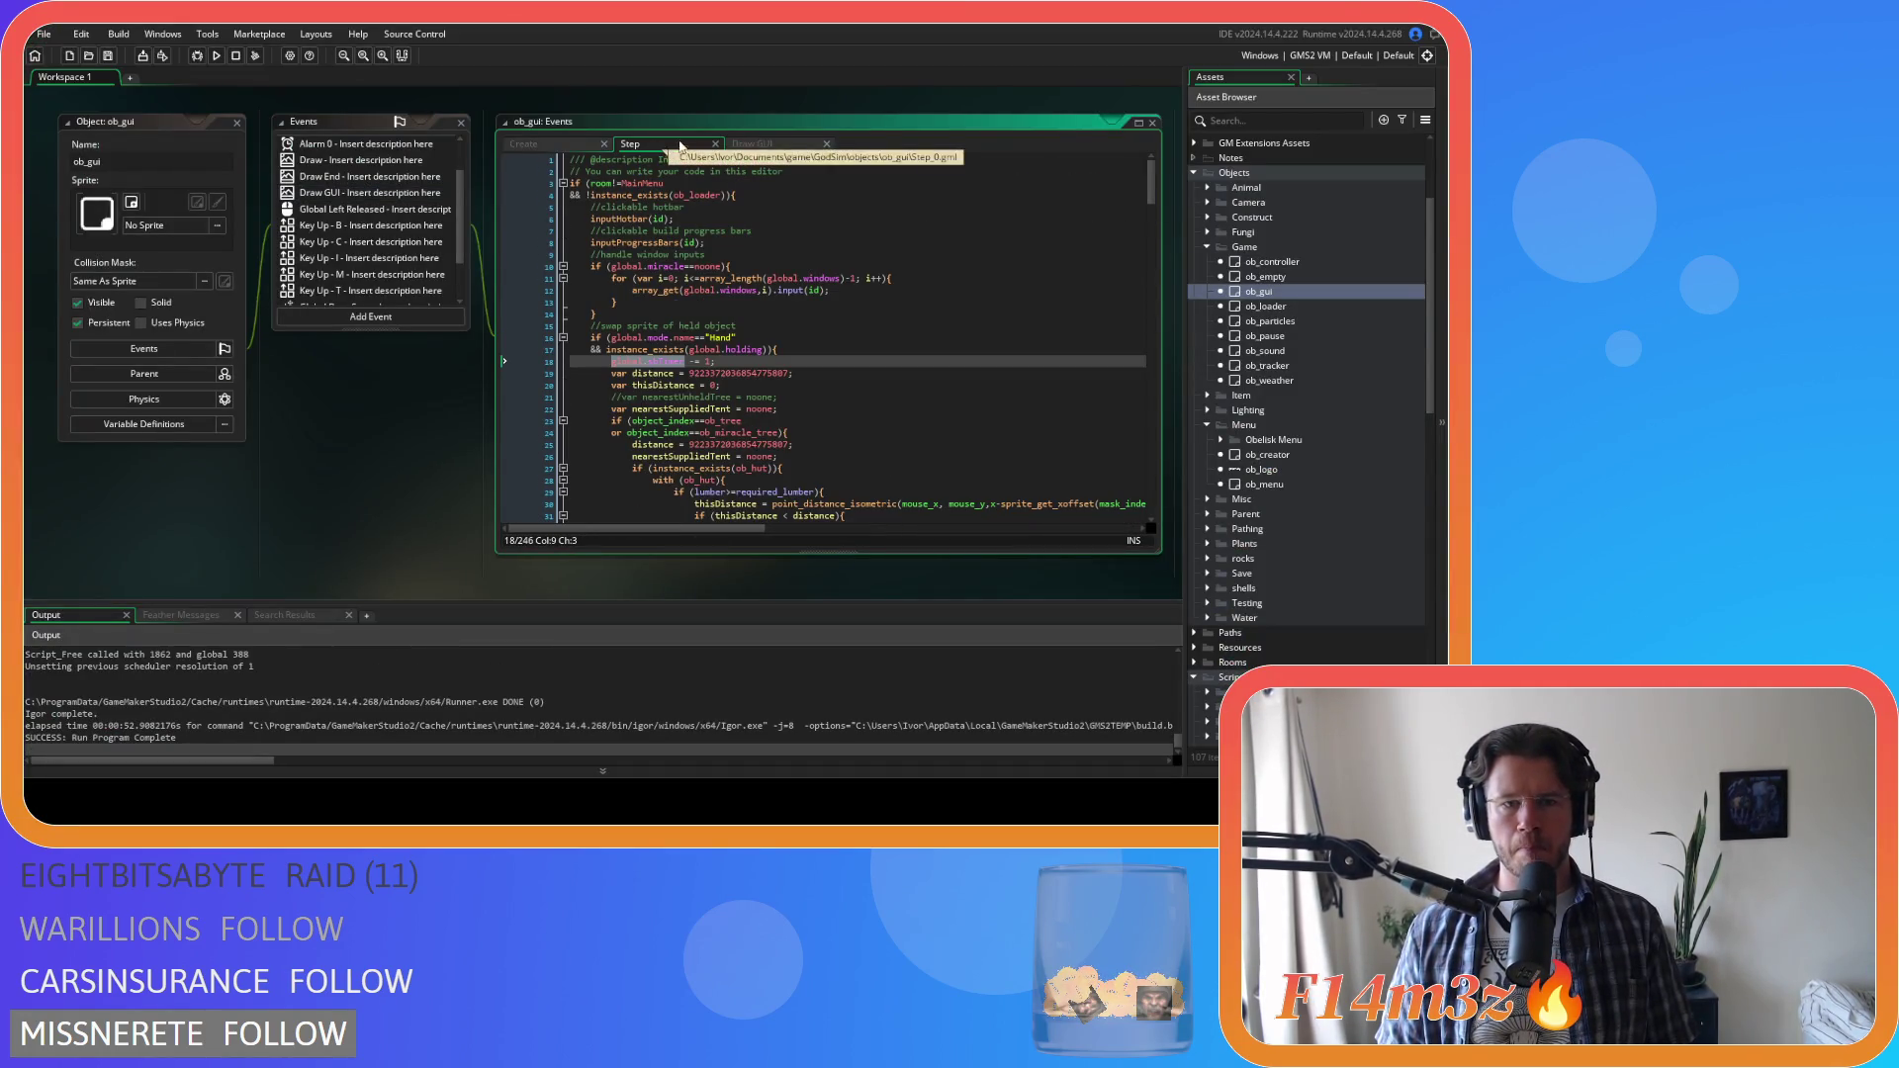
click(760, 143)
scroll(1303, 402, down, 2)
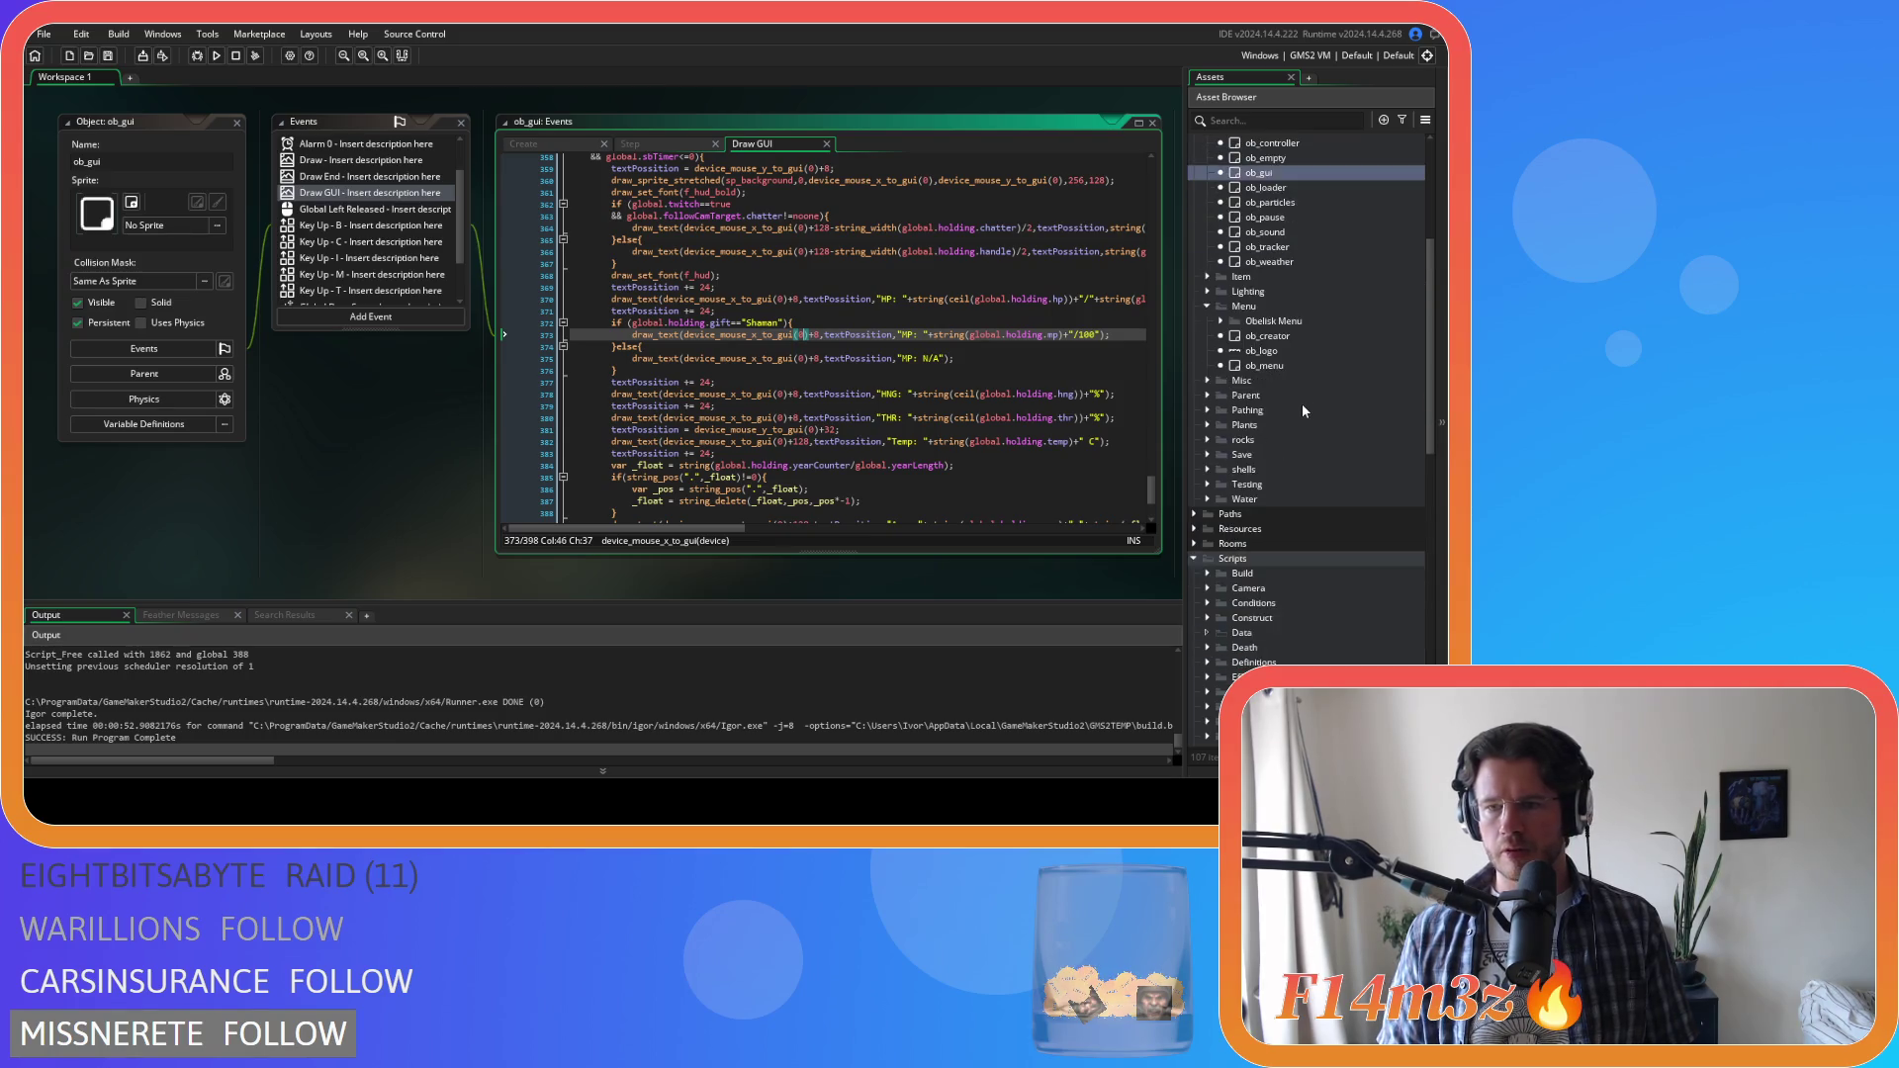
scroll(1302, 403, up, 4)
In ob_controller's code, duplicate and undo the global.sbTimer line, then rebuild and run
double_click(1303, 354)
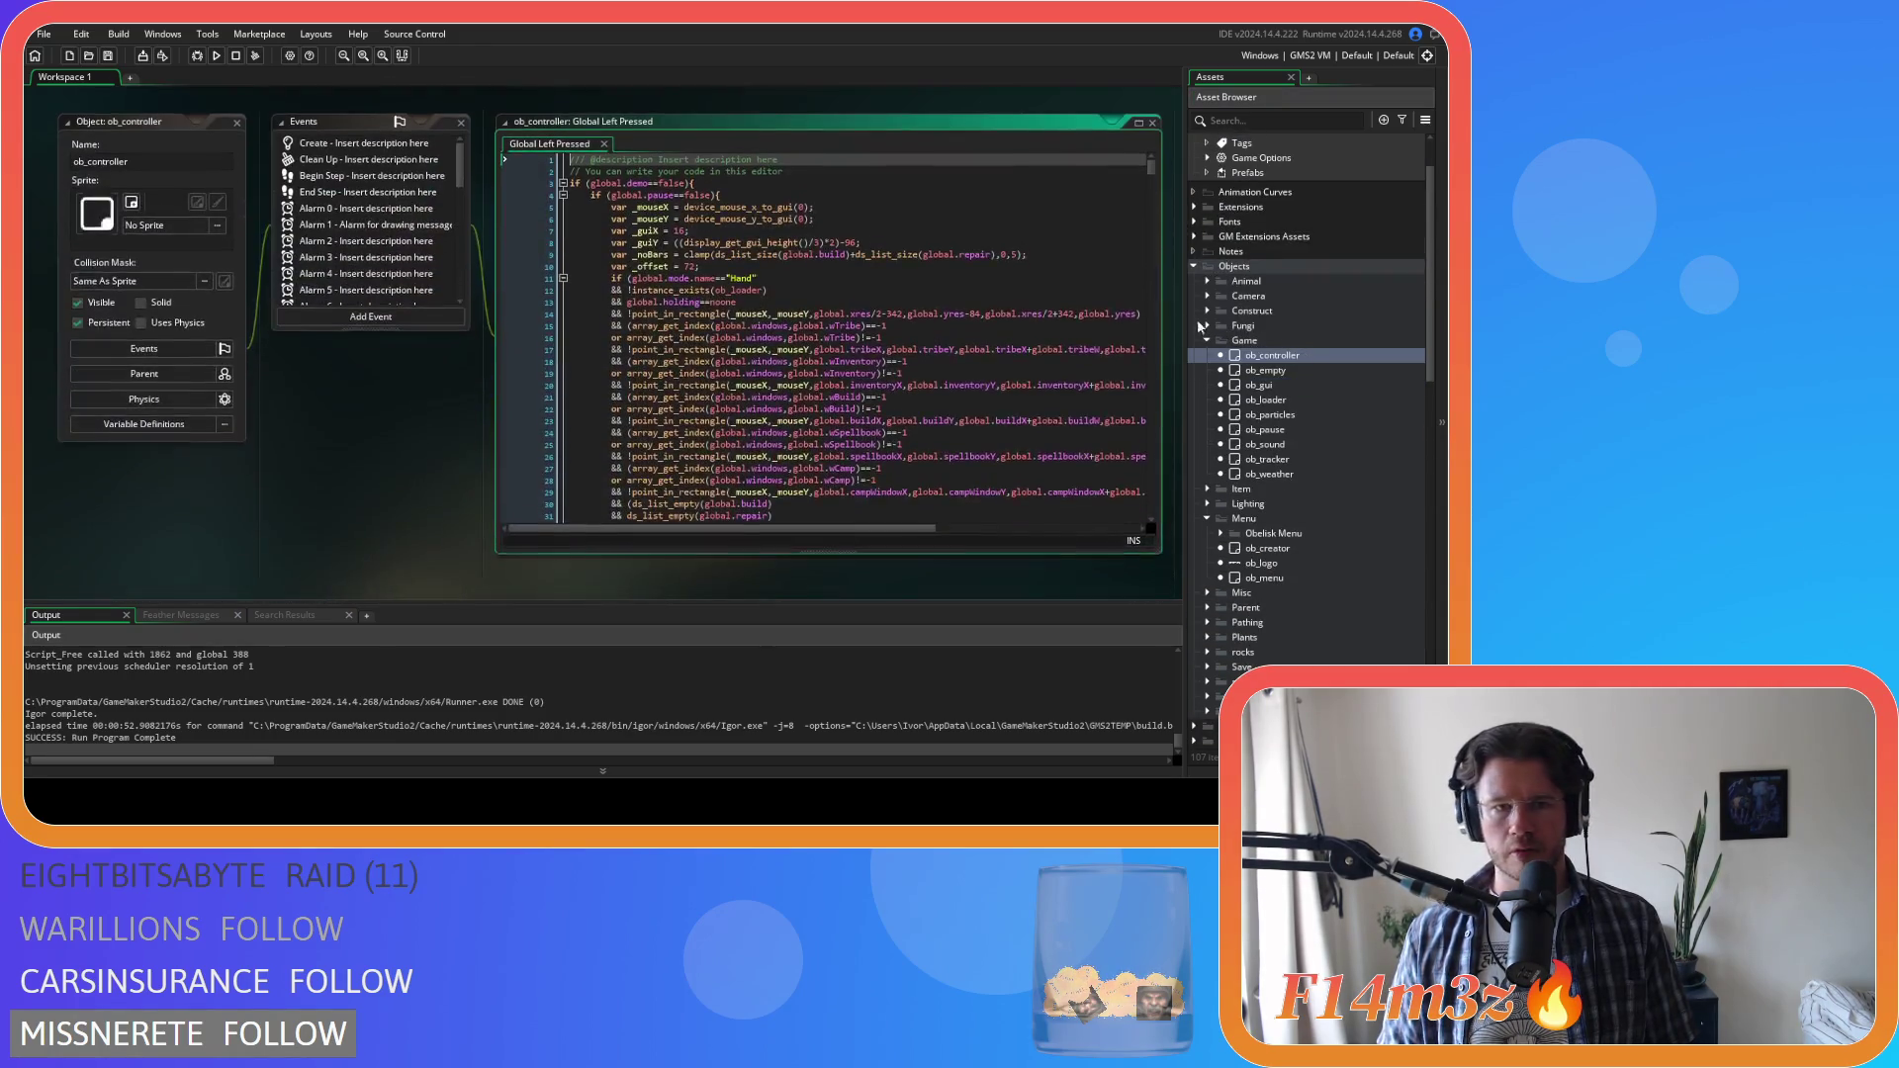
scroll(1154, 168, down, 15)
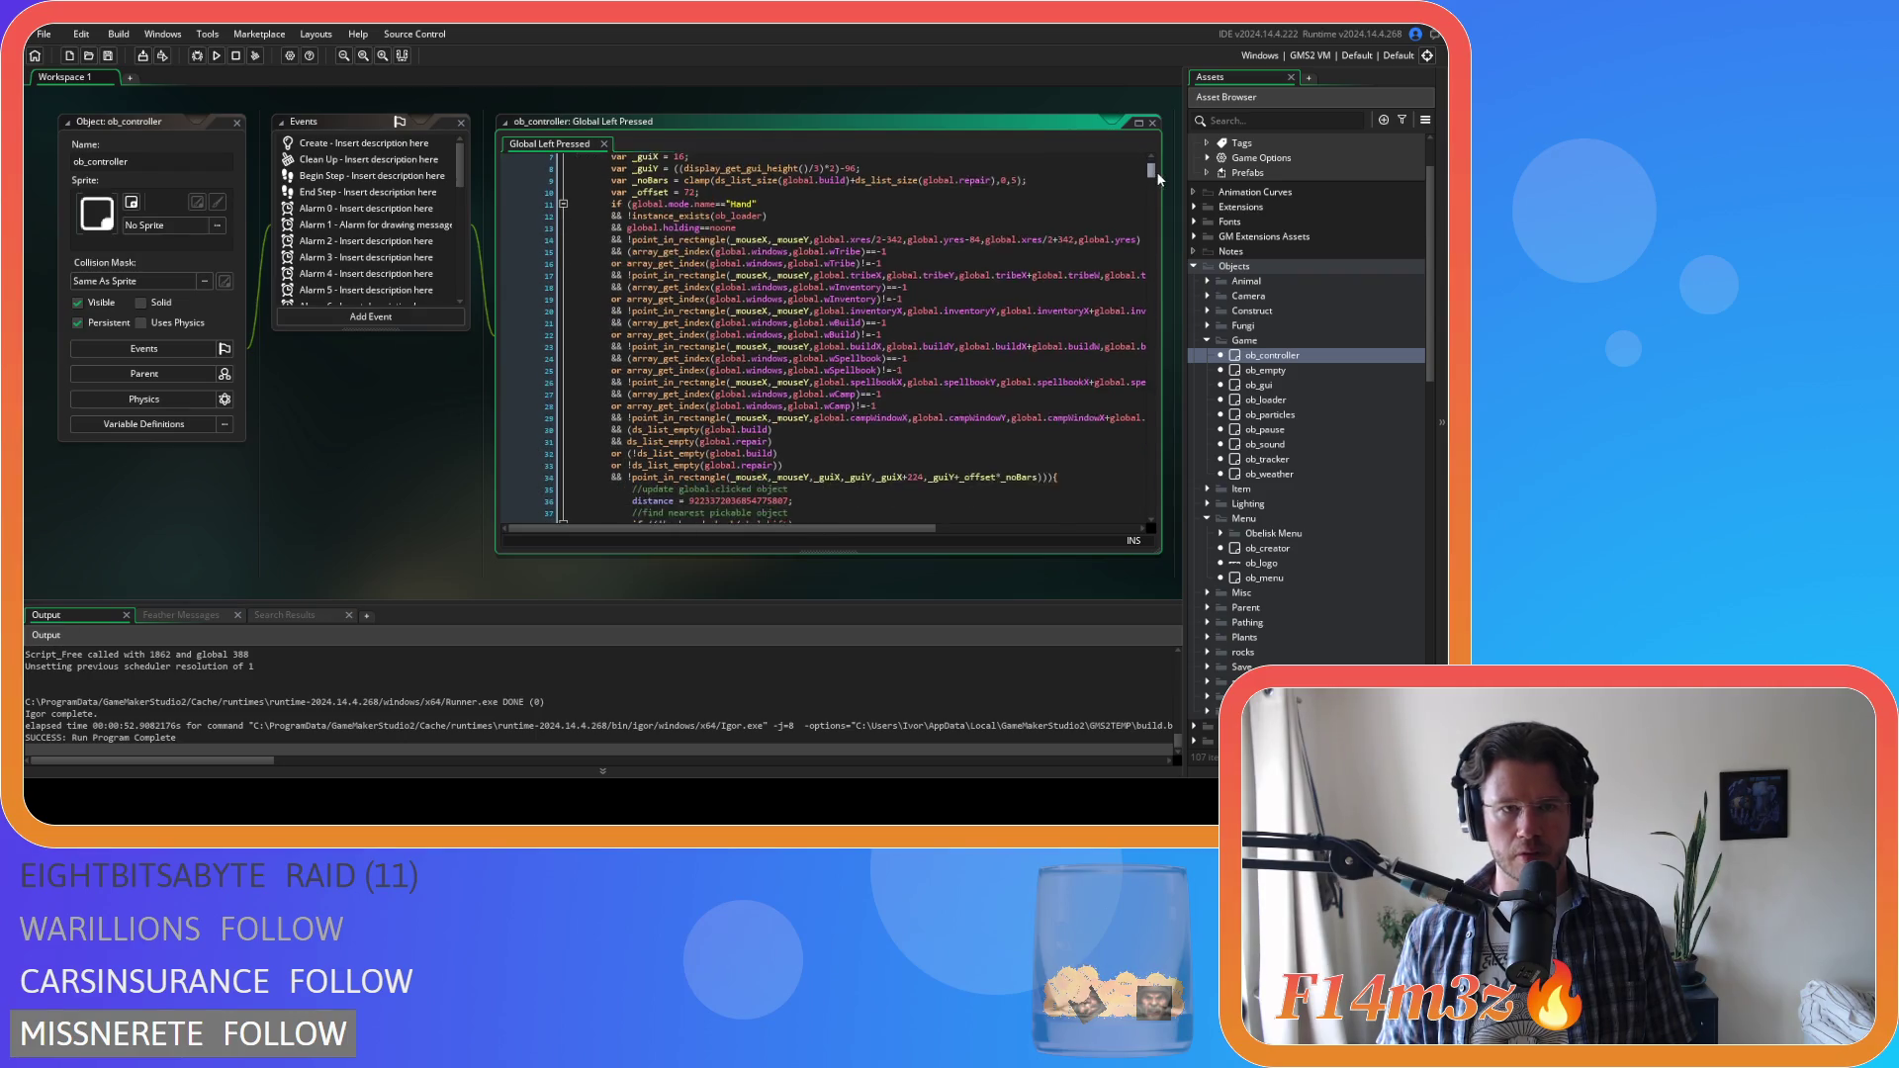
drag(1159, 194, 1167, 262)
scroll(1007, 308, down, 2)
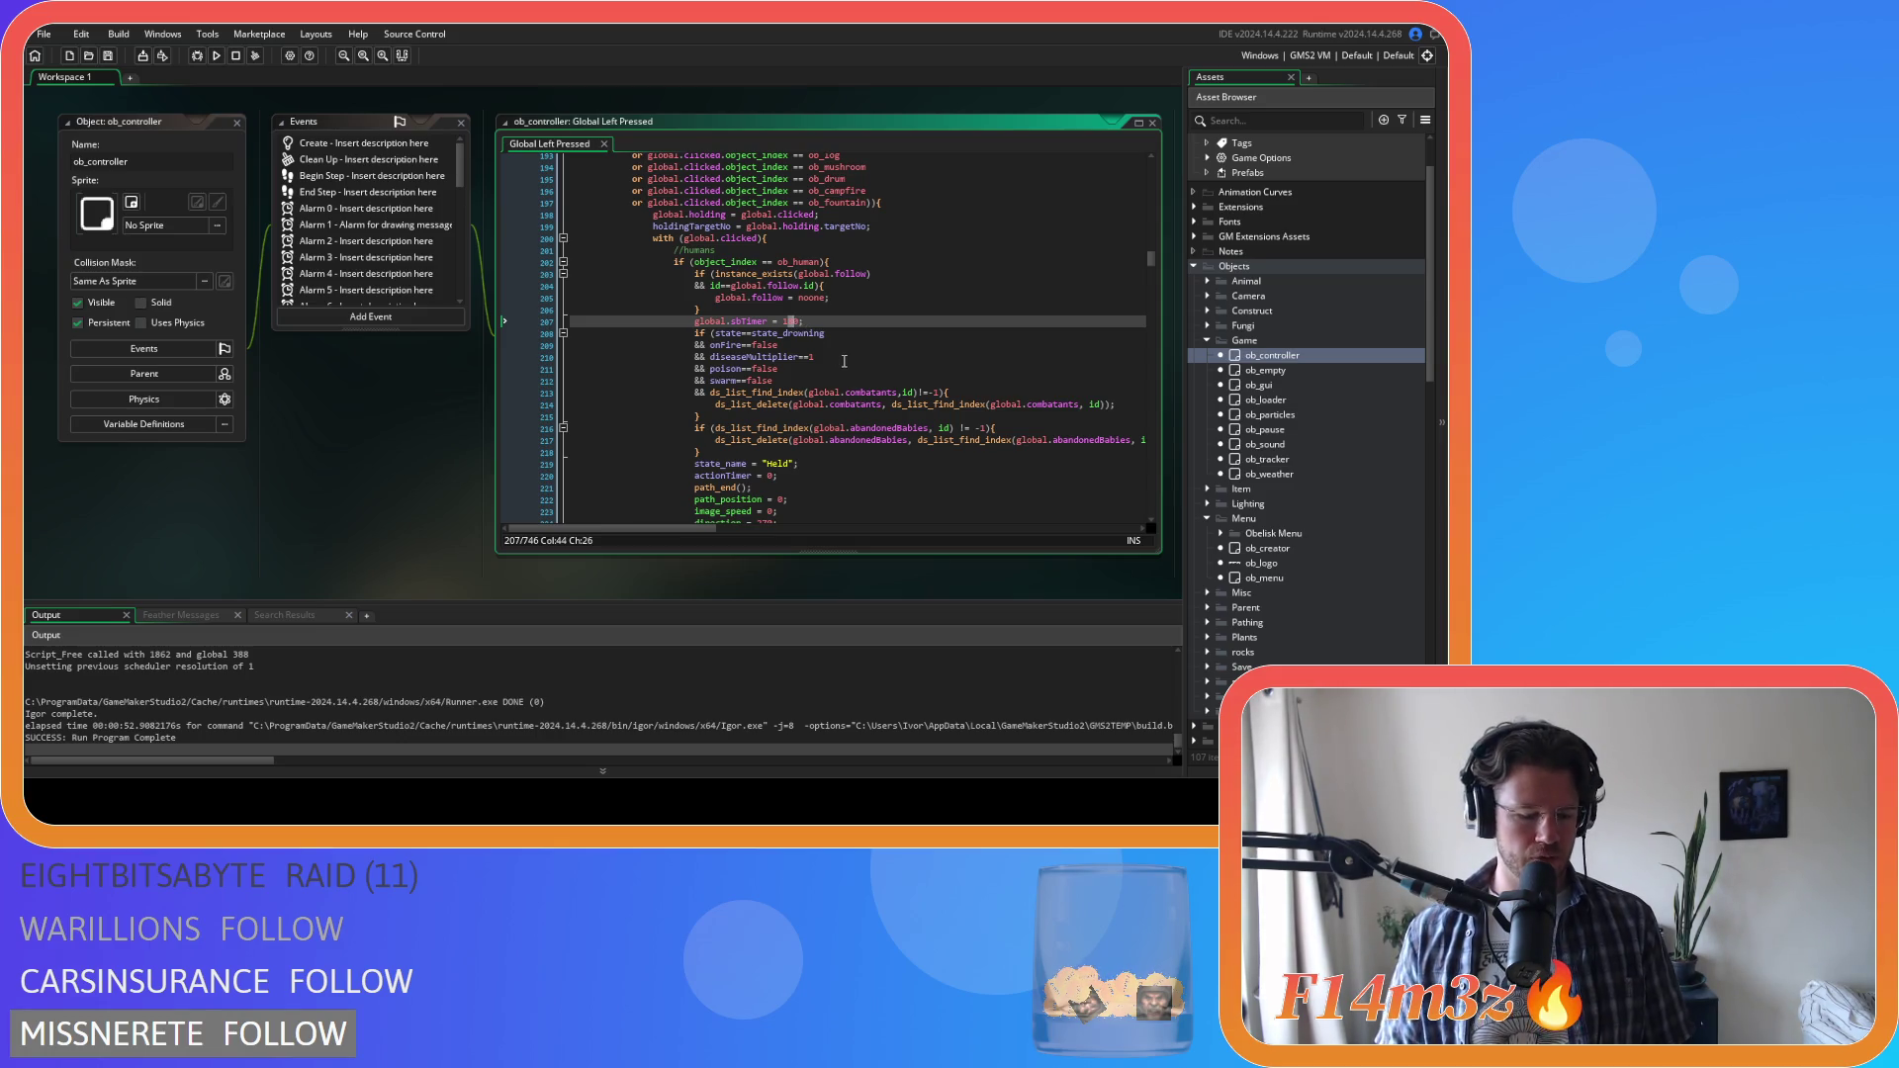
key(ctrl+d)
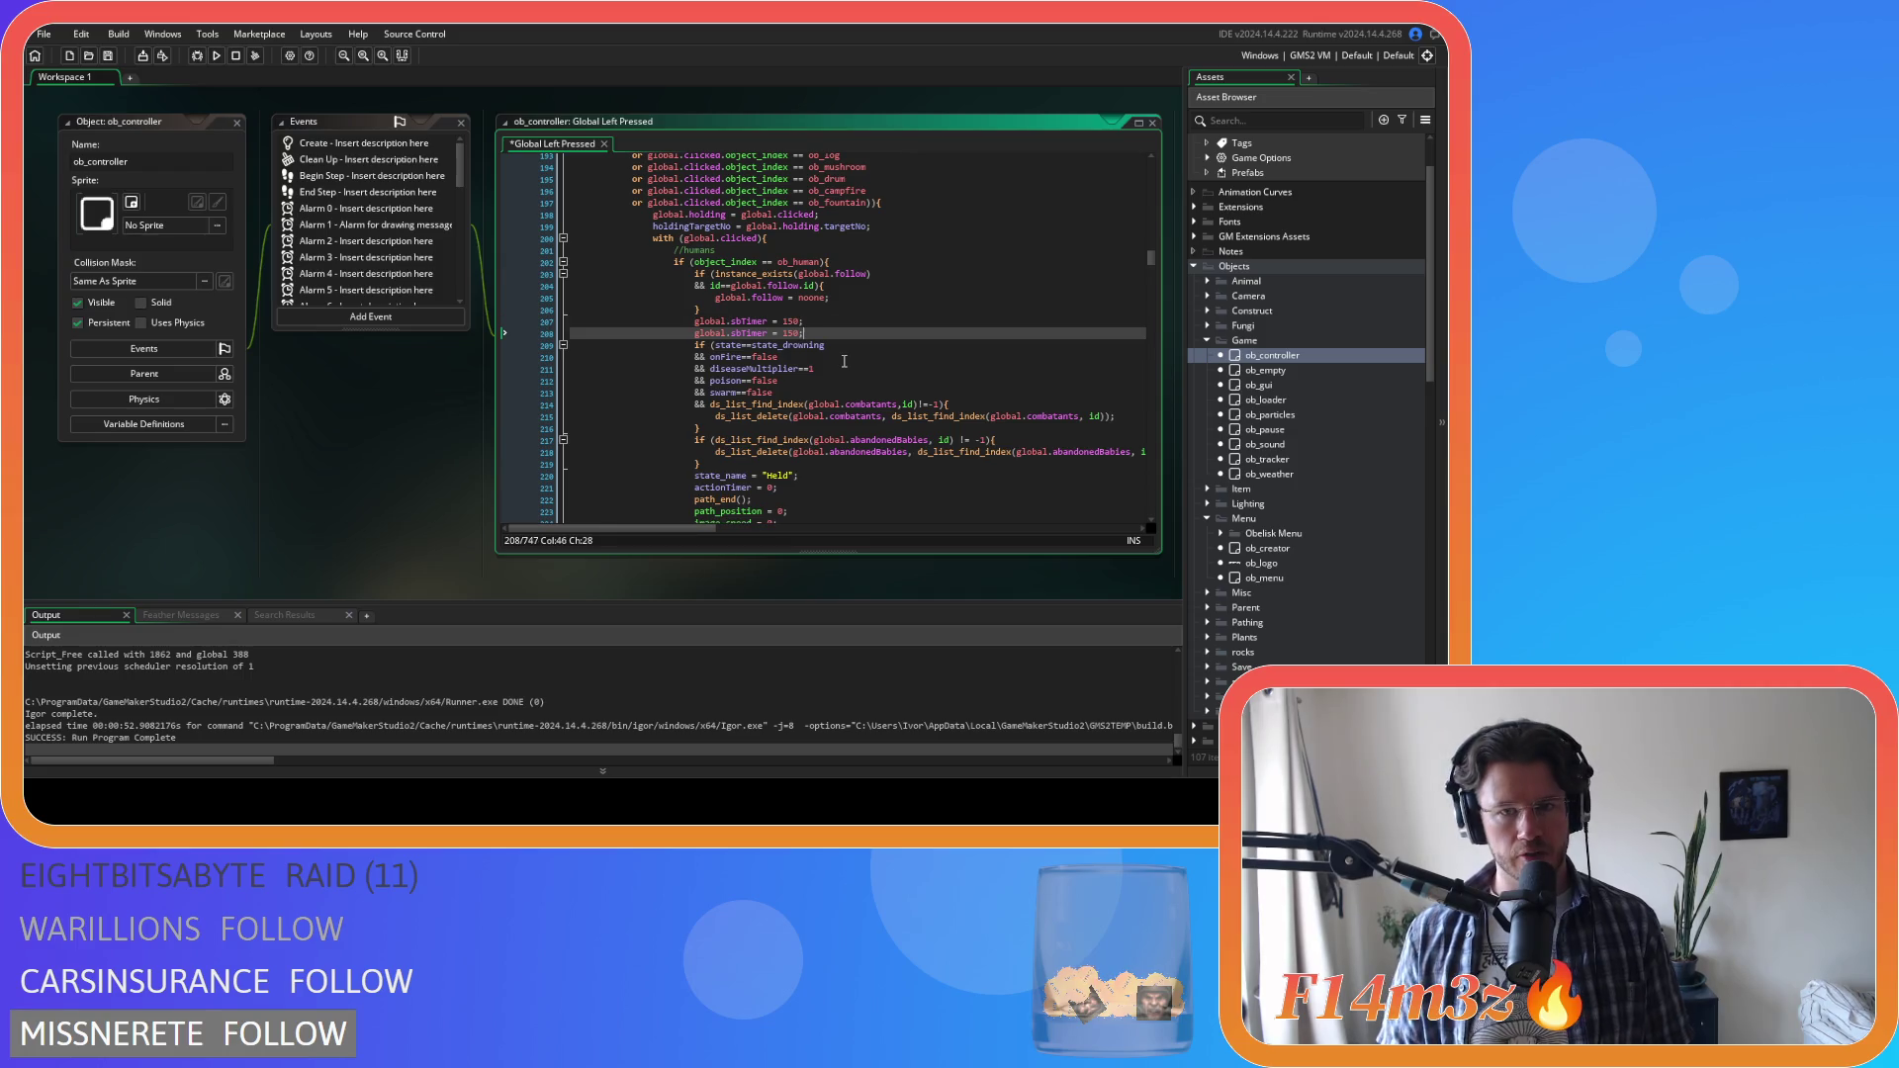
key(ctrl+z)
key(F5)
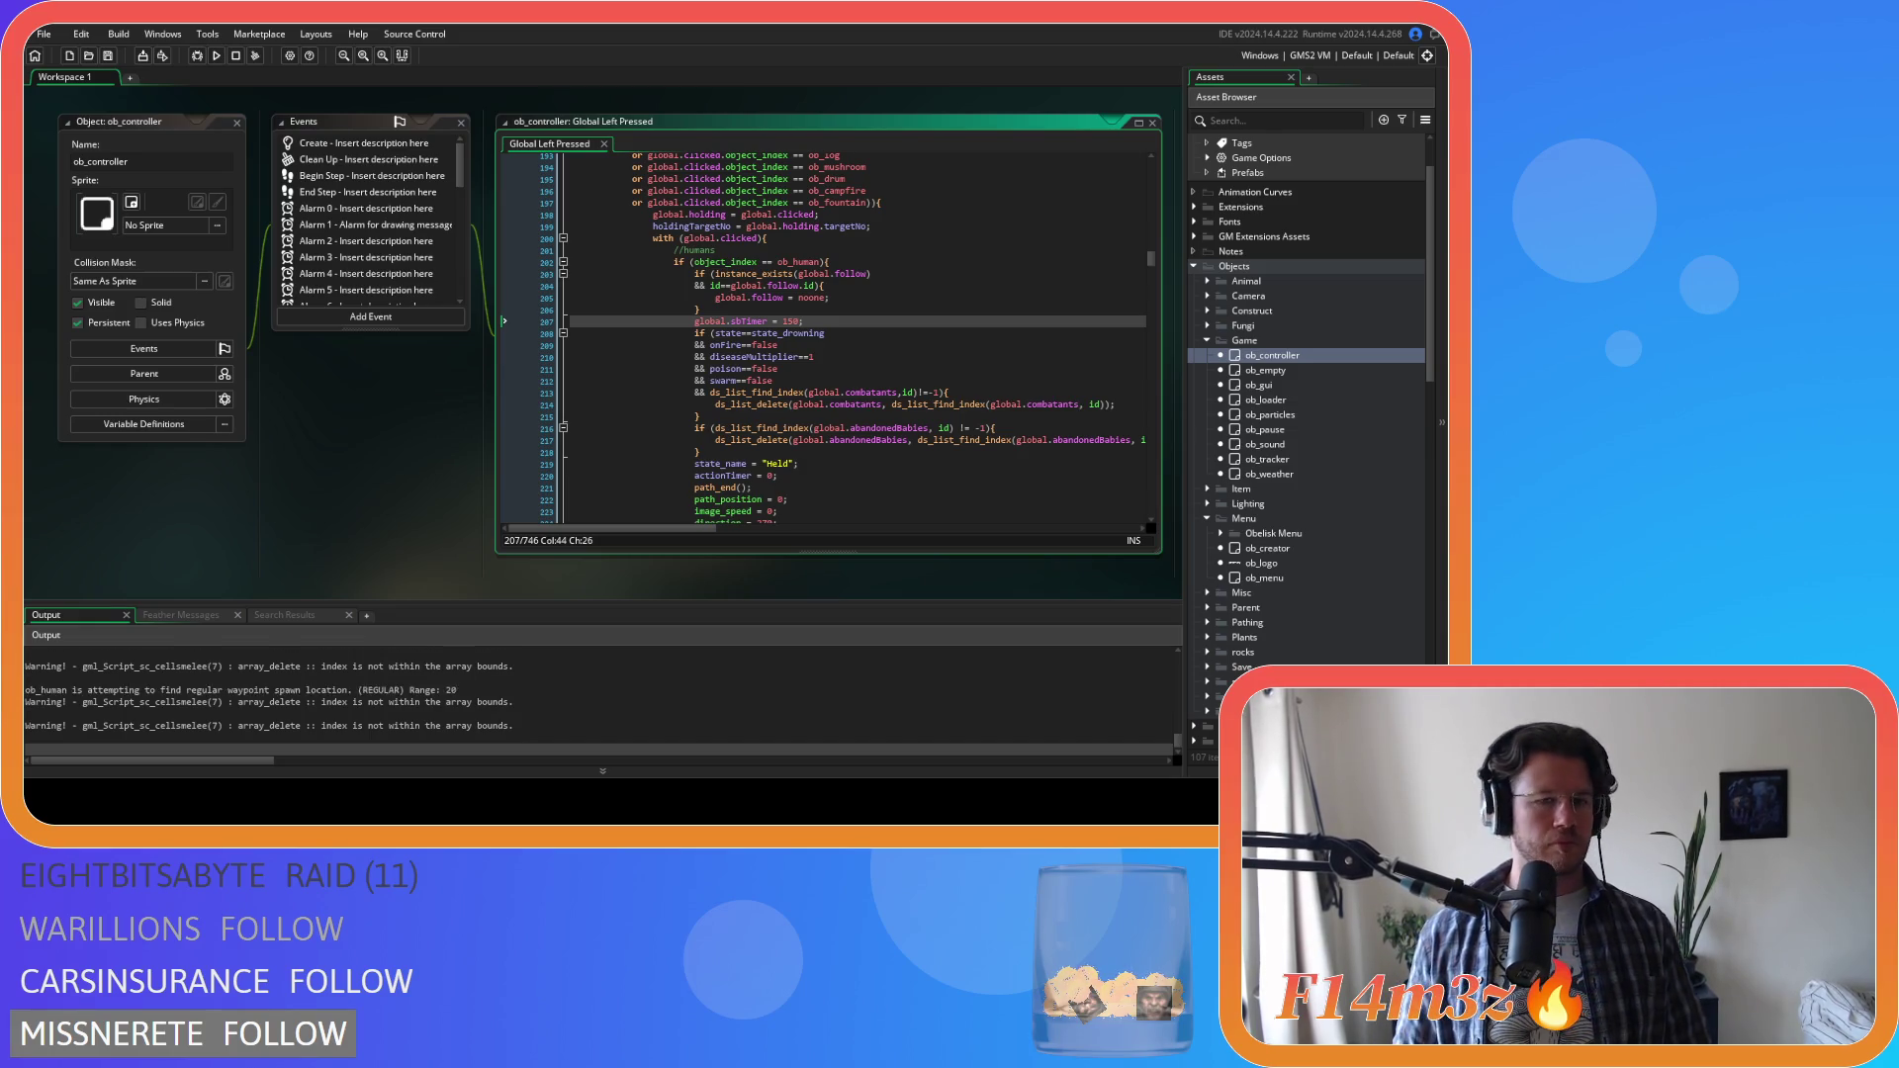
key(alt+Tab)
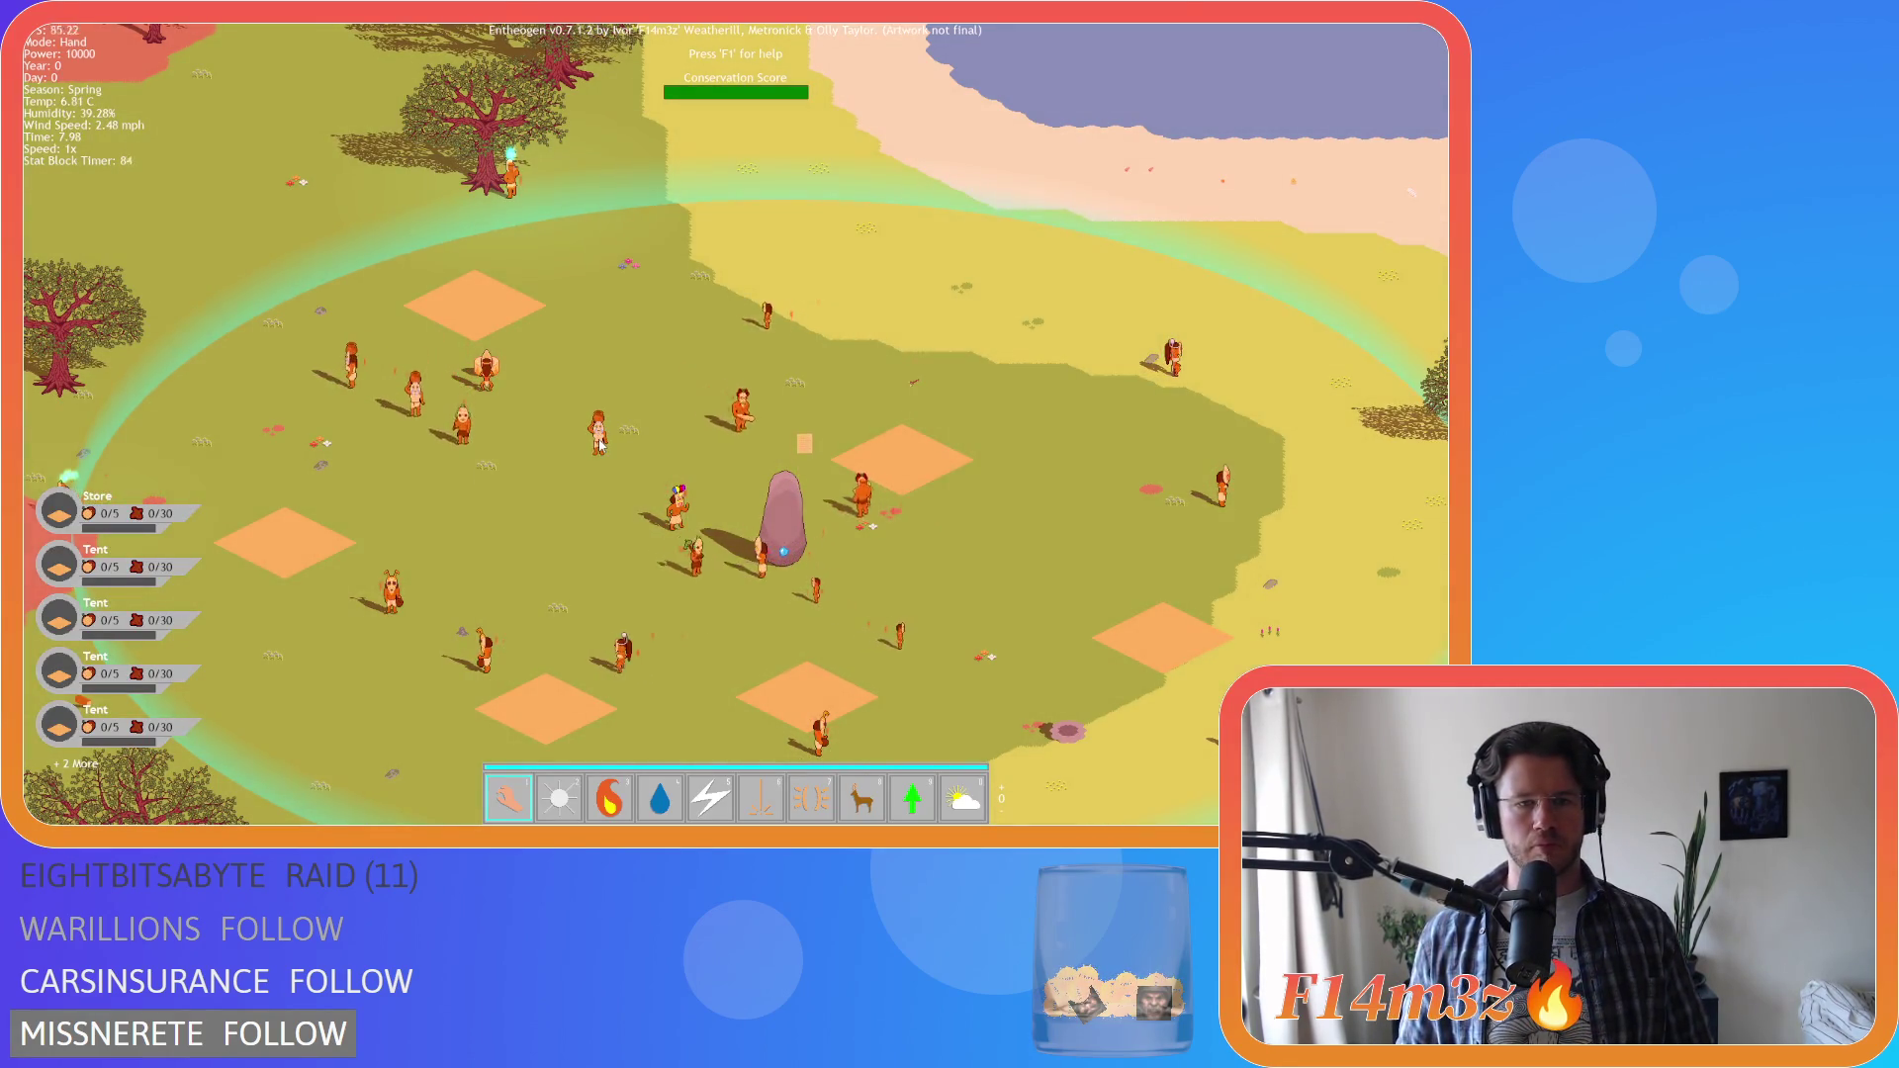
mouse_move(599, 445)
mouse_down()
mouse_move(755, 326)
mouse_move(848, 292)
mouse_move(678, 365)
mouse_move(761, 339)
mouse_up()
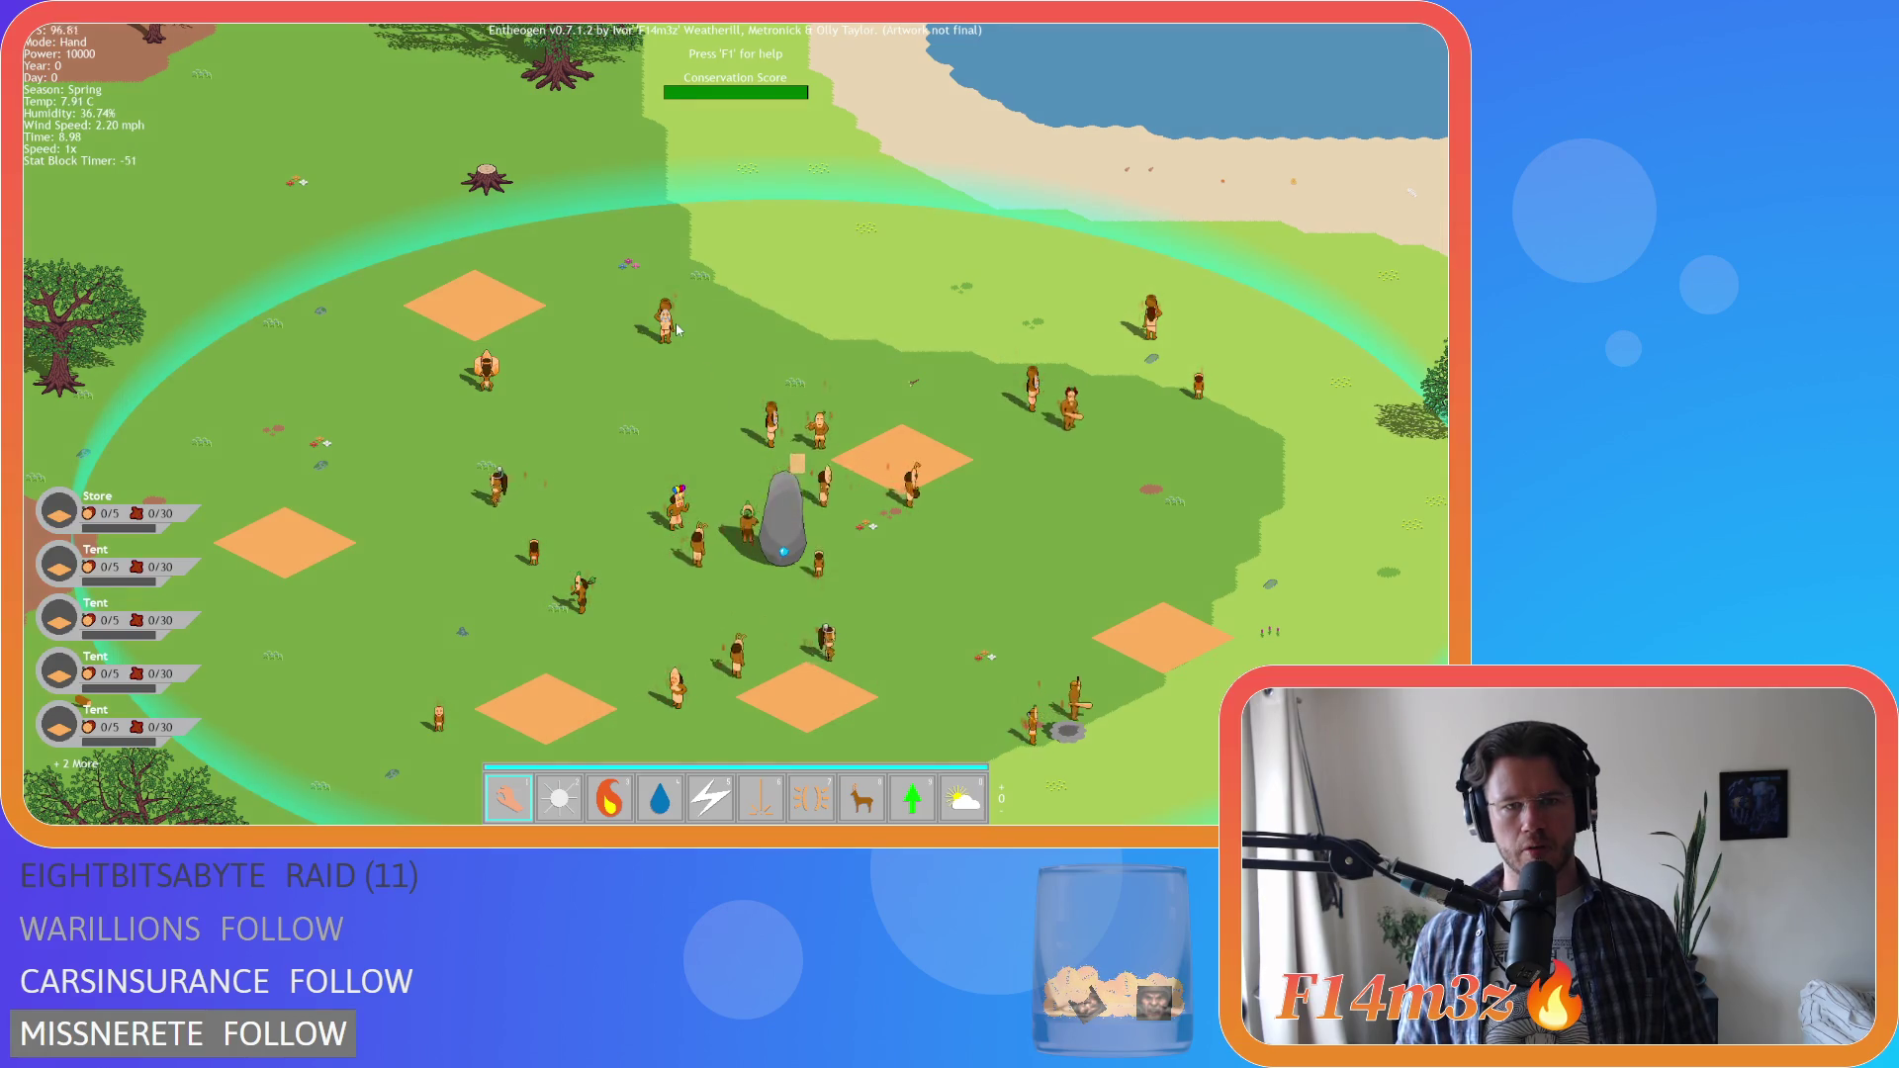
scroll(267, 217, down, 10)
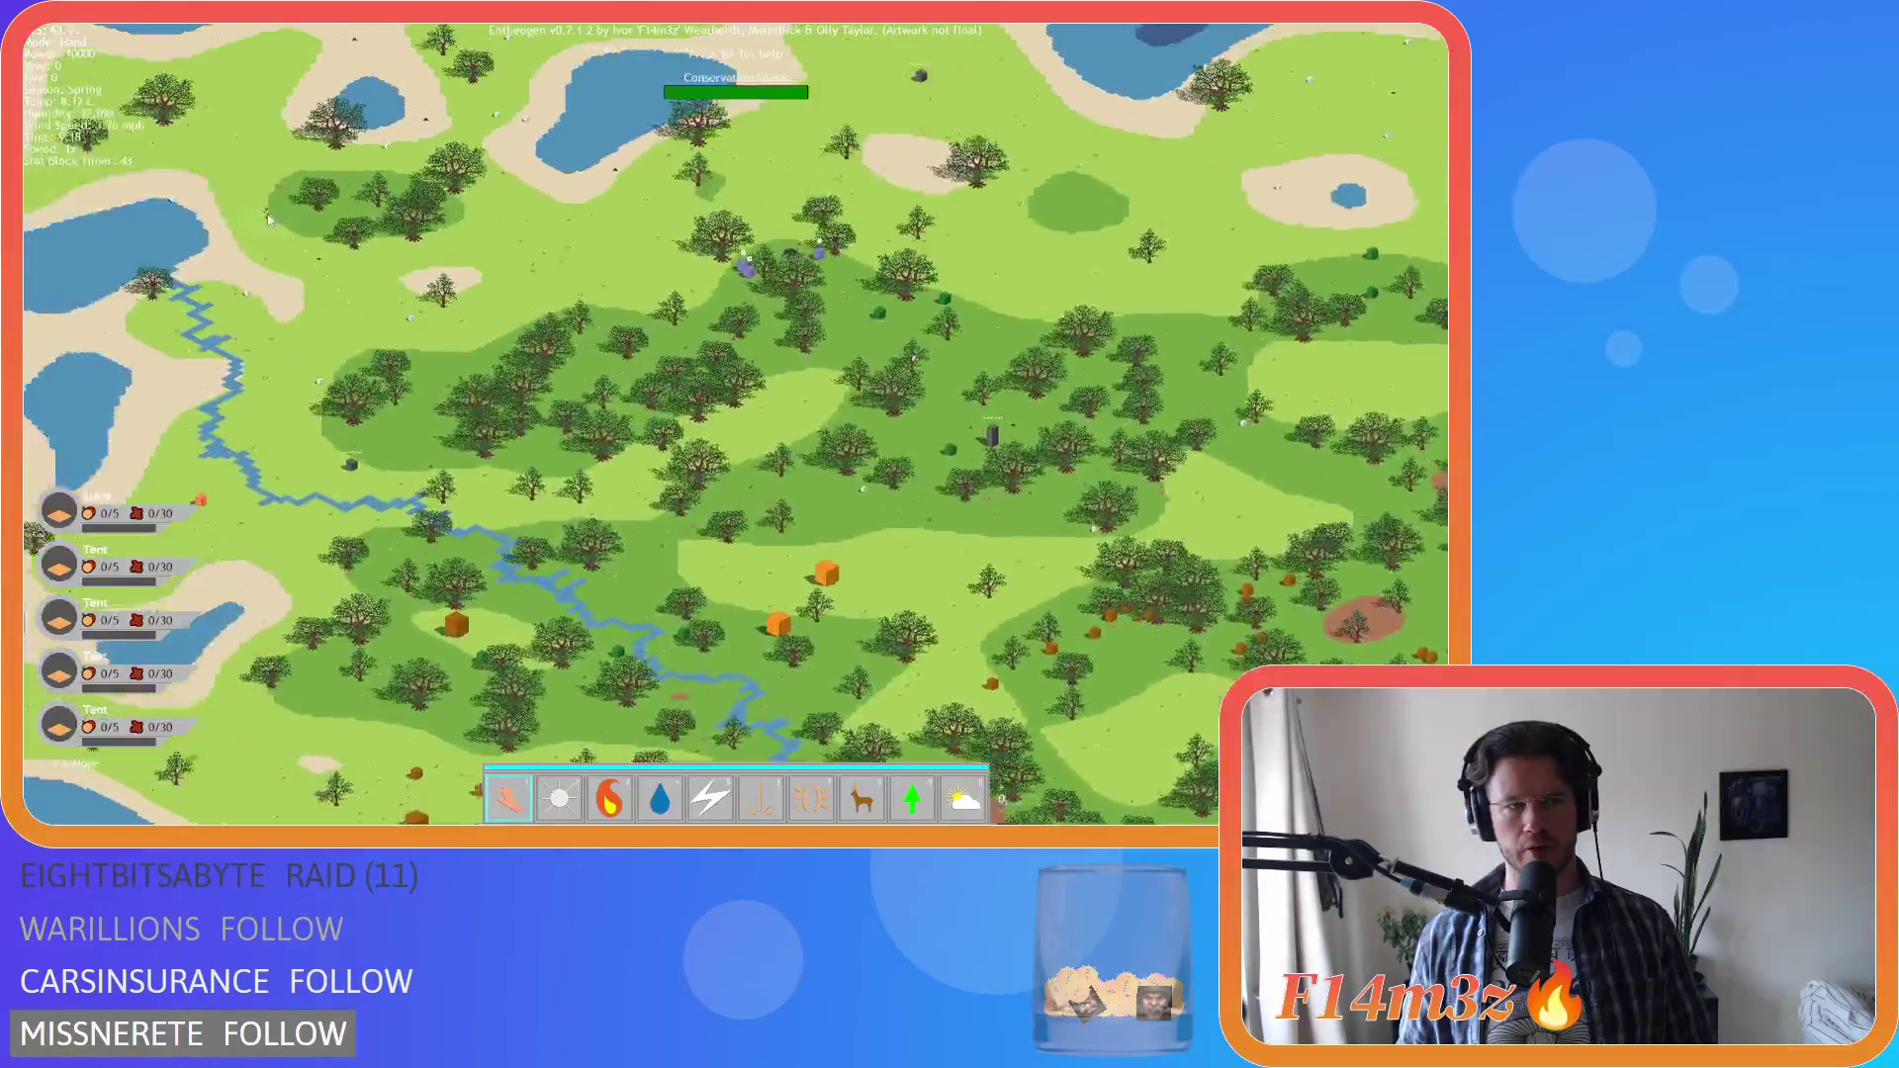
scroll(495, 316, up, 10)
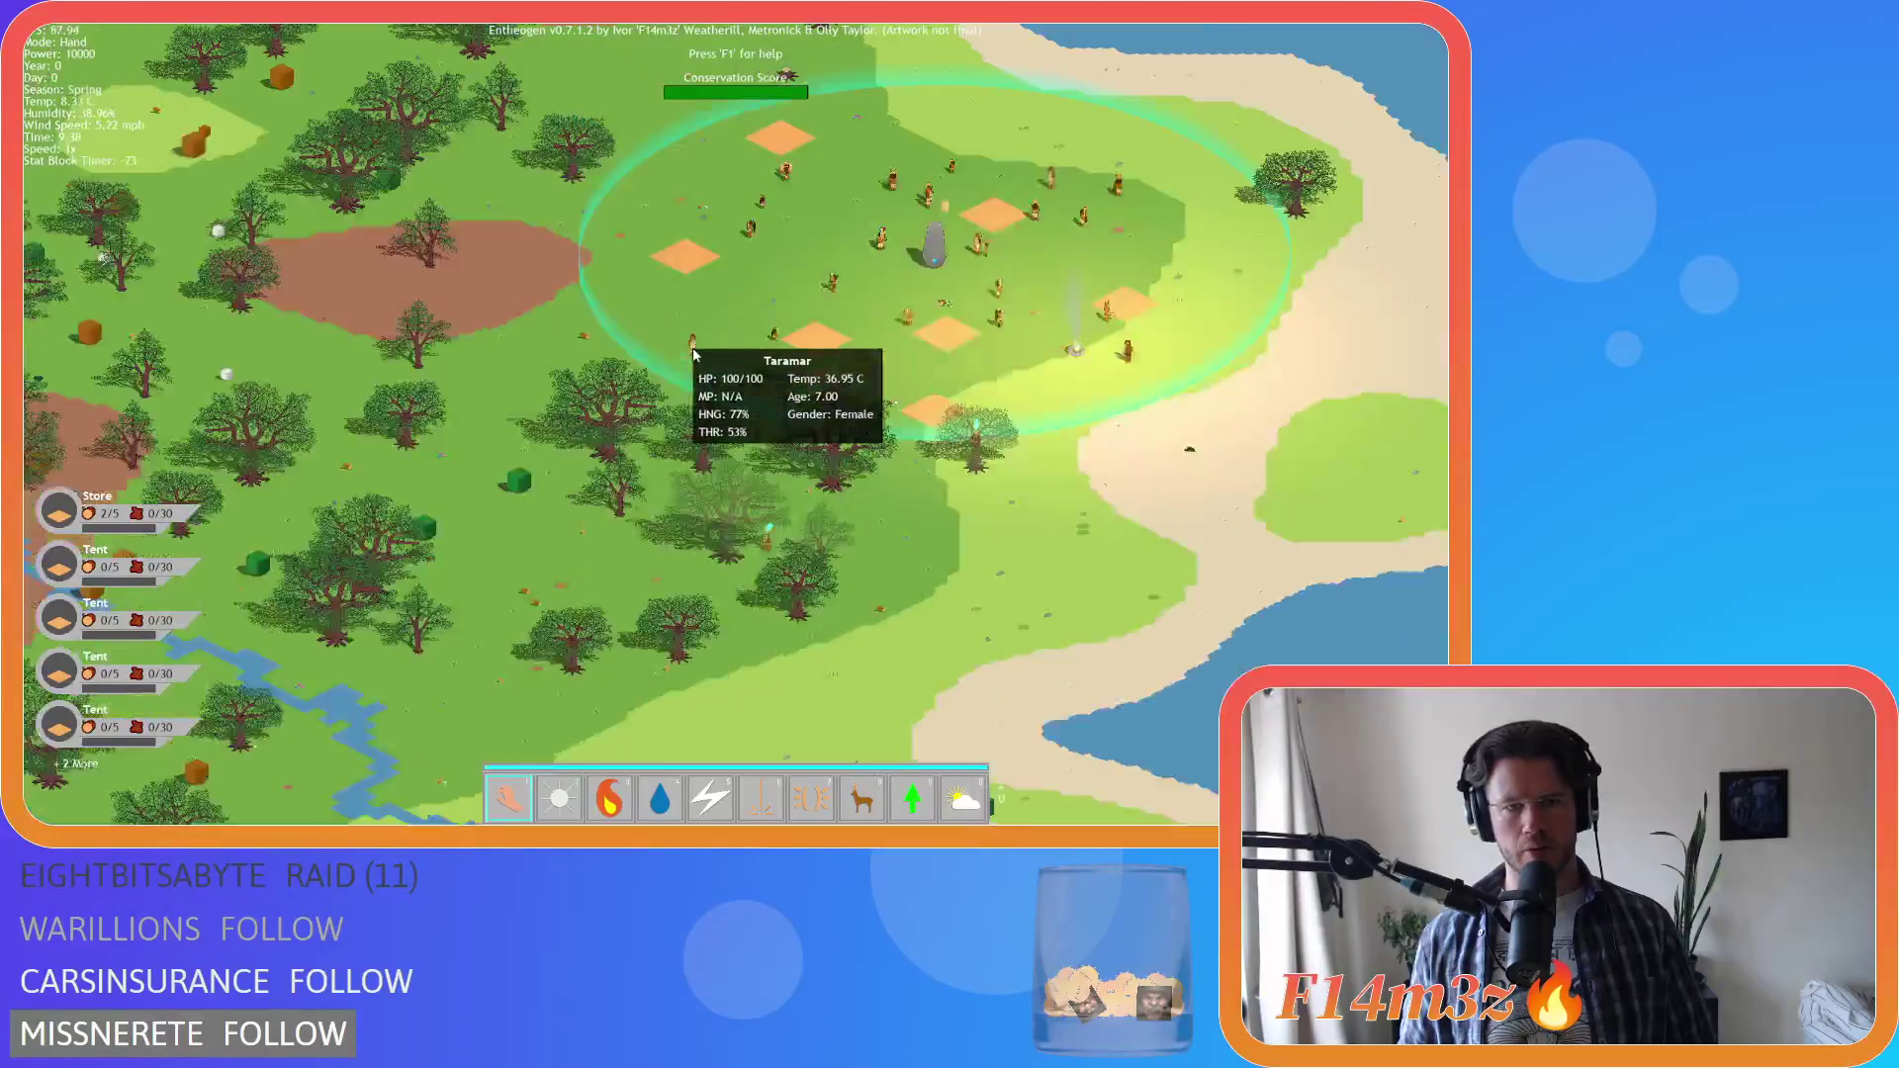
scroll(692, 353, up, 3)
scroll(682, 341, down, 10)
scroll(638, 339, up, 5)
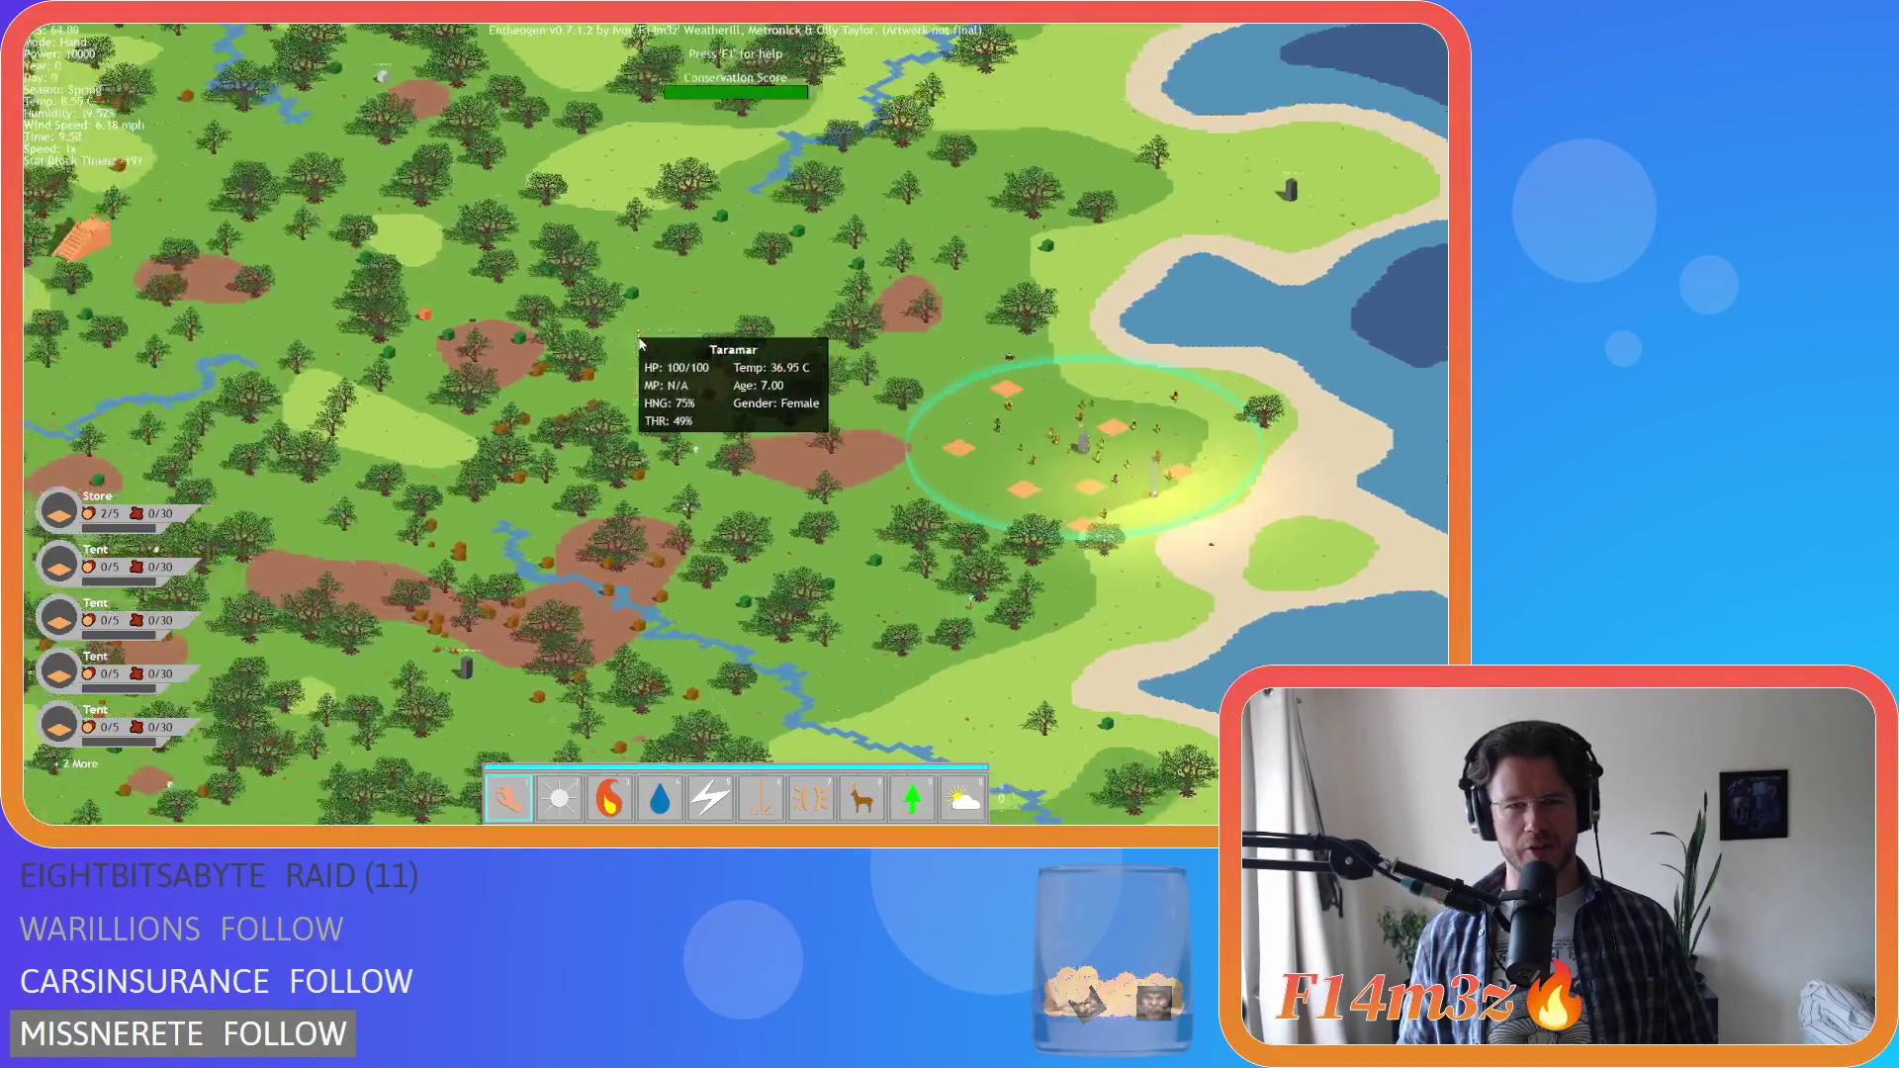
scroll(638, 339, down, 5)
scroll(638, 338, up, 5)
scroll(638, 339, down, 8)
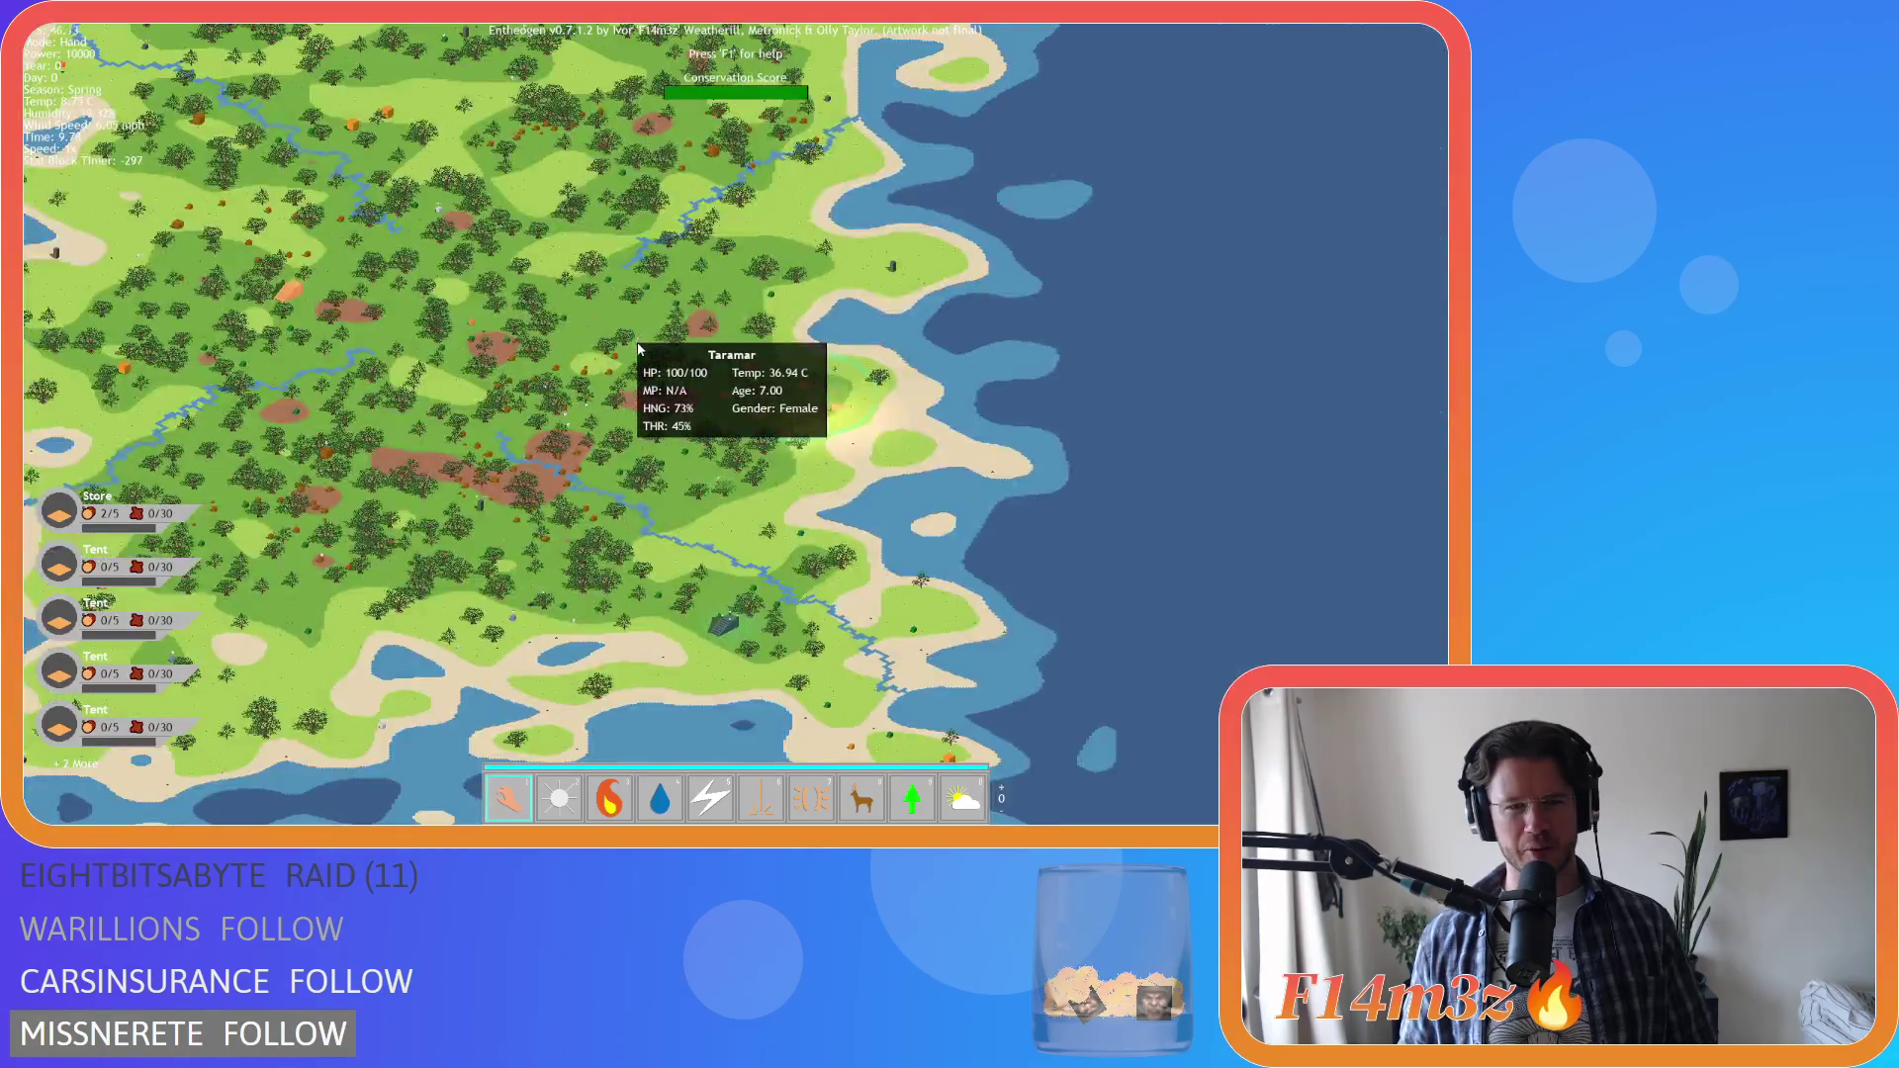
scroll(638, 338, up, 3)
scroll(698, 332, up, 6)
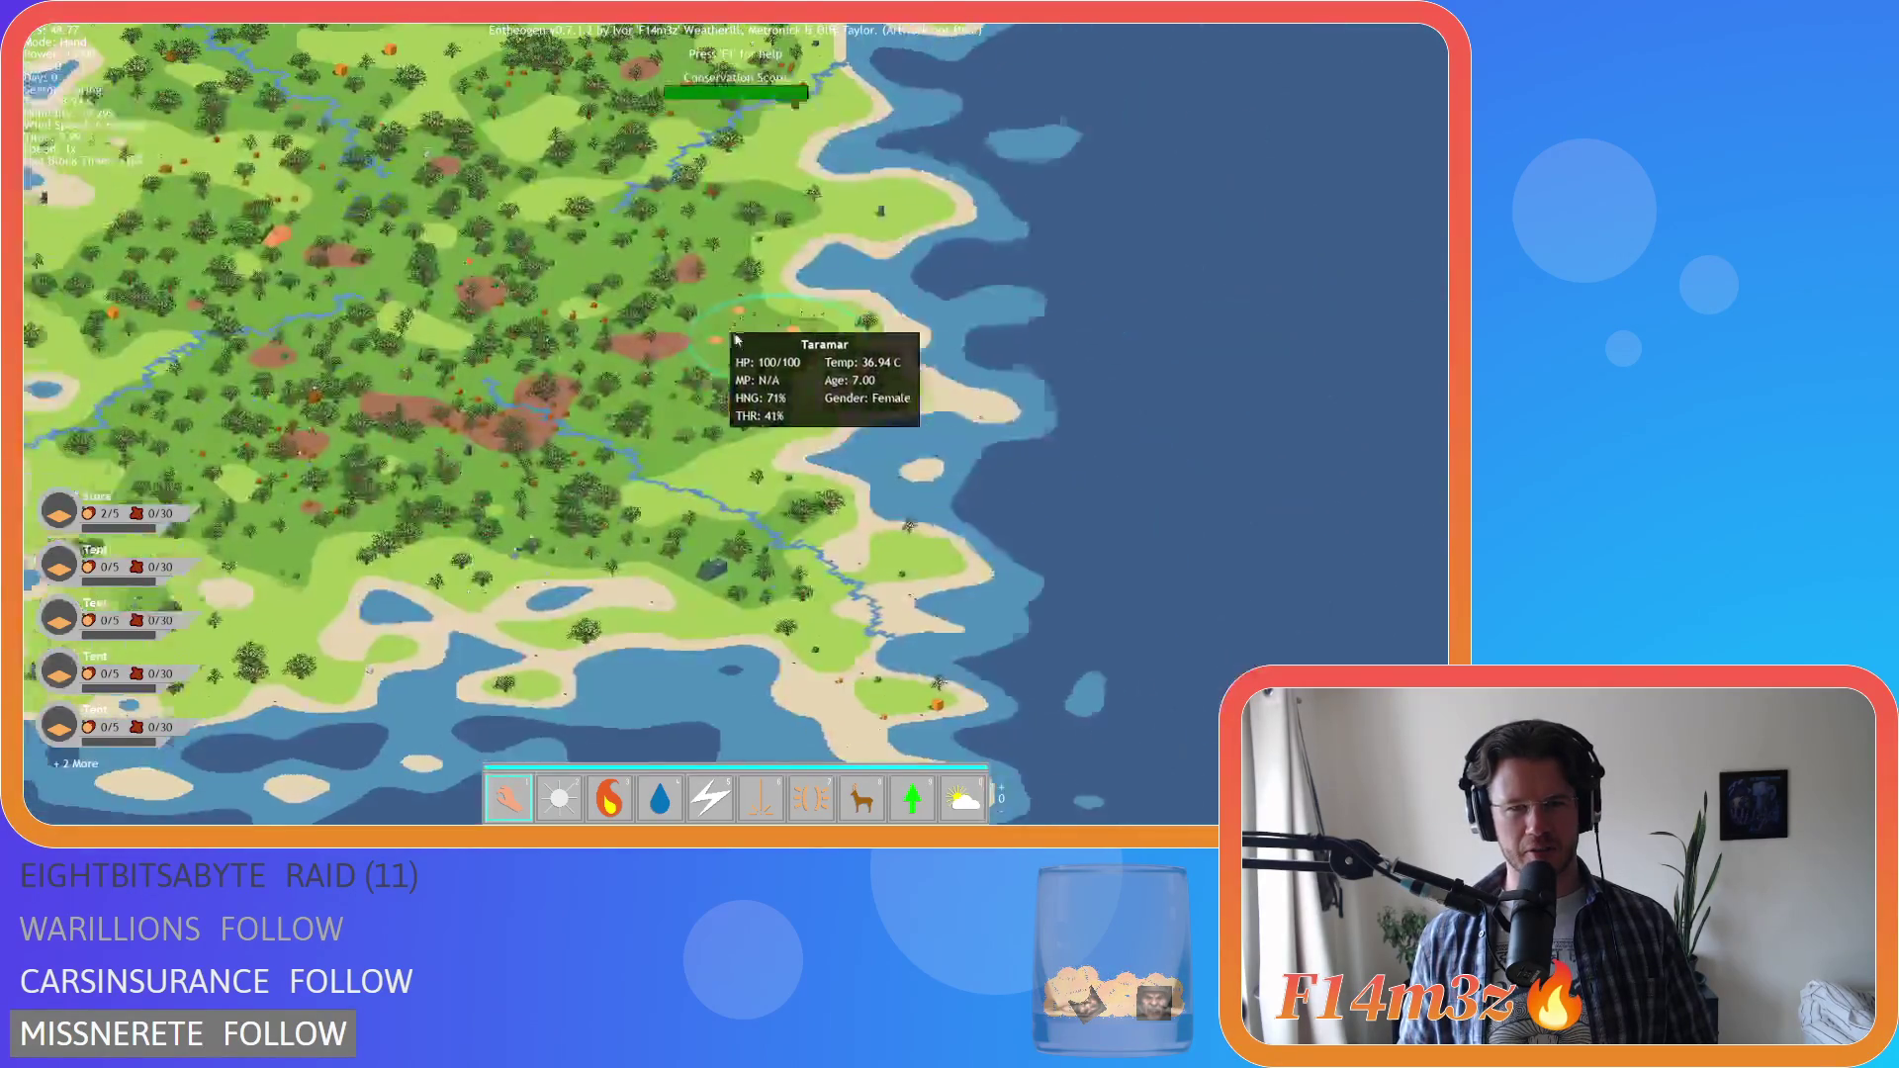
scroll(689, 332, down, 5)
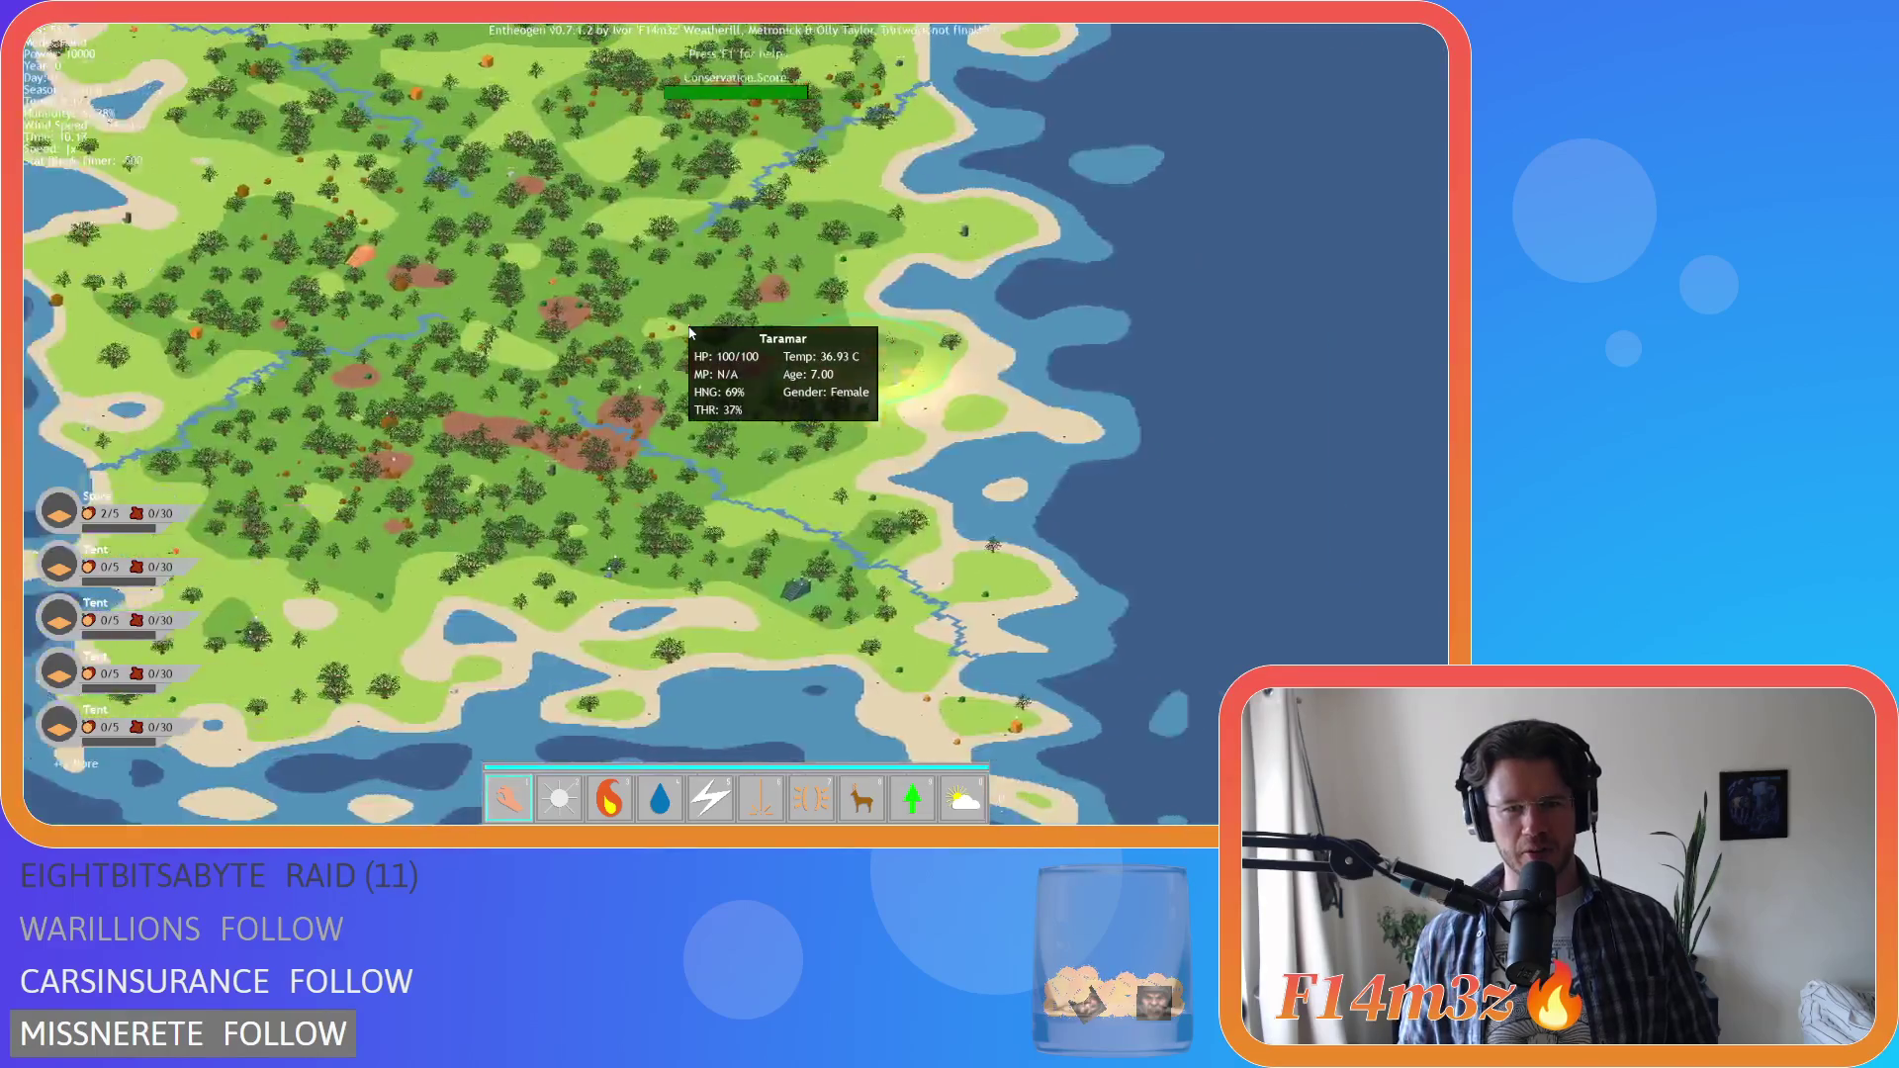
scroll(689, 332, up, 5)
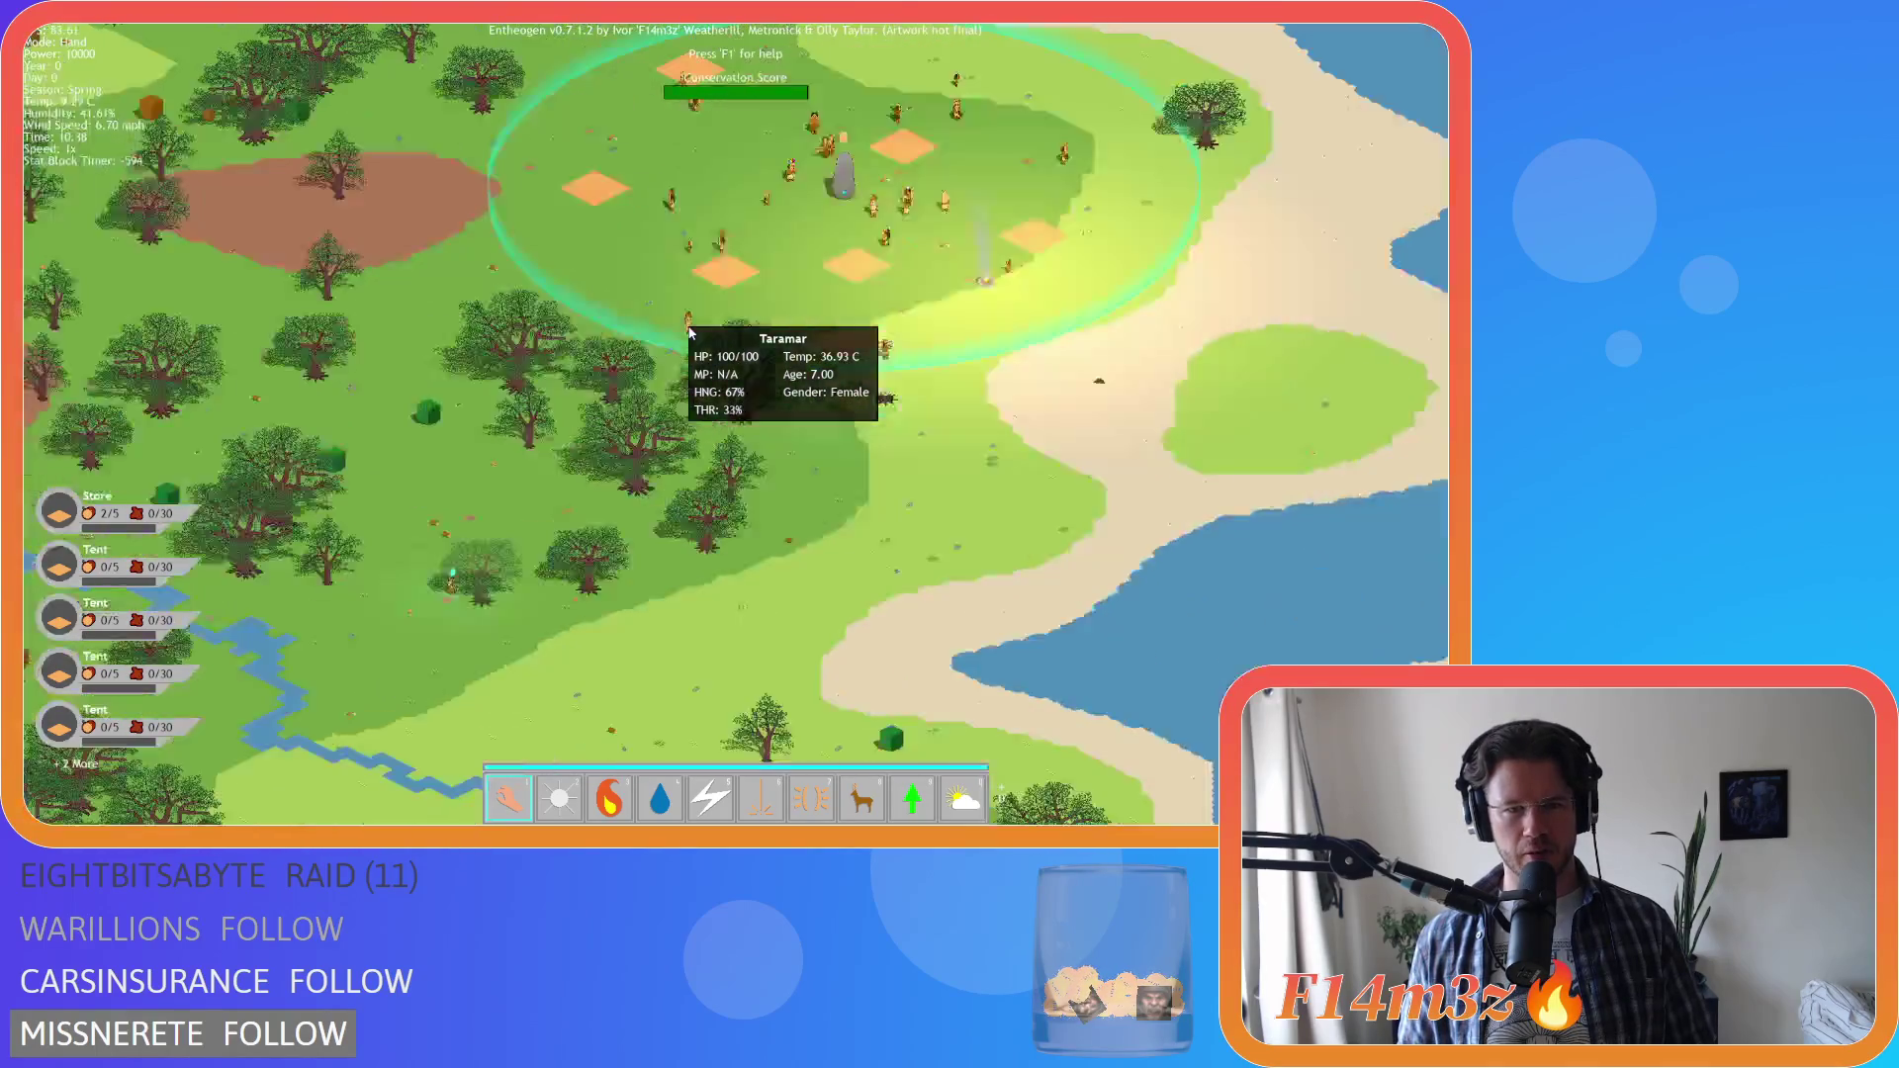
scroll(689, 333, down, 6)
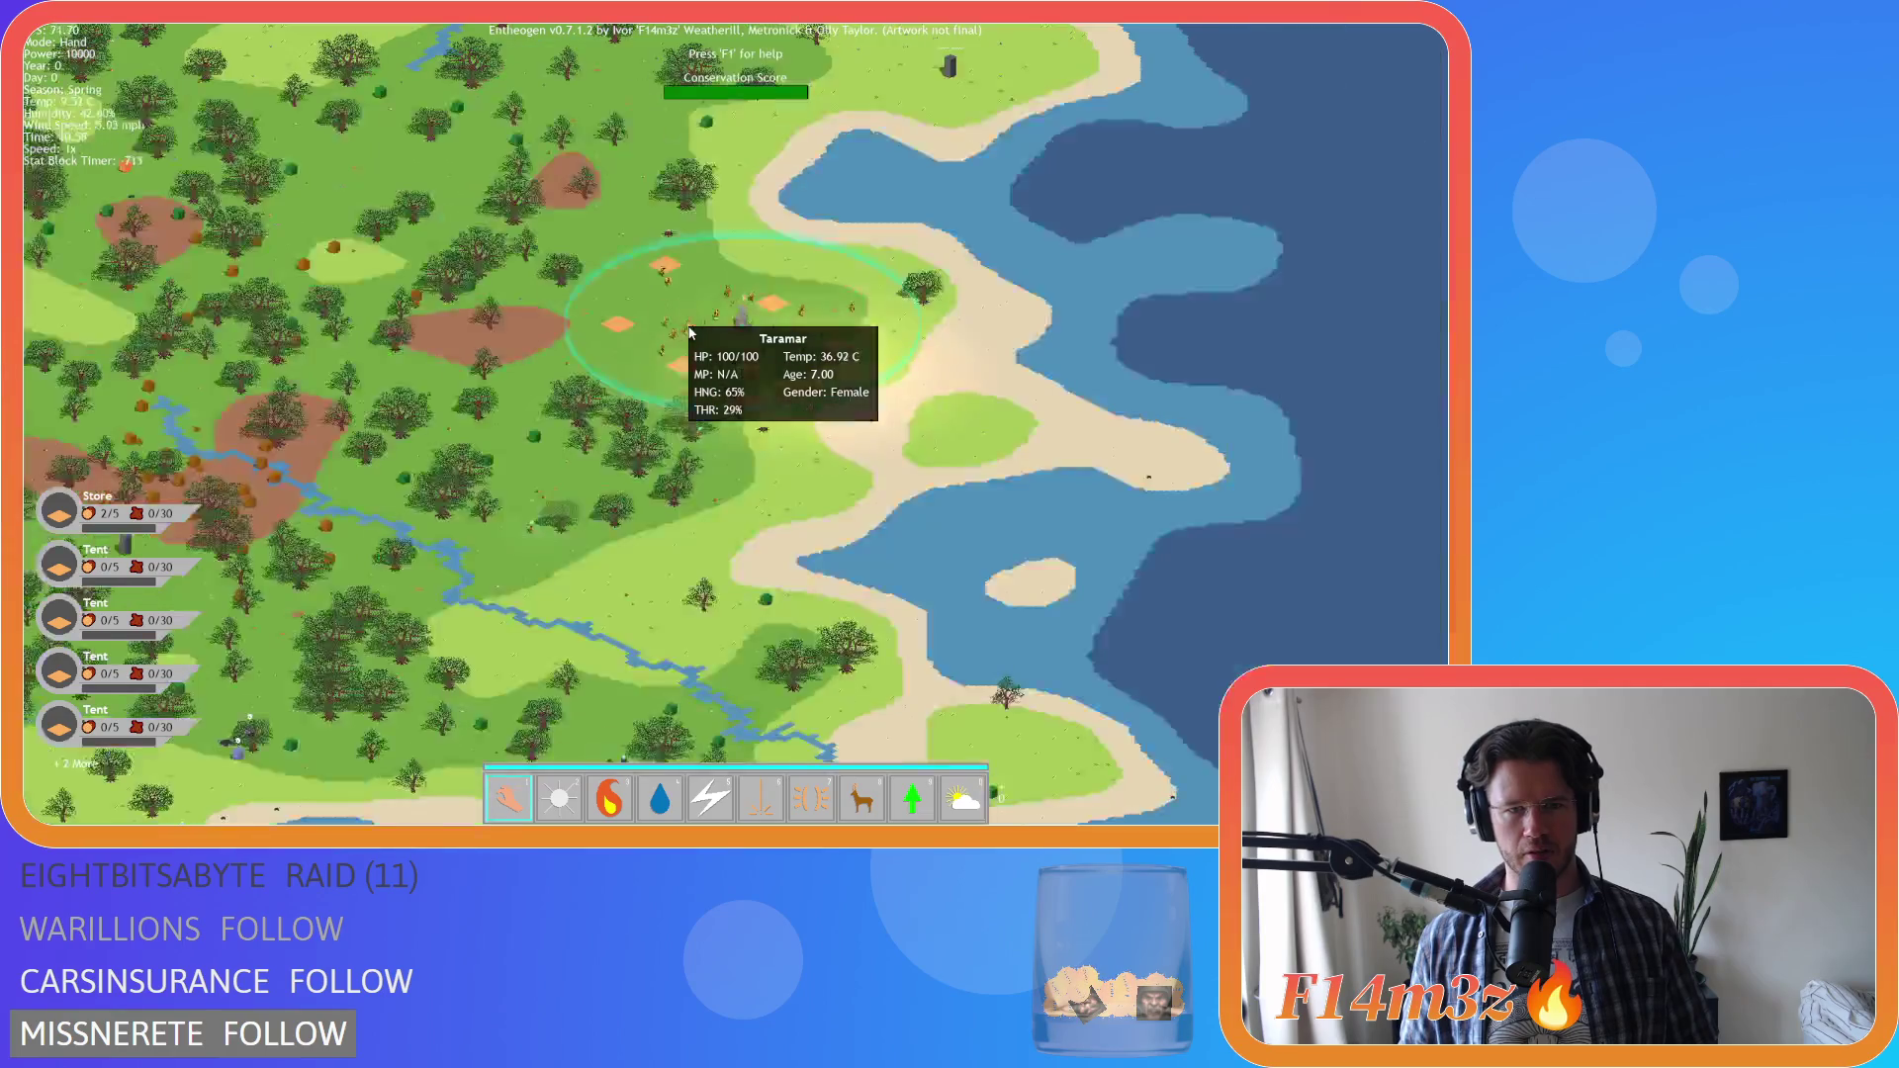
scroll(697, 343, up, 5)
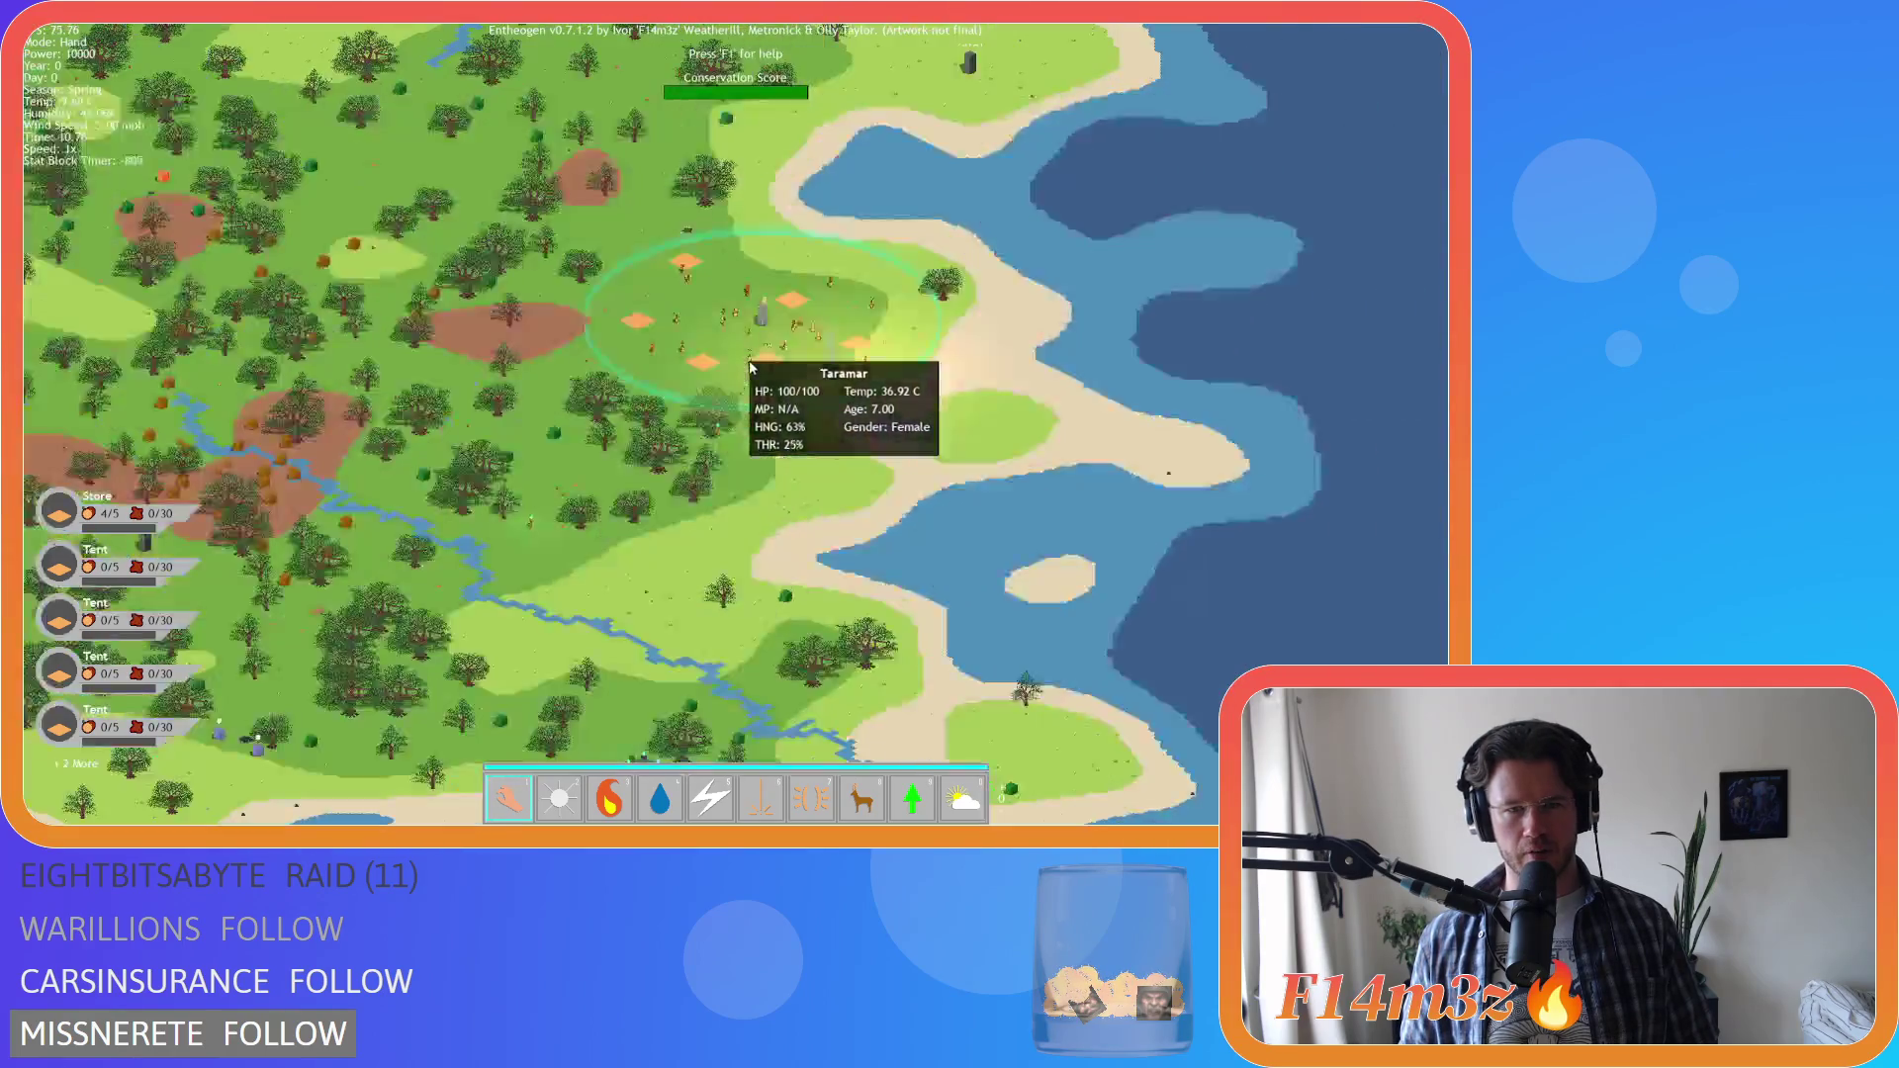
scroll(761, 370, down, 6)
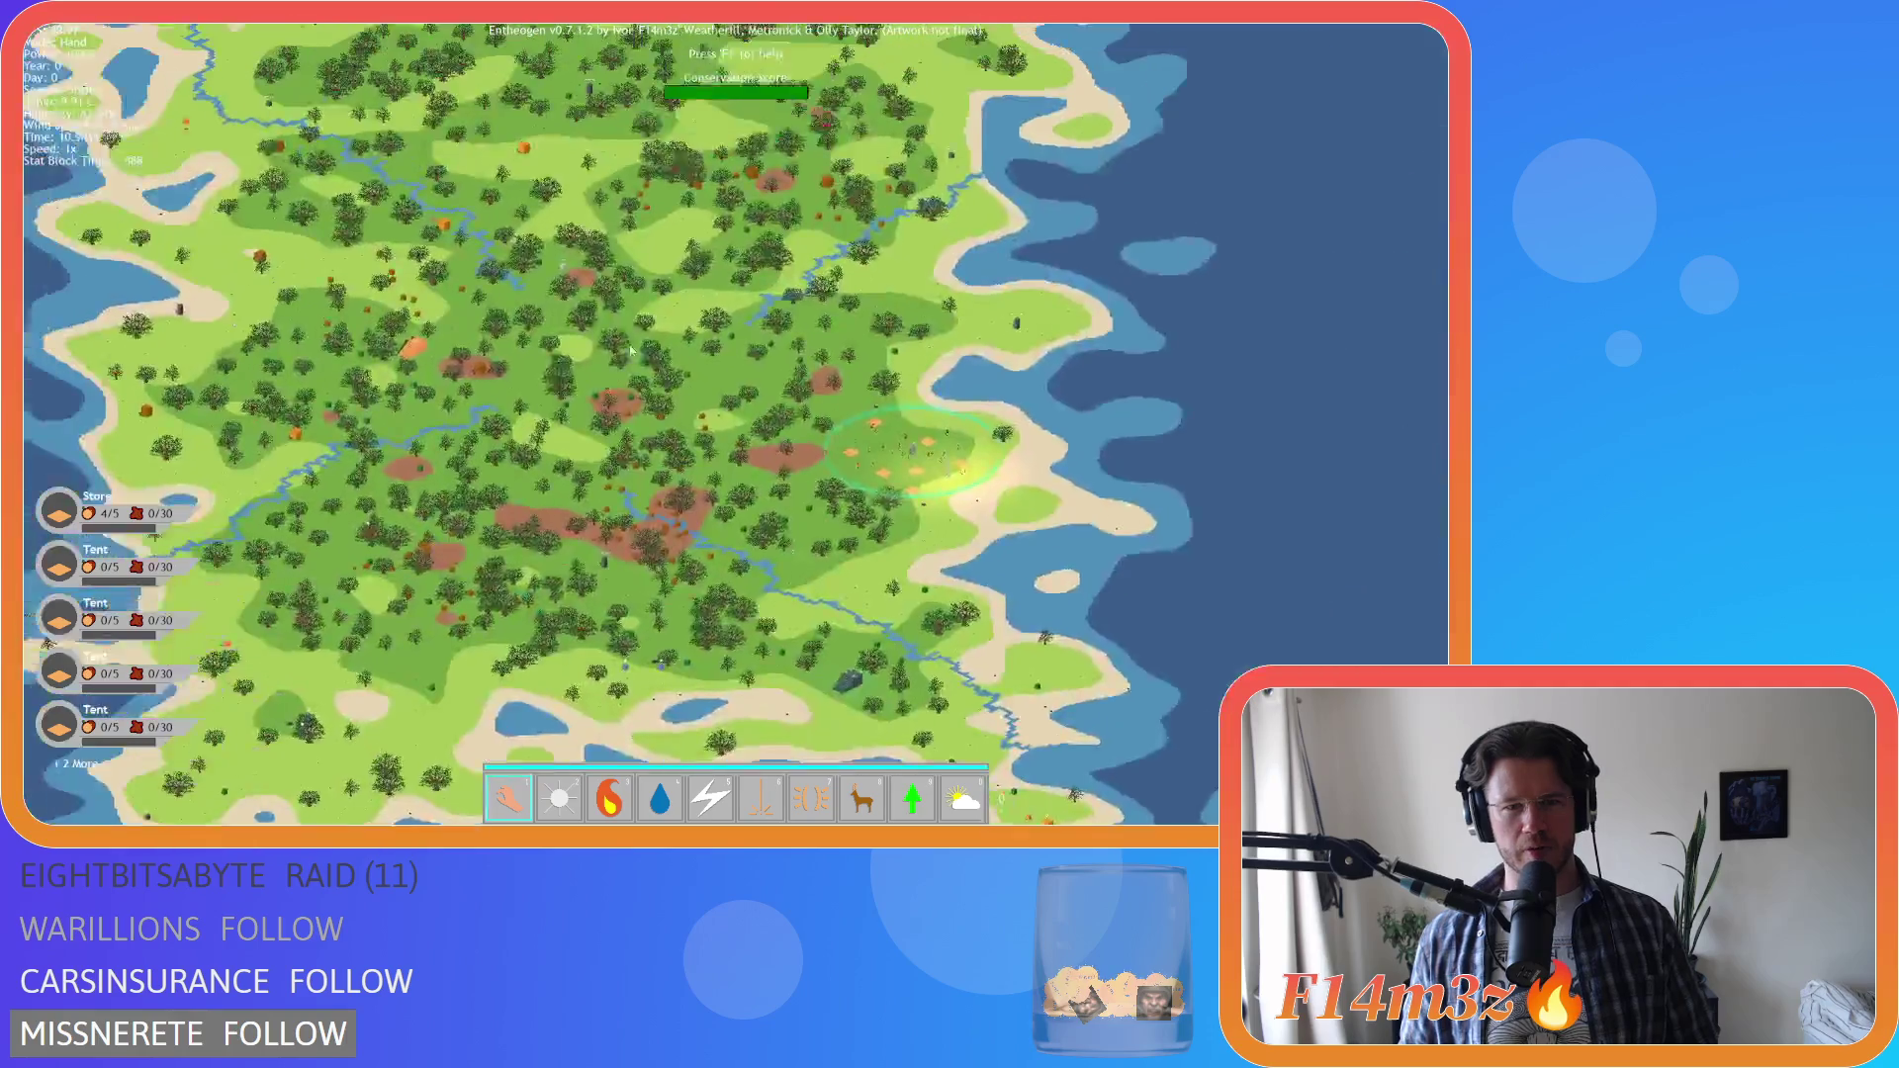
scroll(718, 361, up, 6)
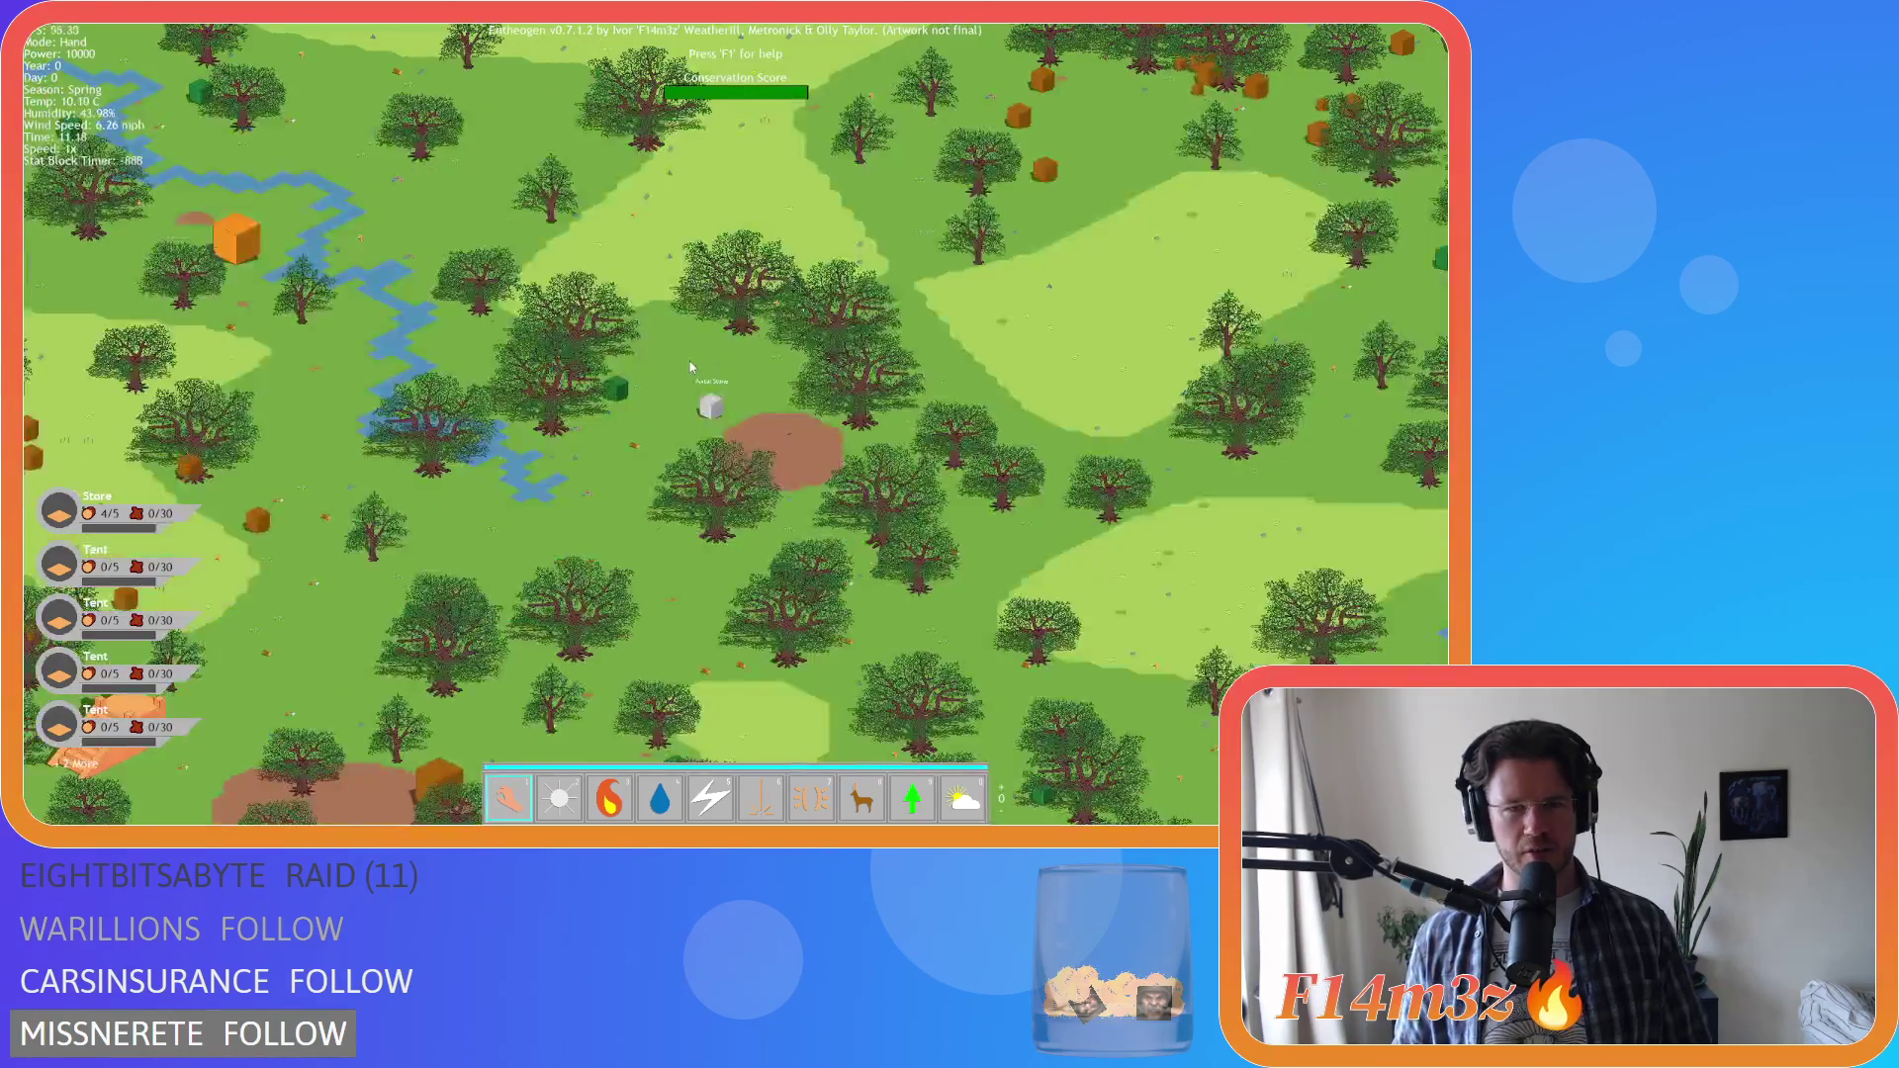
scroll(757, 448, down, 6)
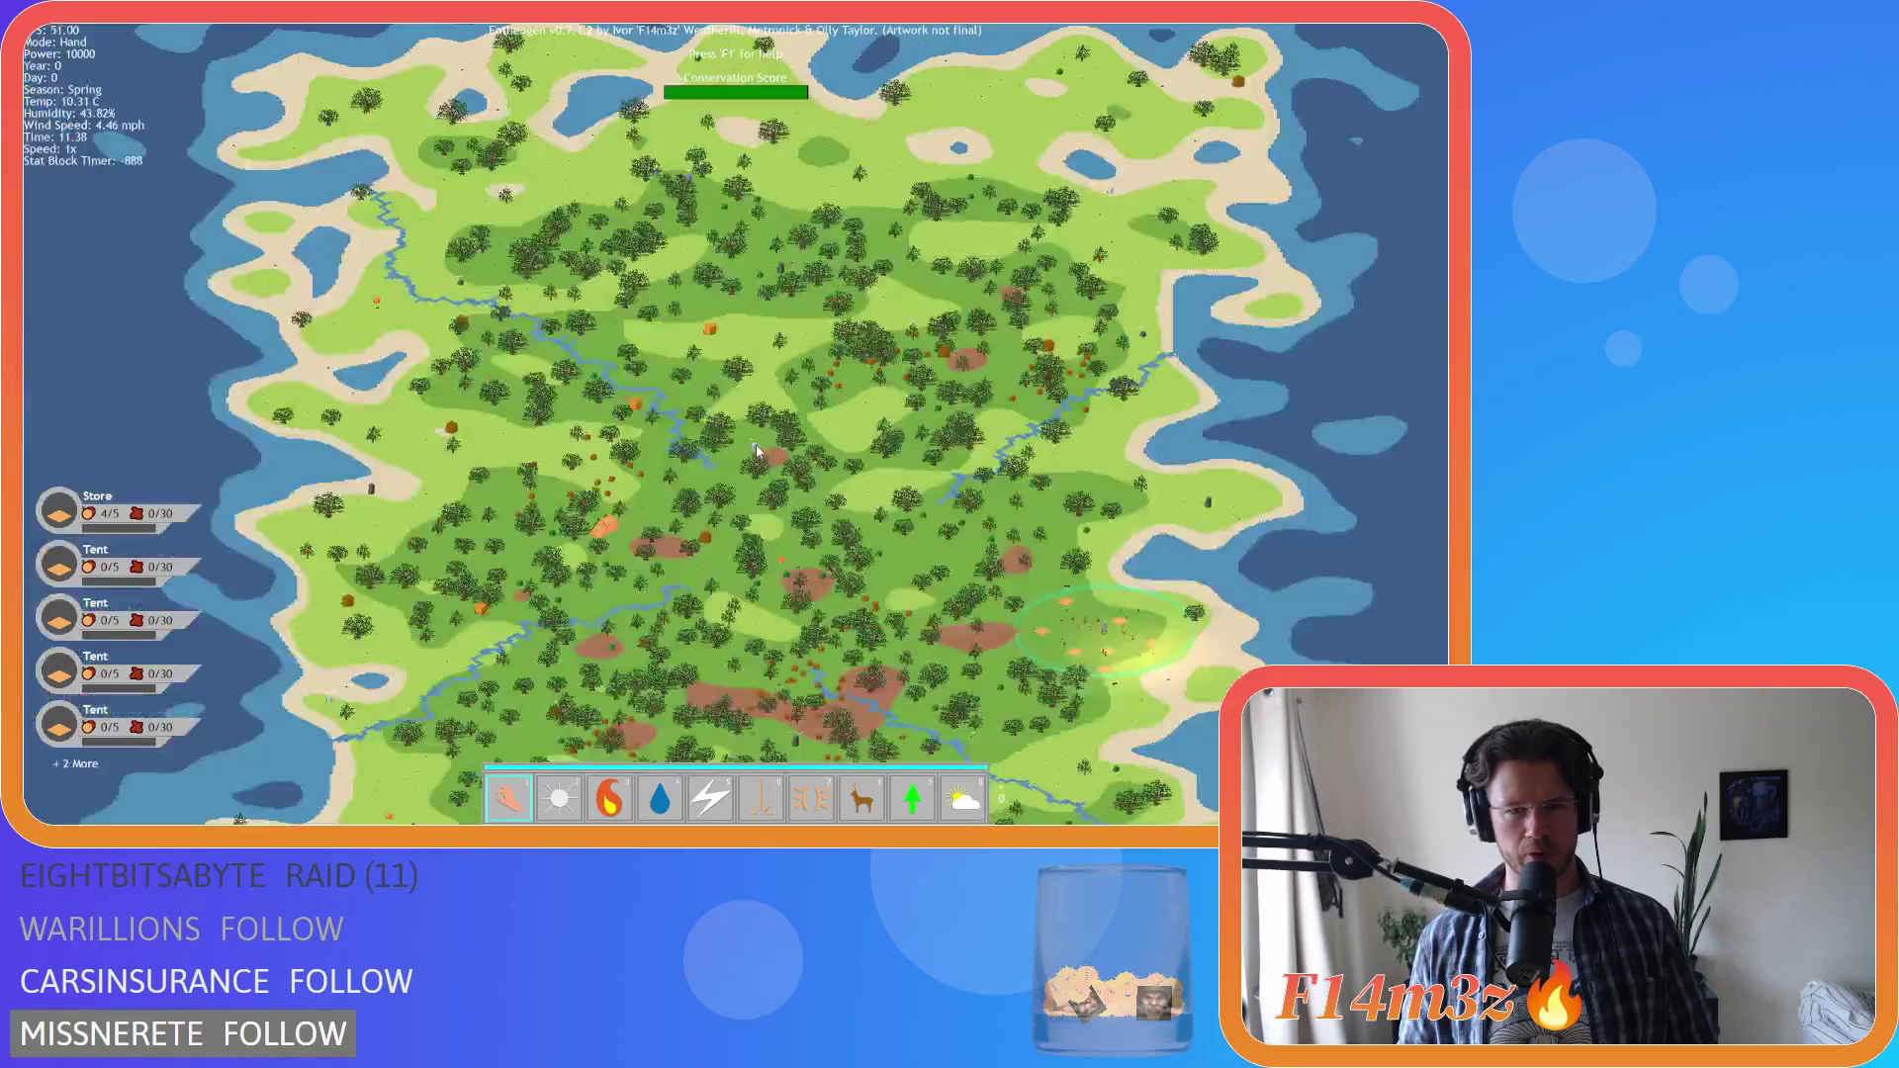
scroll(751, 452, up, 6)
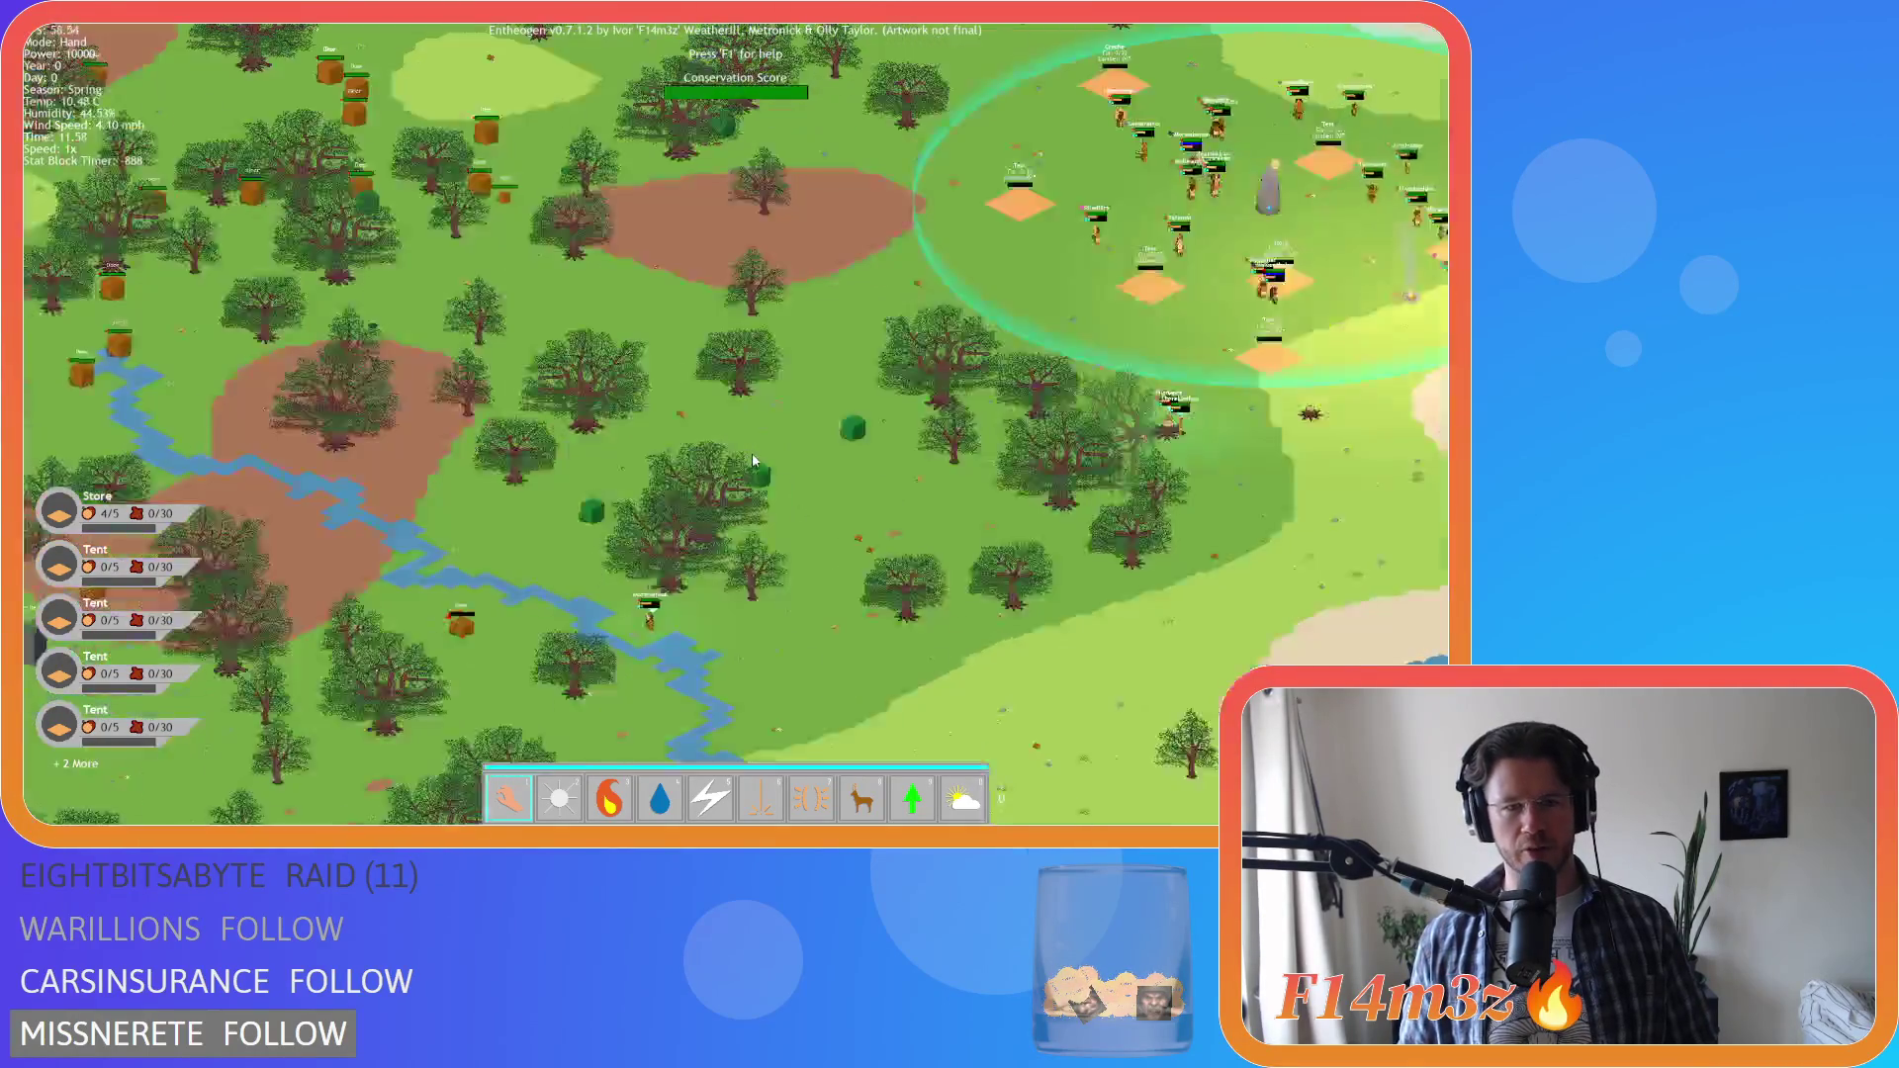
key(d)
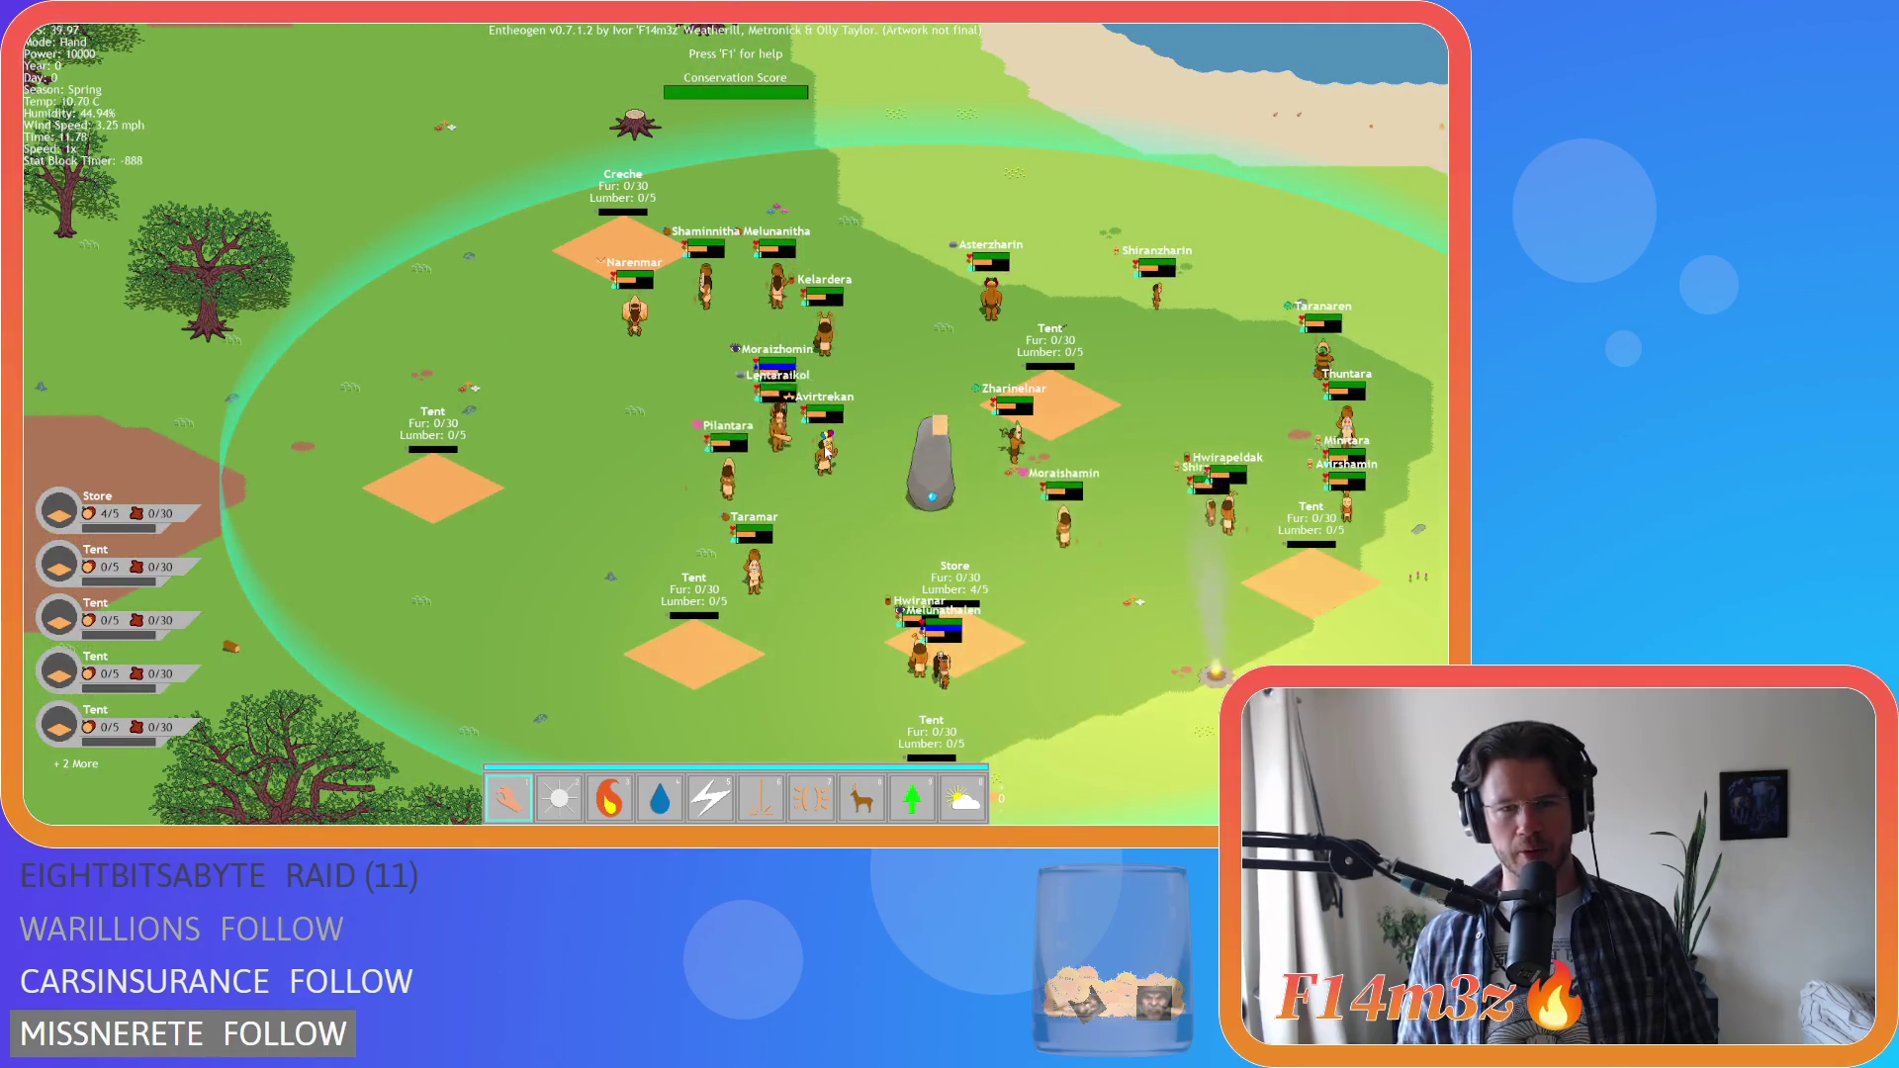
scroll(824, 453, down, 5)
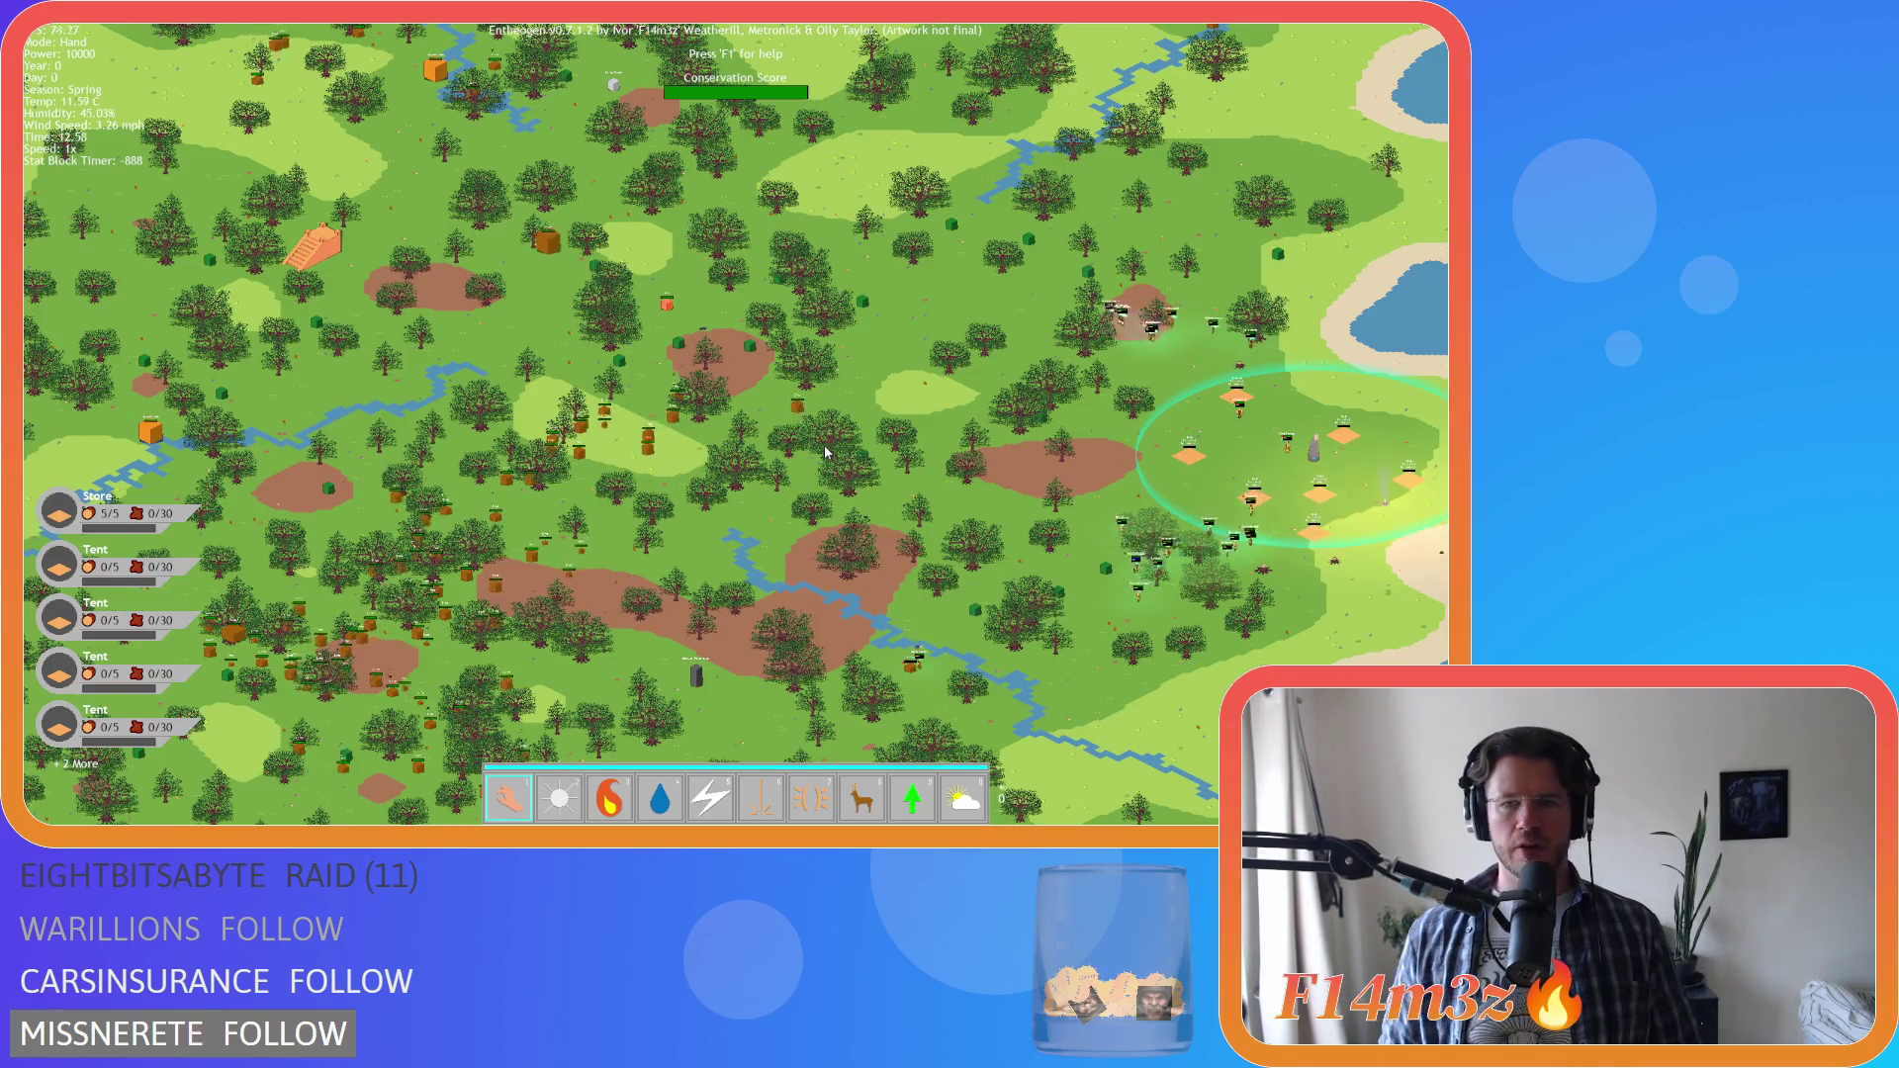
scroll(823, 445, up, 5)
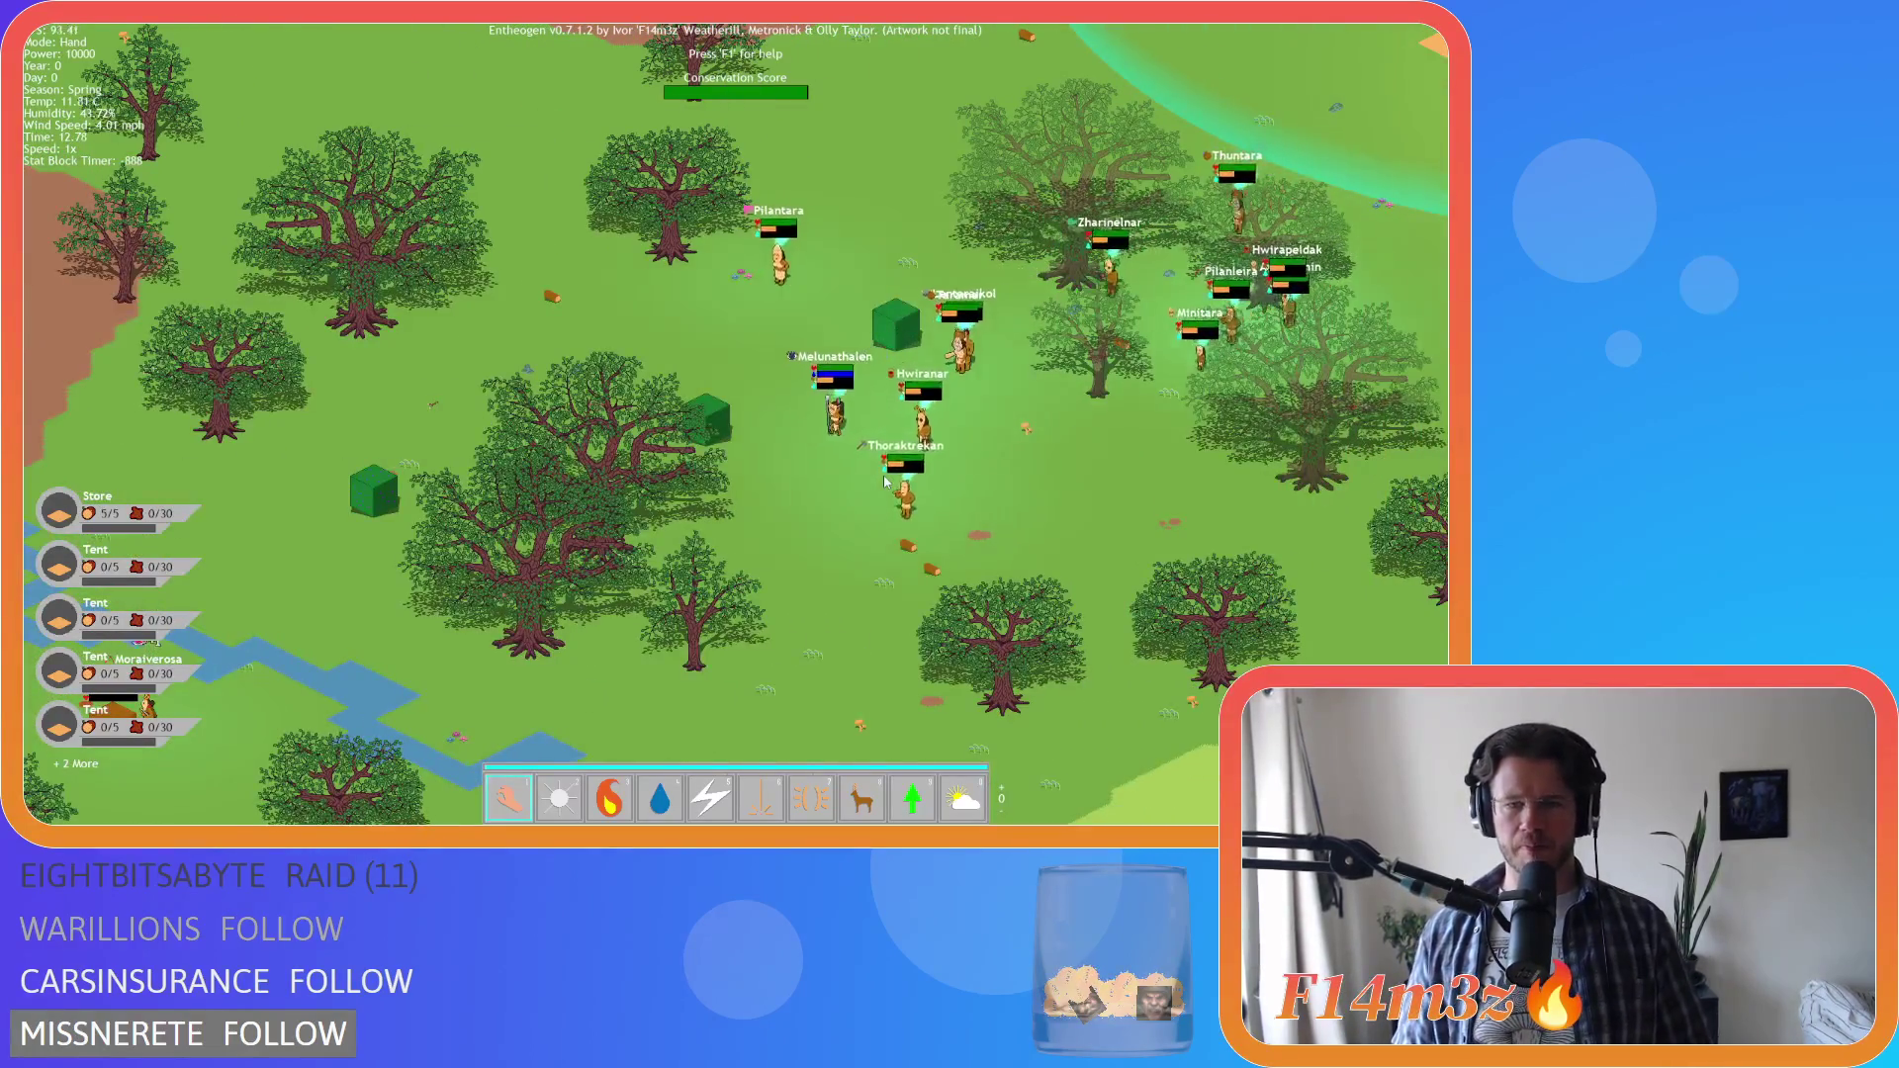
scroll(886, 476, down, 5)
scroll(882, 472, up, 5)
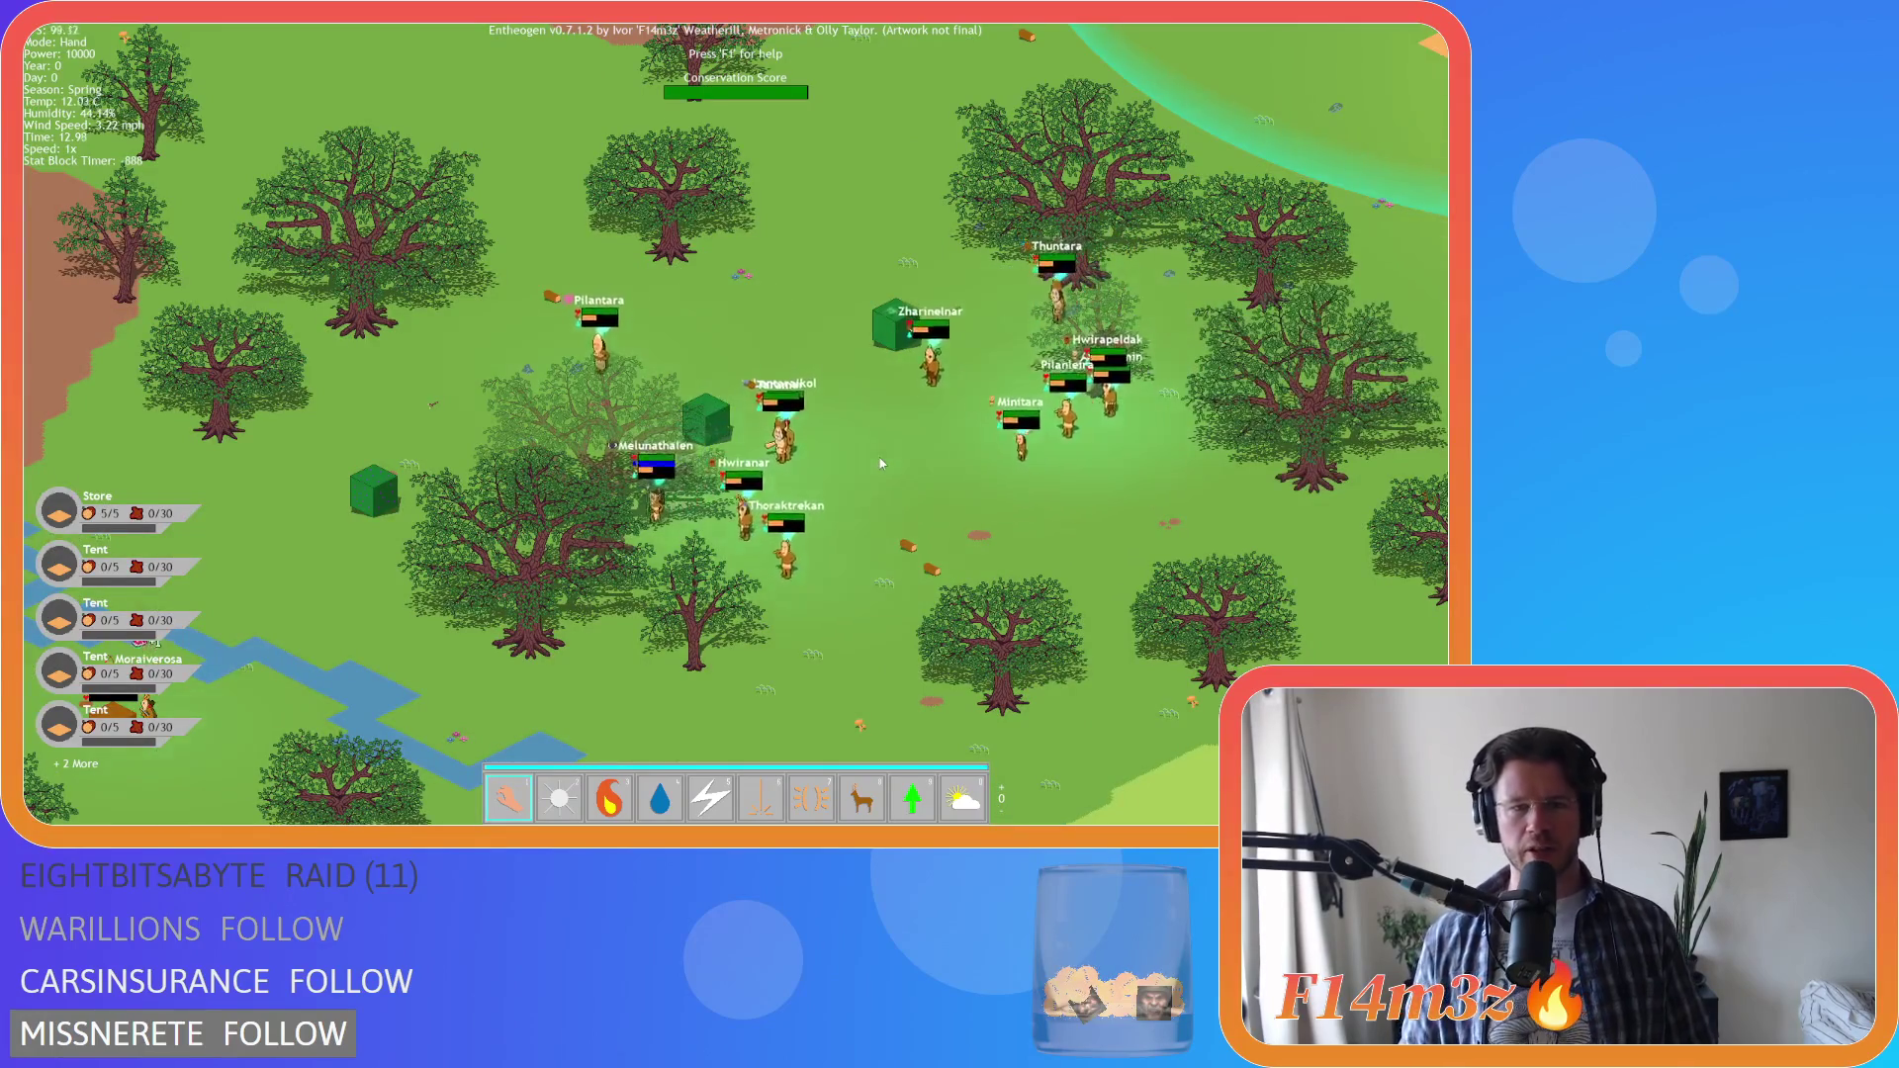
scroll(882, 464, down, 3)
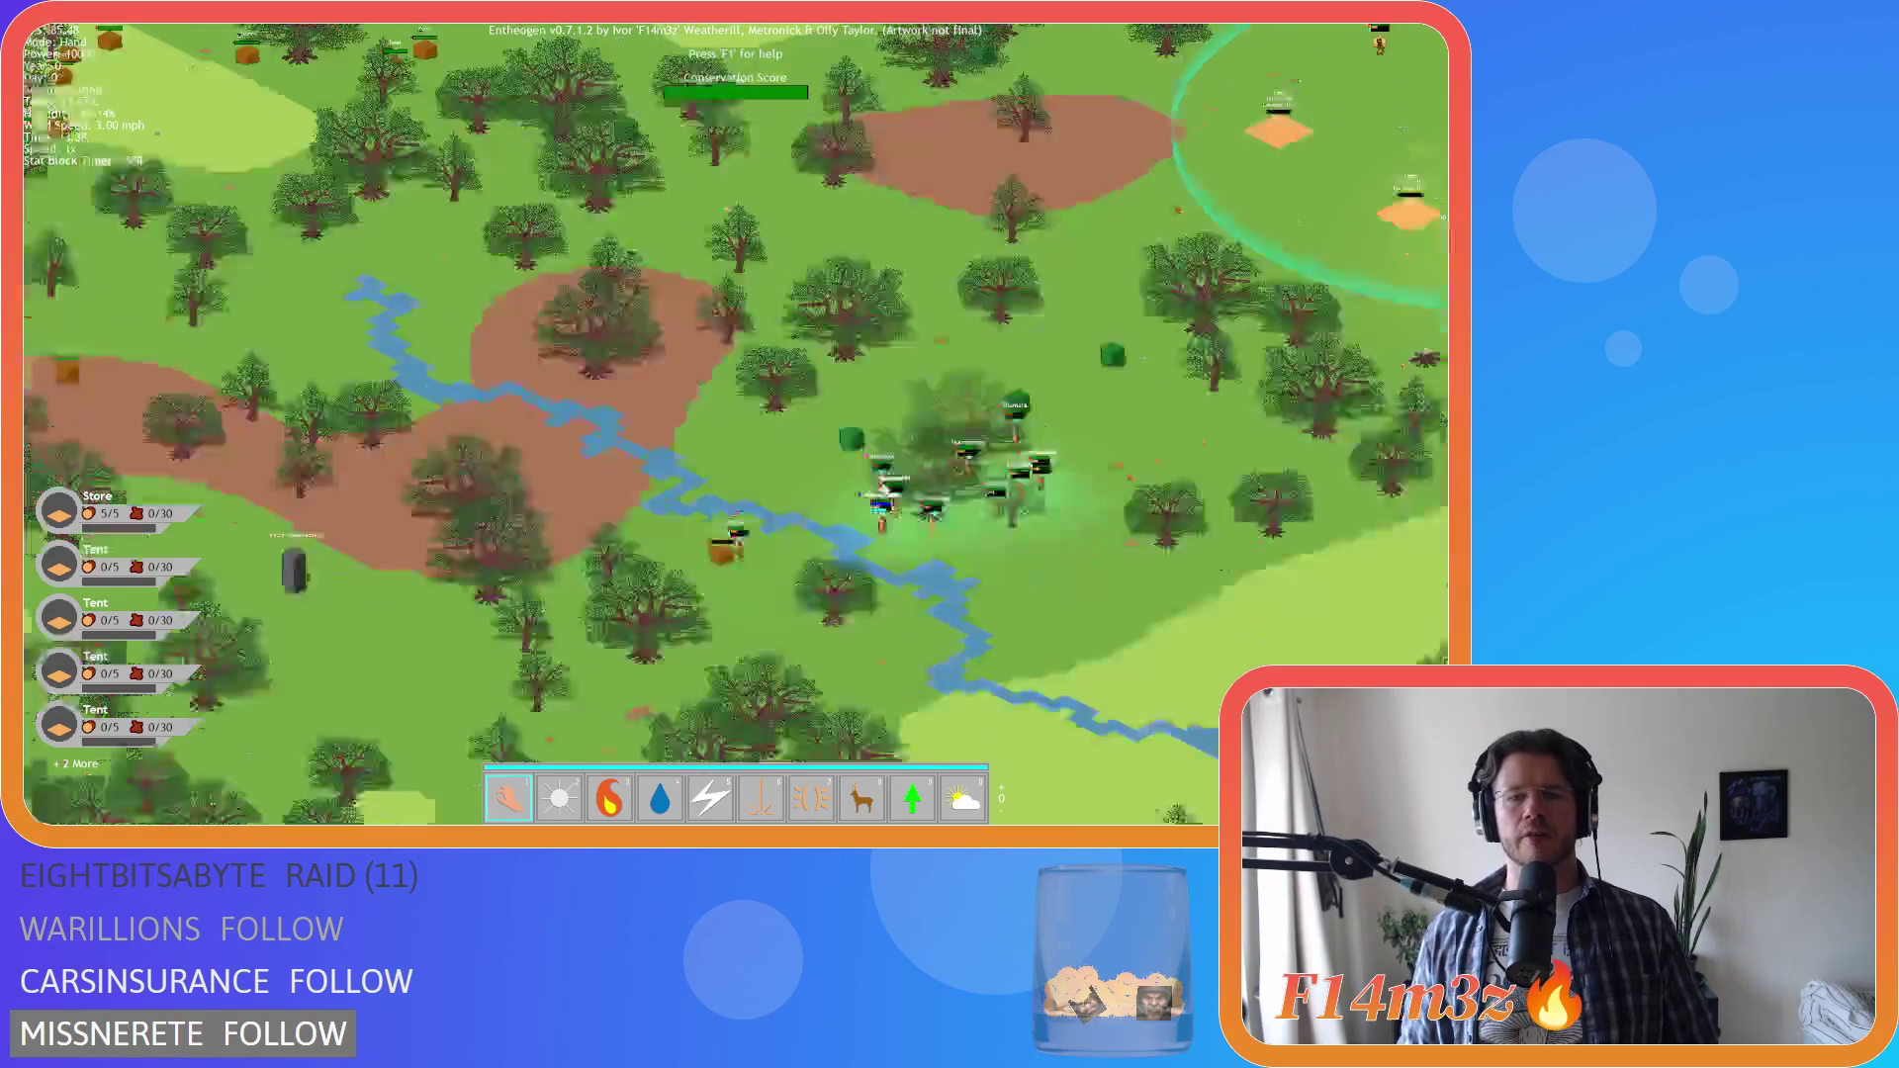
scroll(884, 485, up, 5)
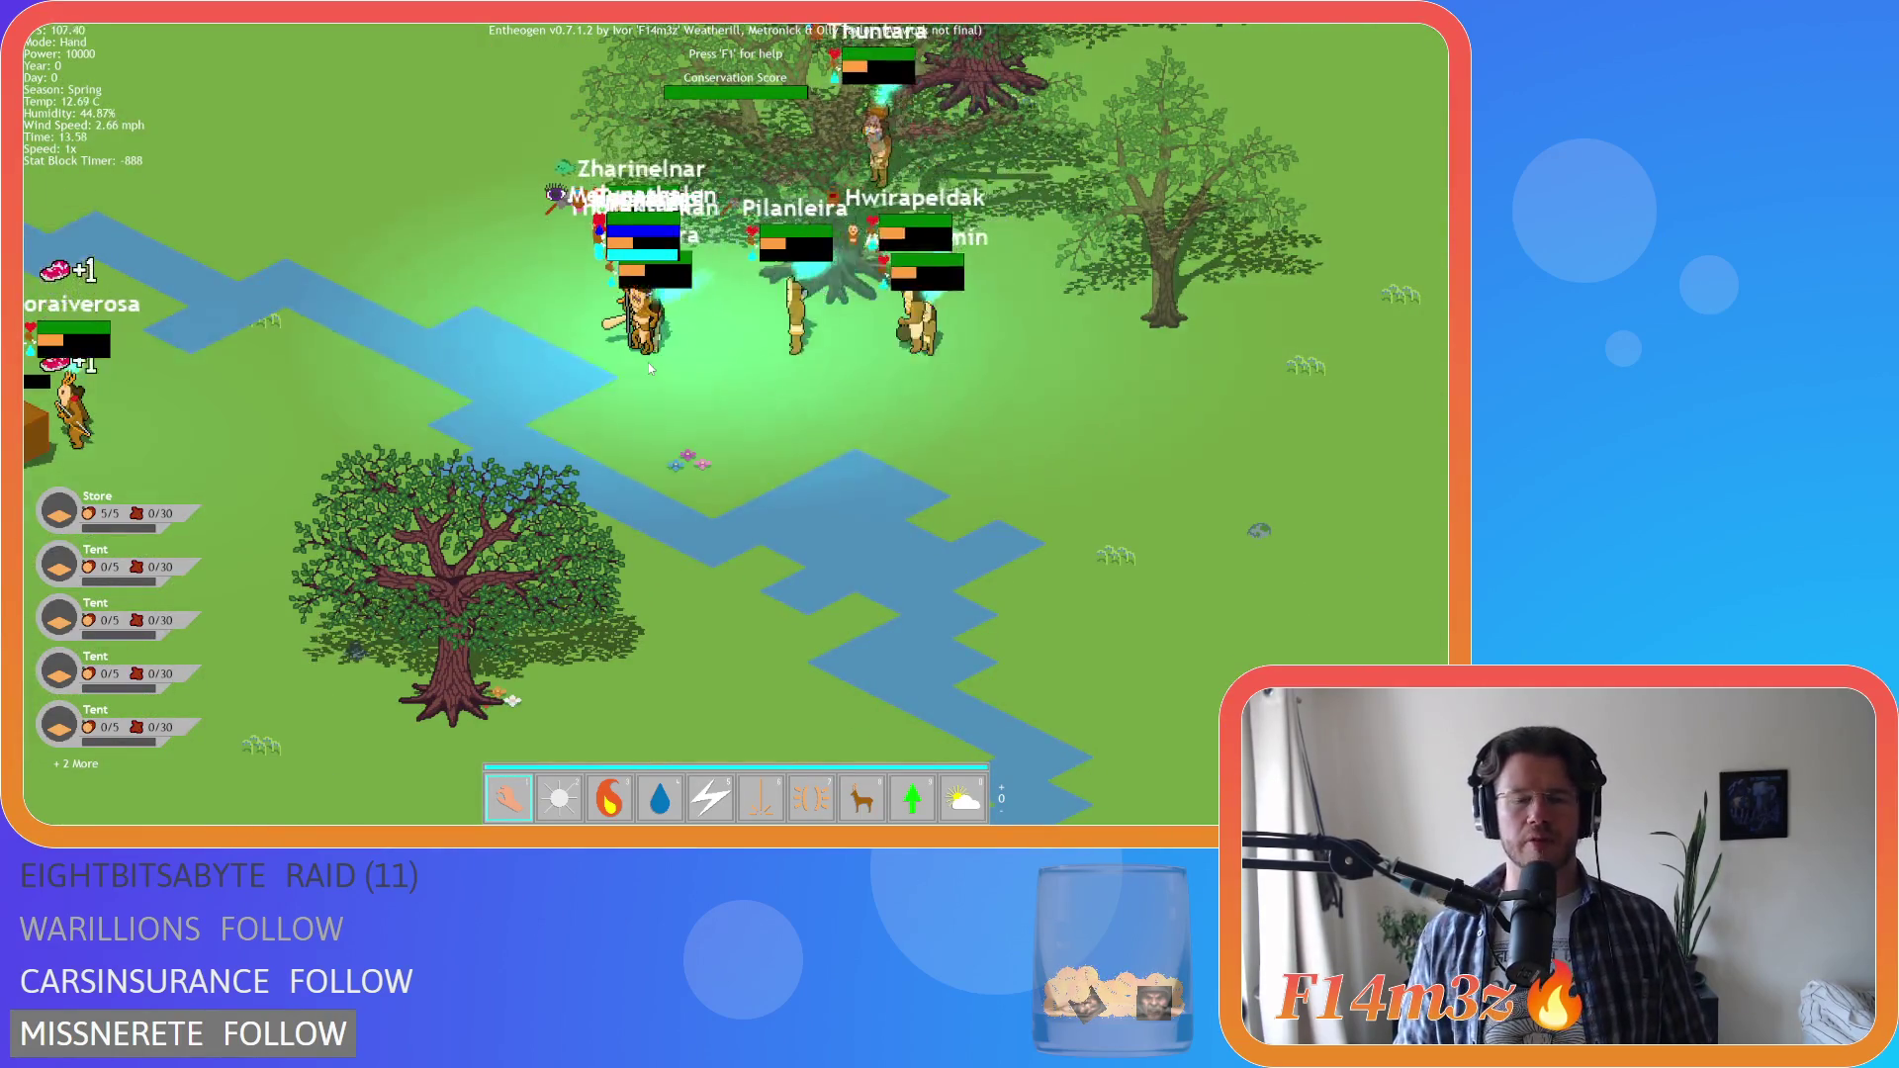
scroll(649, 362, up, 2)
scroll(648, 362, down, 2)
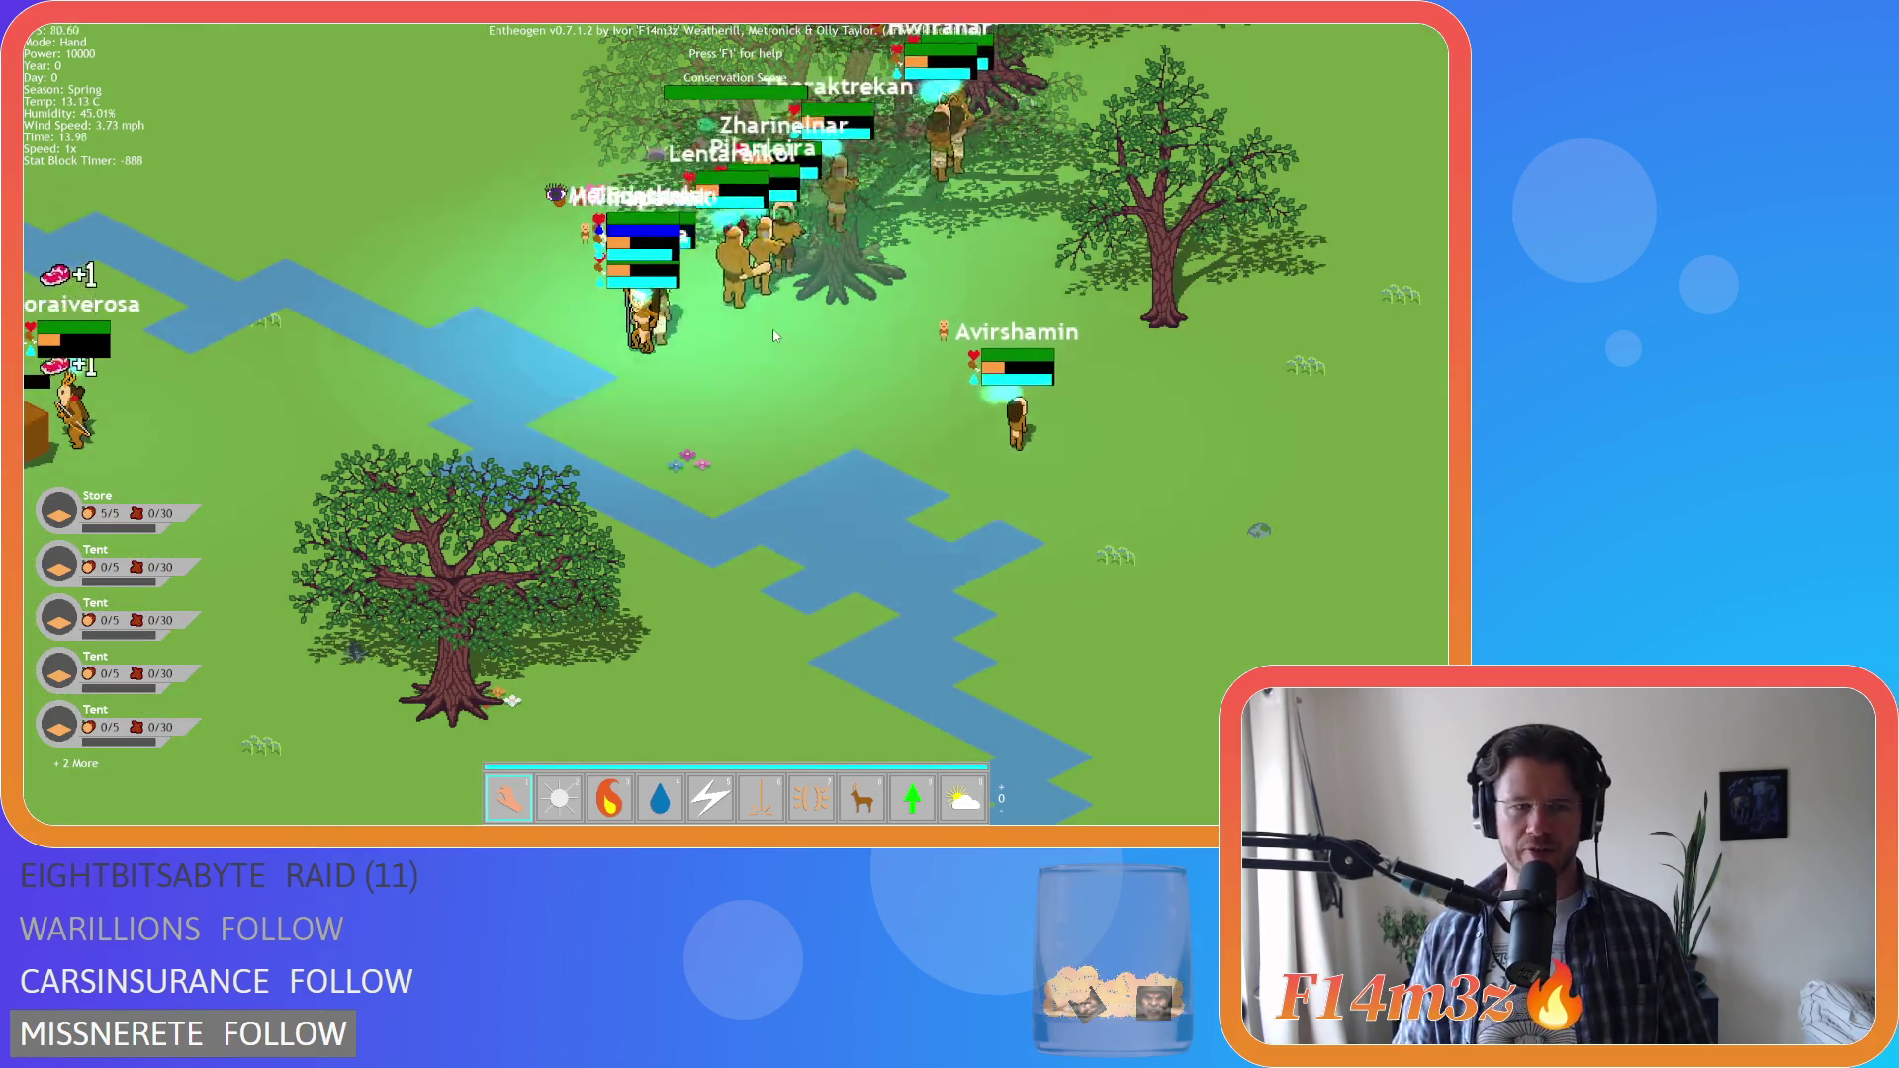
drag(376, 163, 767, 276)
key(d)
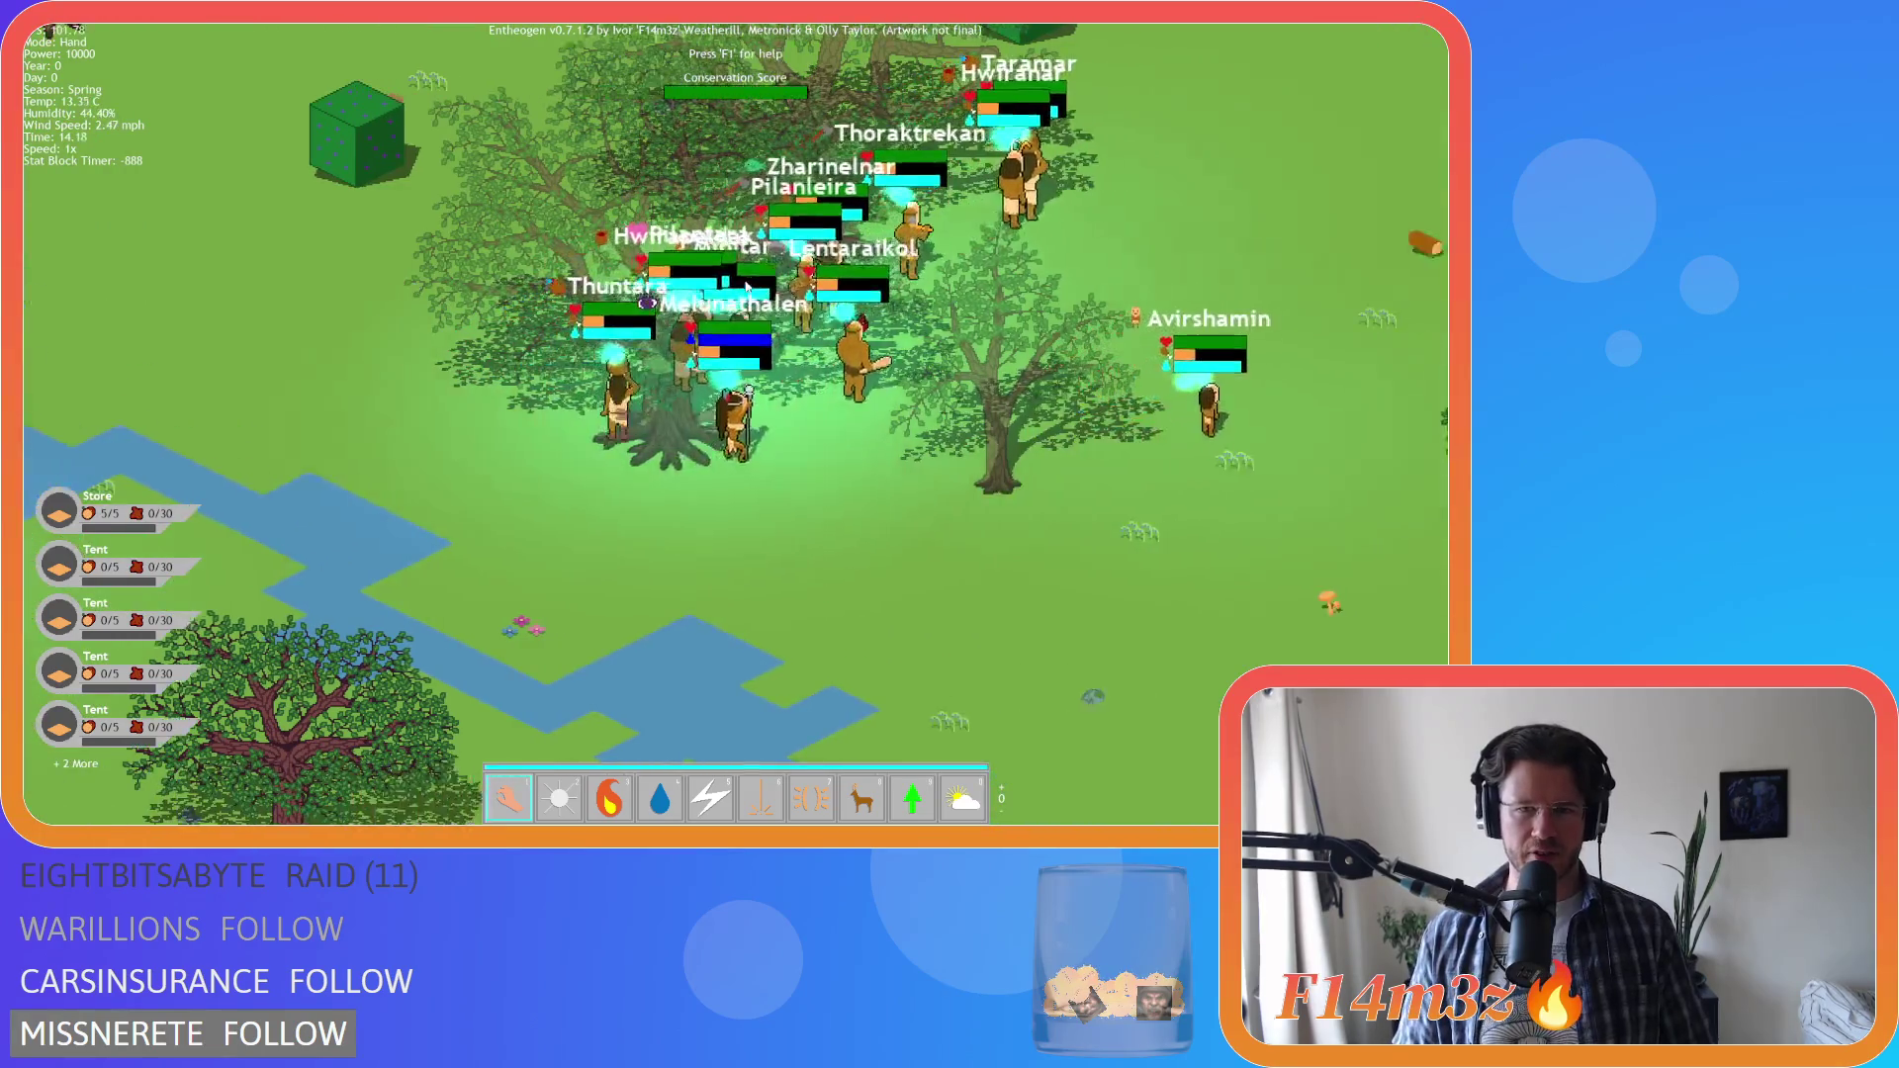
key(w)
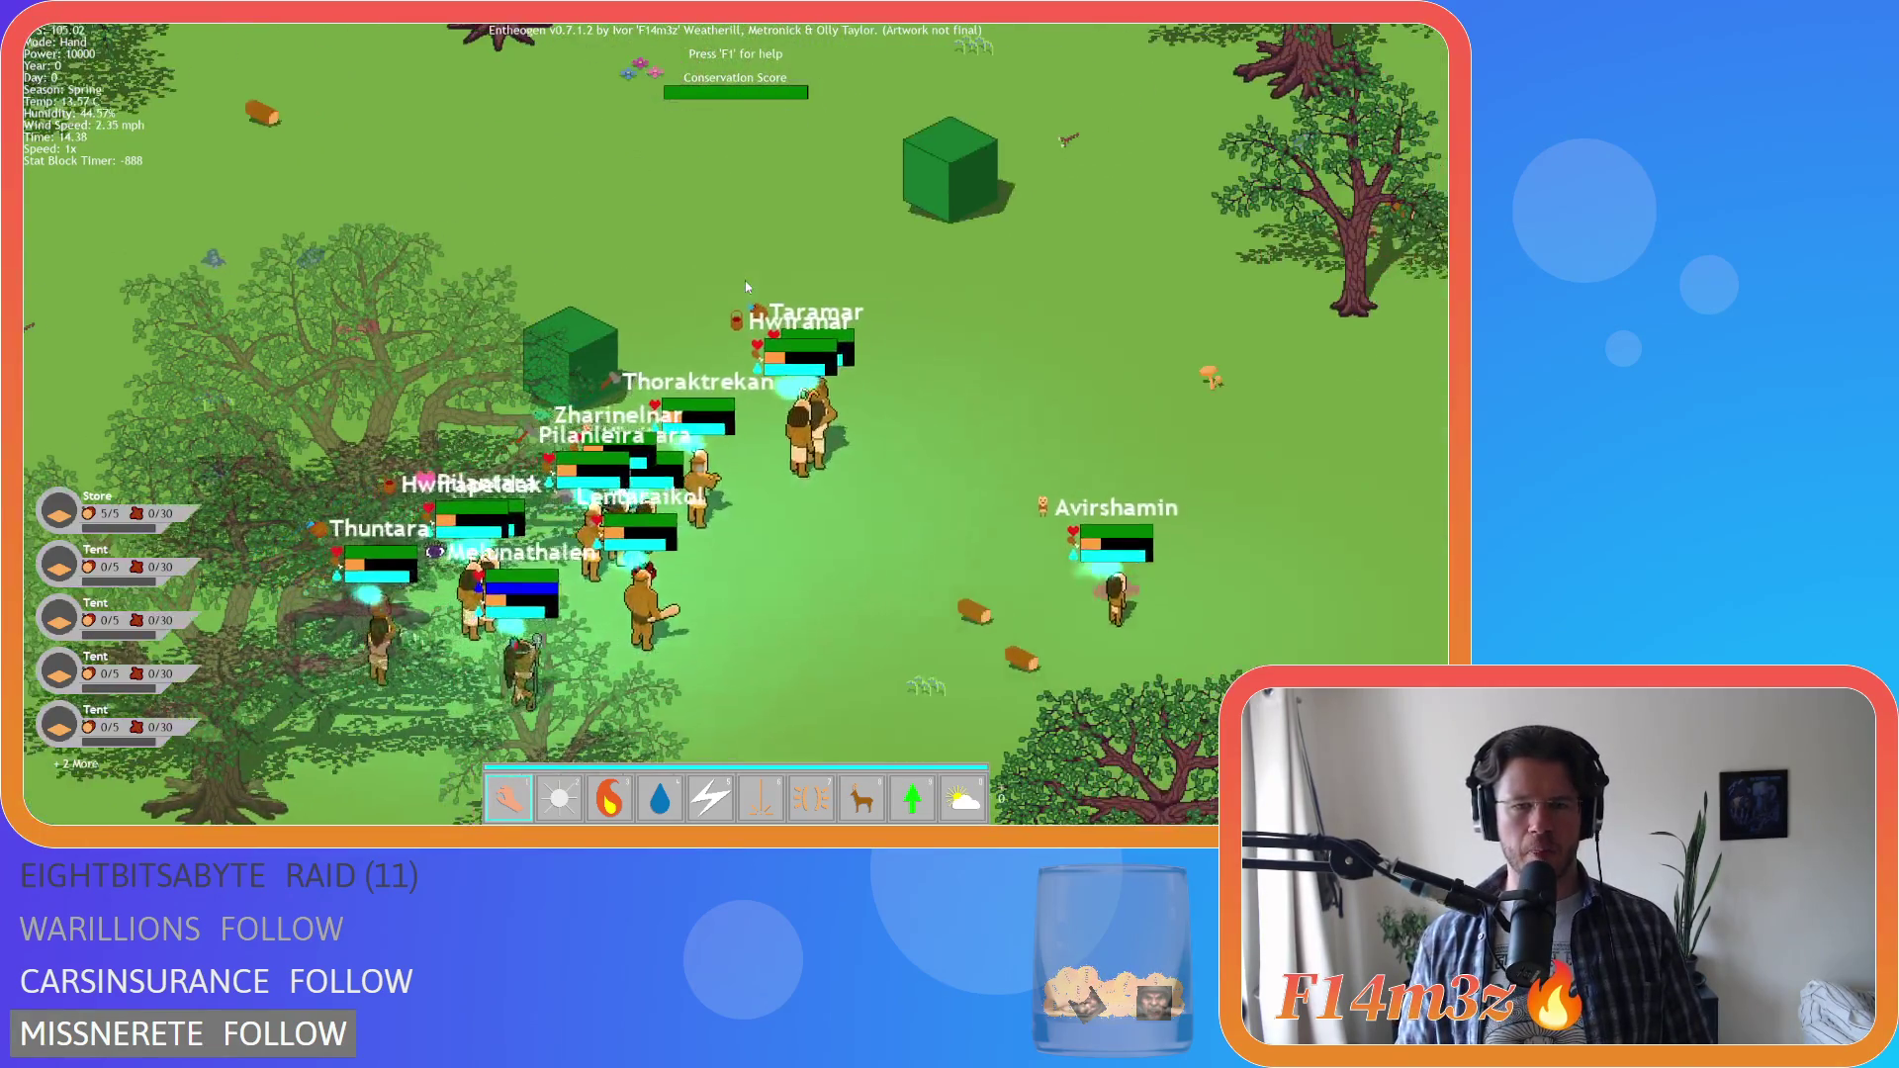
key(d)
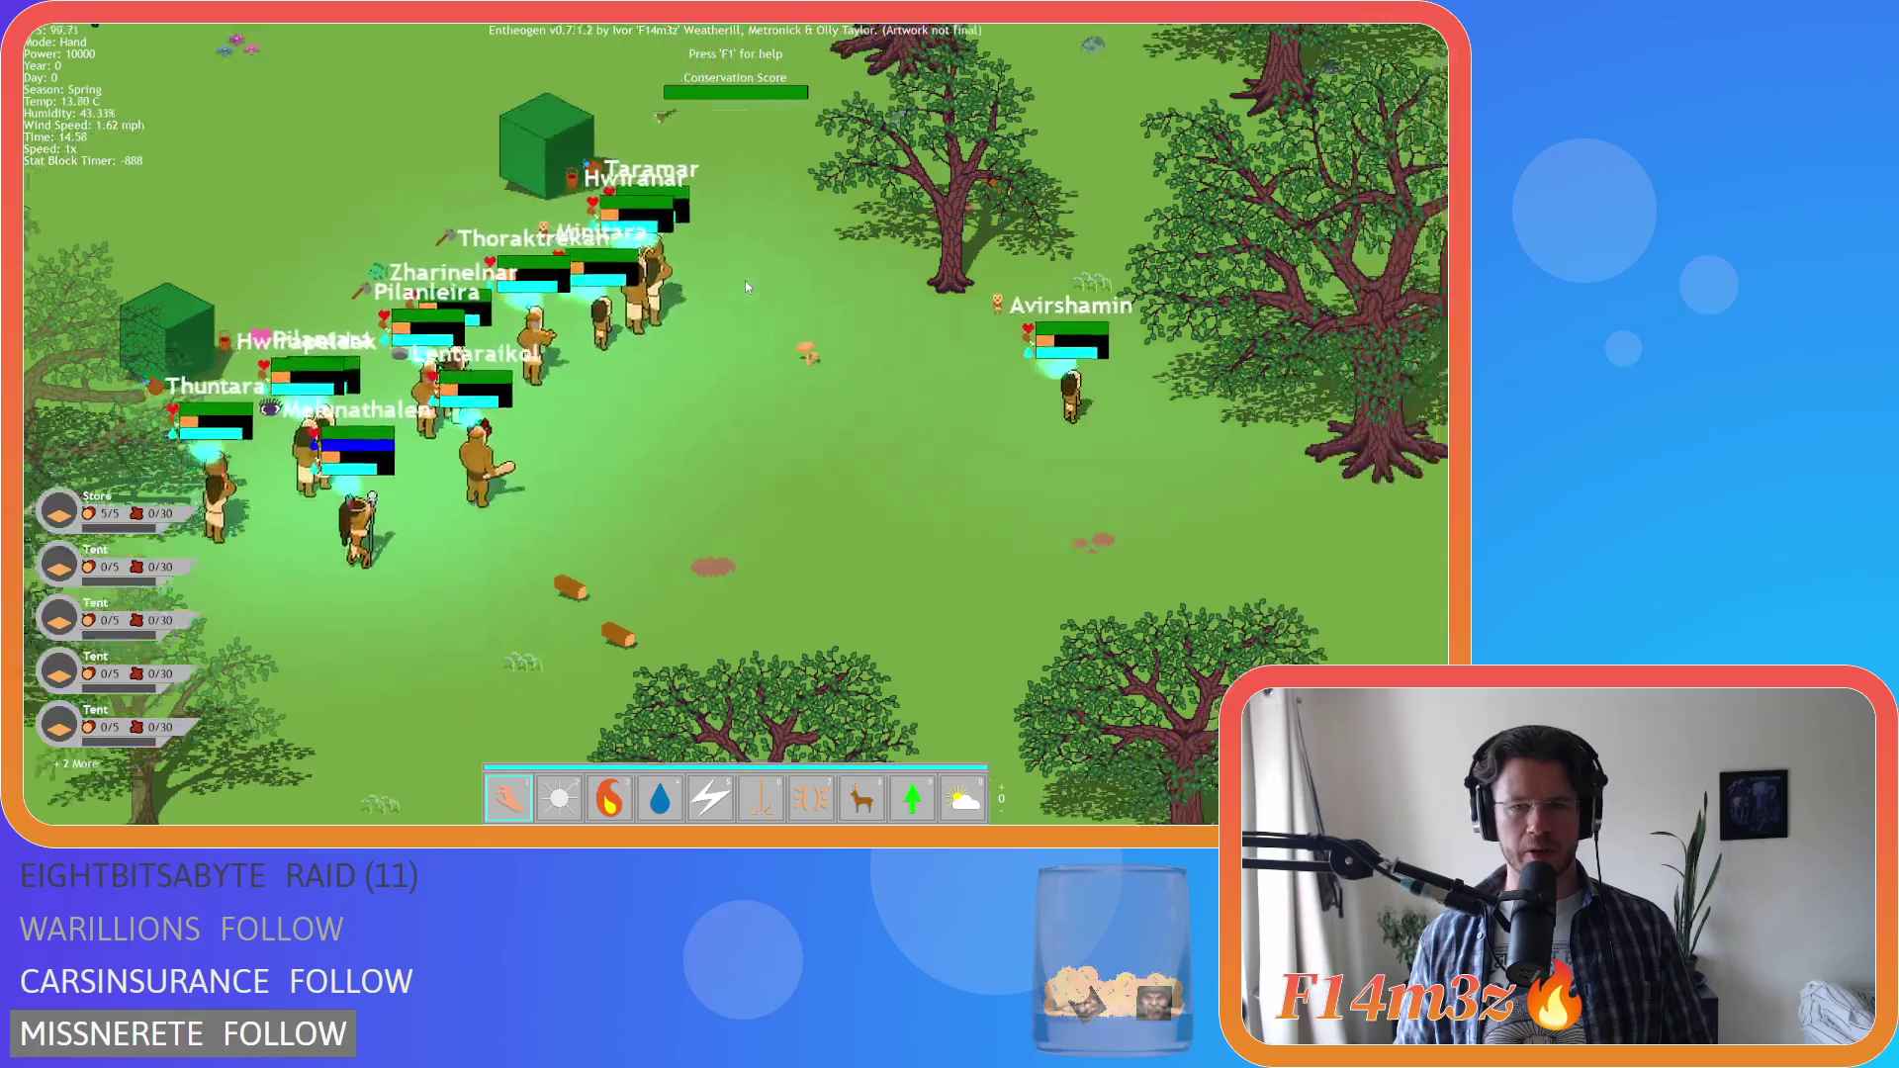
scroll(744, 285, down, 5)
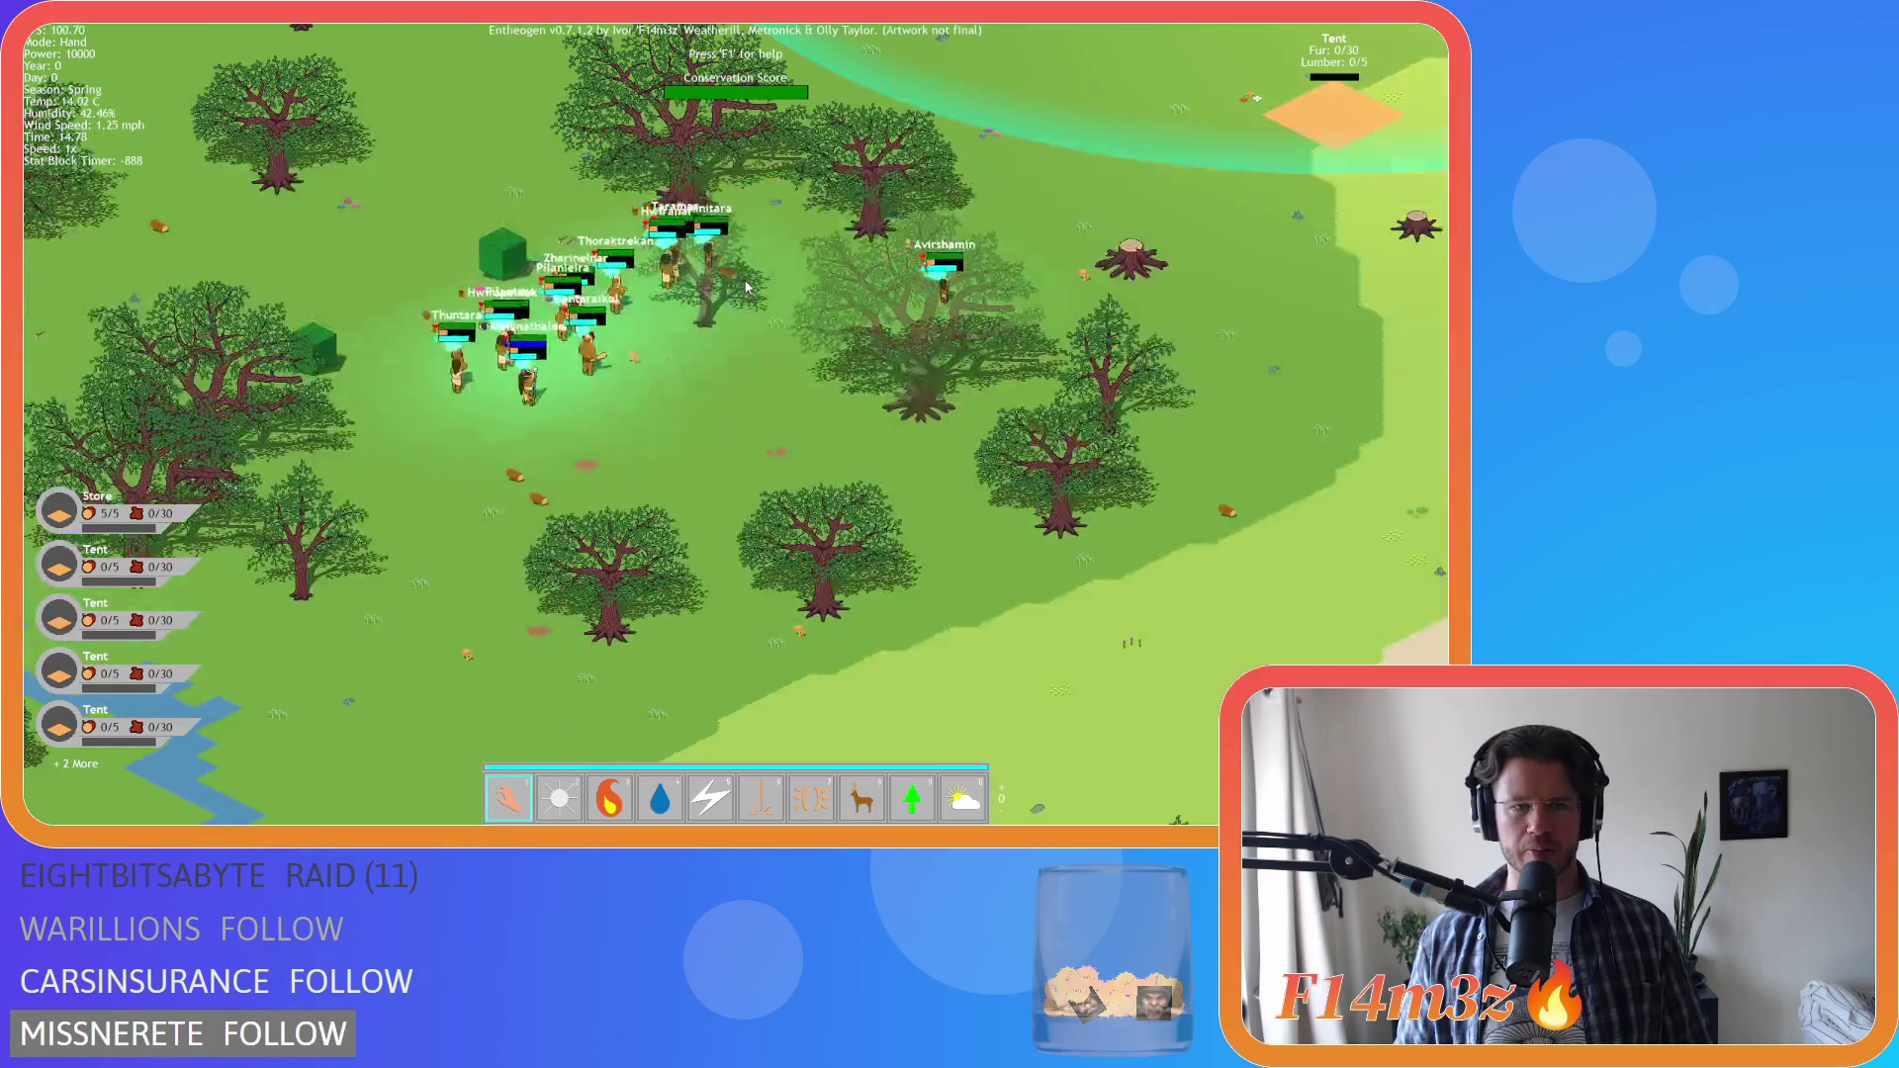
scroll(745, 285, up, 5)
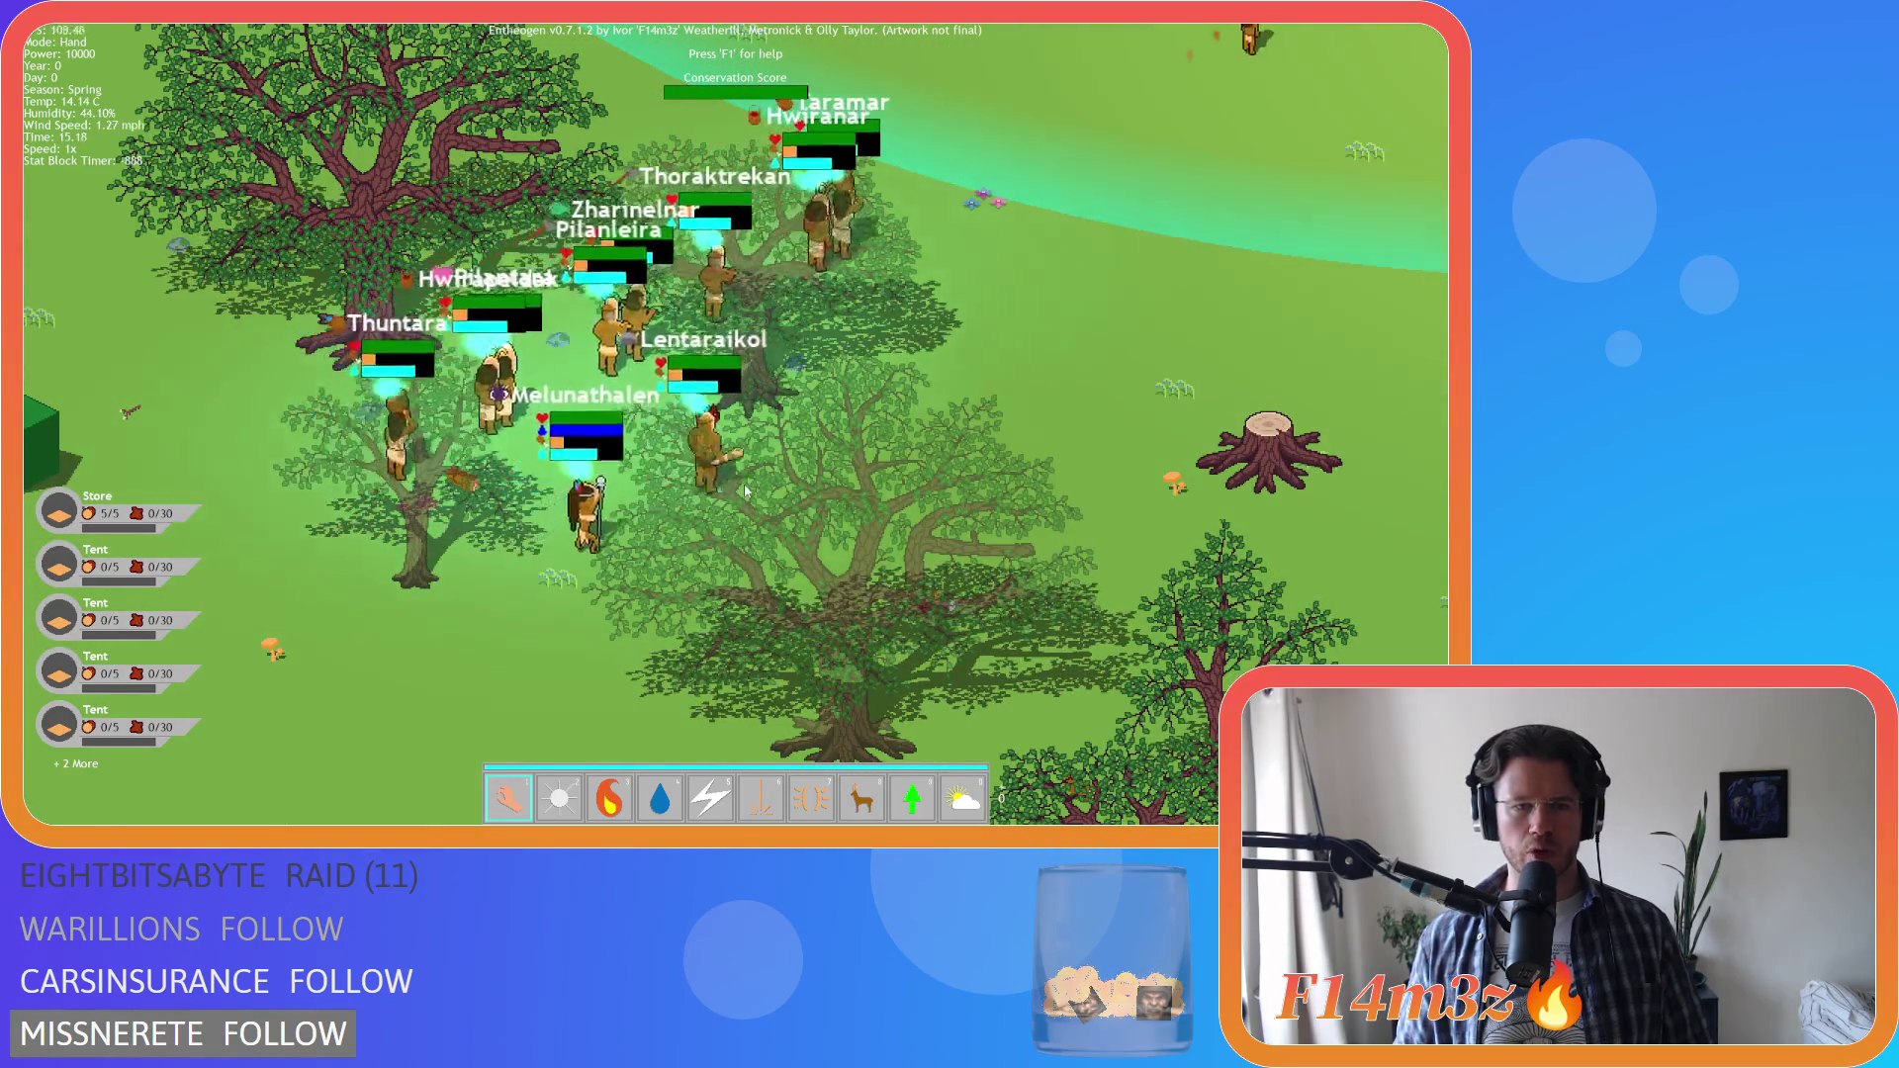
key(w)
key(d)
scroll(745, 490, down, 5)
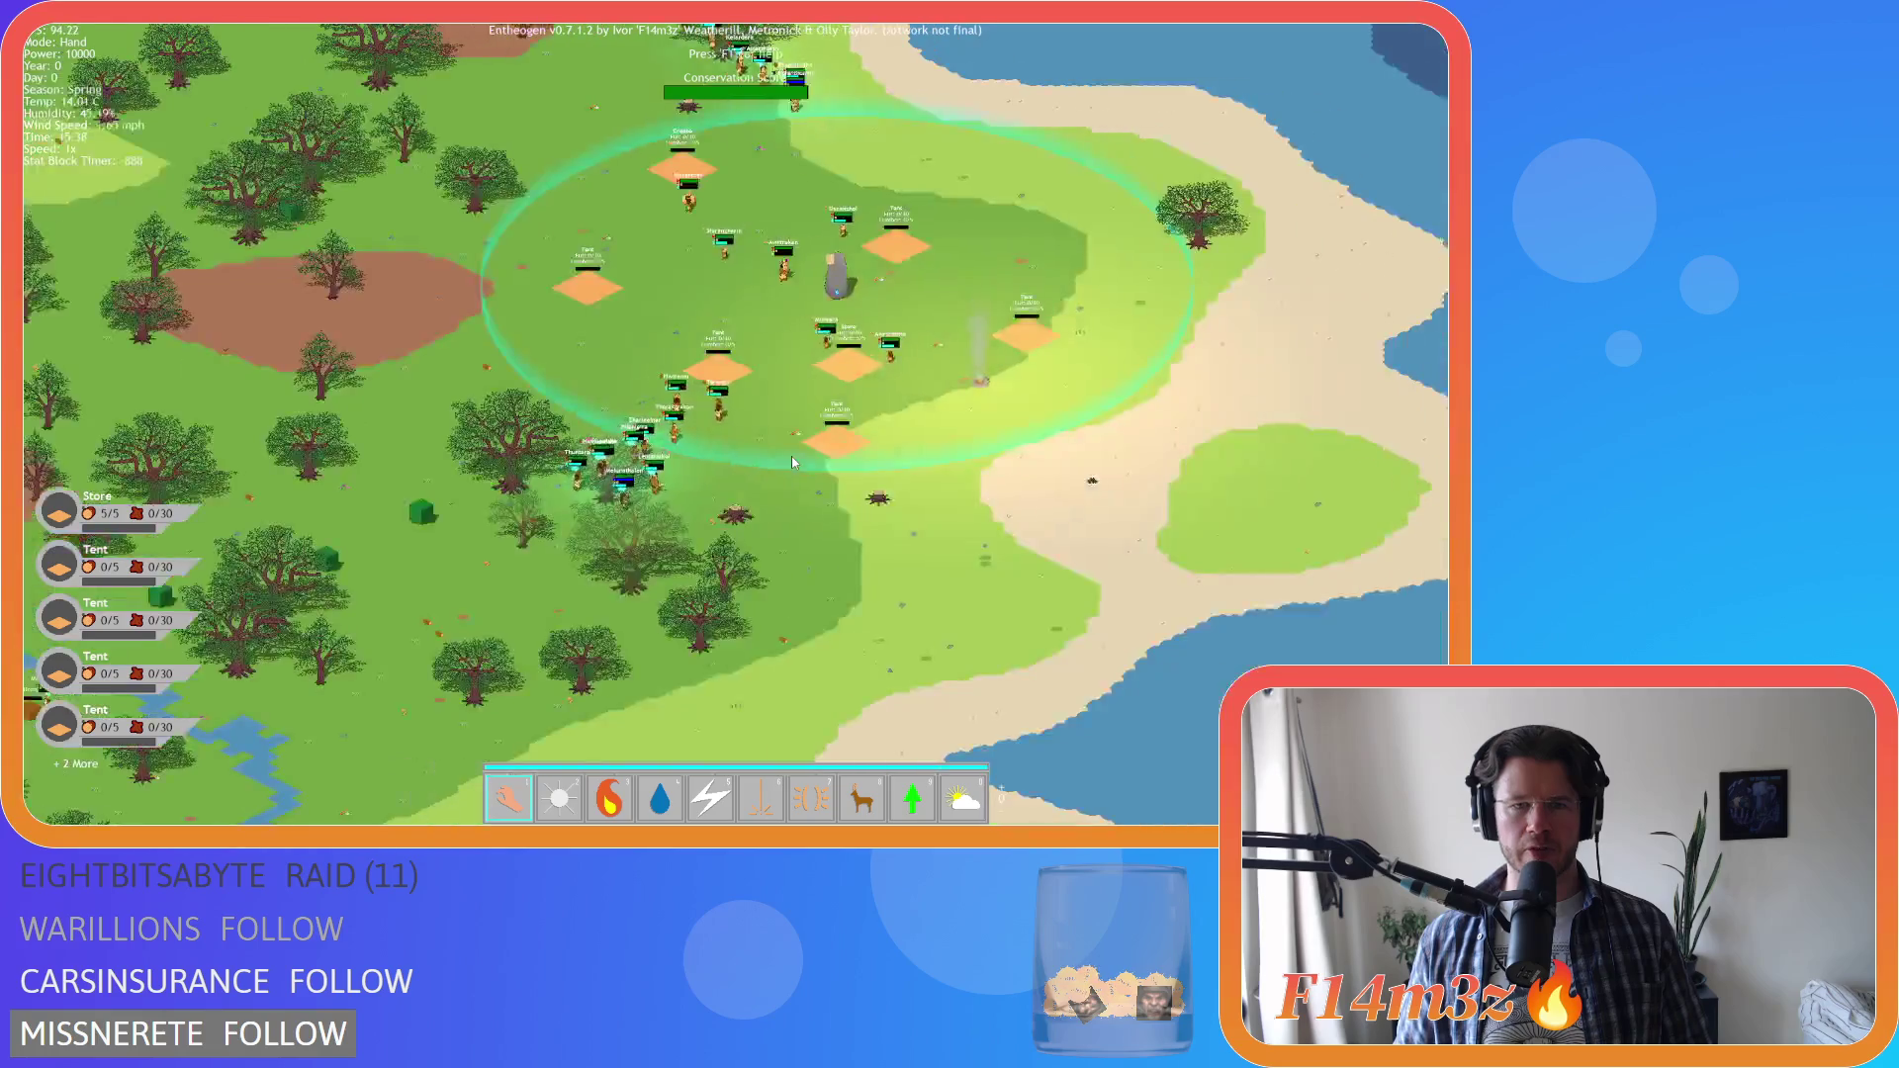
scroll(818, 247, up, 3)
scroll(813, 259, down, 3)
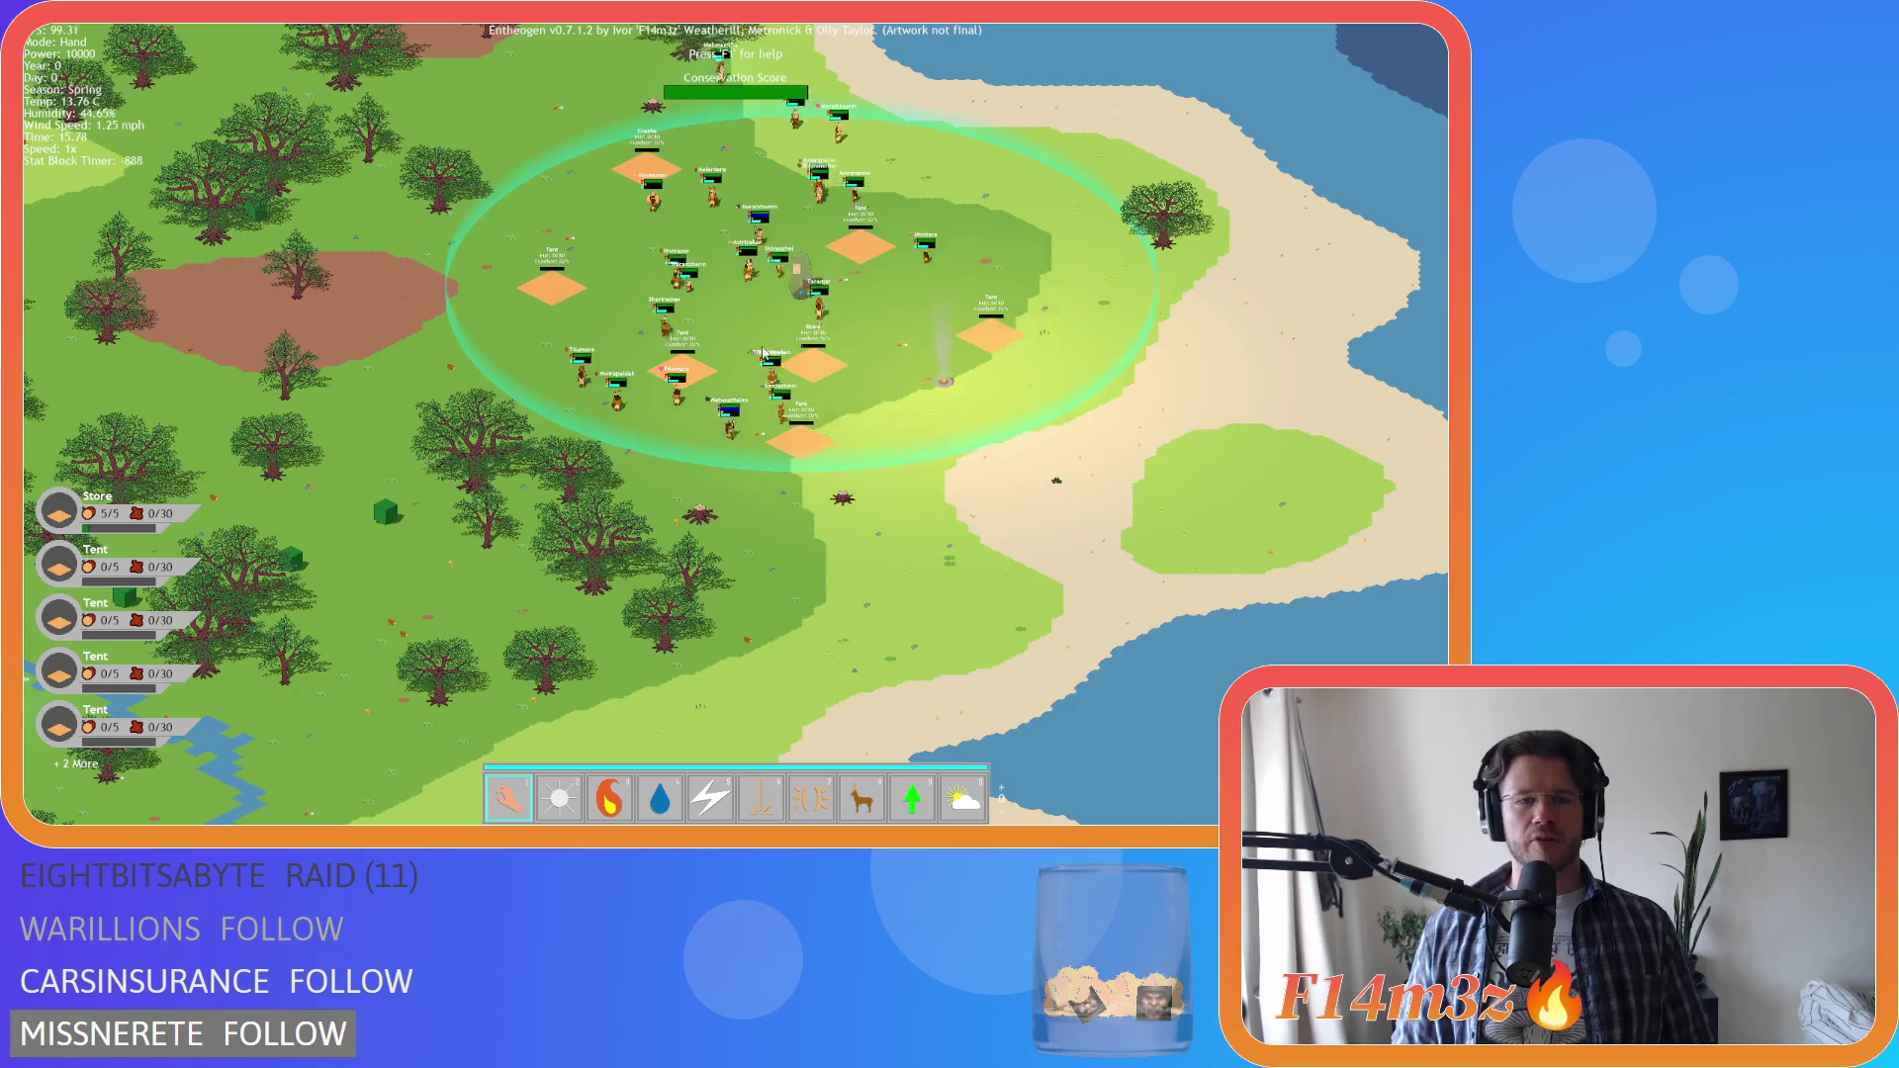
scroll(761, 352, up, 4)
scroll(762, 351, down, 3)
scroll(761, 351, up, 1)
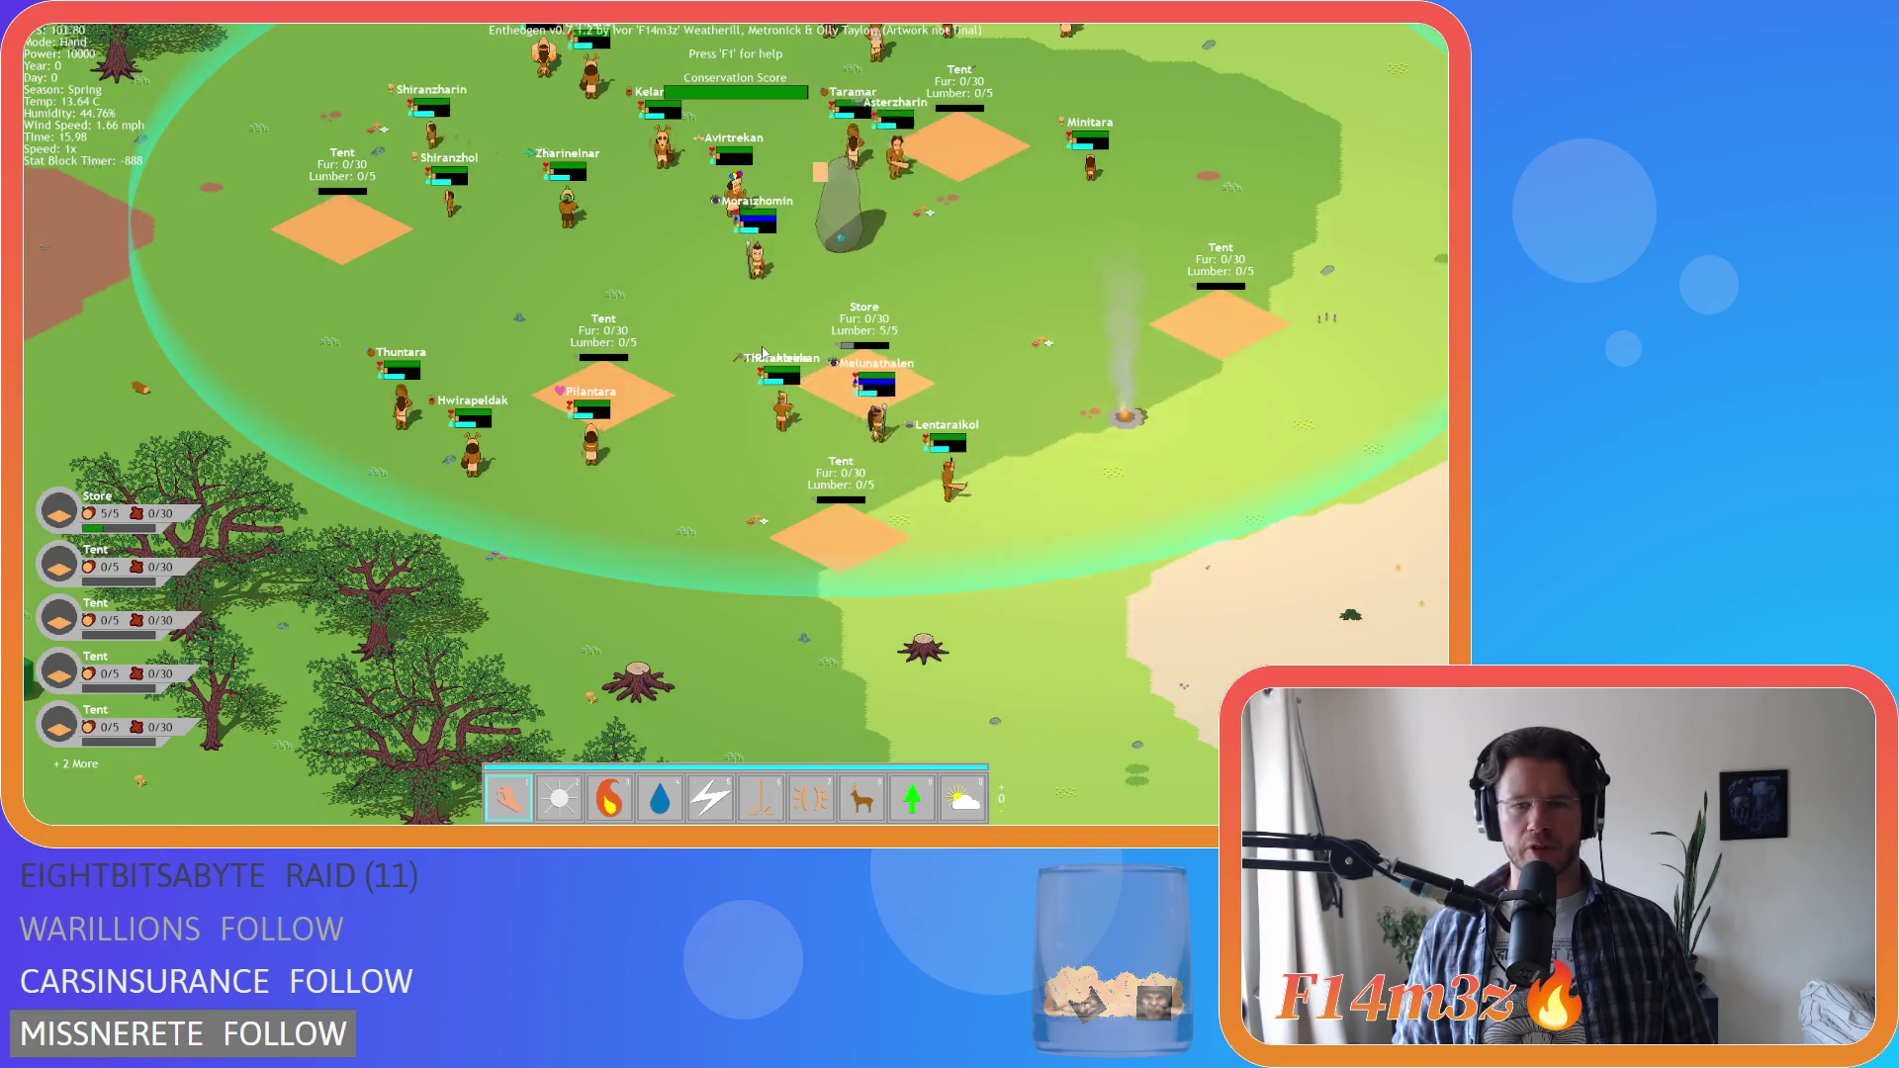
scroll(761, 351, down, 2)
scroll(762, 349, up, 2)
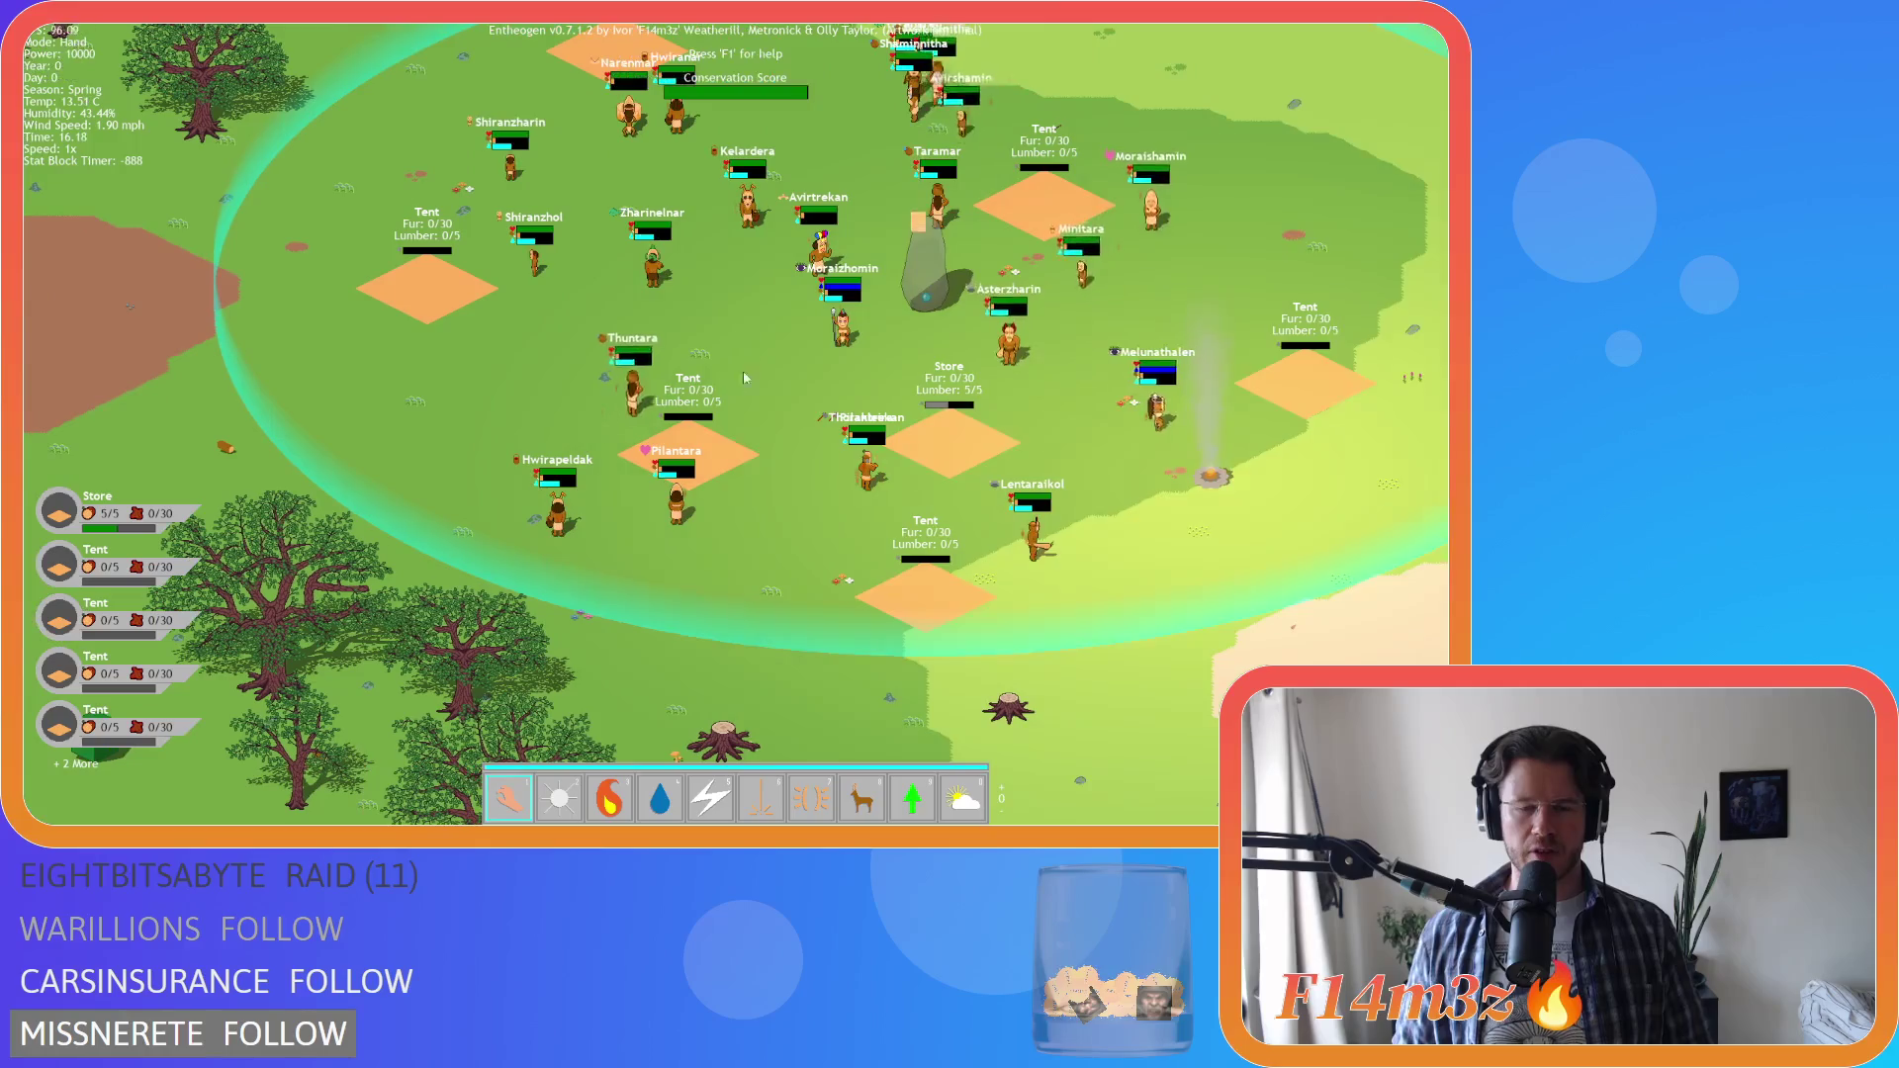
scroll(645, 485, up, 2)
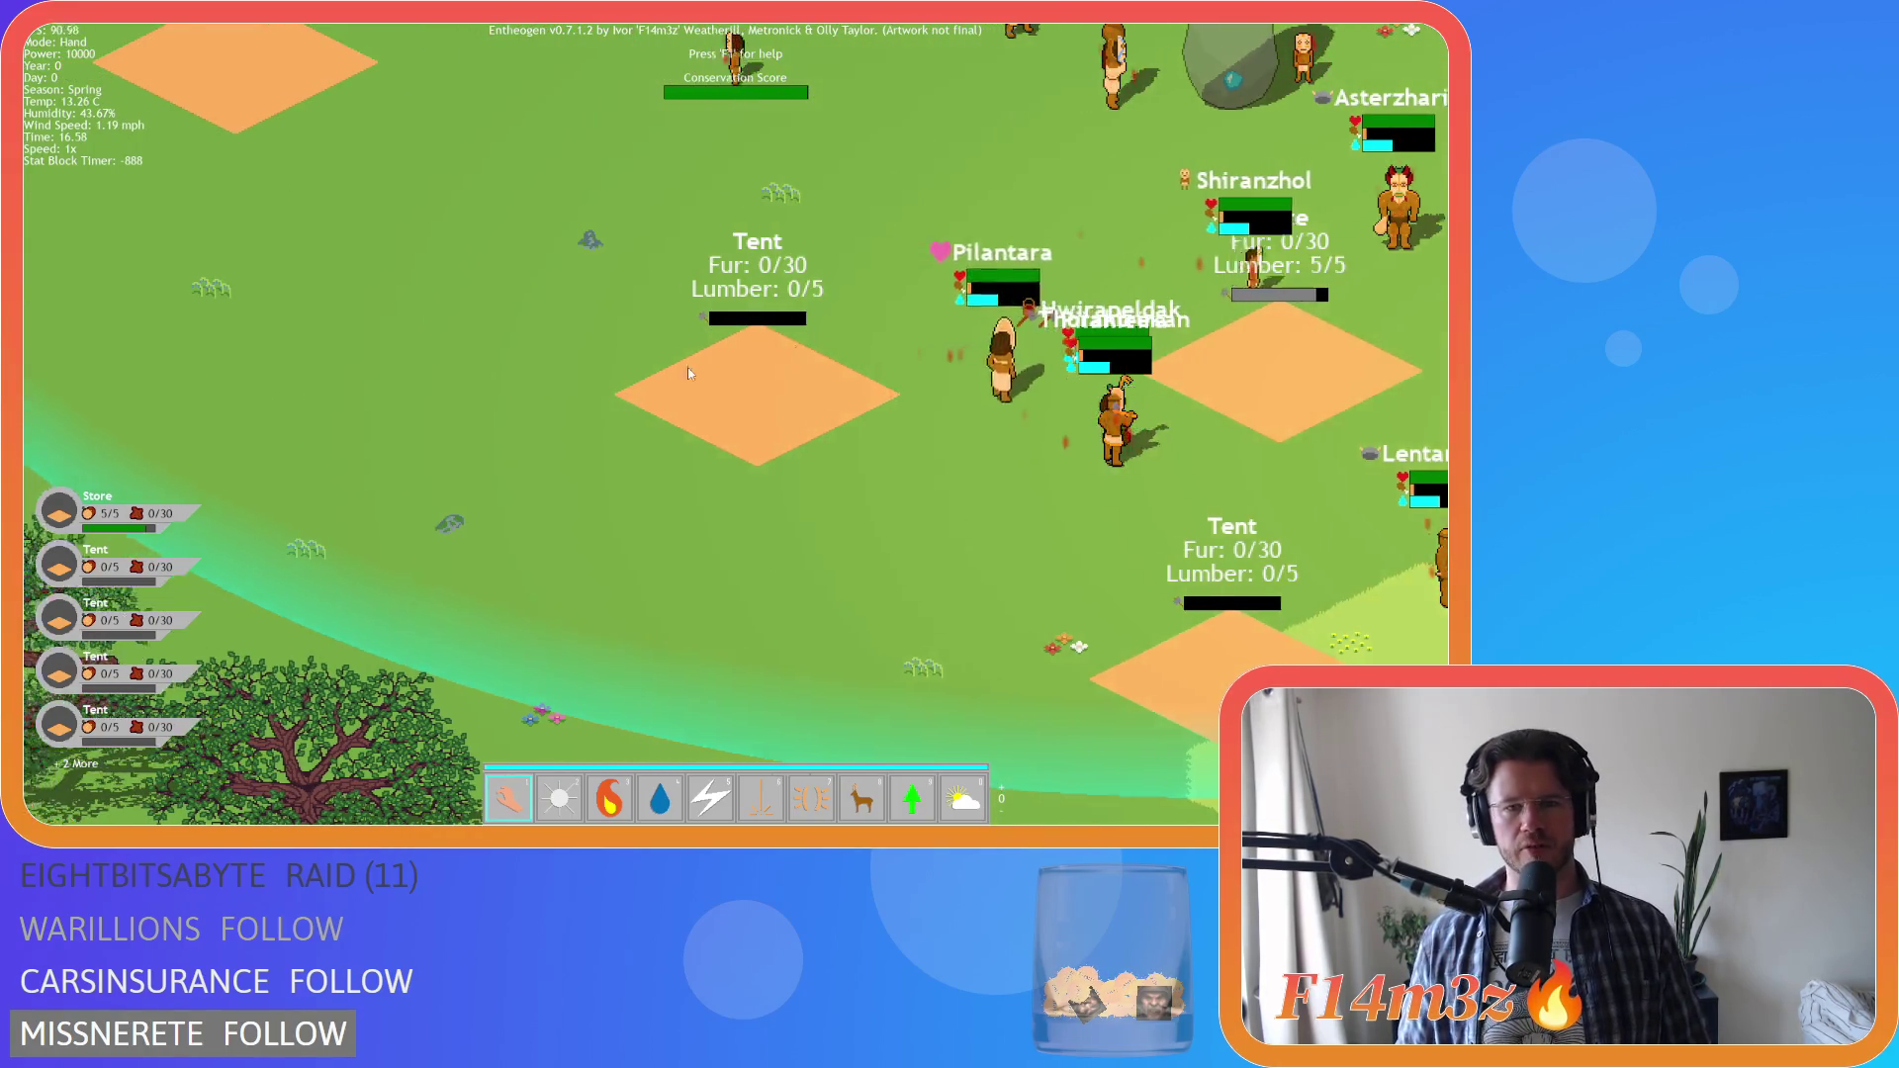
key(d)
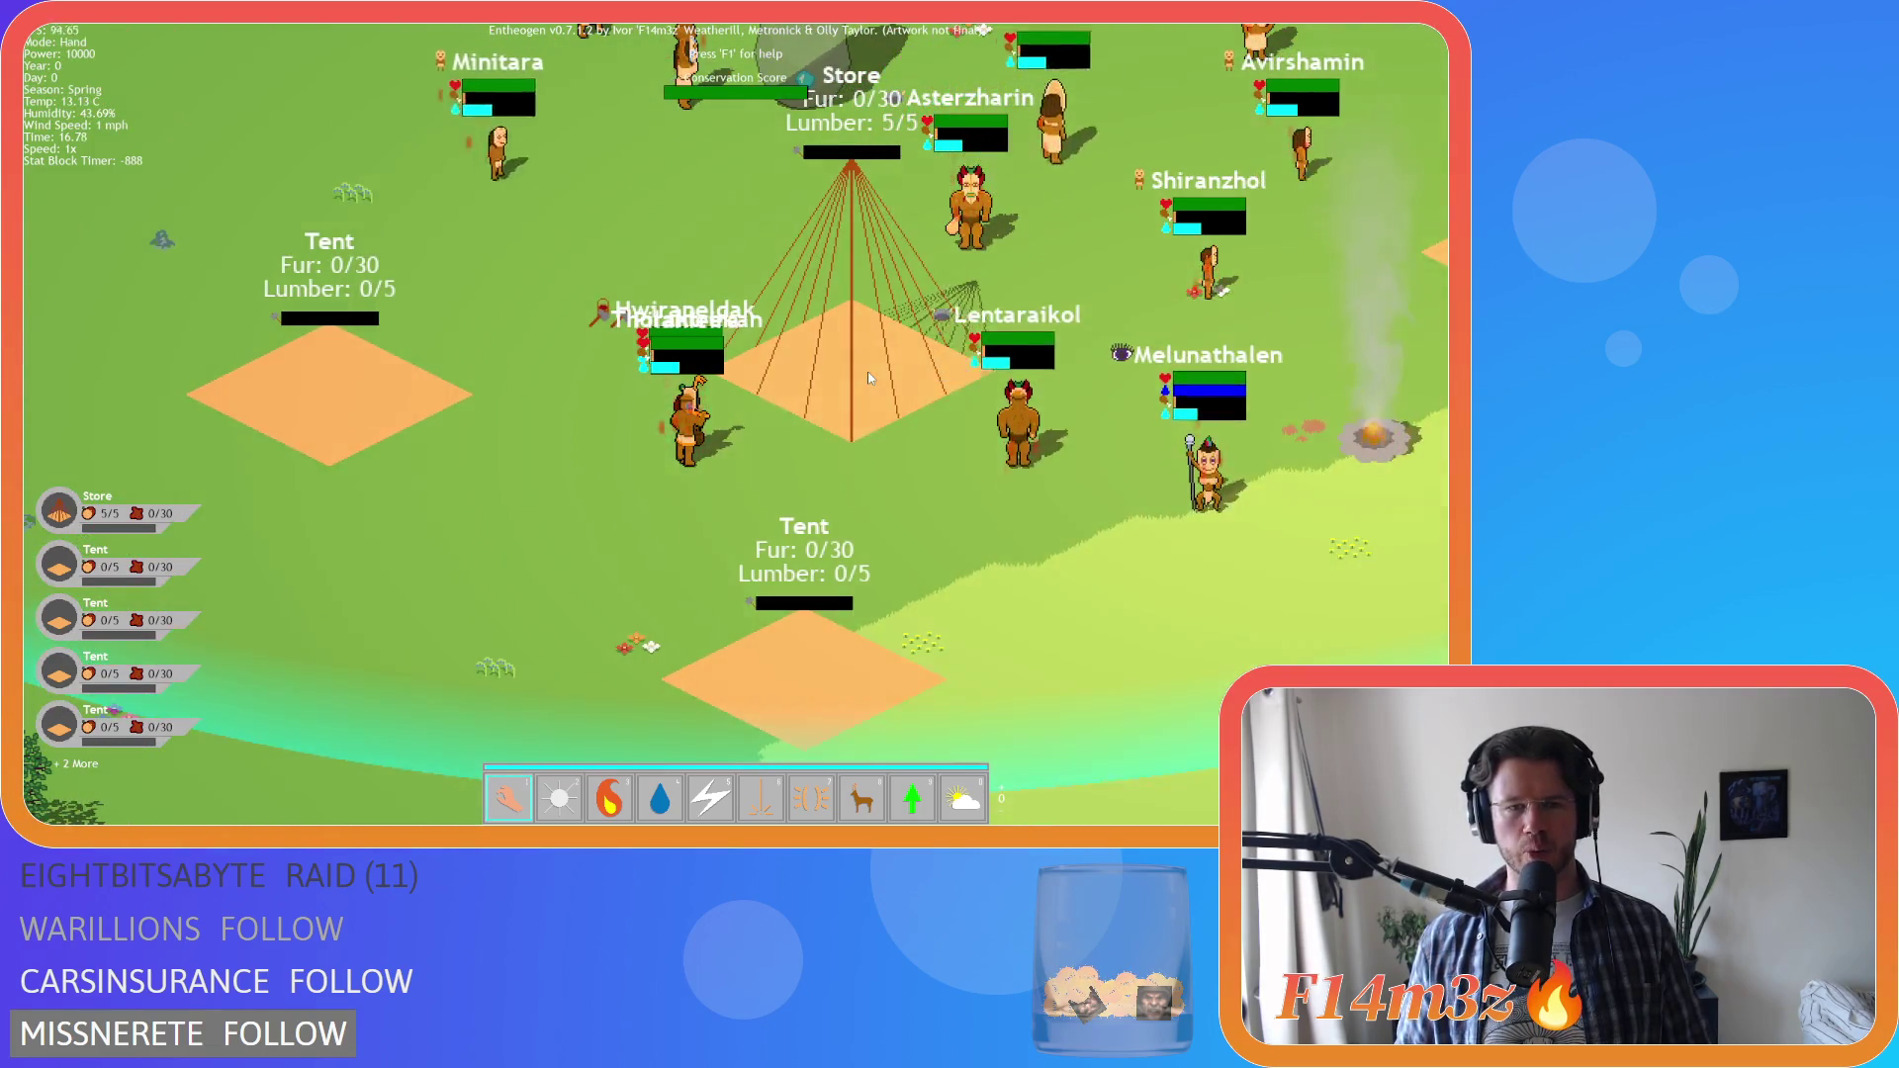
key(a)
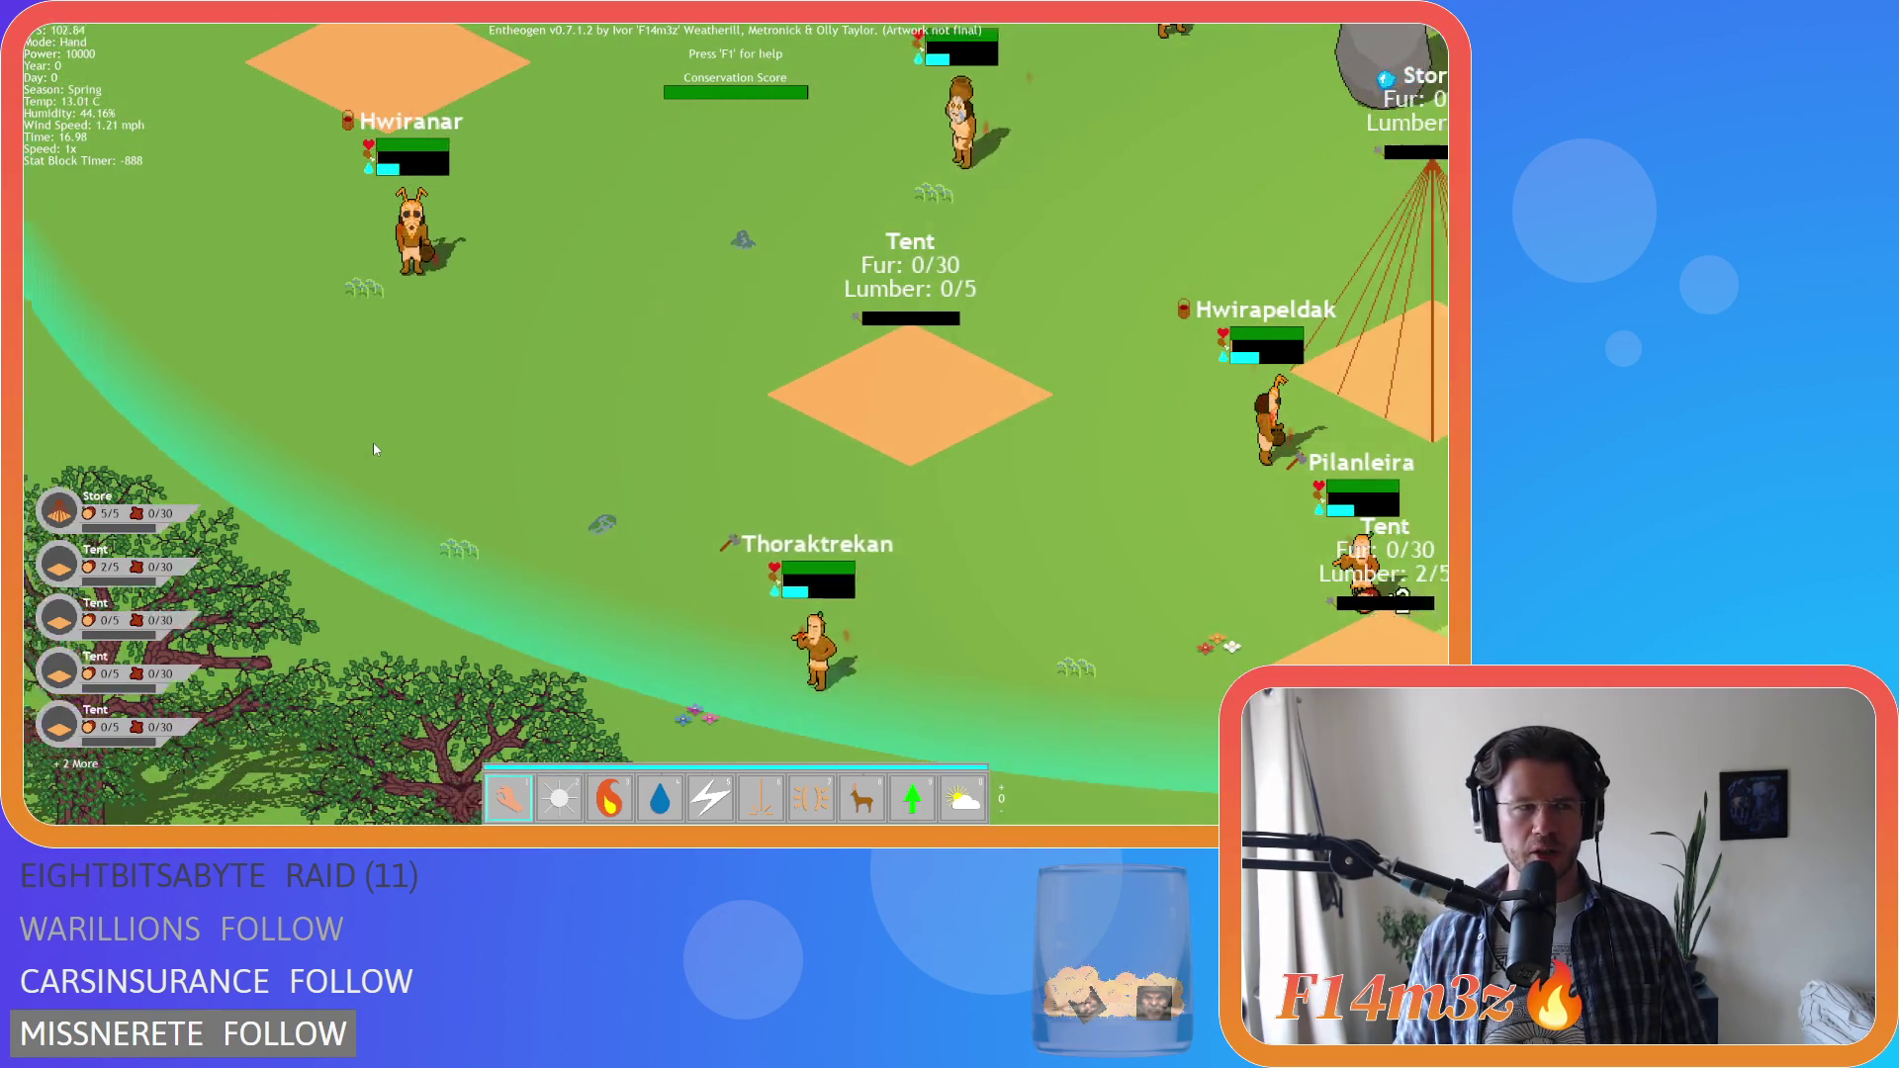
key(d)
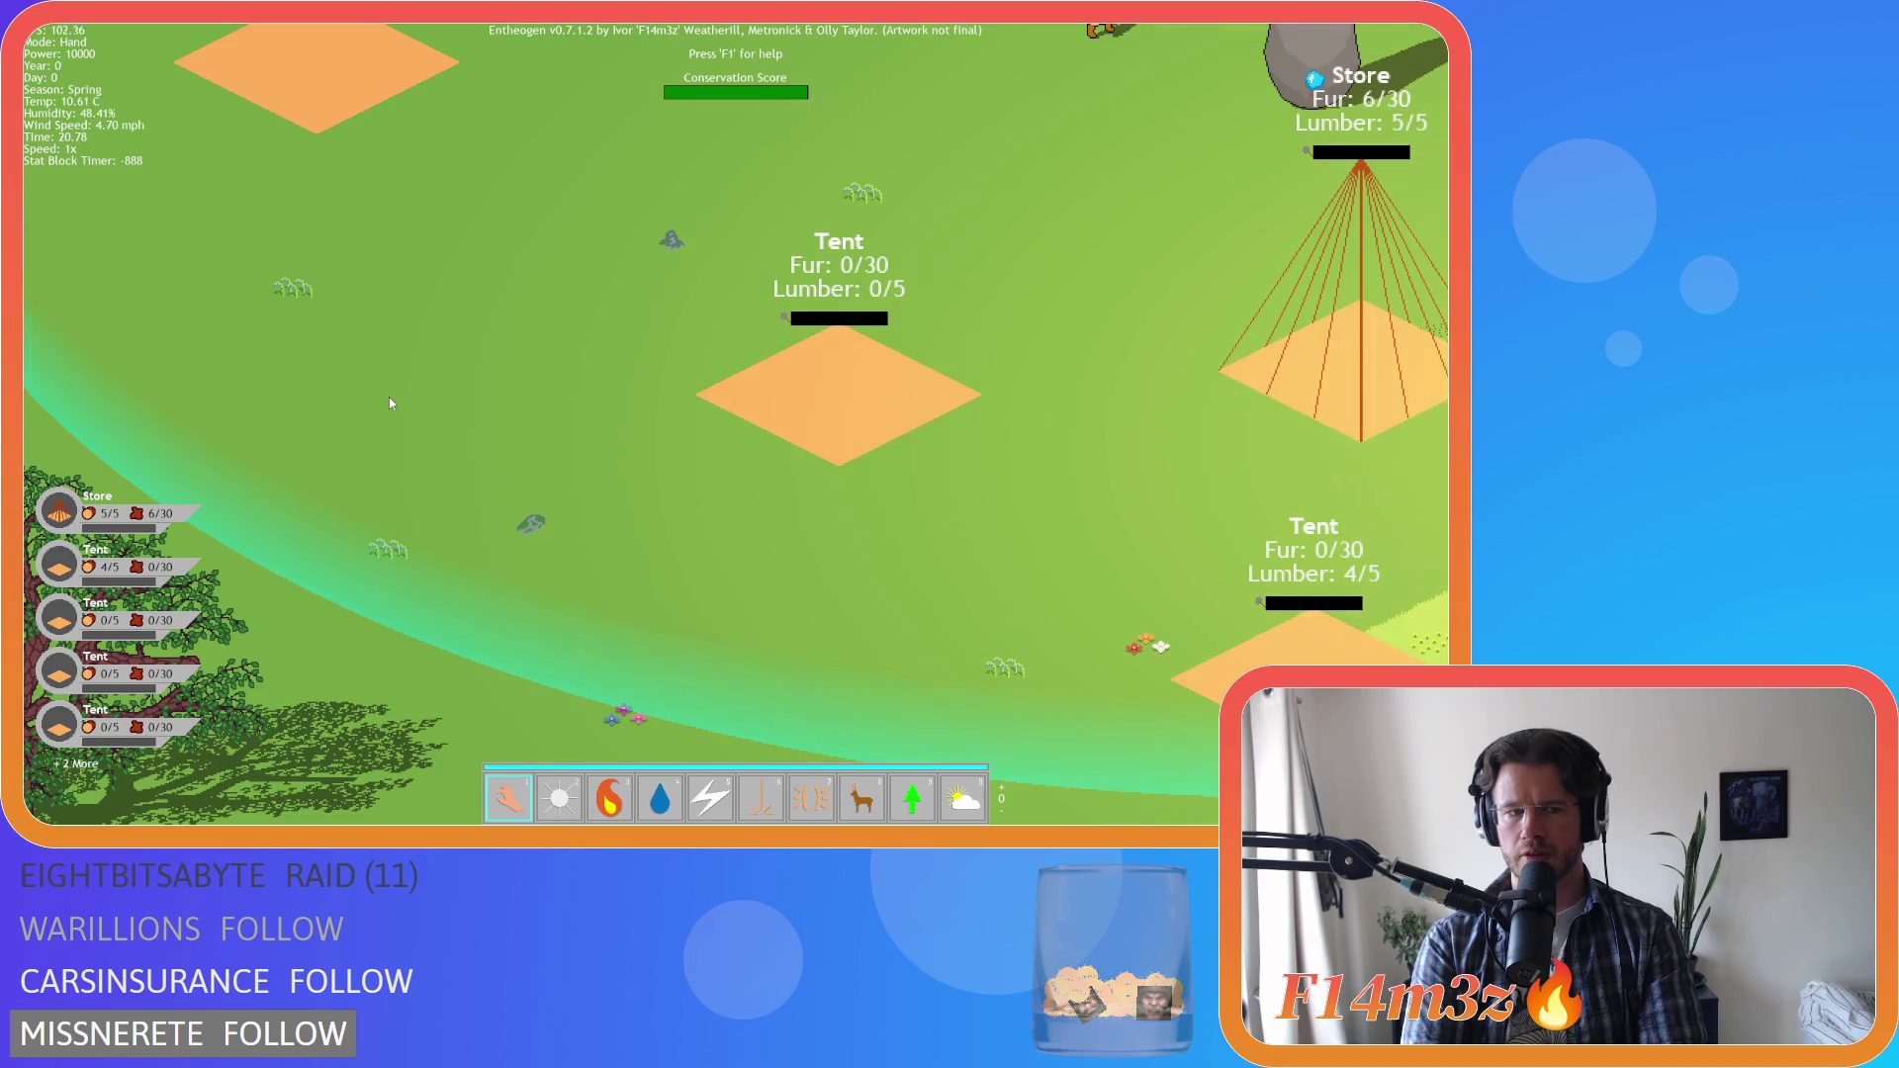
Zoom and pan diagonally across the wide island map, then pause to show the heat map
scroll(389, 395, down, 10)
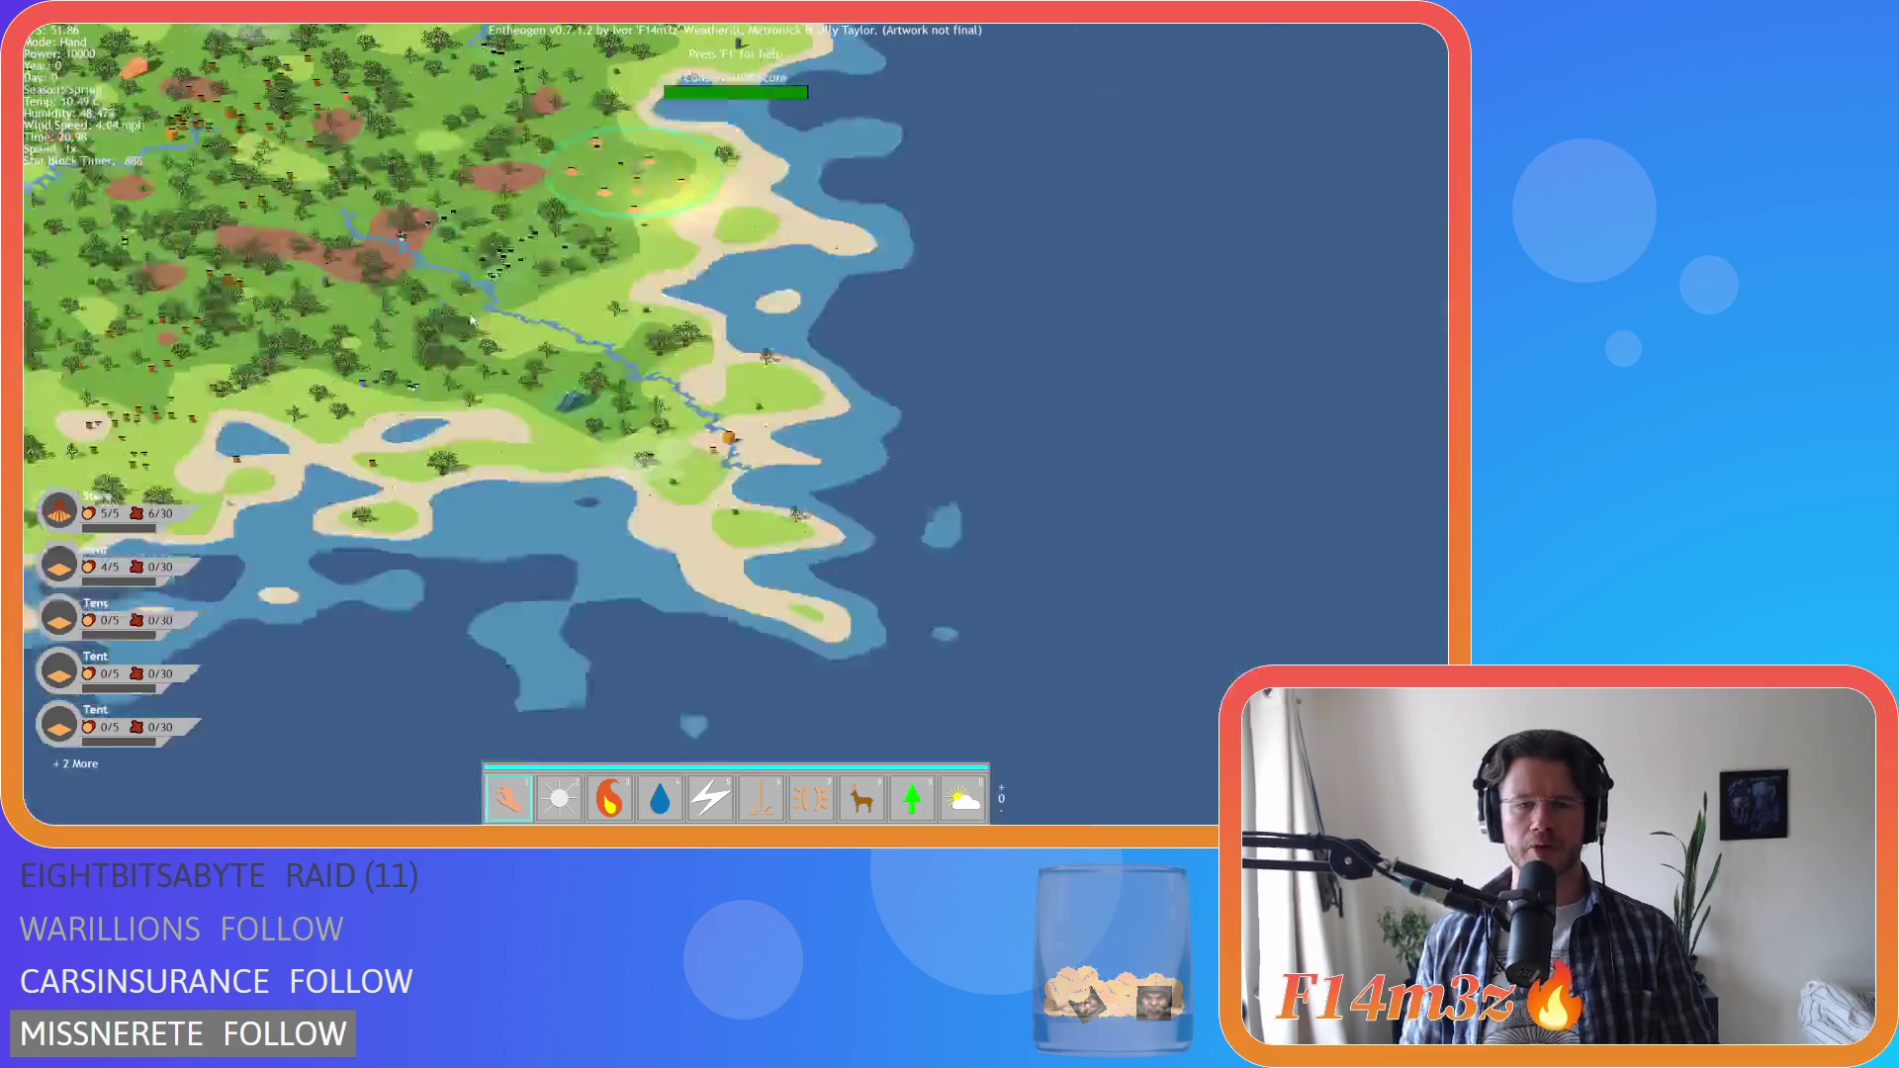
scroll(653, 392, up, 5)
scroll(653, 392, up, 5)
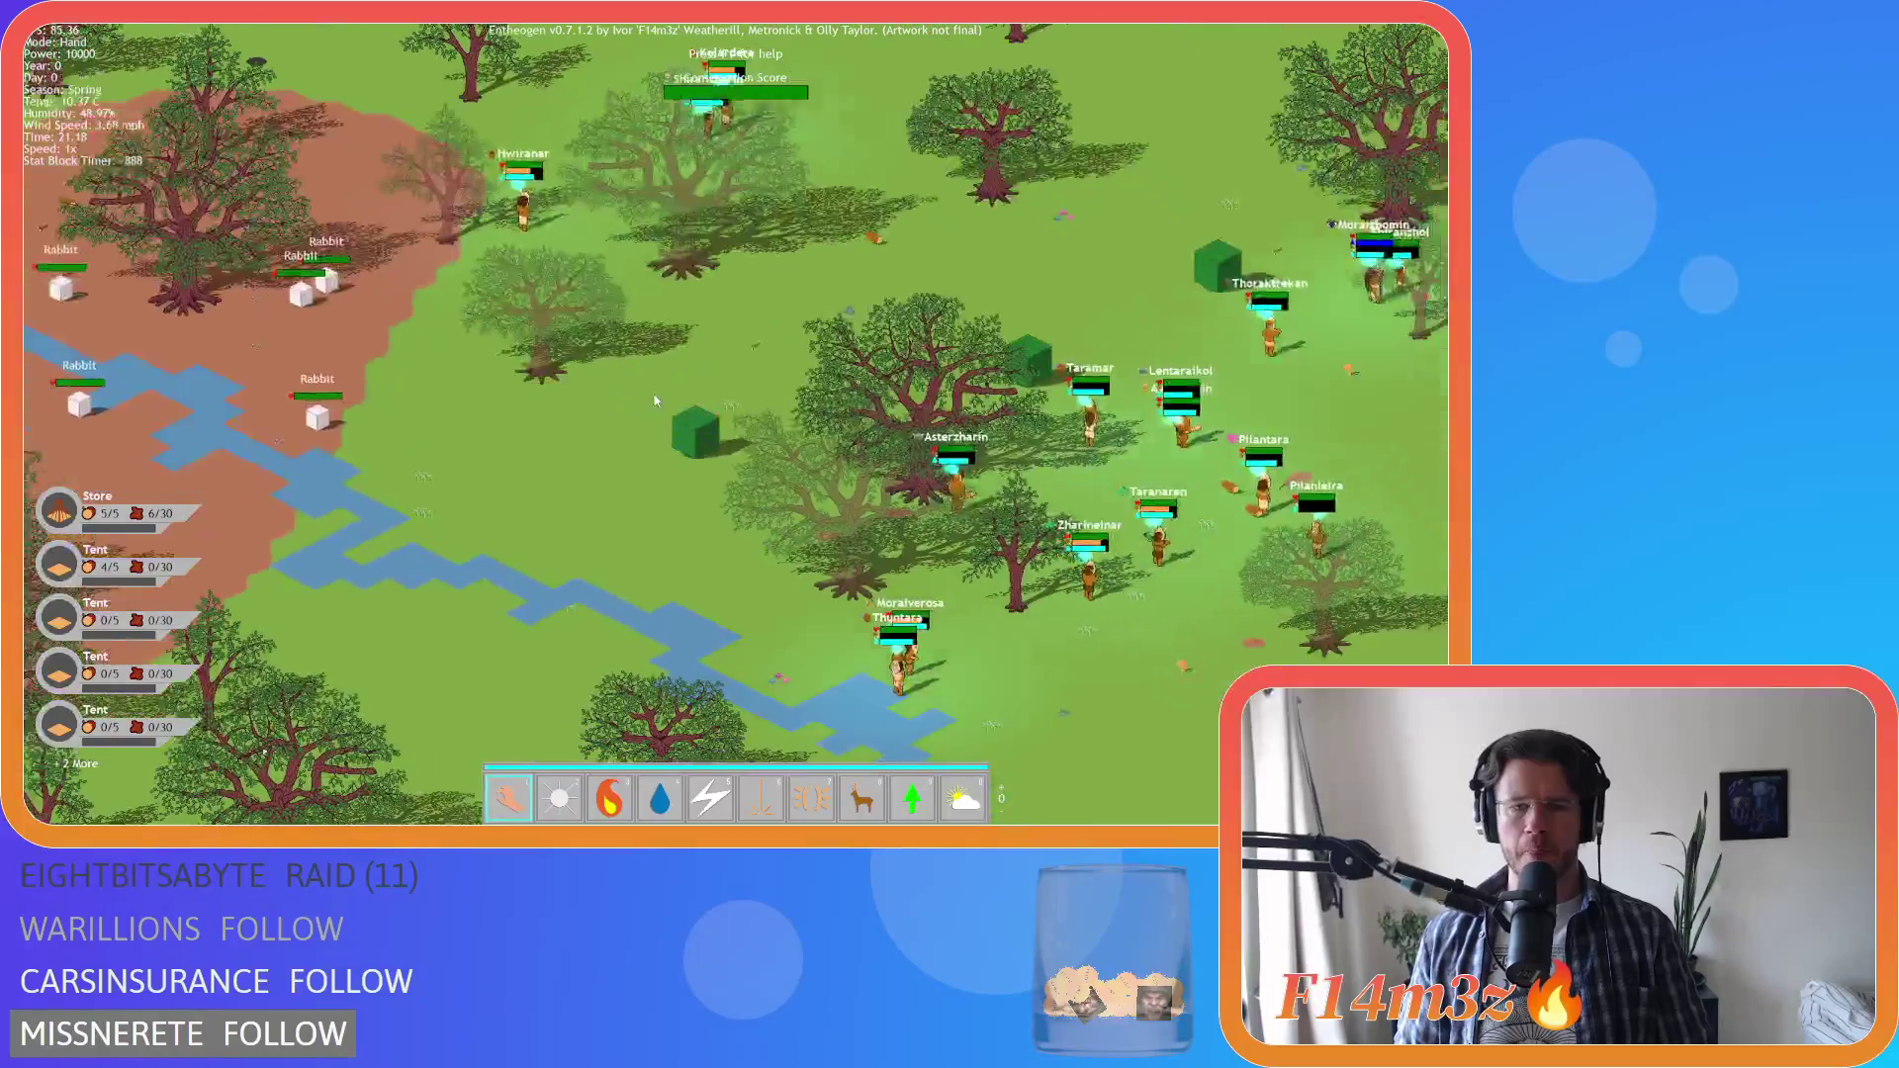
scroll(676, 368, down, 3)
scroll(623, 388, up, 2)
scroll(623, 387, down, 5)
scroll(623, 387, up, 3)
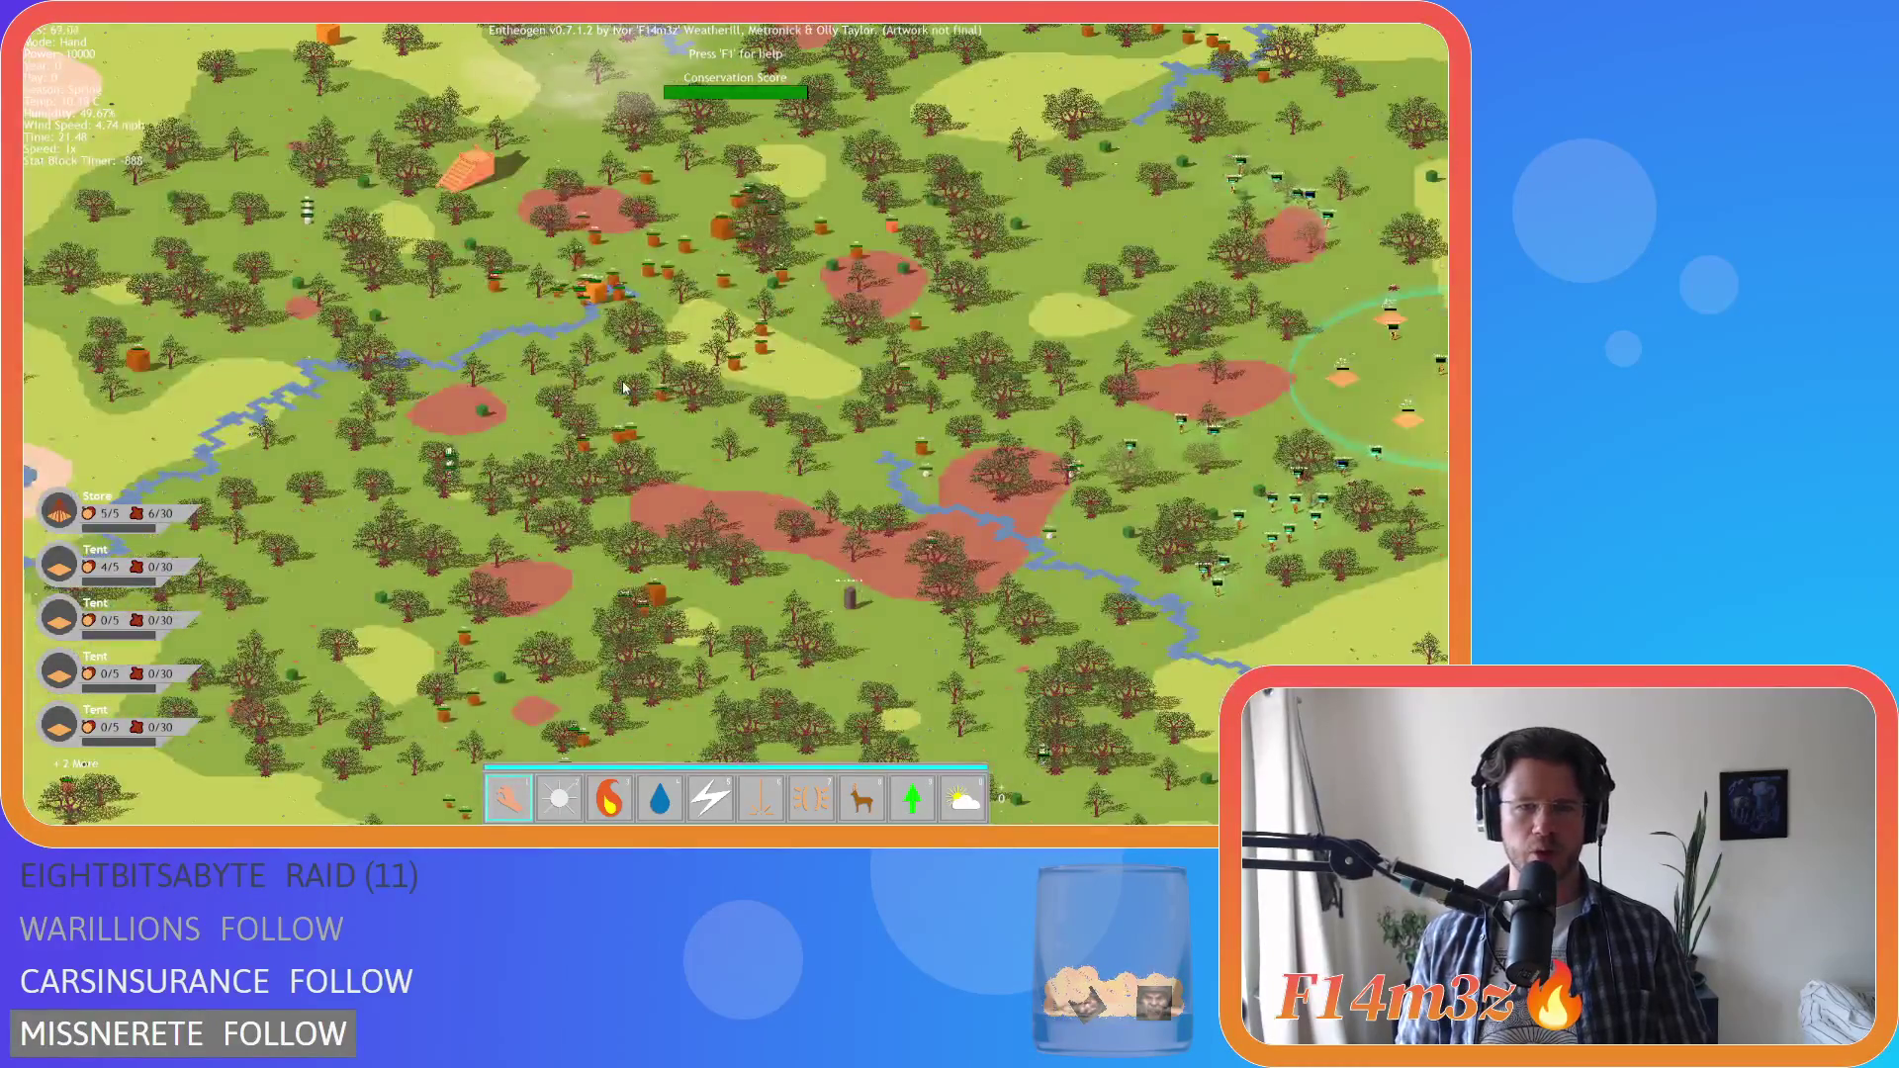
scroll(623, 388, down, 3)
scroll(623, 388, up, 3)
scroll(624, 386, down, 5)
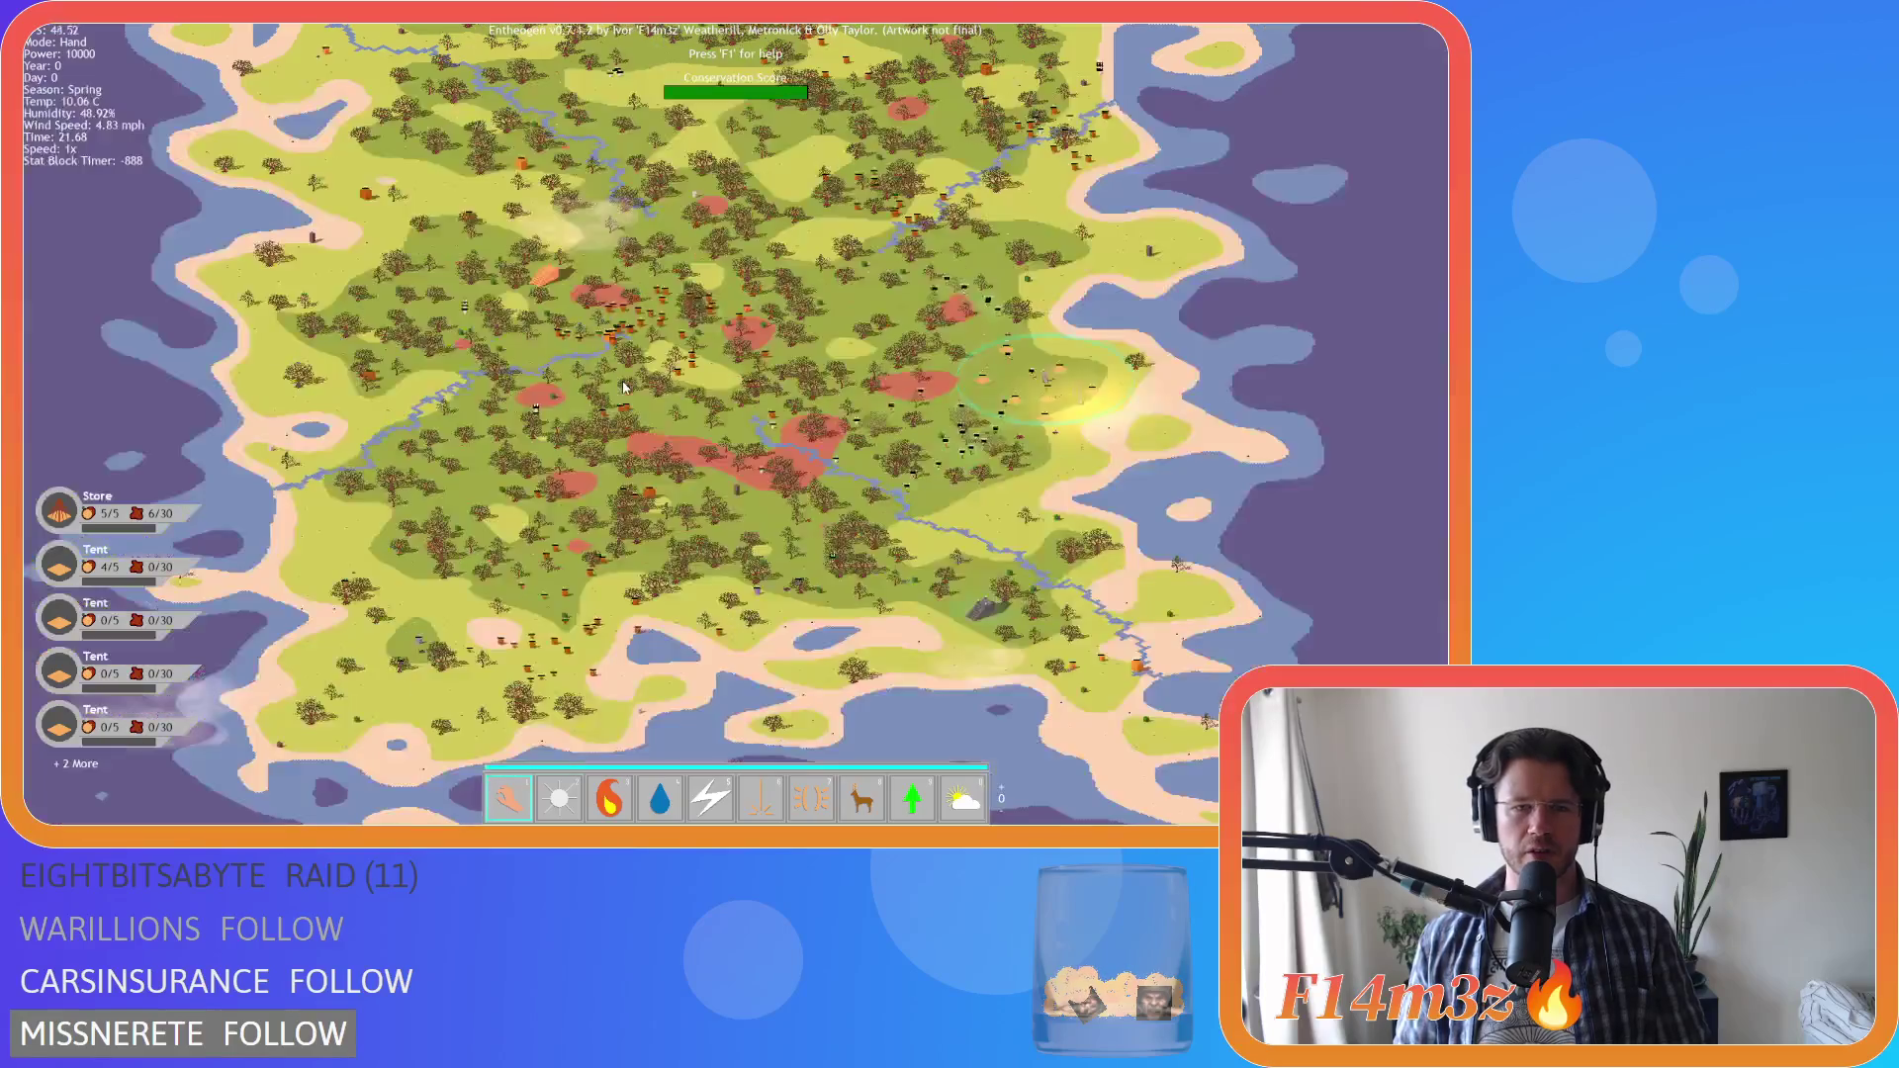
scroll(624, 387, up, 5)
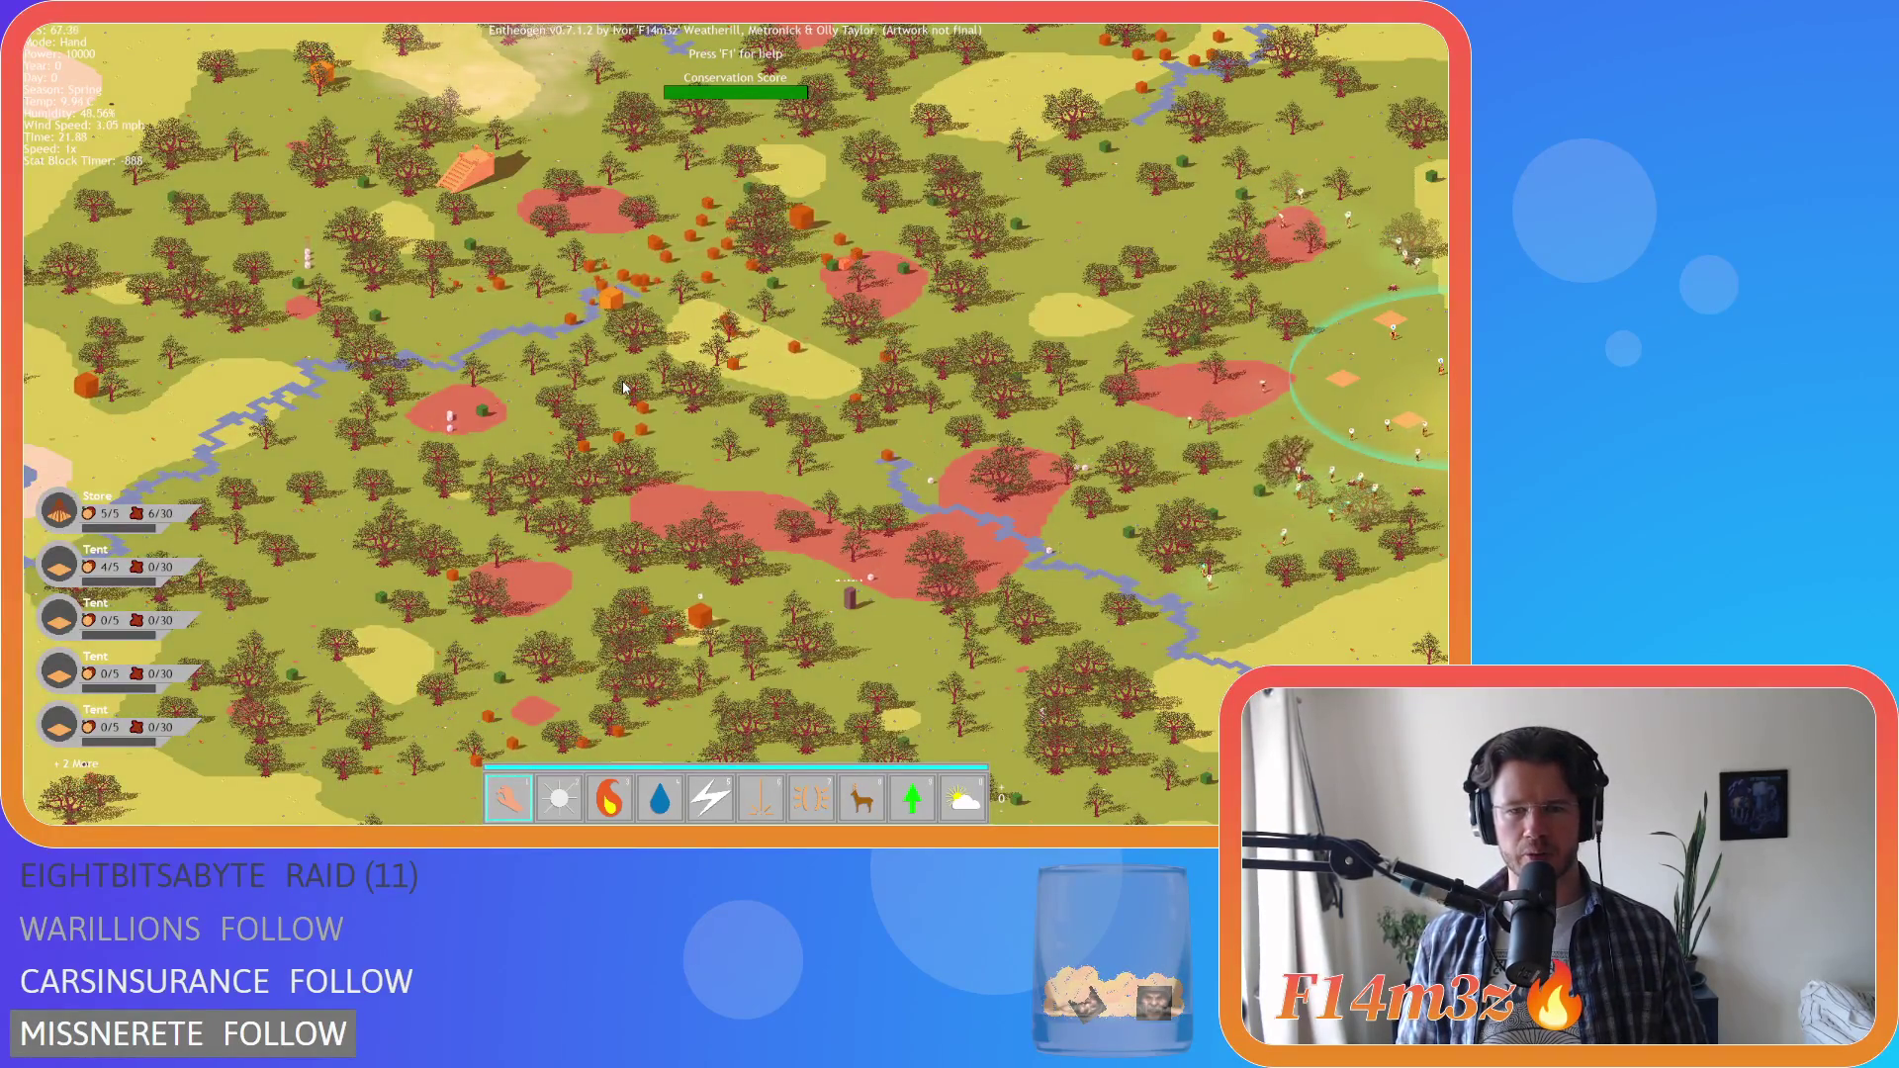
scroll(624, 388, down, 4)
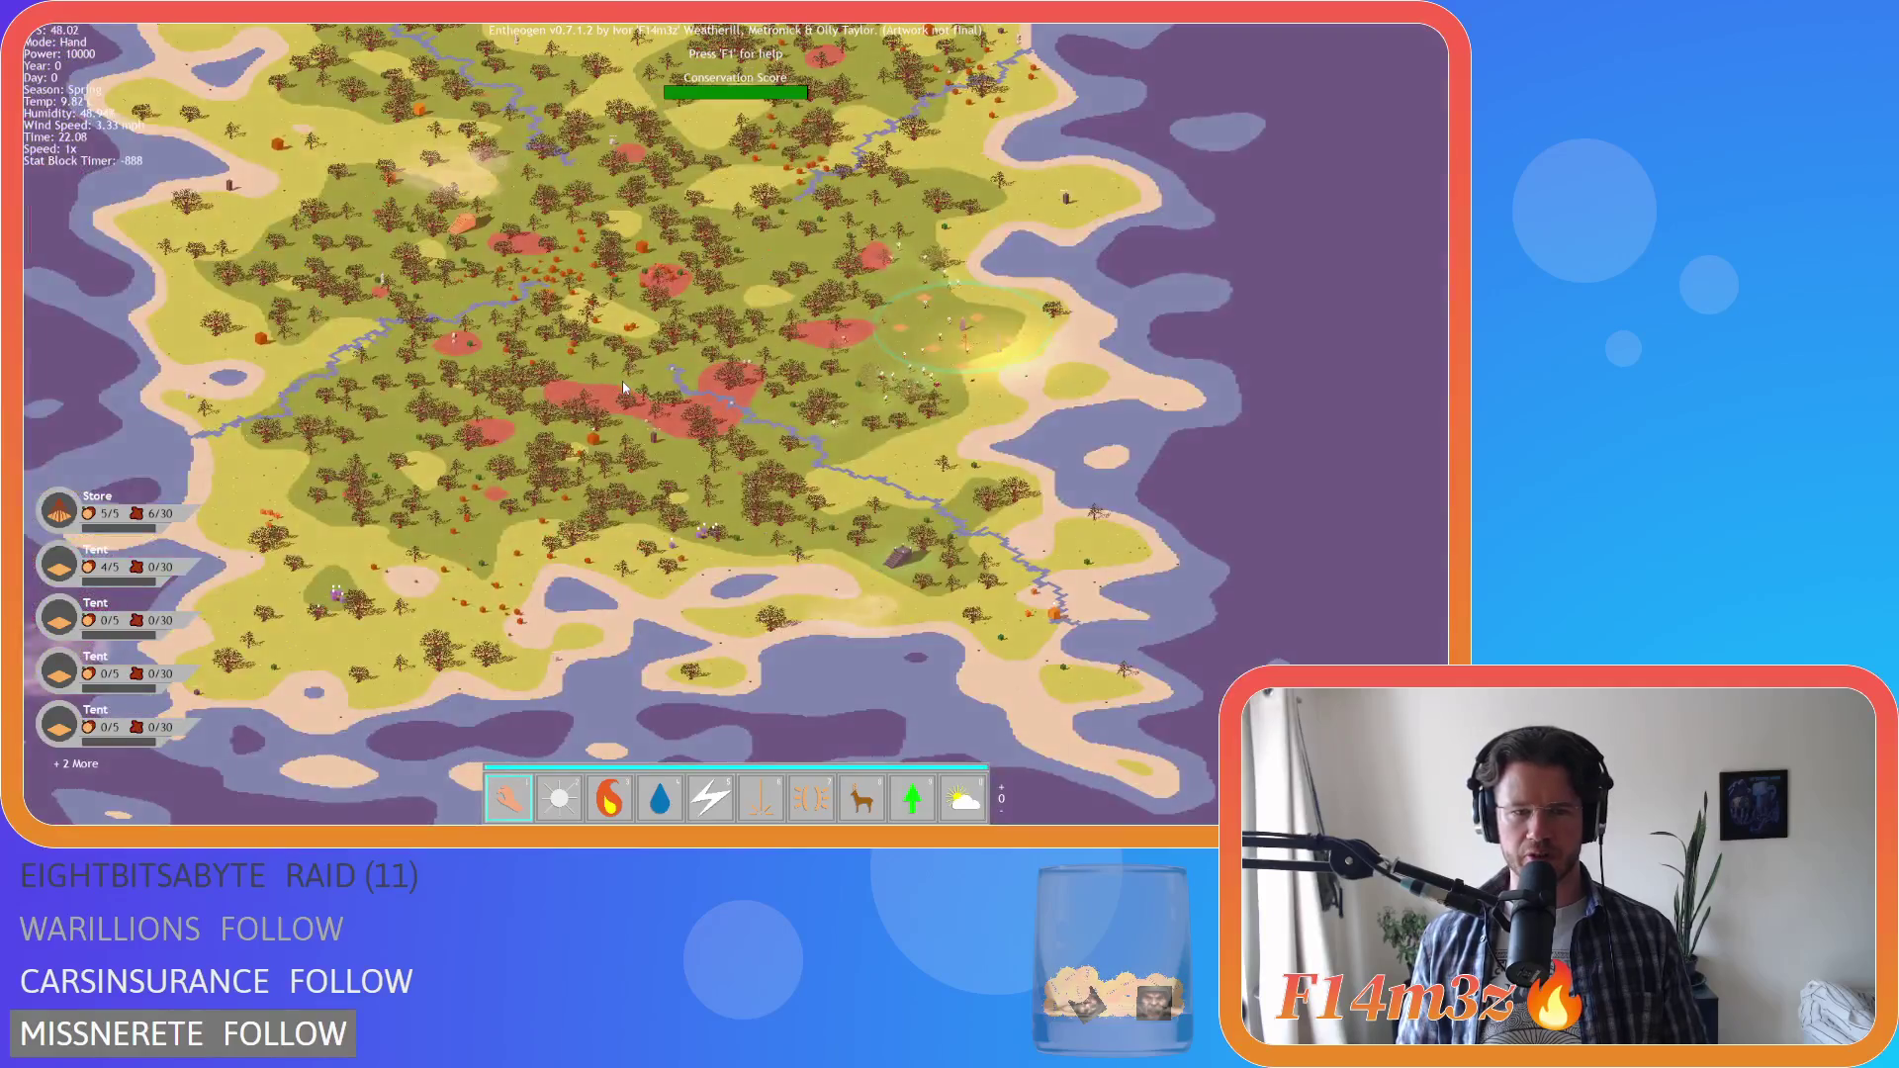
key(a)
key(s)
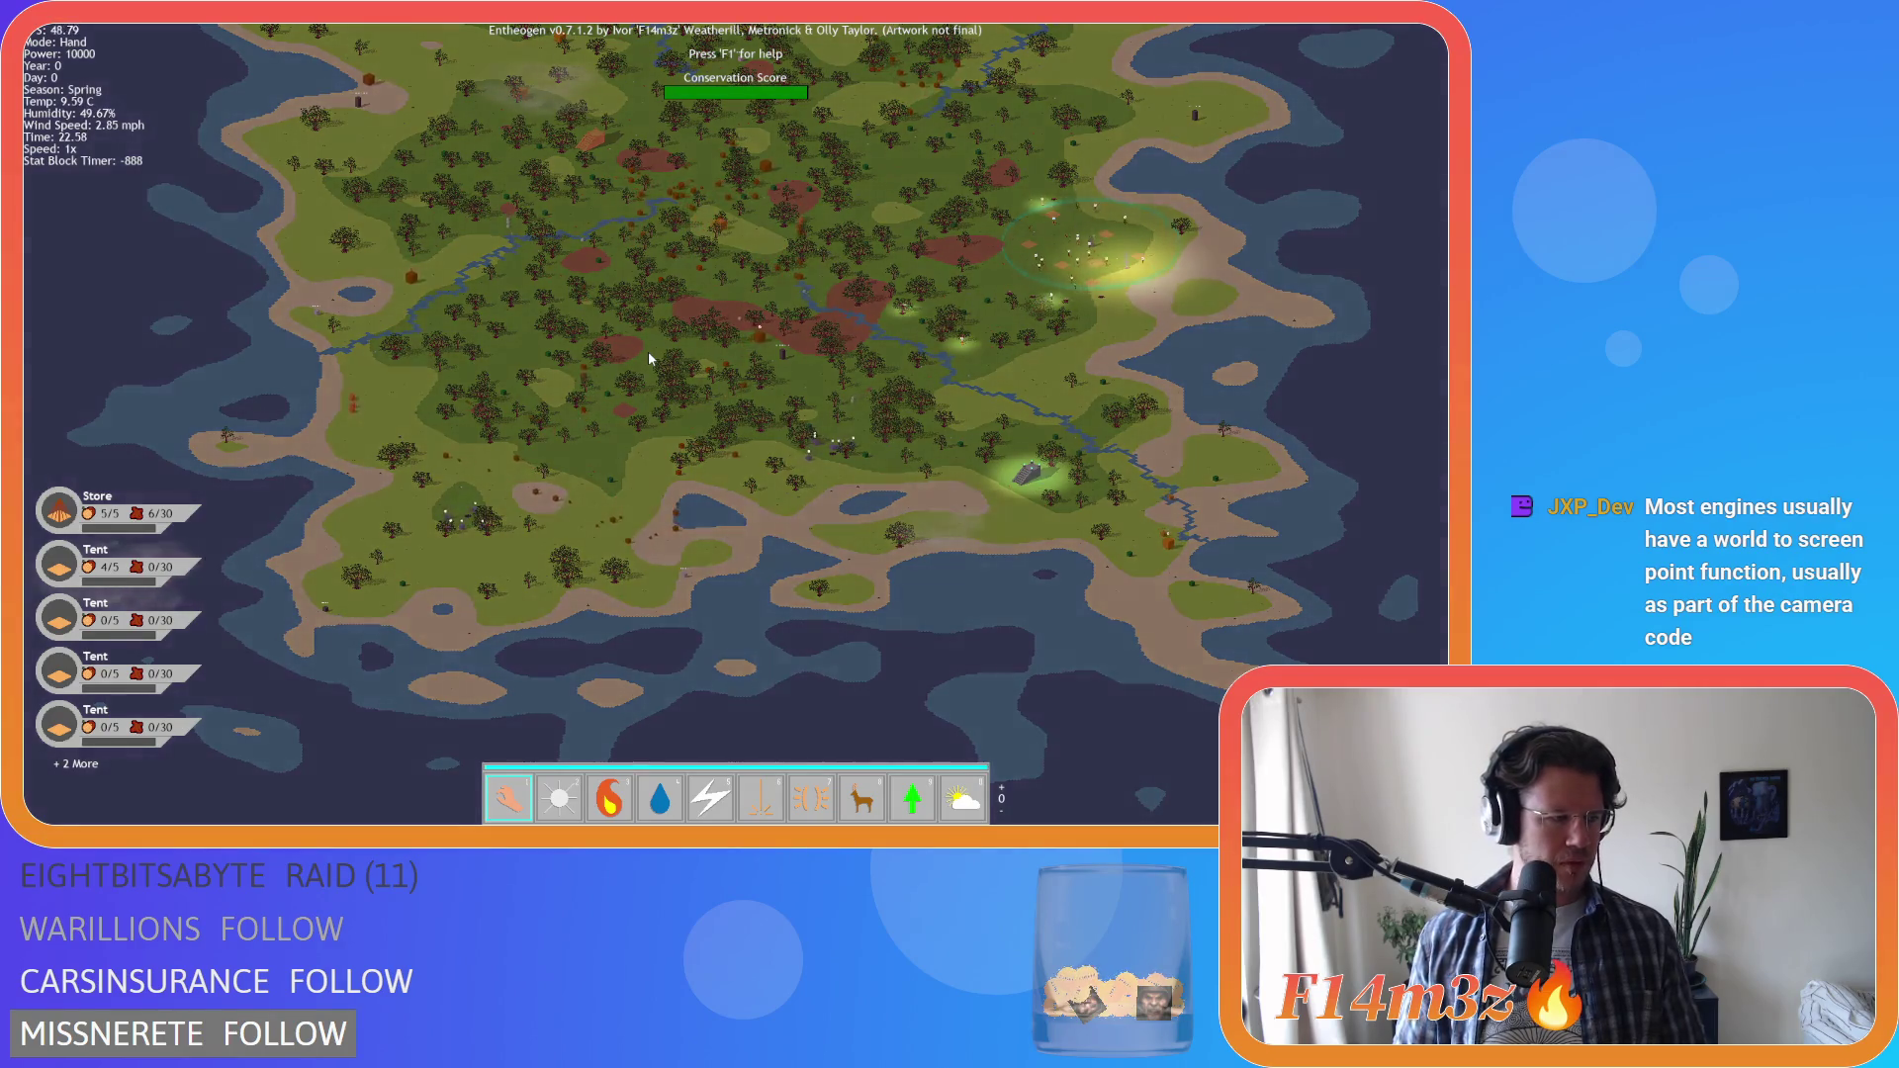
key(space)
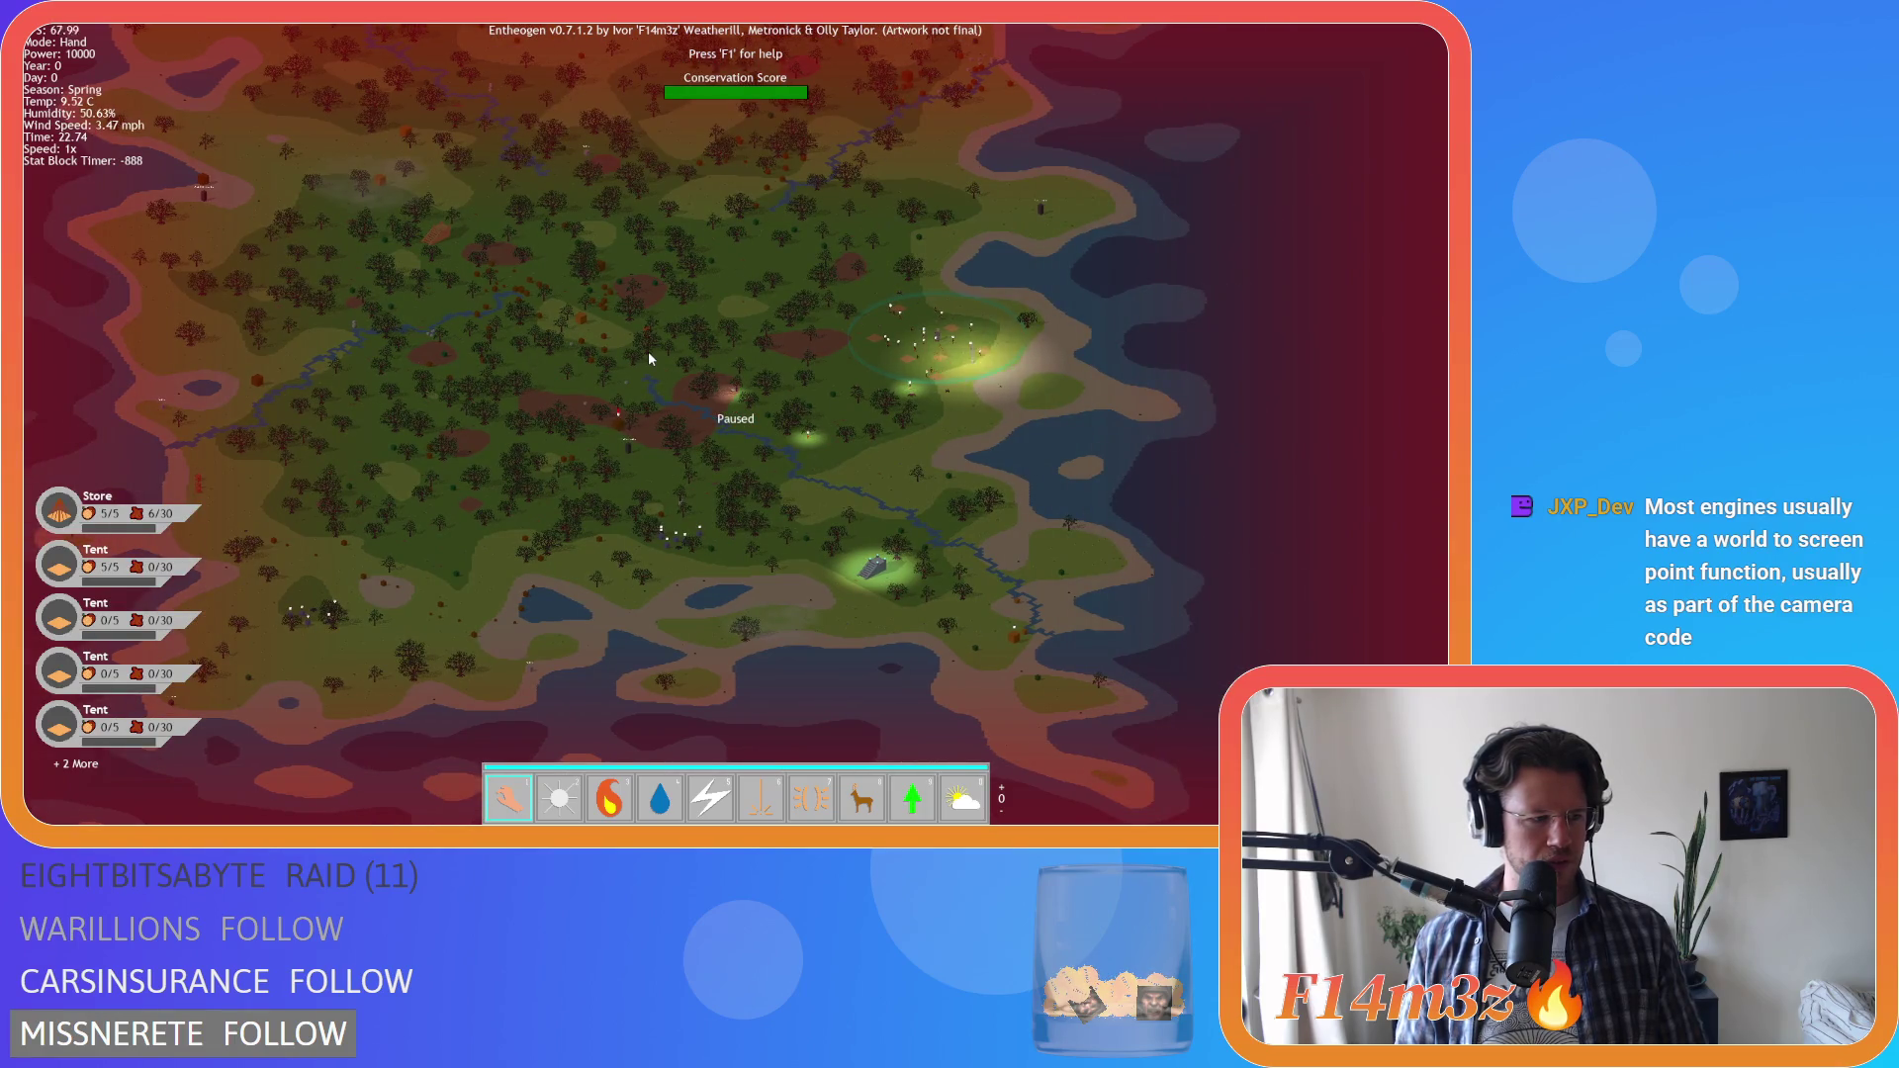
Pan and zoom the heat-map view onto the settlement's villagers and tents
key(w)
key(s)
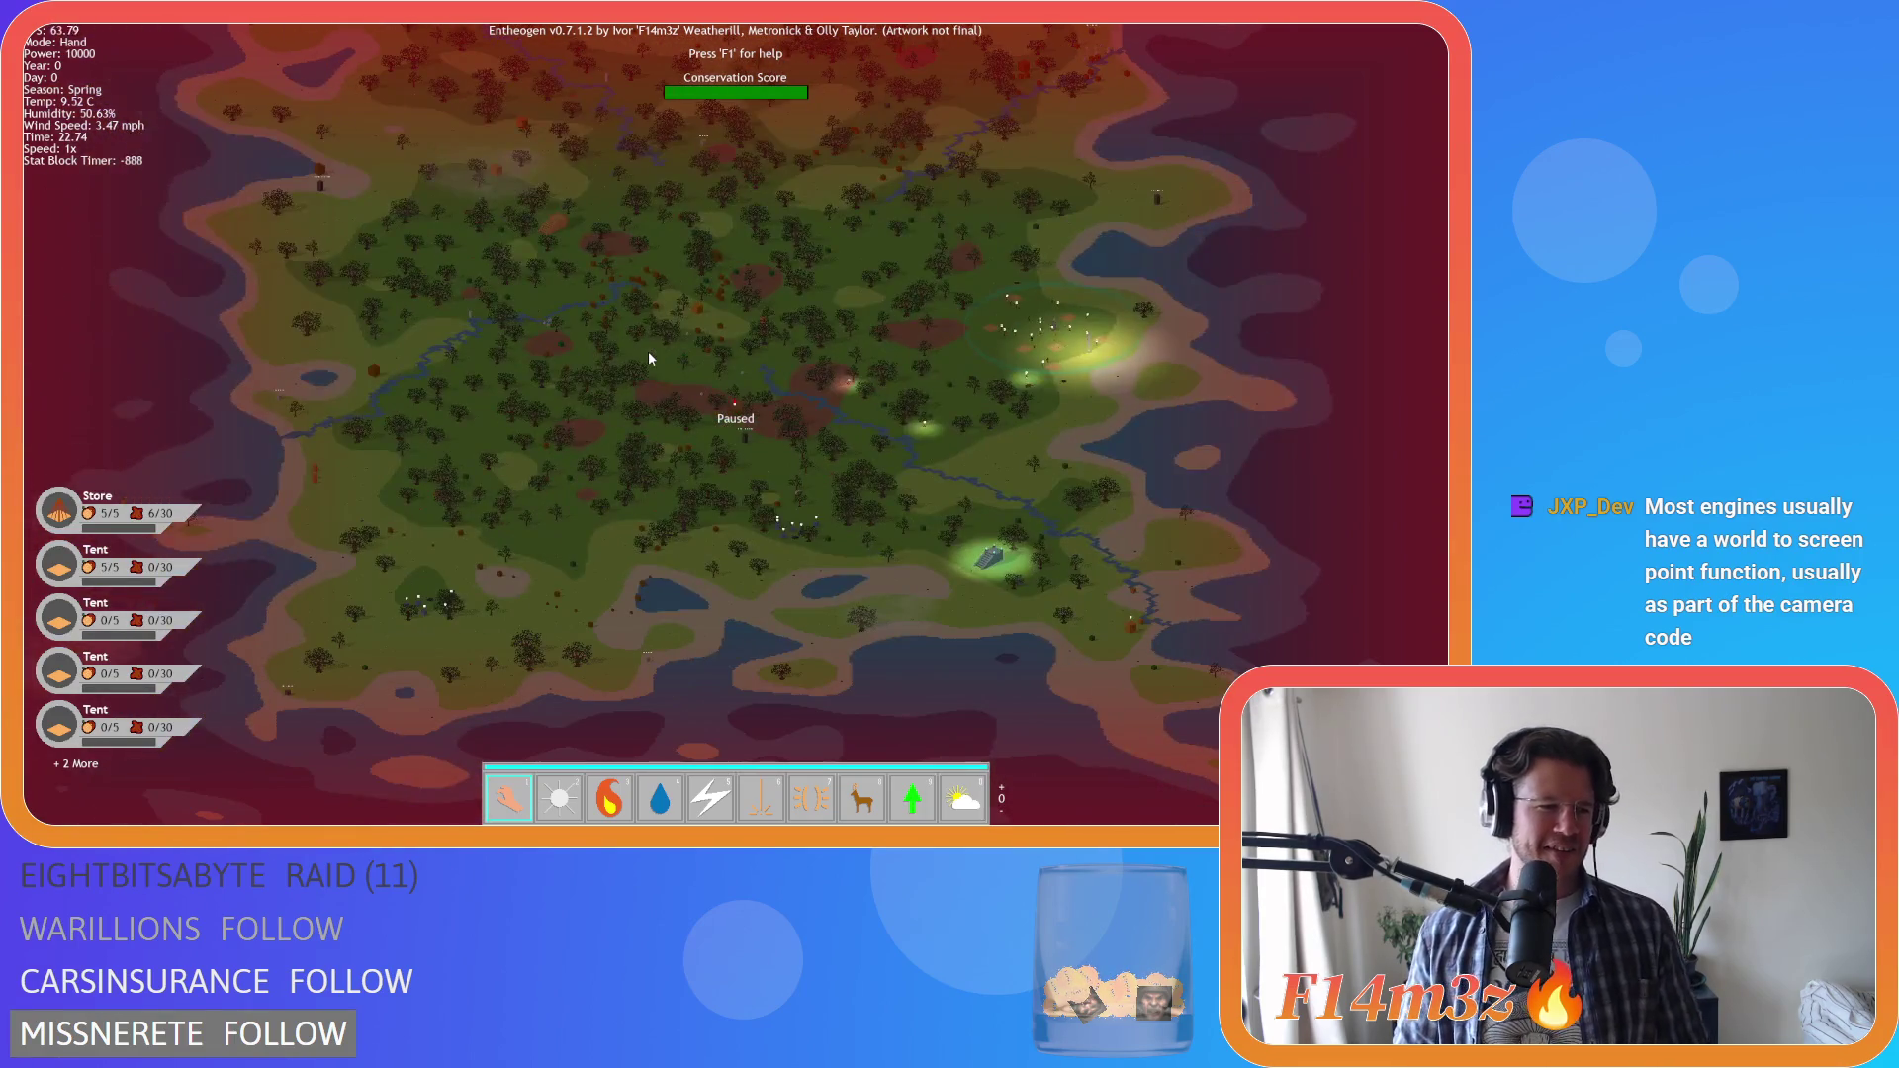
scroll(649, 352, up, 5)
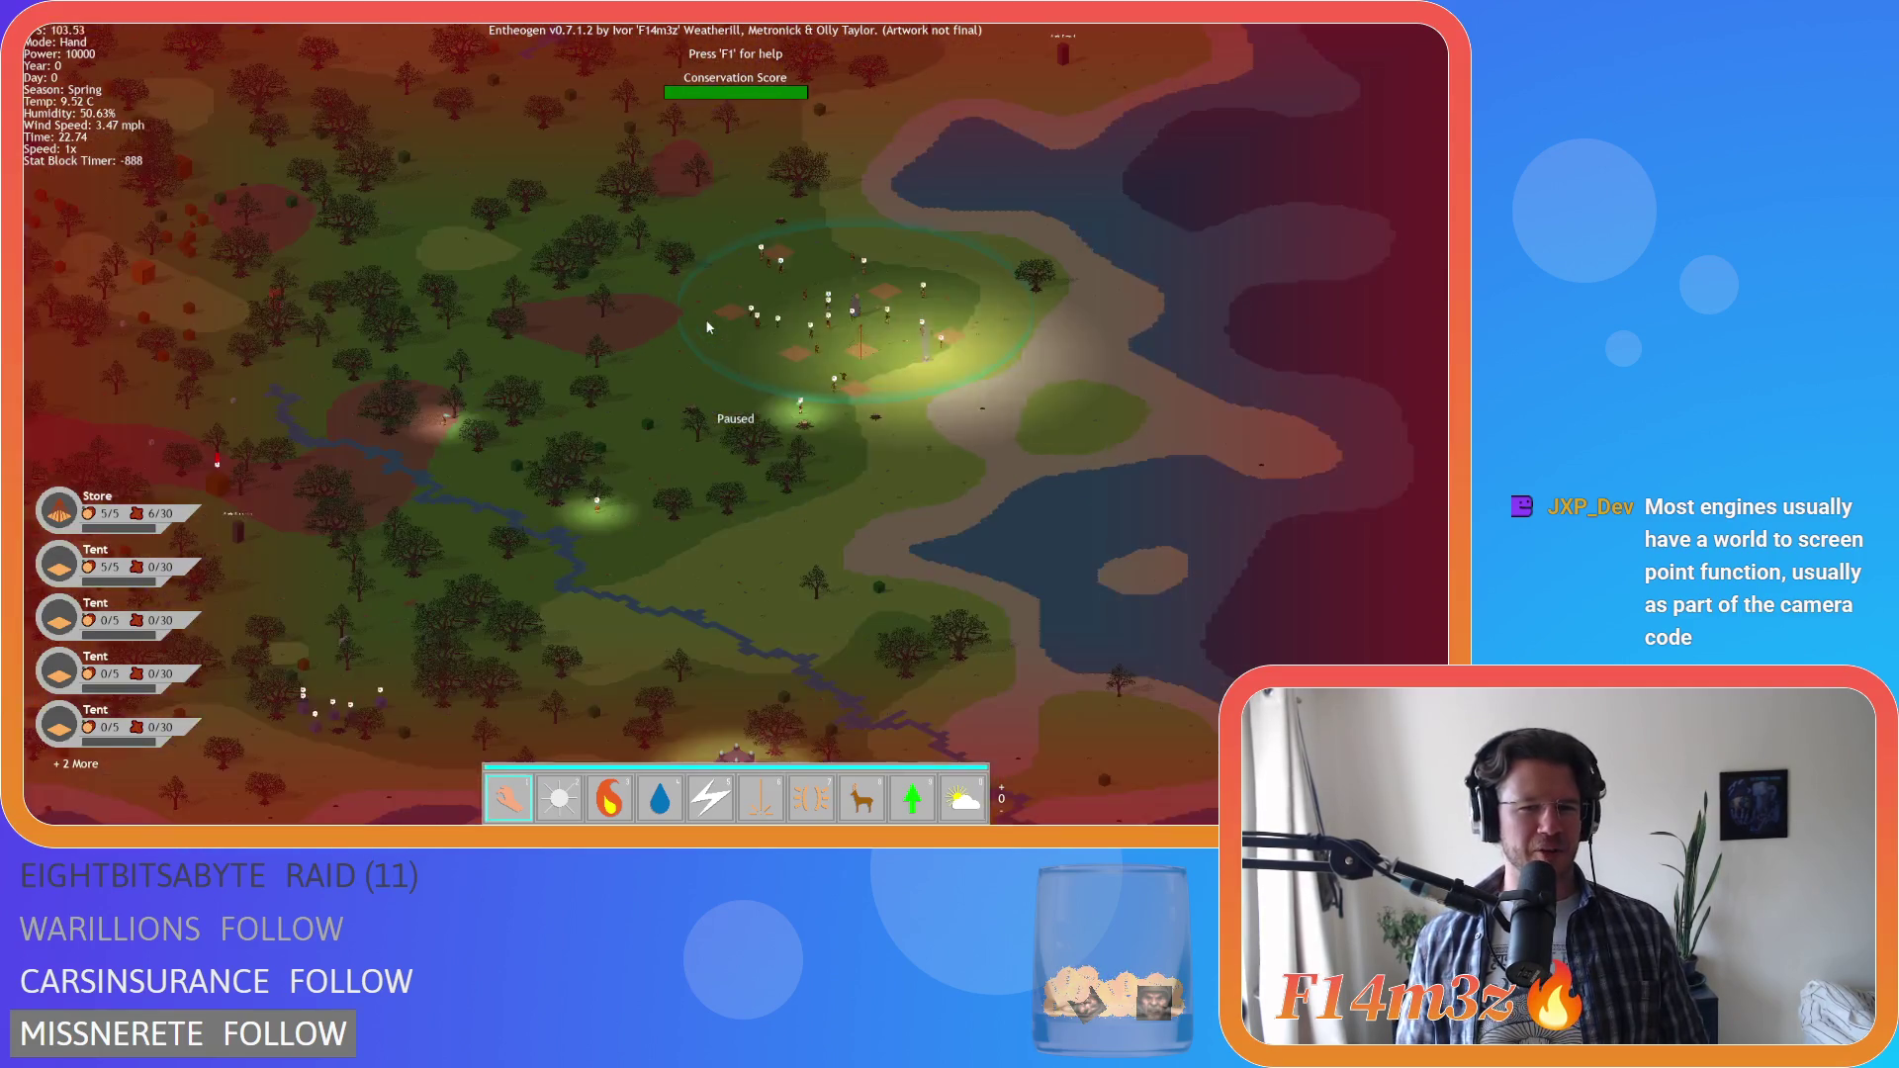
scroll(670, 376, up, 5)
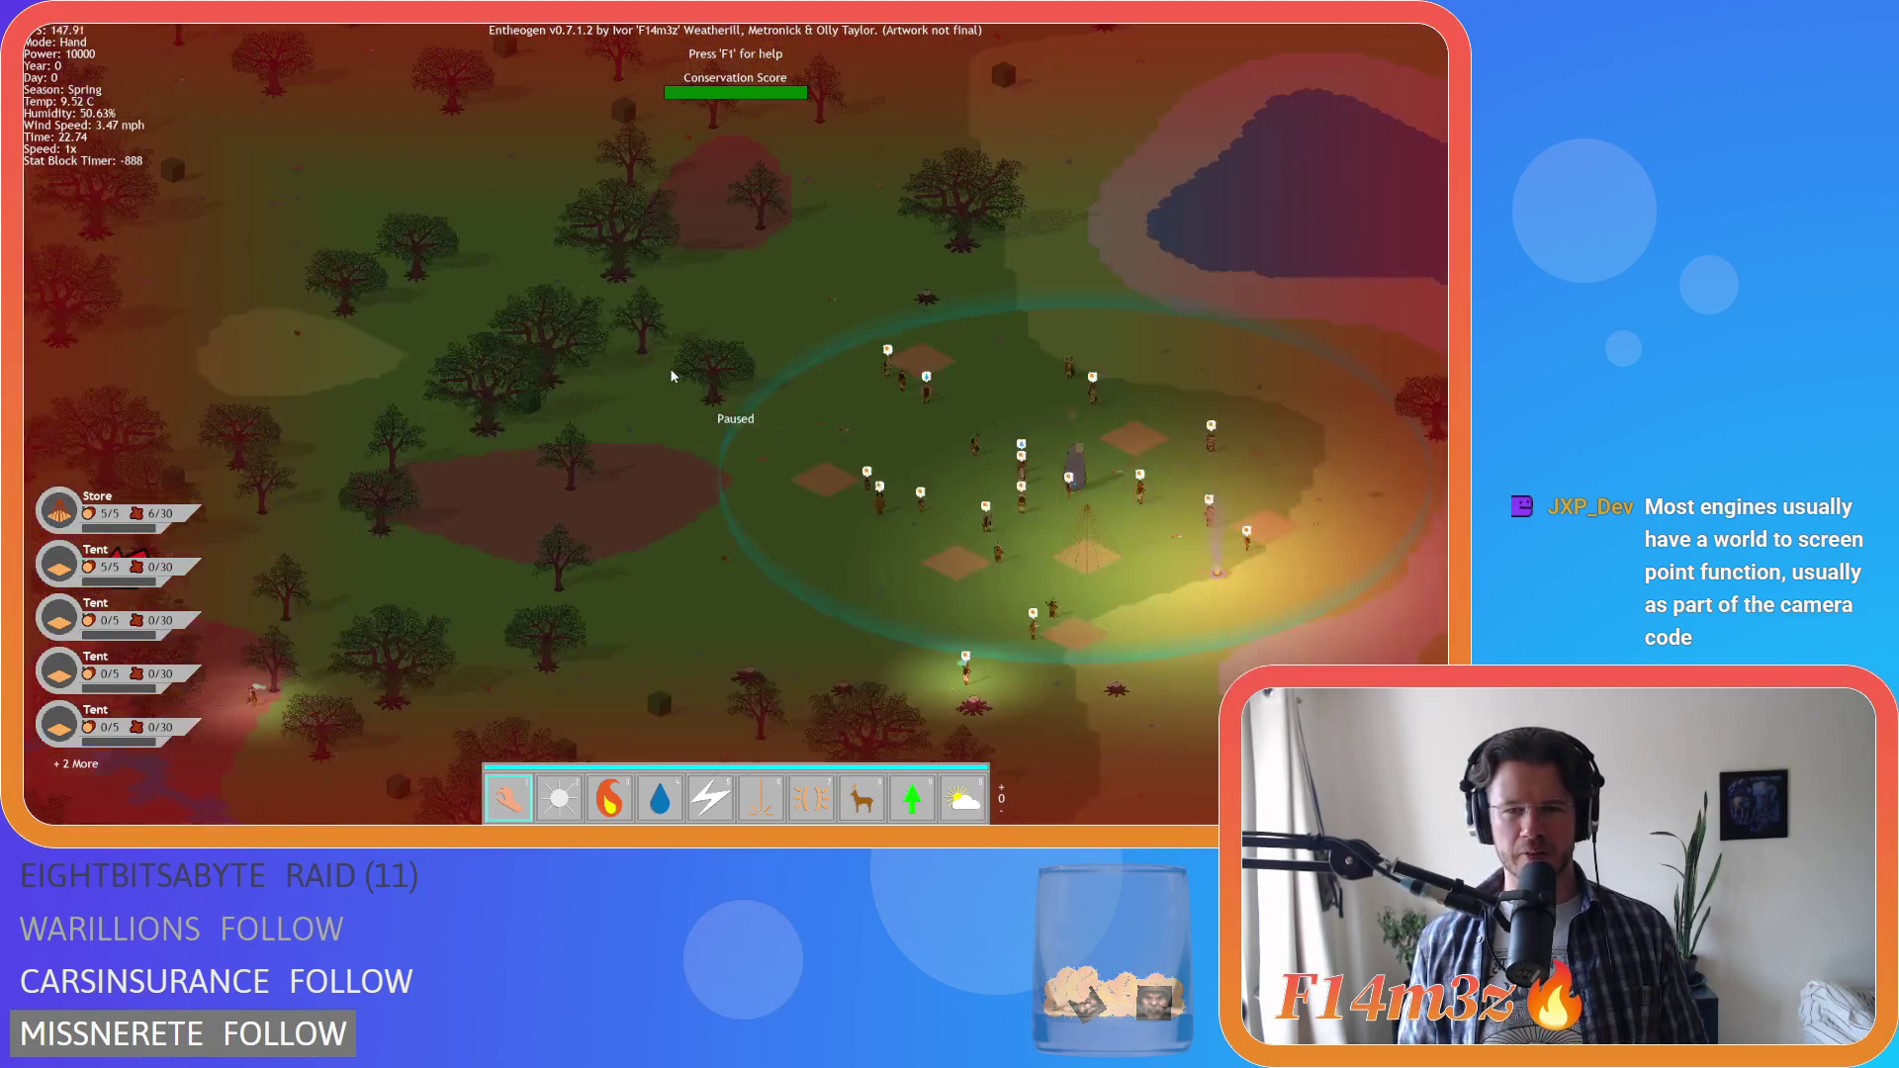
scroll(673, 366, down, 5)
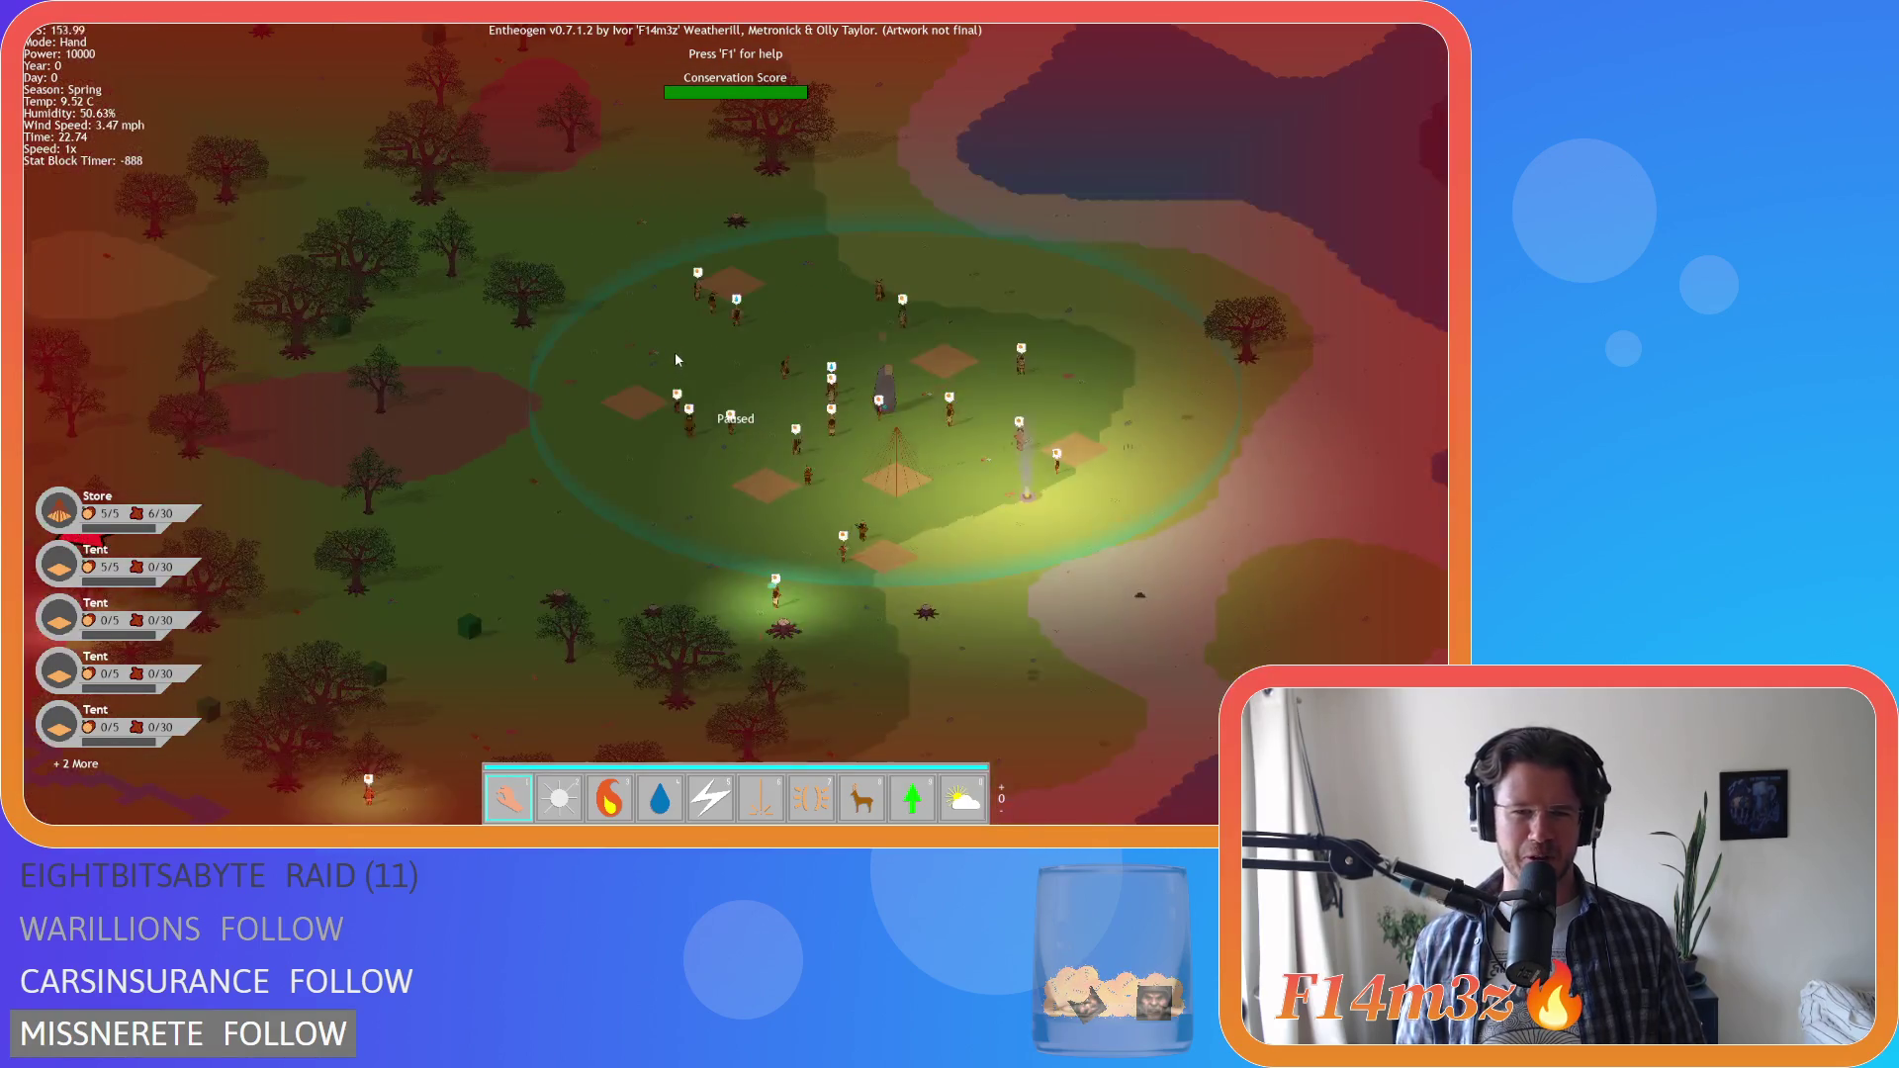
scroll(675, 353, up, 3)
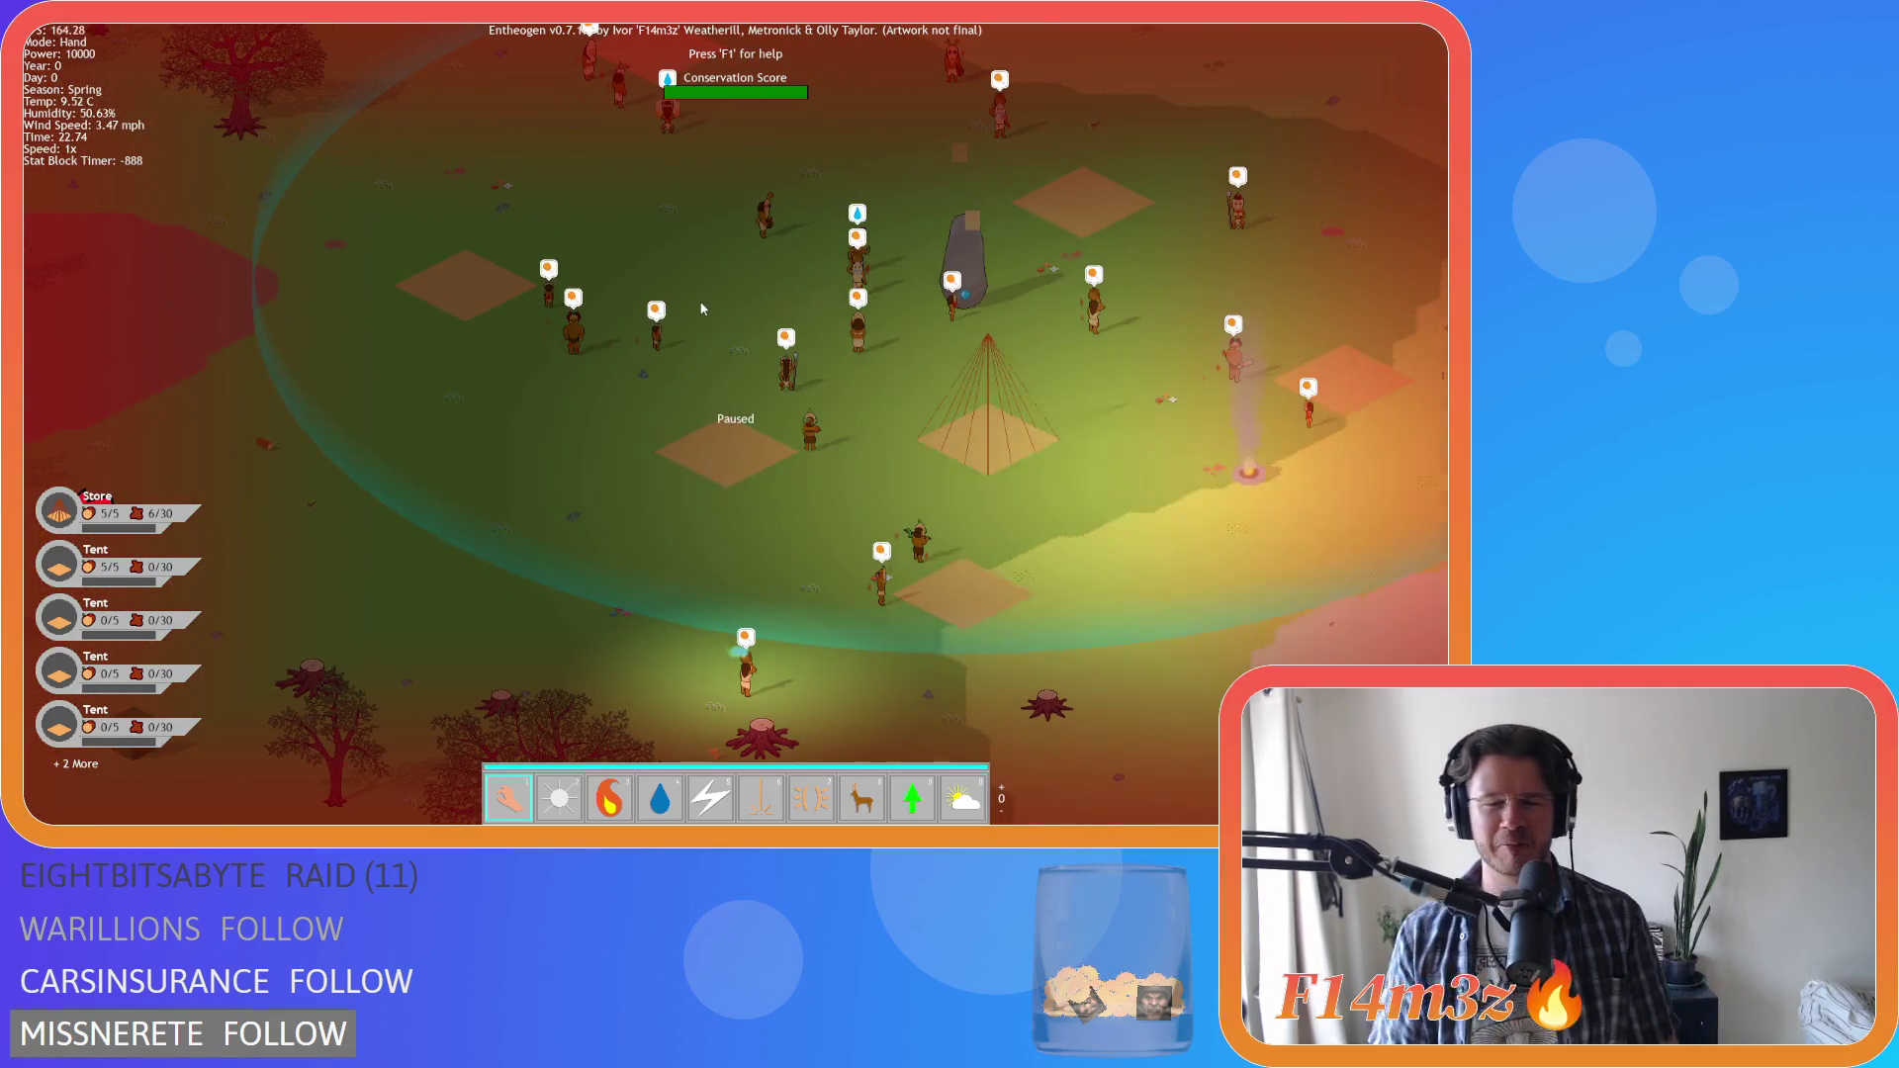
key(Right)
scroll(702, 309, down, 3)
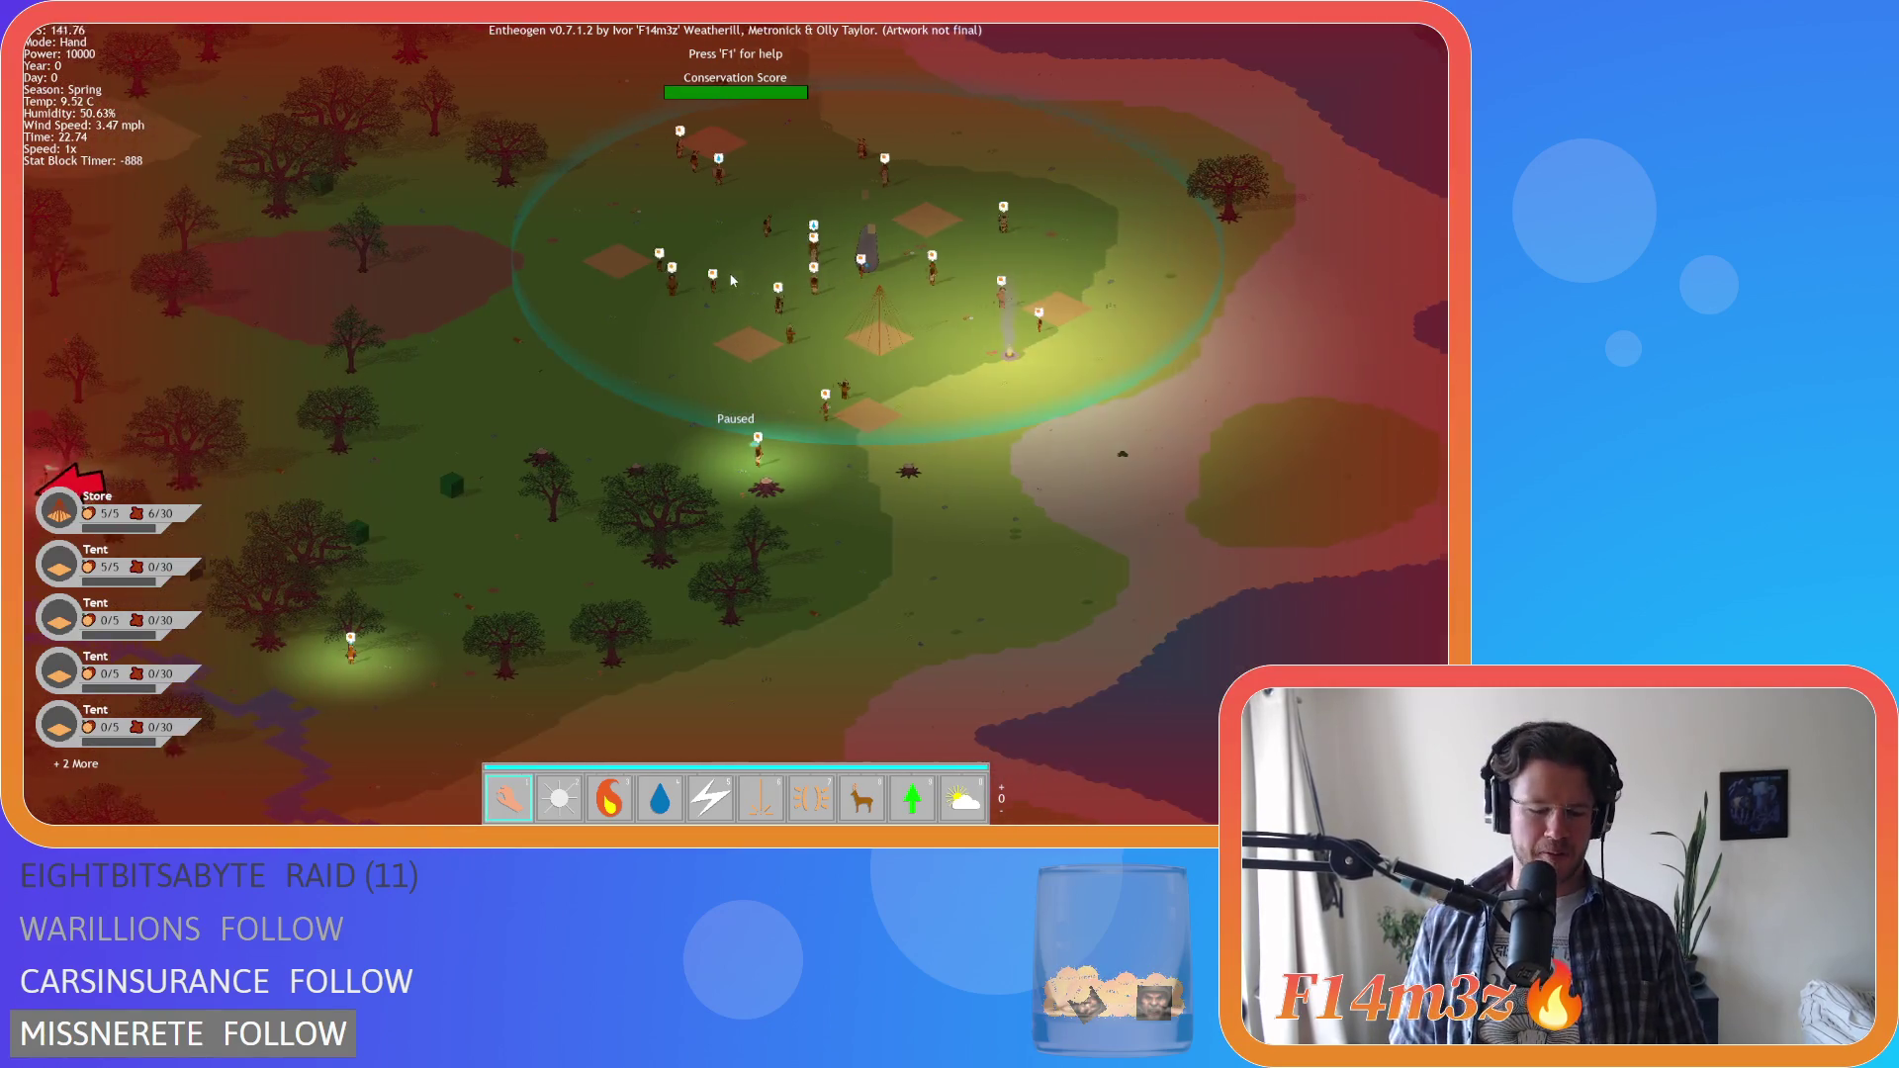
scroll(732, 280, down, 3)
scroll(682, 300, up, 6)
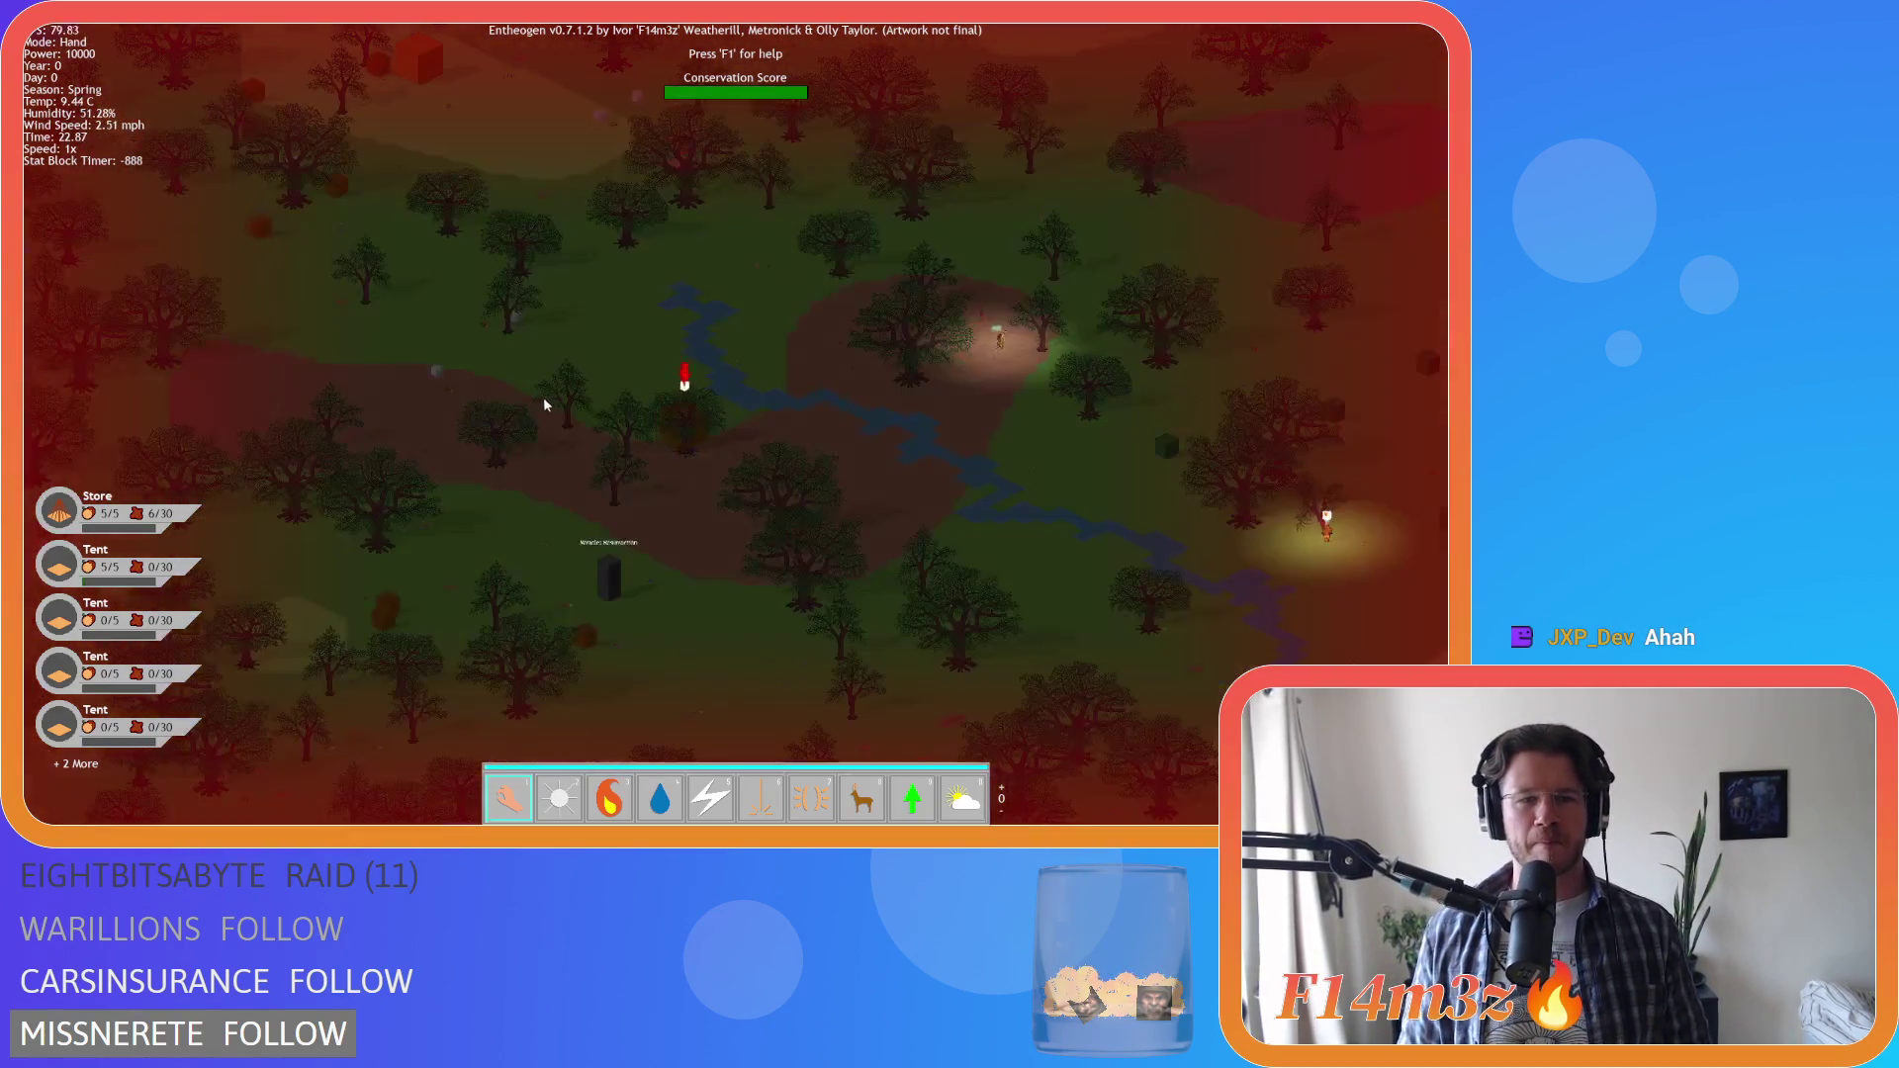
Zoom and pan up over the lake, villagers and tents of the camp
scroll(776, 302, down, 5)
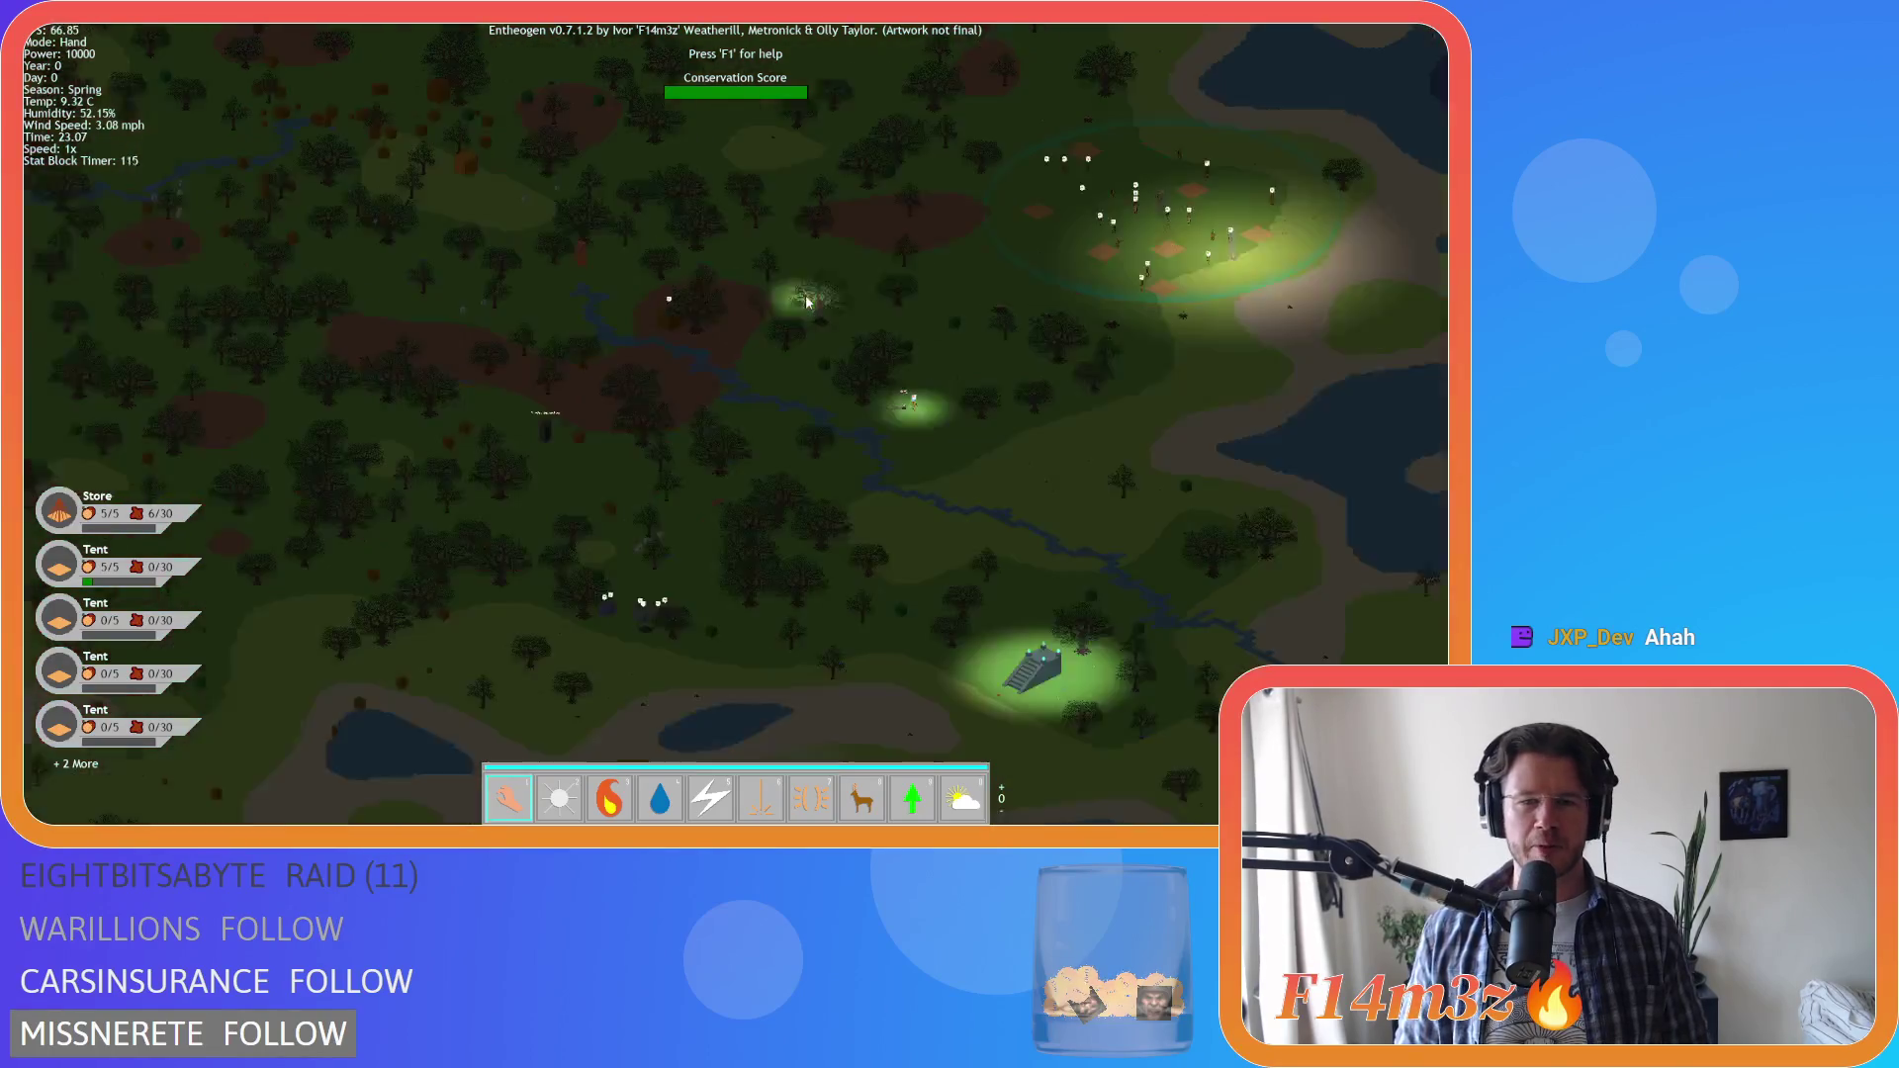
scroll(785, 354, up, 5)
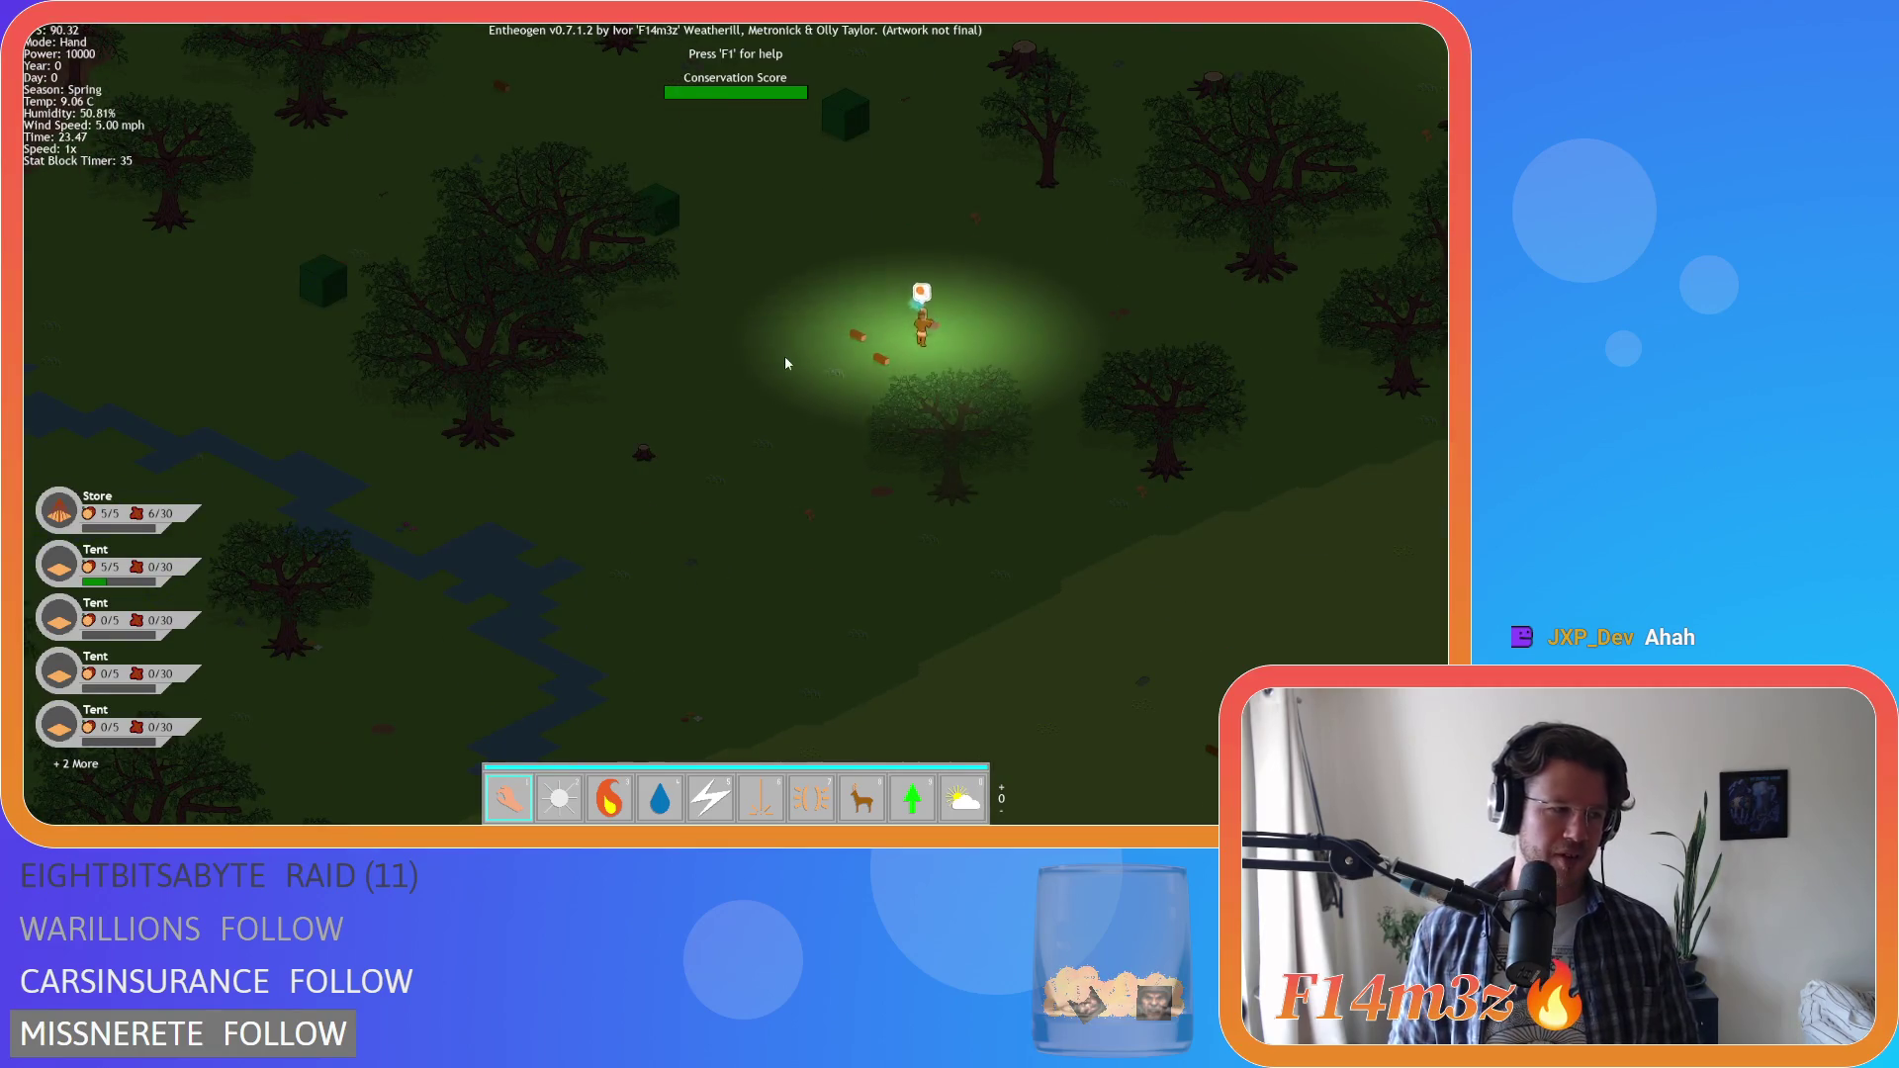
key(w)
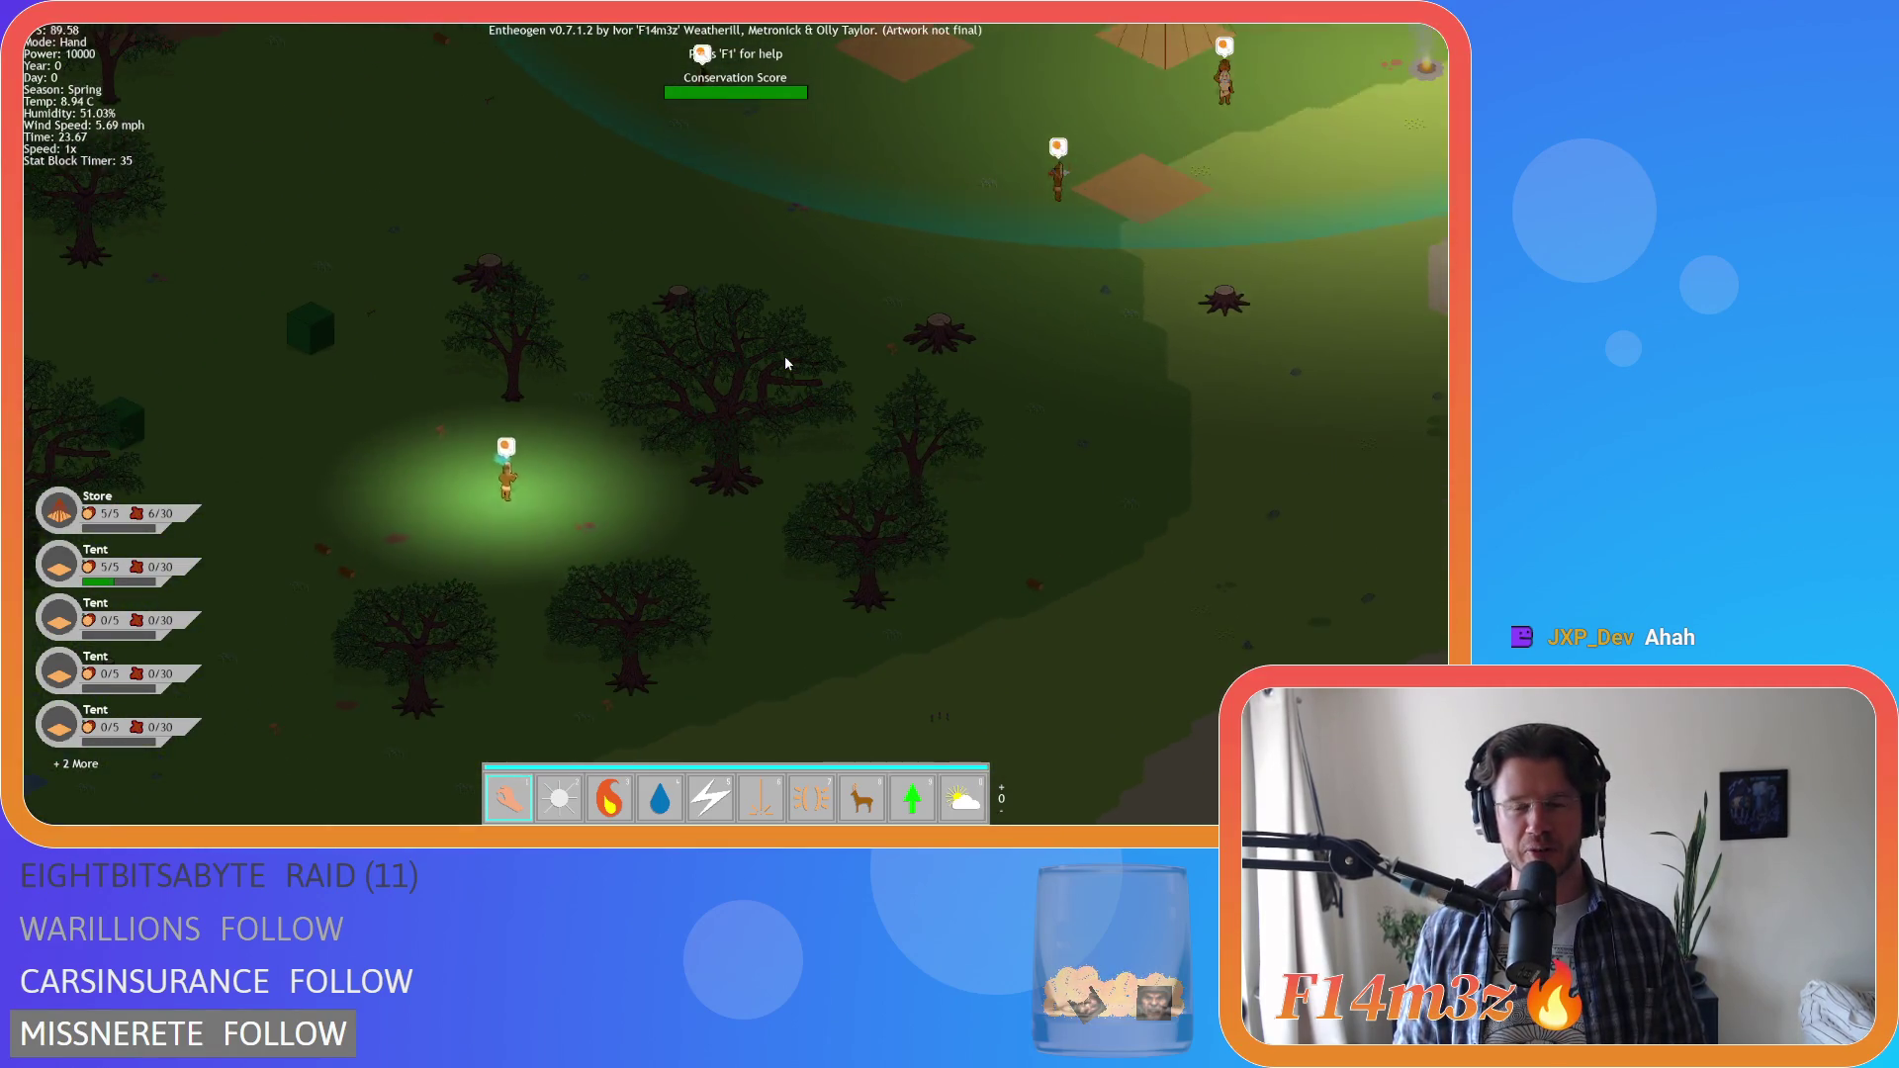
key(w)
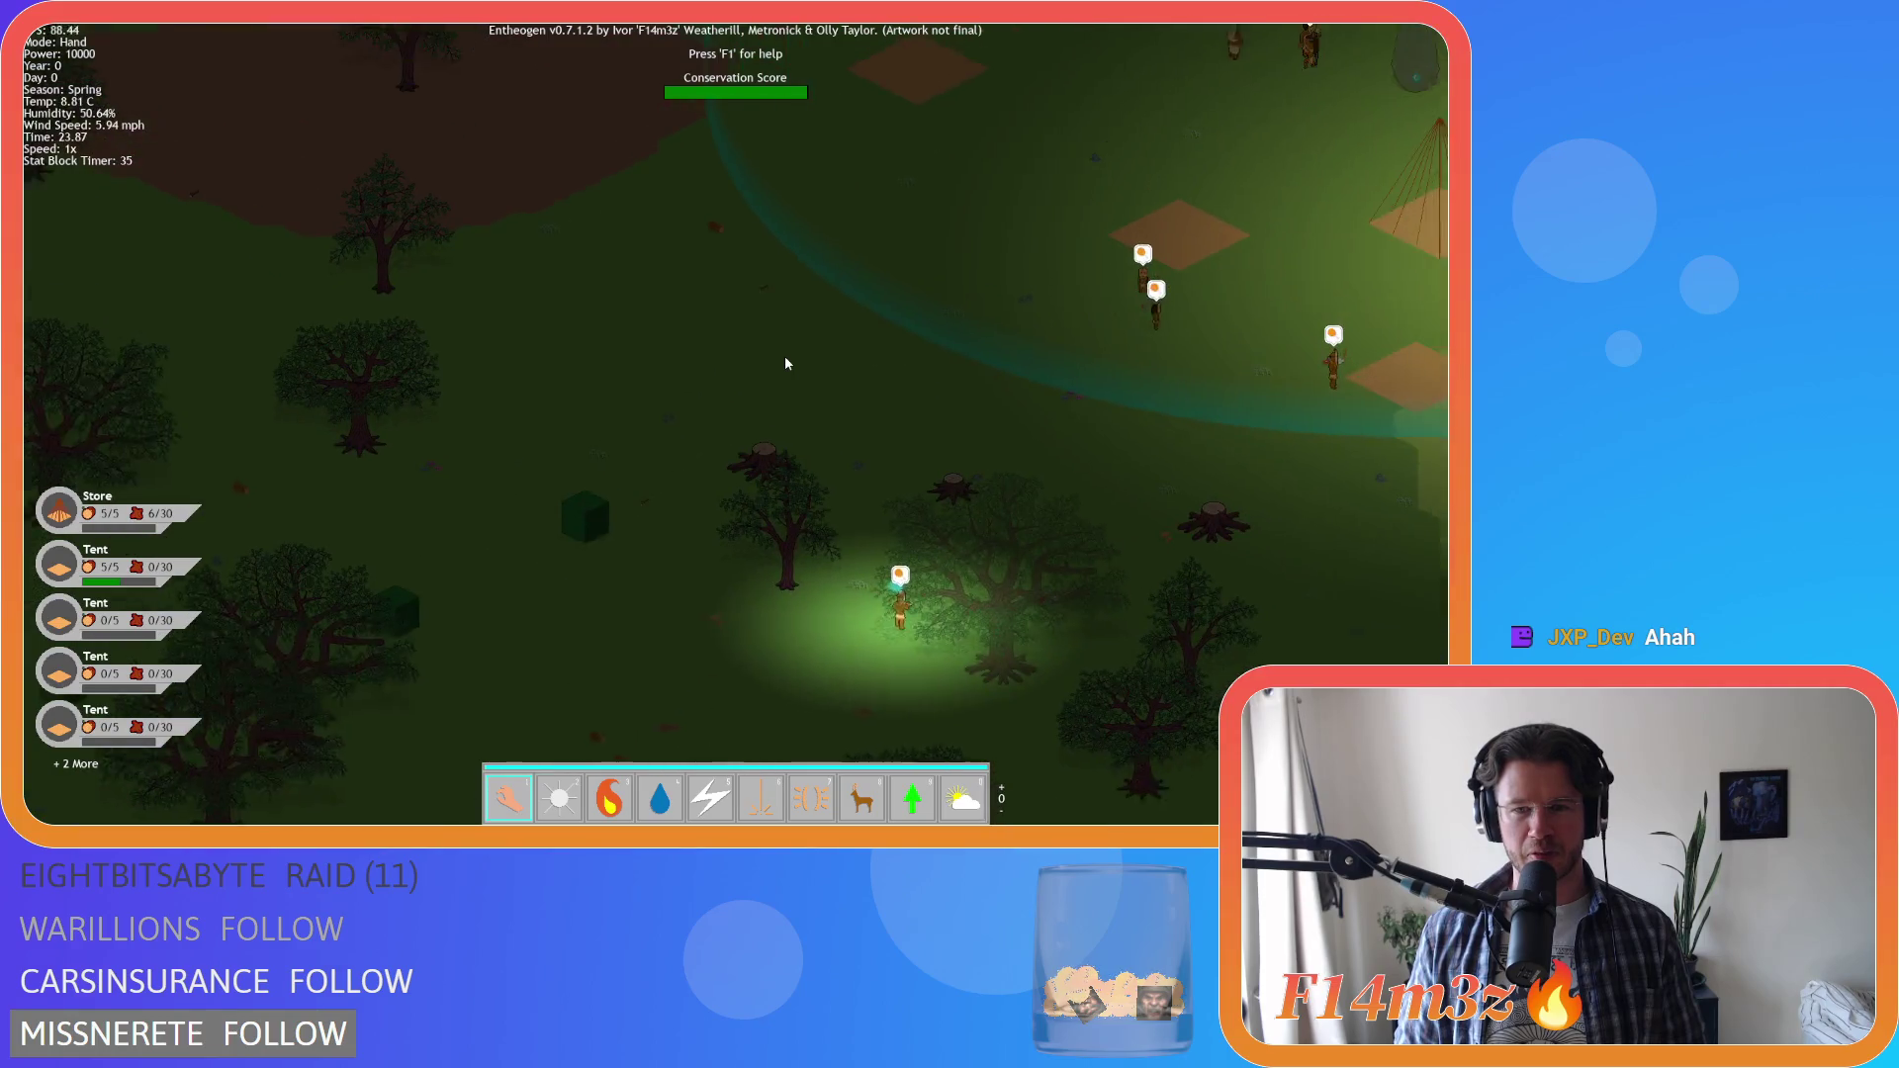
key(w)
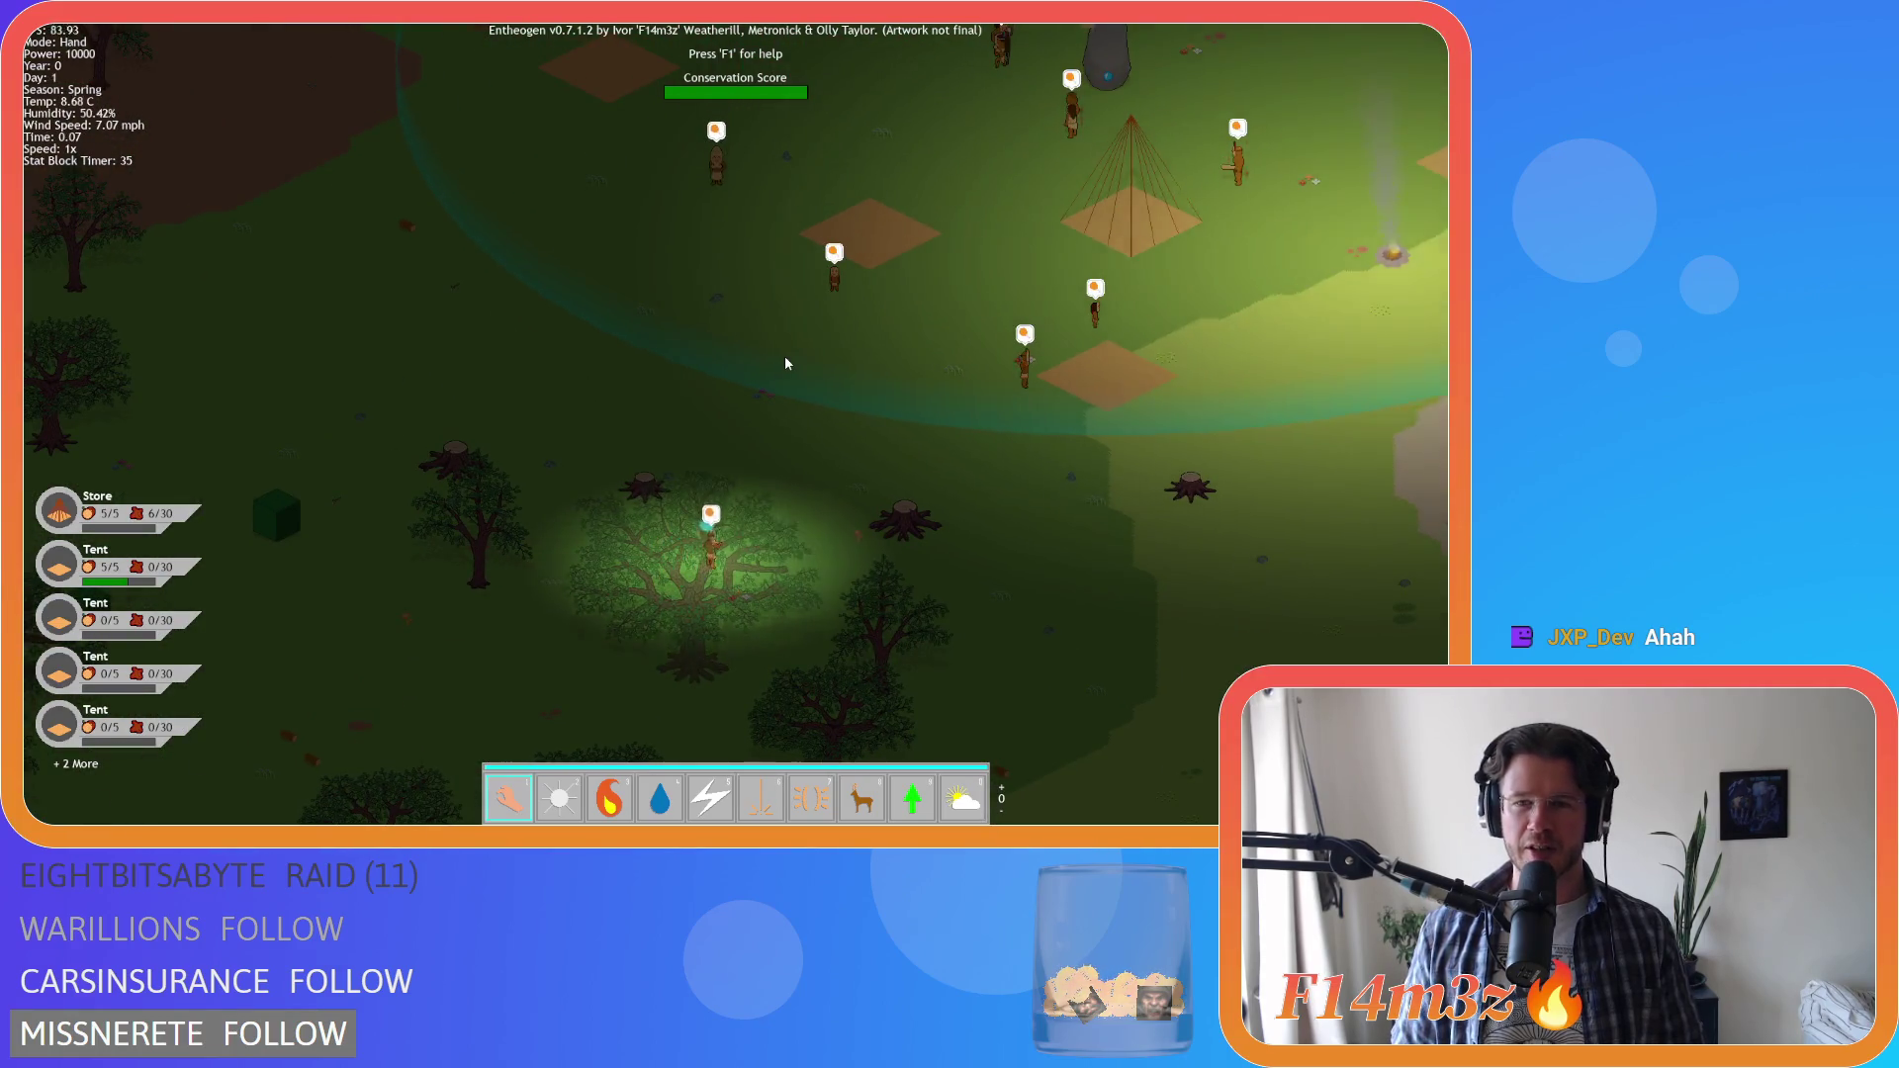
key(s)
key(d)
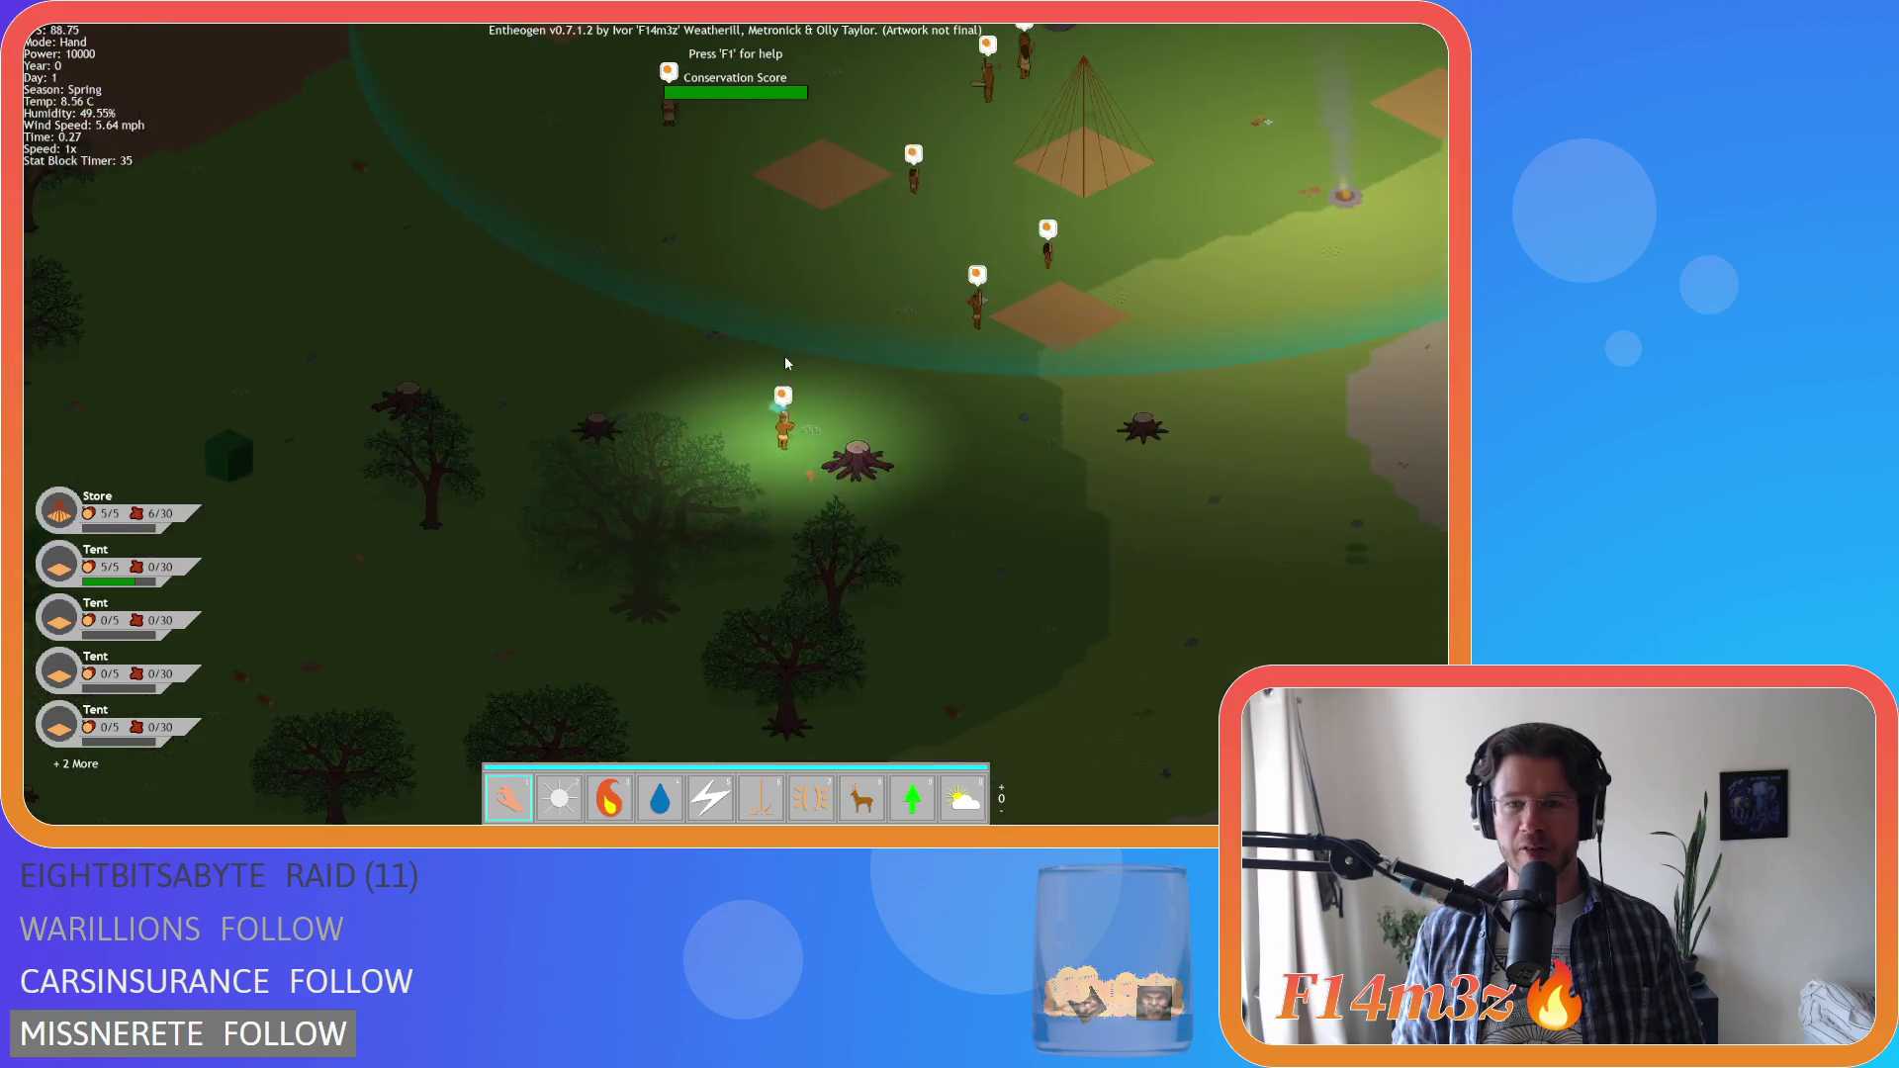
key(w)
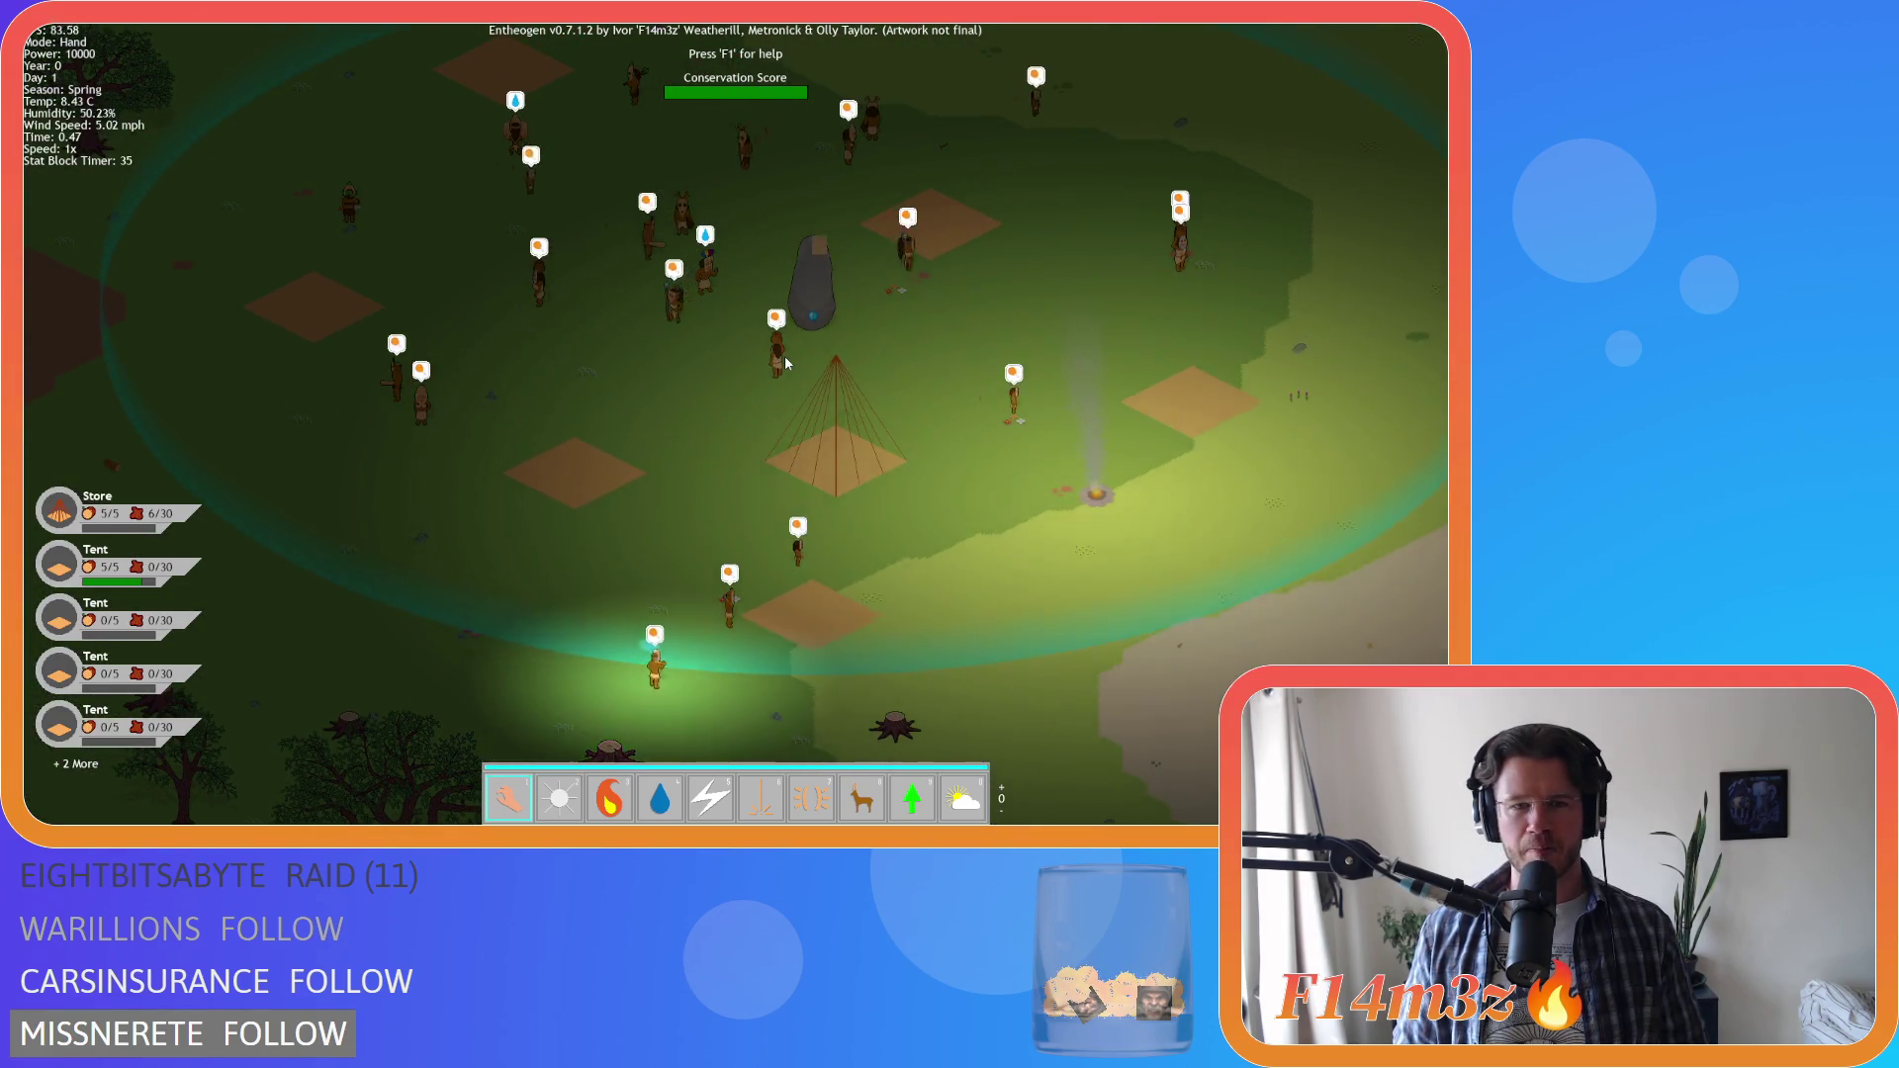
key(w)
key(a)
scroll(786, 354, down, 5)
scroll(786, 354, up, 5)
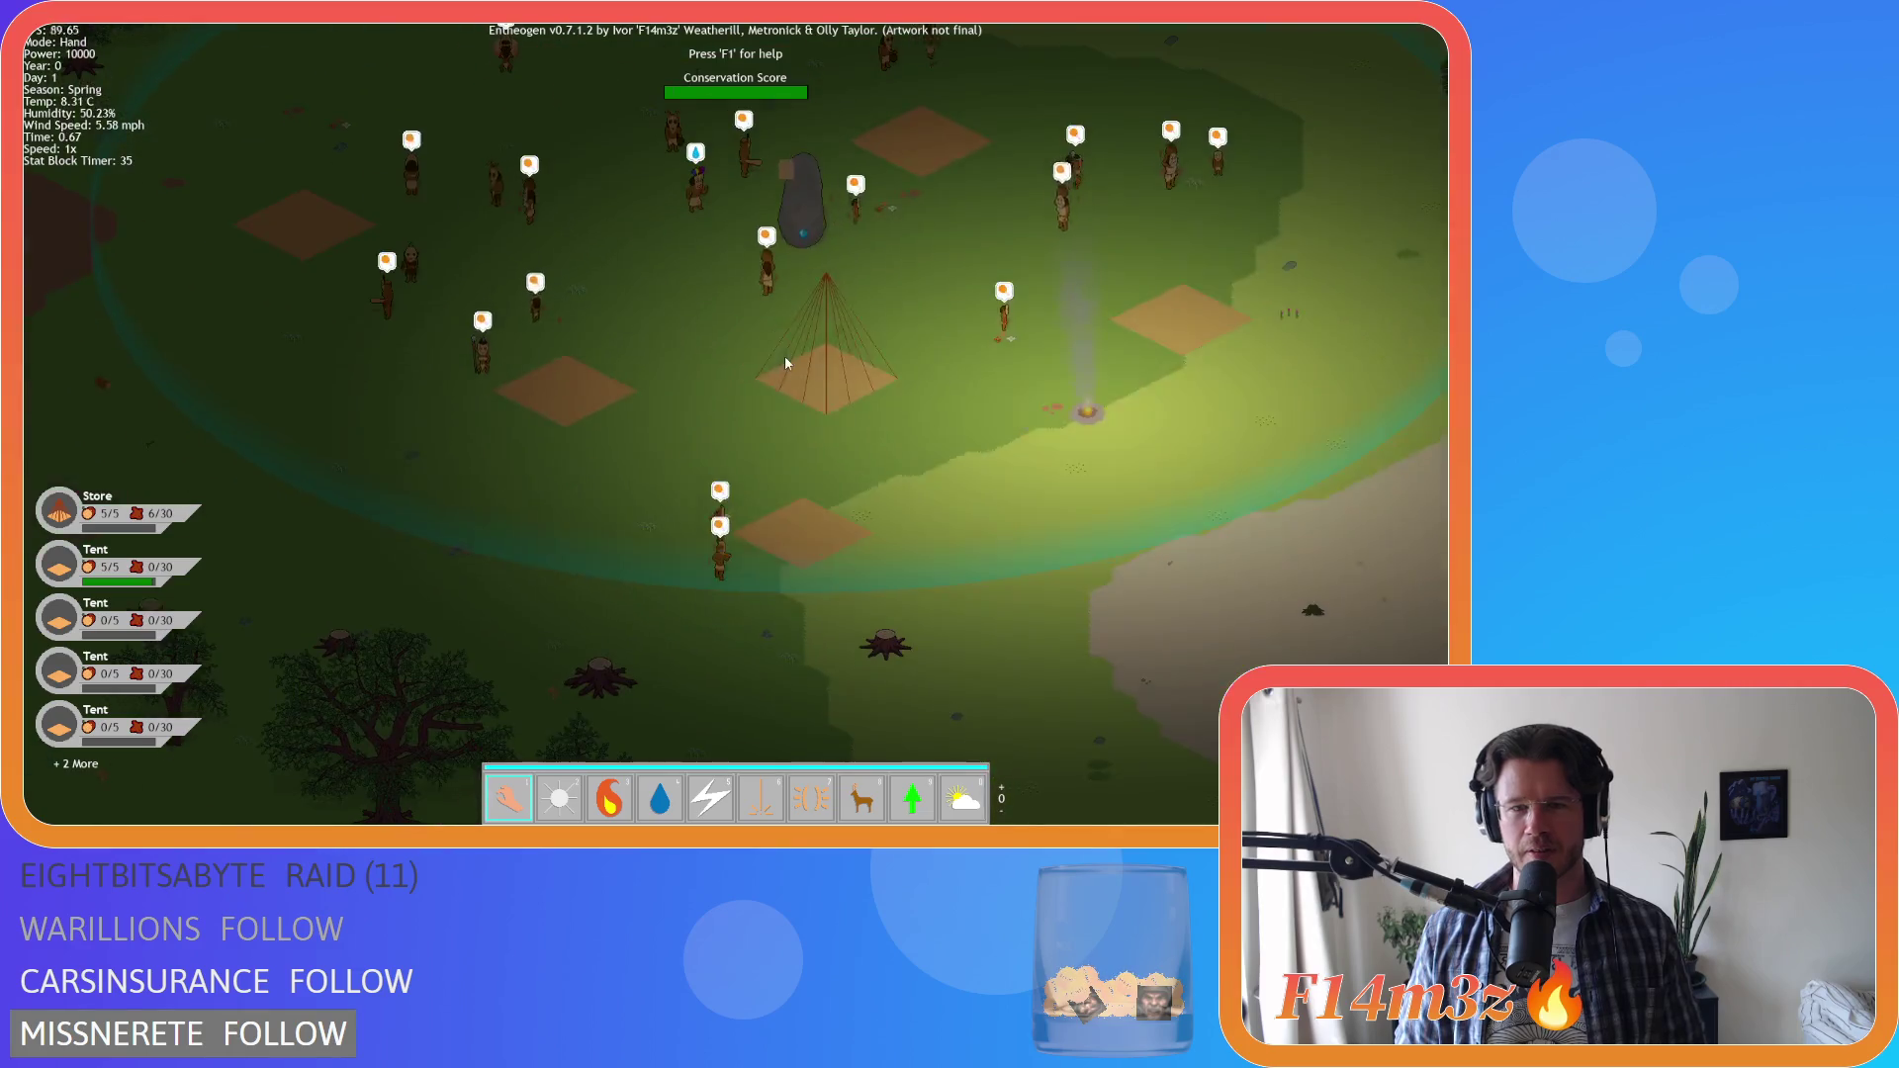
Pan out to the forest river and back to the camp, then pause under the heat map
key(d)
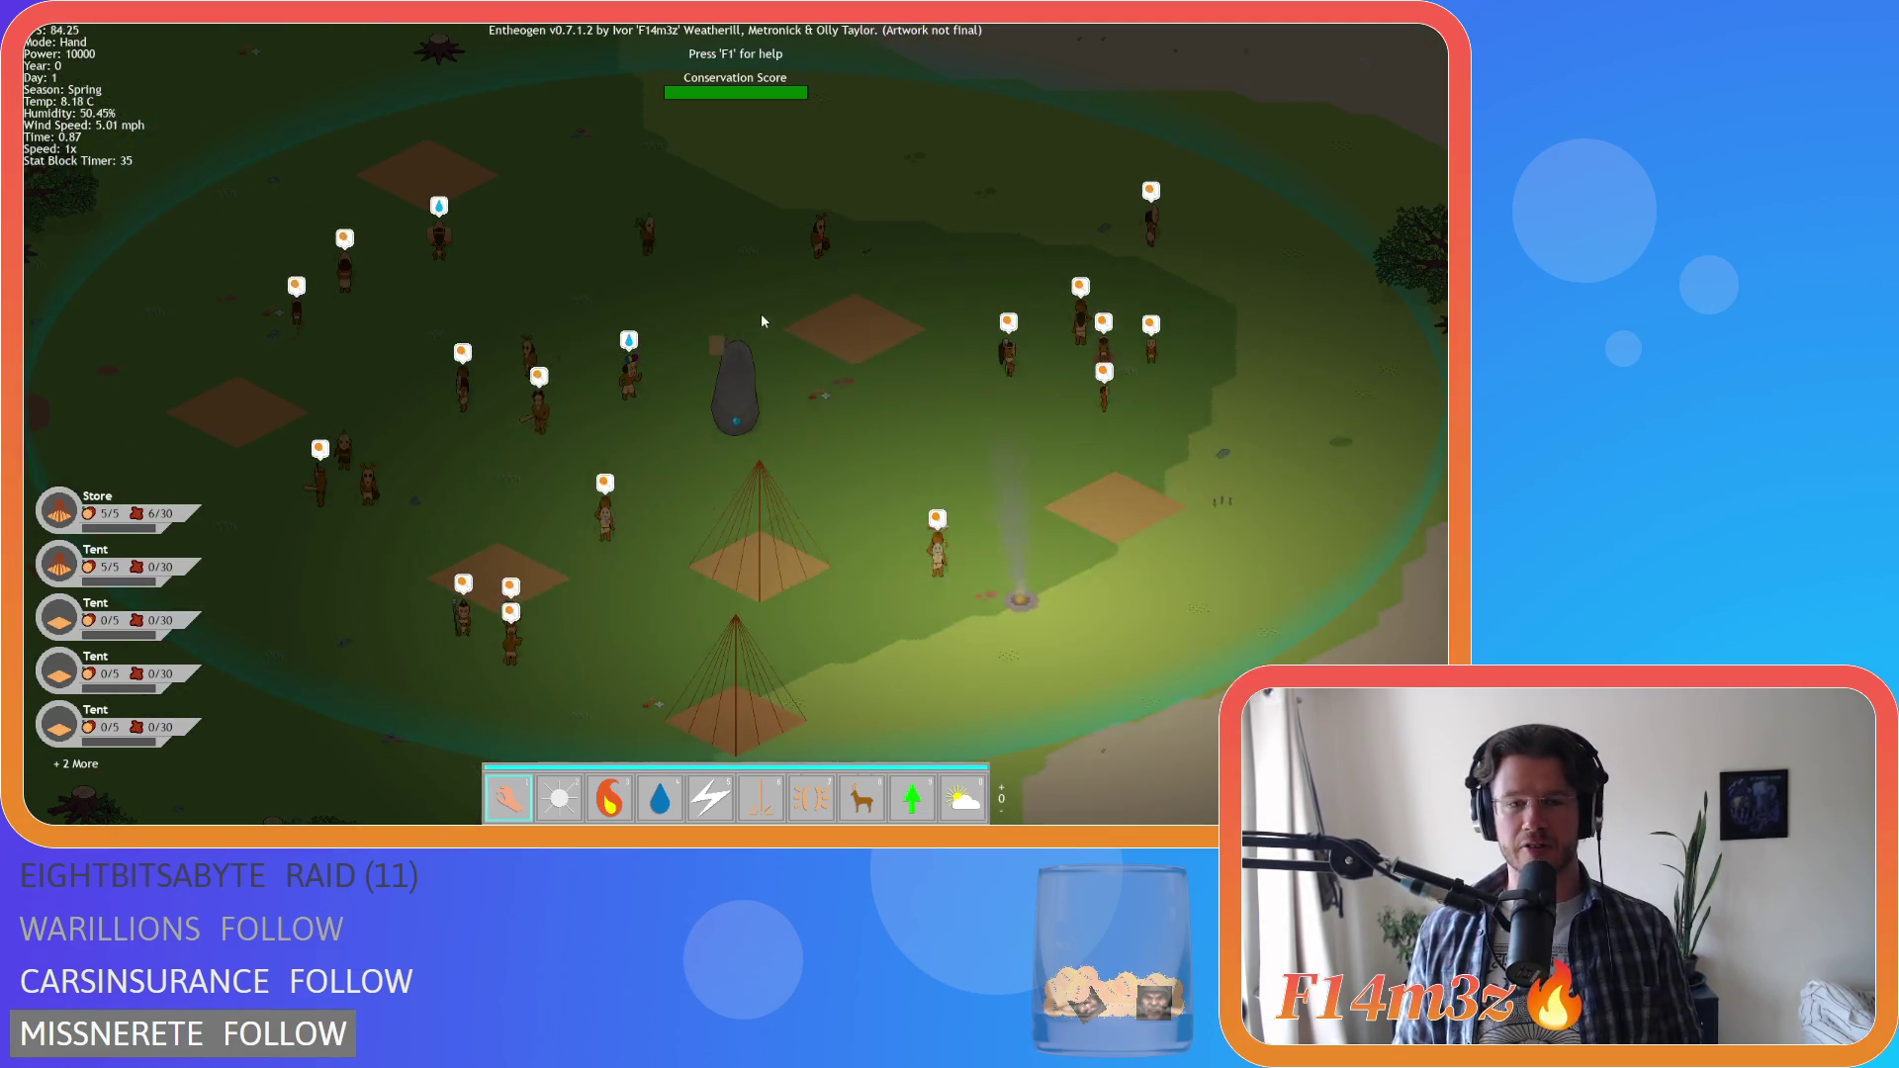
key(a)
key(s)
key(a)
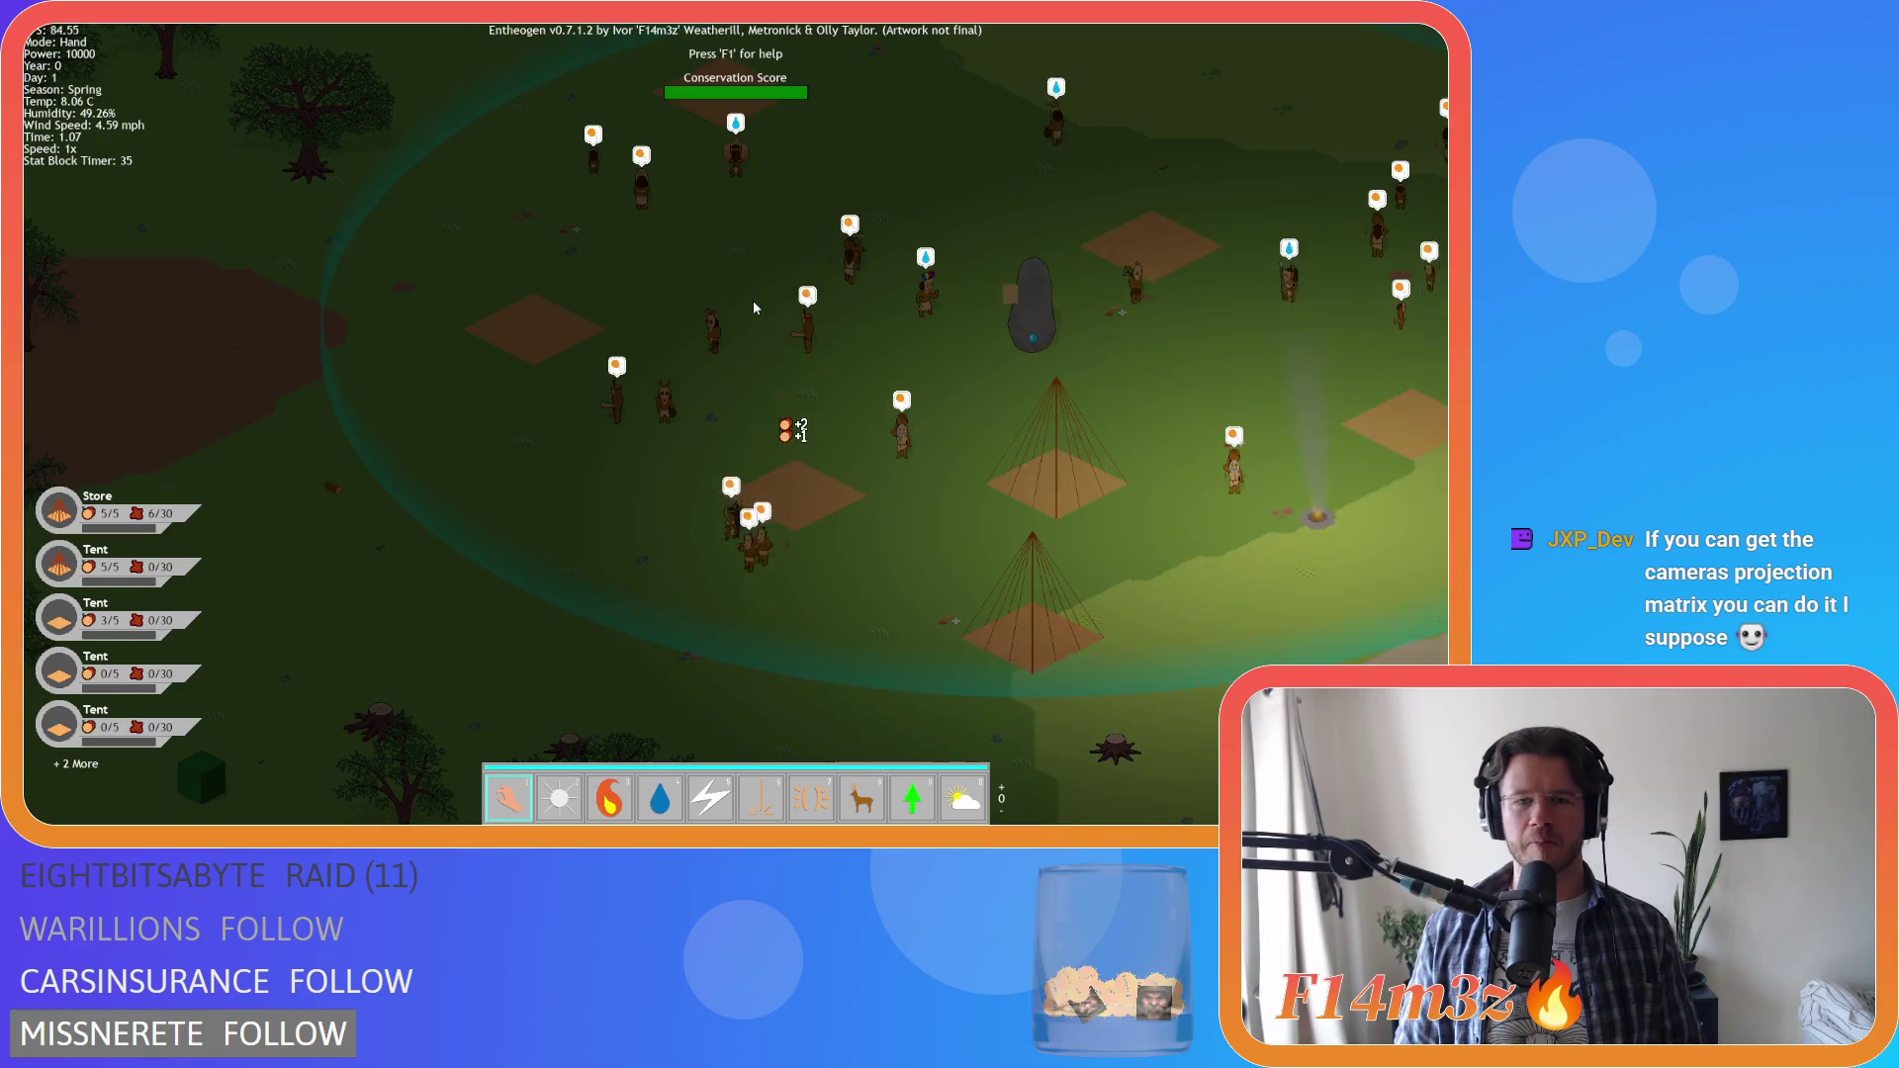
key(w)
key(d)
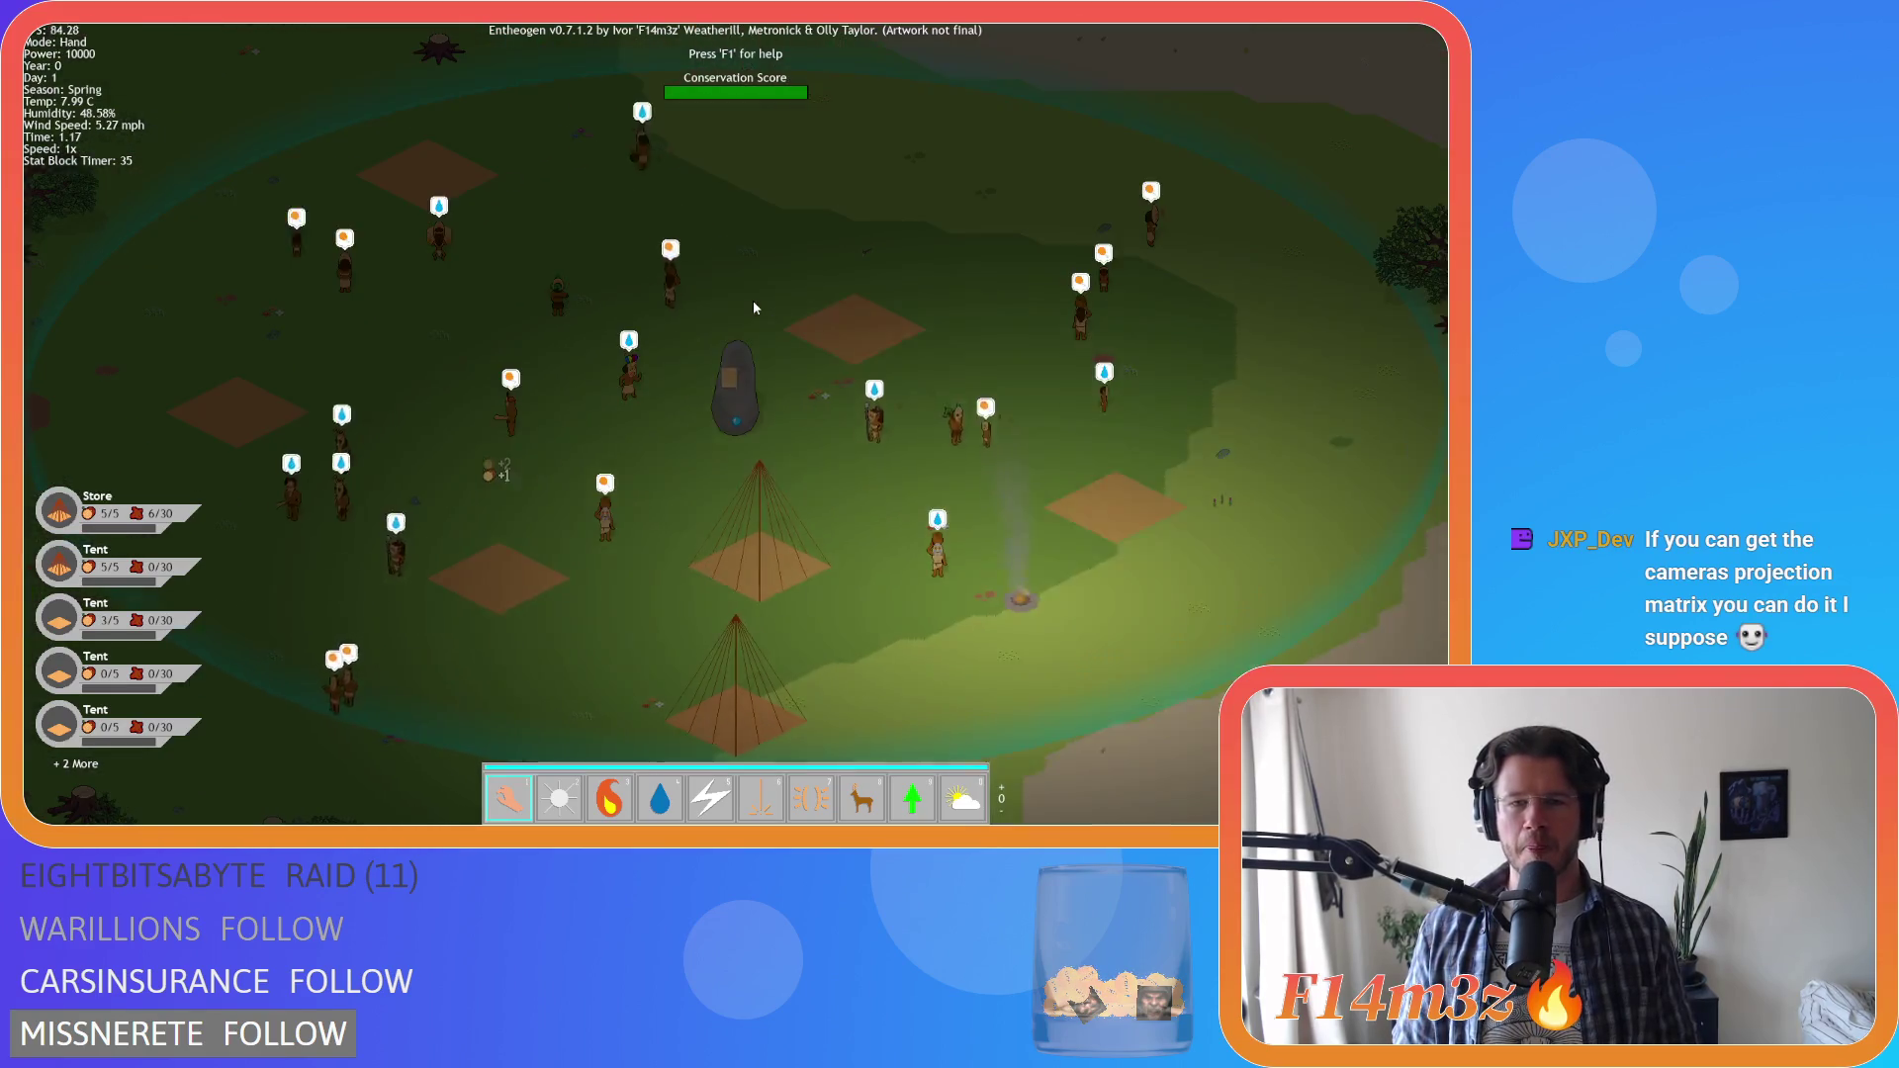
scroll(753, 308, down, 5)
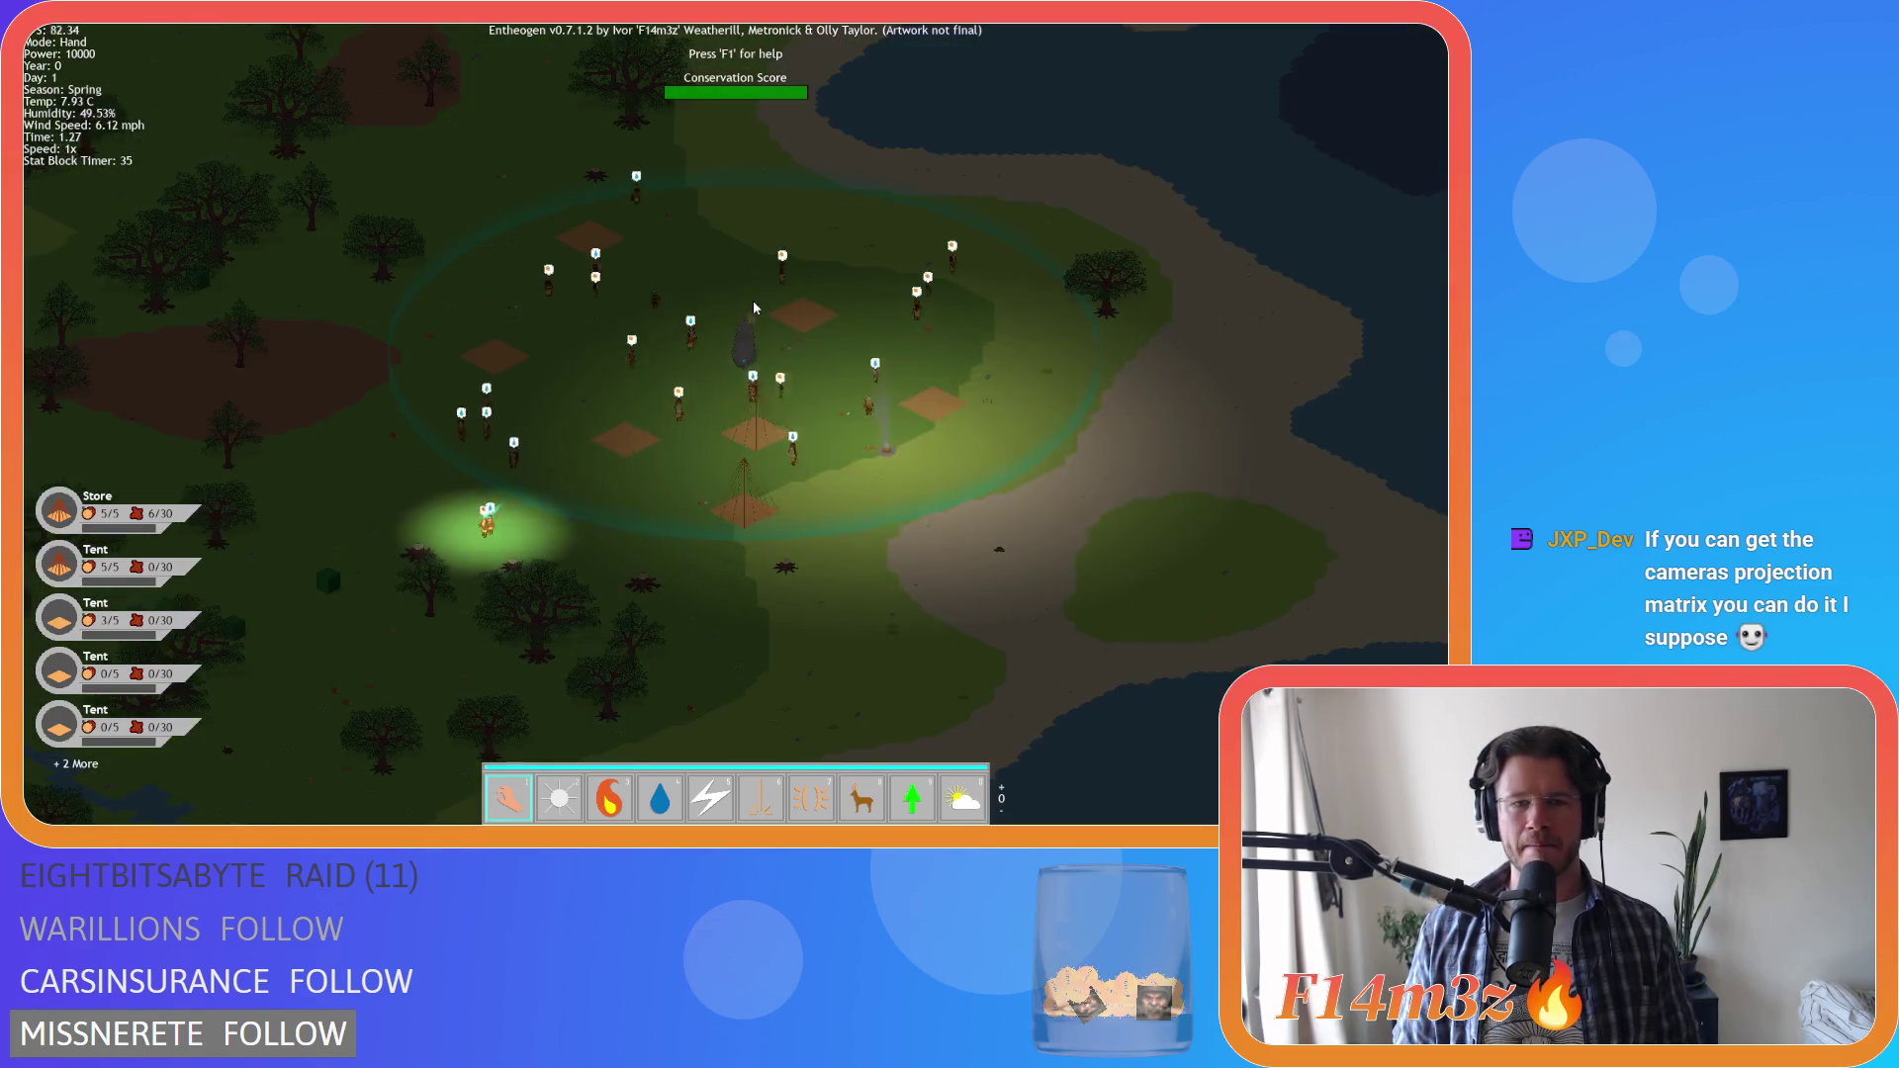
key(a)
key(w)
key(a)
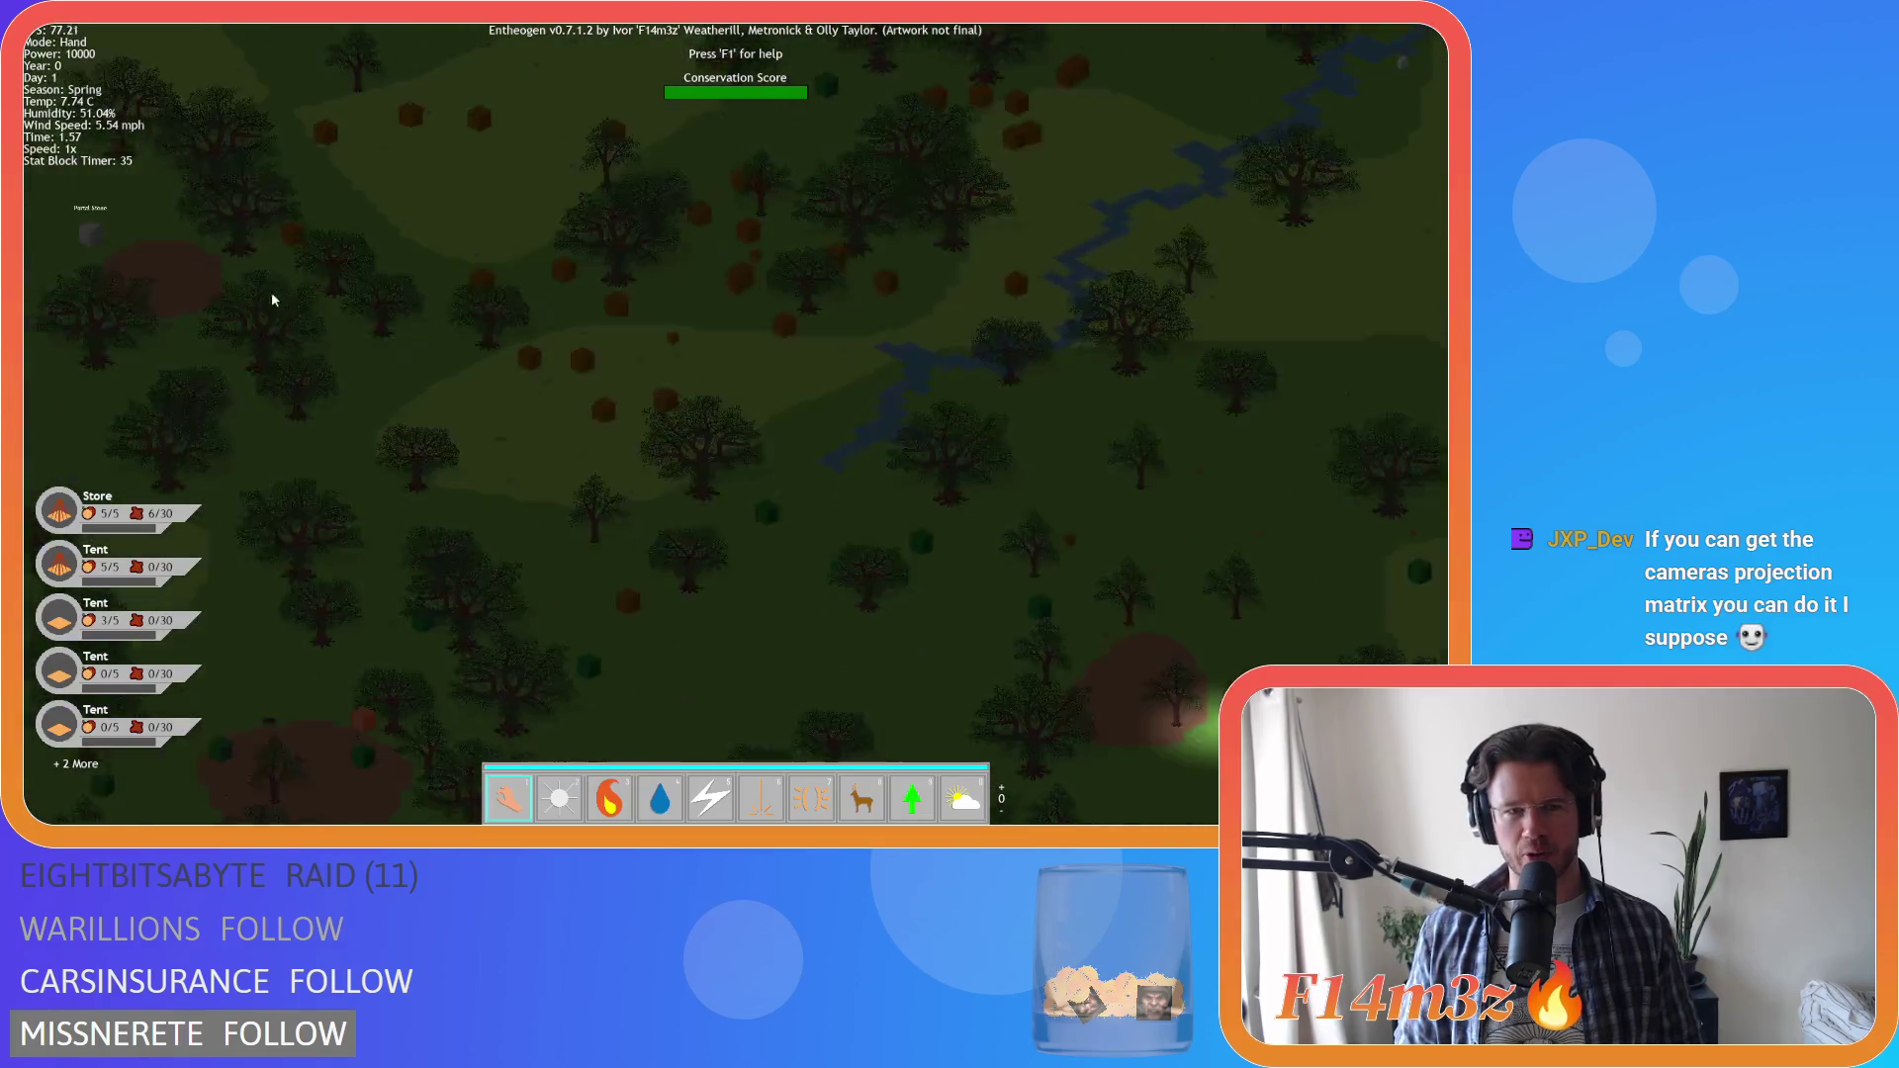
key(s)
key(d)
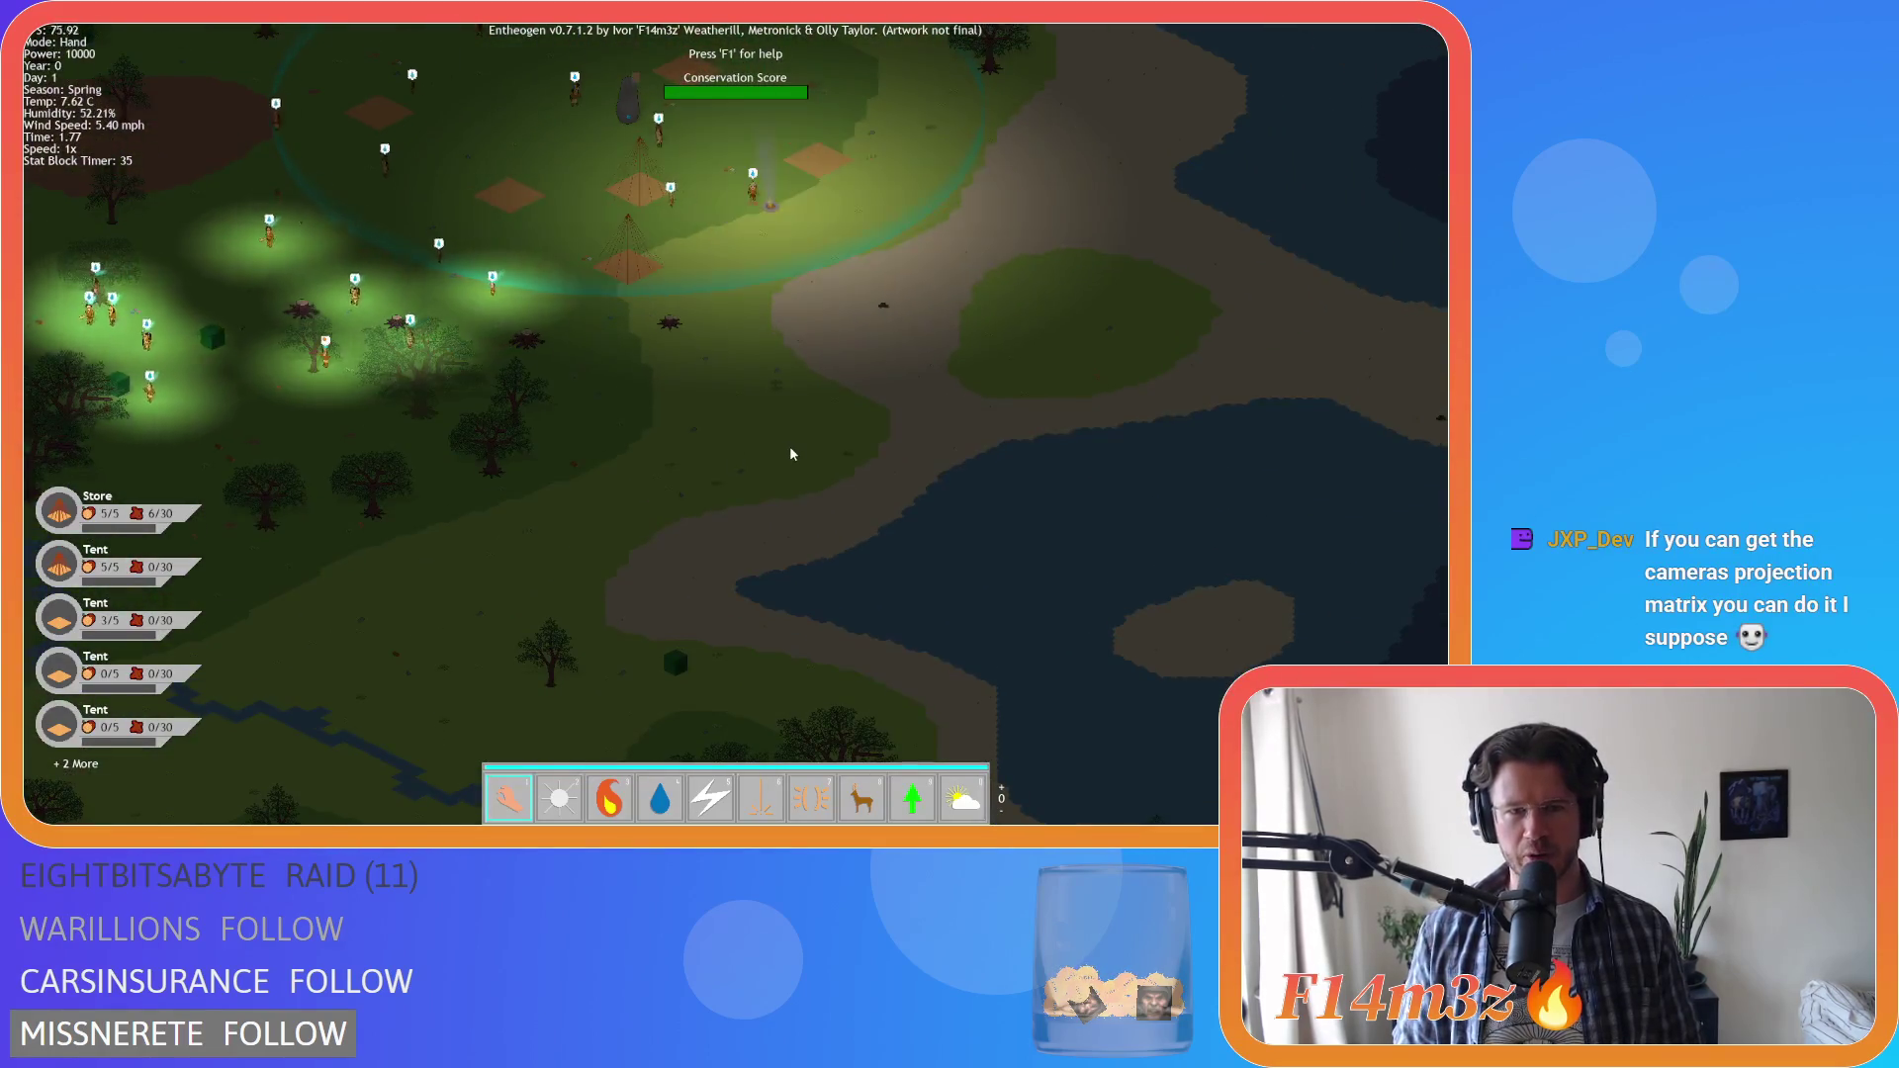
key(a)
key(space)
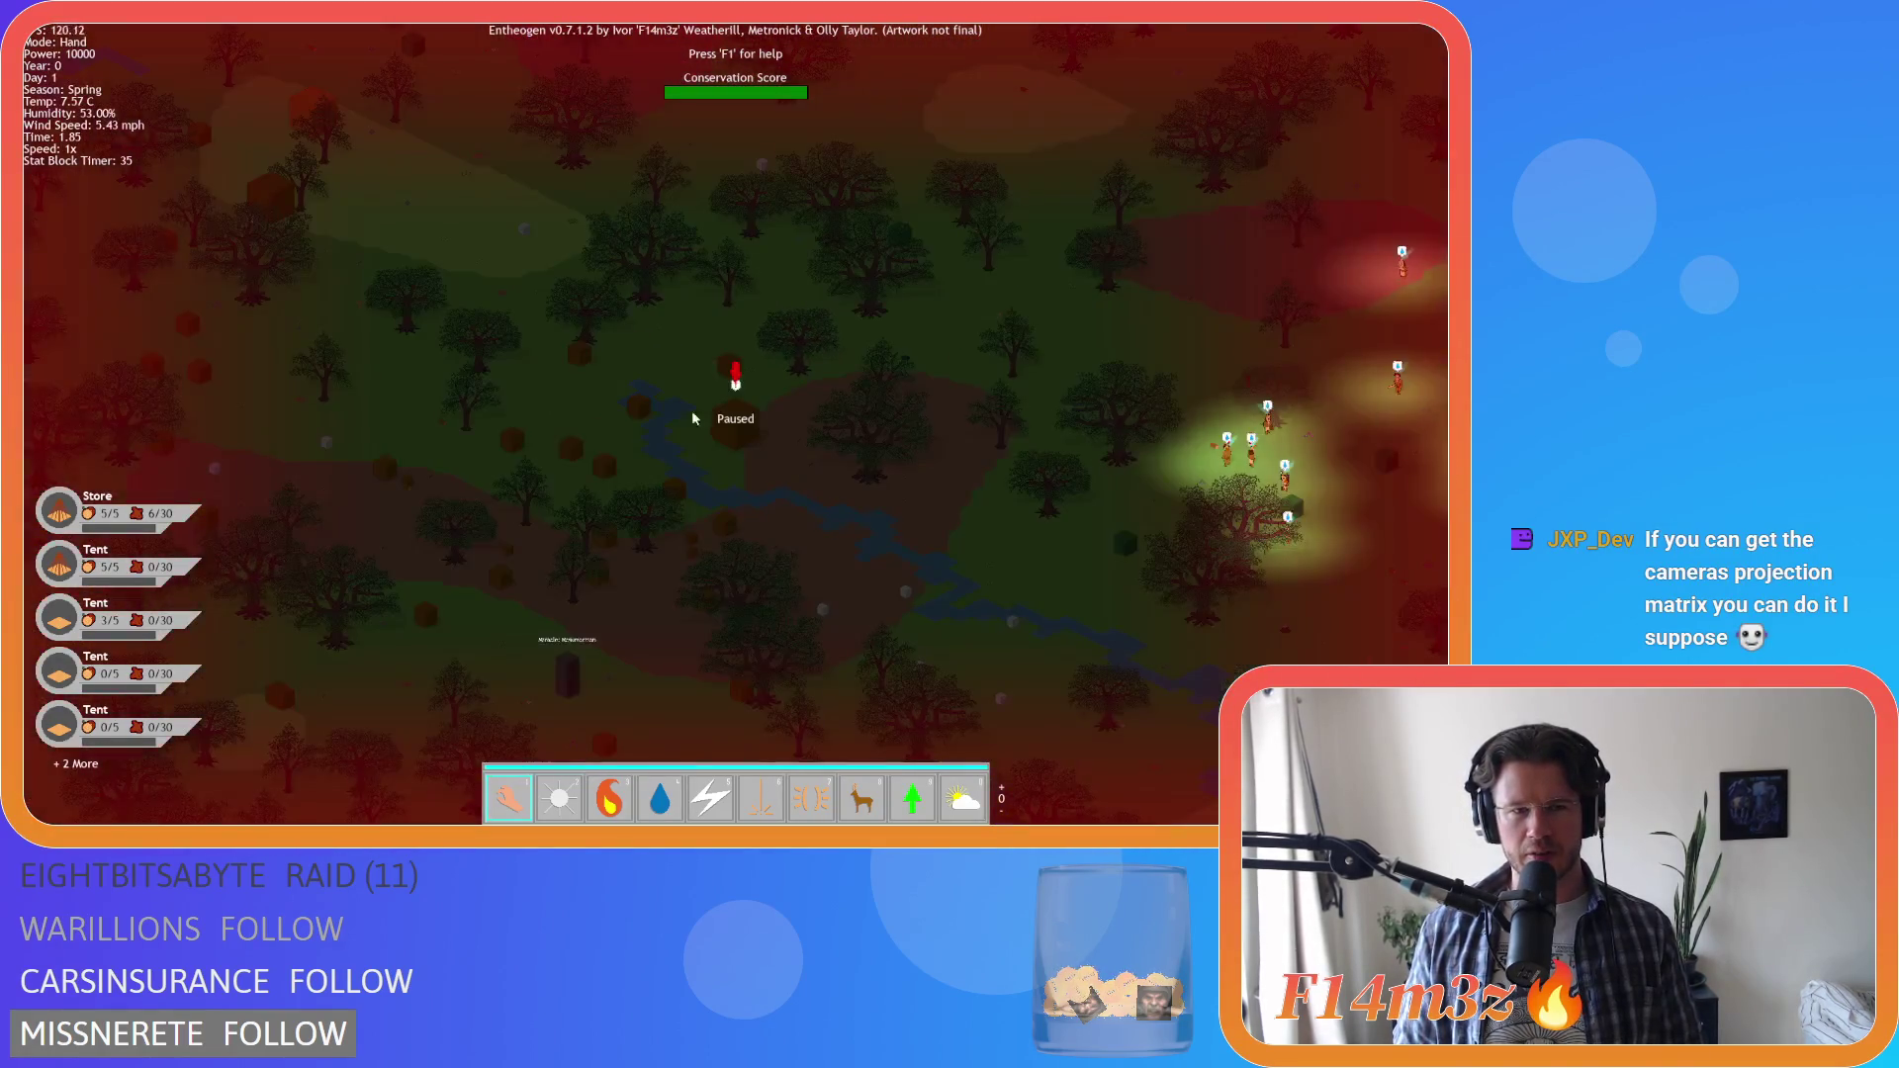
Center the camp, zoom in and out on the villagers, then pan over forest and camp
key(d)
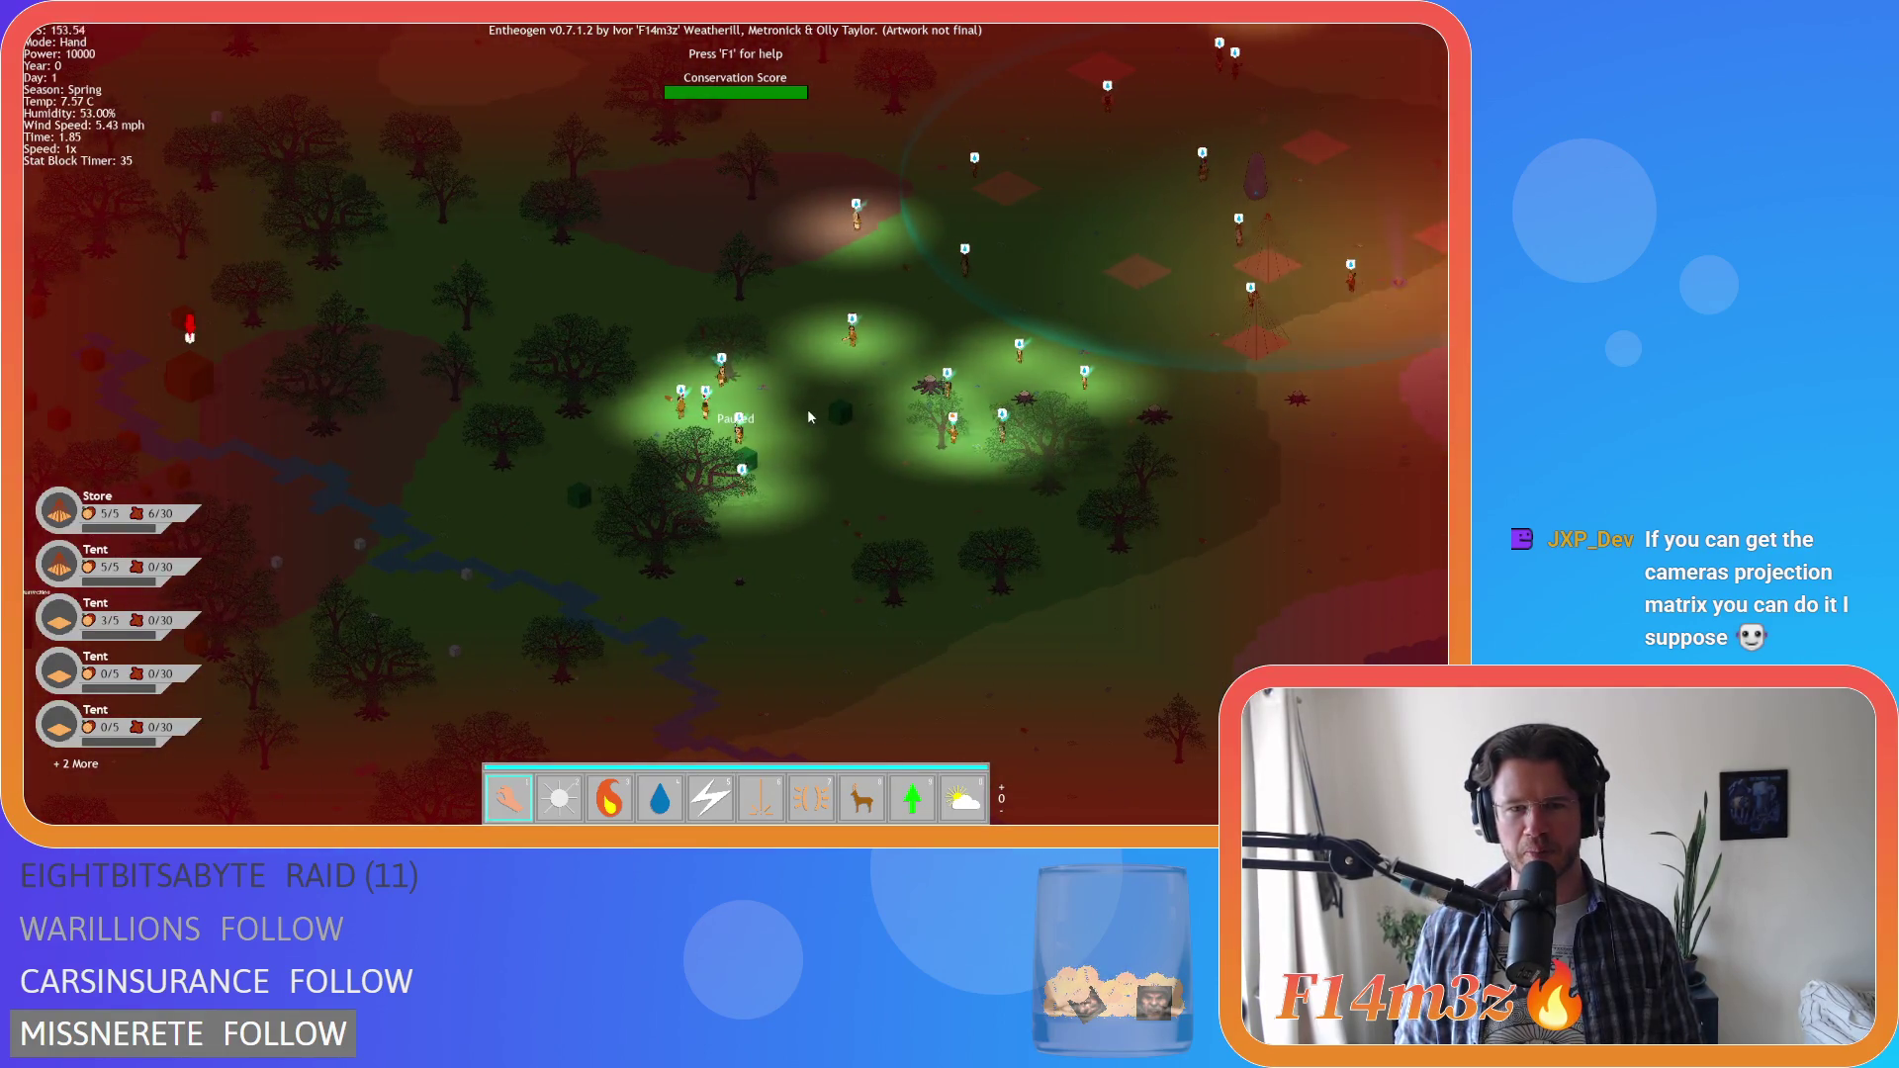
scroll(807, 415, up, 5)
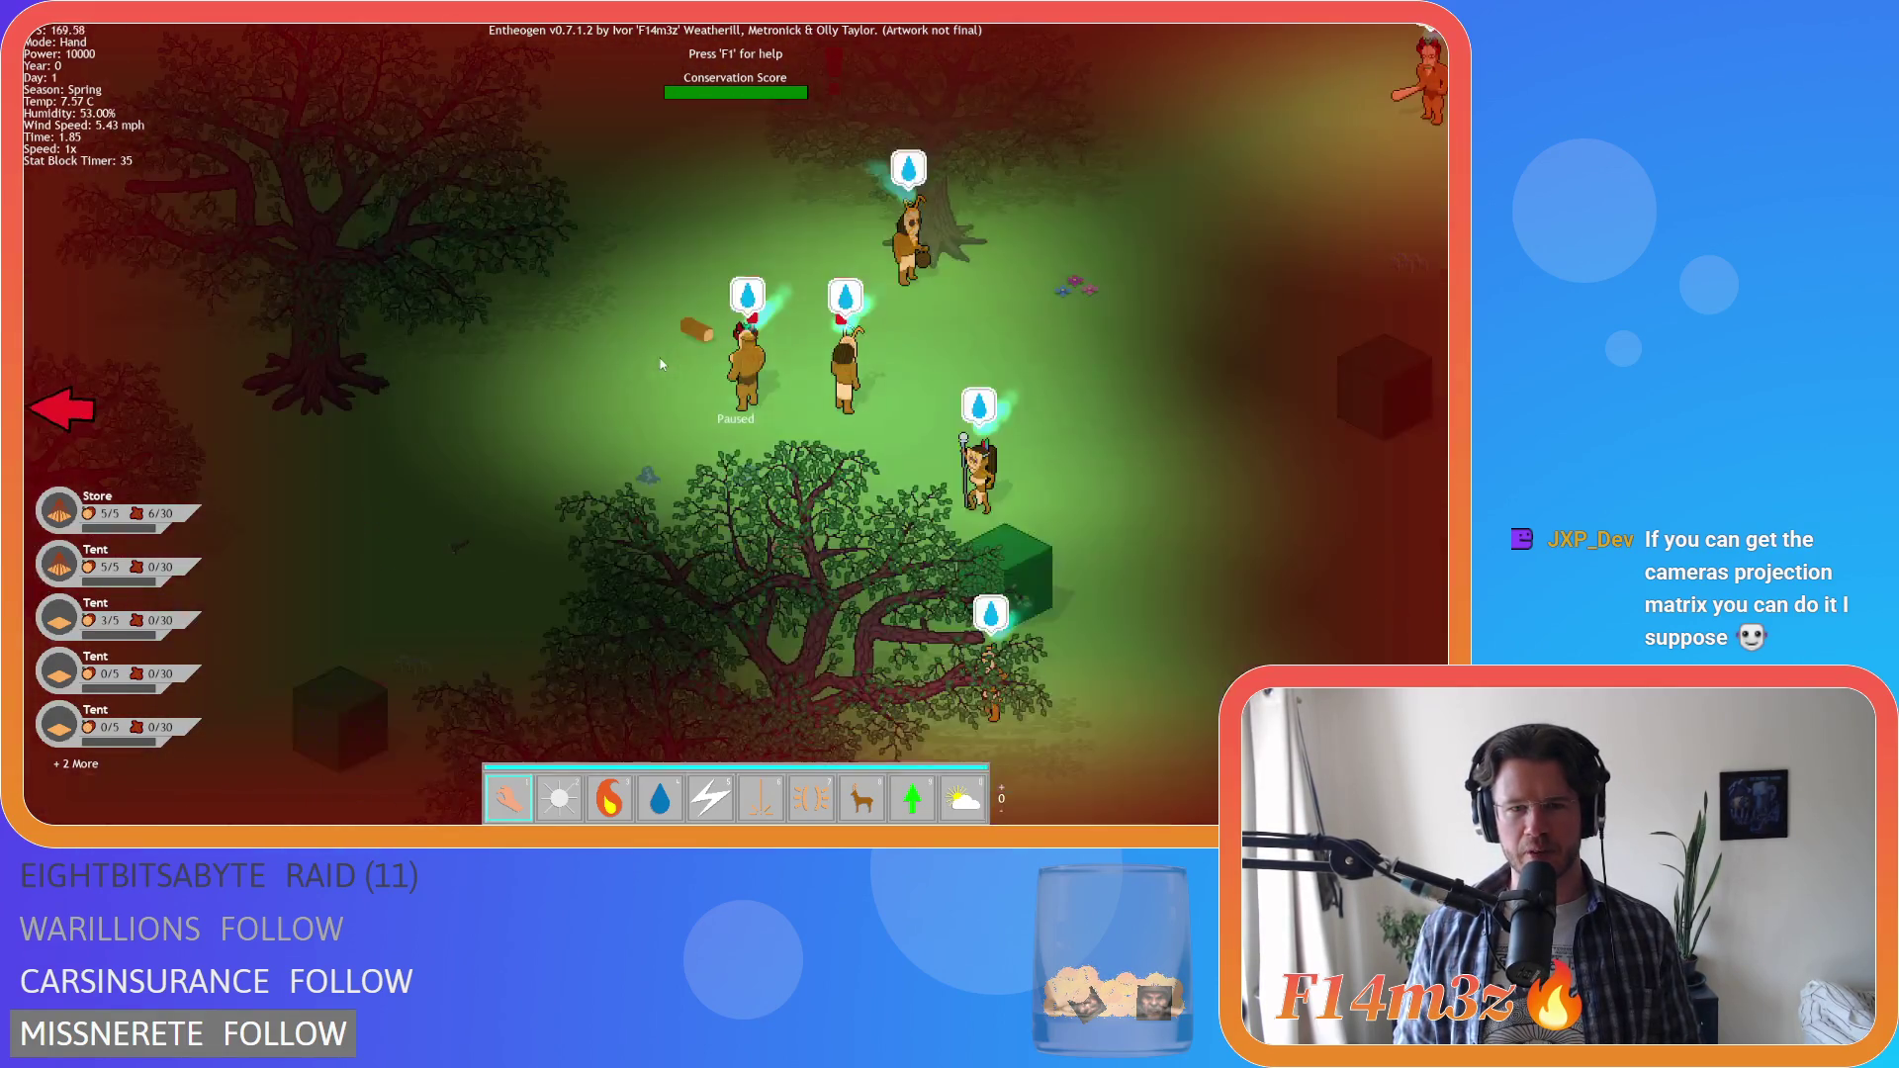
scroll(751, 395, down, 3)
scroll(690, 366, up, 4)
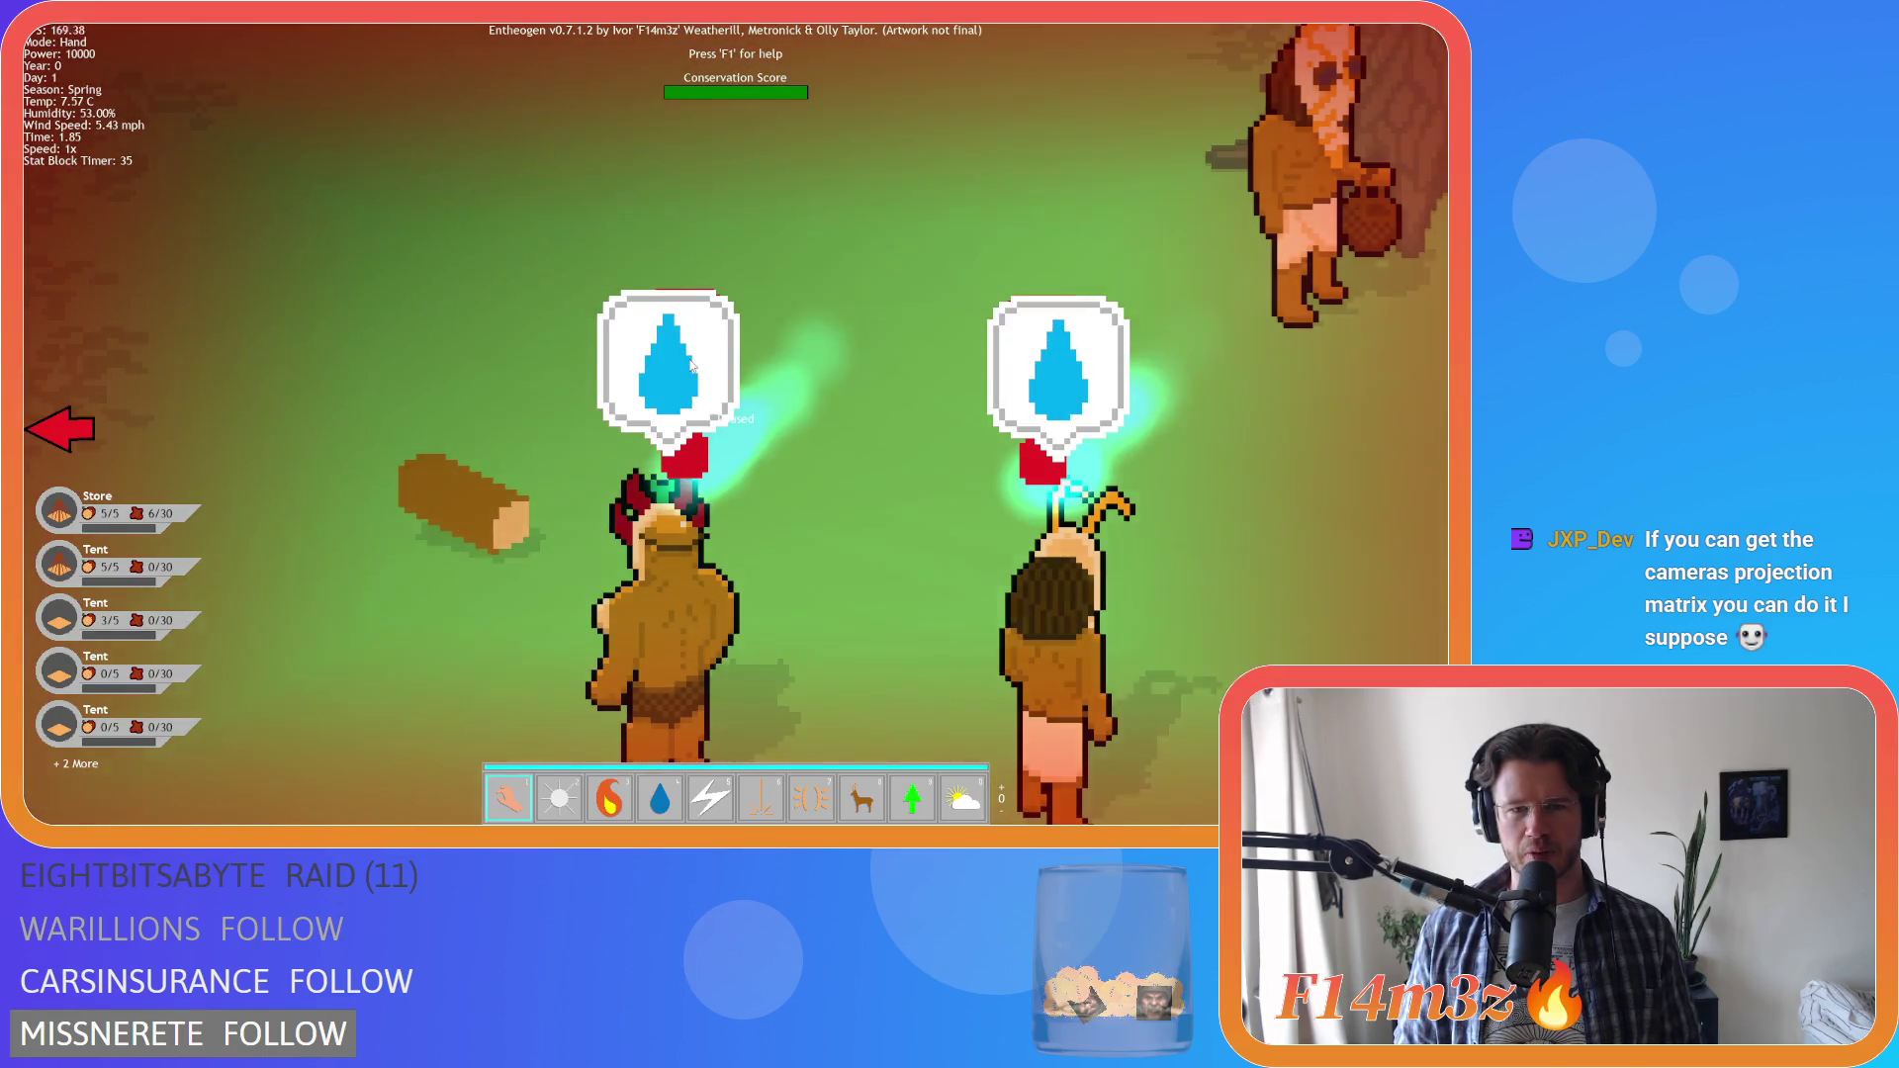
scroll(691, 366, down, 5)
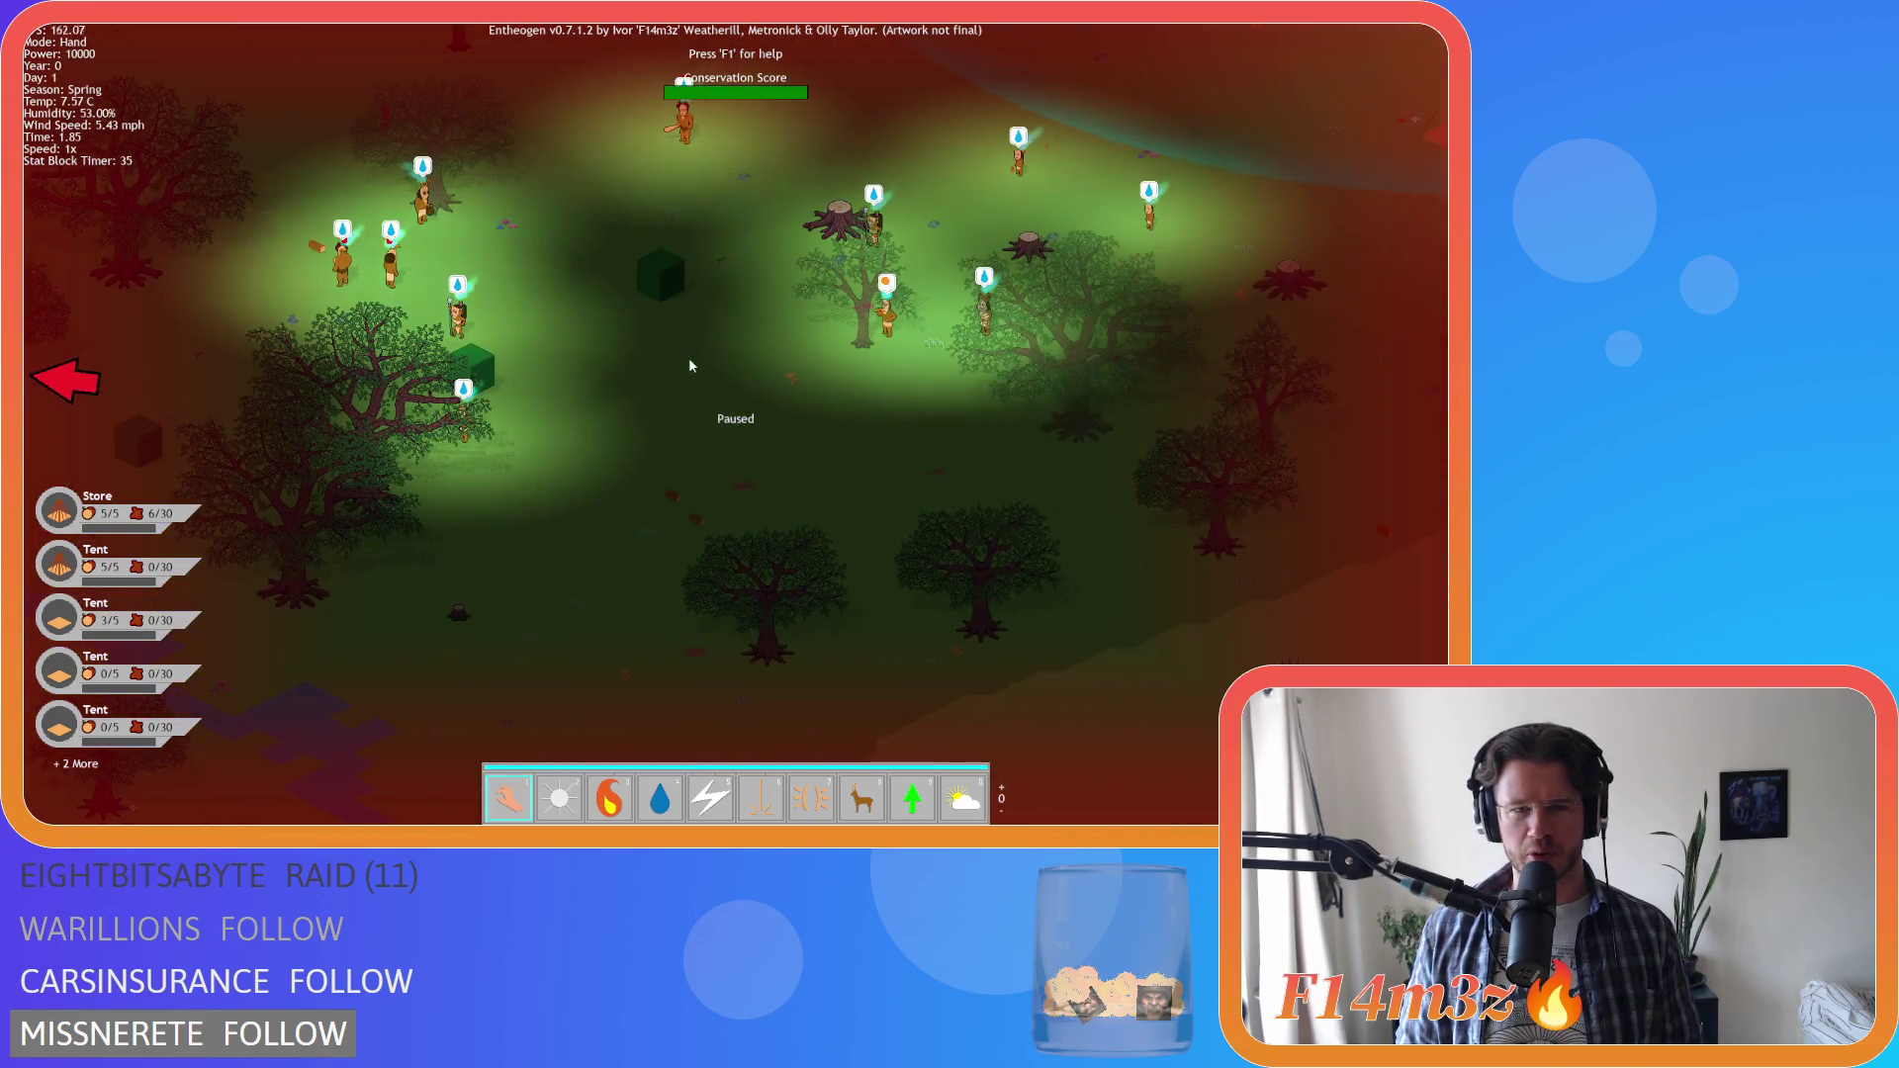
key(a)
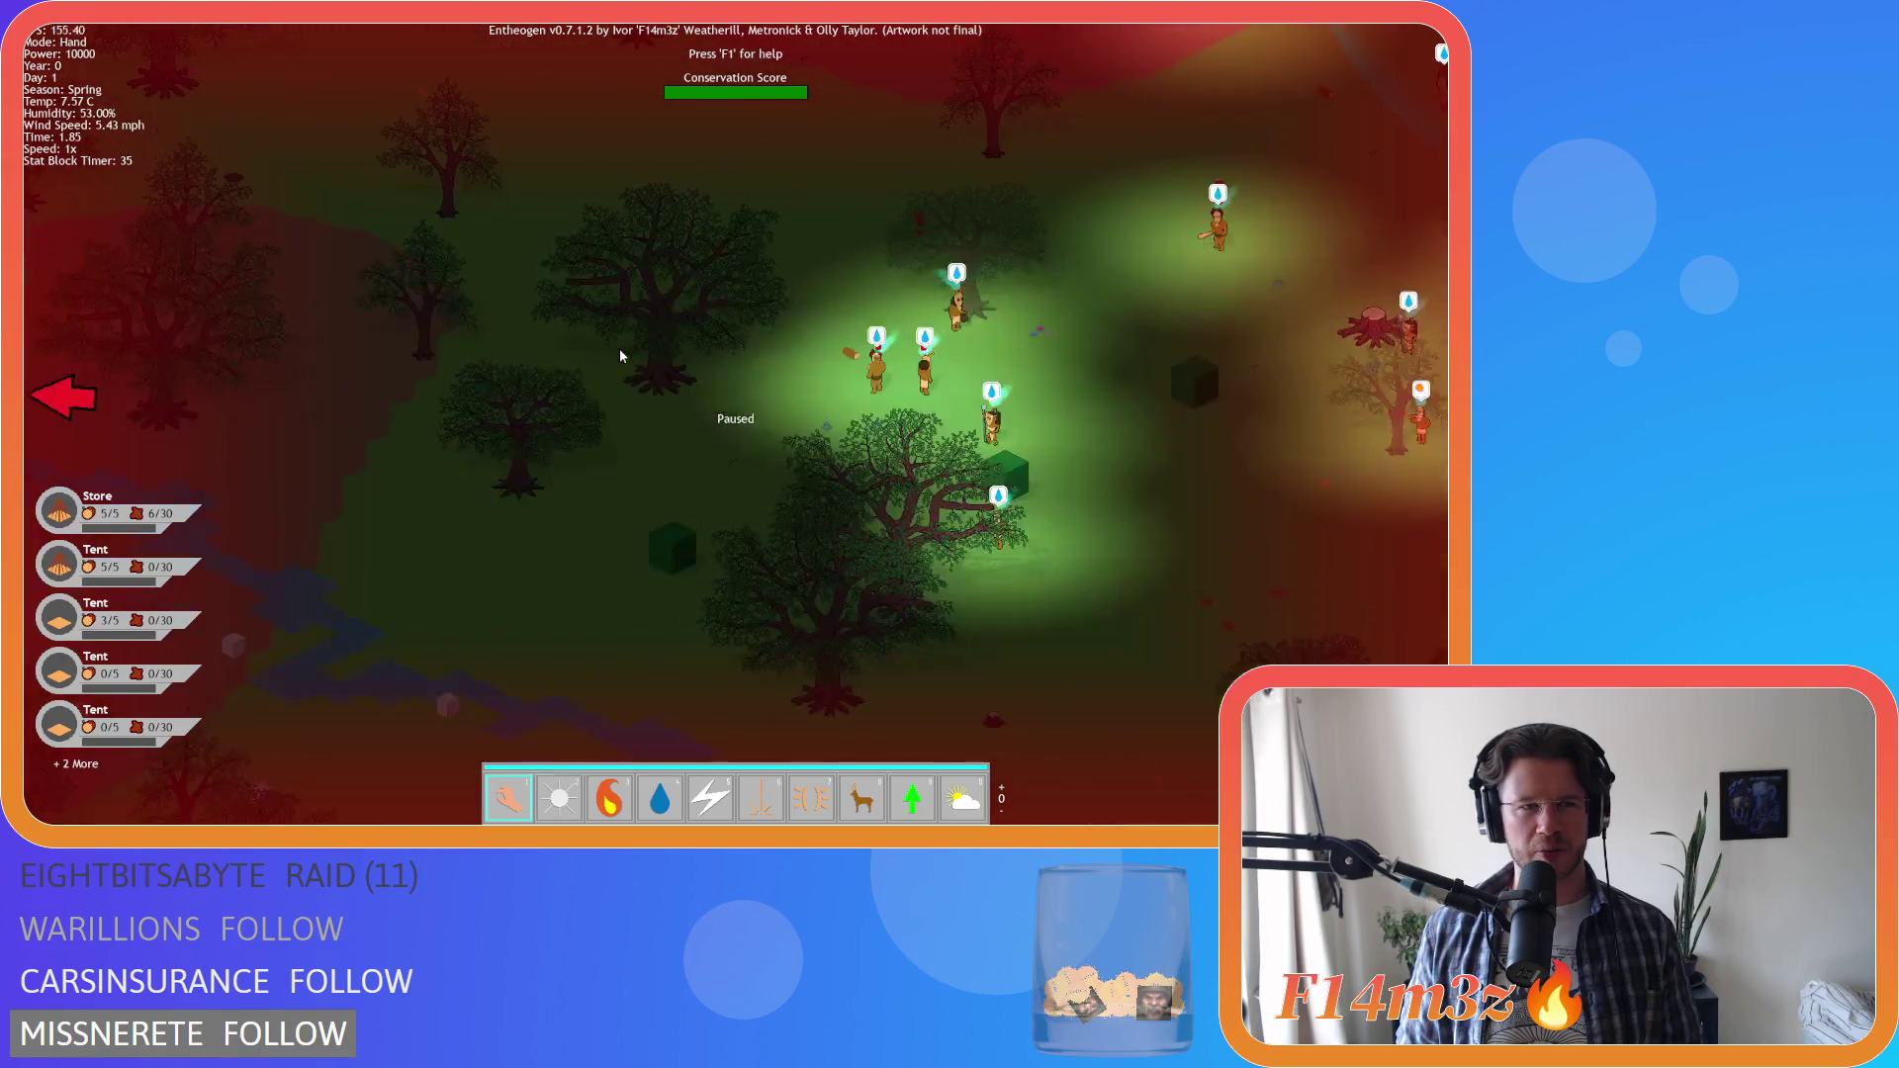
key(d)
key(s)
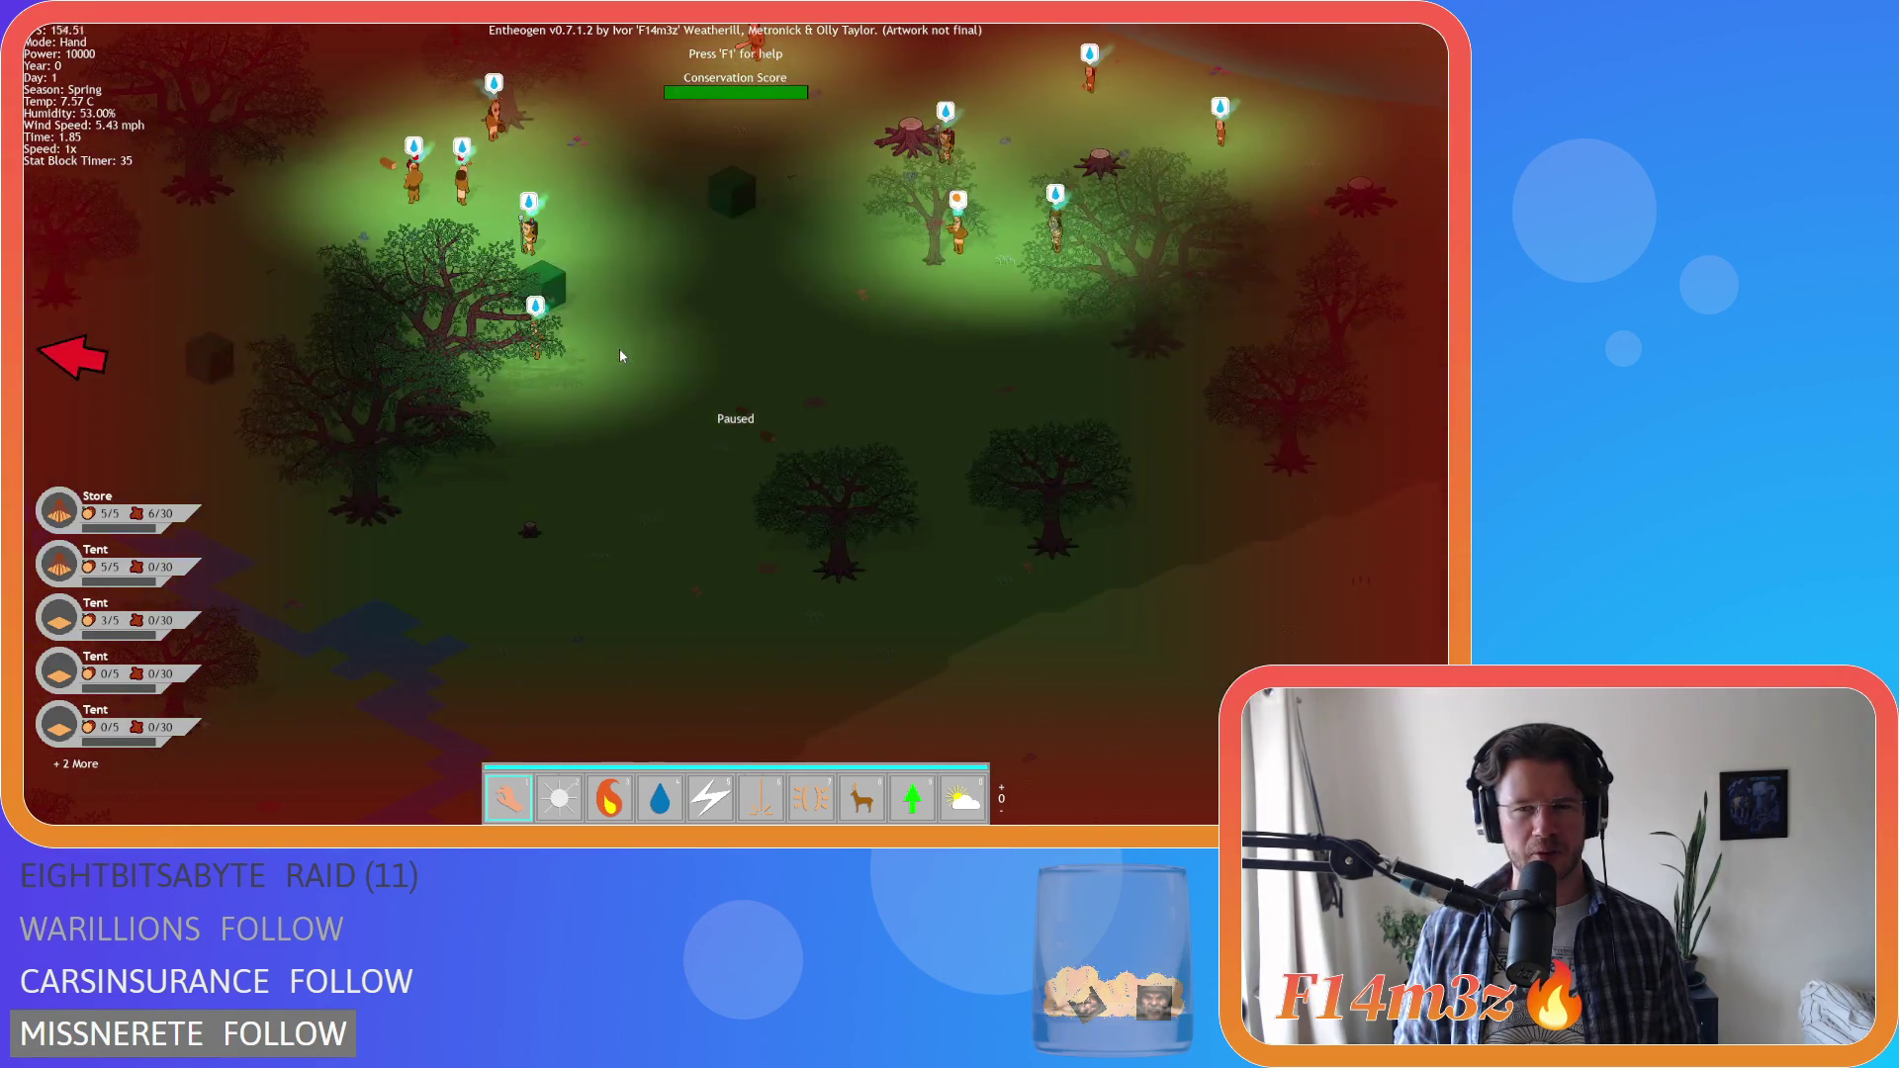
key(w)
key(d)
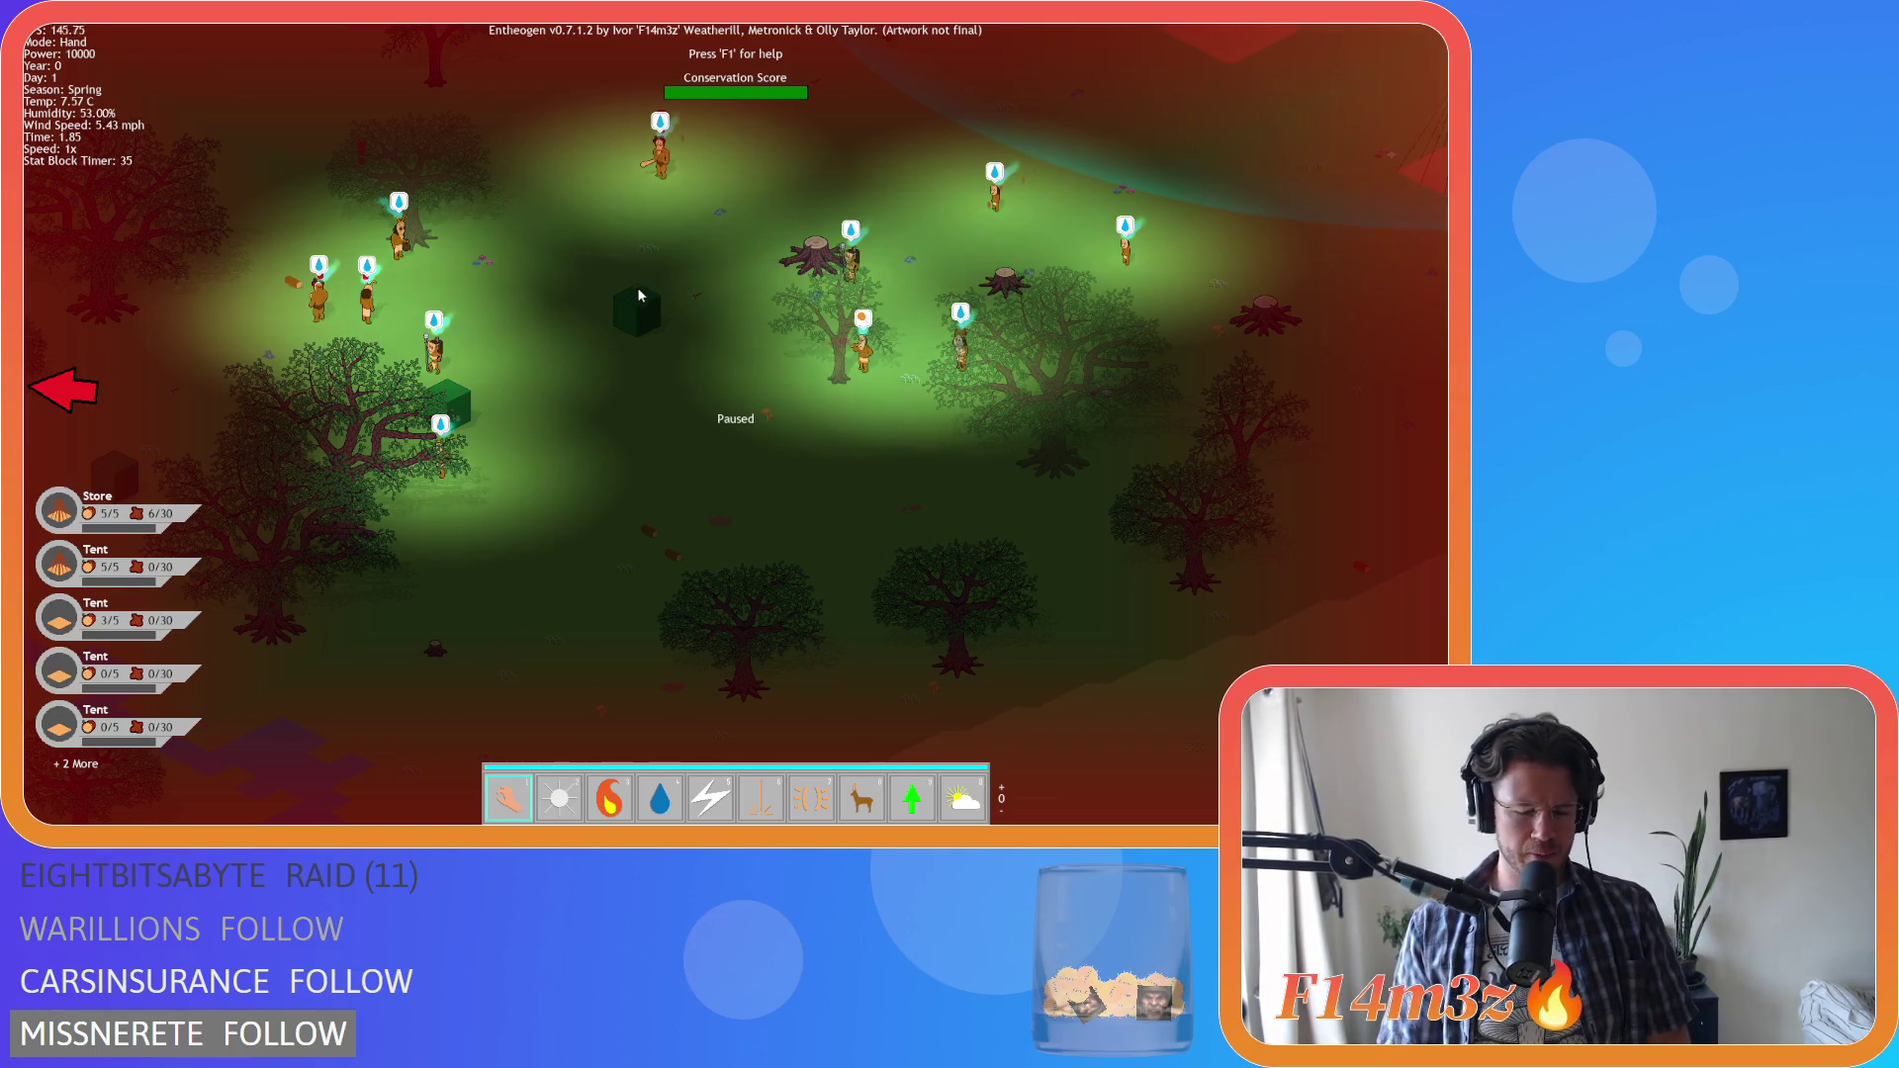
Zoom in and out on the paused village map
scroll(616, 246, down, 3)
scroll(616, 246, up, 2)
scroll(621, 372, up, 3)
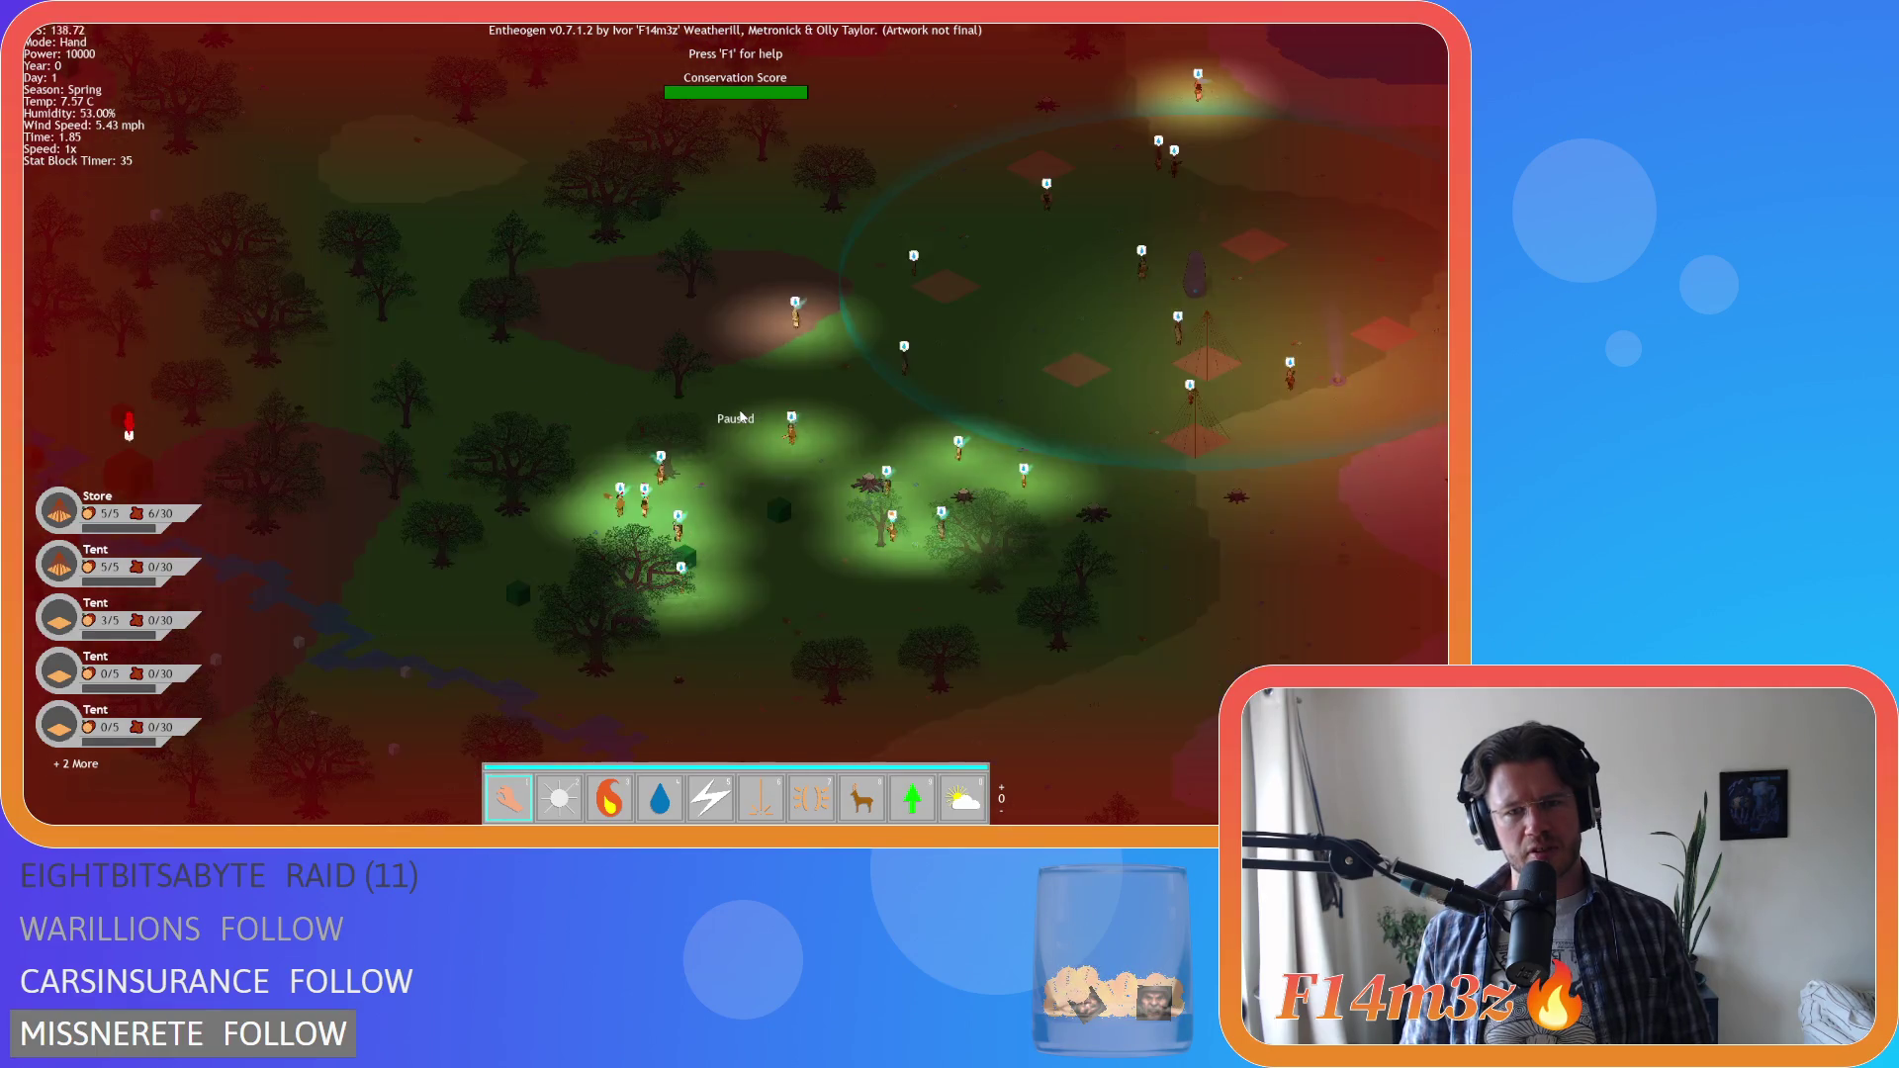
scroll(741, 416, down, 2)
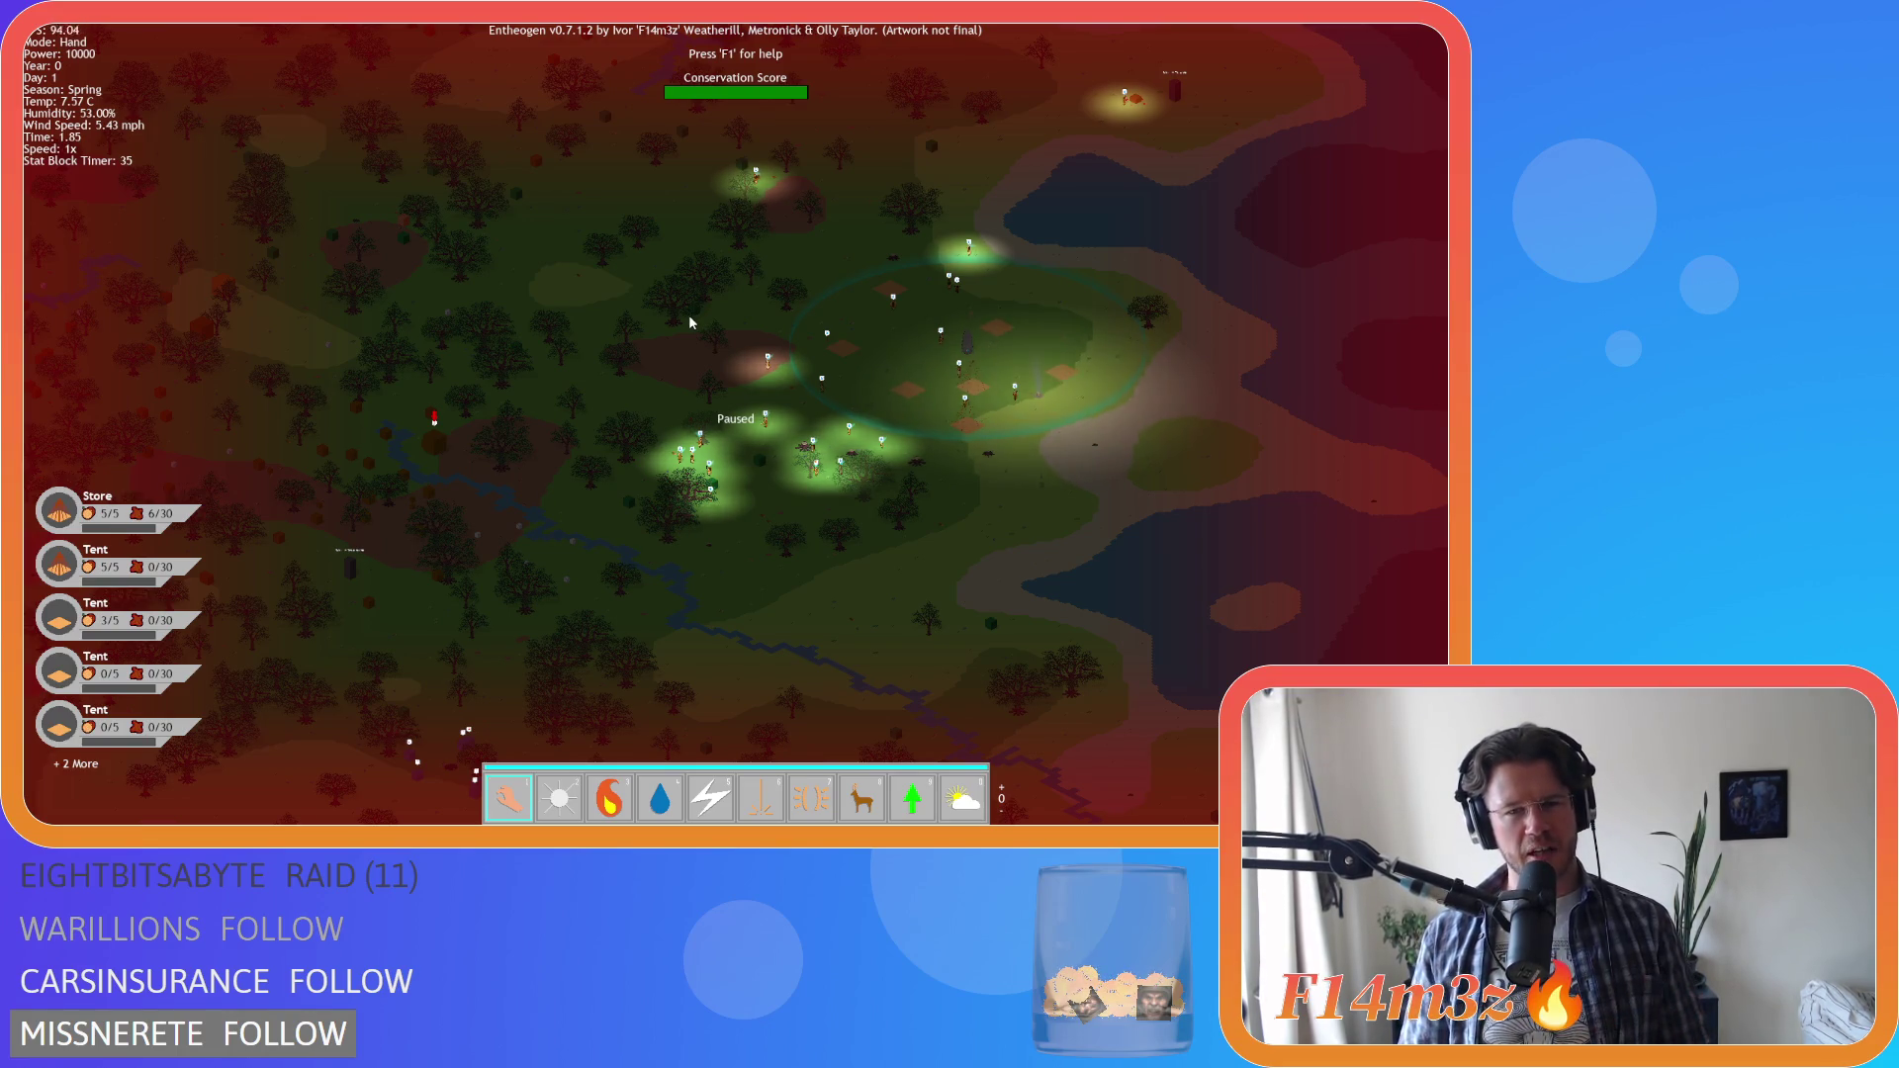
scroll(661, 341, down, 2)
scroll(660, 342, up, 2)
scroll(661, 341, down, 2)
scroll(662, 347, up, 3)
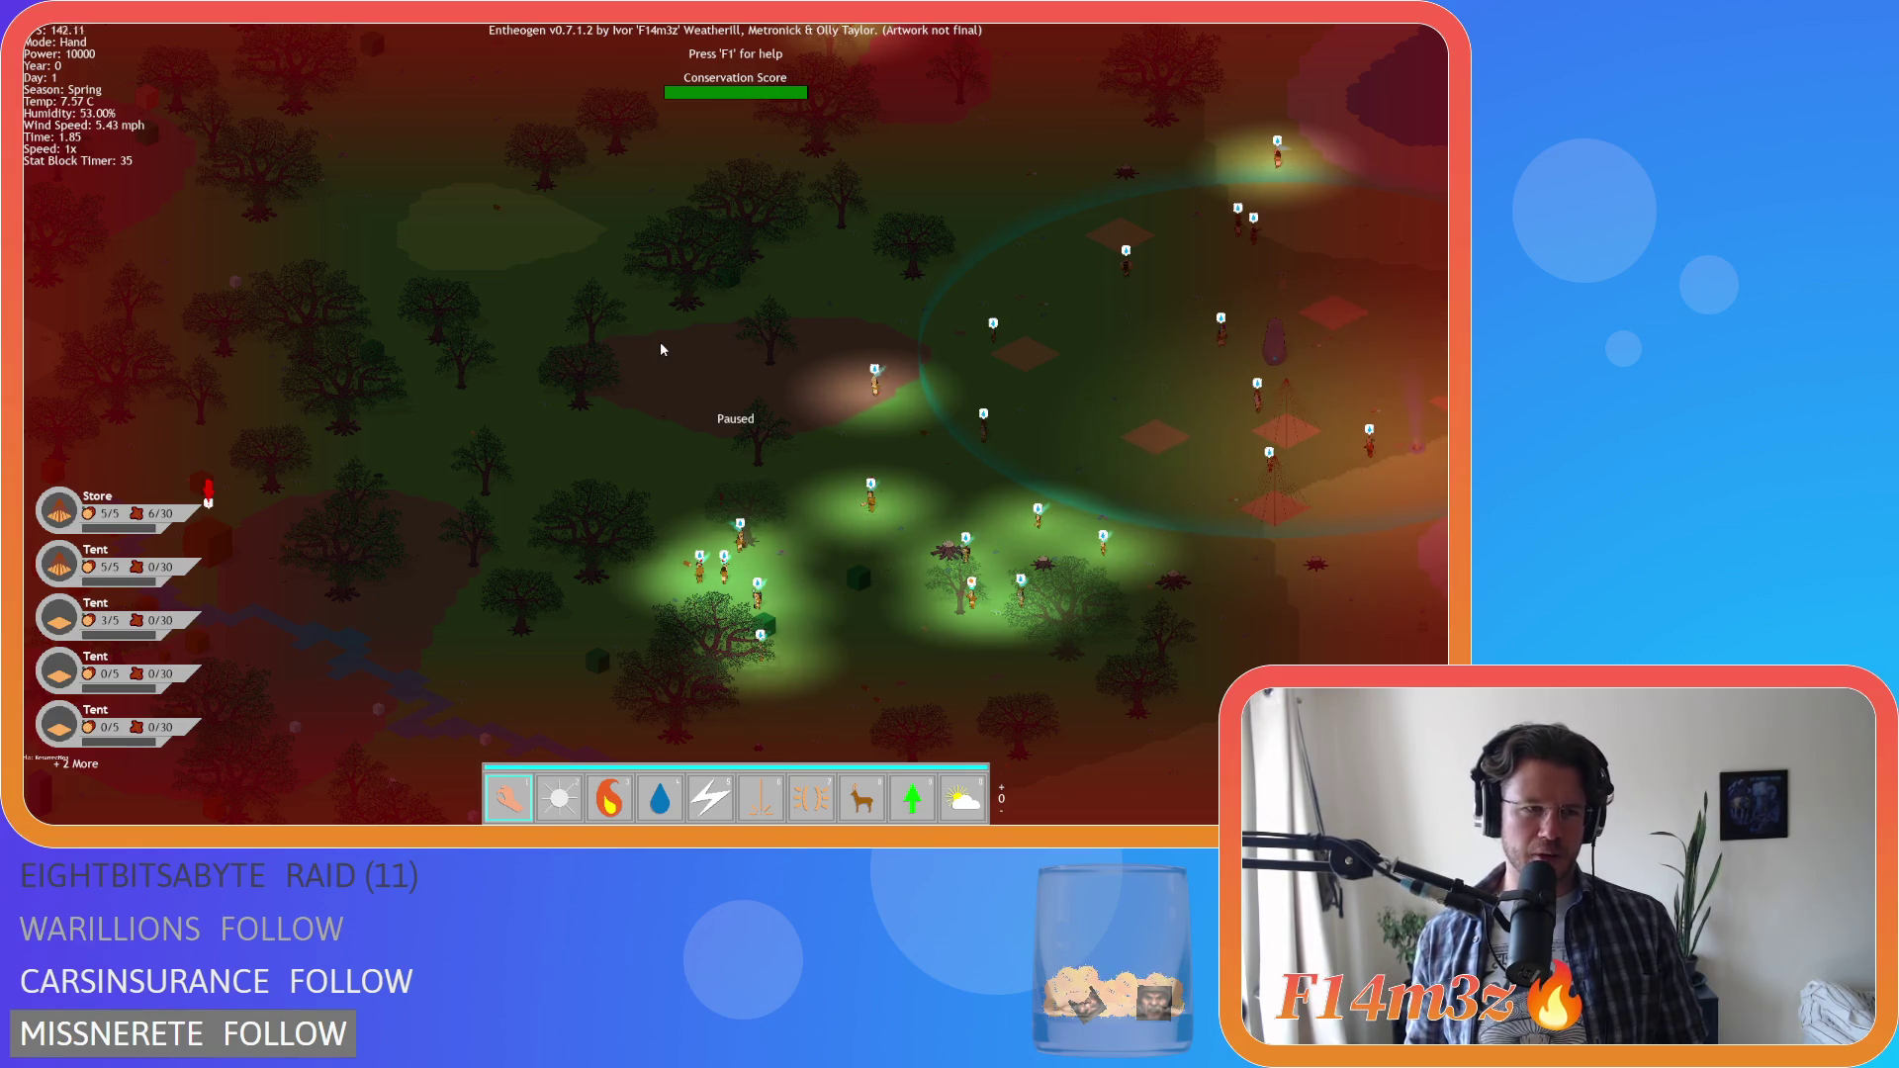
Pan the paused map to other areas and zoom around each
key(s)
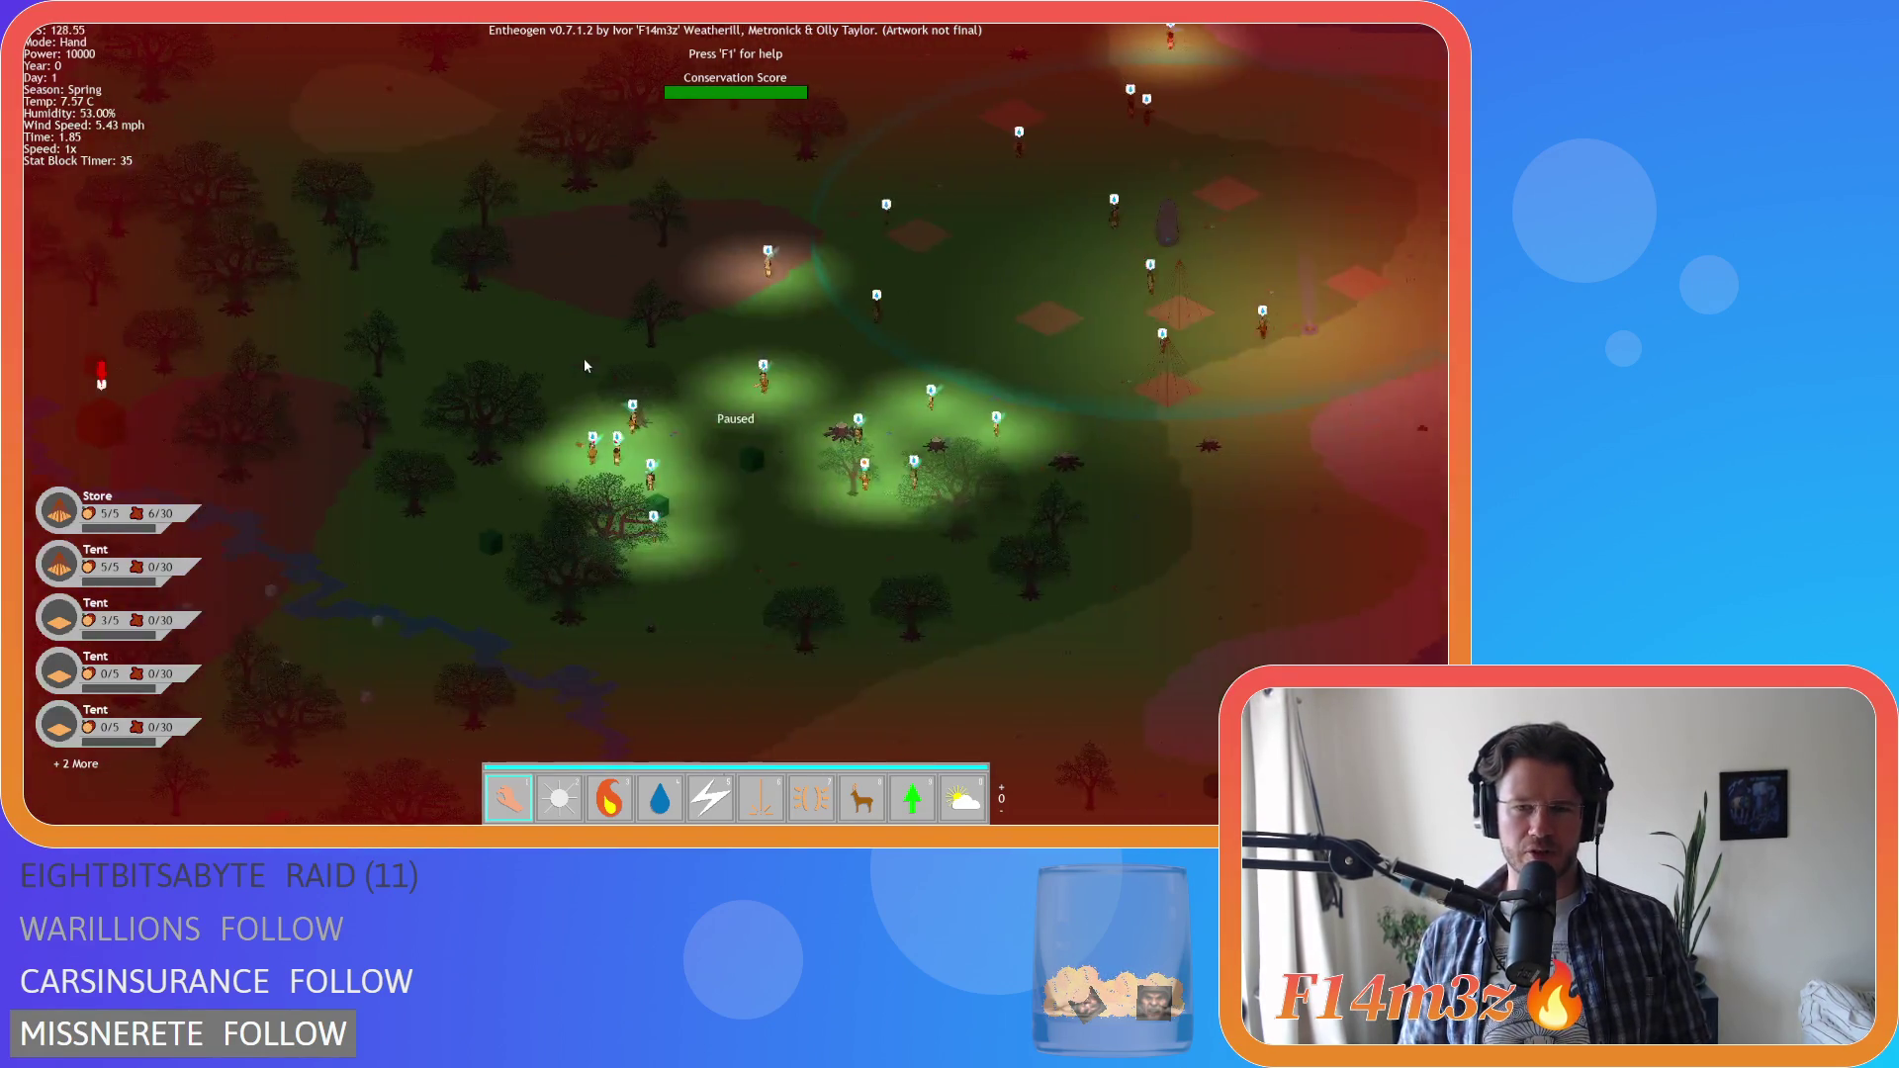
key(w)
key(a)
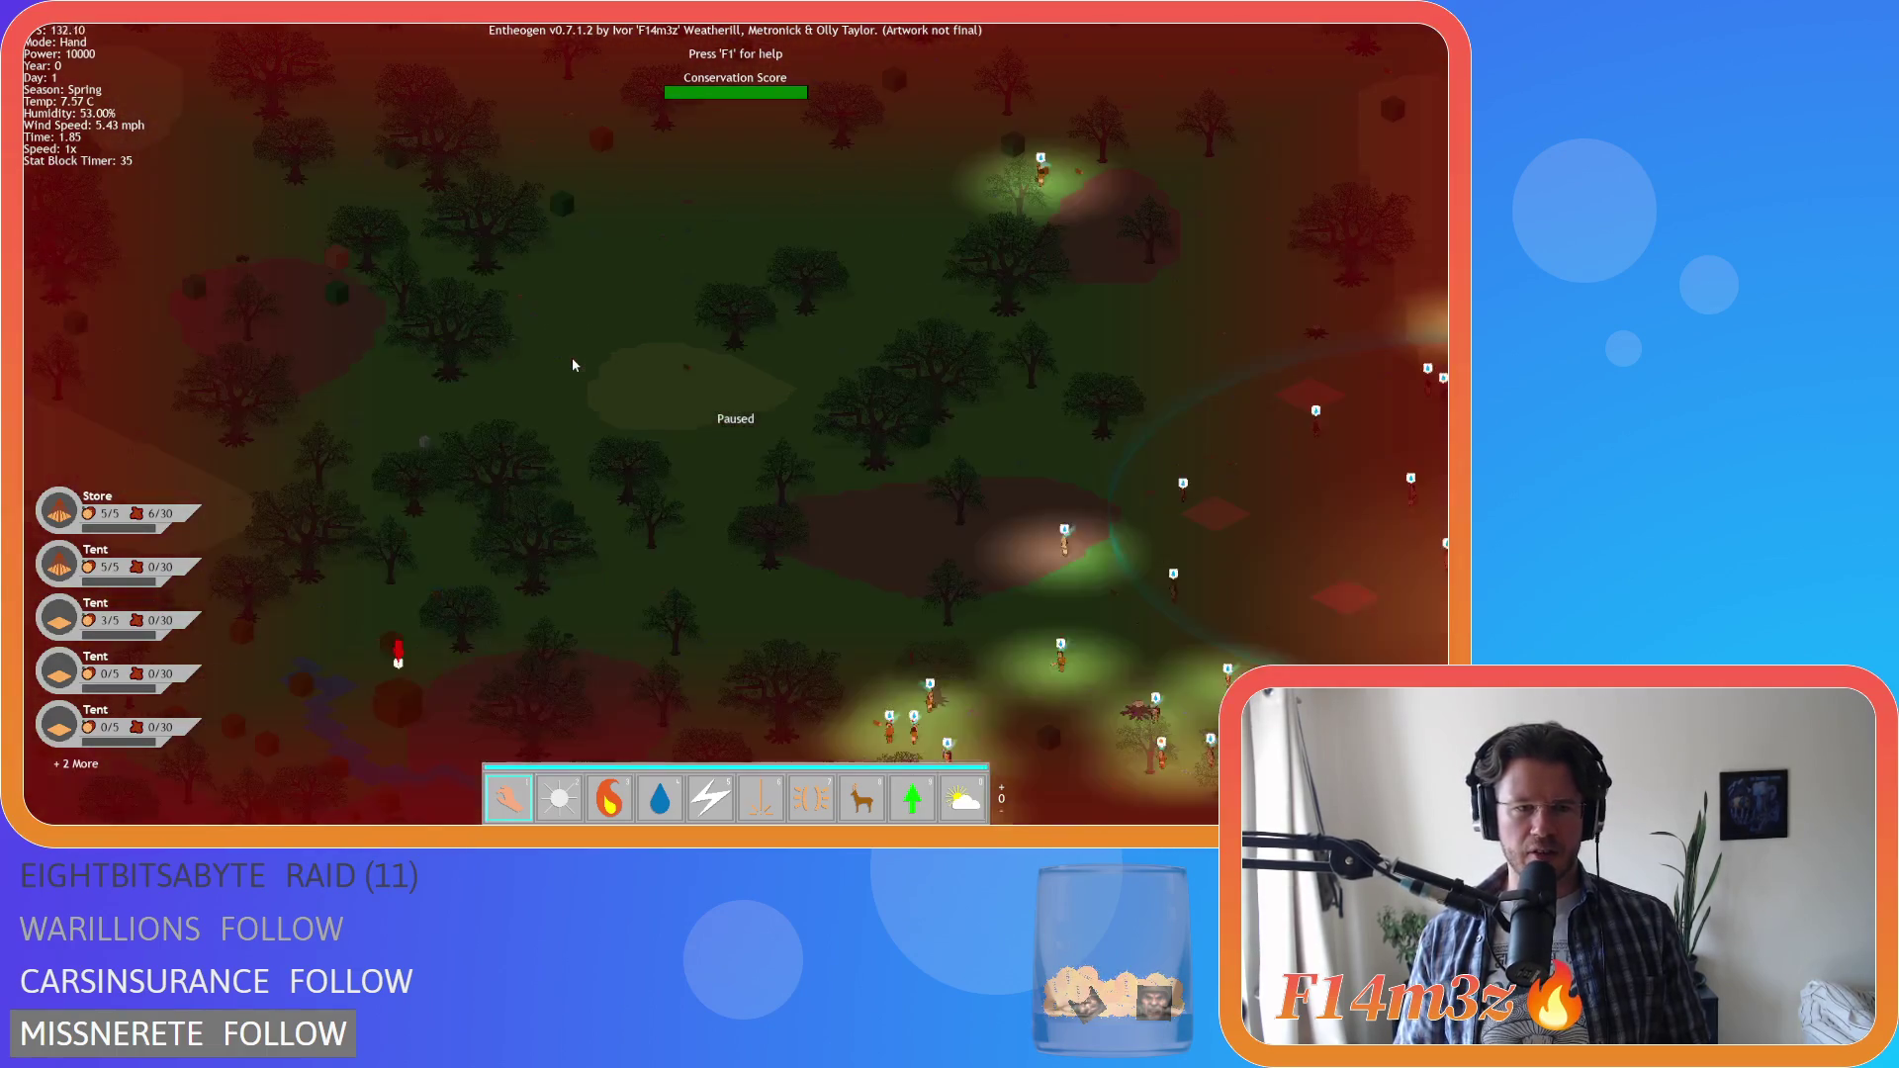
scroll(571, 358, down, 3)
scroll(767, 585, up, 6)
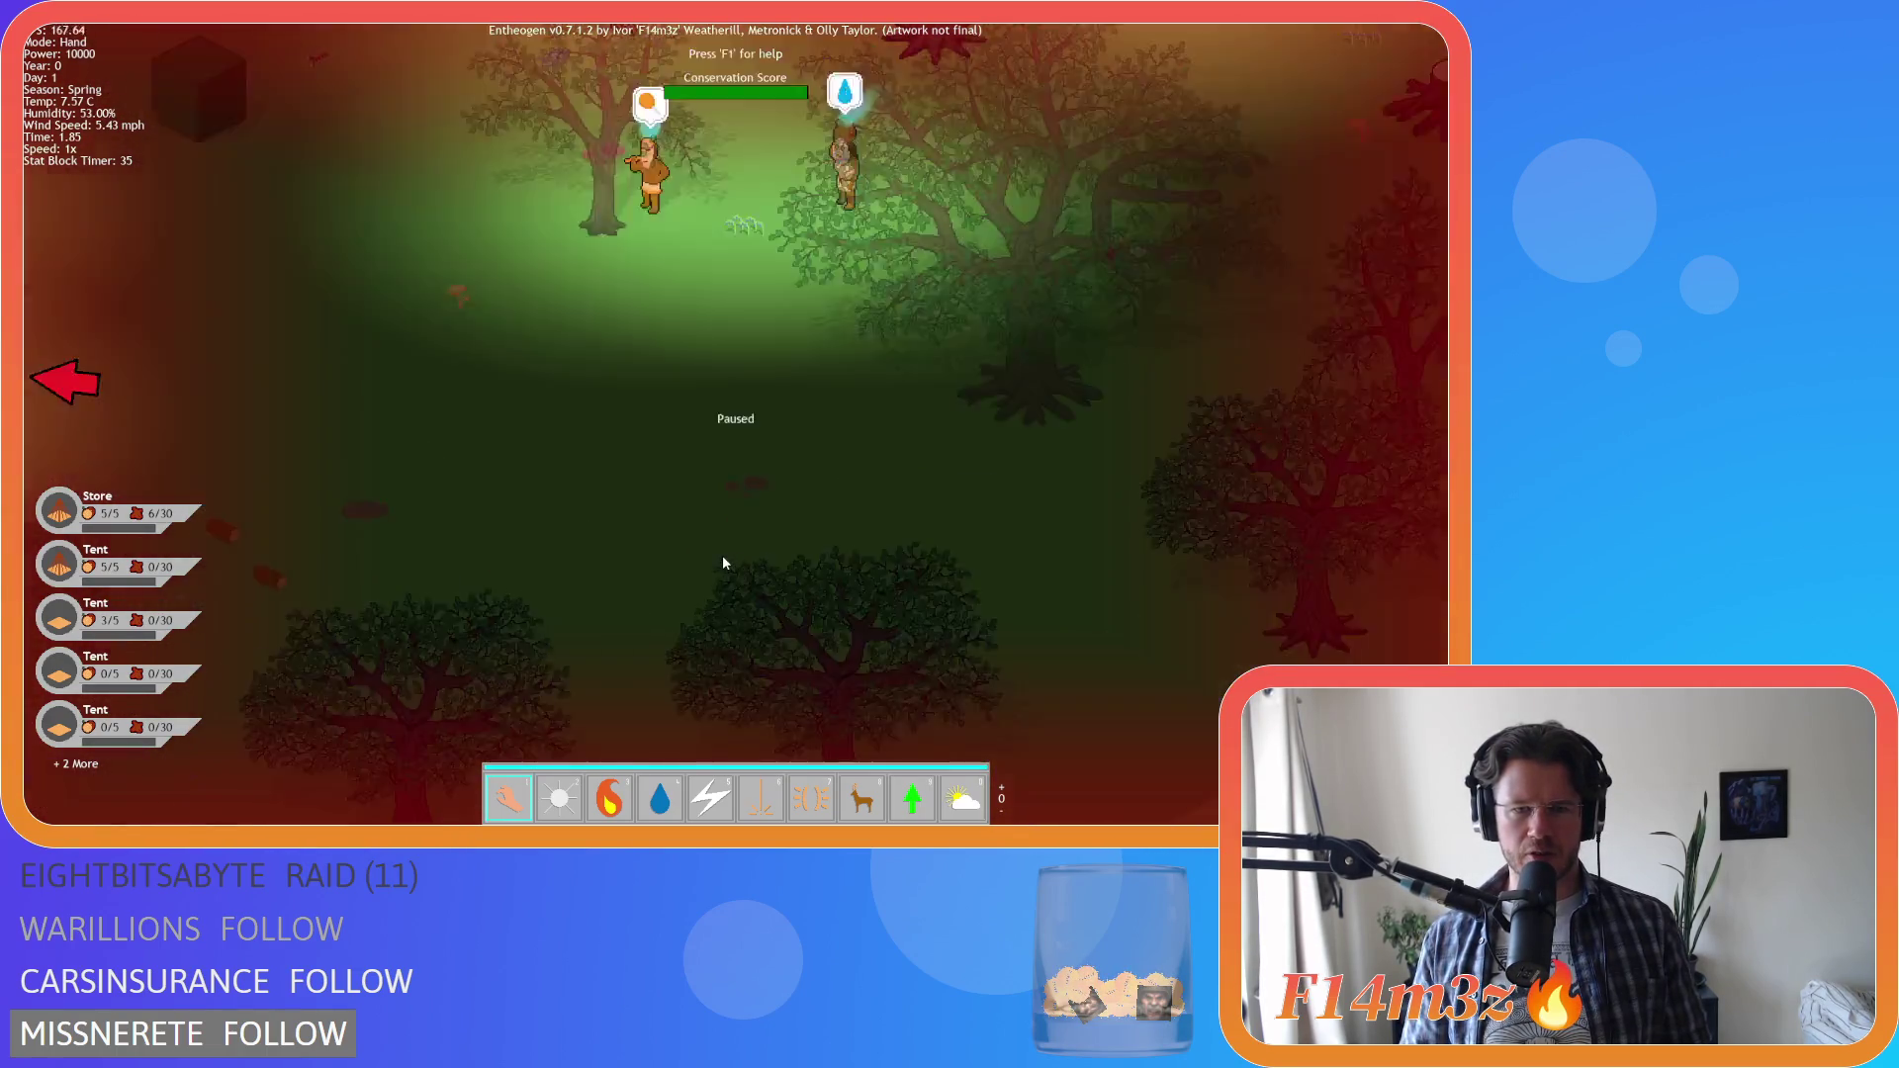
scroll(723, 562, down, 5)
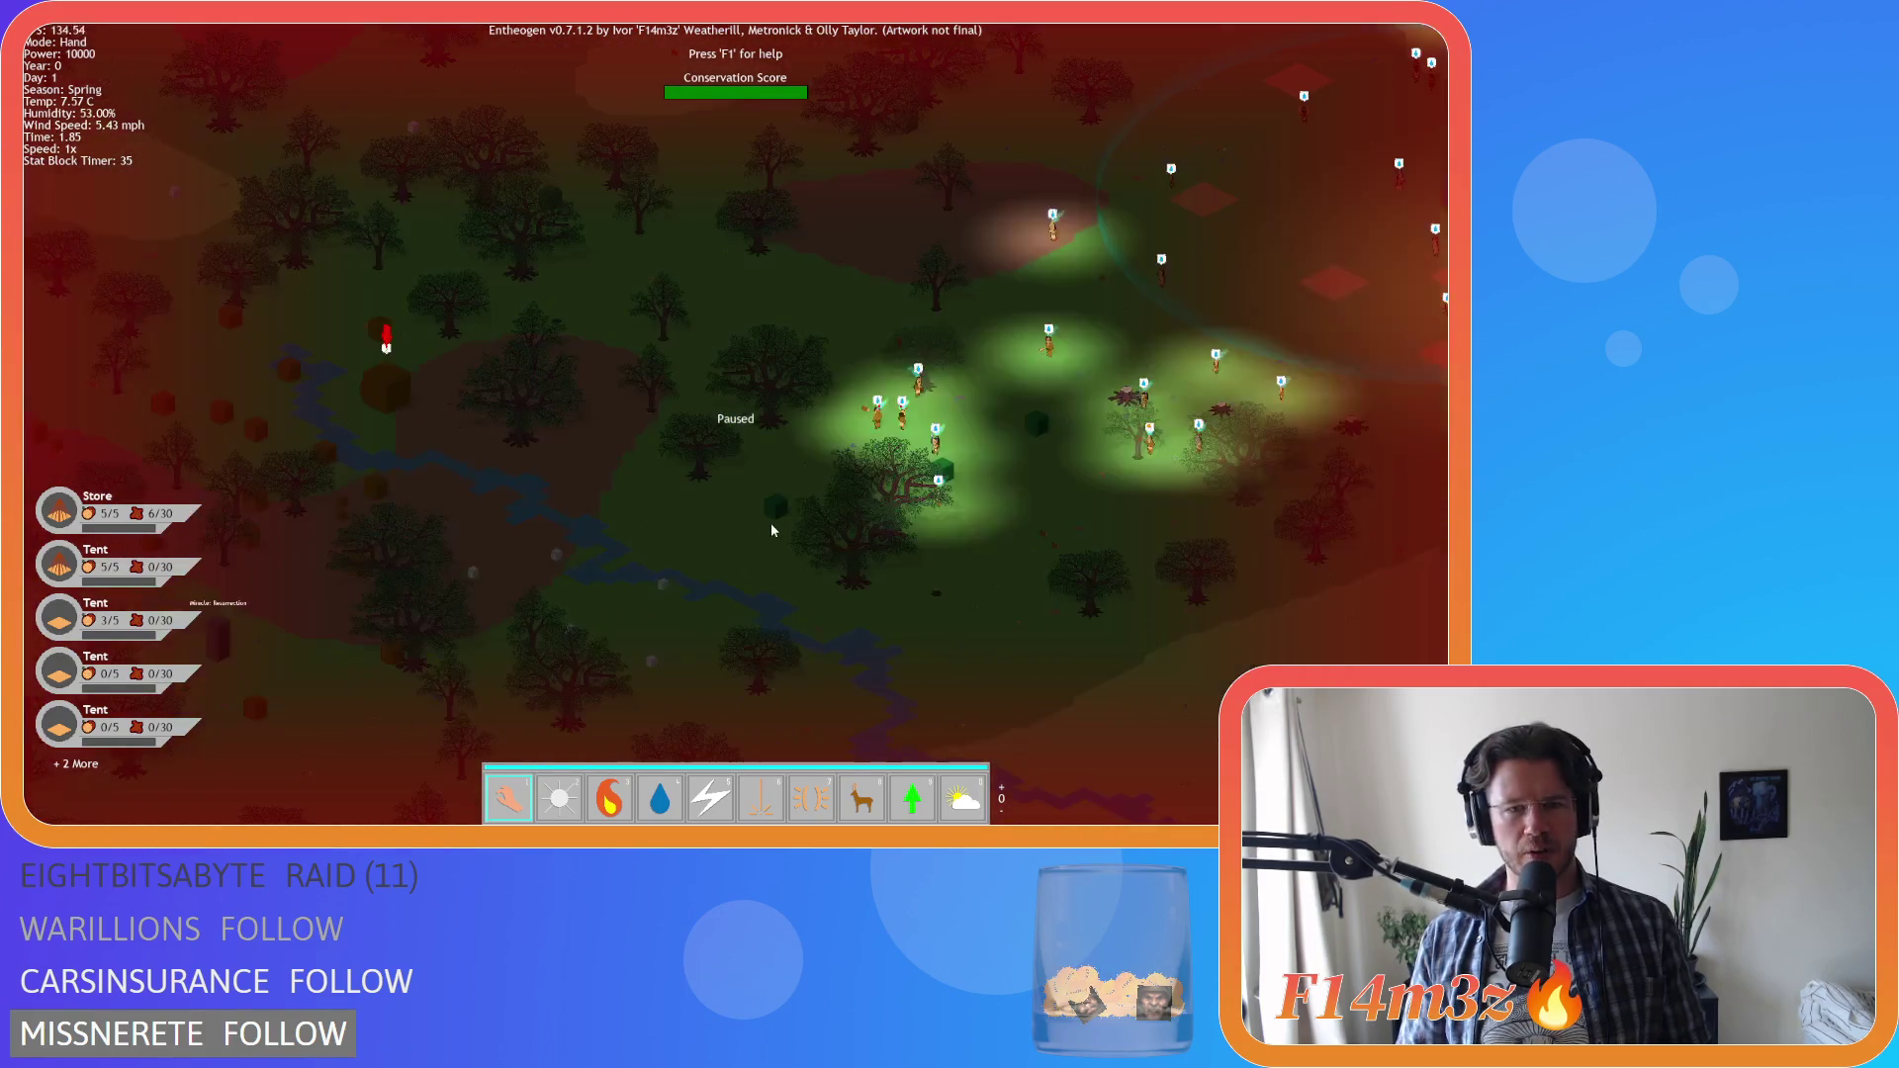
key(d)
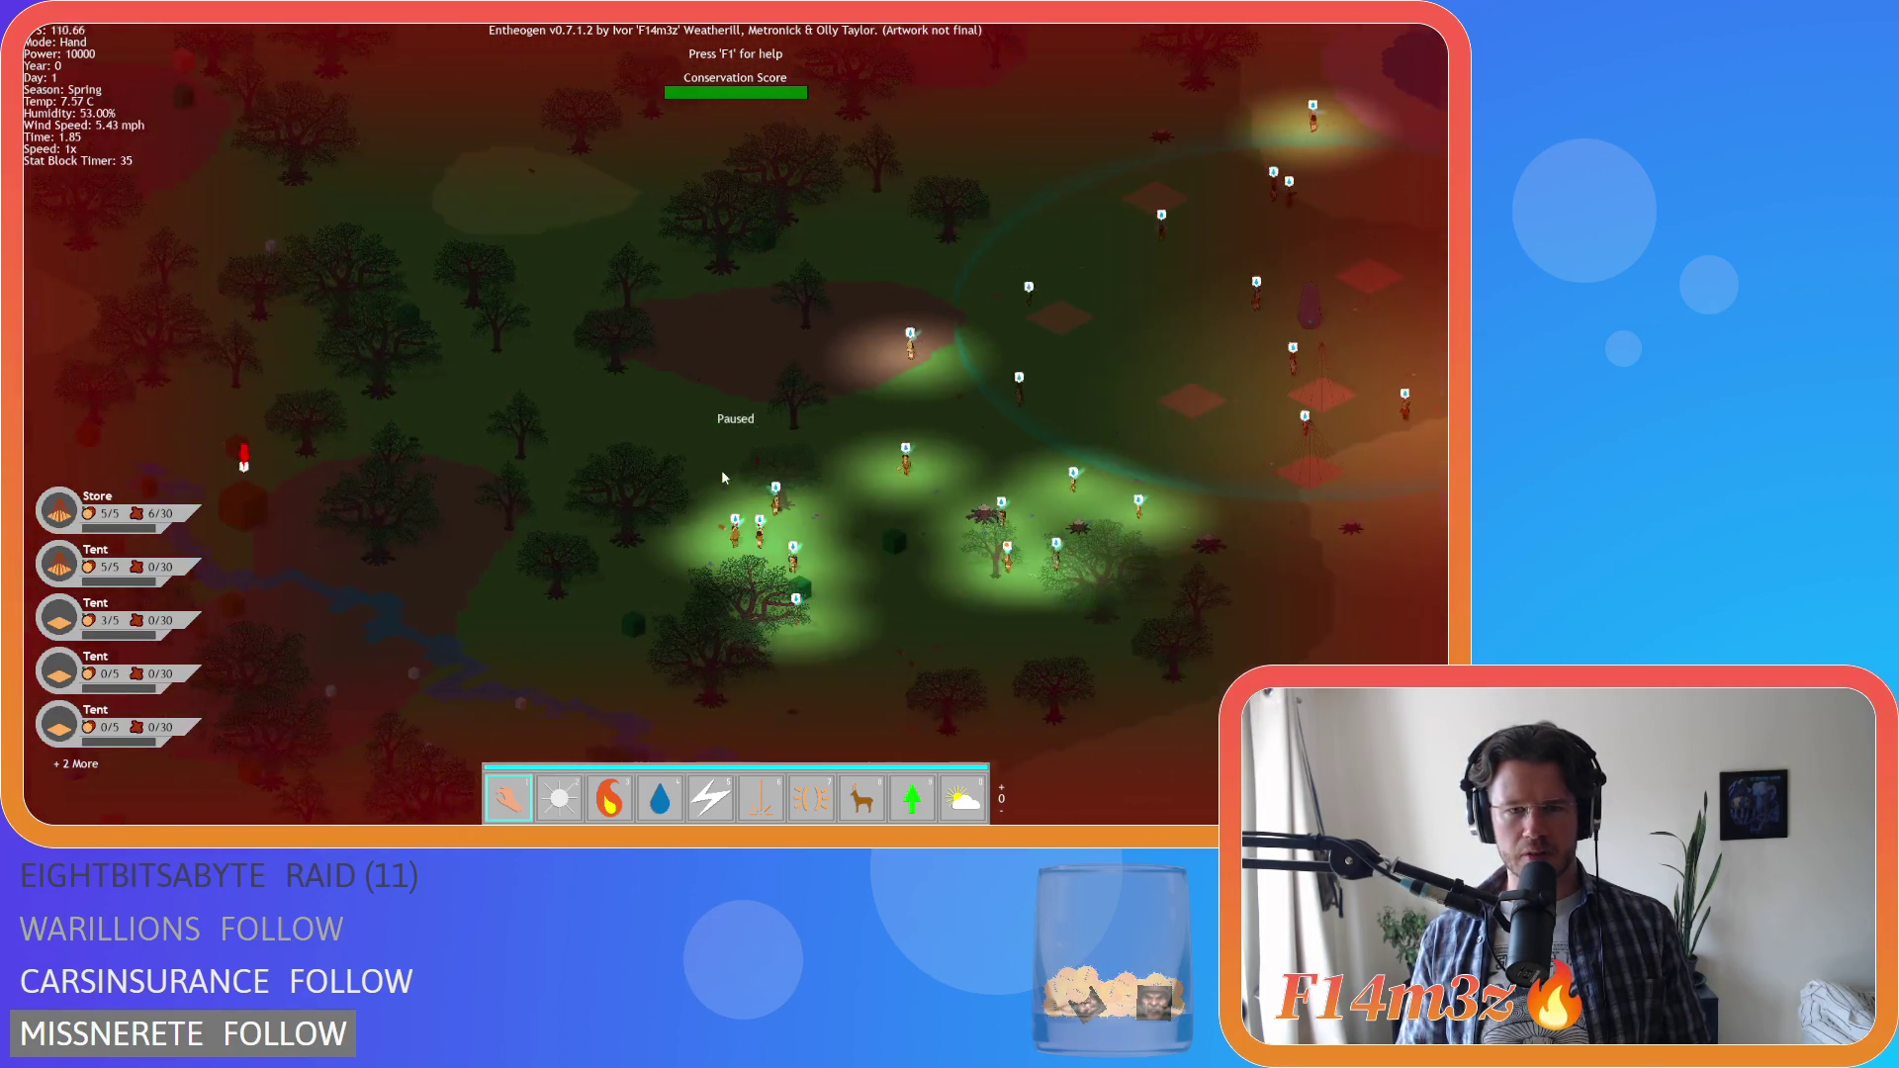
scroll(721, 469, up, 2)
scroll(720, 471, down, 5)
scroll(721, 471, up, 3)
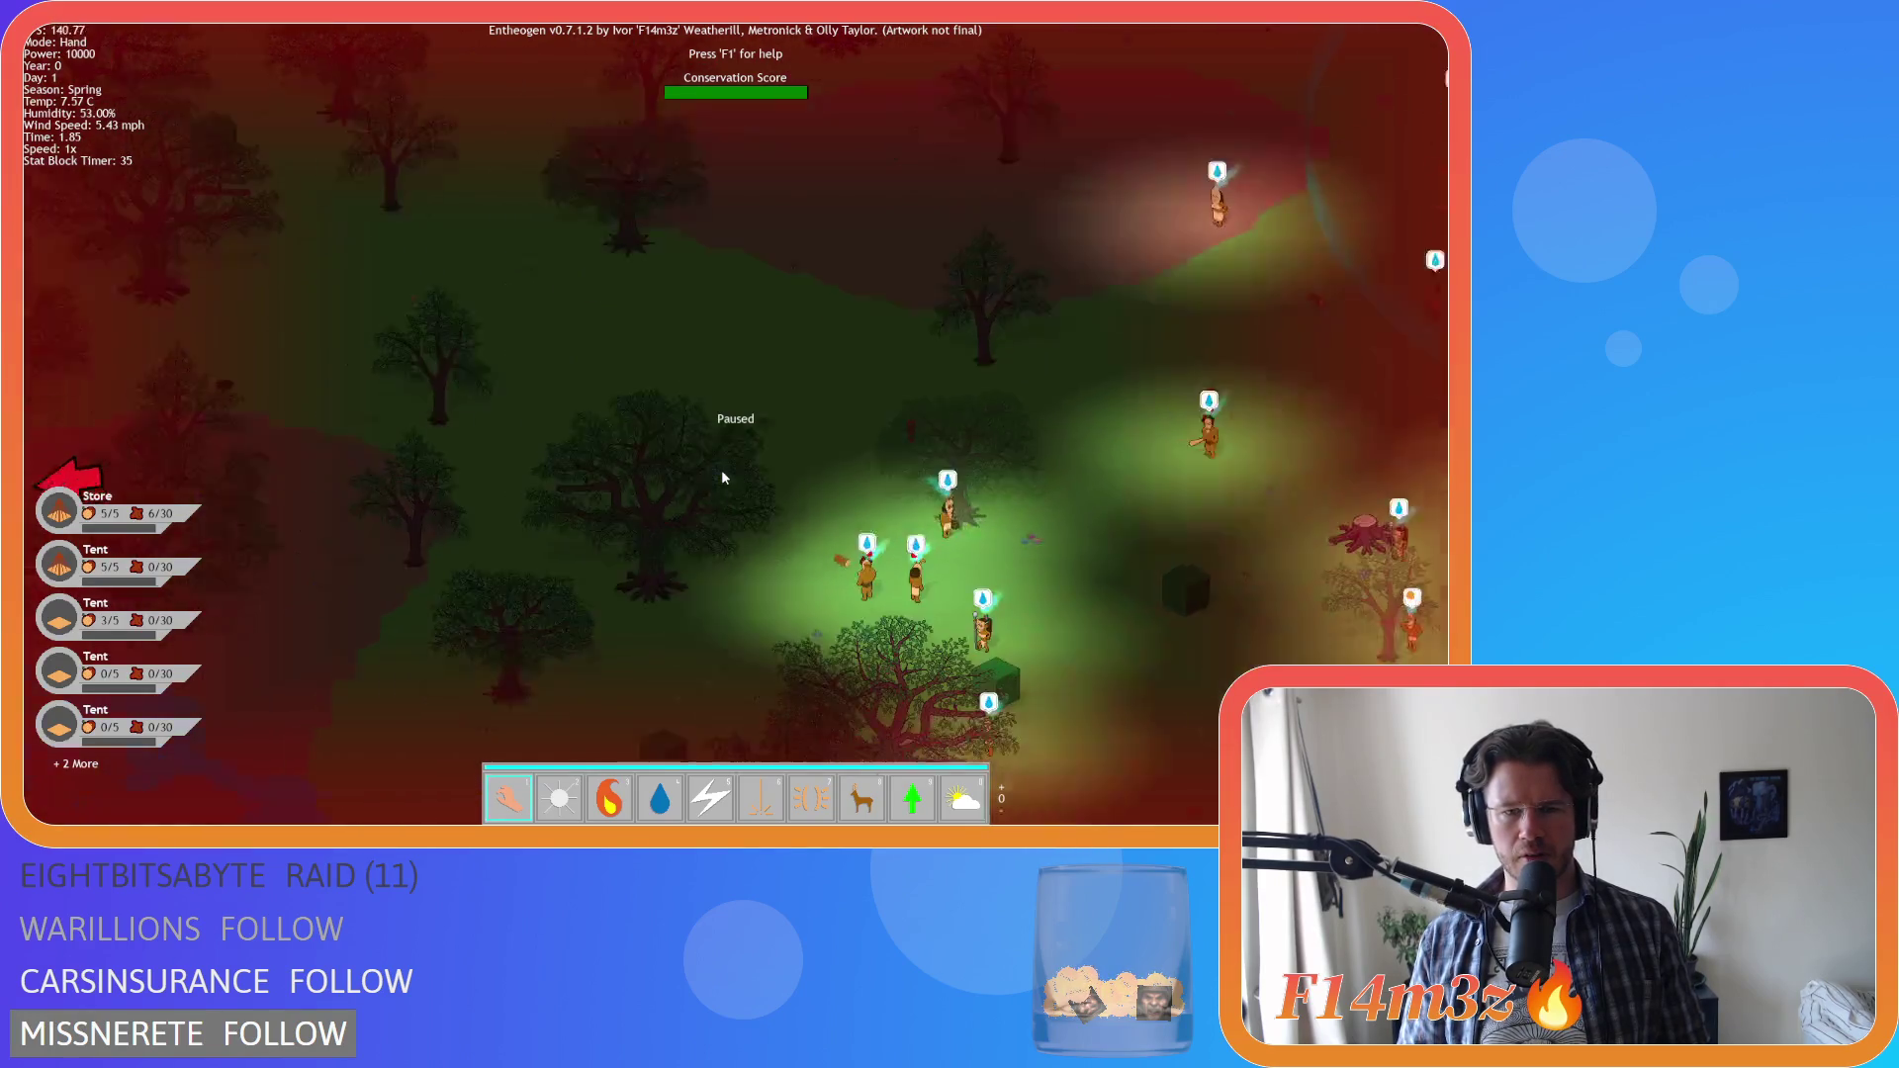
scroll(721, 471, down, 2)
scroll(721, 470, up, 1)
Pan up and down, then bring up the 'Are you sure you want to quit? Y/N' prompt
key(w)
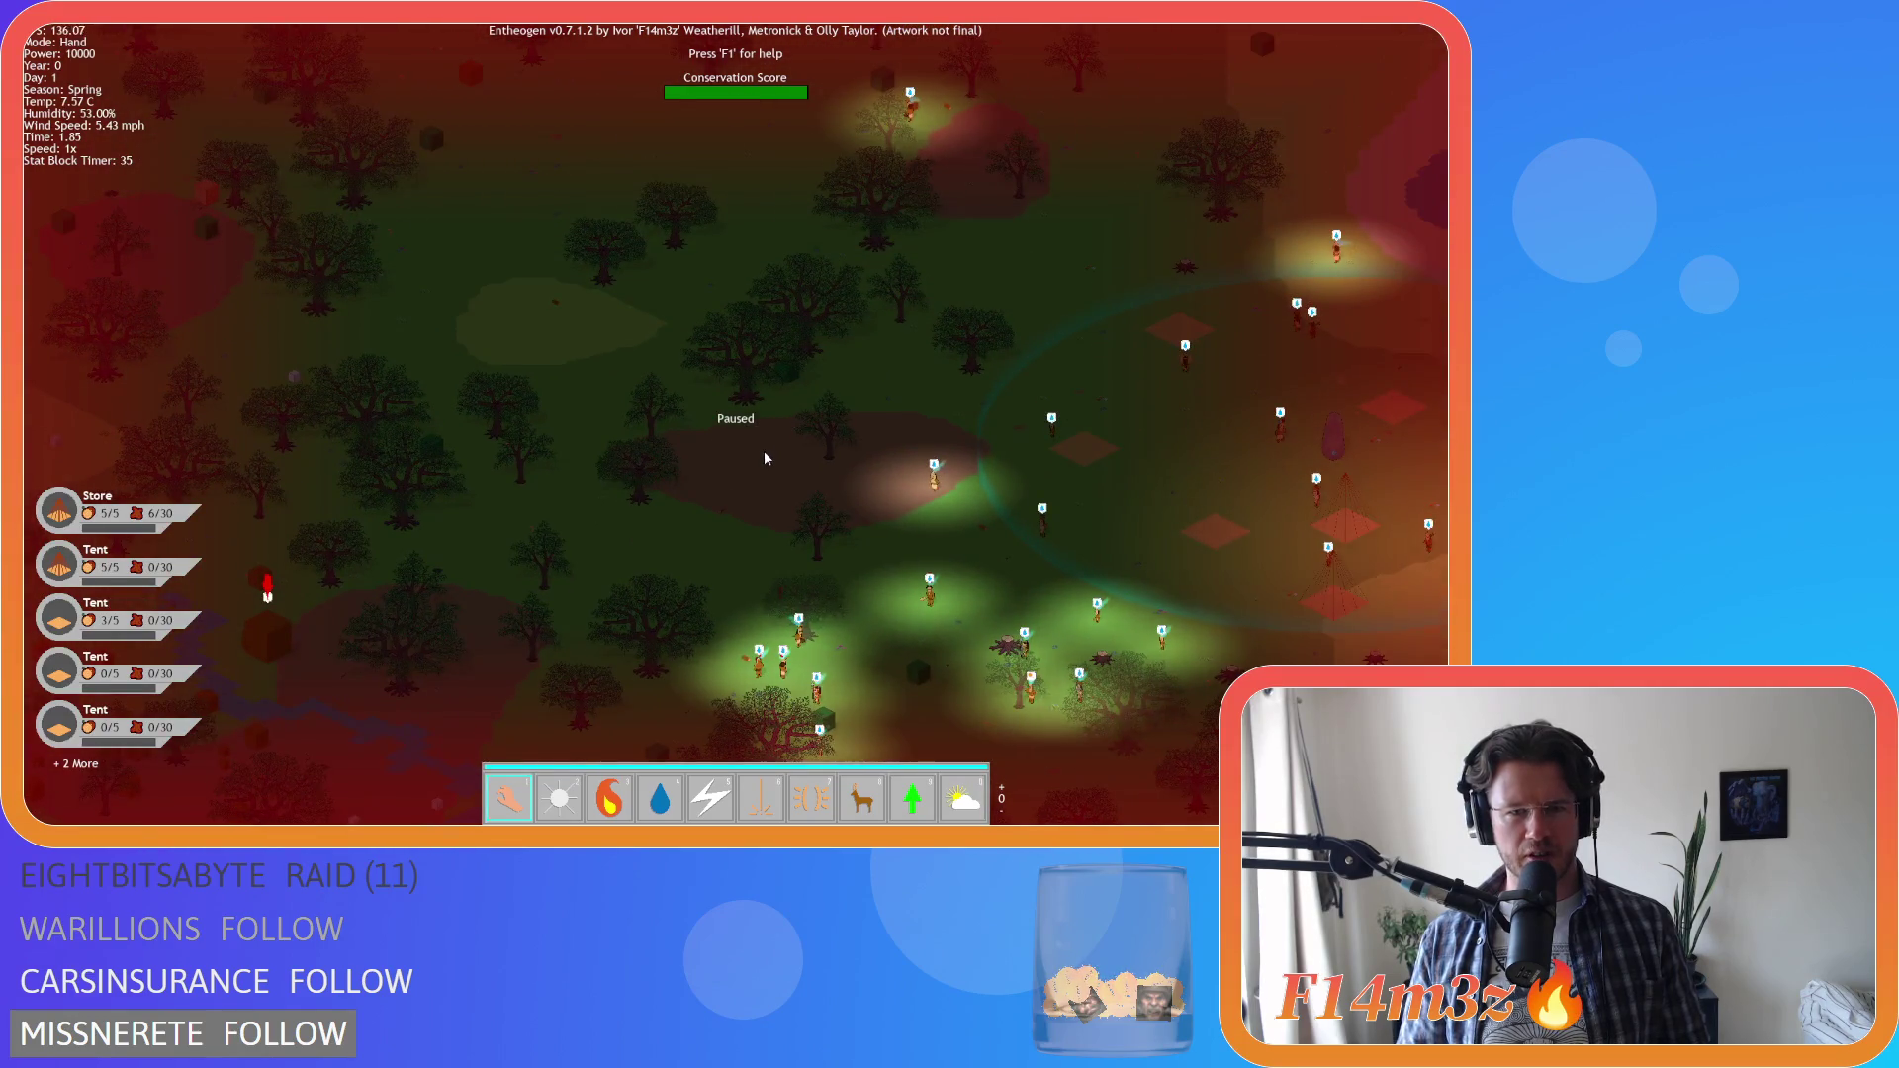
key(s)
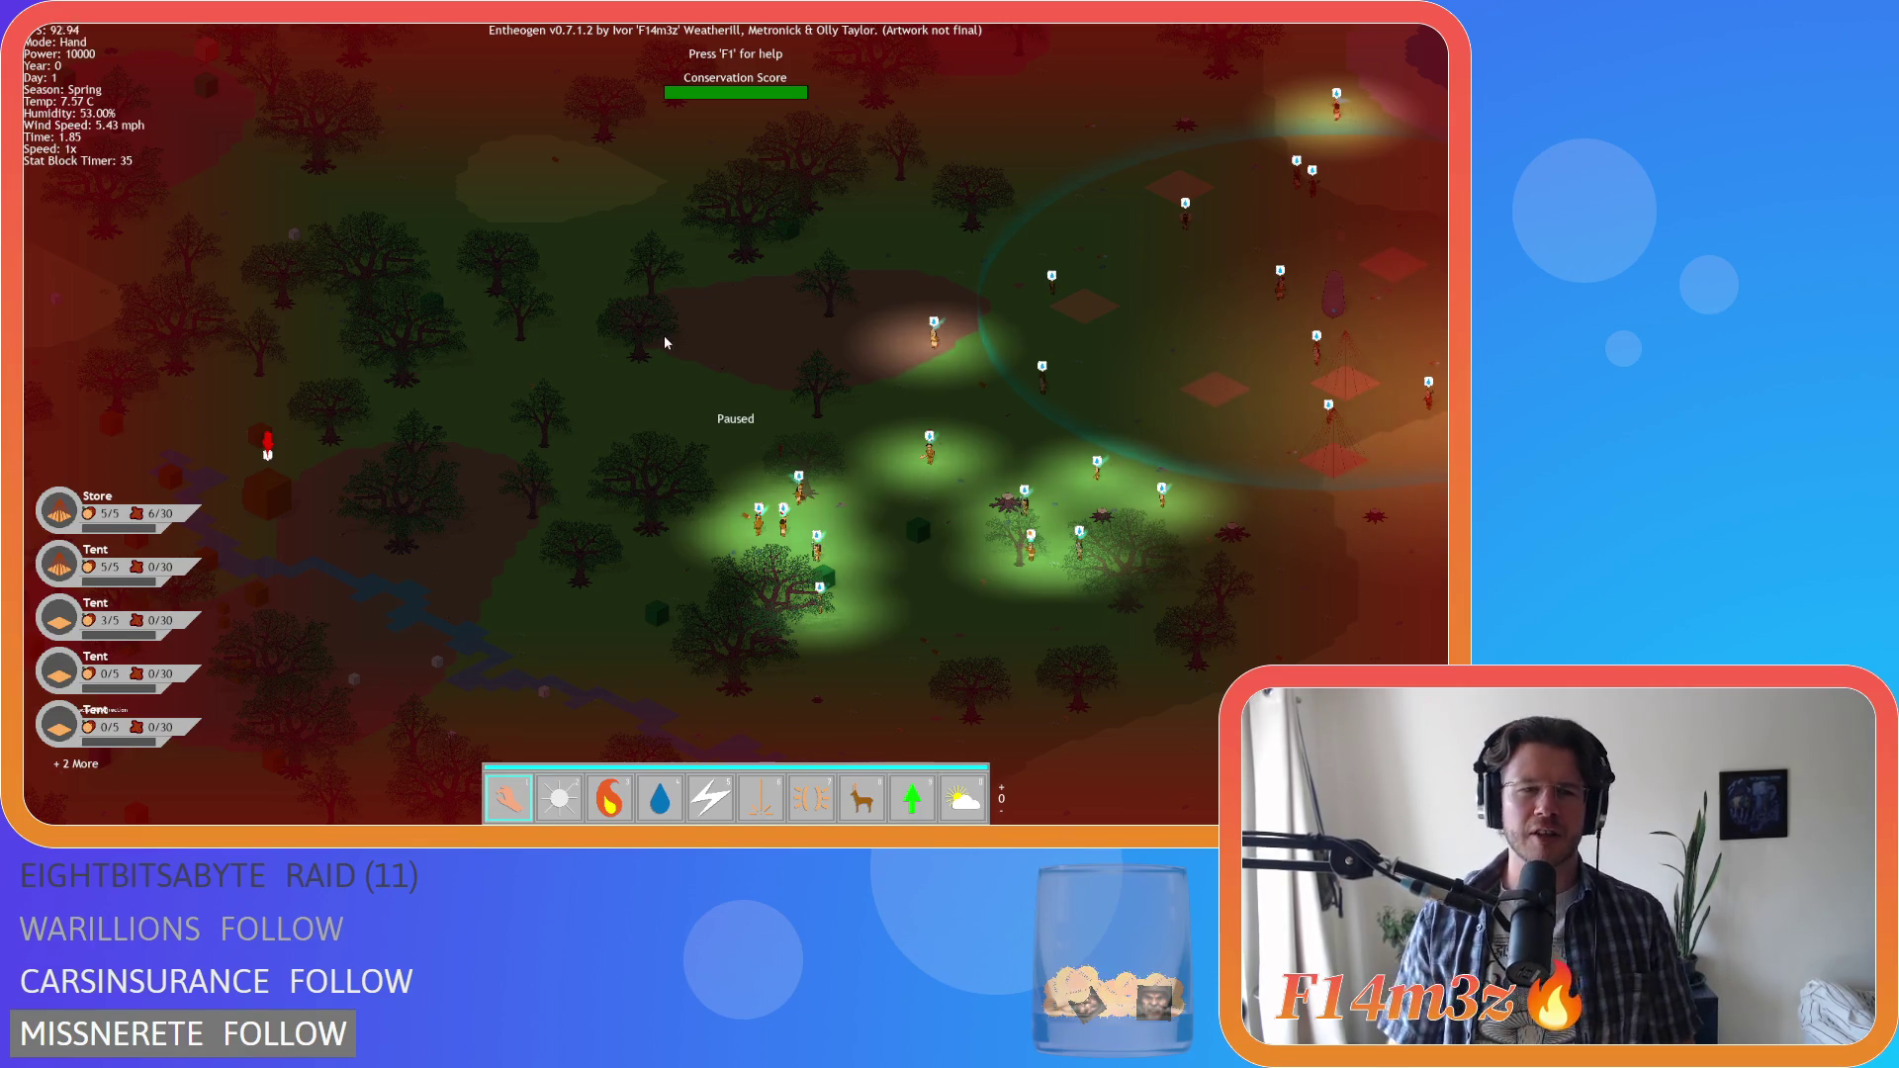
key(s)
key(w)
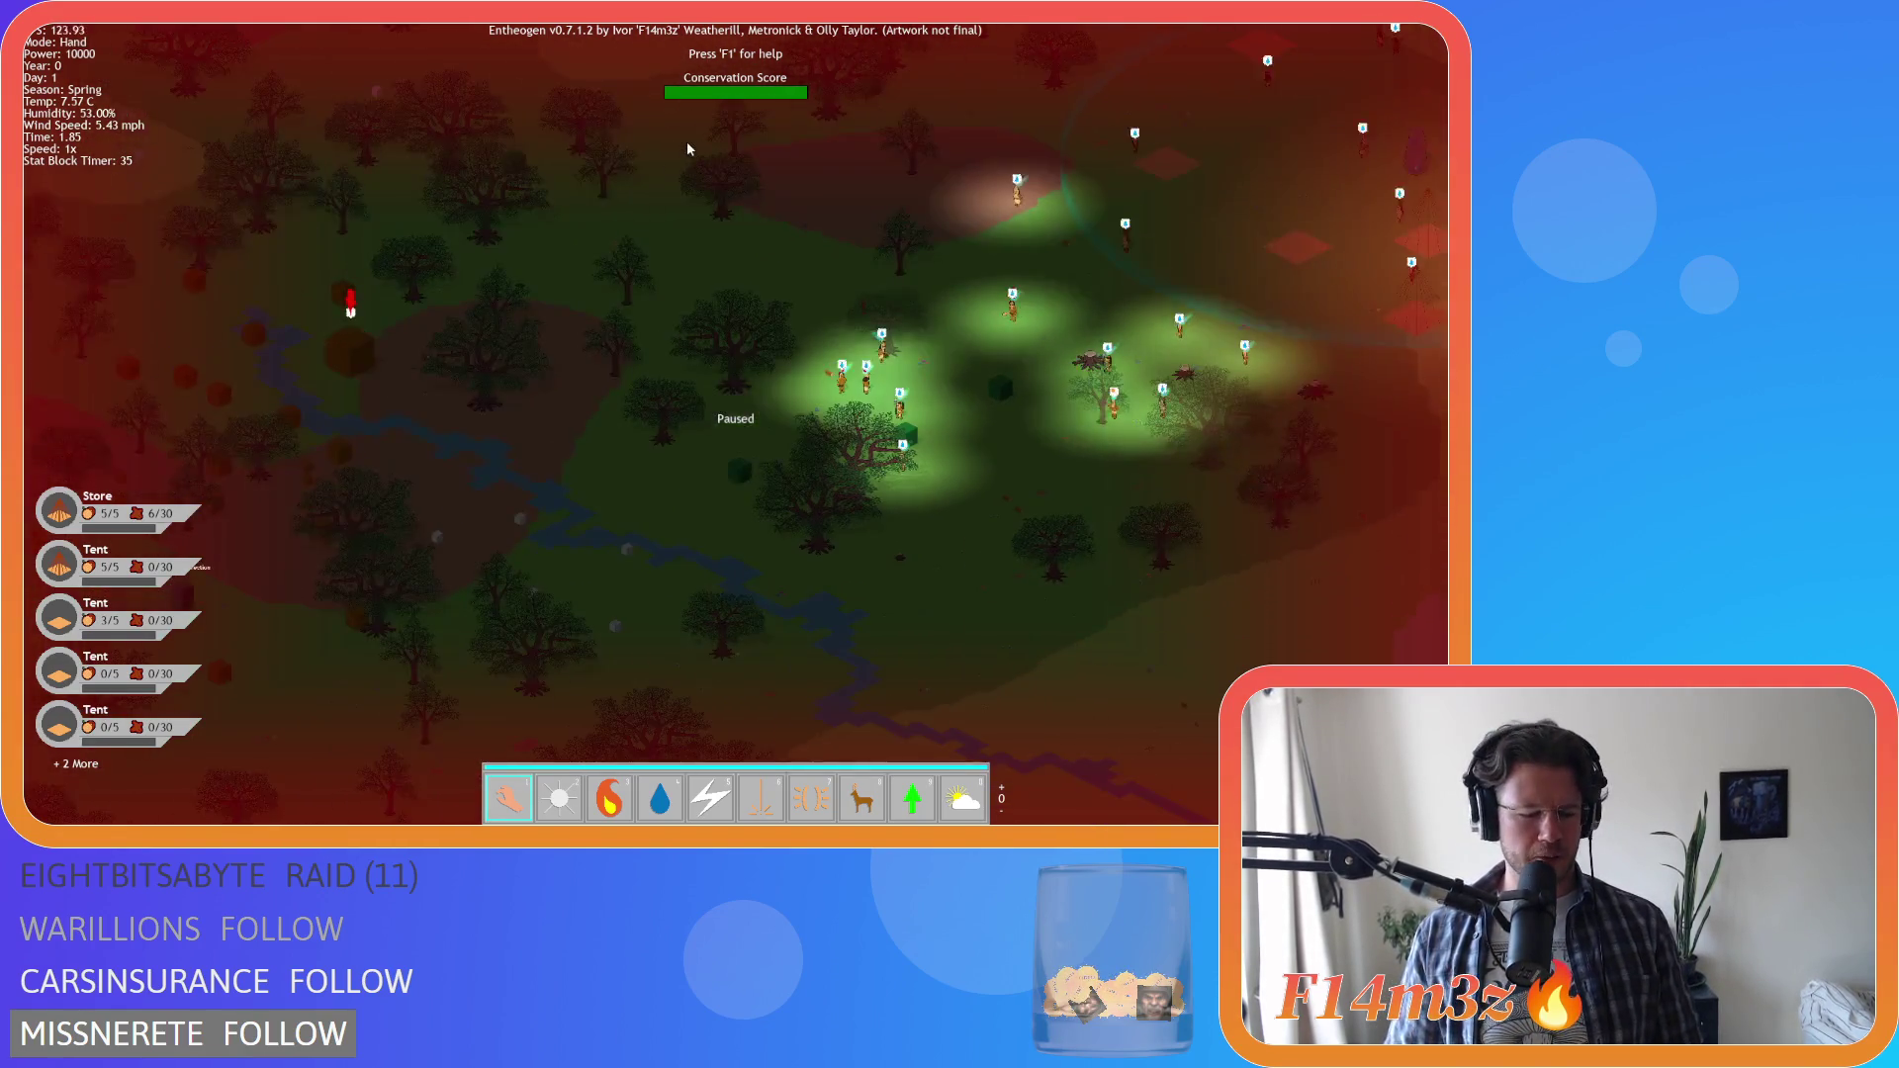
key(Escape)
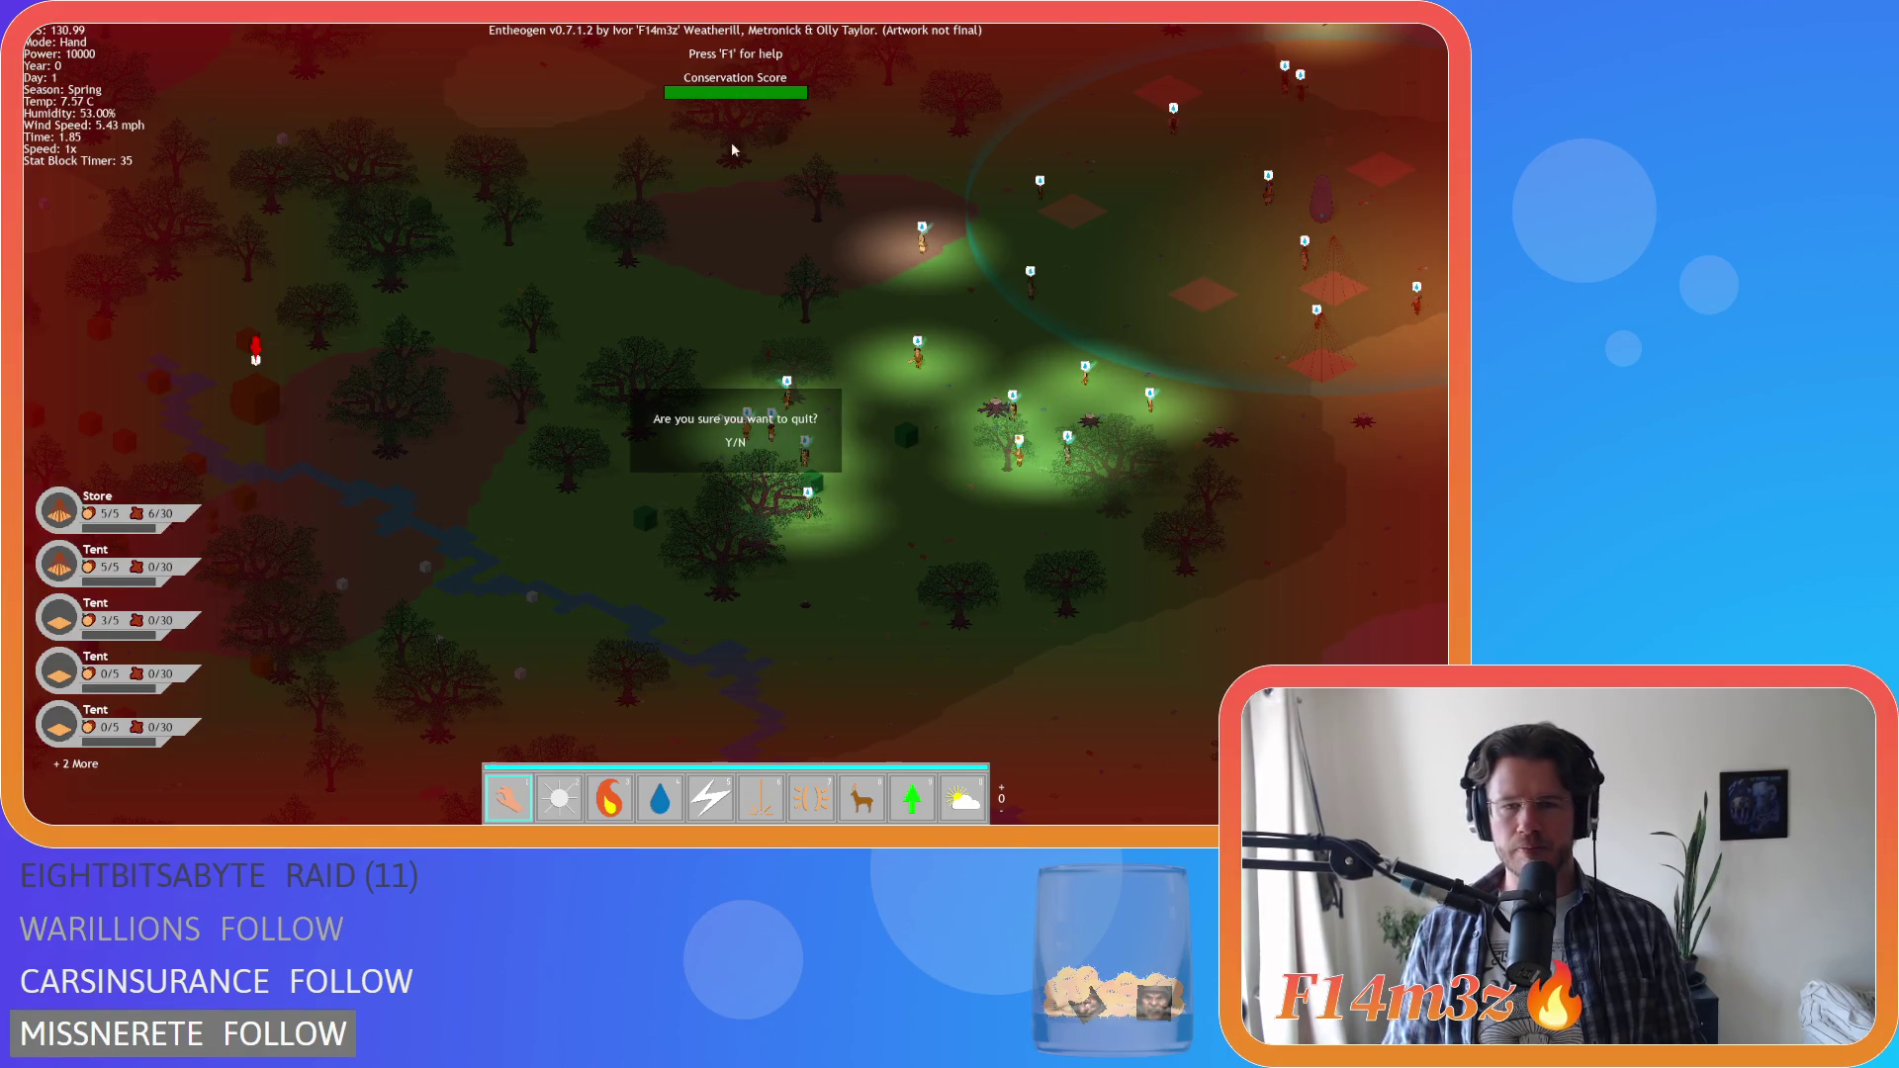
Quit the game and place the caret at the end of line 206 in ob_controller's code
key(y)
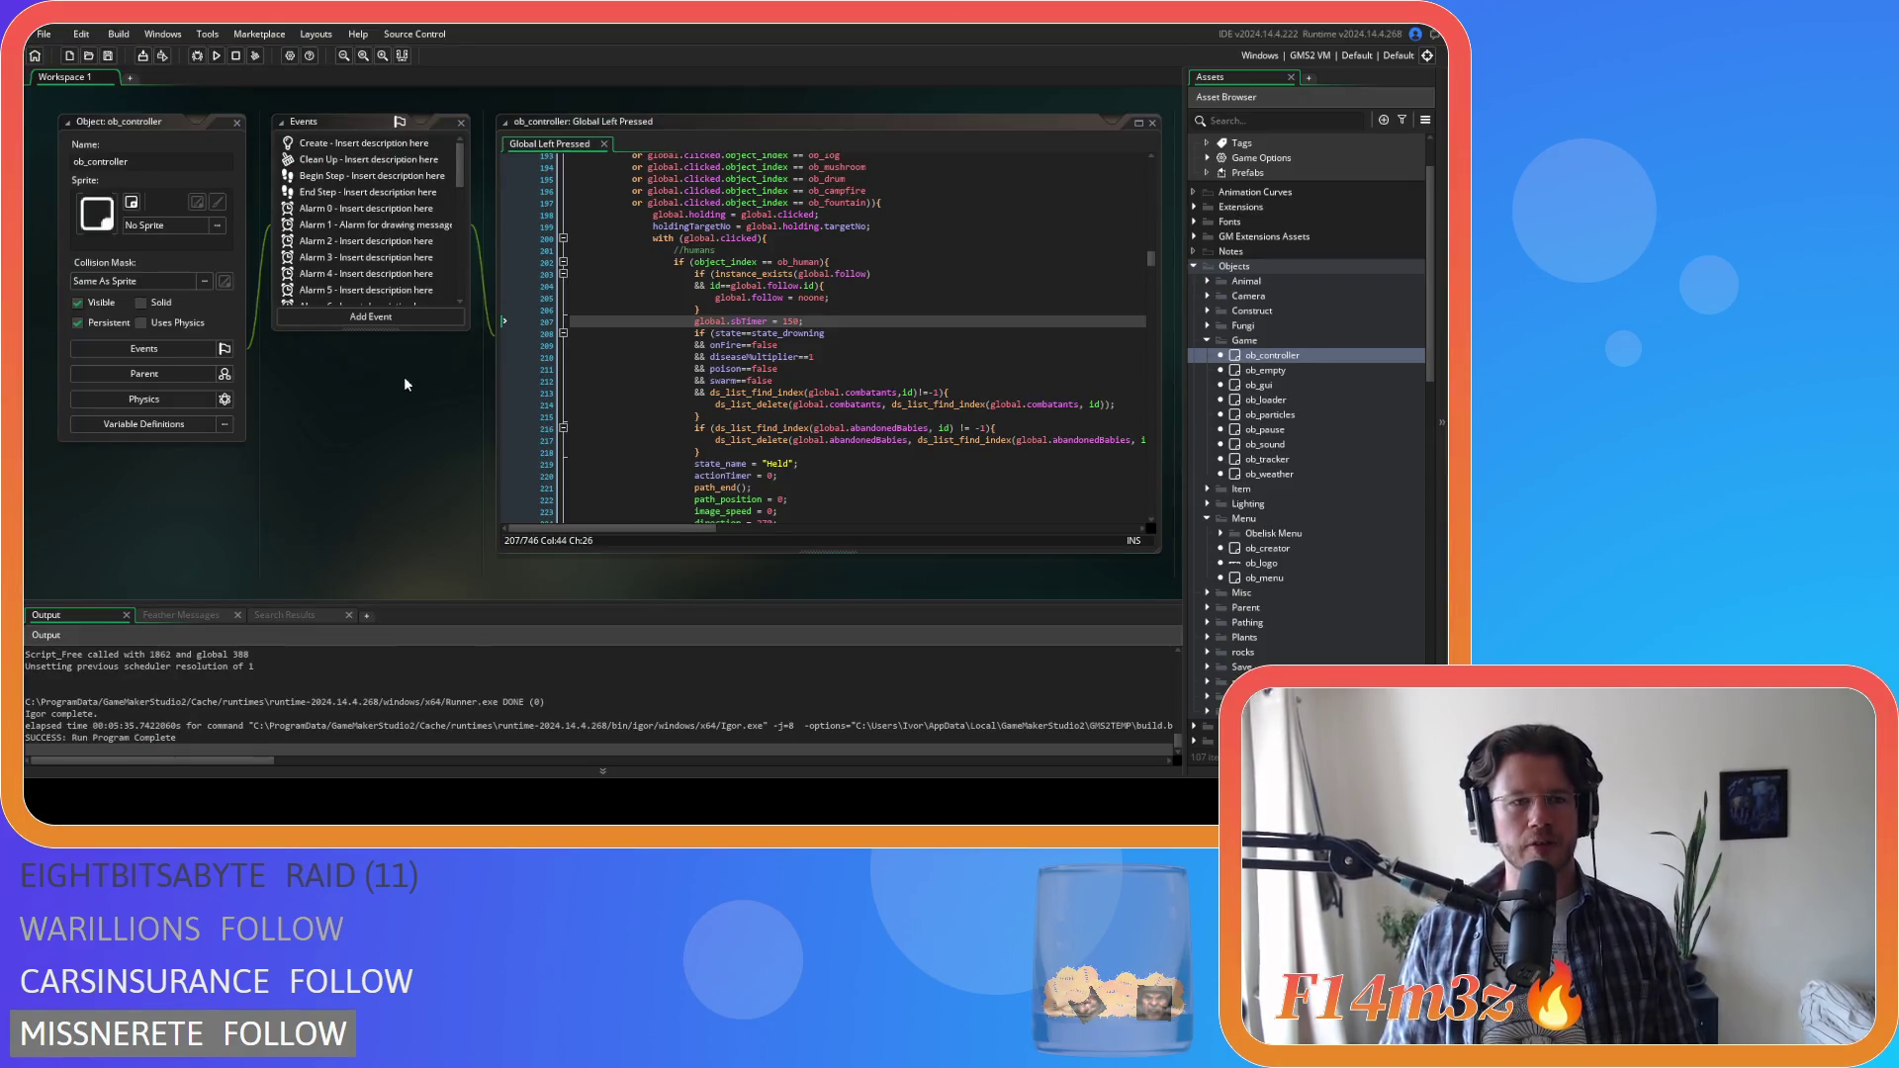
click(806, 320)
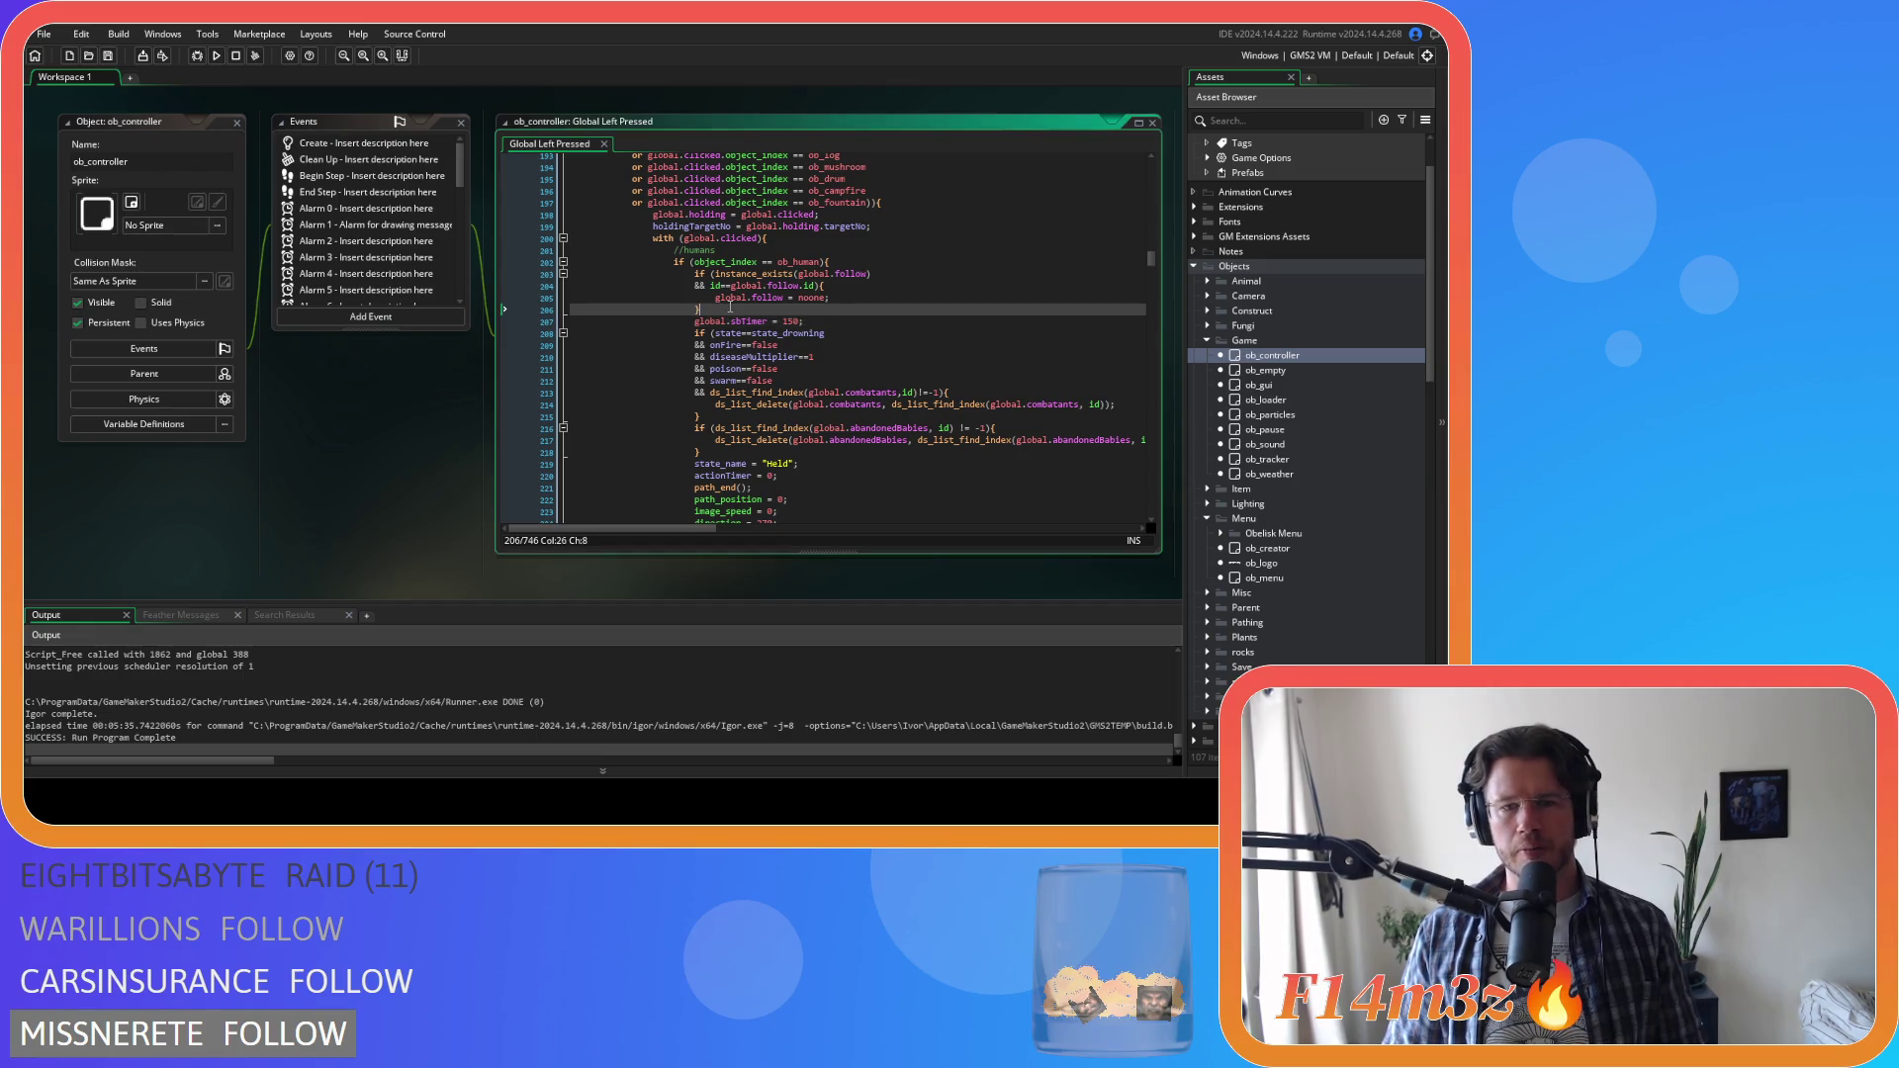
click(863, 311)
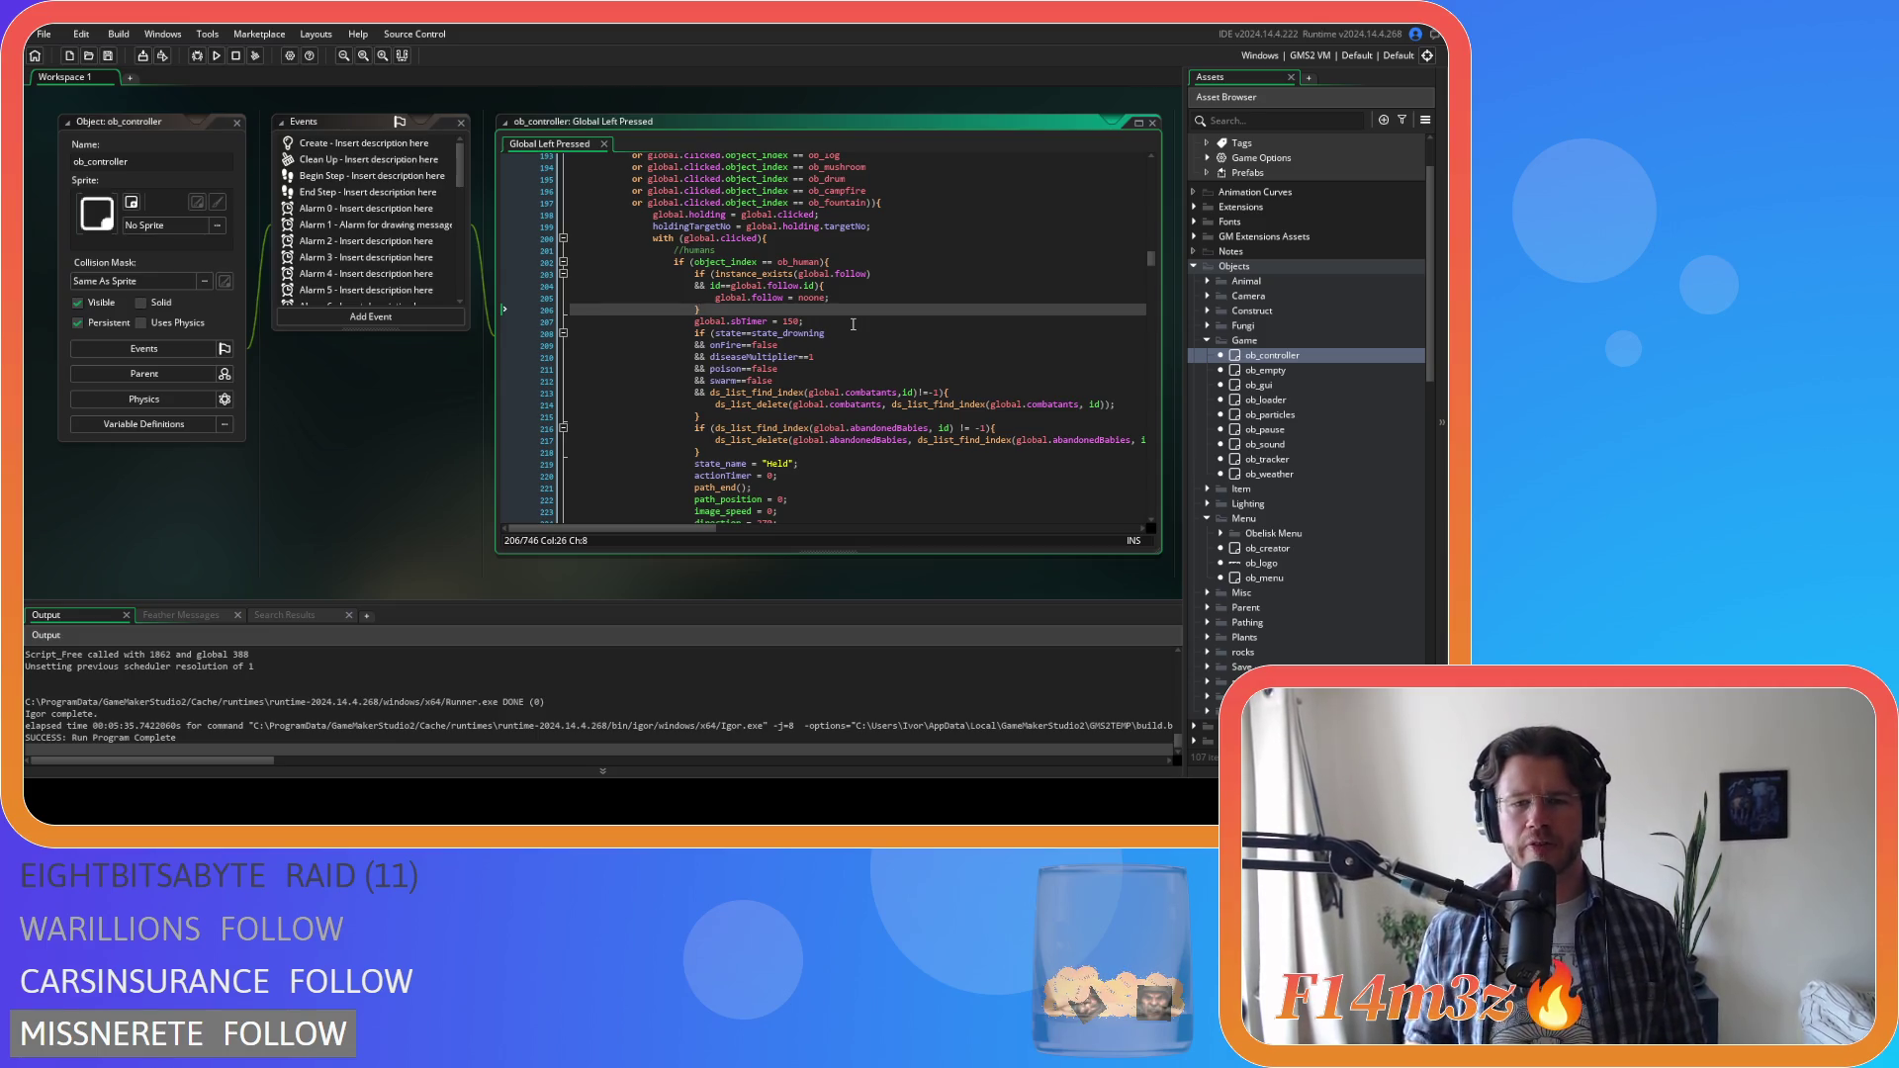
Step through lines 208–211 of the Global Left Pressed code handling human clicks
click(807, 370)
click(922, 336)
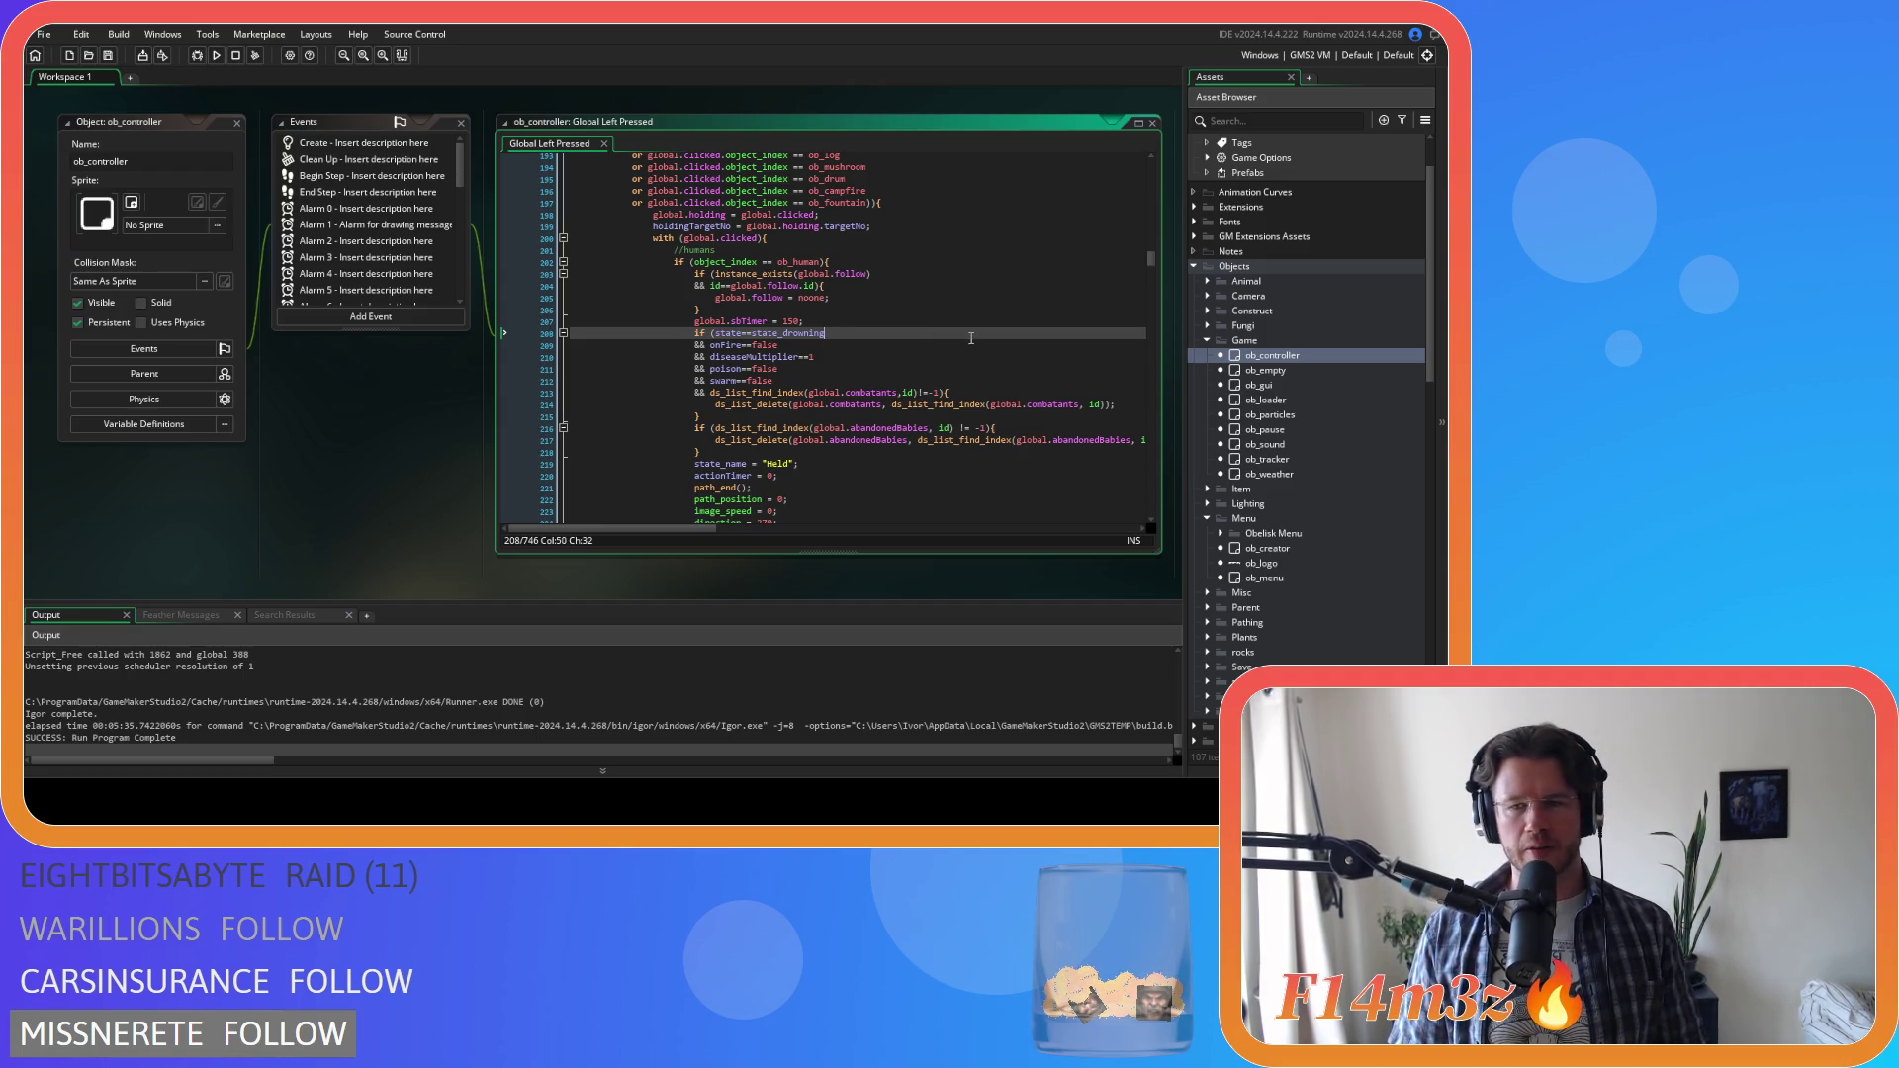
click(861, 358)
click(905, 329)
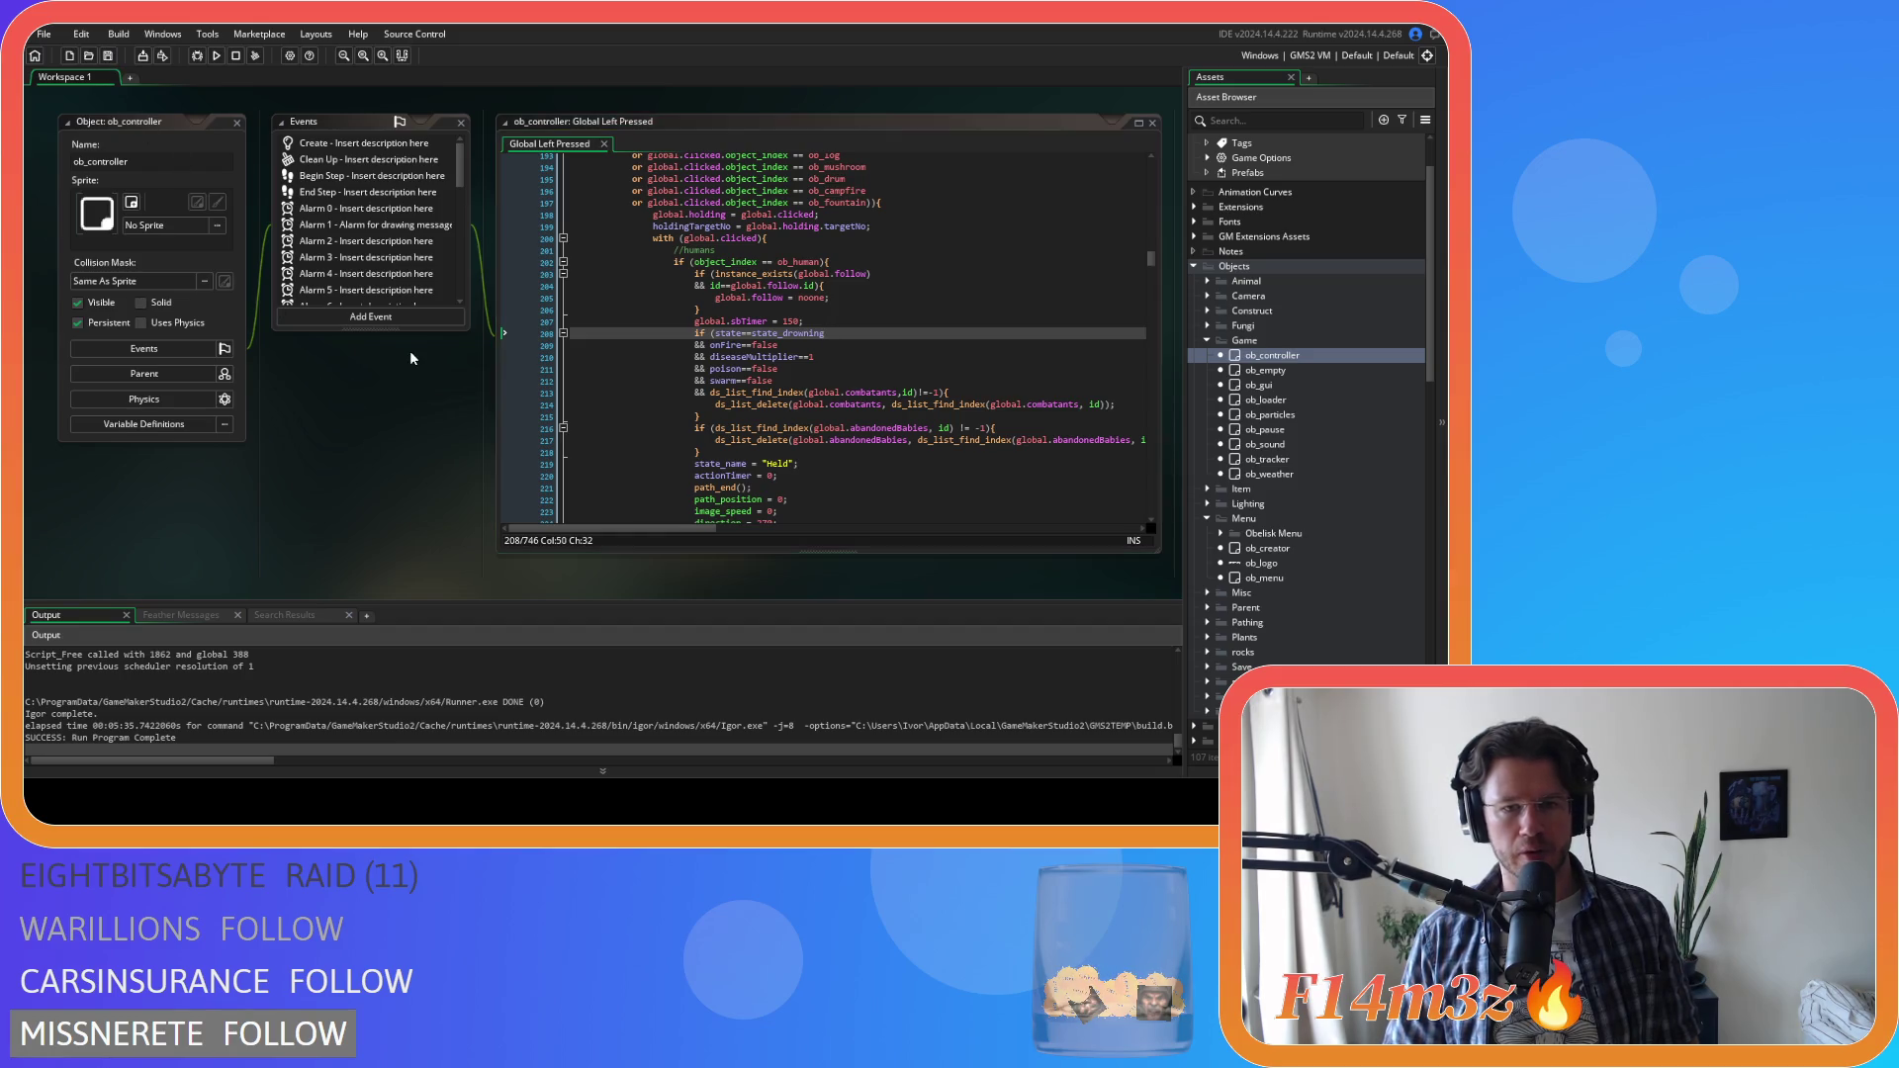
click(880, 357)
click(909, 317)
Inspect the sc_windowTribe follower text drawing around lines 62–63
click(791, 345)
scroll(762, 316, down, 3)
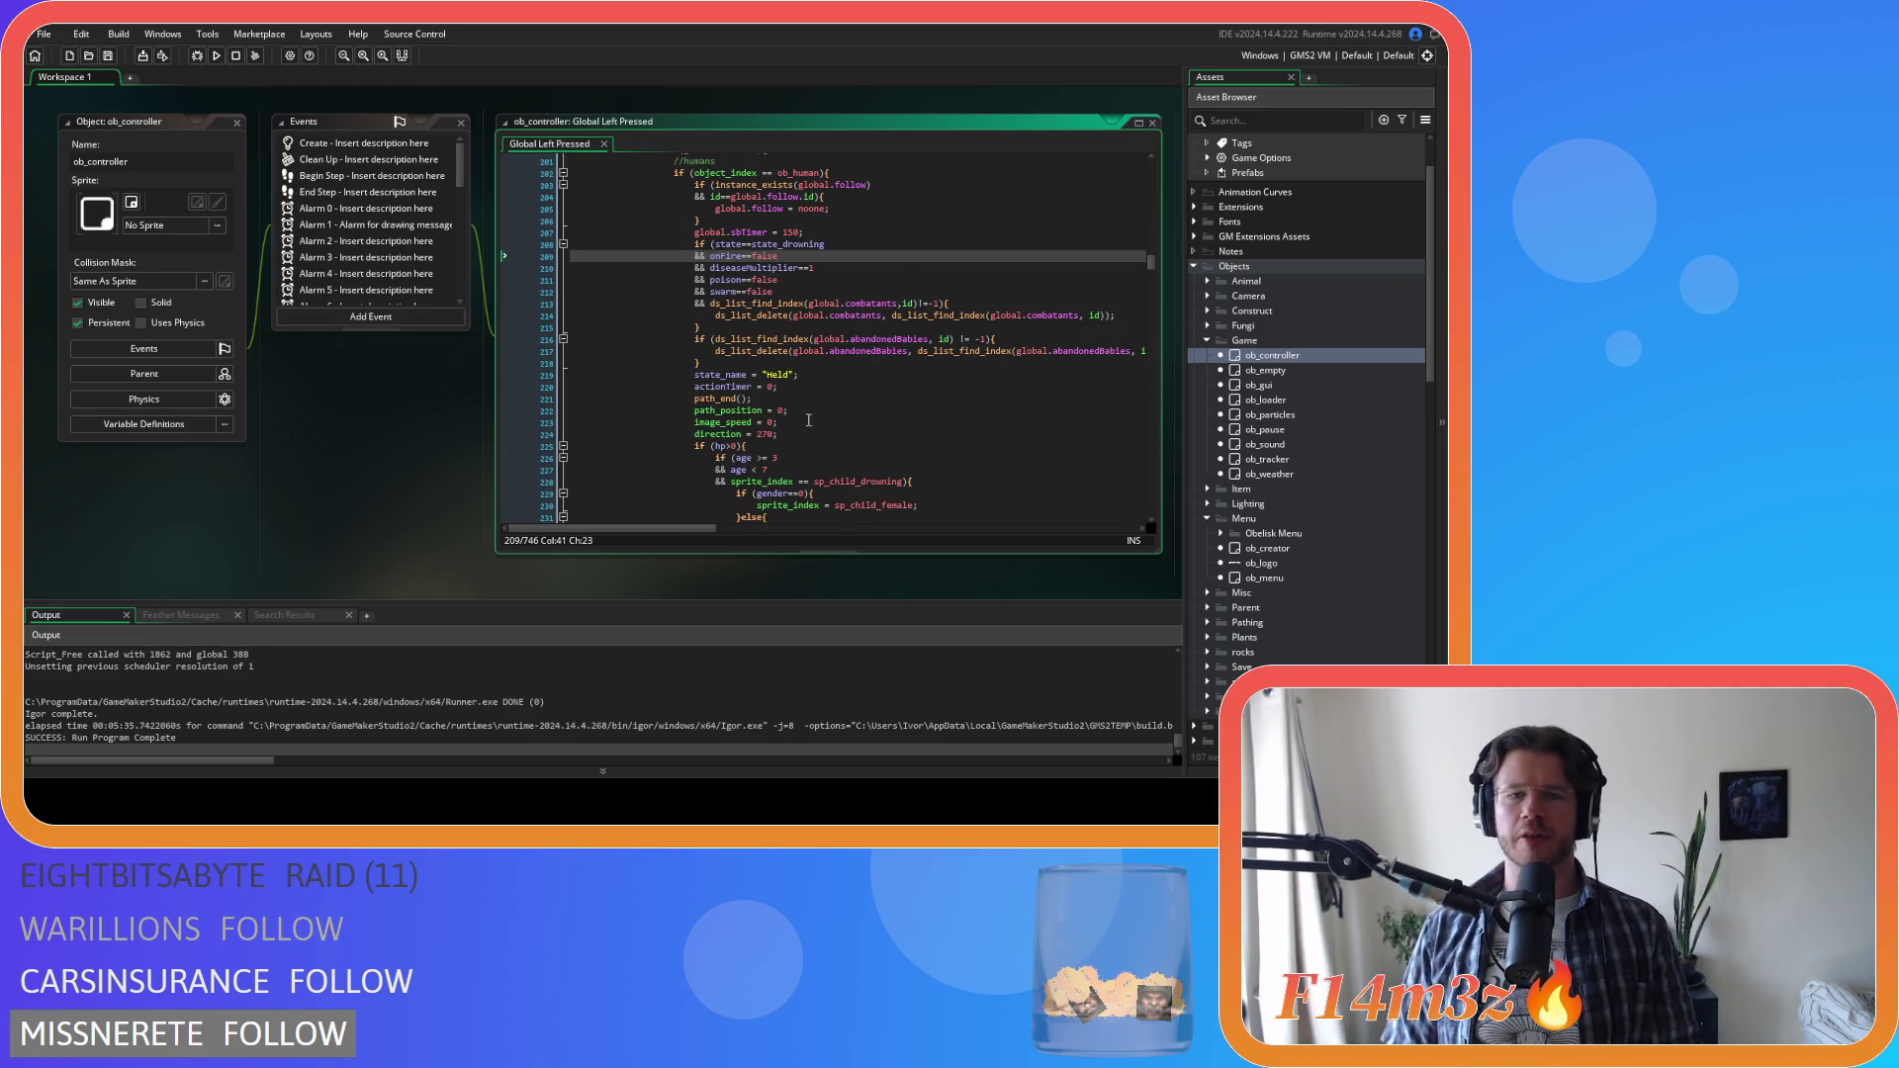
scroll(841, 431, up, 1)
scroll(883, 425, up, 3)
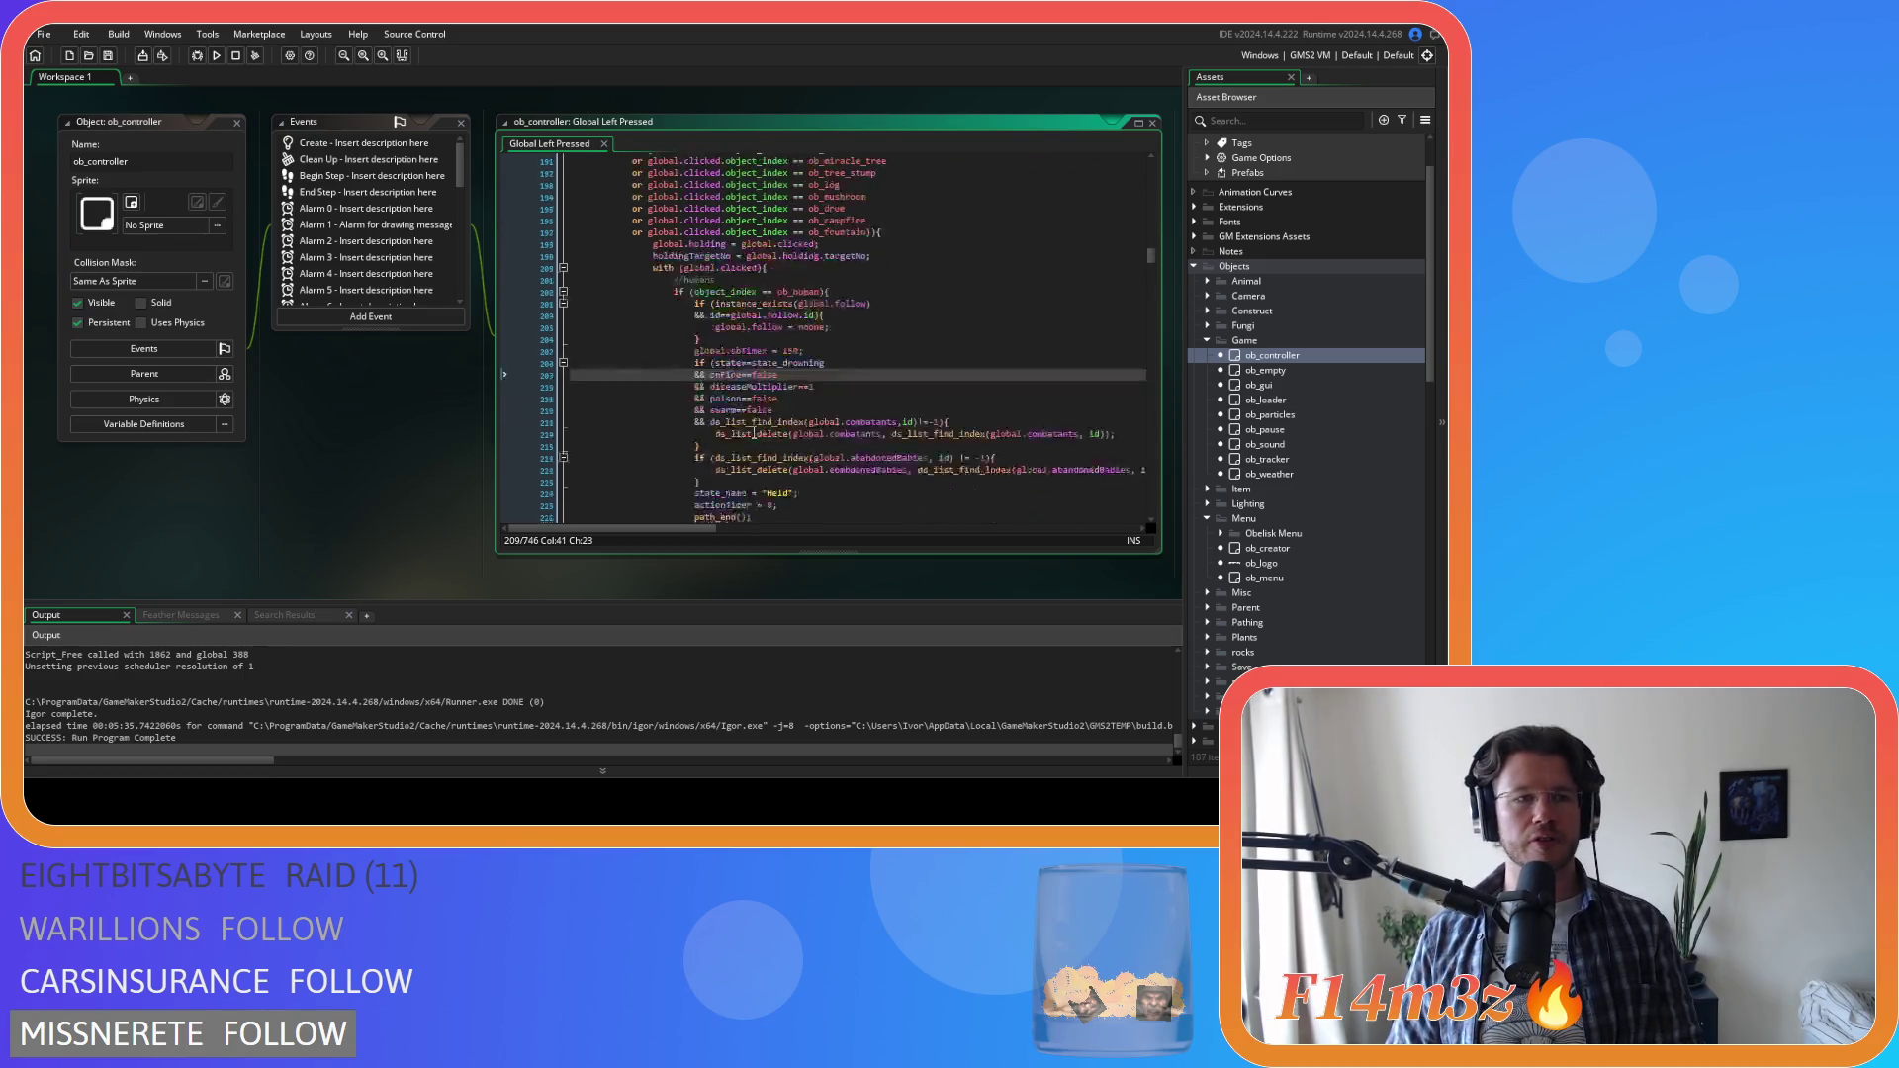
scroll(277, 503, down, 5)
scroll(932, 421, down, 2)
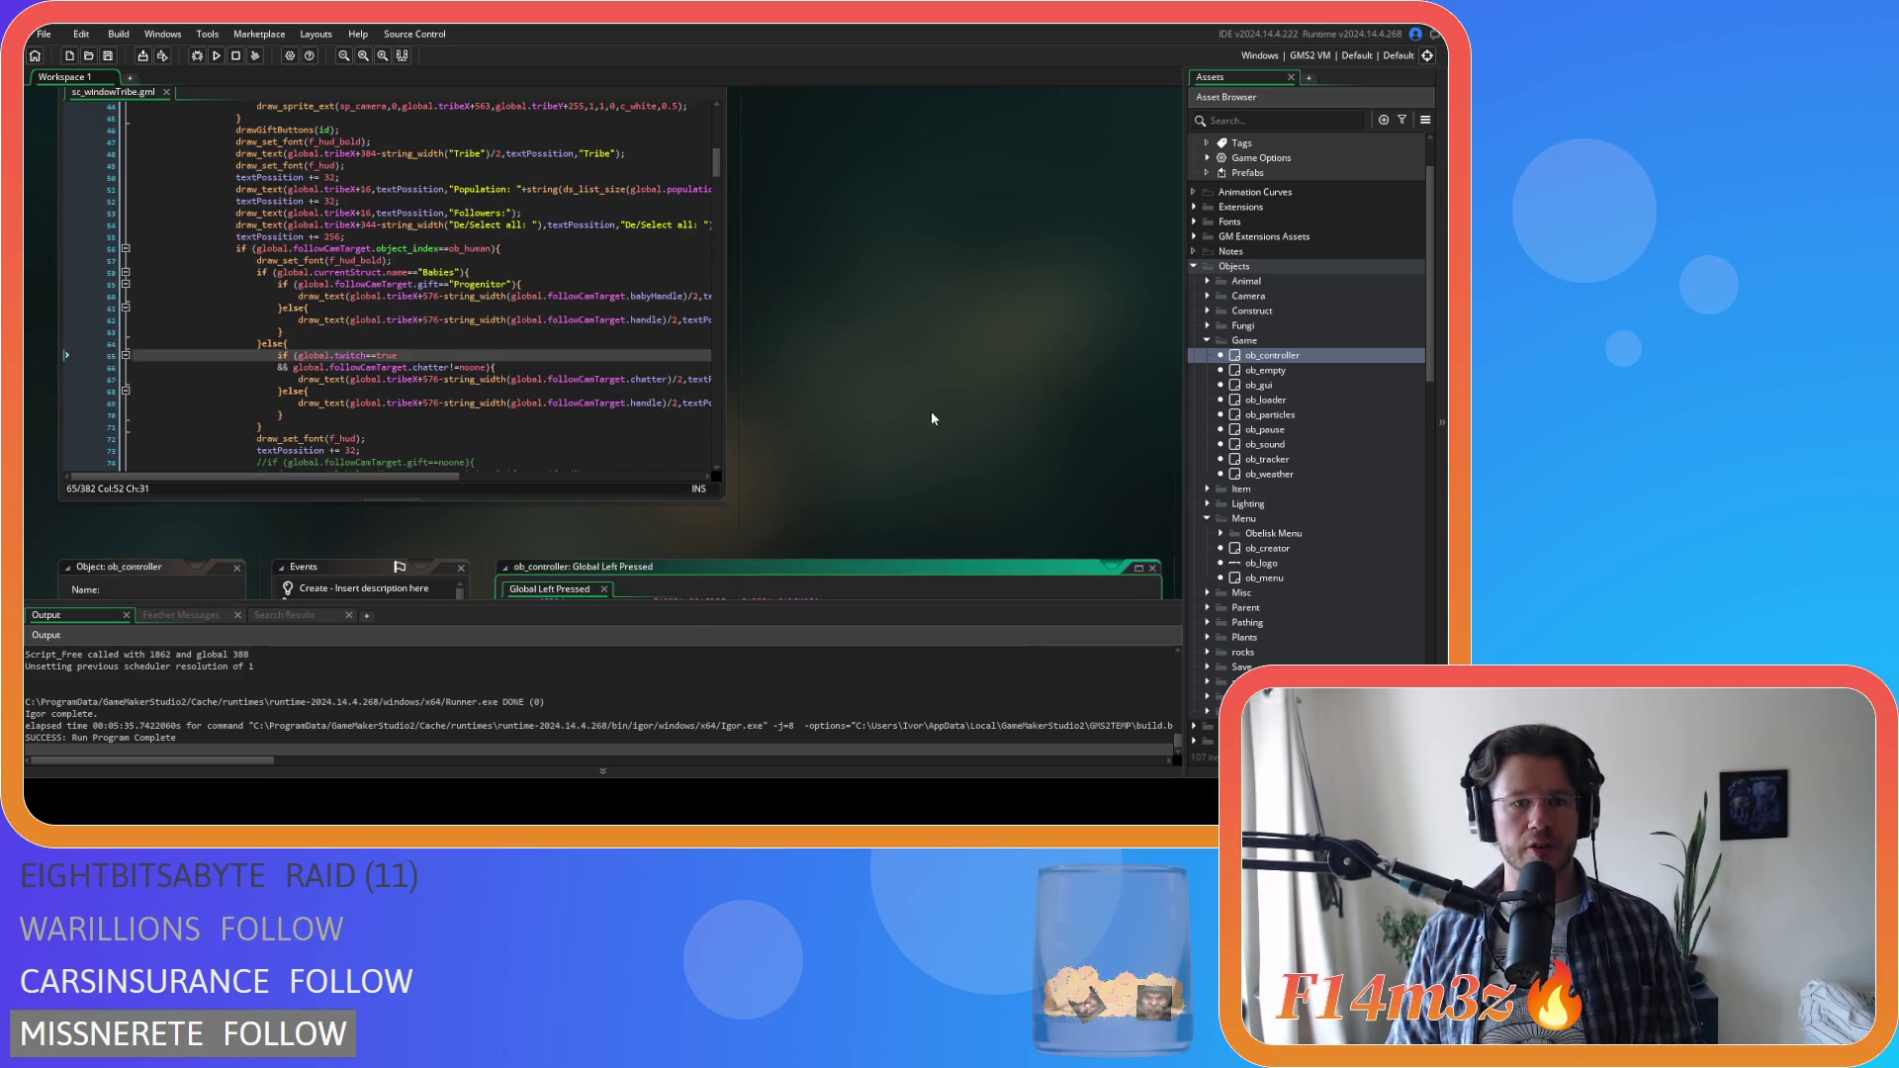
scroll(861, 420, up, 1)
click(509, 364)
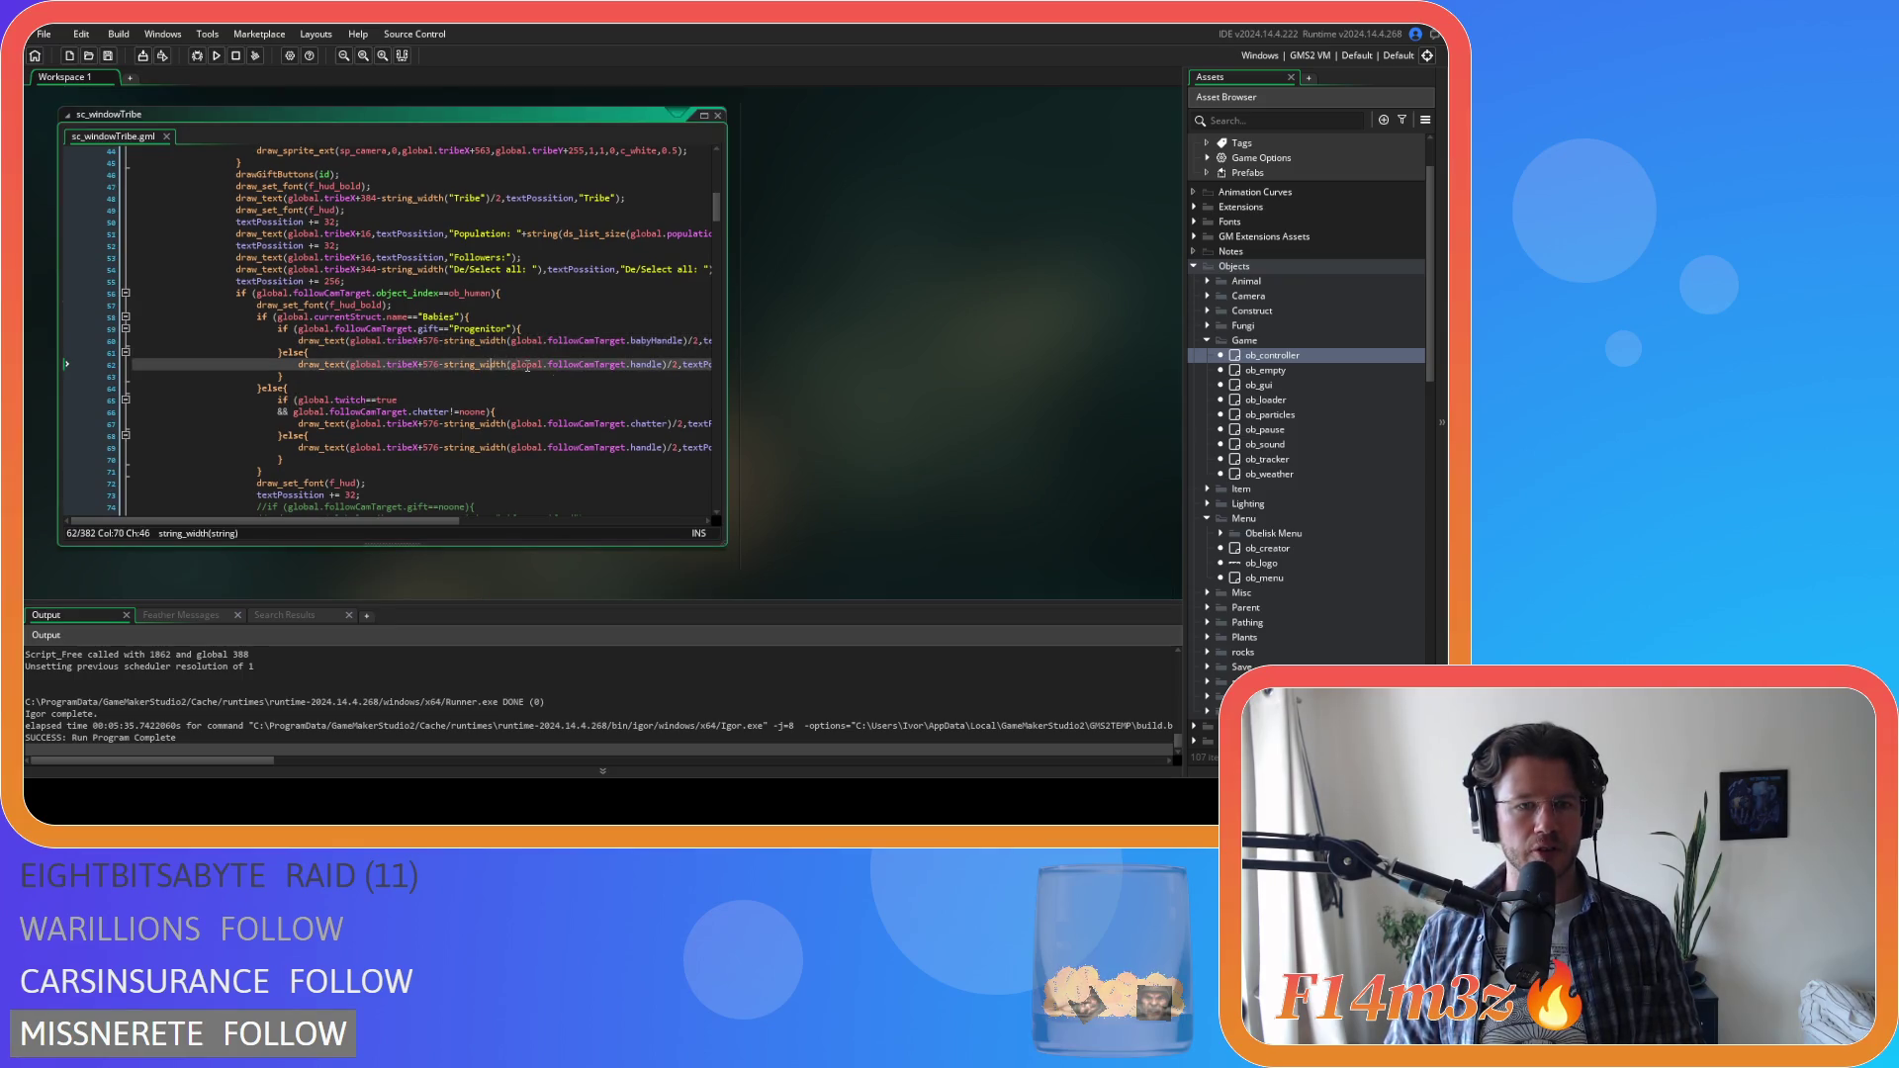
click(505, 375)
scroll(534, 376, up, 3)
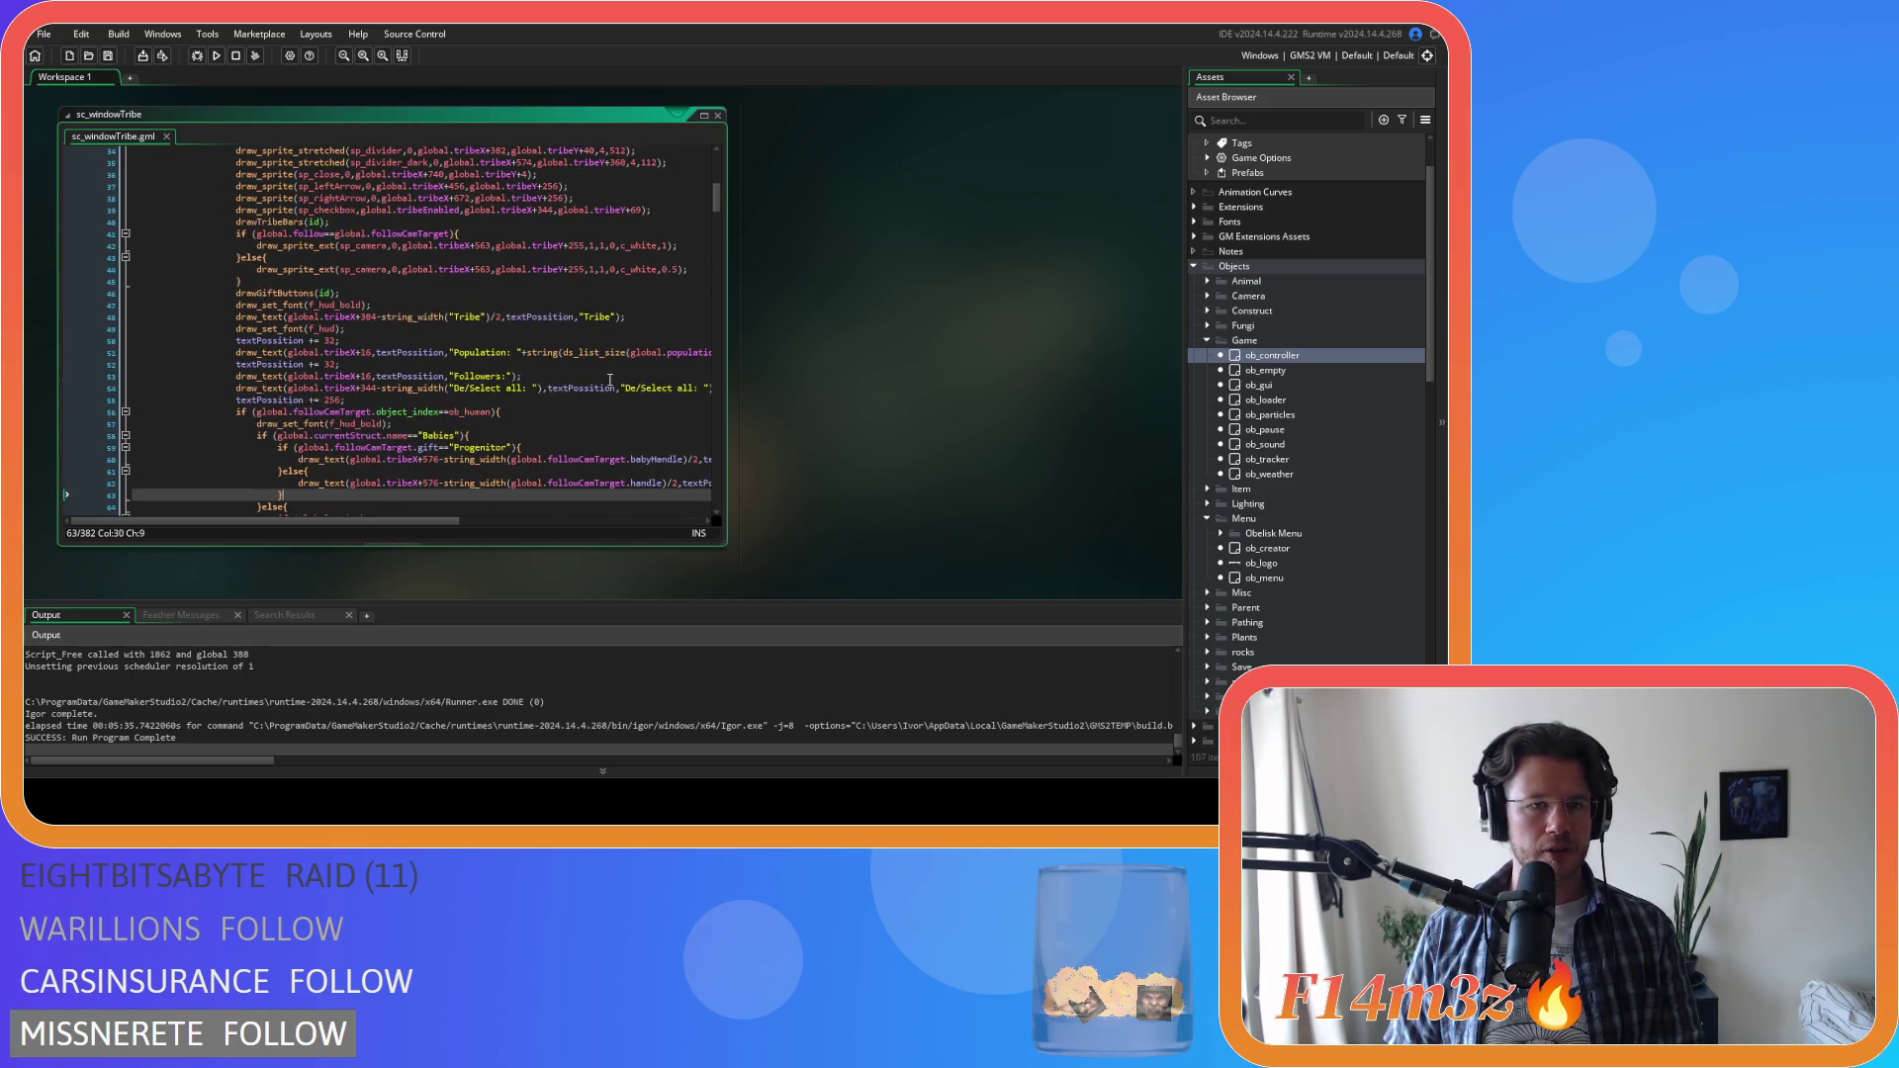
scroll(594, 379, down, 4)
Check line 61 of sc_windowTribe, then scroll over to ob_gui's Draw GUI code
click(309, 322)
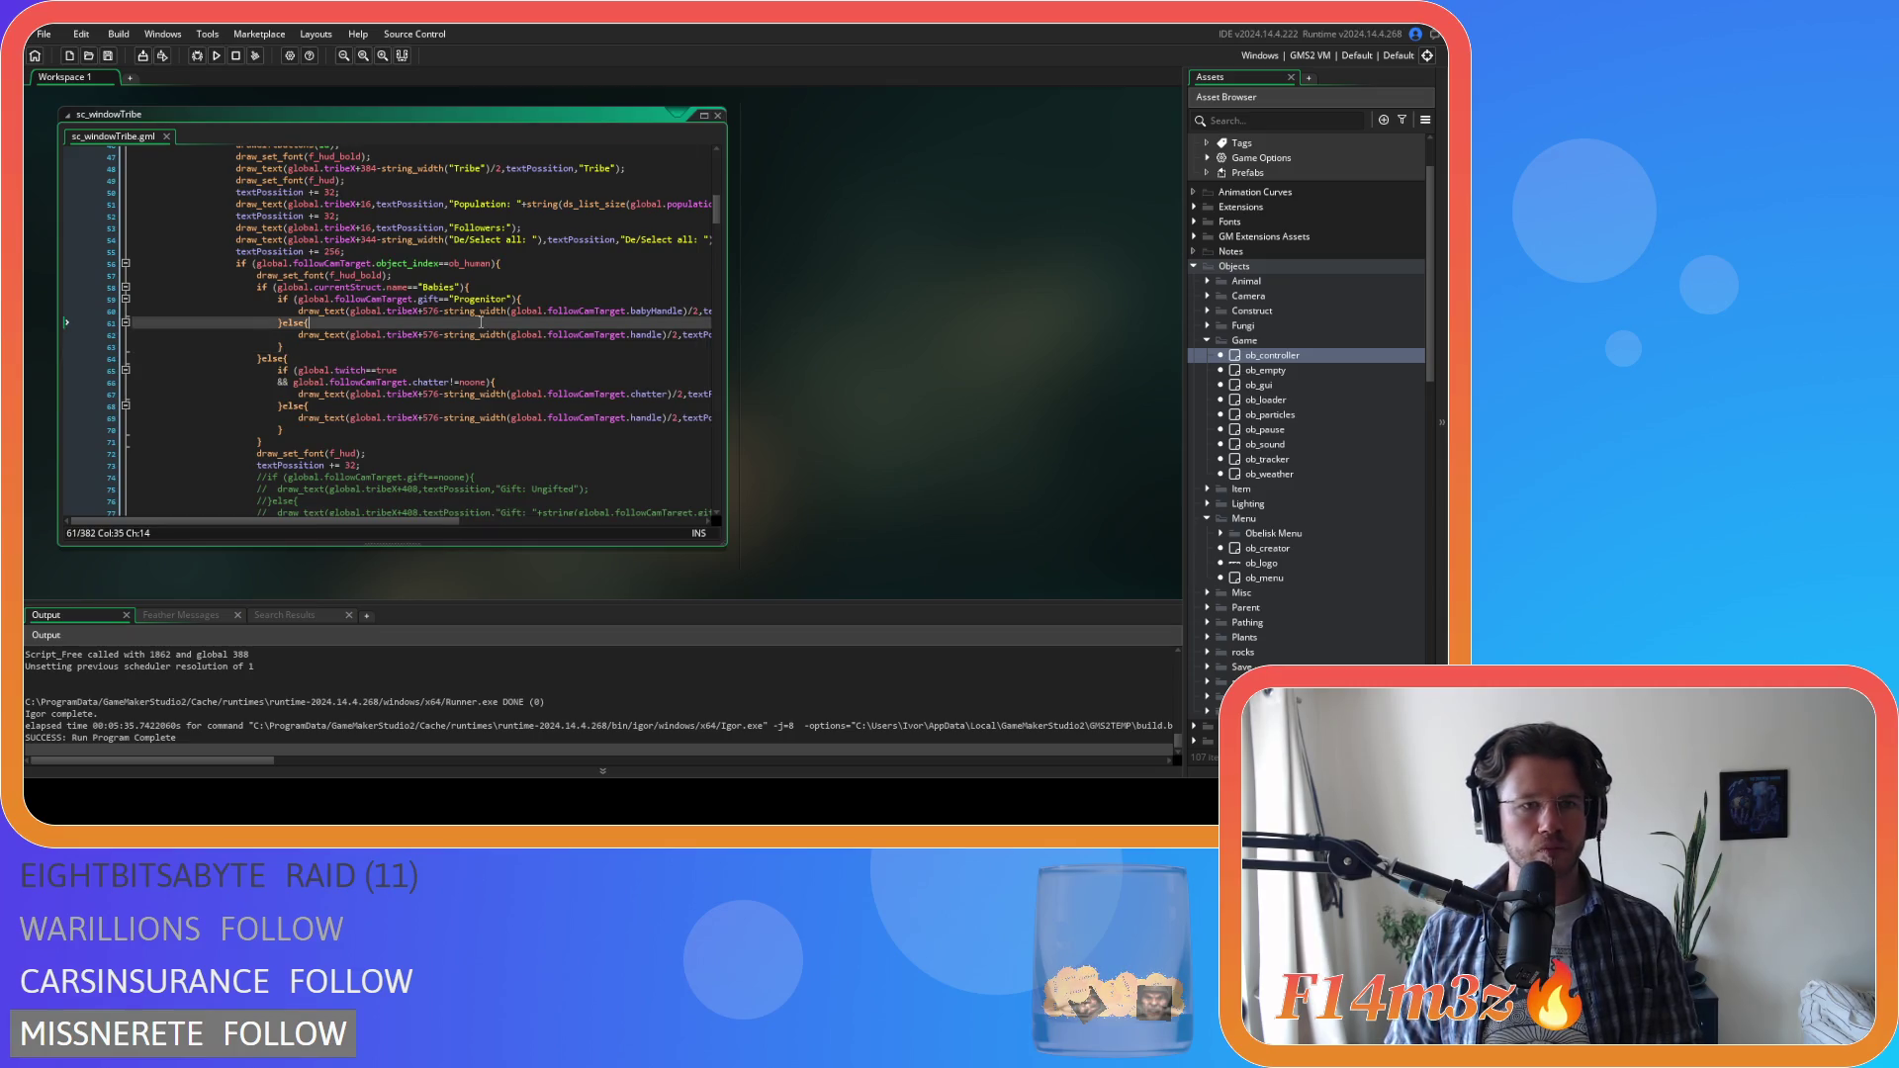
scroll(442, 305, up, 3)
scroll(442, 305, down, 3)
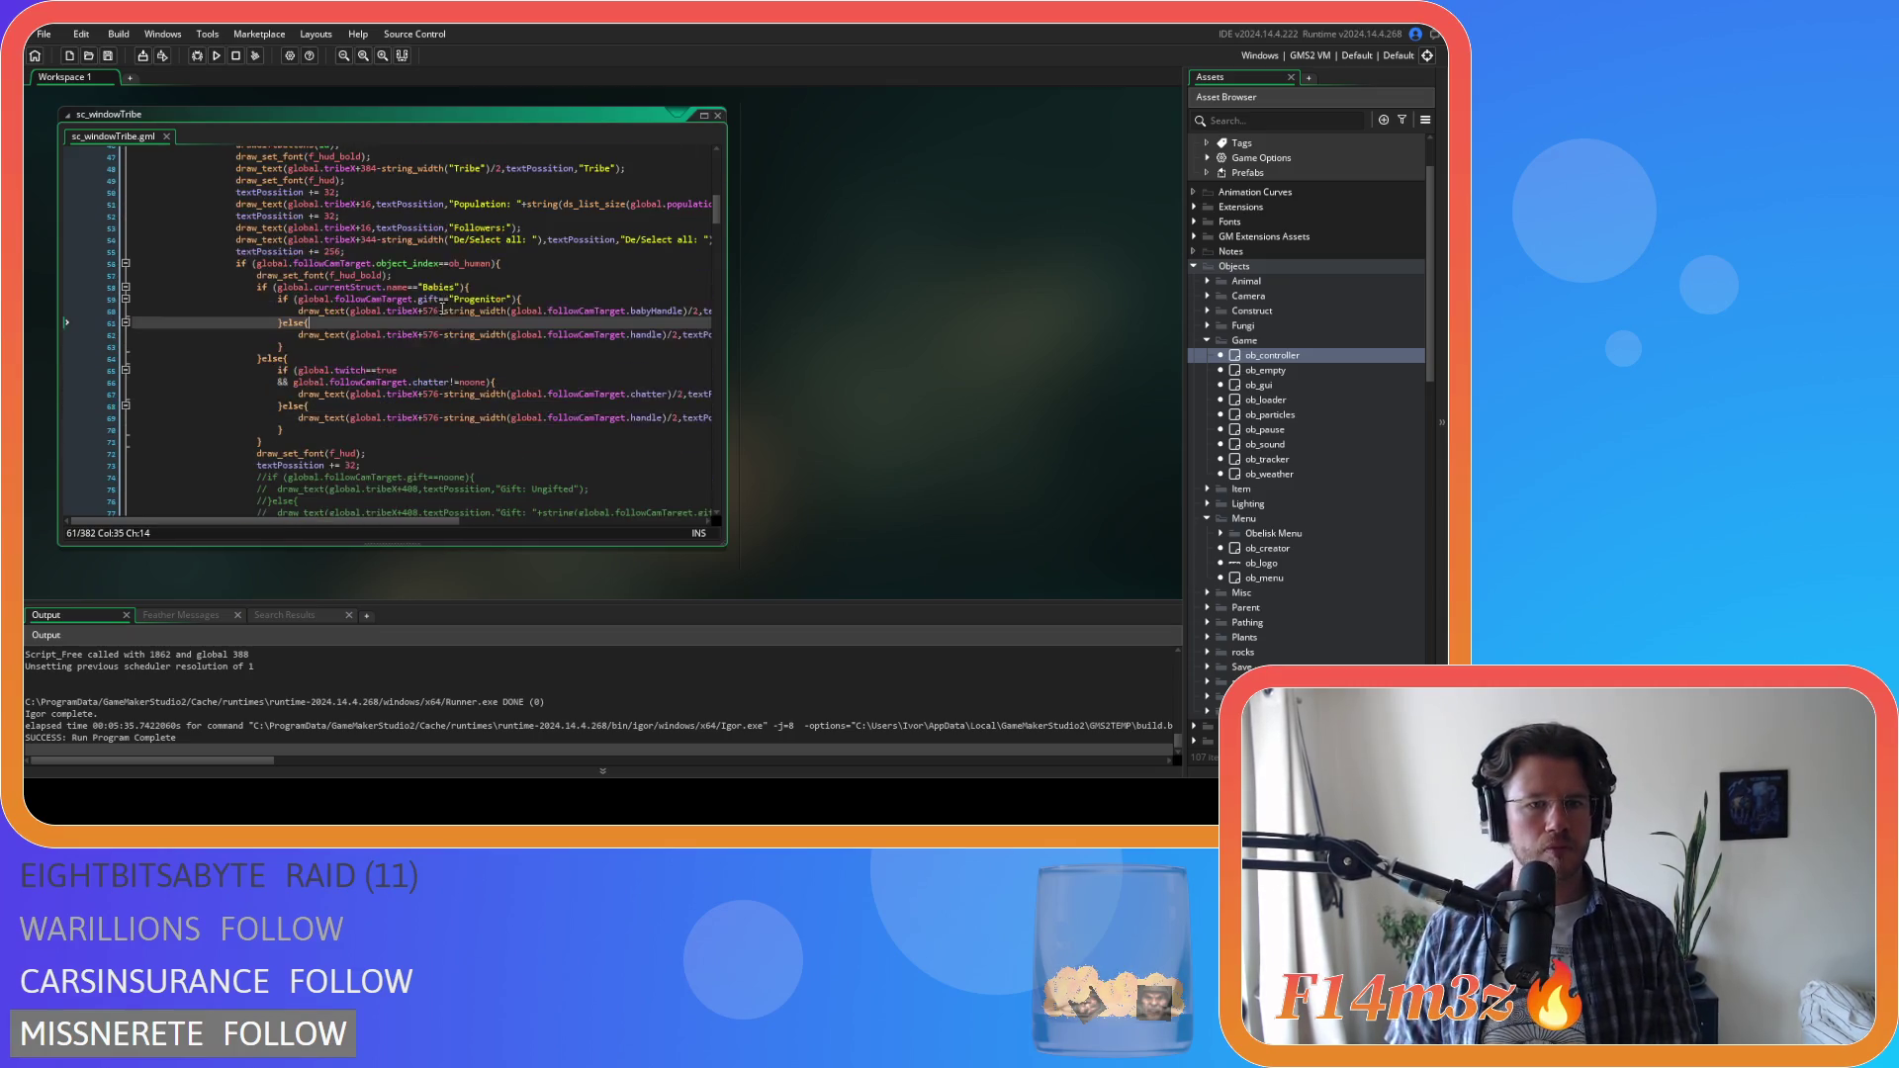
scroll(849, 366, up, 9)
scroll(336, 440, up, 3)
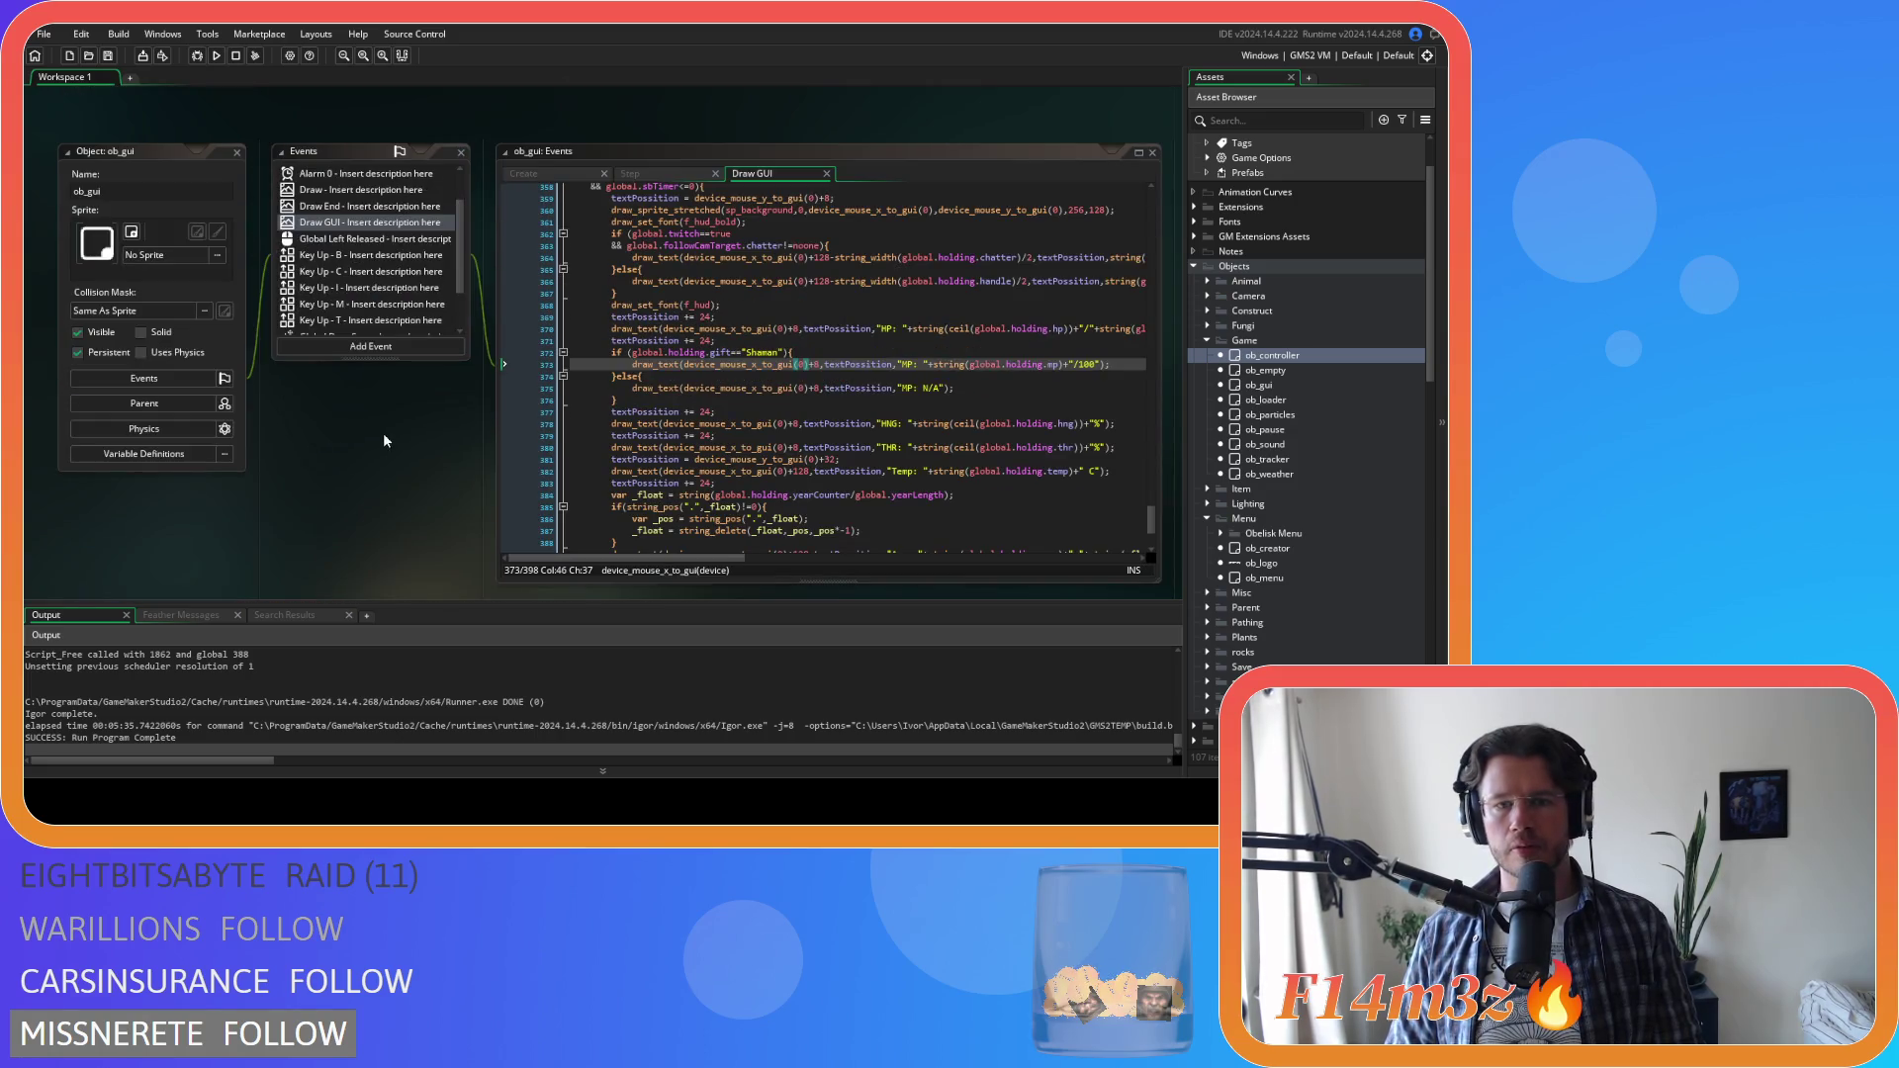
Review the ob_gui Draw GUI code around line 371
click(855, 341)
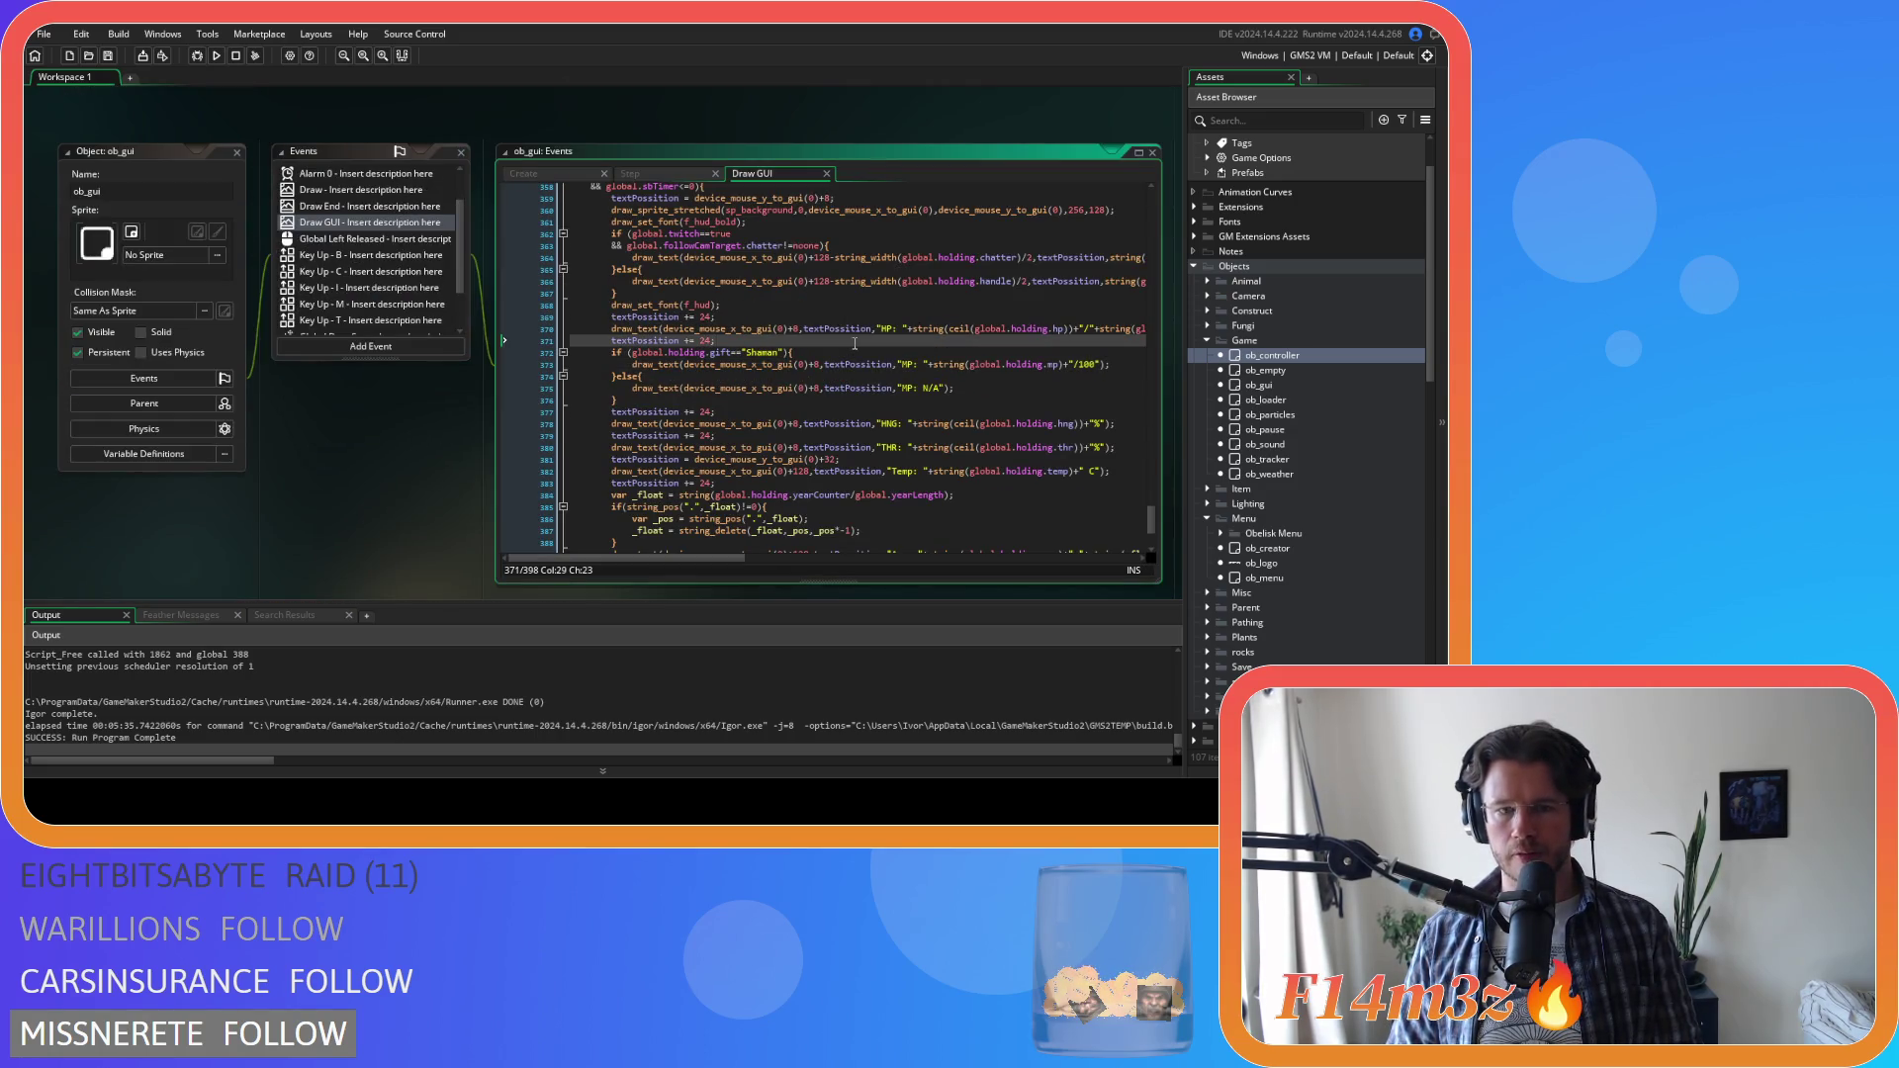
scroll(854, 343, down, 3)
scroll(855, 343, up, 6)
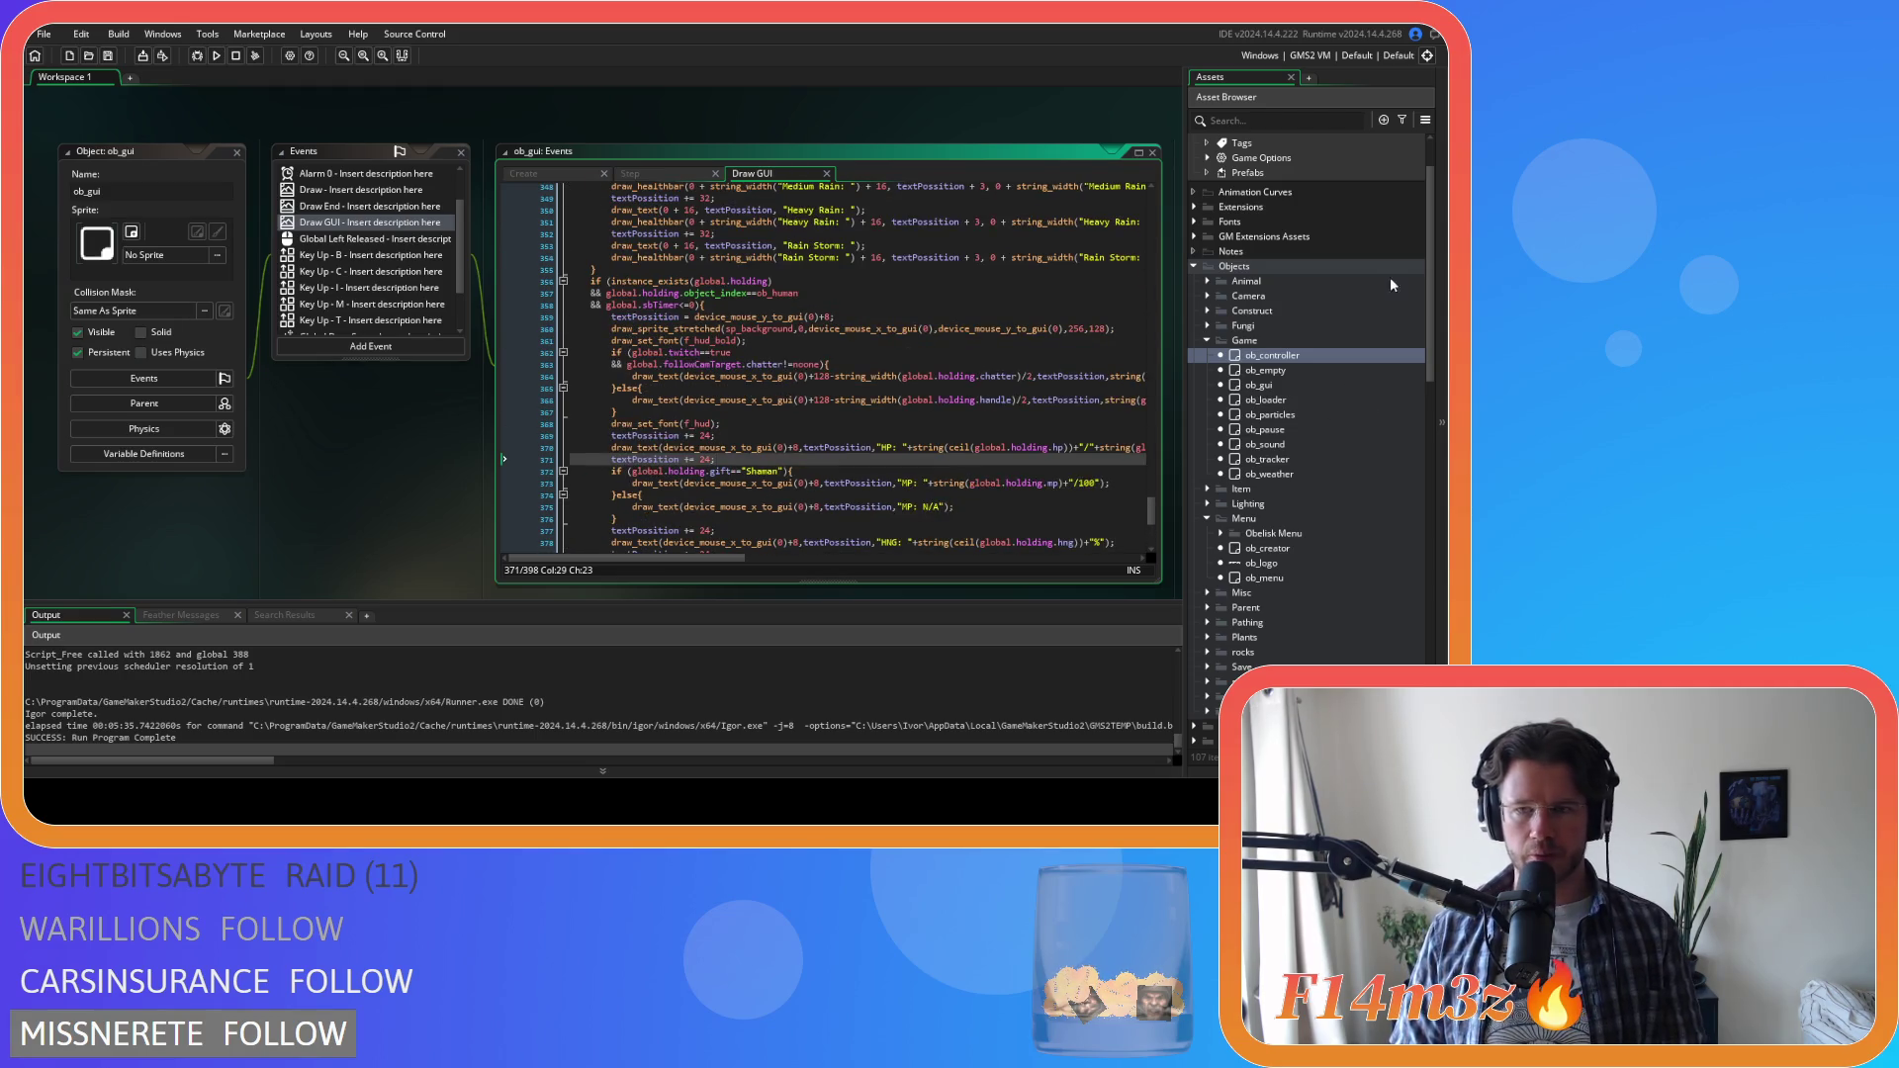
scroll(1315, 297, up, 2)
Expand the Animal > Human asset folders and select ob_human
click(1208, 353)
click(1220, 368)
click(1249, 383)
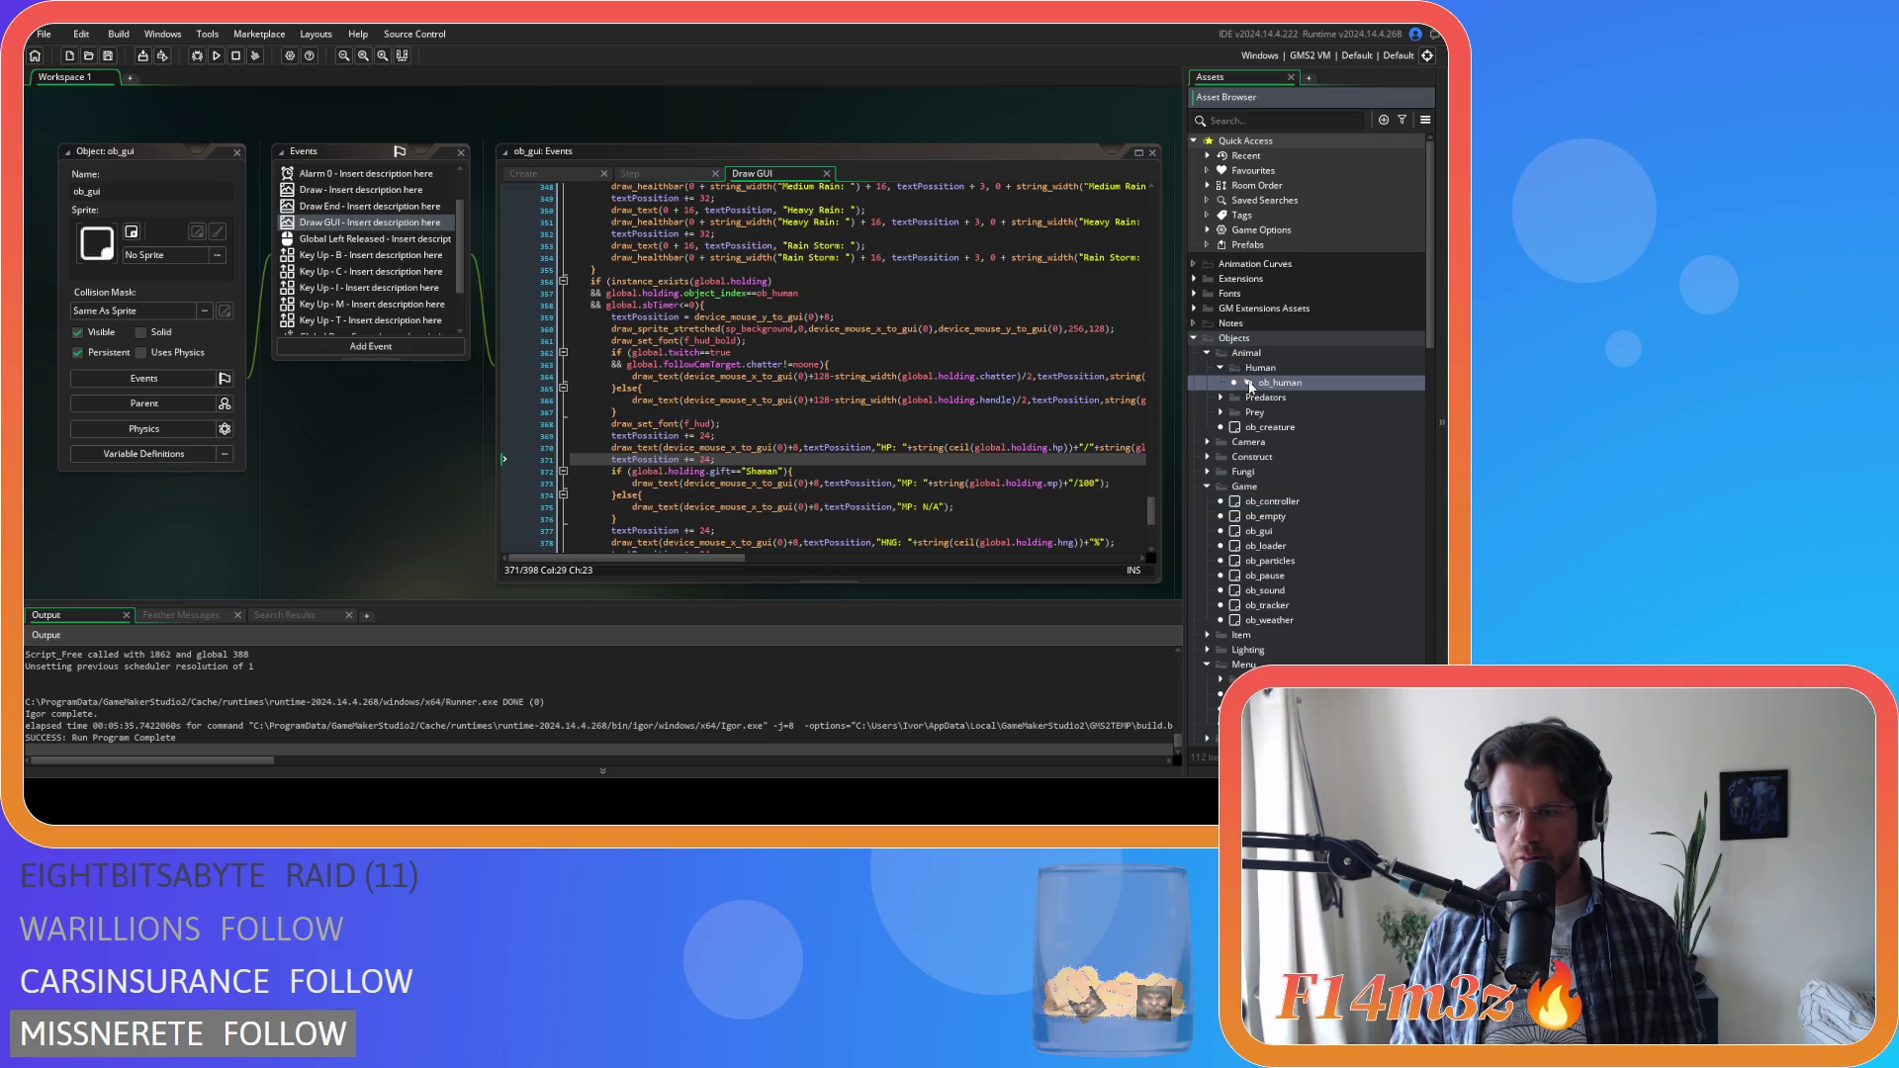
double_click(1249, 384)
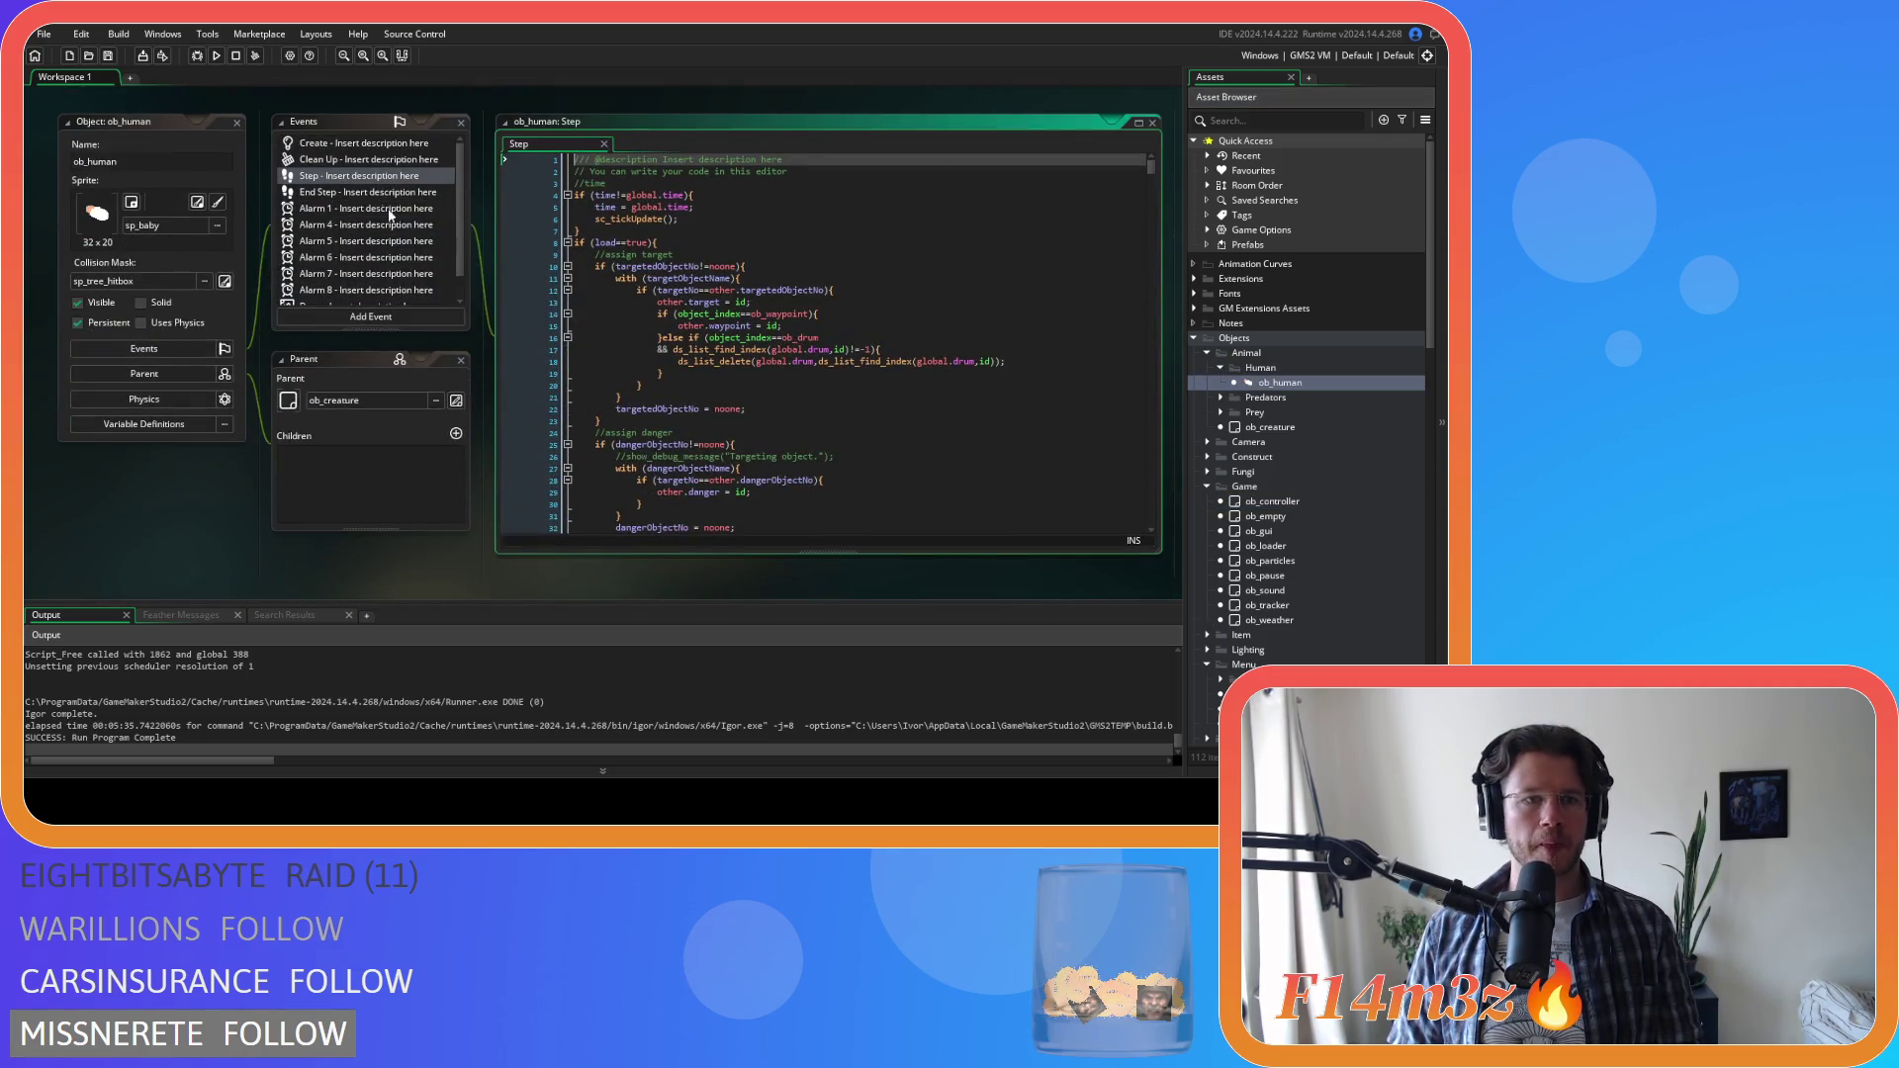
scroll(367, 227, down, 1)
click(366, 296)
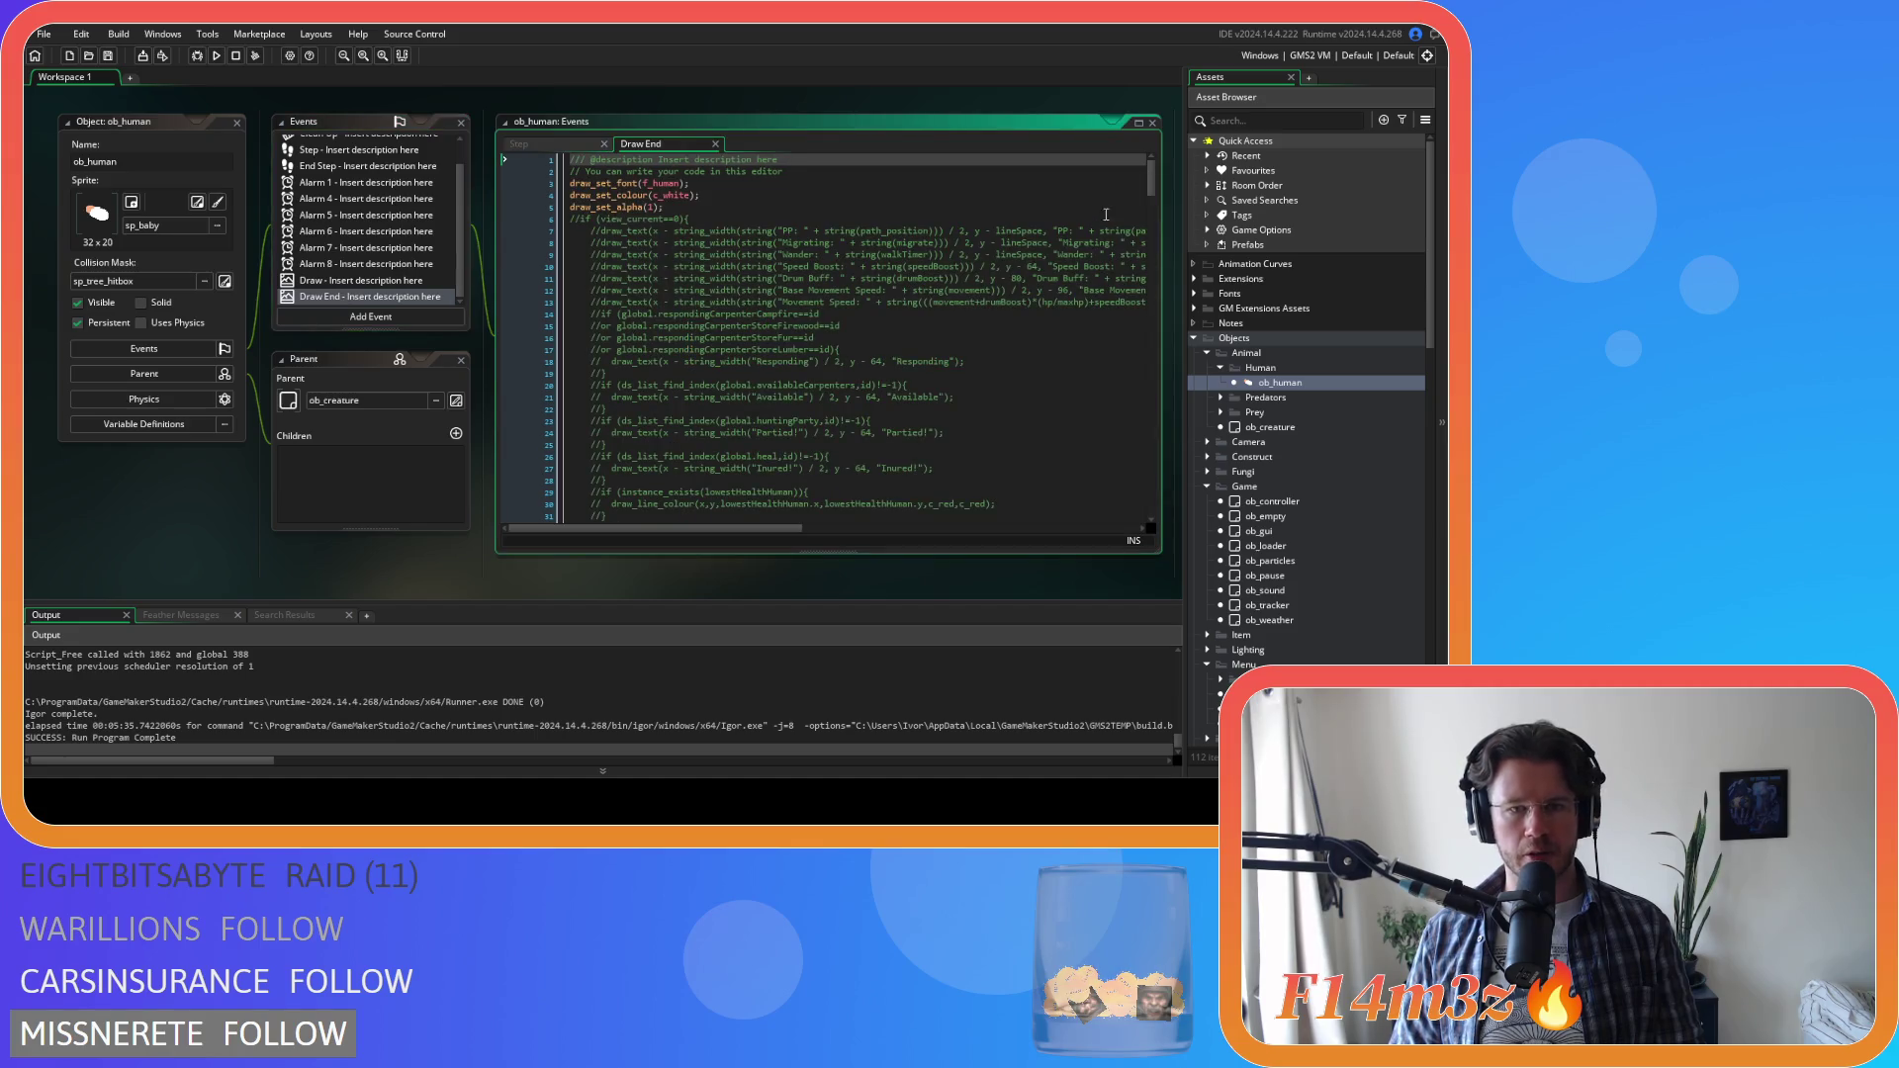
drag(1152, 180, 1155, 260)
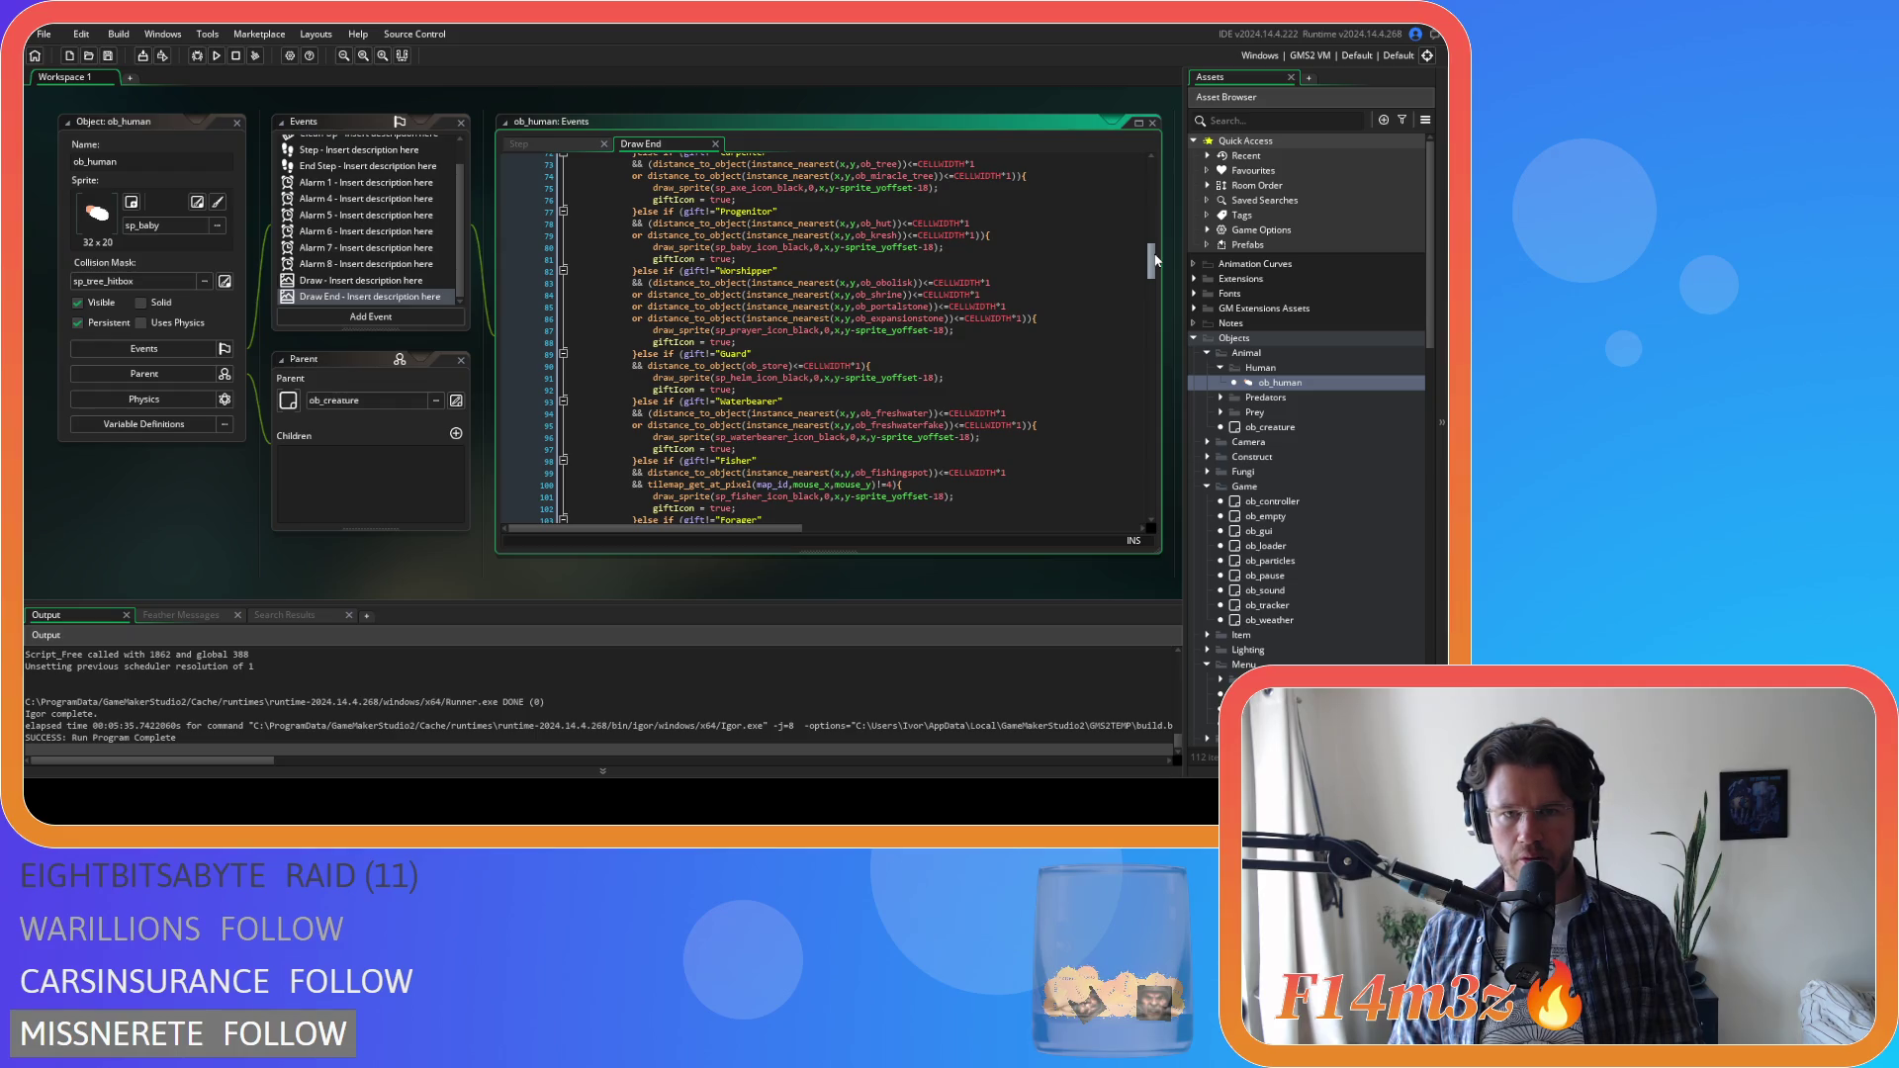
drag(1155, 260, 1154, 275)
scroll(691, 267, up, 4)
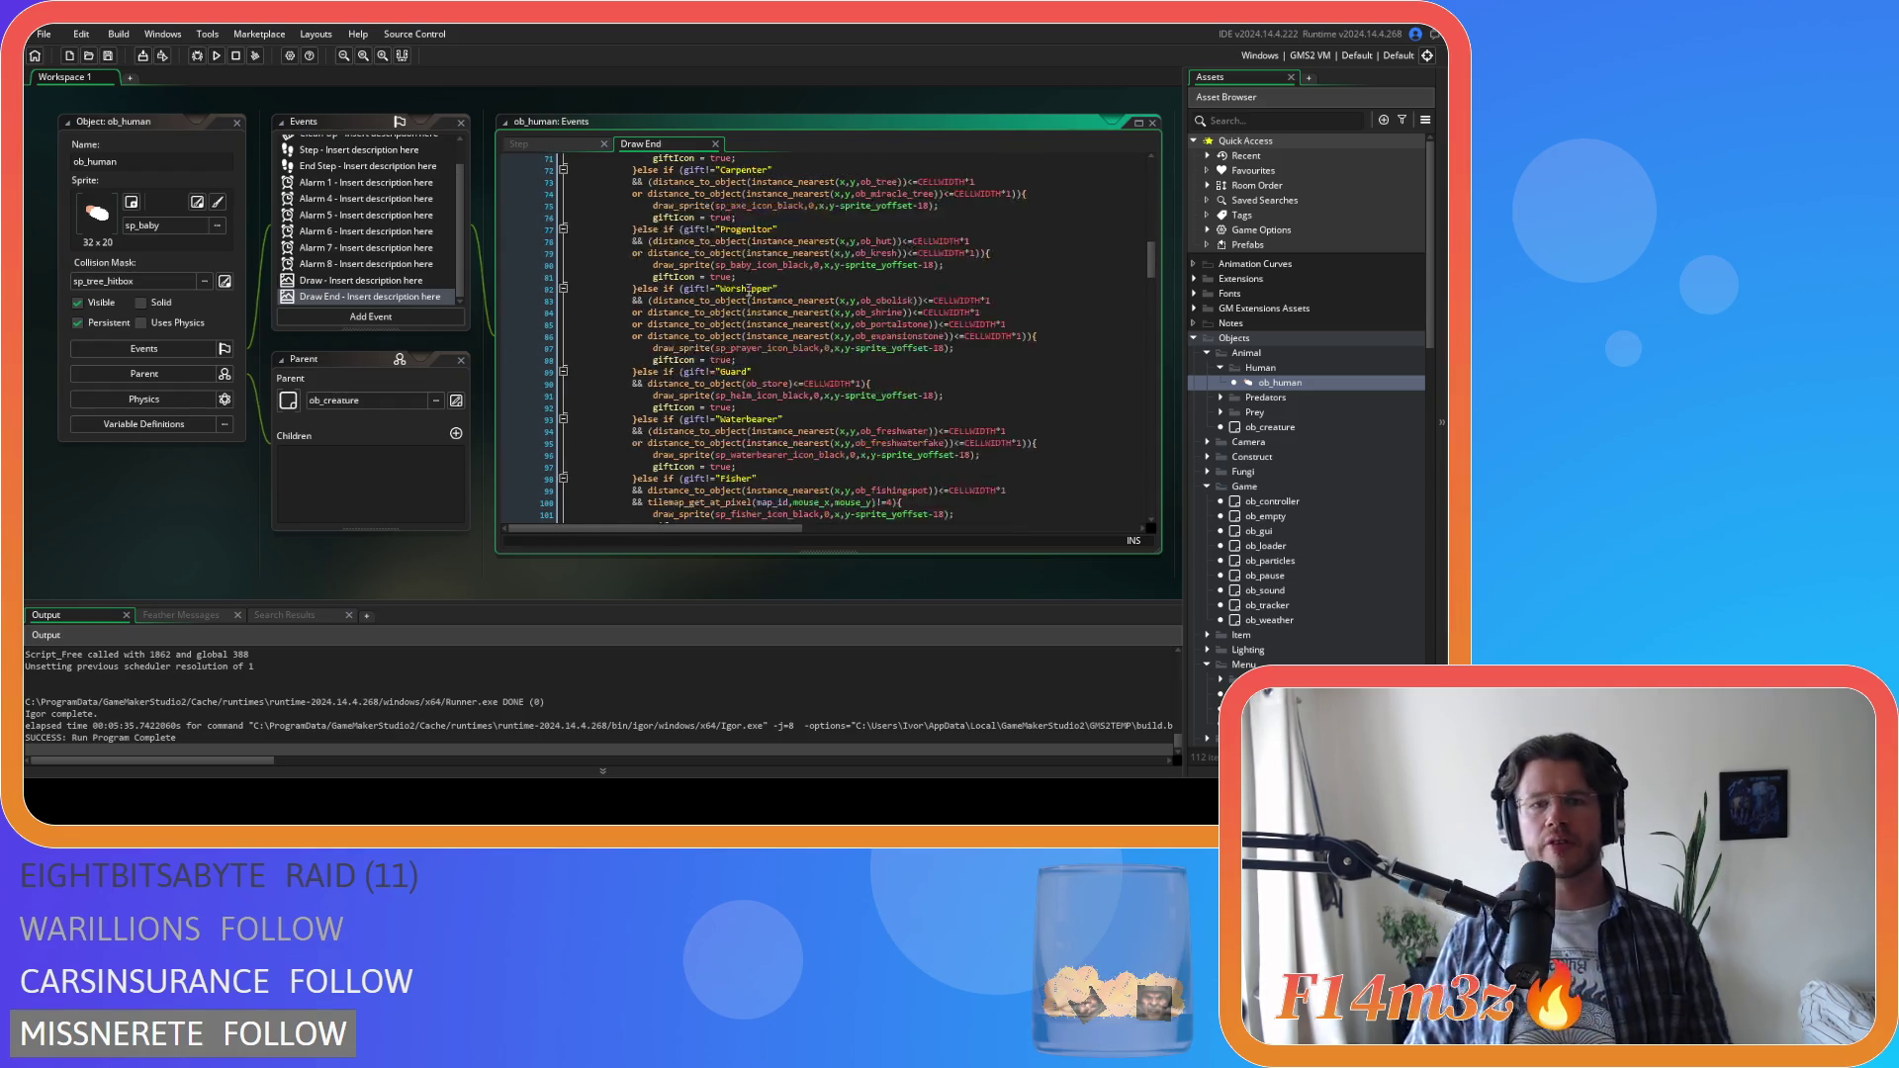
click(796, 260)
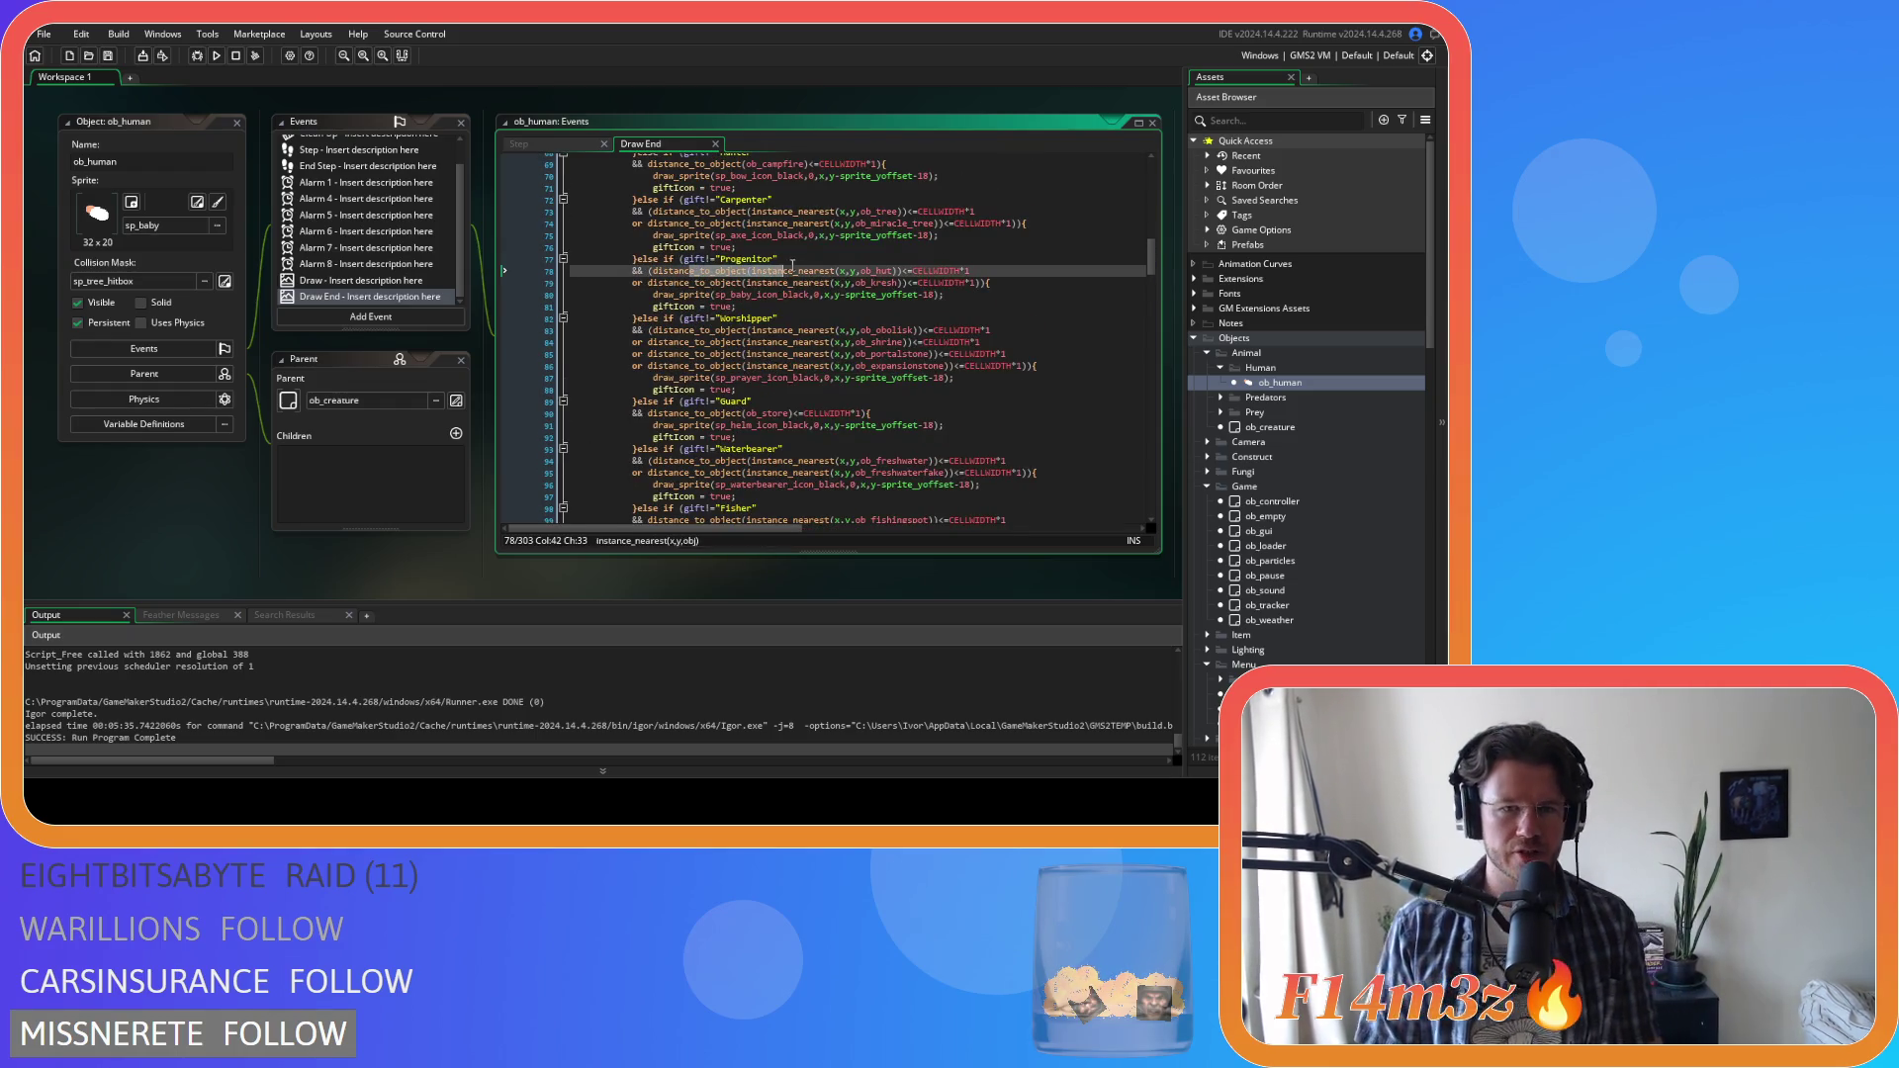
double_click(684, 261)
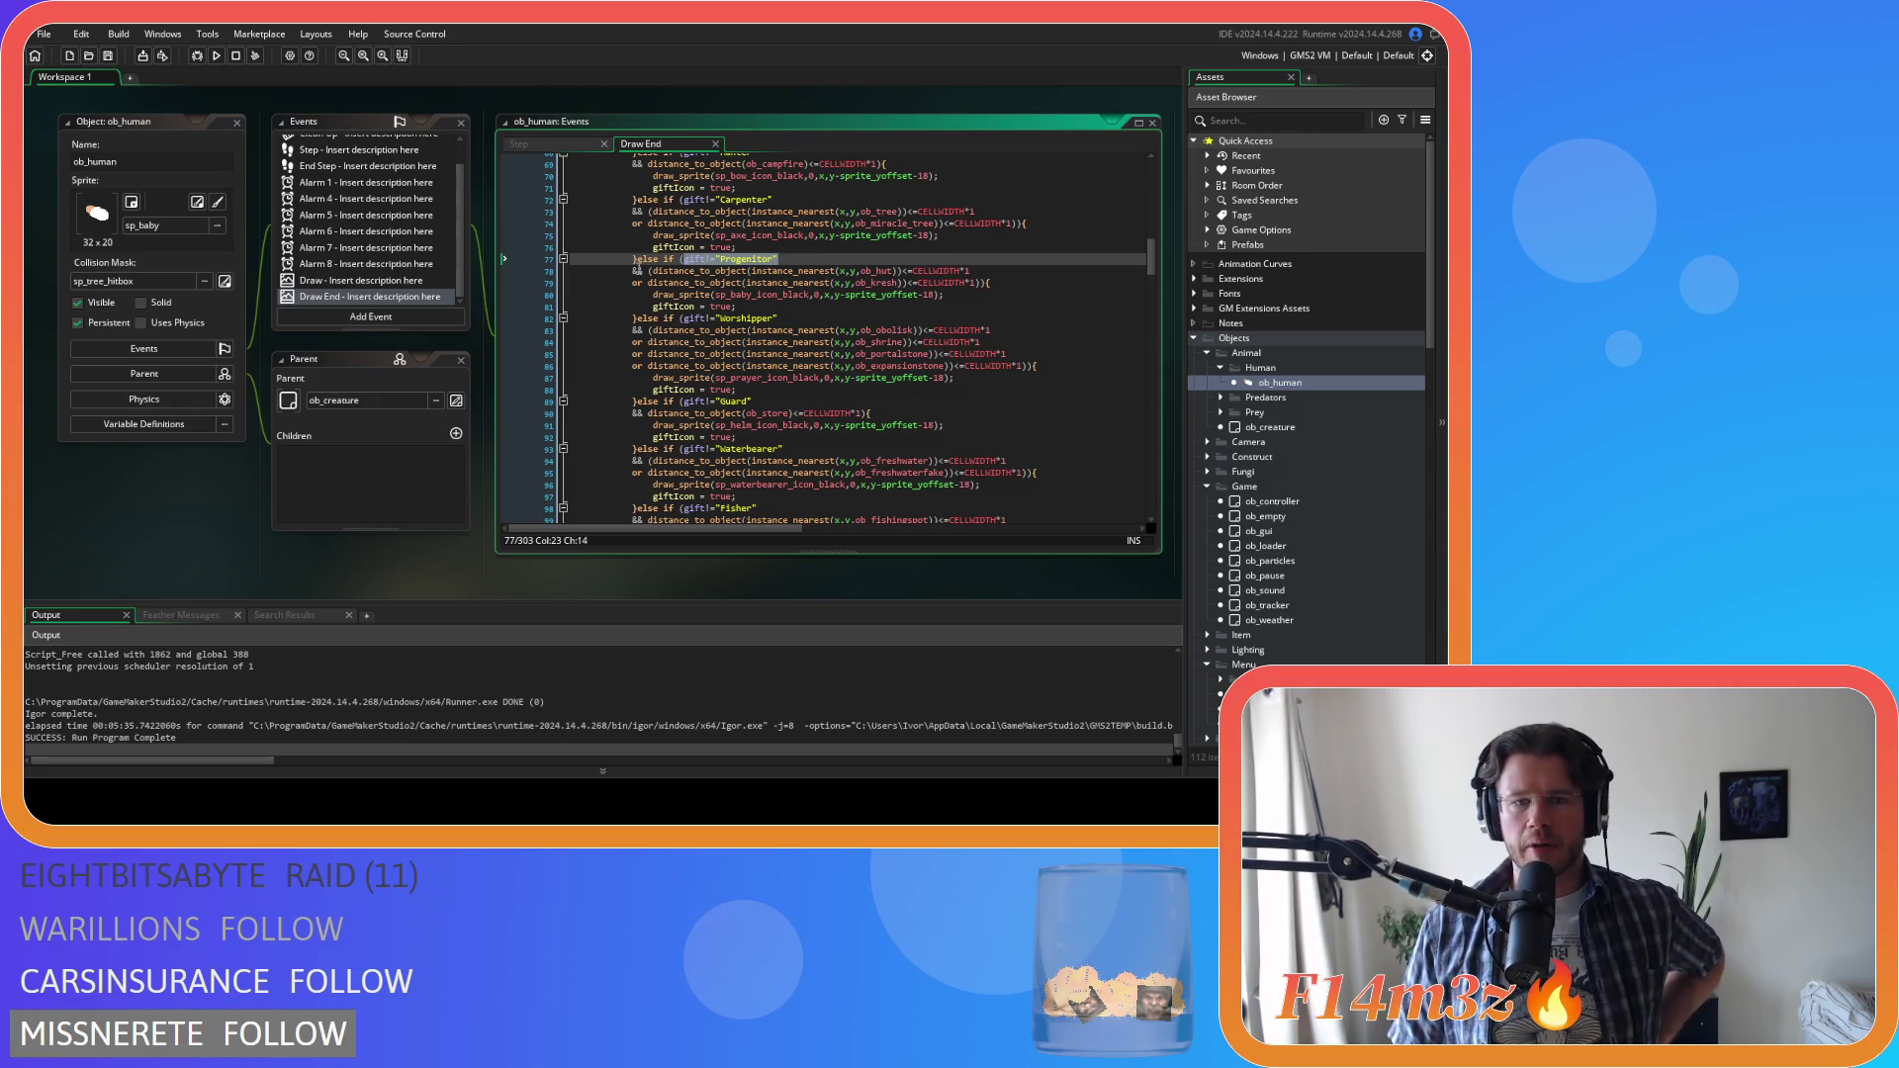
click(835, 296)
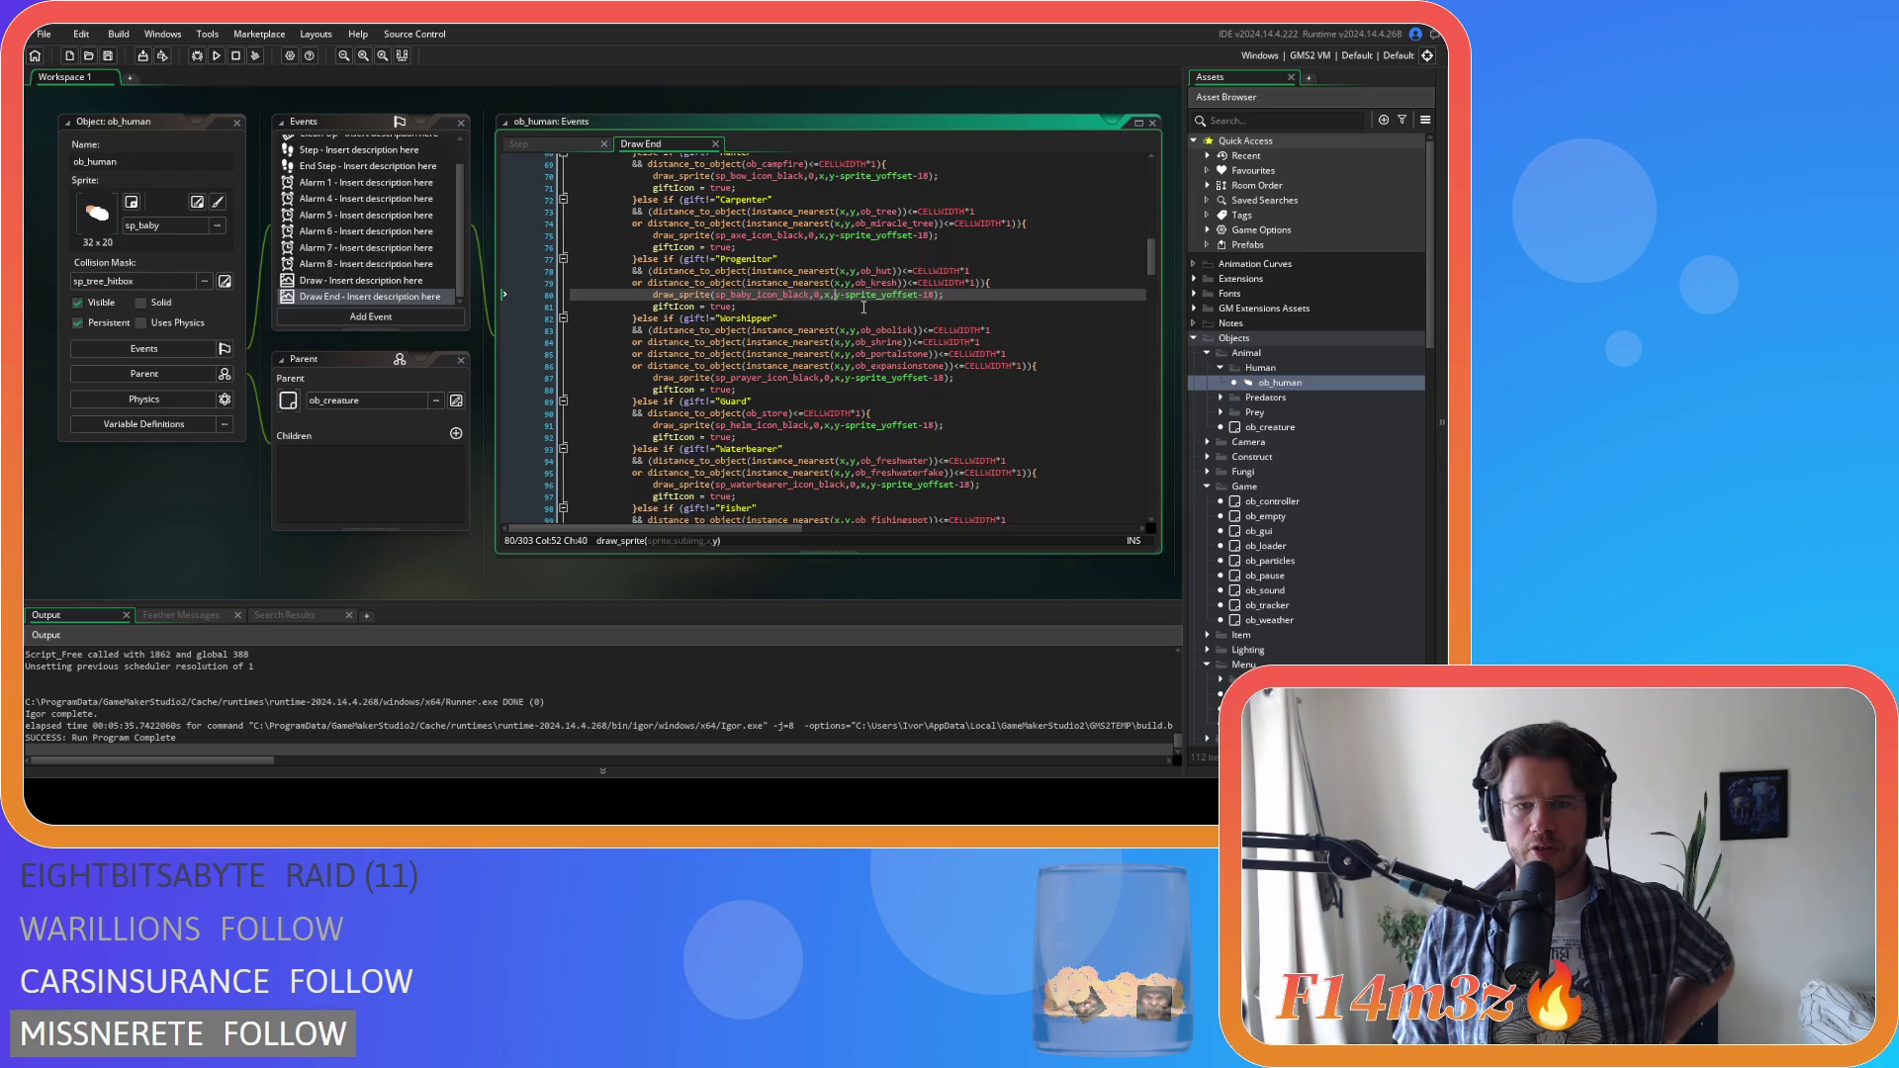
scroll(863, 307, up, 4)
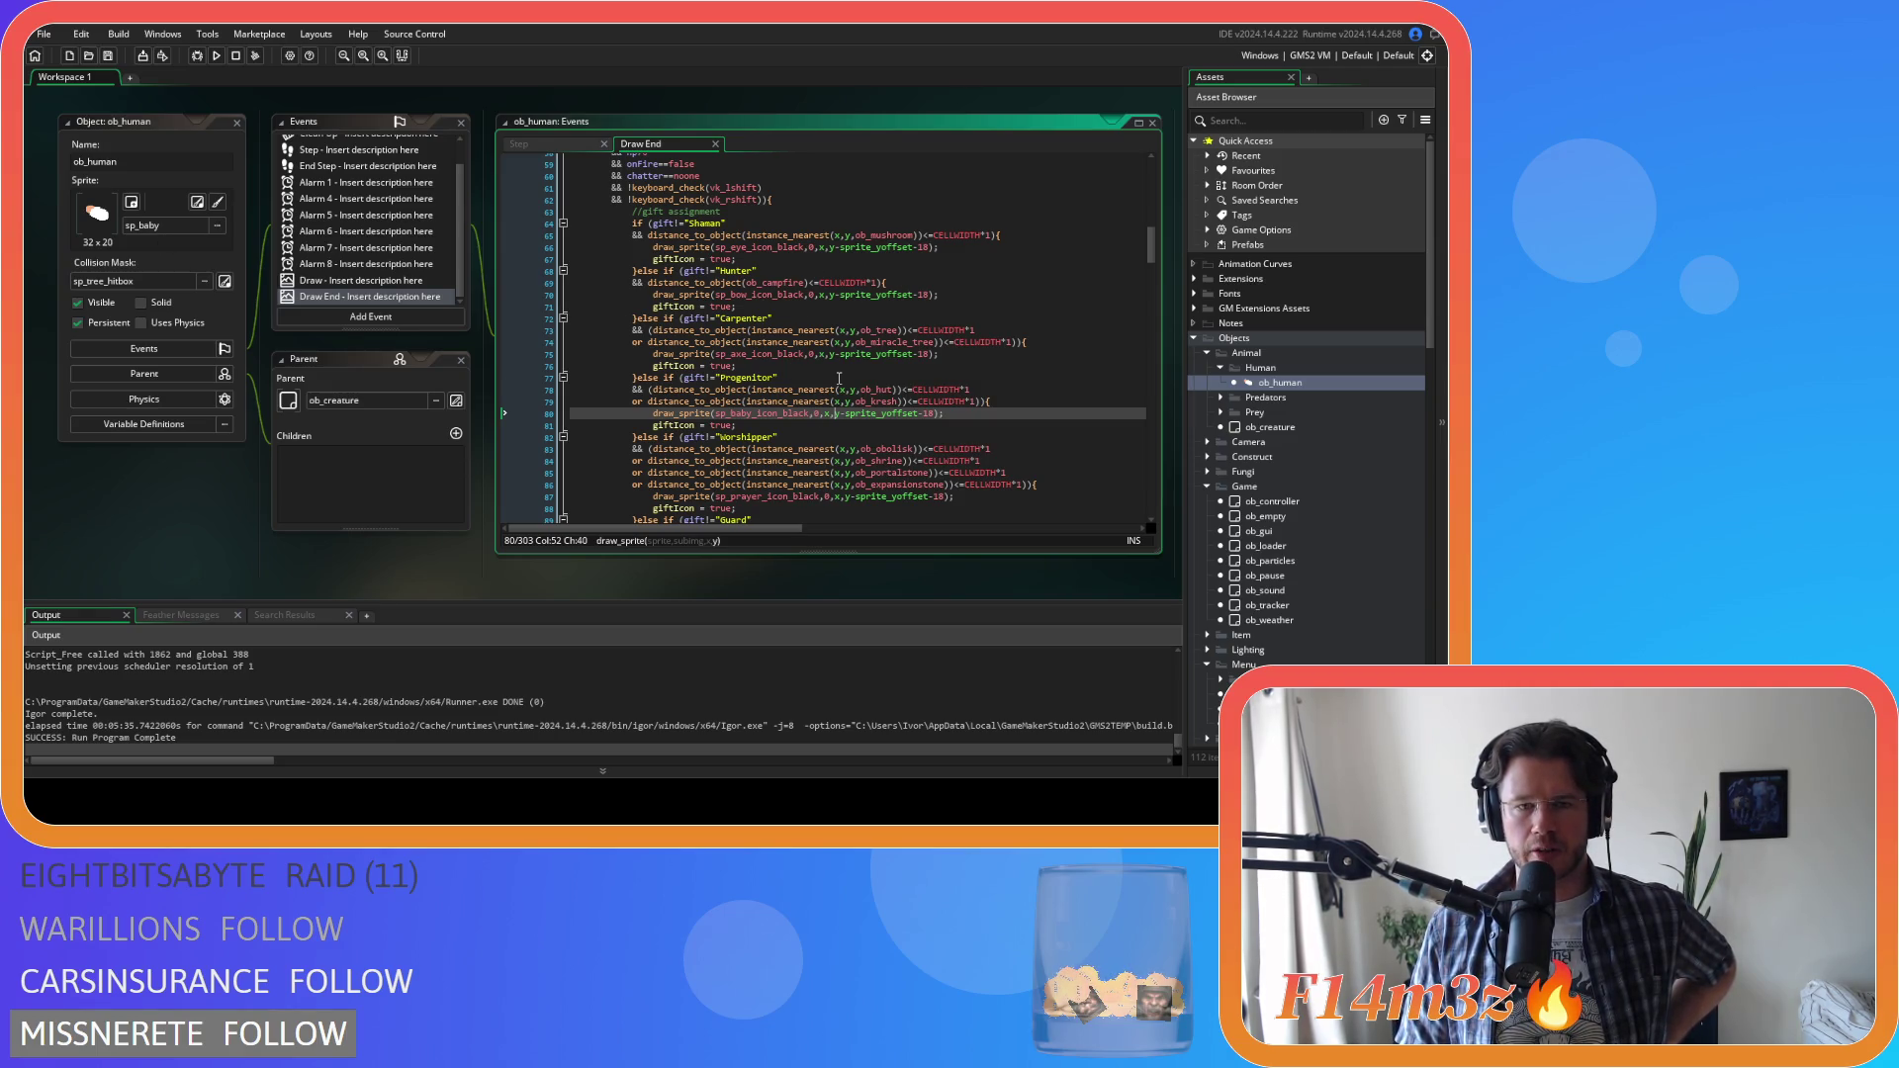
mouse_move(832, 450)
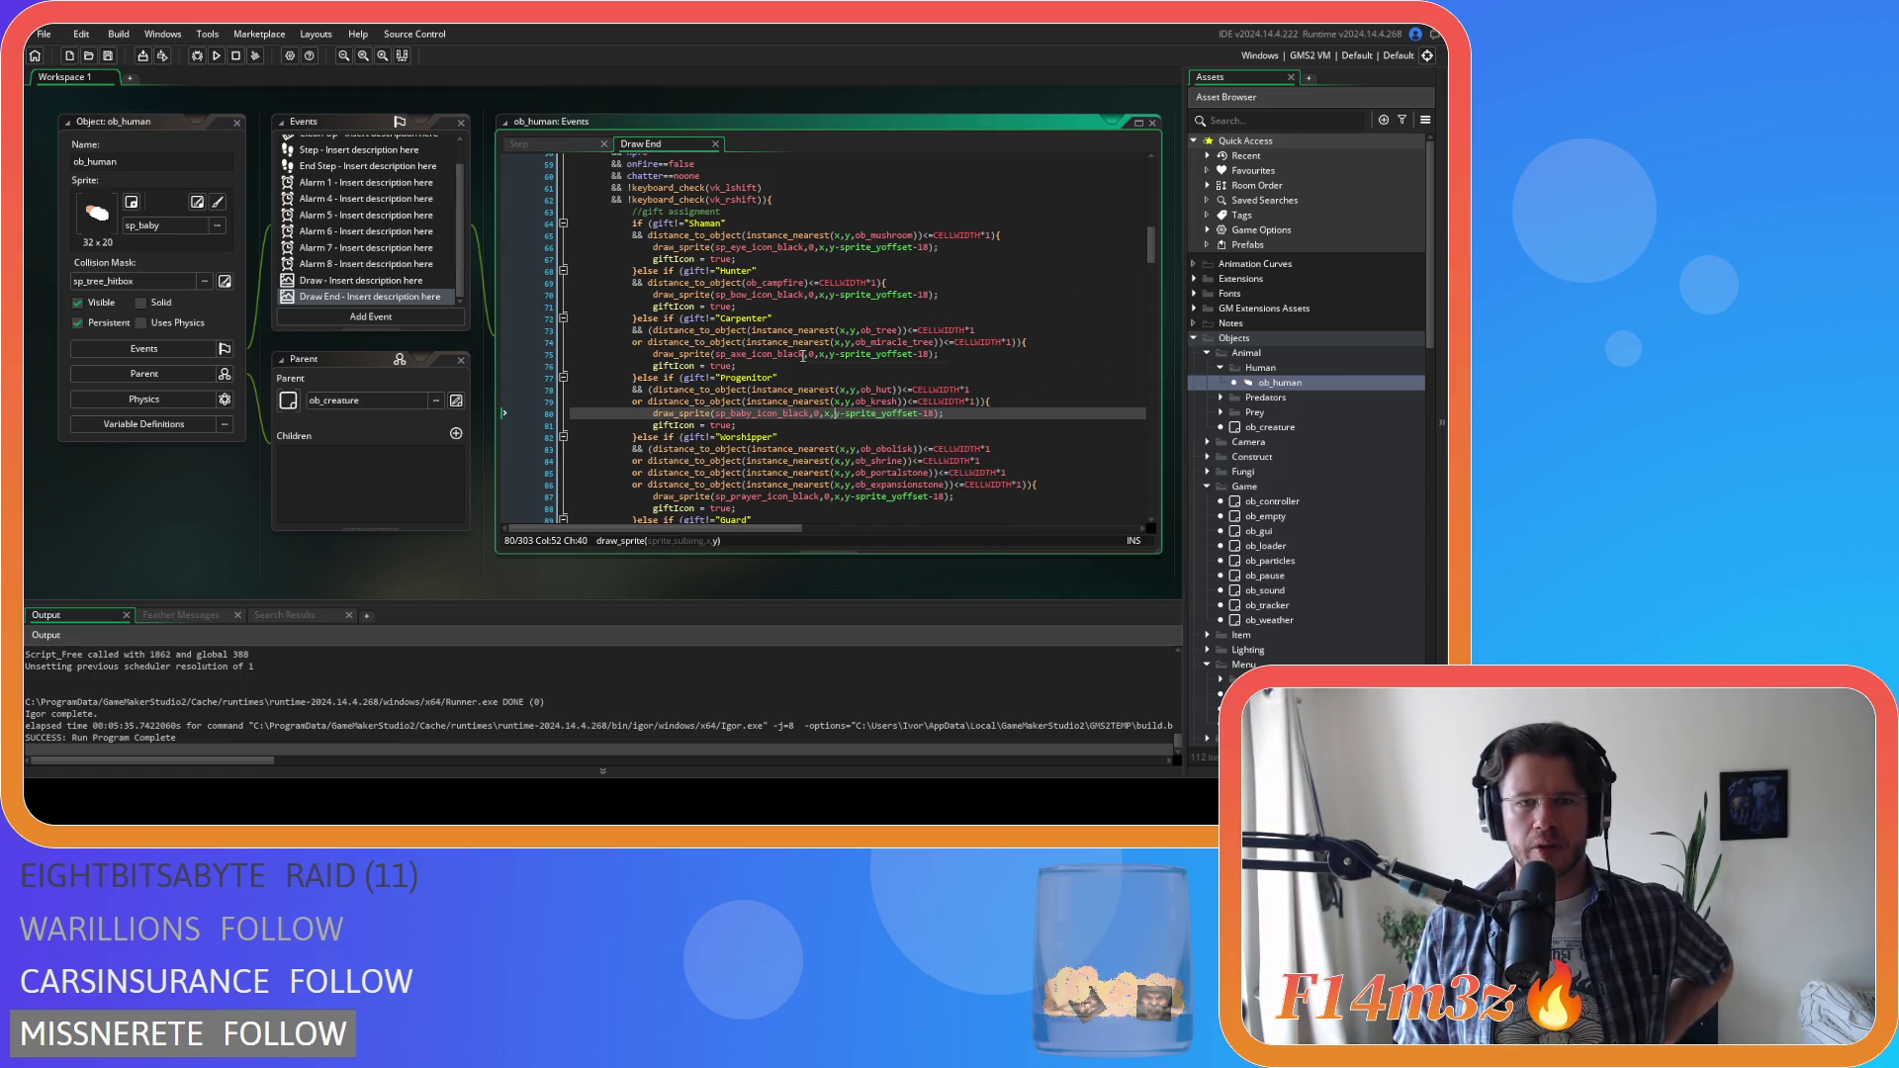
click(967, 260)
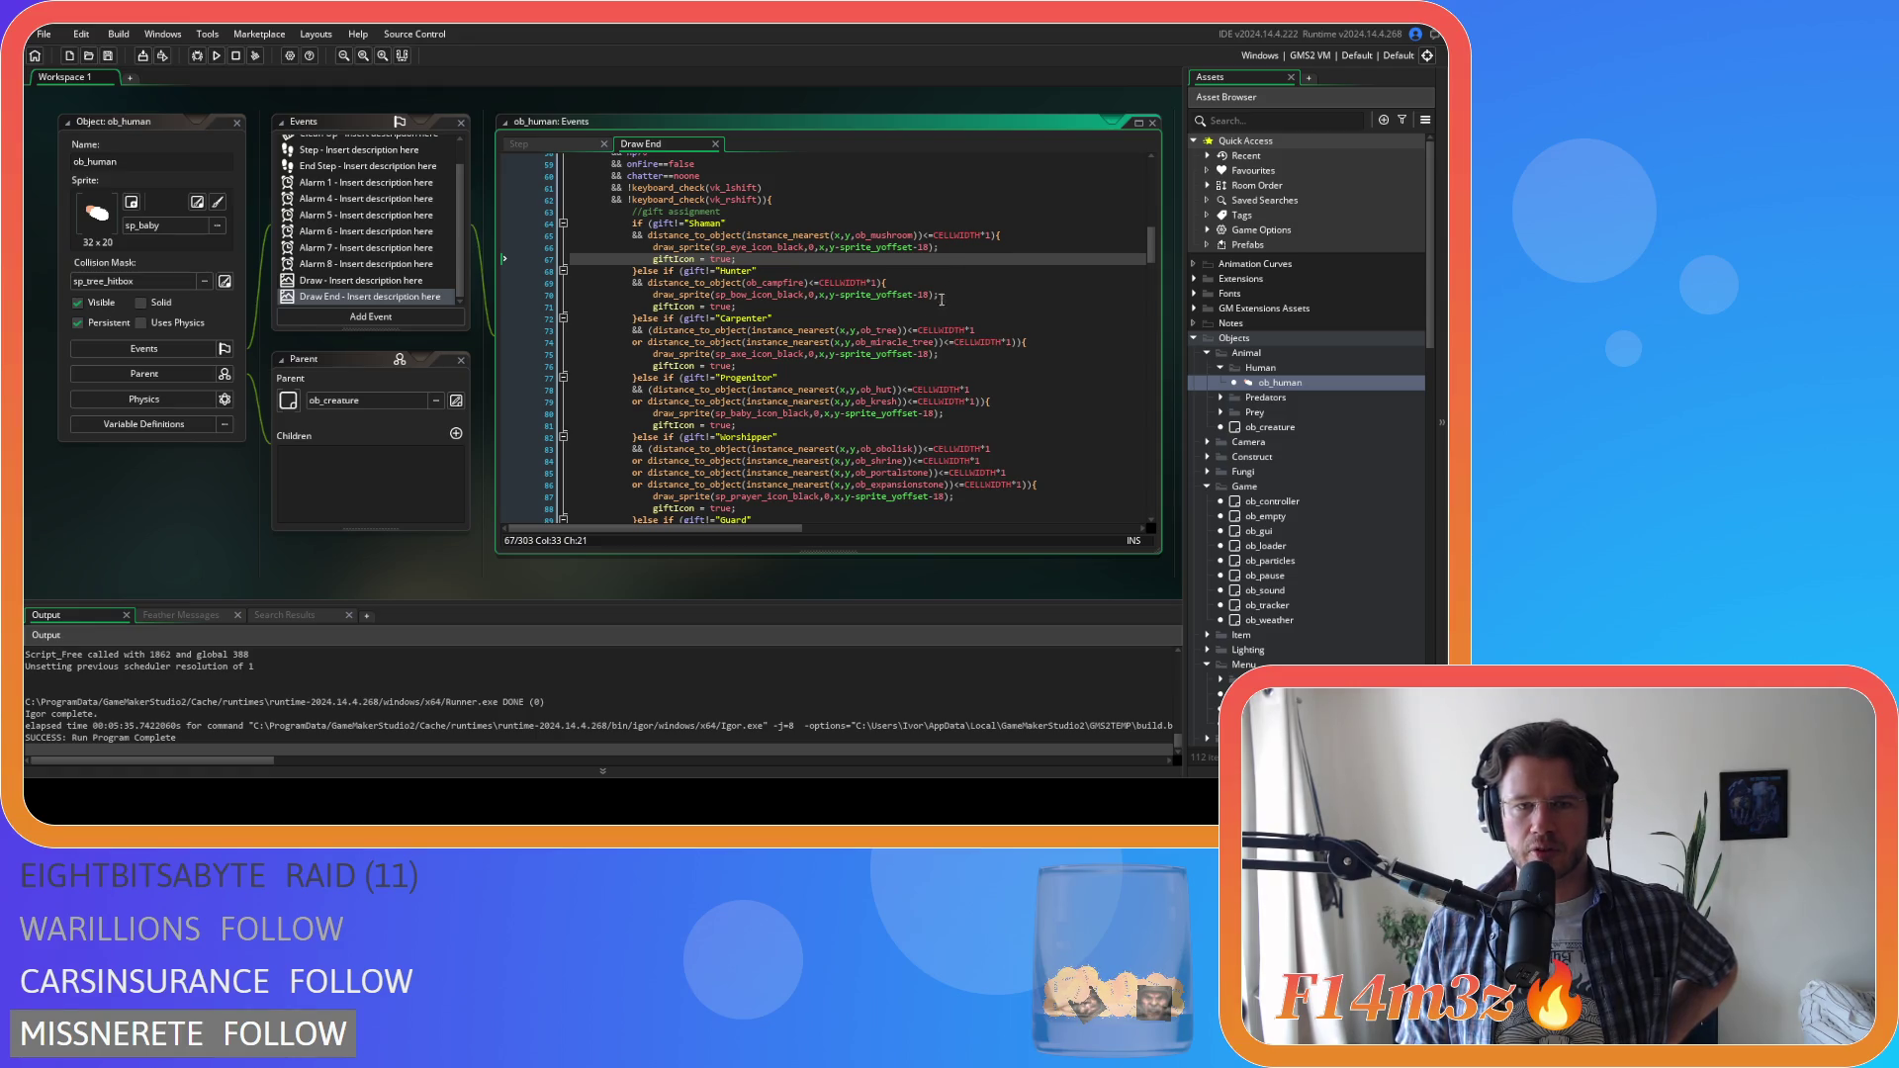
scroll(841, 396, down, 2)
mouse_move(739, 391)
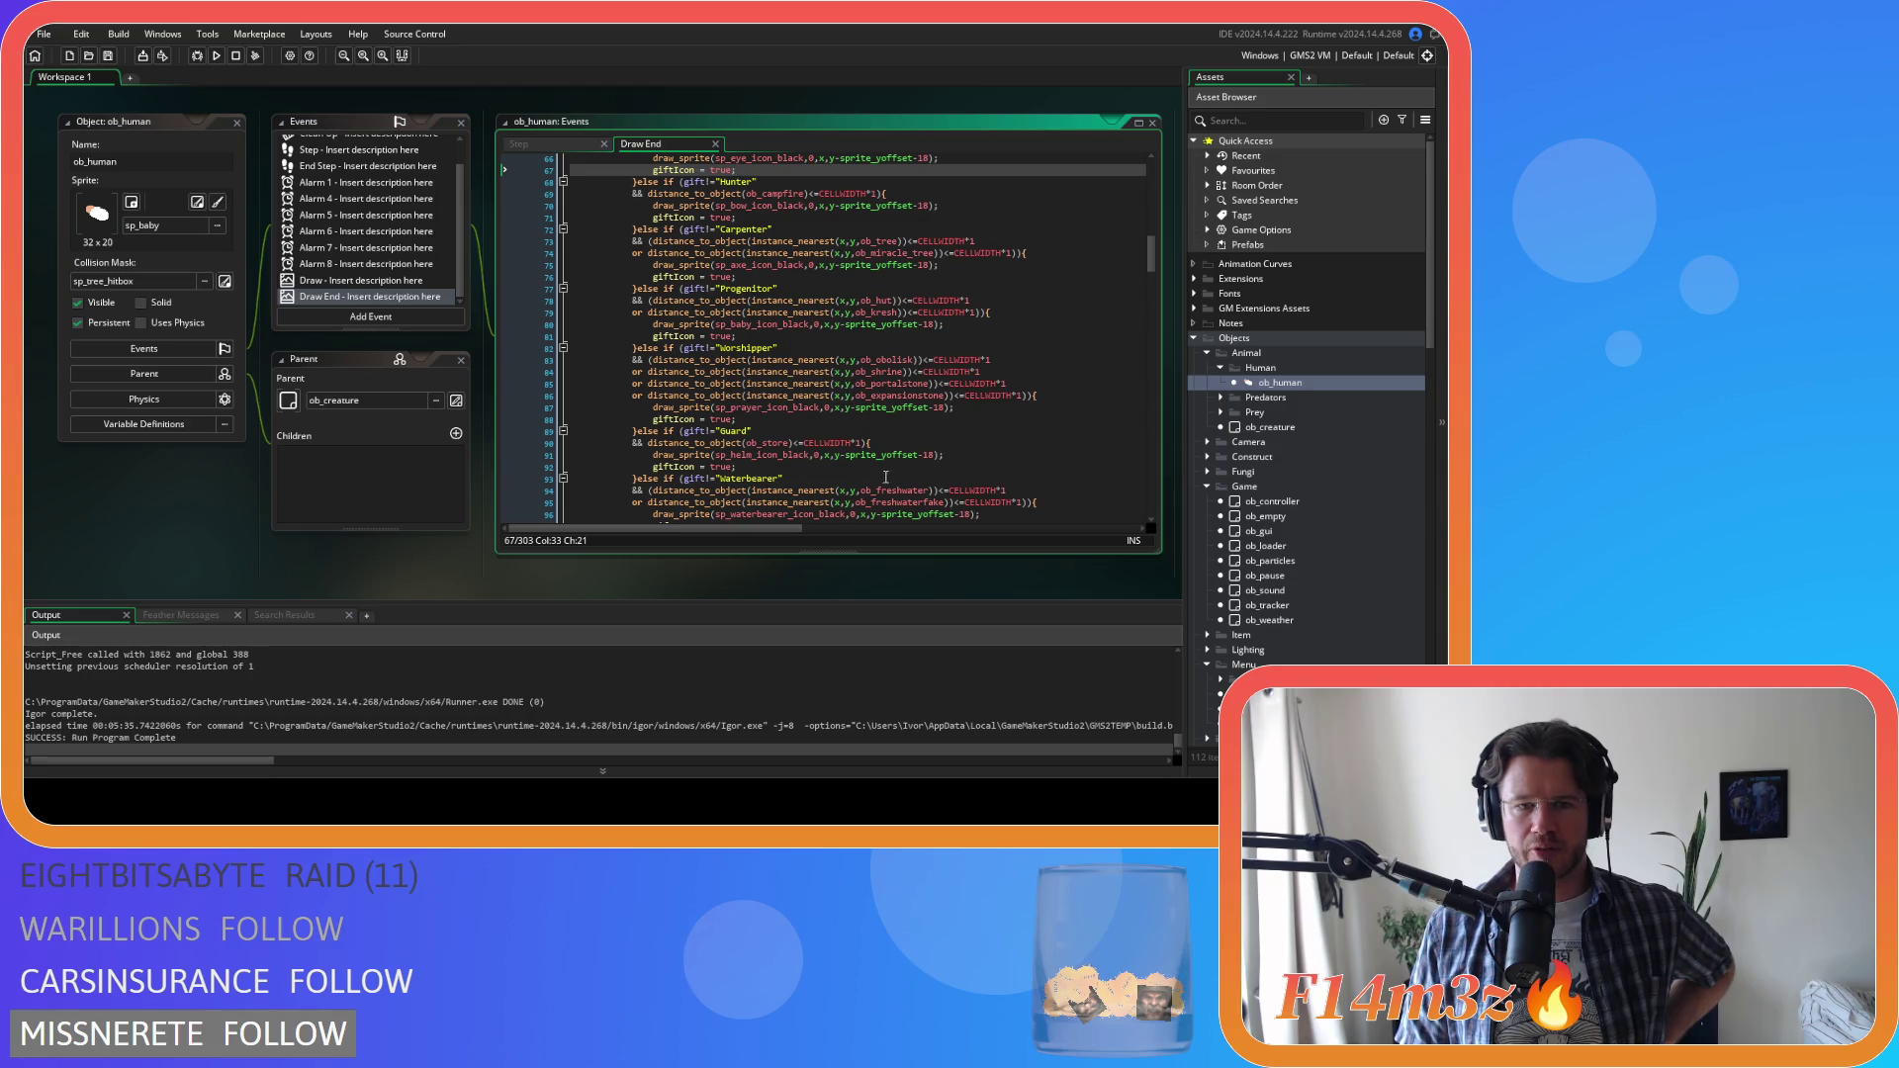
scroll(884, 478, down, 3)
scroll(882, 475, down, 4)
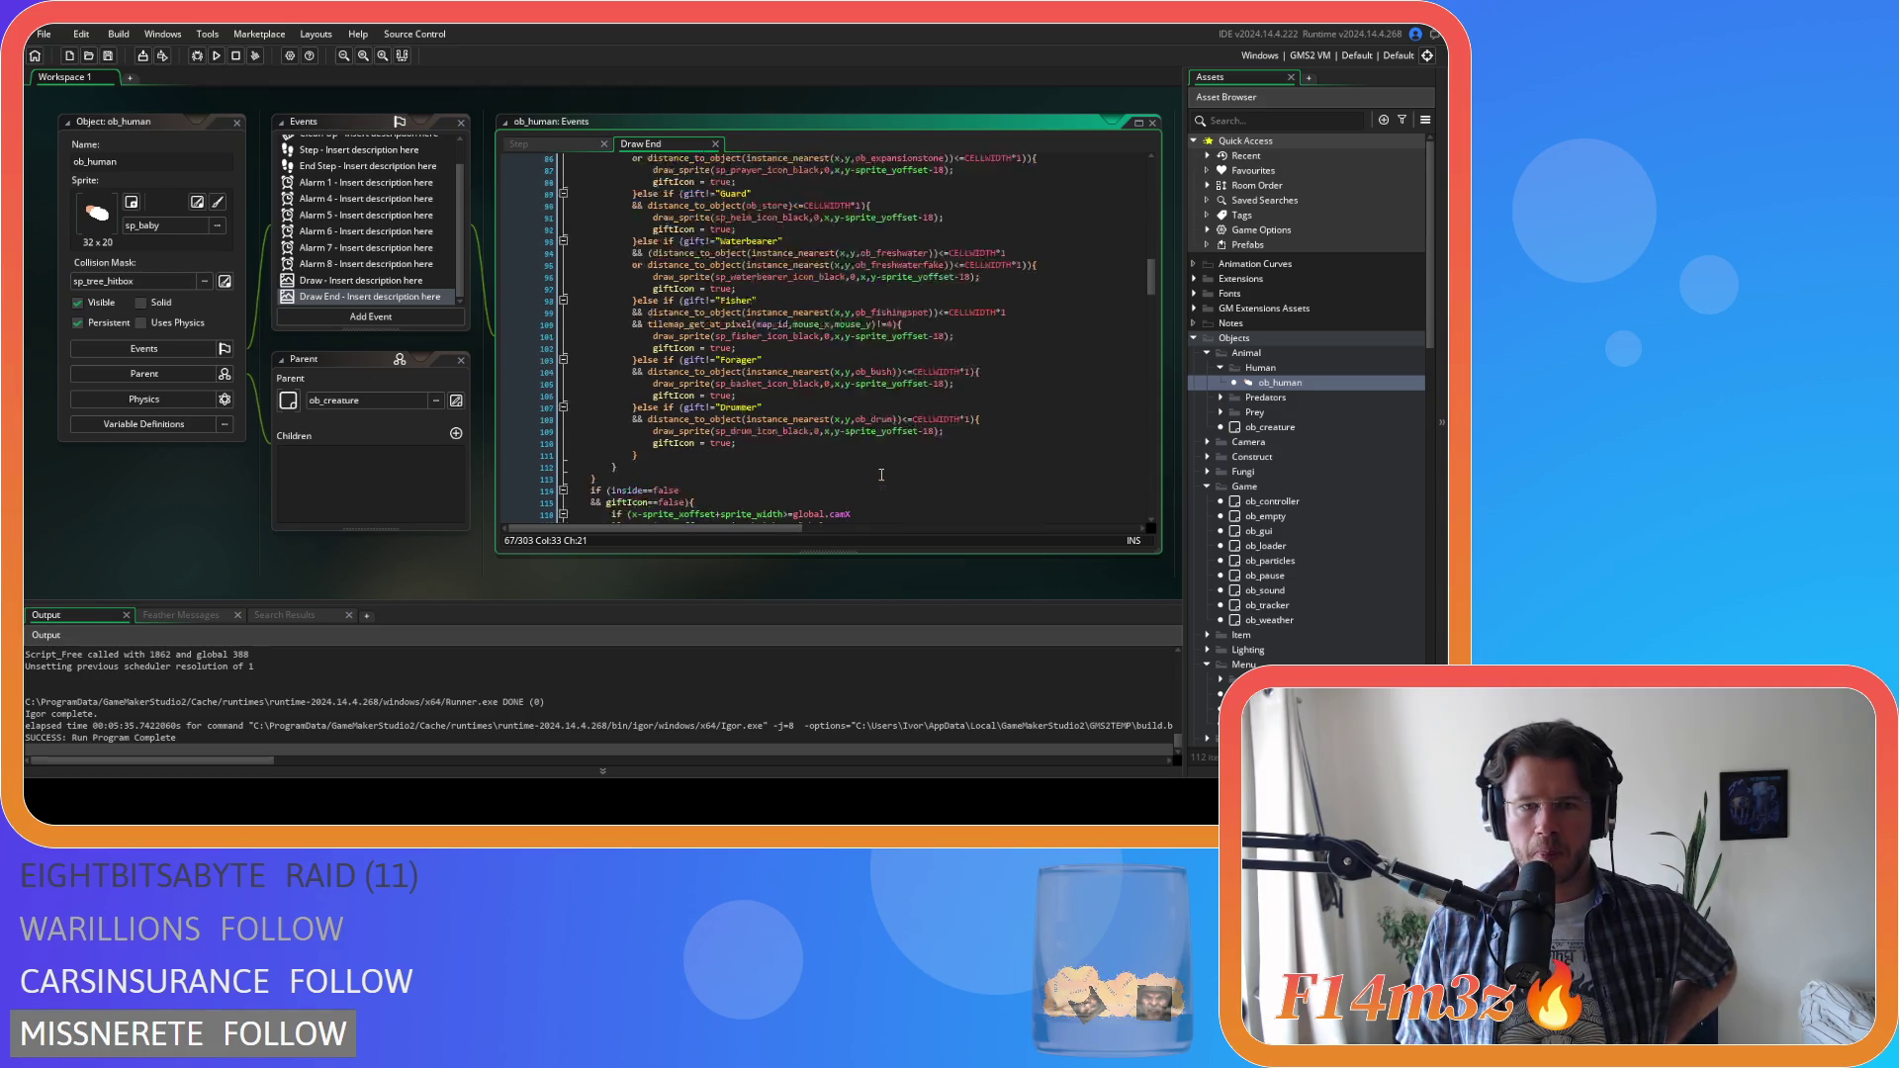
scroll(878, 472, down, 2)
scroll(861, 455, up, 13)
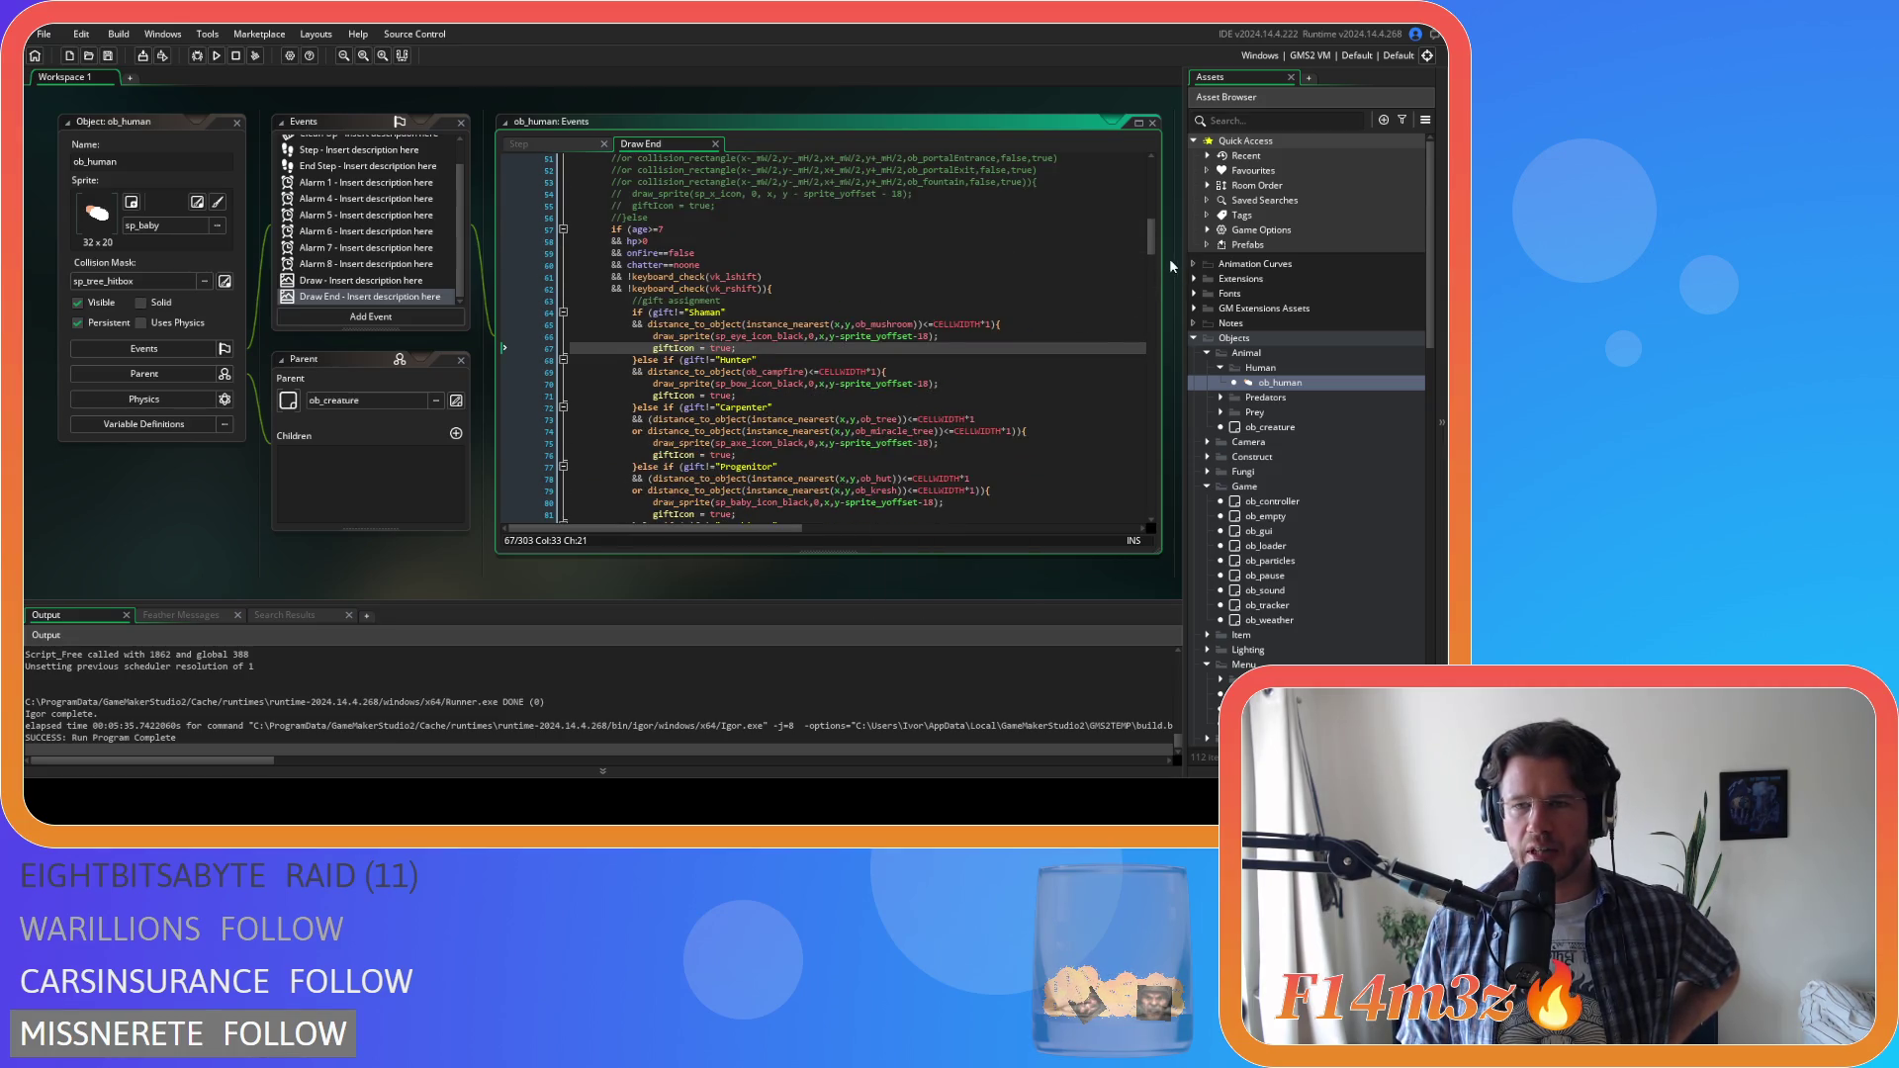
mouse_move(1152, 238)
mouse_down()
mouse_move(1159, 317)
mouse_move(1179, 328)
mouse_move(1163, 358)
mouse_move(1159, 326)
mouse_move(1163, 406)
mouse_move(1157, 326)
mouse_up()
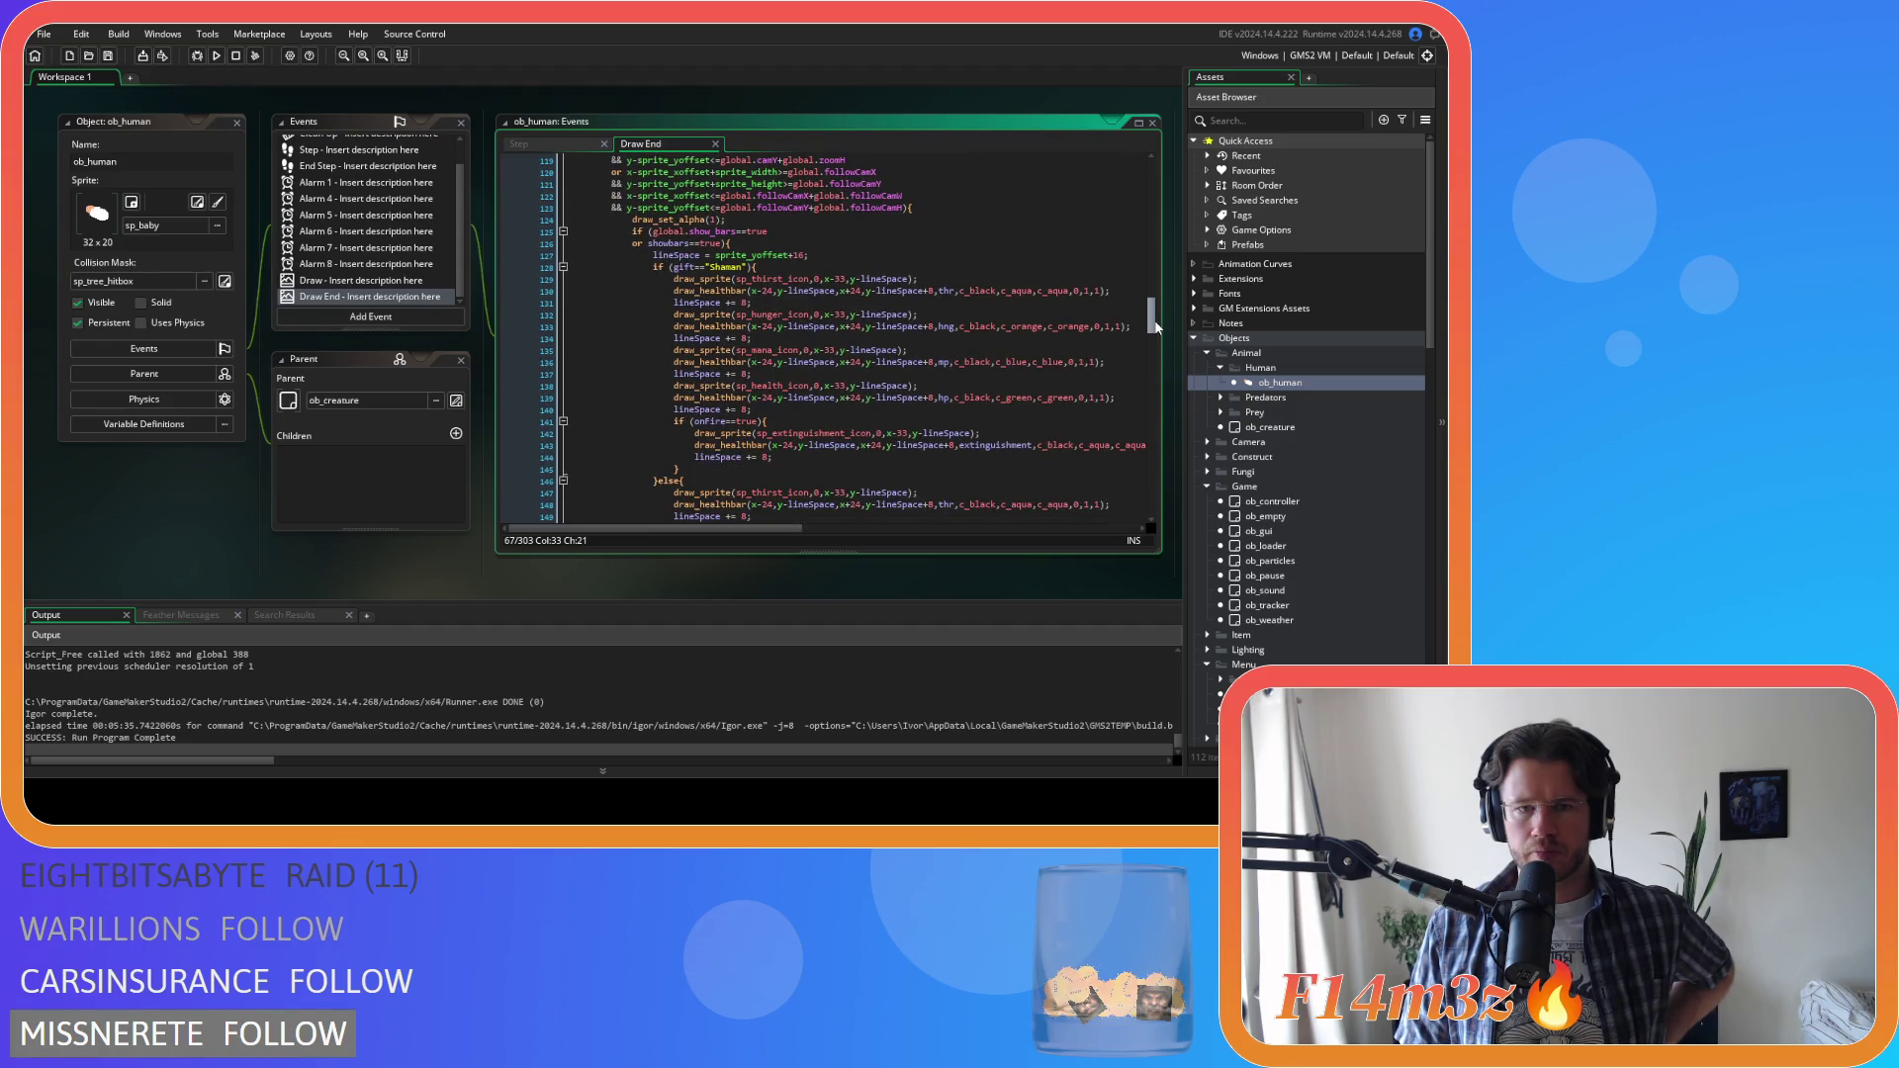
mouse_move(1157, 326)
mouse_down()
mouse_move(1138, 300)
mouse_move(1144, 319)
mouse_up()
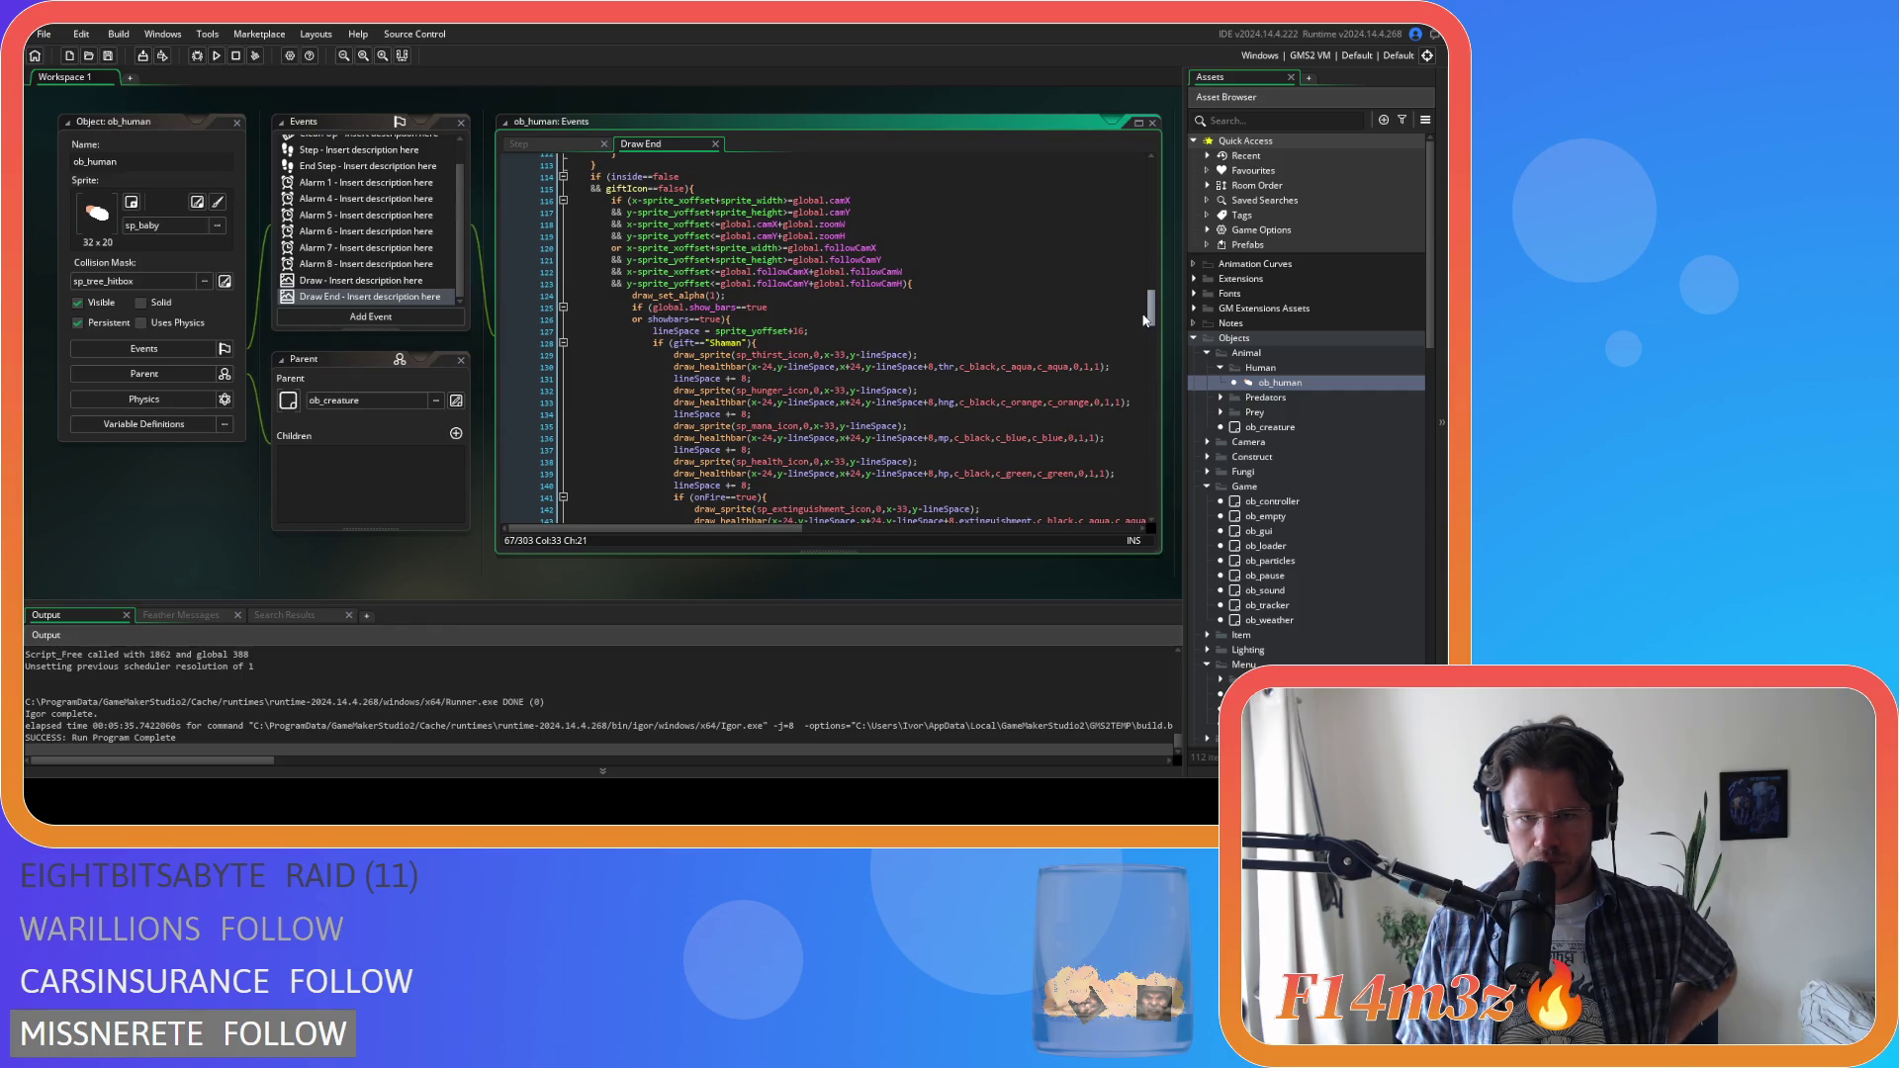
drag(1145, 318, 1161, 415)
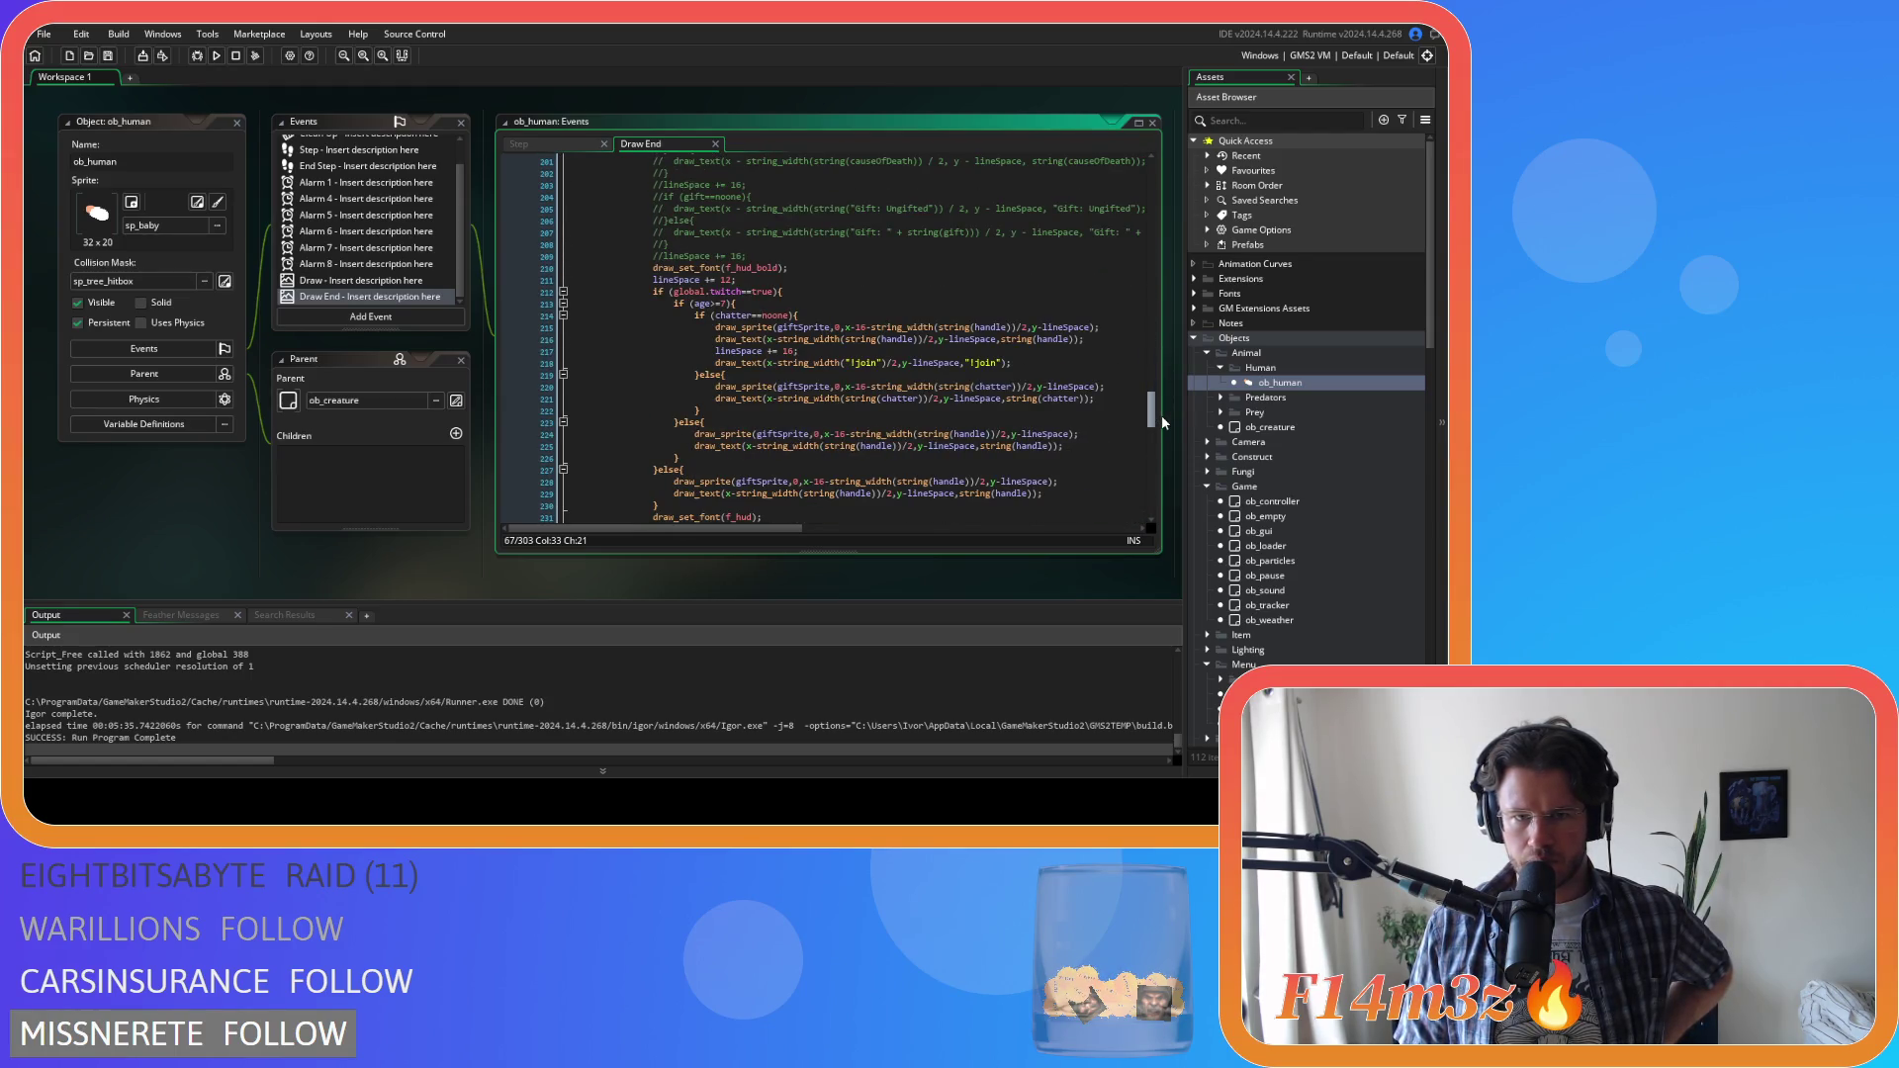
scroll(1071, 372, down, 10)
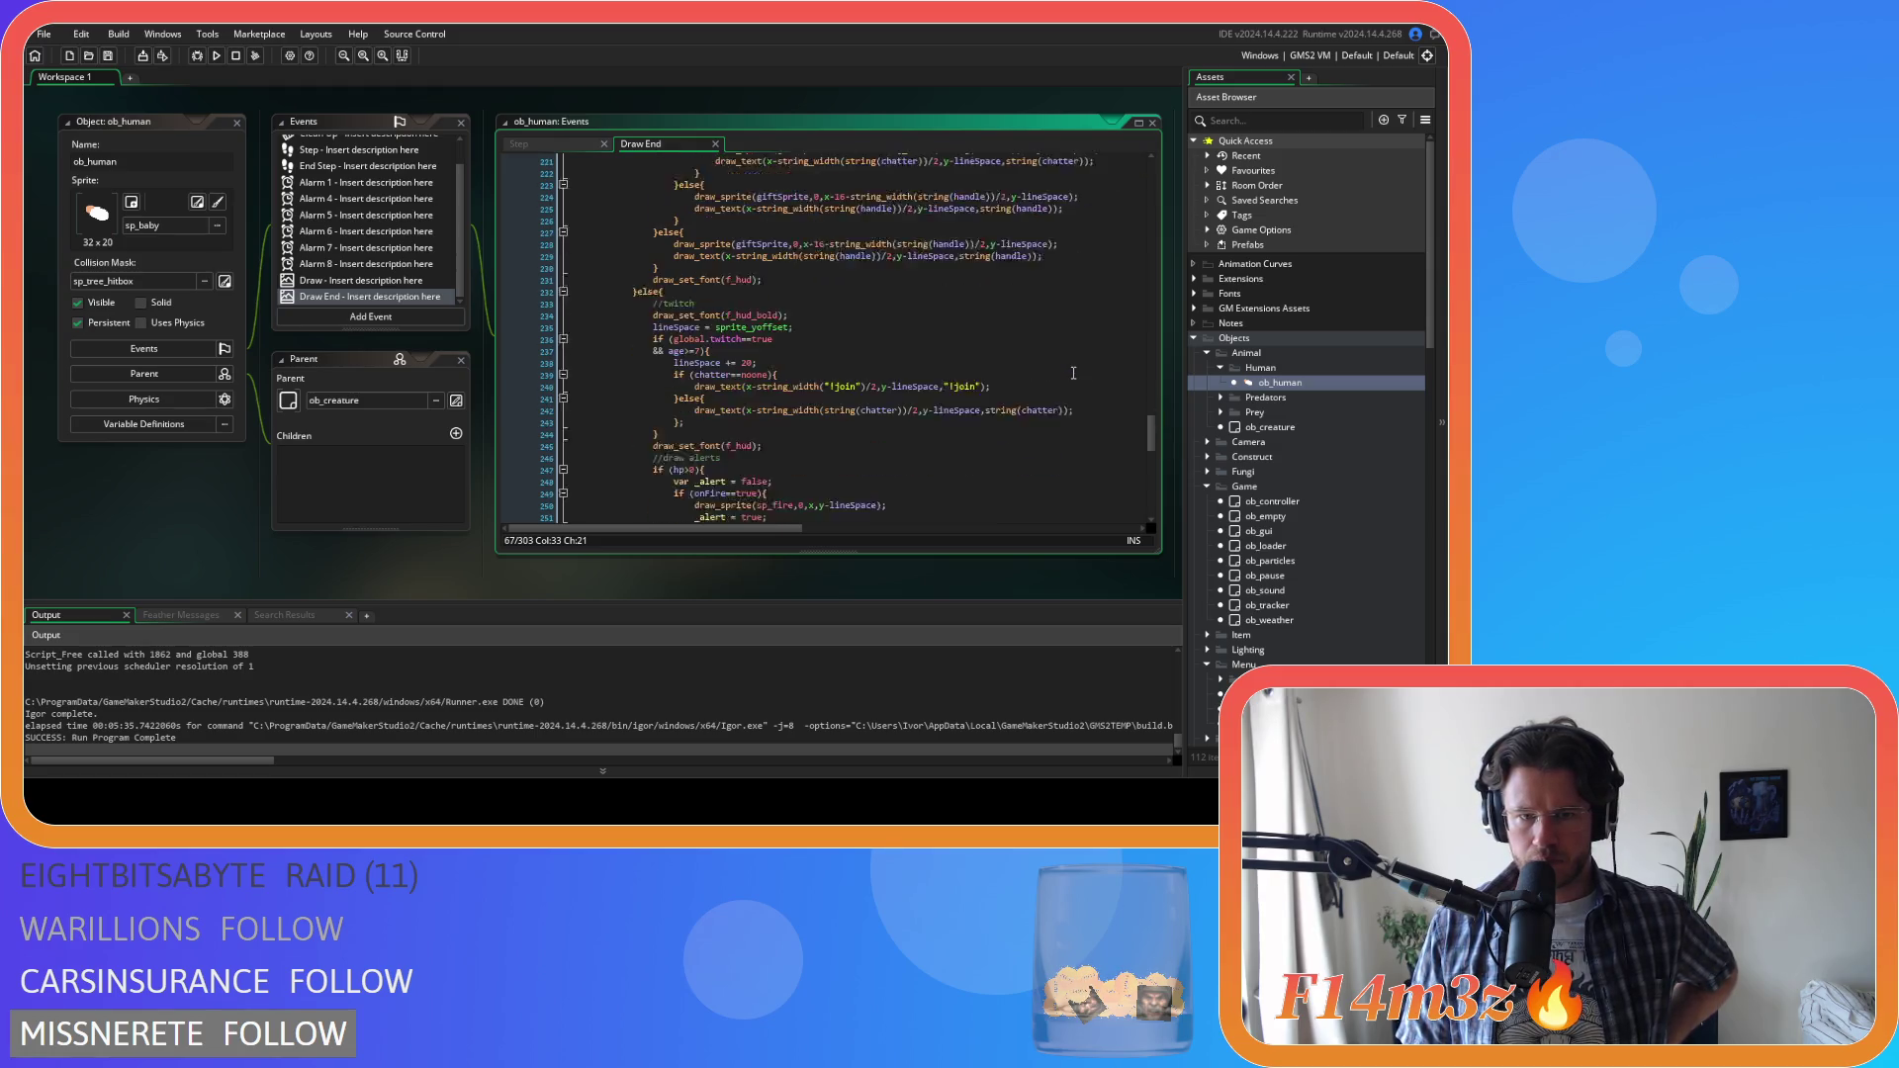
scroll(1051, 367, up, 2)
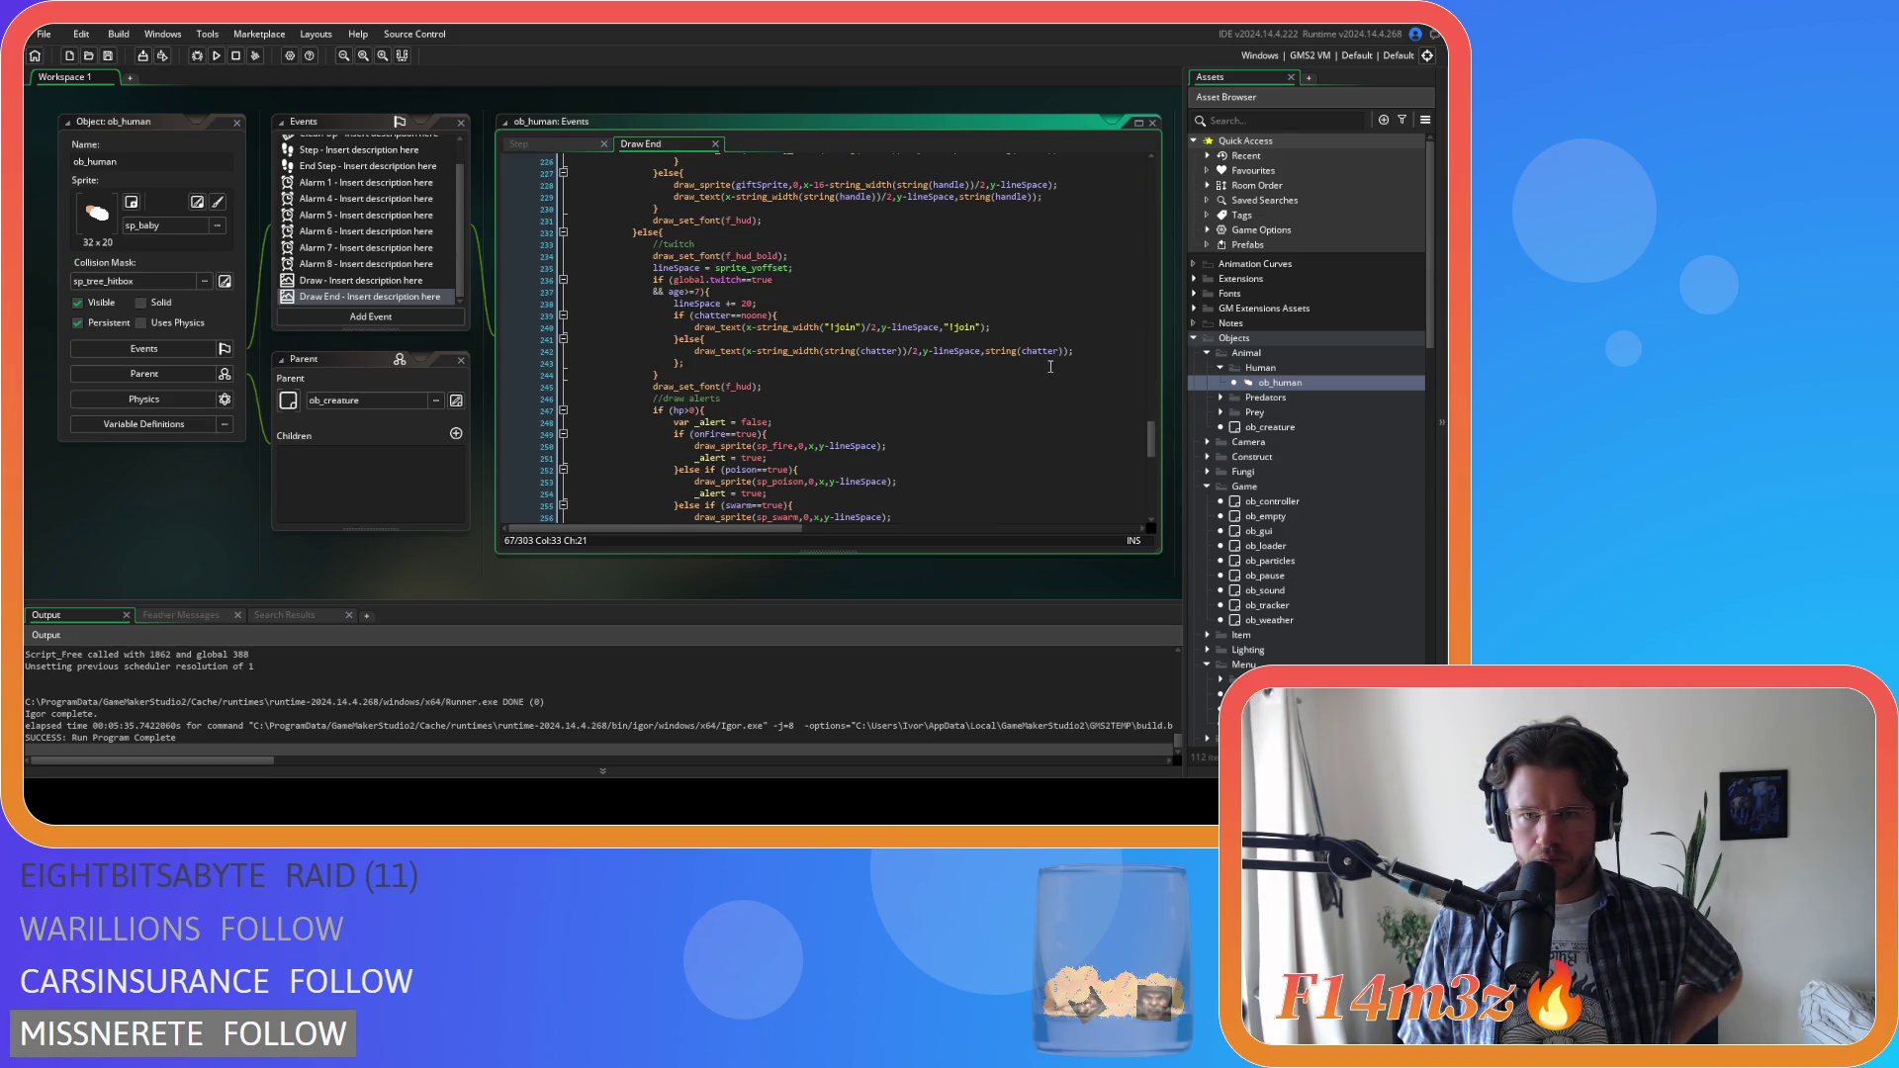
scroll(1051, 367, down, 2)
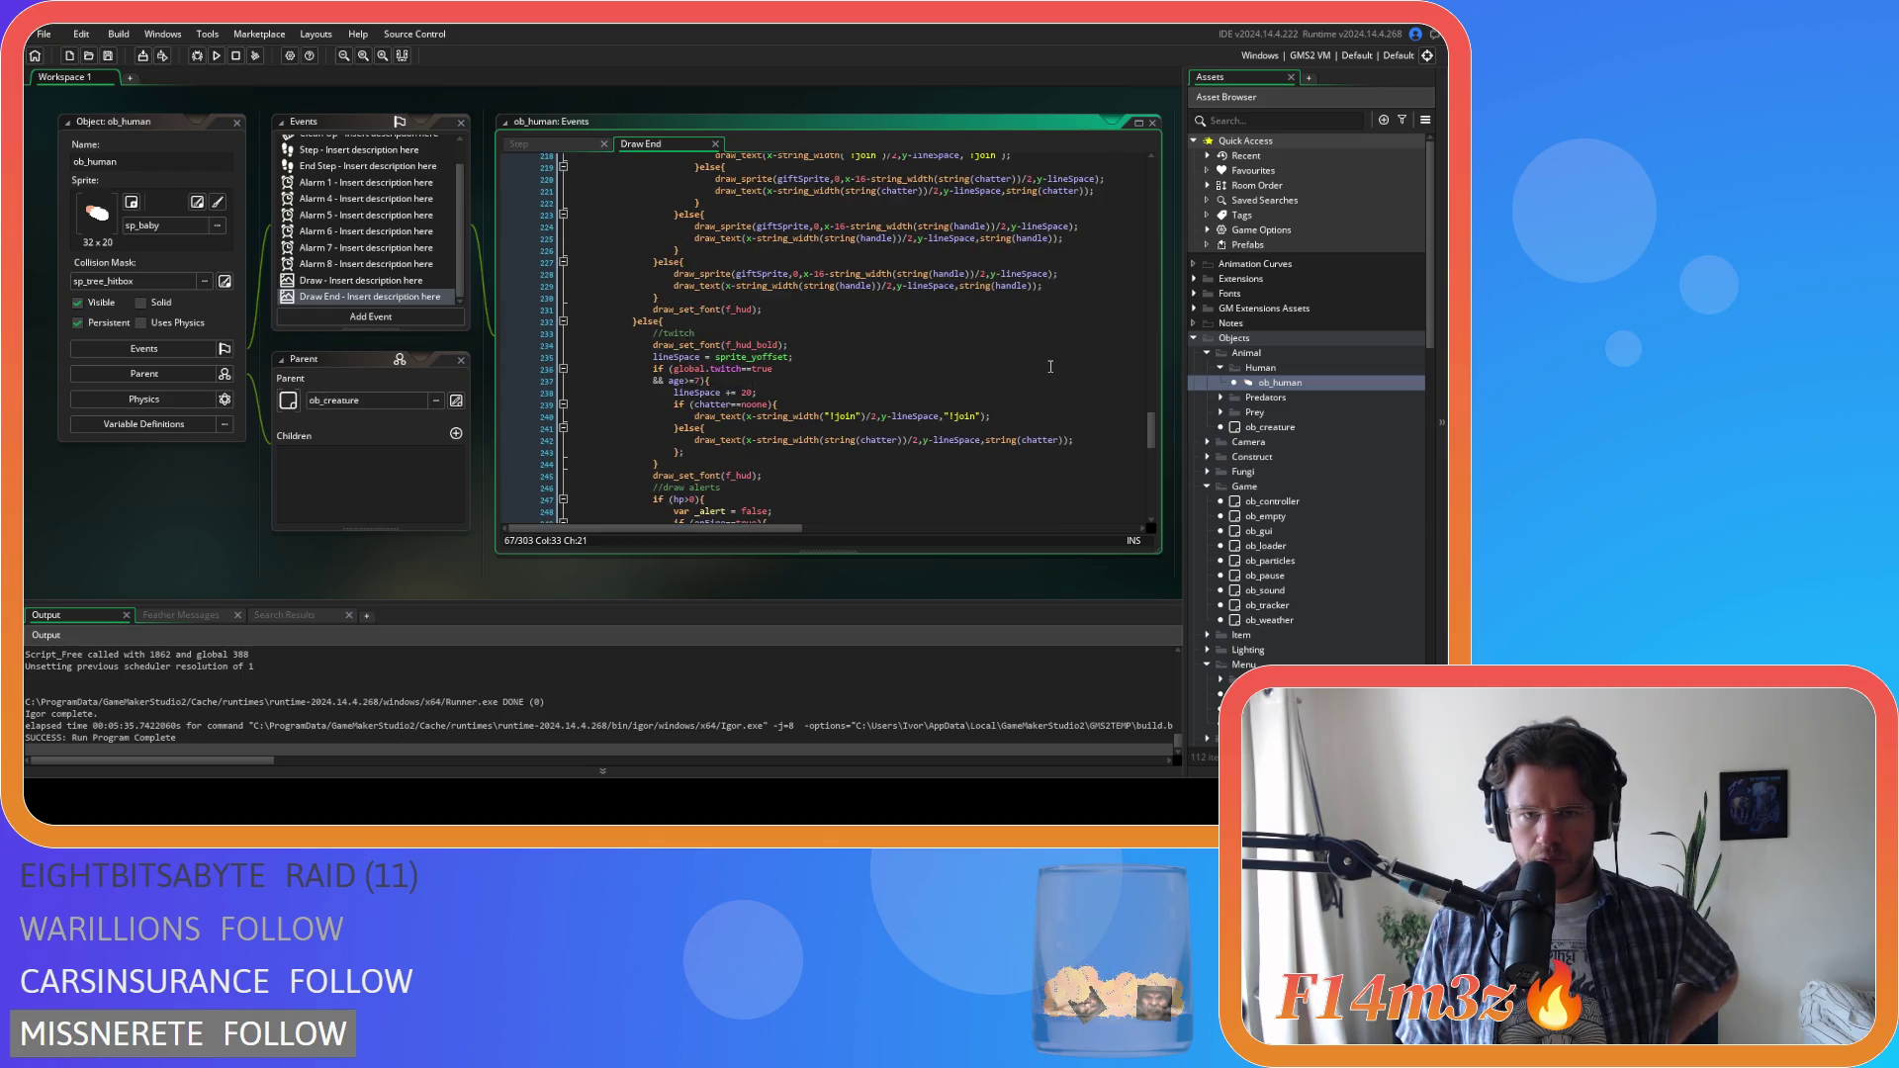
scroll(1048, 367, down, 2)
scroll(1048, 367, down, 12)
scroll(1048, 366, up, 20)
scroll(1054, 368, up, 15)
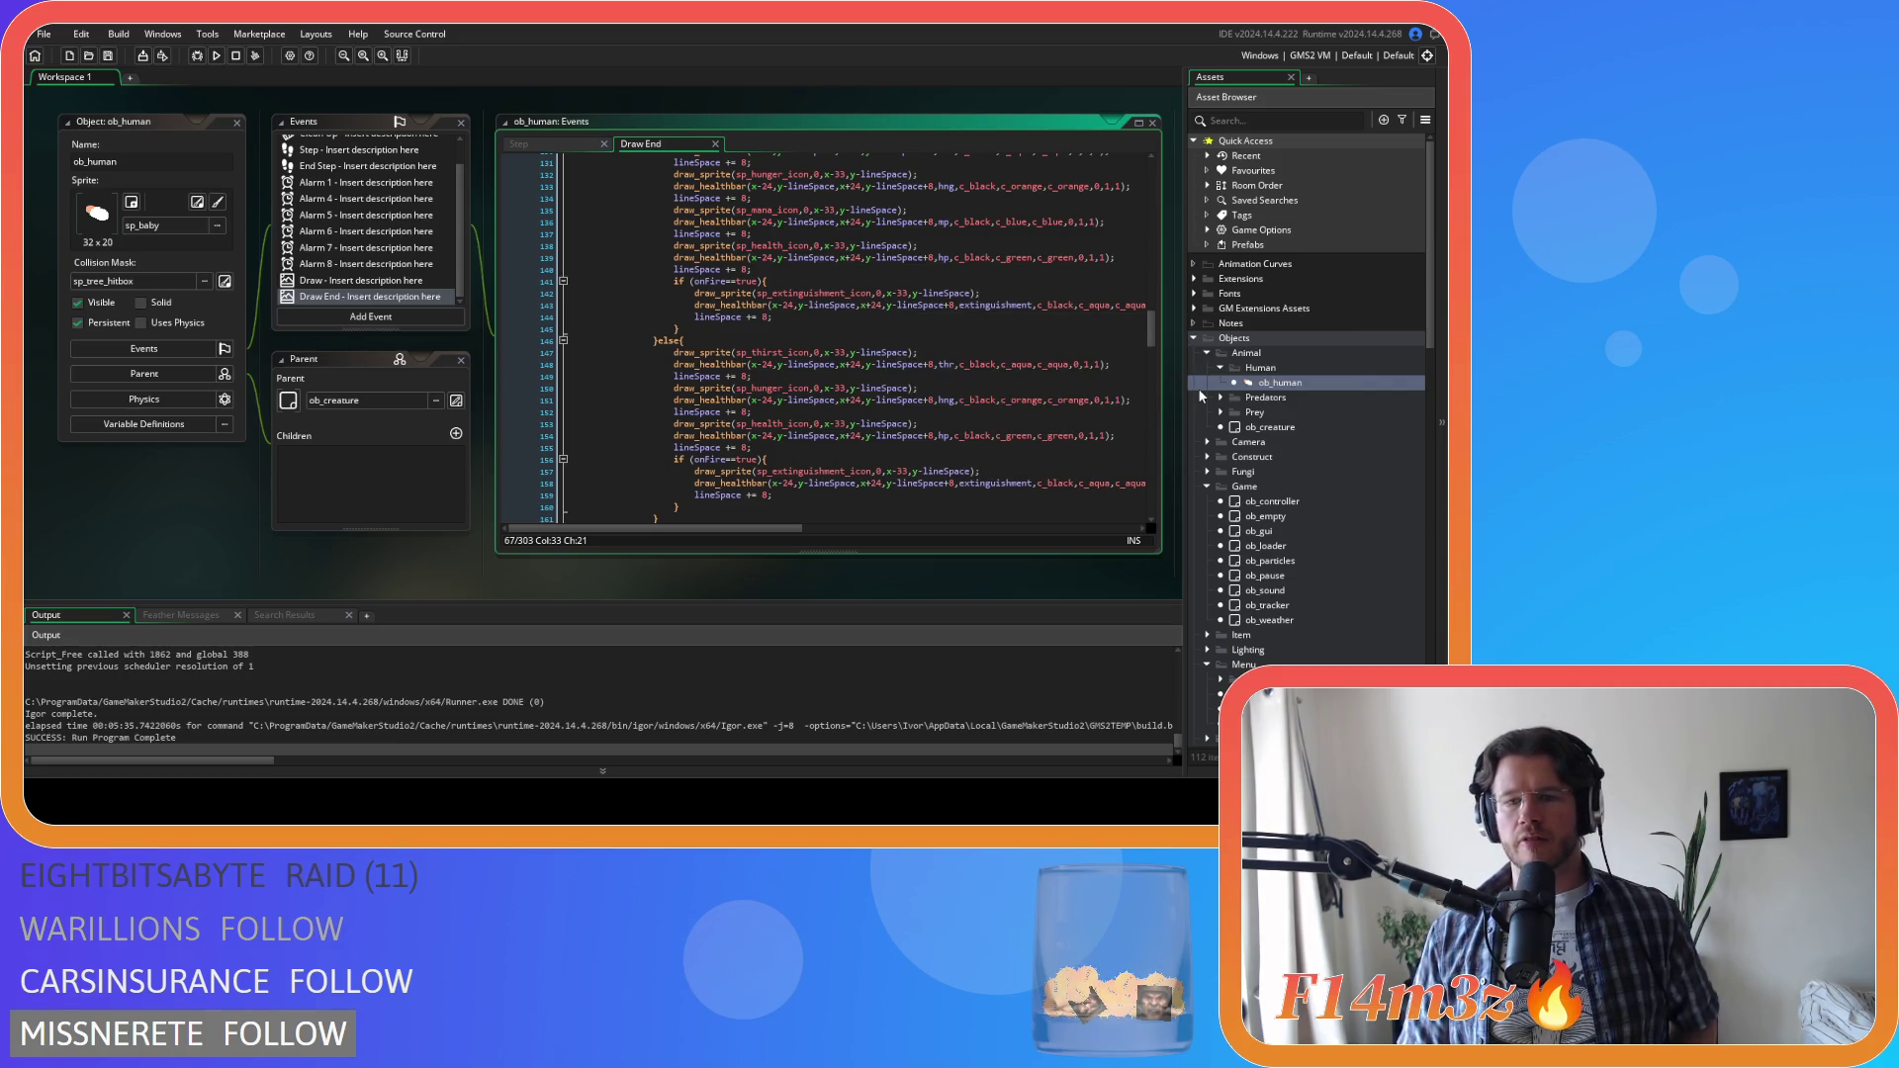
scroll(1226, 415, down, 5)
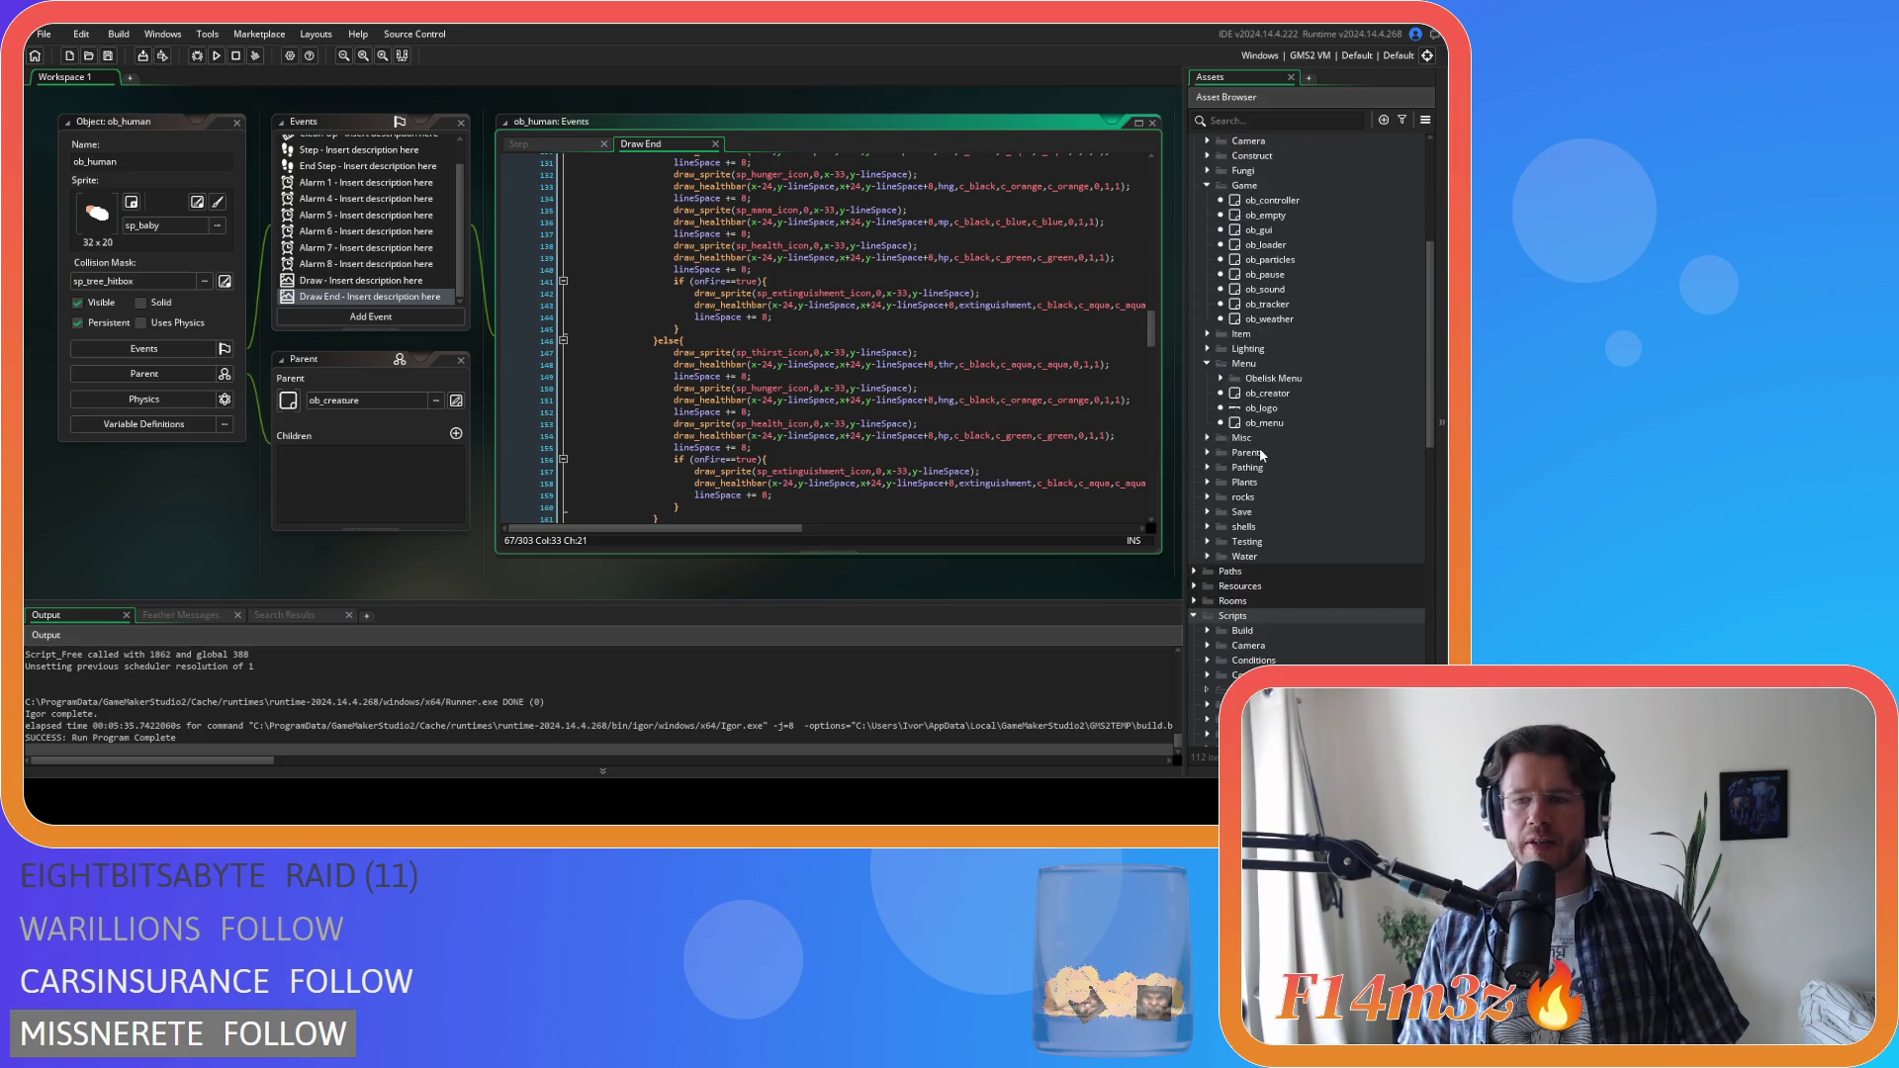
Open the sc_stateConditions script from the Conditions scripts folder
scroll(1260, 454, down, 3)
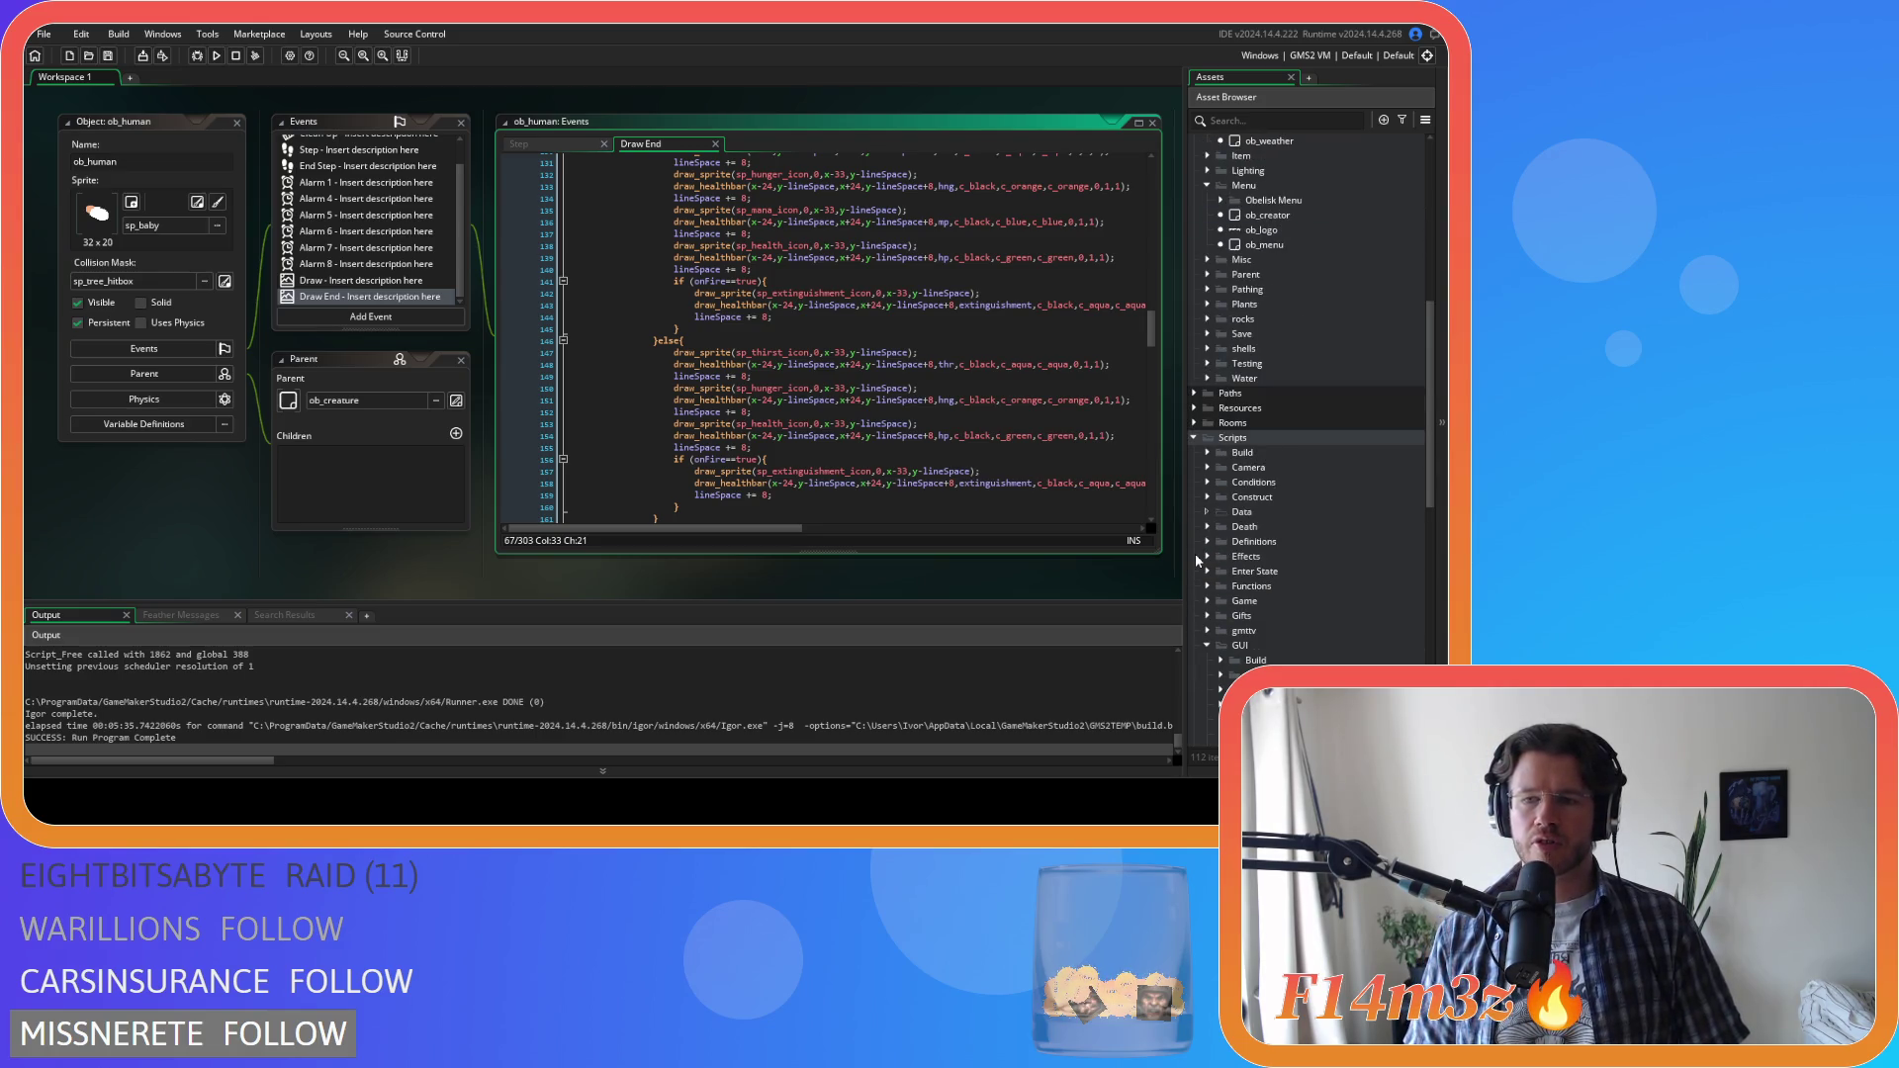
click(1209, 482)
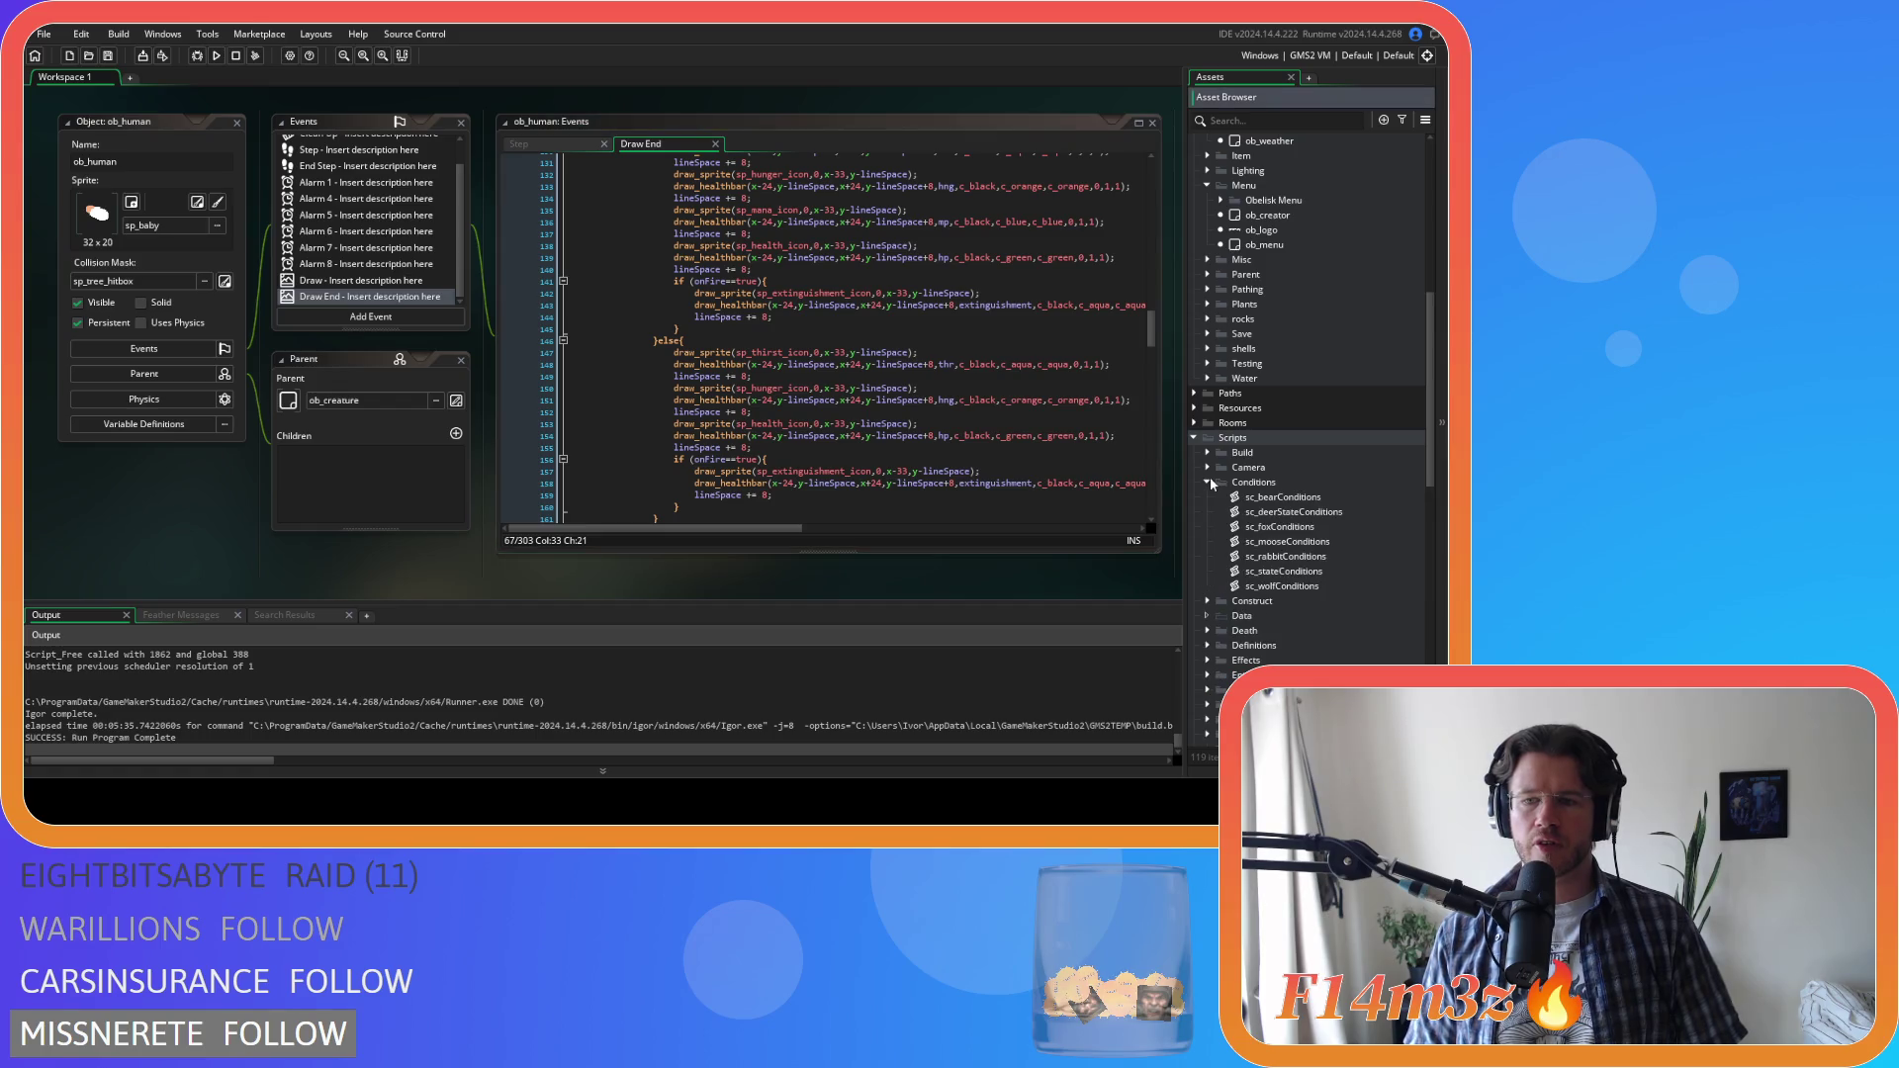
double_click(1263, 571)
Read through the sc_stateConditions code, then close the script
scroll(581, 387, down, 5)
scroll(582, 387, down, 1)
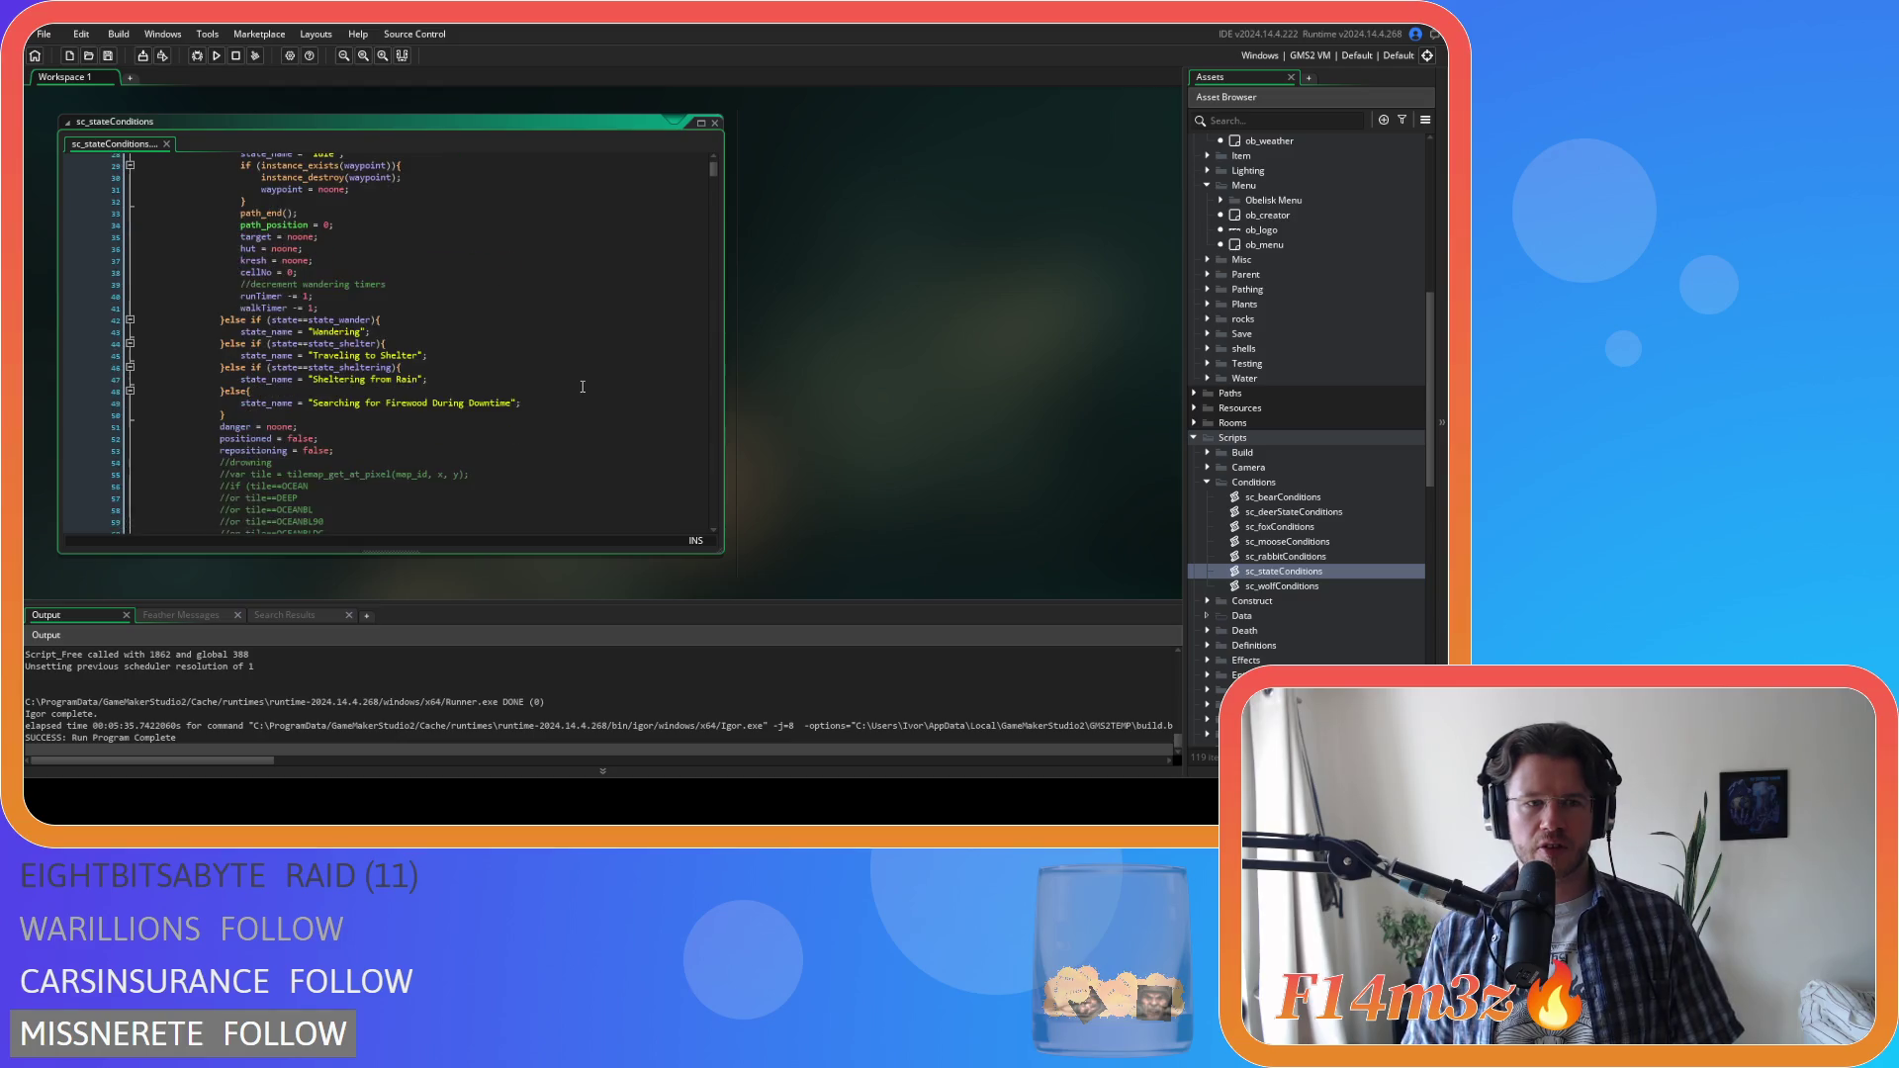
drag(713, 169, 736, 235)
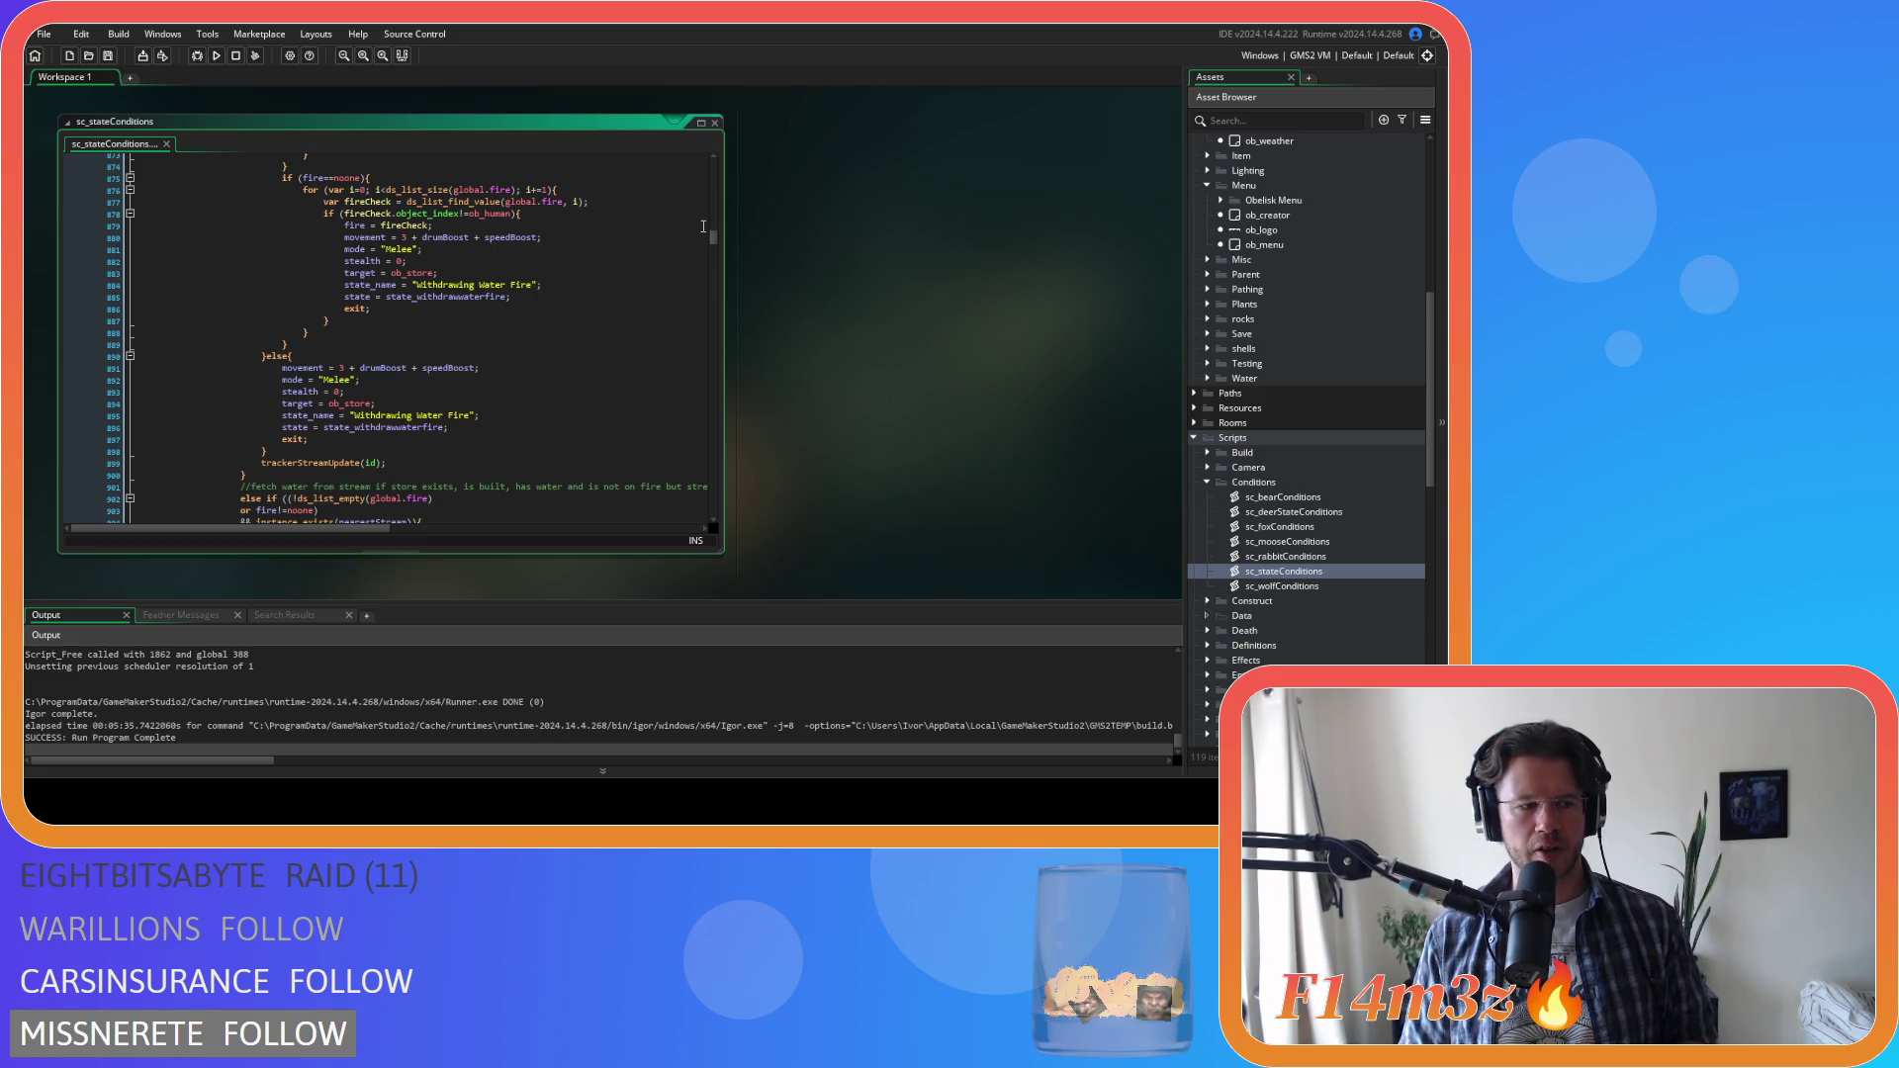
click(715, 122)
scroll(389, 582, up, 2)
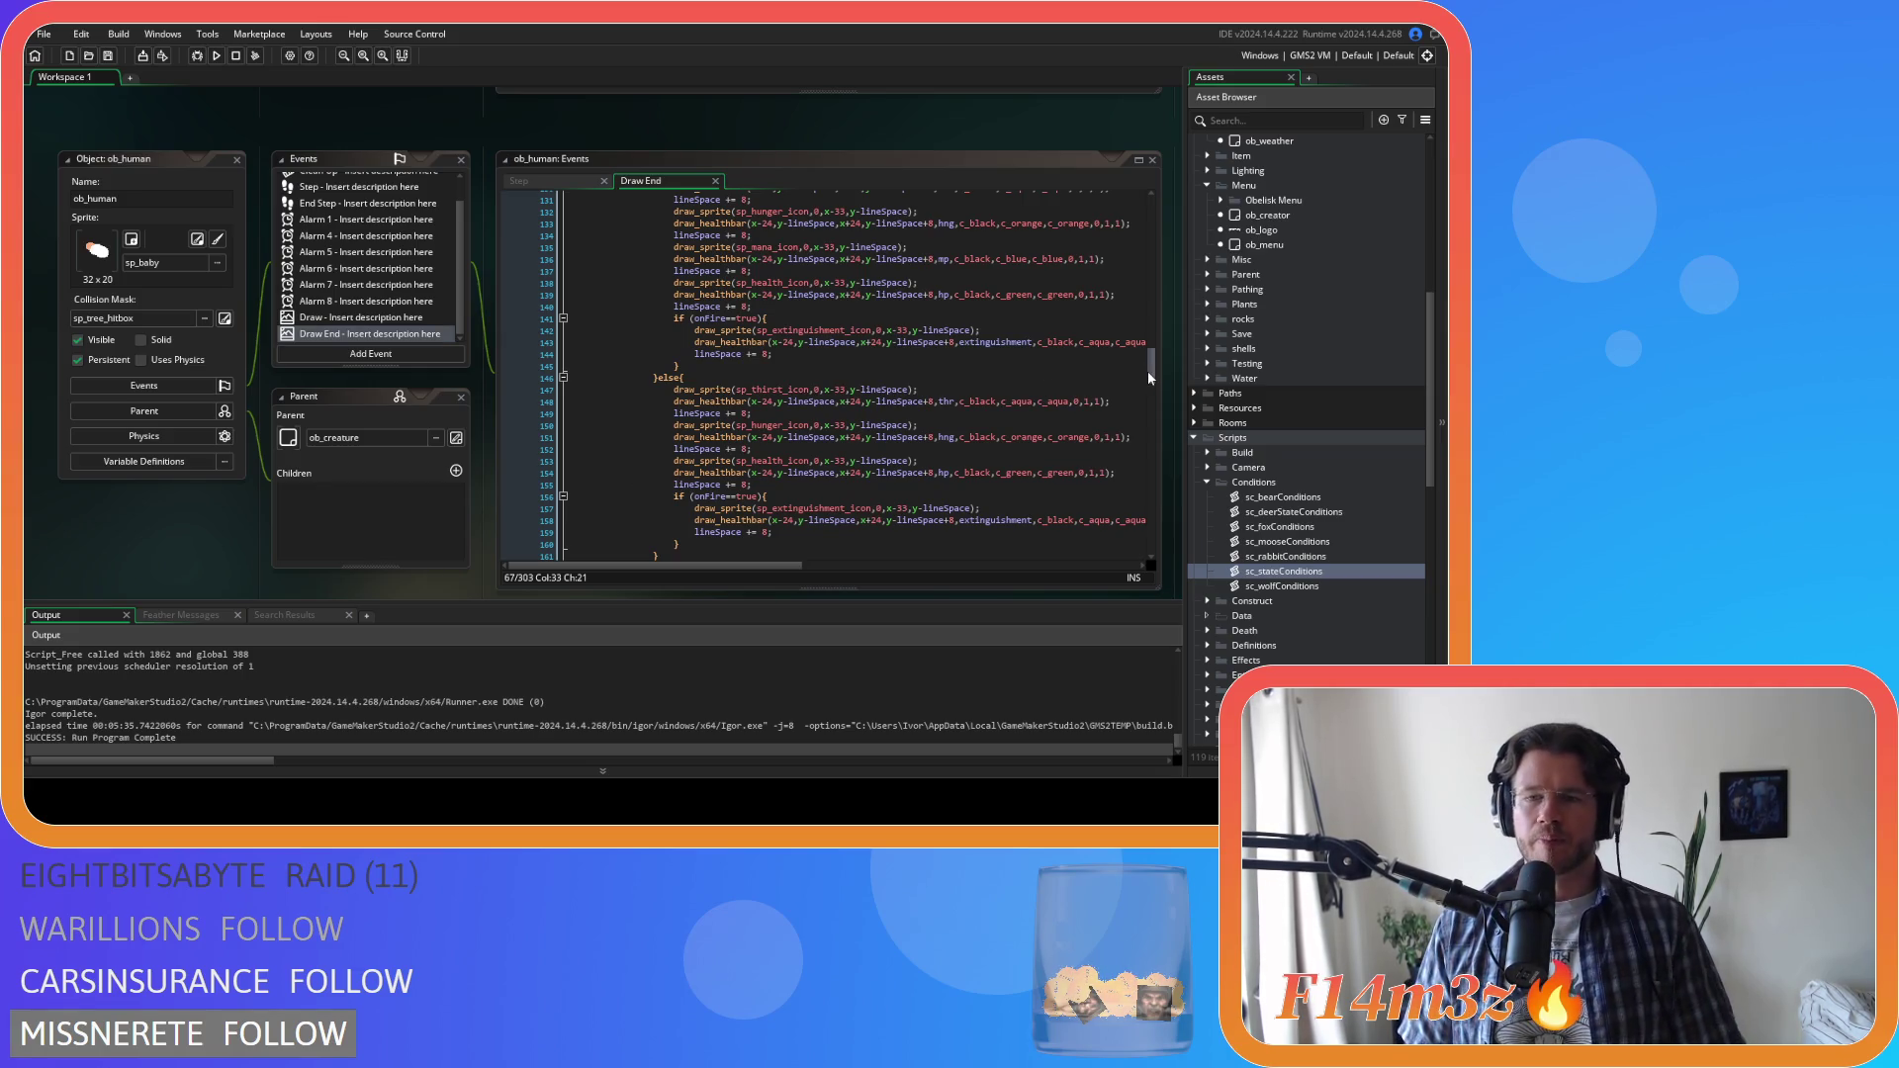
mouse_move(1148, 370)
mouse_down()
mouse_move(1159, 346)
mouse_move(1170, 361)
mouse_move(1165, 384)
mouse_move(1148, 359)
mouse_up()
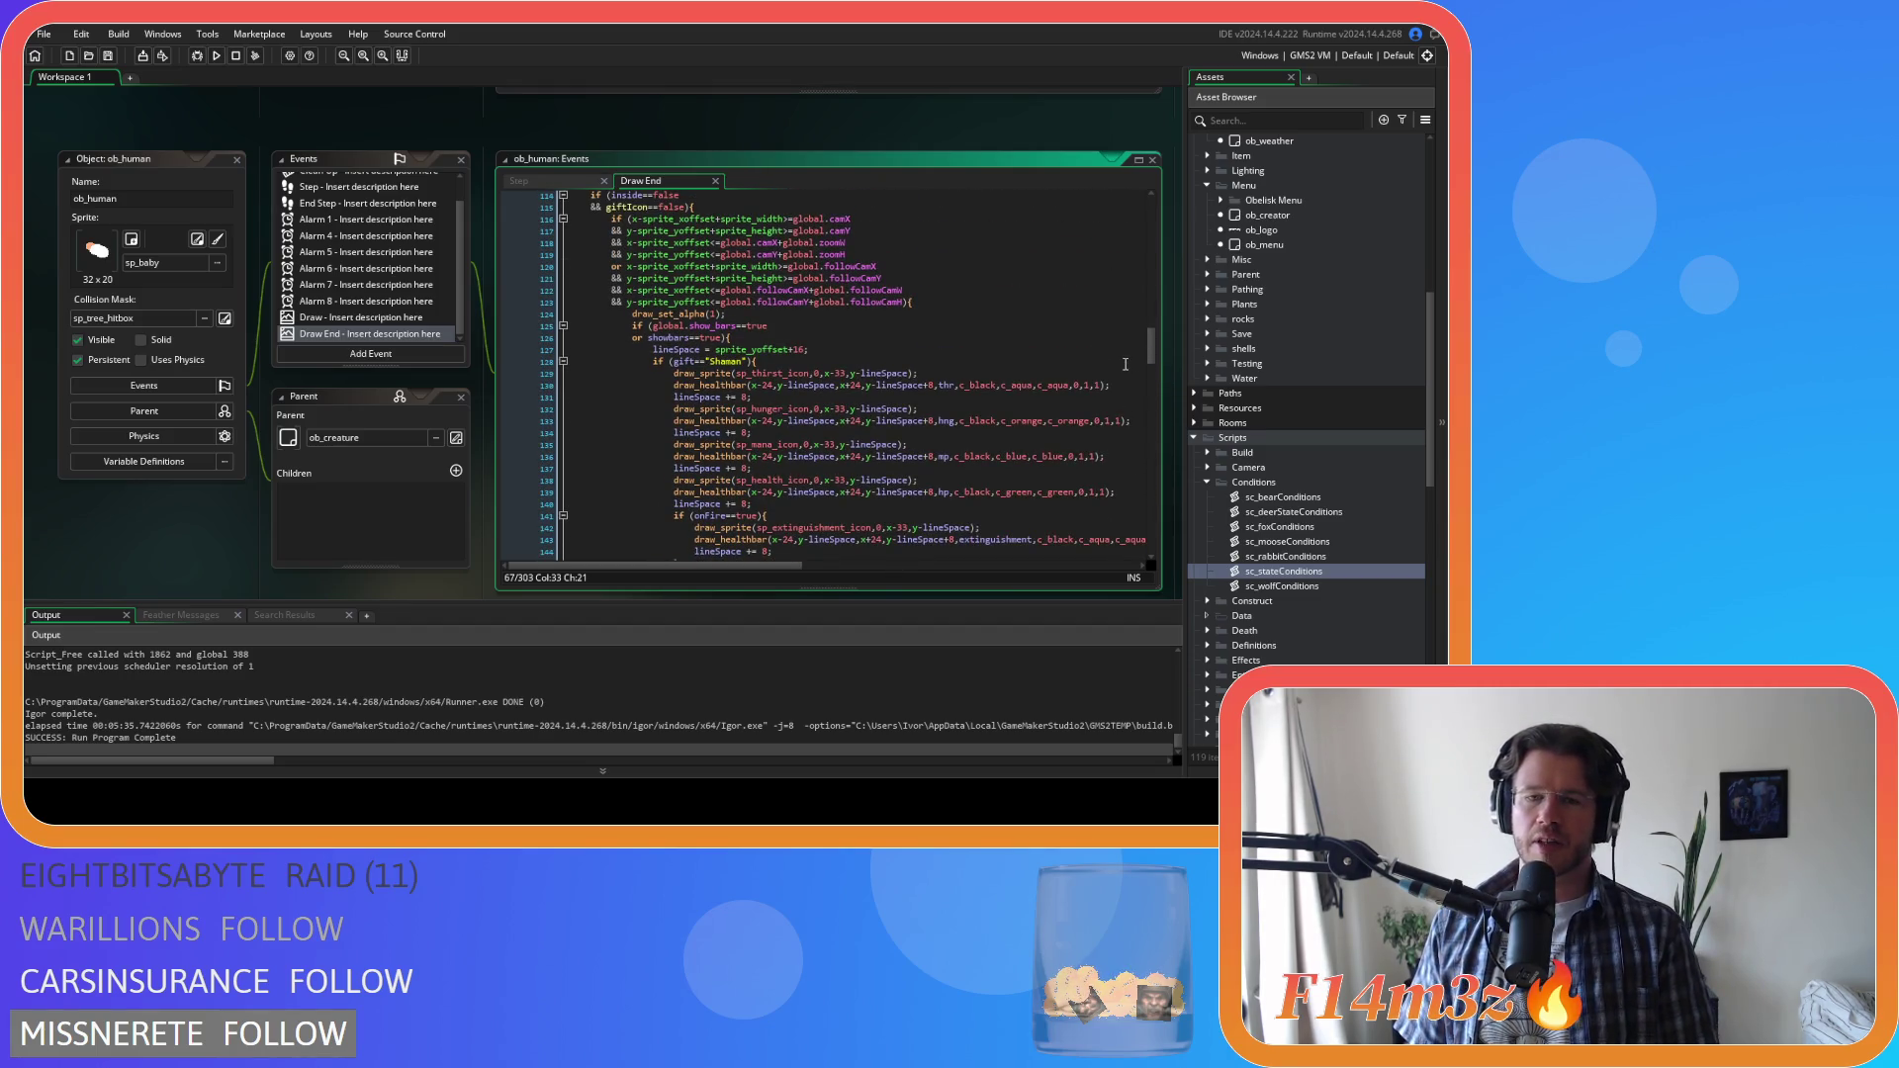
mouse_move(1150, 358)
mouse_down()
mouse_move(1155, 337)
mouse_move(1157, 371)
mouse_move(1153, 354)
mouse_up()
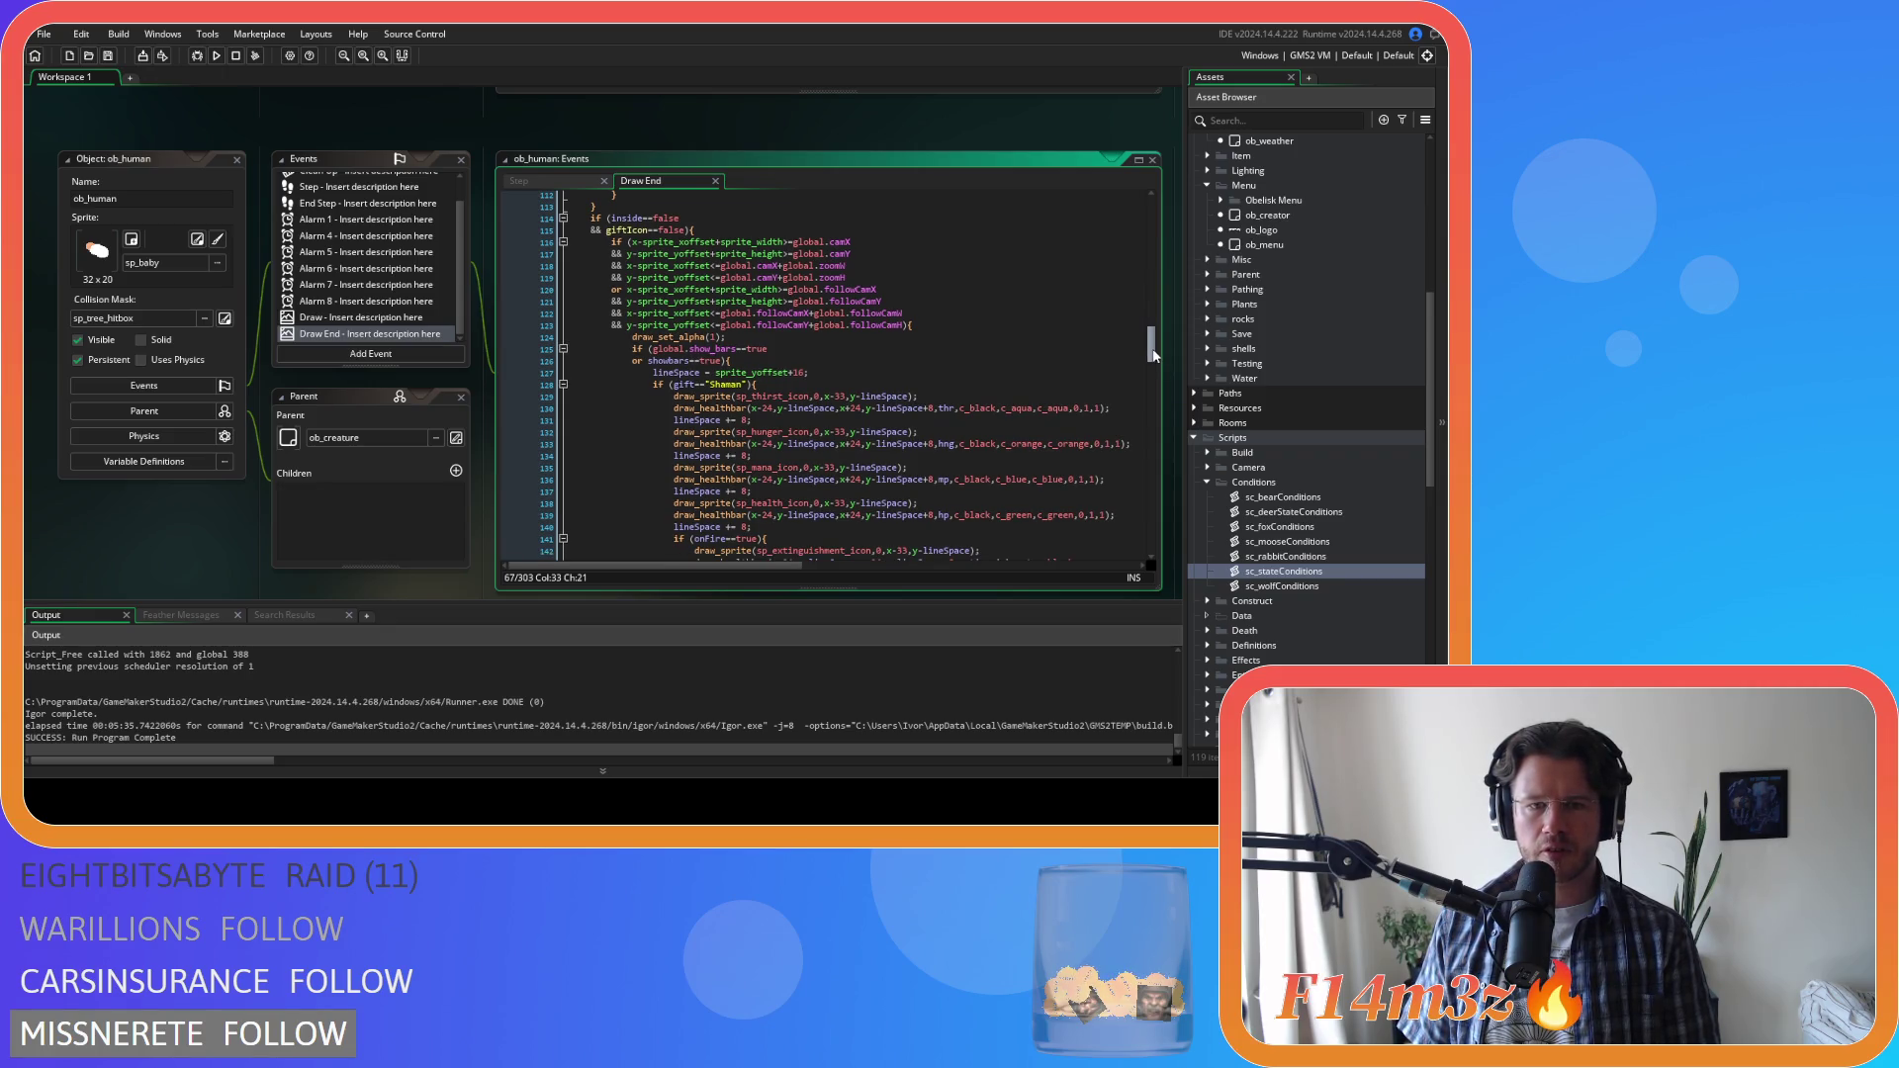
drag(1153, 354, 1150, 370)
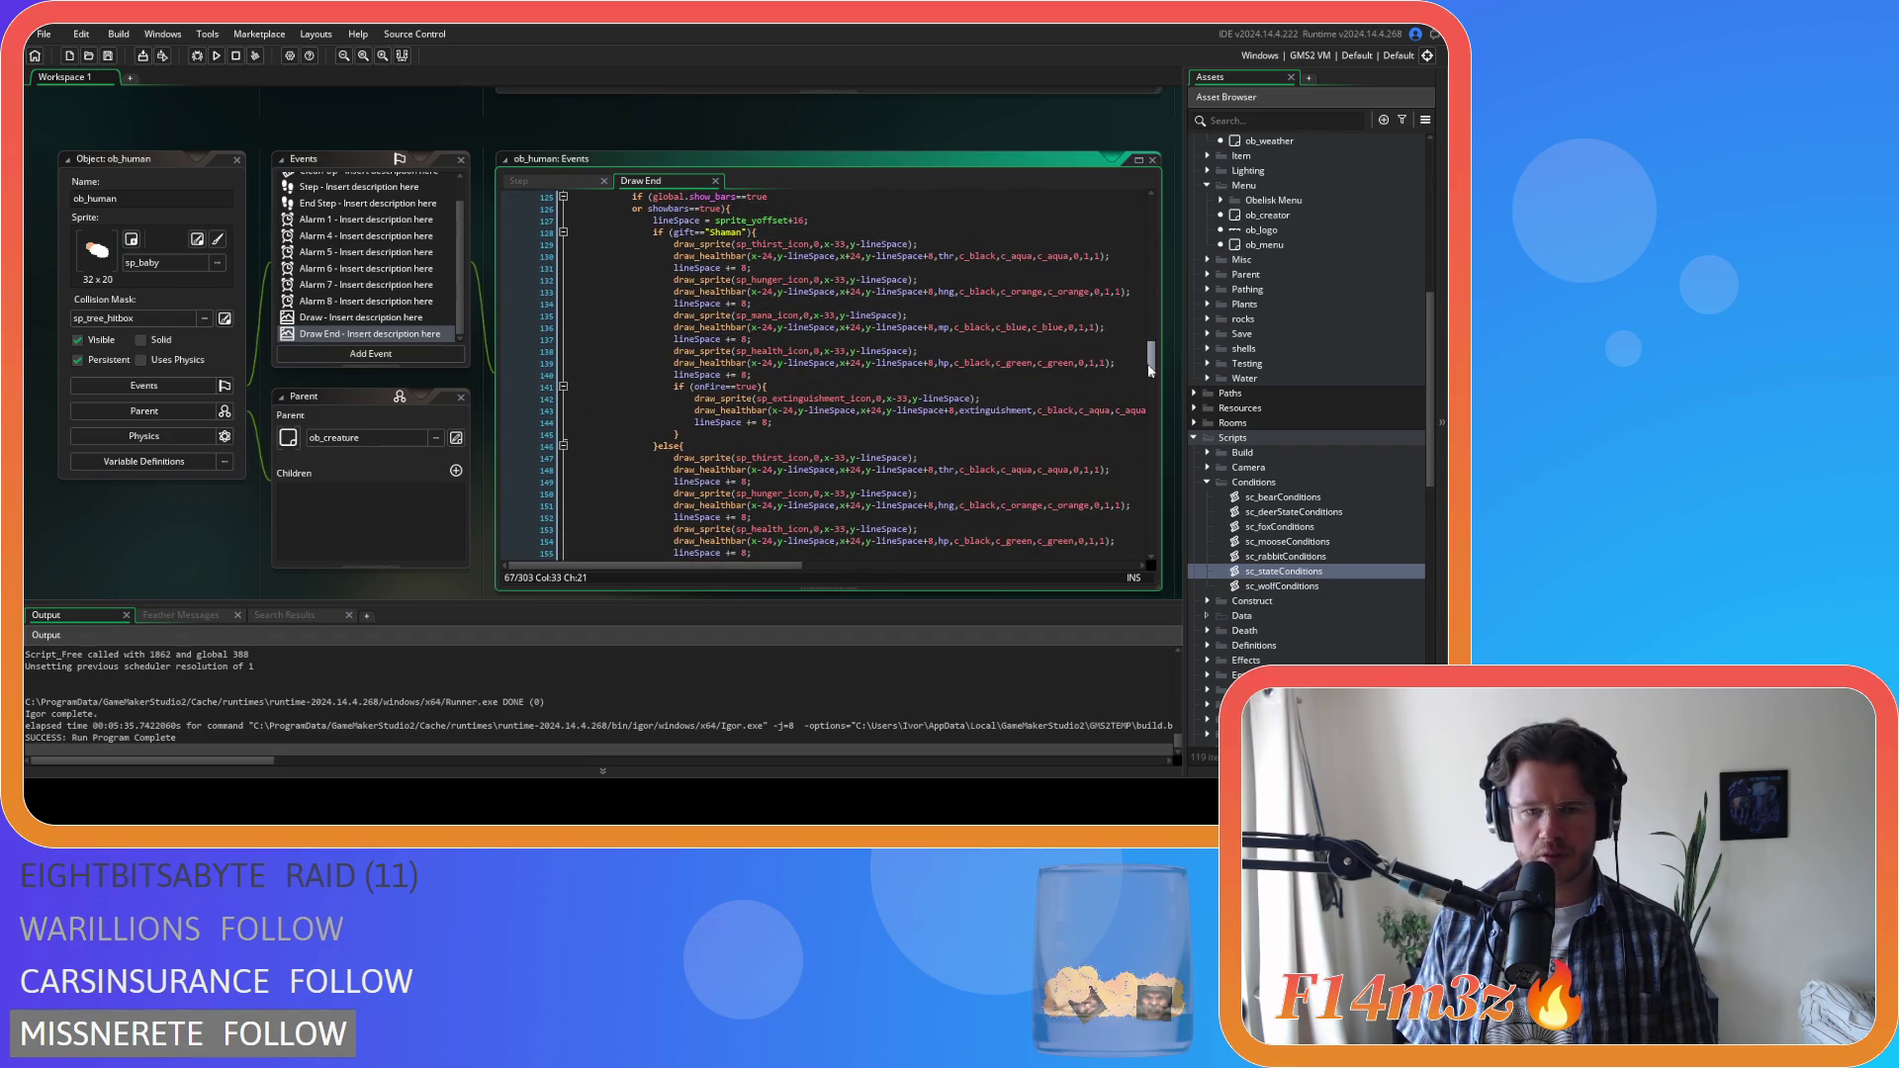
drag(1151, 370, 1164, 467)
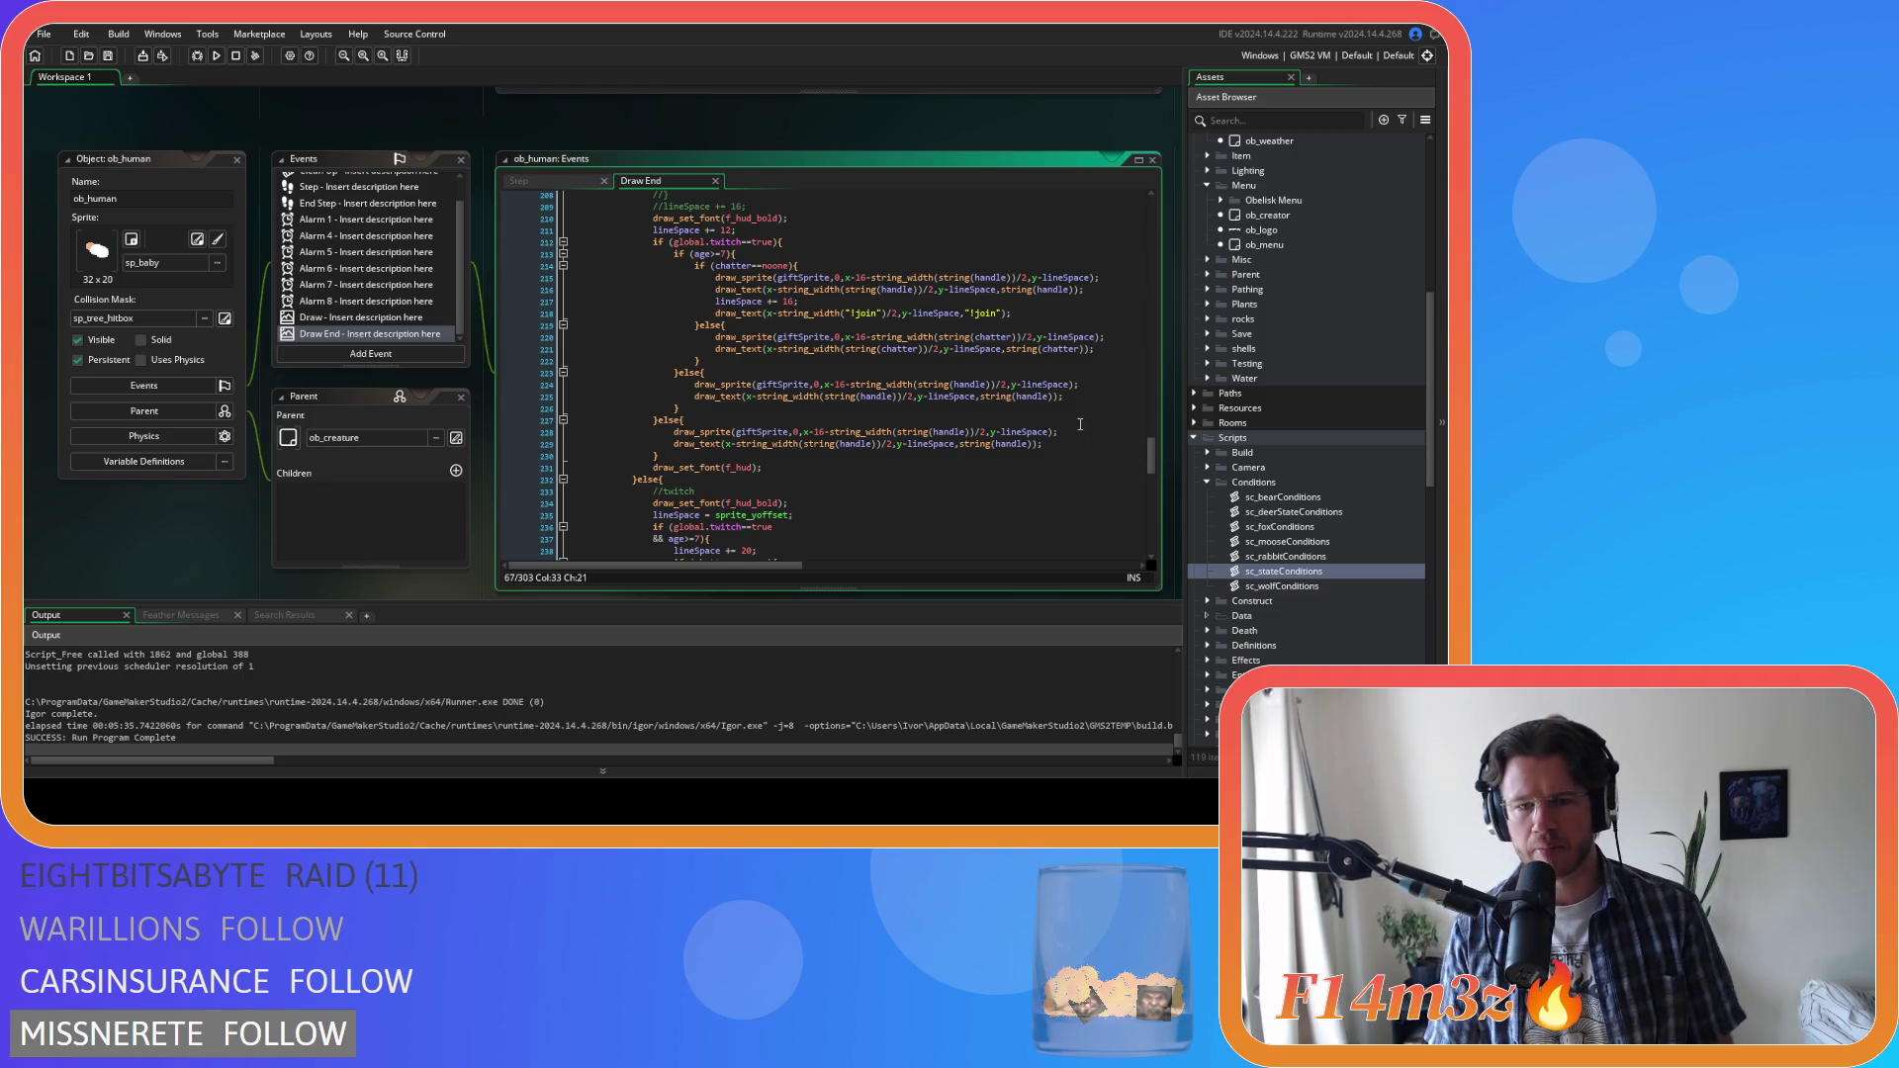
scroll(1078, 409, down, 2)
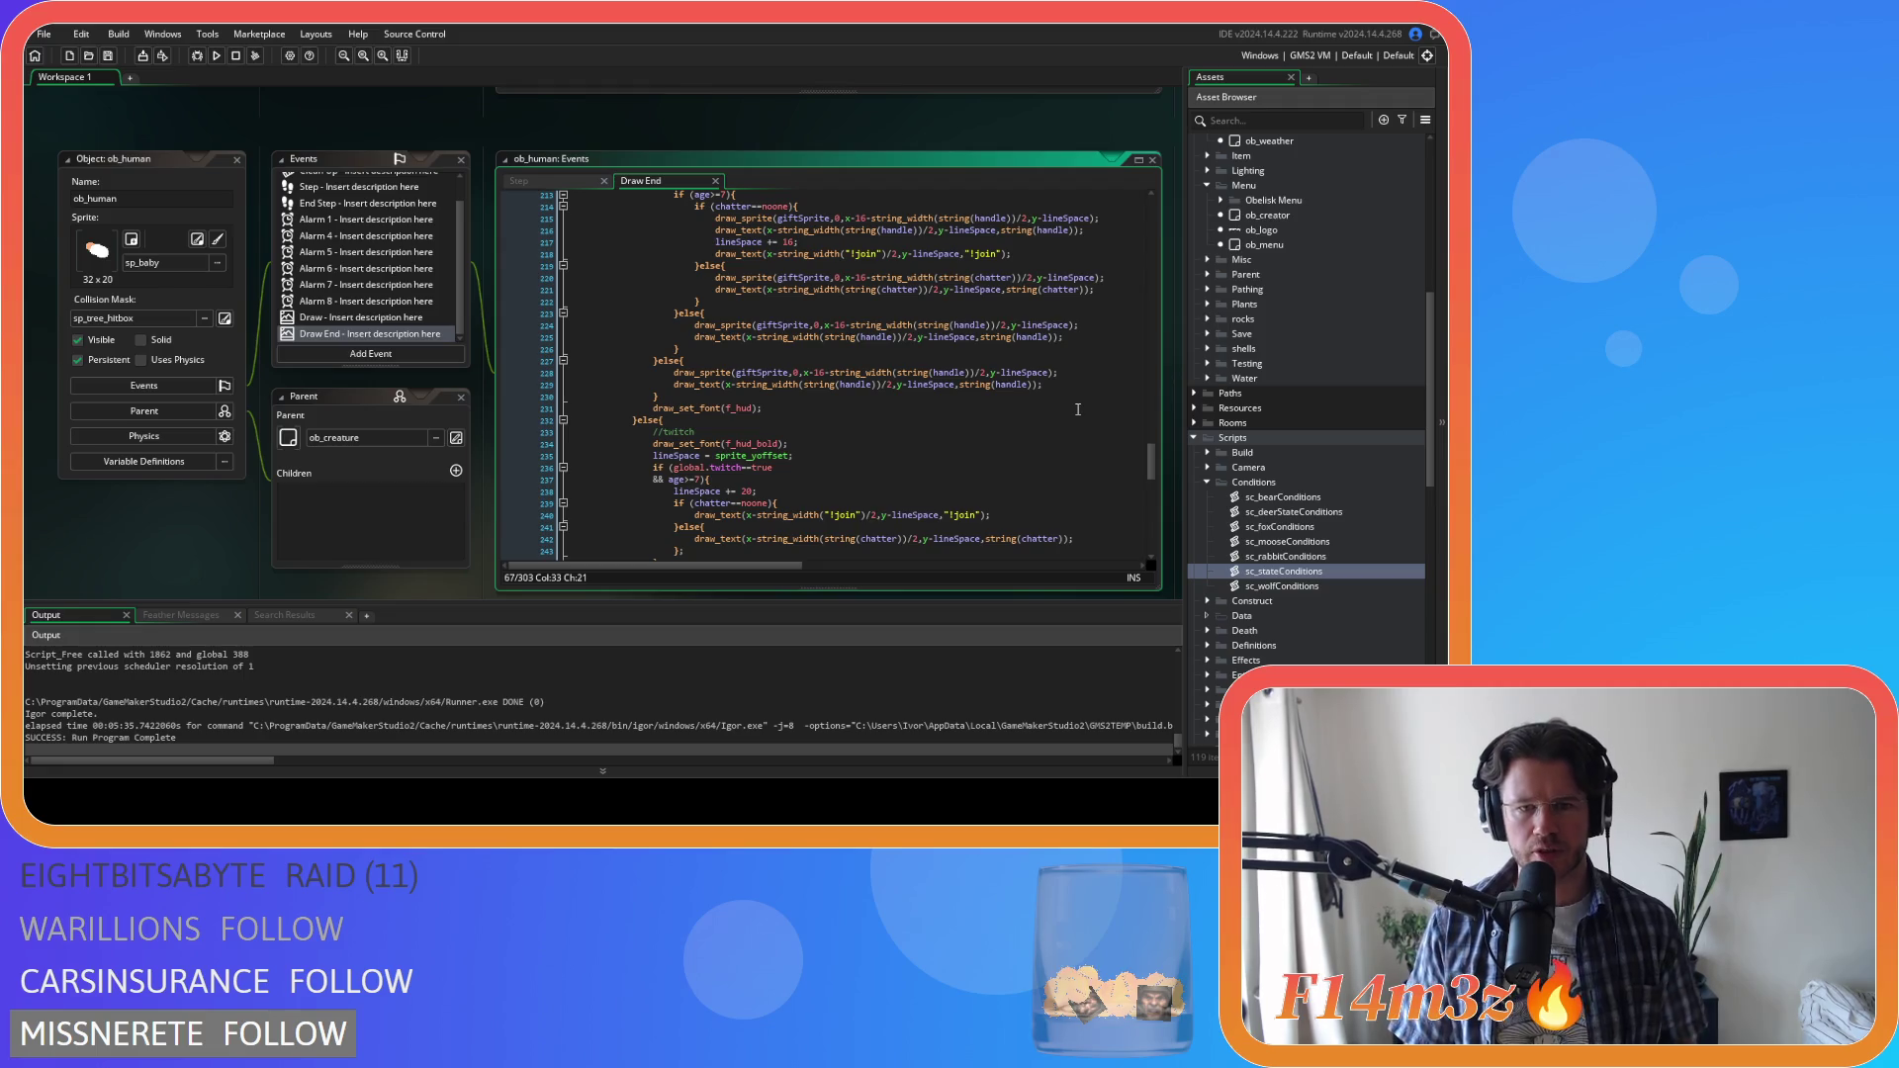
scroll(1071, 407, down, 2)
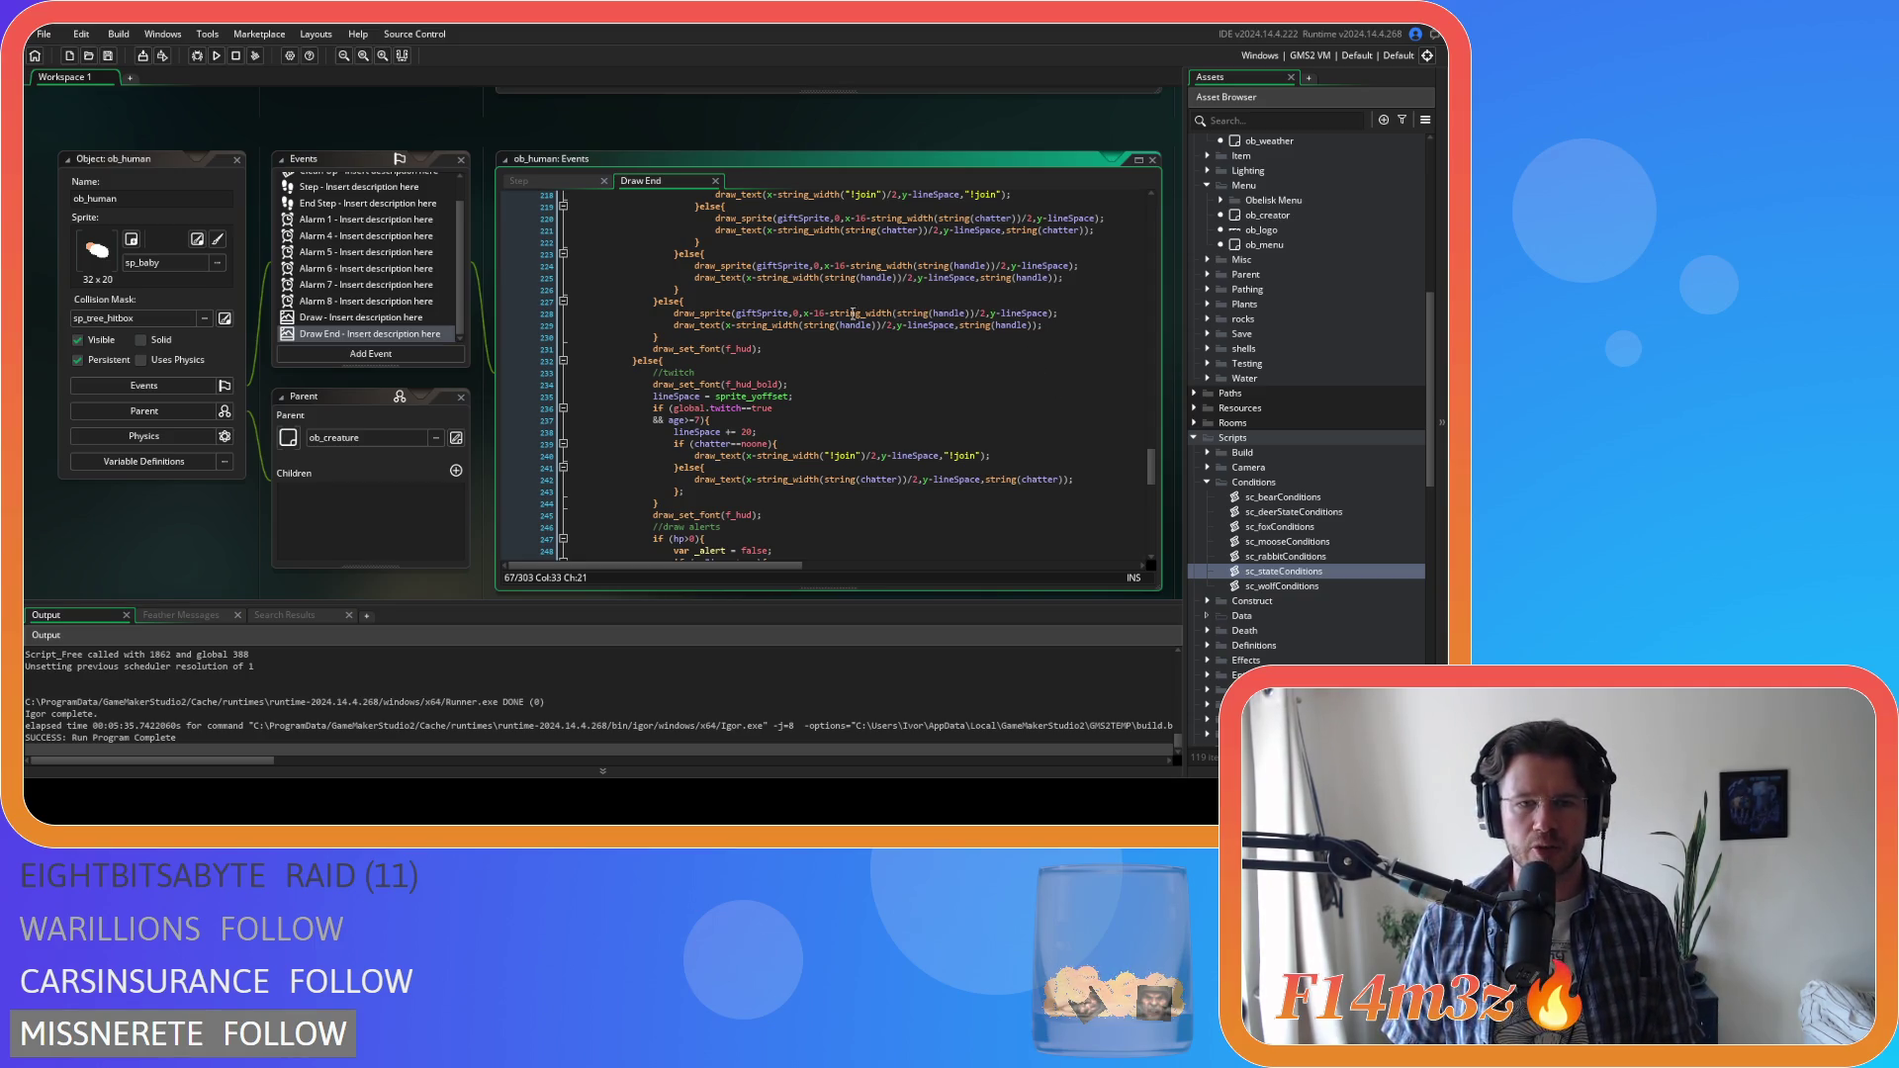
scroll(781, 350, down, 3)
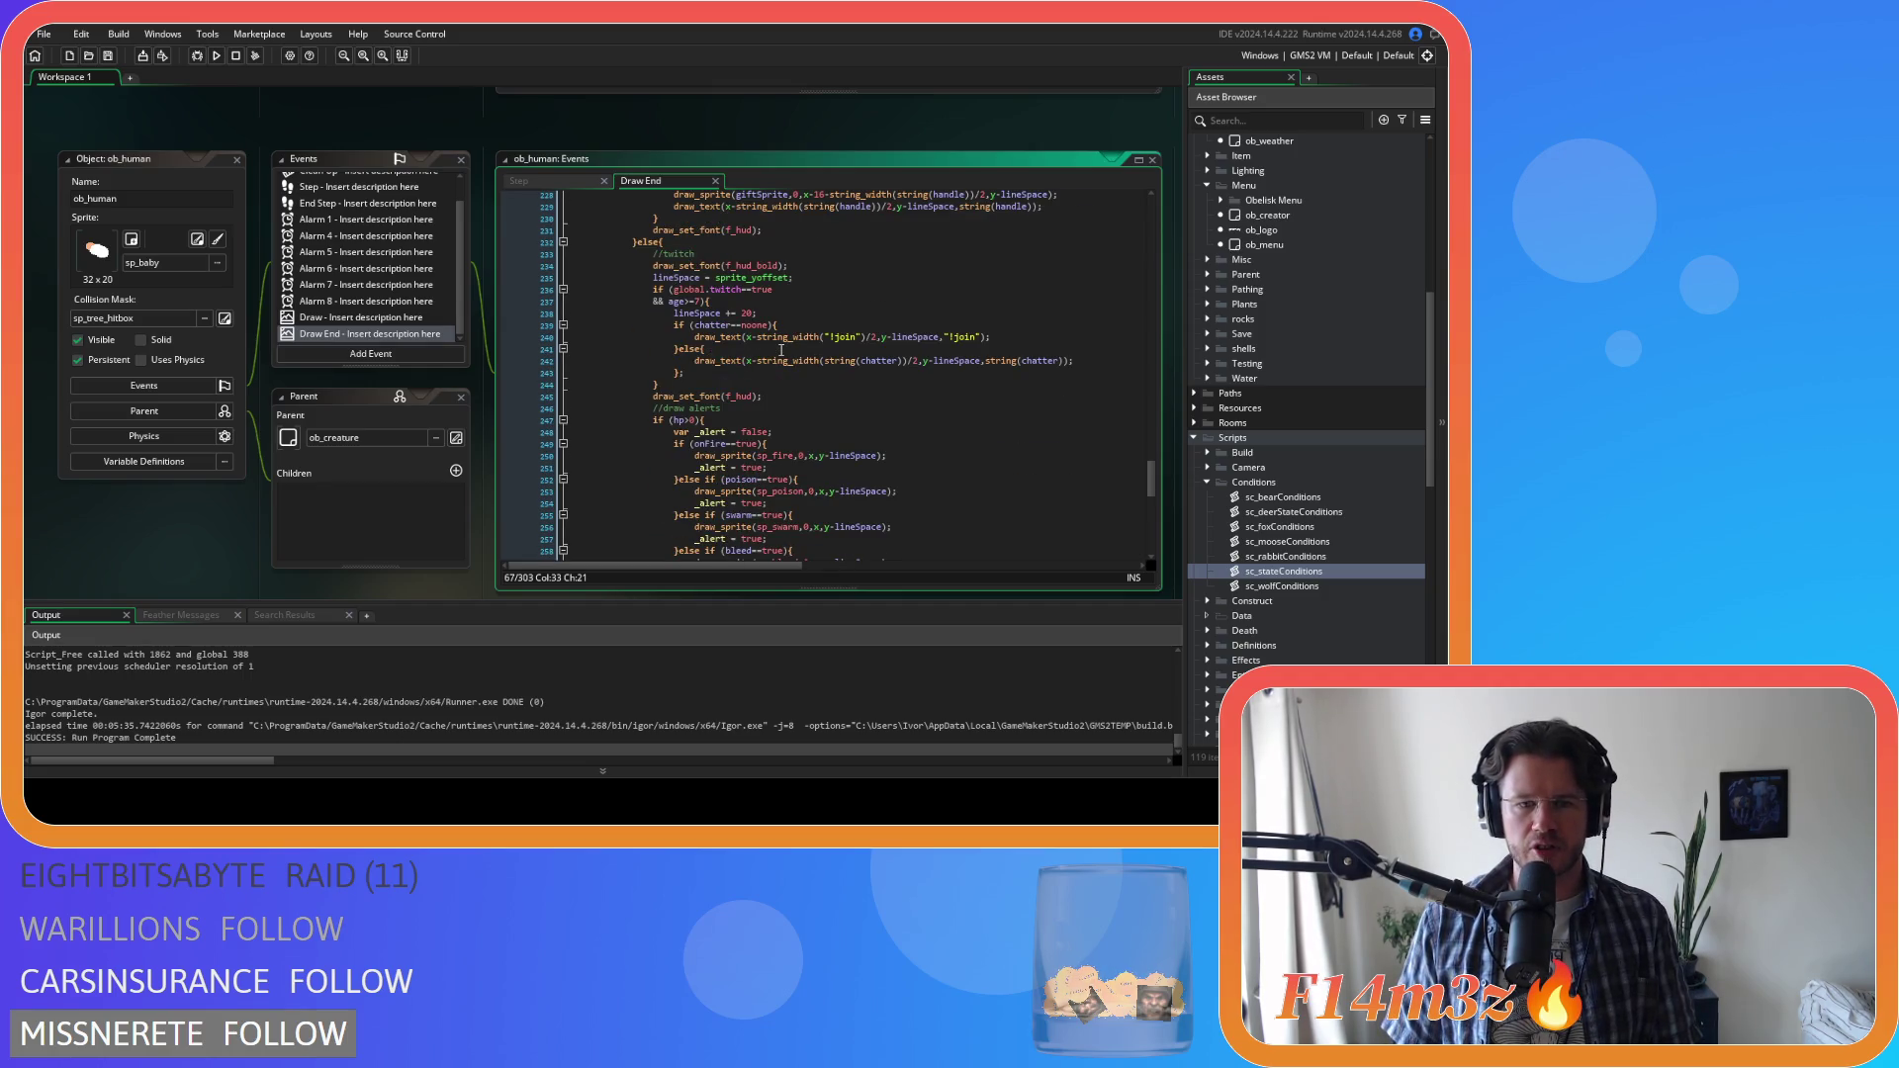
scroll(782, 351, down, 3)
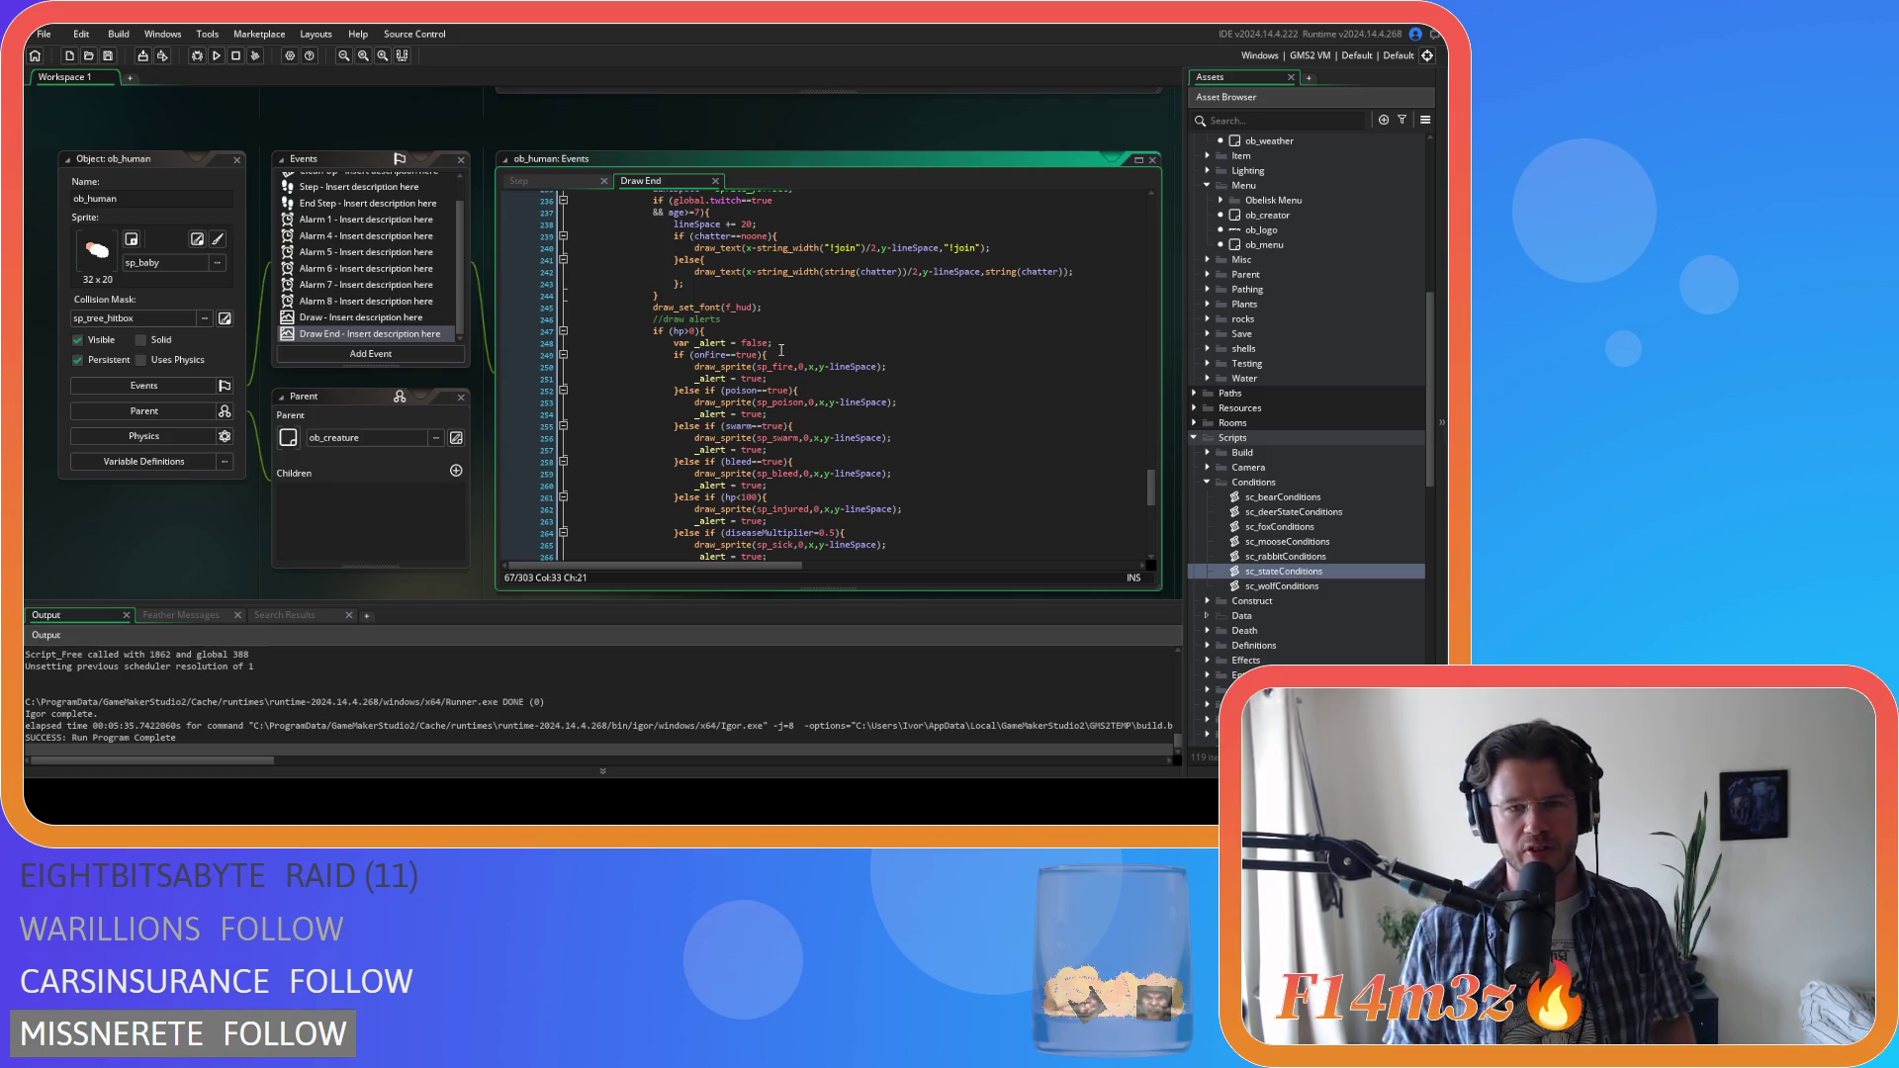
scroll(782, 350, down, 8)
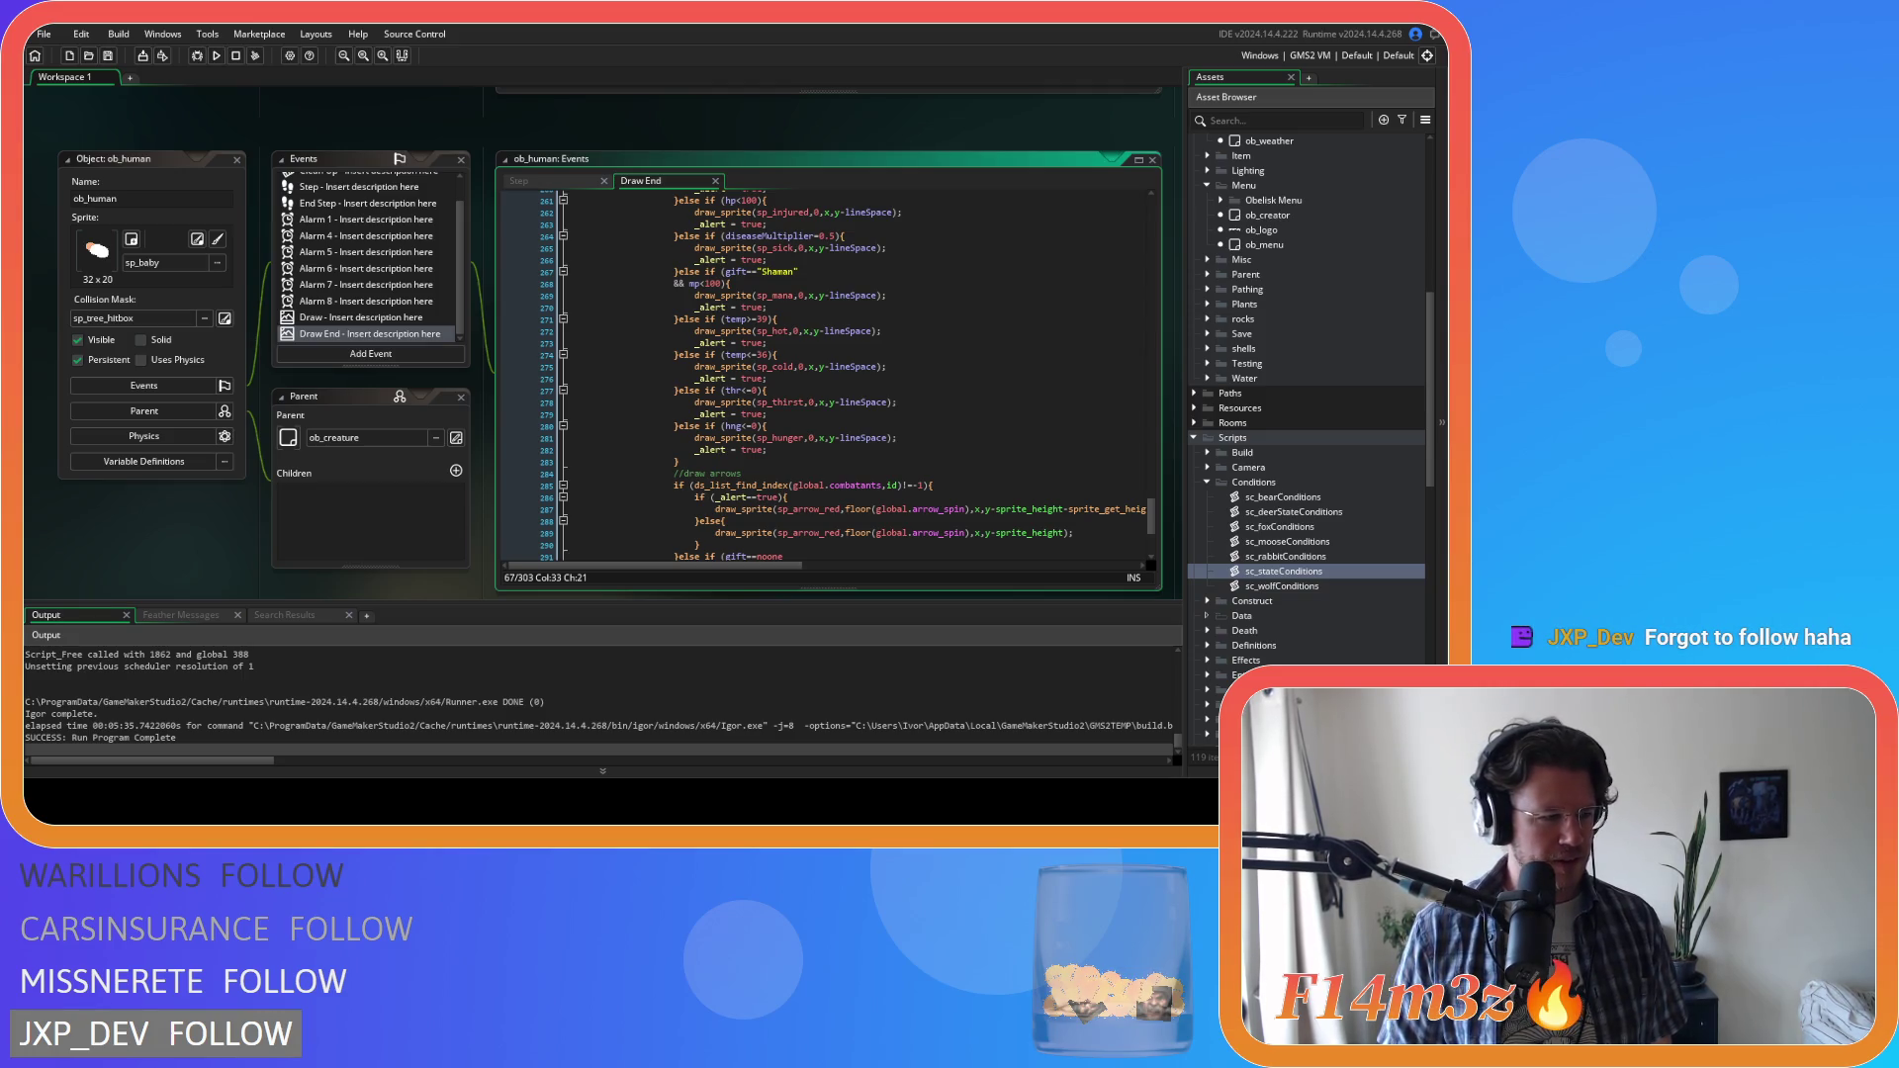
click(827, 414)
click(918, 485)
key(Up)
key(Up)
scroll(918, 486, up, 5)
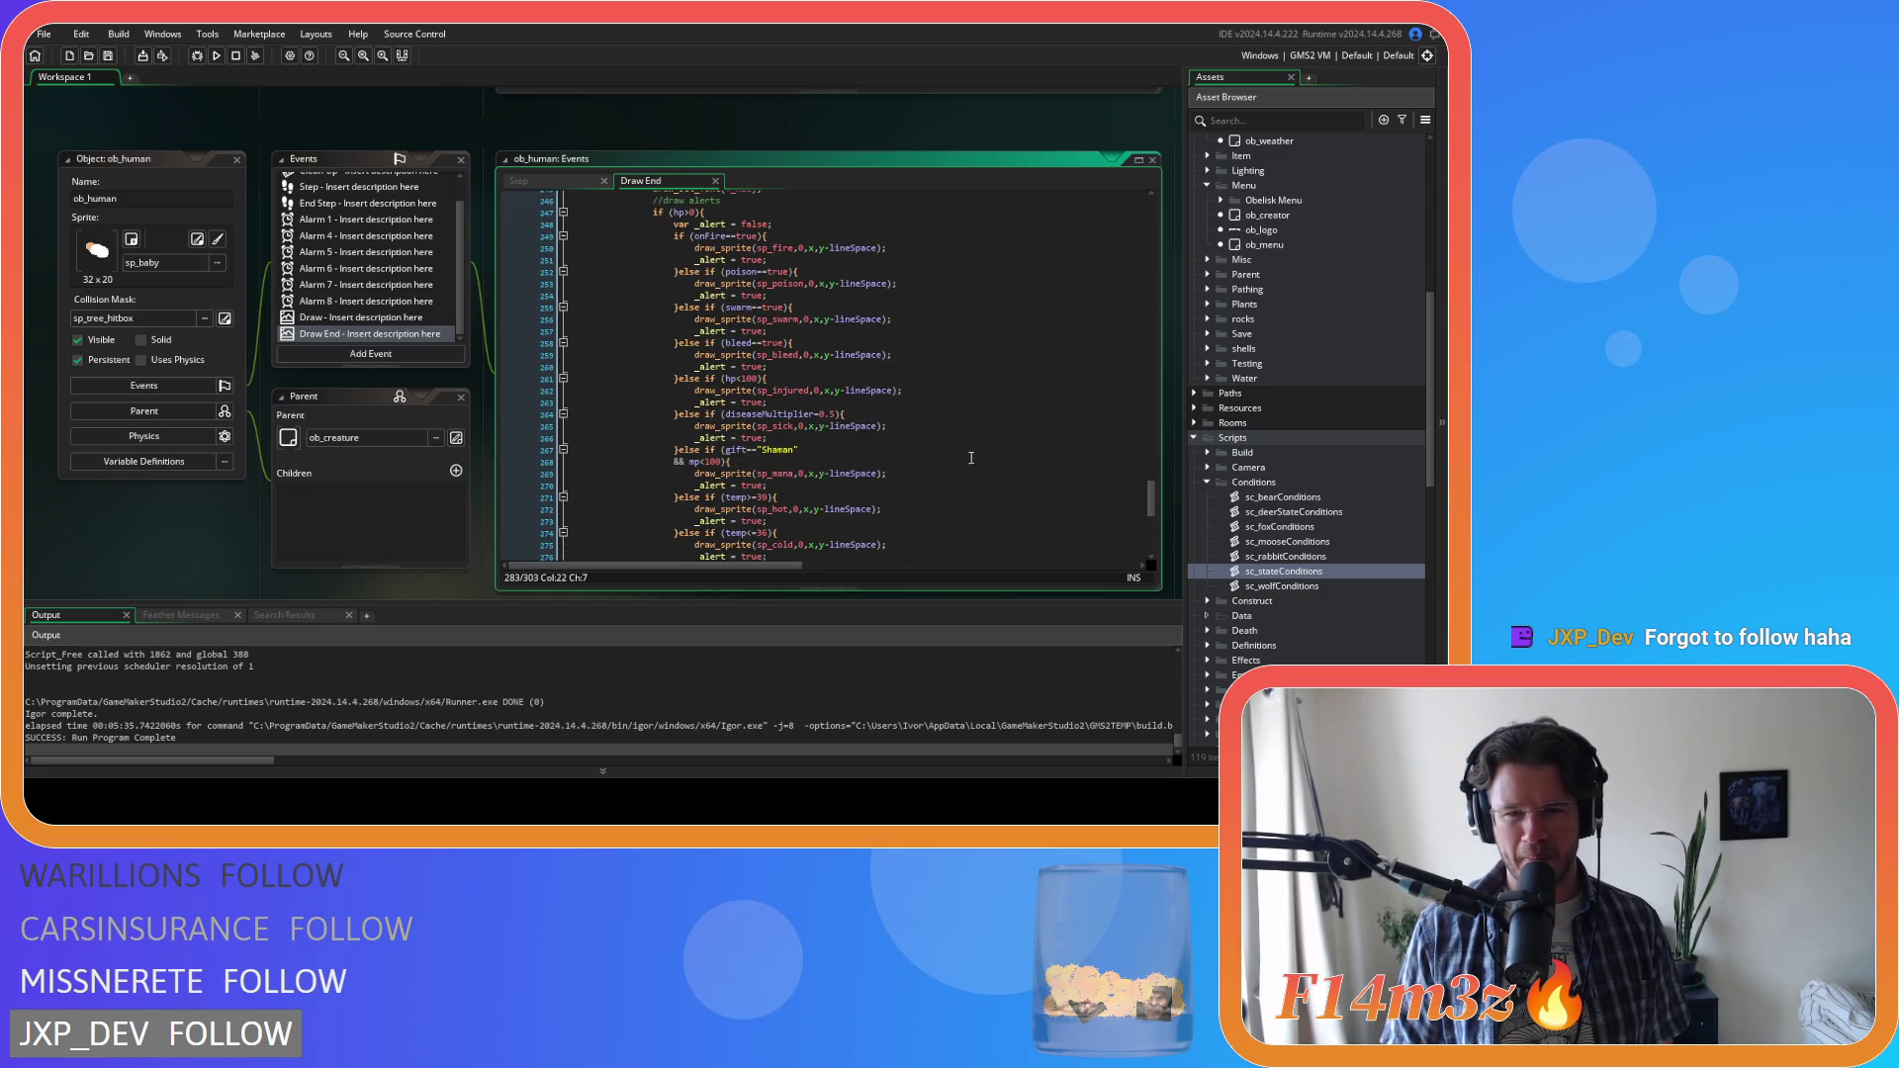
scroll(973, 435, up, 3)
click(732, 319)
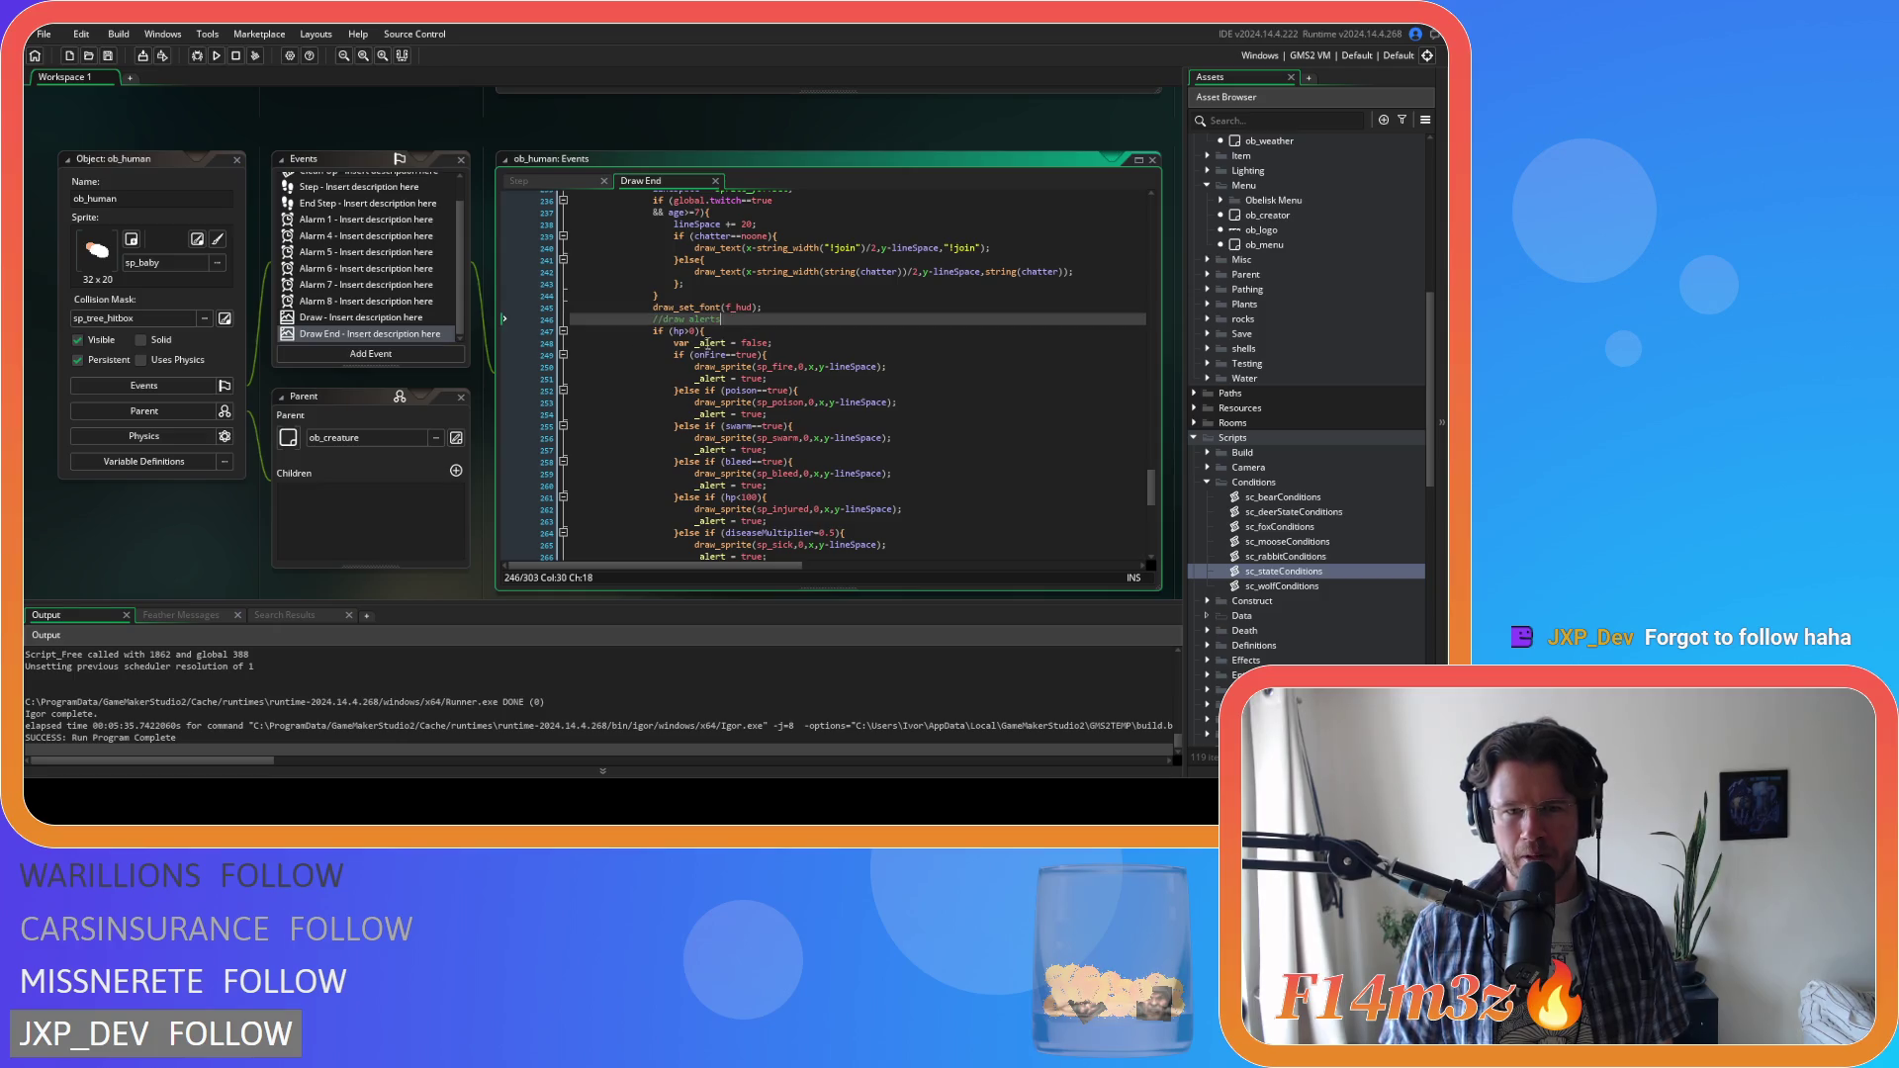
scroll(781, 331, up, 2)
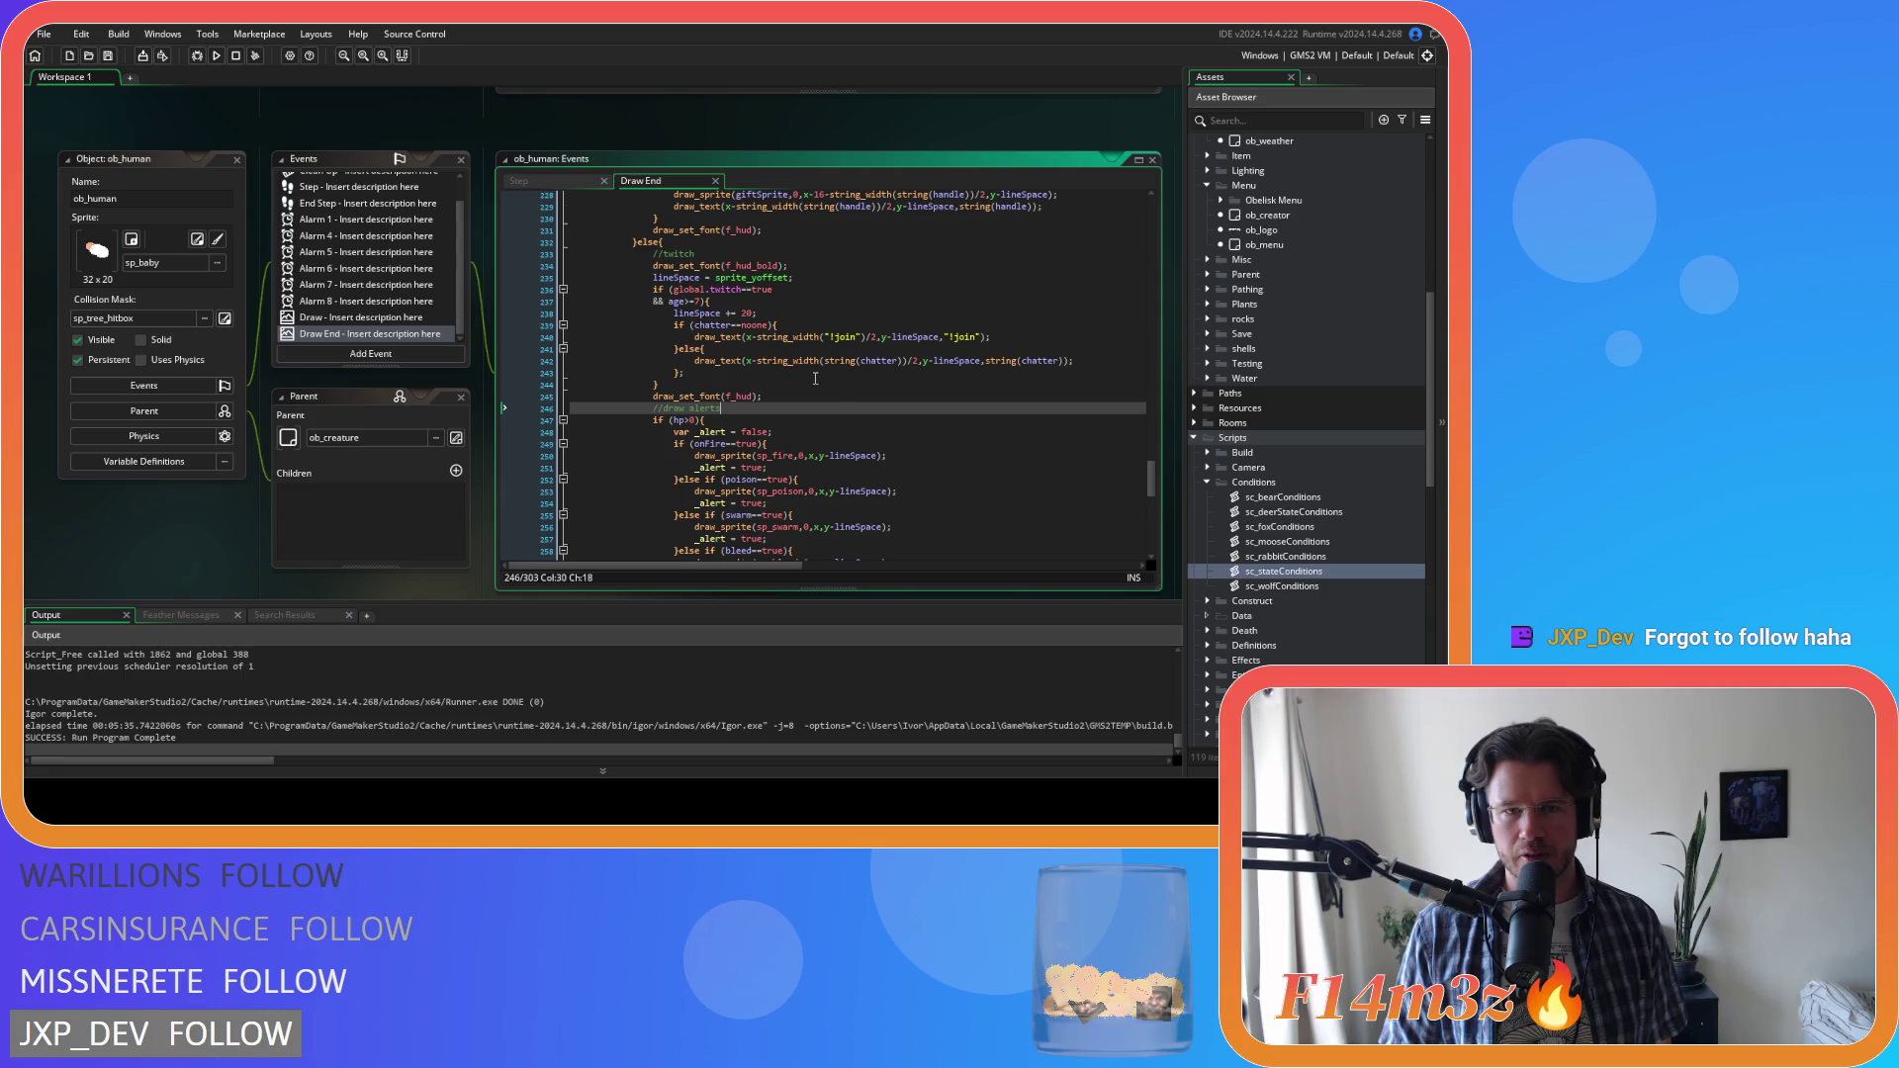
scroll(815, 379, up, 1)
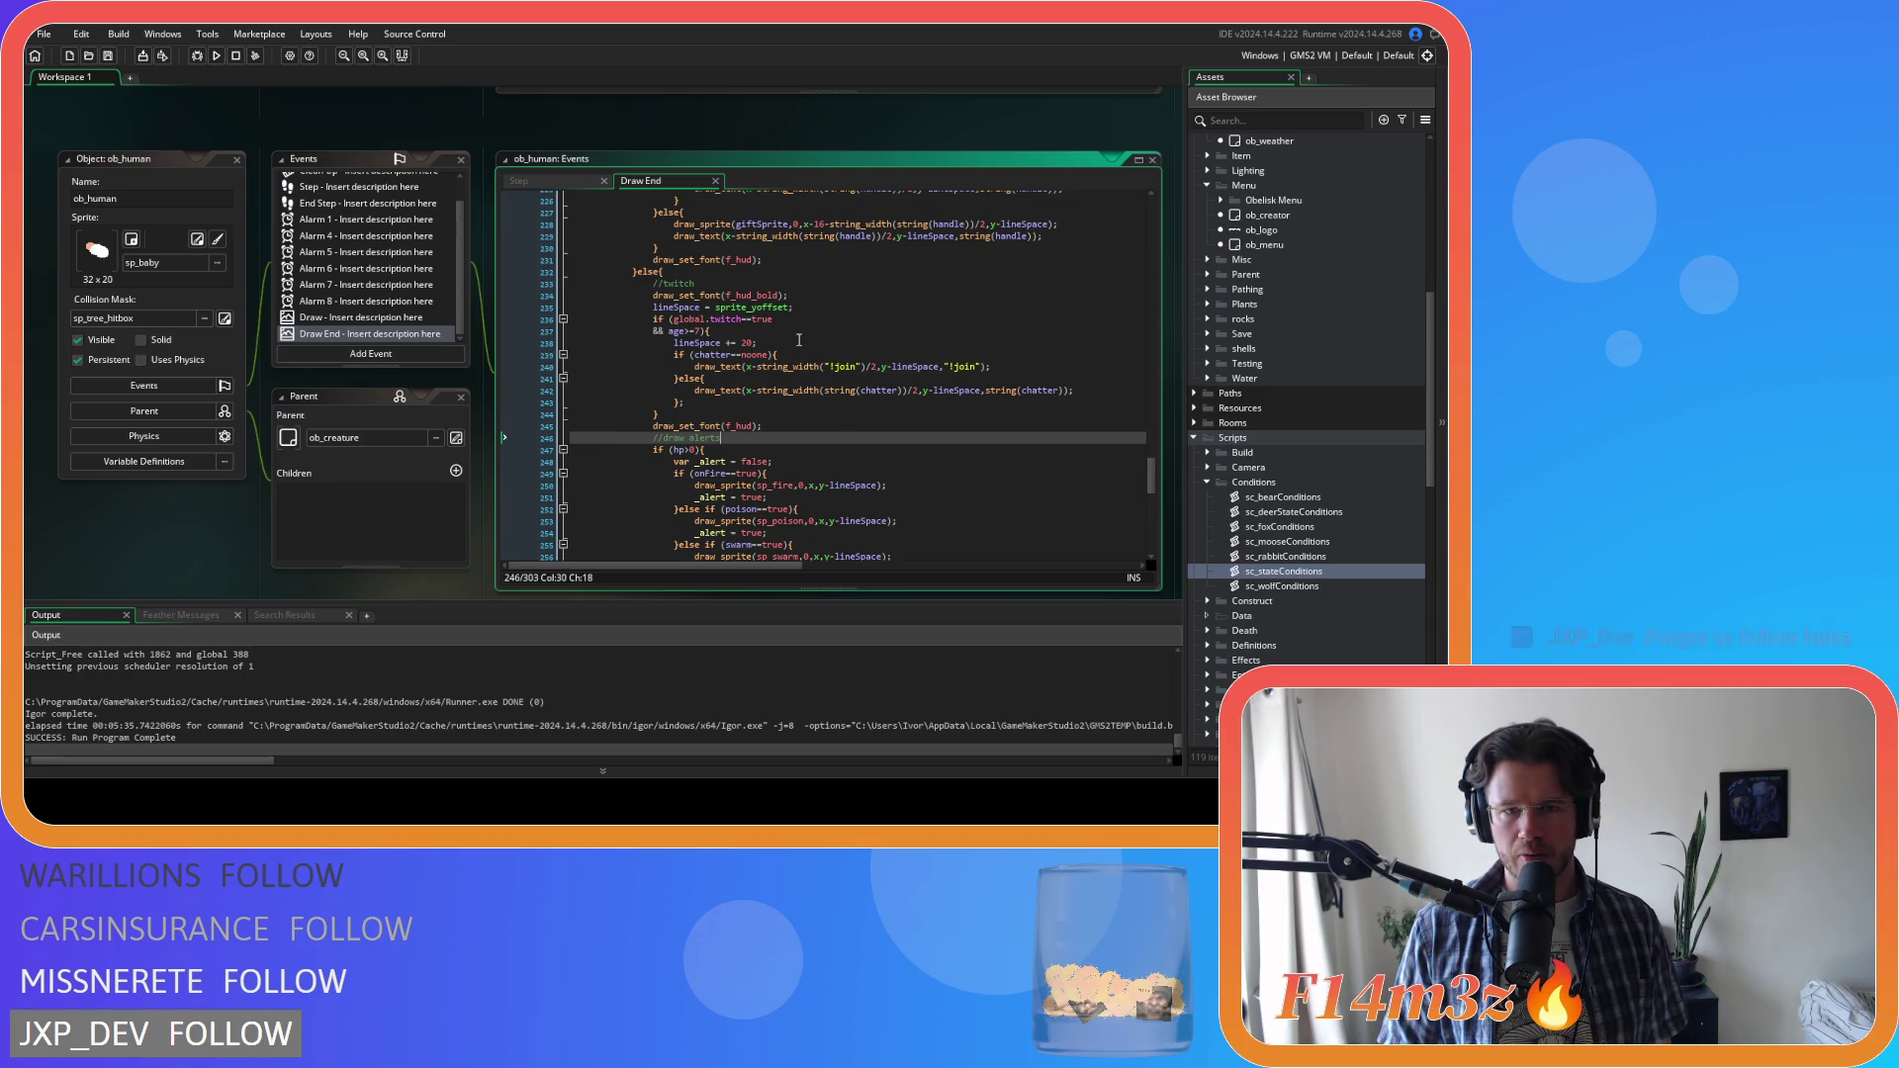
click(748, 309)
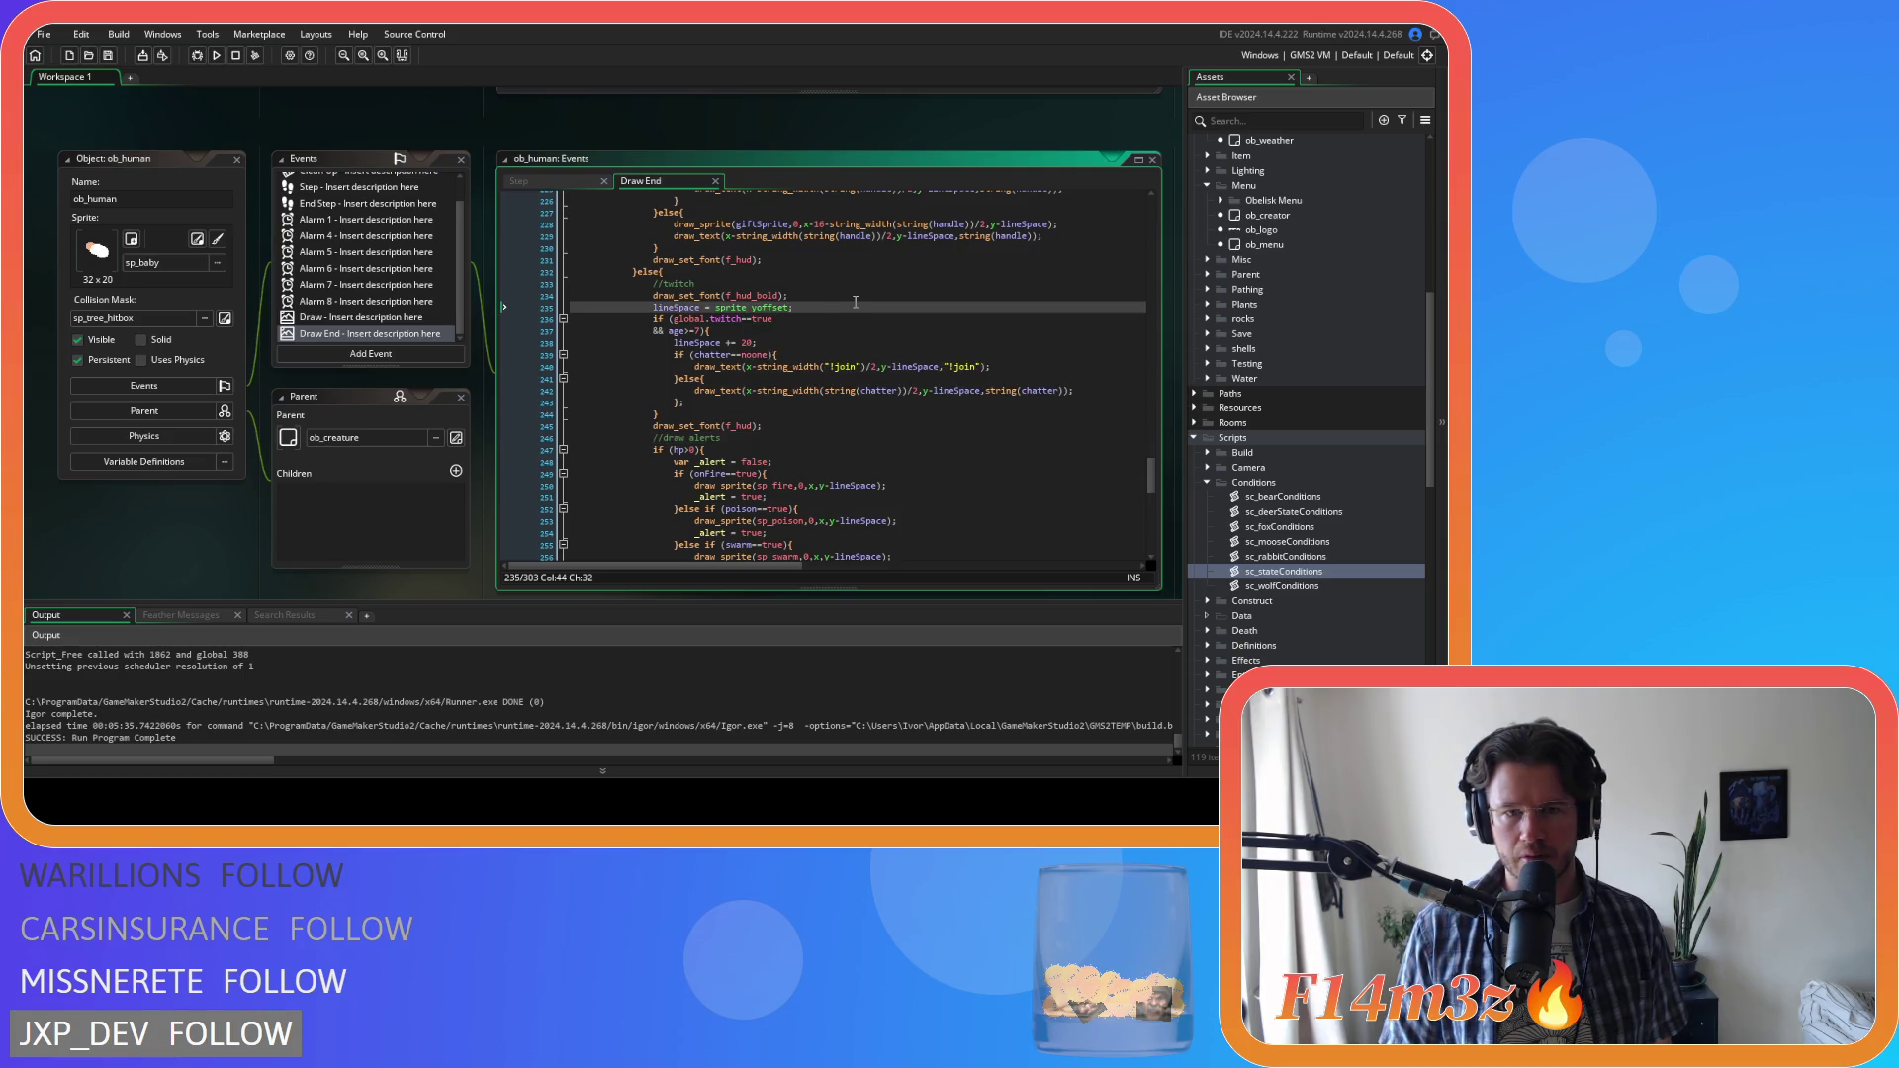
scroll(856, 302, up, 3)
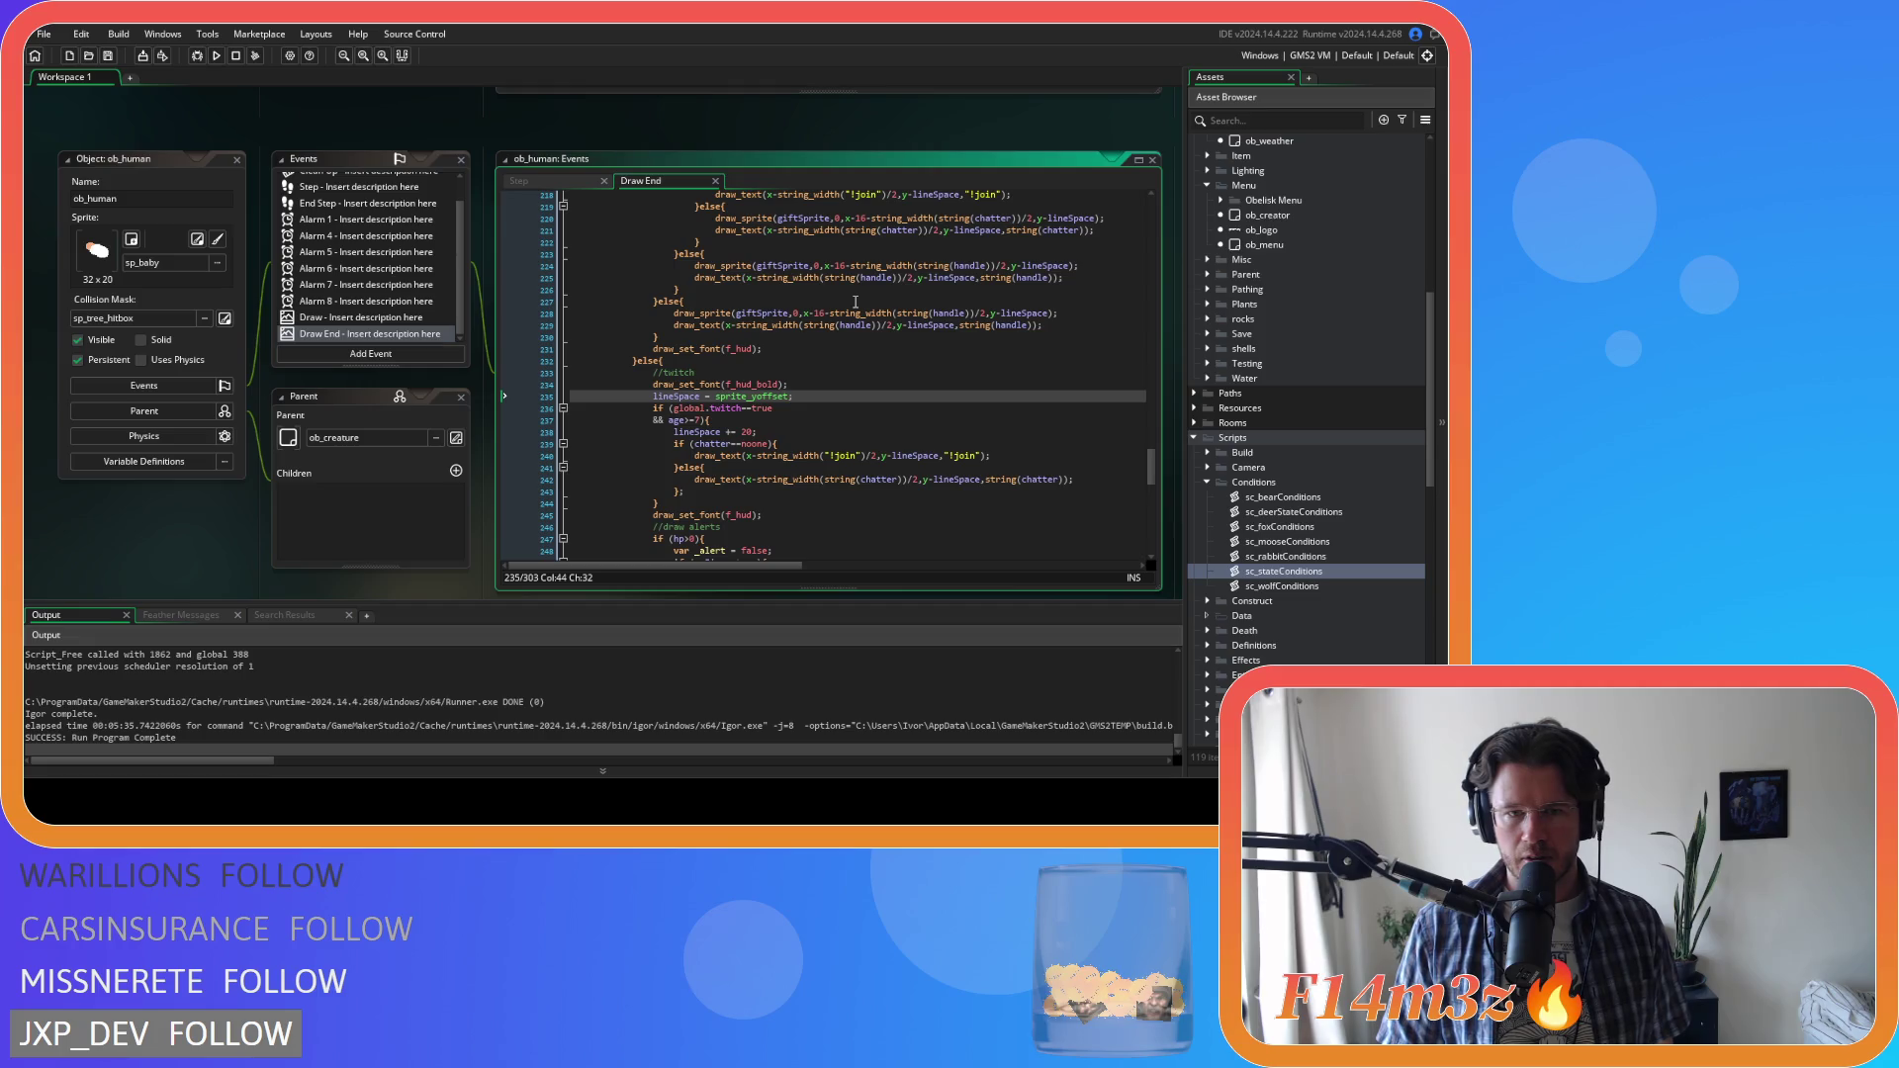
scroll(856, 302, up, 4)
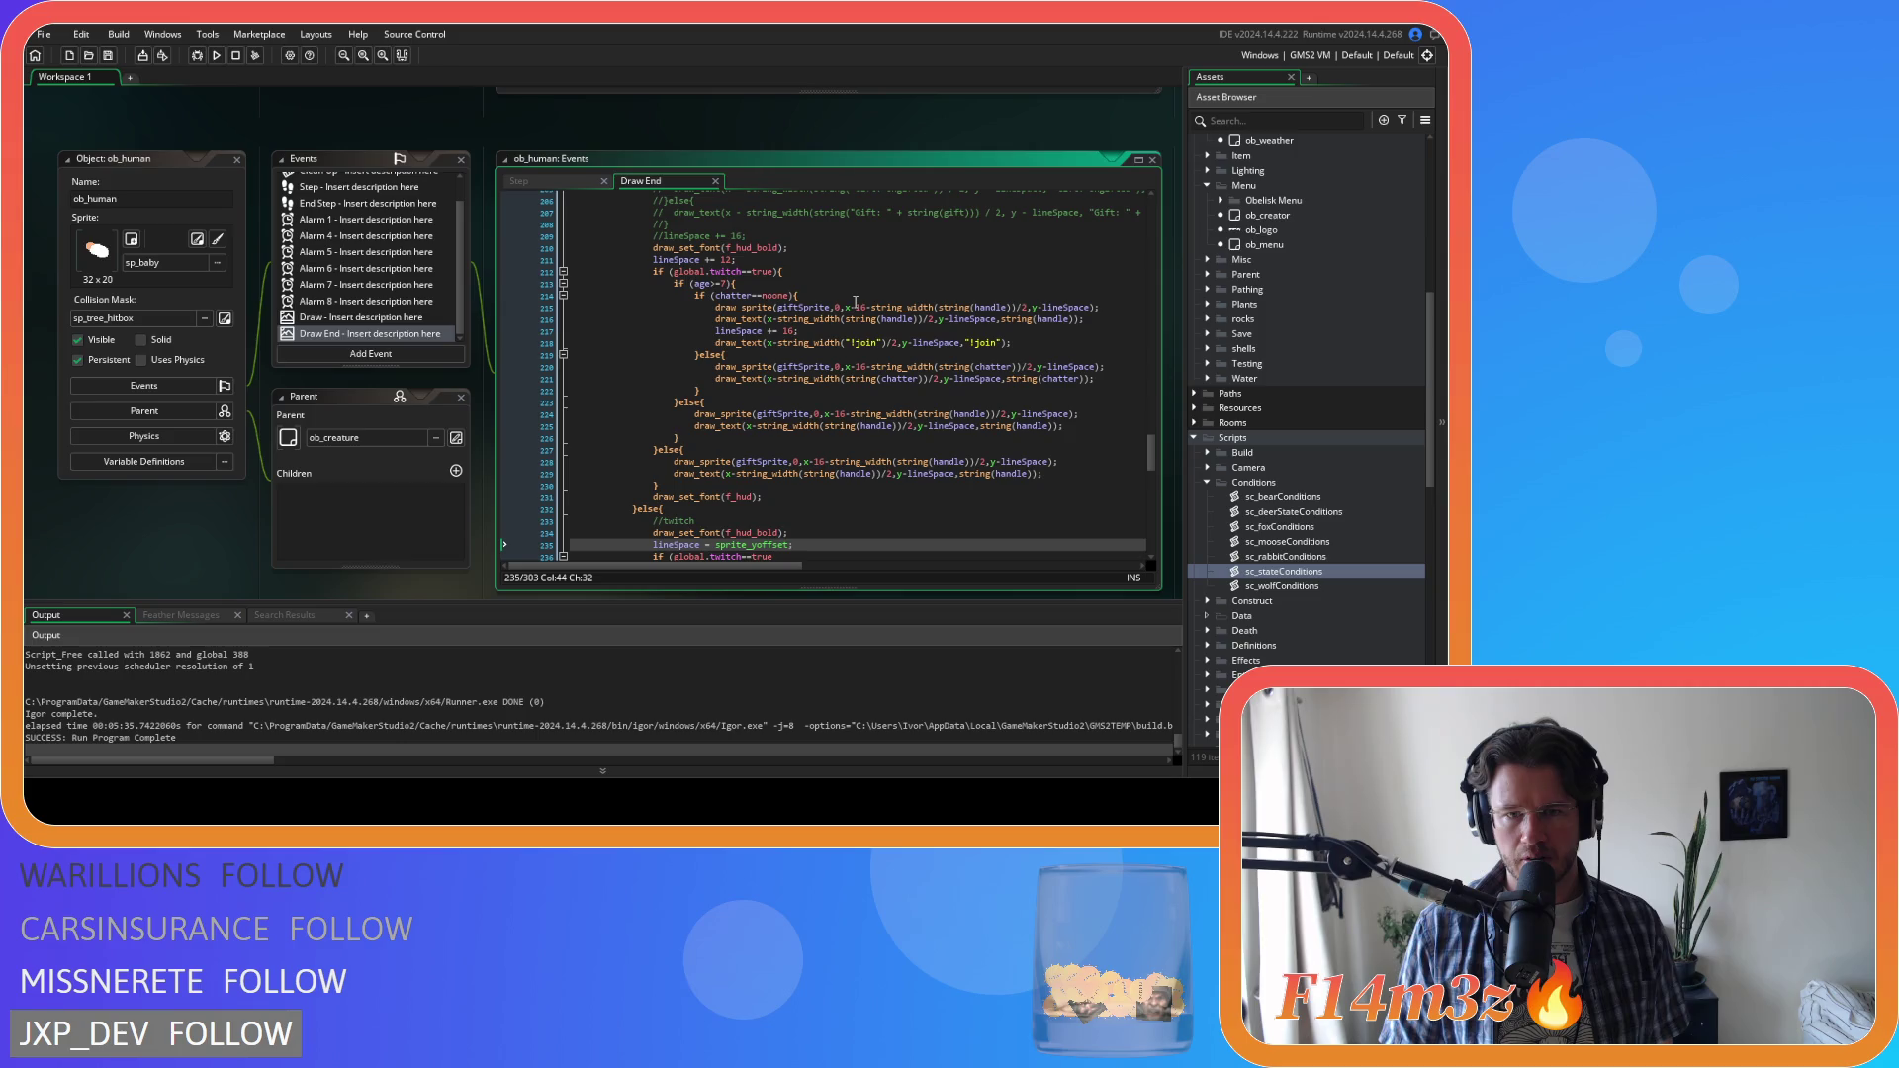
scroll(856, 302, up, 20)
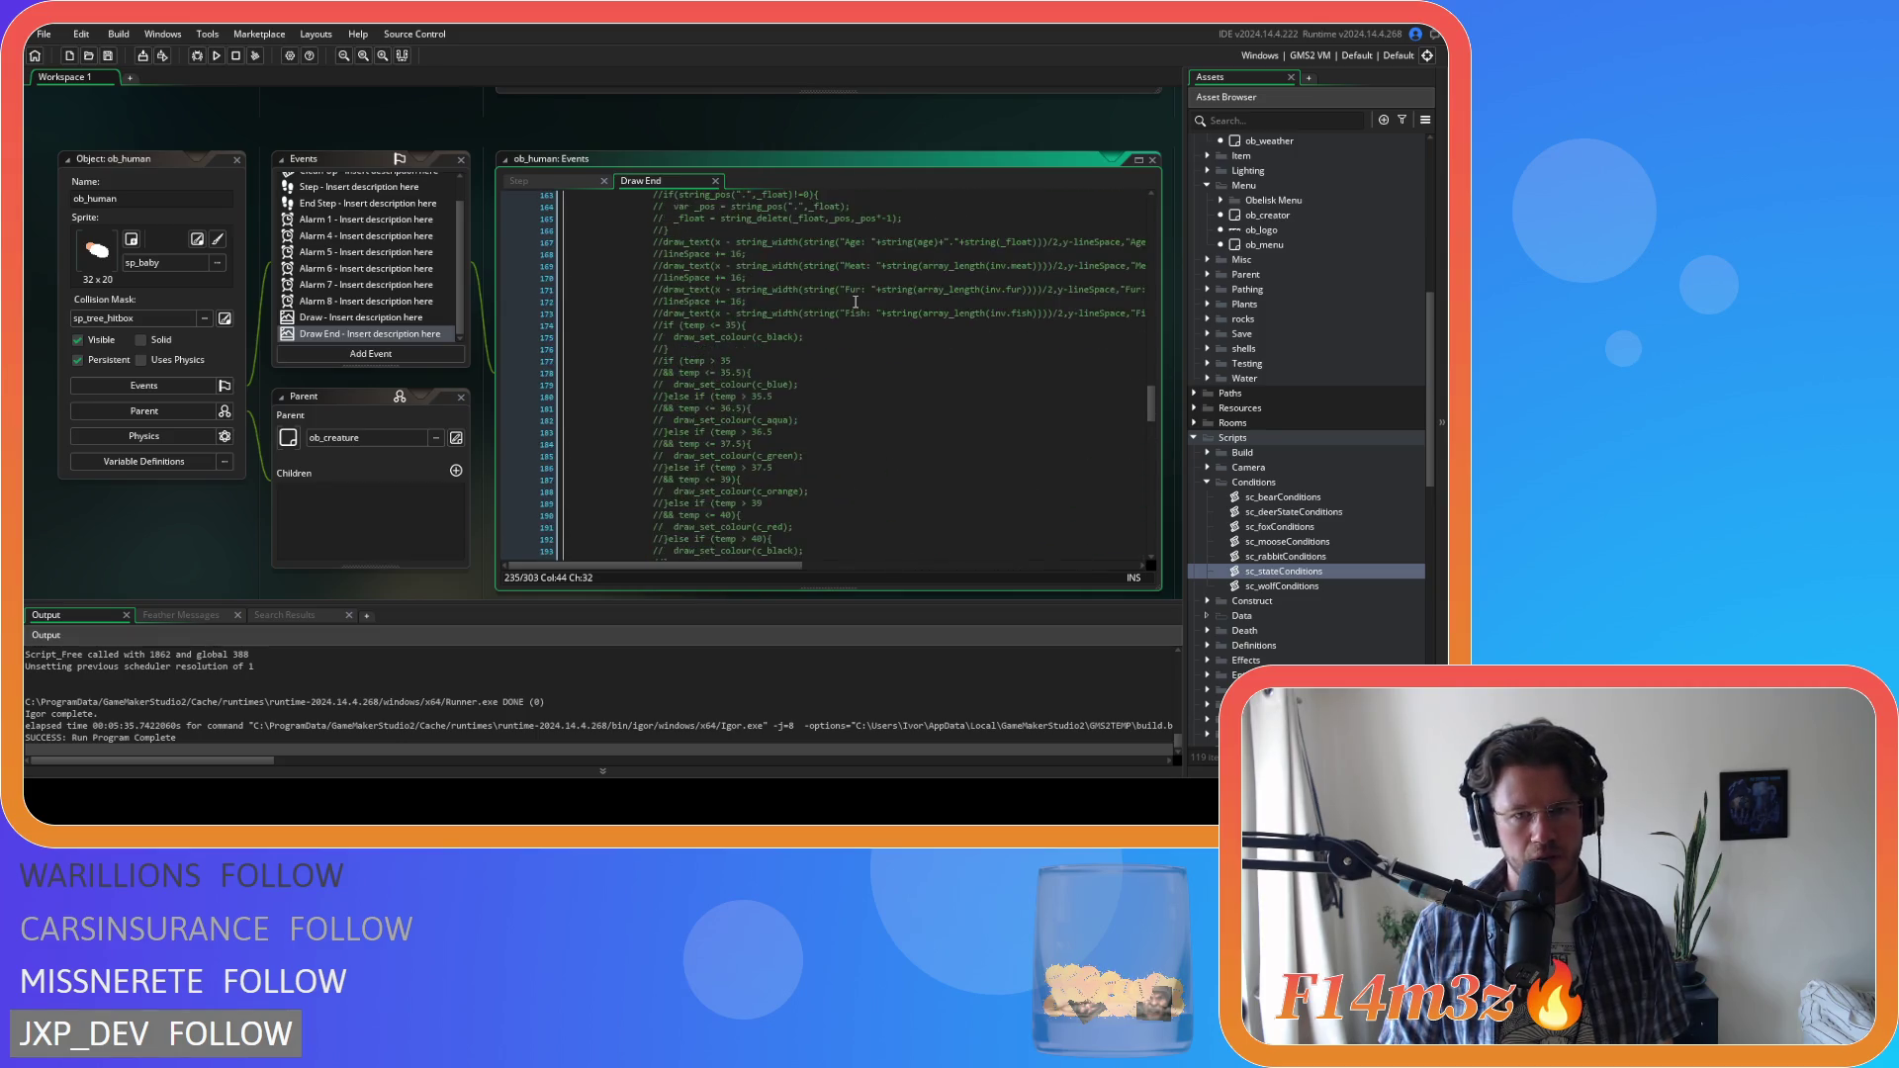
drag(1151, 374, 1175, 564)
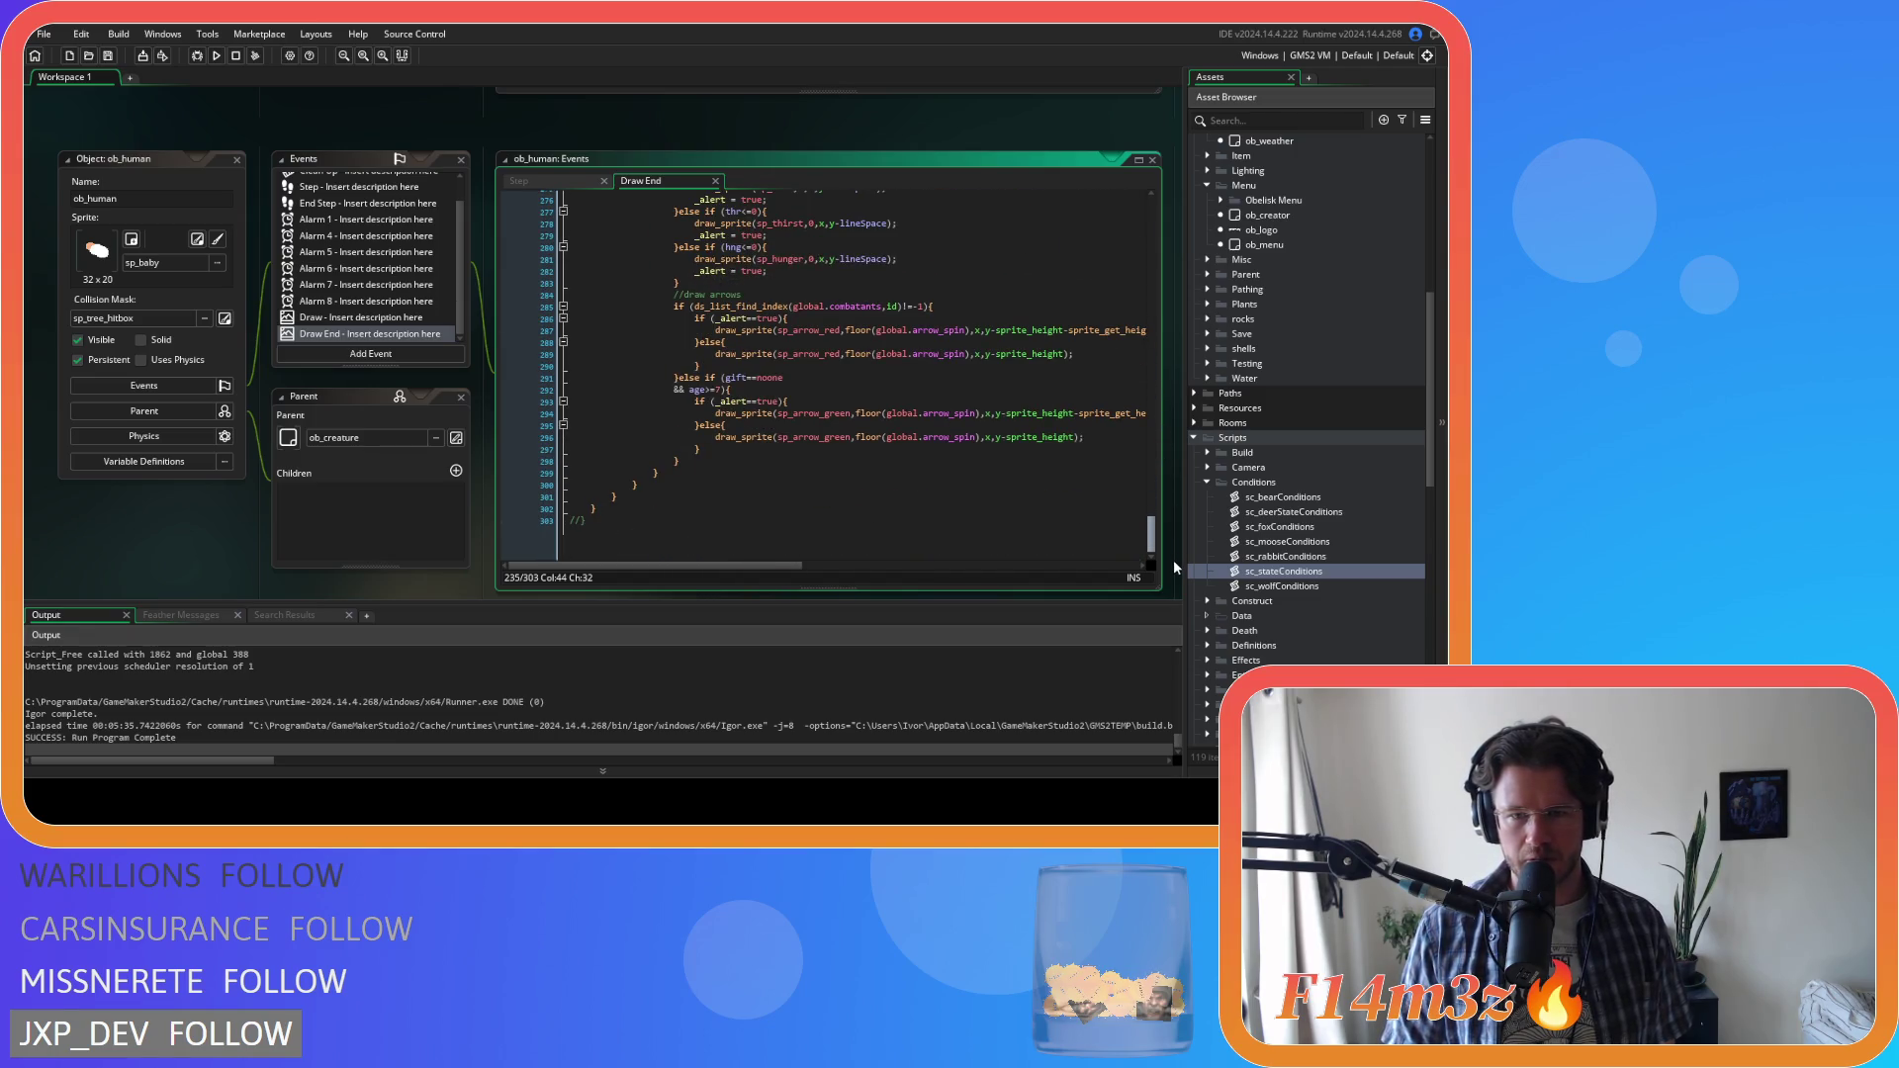
click(826, 448)
scroll(826, 448, up, 2)
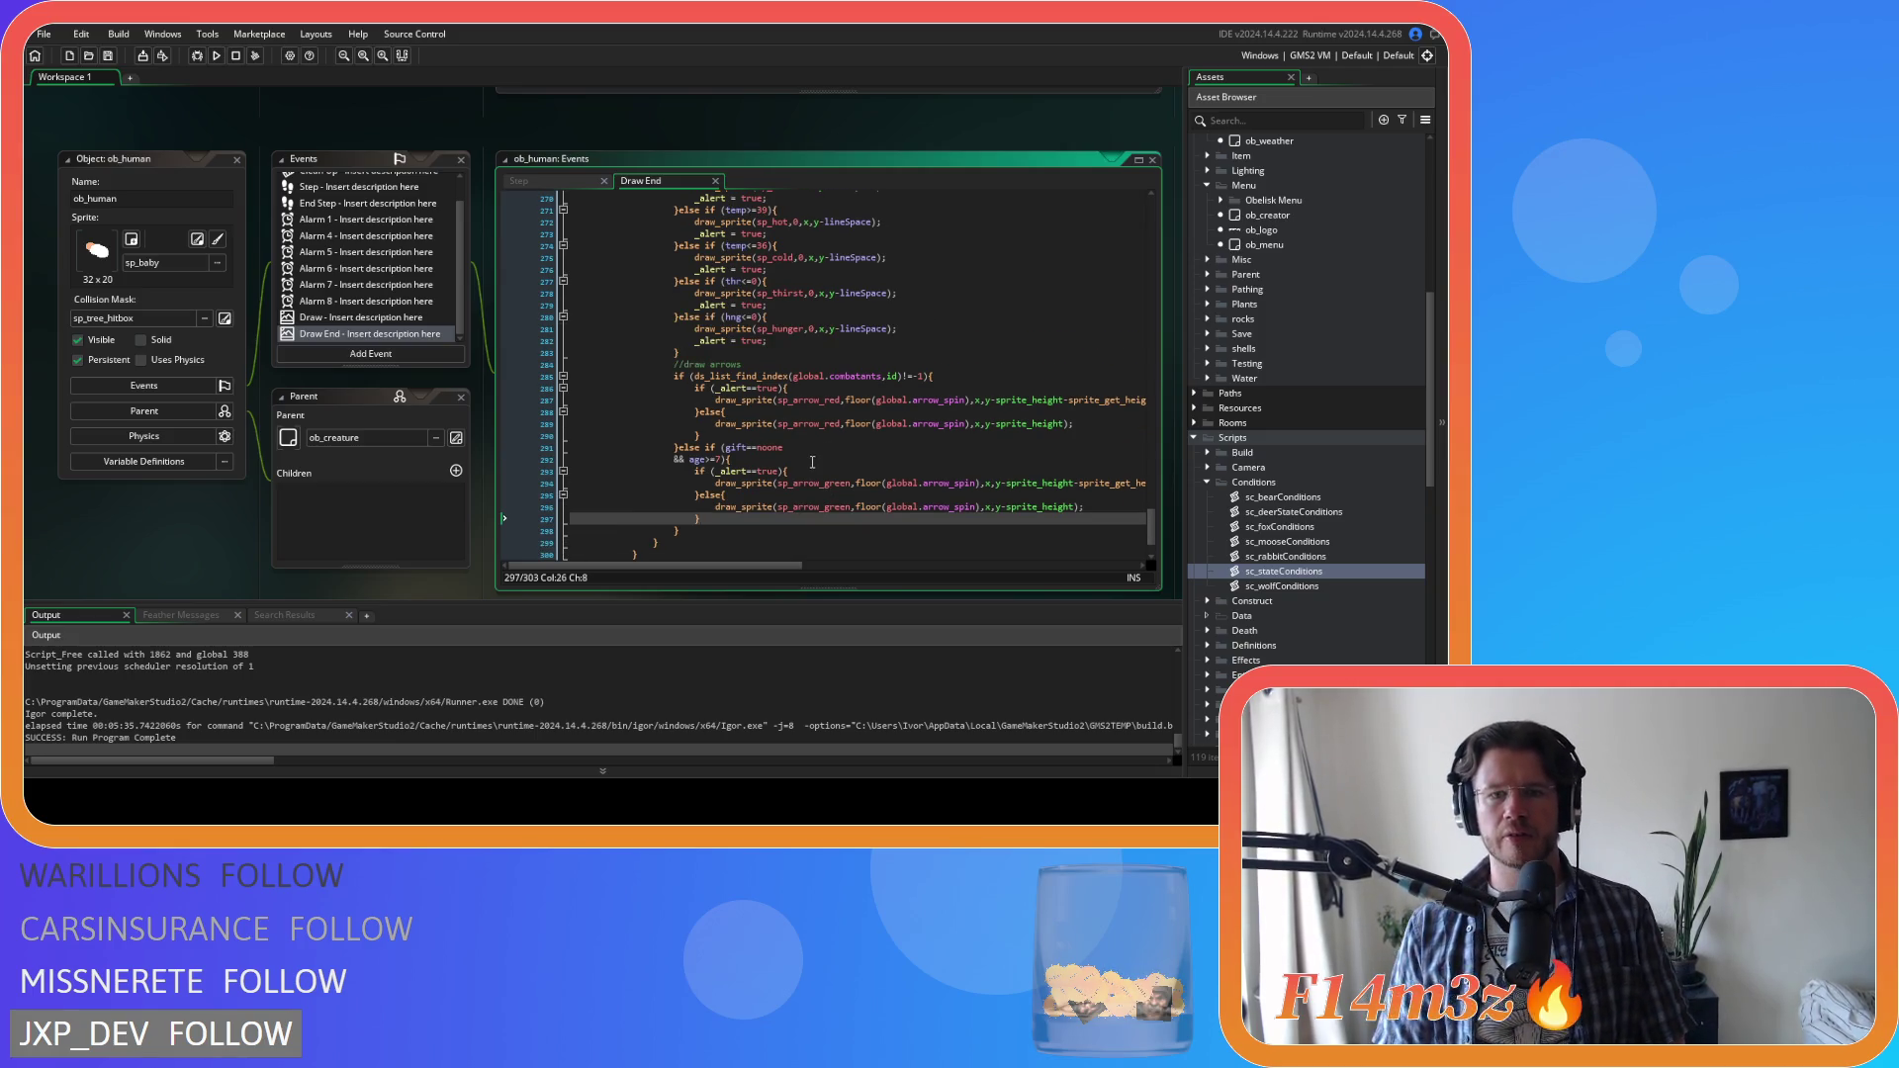
mouse_move(808, 422)
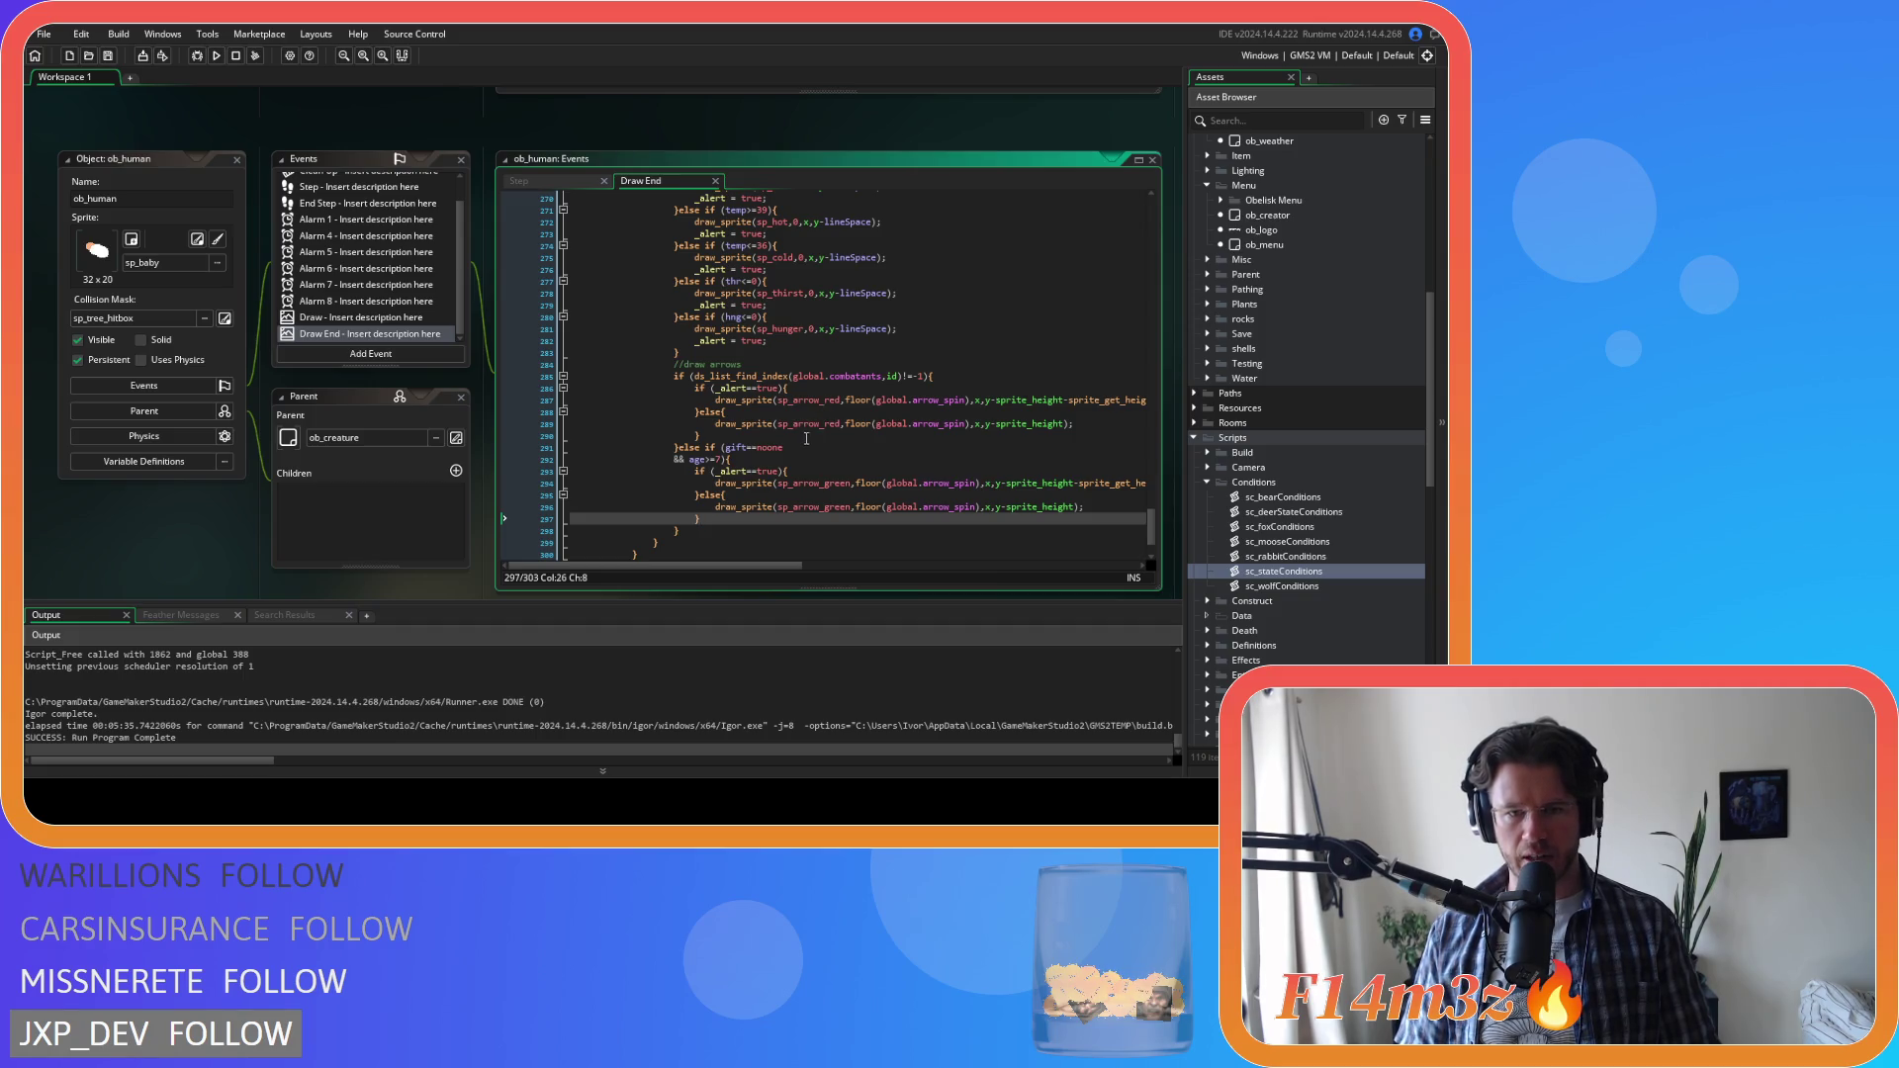
scroll(937, 494, up, 2)
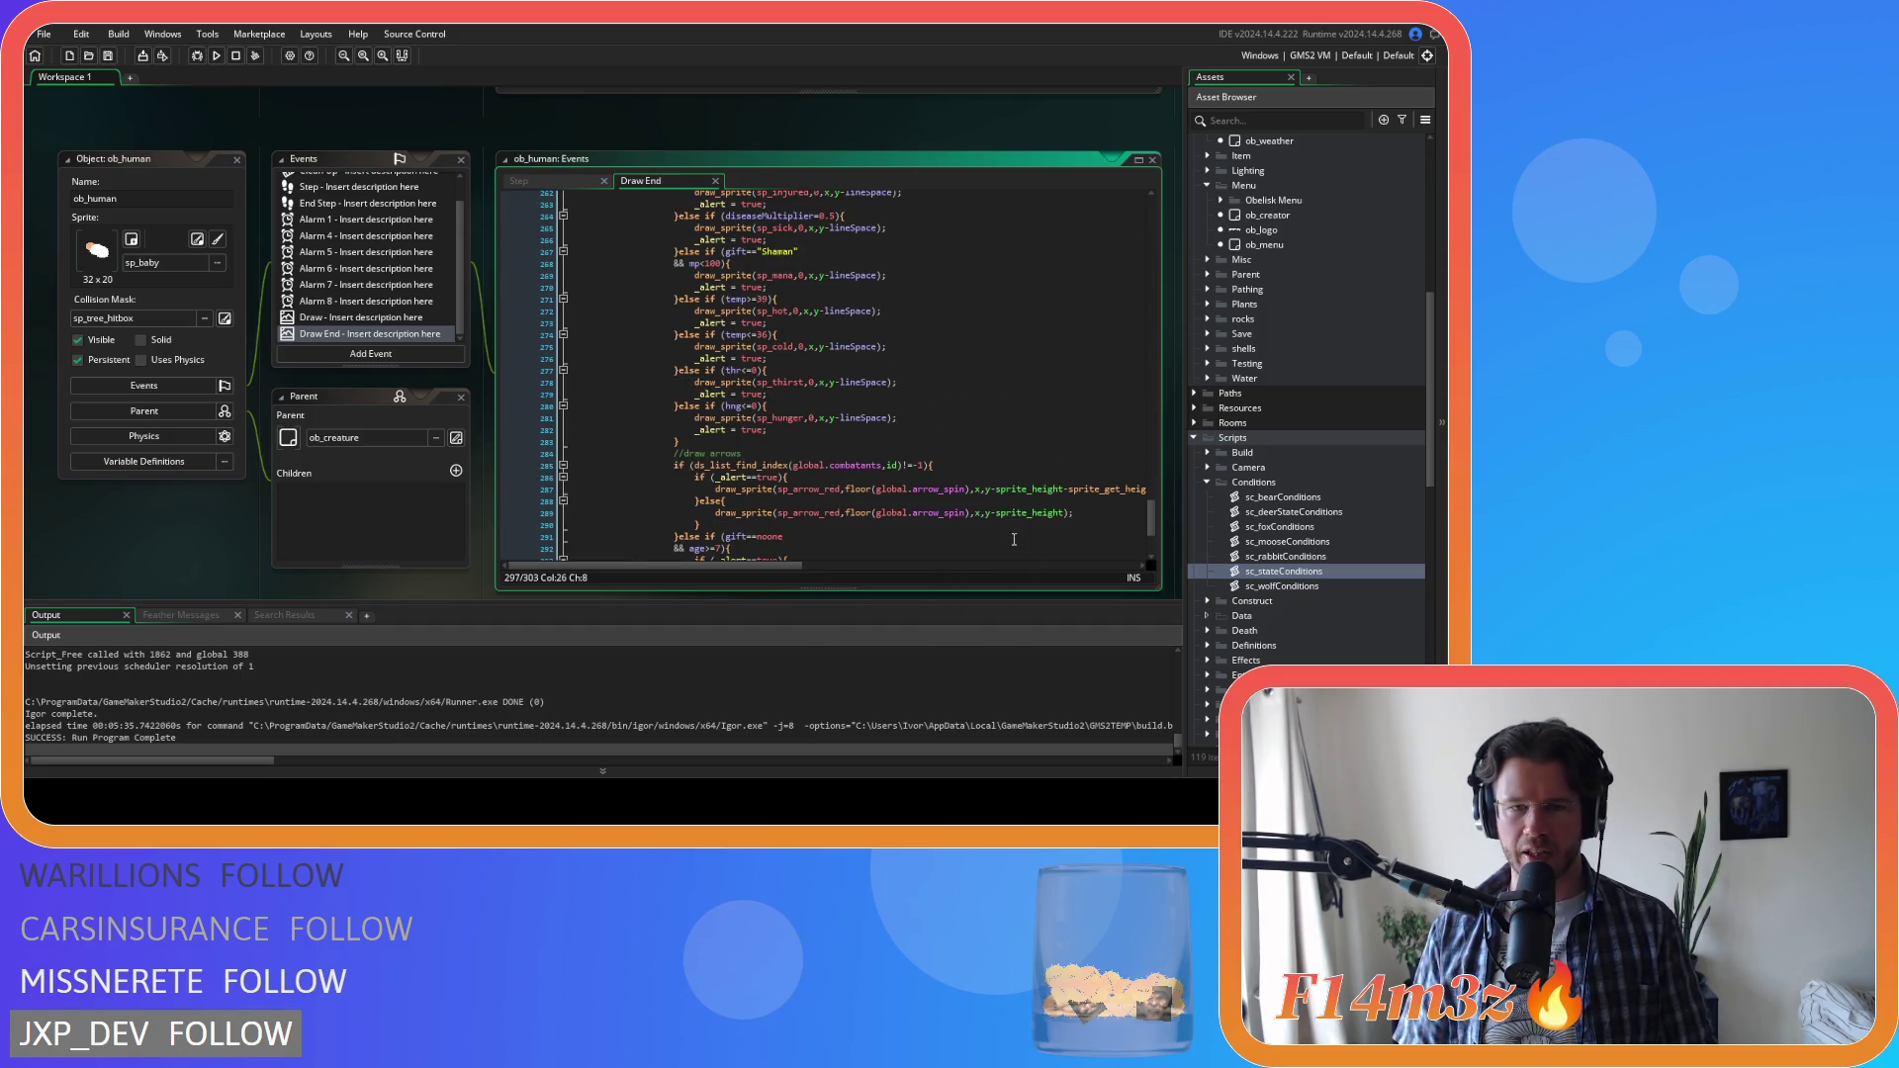
scroll(937, 493, up, 8)
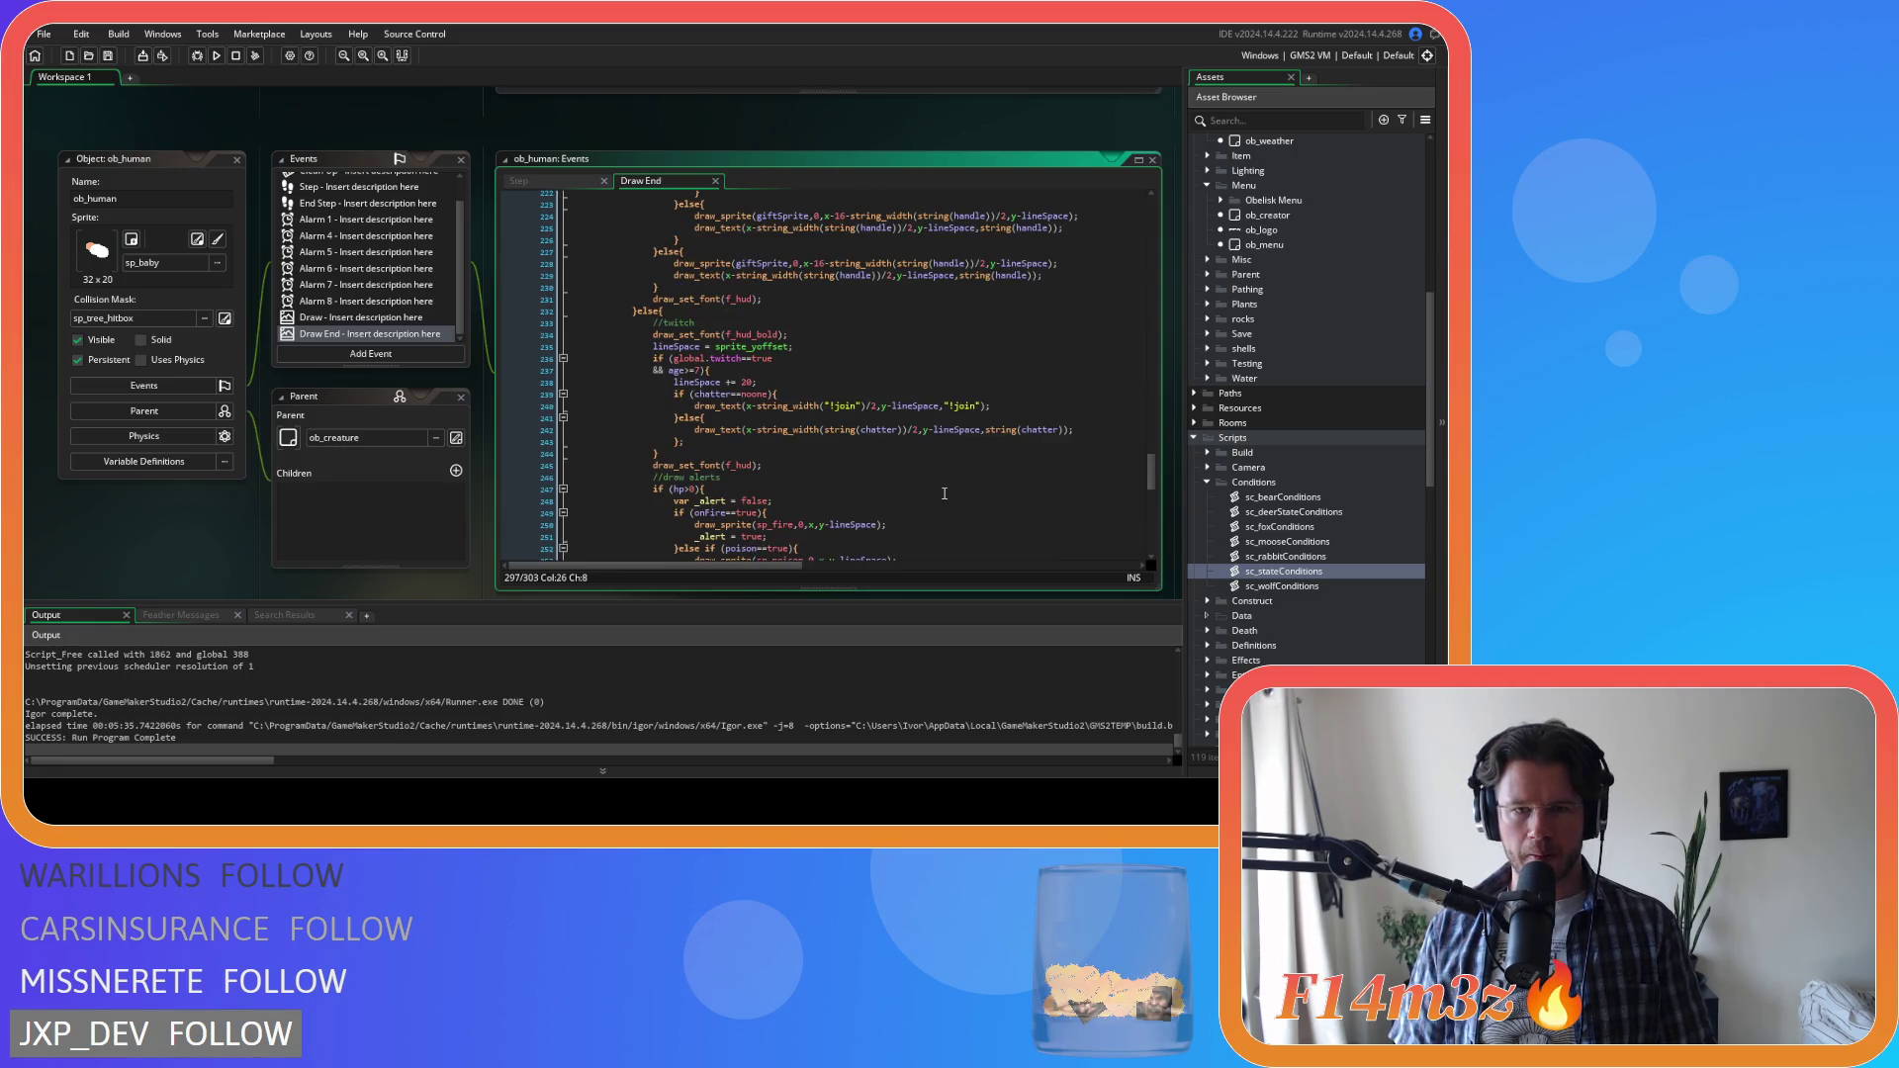
scroll(944, 492, up, 2)
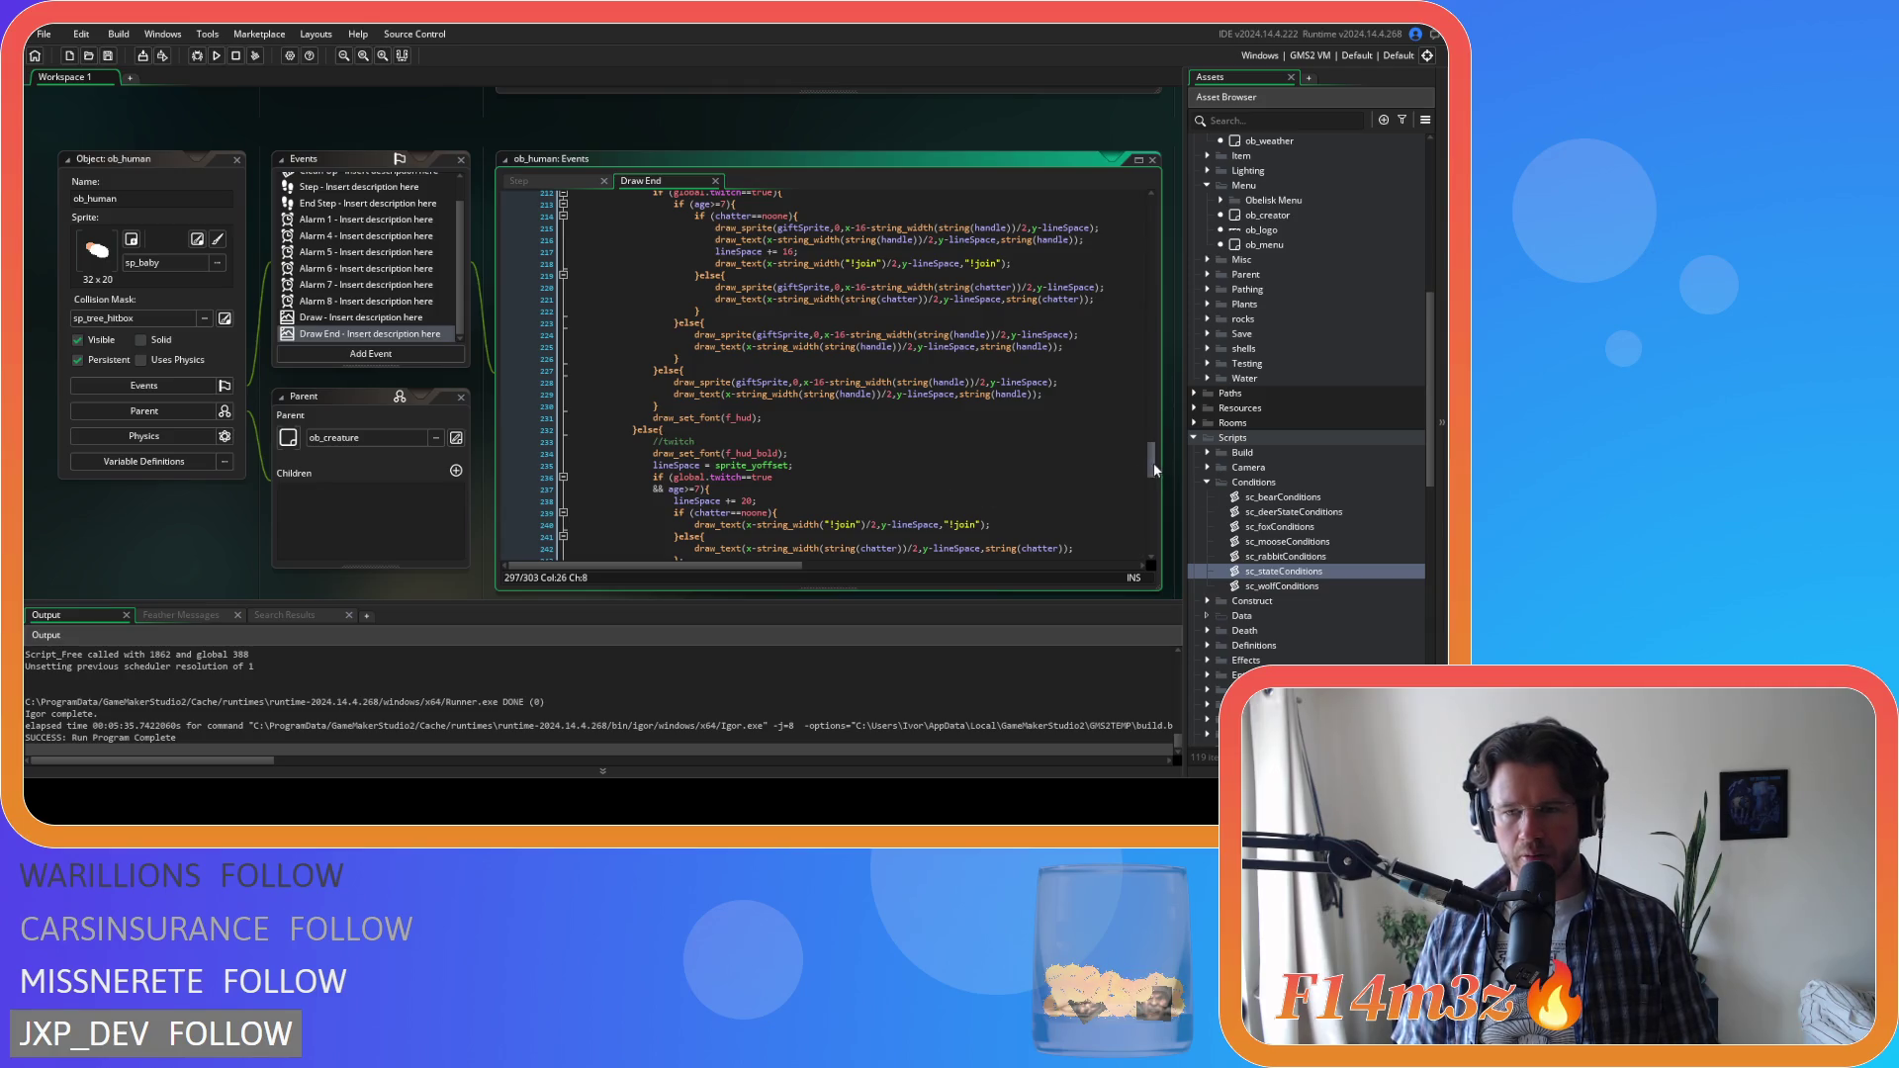
scroll(1148, 457, up, 2)
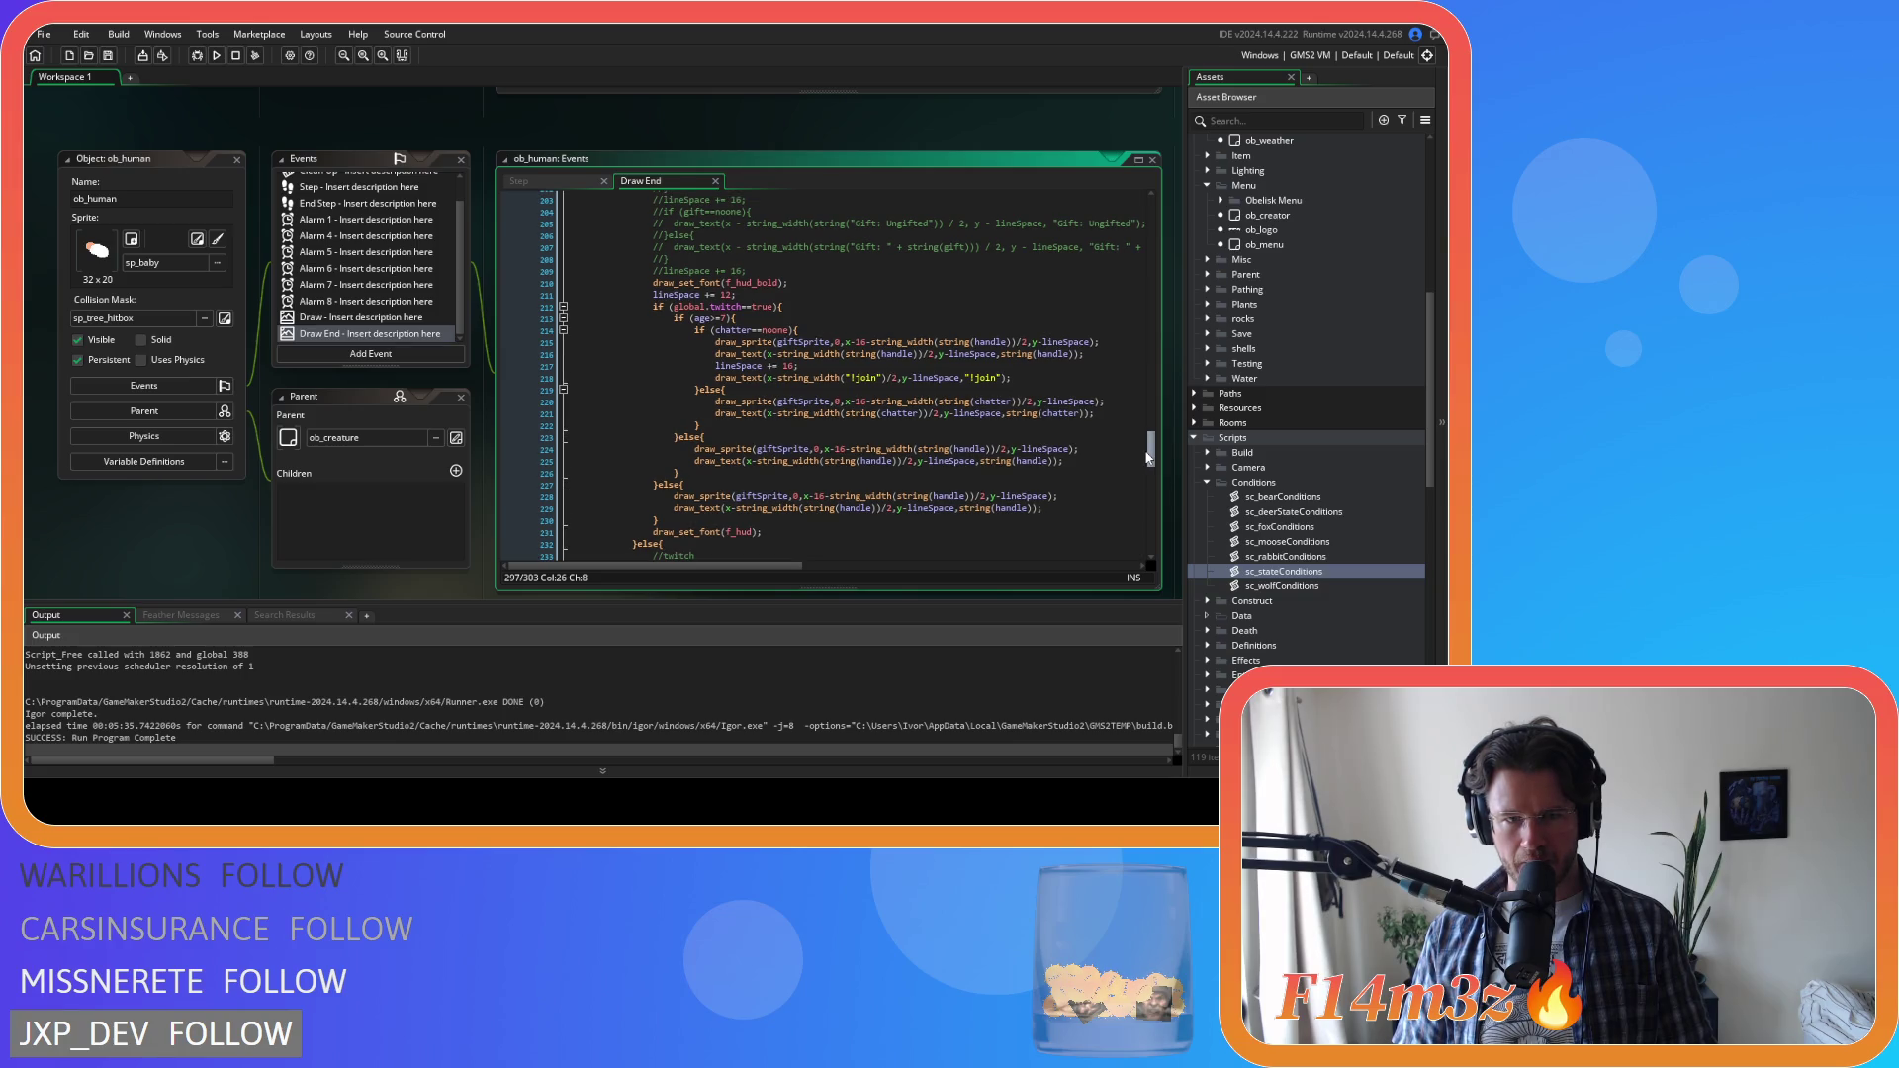
scroll(1151, 457, up, 1)
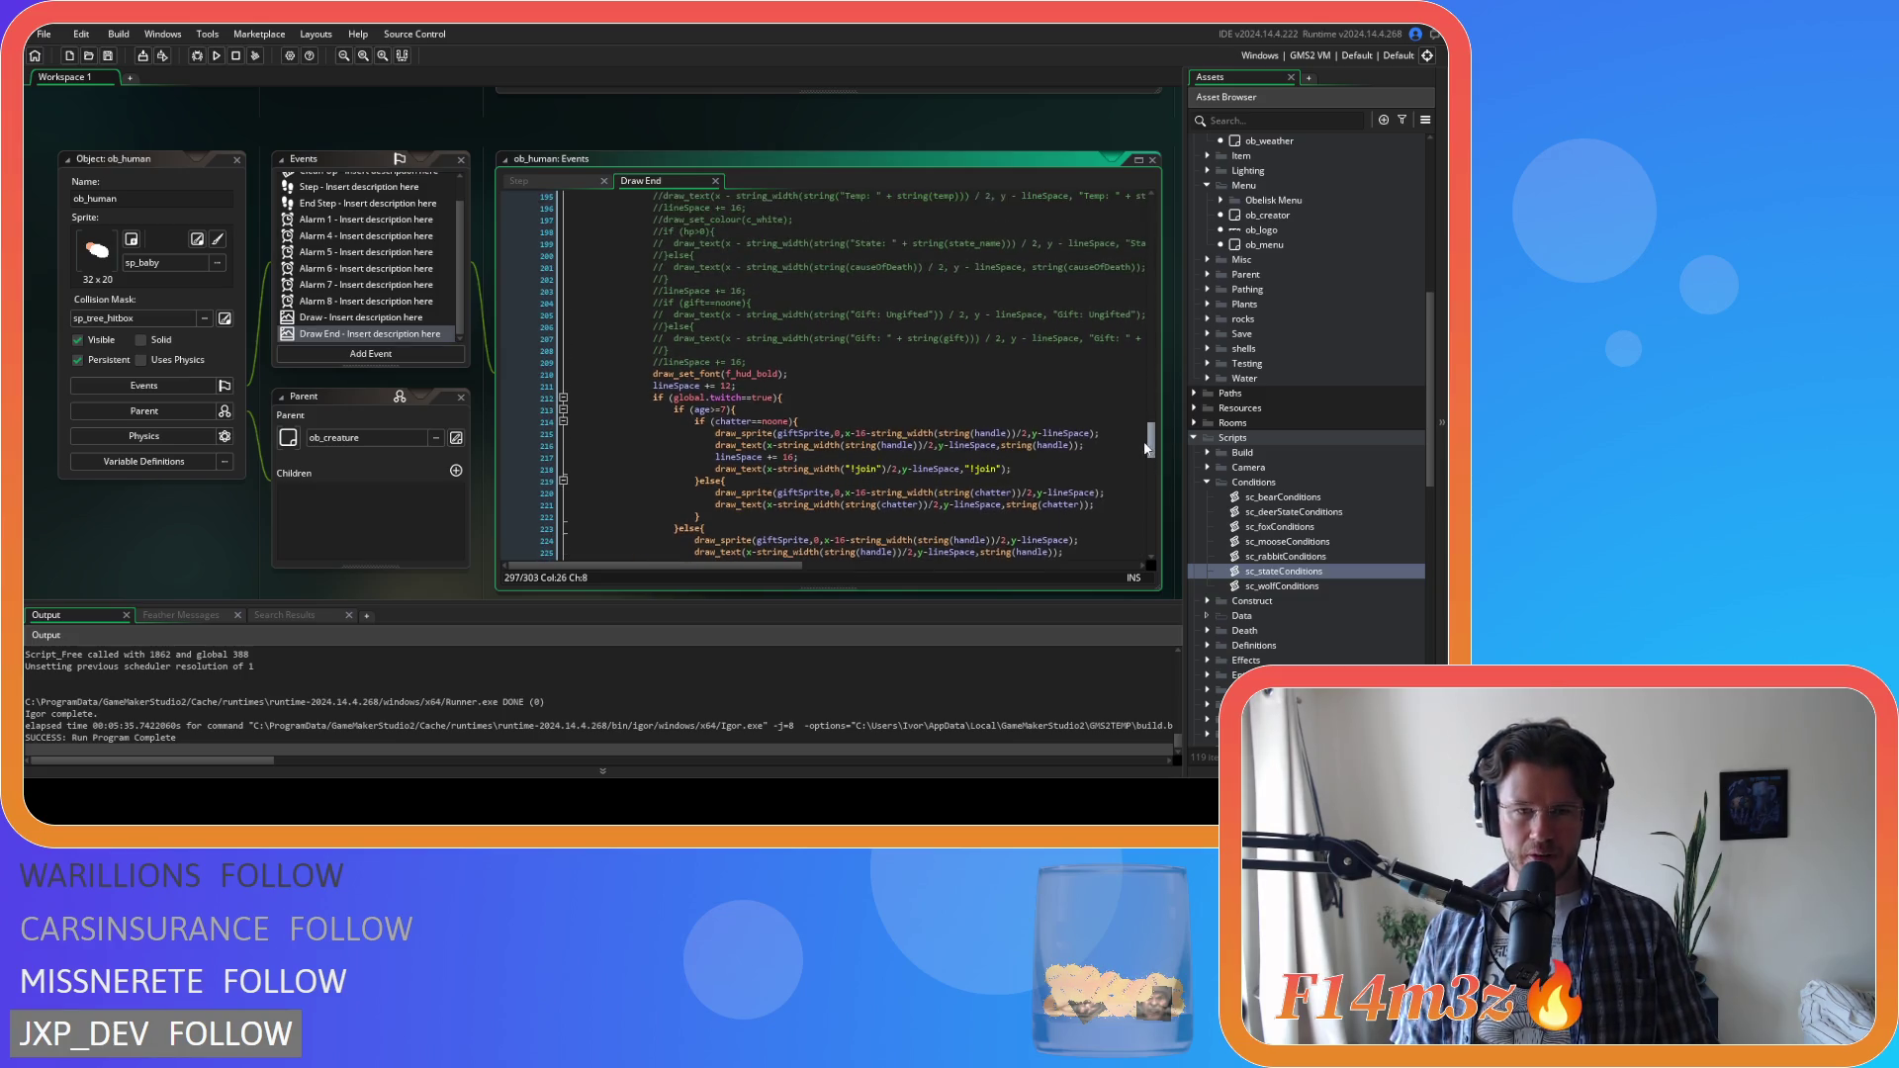
scroll(1155, 455, down, 1)
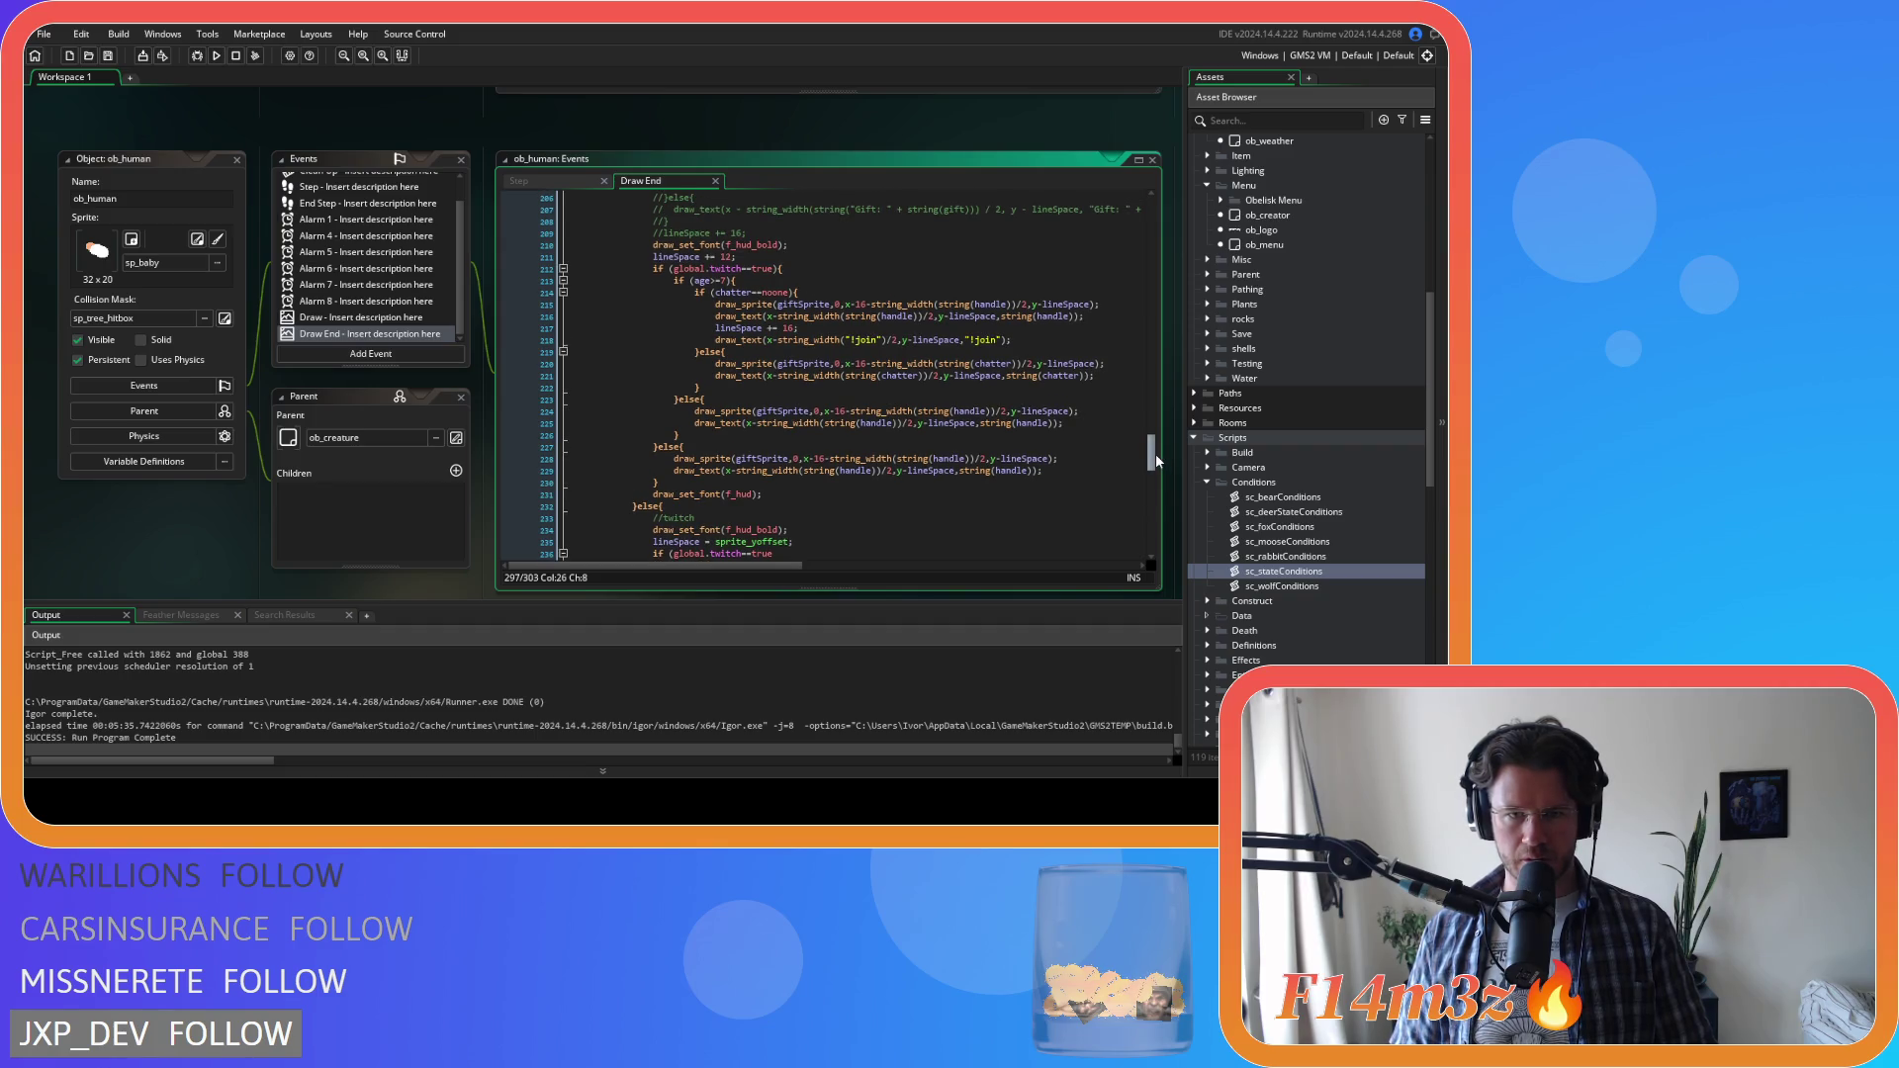
drag(1155, 453, 1152, 384)
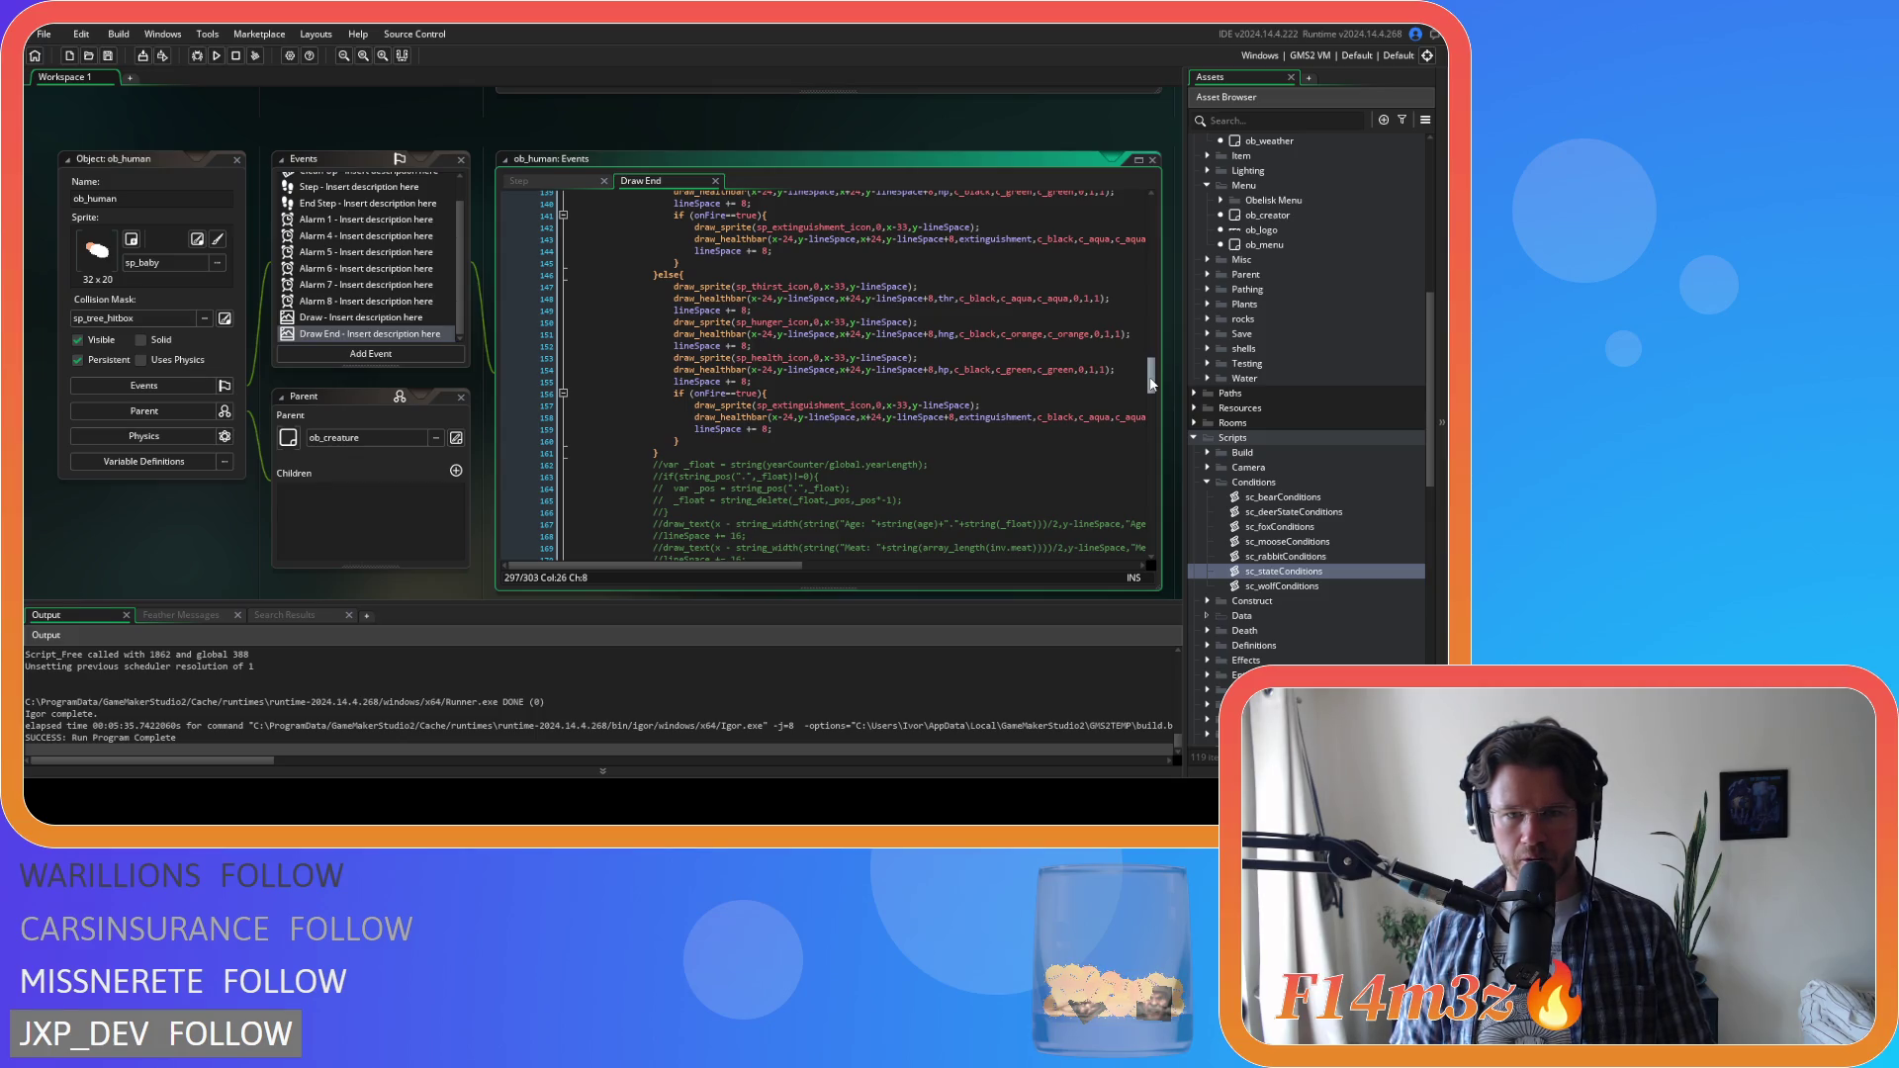
drag(1152, 384, 1142, 357)
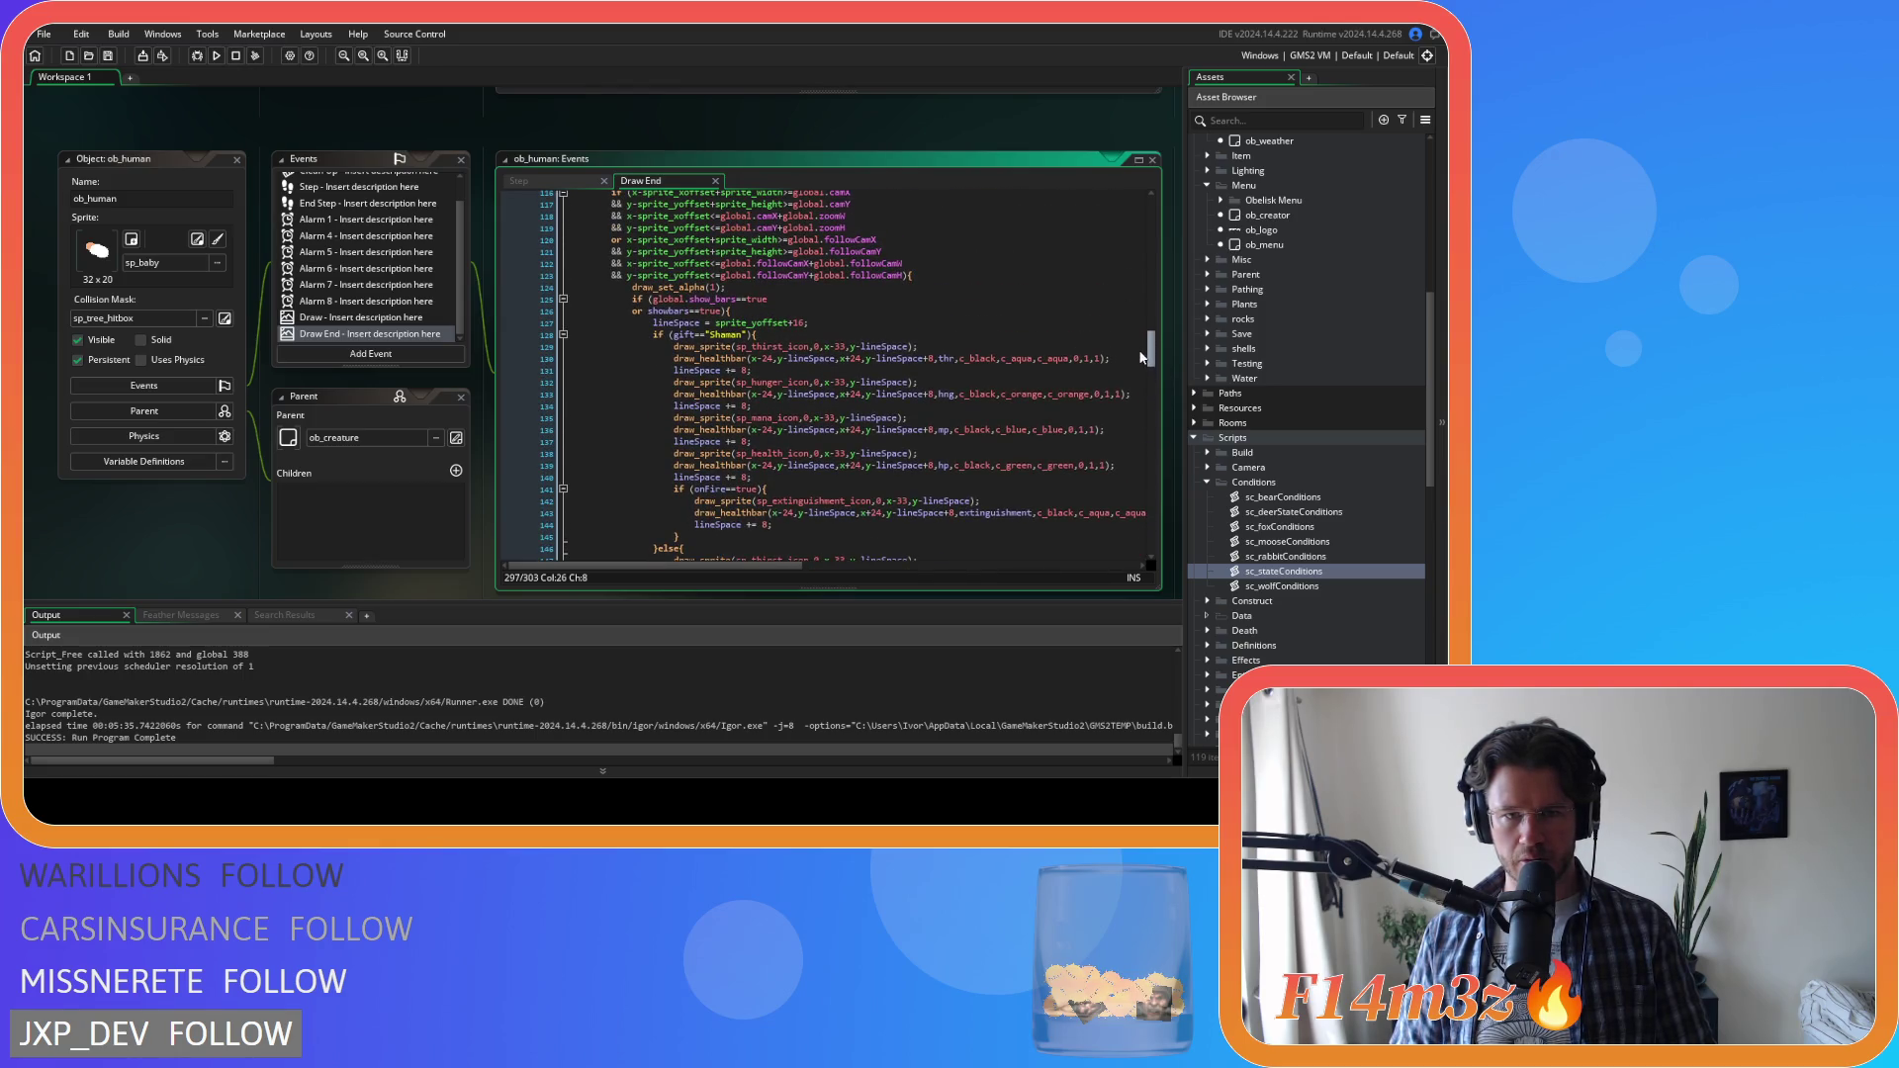
mouse_move(1145, 357)
mouse_down()
mouse_move(1149, 227)
mouse_move(1157, 267)
mouse_move(1151, 245)
mouse_up()
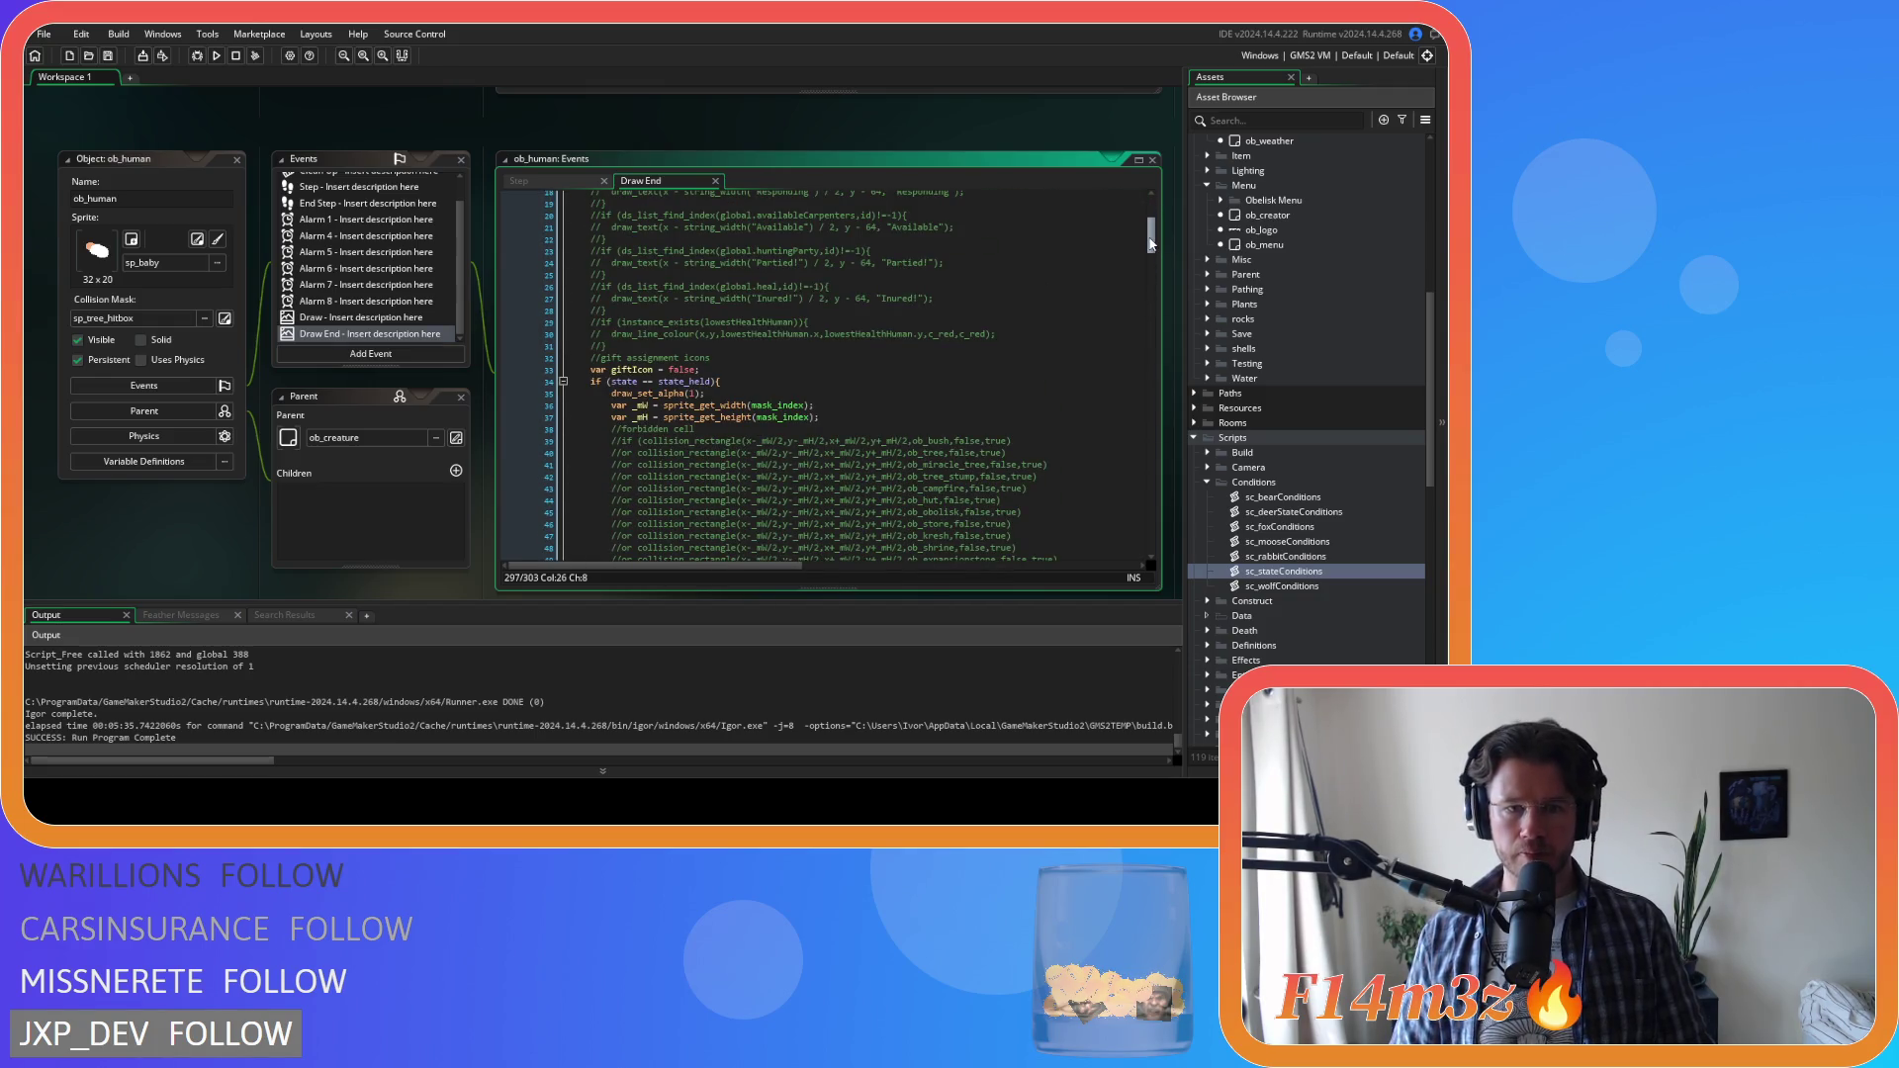
drag(1151, 243, 1156, 568)
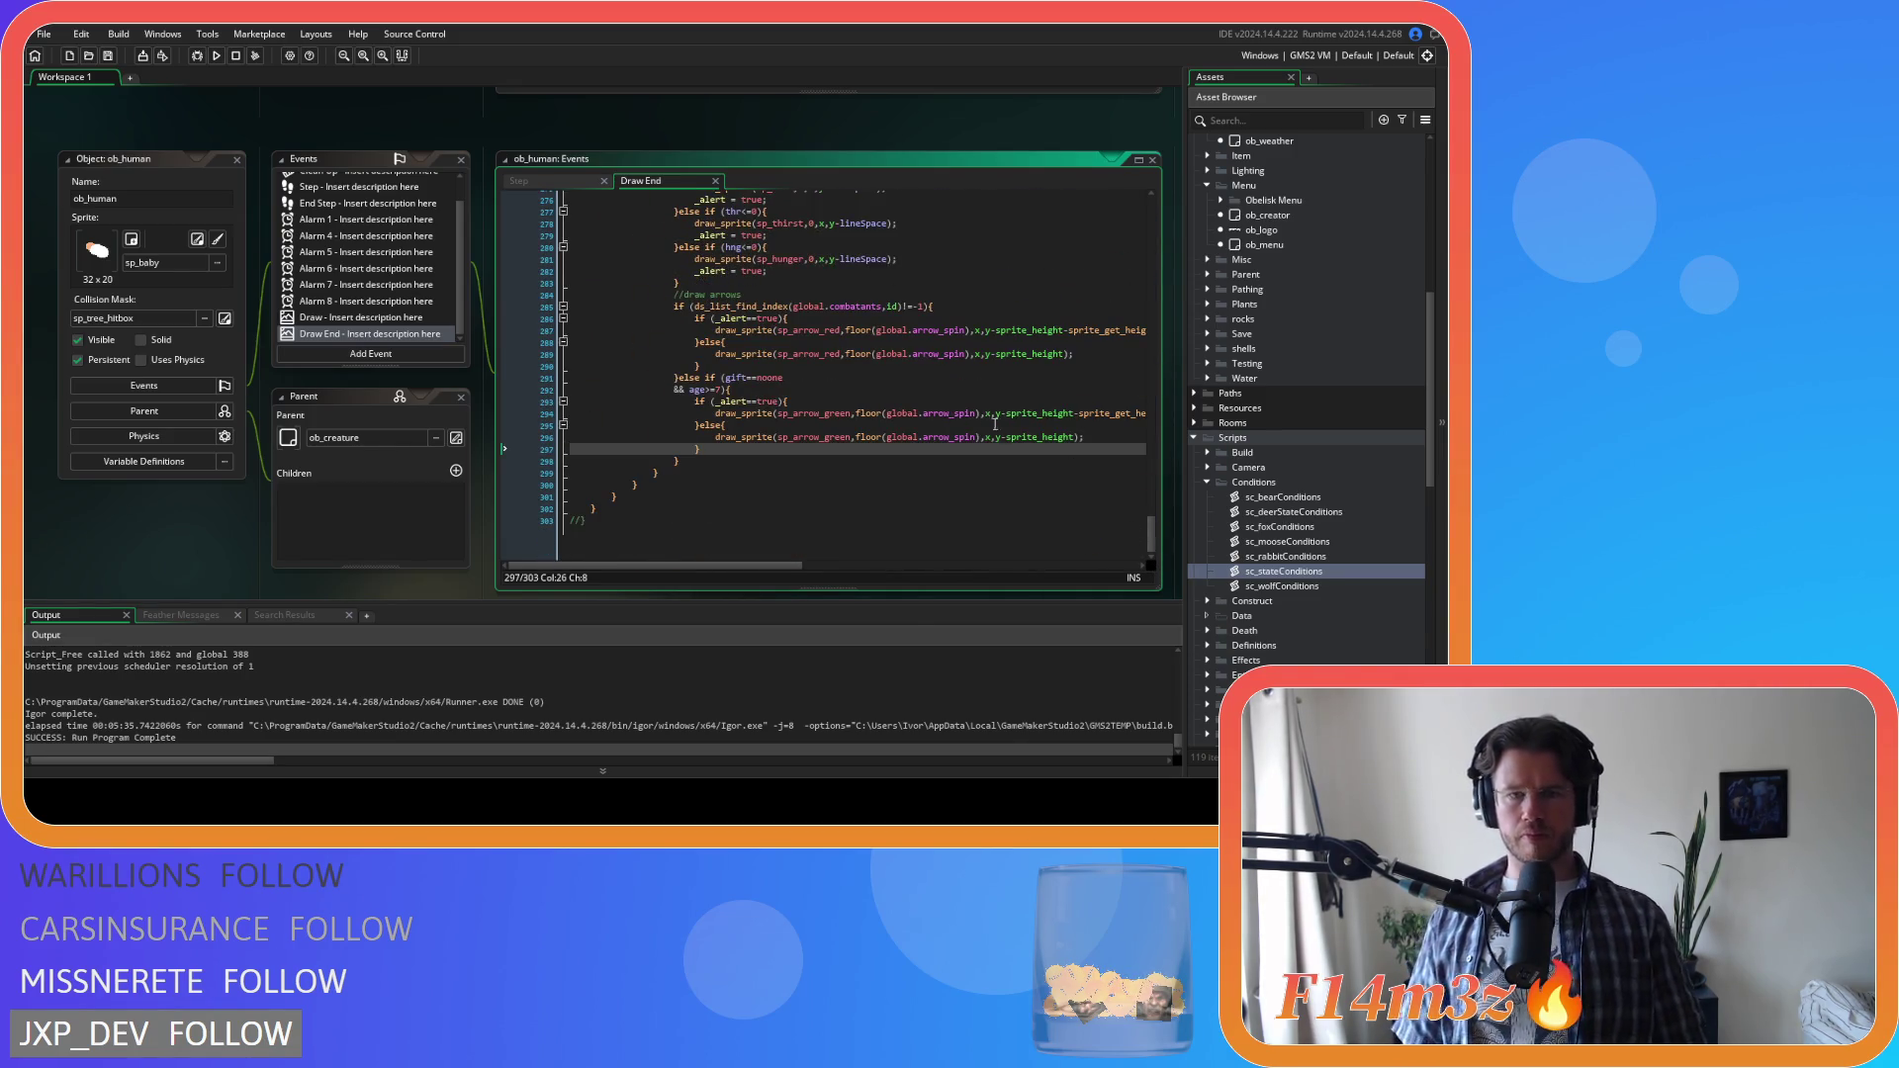
scroll(834, 373, up, 2)
scroll(831, 374, up, 12)
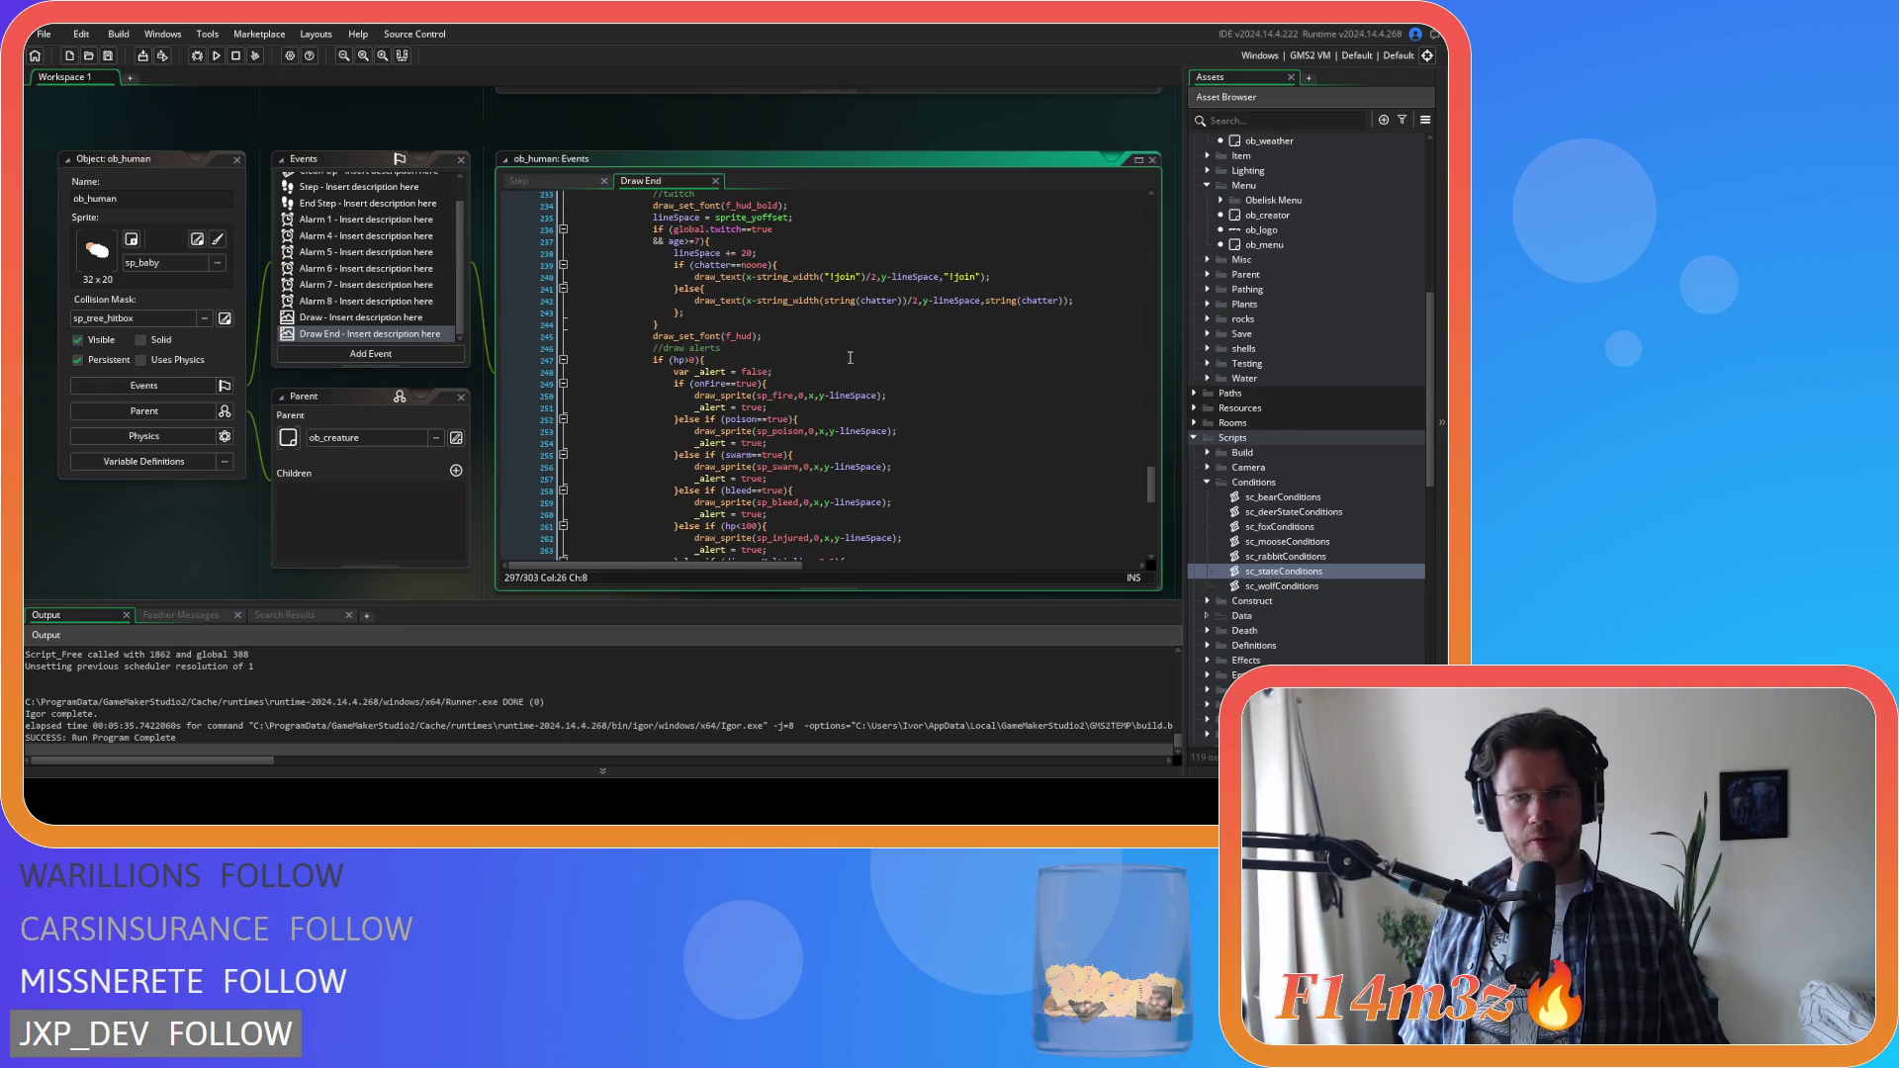
scroll(849, 357, up, 2)
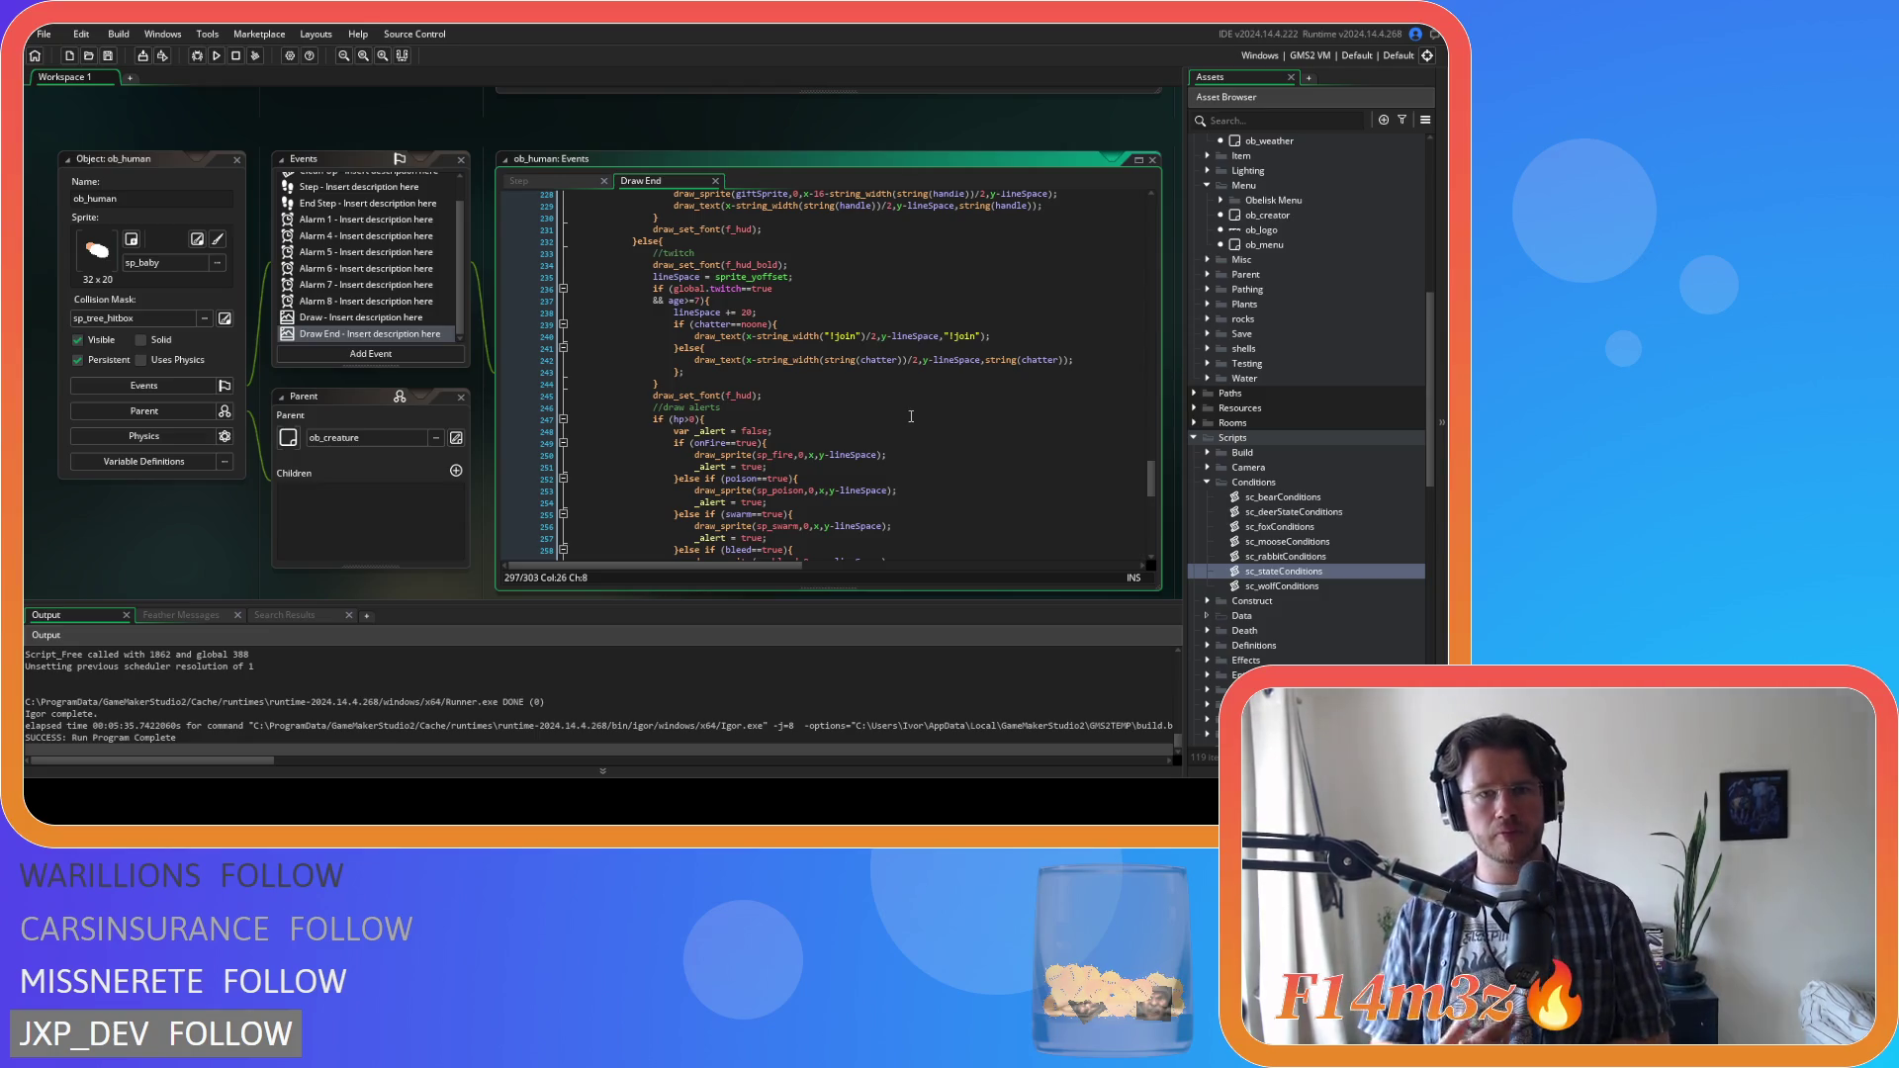
scroll(911, 416, up, 2)
scroll(923, 363, up, 6)
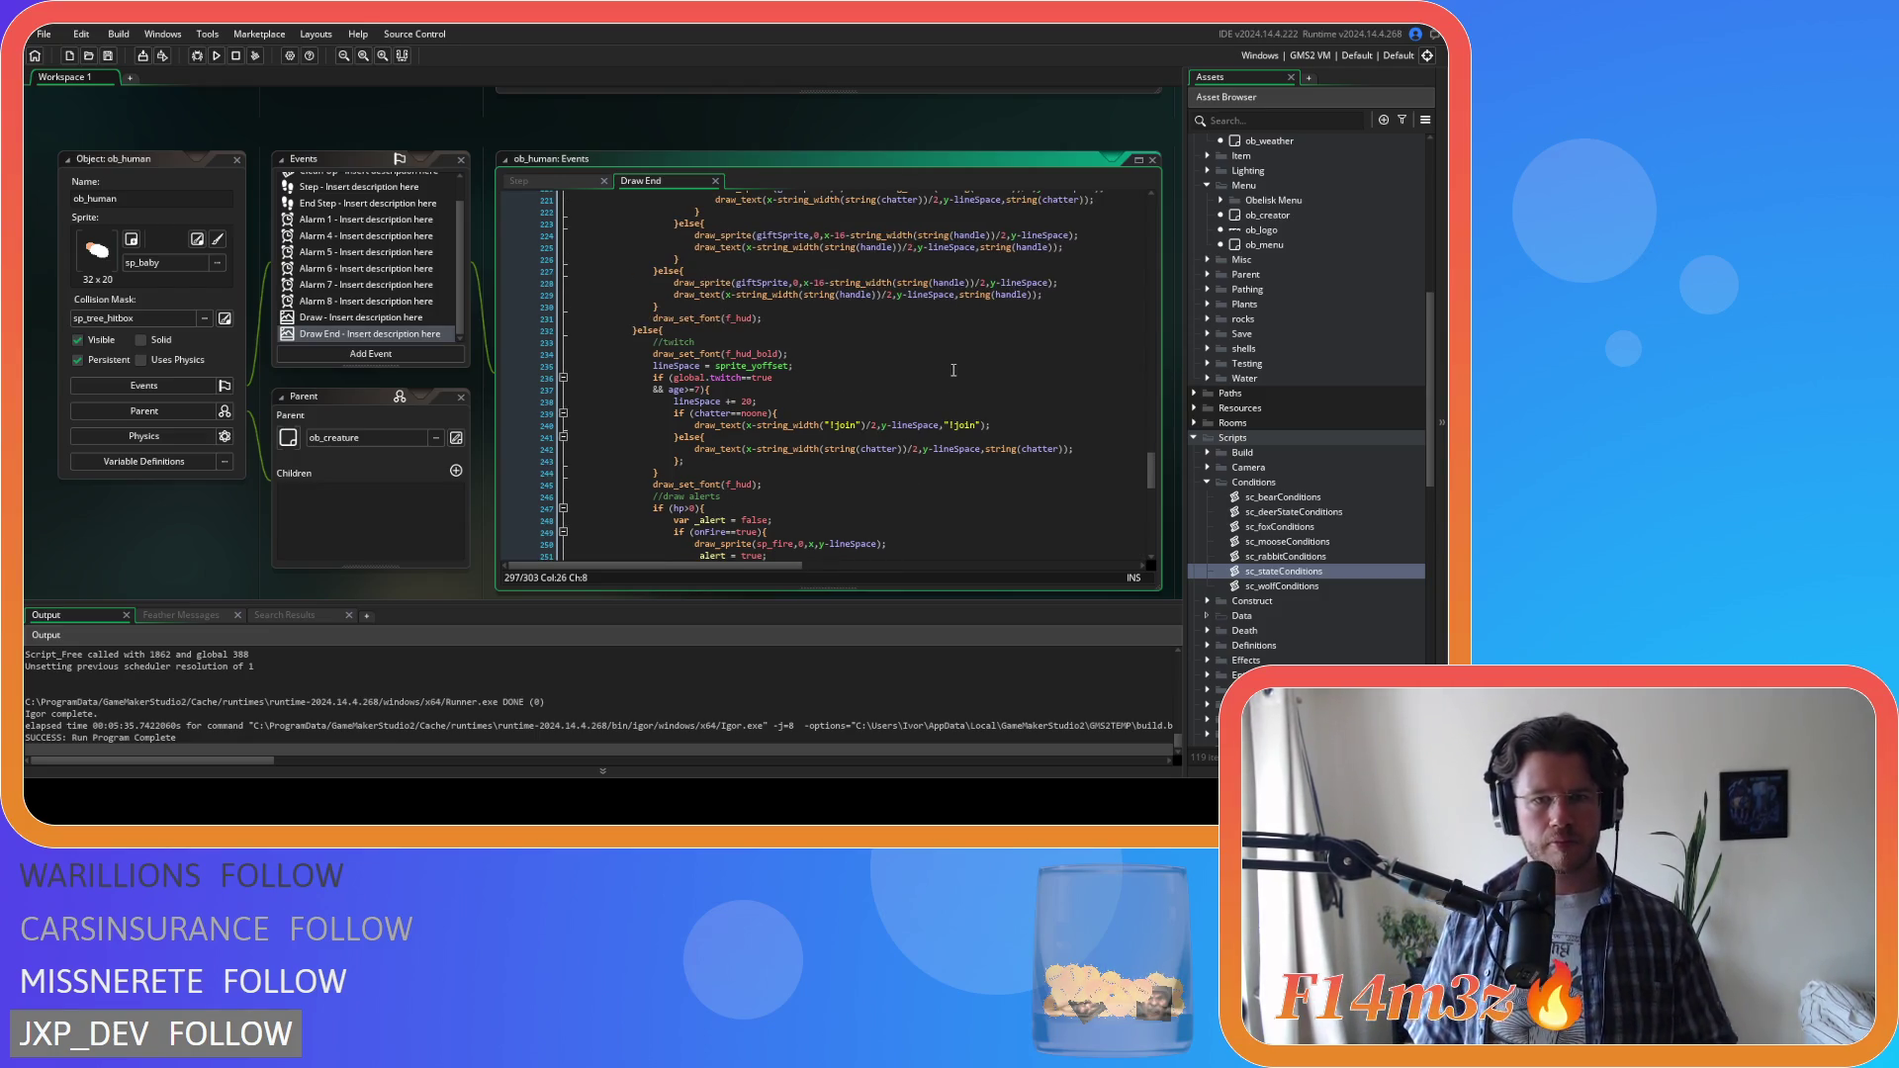
mouse_move(966, 413)
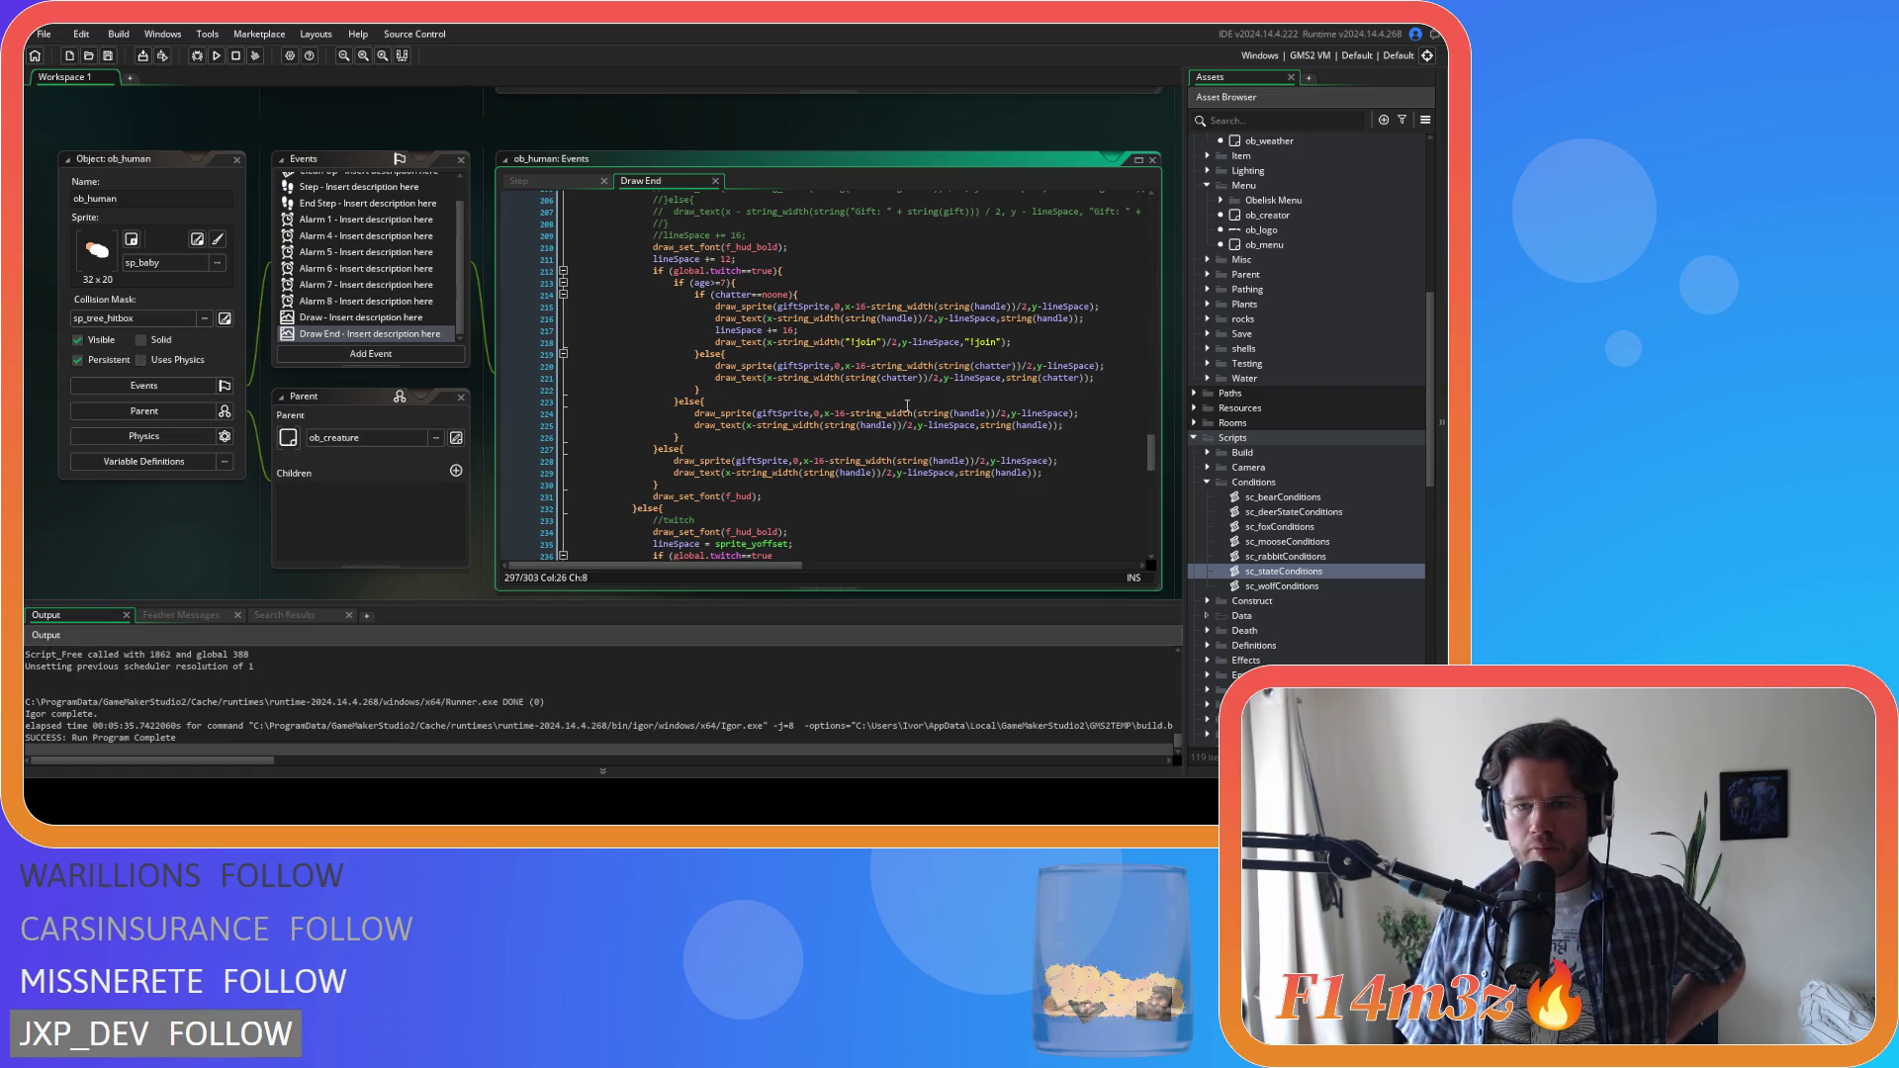
mouse_move(797, 366)
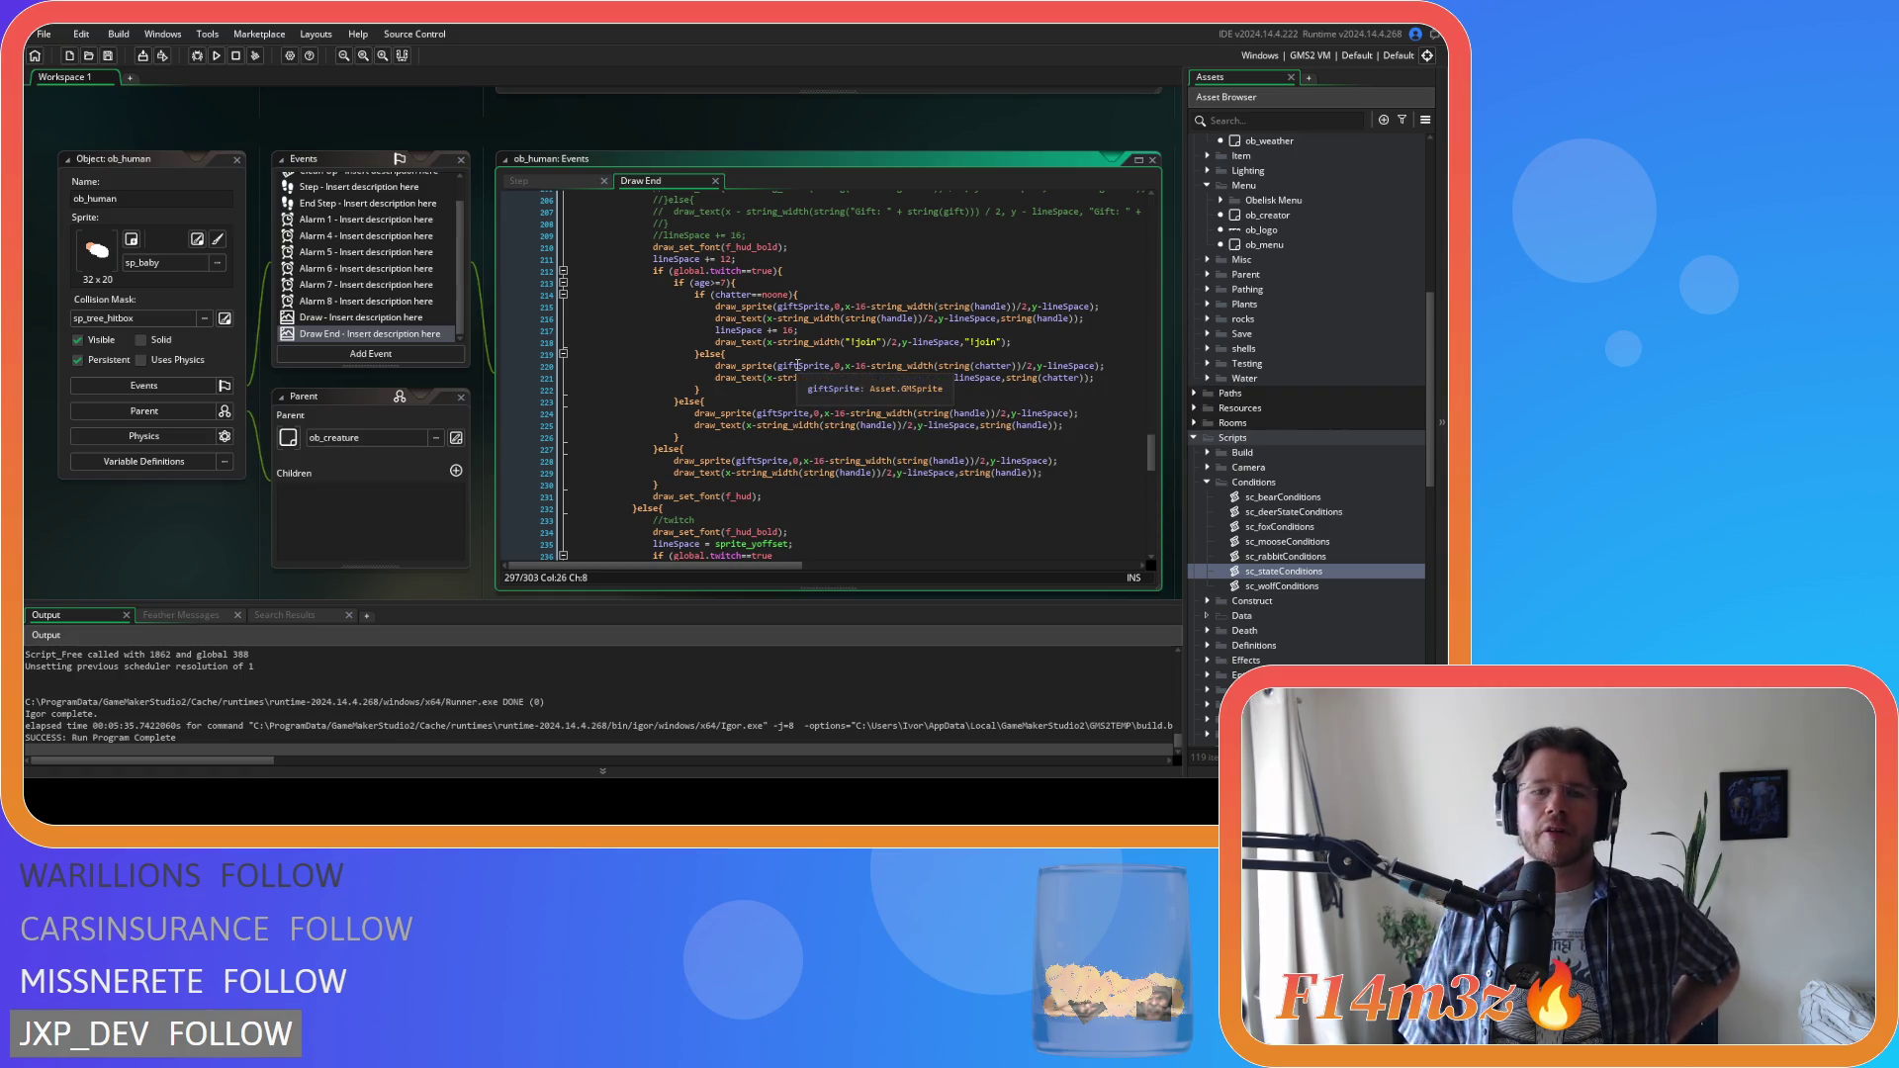
click(798, 366)
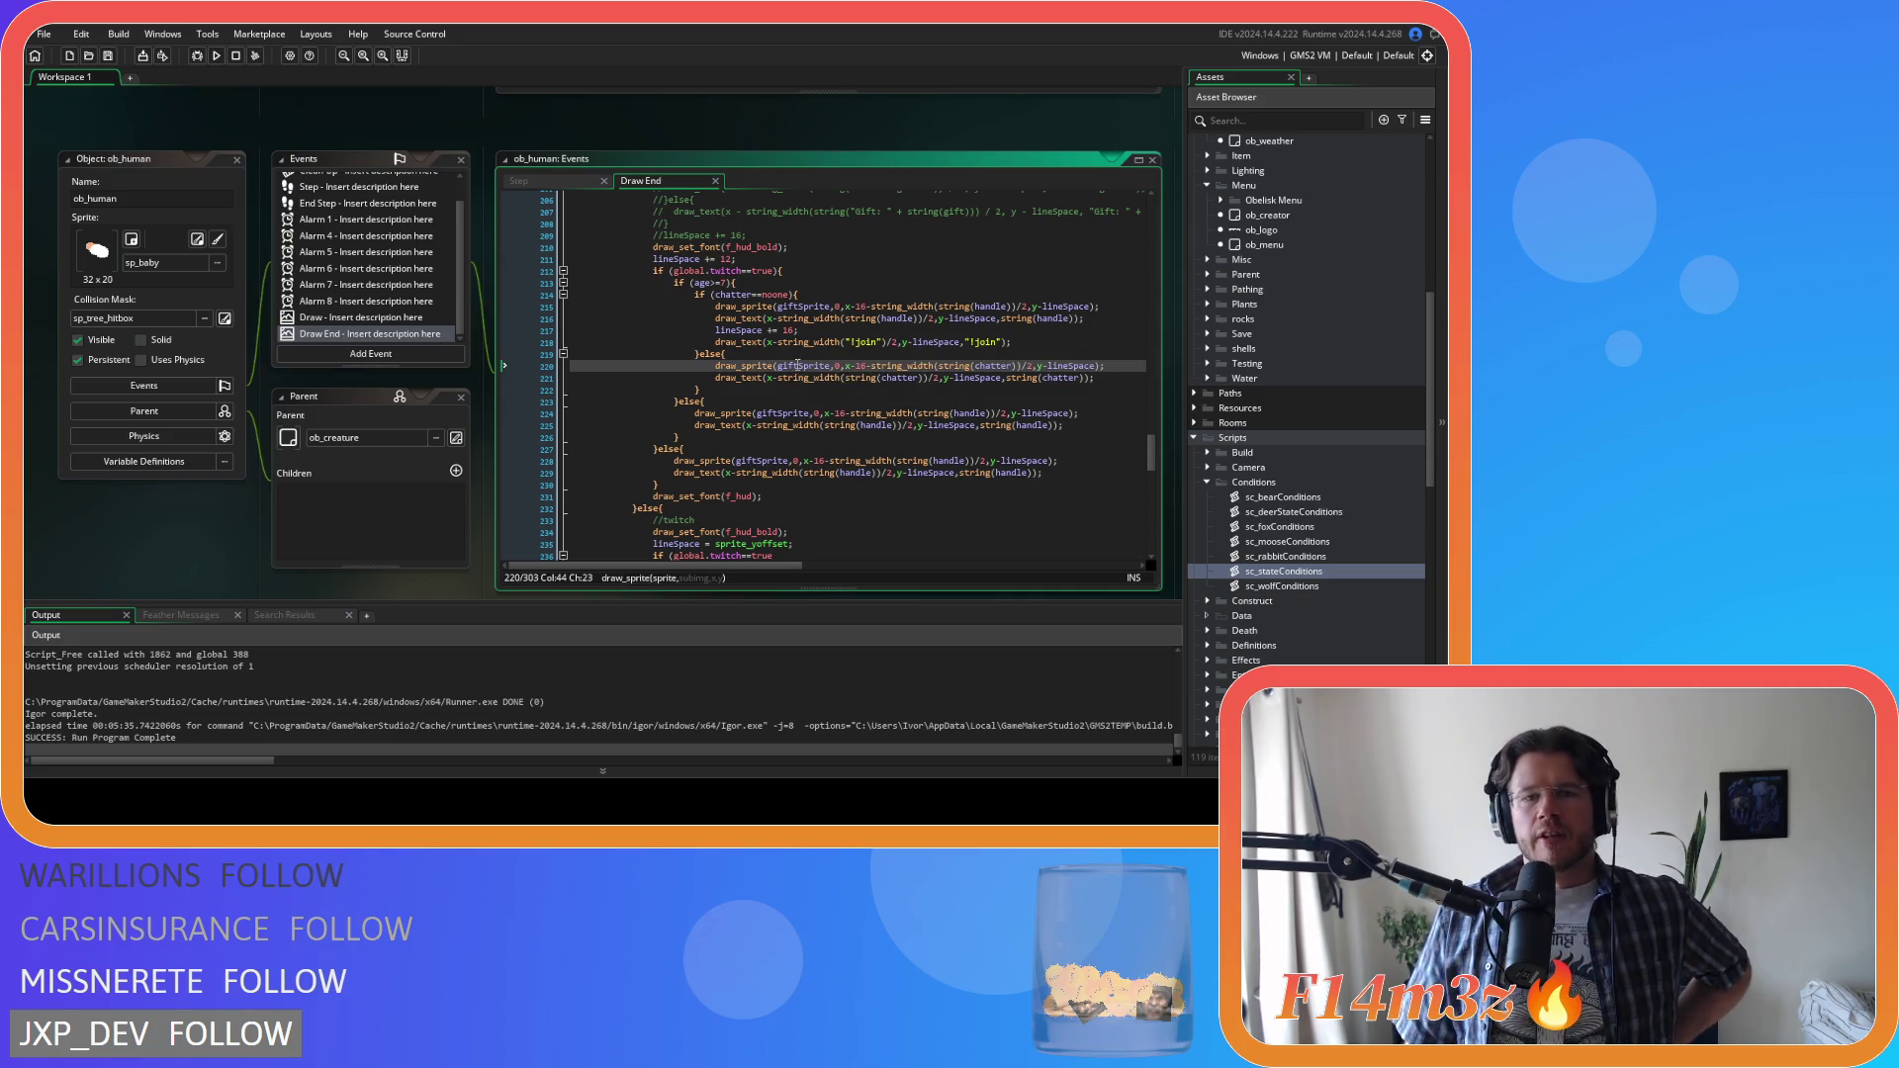
click(804, 365)
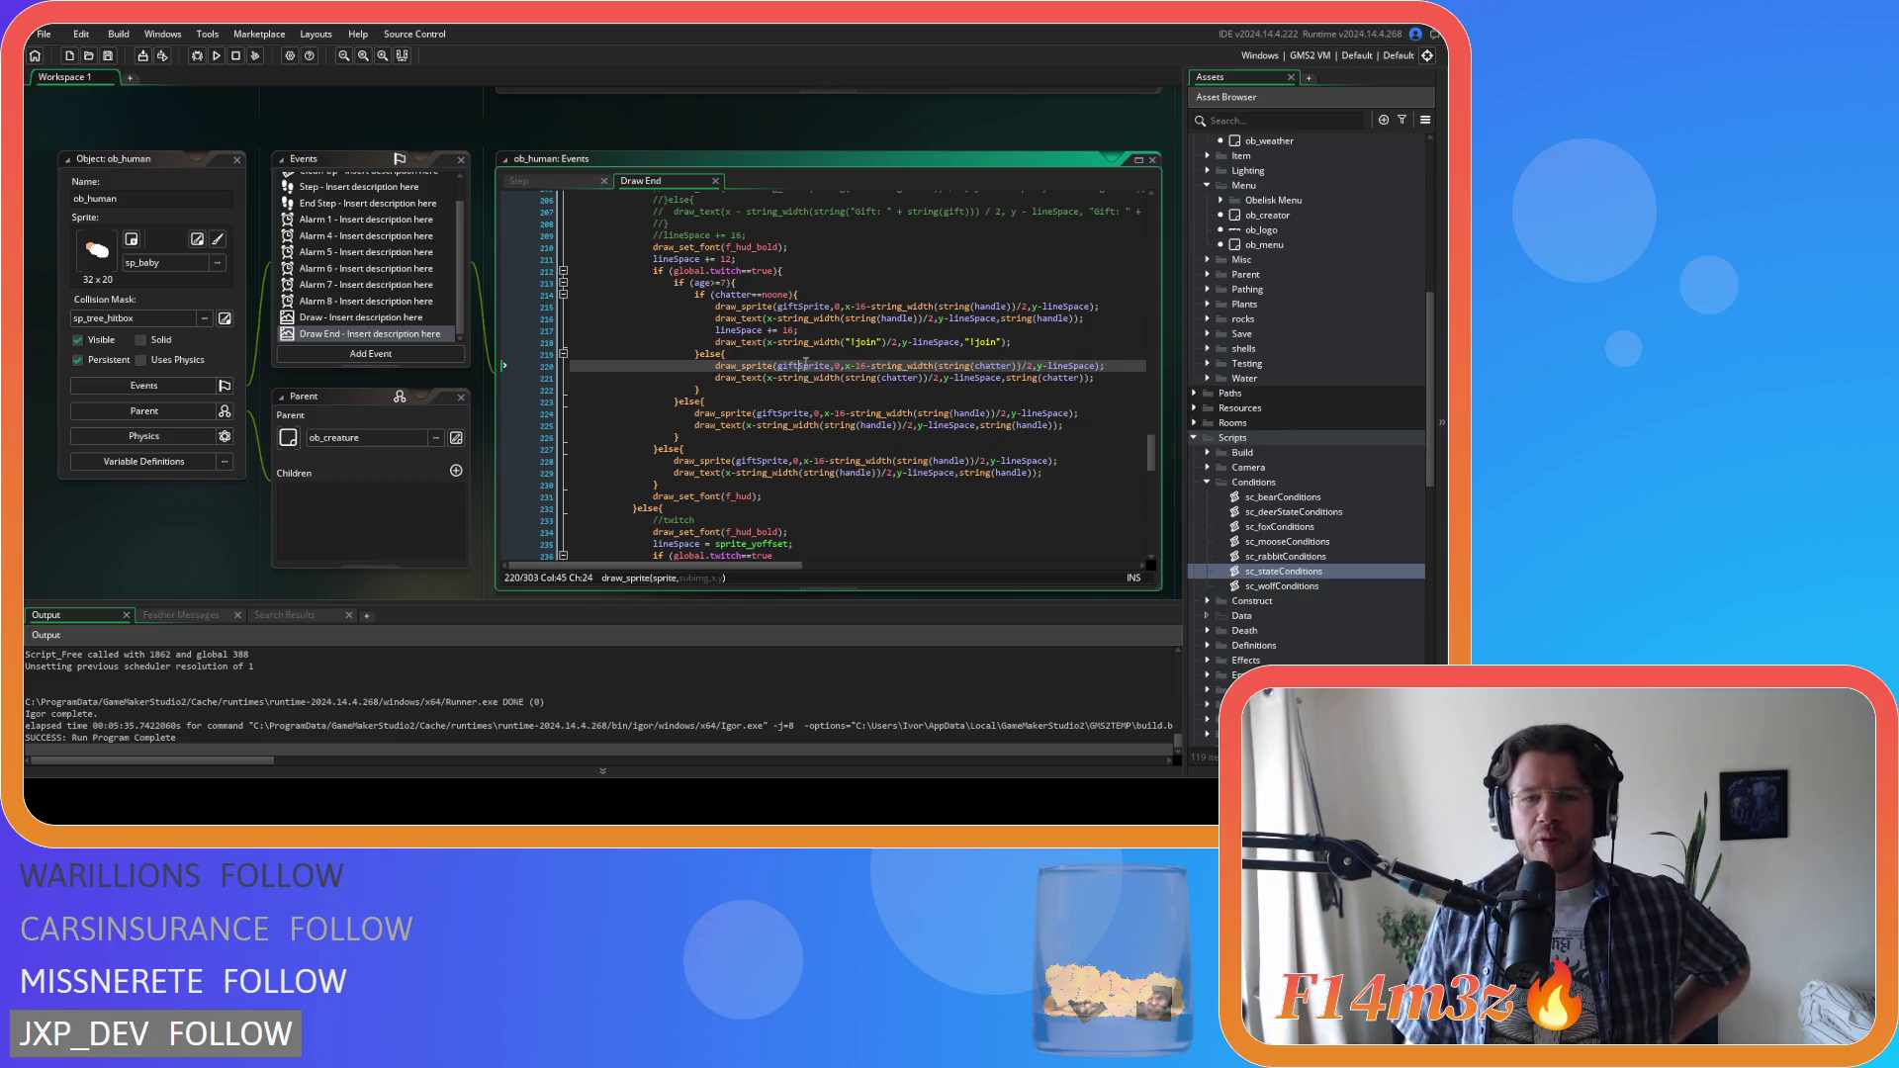
double_click(804, 365)
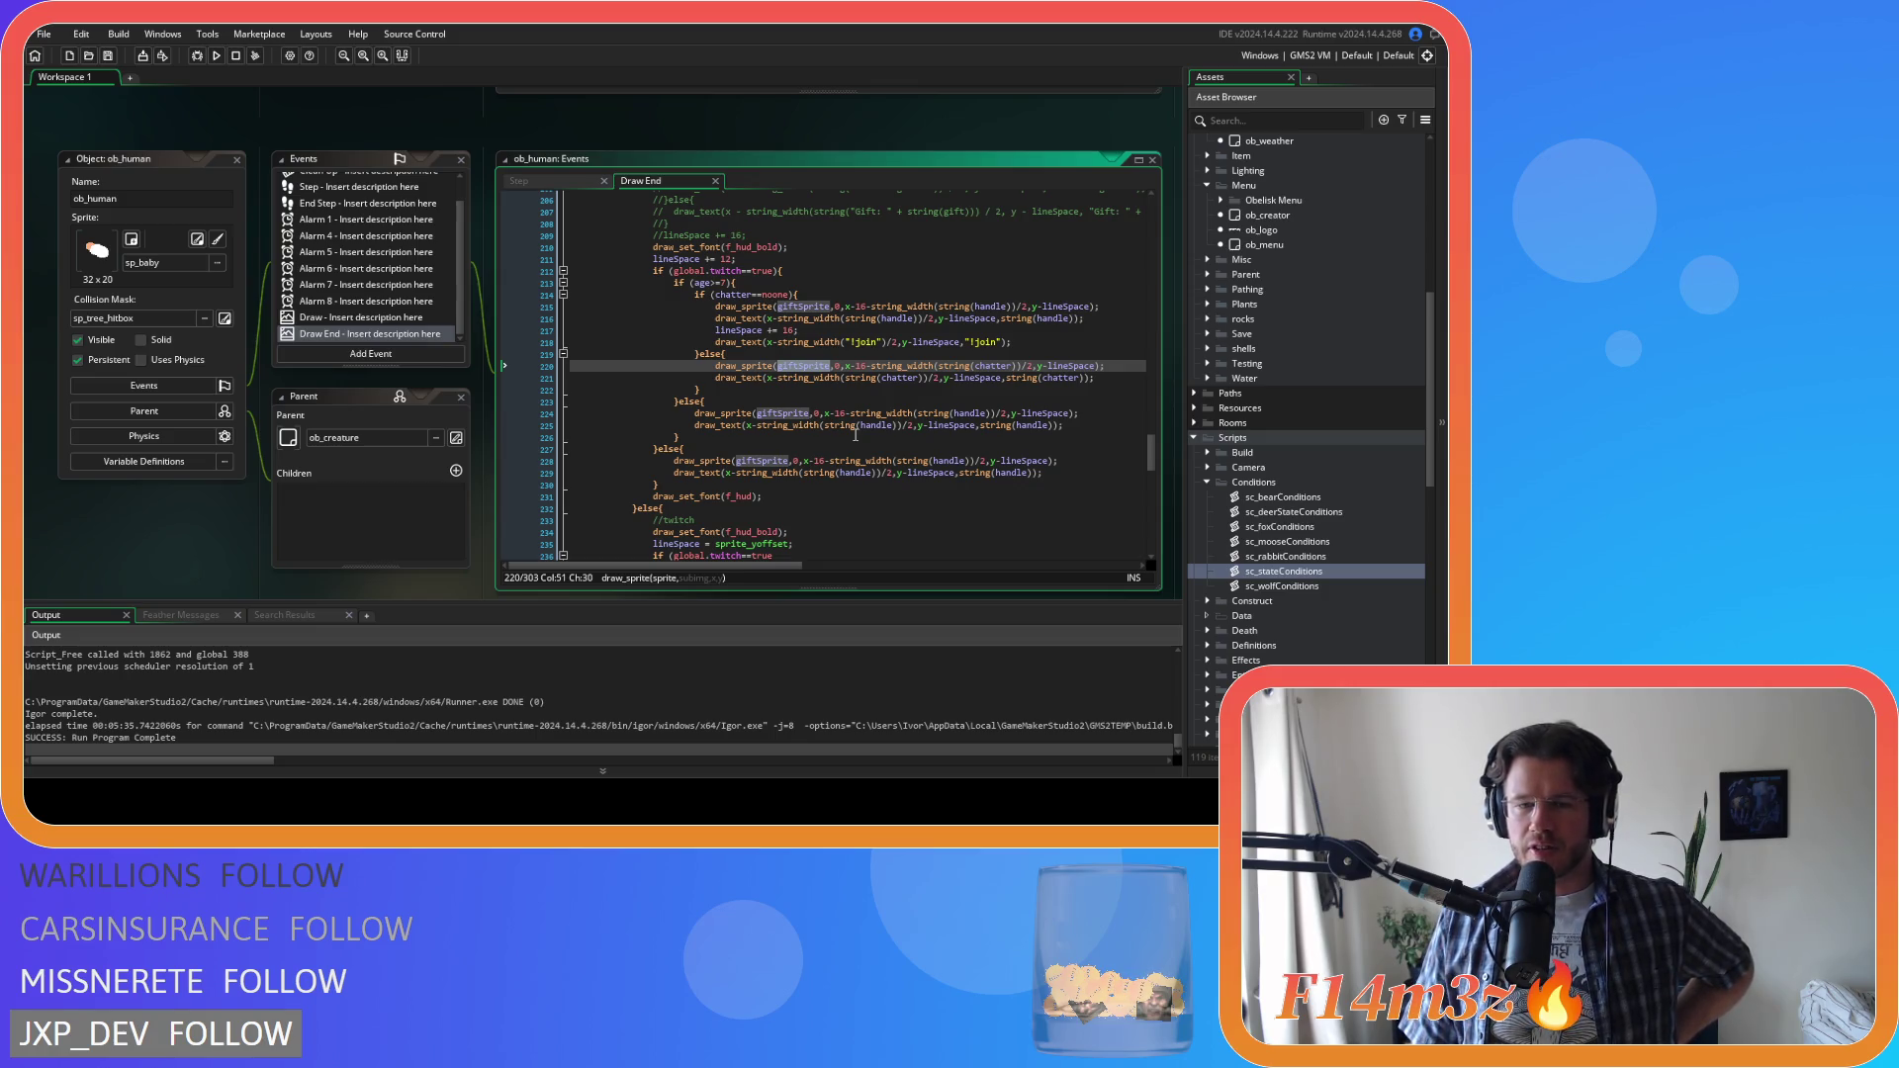
key(Down)
key(Down)
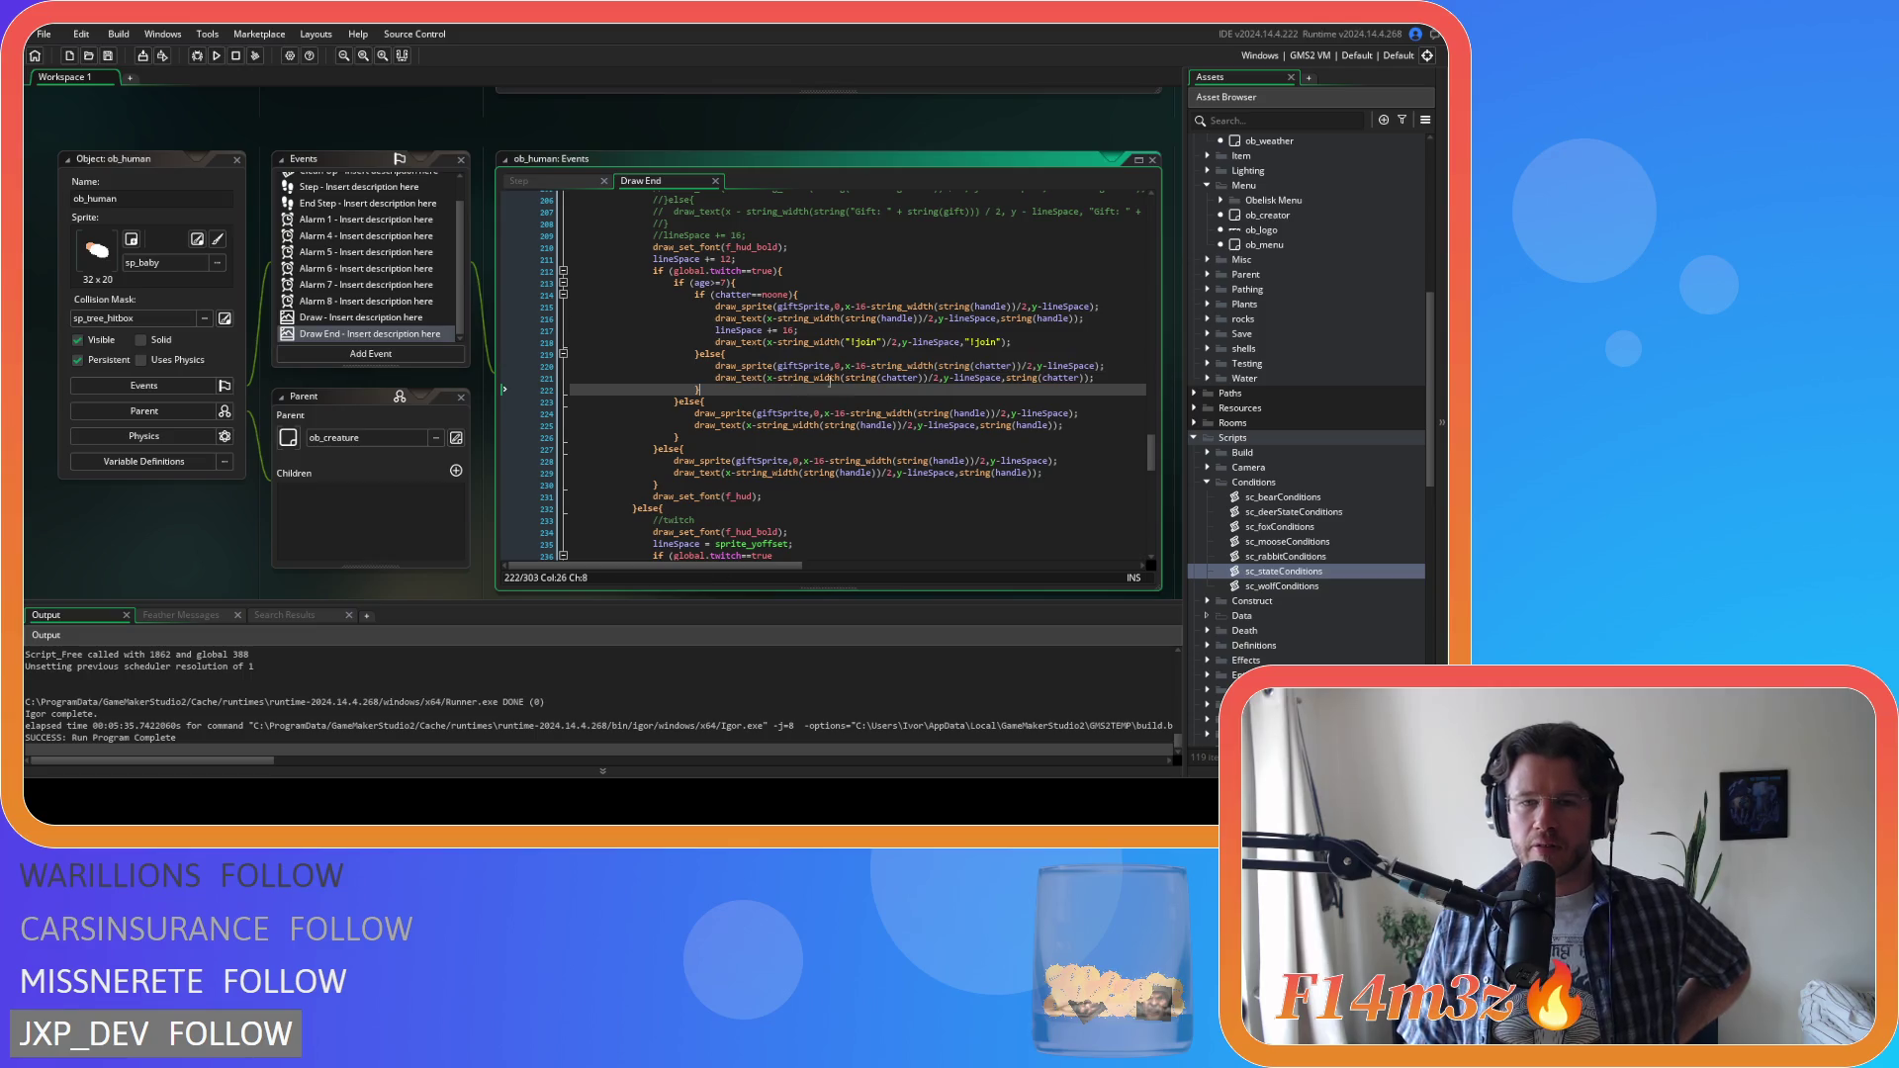
click(836, 318)
double_click(799, 306)
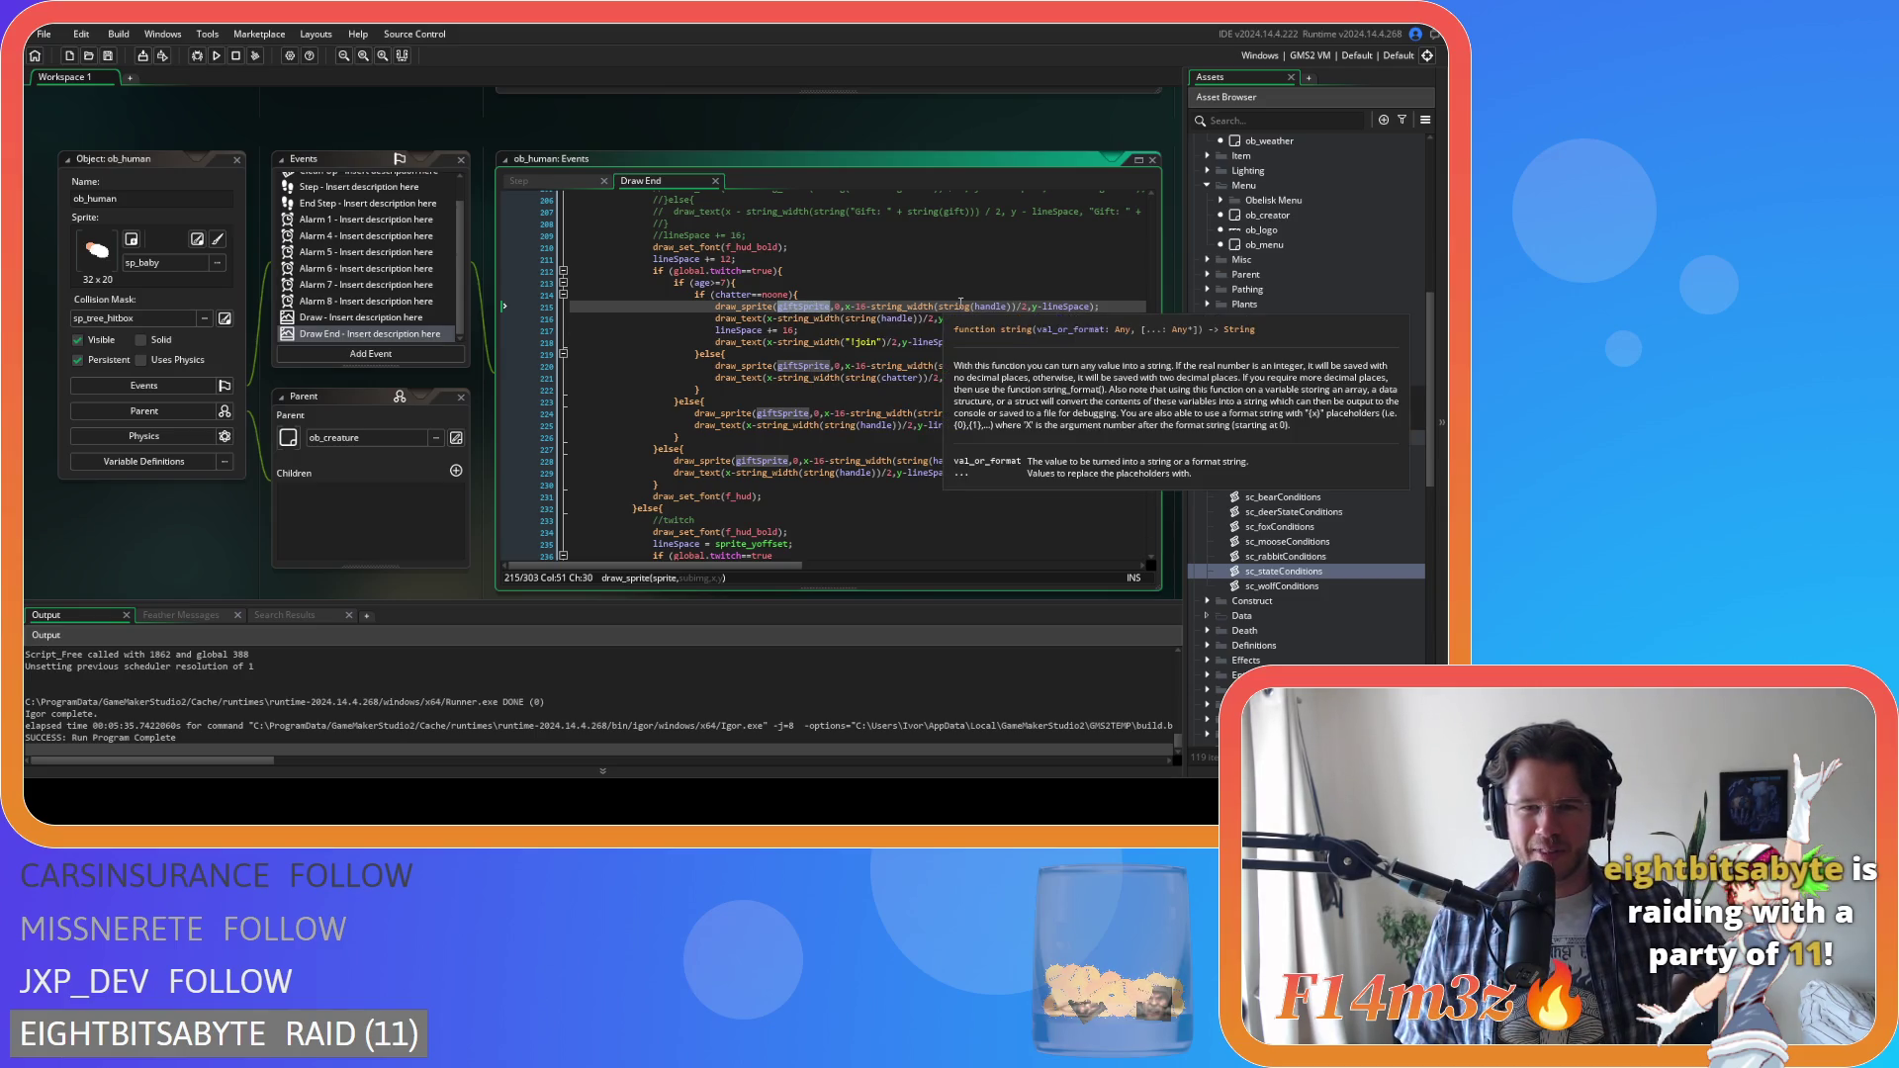
mouse_move(753, 299)
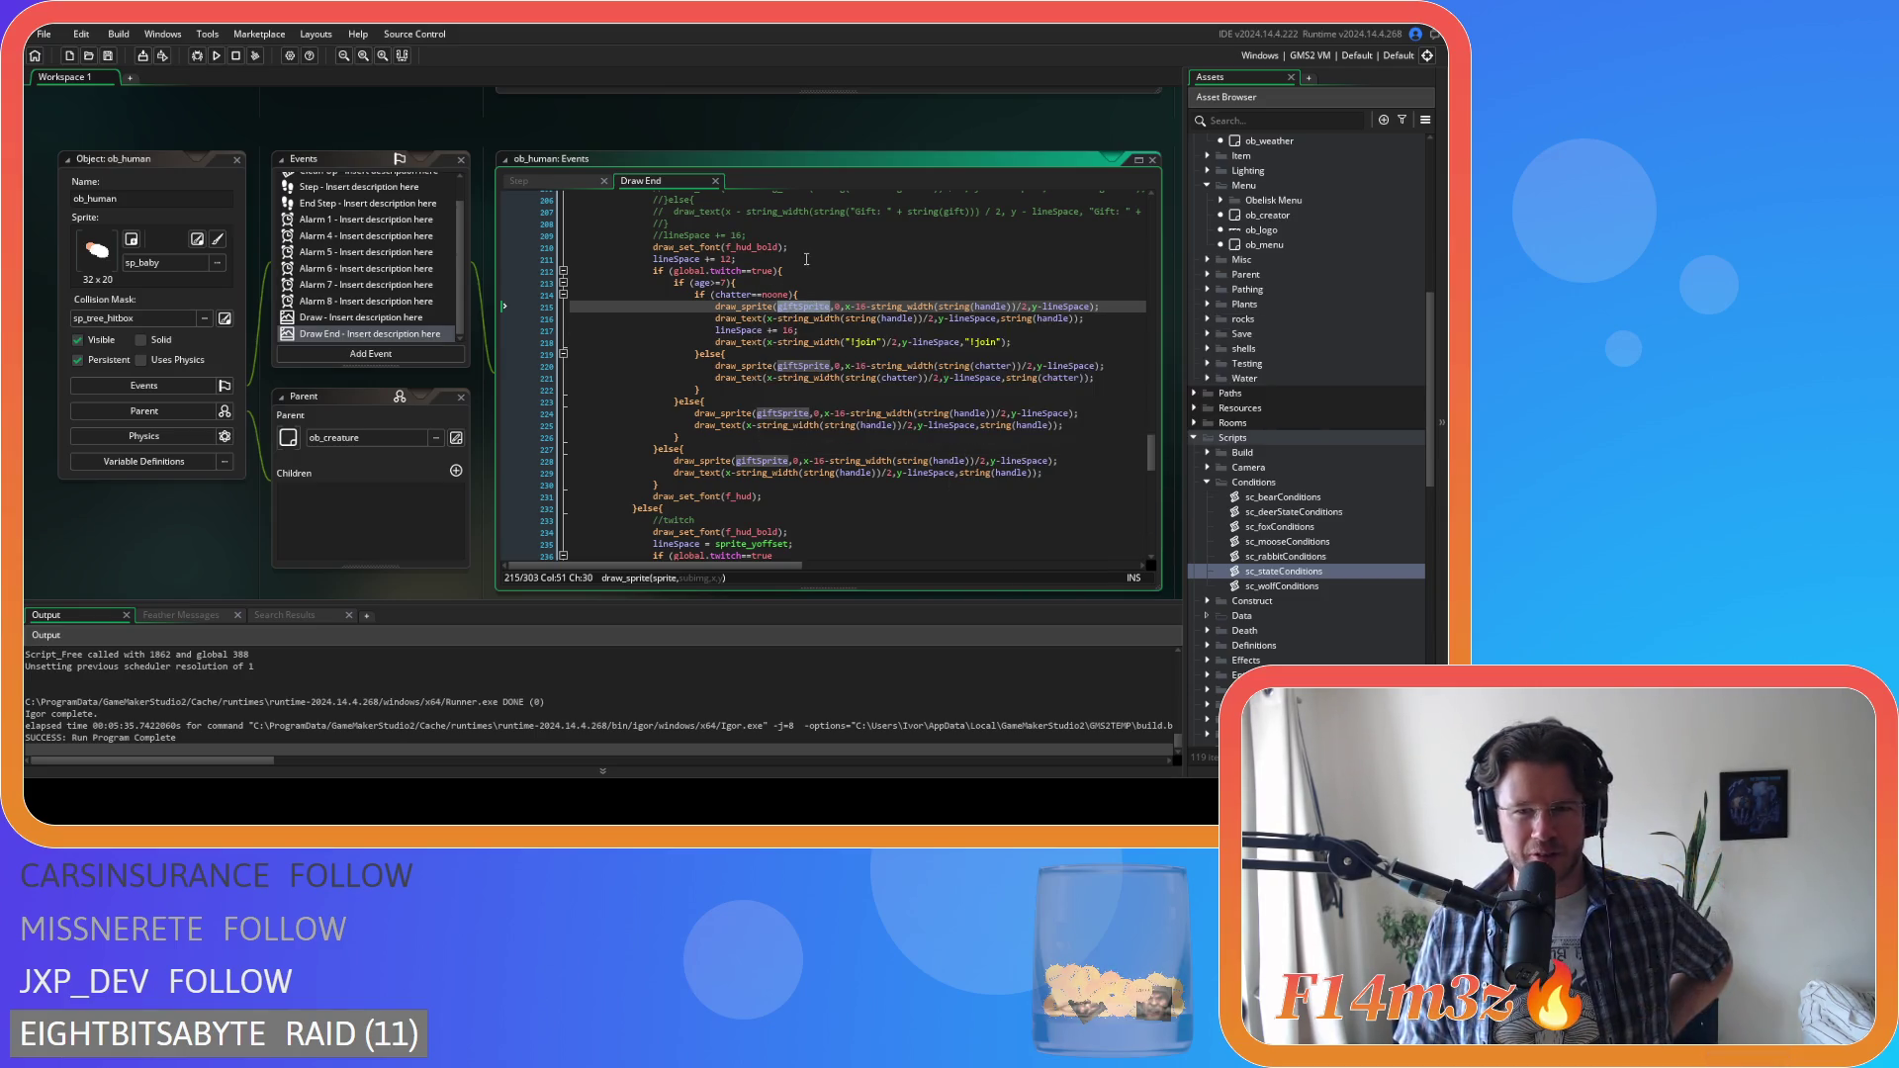
click(913, 307)
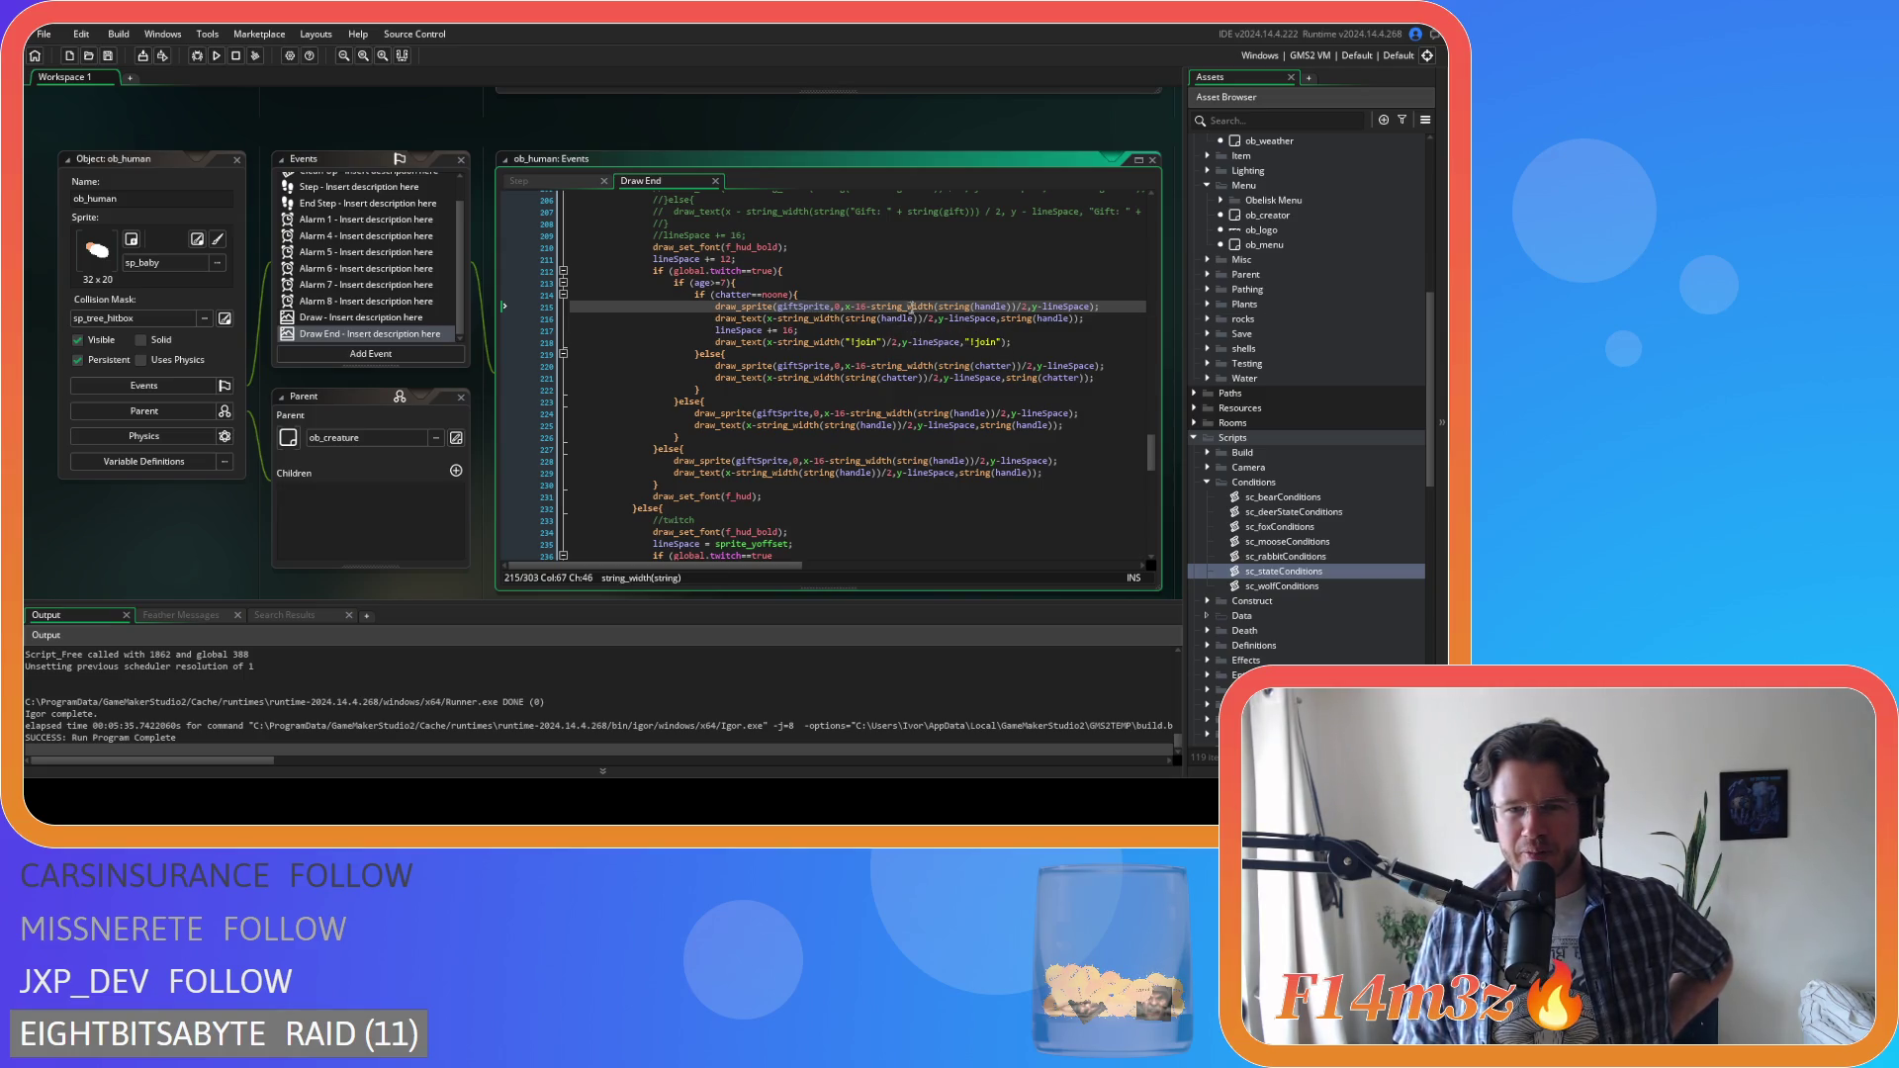
mouse_move(740, 303)
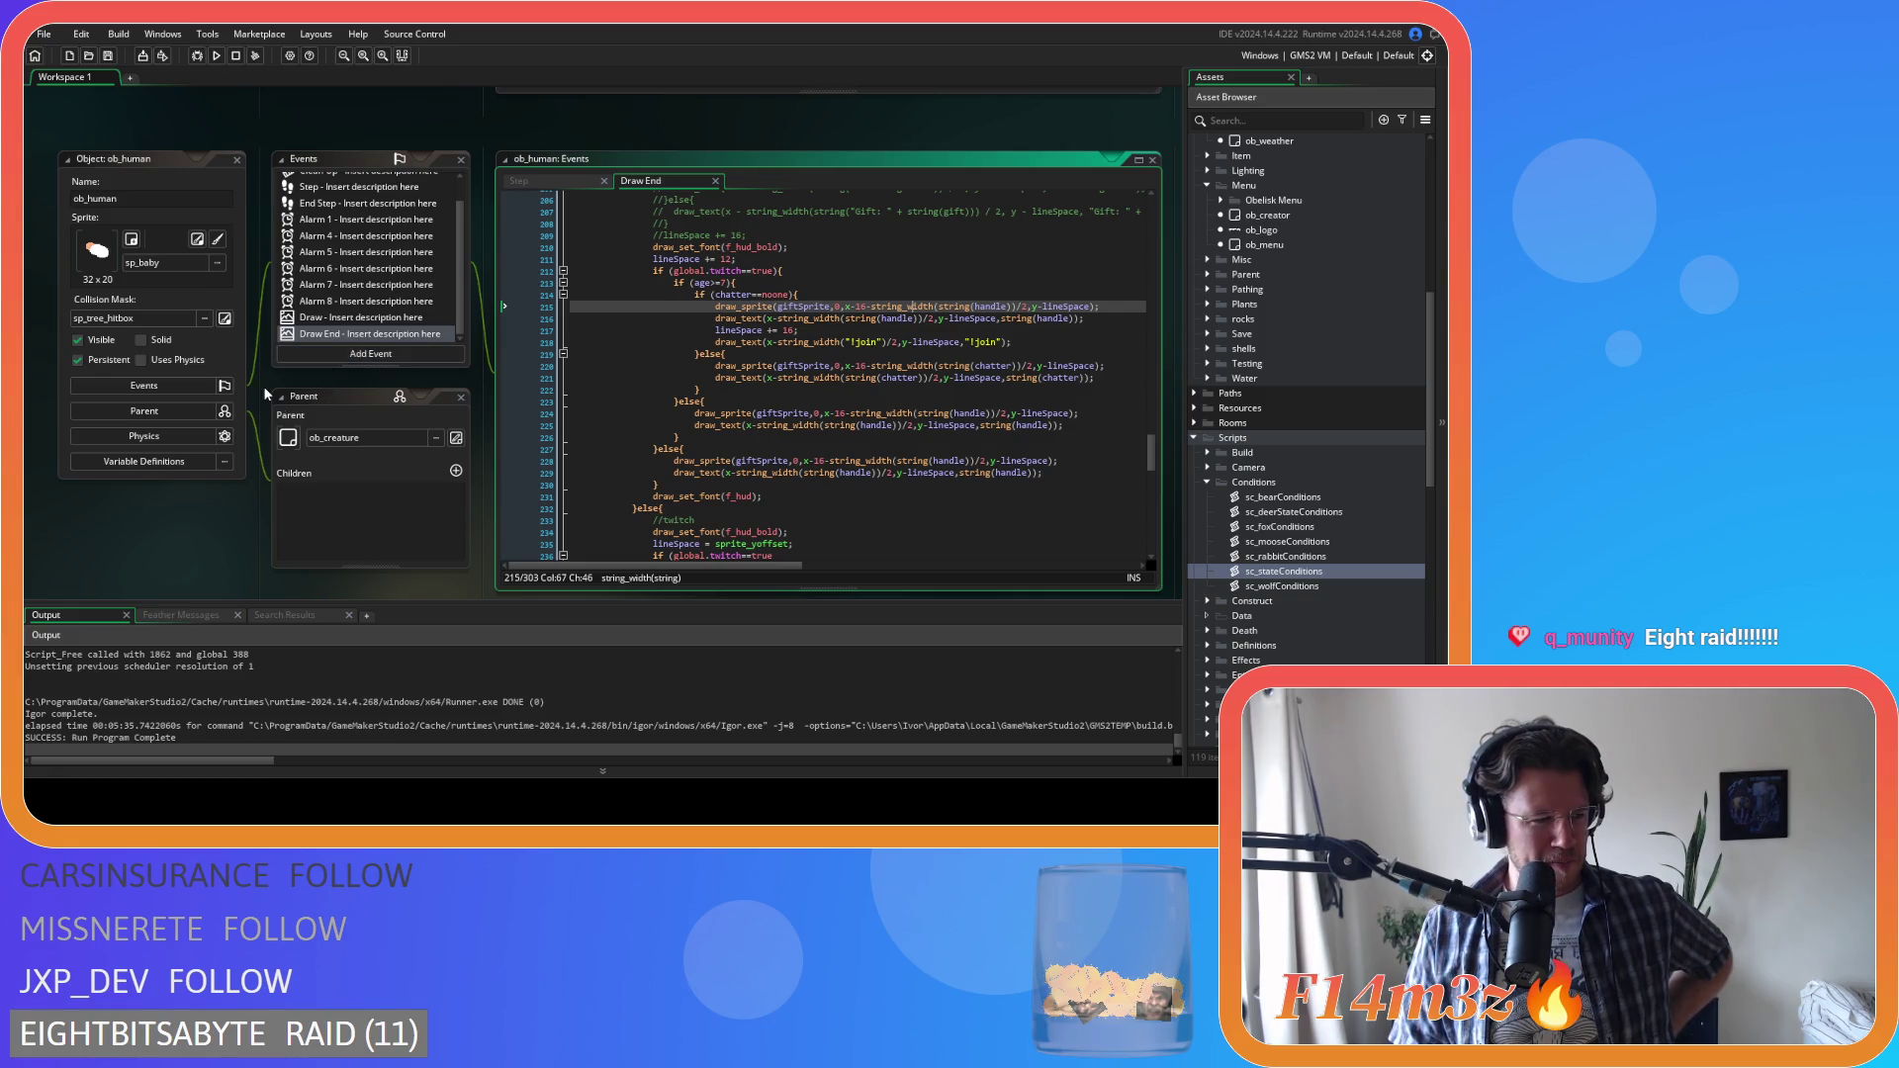
click(1054, 414)
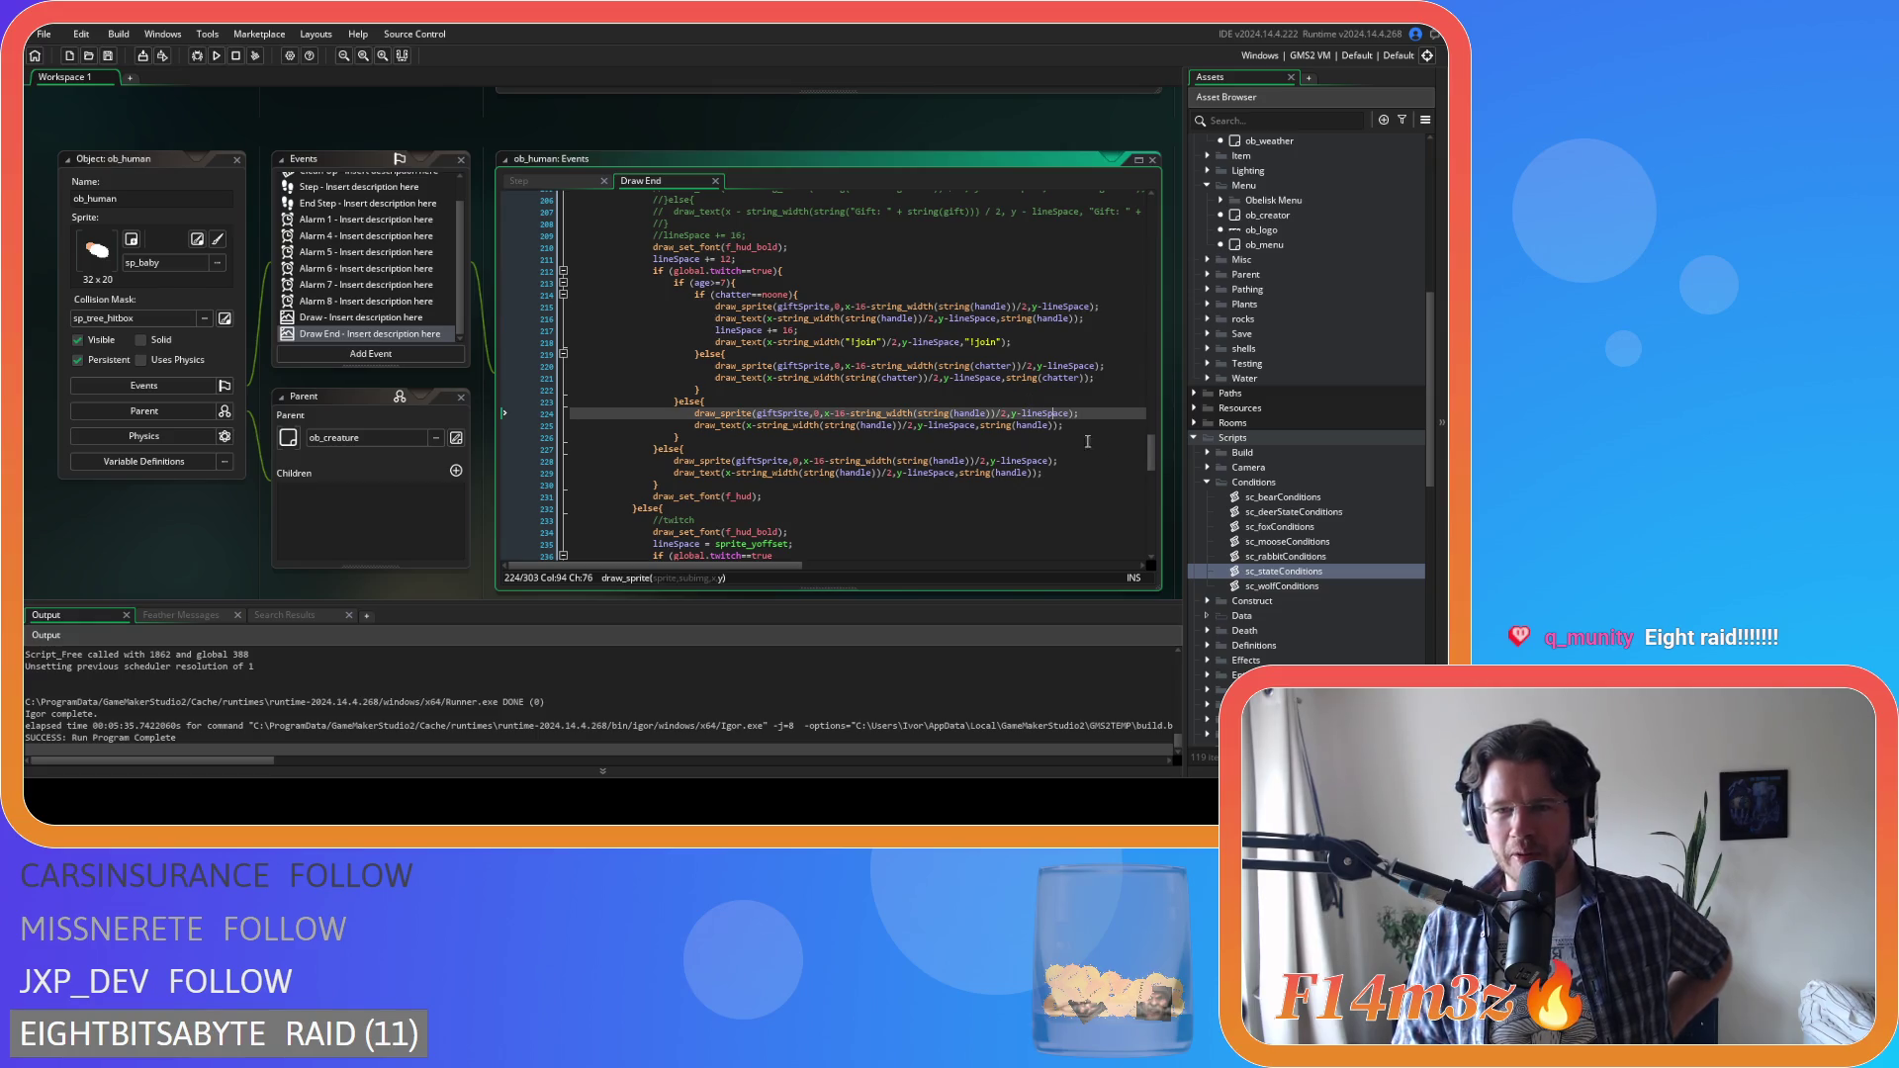
Review the ob_human Draw End alert code around line 265
scroll(1152, 448, down, 6)
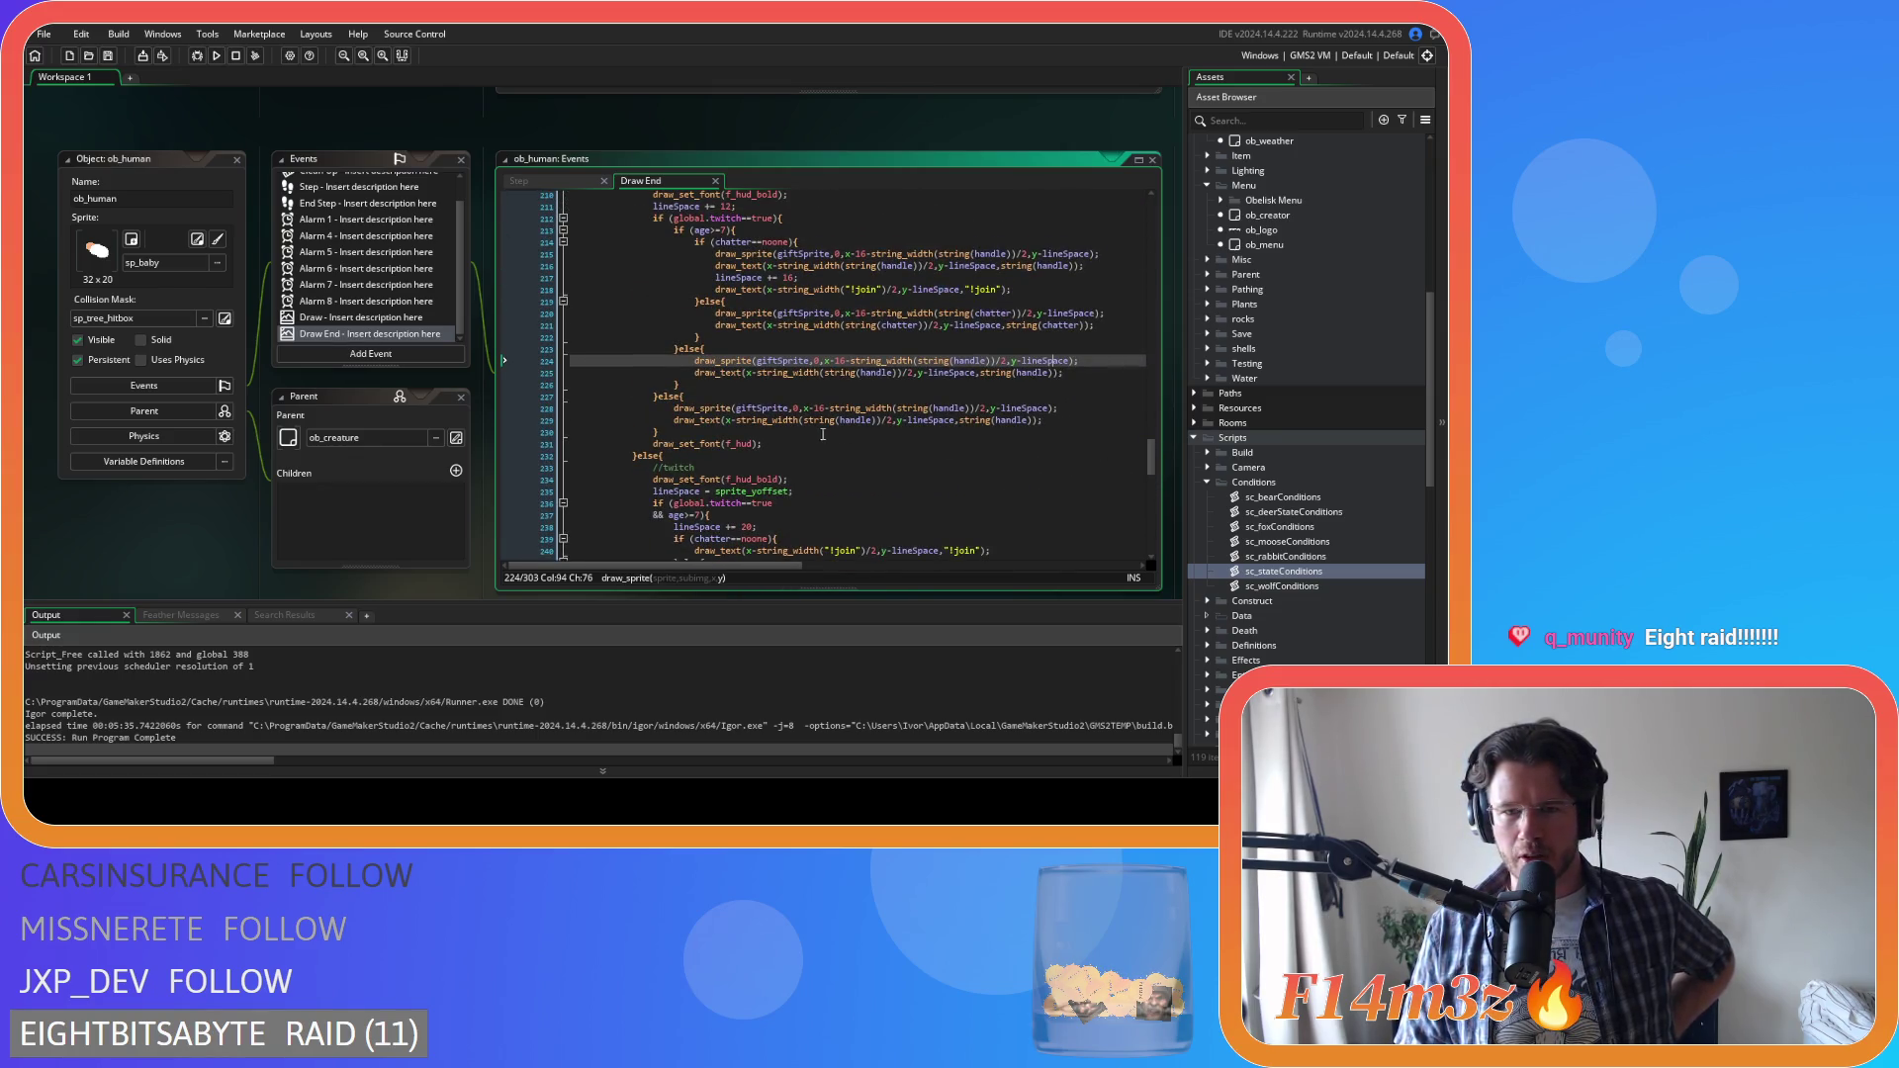
scroll(980, 458, down, 7)
click(980, 458)
scroll(980, 458, up, 7)
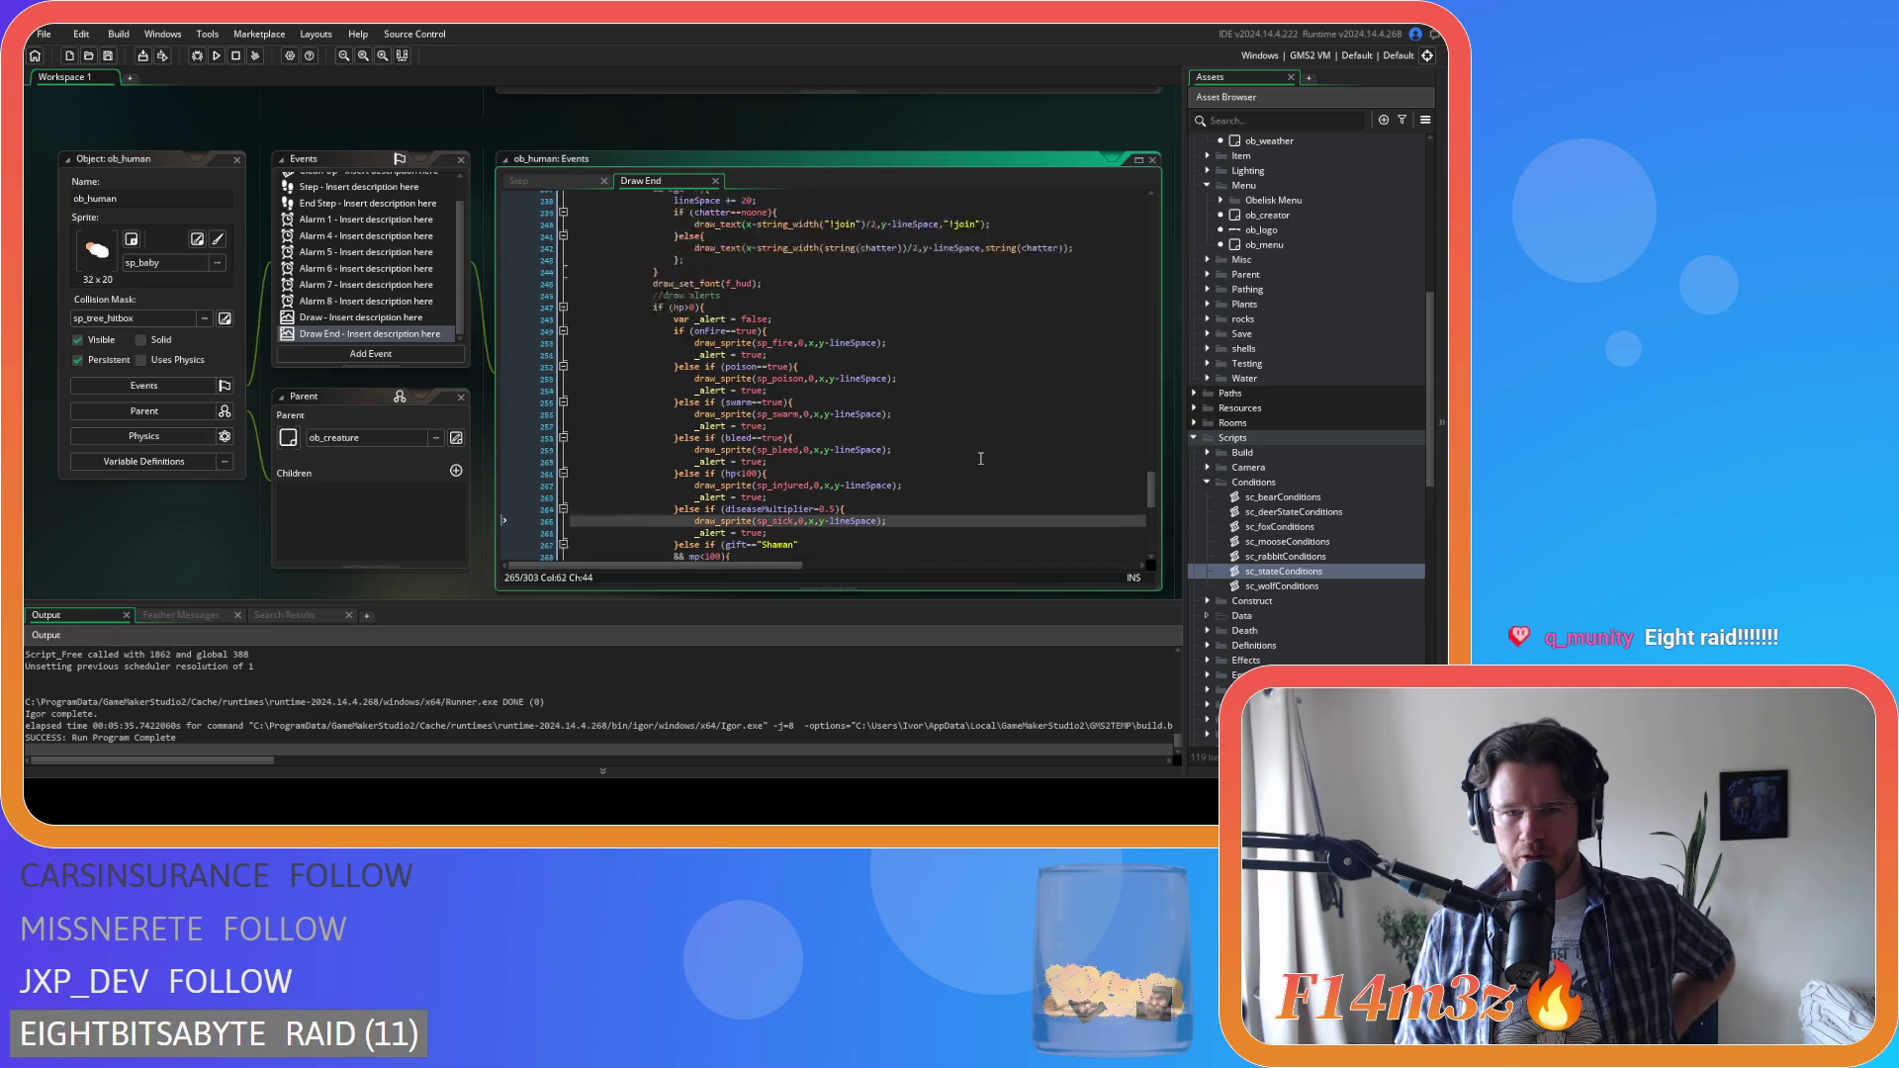
scroll(980, 458, down, 15)
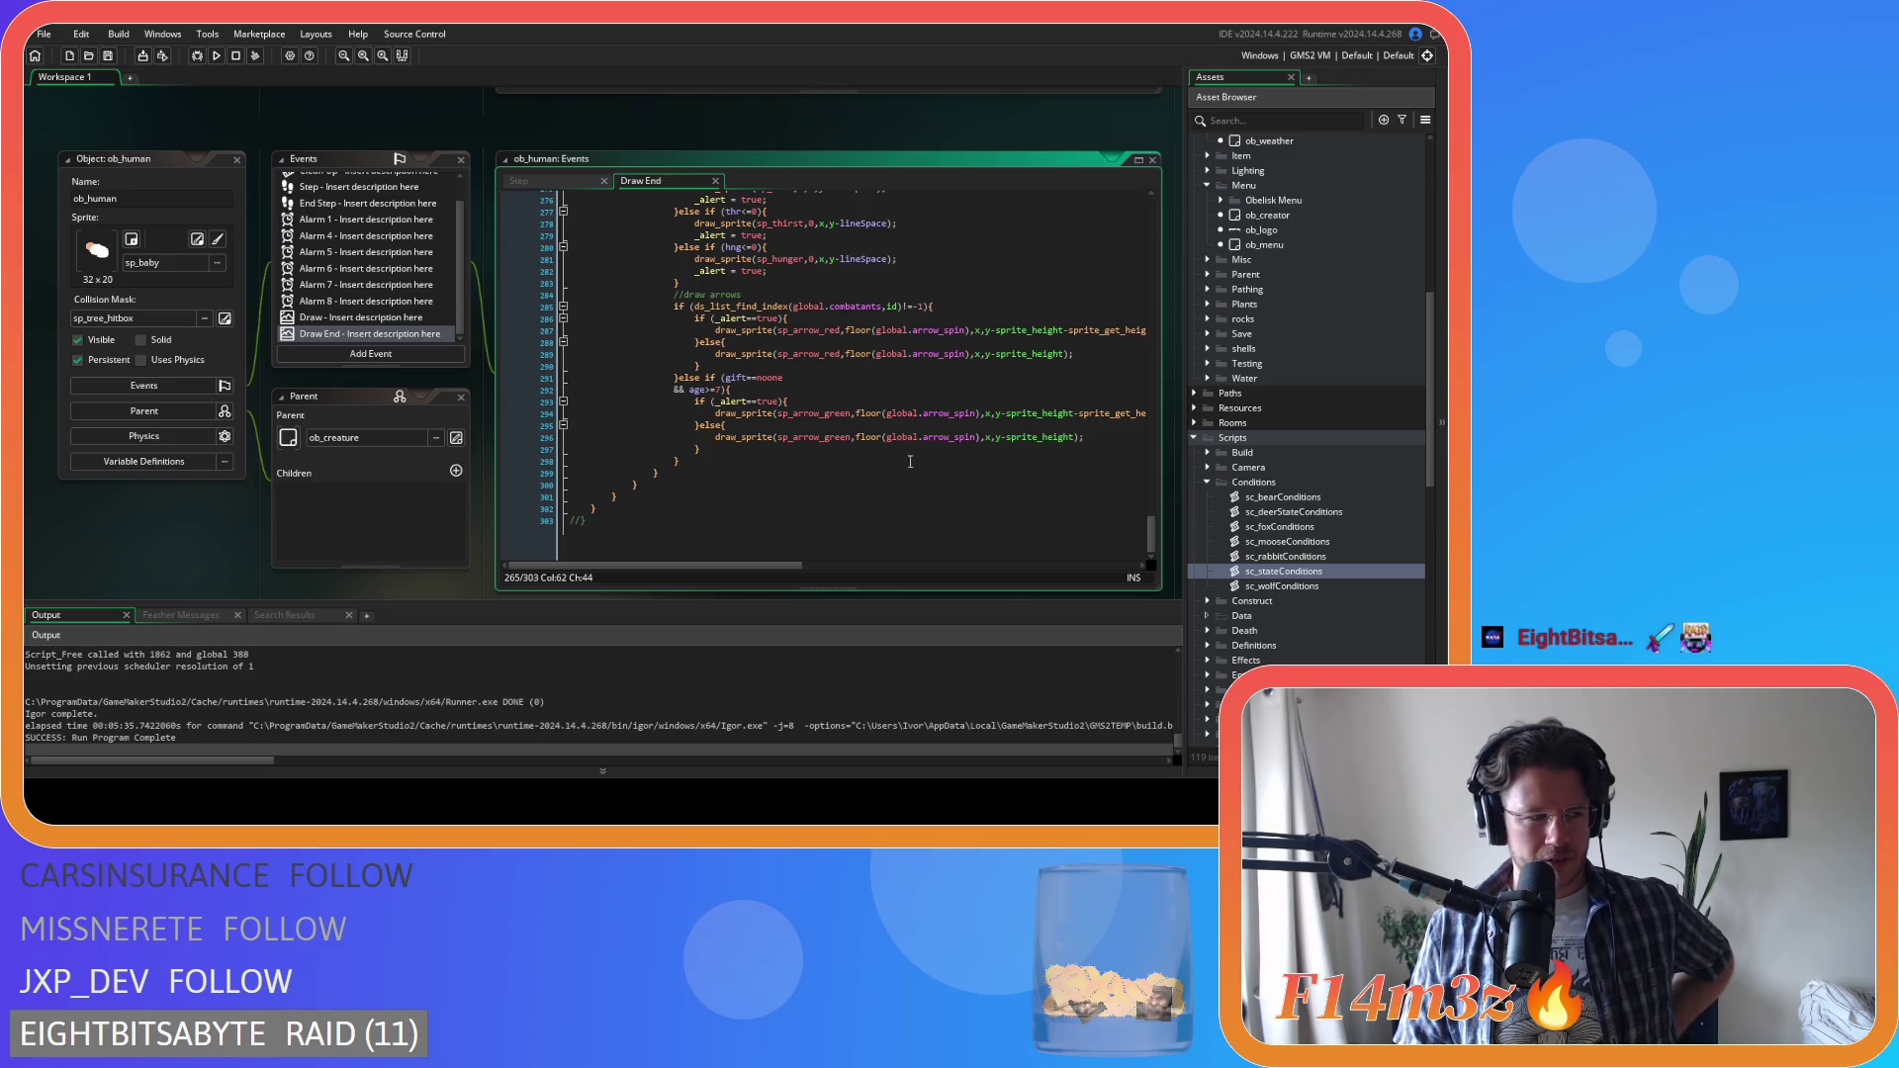
scroll(898, 460, up, 3)
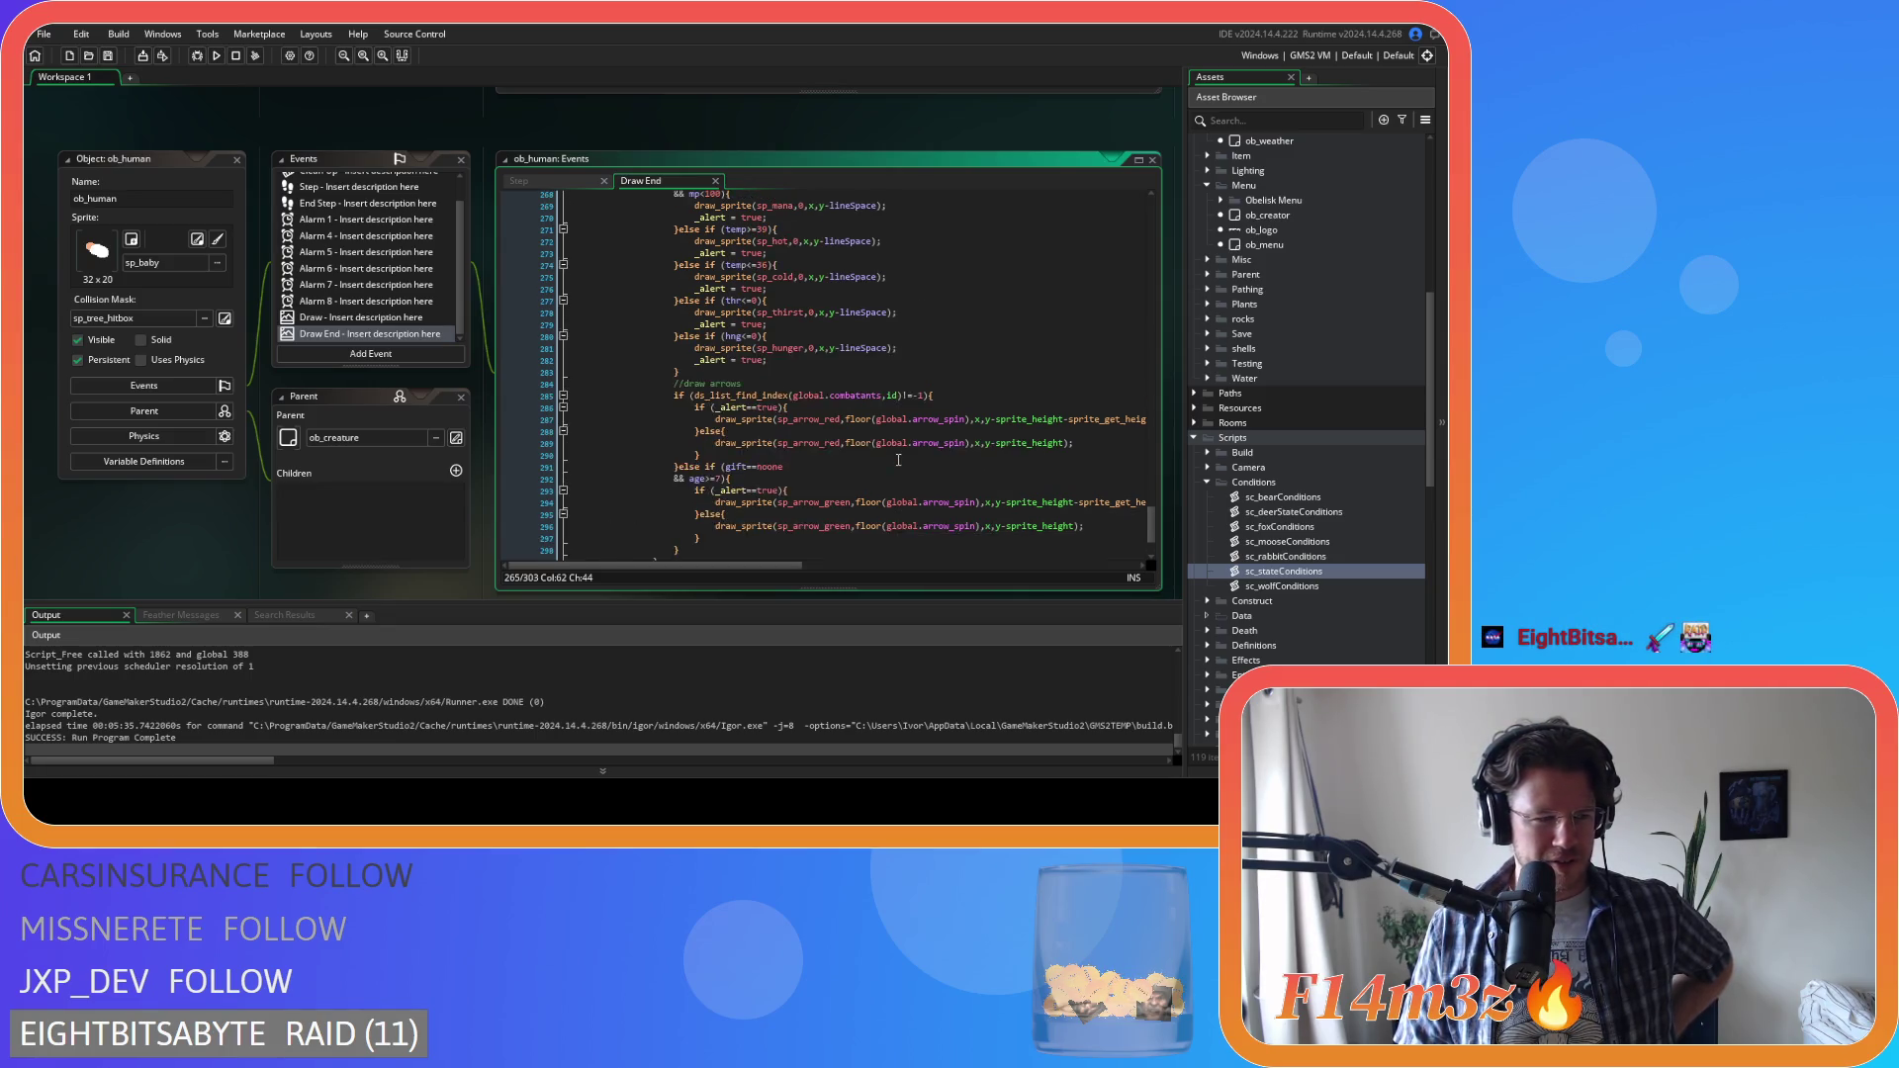
scroll(898, 460, up, 3)
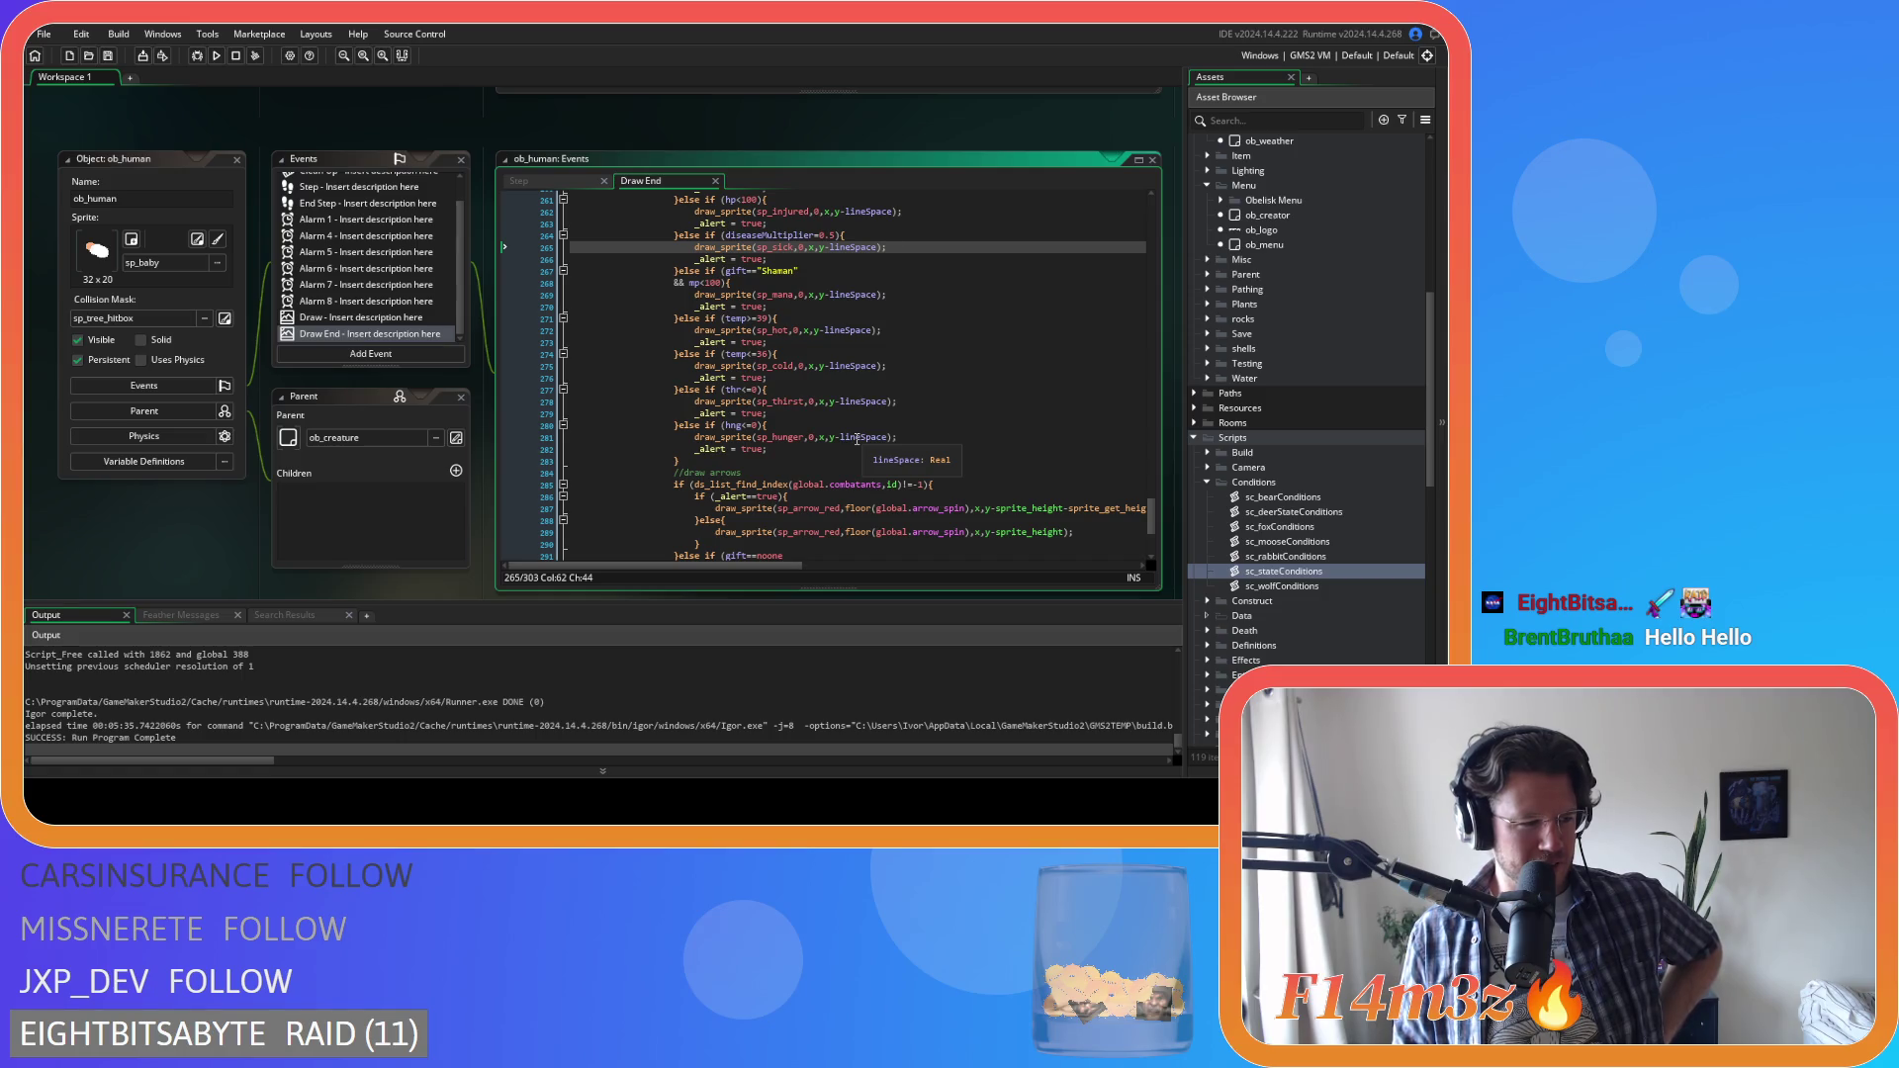
scroll(899, 418, up, 5)
scroll(899, 417, up, 6)
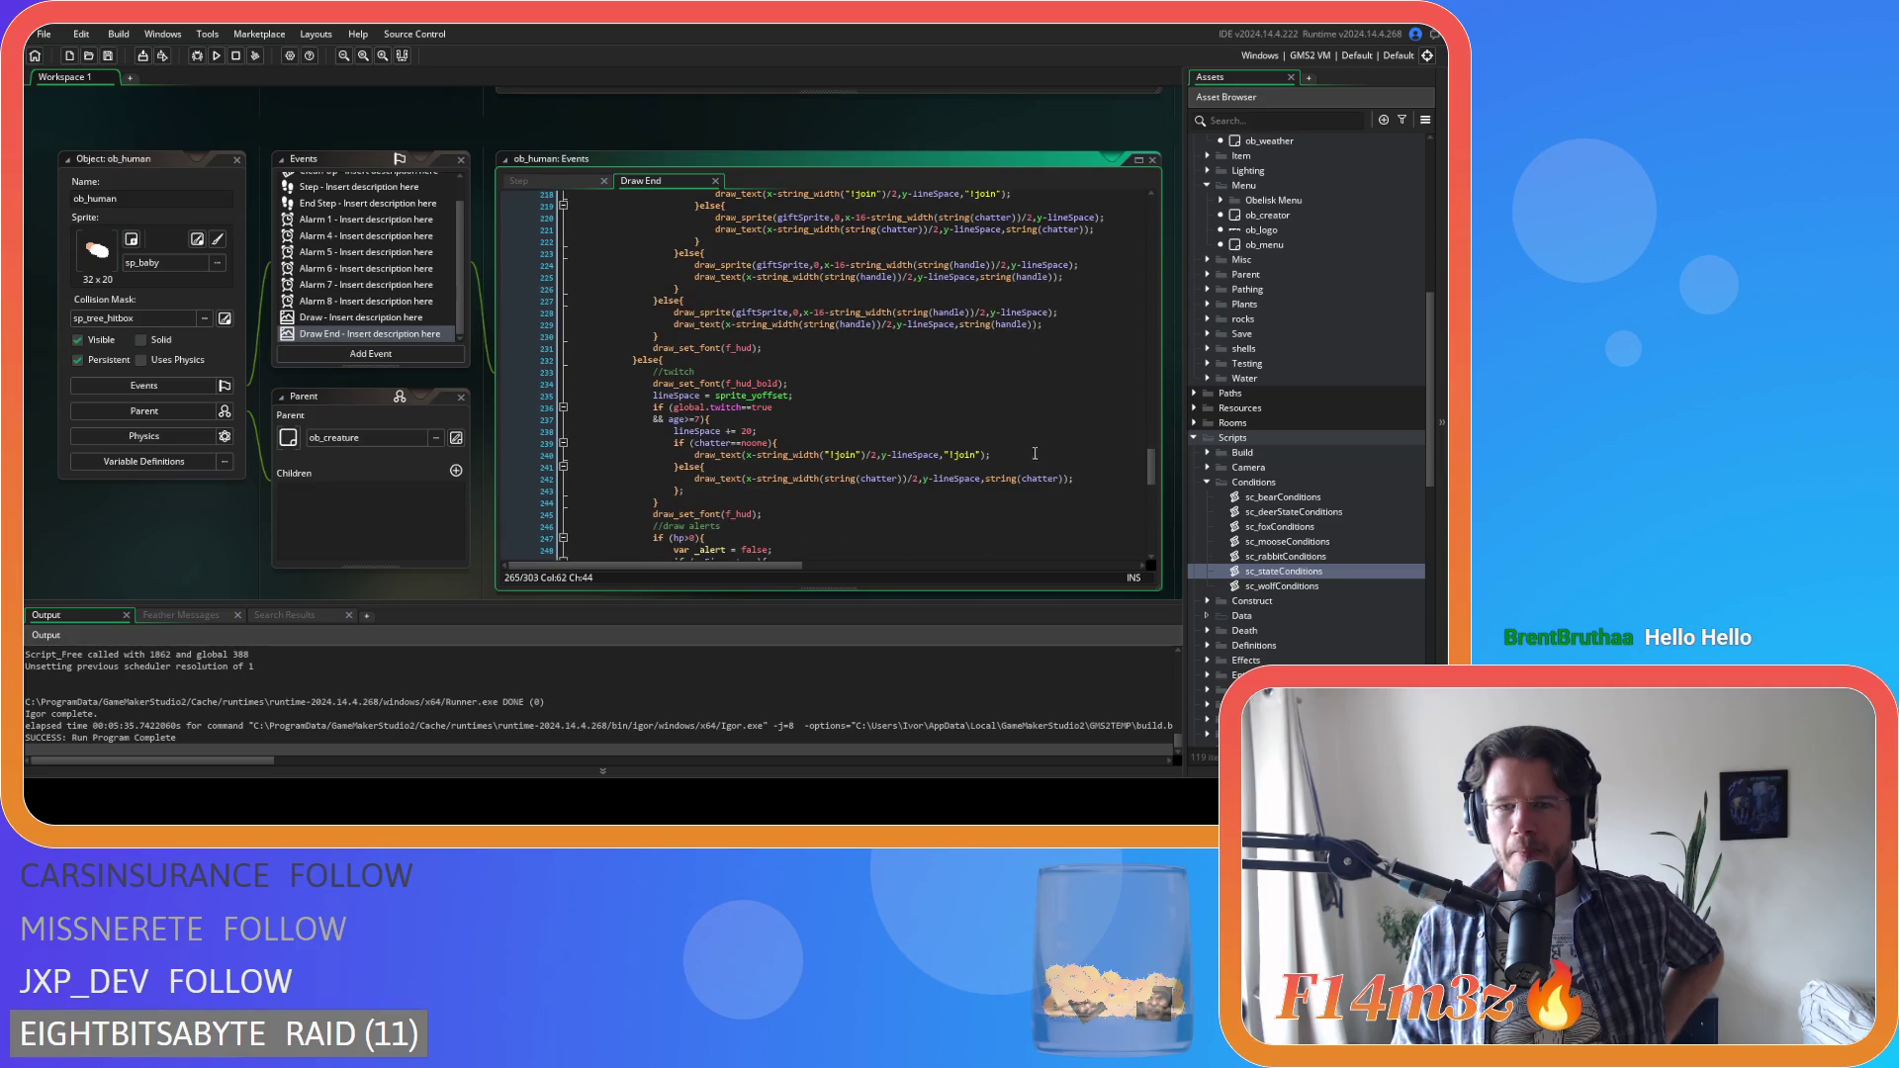
Select the giftSprite drawing call on line 220, then scroll up to sc_windowTribe
click(916, 501)
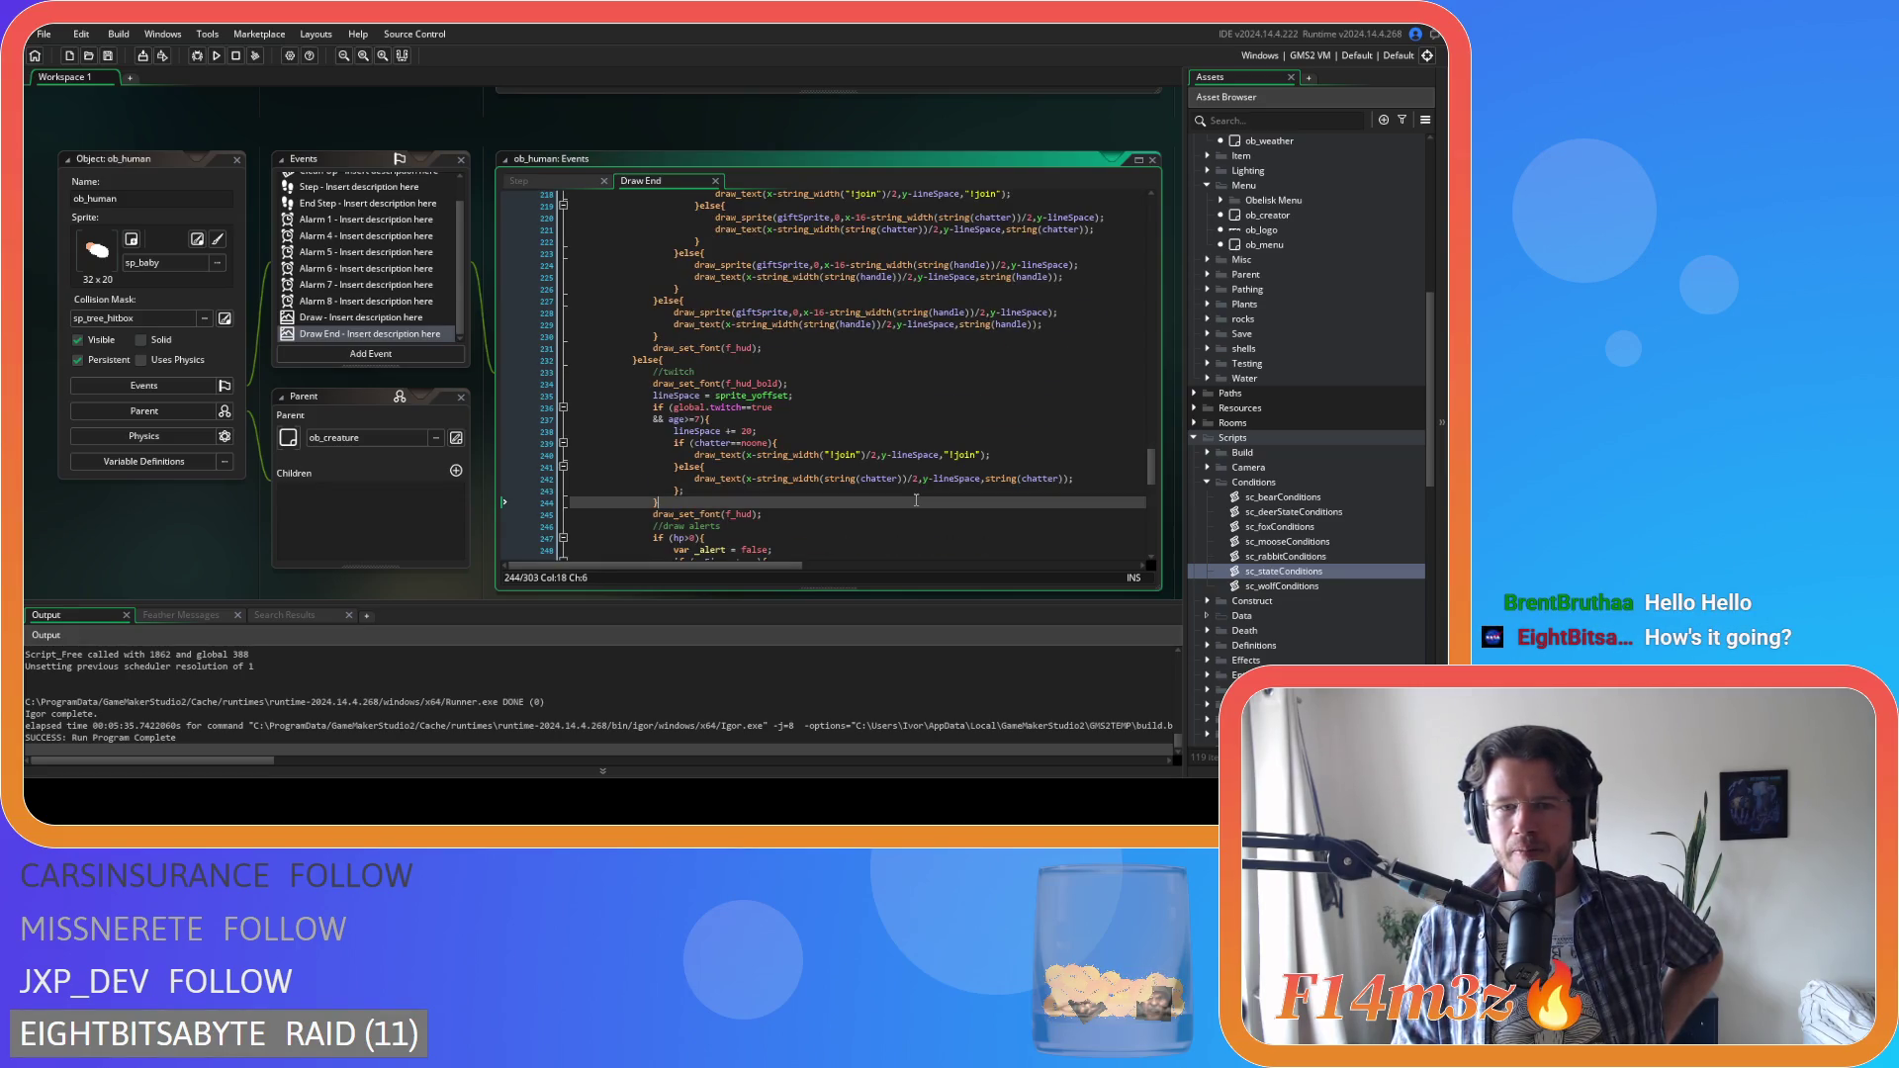
scroll(908, 477, up, 2)
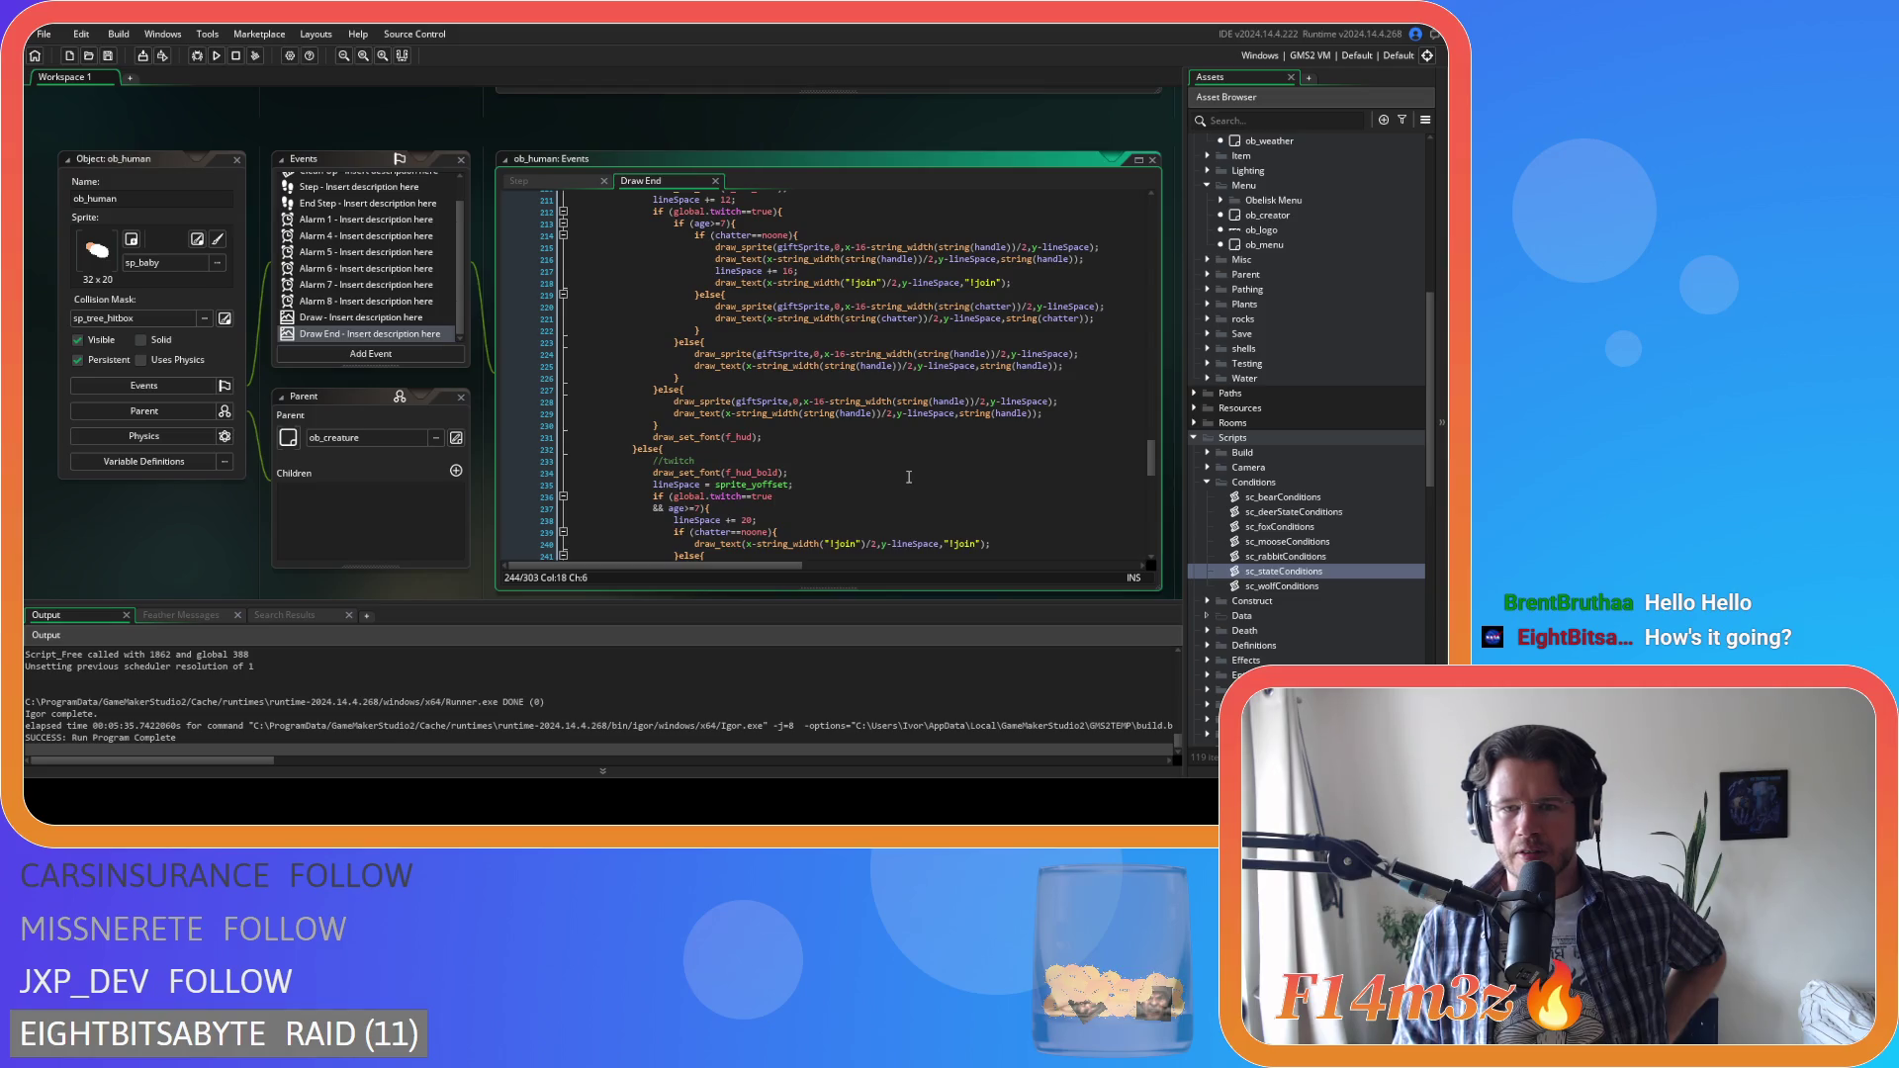
scroll(908, 477, up, 2)
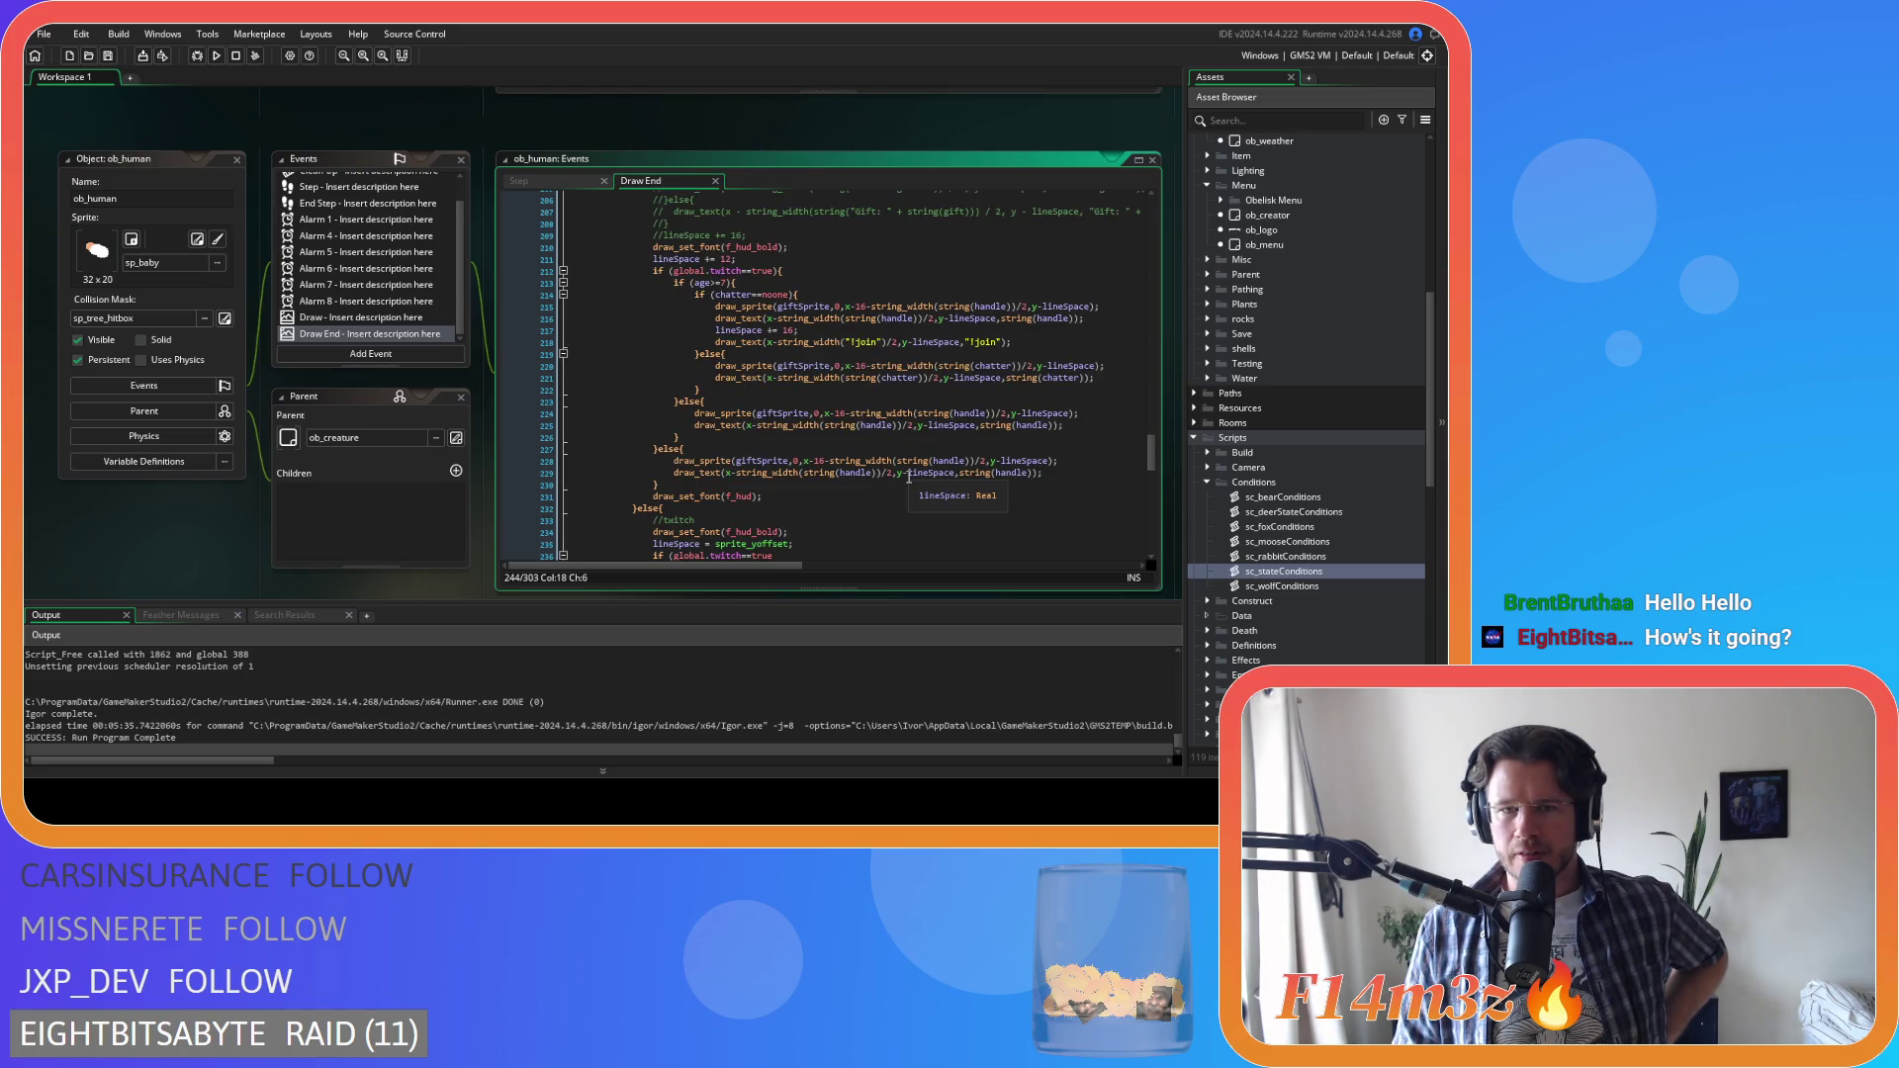
drag(1106, 366, 714, 365)
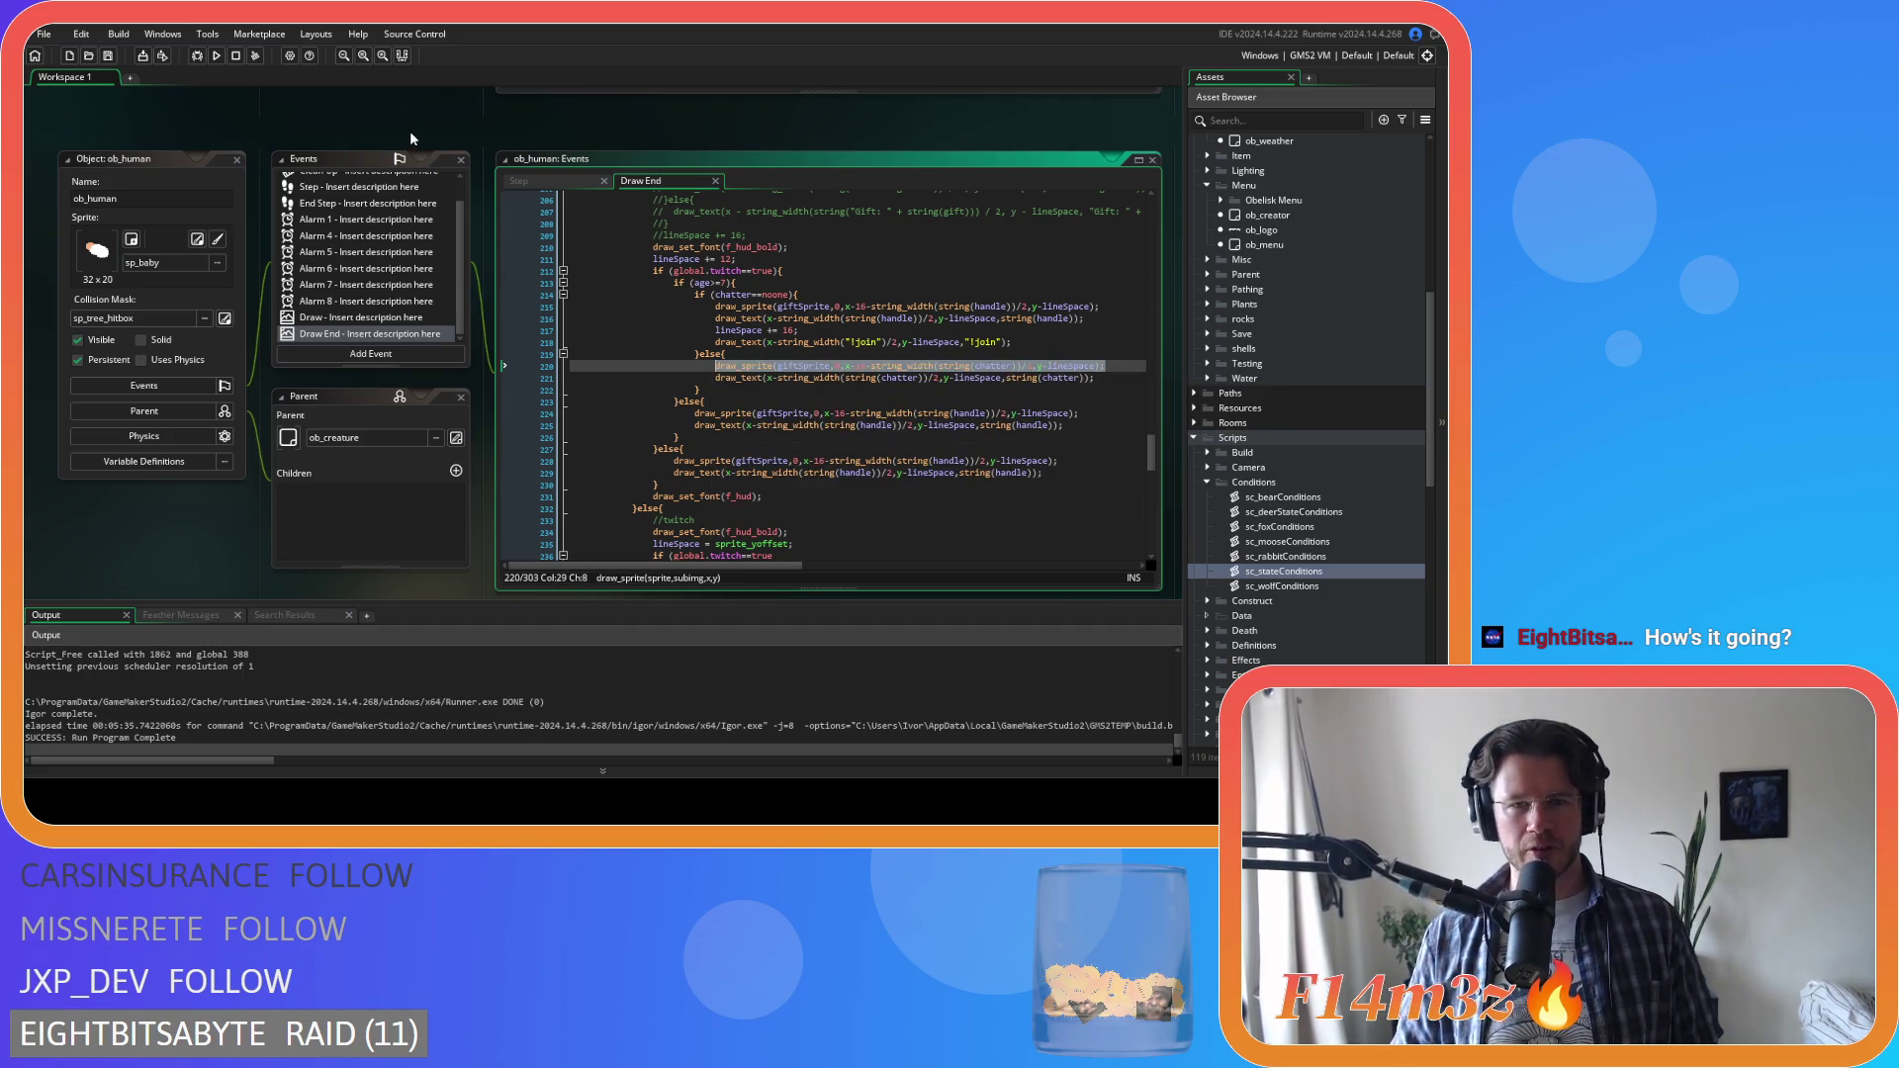
scroll(250, 170, up, 3)
scroll(460, 444, up, 2)
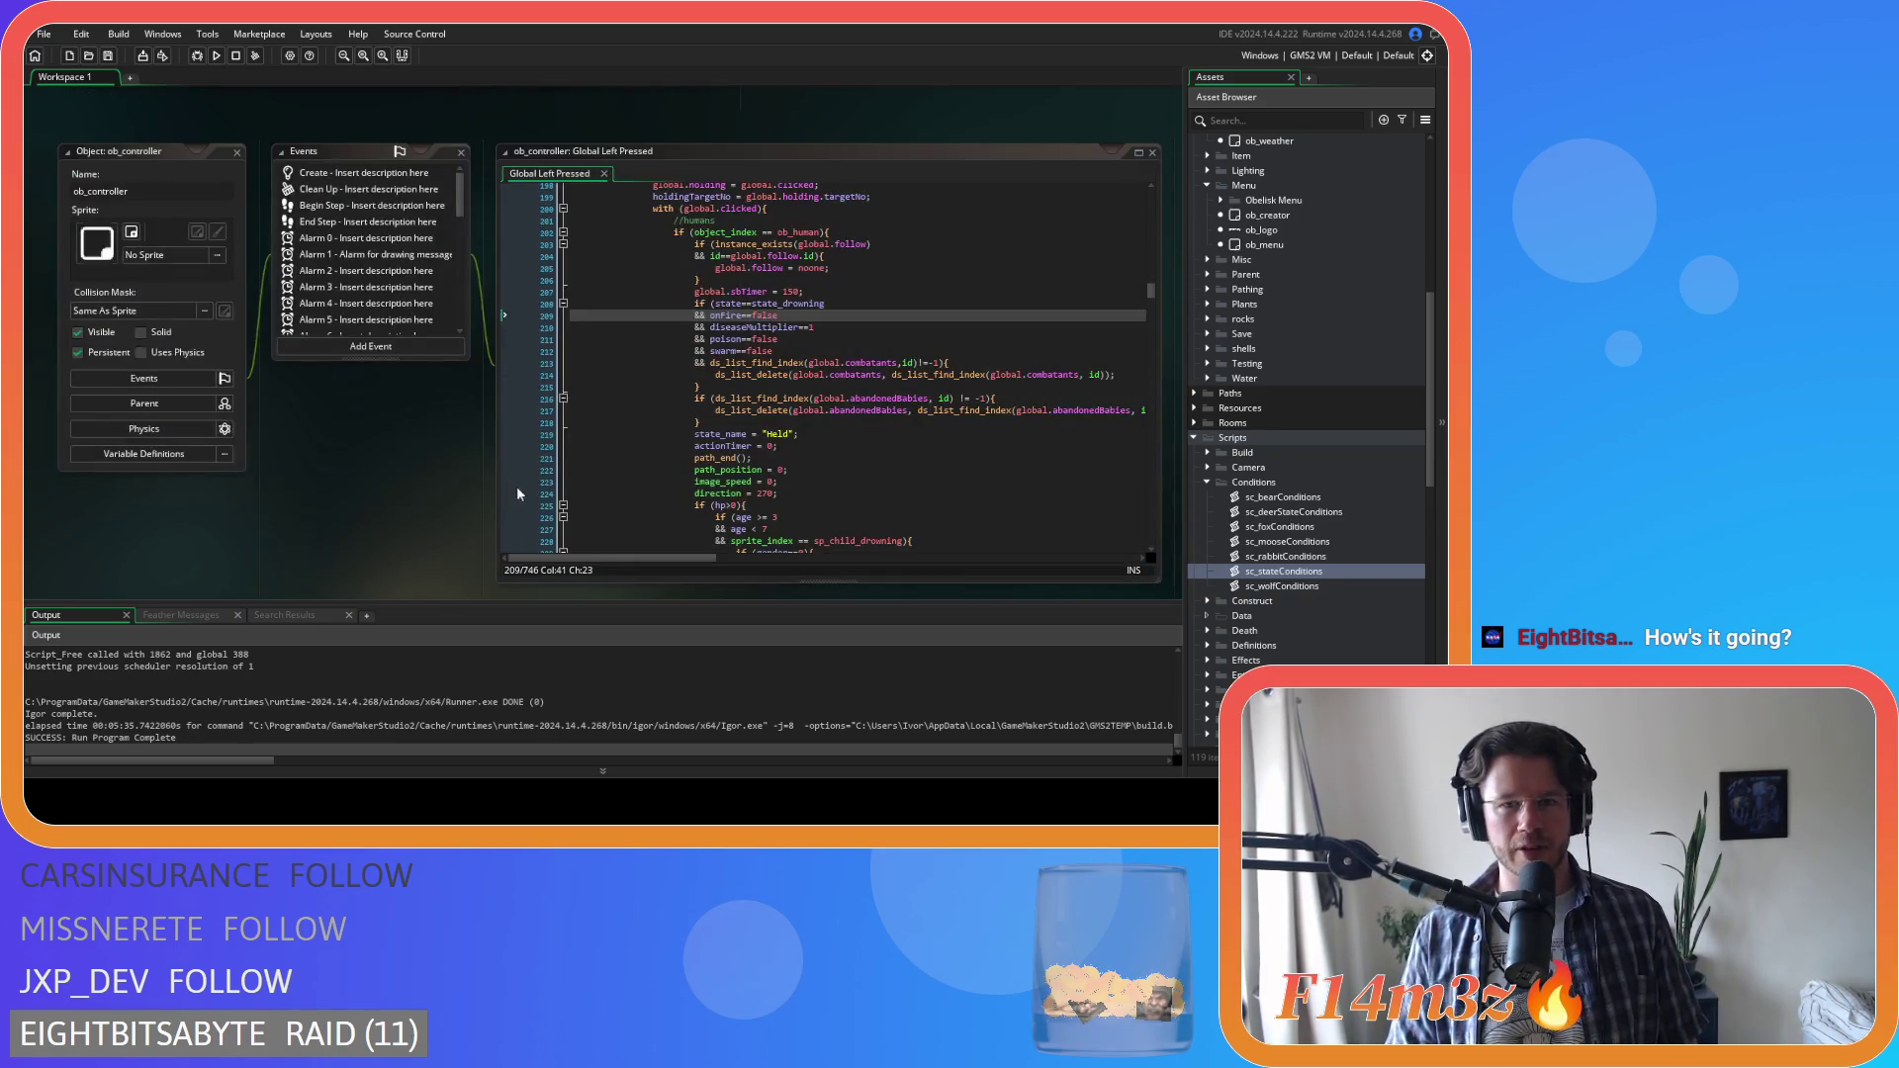
scroll(404, 396, up, 5)
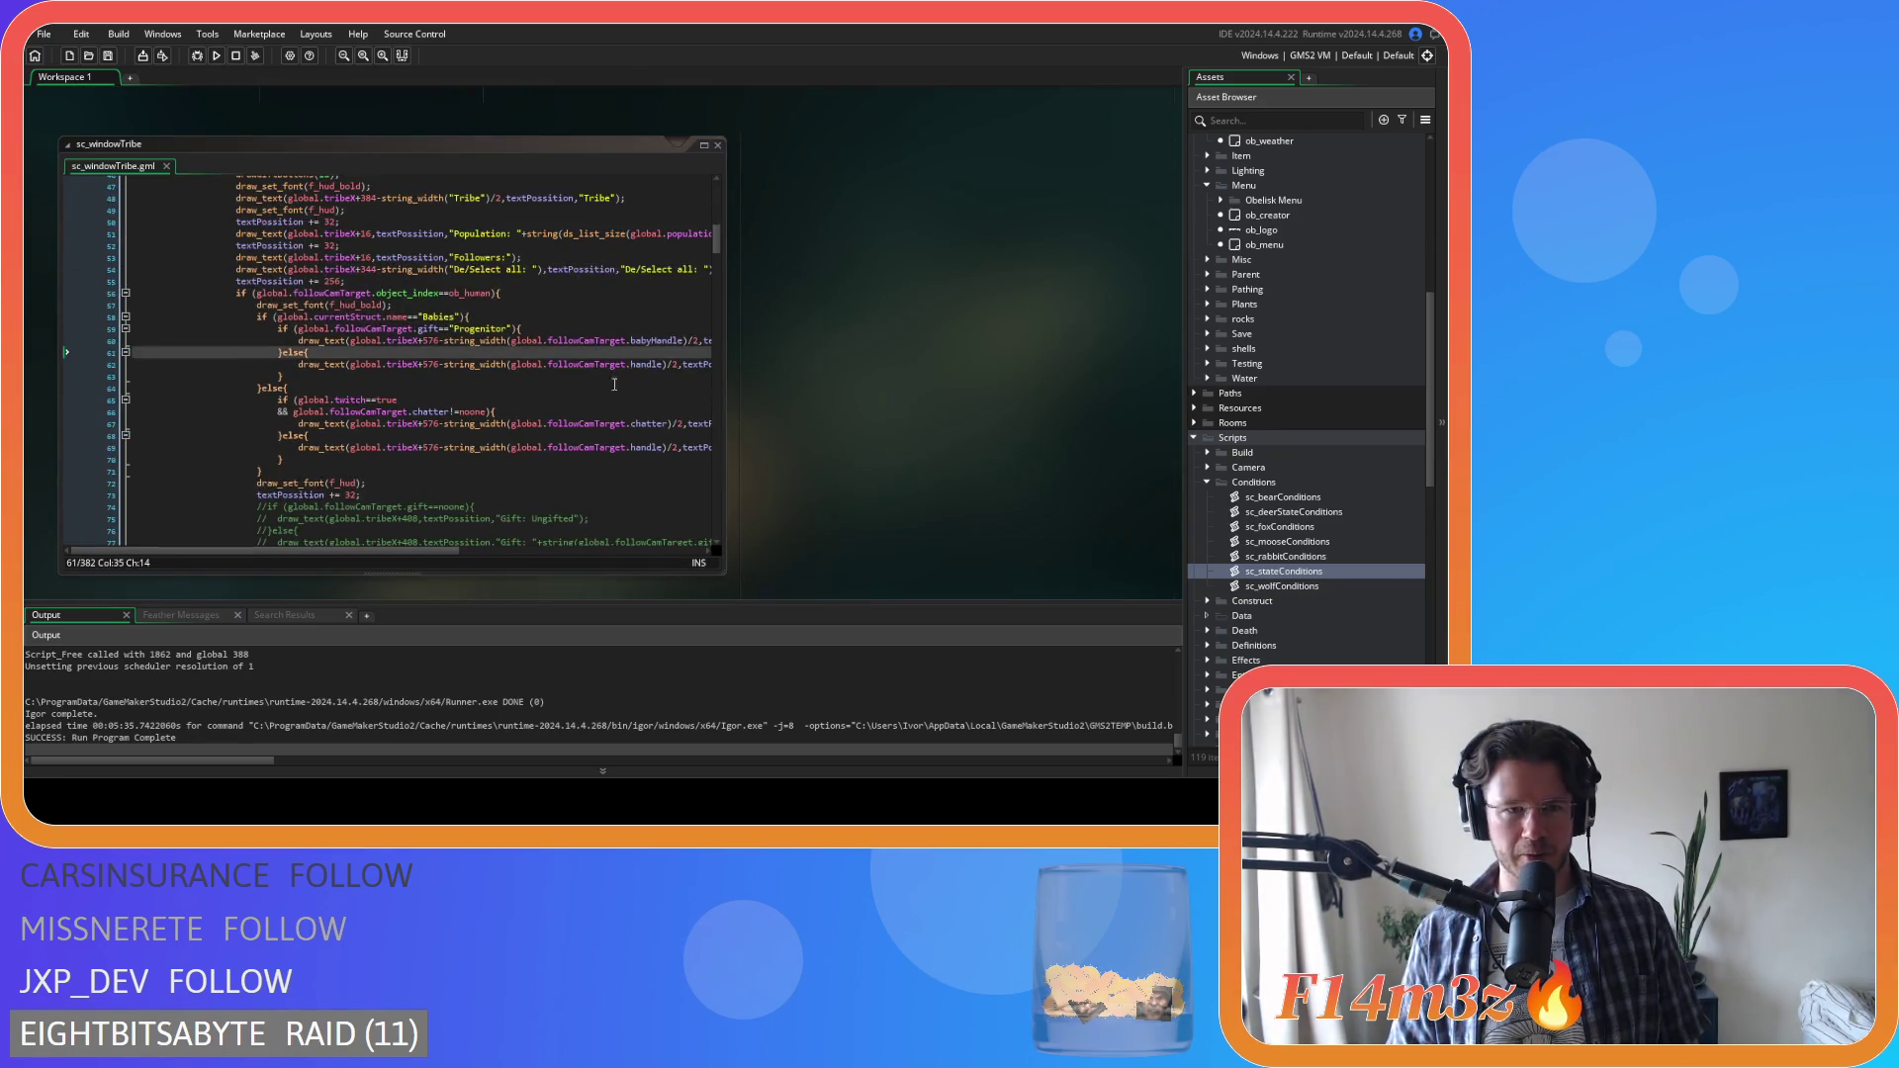
Scroll past sc_windowTribe to ob_gui's Draw GUI code showing Shaman MP
scroll(475, 351, up, 6)
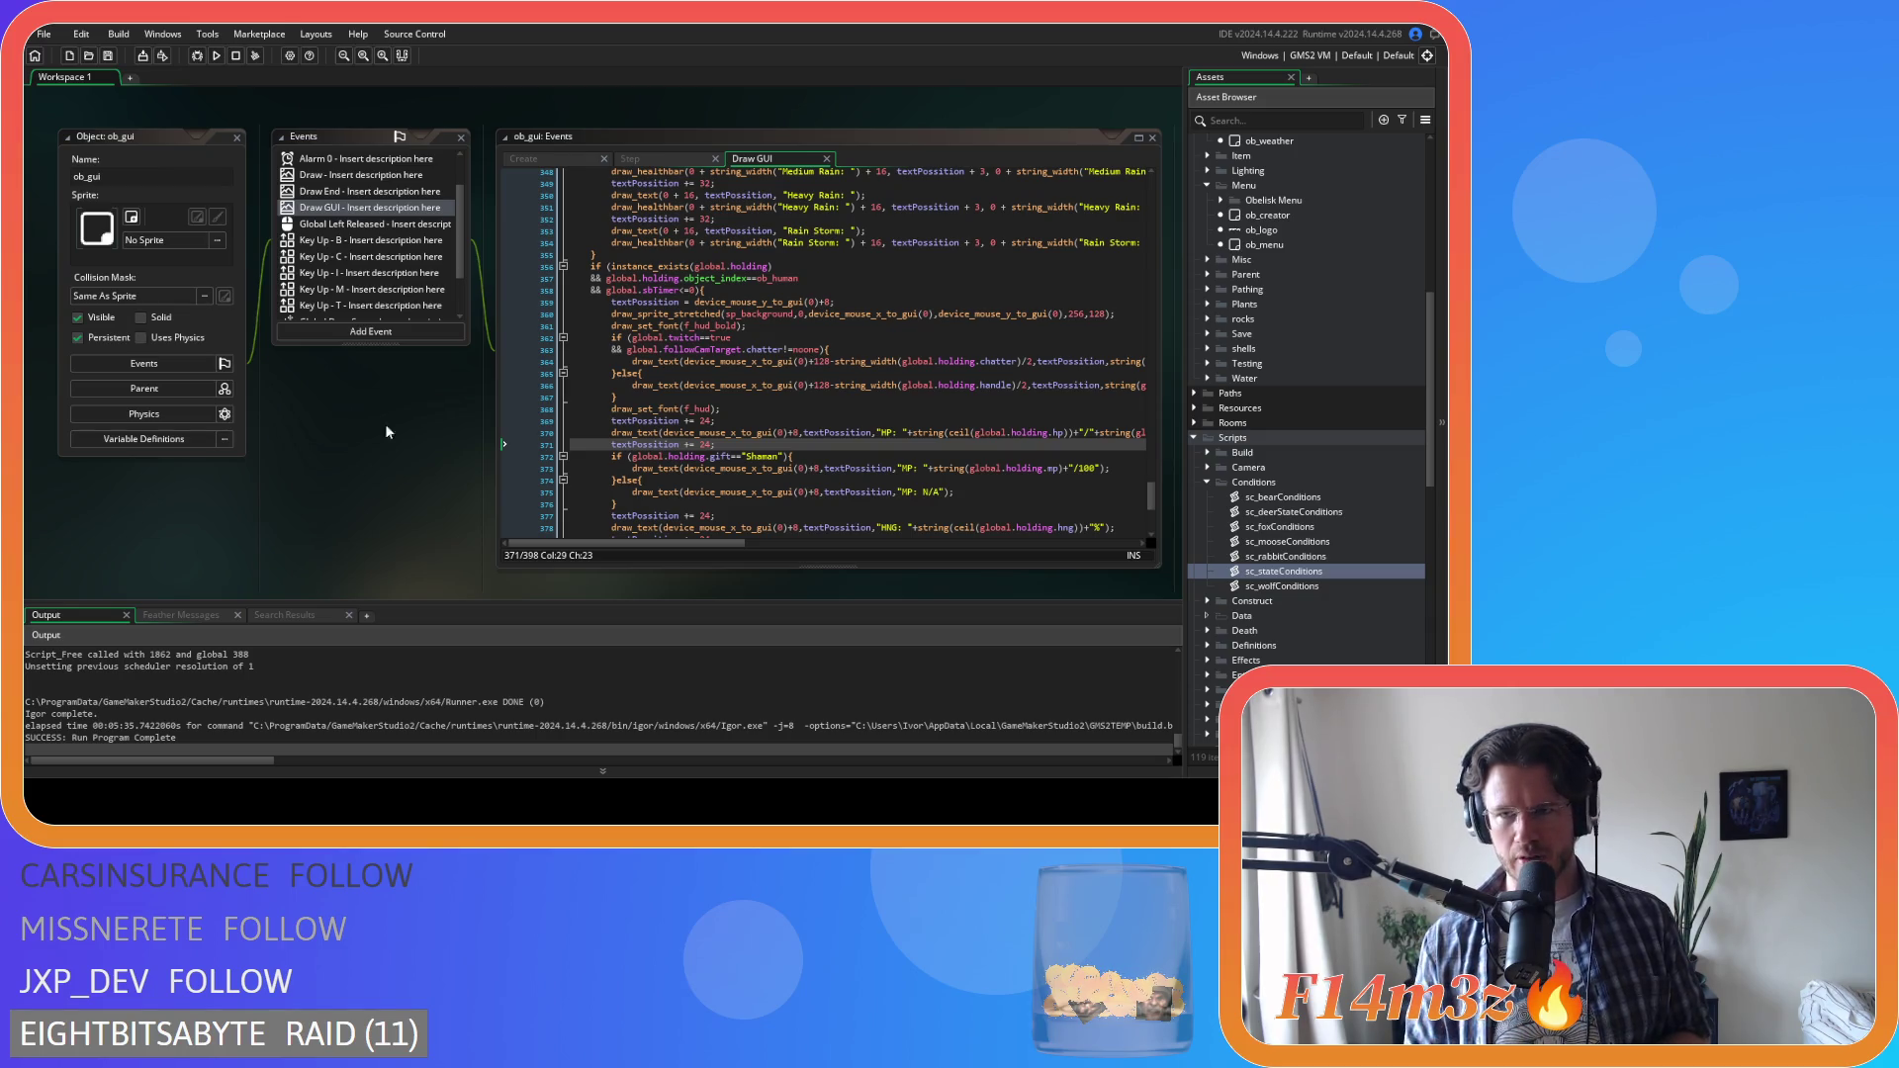
scroll(1351, 417, up, 8)
scroll(1273, 457, down, 1)
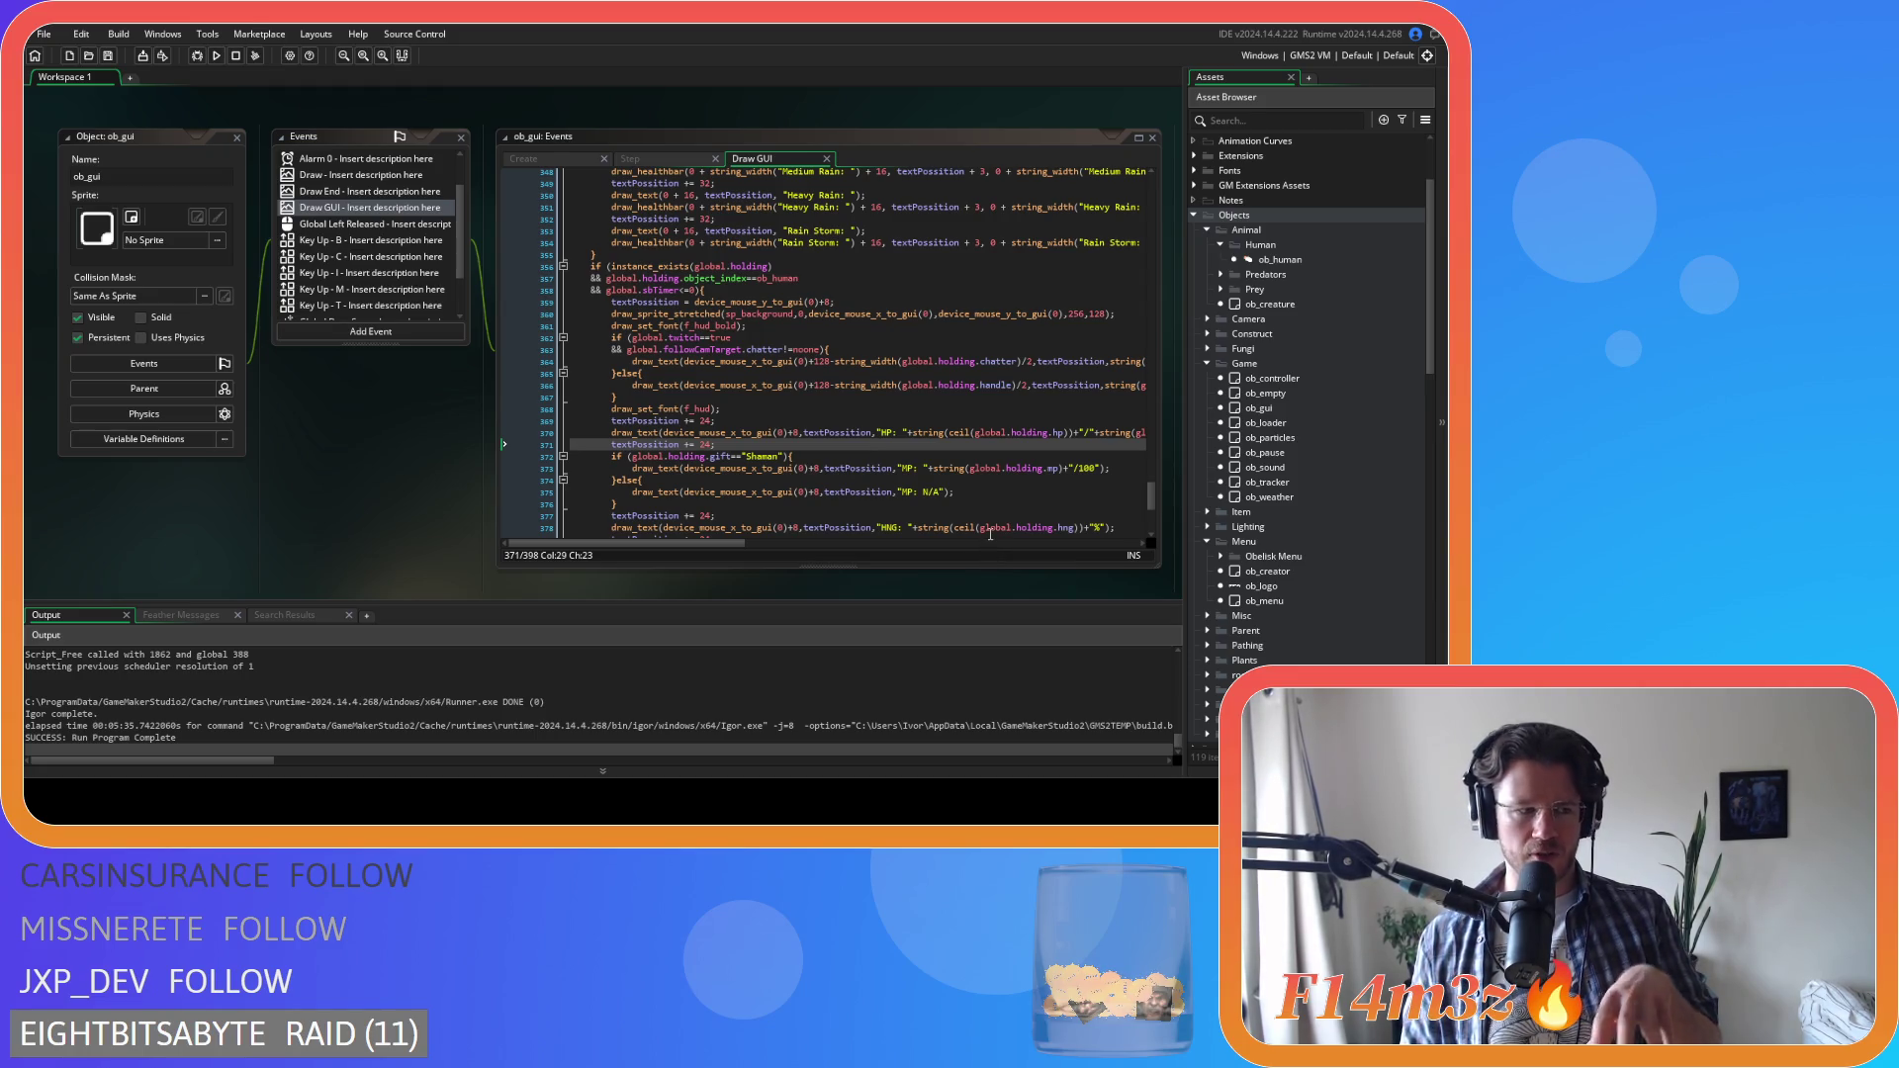
mouse_move(986, 529)
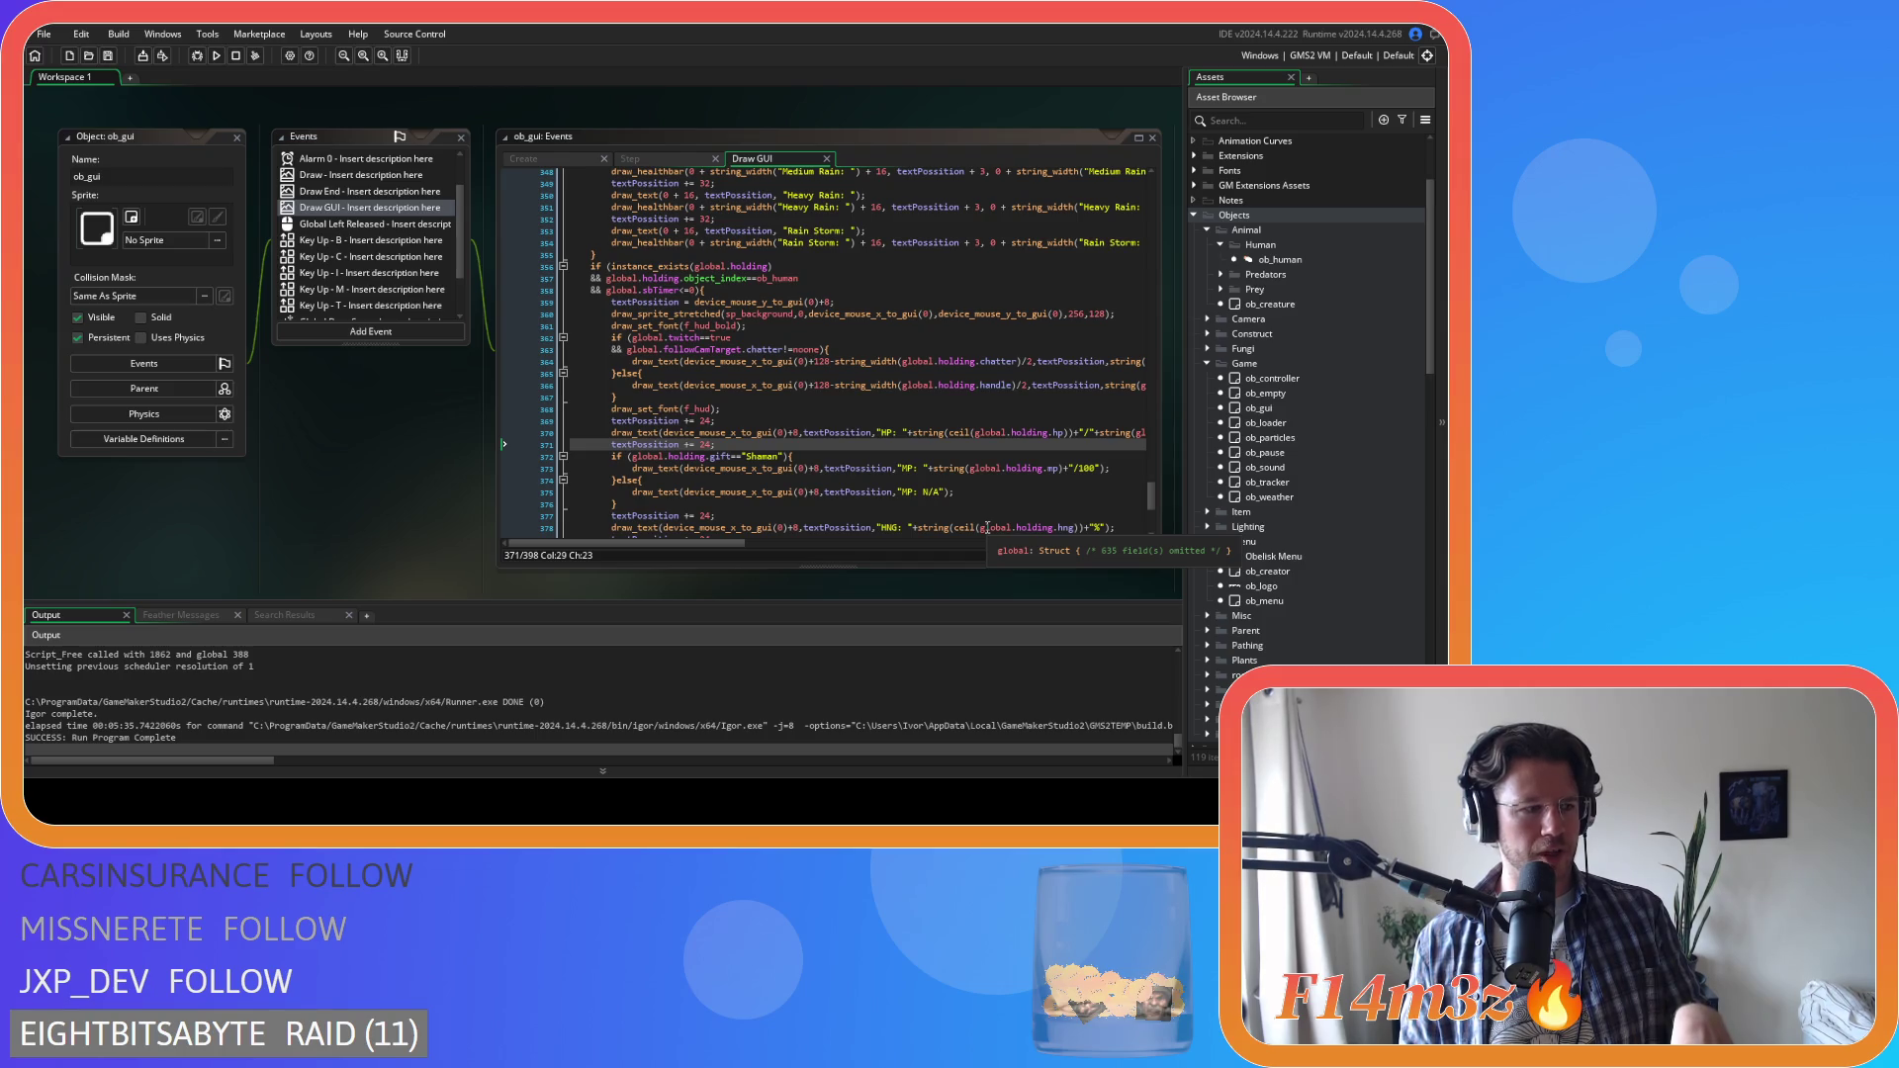
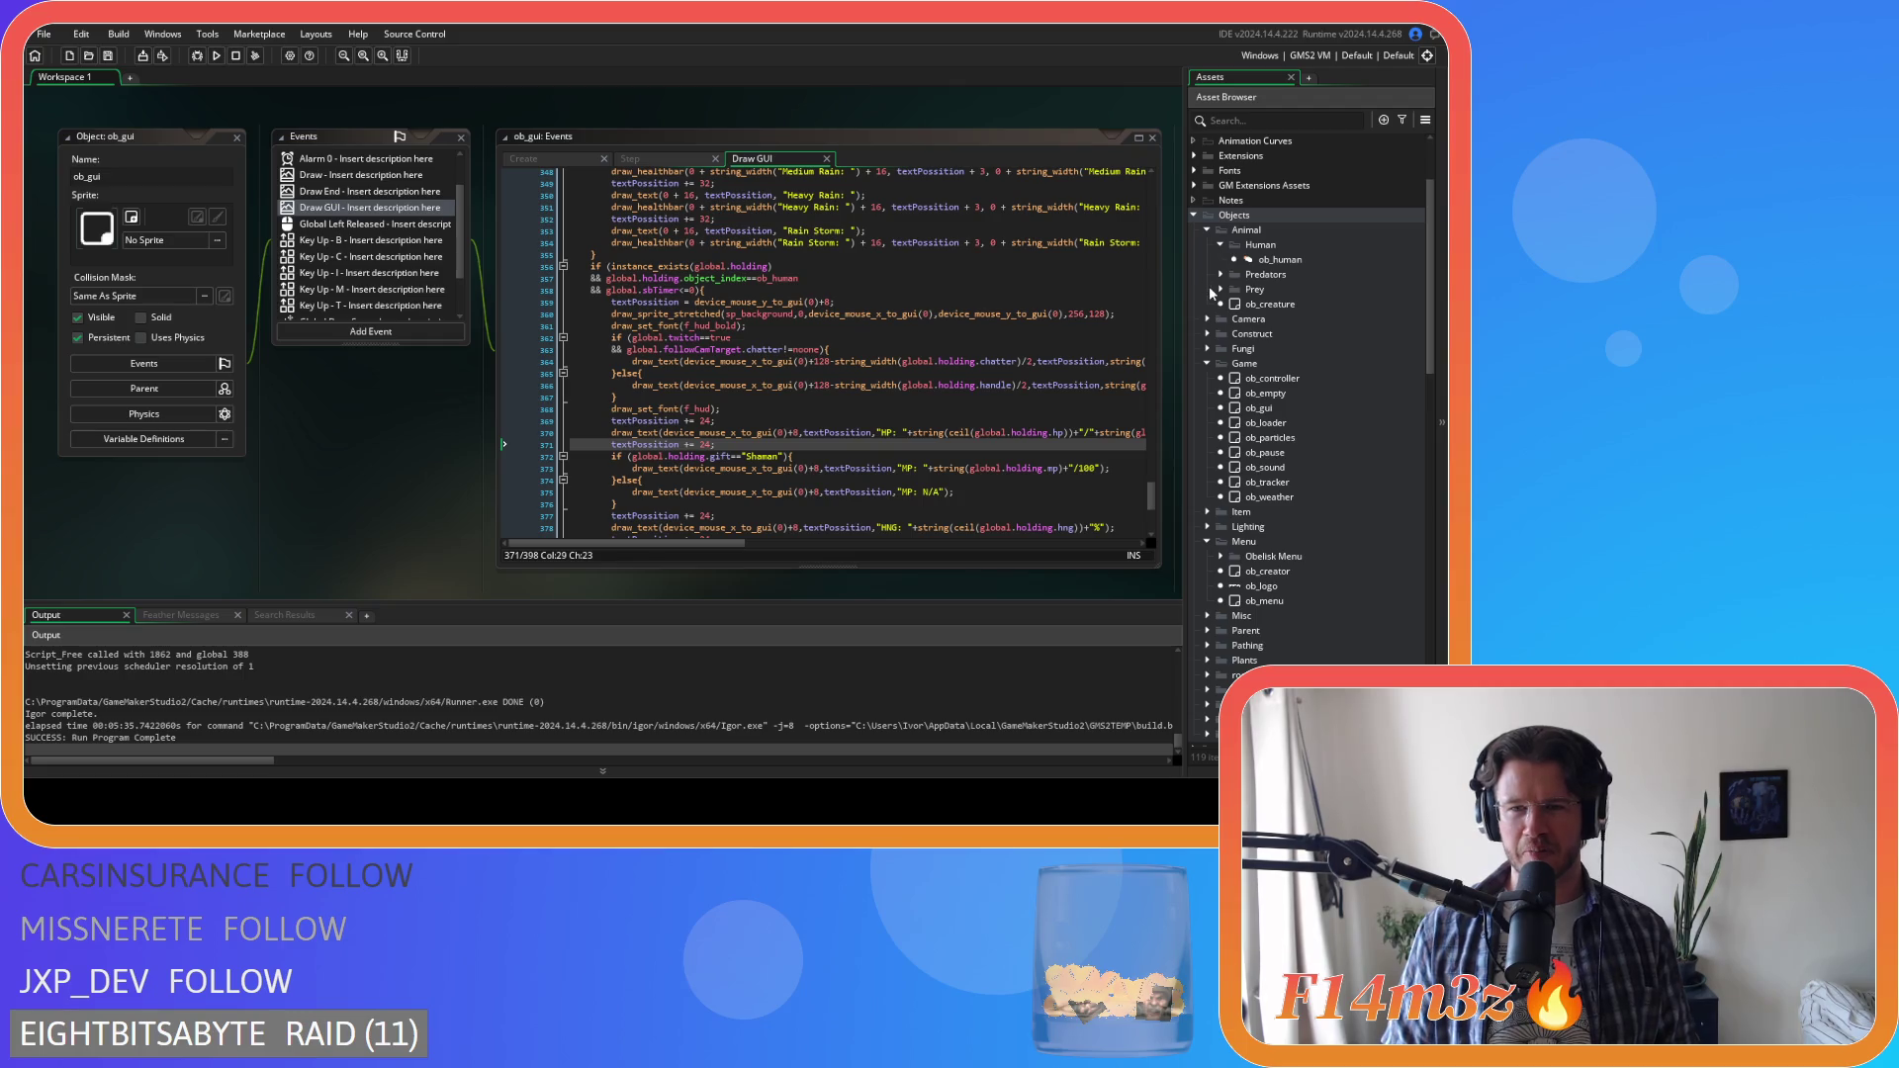
Open the ob_controller object from the Asset Browser
click(1281, 274)
key(Up)
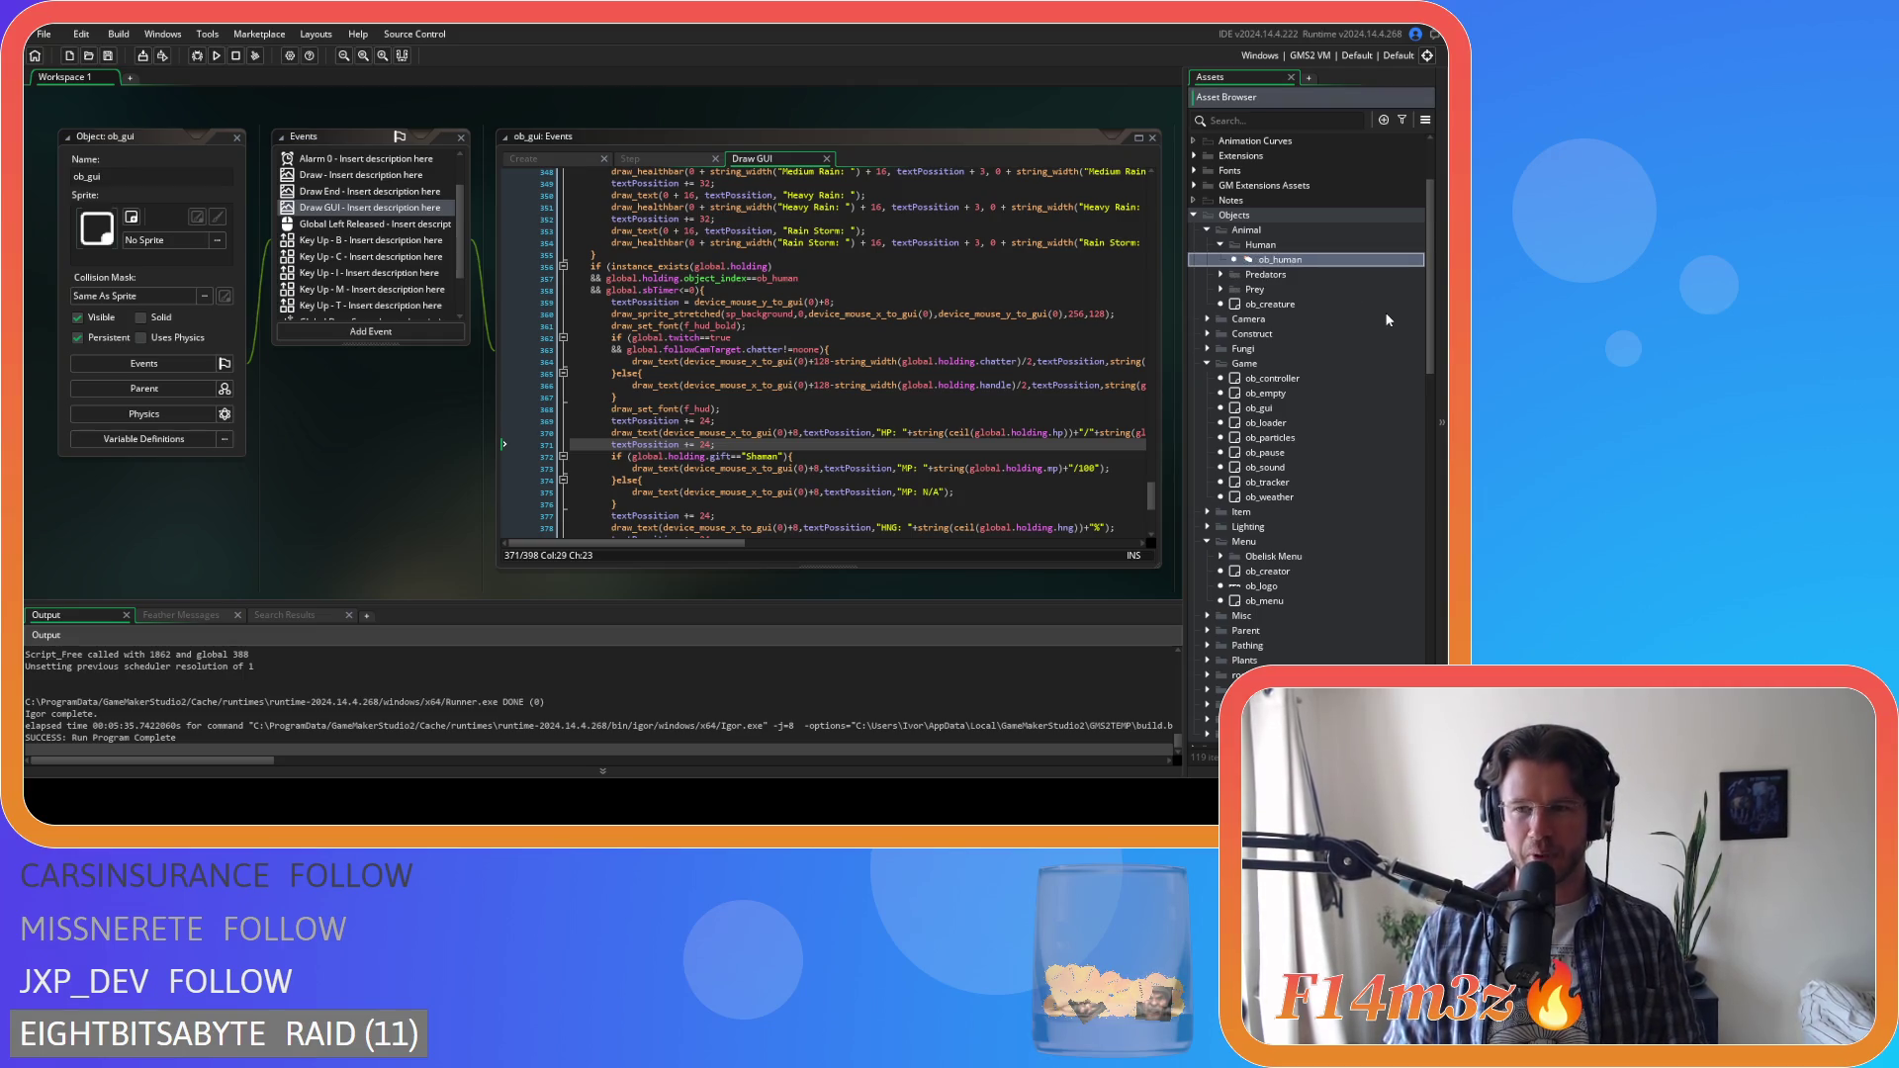
double_click(1278, 379)
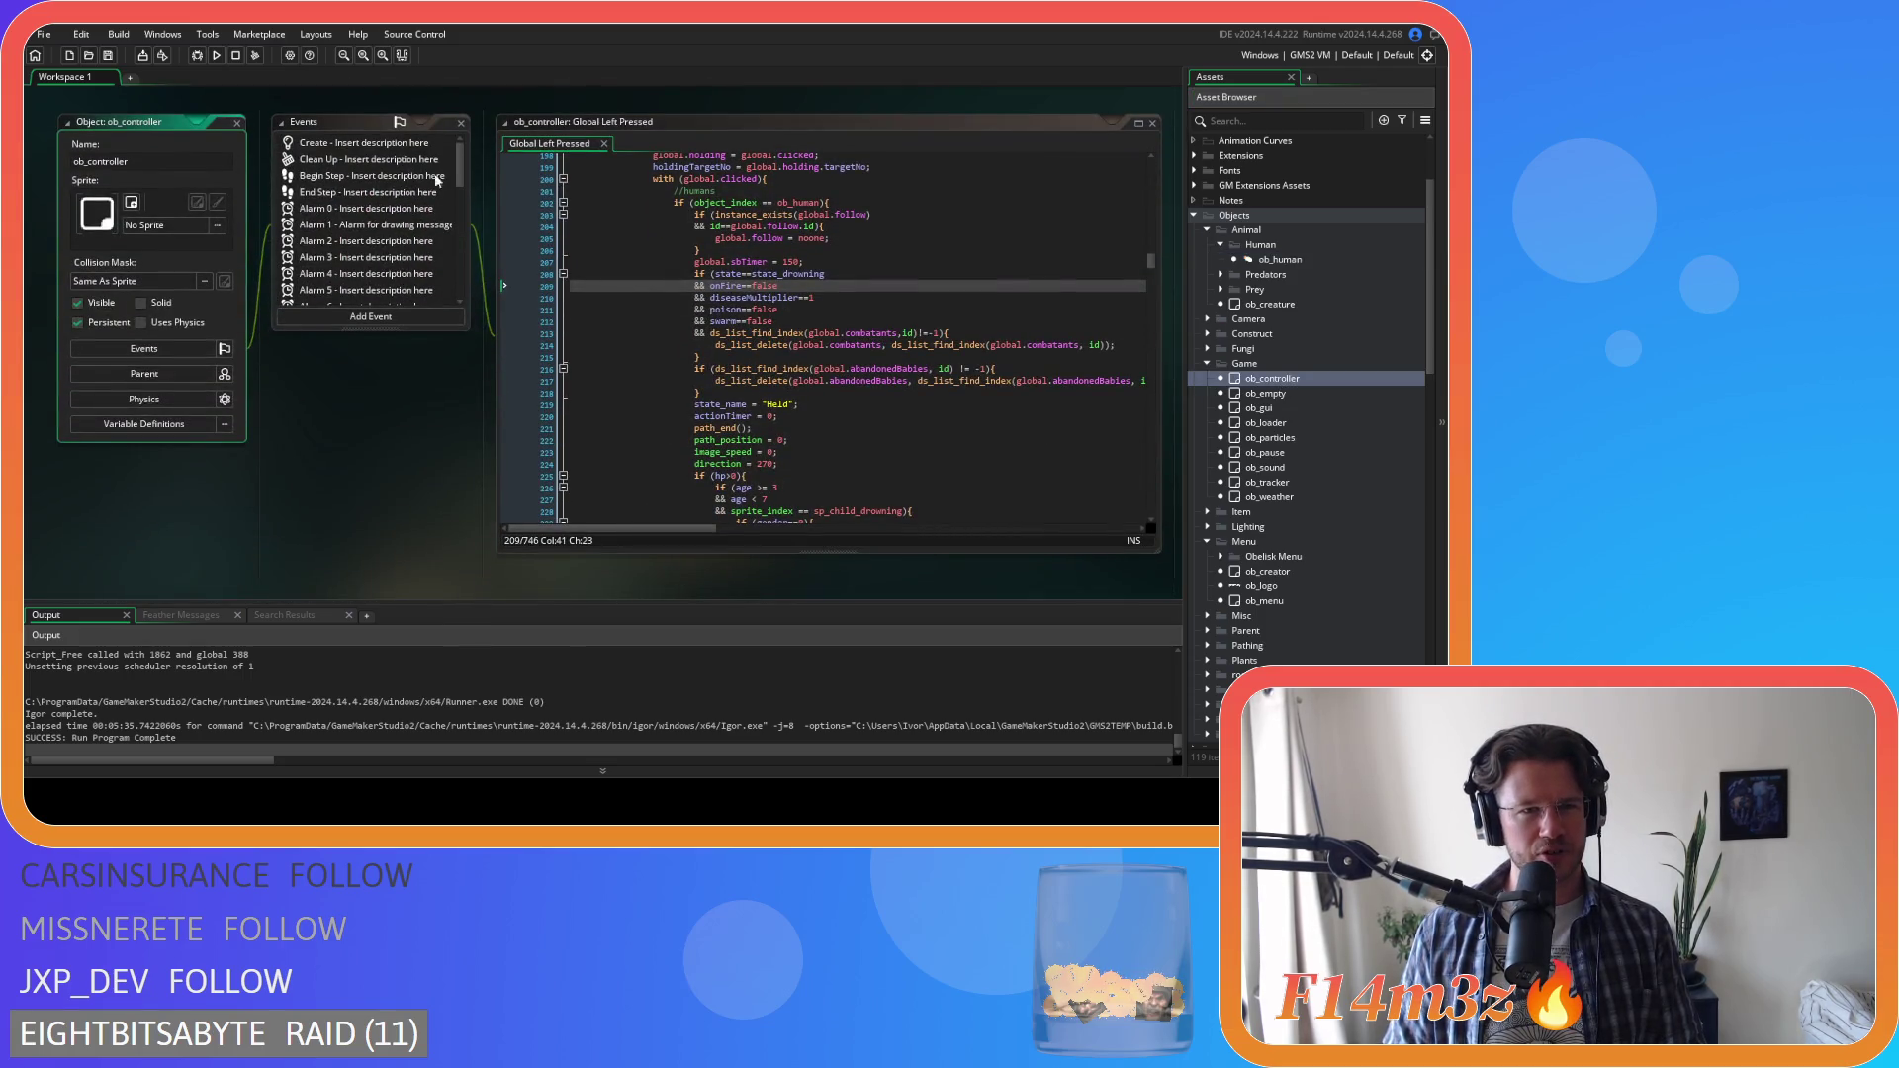
Inspect the Global Right Pressed code's mode line 4, then open the Global Right Released code
drag(458, 161, 465, 214)
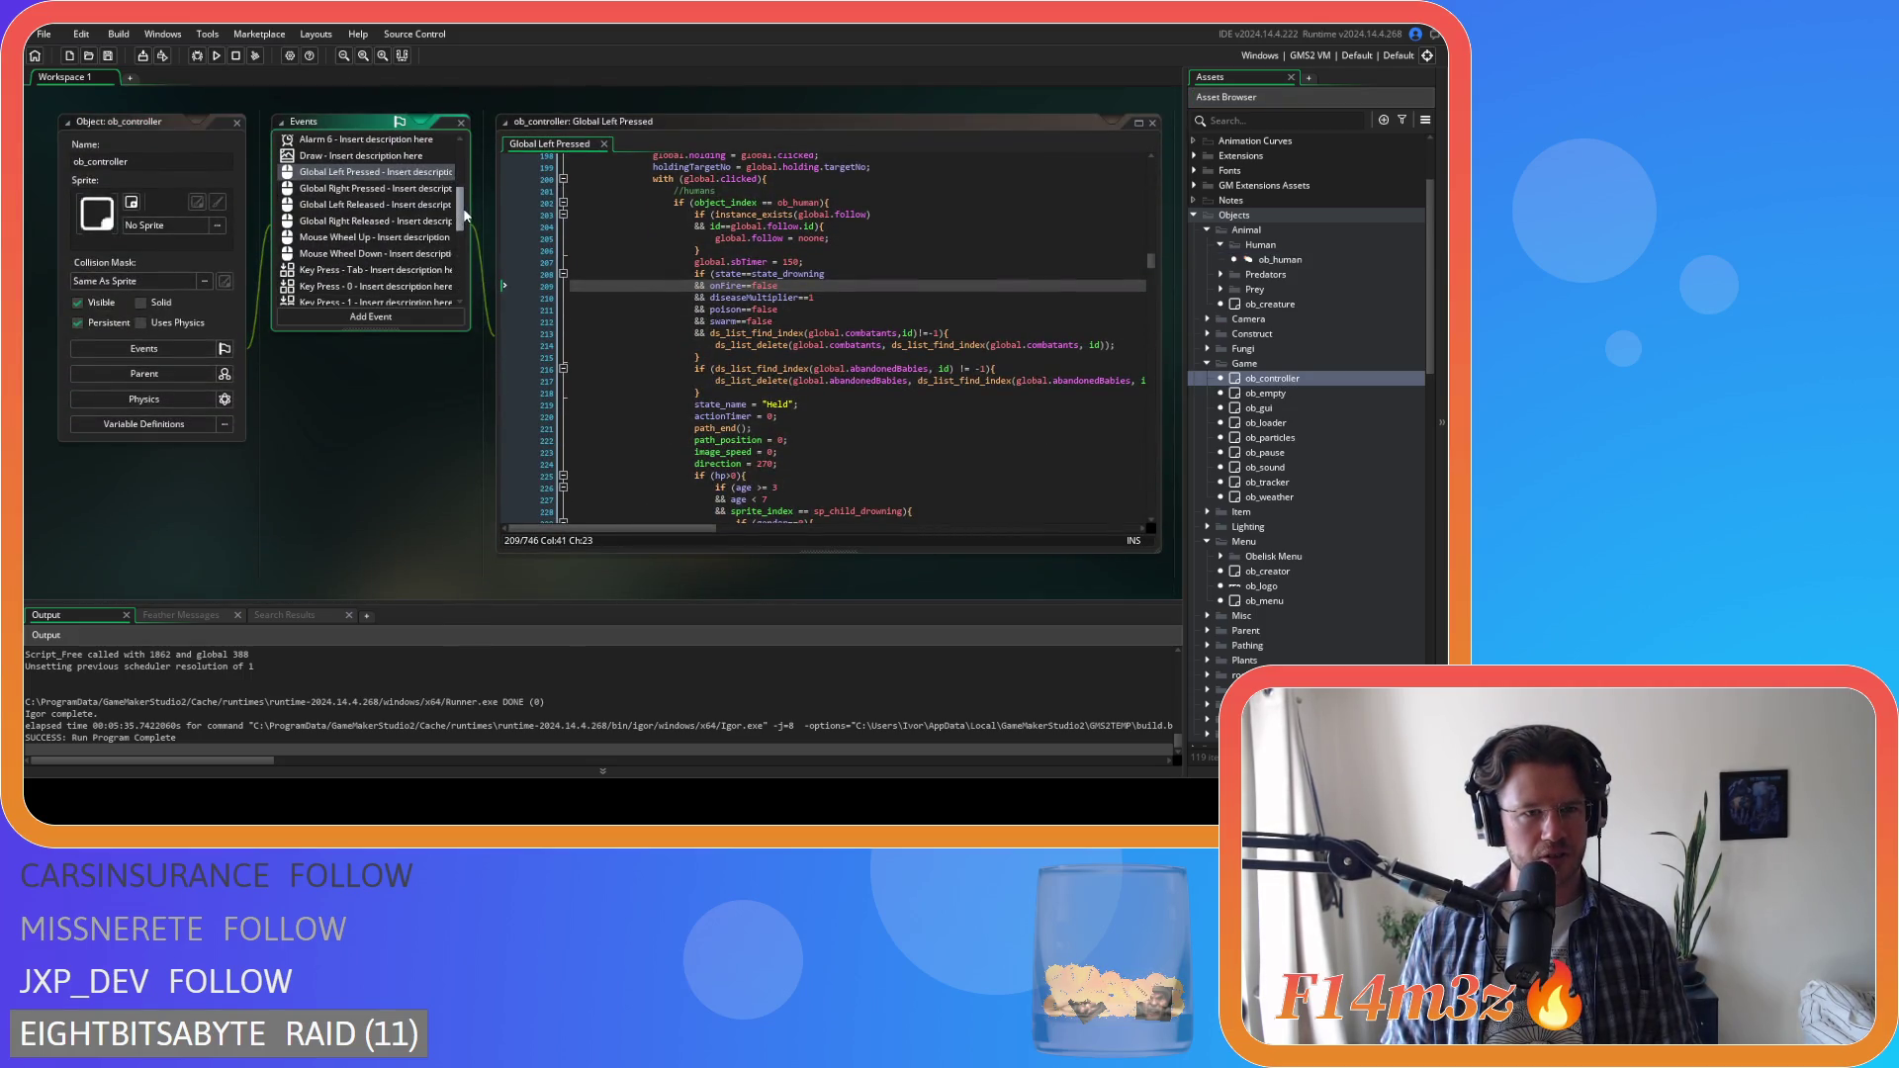
click(389, 189)
click(639, 255)
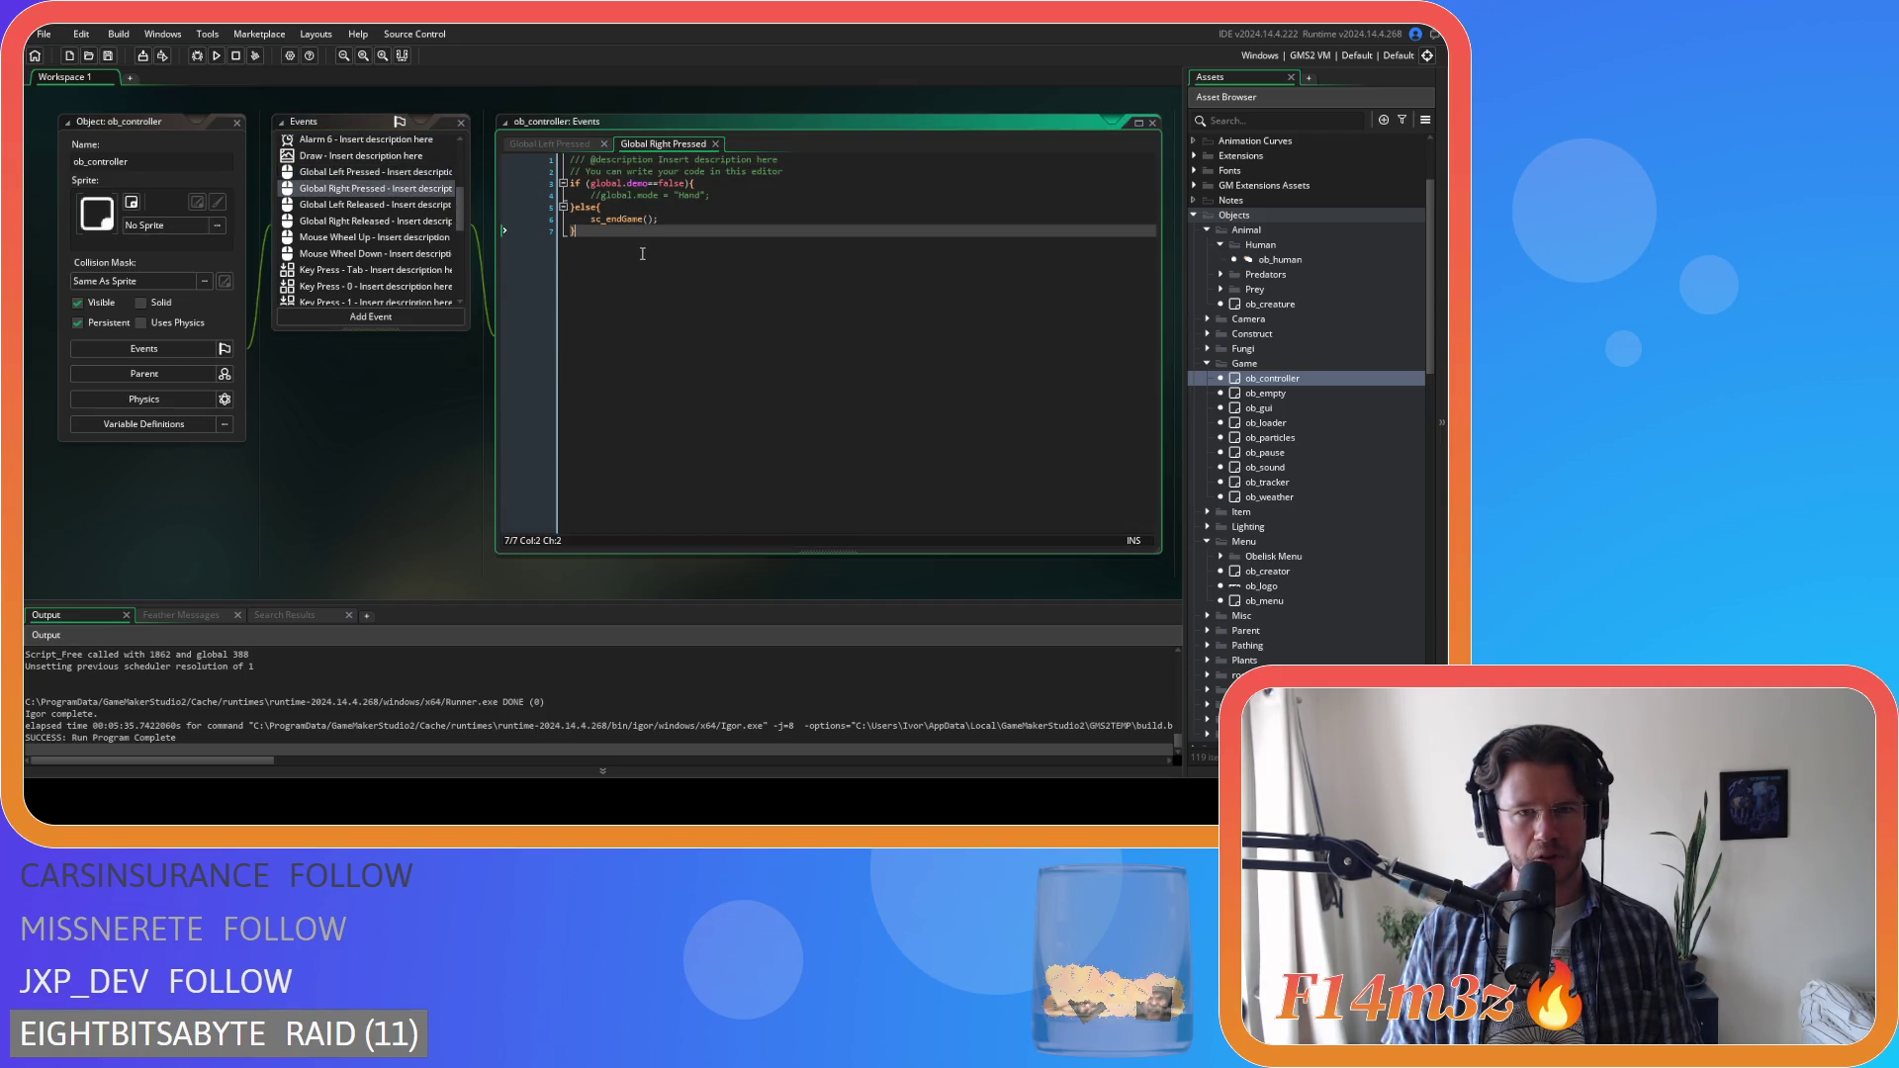
click(716, 197)
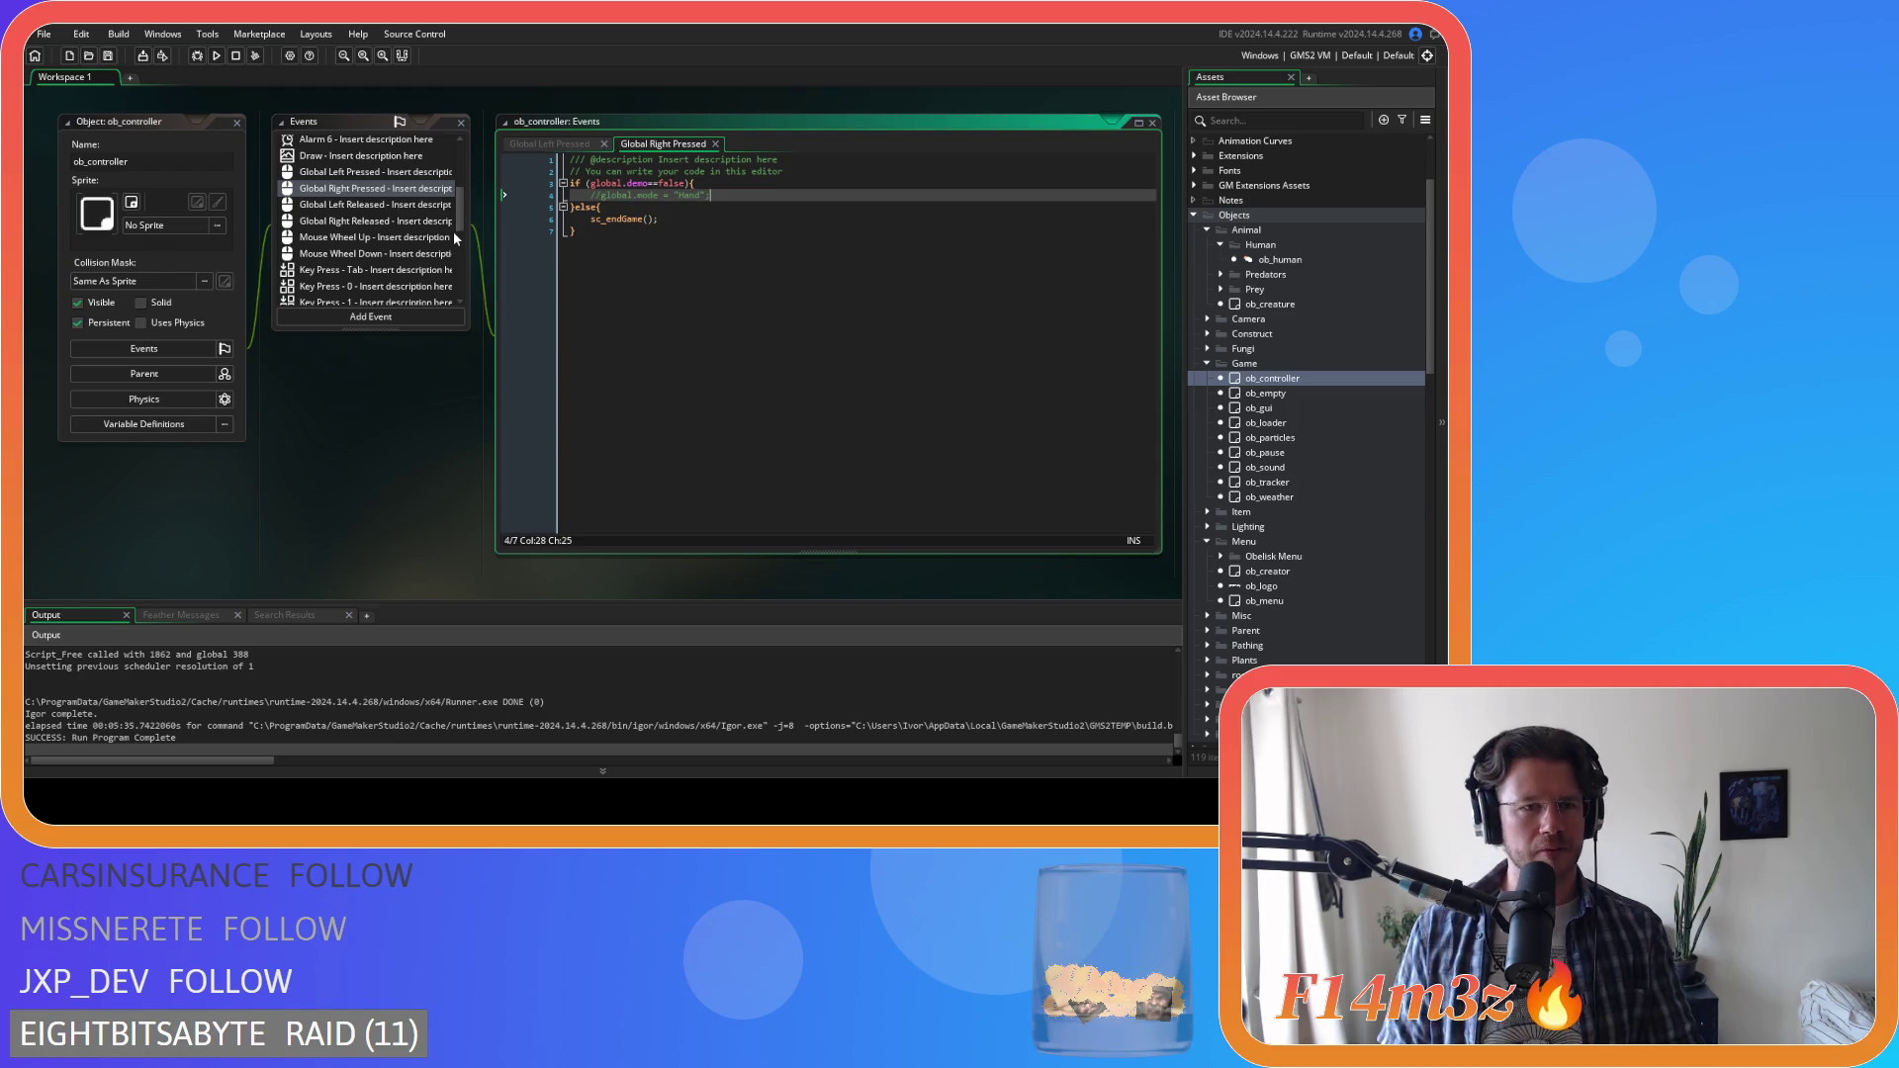
click(405, 219)
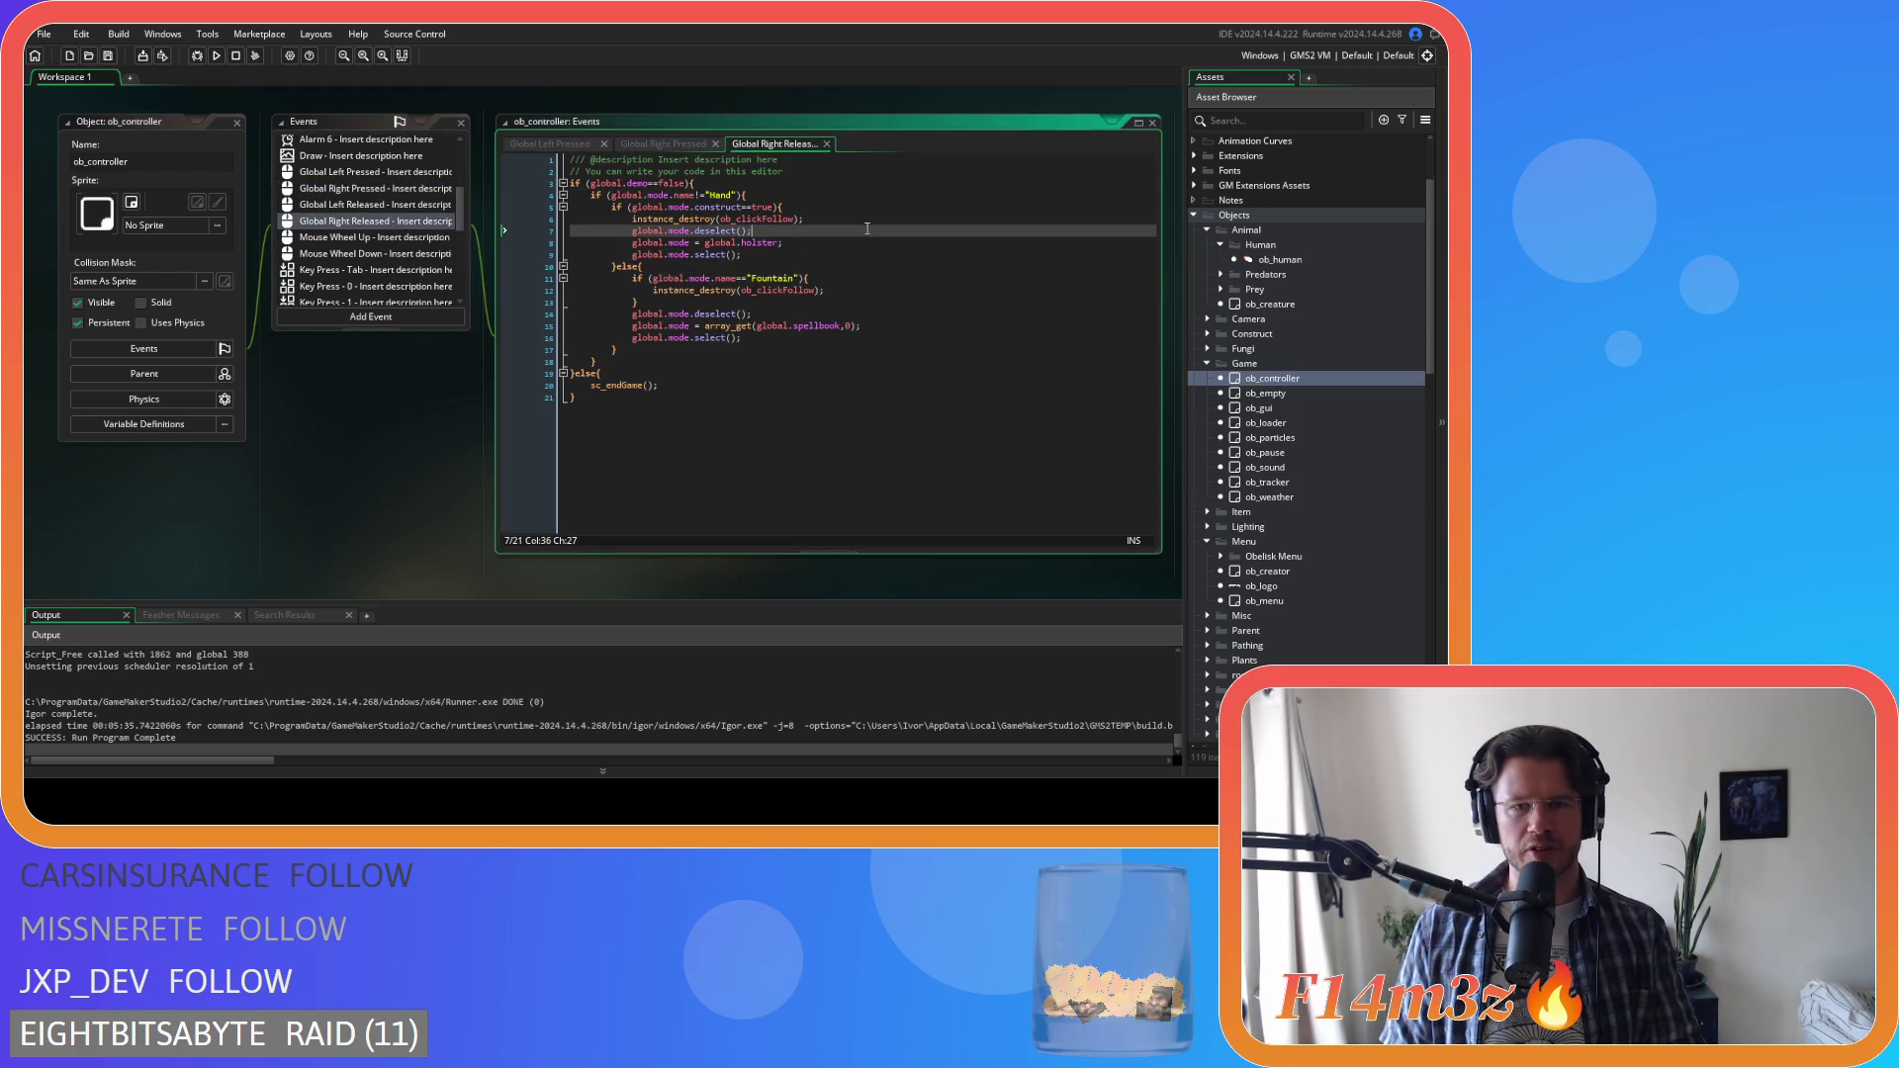
Review the construct check, deselect call, holster assignment and select call on lines 5–9
click(822, 243)
click(830, 253)
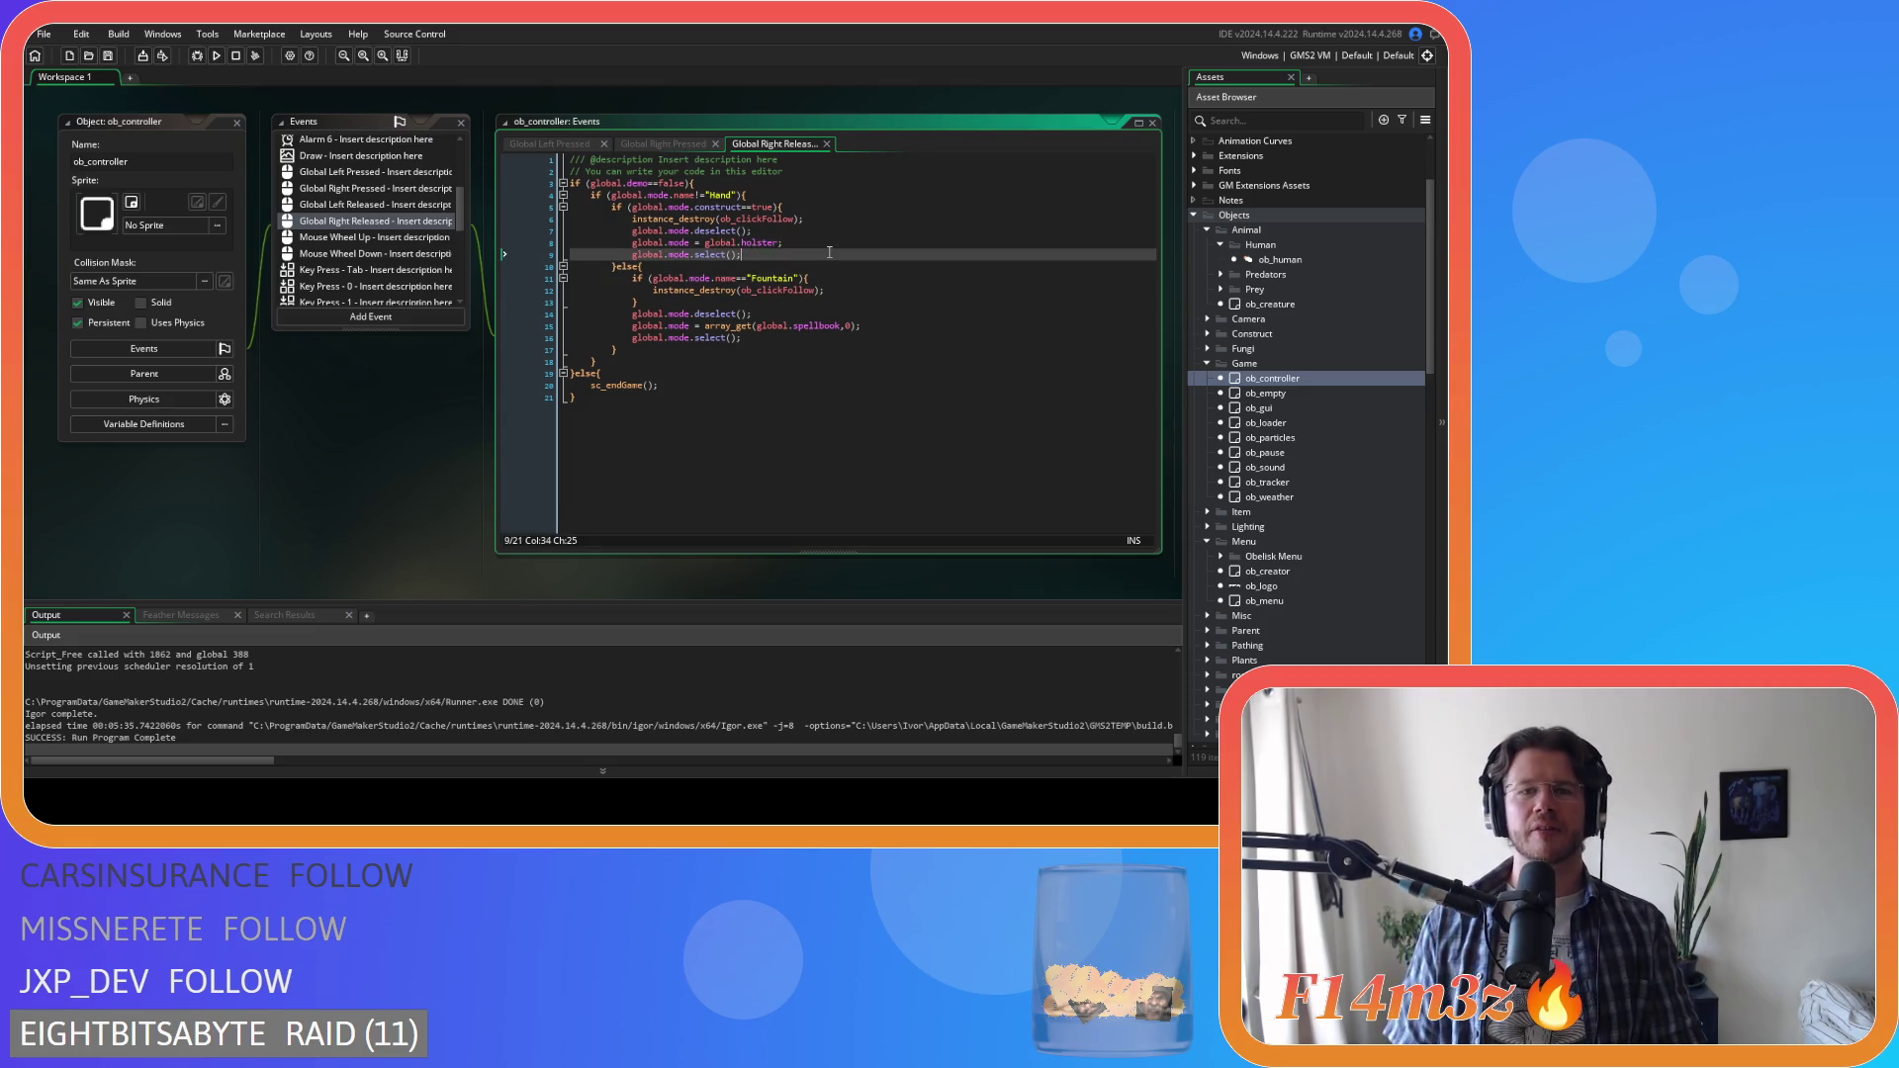
click(830, 242)
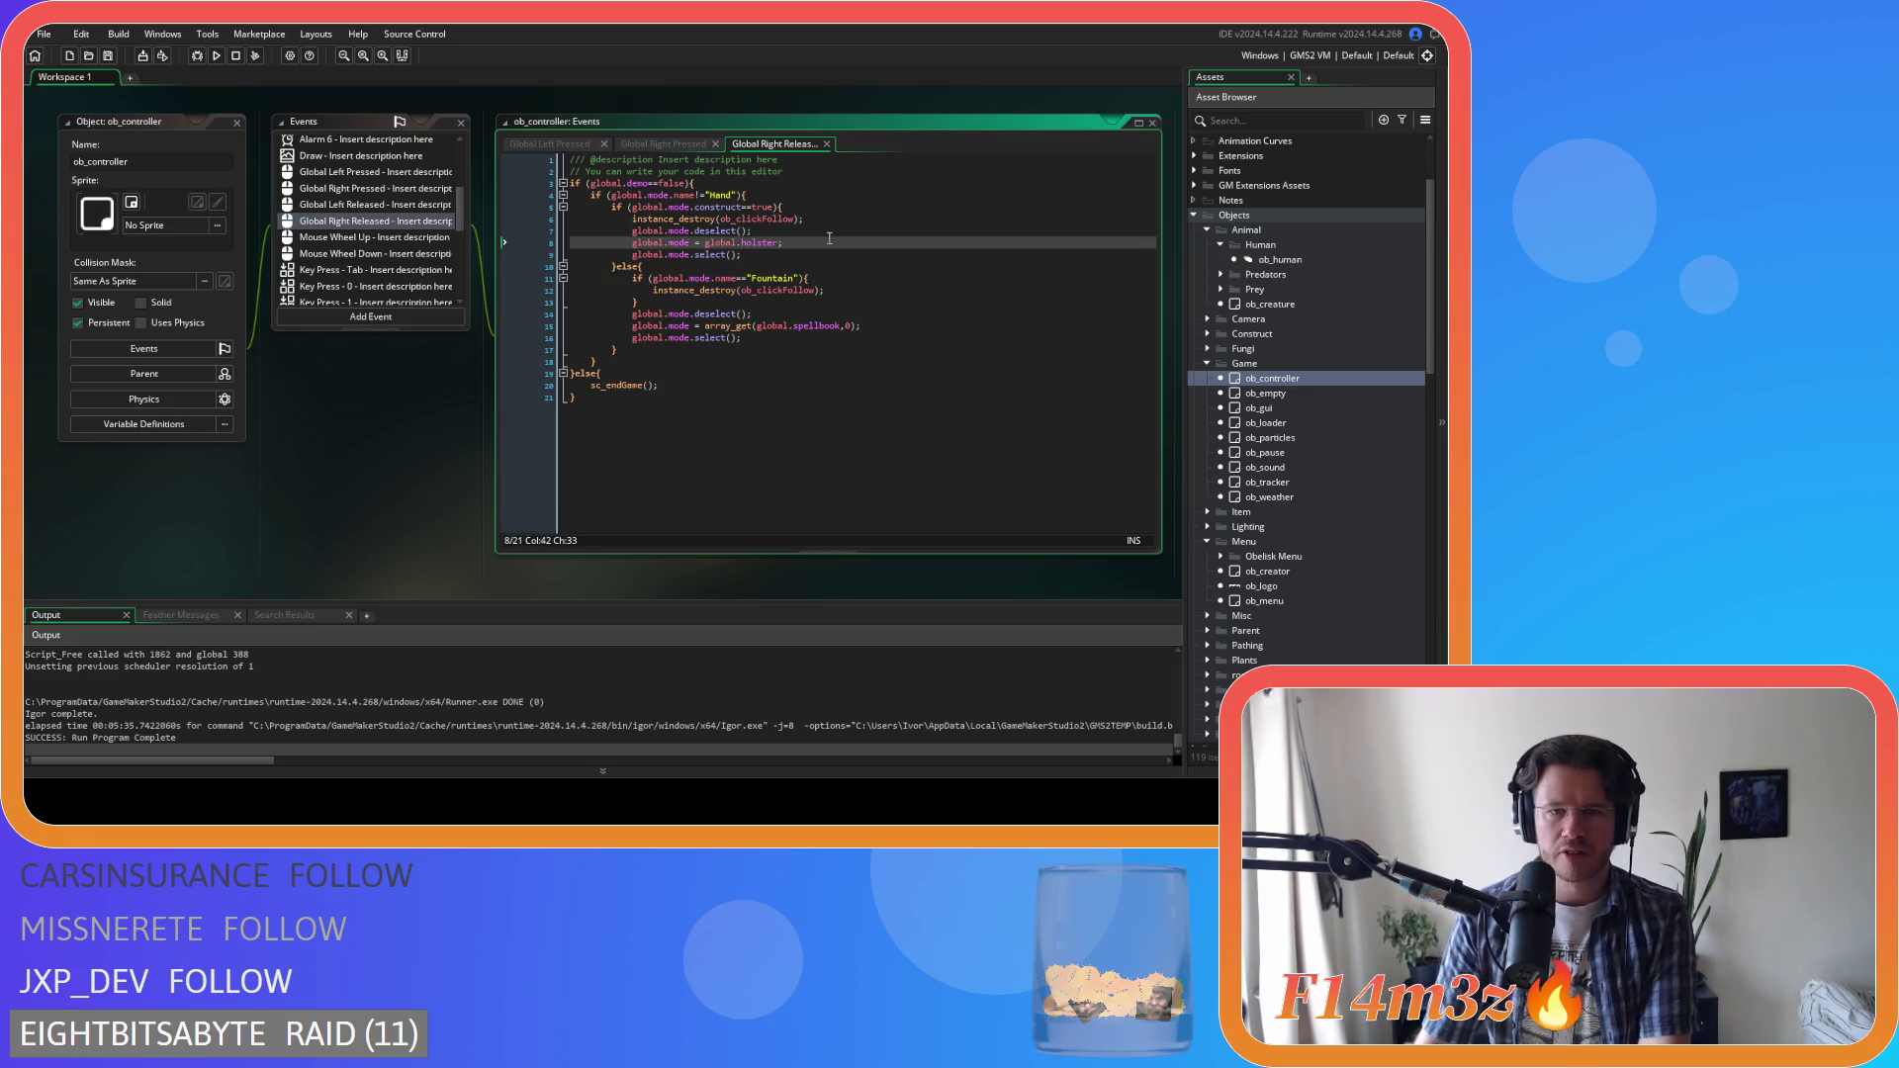
click(690, 196)
click(686, 208)
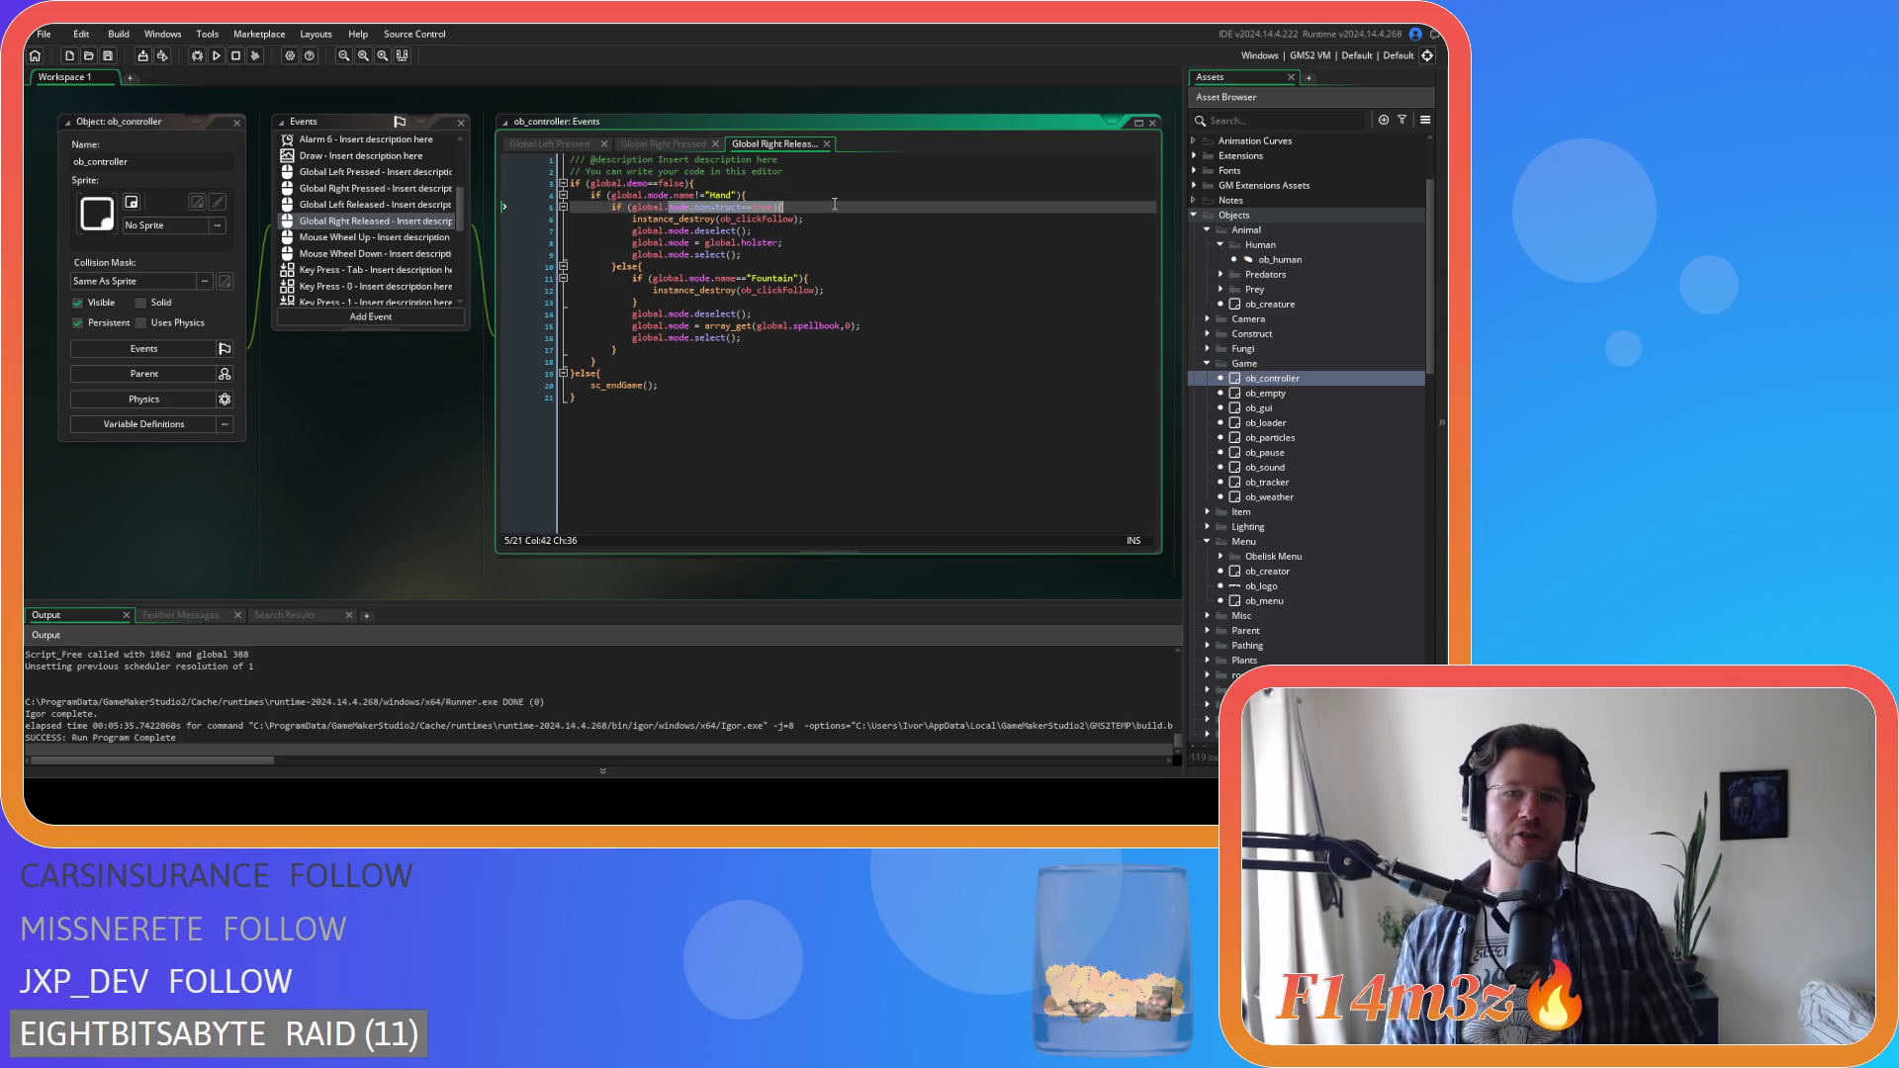
click(778, 225)
click(814, 255)
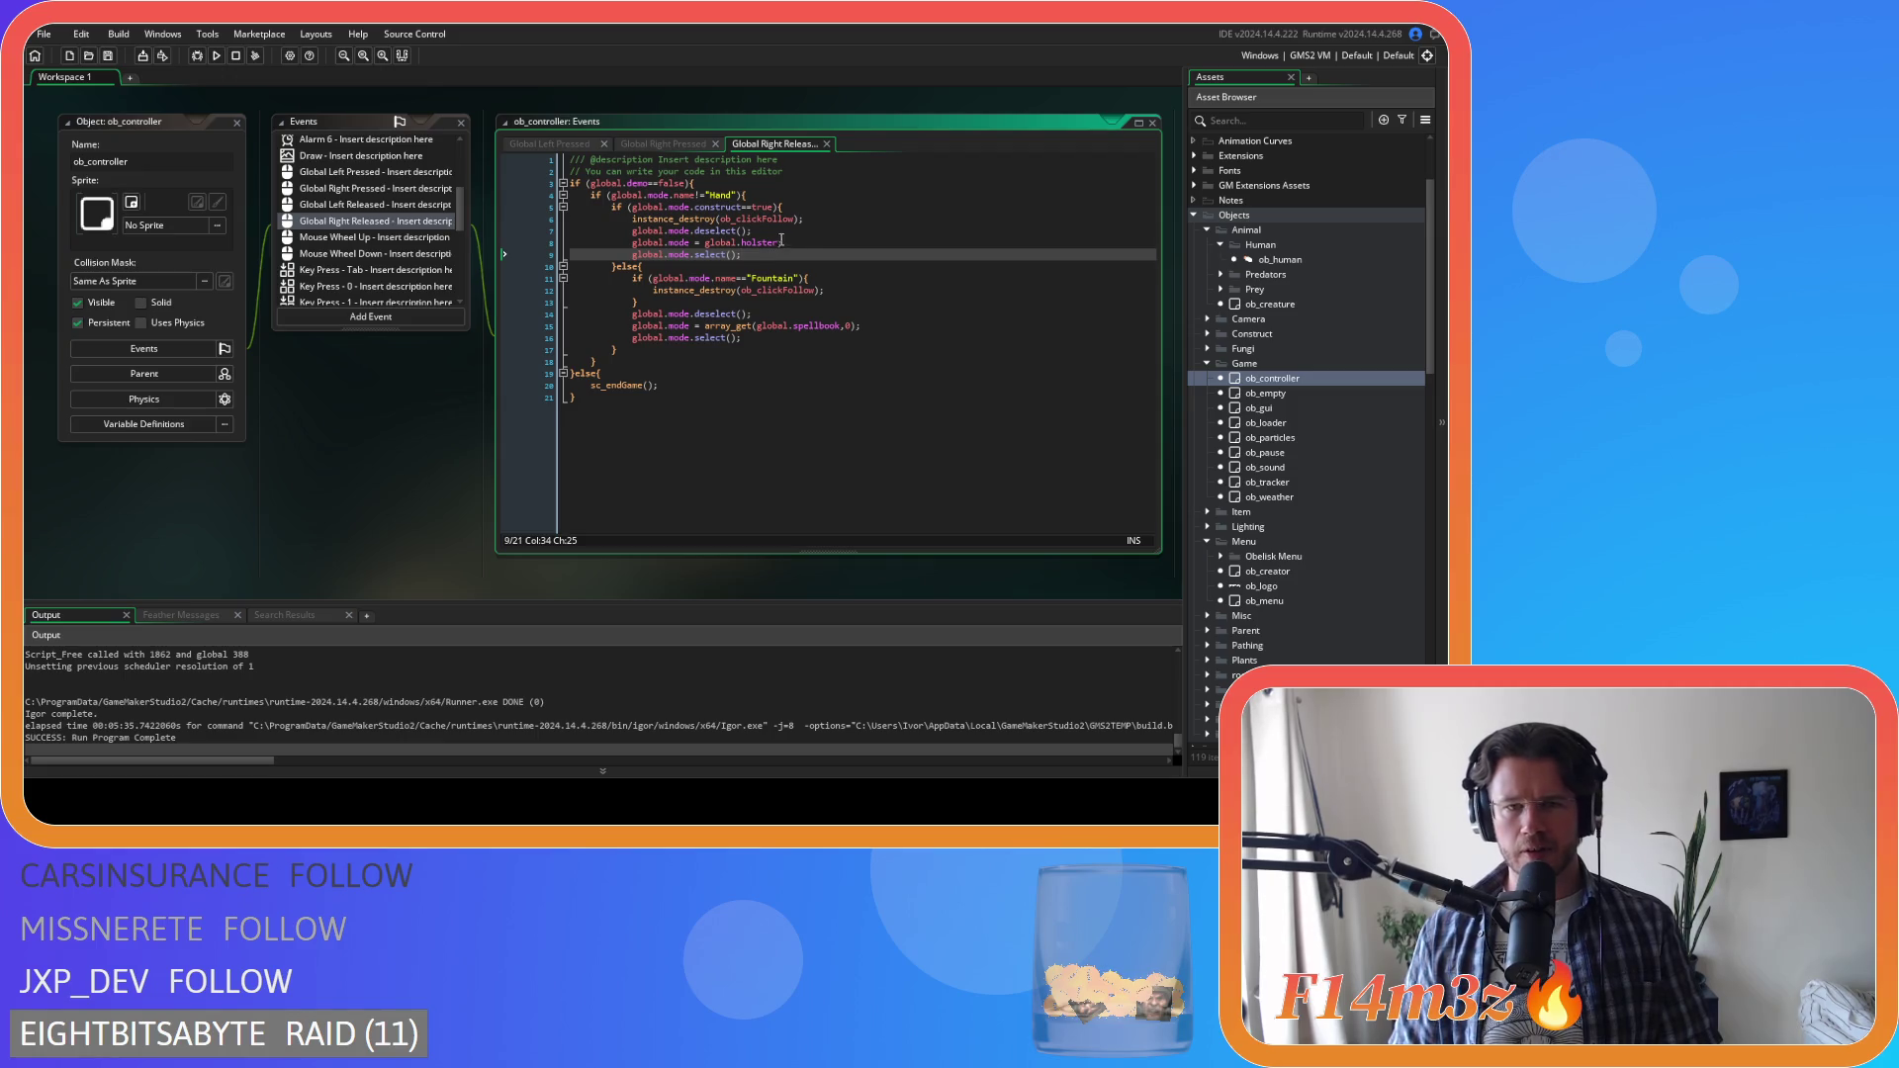
click(807, 240)
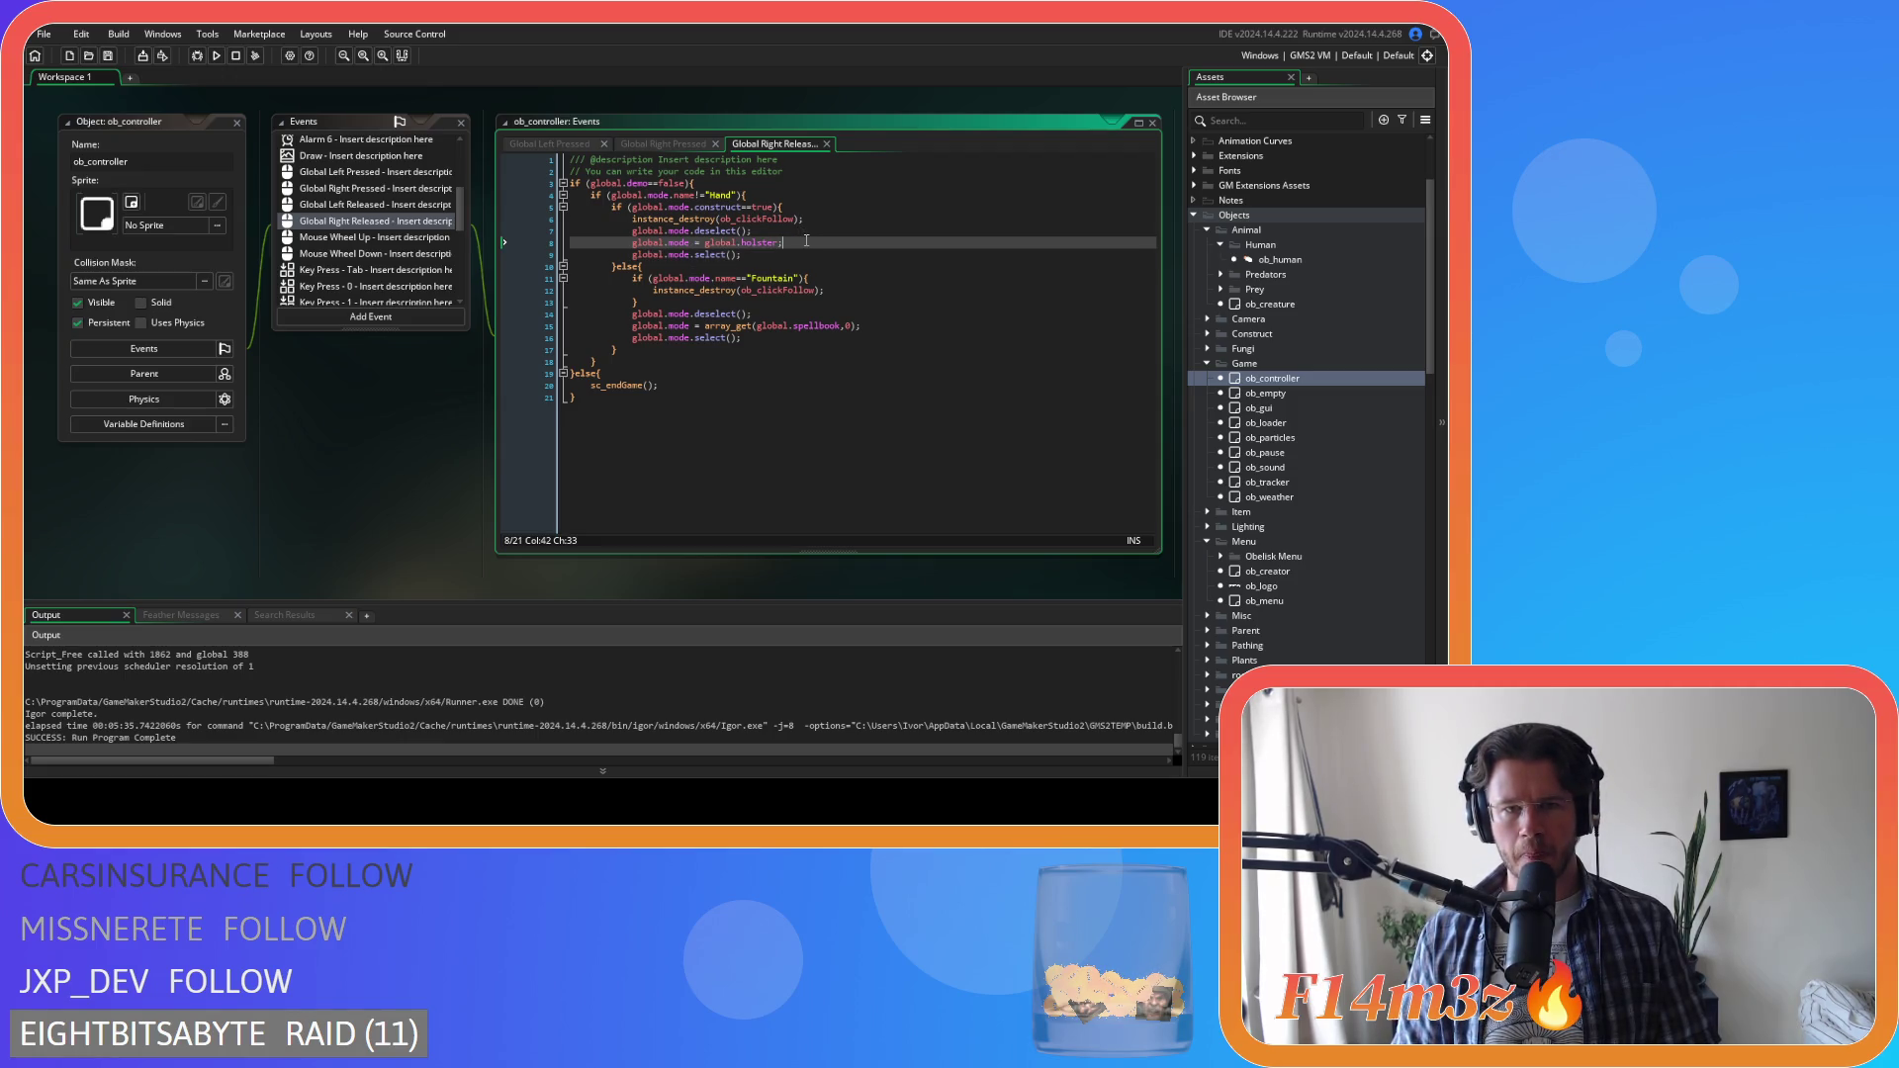
Examine line 15's global.mode = array_get(global.spellbook,0) assignment
drag(789, 325, 854, 325)
click(897, 324)
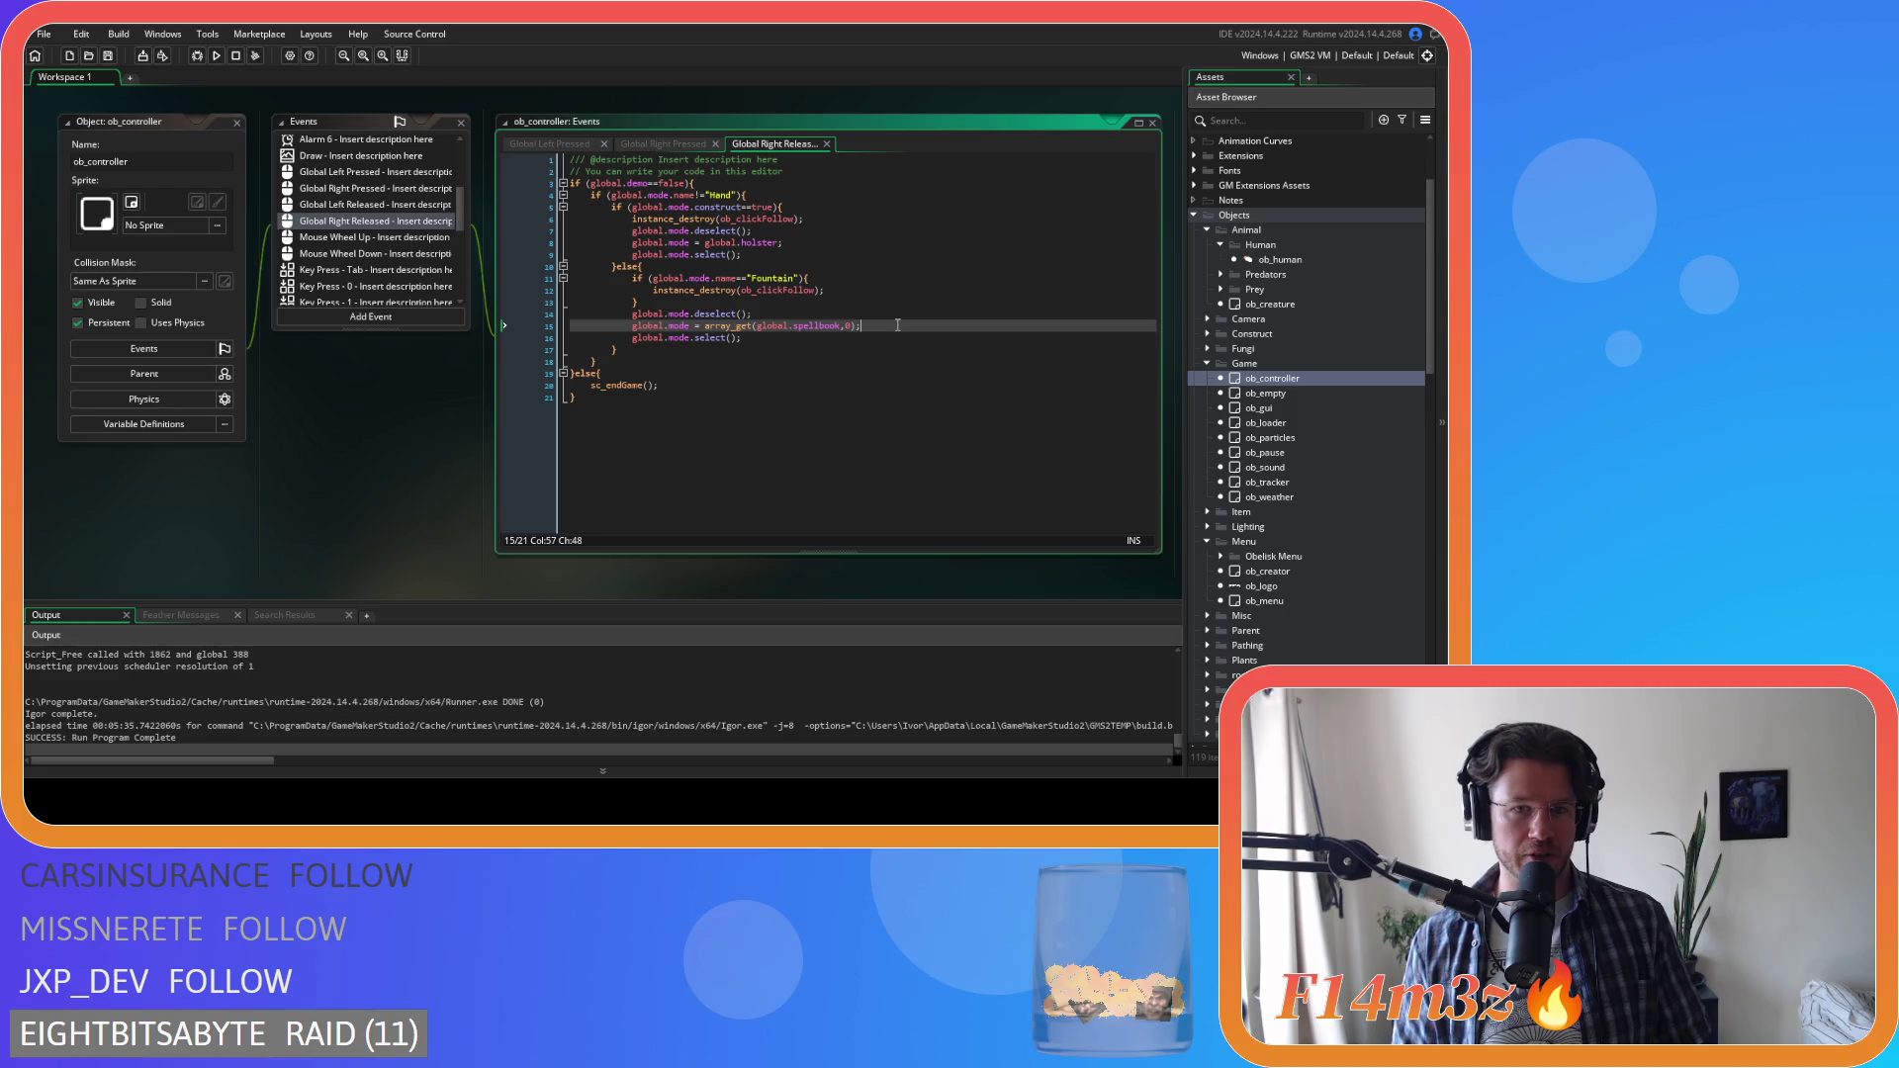
click(791, 325)
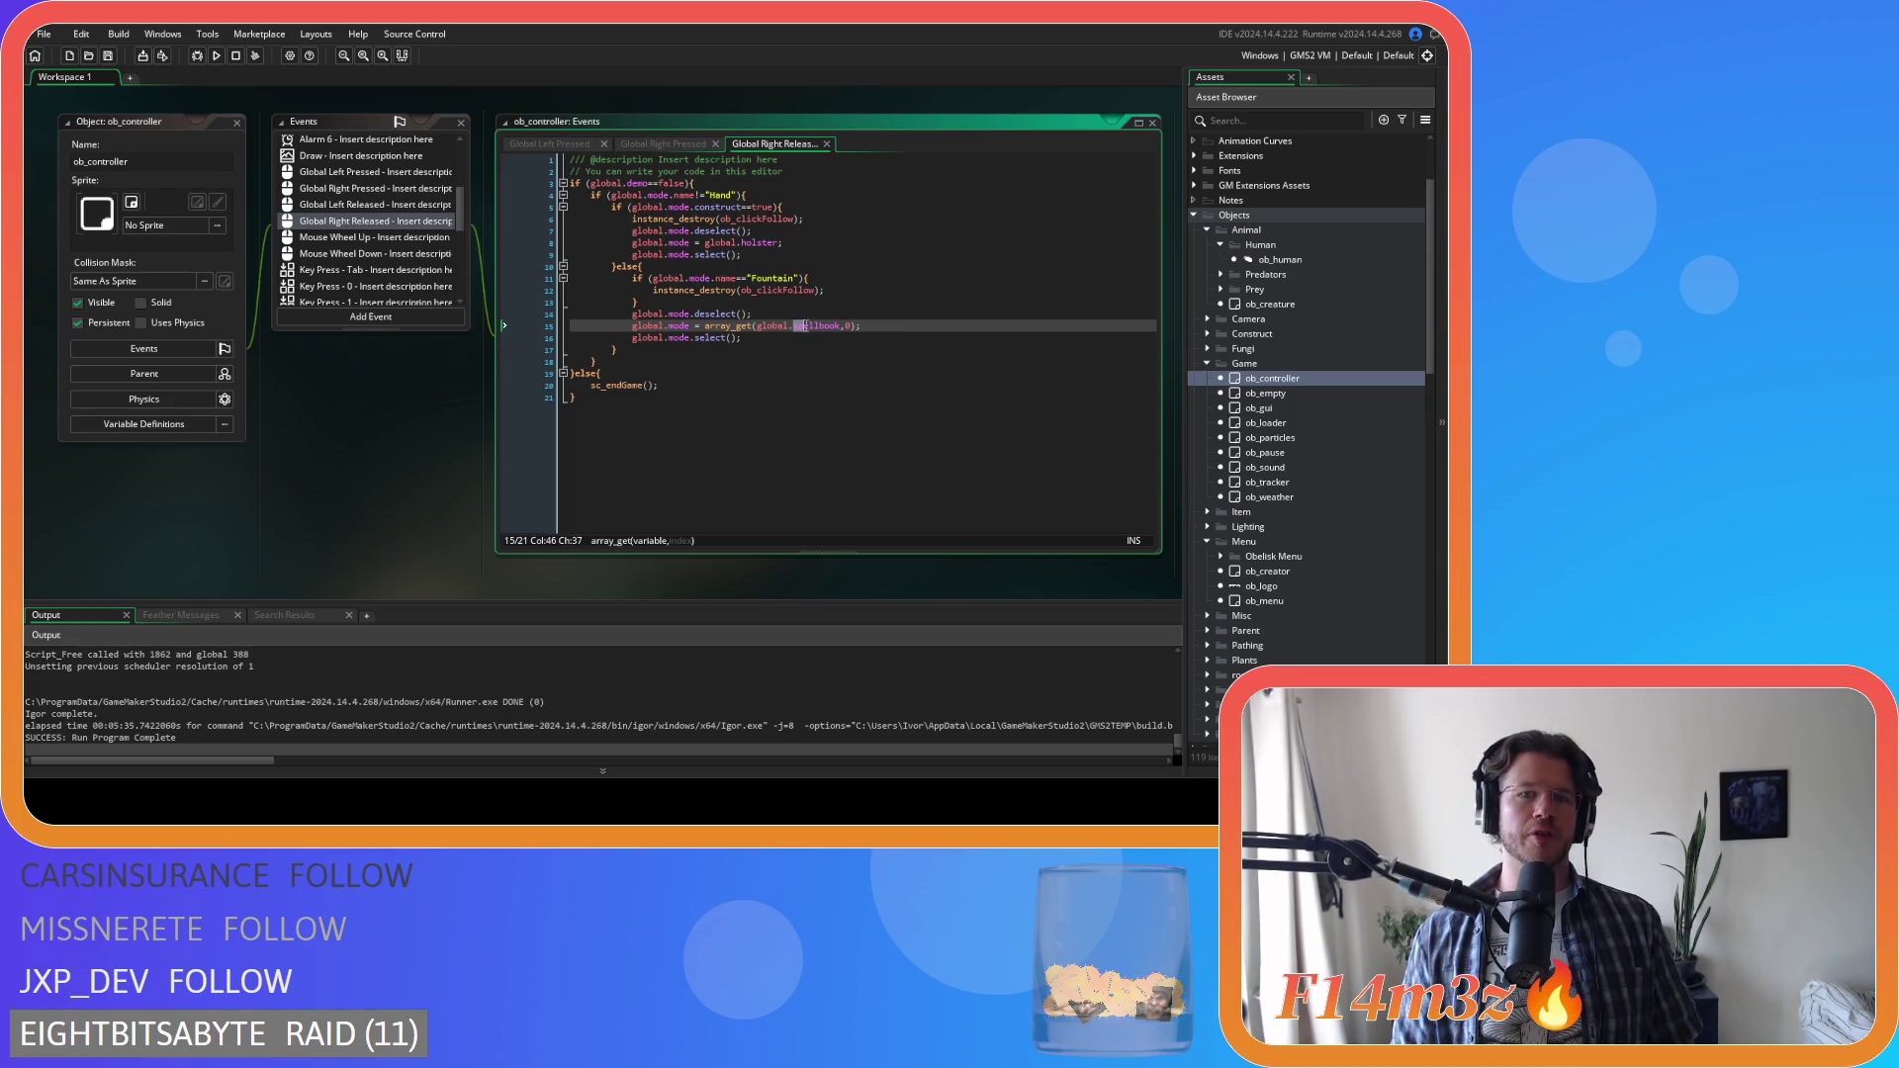
double_click(831, 327)
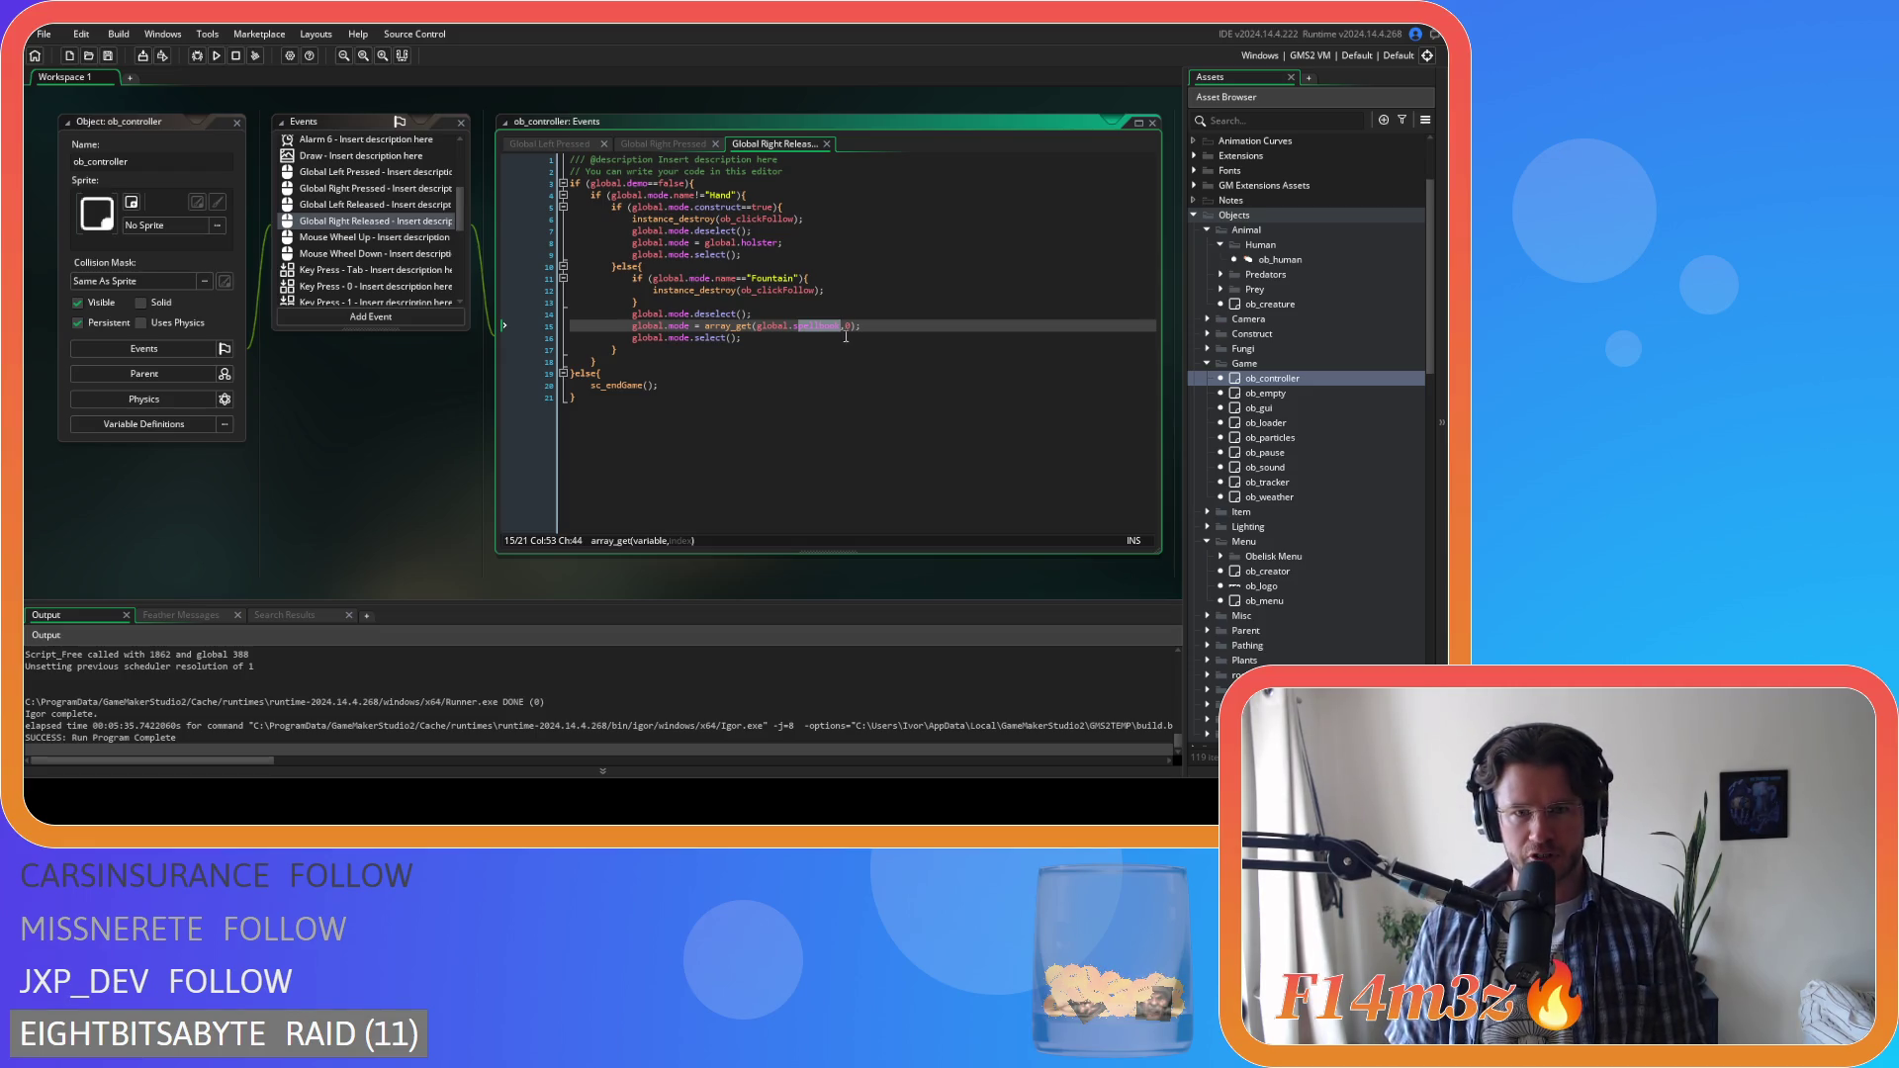
double_click(847, 326)
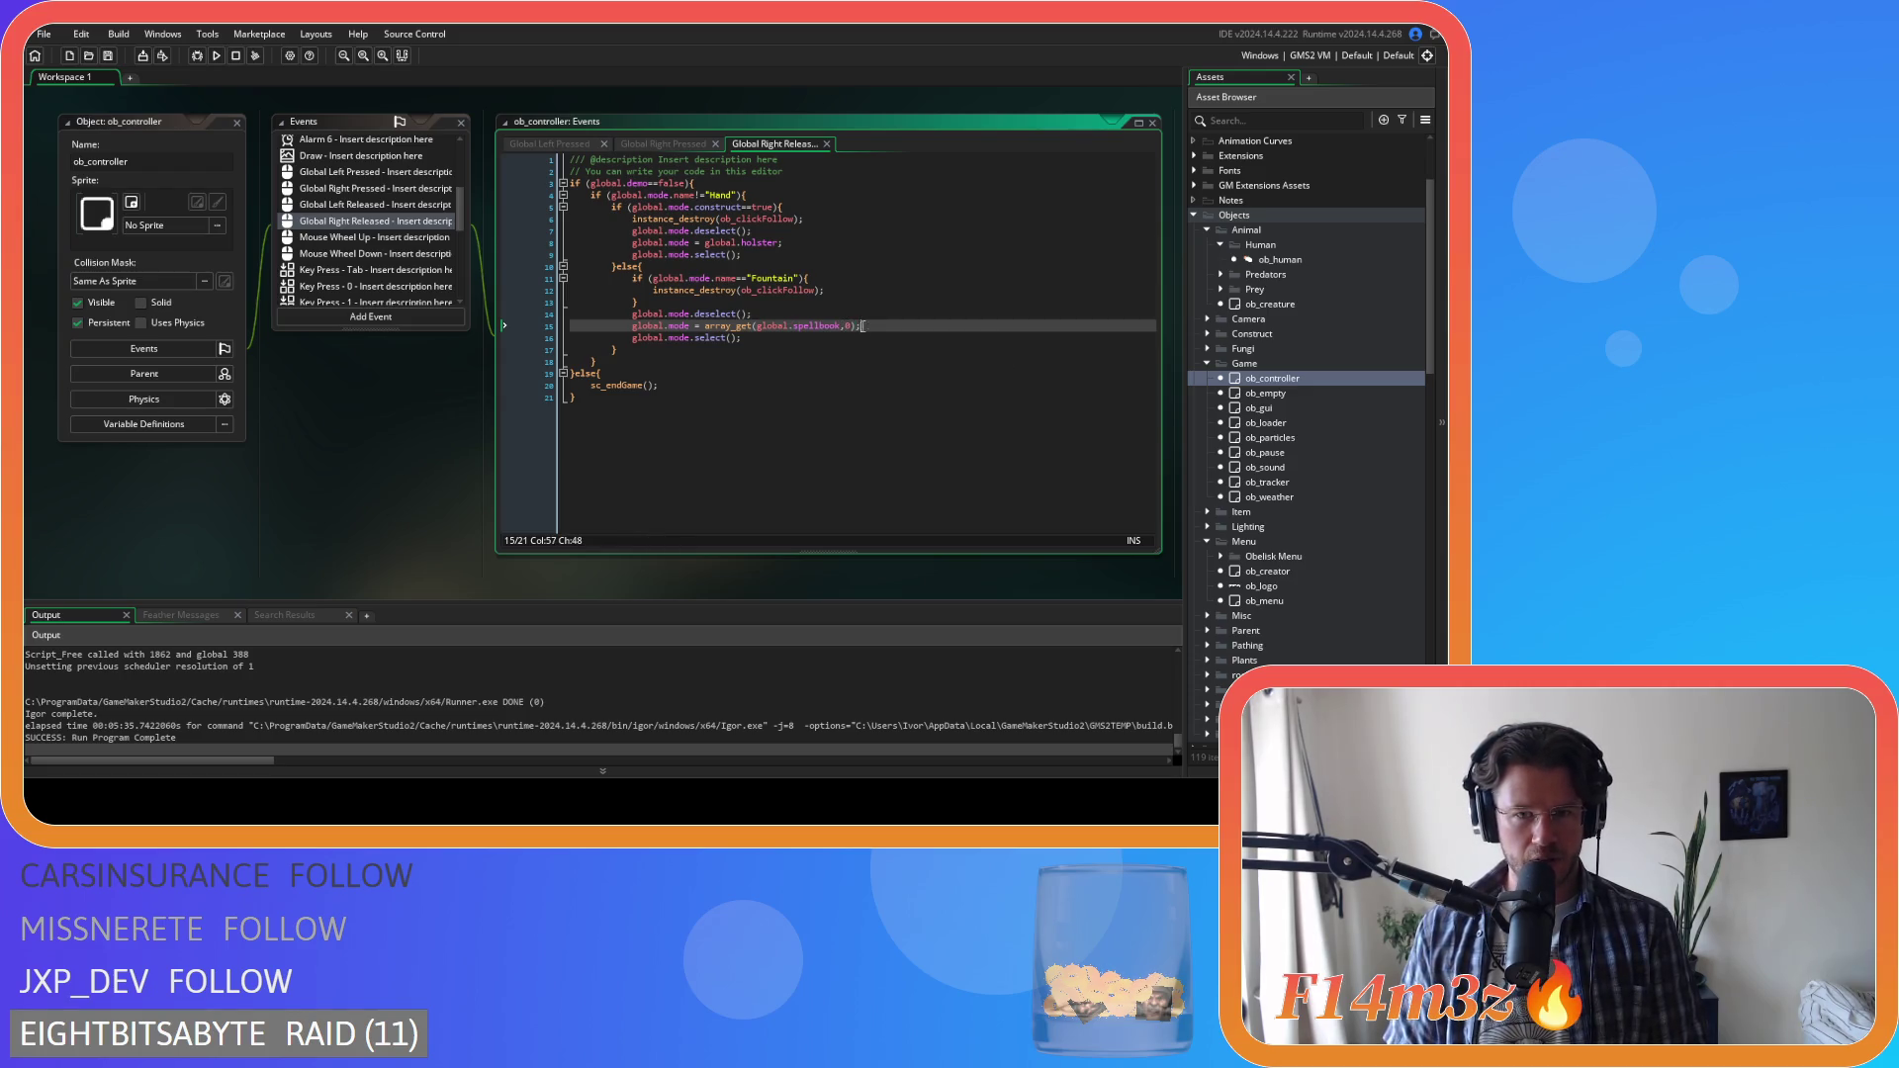
click(900, 330)
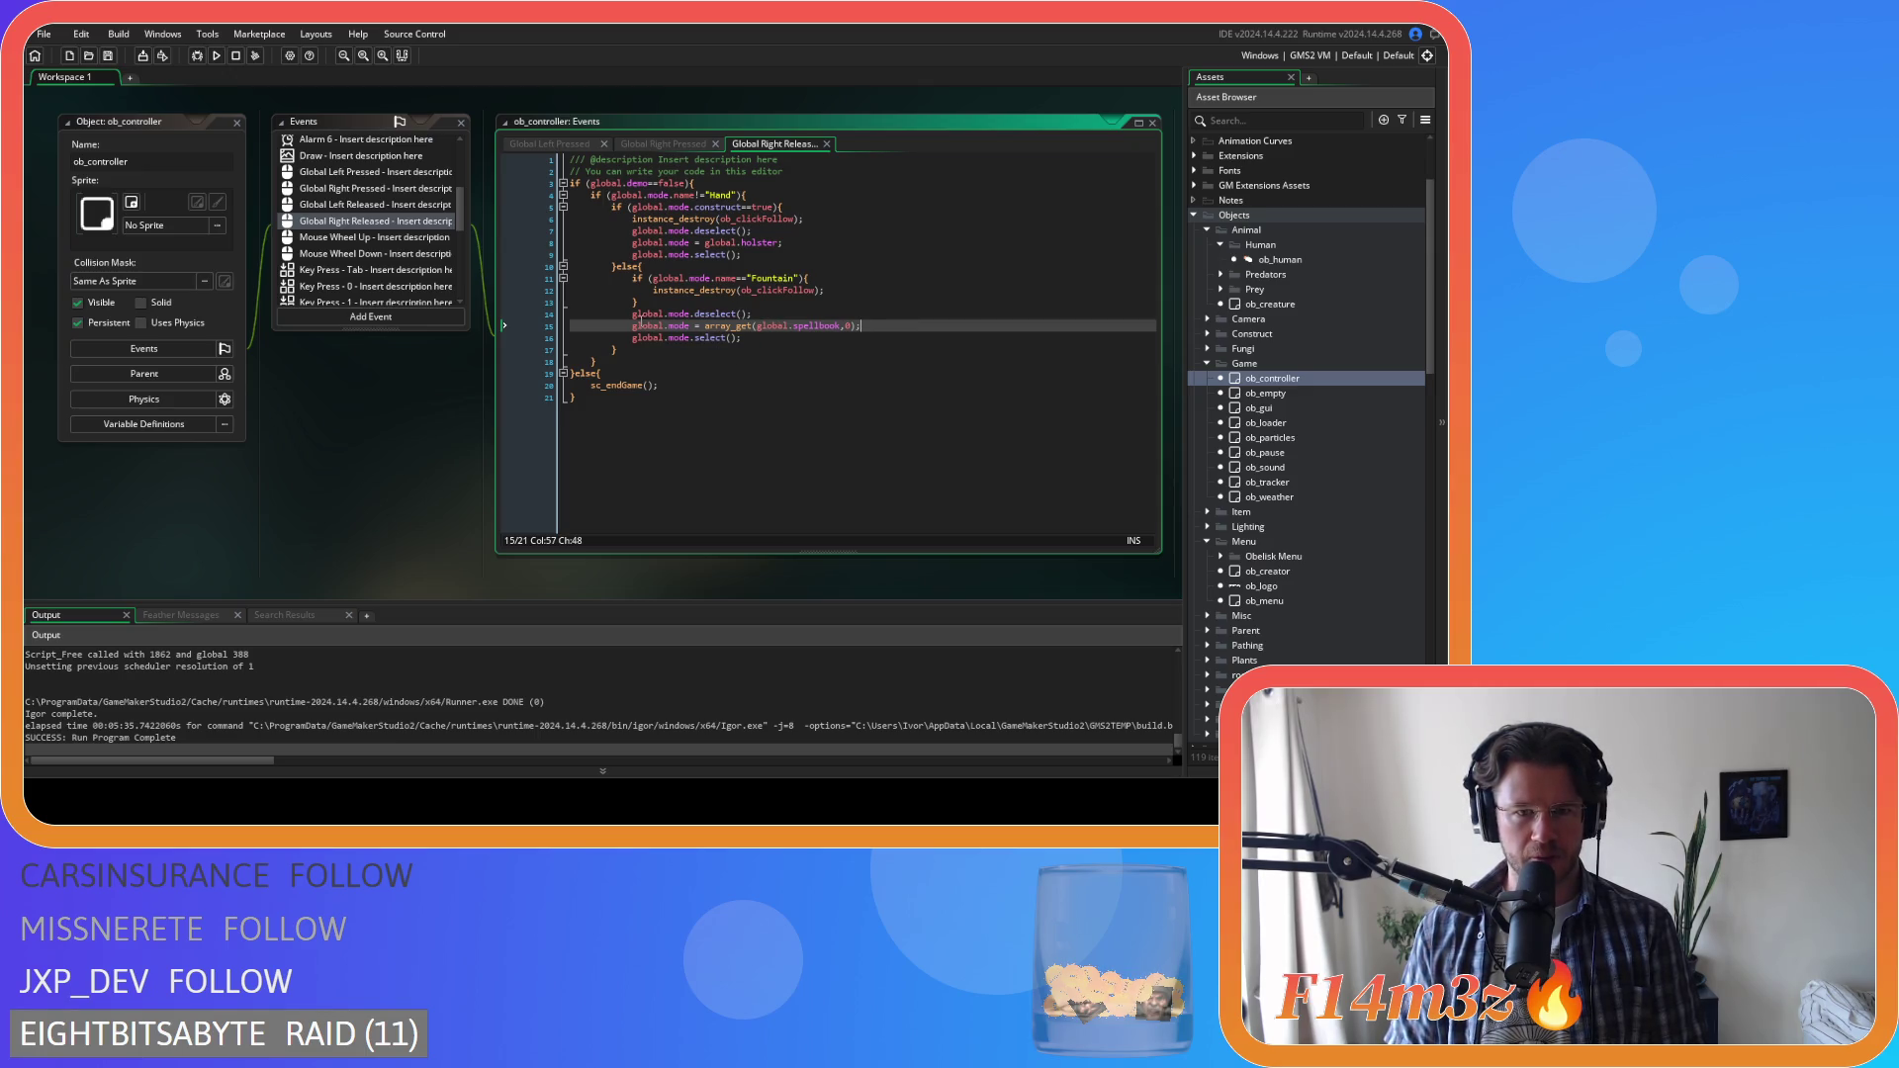
click(686, 327)
key(Right)
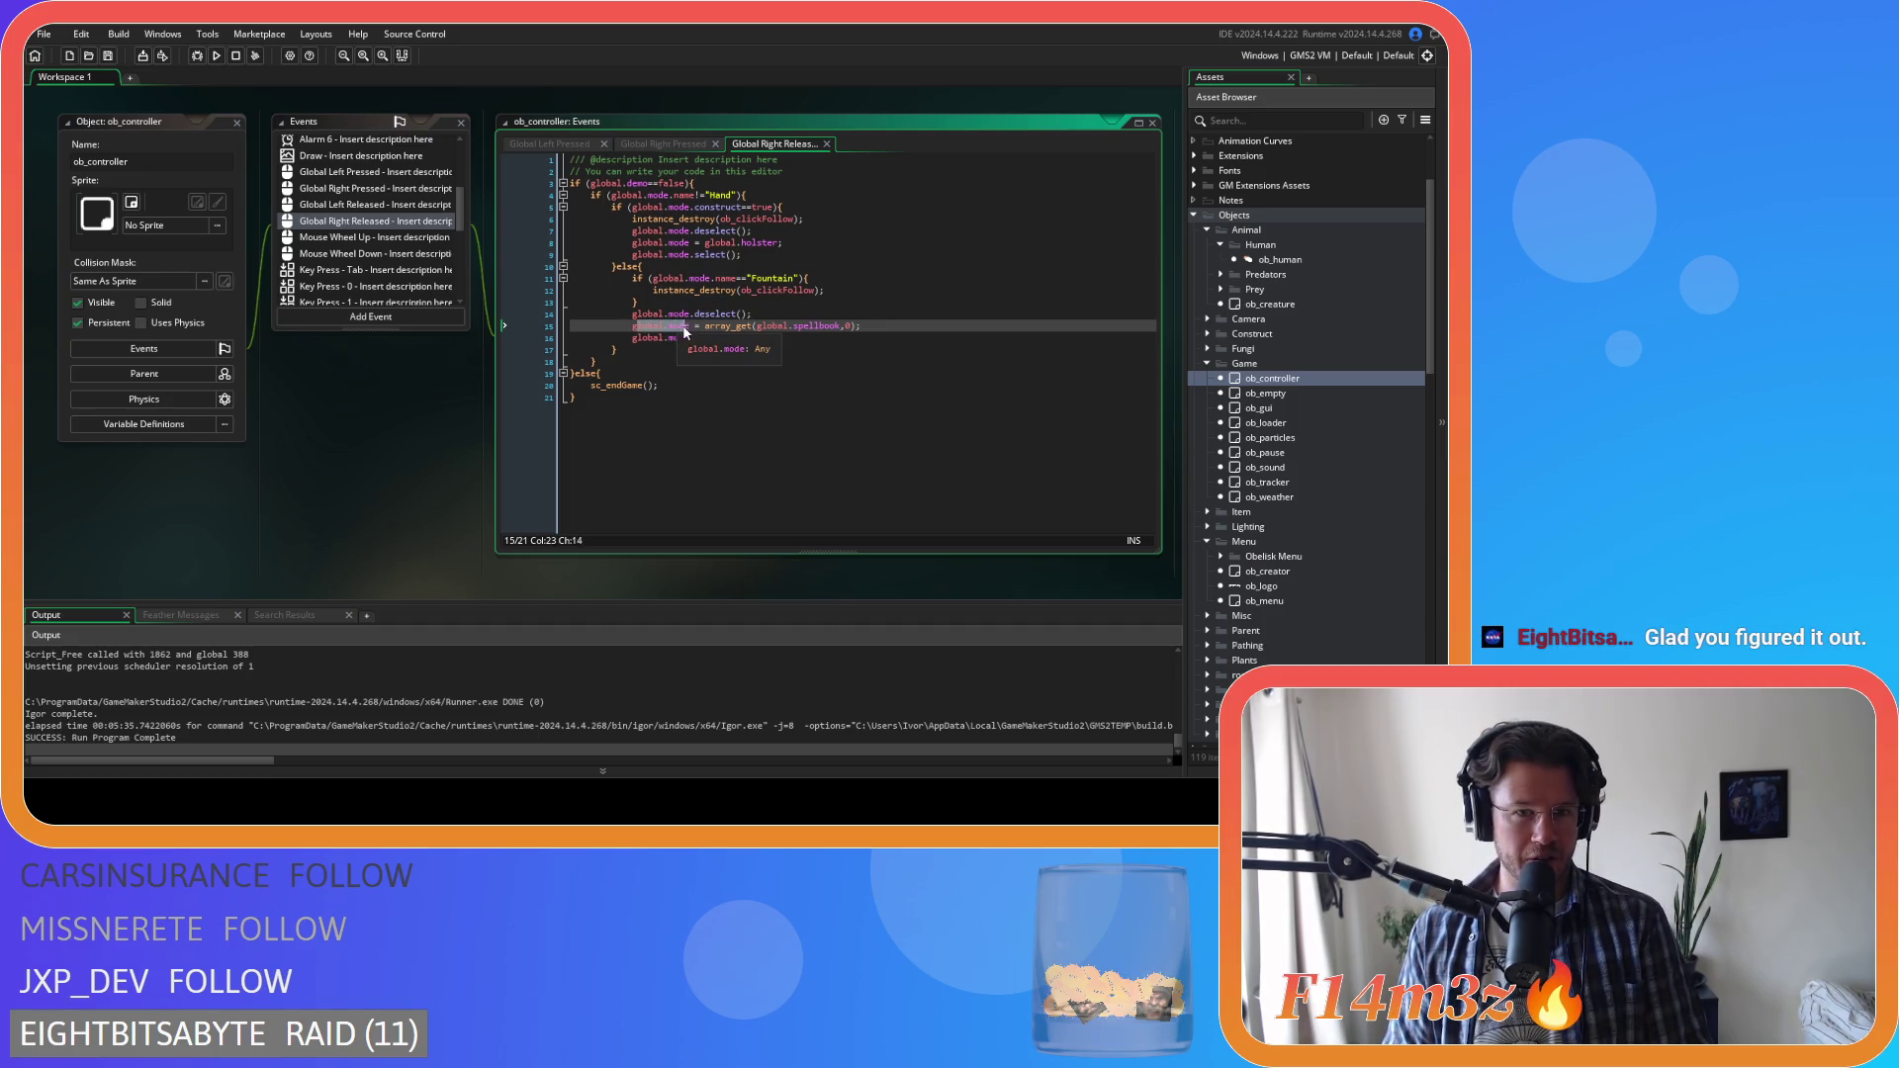
click(656, 330)
Add a 'global.mode.select();' line below line 15 in Global Right Released
click(632, 330)
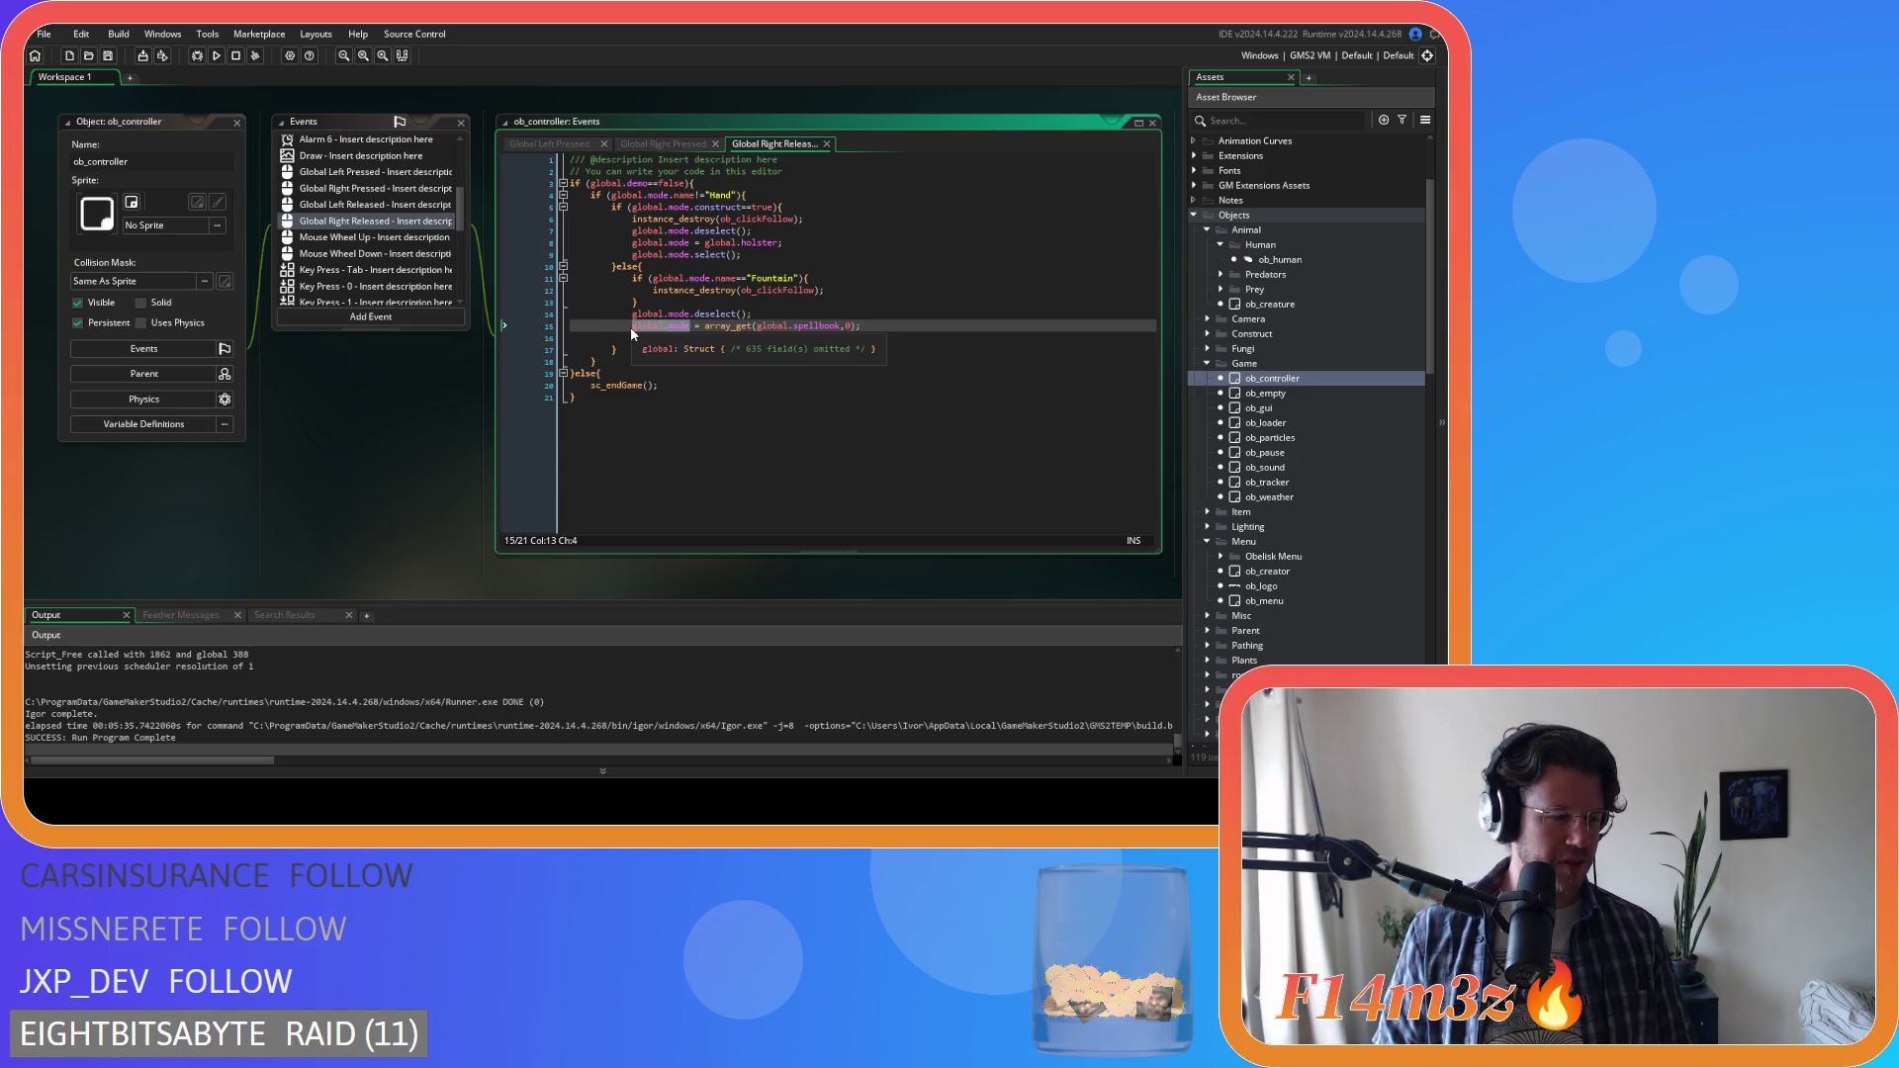
key(Down)
text(global.mode.select();)
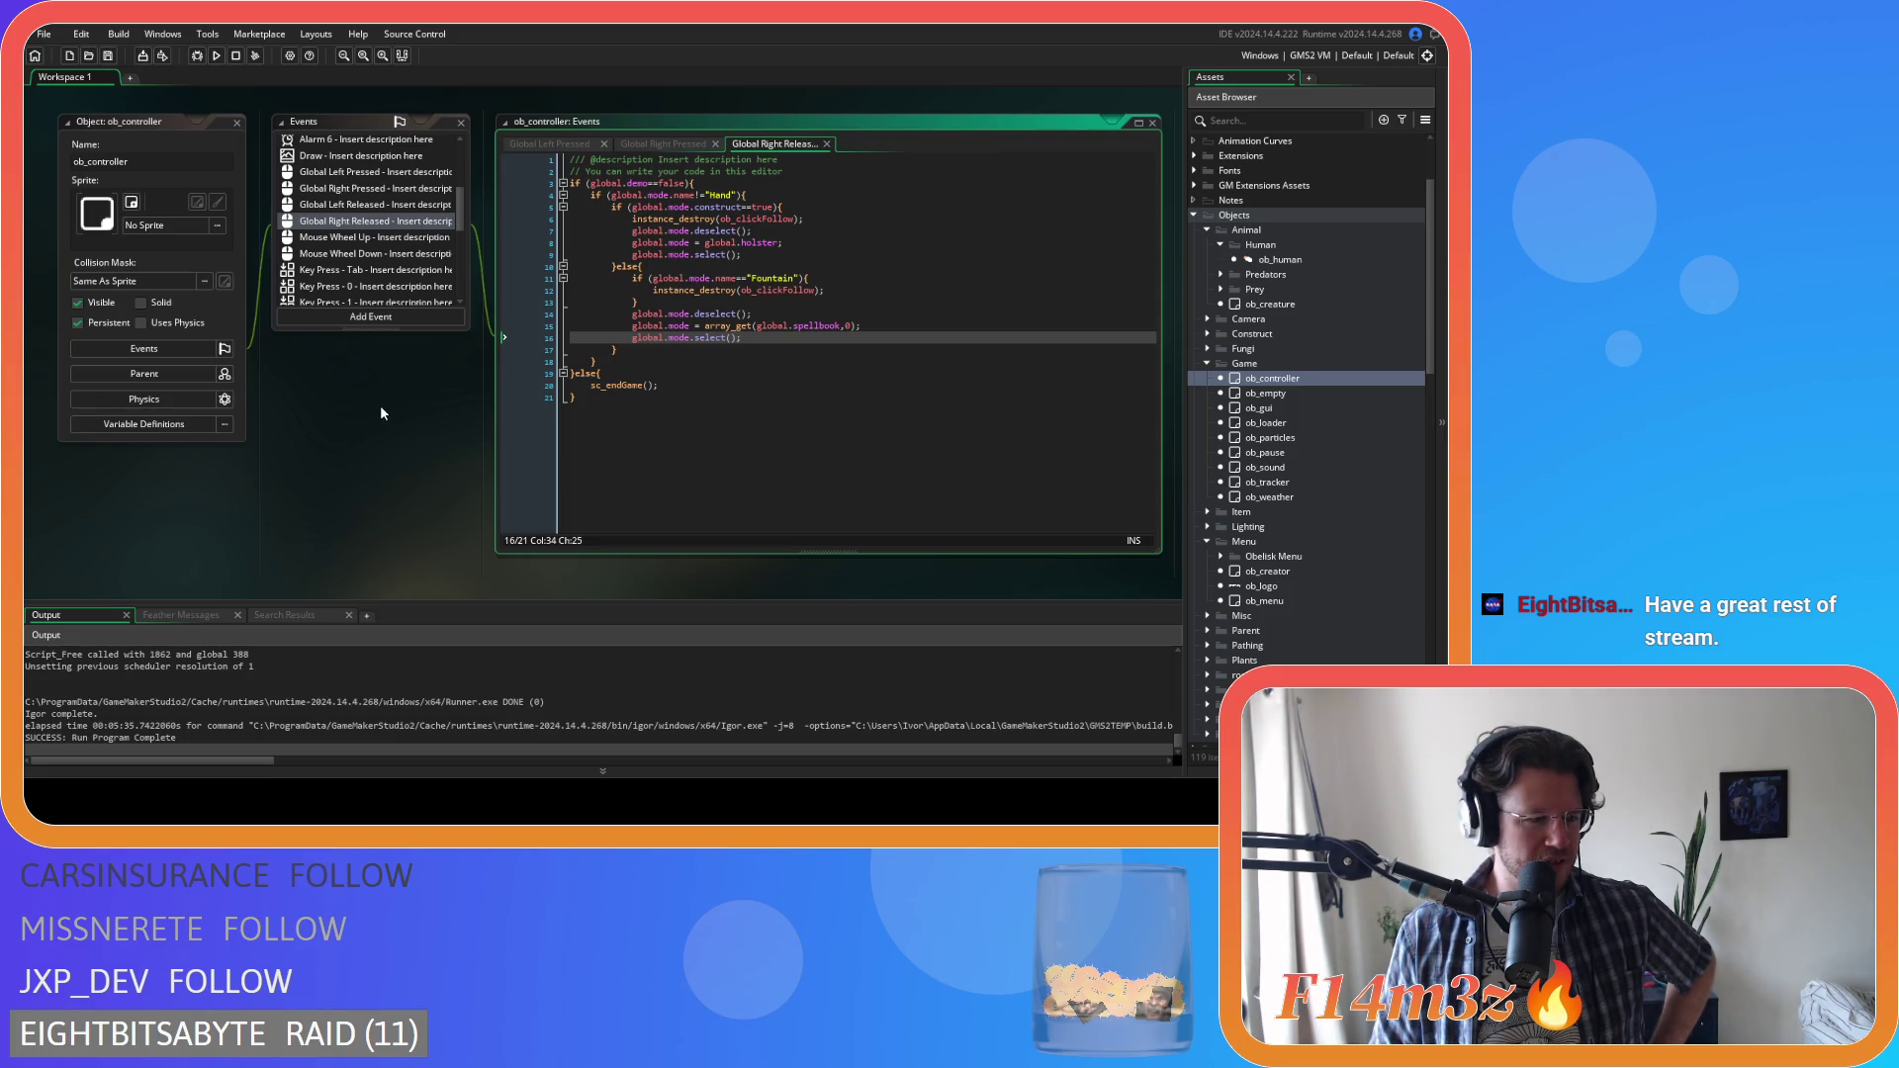
Check lines 13–17, then switch to the Global Left Pressed code
click(584, 299)
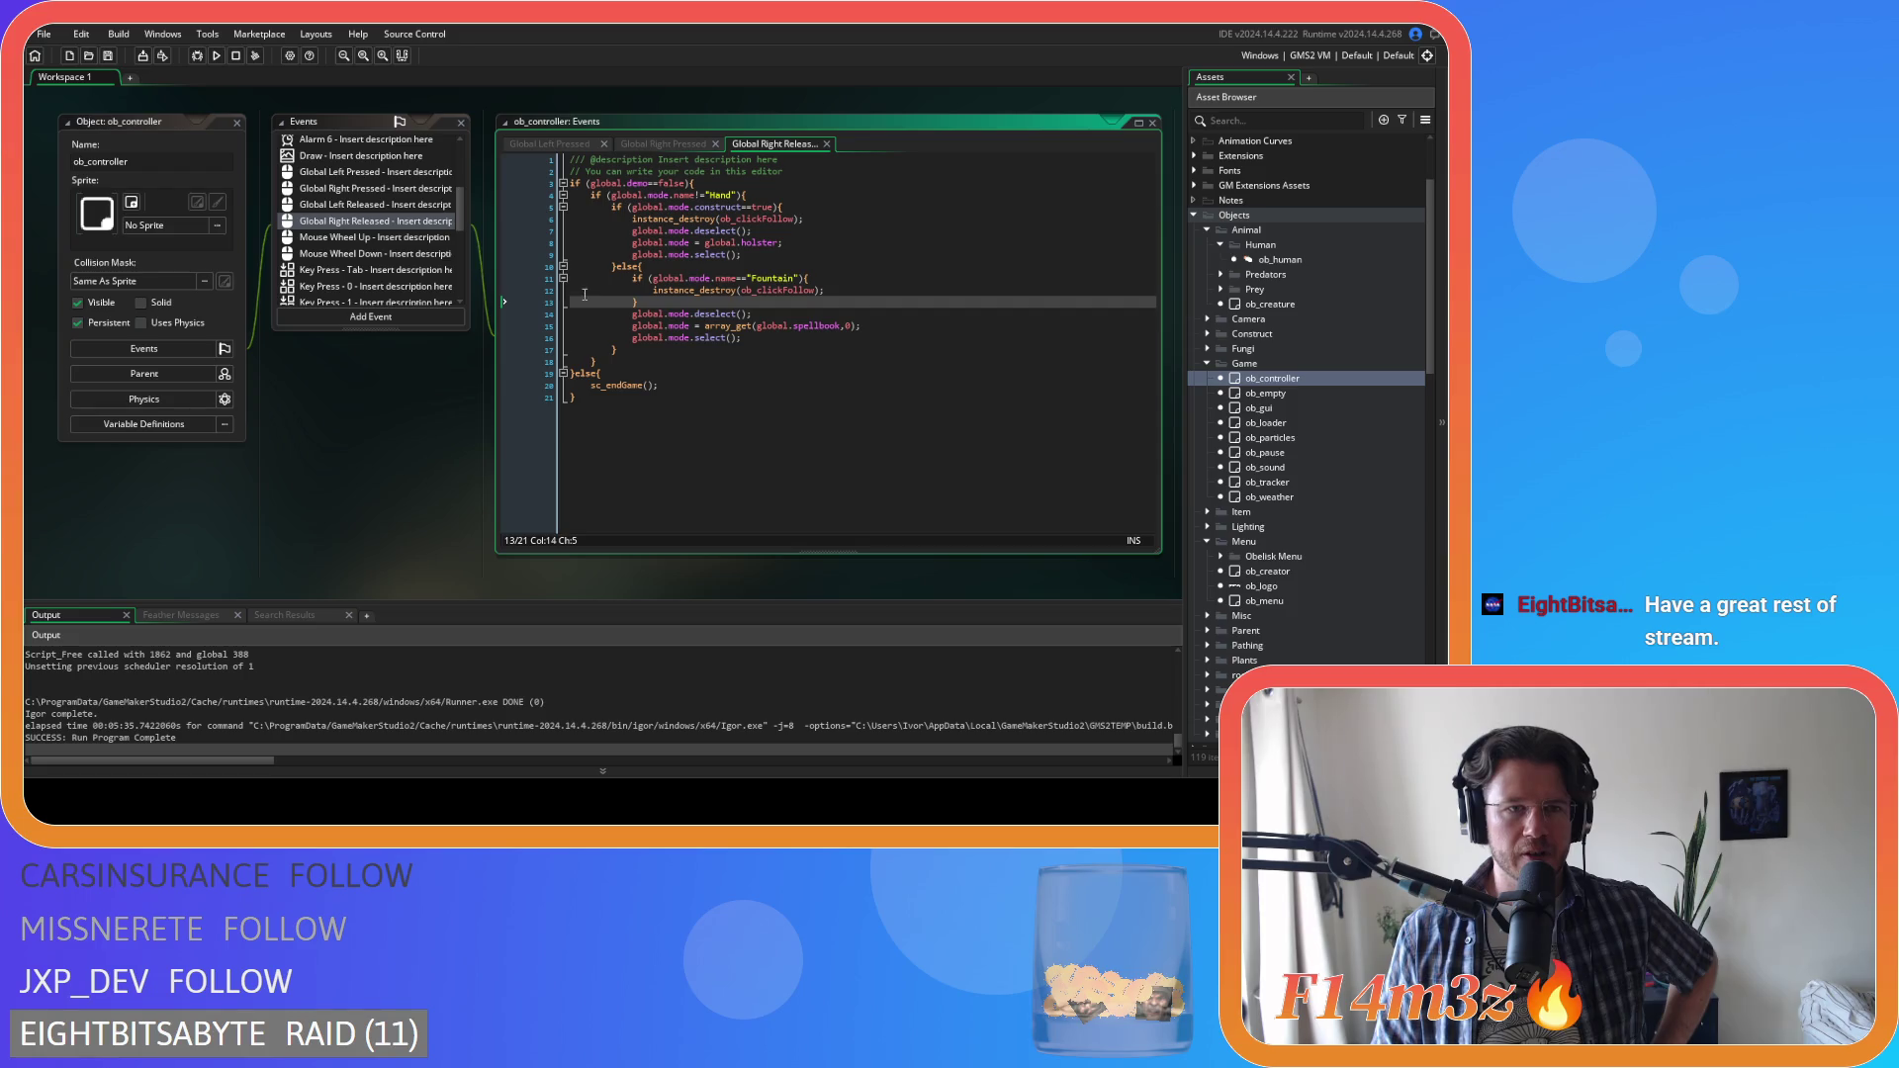
click(804, 317)
click(955, 348)
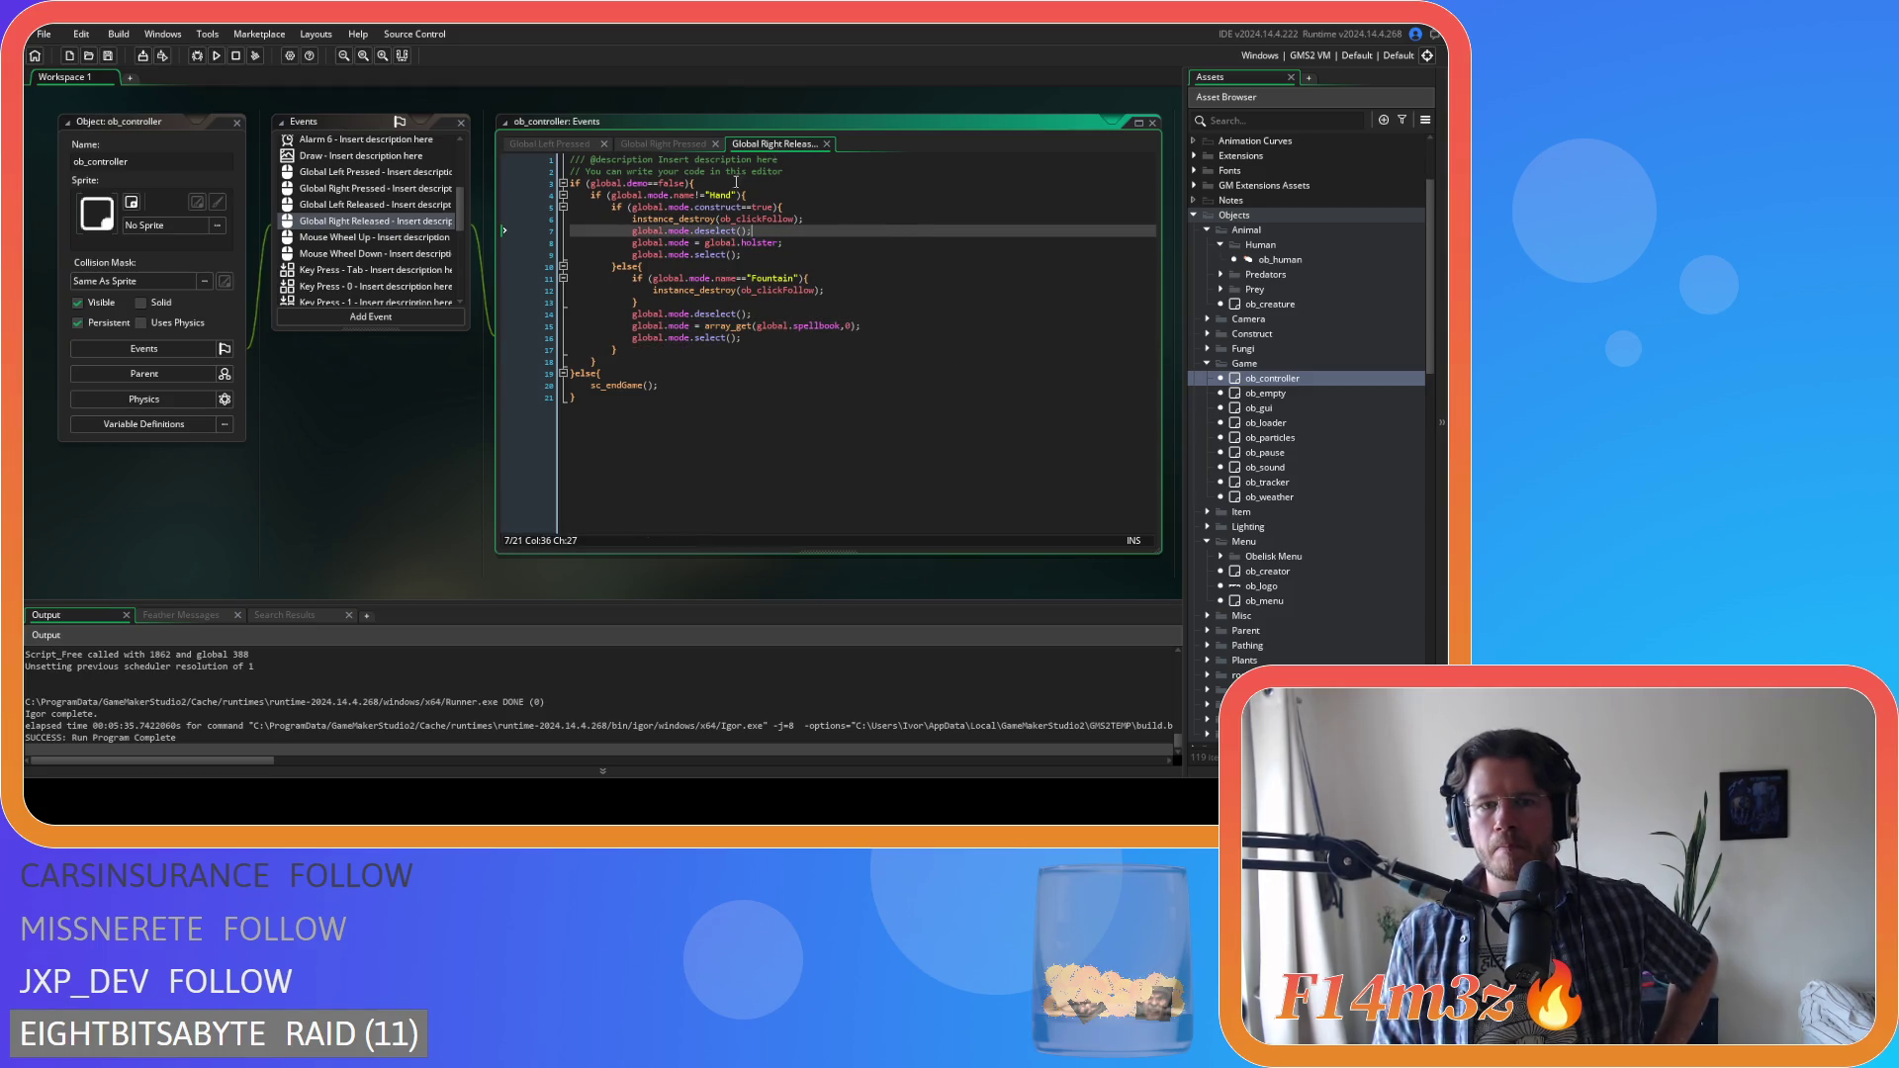
click(658, 147)
click(569, 147)
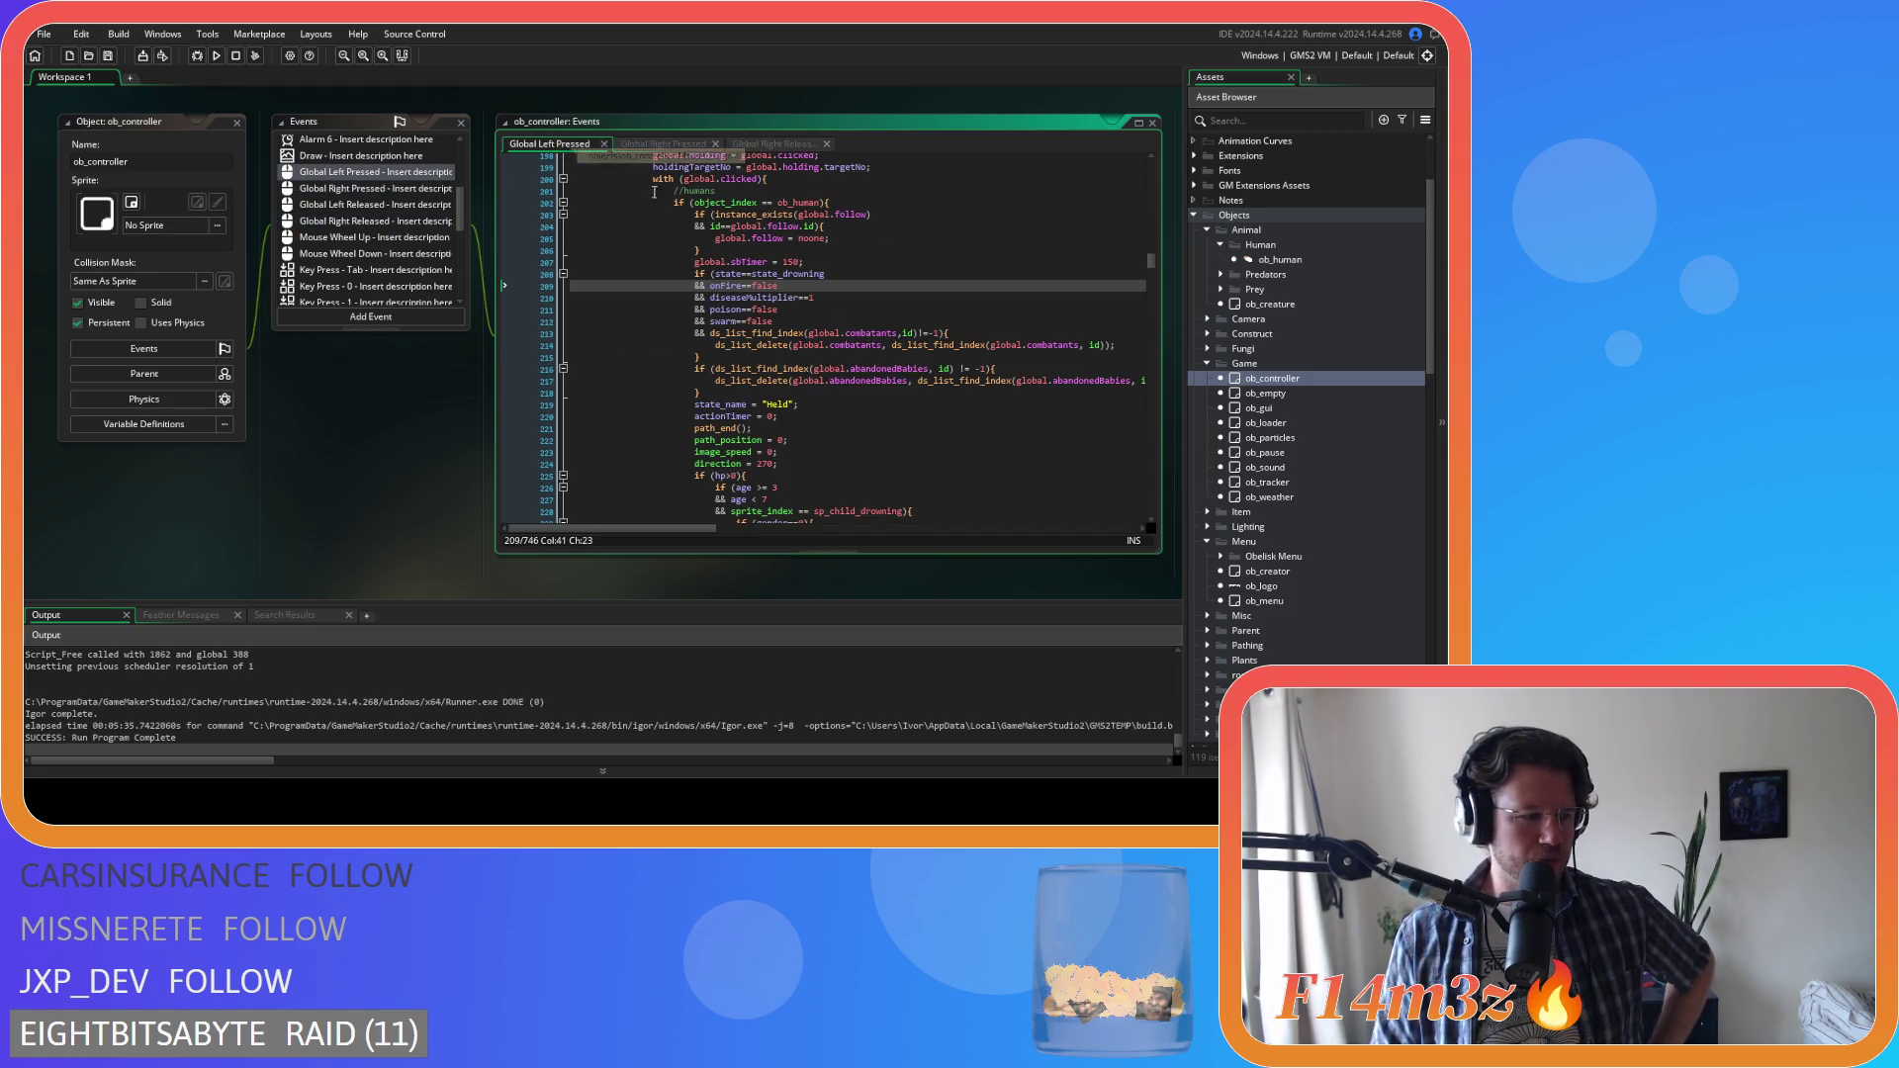
Return to ob_controller's Global Right Pressed code at line 4
click(662, 145)
click(761, 144)
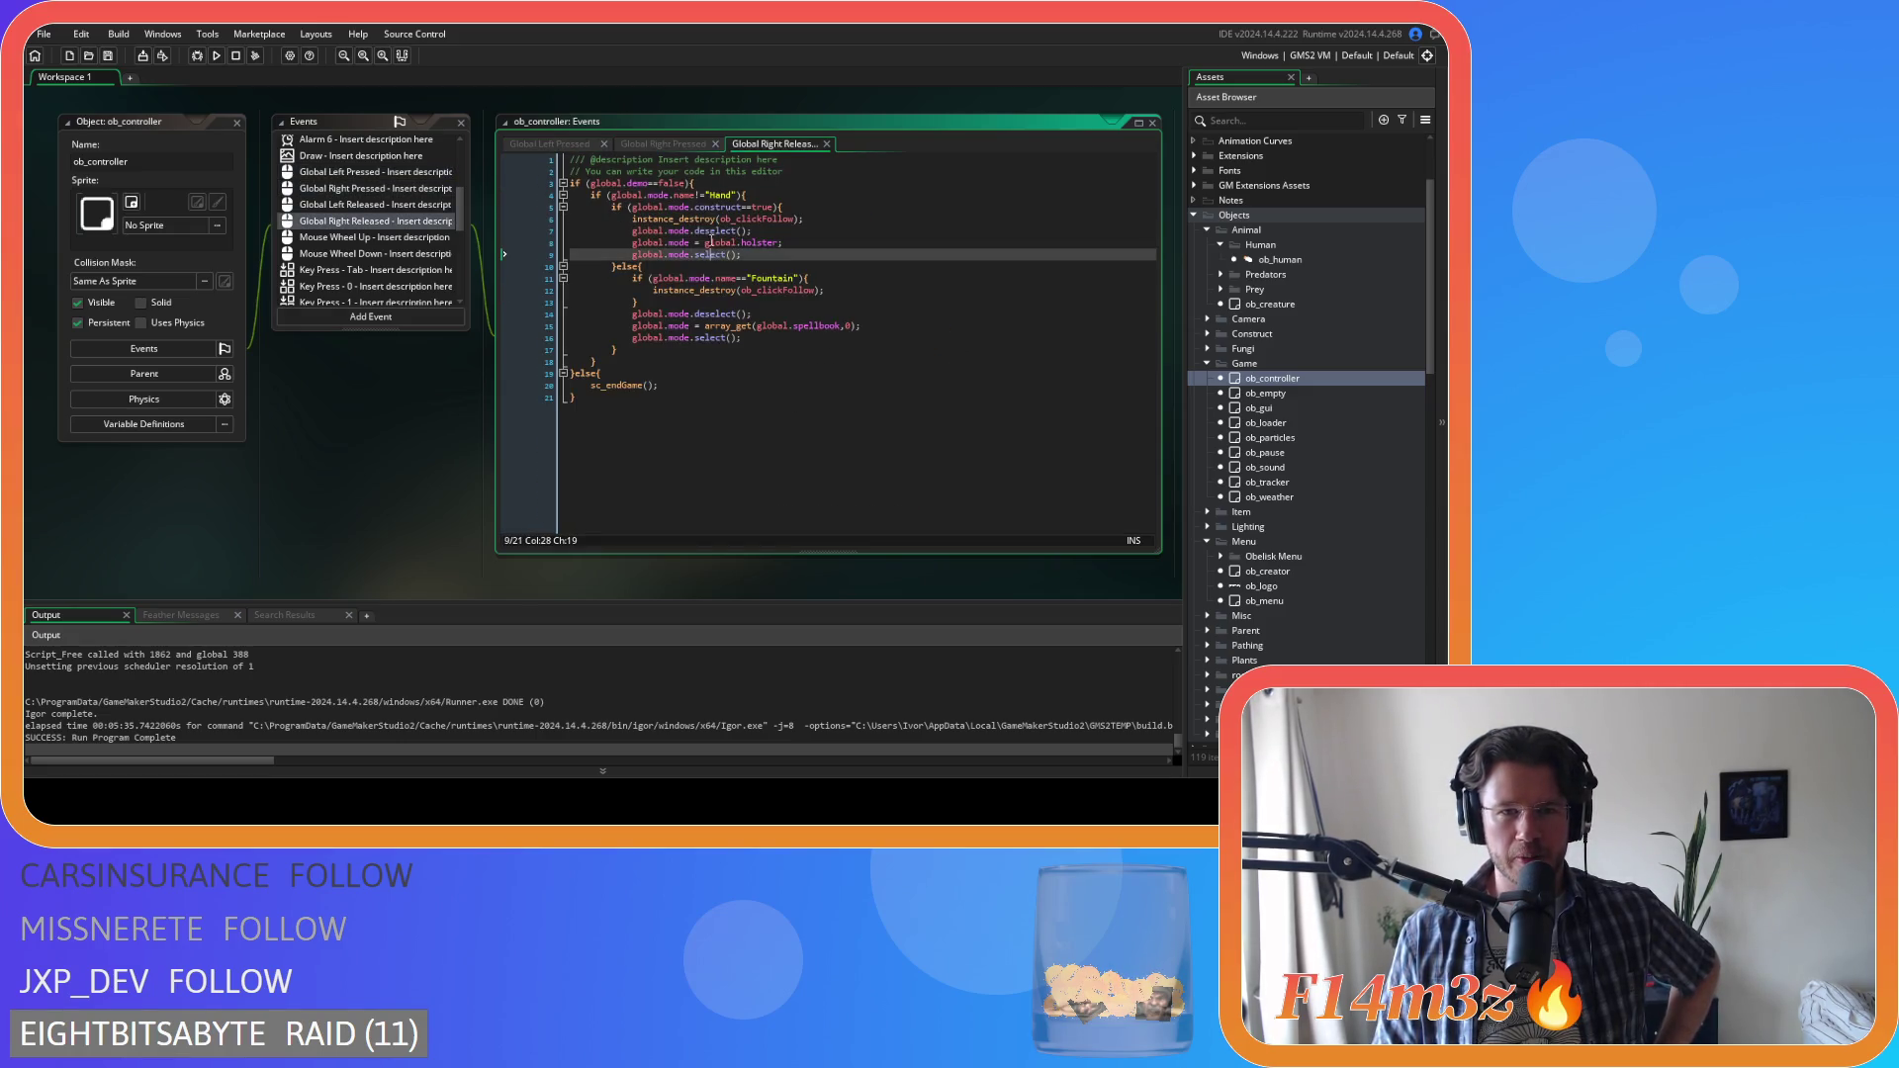
click(554, 144)
click(653, 145)
key(Left)
key(Left)
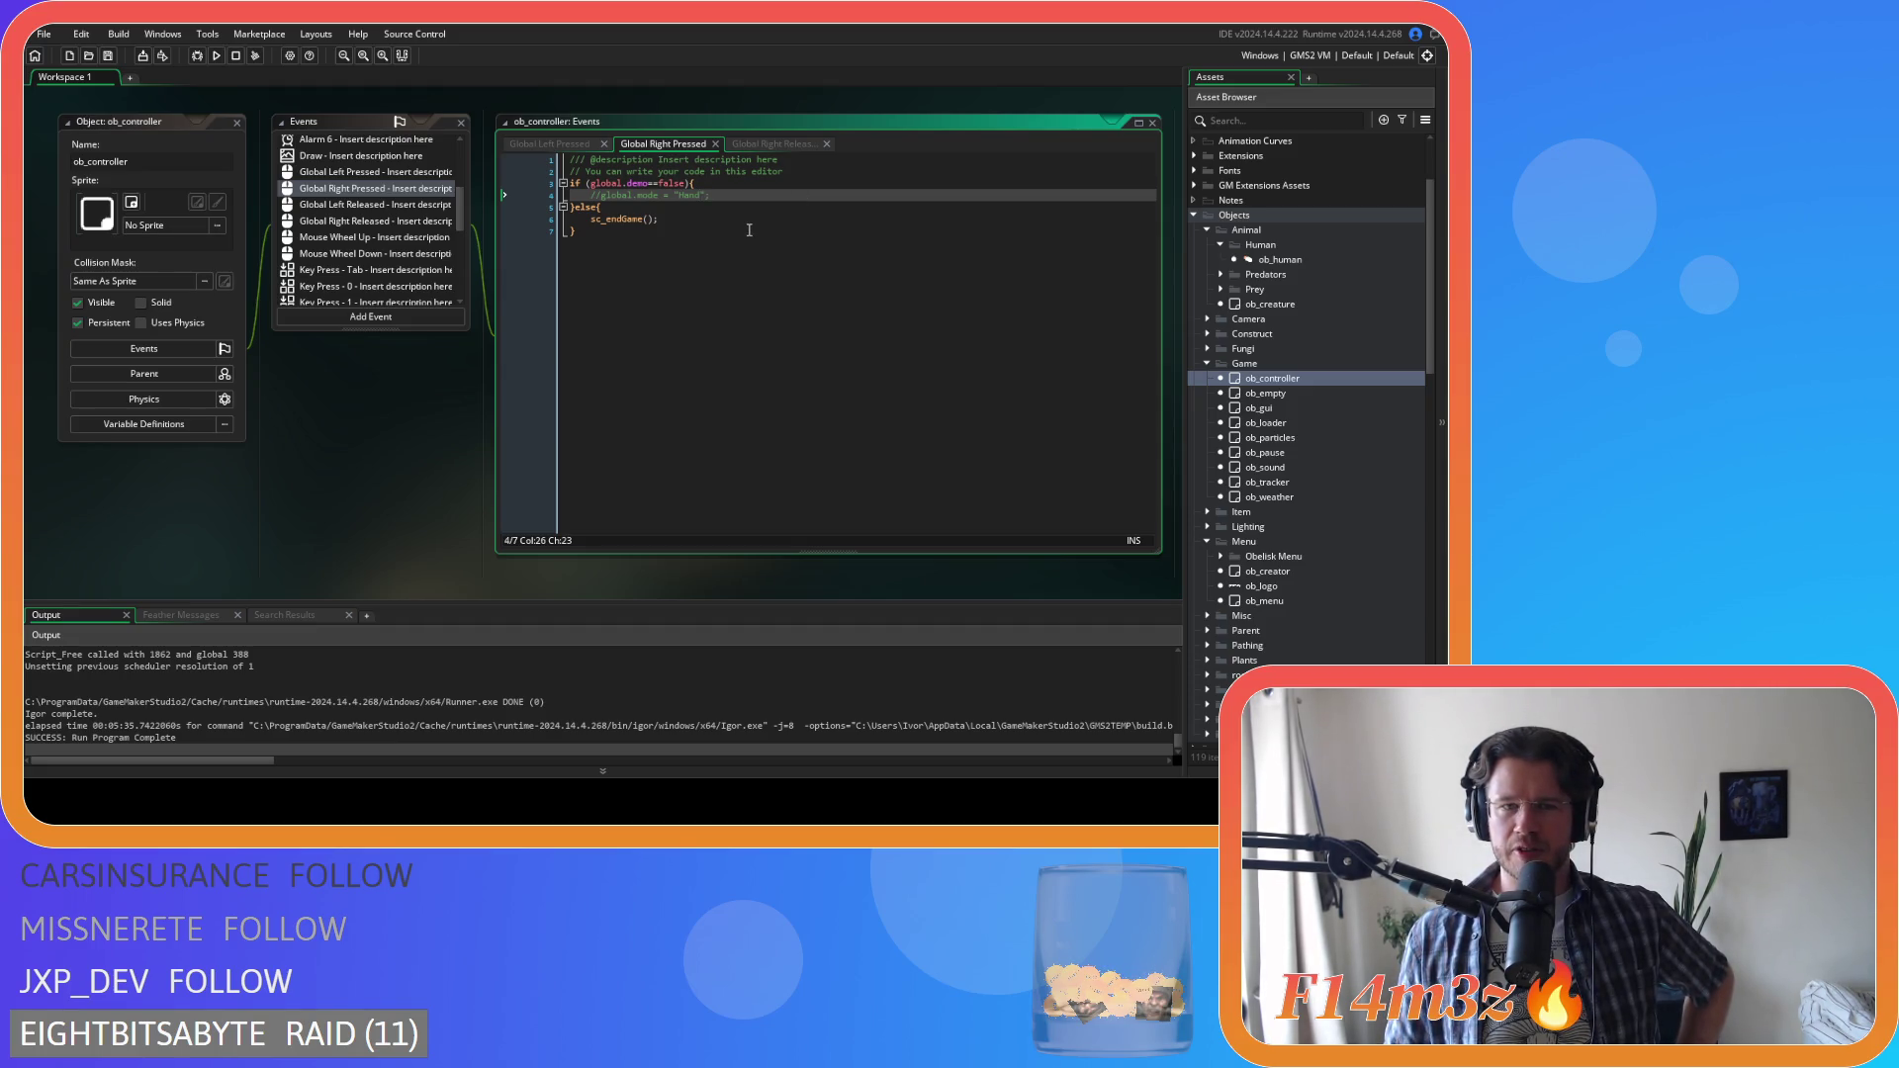
Examine the commented global.mode assignment on line 4, then open ob_pause
drag(710, 194, 591, 198)
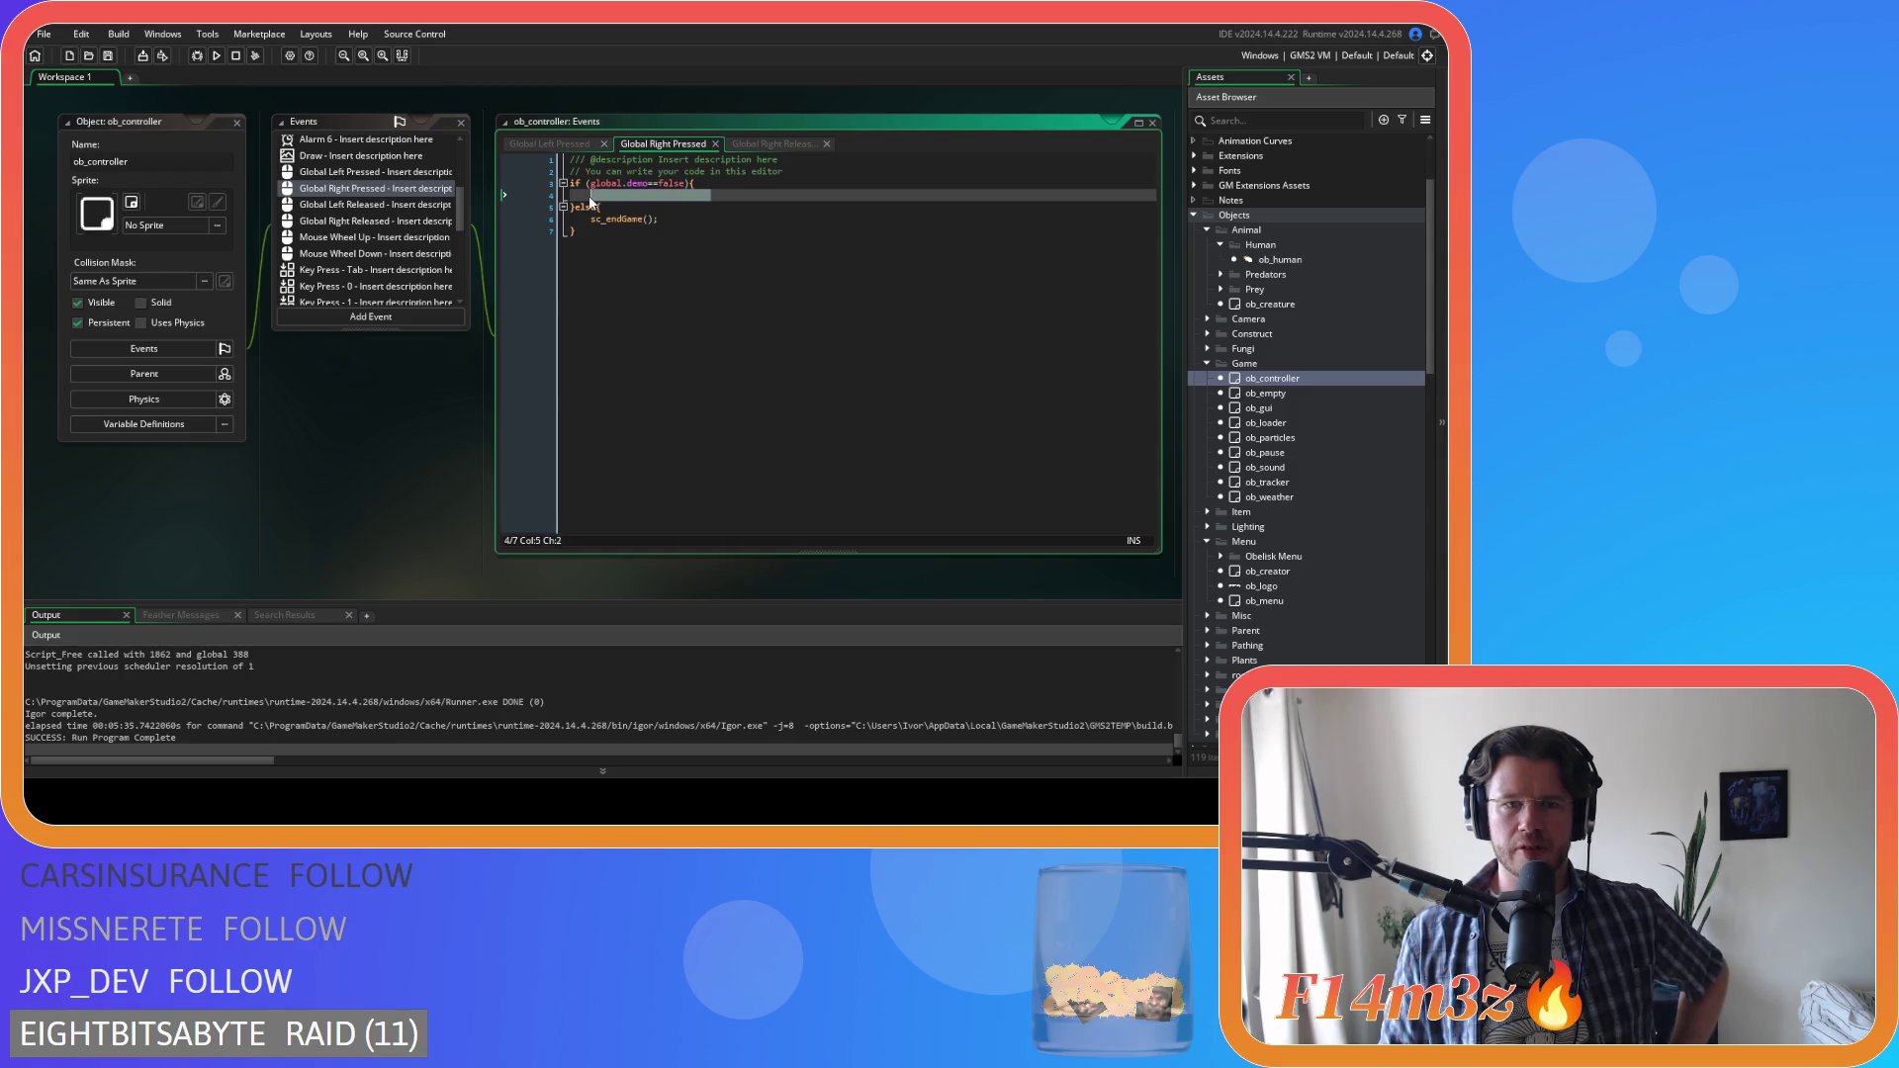
scroll(393, 235, down, 10)
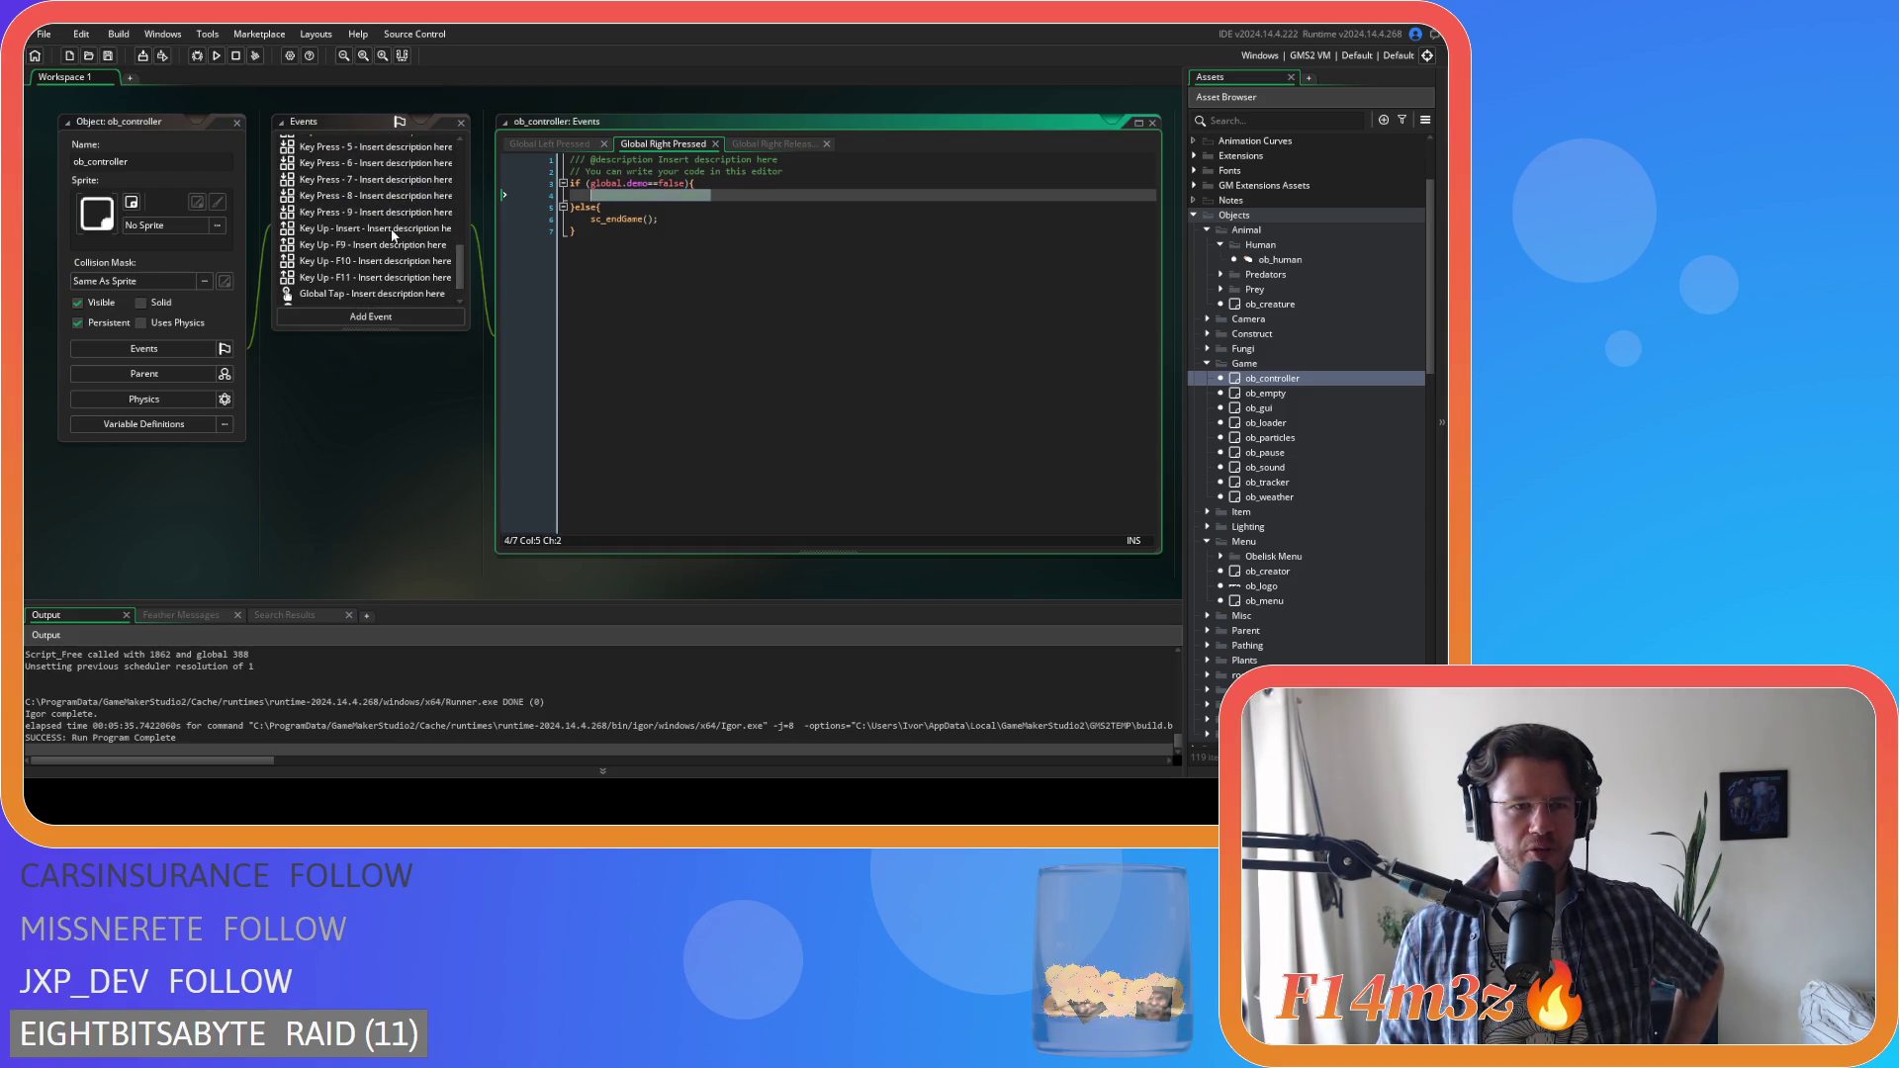
scroll(392, 234, up, 8)
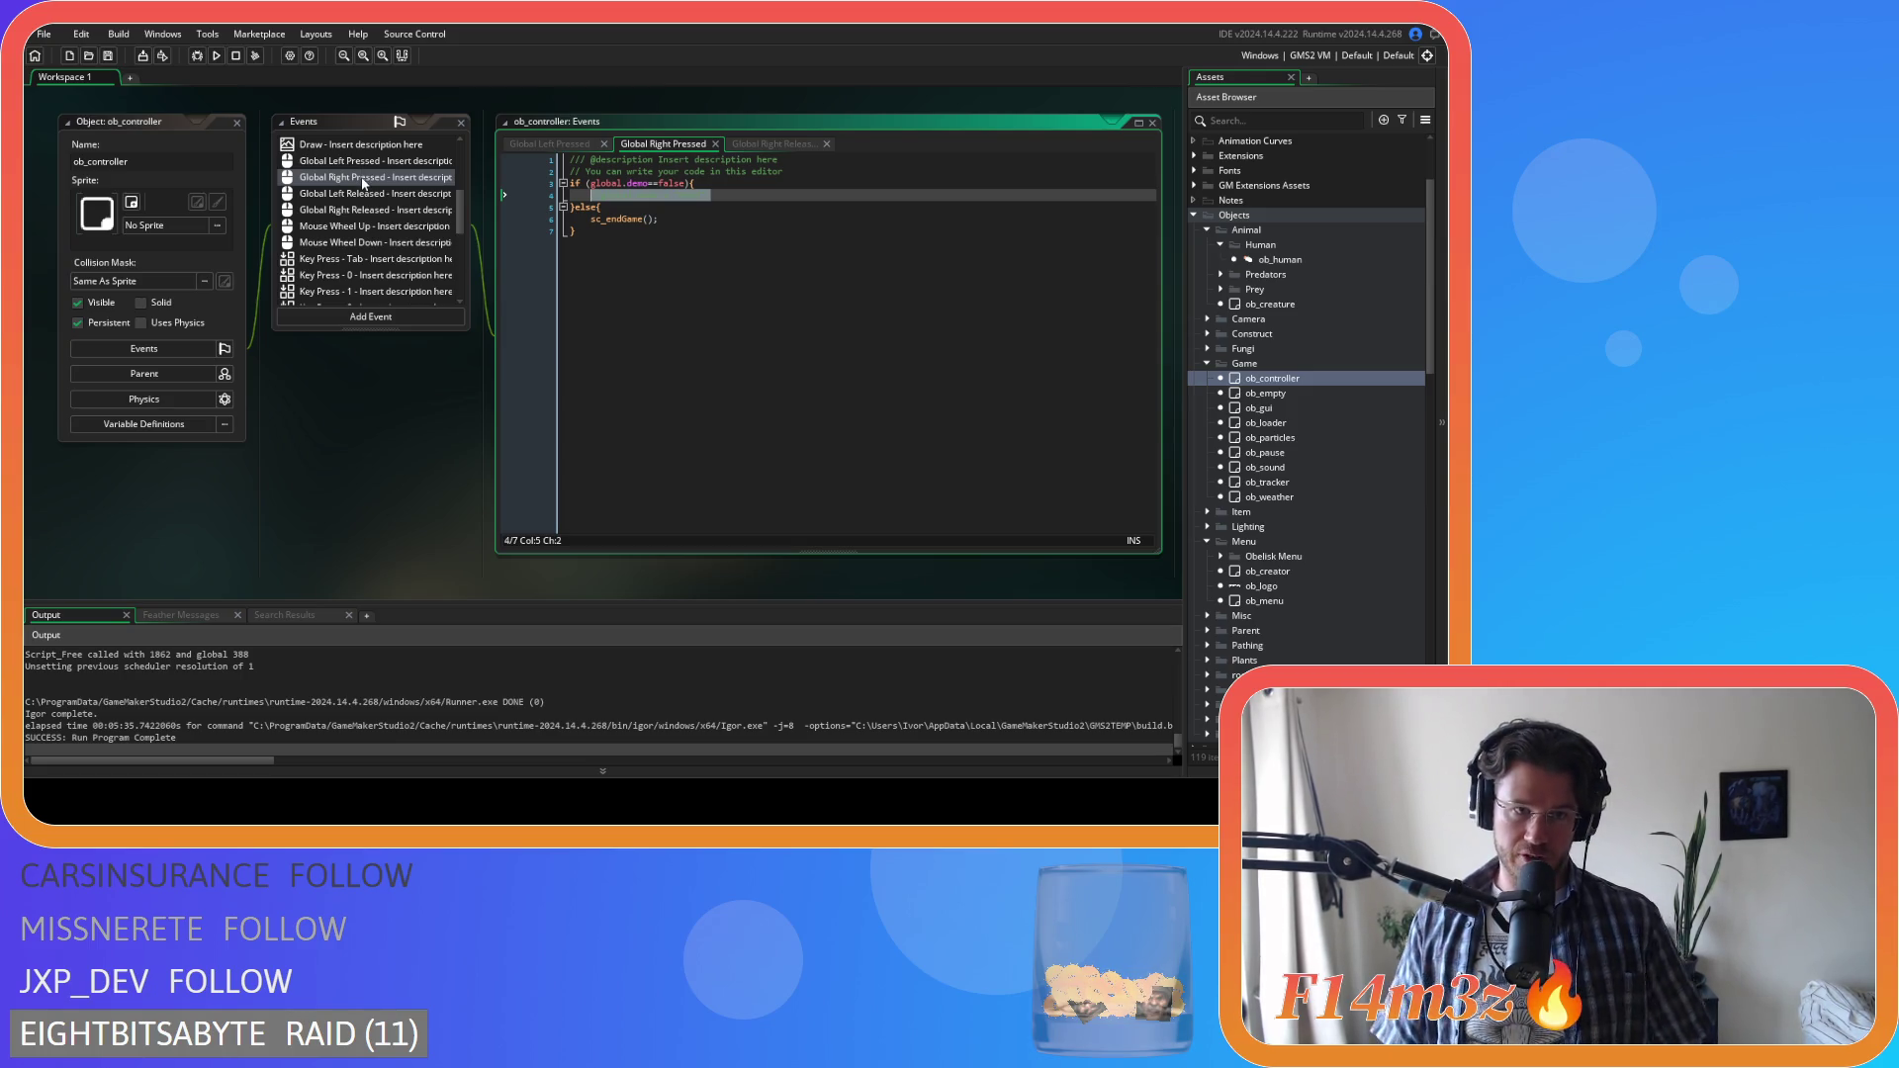
scroll(364, 183, up, 2)
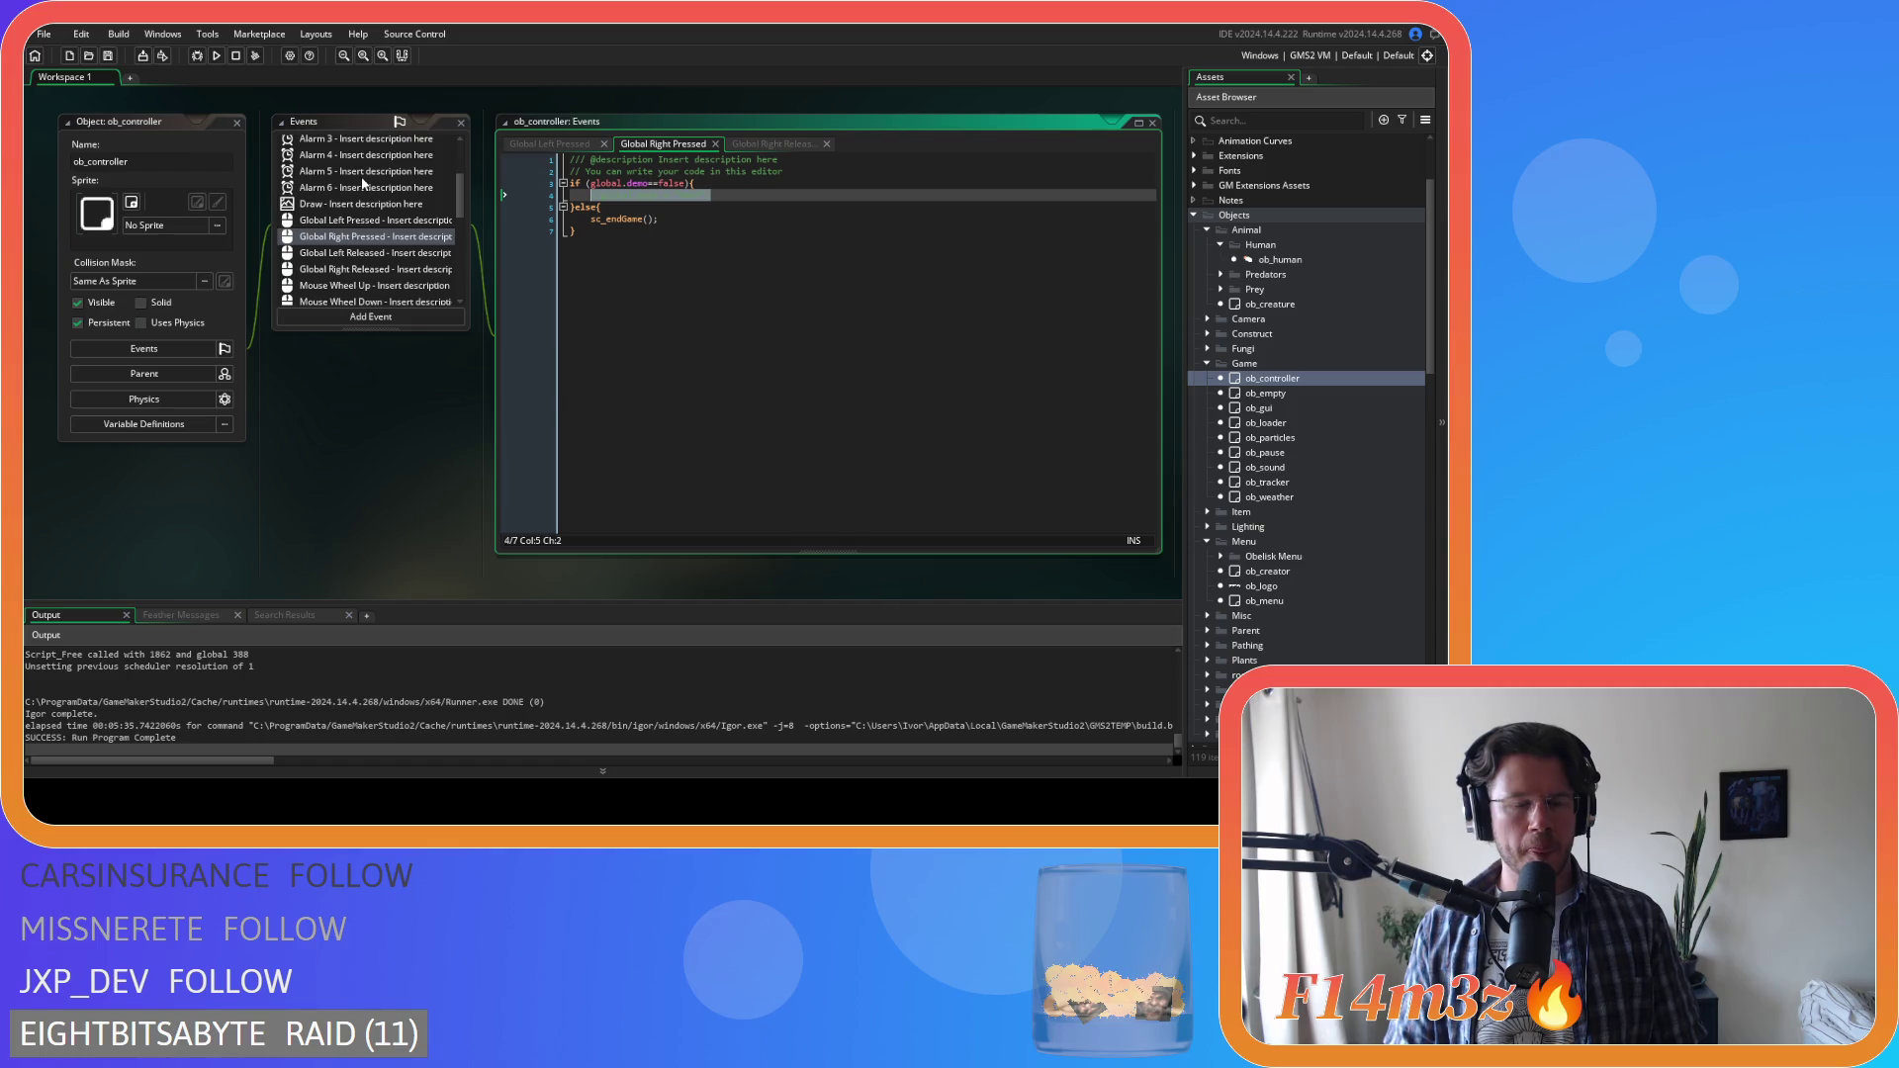
click(644, 269)
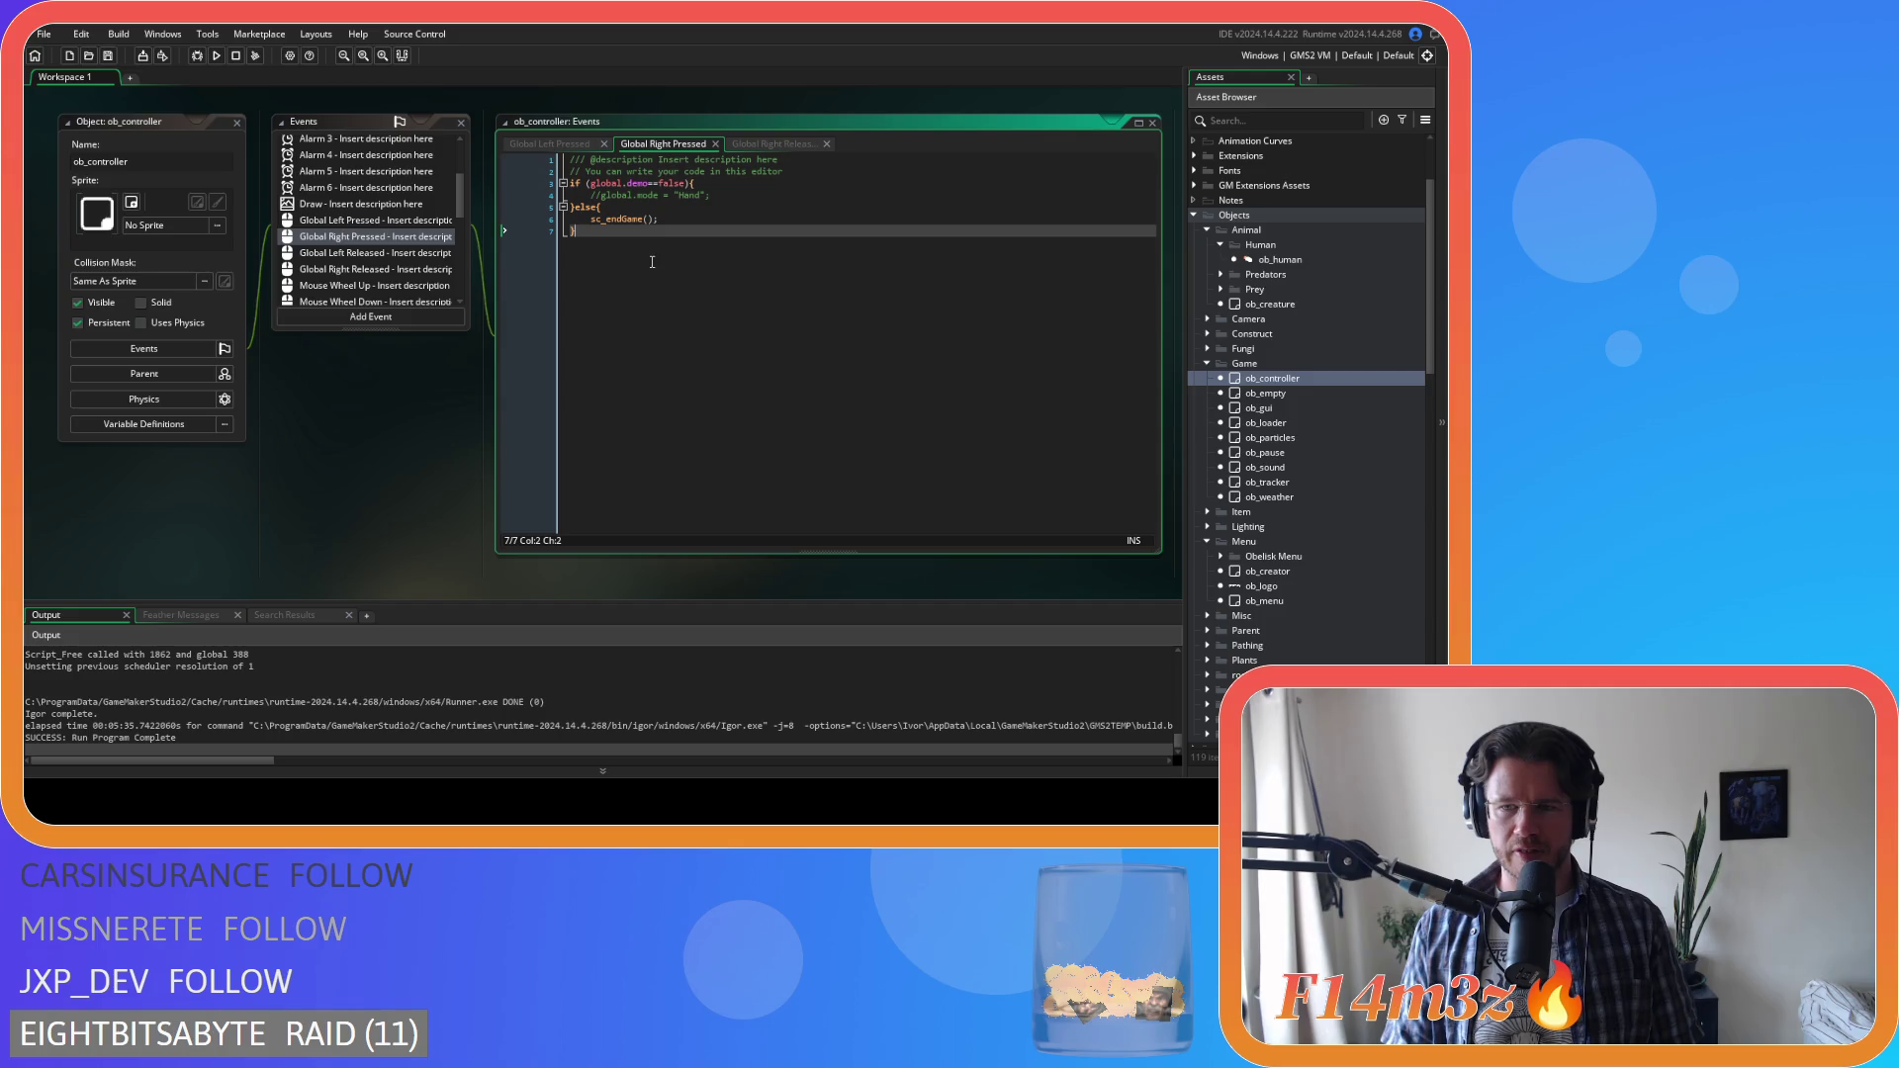
double_click(1263, 454)
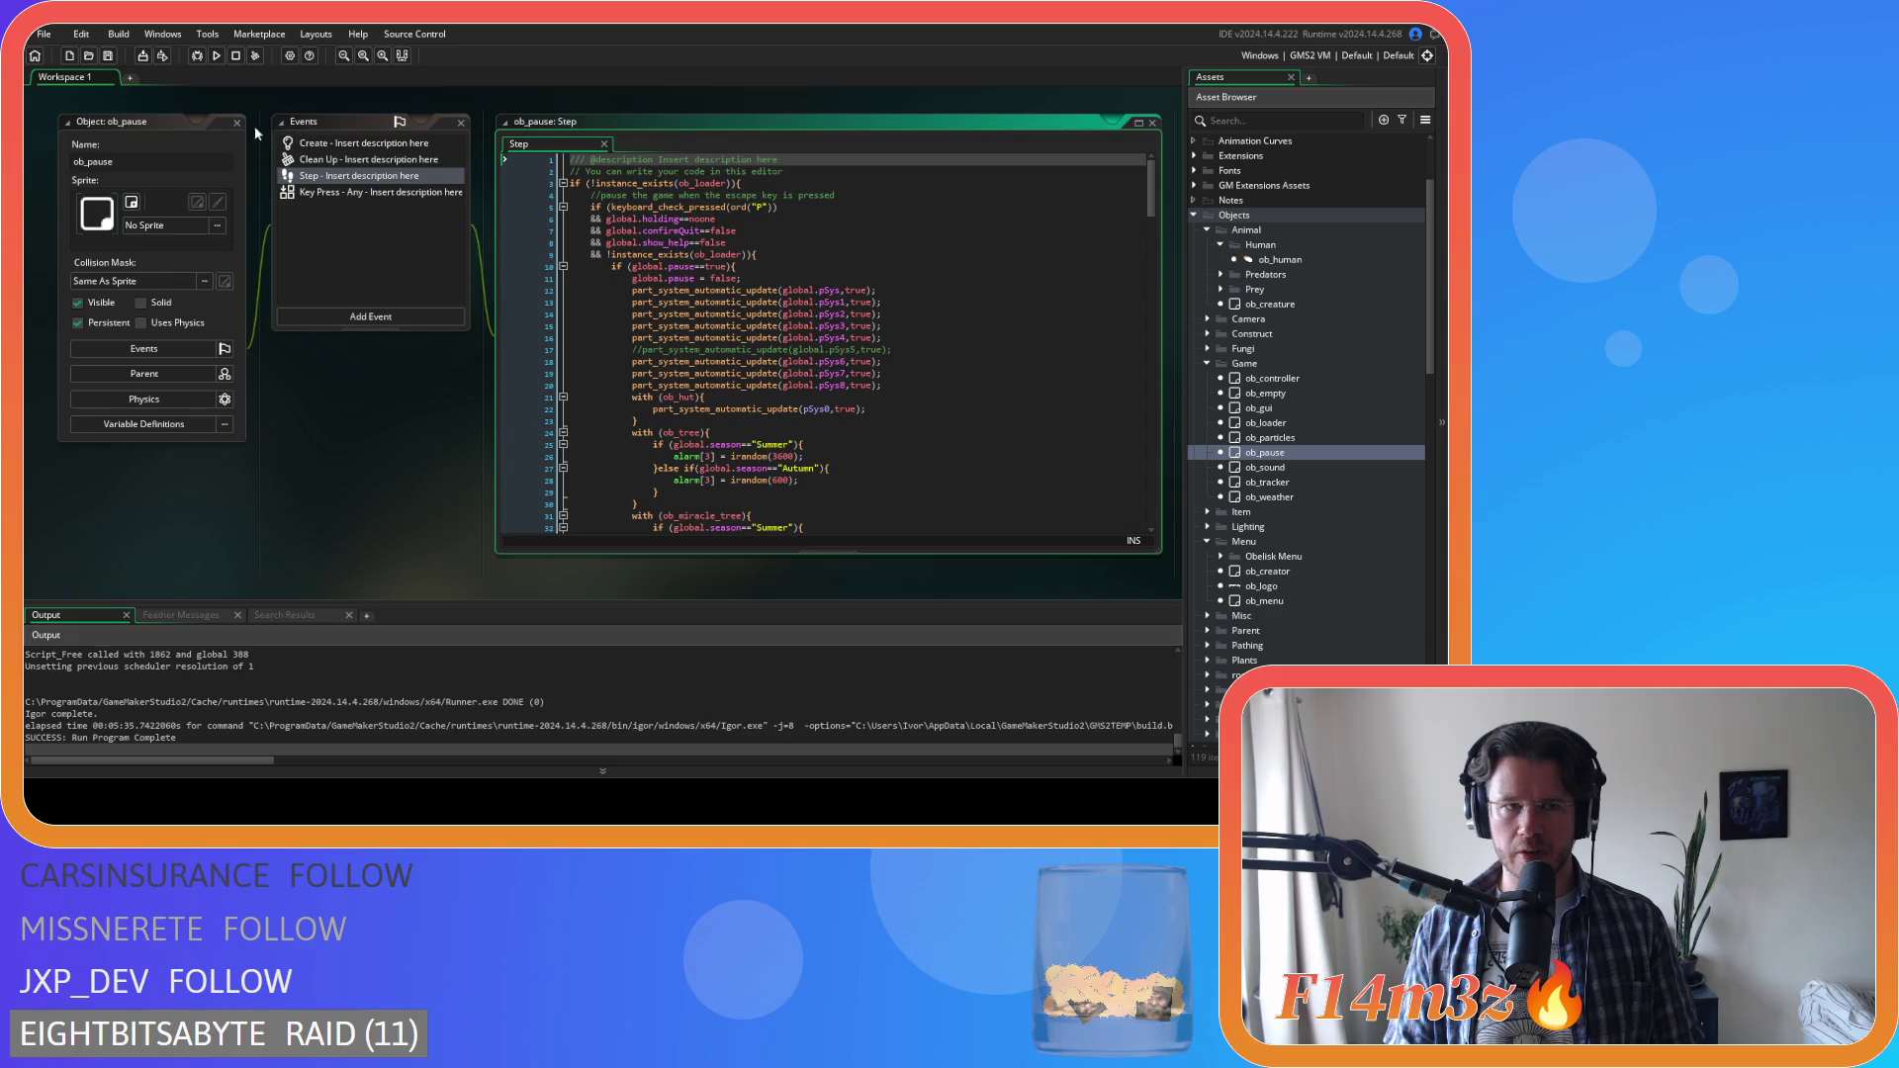
Close ob_pause, reopen ob_controller and comment out right-press line 4 with Ctrl+K
click(238, 122)
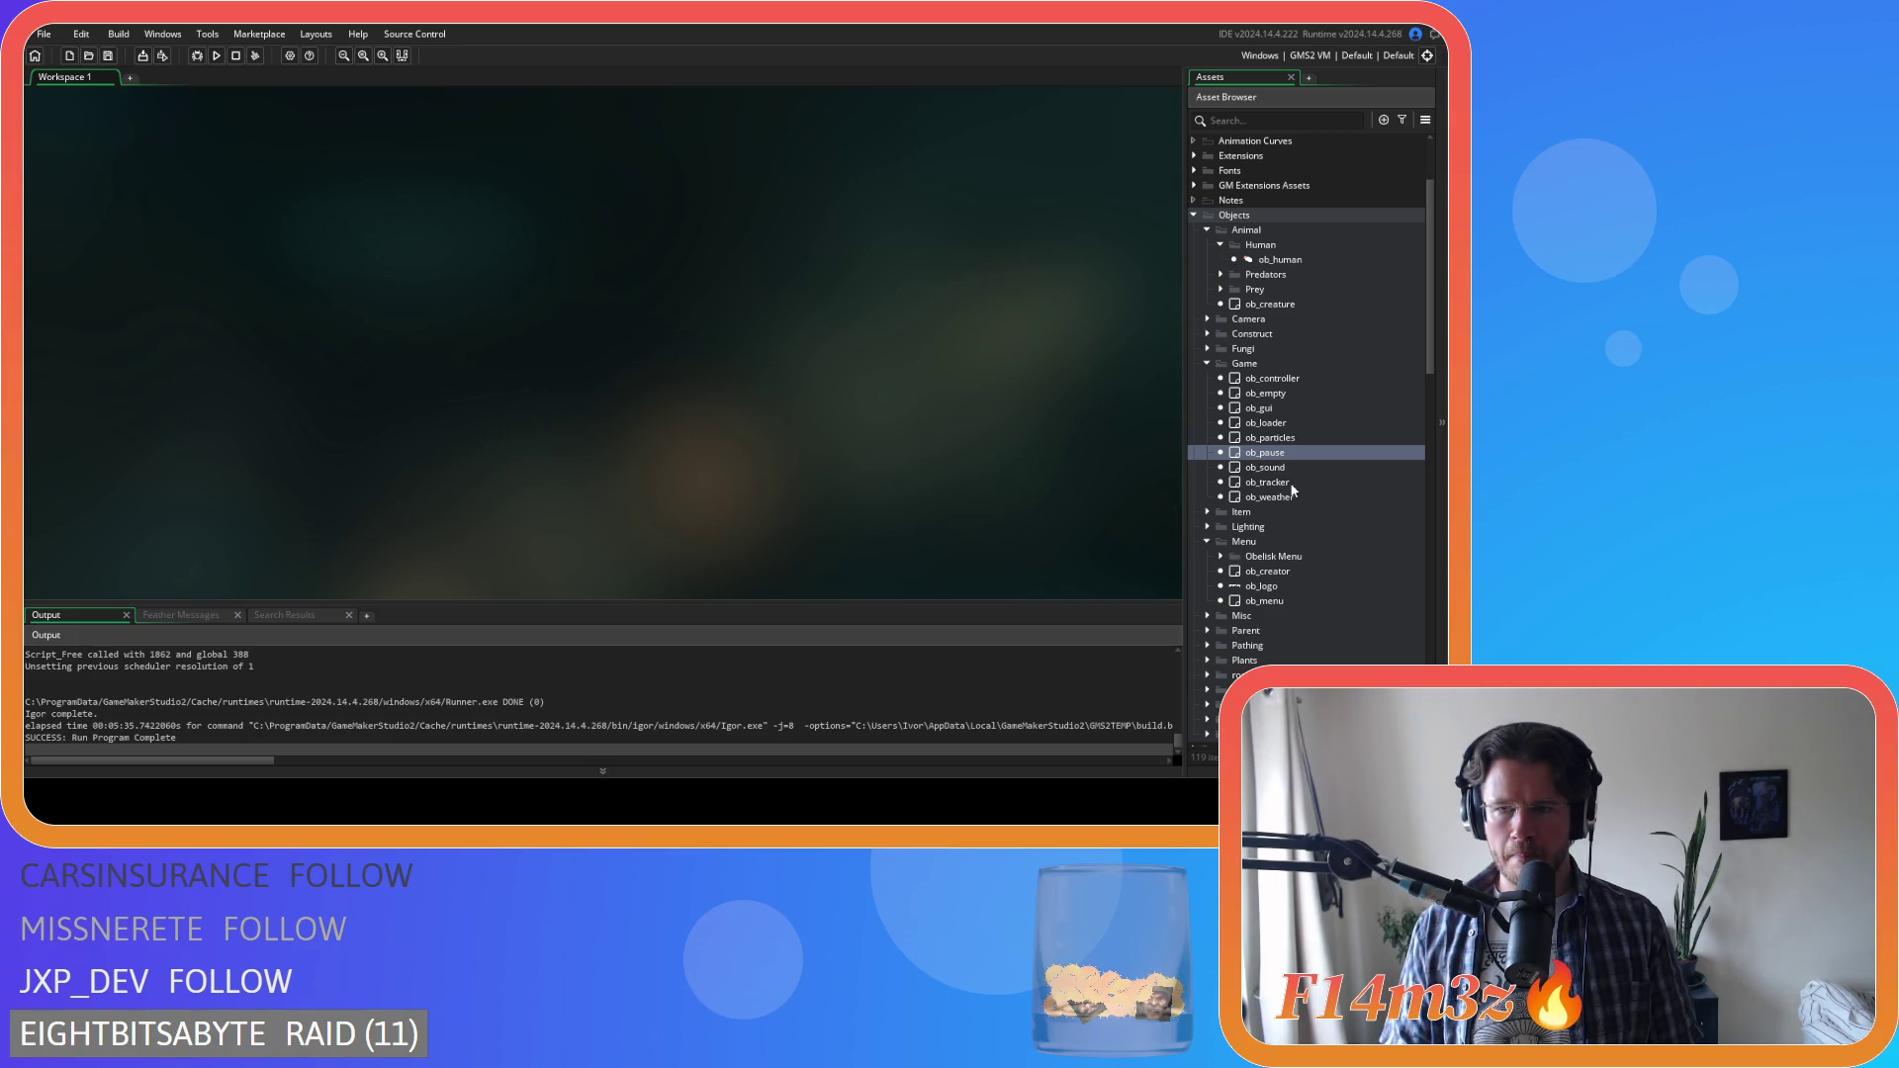
double_click(1272, 379)
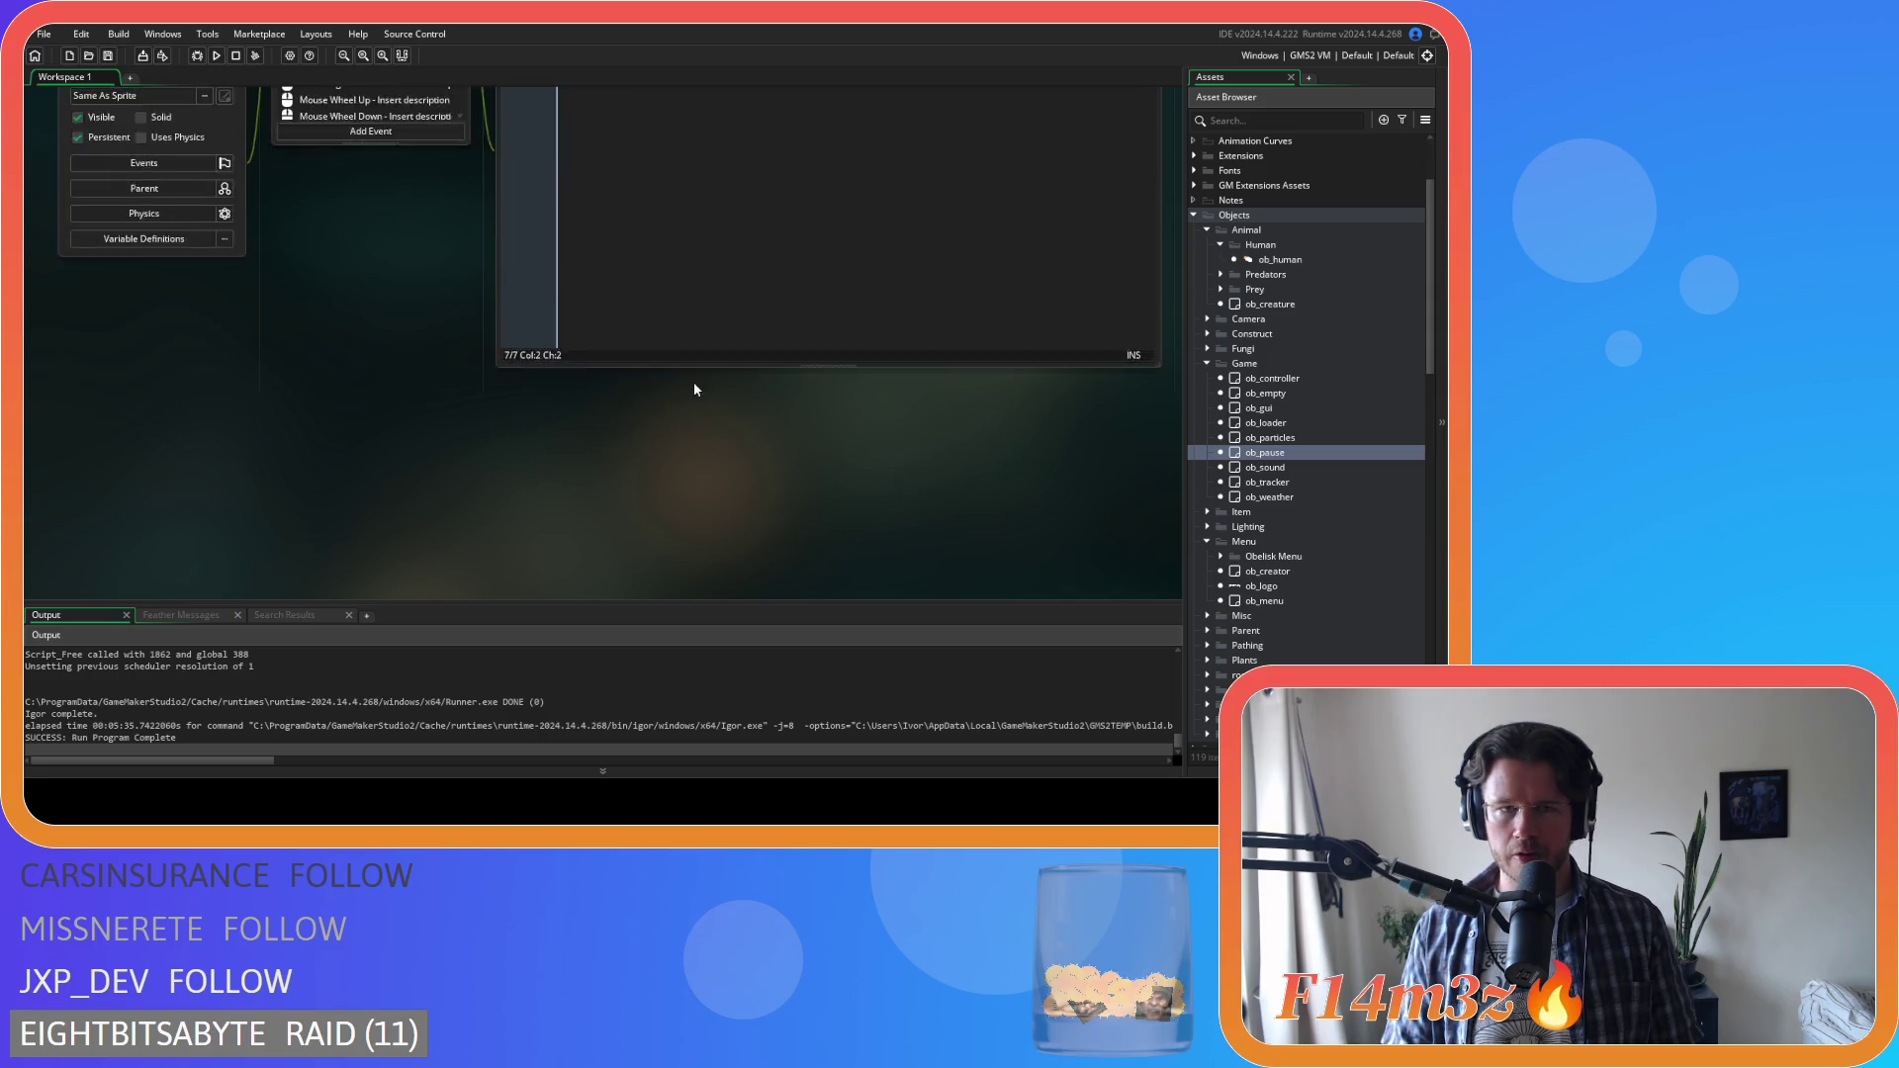
click(742, 277)
key(ctrl+k)
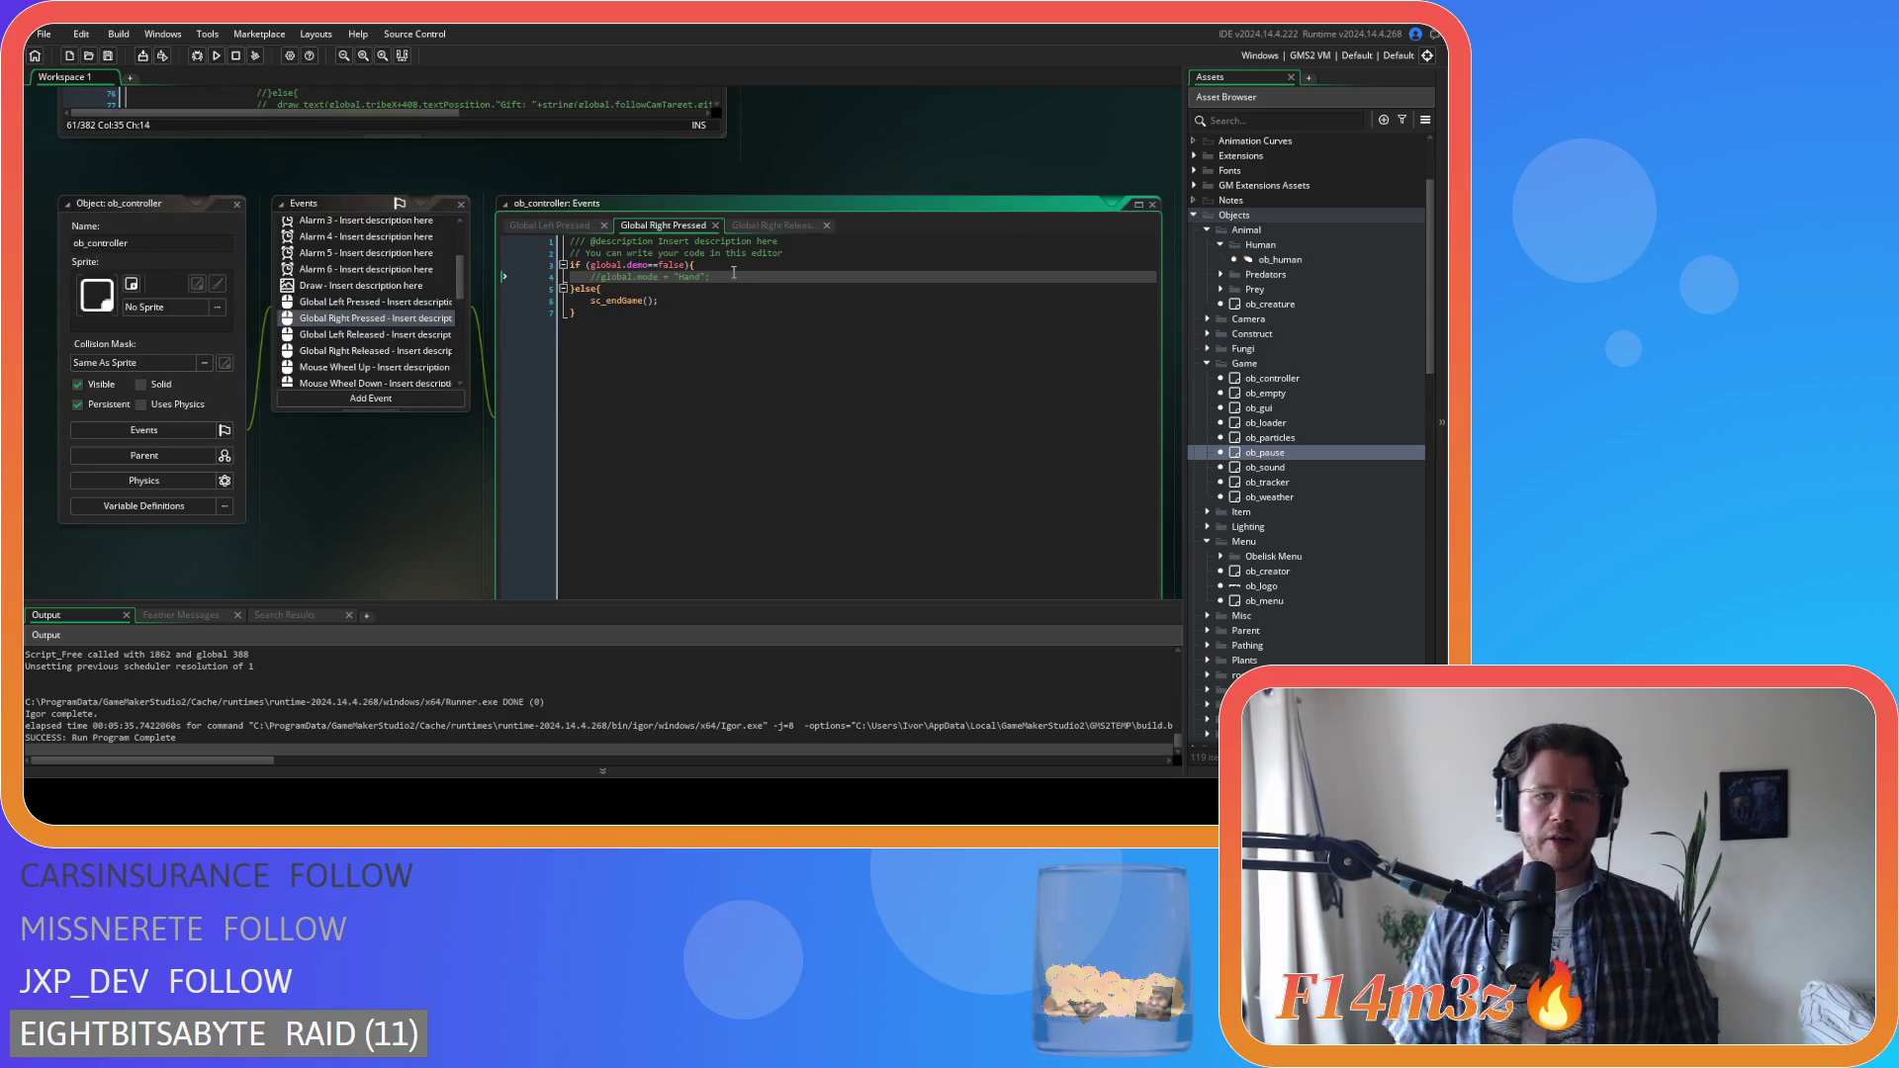
Close the Global Right Pressed tab and check lines 15–17 of Global Right Released
click(775, 227)
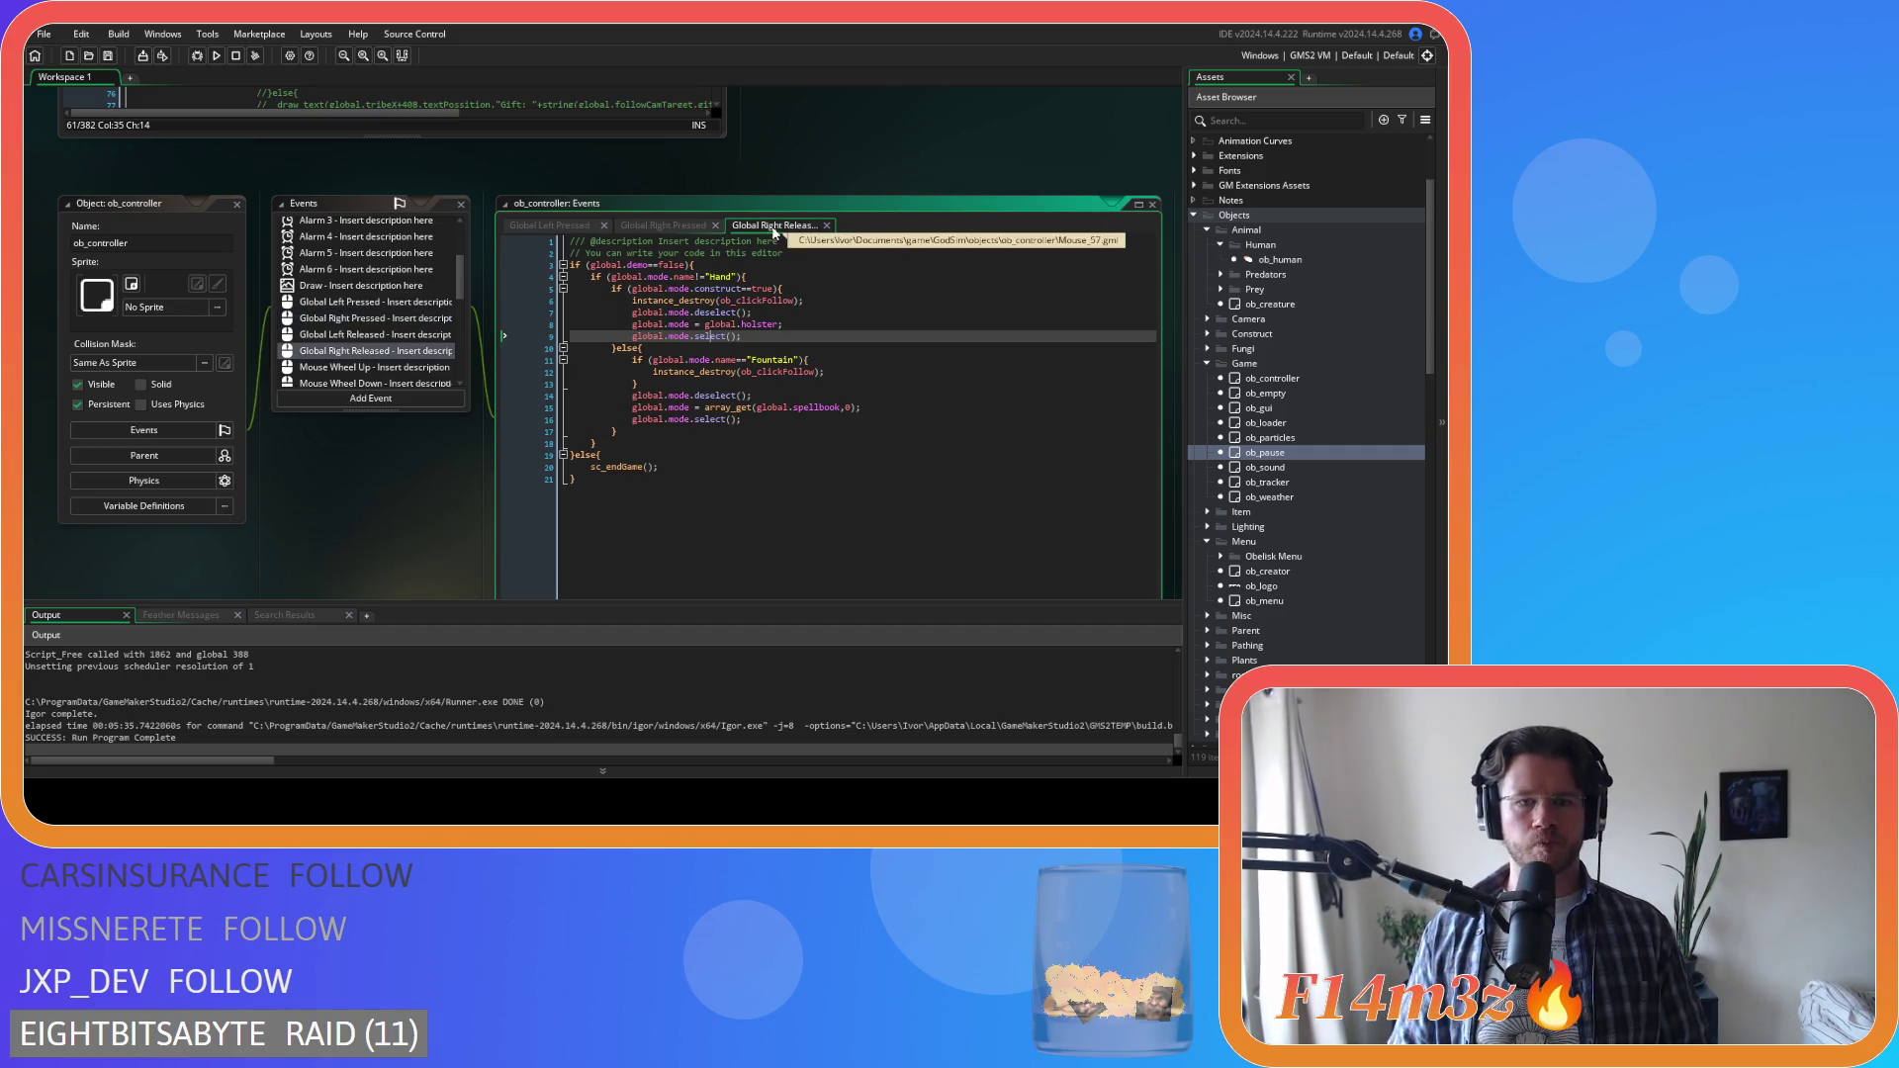
click(714, 226)
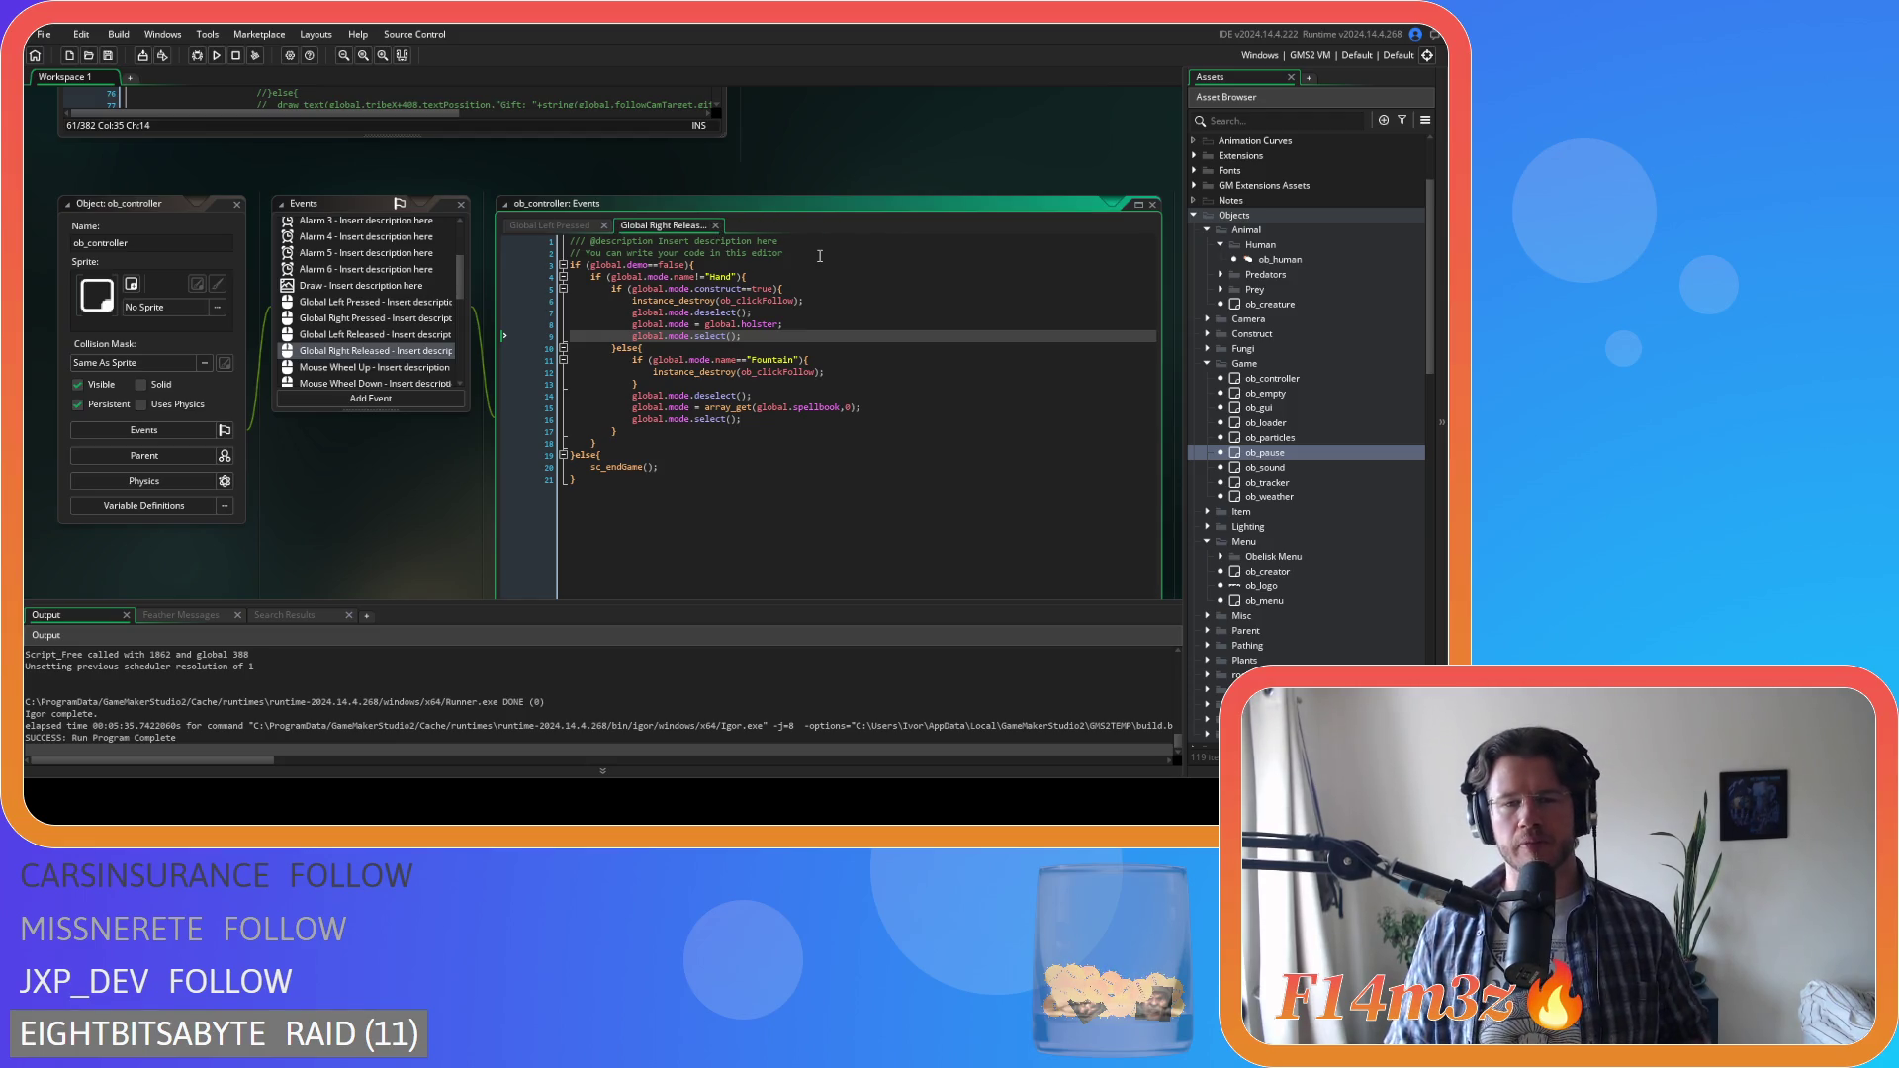
click(791, 419)
click(801, 431)
click(791, 415)
click(876, 374)
click(857, 408)
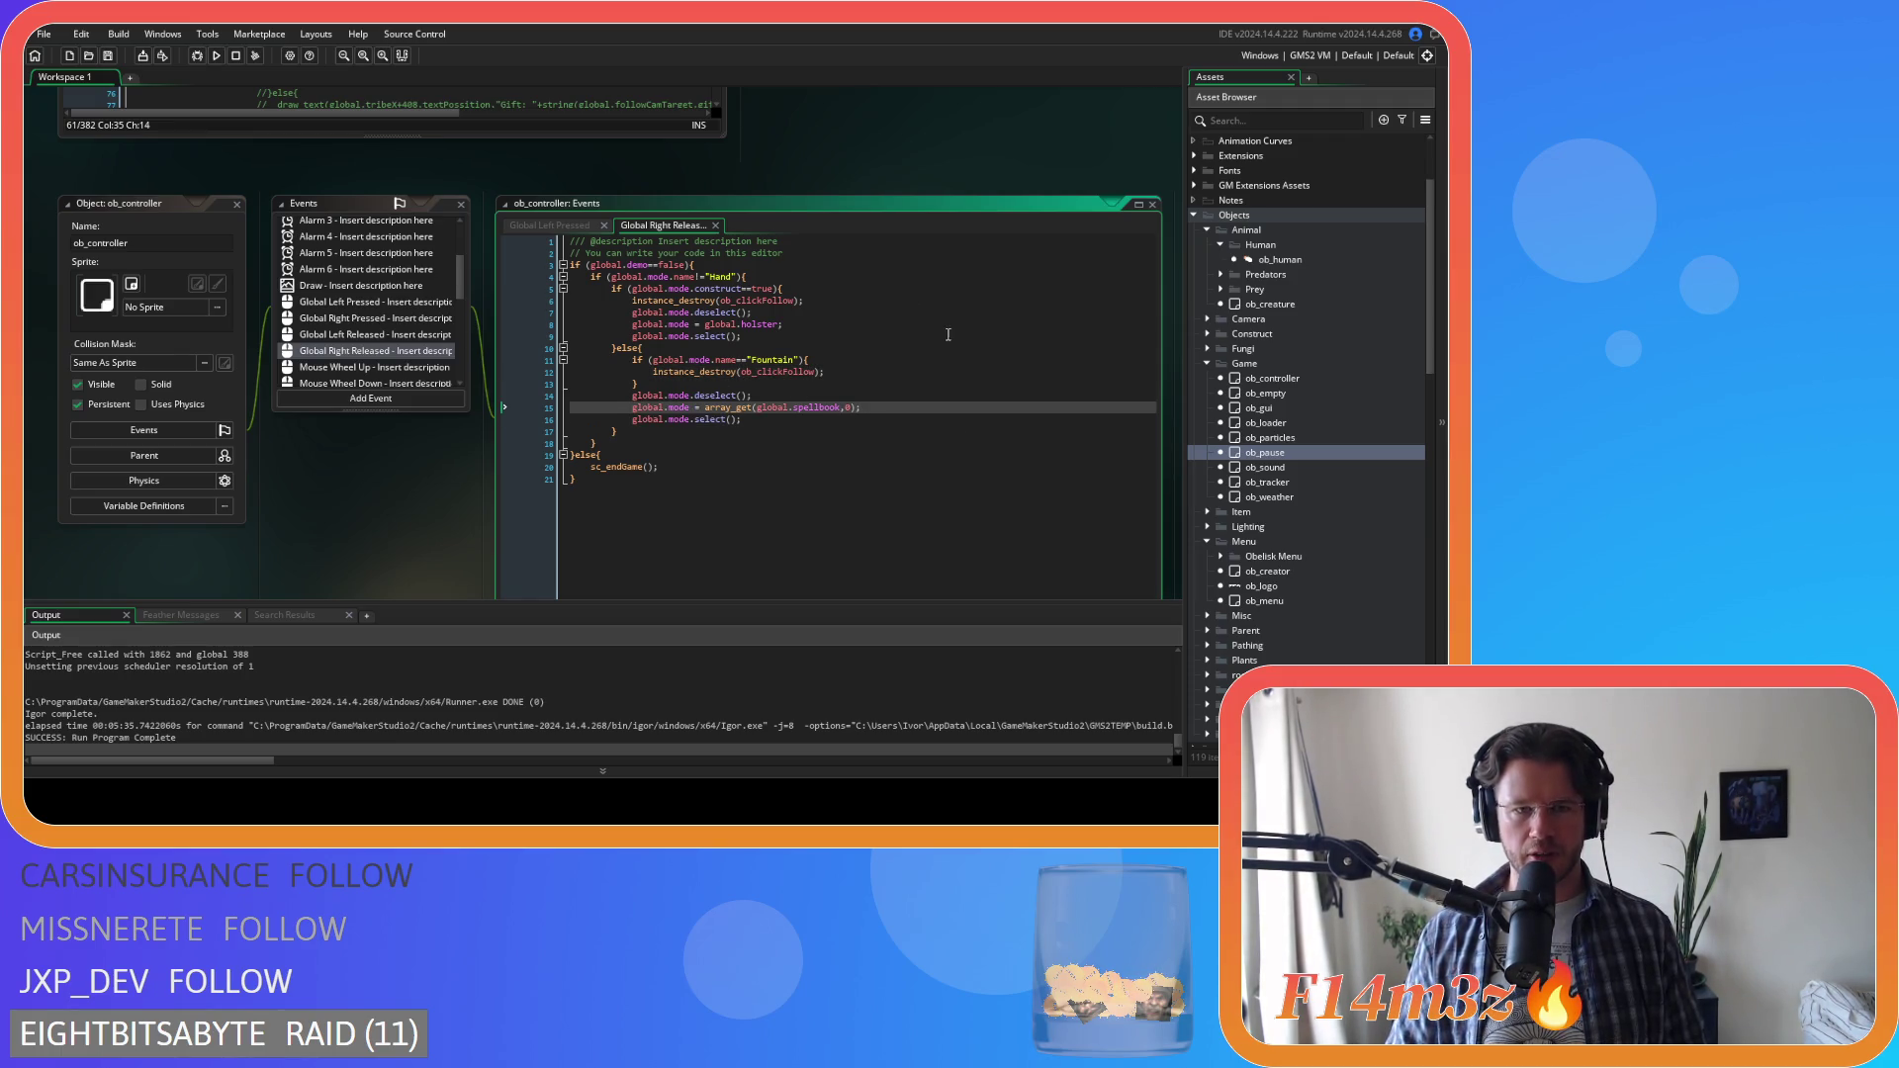
Review the destroy, holster and spellbook lines 8–16, then close the ob_controller editors
drag(613, 396, 861, 408)
drag(718, 408, 908, 411)
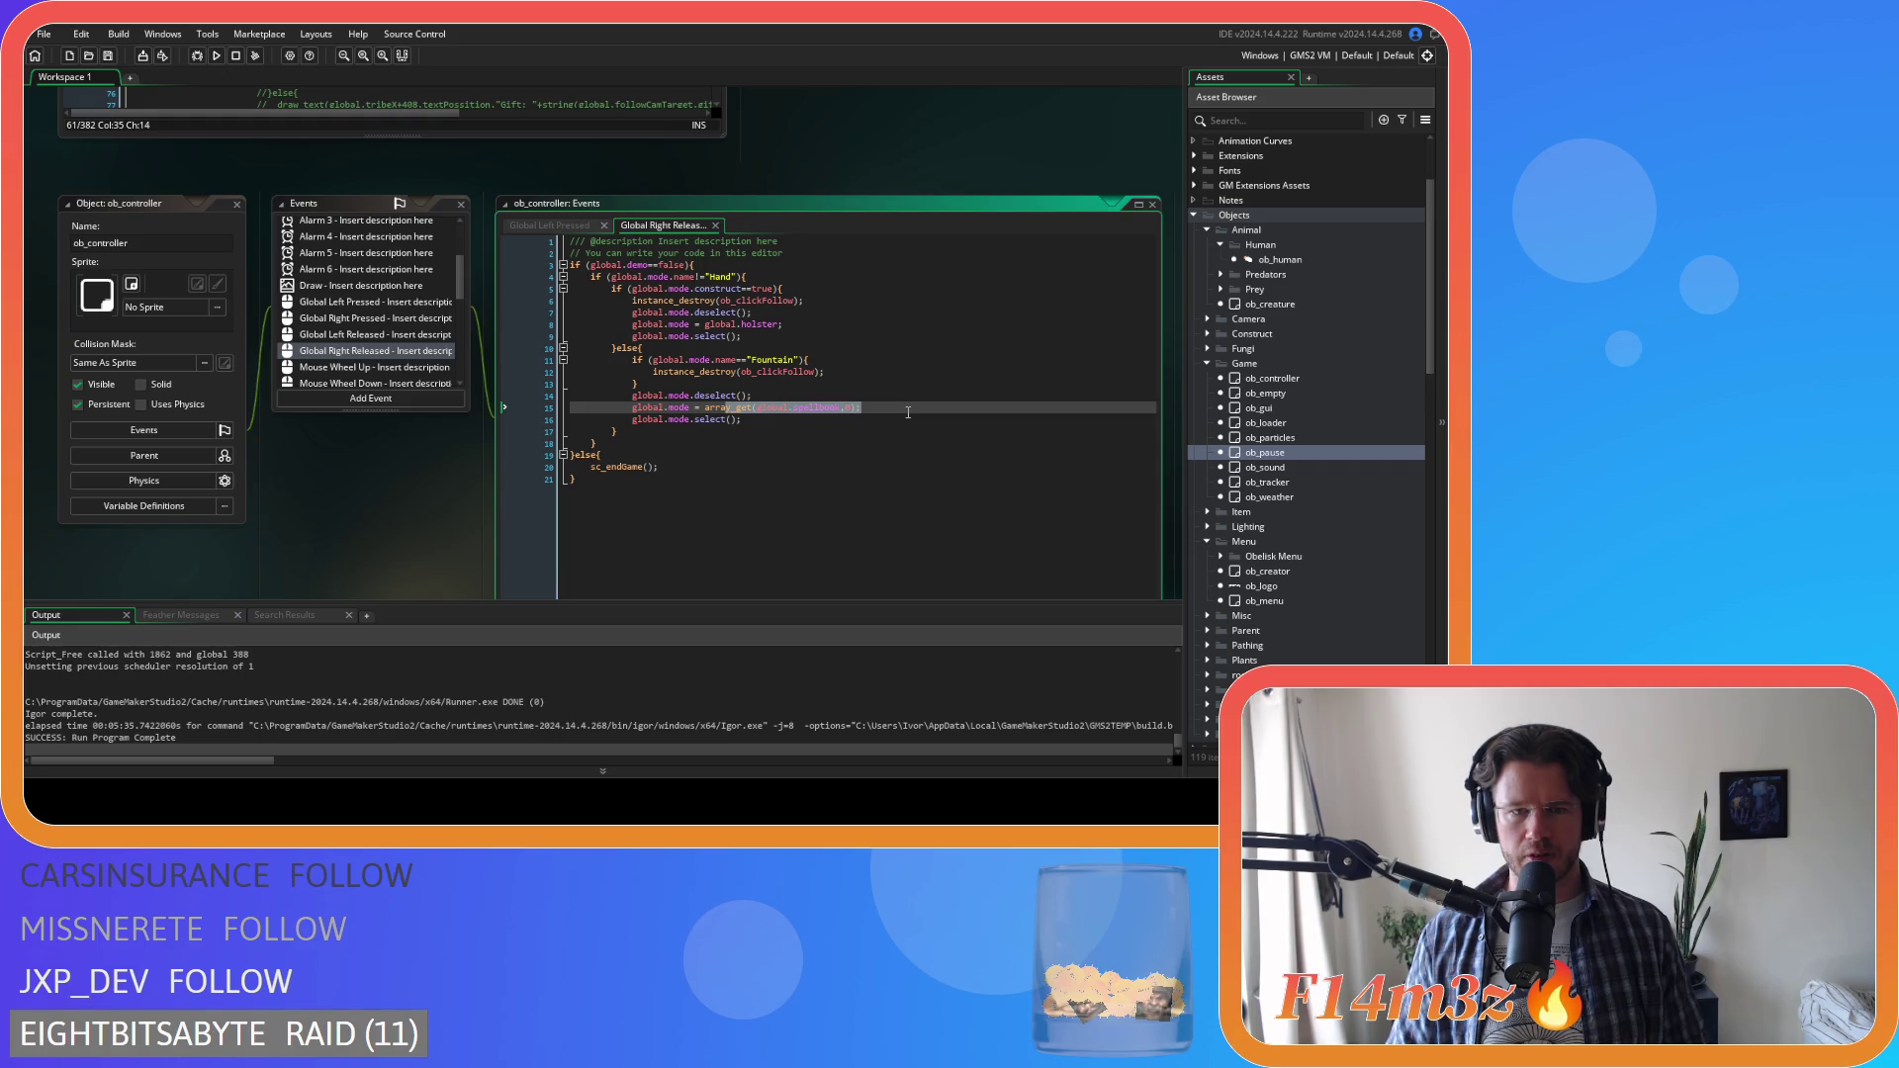
click(712, 384)
drag(699, 372, 882, 369)
drag(757, 408, 775, 417)
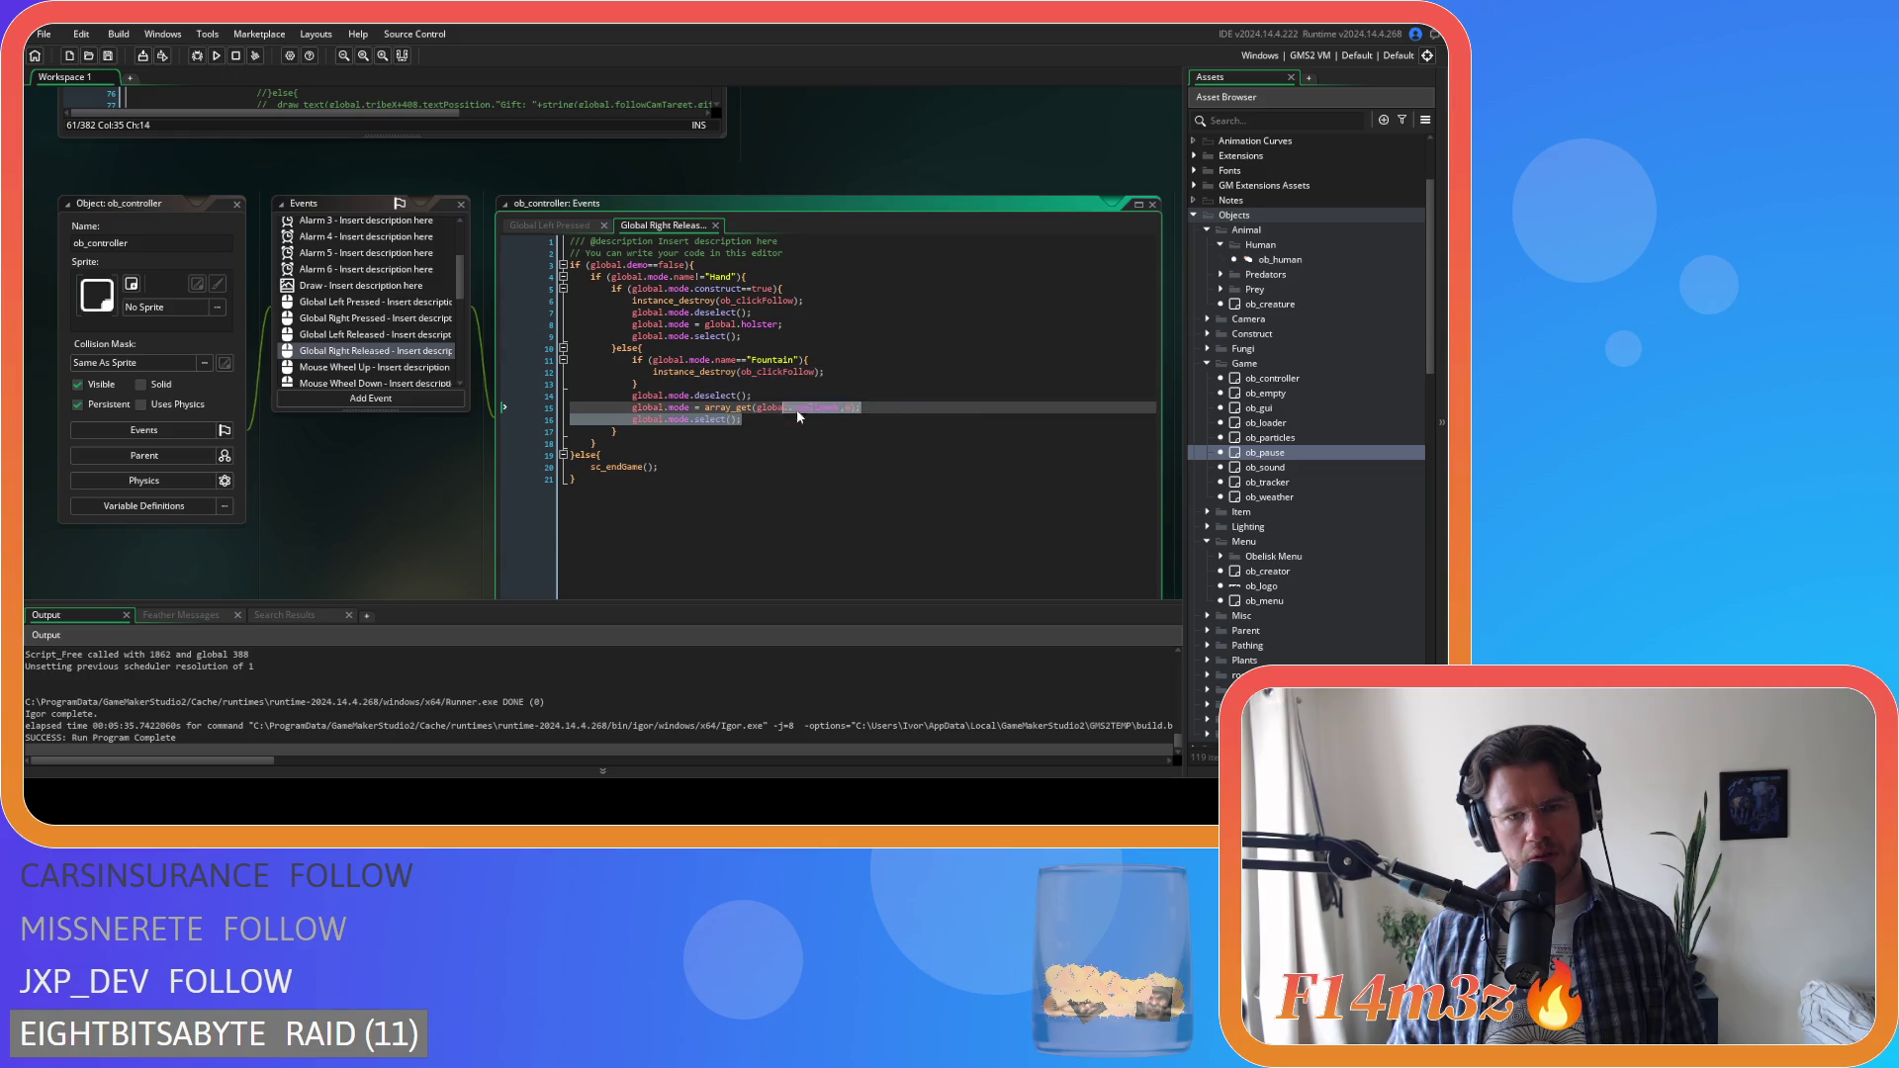
click(818, 325)
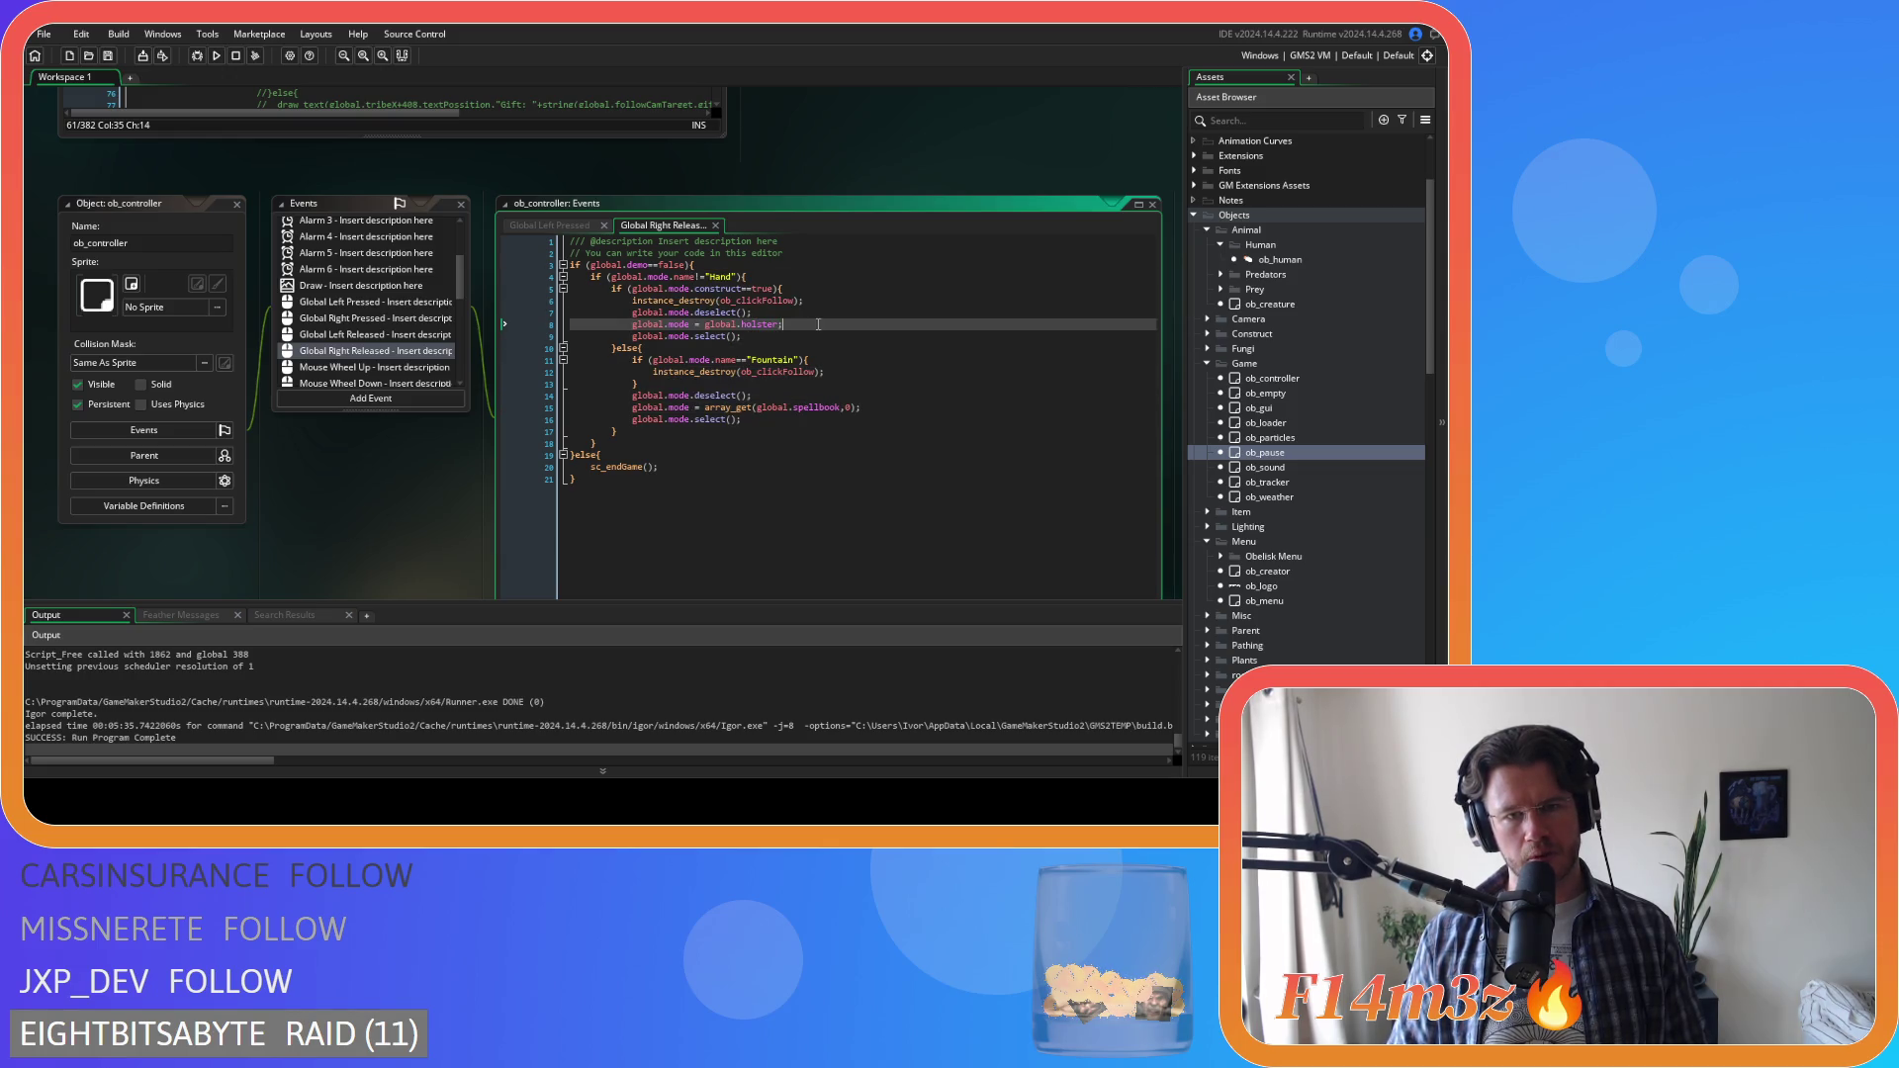
click(236, 205)
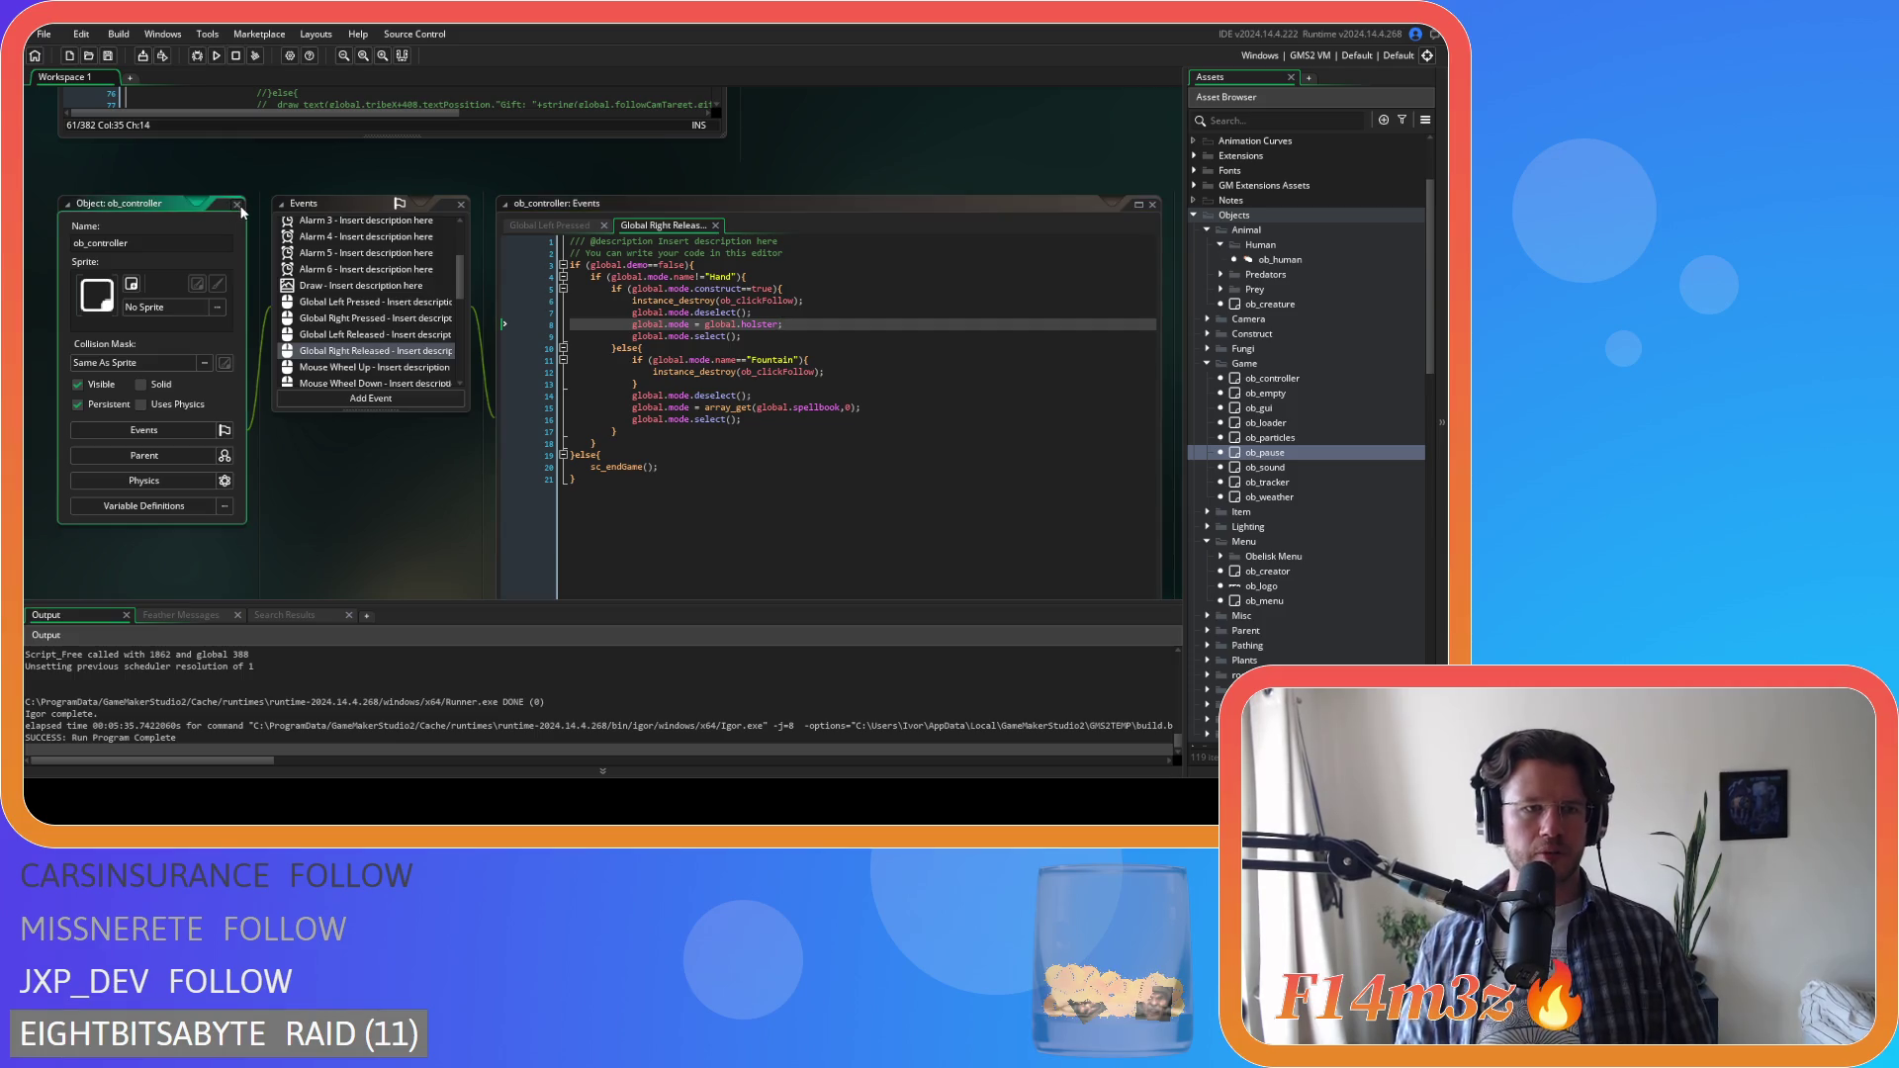
scroll(806, 460, up, 3)
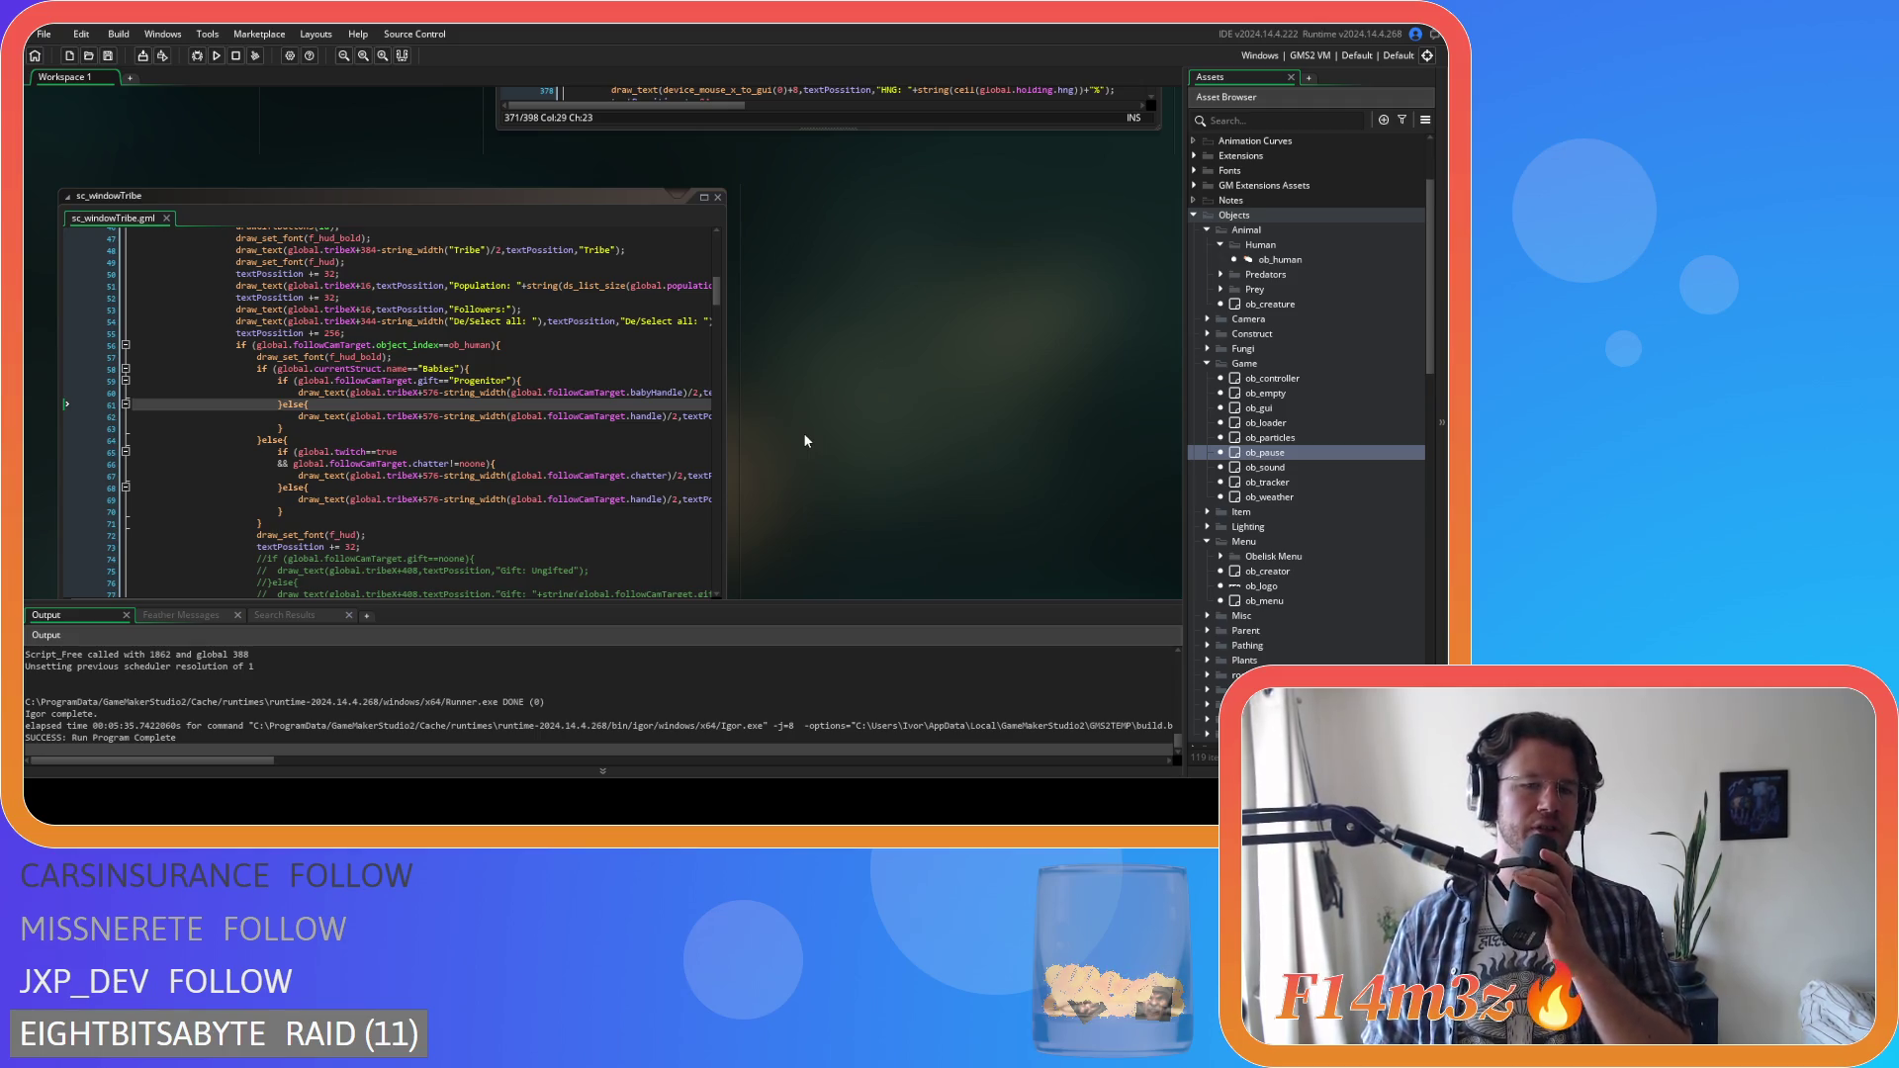
Scroll through the ob_gui and sc_windowTribe windows, then reopen ob_controller
scroll(803, 431, up, 5)
scroll(404, 413, down, 2)
scroll(528, 348, up, 3)
scroll(754, 338, down, 2)
scroll(353, 411, down, 1)
scroll(353, 411, down, 3)
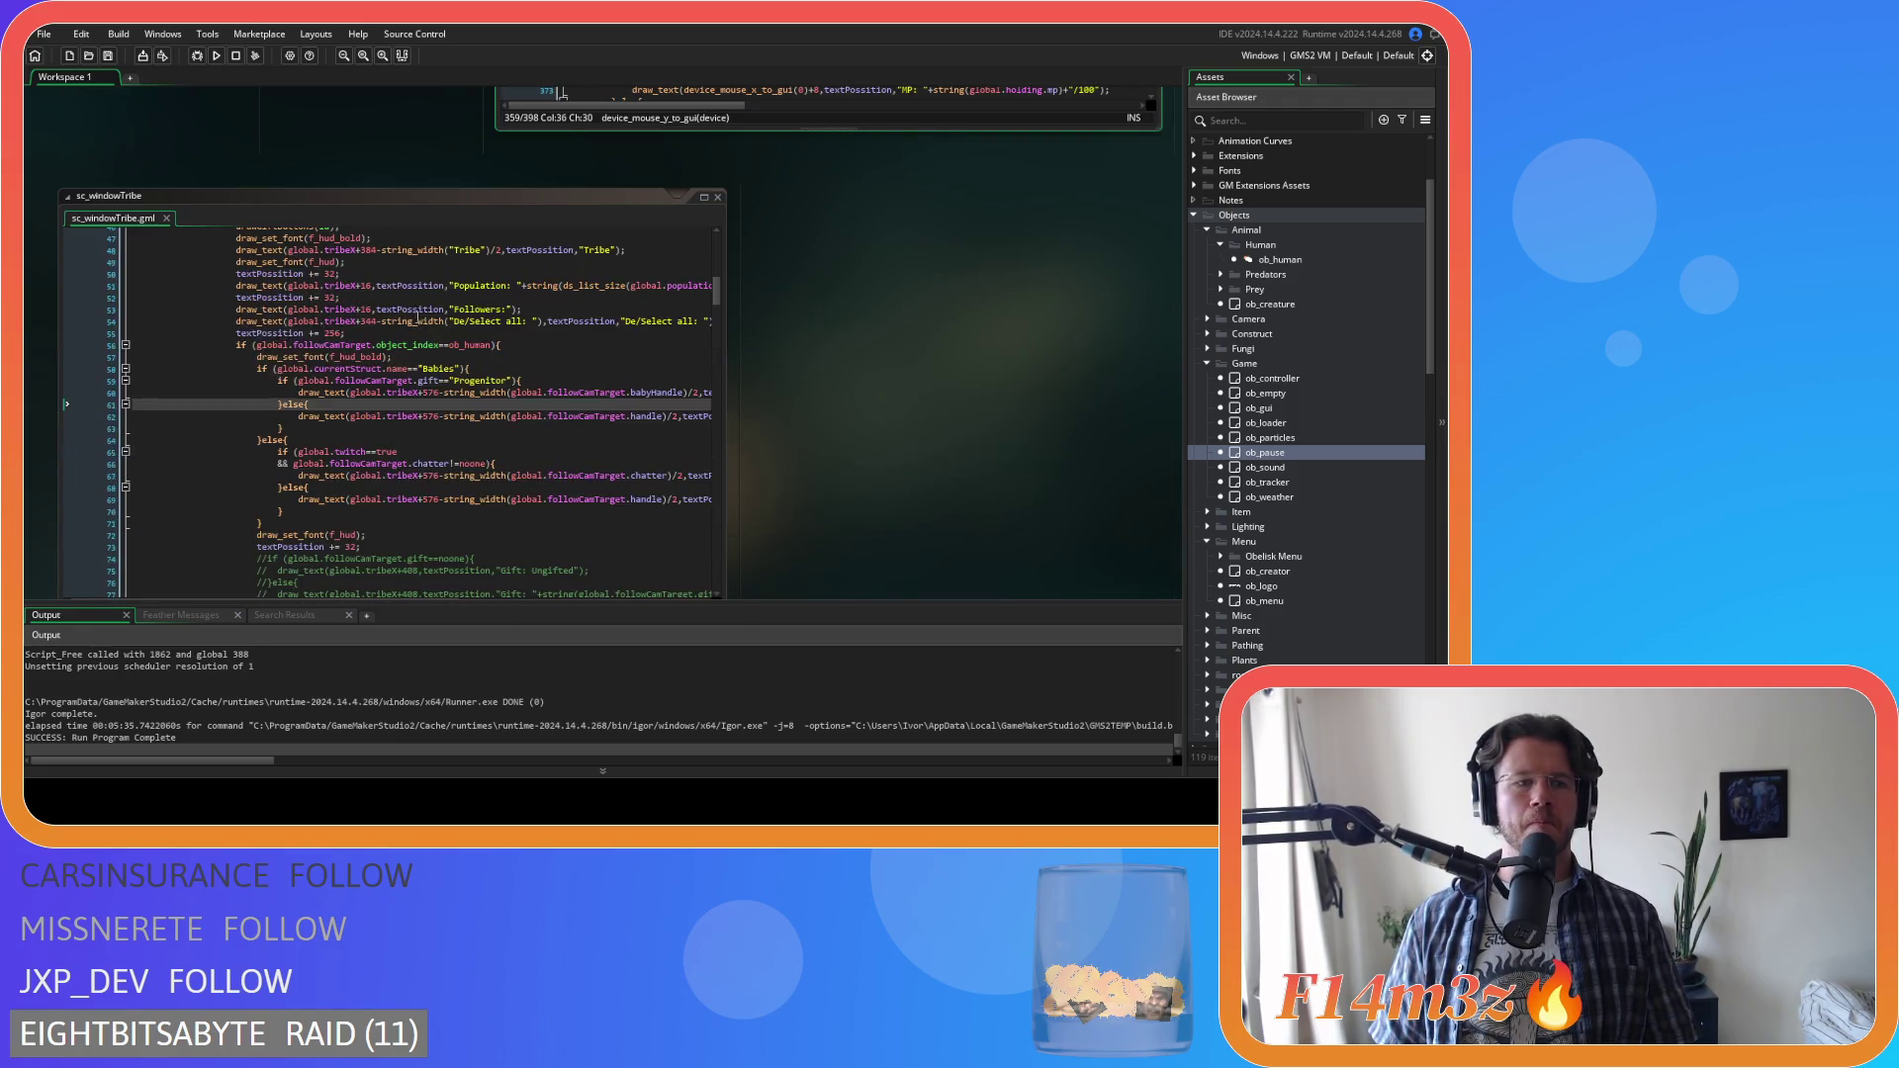
scroll(890, 381, up, 5)
click(1299, 382)
double_click(1299, 382)
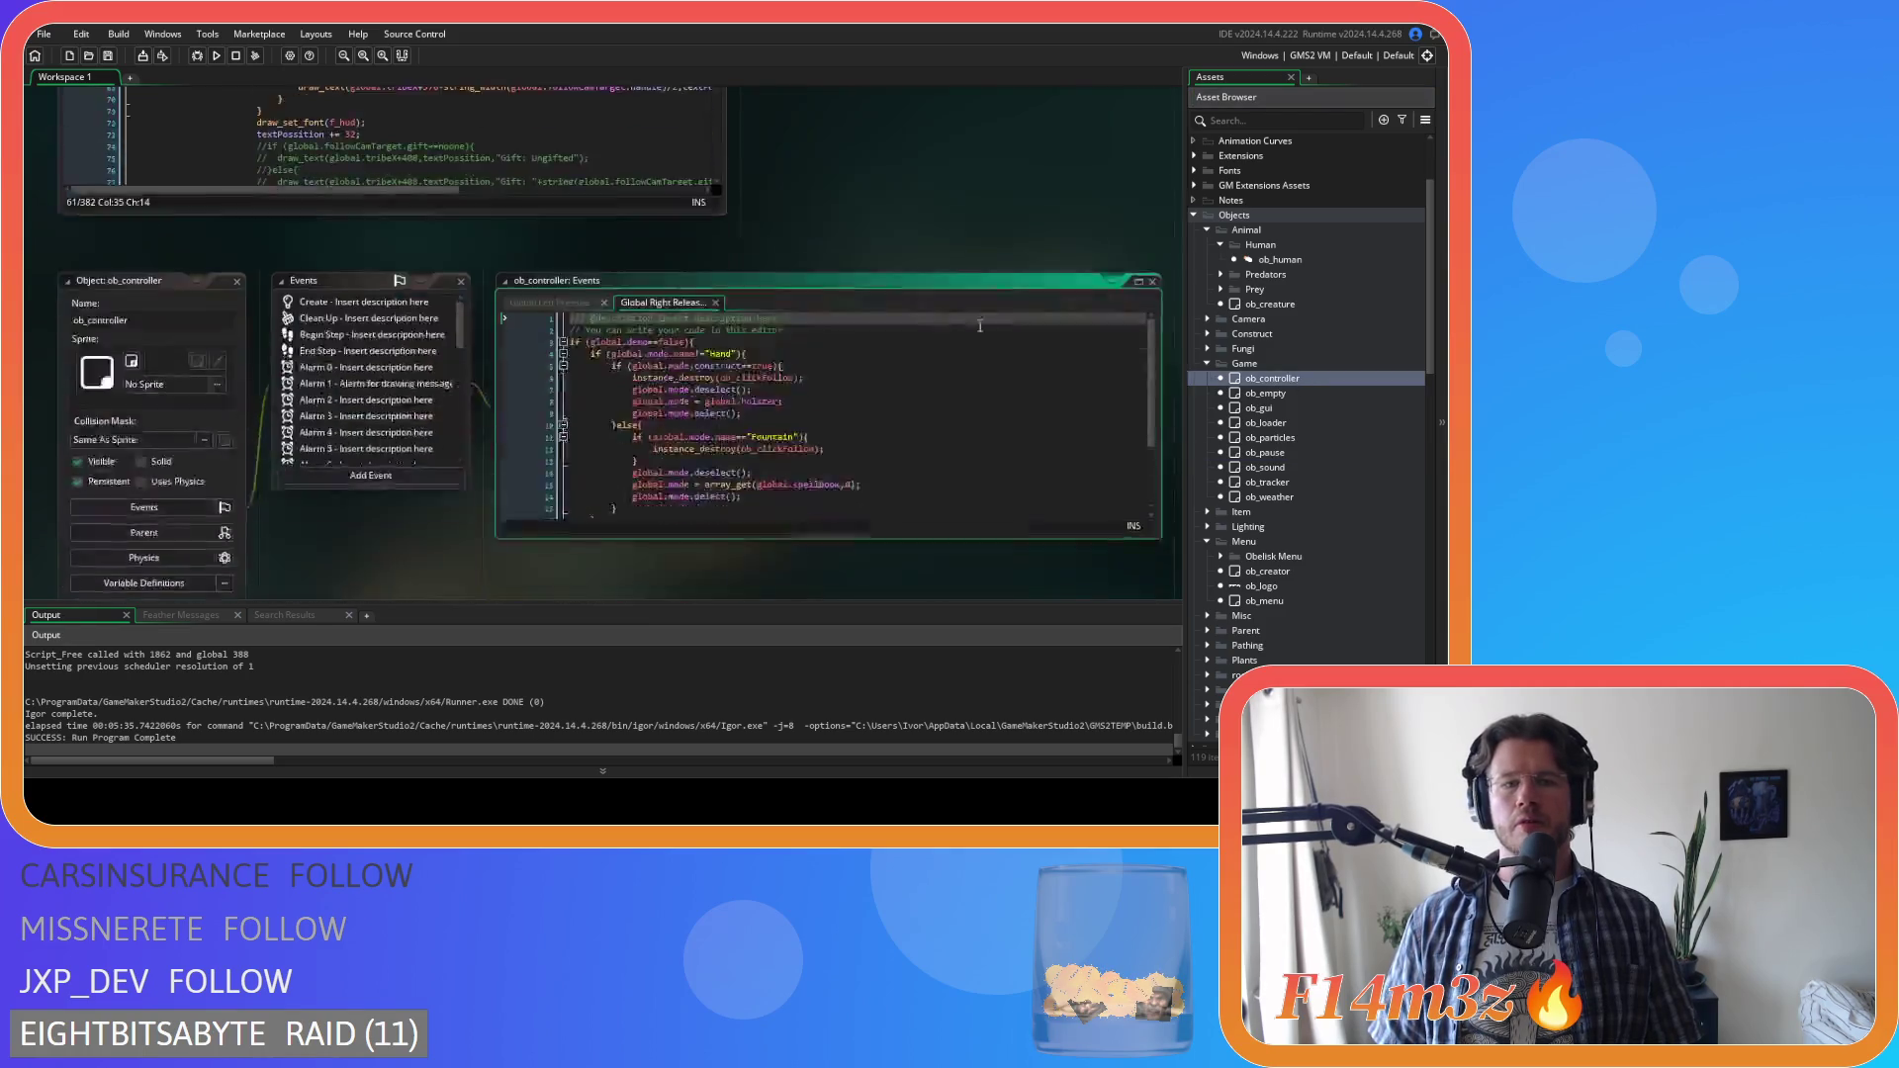
Scroll the Global Left Pressed code down to the 150 timer value on line 207
click(550, 144)
scroll(857, 311, down, 10)
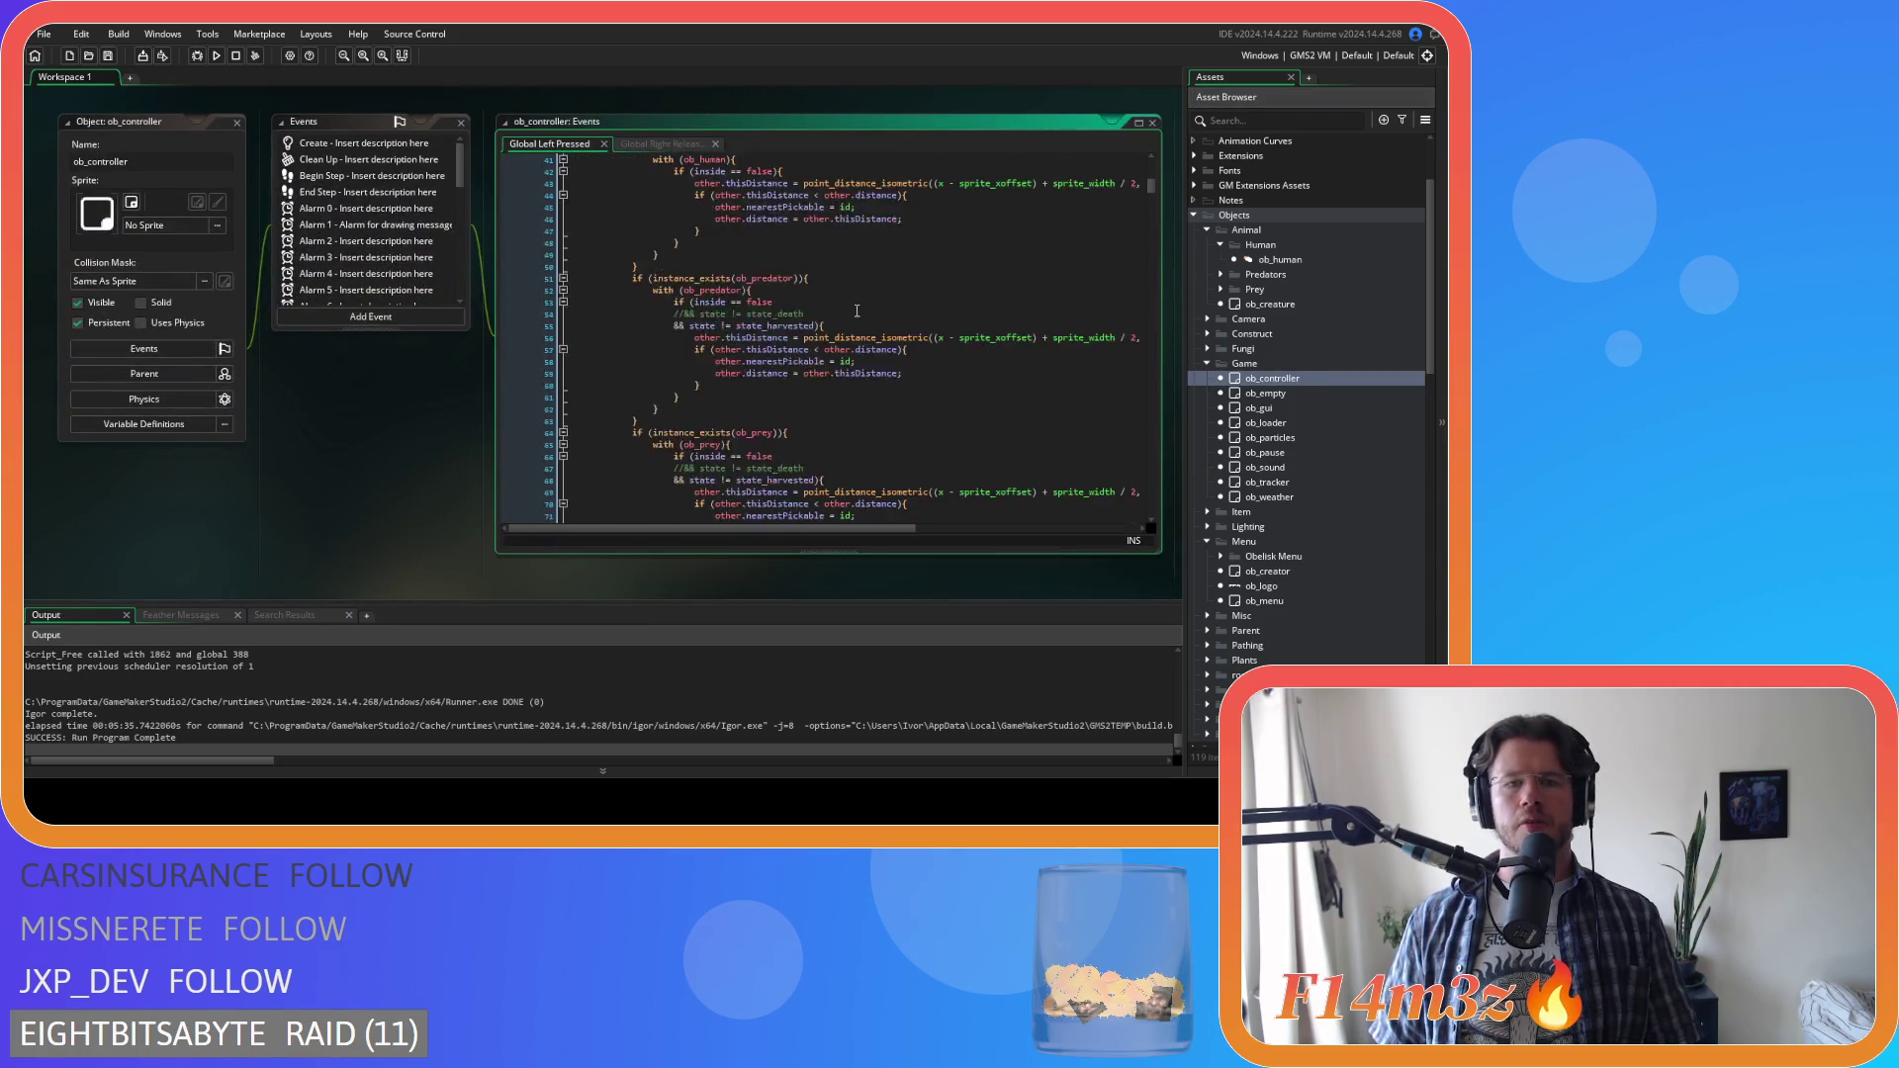
scroll(857, 310, down, 5)
scroll(832, 360, down, 18)
scroll(781, 371, down, 8)
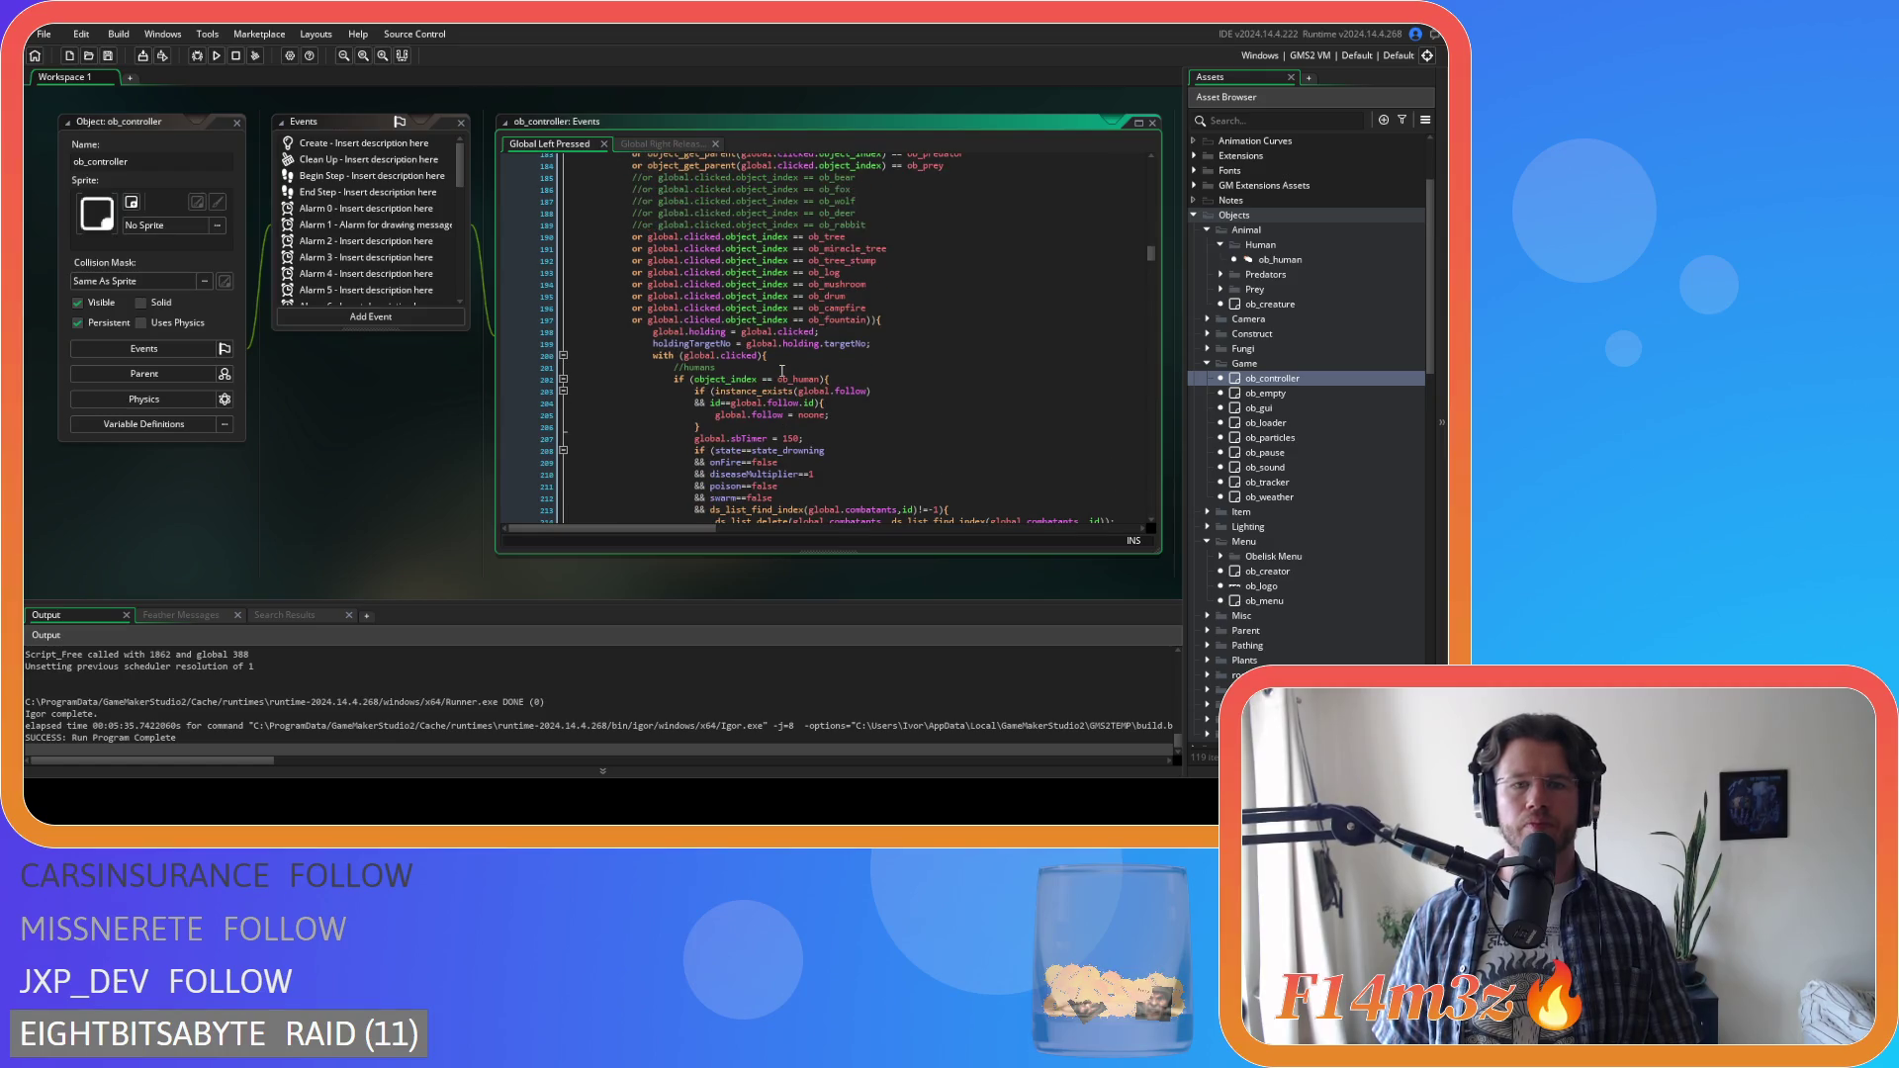
scroll(756, 410, down, 3)
click(782, 350)
text(2)
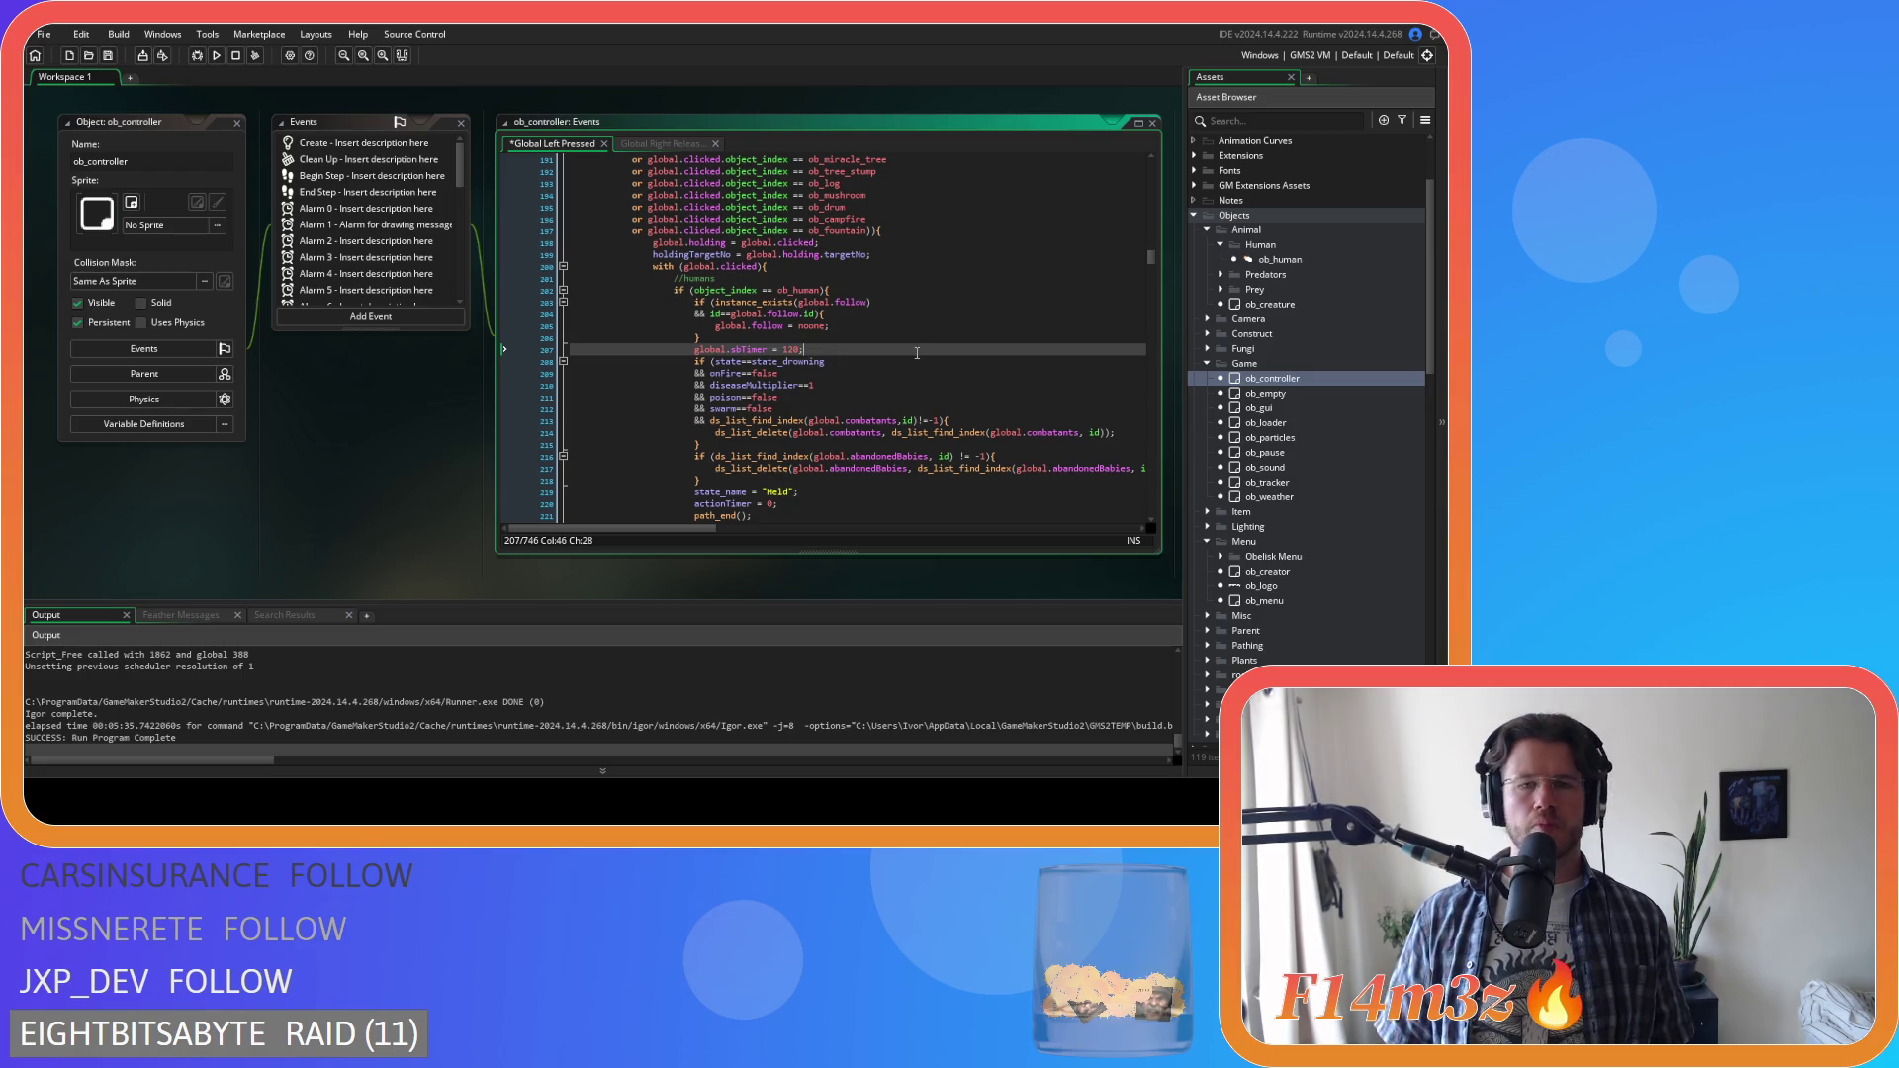
Build and run the game with F5 and bring its window to the front
key(F5)
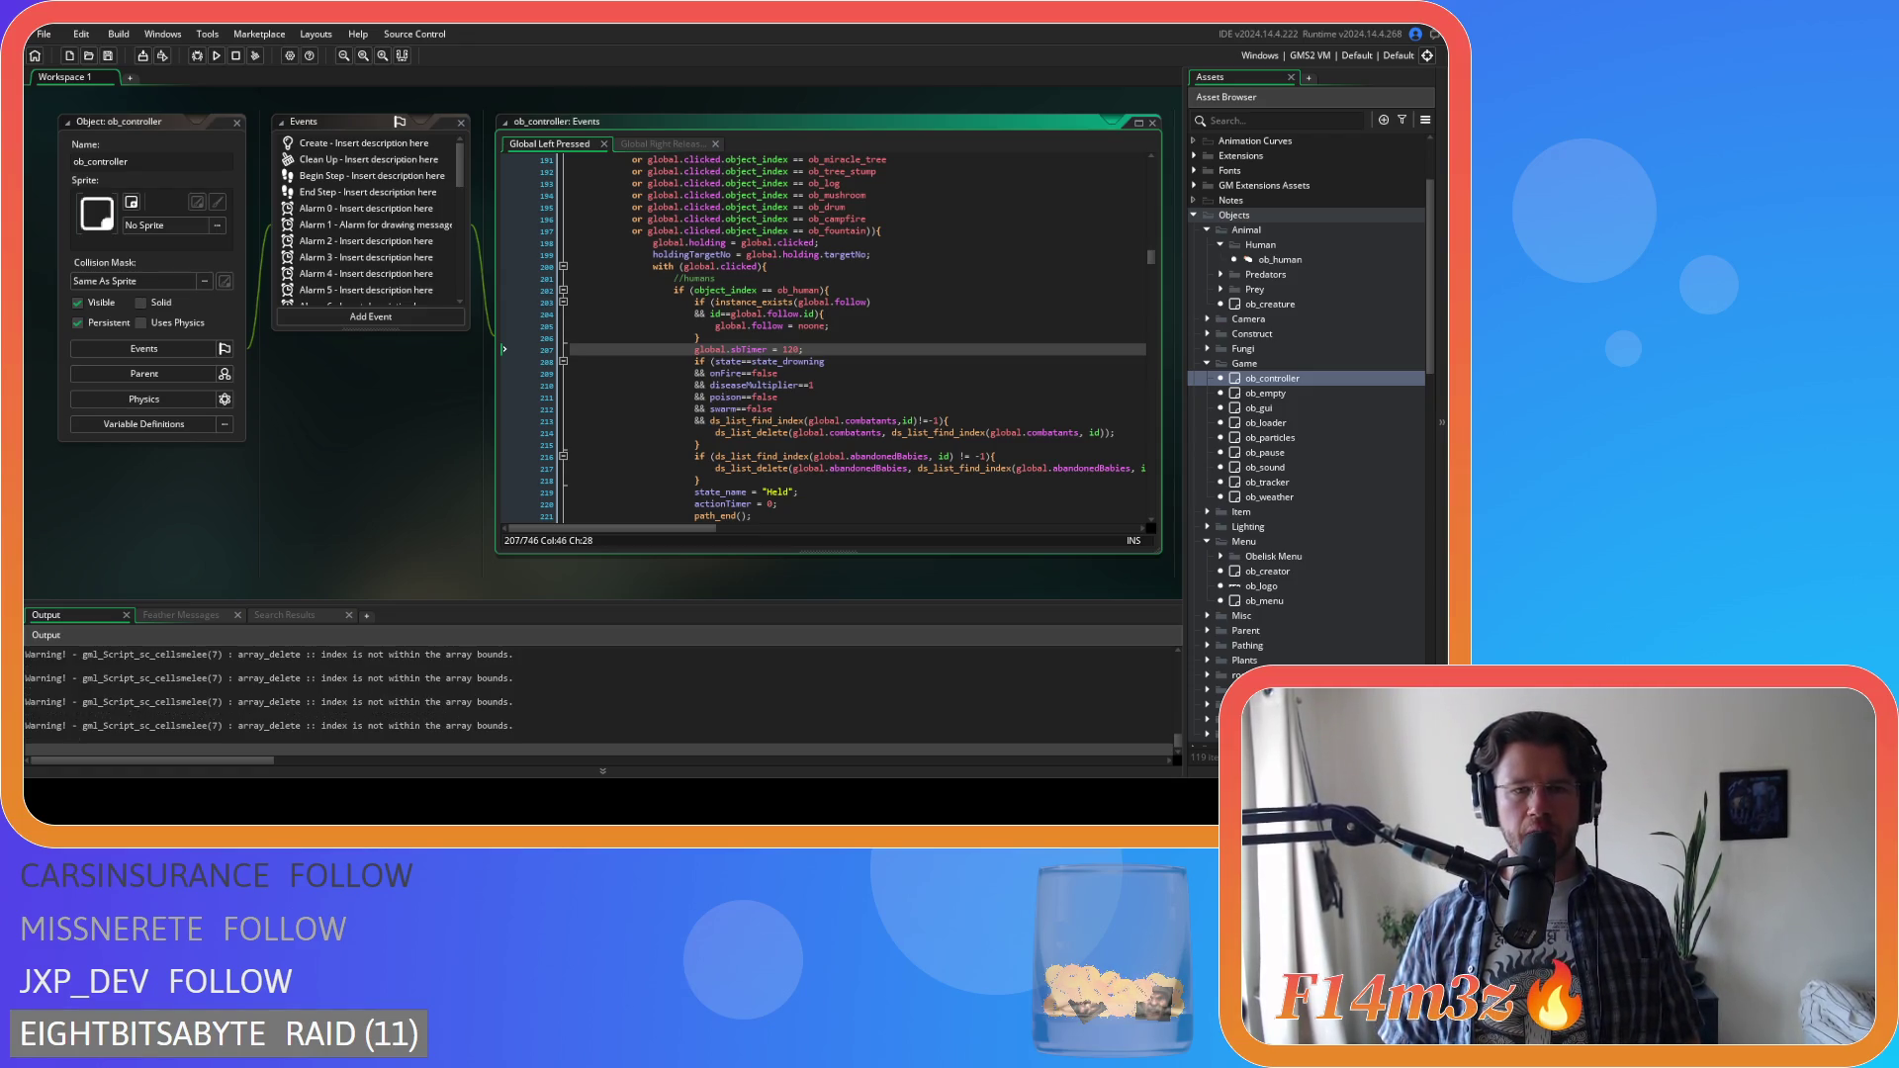
key(alt+Tab)
mouse_move(551, 389)
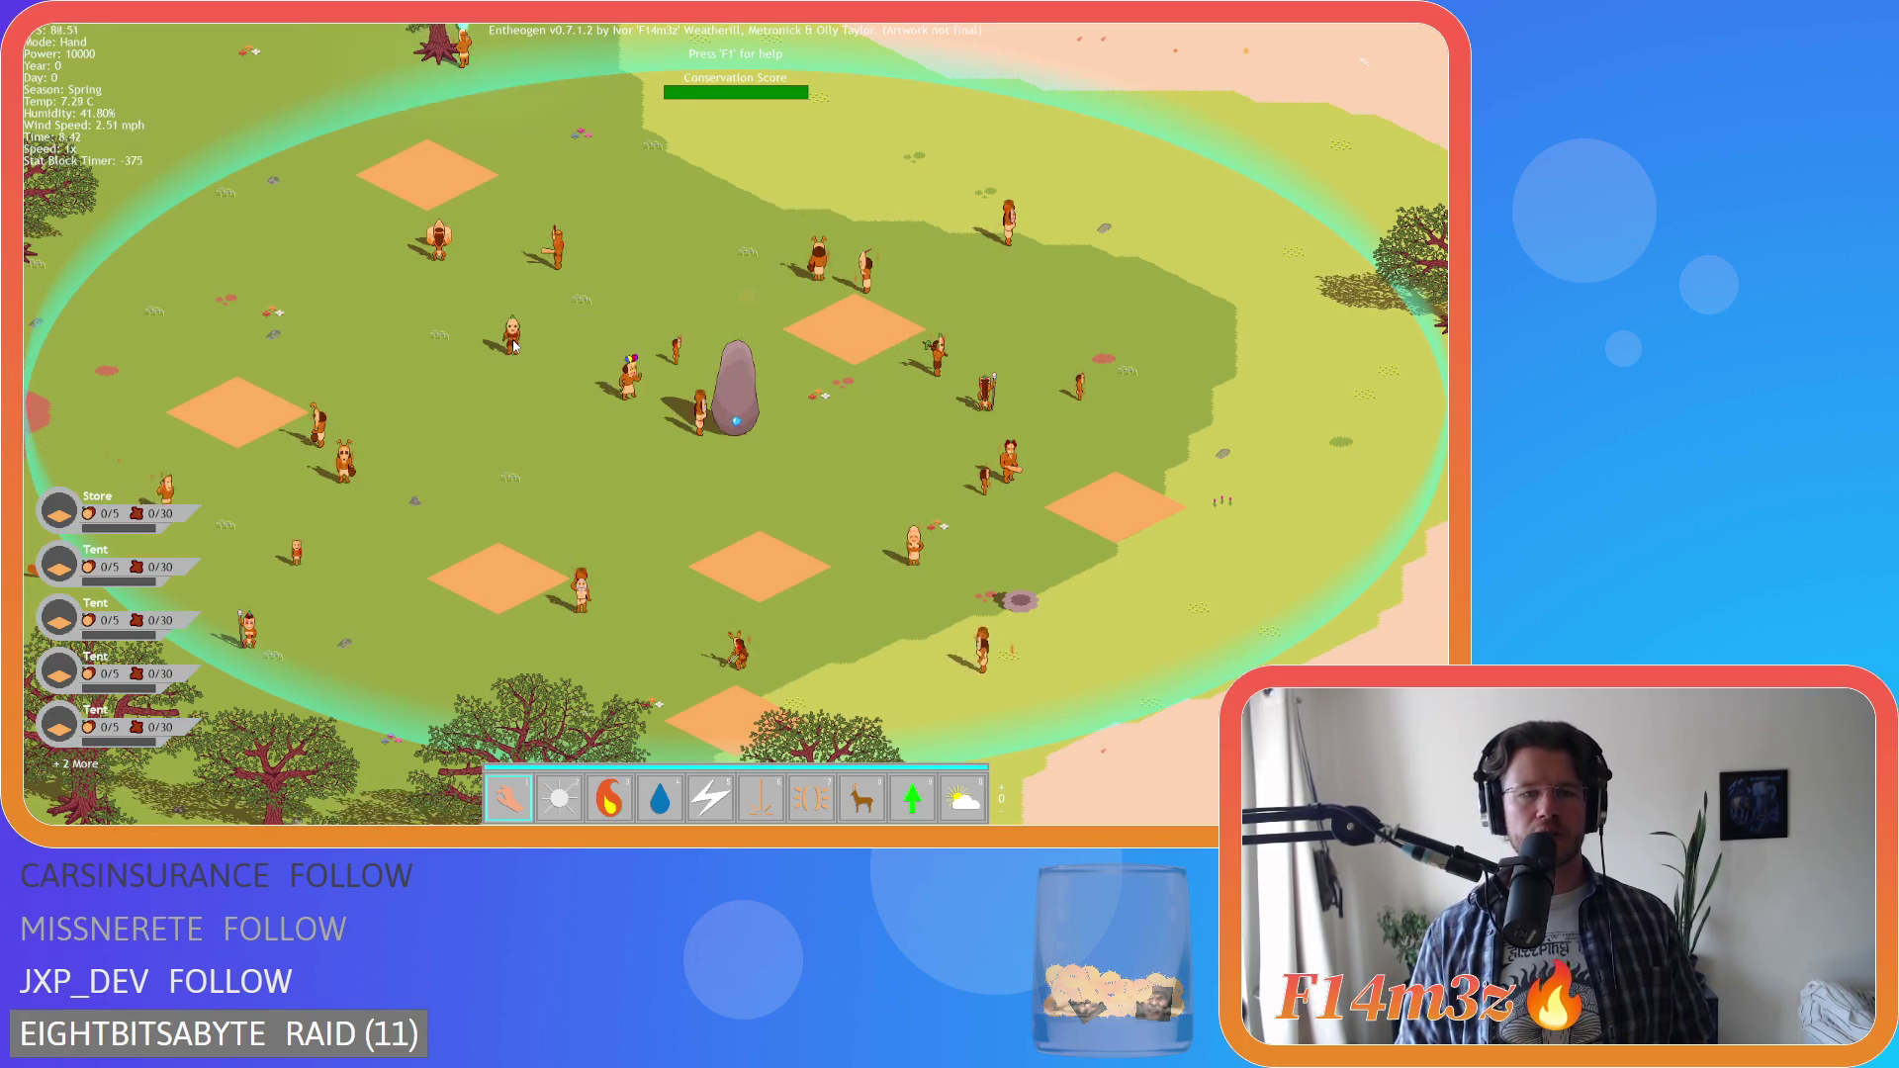
Open a villager's Tribe window and close it again
click(513, 344)
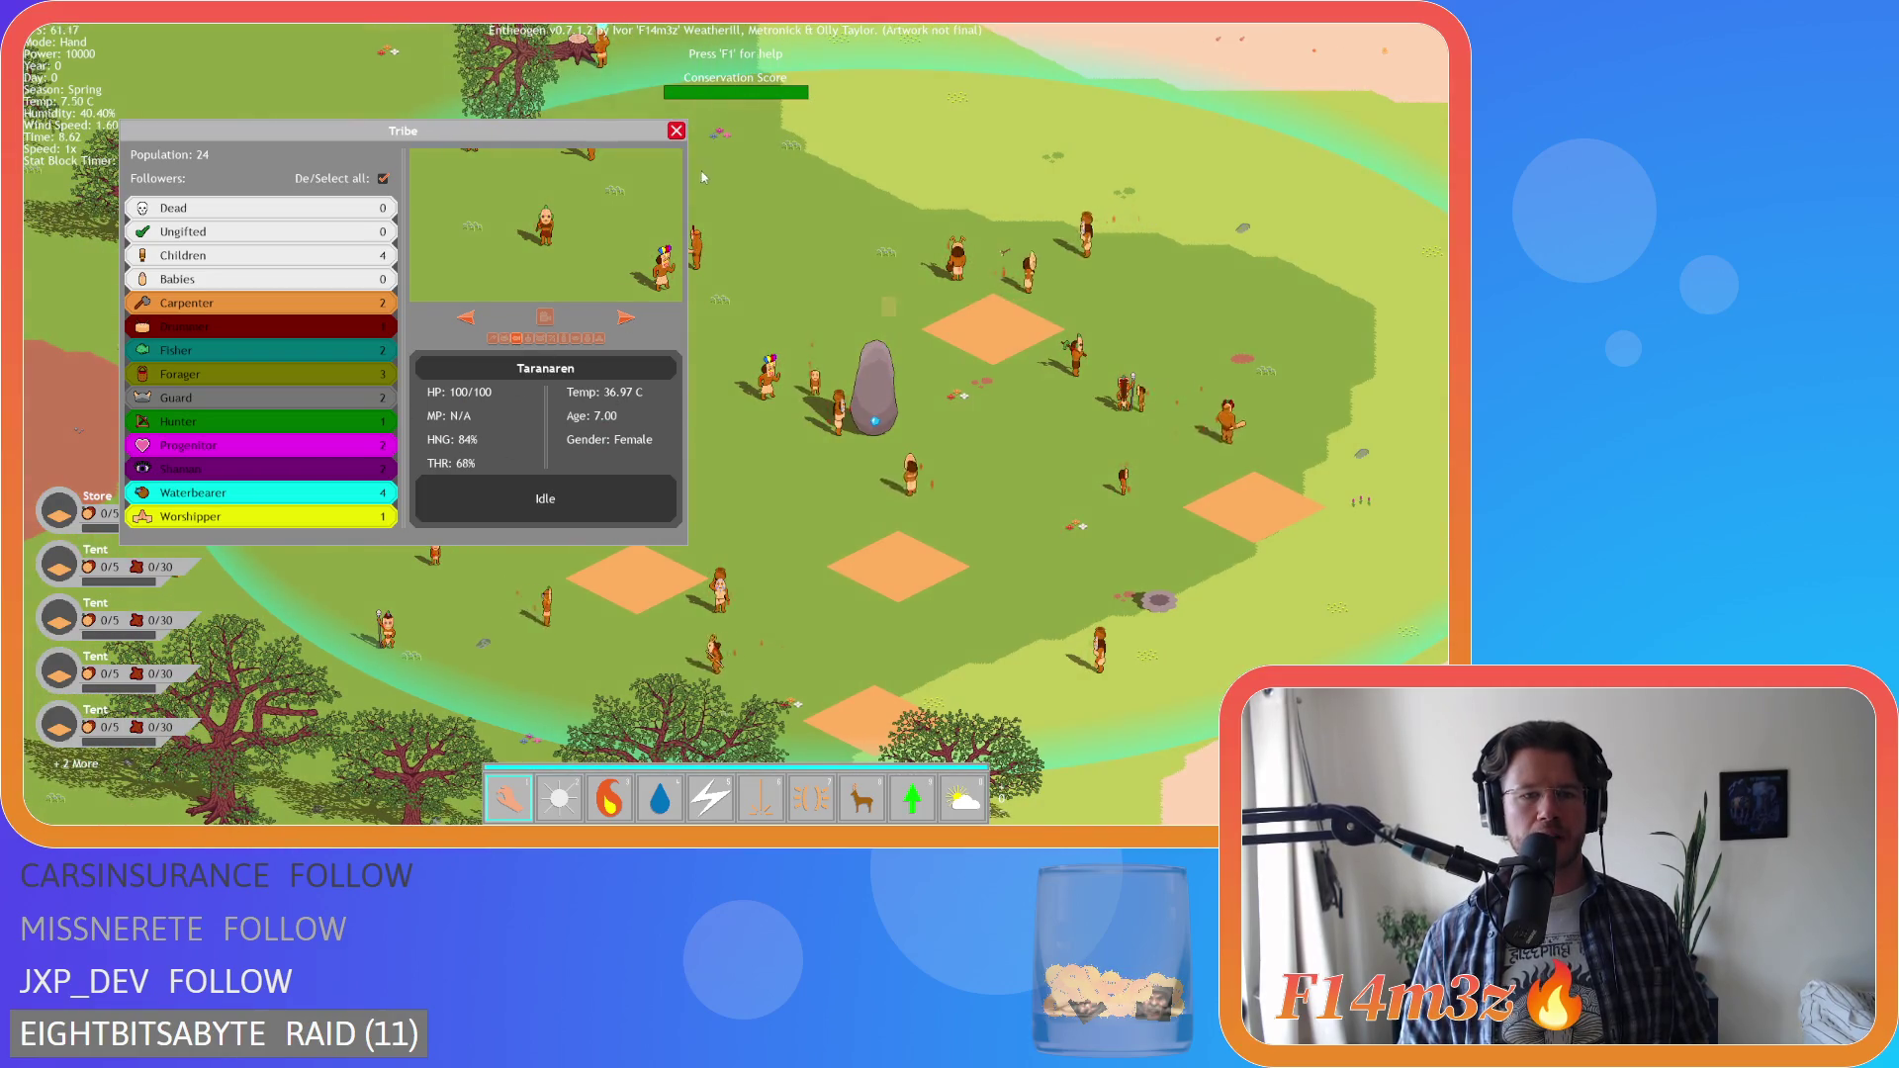
click(676, 130)
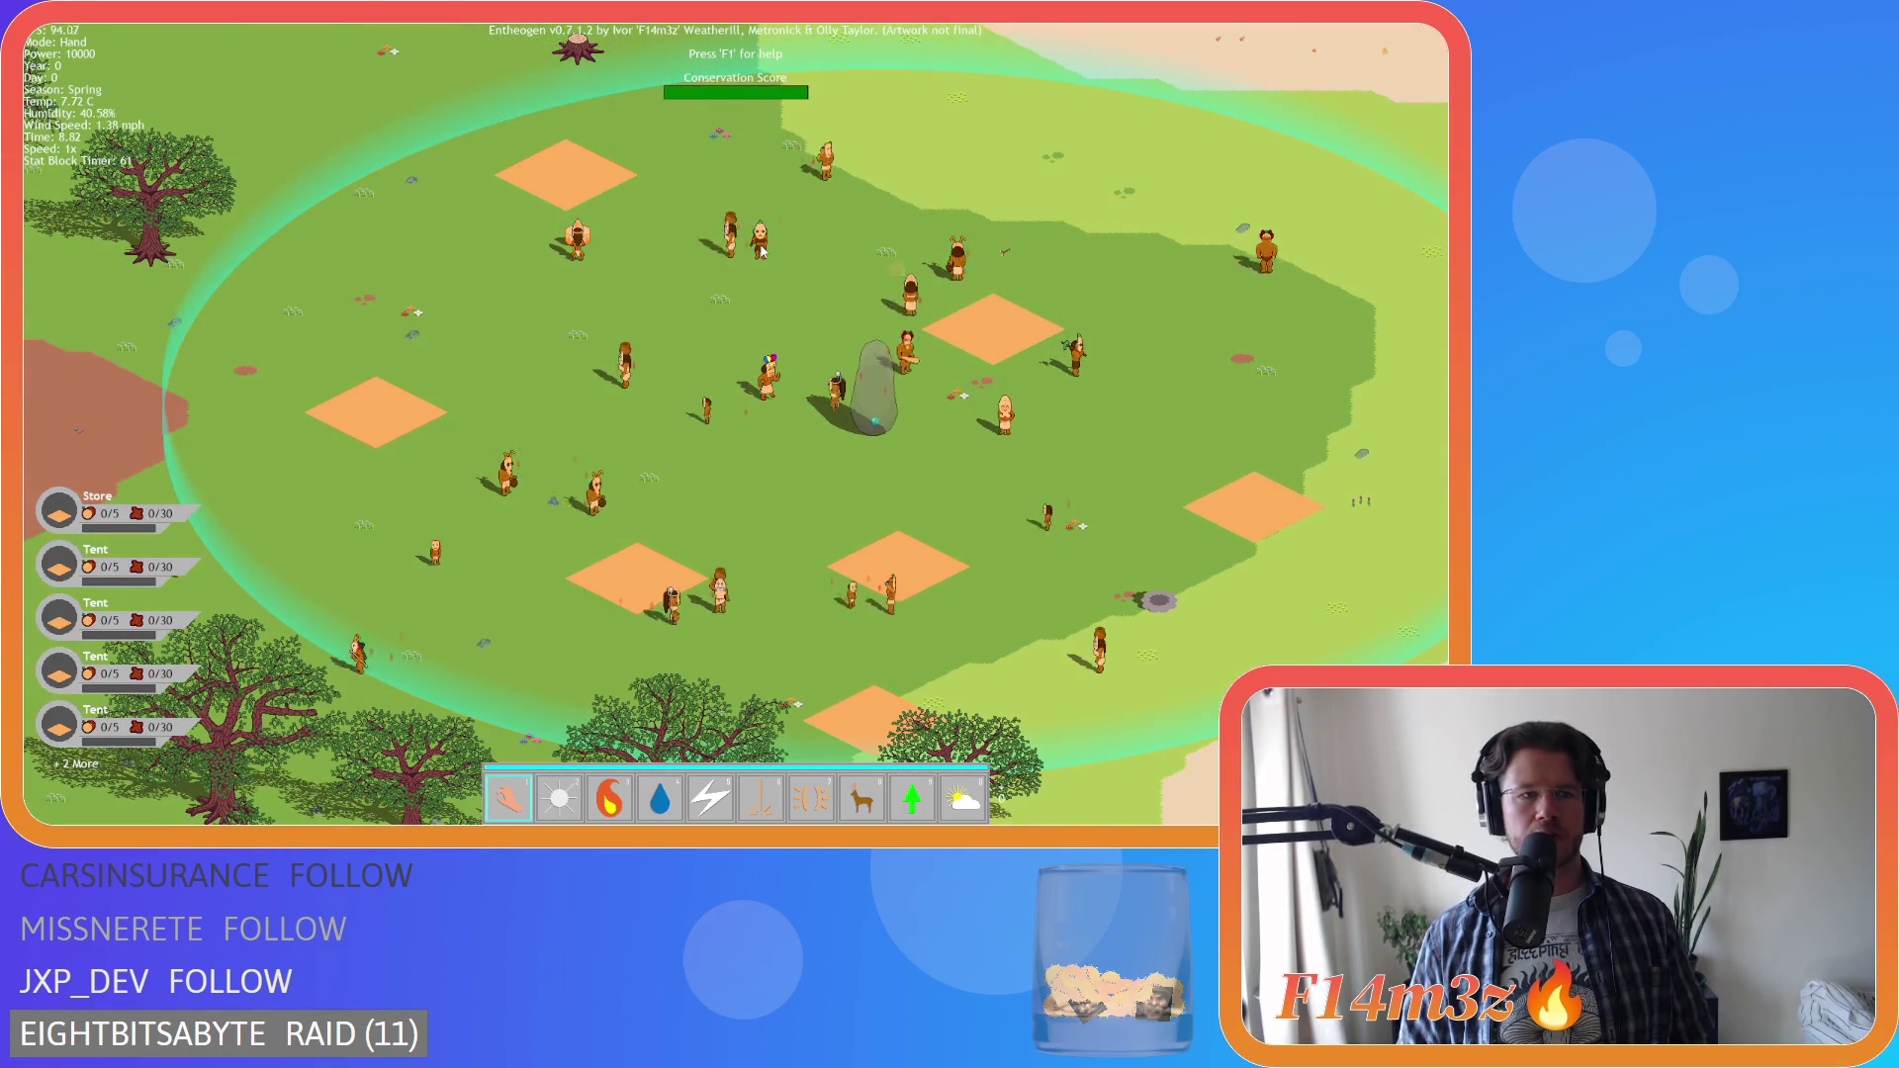
mouse_move(829, 194)
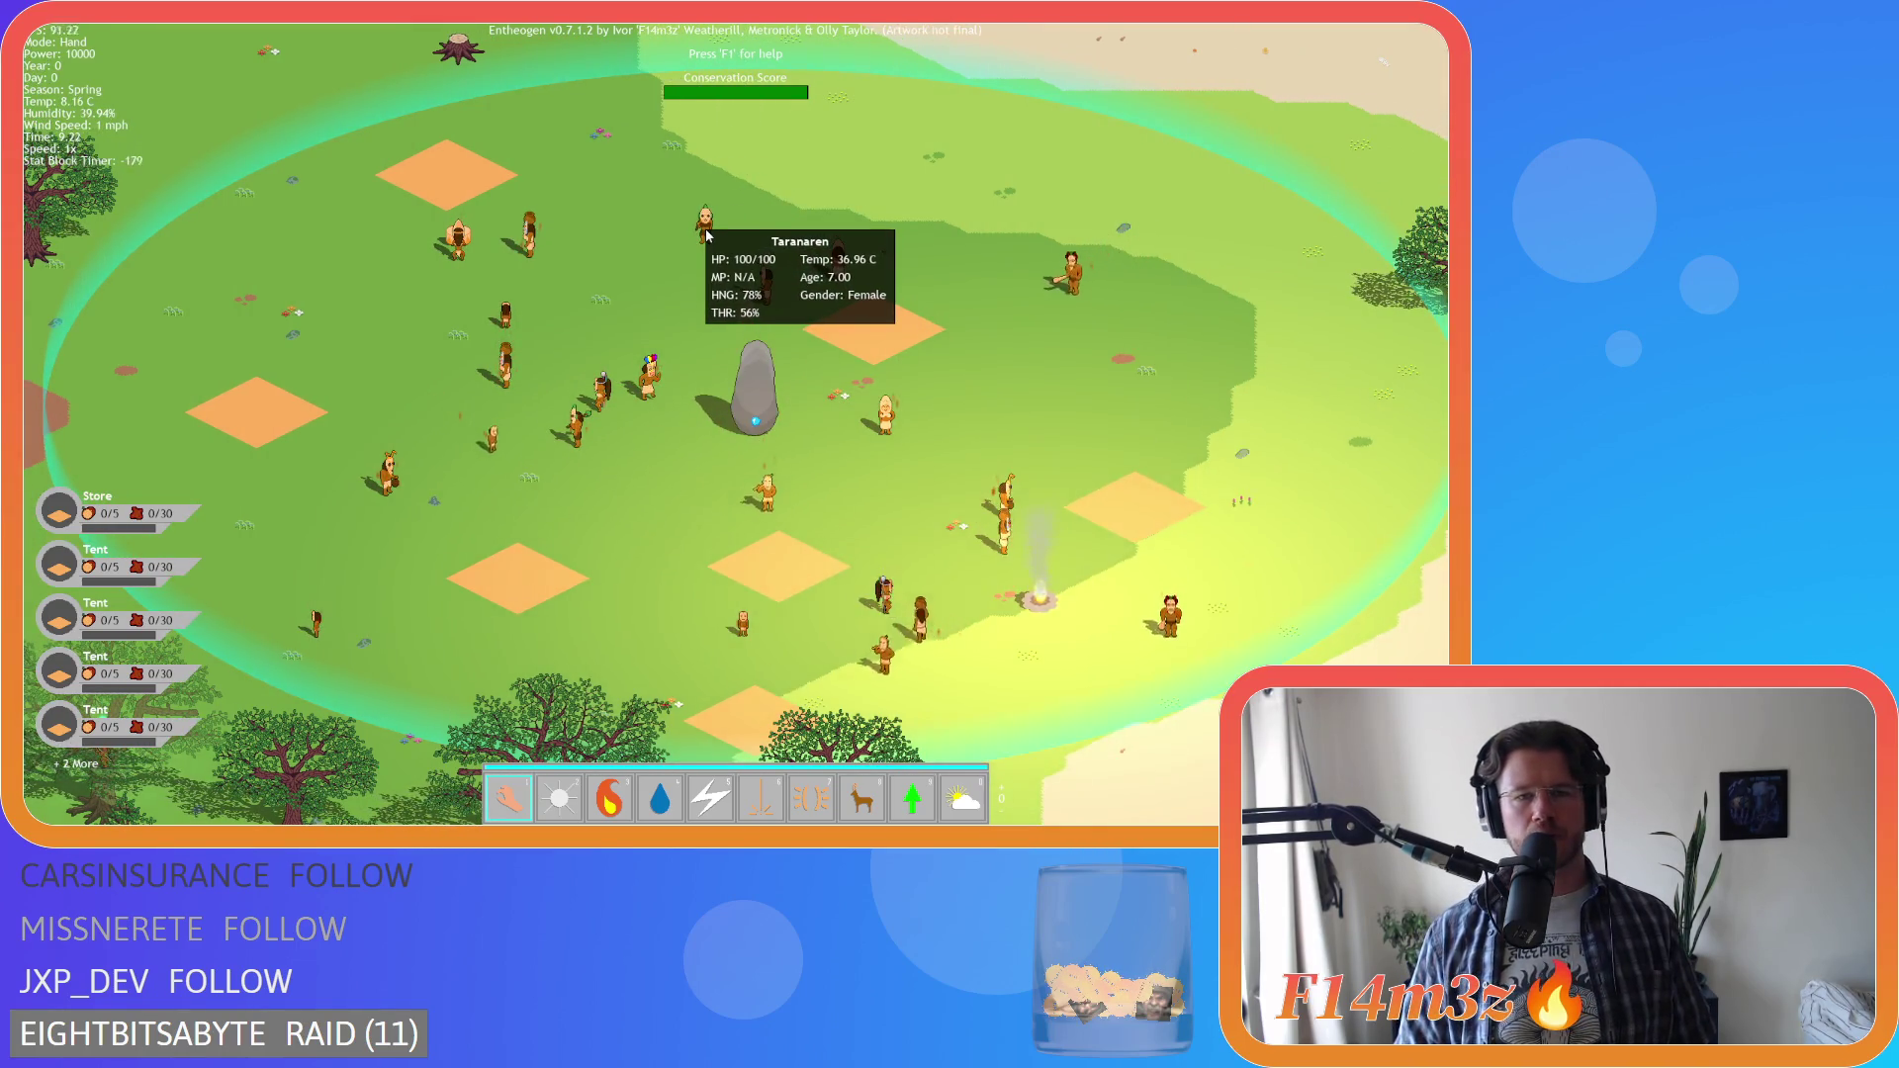
Zoom and pan the camera with WASD over the village, then Tab to another map area
scroll(712, 252, down, 3)
scroll(719, 269, up, 3)
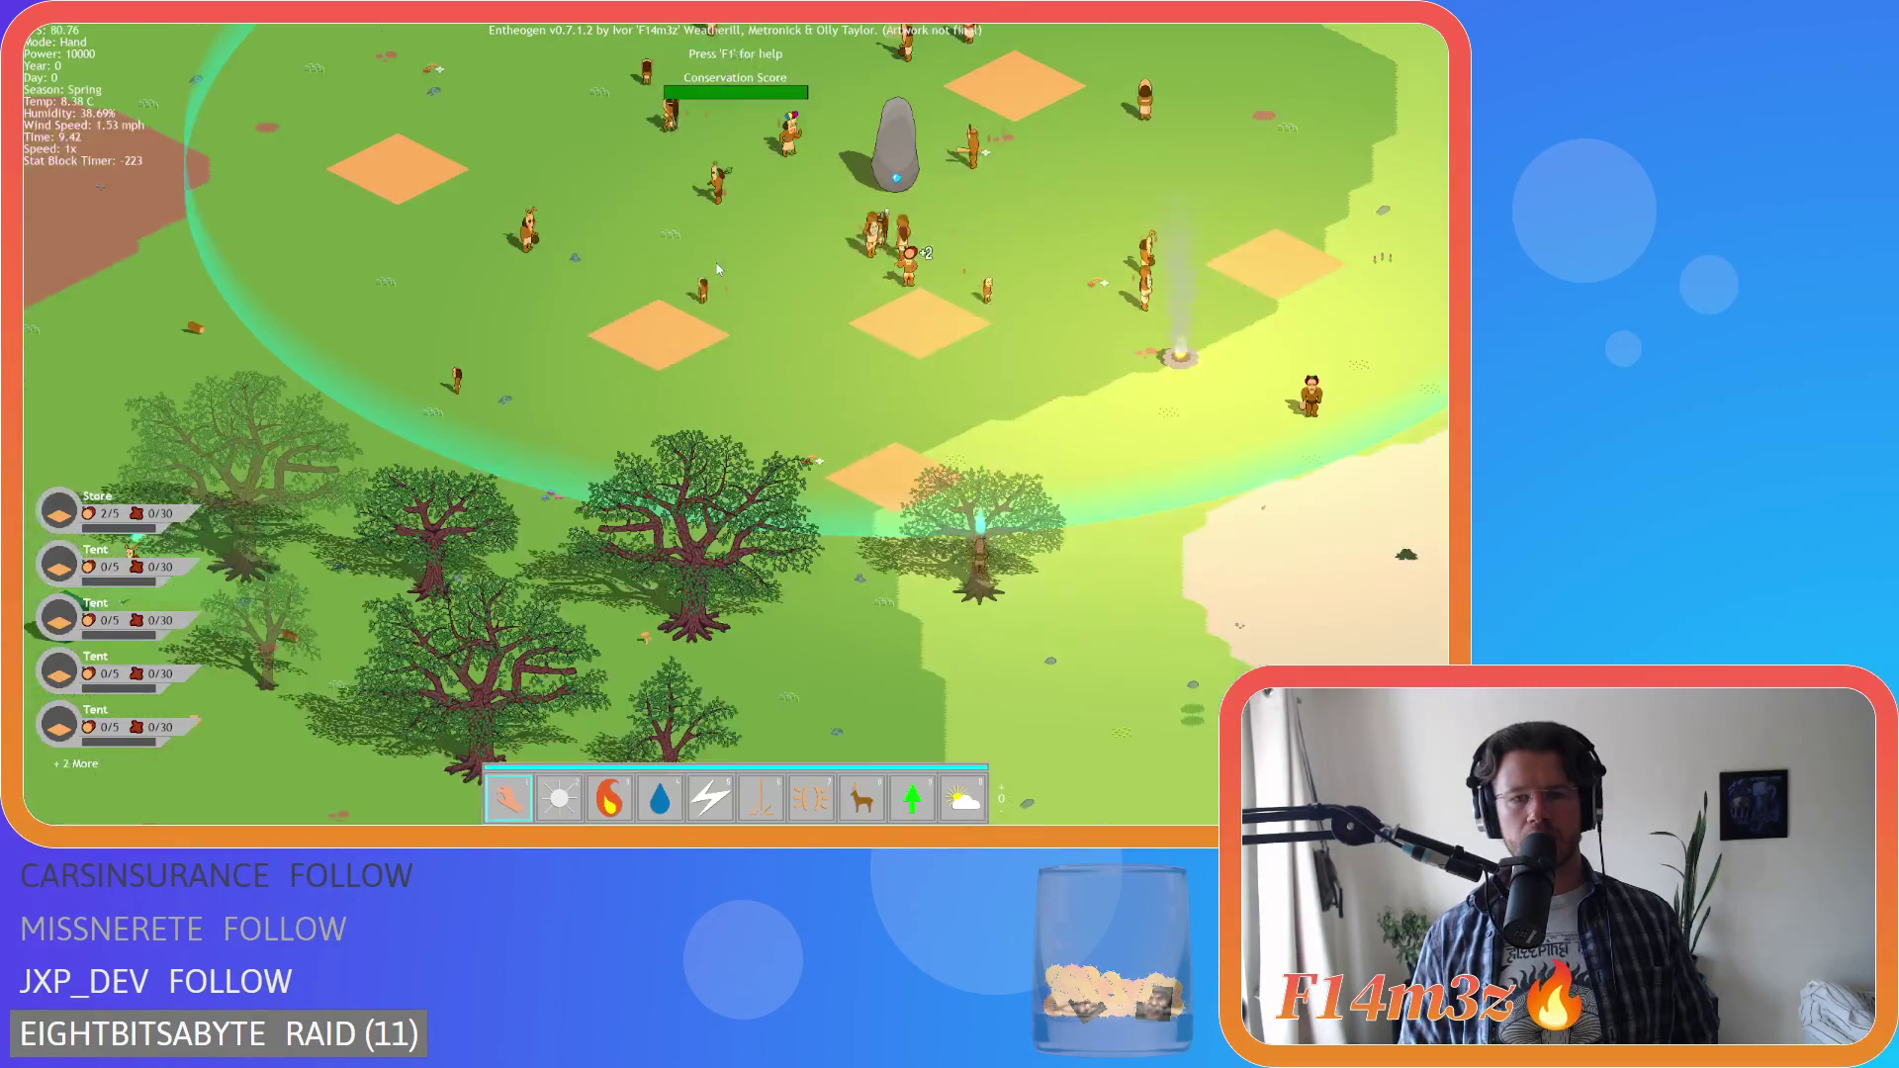
scroll(732, 265, down, 3)
key(w)
scroll(609, 334, up, 3)
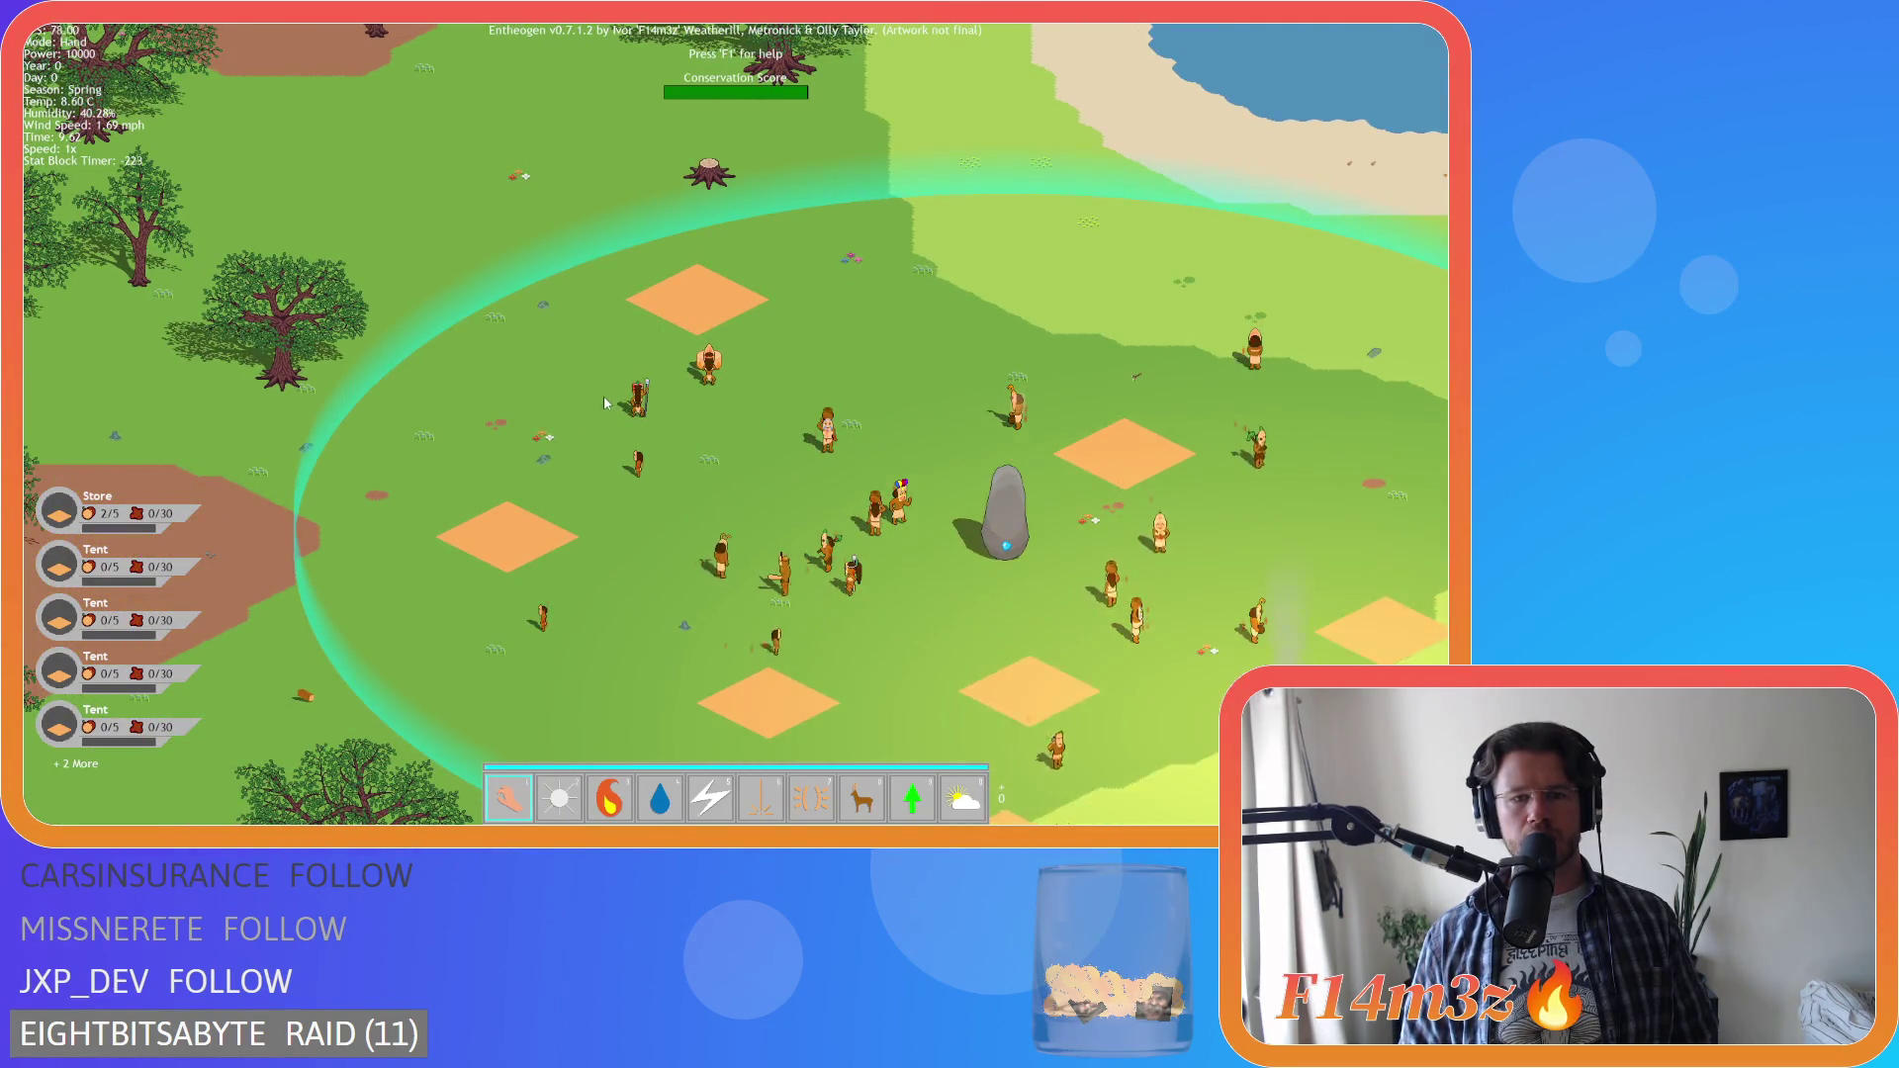
scroll(1171, 639, down, 2)
scroll(1098, 574, up, 2)
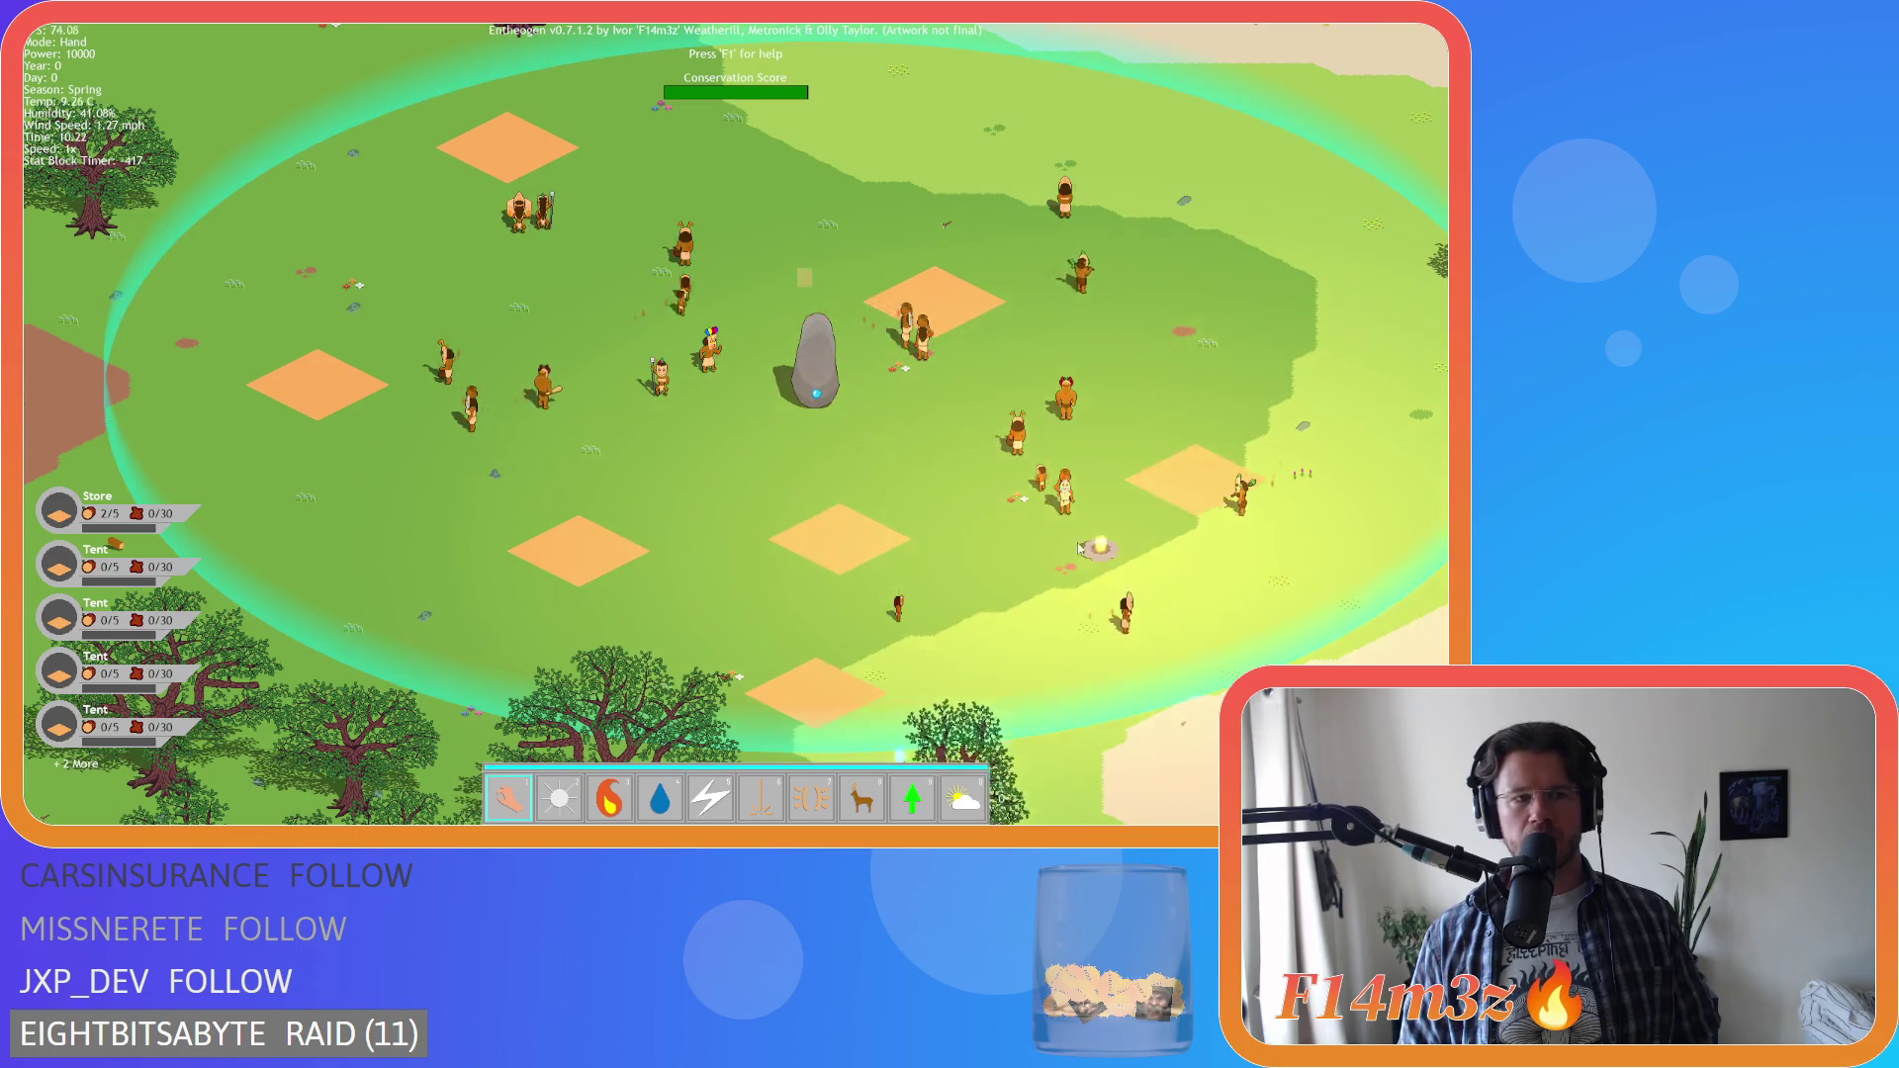
key(a)
key(d)
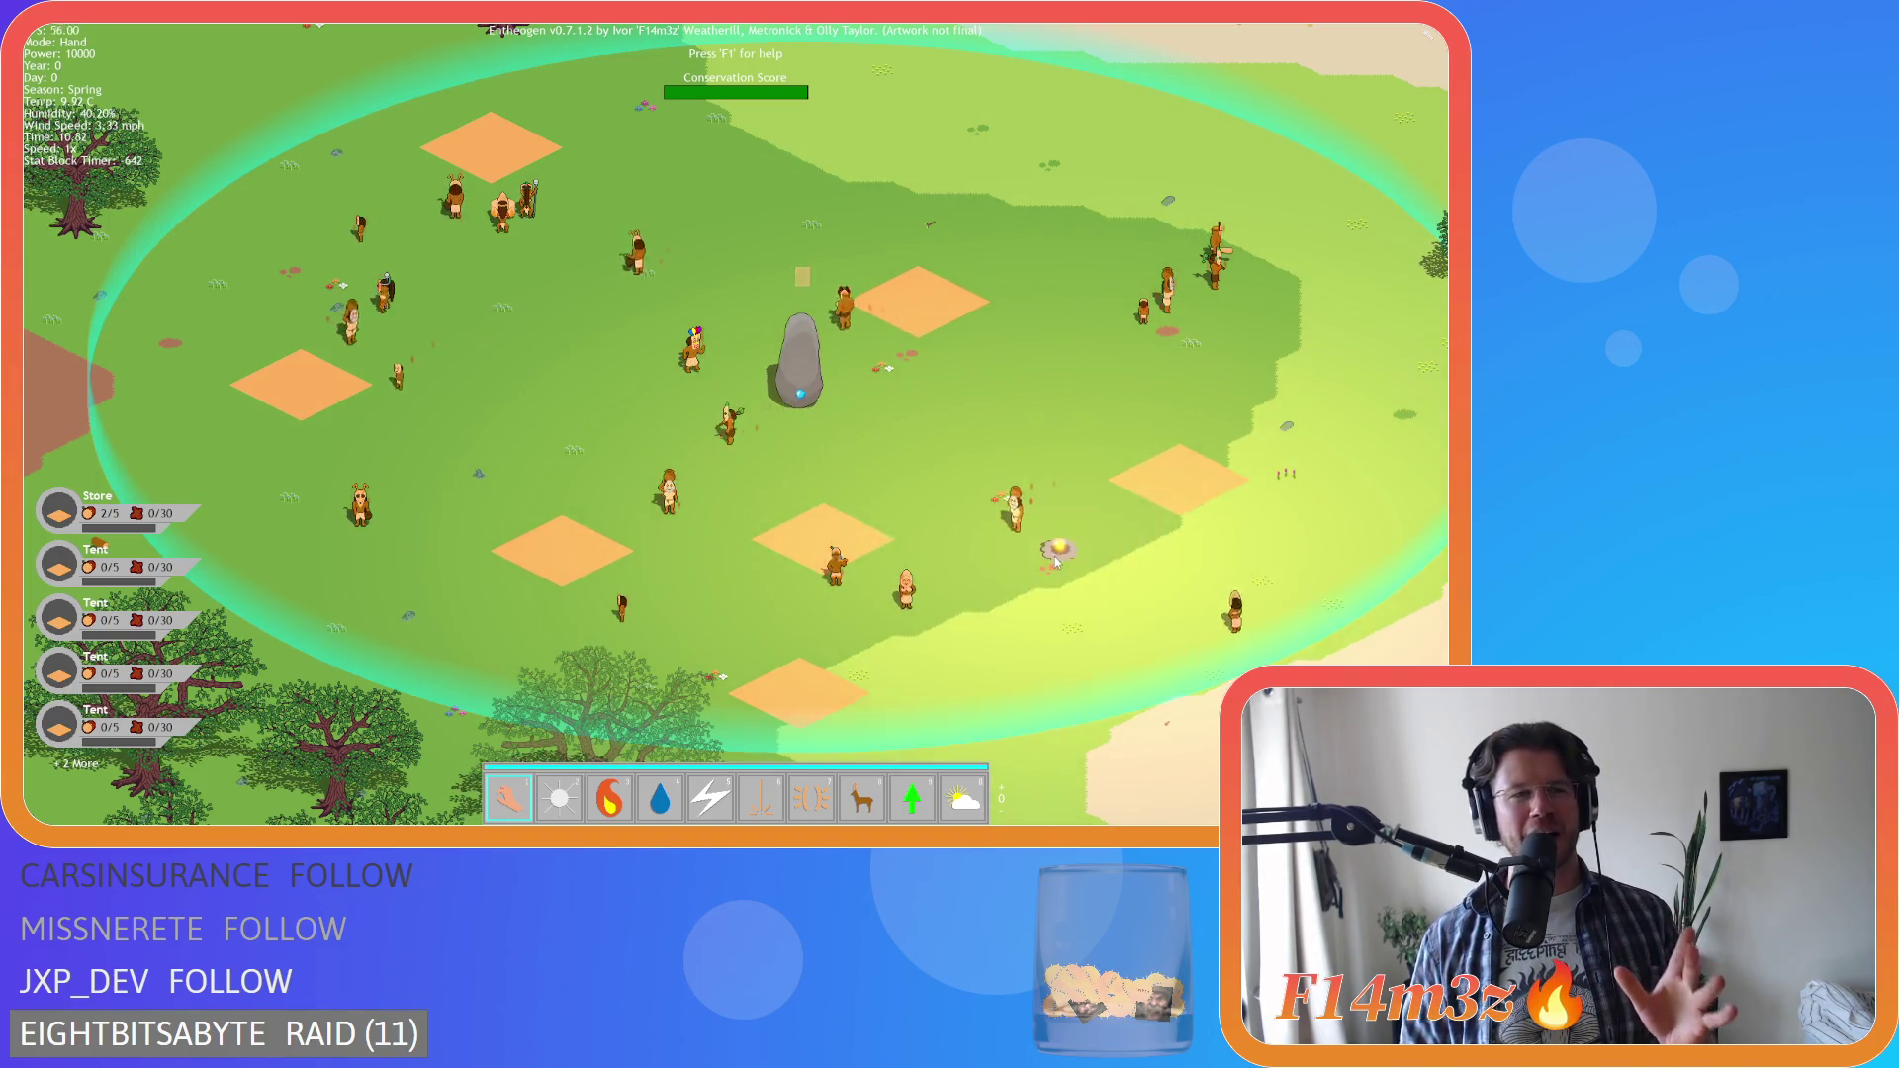
key(w)
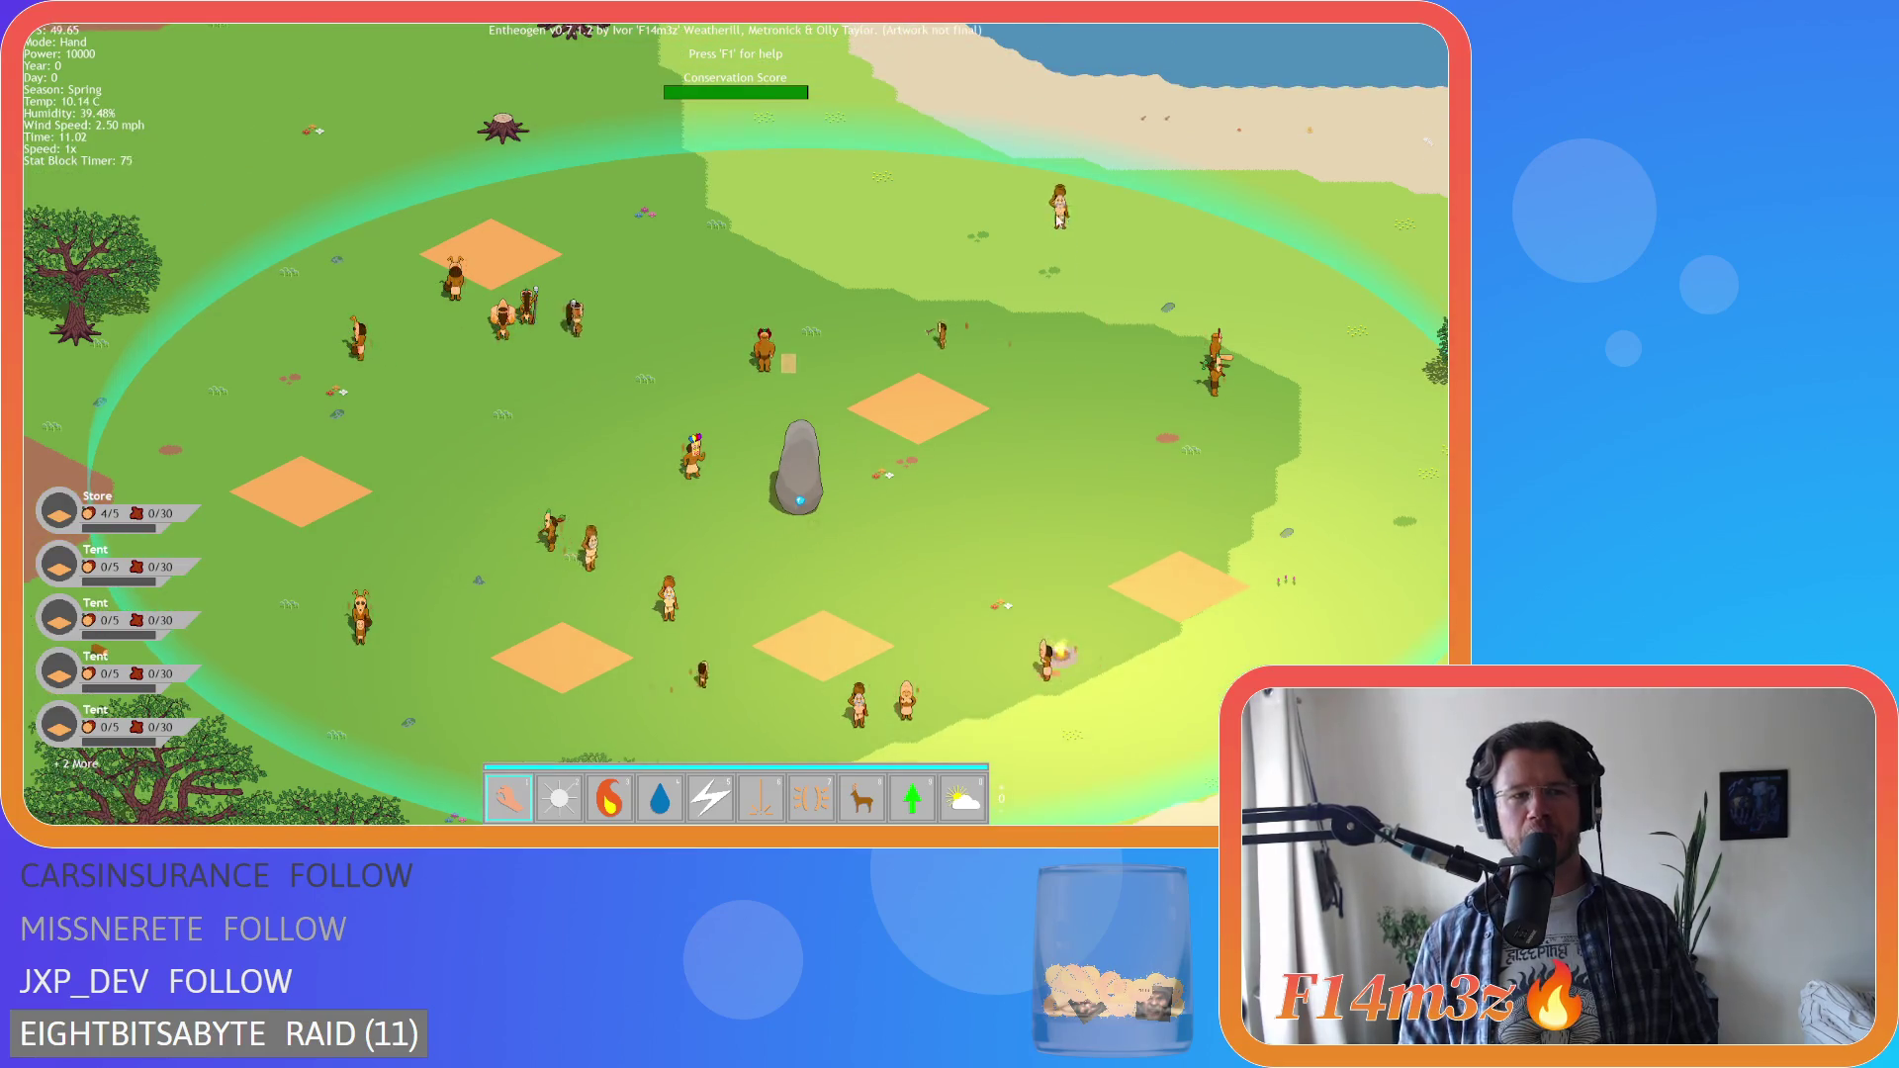
mouse_move(968, 265)
key(d)
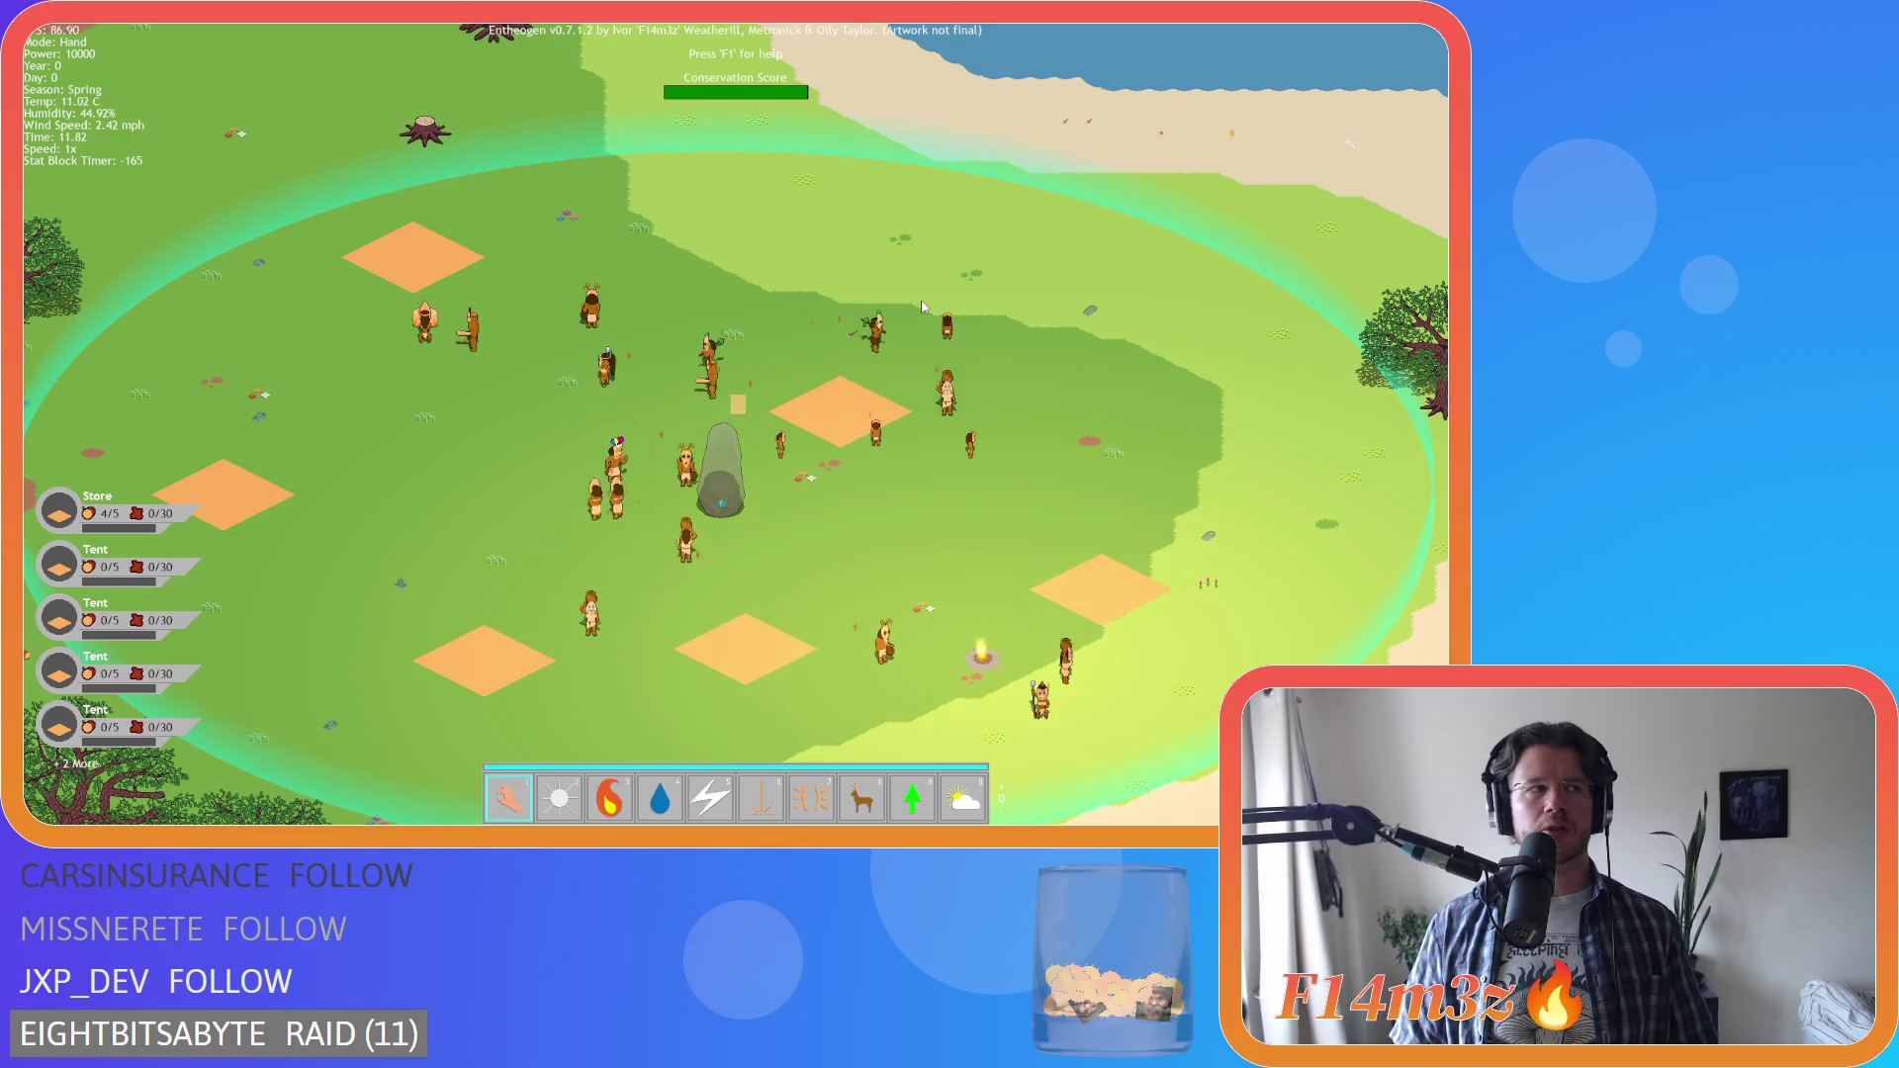
key(Tab)
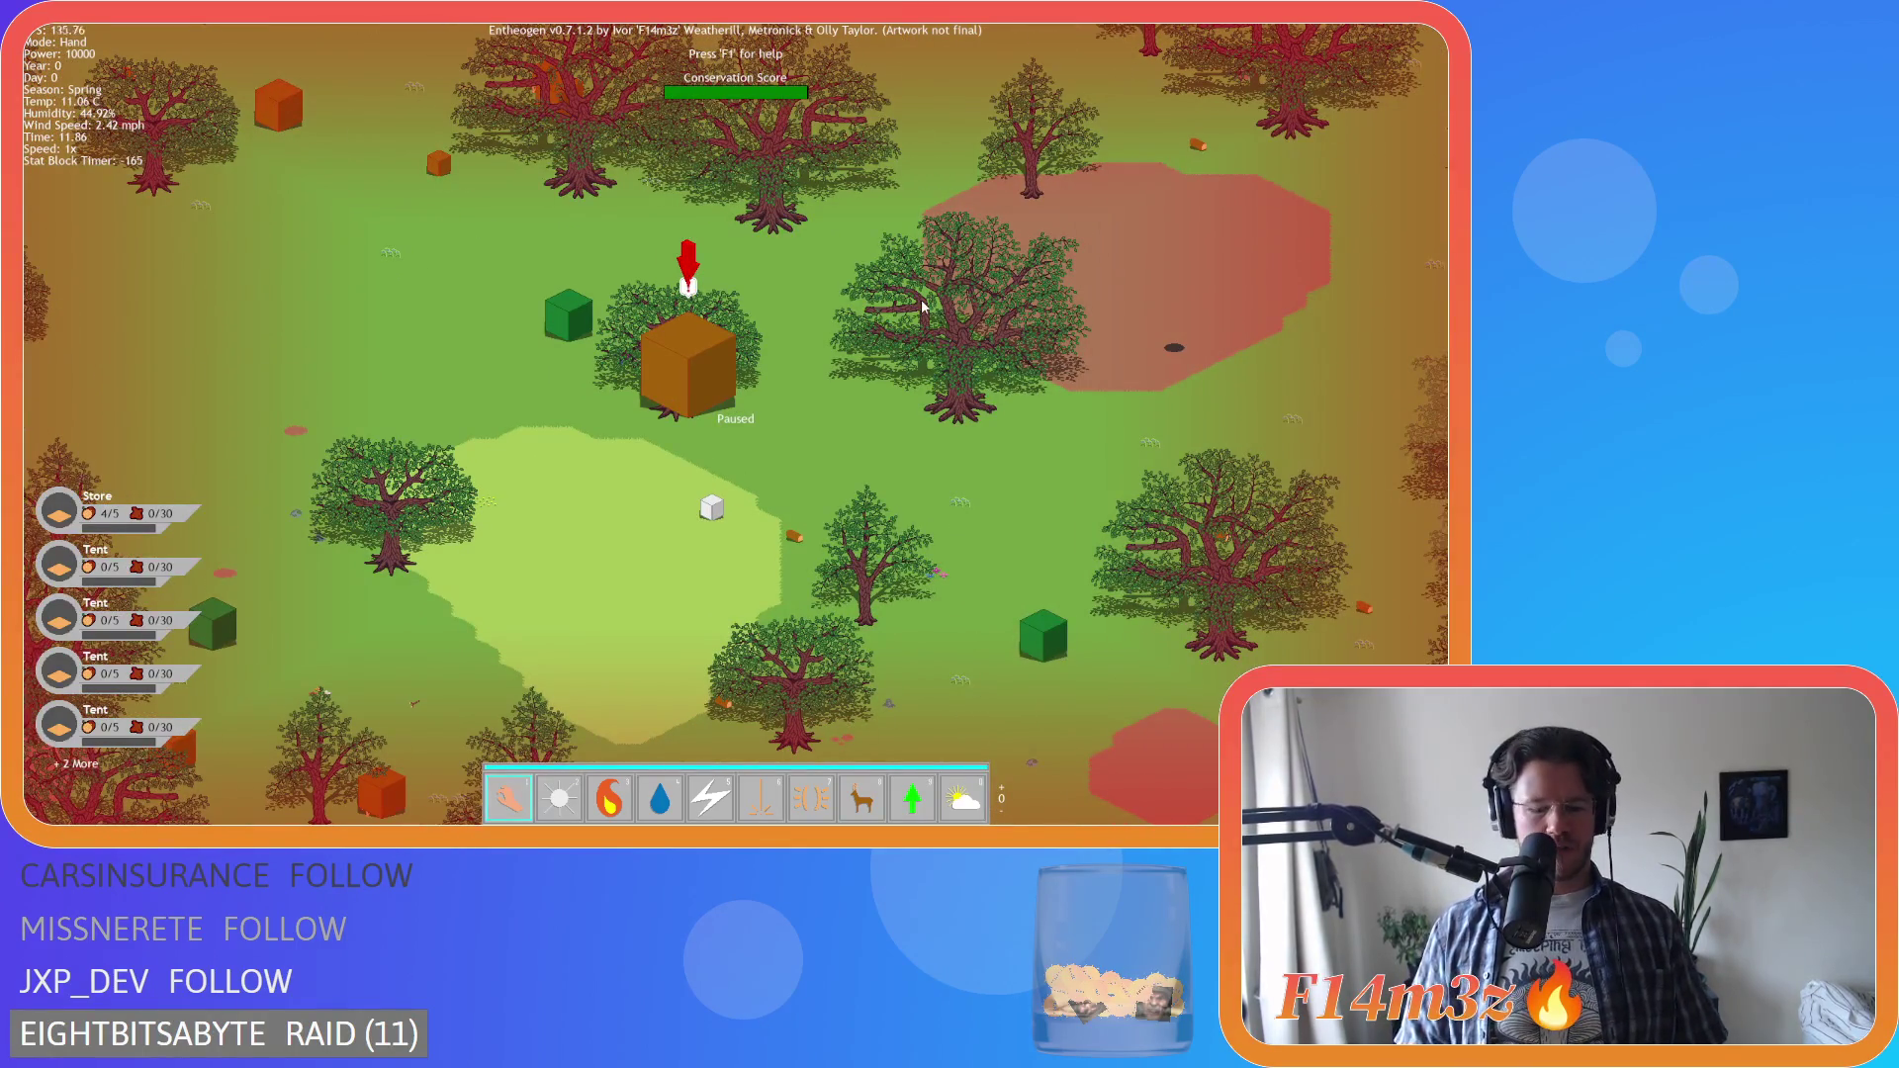
Zoom and pan the map with WASD to locate the green-circled village
scroll(922, 307, down, 5)
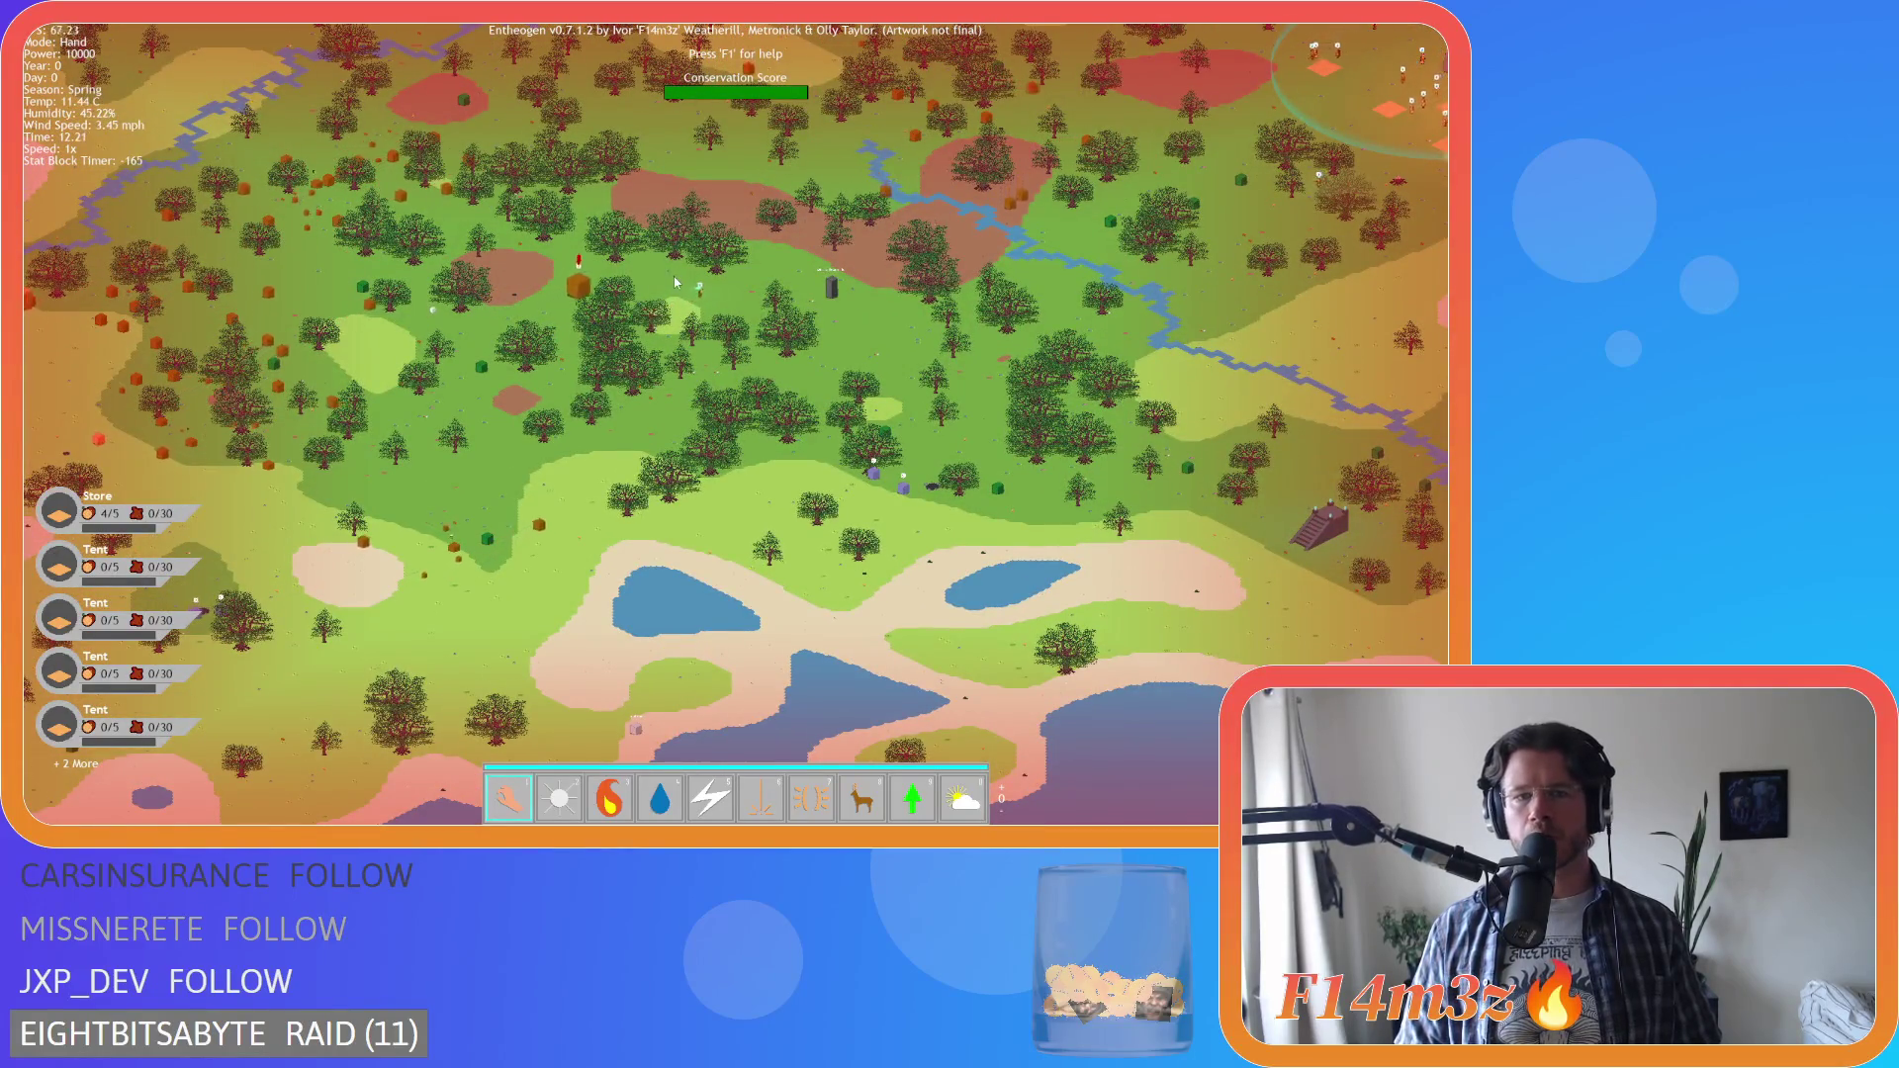
key(w)
key(d)
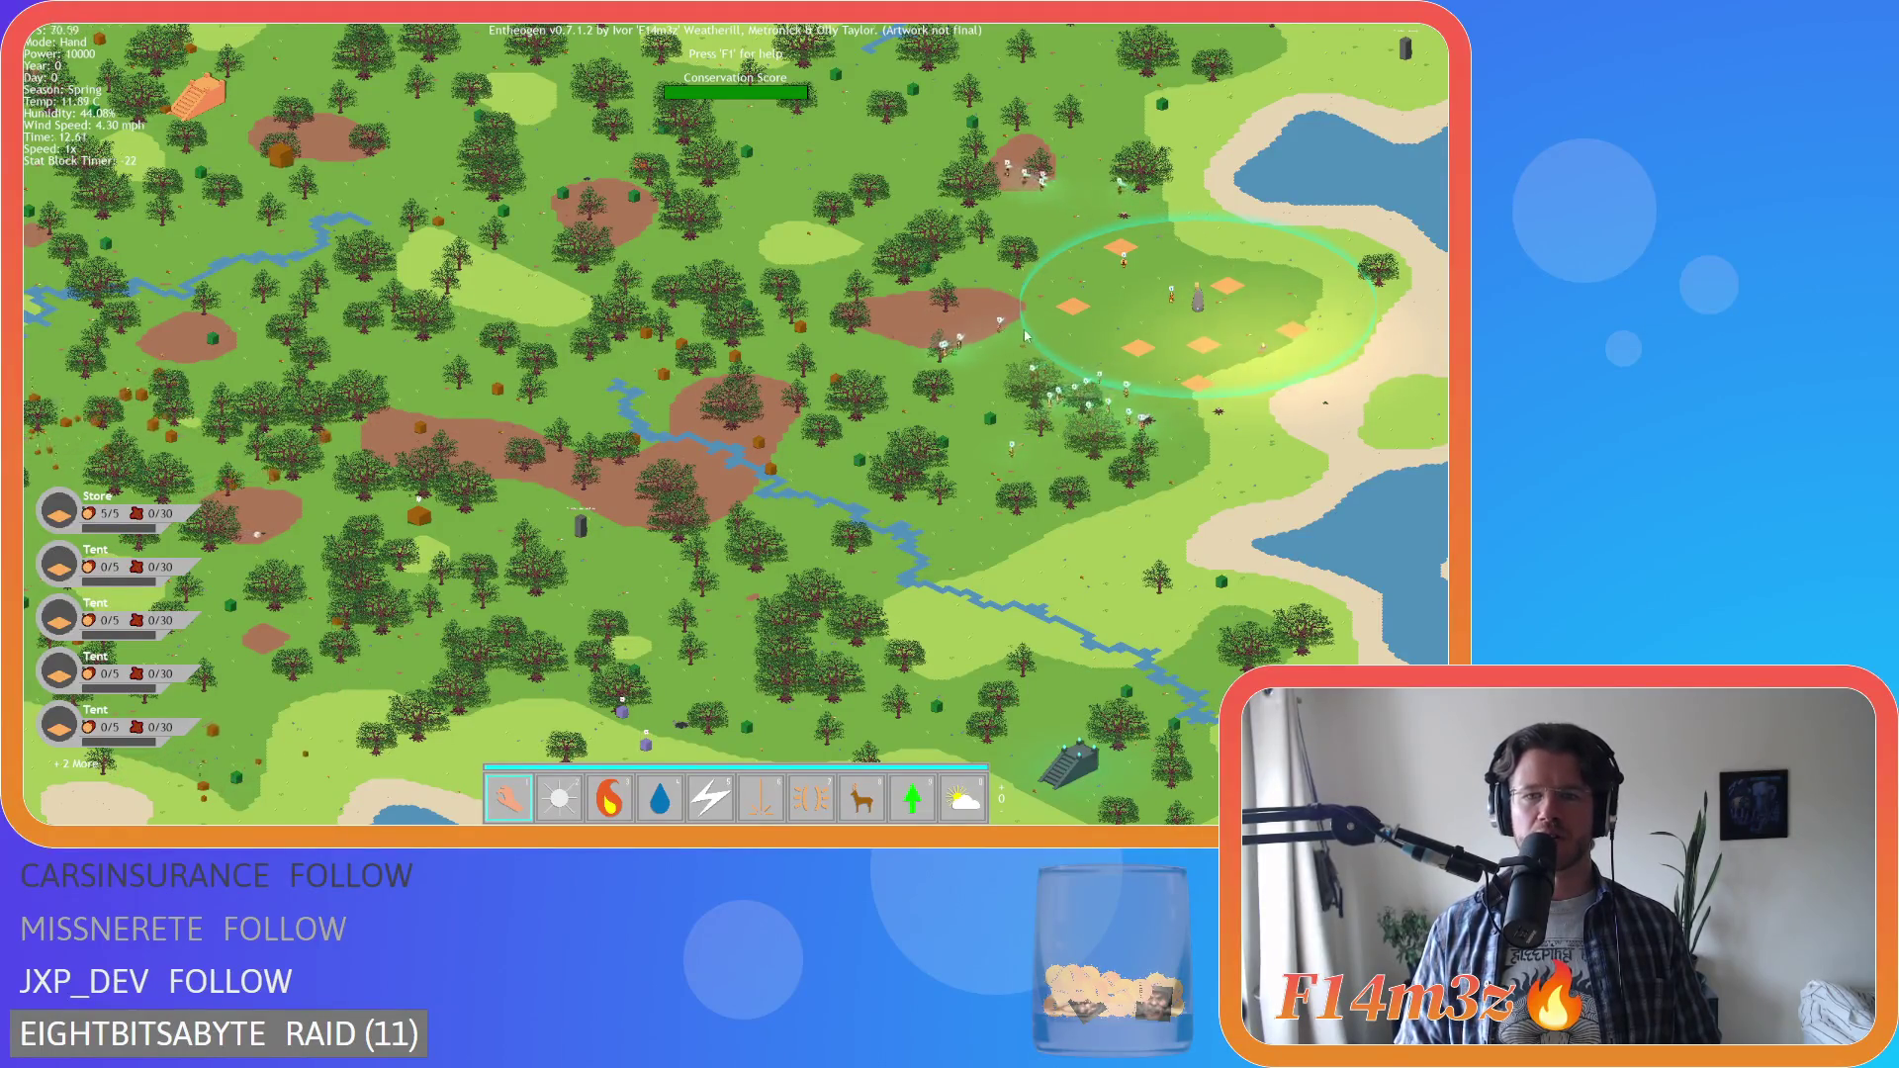
key(s)
key(d)
key(w)
key(a)
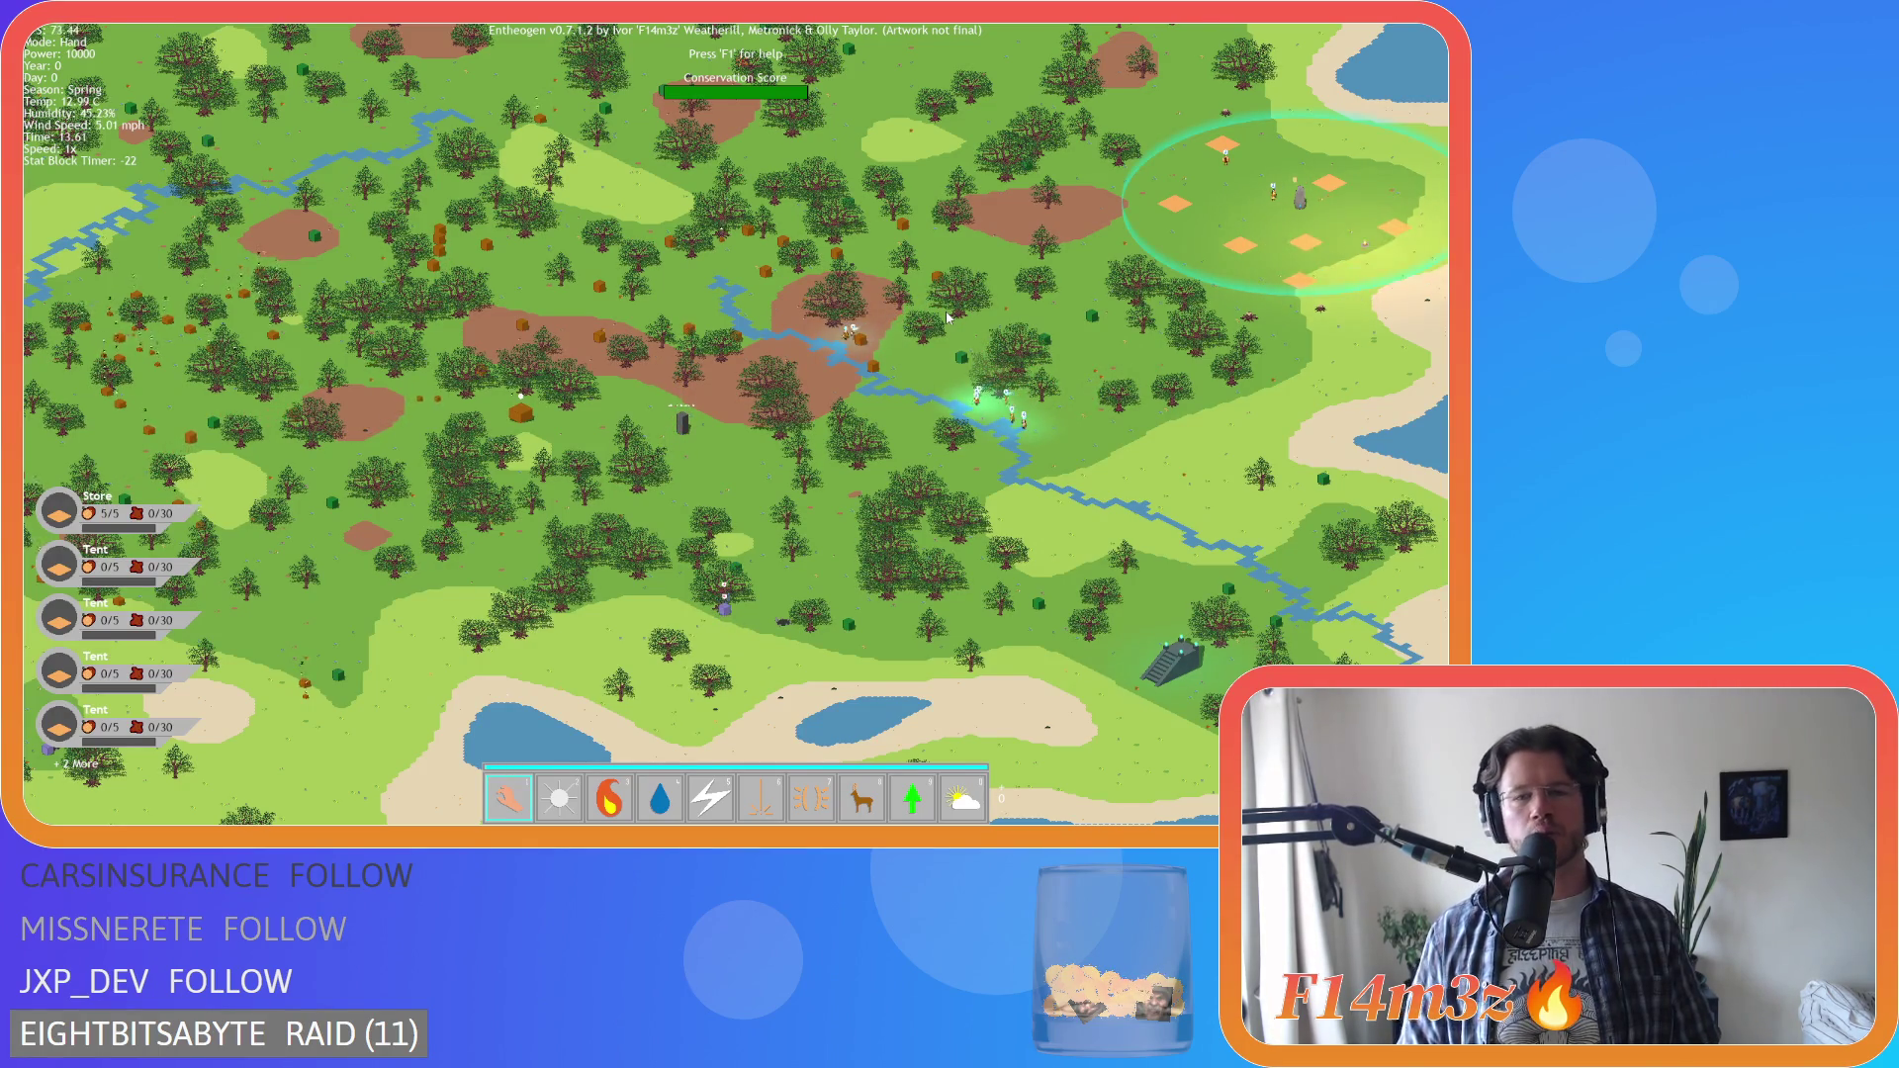
key(s)
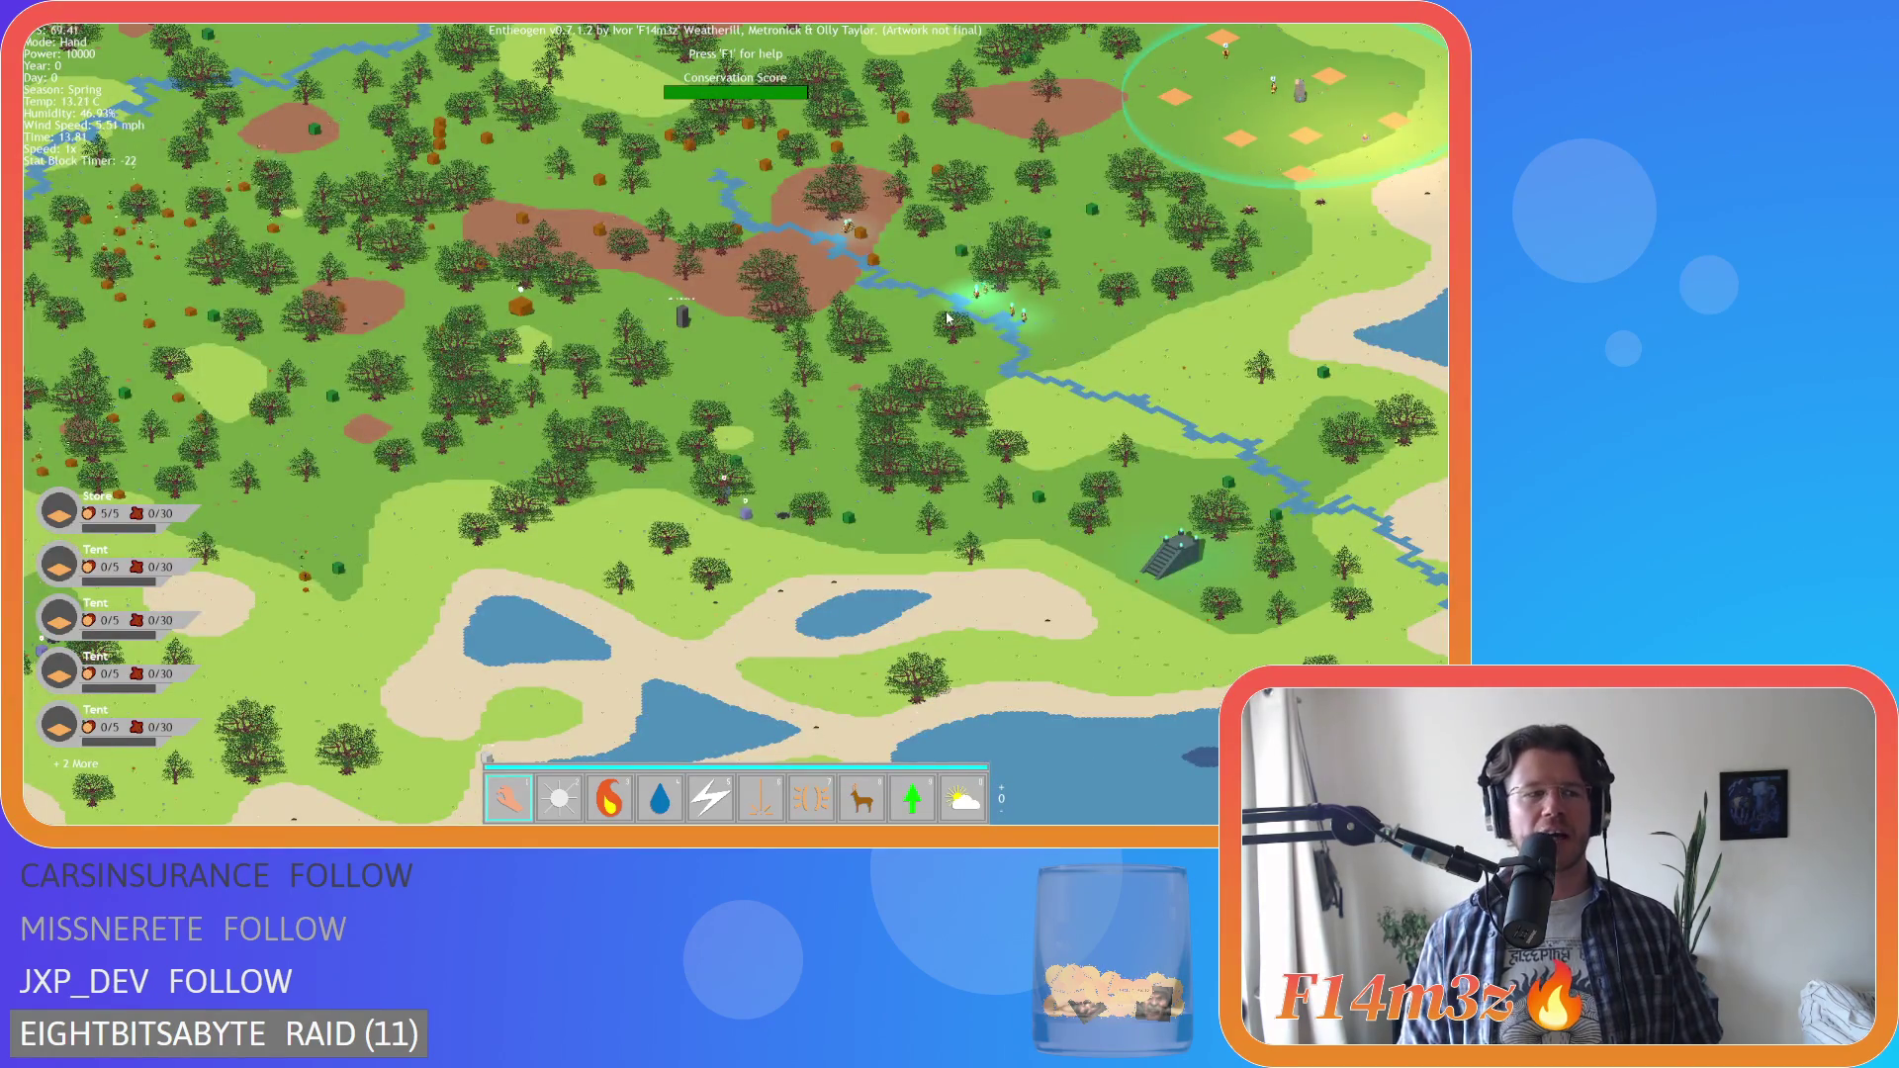
key(d)
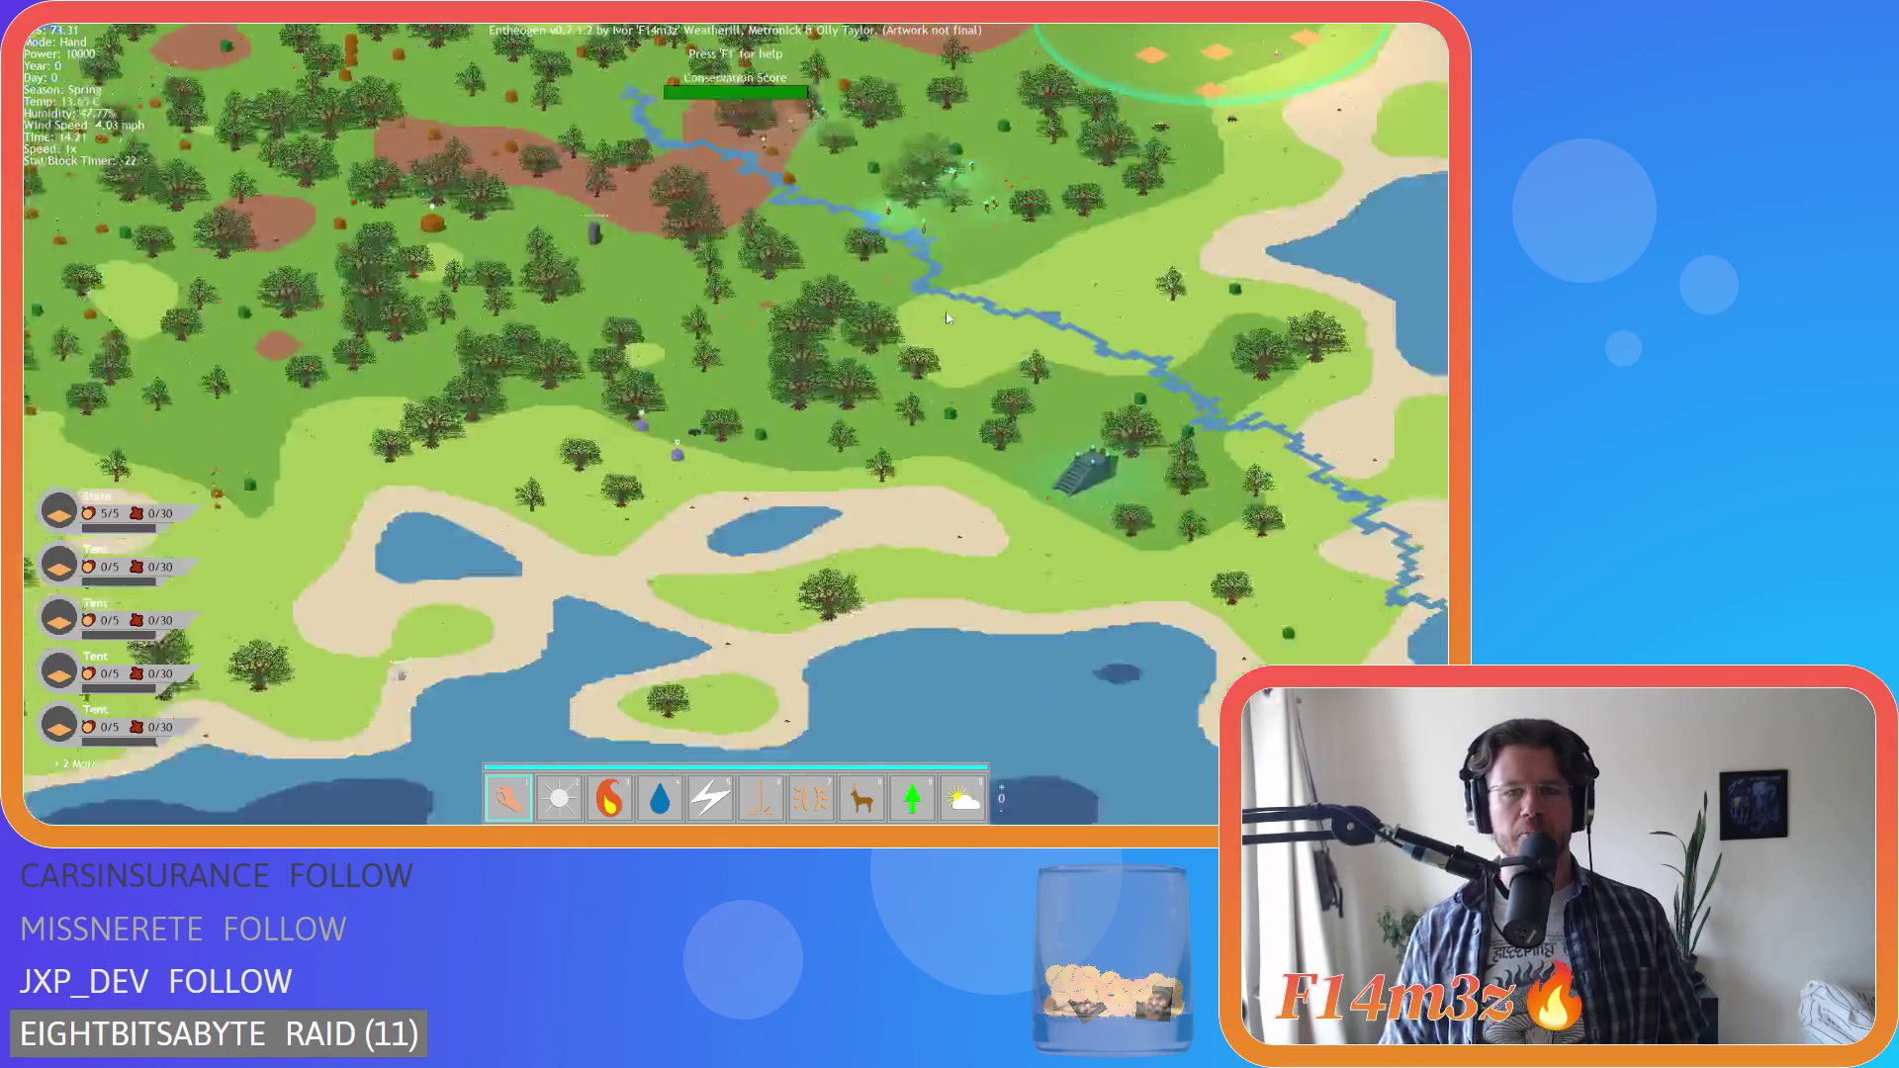
key(w)
key(d)
Zoom in and pan north-east until the village's standing stone and orange plots fill the view
scroll(848, 318, up, 1)
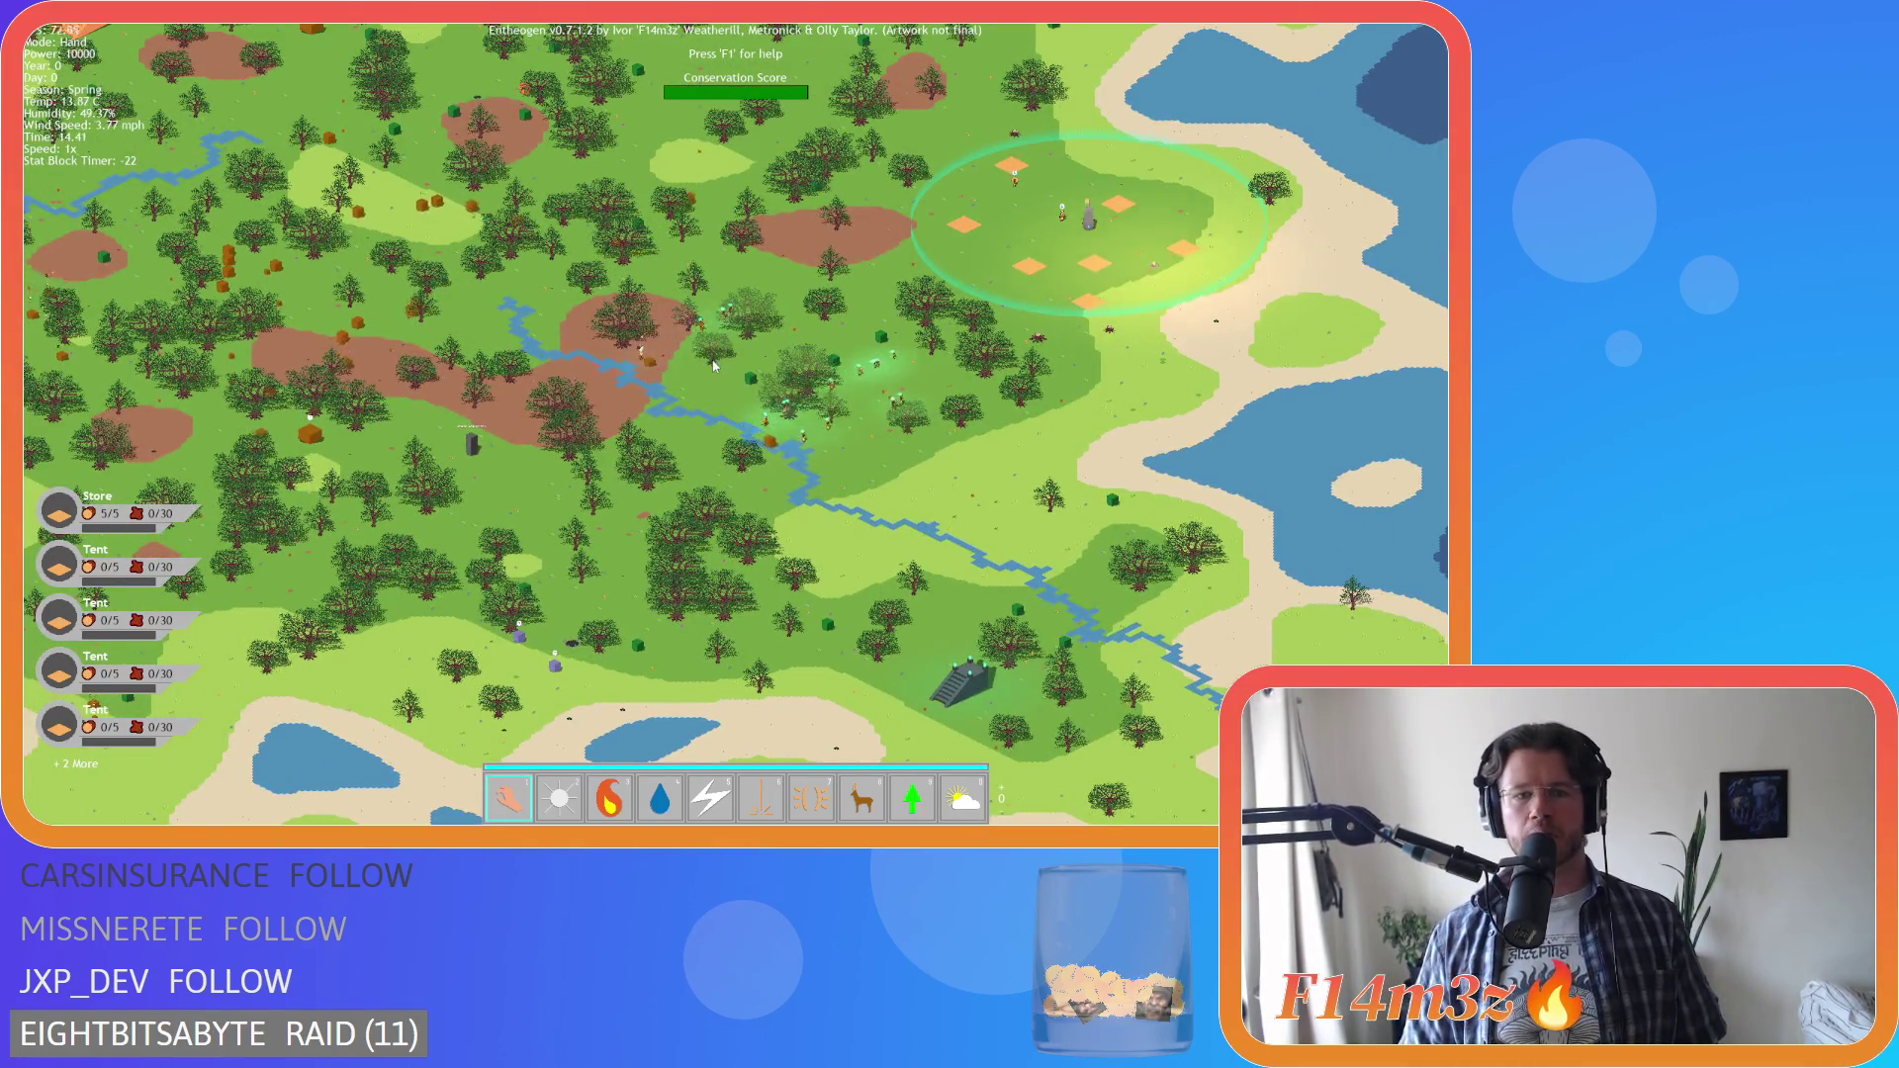
scroll(715, 367, up, 3)
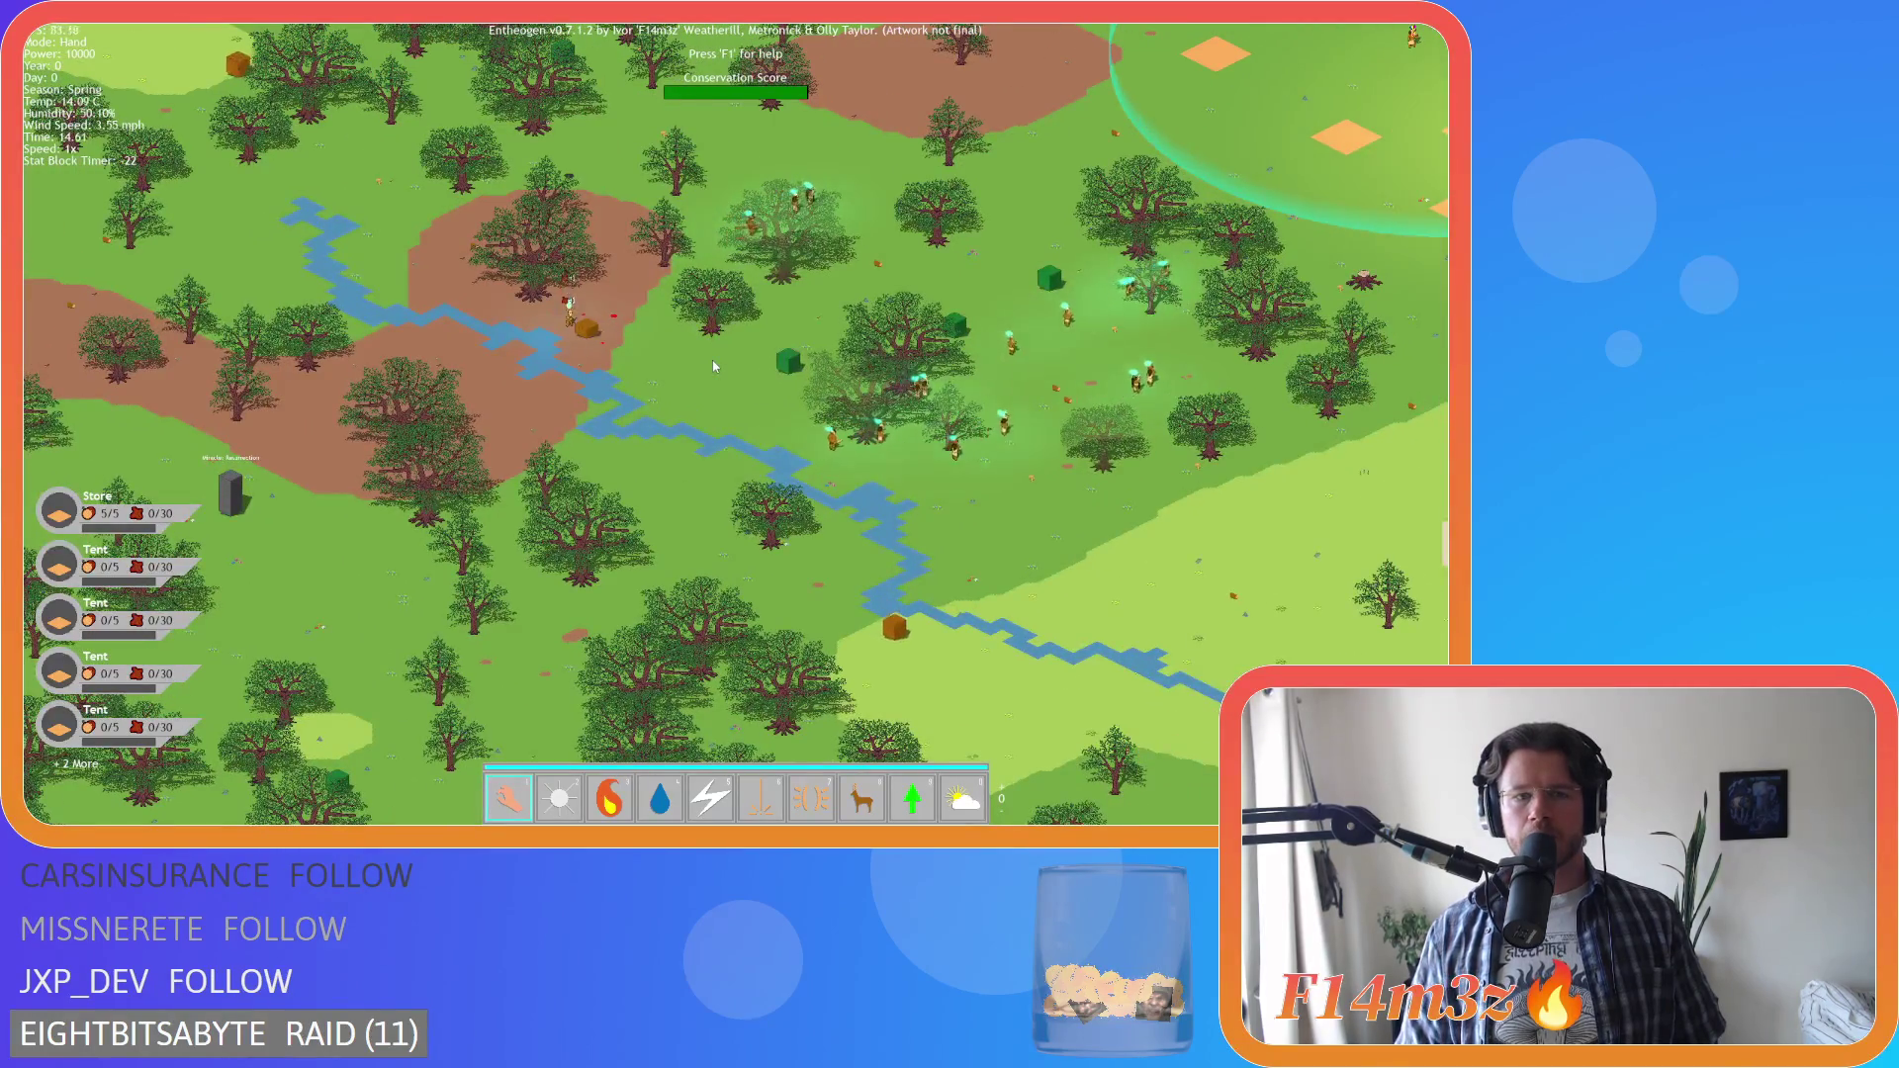
key(w)
key(d)
key(w)
key(d)
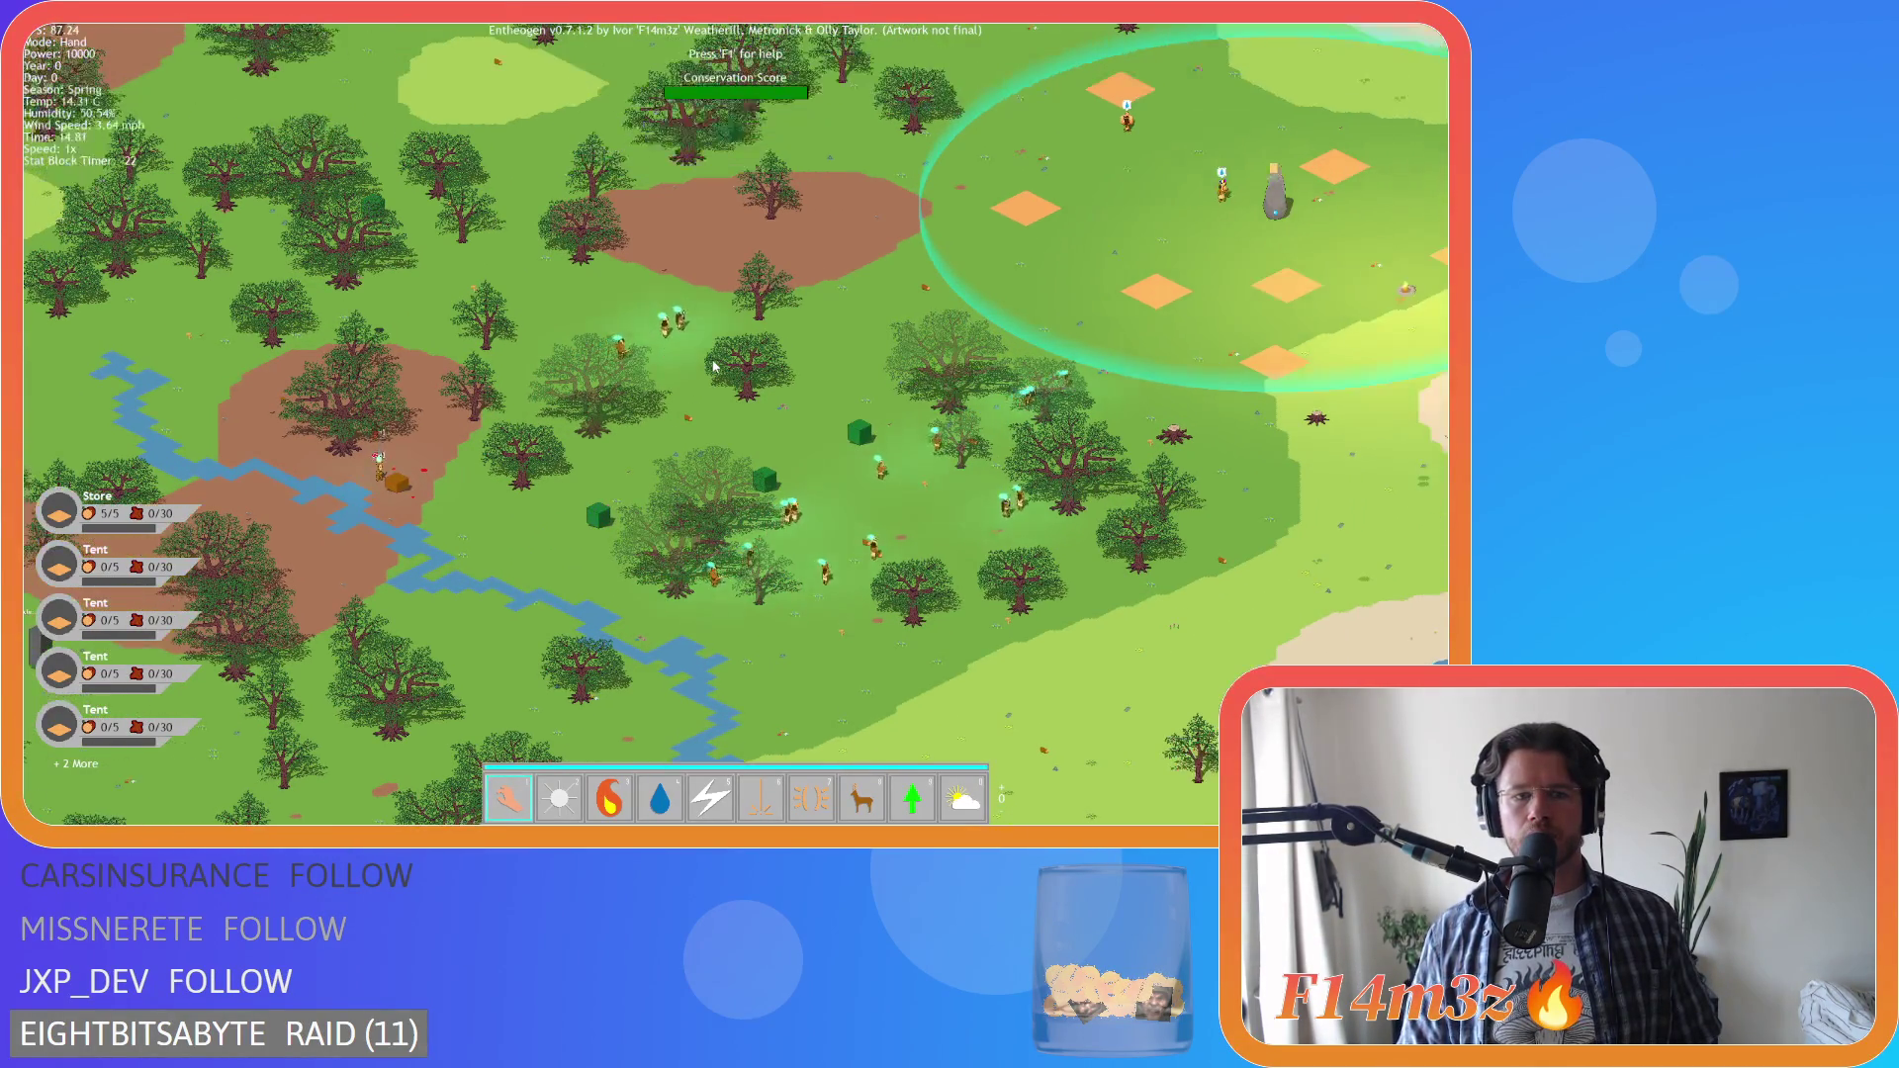
scroll(715, 367, up, 3)
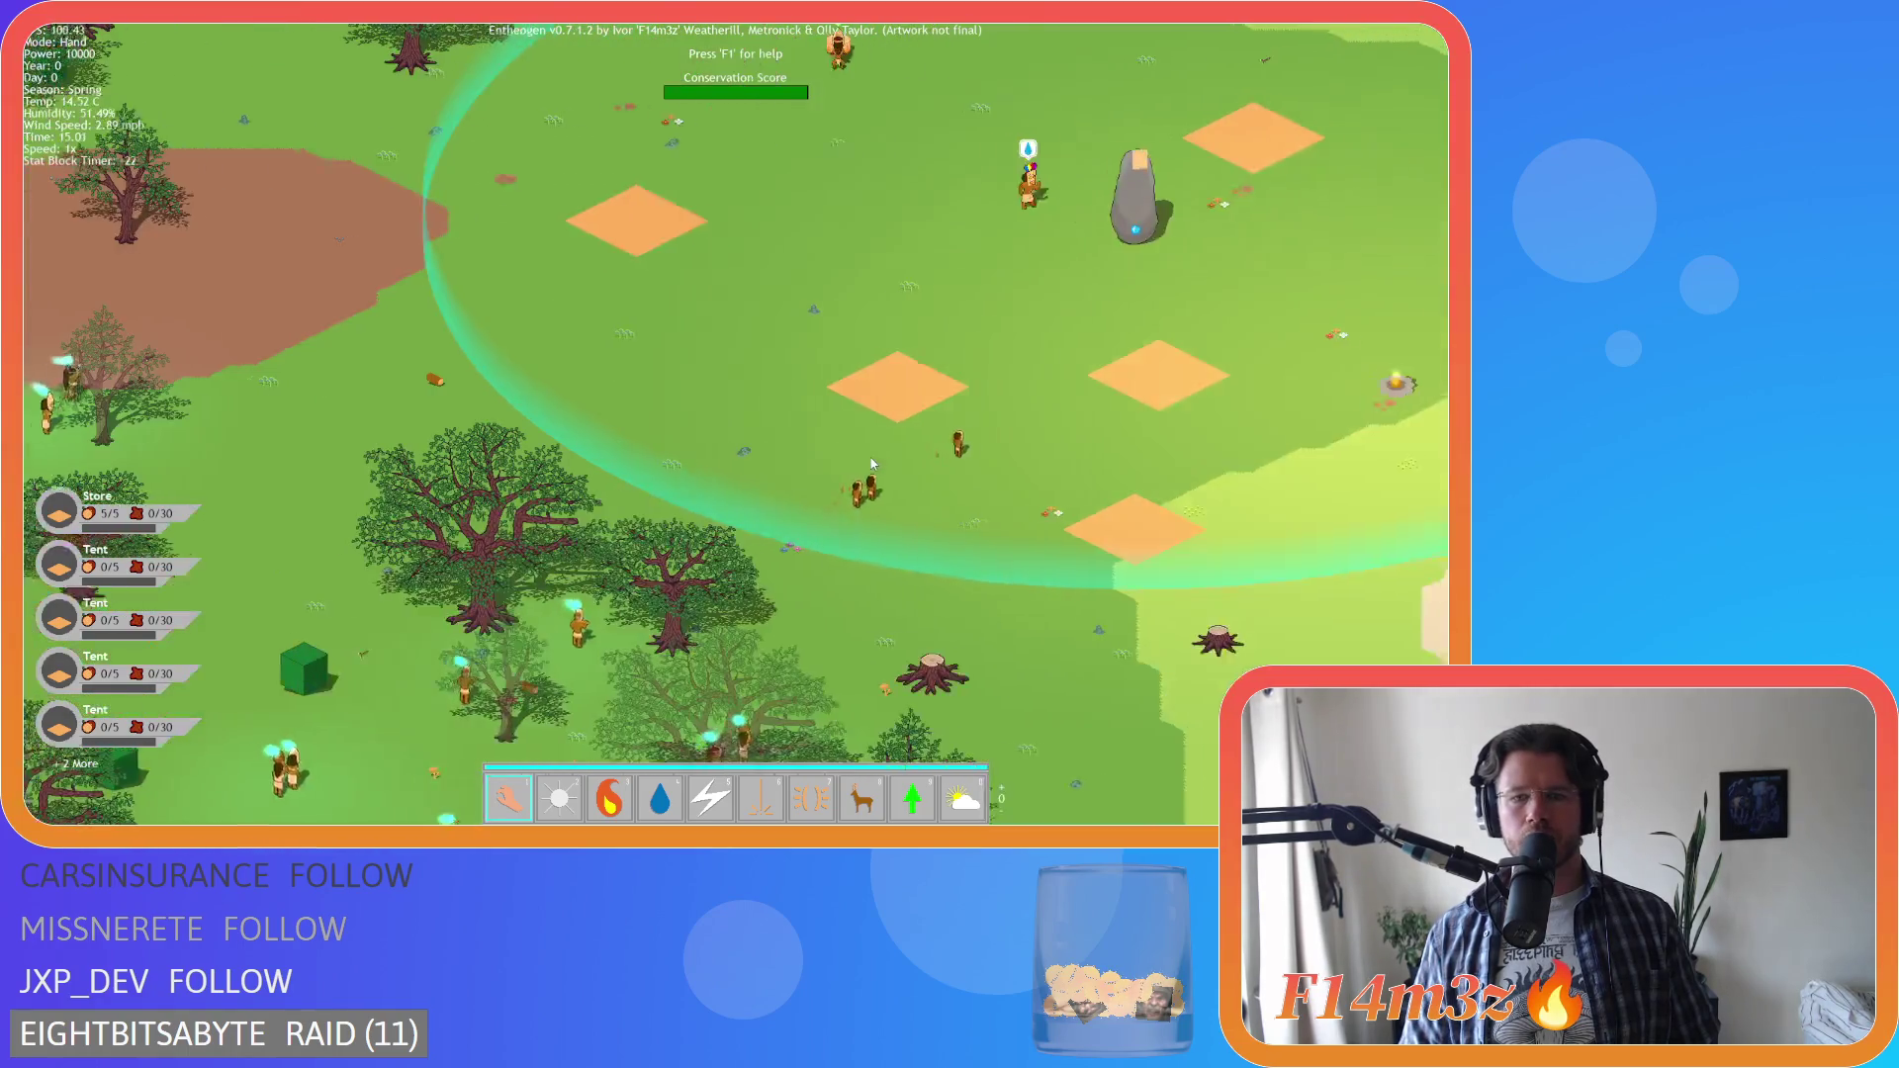
Check a villager's stats, then pan around the village circle and its standing stone
key(d)
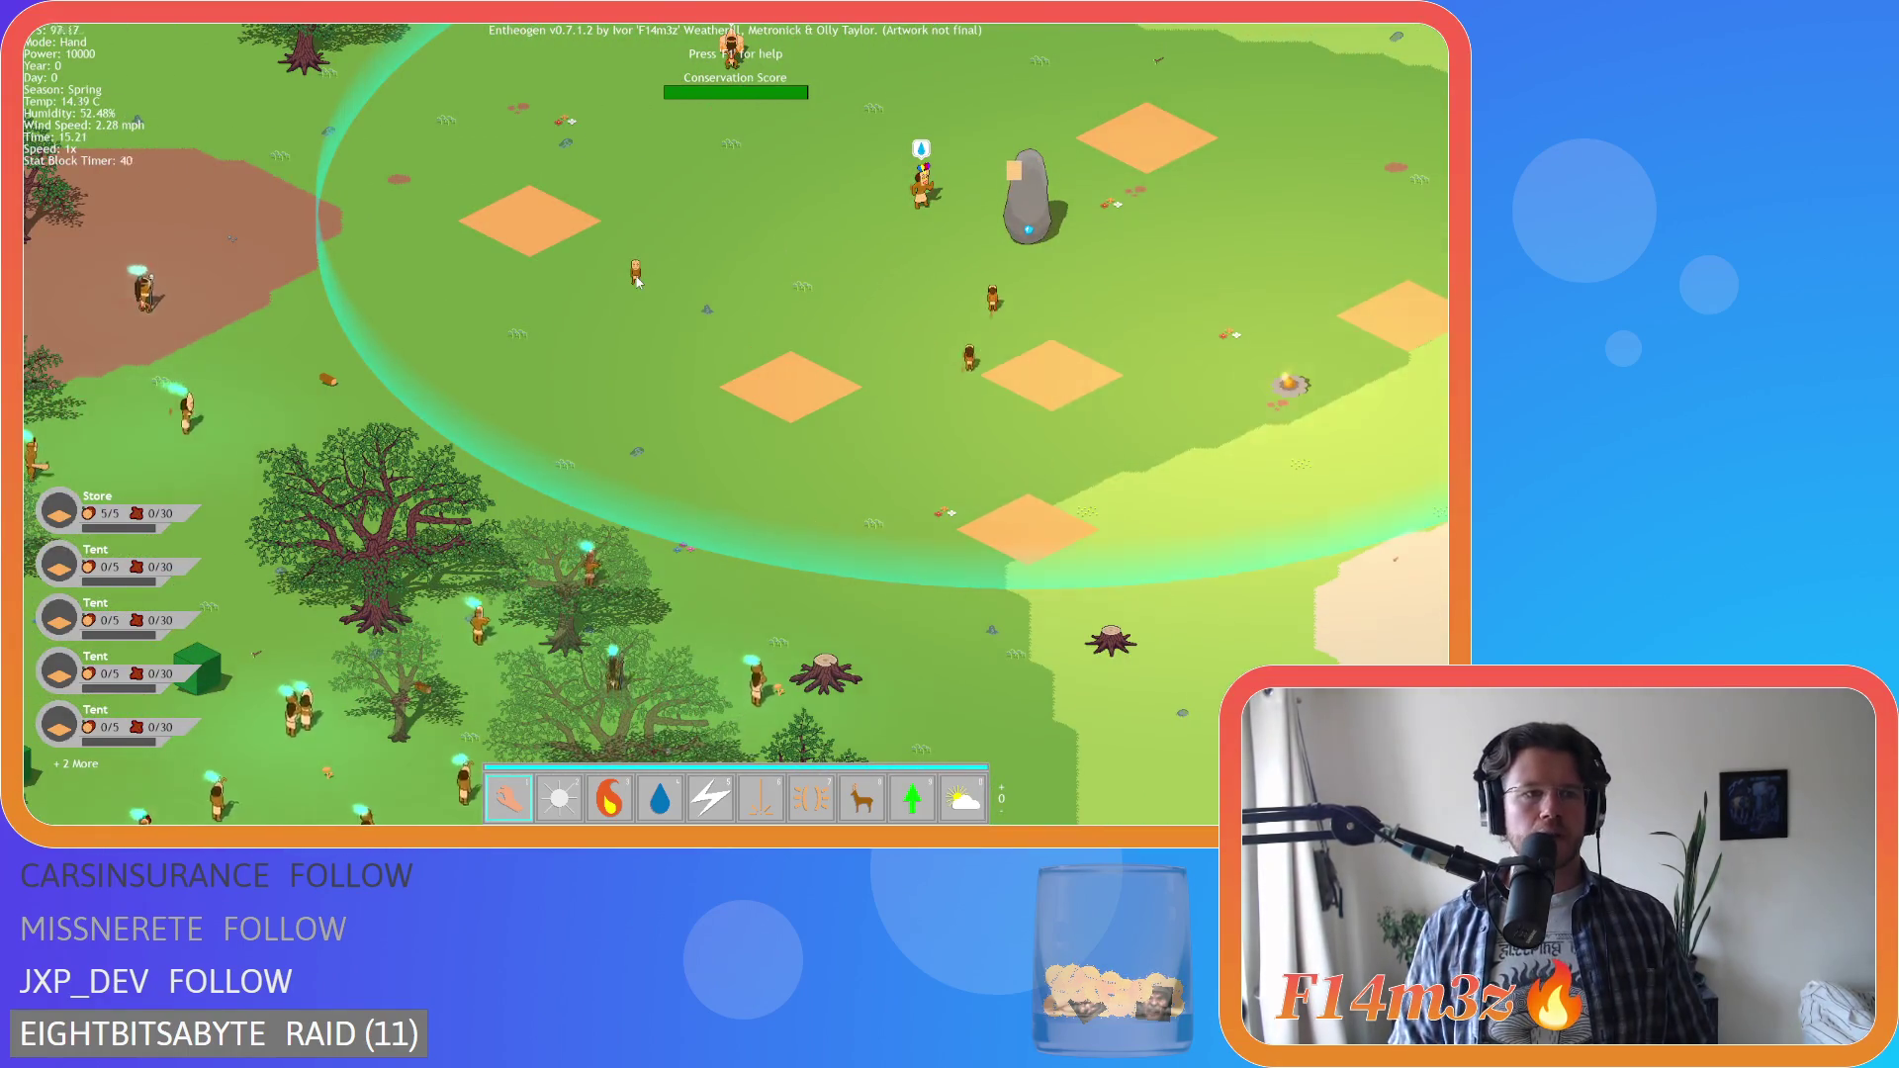
mouse_move(674, 305)
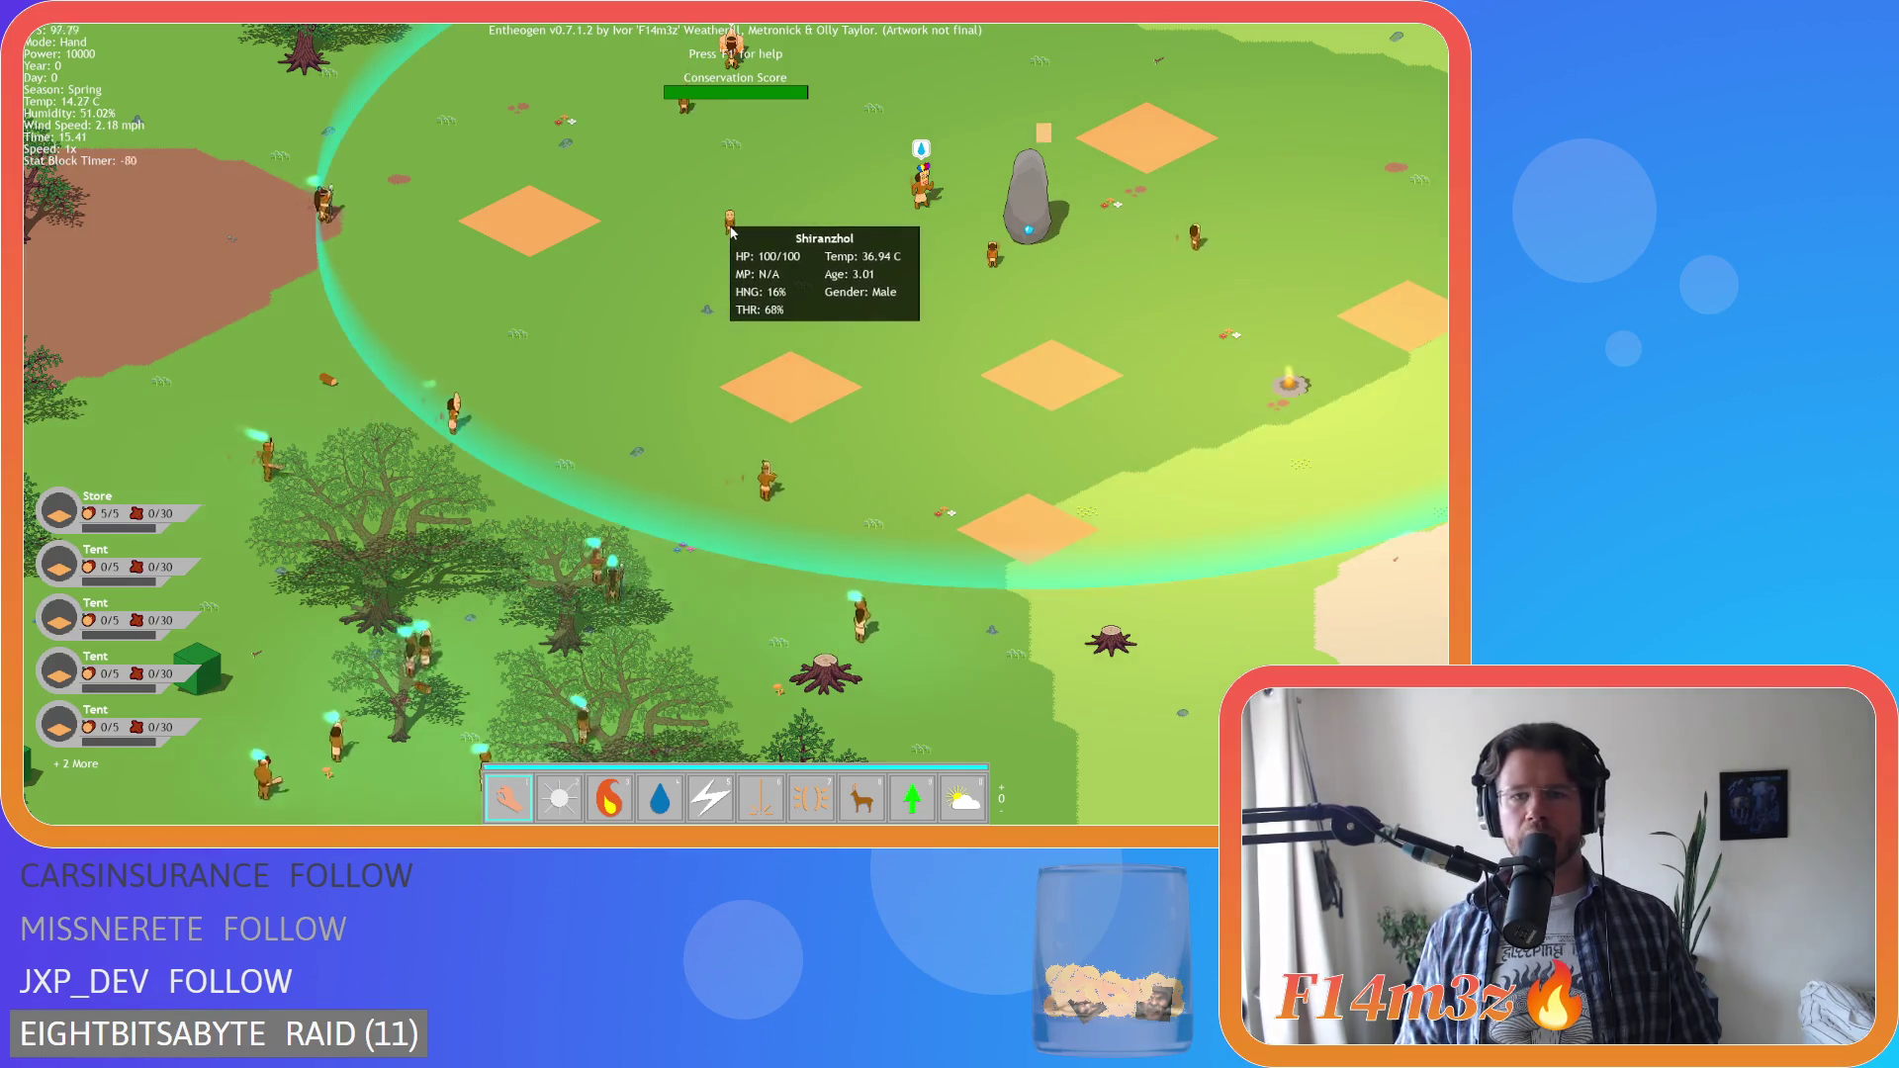
key(w)
key(d)
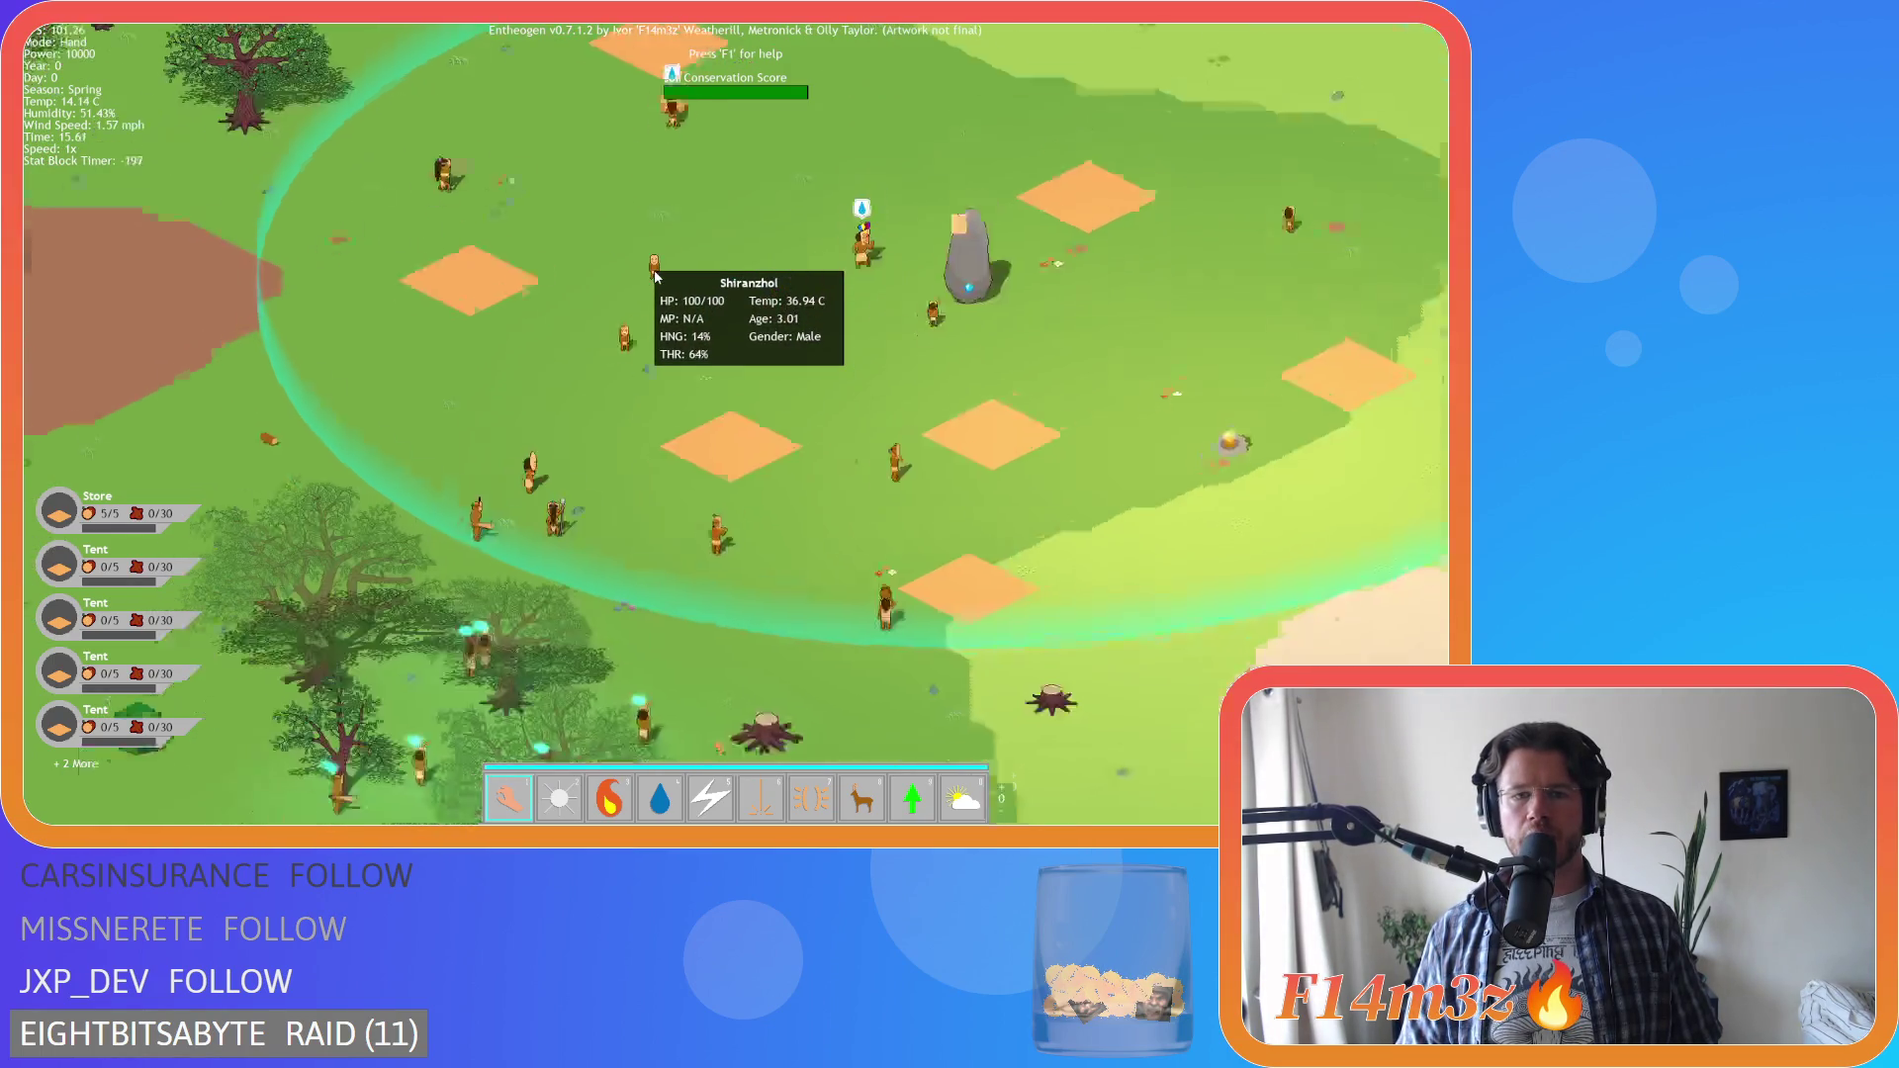
key(a)
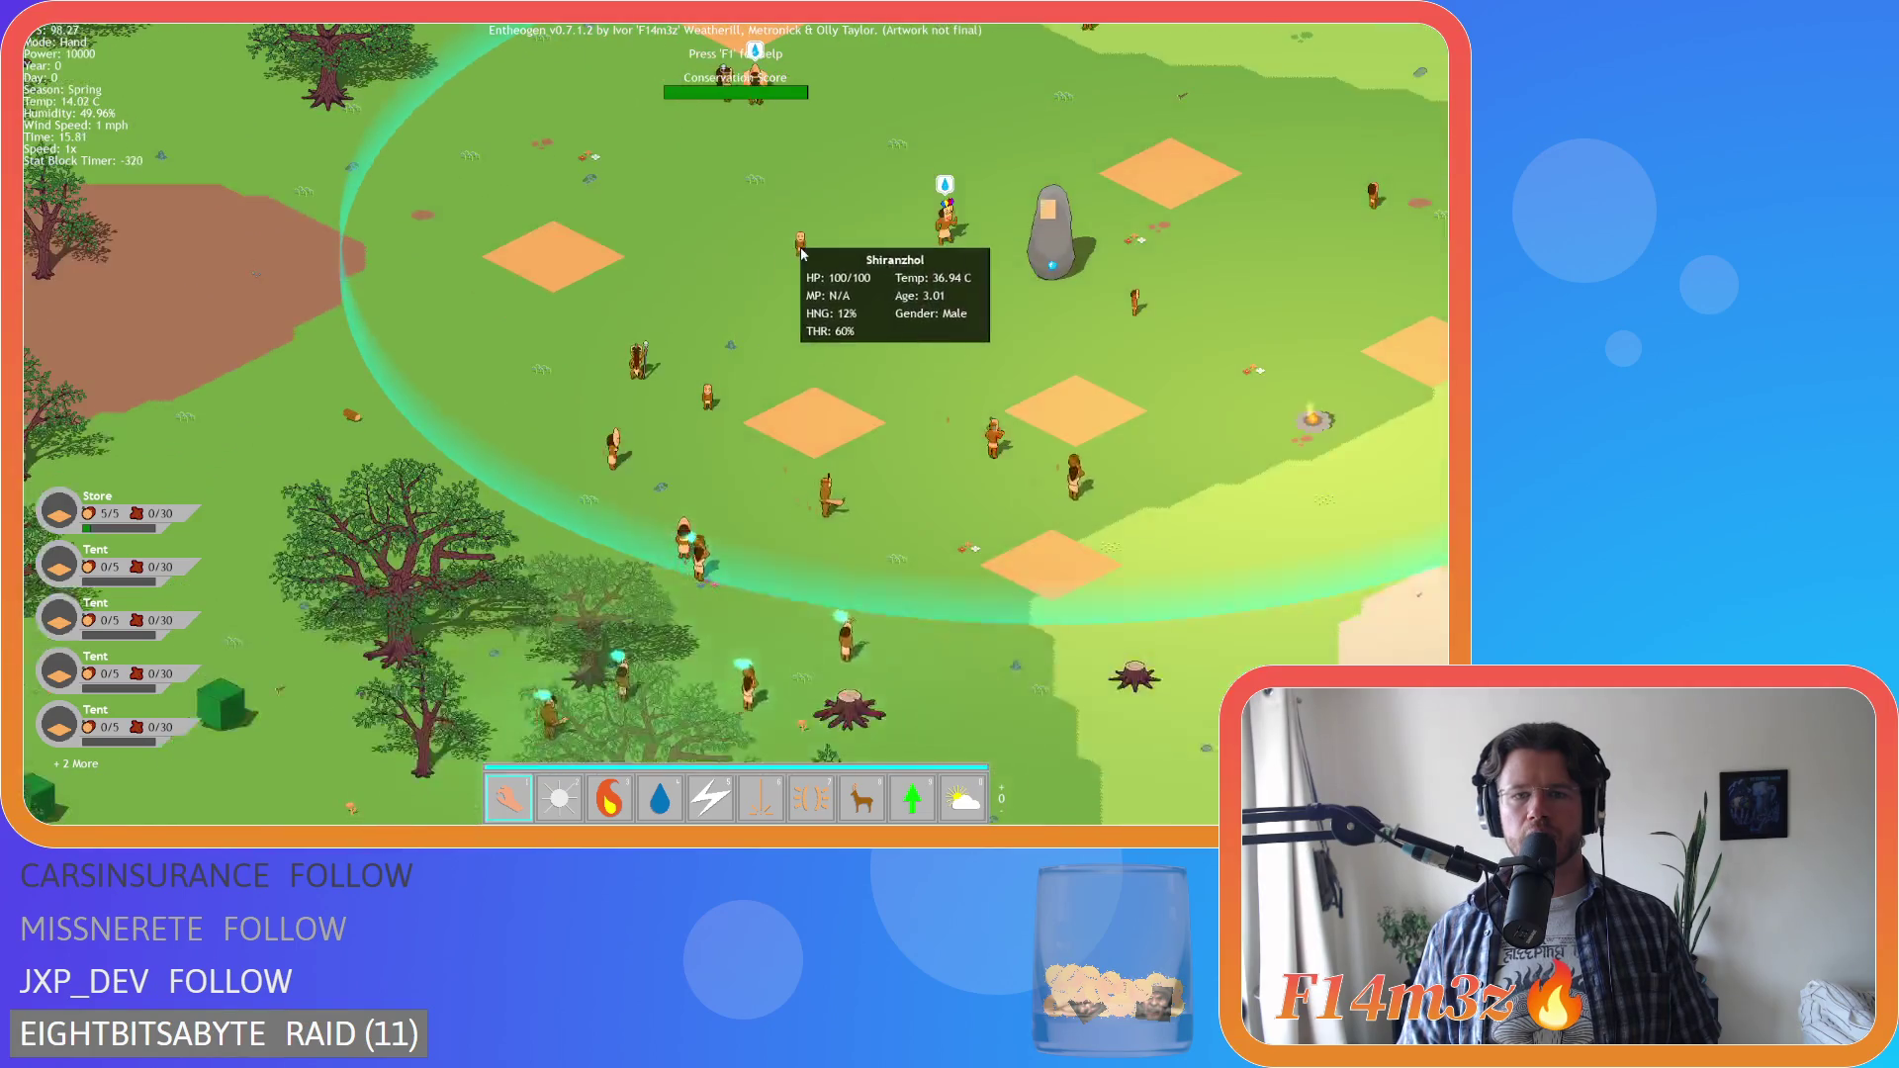
key(w)
key(w)
key(d)
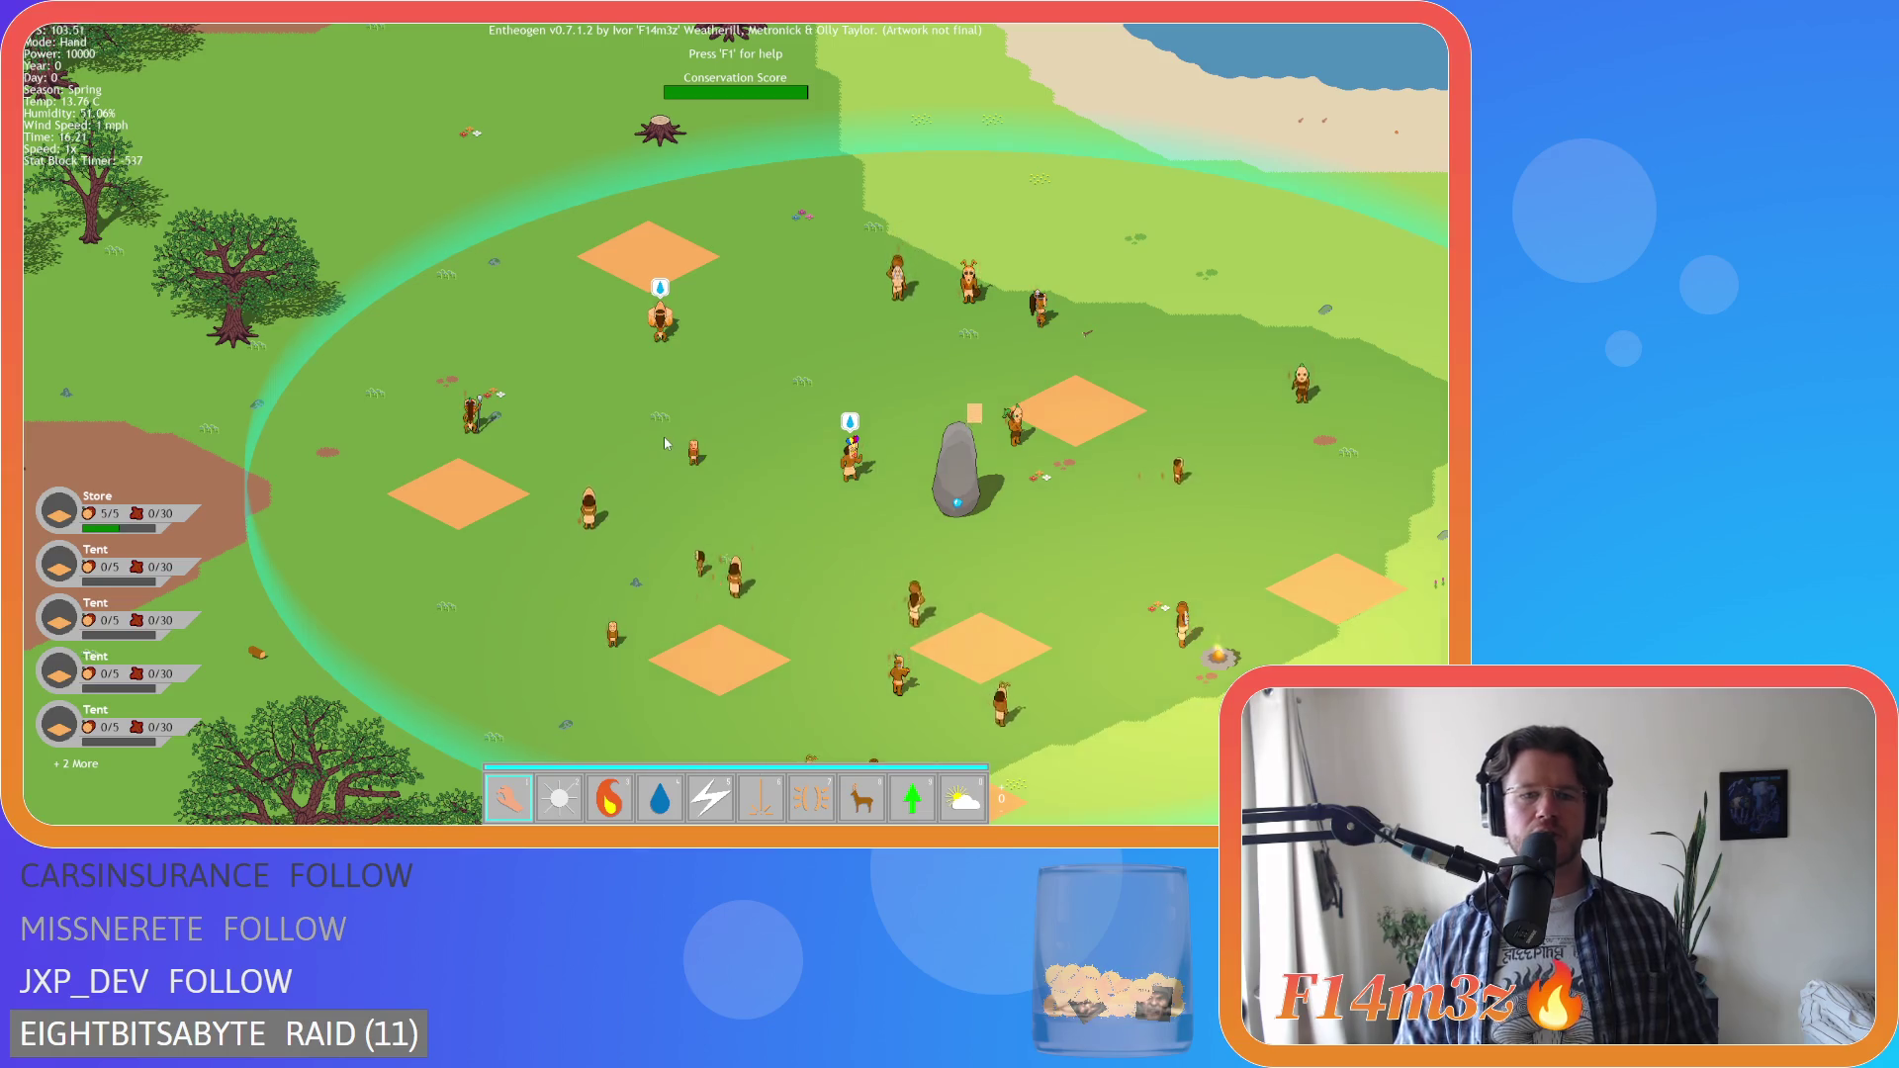
key(d)
key(s)
key(a)
key(d)
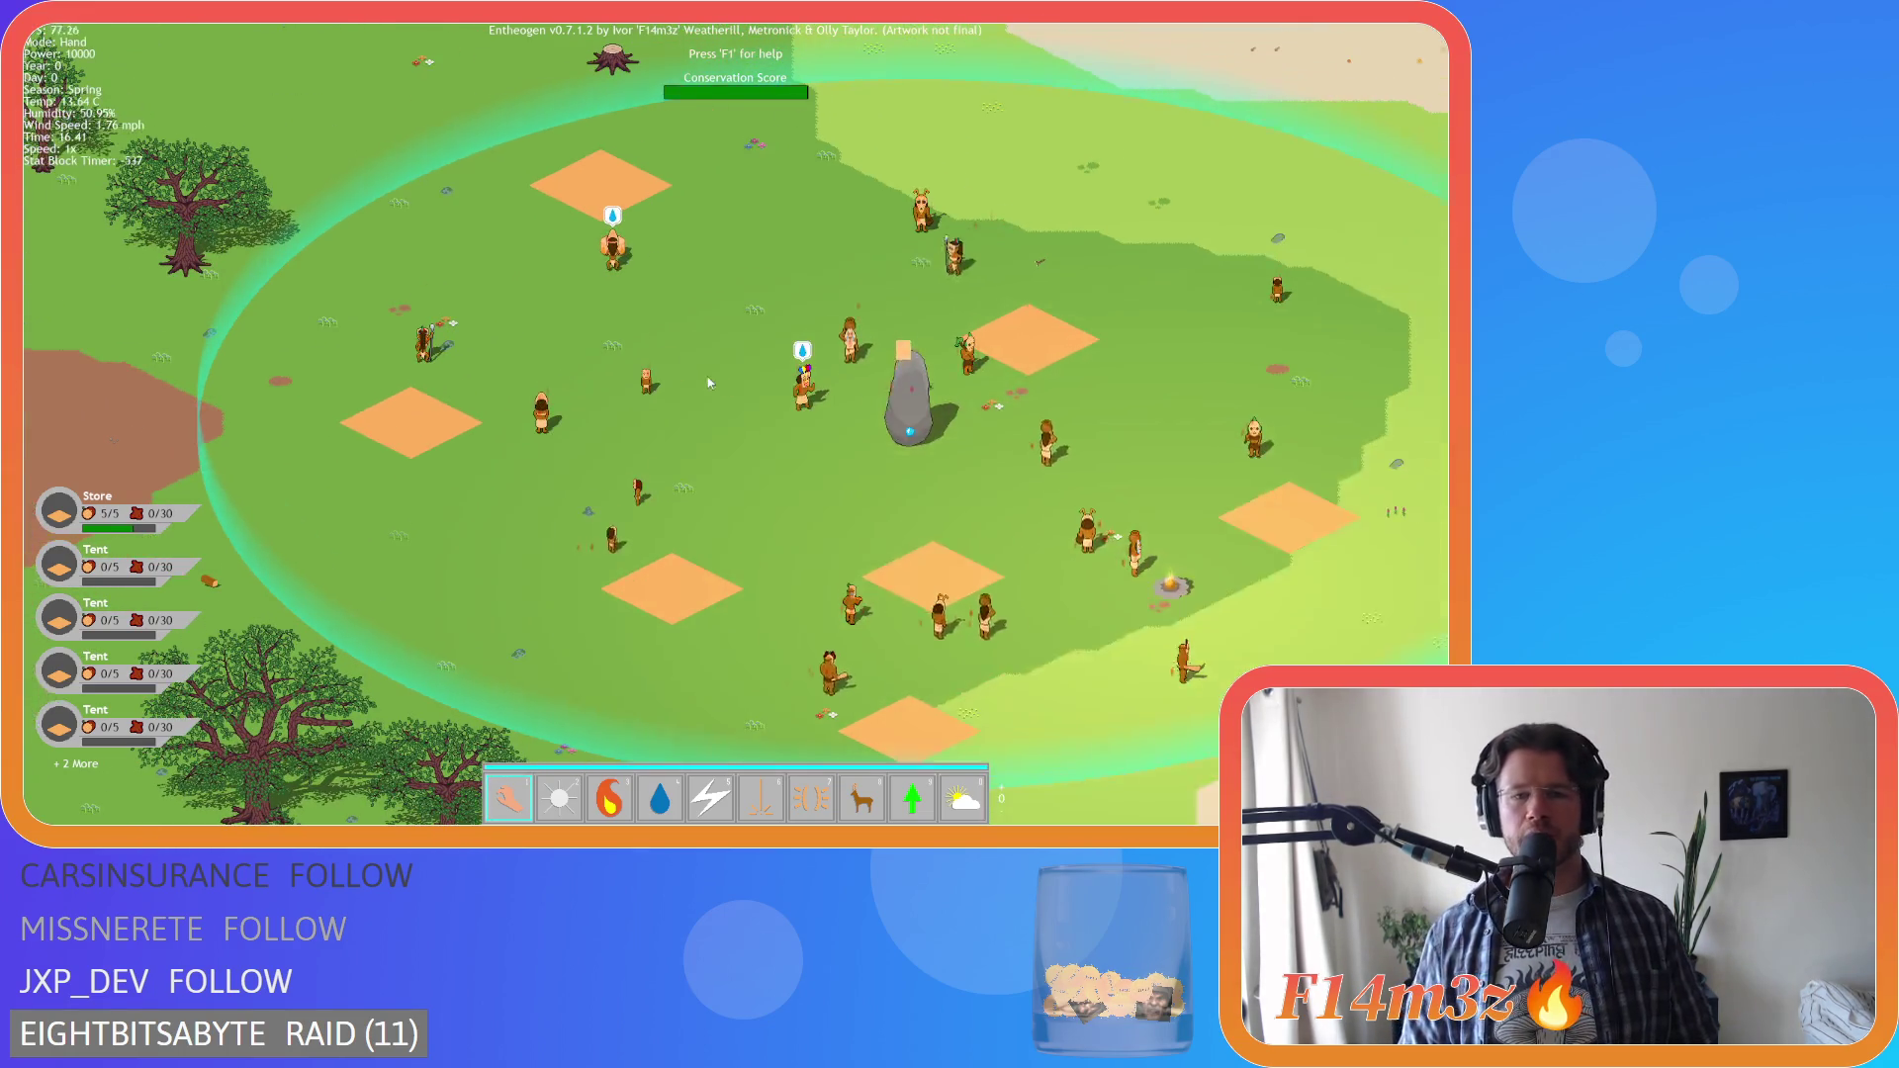
key(w)
key(s)
key(a)
key(d)
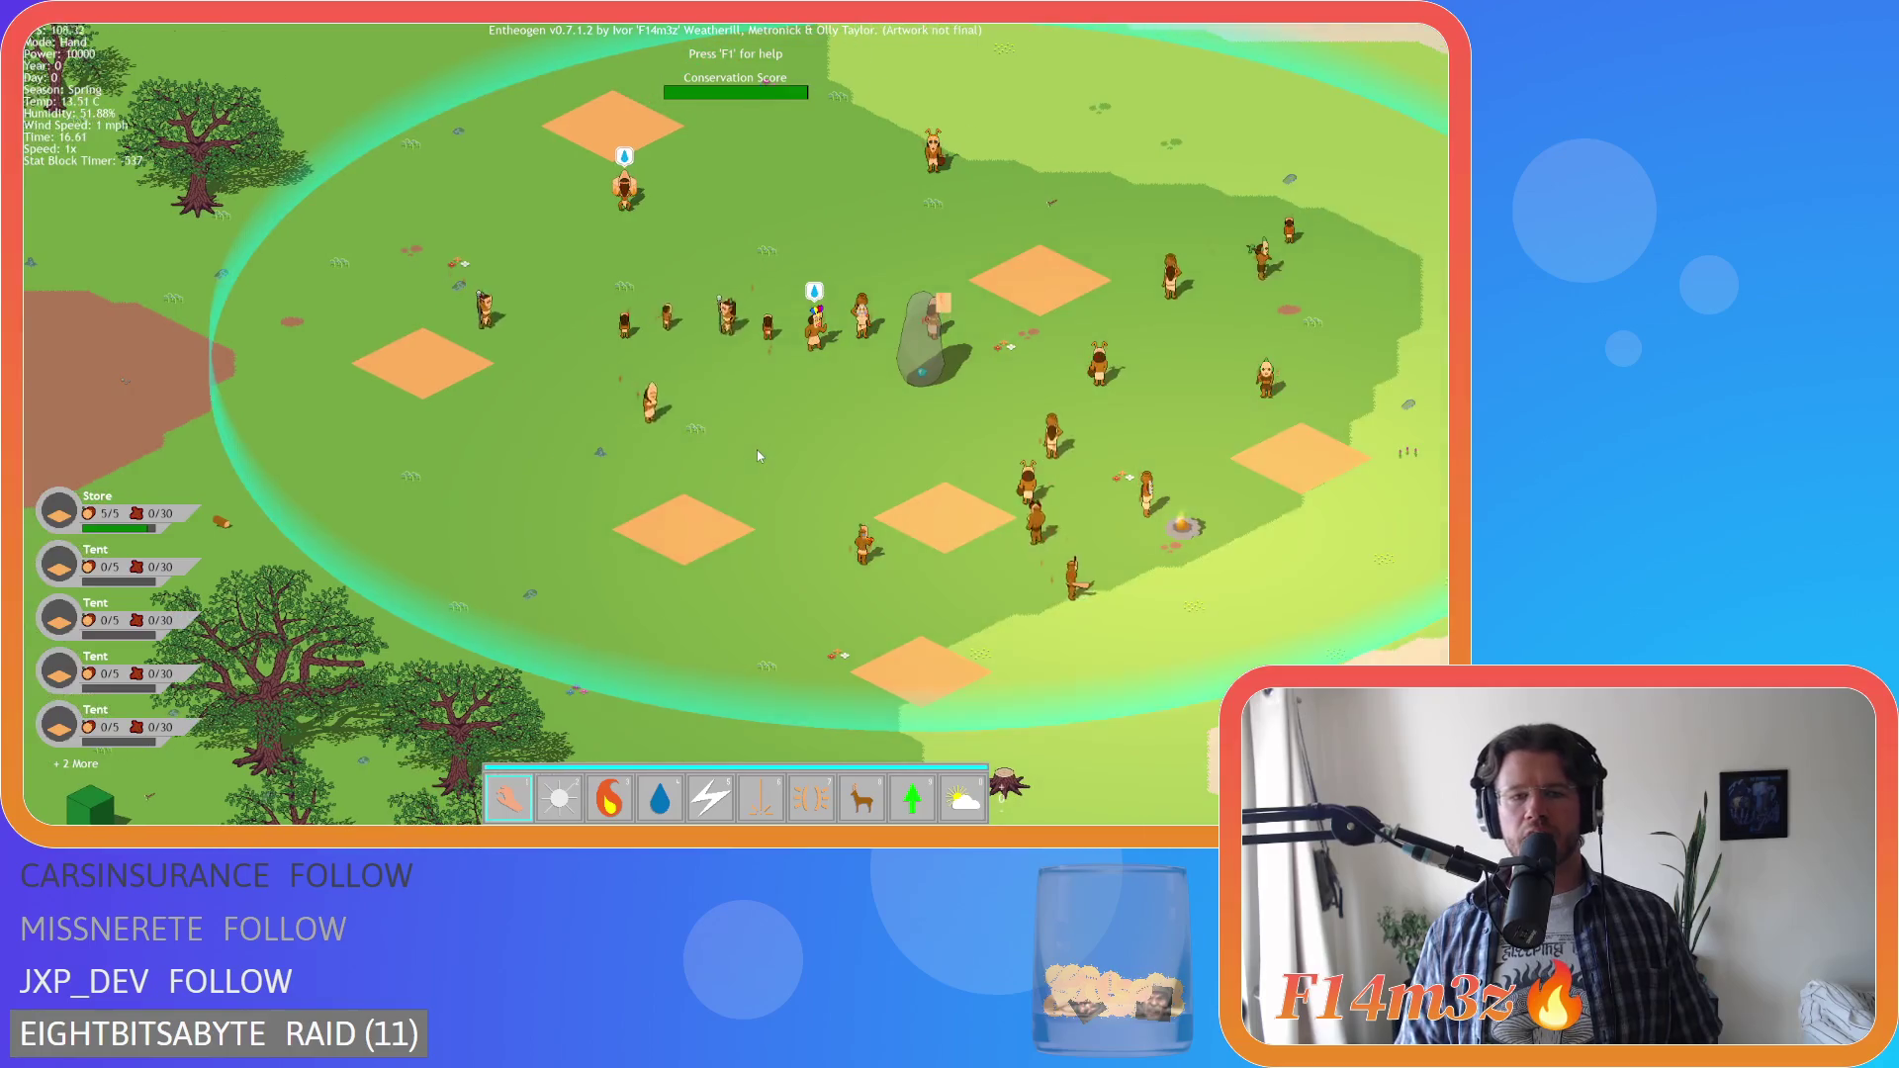
Watch the tent frame go up on the plot, panning east toward a forest villager
key(d)
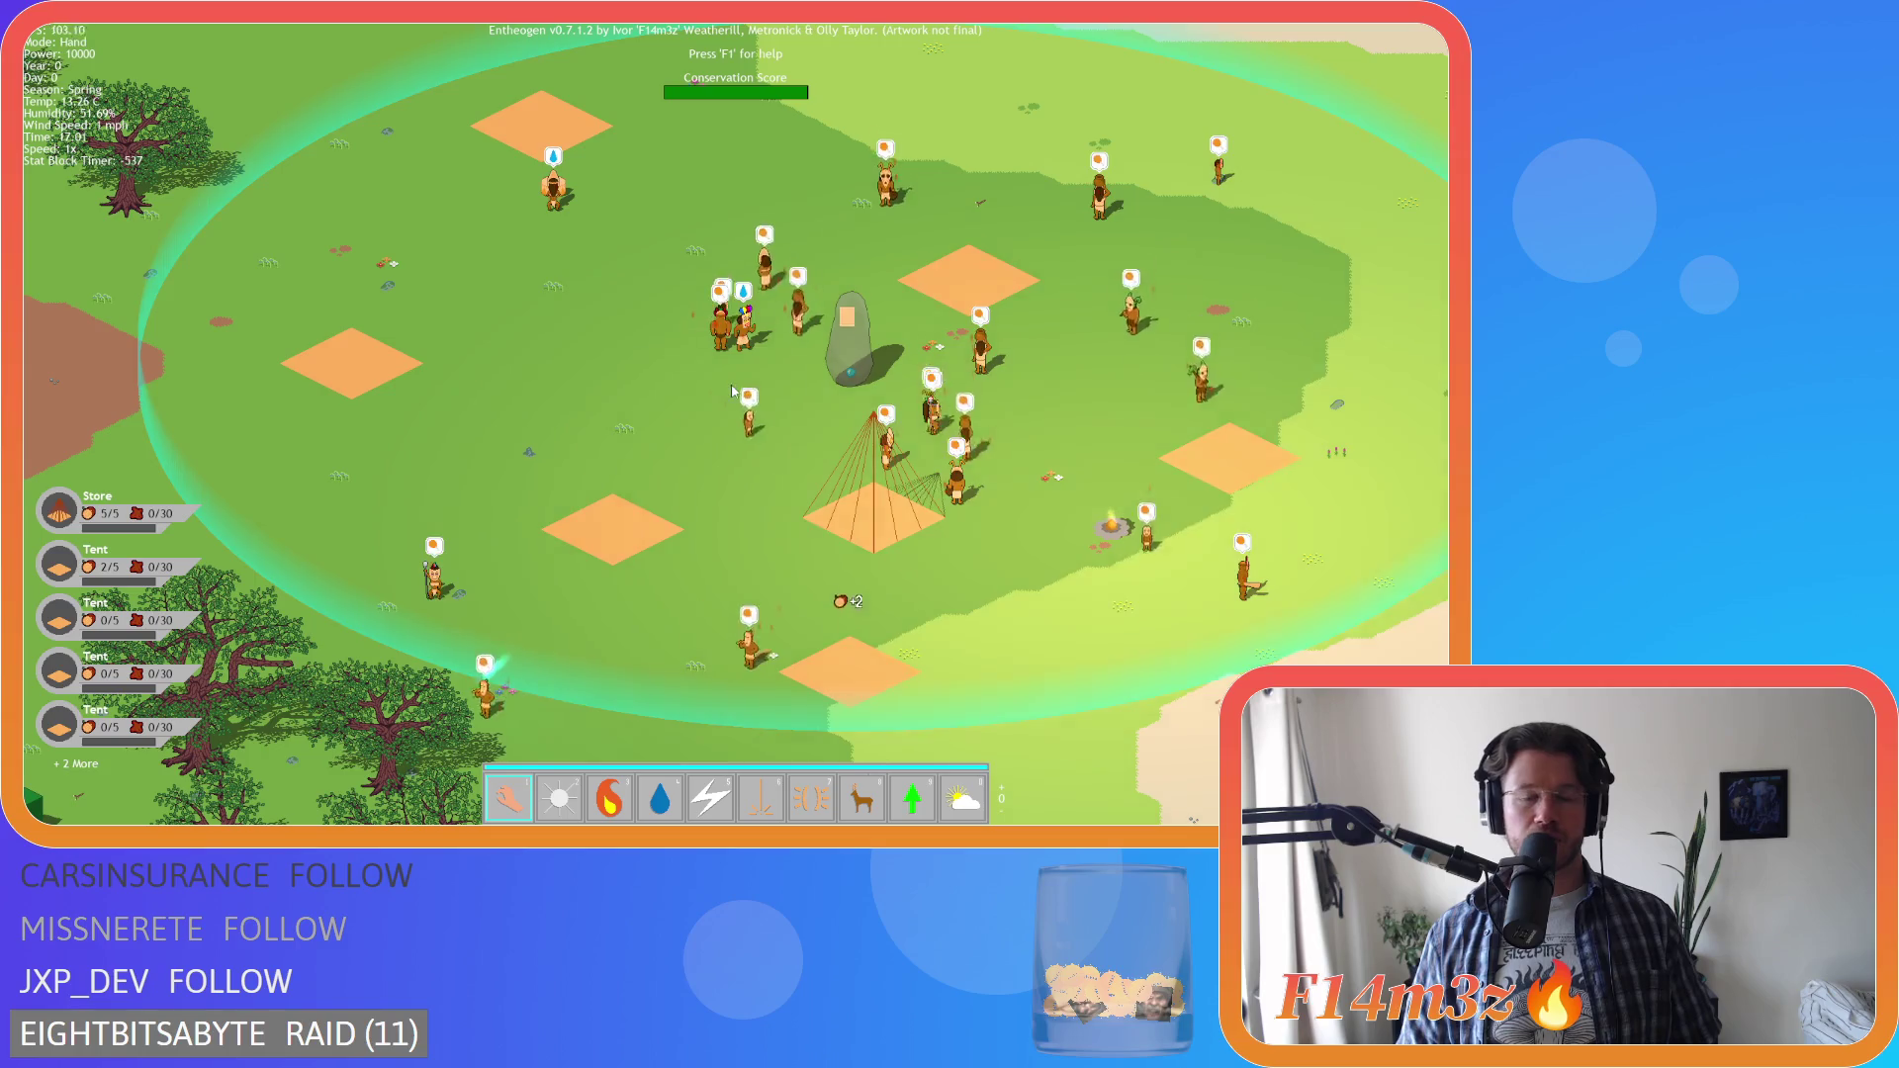
key(a)
key(d)
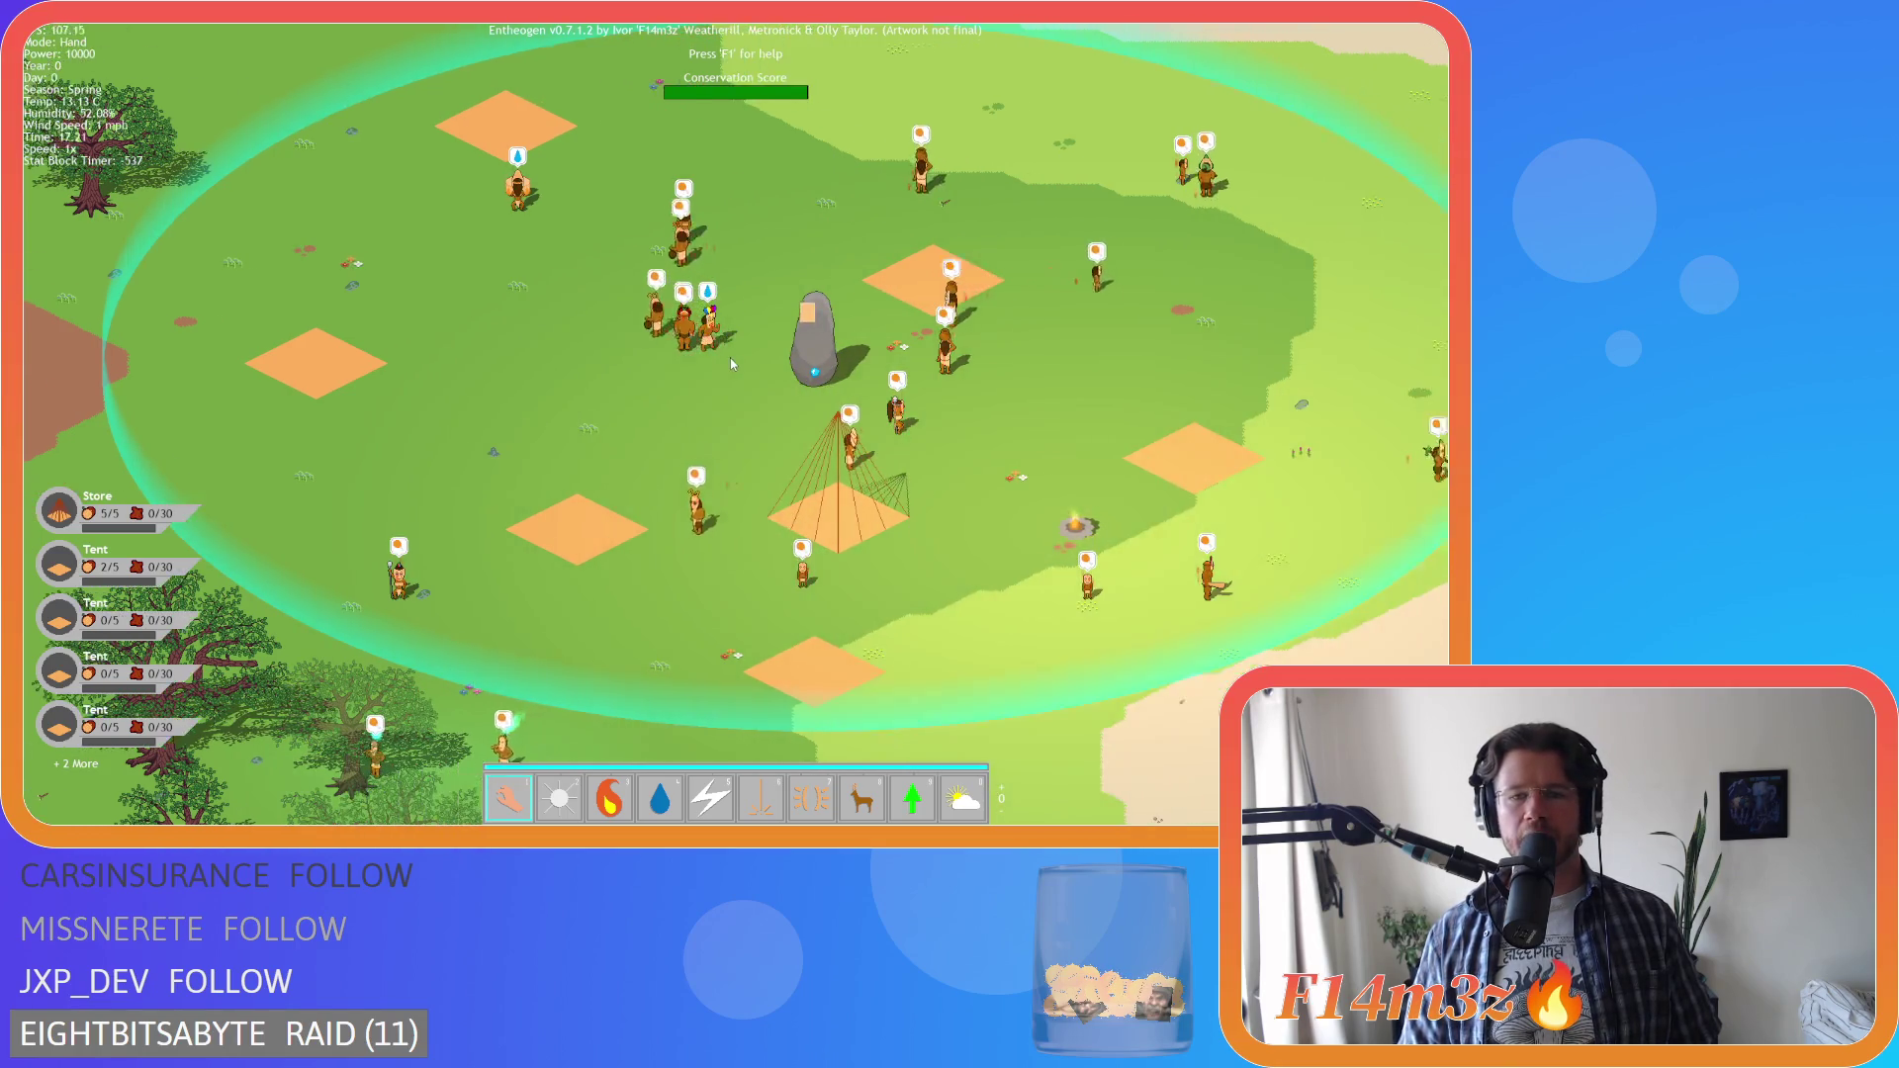
key(w)
key(d)
key(s)
key(a)
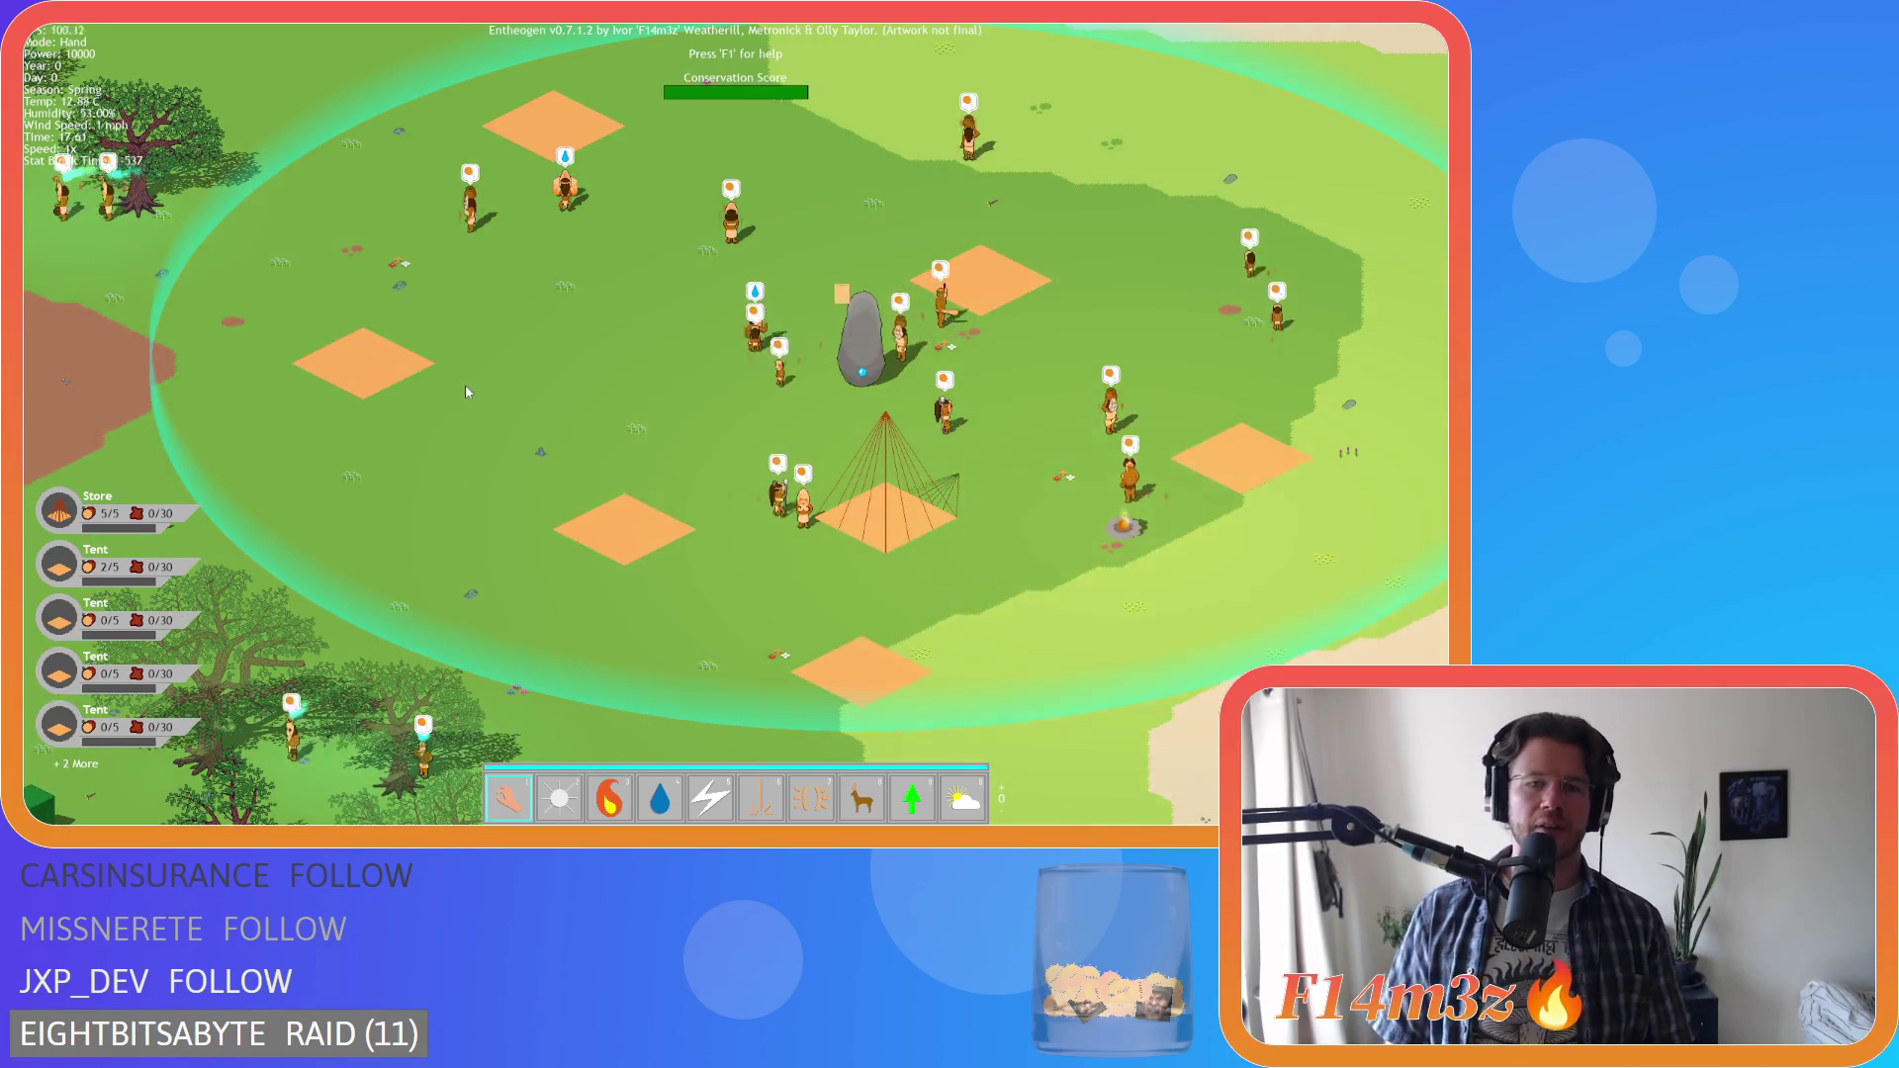
key(a)
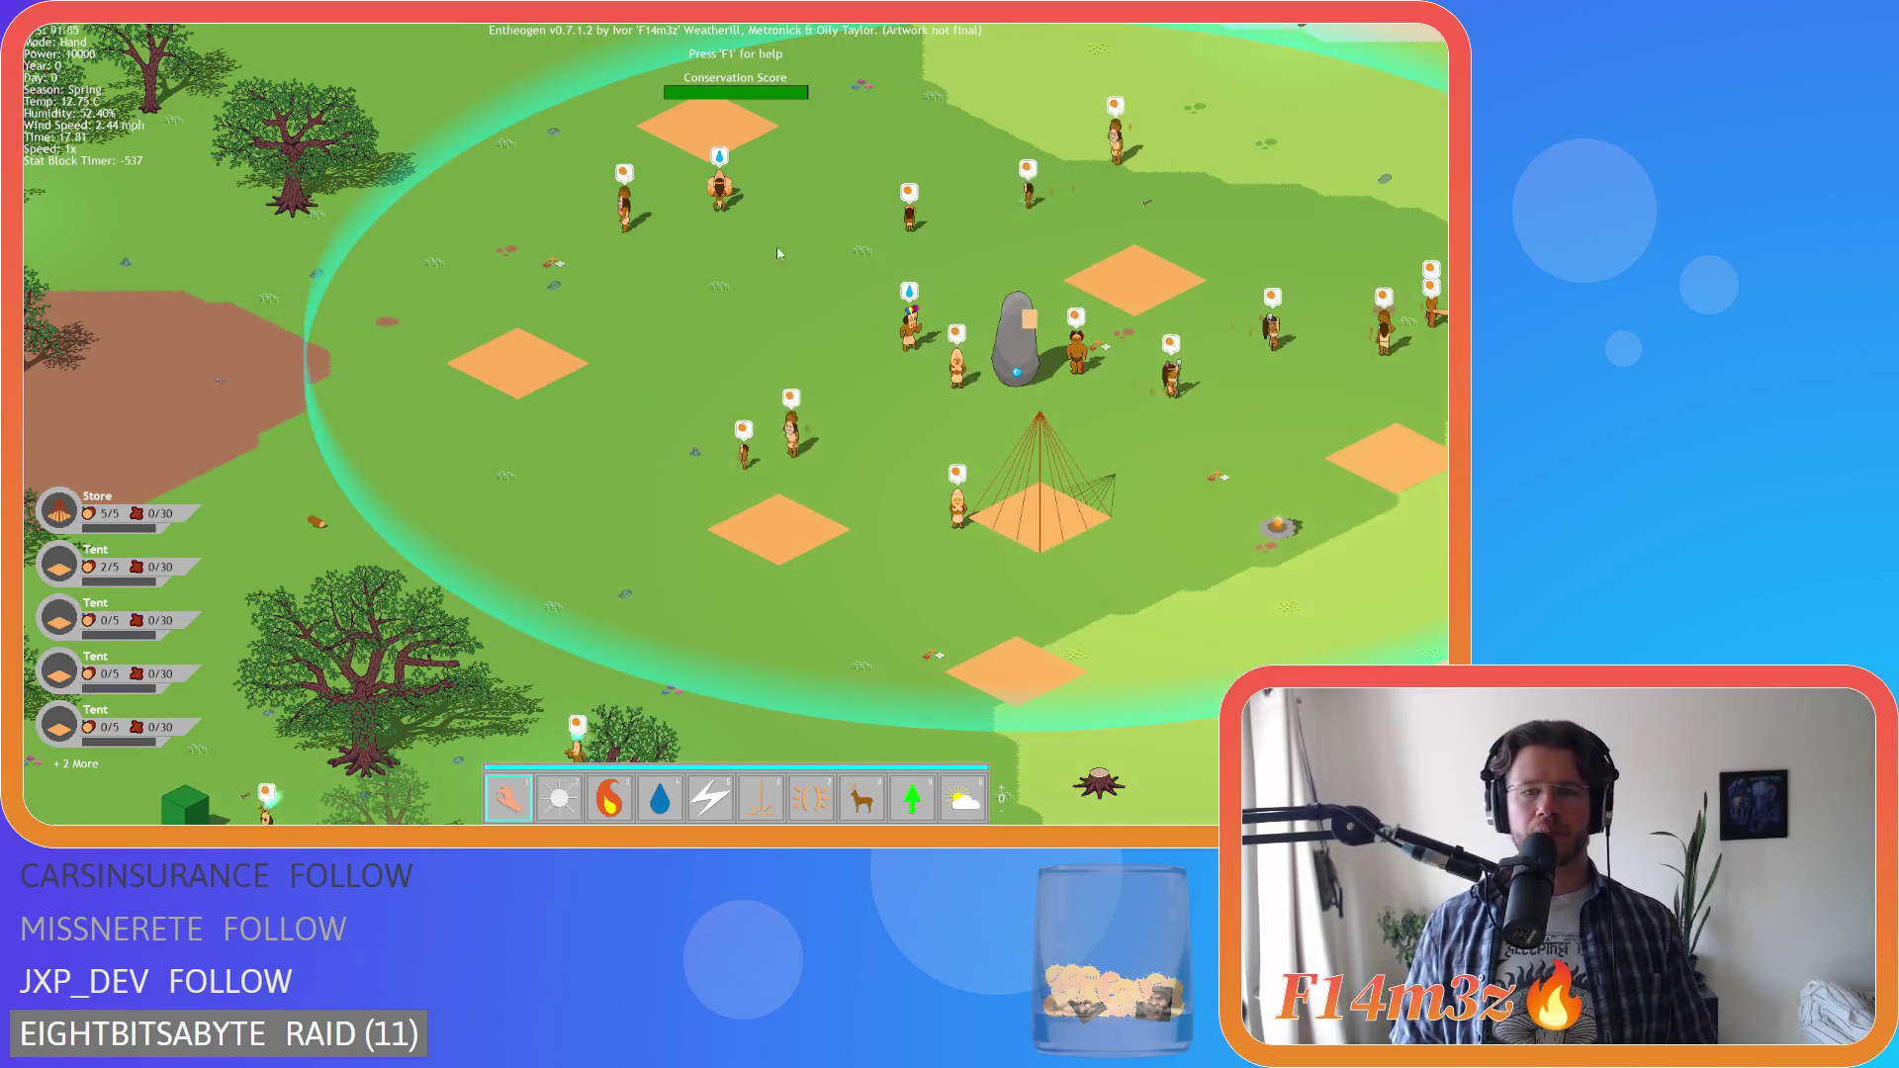
key(w)
key(d)
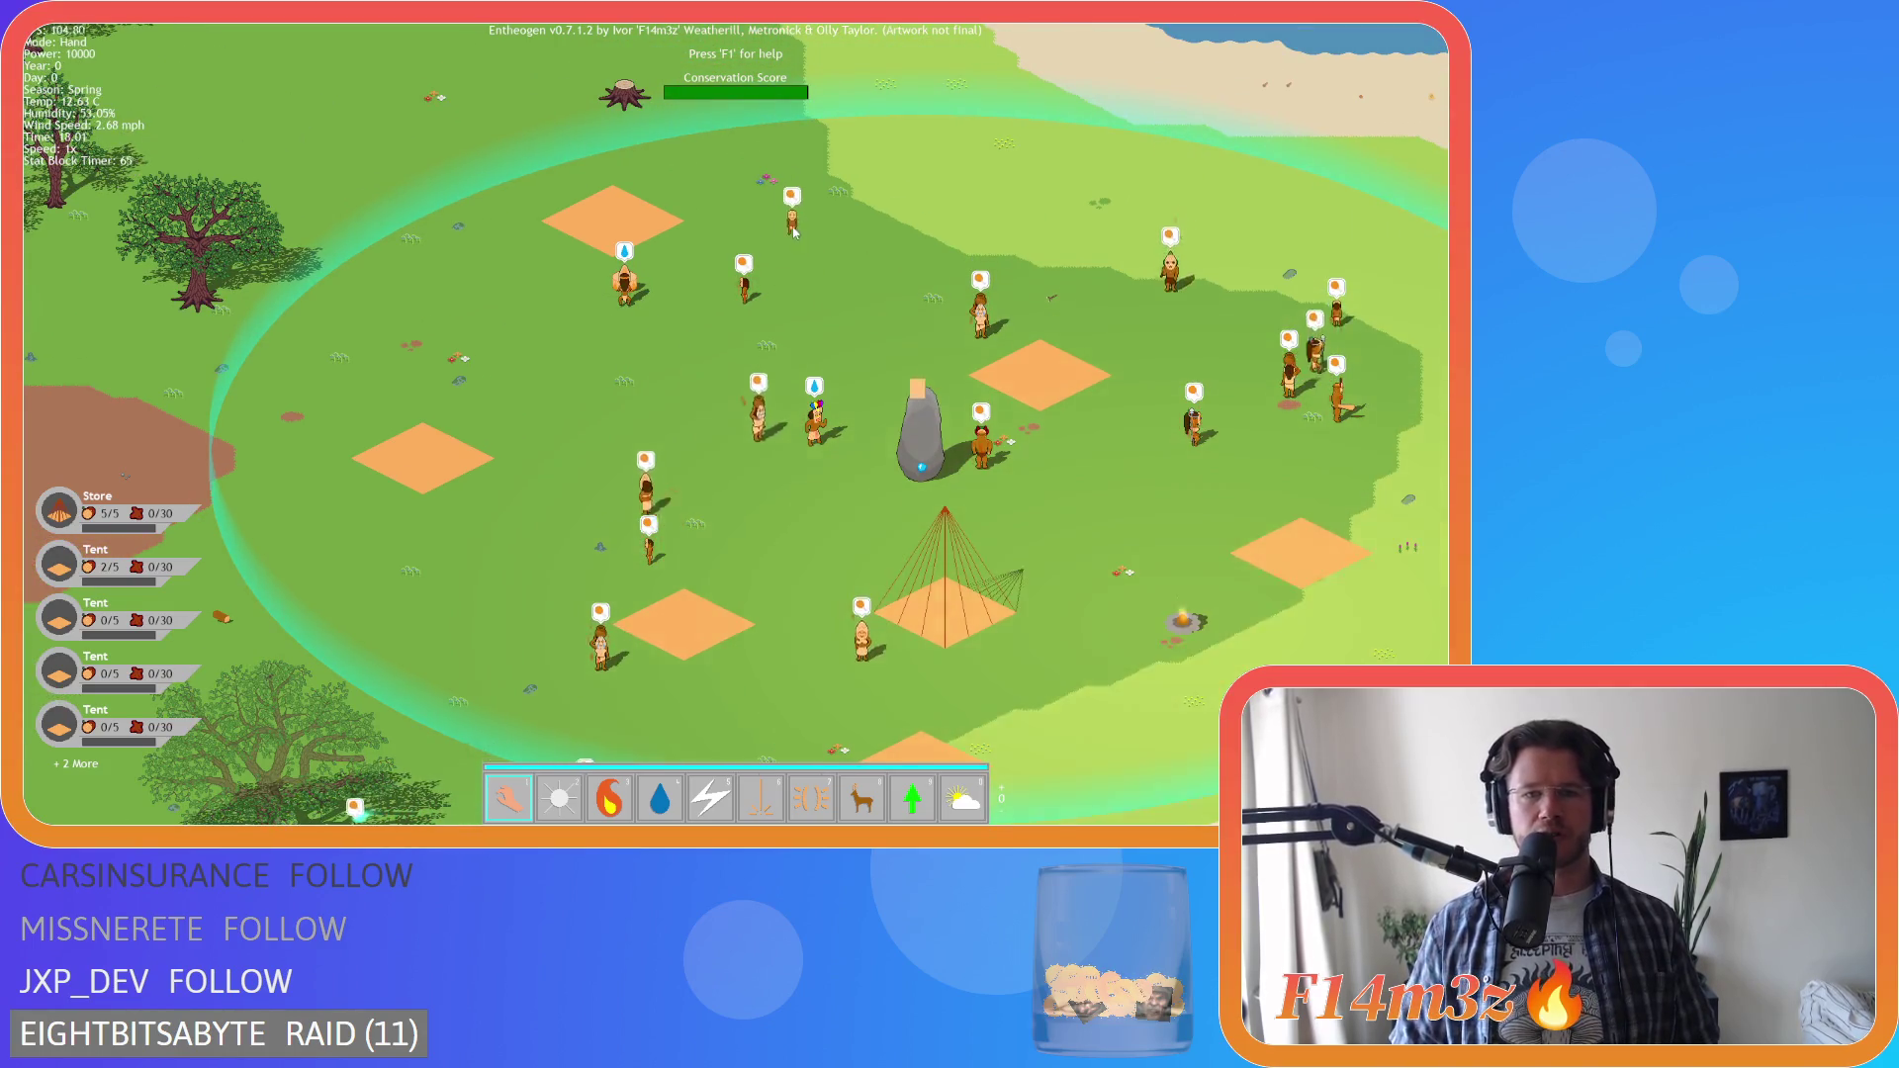
key(d)
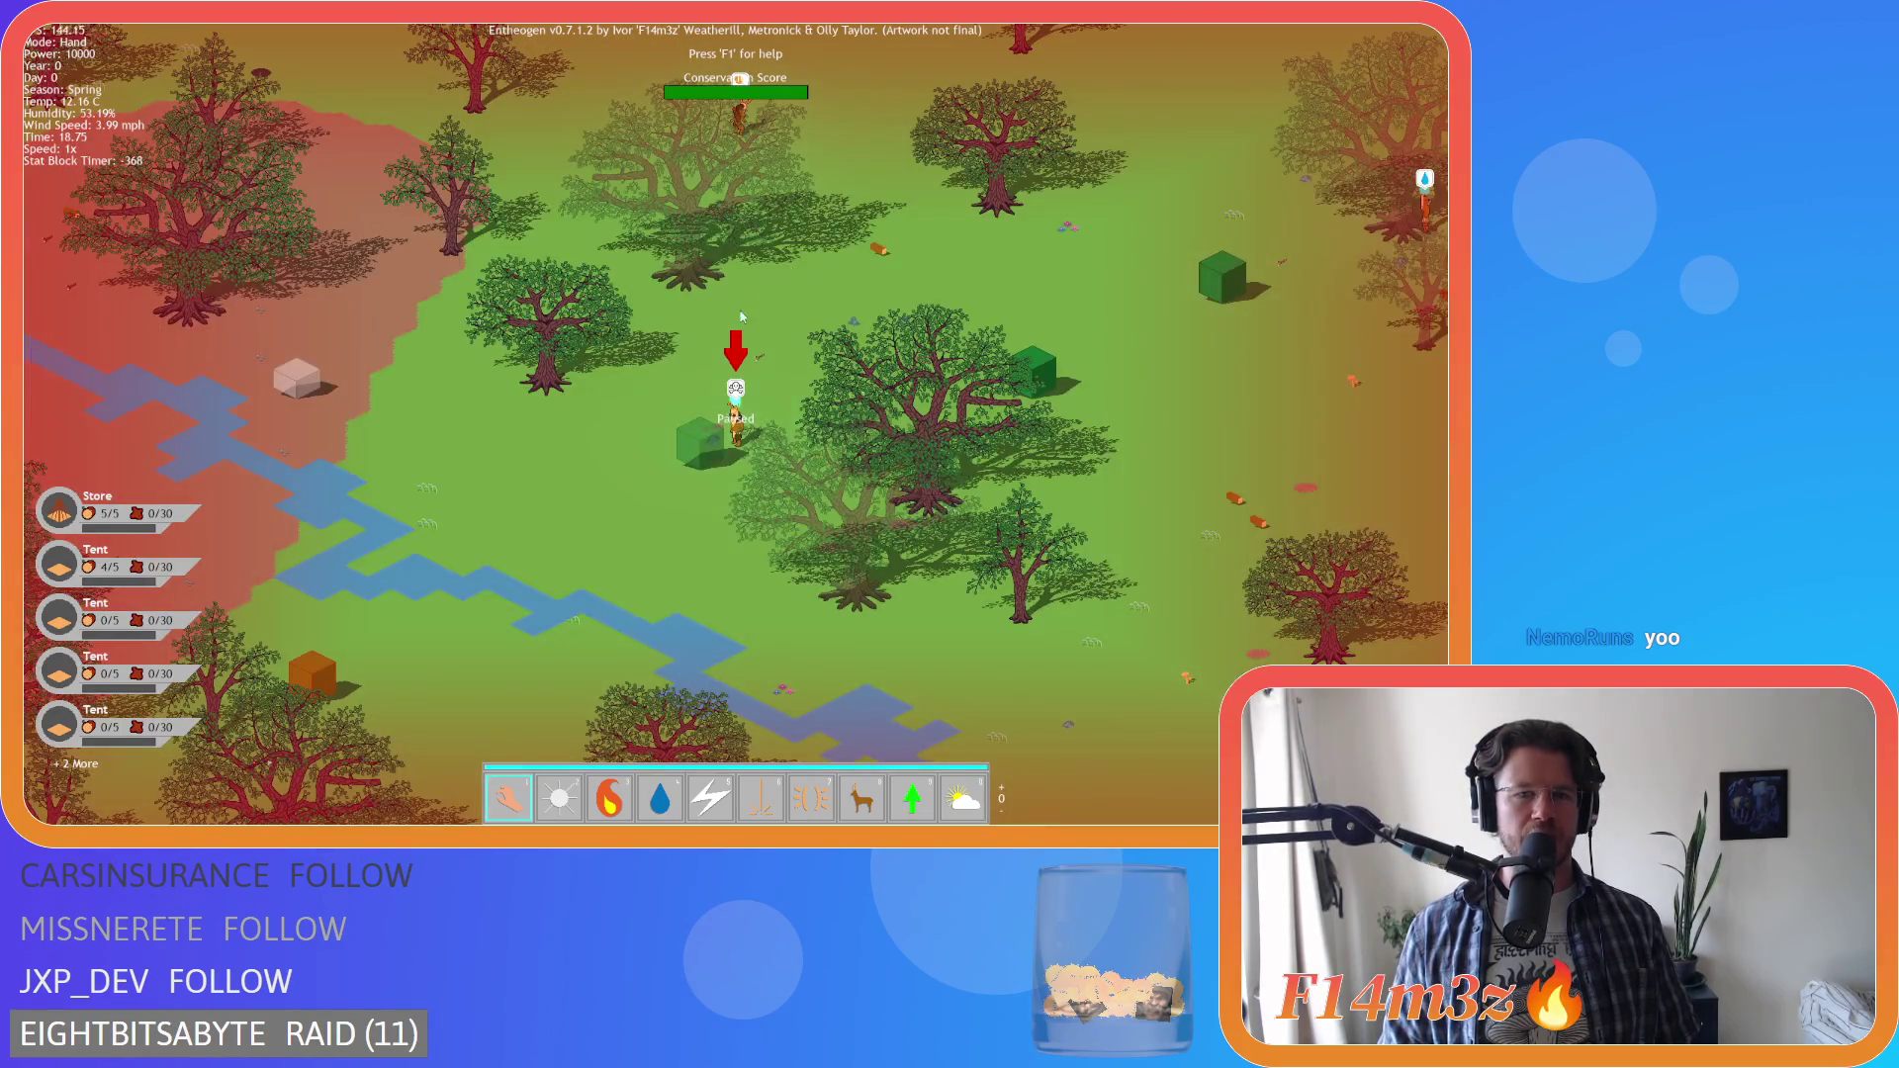
Pan from the forest back to the stone and tent, following the villagers
key(d)
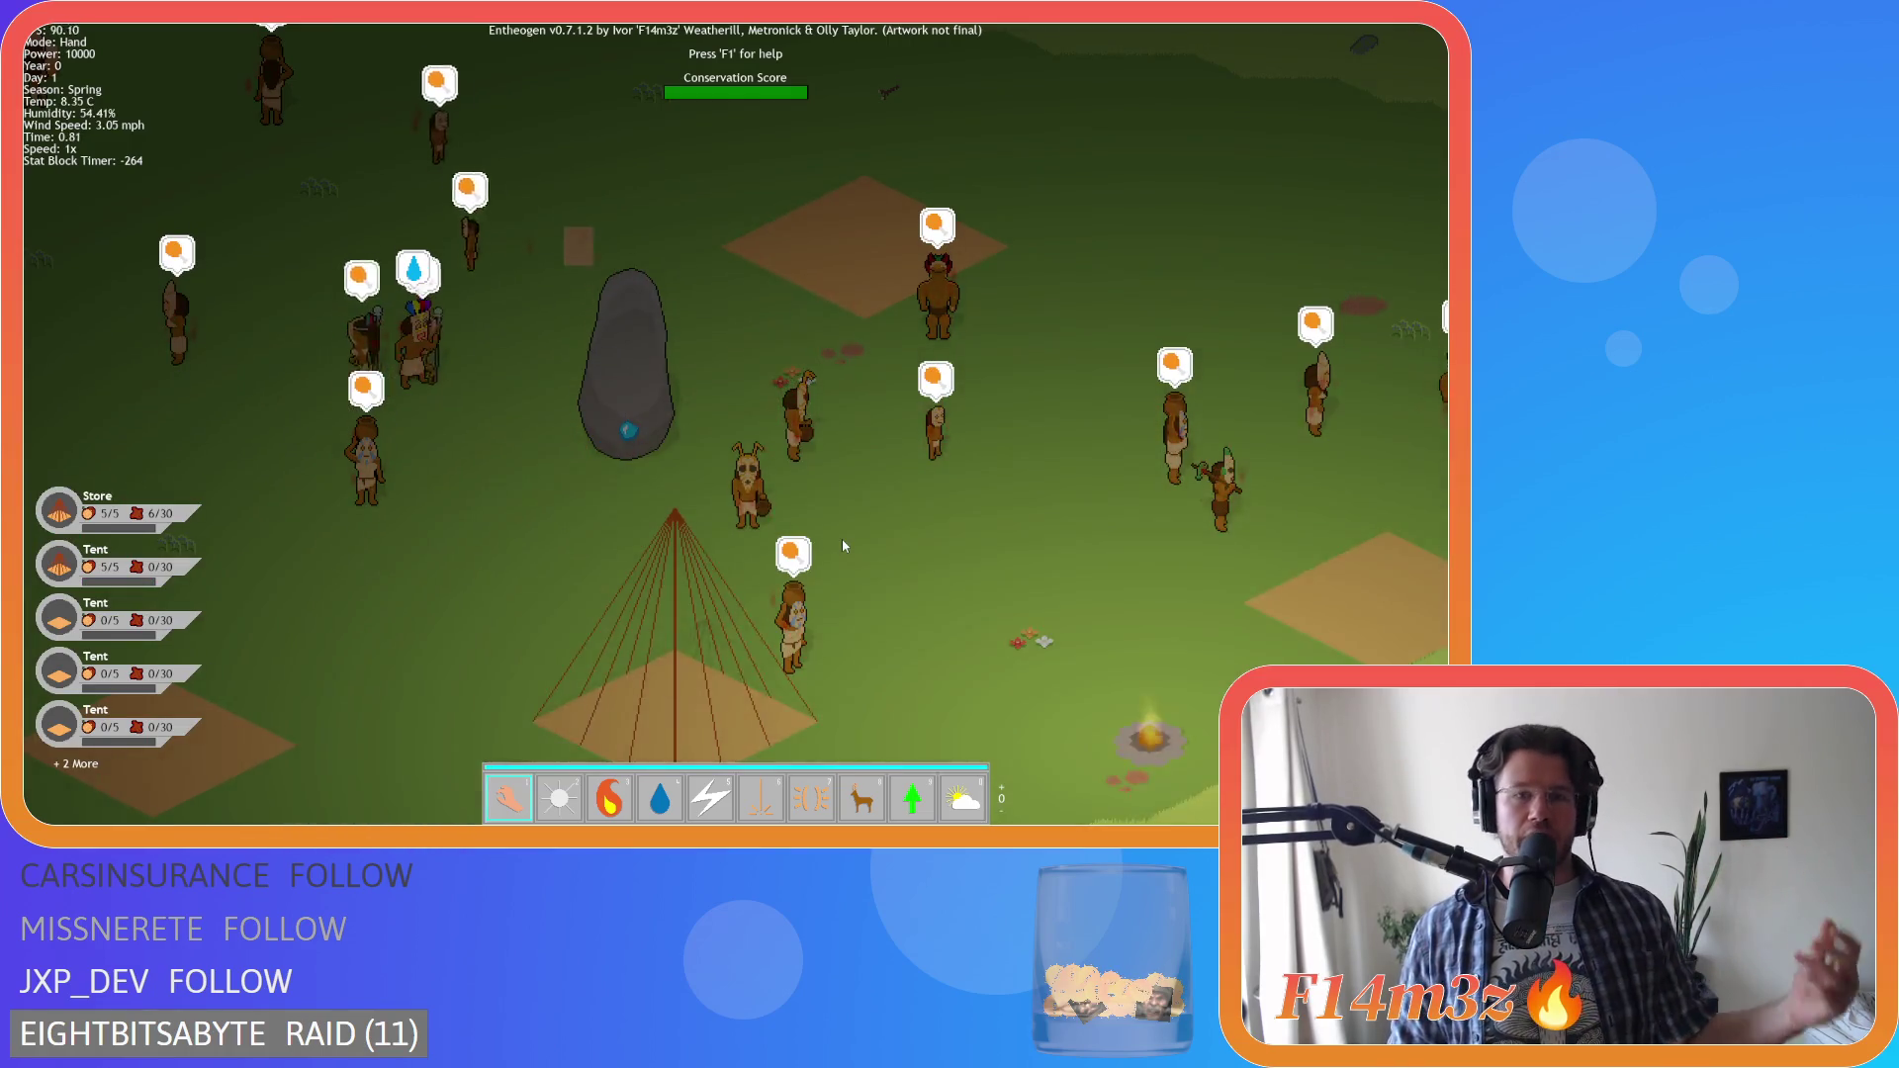
key(a)
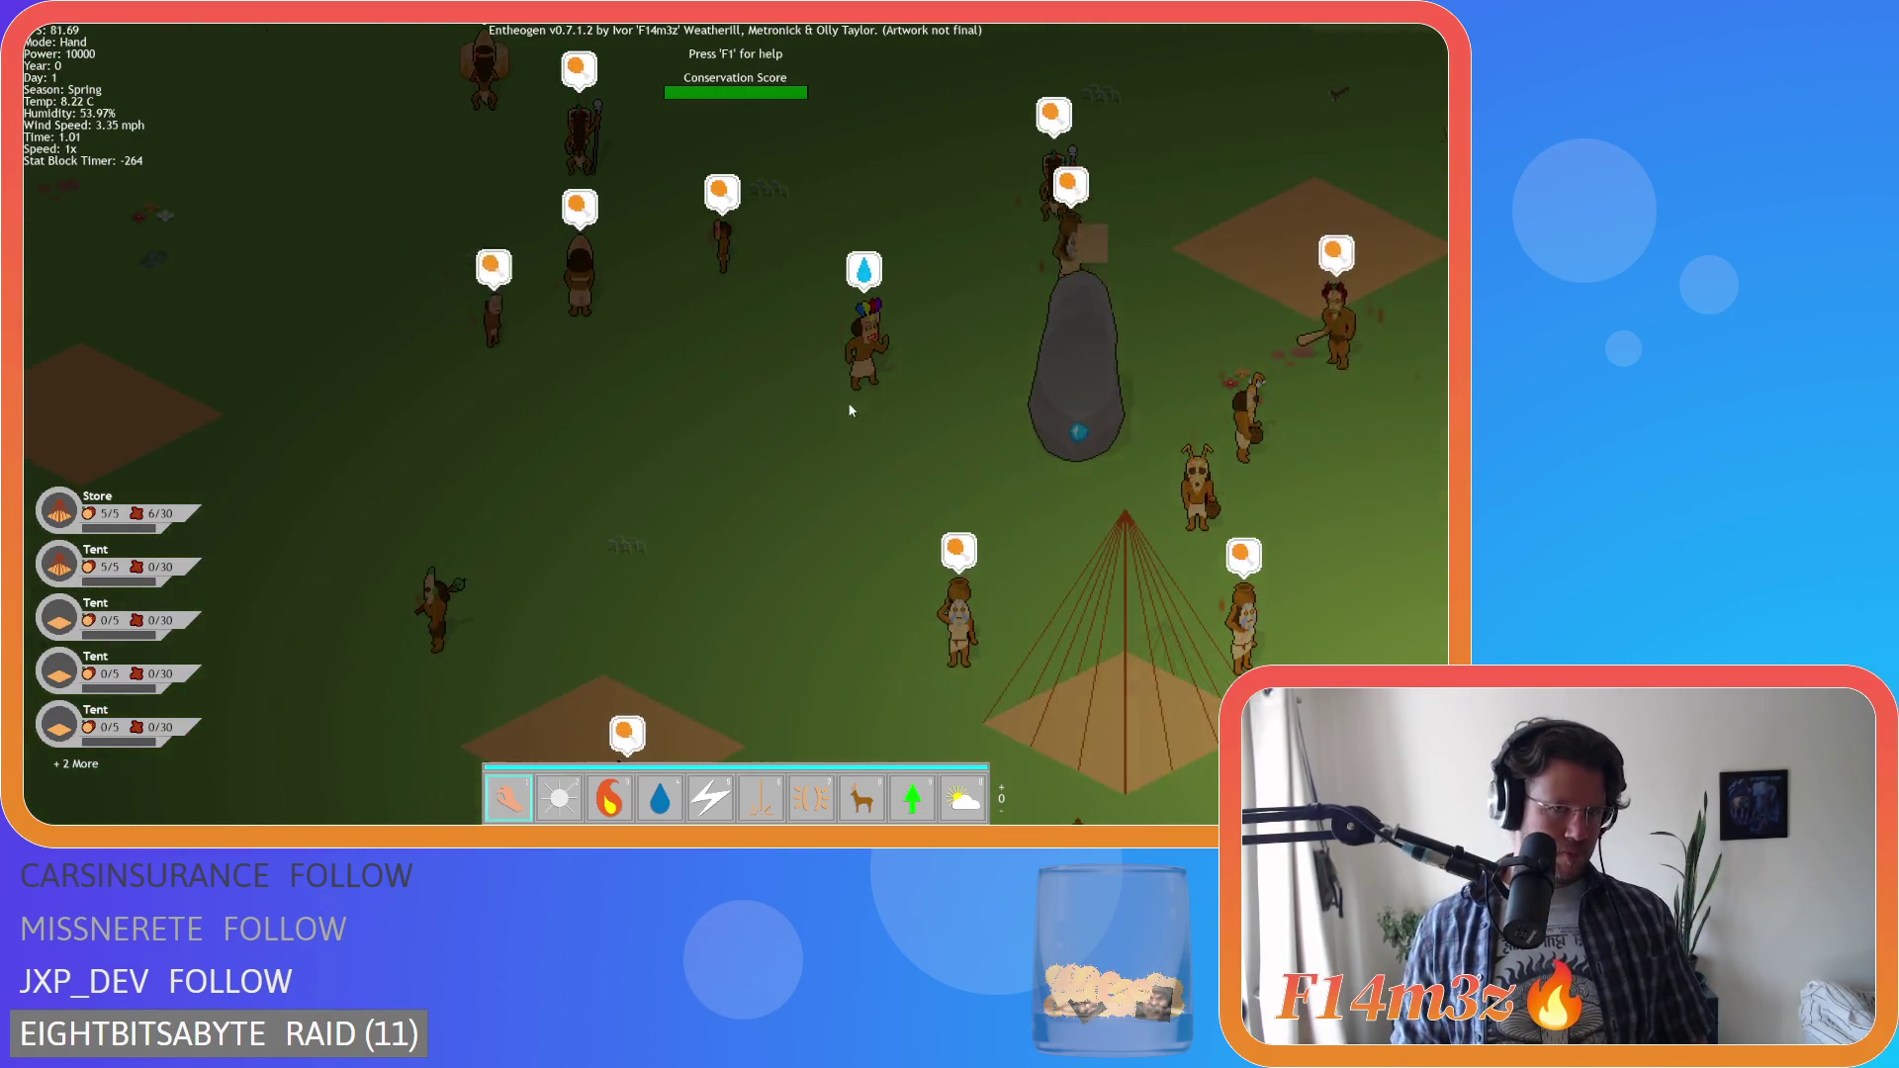
key(w)
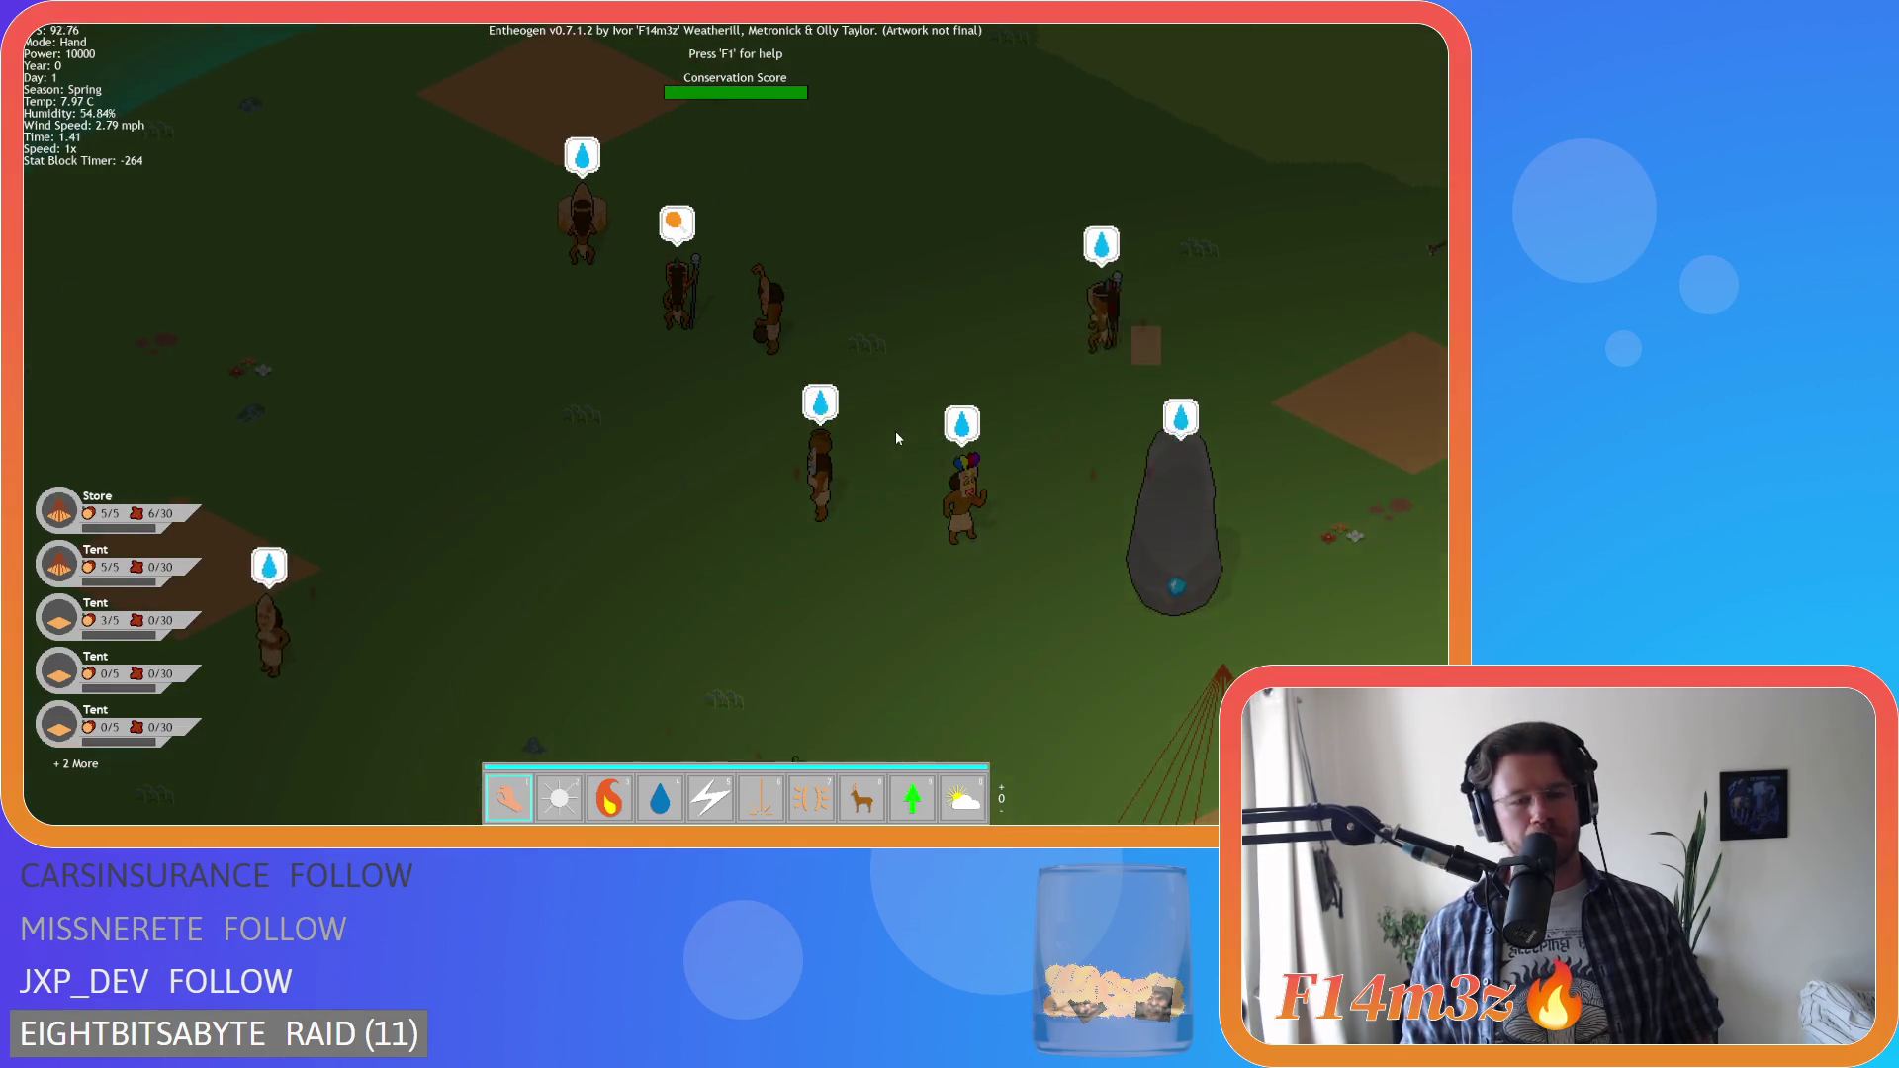
key(w)
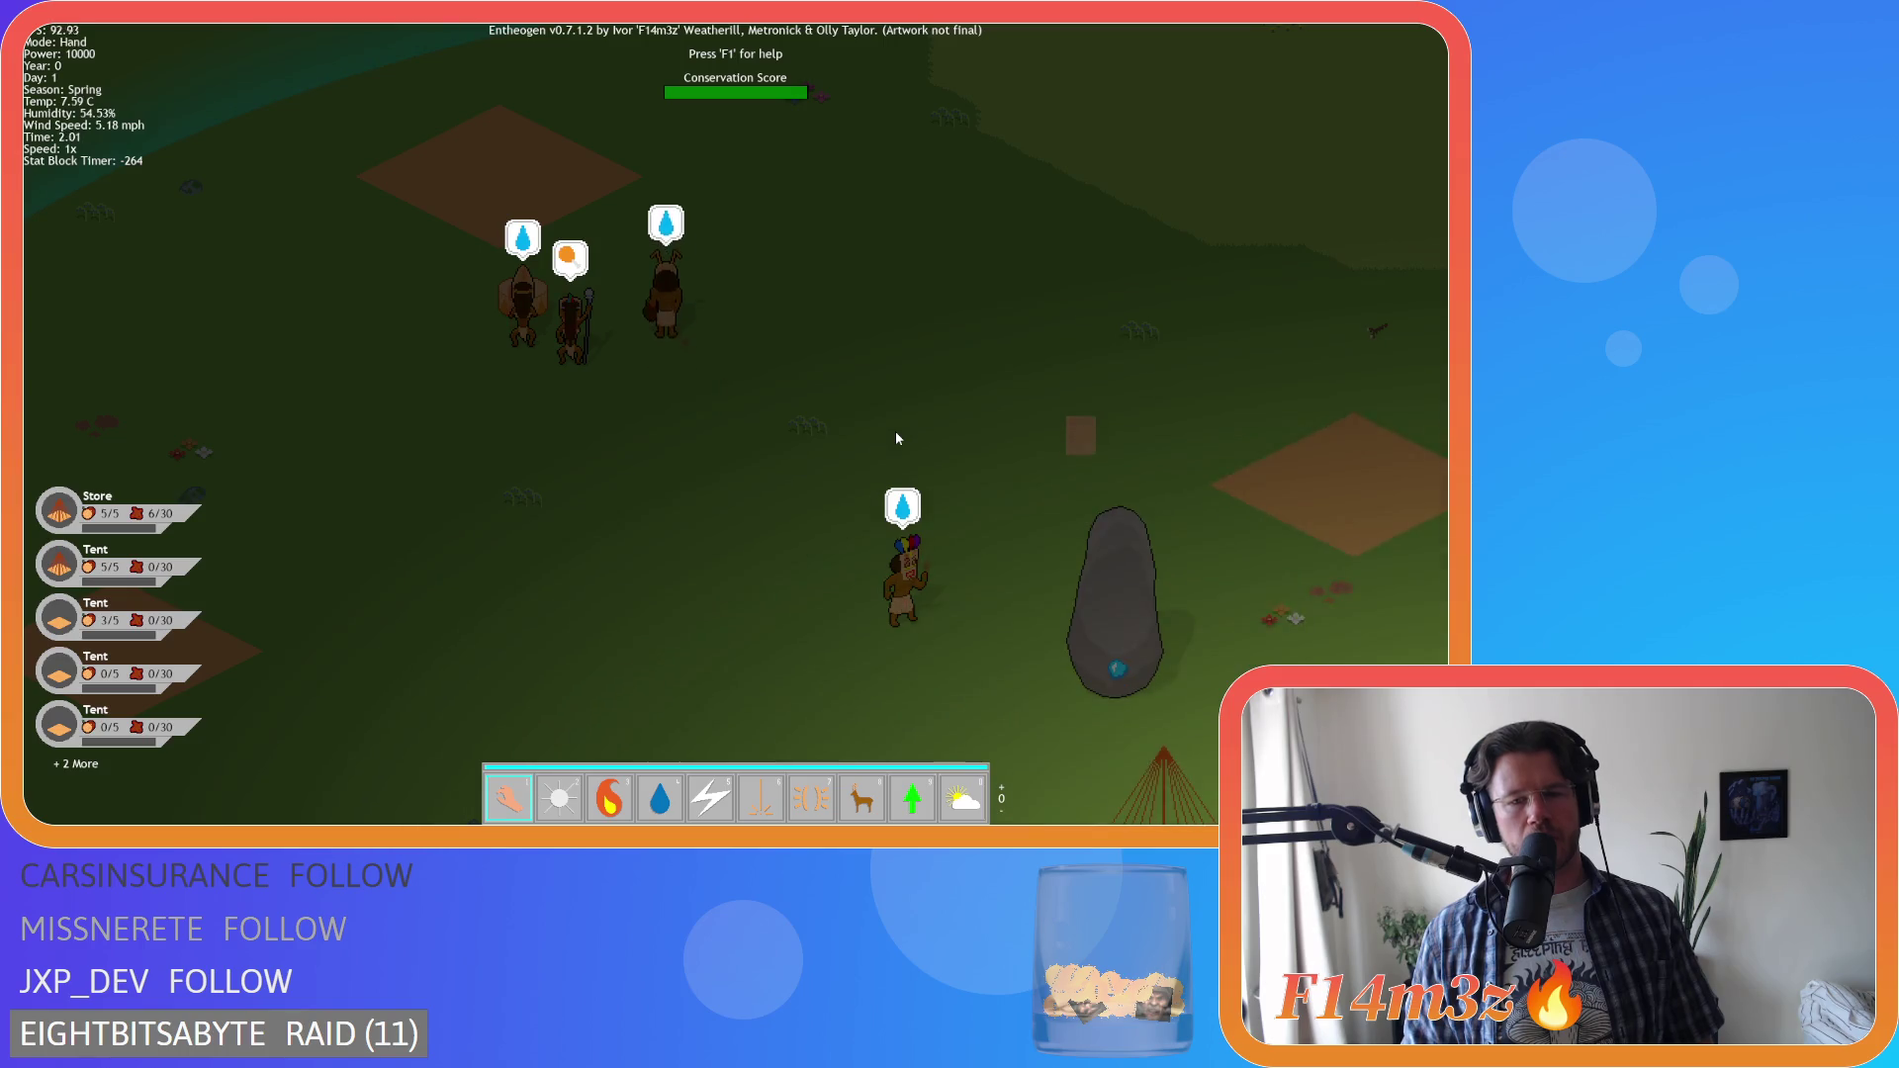
key(s)
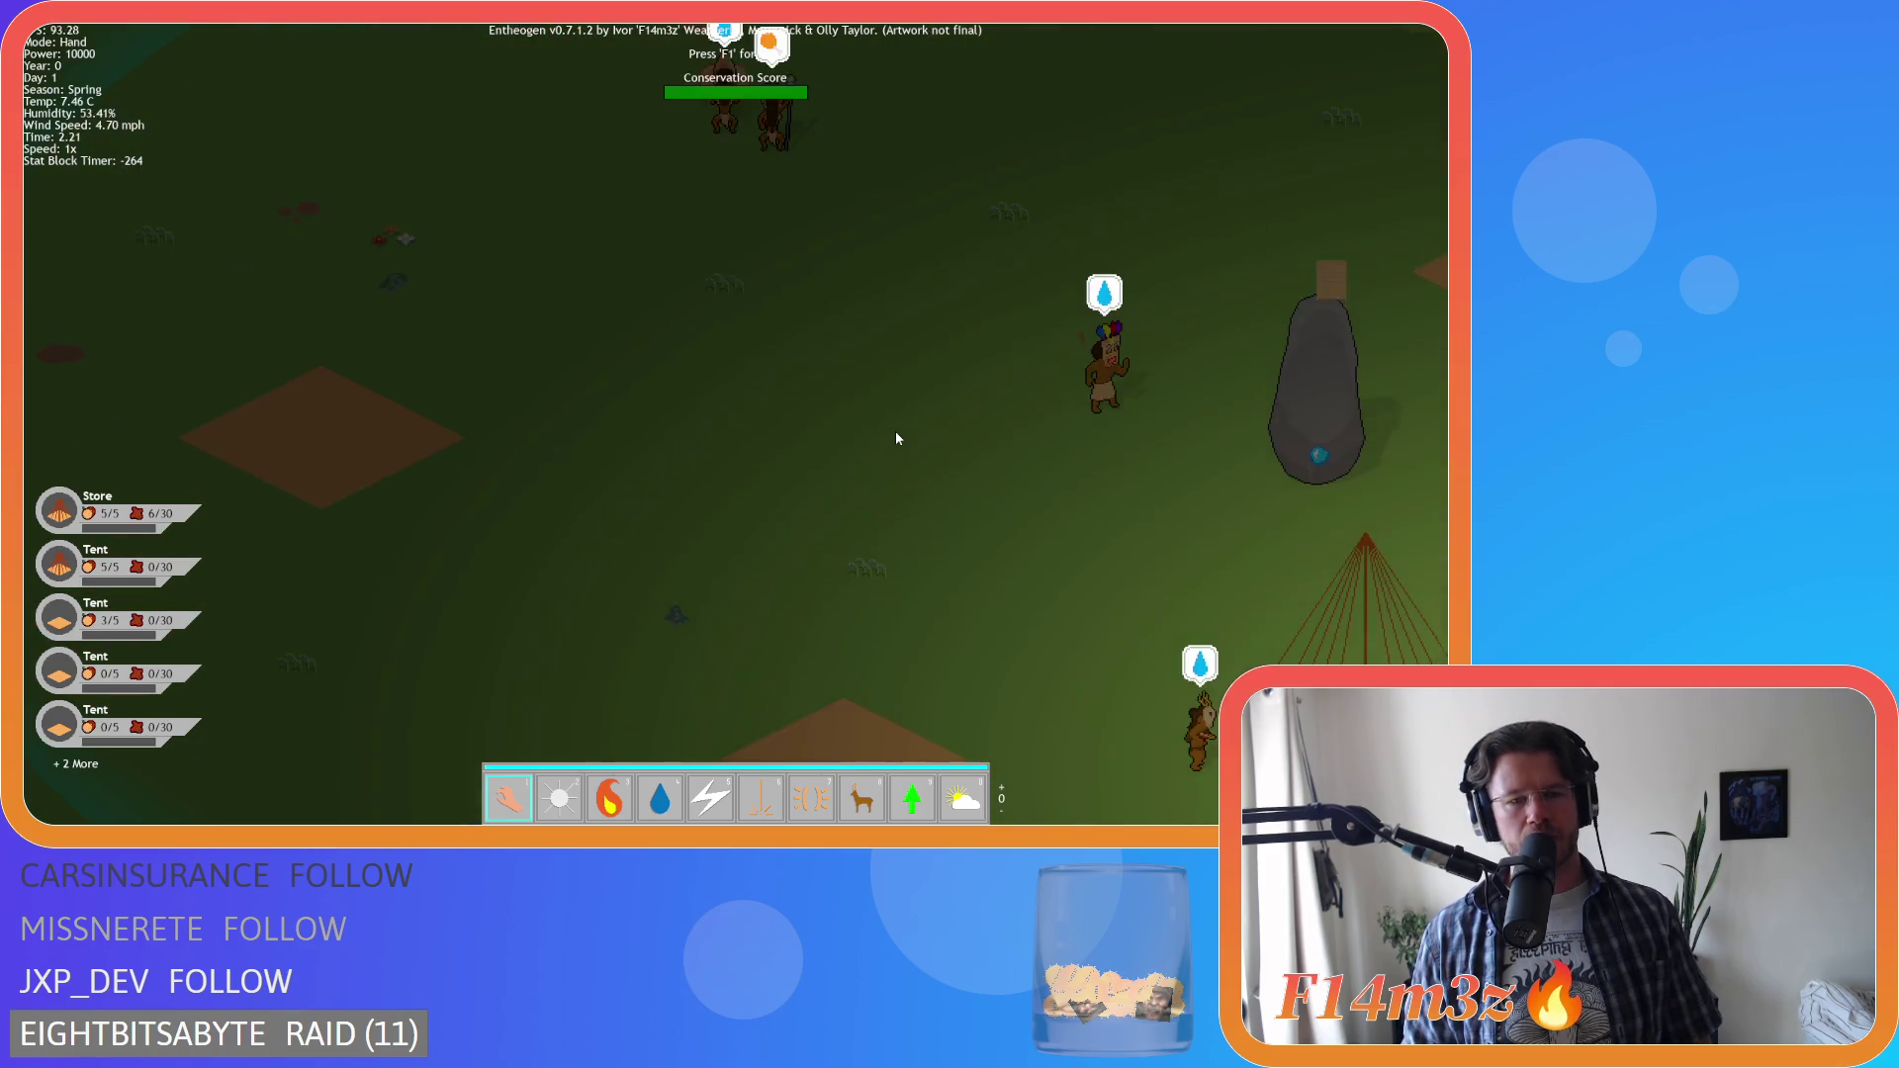
key(a)
key(w)
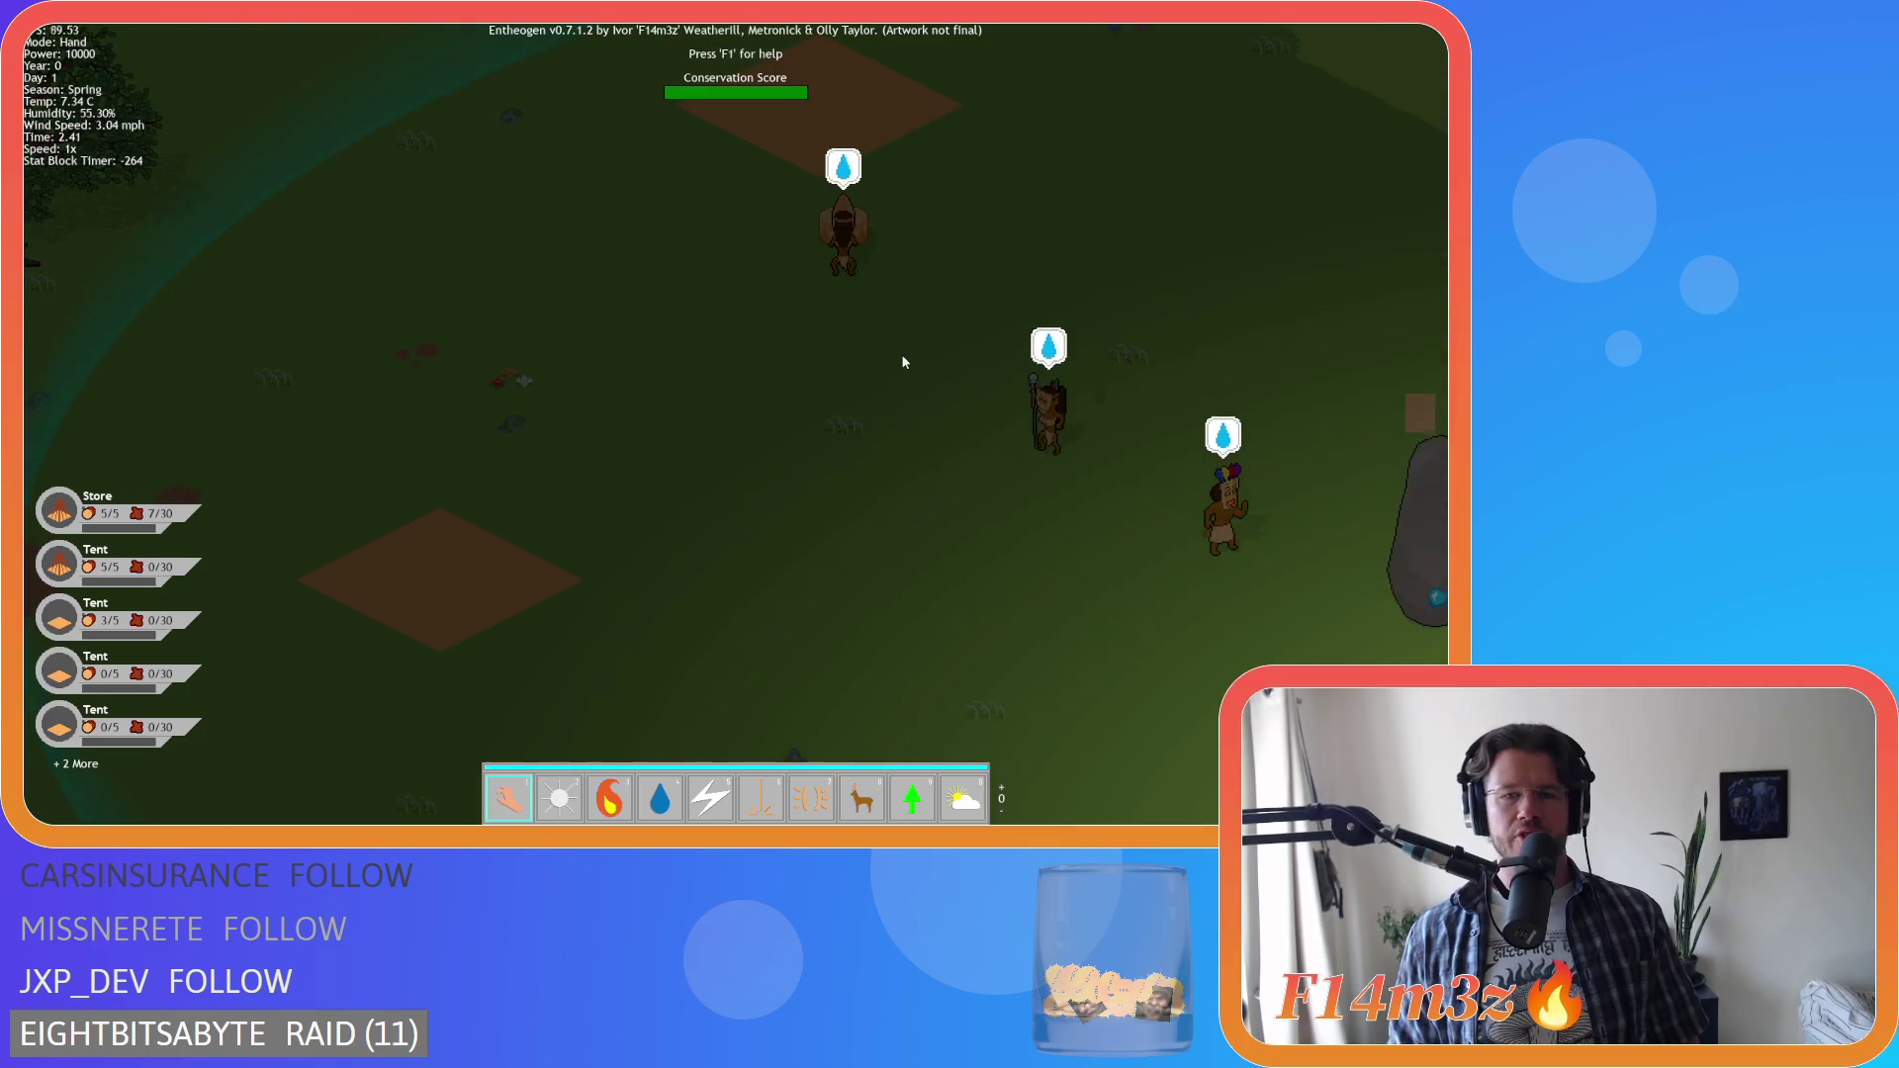
Survey the wider map: other villages, the river, trees and the conservation circle
scroll(895, 405, down, 5)
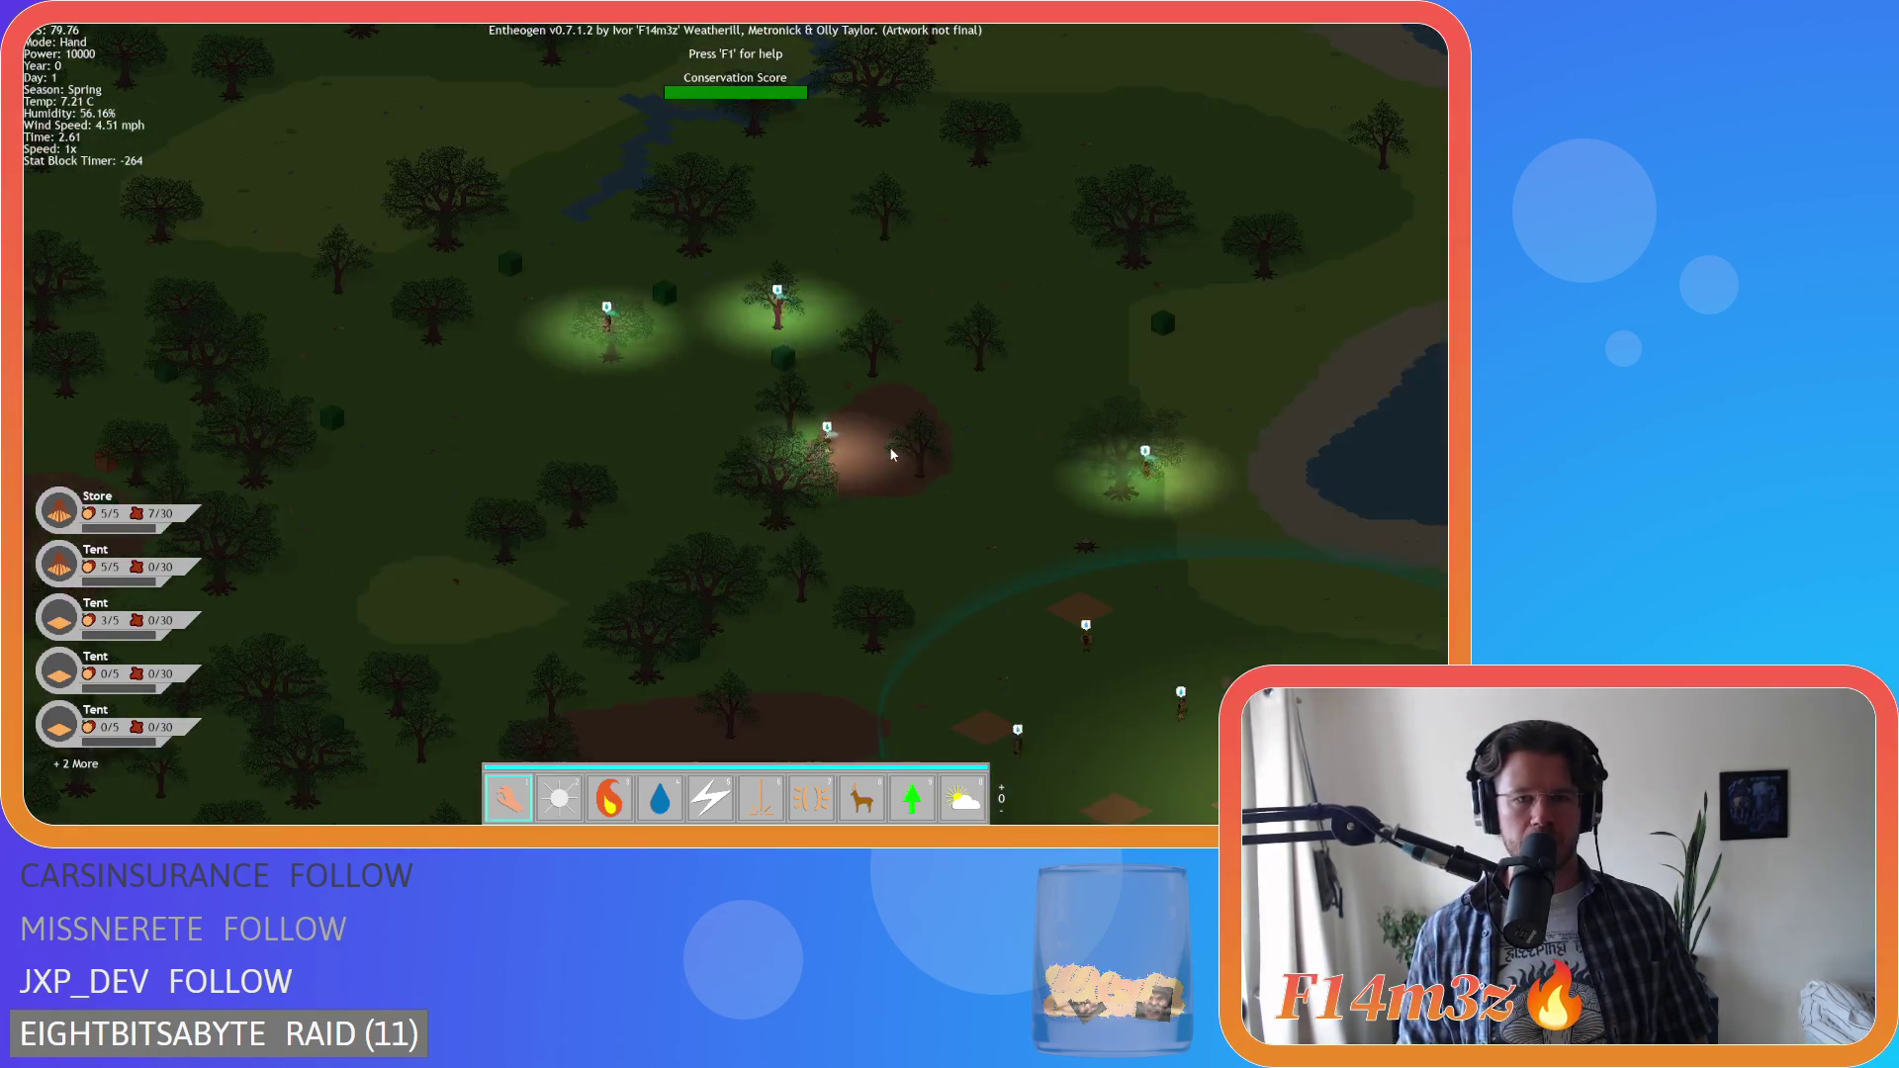
key(s)
key(a)
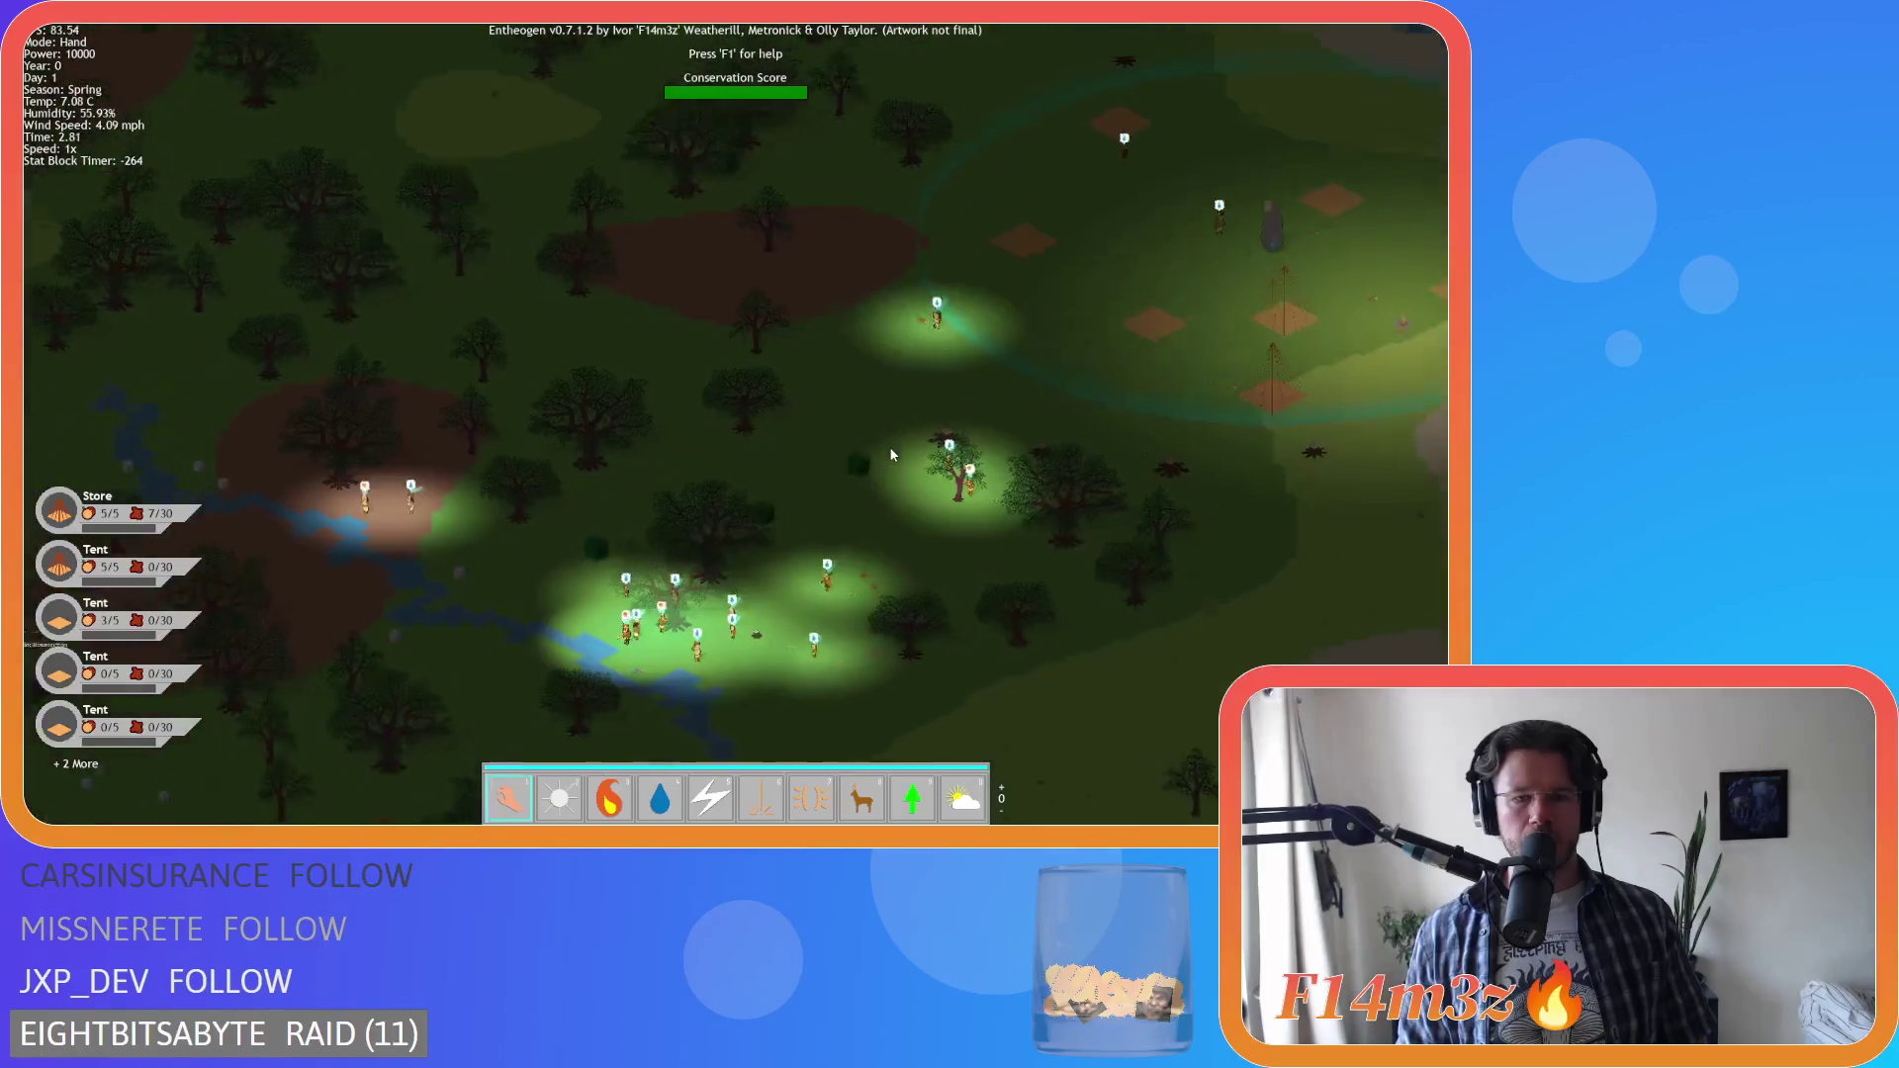
scroll(890, 455, up, 4)
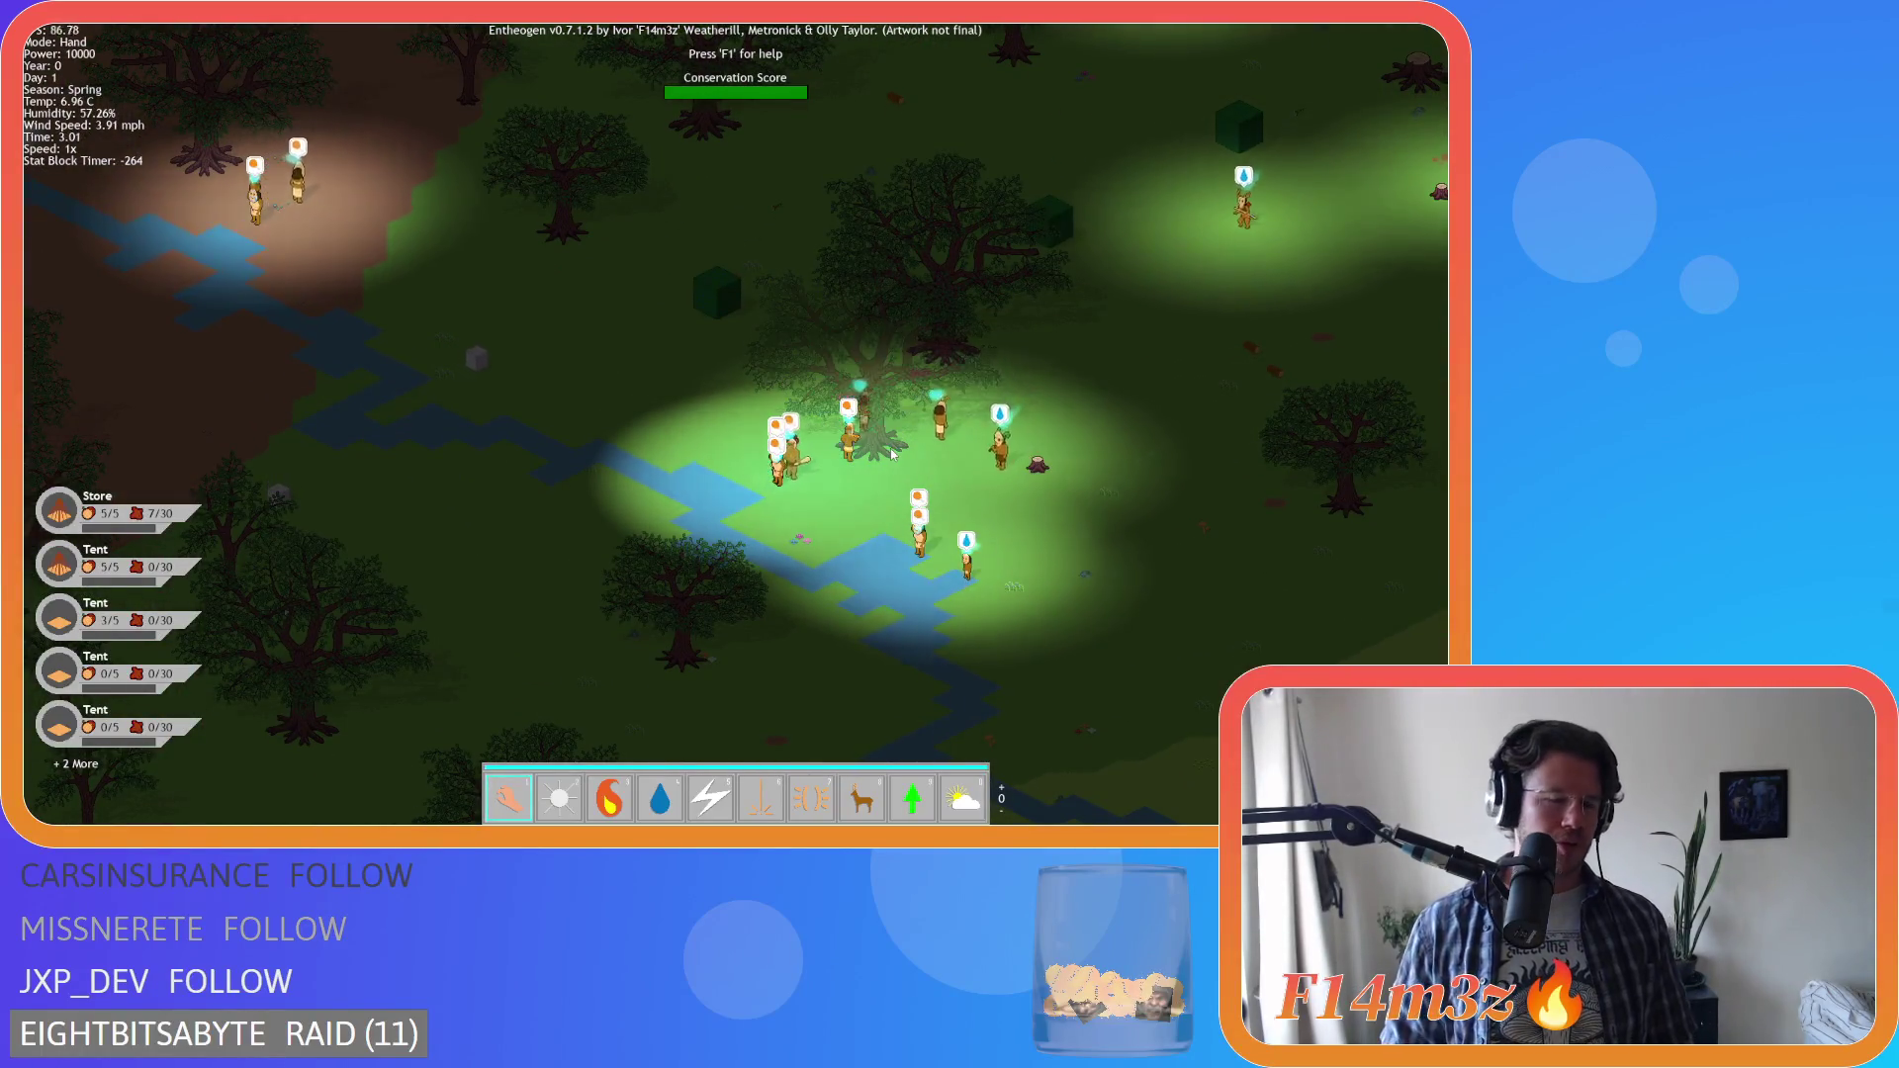
key(s)
key(a)
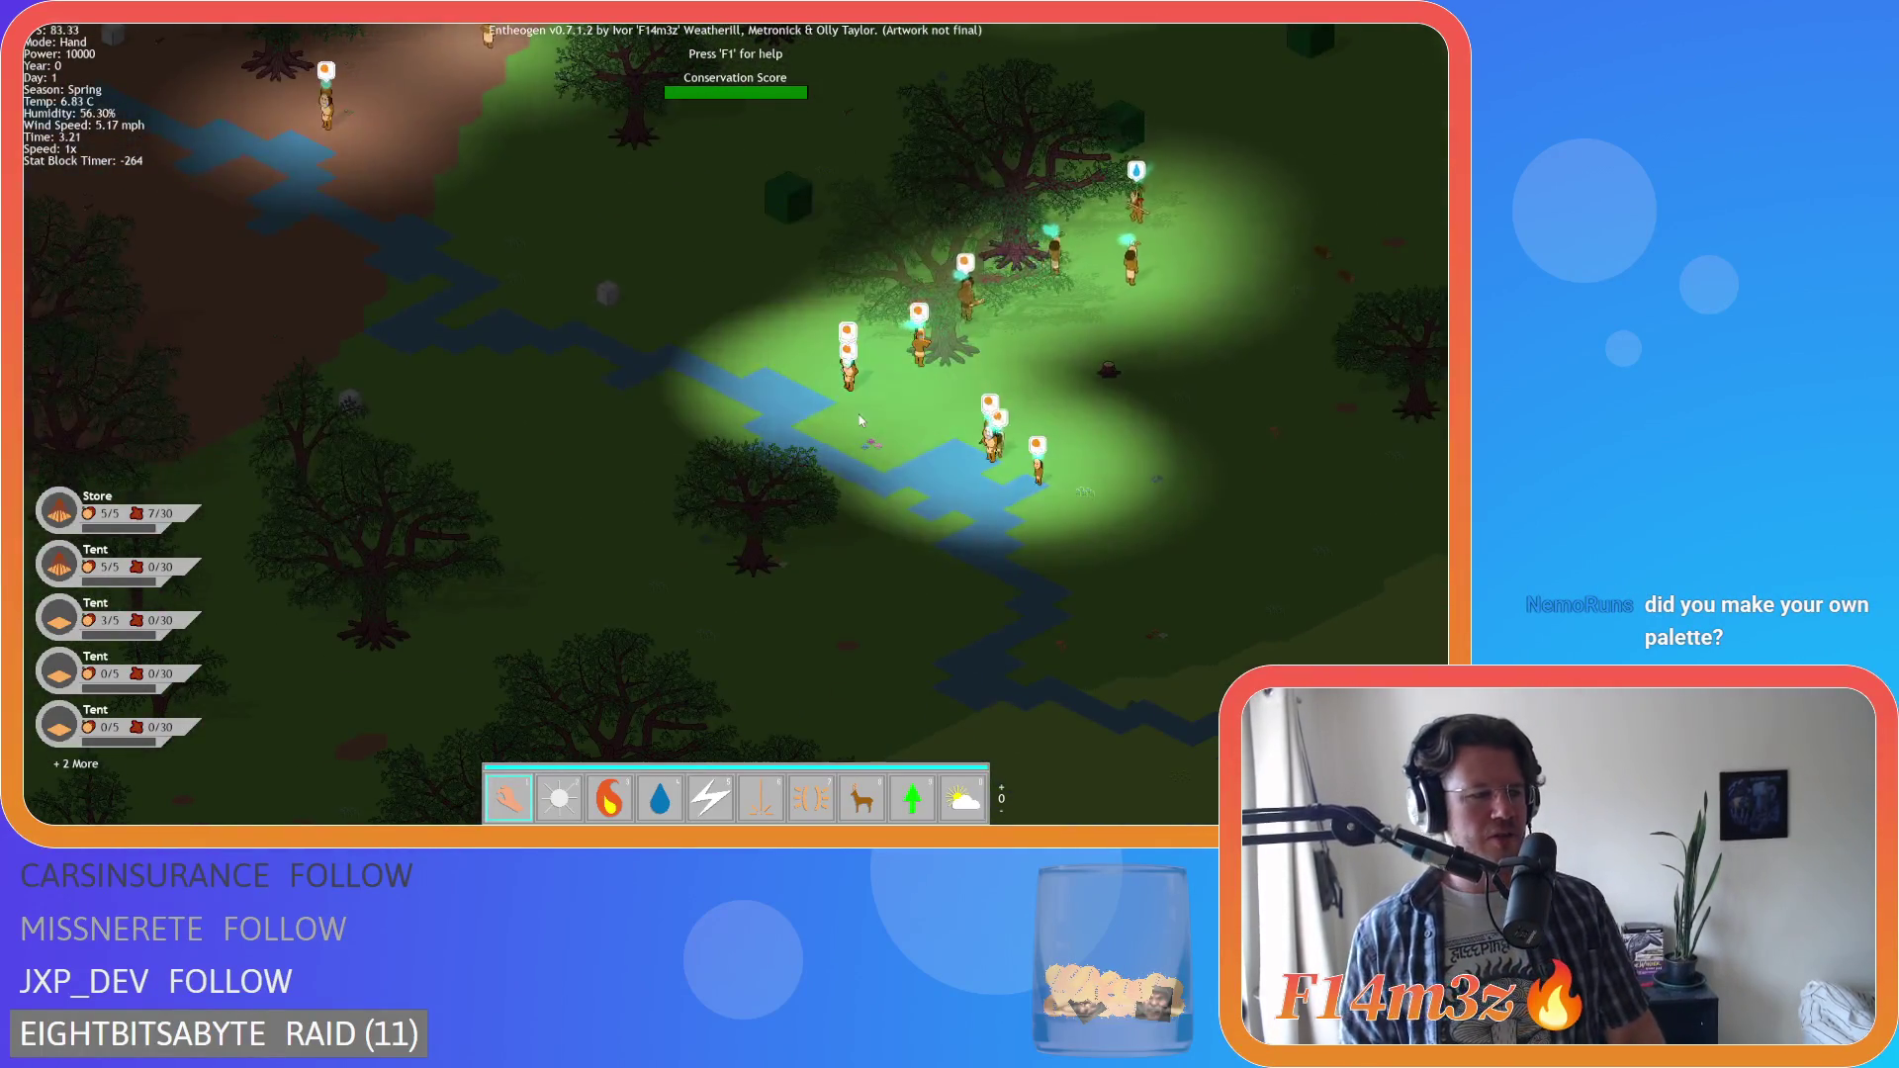
key(d)
key(w)
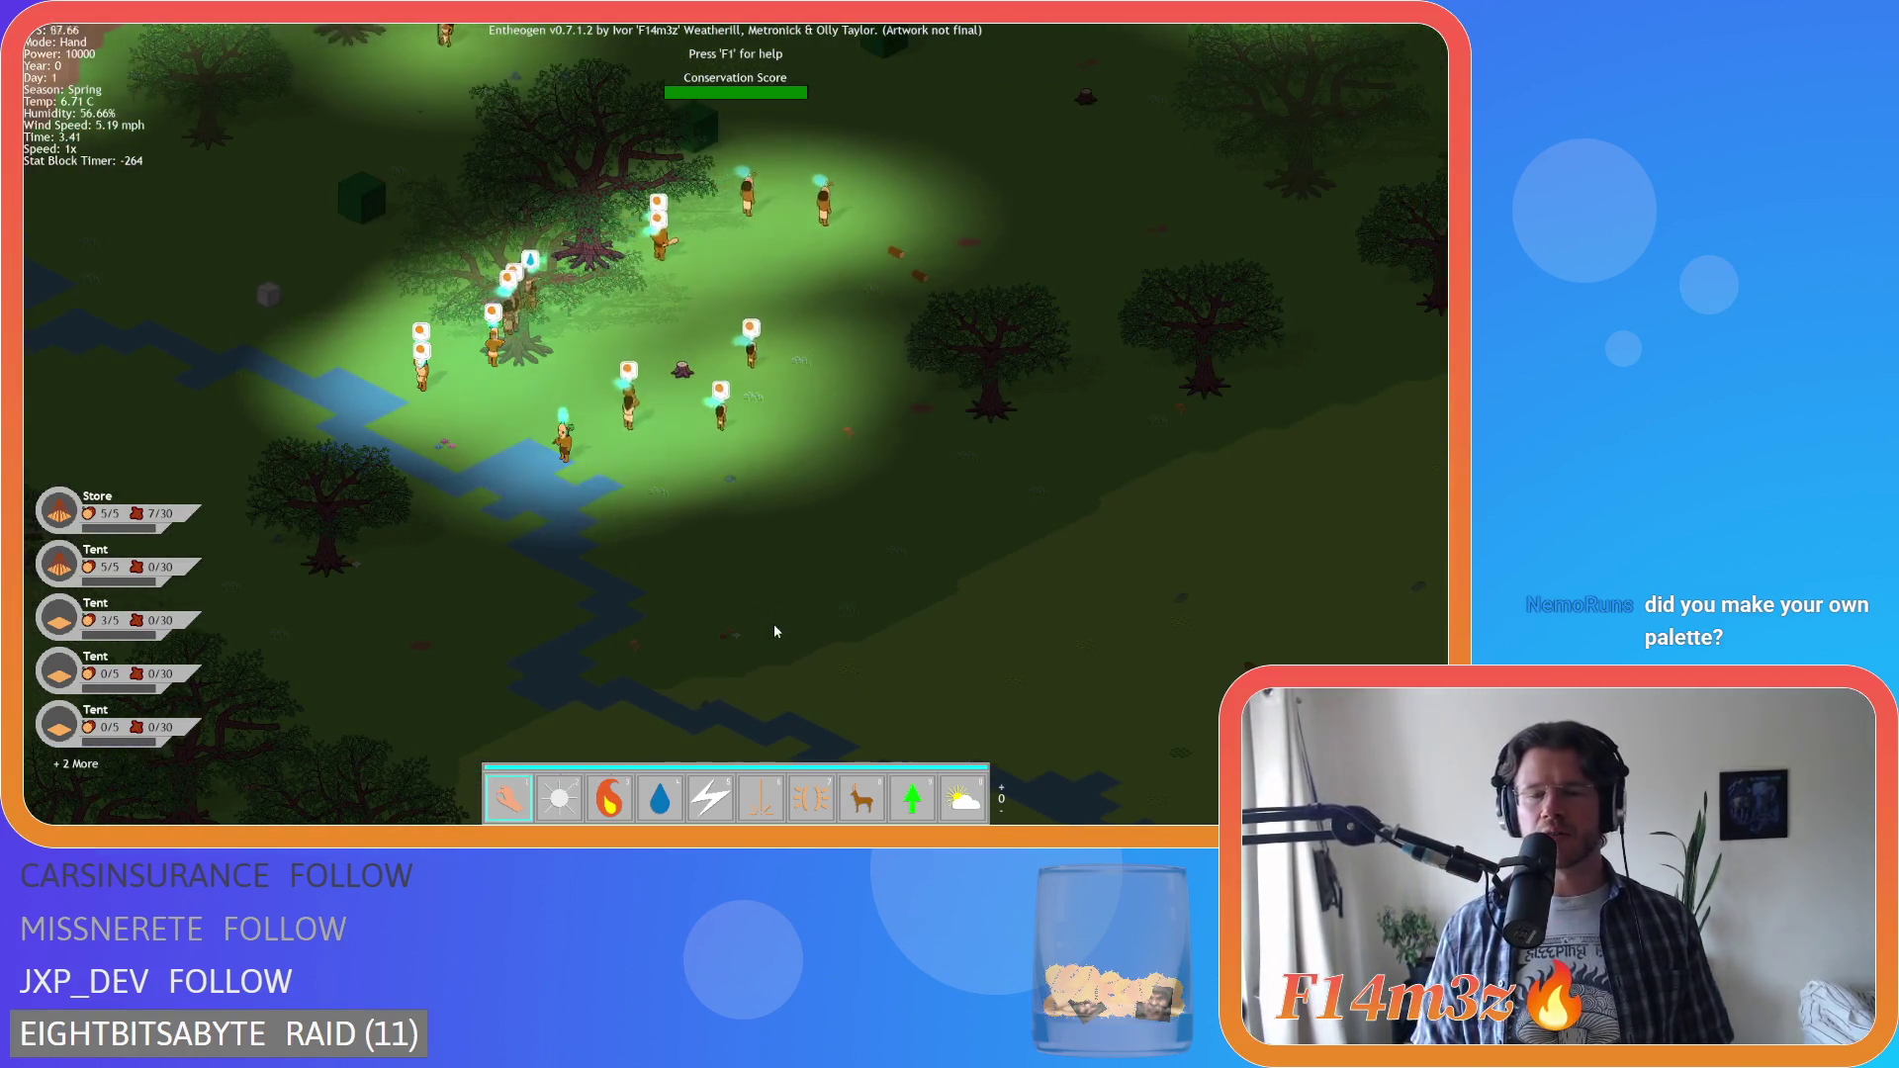
scroll(838, 405, down, 4)
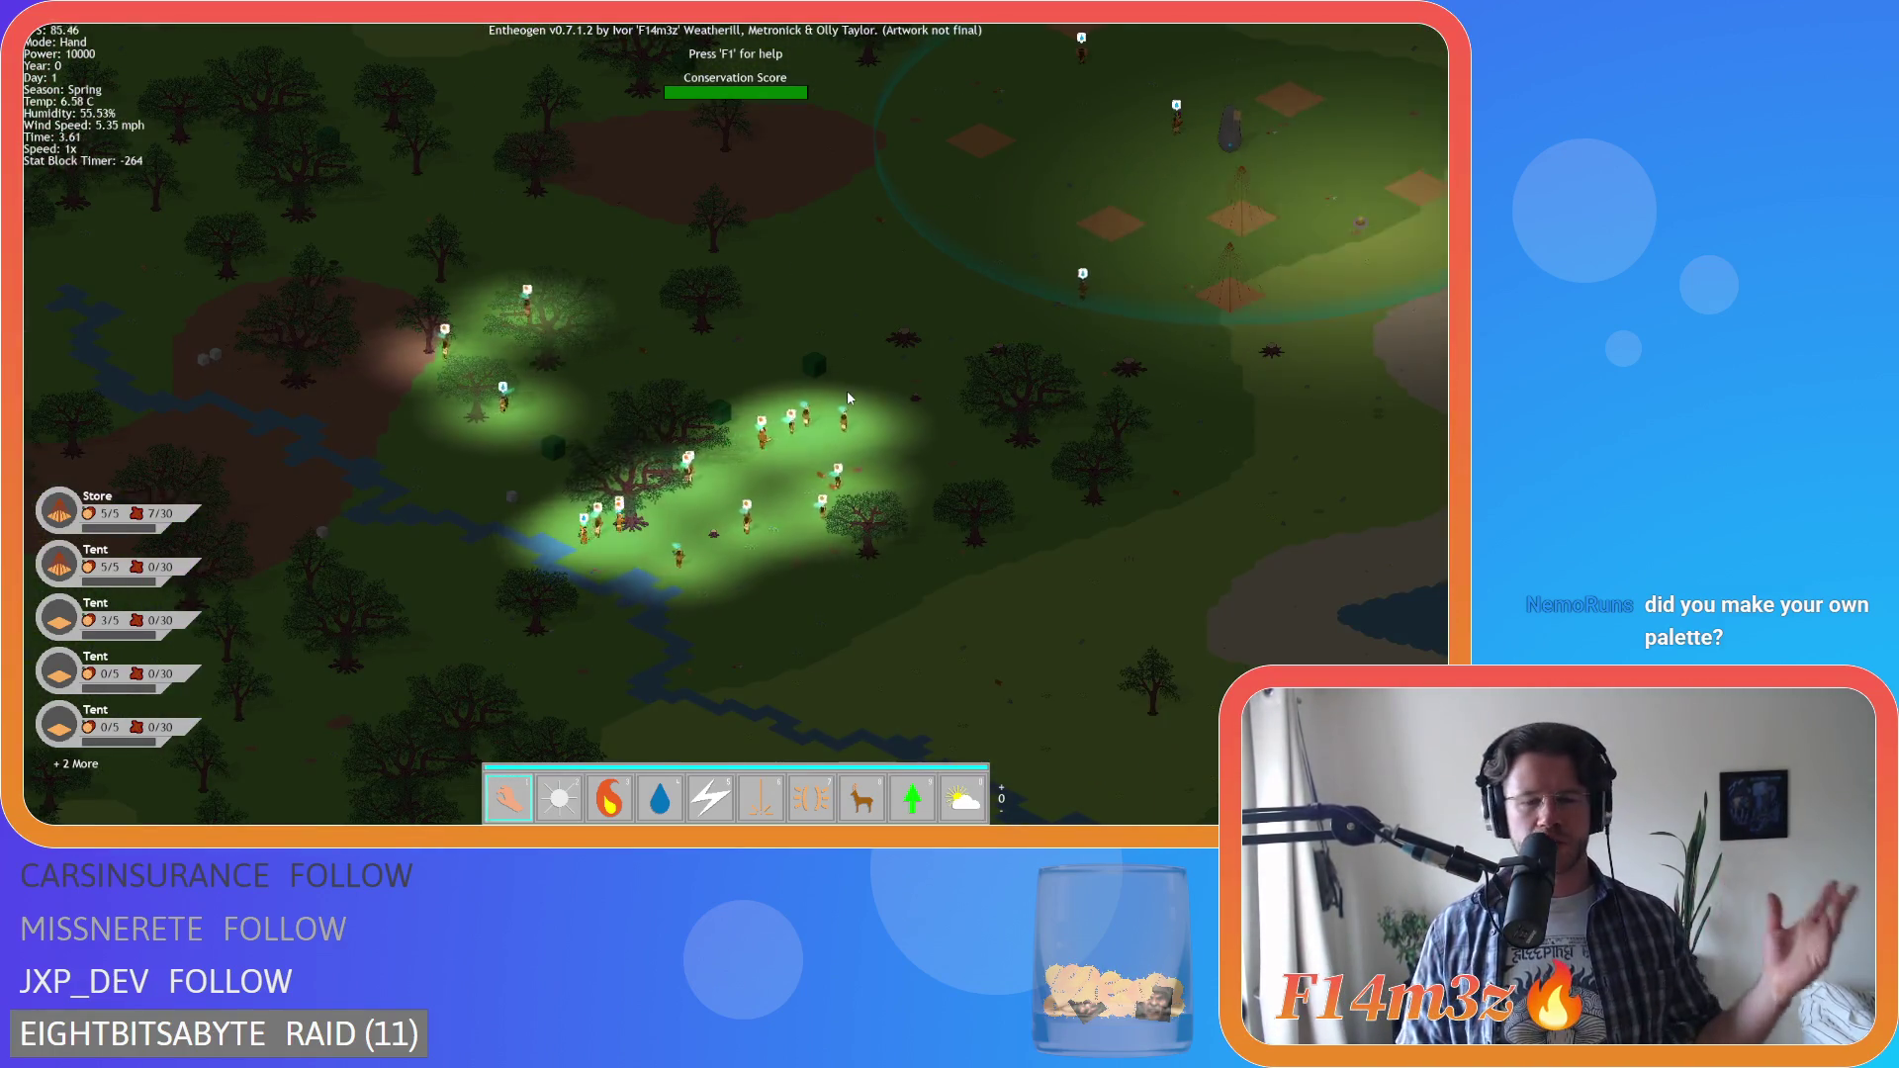
key(d)
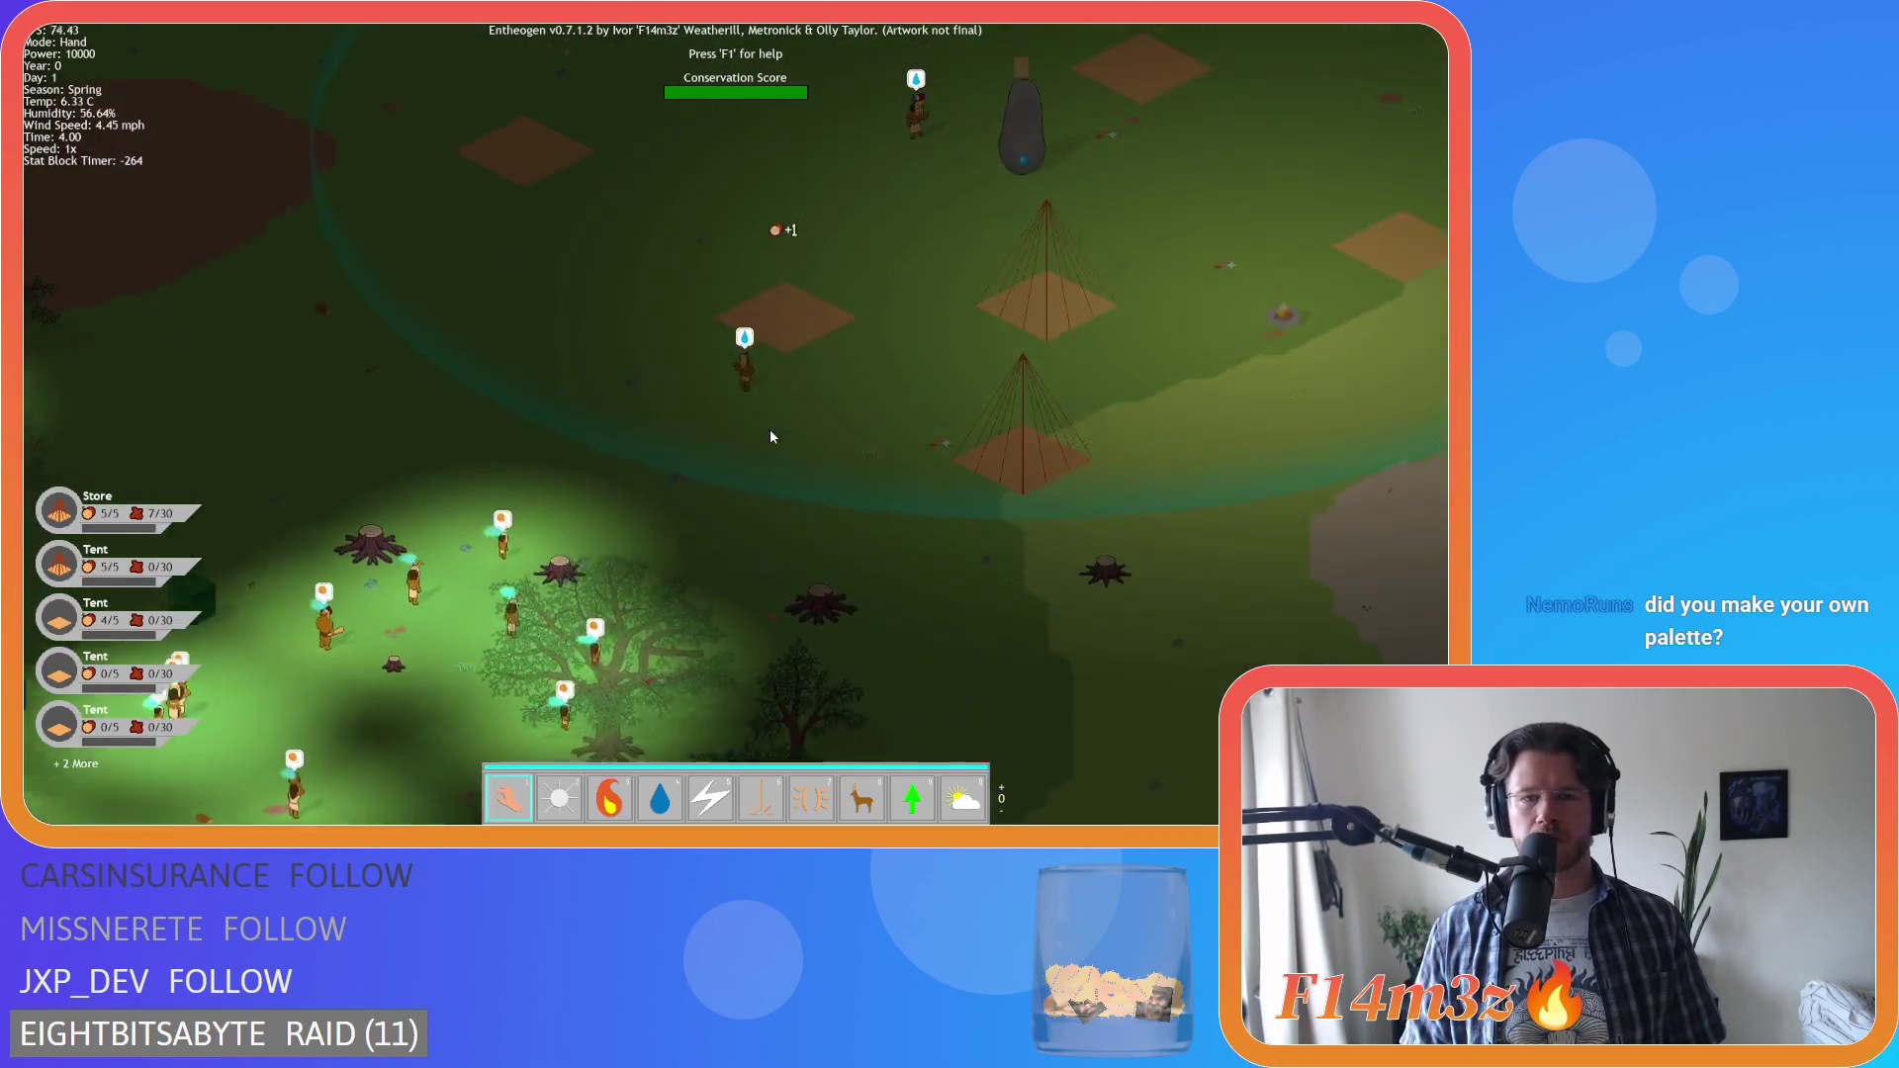
scroll(772, 436, up, 4)
scroll(772, 436, down, 5)
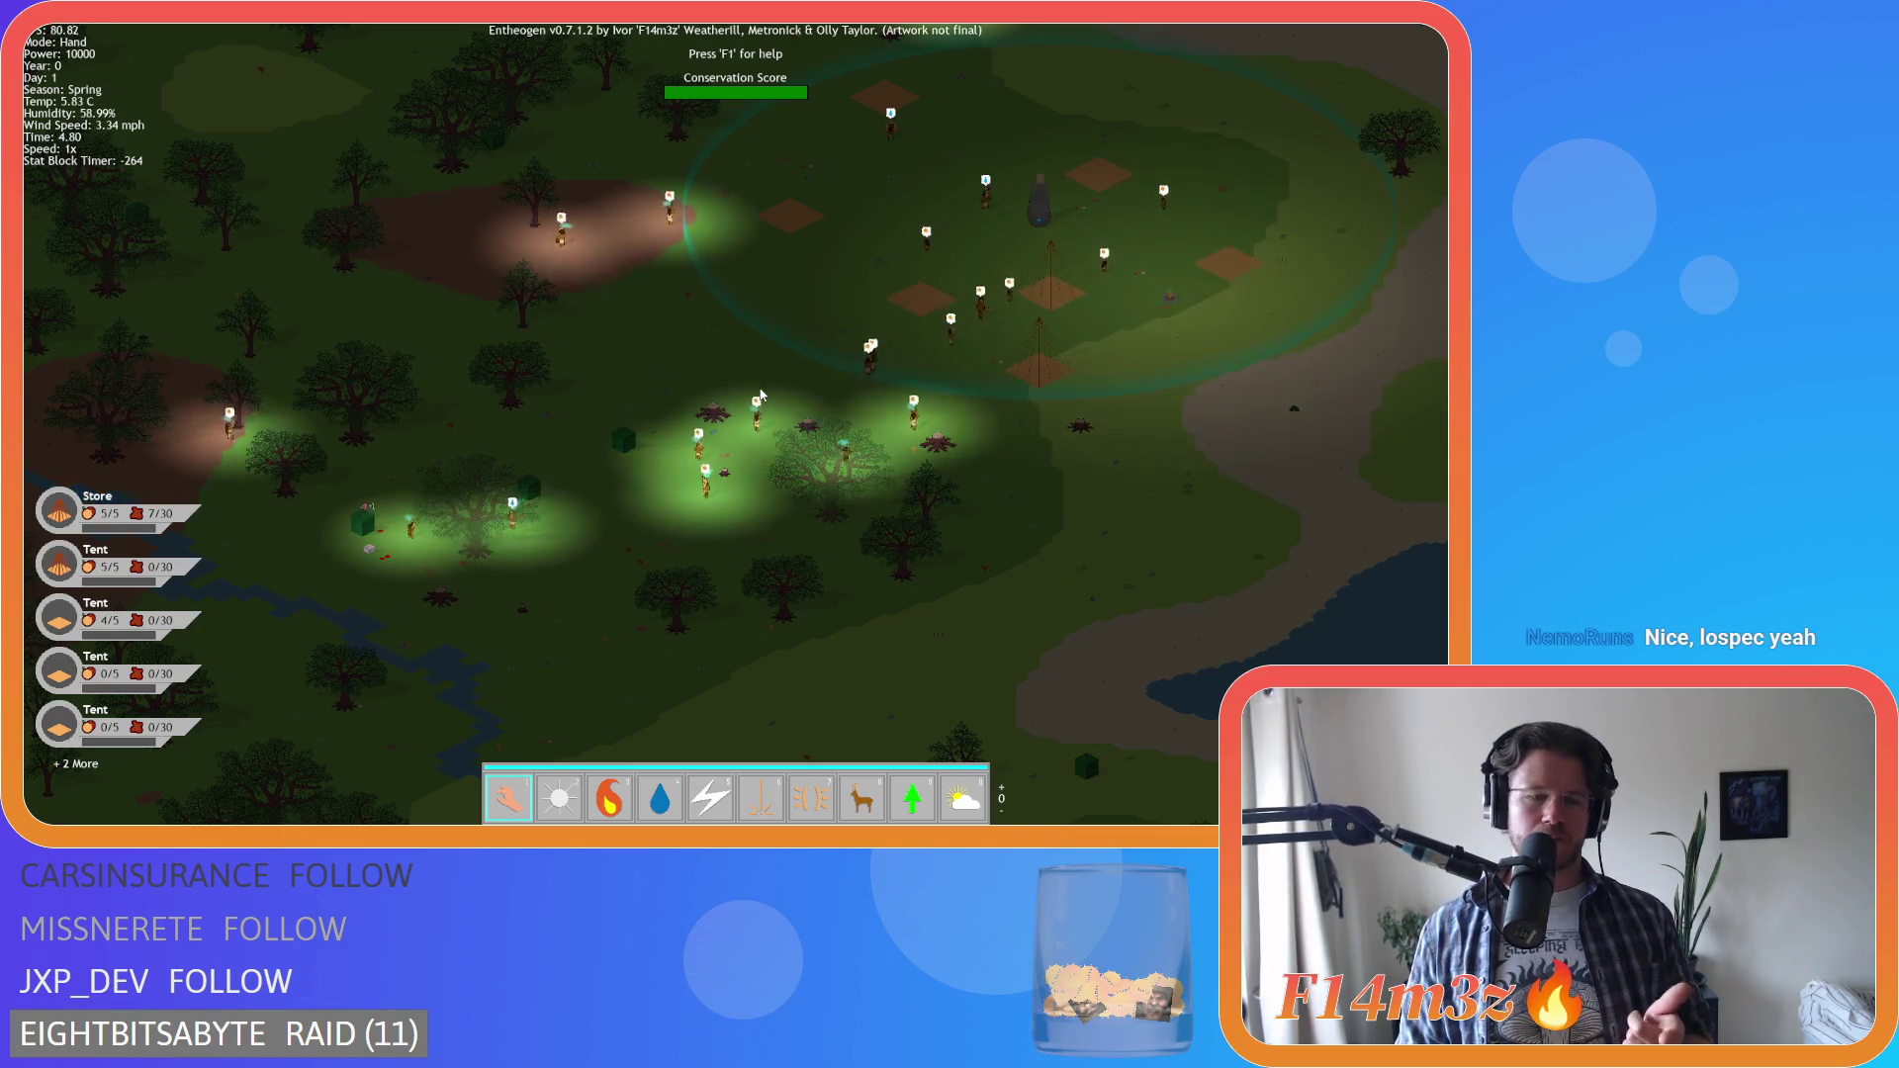
Centre the settlement in view, then pause the game focused on a lone villager
key(w)
key(d)
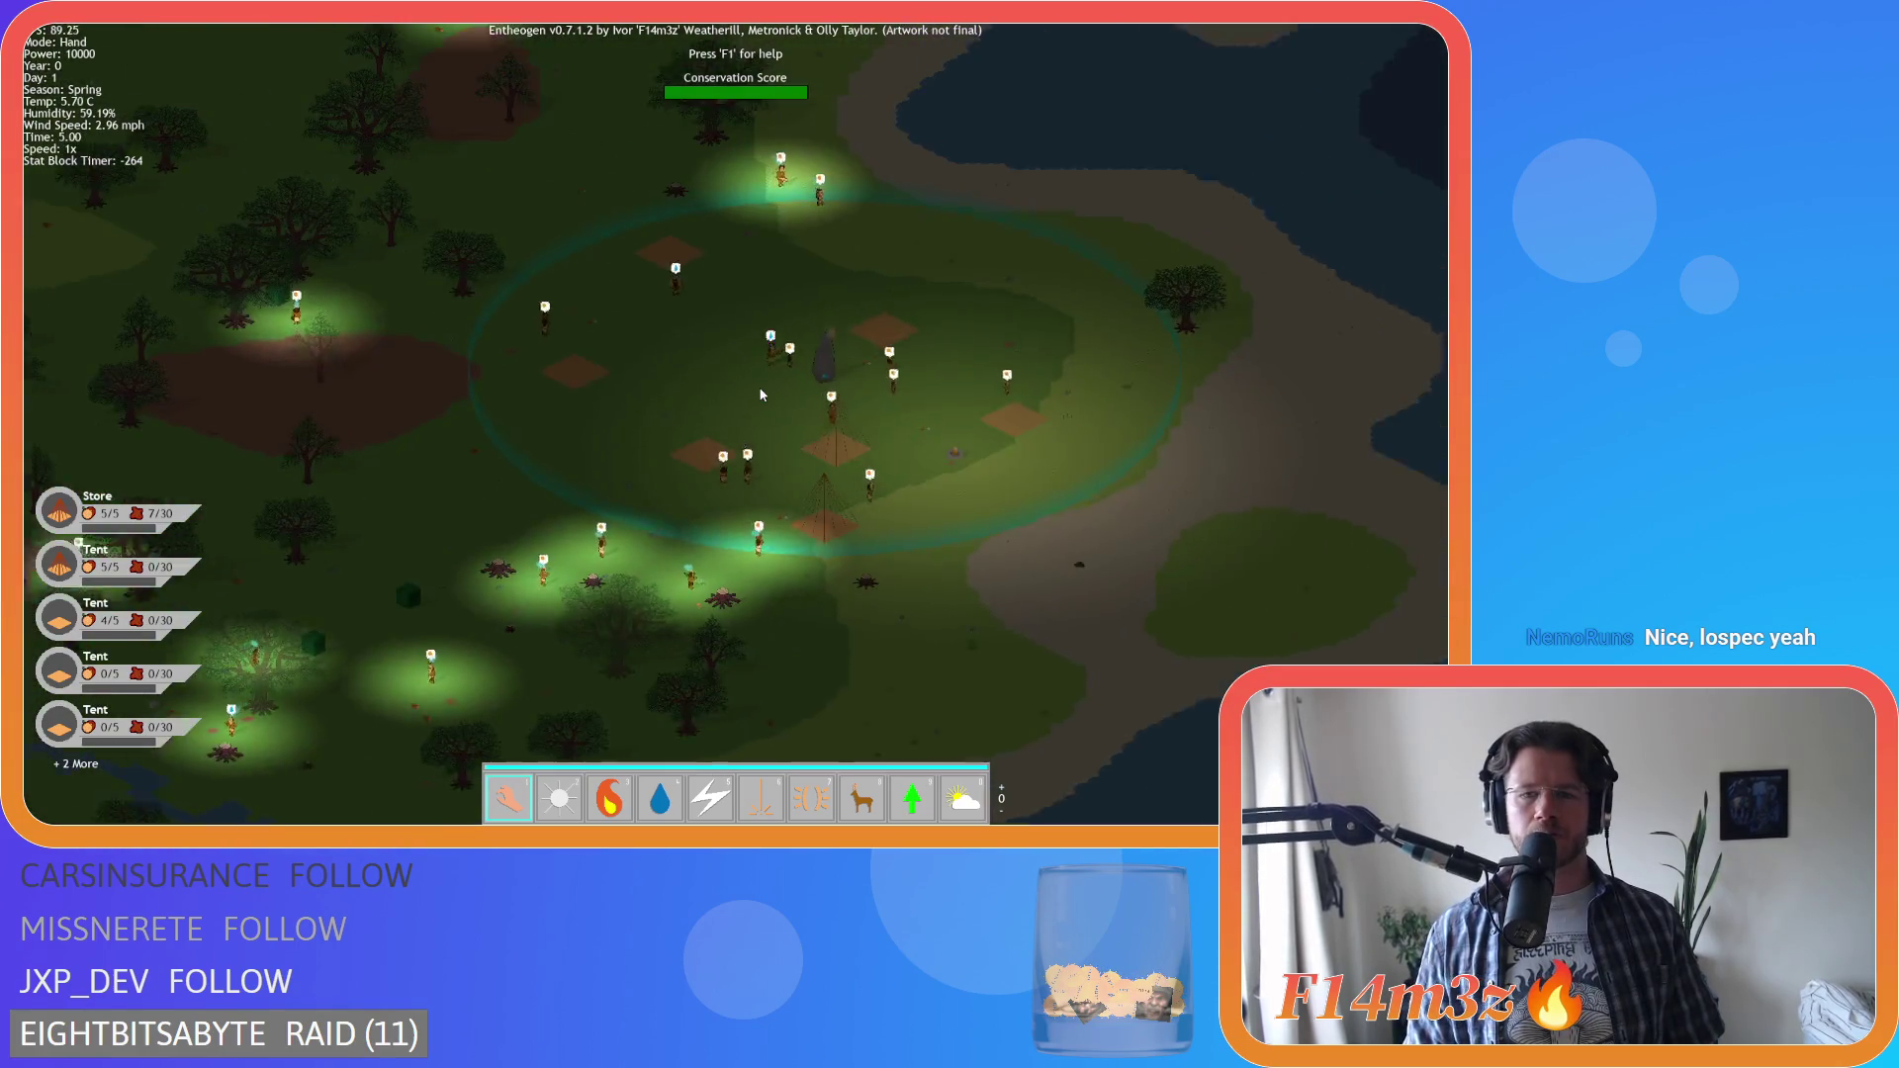
key(s)
key(a)
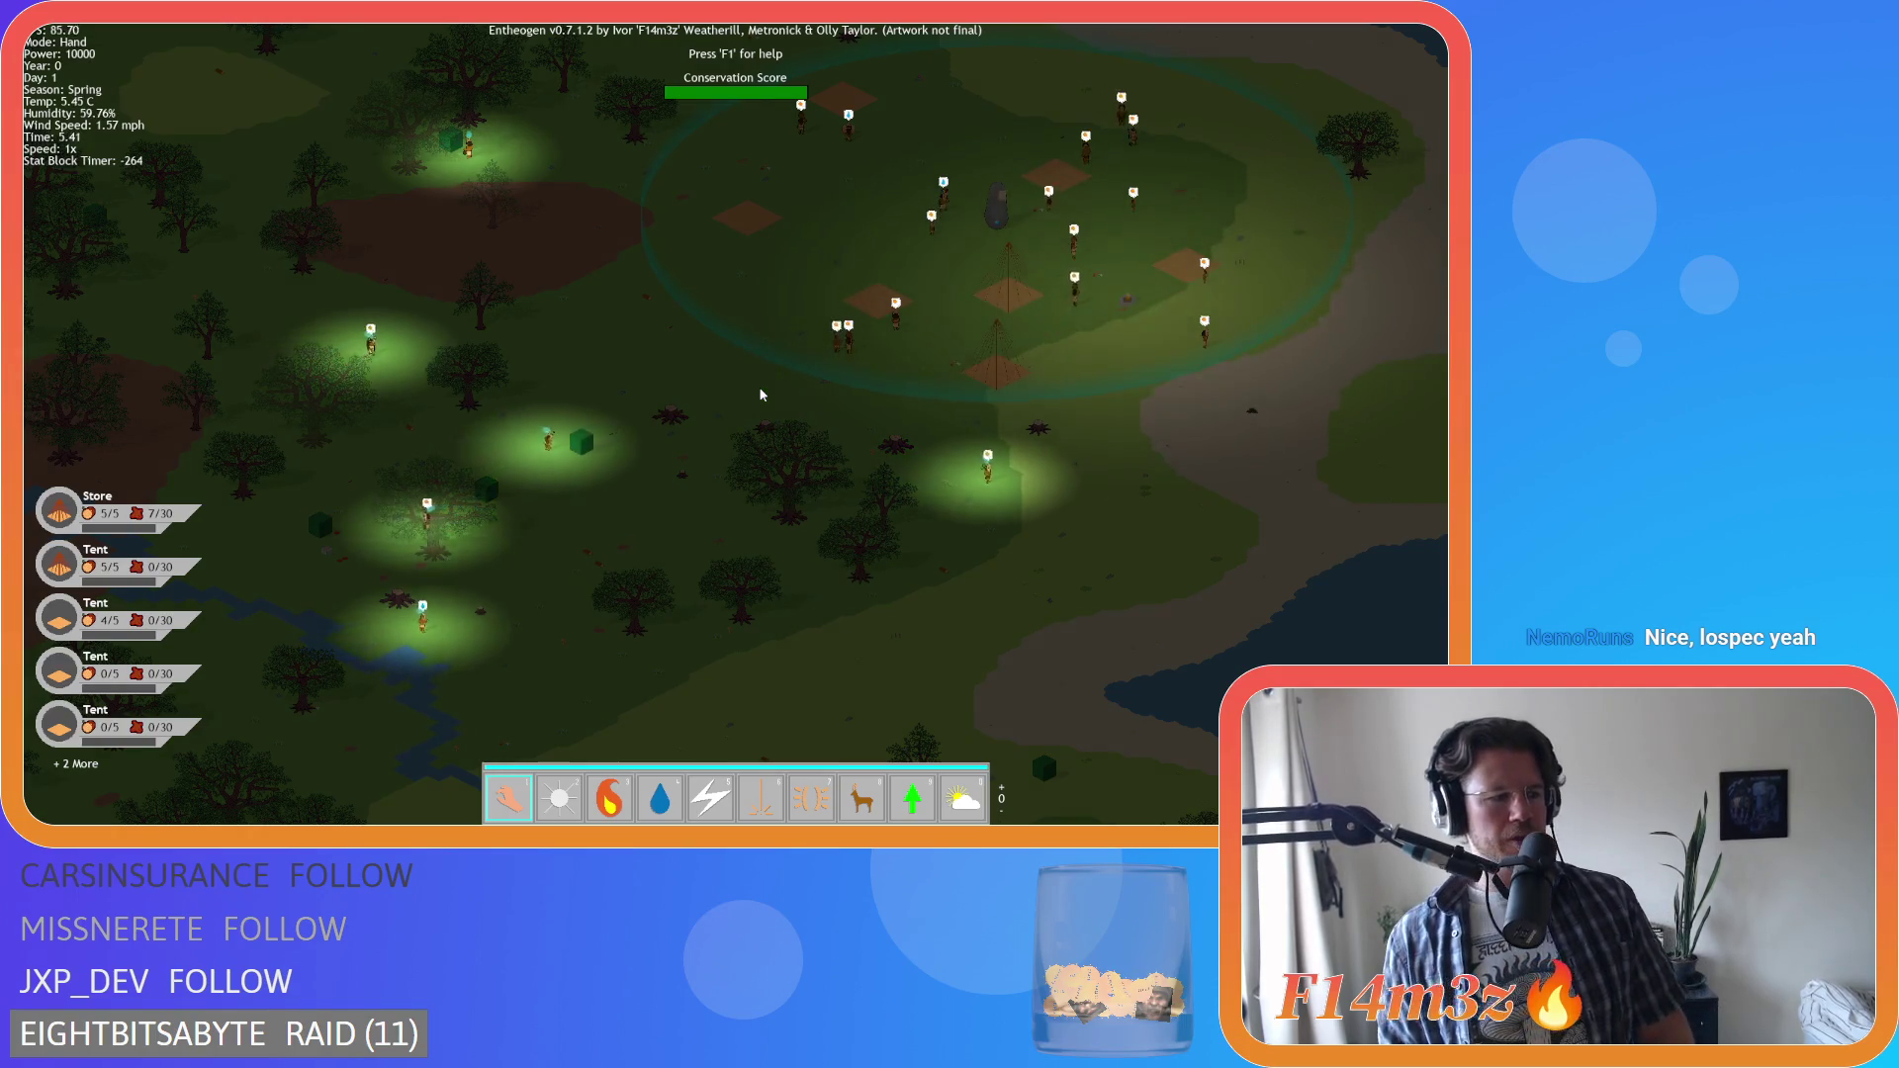
key(s)
key(a)
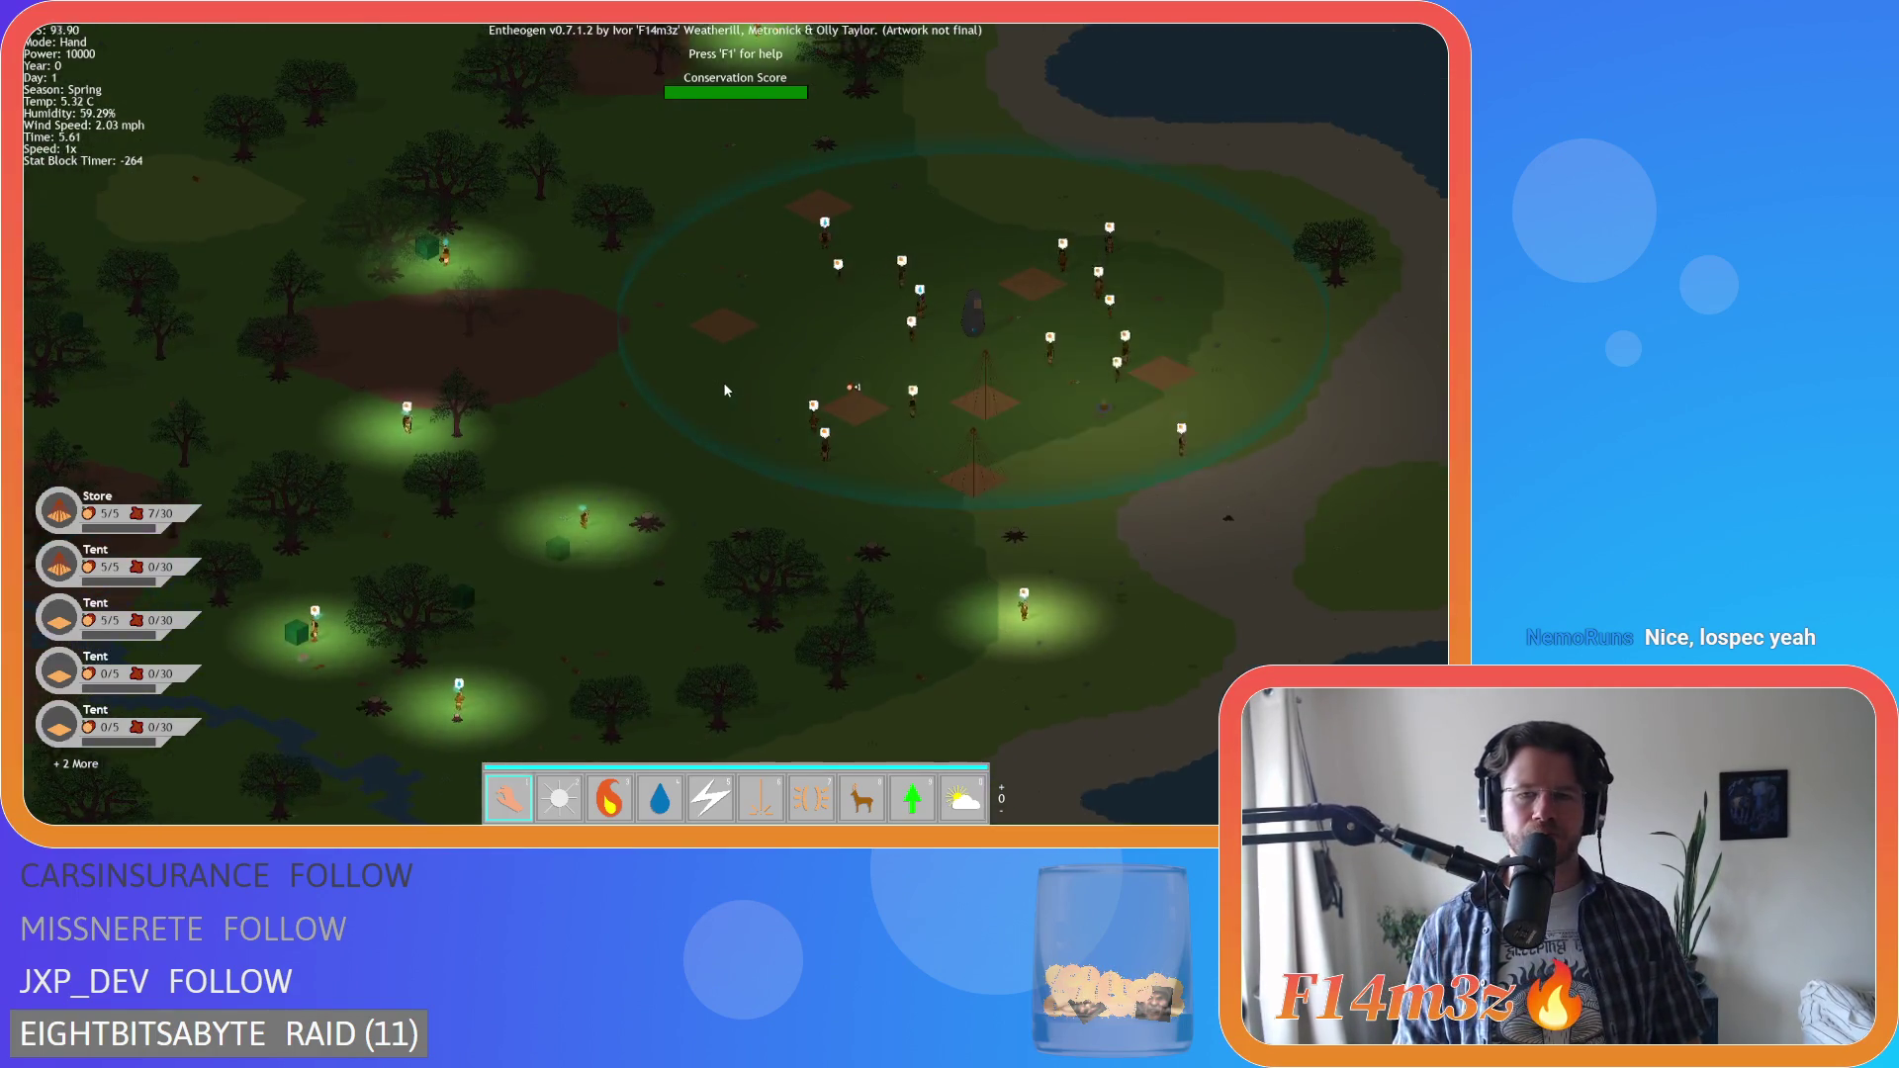
key(d)
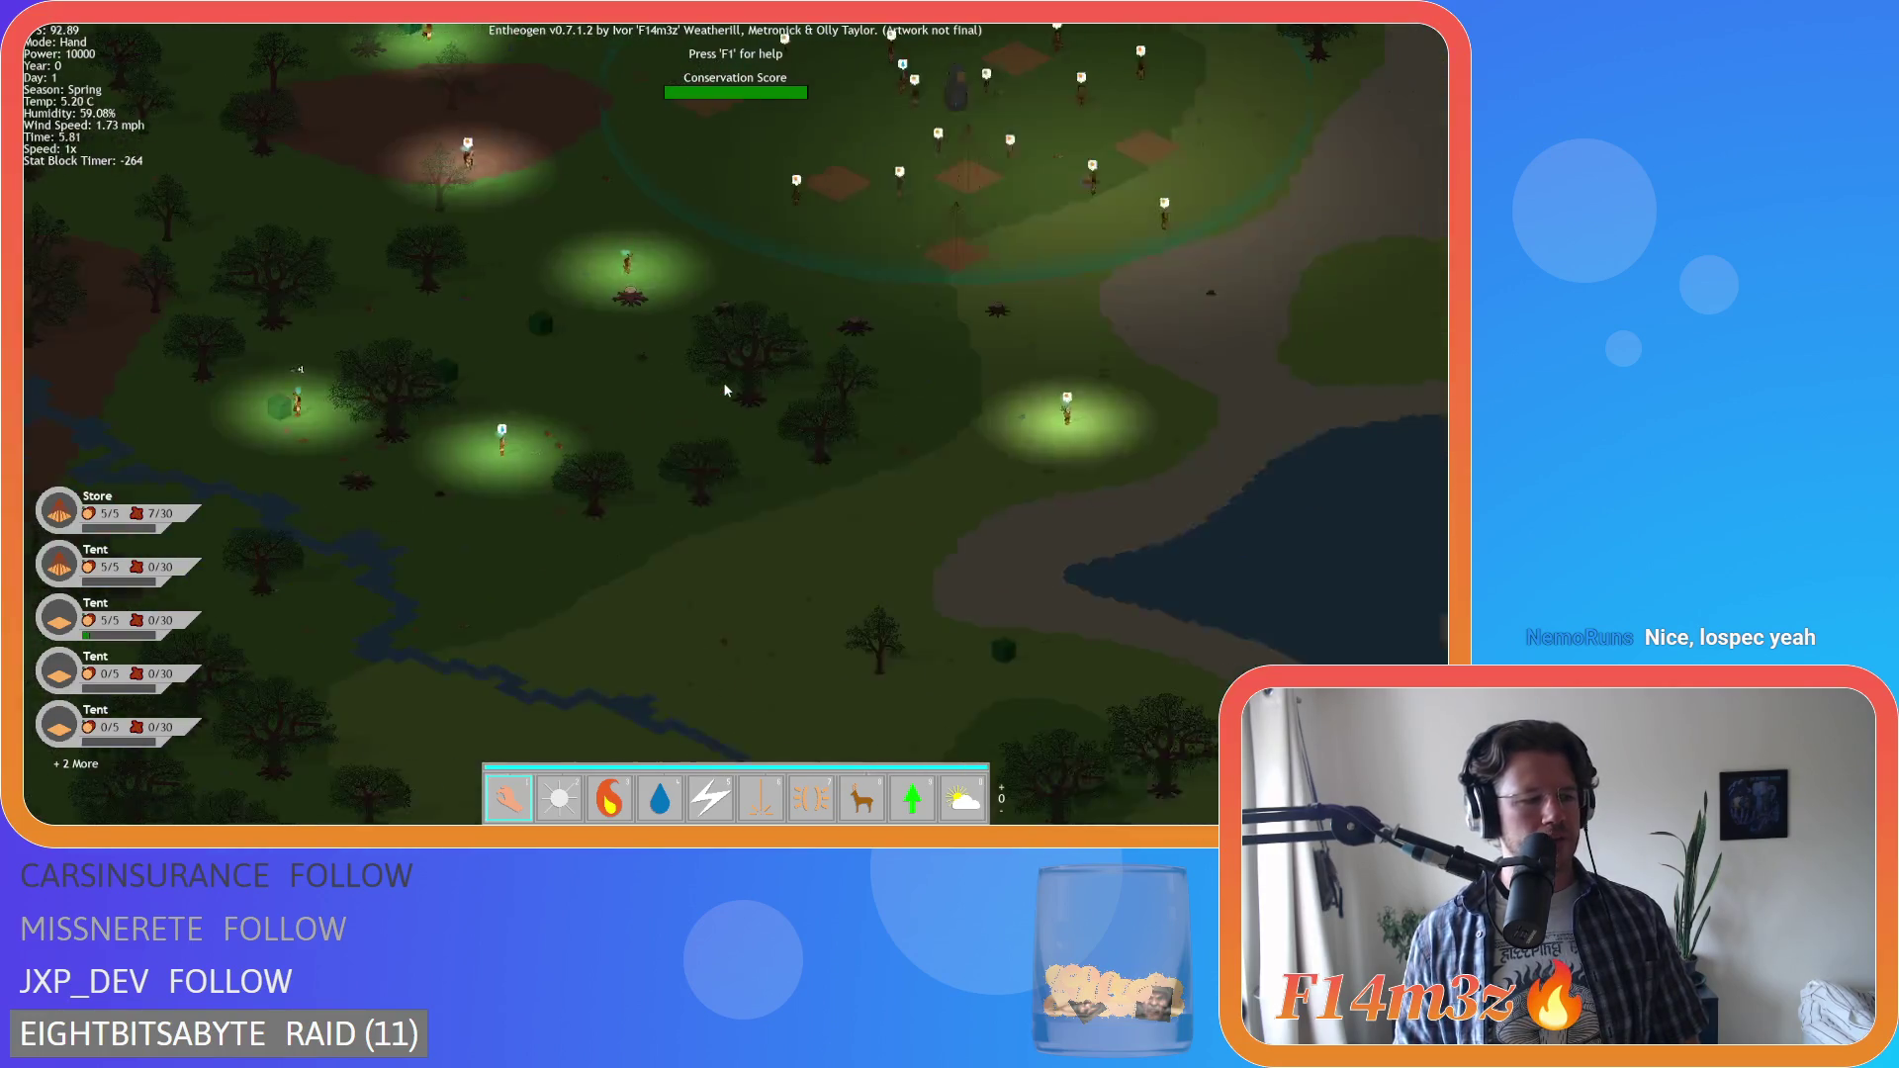
key(w)
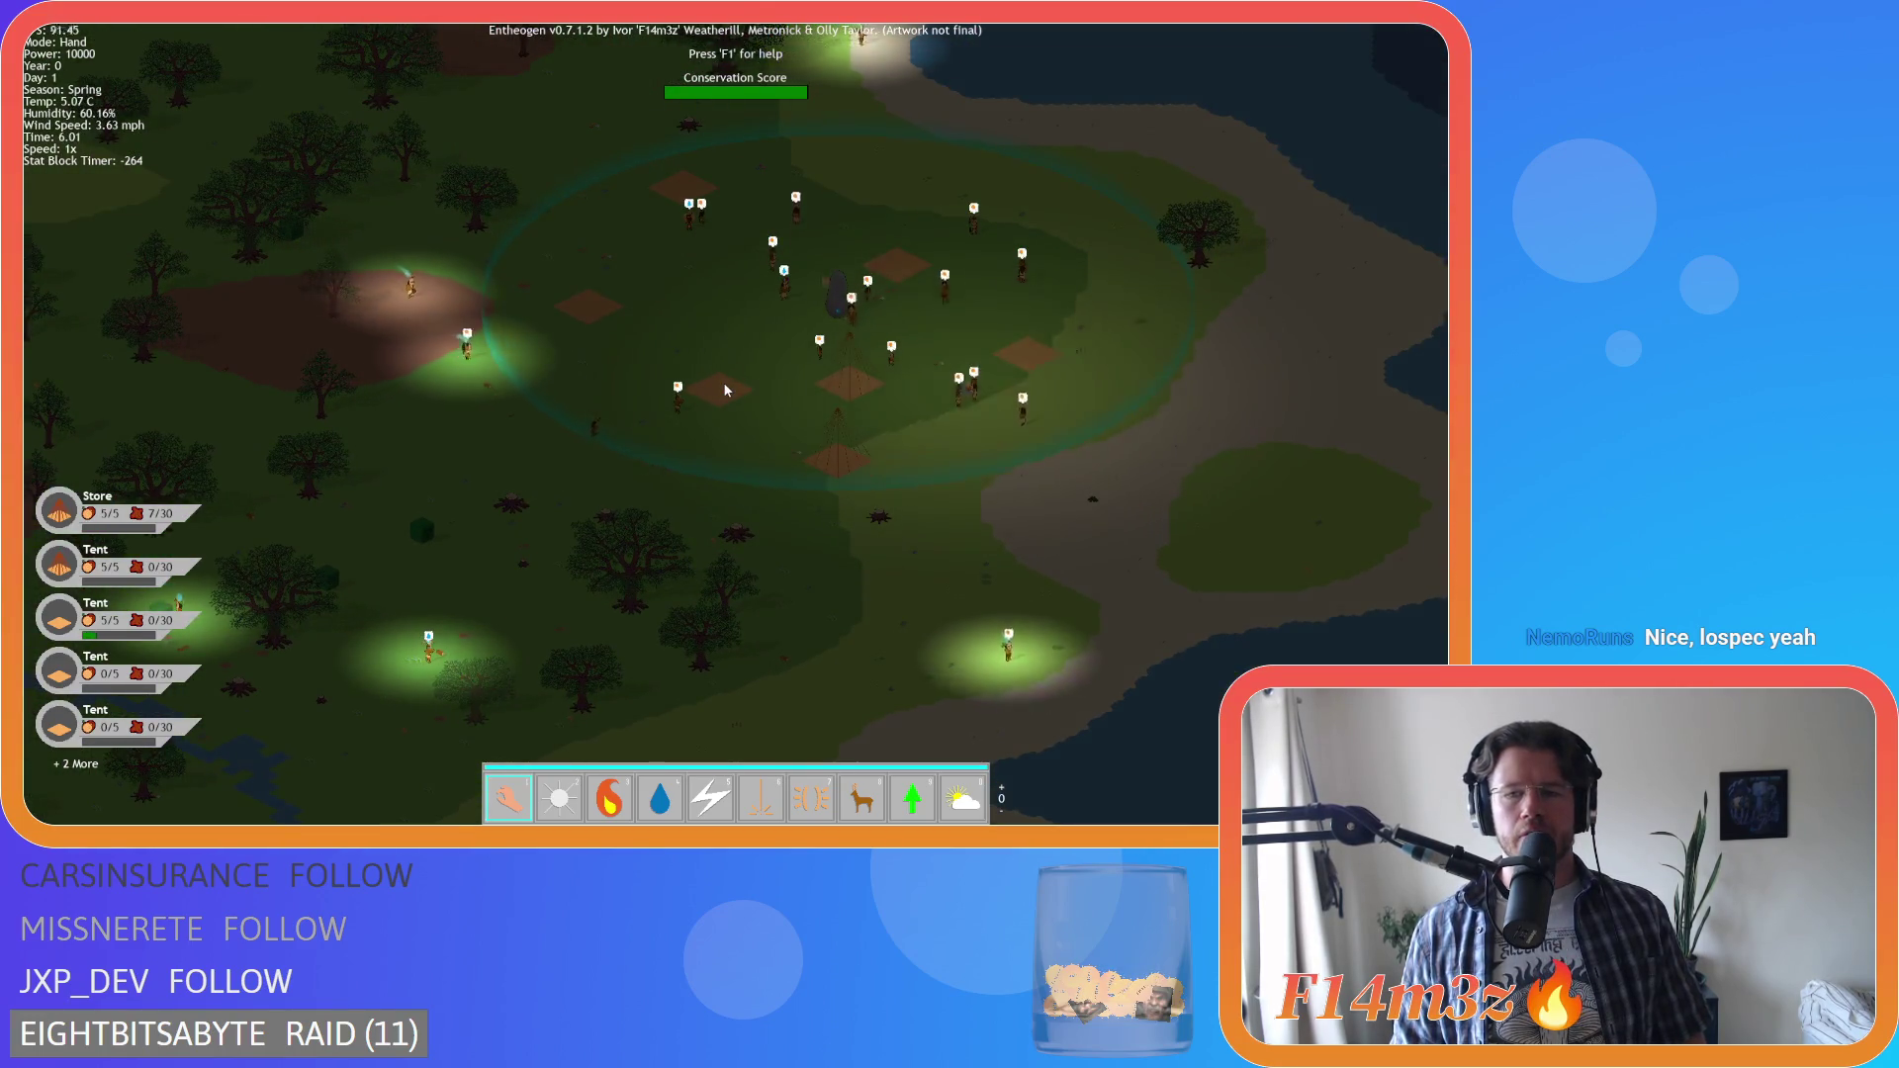
key(Tab)
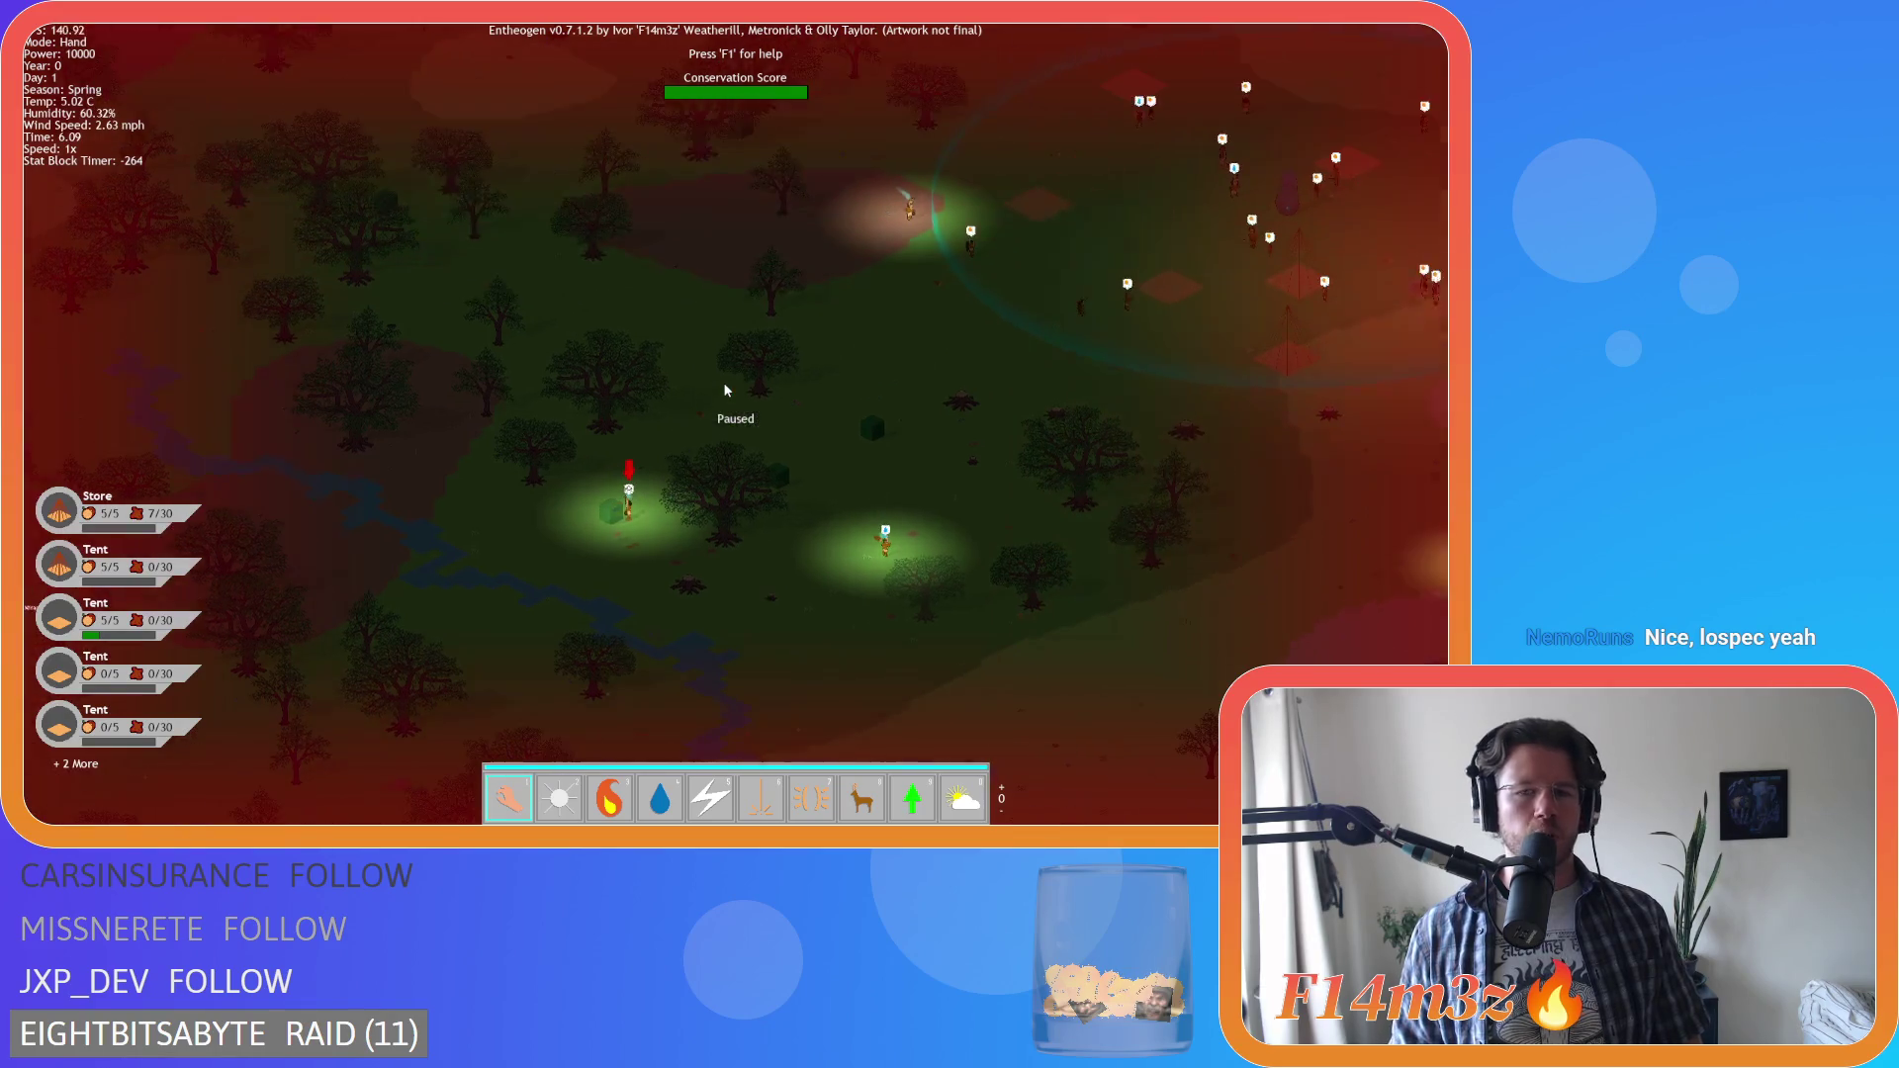
Zoom in and cycle through two villagers, then release follow and zoom out over the village
scroll(725, 389, up, 3)
key(s)
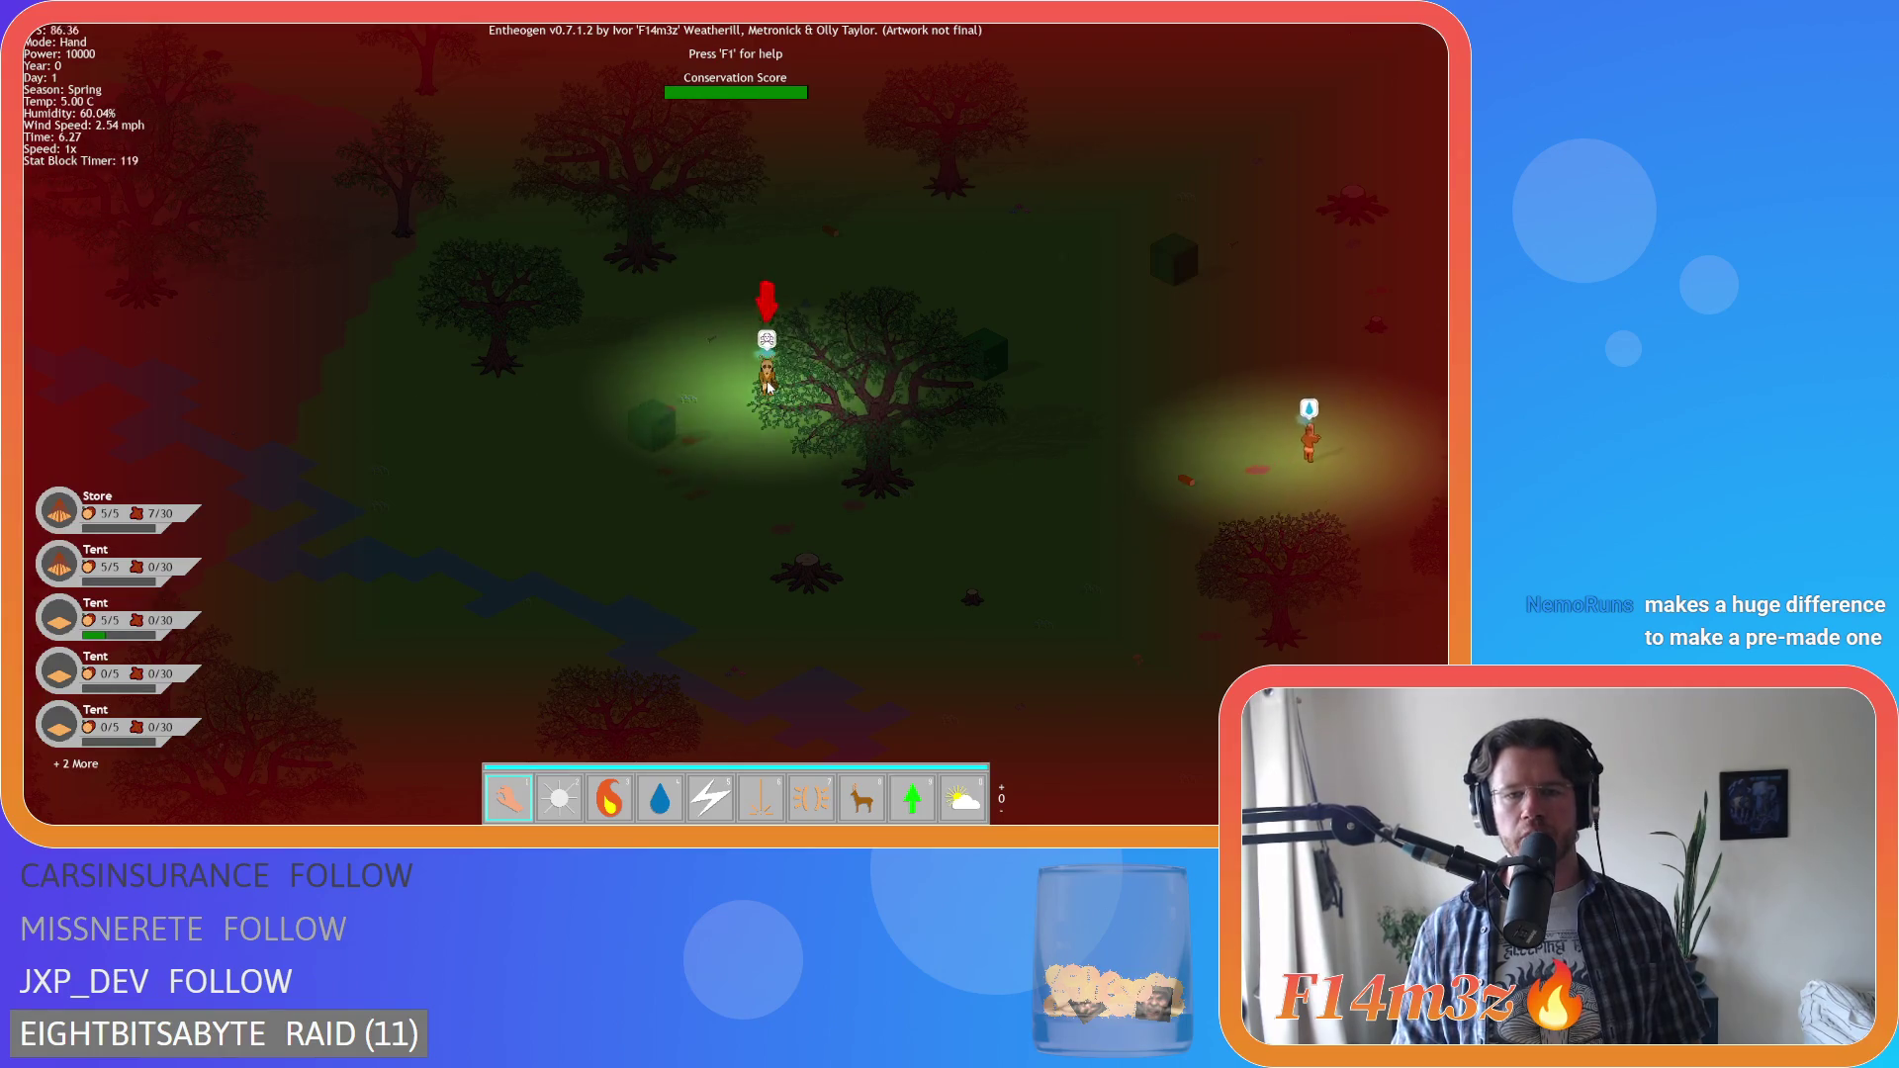
key(Tab)
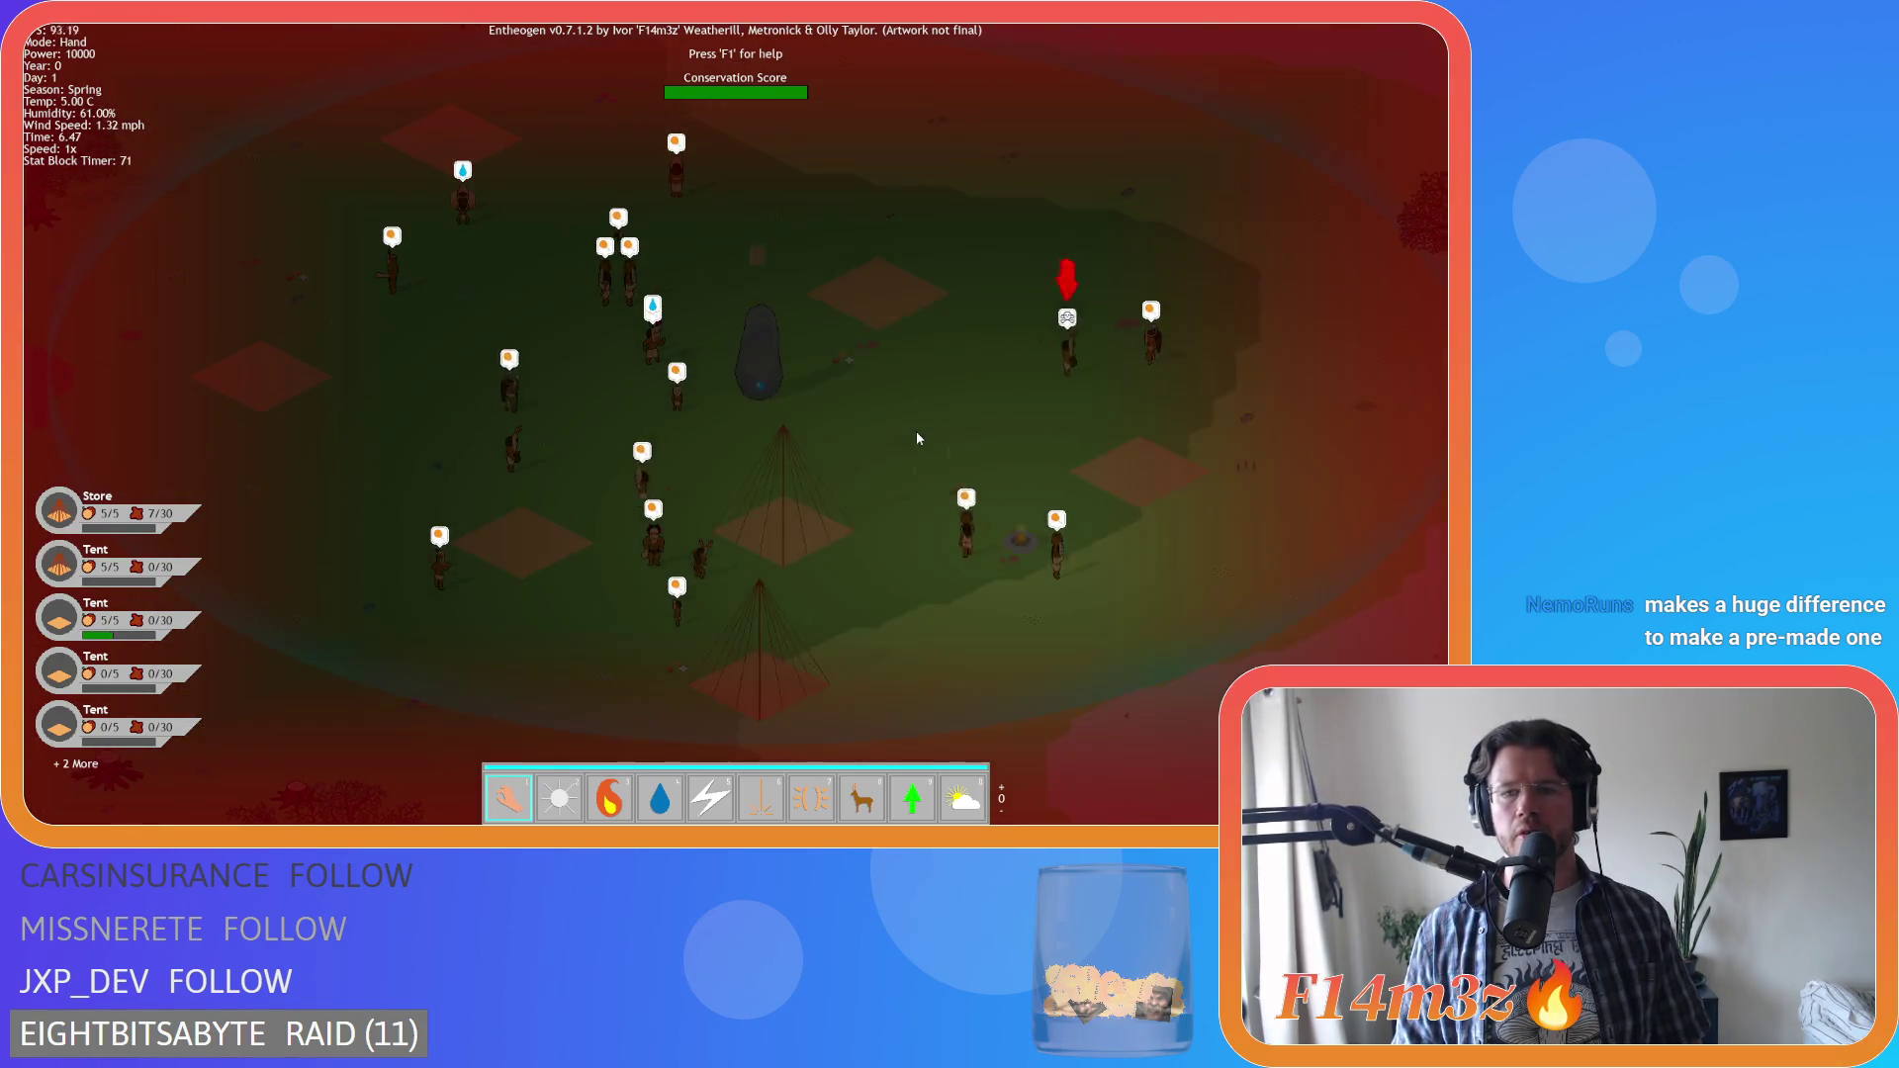
key(Tab)
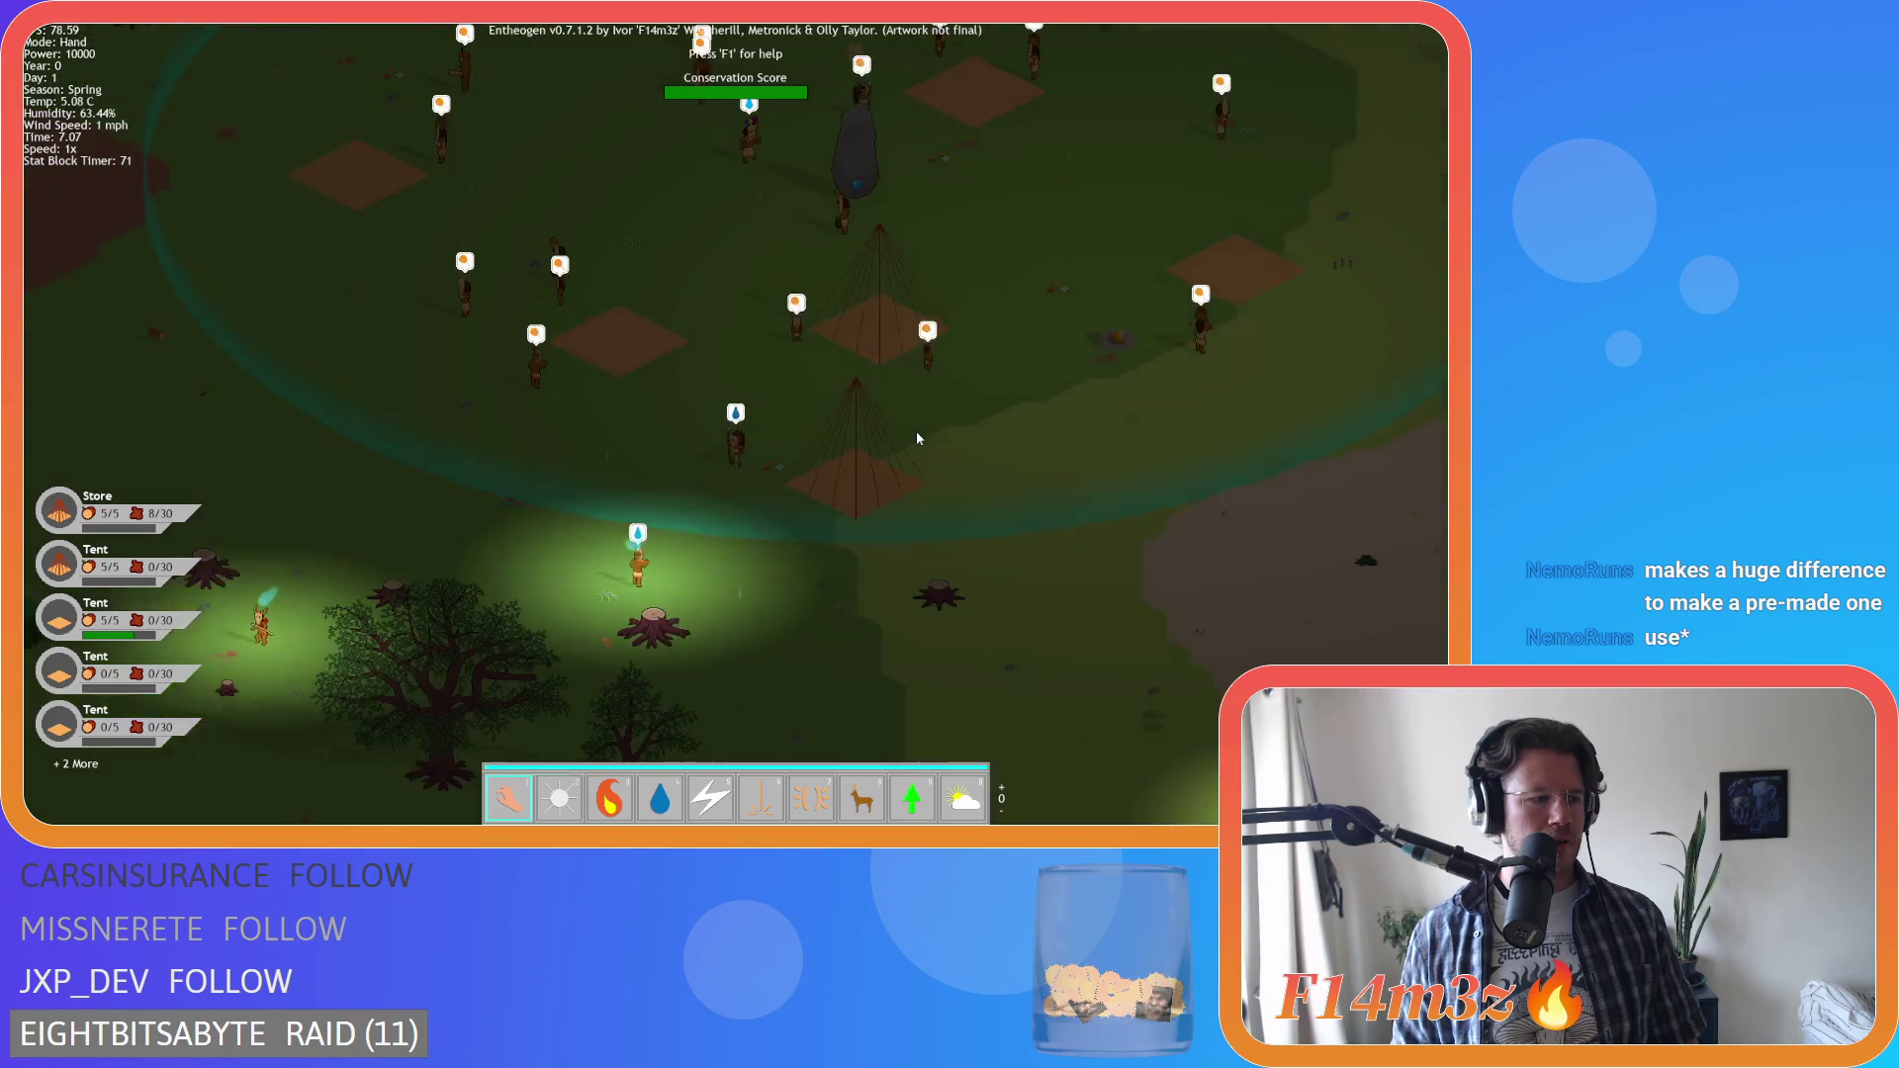
key(Escape)
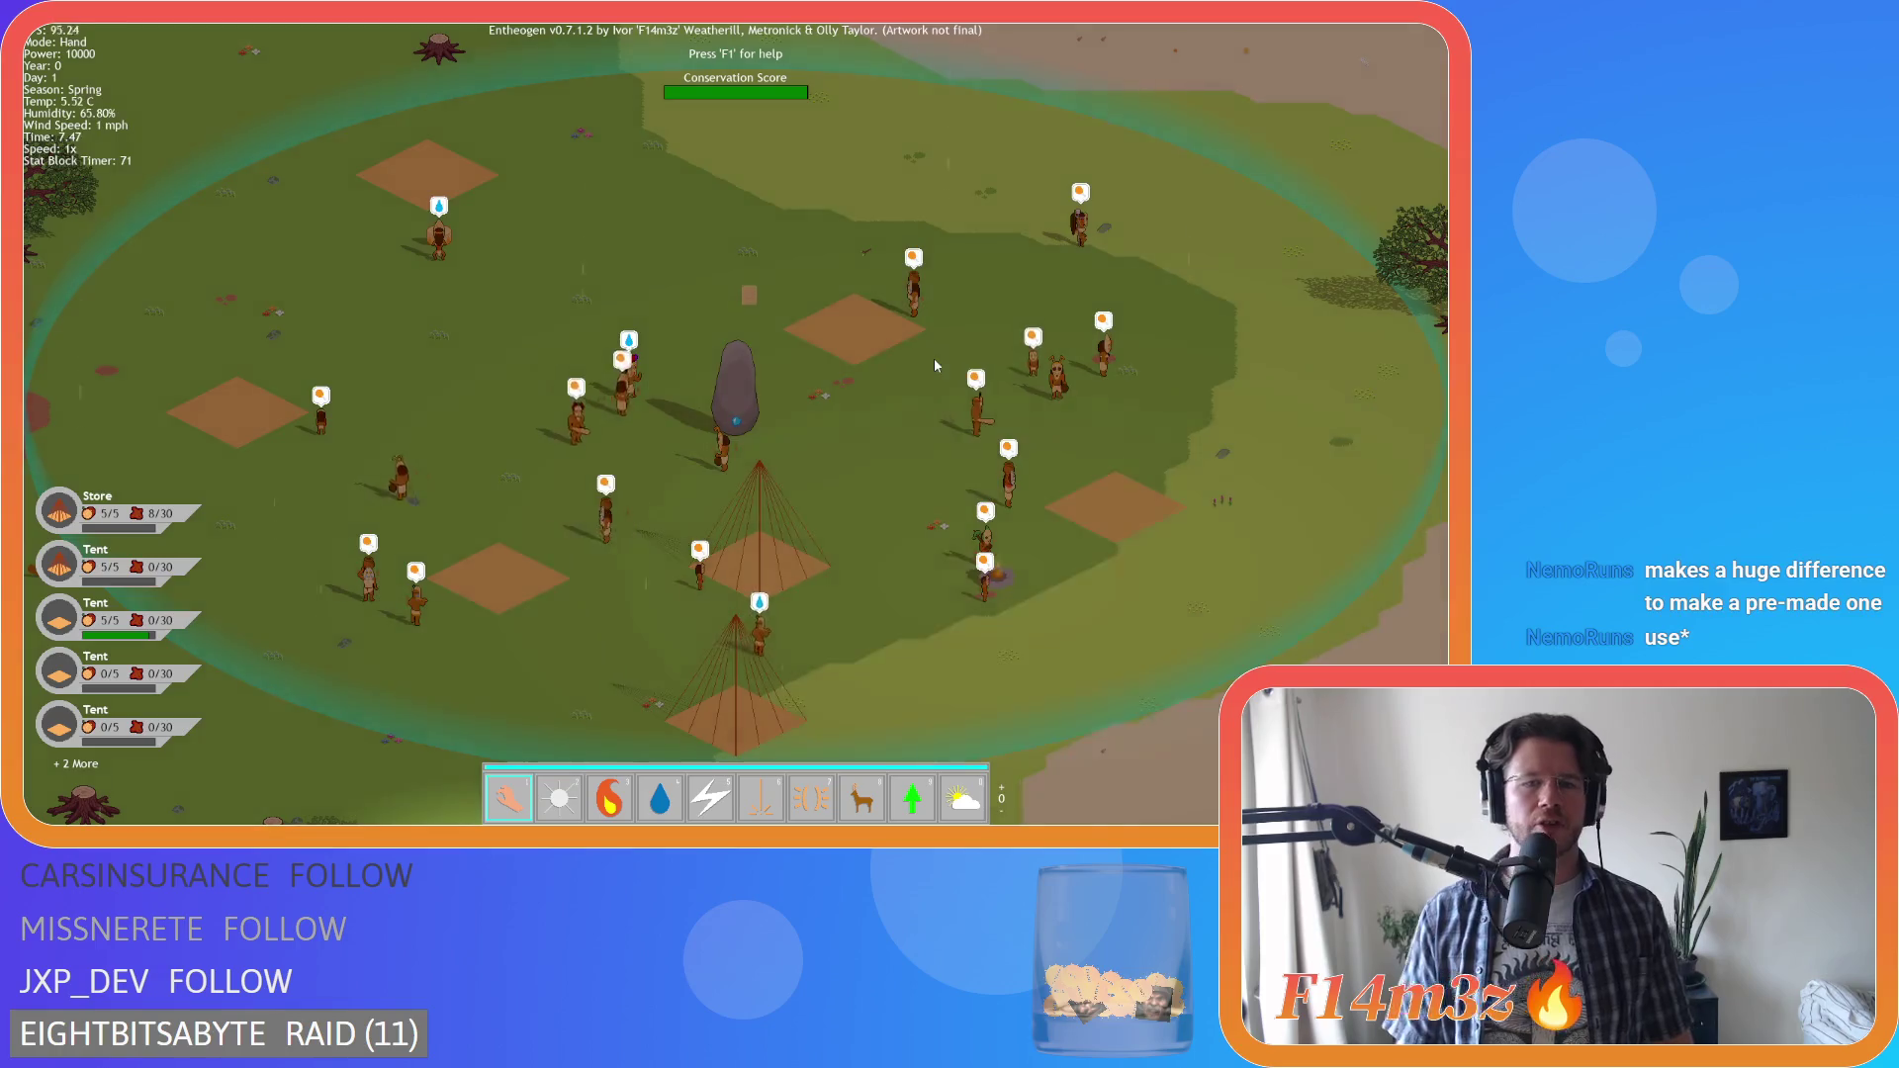
scroll(936, 366, down, 3)
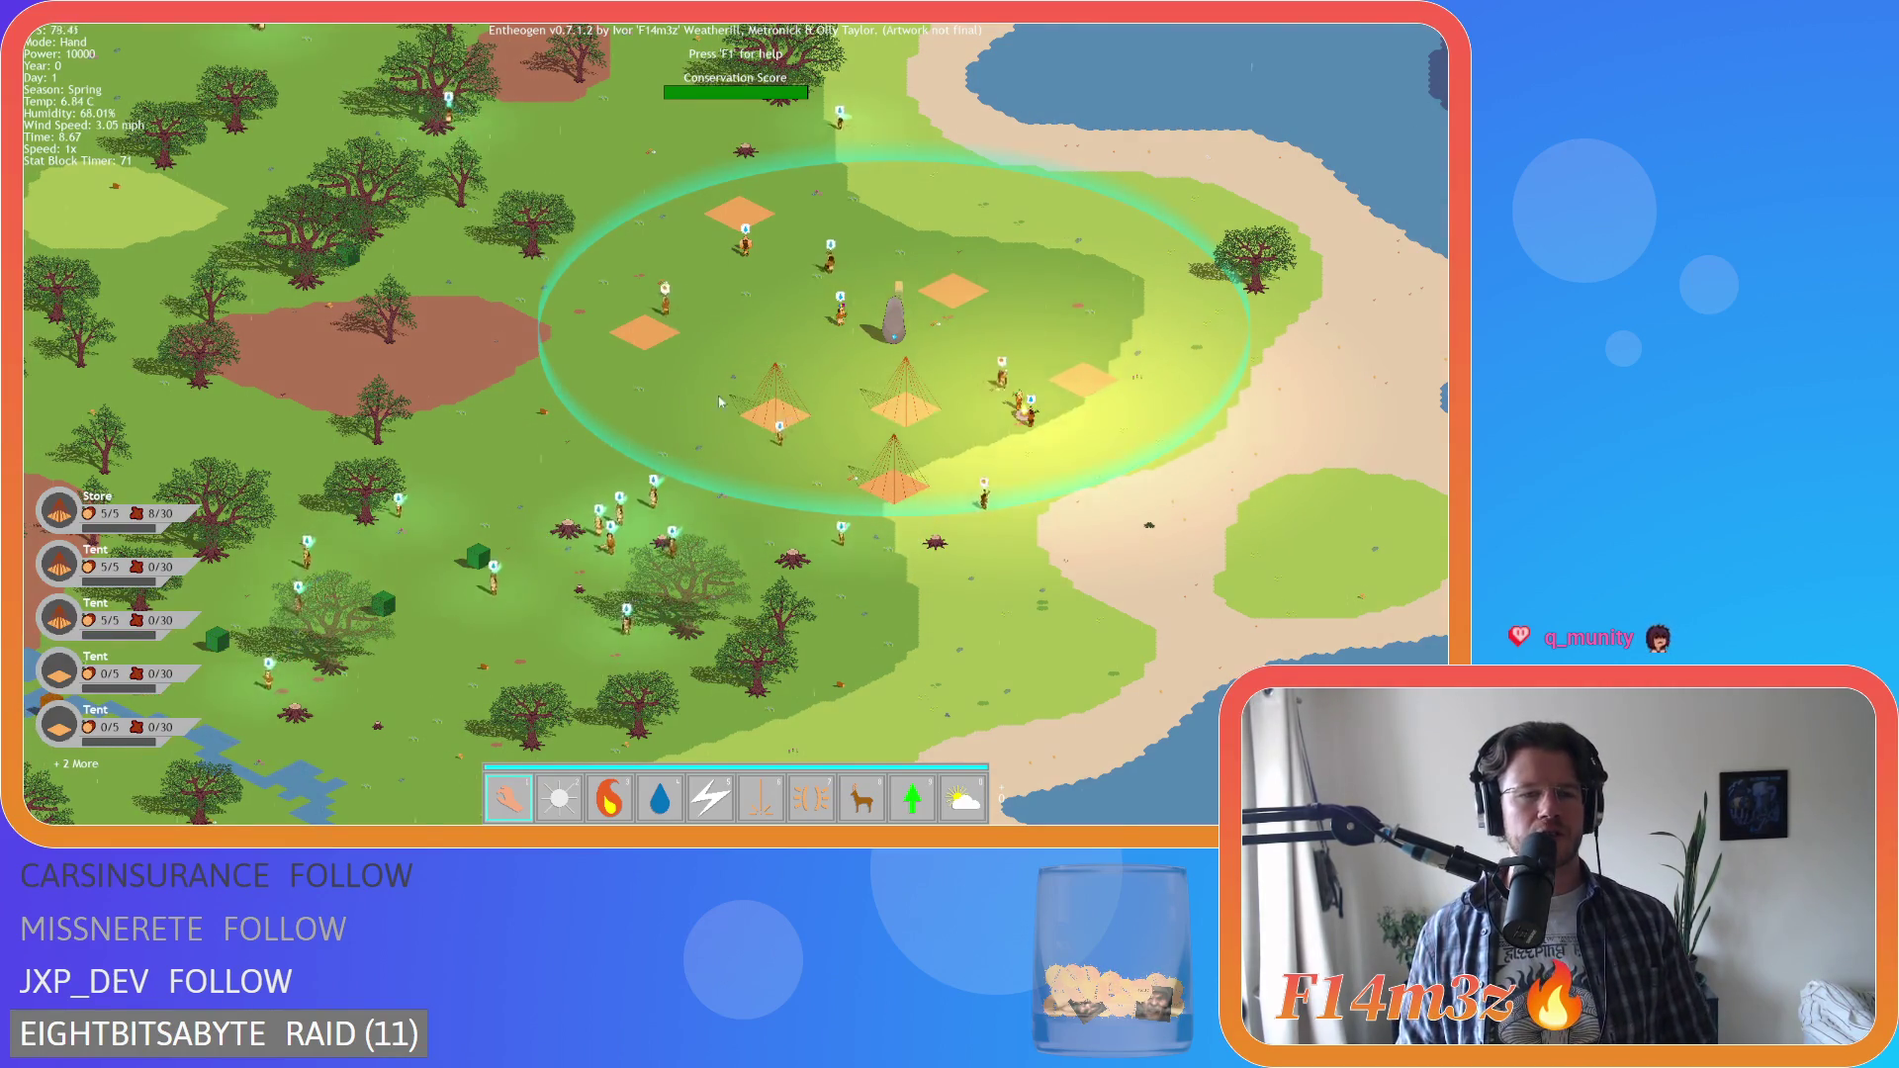
Pan the view back and forth between the village's lower left and upper right
key(a)
key(s)
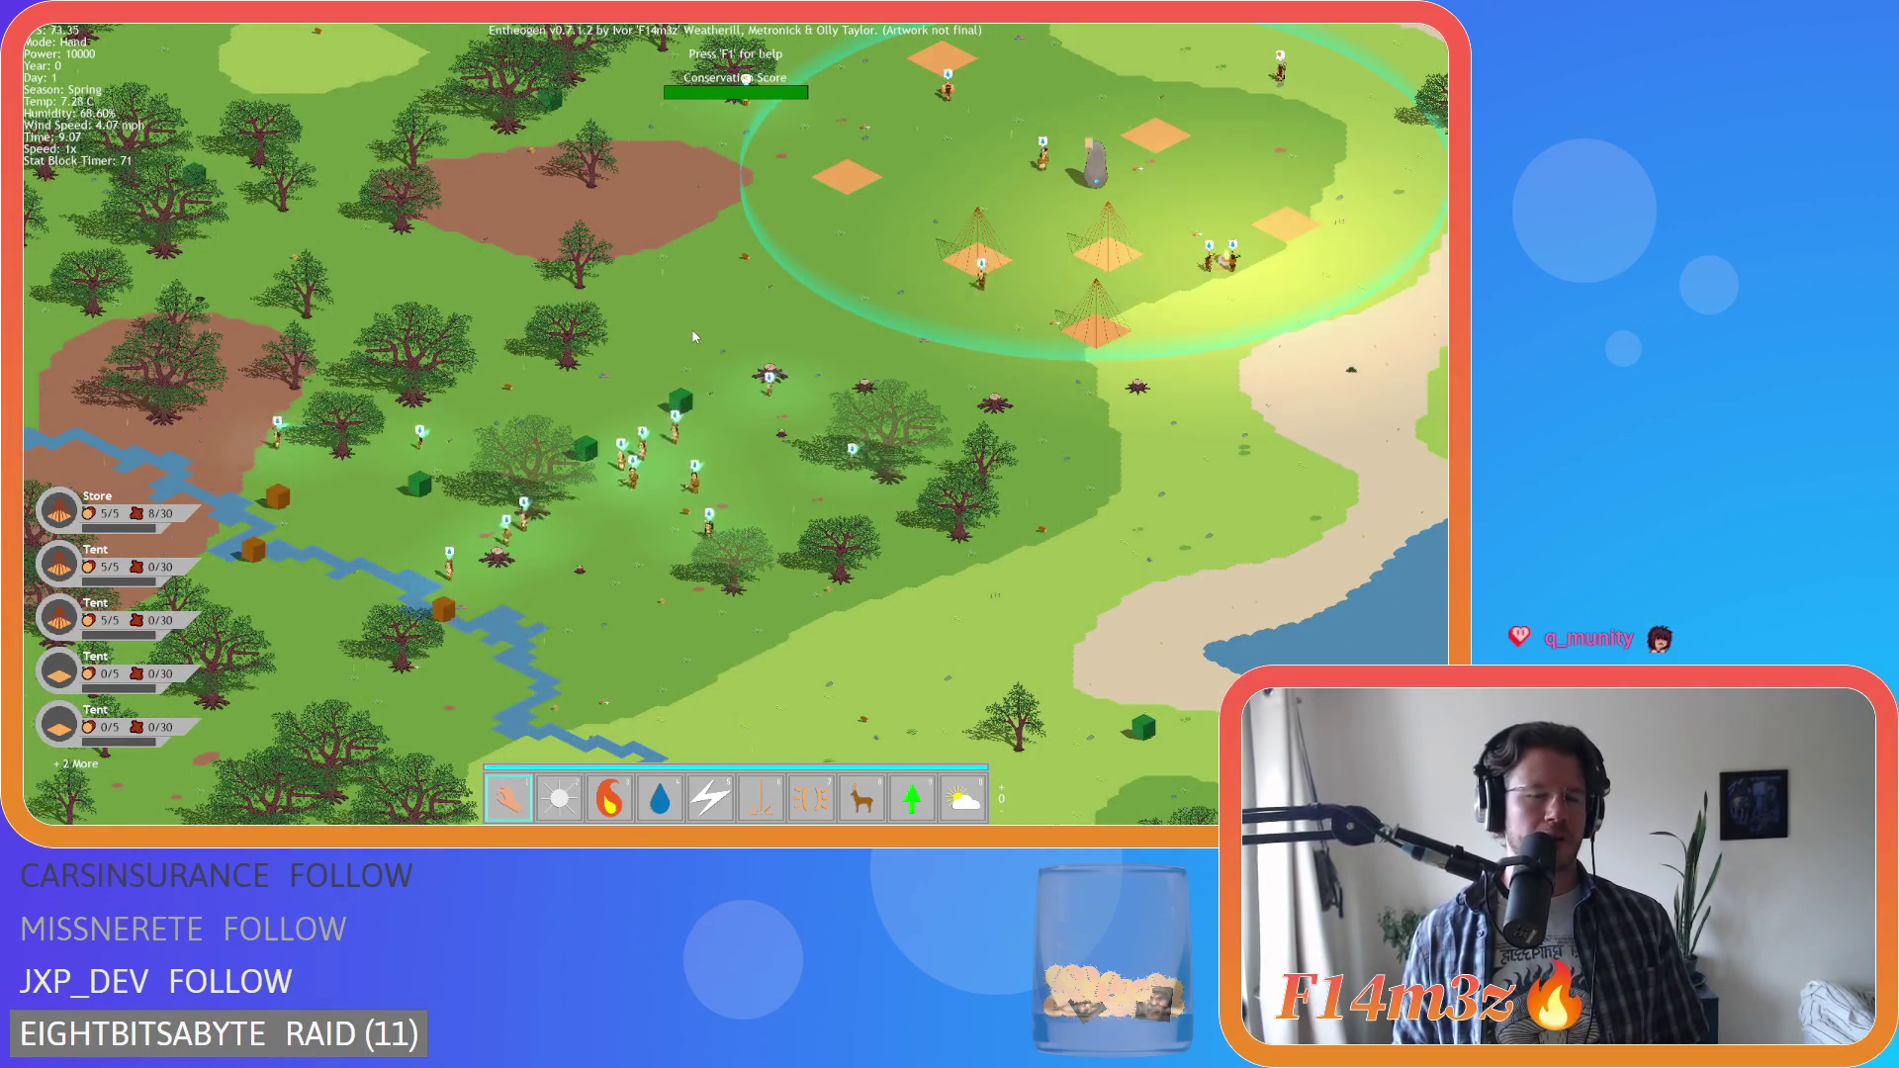
key(a)
key(s)
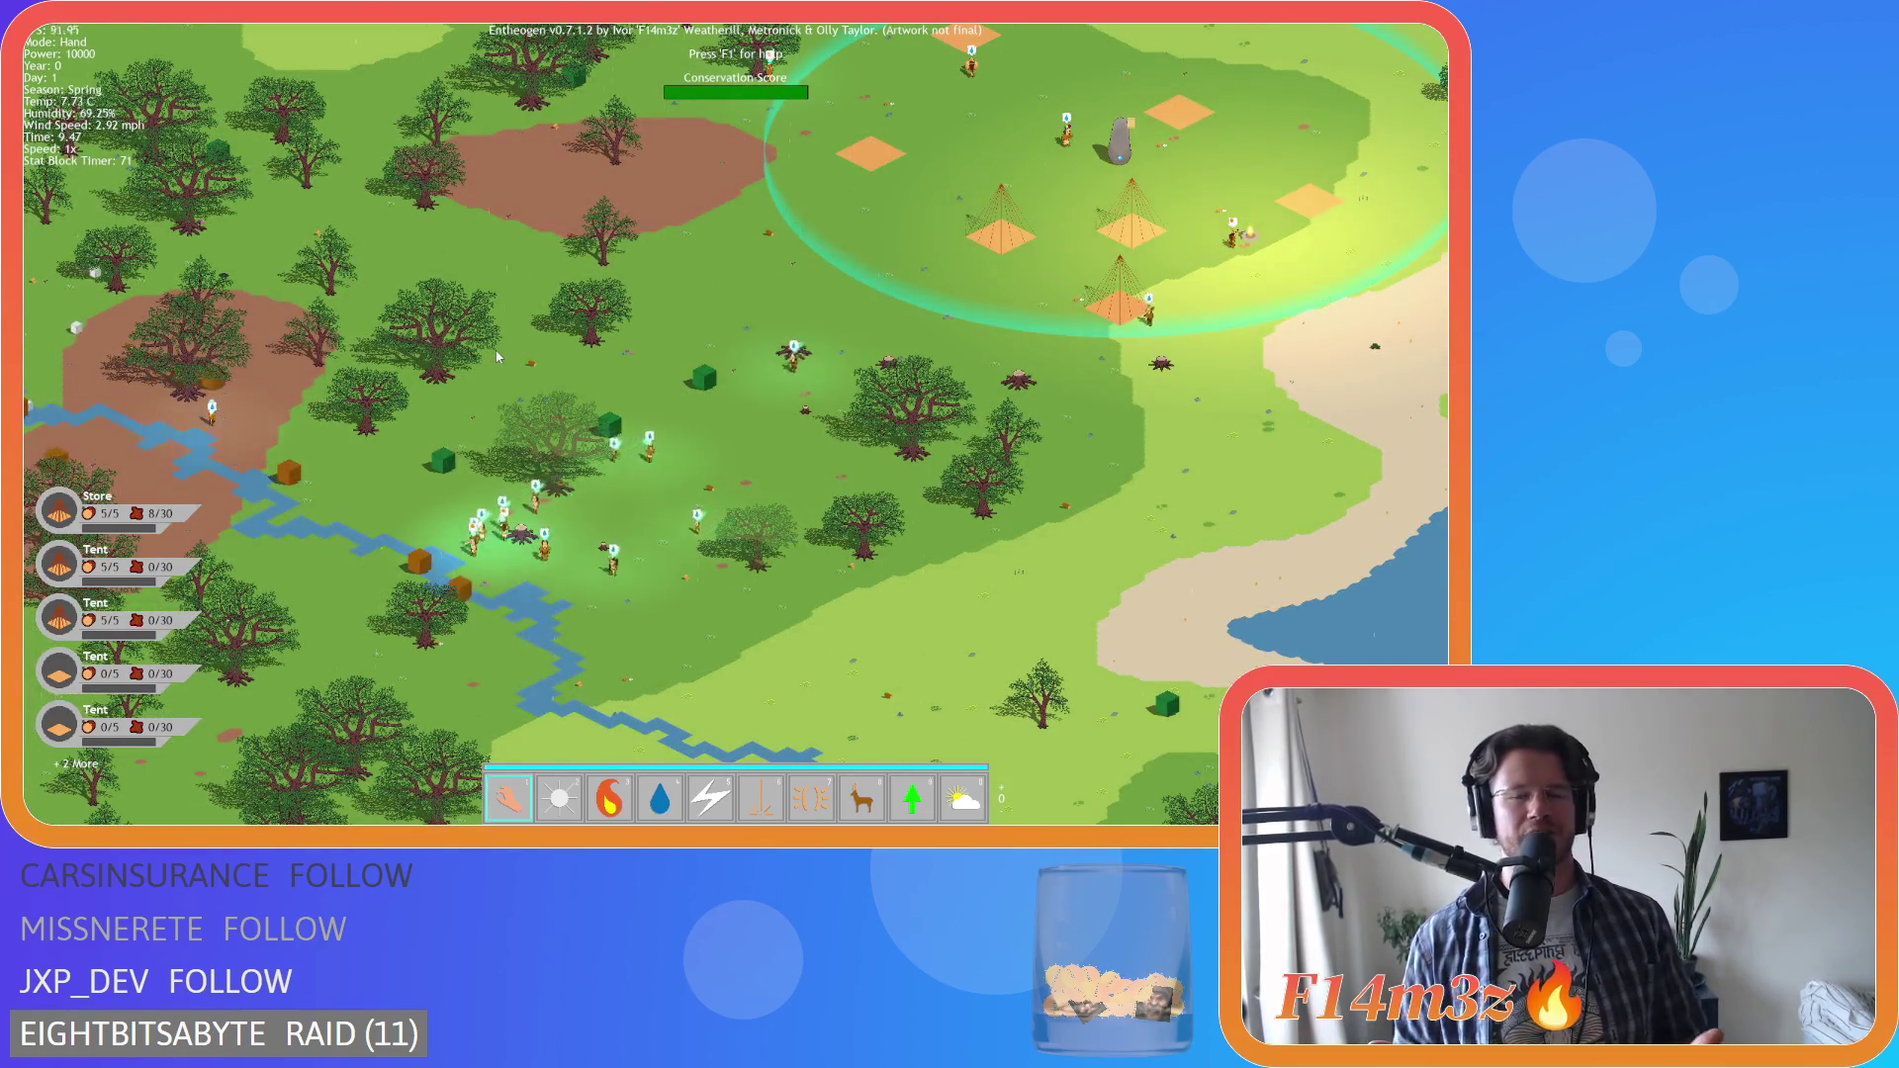
key(w)
key(d)
key(s)
key(a)
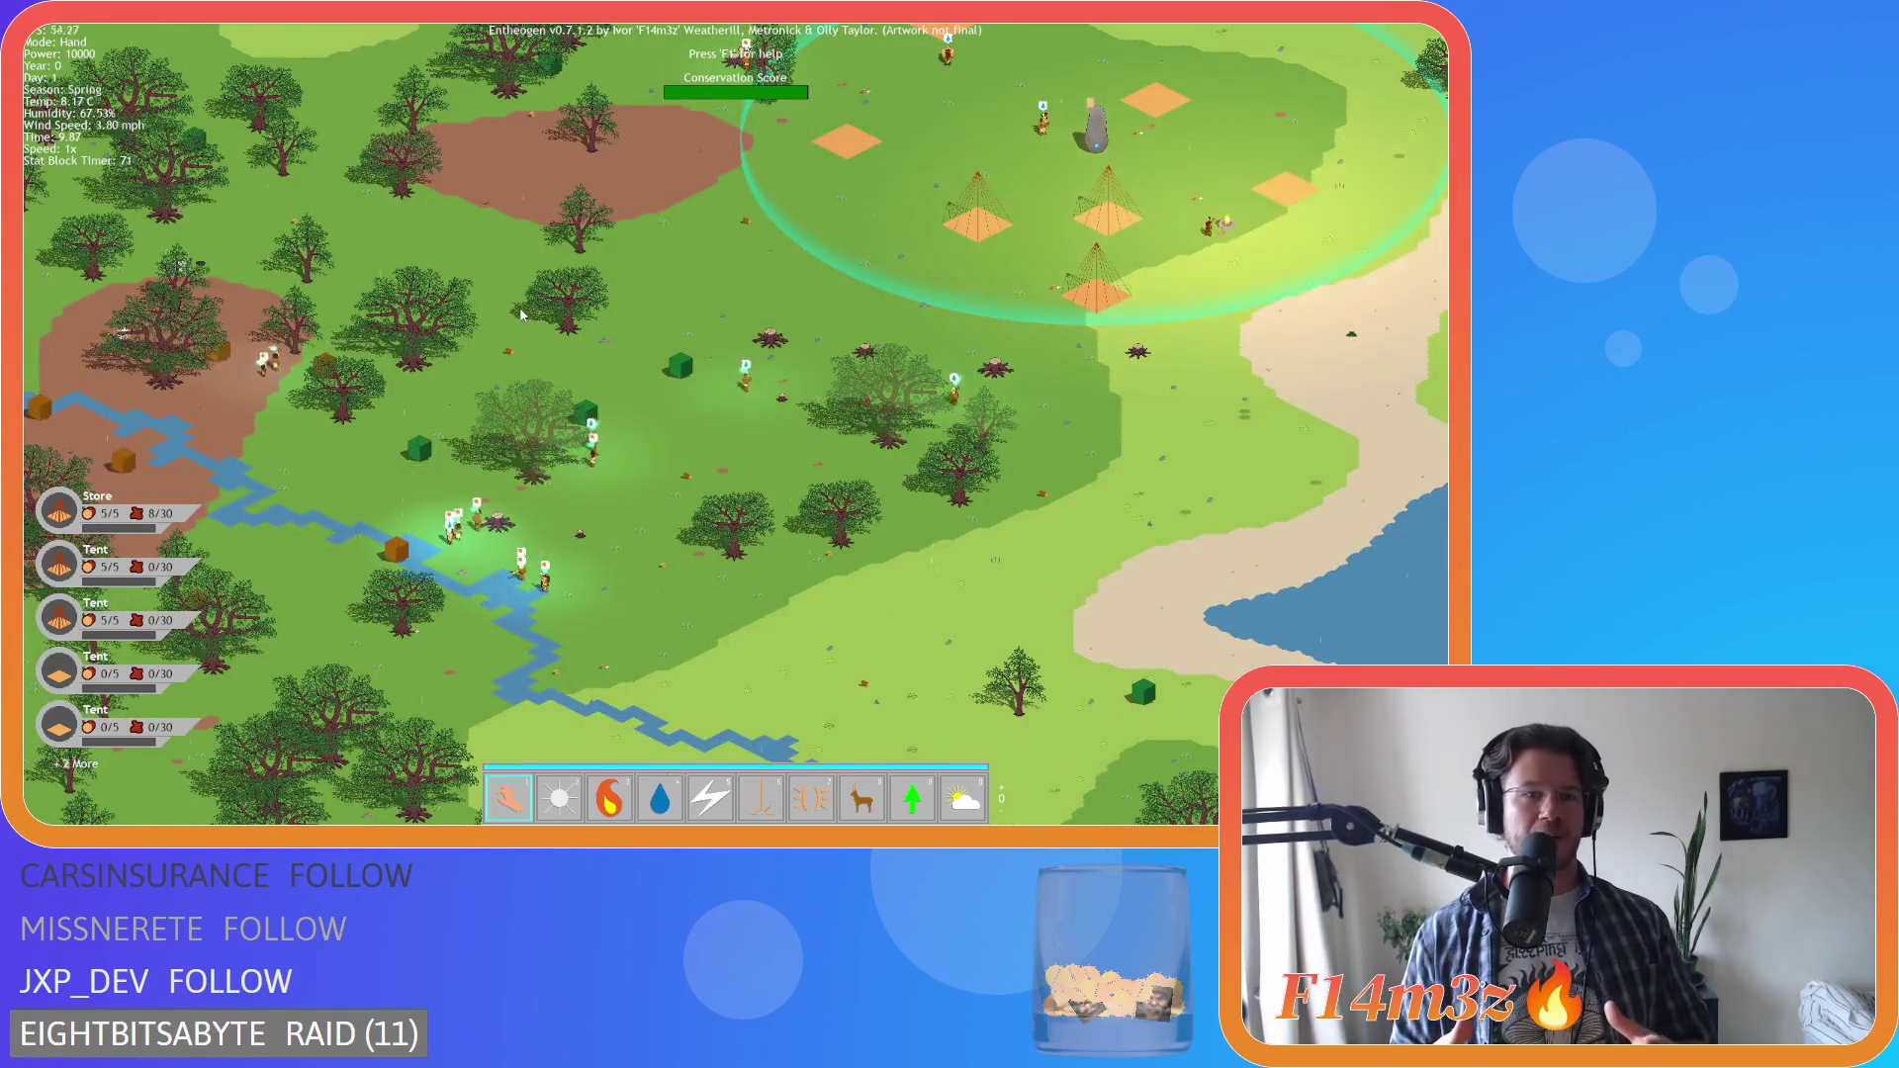
key(w)
key(d)
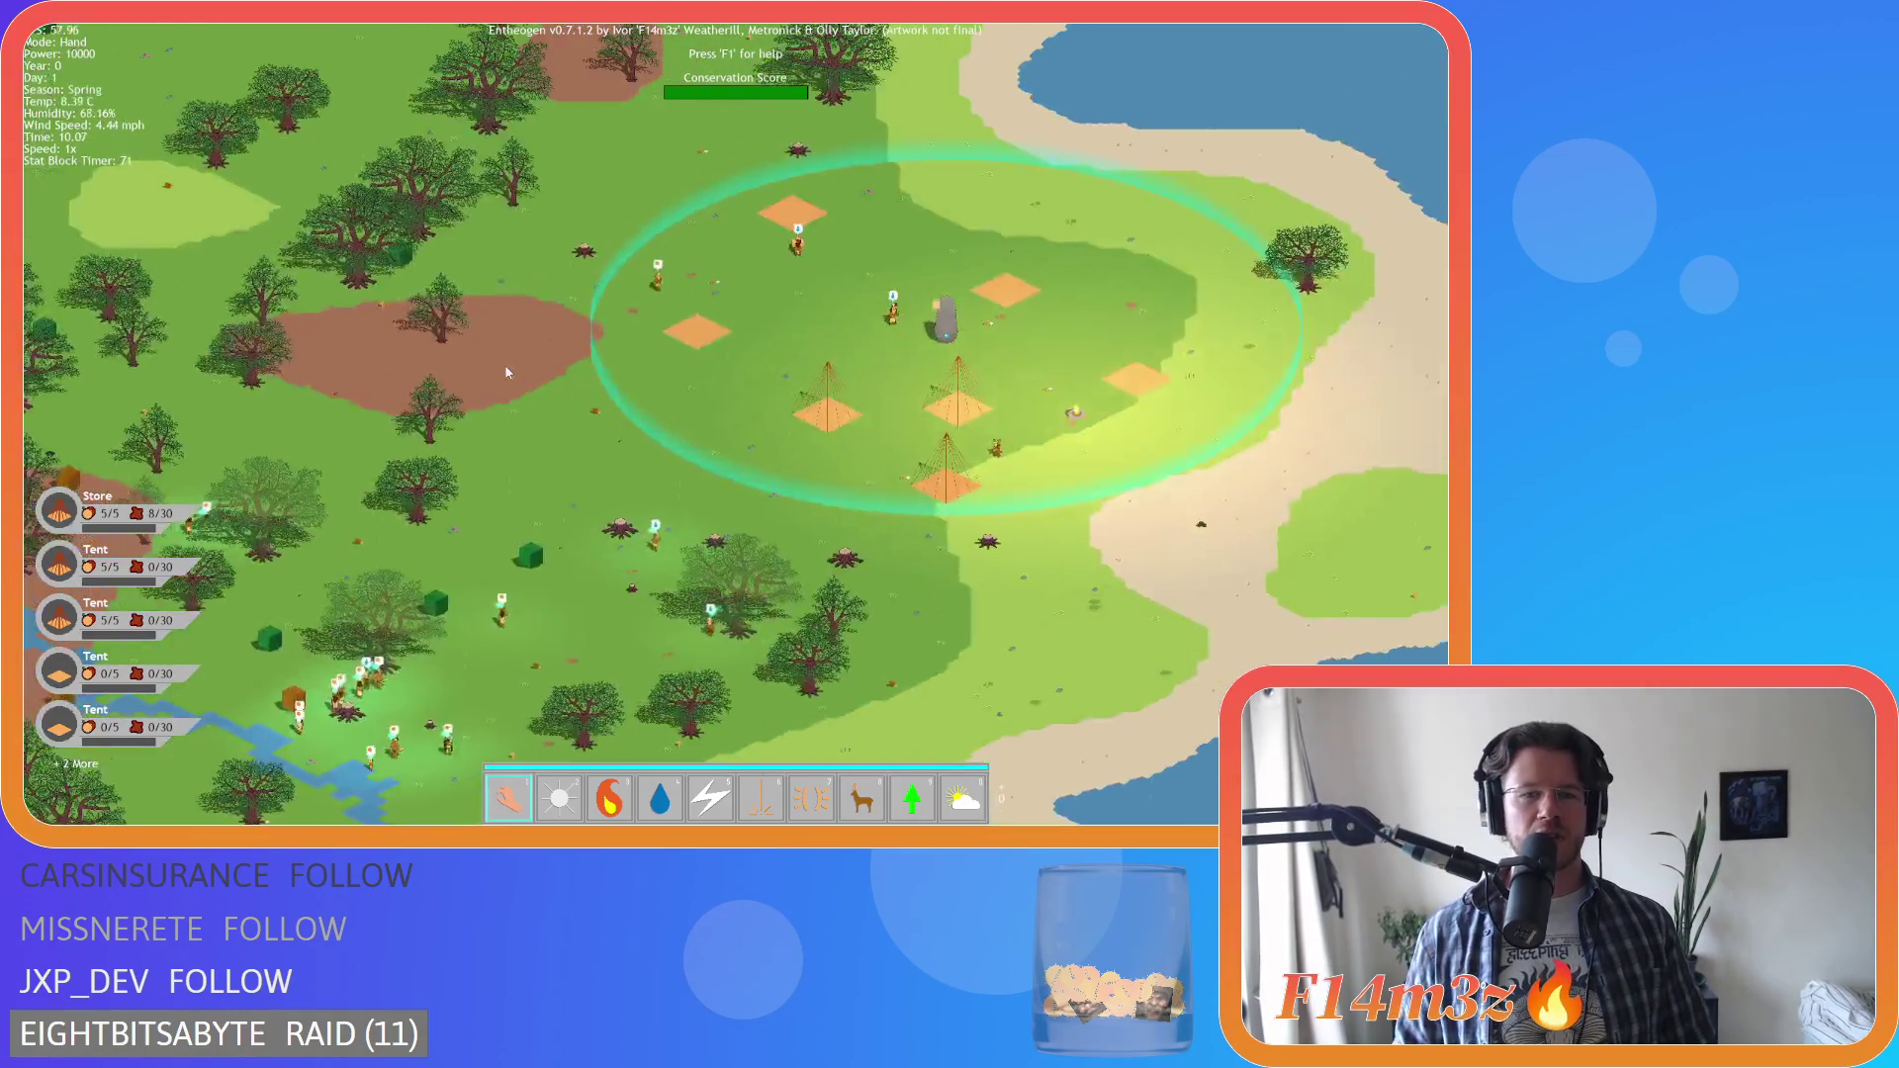
key(w)
key(a)
key(s)
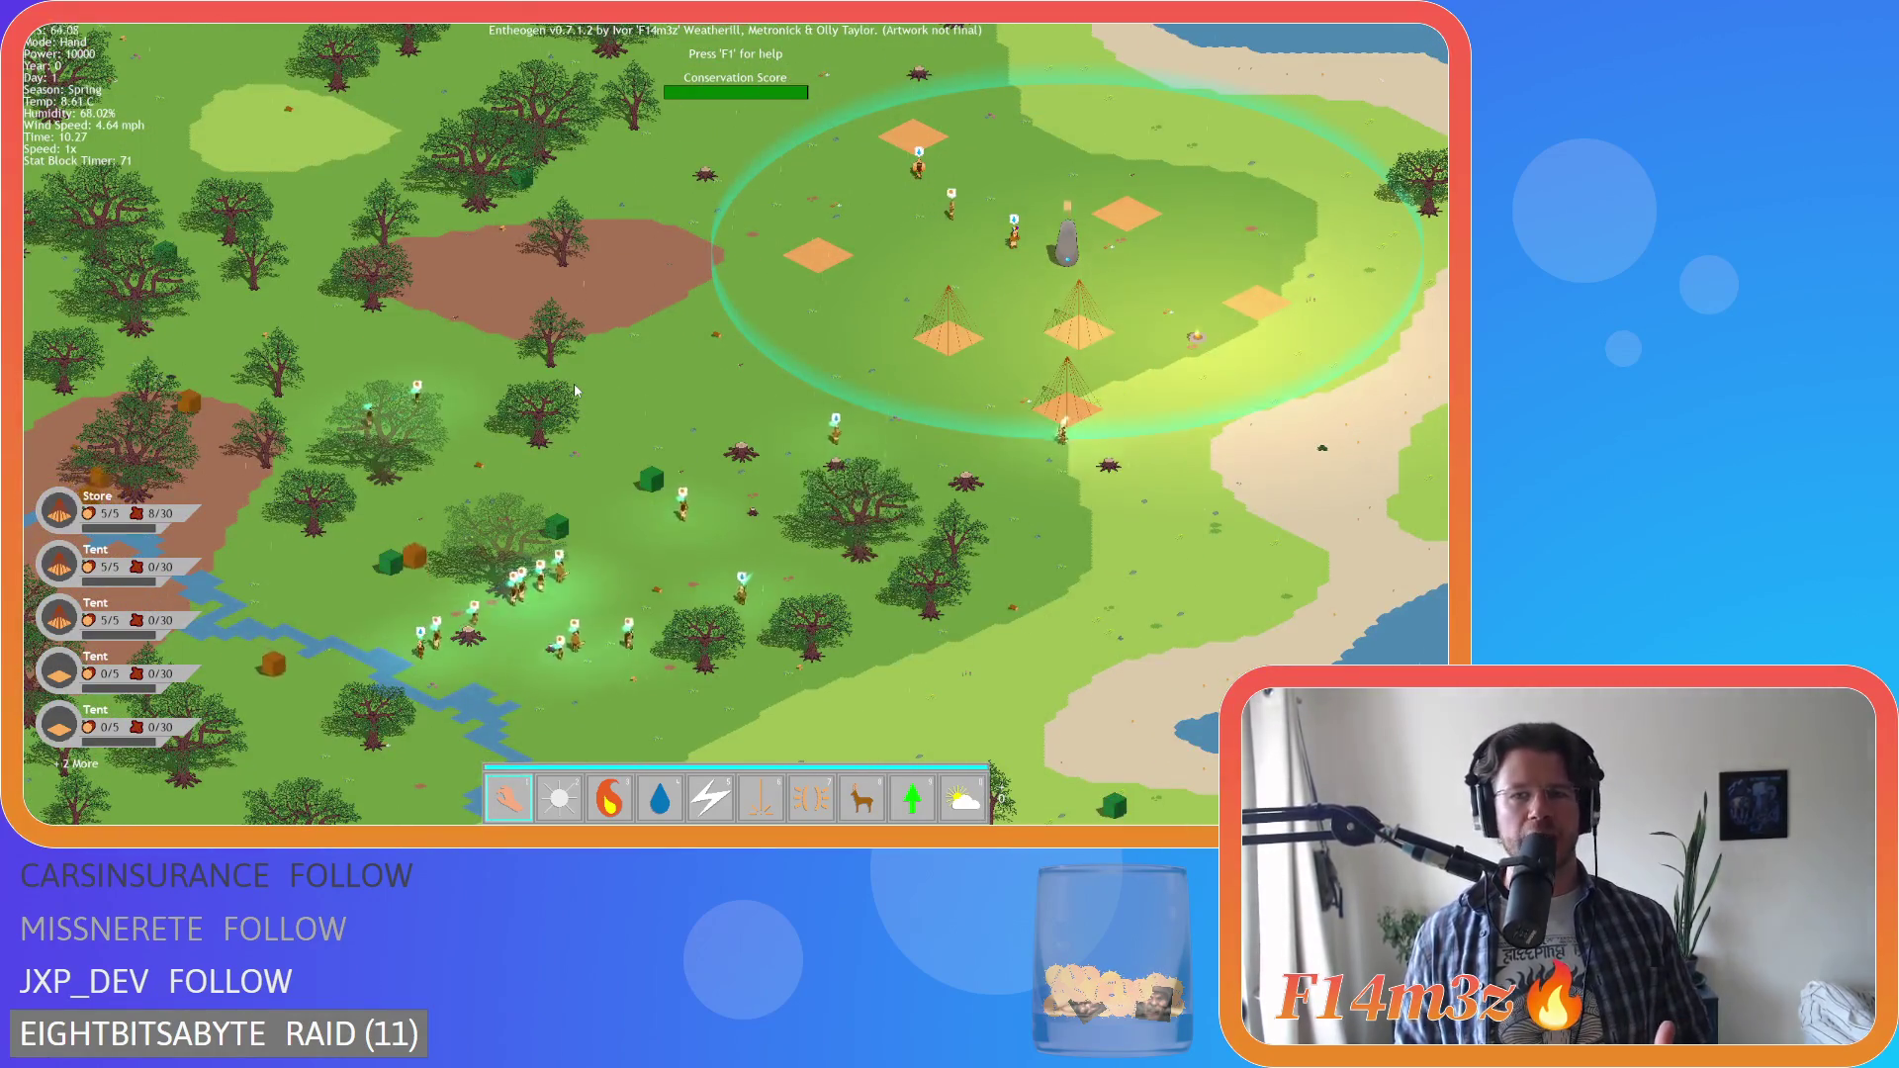
key(w)
key(d)
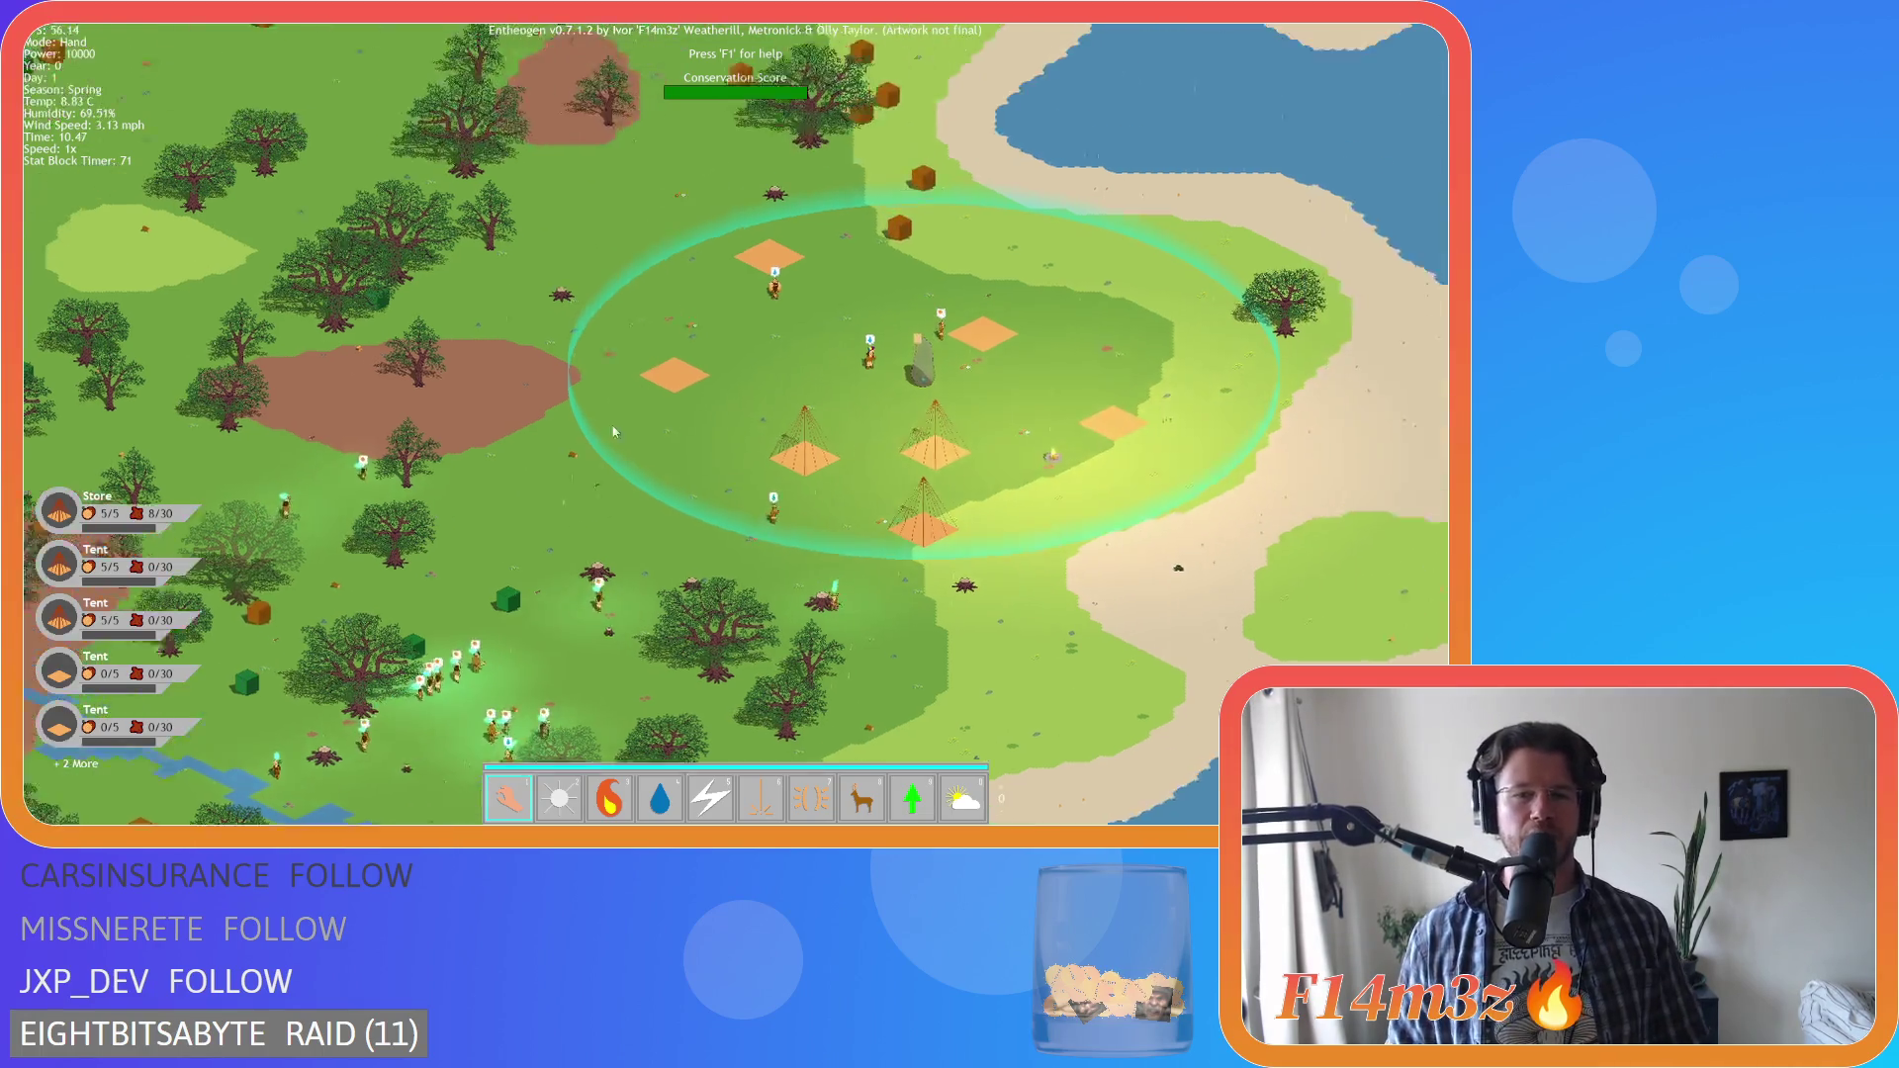
key(a)
key(s)
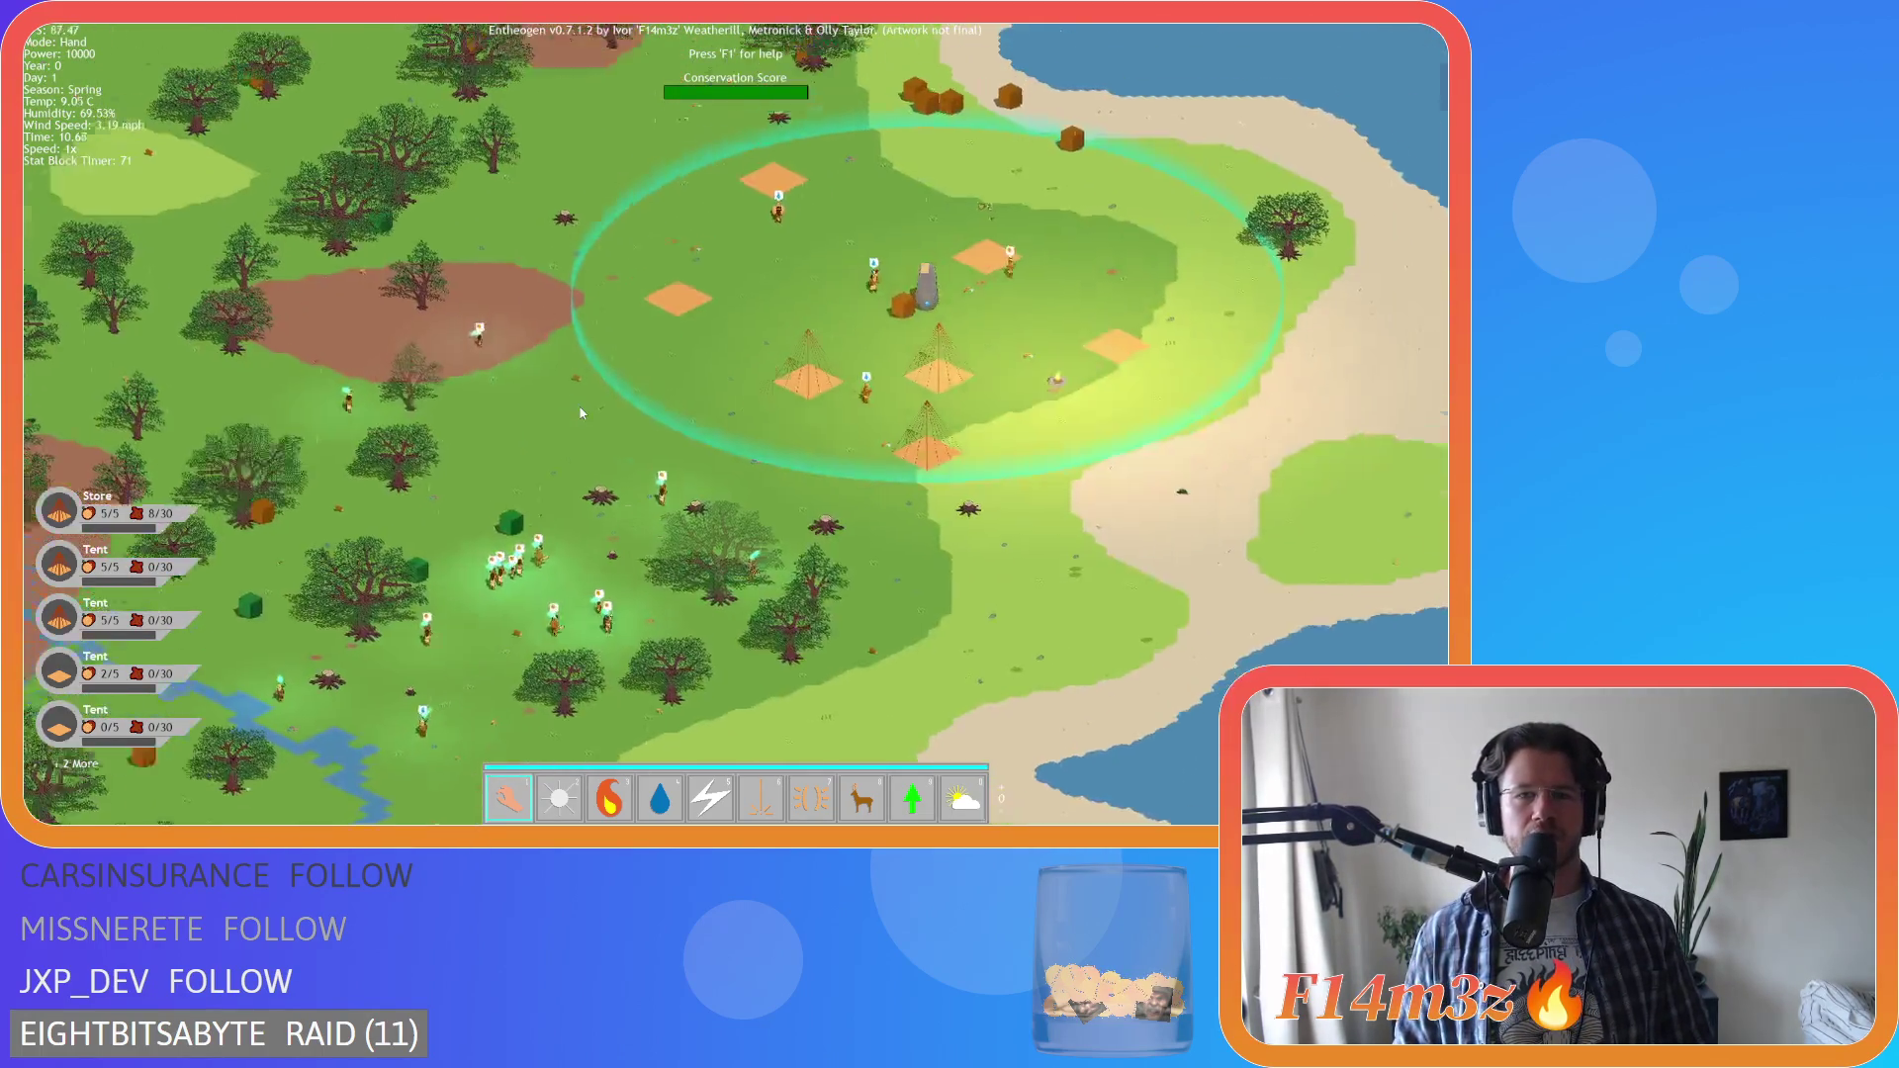
key(d)
key(a)
Zoom in on the village, then quit the game and confirm with Y
scroll(681, 400, up, 5)
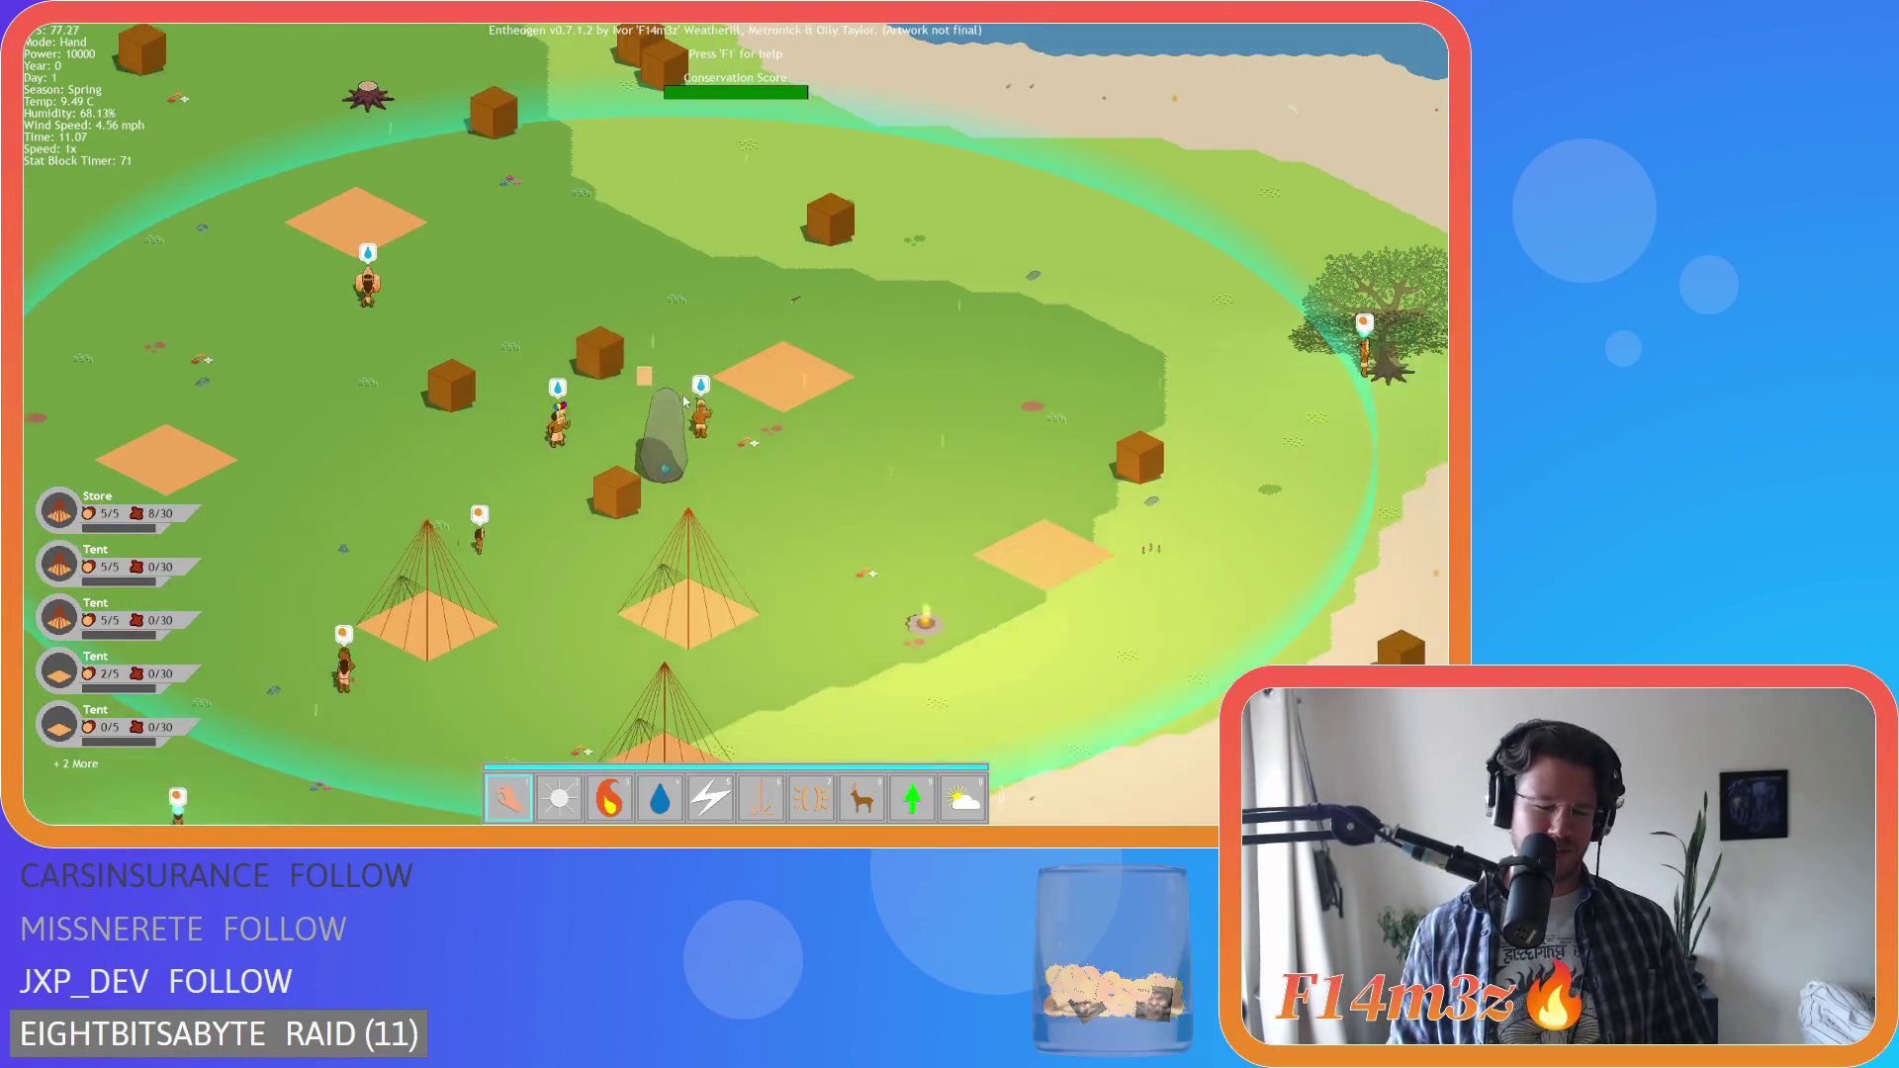
key(a)
key(s)
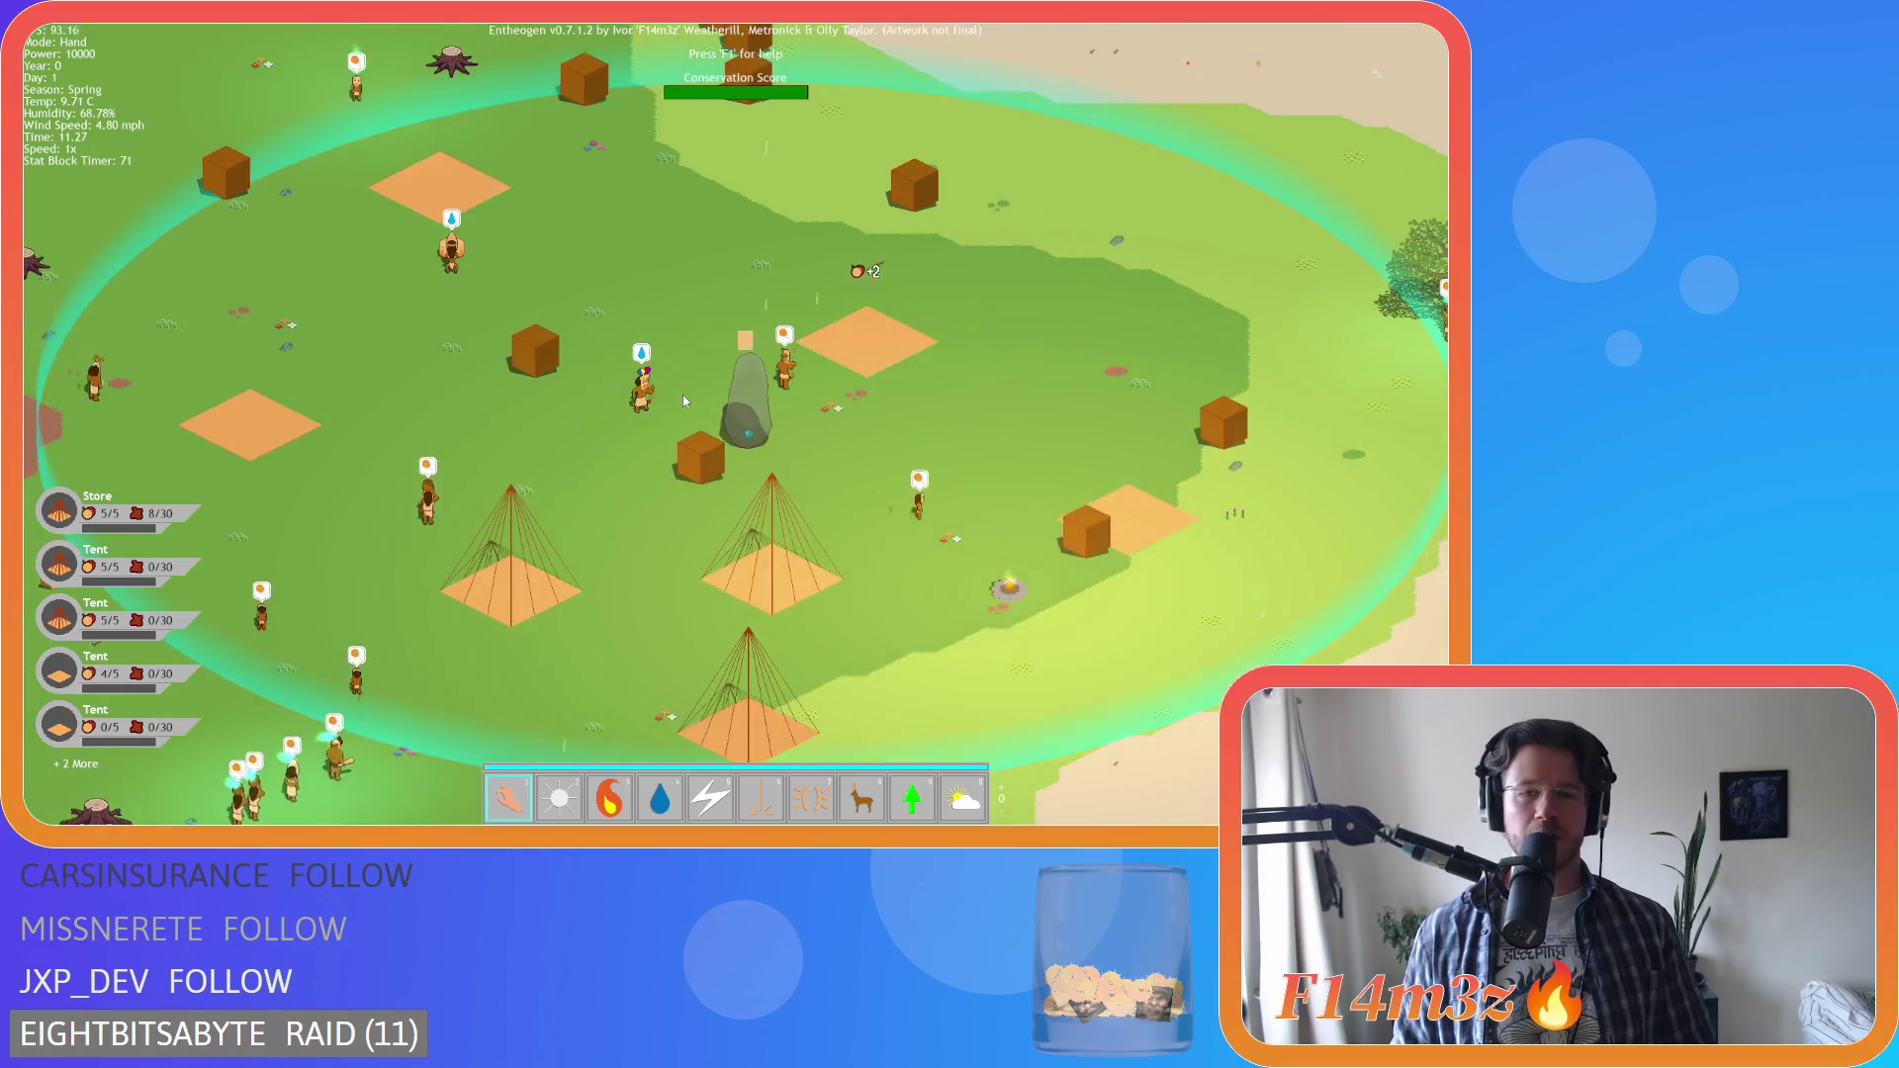
key(Escape)
key(y)
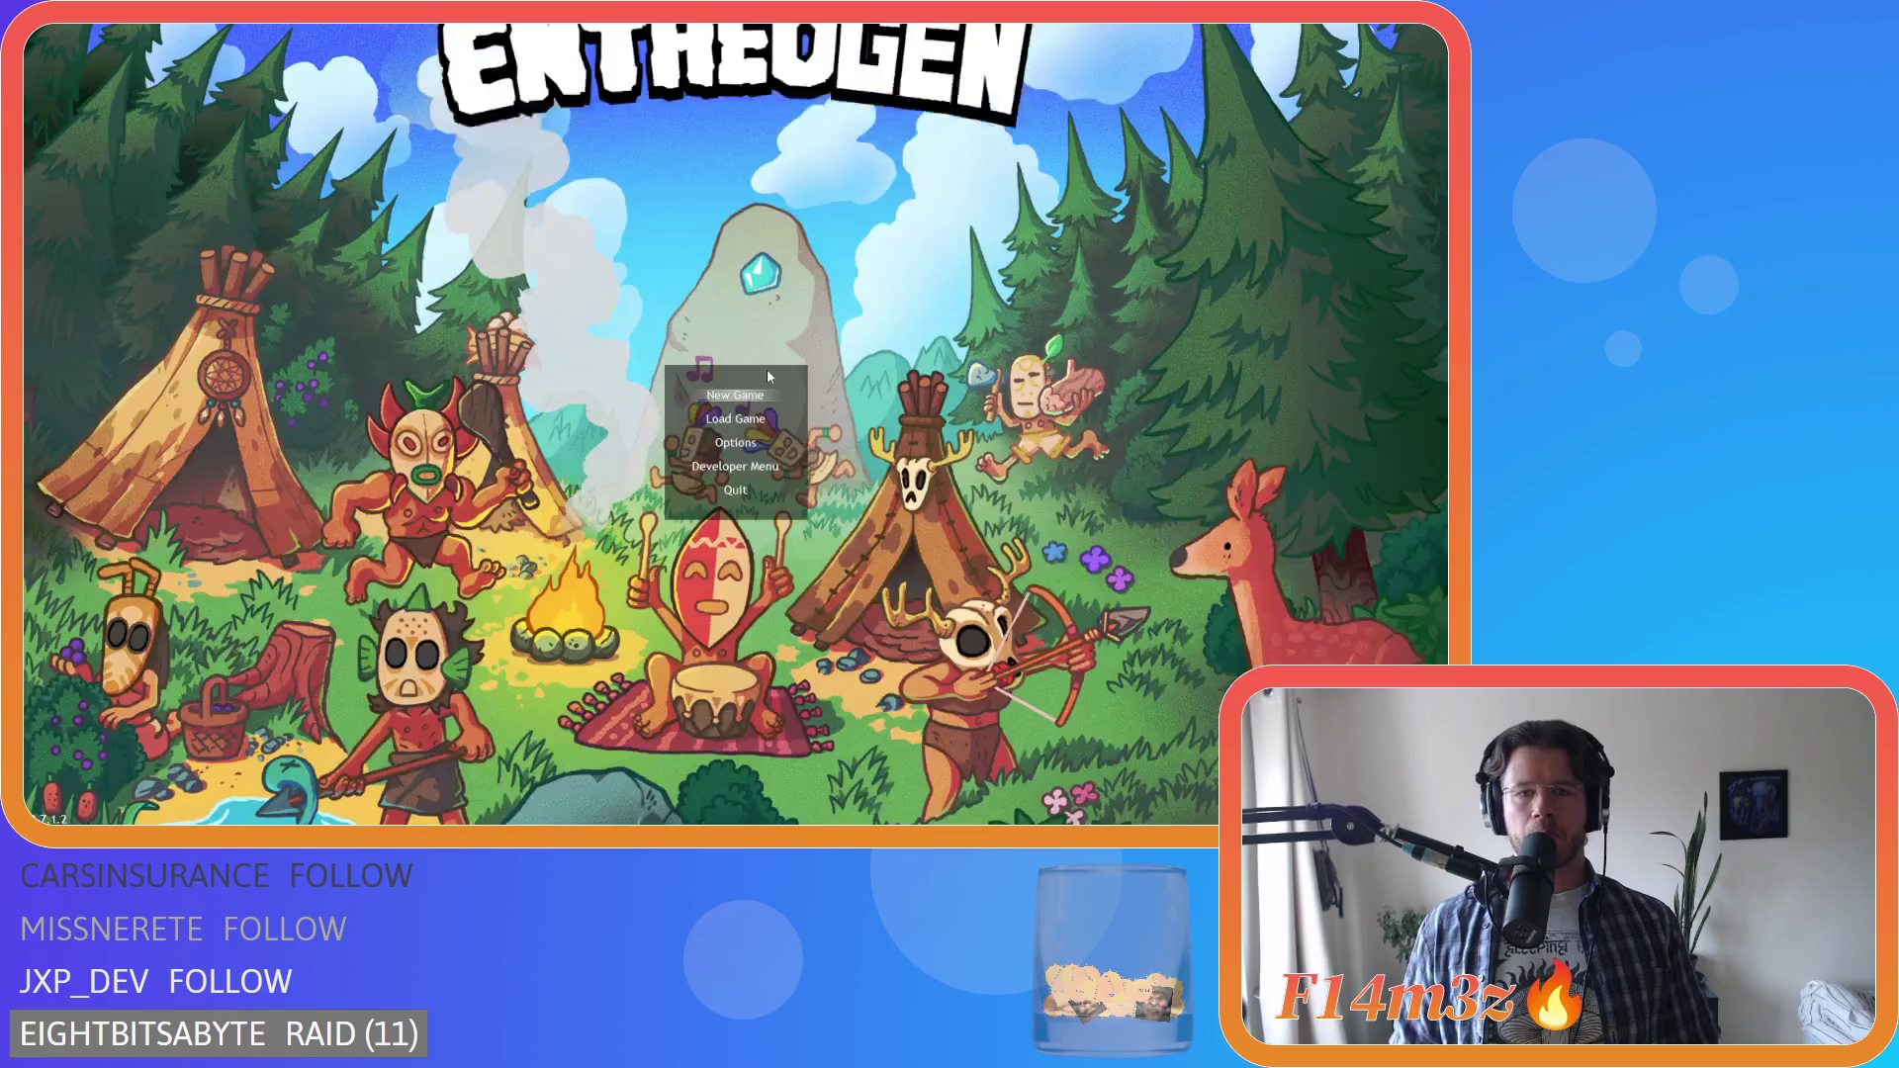
scroll(792, 423, down, 3)
click(877, 317)
scroll(877, 315, down, 3)
scroll(877, 317, up, 2)
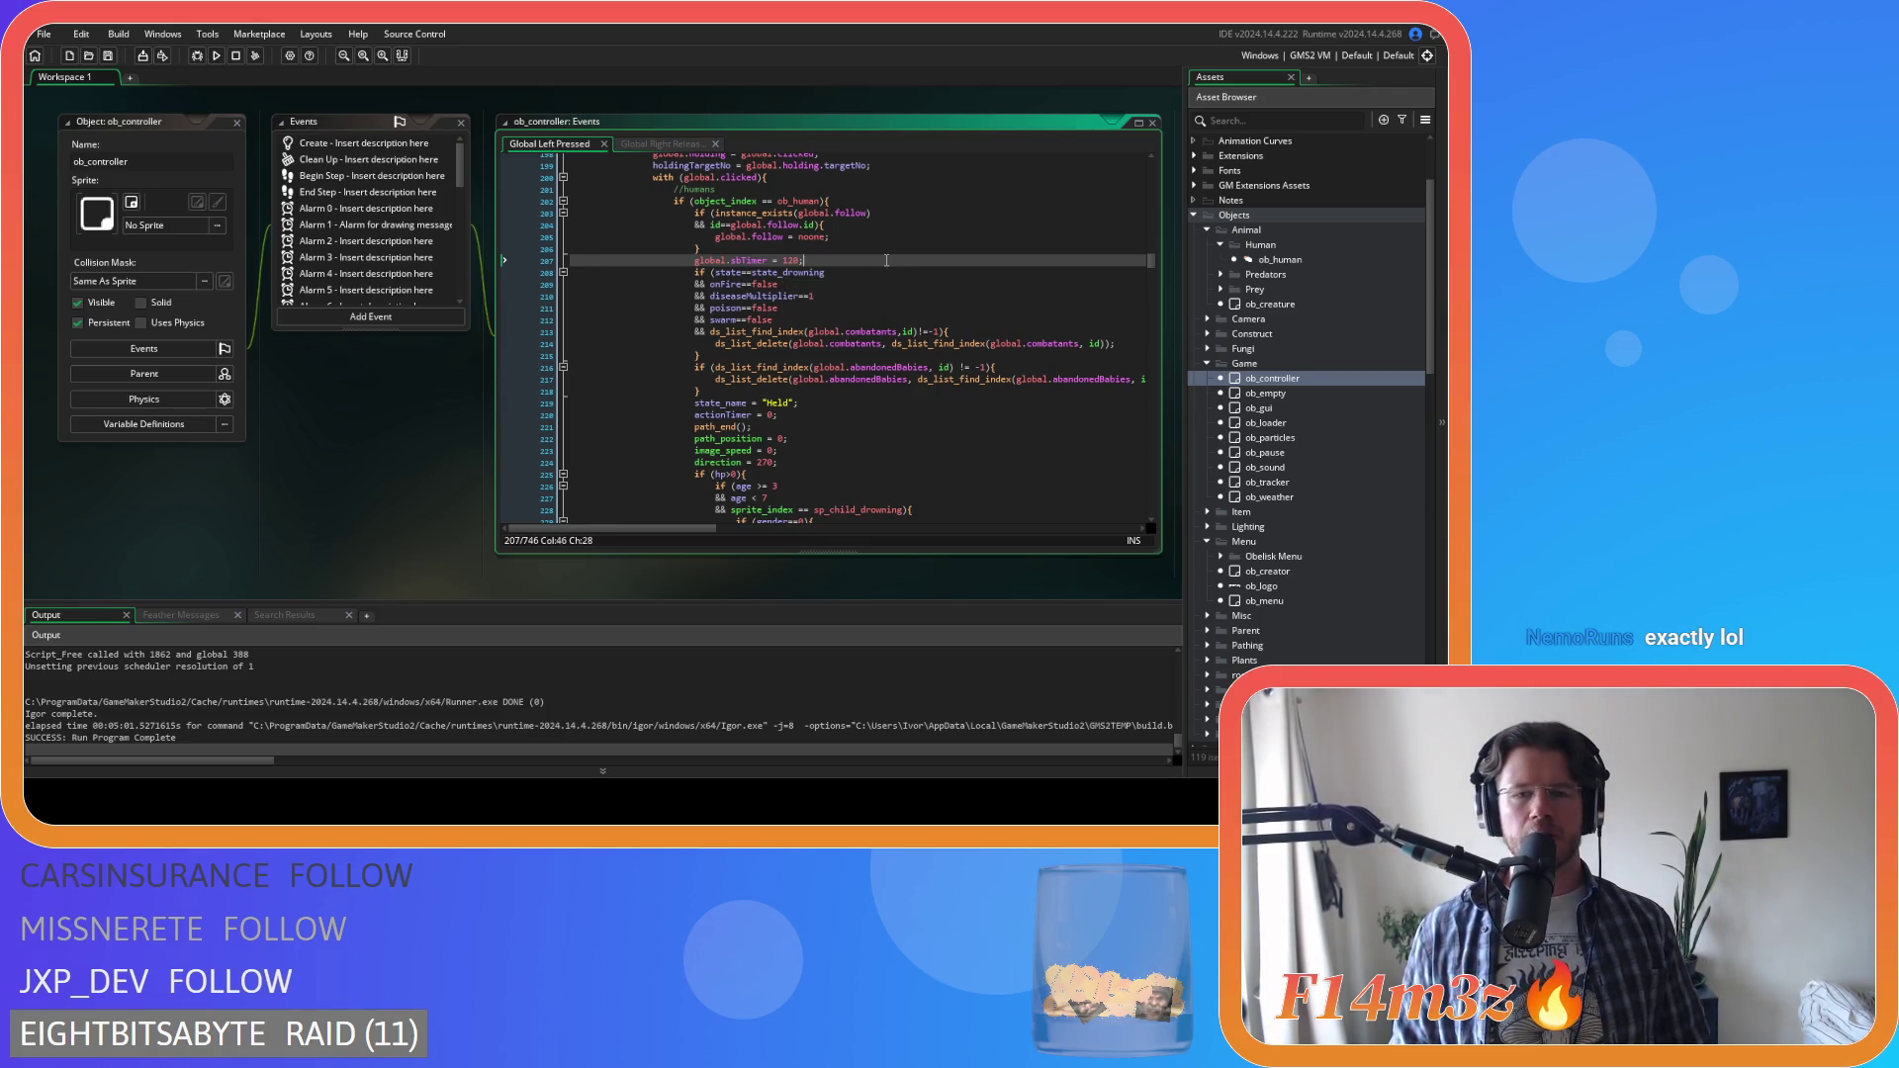
scroll(366, 412, up, 1)
scroll(491, 406, up, 10)
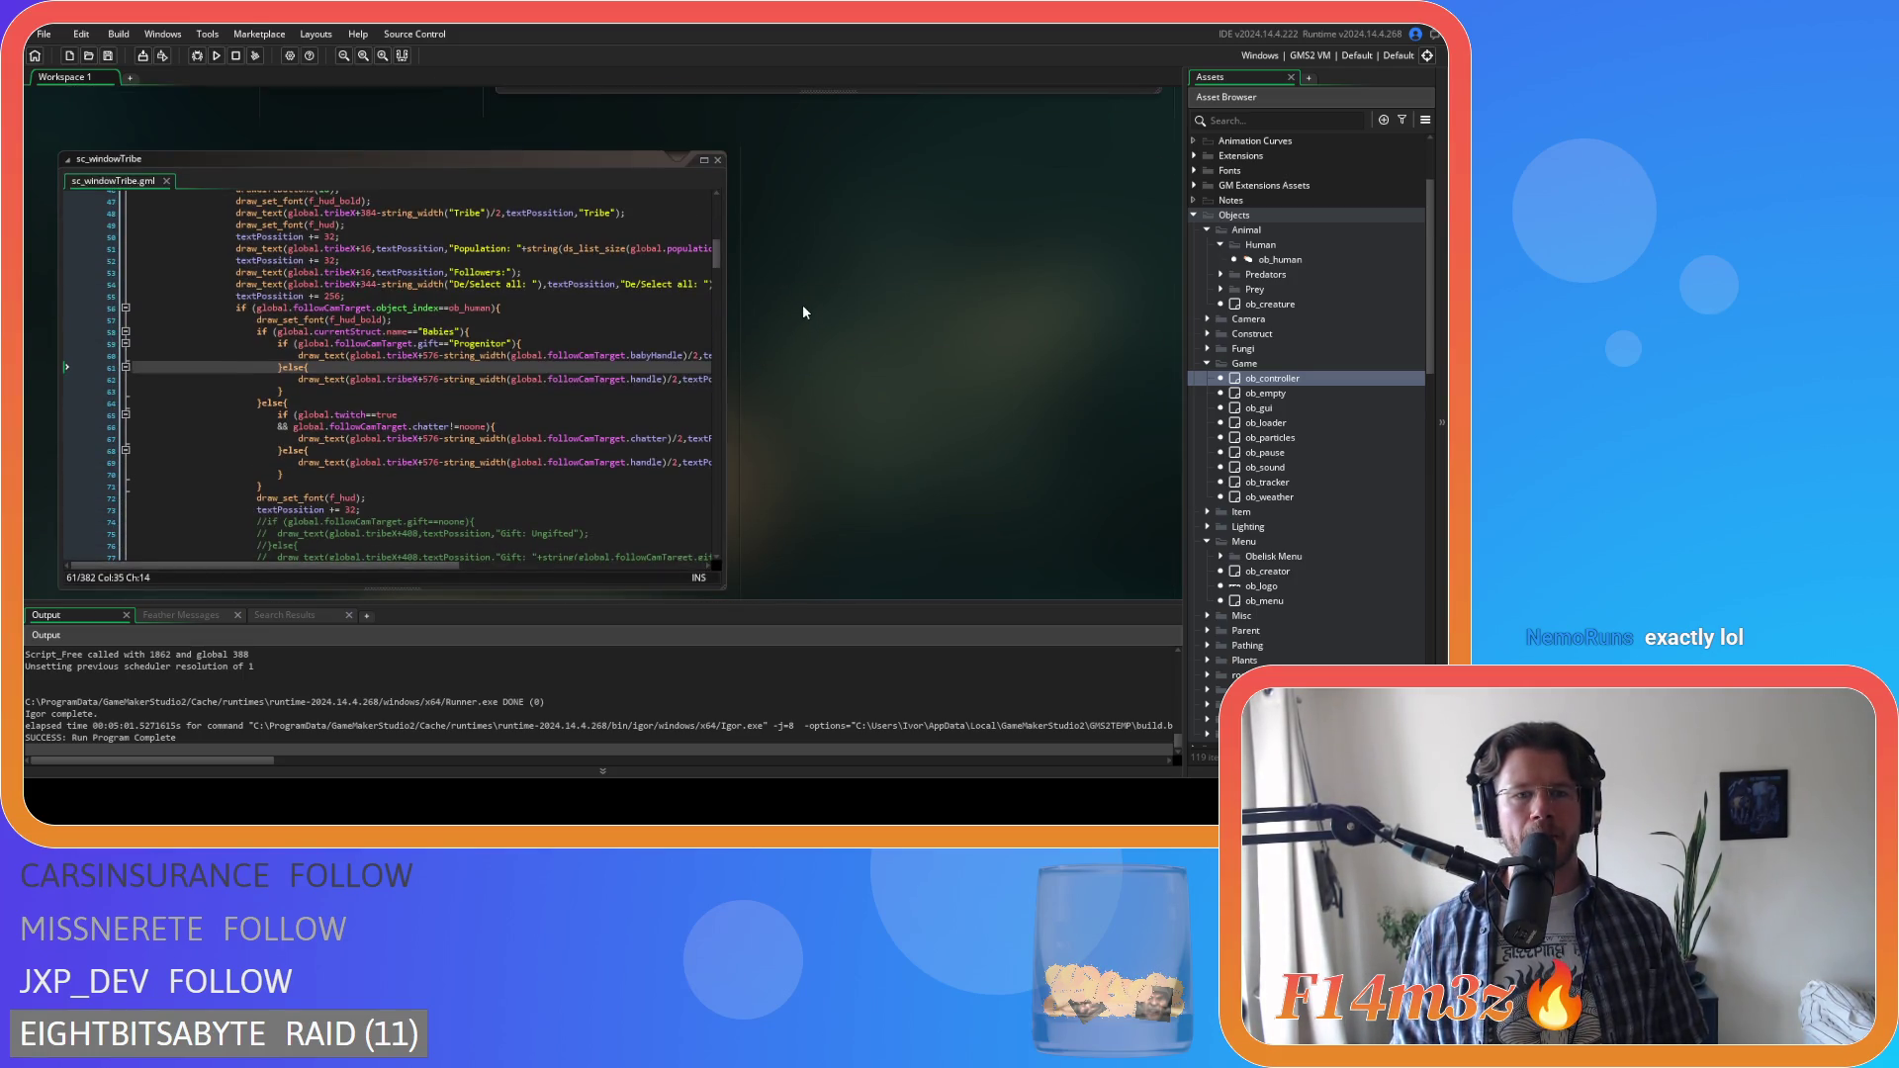
scroll(778, 365, up, 8)
scroll(778, 482, down, 8)
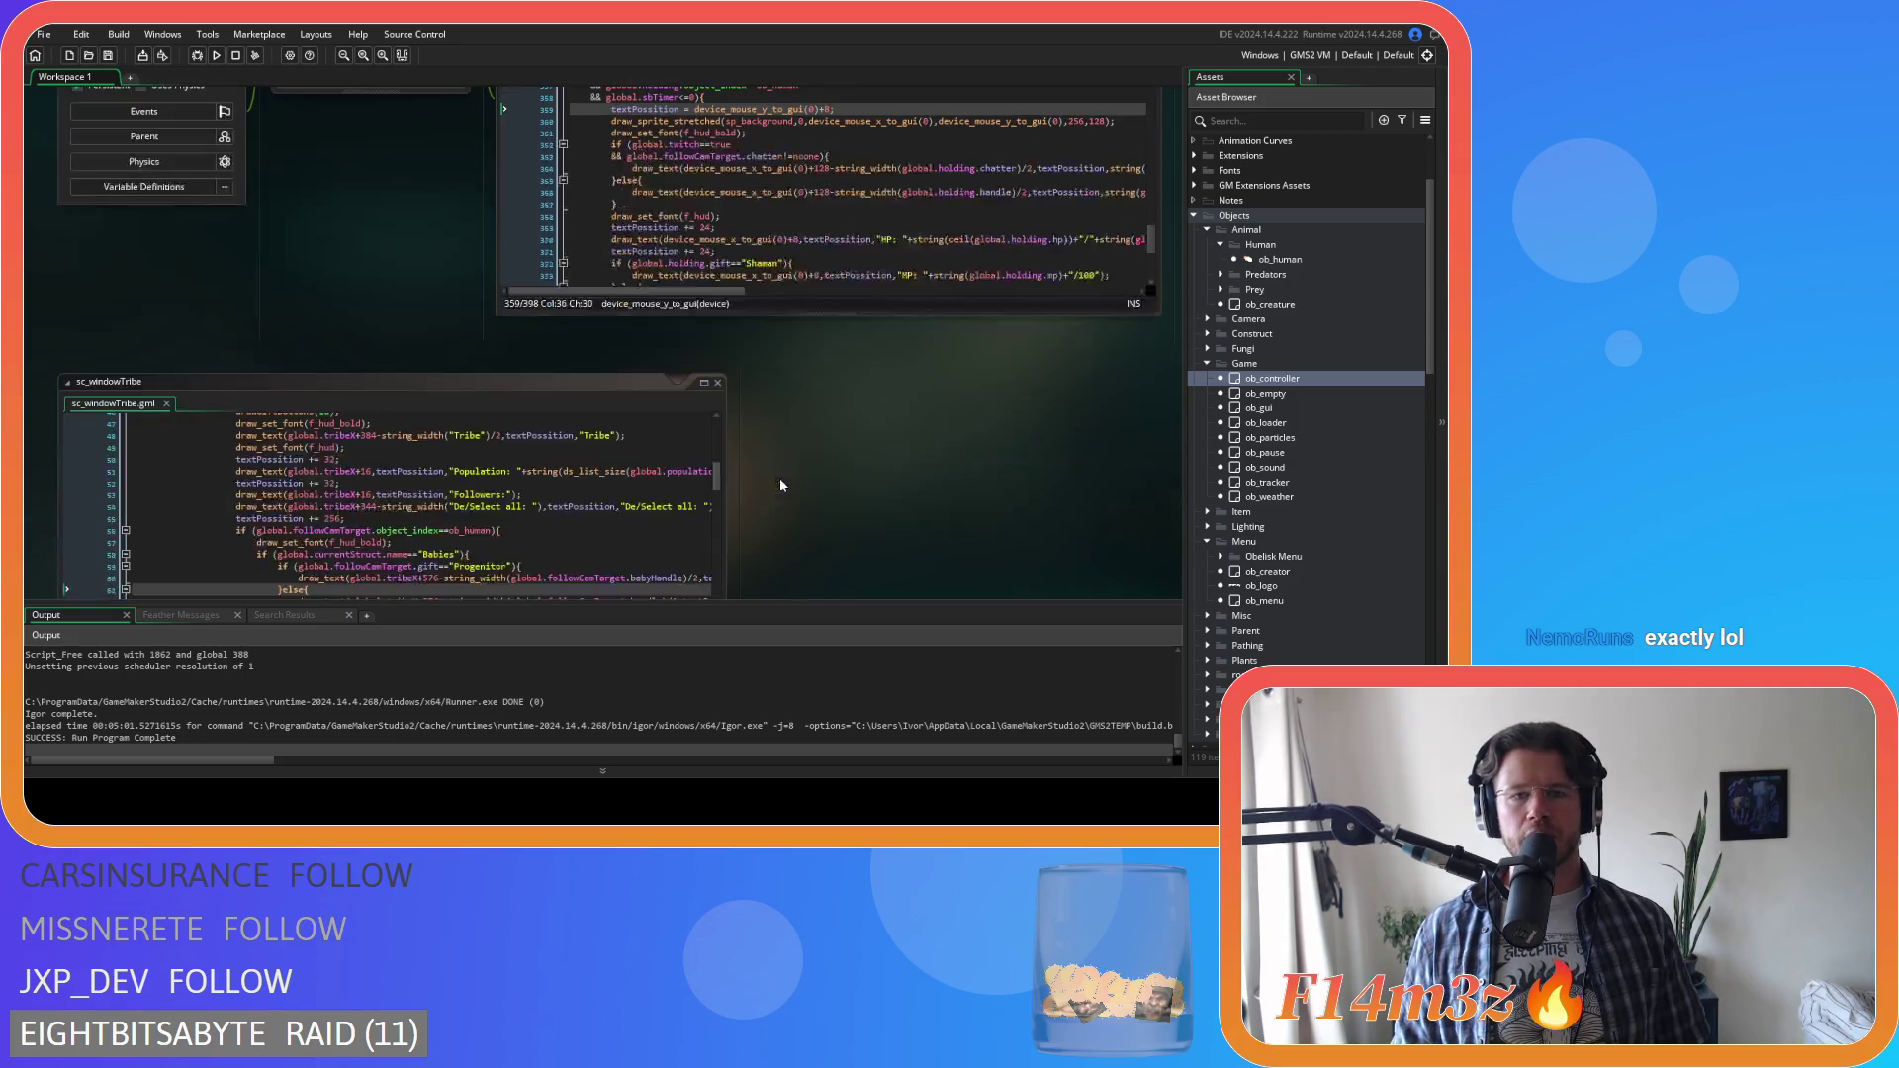
scroll(779, 478, down, 10)
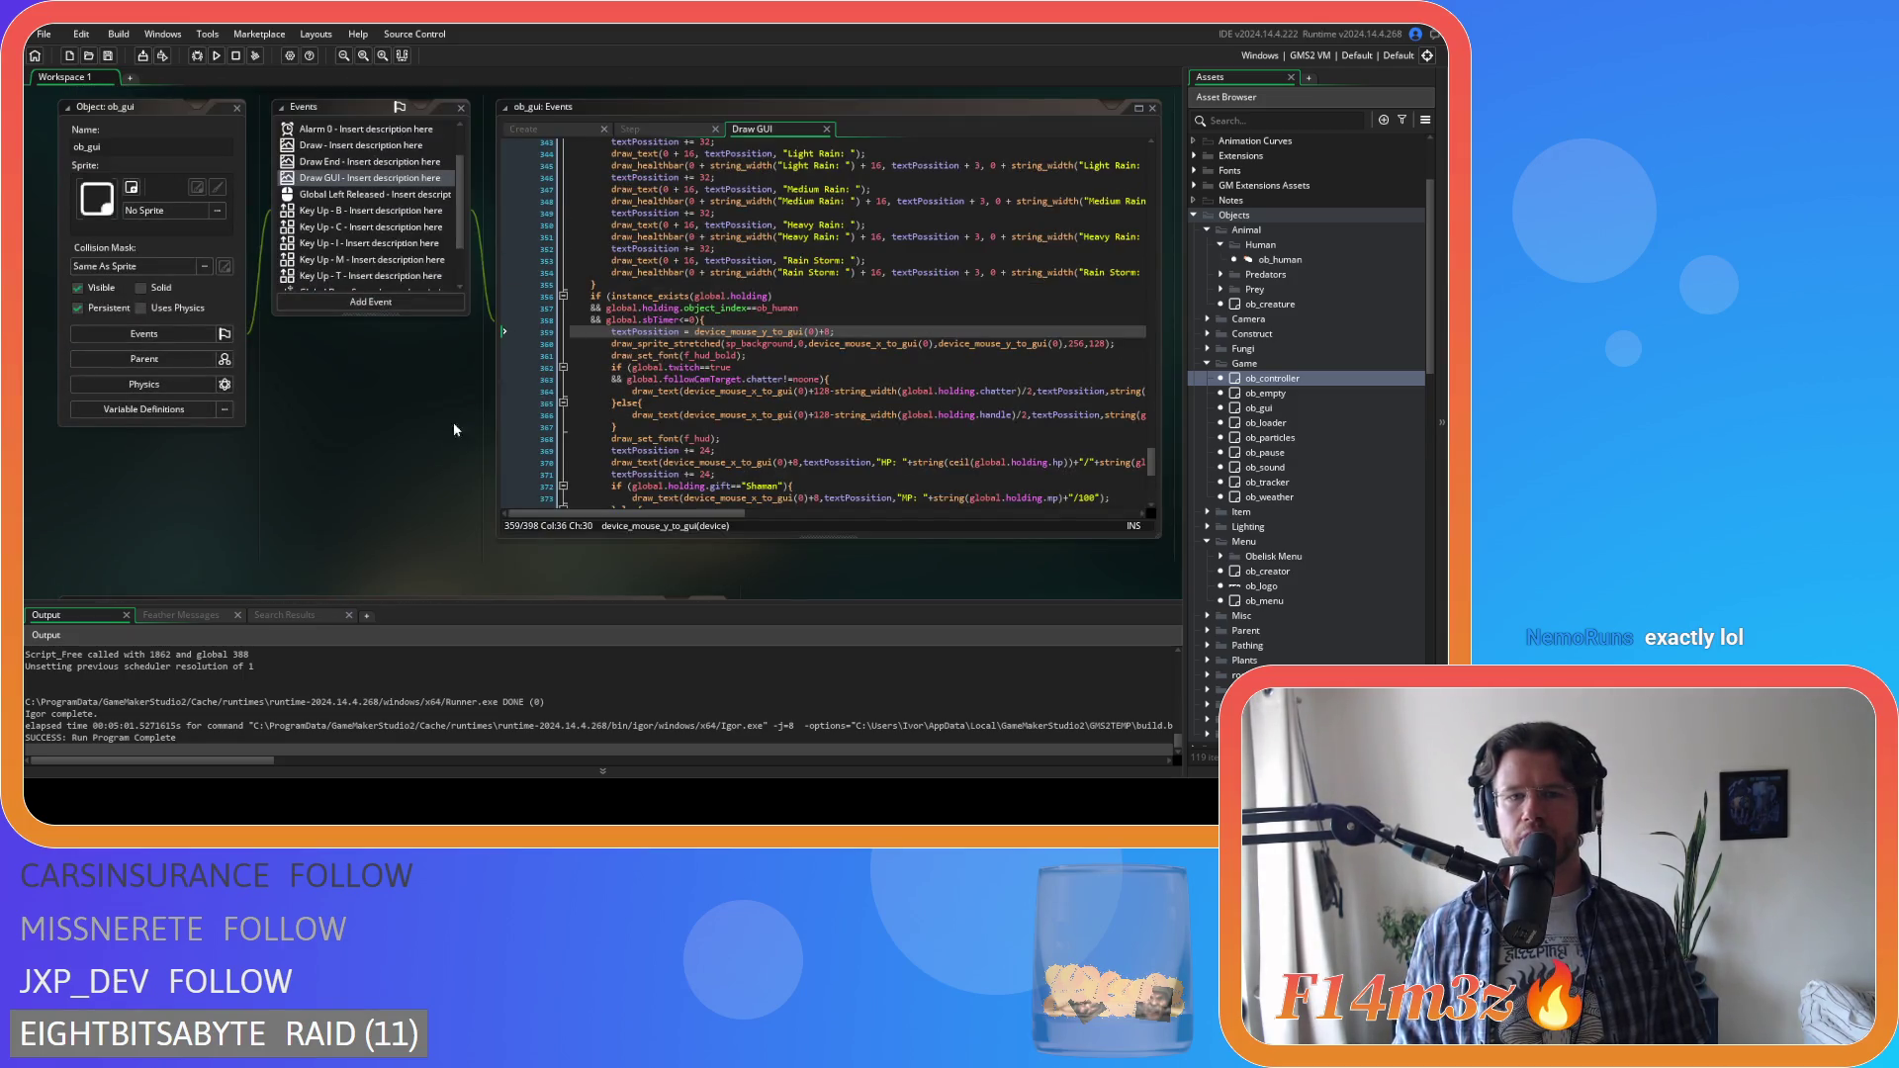
scroll(594, 399, down, 5)
scroll(411, 392, up, 10)
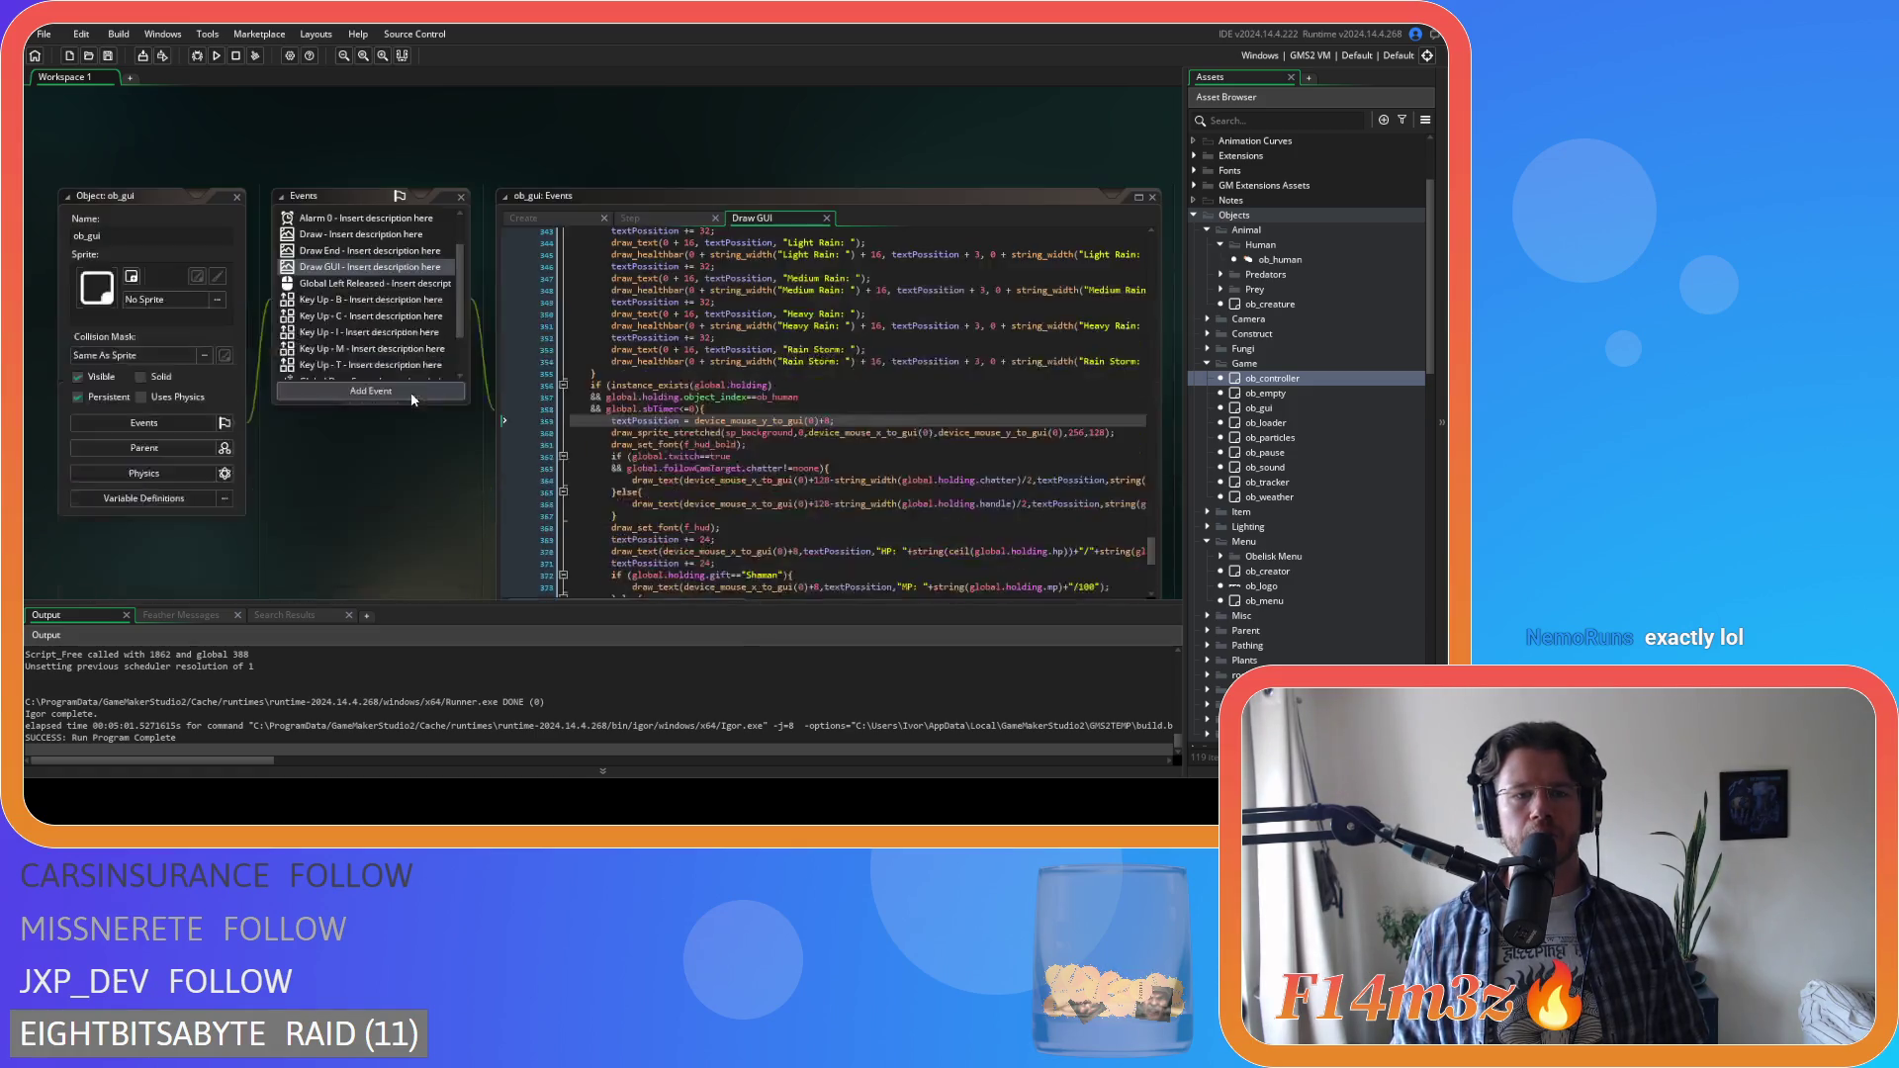
scroll(330, 437, down, 7)
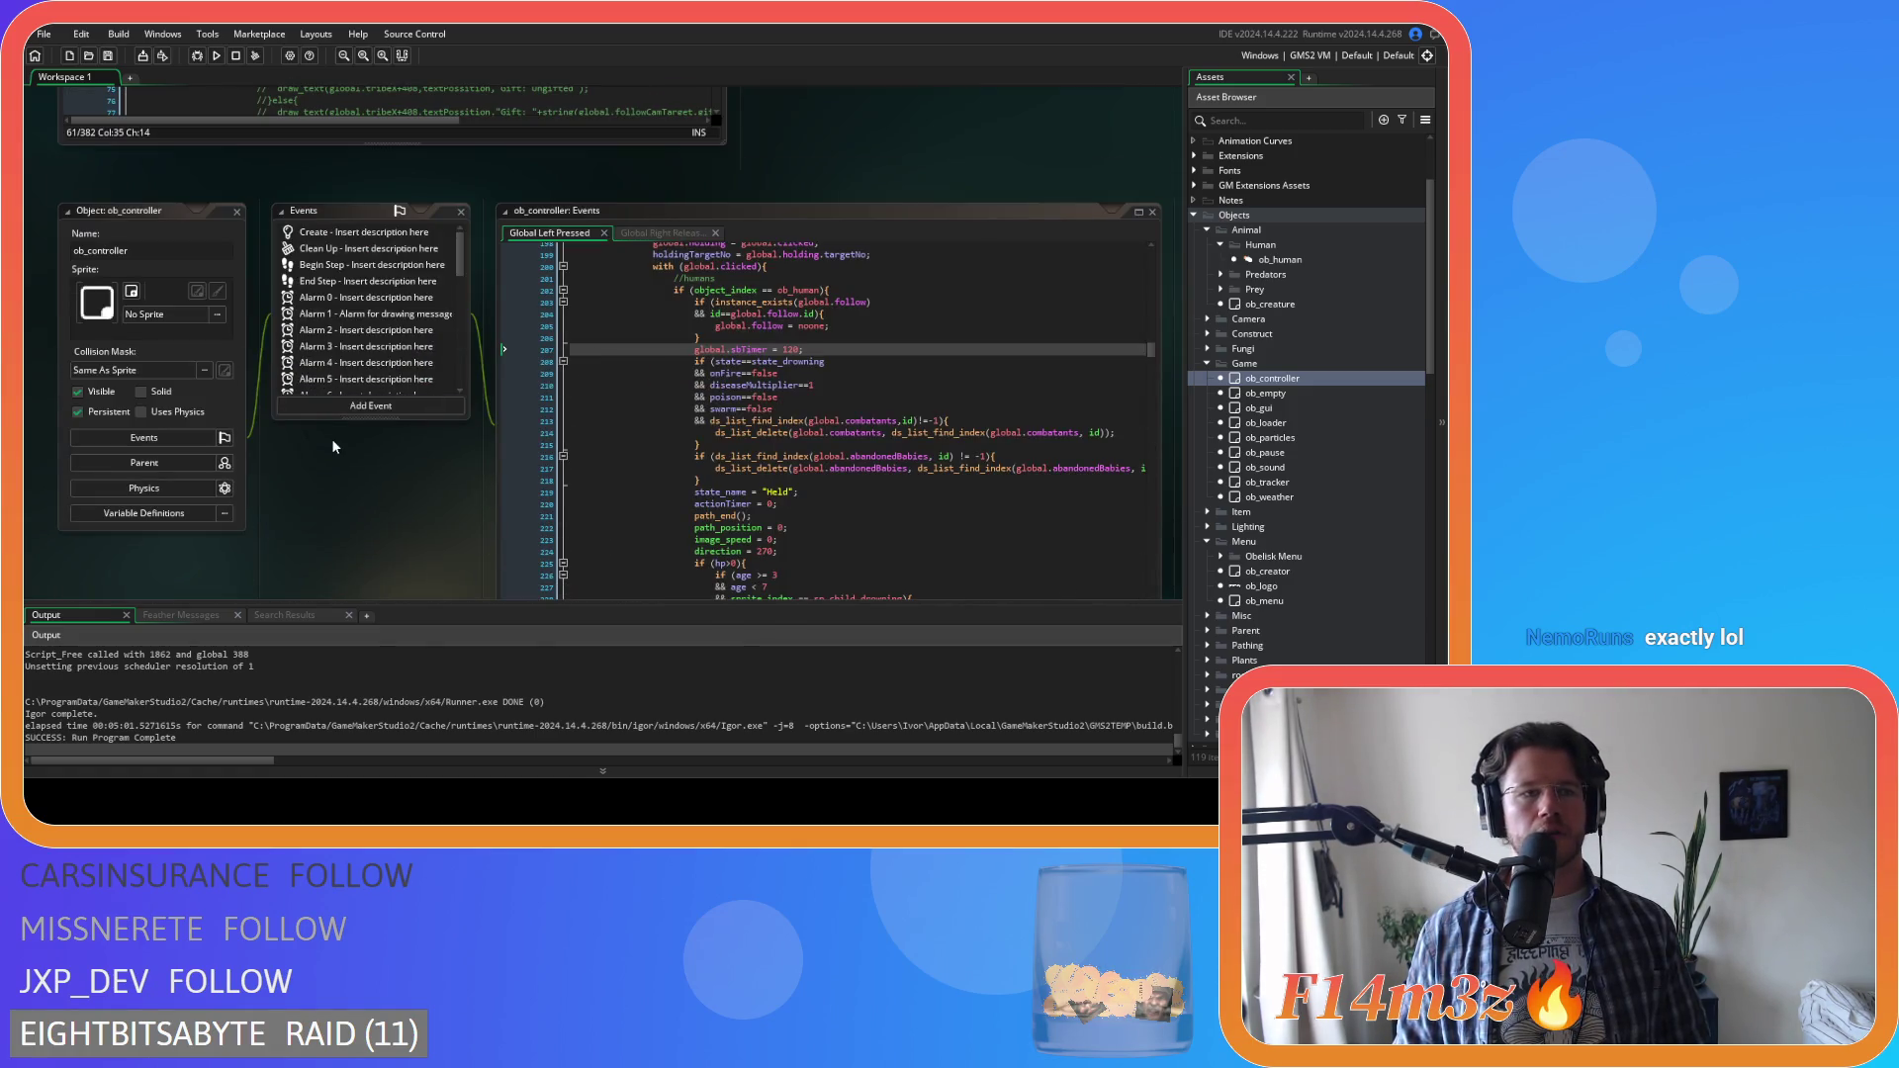
scroll(330, 437, down, 6)
double_click(1280, 259)
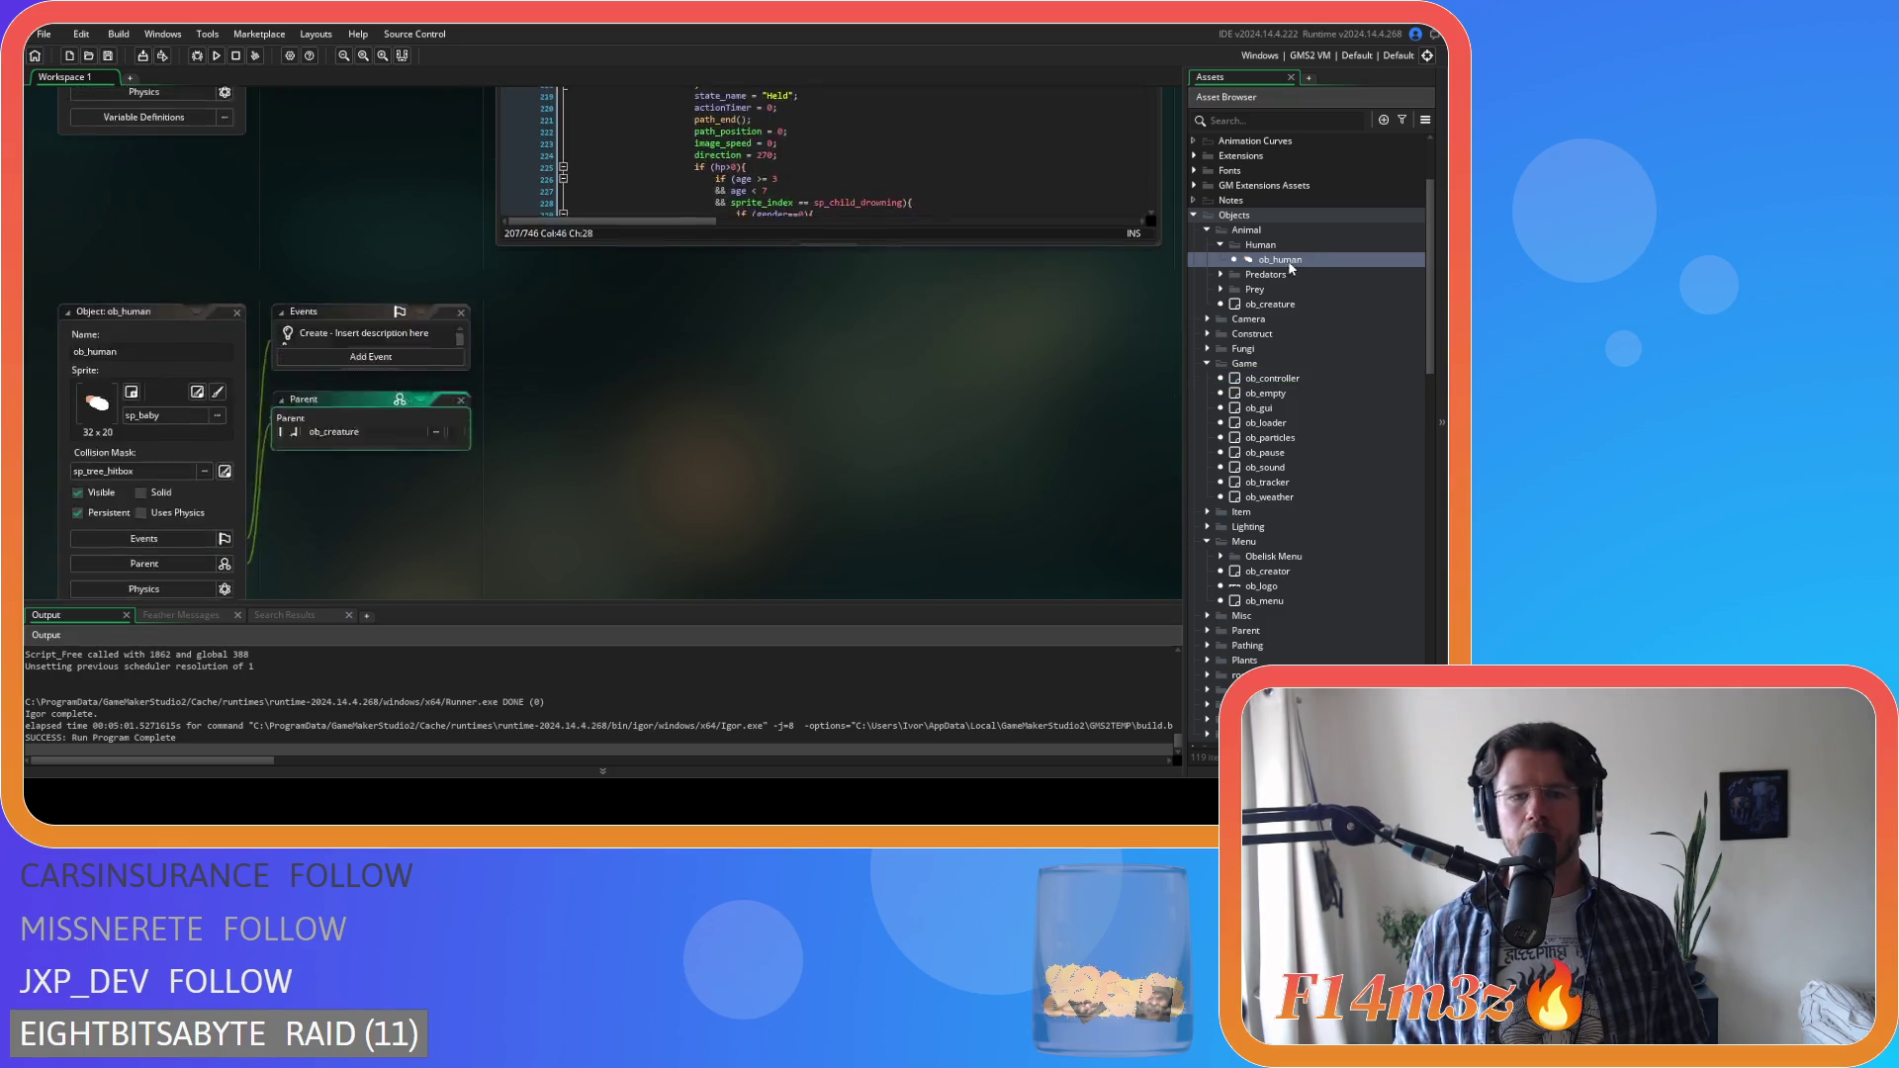
mouse_move(1153, 176)
mouse_down()
mouse_move(1154, 453)
mouse_move(1172, 509)
mouse_move(1175, 394)
mouse_move(1165, 410)
mouse_up()
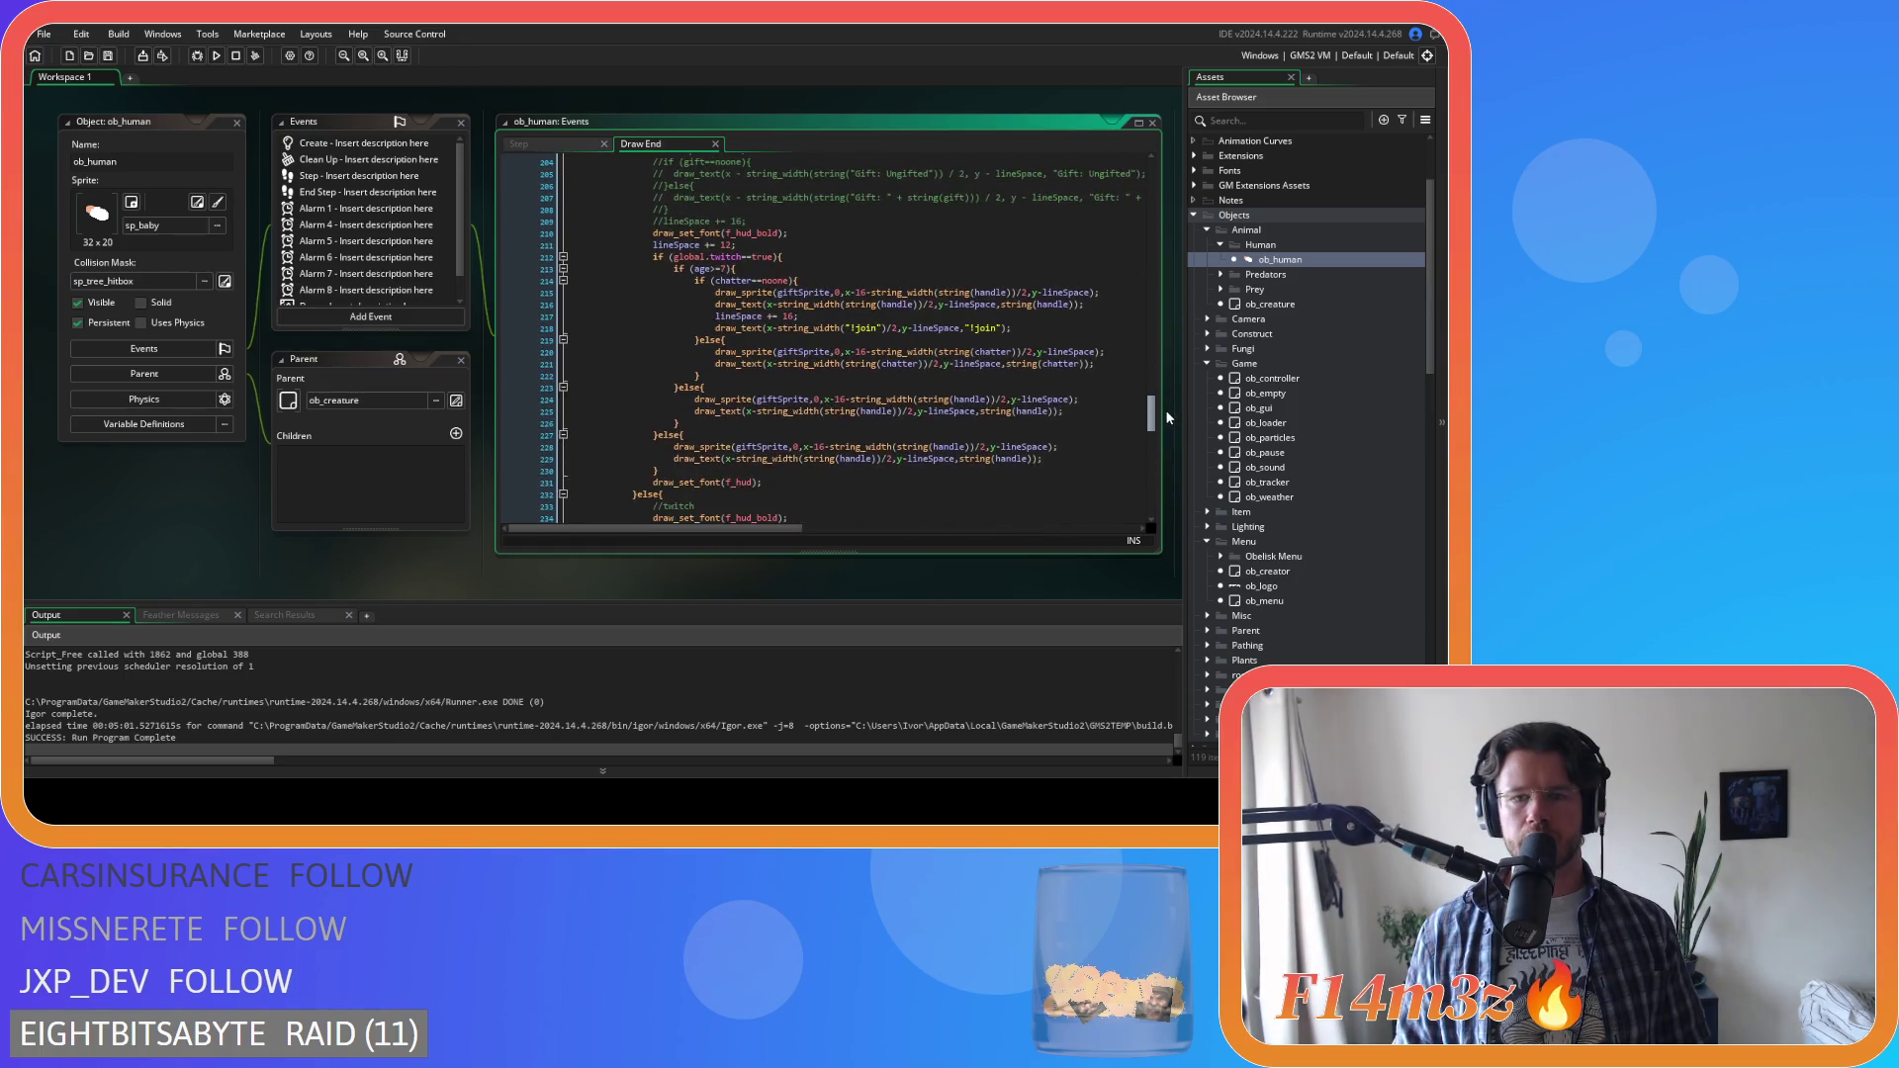
drag(1100, 293, 716, 293)
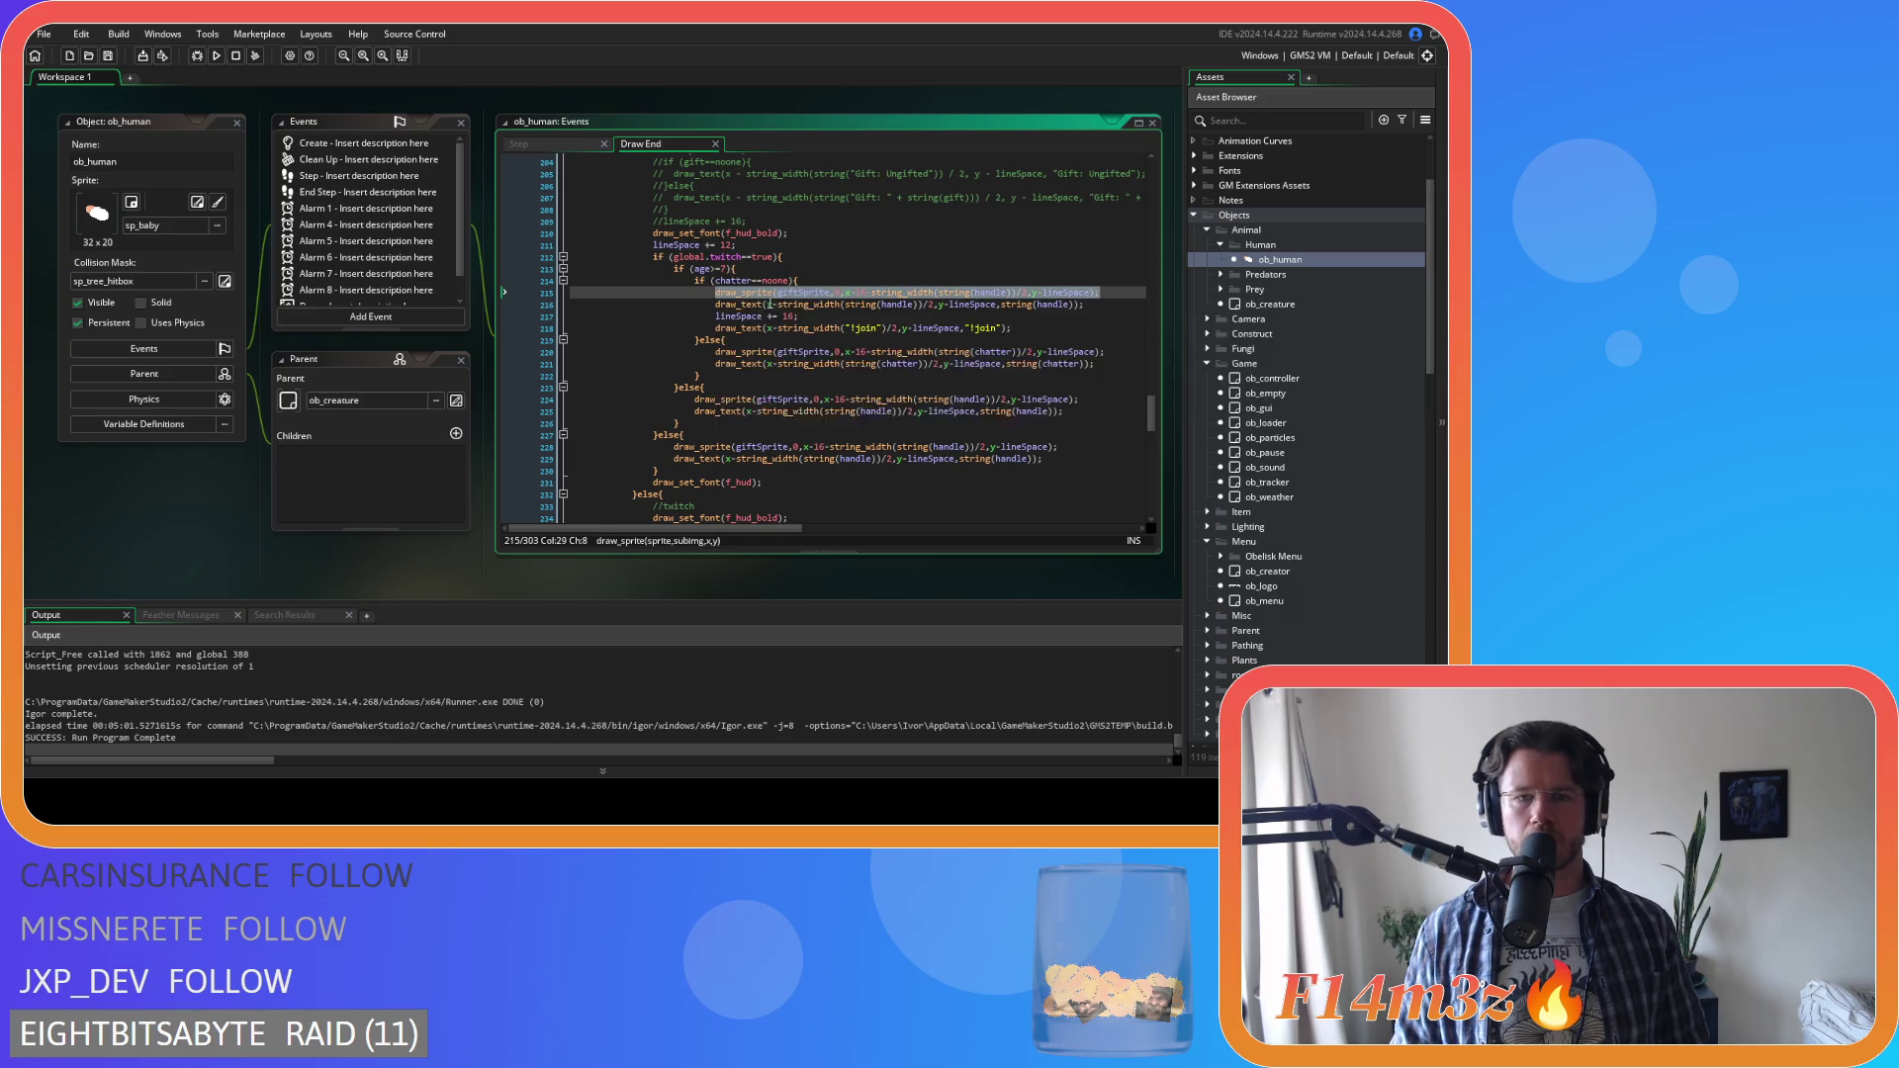
scroll(199, 453, up, 3)
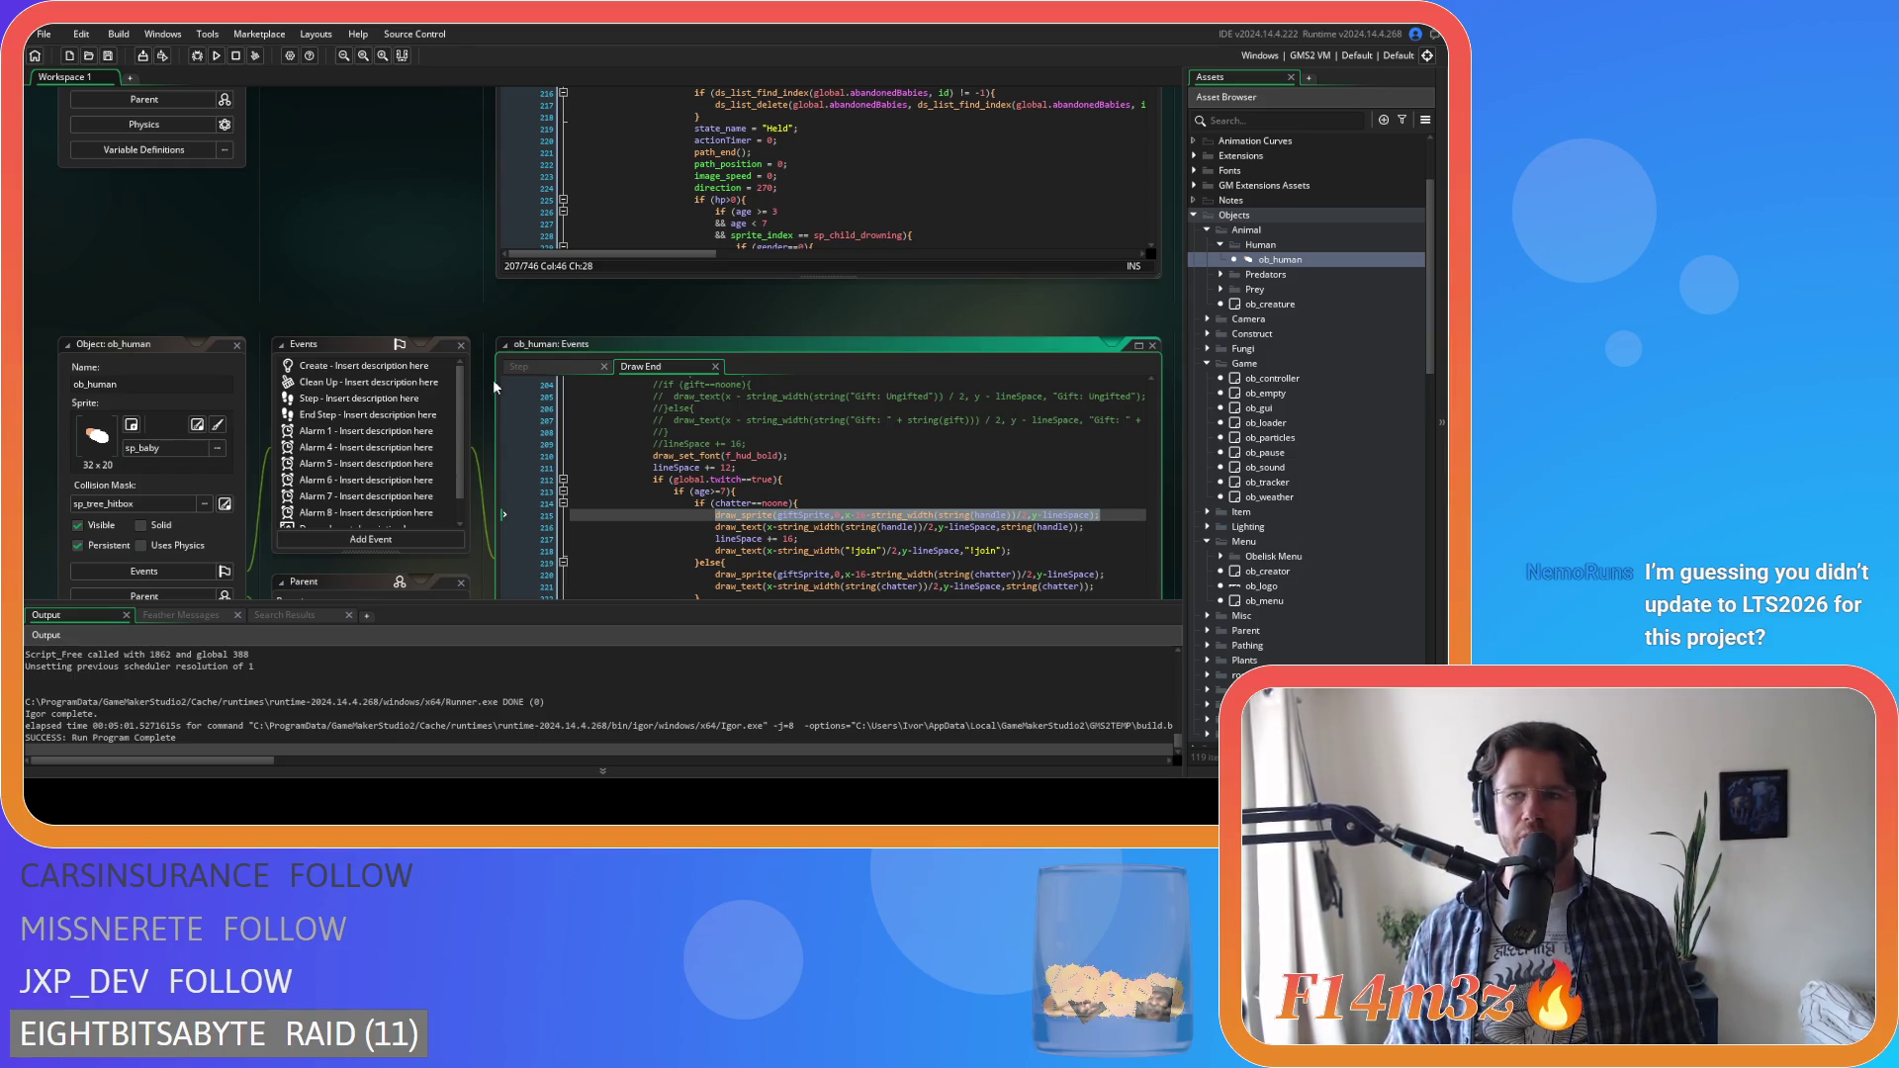
click(237, 345)
scroll(449, 509, down, 2)
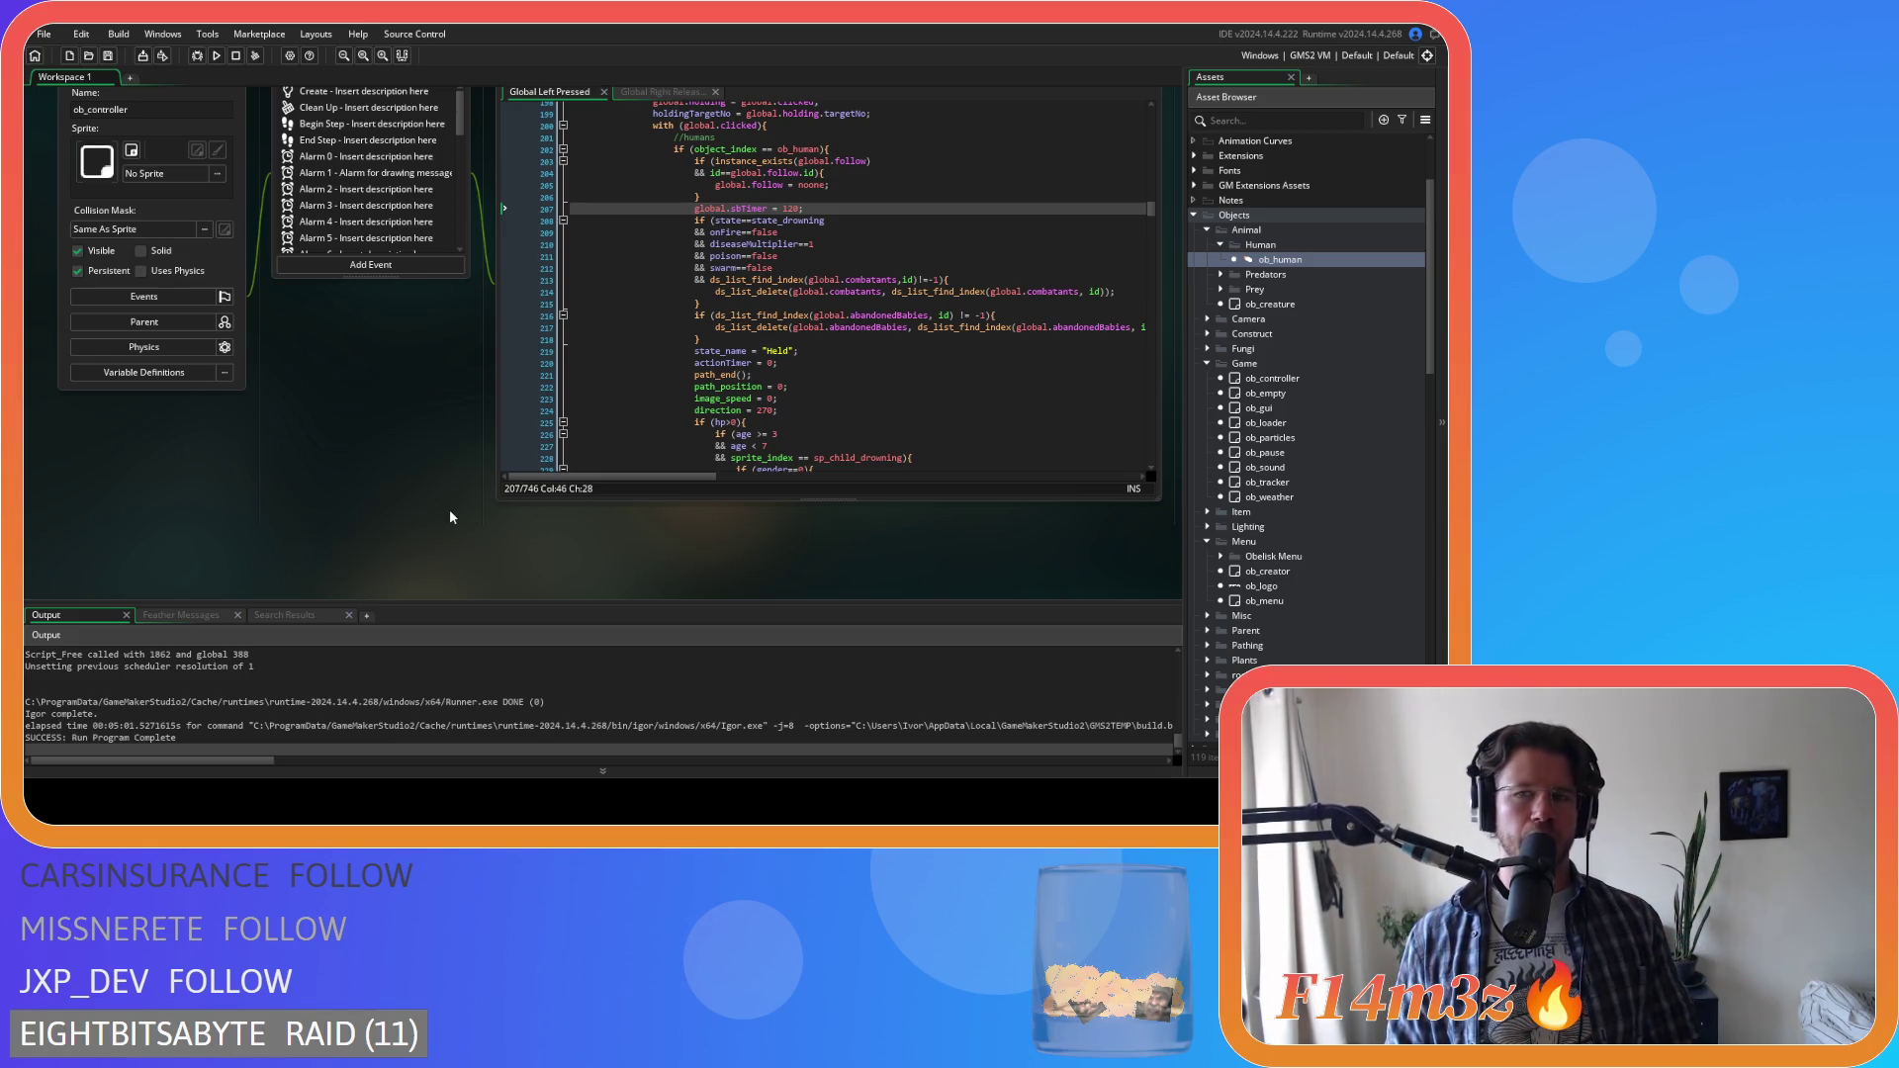
scroll(374, 451, up, 4)
scroll(374, 455, down, 4)
scroll(374, 455, up, 4)
scroll(376, 447, down, 2)
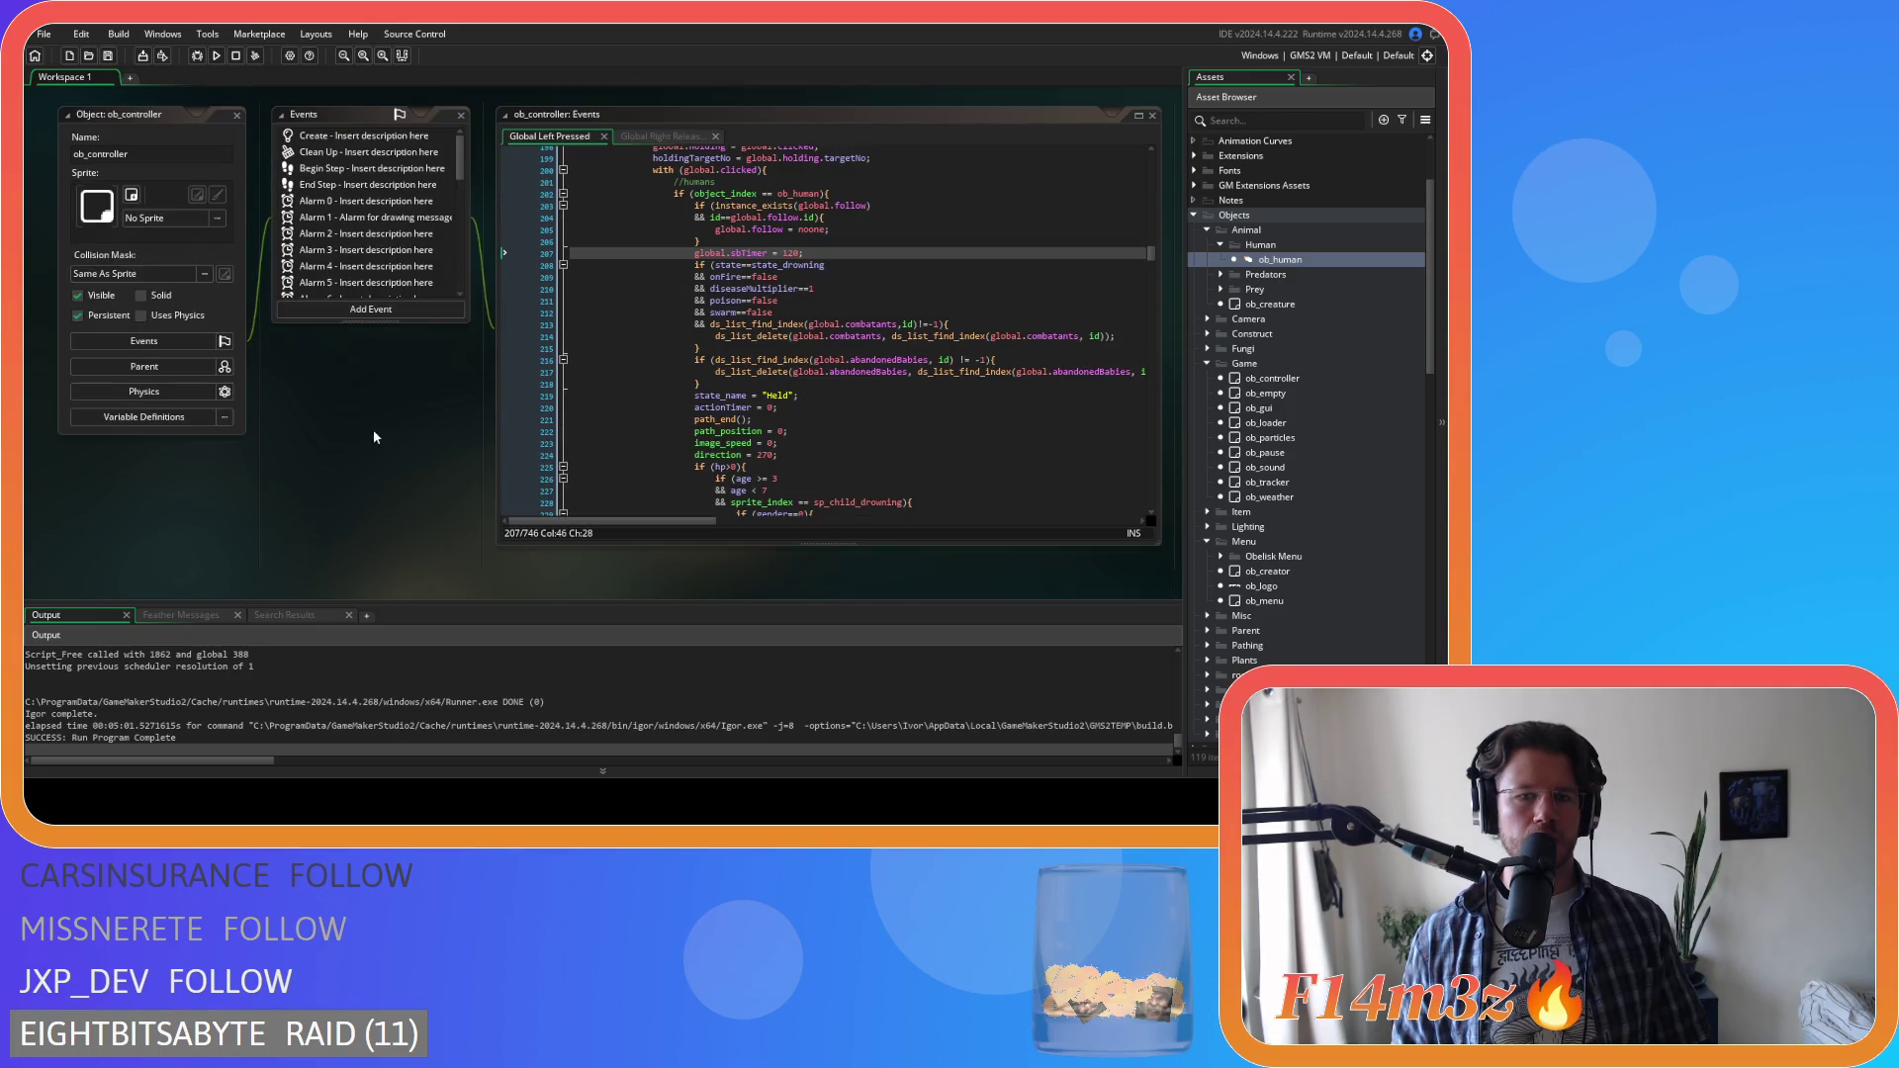
scroll(265, 385, up, 20)
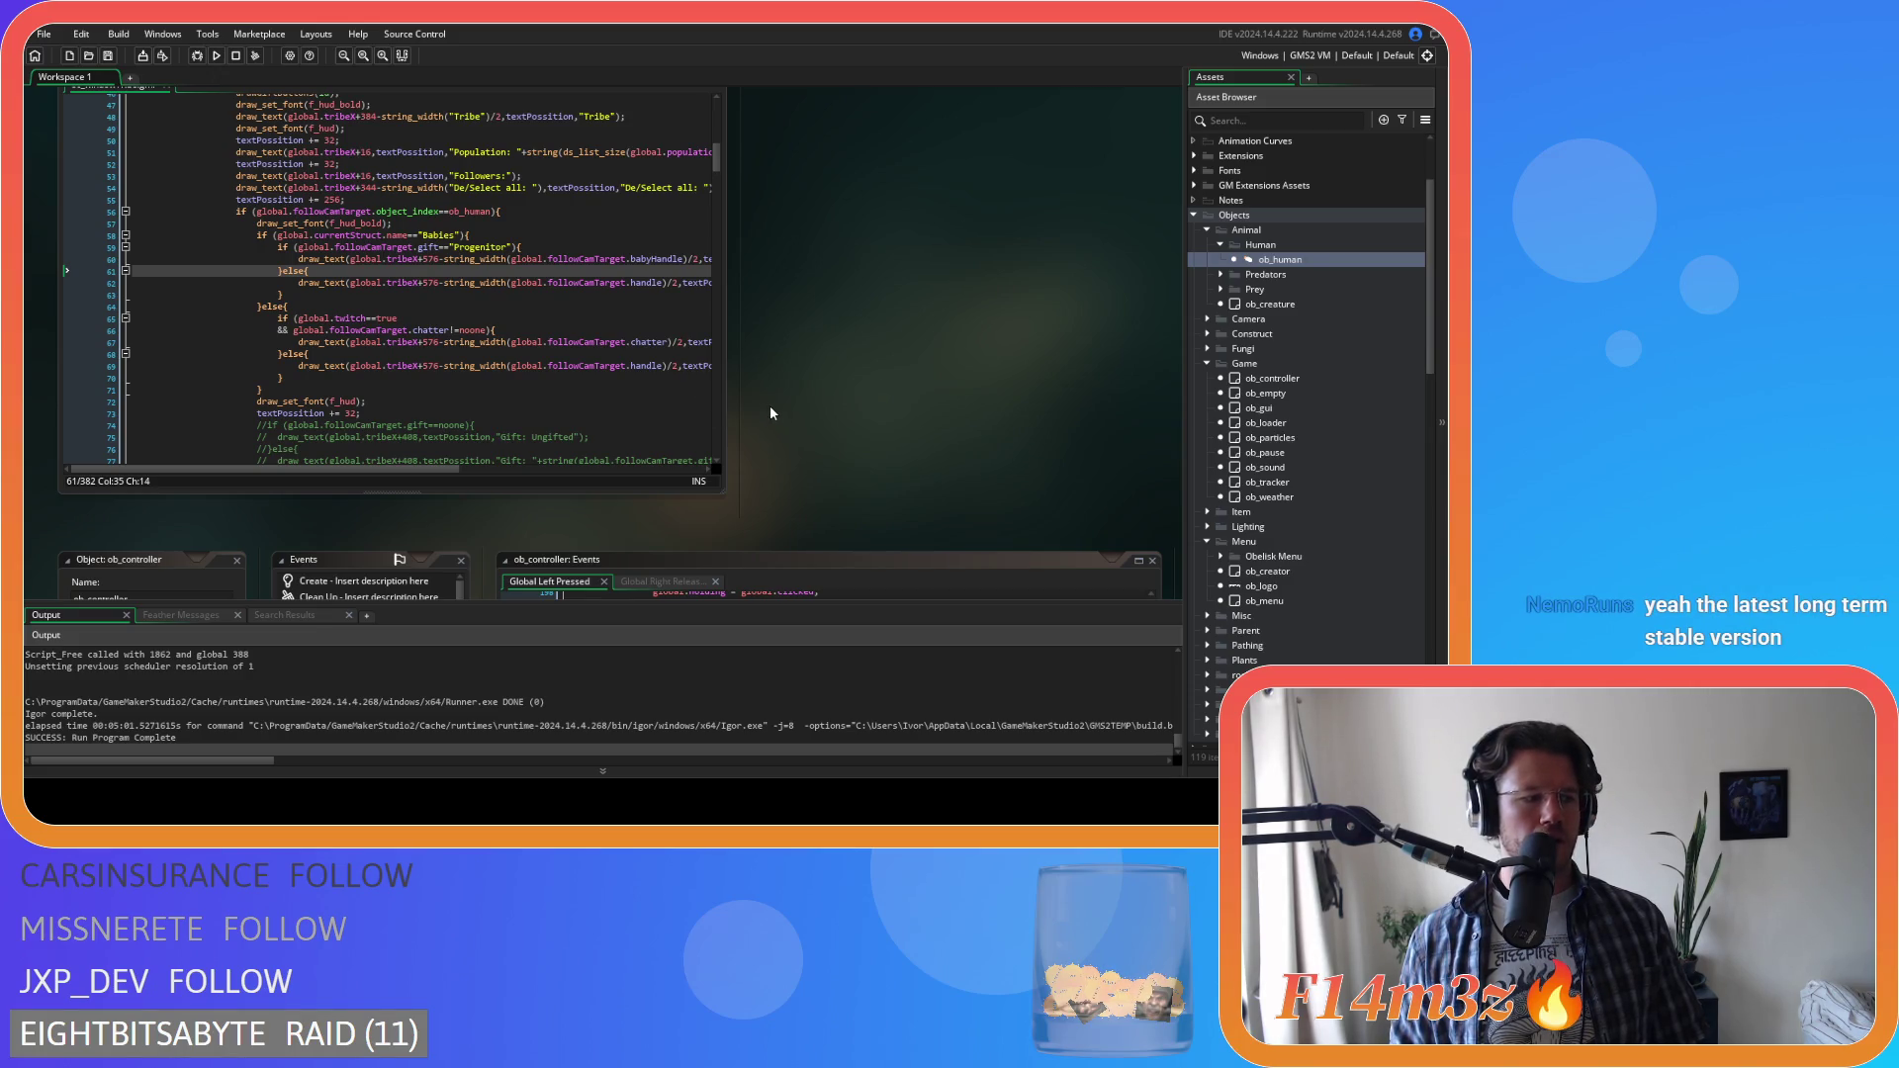
Inspect sc_windowTribe's Progenitor check drawing babyHandle or handle, then scroll toward ob_controller
mouse_move(569, 336)
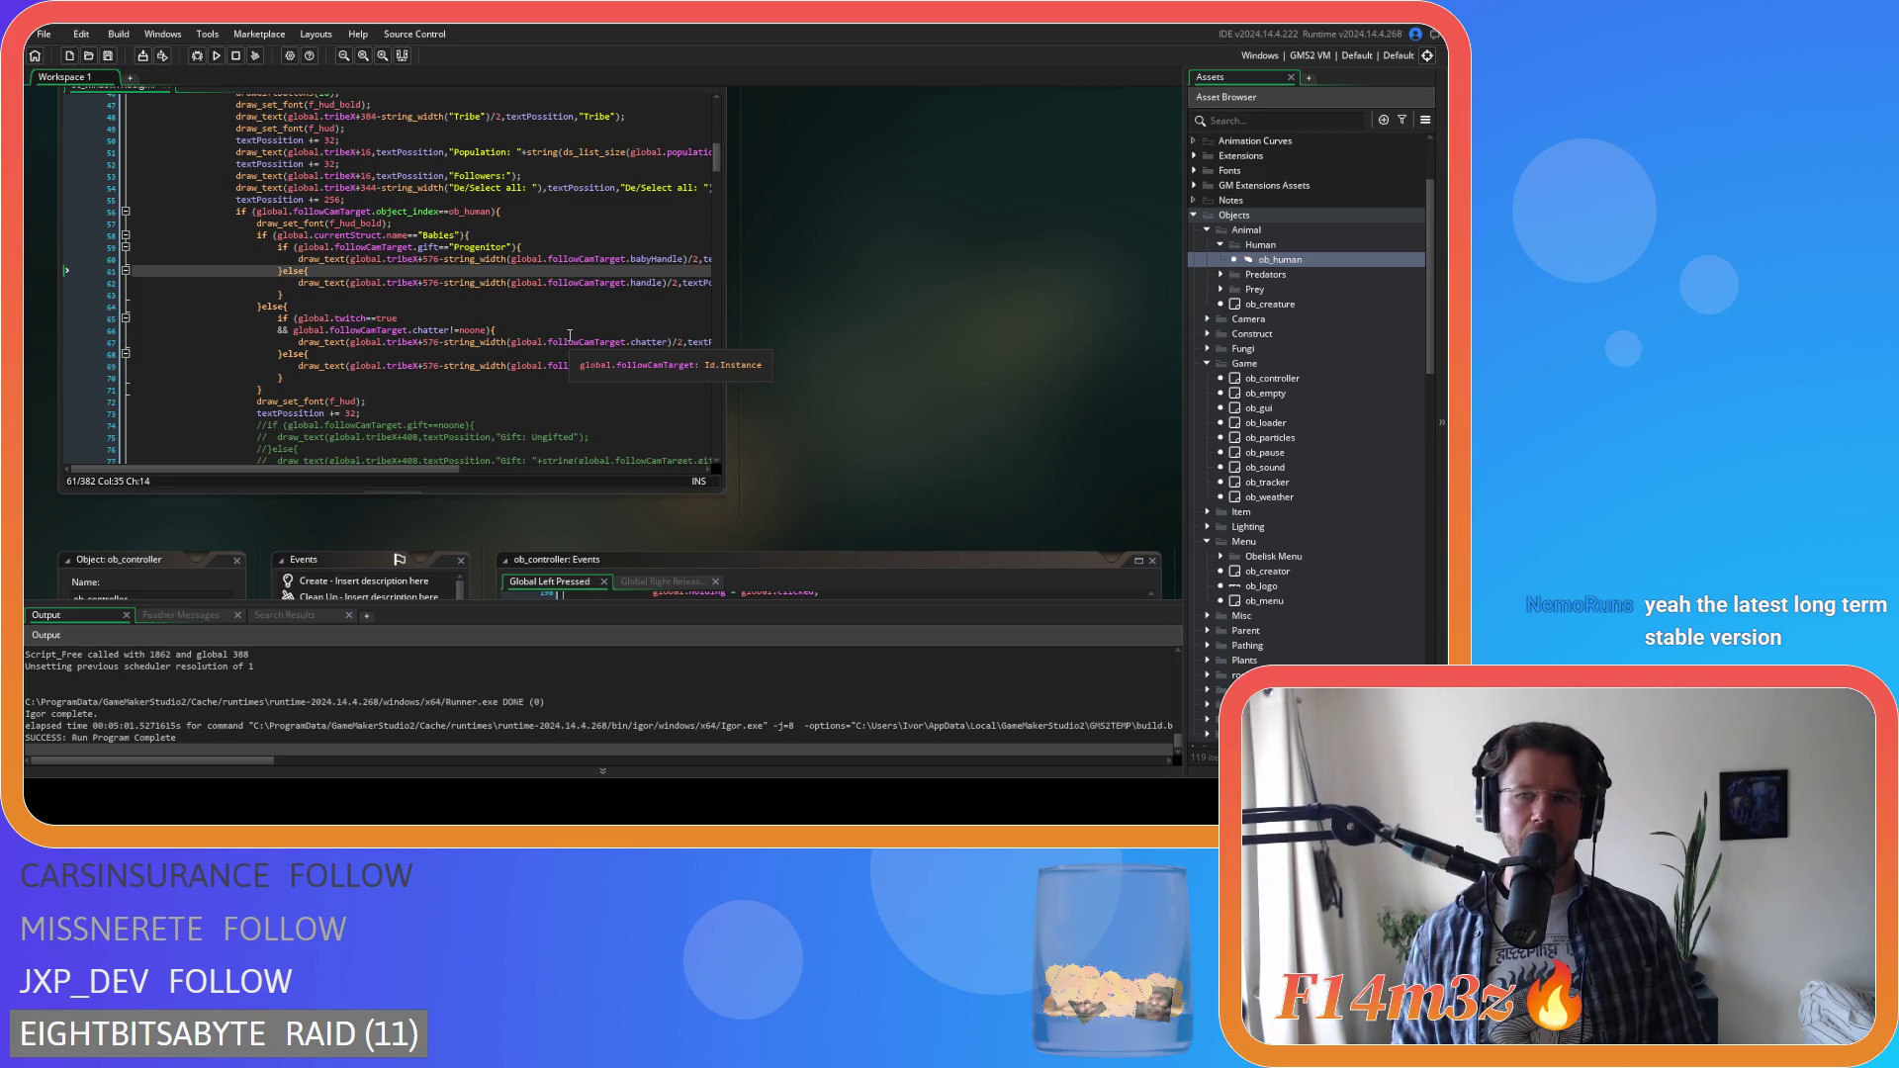
mouse_move(636, 336)
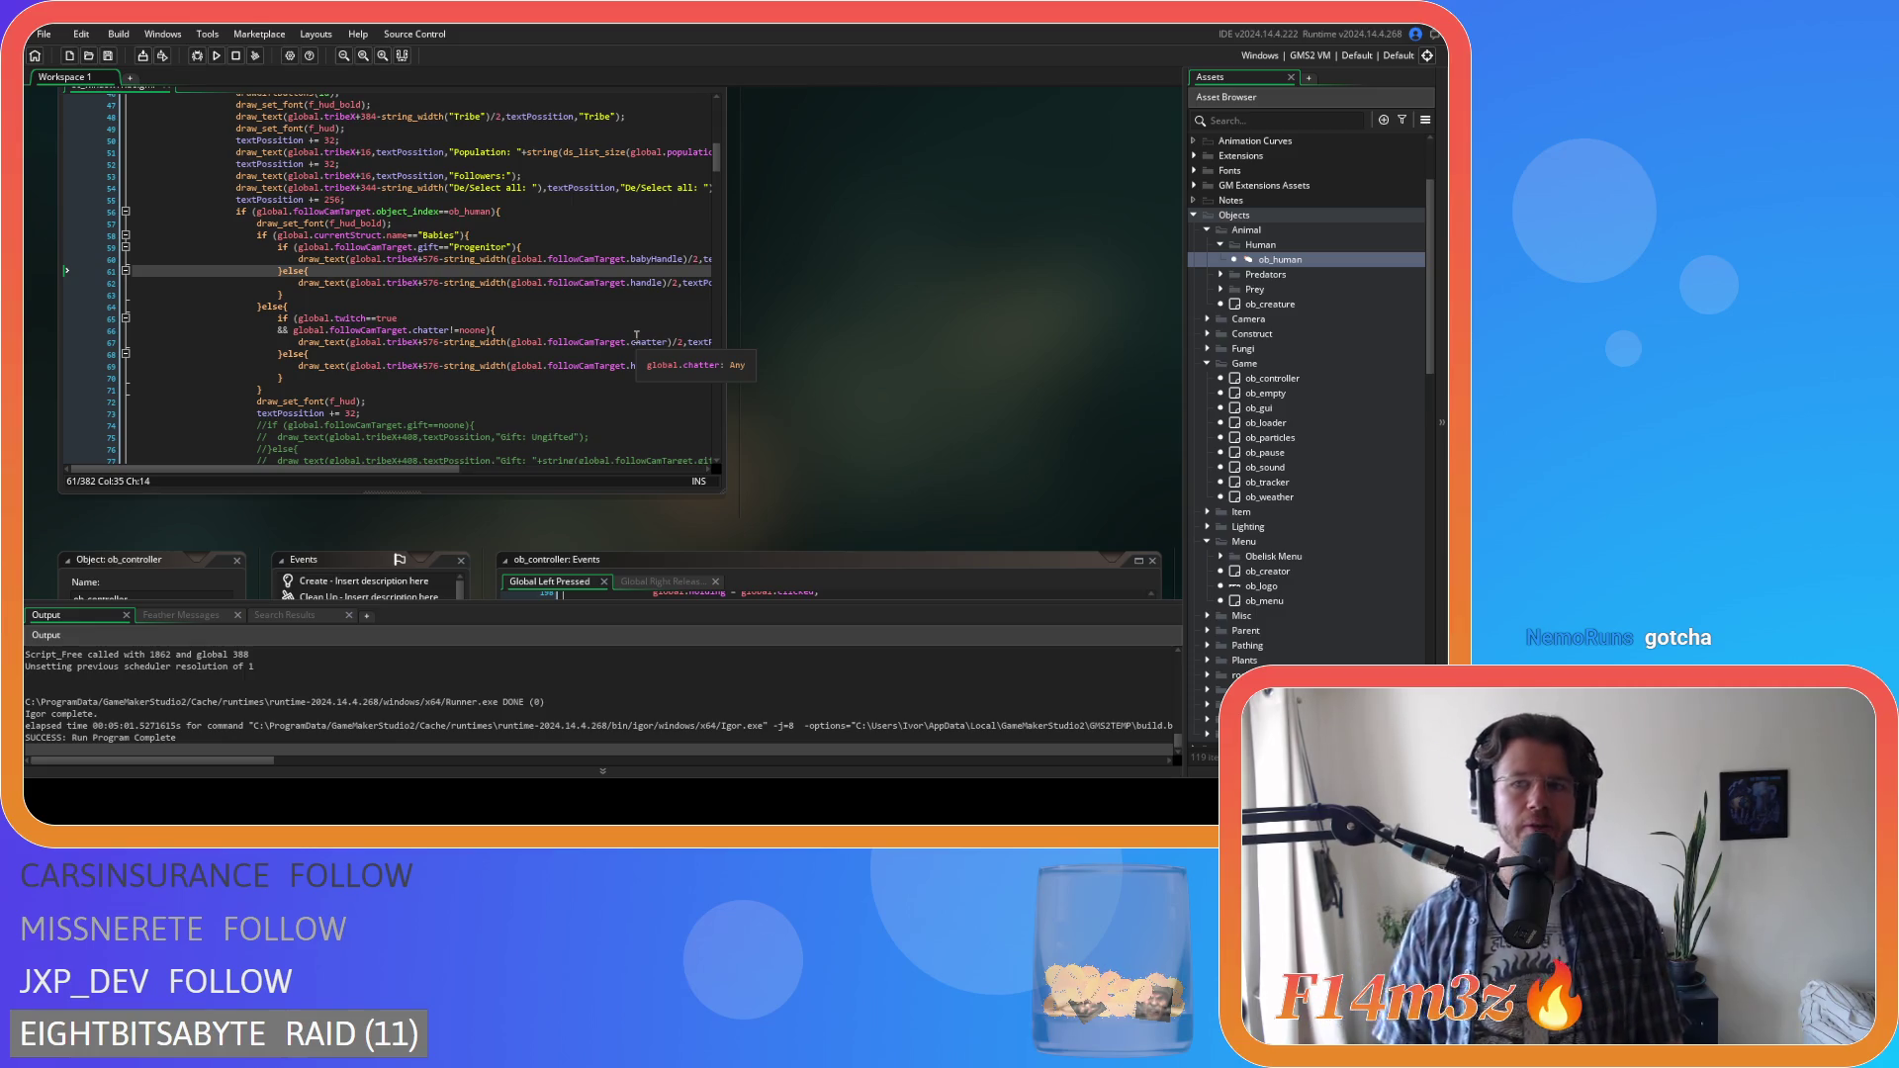
click(438, 246)
scroll(524, 233, up, 3)
scroll(523, 234, down, 2)
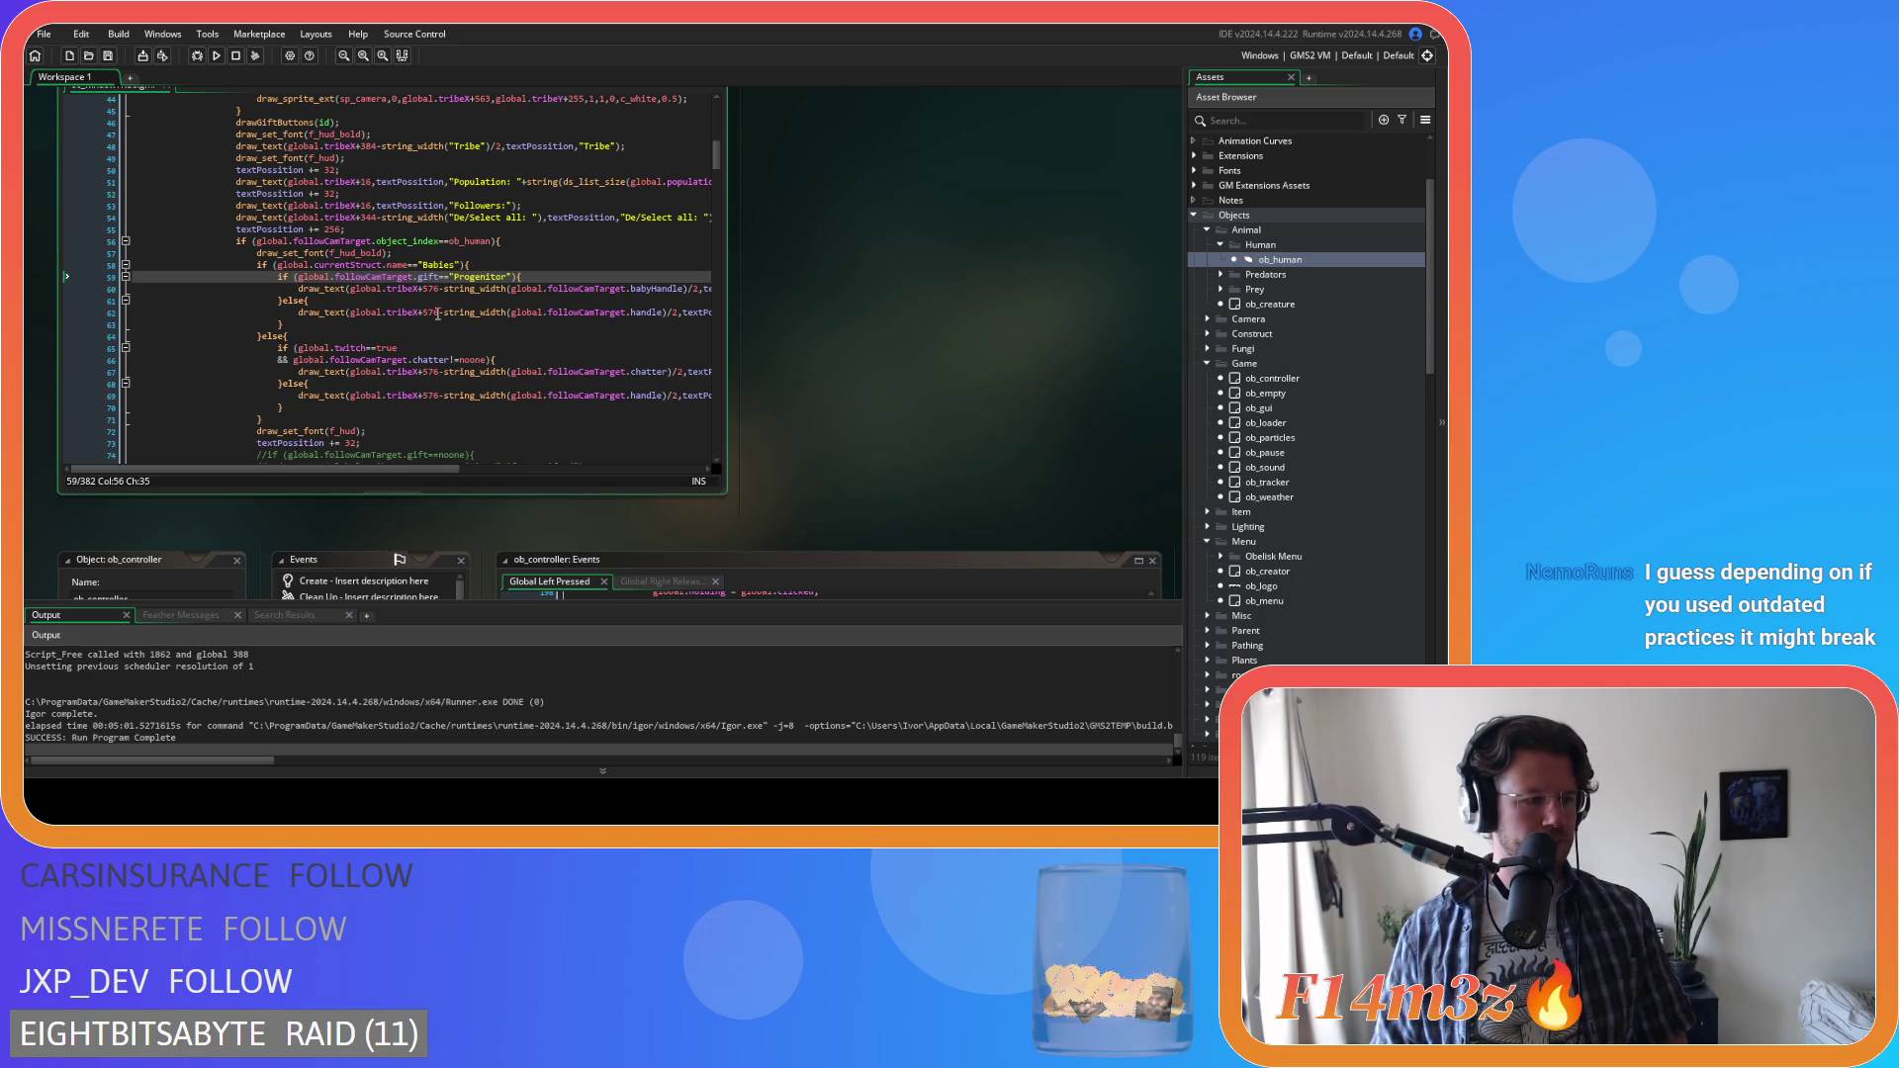
click(430, 313)
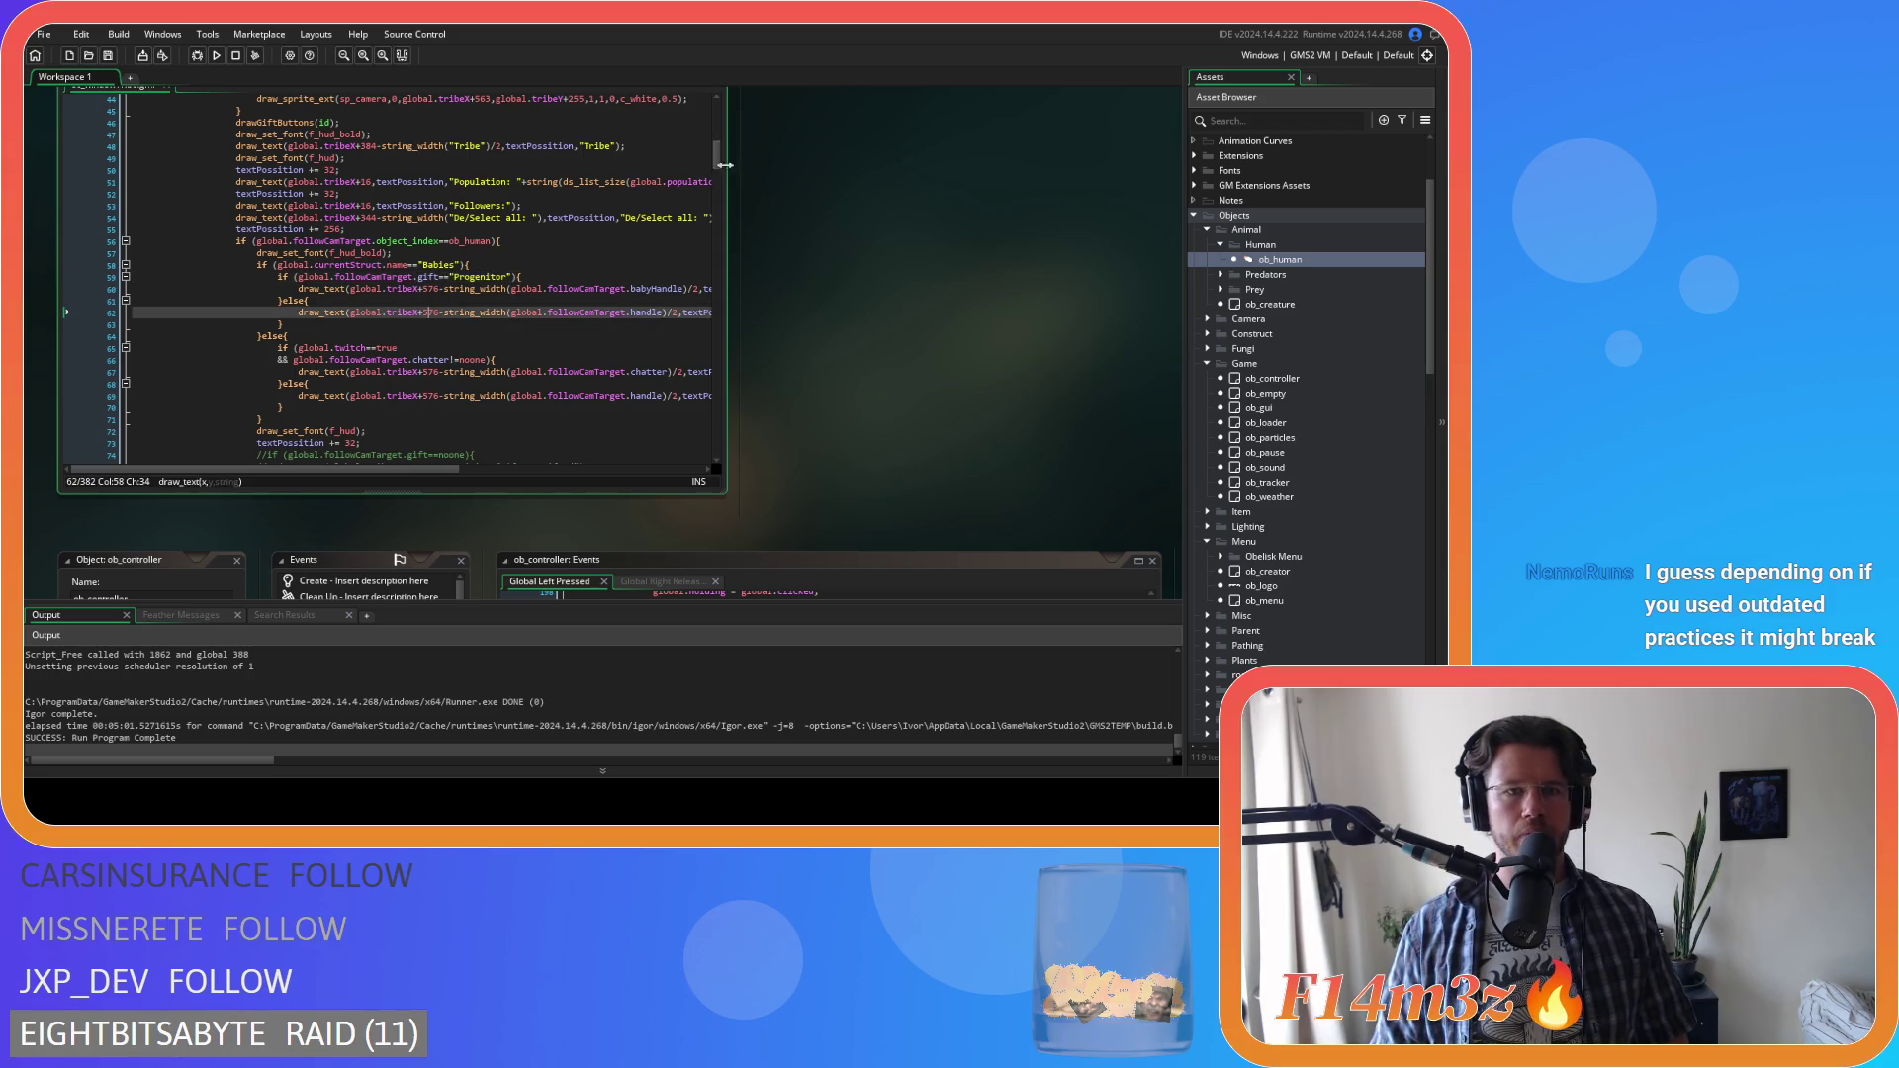
scroll(833, 242, up, 1)
click(559, 333)
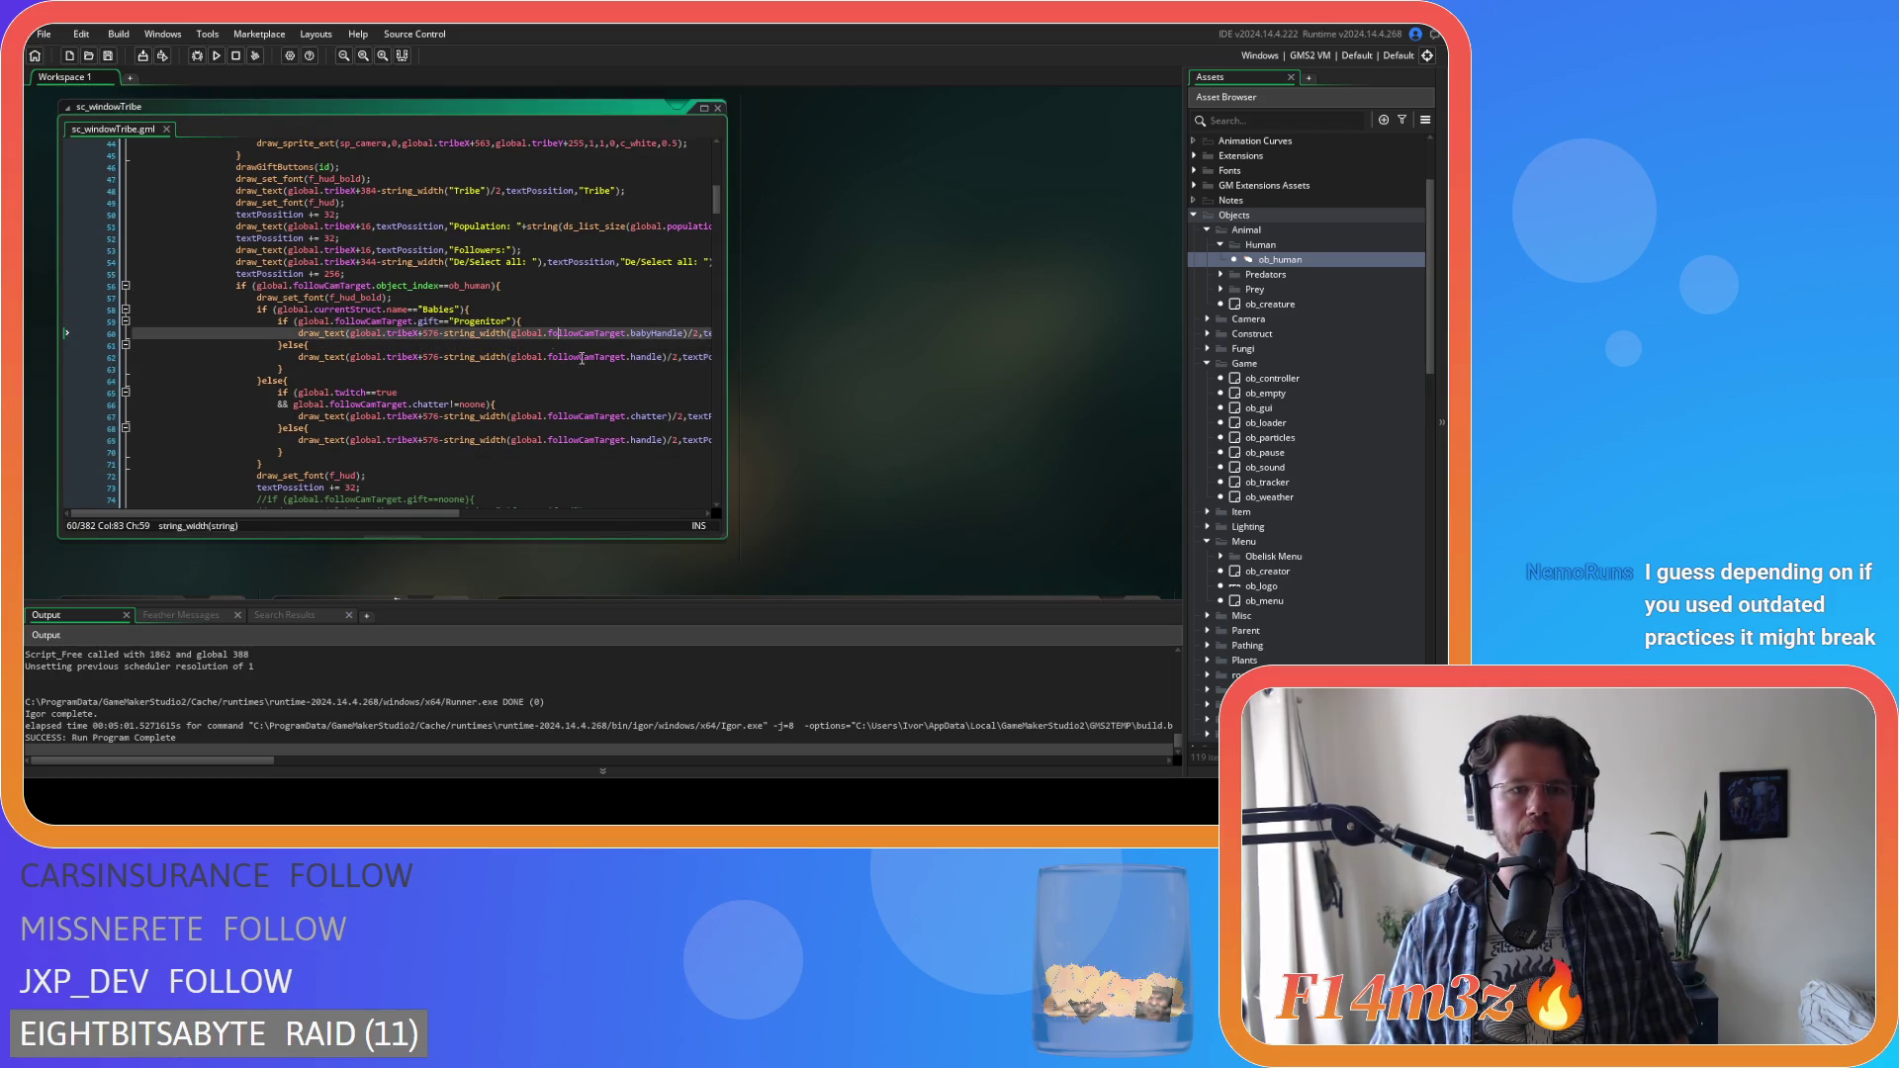
scroll(597, 361, down, 1)
scroll(846, 384, down, 7)
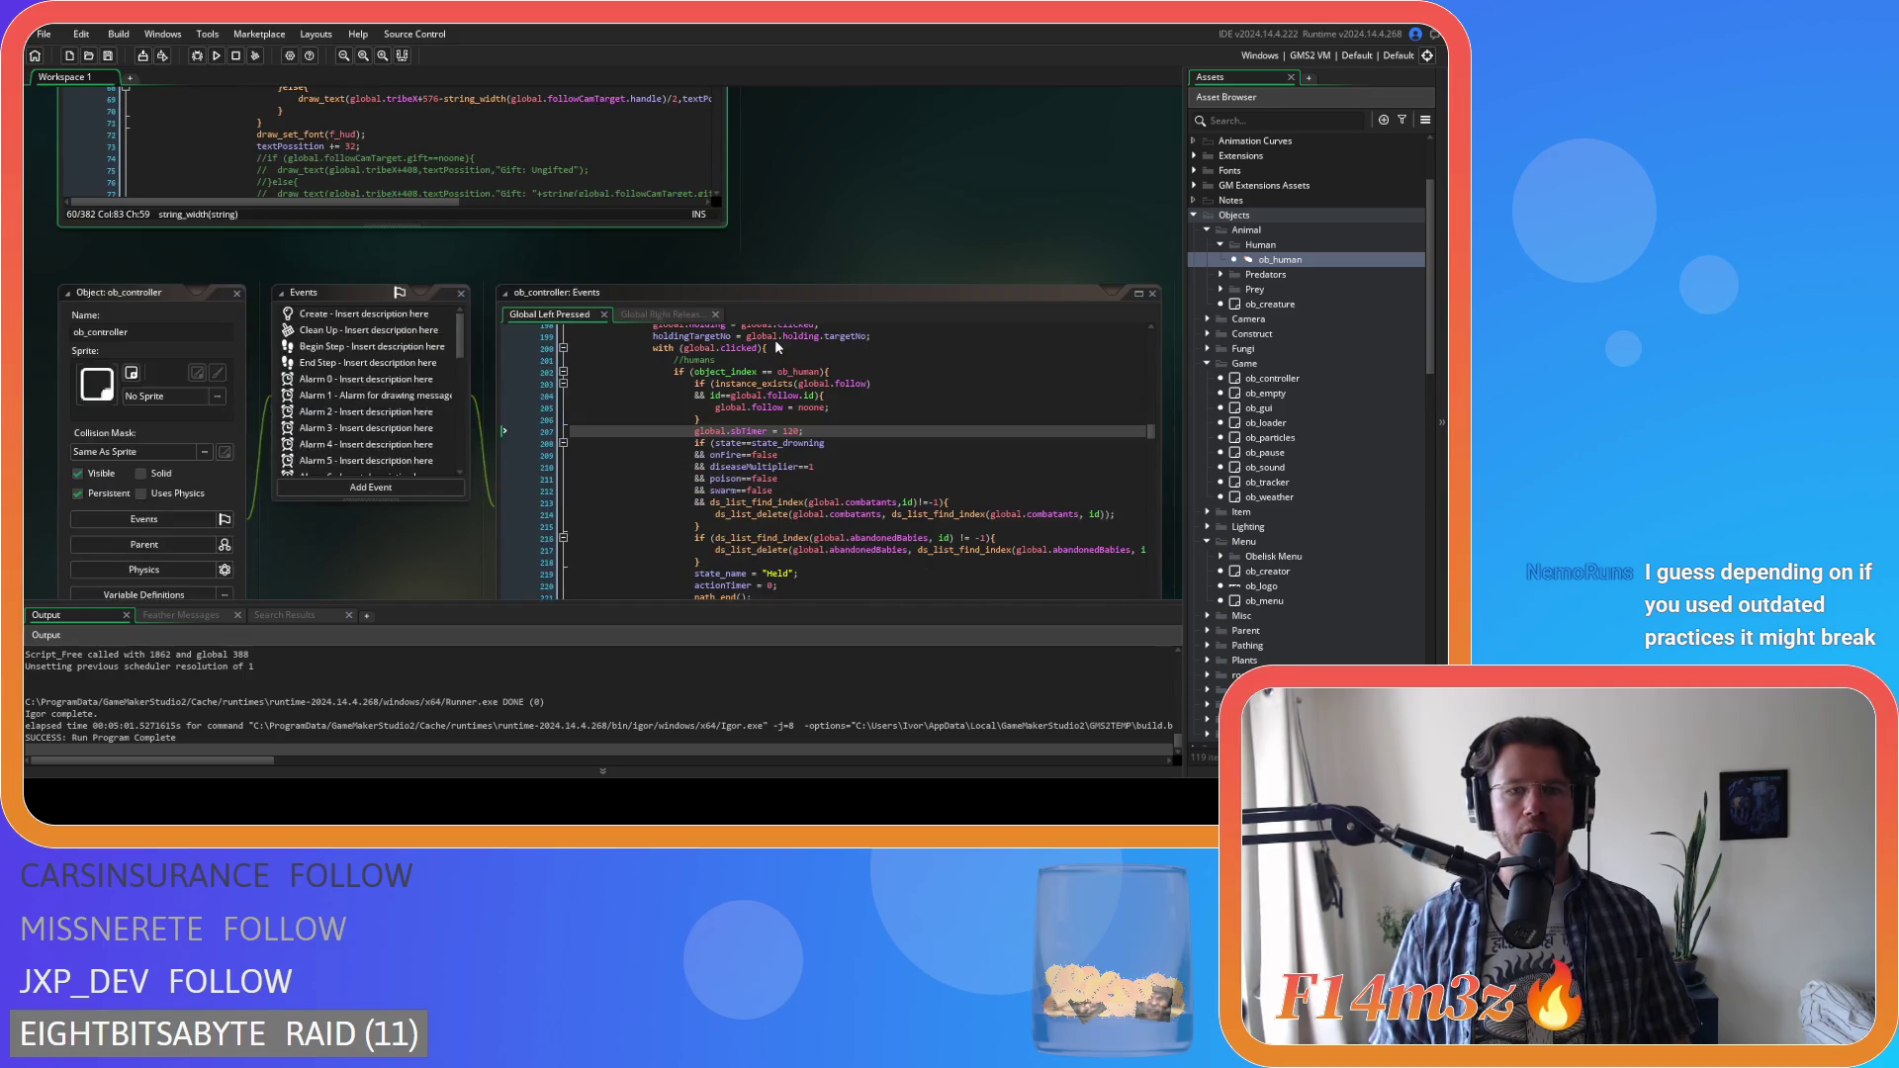
Bring ob_gui's Draw GUI code into focus and try a line after the chatter name, undone
scroll(827, 234, up, 6)
scroll(820, 243, down, 7)
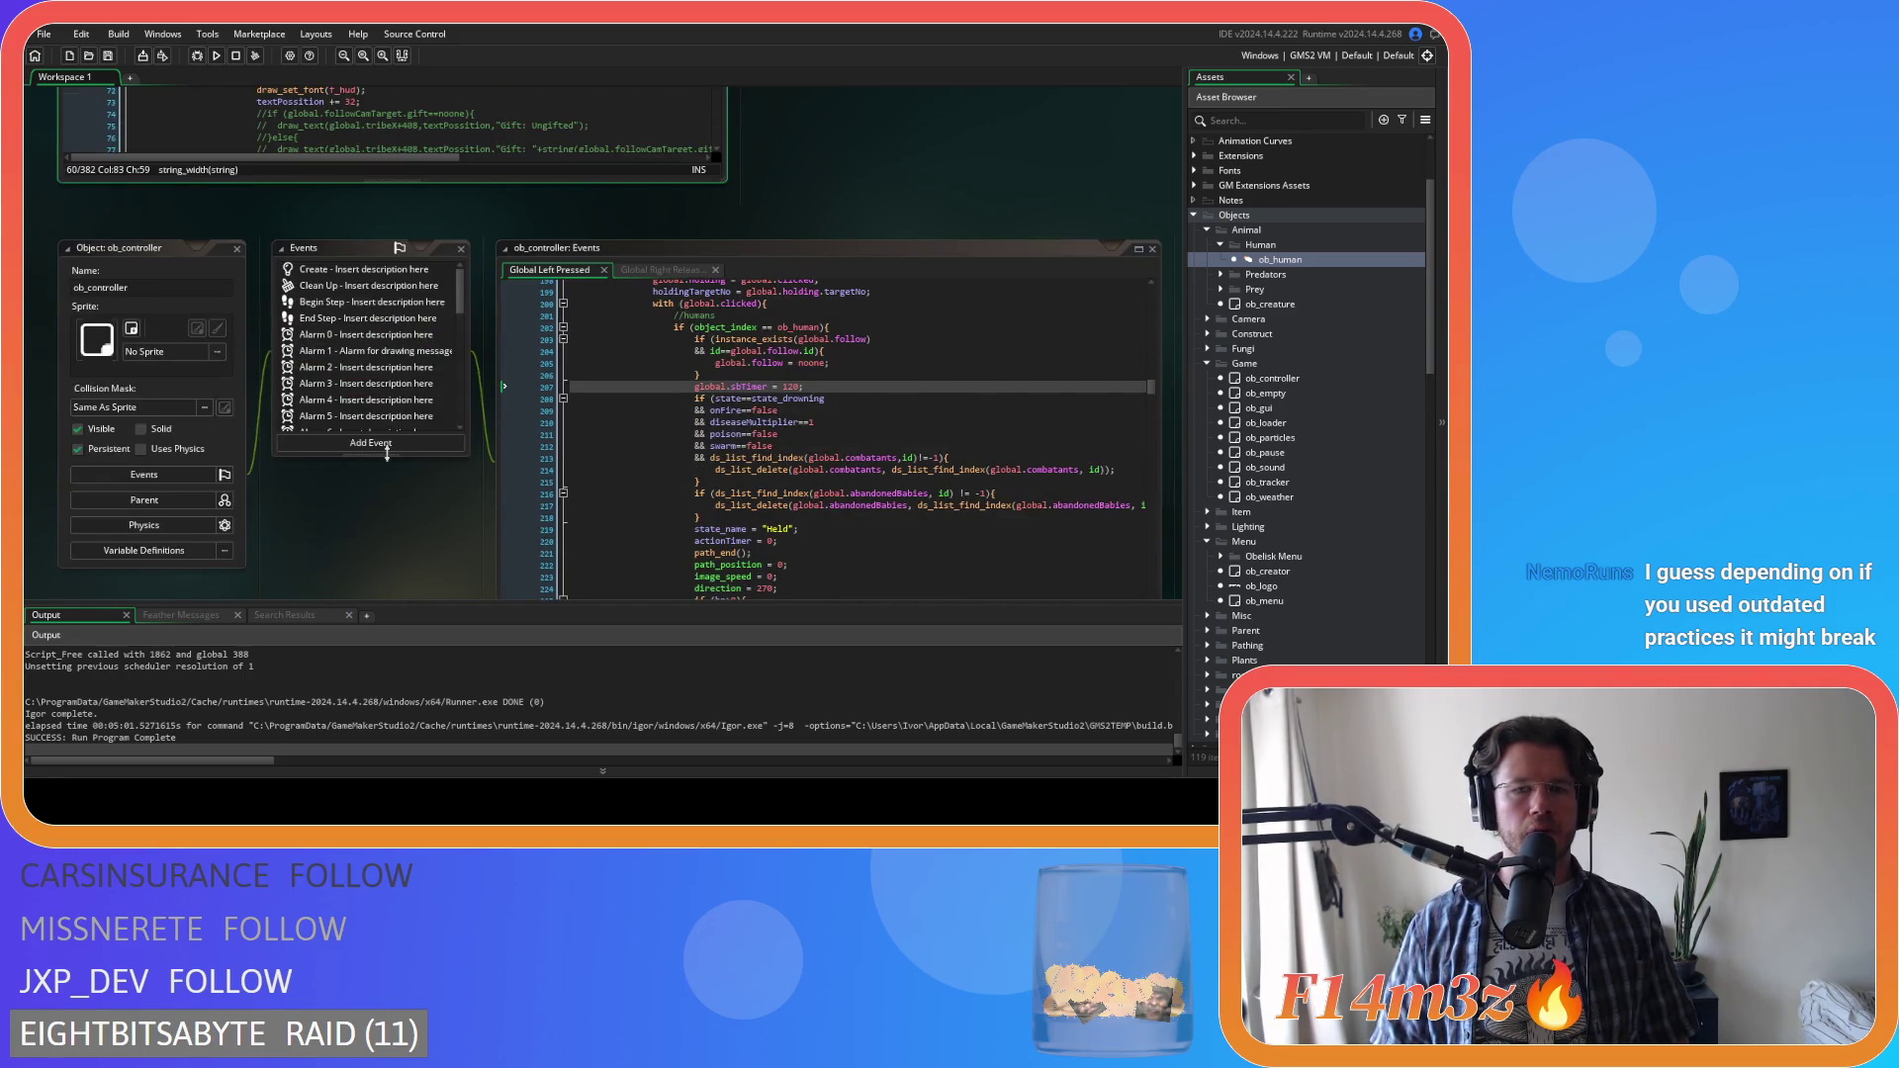
scroll(408, 441, down, 10)
scroll(412, 435, up, 1)
click(744, 346)
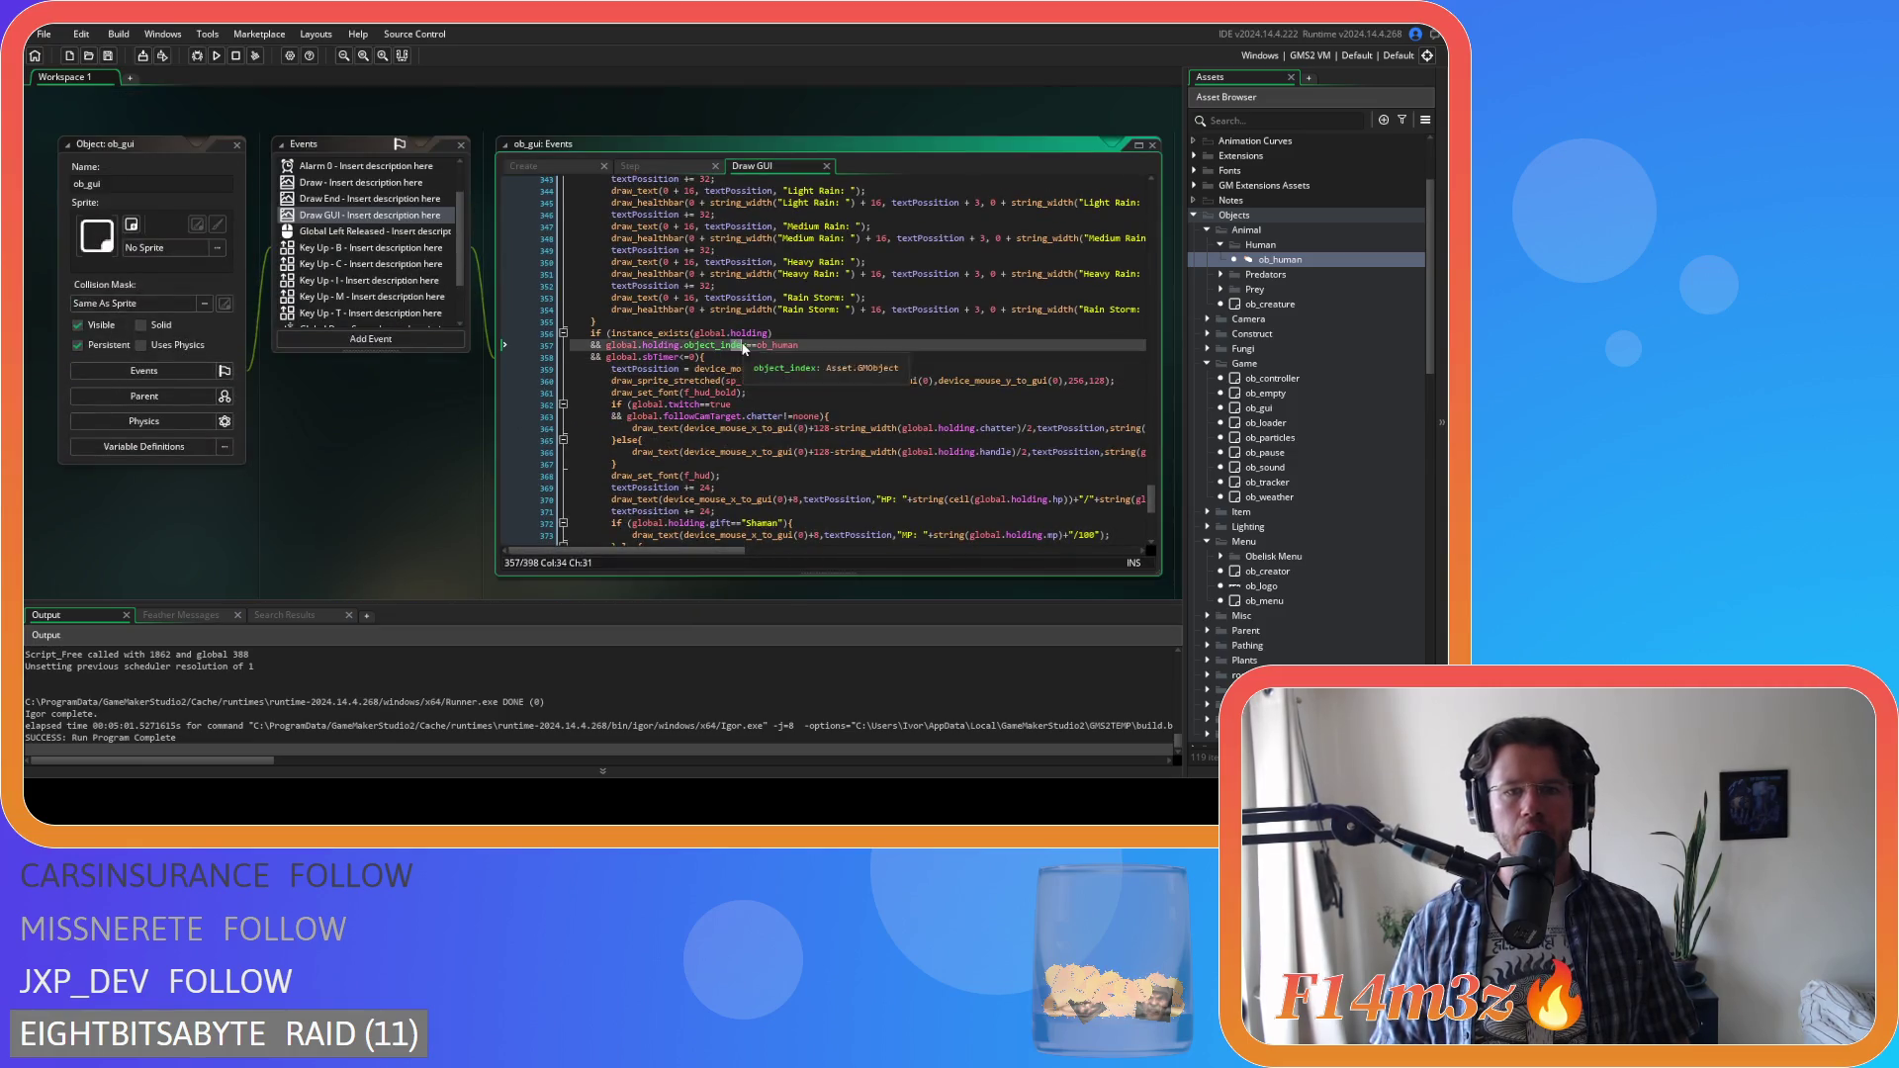
scroll(898, 304, down, 3)
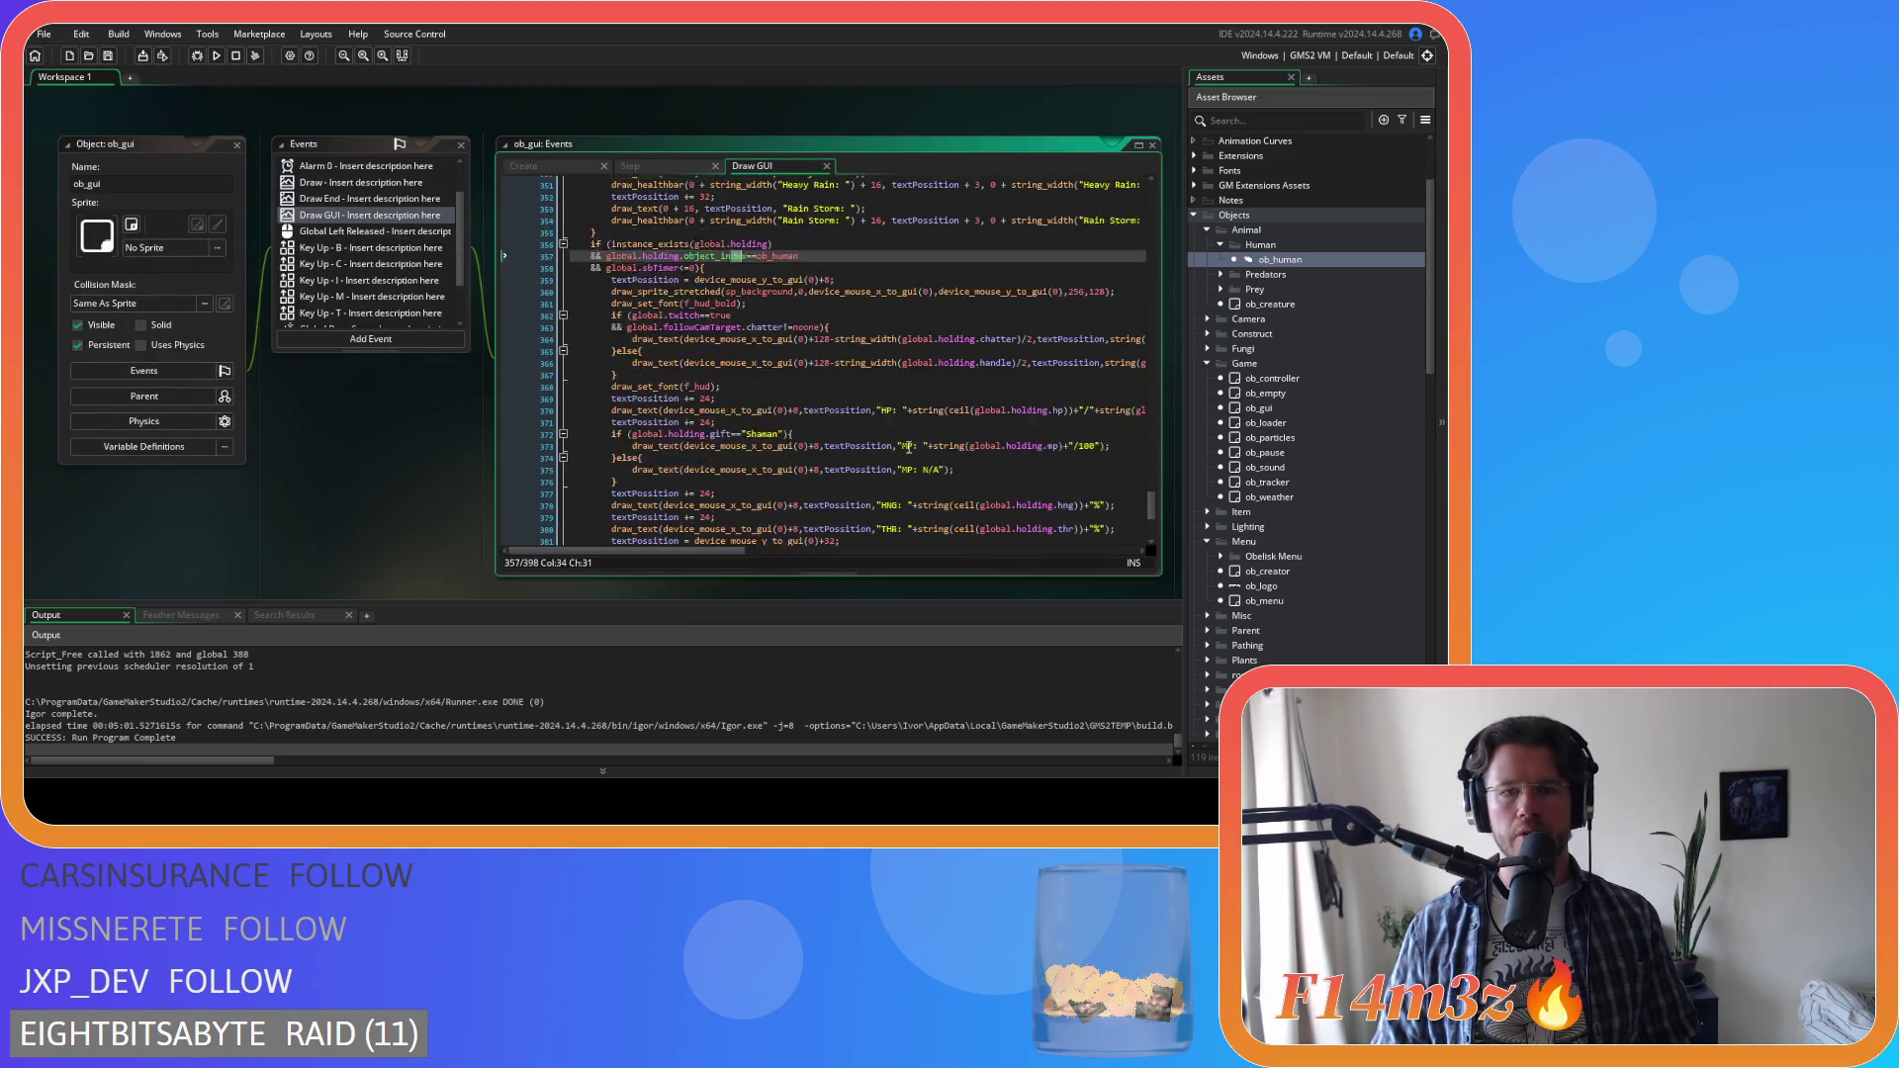
click(900, 297)
key(Return)
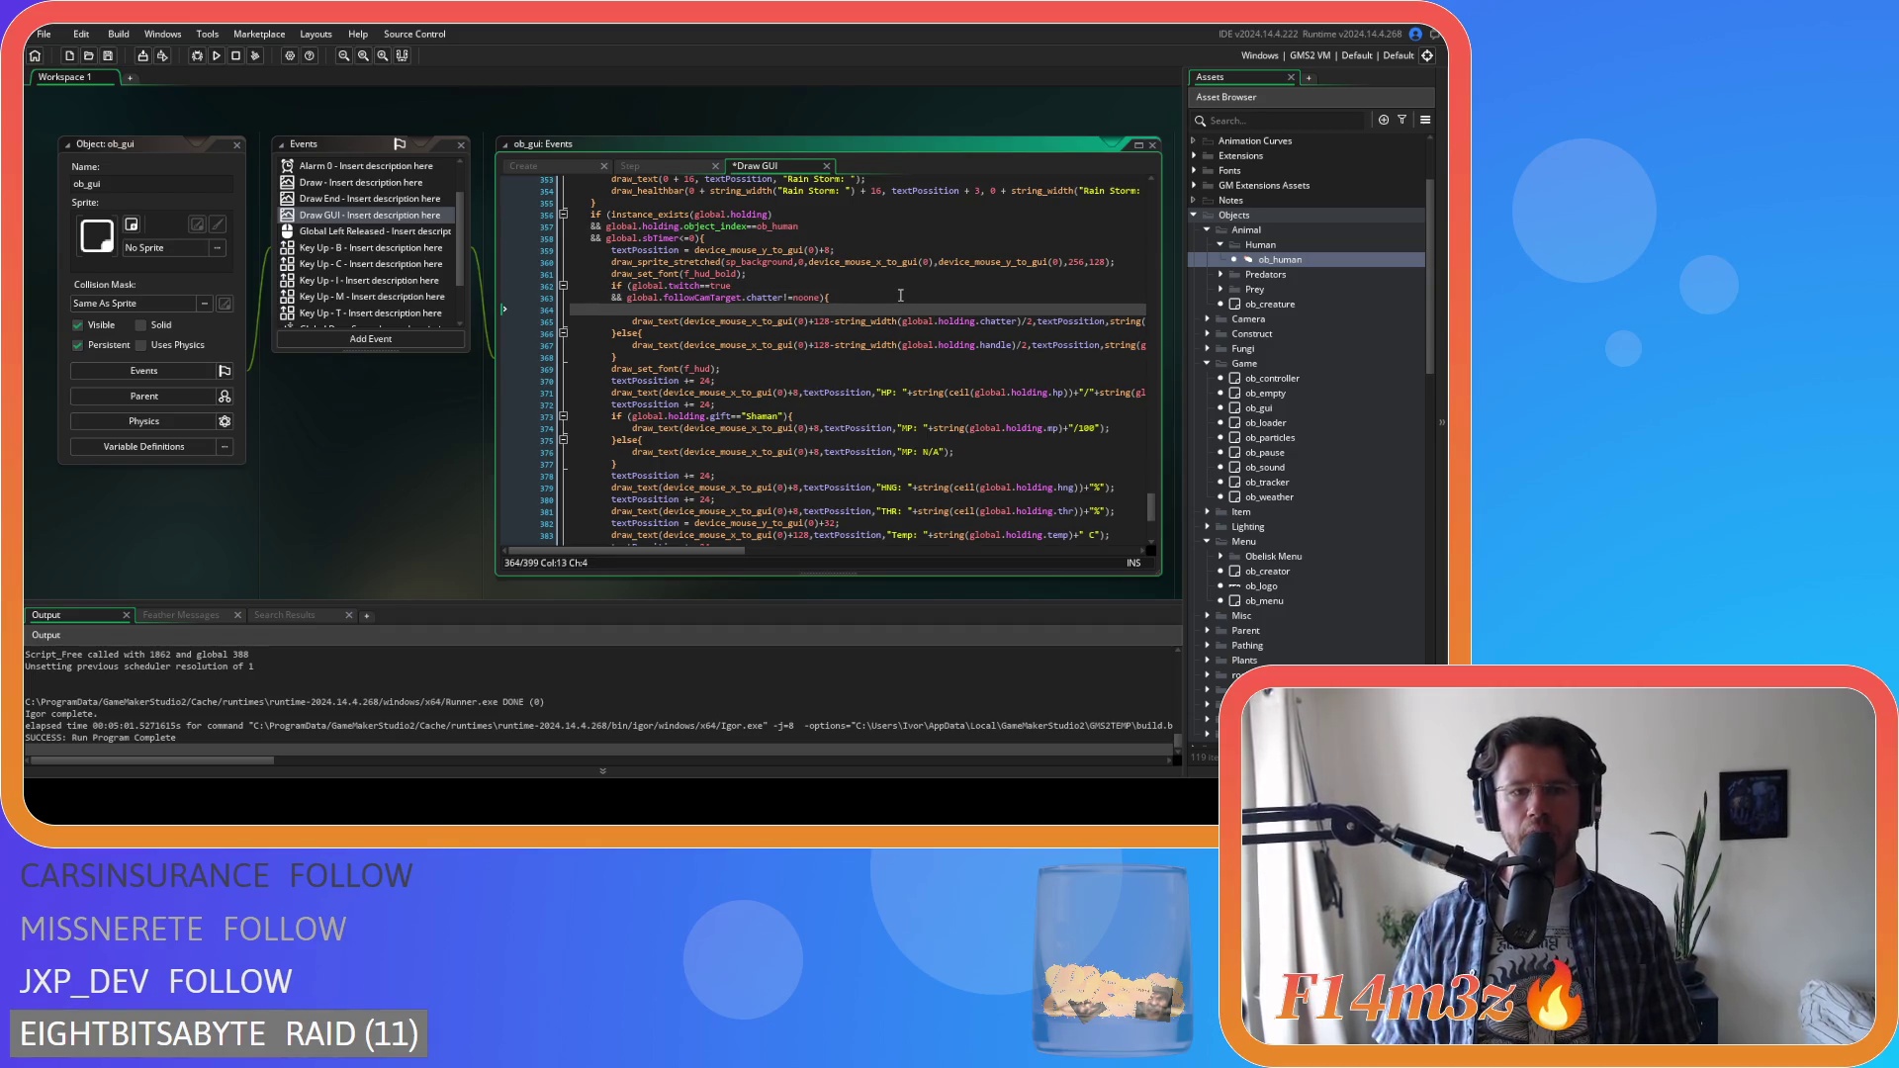
key(ctrl+z)
Paste the giftSprite draw_sprite call after the bold font setting, then undo the misplaced lines
click(775, 273)
key(Return)
text(draw_sprite(giftSprite,0,x-16-string_width(string(handle))/2,y-lineSpace);)
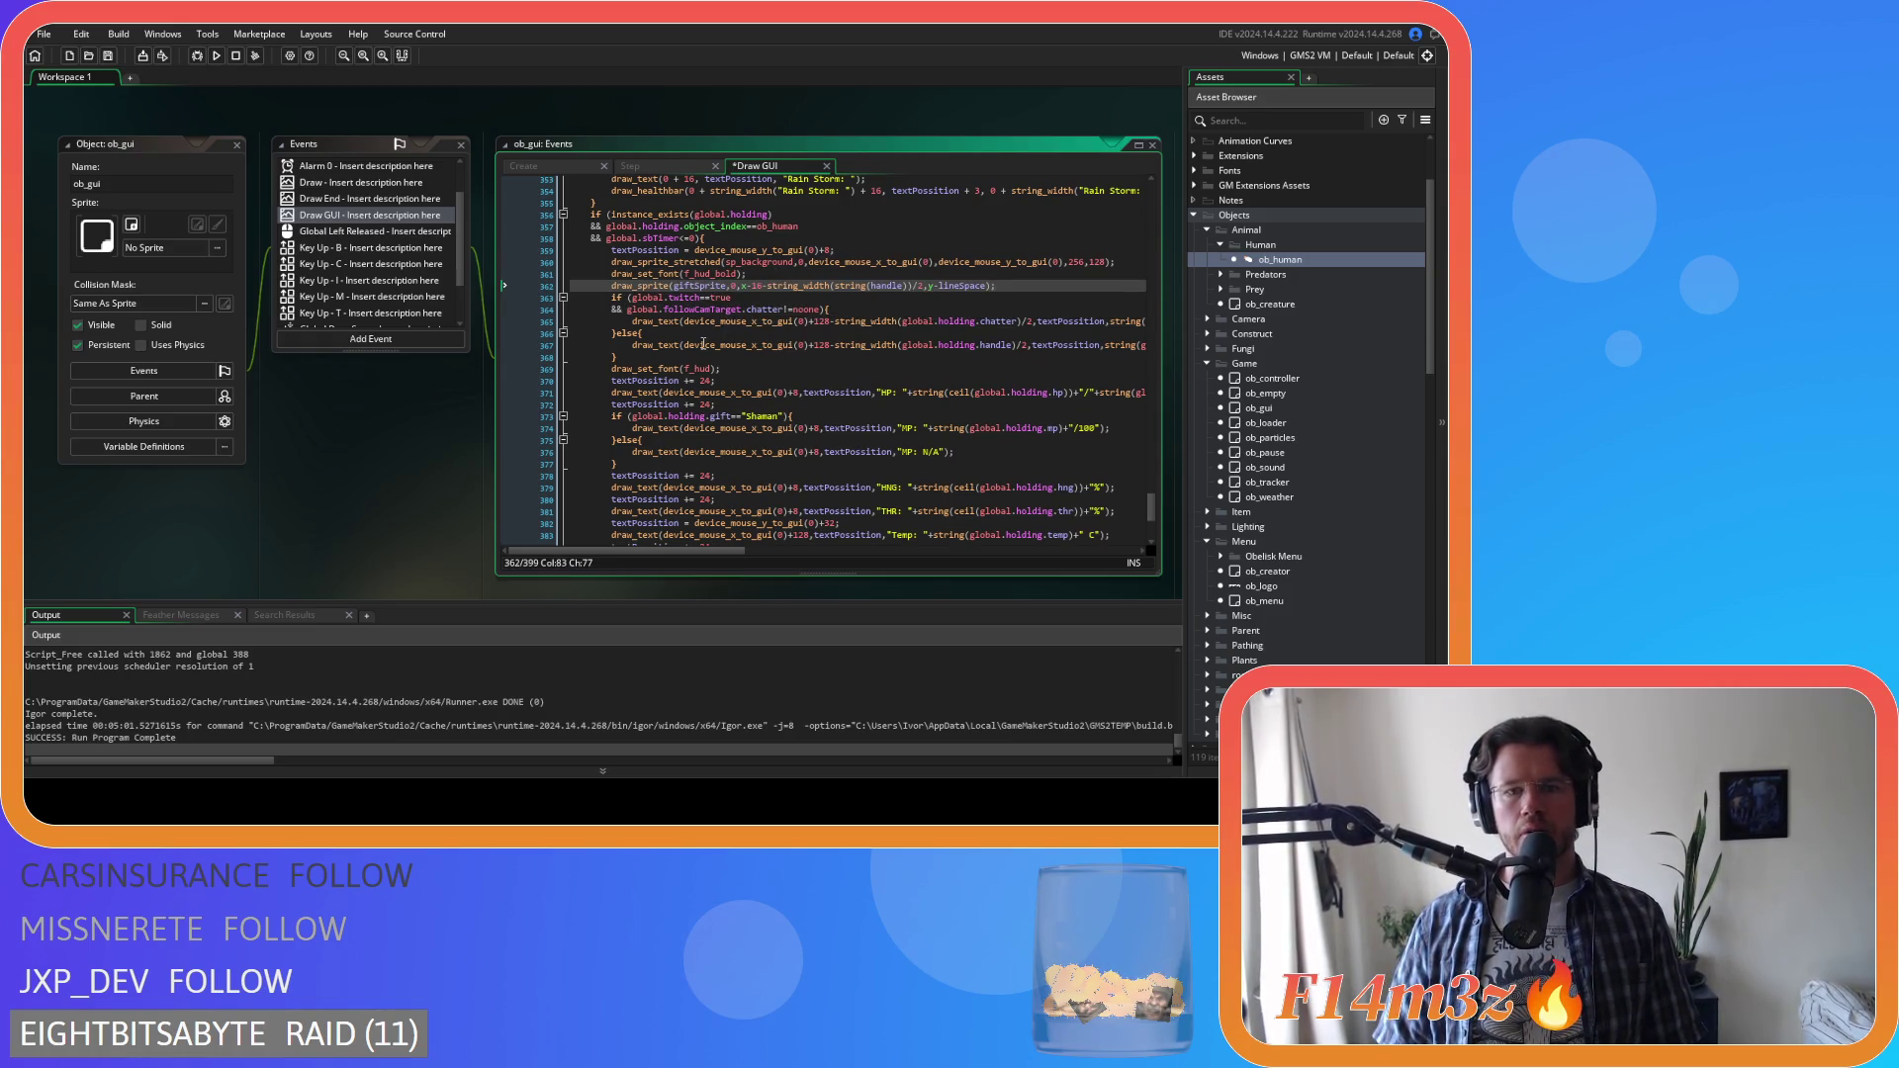
key(ctrl+z)
key(ctrl+z)
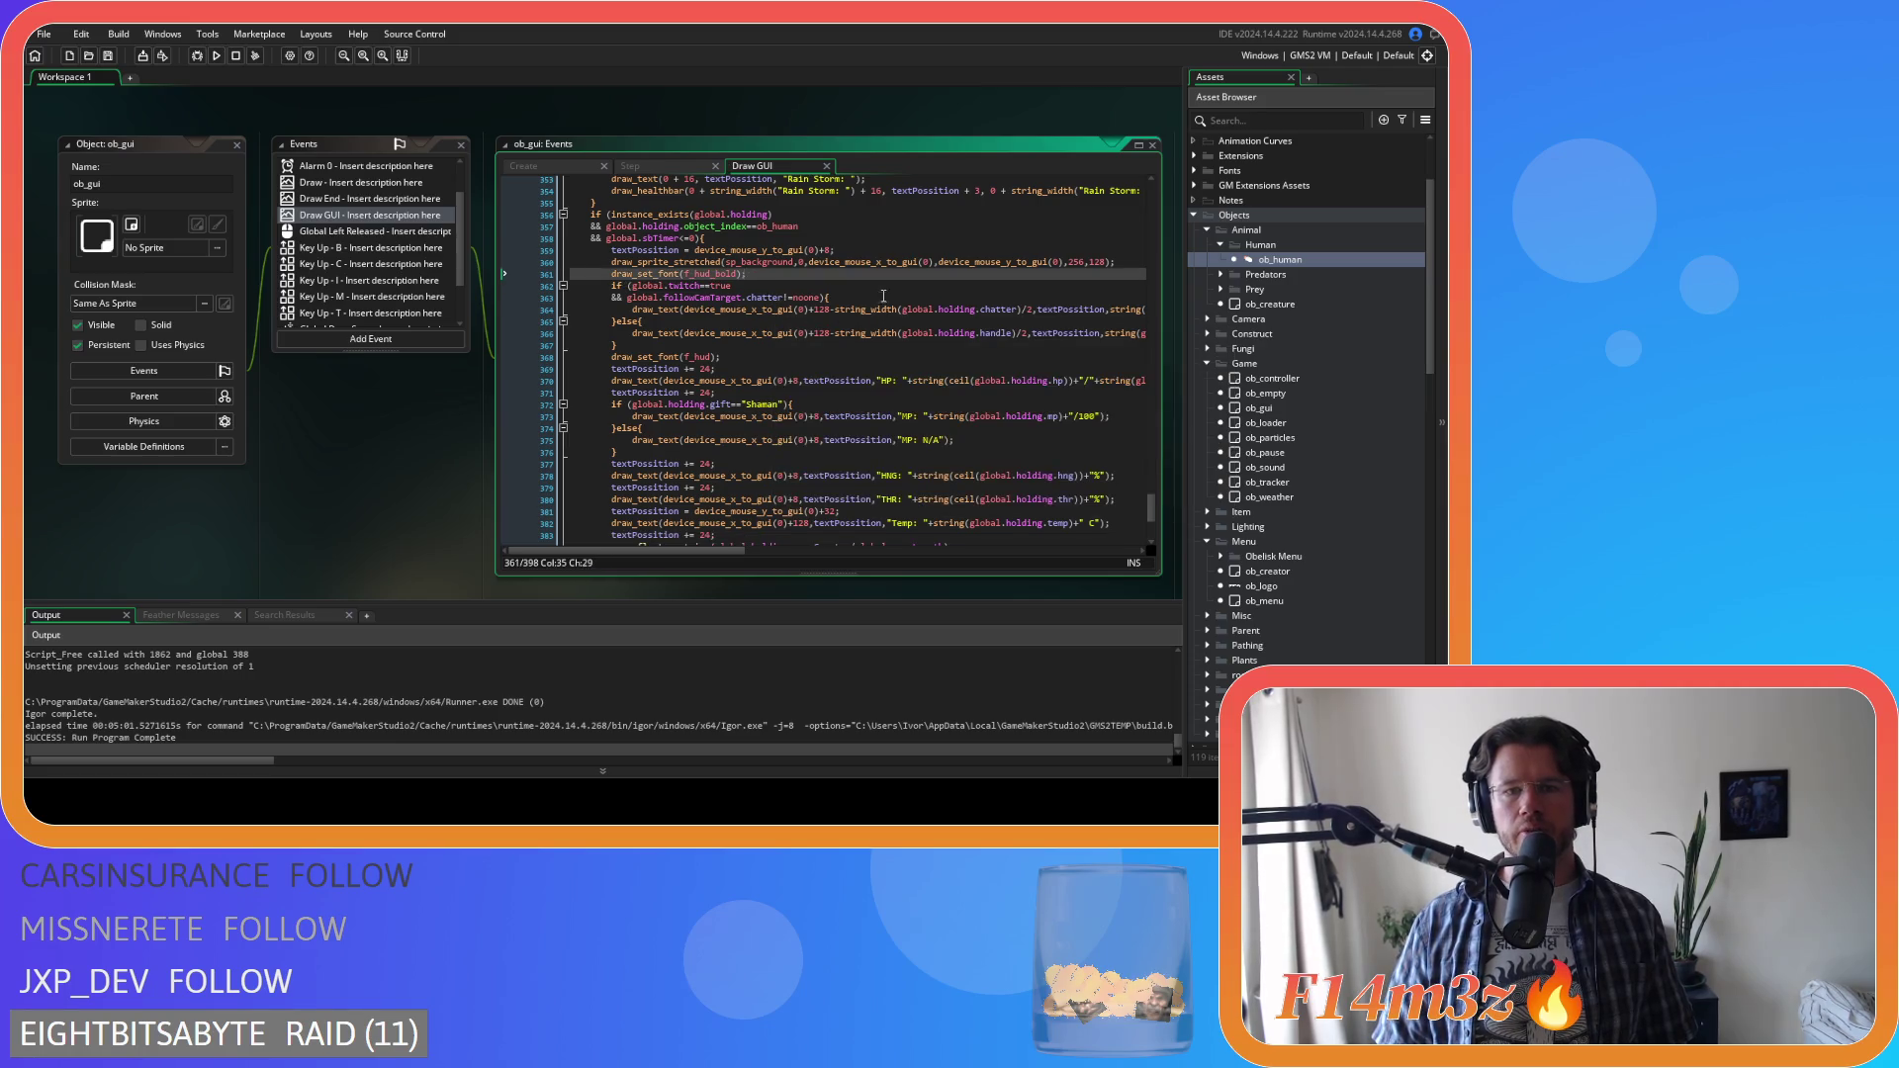
click(883, 297)
key(Return)
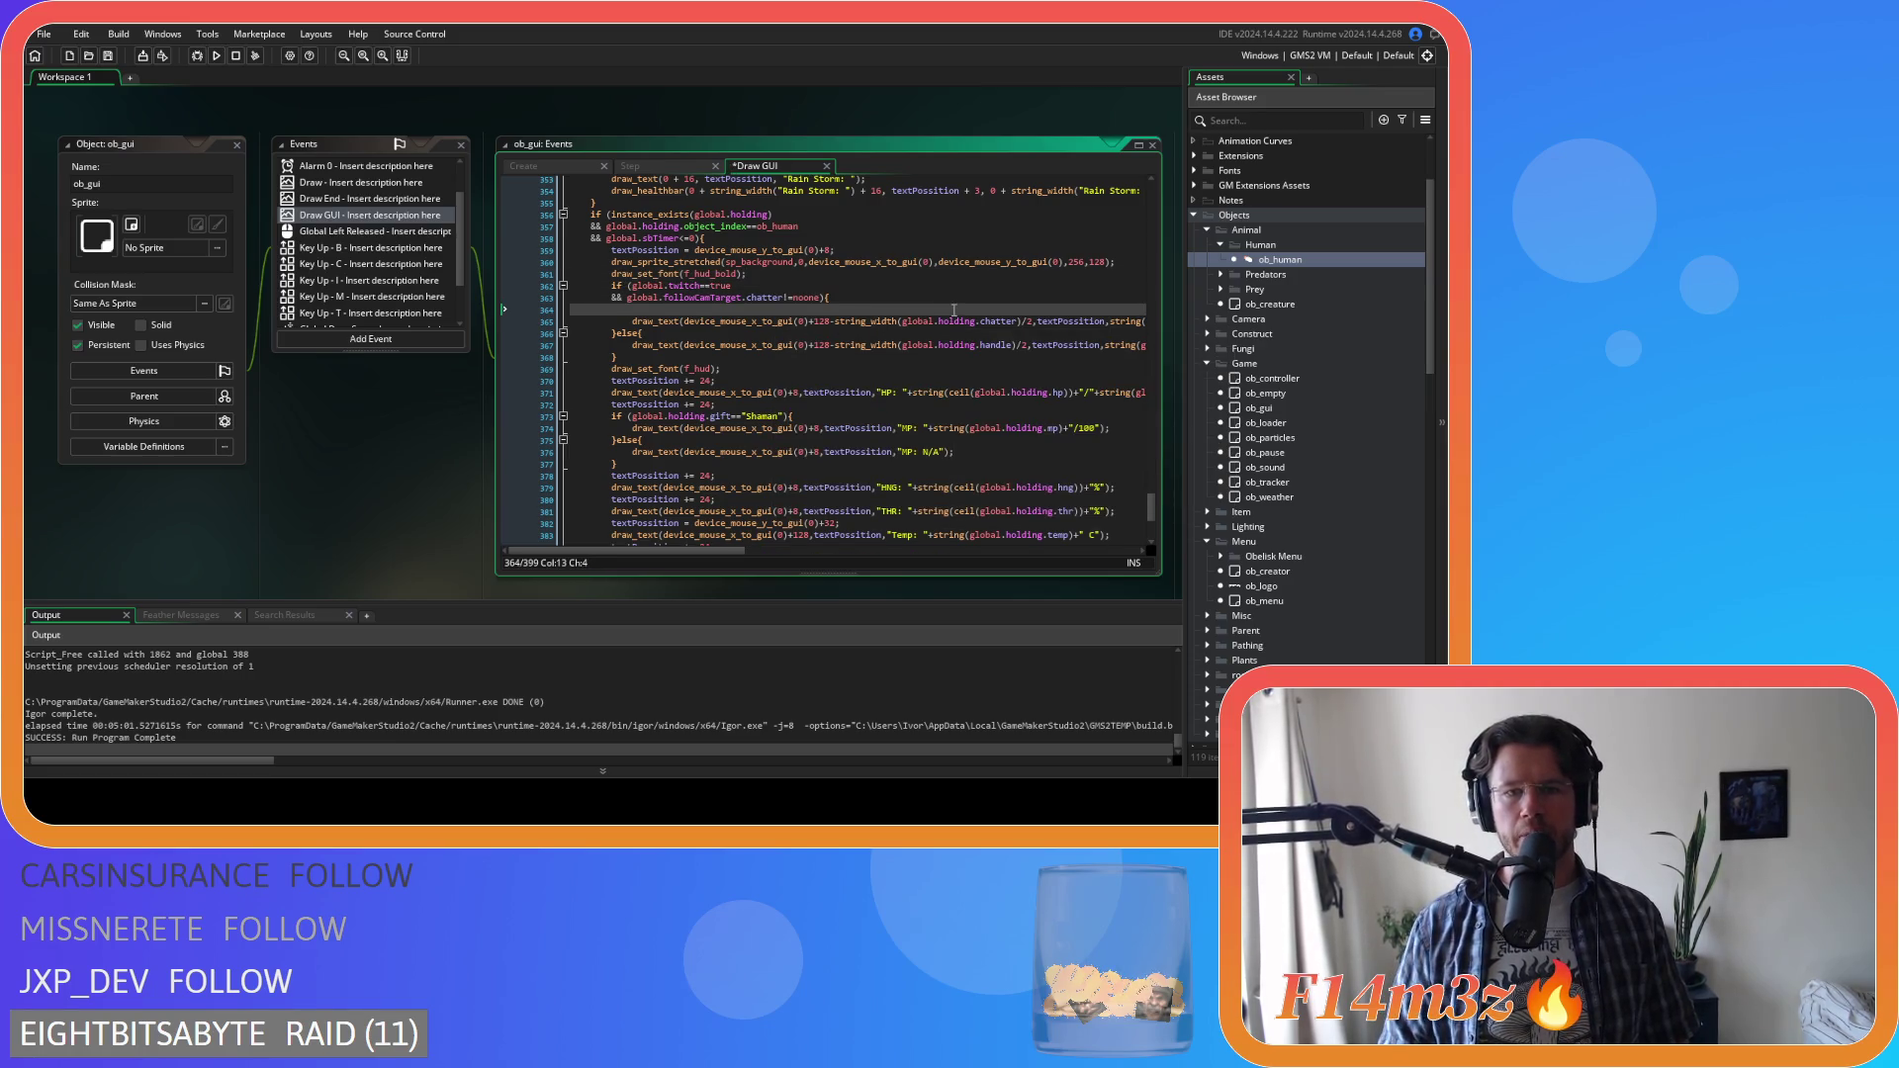
key(ctrl+z)
Insert draw_sprite(giftSprite,0,x-16-string_width(string(handle))/2,y-lineSpace); below the chatter name line
mouse_move(732, 551)
mouse_down()
mouse_move(815, 552)
mouse_move(729, 546)
mouse_move(811, 526)
mouse_move(706, 529)
mouse_move(819, 534)
mouse_up()
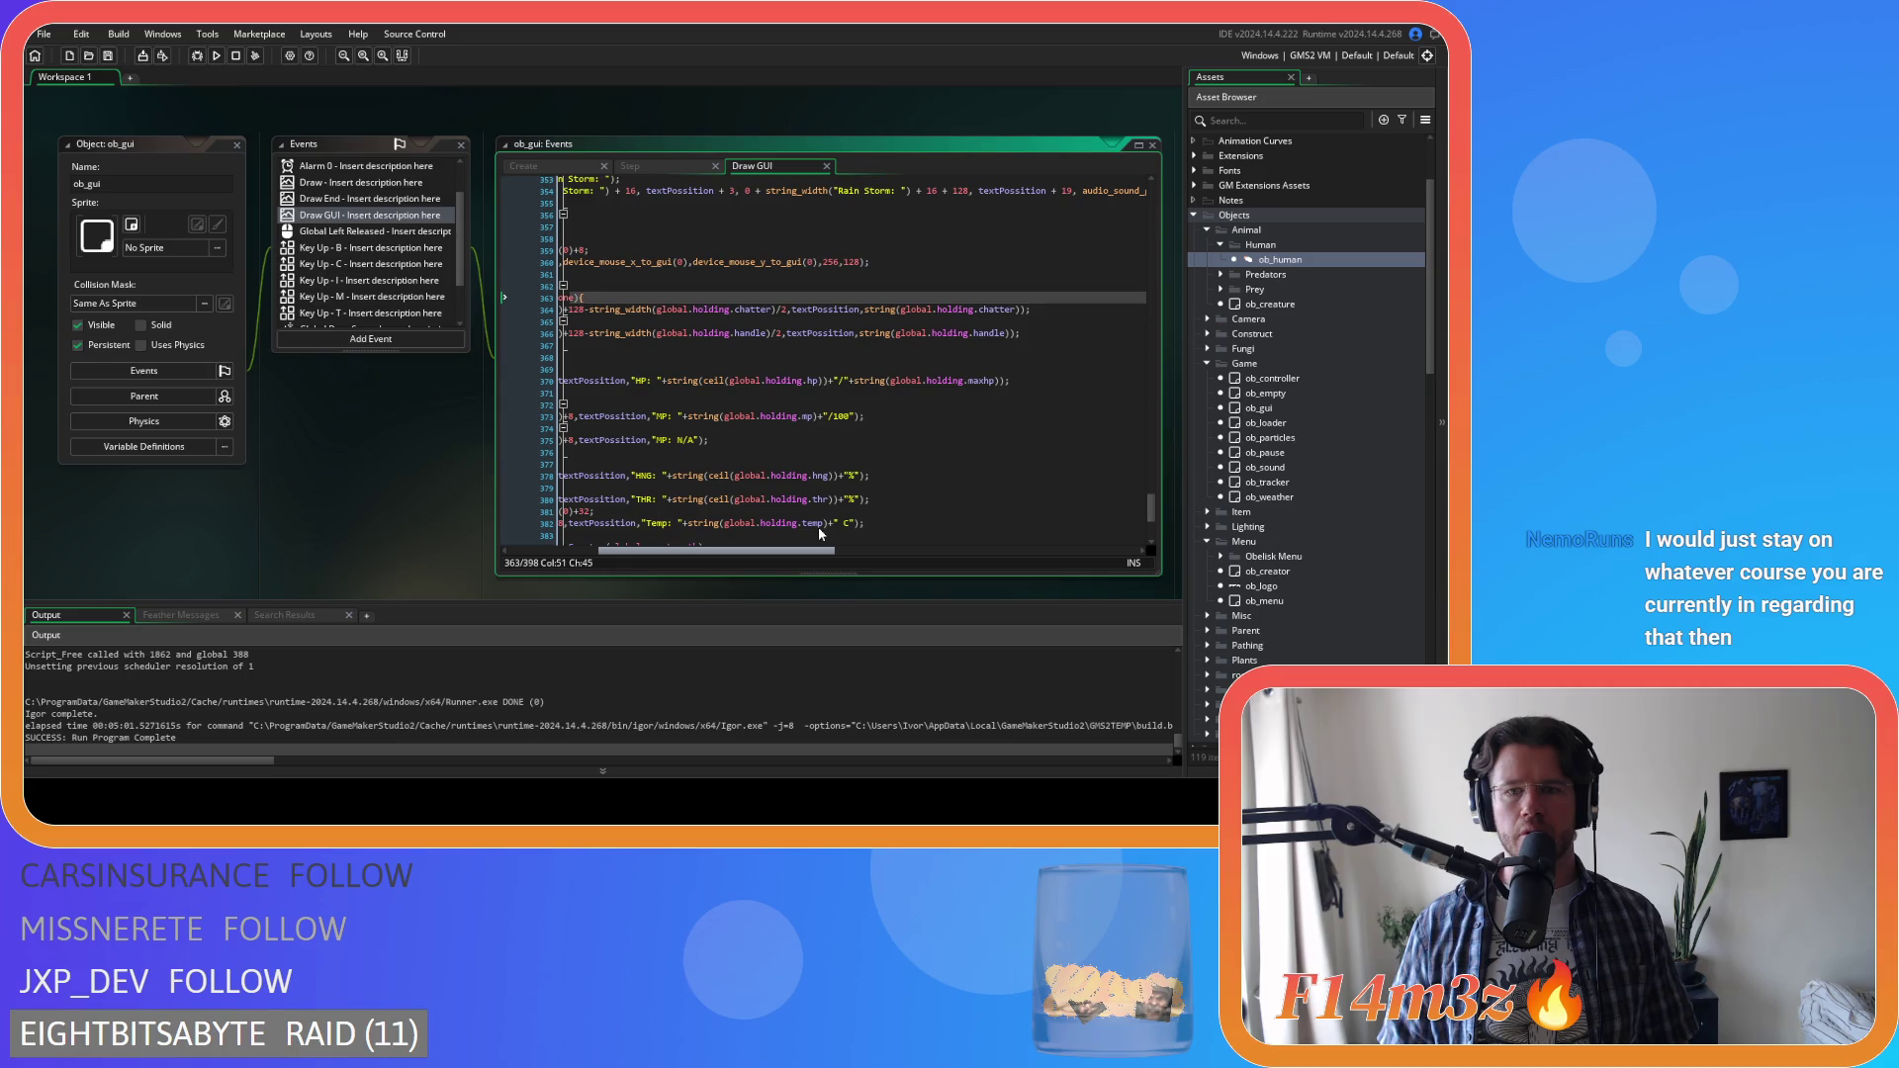
click(1049, 312)
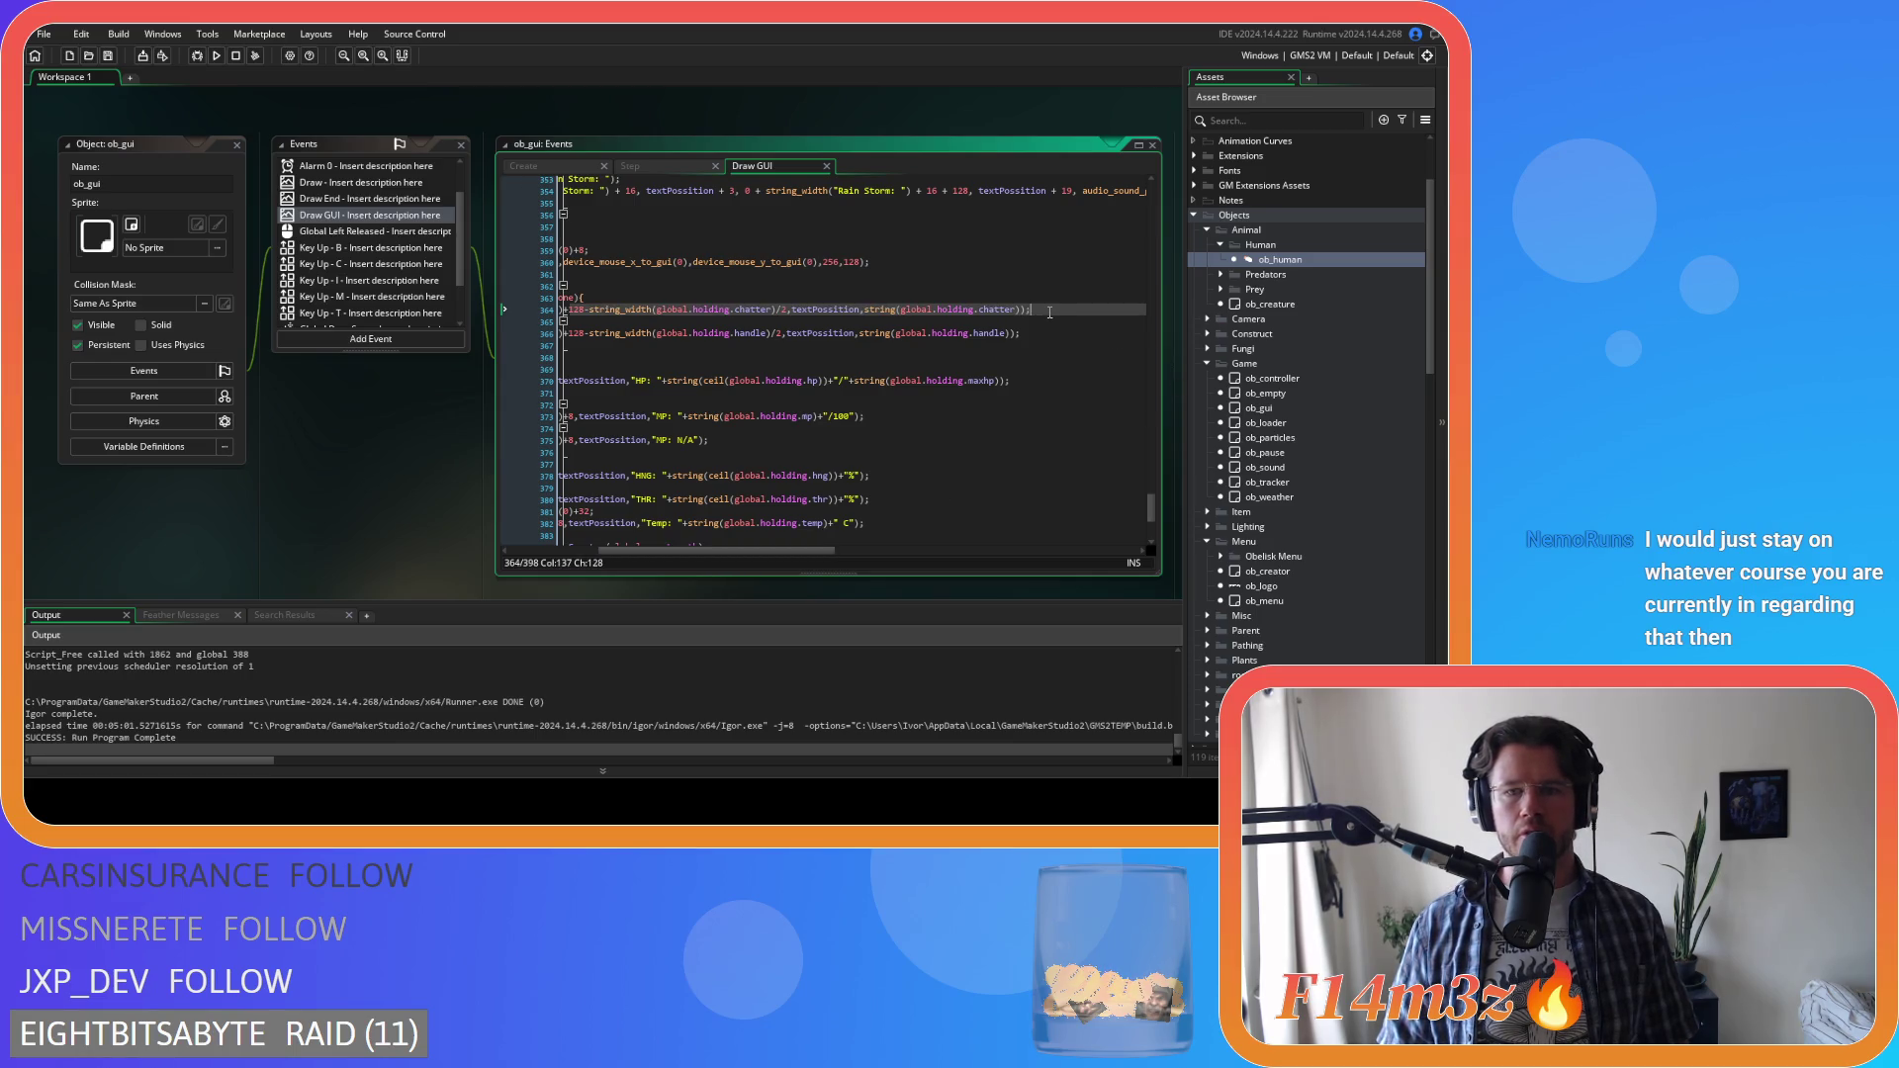
key(Return)
text(draw_sprite(giftSprite,0,x-16-string_width(string(handle))/2,y-lineSpace);)
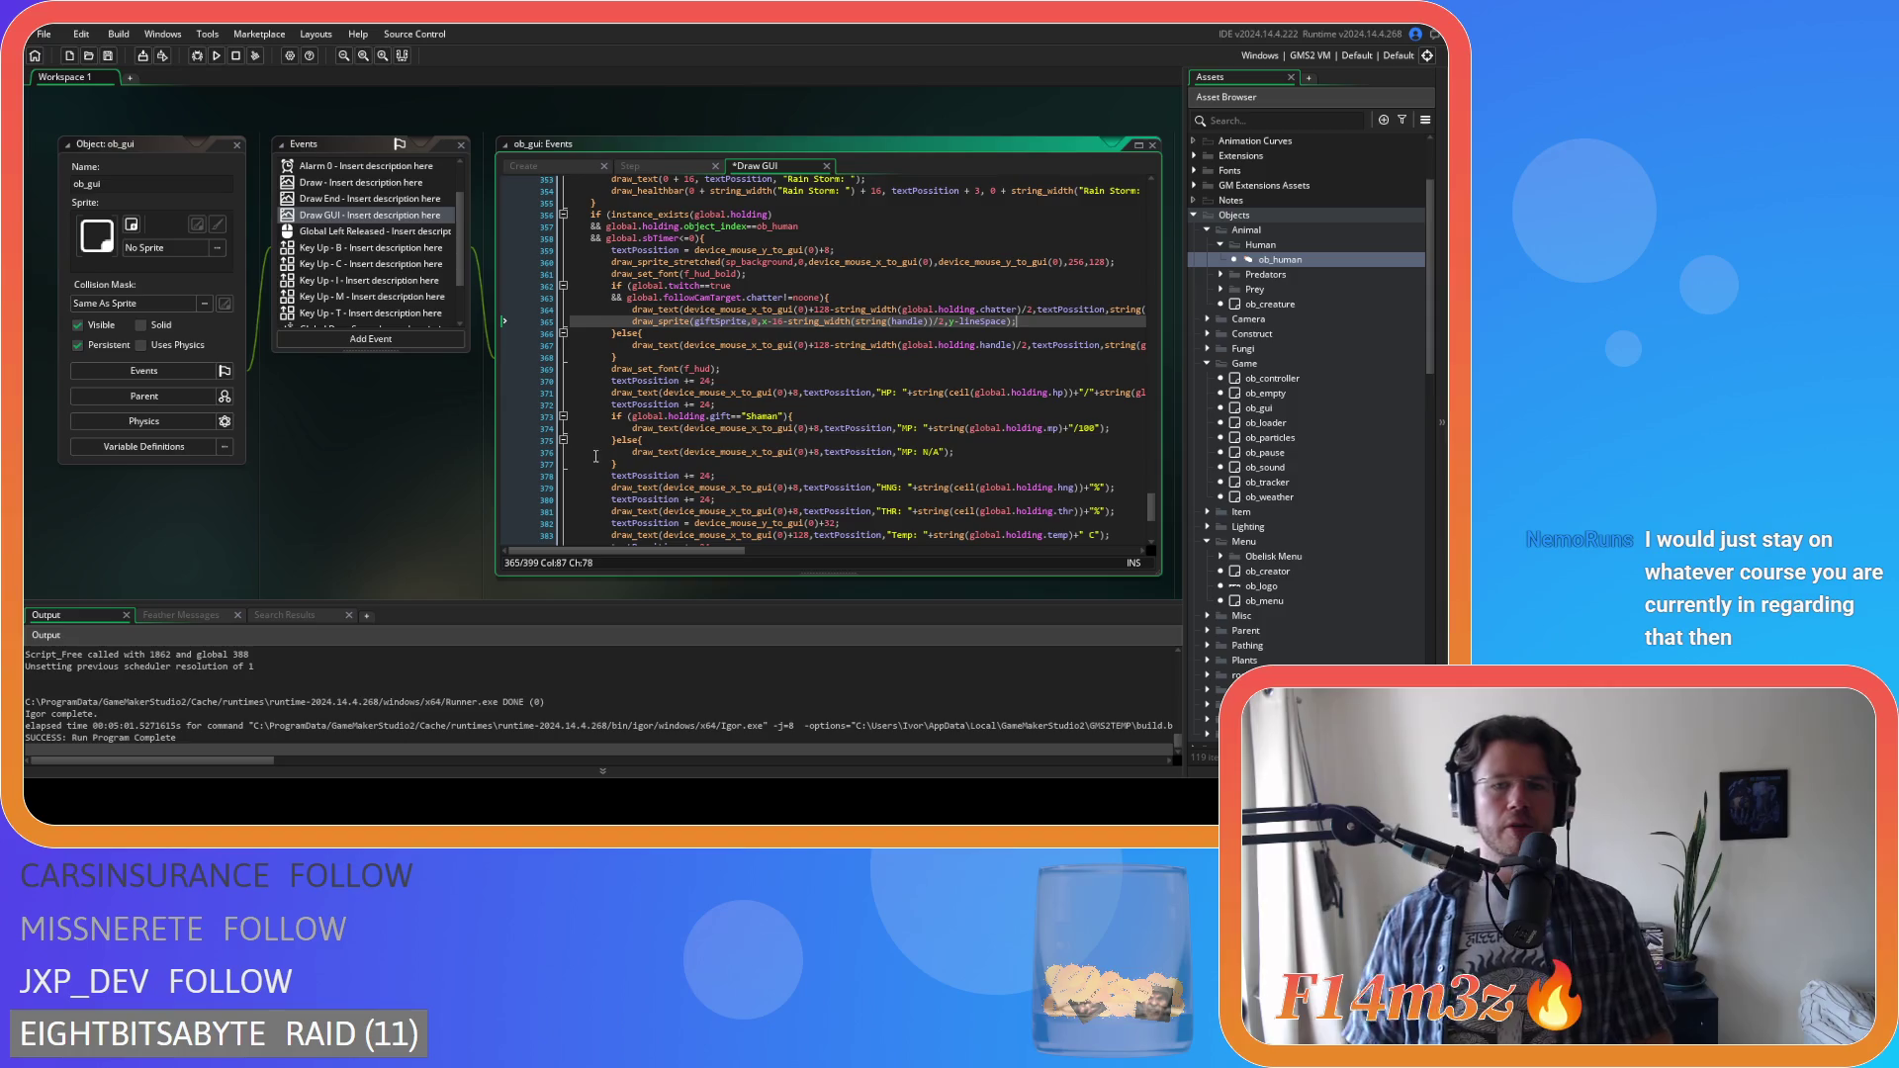
mouse_move(625, 389)
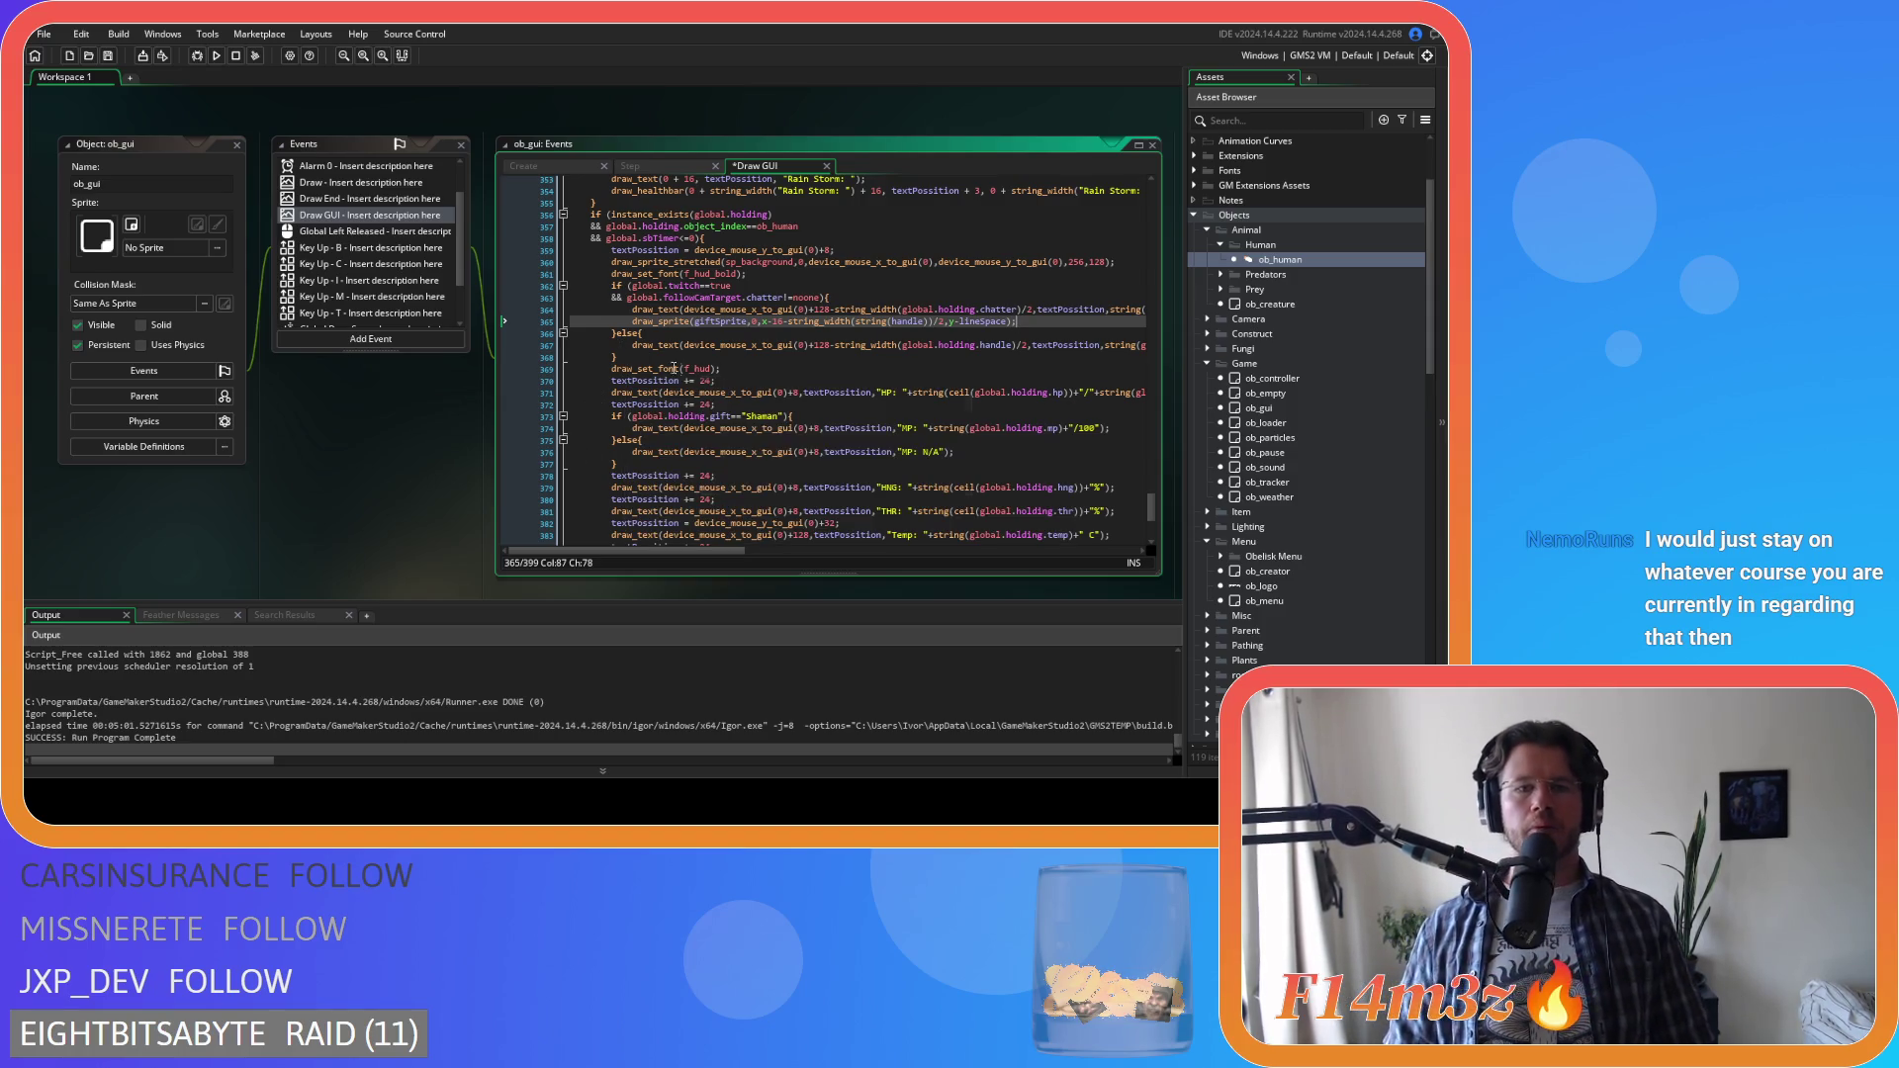
key(BackSpace)
key(ctrl+s)
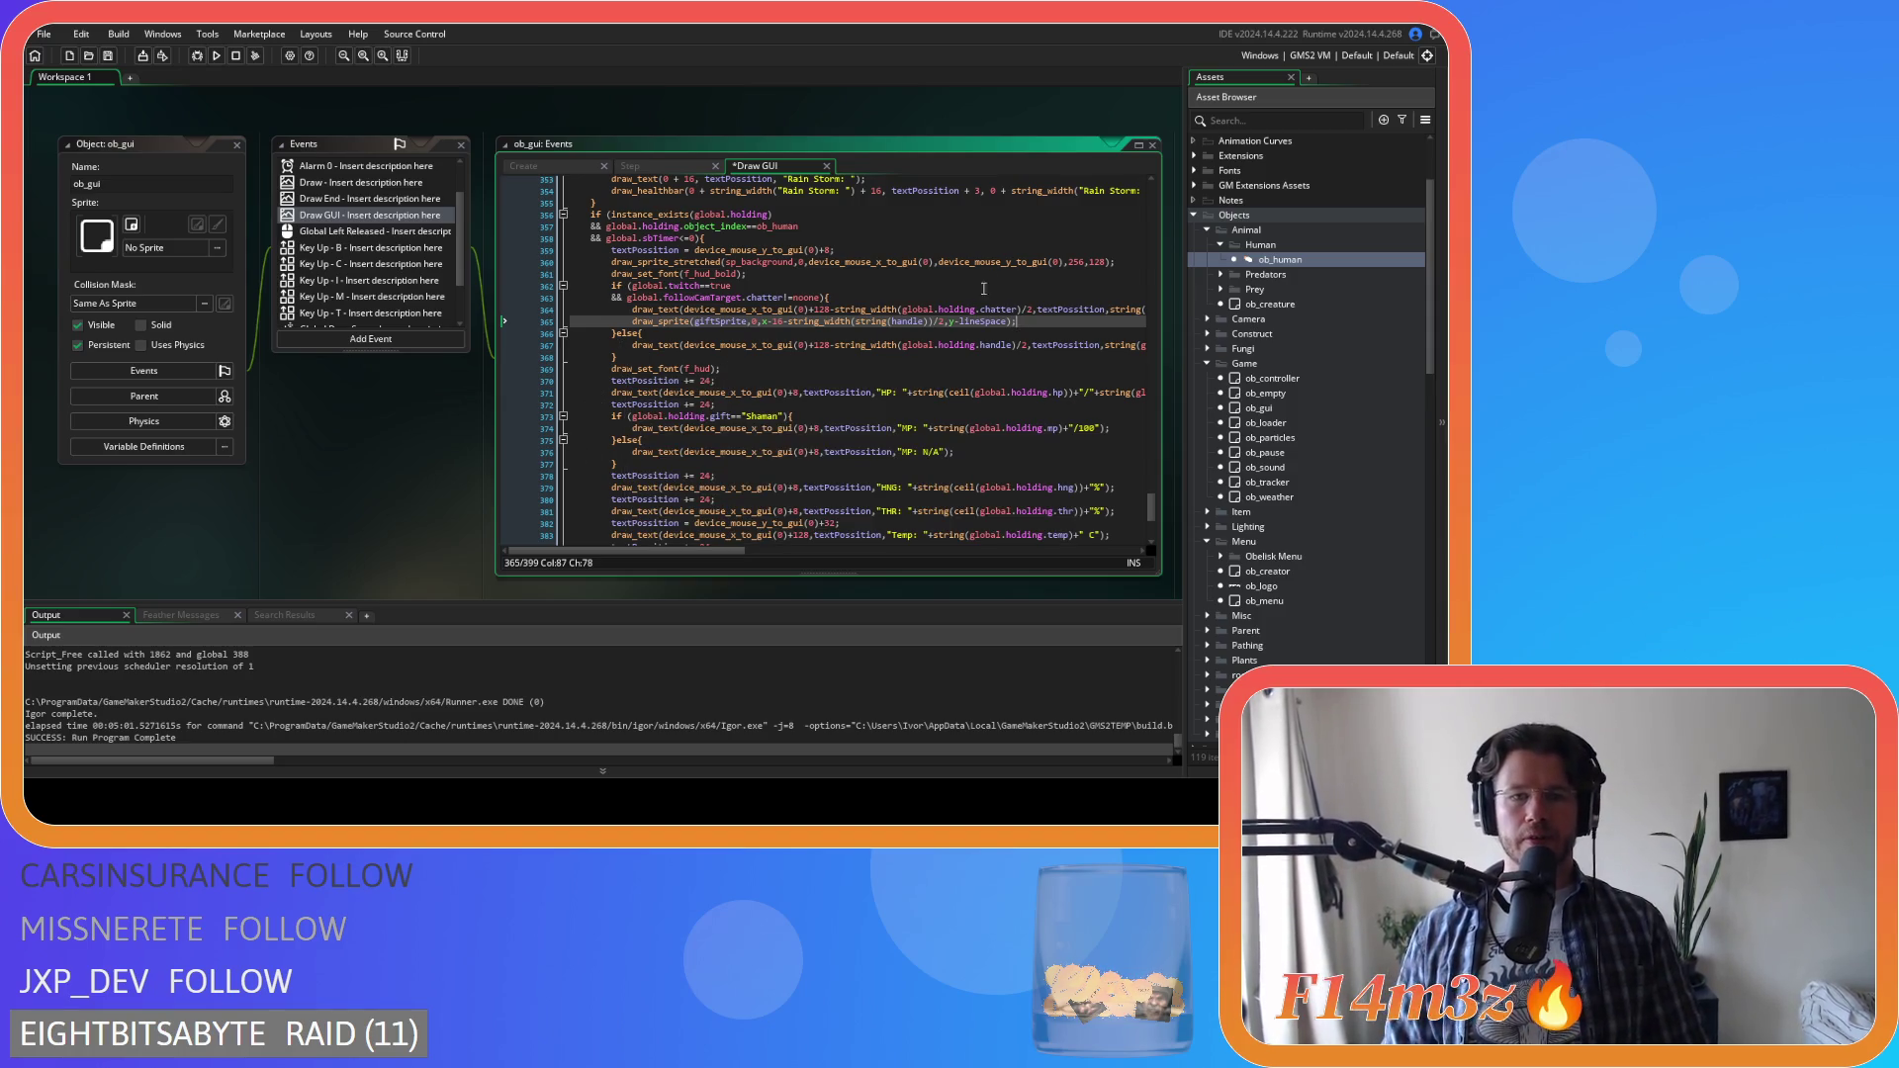
key(Right)
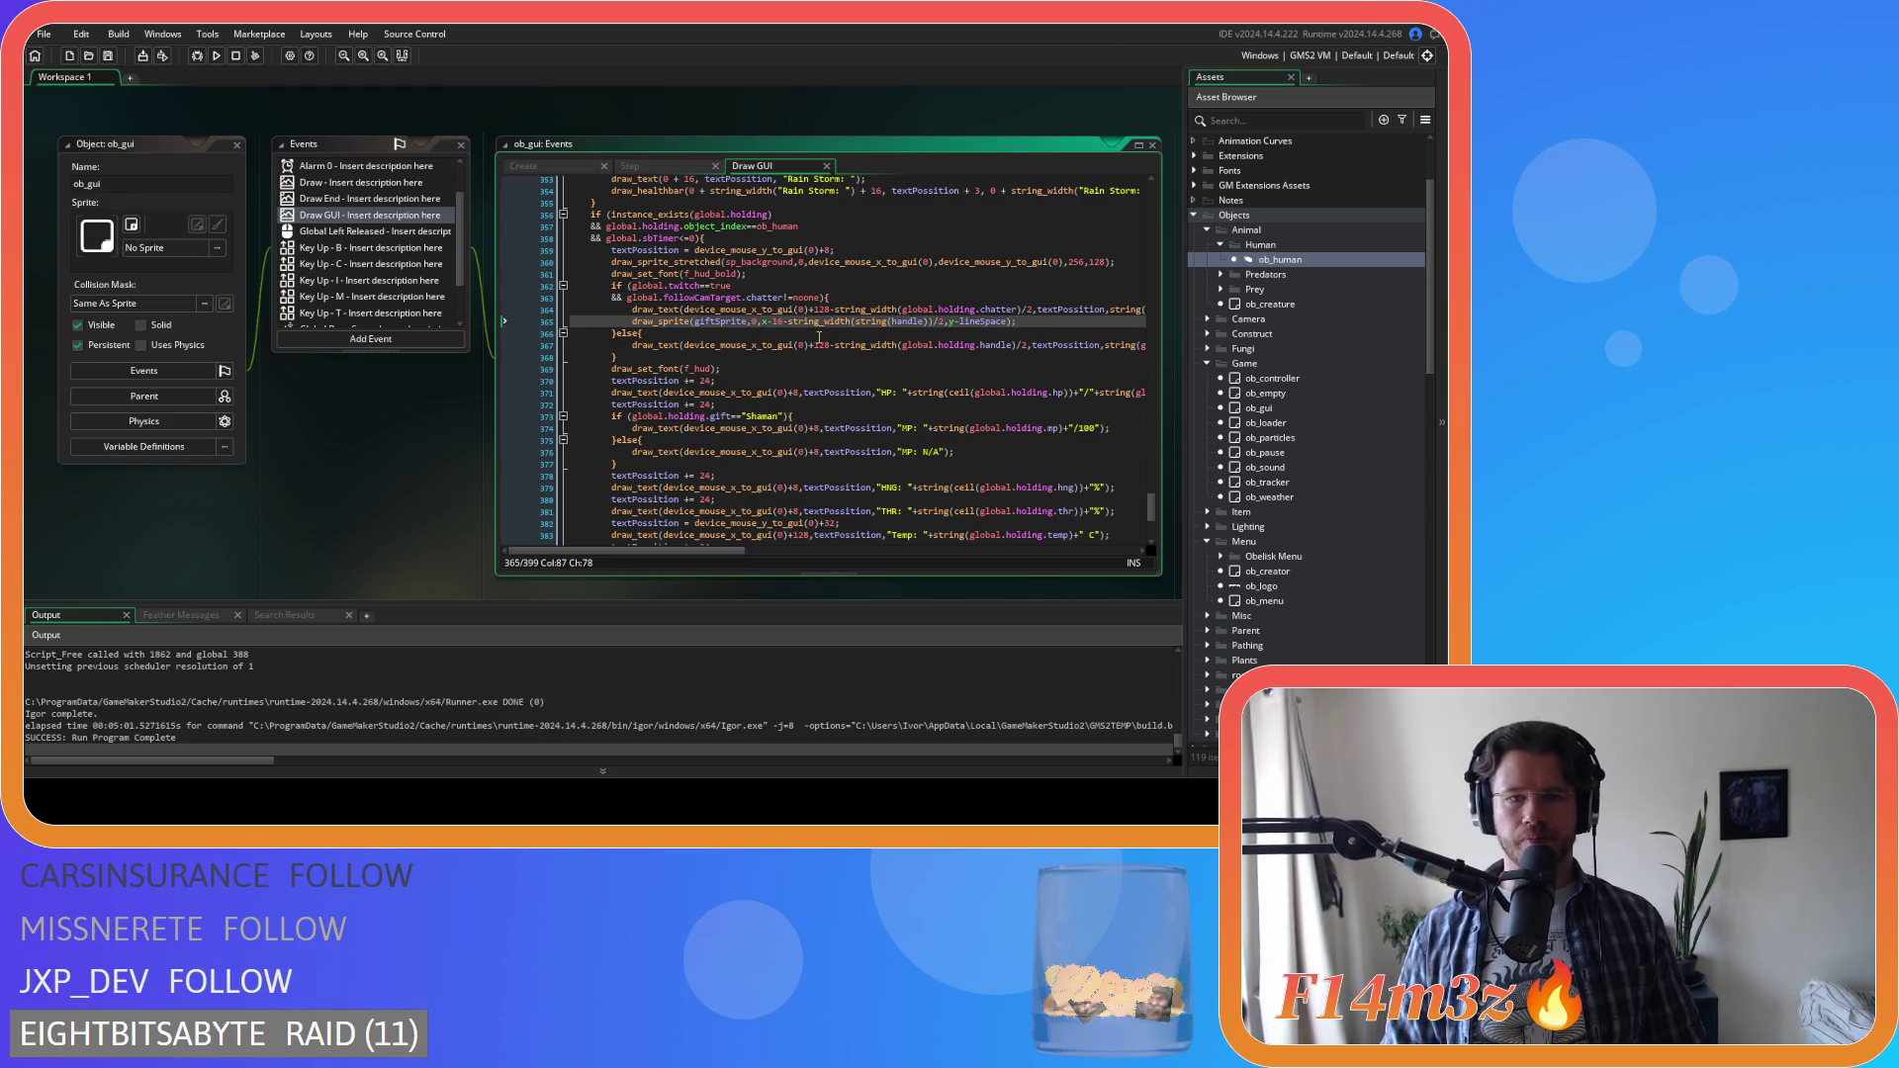
click(689, 324)
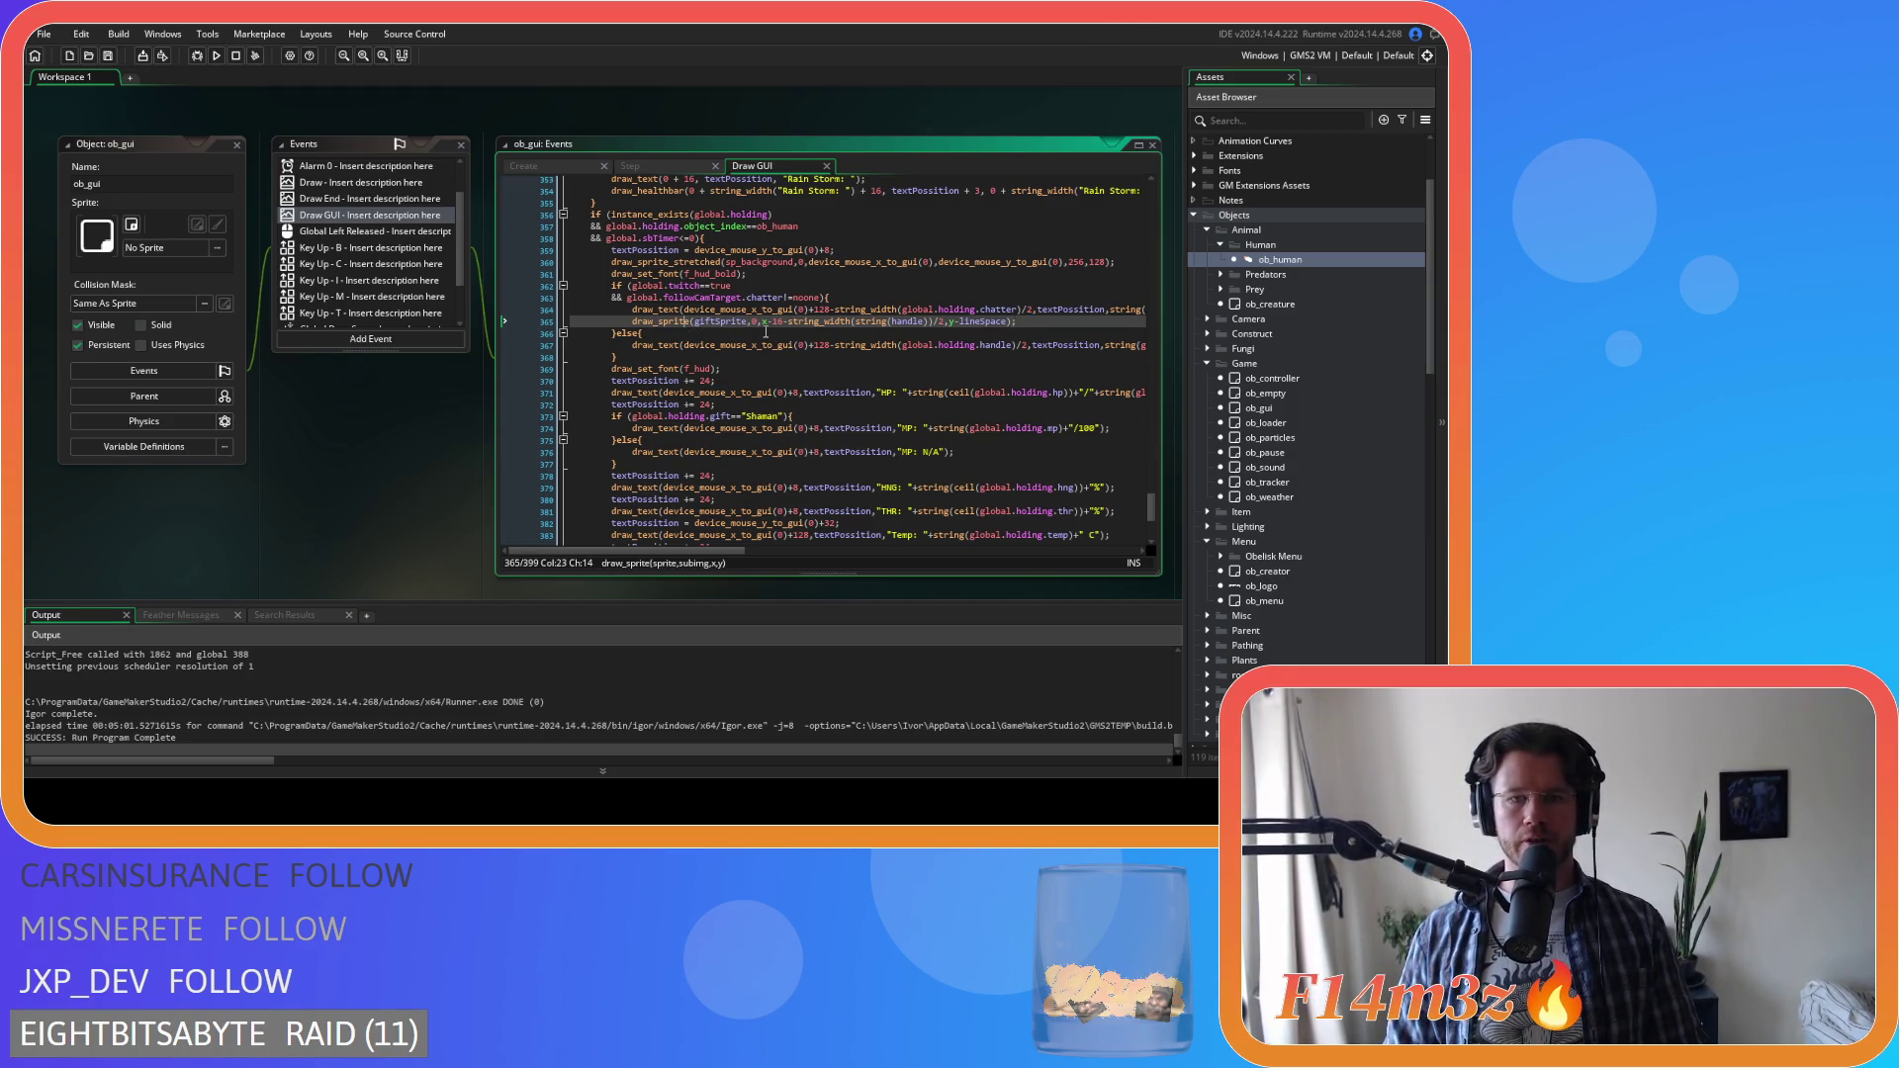
click(809, 322)
click(909, 321)
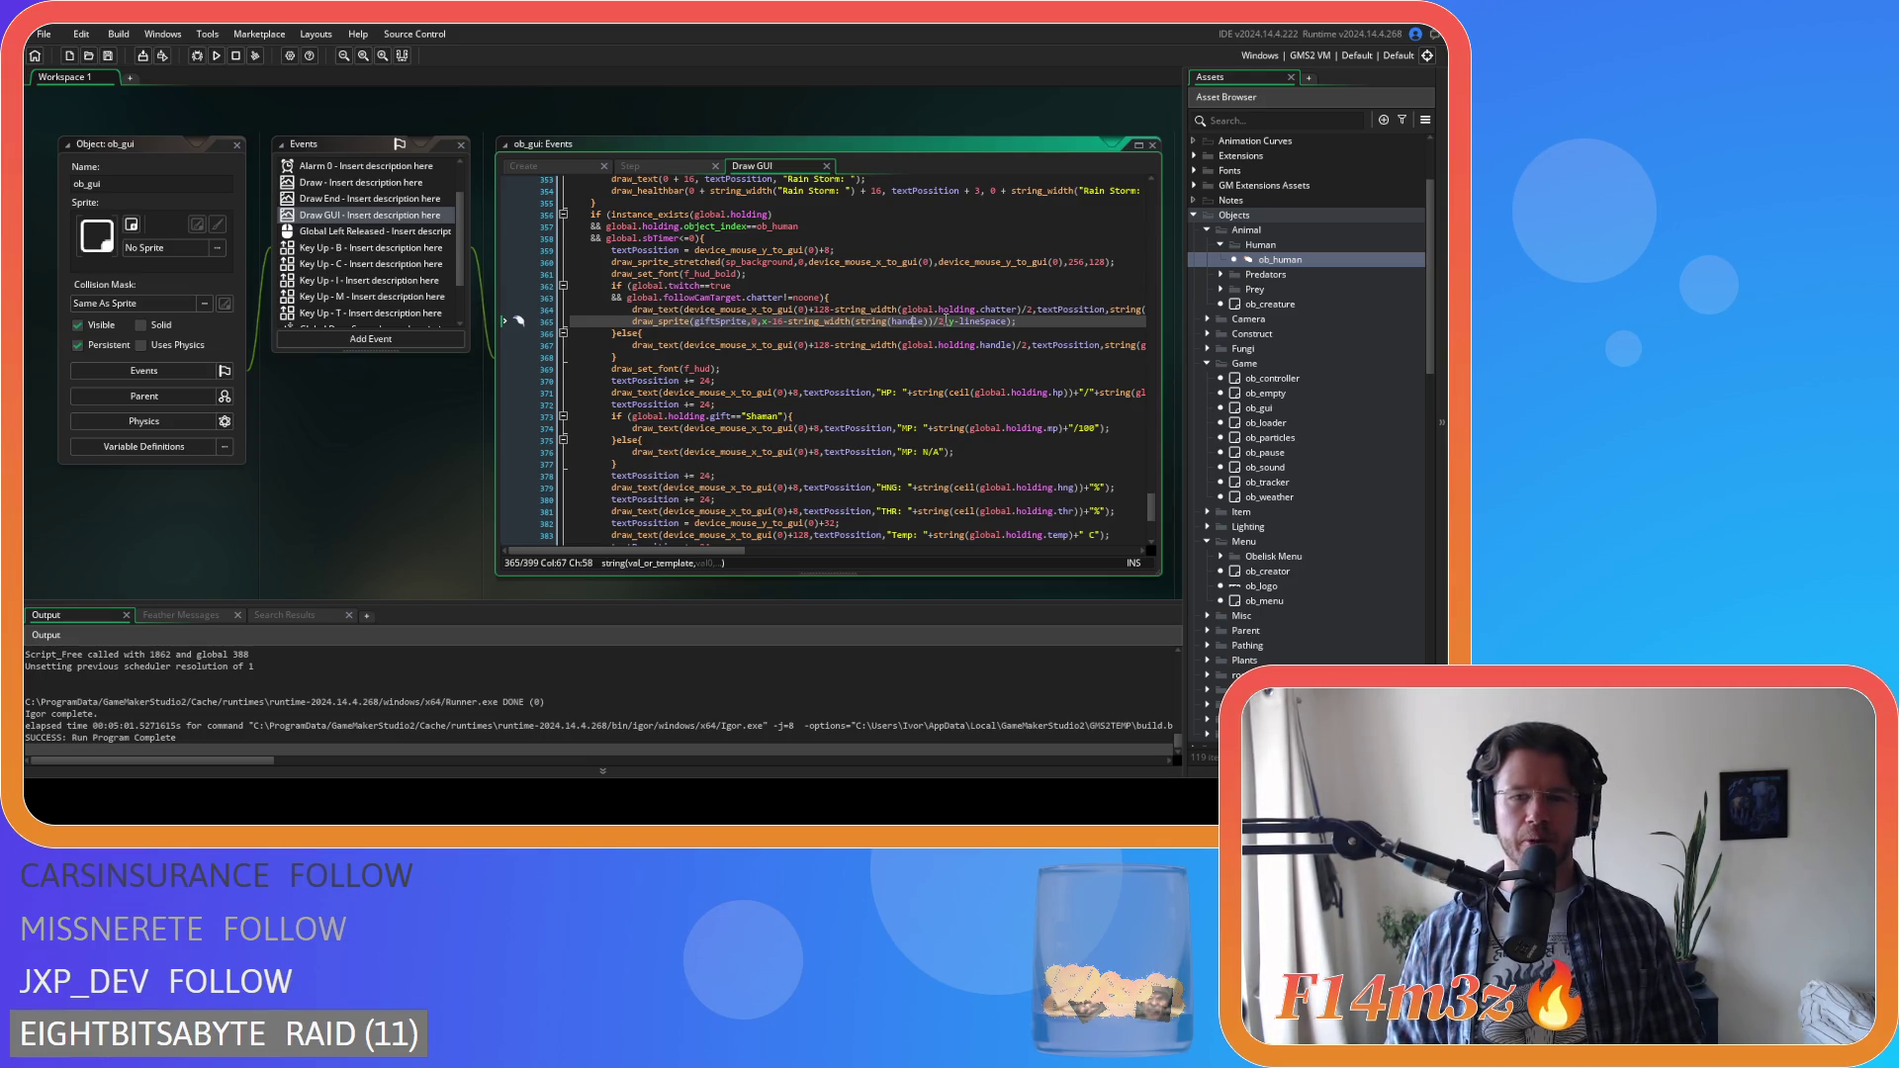
click(1026, 320)
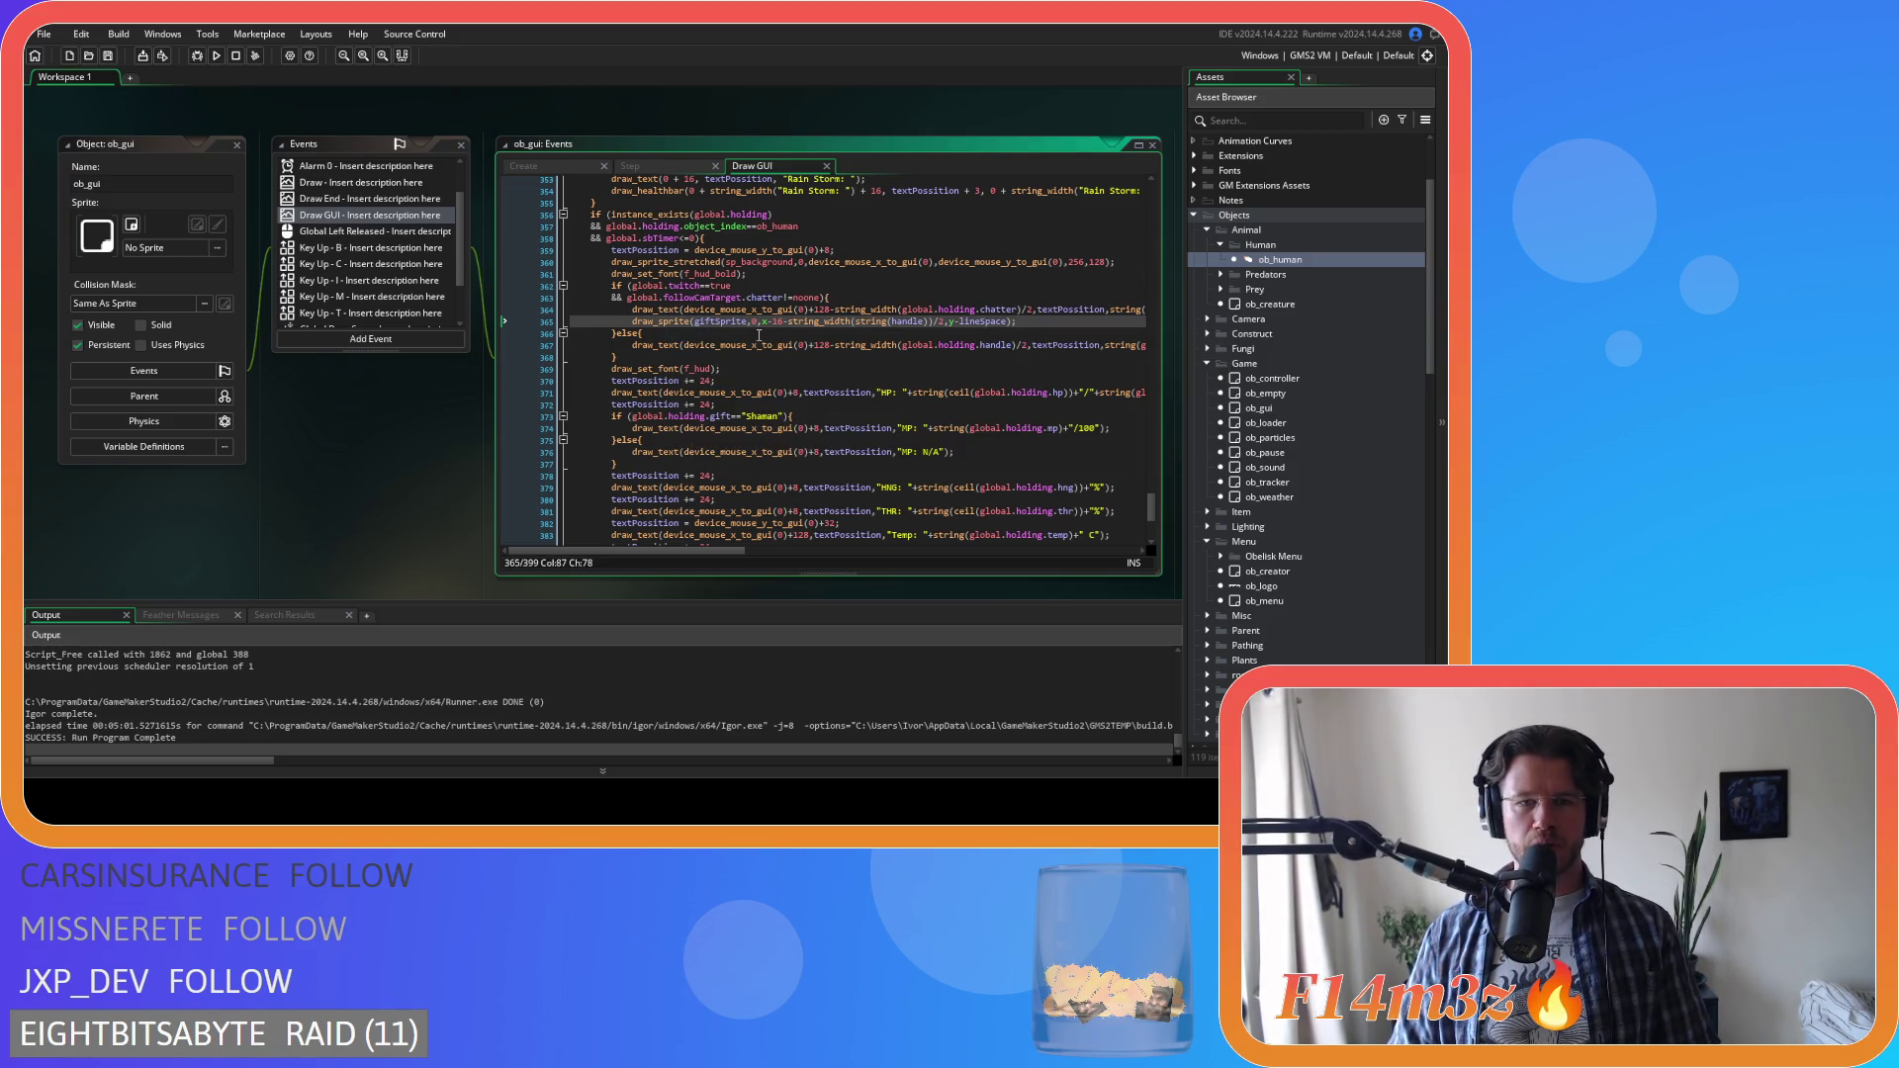
click(989, 323)
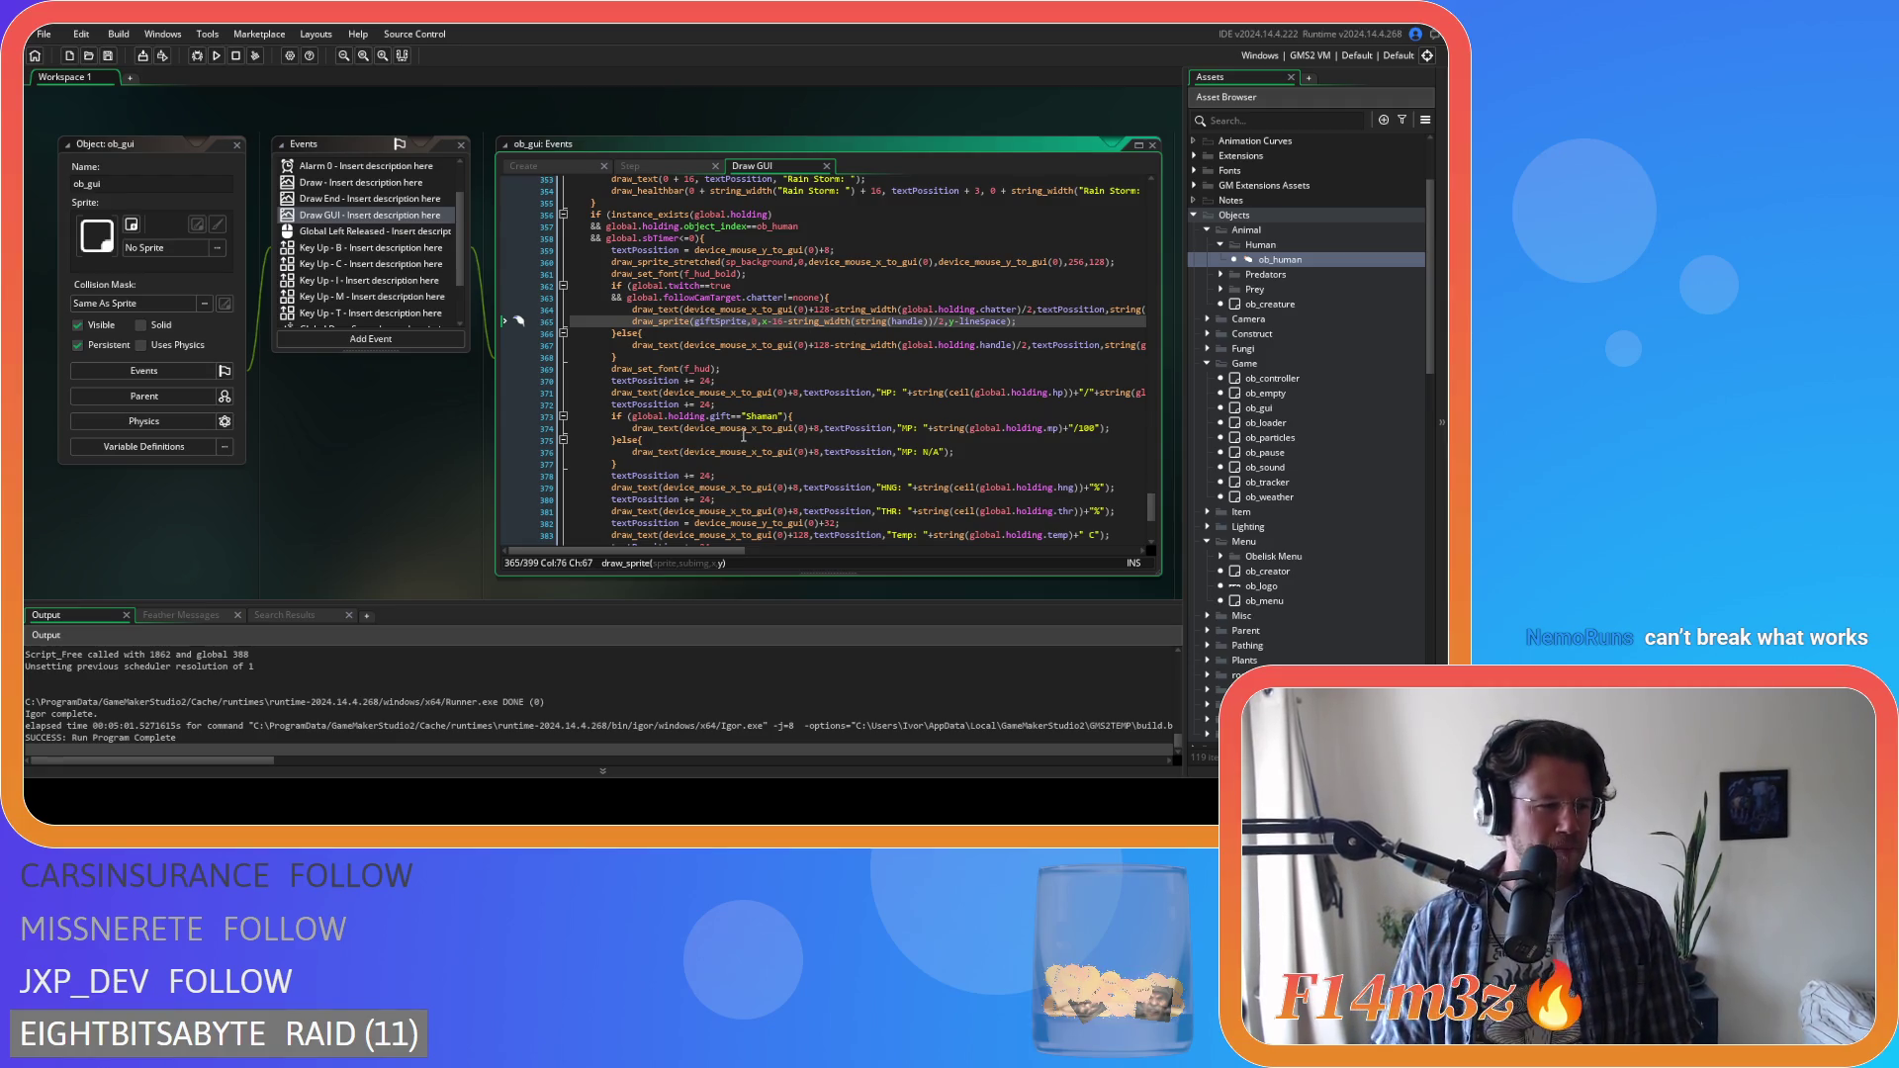
mouse_move(665, 483)
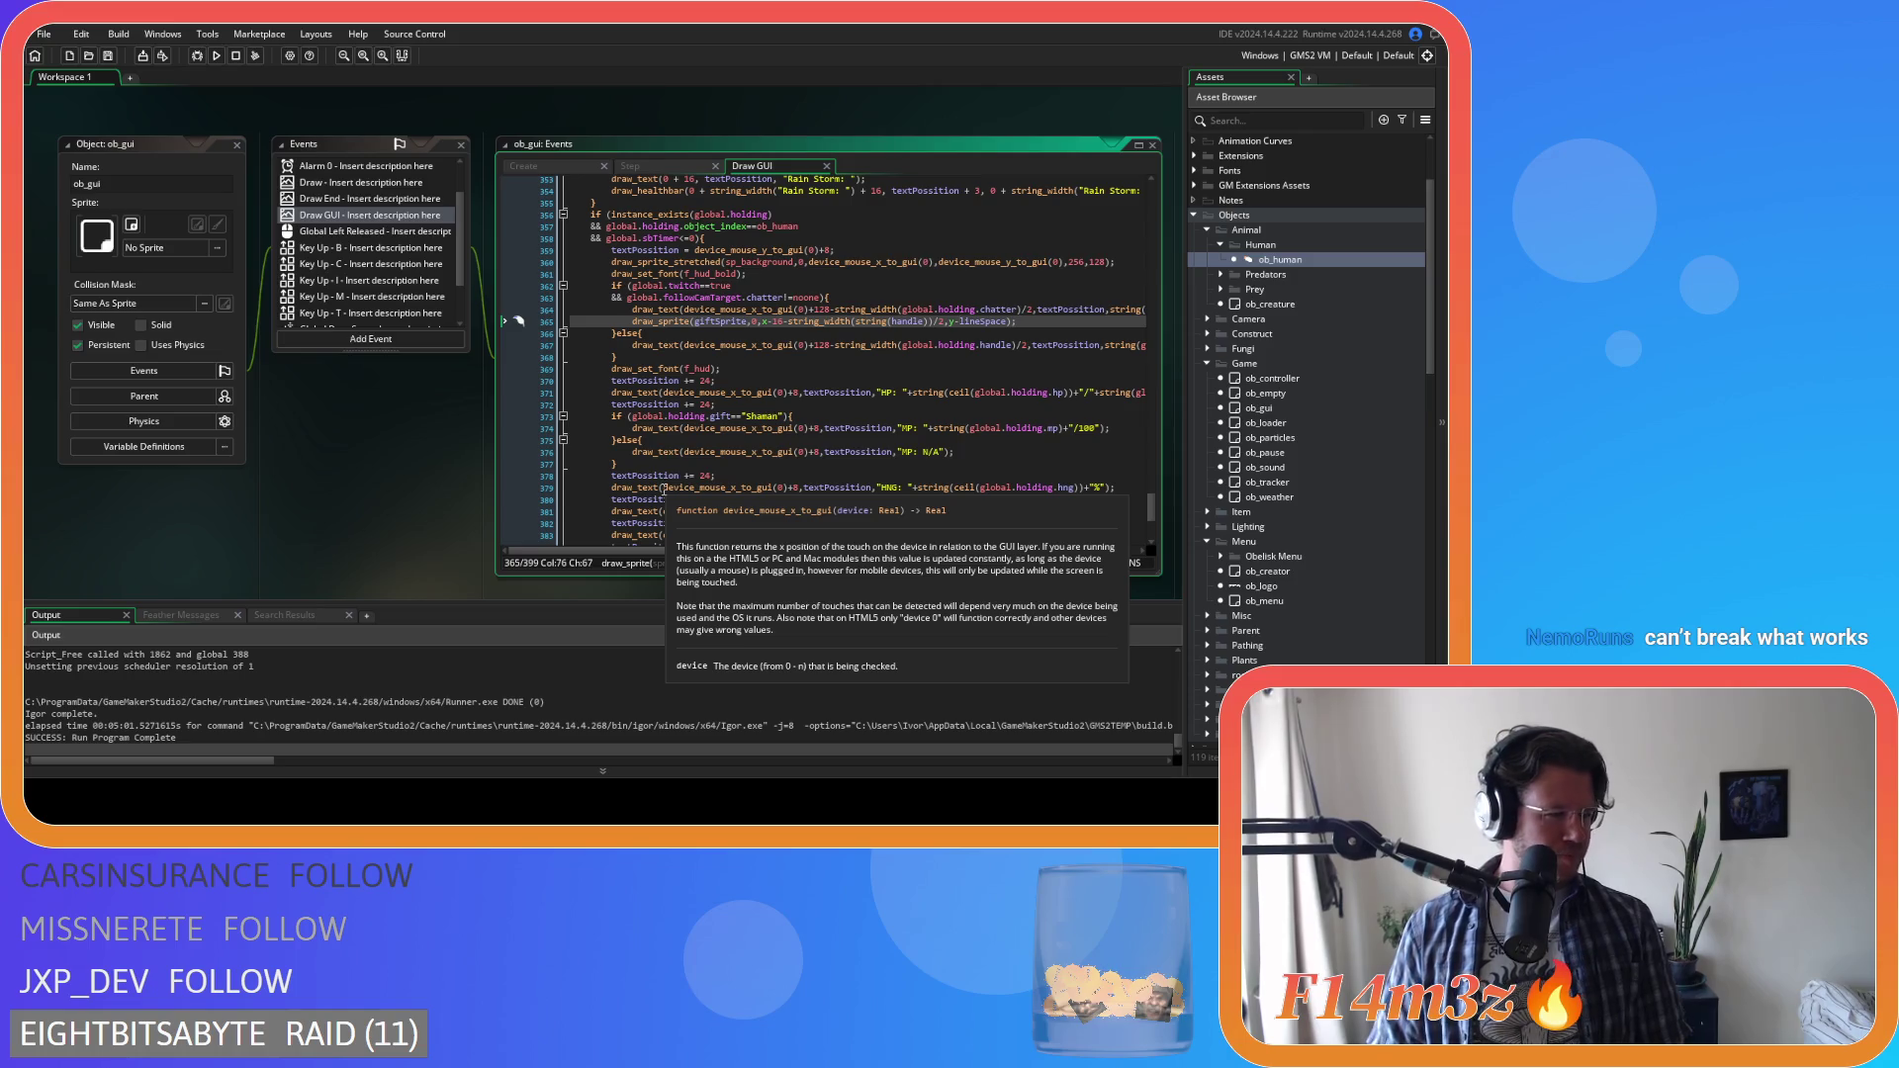
shift+click(1038, 323)
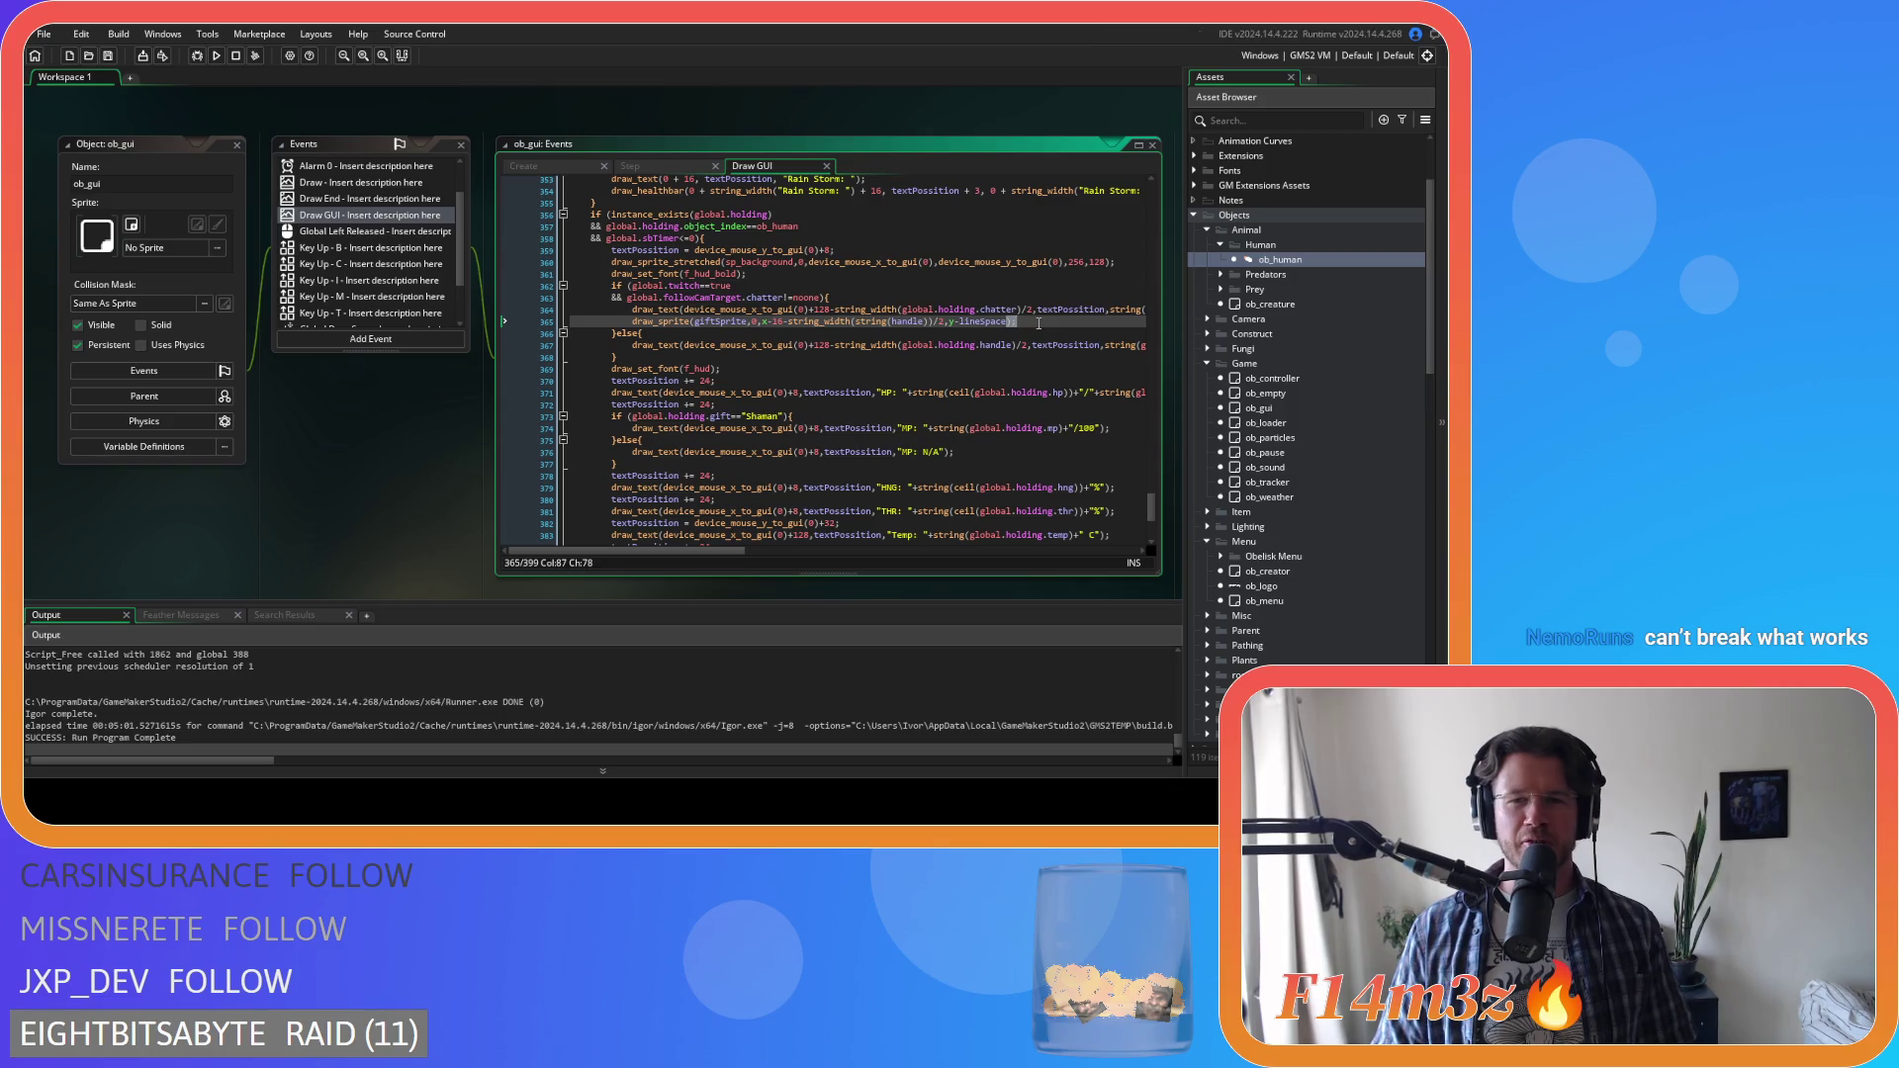
click(704, 321)
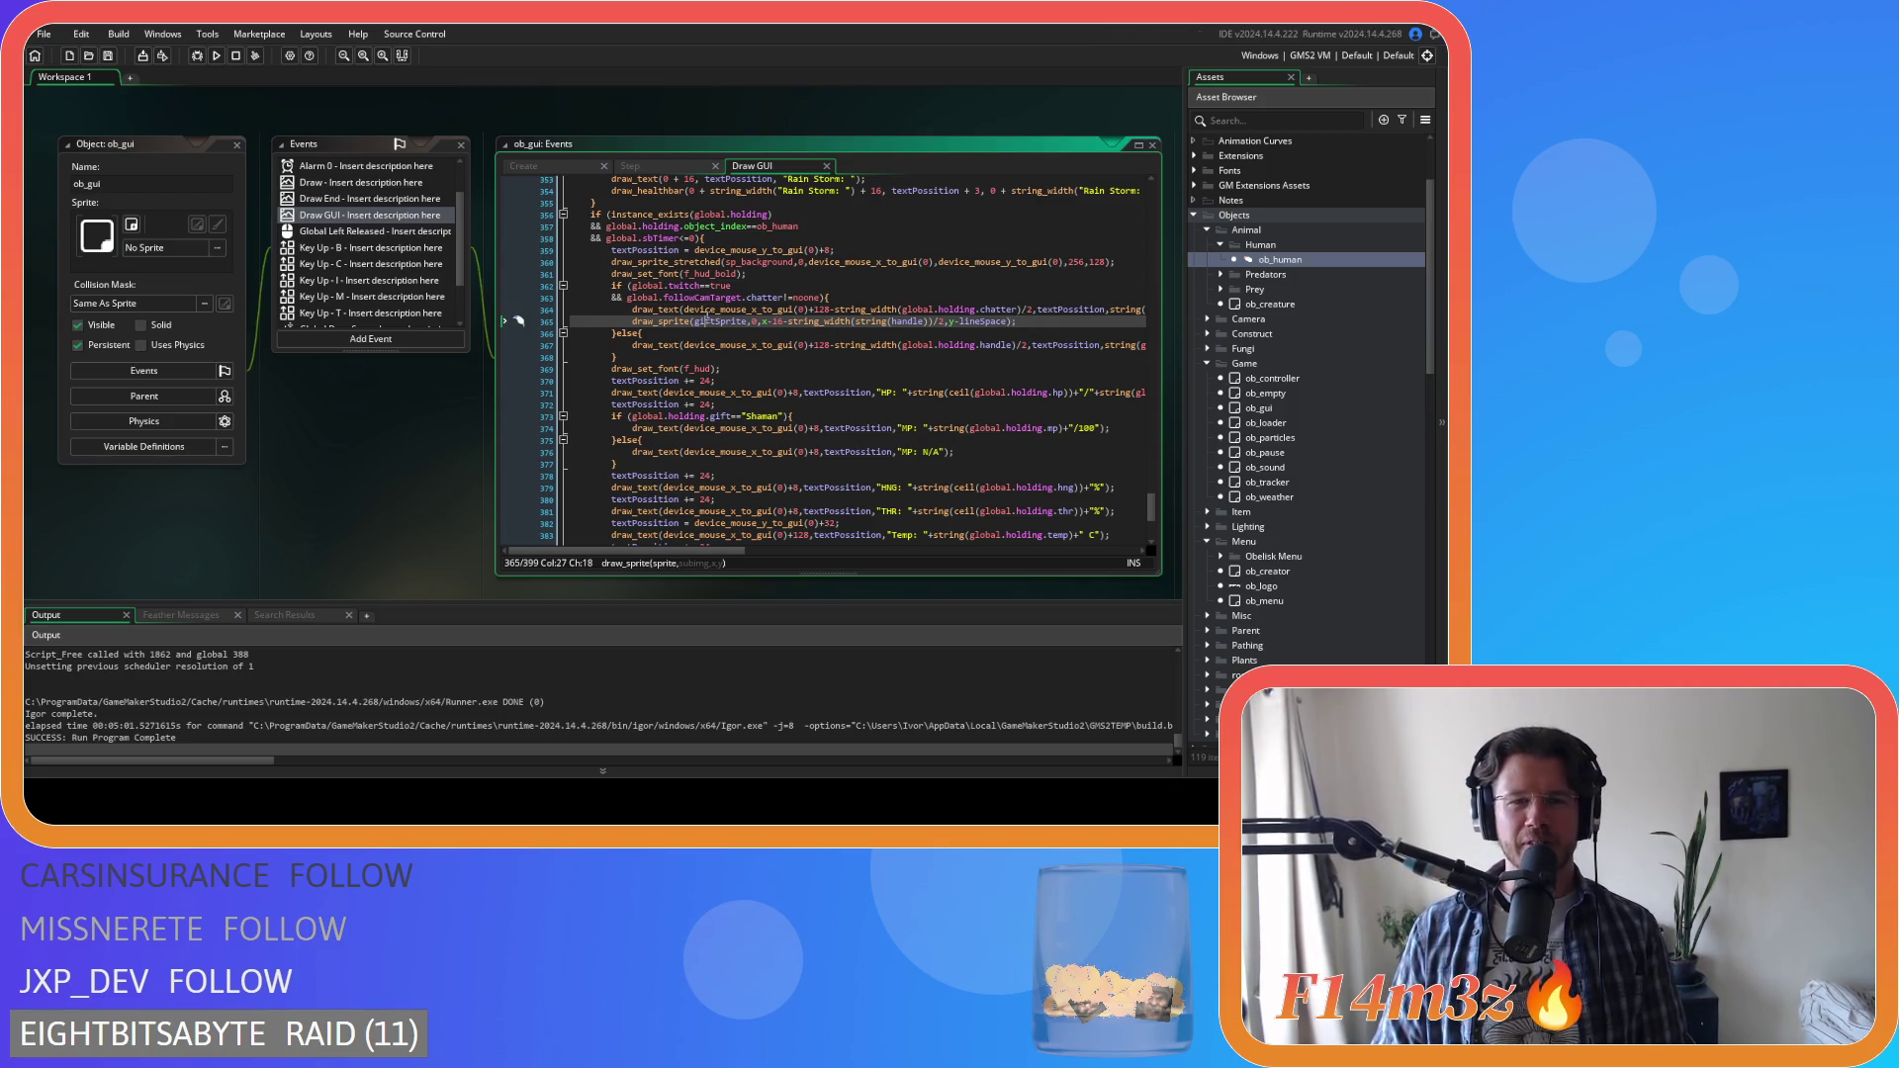
double_click(741, 326)
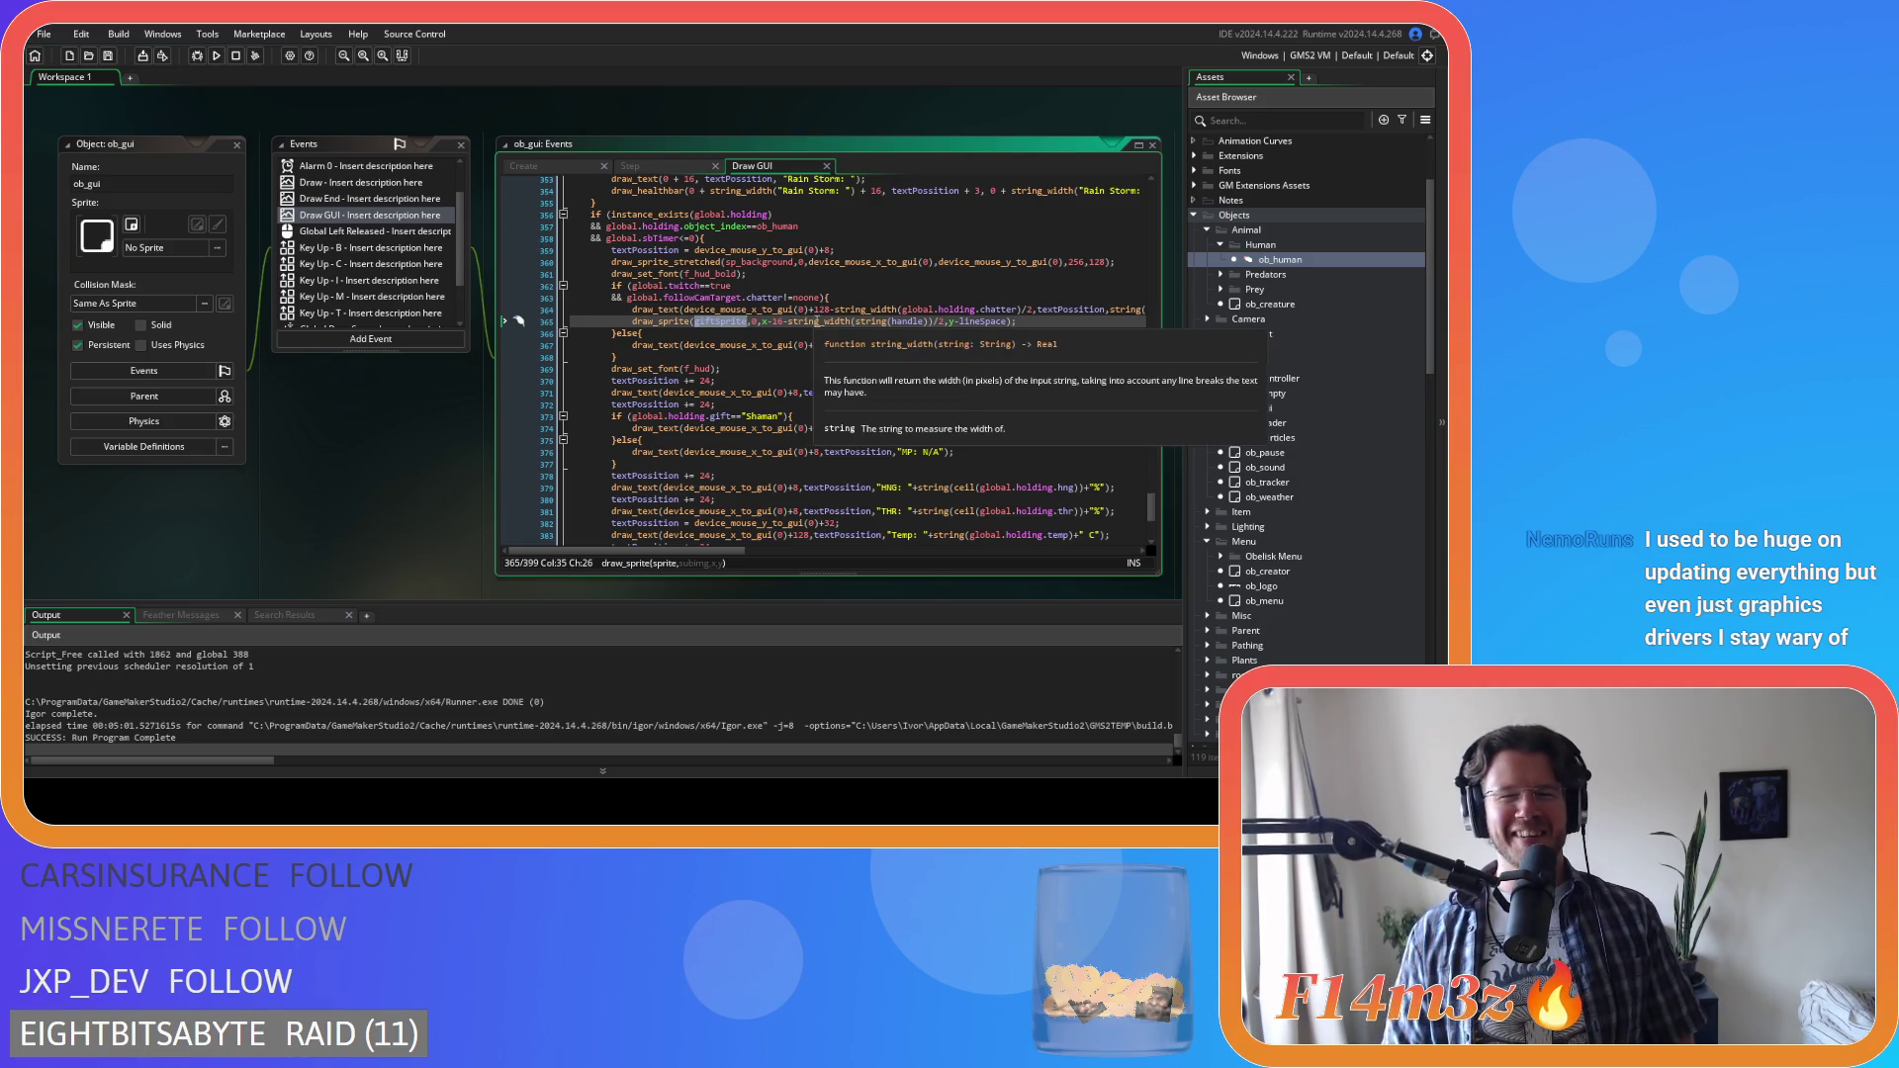
click(1037, 324)
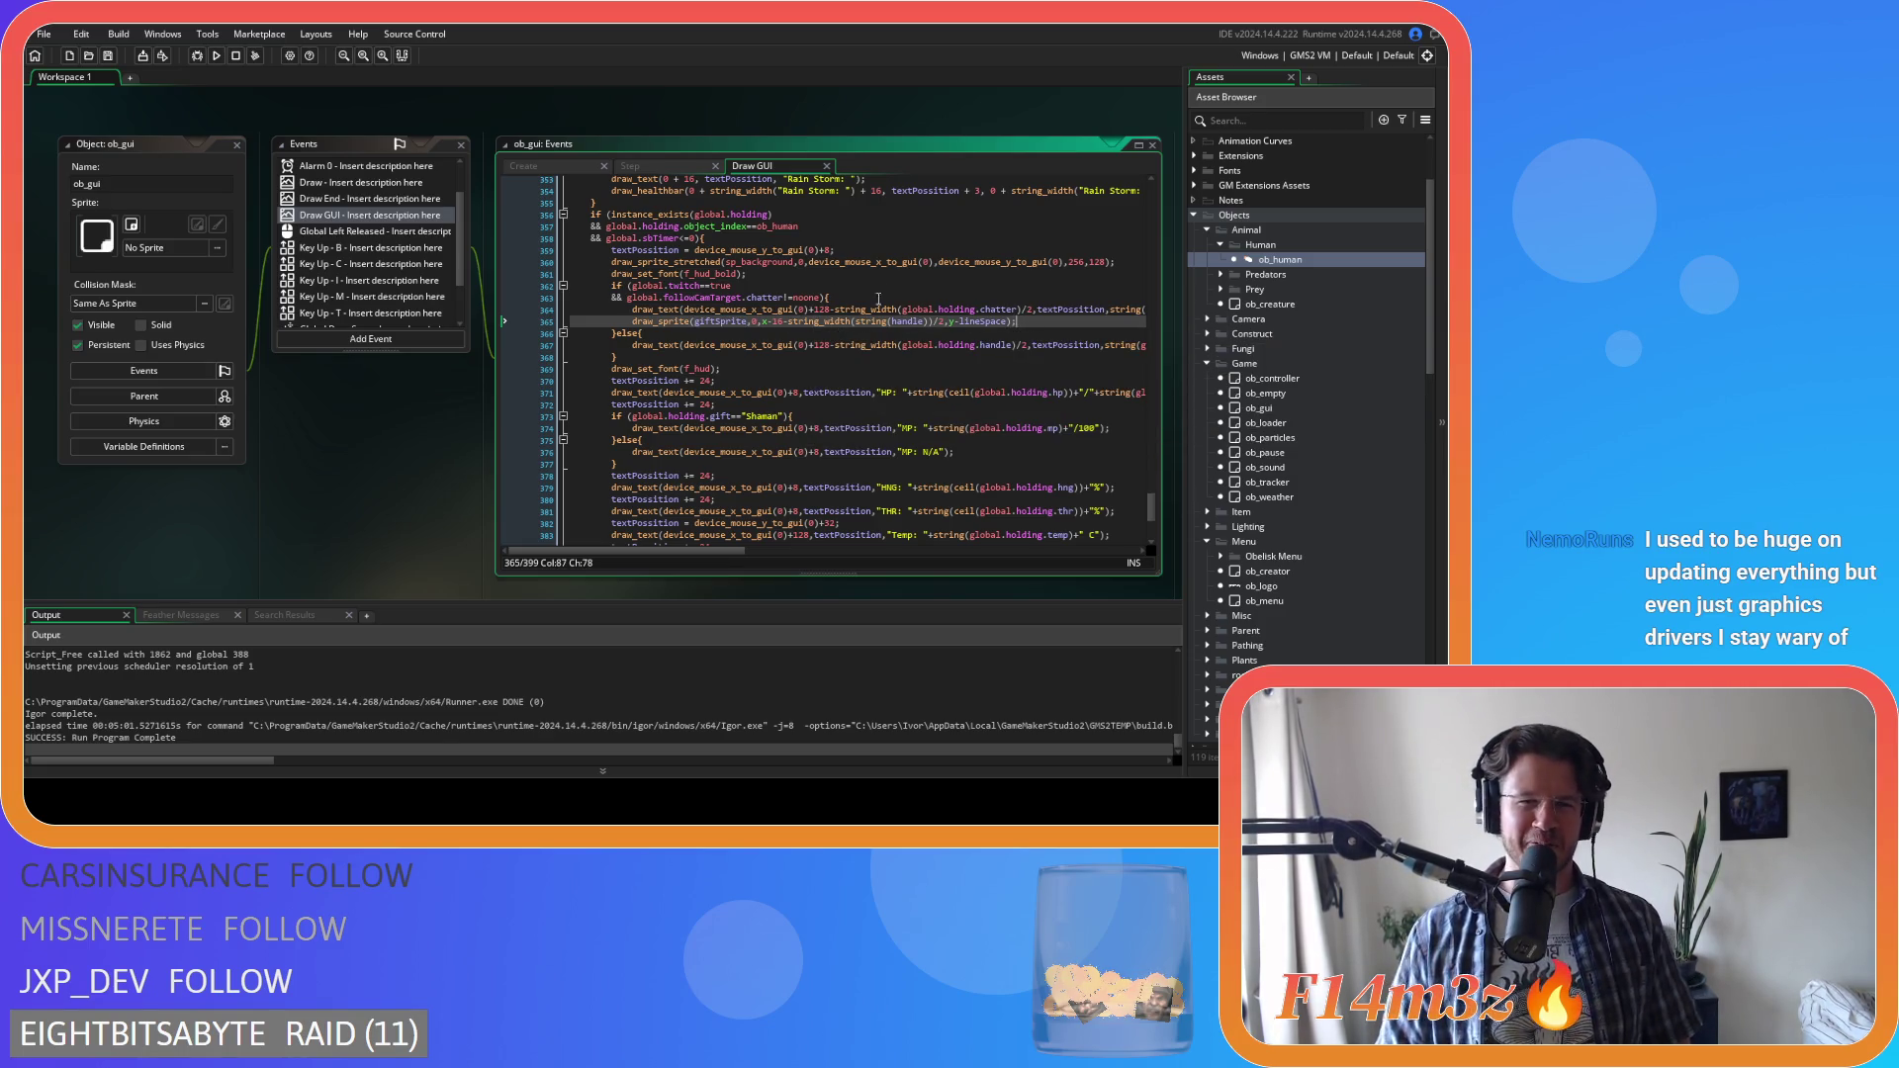
click(792, 321)
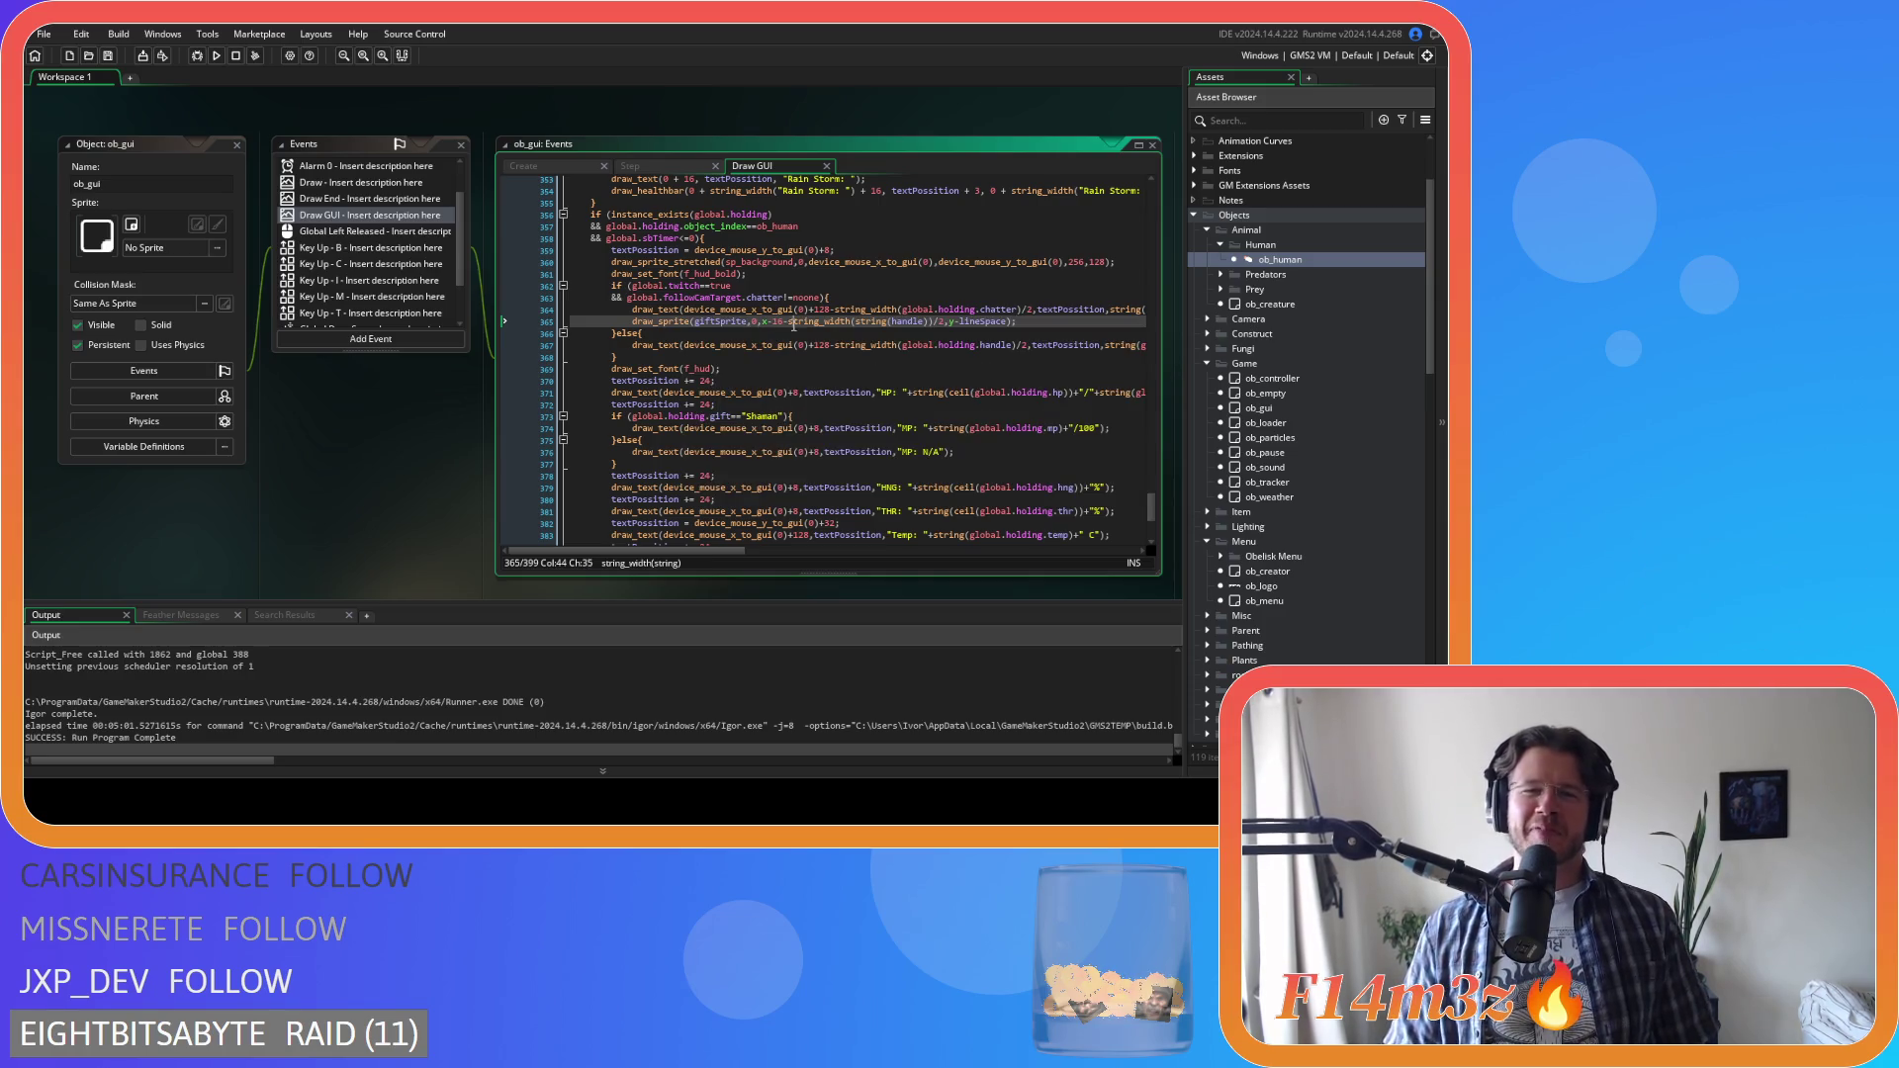
click(1052, 324)
click(728, 321)
click(767, 321)
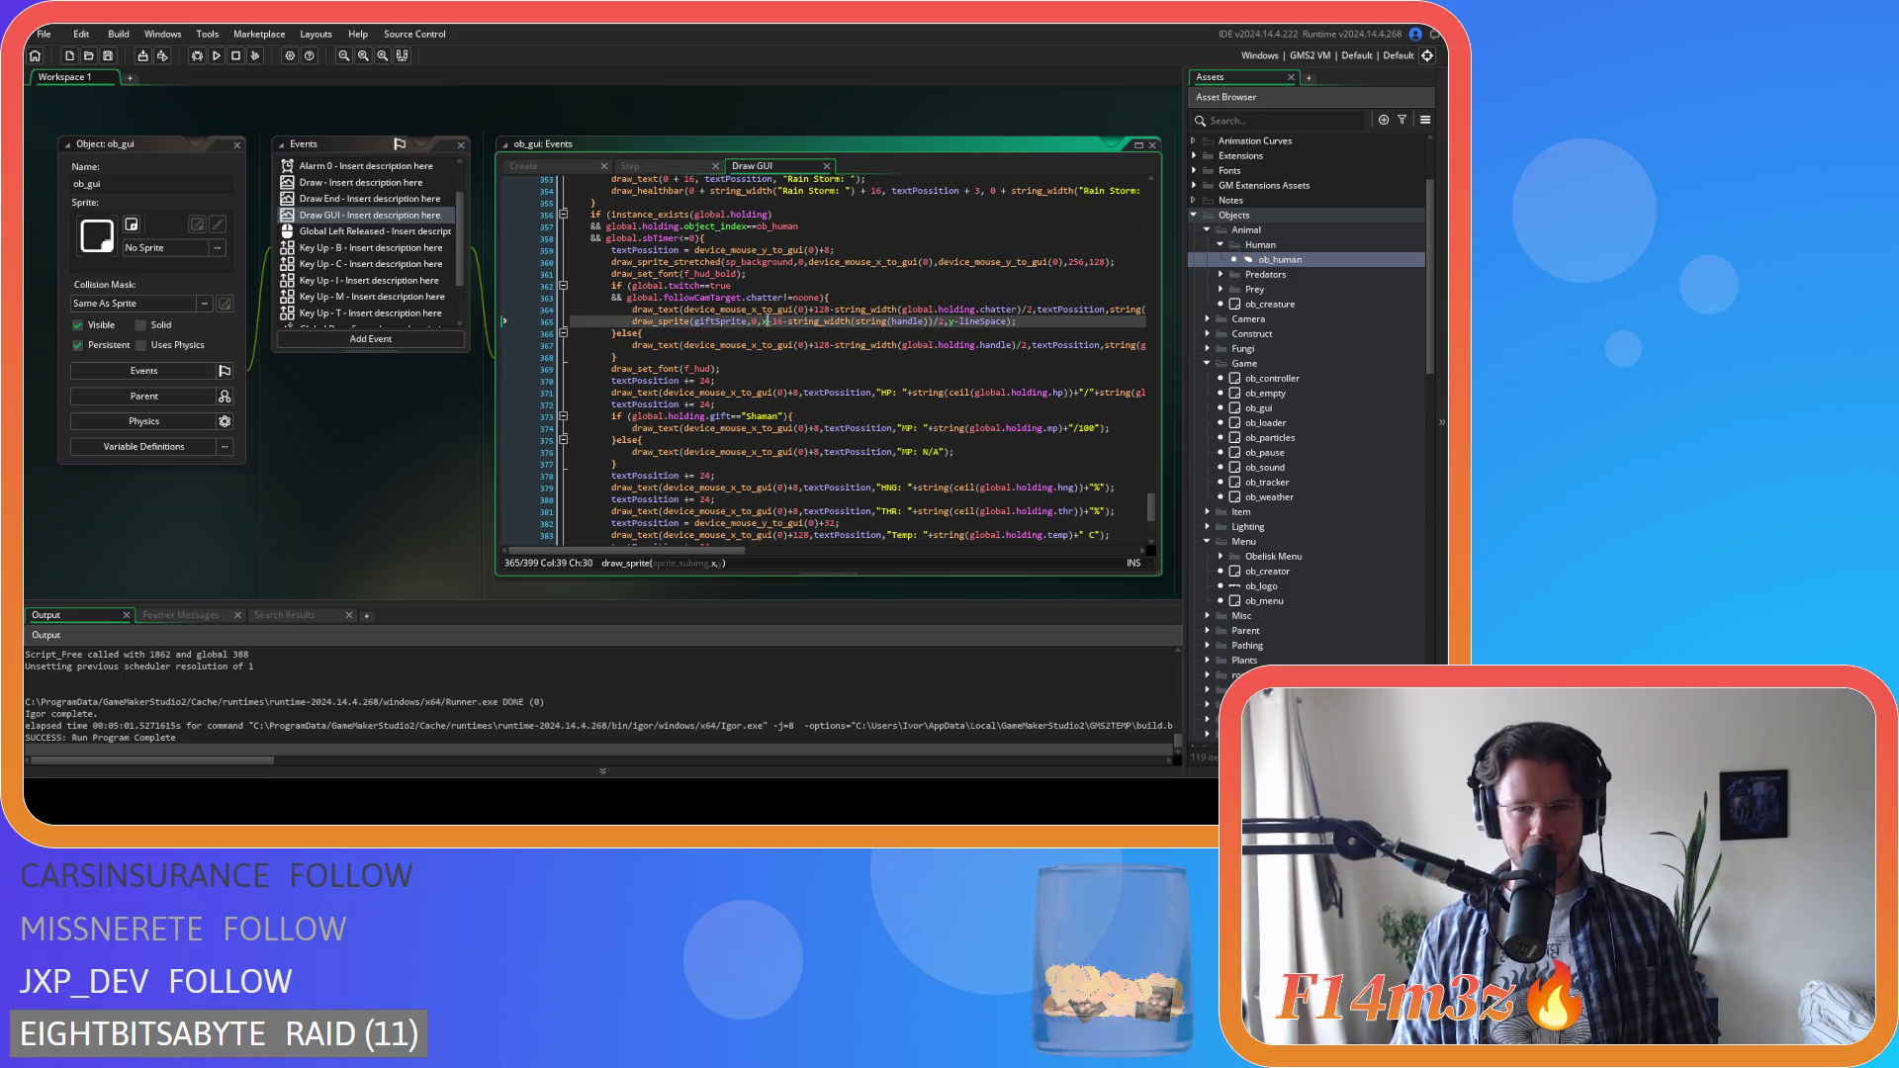
click(942, 309)
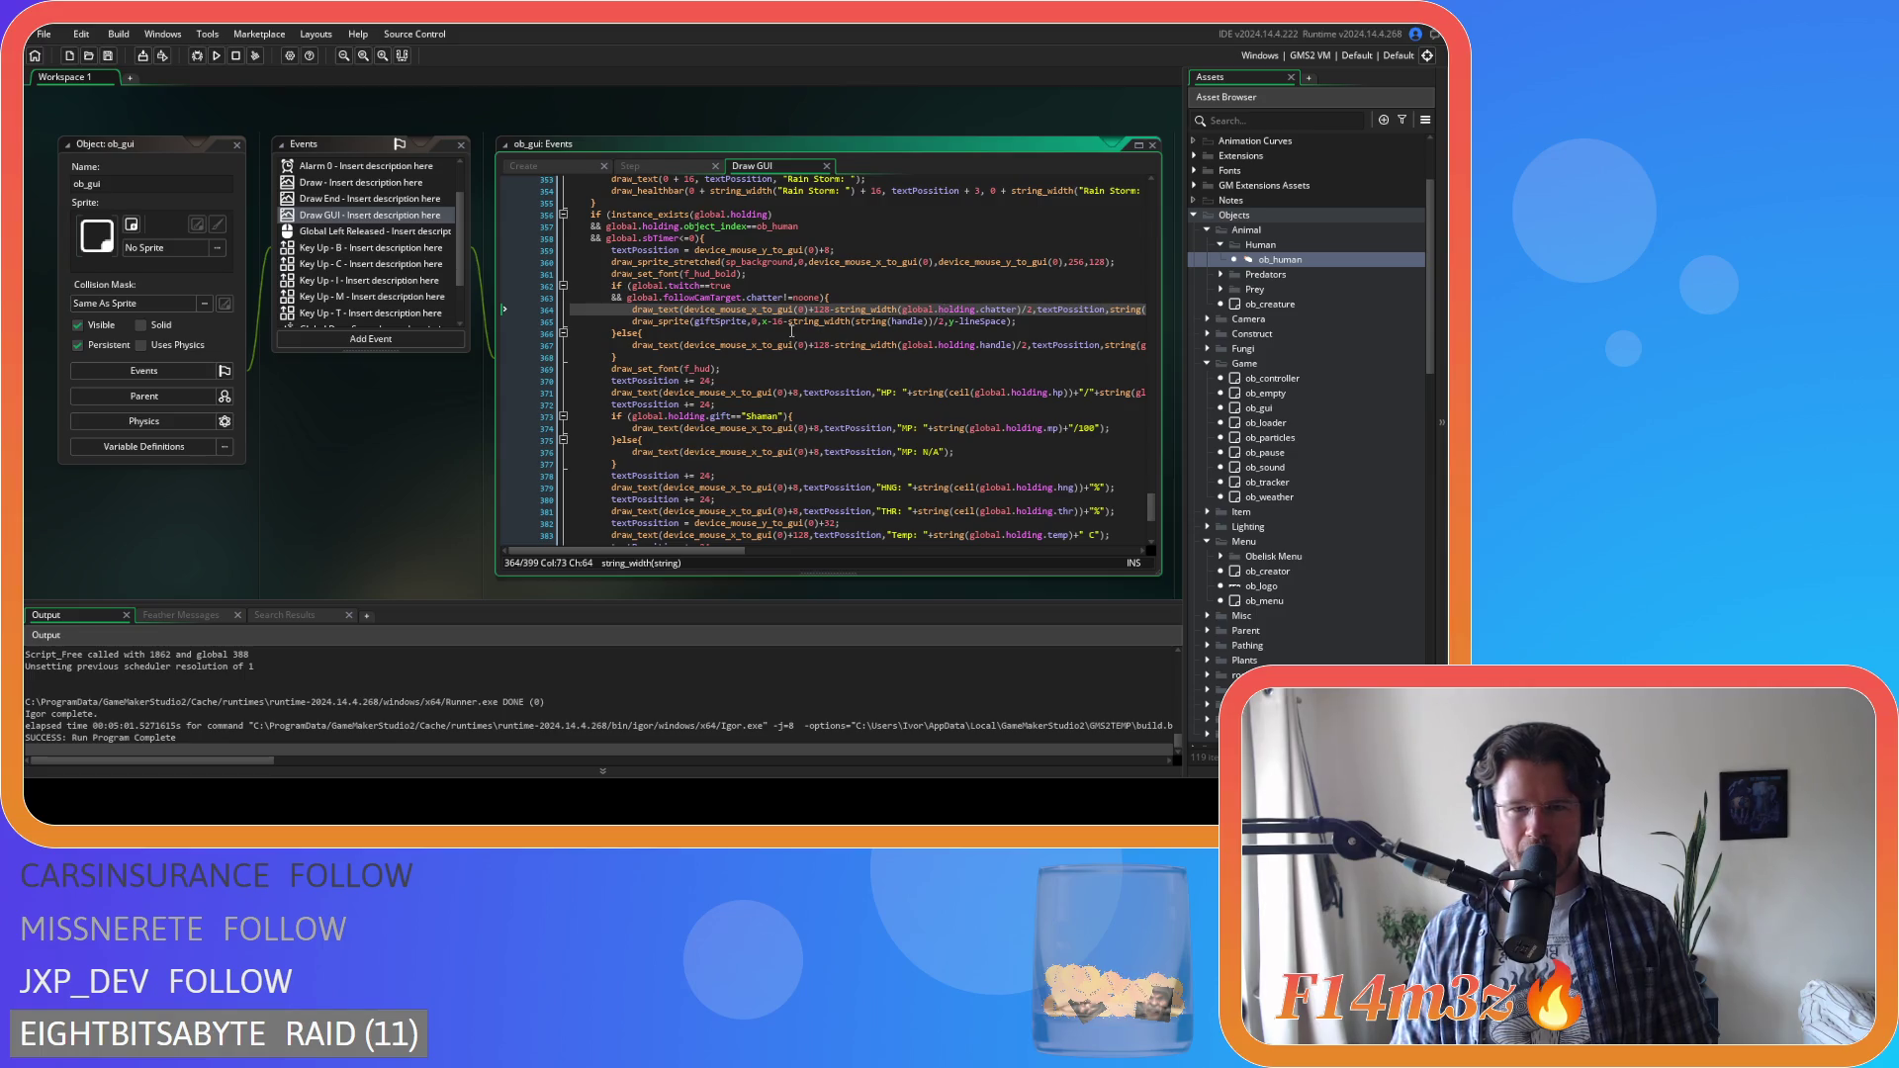
click(698, 322)
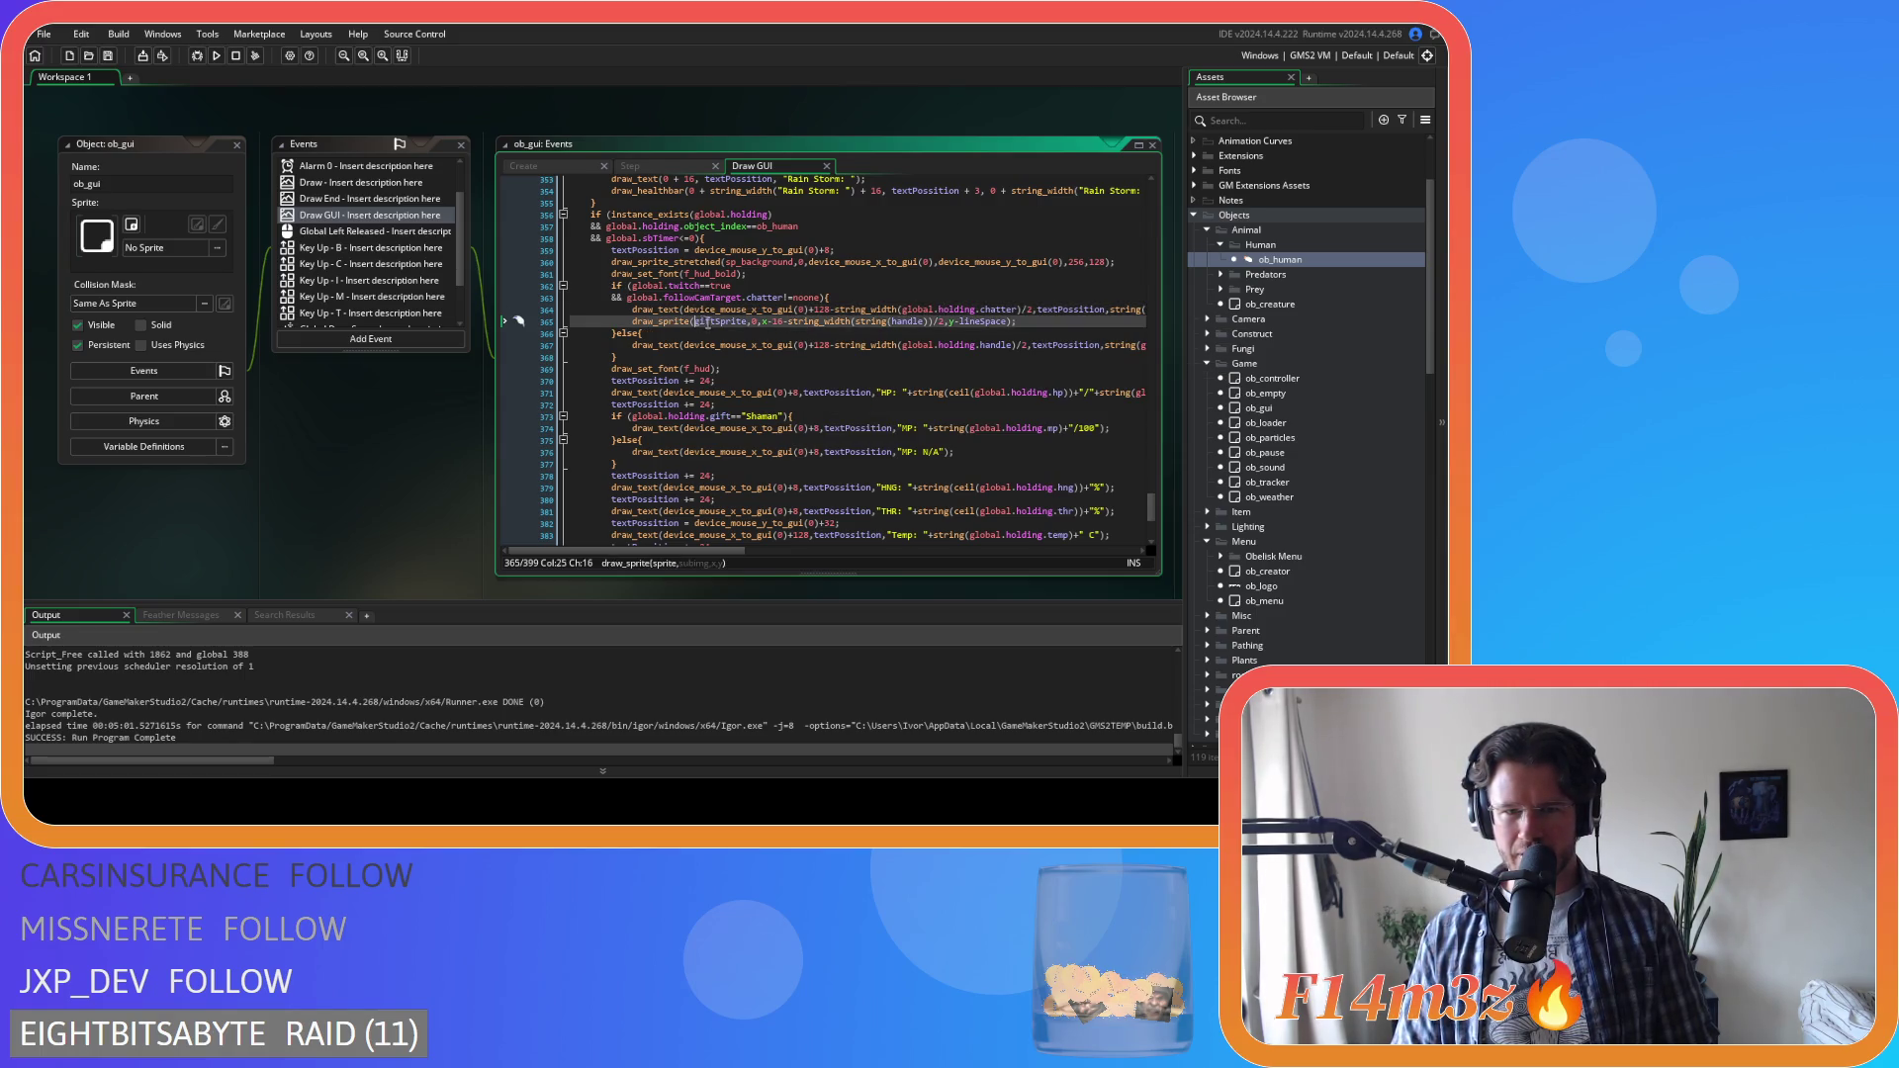
Prefix giftSprite and handle on line 365 with global.holding
drag(984, 309, 902, 310)
click(697, 321)
text(global.holding.)
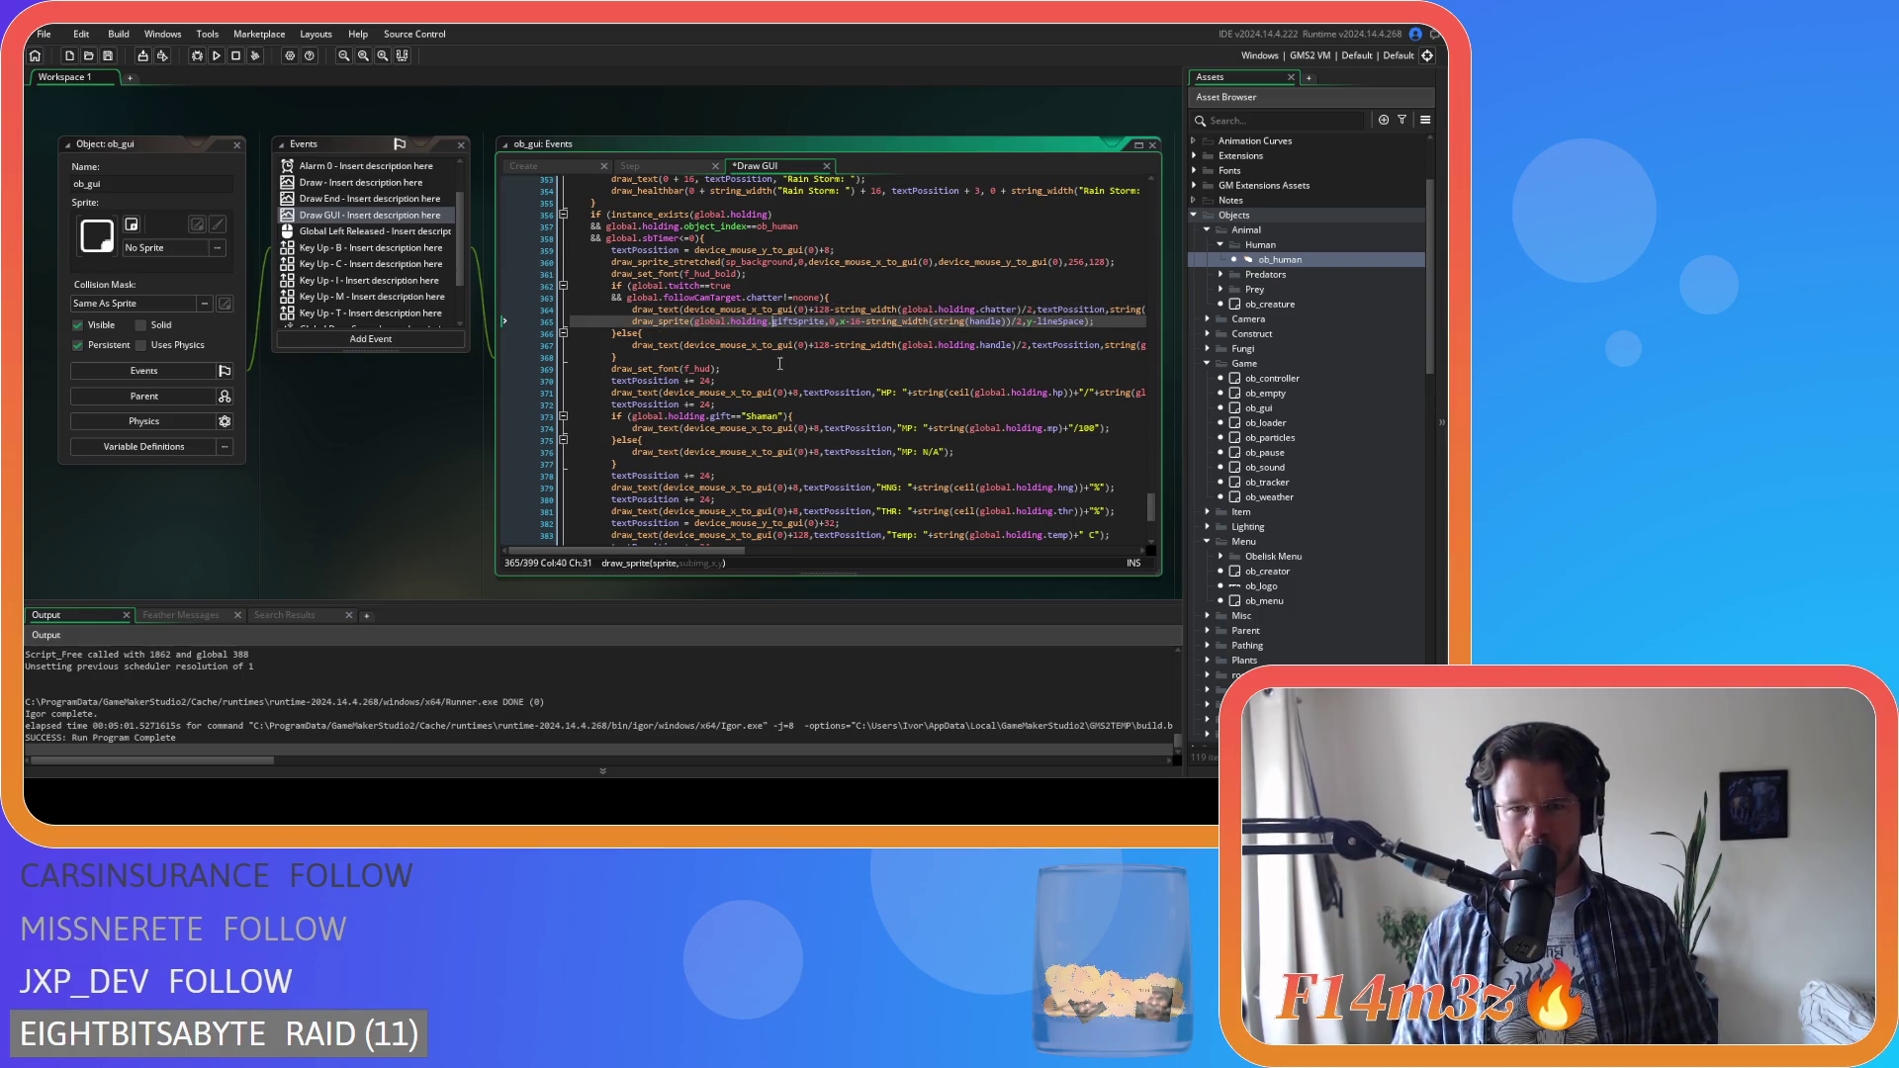
click(971, 322)
text(global.holding.)
Replace y-lineSpace in the sprite call on line 365 with textPossition
mouse_move(715, 552)
mouse_down()
mouse_move(835, 553)
mouse_move(797, 552)
mouse_up()
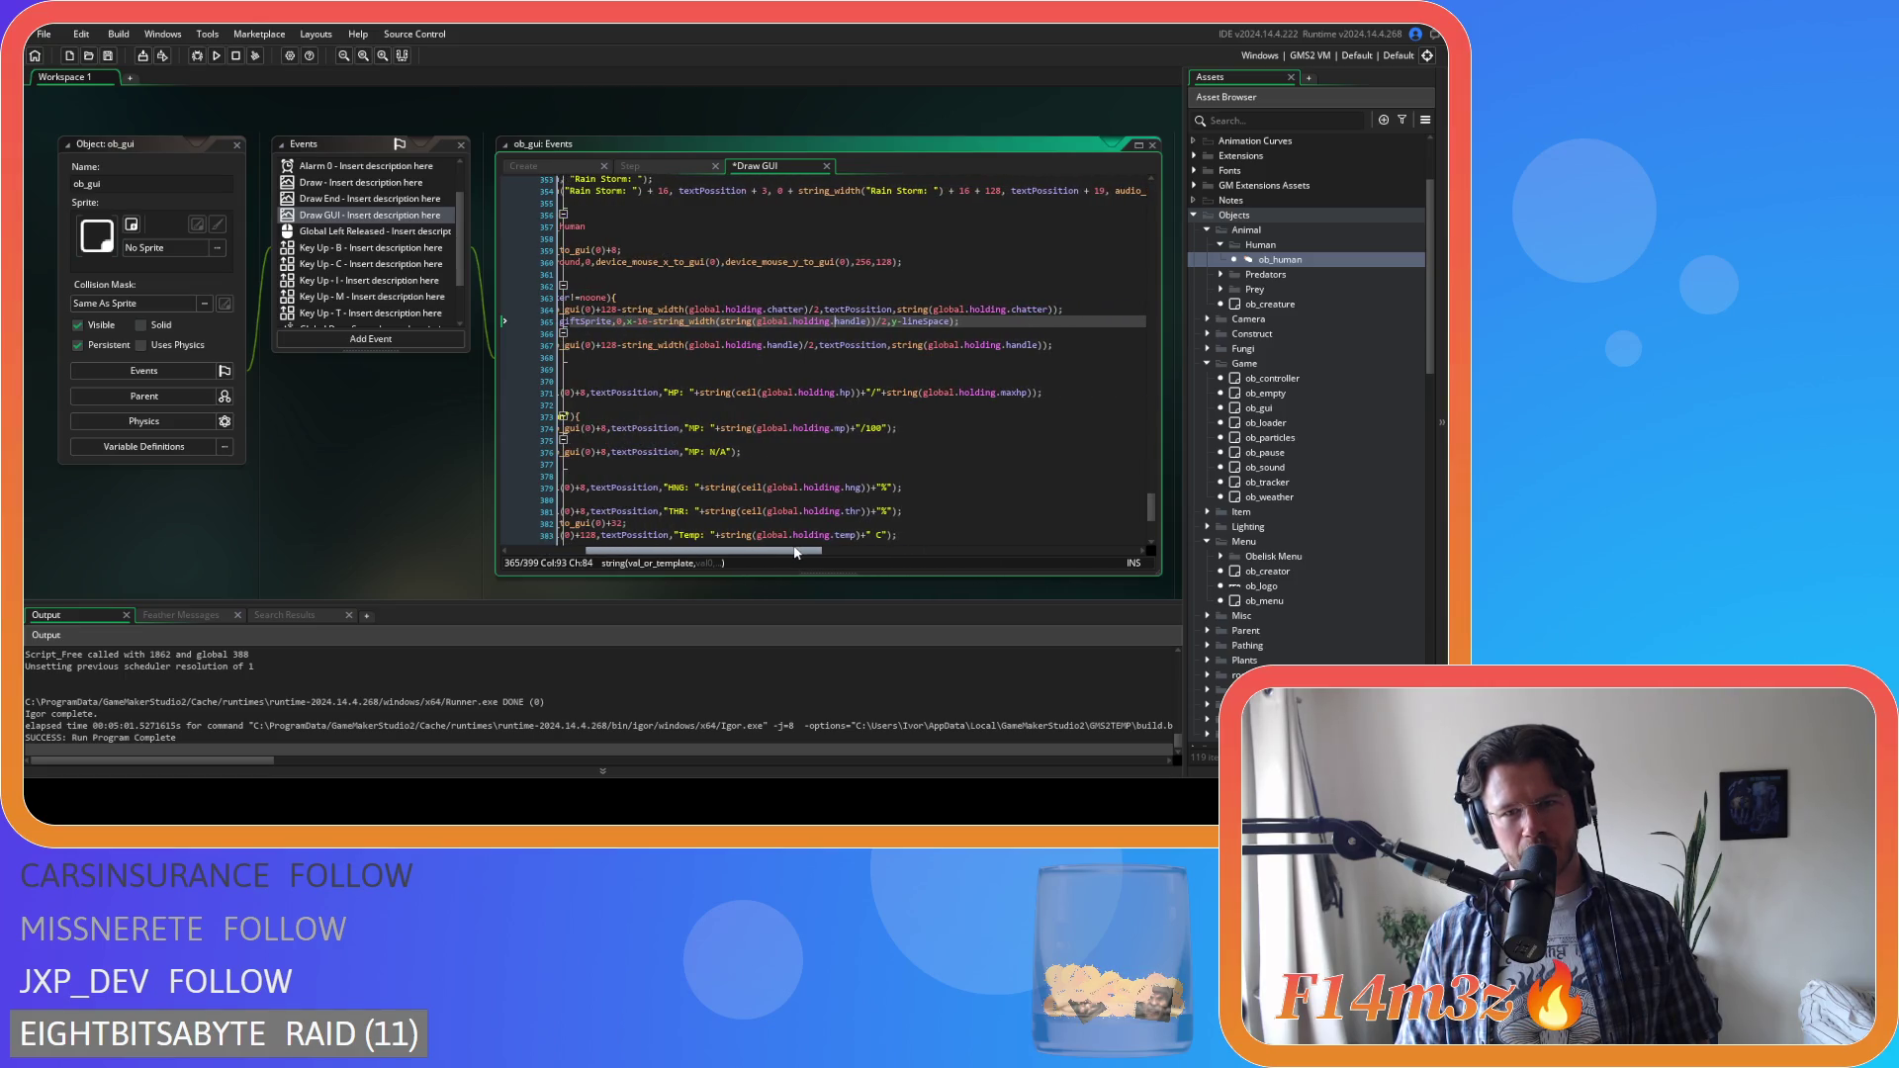
key(Down)
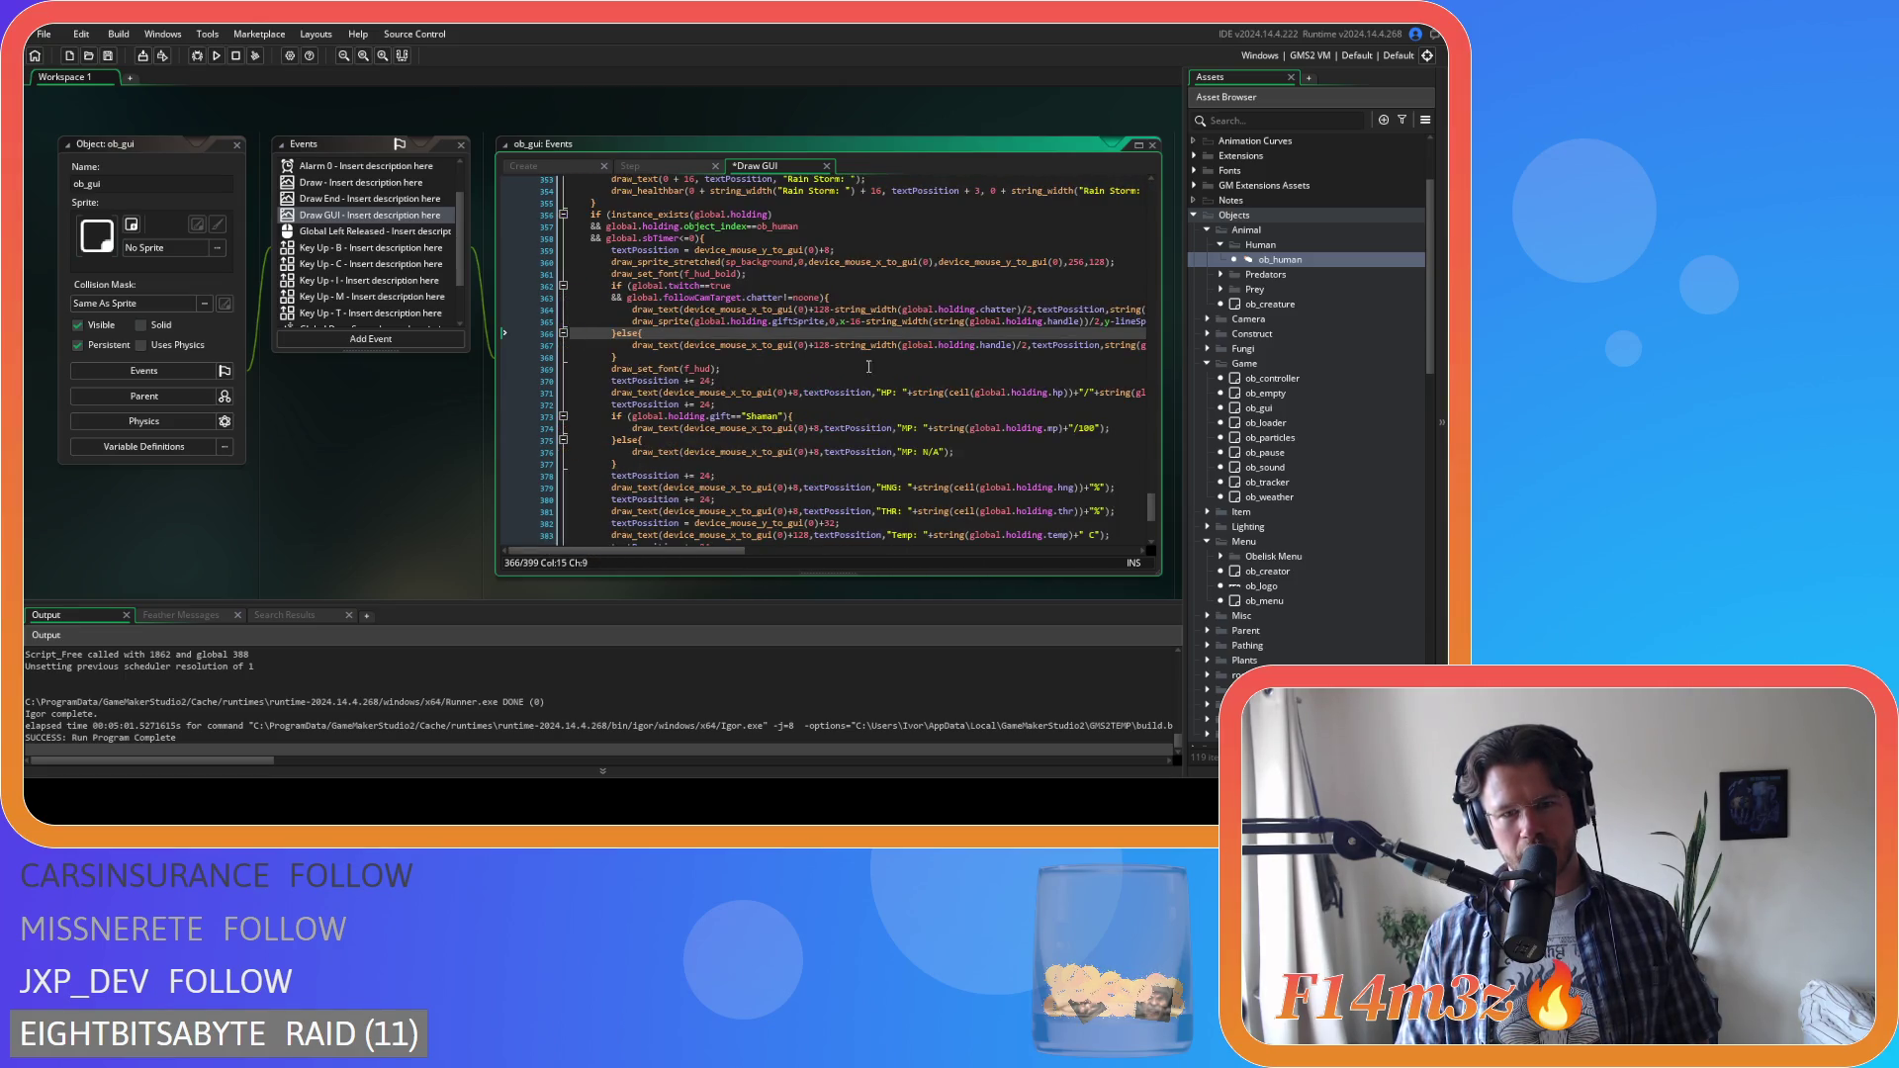
drag(662, 550, 785, 550)
click(745, 309)
double_click(746, 309)
key(ctrl+c)
drag(778, 323, 829, 326)
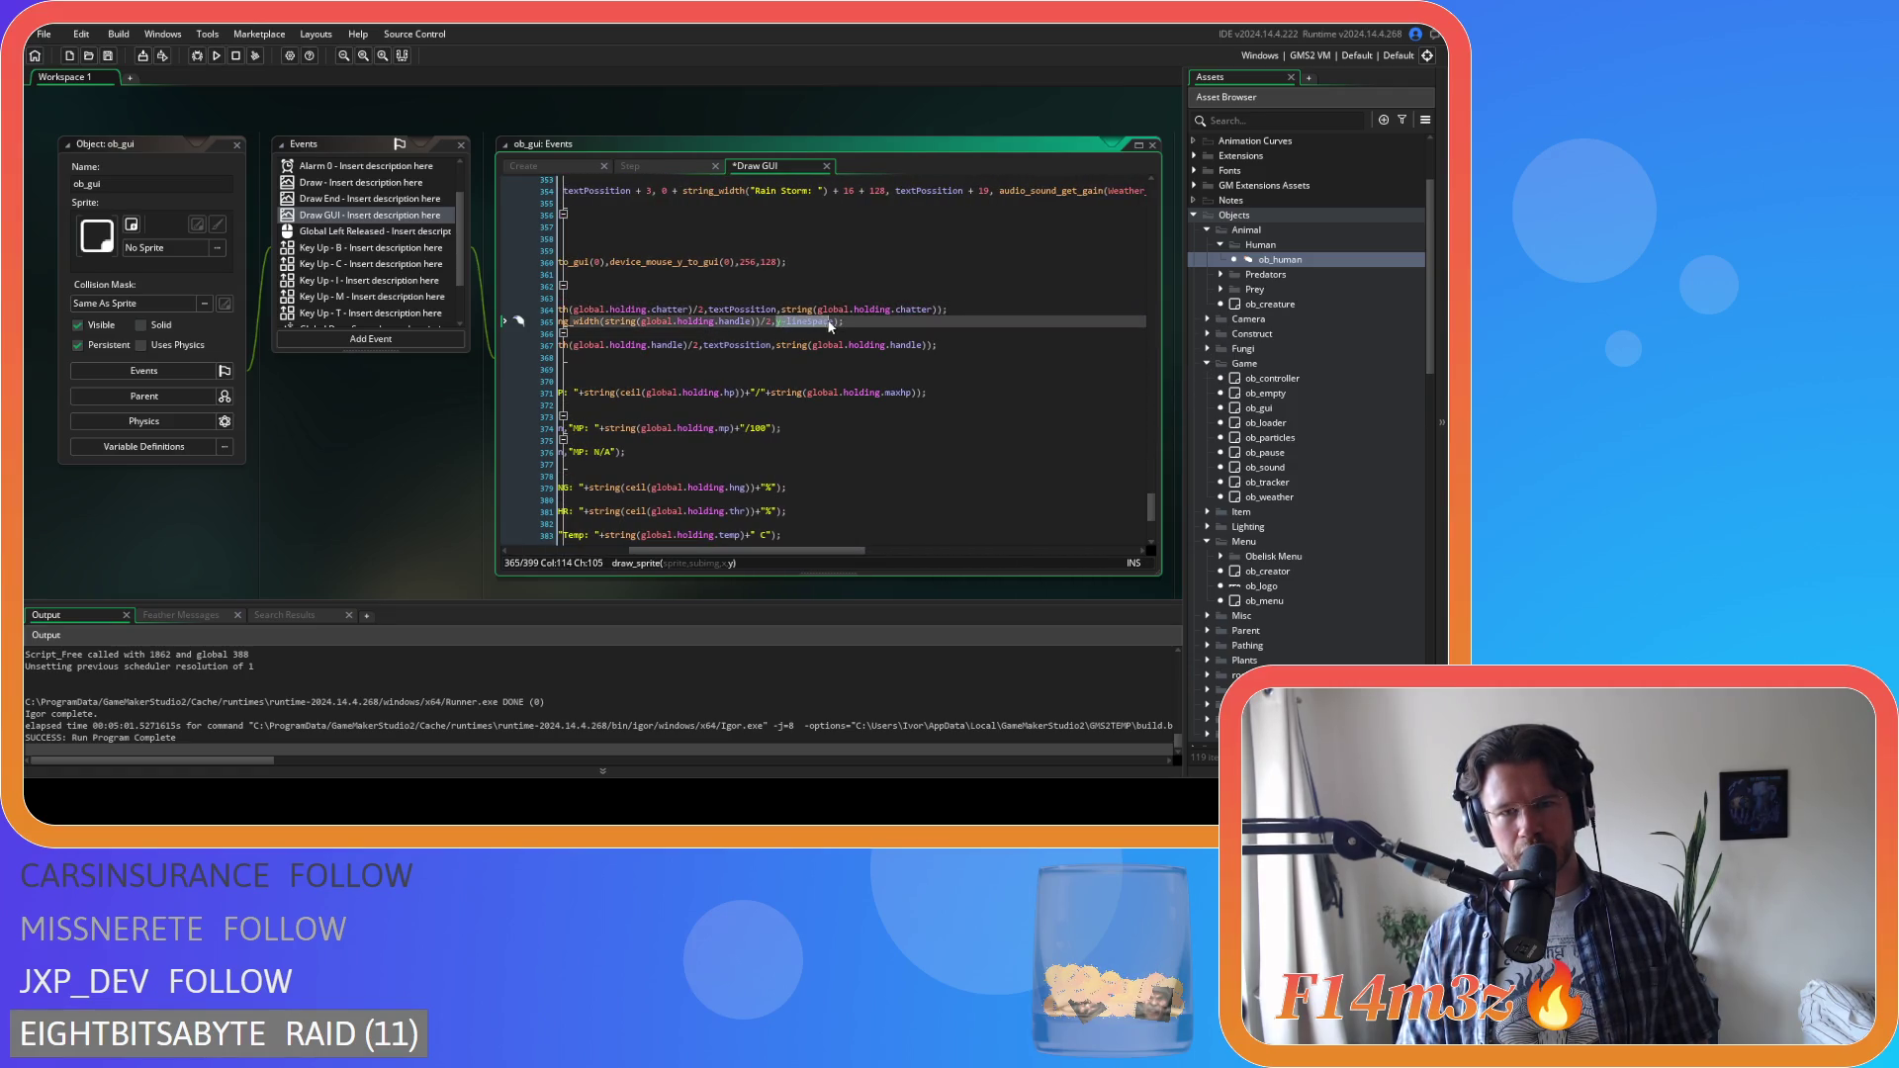
key(ctrl+v)
Try swapping handle for chatter on line 365, undo it, and save the Draw GUI code
drag(773, 550, 722, 550)
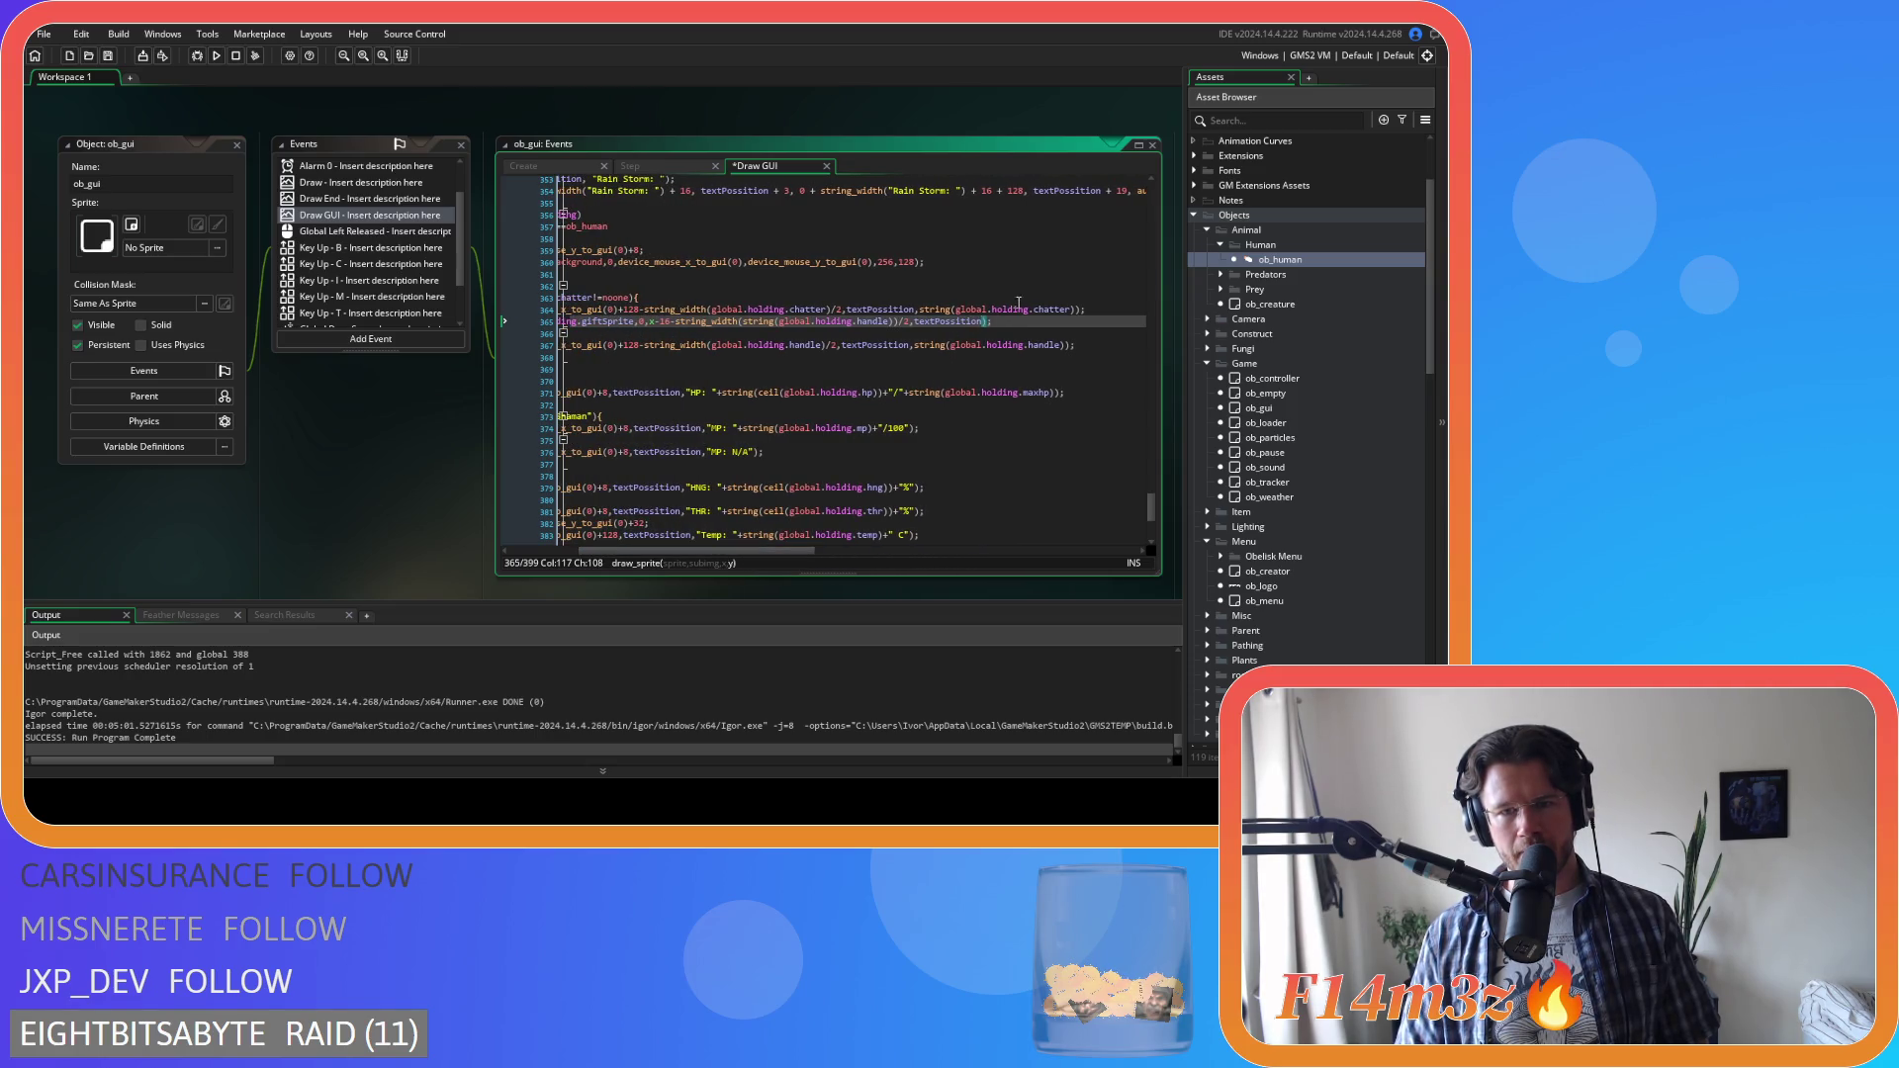
double_click(1054, 310)
key(ctrl+c)
double_click(875, 322)
key(ctrl+v)
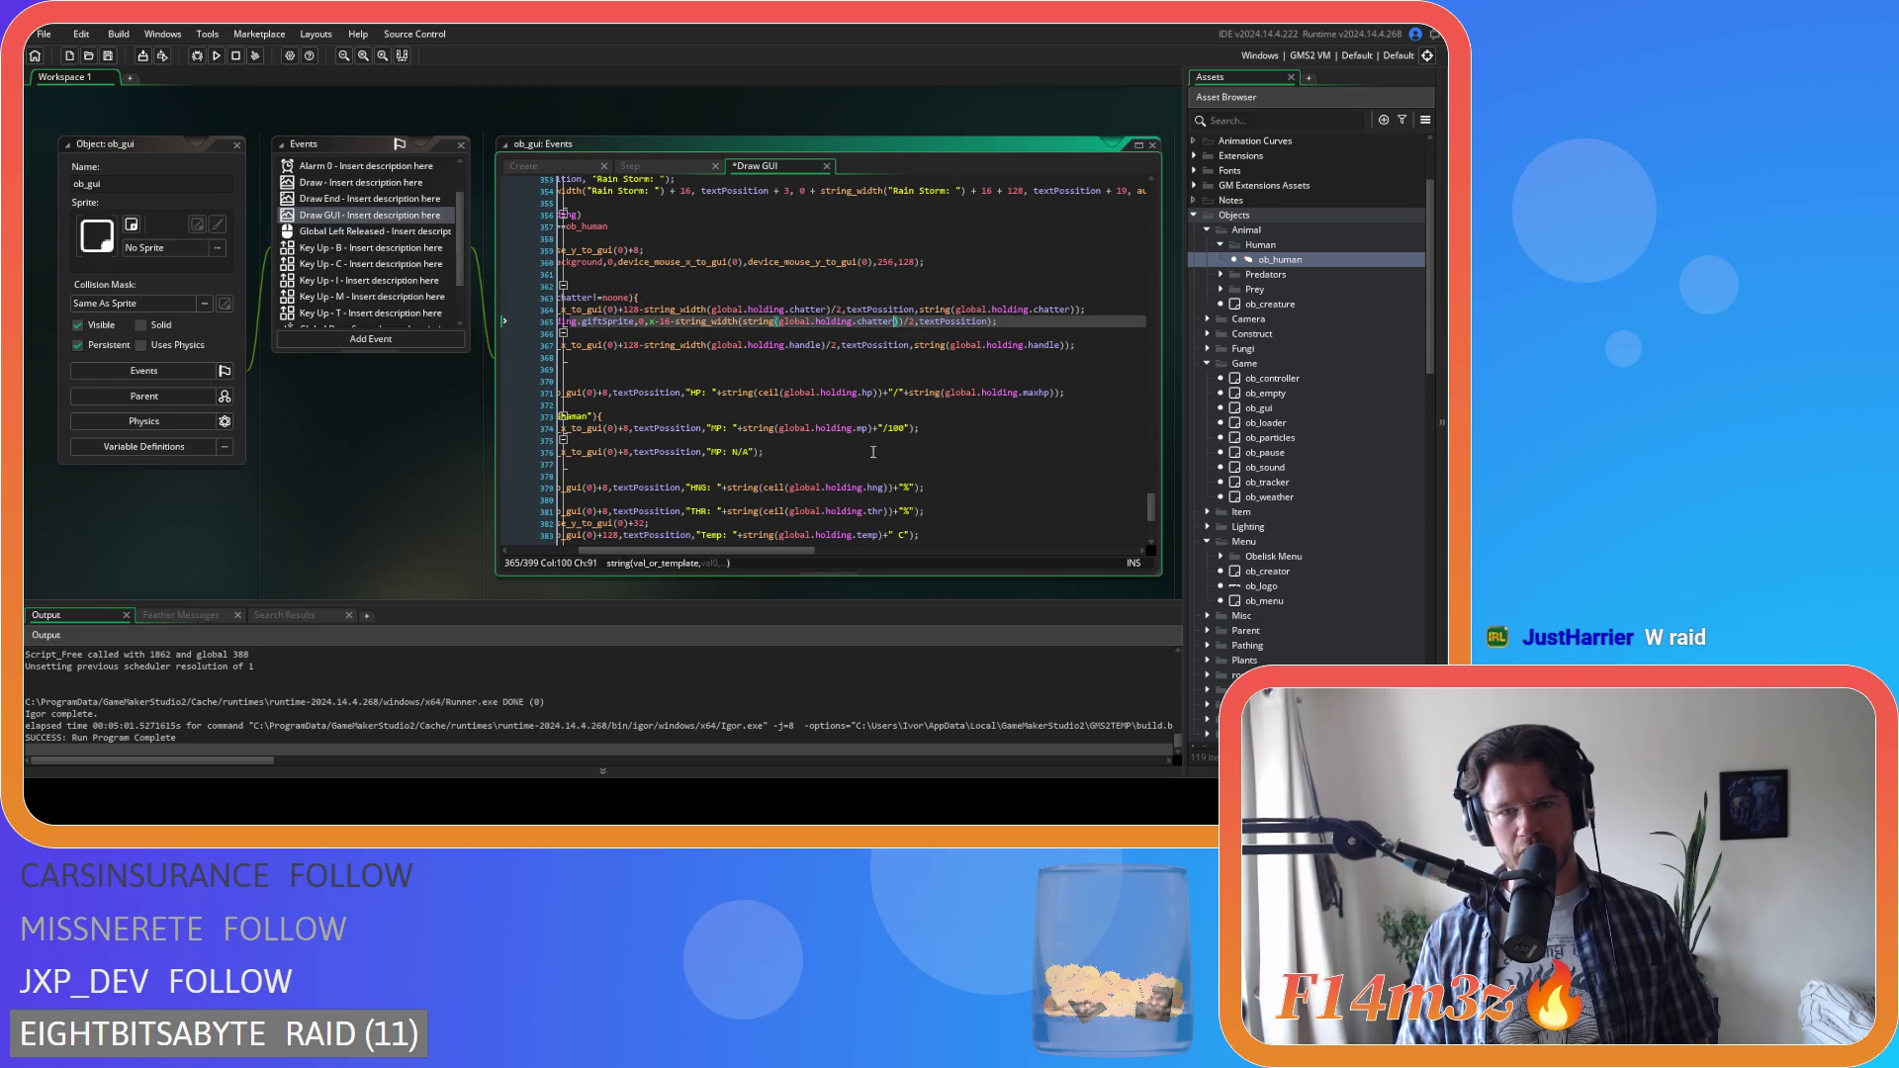
key(ctrl+z)
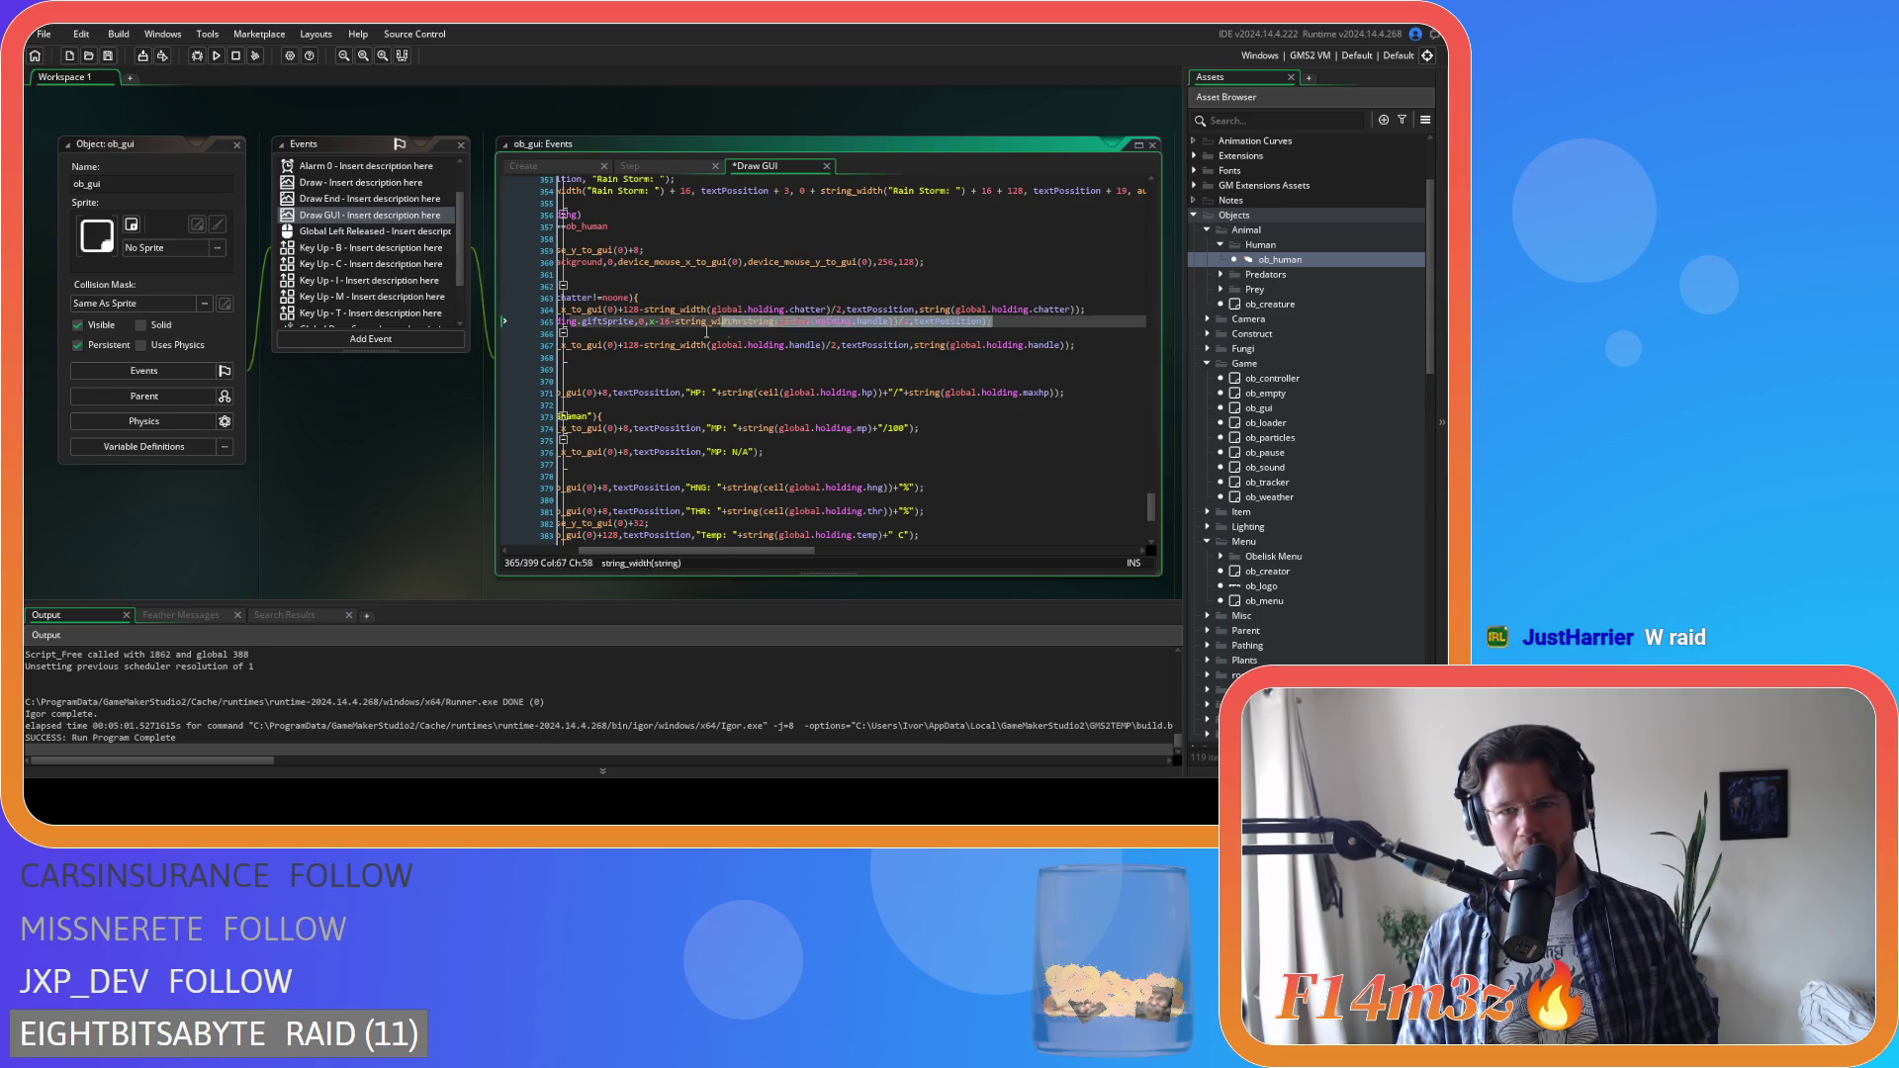
click(624, 341)
key(End)
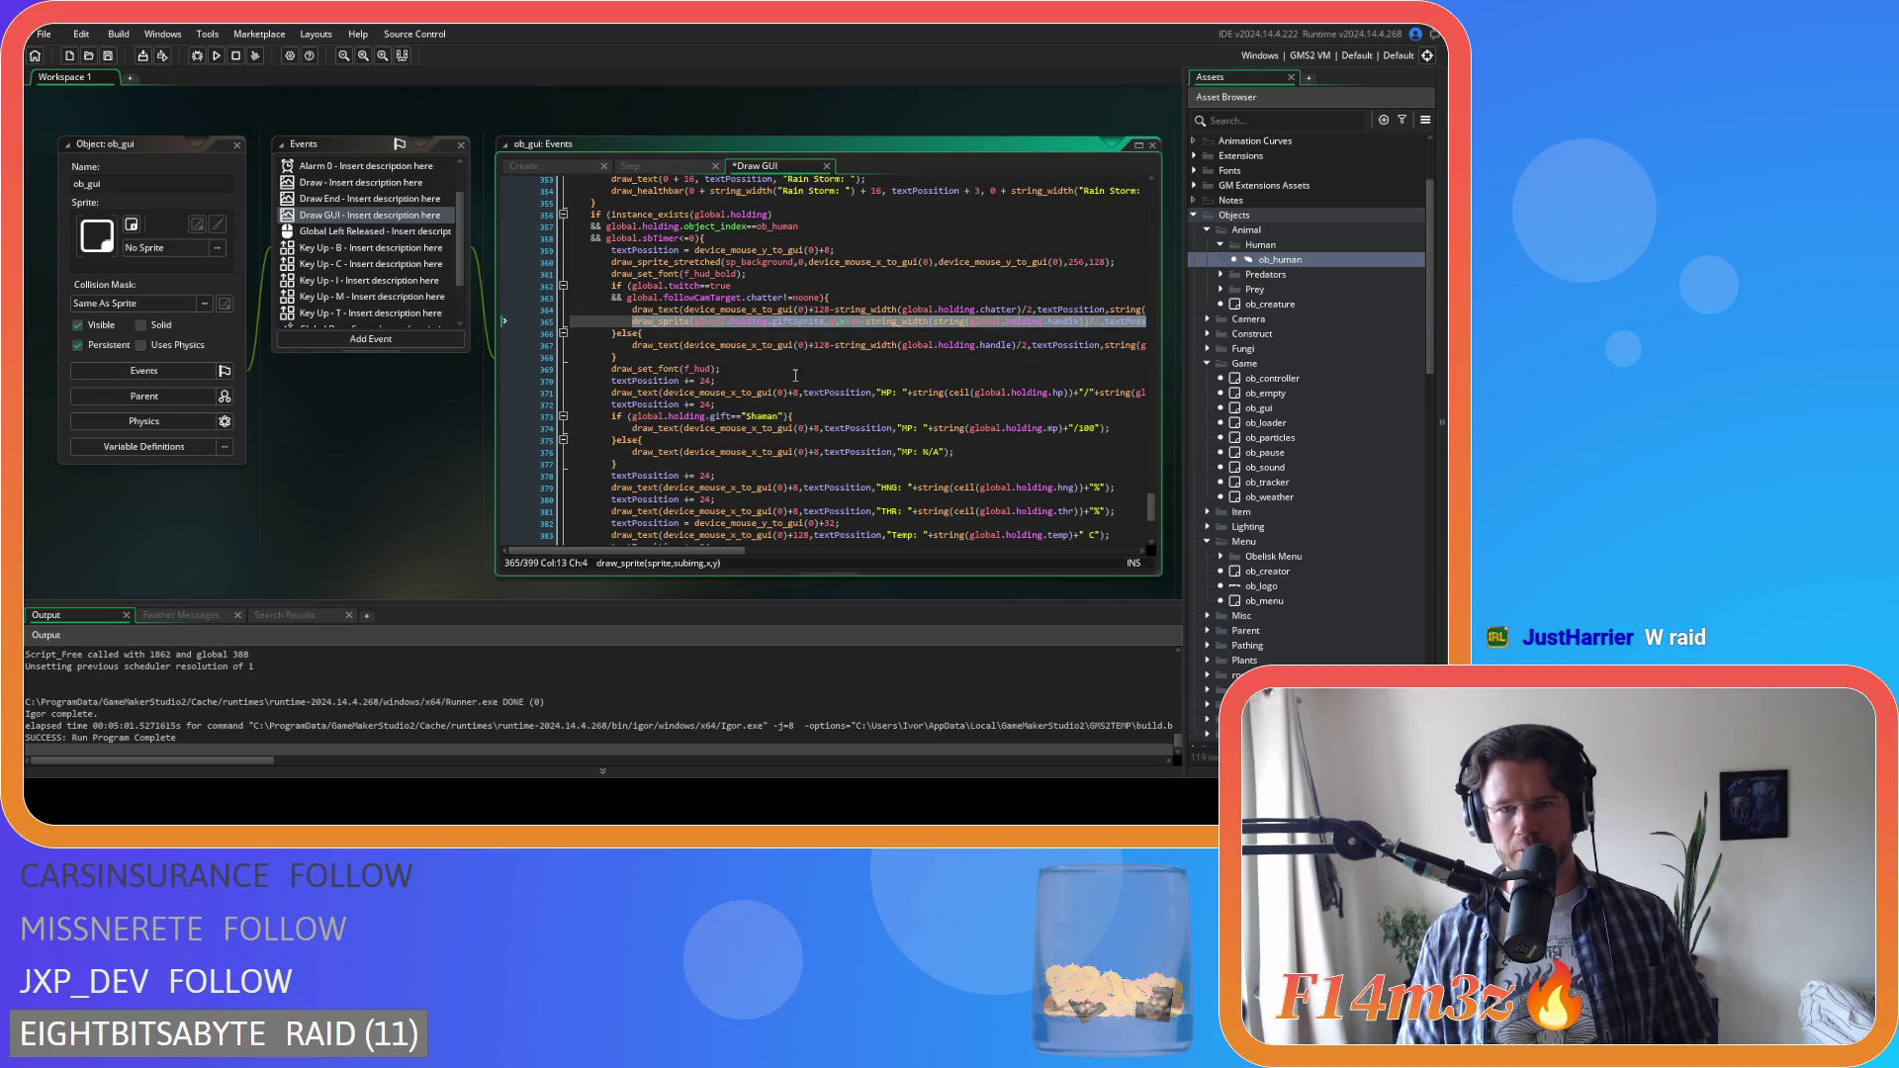
click(869, 322)
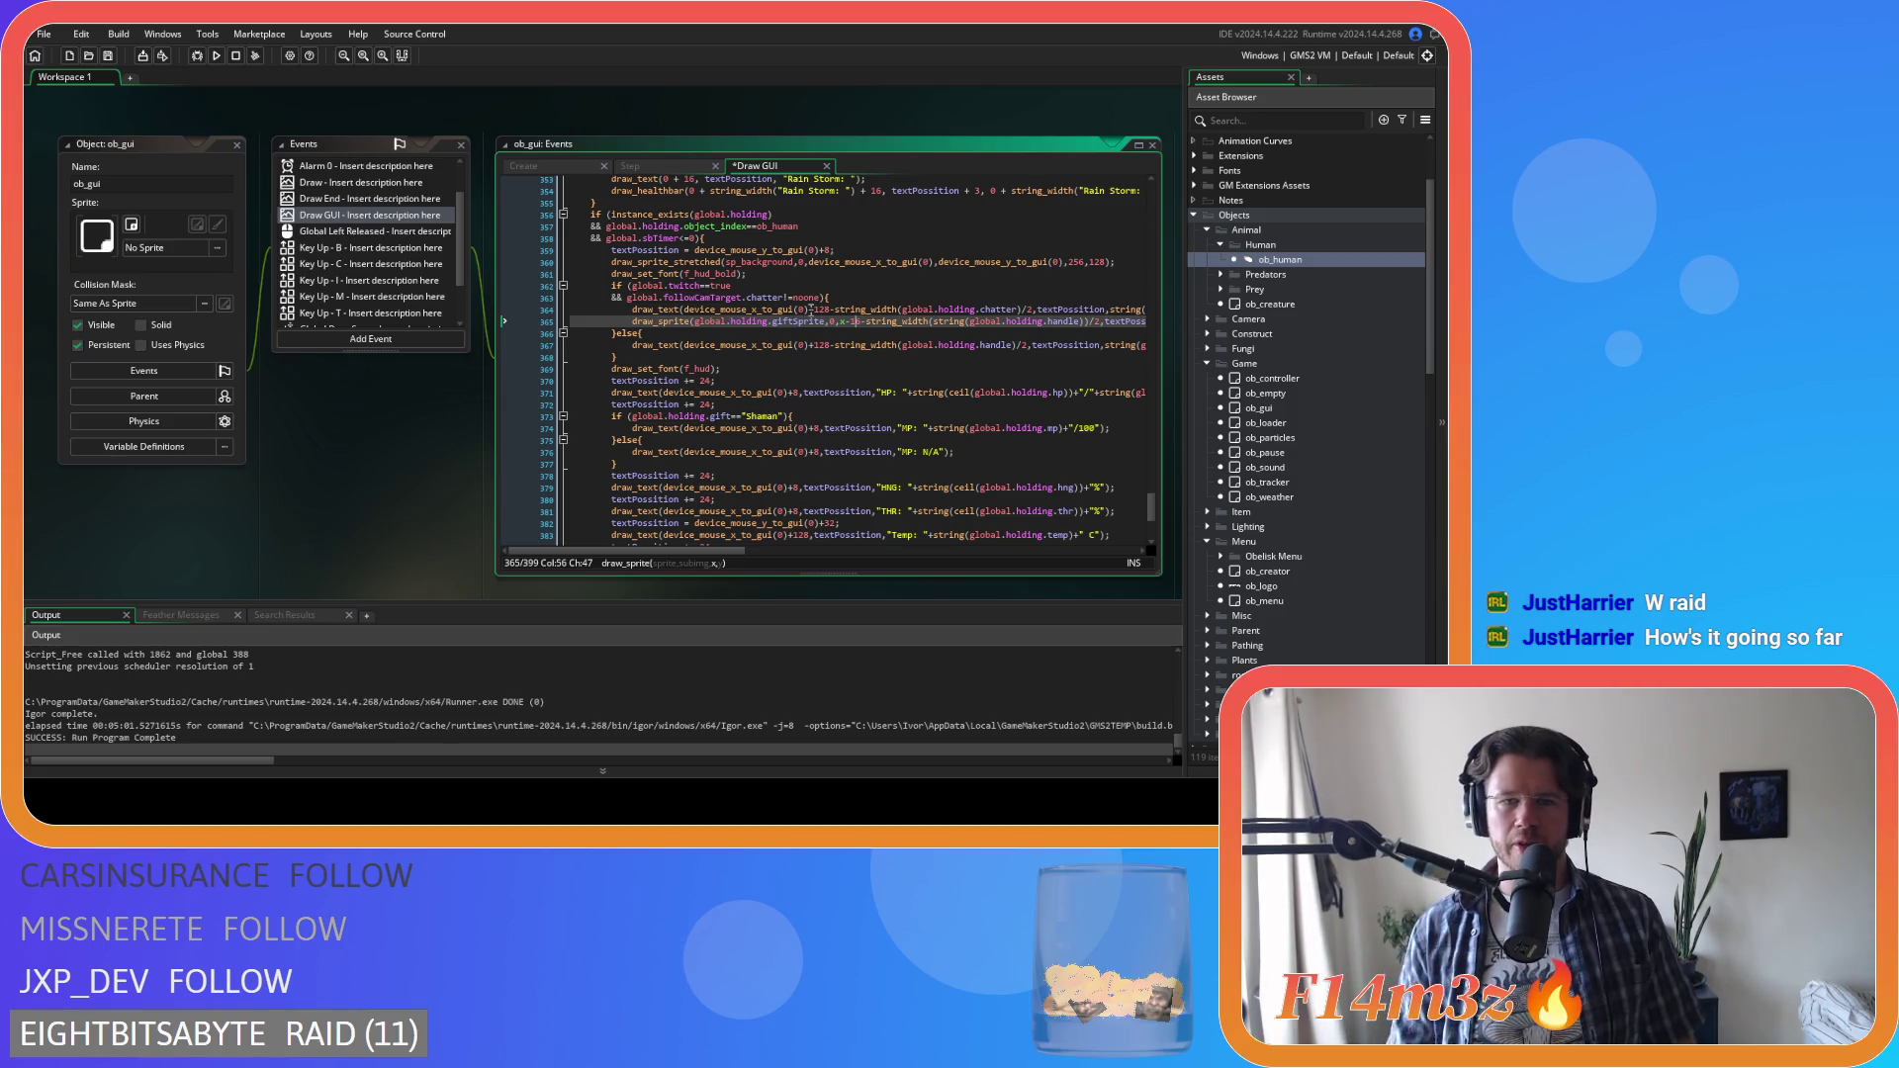
drag(699, 309, 808, 314)
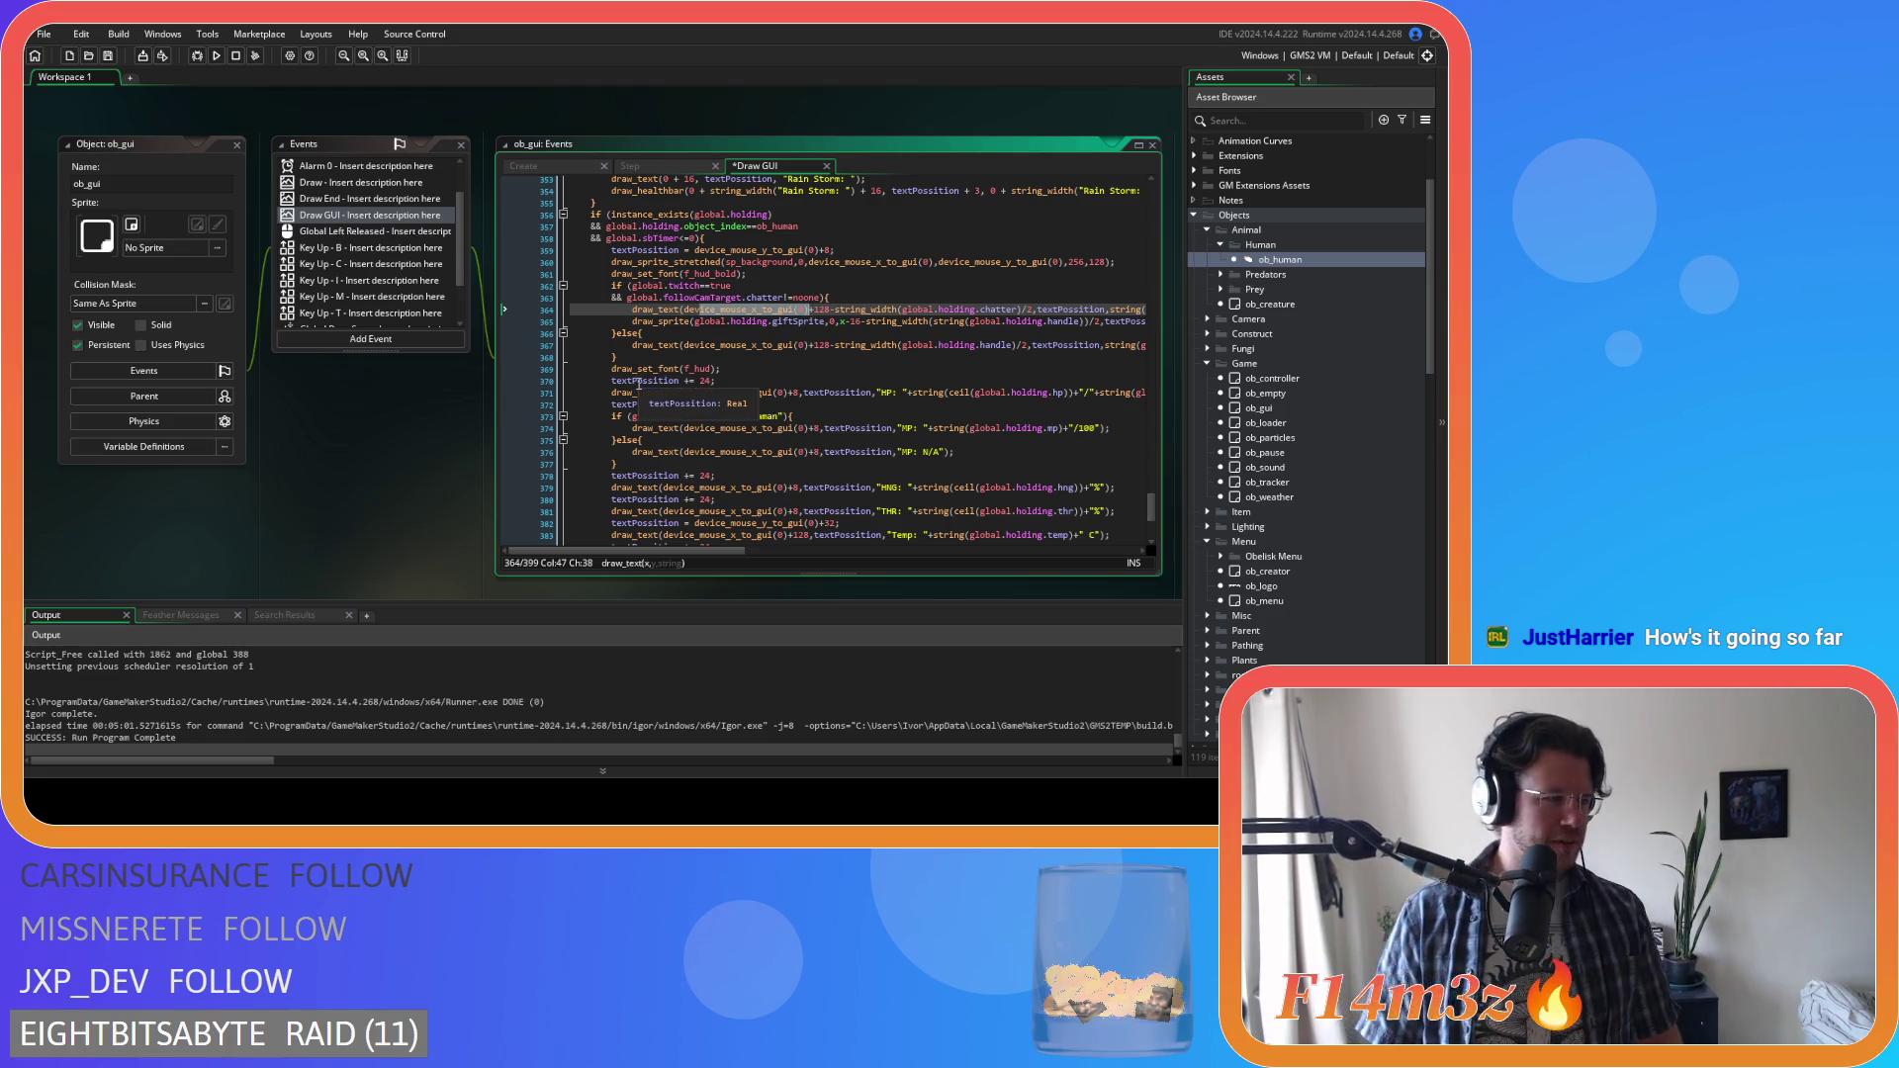
click(811, 313)
key(ctrl+s)
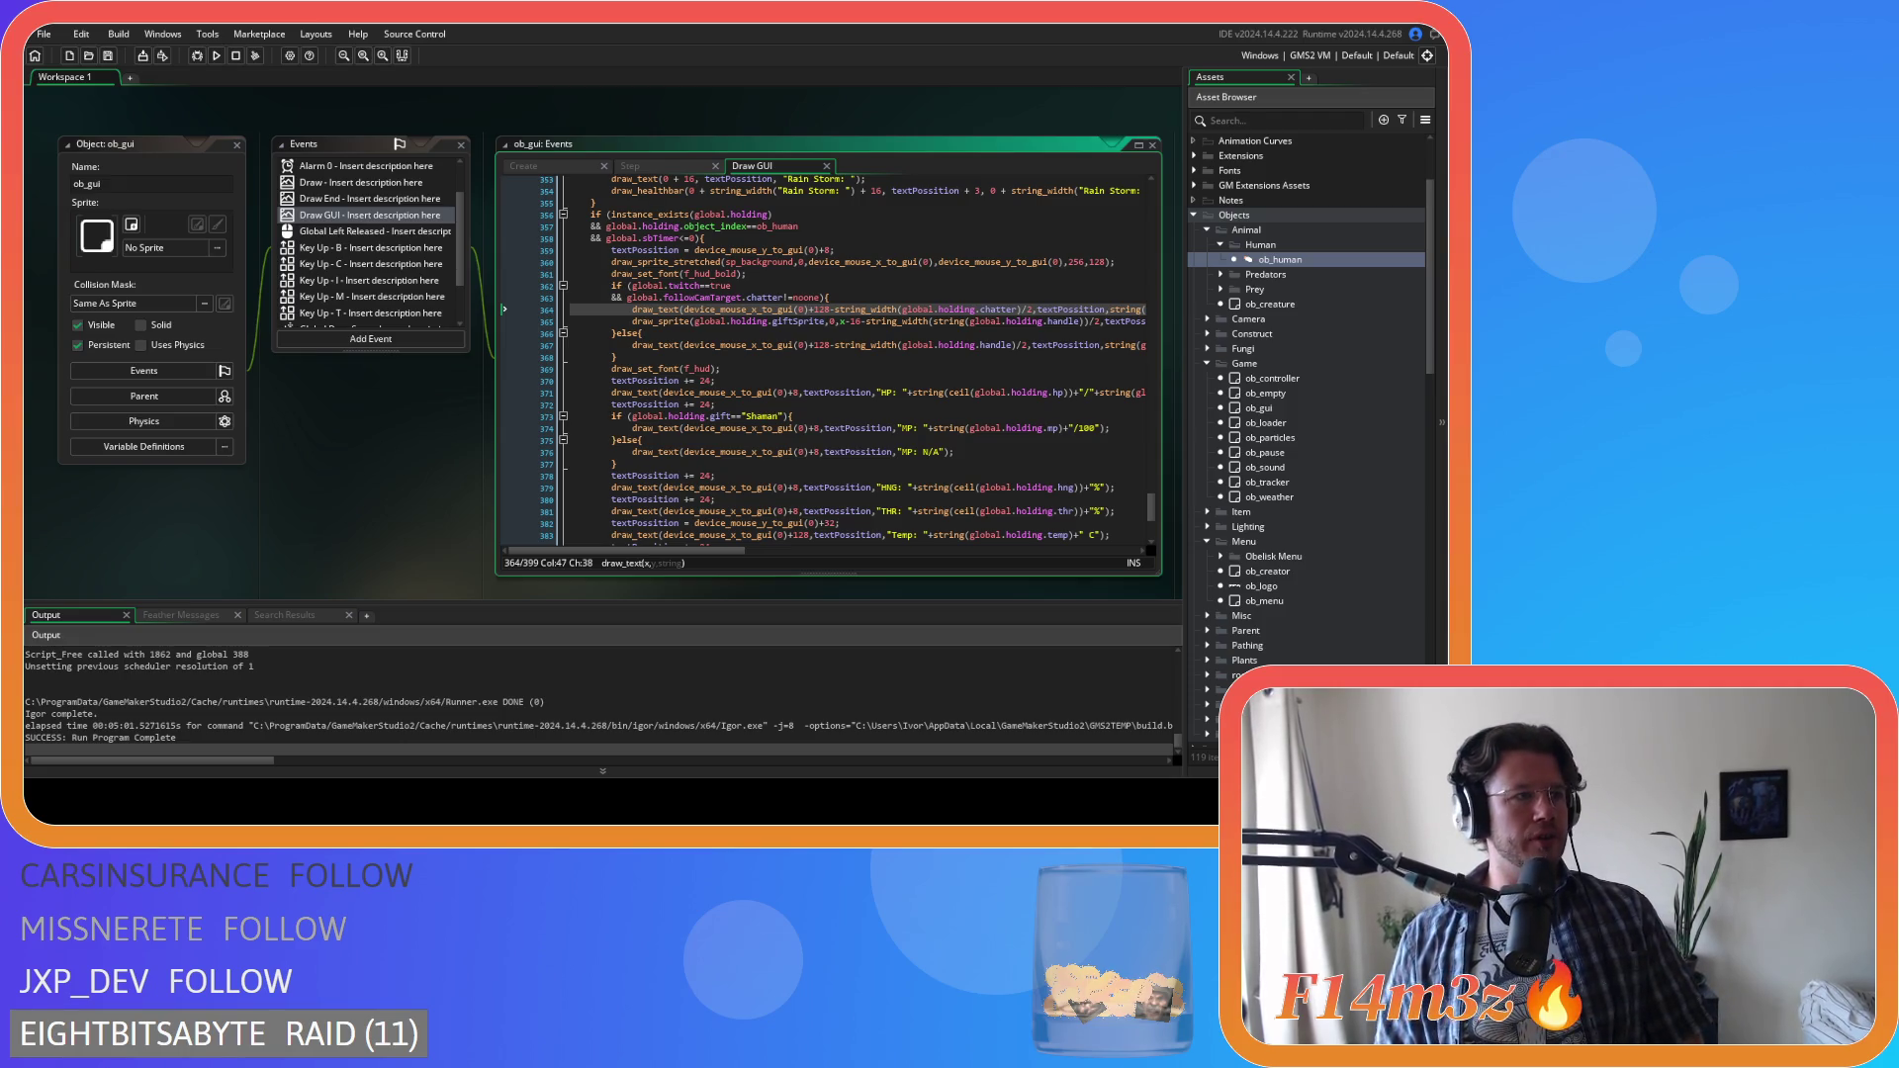
Replace x-16 in the giftSprite call with device_mouse_x_to_gui(0)+128 and save
click(836, 322)
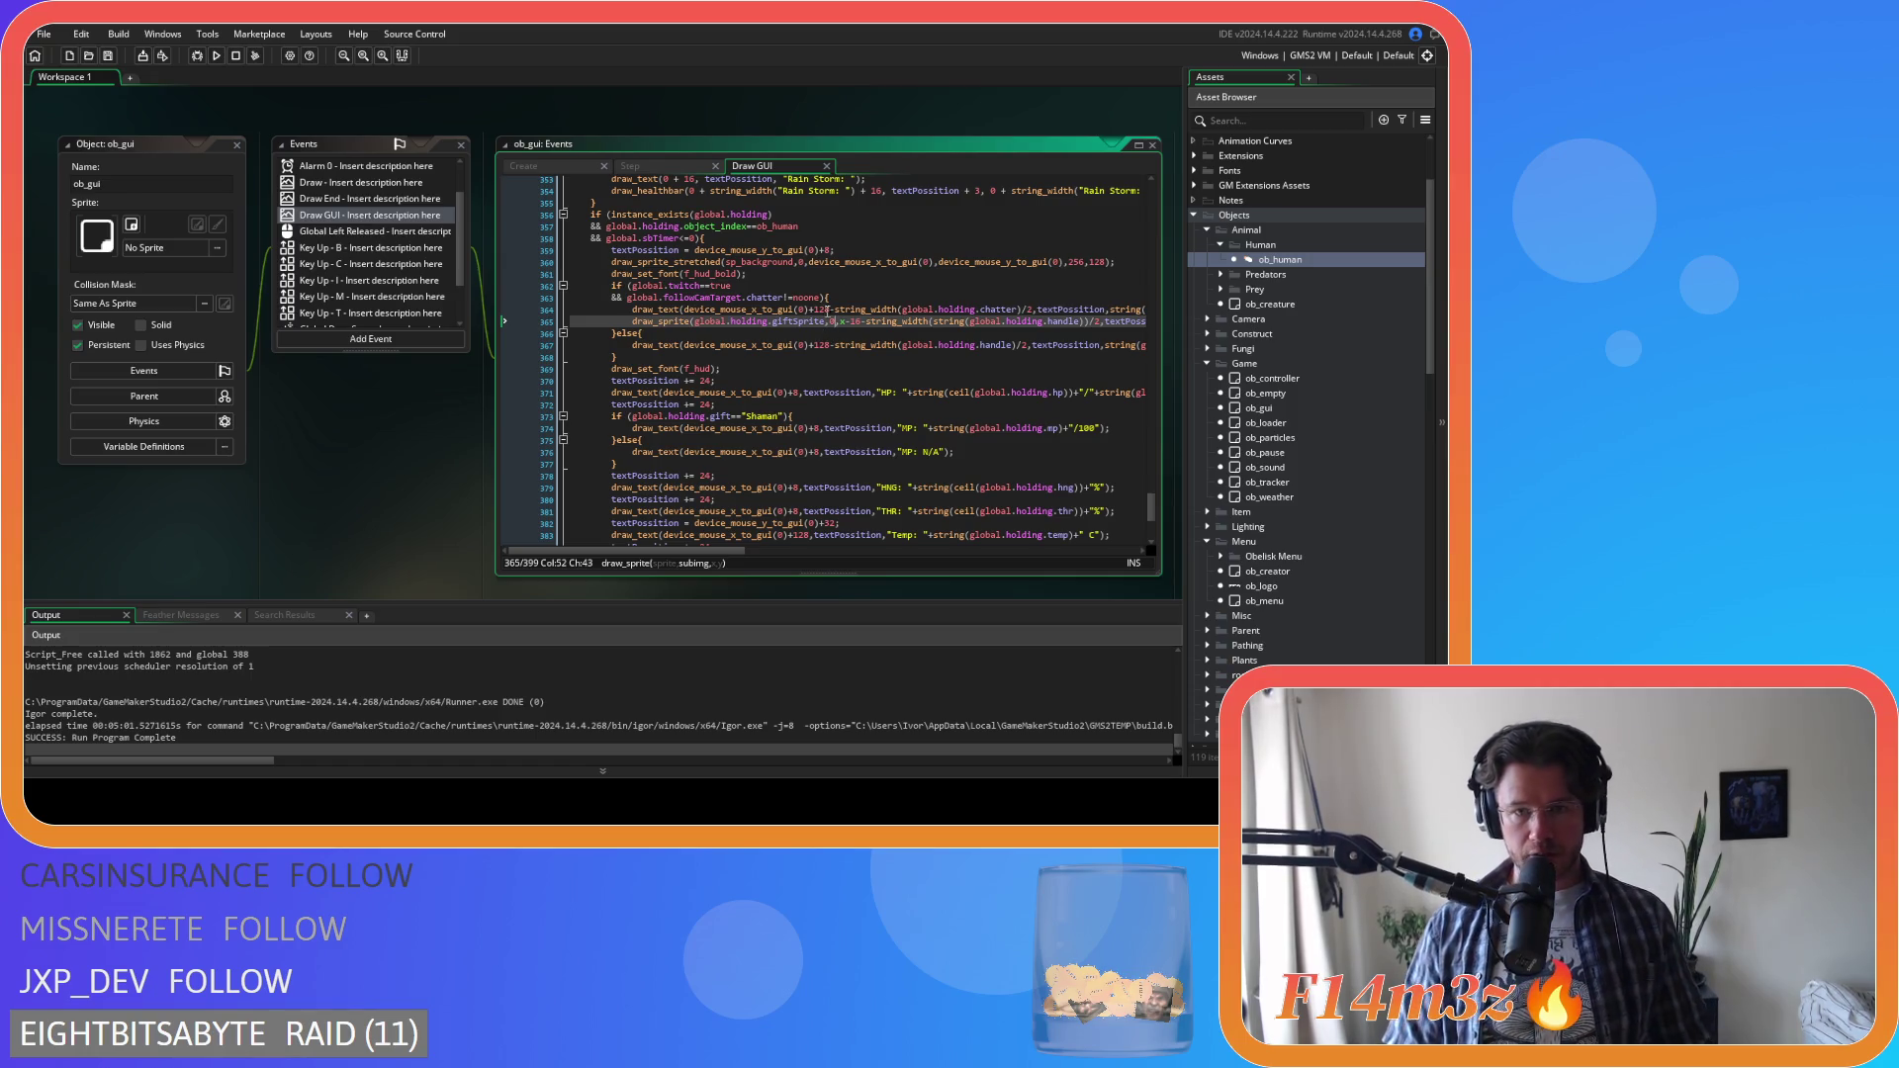
drag(829, 310, 712, 327)
double_click(712, 310)
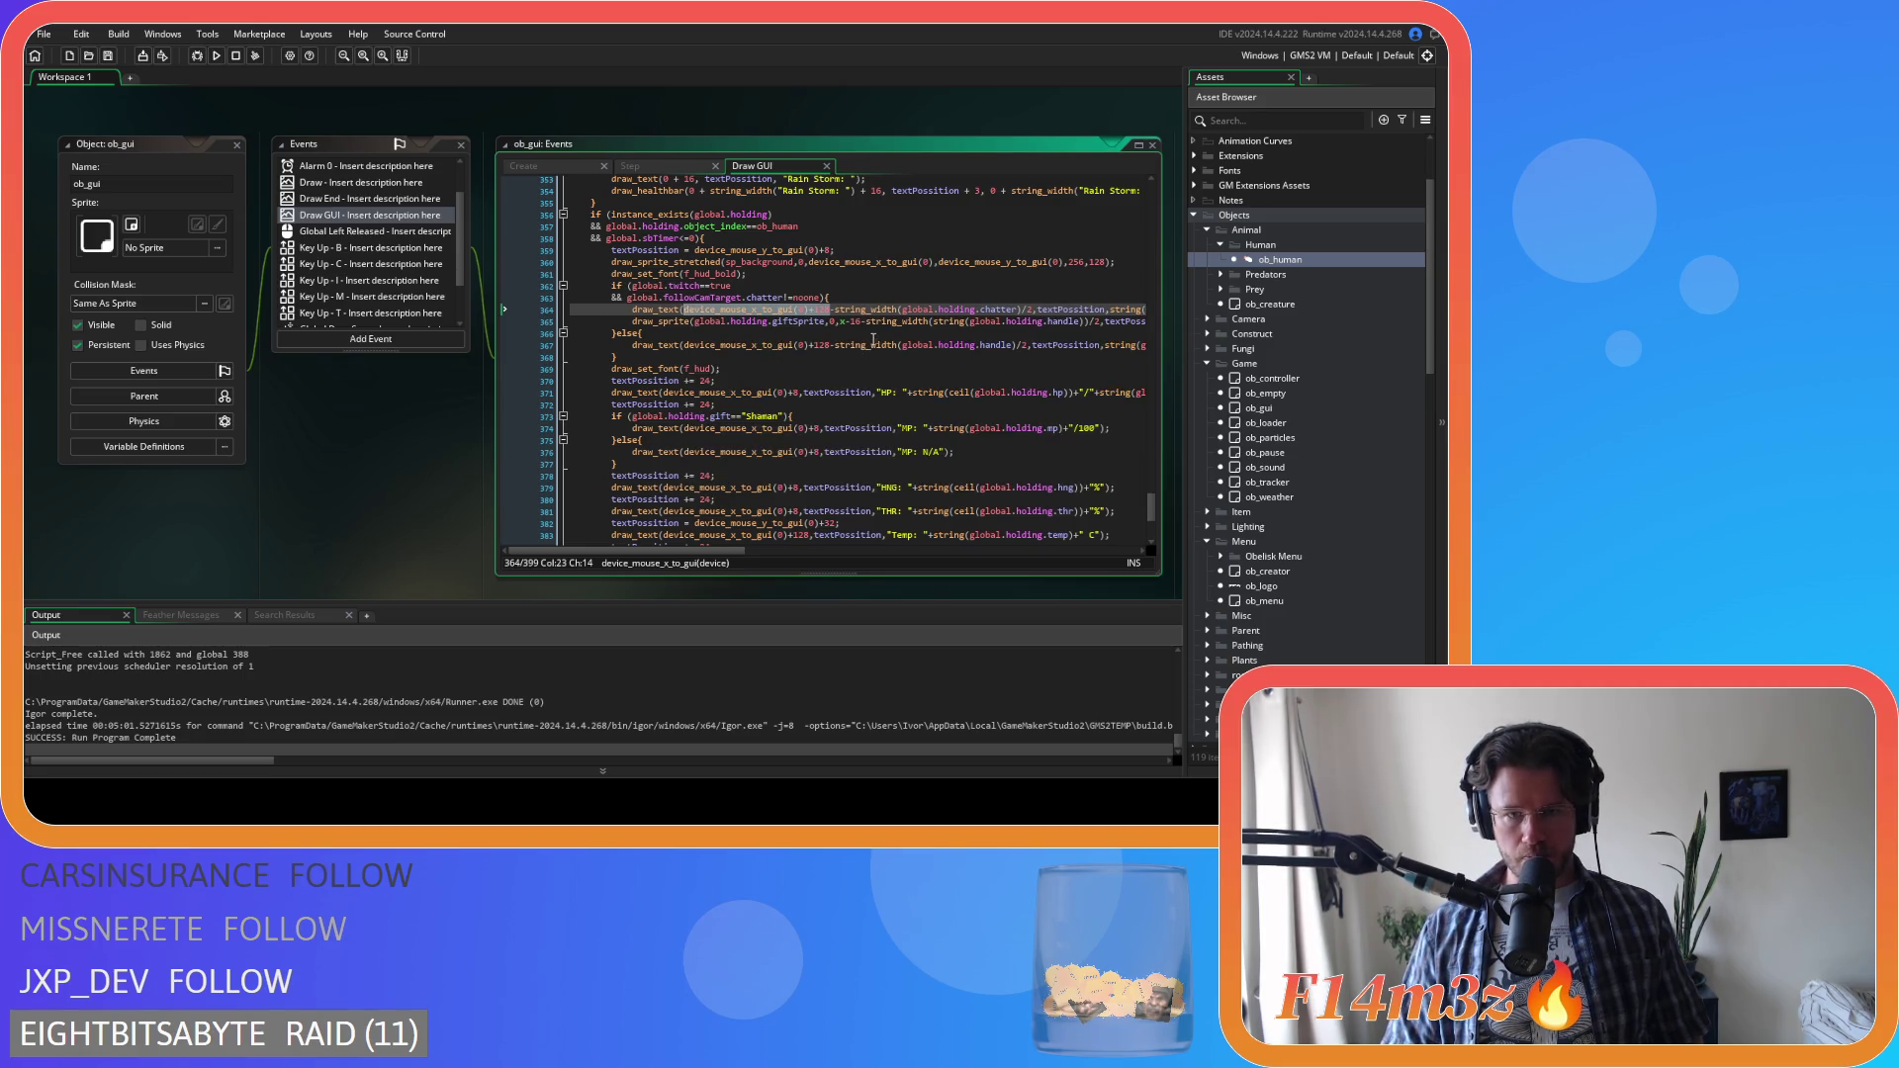
drag(840, 321, 860, 321)
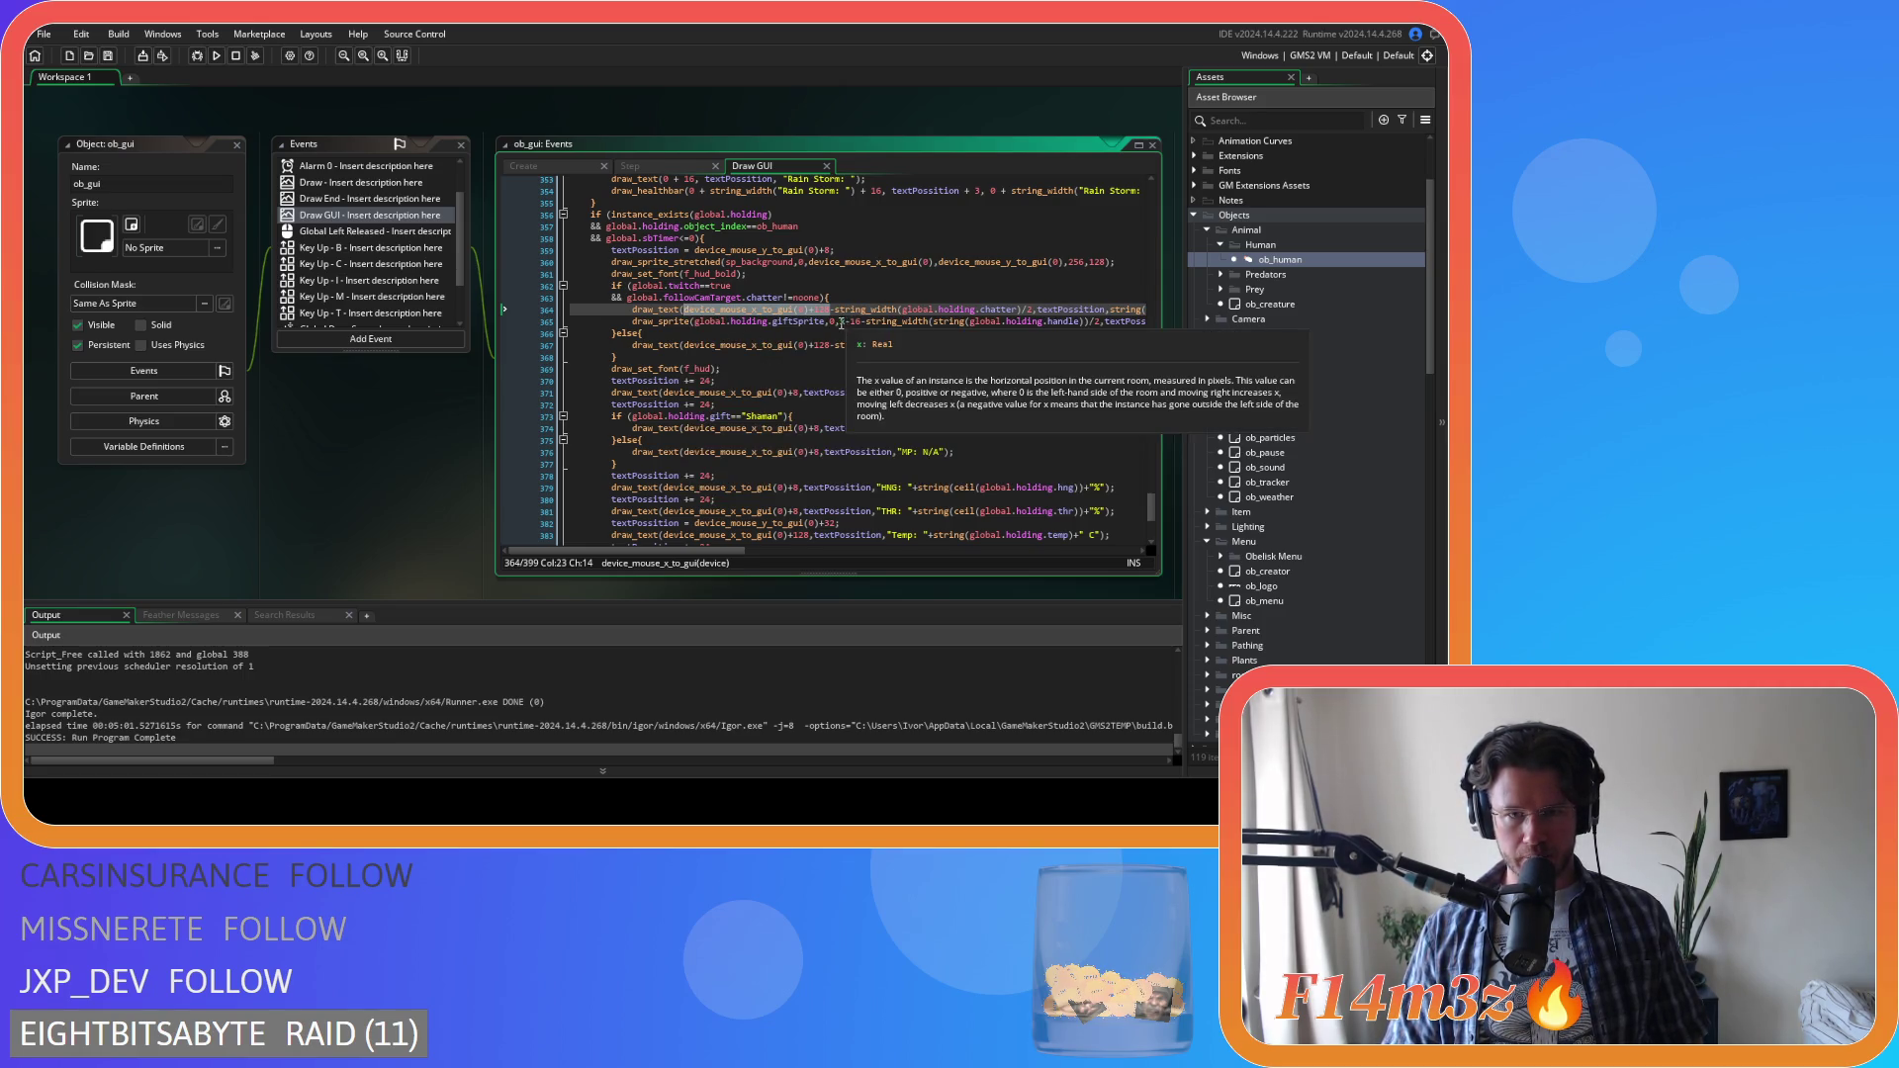
text(device_mouse_x_to_gui(0)+128)
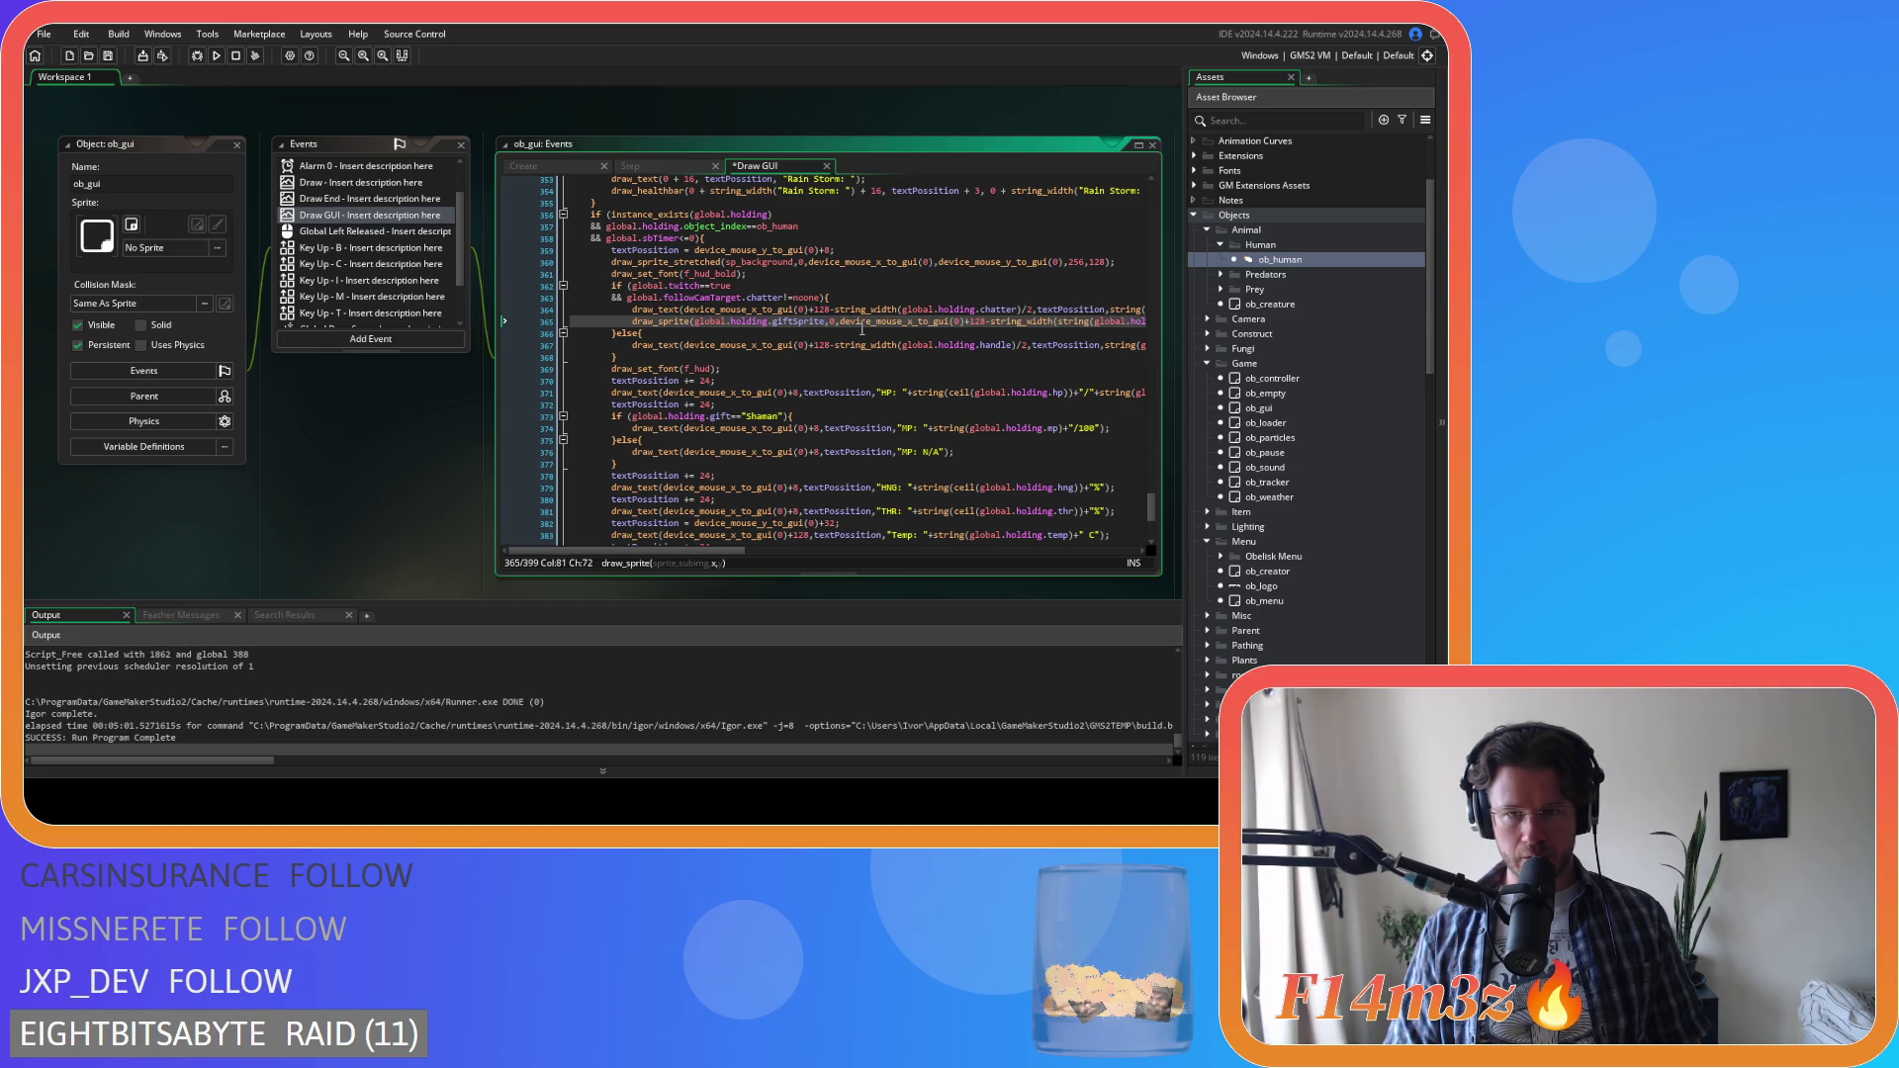
drag(732, 550, 808, 560)
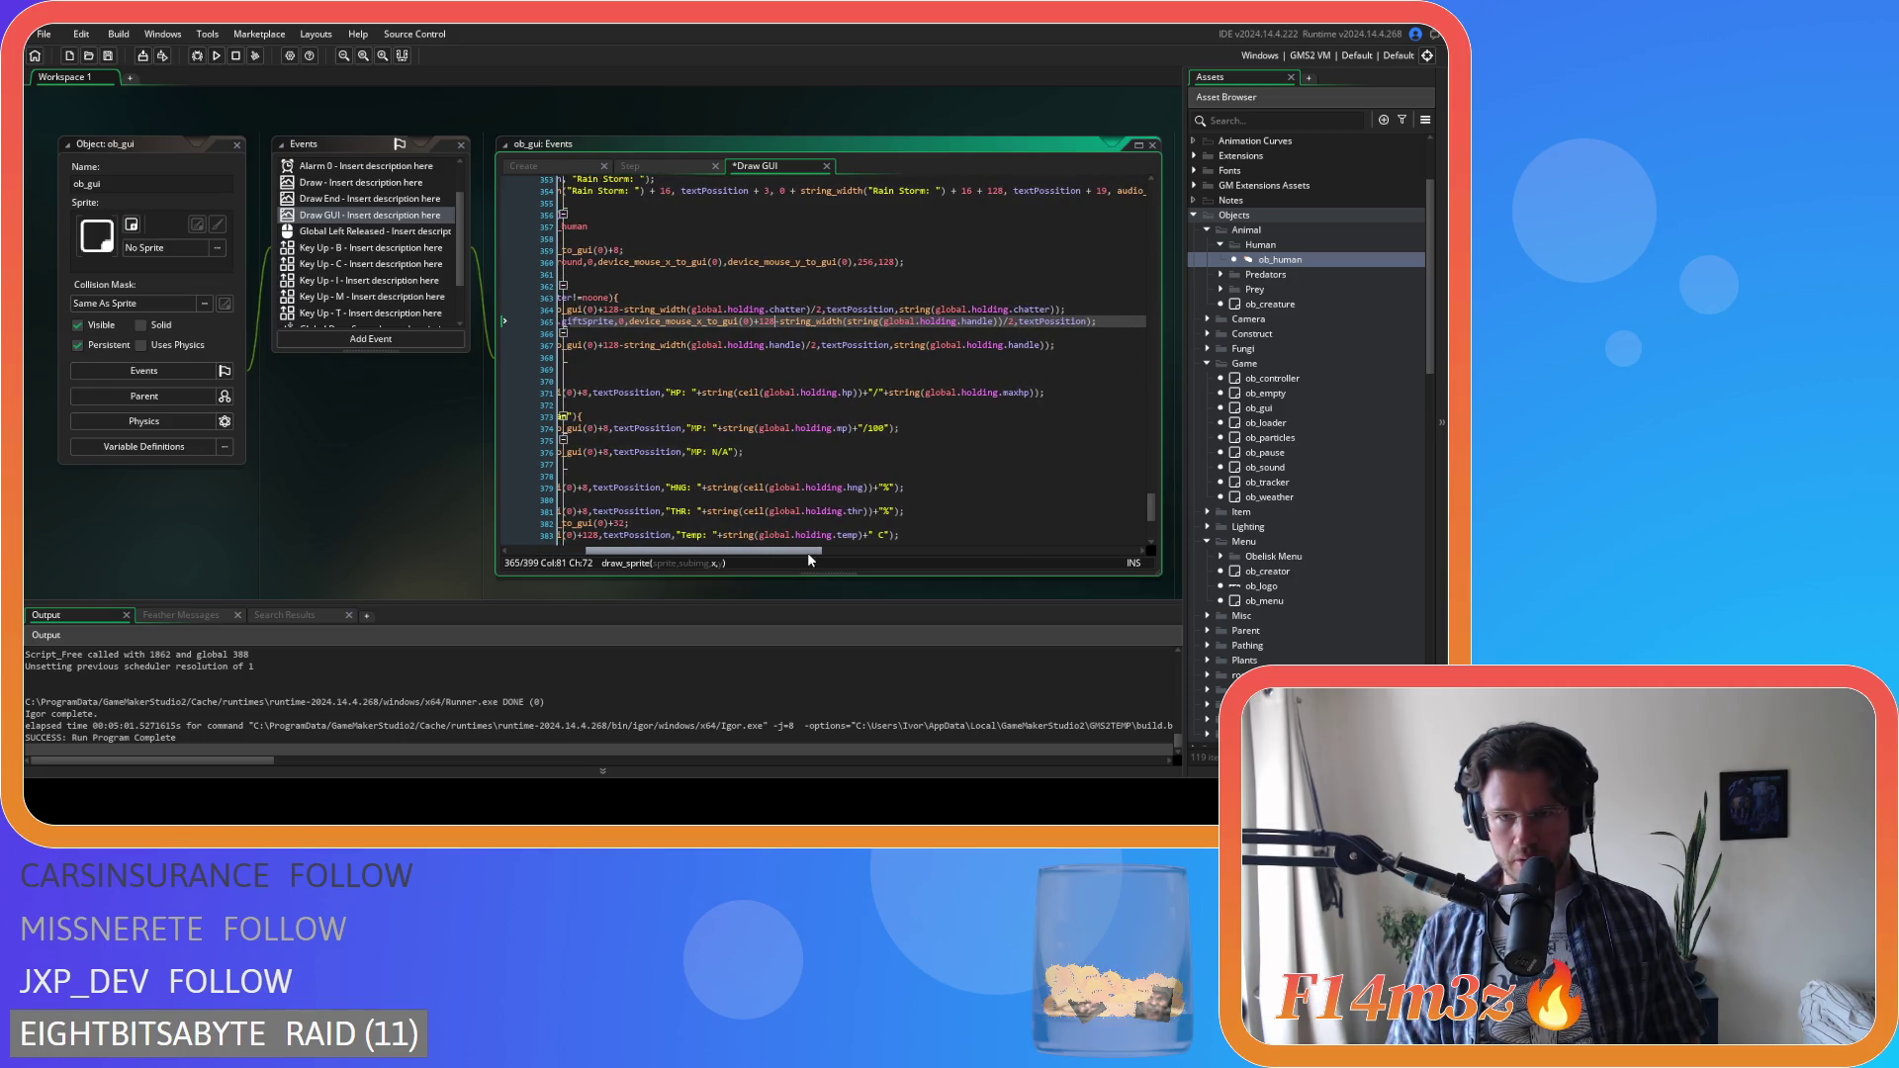
scroll(889, 376, left, 5)
key(ctrl+s)
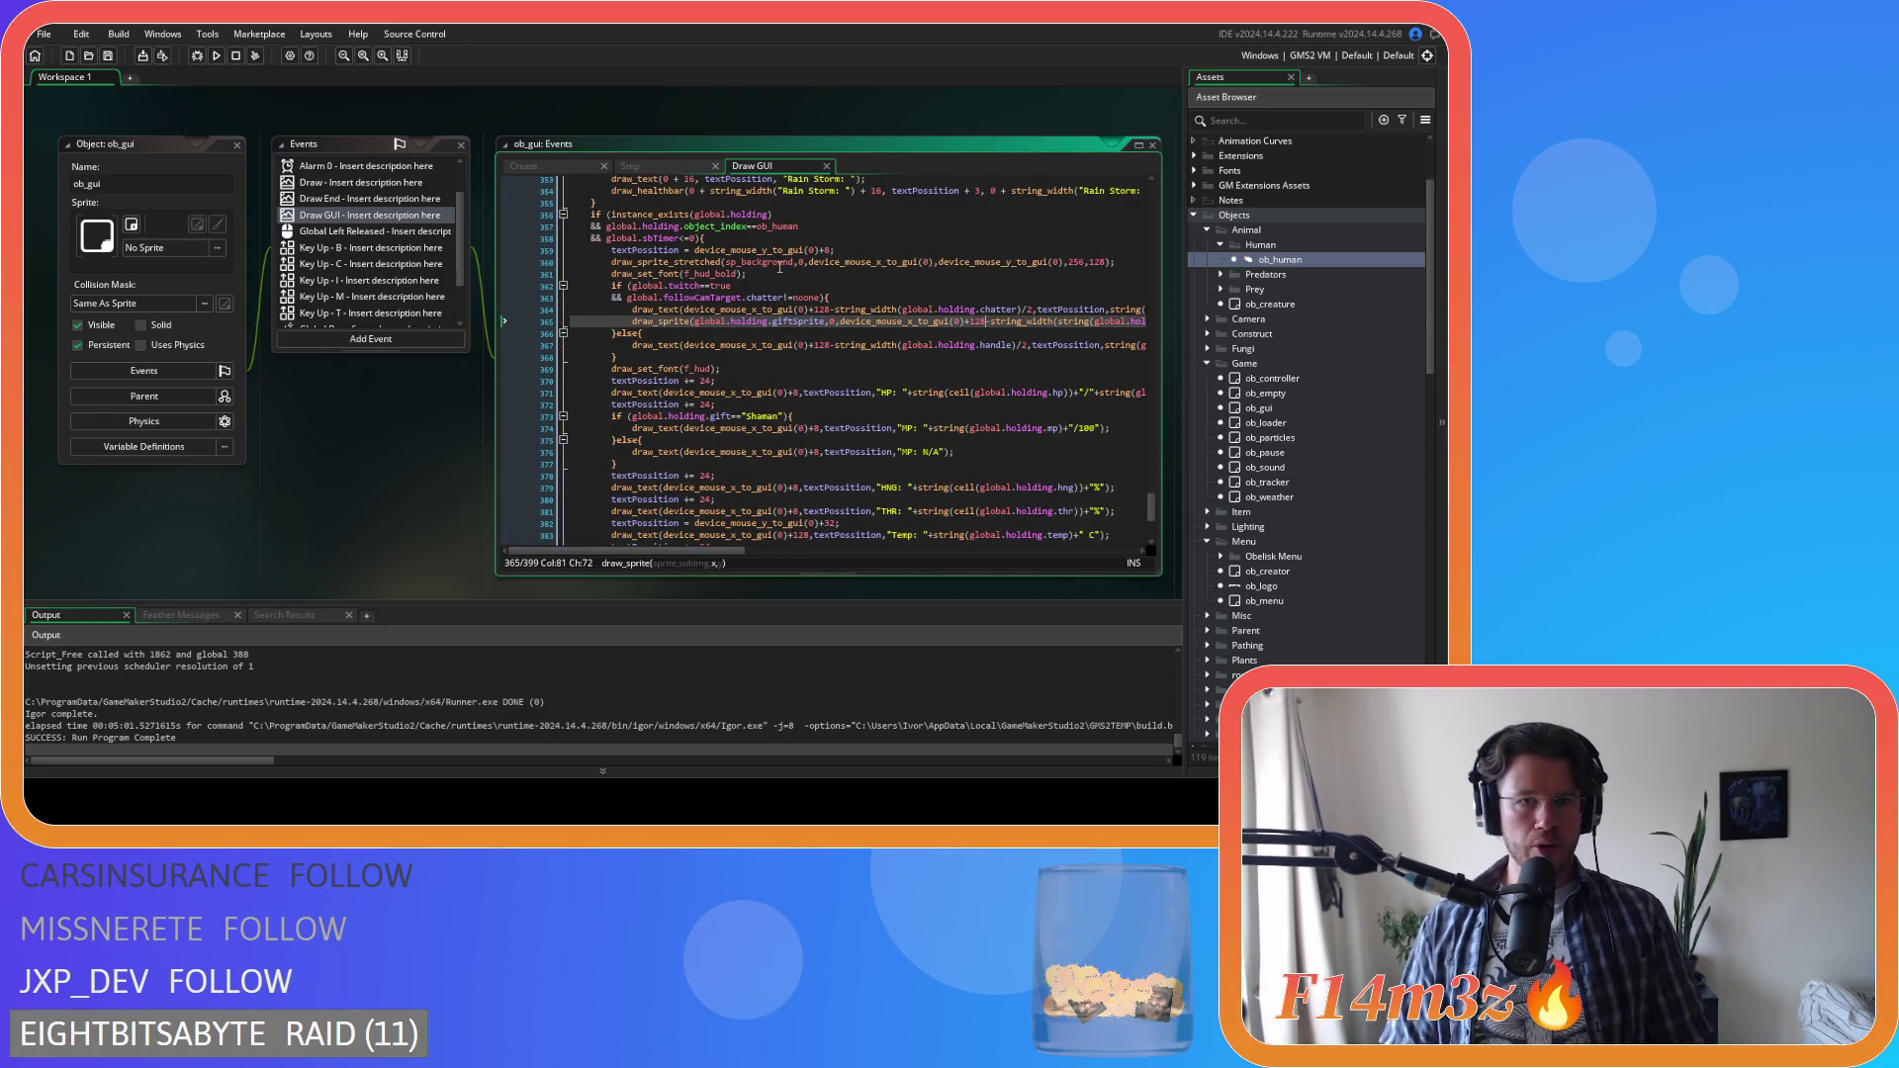
Insert a blank line after line 359 in the holding block
scroll(989, 316, up, 3)
click(877, 335)
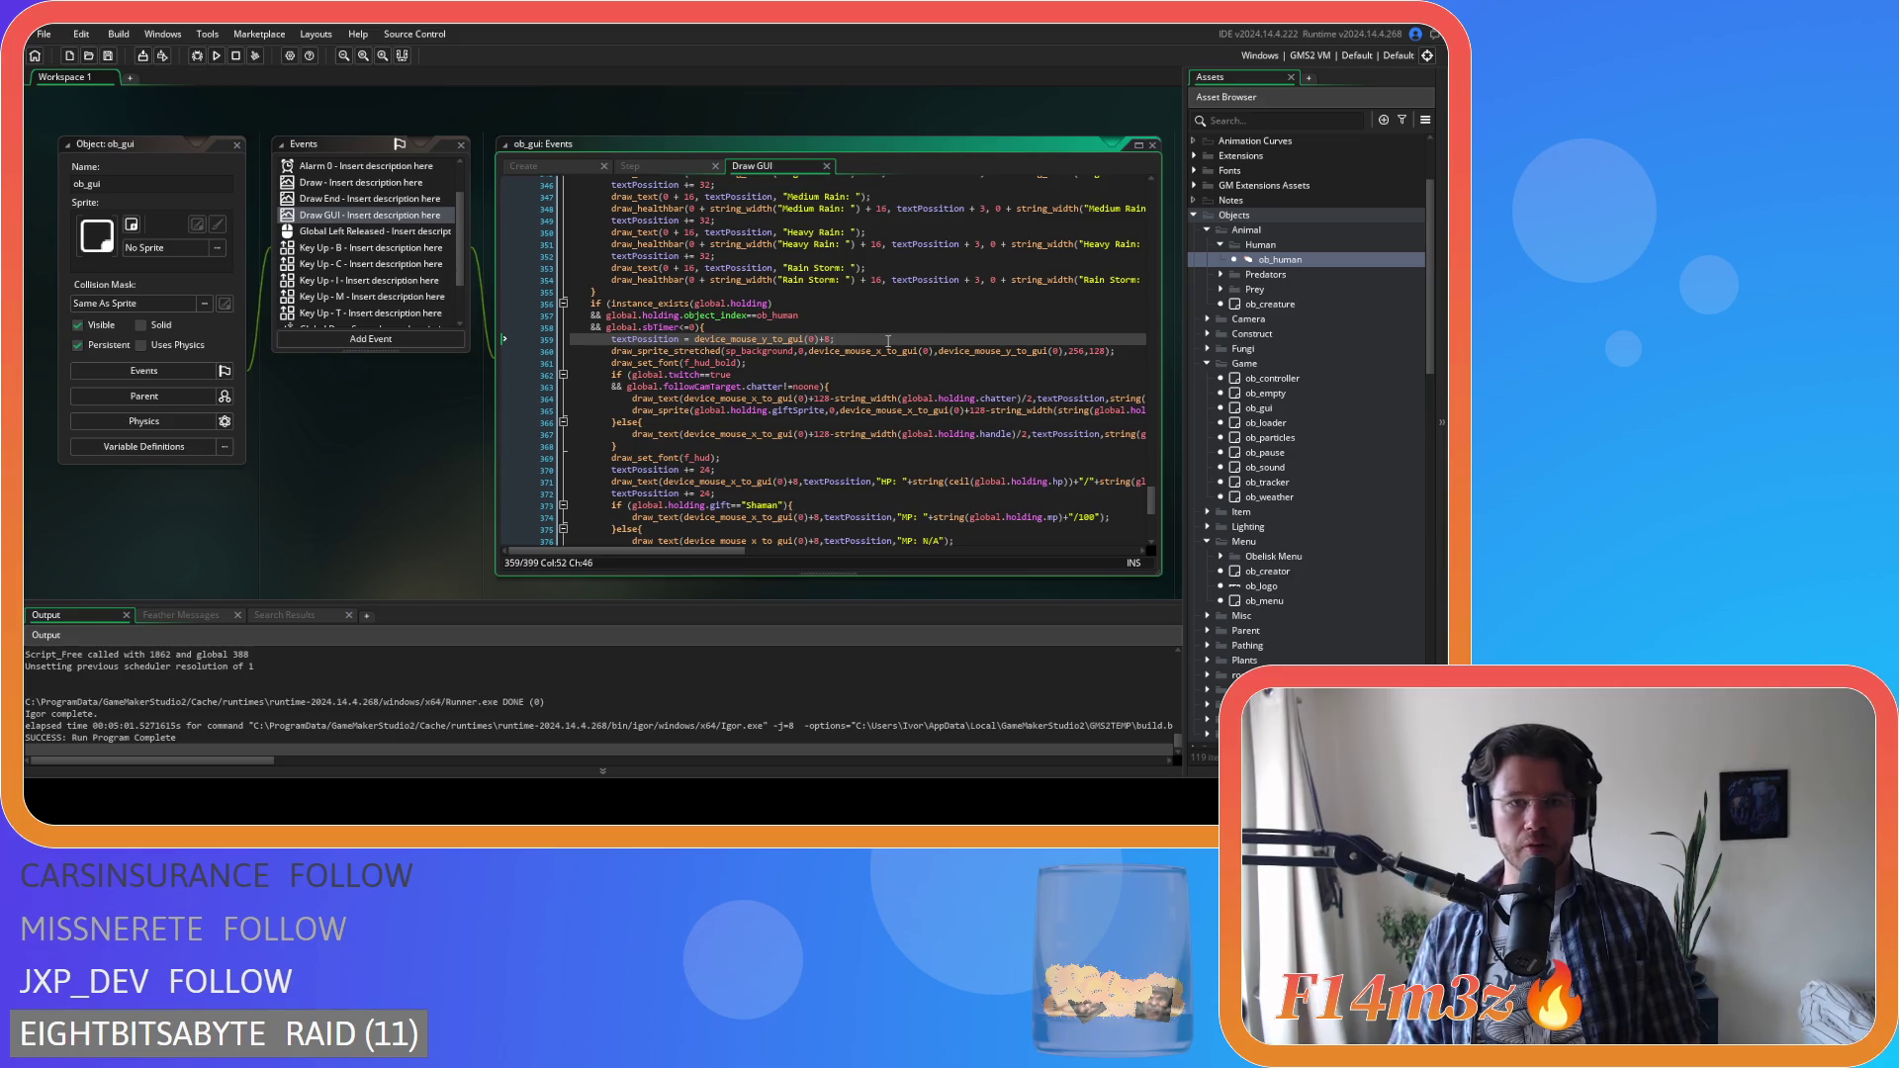
key(Return)
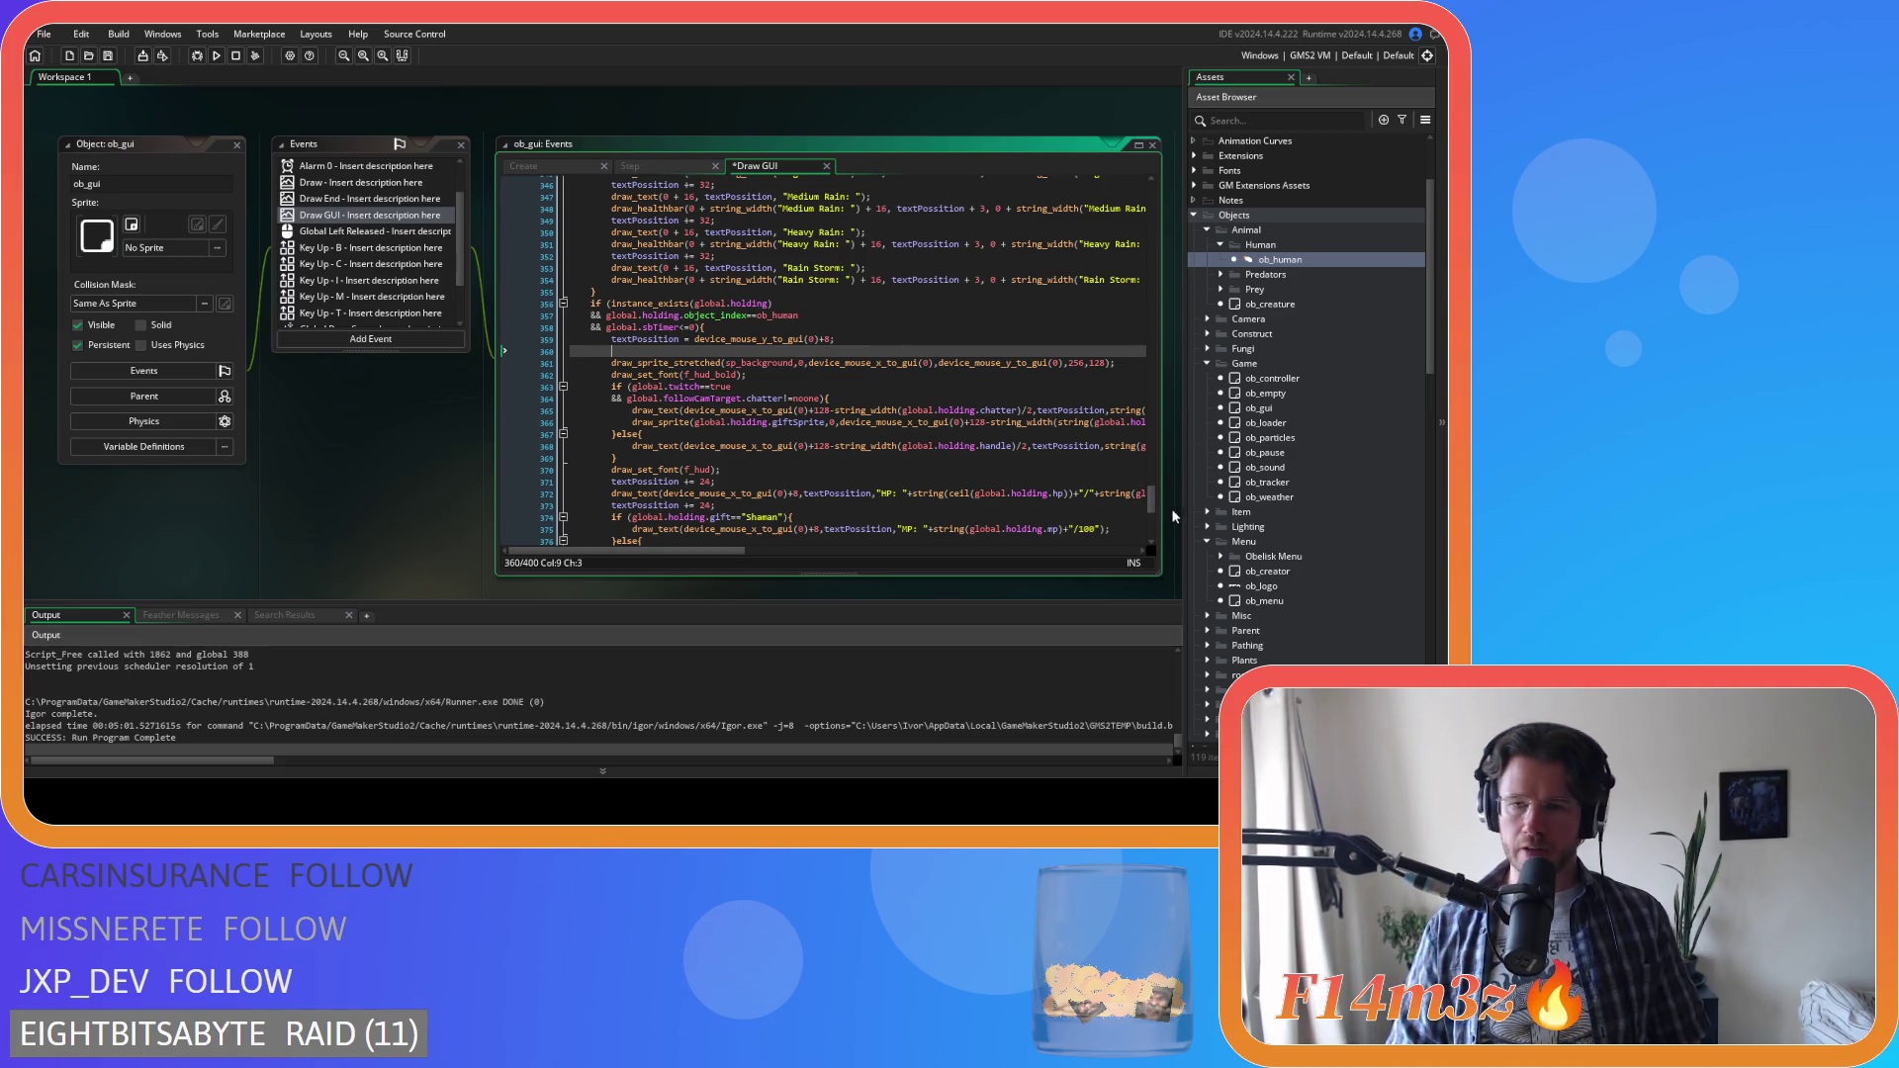
Start declaring the new GUI x variable and remove +8 from the textPossition line
mouse_move(1153, 501)
mouse_down()
mouse_move(1155, 170)
mouse_move(1159, 492)
mouse_up()
text(var _textH)
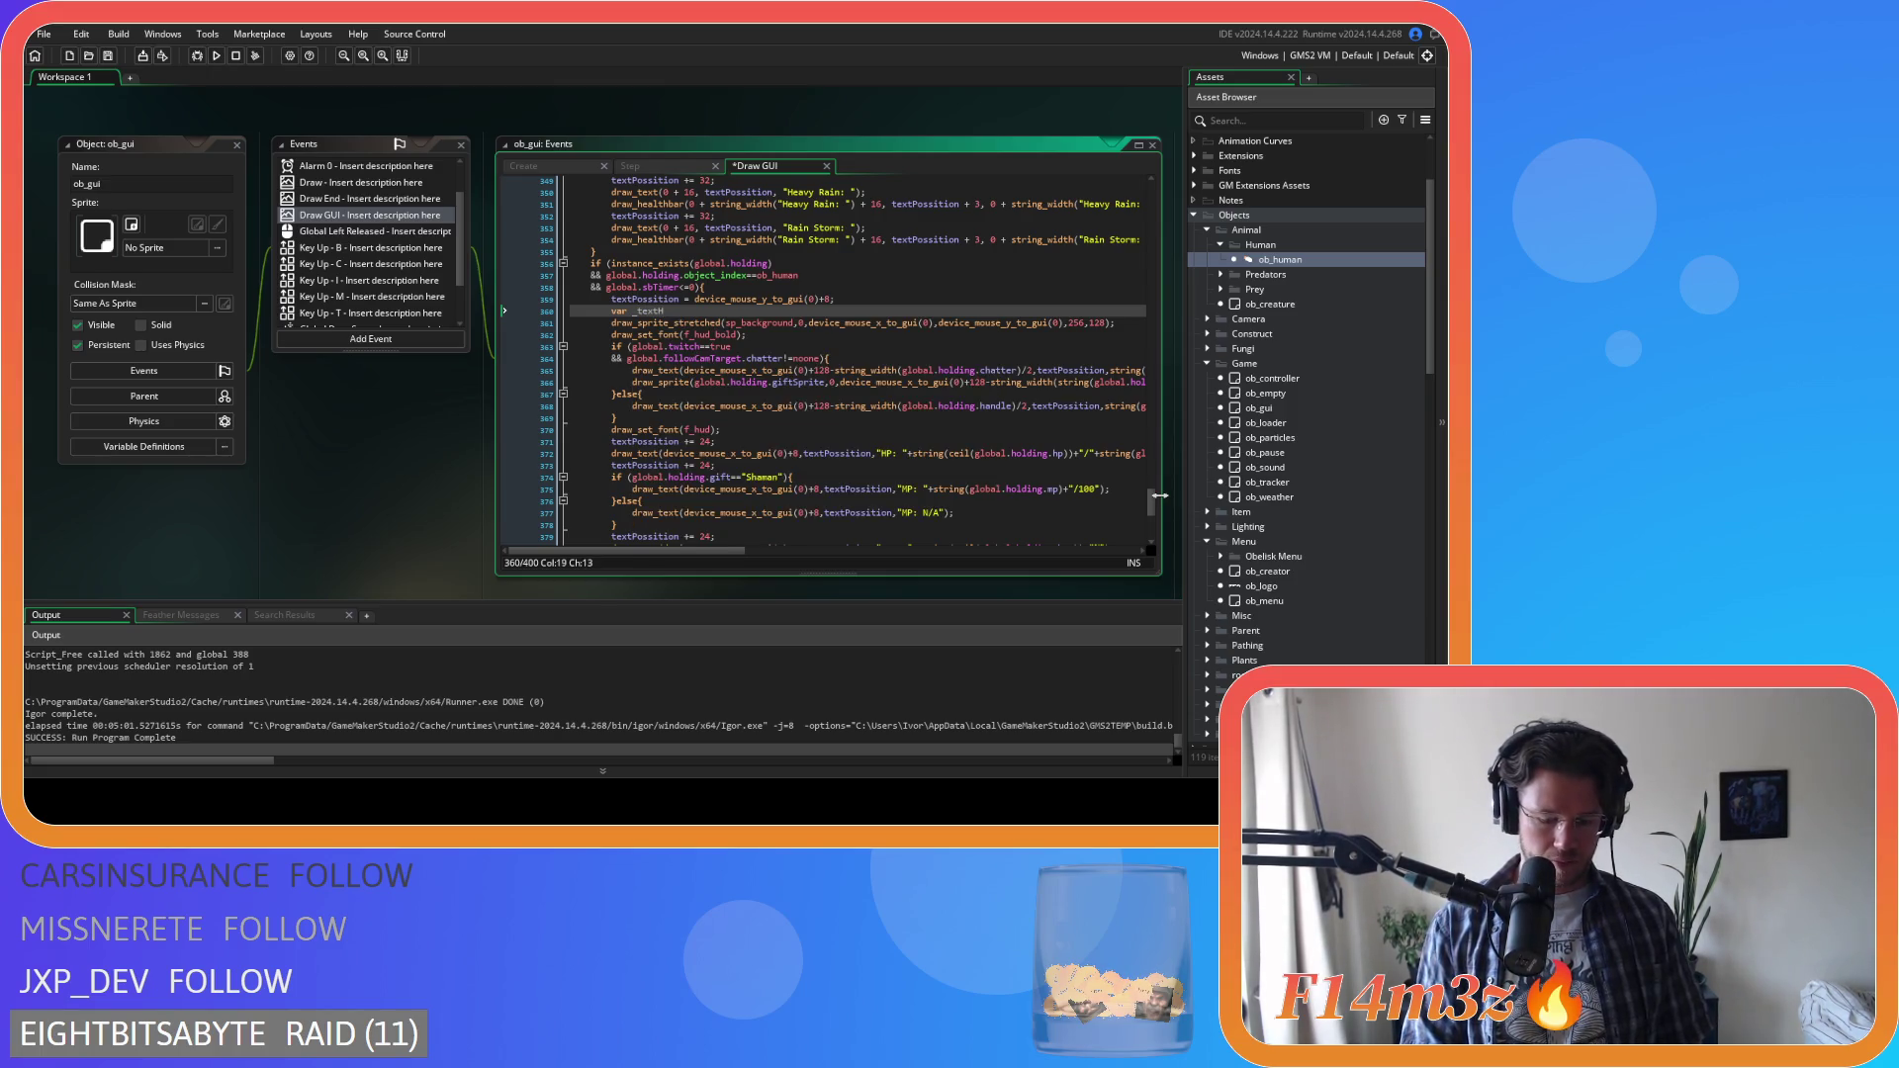
text(Posi)
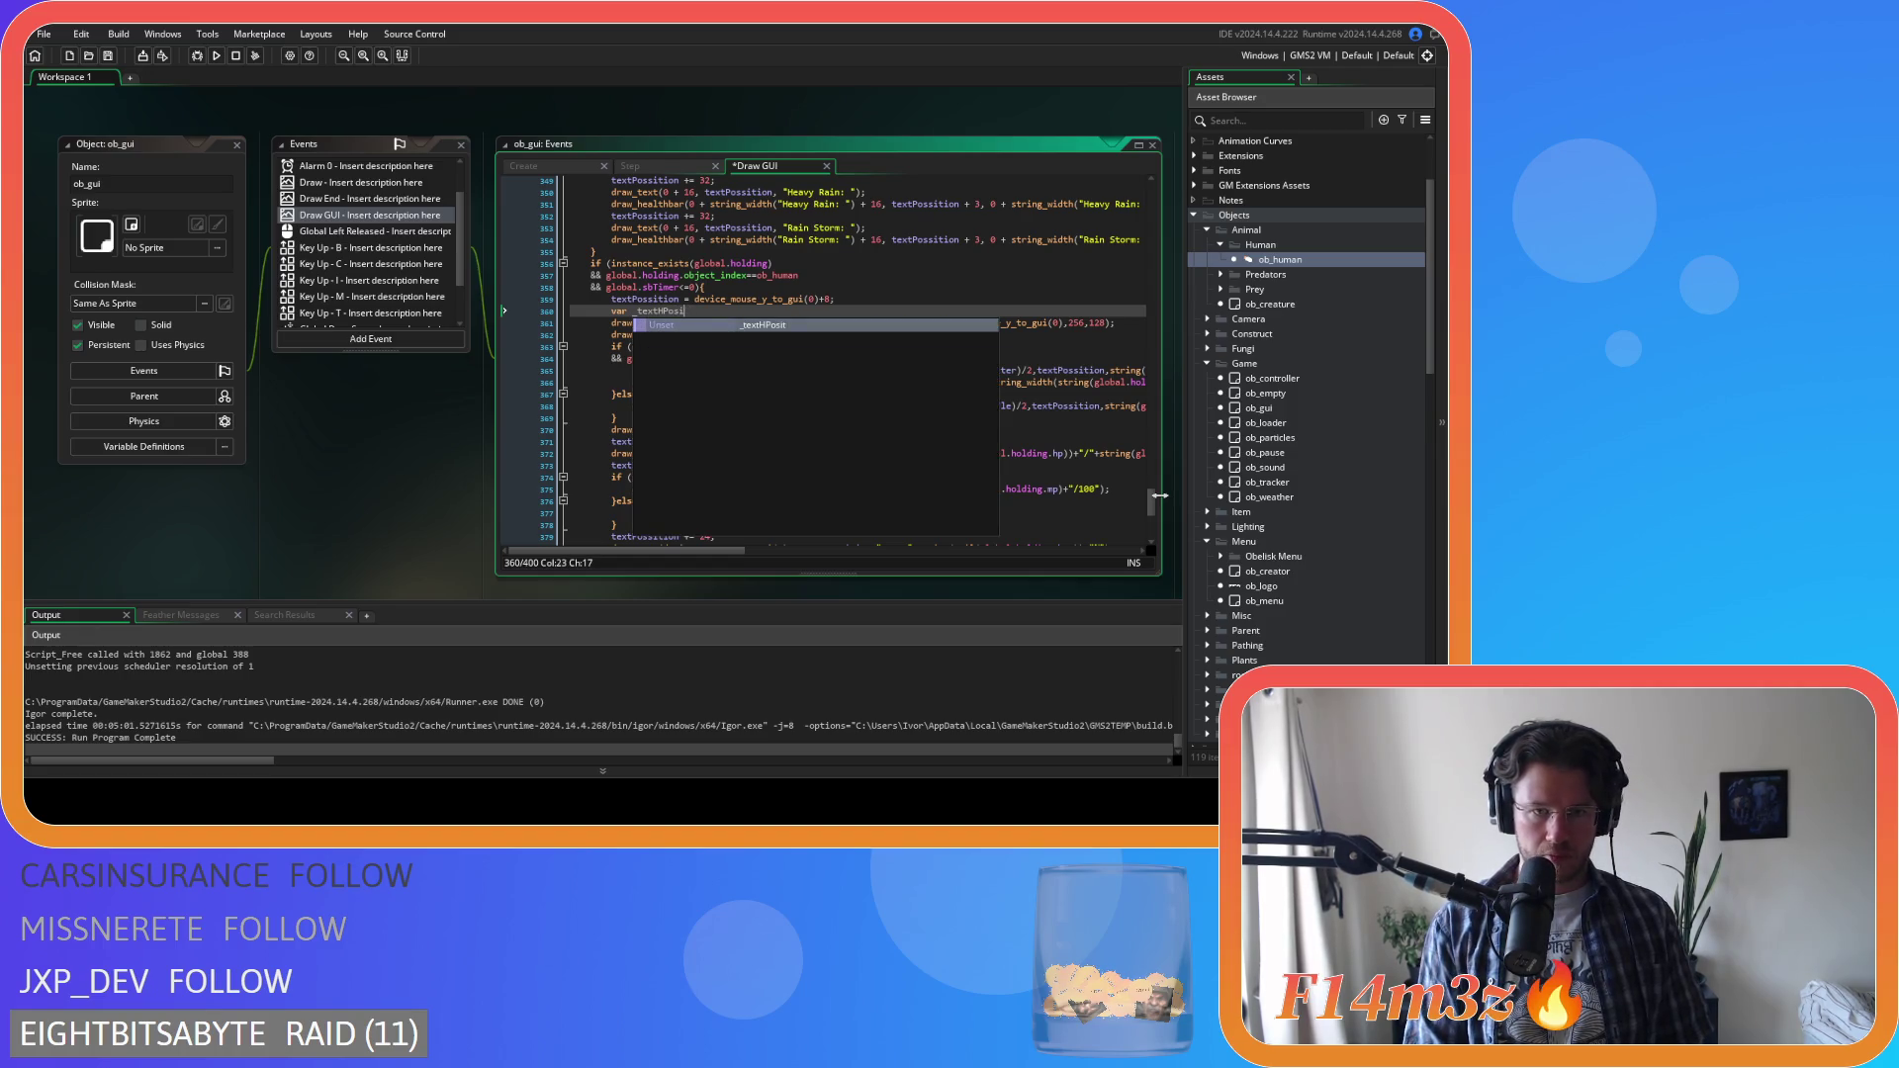
key(BackSpace)
text(sition =)
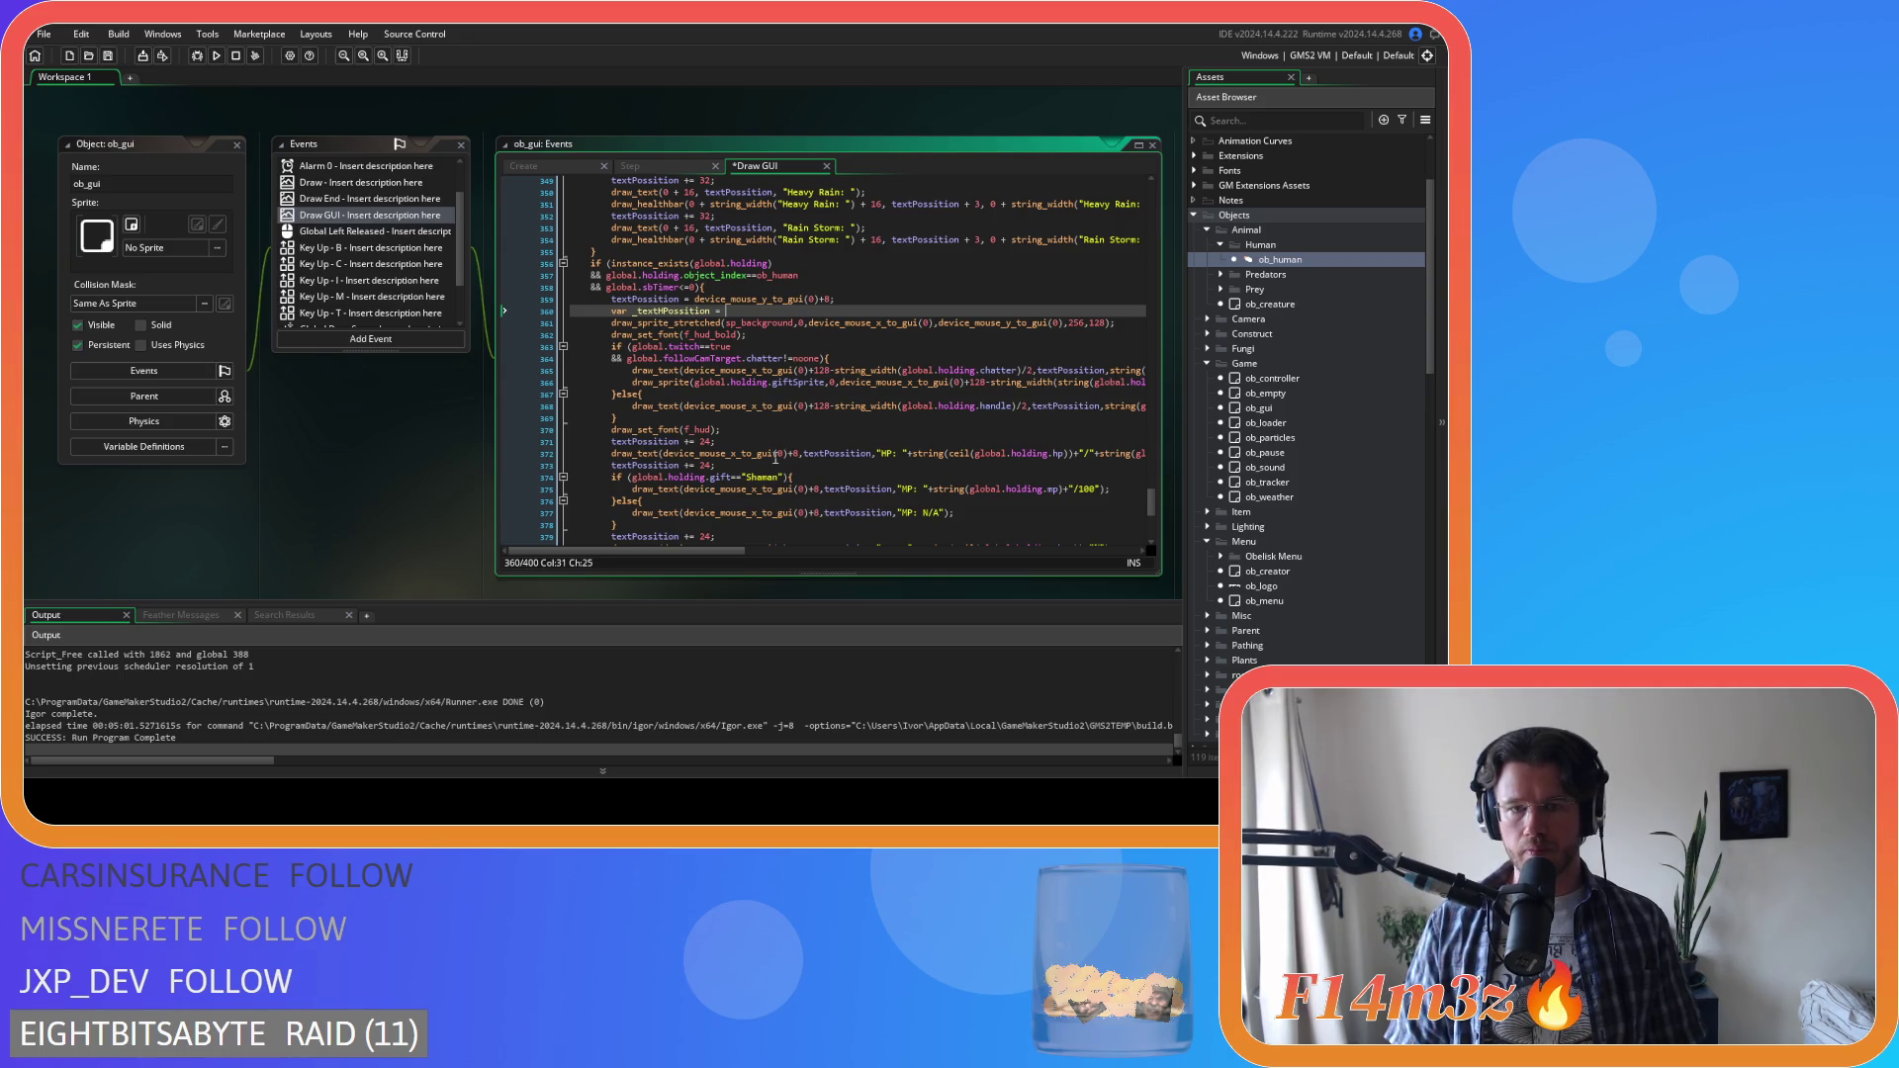
drag(787, 454, 677, 460)
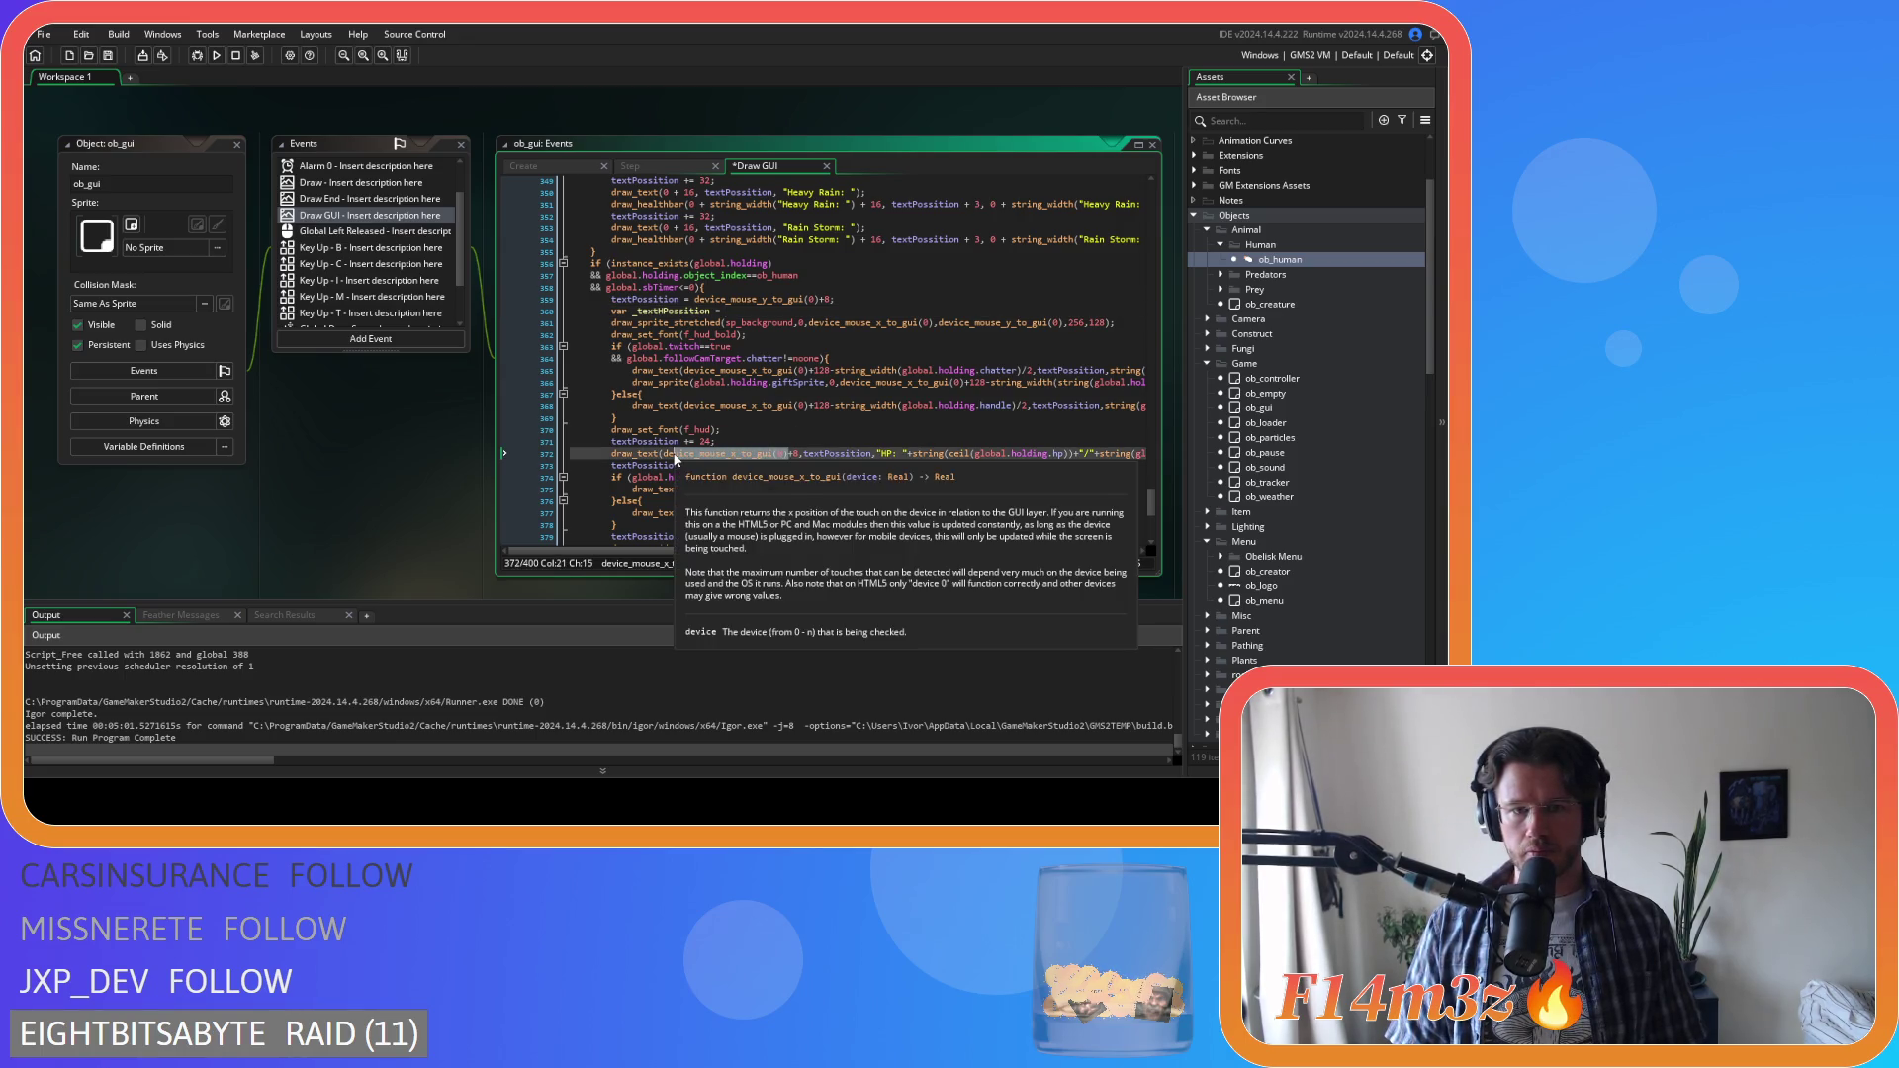
click(799, 453)
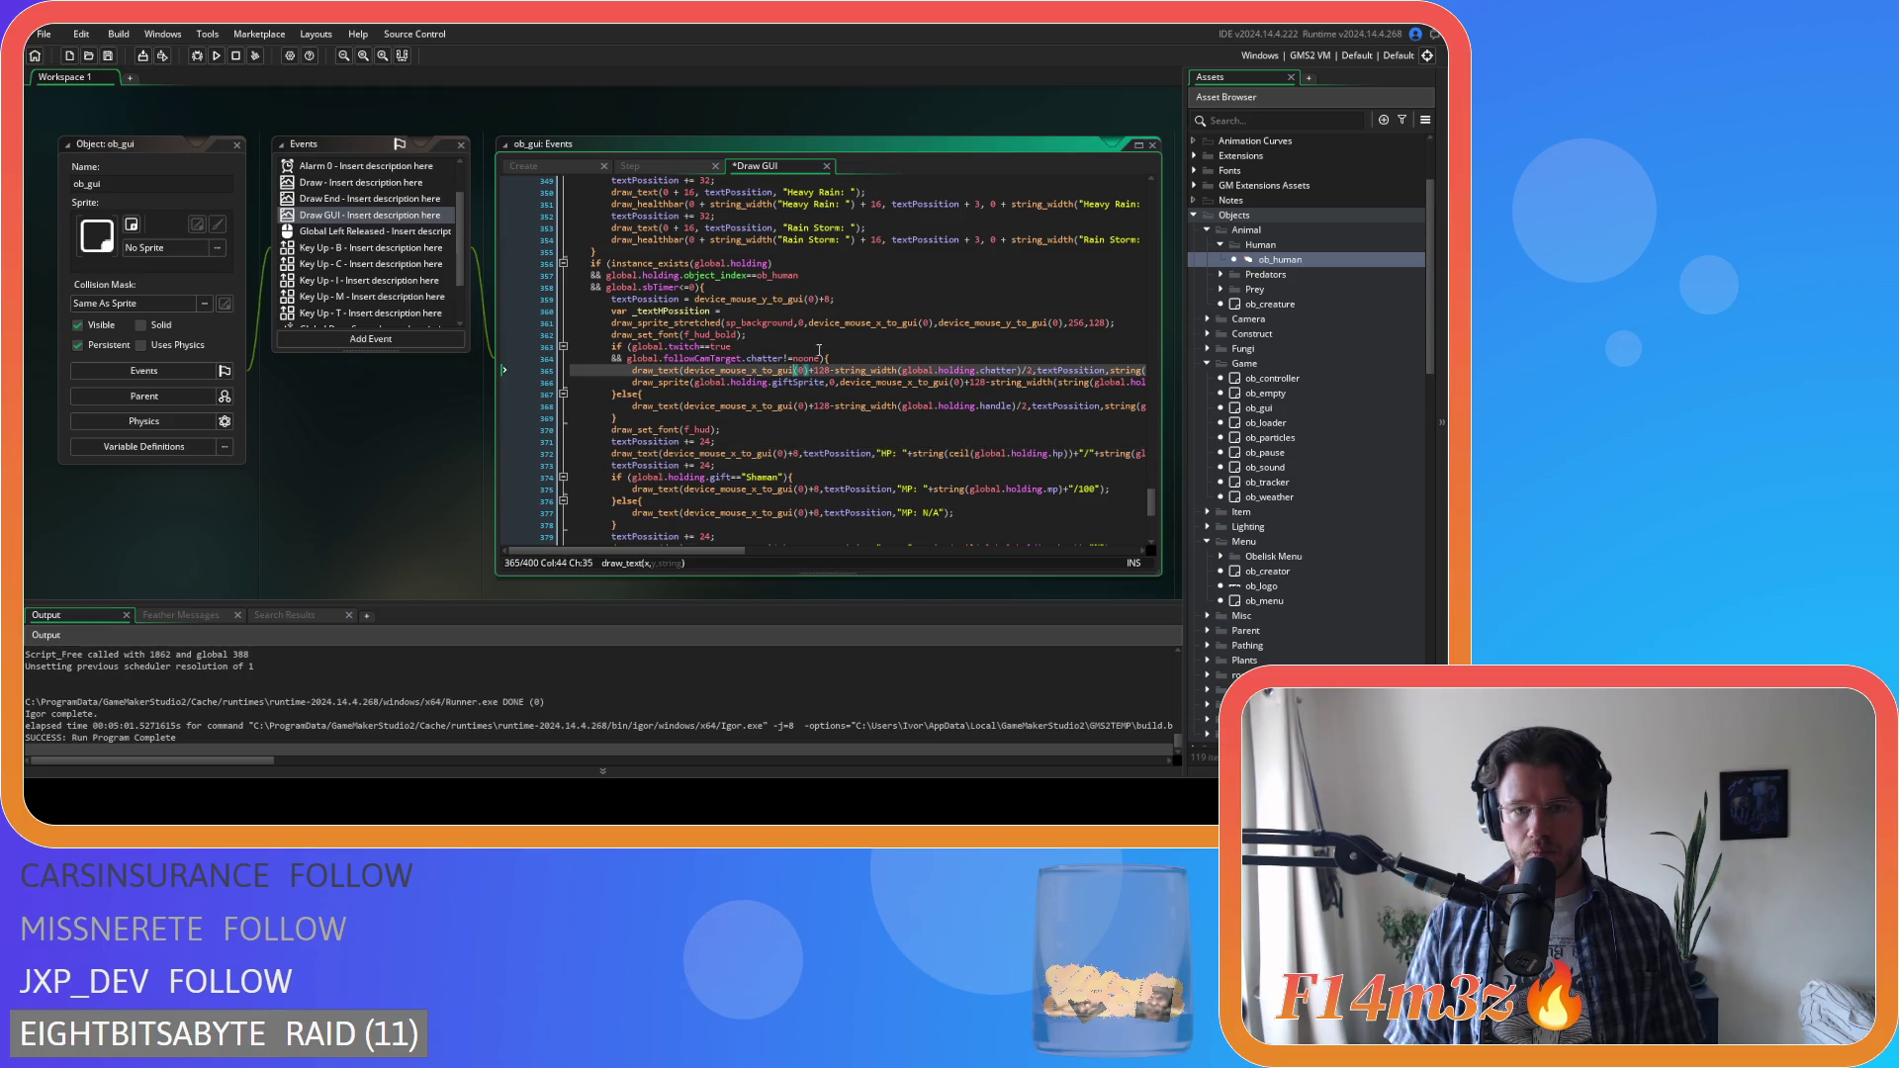
click(868, 323)
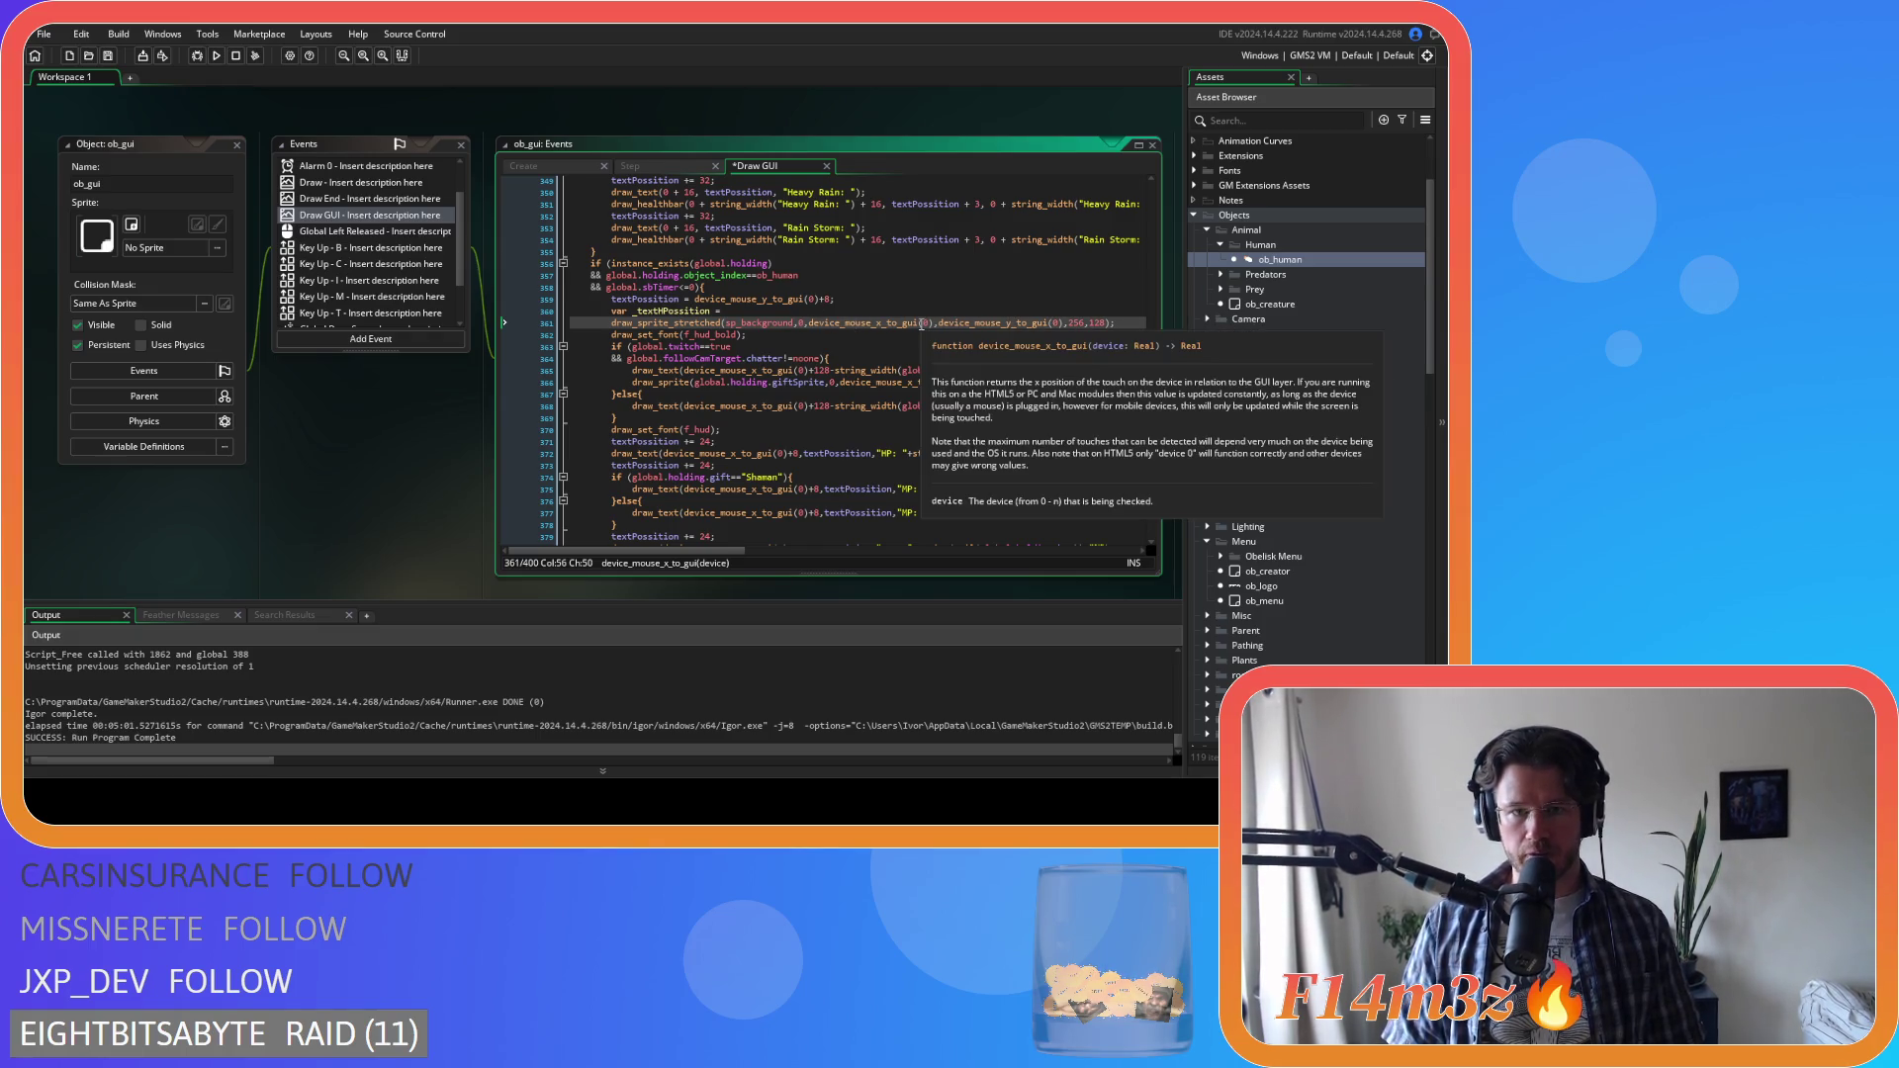
click(830, 298)
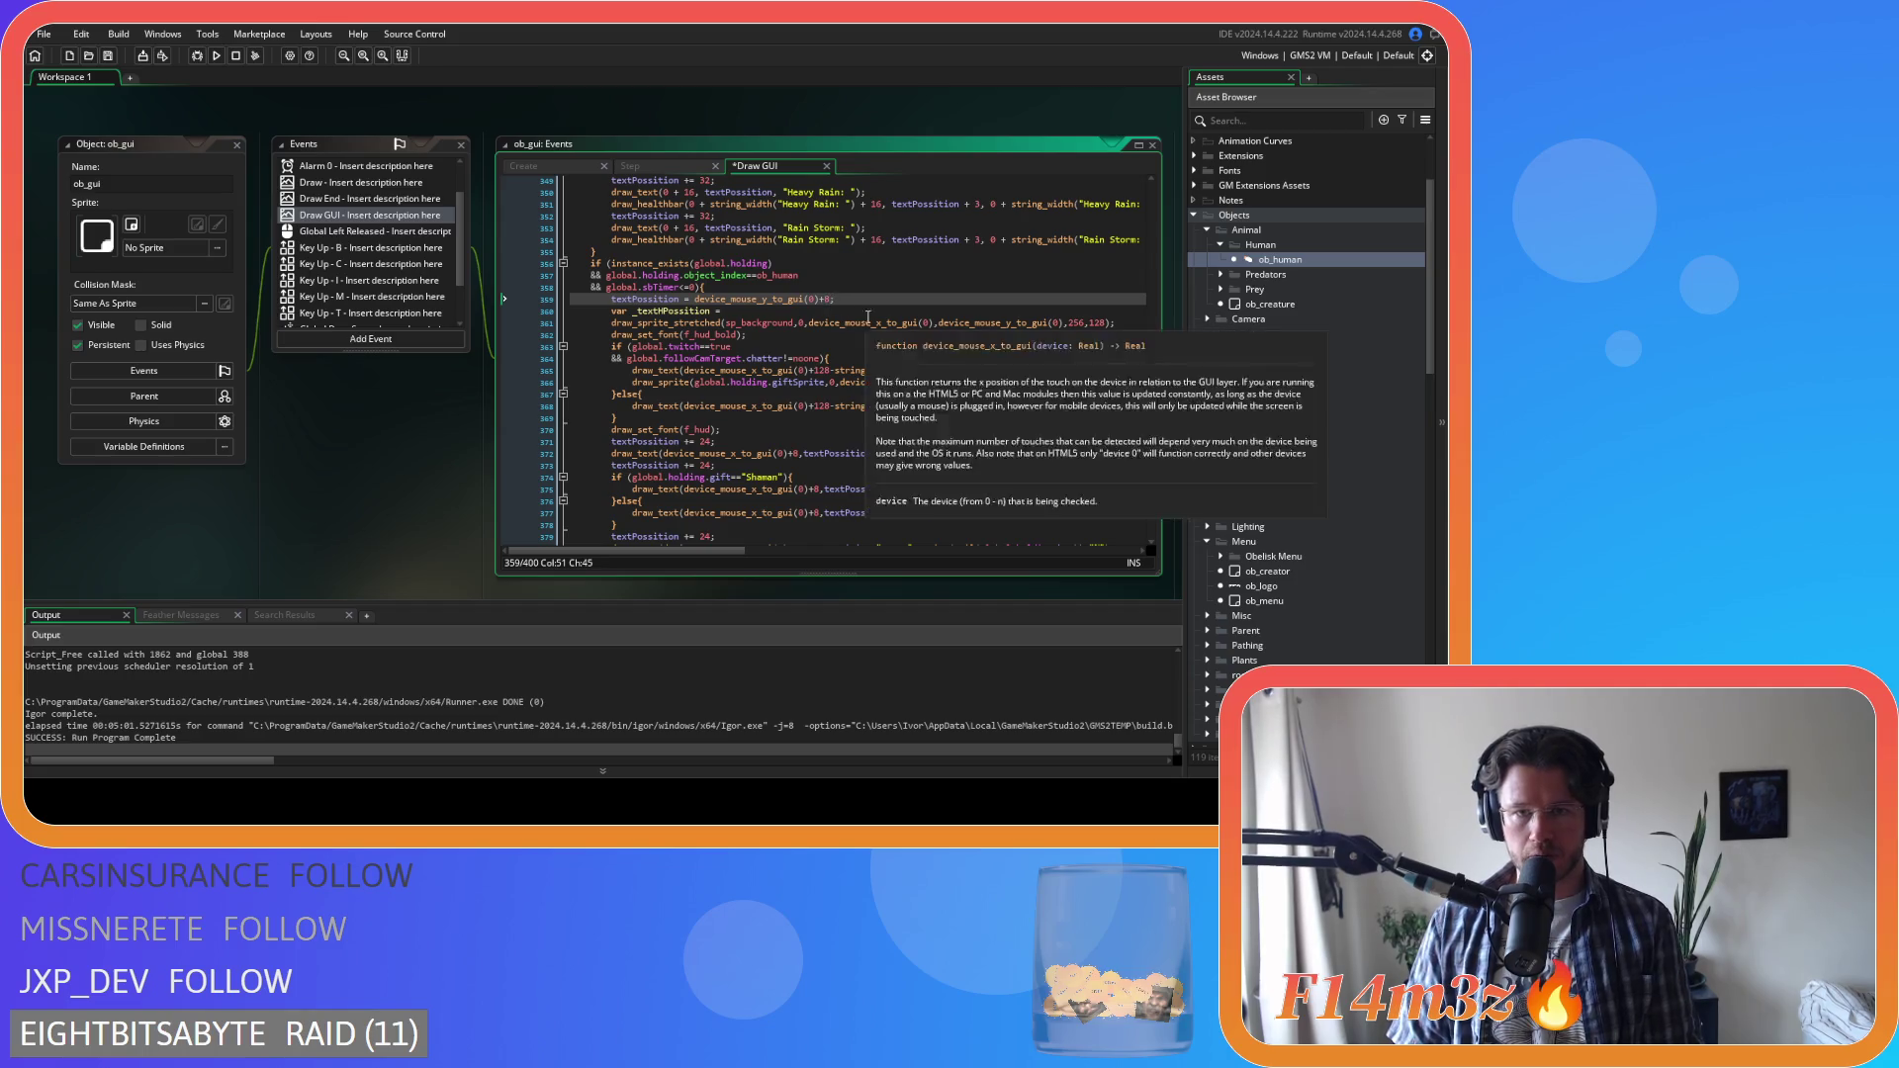
key(BackSpace)
key(BackSpace)
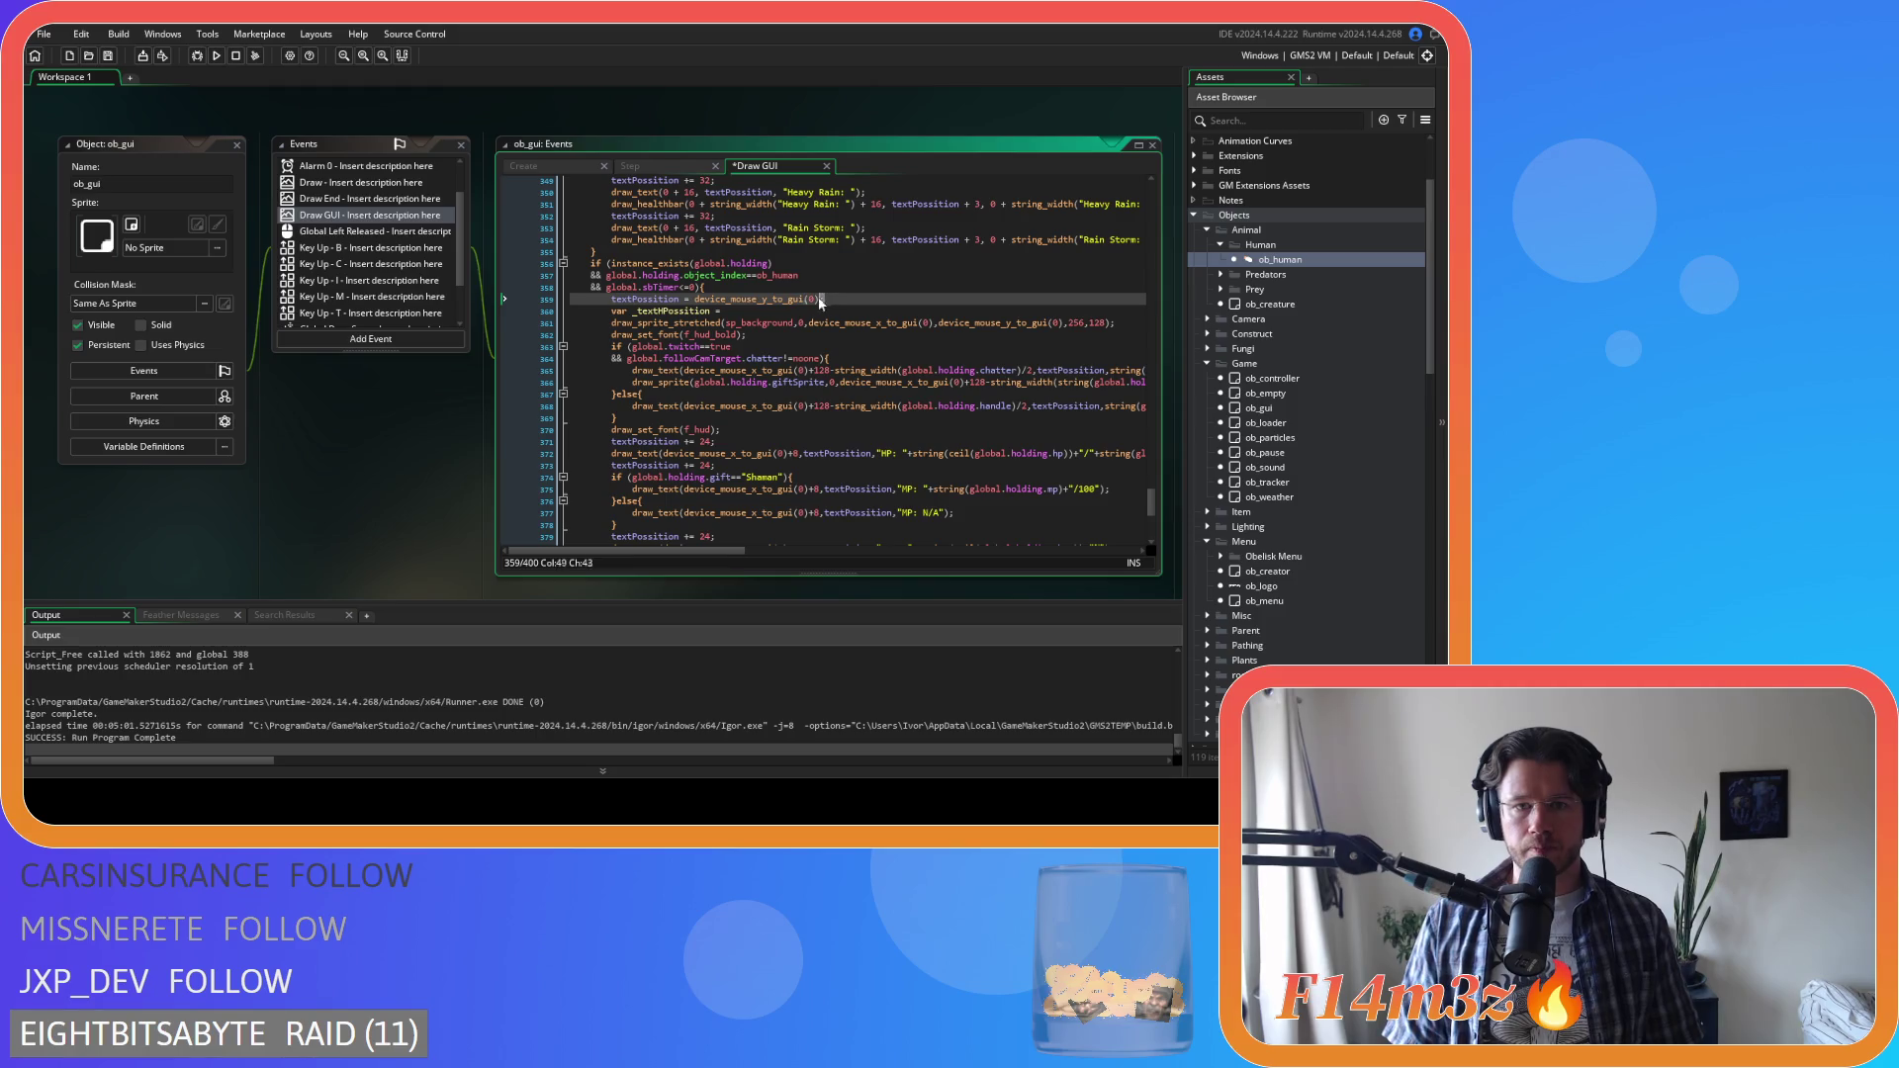
Assign device_mouse_x_to_gui(0) to _textHPossition, move it above textPossition, and save
click(748, 313)
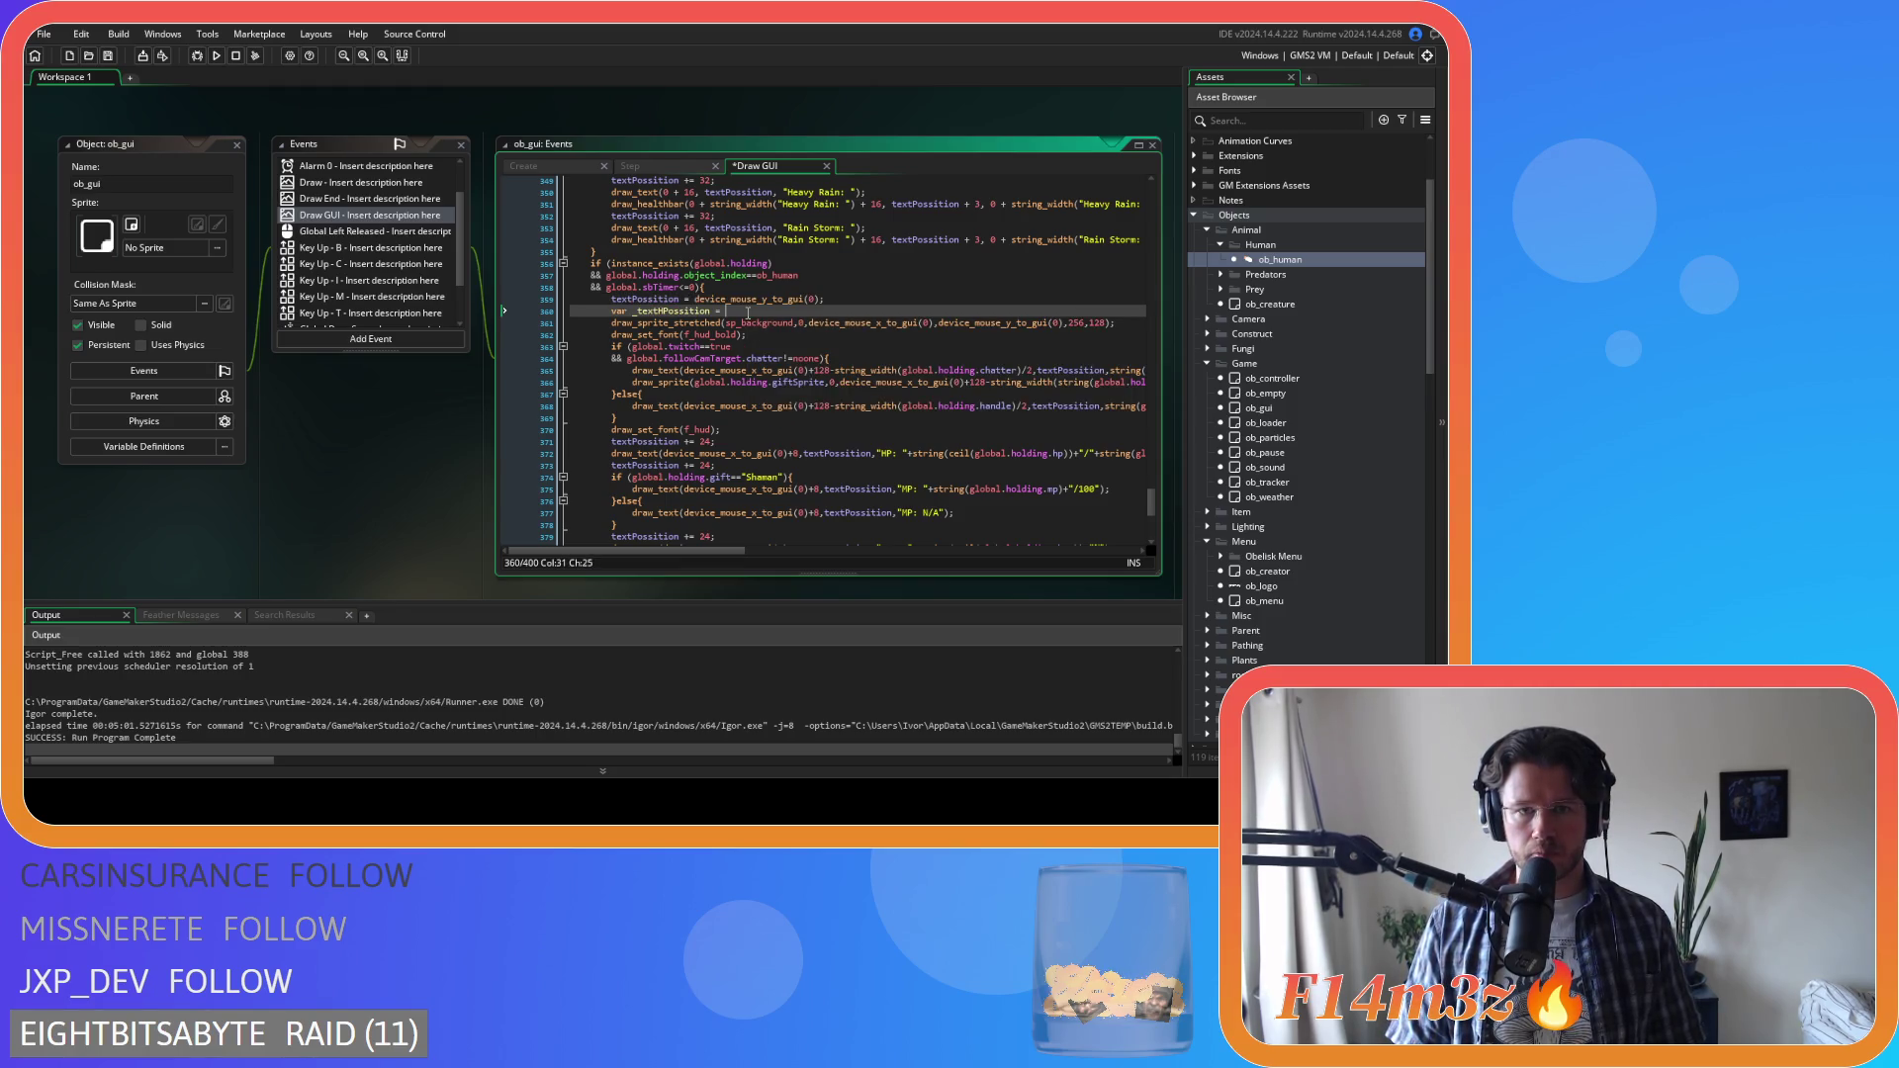
text(device_mouse_y_to_gui(0);)
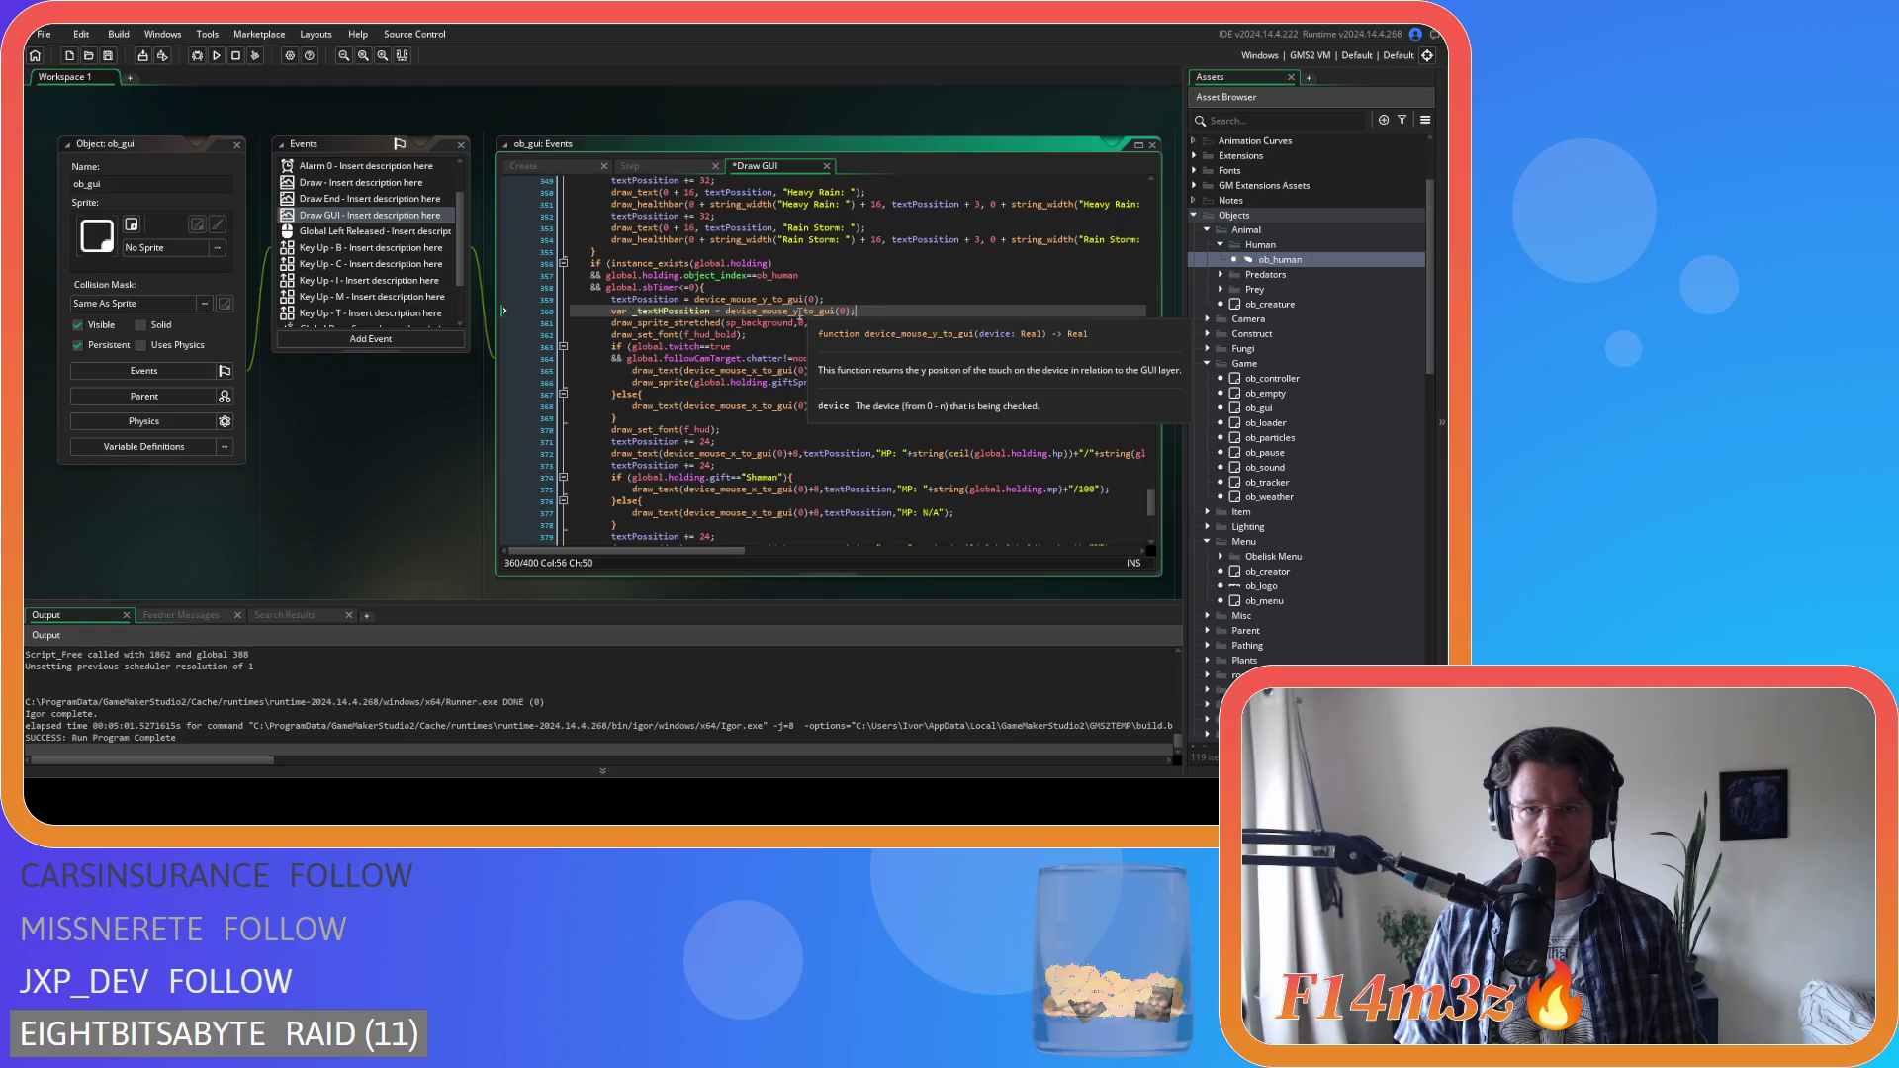
click(795, 312)
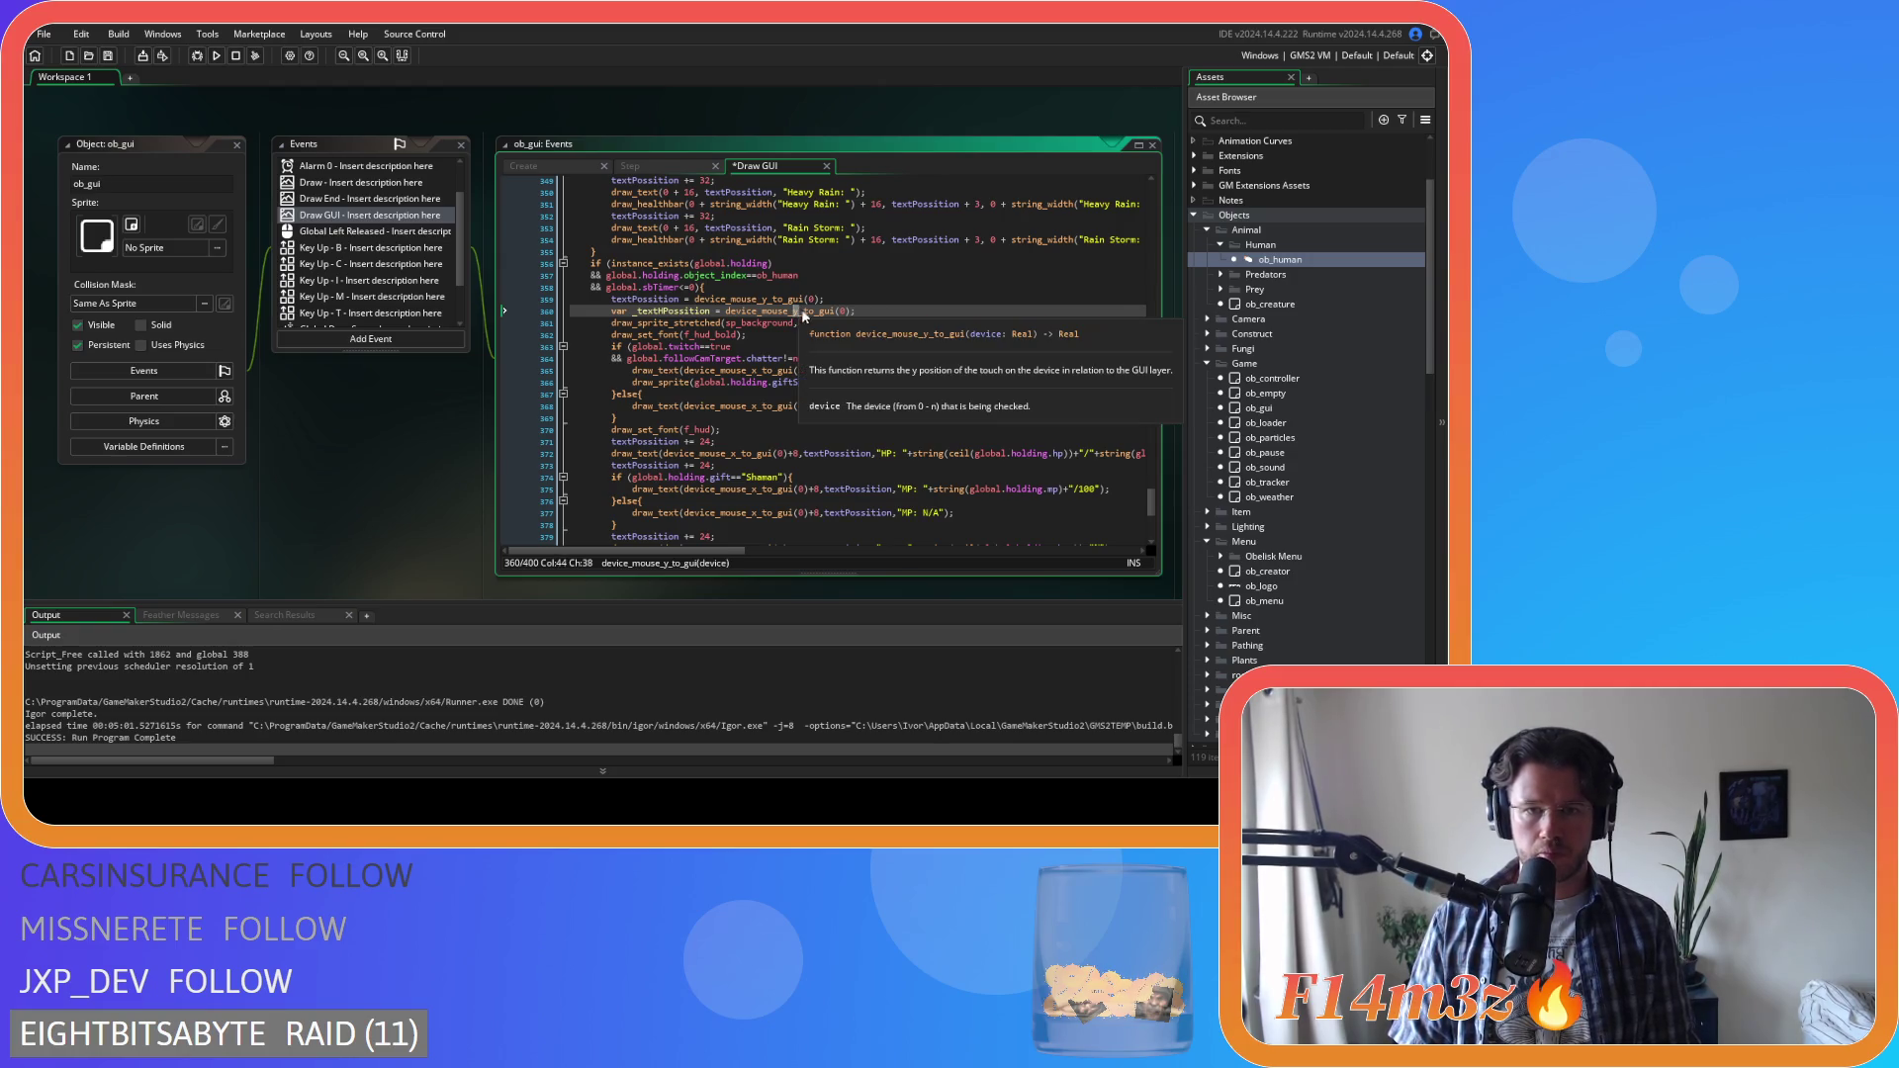
drag(857, 311, 604, 318)
key(alt+Up)
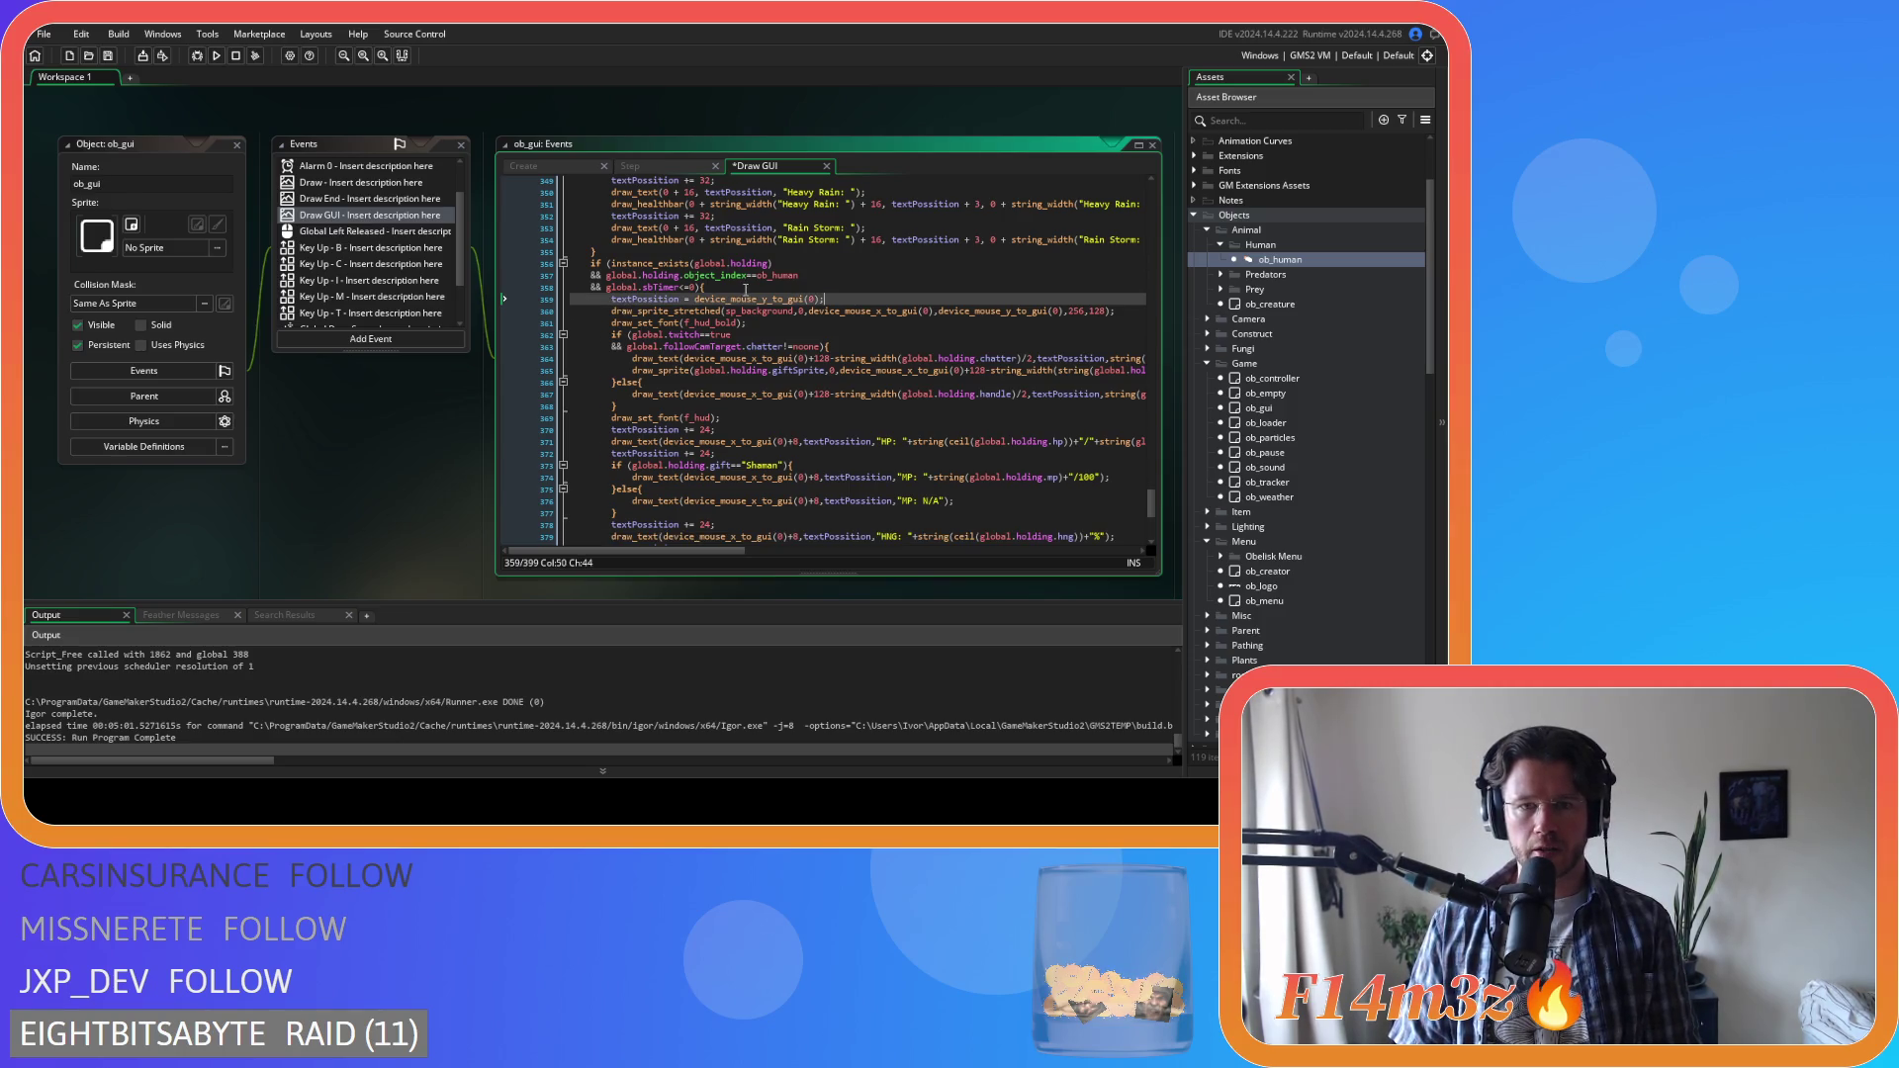
key(ctrl+s)
click(888, 311)
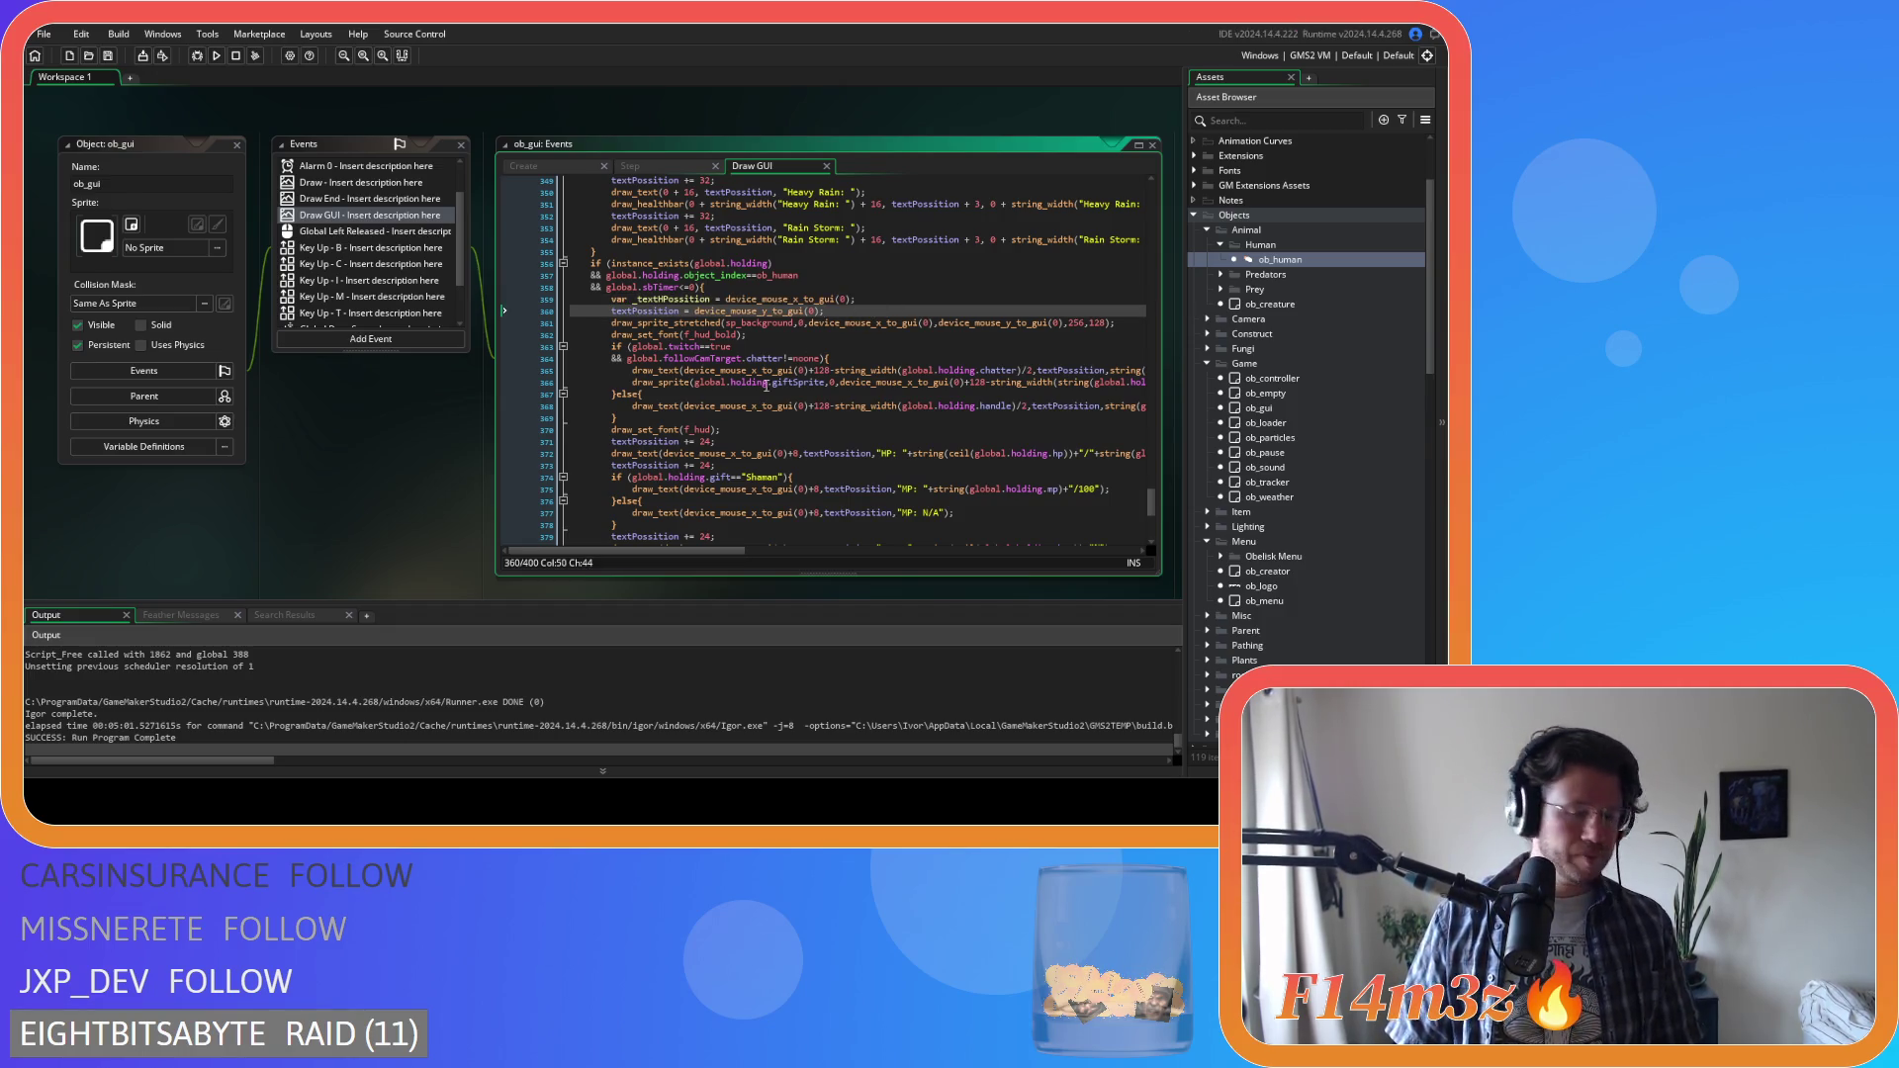
click(810, 325)
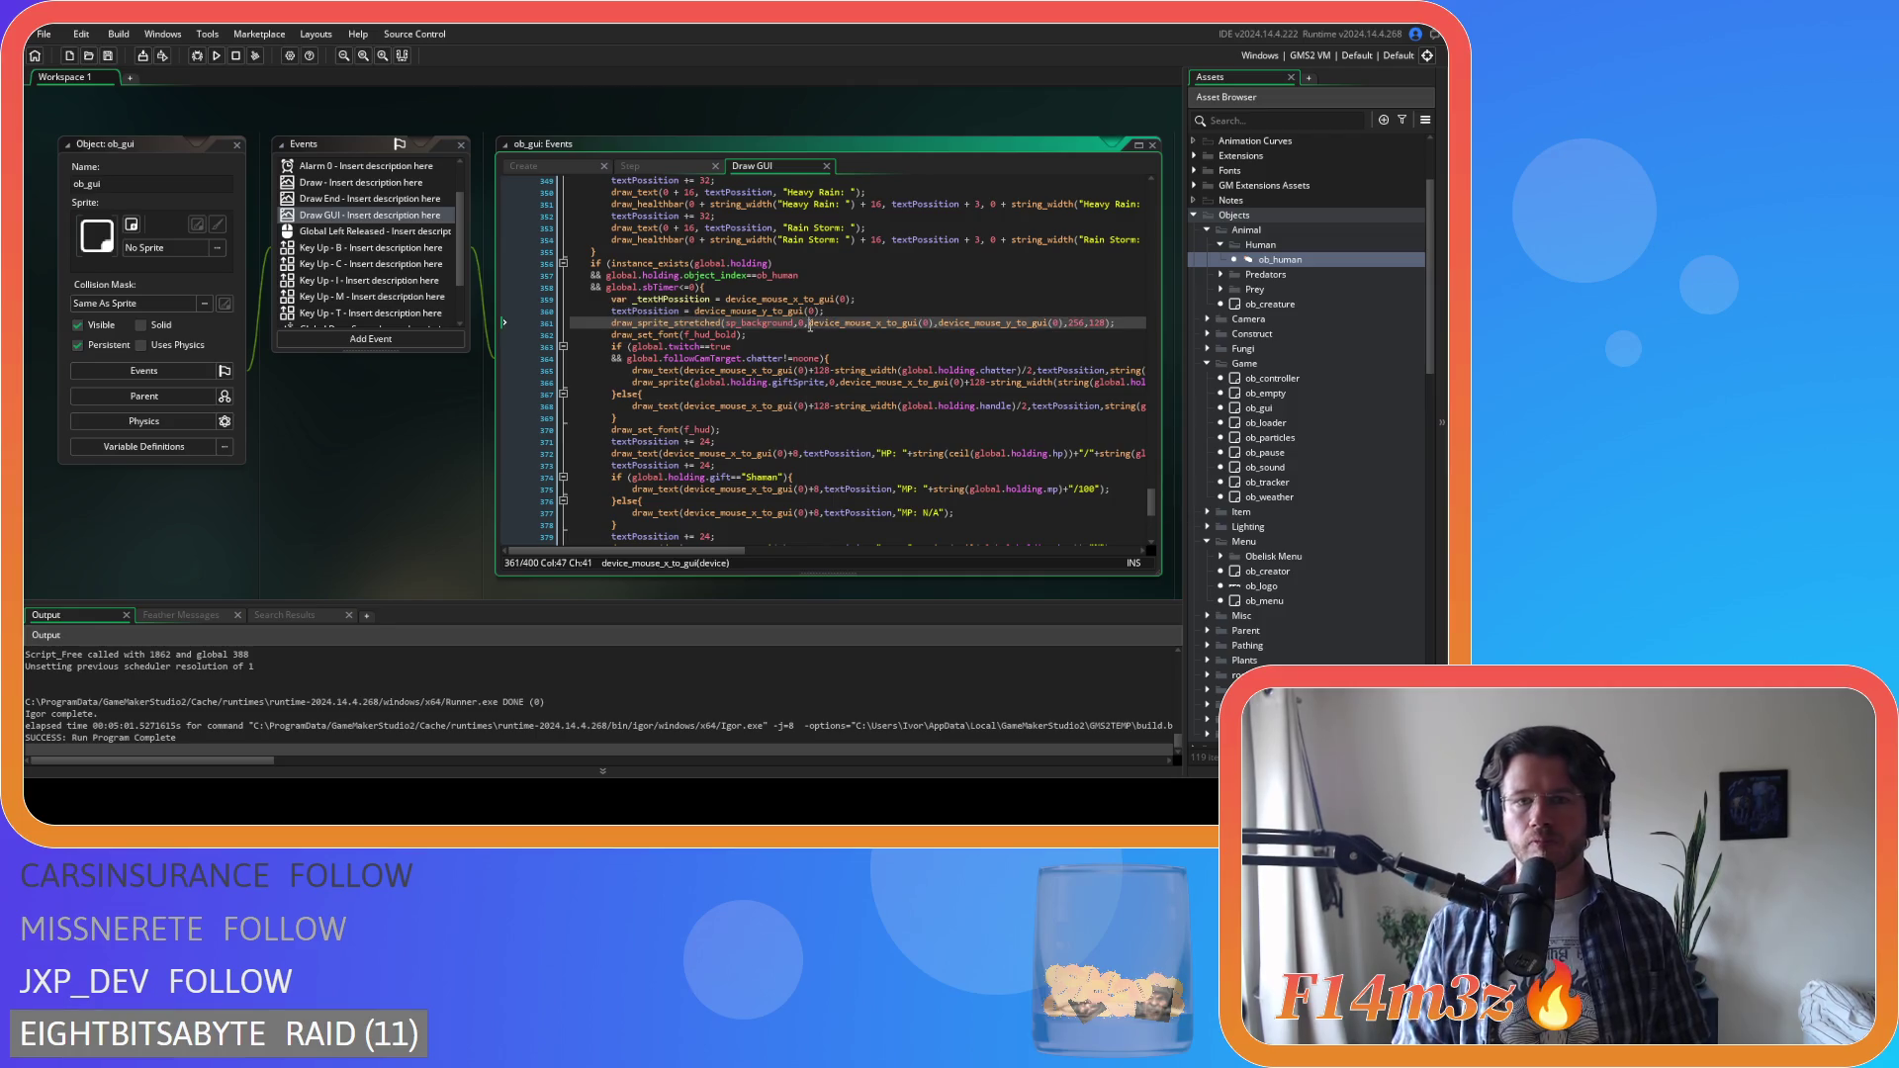
Use _textHPossition and textPossition as the background sprite's x and y arguments
double_click(712, 298)
key(ctrl+c)
drag(934, 324, 809, 325)
key(ctrl+v)
click(660, 313)
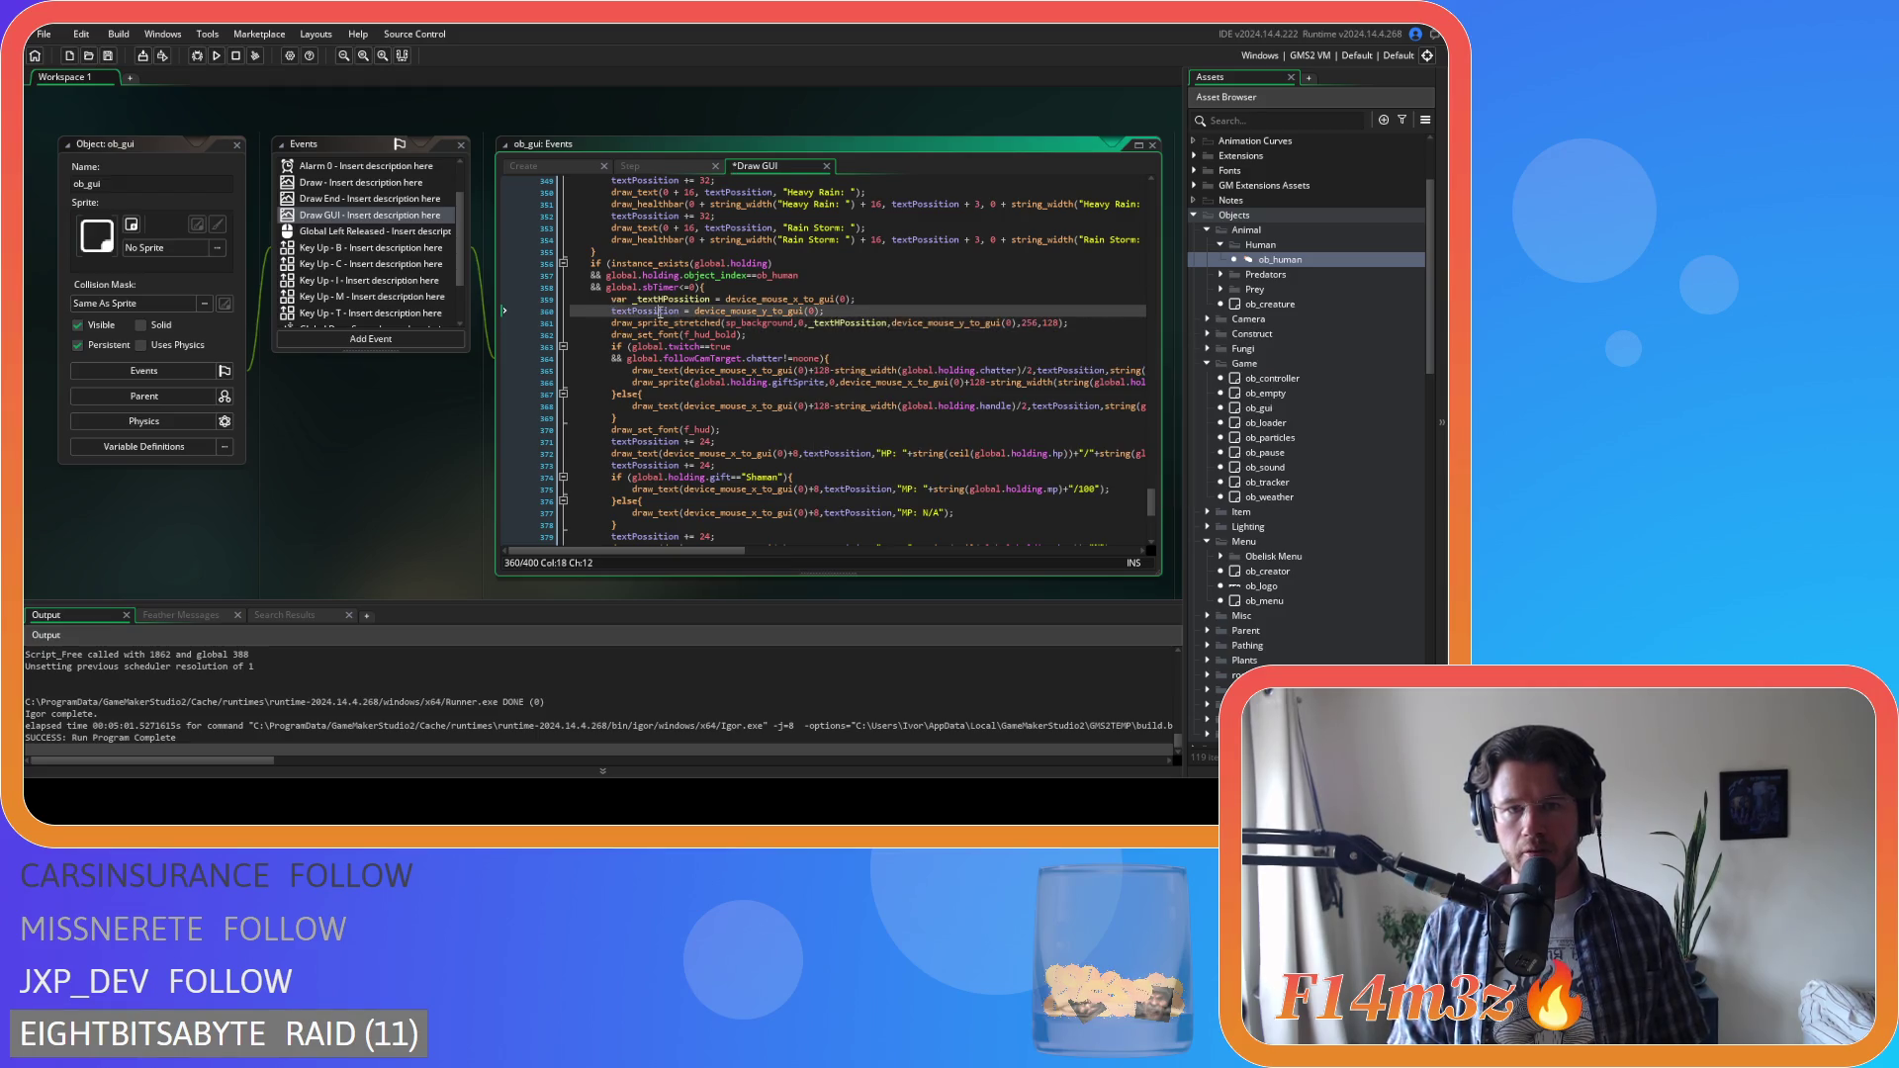
mouse_move(1015, 325)
mouse_down()
mouse_move(850, 326)
mouse_move(892, 325)
mouse_up()
text(textPossition)
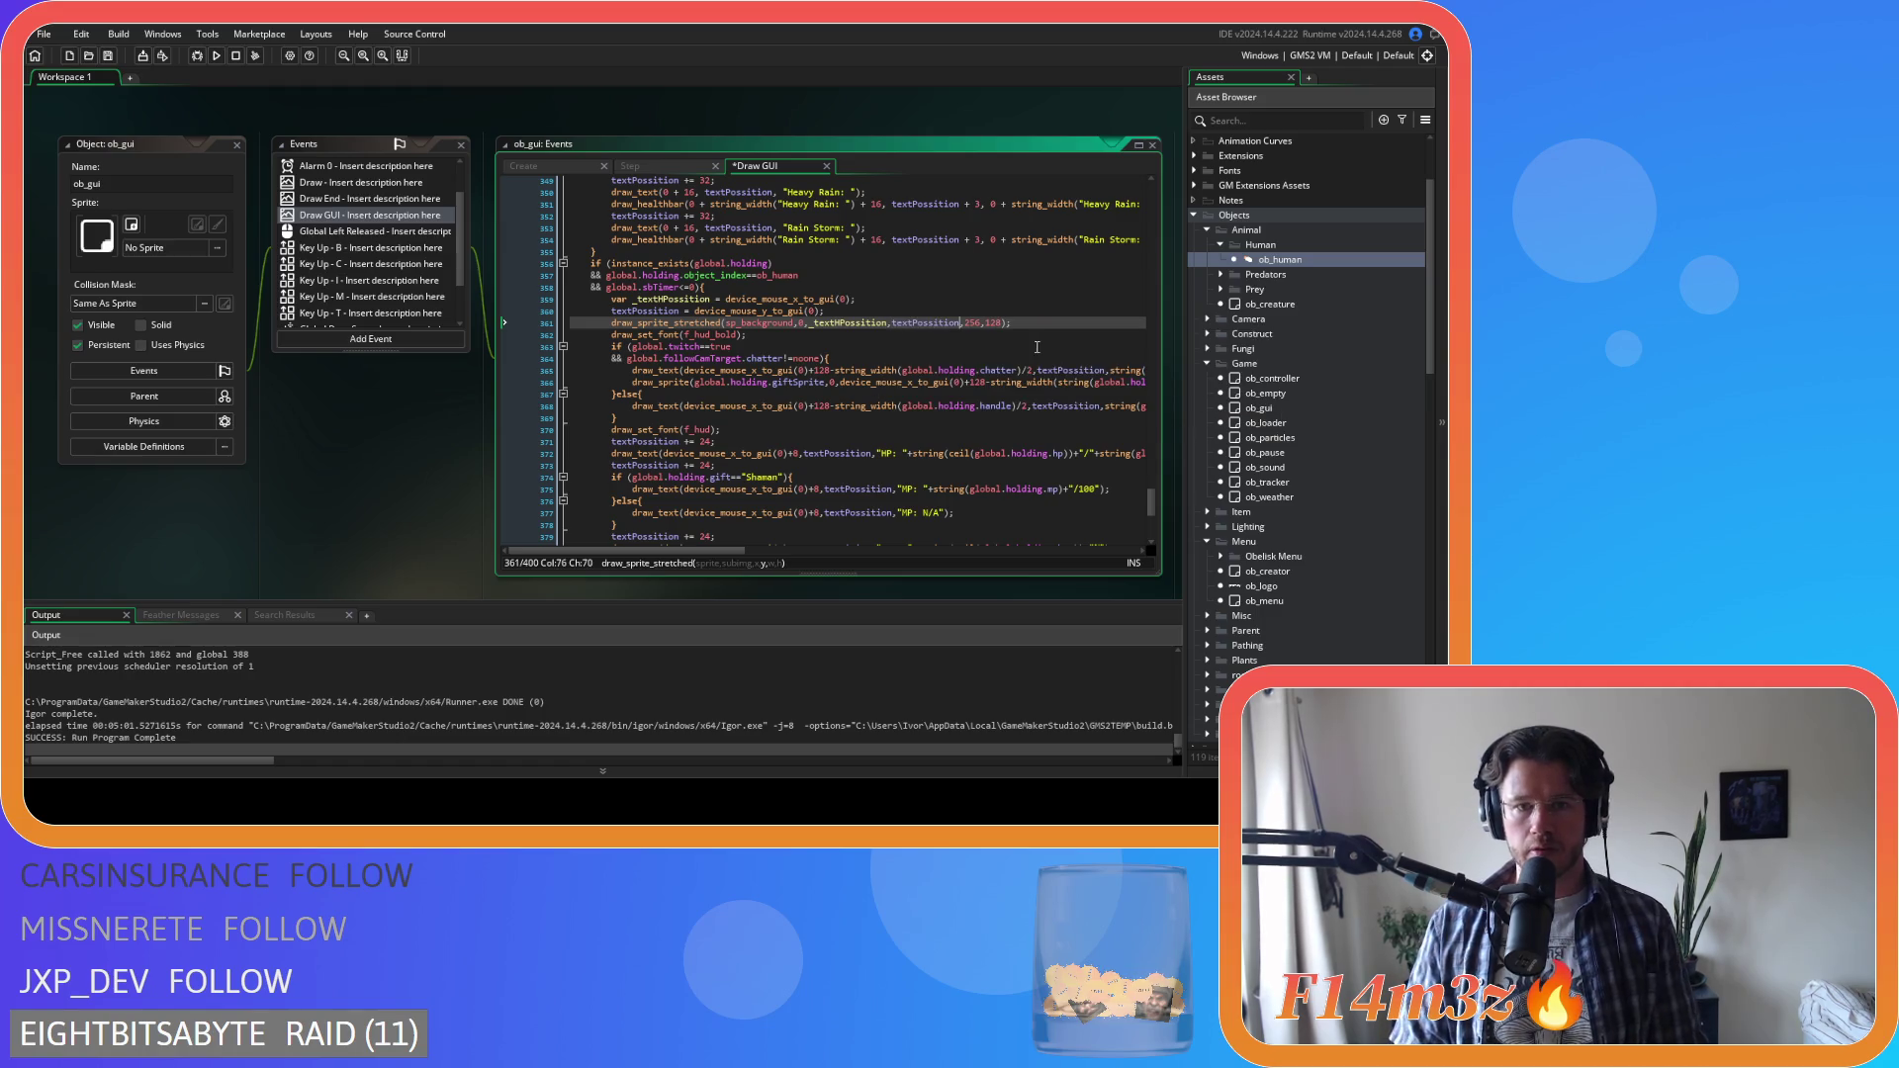
Add '_textHPossition += 8;' and 'textPossition += 8;' below the font line and save
click(874, 335)
key(Return)
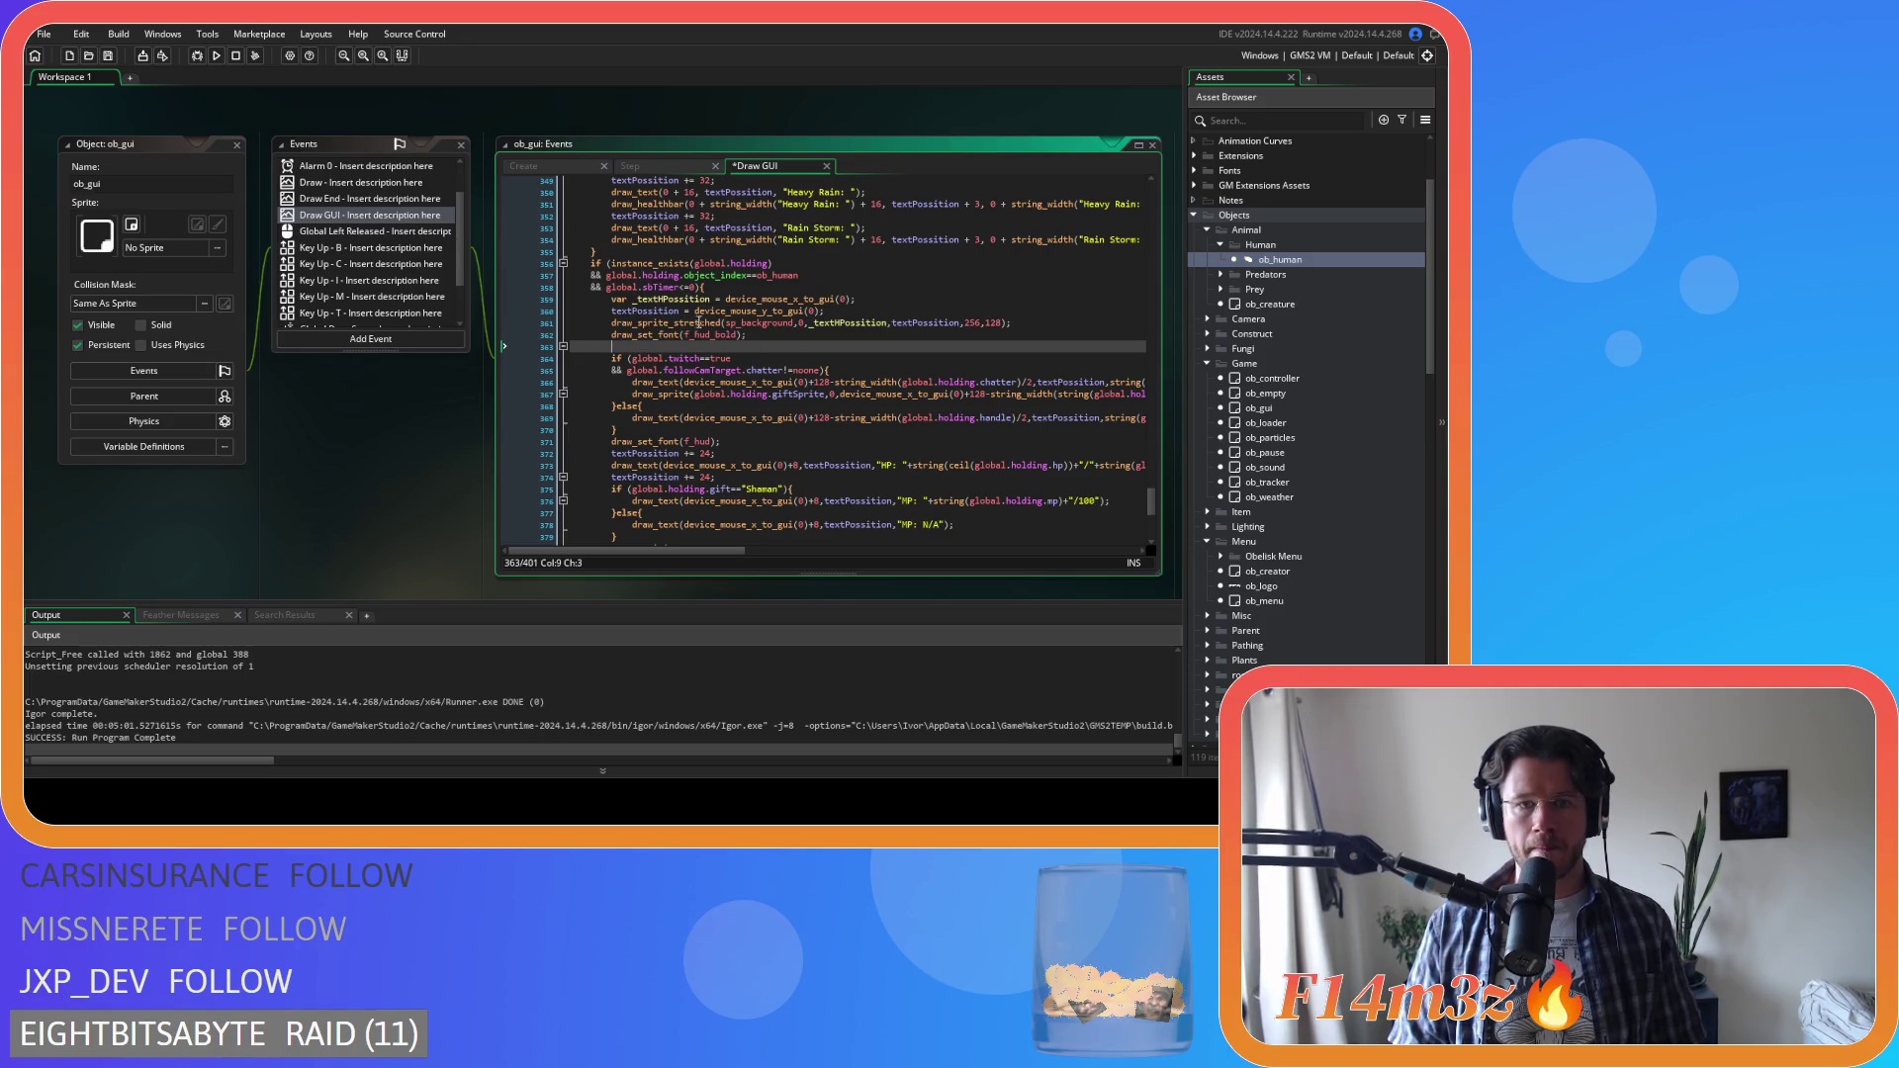
text(_tec)
key(BackSpace)
text(x)
key(Return)
text(+= 8;)
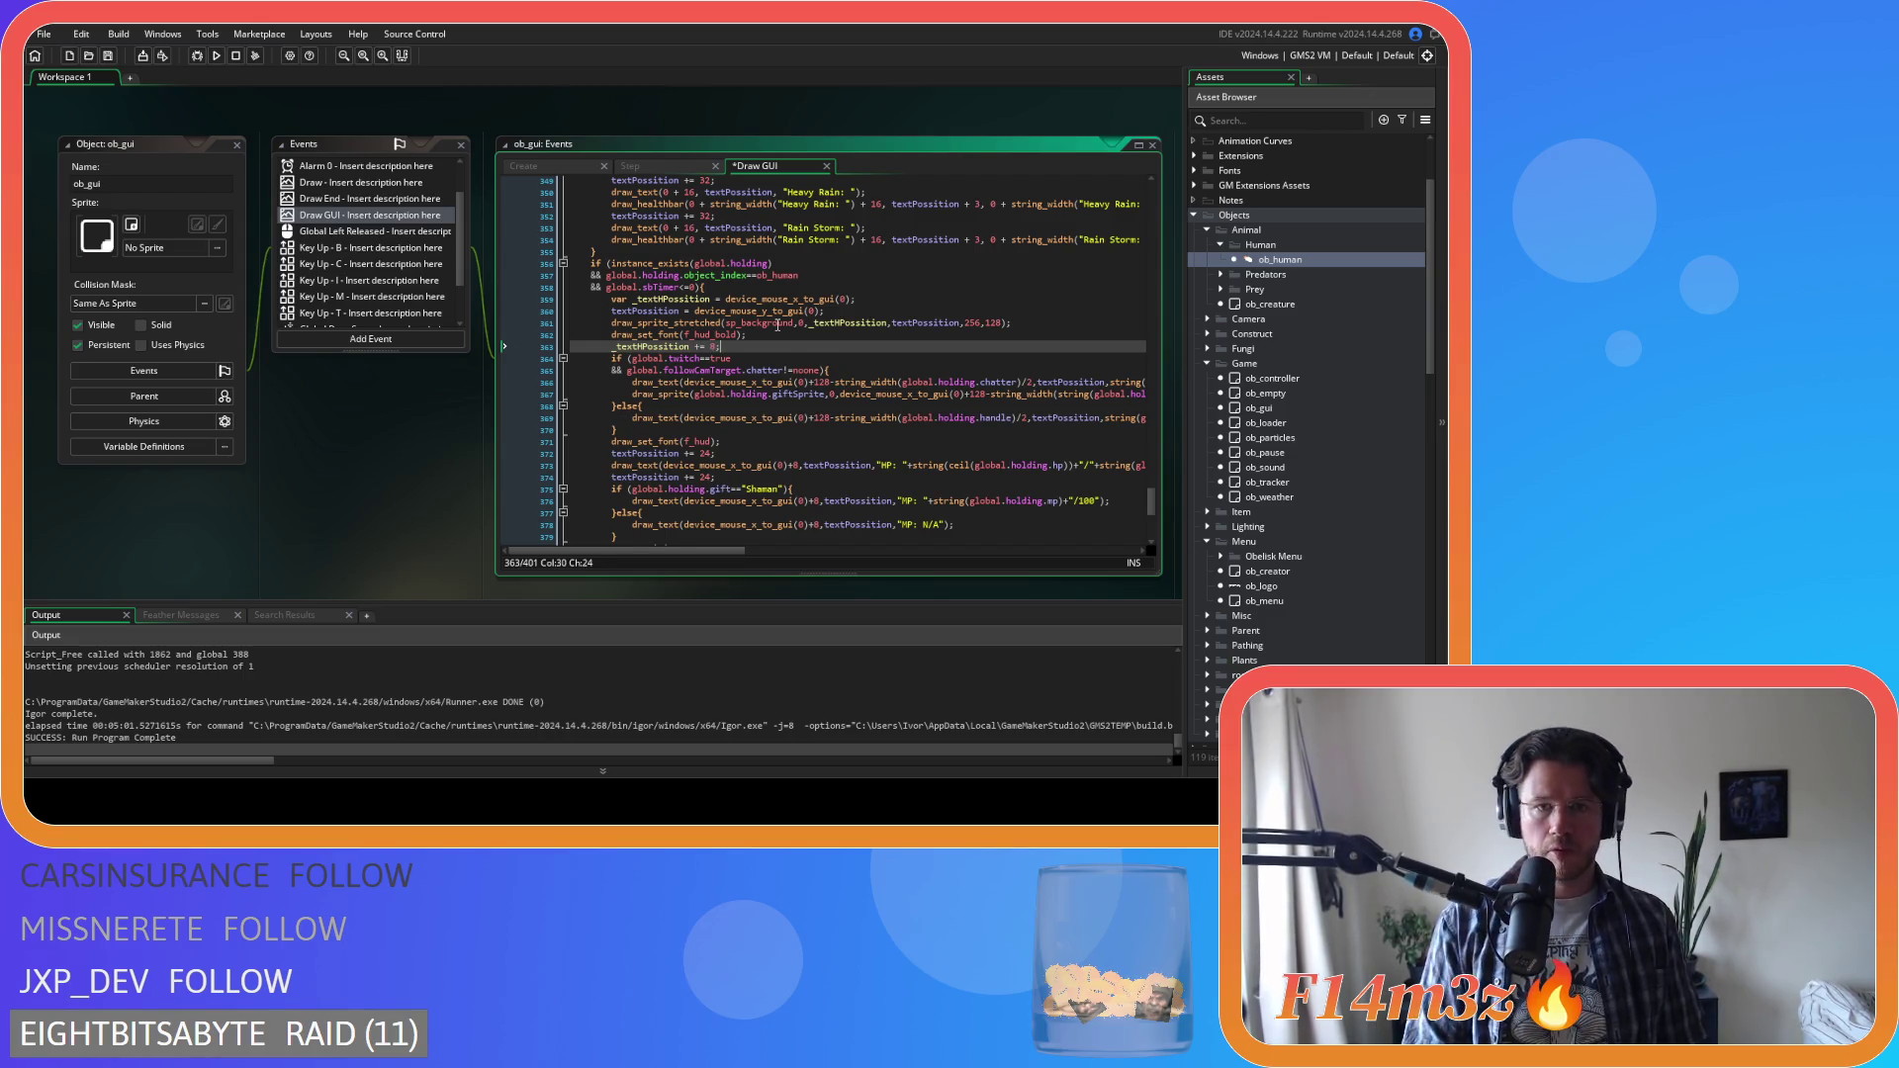
key(Return)
text(text)
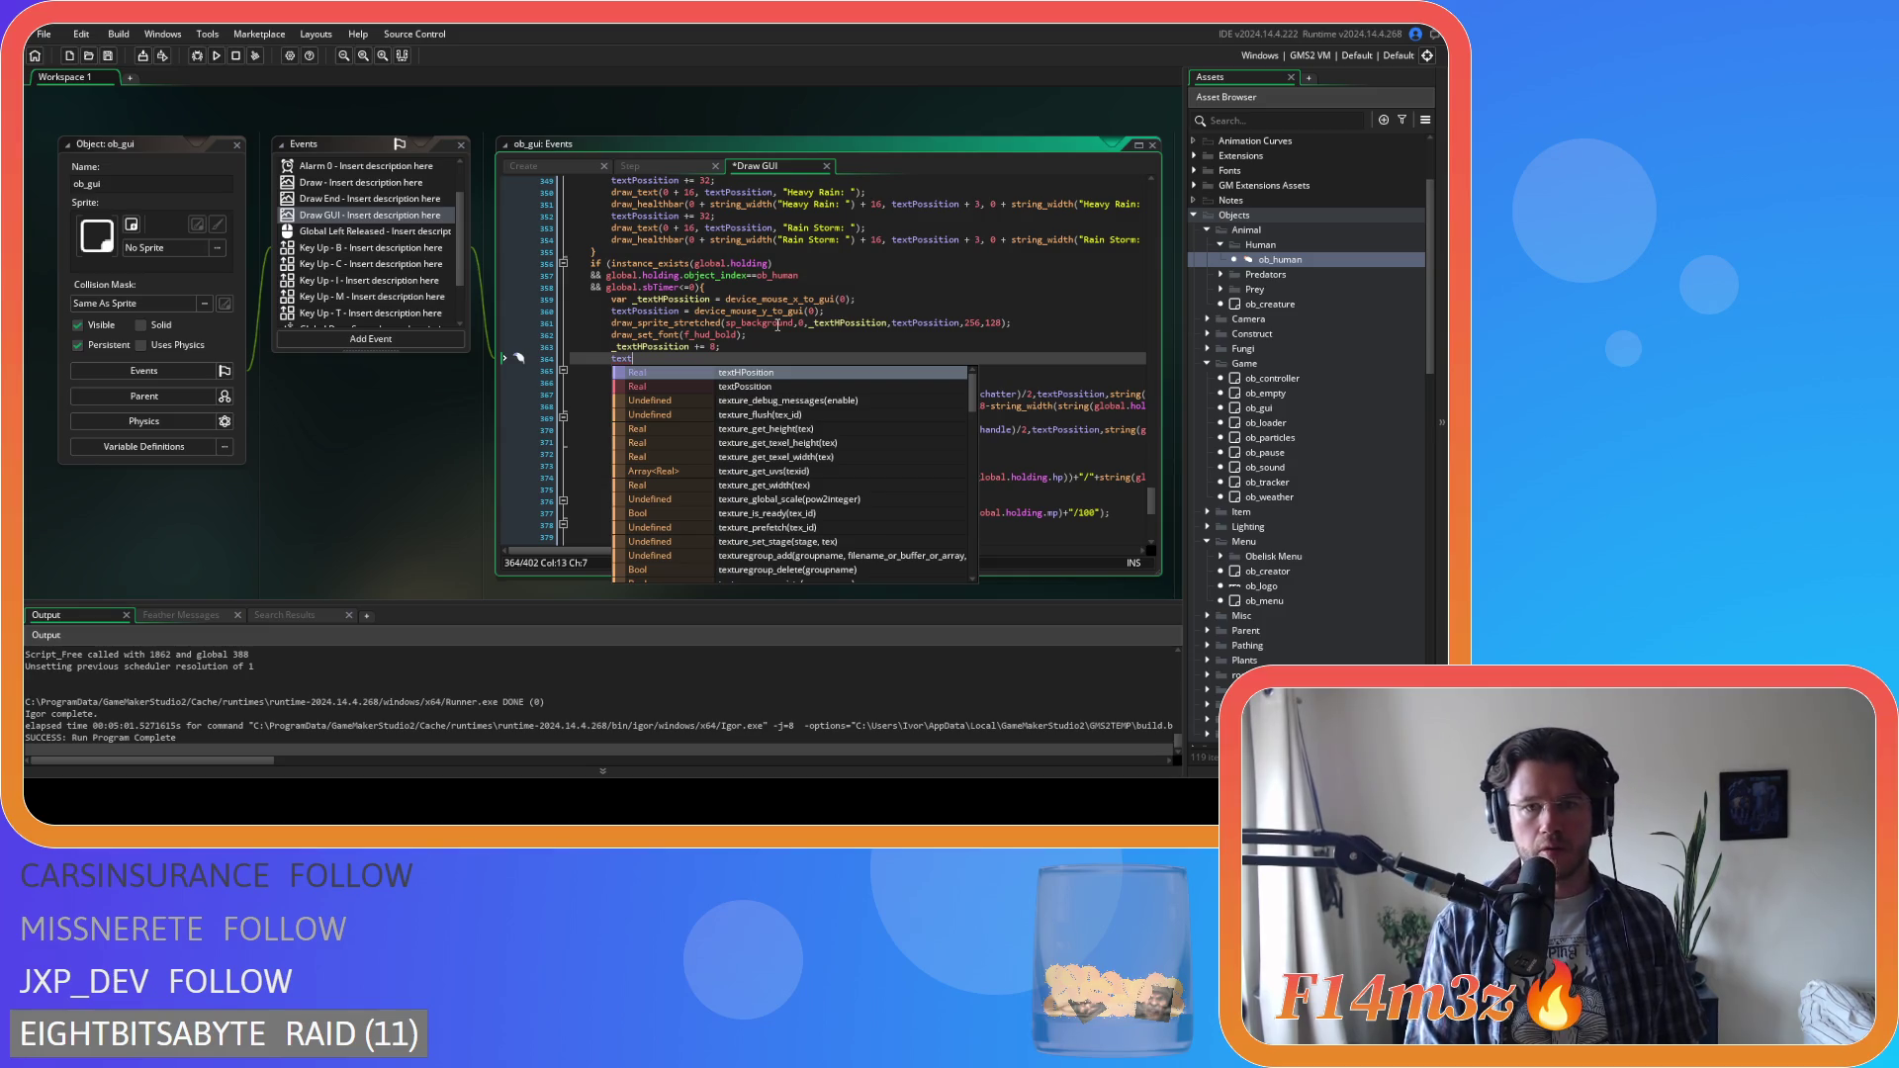
text(P)
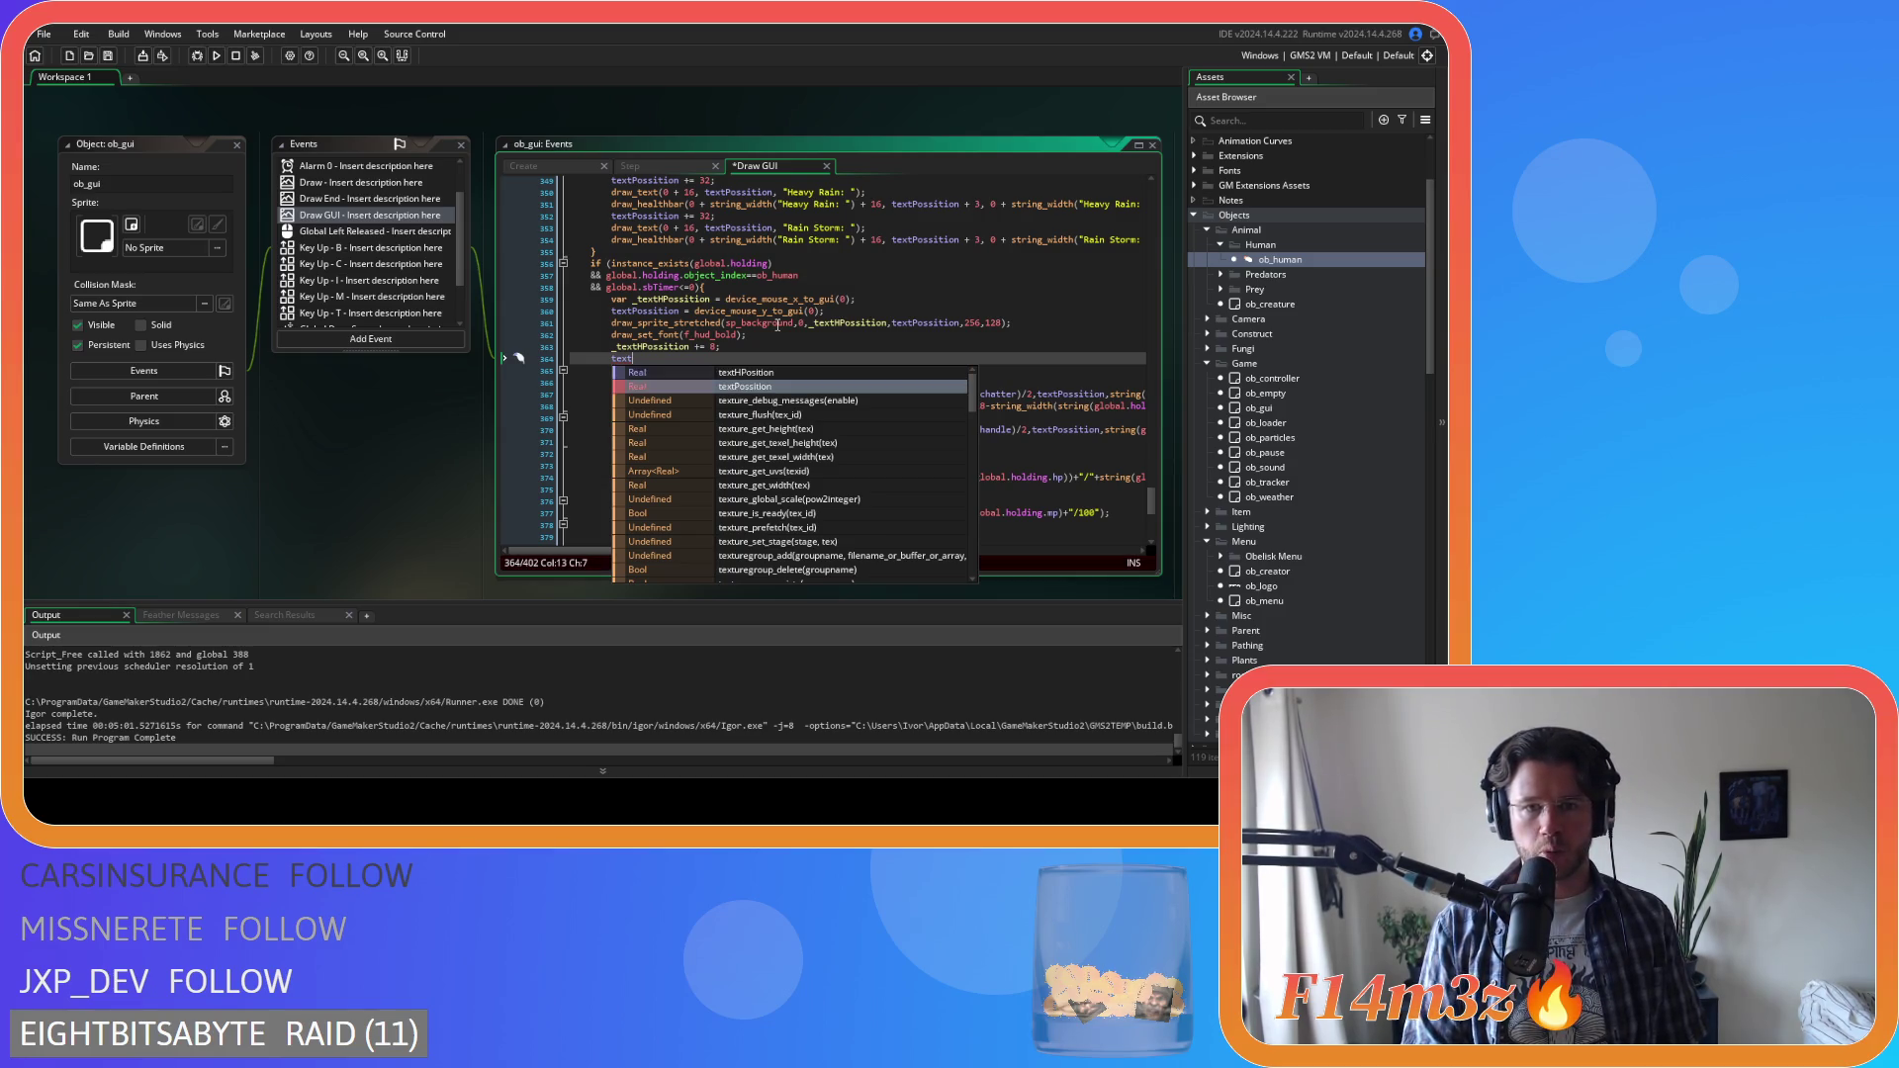
key(Return)
text(+=)
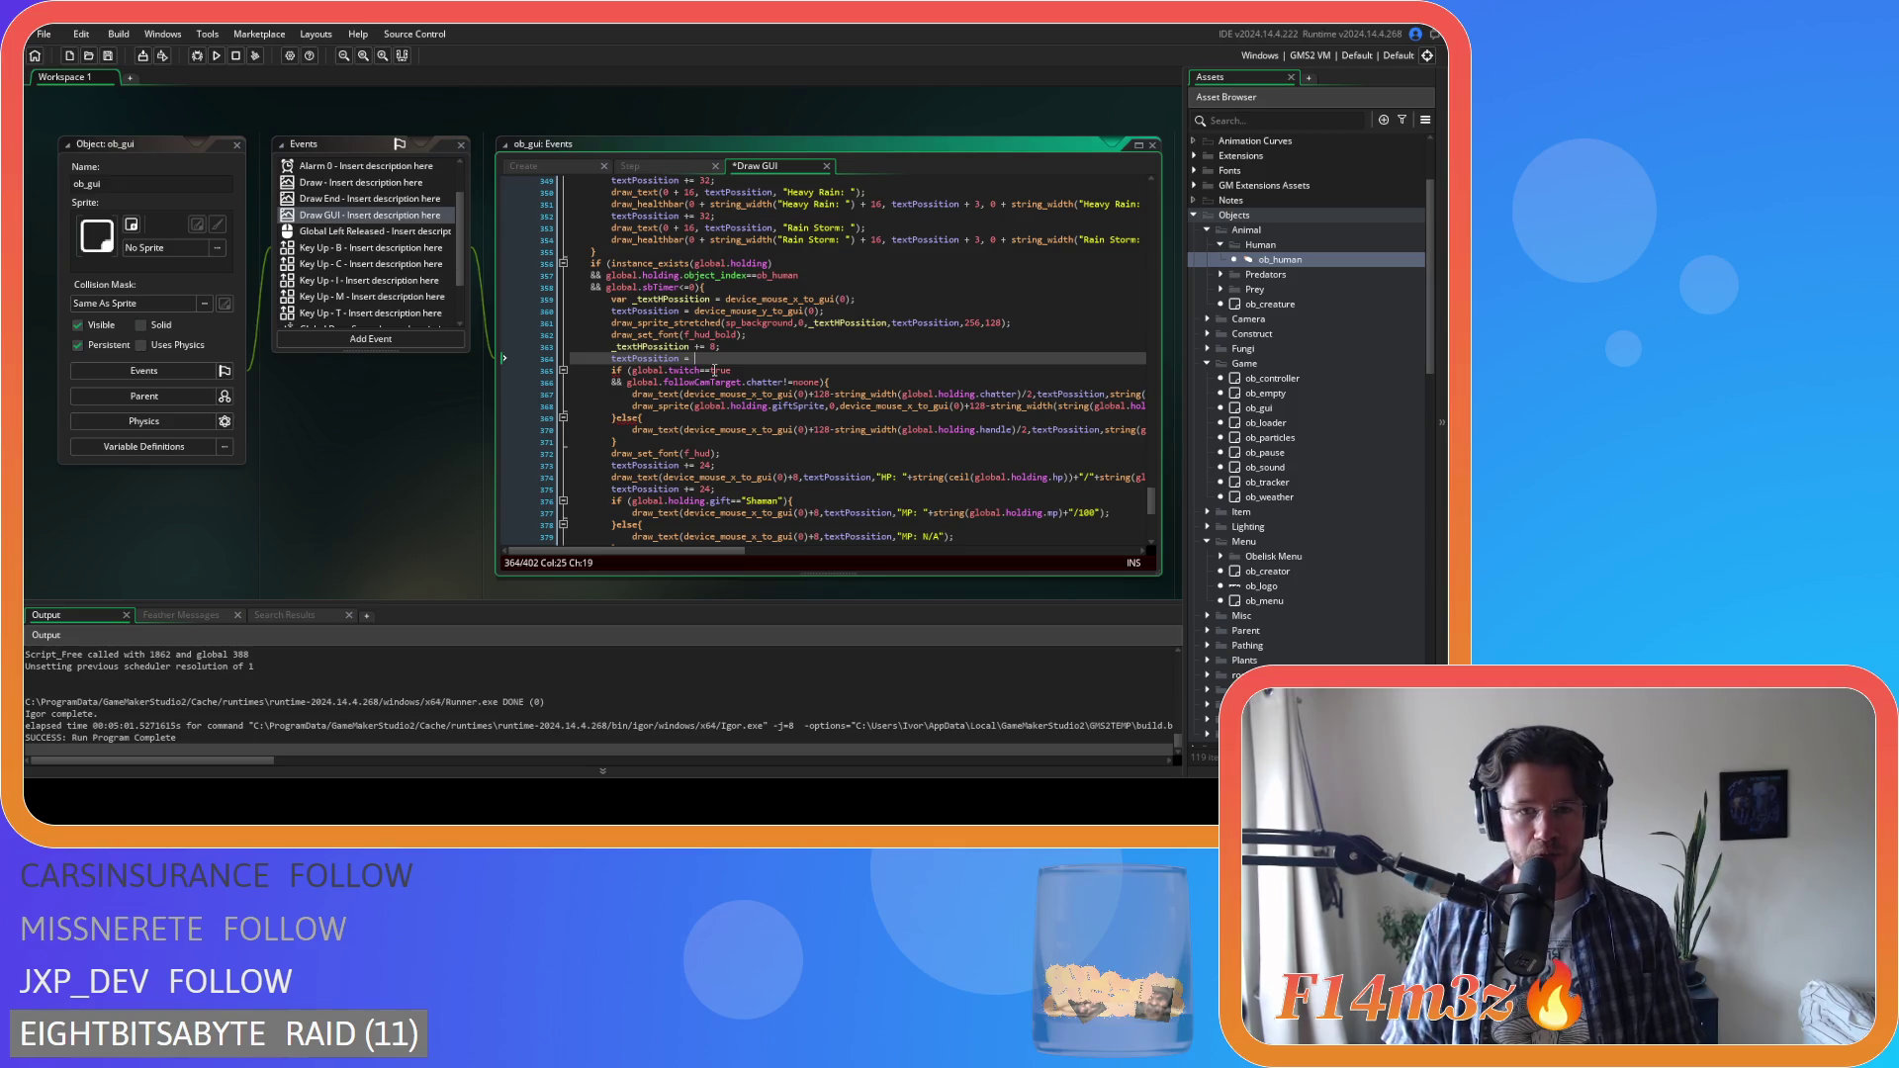
mouse_move(687, 371)
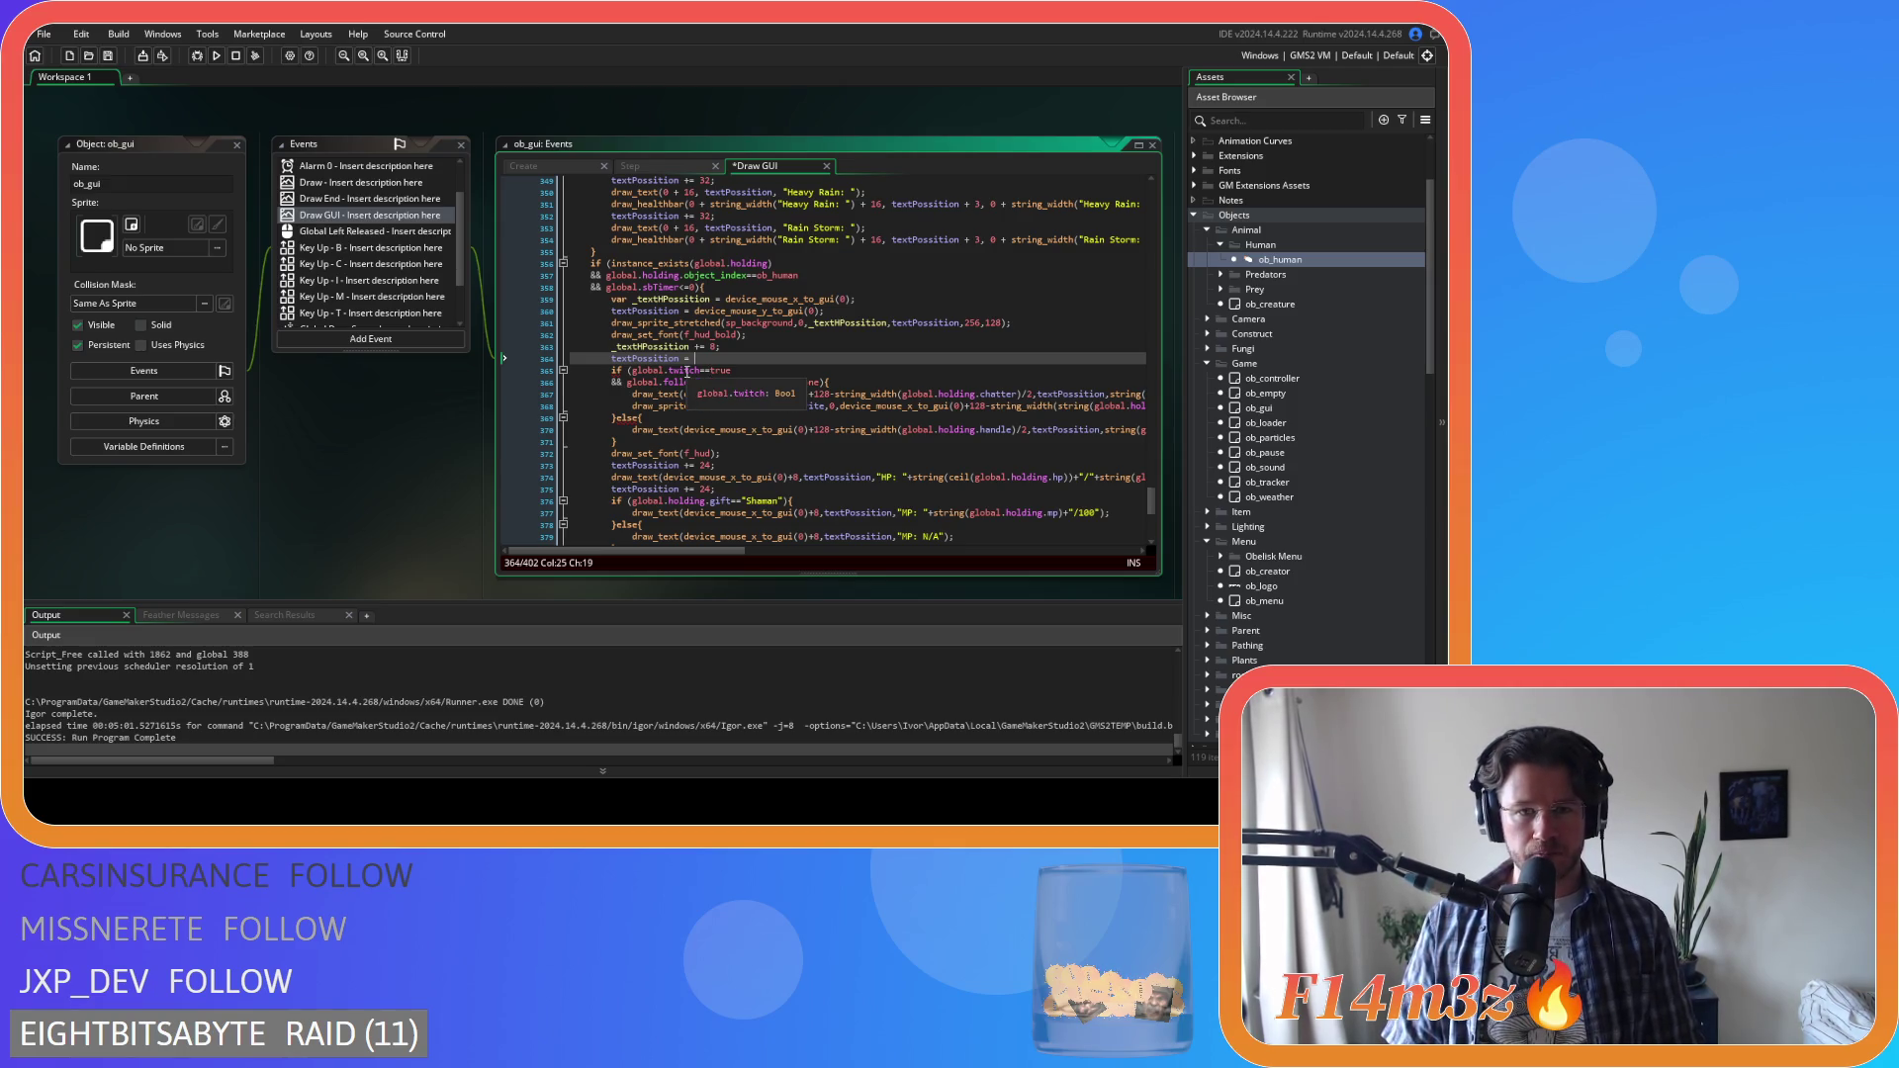
text(+)
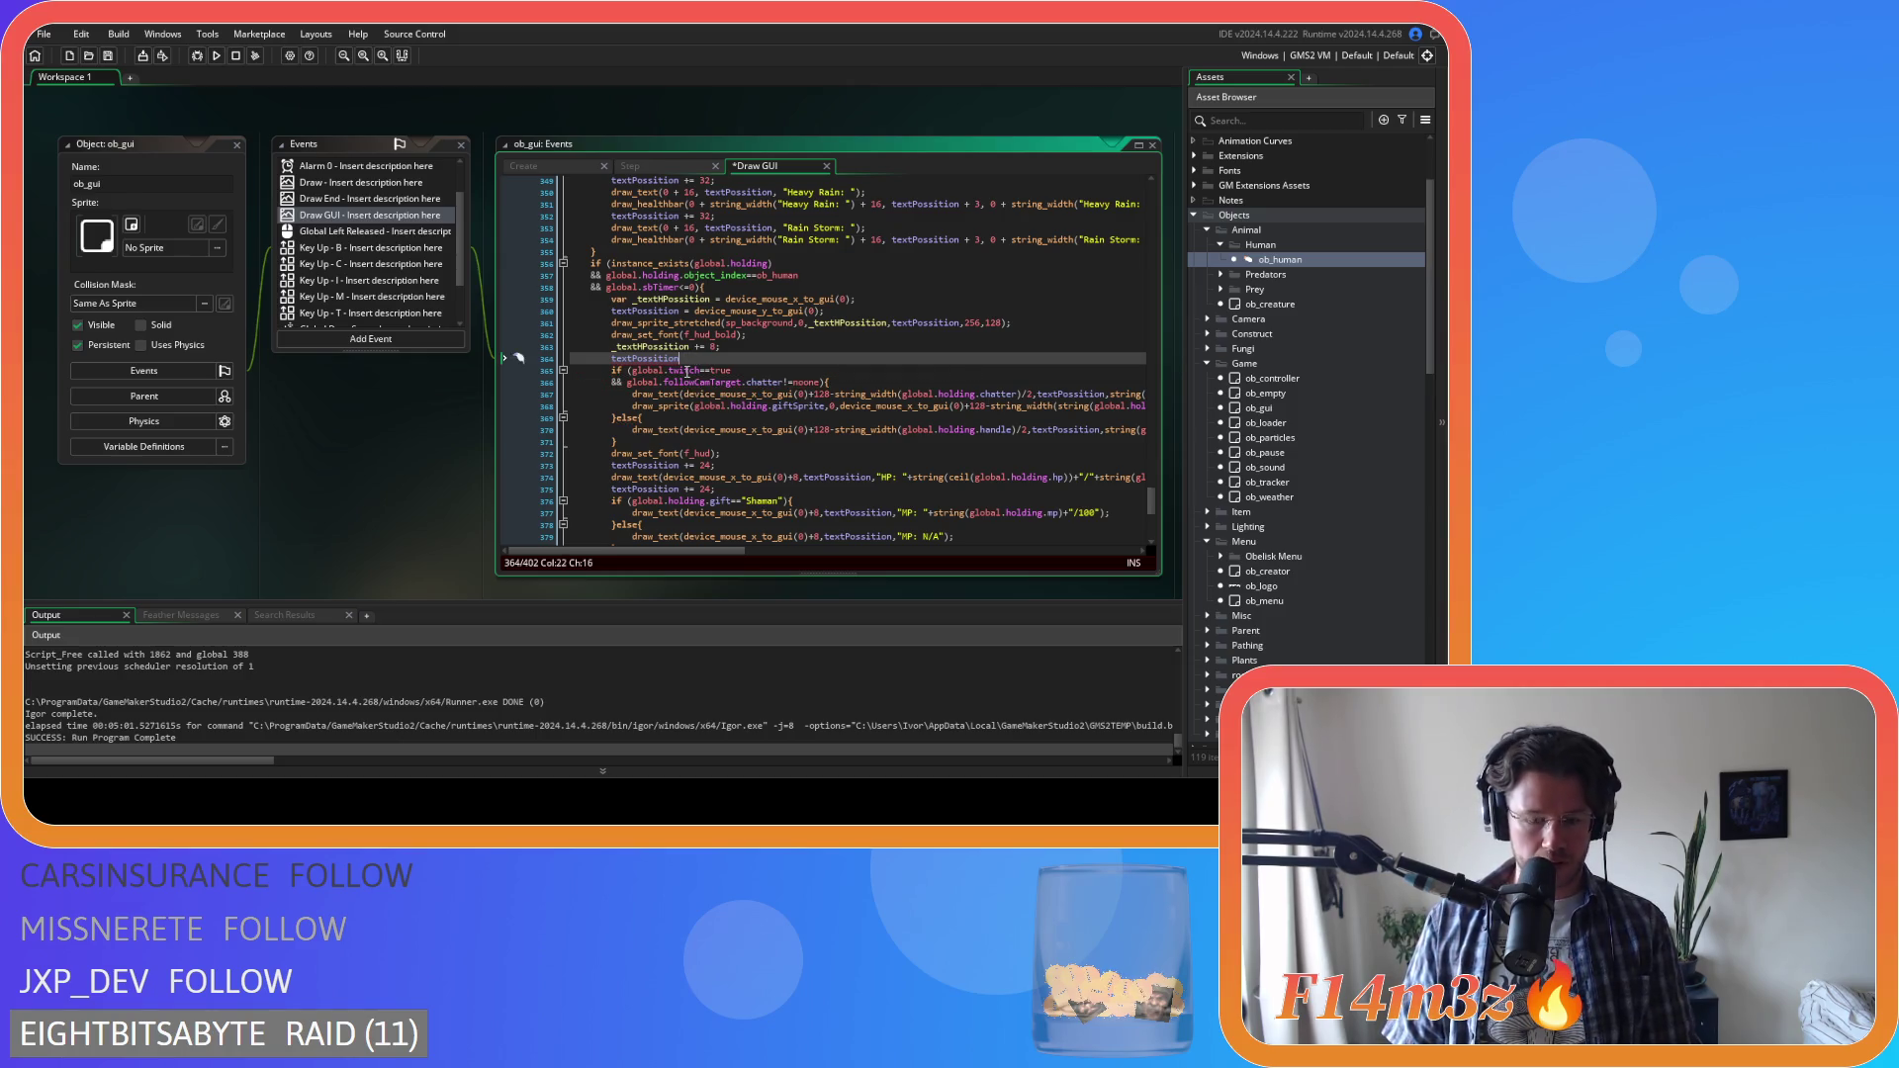
text(+= 8;)
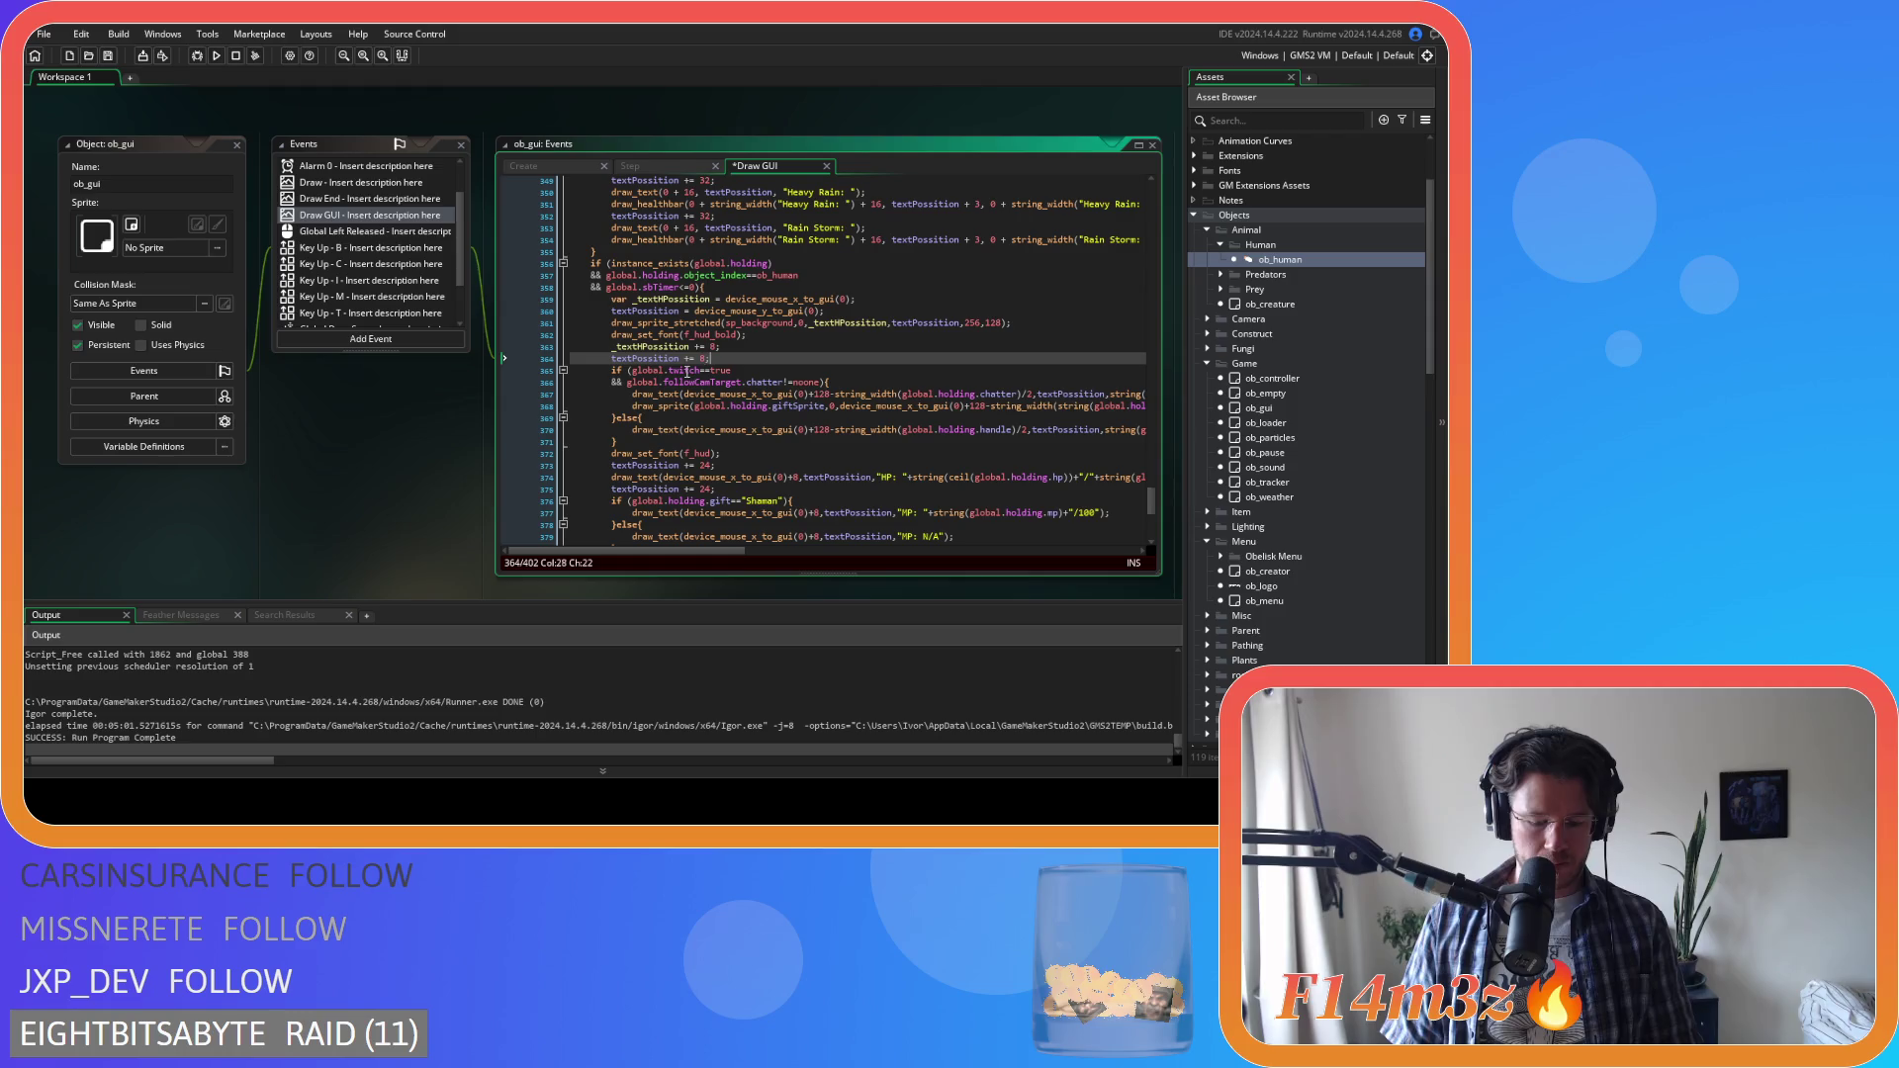
key(ctrl+s)
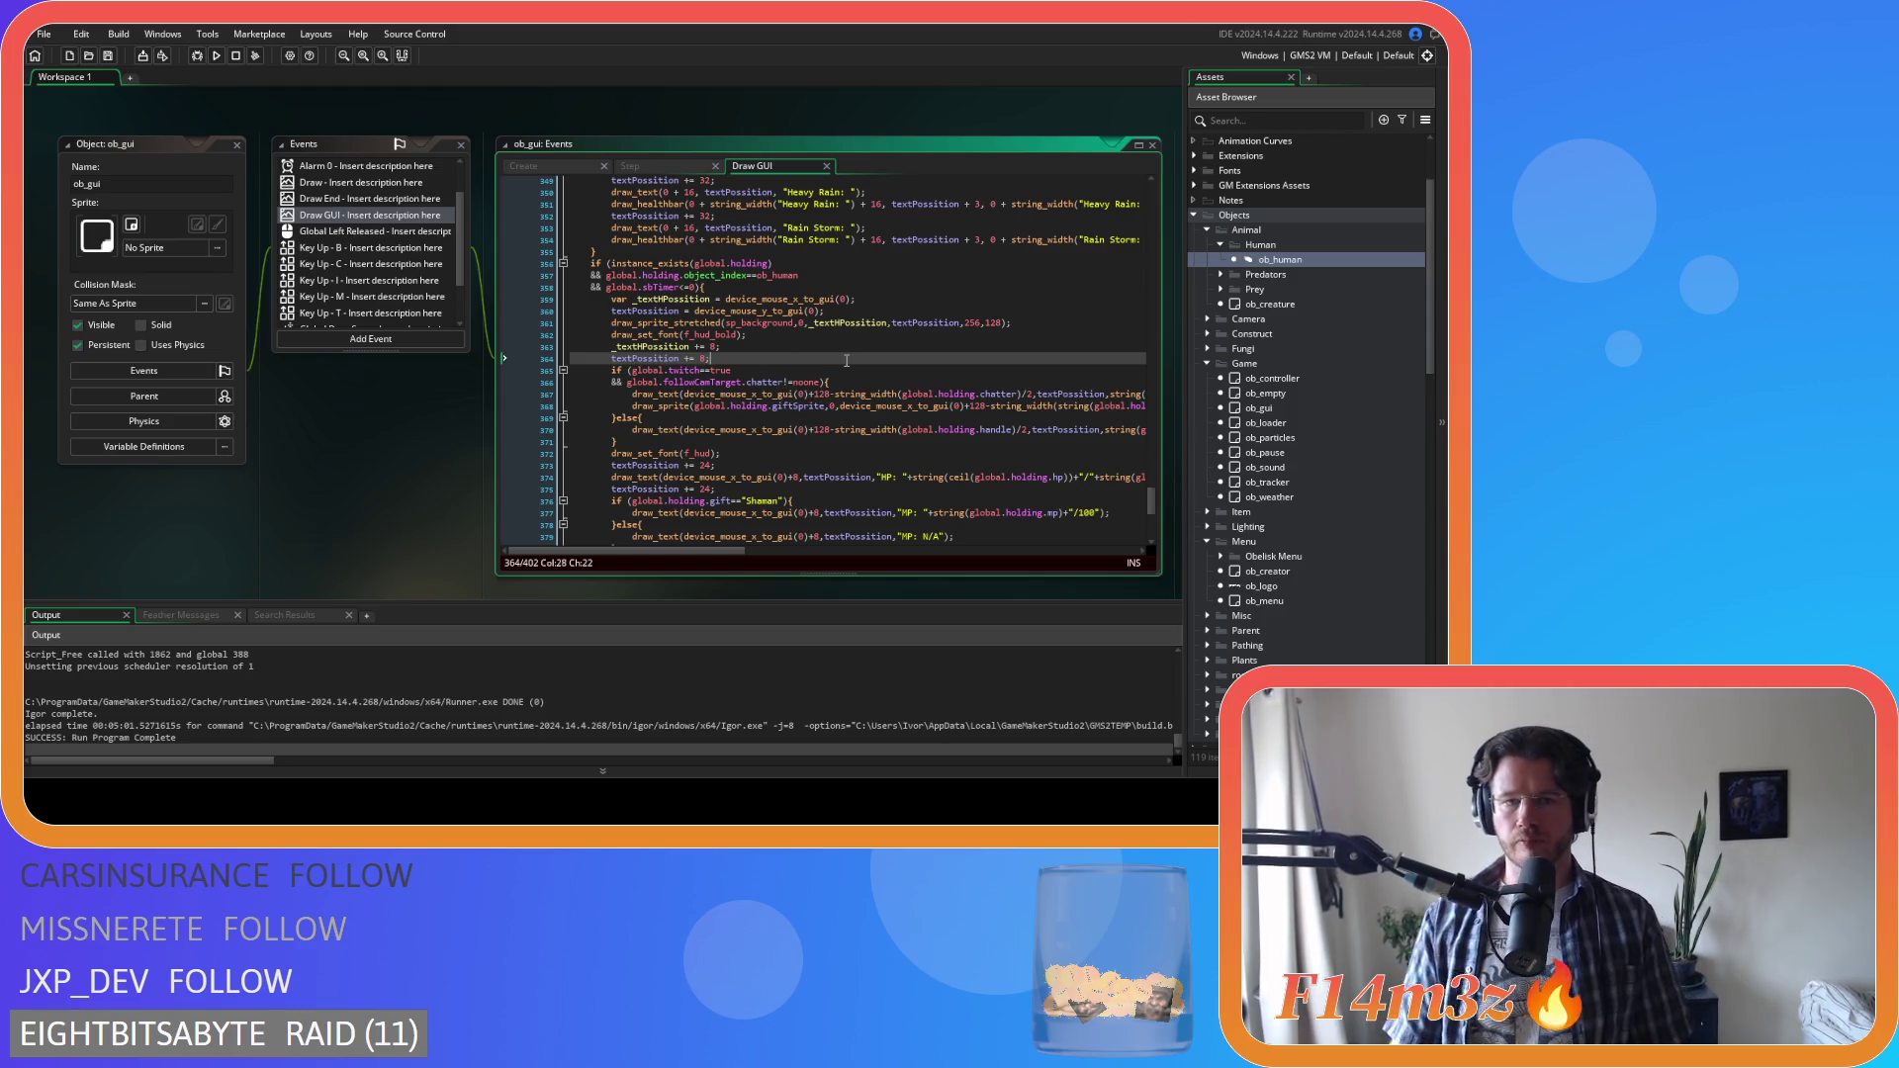
scroll(846, 360, down, 2)
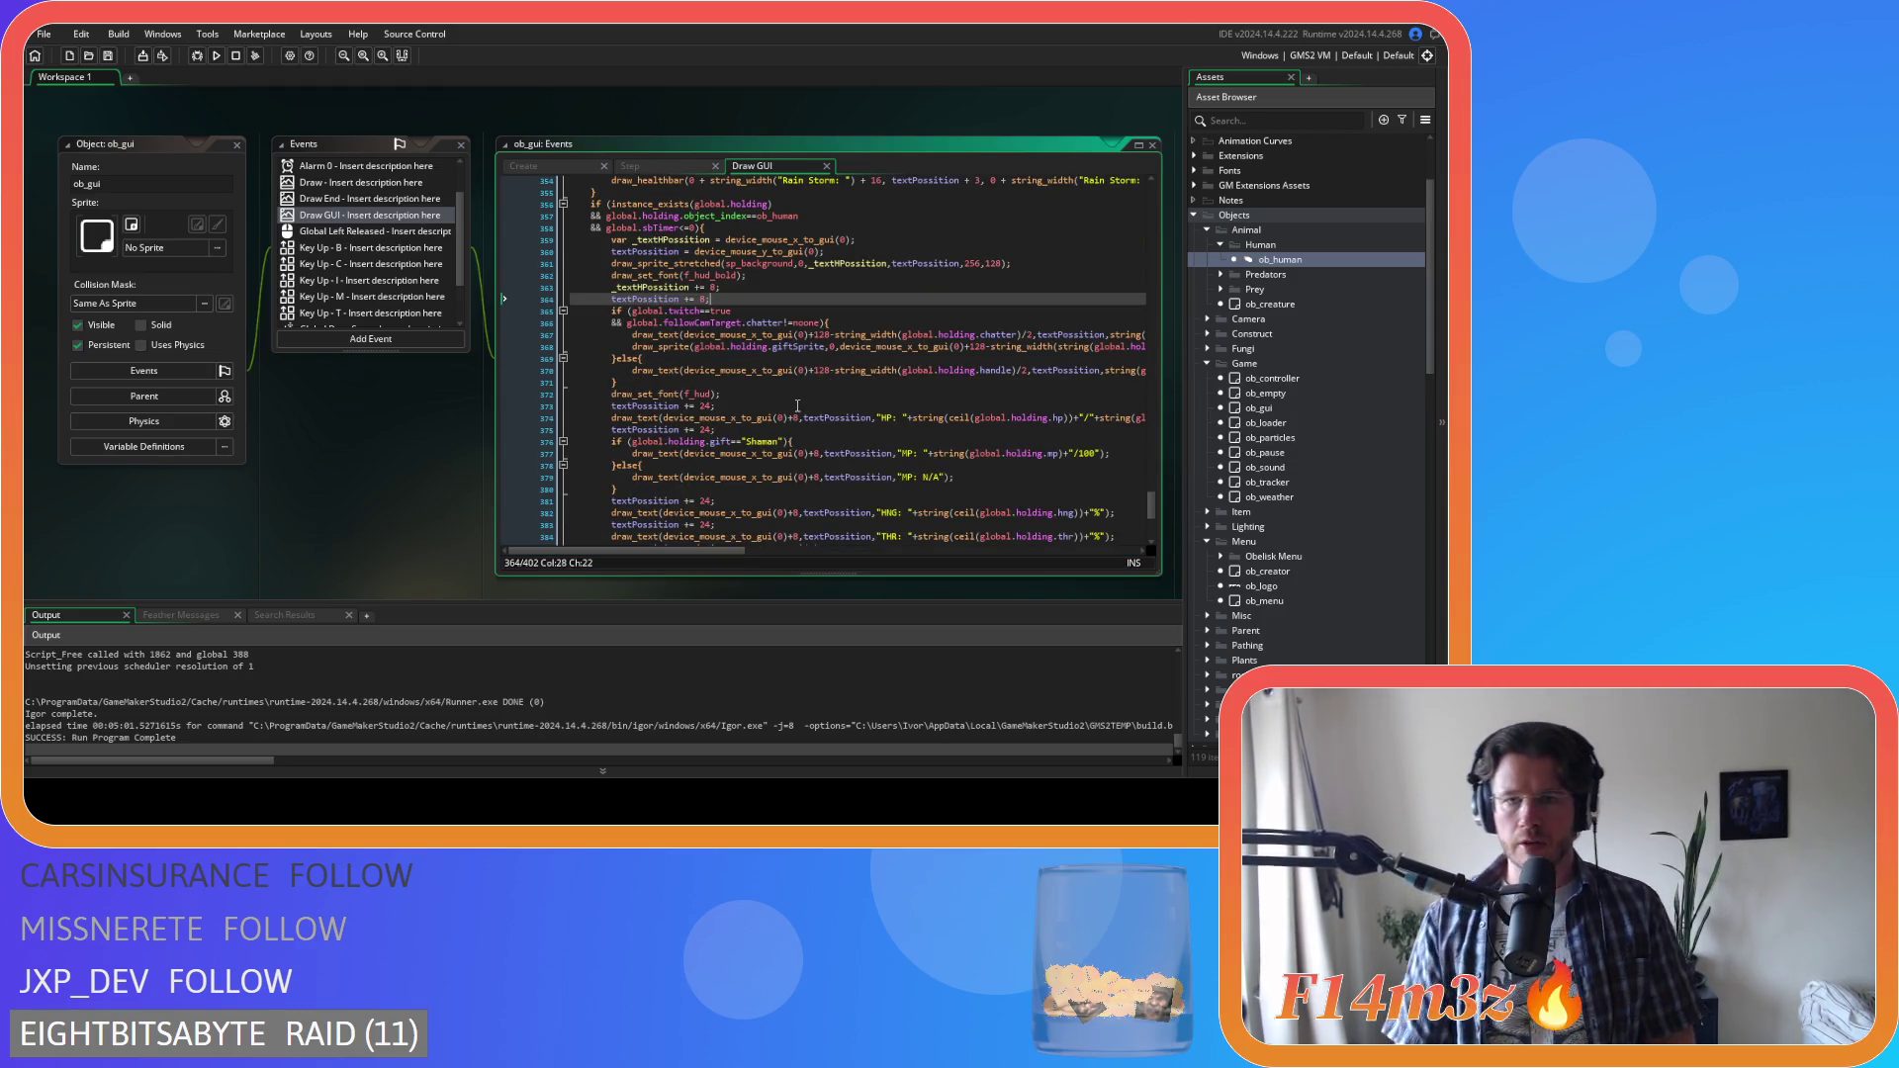
Change the _textHPossition increment after the background from 8 to 128
double_click(845, 263)
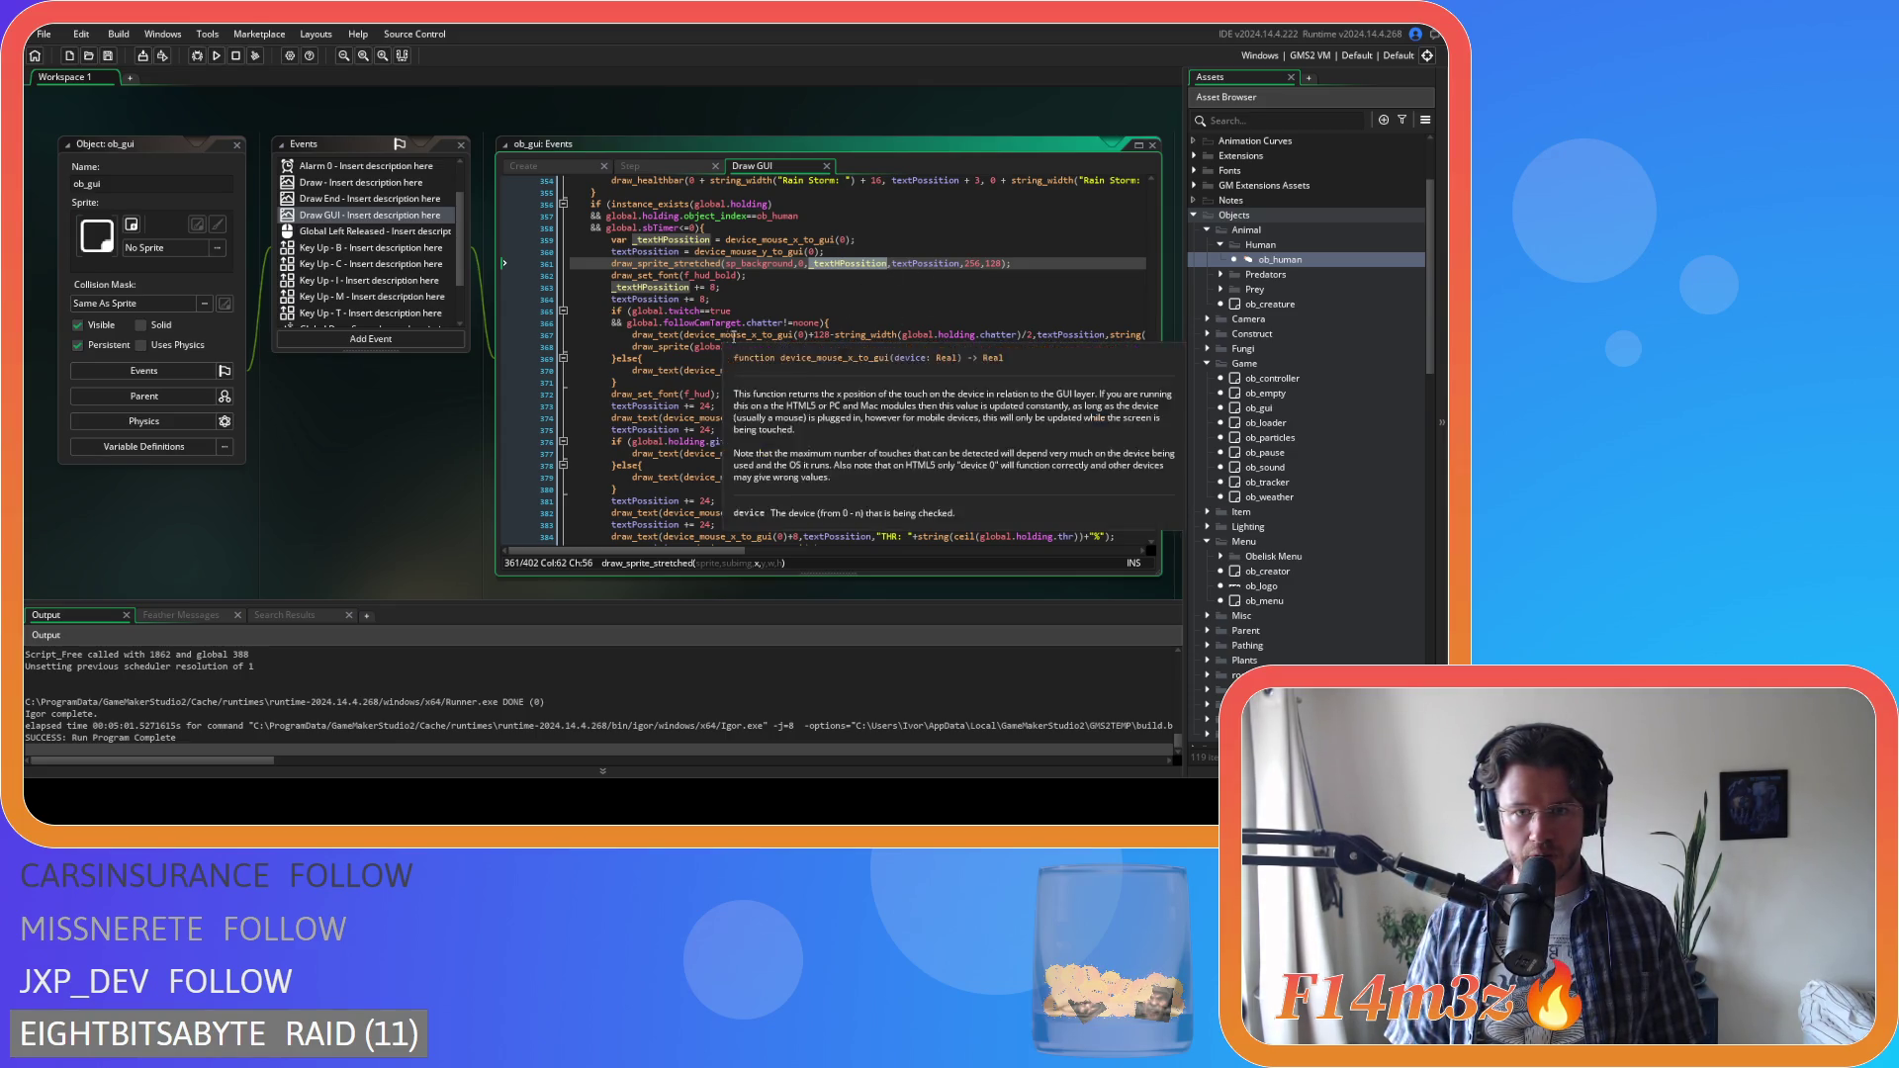
click(685, 335)
drag(685, 335, 826, 345)
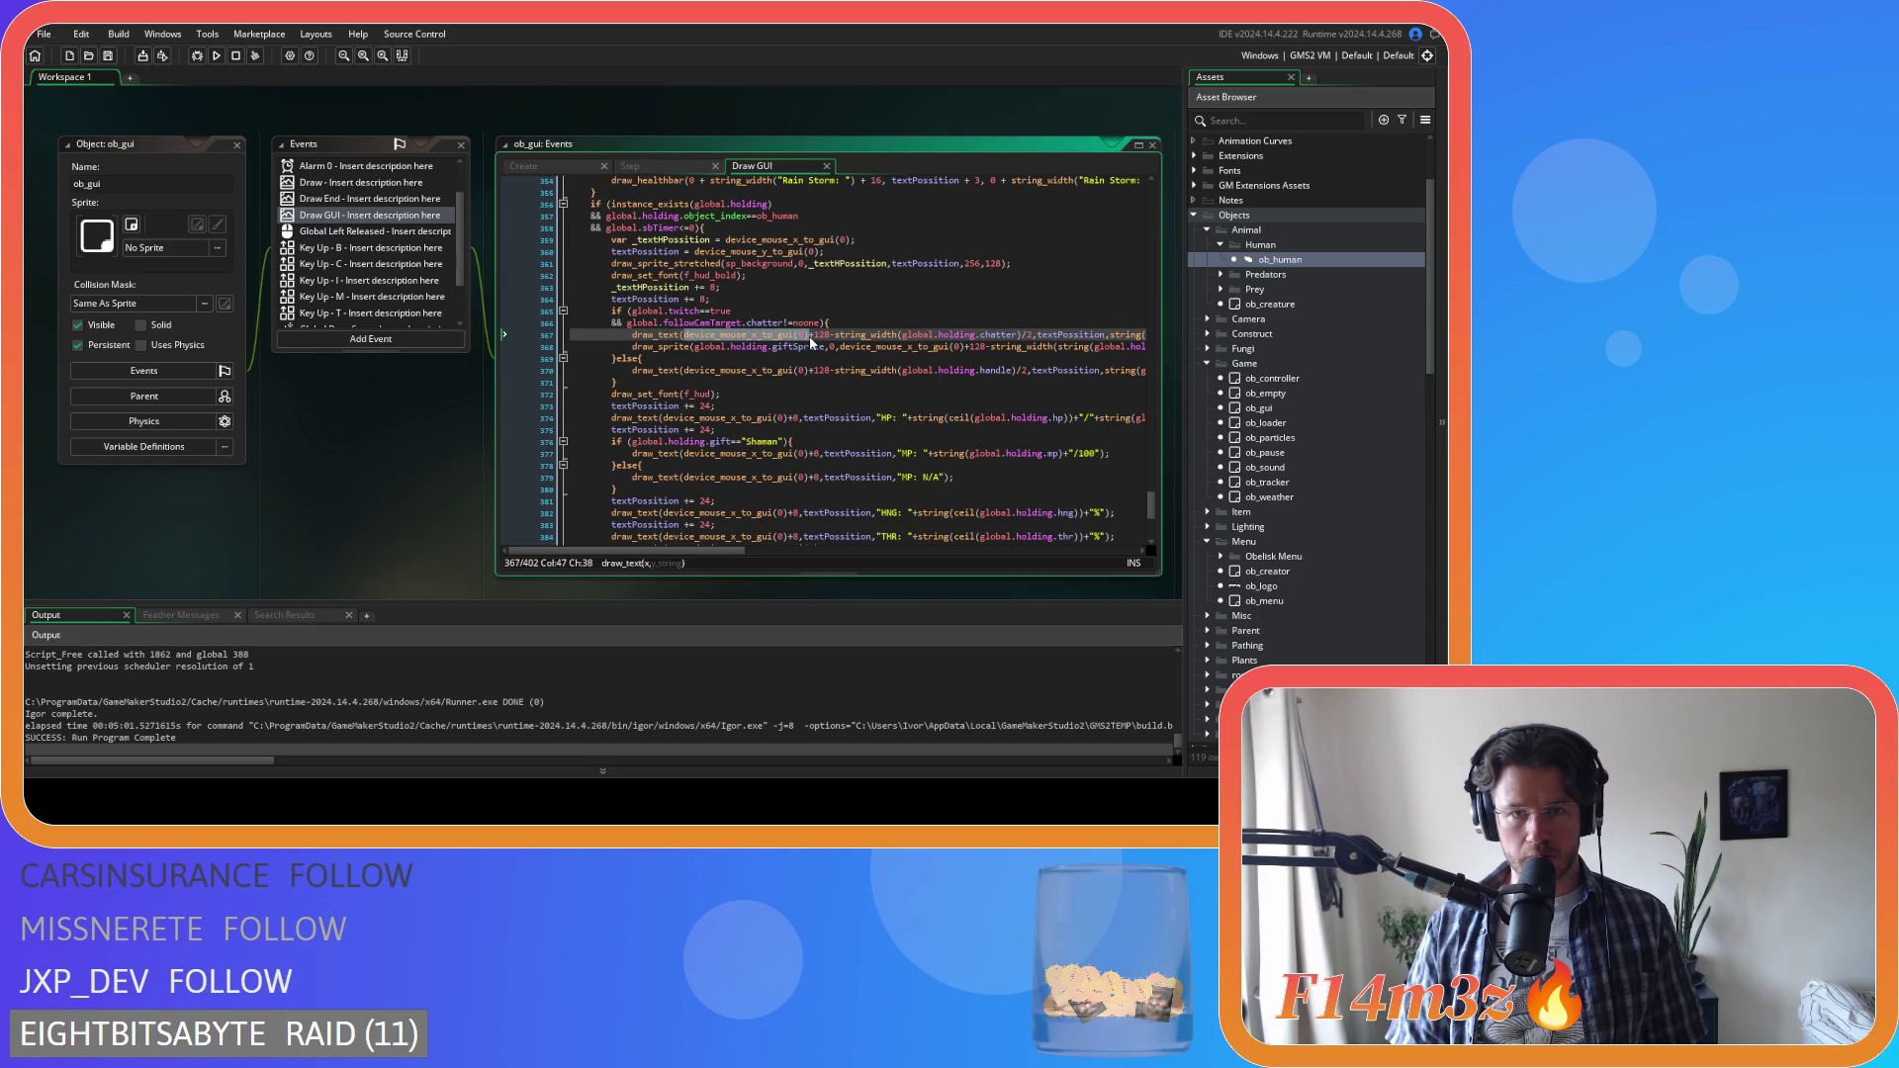
scroll(860, 400, up, 1)
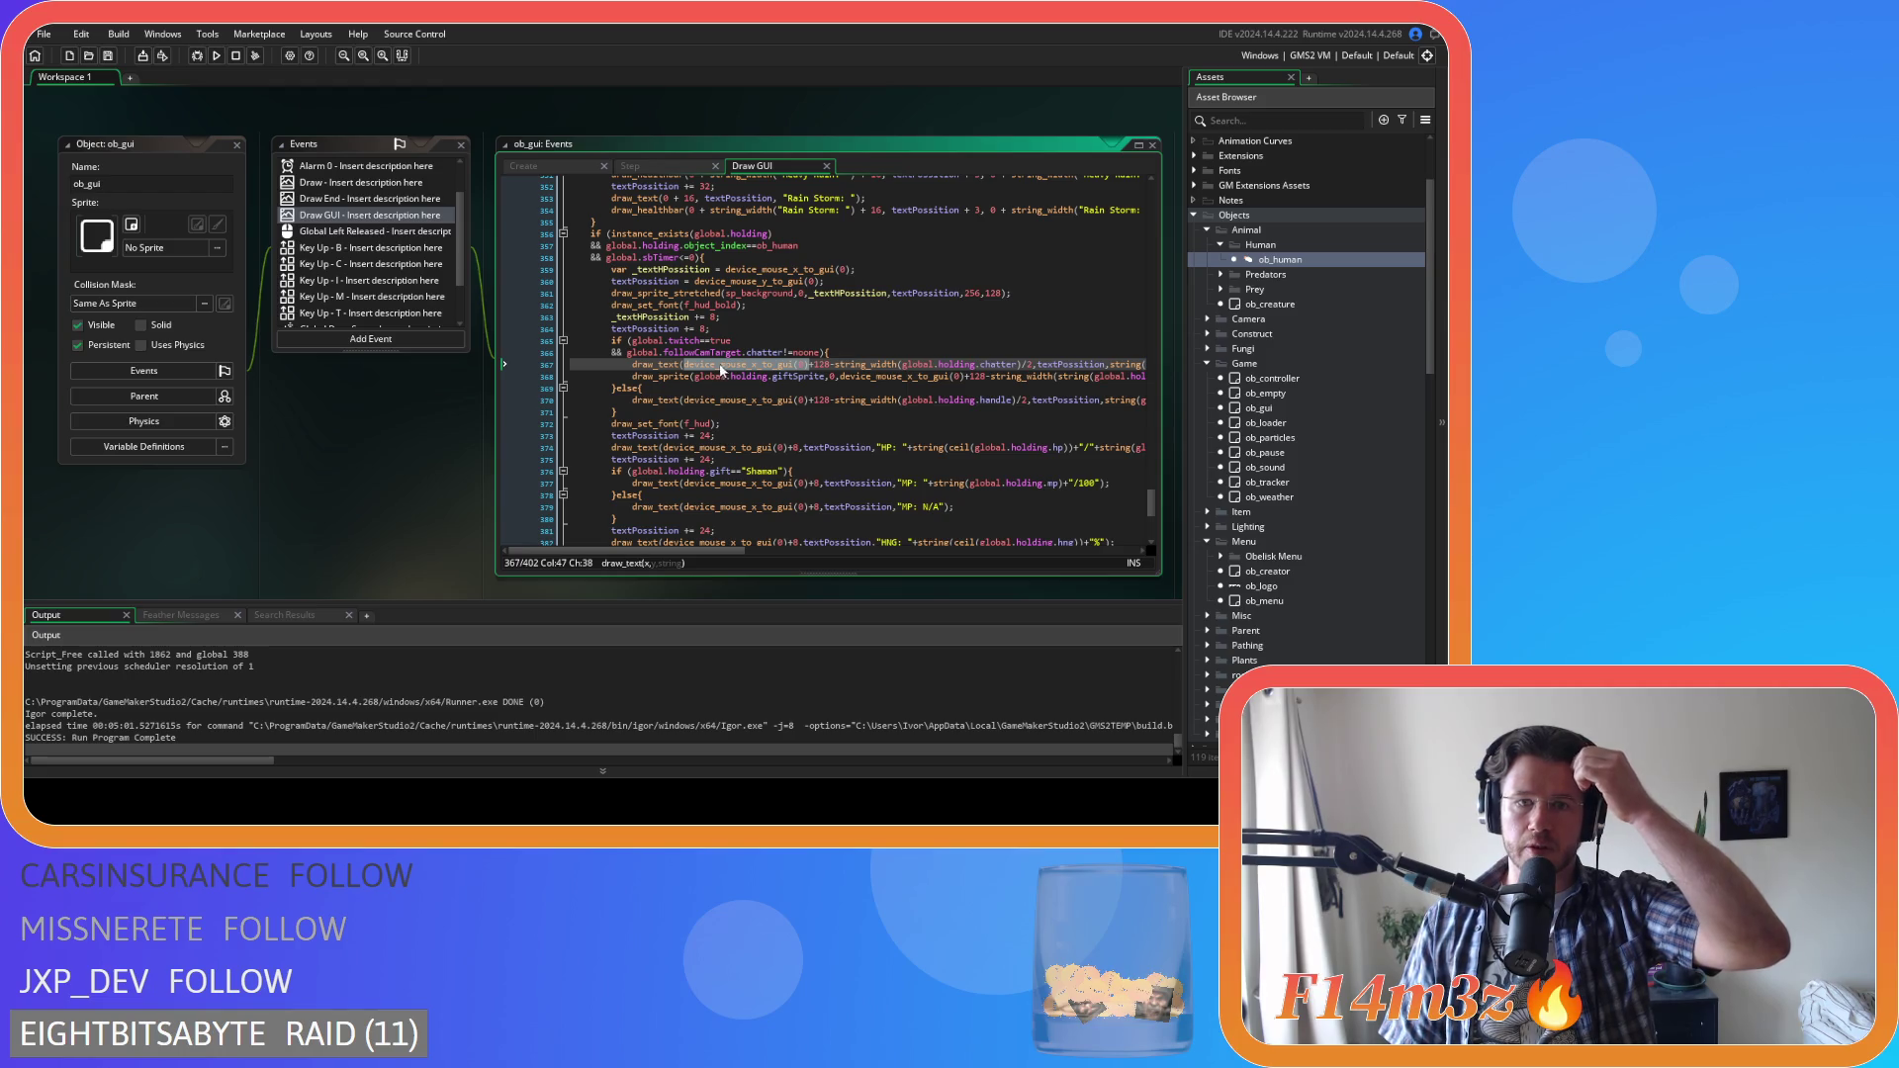
click(709, 317)
text(12)
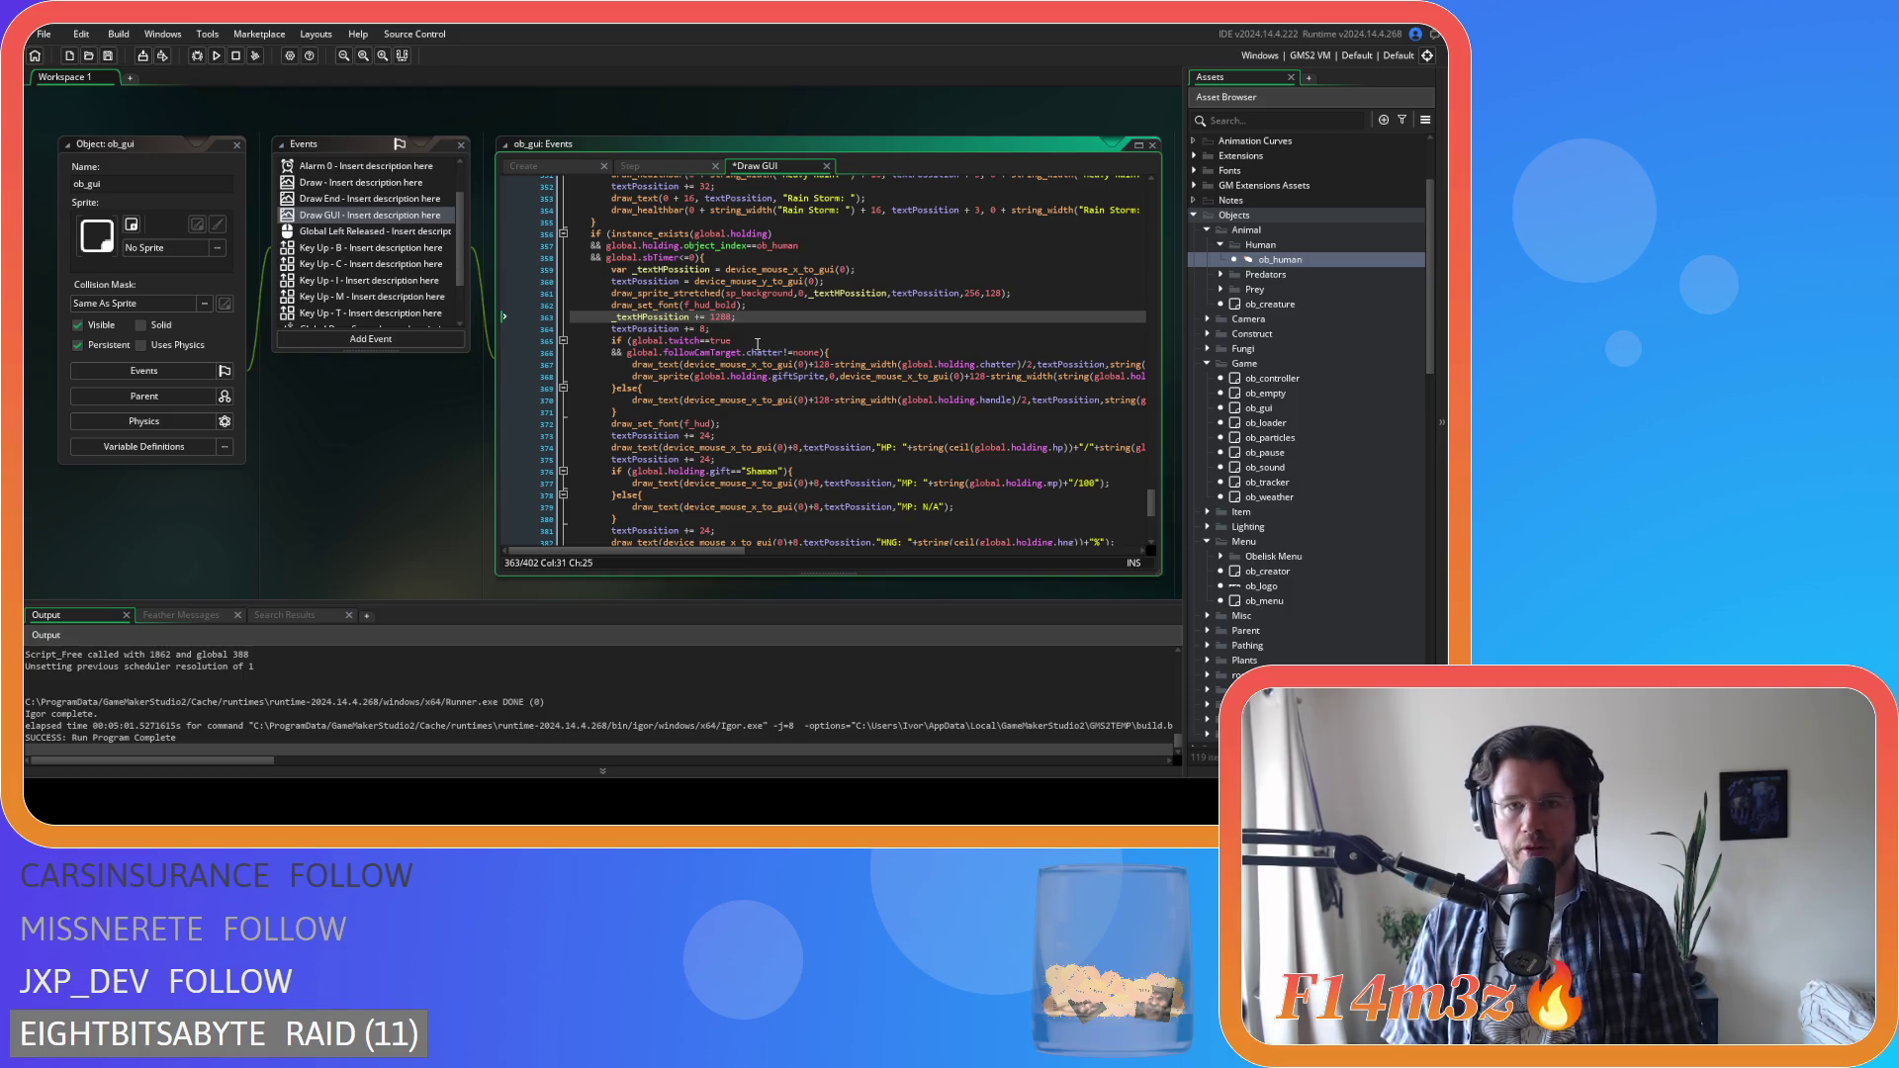
double_click(667, 315)
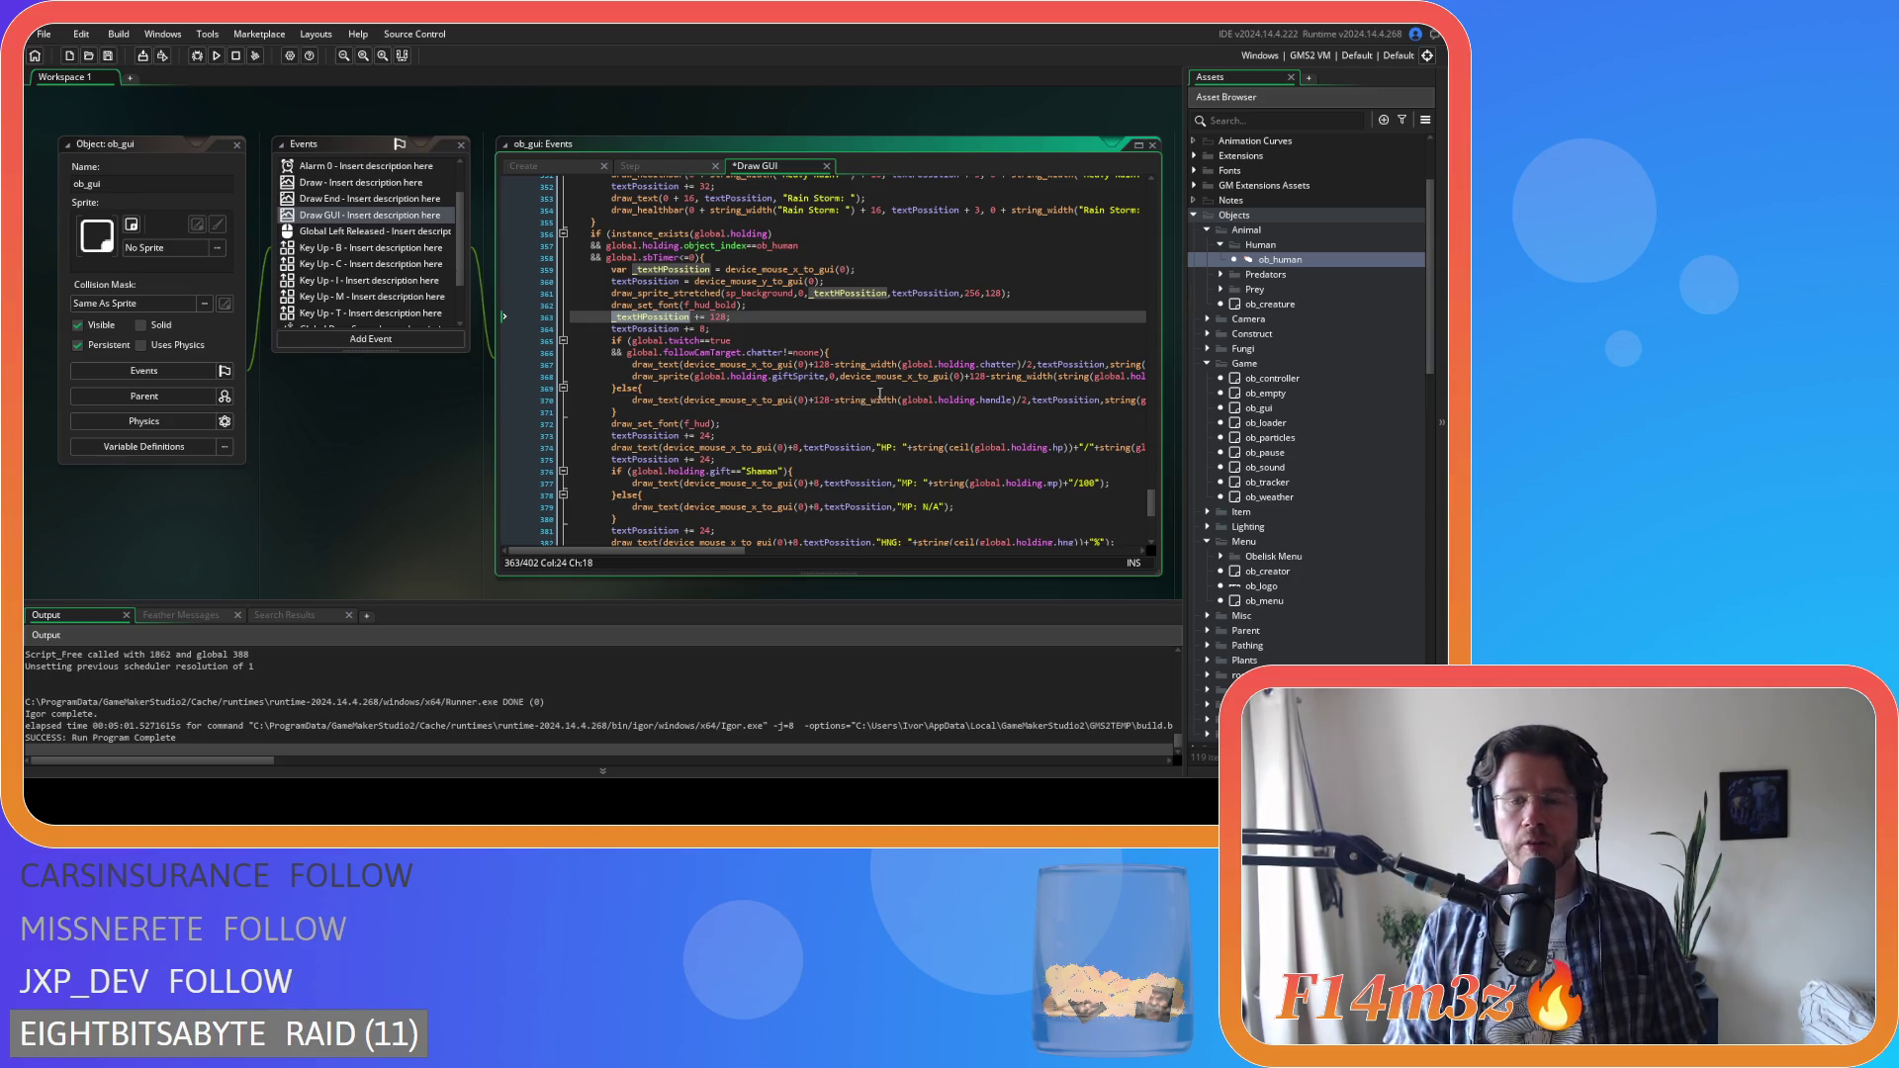
Replace each device_mouse_x_to_gui(0)+128 occurrence with _textHPossition using Find and Replace
drag(831, 364, 684, 365)
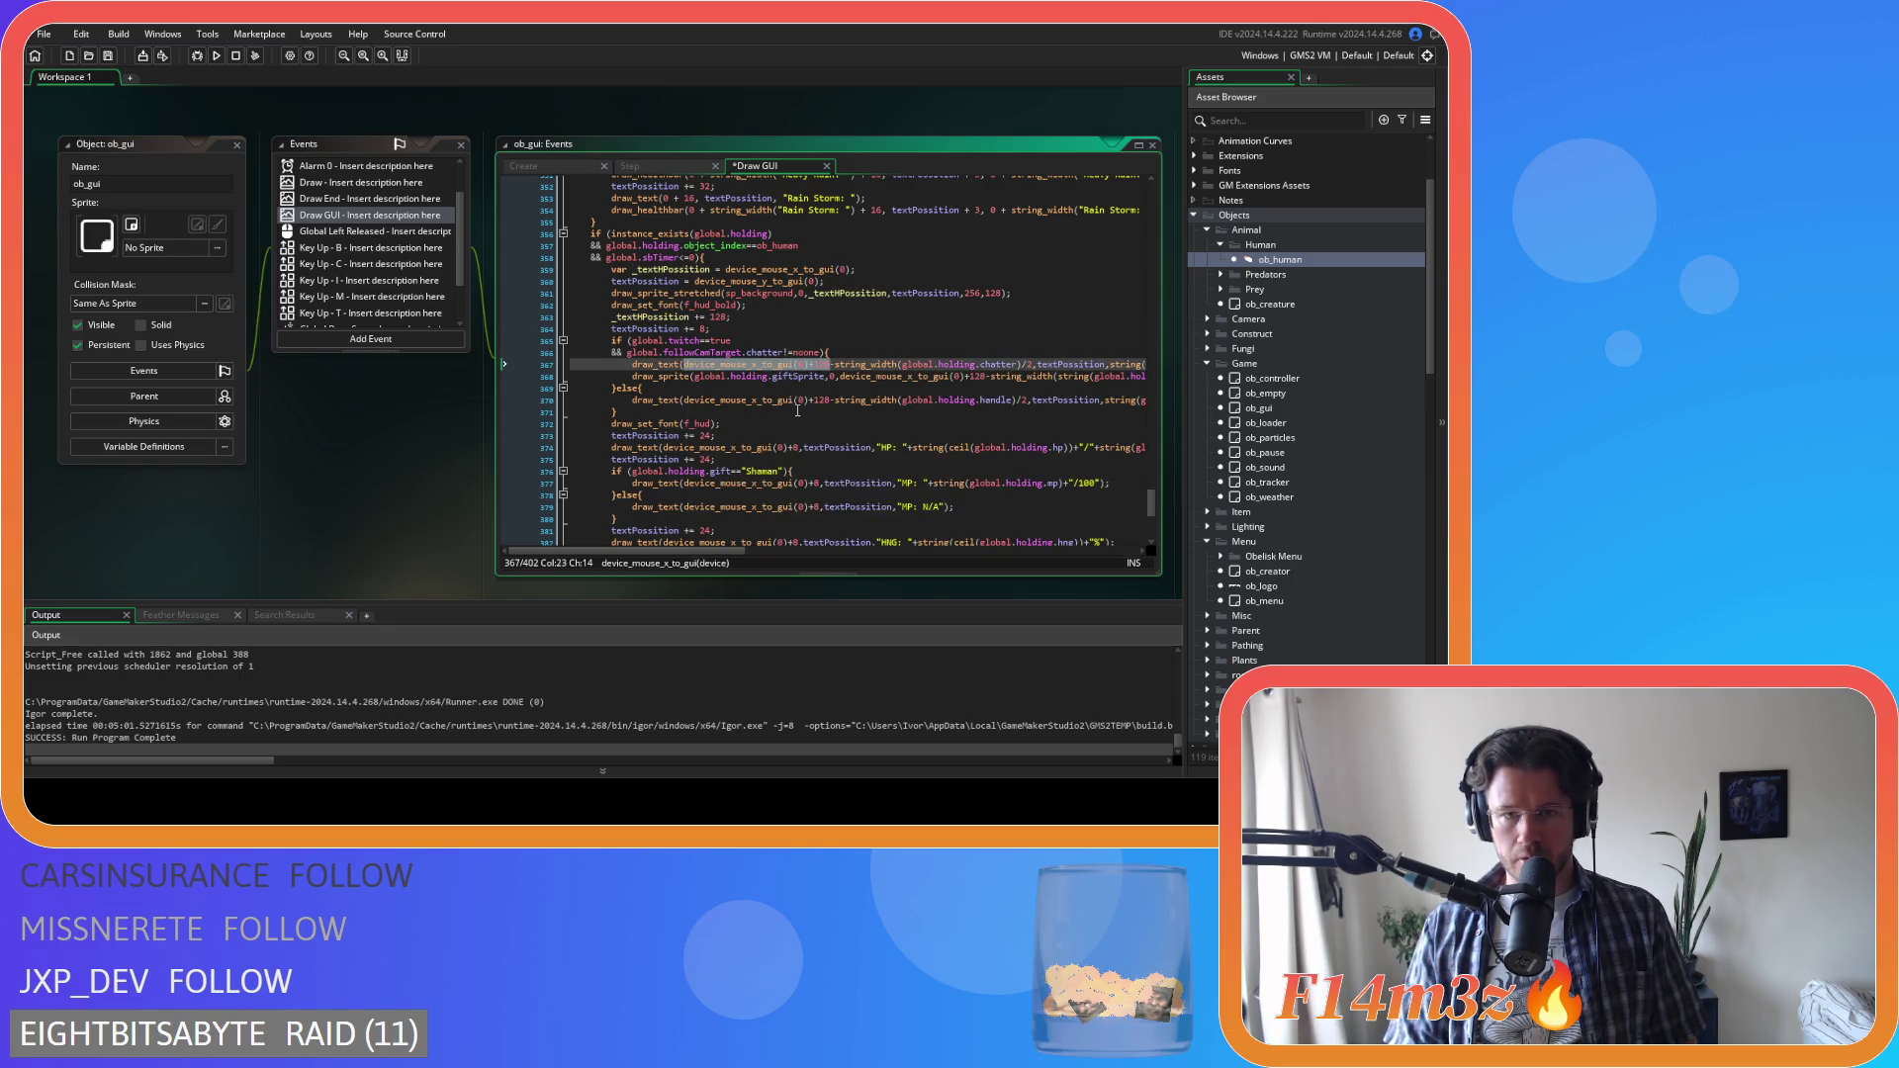
key(ctrl+f)
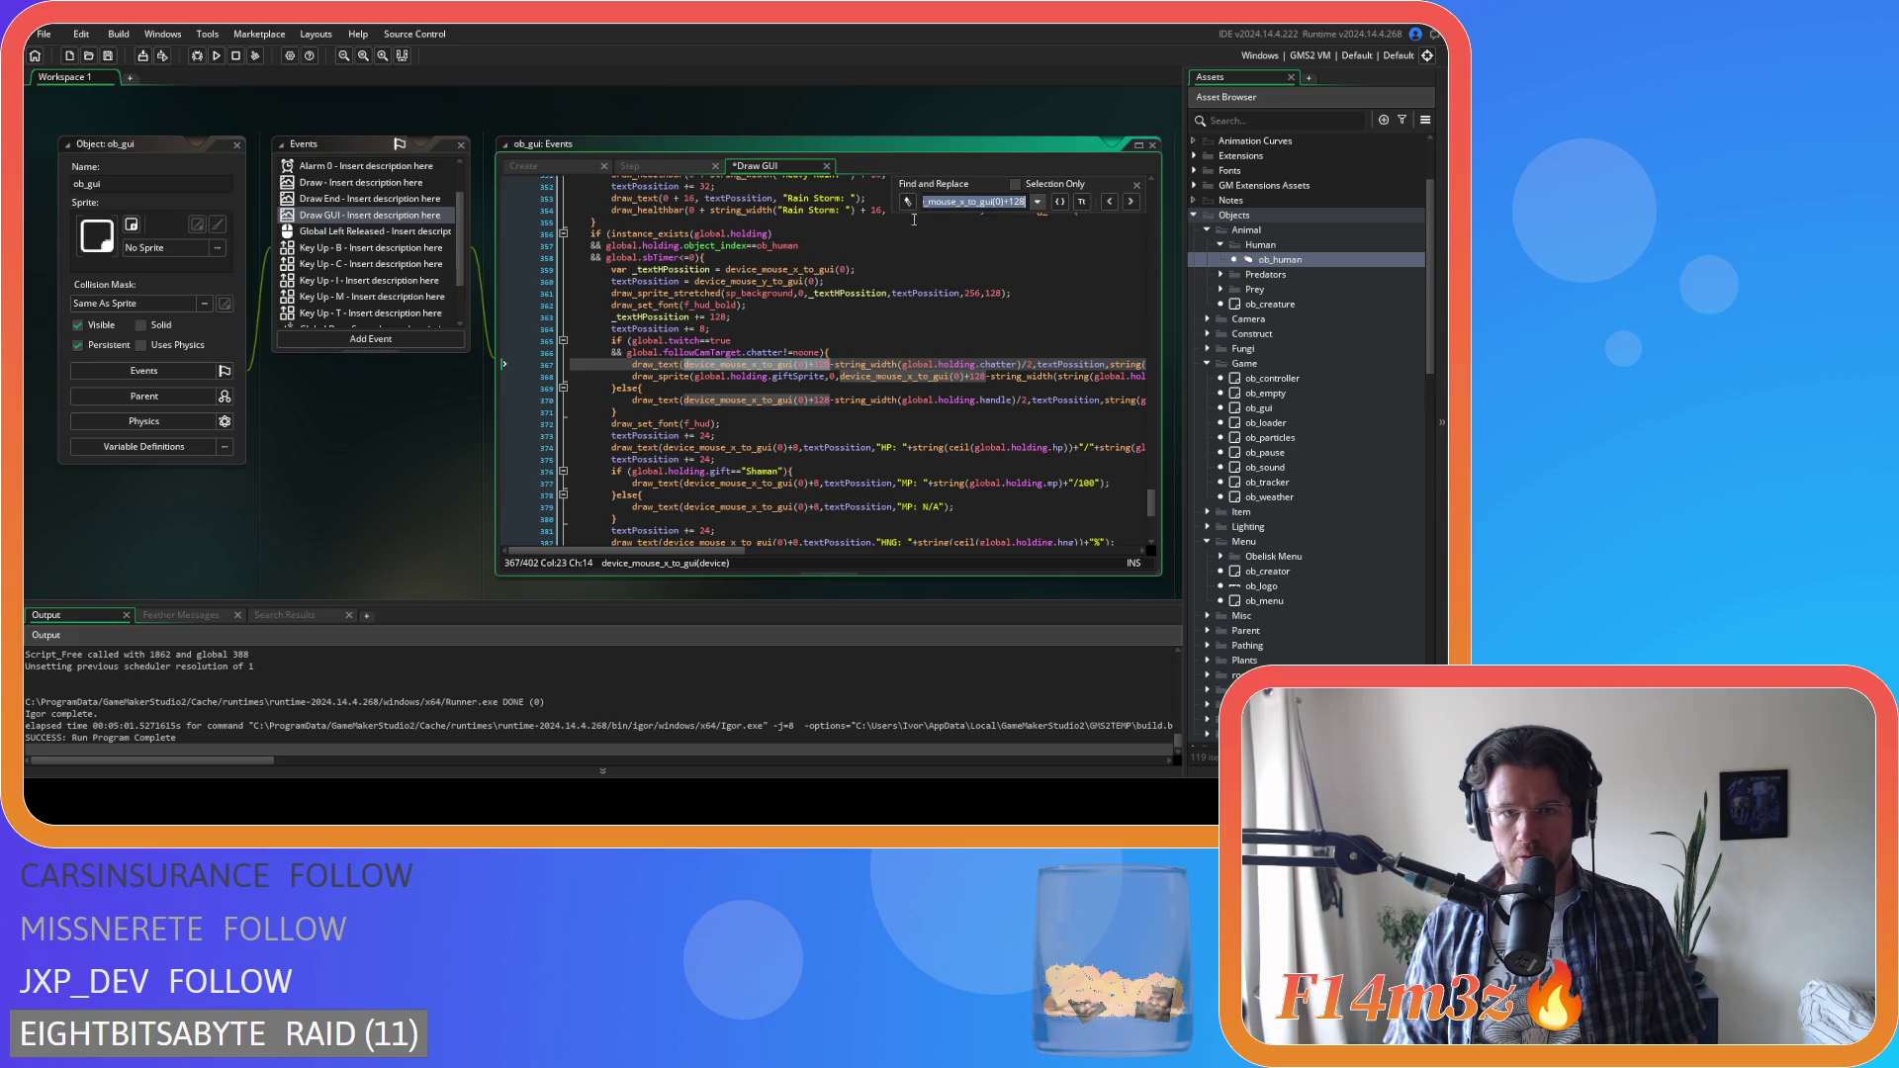
key(ctrl+h)
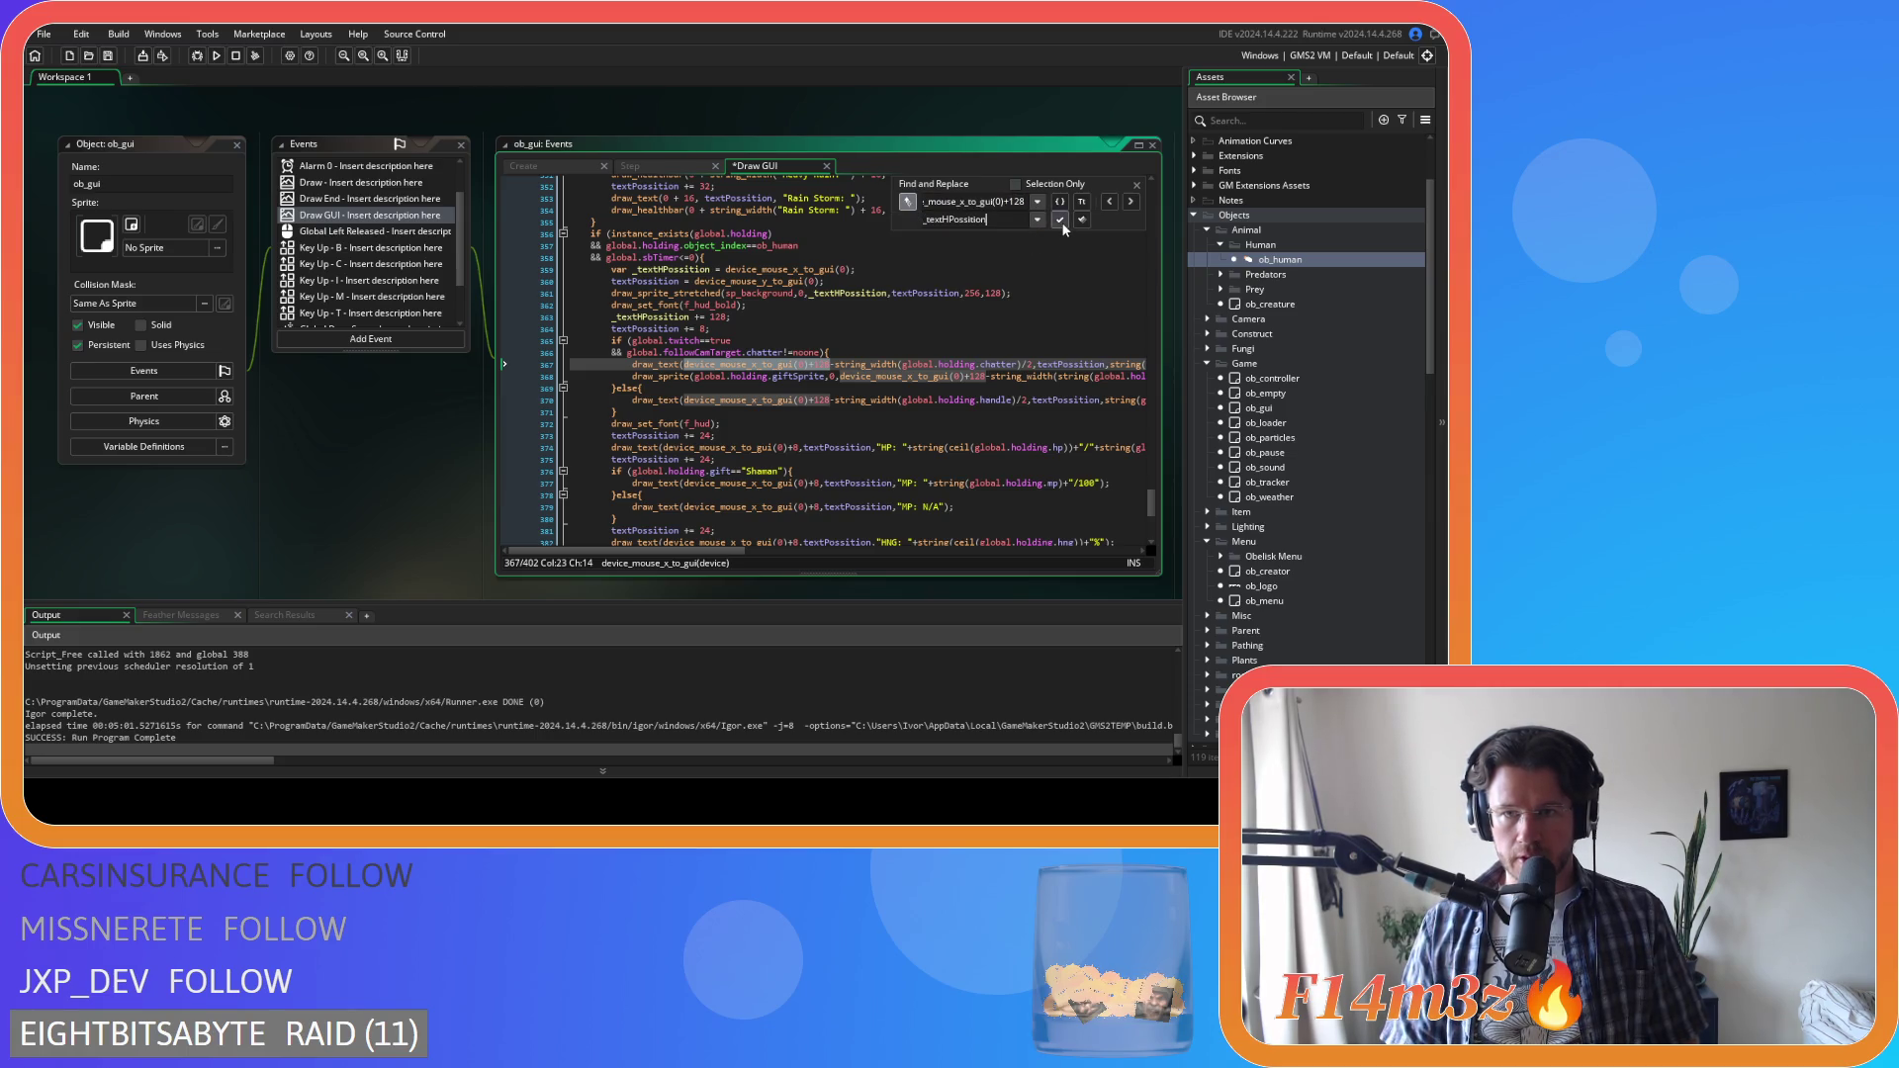
click(1060, 219)
click(1060, 219)
click(1061, 220)
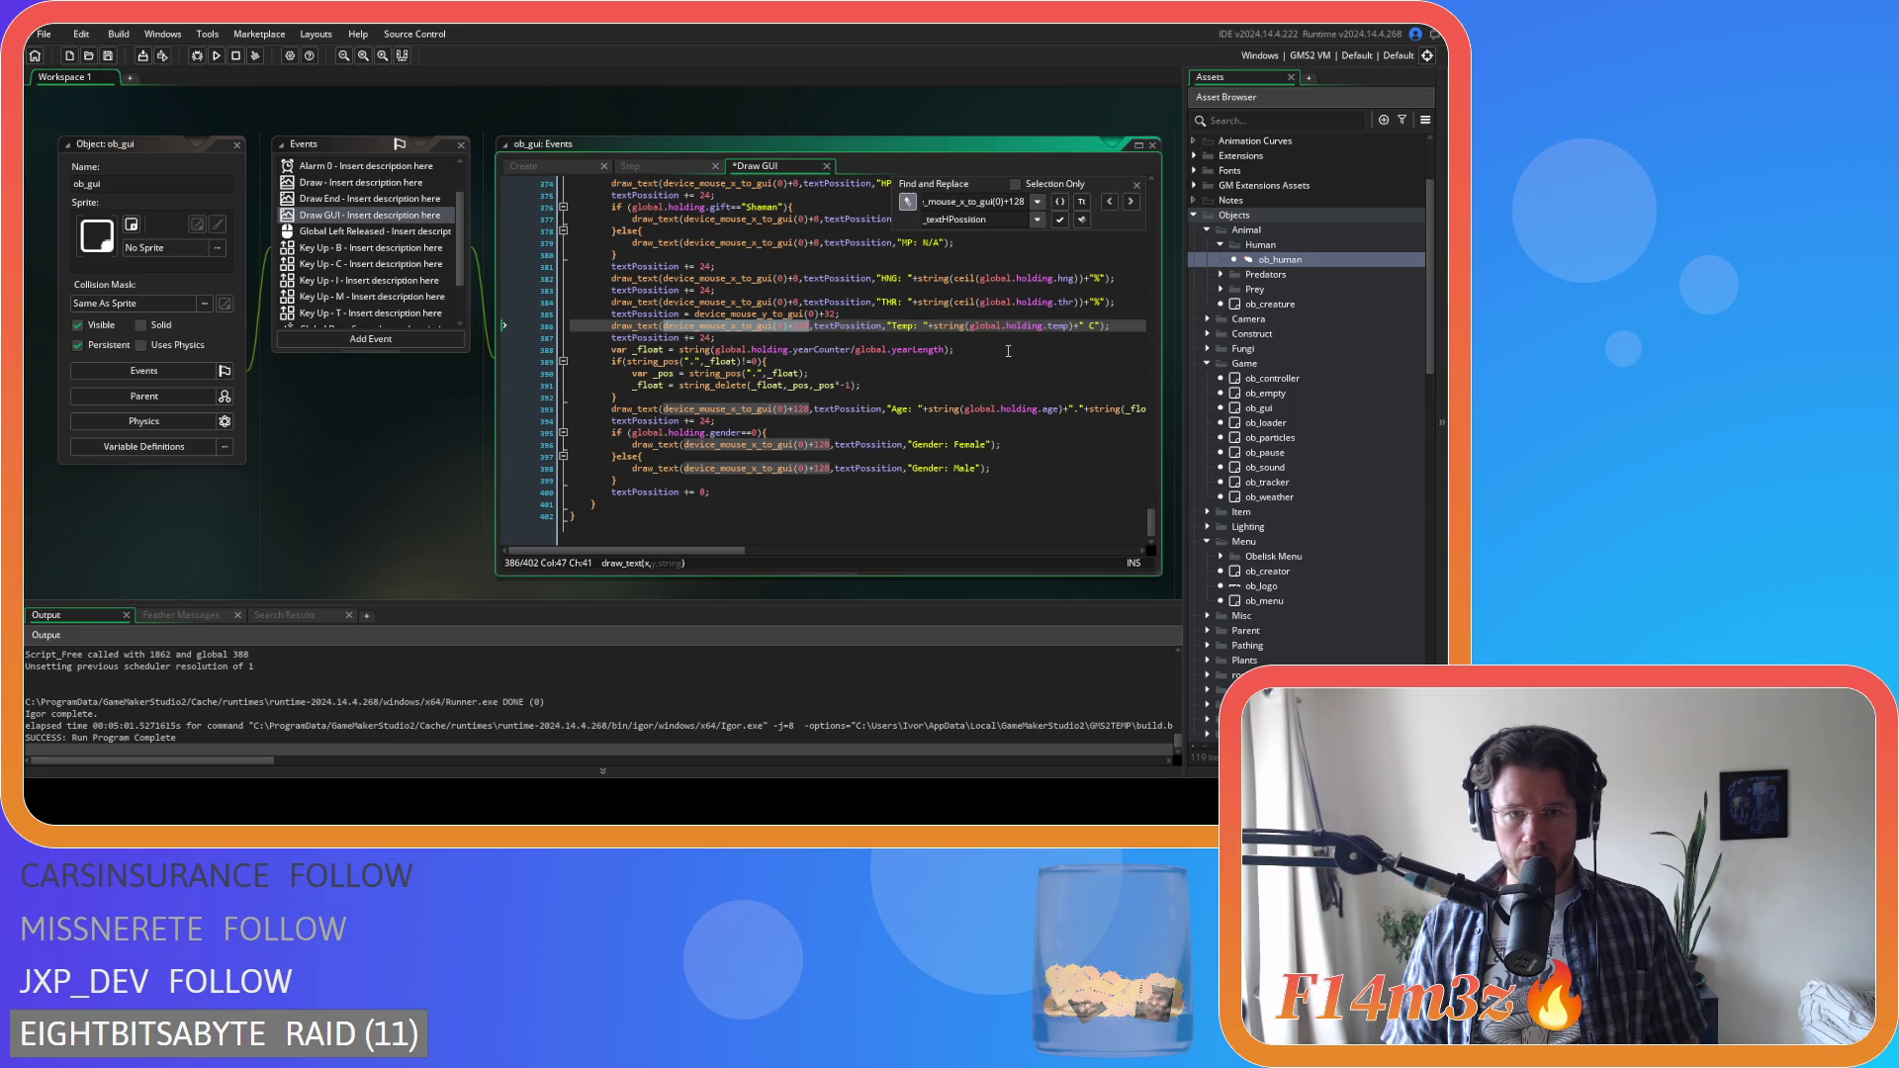
click(1060, 219)
click(1060, 220)
click(1060, 219)
click(1061, 220)
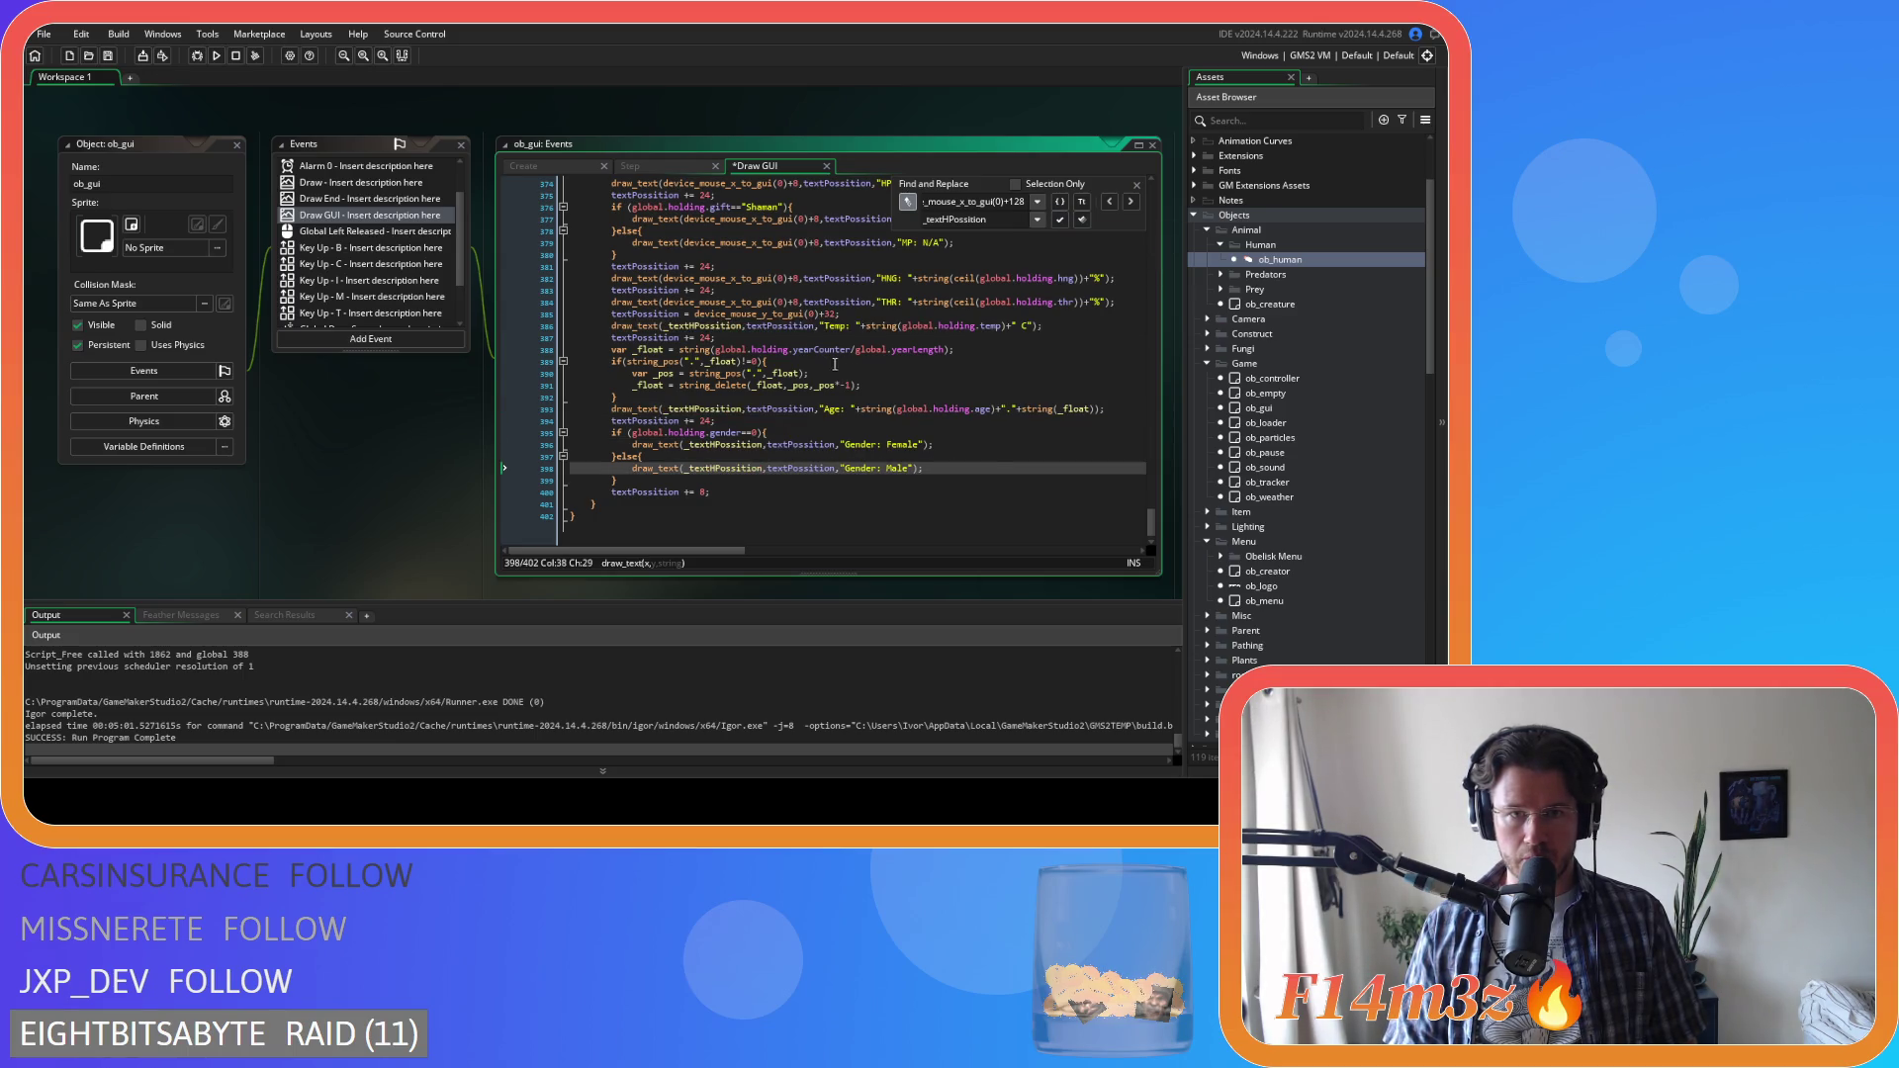
scroll(837, 366, up, 2)
Replace the mouse-x +8 expressions in the HP, MP, HNG and THR lines with _textHPossition, then save
drag(799, 361, 661, 362)
key(ctrl+f)
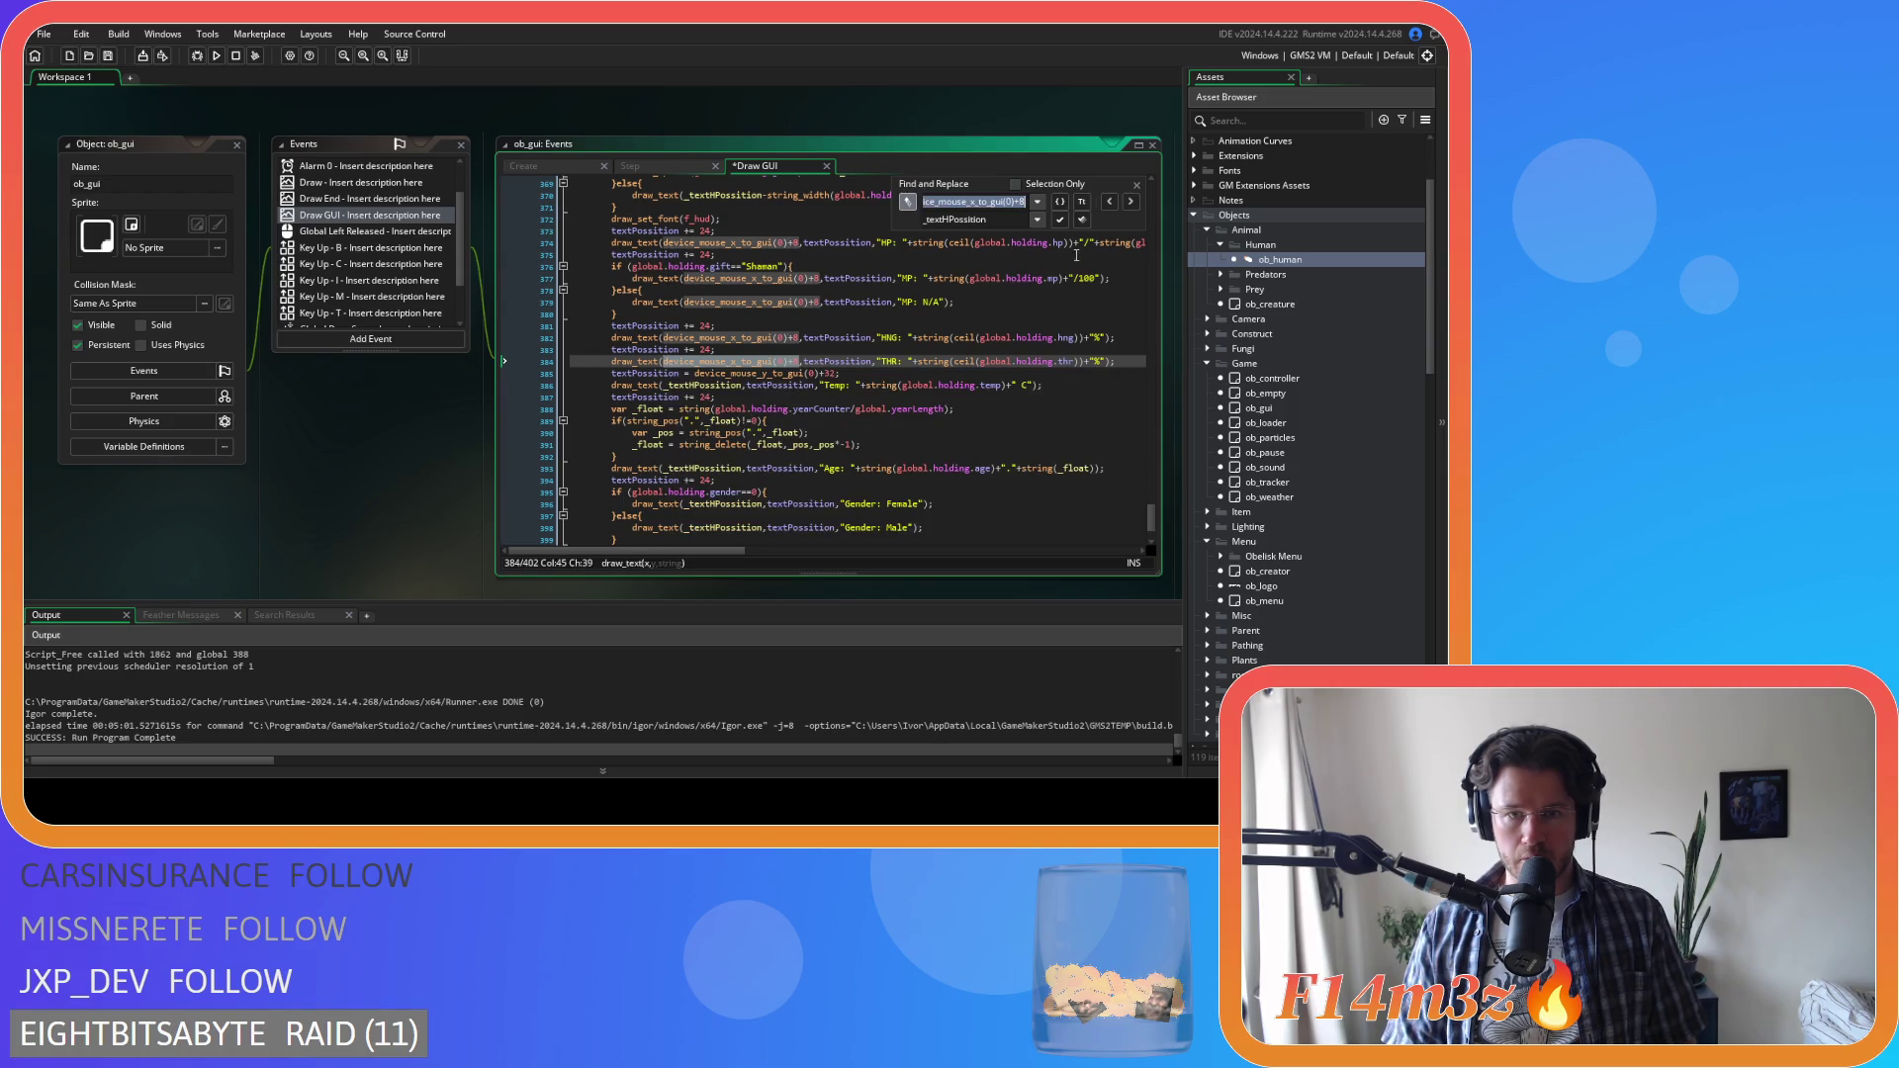
scroll(1072, 258, up, 3)
click(1108, 203)
click(1109, 203)
click(1109, 203)
click(1059, 219)
click(1060, 219)
click(1059, 218)
click(1059, 218)
click(1136, 185)
text(_textHPossition)
key(ctrl+s)
scroll(808, 394, up, 2)
click(808, 391)
scroll(808, 394, up, 2)
click(714, 372)
scroll(752, 357, down, 1)
scroll(757, 338, down, 1)
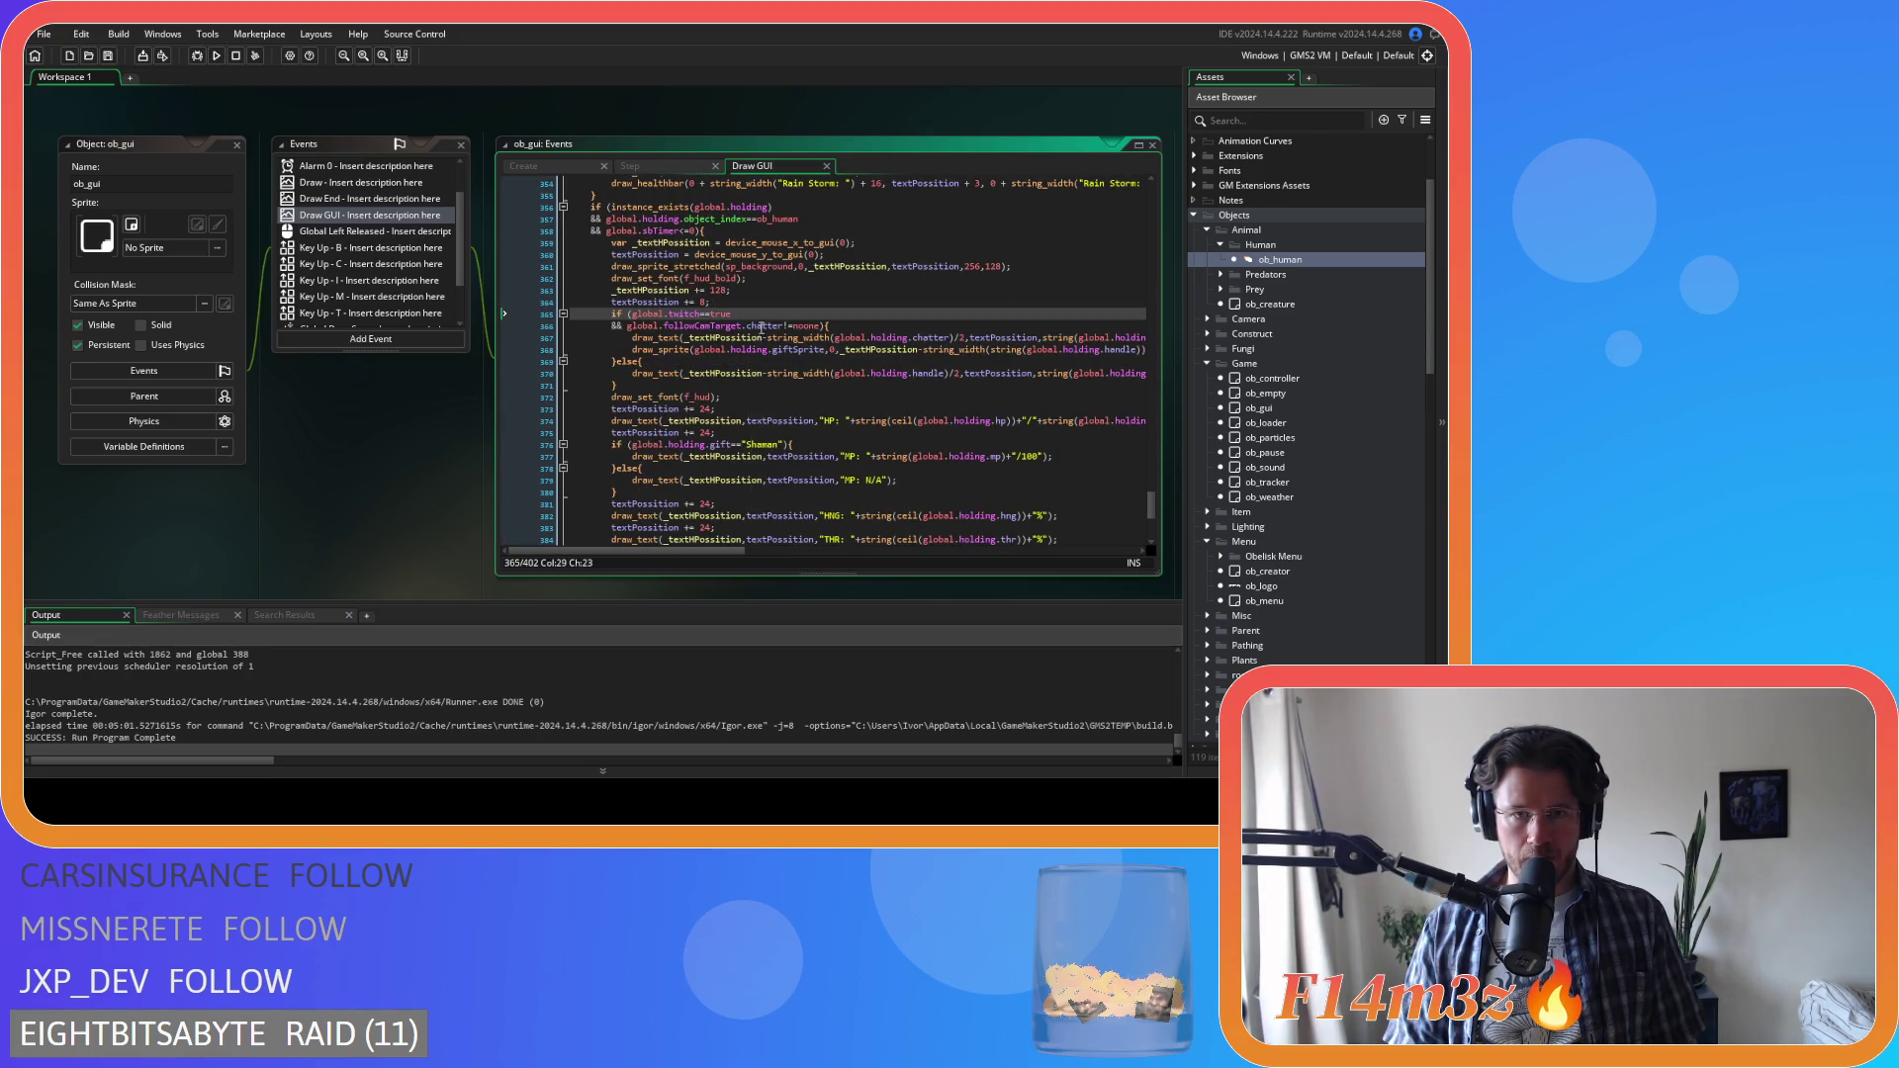
Paste a copy of the 128 offset line below the hud font setting, changed to subtract, and save
drag(746, 290, 608, 290)
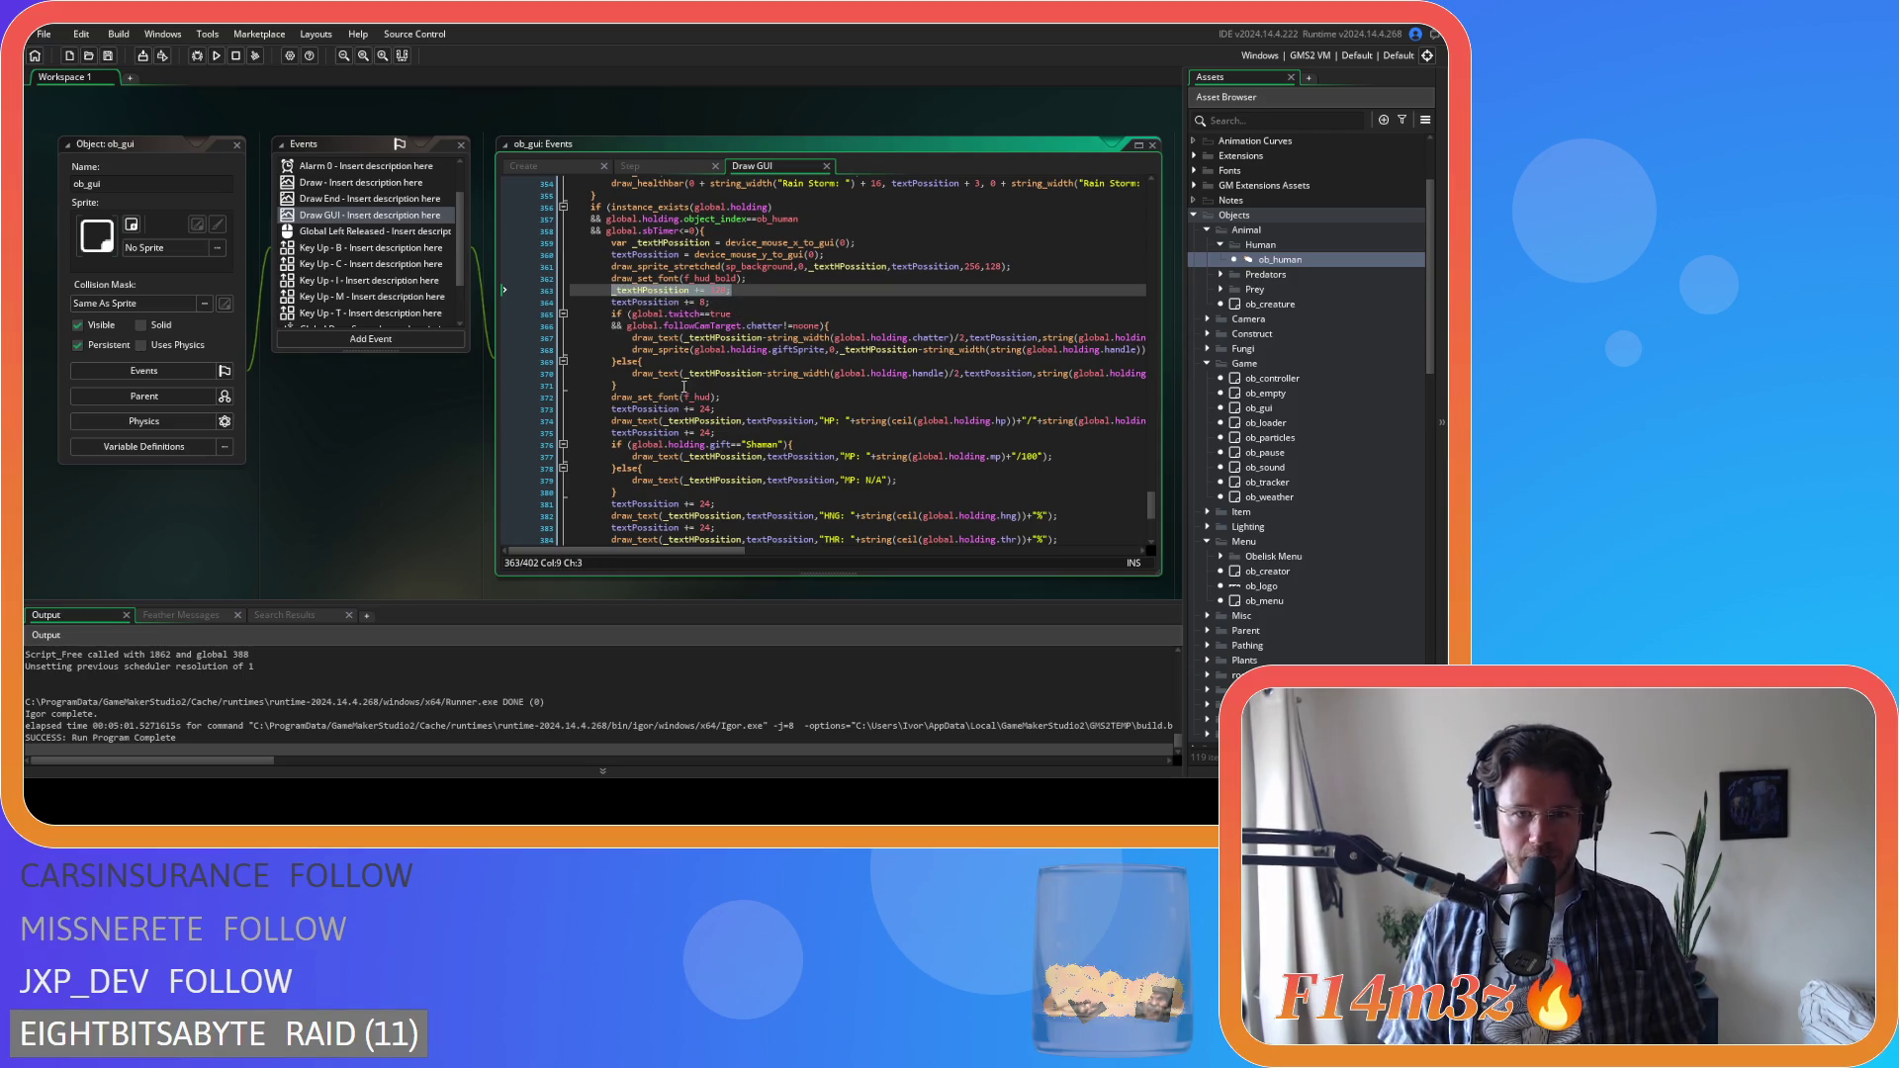
click(820, 387)
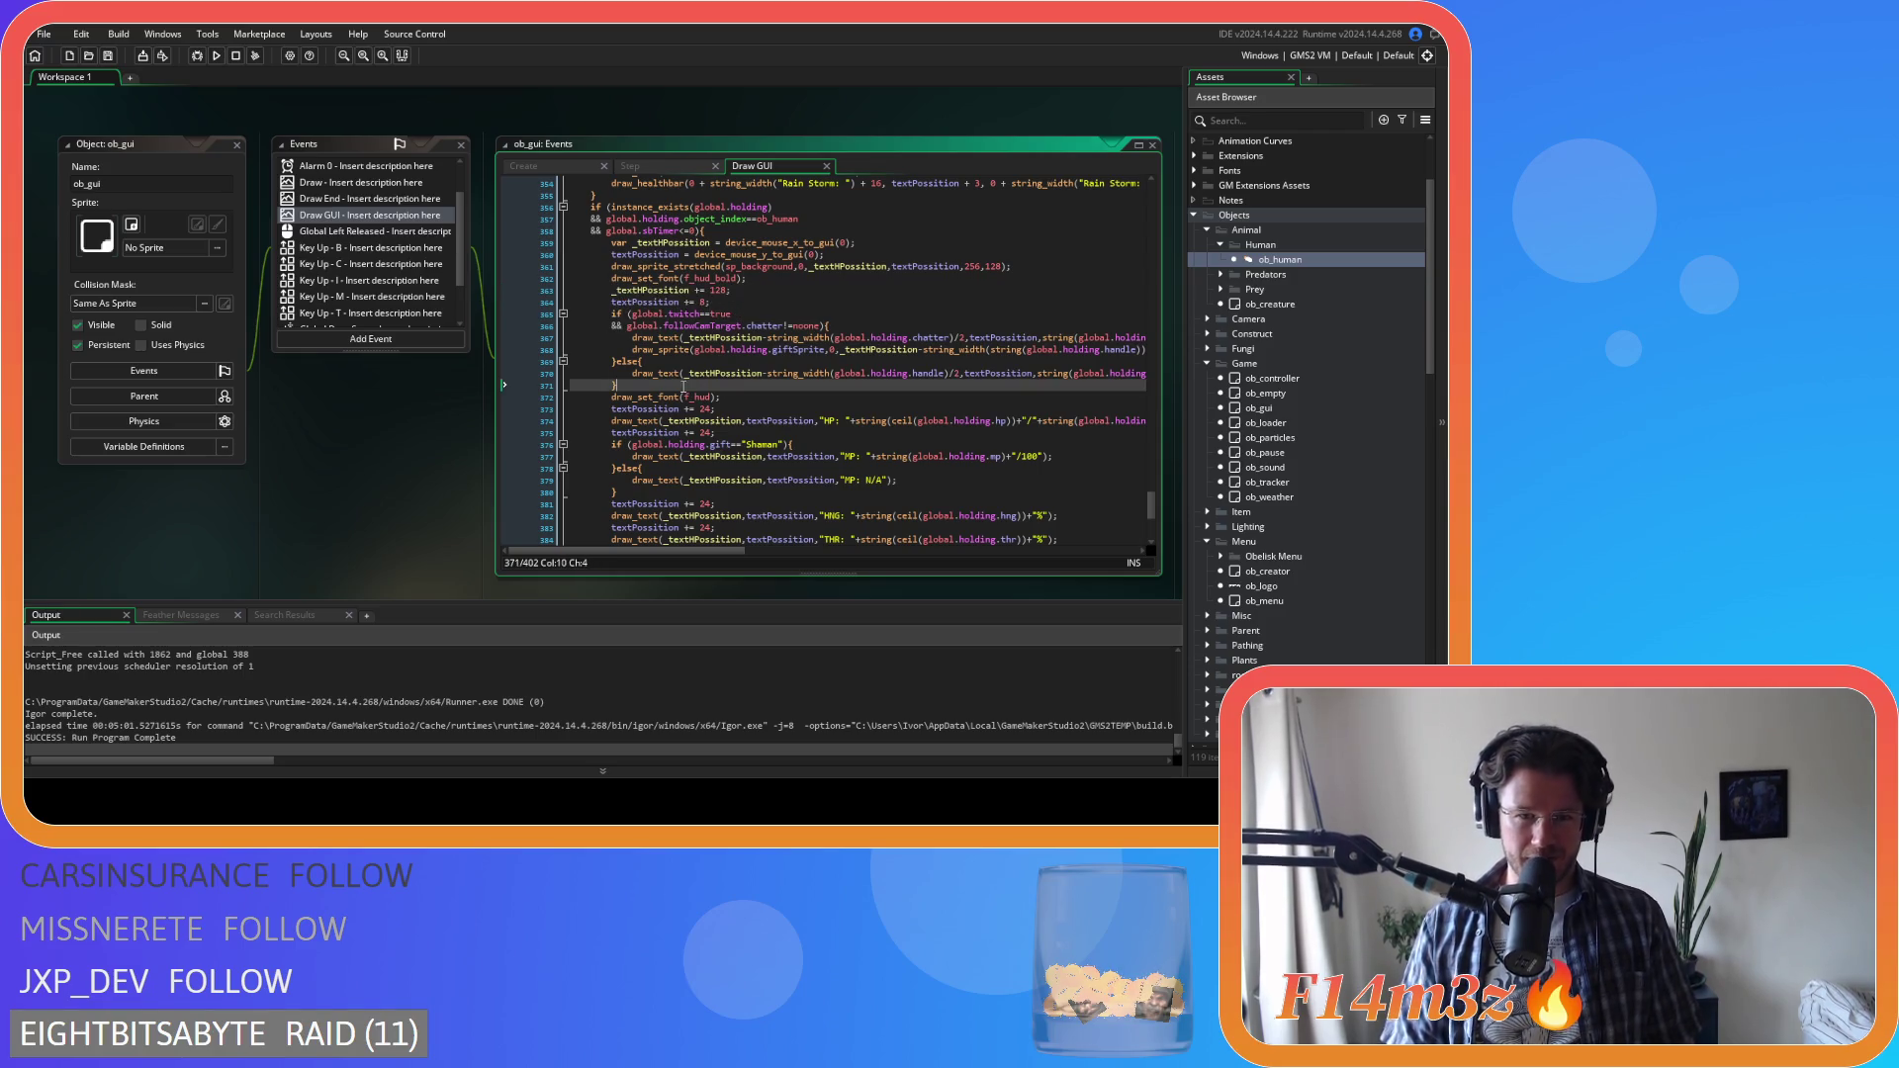
click(748, 398)
key(Return)
text(_textHPosition += 128;)
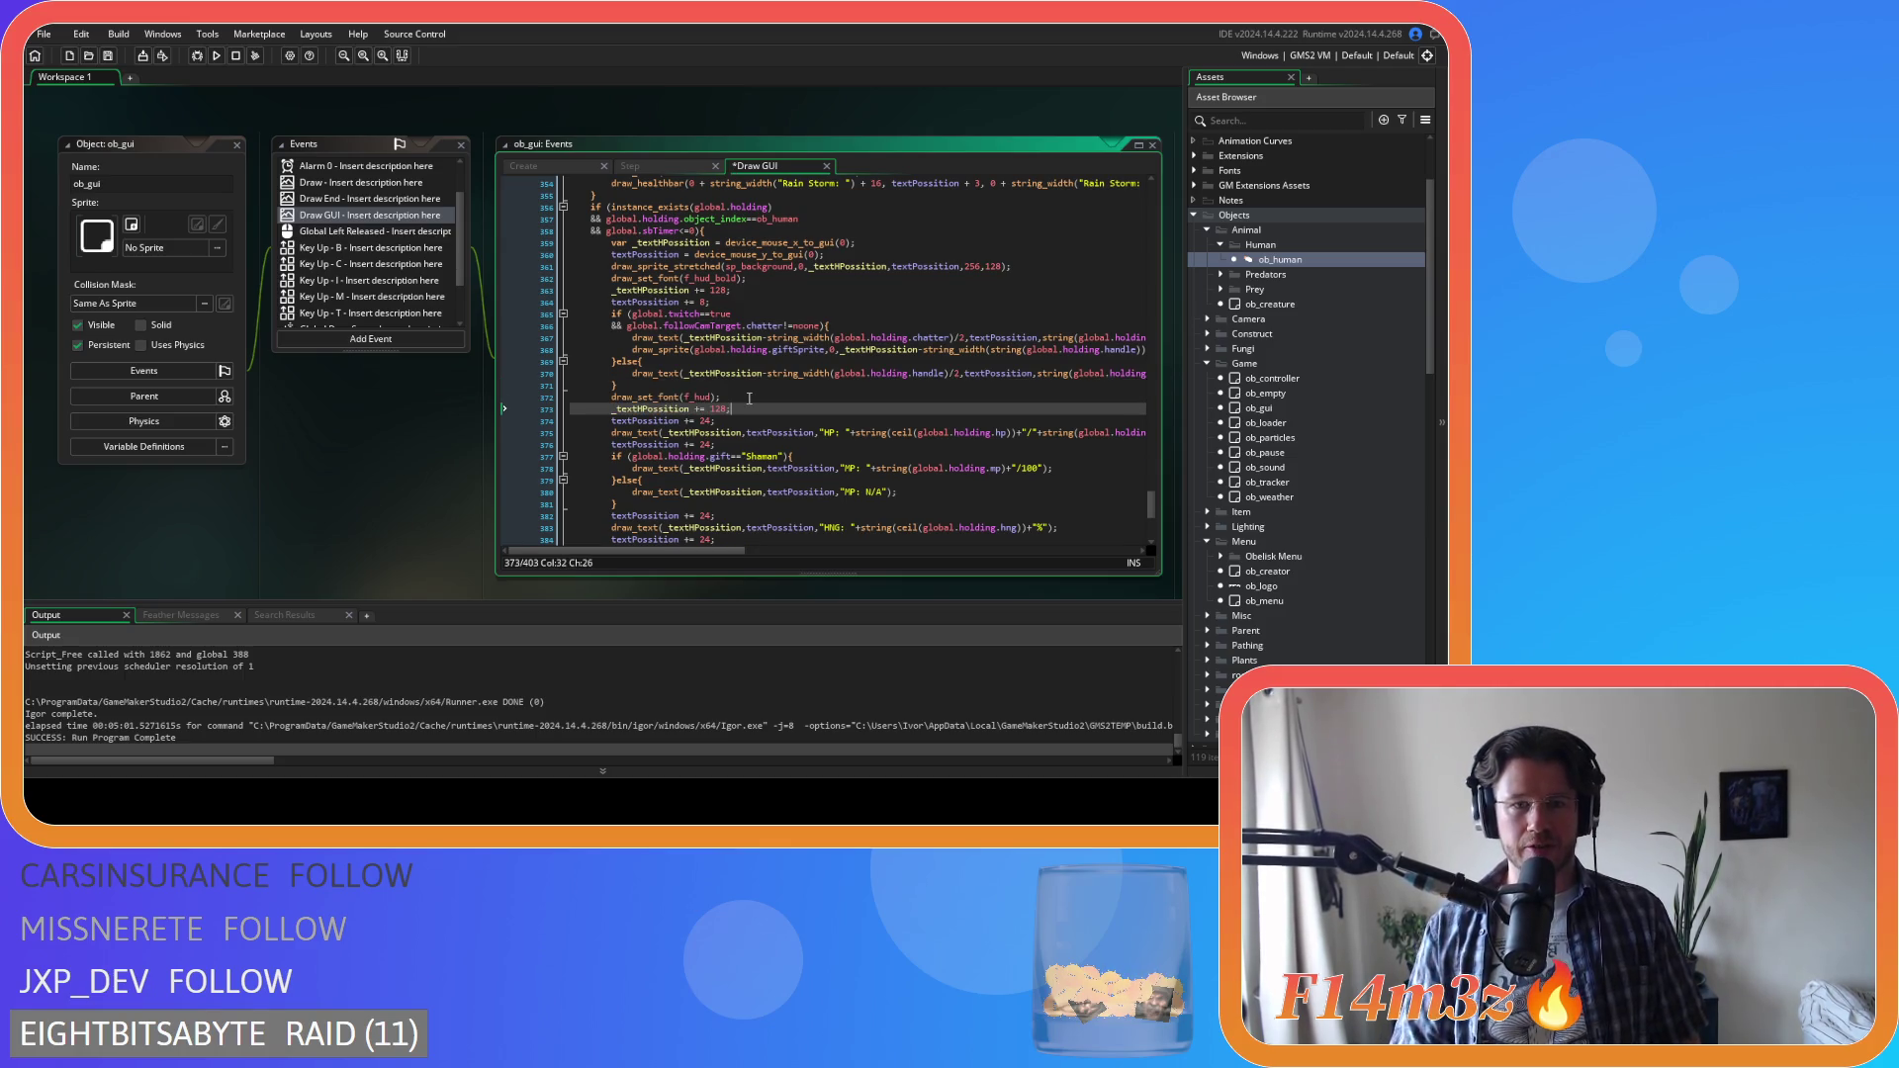
click(695, 408)
key(Delete)
text(-)
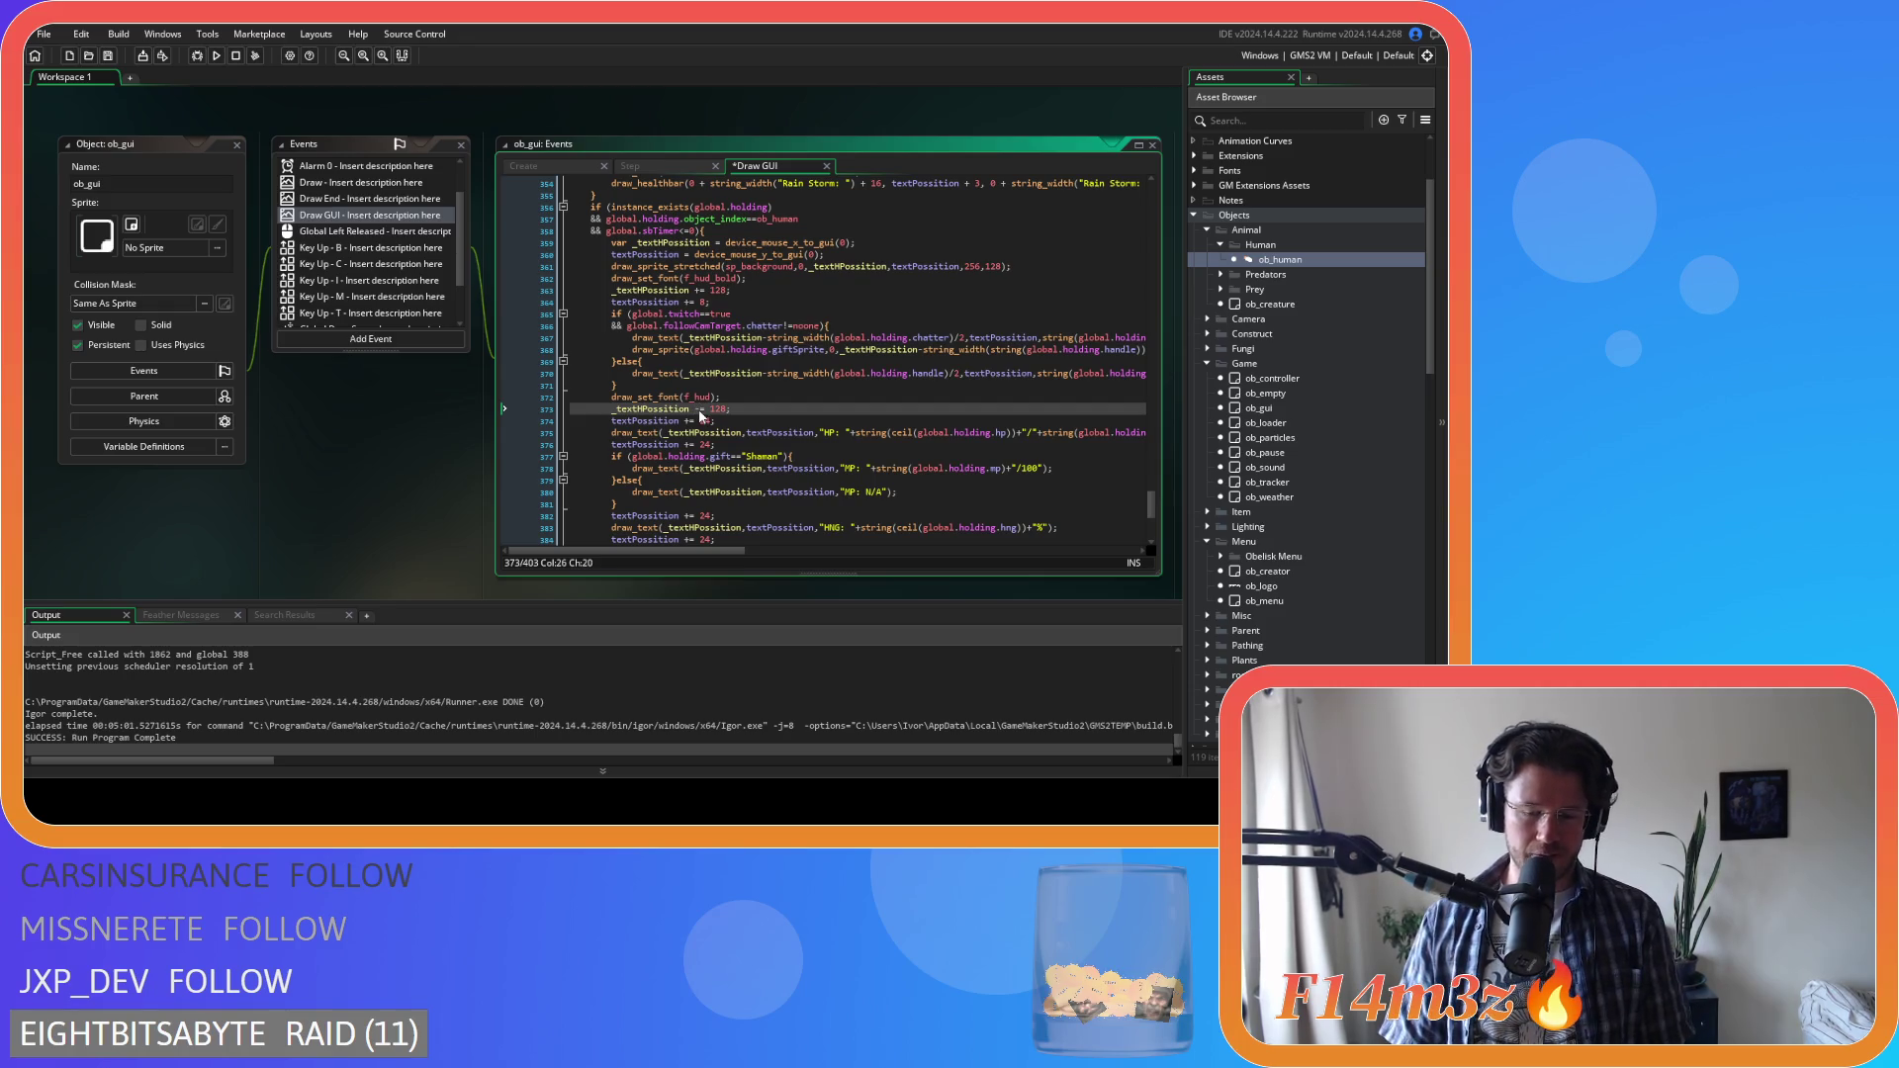
click(736, 408)
key(ctrl+s)
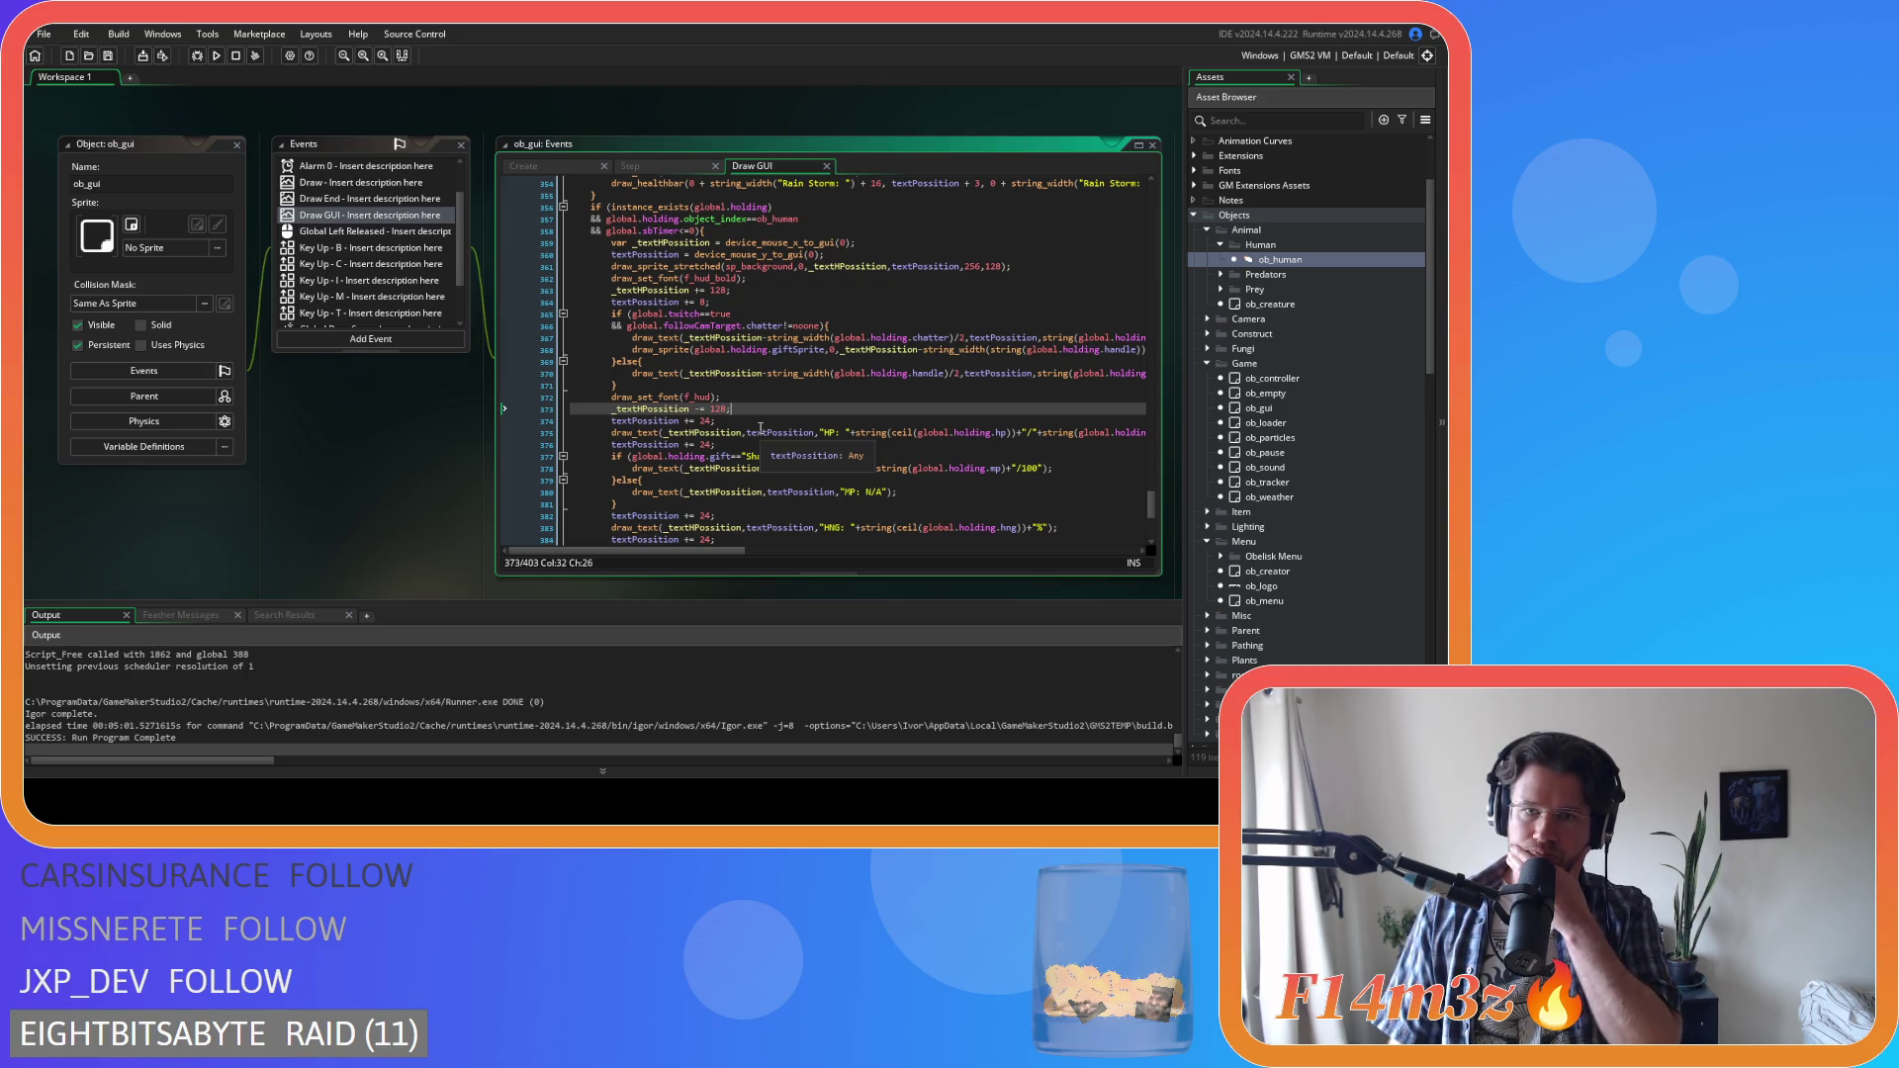
Insert `_textHPossition += 128;` after line 386 to shift the Temp readout into a new column
scroll(760, 427, down, 2)
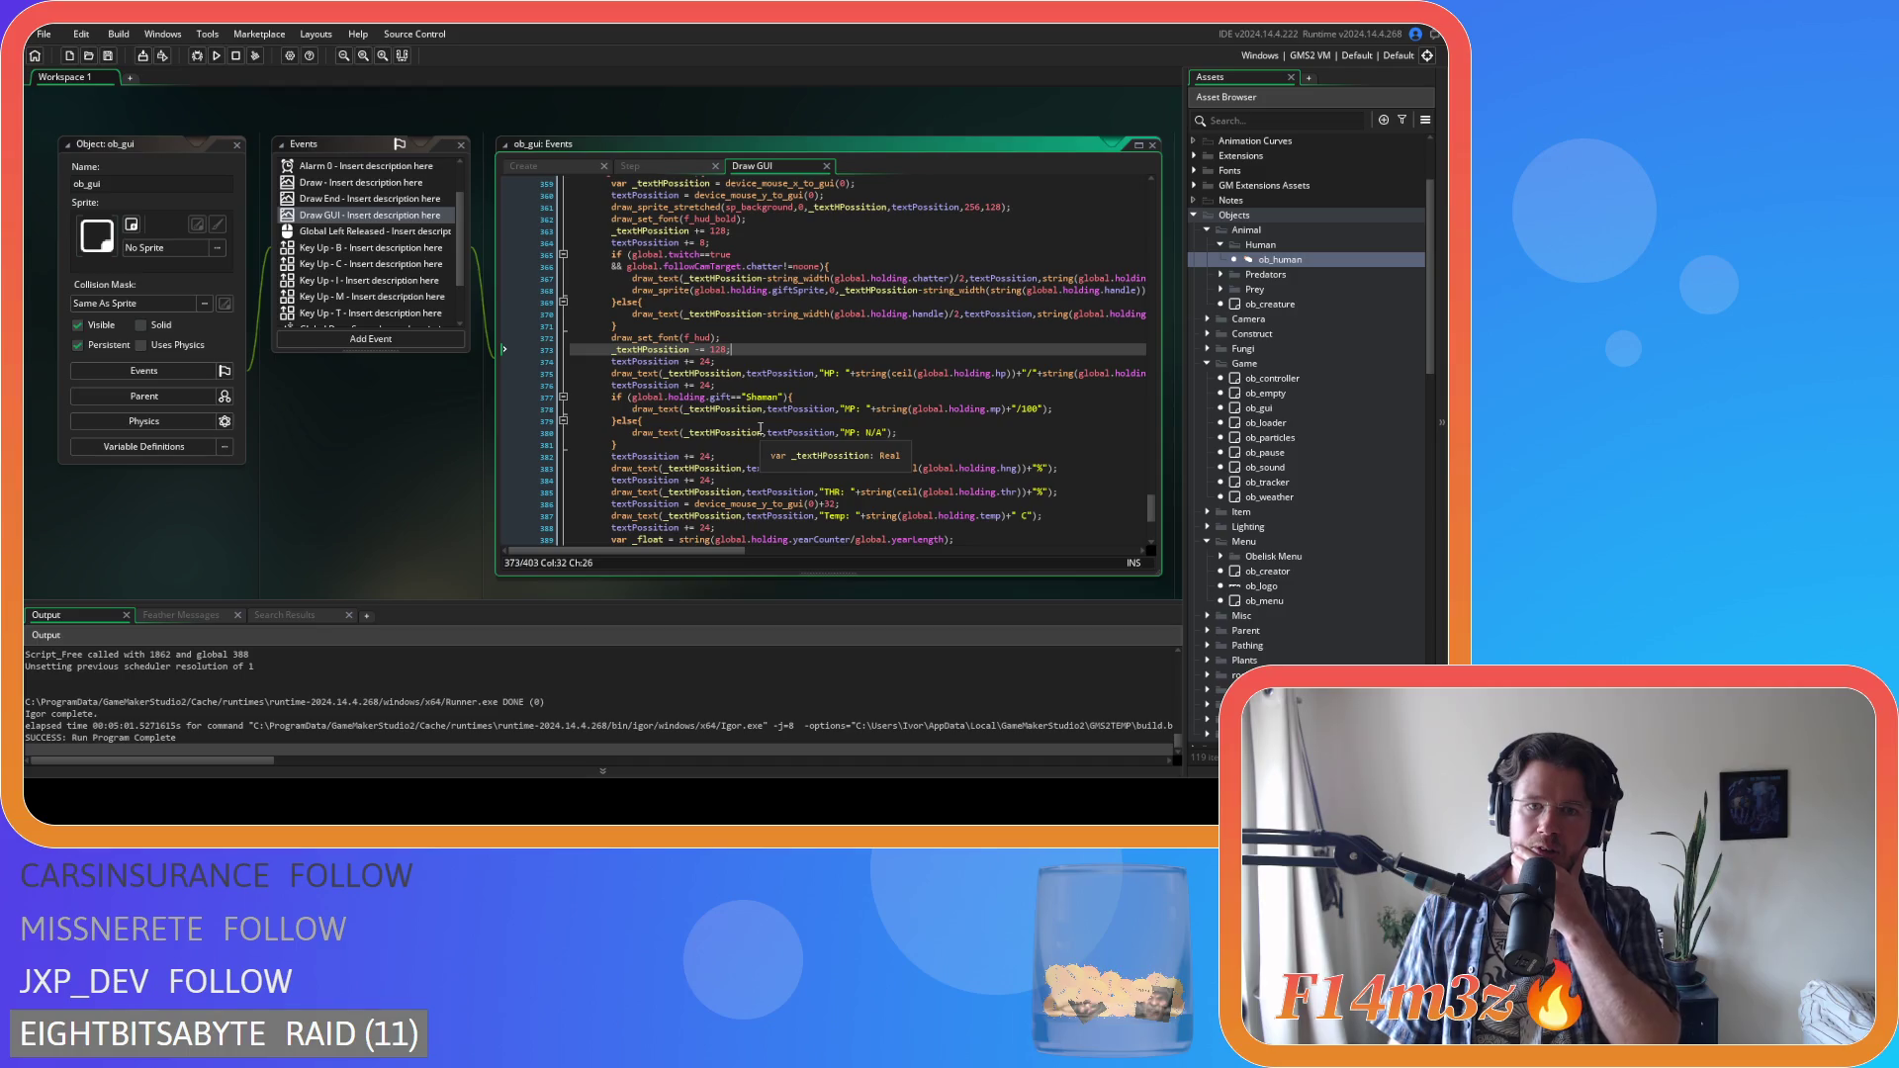
scroll(761, 427, down, 1)
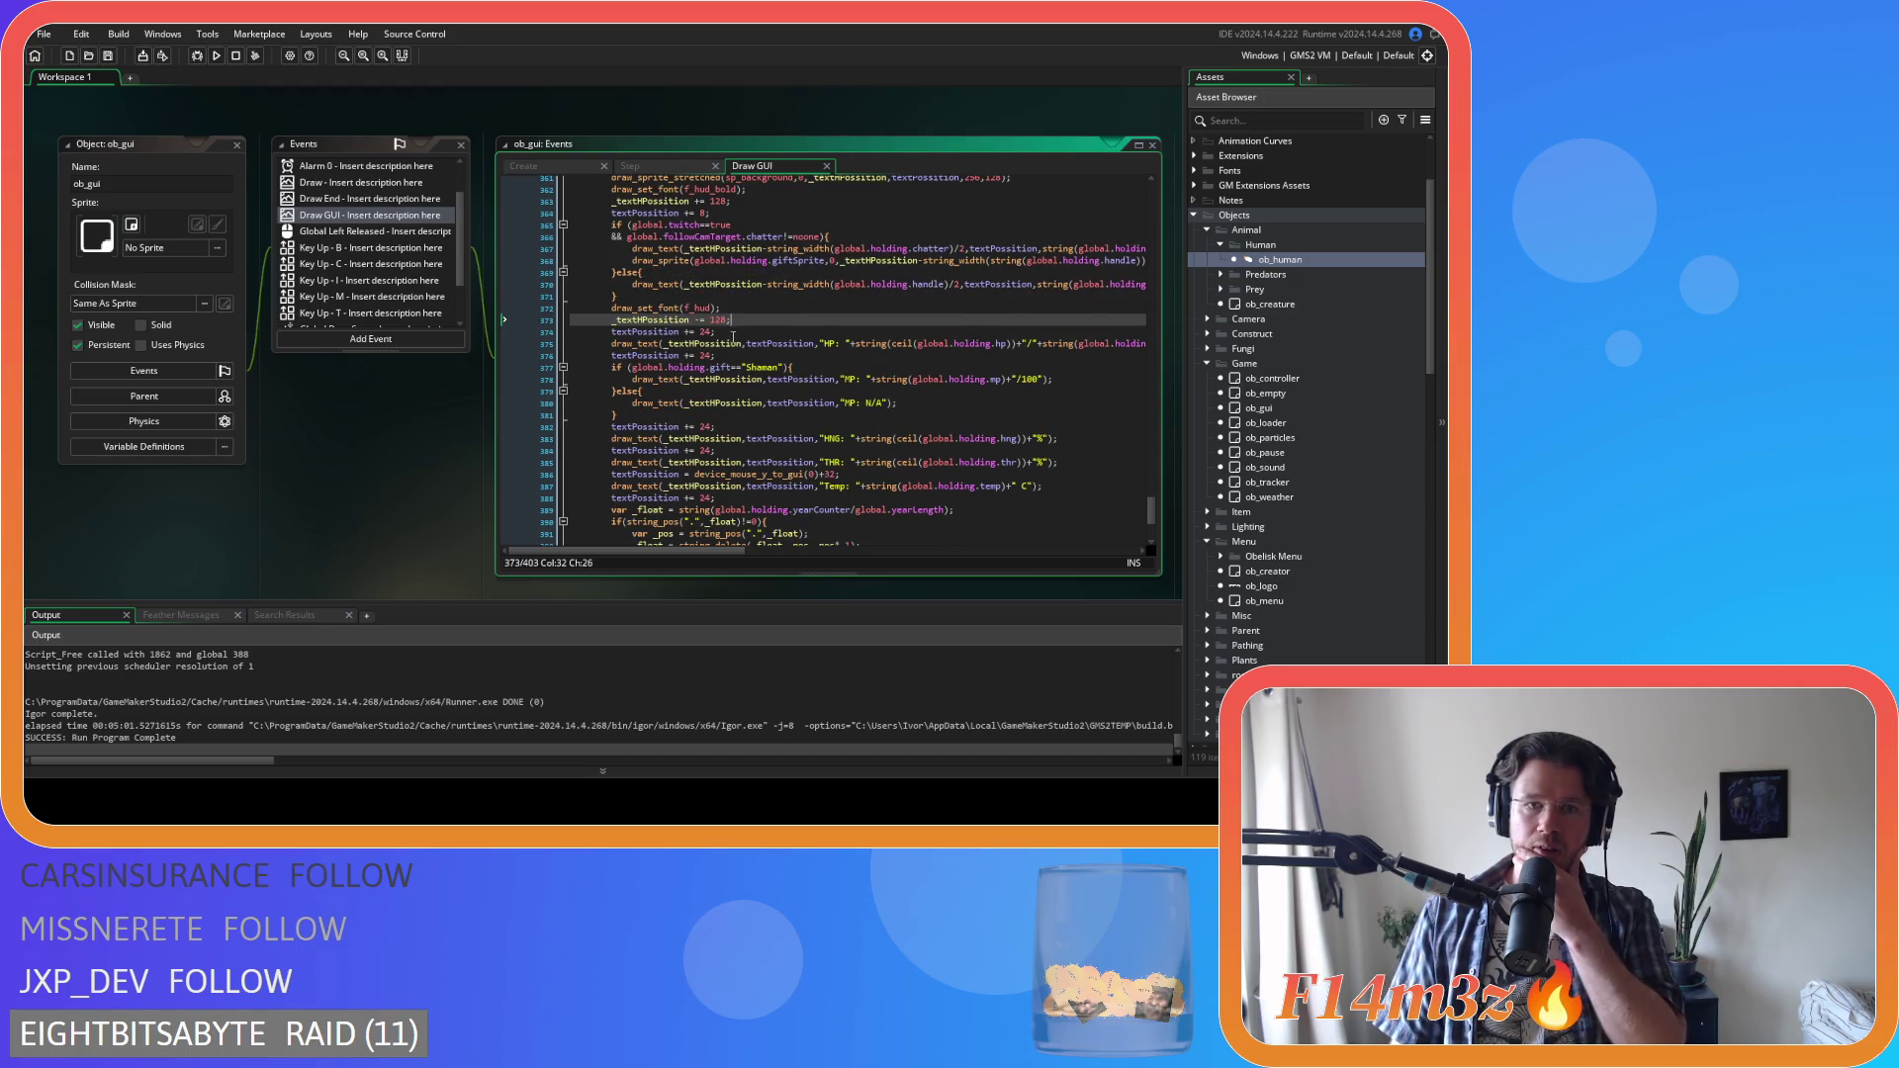
scroll(712, 346, up, 2)
click(670, 263)
key(Home)
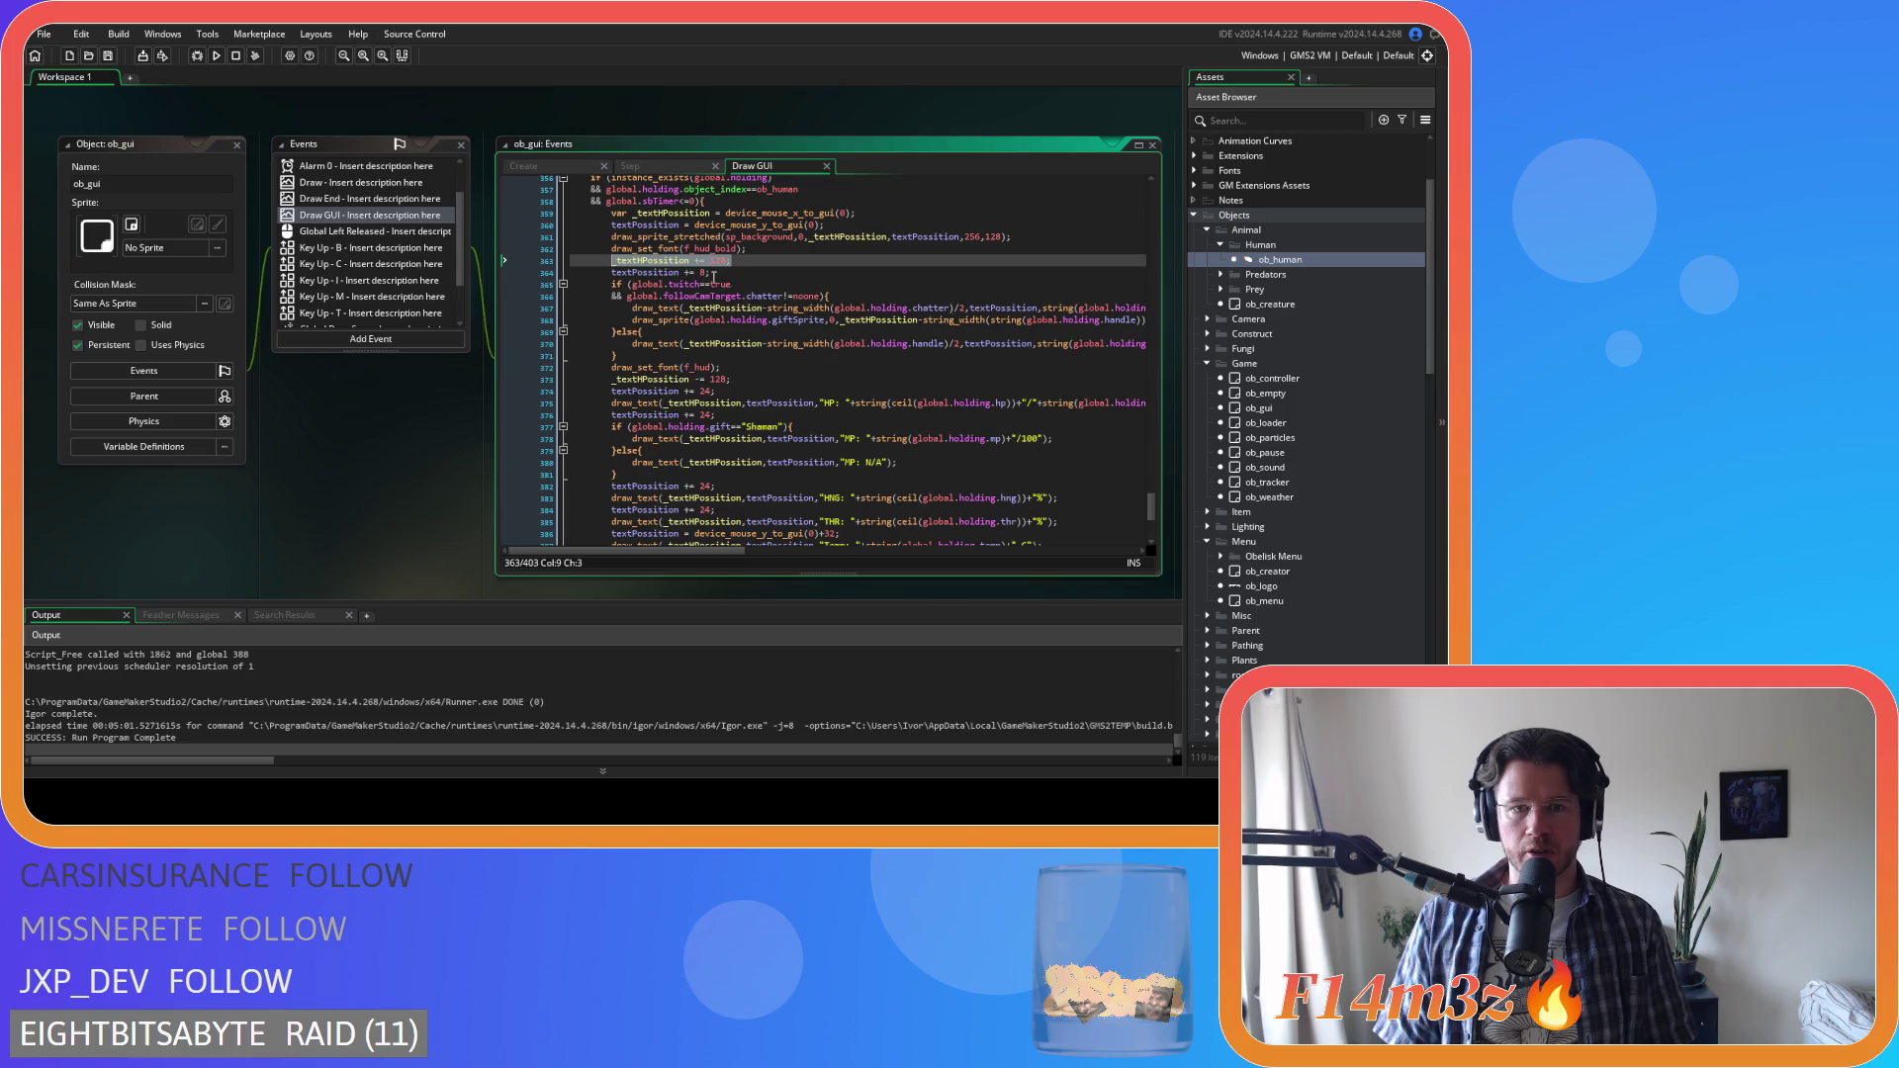
scroll(853, 354, down, 3)
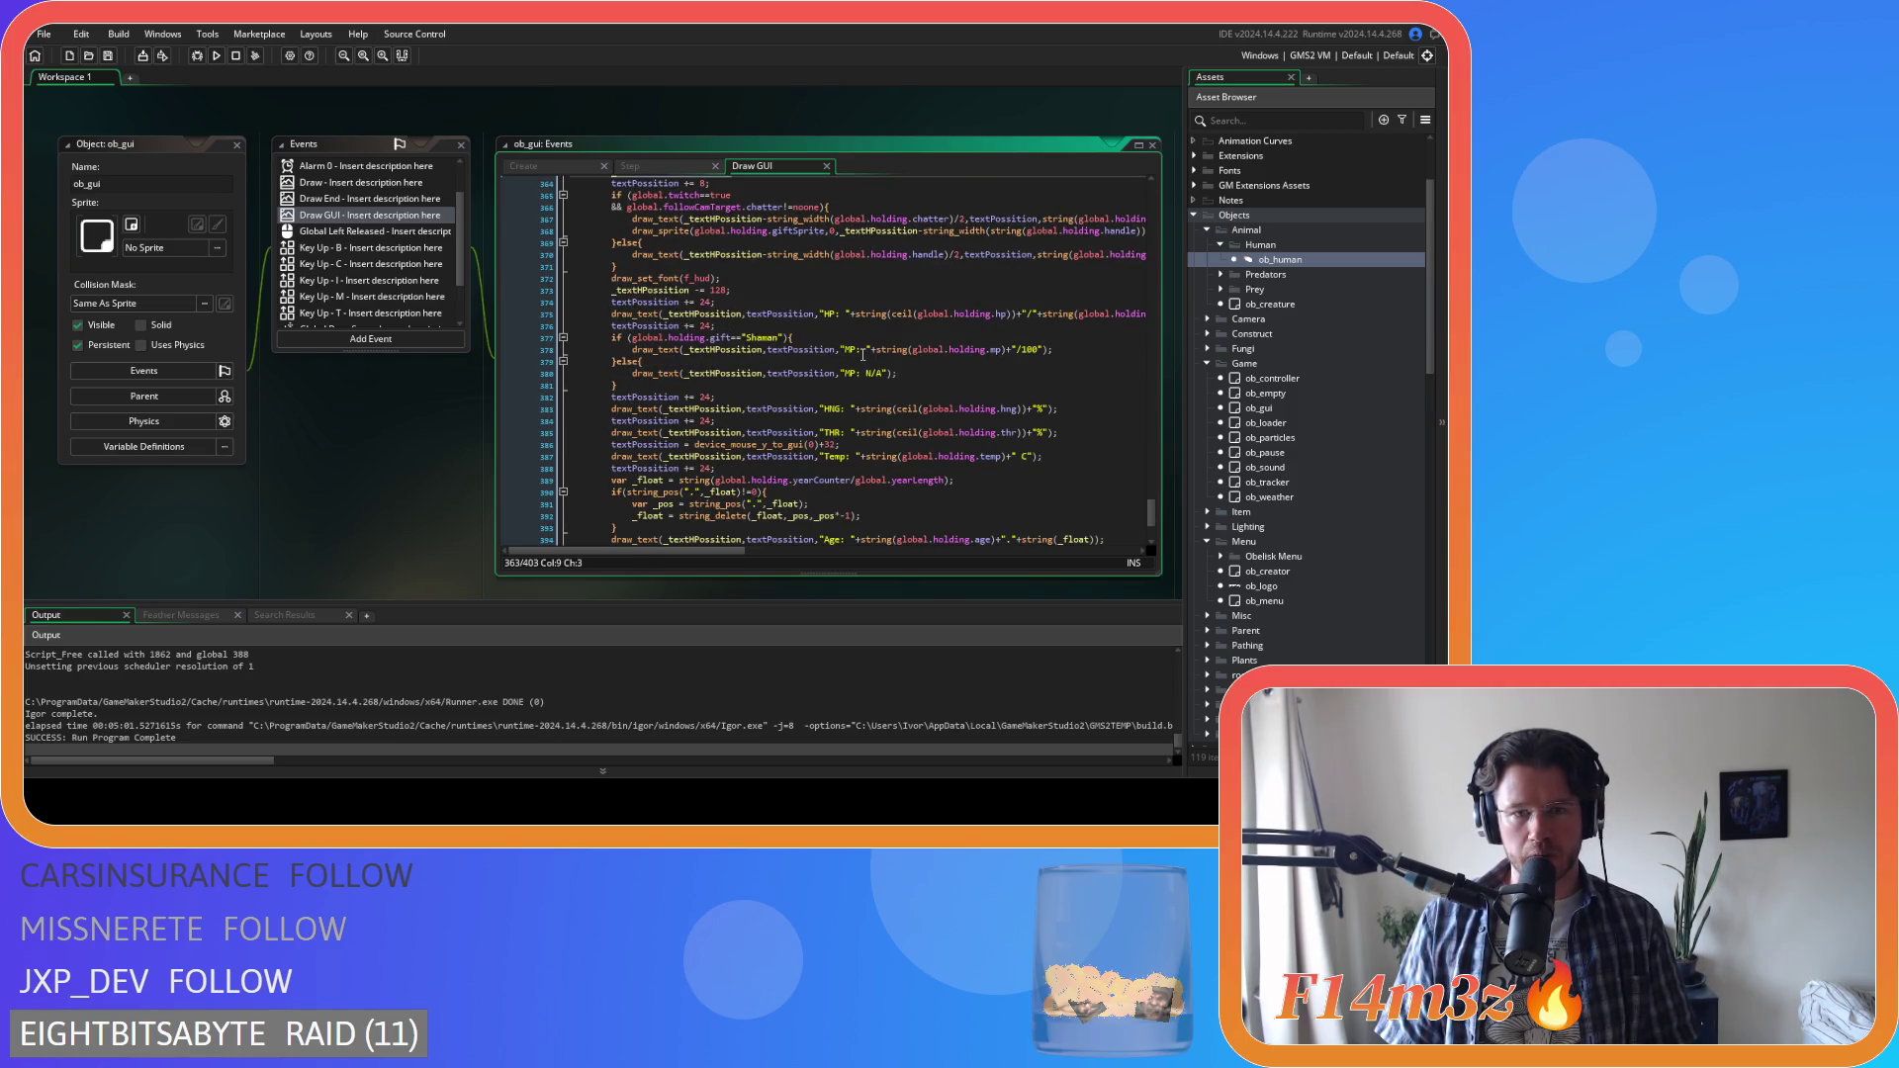
scroll(863, 353, down, 2)
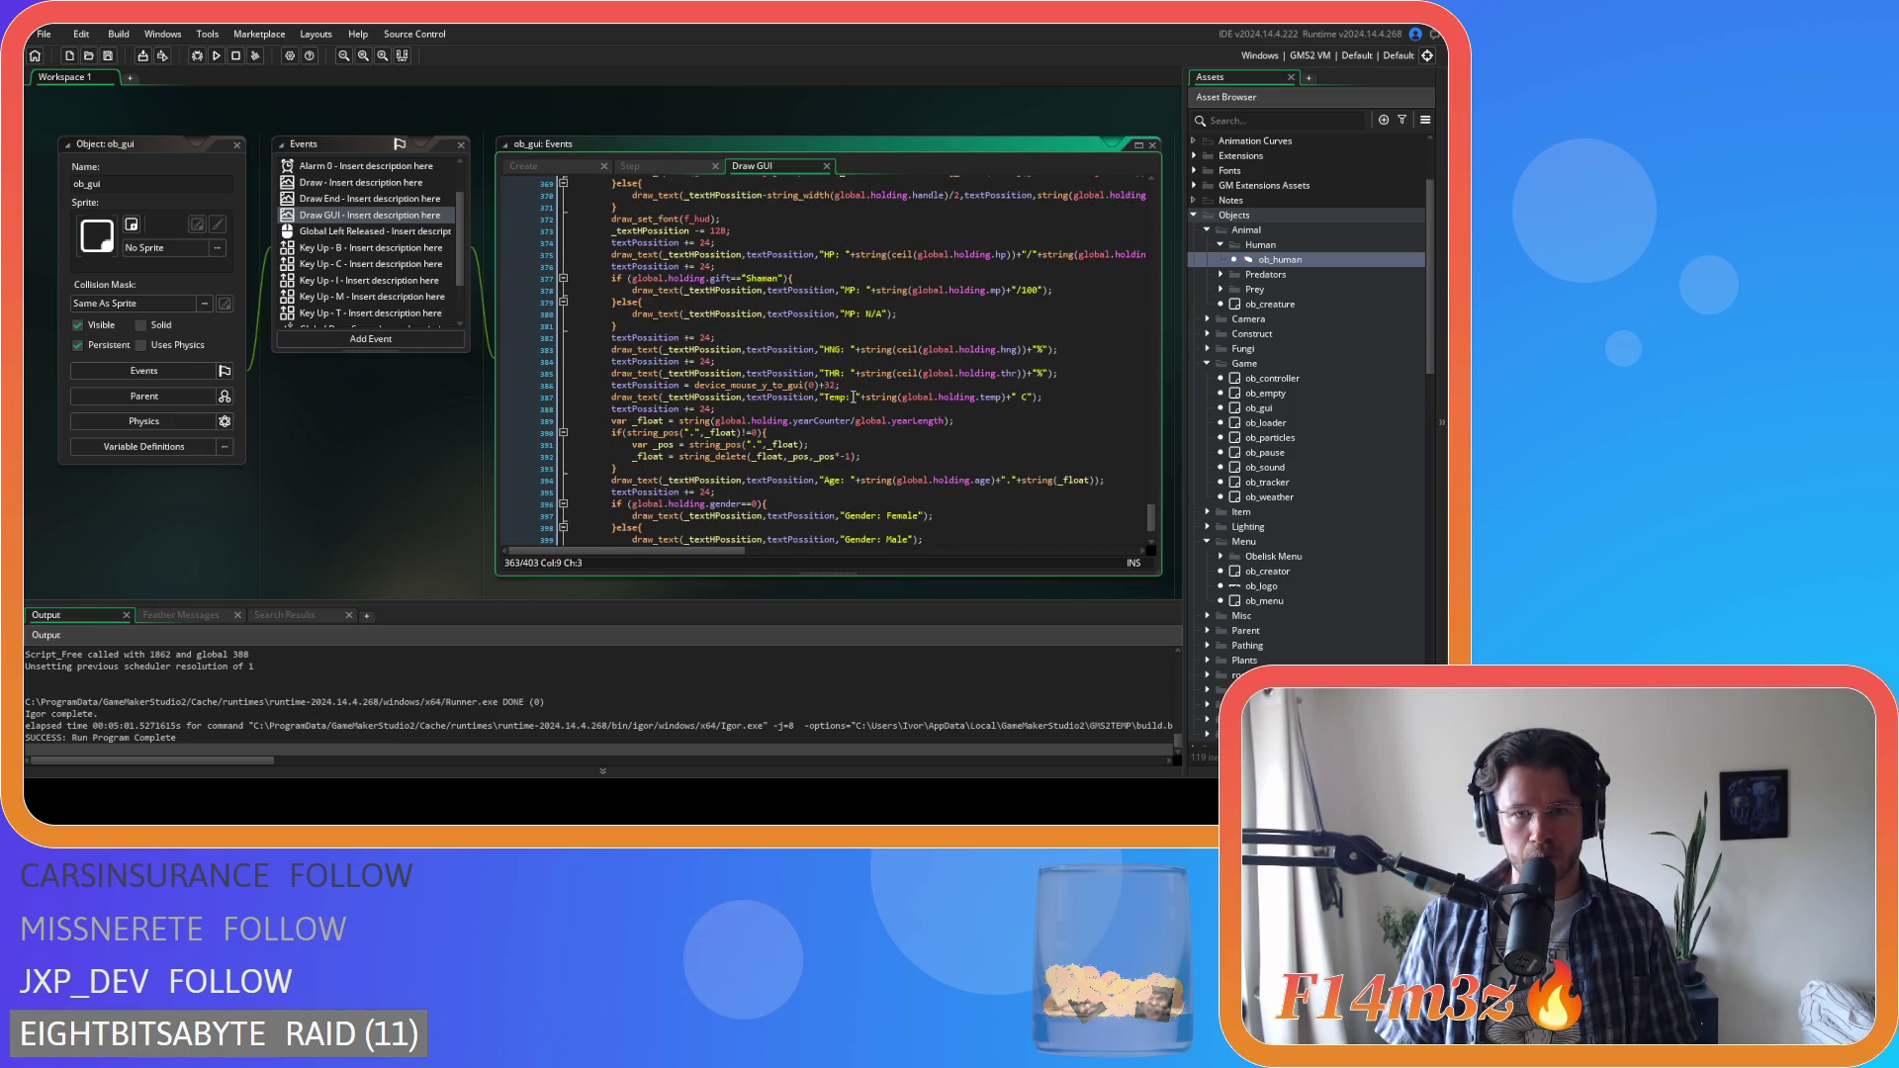
click(1086, 381)
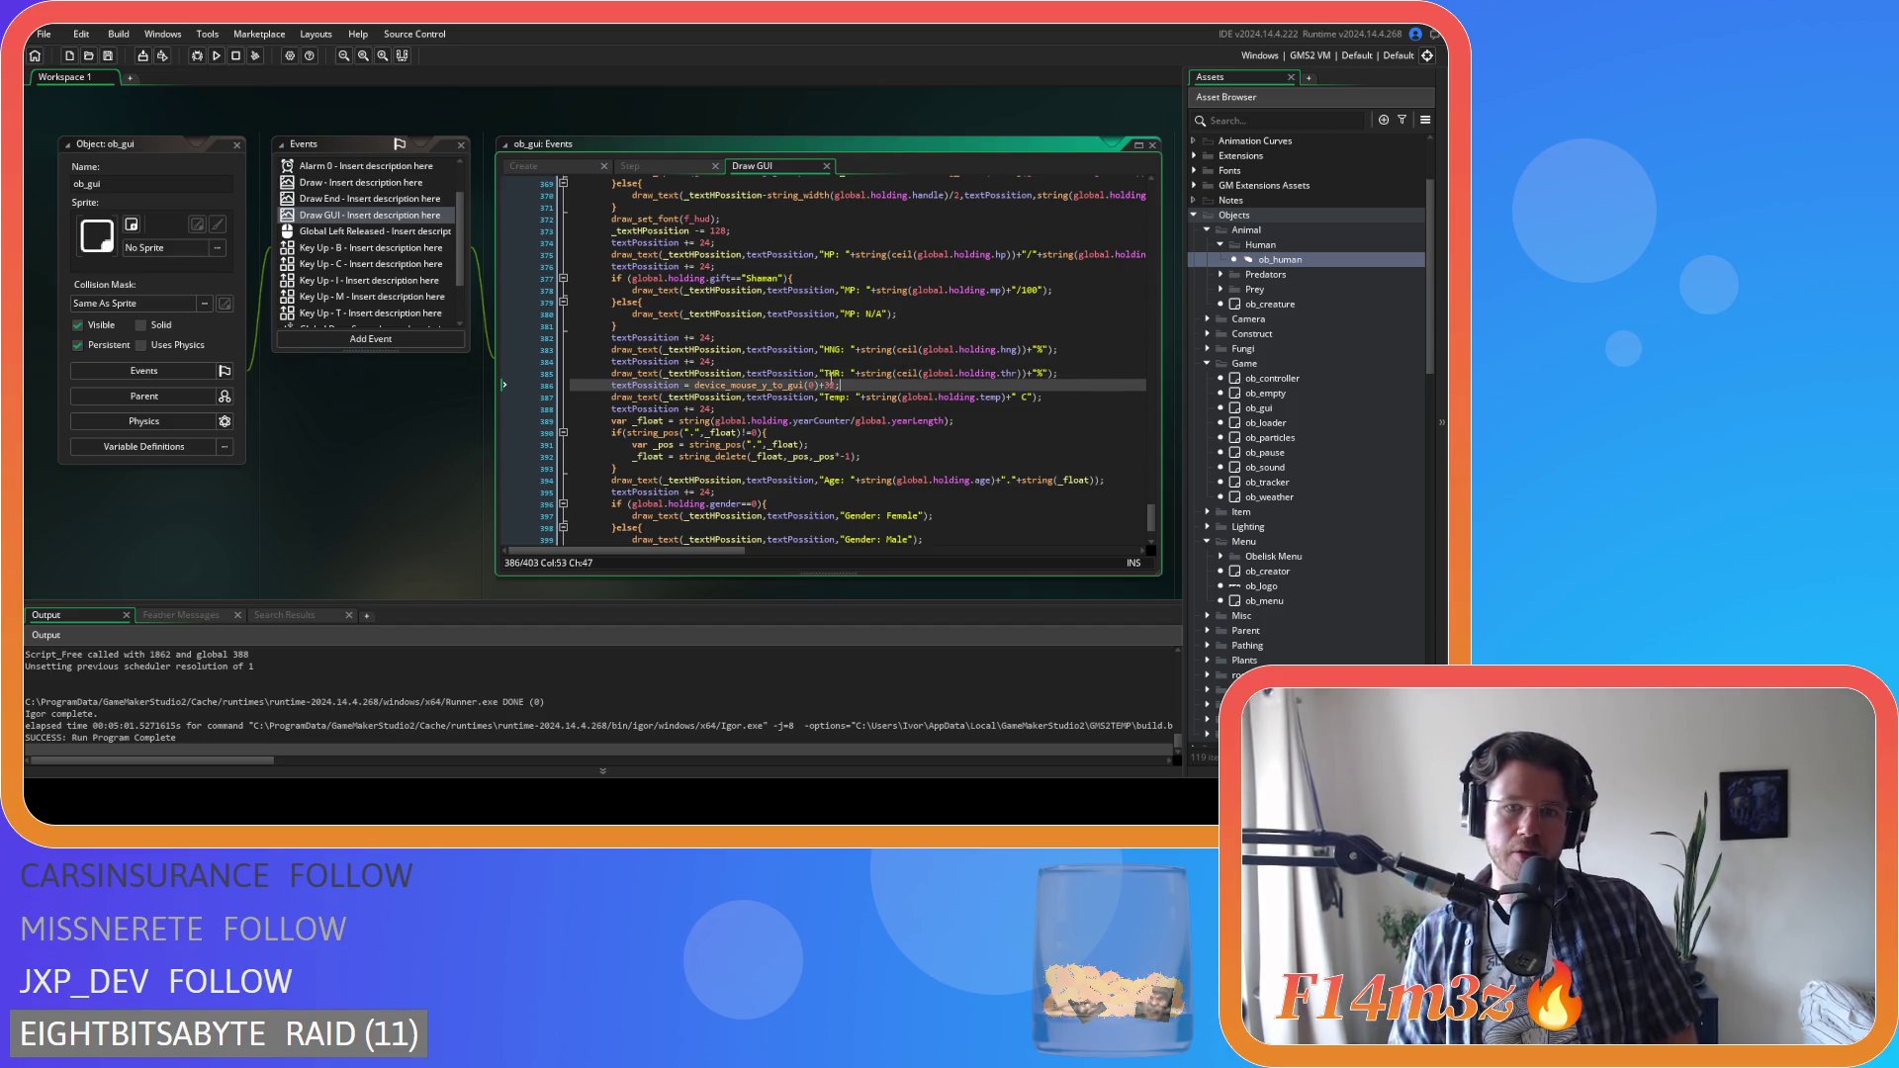
click(836, 386)
drag(837, 388, 693, 390)
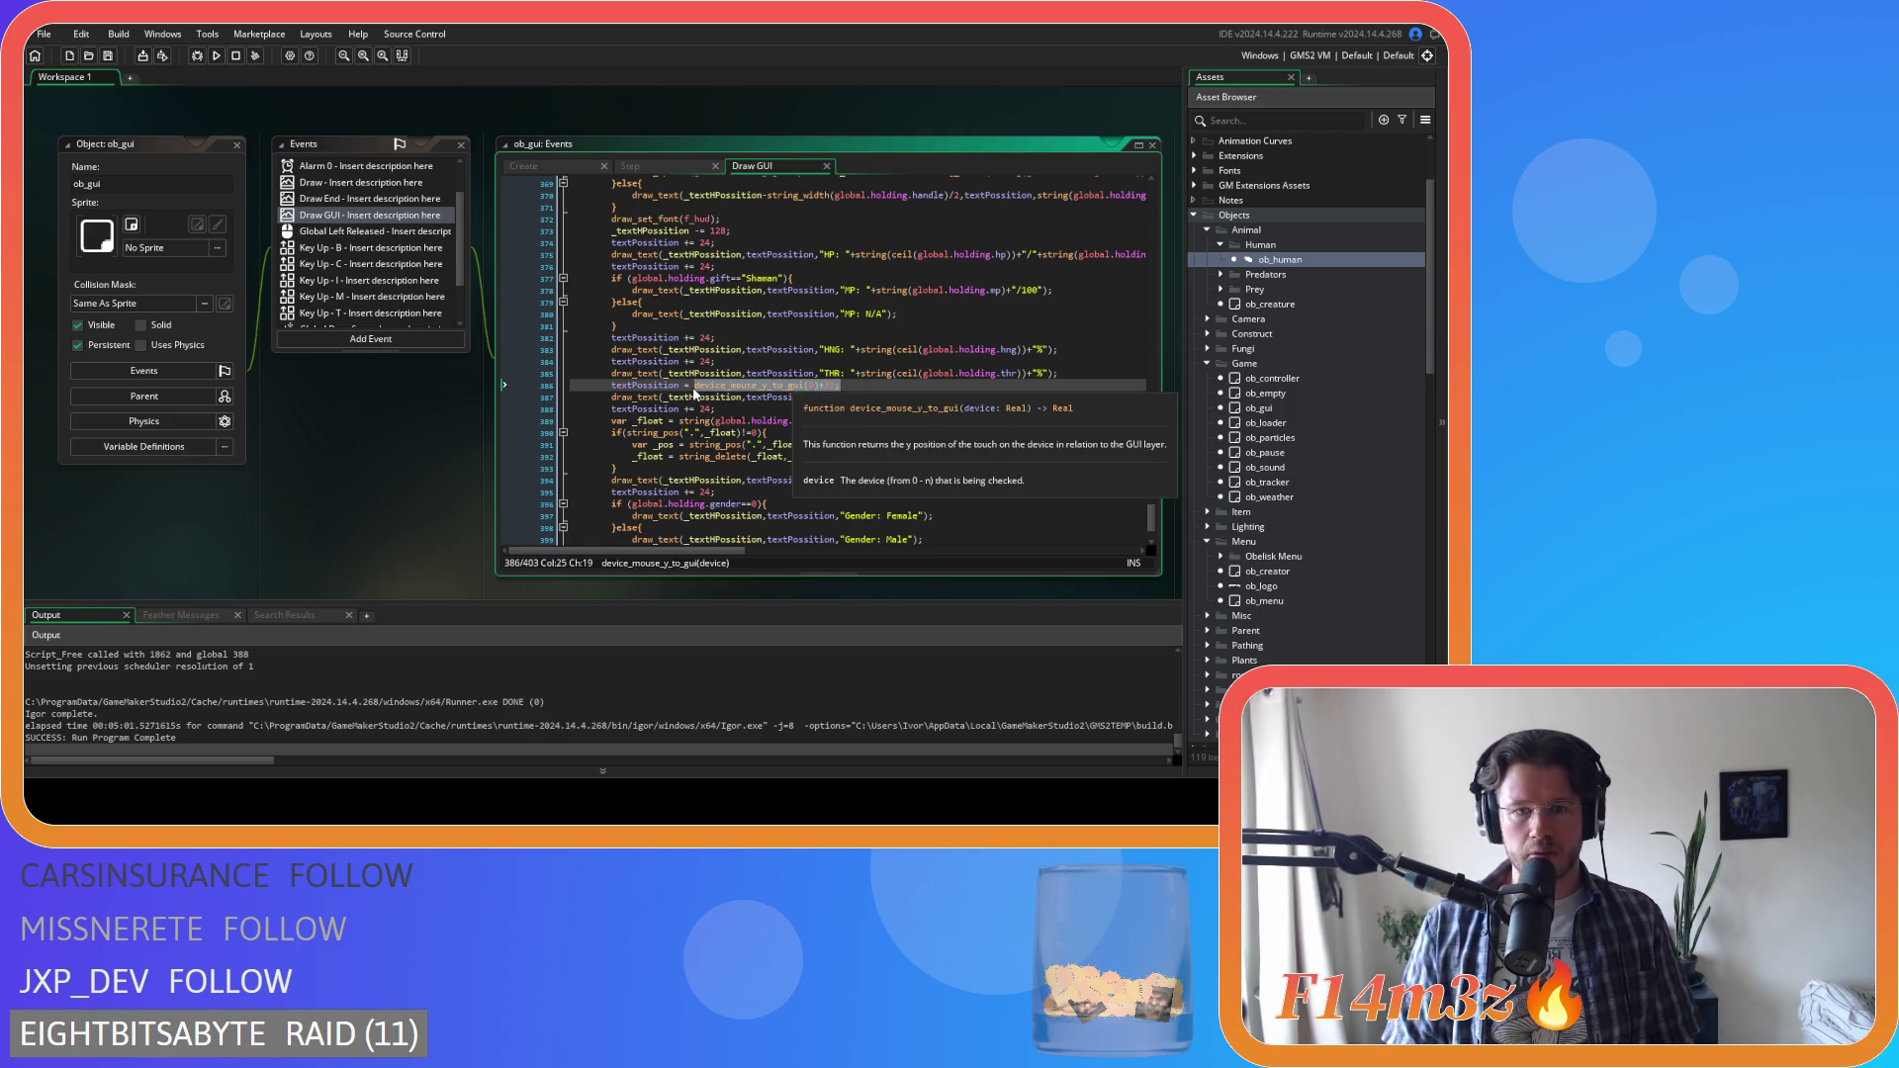
scroll(693, 393, up, 4)
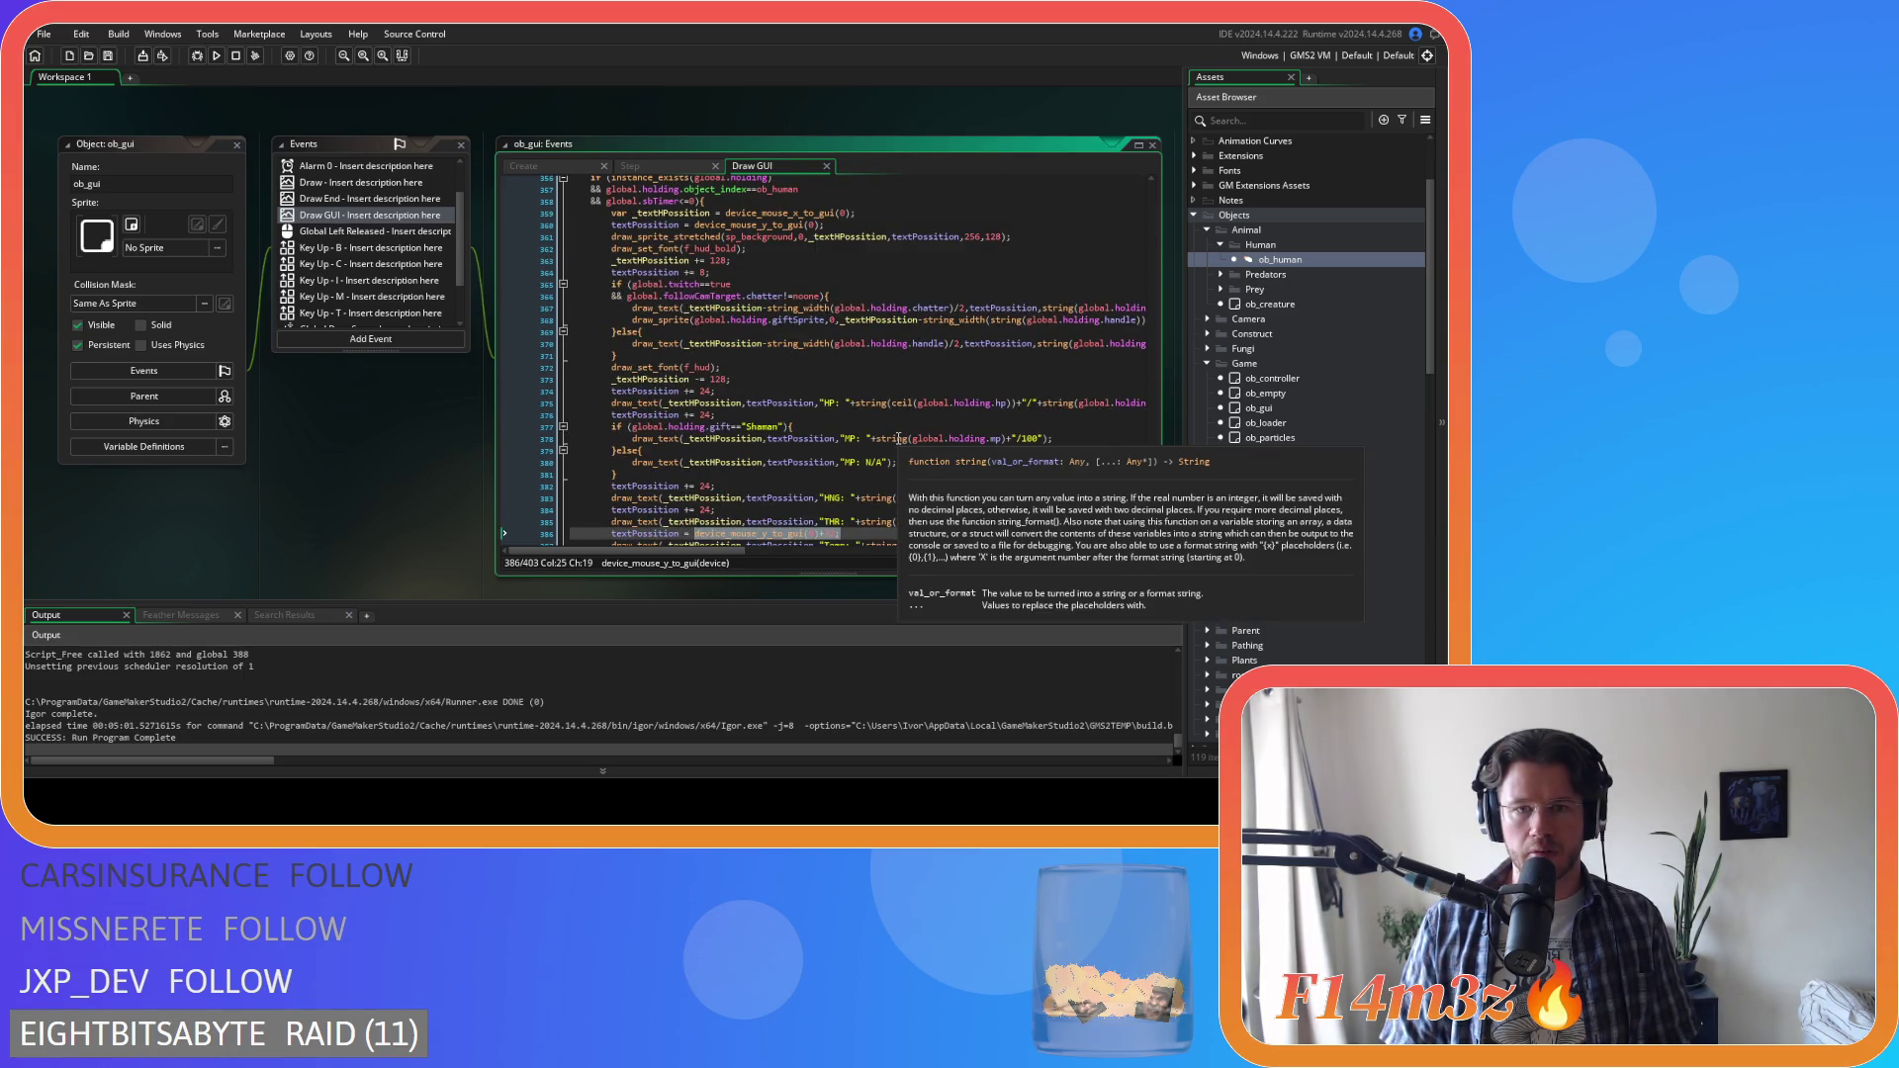
scroll(898, 438, down, 2)
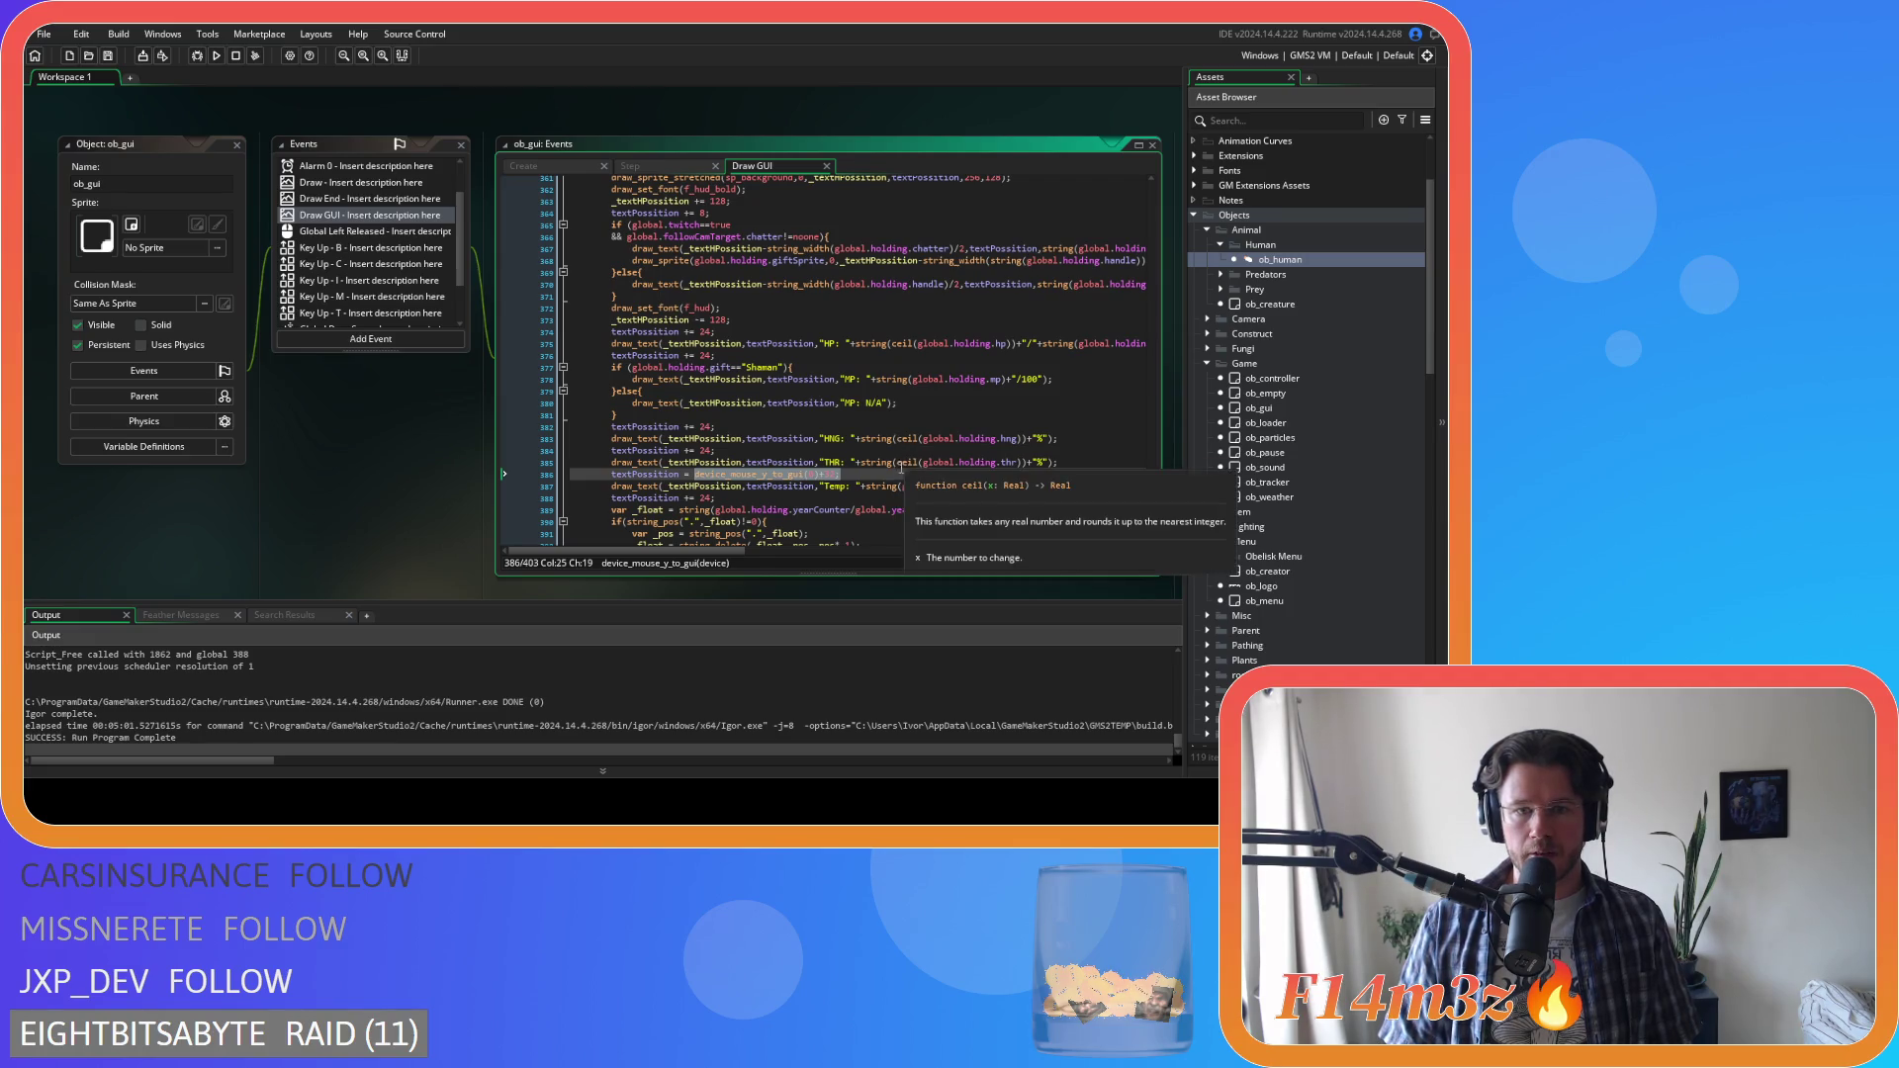
click(868, 478)
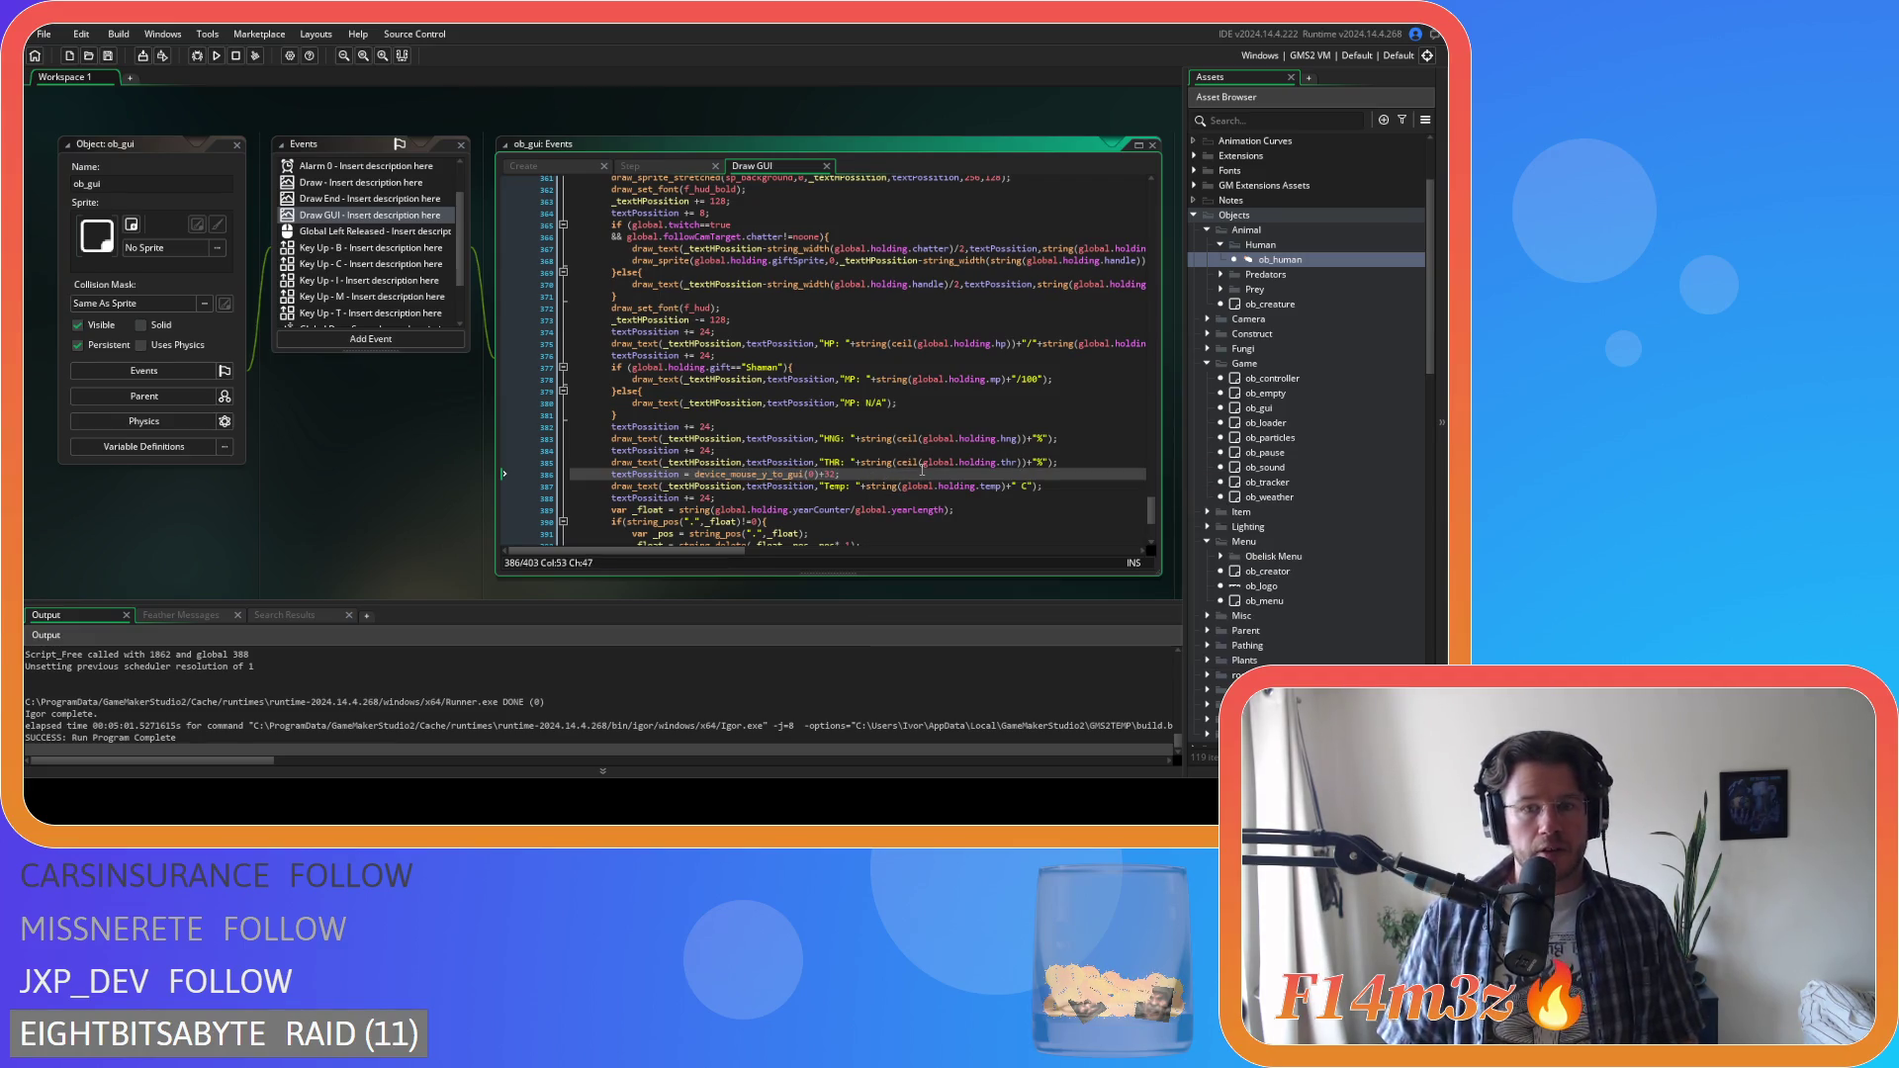
text(_textHPossition += 128;)
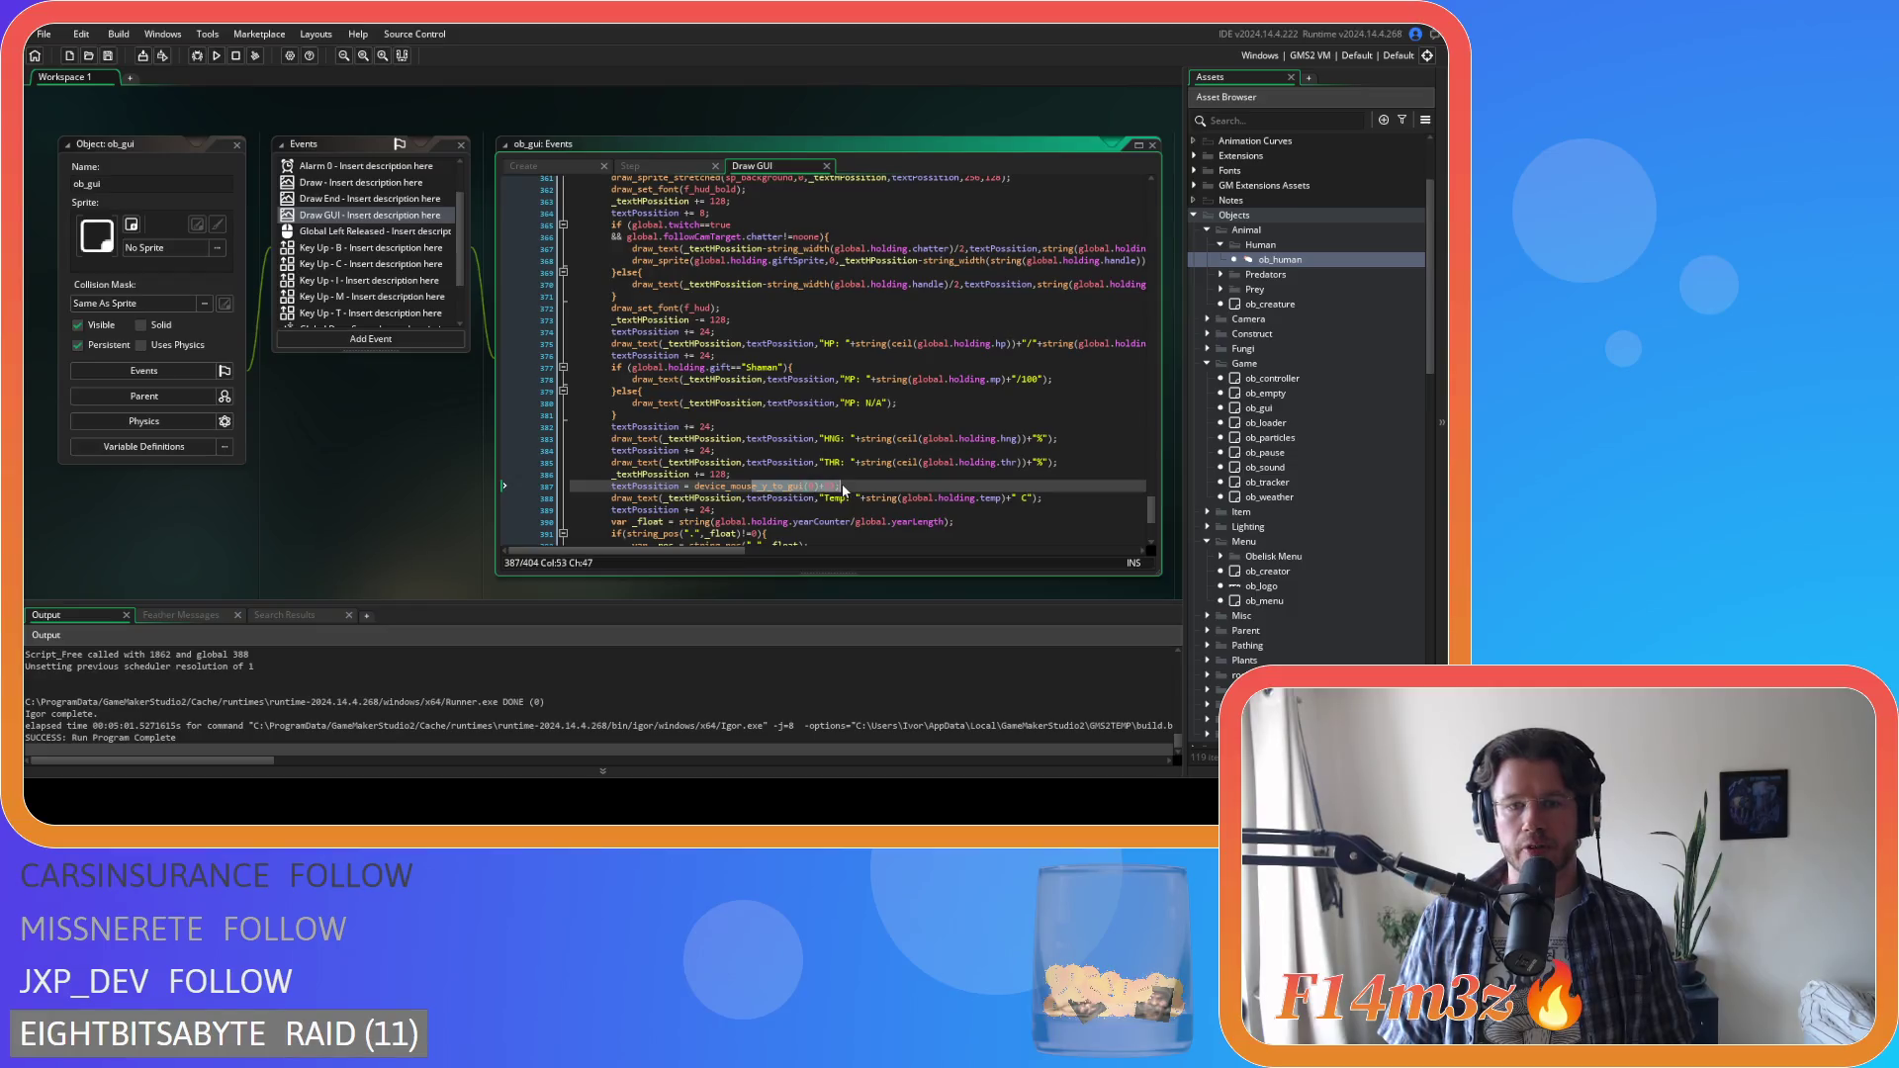
Change the Temp line's mouse-based y assignment to `textPossition -= 96`
scroll(843, 475, up, 2)
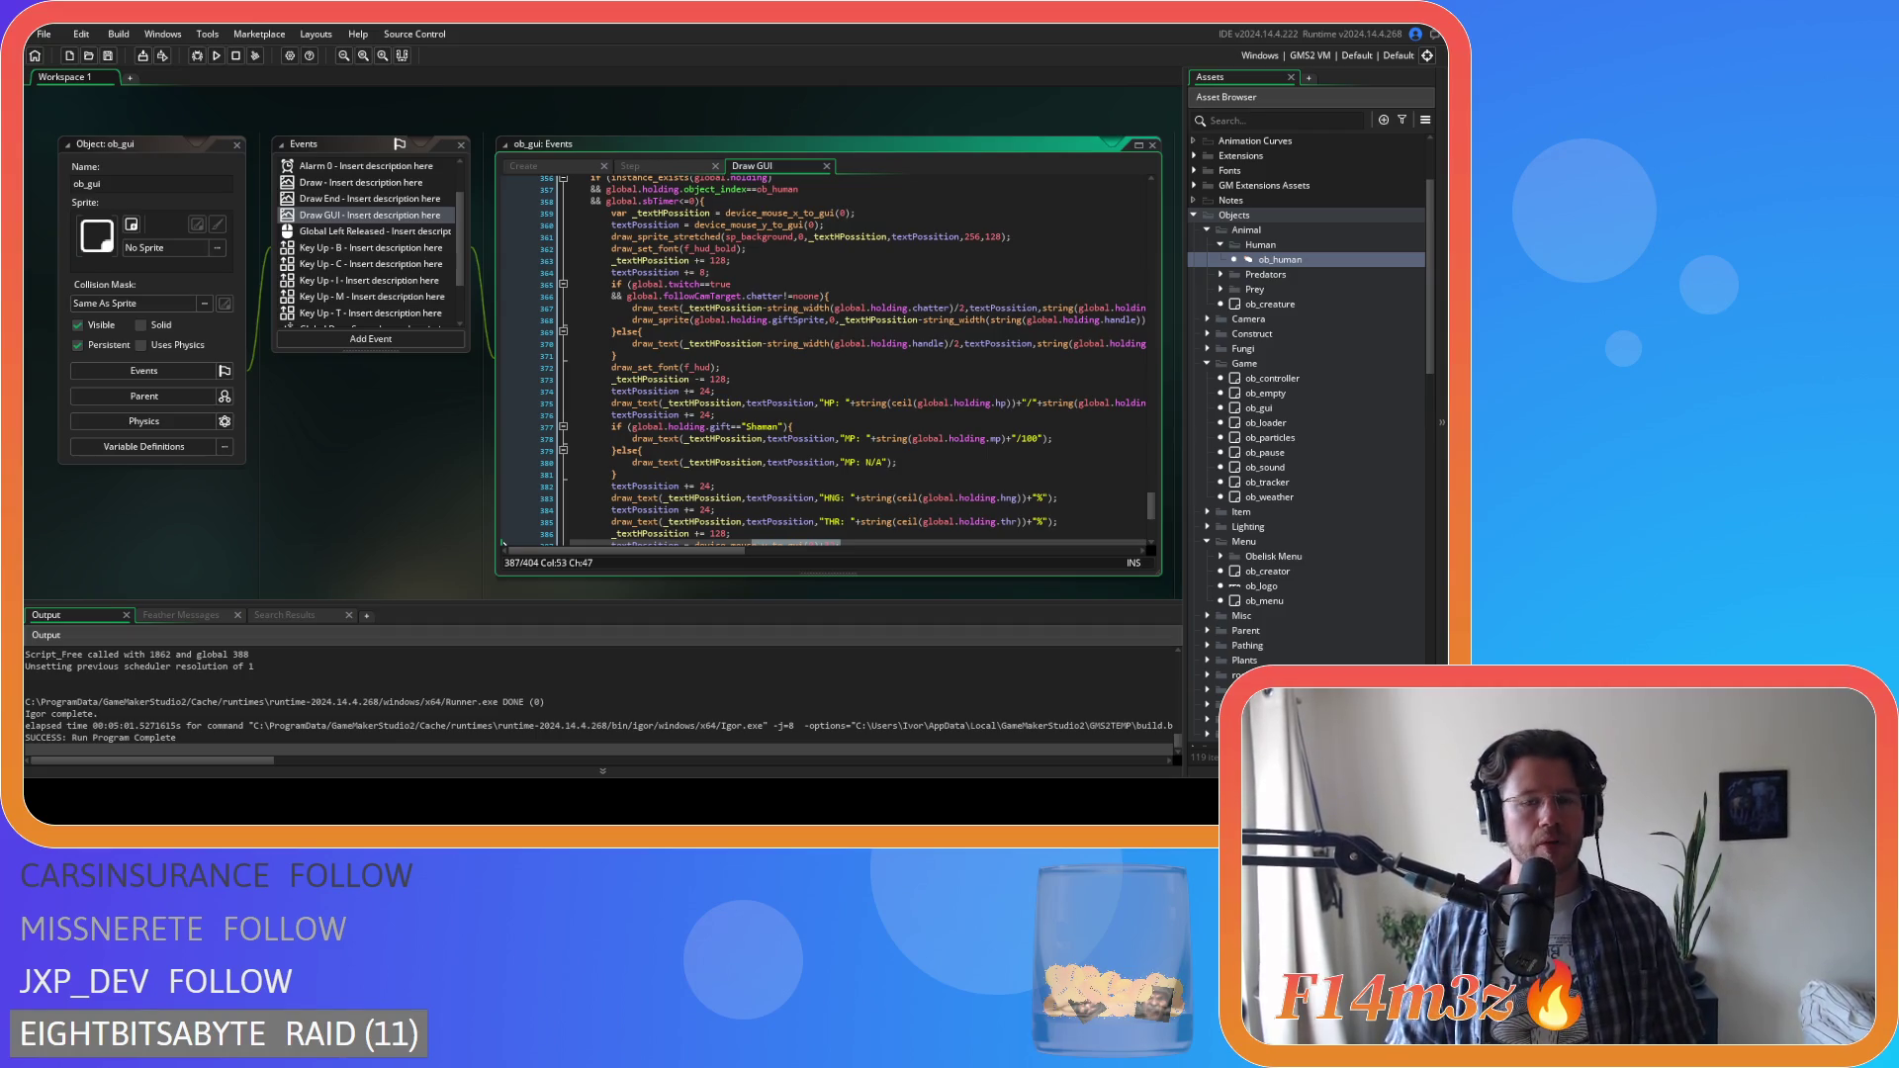
click(740, 273)
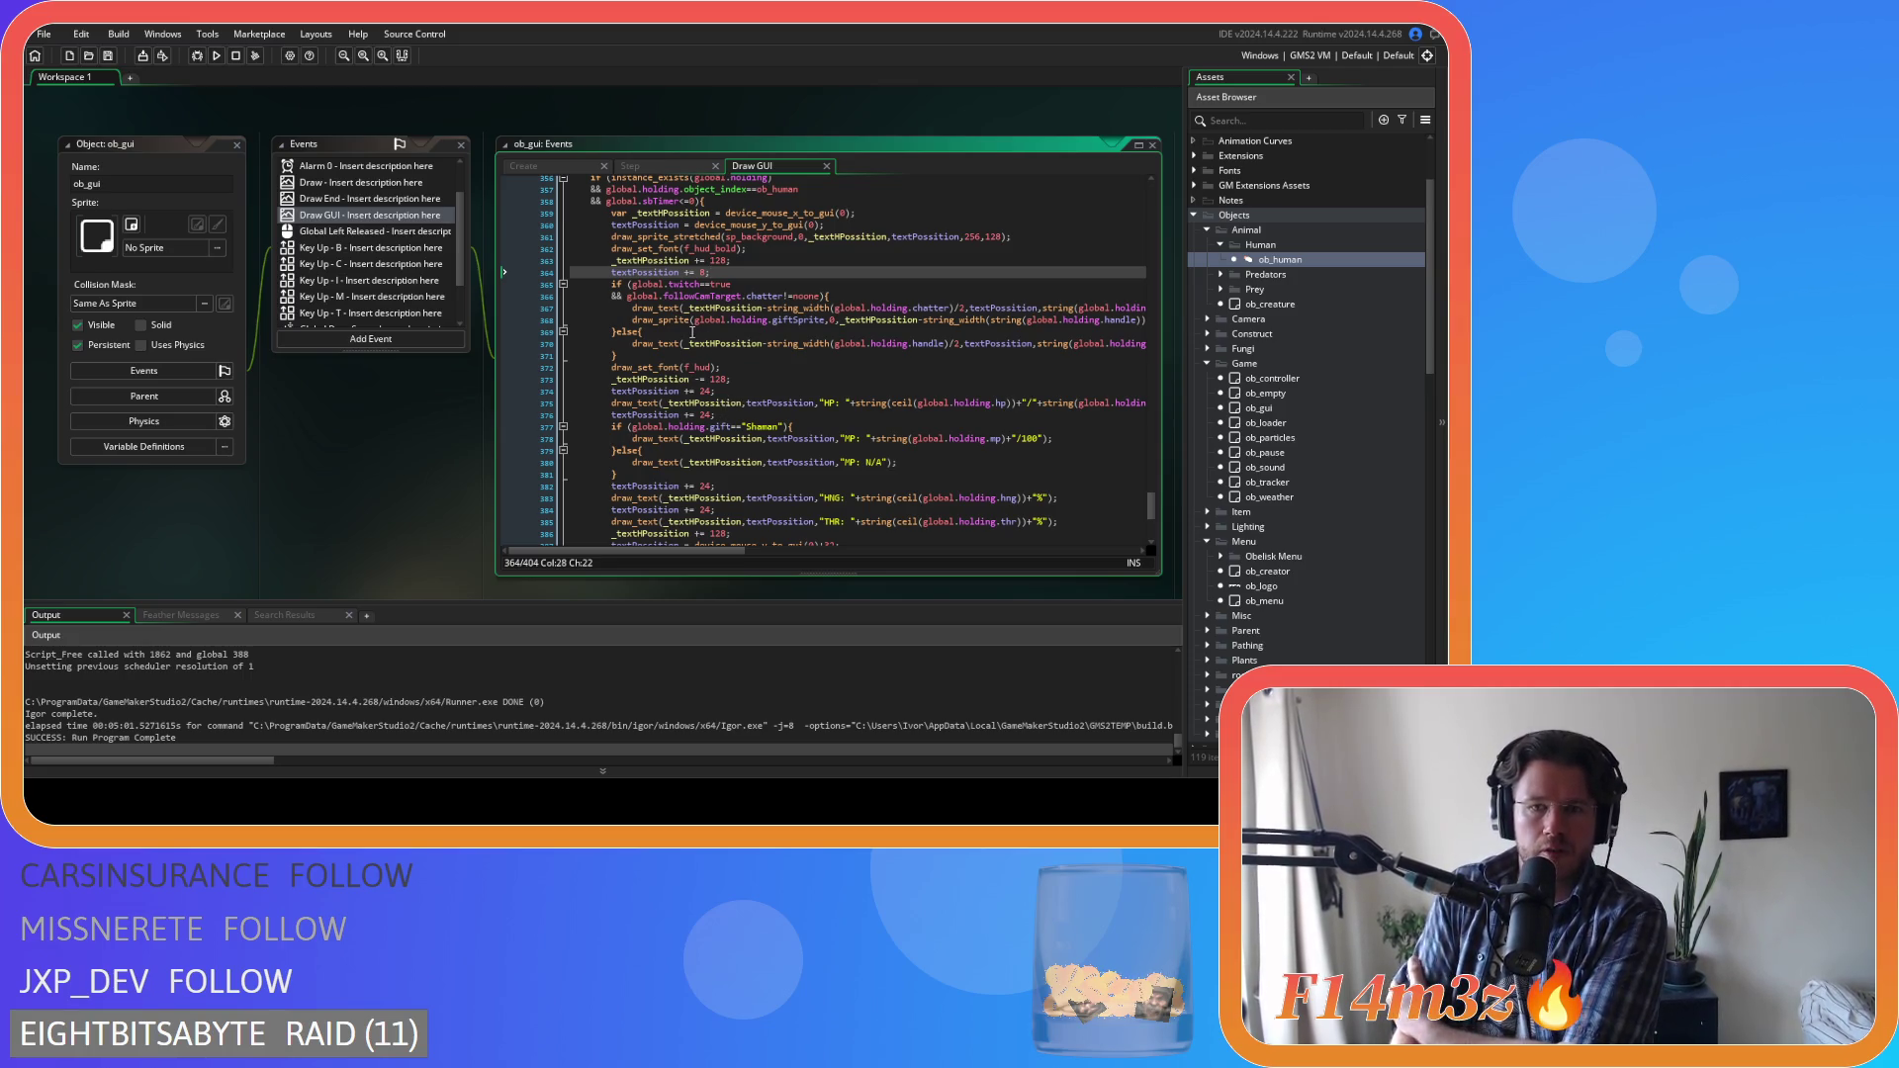
scroll(693, 333, down, 2)
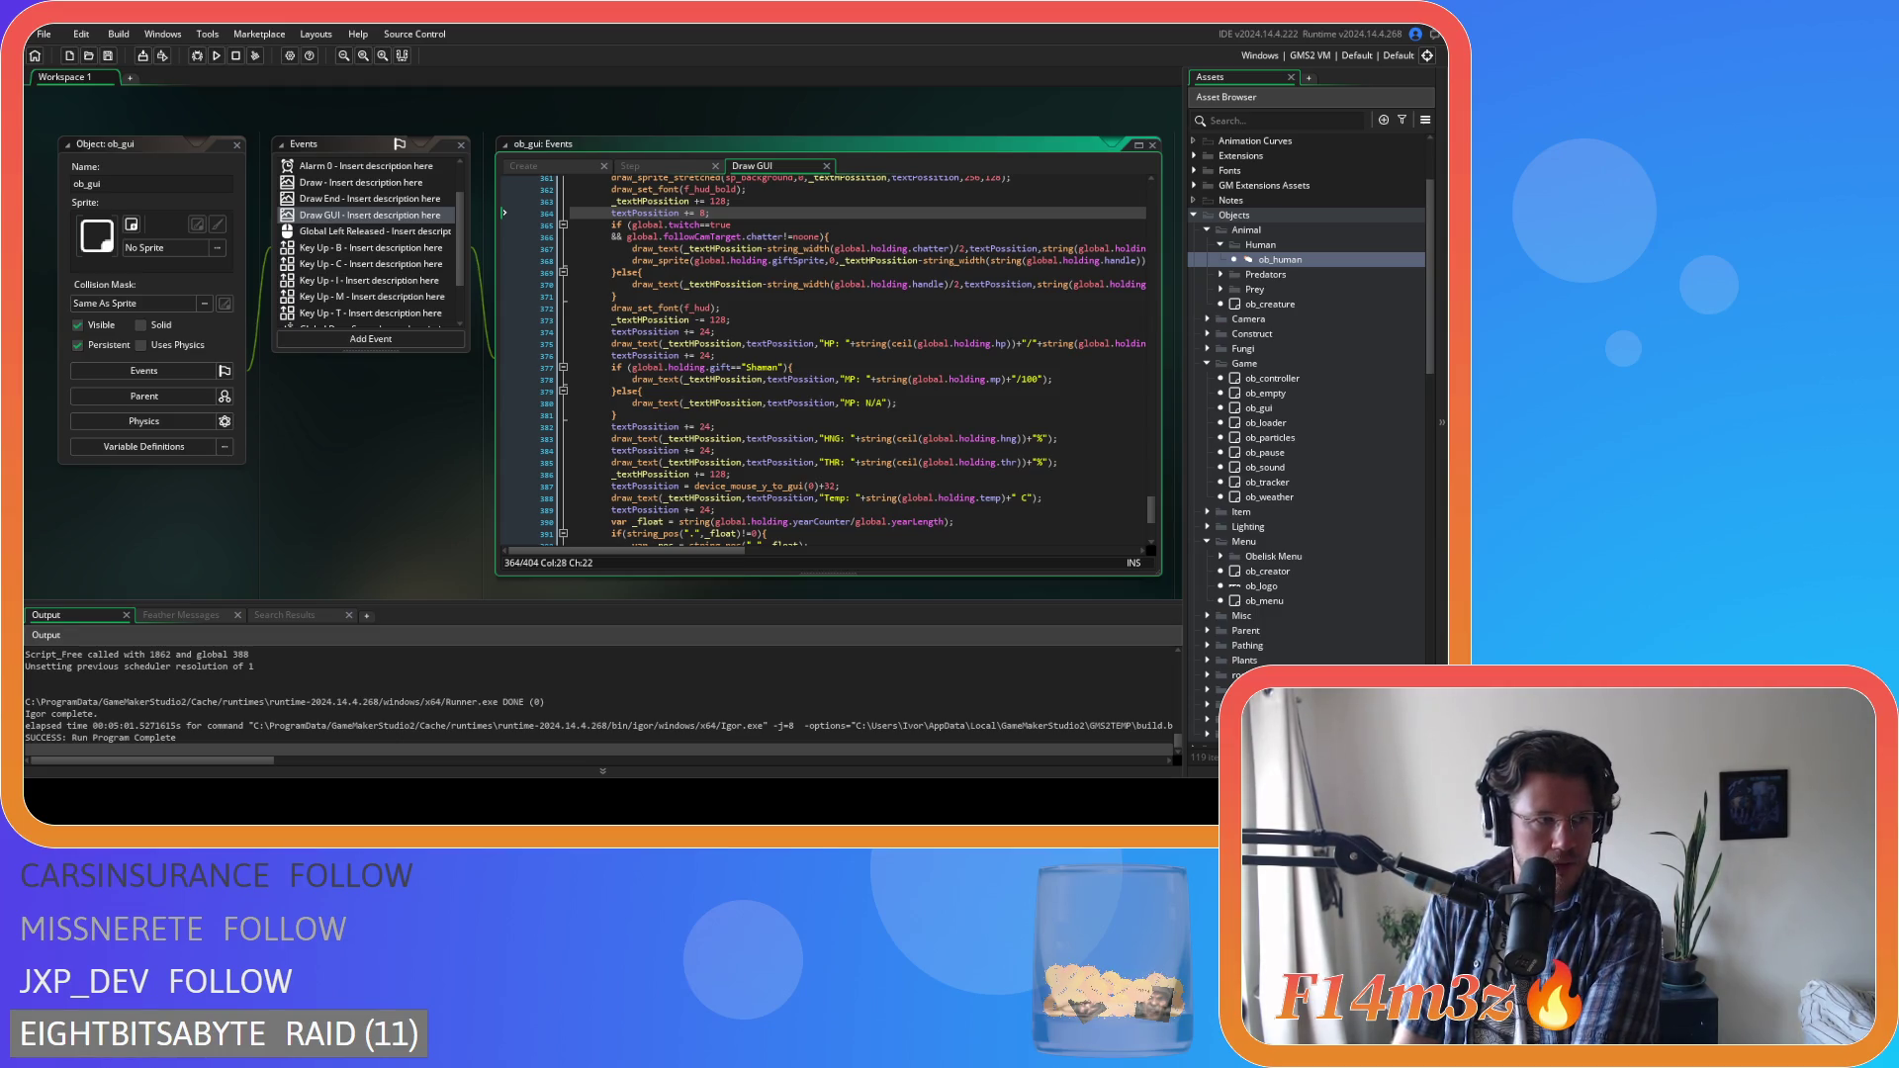
scroll(662, 379, down, 1)
click(686, 456)
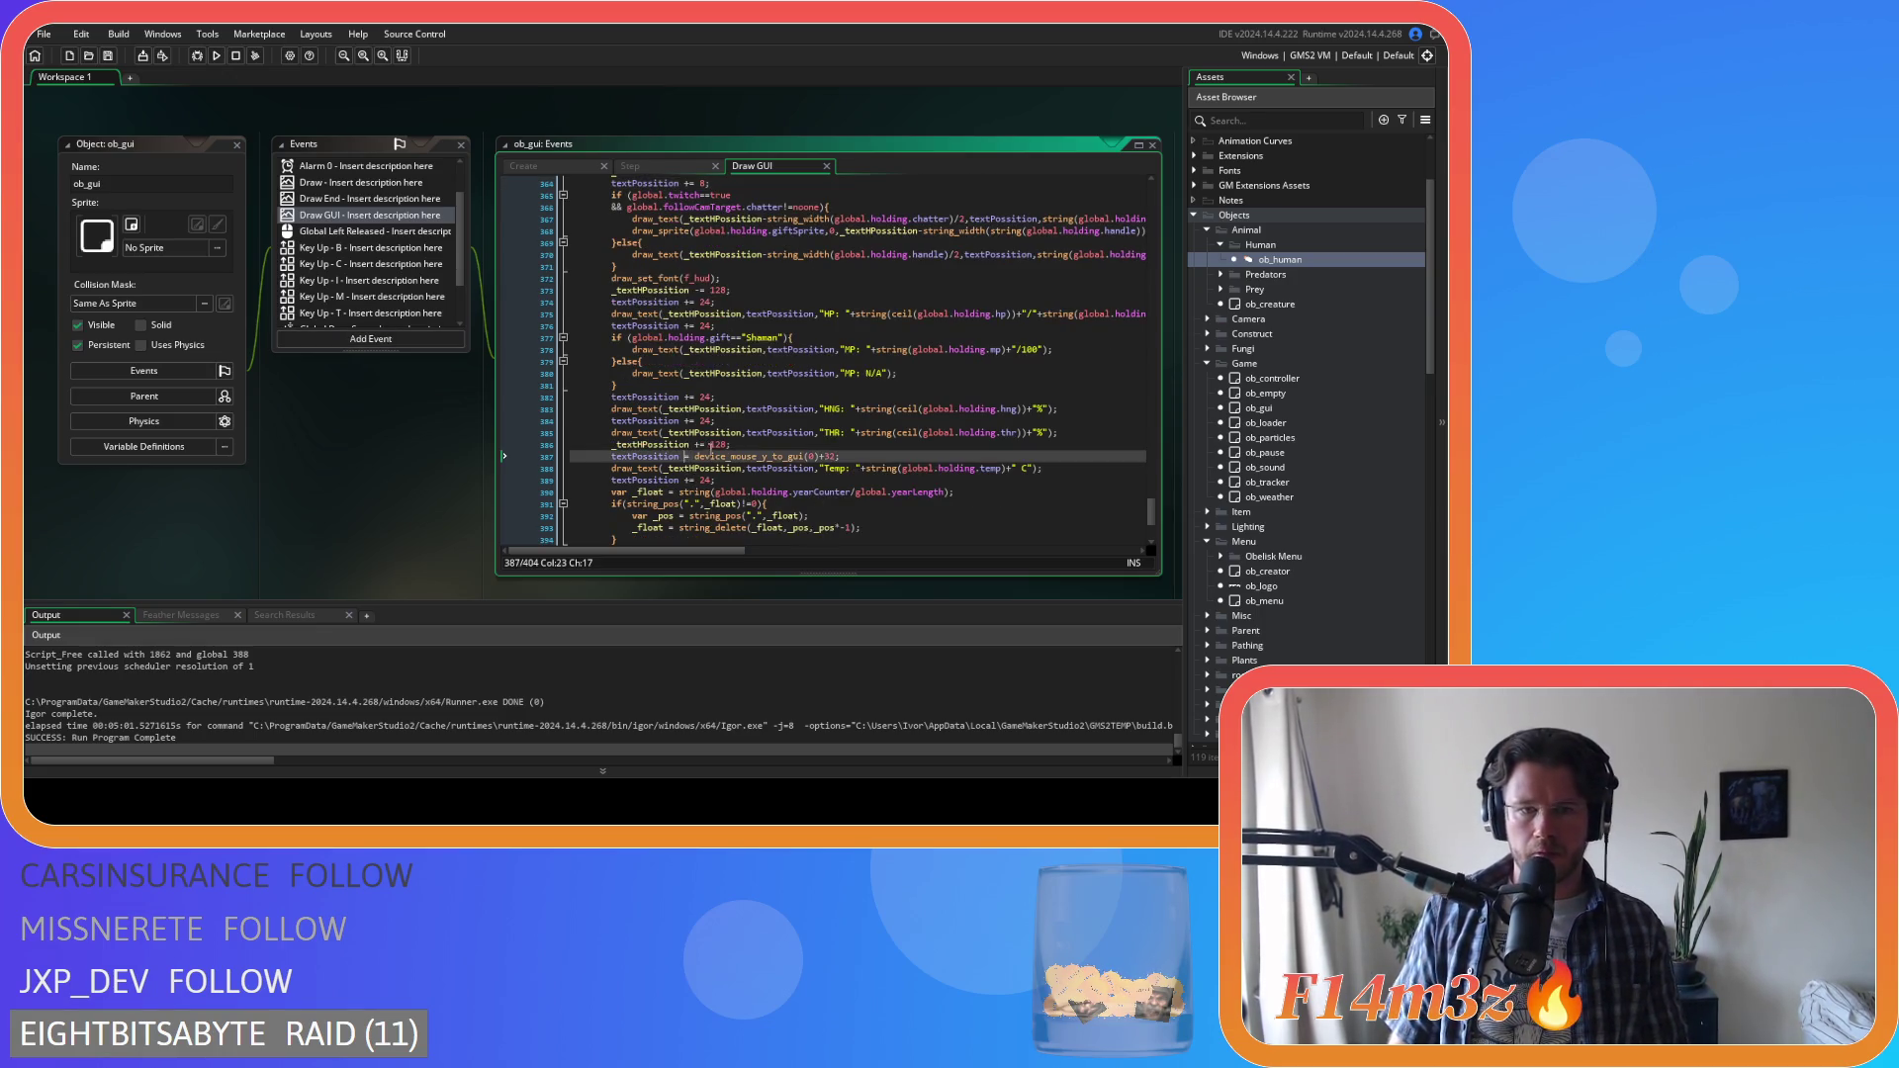
text(-)
drag(700, 456, 842, 467)
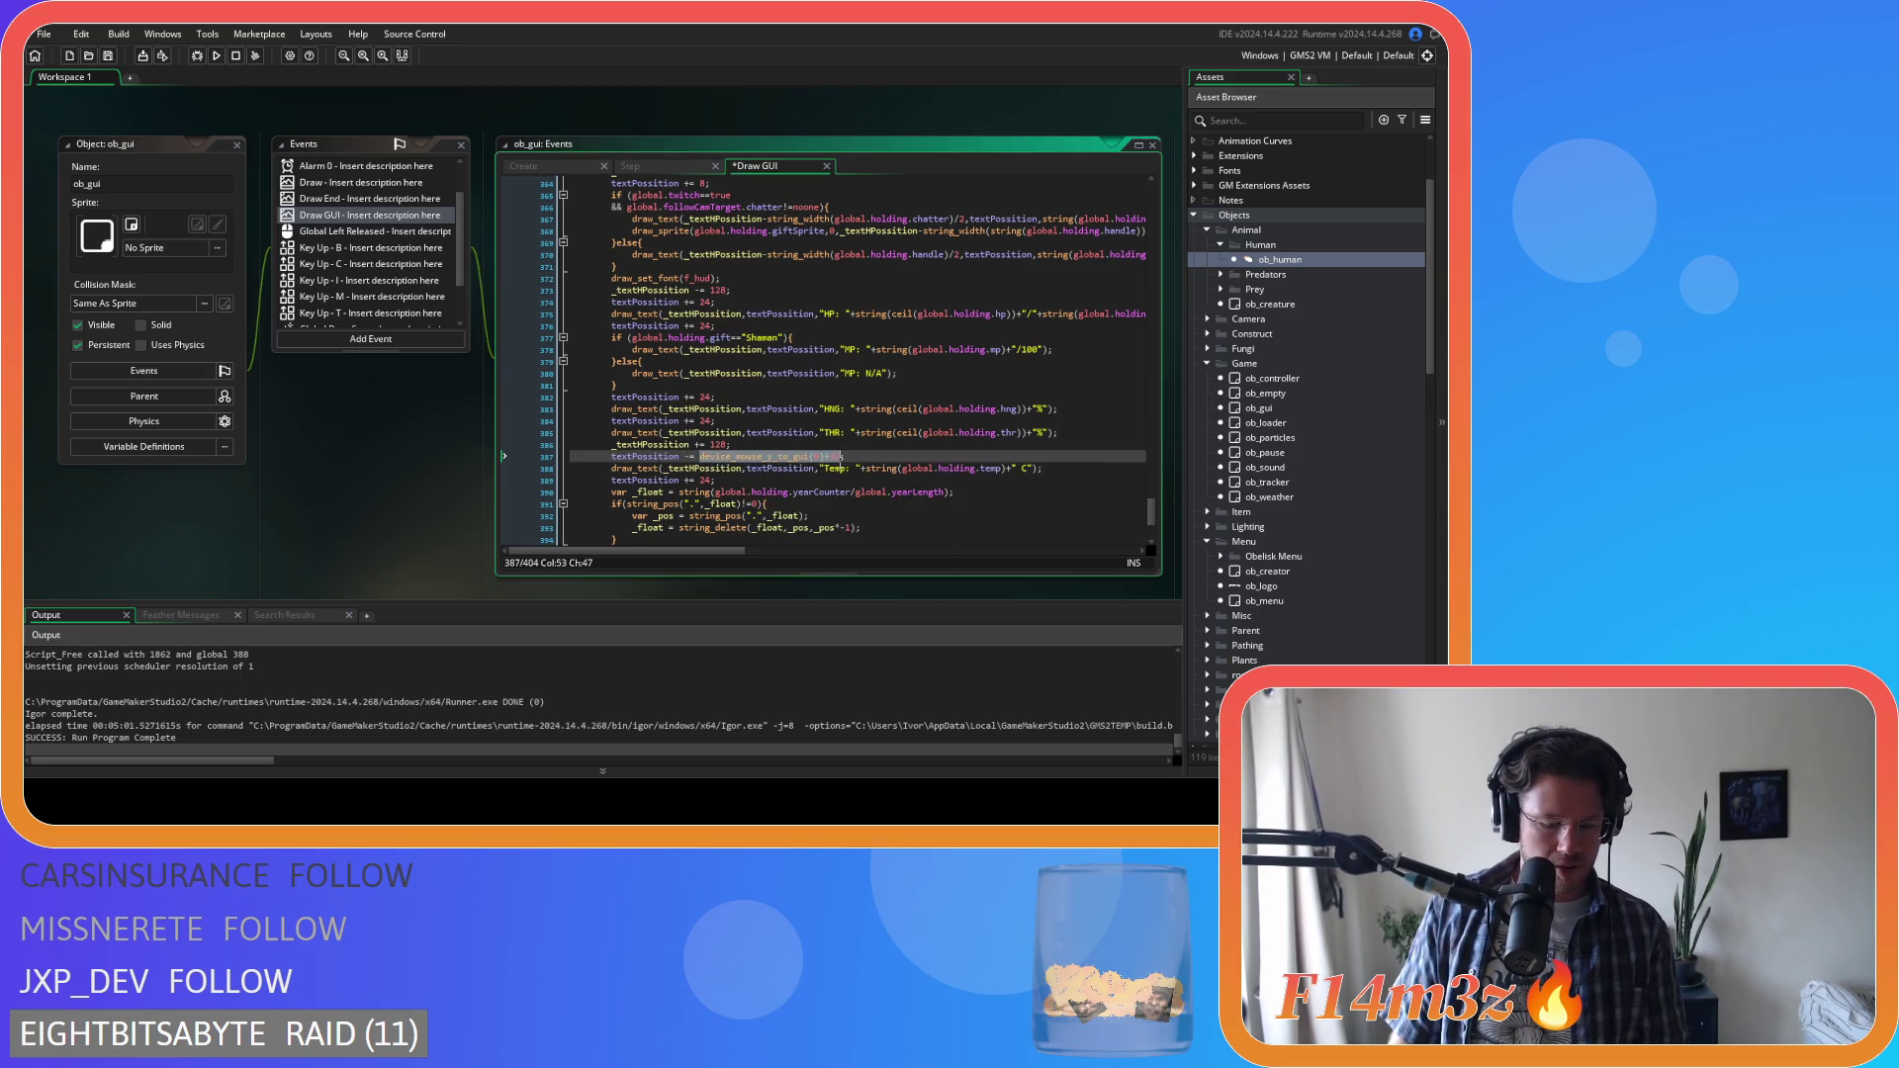
text(96;)
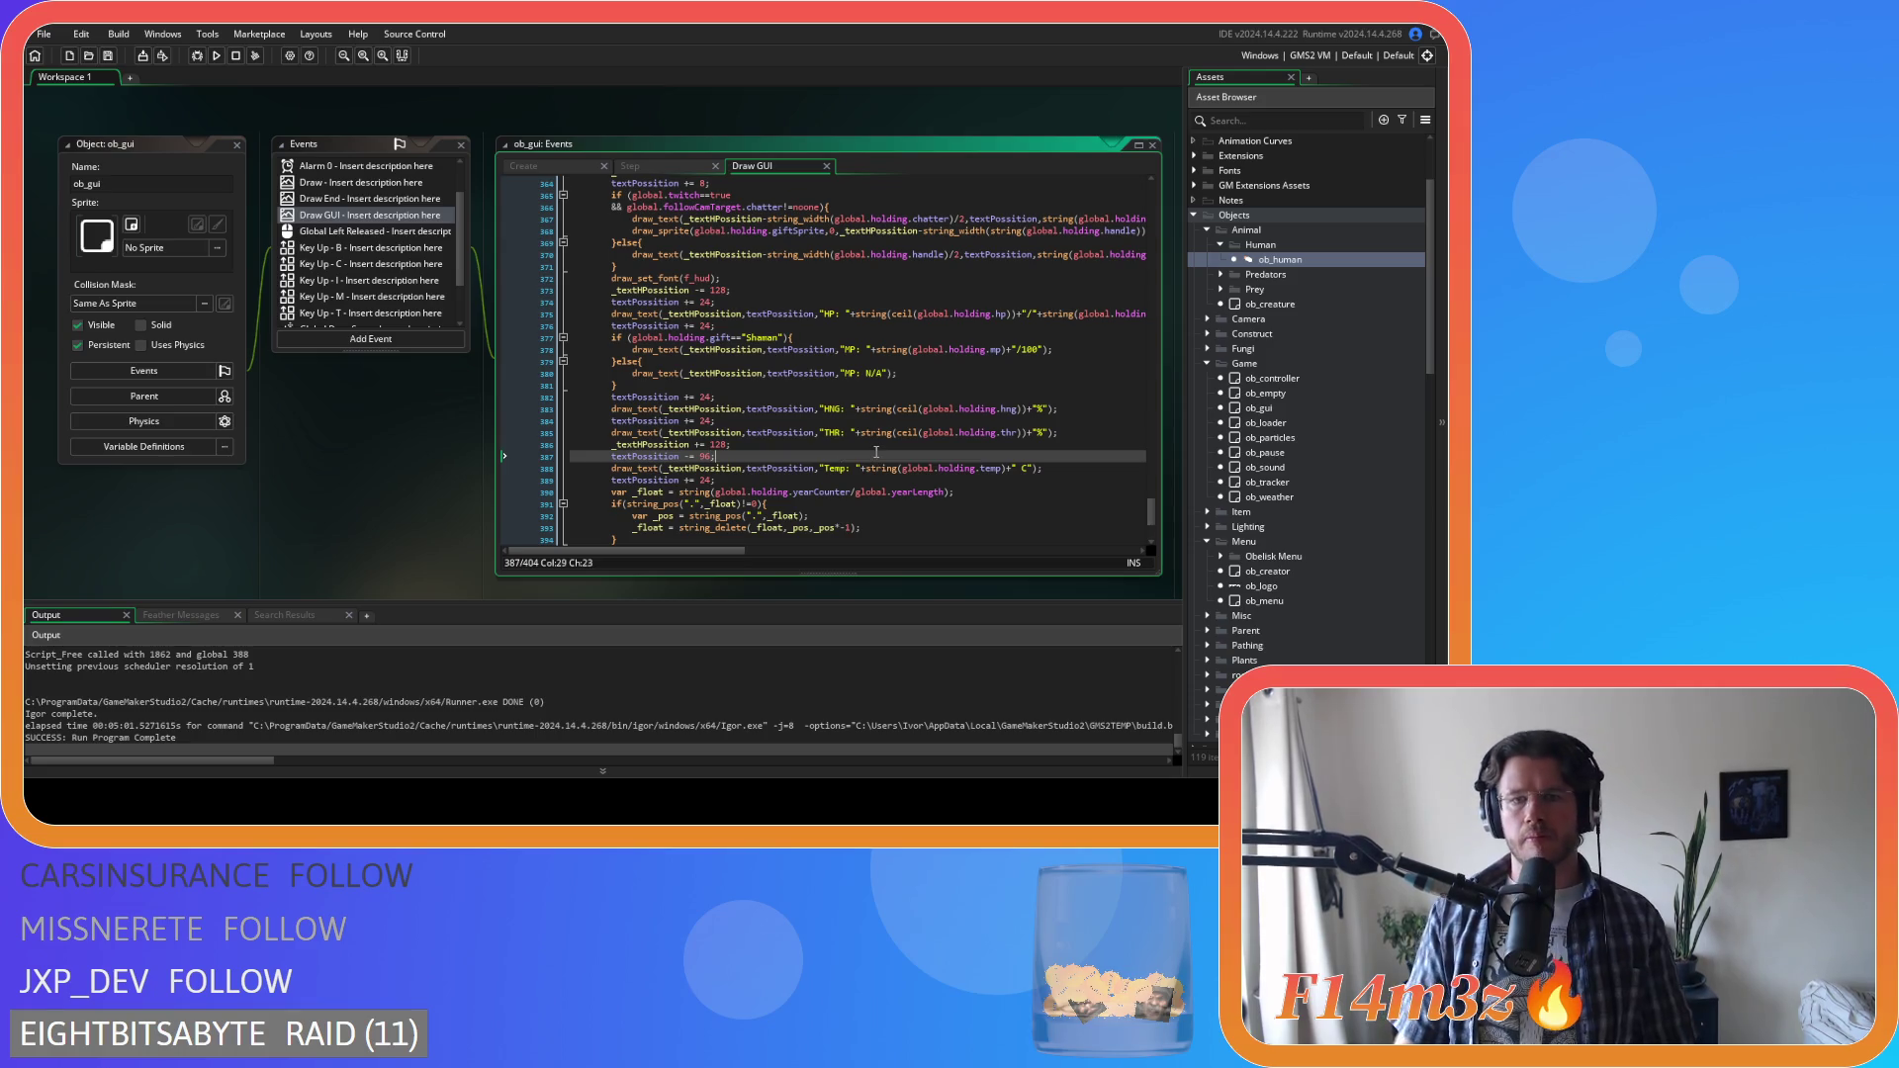
scroll(875, 452, up, 3)
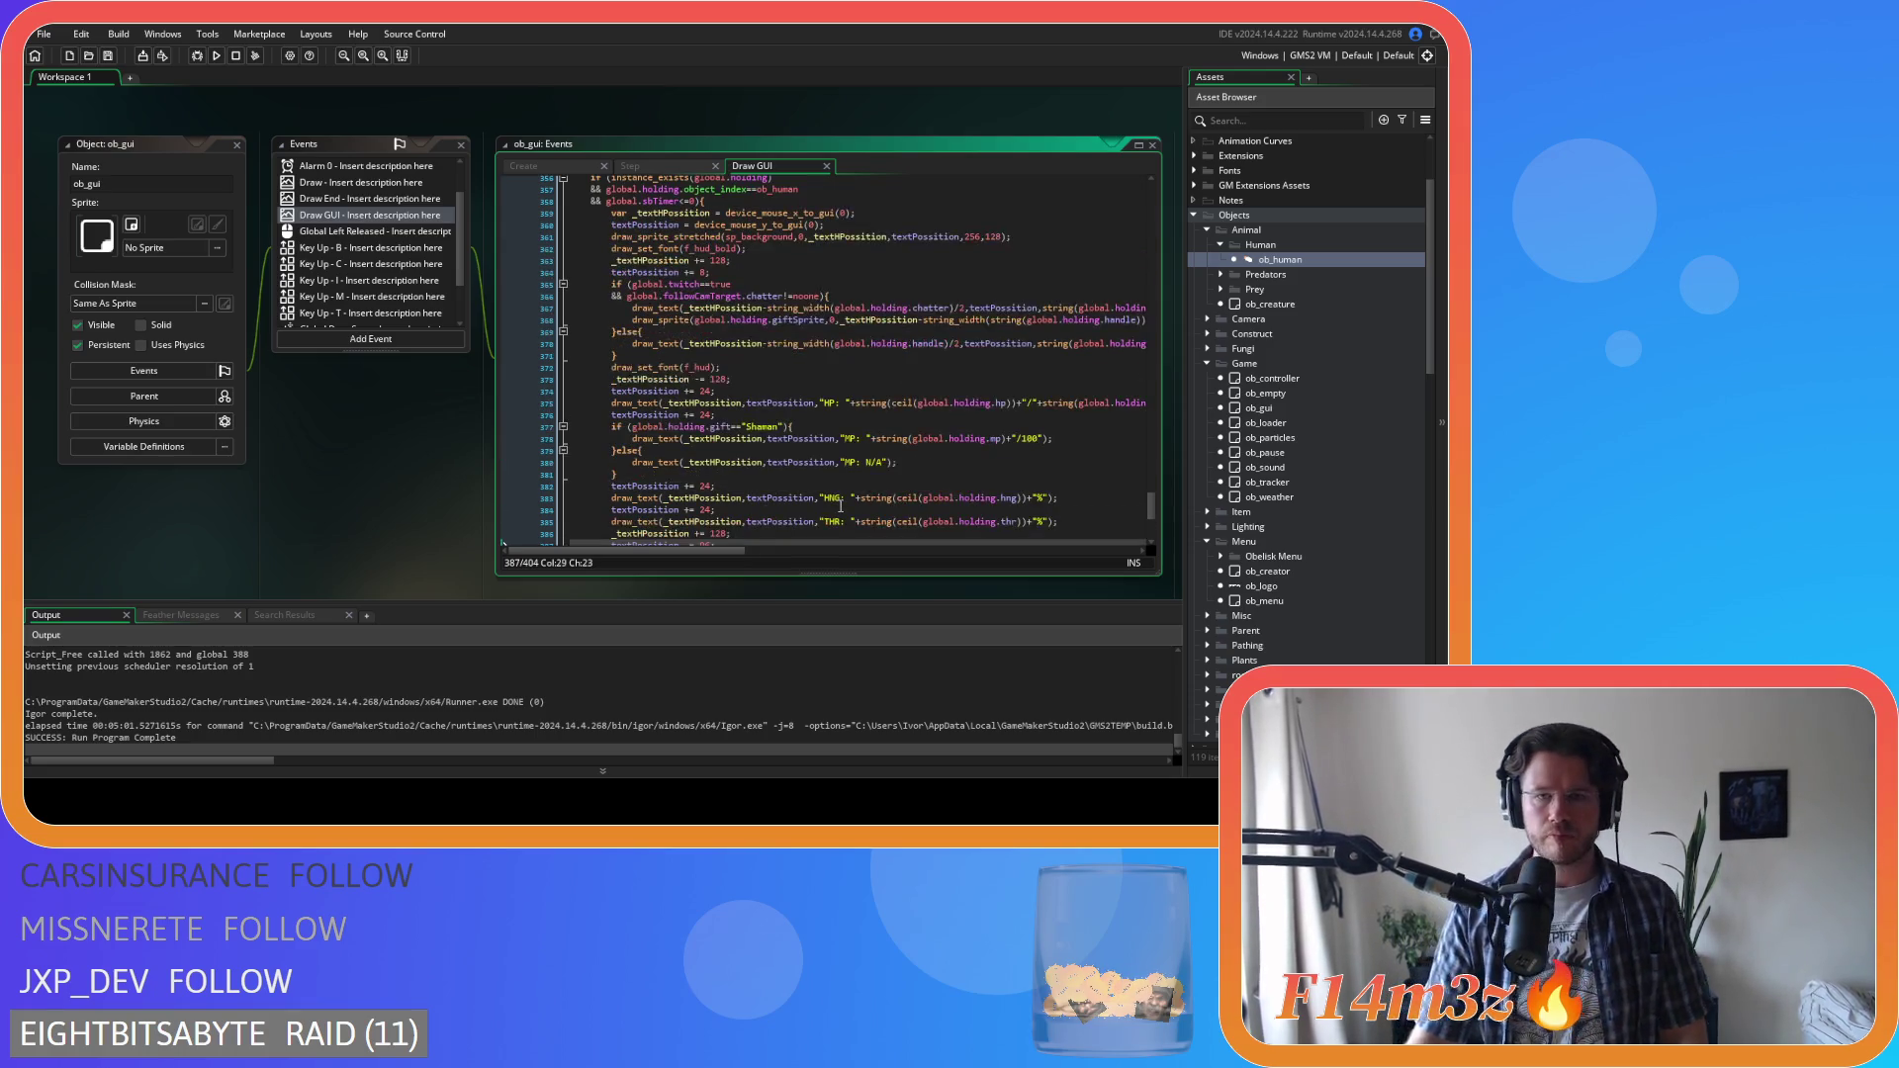
click(834, 377)
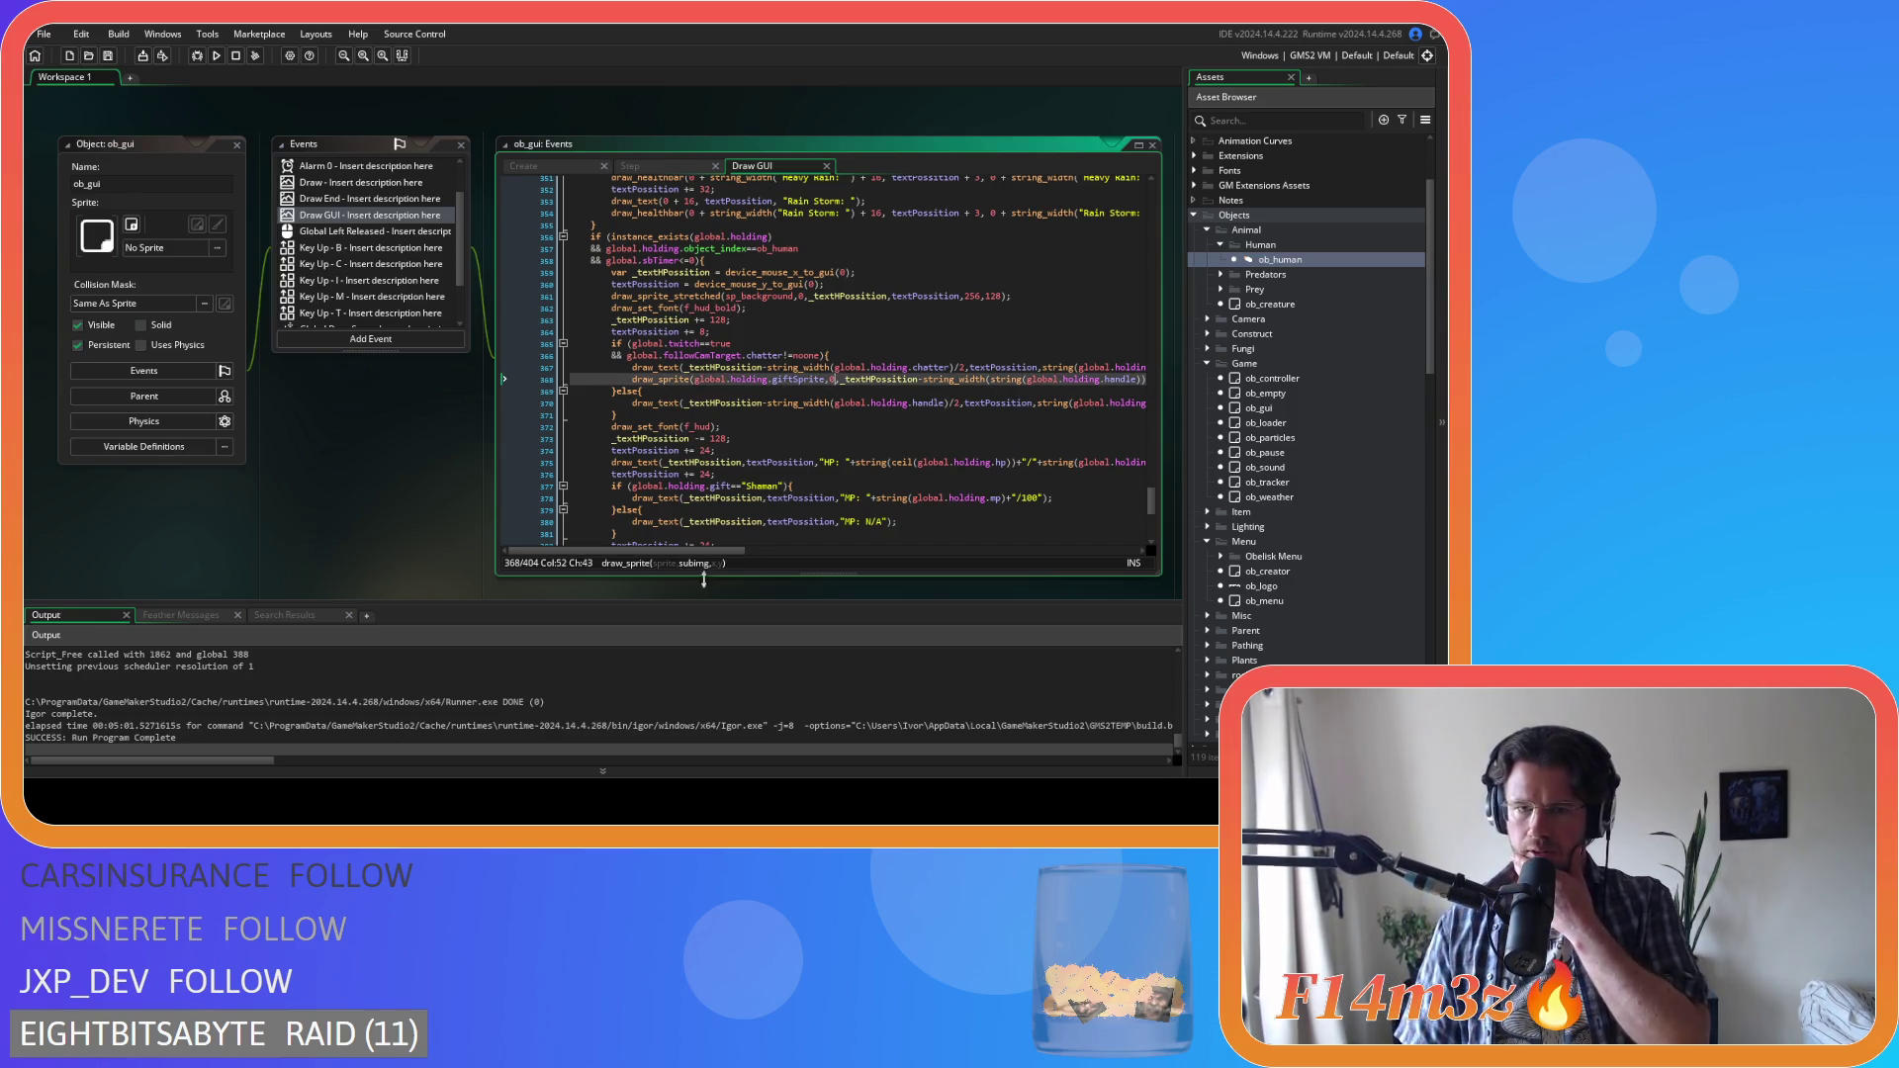
Copy line 368's gift sprite draw_sprite call into the handle branch below line 370
drag(718, 551, 794, 556)
mouse_move(1034, 379)
mouse_down()
mouse_move(577, 378)
mouse_move(629, 378)
mouse_up()
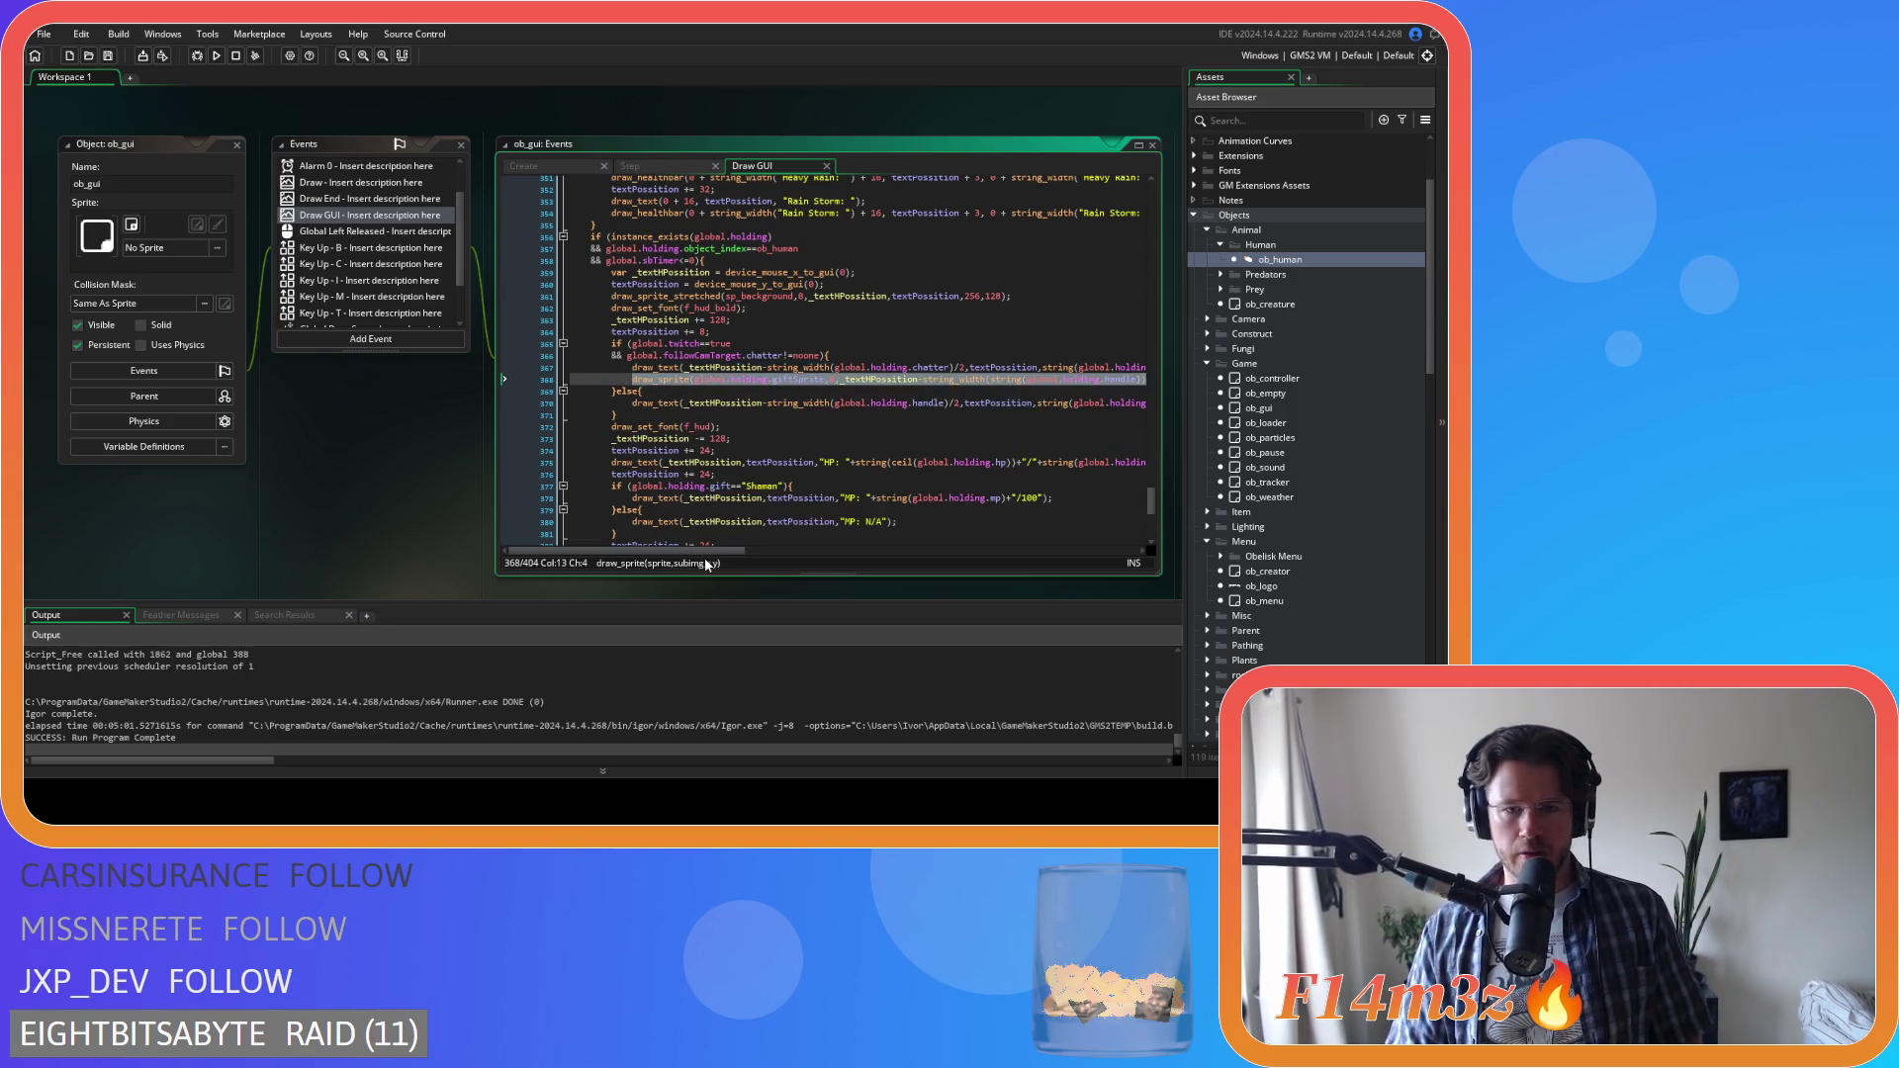
mouse_move(693, 550)
mouse_down()
mouse_move(768, 550)
mouse_move(696, 550)
mouse_up()
click(1020, 403)
mouse_move(734, 382)
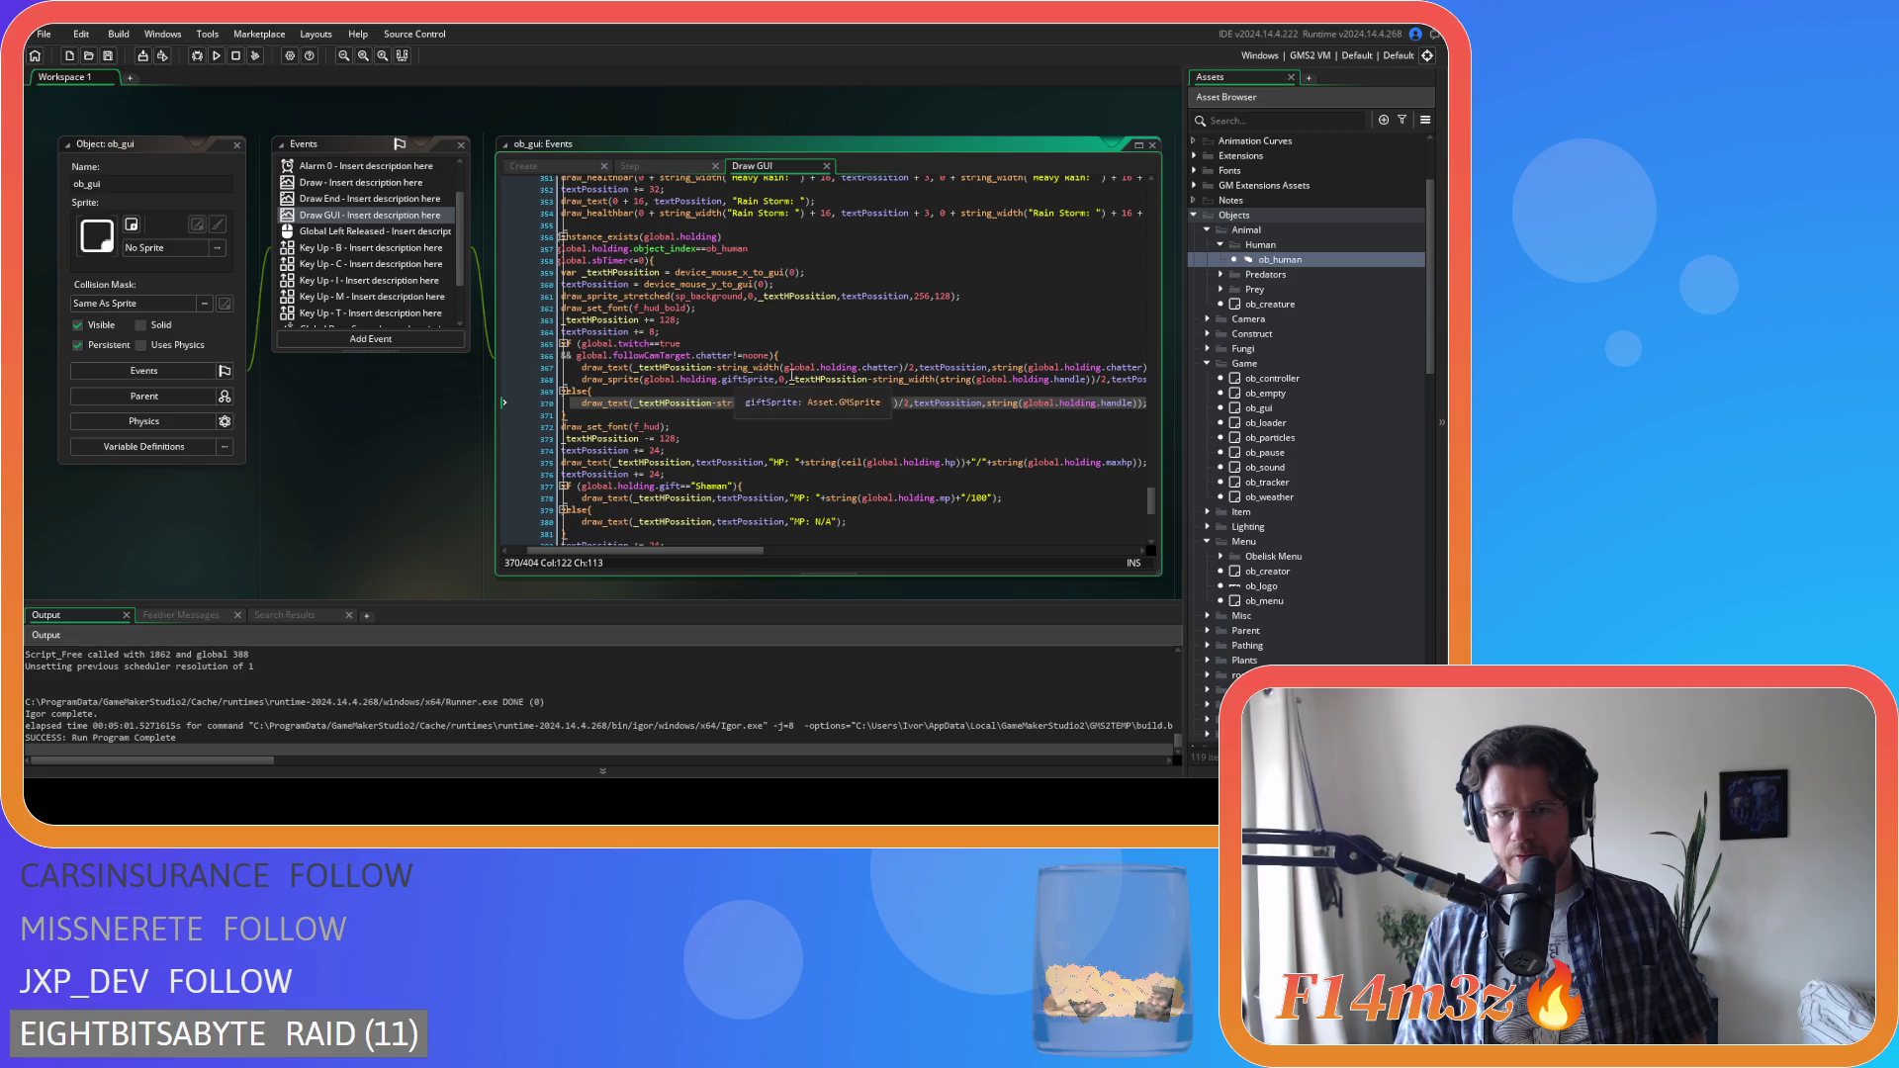
click(783, 380)
drag(715, 552, 784, 553)
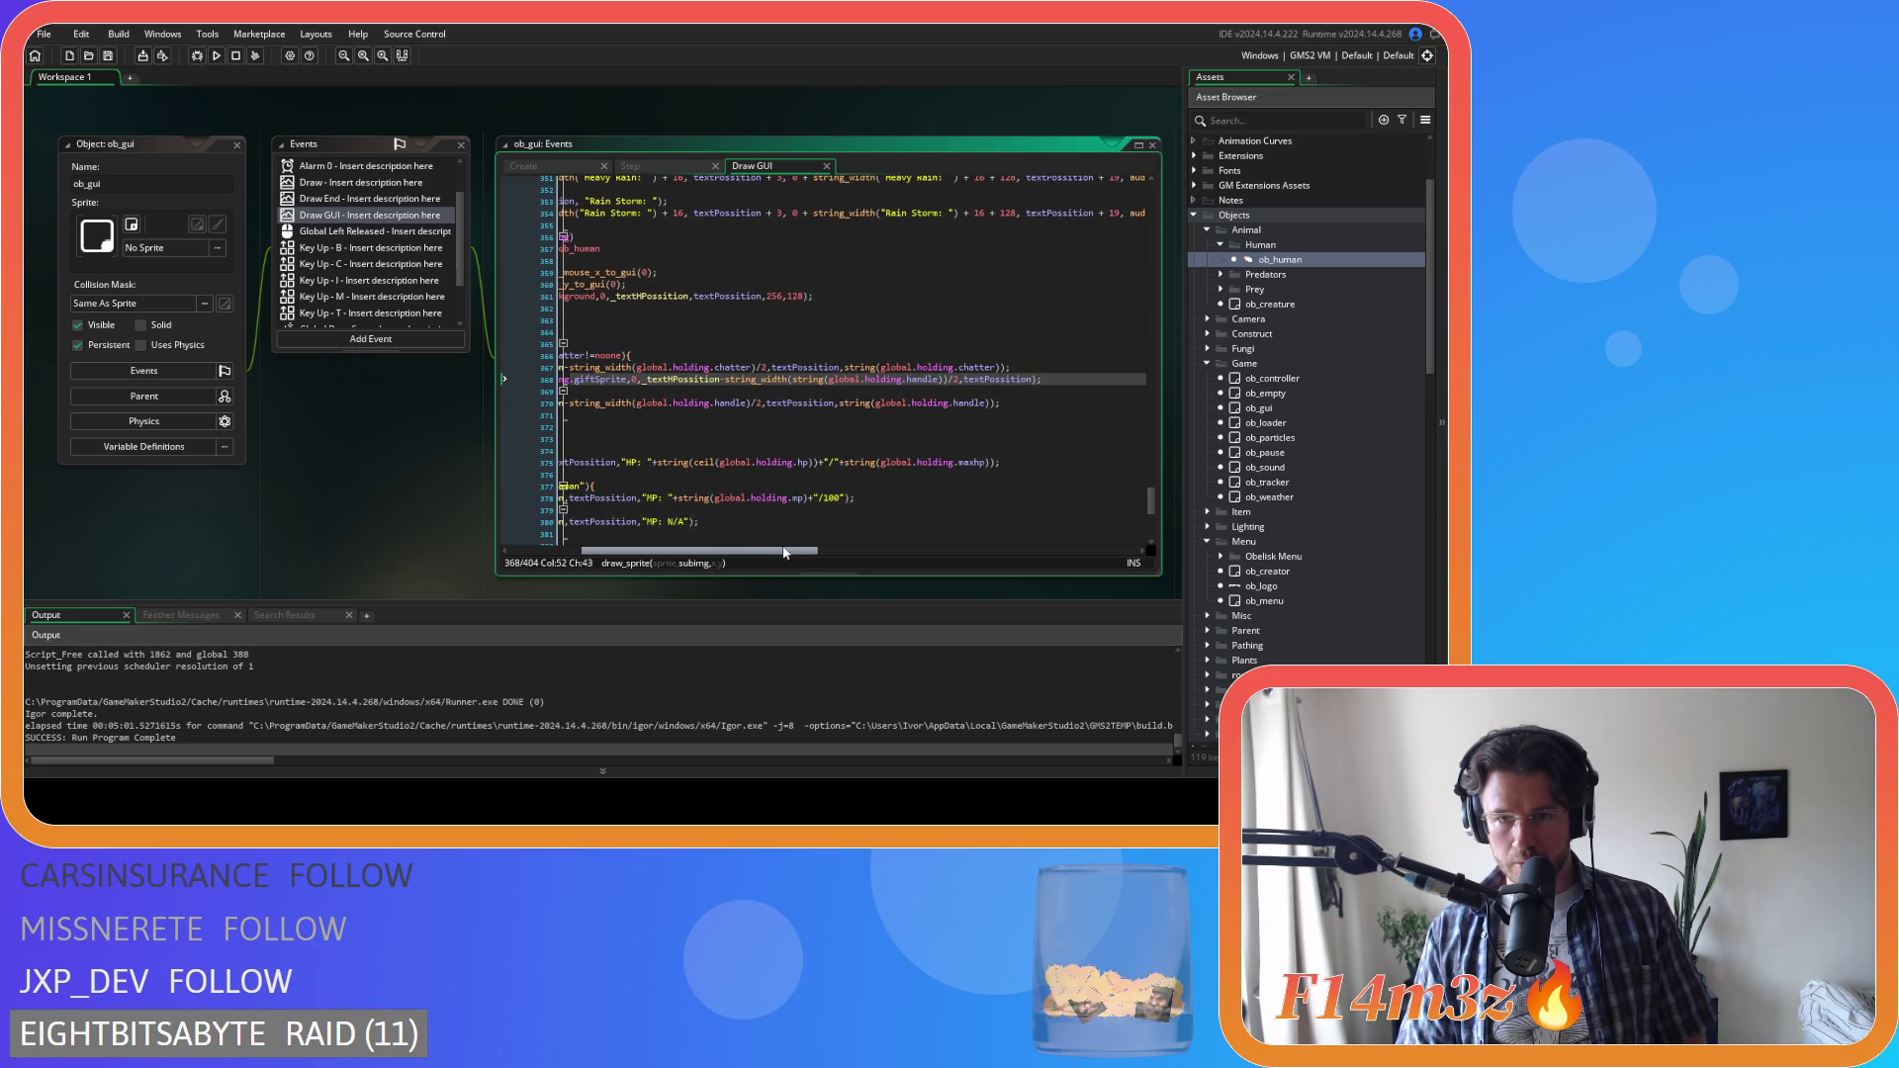
mouse_move(1071, 380)
mouse_down()
mouse_move(558, 381)
mouse_move(630, 388)
mouse_up()
key(ctrl+z)
key(ctrl+y)
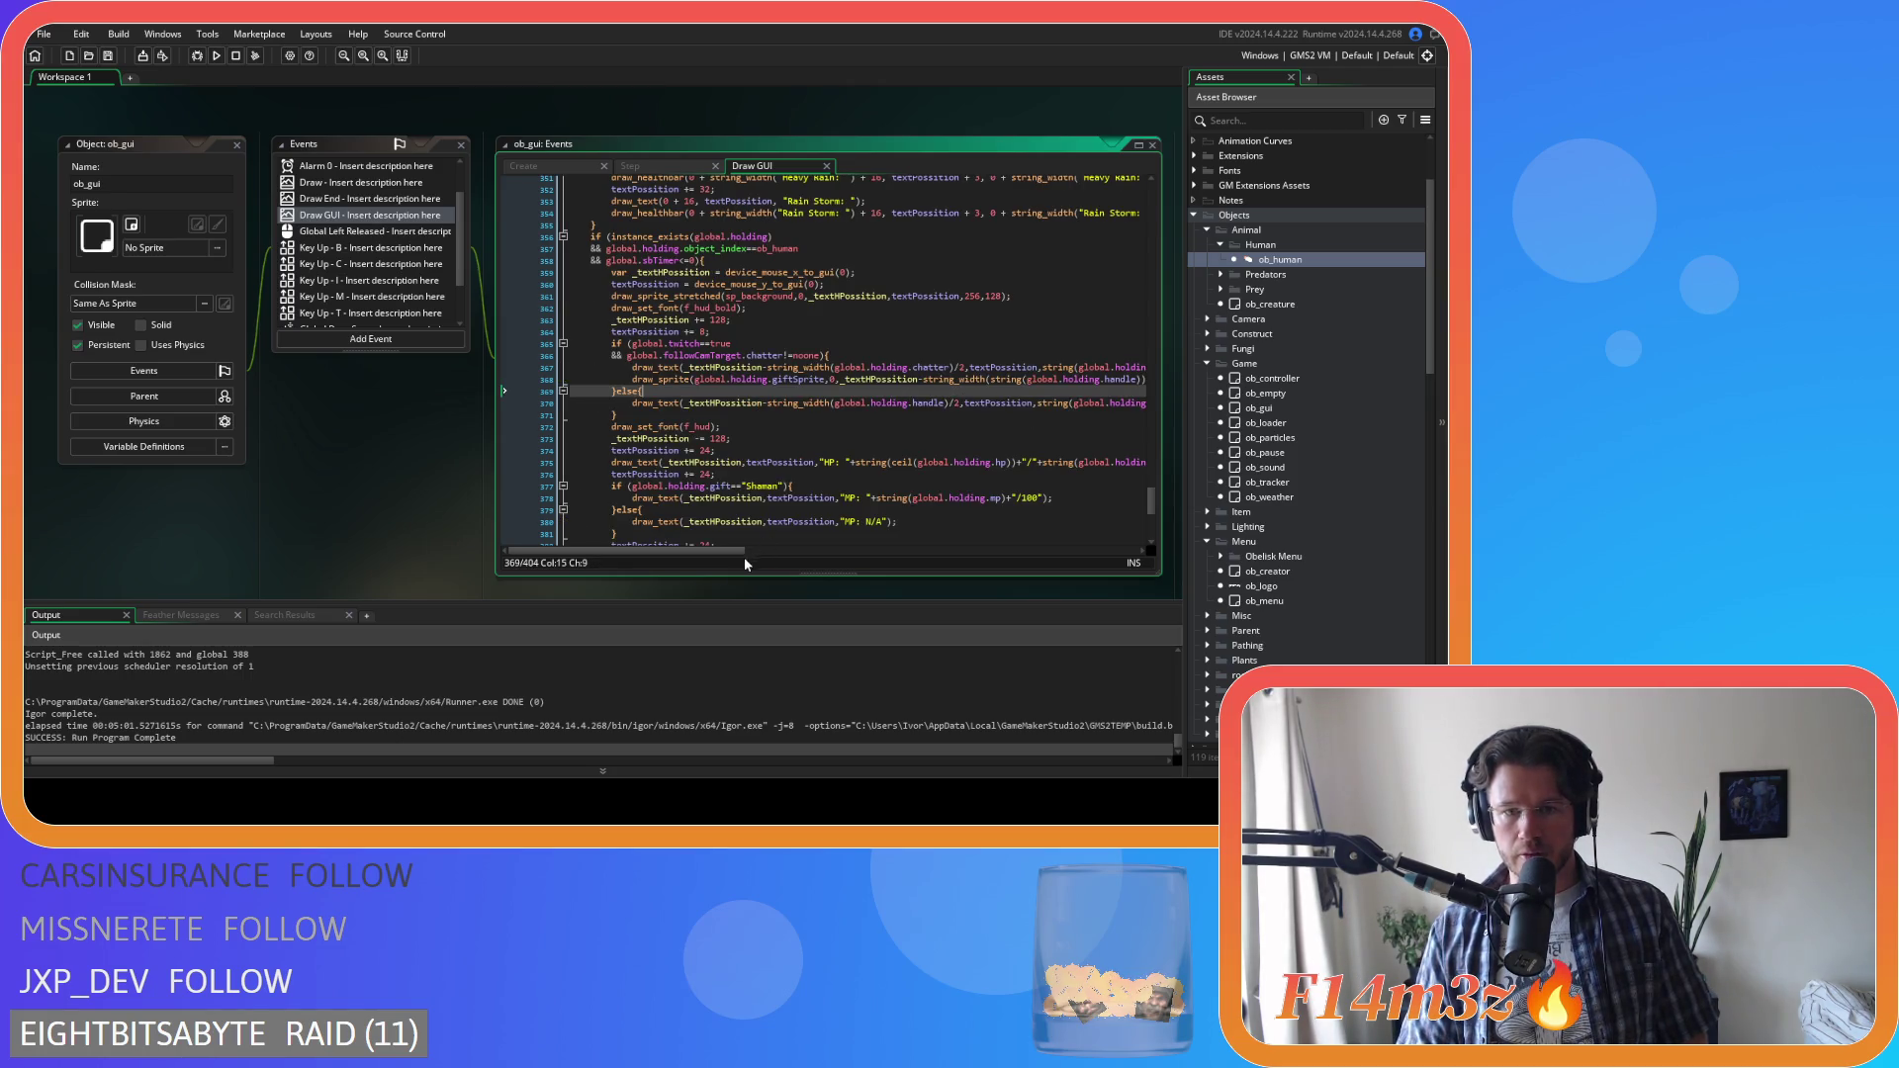
key(Down)
key(End)
key(Return)
text(draw_sprite(global.holding.giftSprite,0,_textHPosition-string_width(string(global.holding.handle))/2,textPosition);)
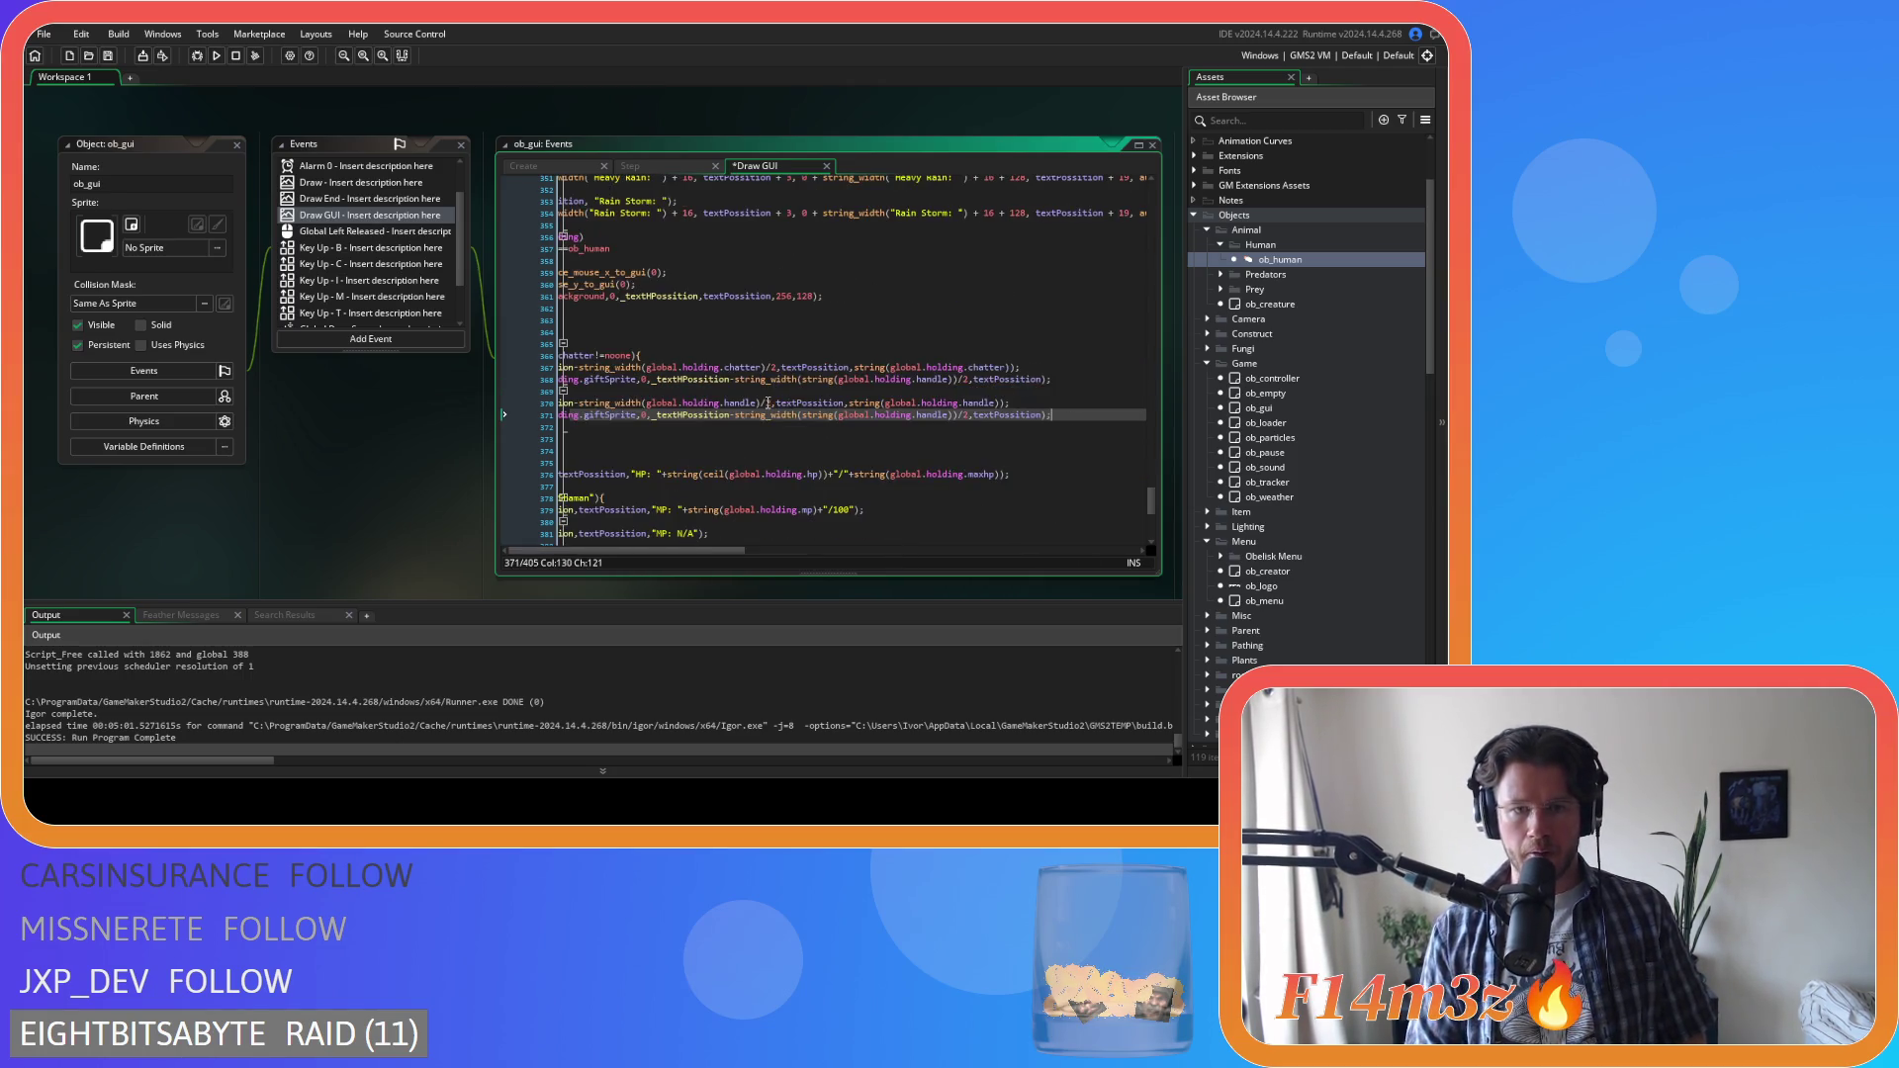
Replace handle with chatter on line 368, save, and build and run the game with F5
double_click(986, 367)
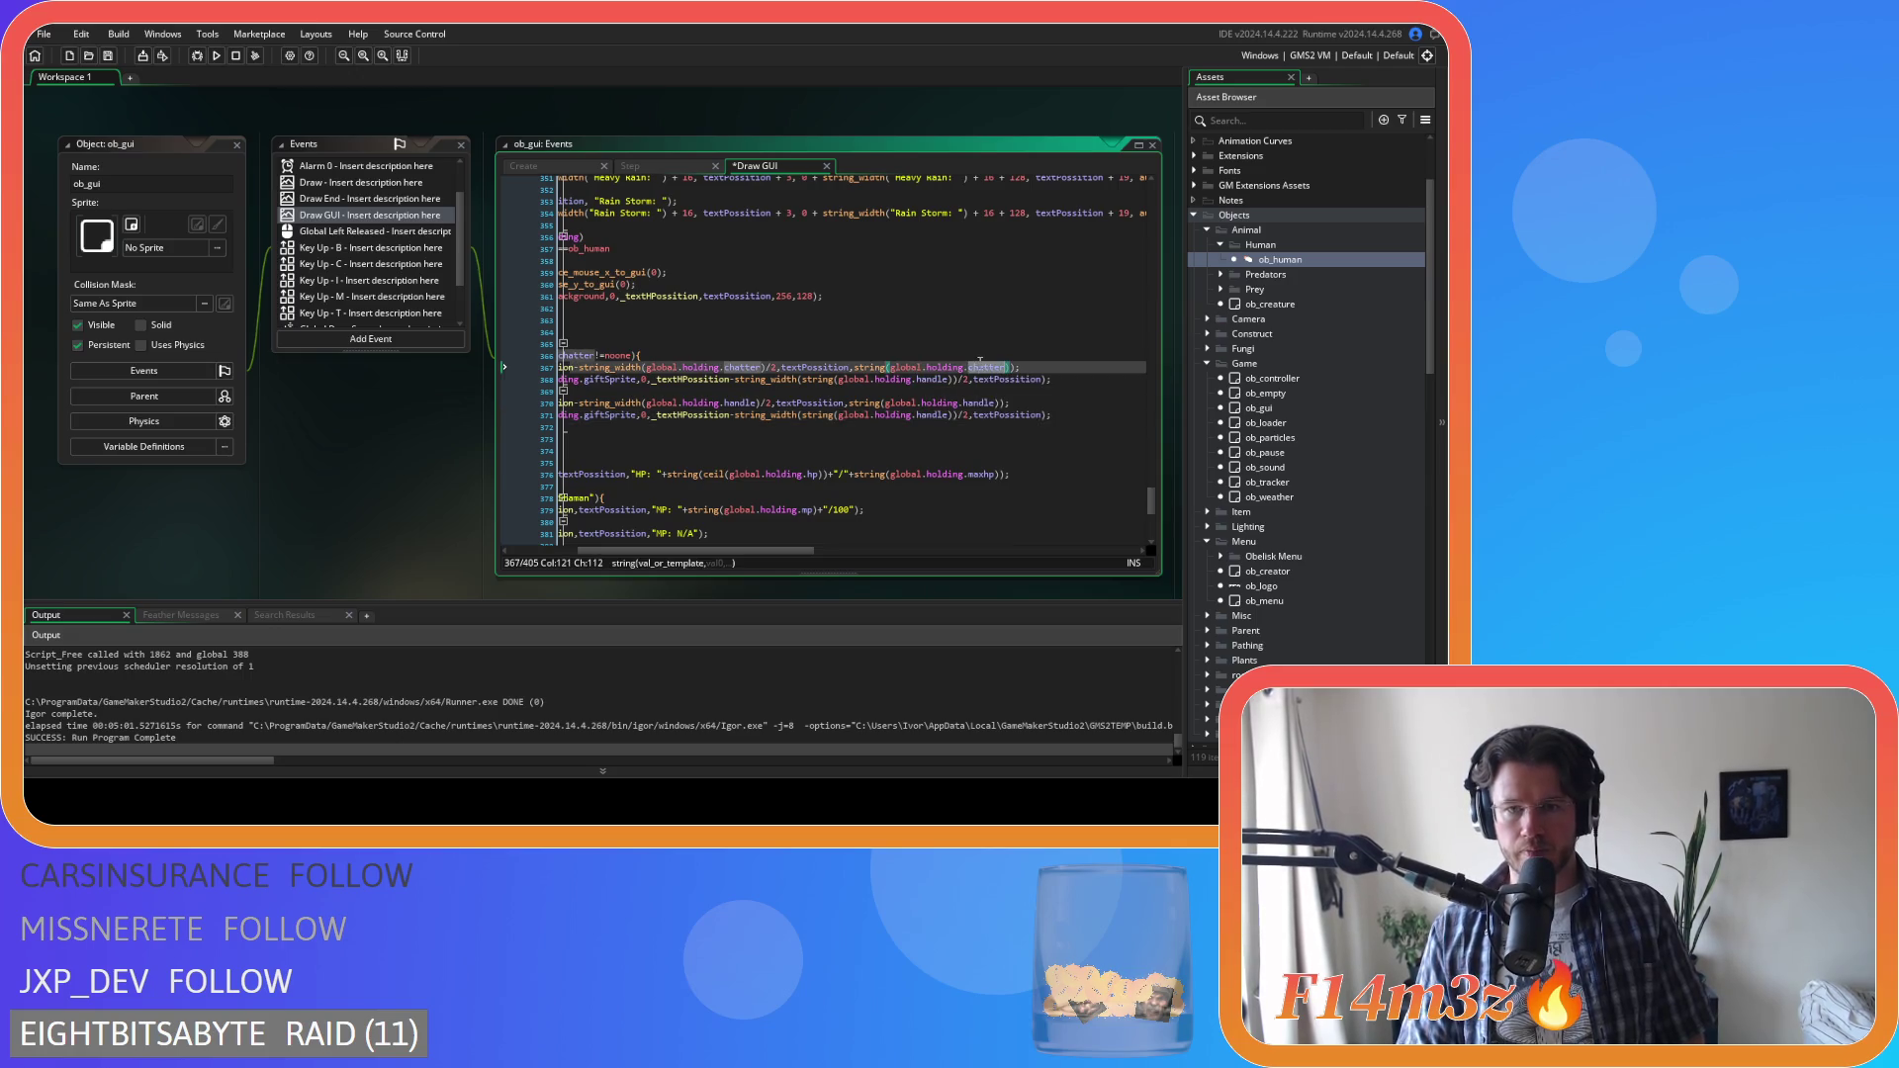
double_click(941, 379)
text(chatter)
key(ctrl+s)
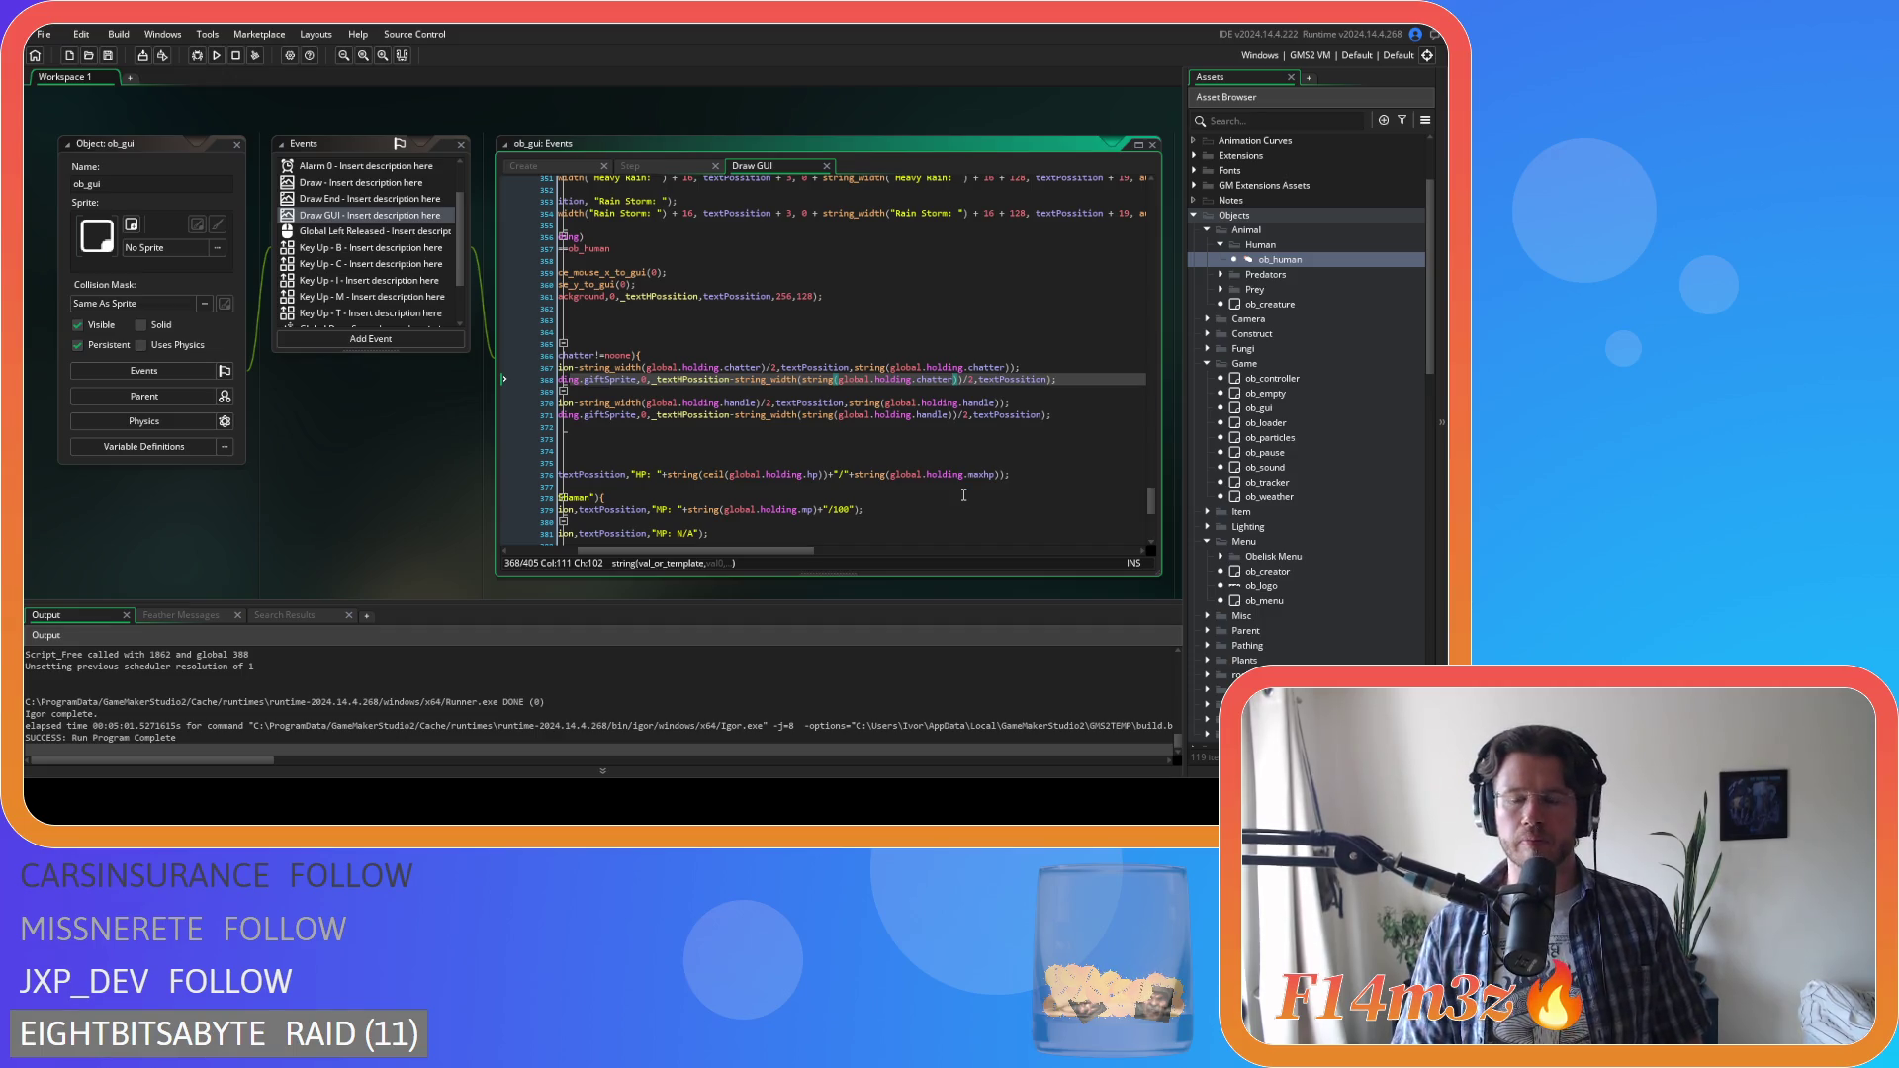
drag(692, 551, 621, 551)
click(811, 355)
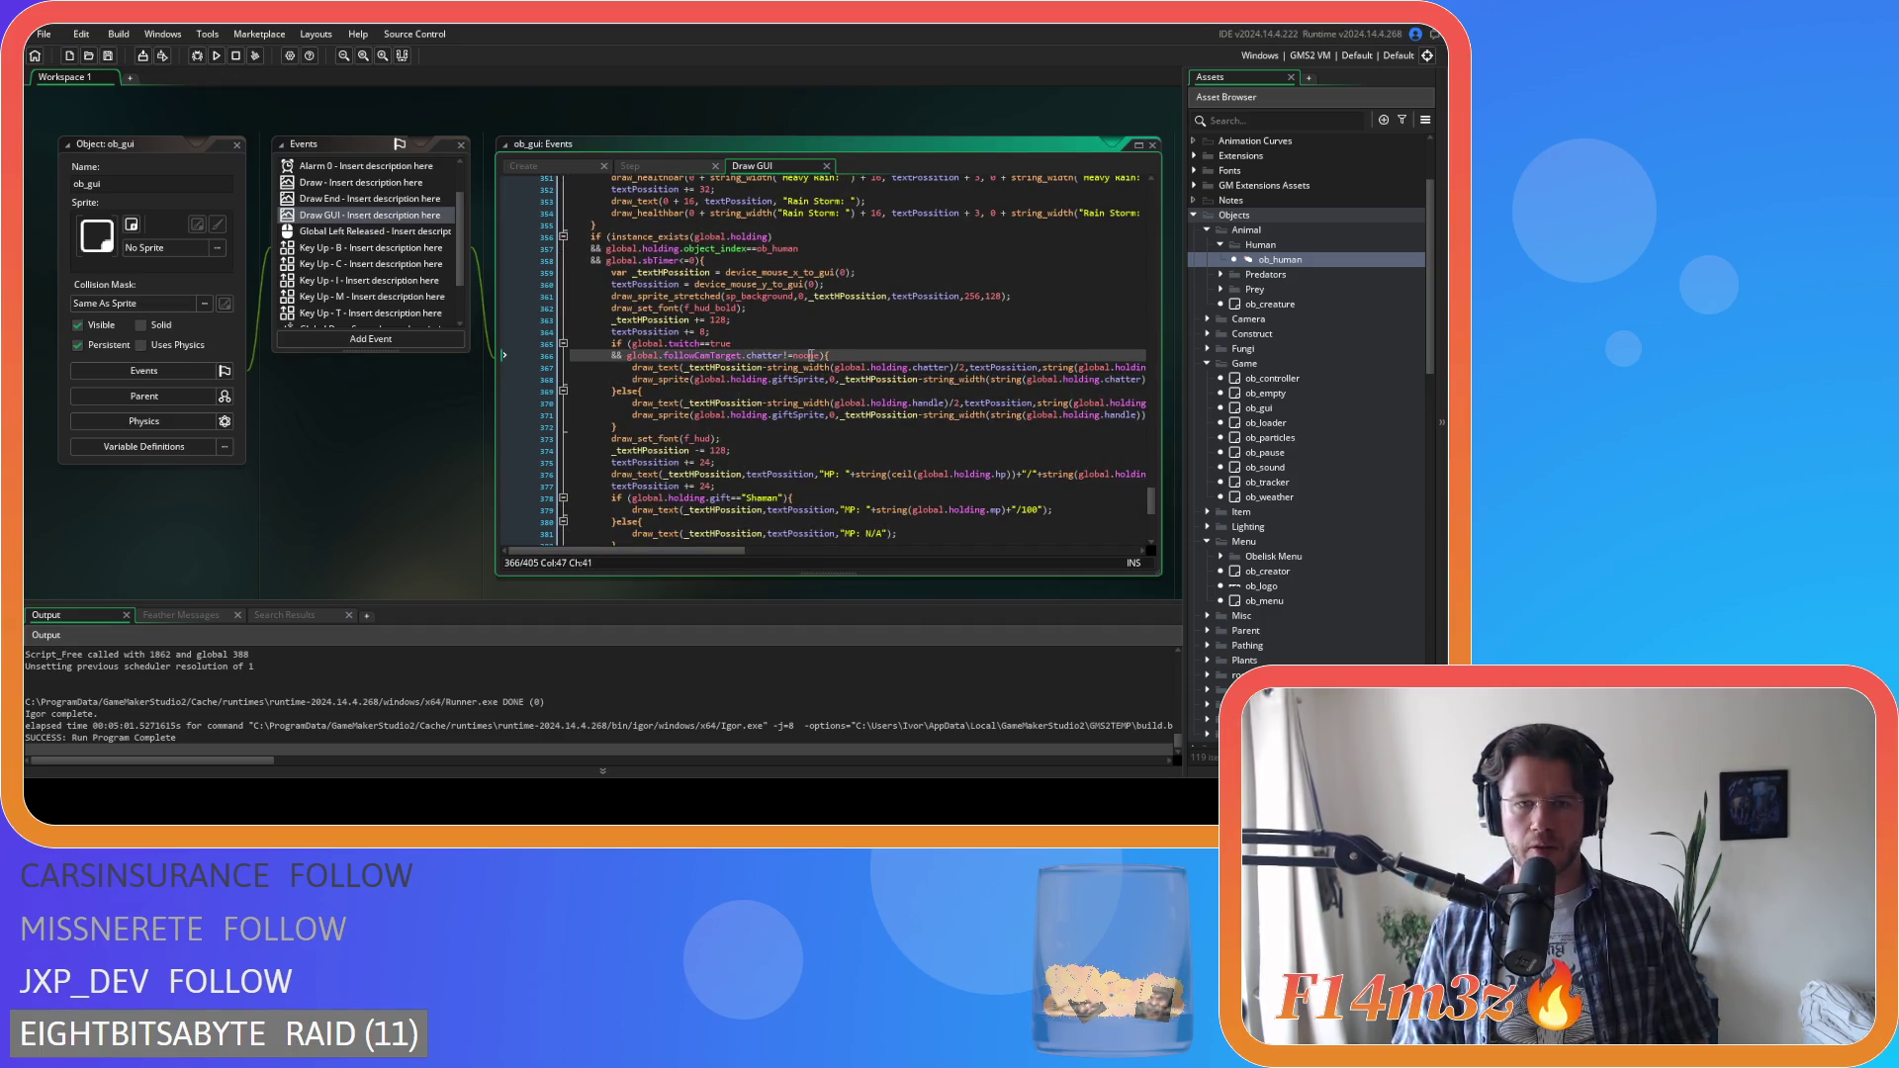
key(F5)
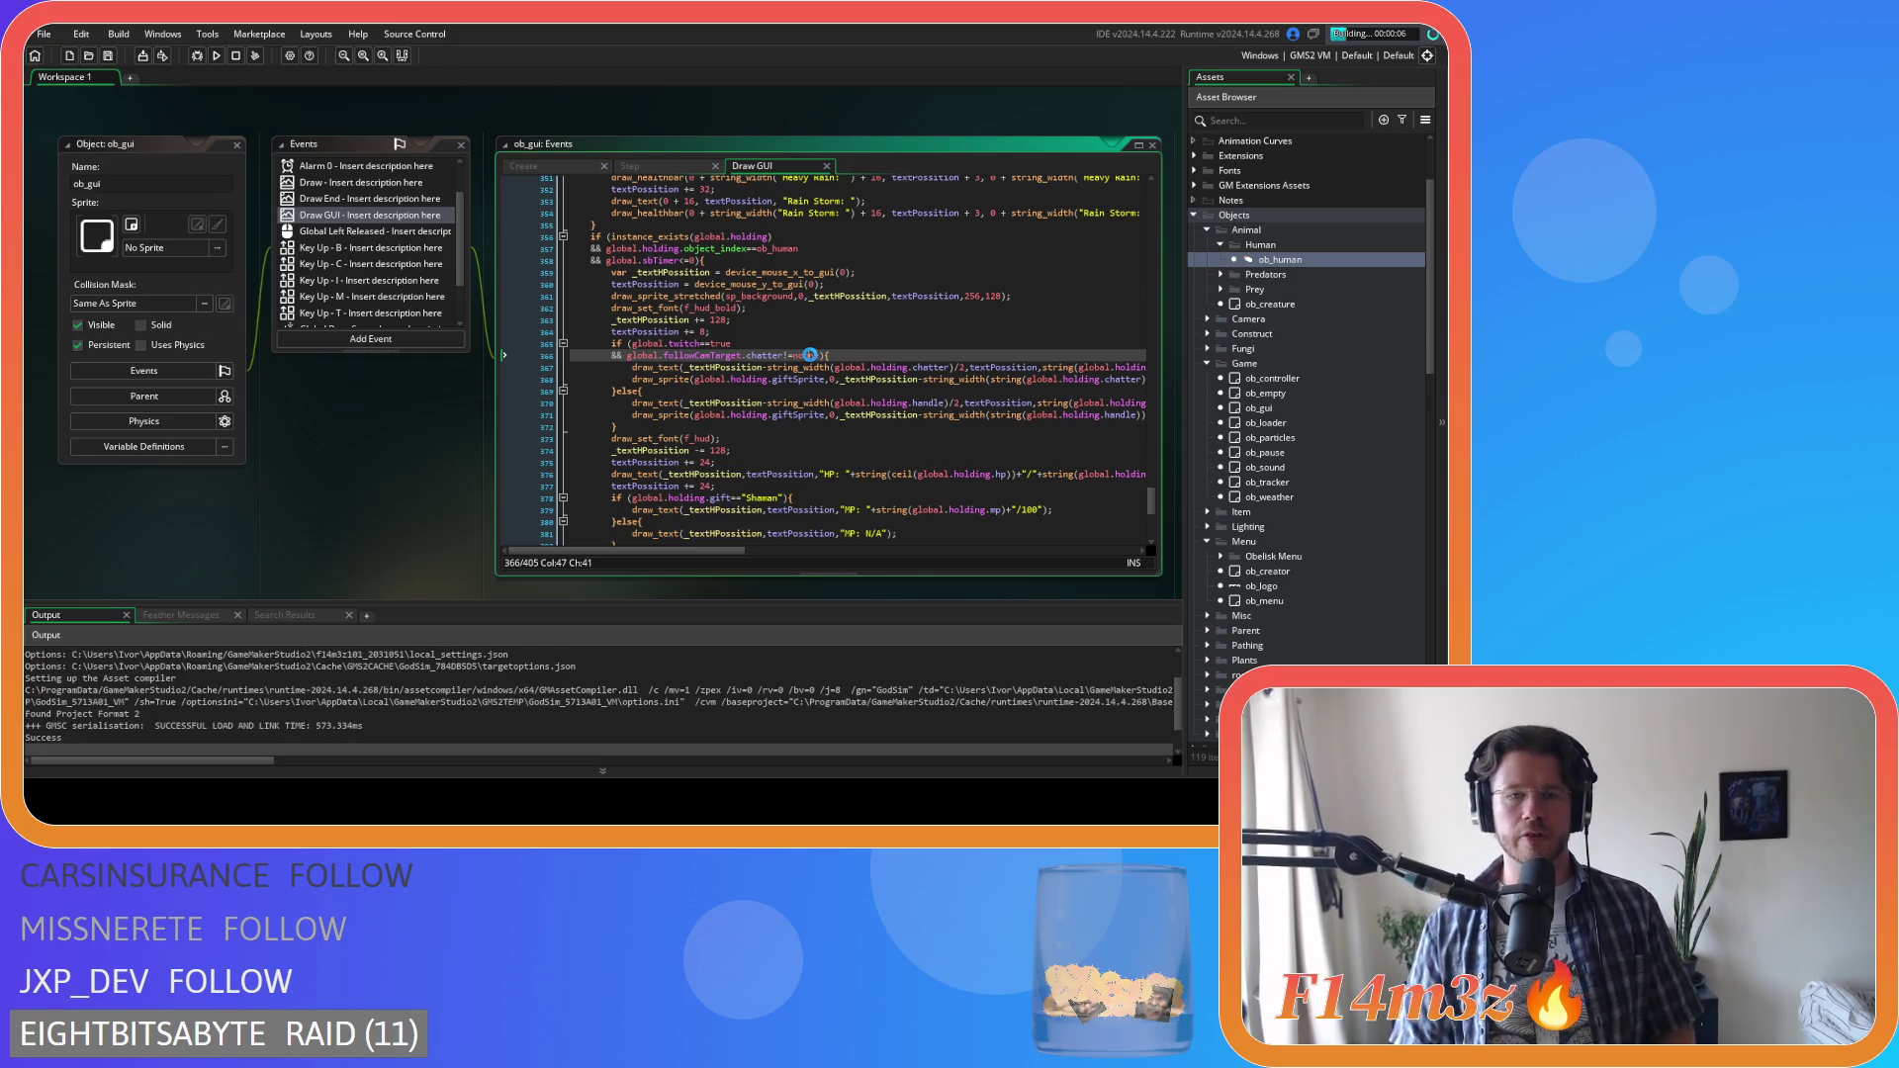
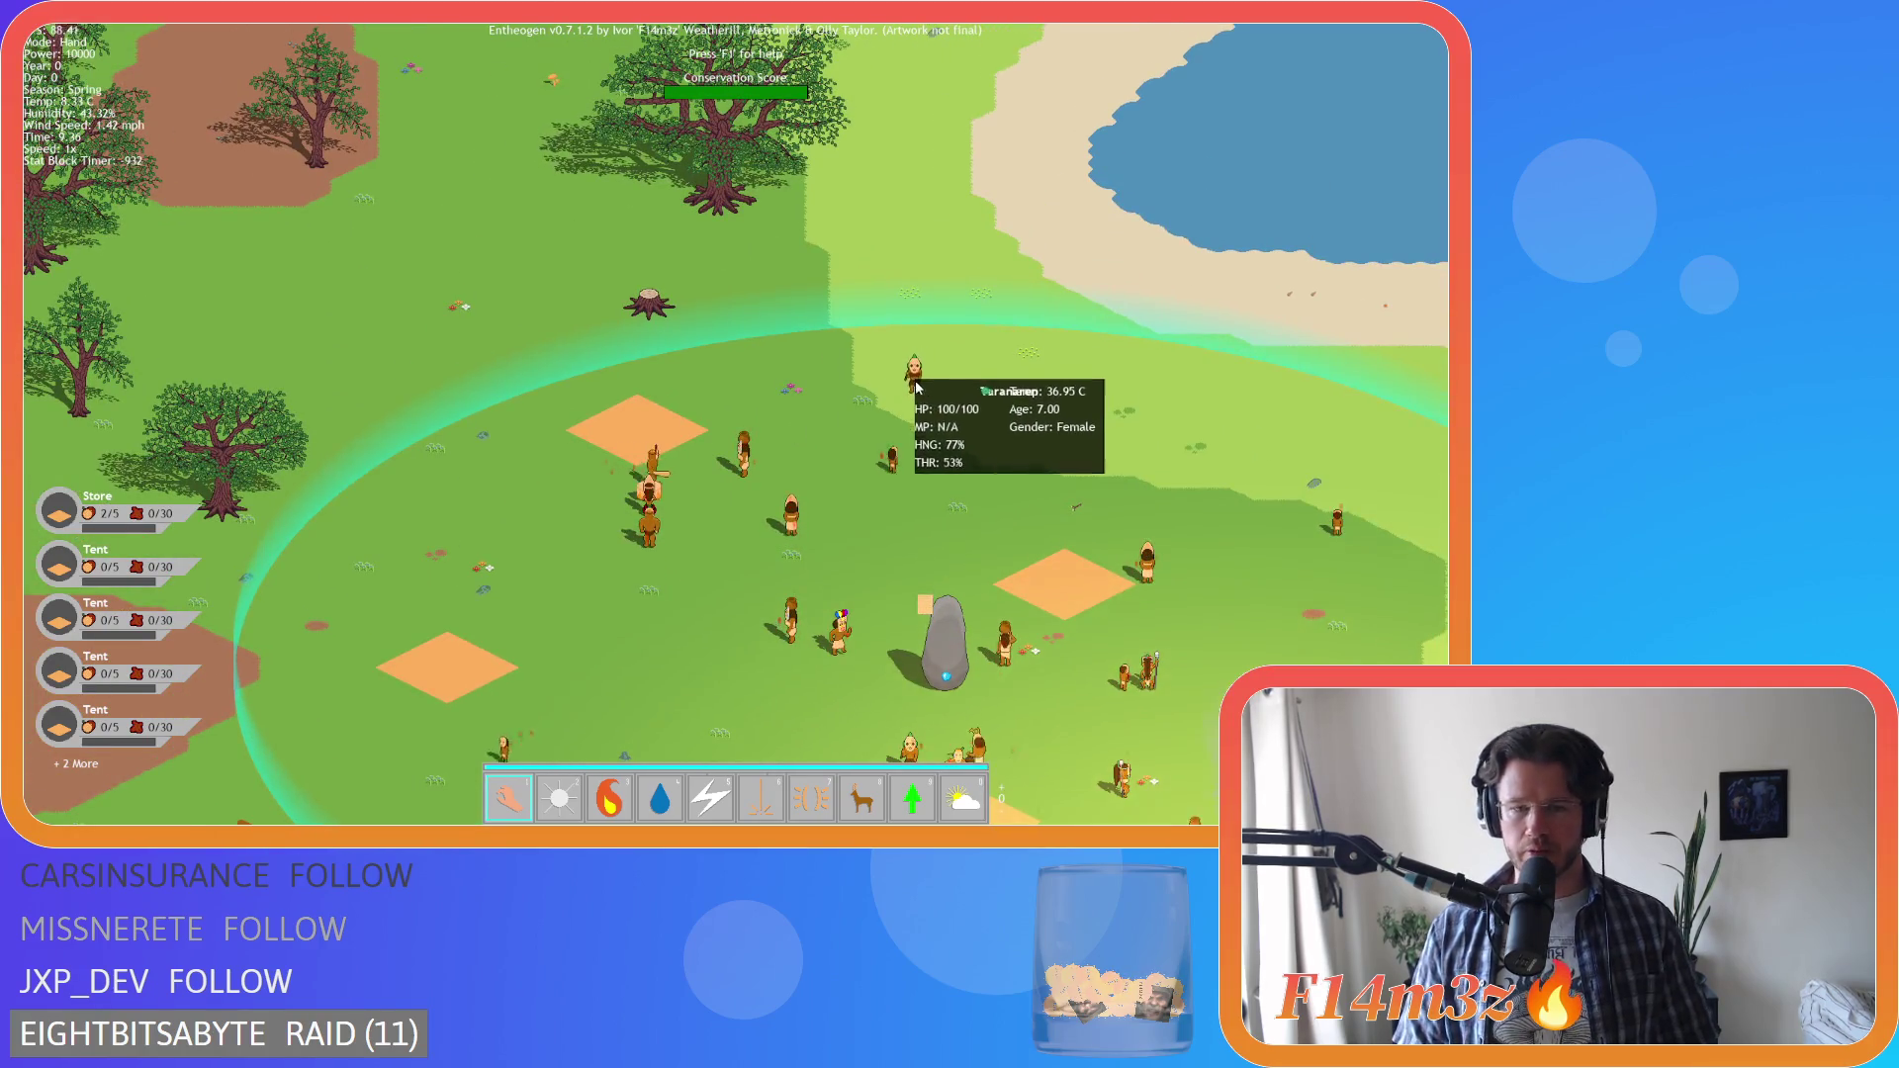
Quit the running Entheogen build by answering Y at the quit prompt
key(Escape)
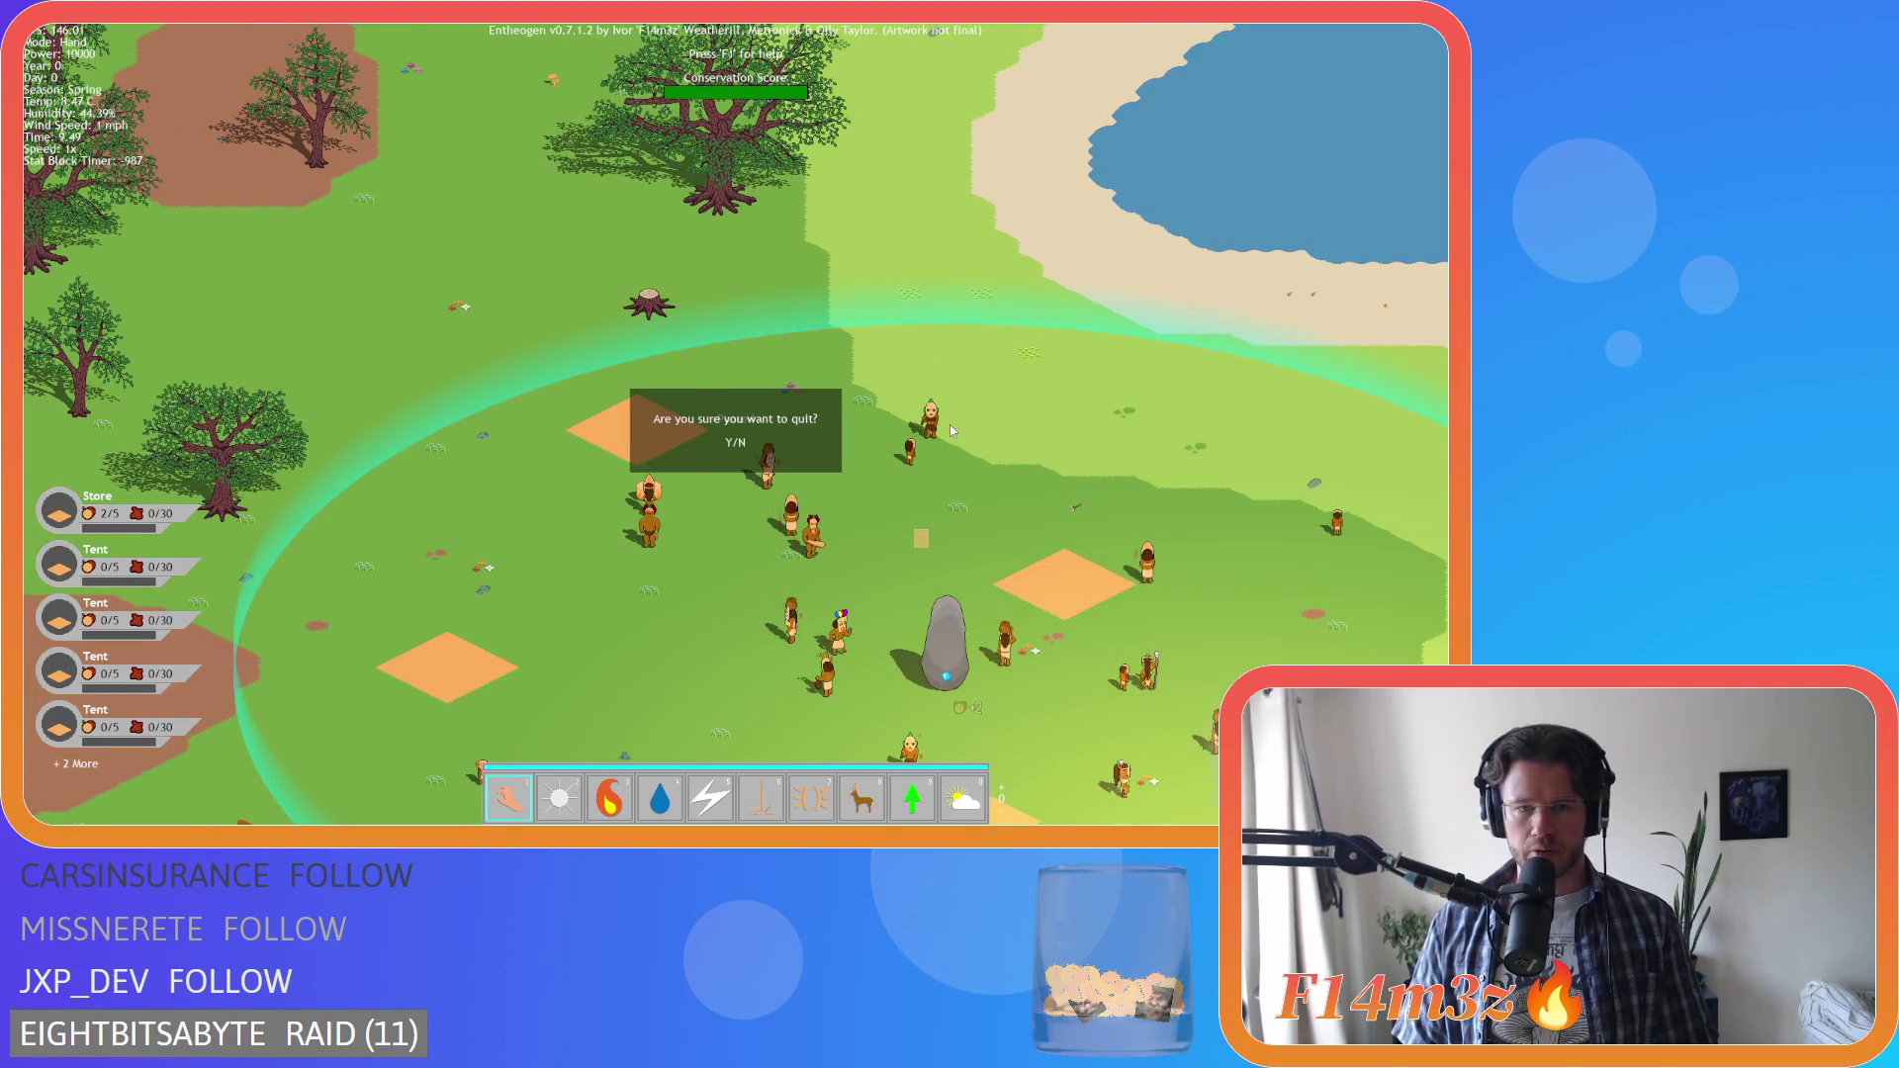
key(y)
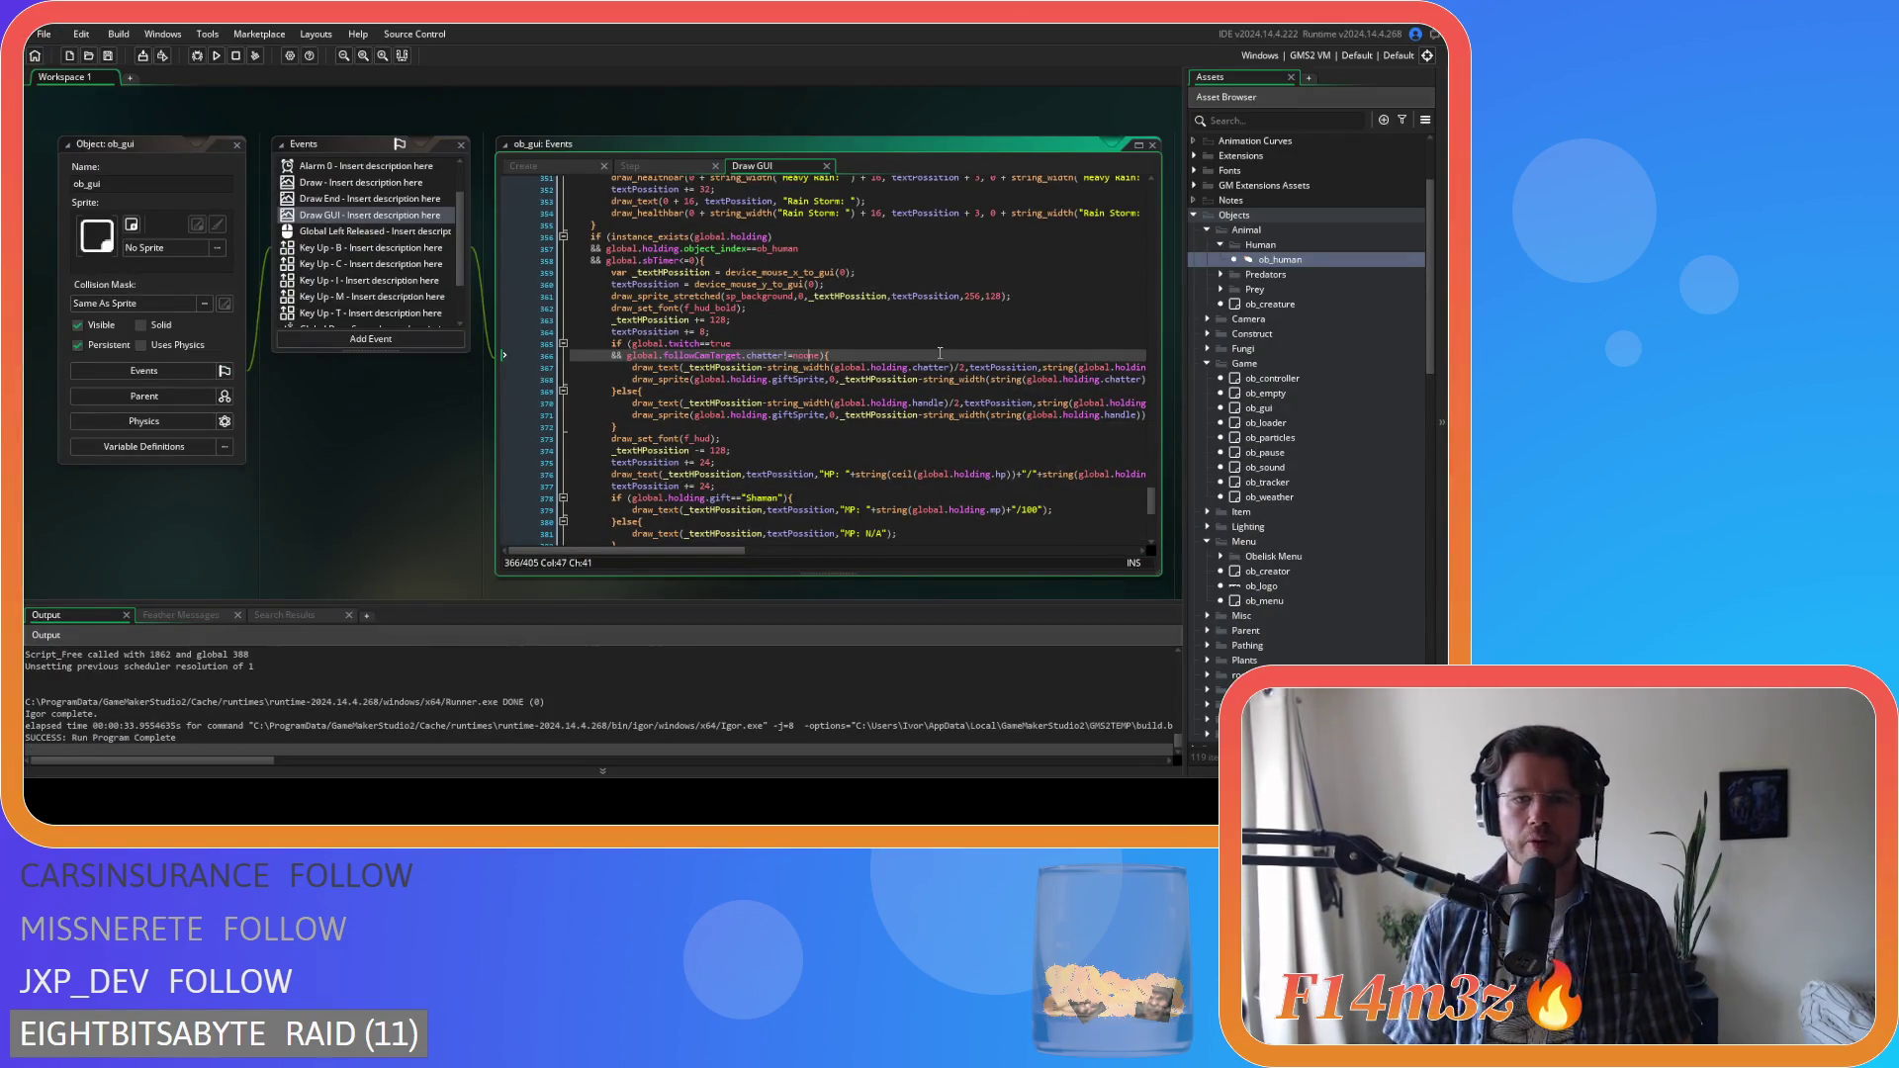
Expand Sprites > UI > Icons > Gifts > Small in the Asset Browser and open sp_axe_icon_small
mouse_move(977, 415)
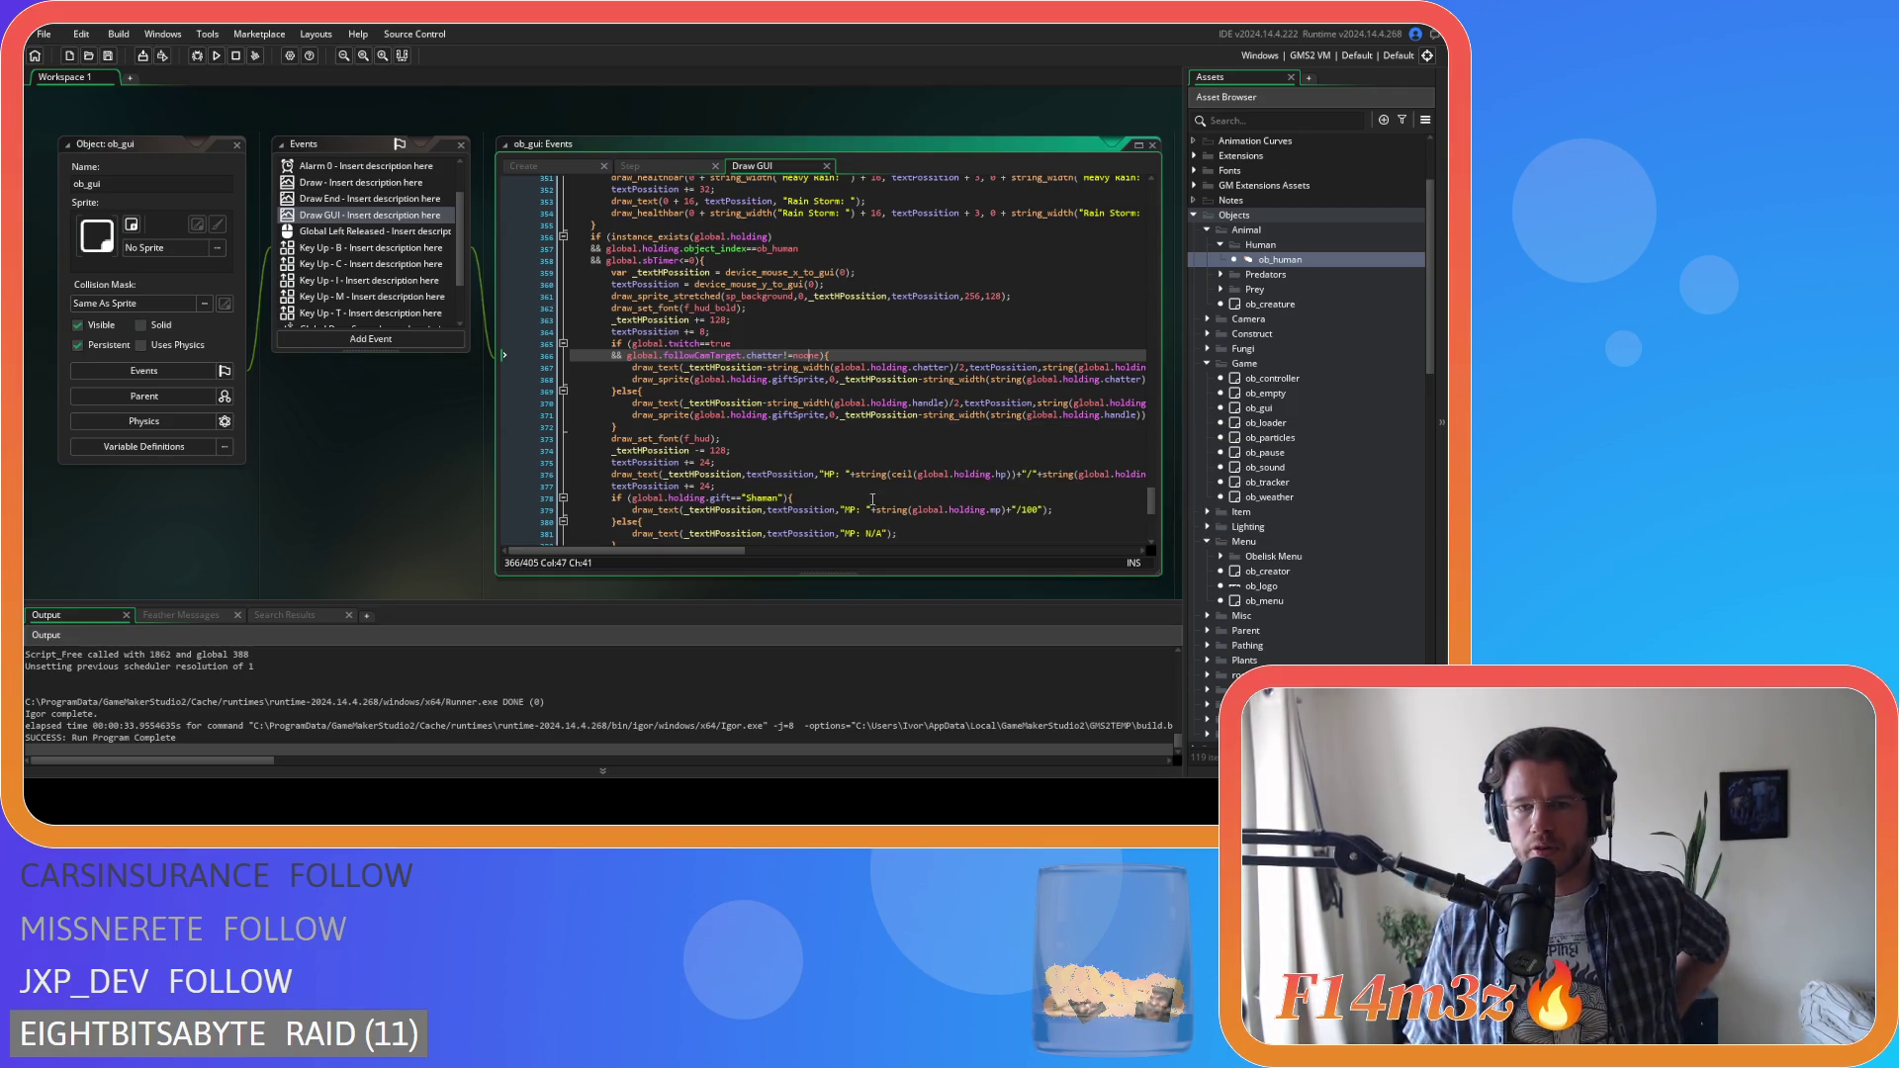
drag(681, 550, 708, 551)
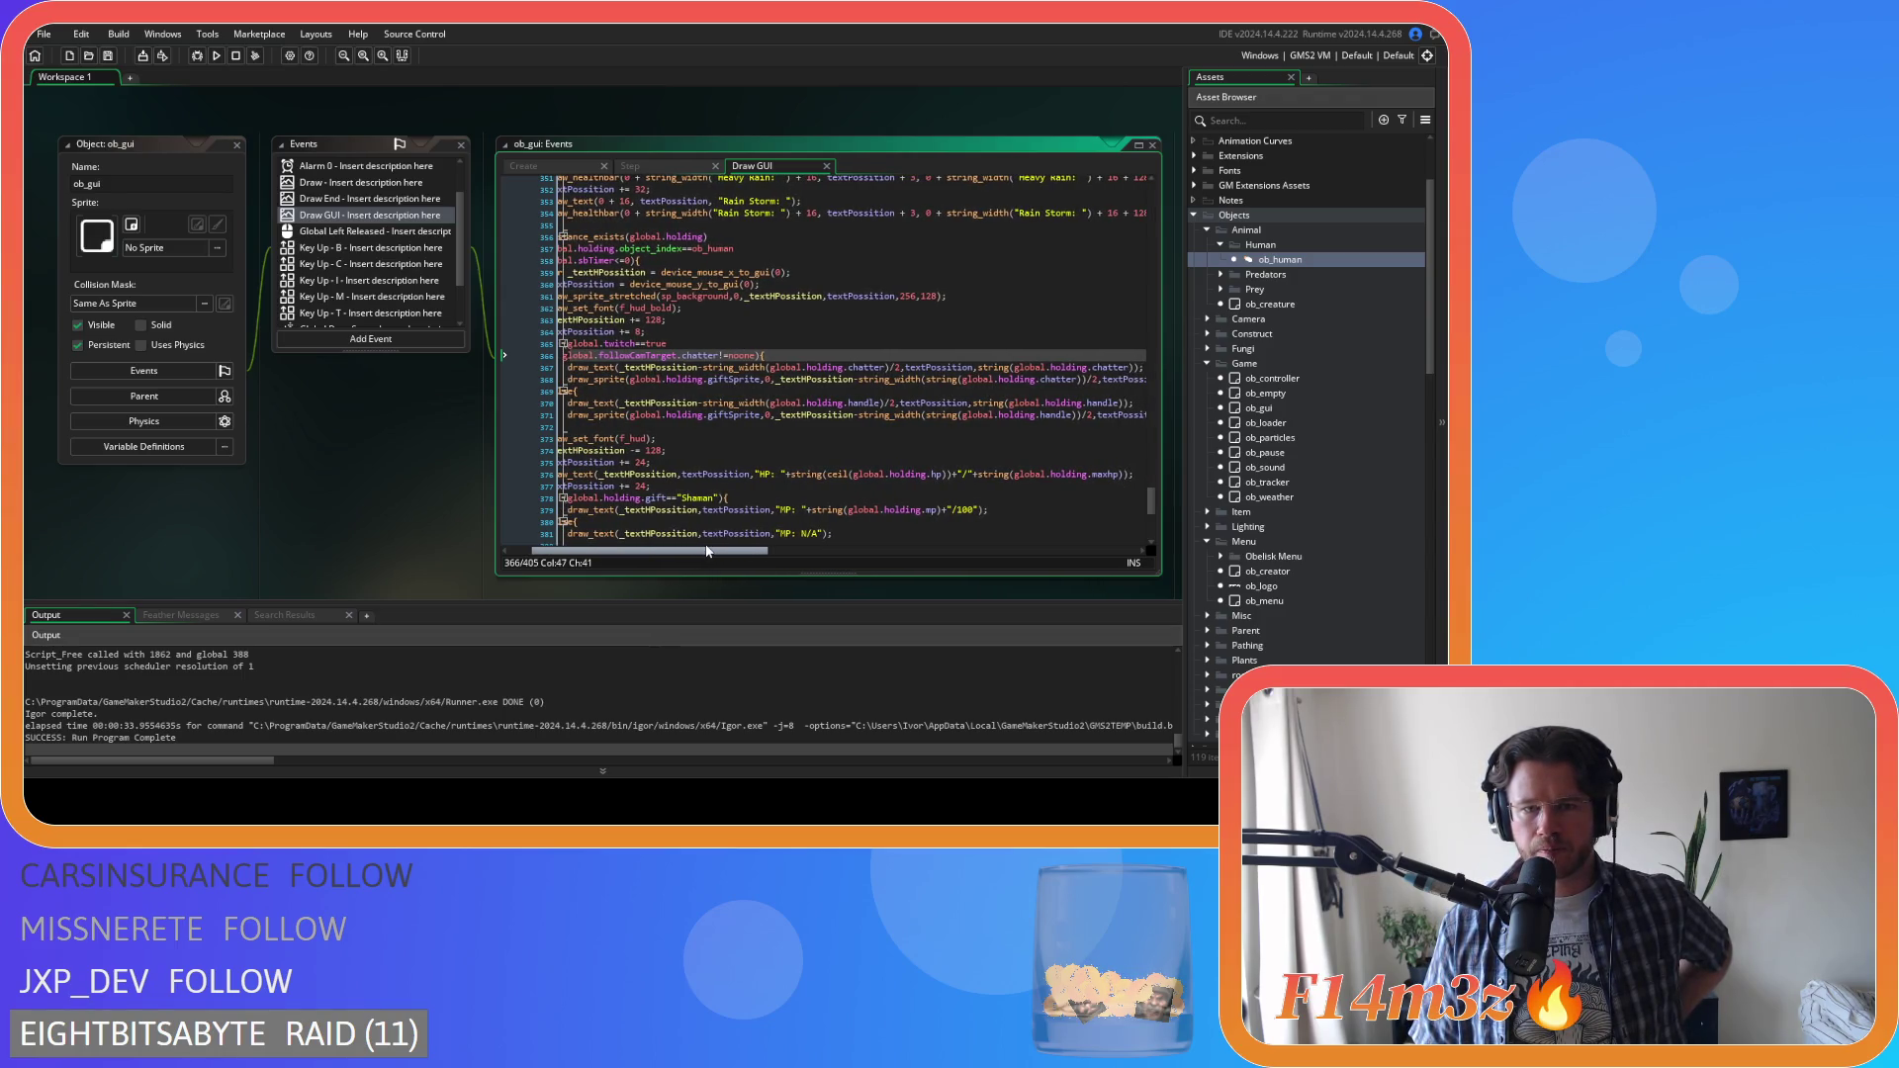
mouse_move(725, 378)
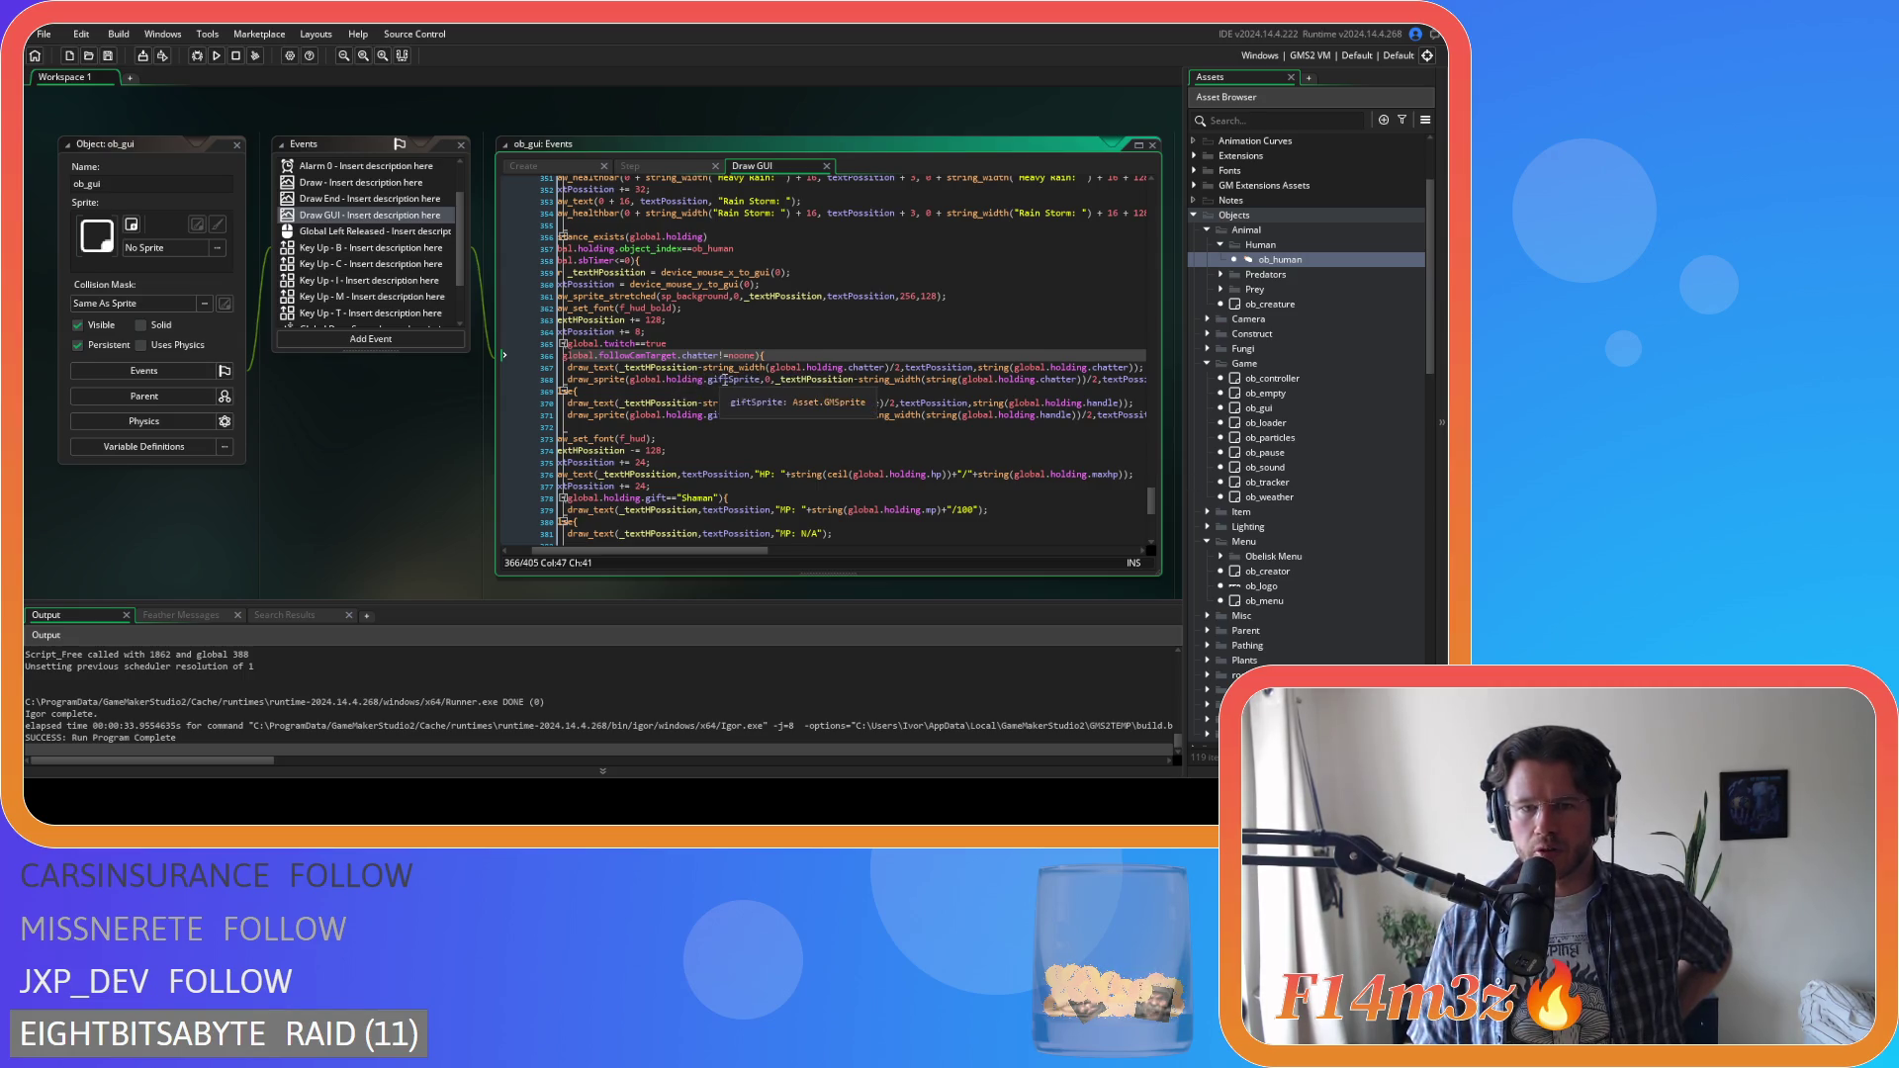
scroll(1415, 425, down, 15)
scroll(1414, 428, down, 9)
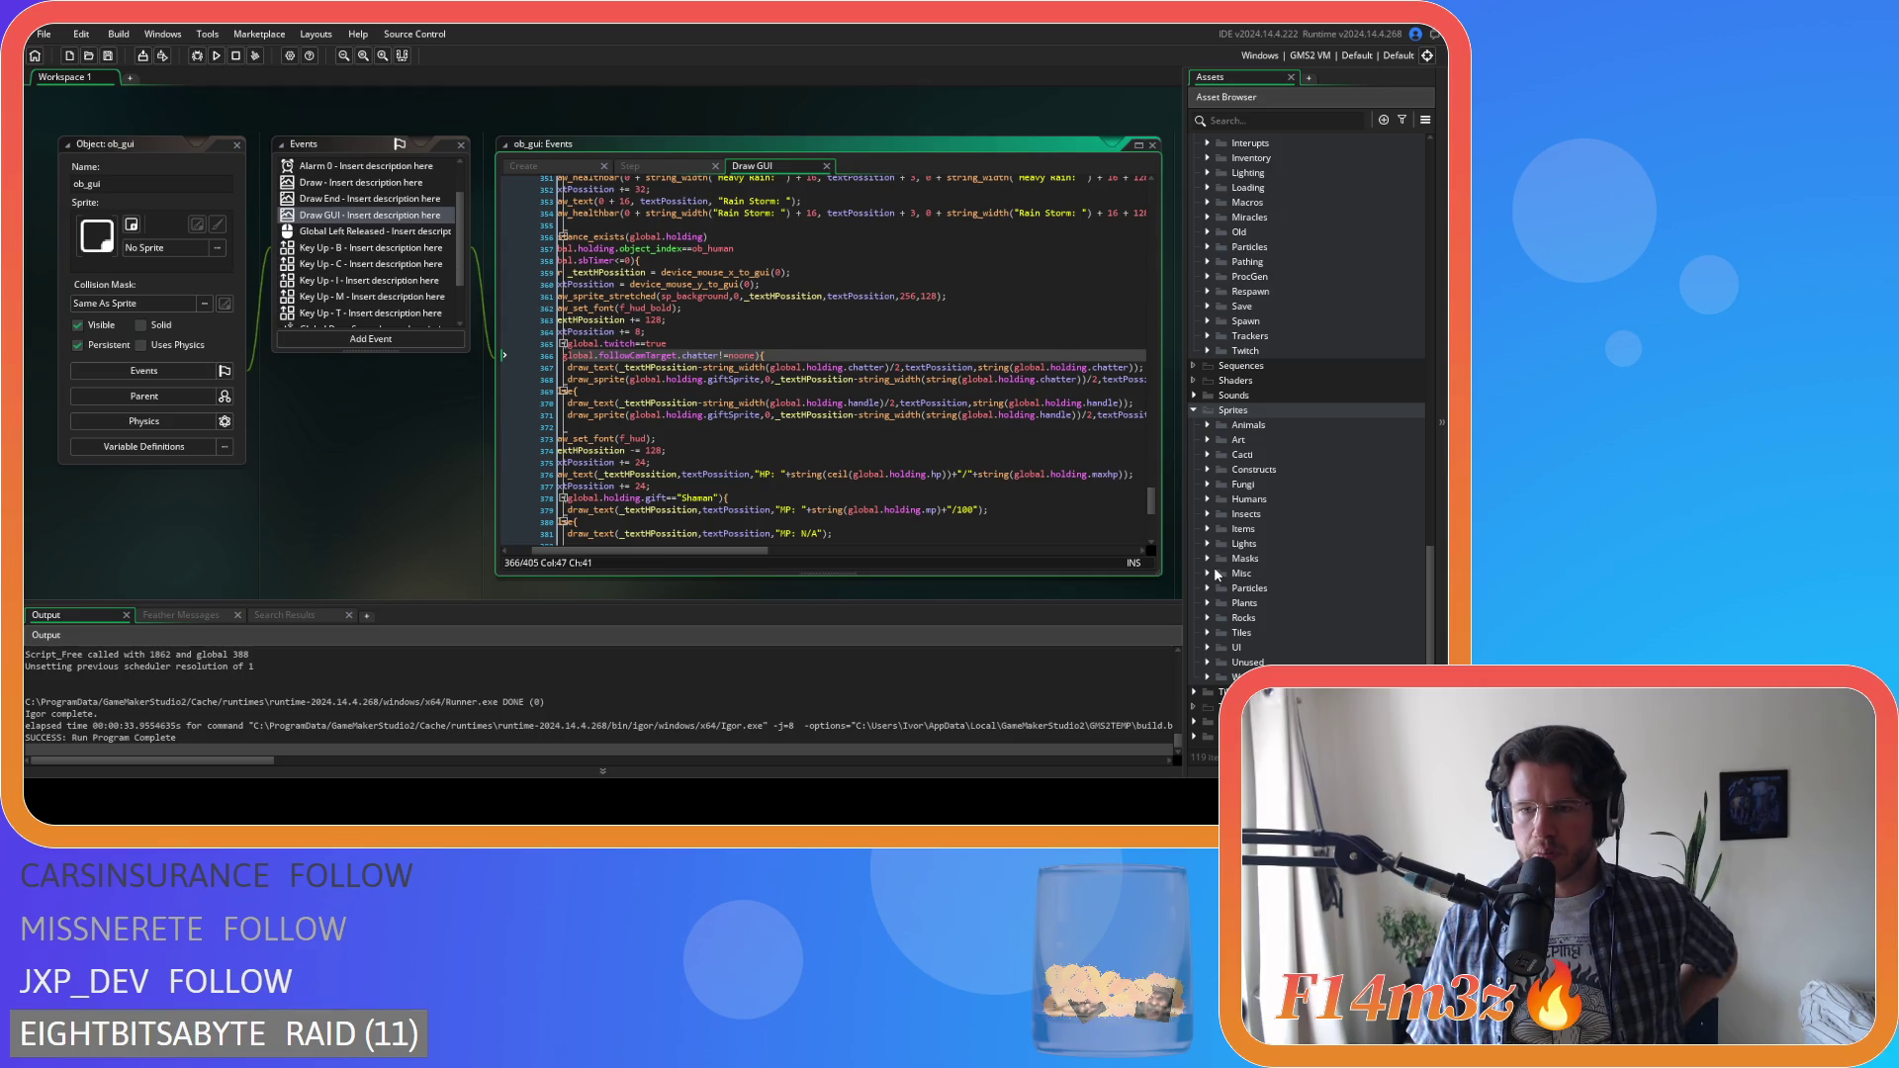
click(1206, 647)
scroll(1214, 645, down, 3)
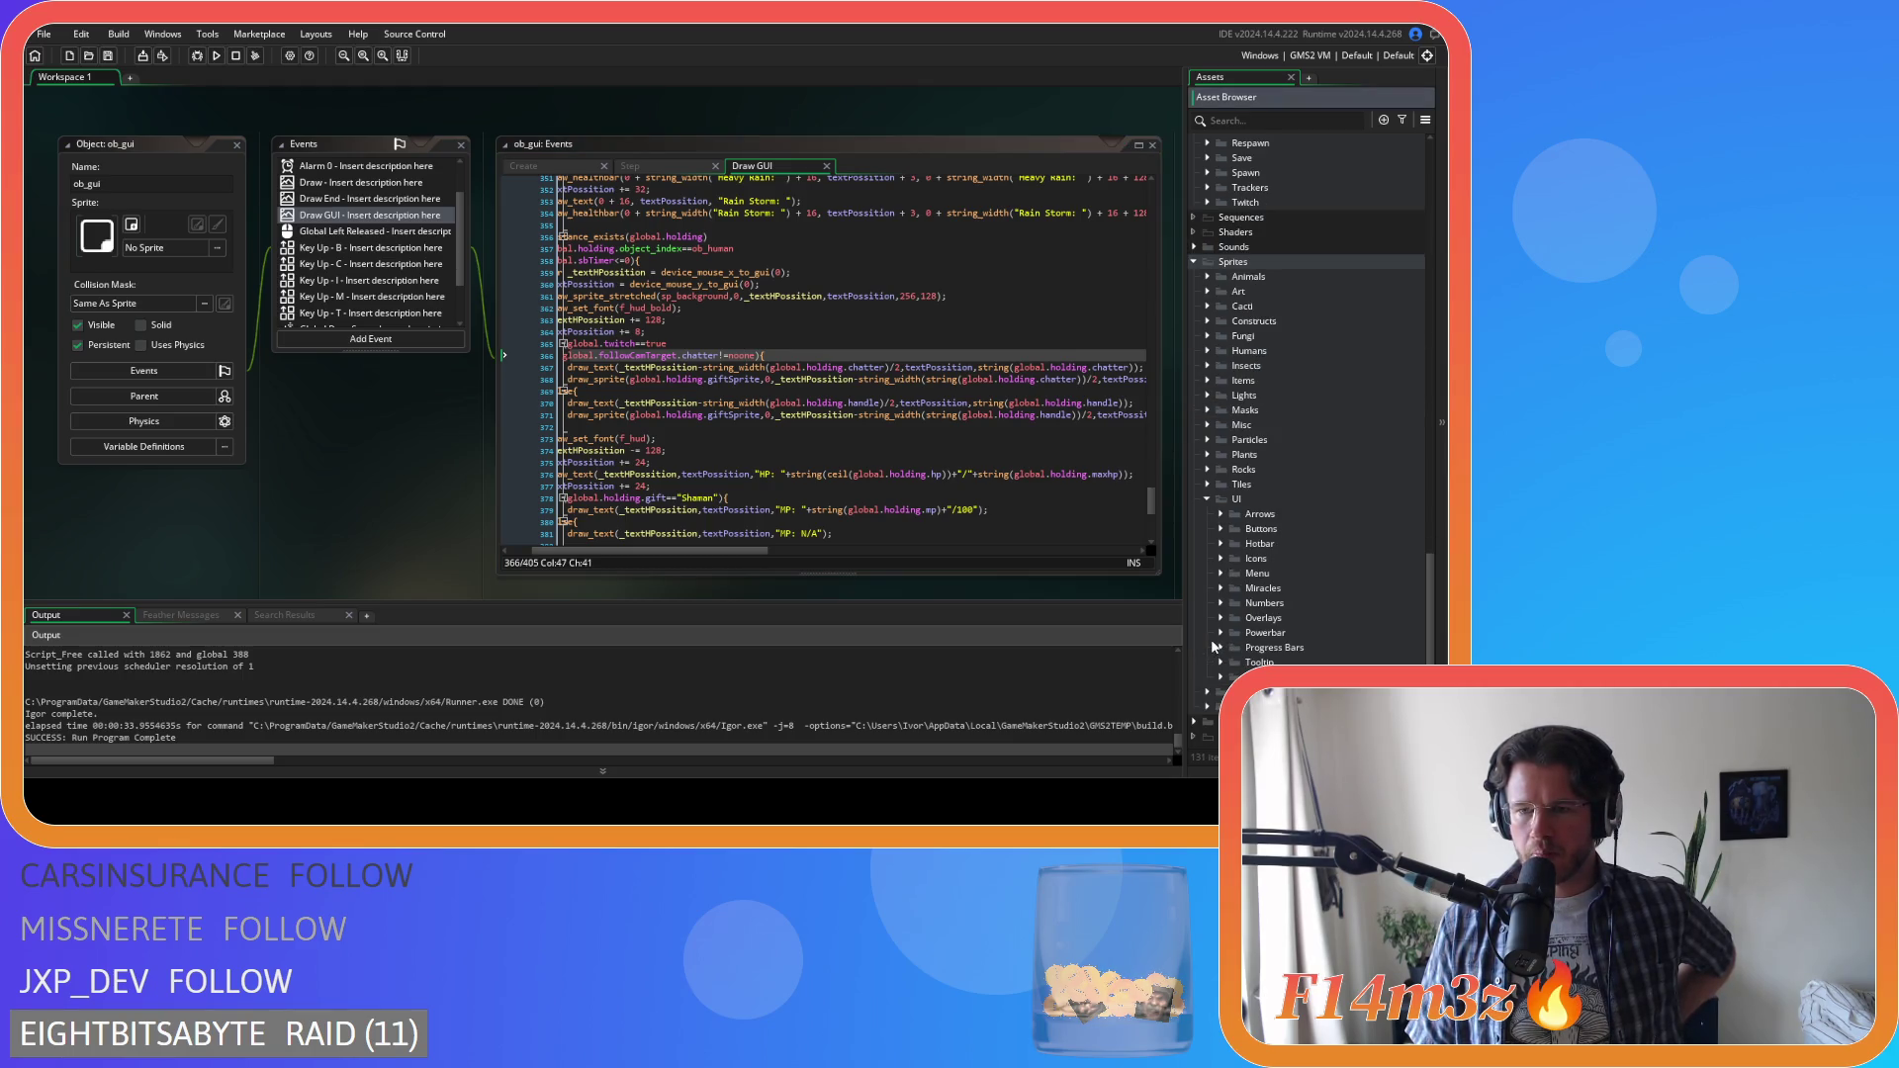
click(1219, 559)
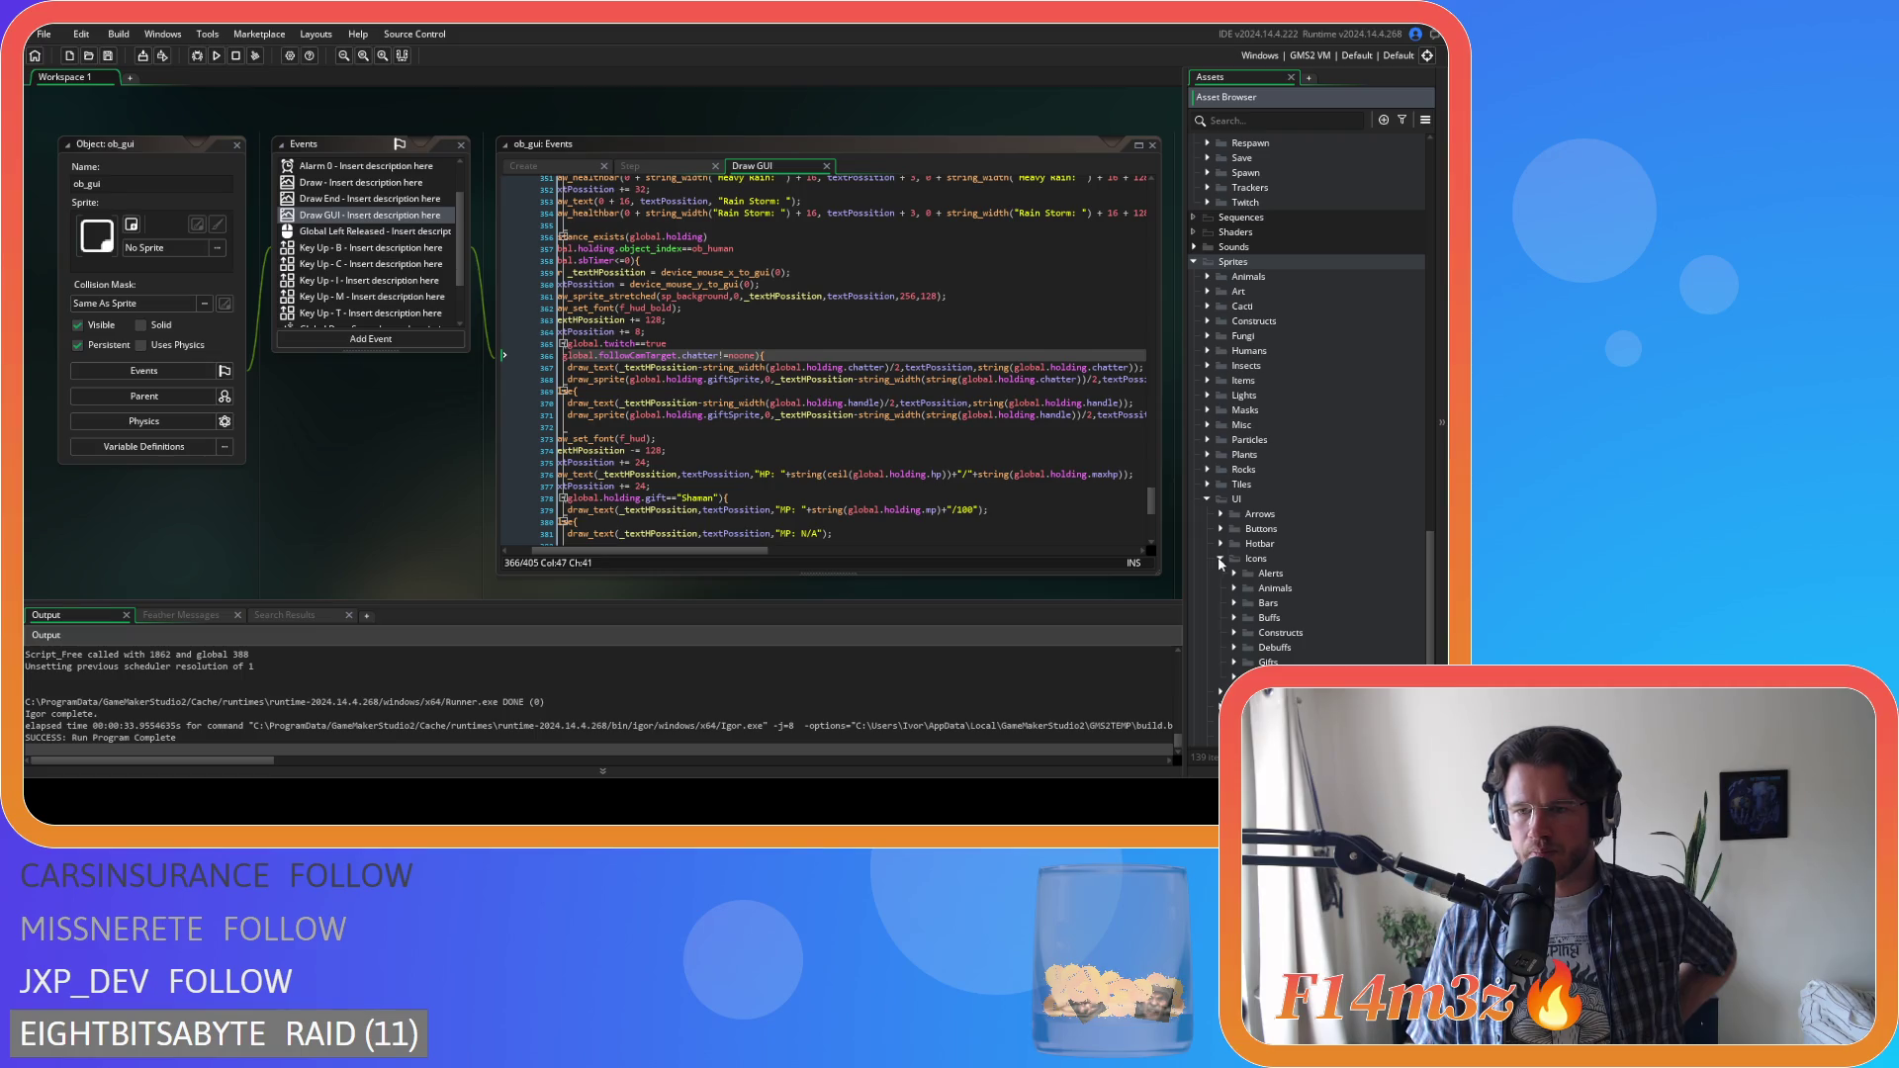
scroll(1231, 669, down, 3)
click(1246, 574)
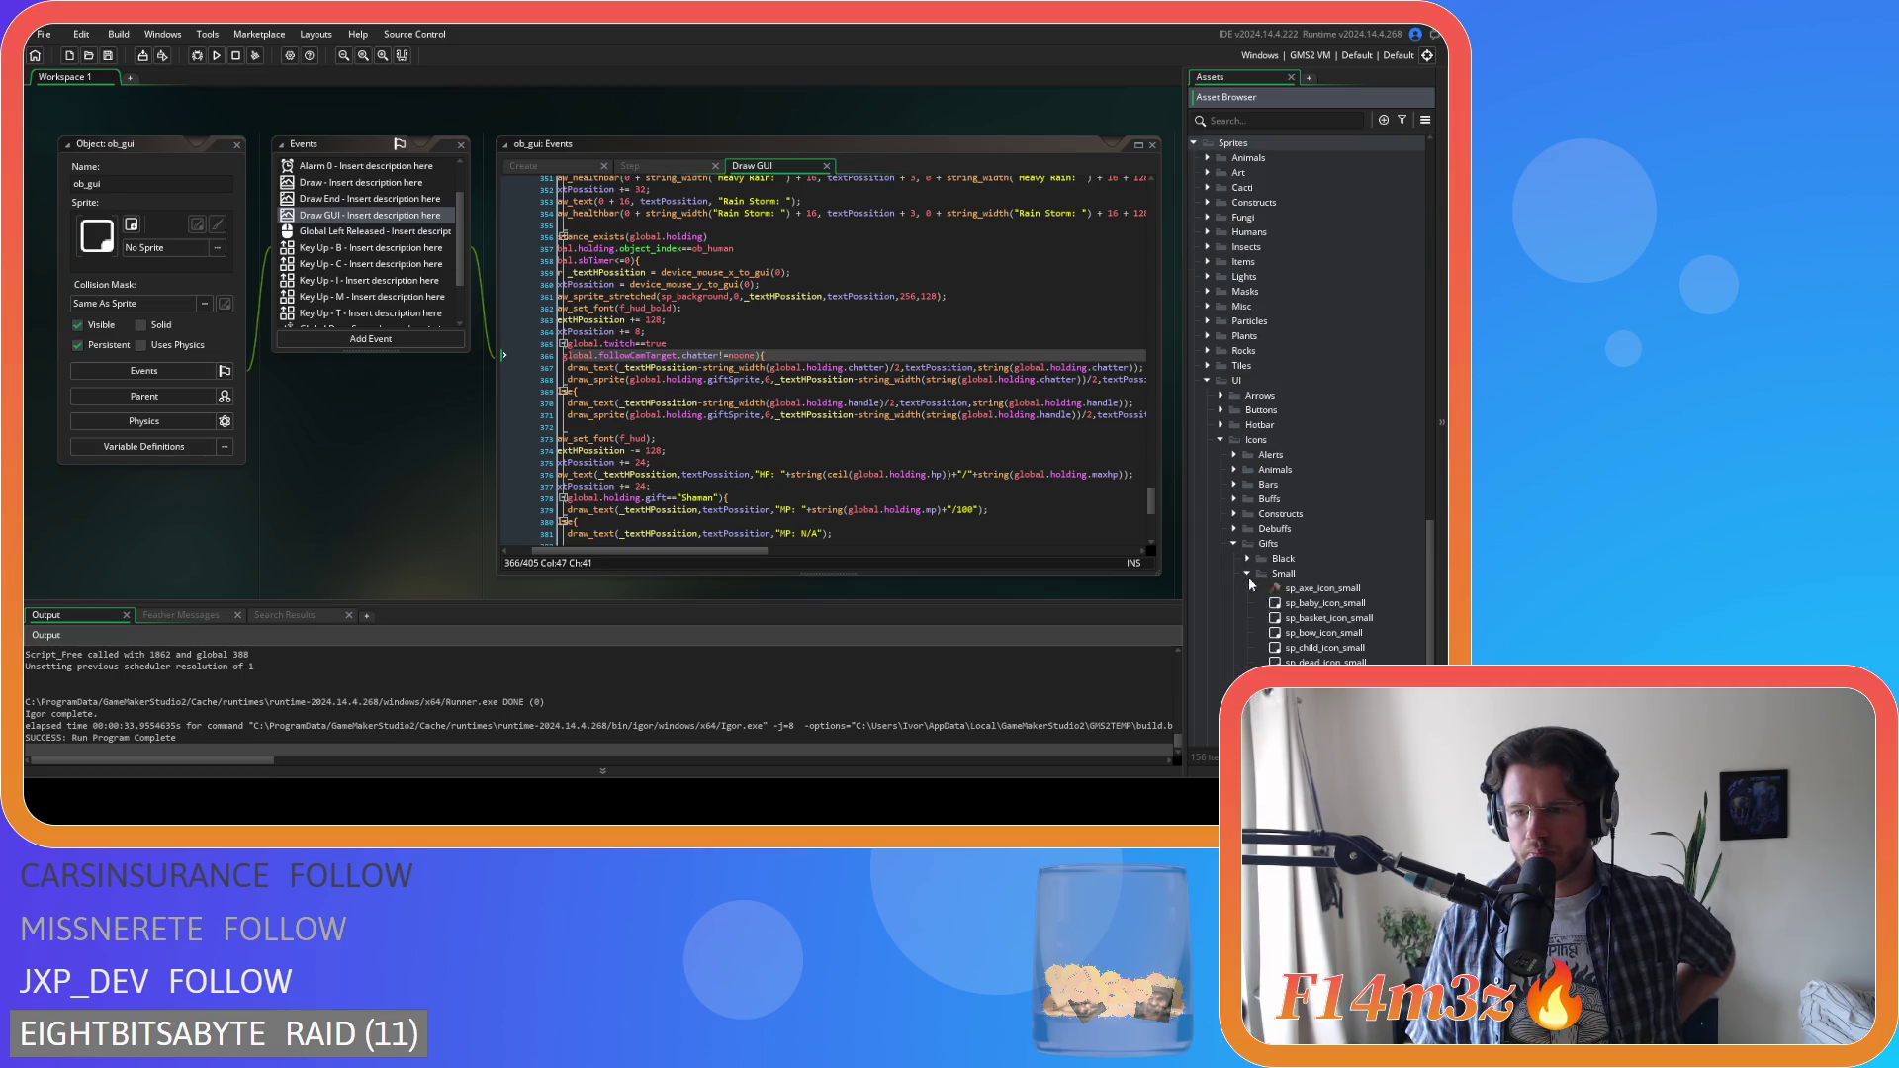
scroll(1283, 587, down, 3)
double_click(1322, 470)
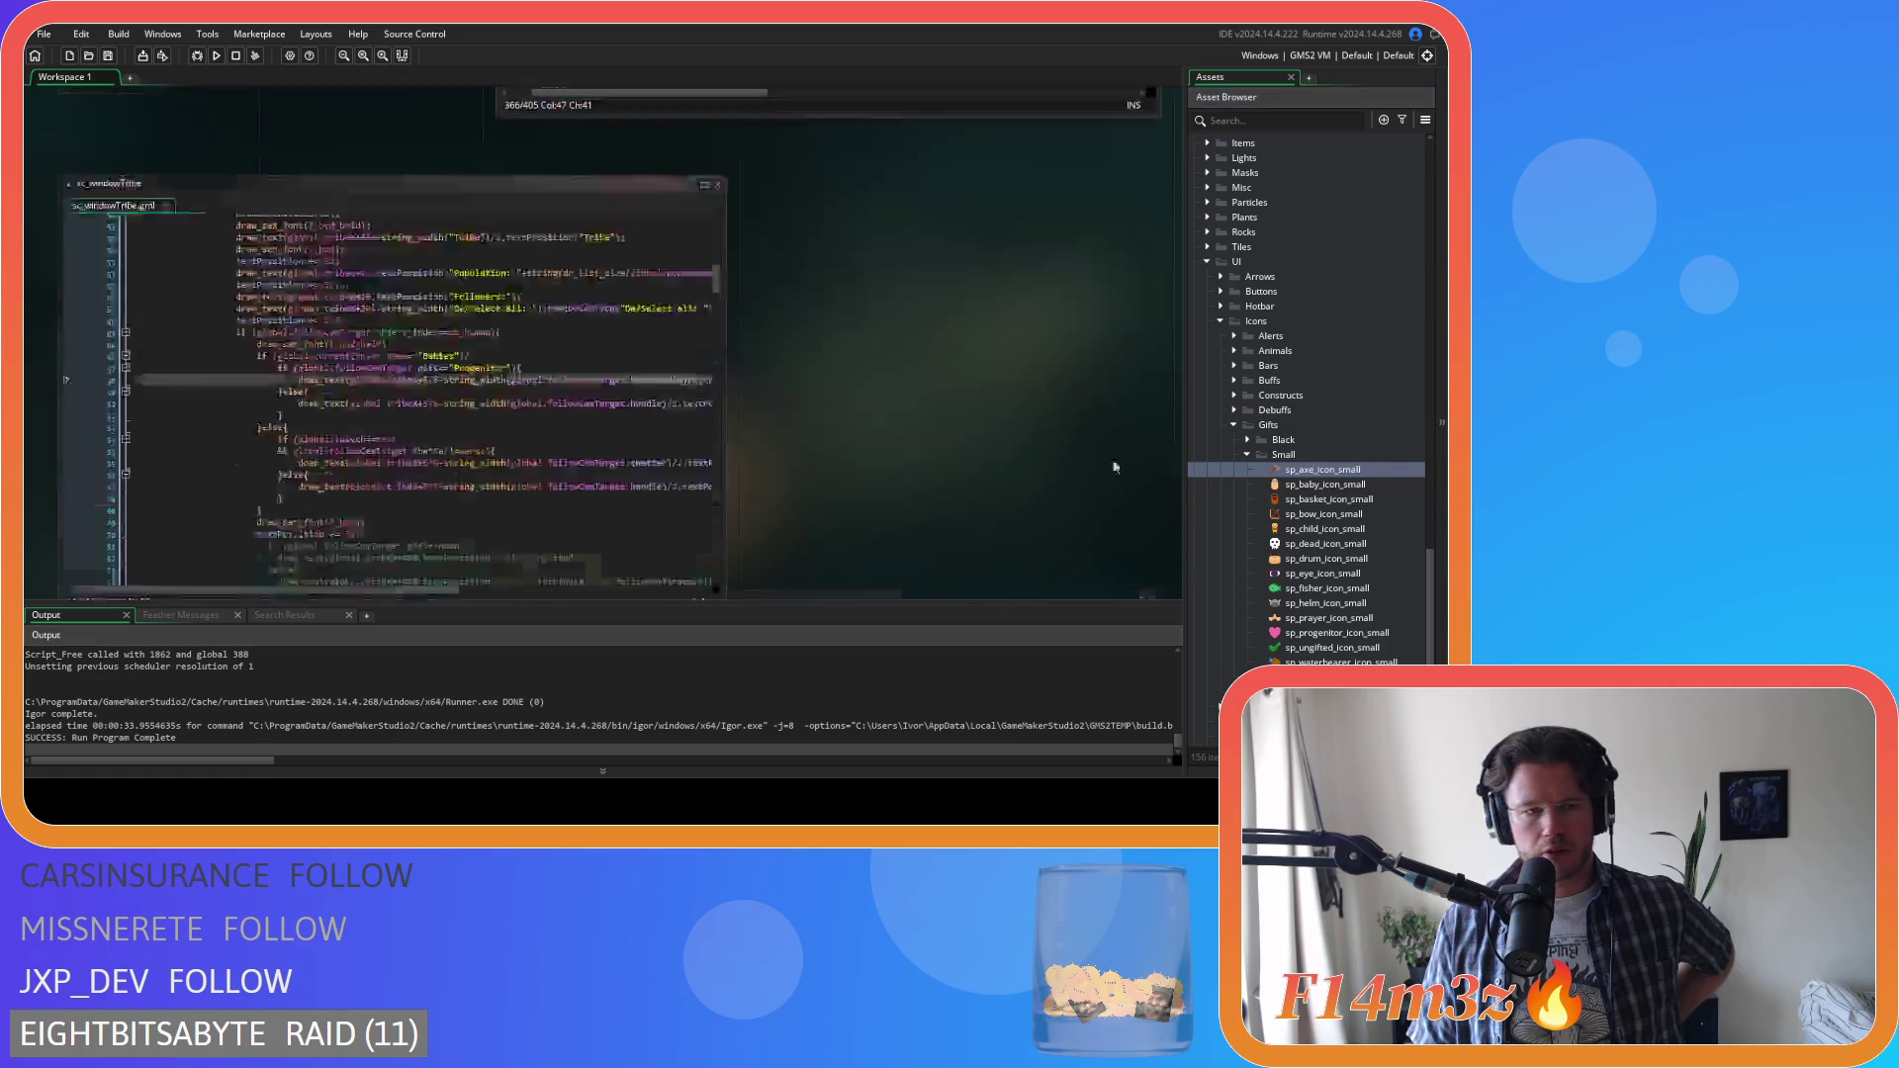
Close the axe icon sprite and review the else branch in sc_windowTribe
click(807, 123)
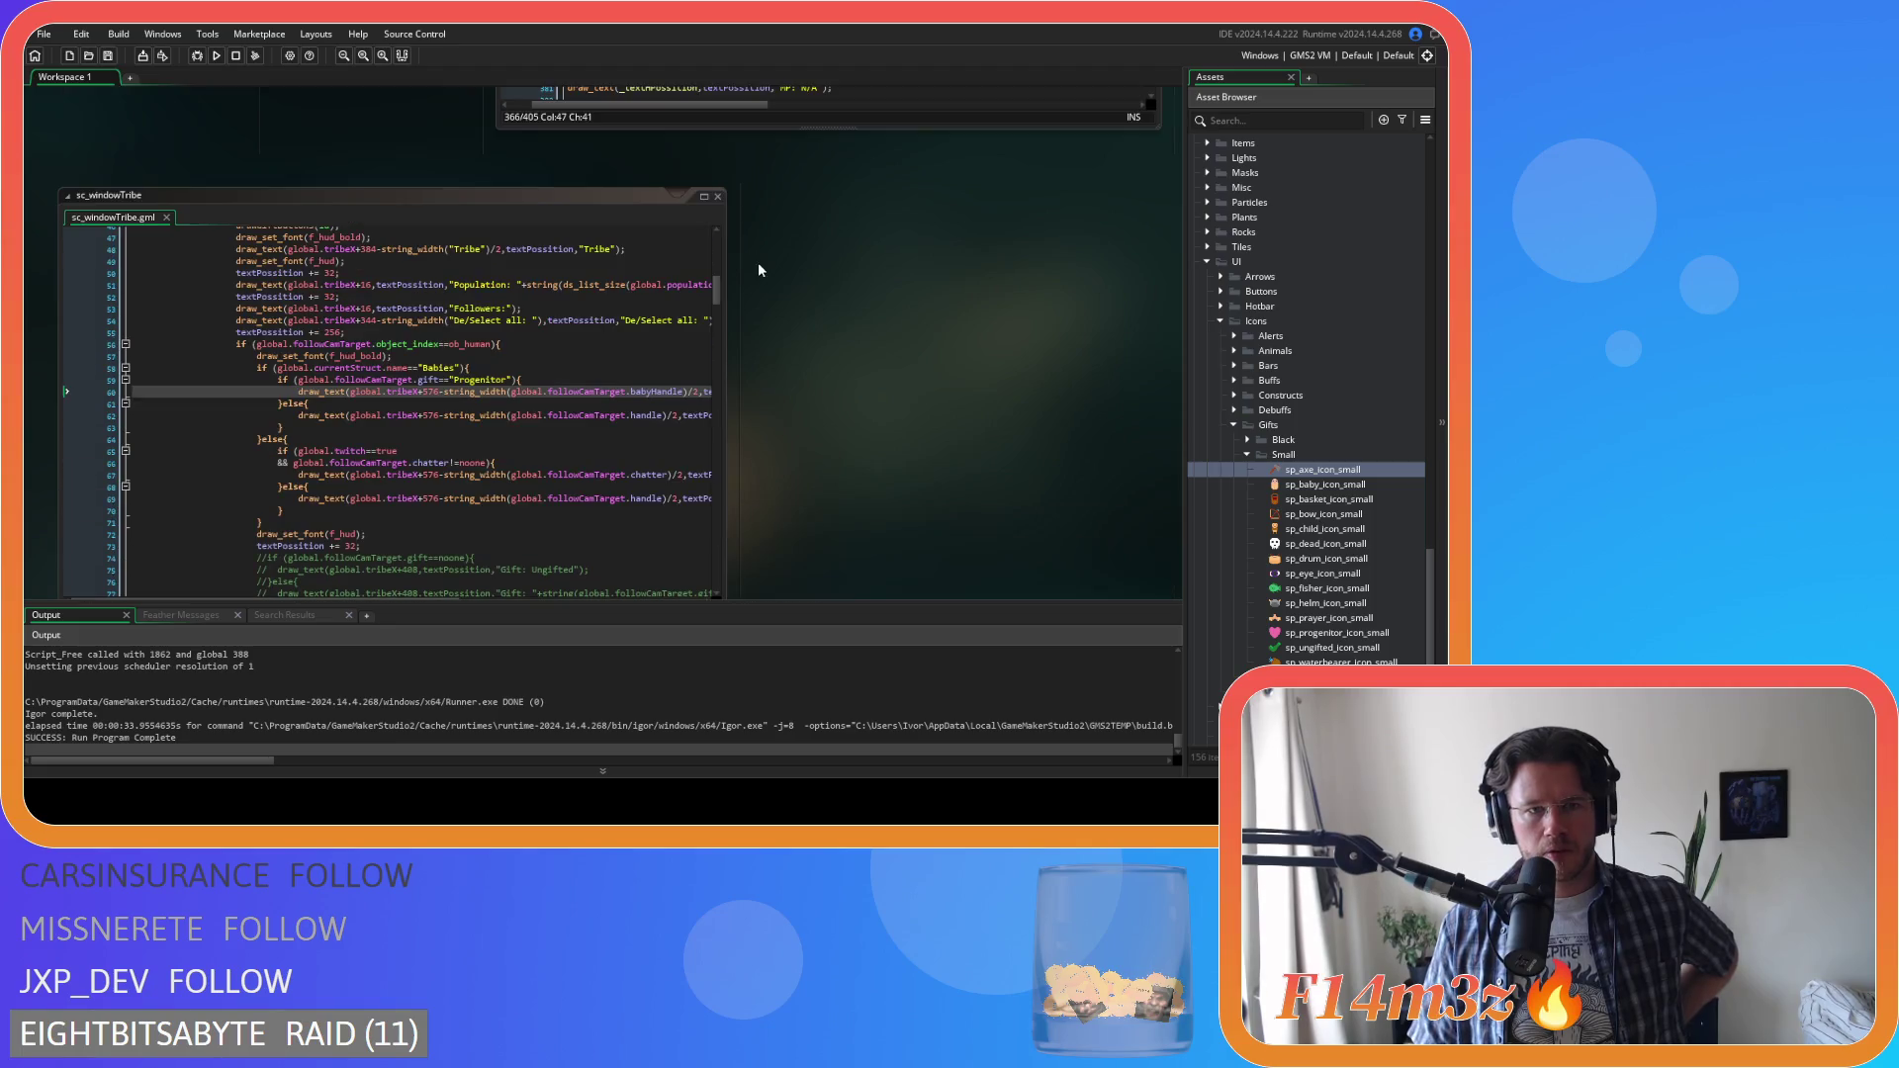
click(420, 290)
key(Down)
key(Down)
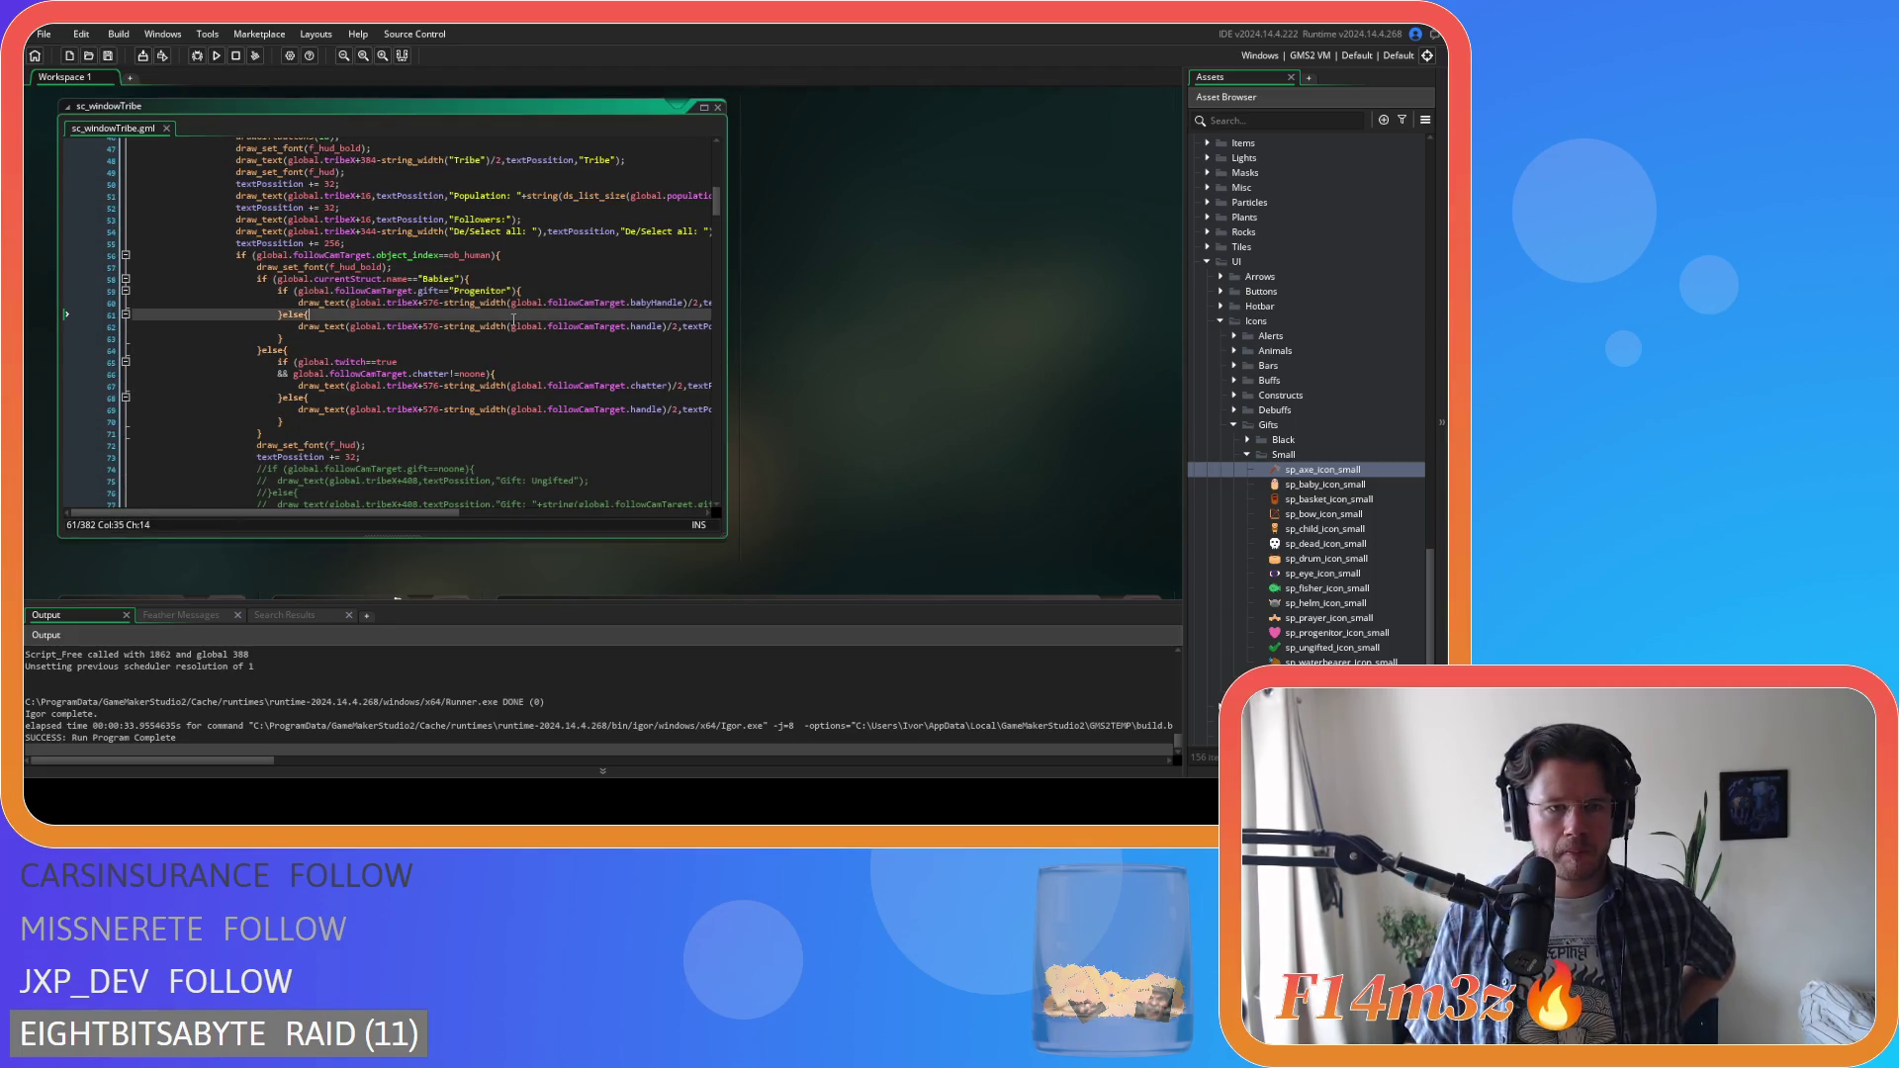
Reopen sp_axe_icon_small to confirm it is 16×16, then return to ob_gui's Draw GUI code
mouse_move(501, 326)
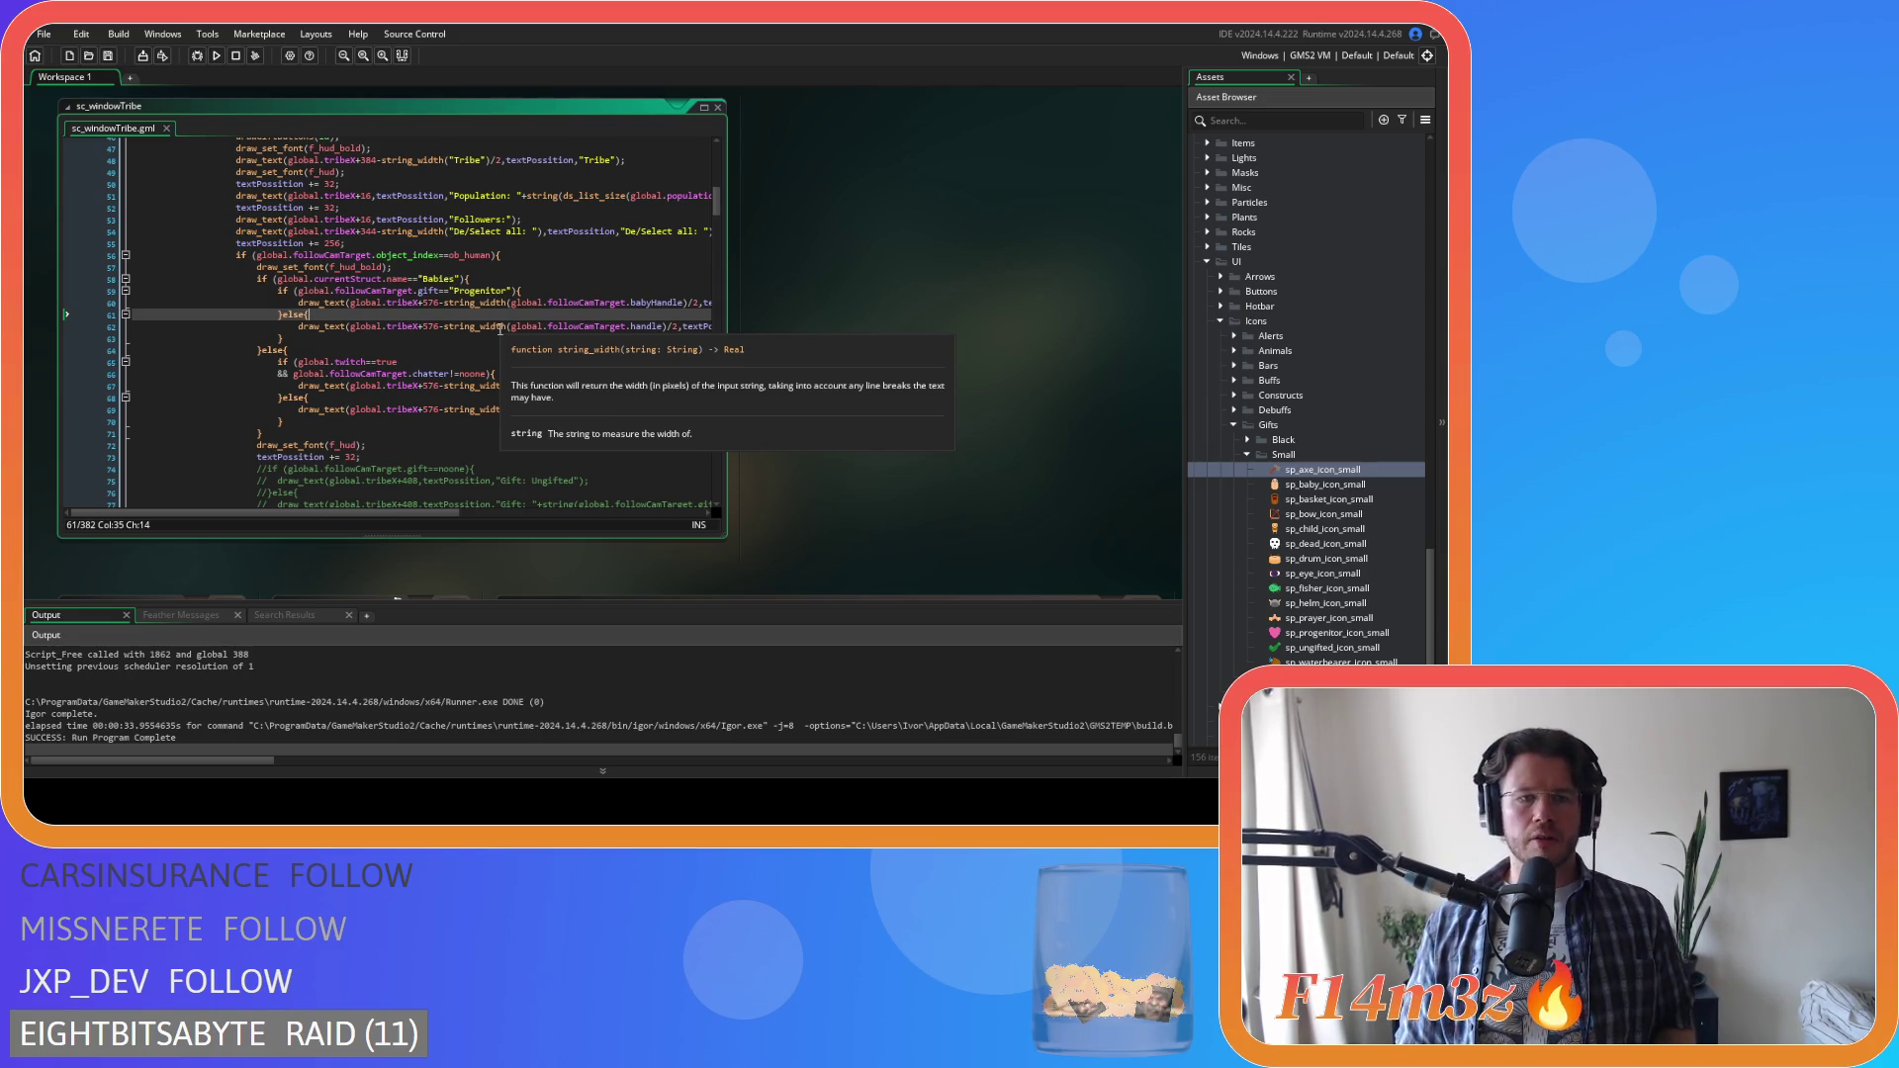
double_click(1319, 471)
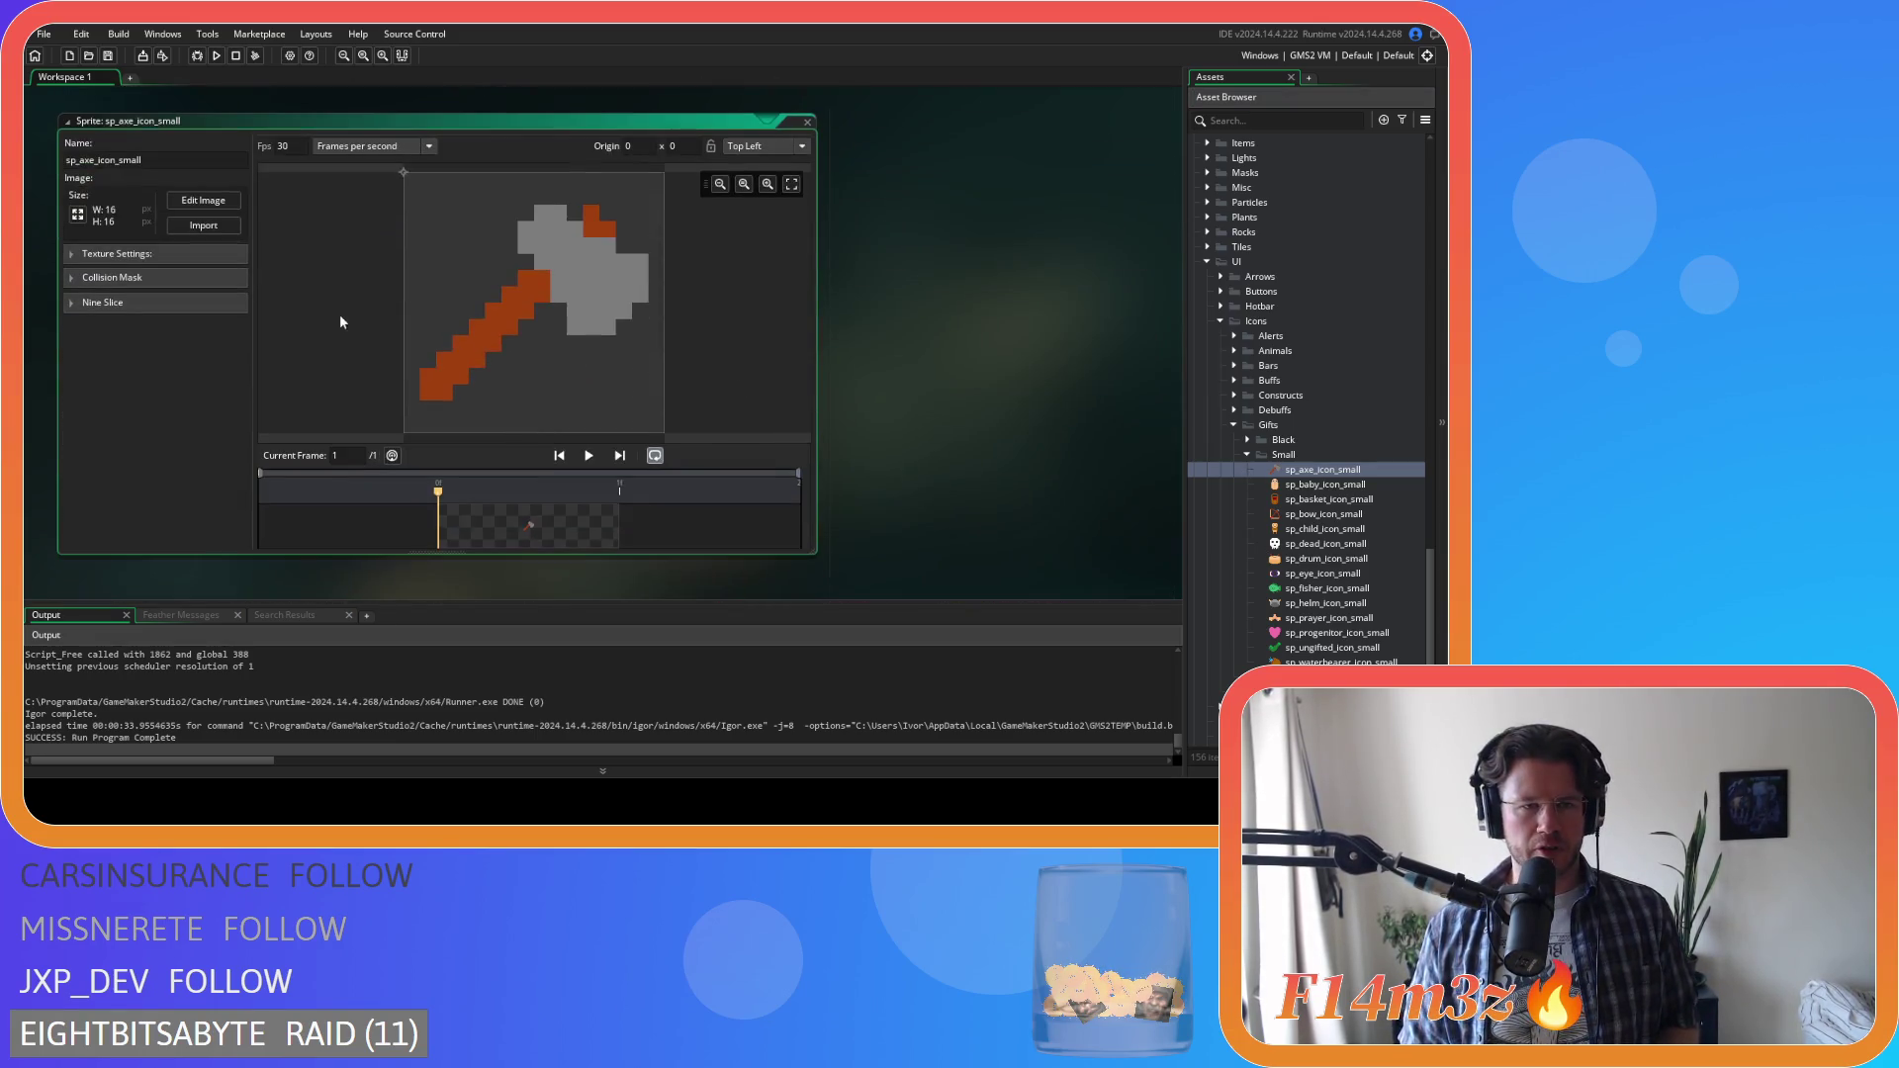
click(809, 122)
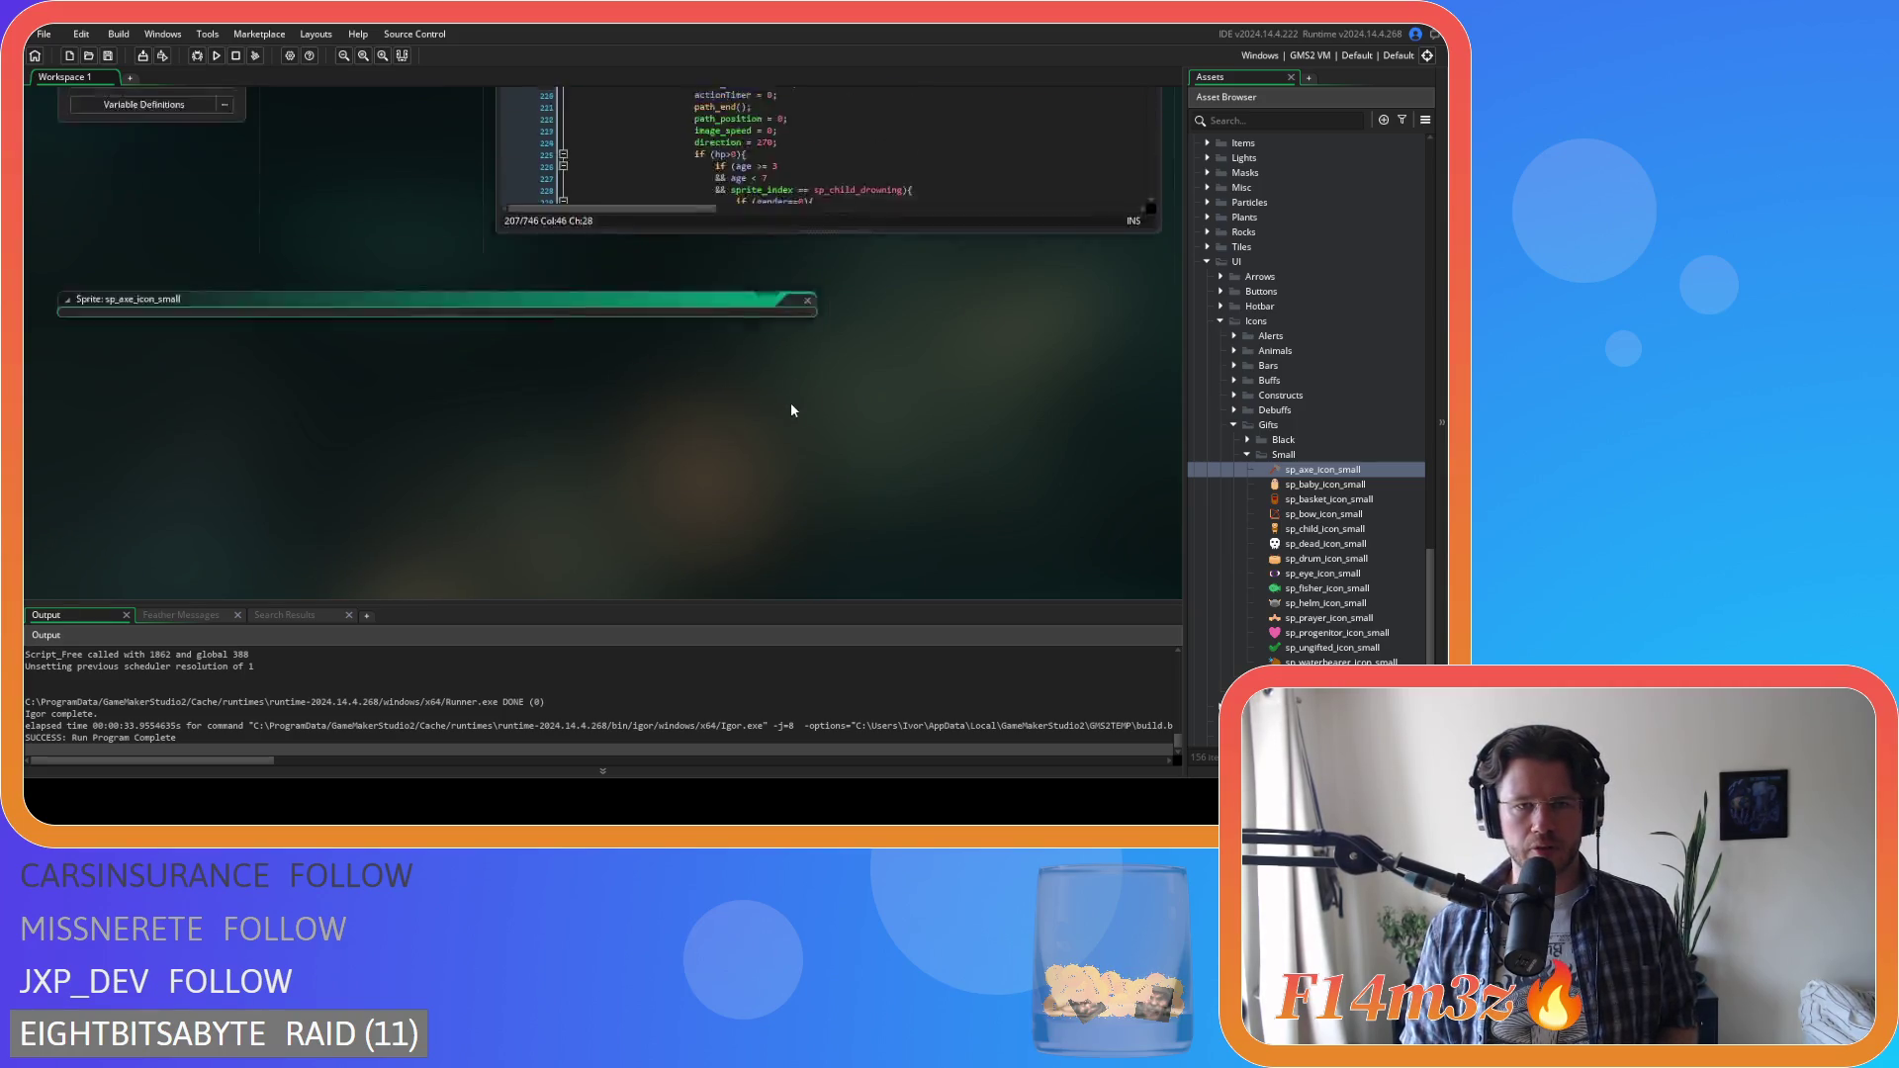
scroll(322, 425, up, 5)
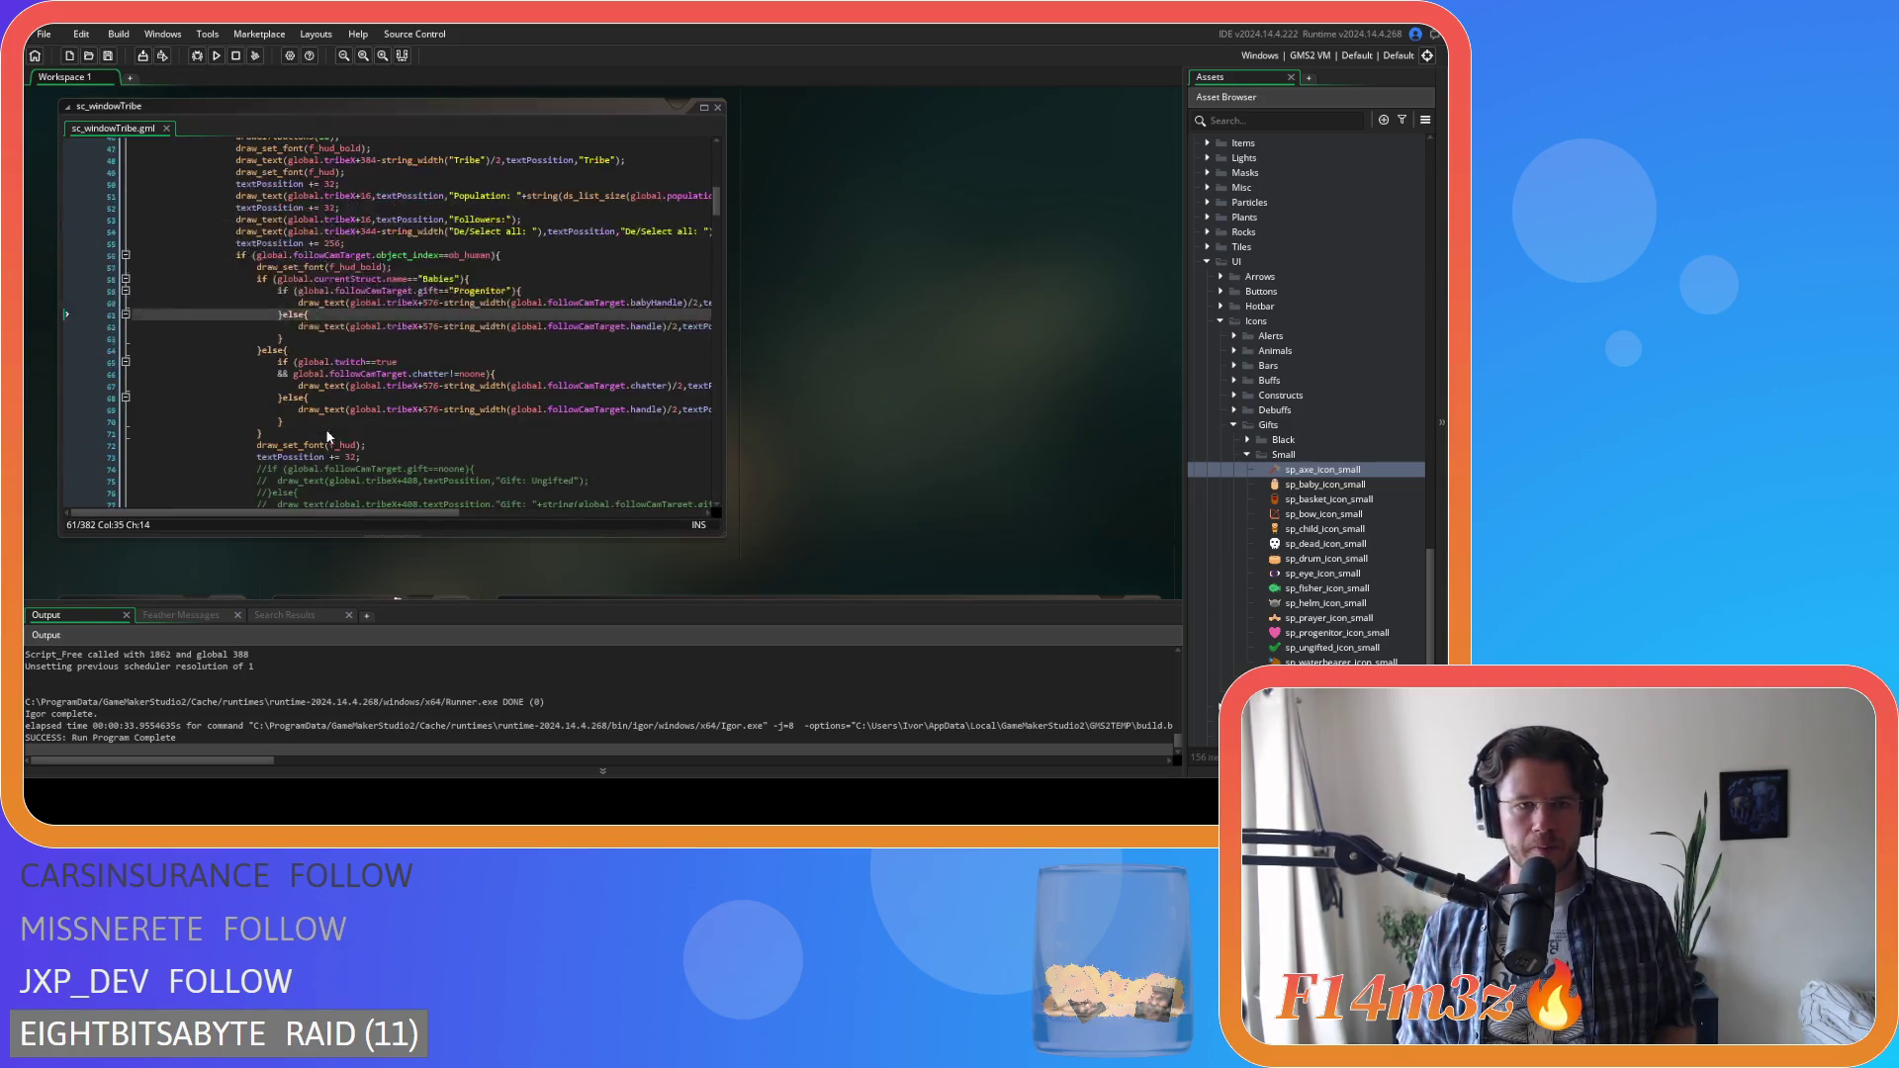
mouse_move(506, 295)
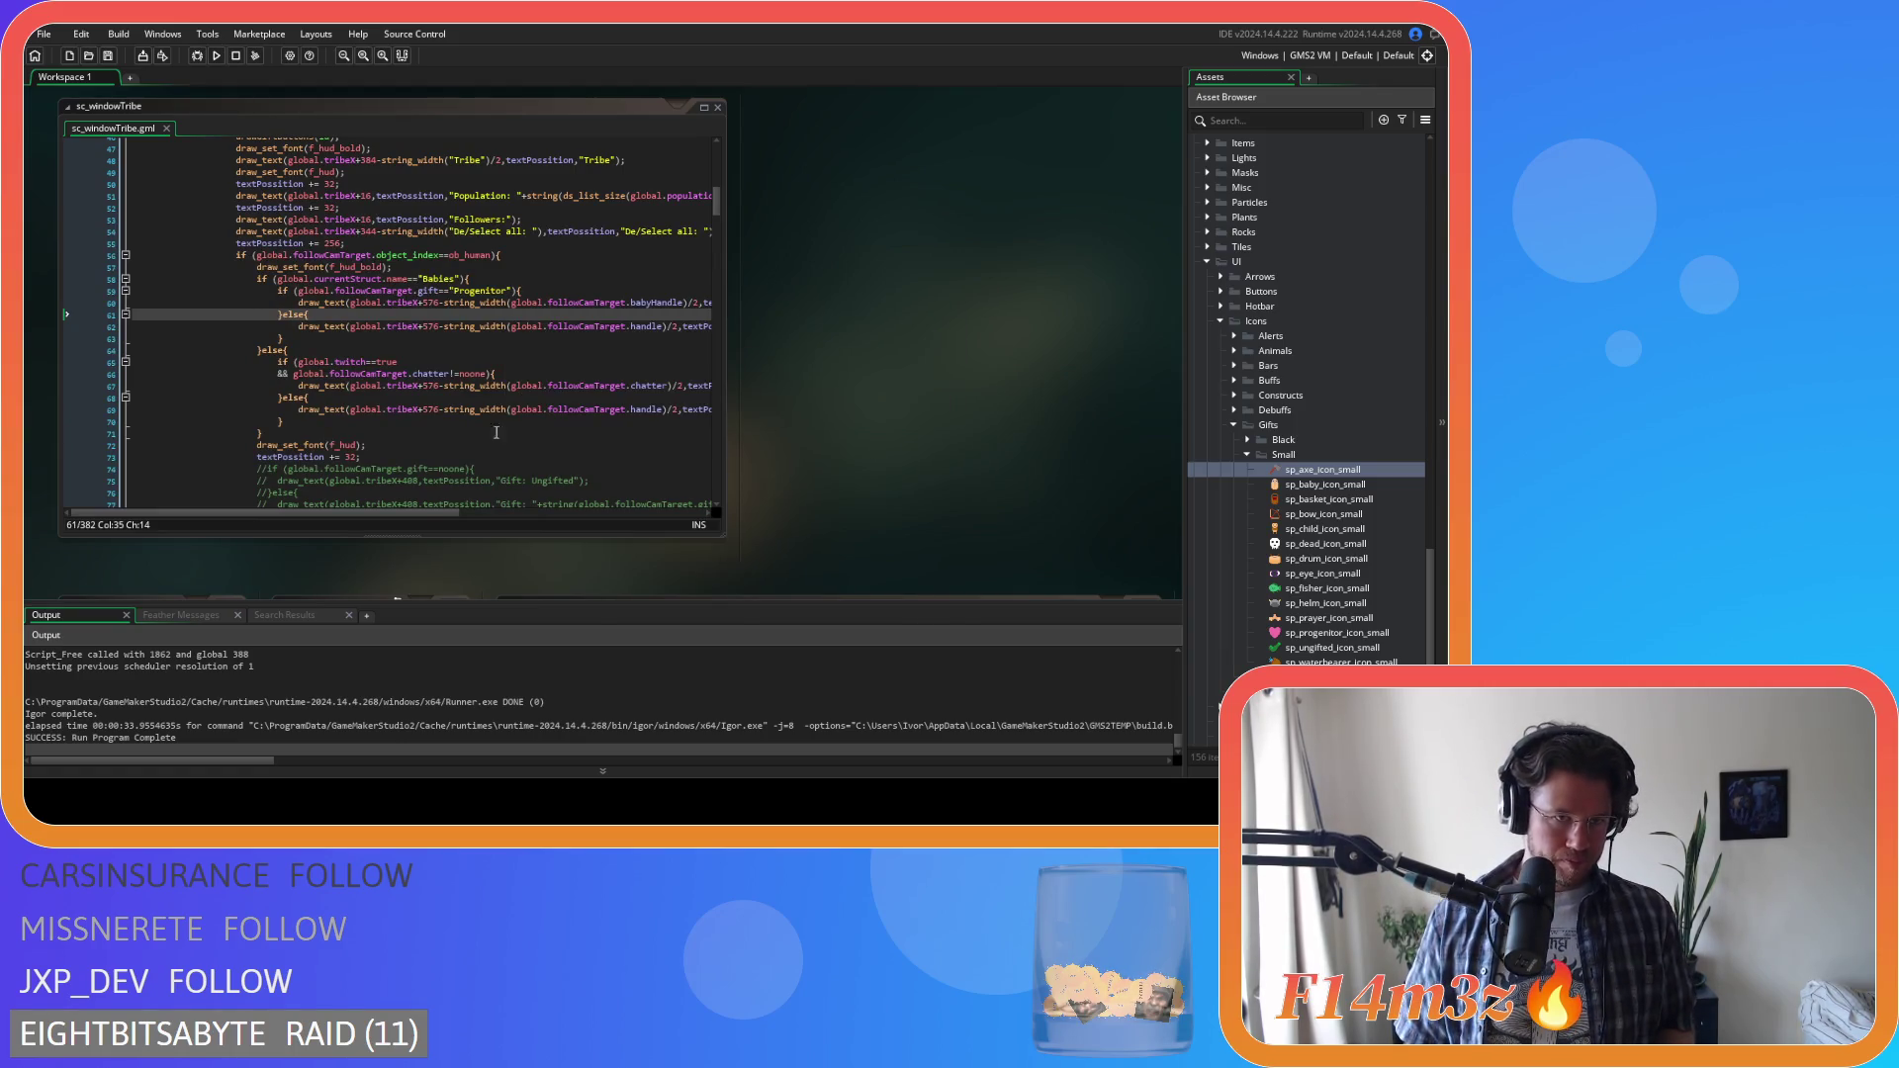
scroll(819, 411, up, 5)
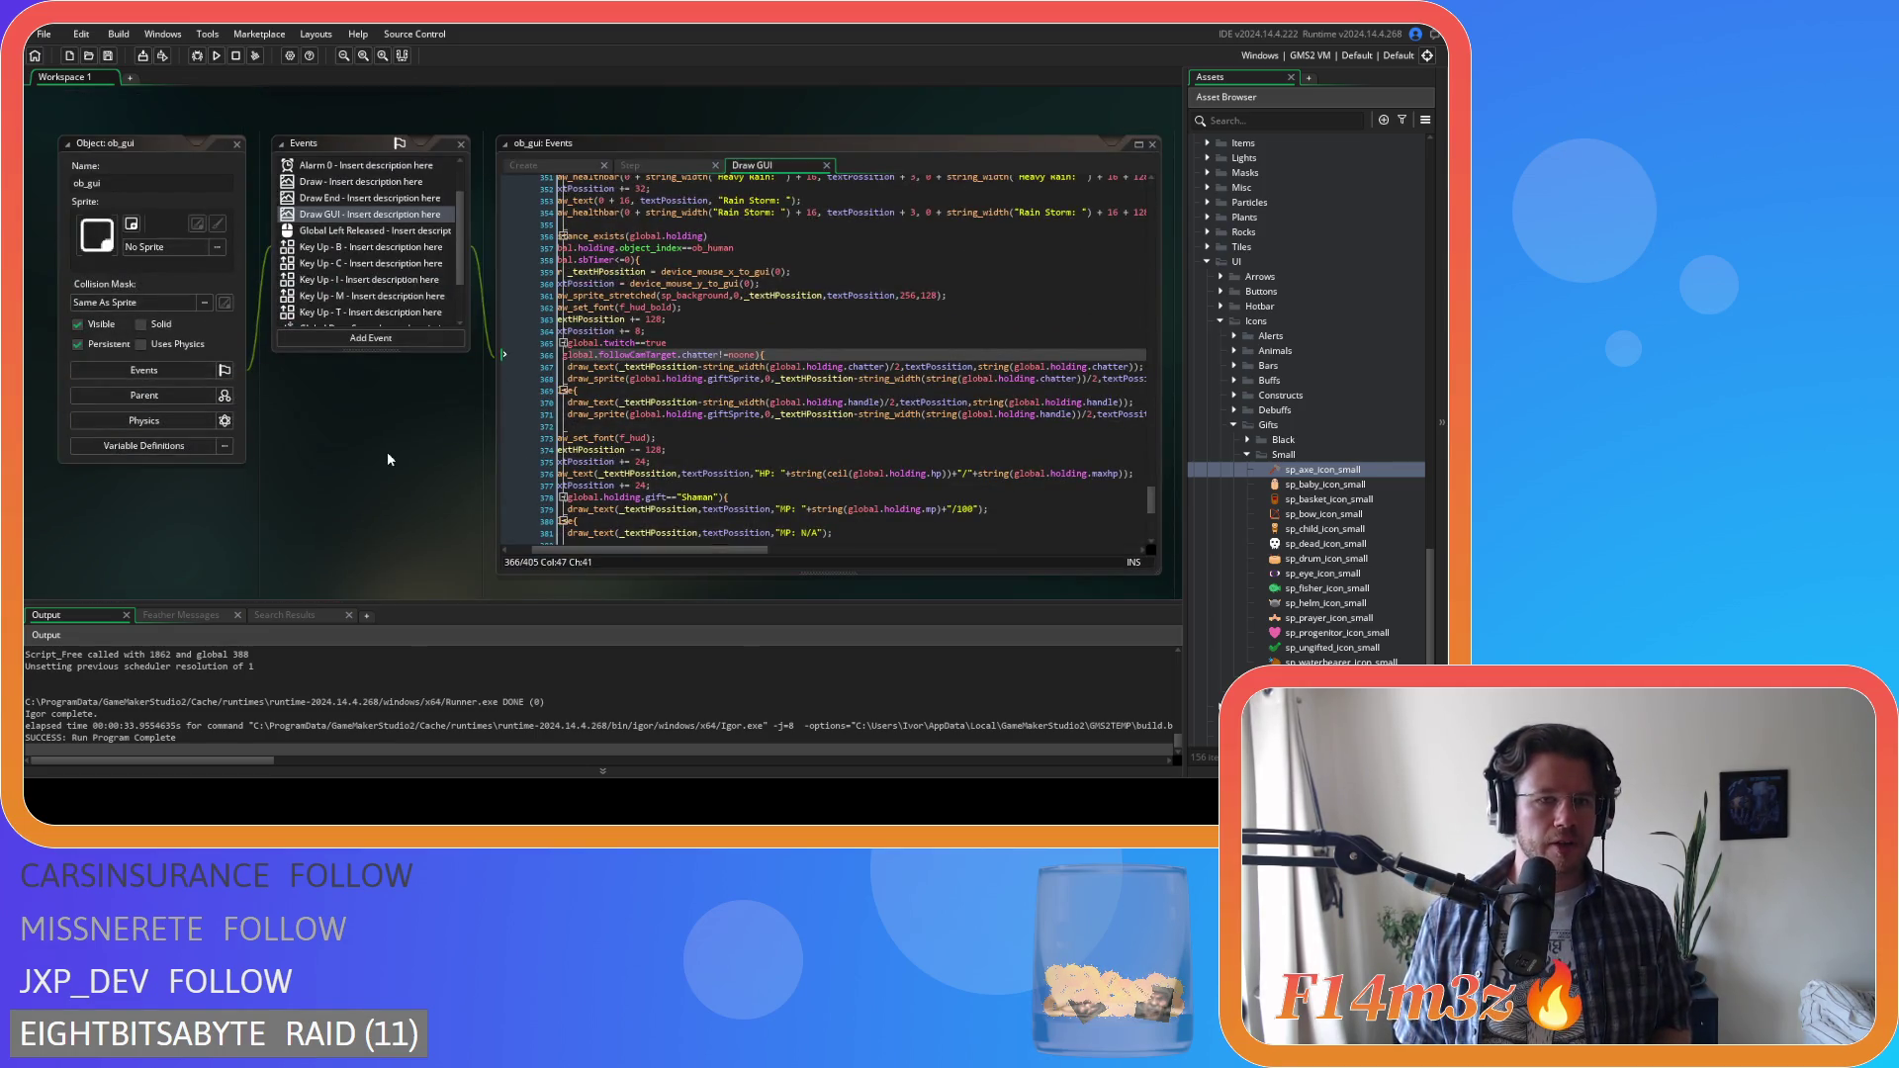
Add a 16 offset to the chatter and handle name text x positions on lines 367 and 370, and save
mouse_move(728, 549)
mouse_down()
mouse_move(700, 552)
mouse_move(722, 552)
mouse_up()
click(718, 367)
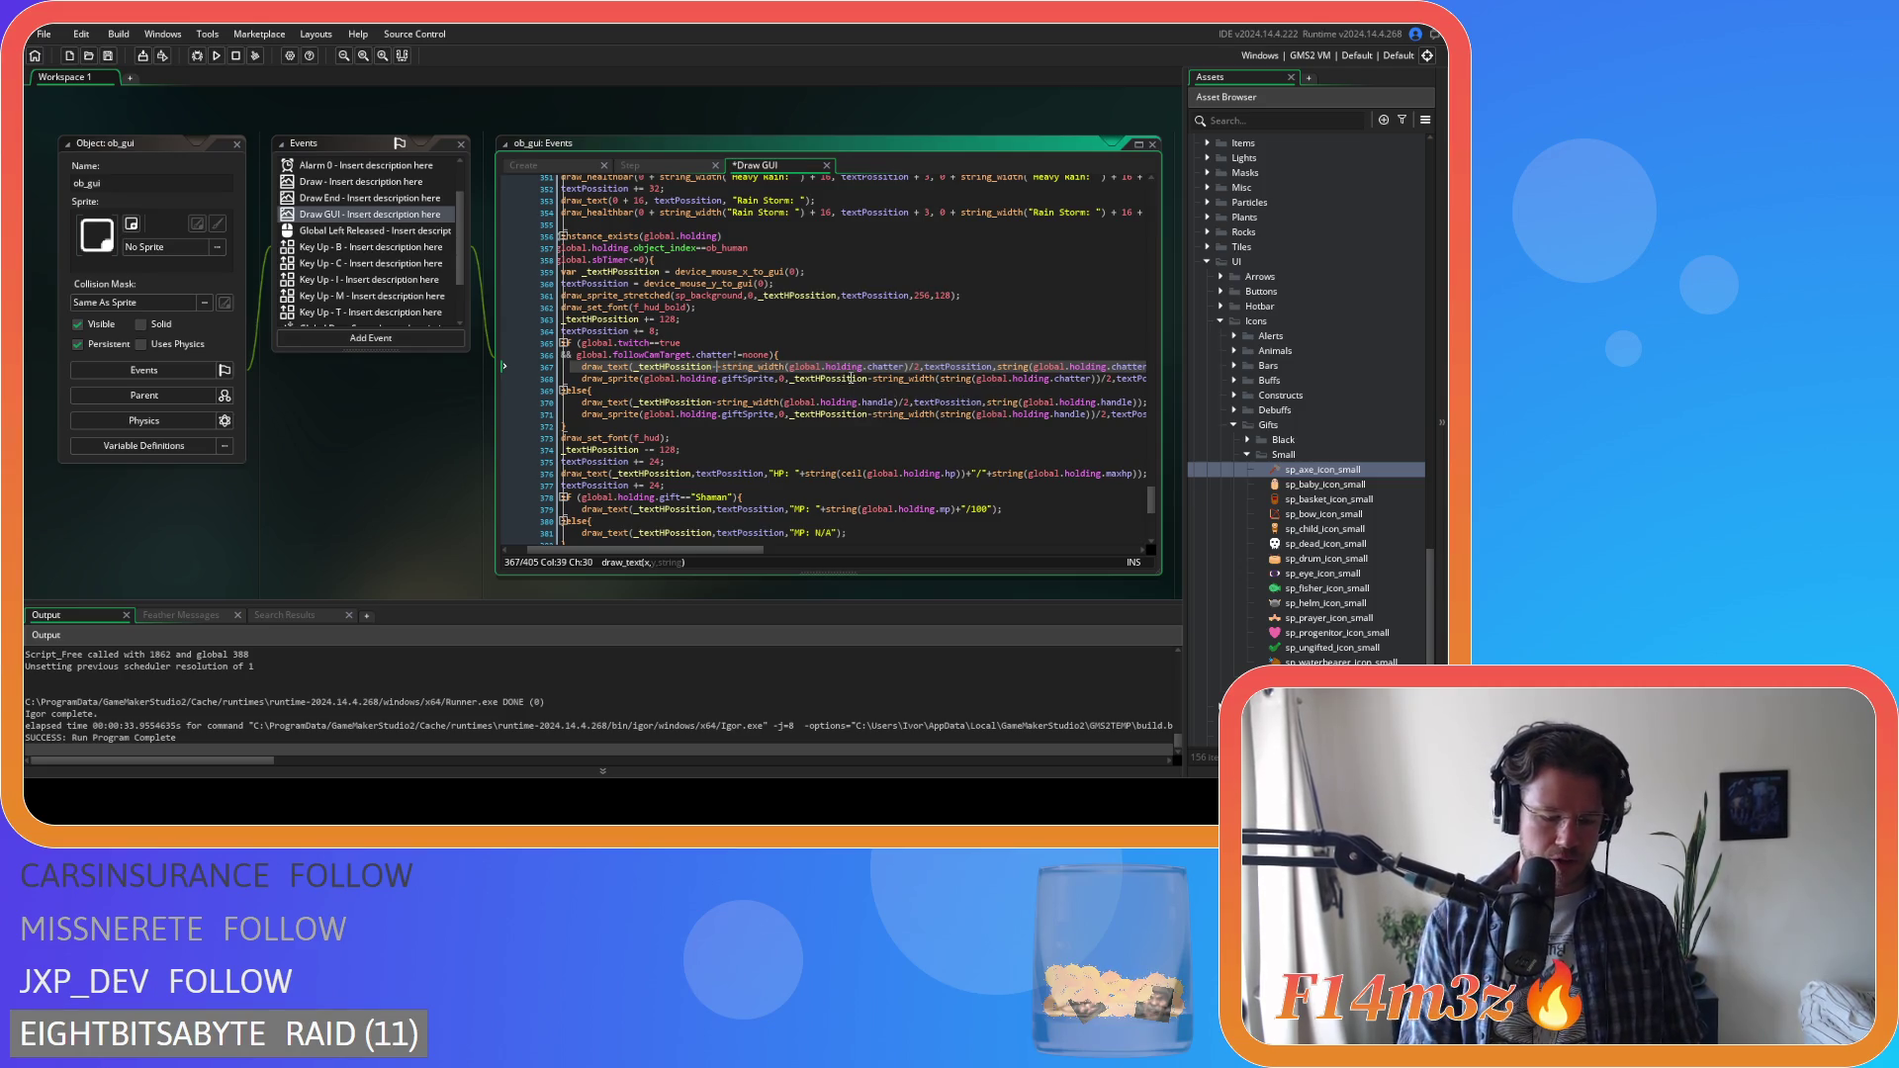
text(16)
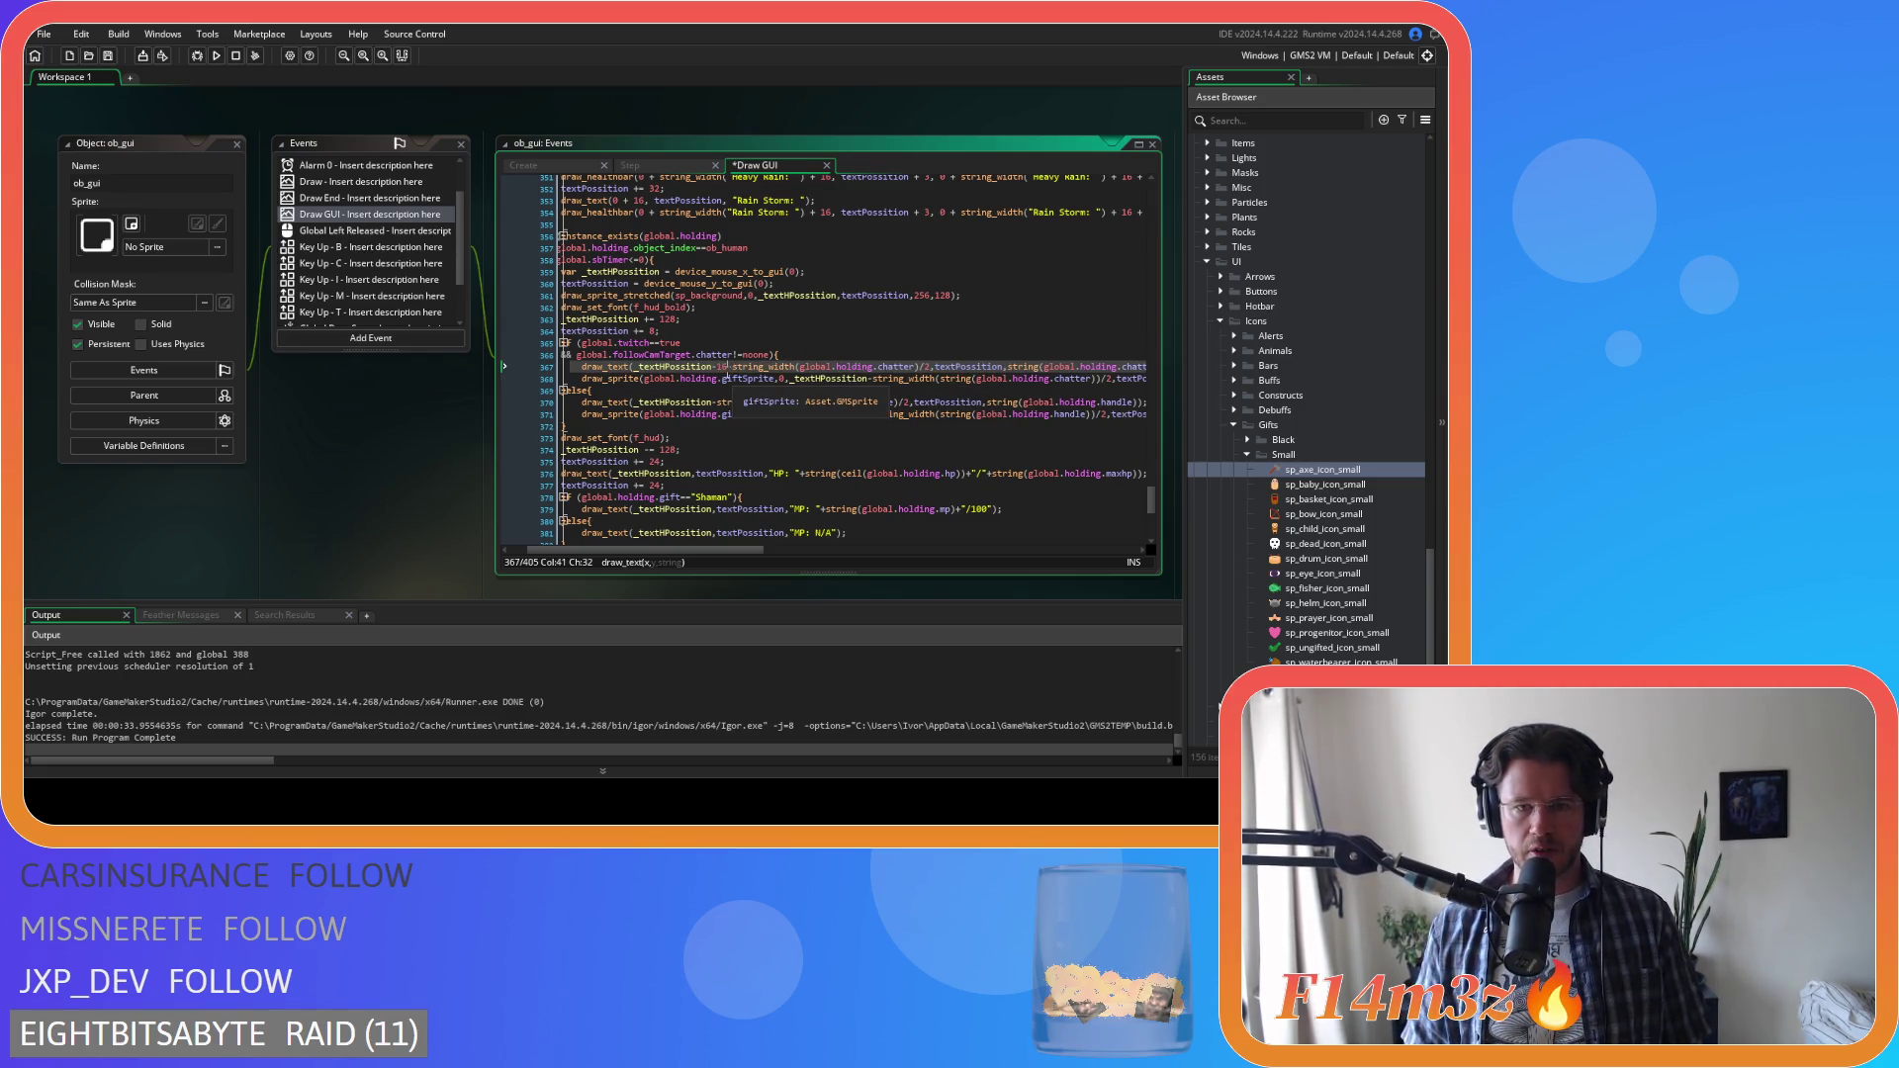
drag(728, 367, 712, 366)
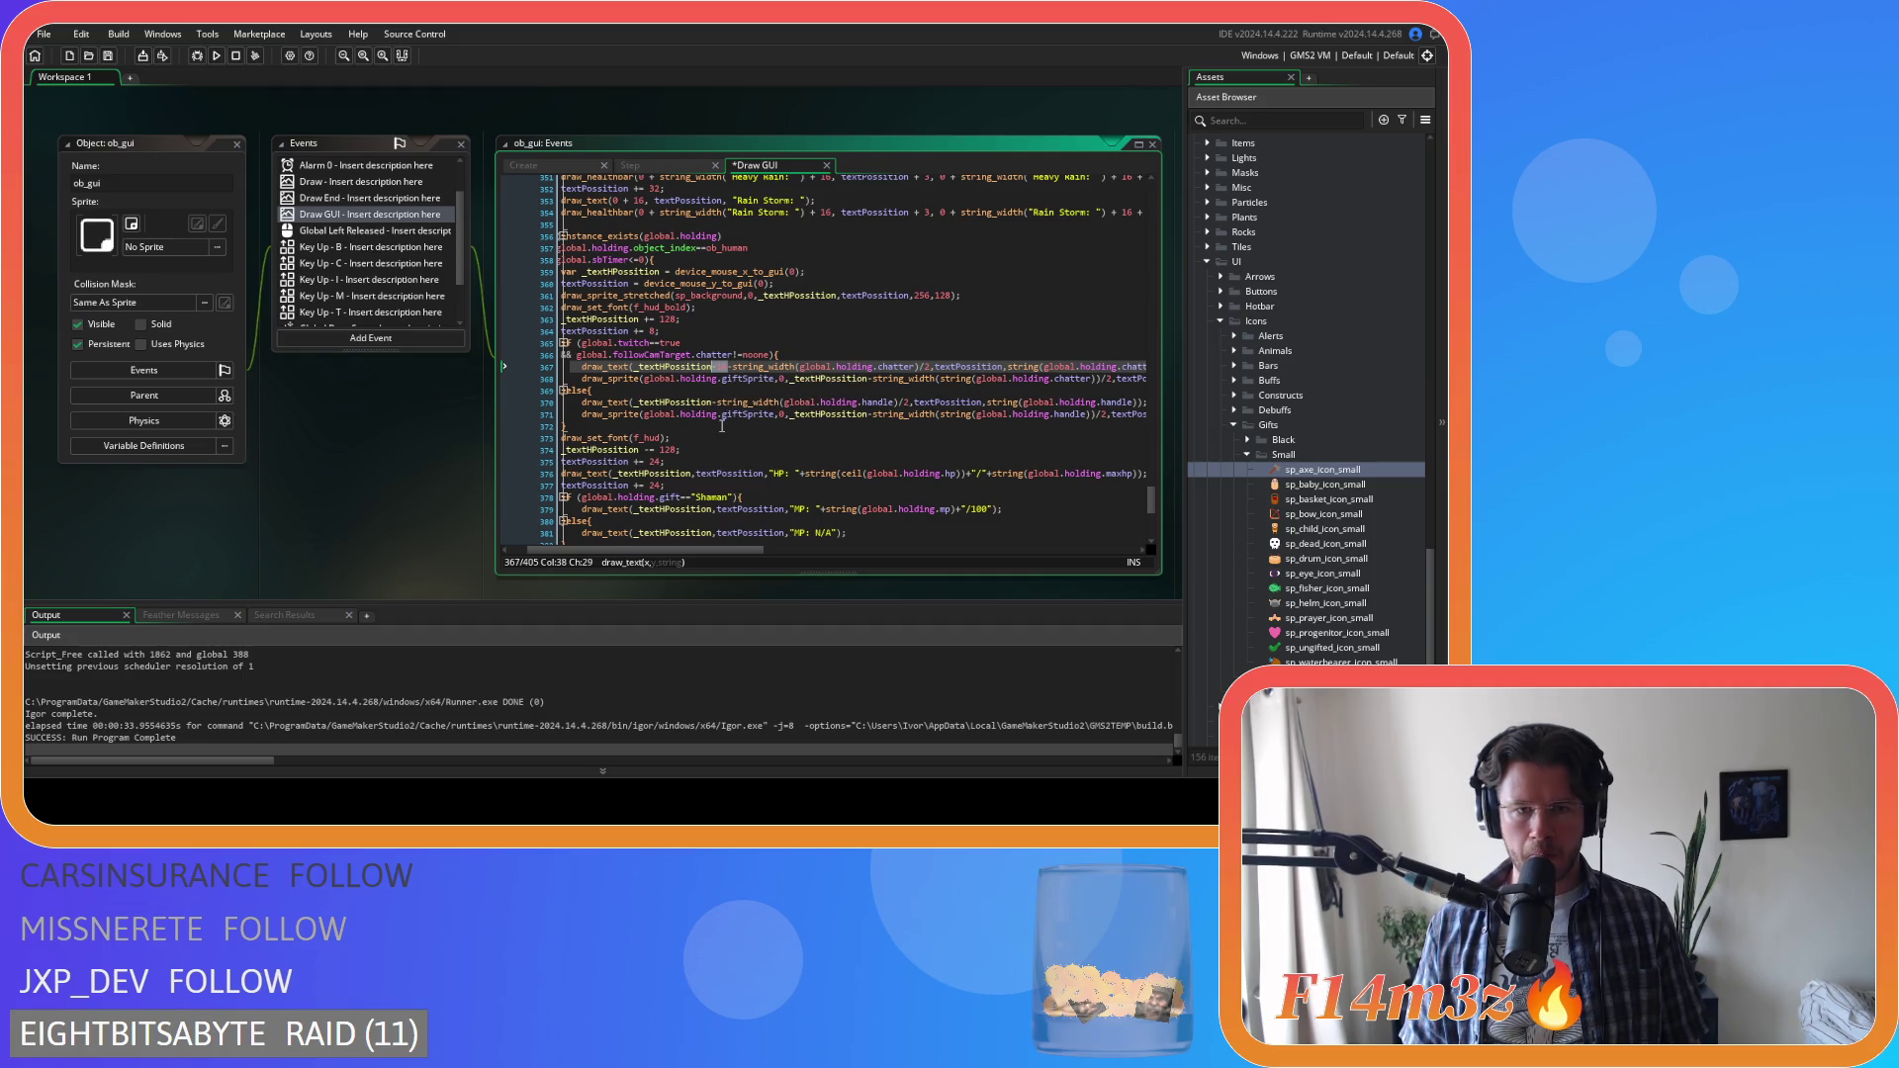
mouse_move(719, 415)
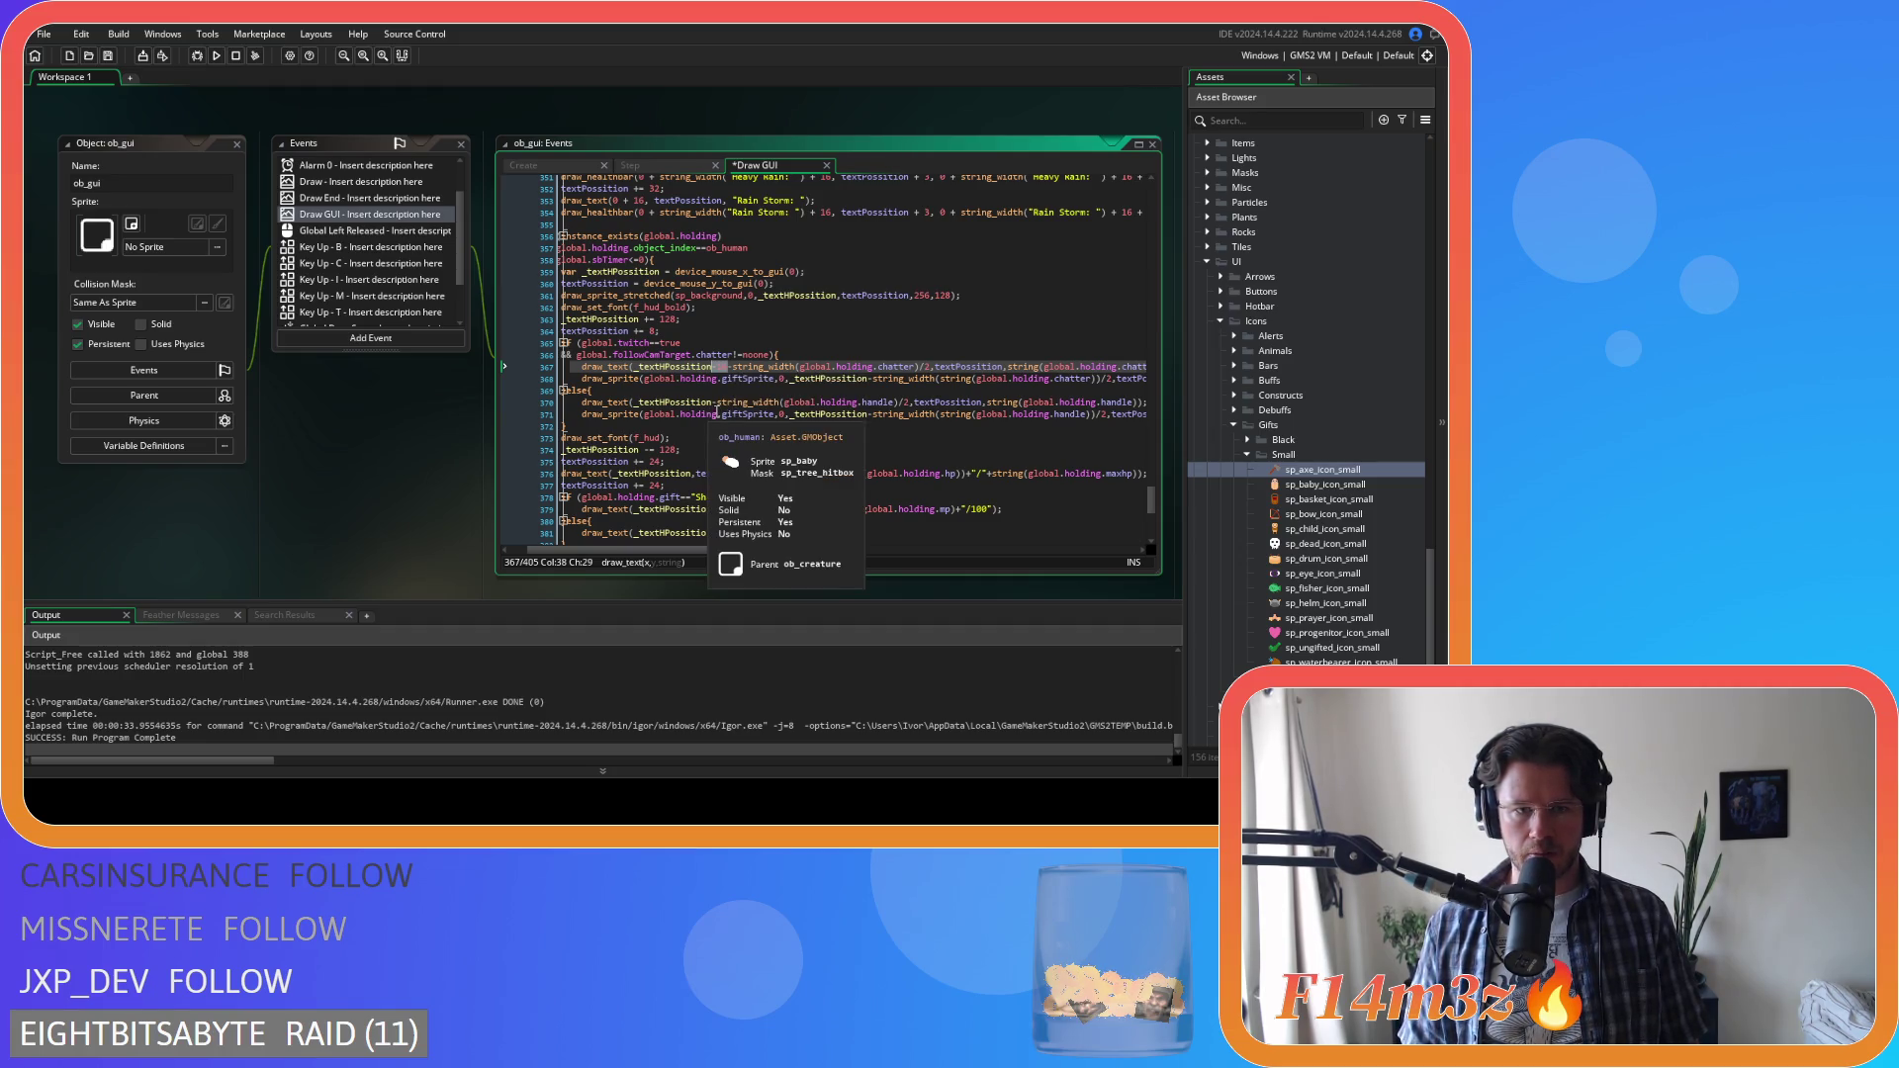
drag(715, 552, 693, 557)
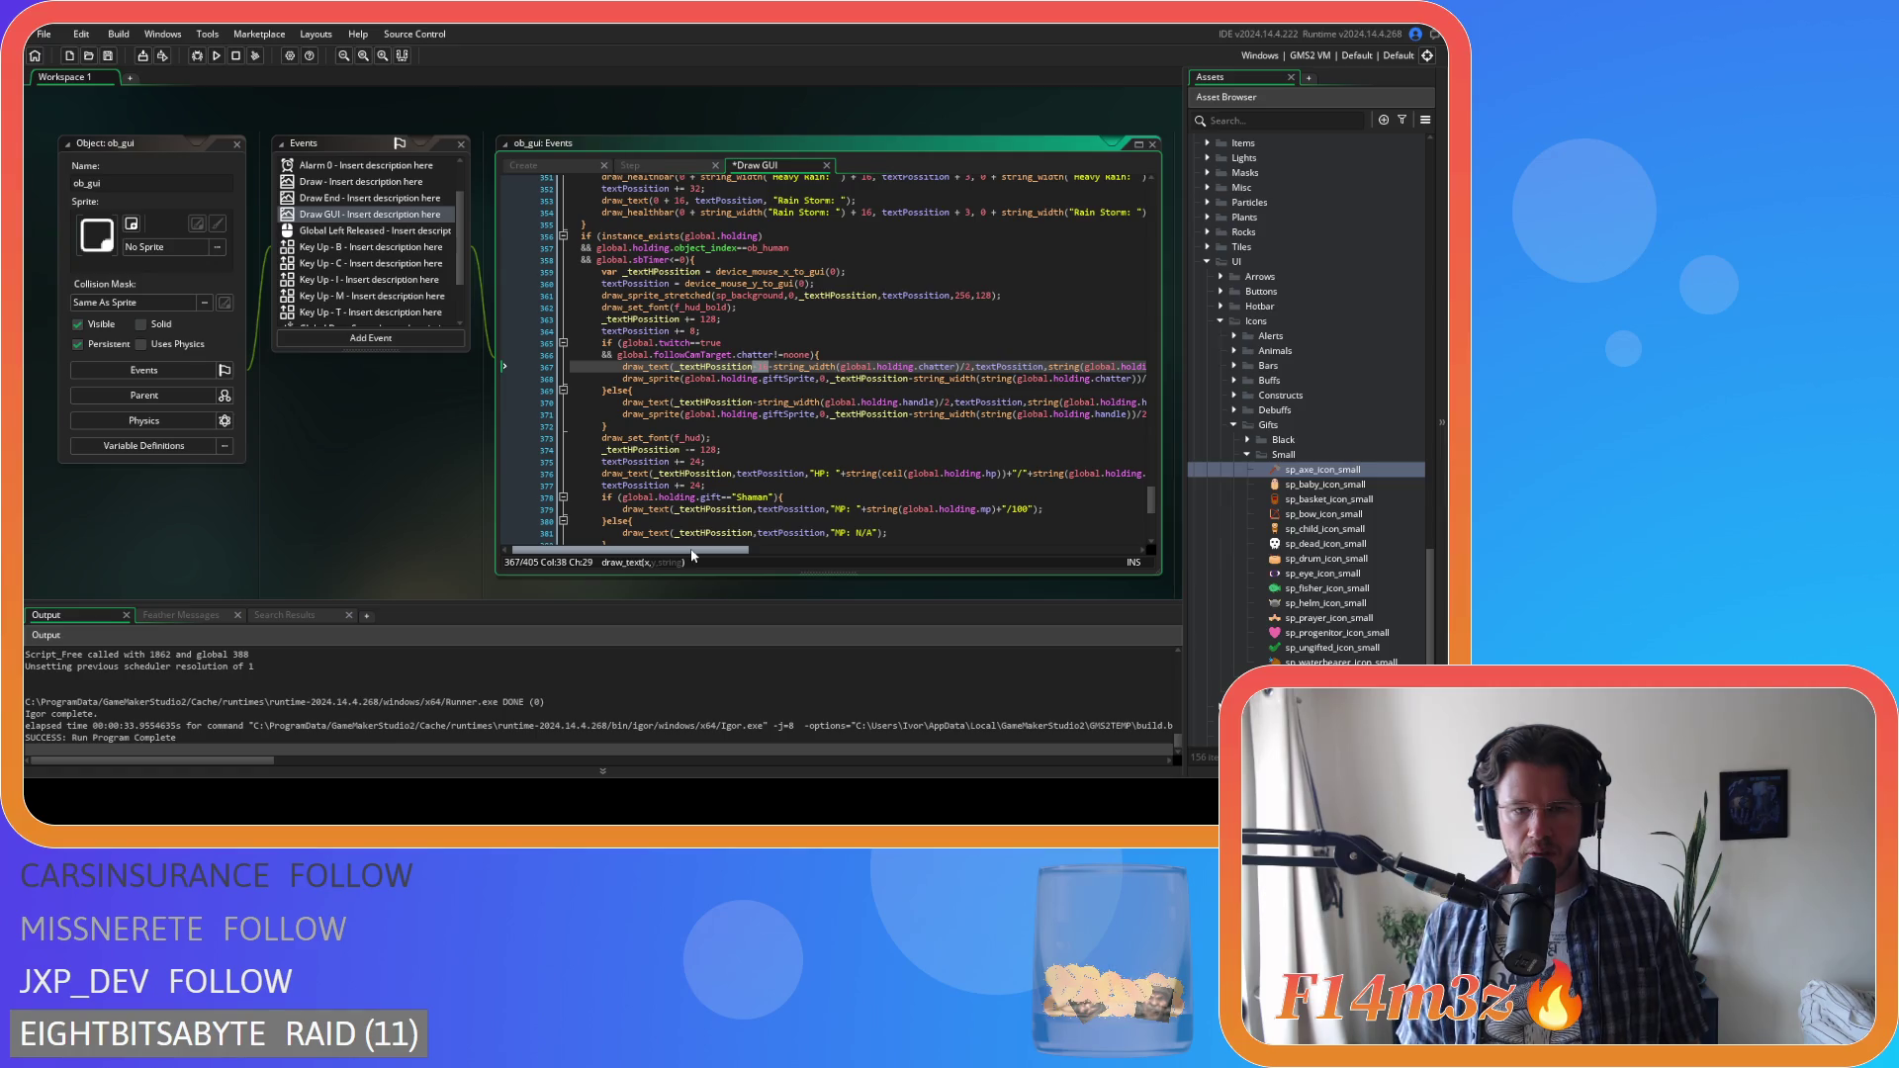
click(755, 403)
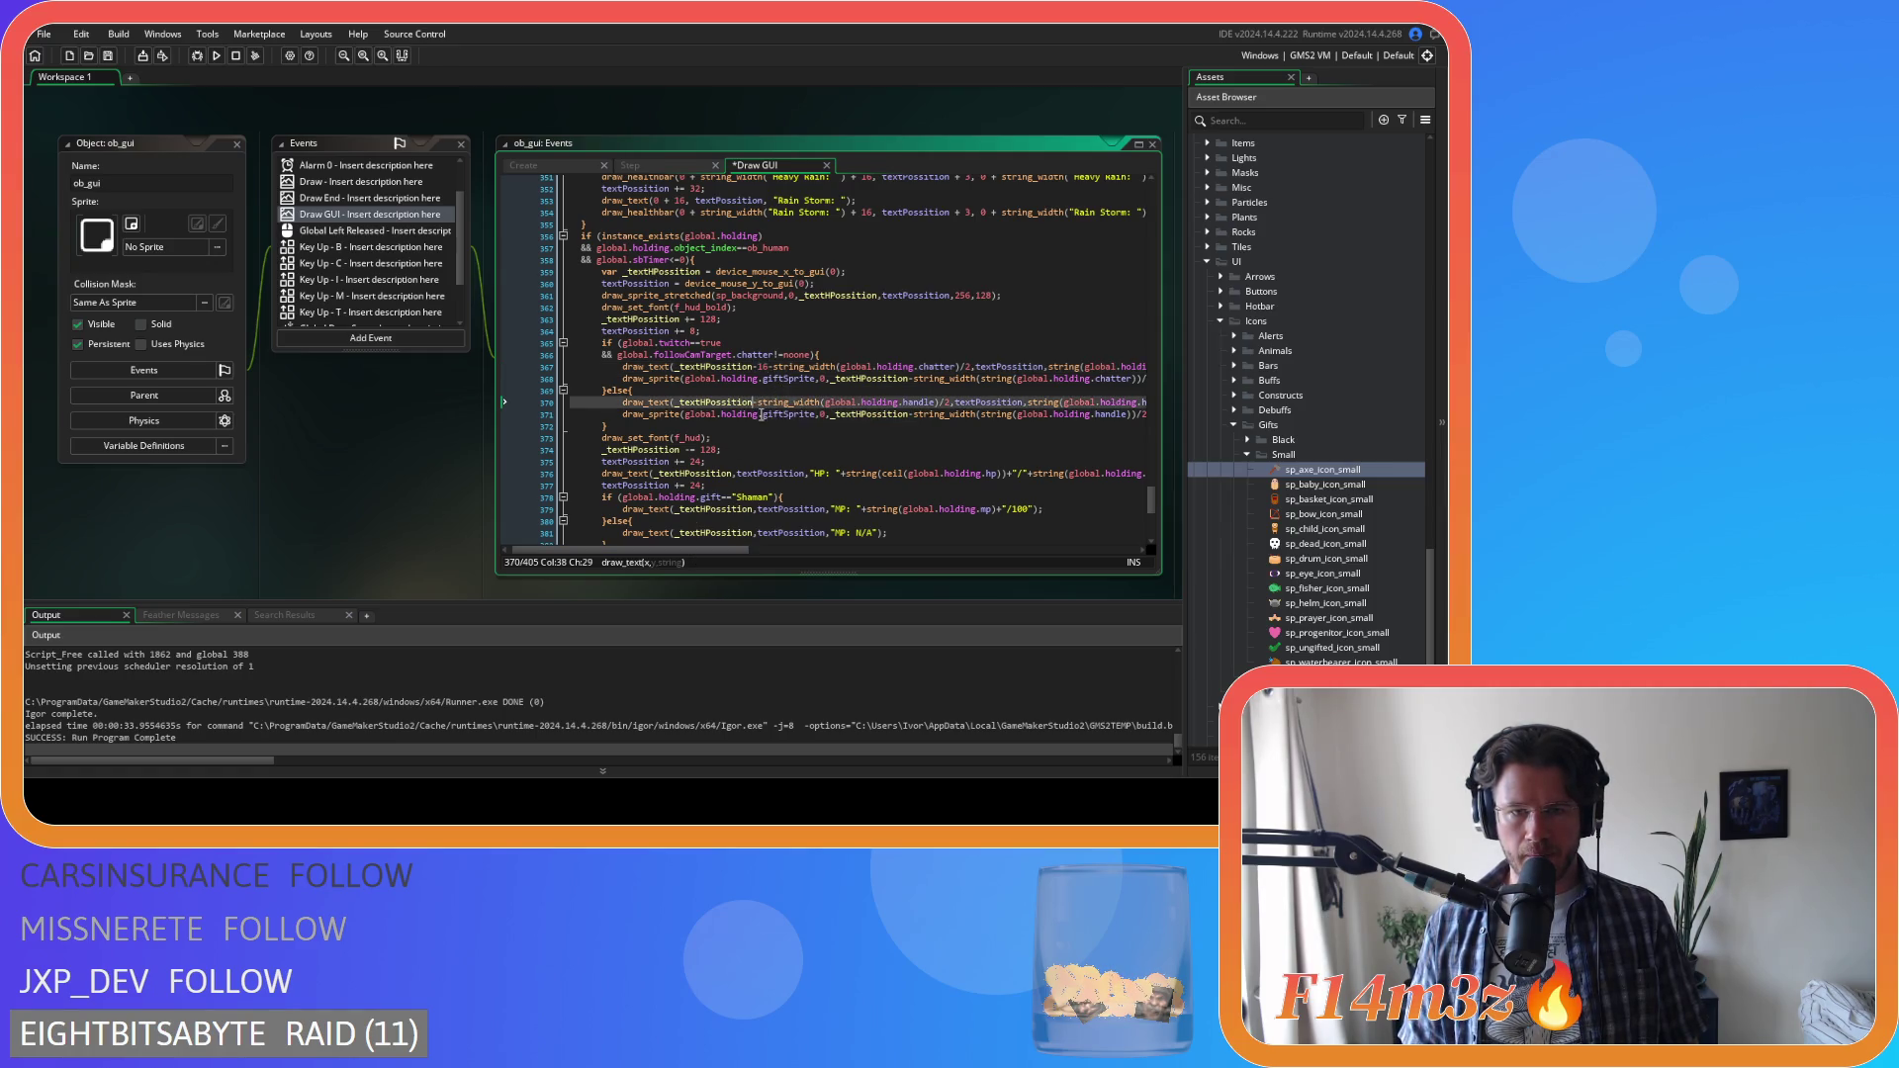
text(16-)
key(ctrl+s)
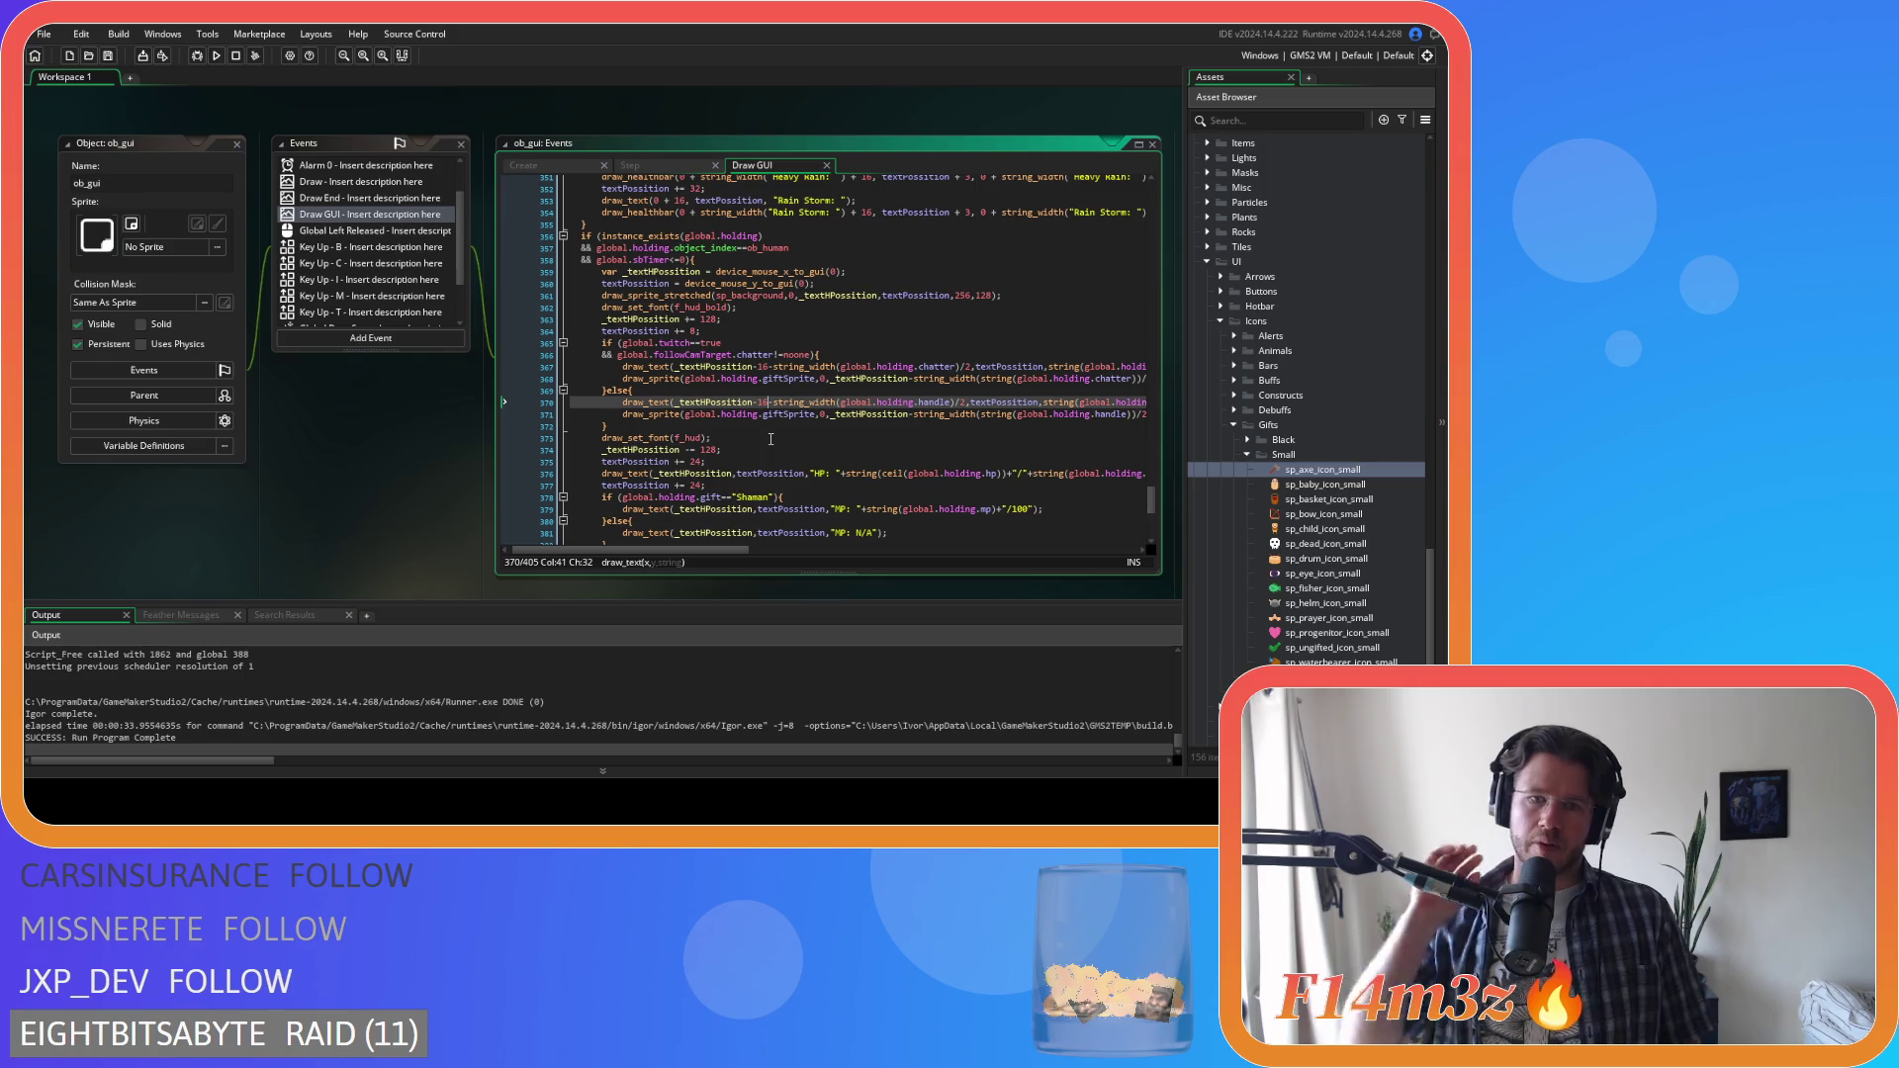
Undo the name-line offsets, insert '16-' into the handle and chatter icon x positions, and save
key(ctrl+z)
key(ctrl+z)
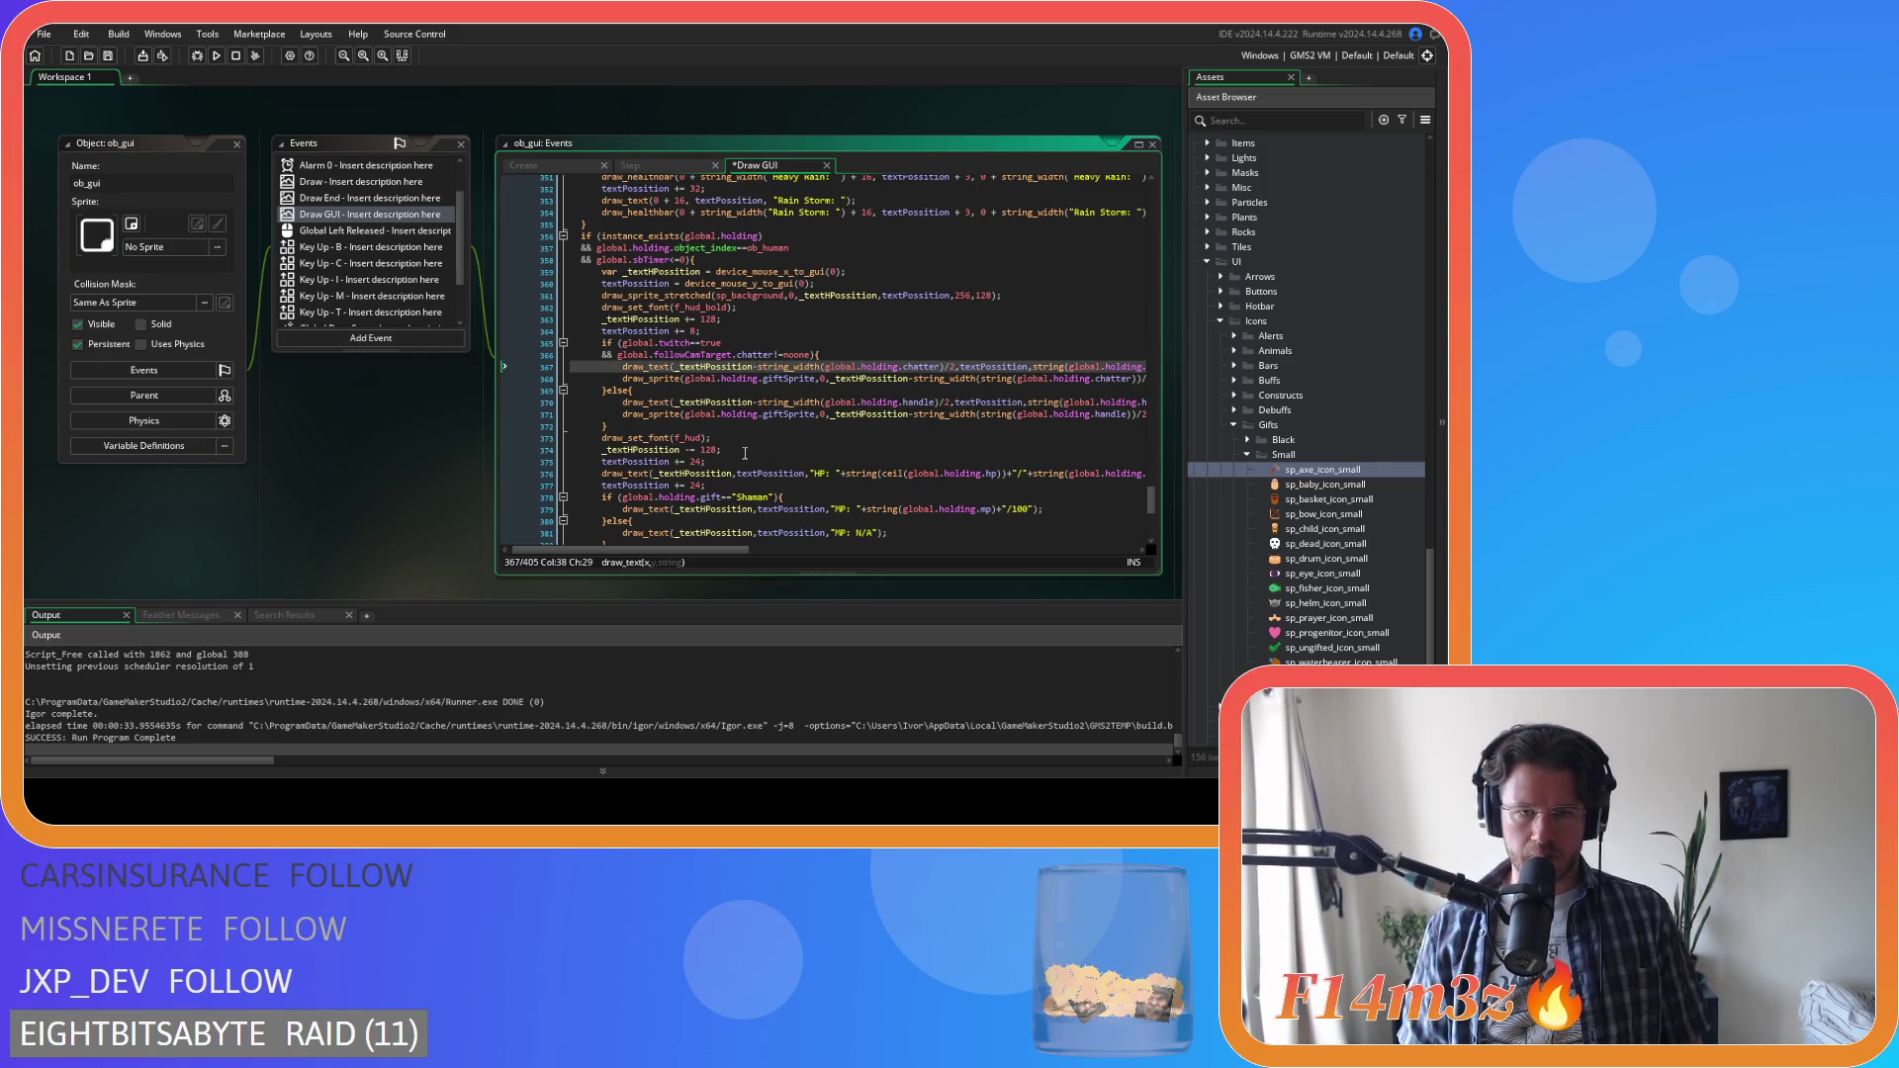
drag(713, 552, 768, 552)
click(757, 415)
text(16-)
click(760, 379)
text(16-)
key(ctrl+s)
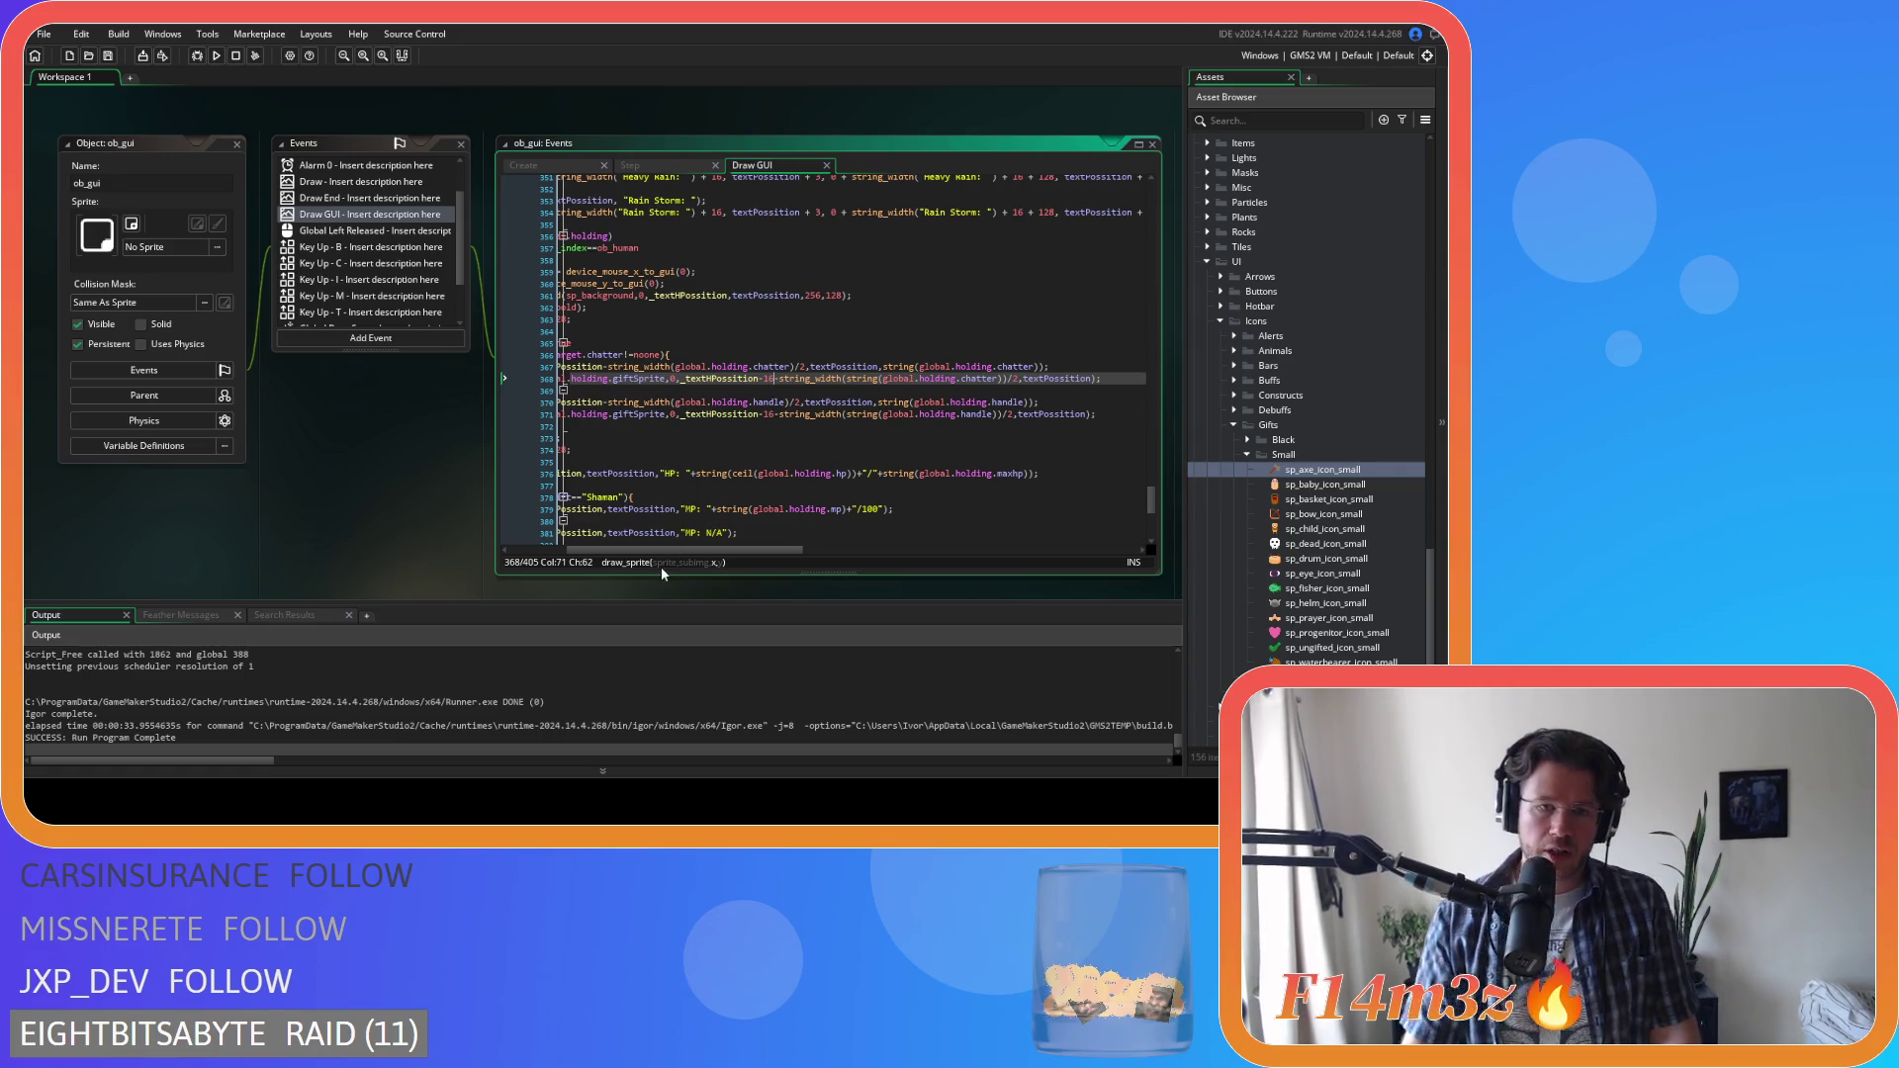
drag(679, 552, 618, 556)
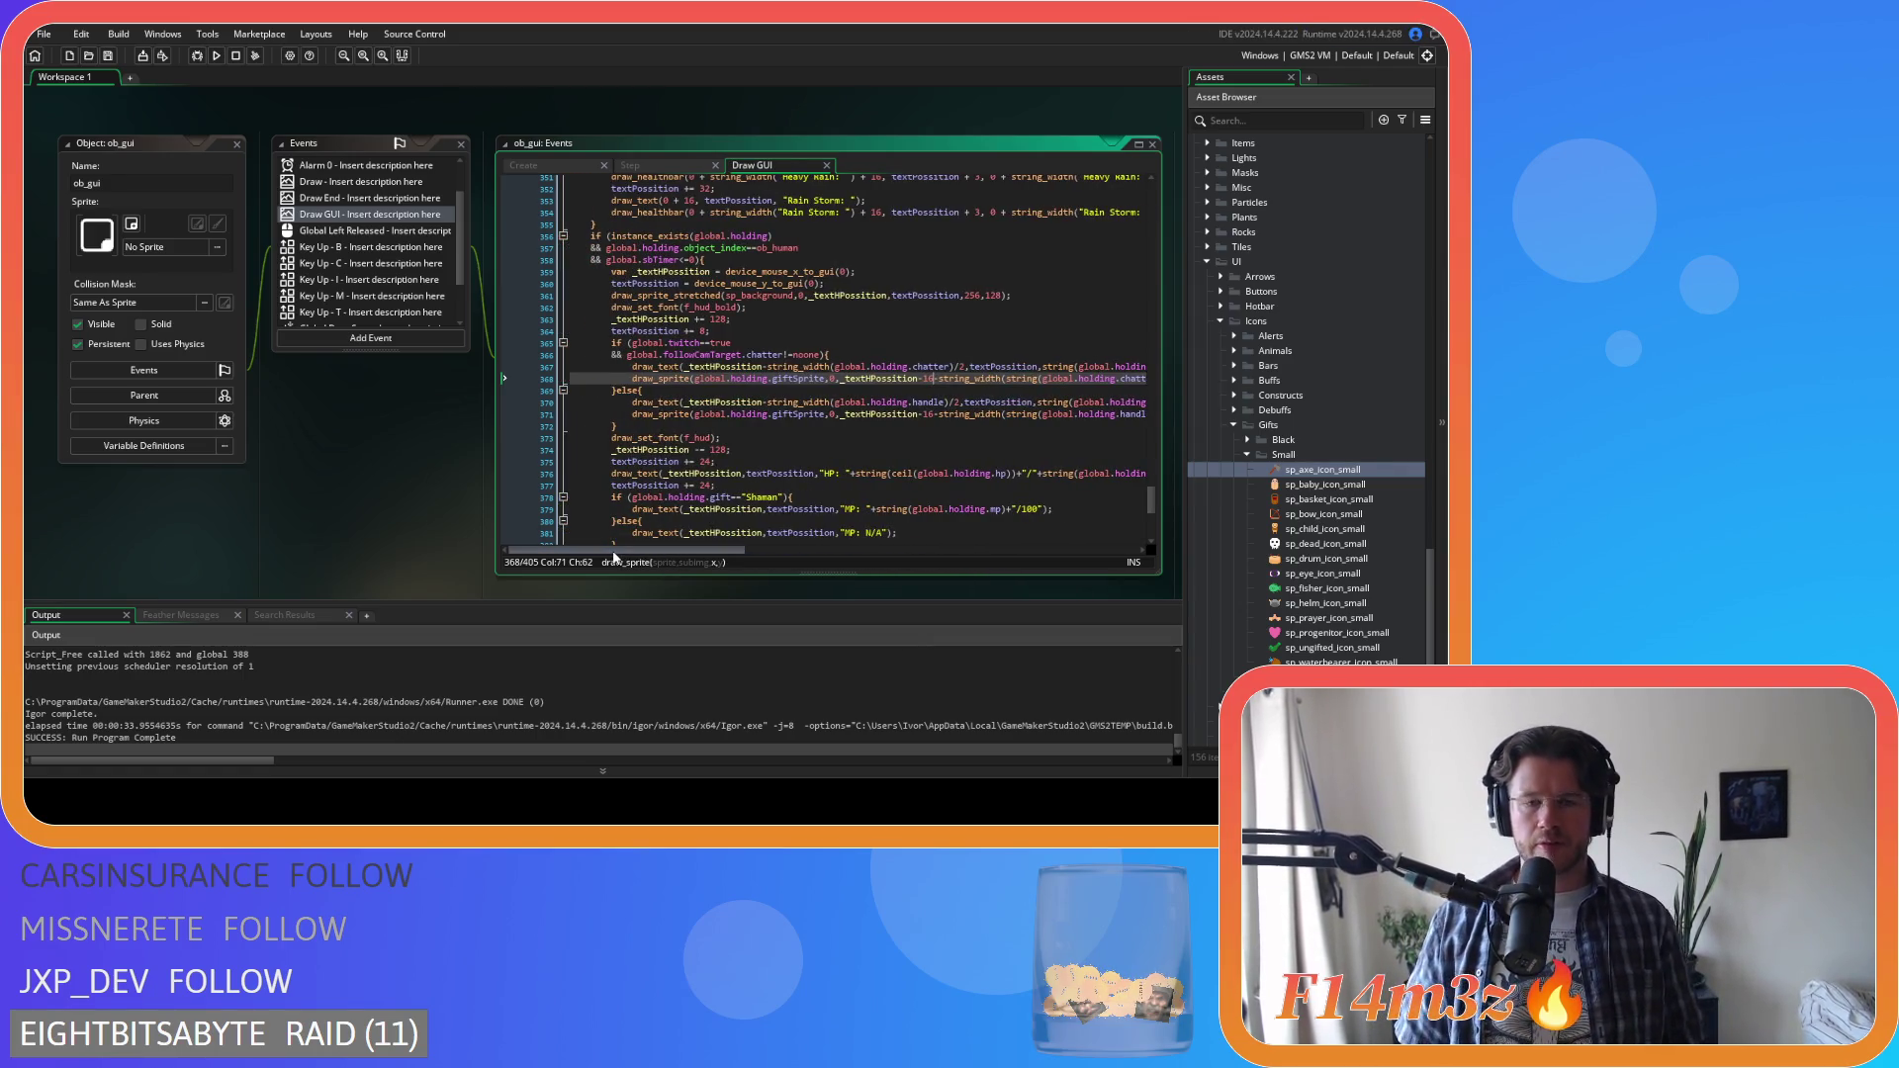
scroll(845, 466, down, 4)
scroll(822, 432, down, 3)
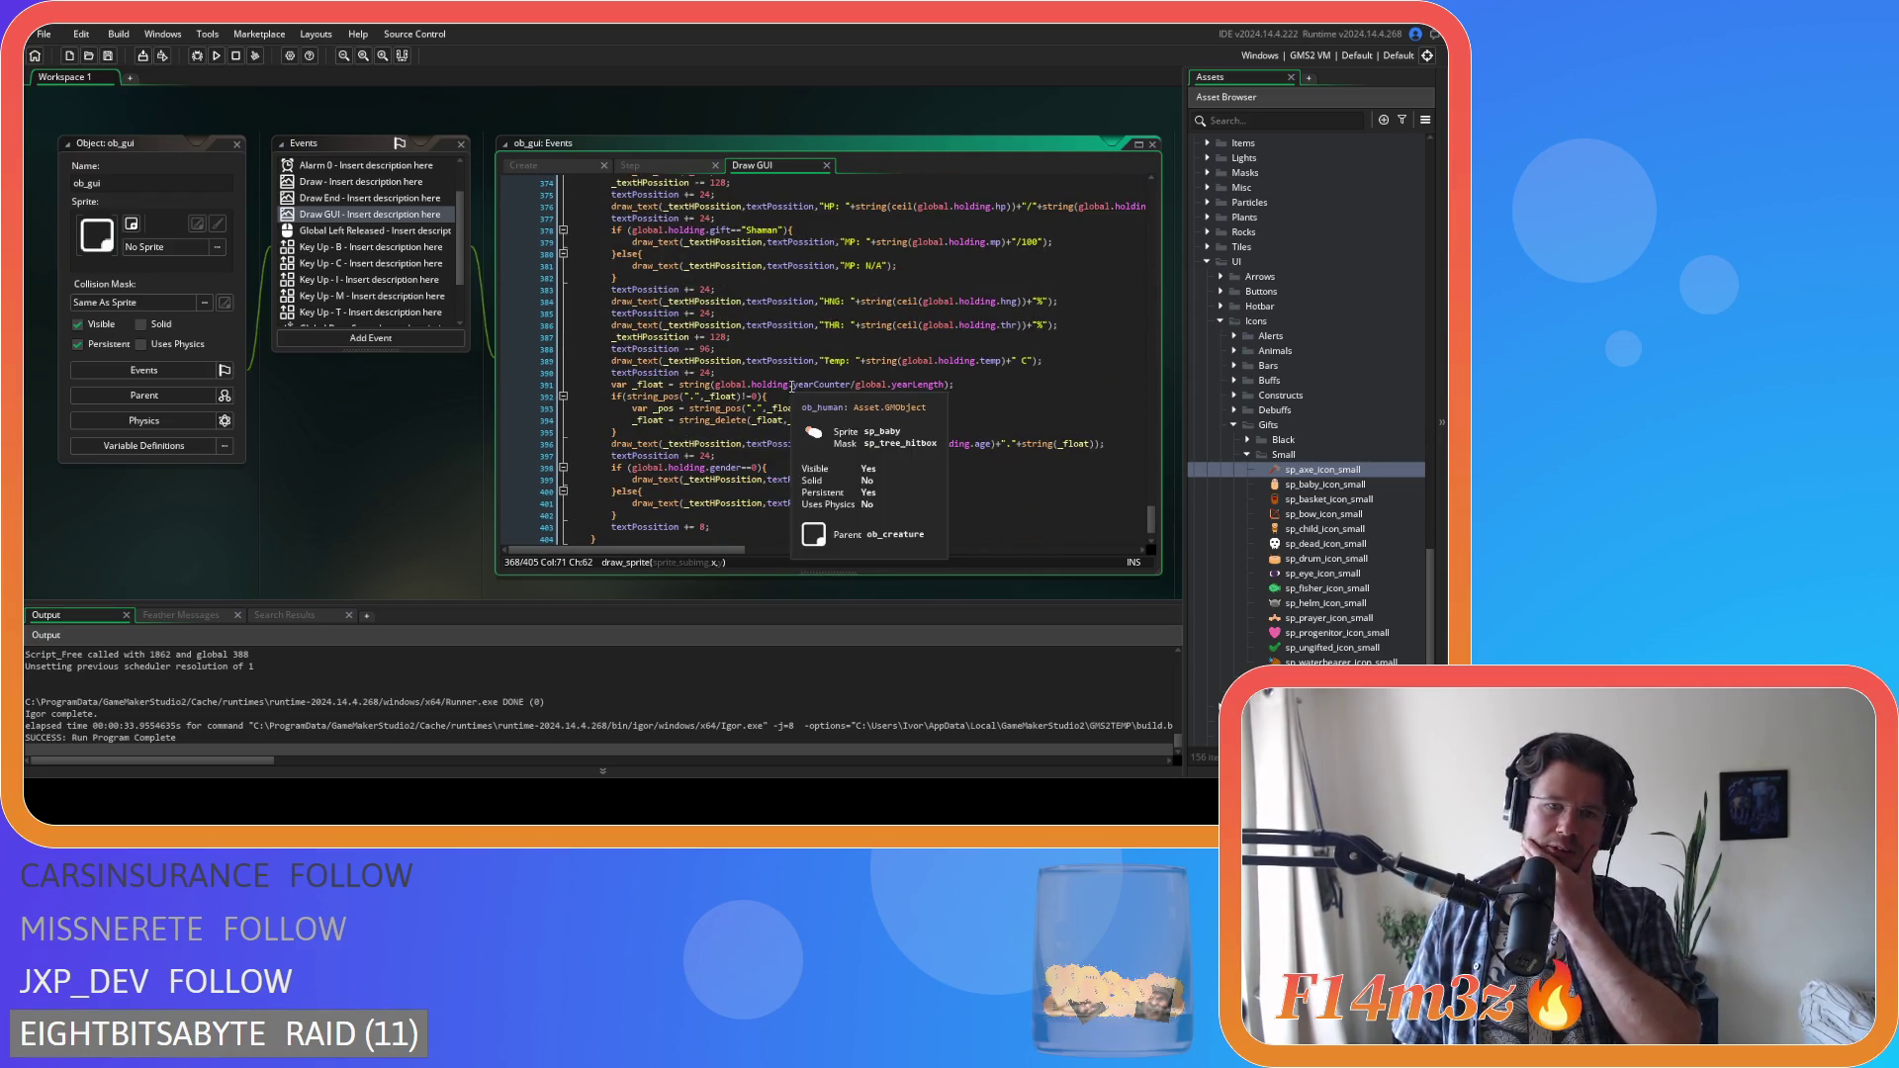
Change the creature tooltip's 96 offset on line 388 to 72
double_click(706, 349)
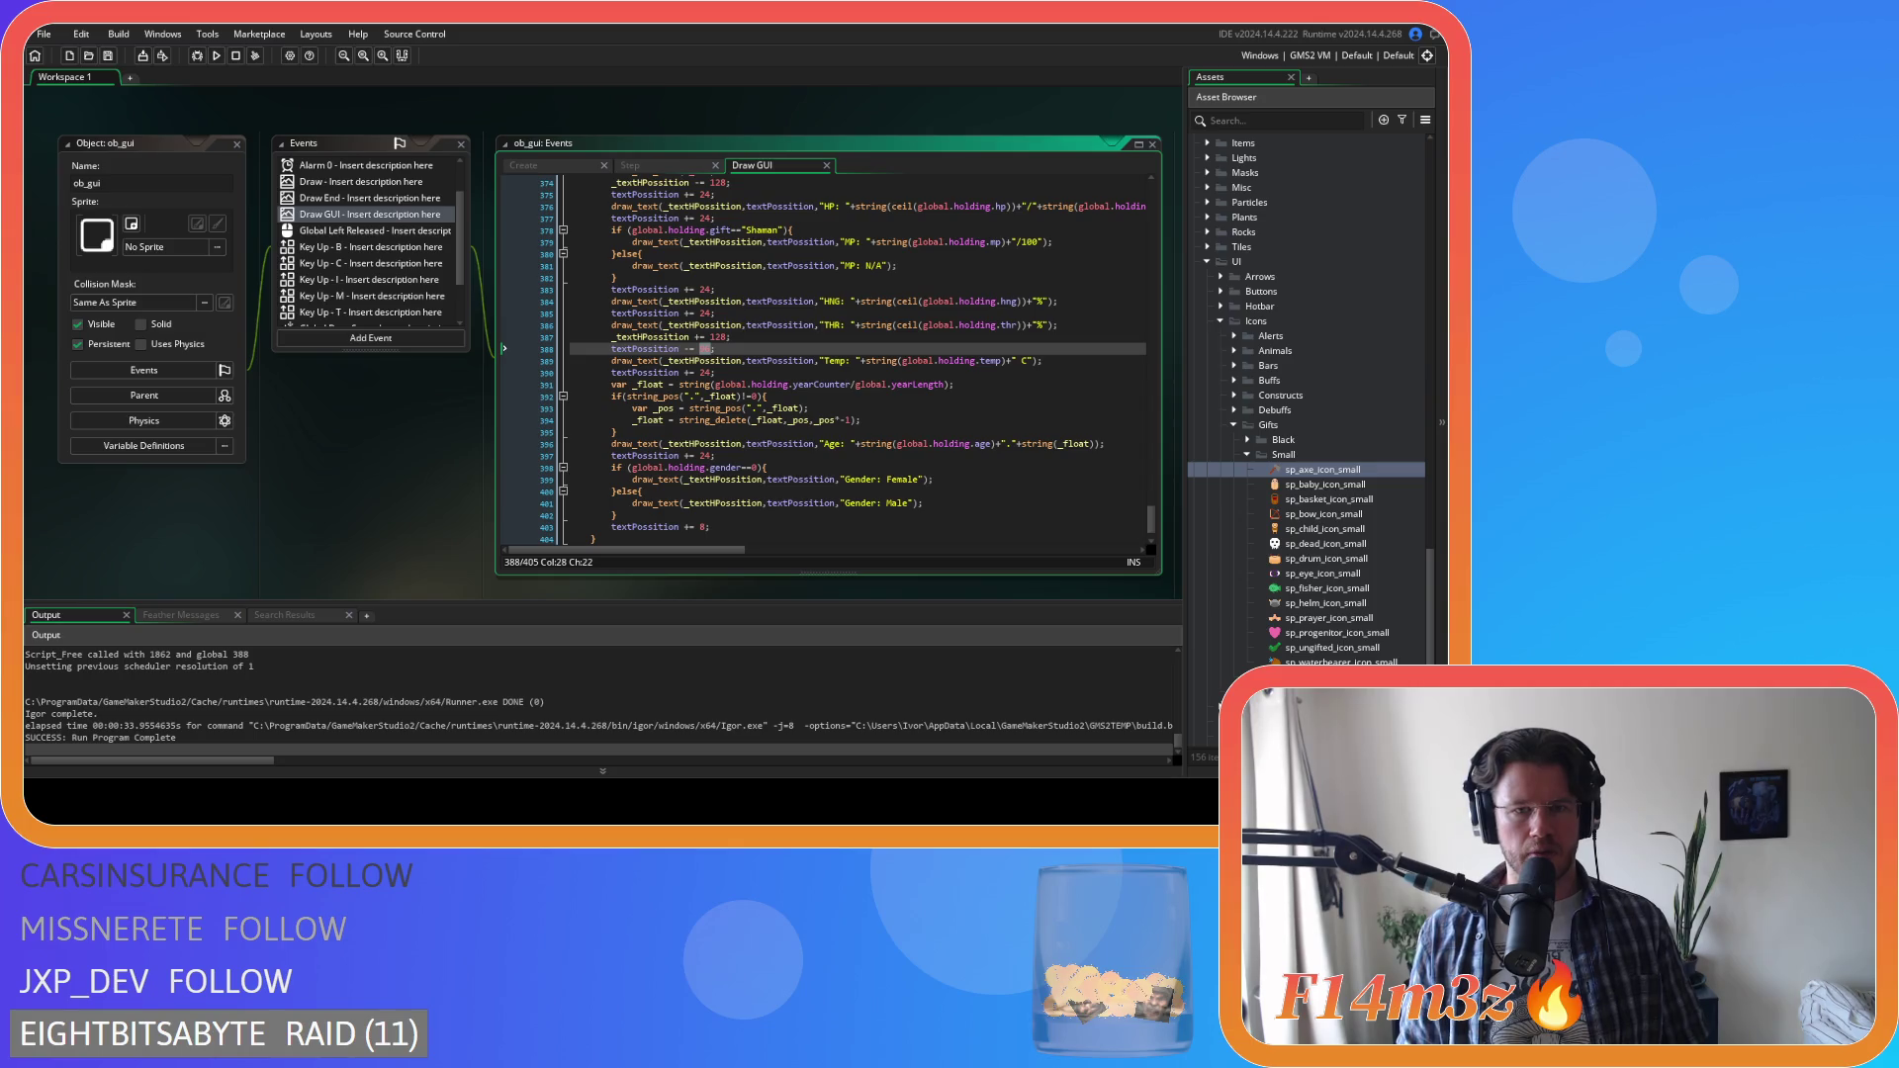
key(Right)
text(2)
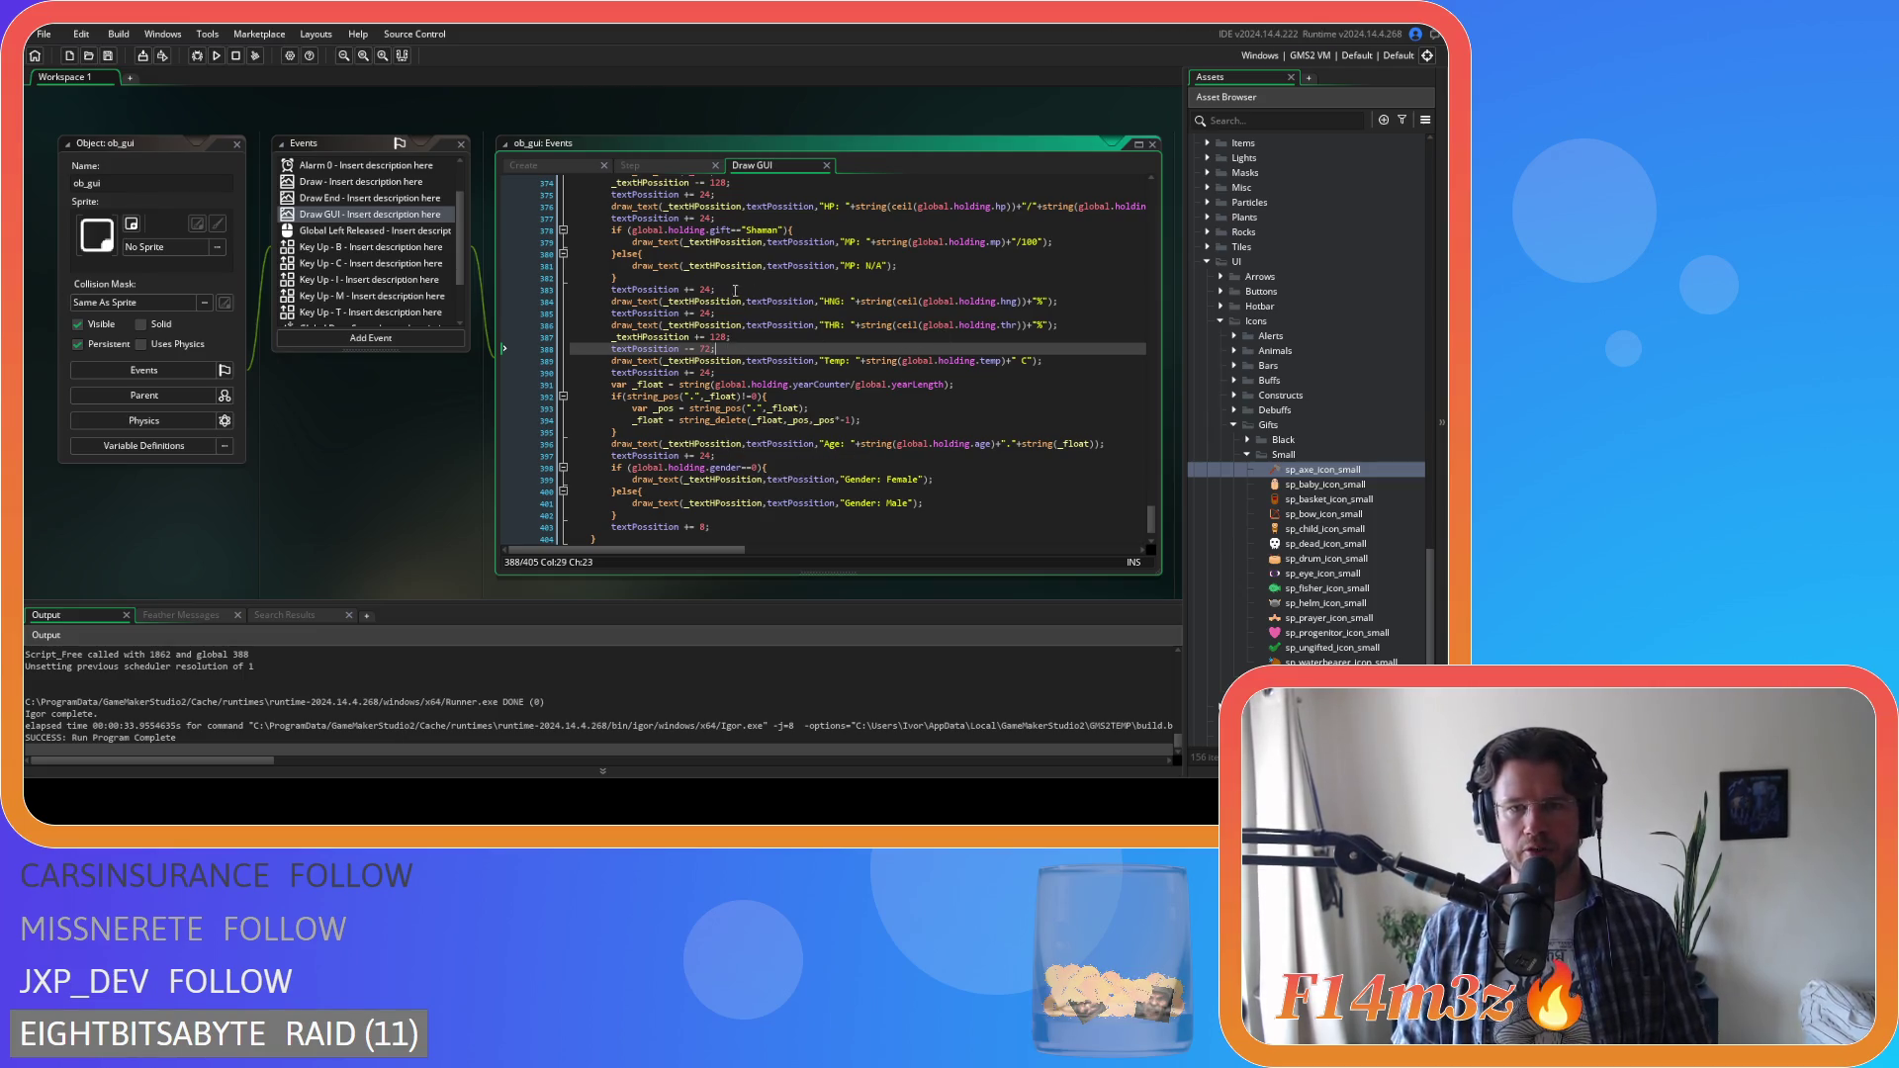
Review the other tooltip offsets (lines 377, 363, the 128 on 374, 387), then build and run
scroll(806, 313, up, 3)
click(763, 303)
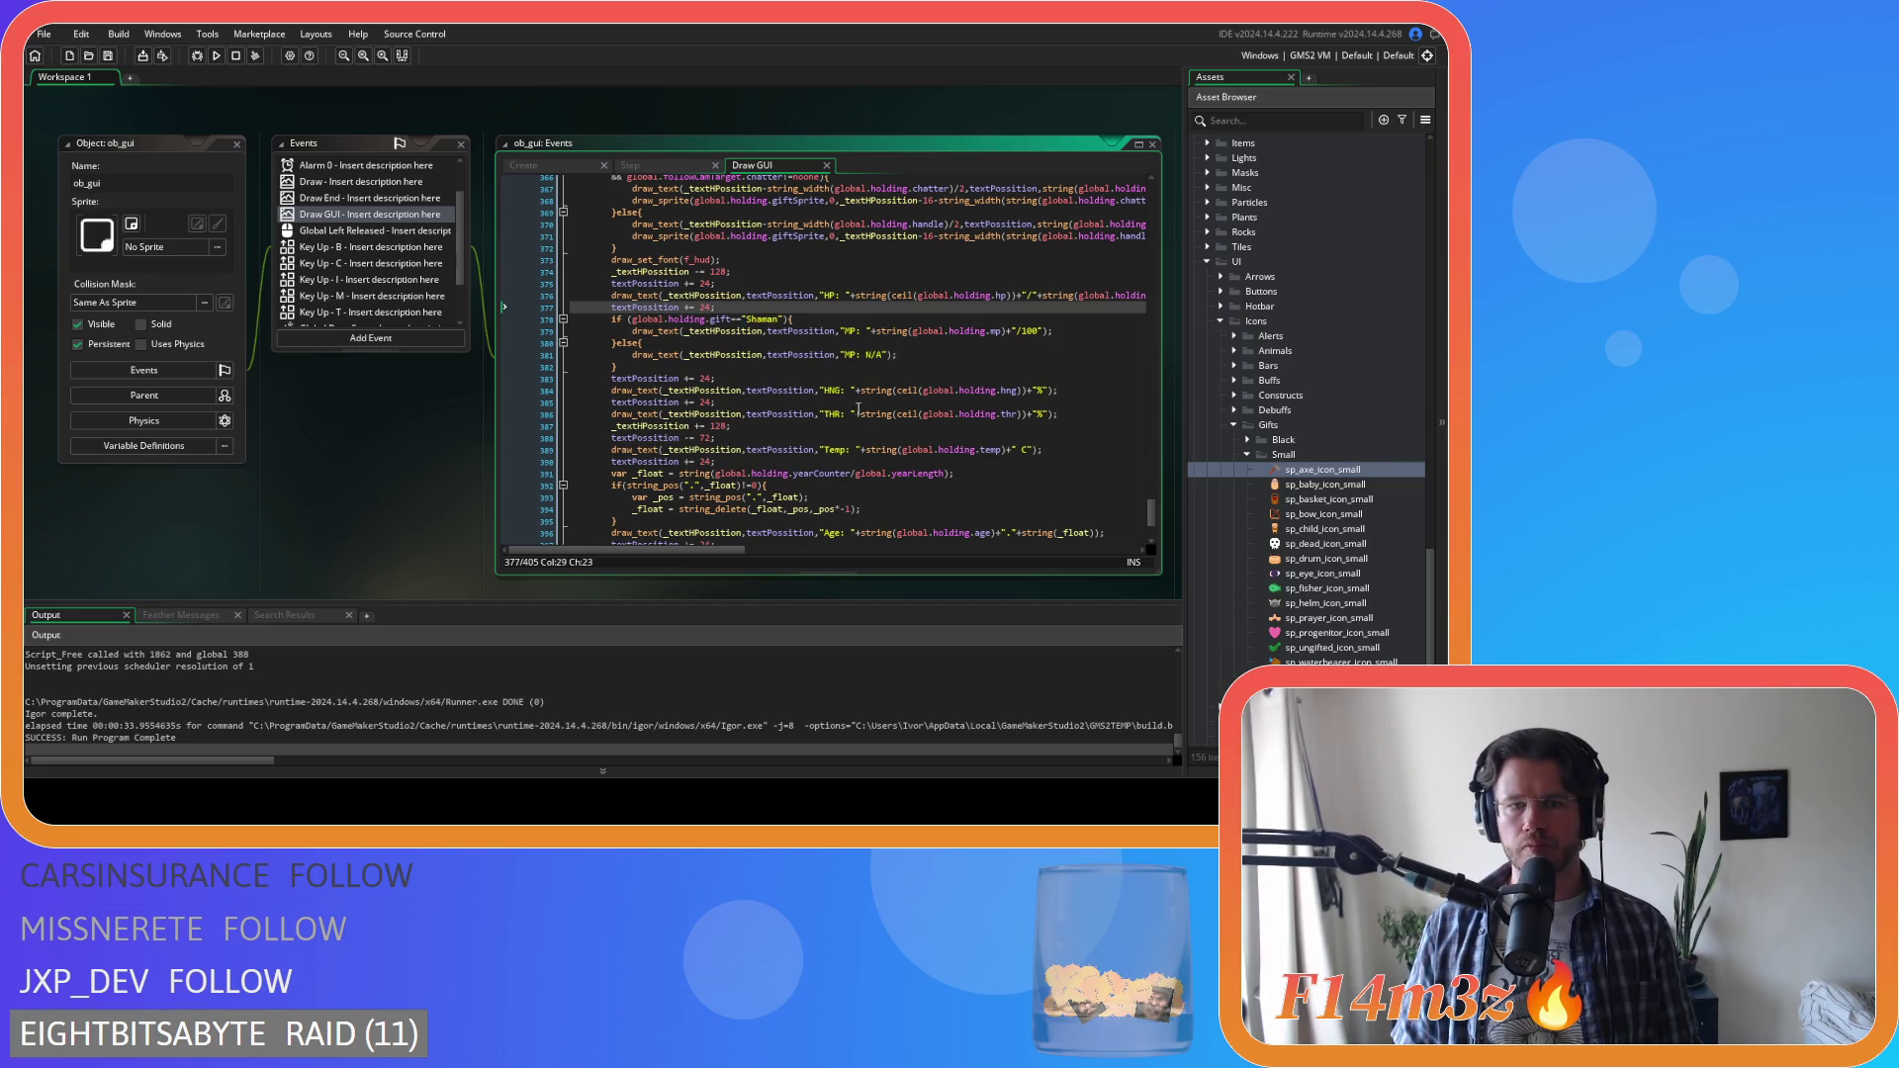
scroll(768, 407, up, 3)
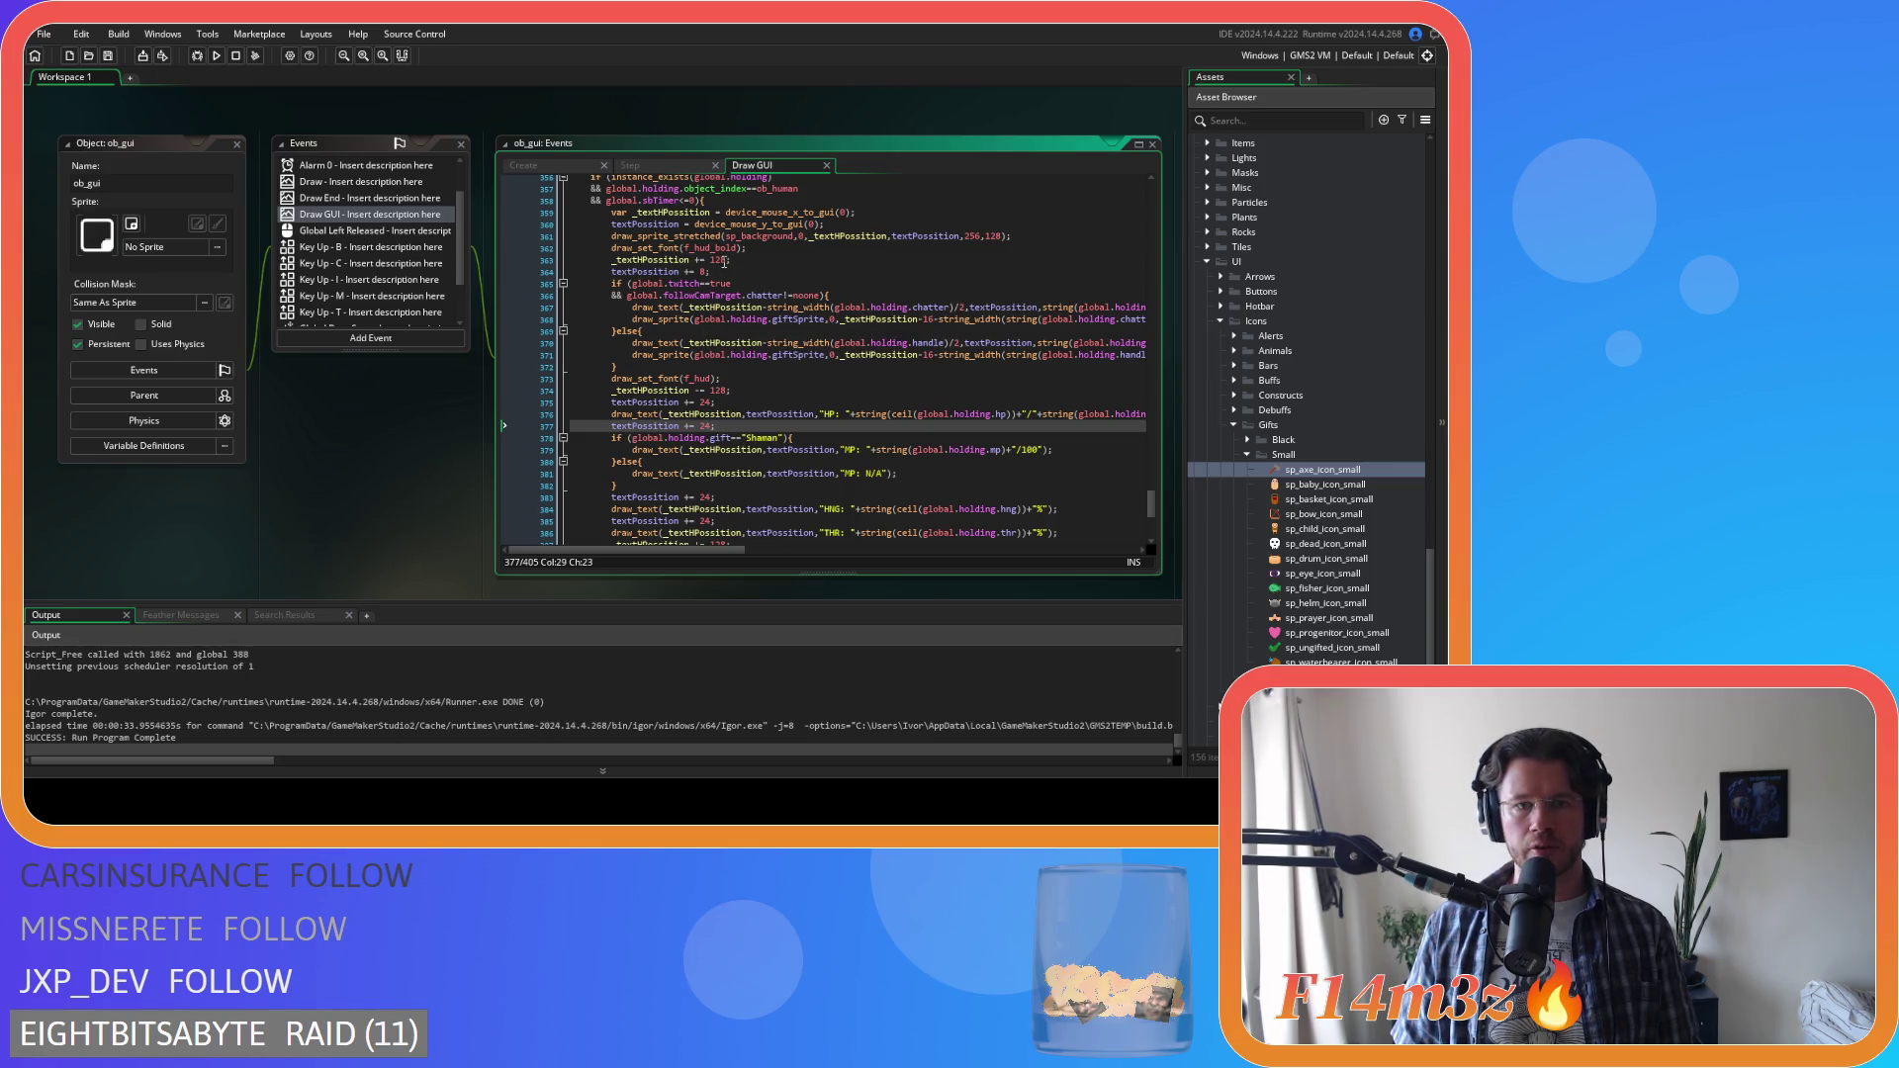
scroll(724, 262, up, 2)
click(757, 348)
click(704, 479)
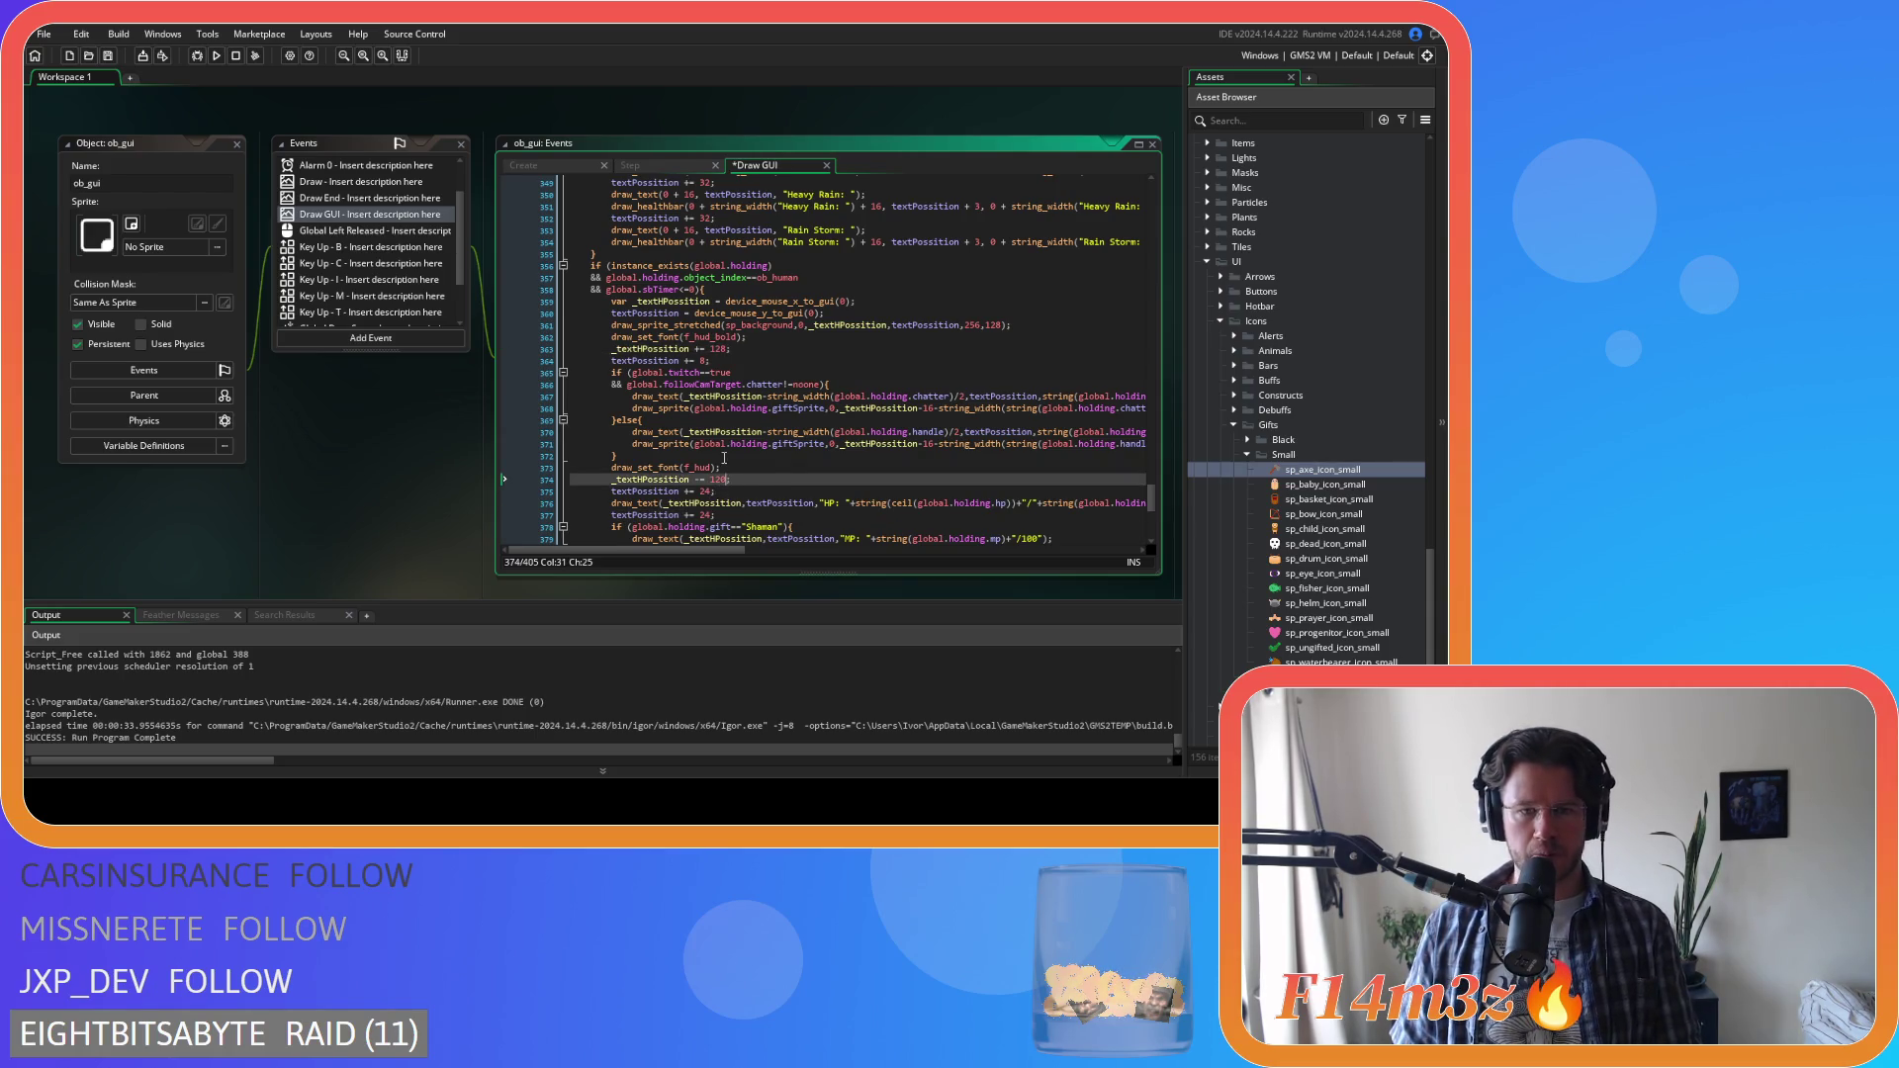
scroll(783, 479, down, 7)
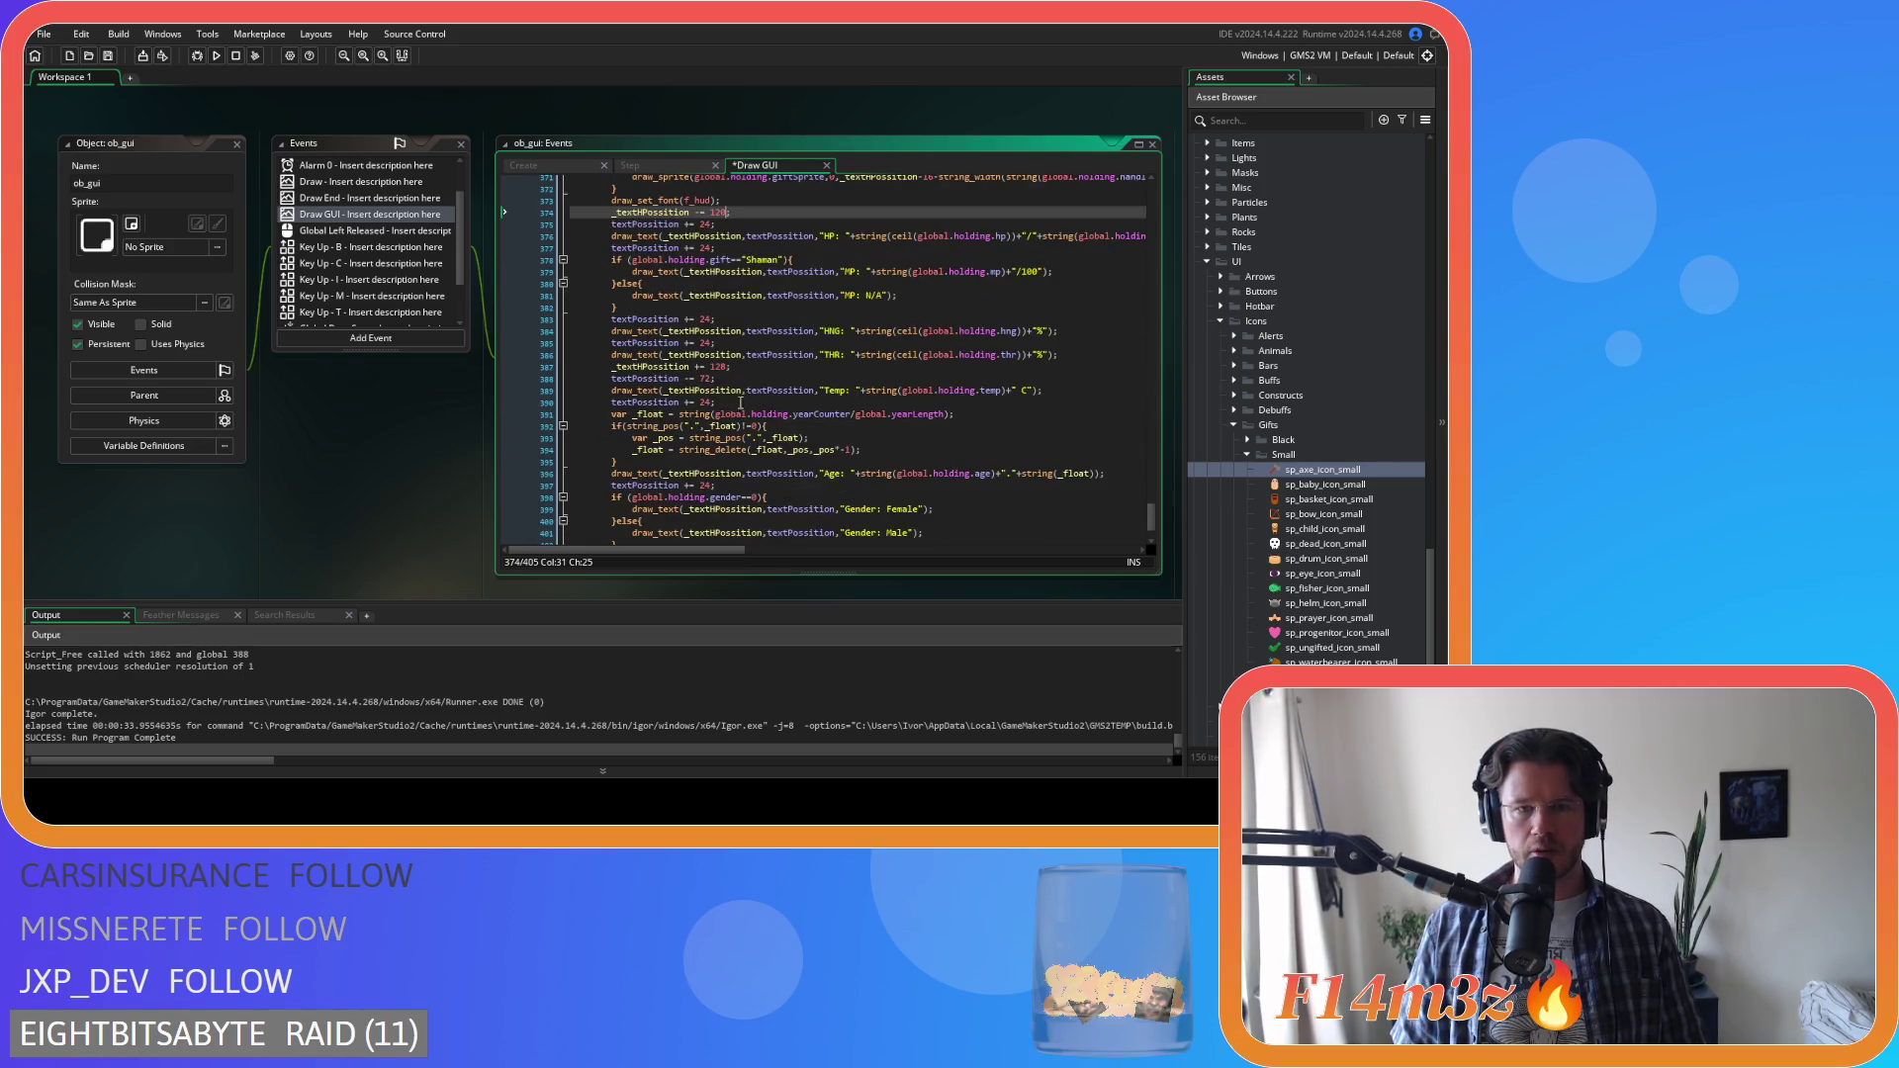
scroll(769, 382, down, 2)
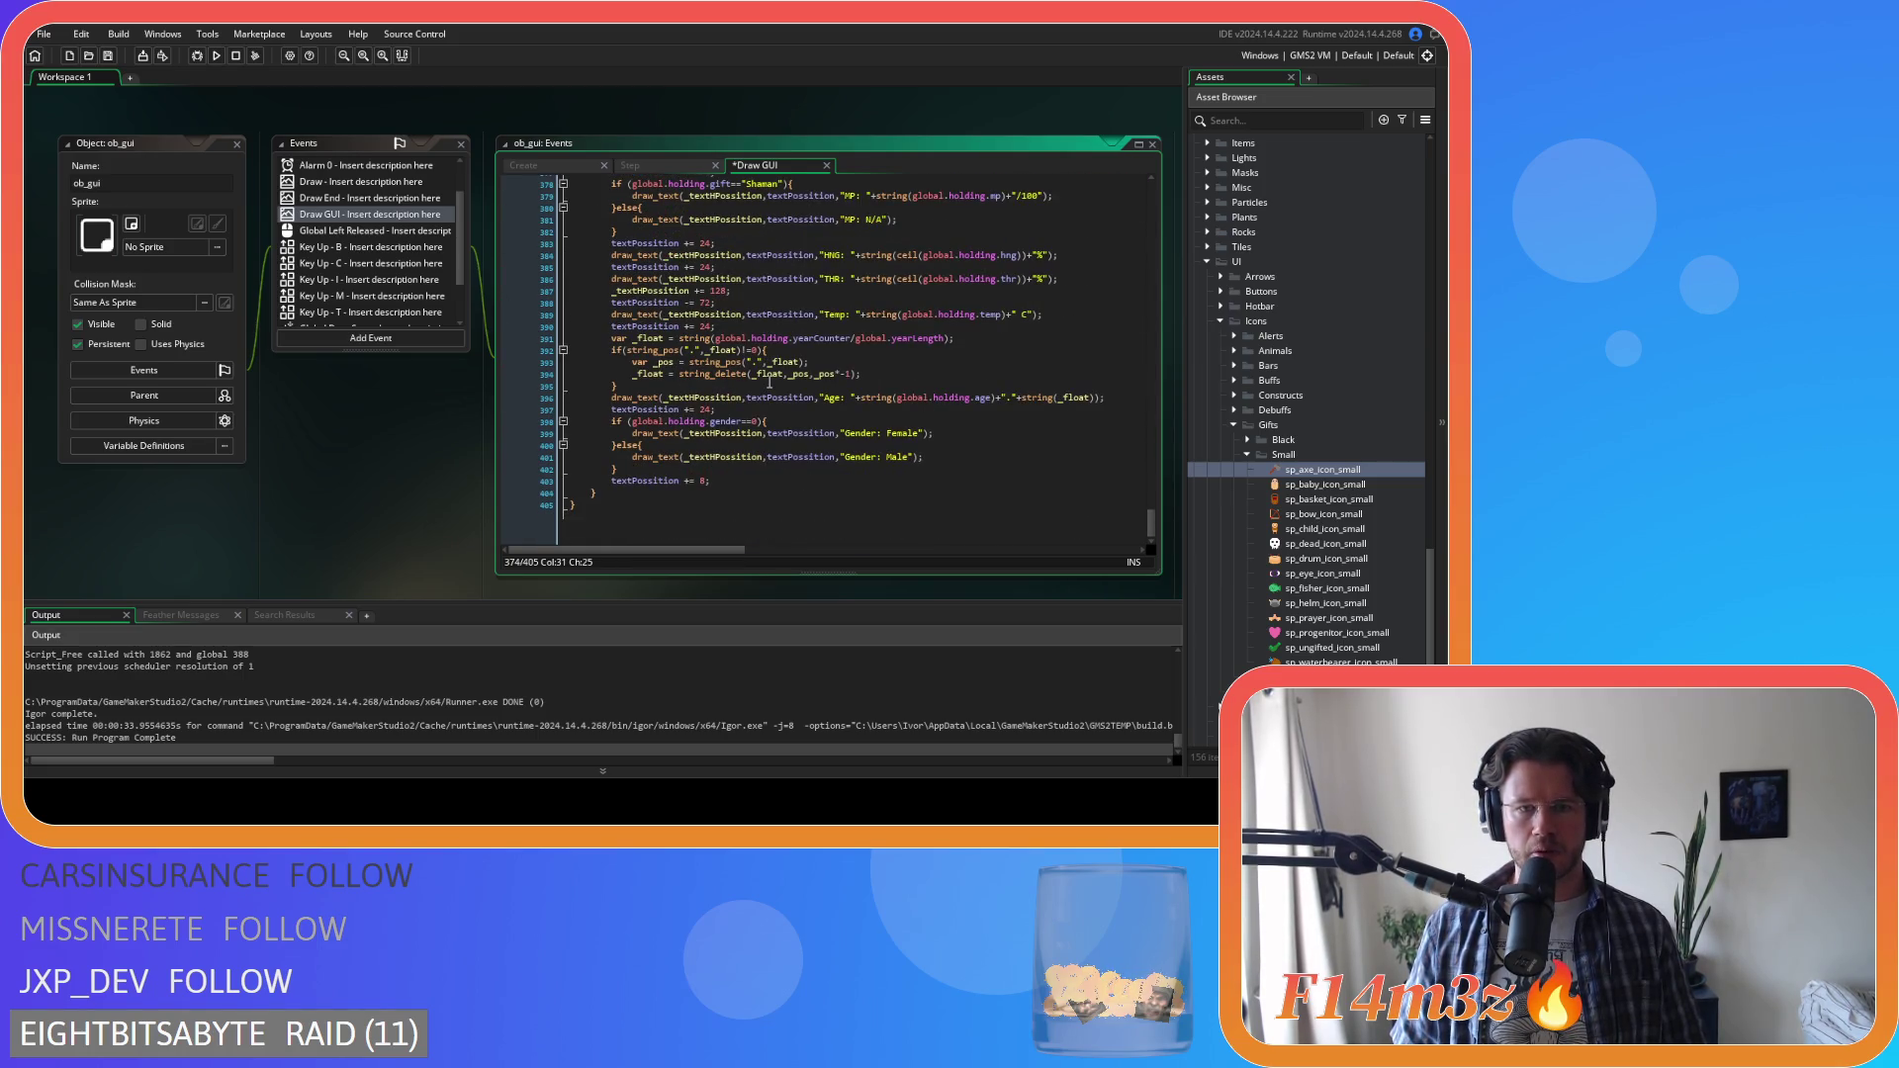
scroll(769, 382, up, 2)
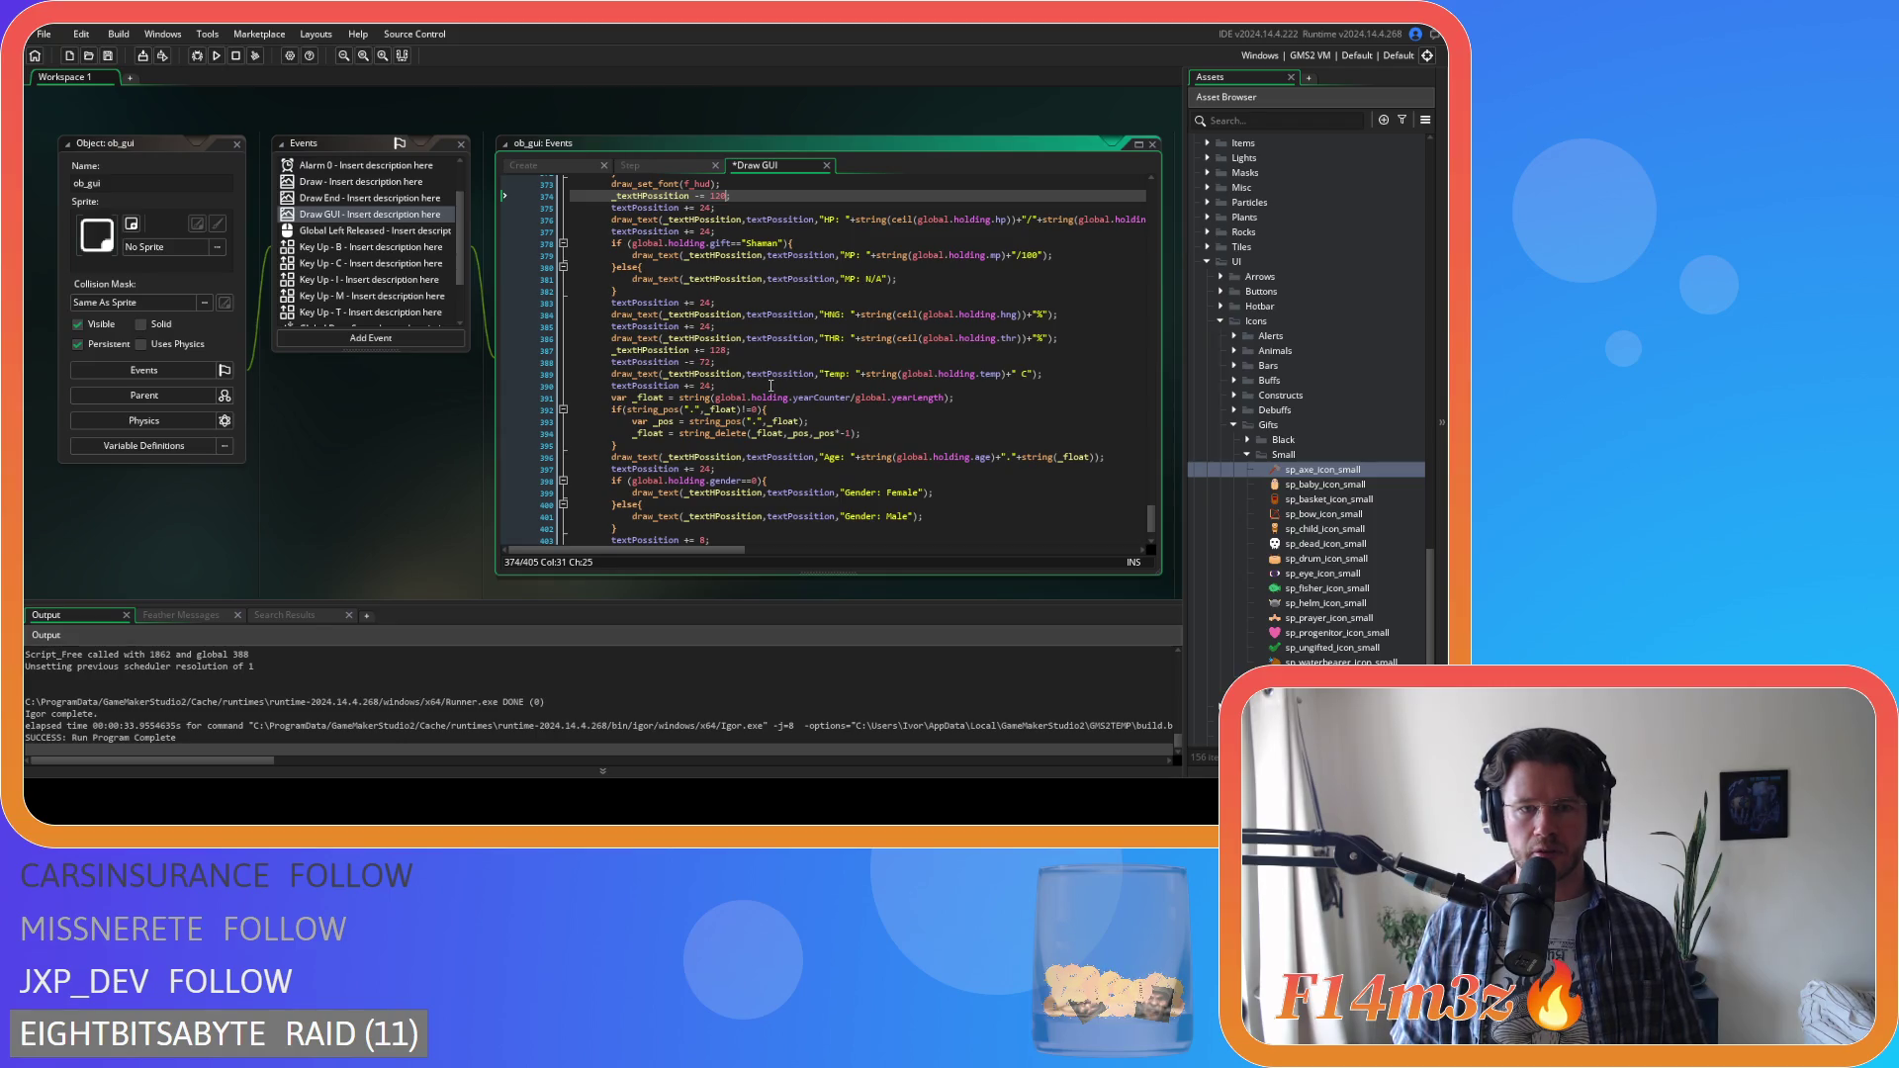
scroll(770, 385, up, 2)
scroll(758, 267, down, 2)
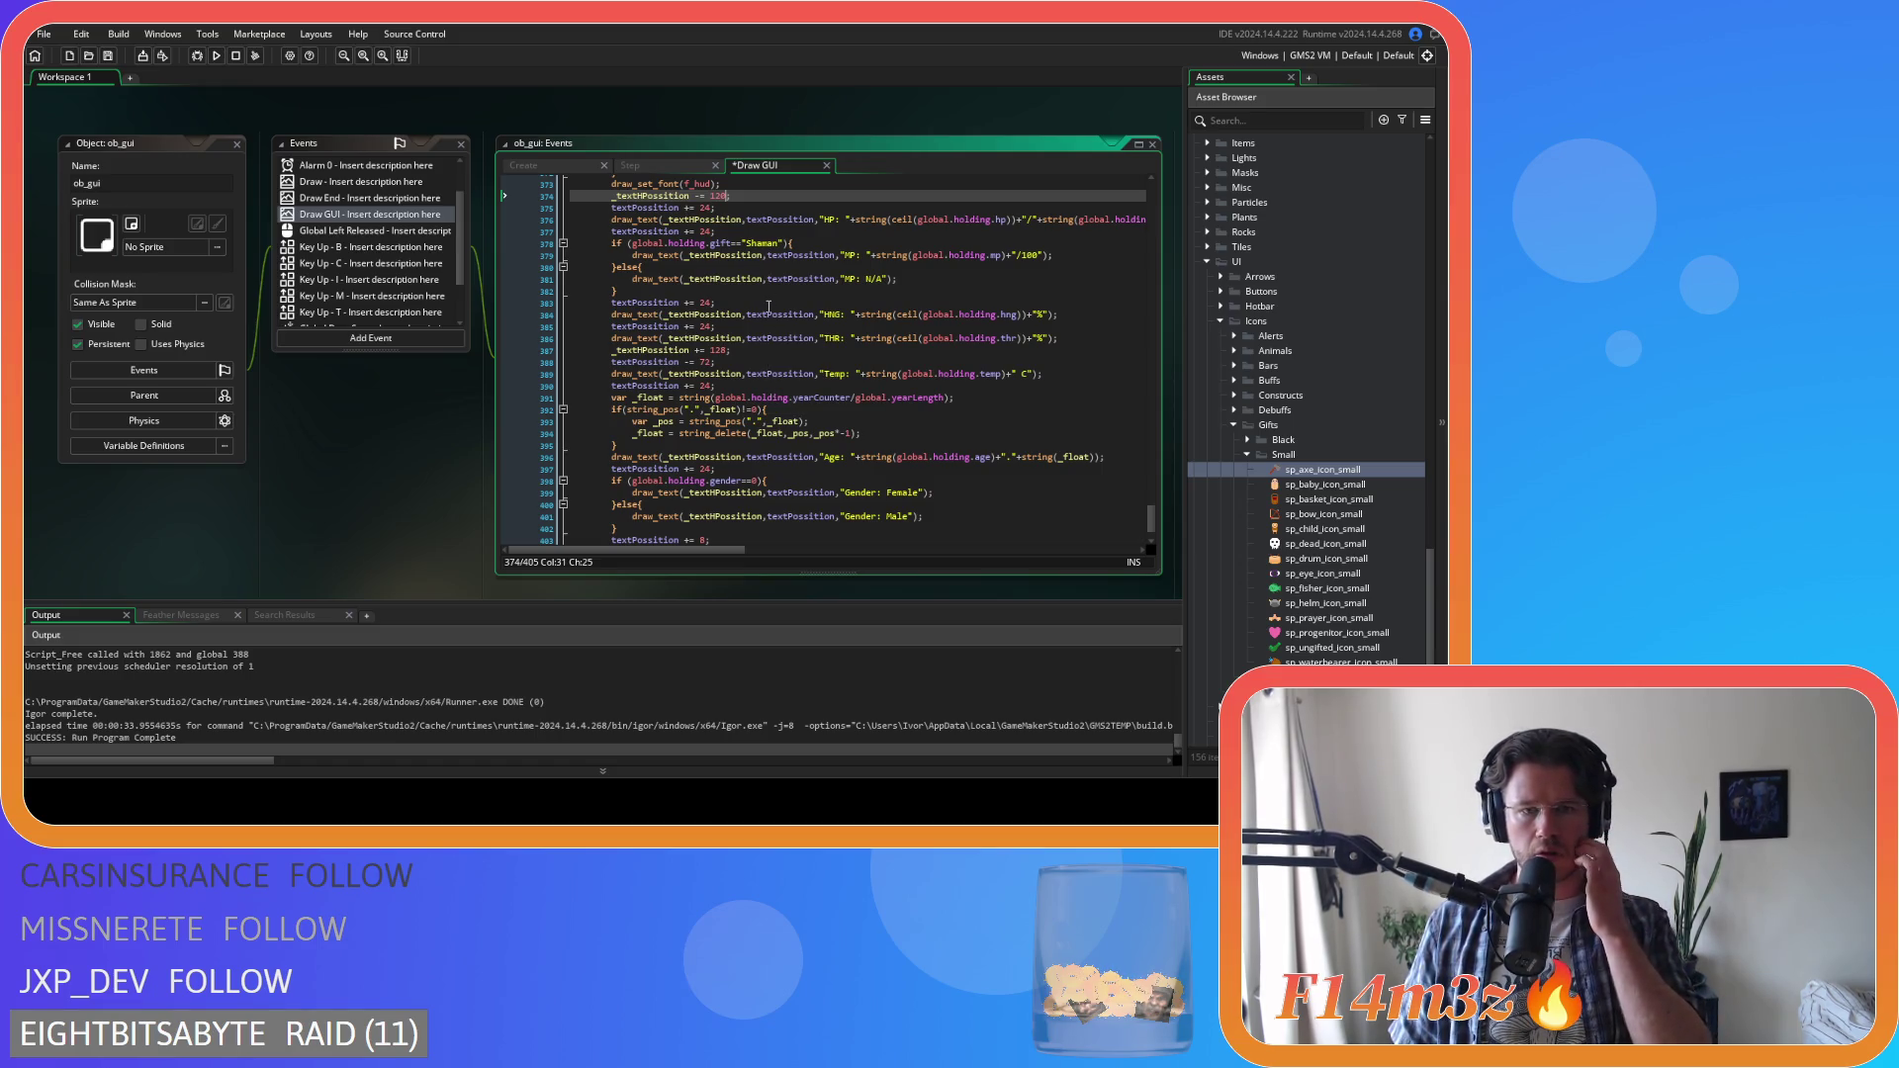
scroll(769, 307, up, 4)
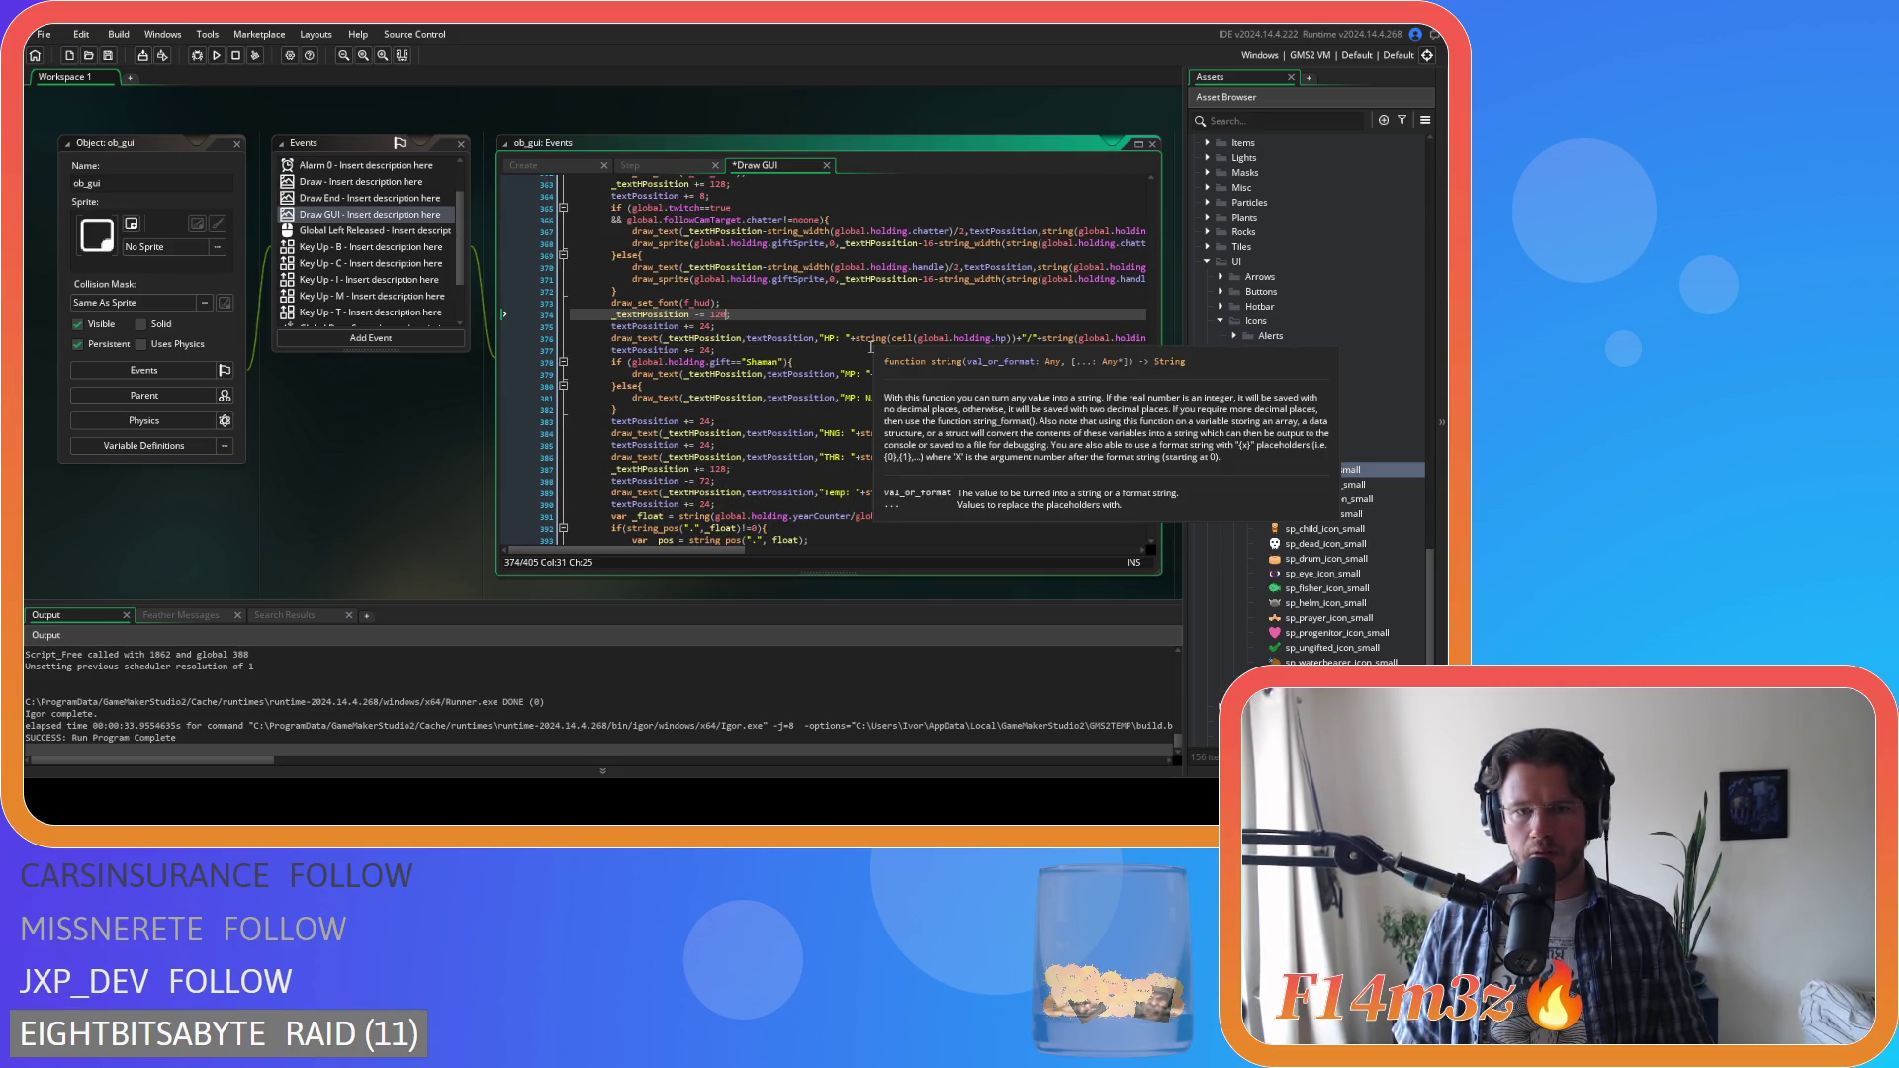
click(689, 467)
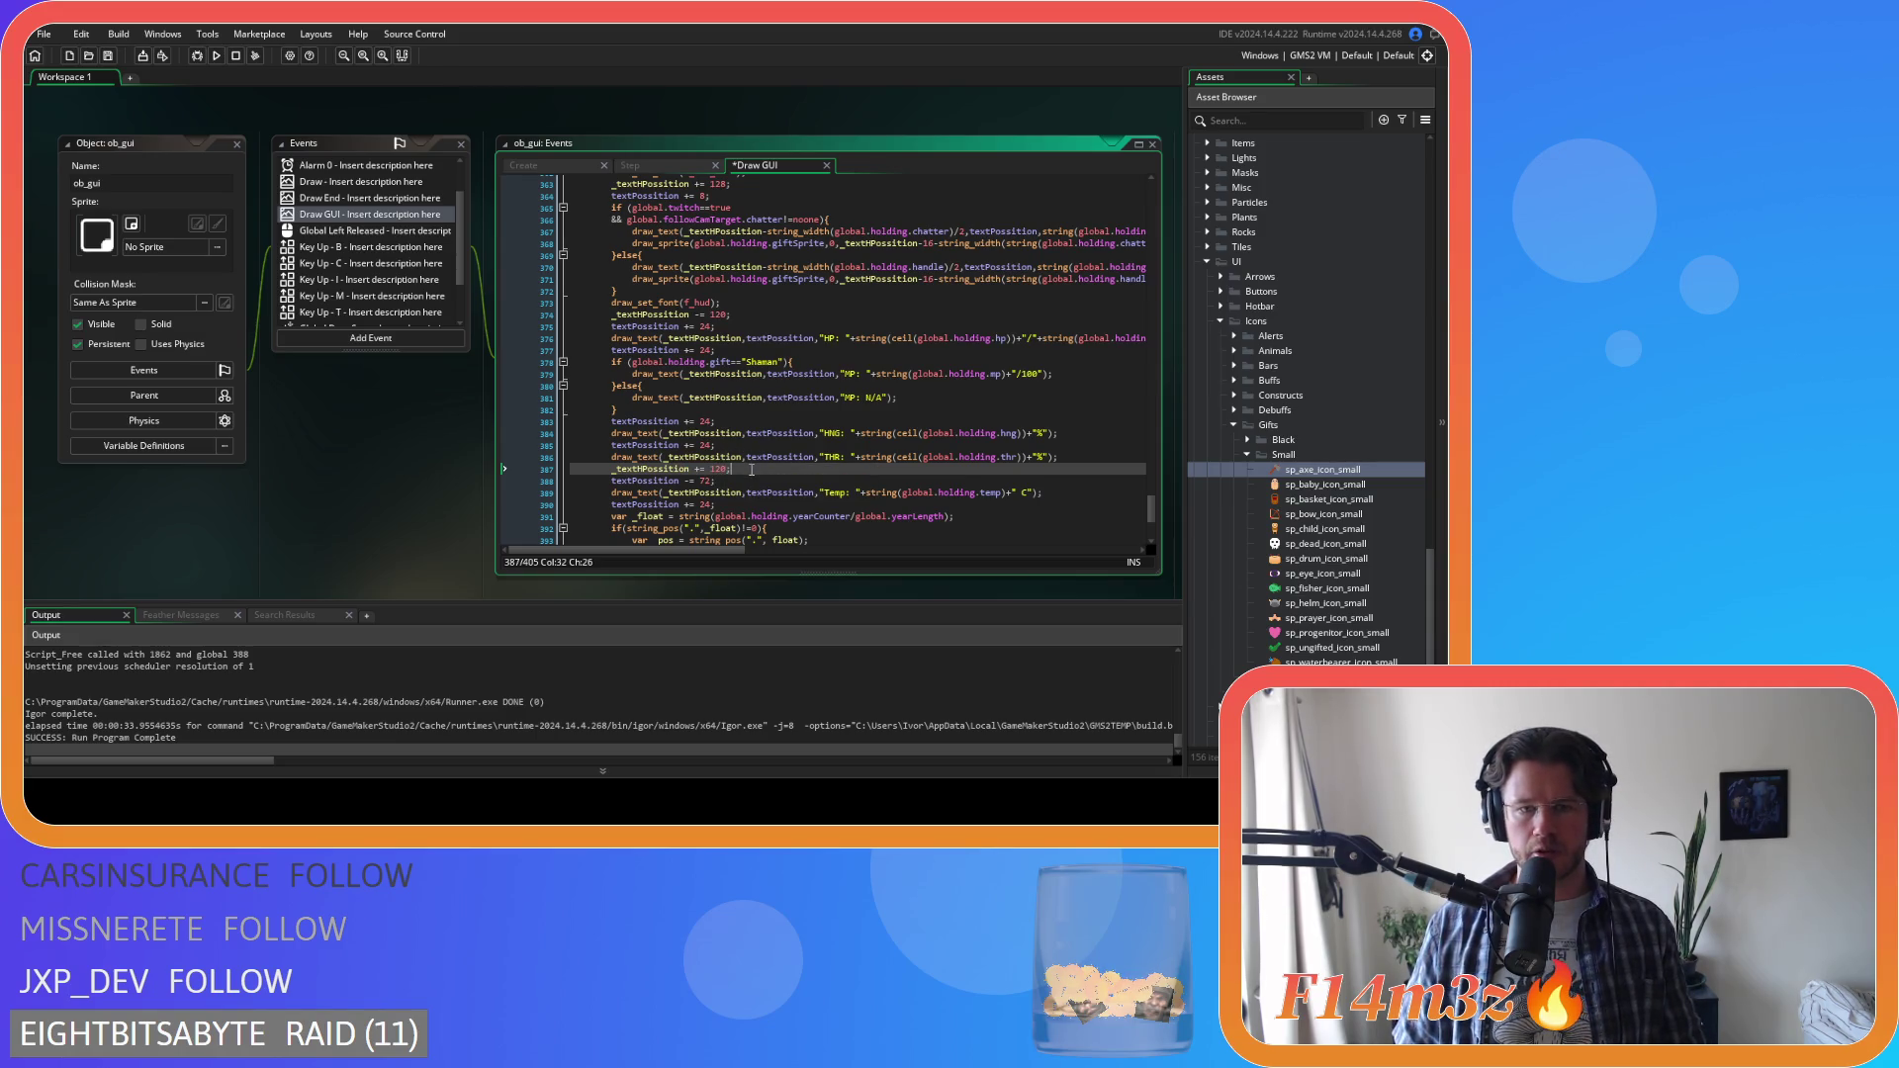
scroll(765, 449, down, 4)
key(F5)
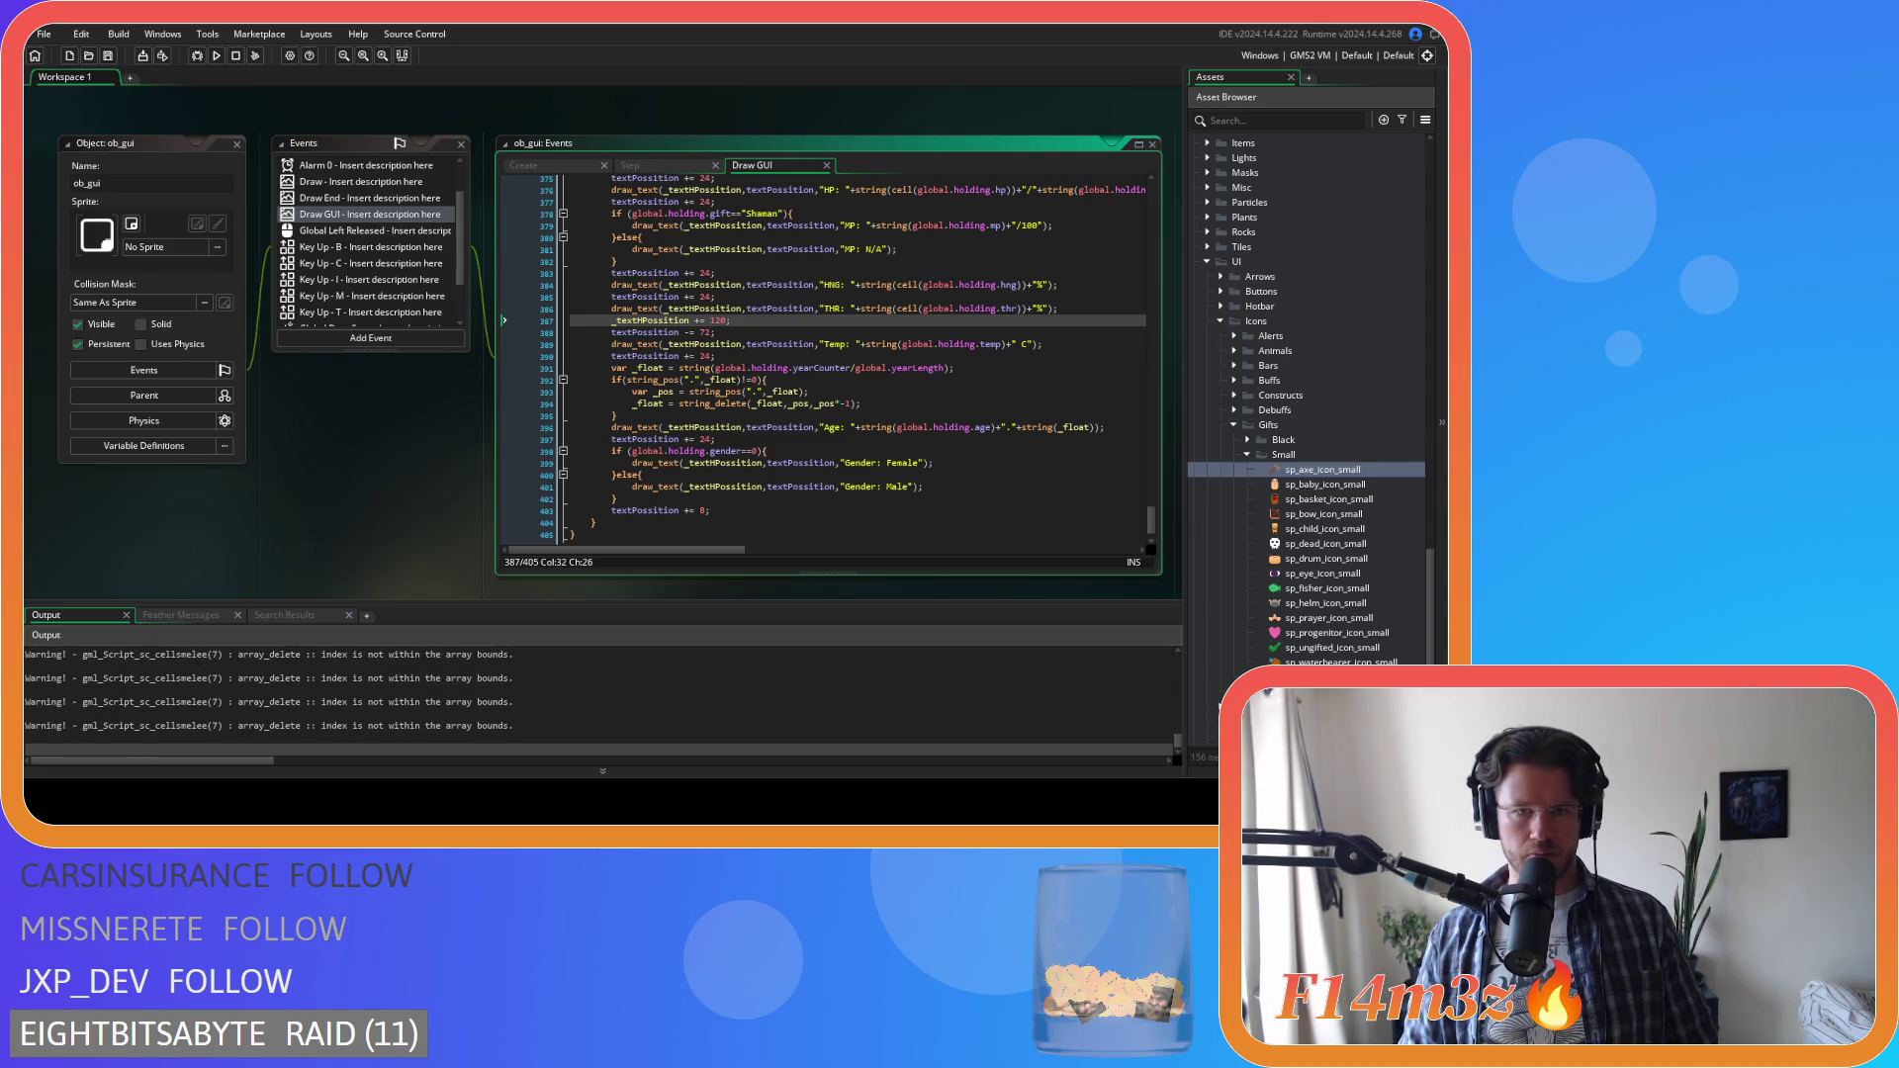
key(alt+Tab)
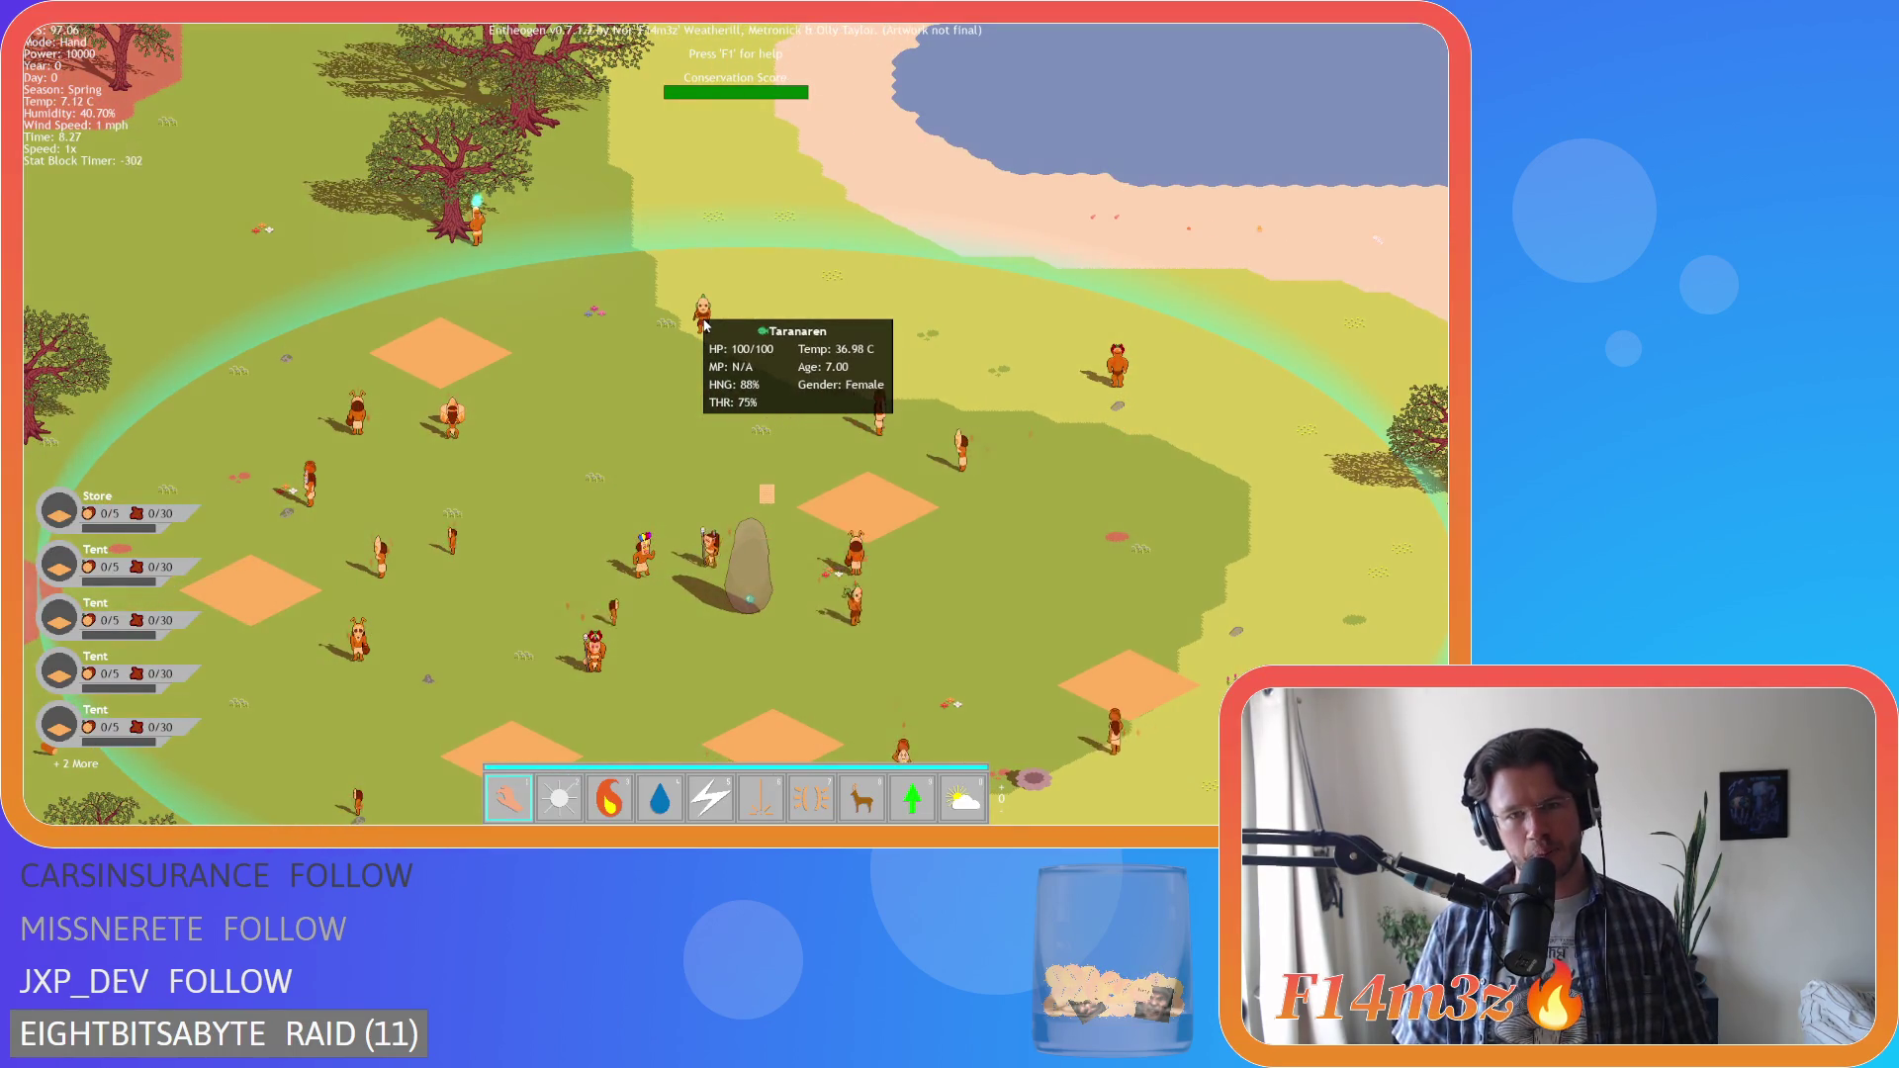
Show name labels and health bars over villagers and zoom the map in and out
key(alt)
scroll(853, 488, up, 5)
scroll(853, 487, down, 4)
scroll(853, 488, up, 3)
scroll(853, 487, up, 5)
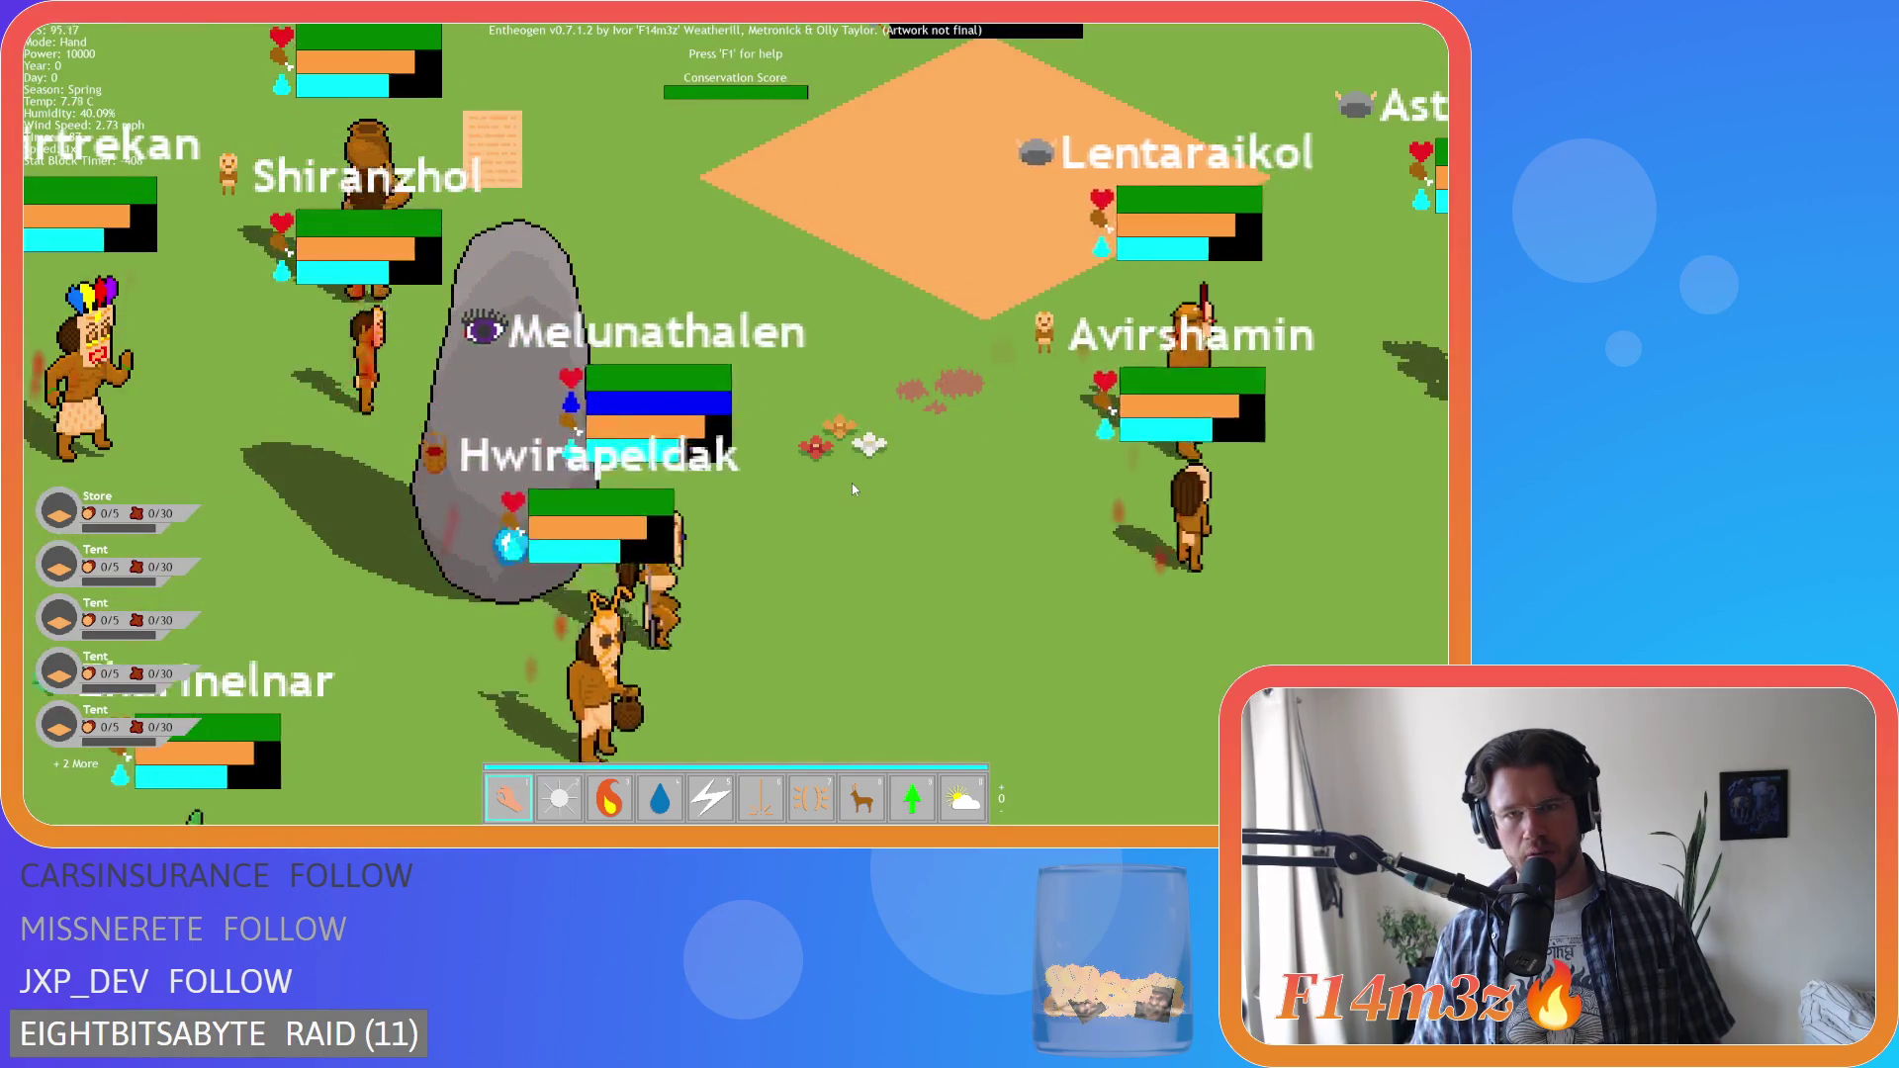
scroll(853, 488, down, 5)
scroll(853, 488, up, 4)
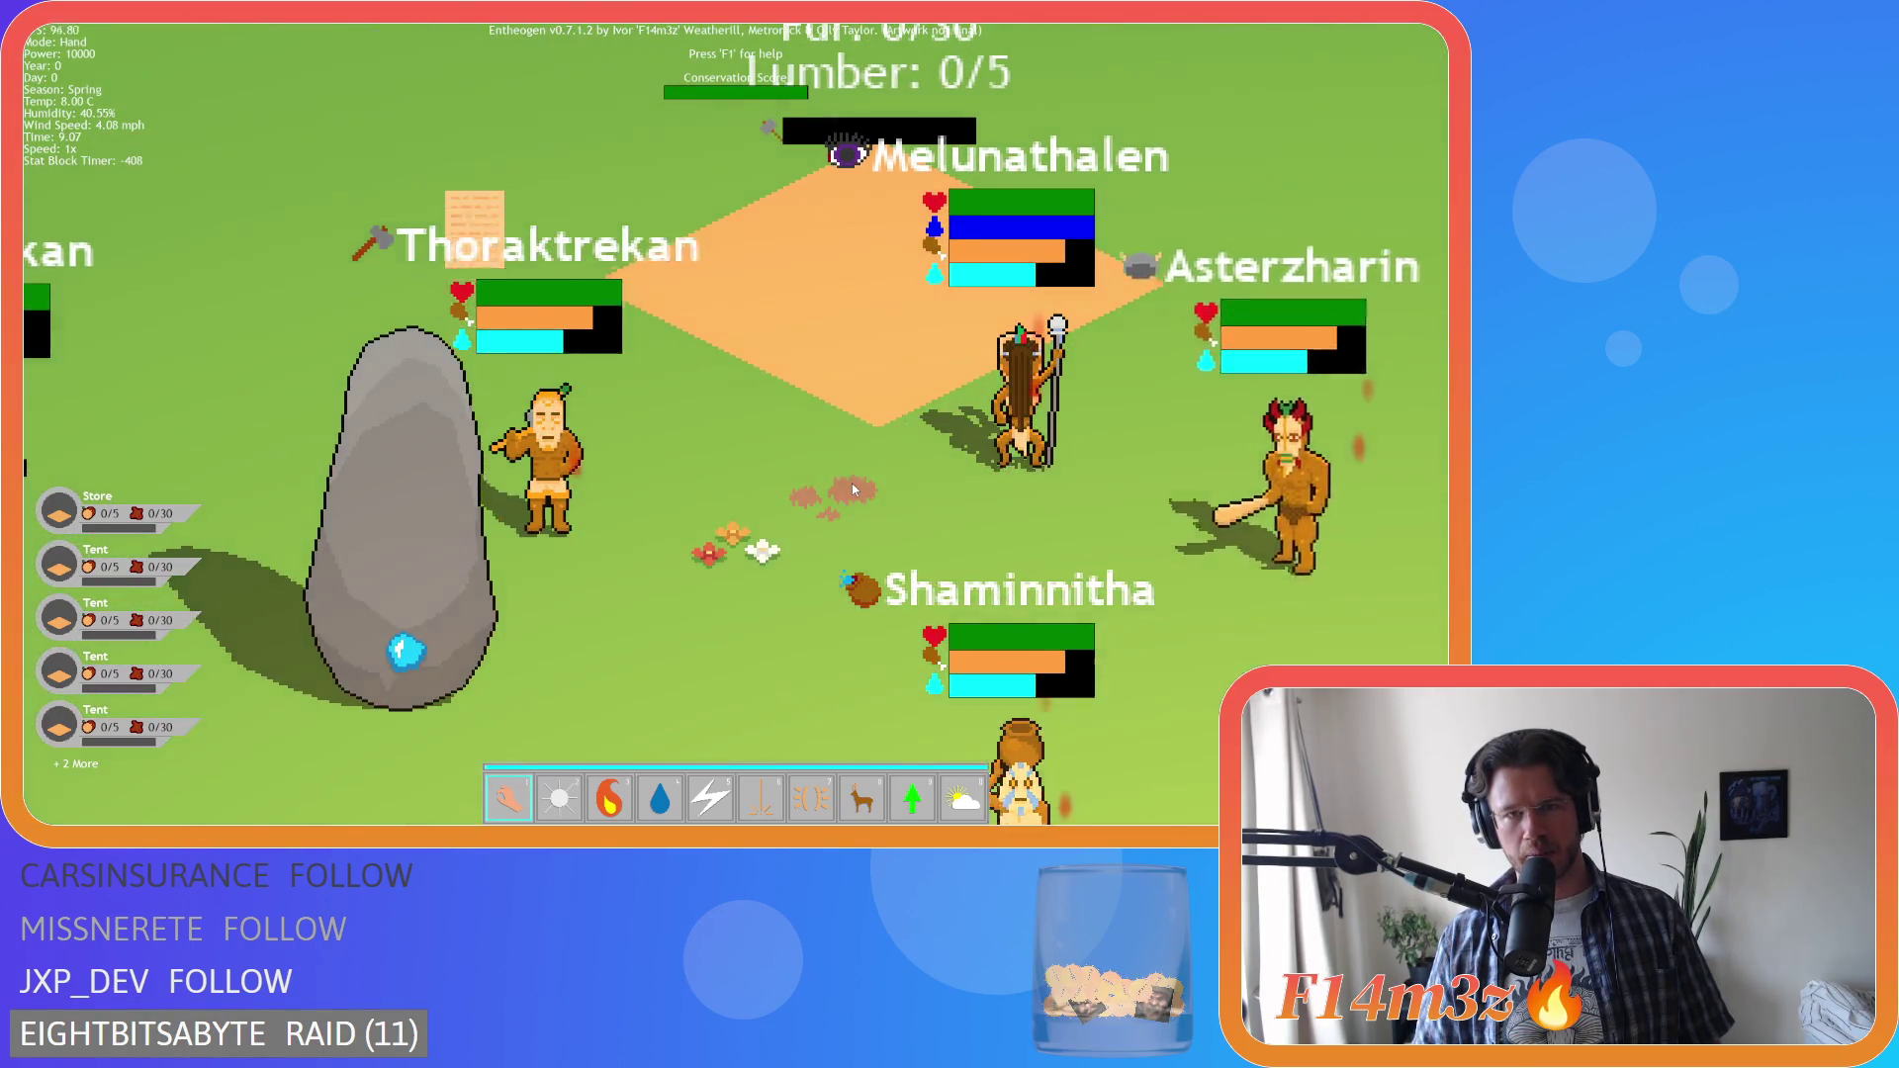
Pan the map diagonally, zoom around to check villager tooltips, and bring up the quit prompt
key(s)
key(a)
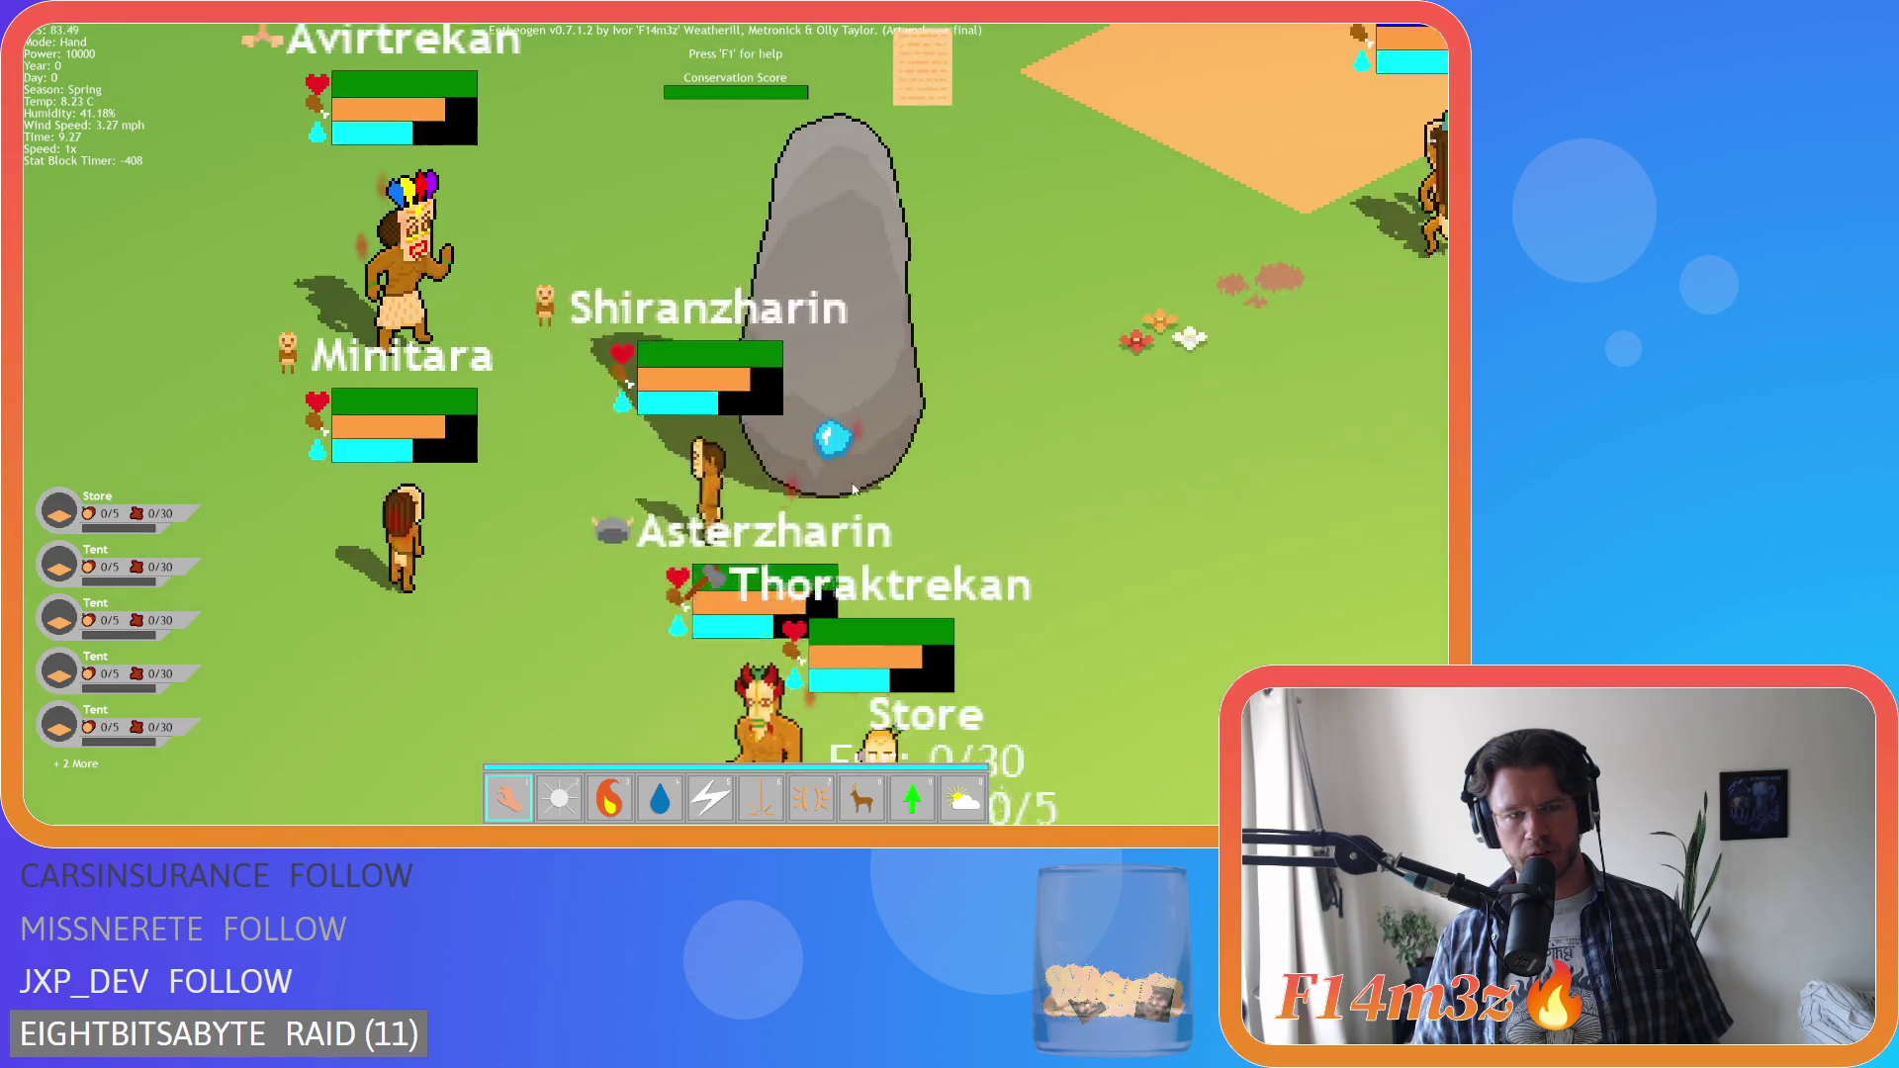
scroll(852, 487, down, 5)
scroll(852, 485, up, 3)
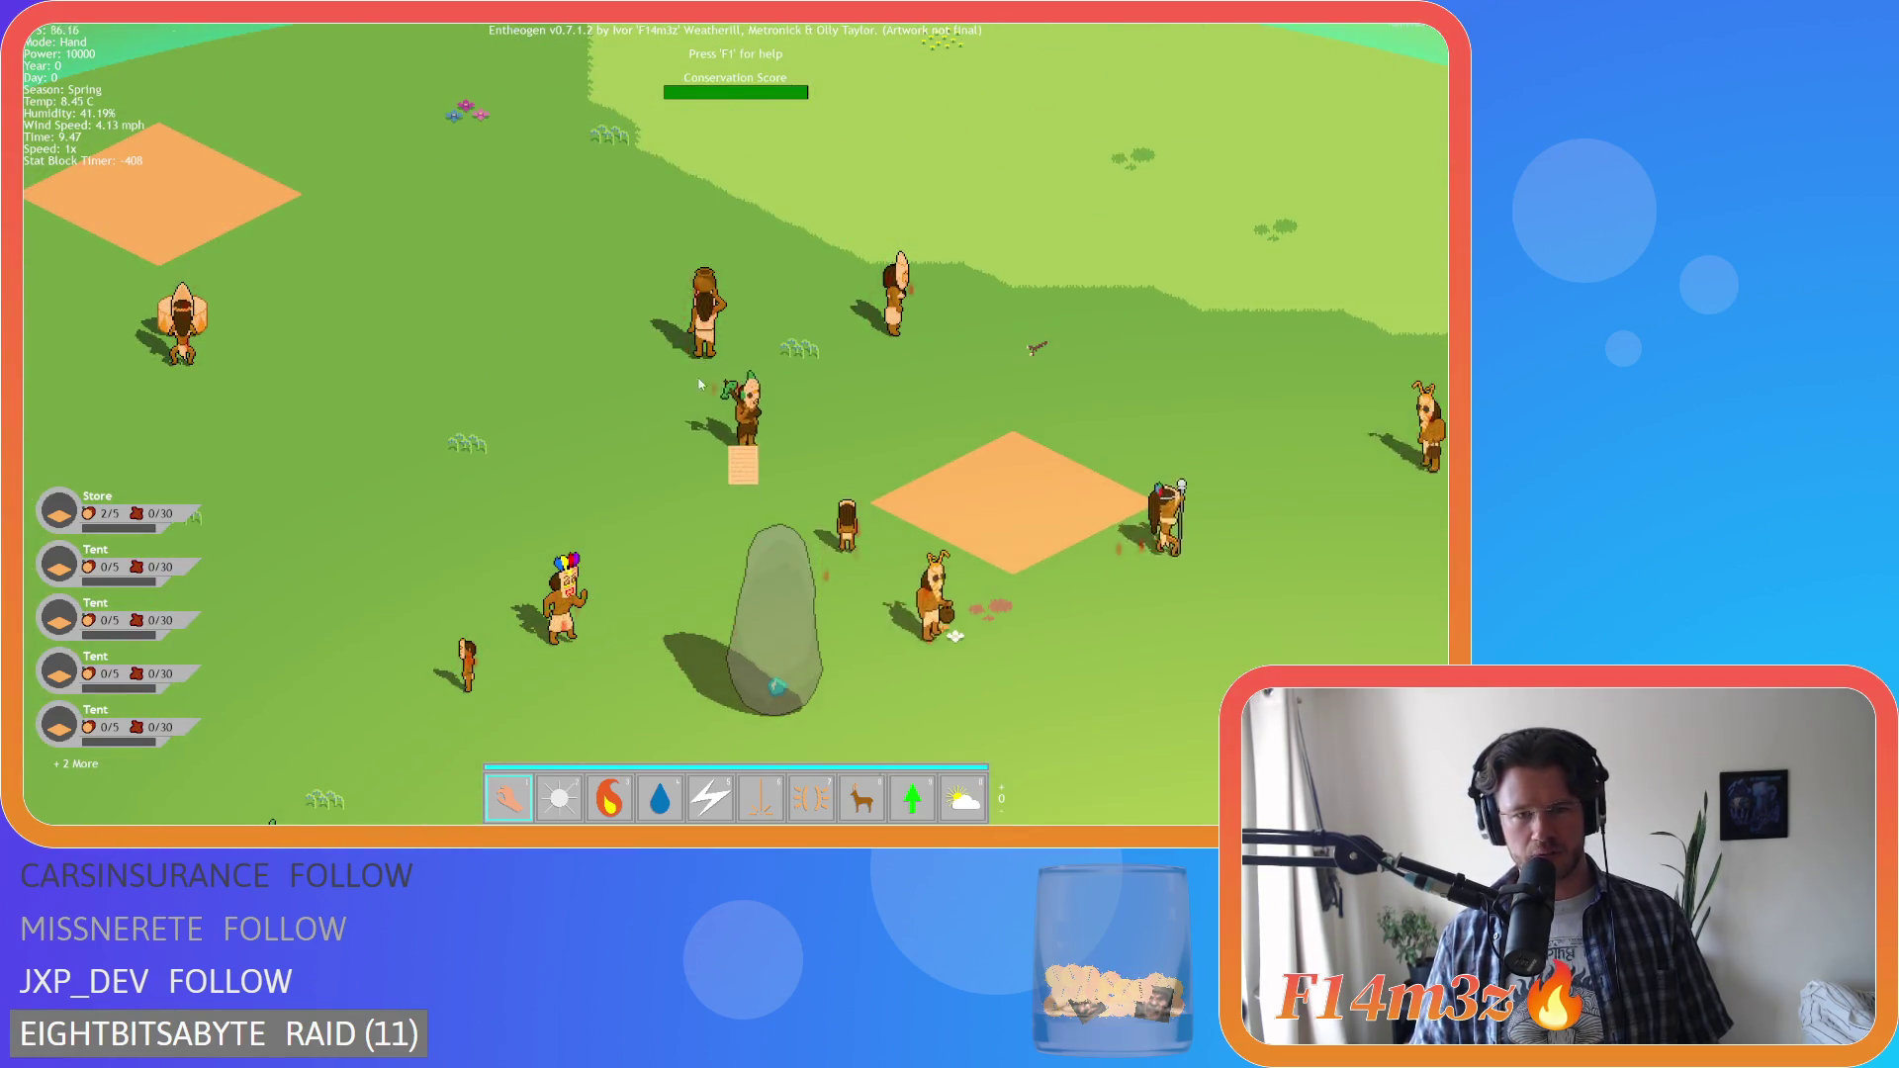
scroll(706, 364, down, 5)
scroll(706, 364, up, 3)
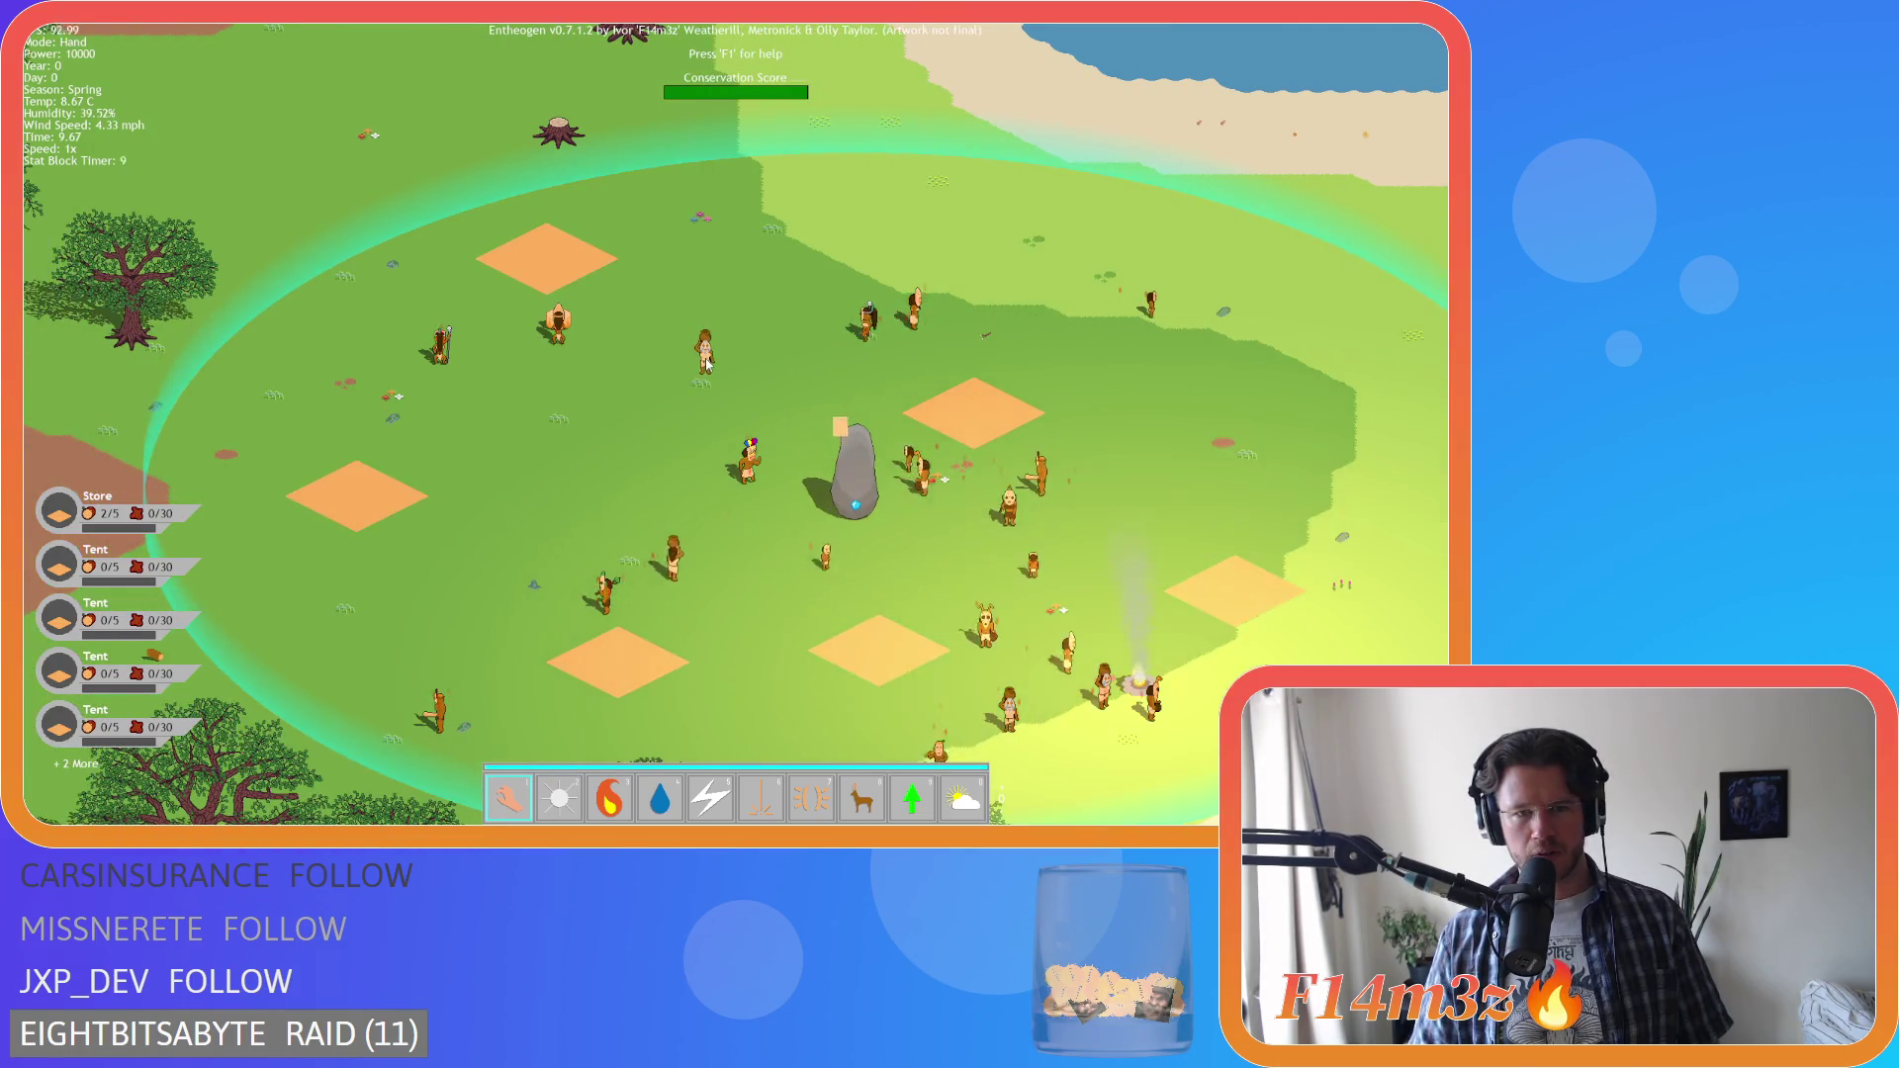
scroll(706, 364, up, 2)
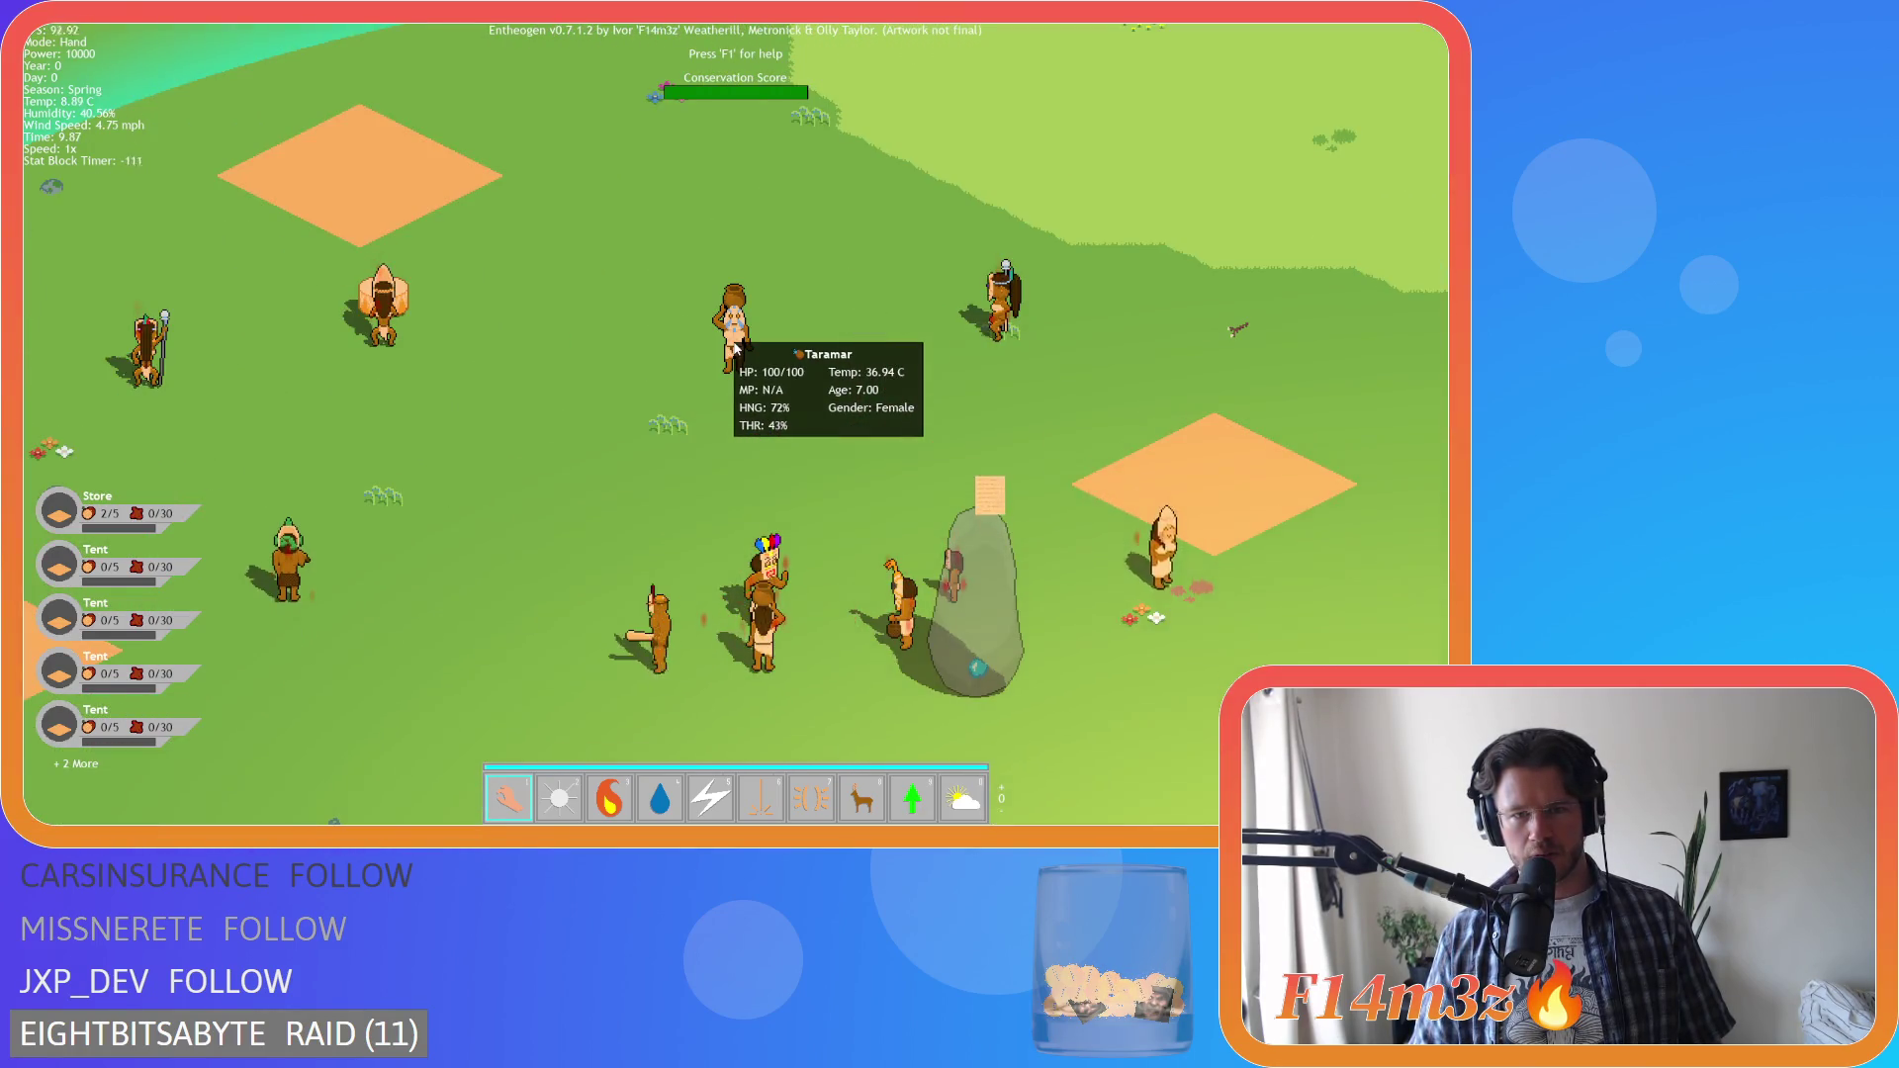
scroll(732, 346, down, 5)
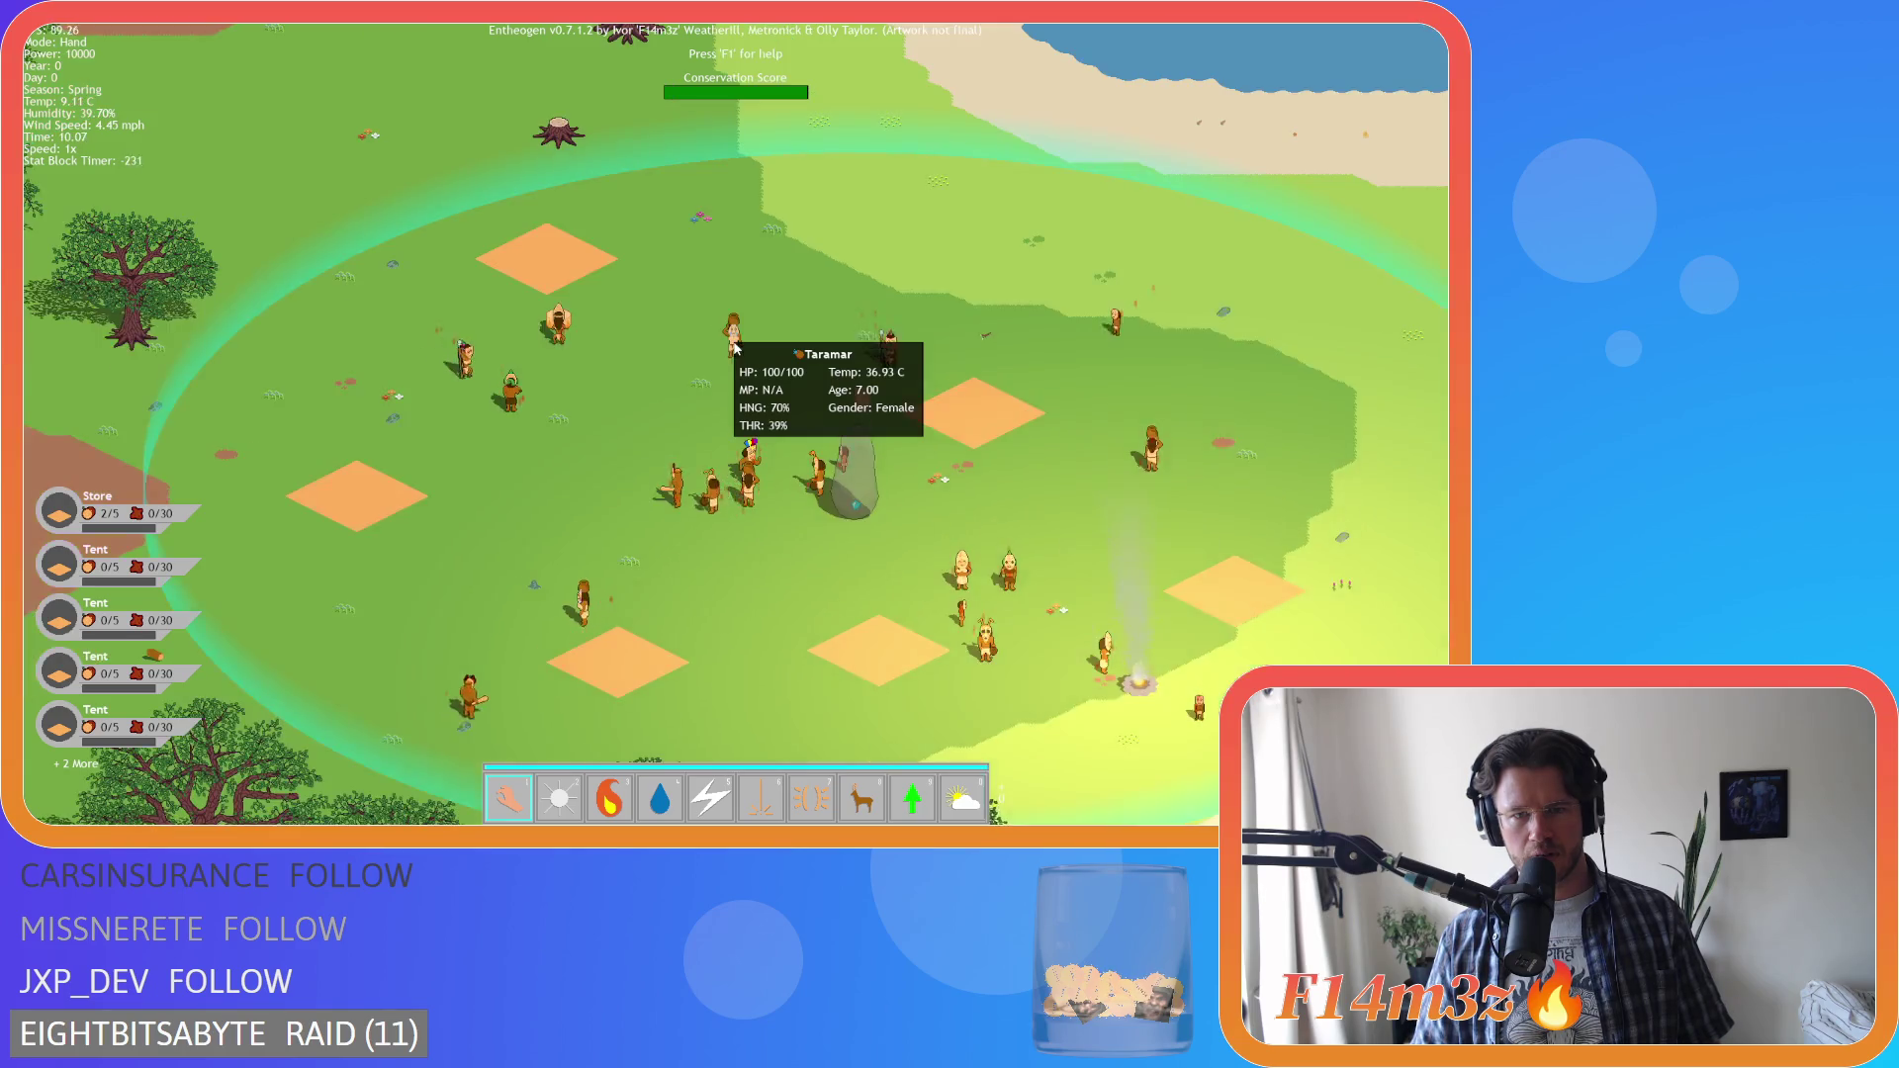
scroll(733, 346, up, 5)
scroll(733, 346, down, 5)
scroll(732, 346, up, 5)
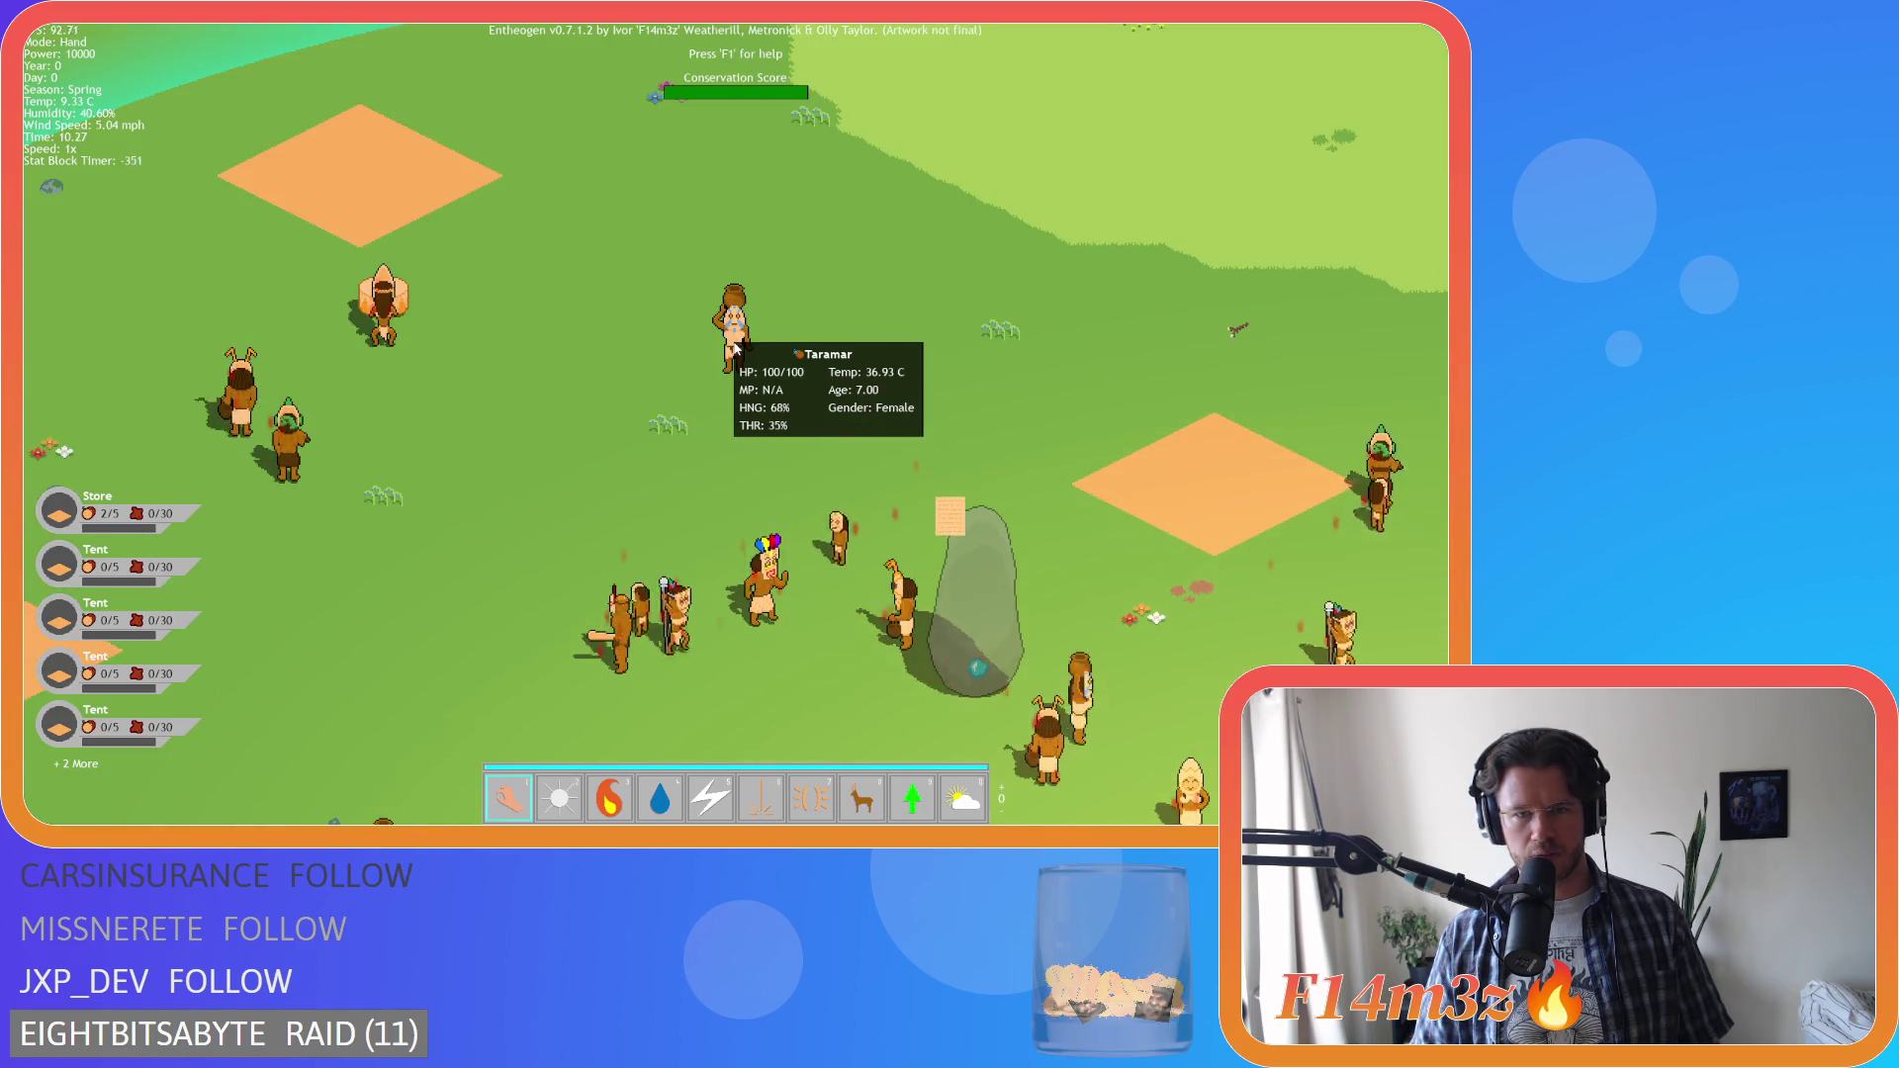
scroll(733, 347, up, 1)
scroll(733, 347, down, 4)
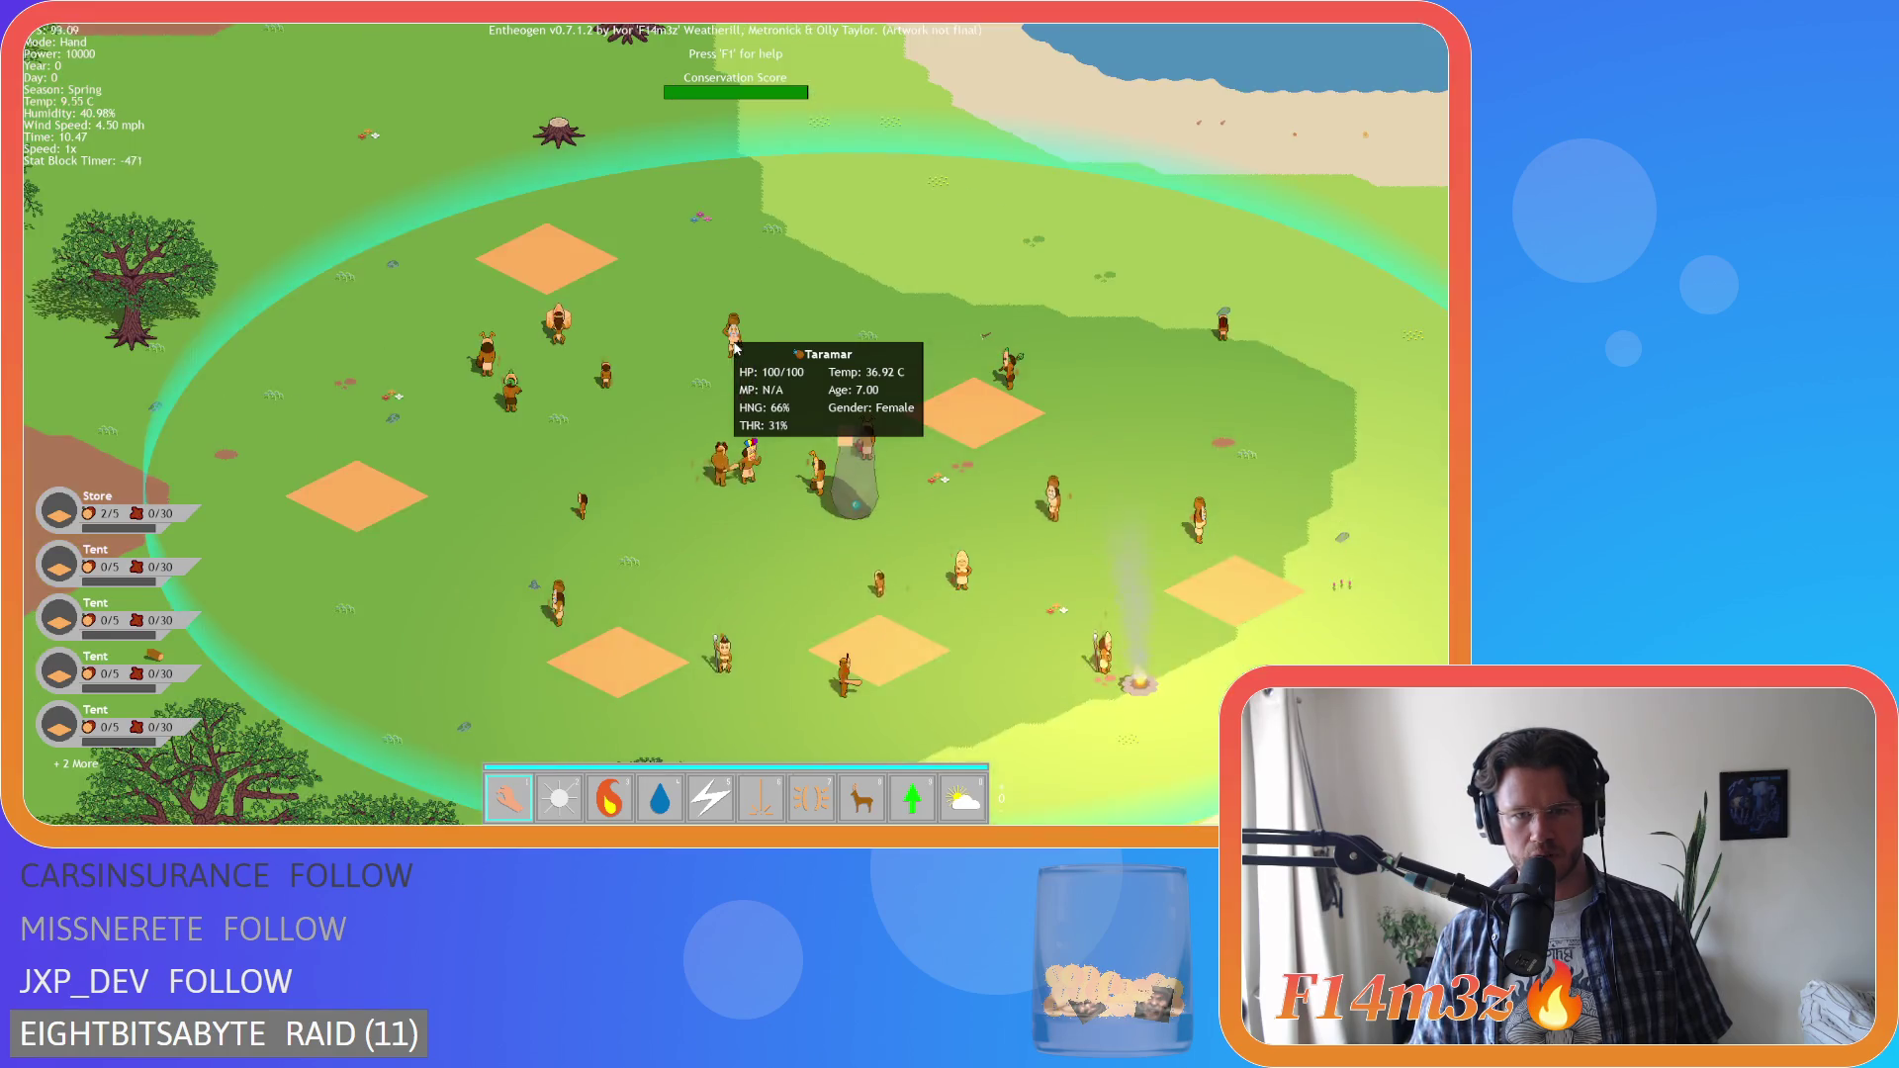
scroll(733, 346, up, 3)
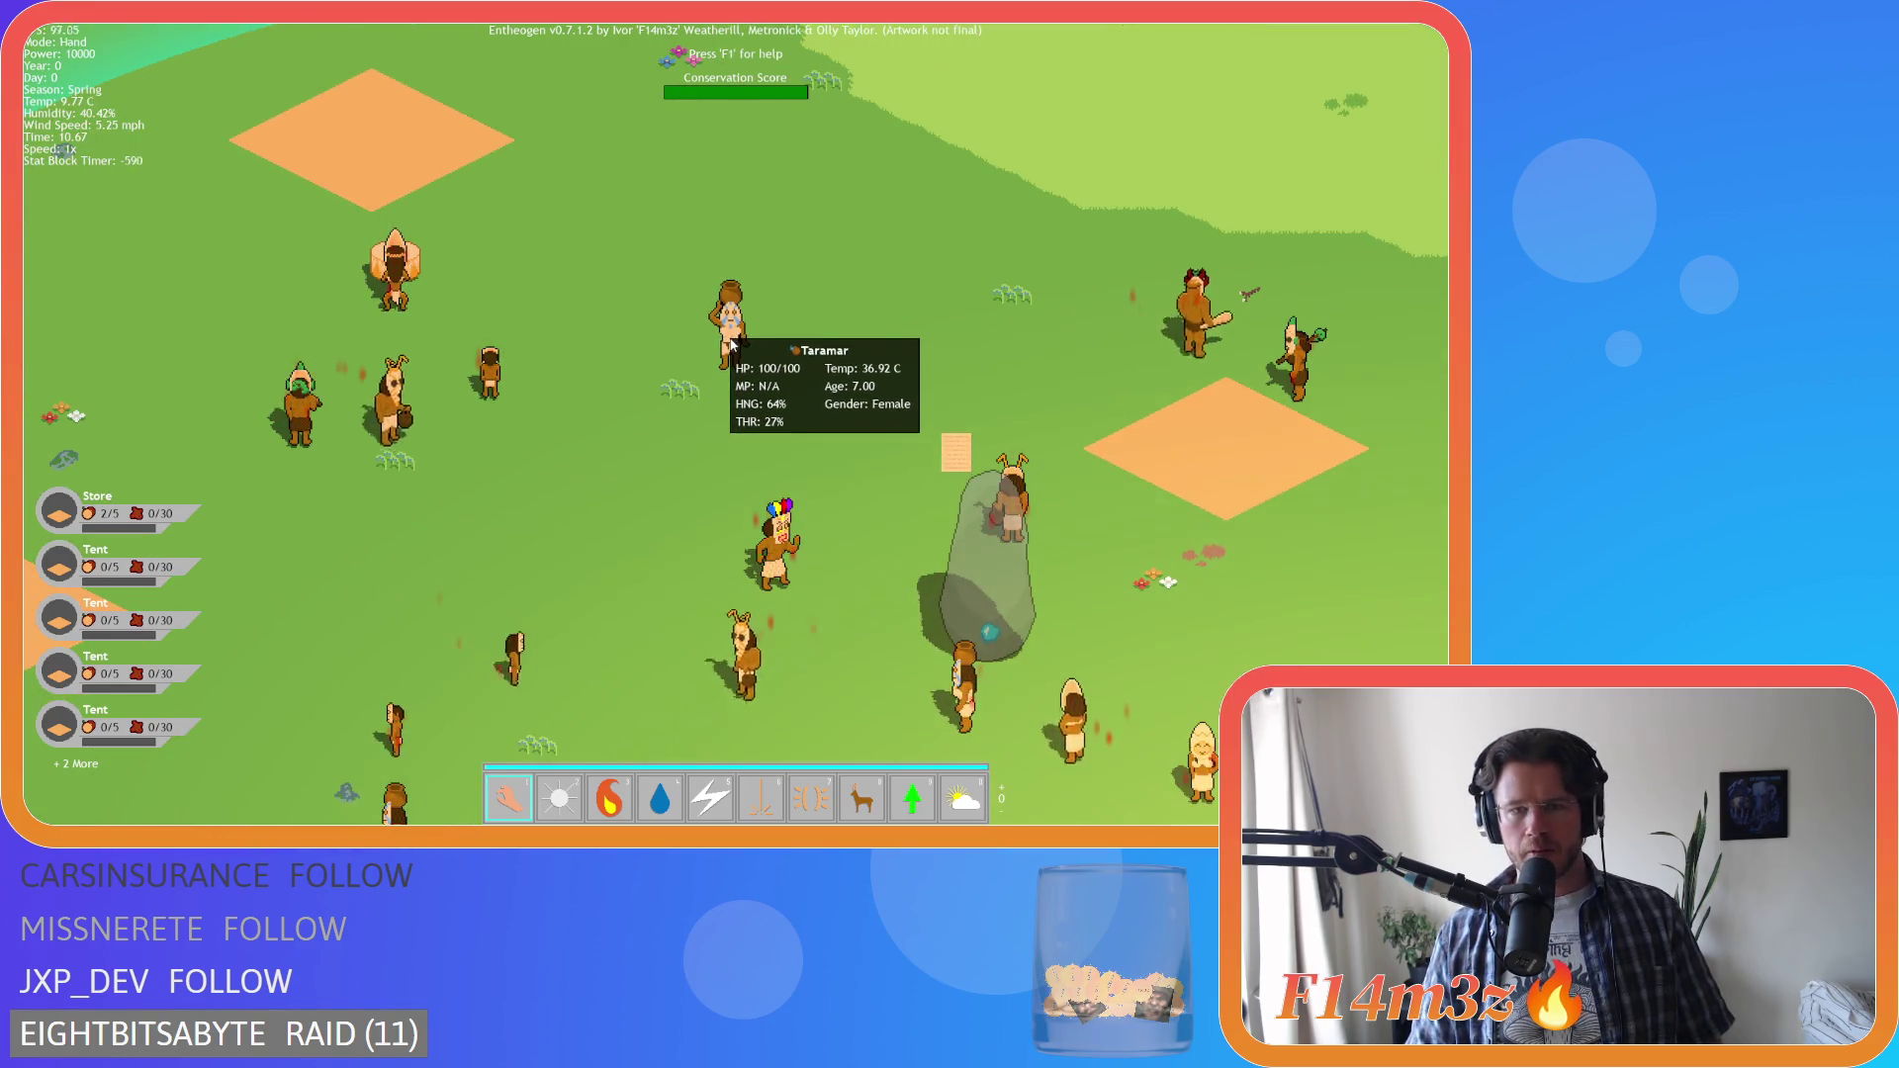
key(Escape)
Quit the game, change the gift icon offsets on lines 368 and 371 to 20, and rebuild
key(y)
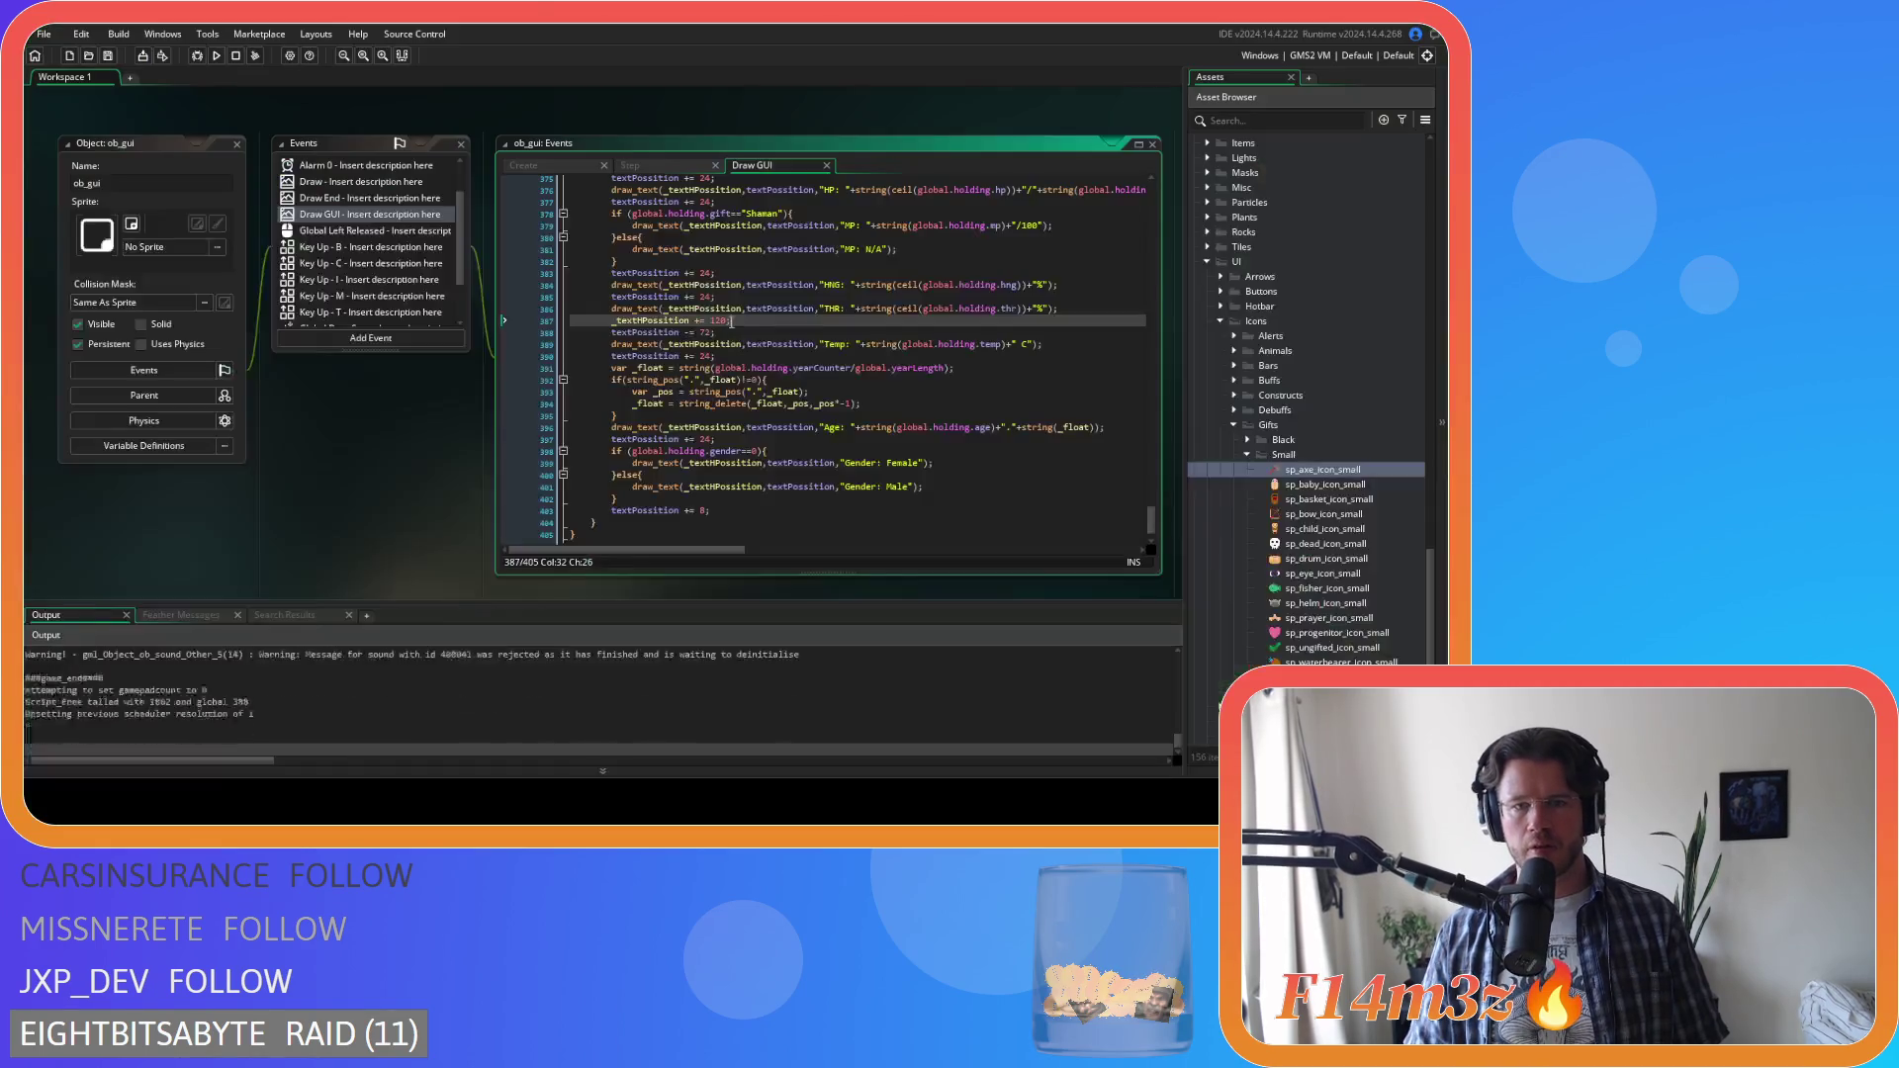
scroll(867, 367, up, 5)
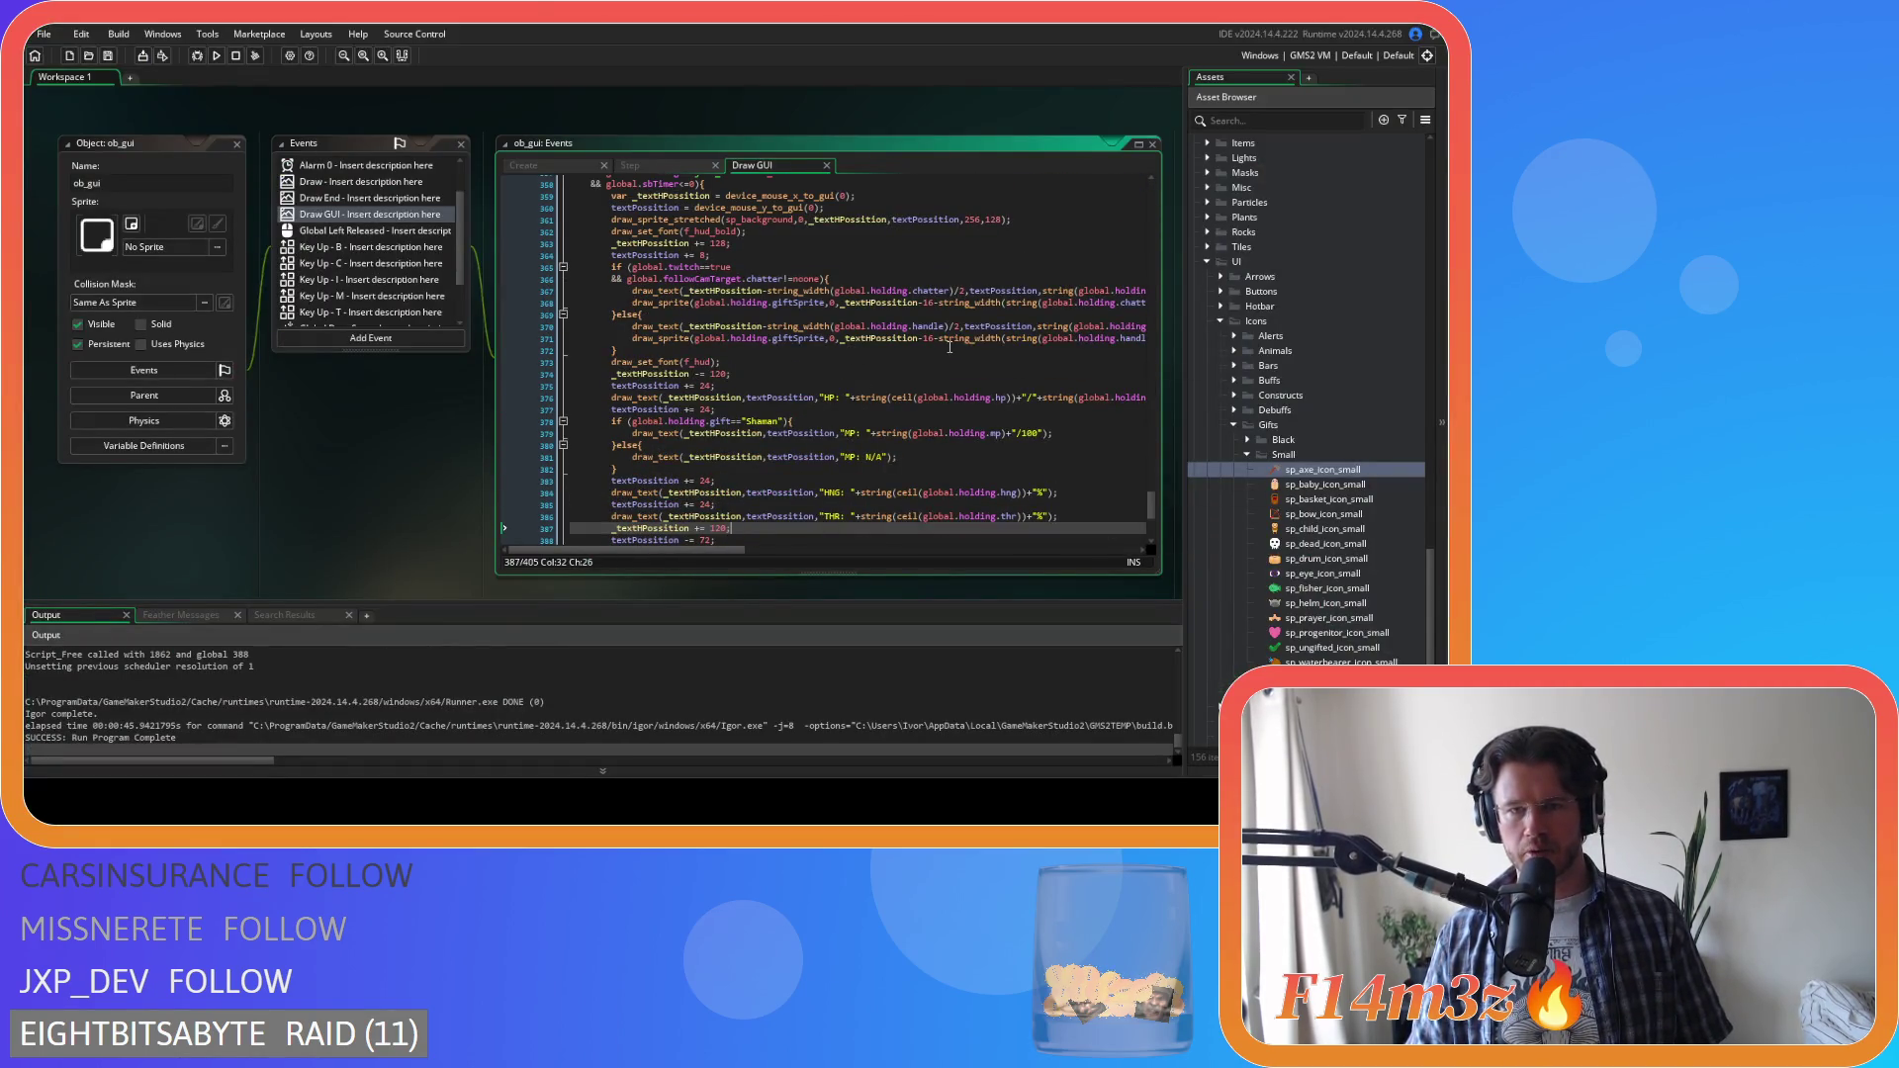
double_click(927, 340)
click(927, 302)
text(20)
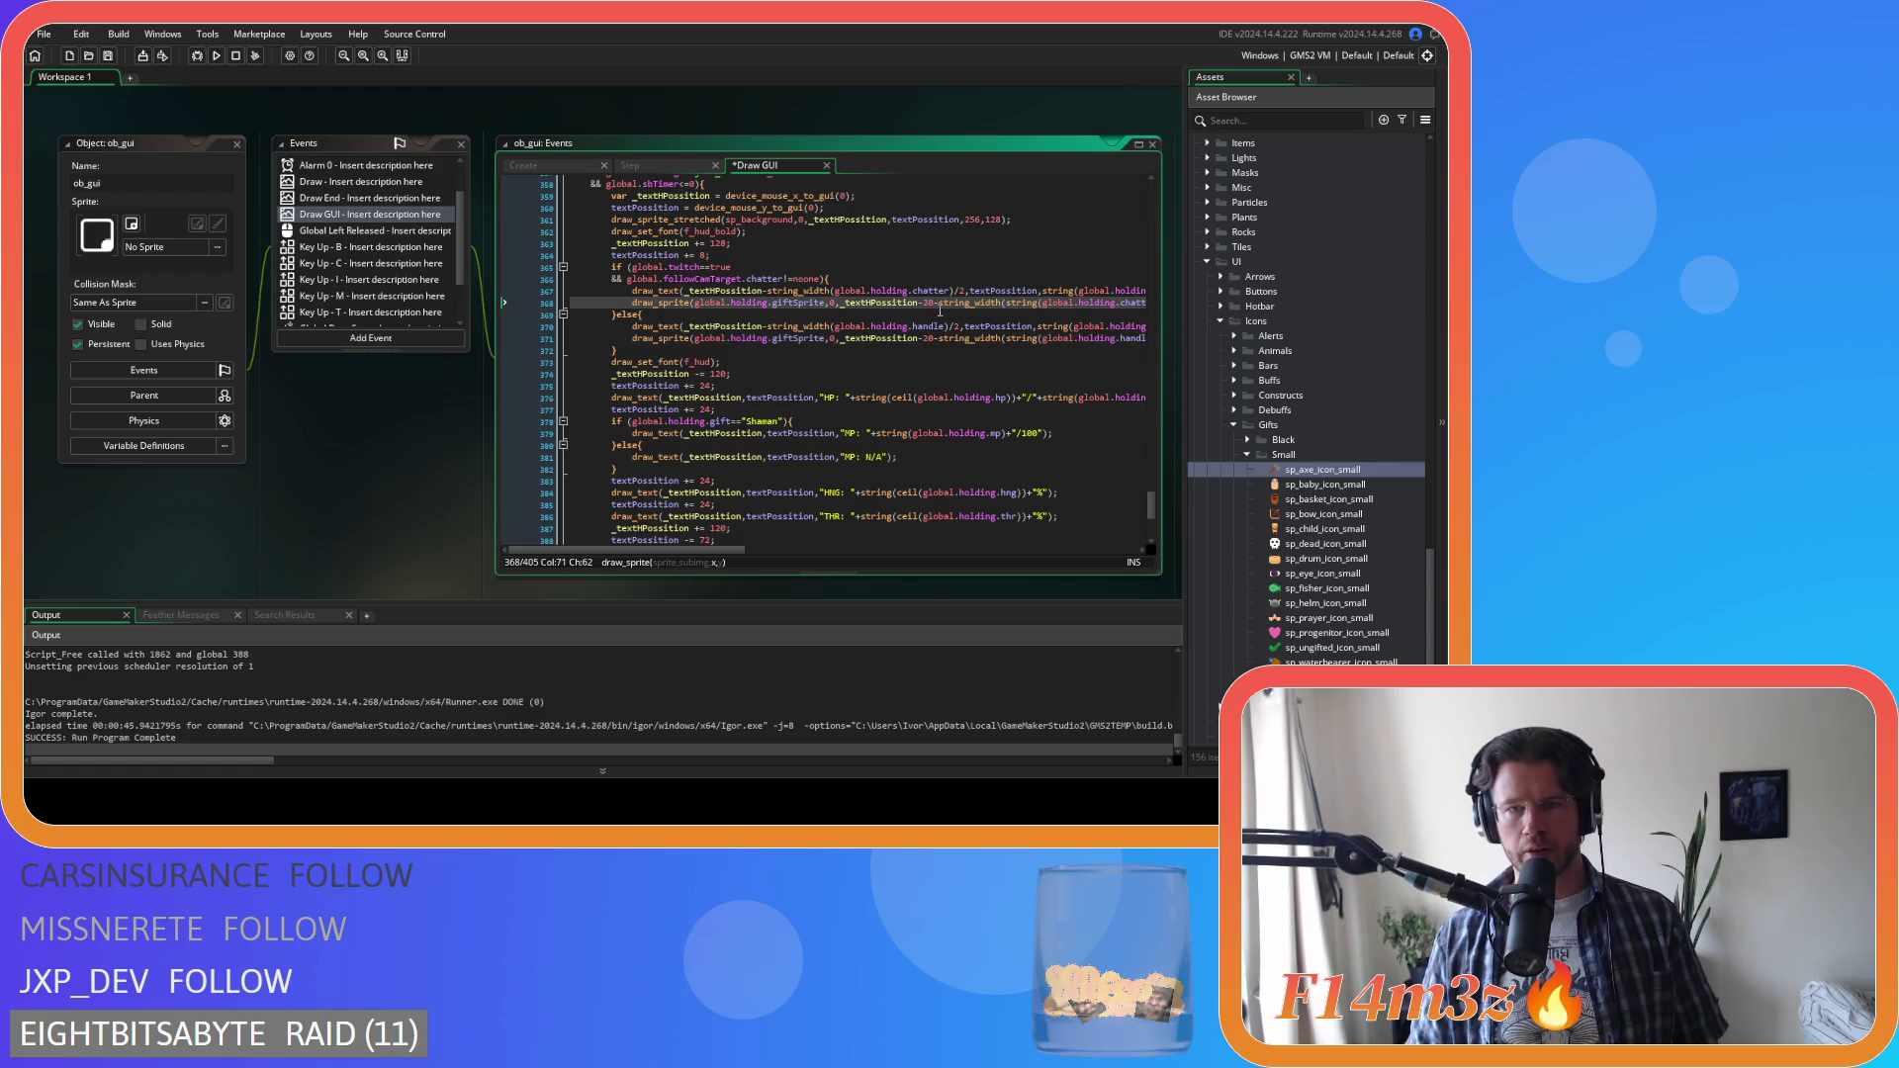
key(F5)
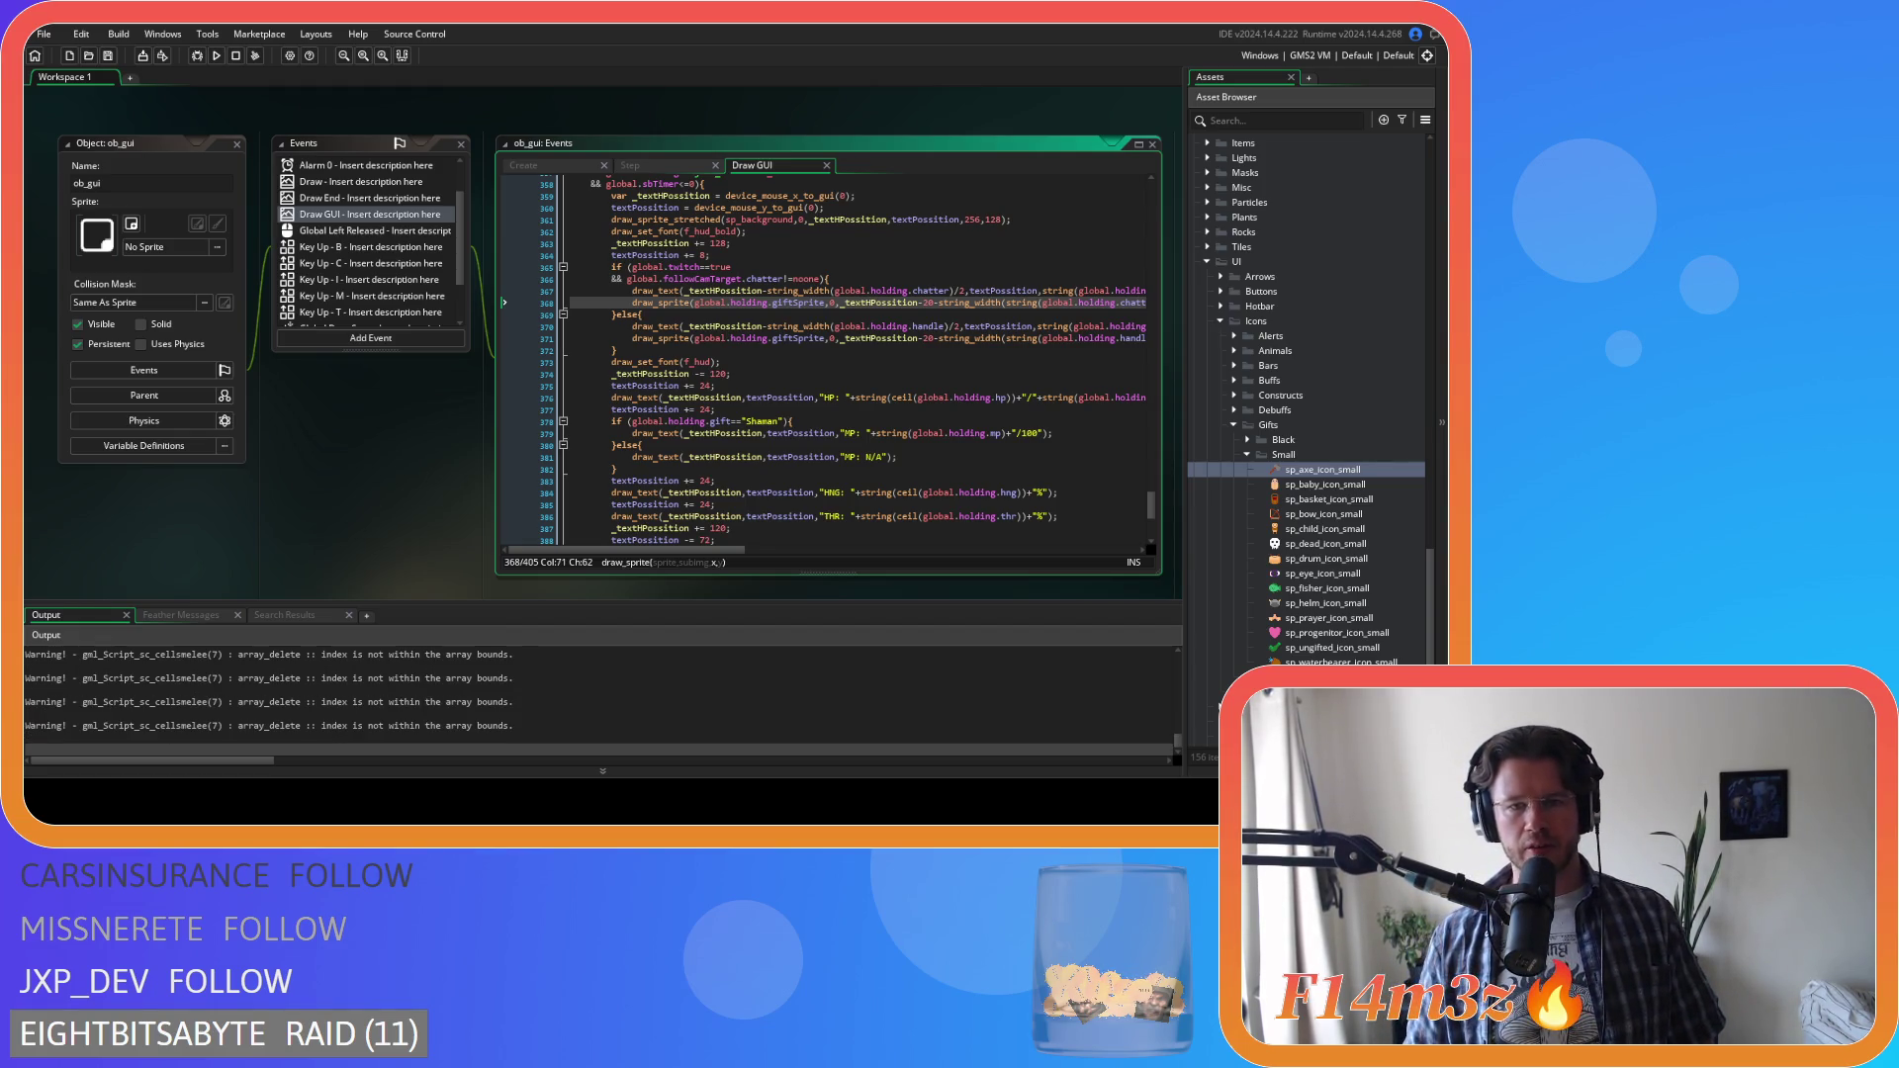
scroll(782, 395, down, 2)
scroll(782, 395, up, 3)
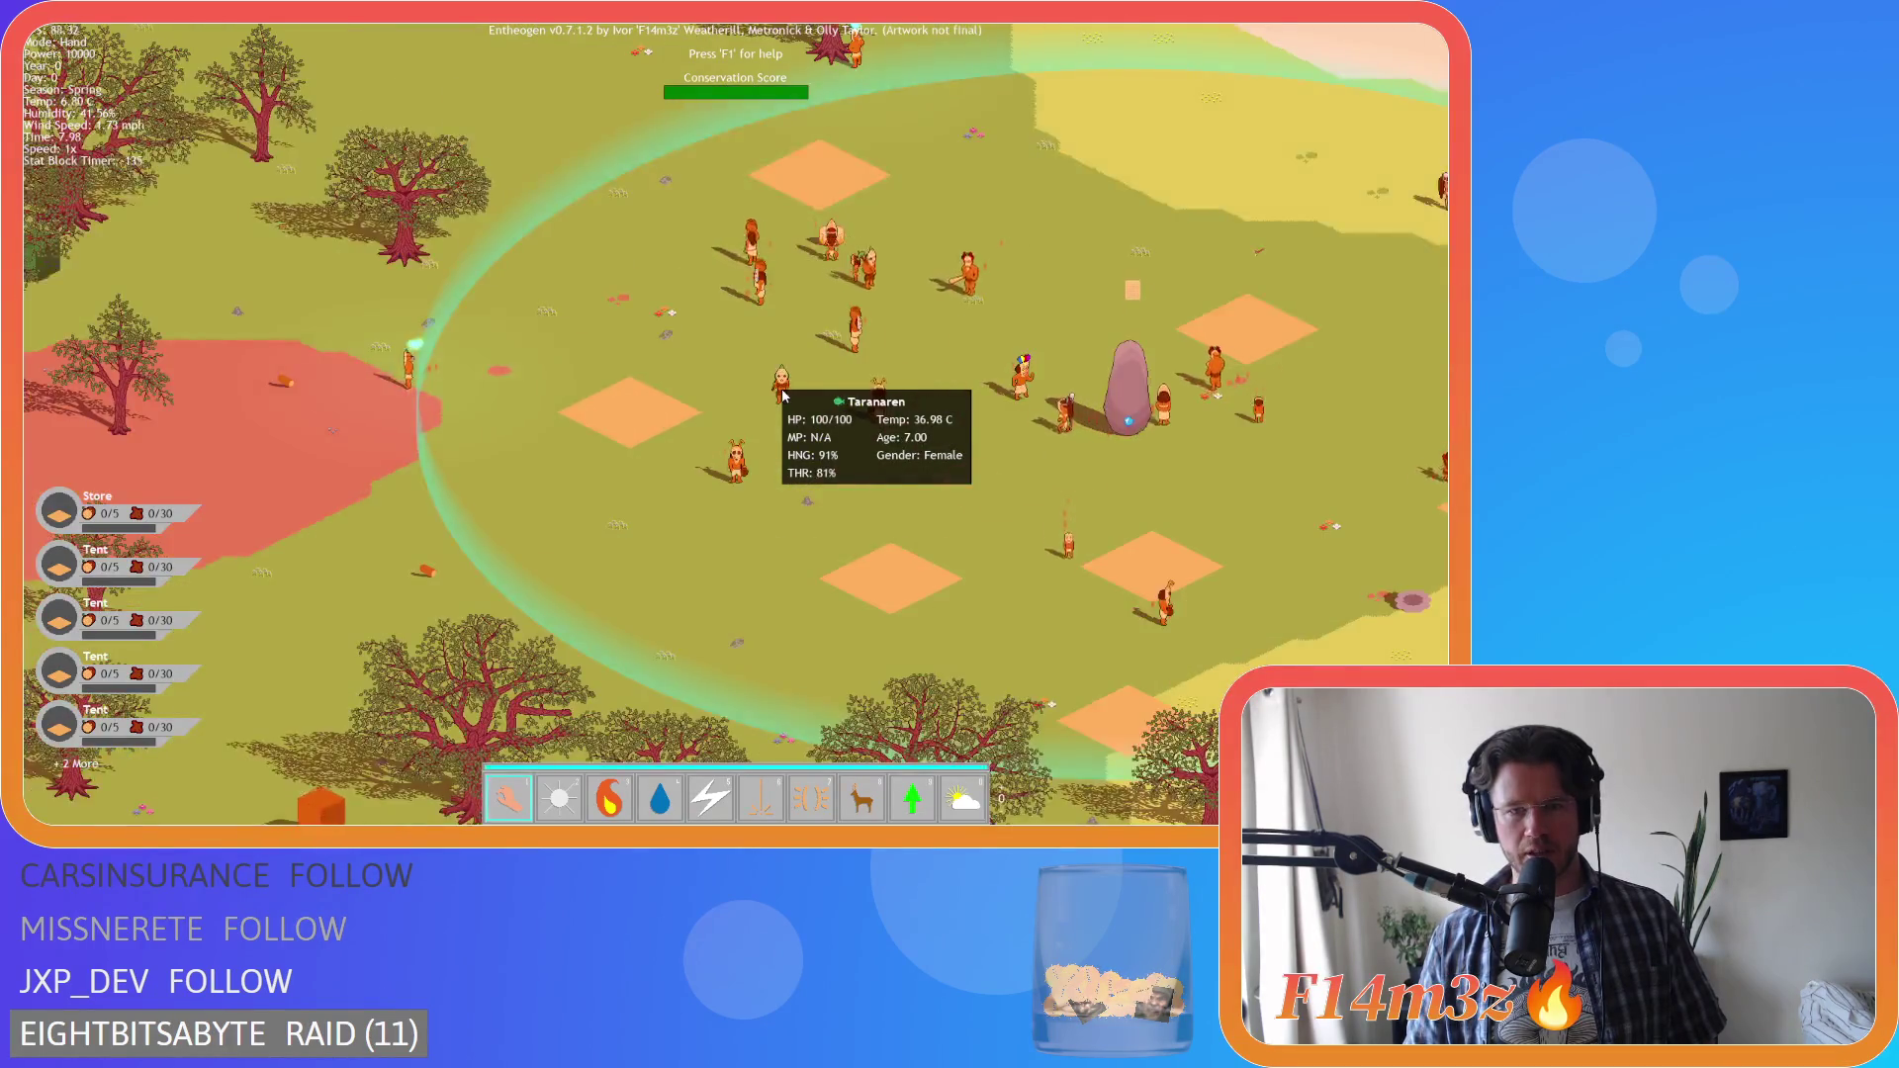
scroll(782, 395, down, 6)
scroll(782, 395, up, 5)
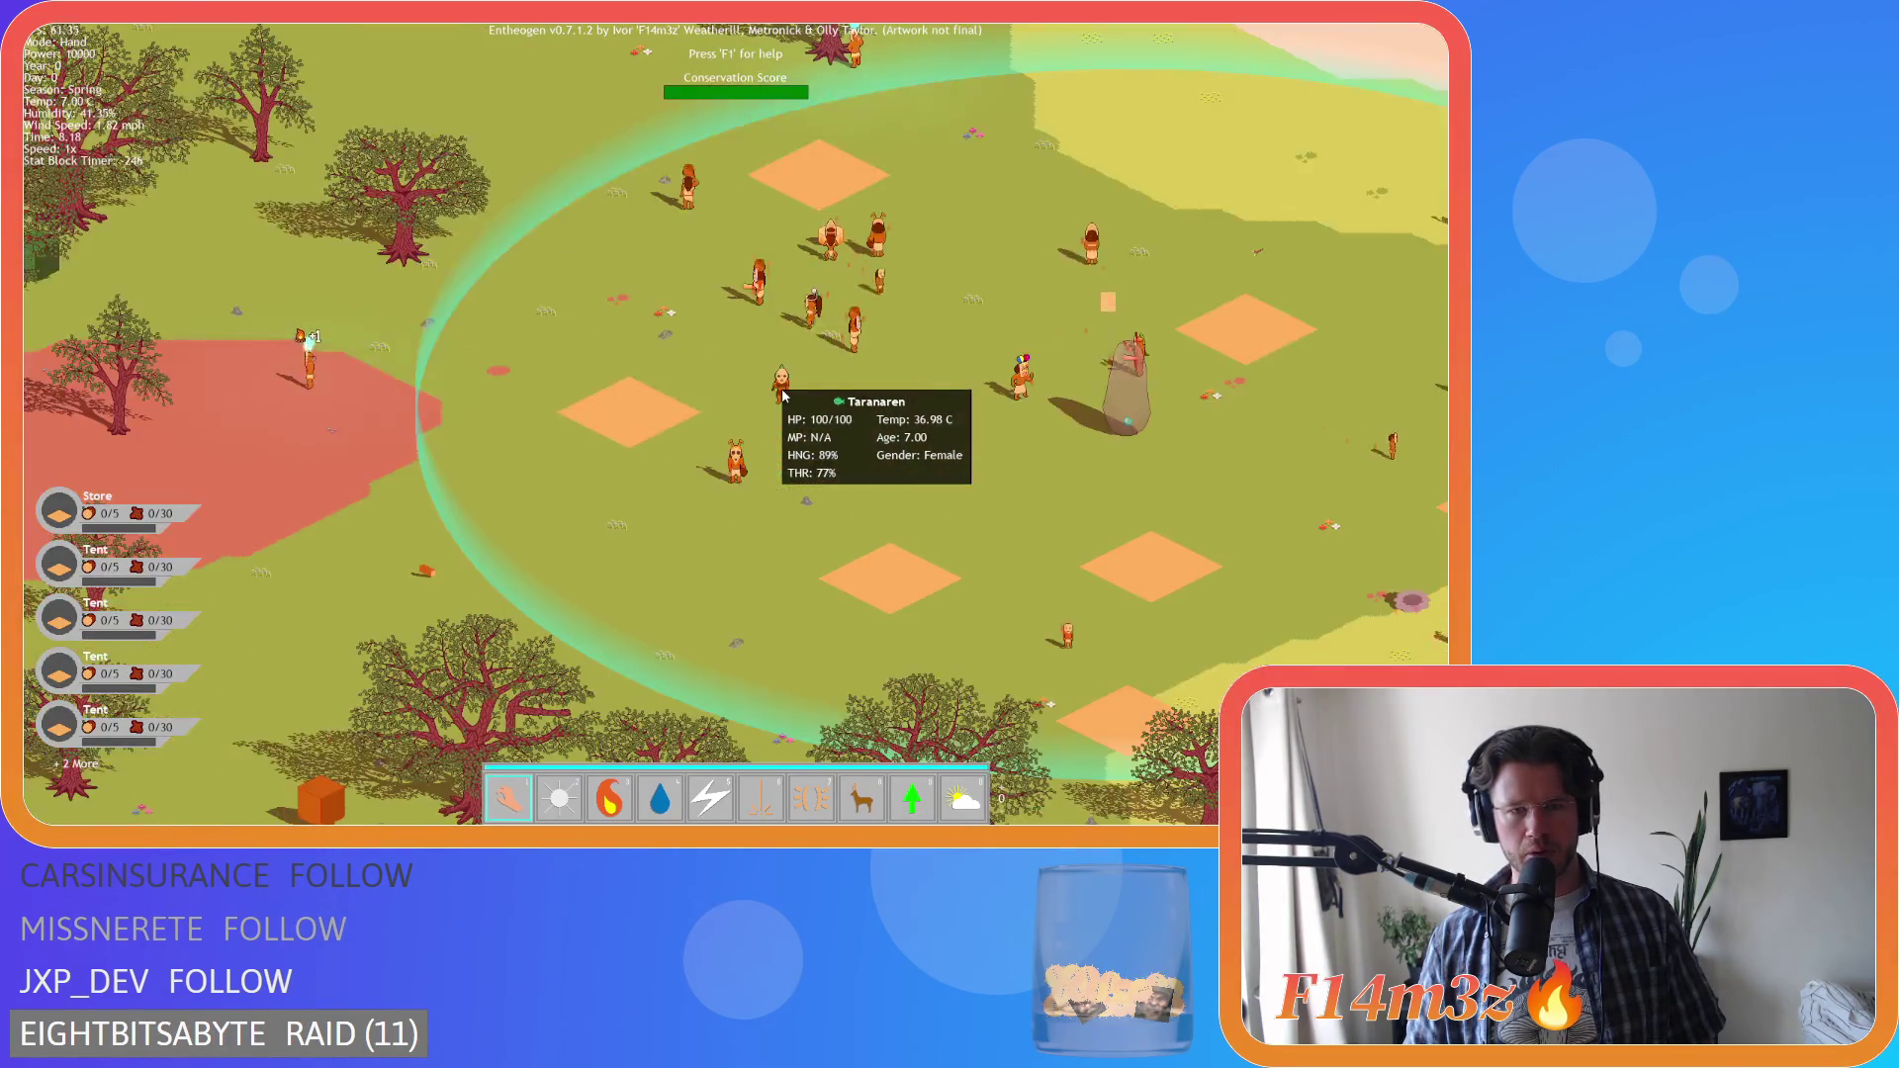
scroll(783, 395, down, 1)
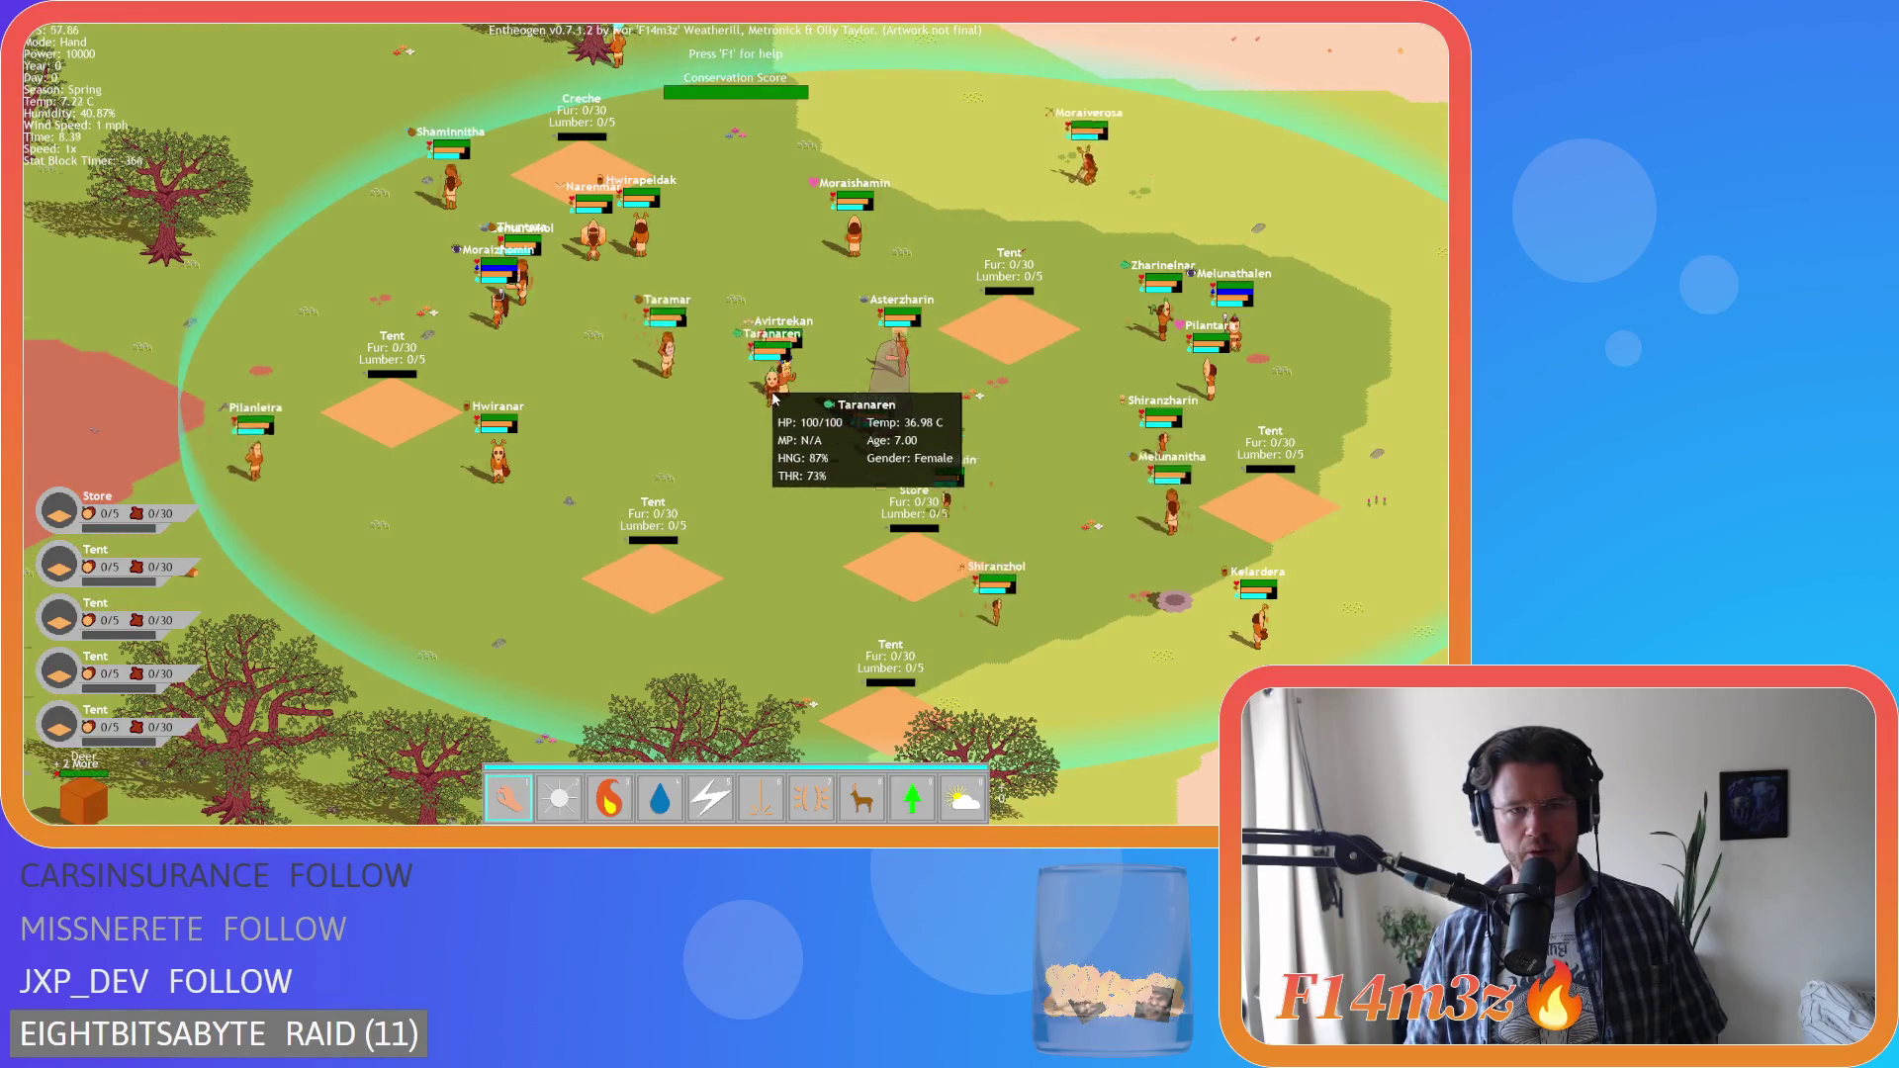
scroll(776, 398, down, 5)
scroll(774, 401, up, 2)
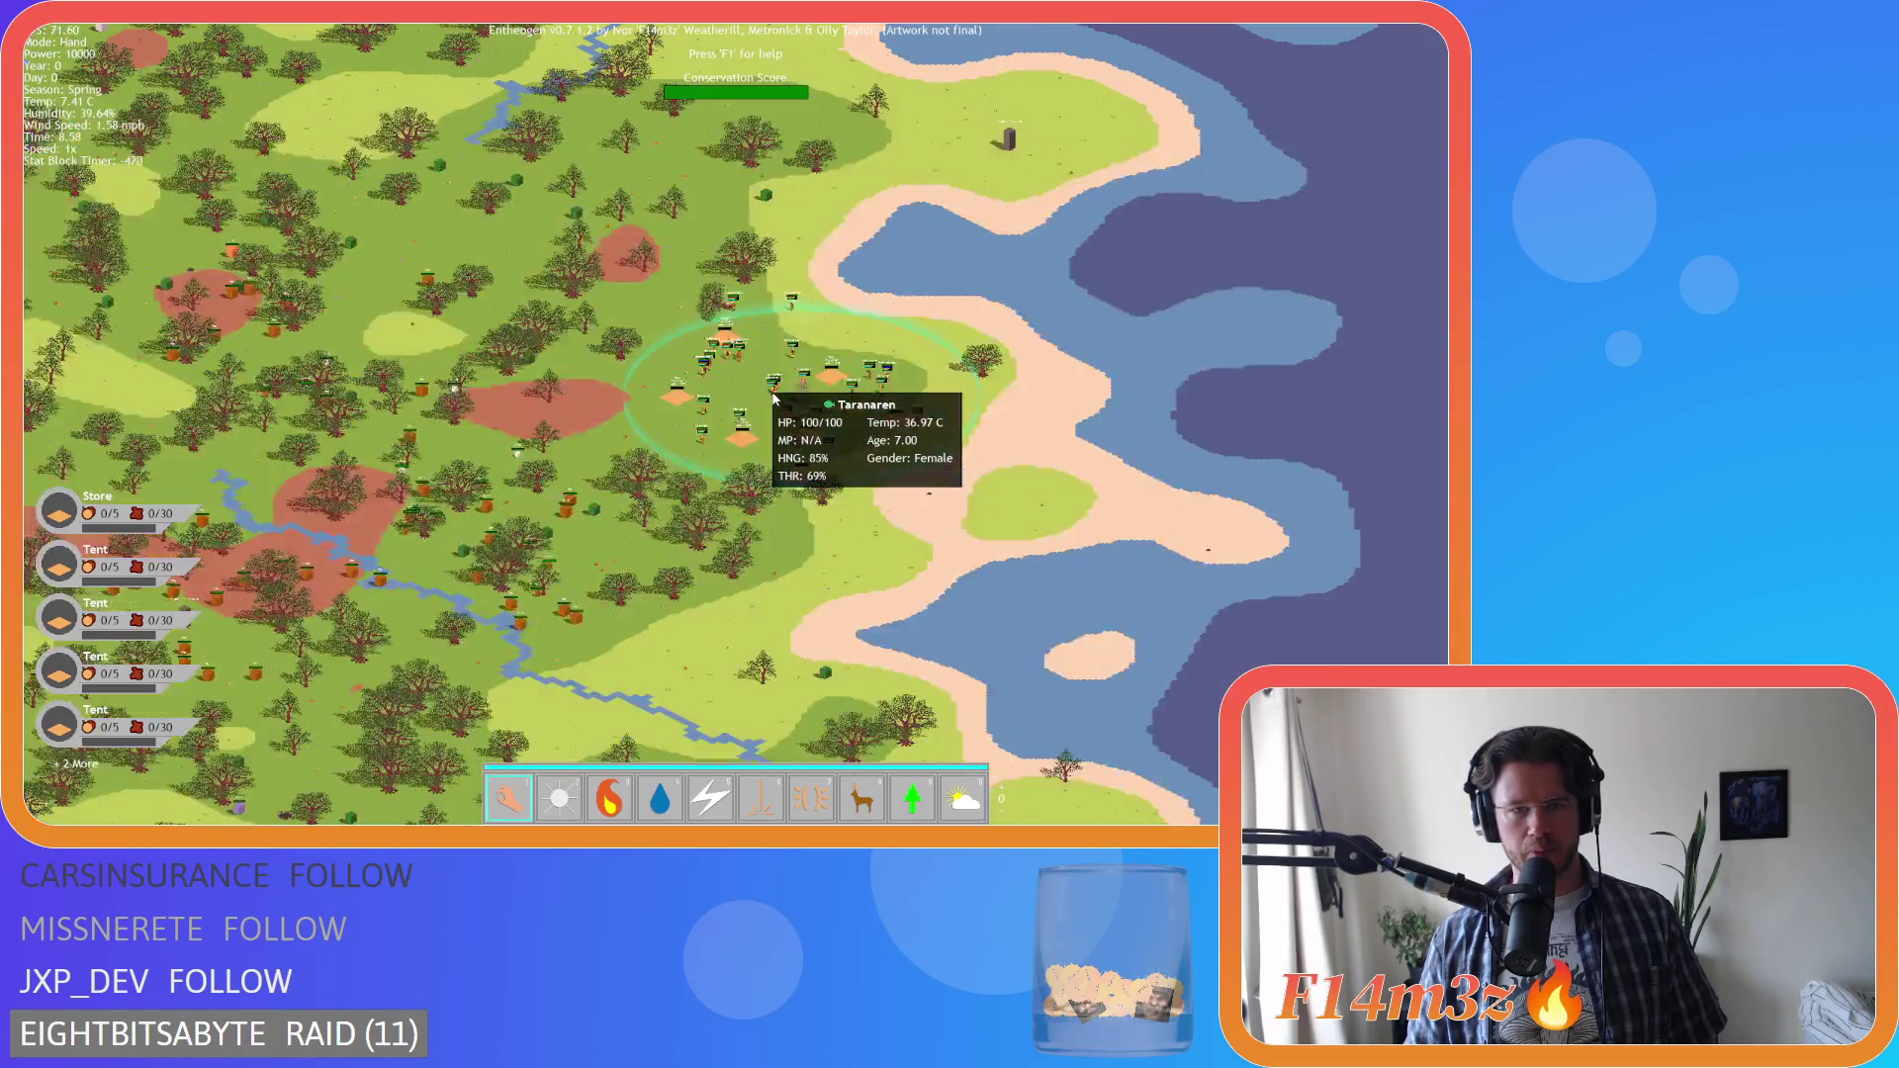
scroll(778, 410, up, 1)
scroll(776, 413, up, 1)
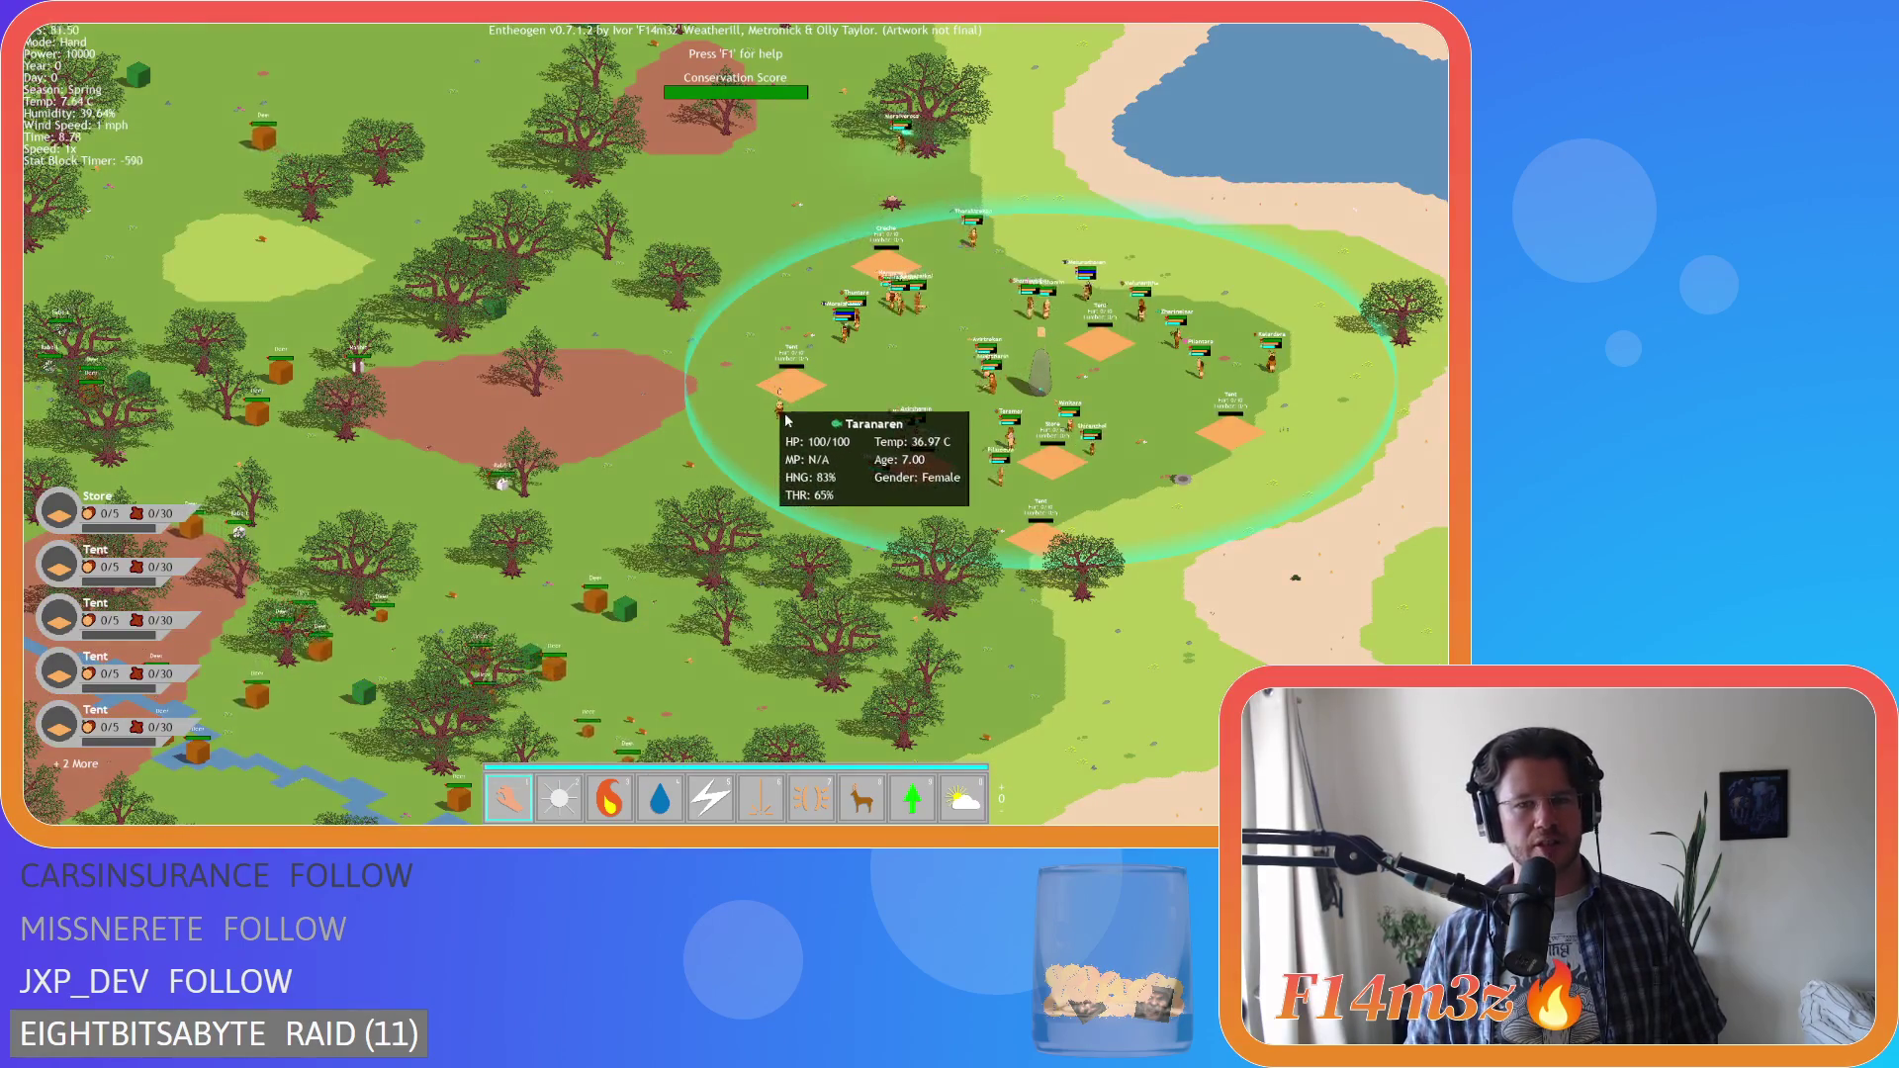
scroll(831, 440, down, 2)
scroll(828, 436, down, 1)
scroll(829, 435, up, 3)
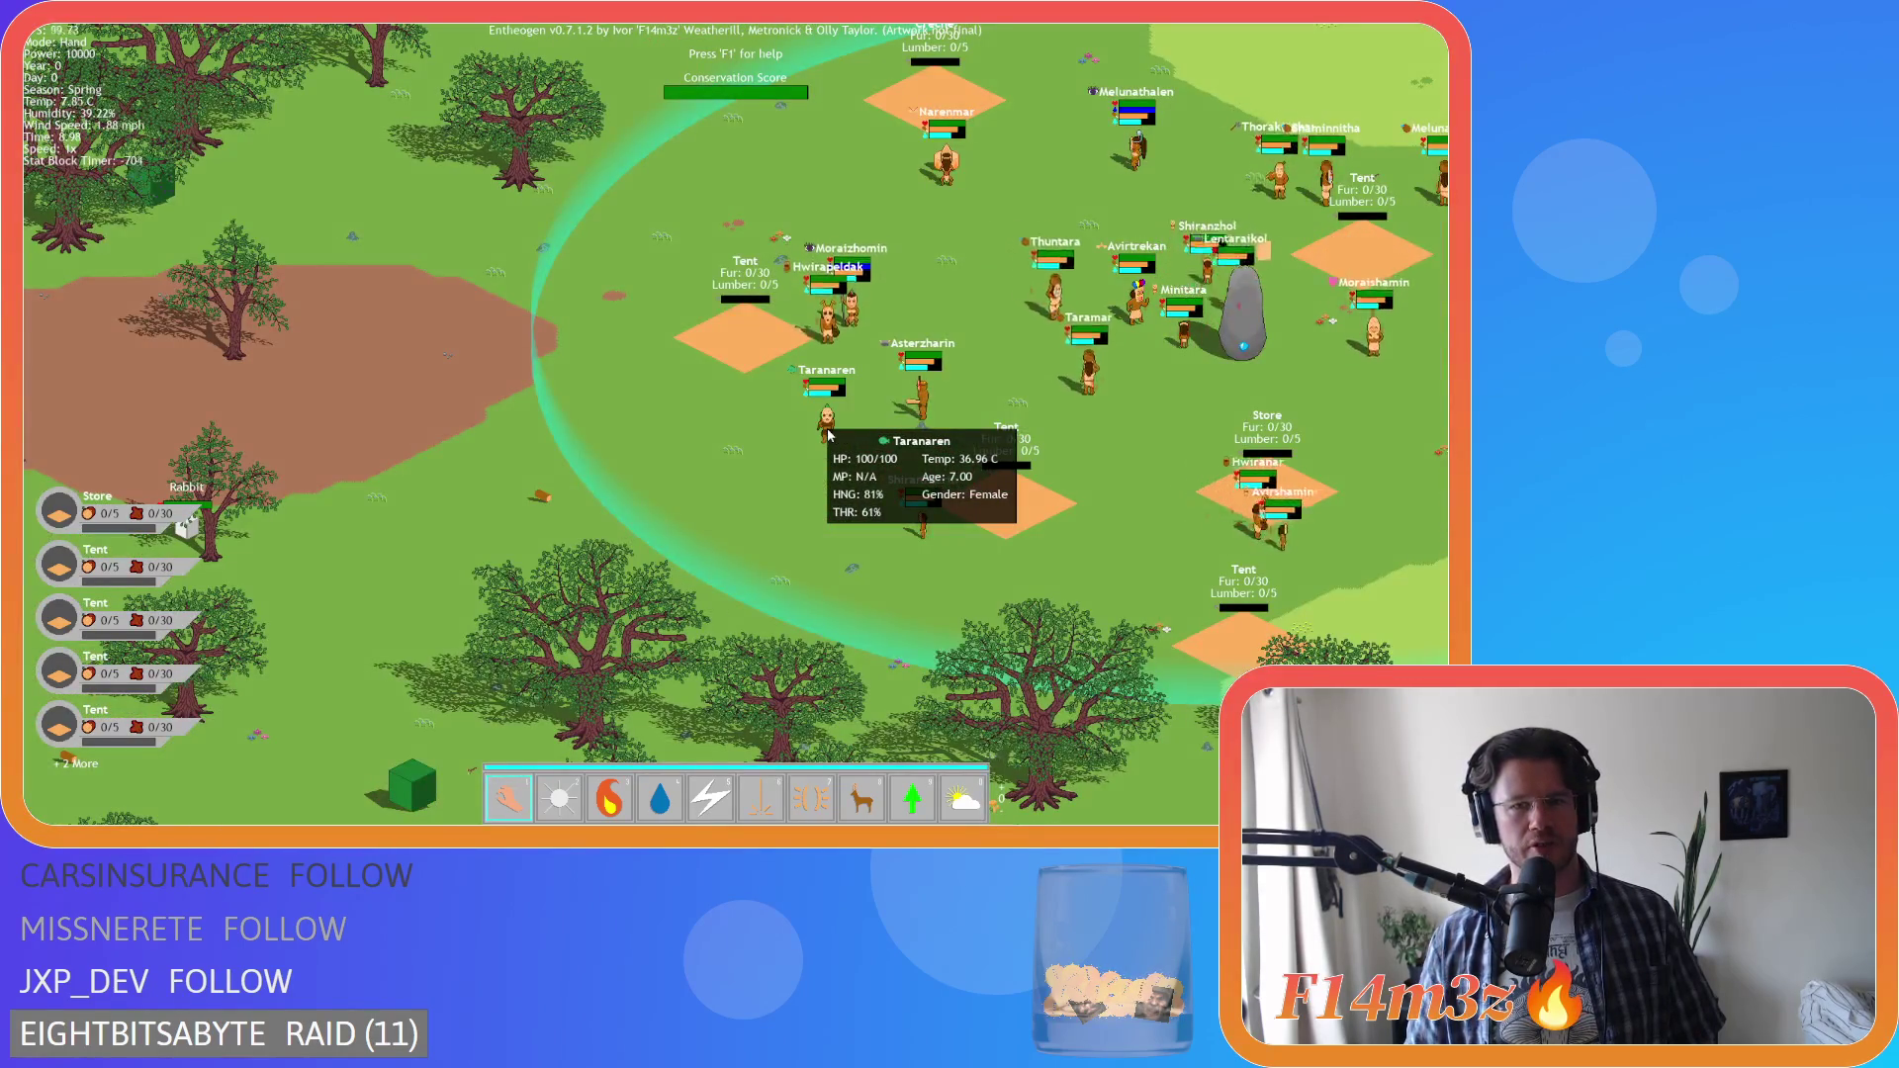
scroll(829, 435, down, 1)
scroll(828, 435, down, 1)
scroll(828, 435, down, 1)
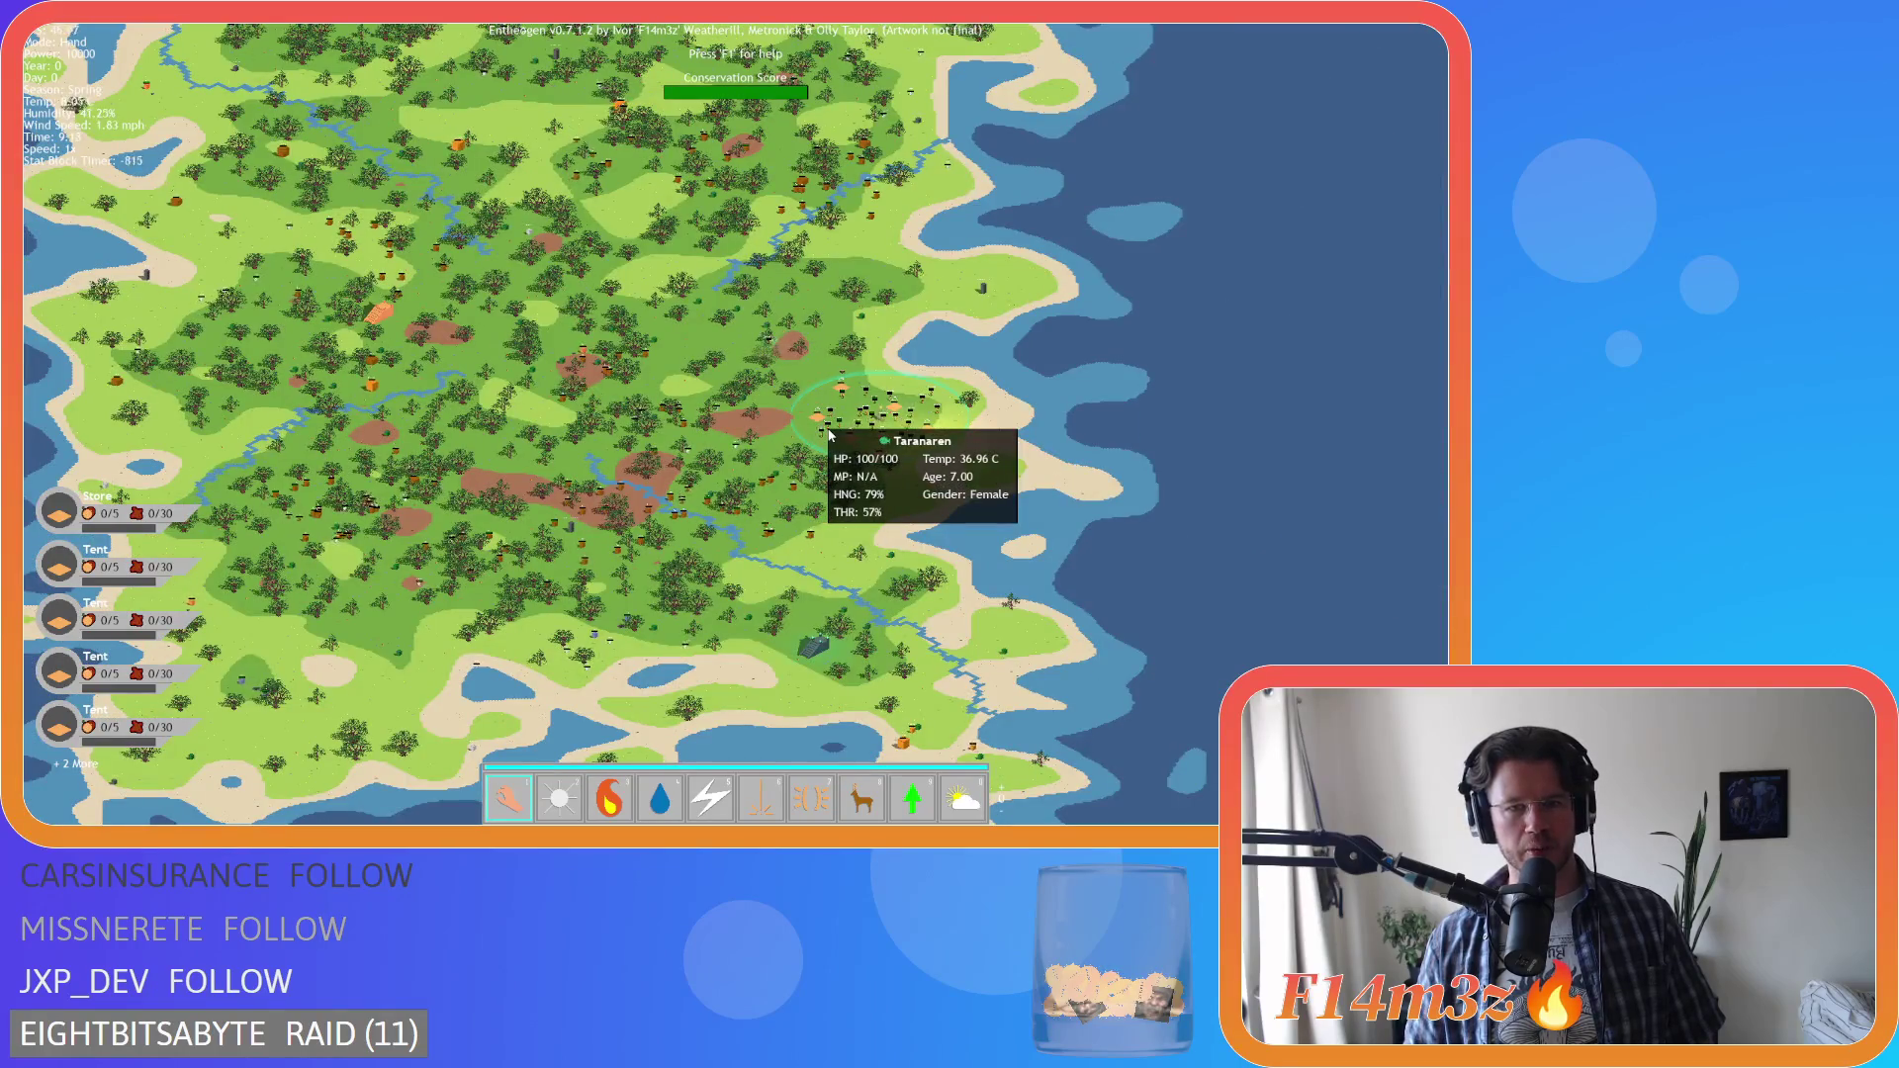
scroll(828, 435, up, 3)
scroll(829, 435, down, 1)
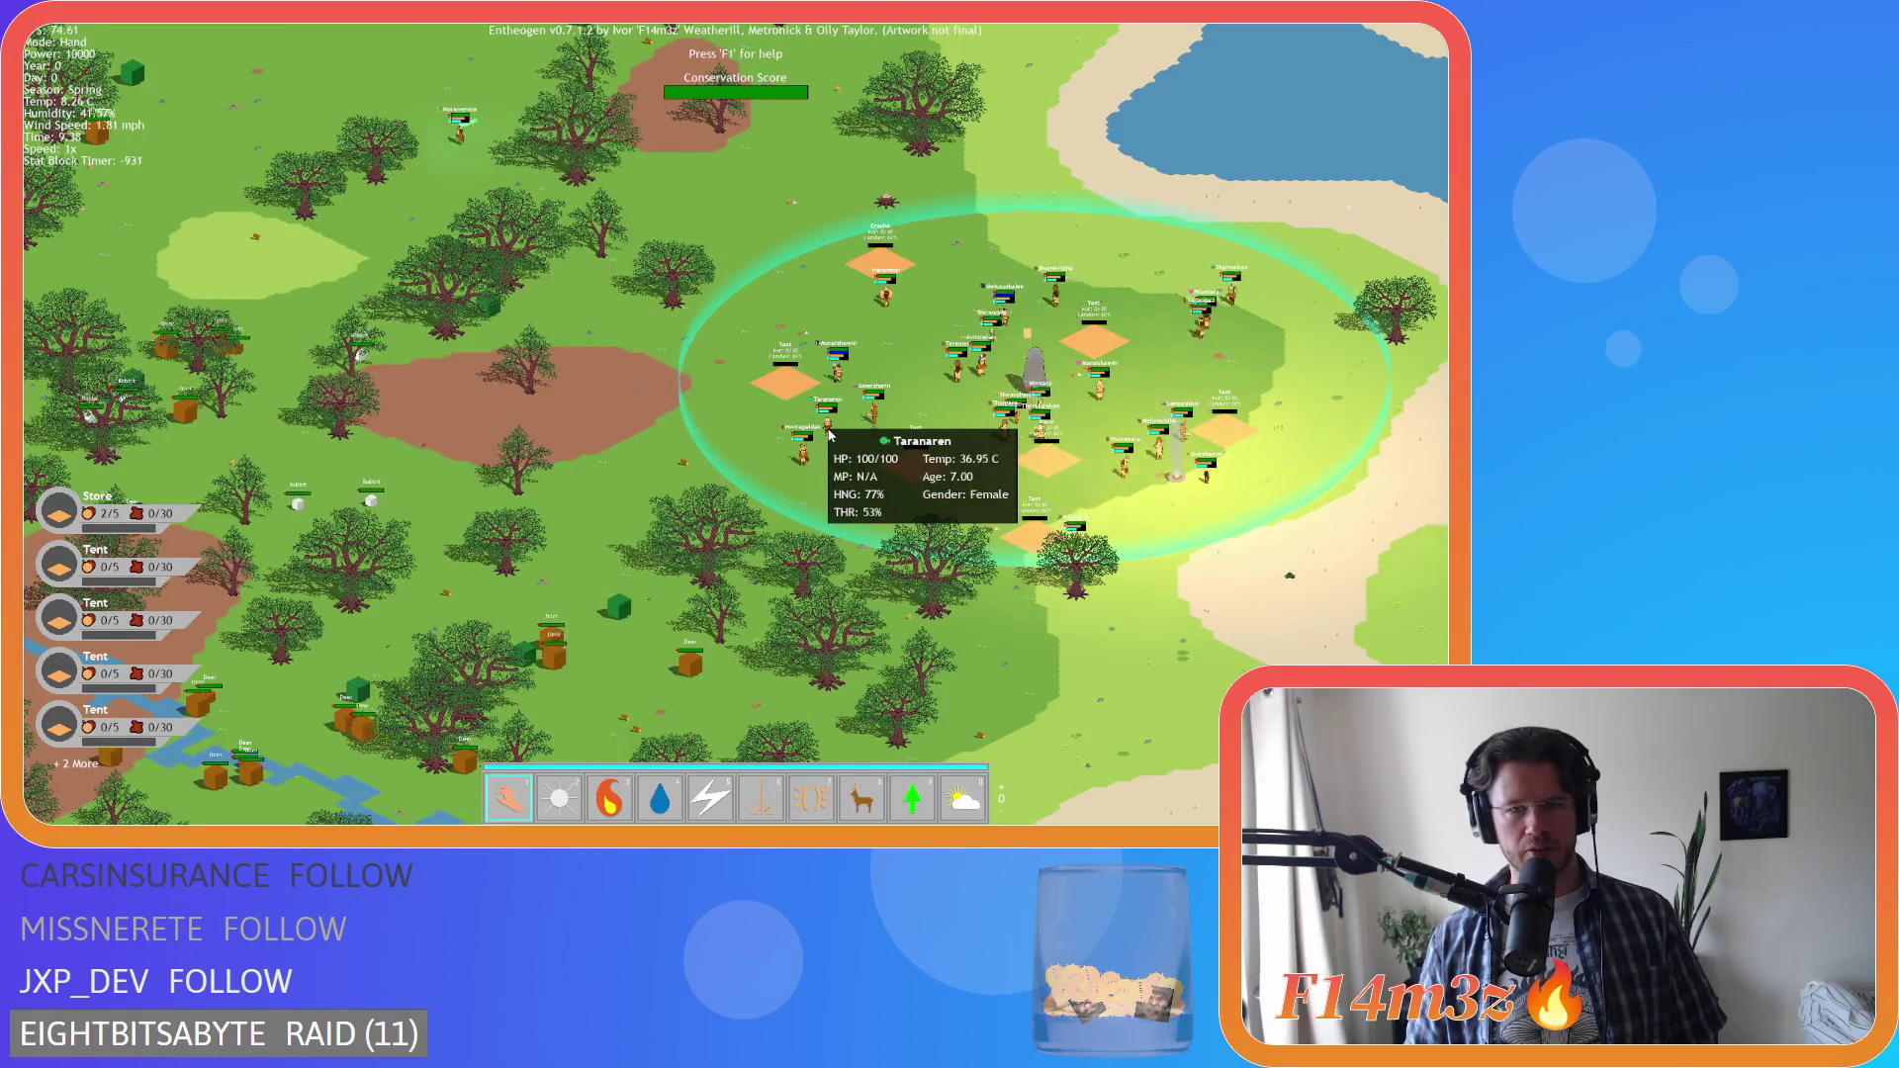
scroll(829, 435, down, 2)
scroll(829, 435, up, 1)
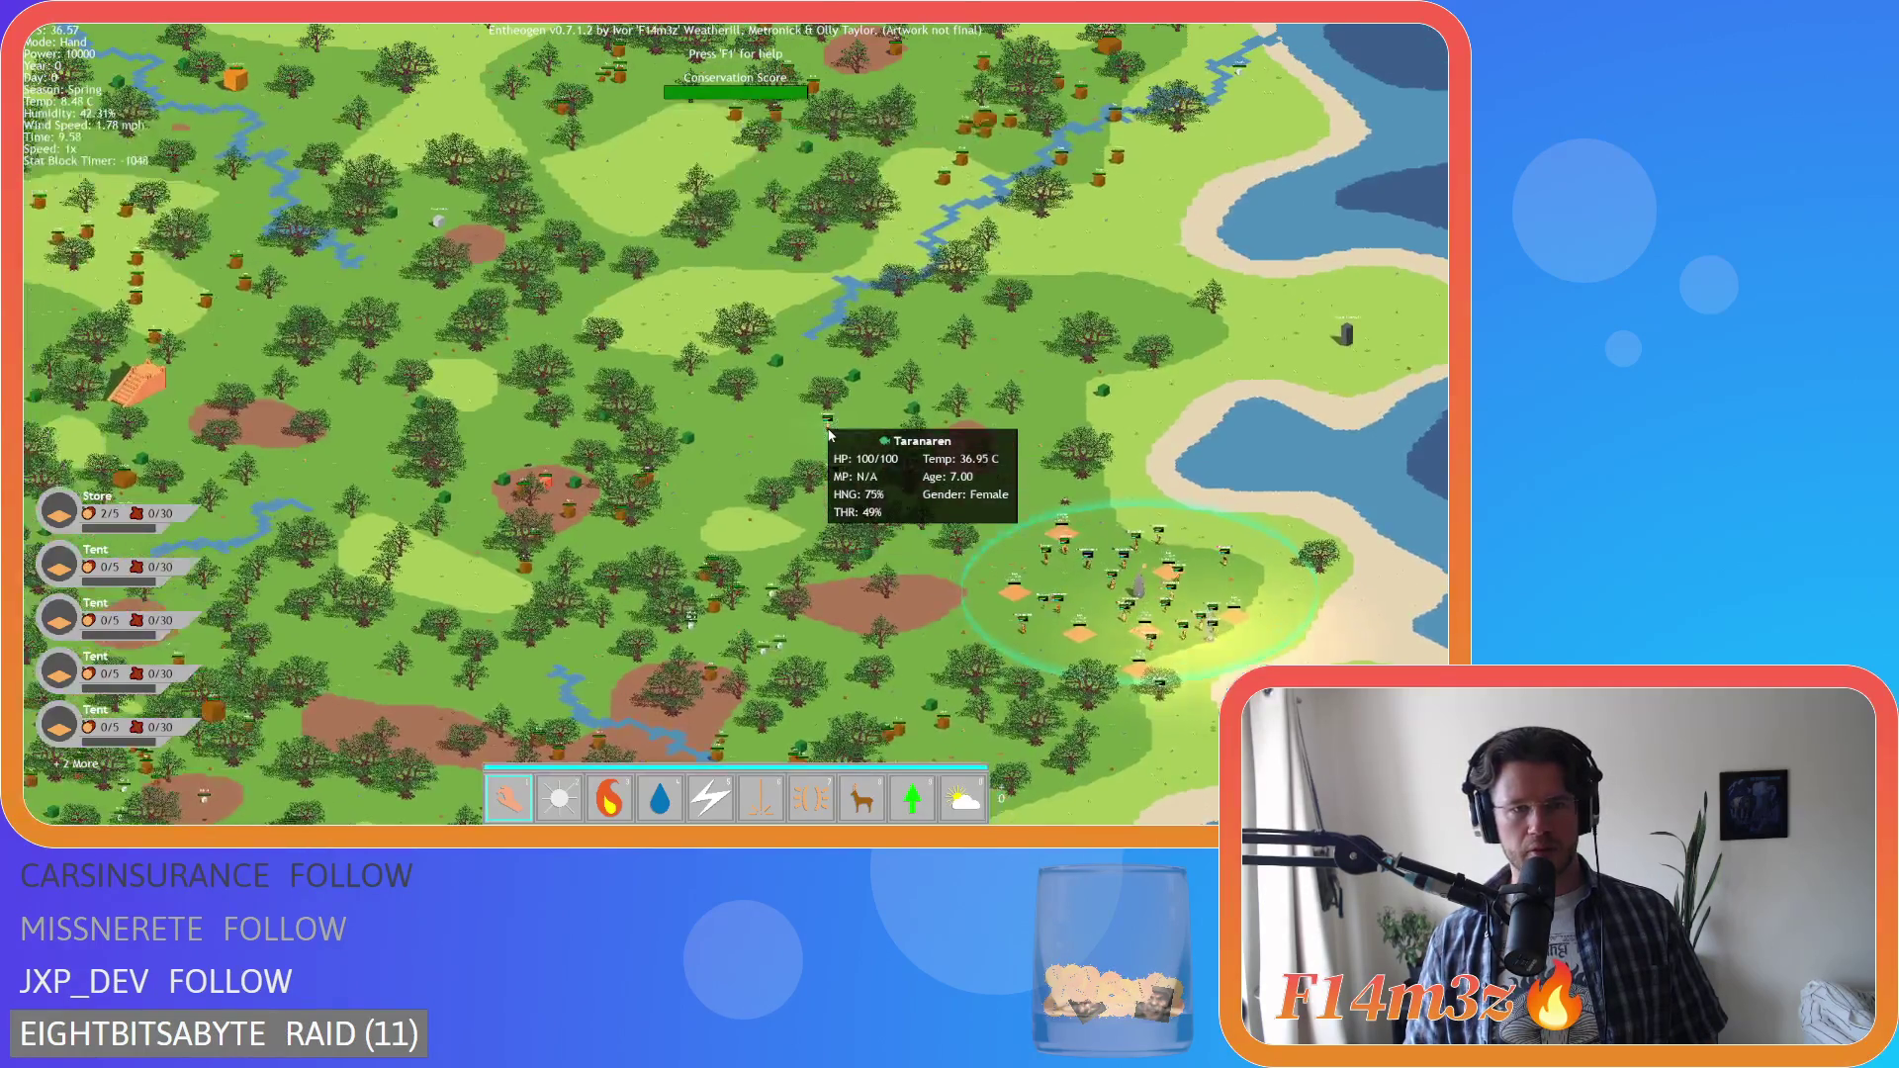
scroll(829, 435, down, 1)
scroll(829, 435, up, 2)
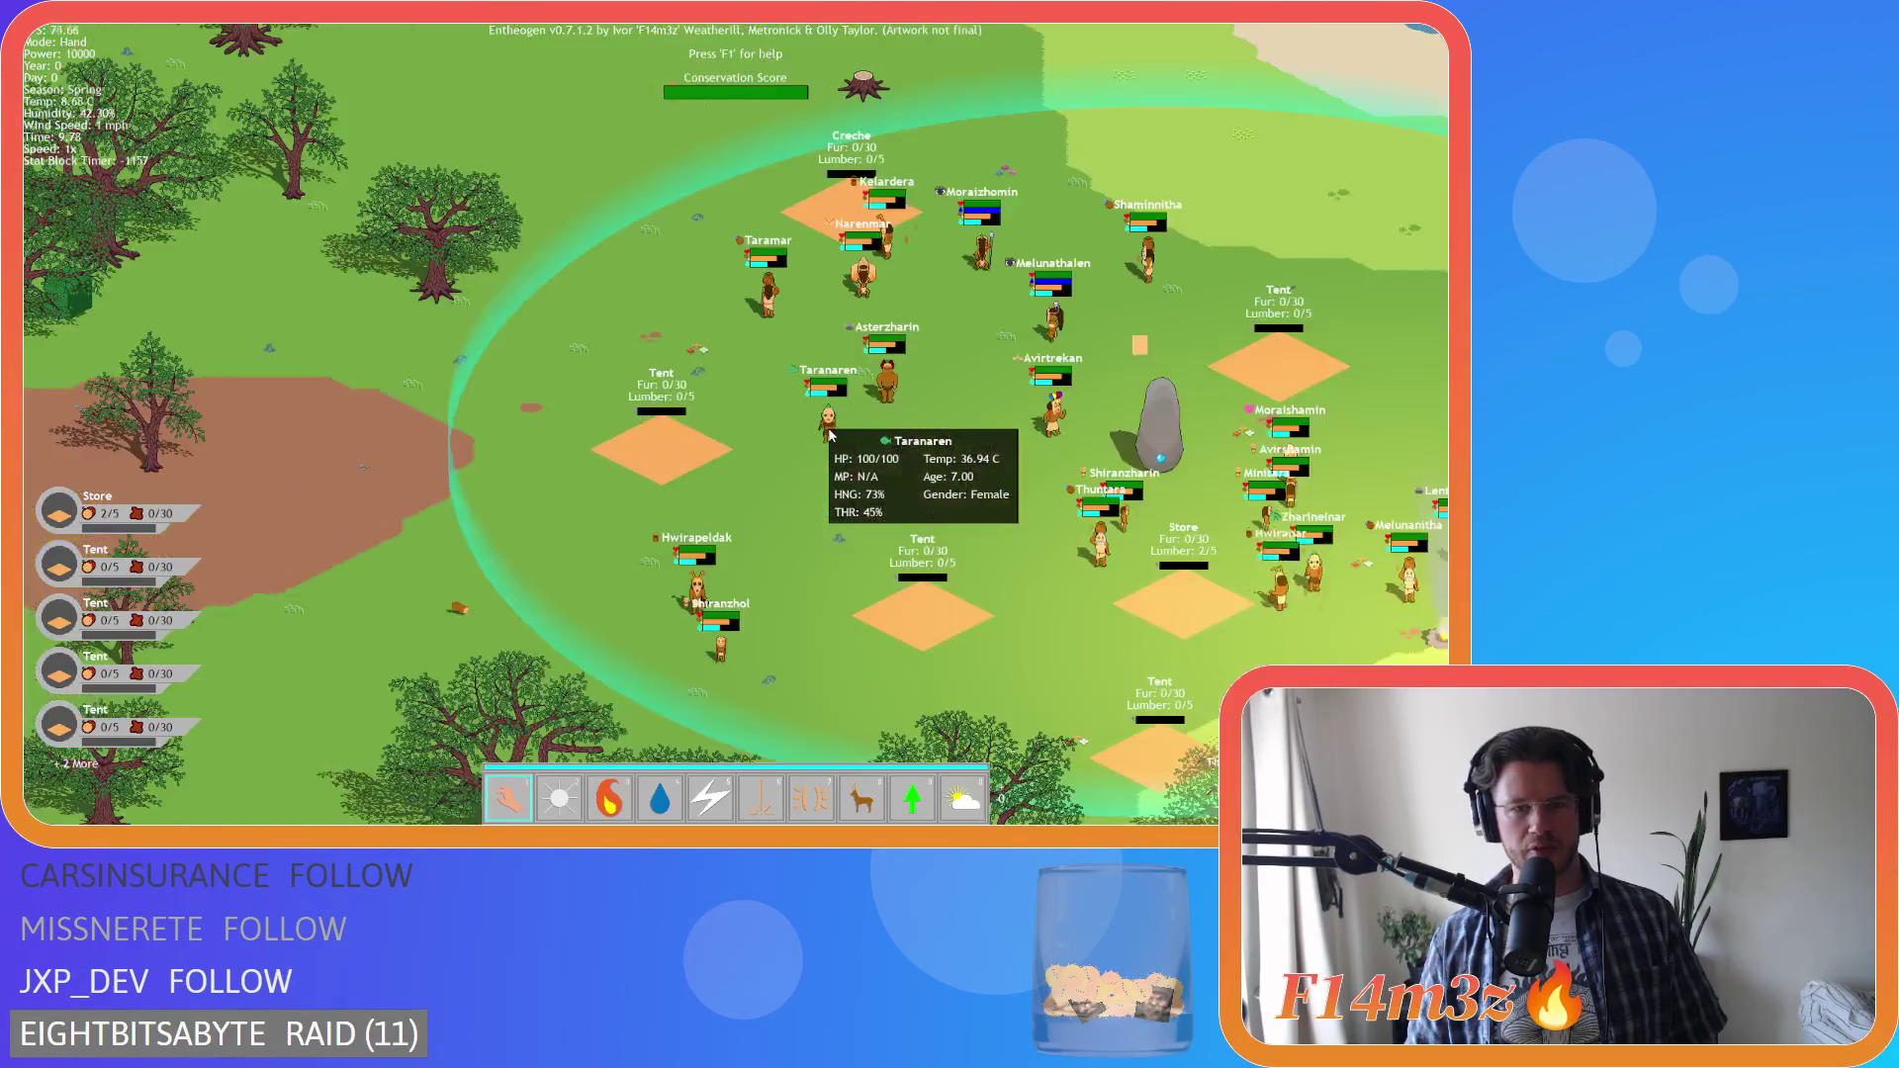
scroll(838, 433, down, 2)
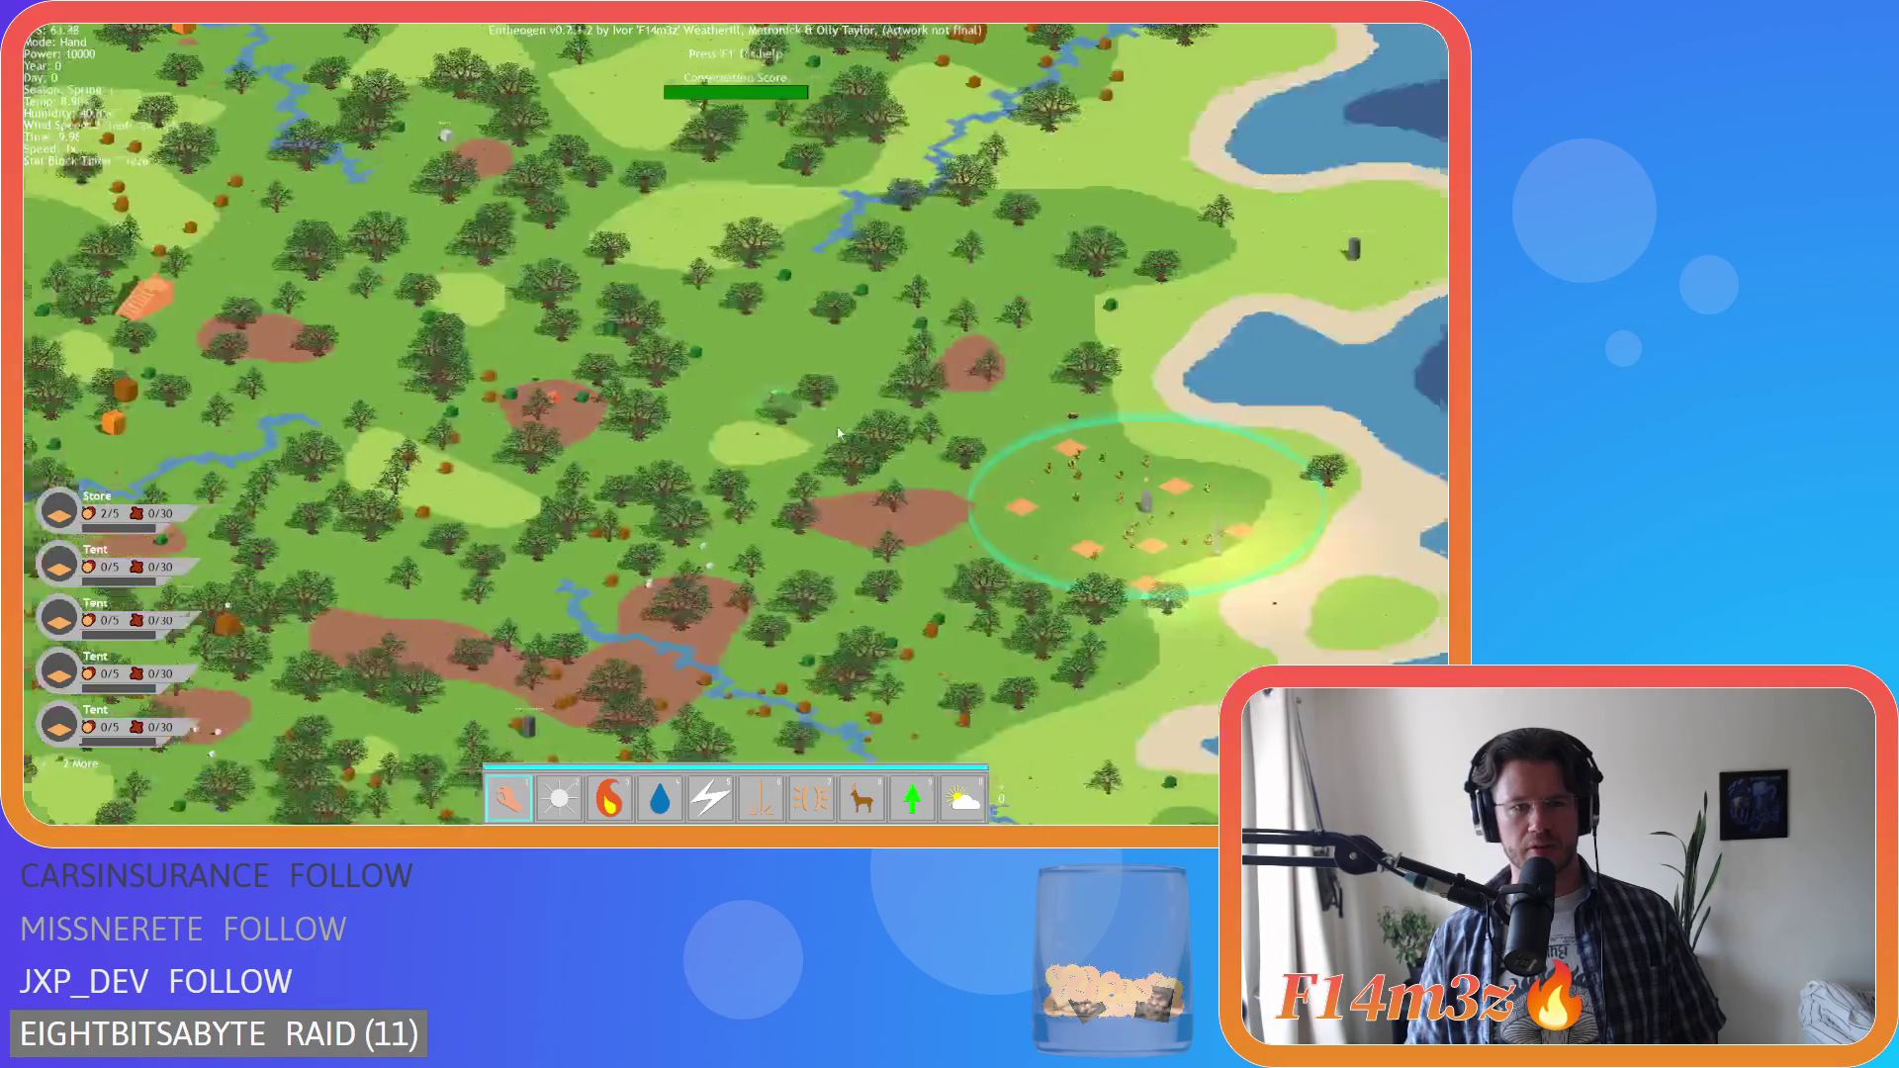
scroll(839, 433, down, 1)
scroll(719, 445, down, 1)
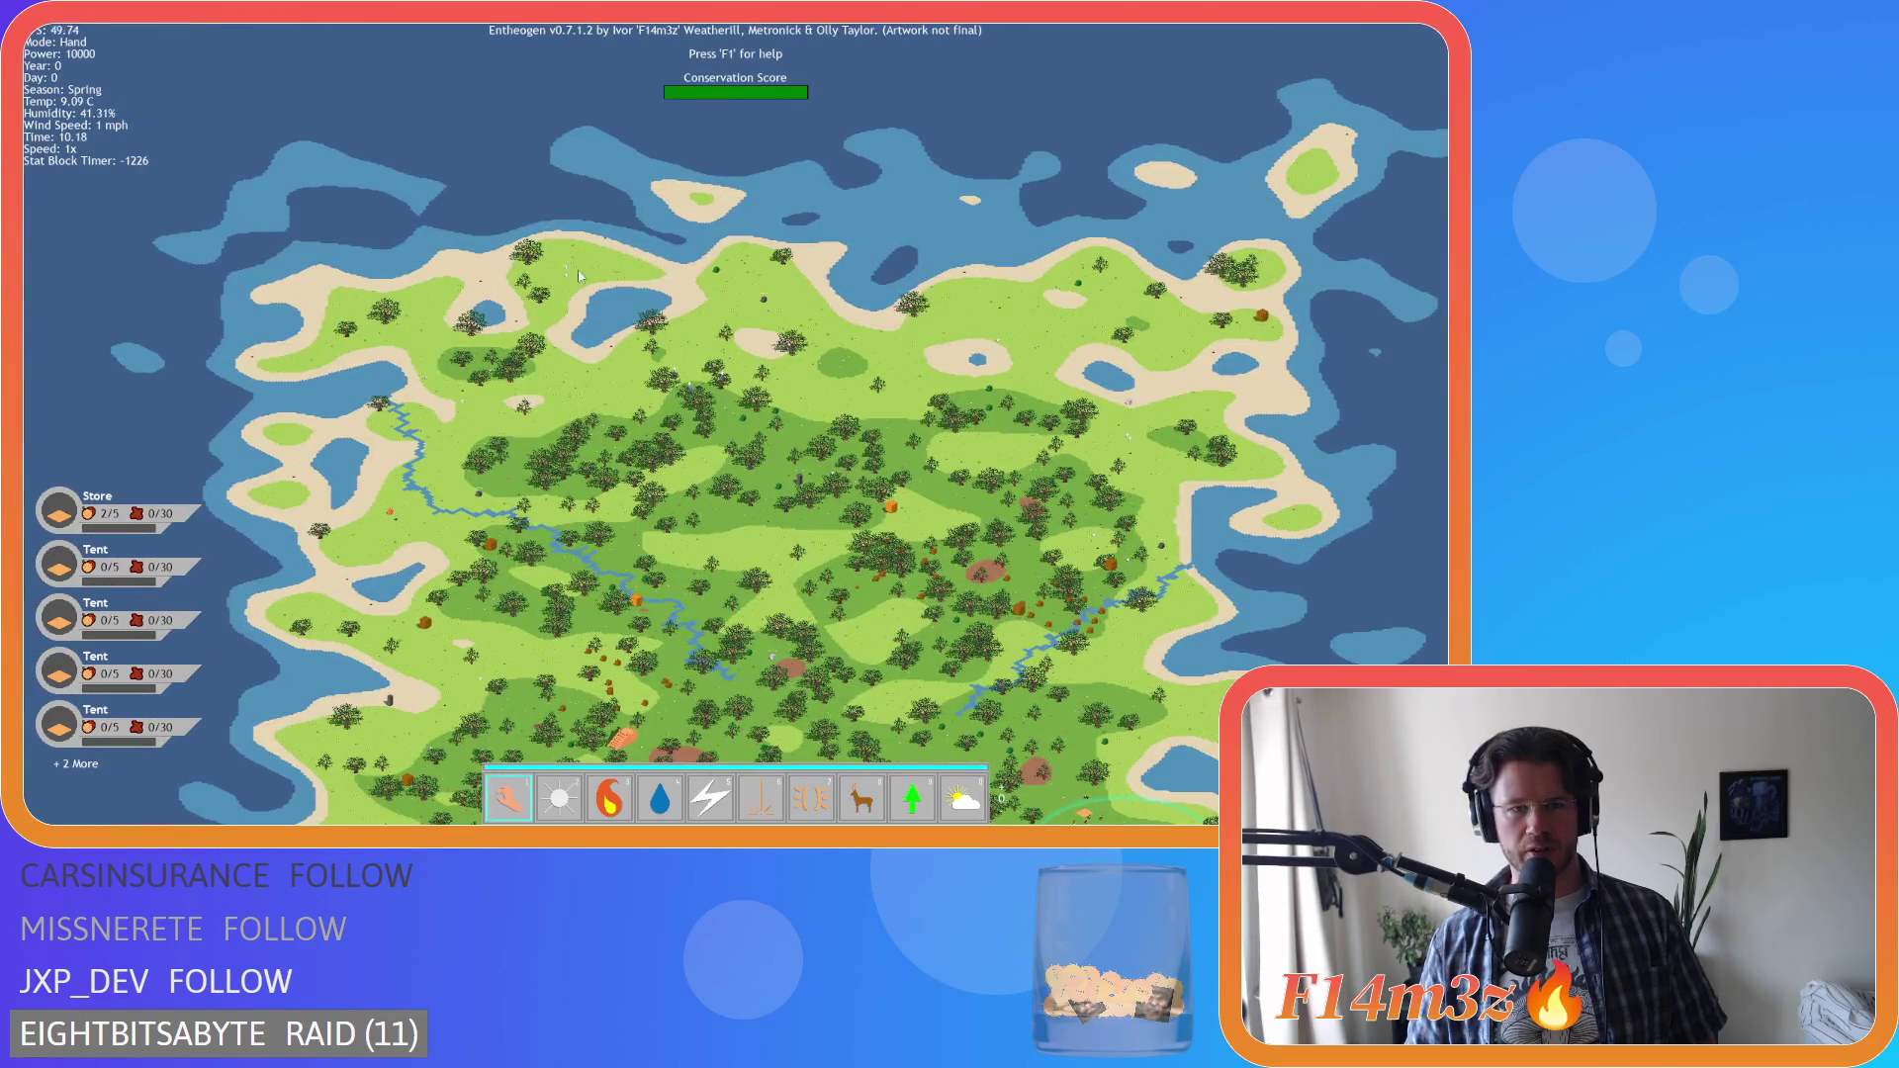
scroll(571, 275, up, 2)
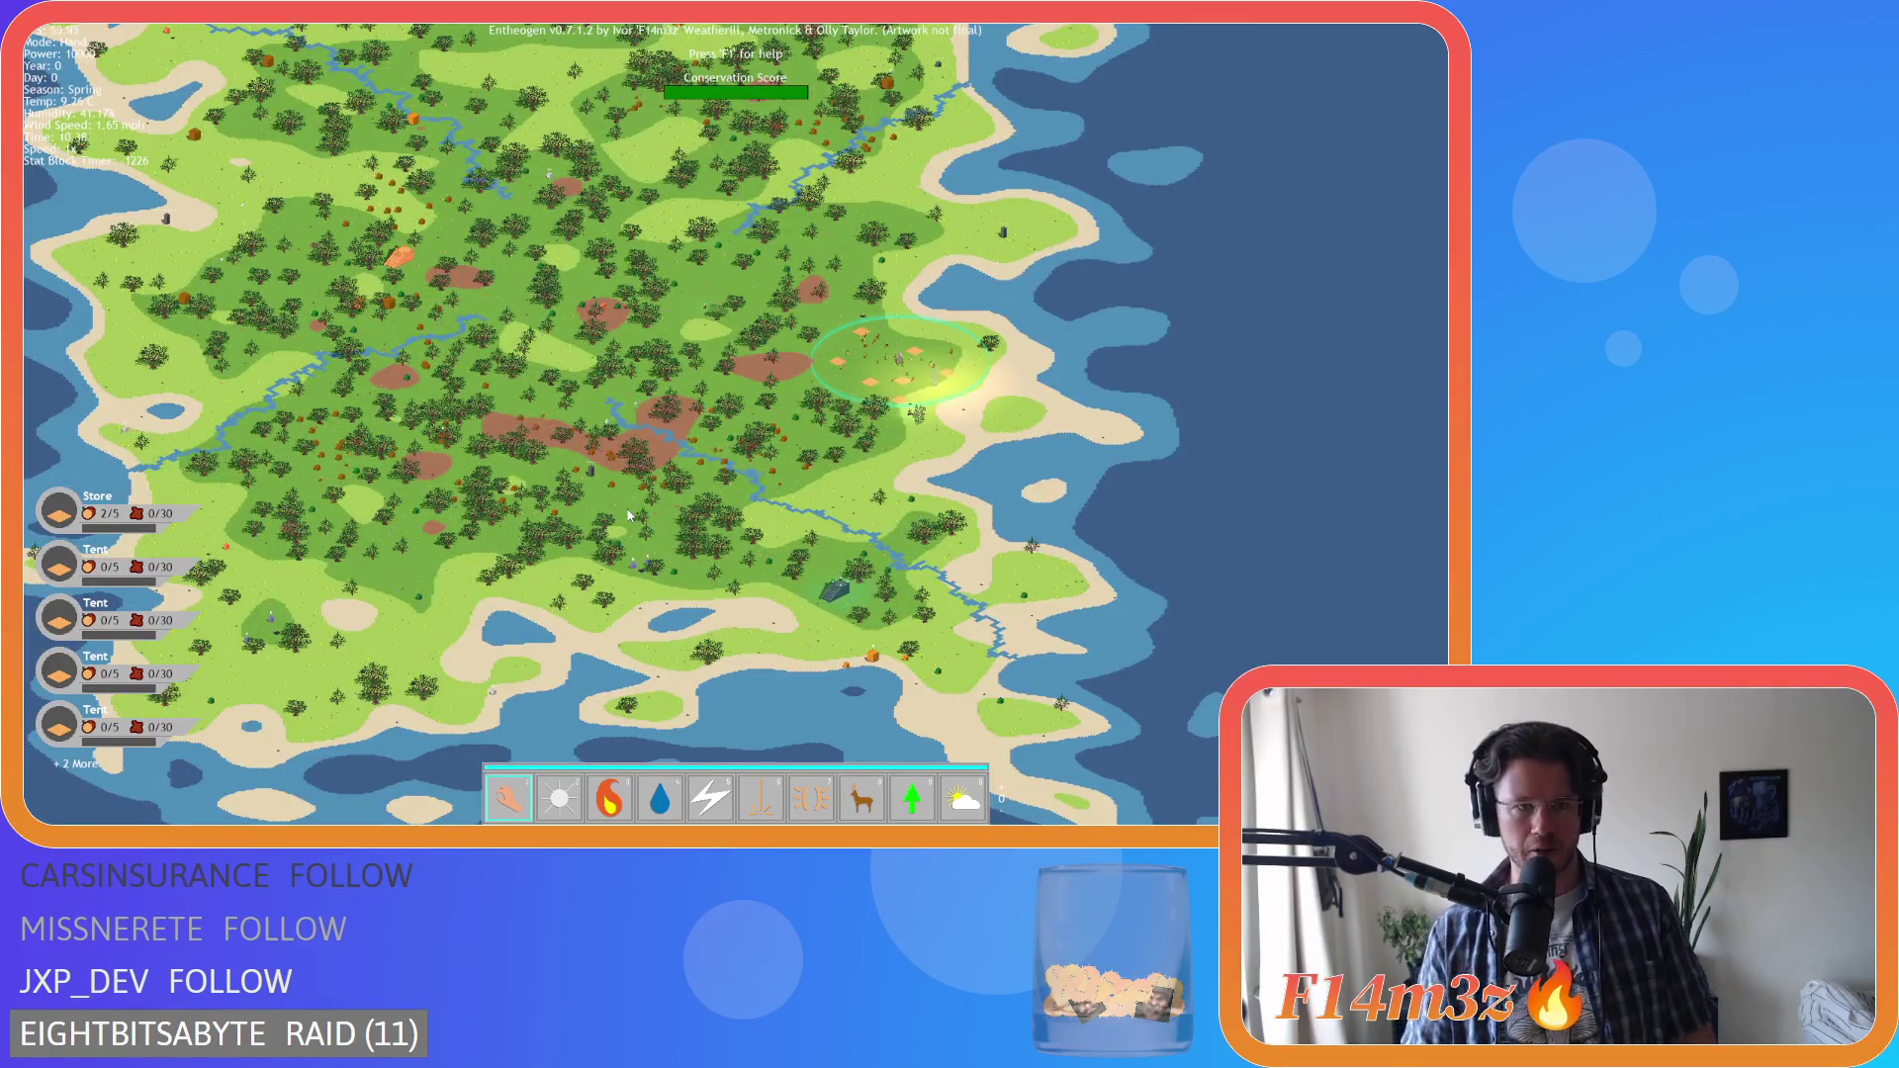
scroll(627, 510, down, 1)
scroll(577, 395, up, 4)
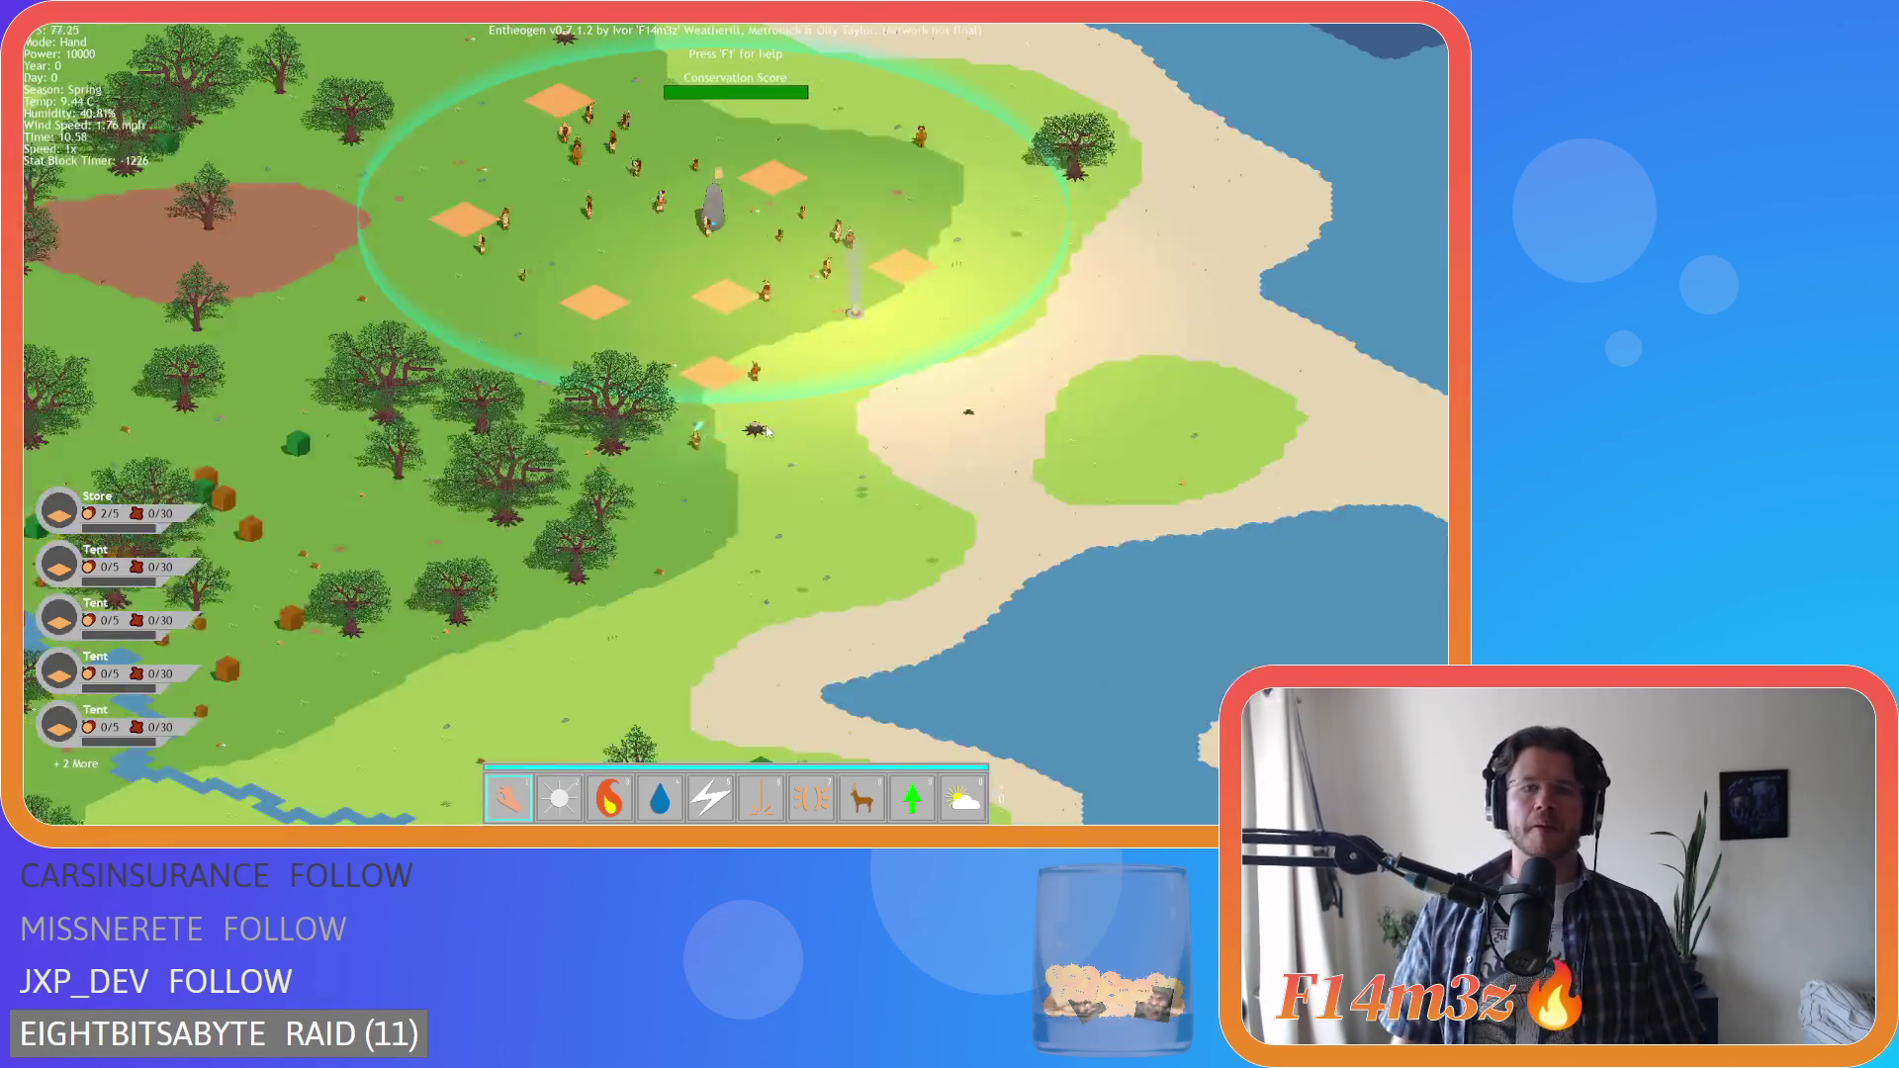
scroll(768, 395, up, 3)
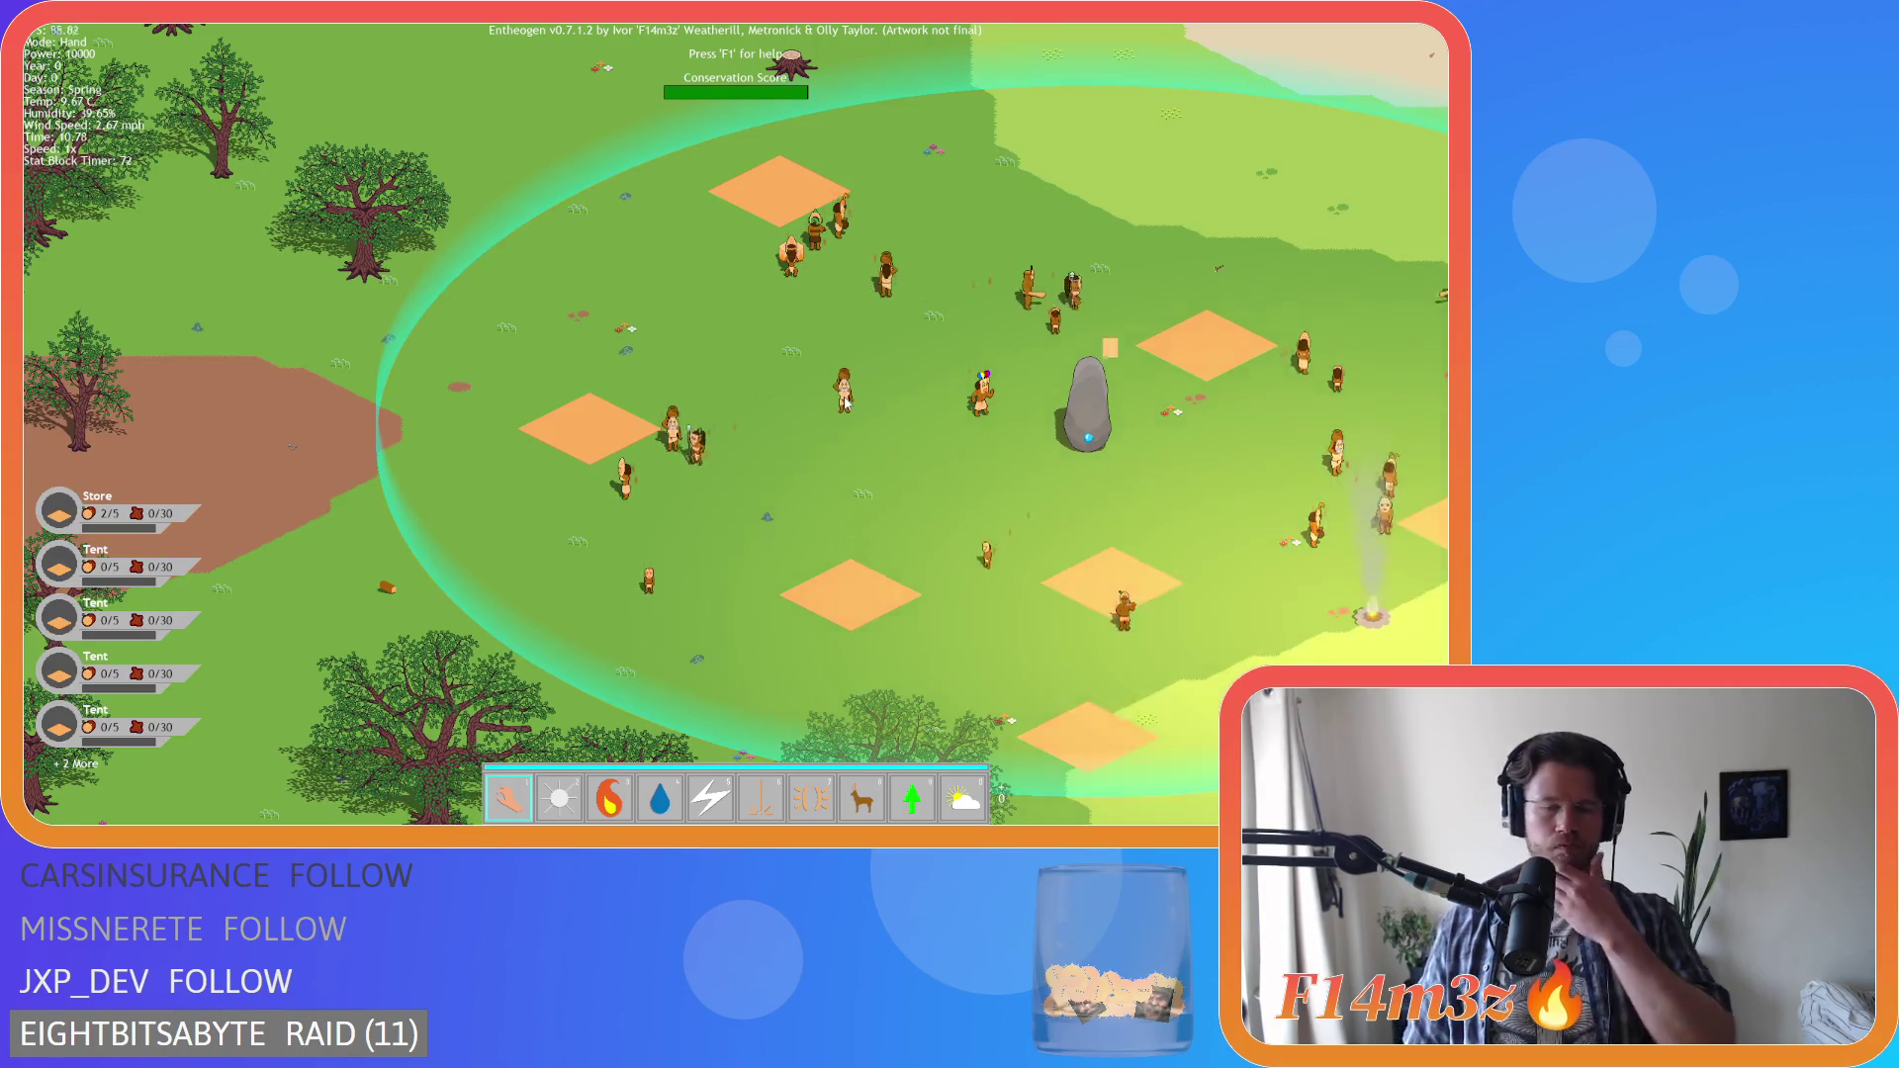
Check Taranaren's info card, then pan the map back and forth around the village camp
mouse_move(849, 403)
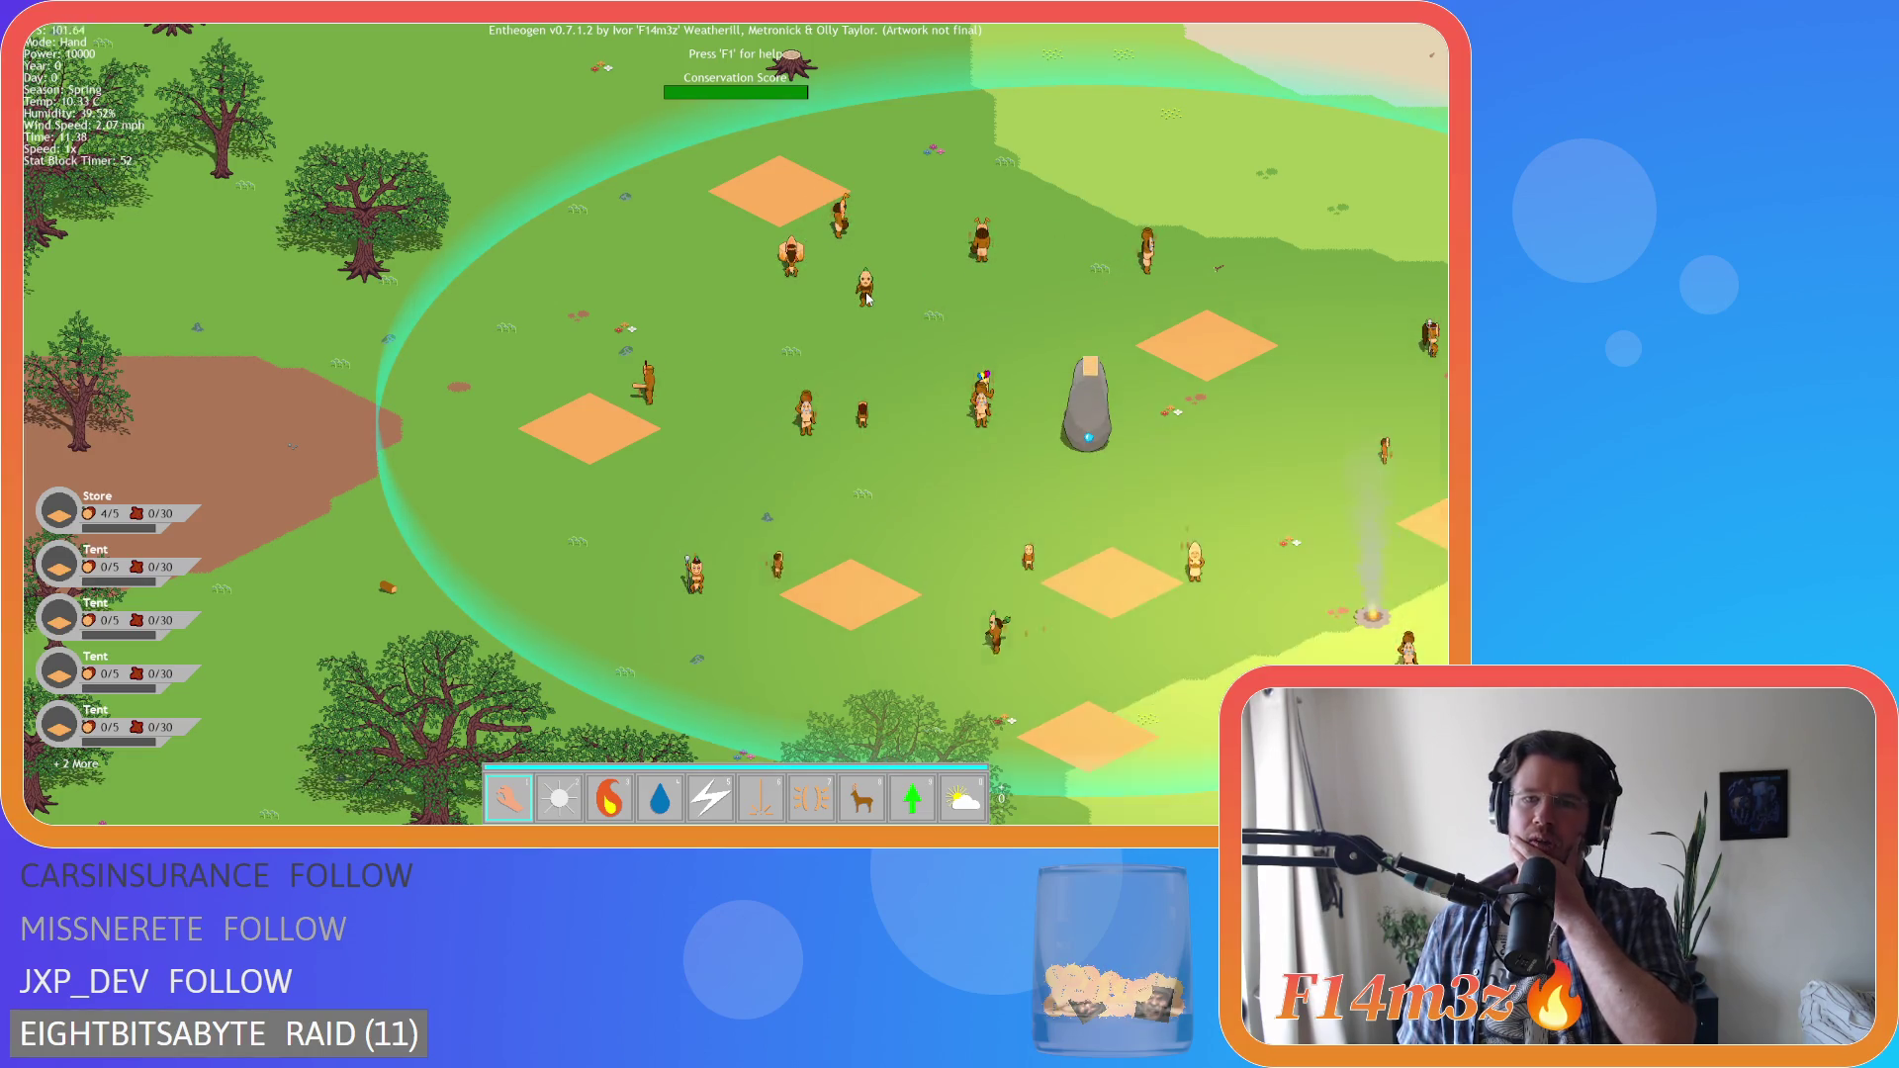
mouse_move(868, 297)
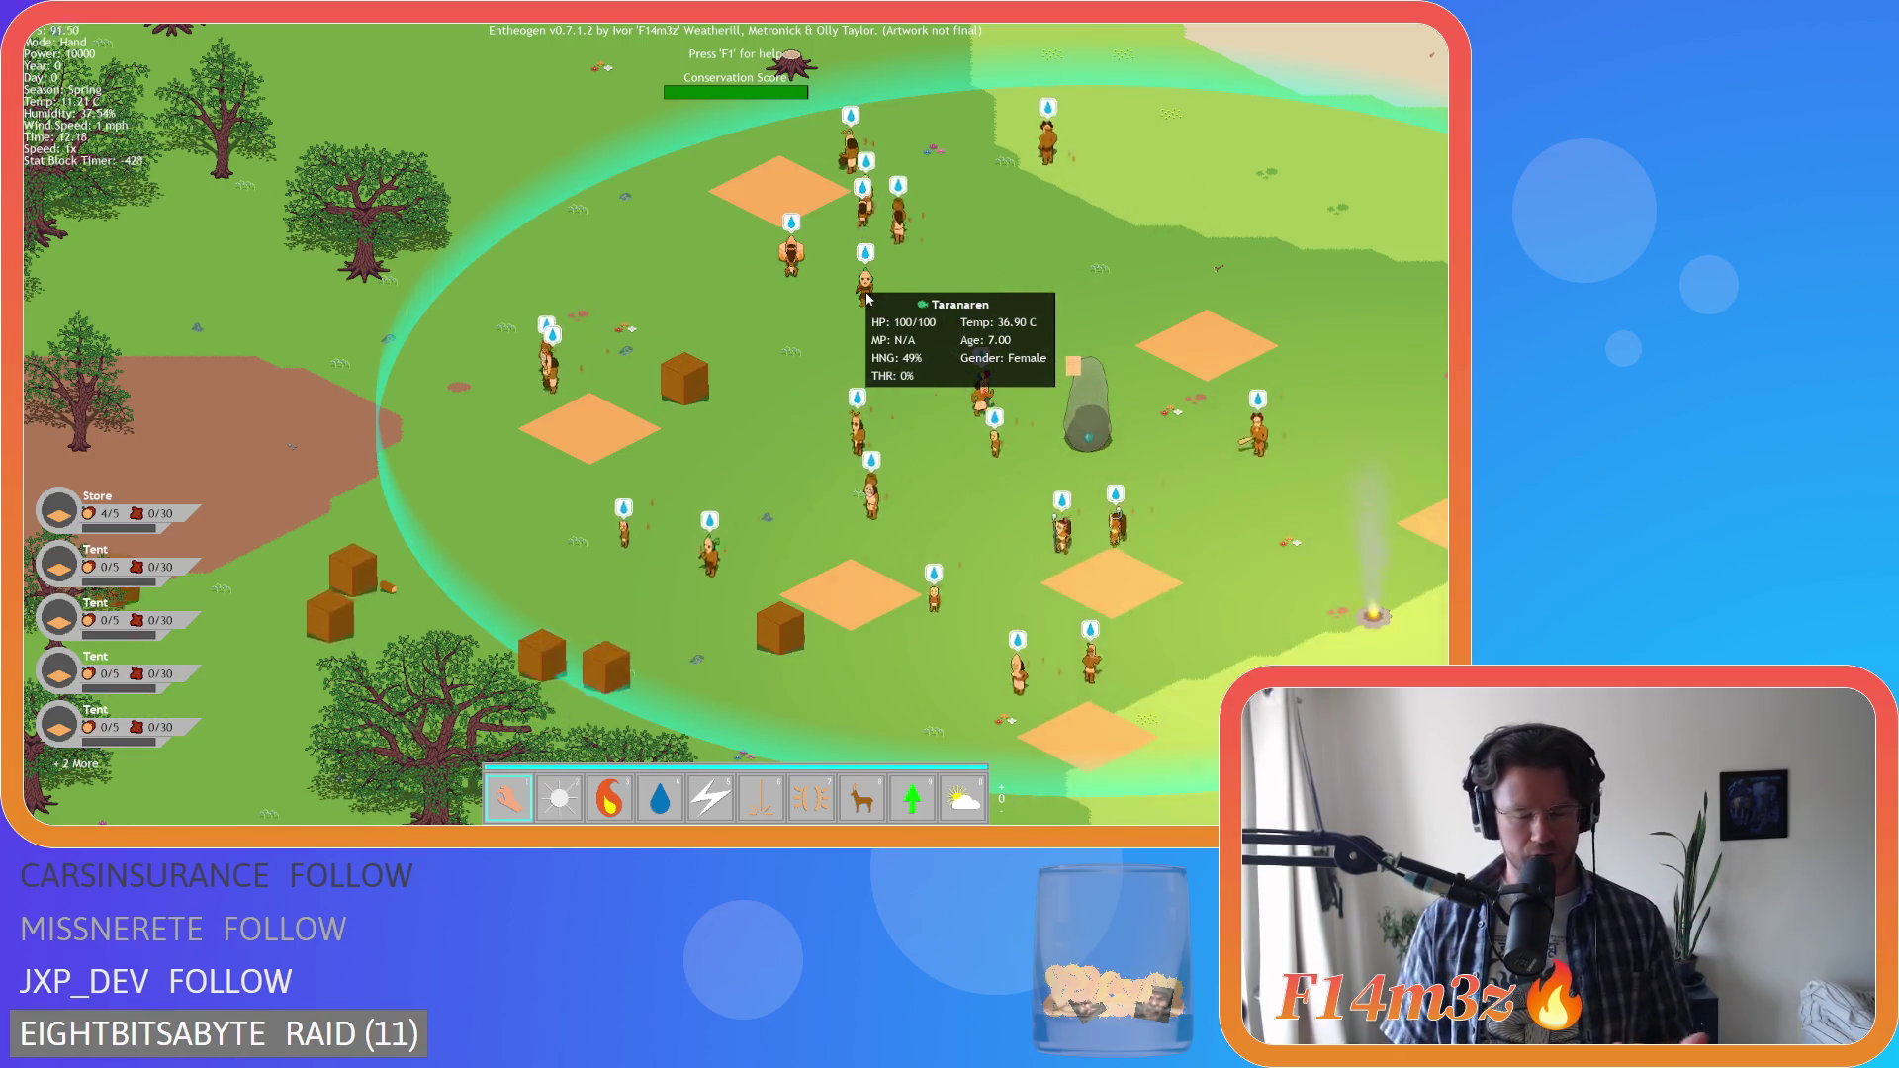
key(s)
key(a)
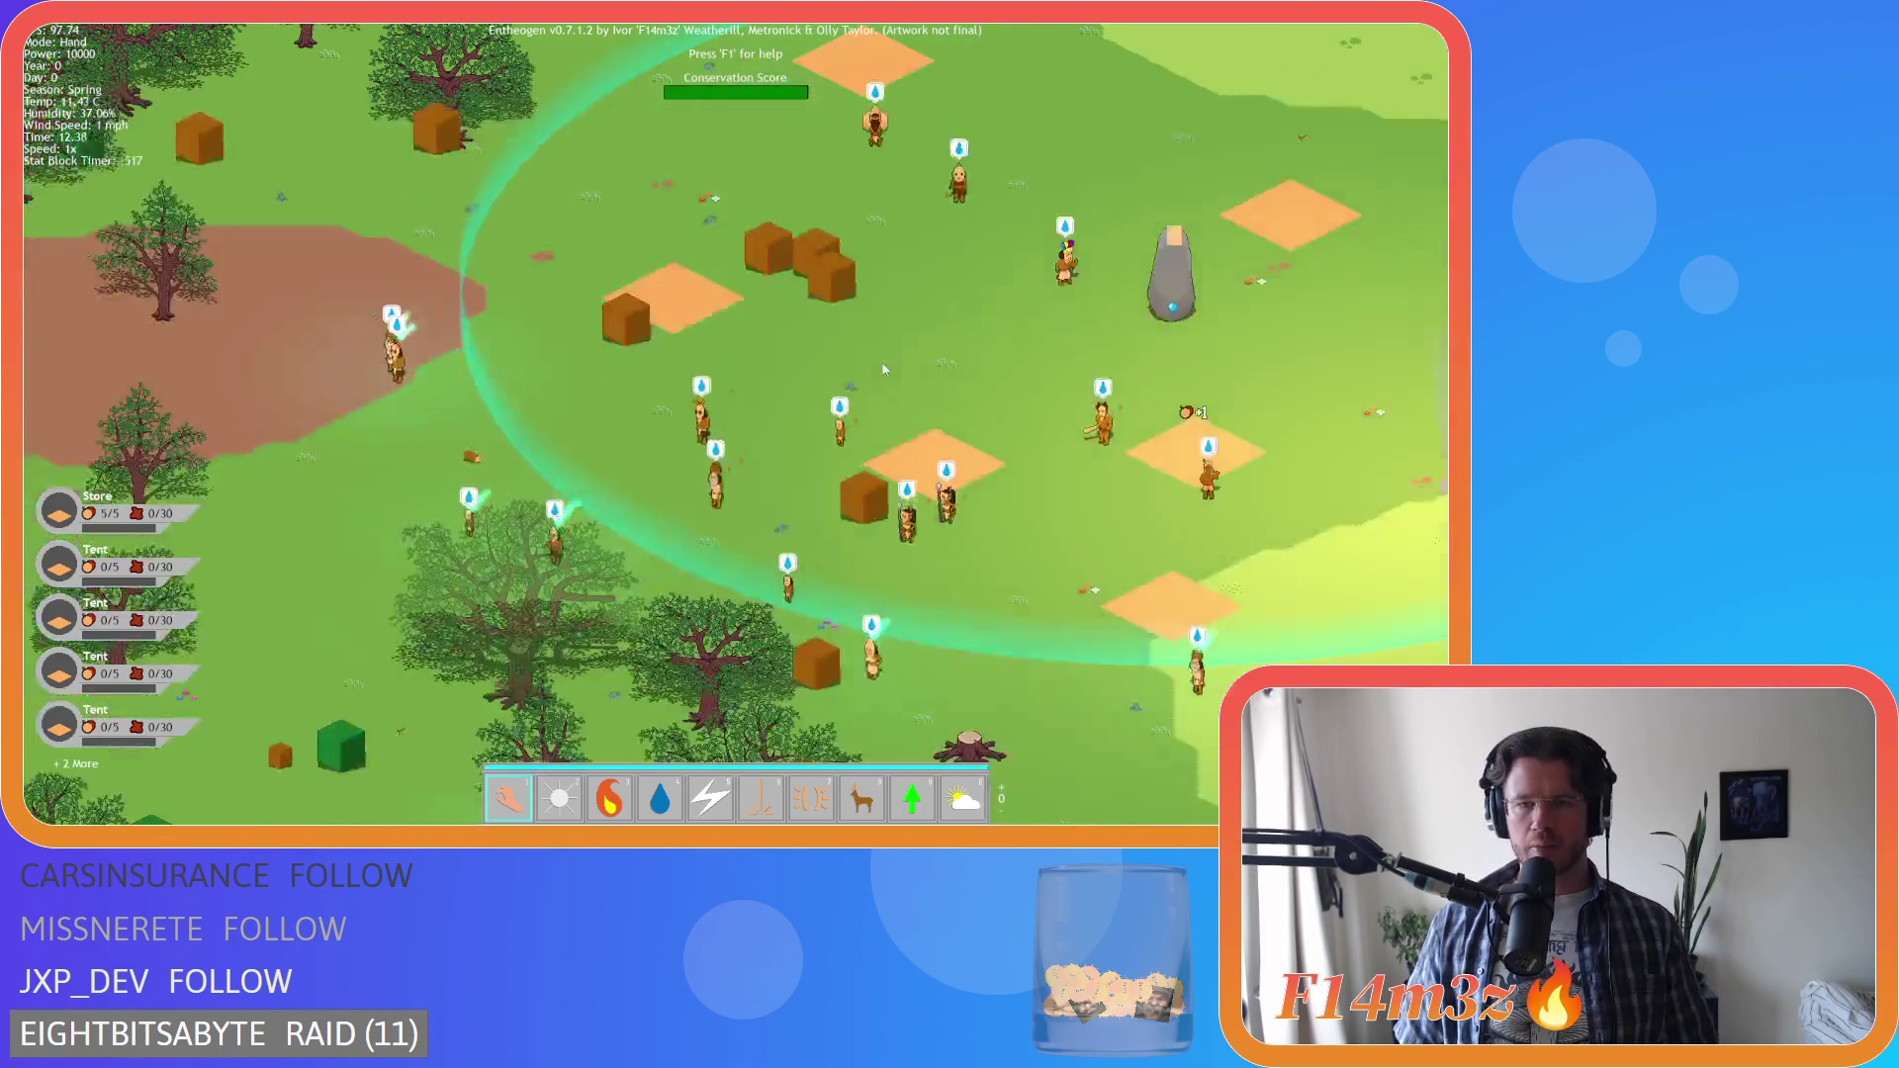
key(w)
key(d)
key(a)
key(s)
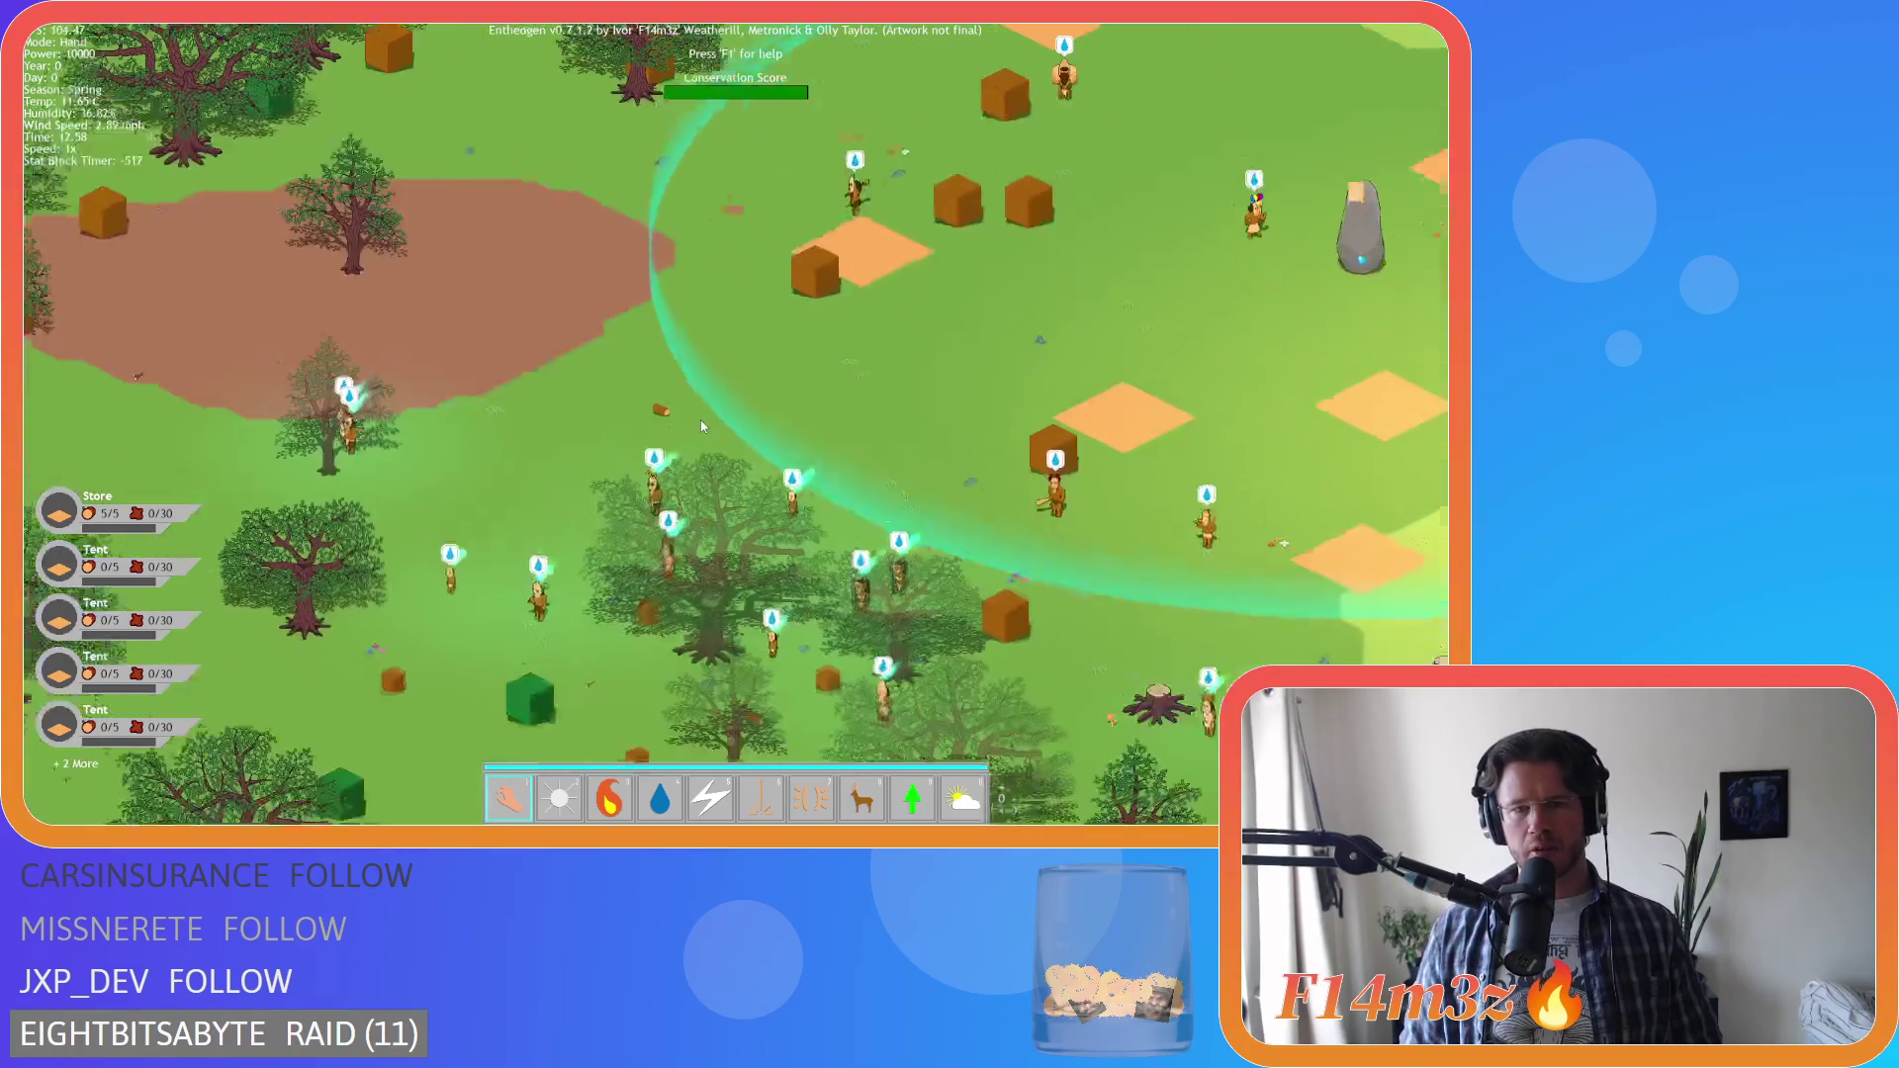
key(d)
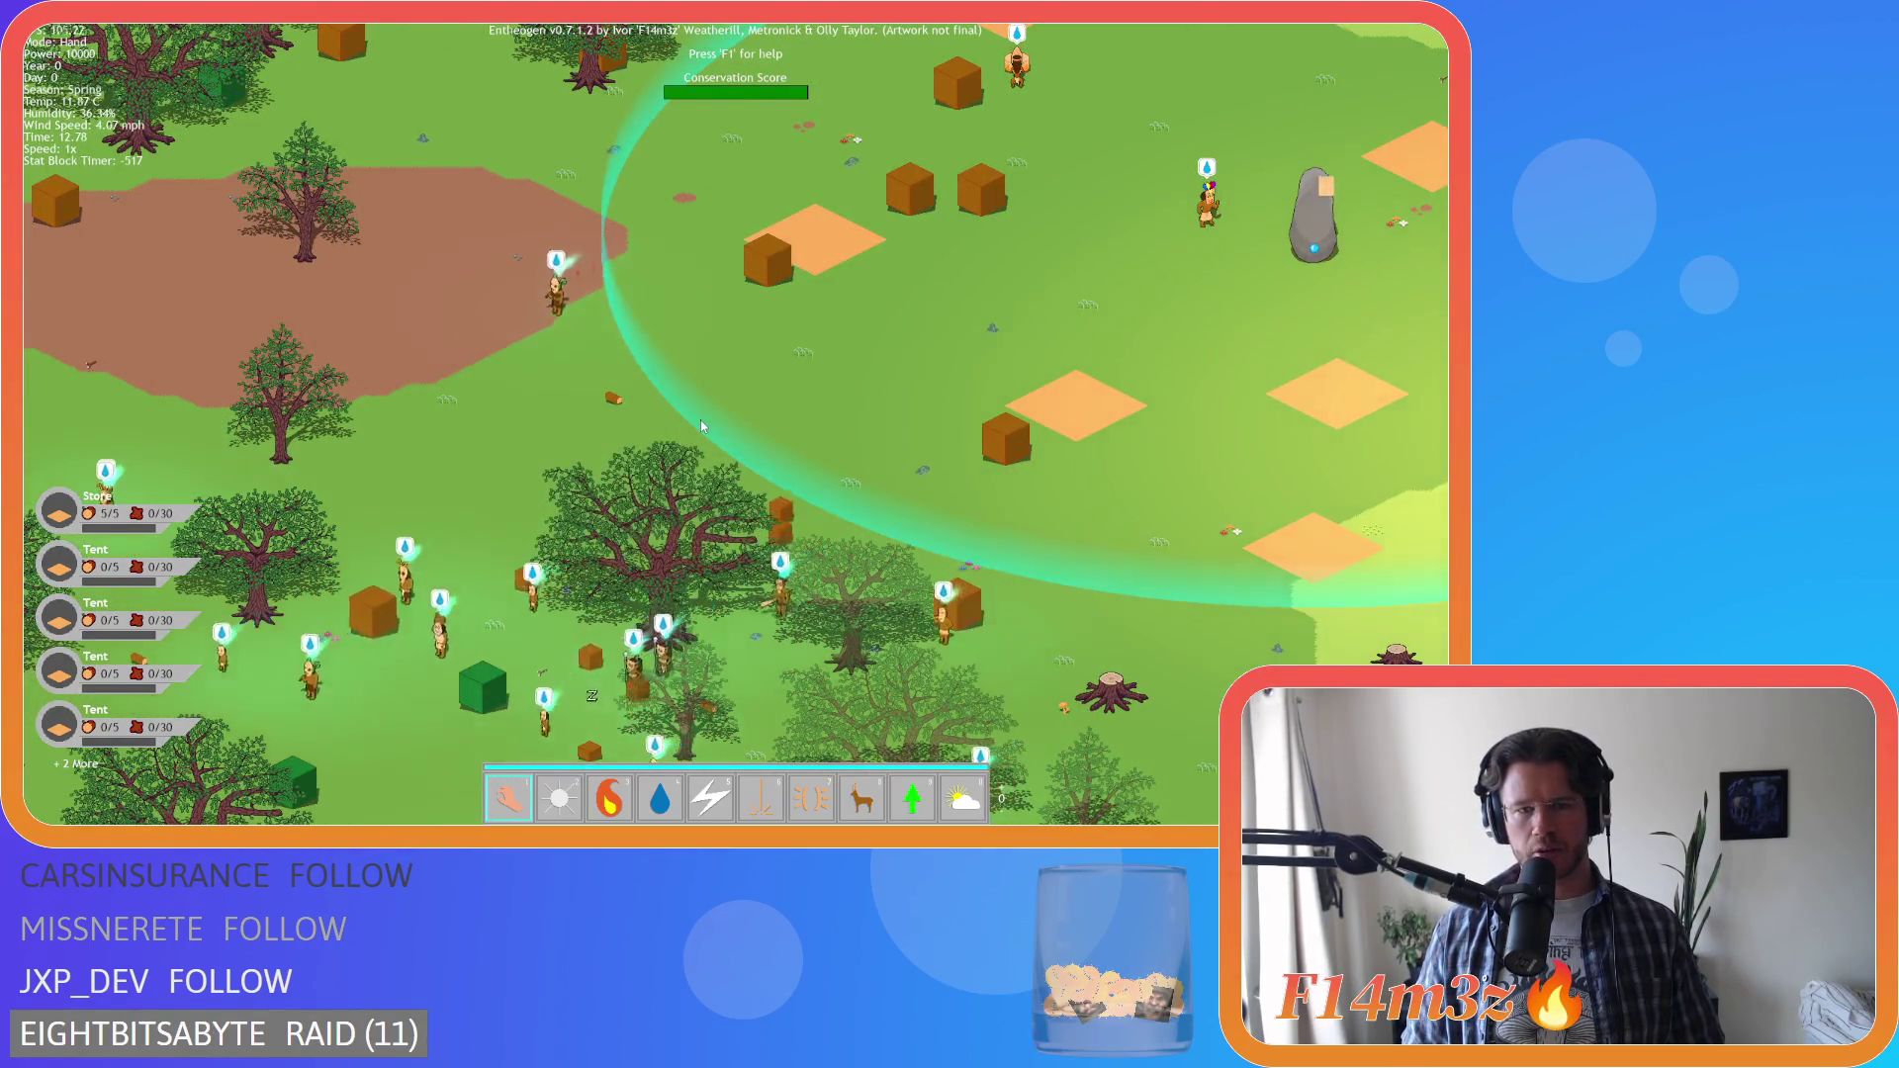
Pan to the dirt patch west of camp and the villagers among the trees, zooming toward the river
key(a)
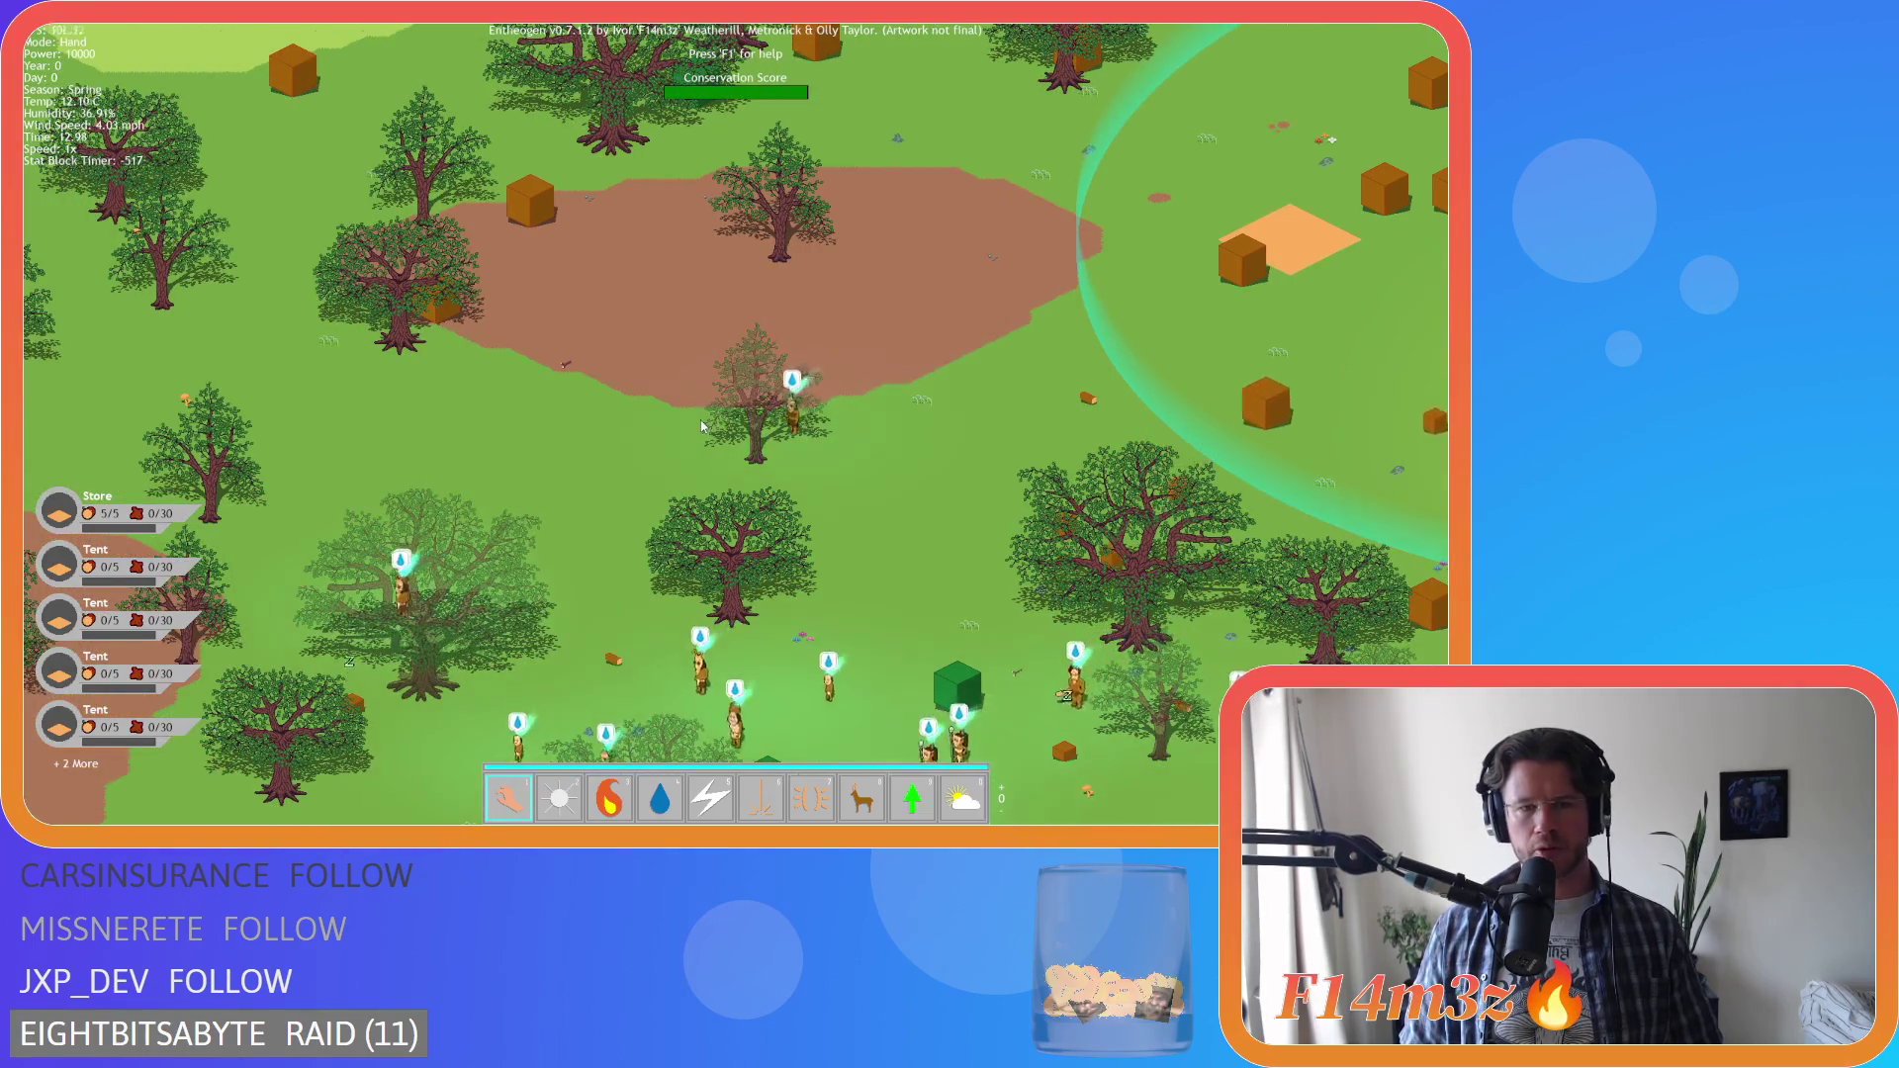
key(s)
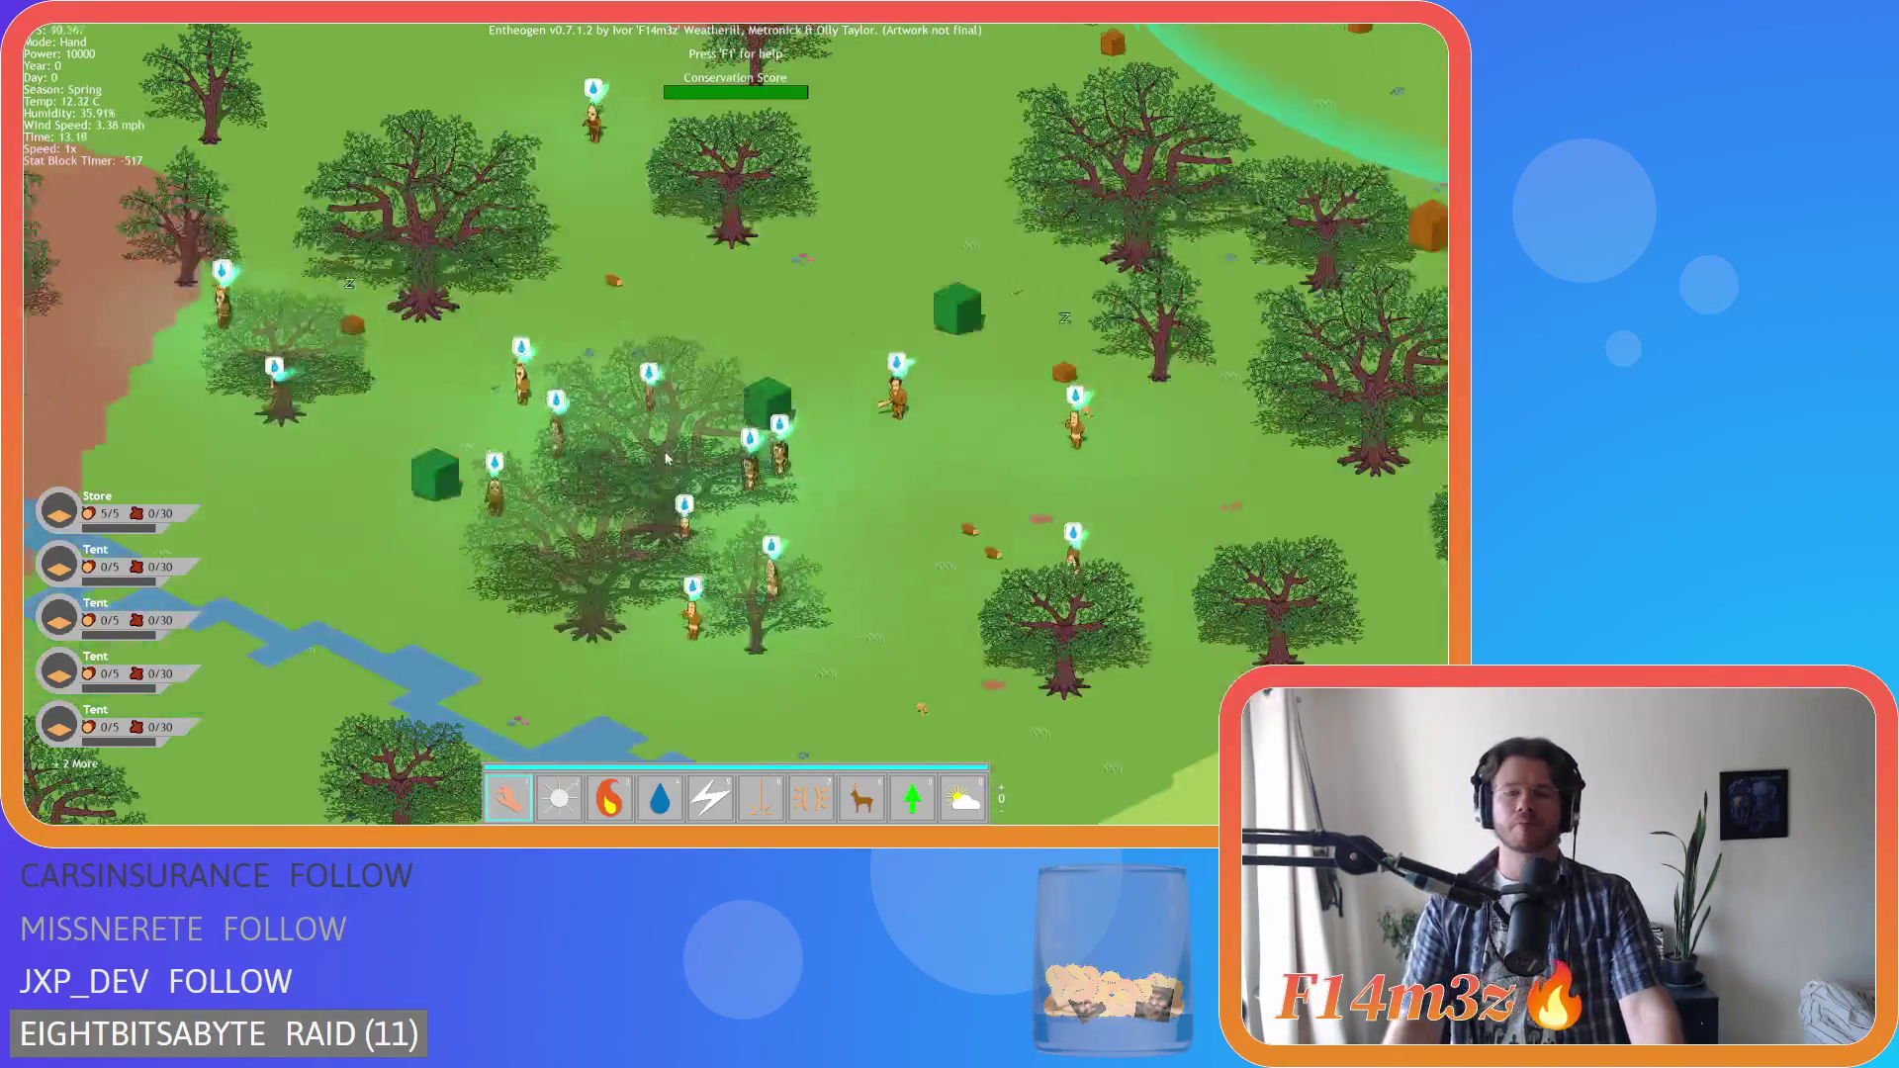
key(w)
key(a)
key(d)
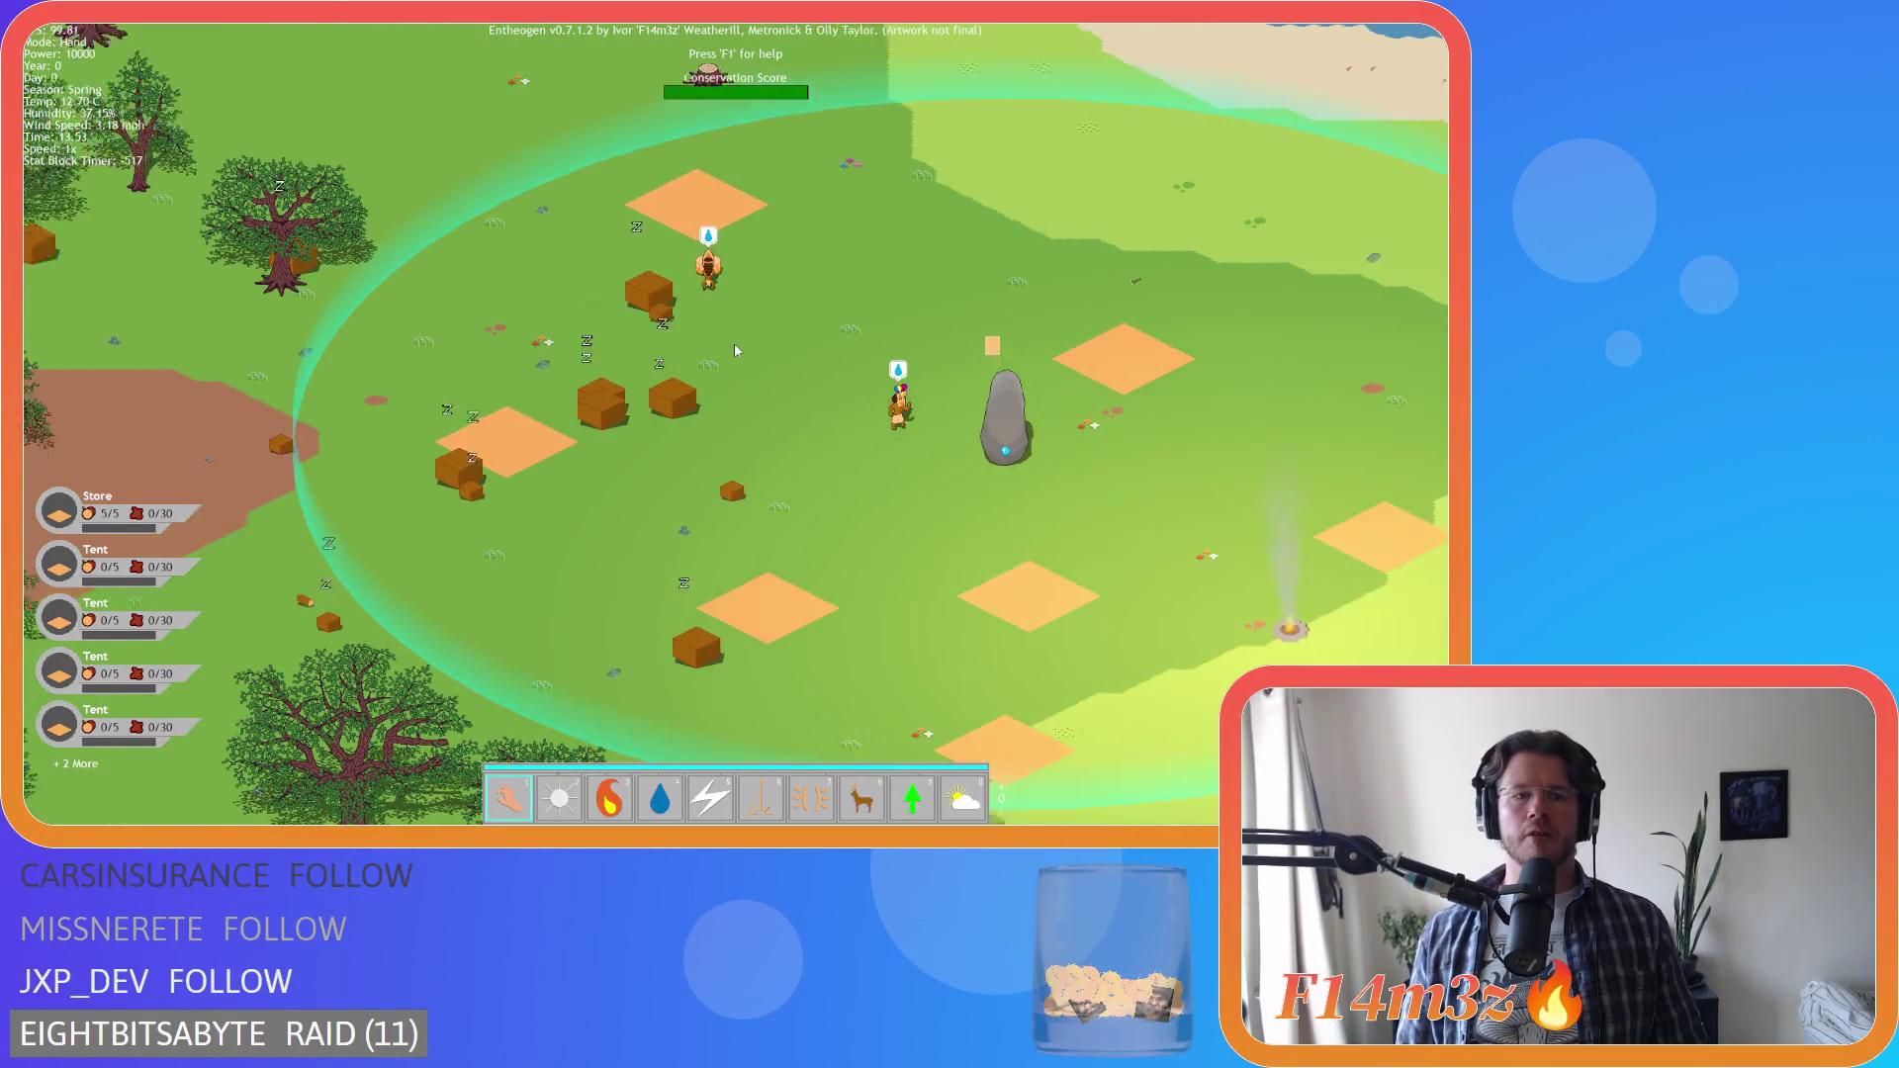
scroll(733, 342, down, 5)
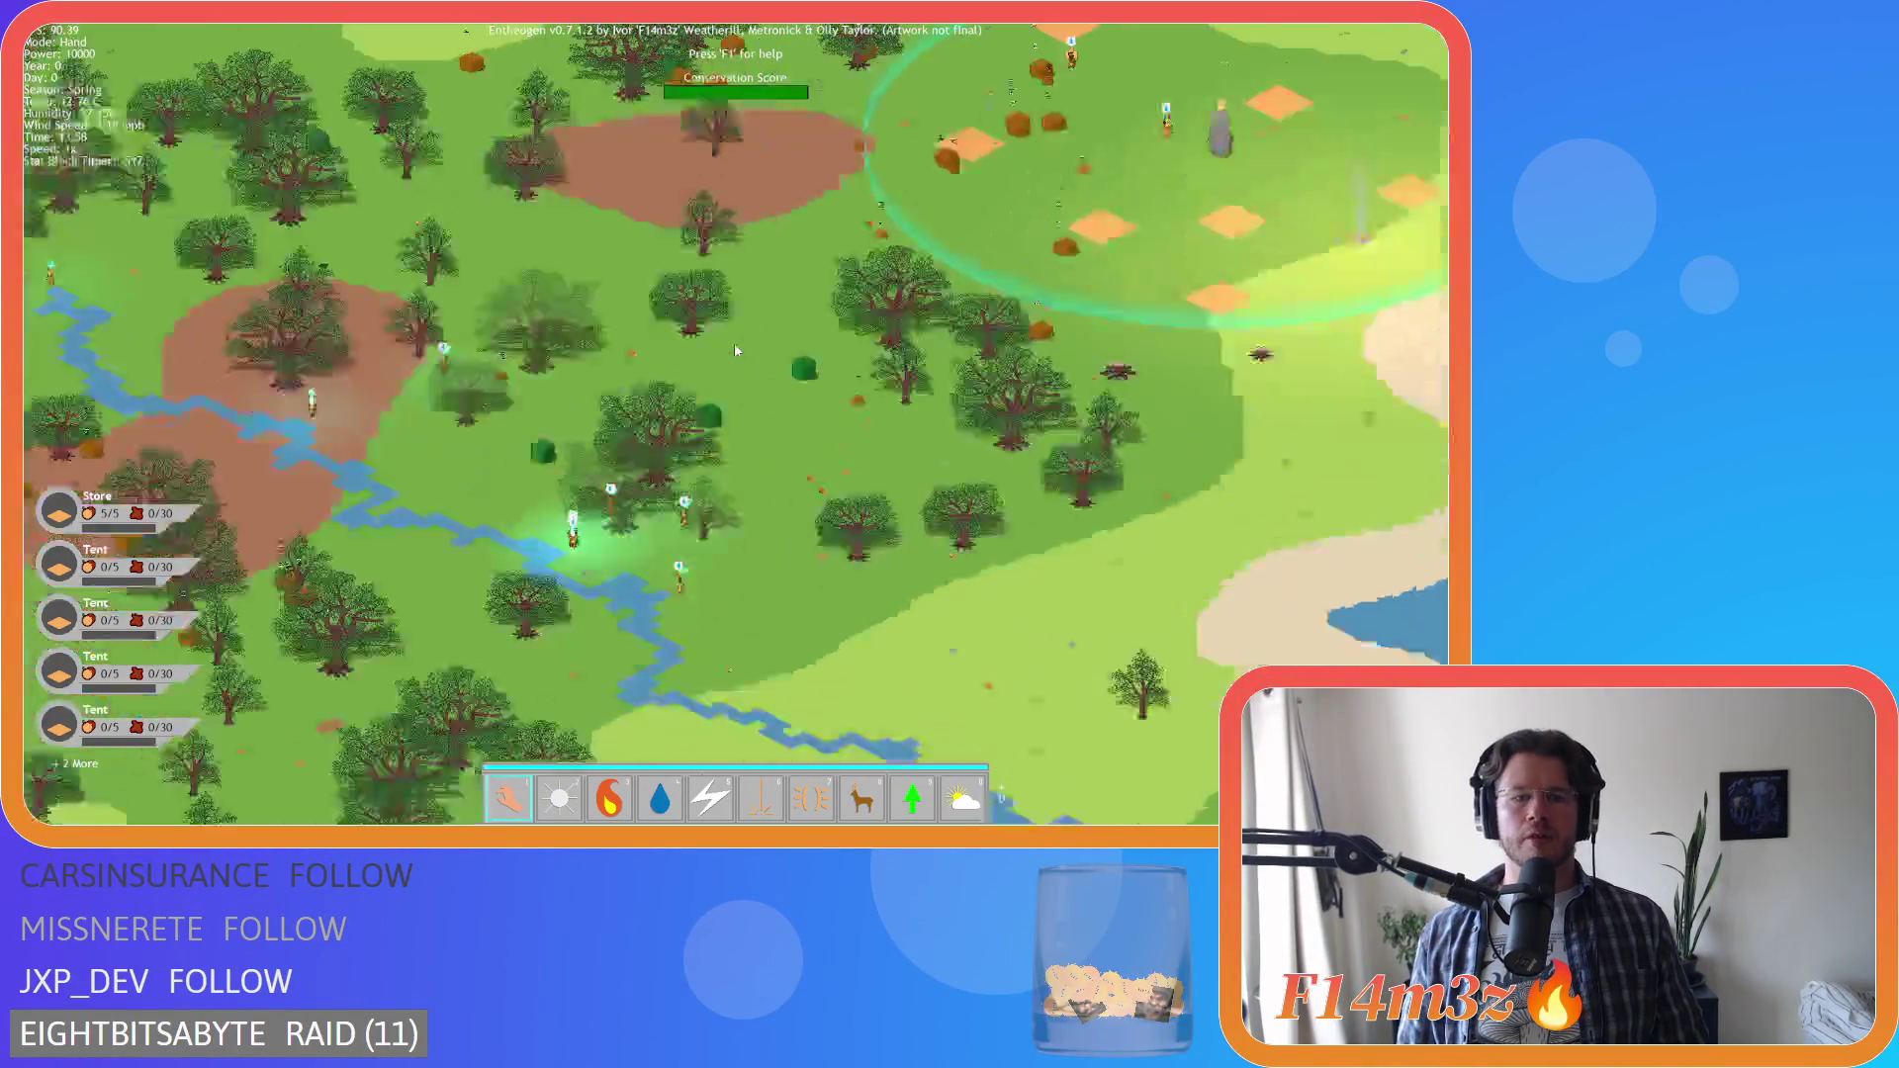
scroll(734, 343, up, 5)
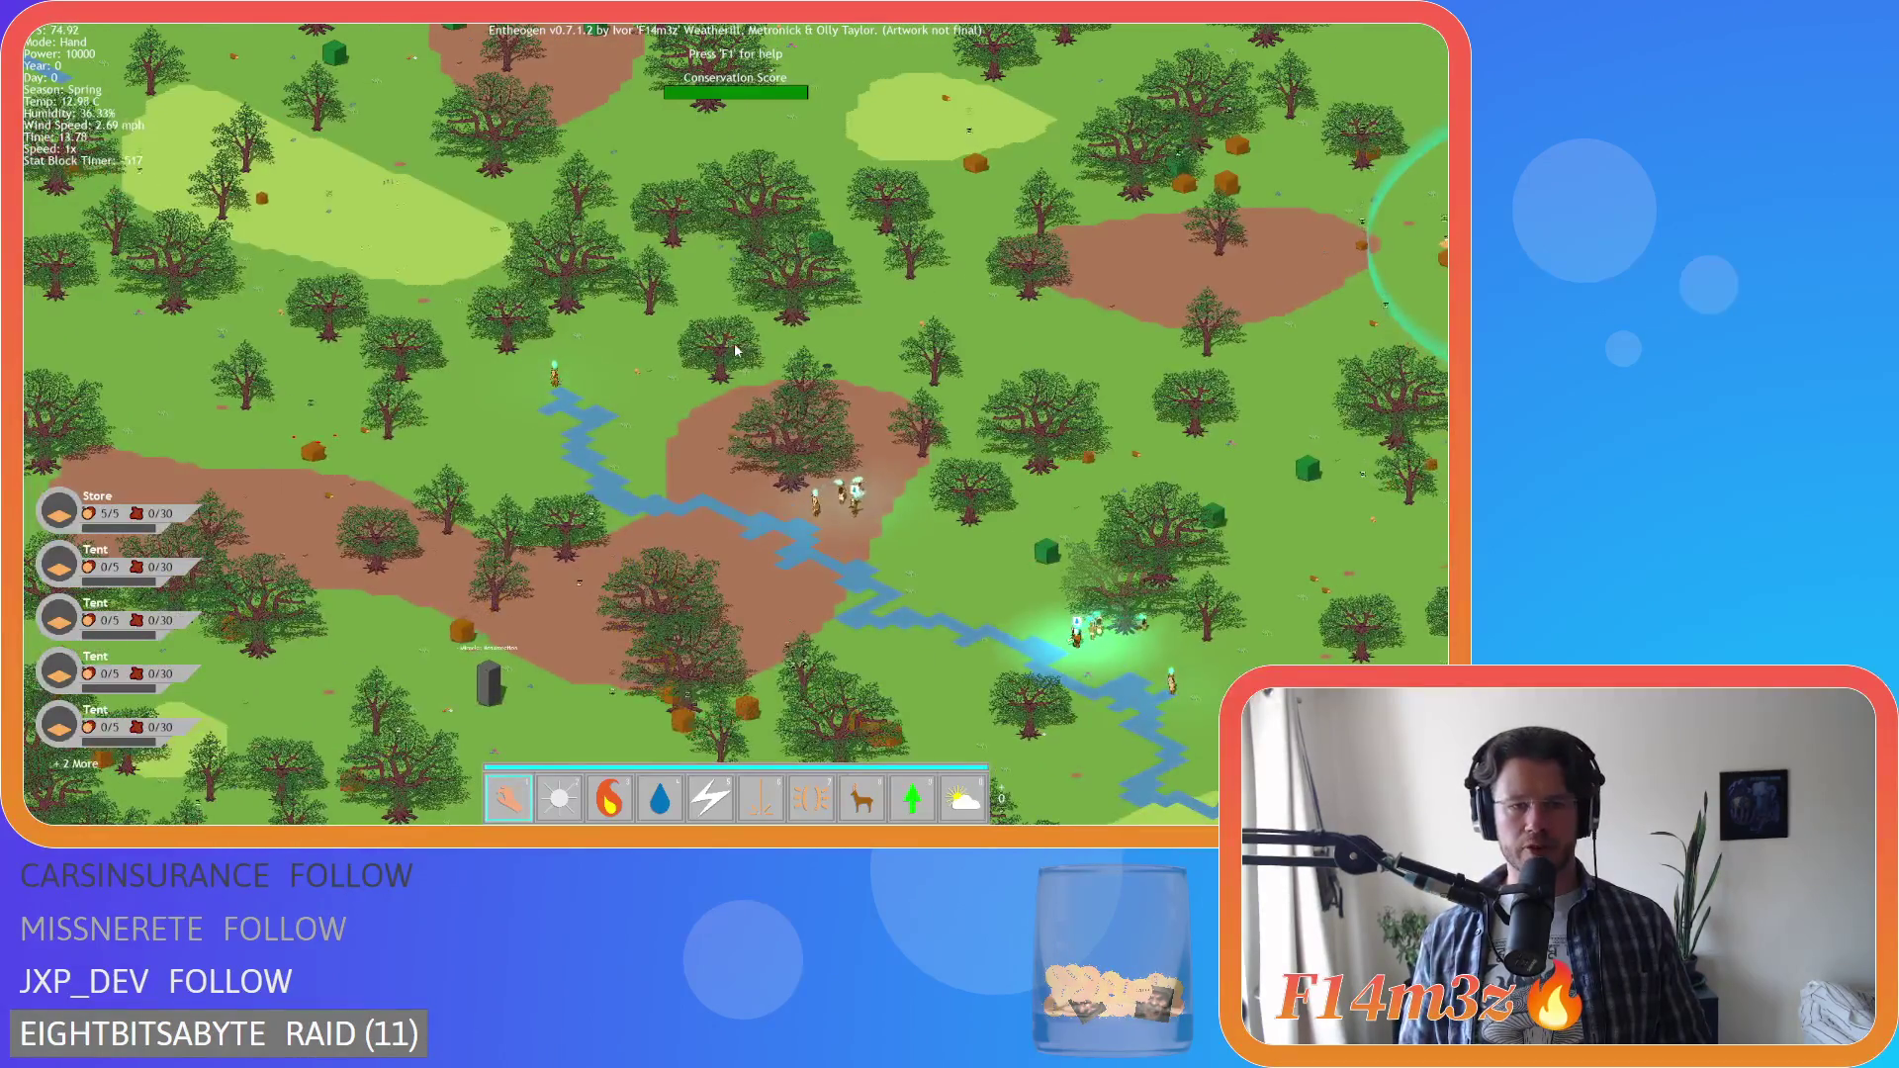
scroll(734, 386, up, 3)
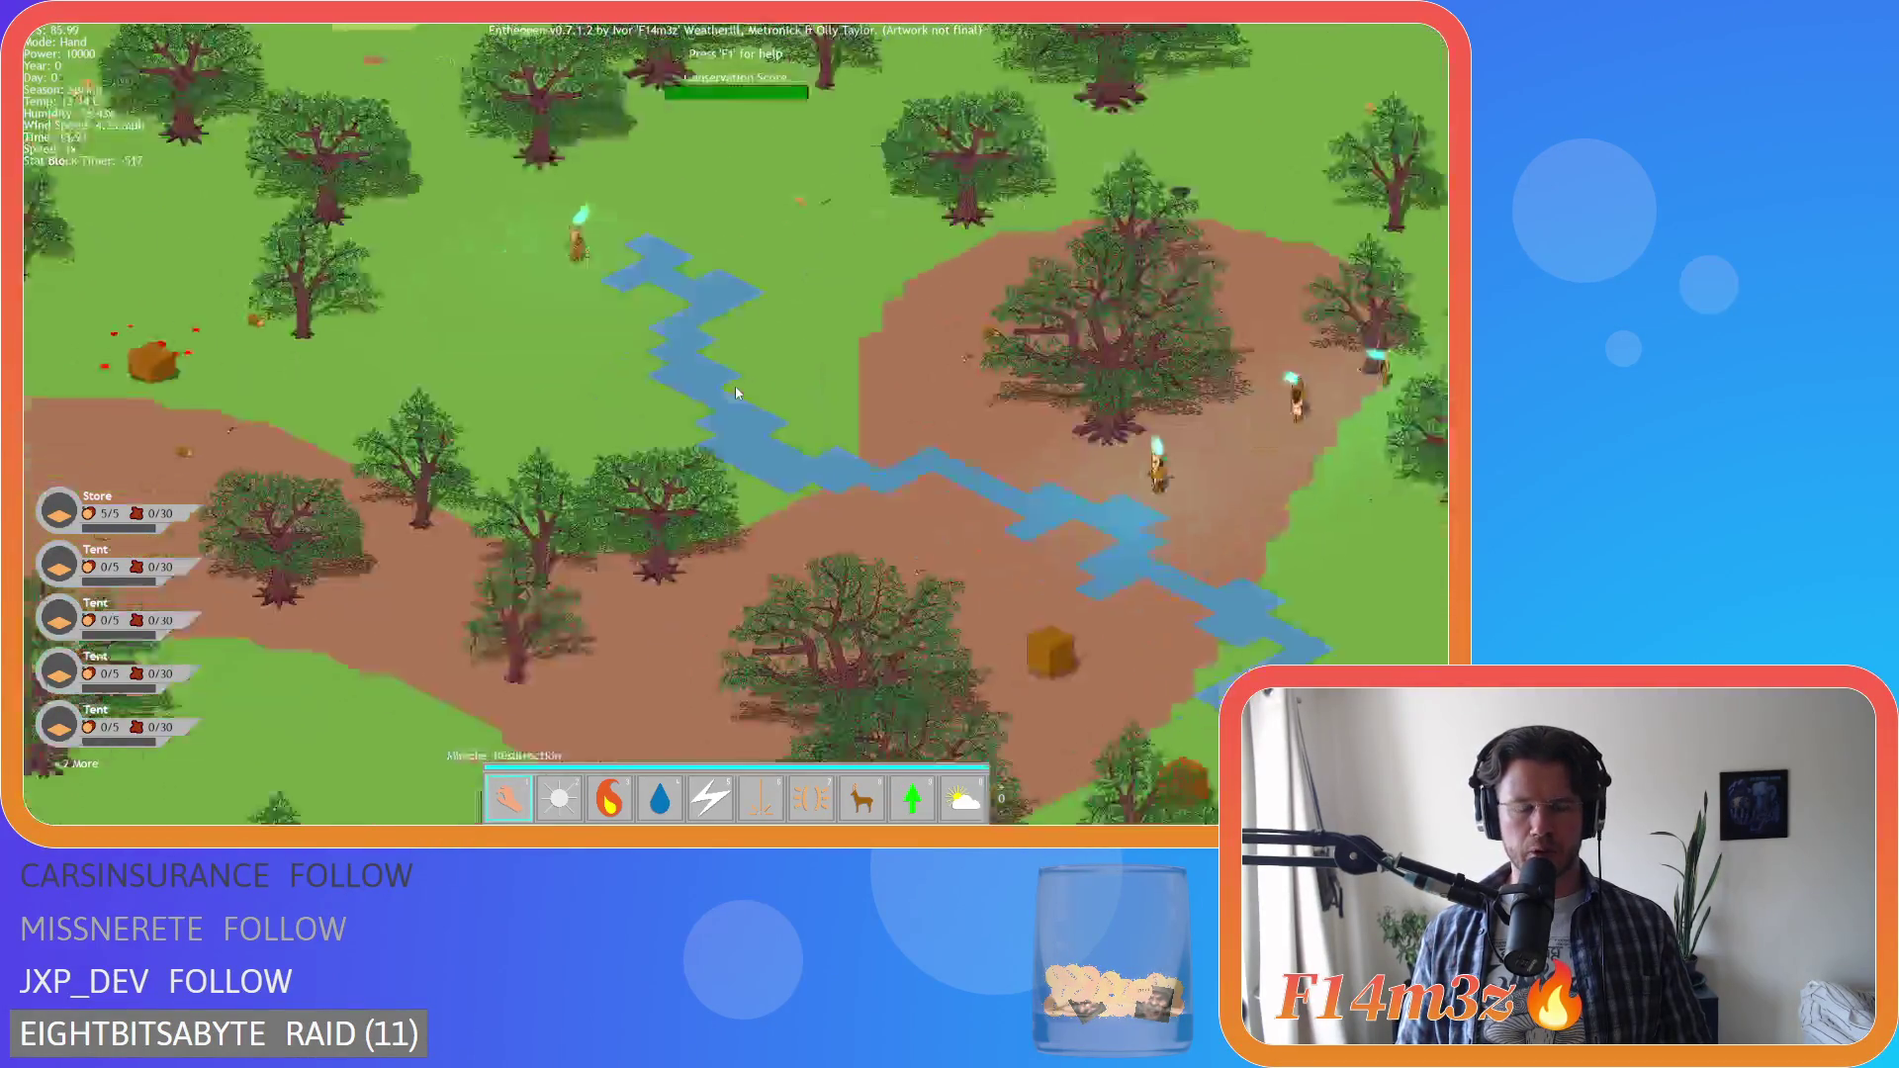
scroll(735, 388, down, 4)
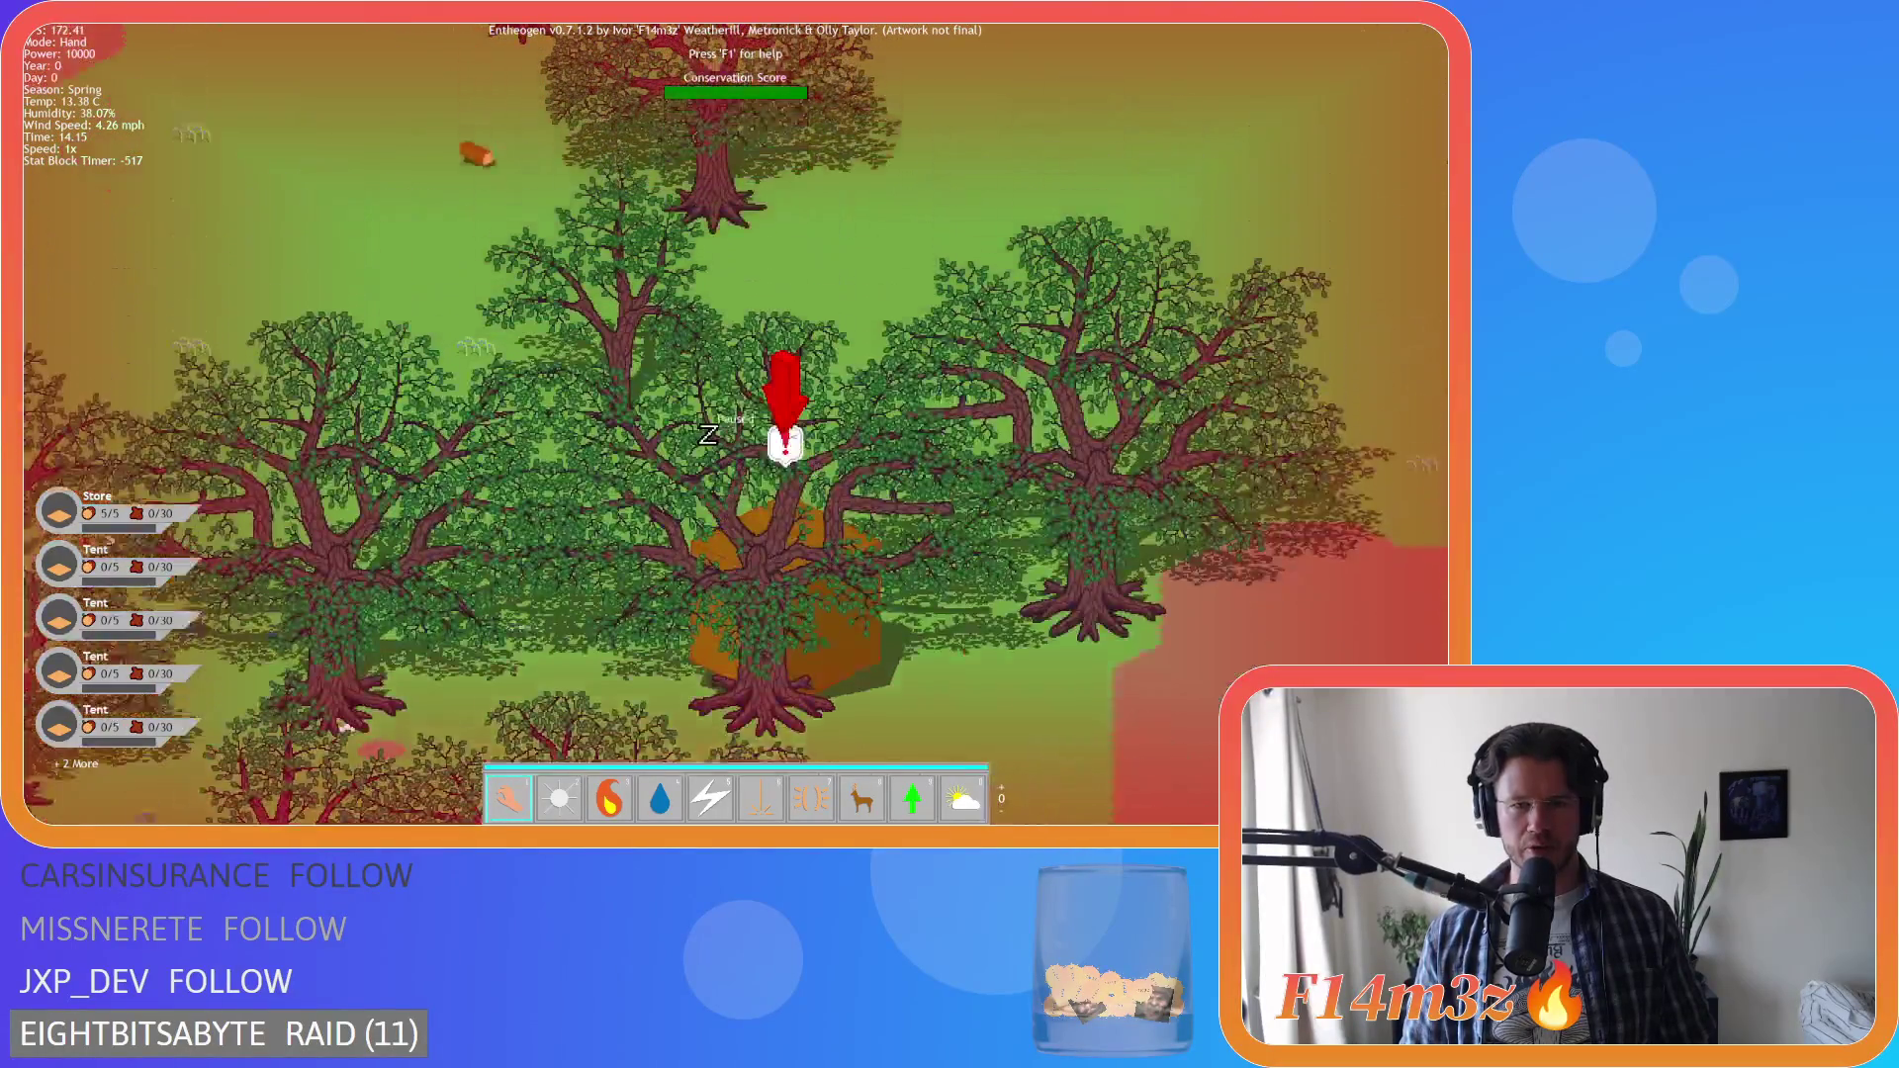
Pan and zoom around the island's forest areas
scroll(817, 558, down, 10)
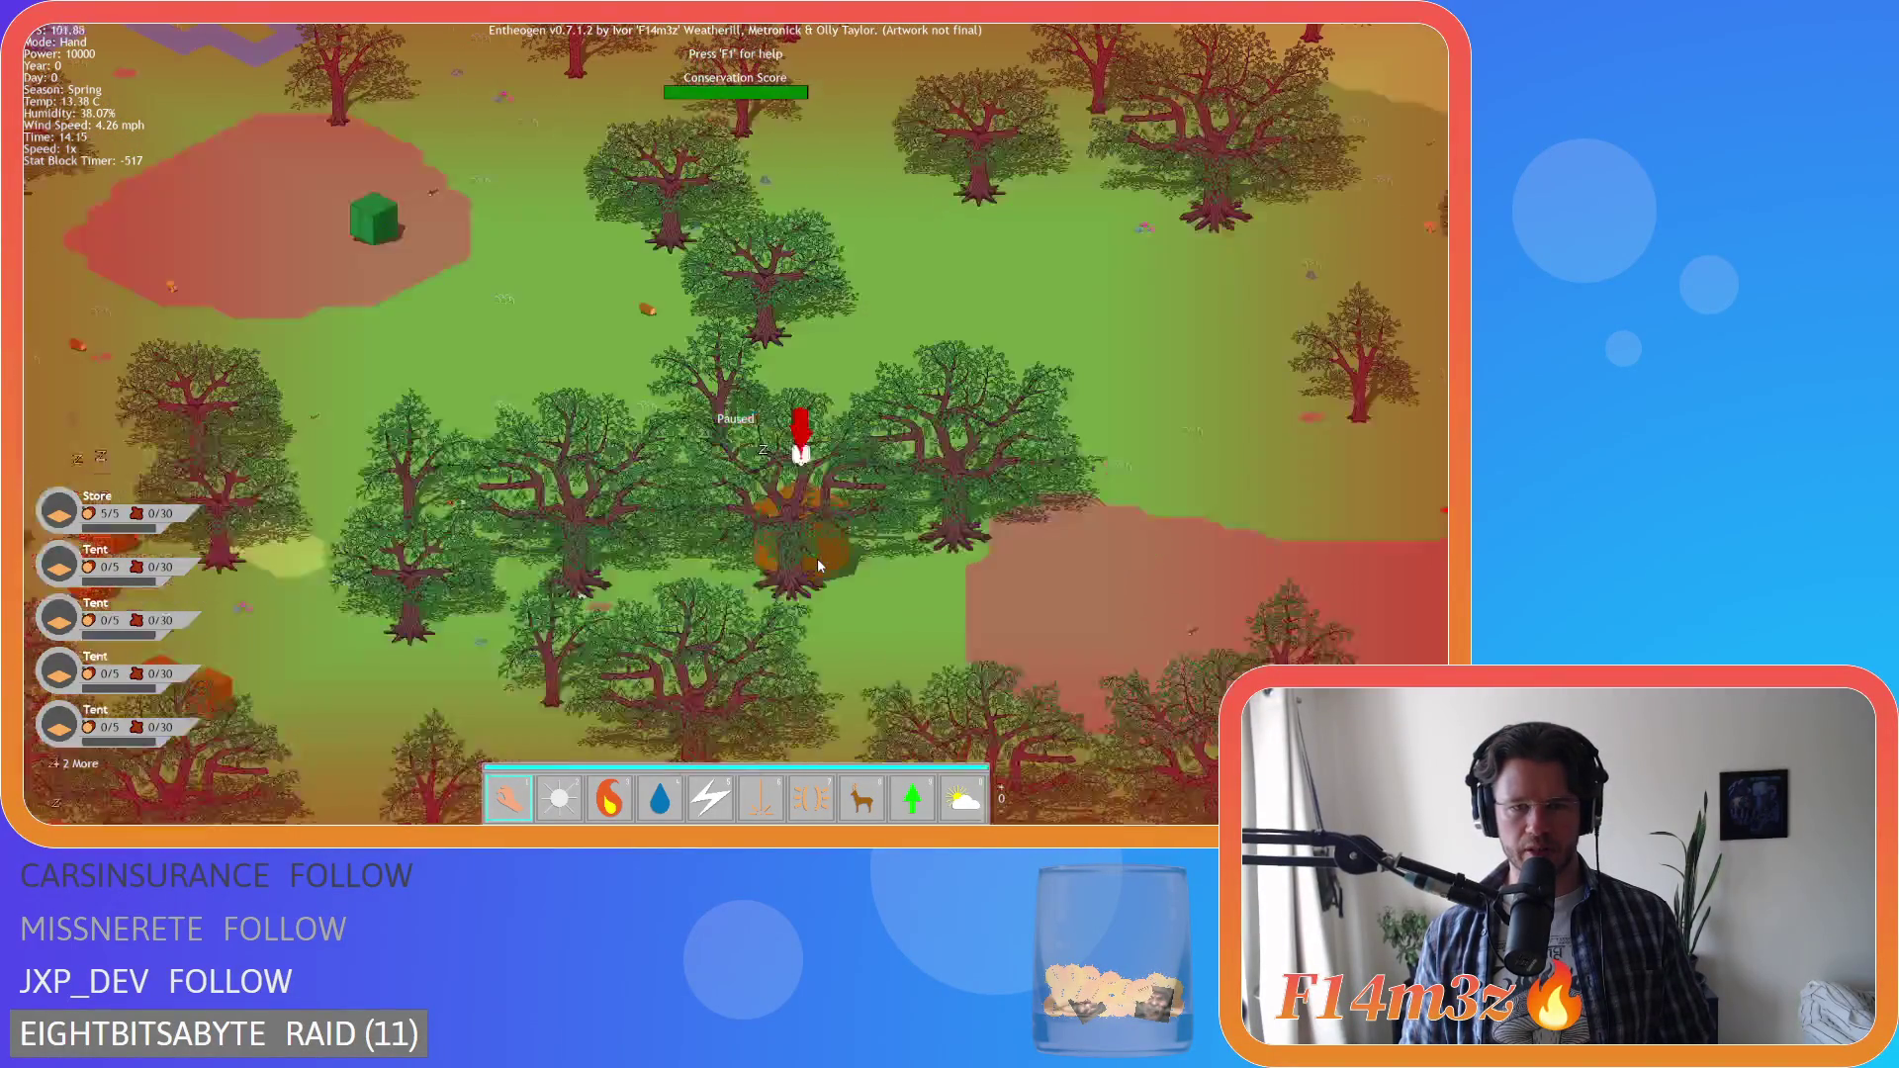
scroll(817, 557, down, 10)
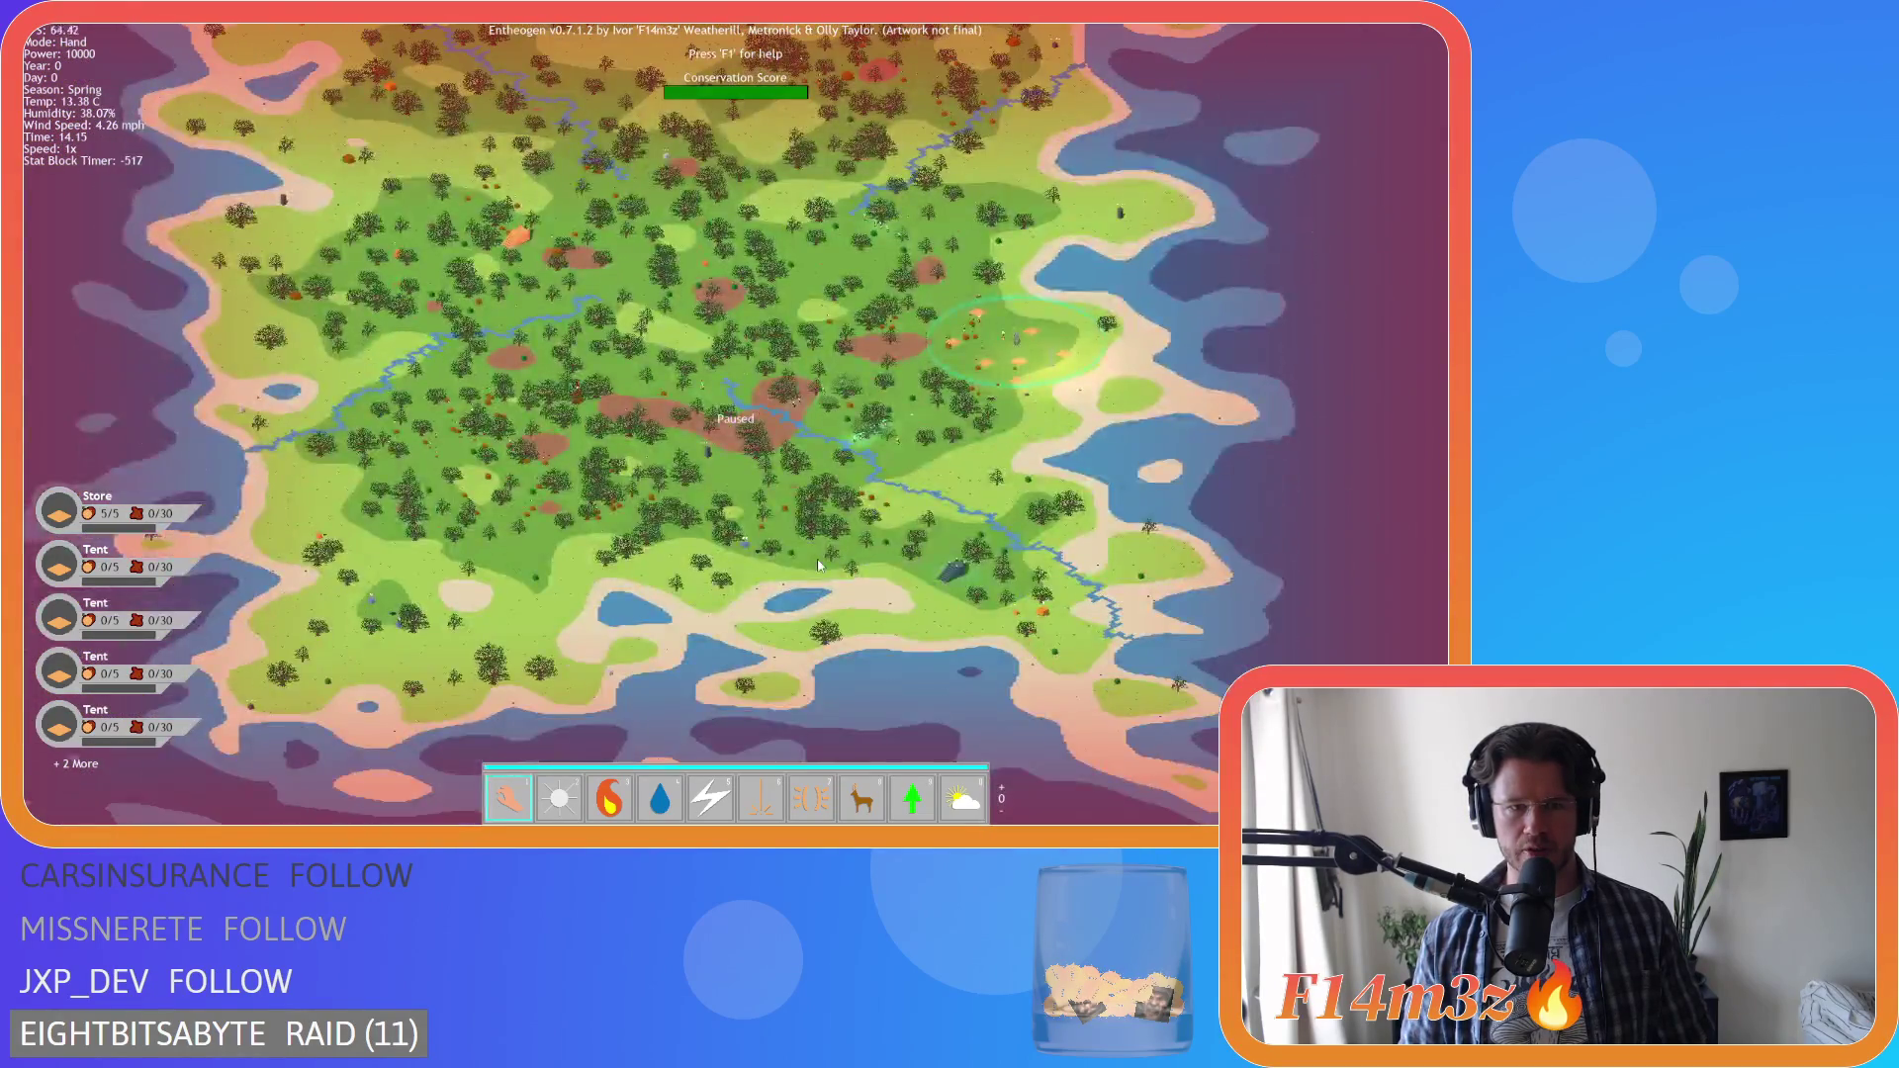
scroll(819, 565, up, 10)
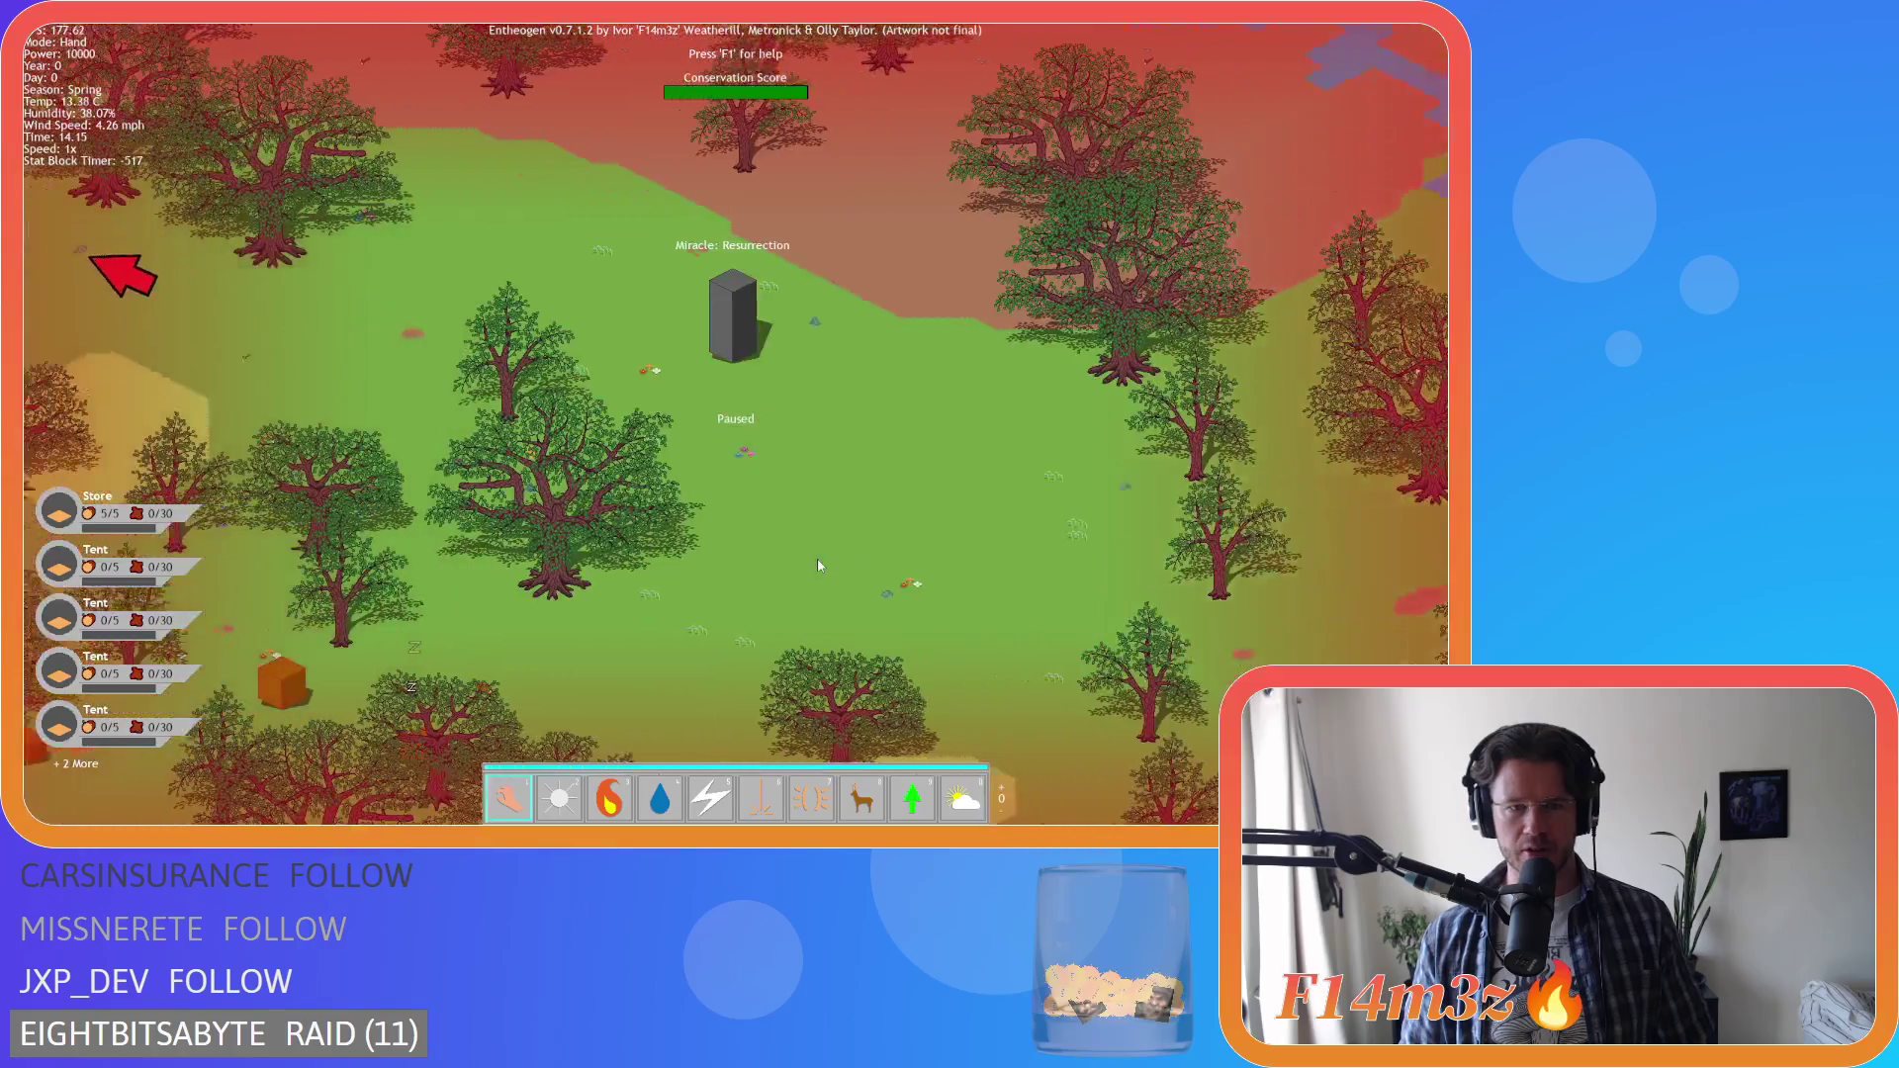
scroll(818, 562, down, 10)
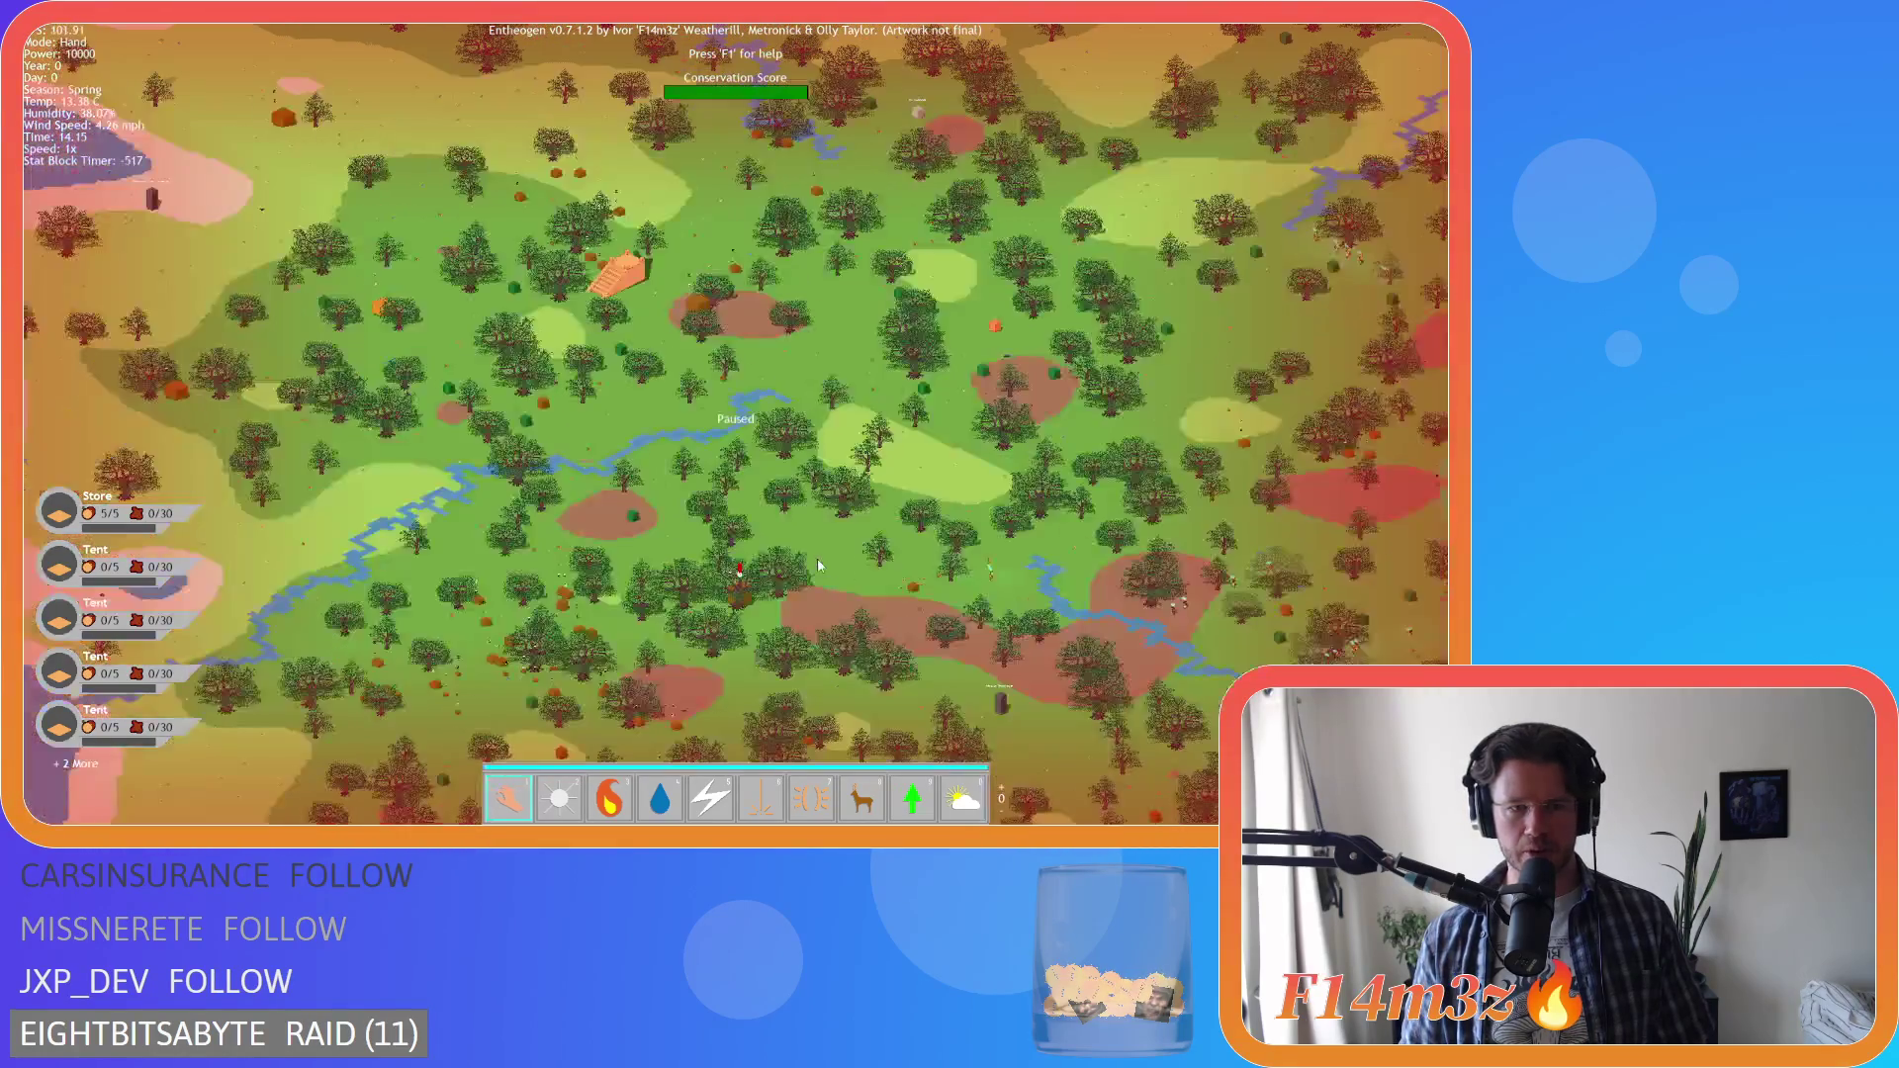
key(s)
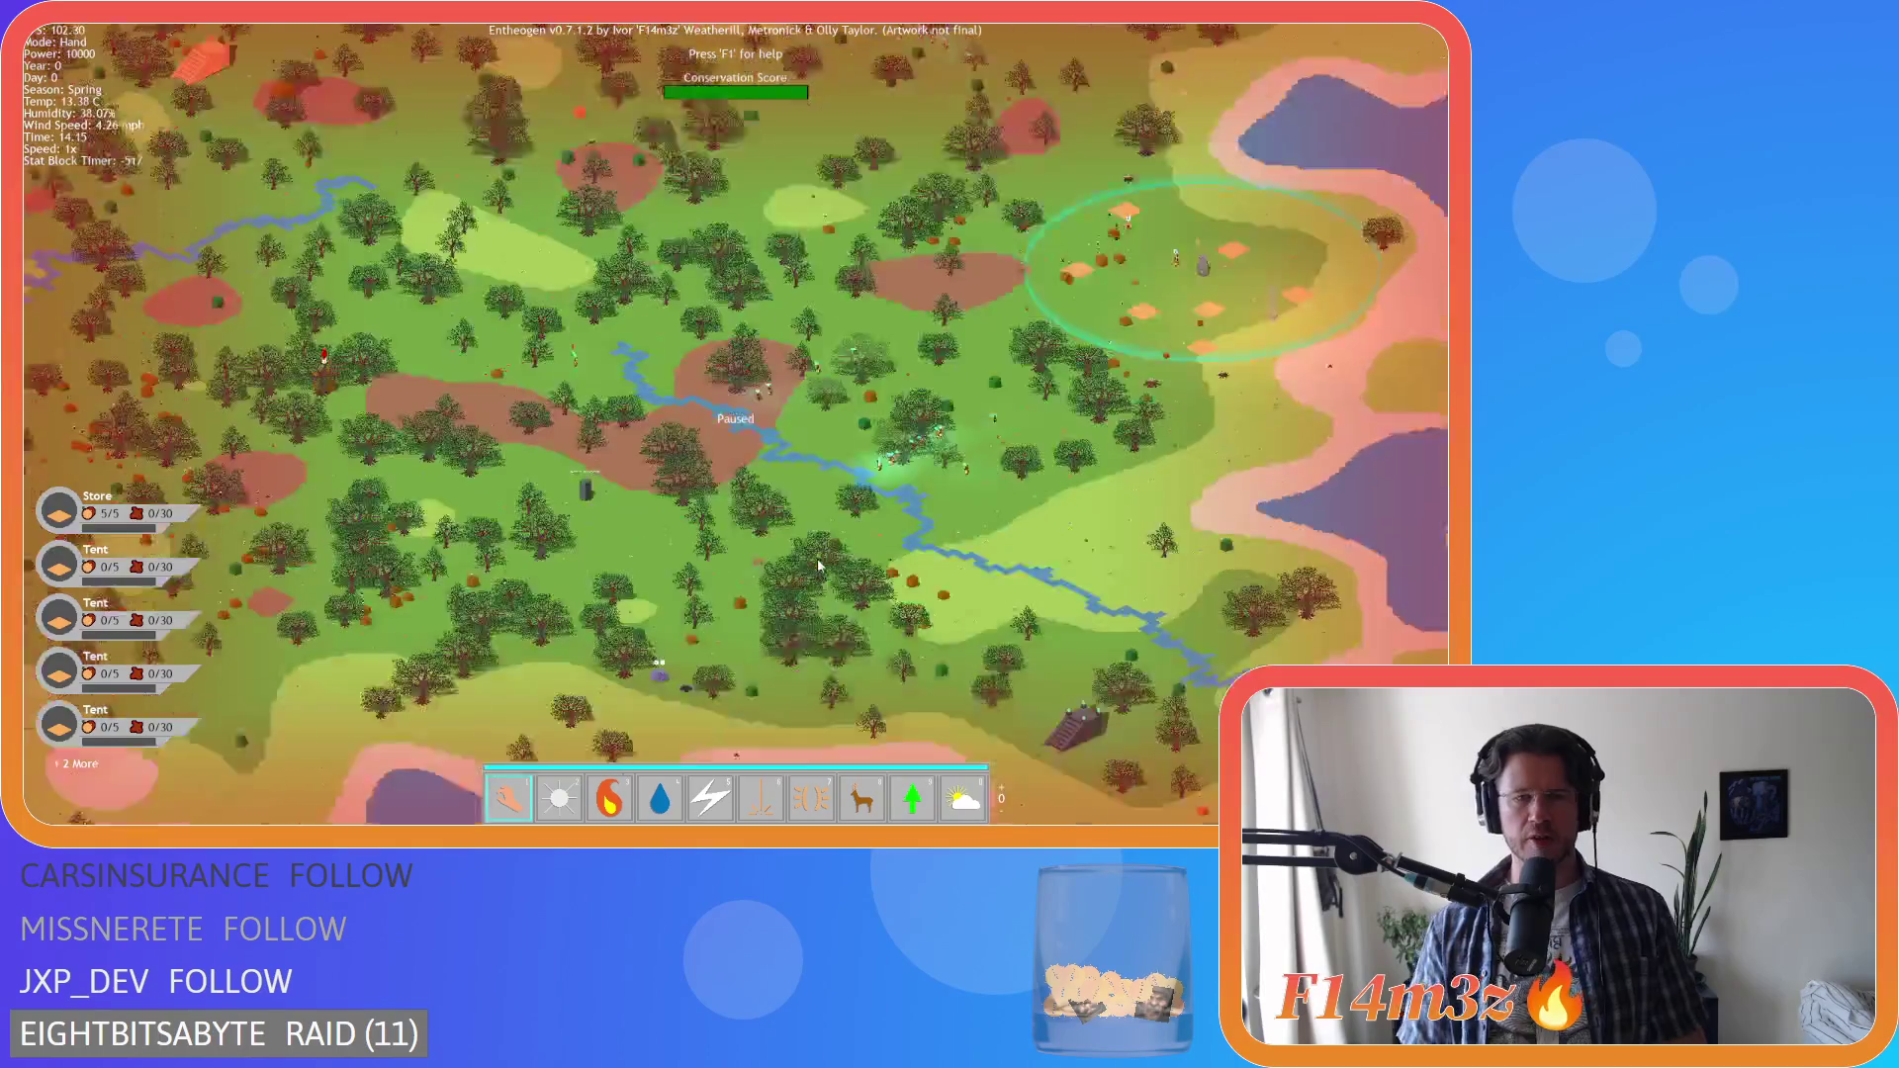
scroll(818, 562, up, 10)
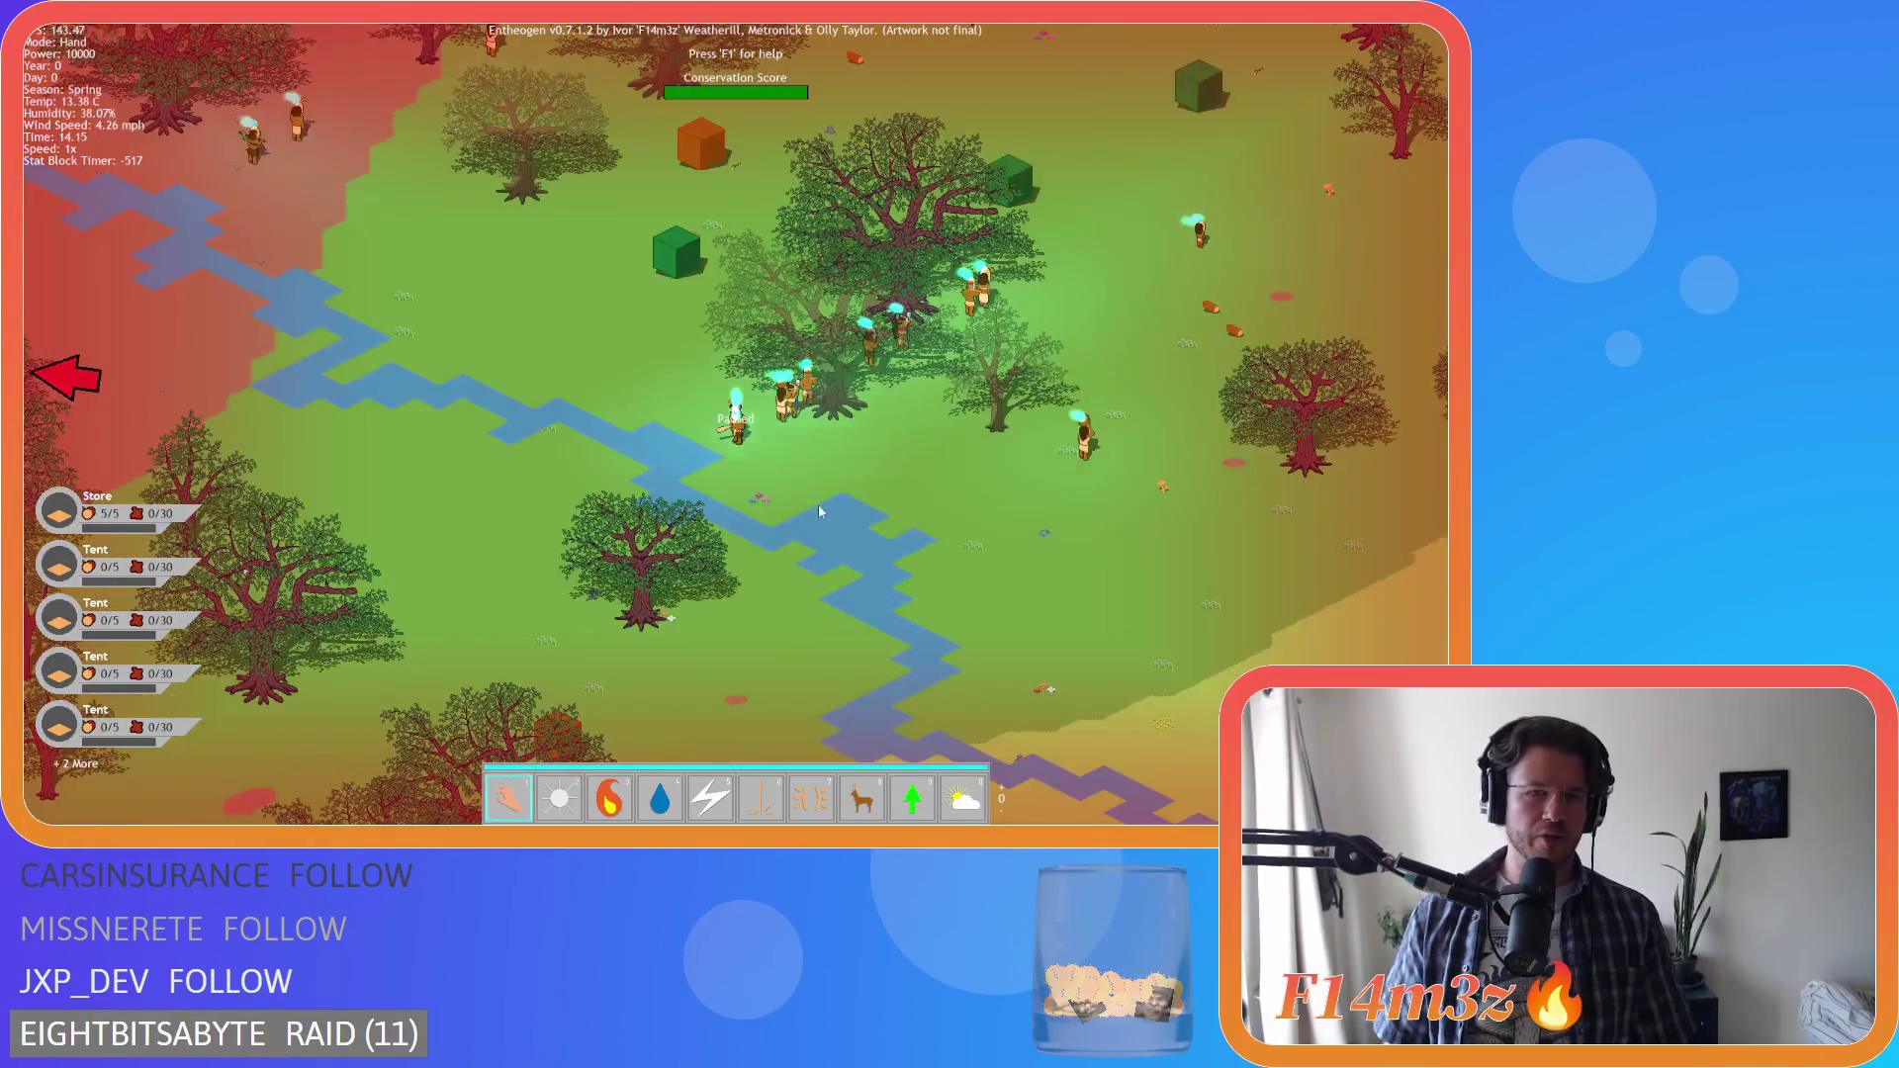
key(w)
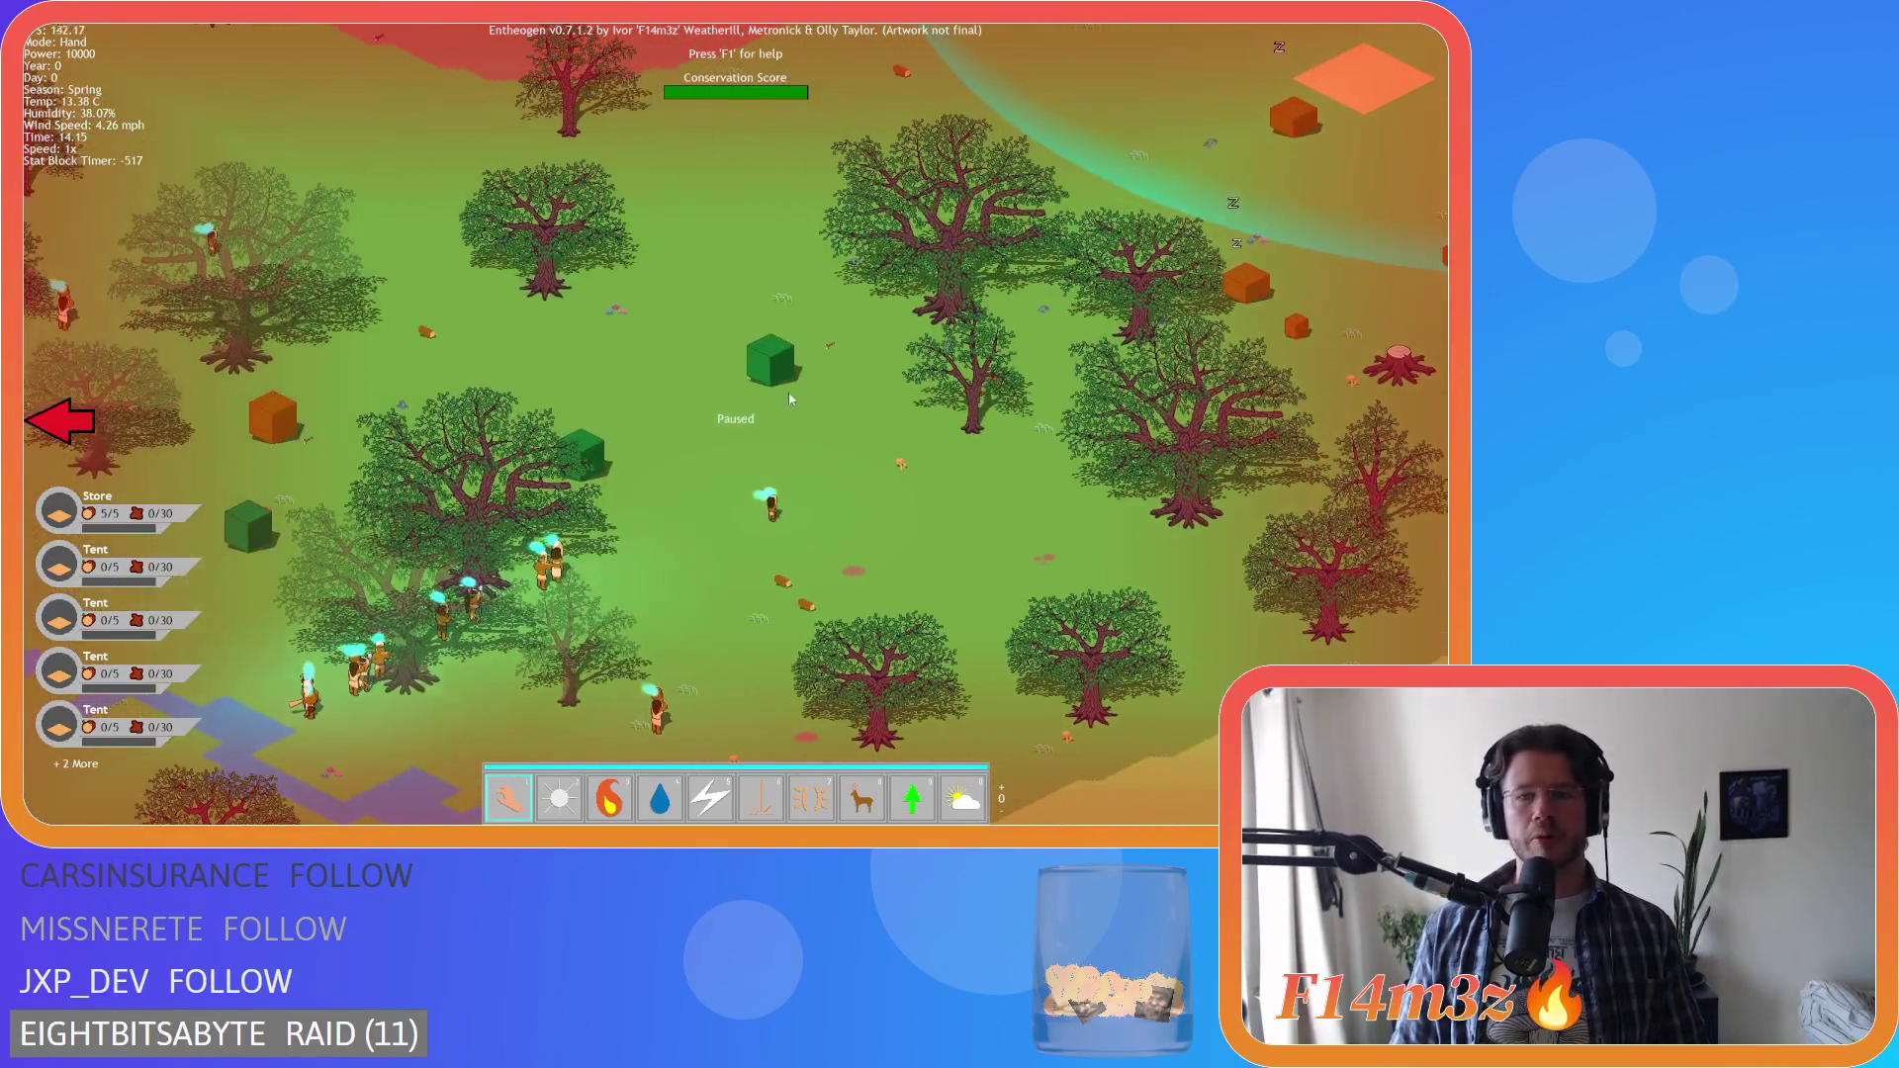
scroll(789, 397, down, 10)
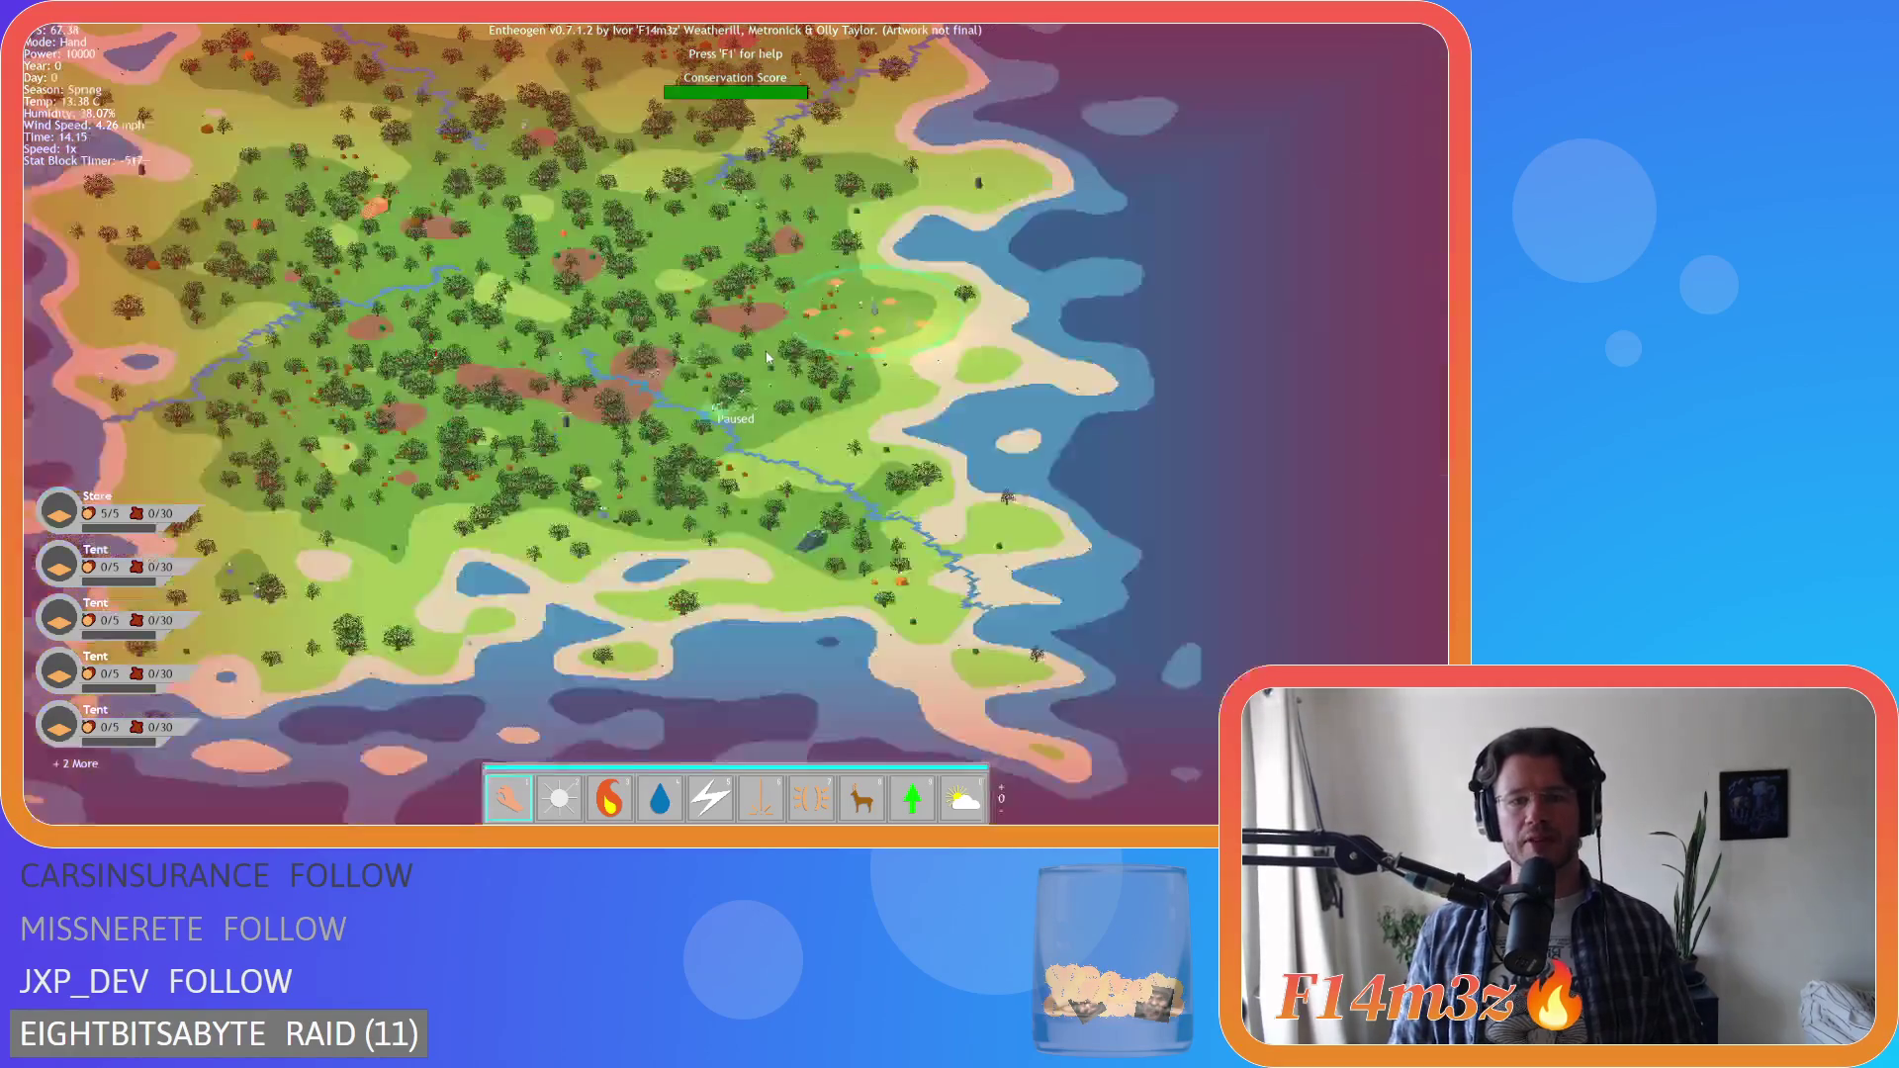
scroll(795, 396, up, 15)
scroll(795, 396, down, 10)
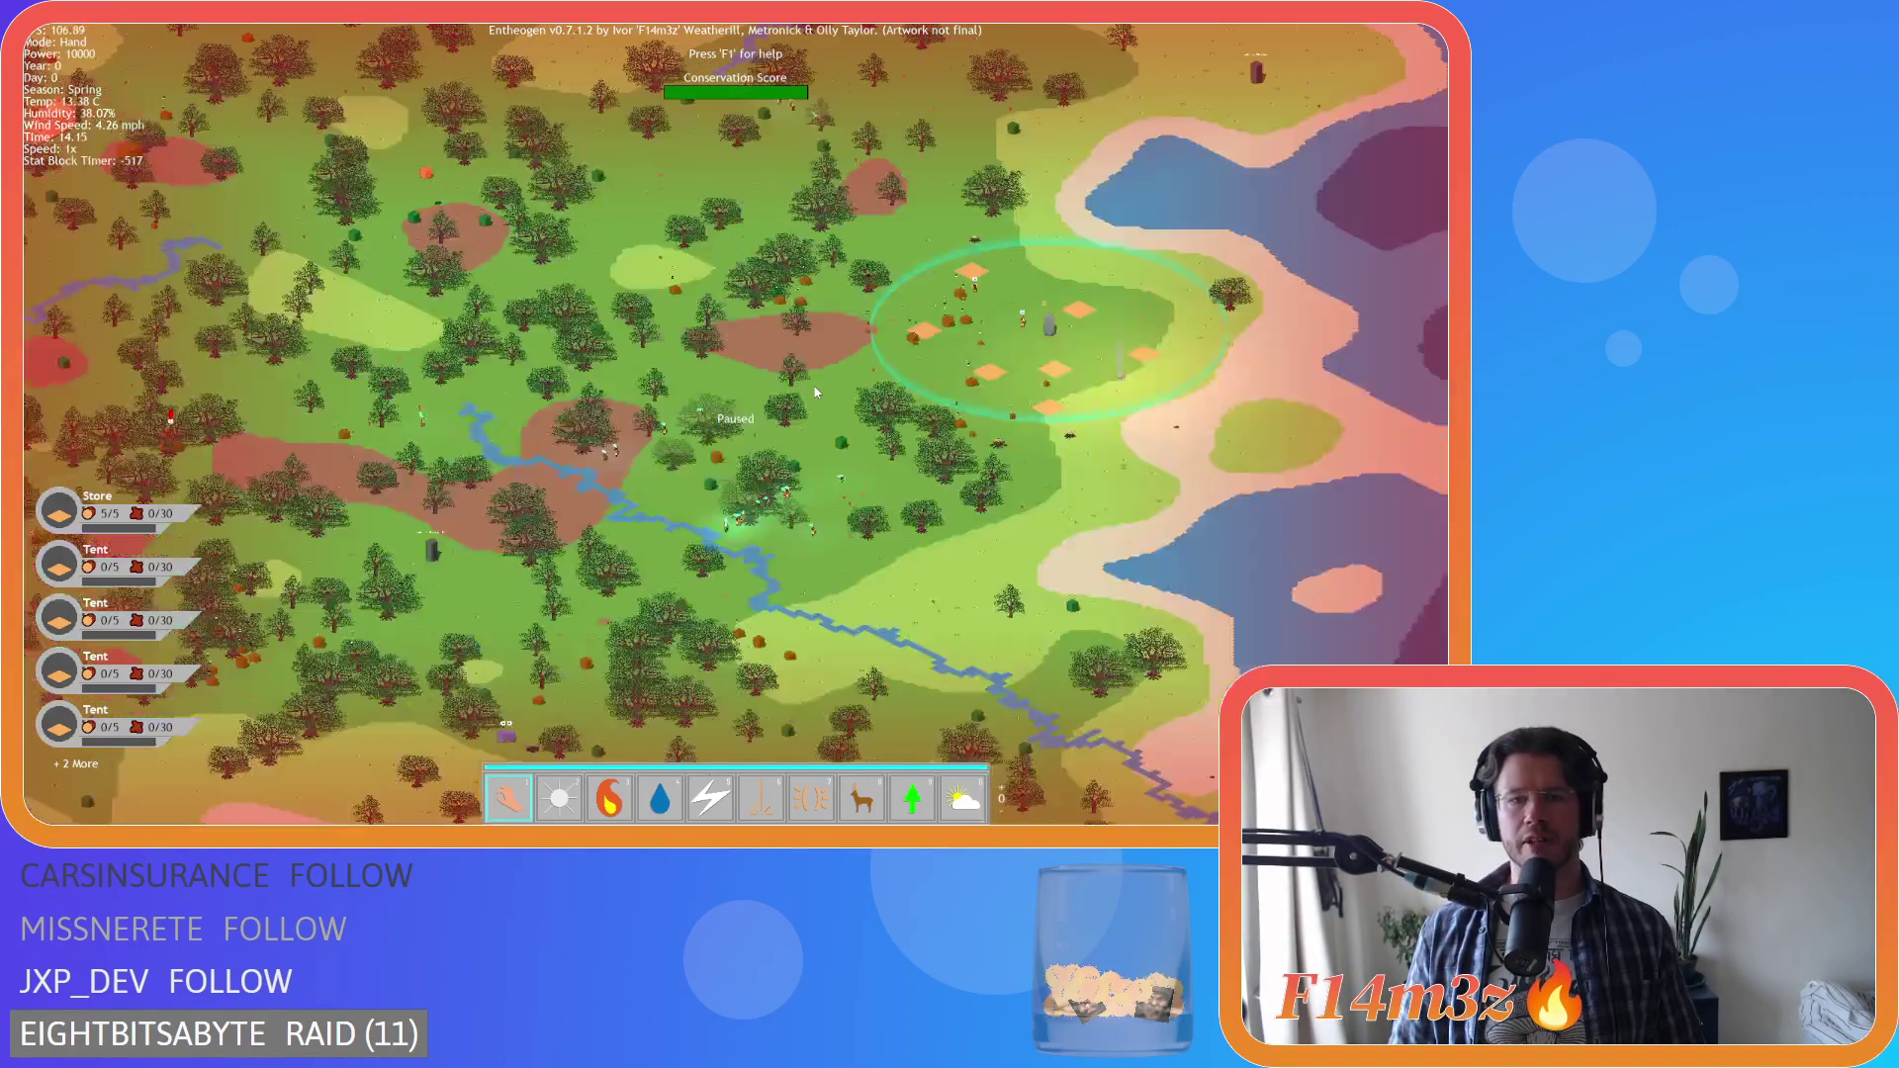
scroll(924, 443, up, 5)
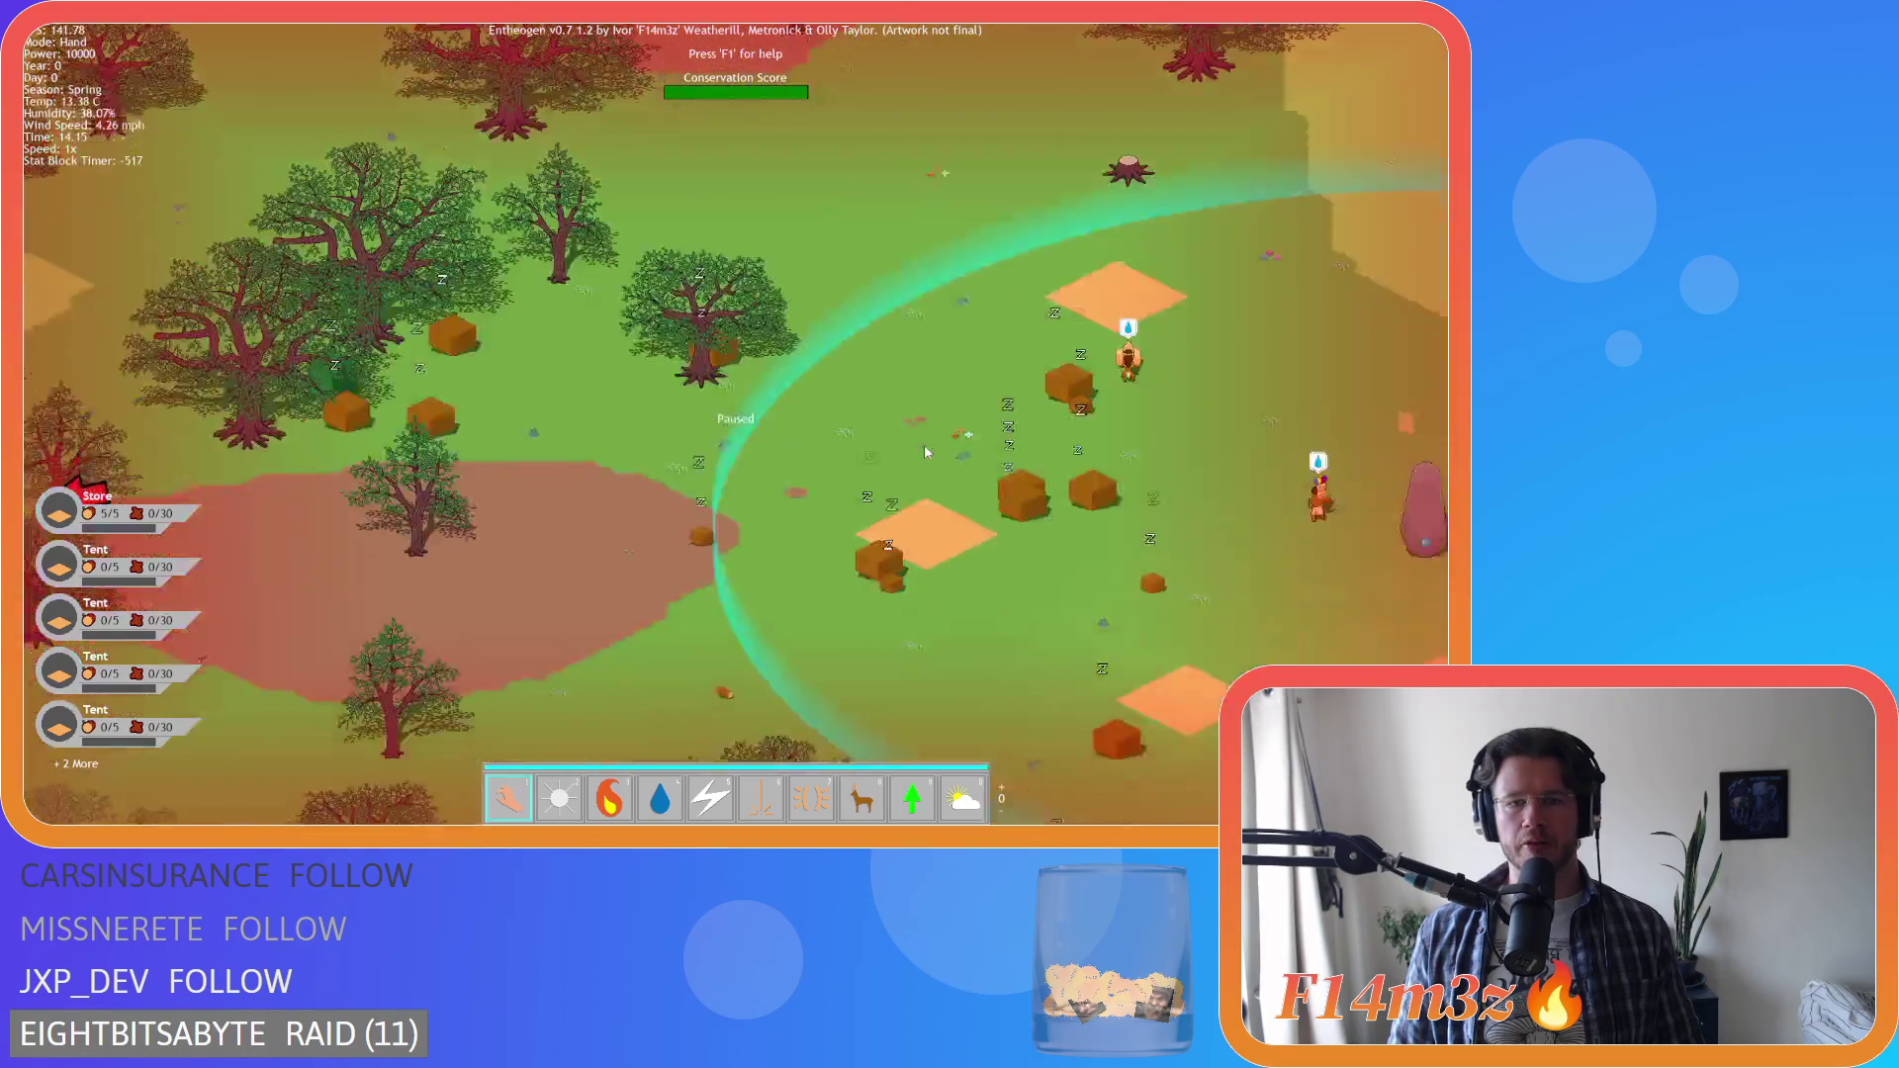
scroll(758, 411, down, 5)
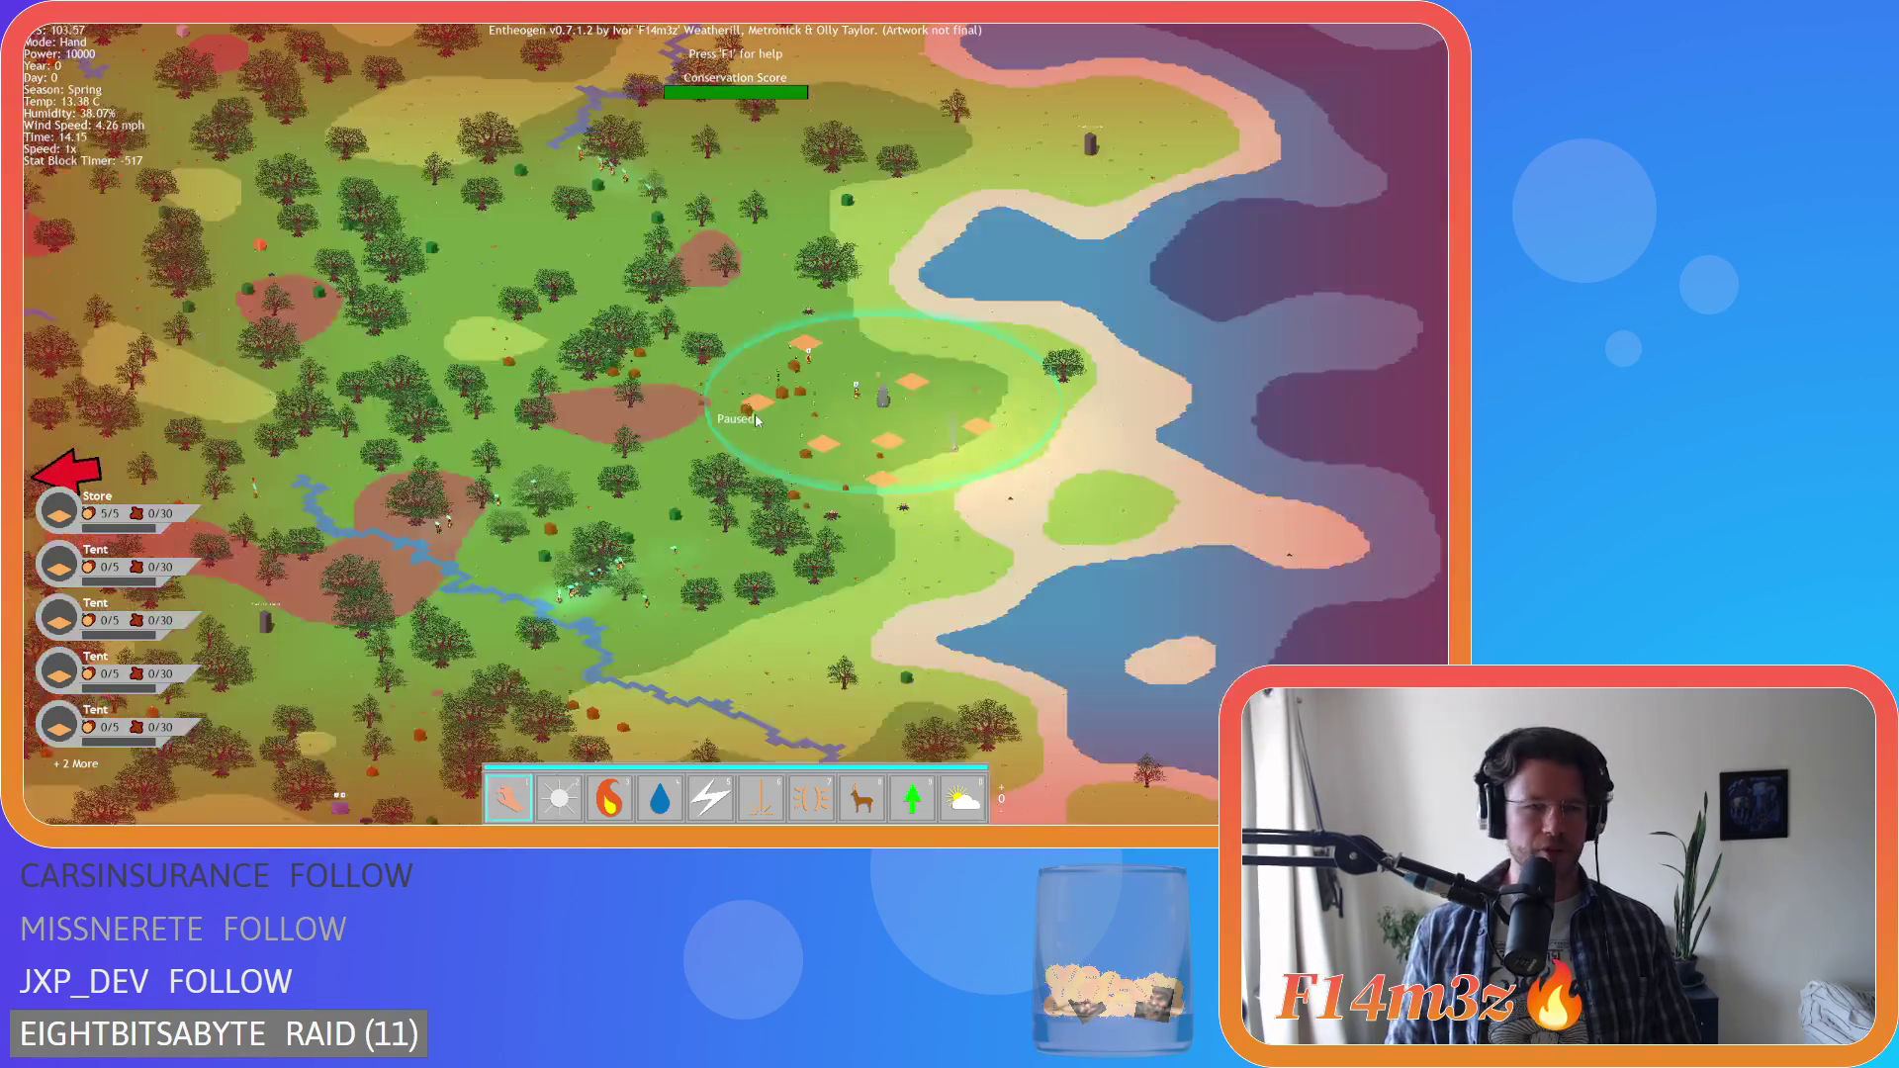
scroll(755, 415, down, 5)
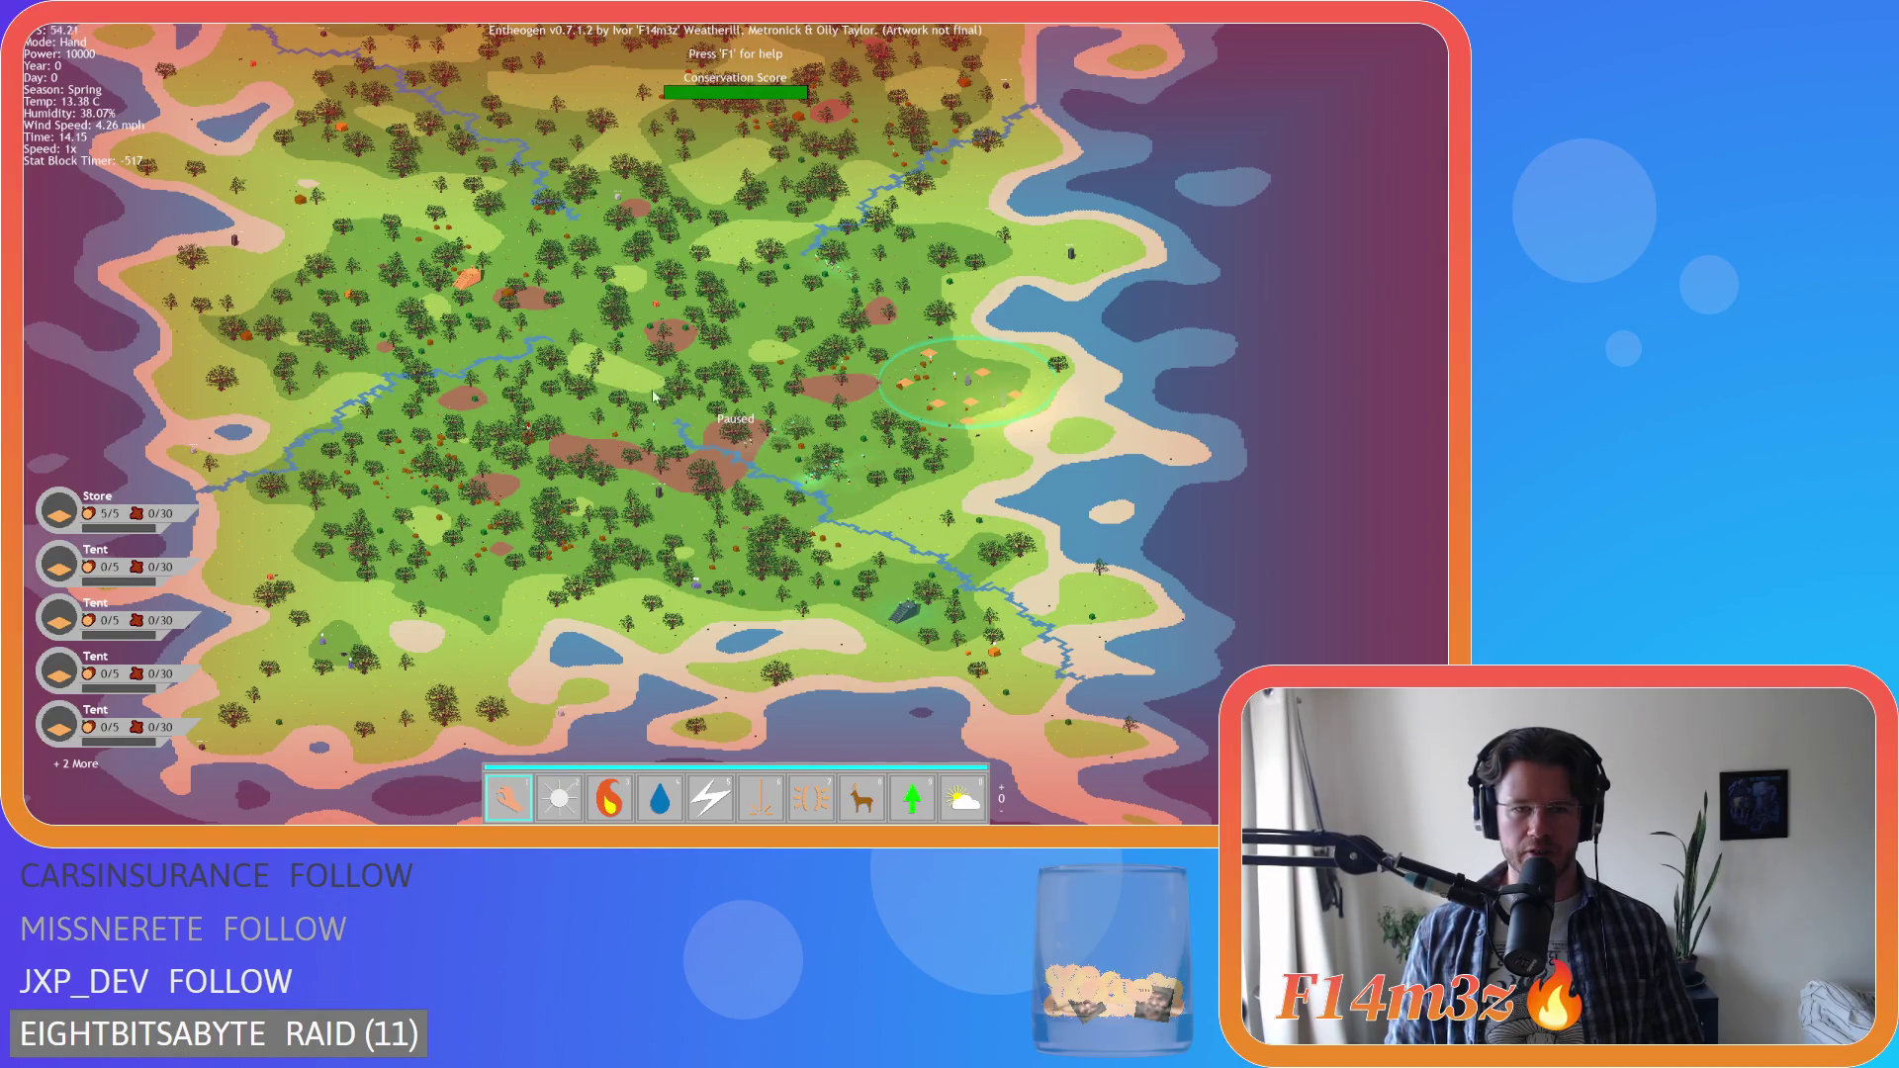
scroll(645, 392, down, 3)
scroll(889, 427, up, 3)
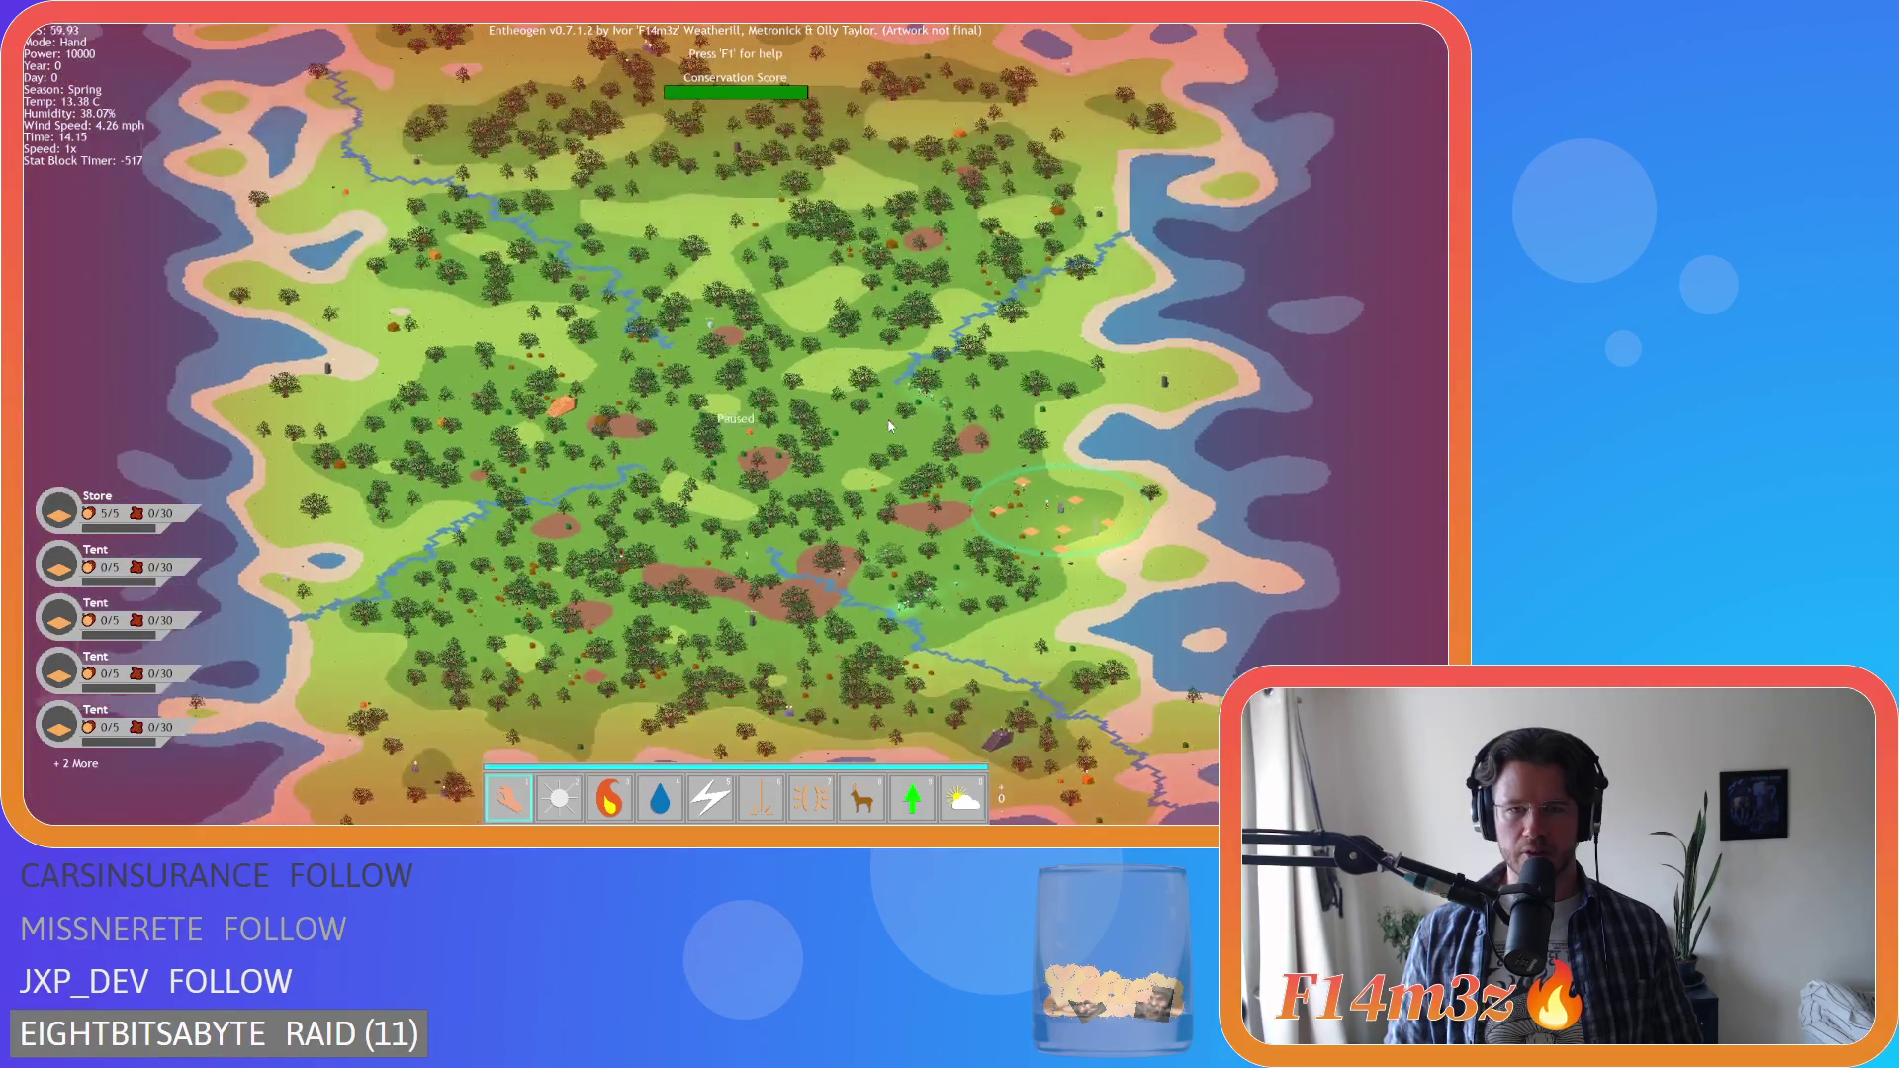
scroll(882, 419, up, 3)
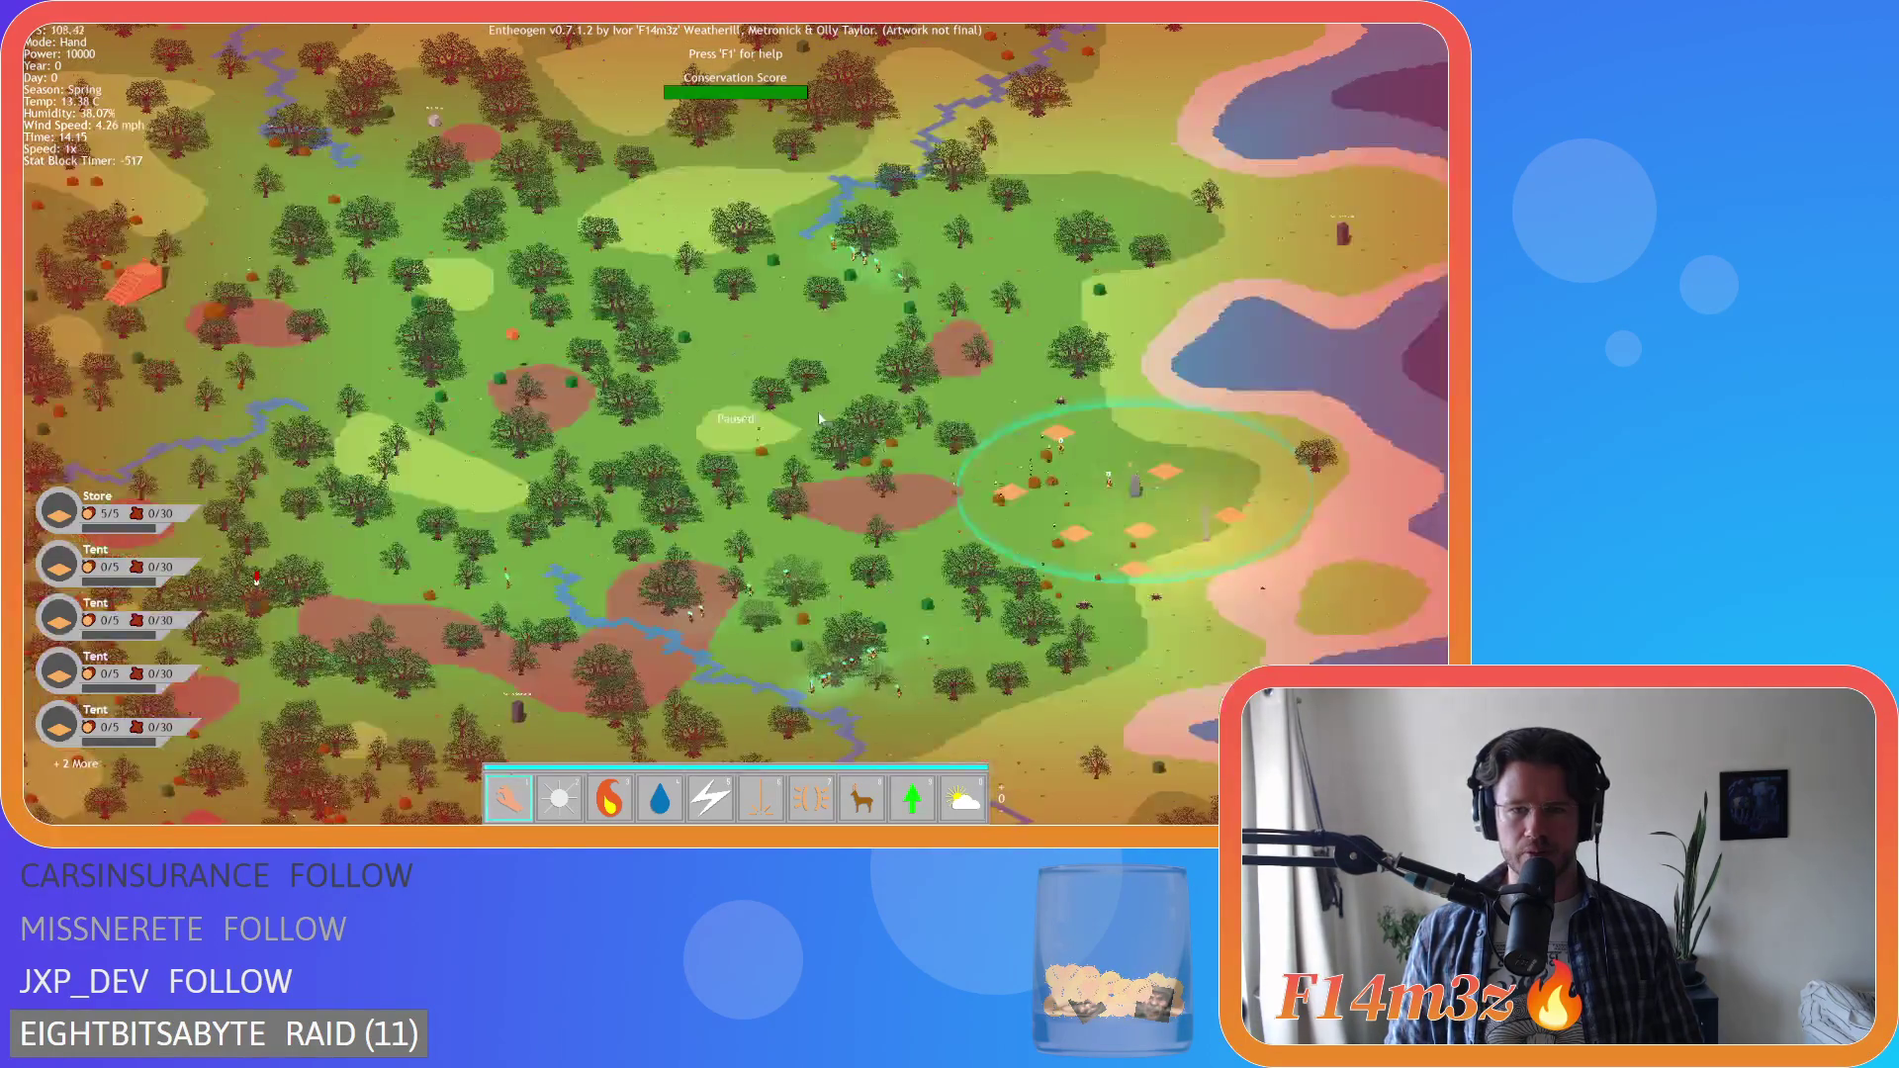
Pan over to the village circle and zoom in and out around it
key(a)
key(s)
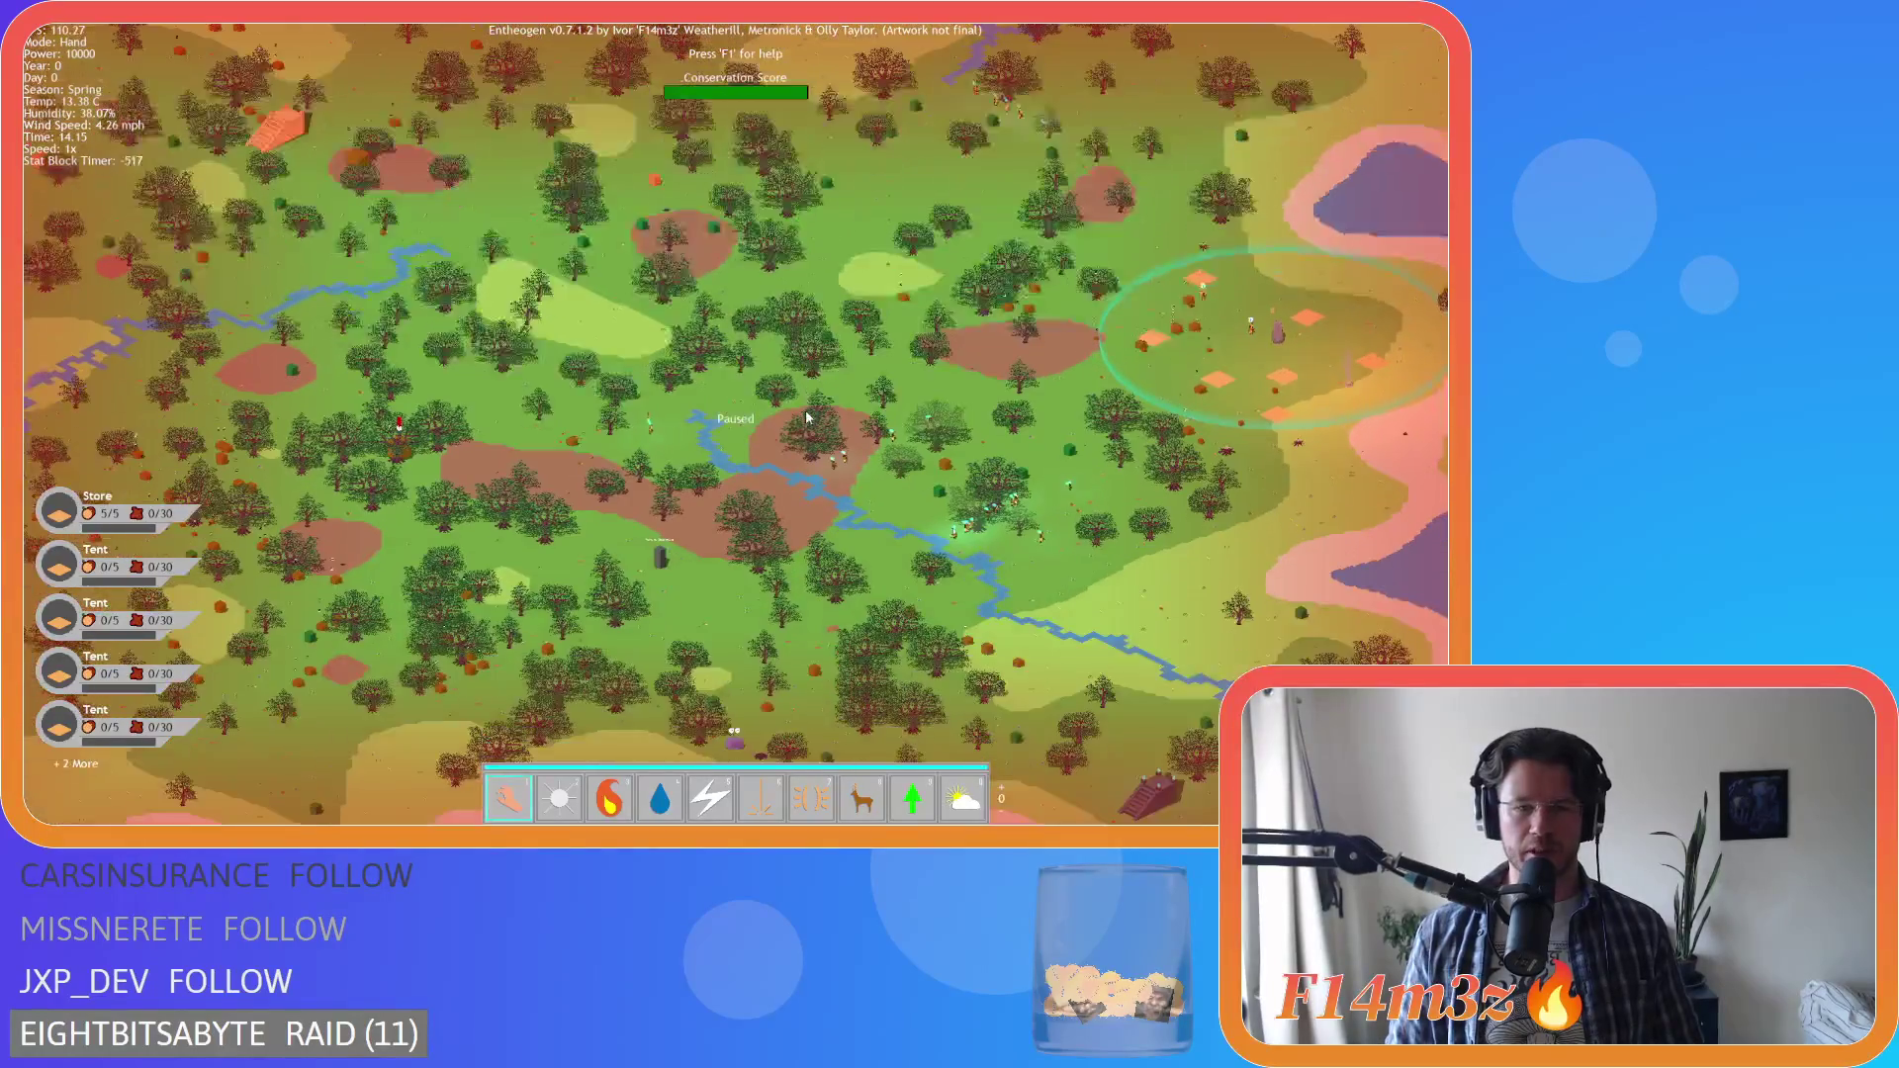
scroll(806, 417, up, 3)
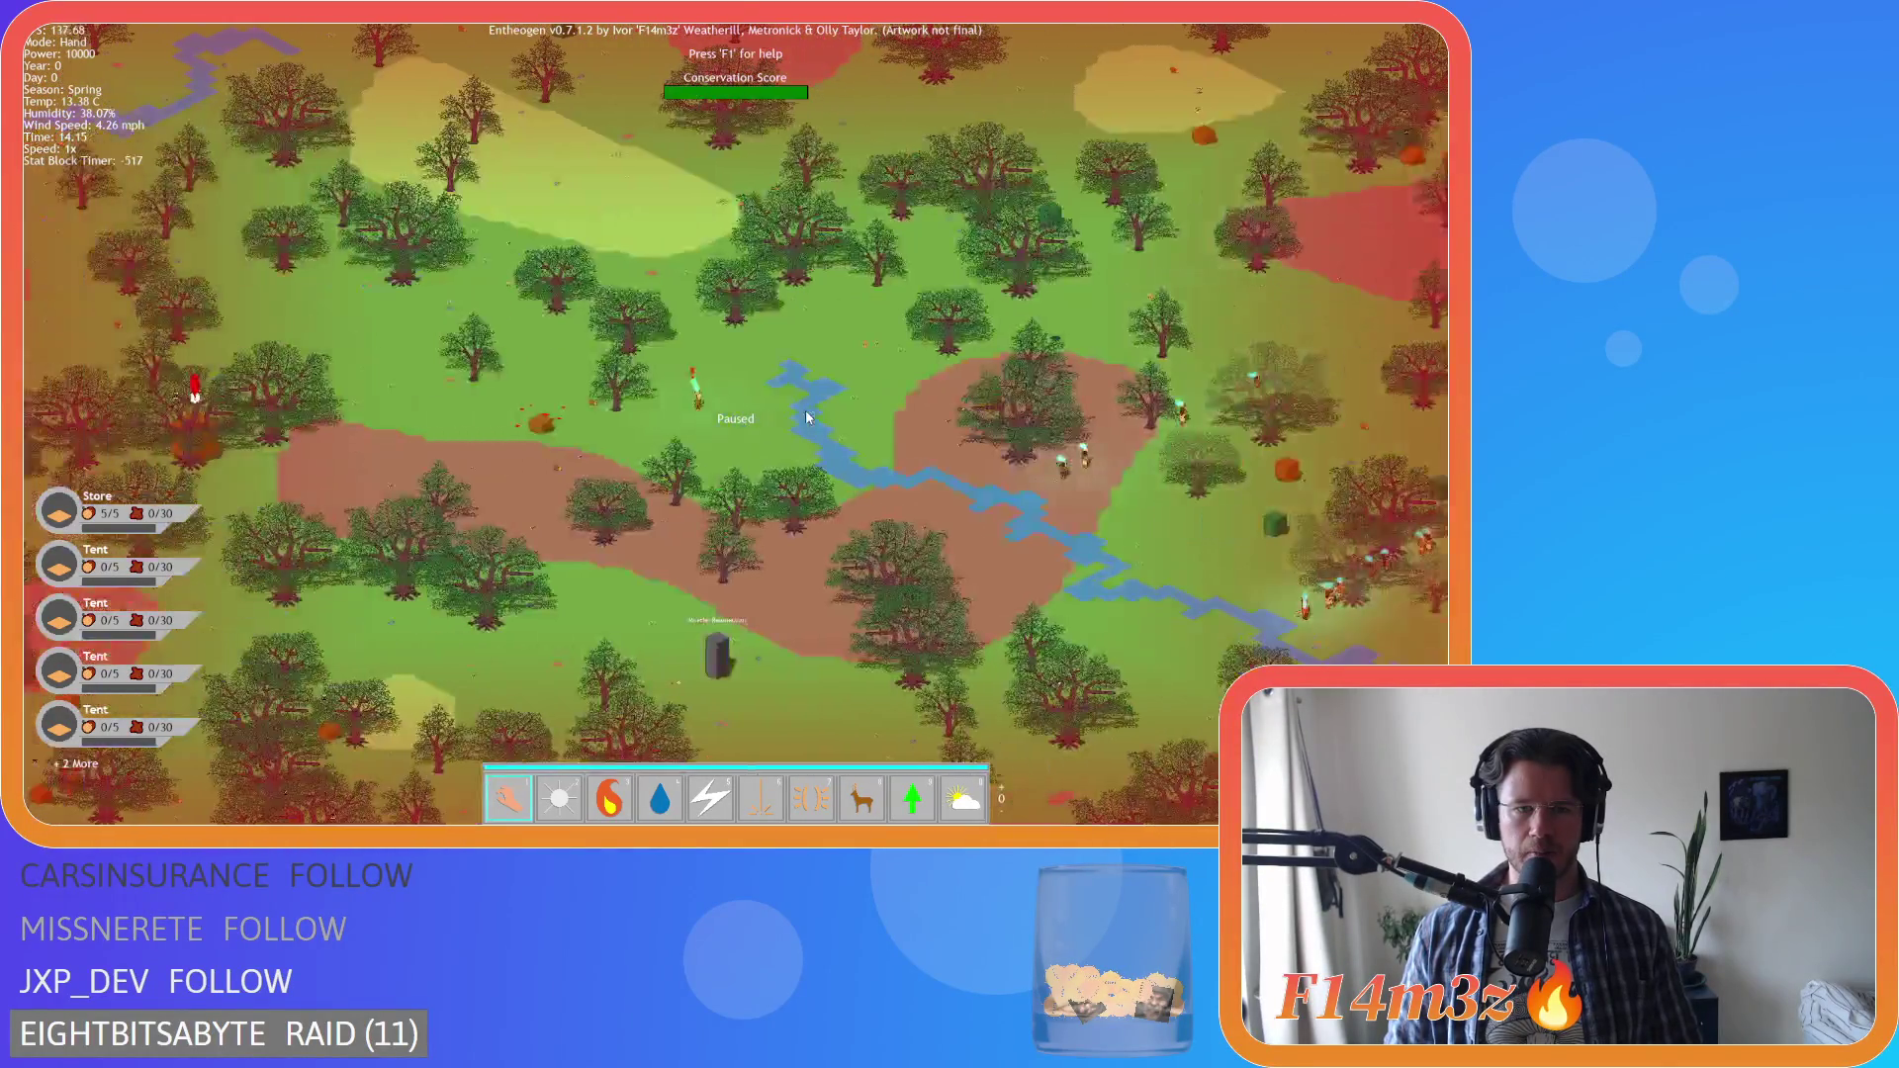
scroll(806, 416, down, 5)
scroll(806, 417, up, 4)
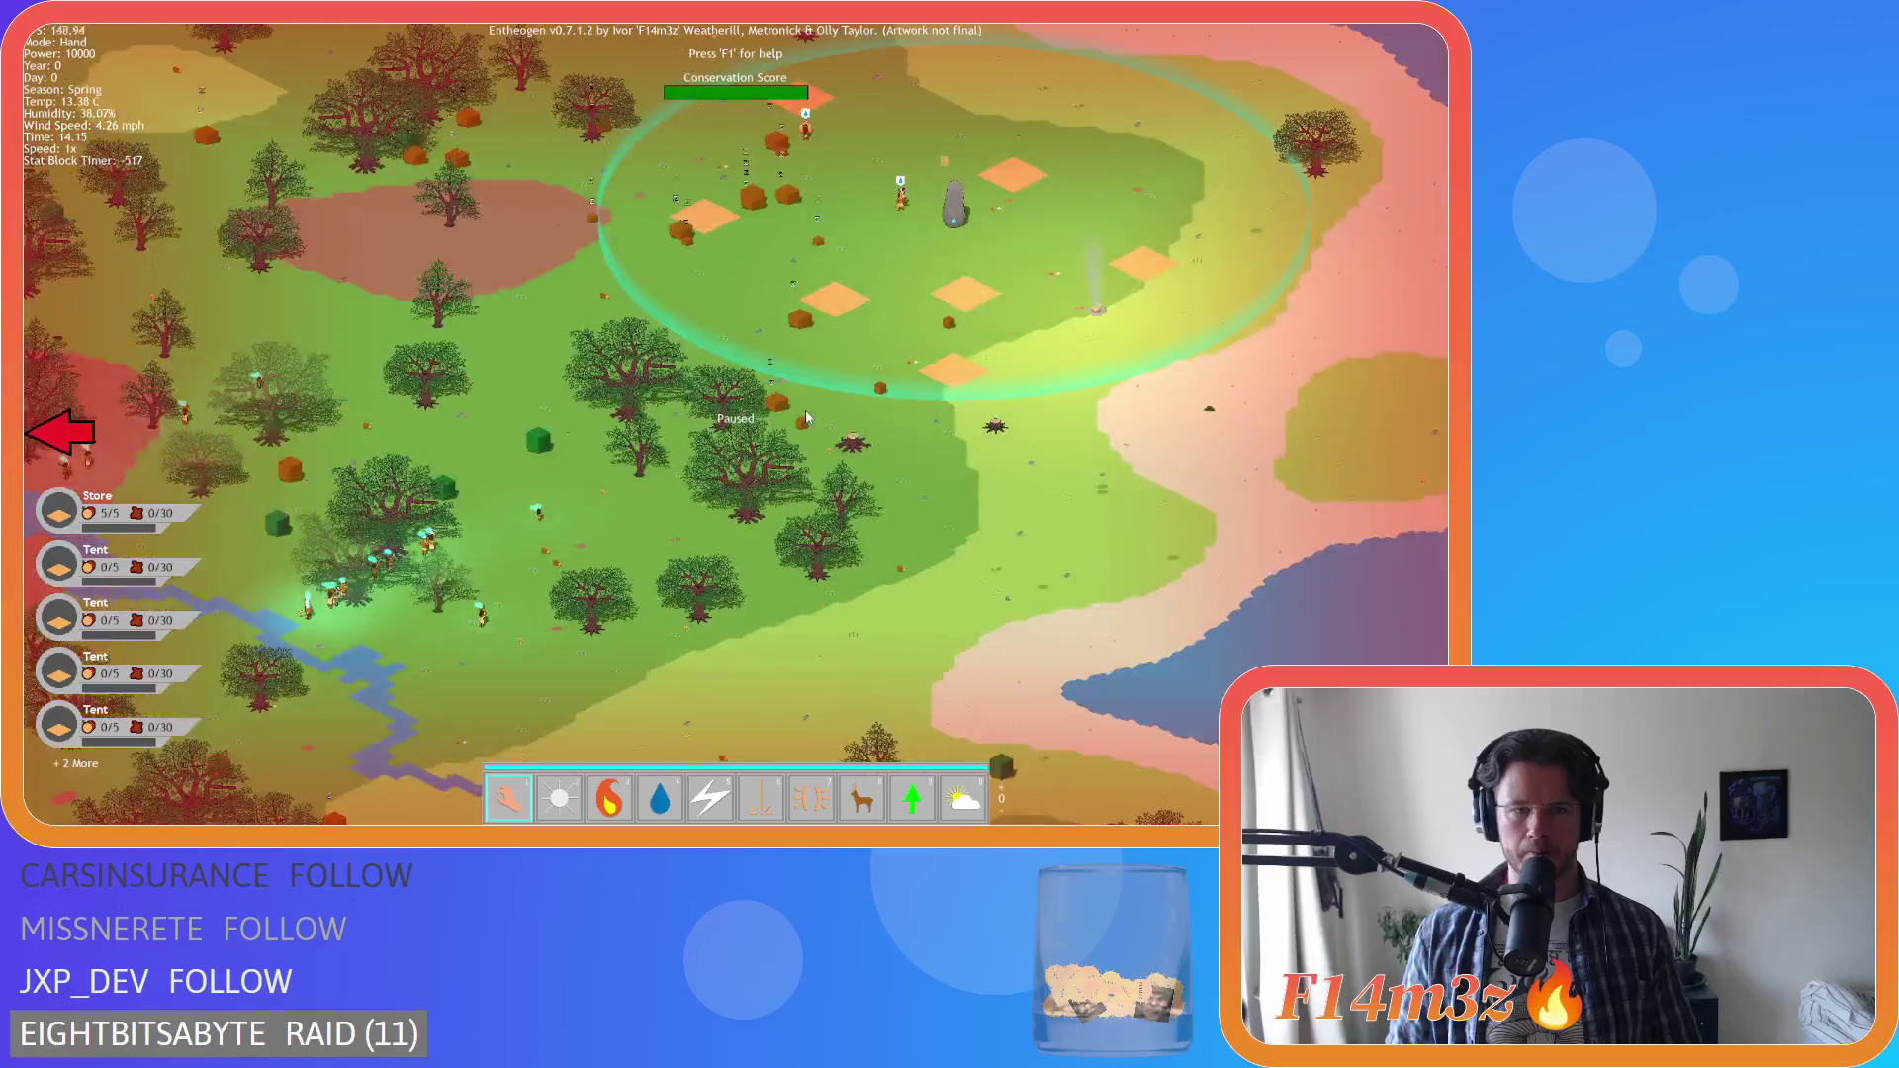
scroll(805, 409, up, 1)
scroll(805, 410, down, 5)
scroll(717, 426, up, 5)
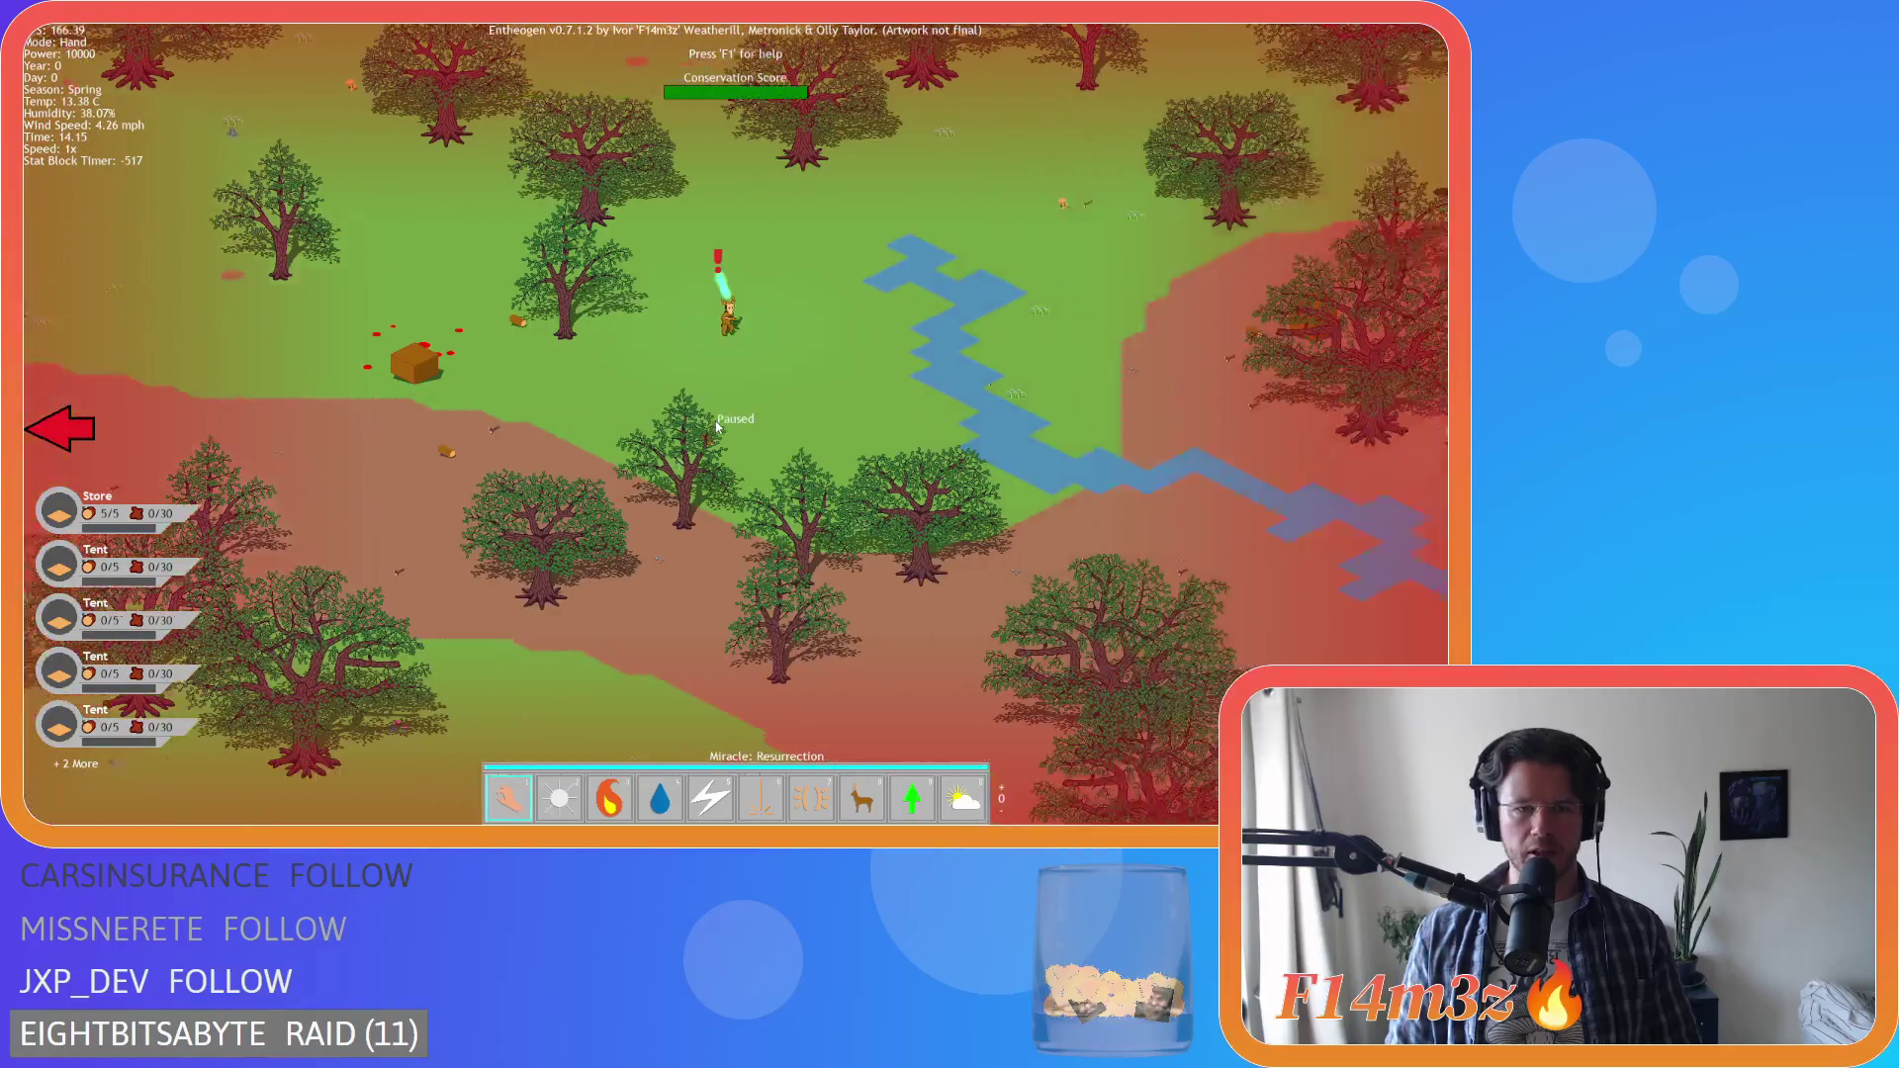
scroll(724, 400, down, 4)
scroll(732, 397, up, 4)
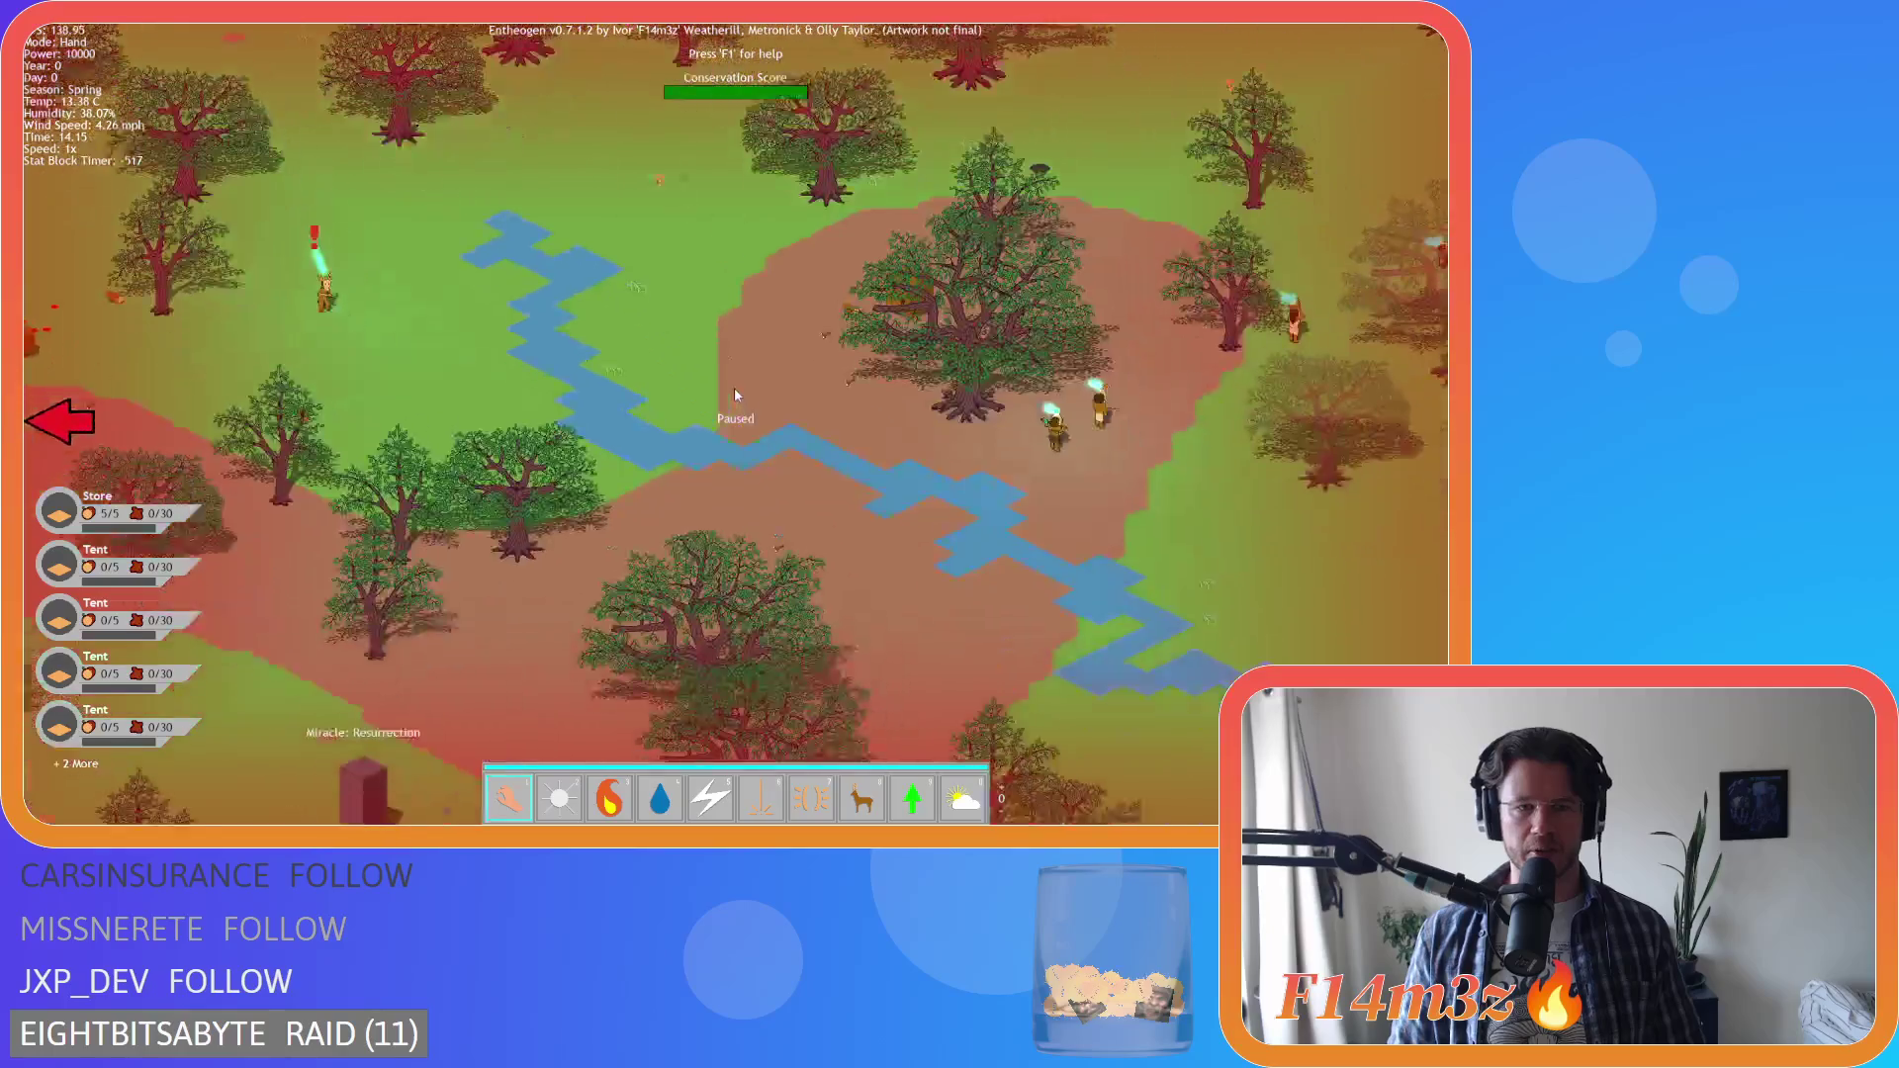
scroll(735, 396, down, 4)
scroll(574, 386, up, 4)
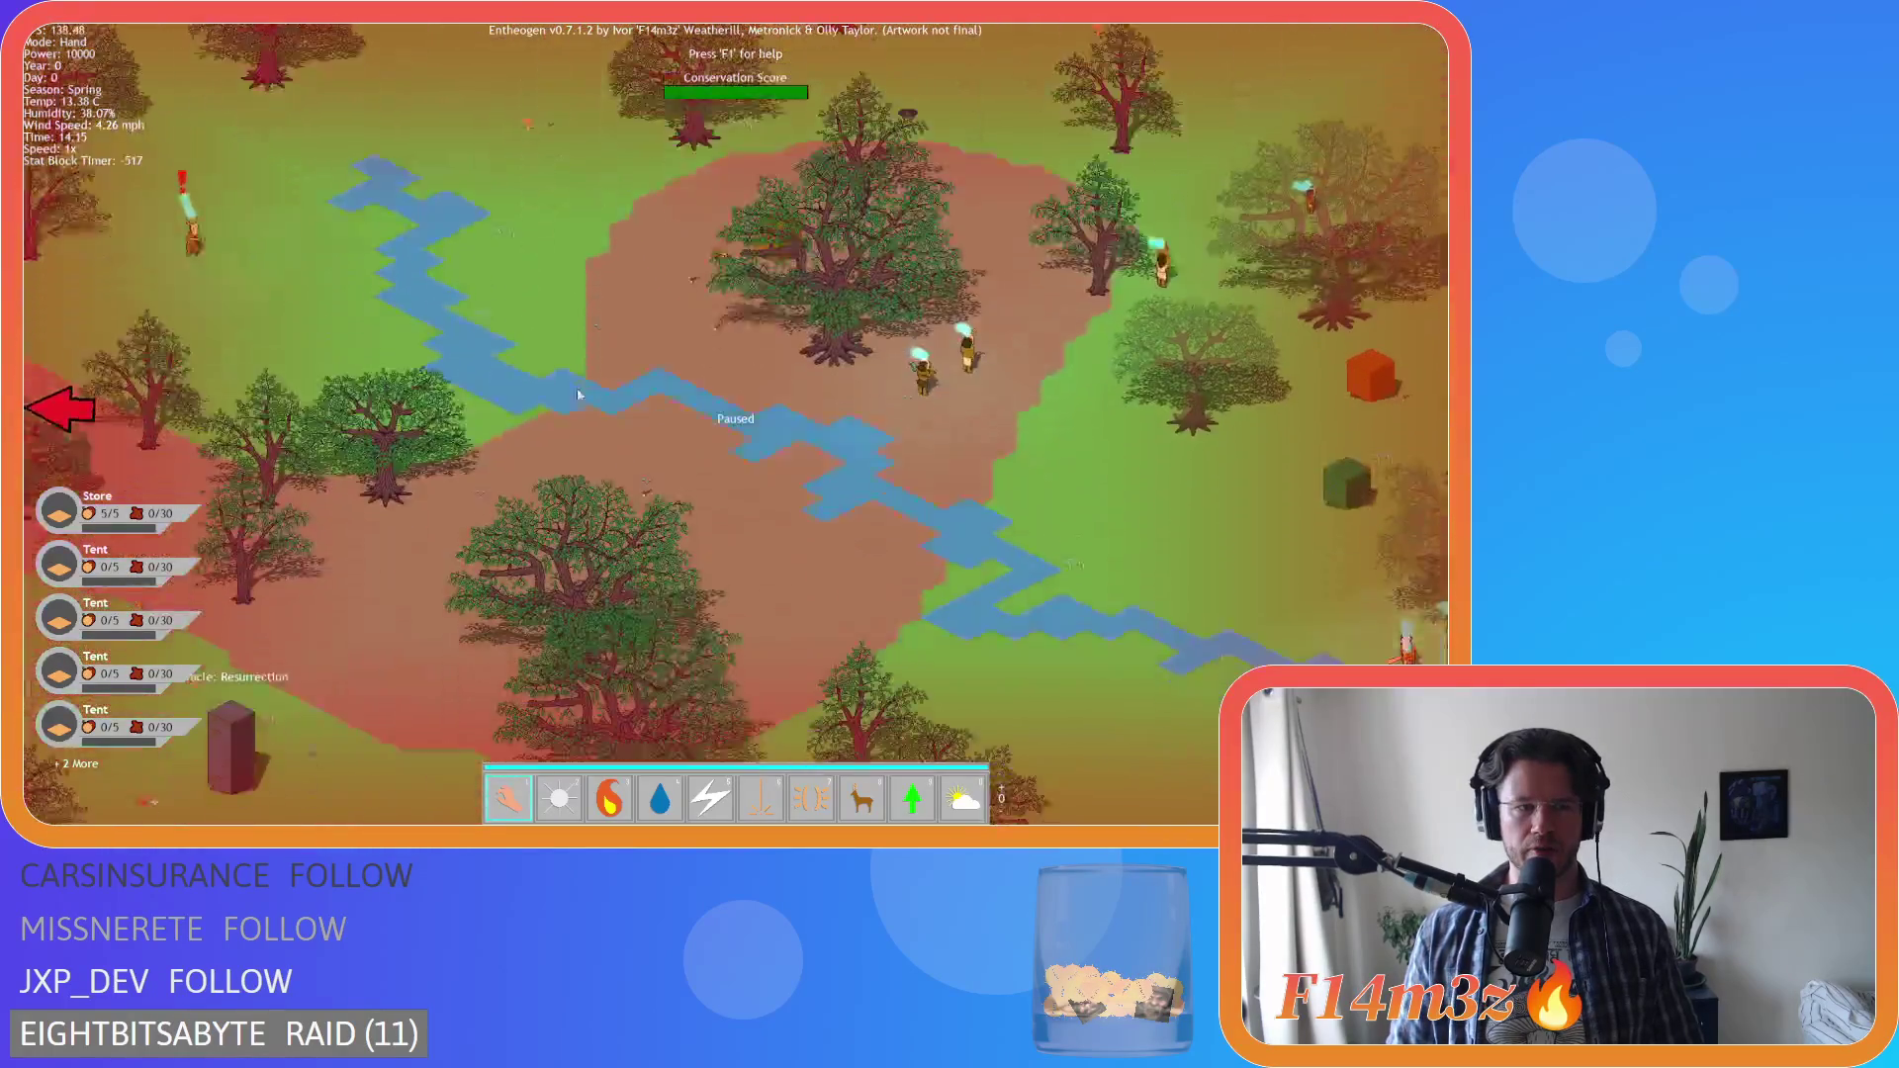
scroll(583, 396, down, 4)
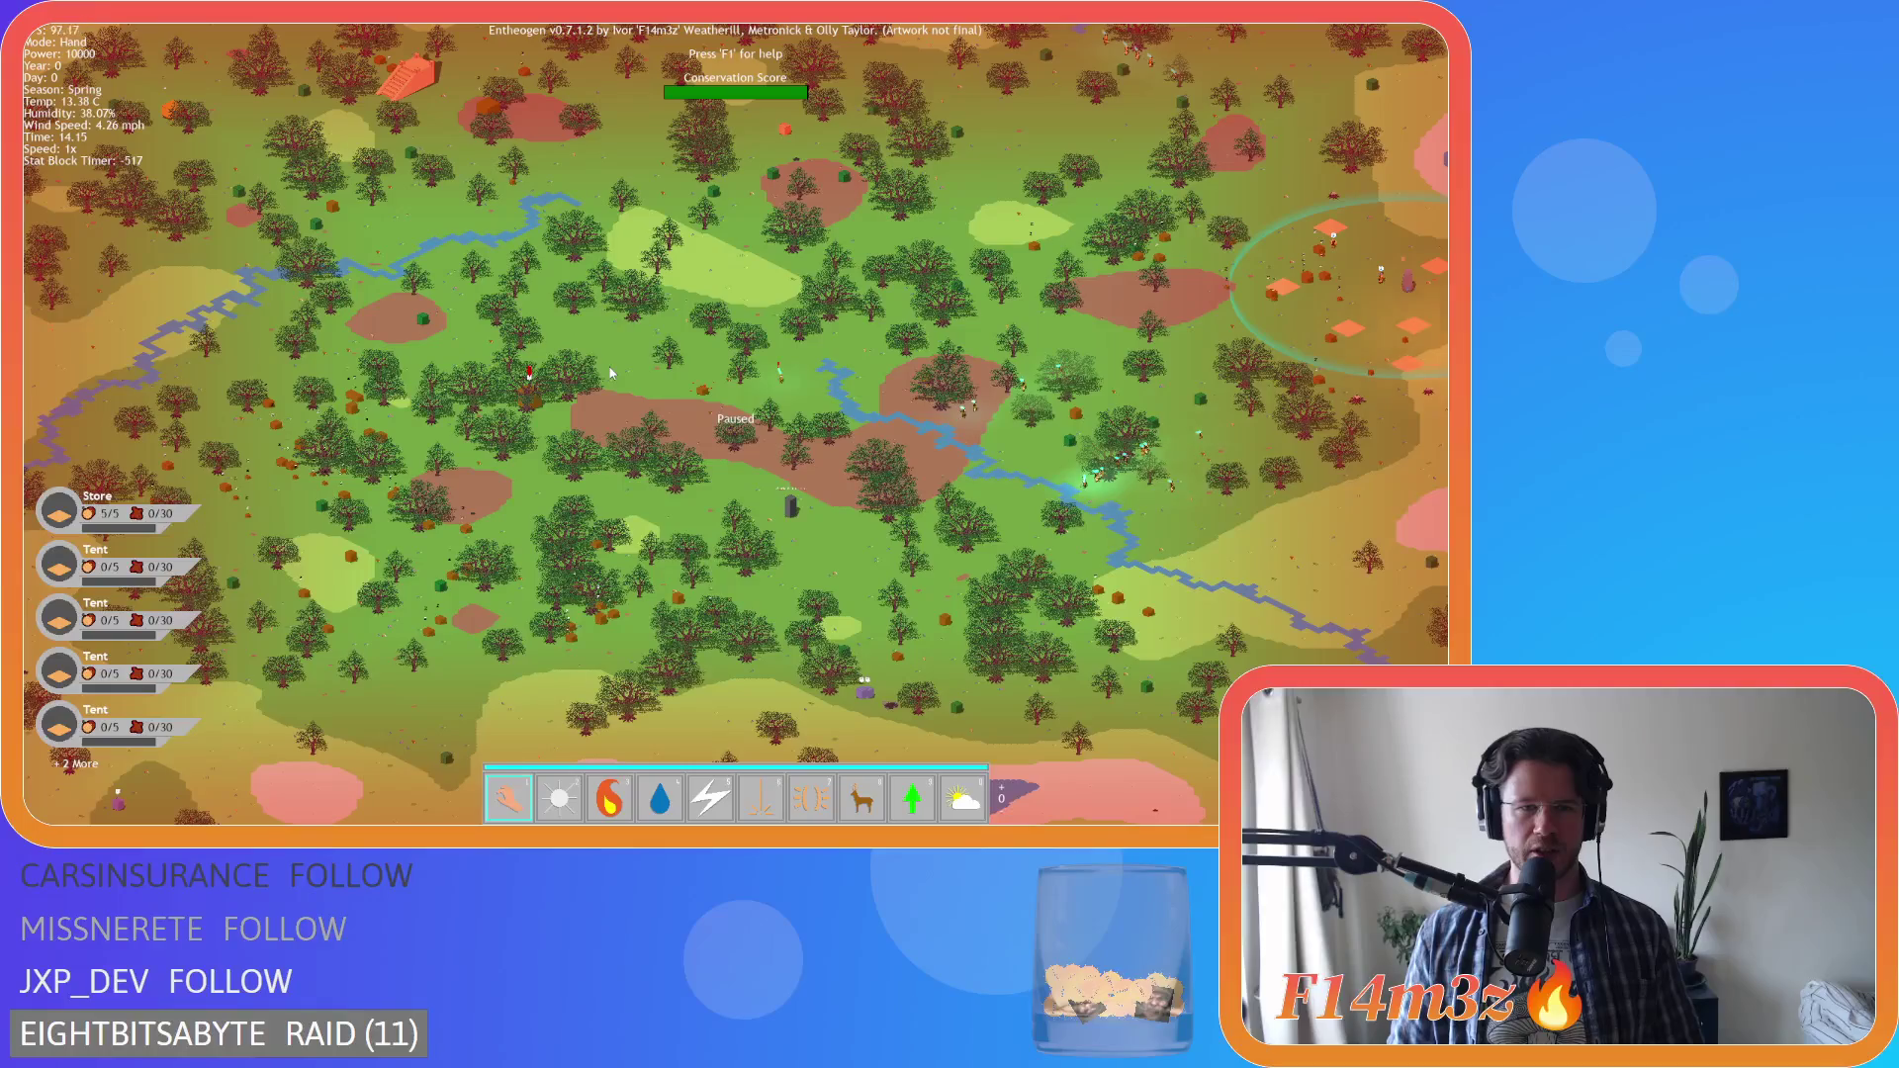
Look along the island's edge, then bring up the 'Are you sure you want to quit? Y/N' prompt
key(d)
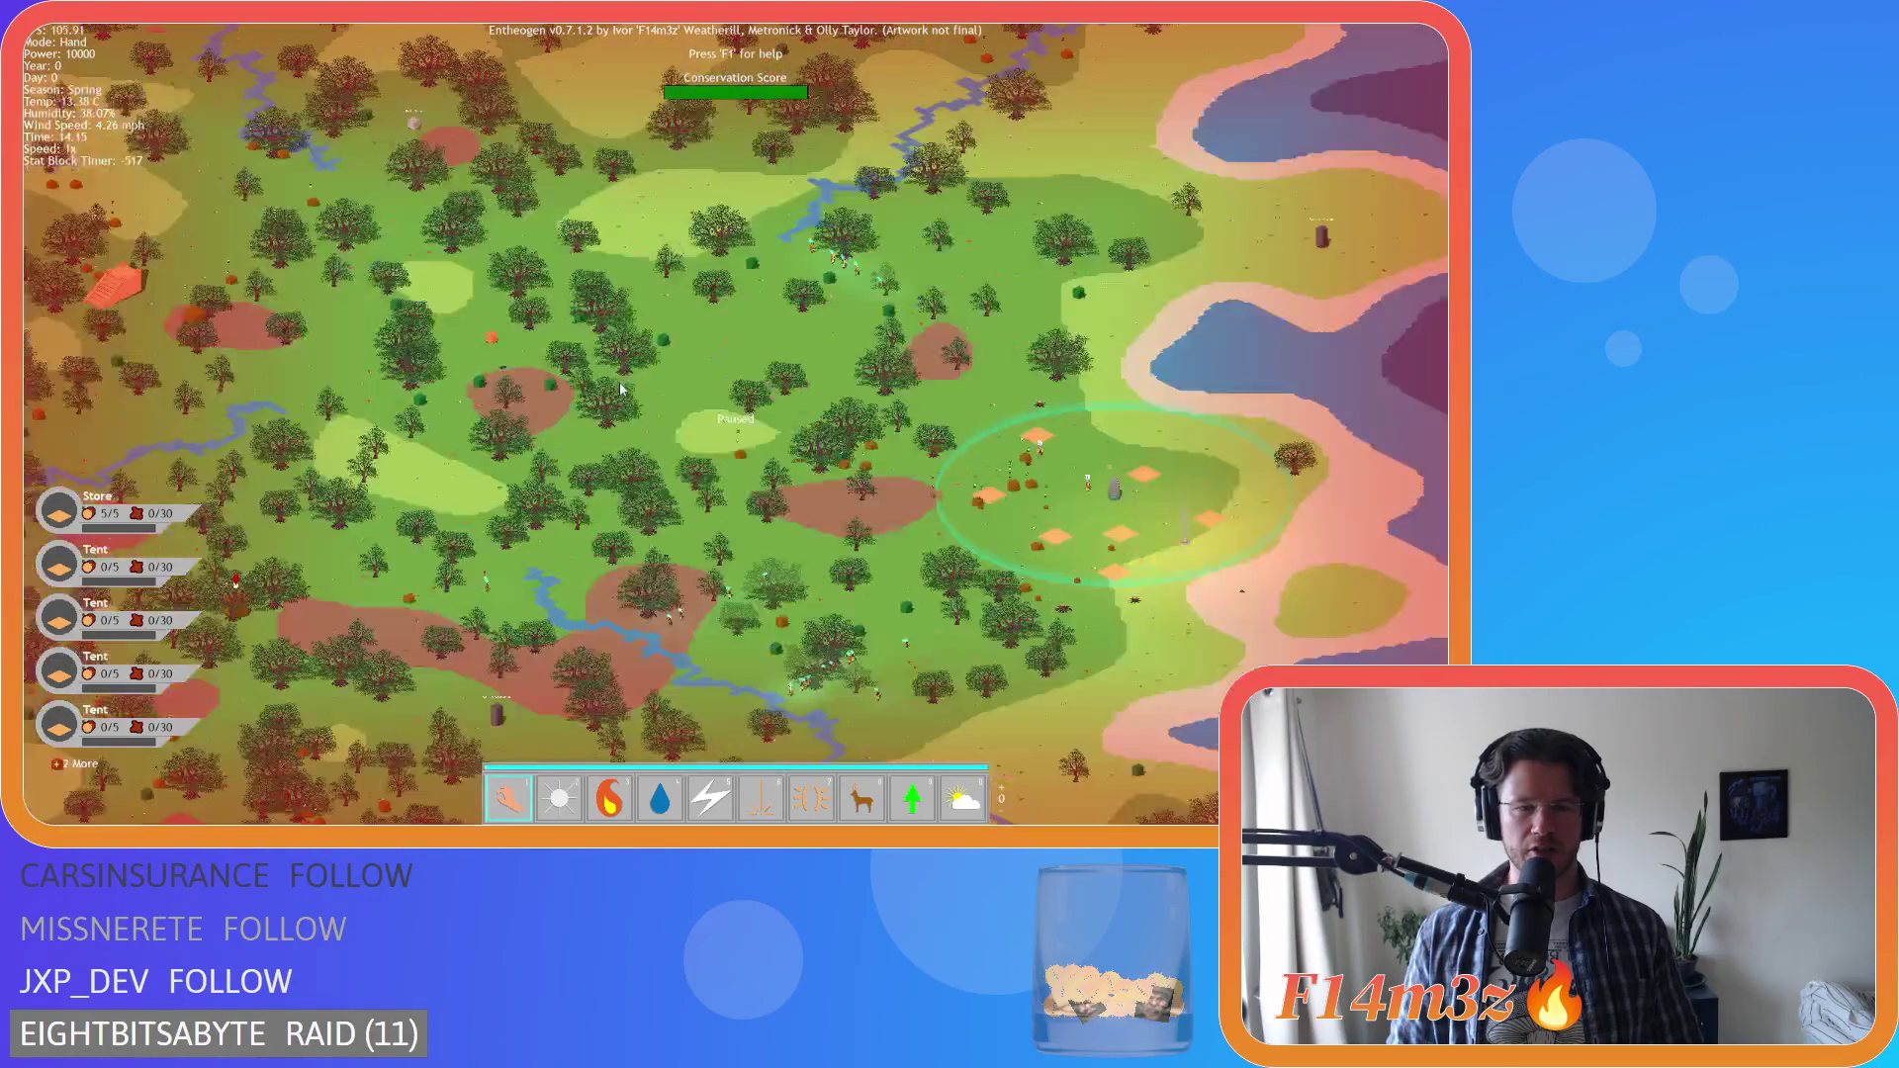
scroll(621, 384, up, 5)
key(w)
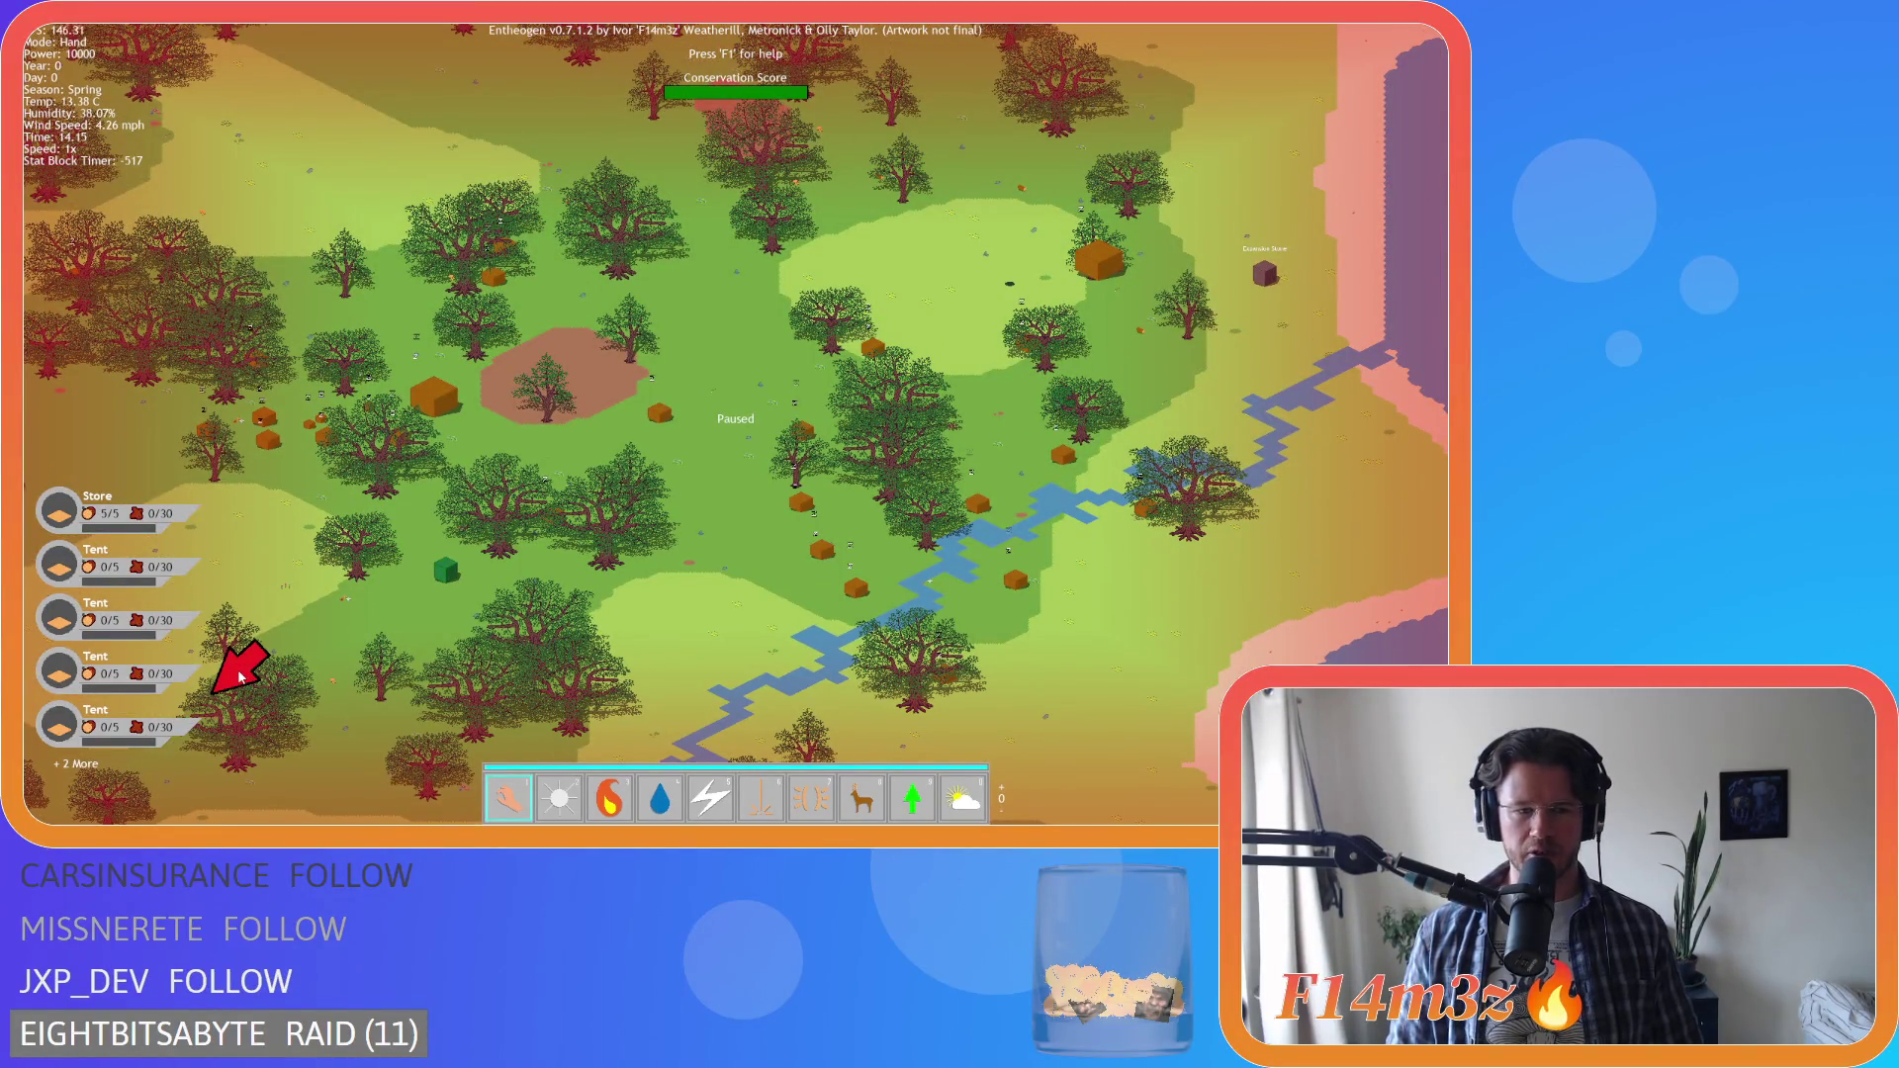
scroll(240, 676, down, 5)
scroll(591, 601, up, 5)
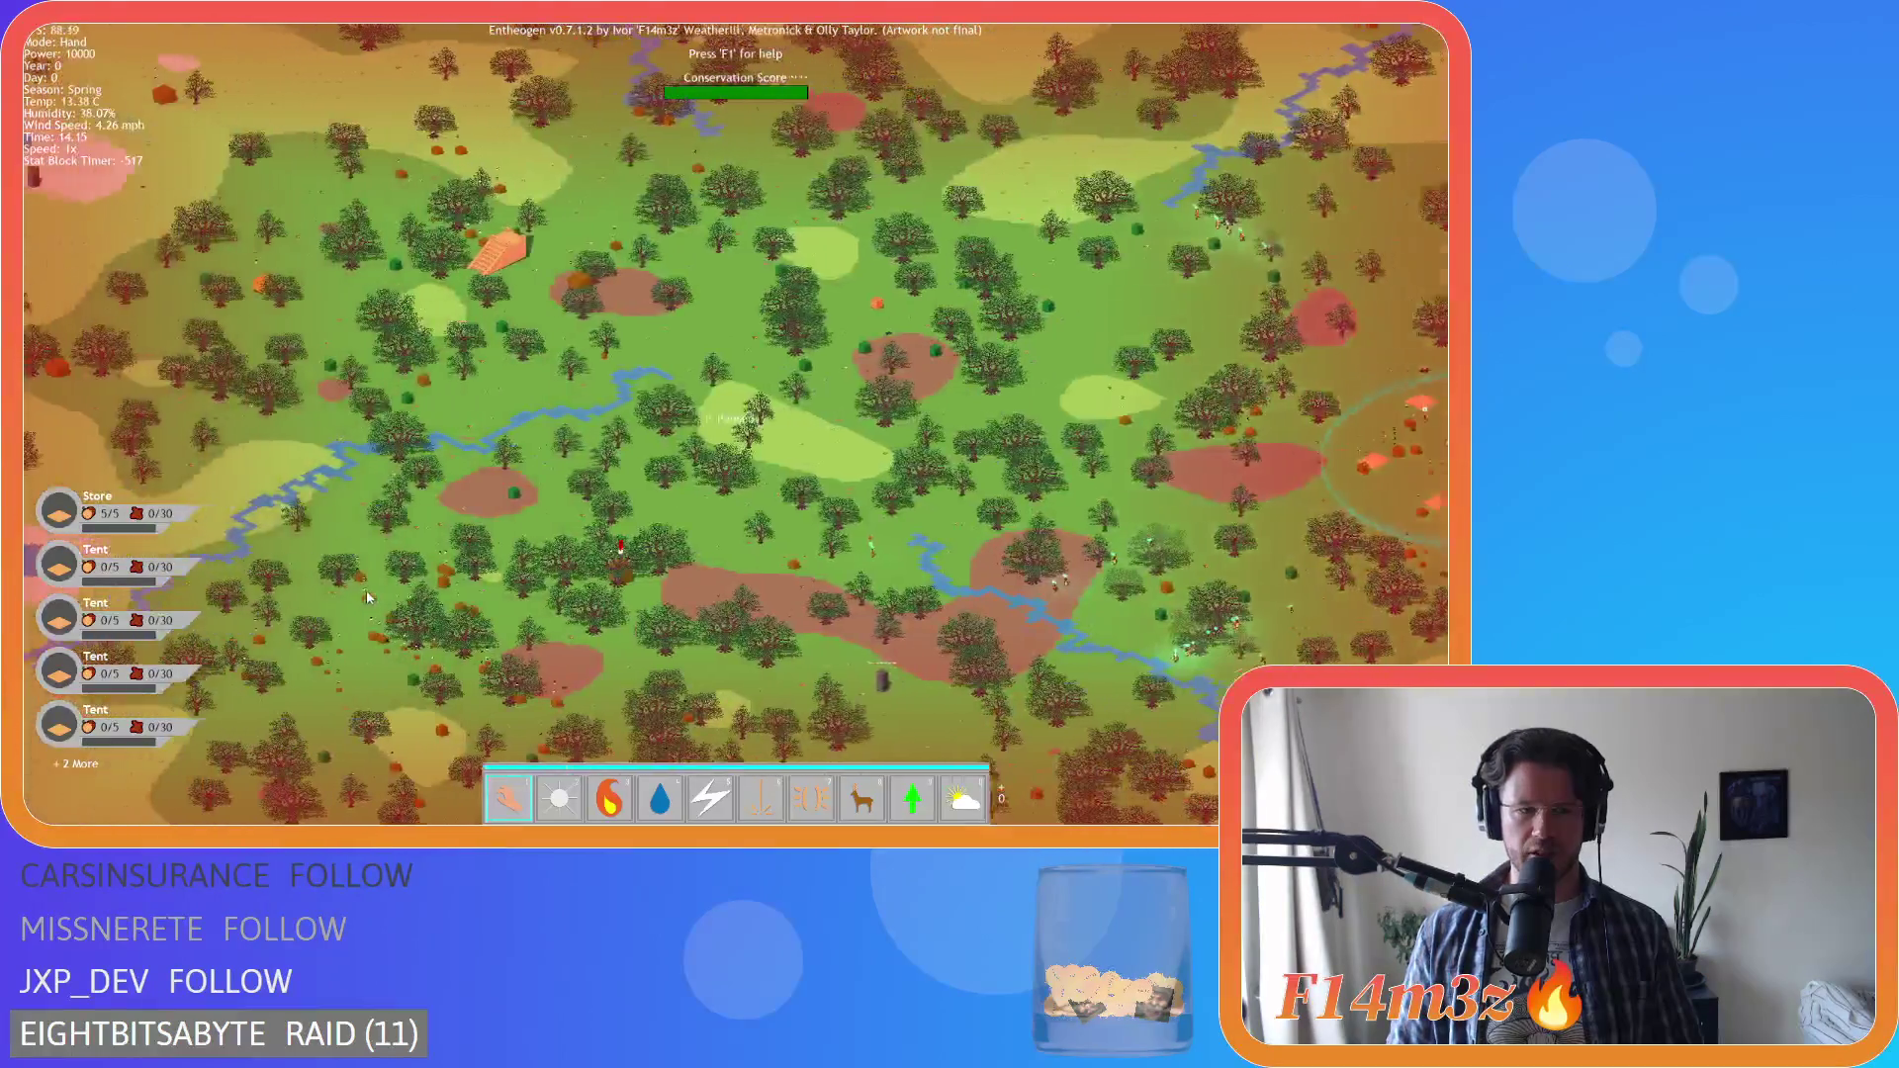
scroll(591, 601, up, 3)
scroll(692, 564, down, 5)
scroll(742, 543, up, 3)
scroll(763, 532, down, 3)
scroll(786, 485, up, 5)
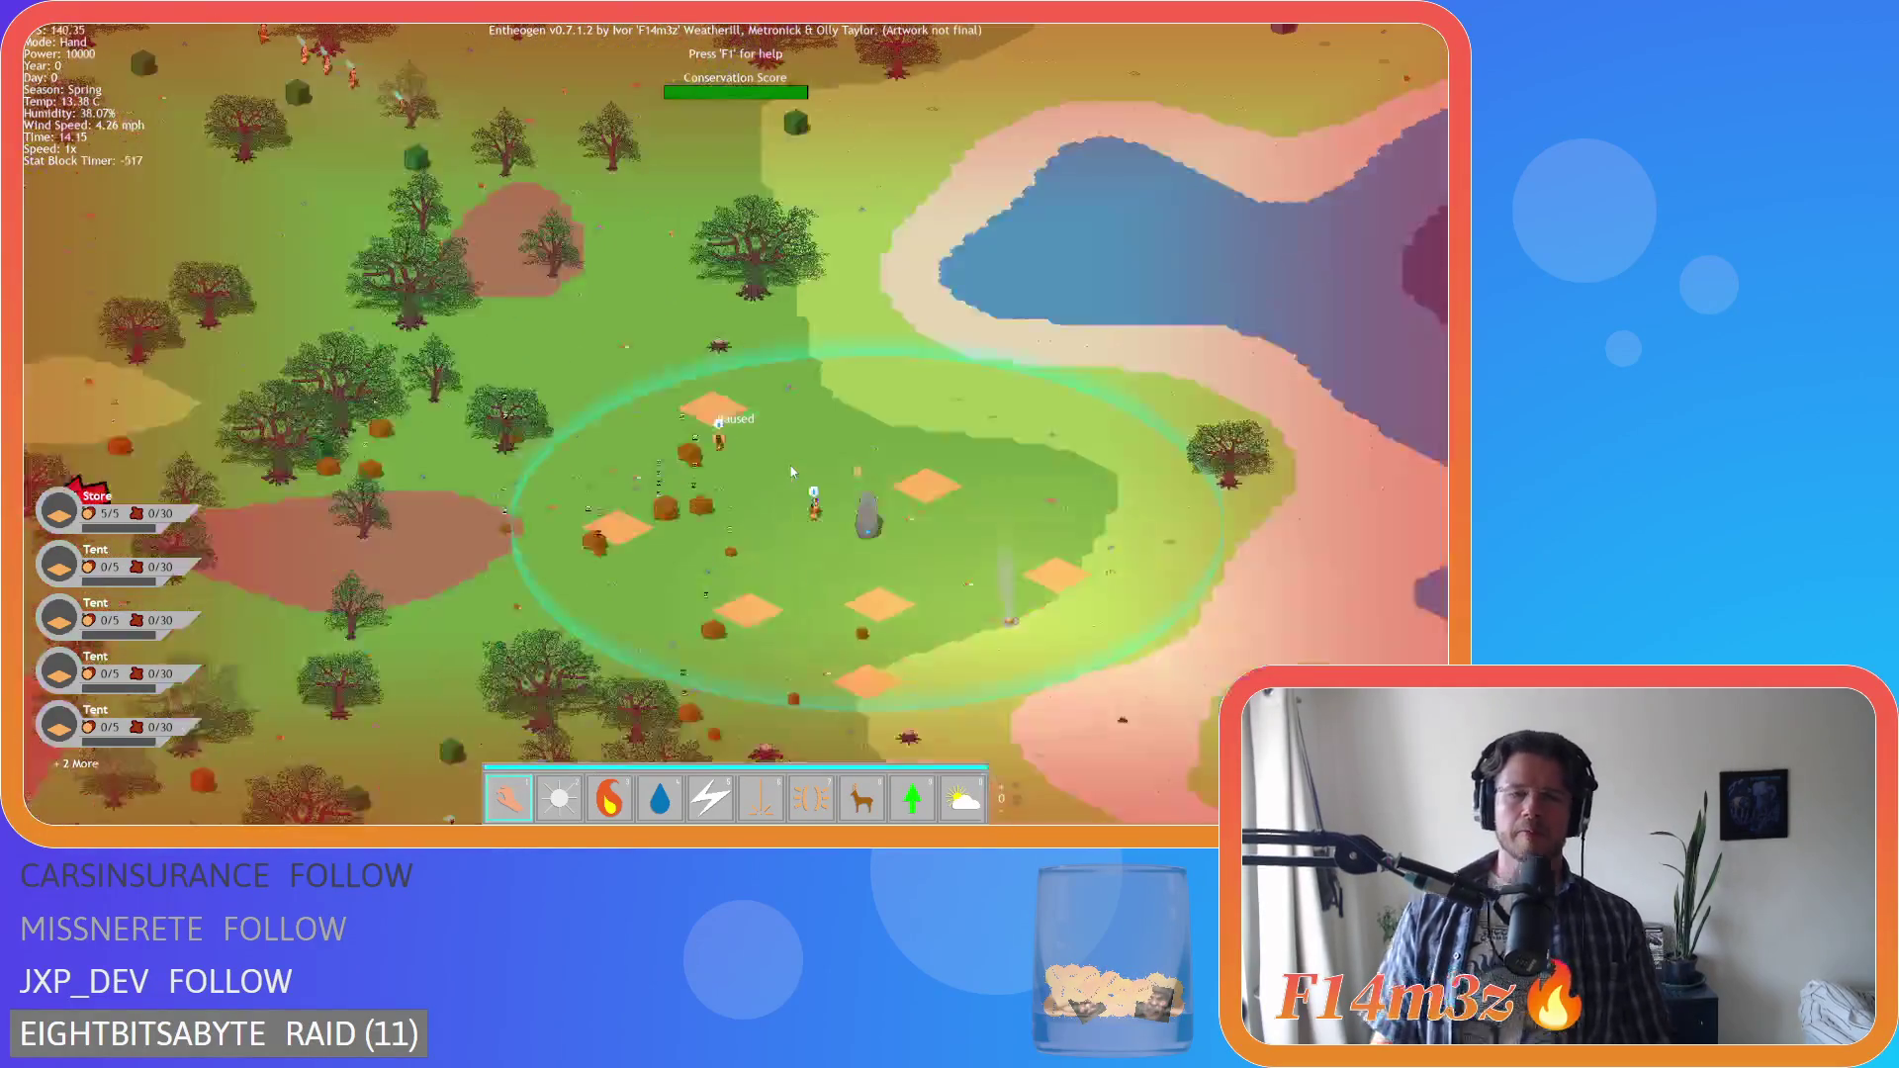
scroll(791, 473, down, 2)
scroll(779, 478, up, 2)
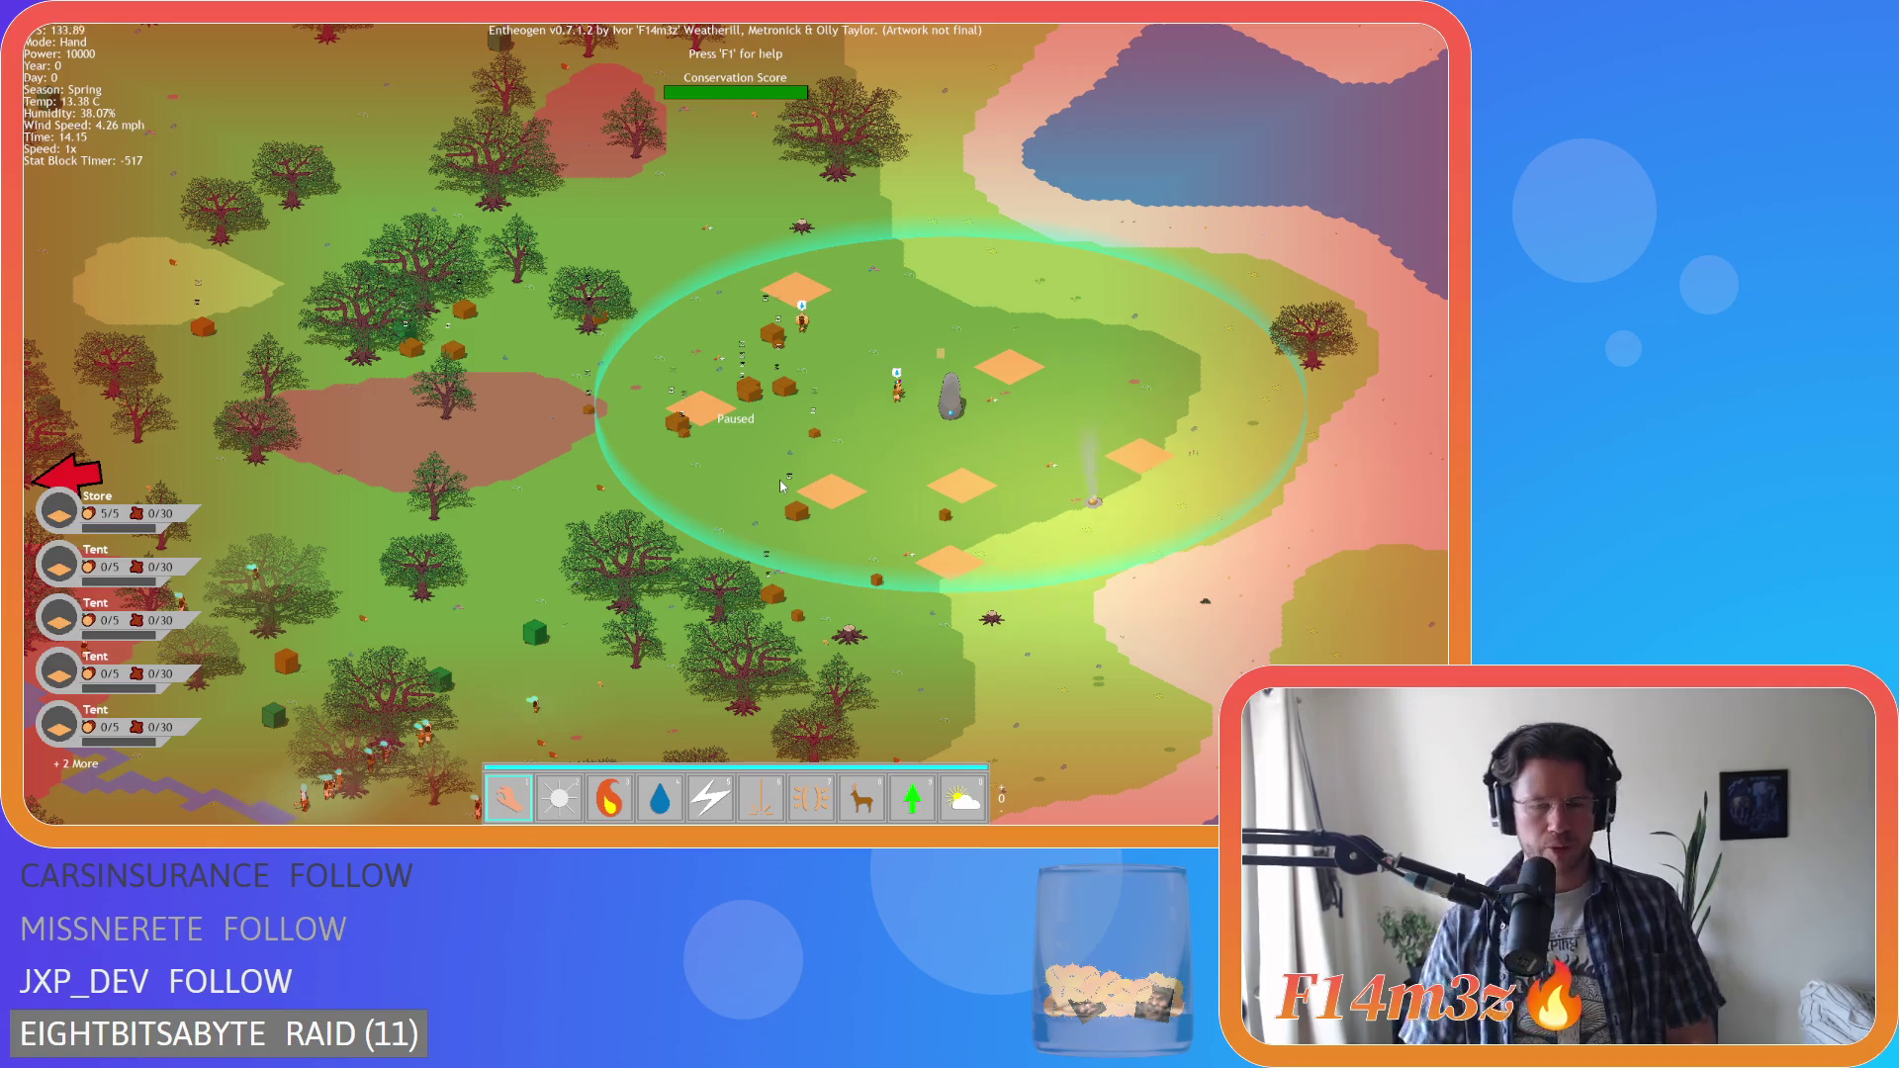
scroll(776, 401, down, 2)
scroll(781, 386, up, 2)
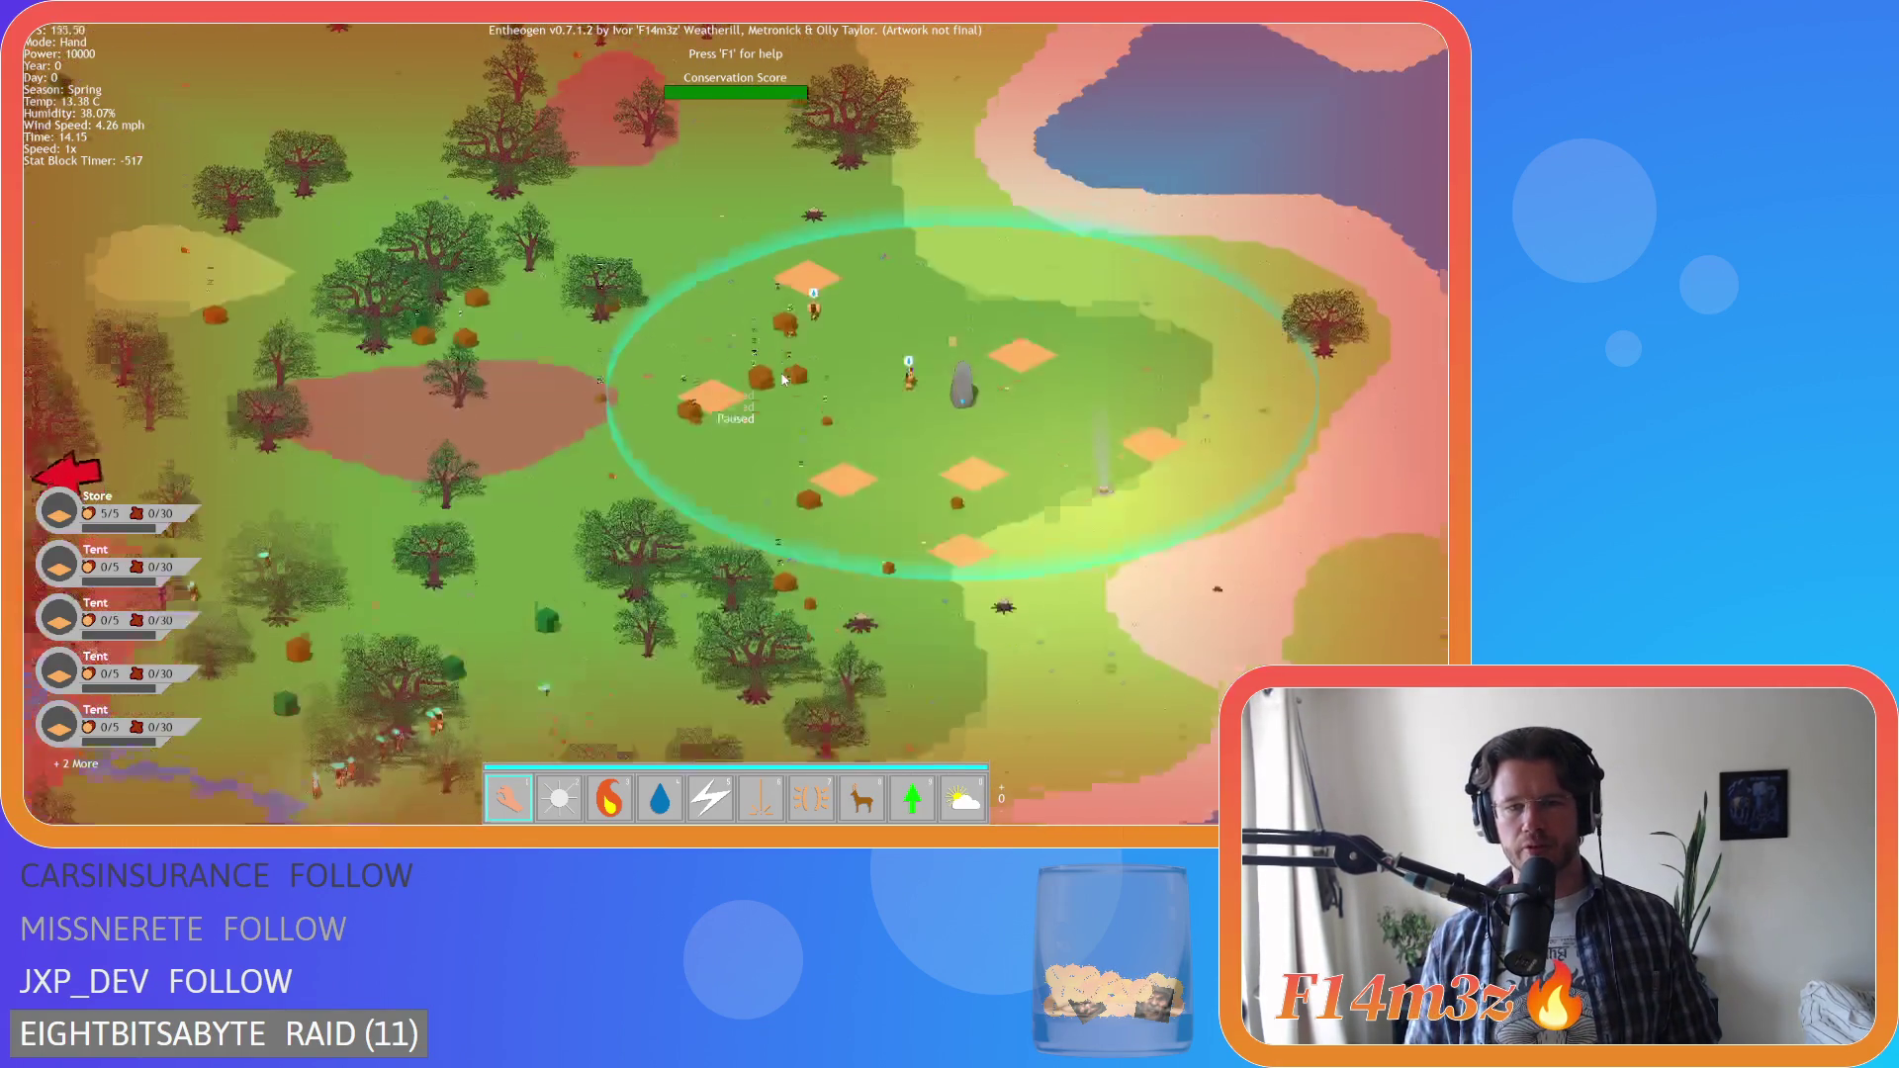
scroll(786, 375, up, 2)
scroll(811, 371, down, 2)
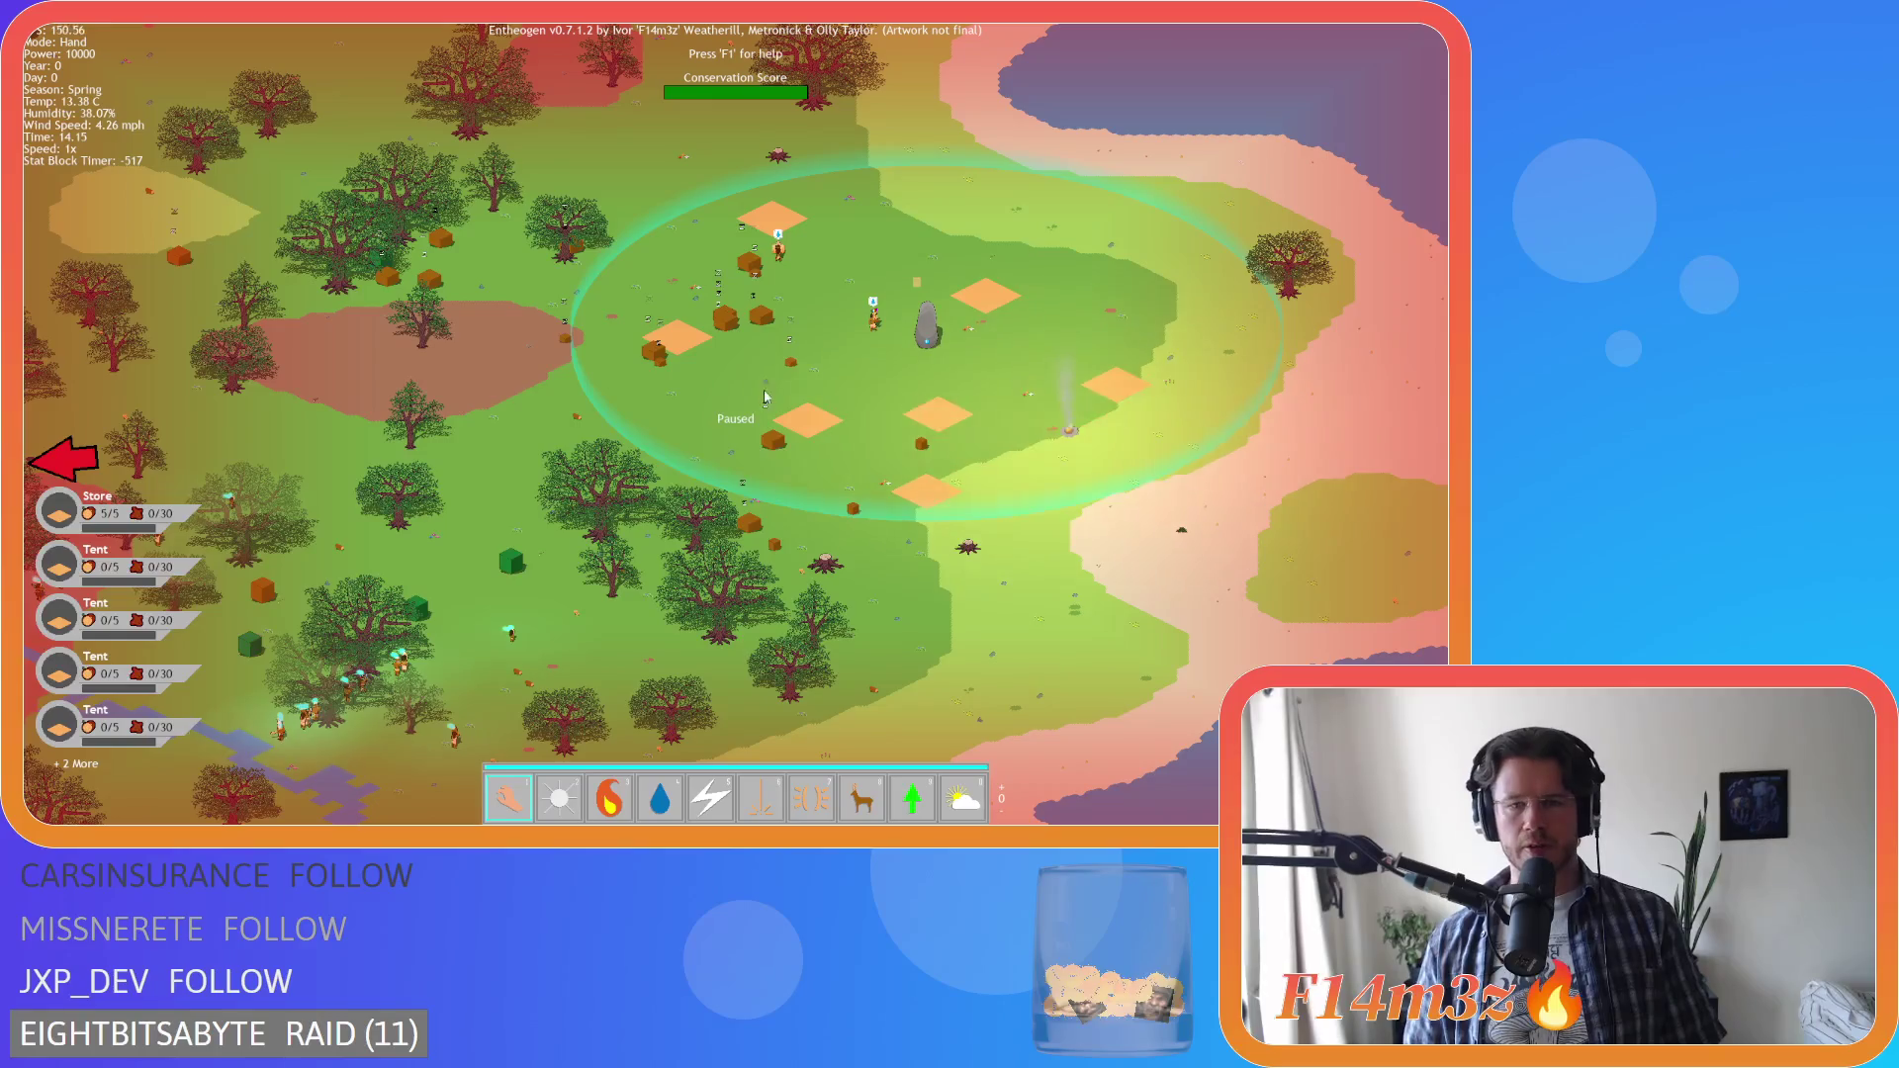
key(Escape)
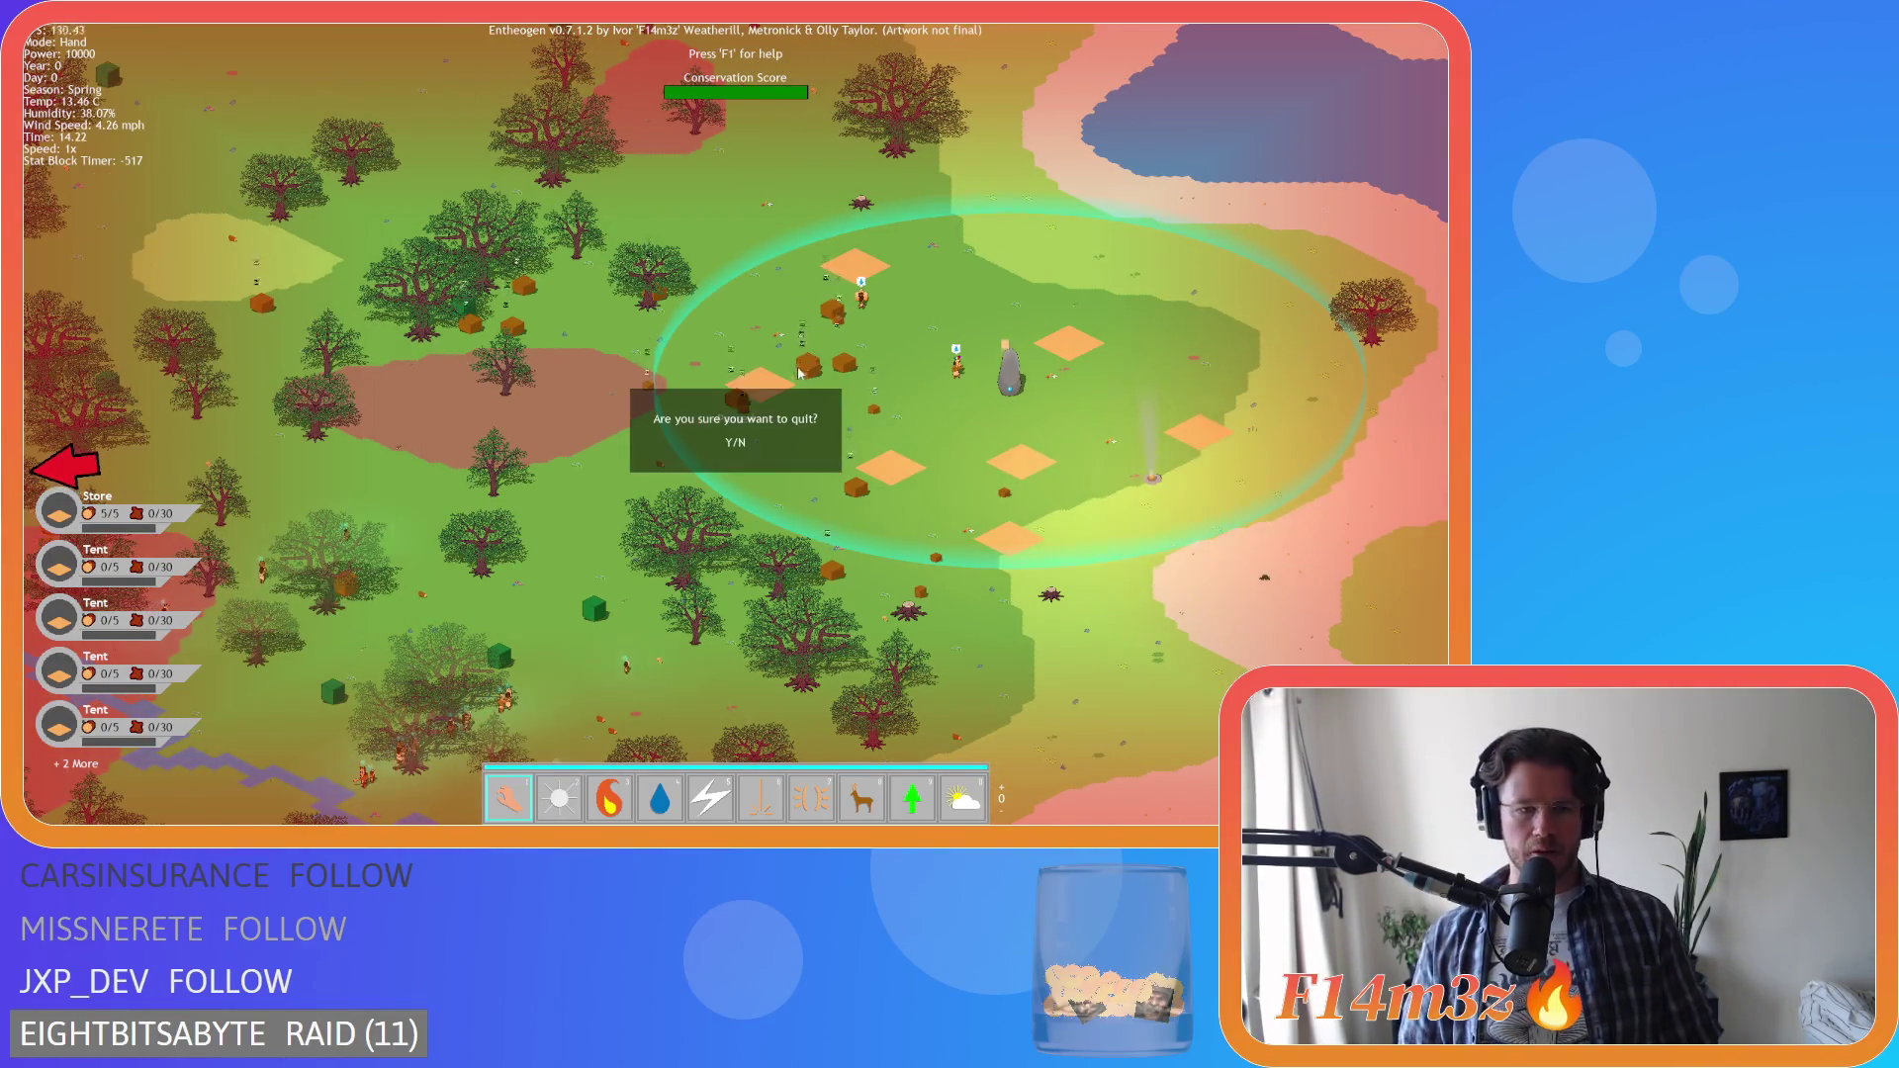
Quit the game with Y and scroll through ob_gui's Draw GUI code
key(y)
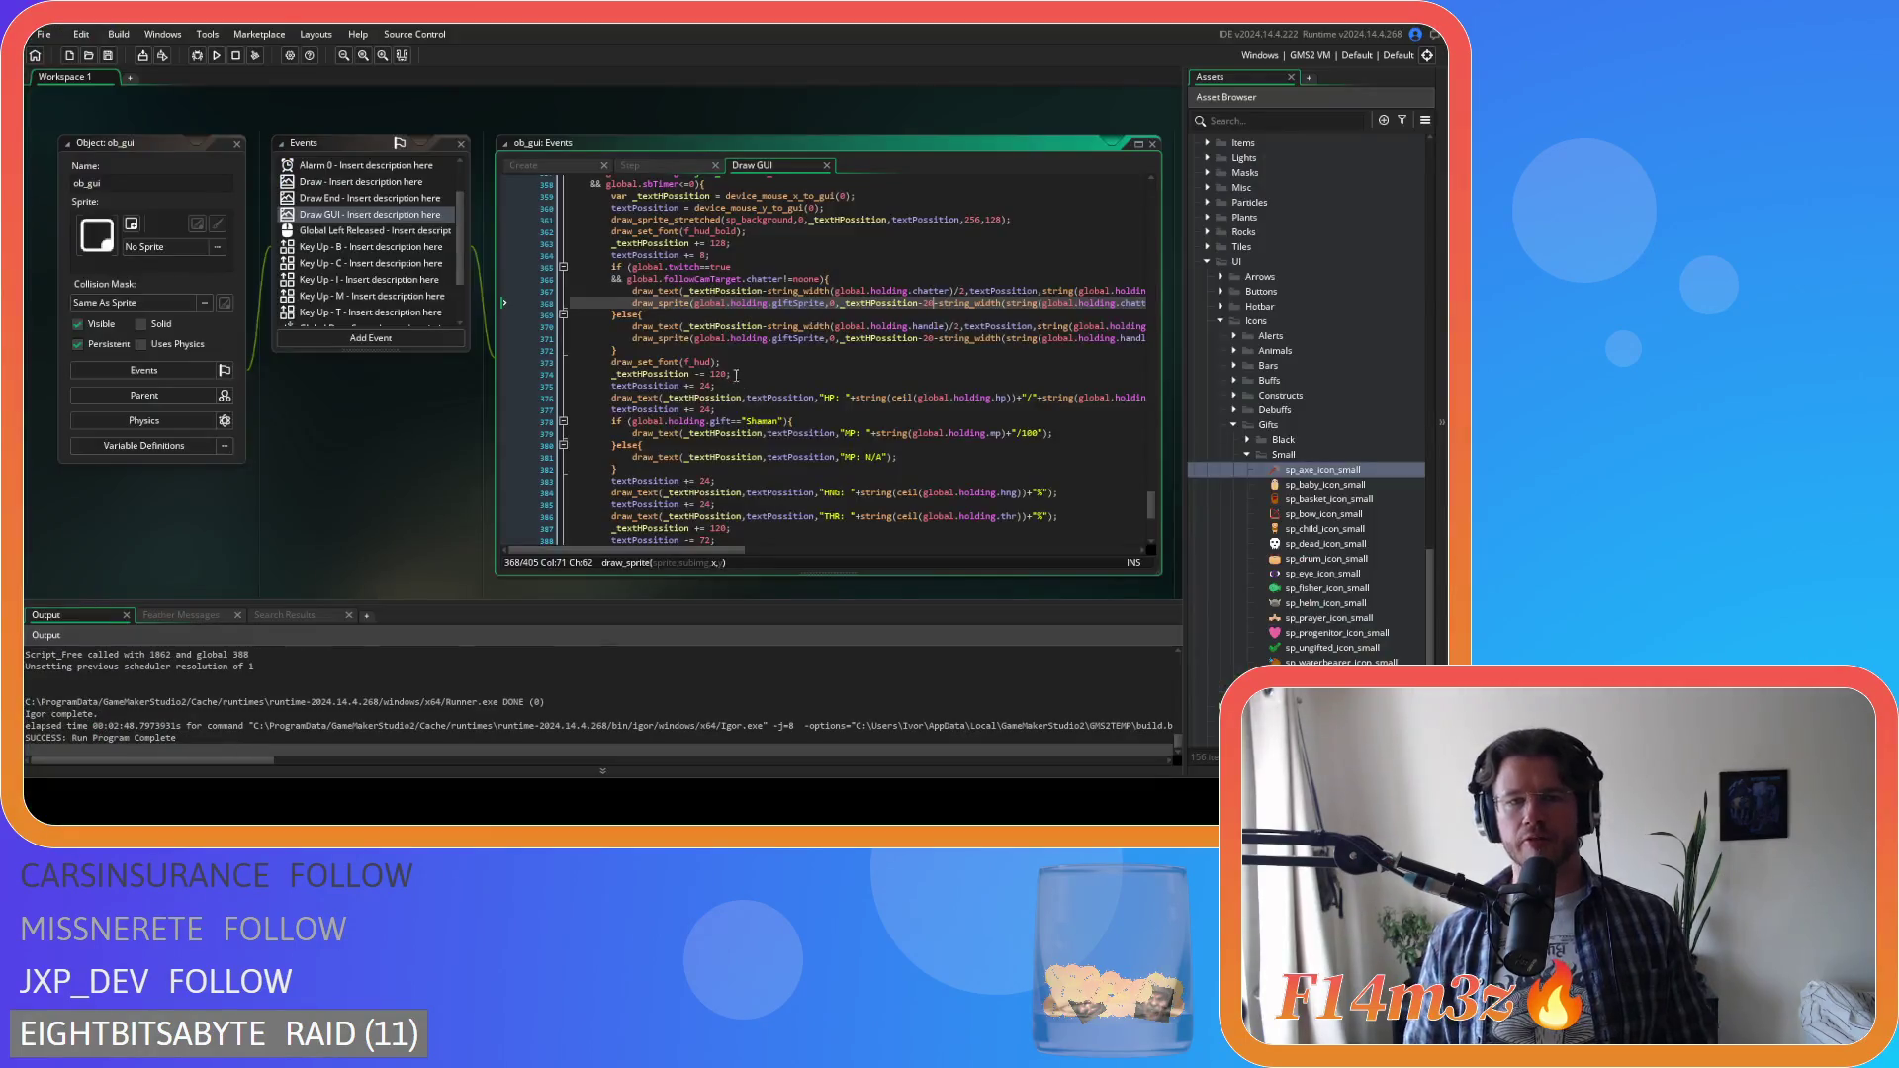
scroll(739, 405, down, 5)
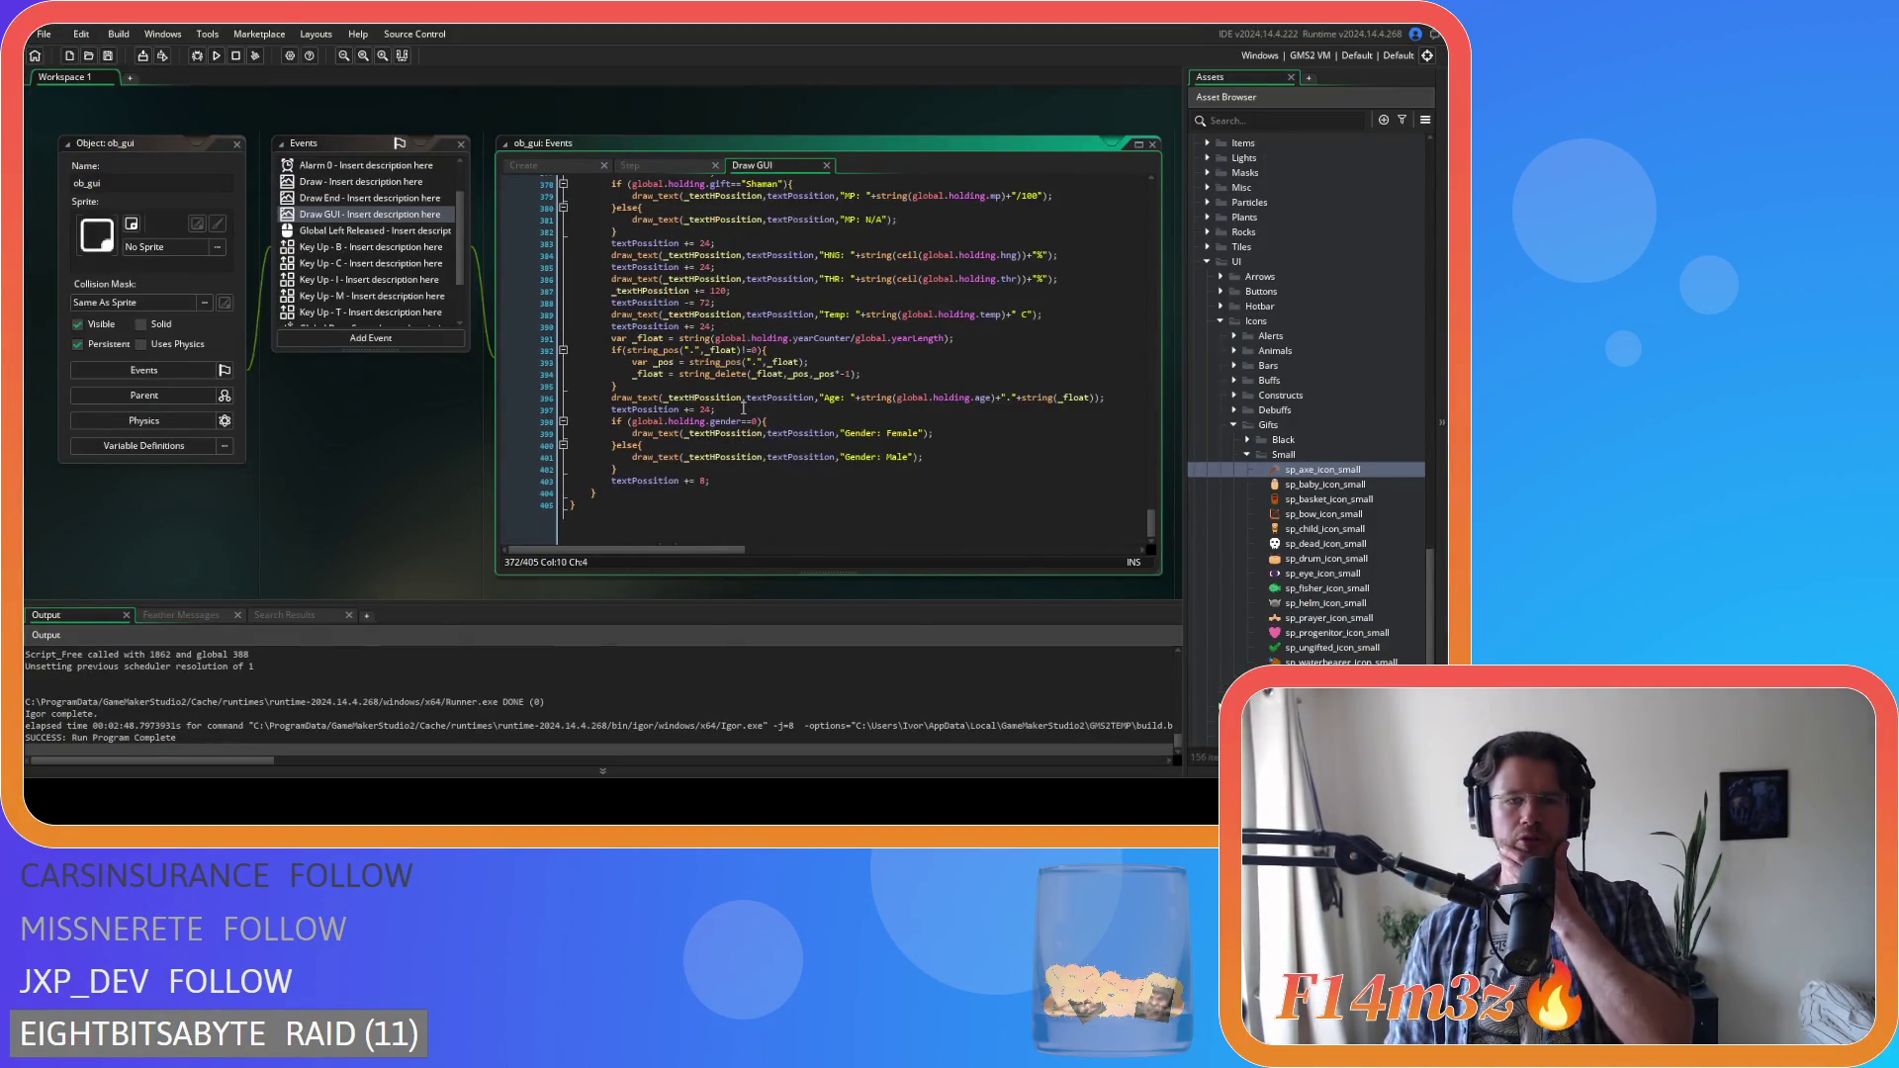
scroll(690, 493, up, 8)
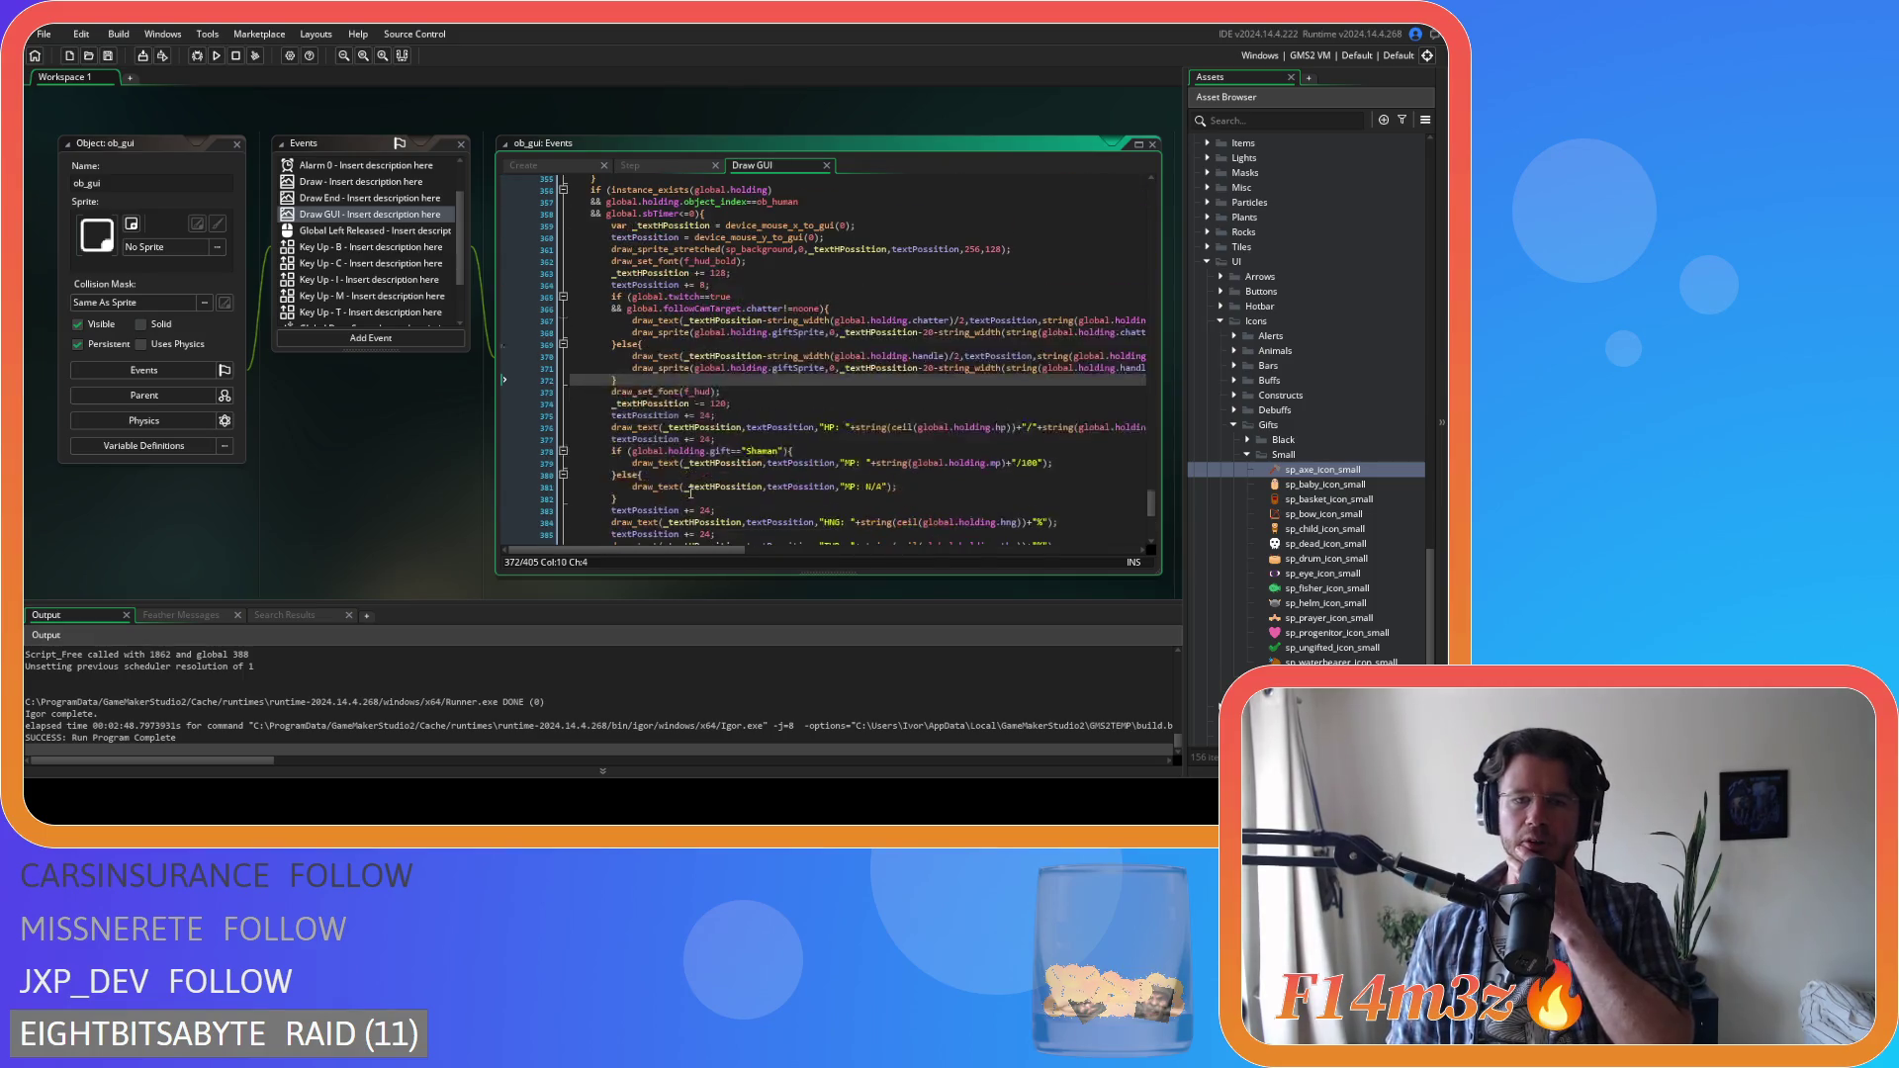
scroll(689, 493, down, 3)
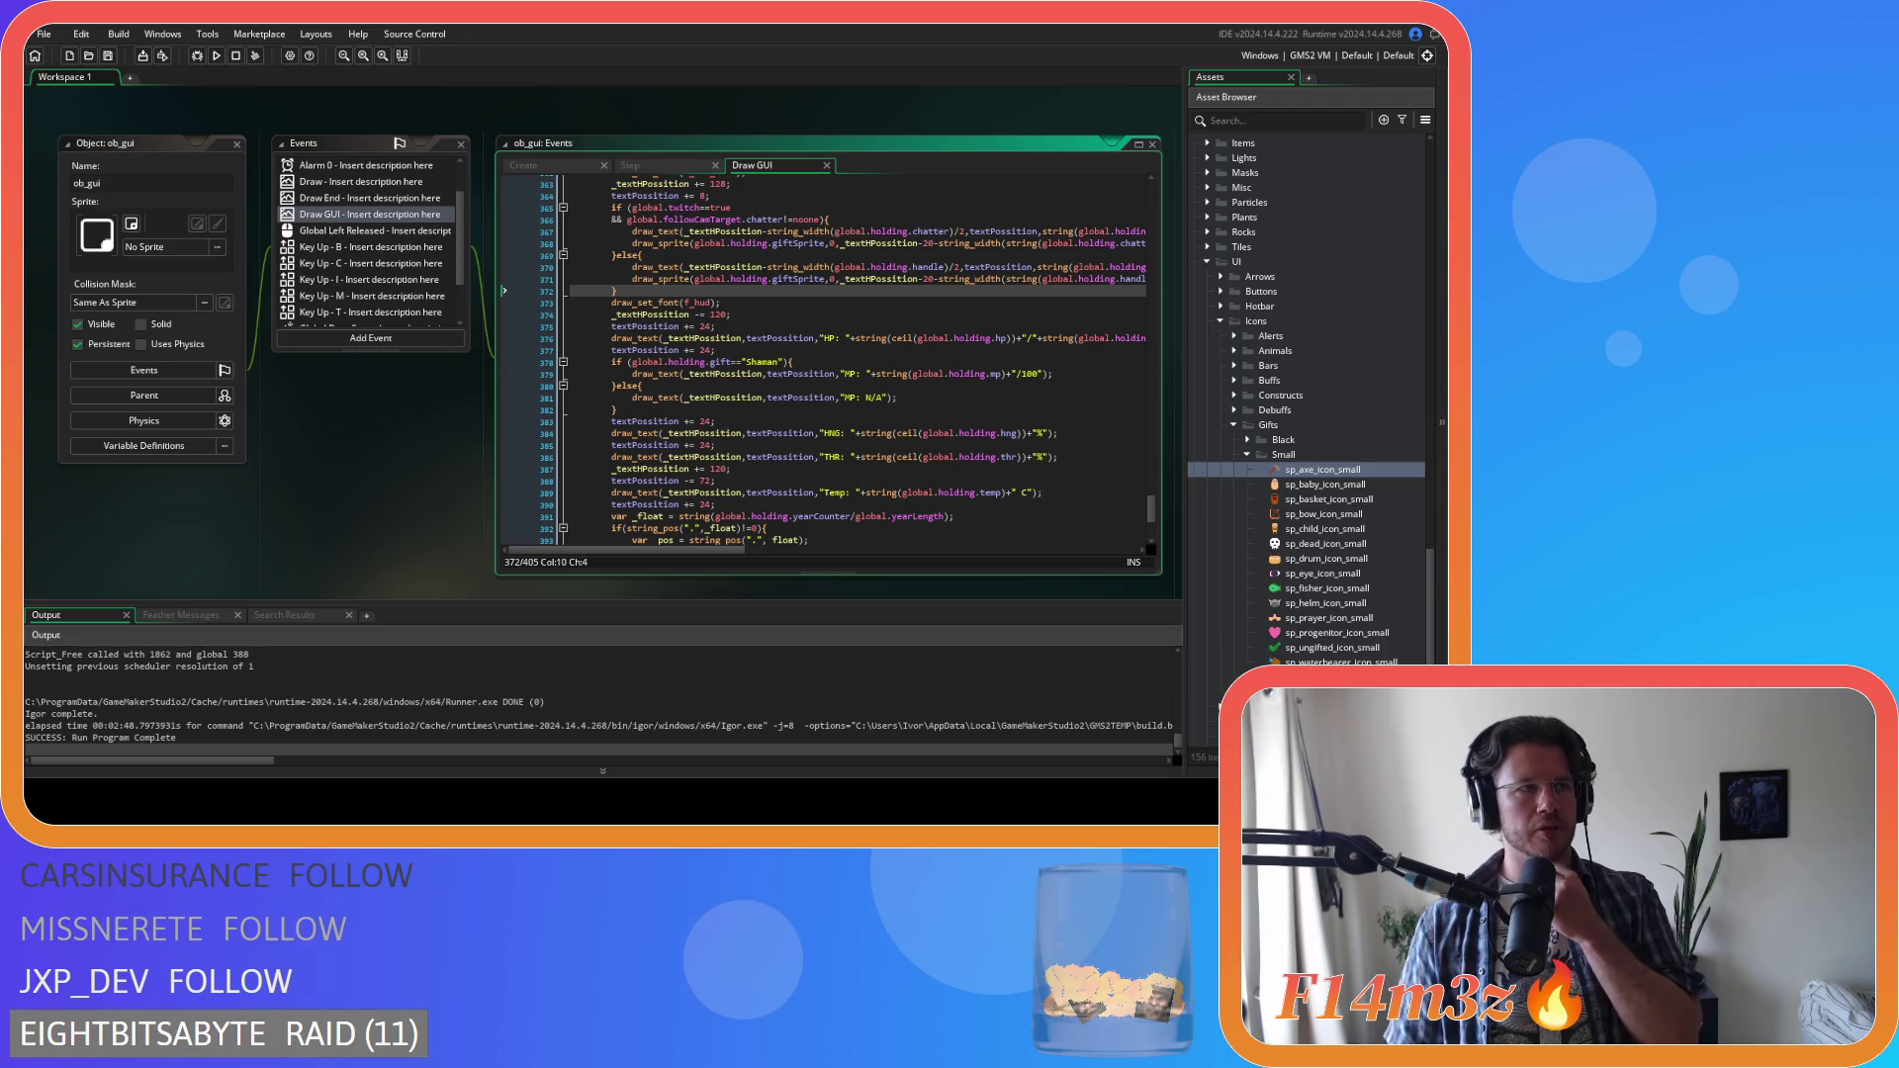
Place the caret on line 377, then at the end of line 403
click(695, 350)
scroll(729, 333, down, 5)
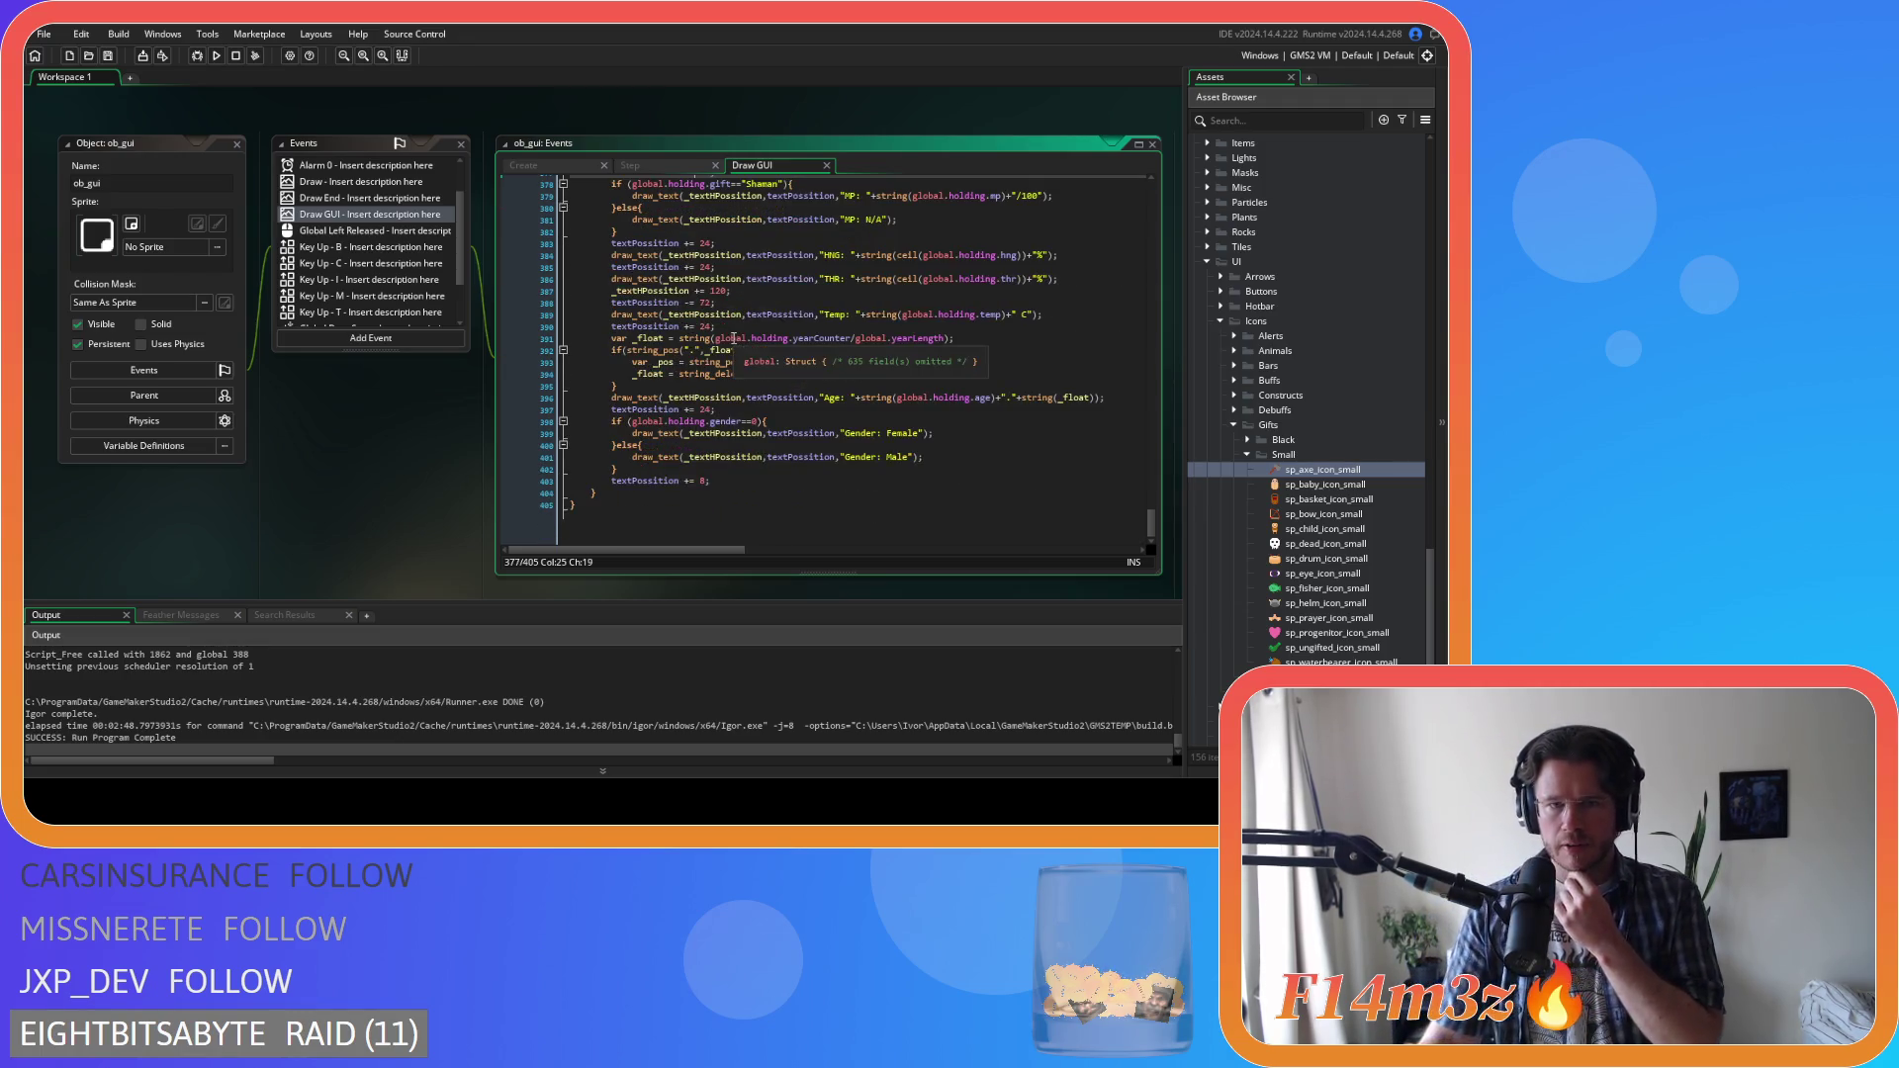
click(706, 489)
Change the textPosition increment to += 24, add a blank line, and collapse Small gift icons
text(24)
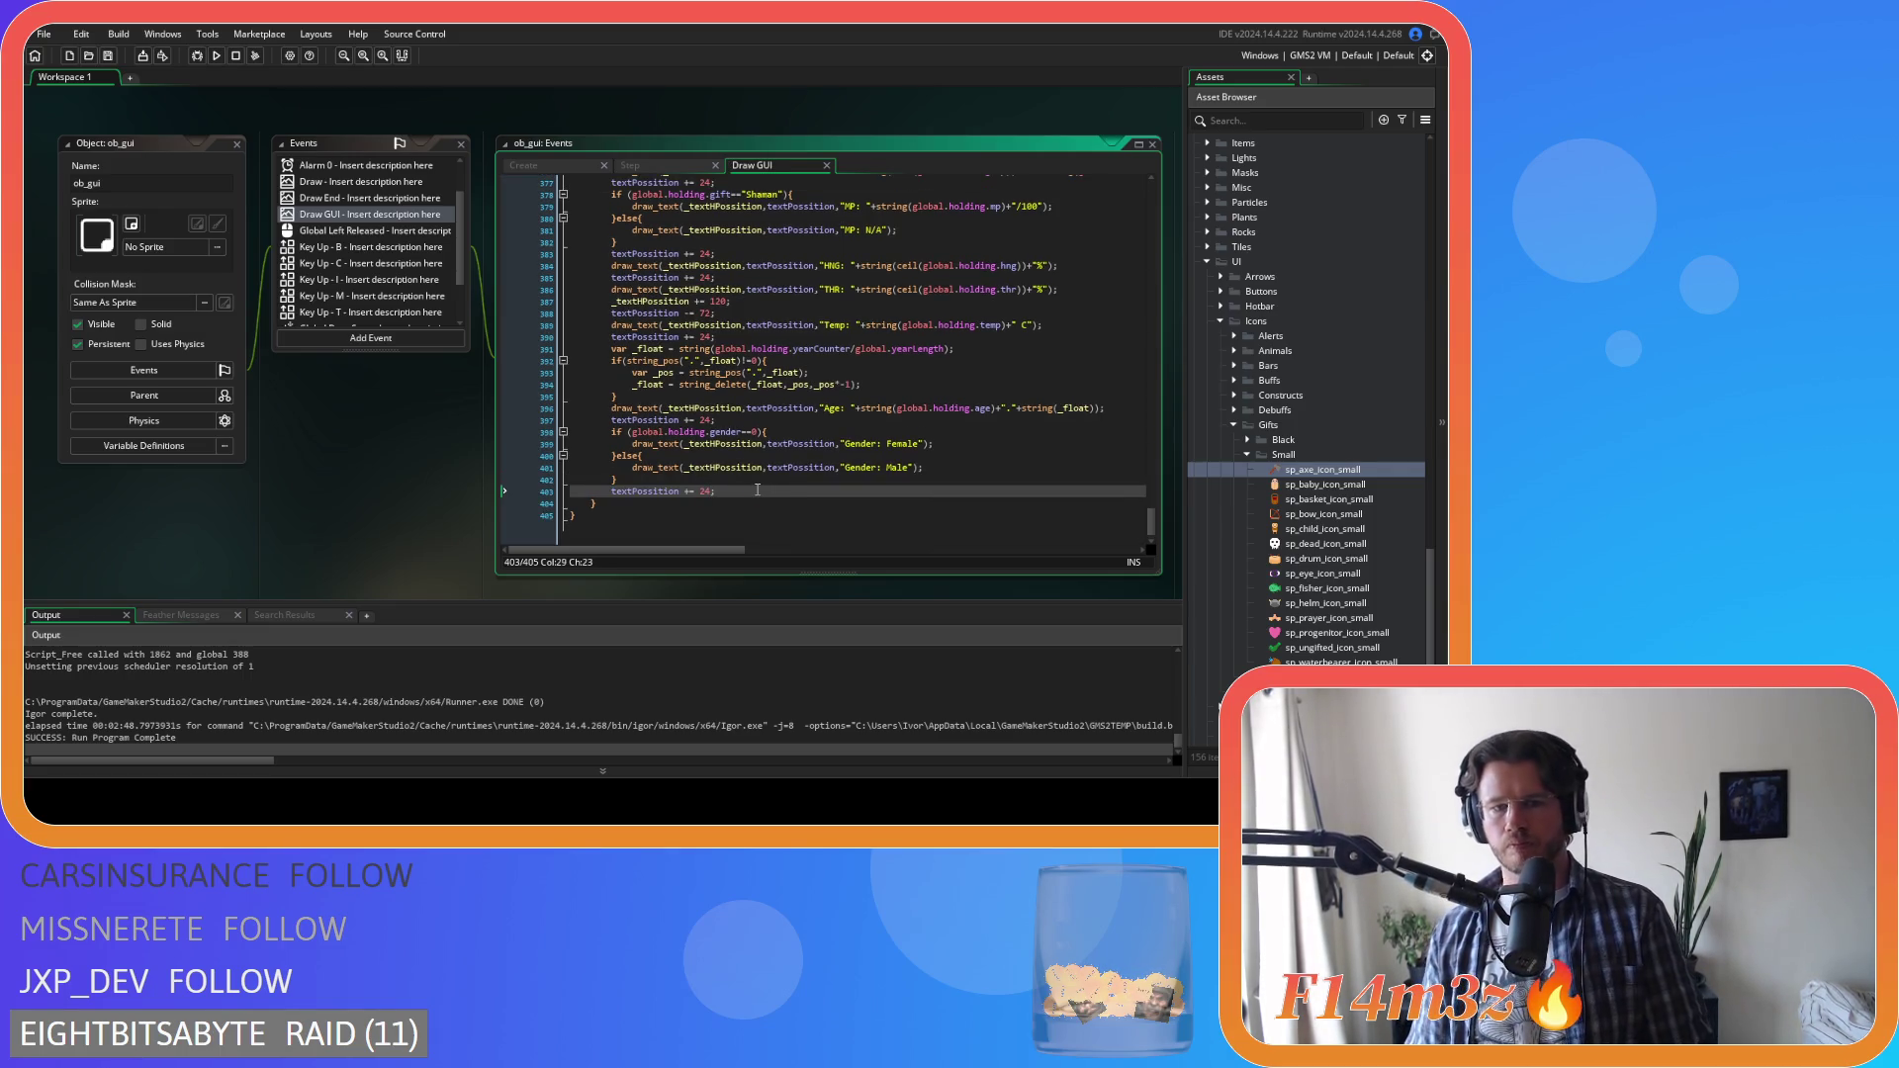
key(Return)
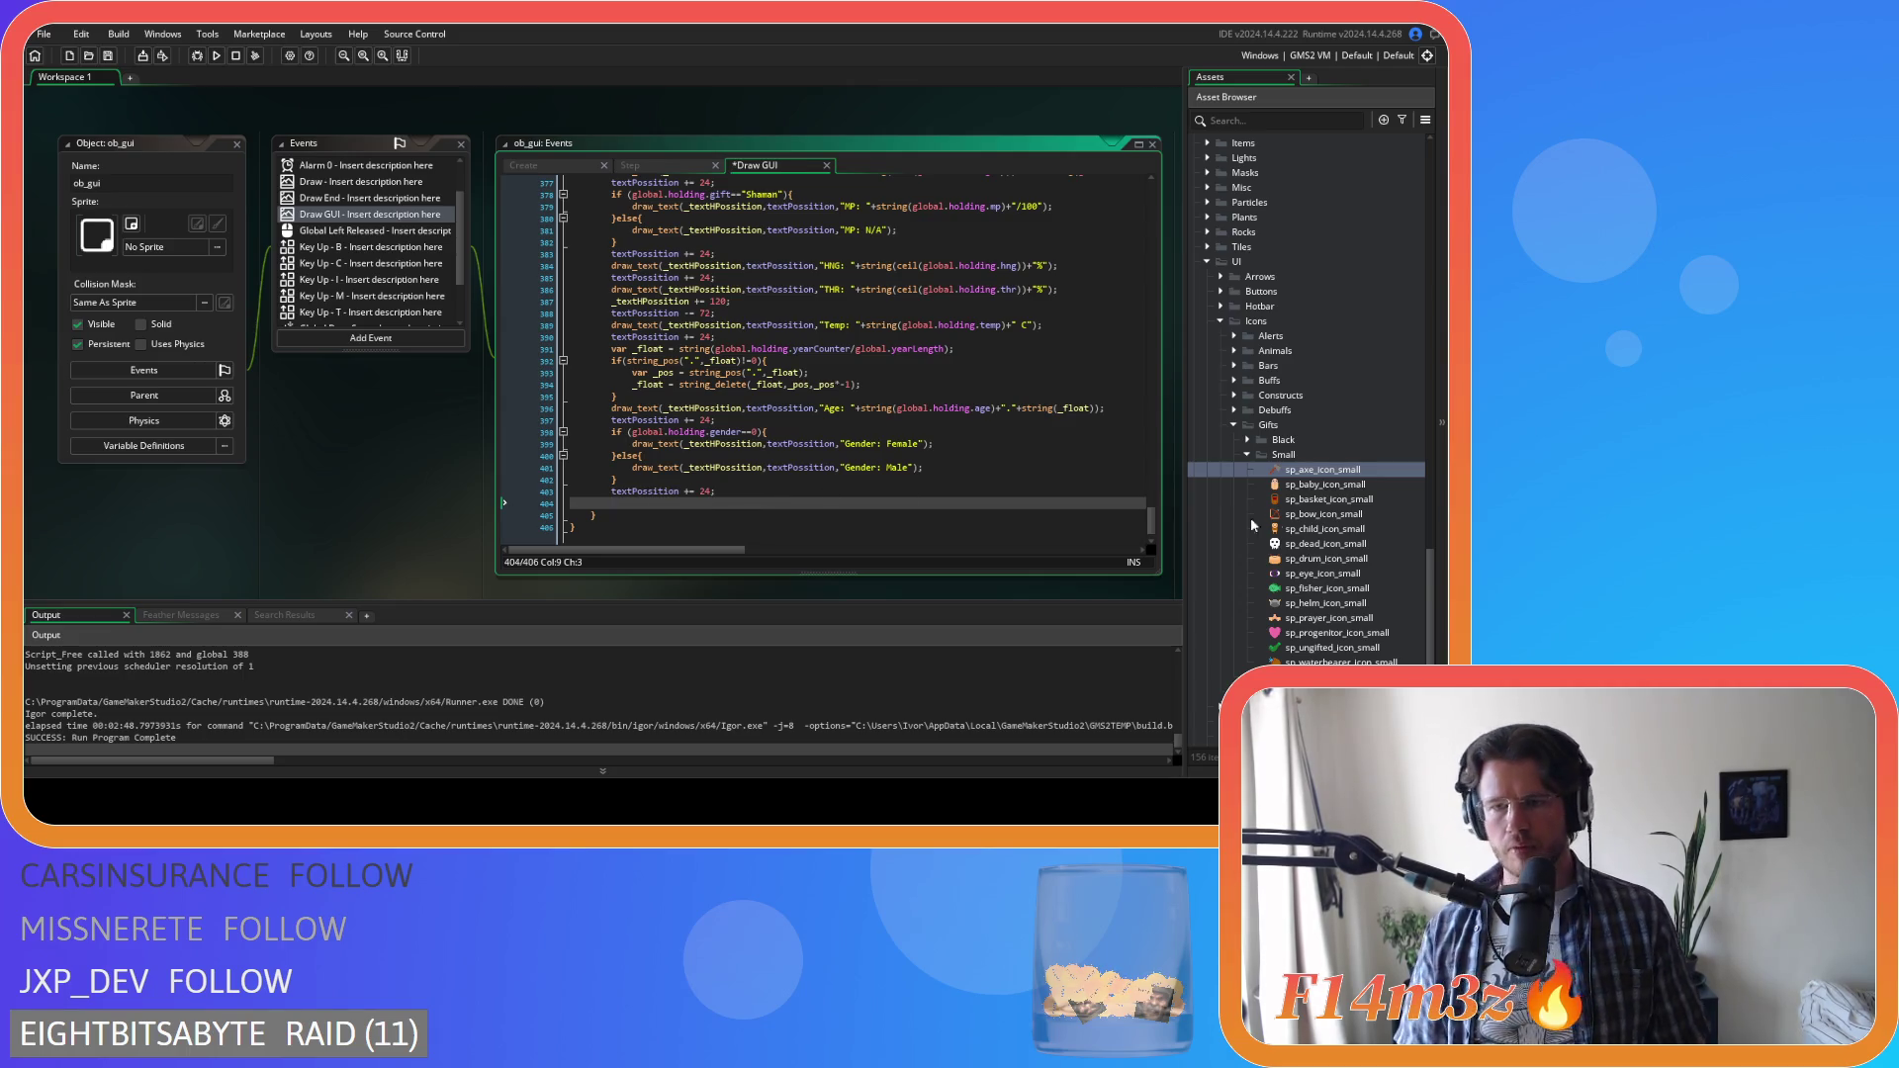
click(1245, 456)
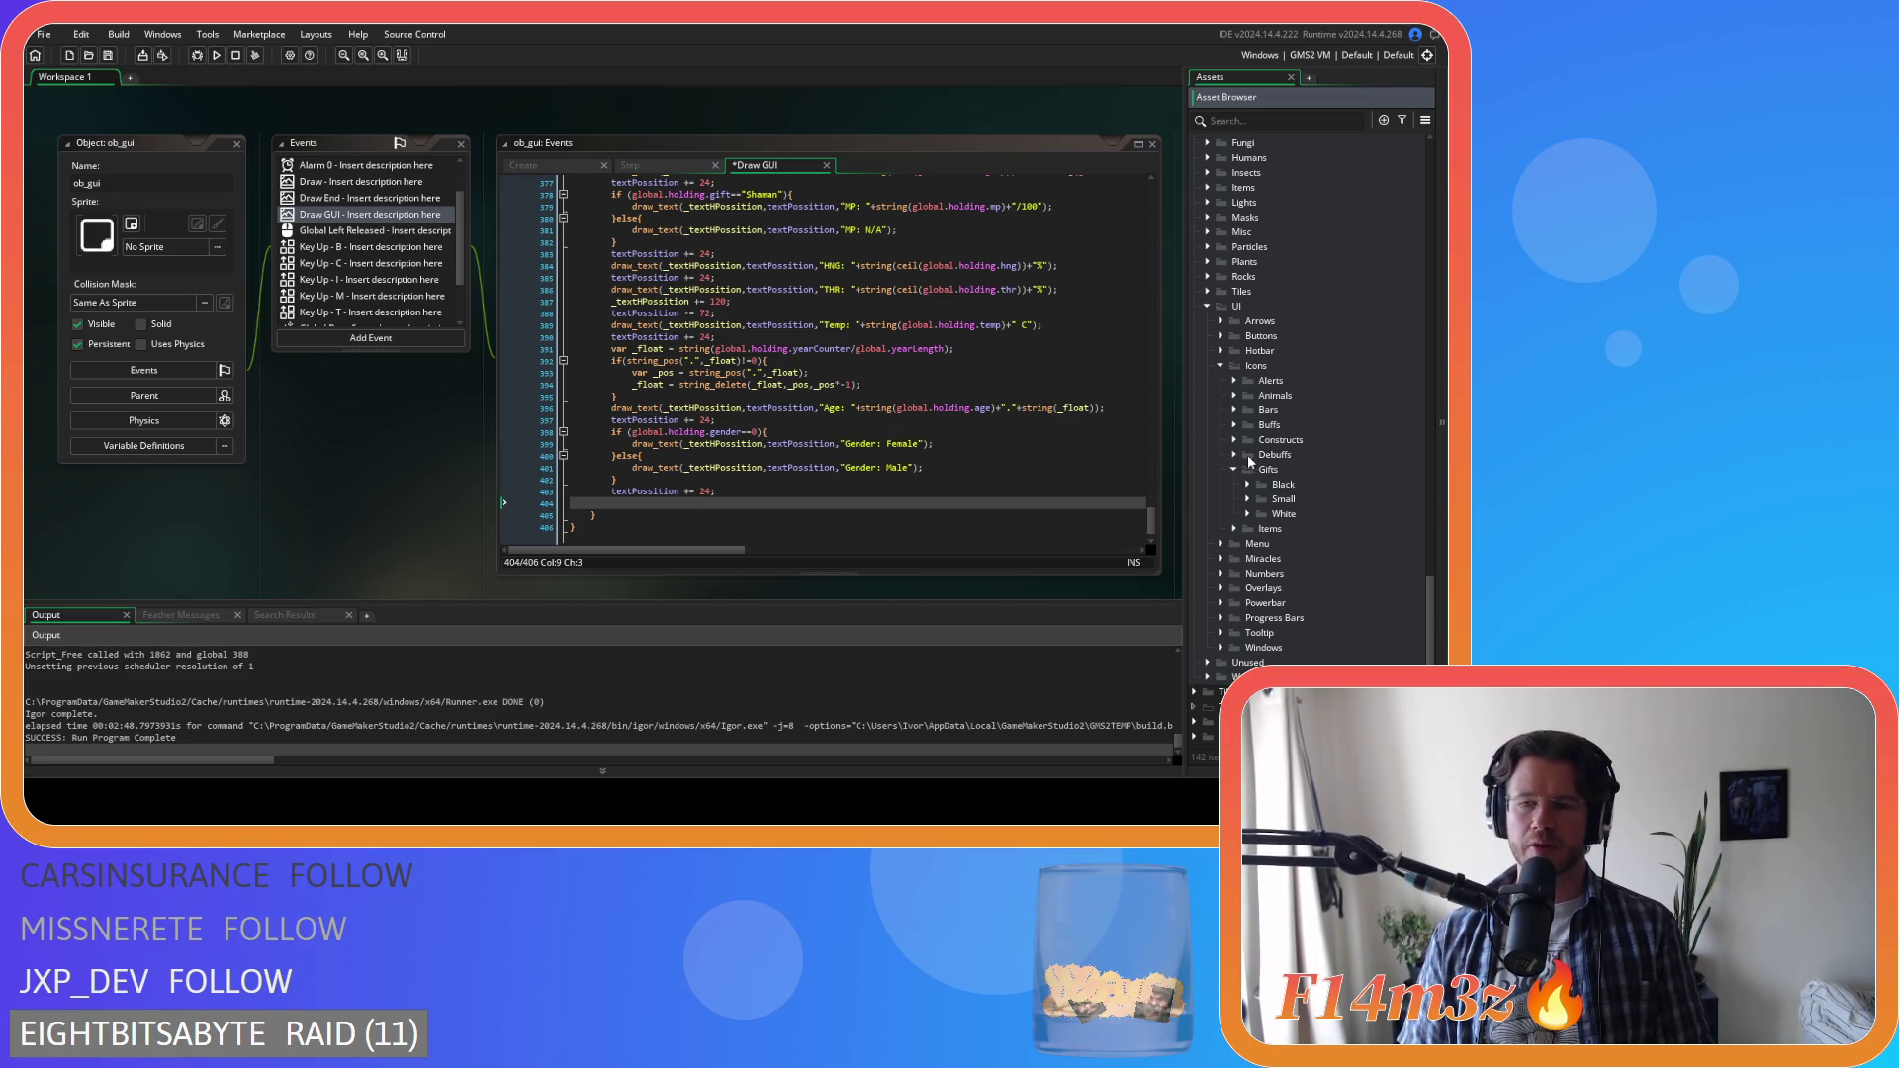
Collapse the Gifts, Icons and UI sprite folders and return the caret to Draw GUI line 404
click(1235, 469)
click(1218, 415)
click(1206, 474)
scroll(1211, 500, up, 1)
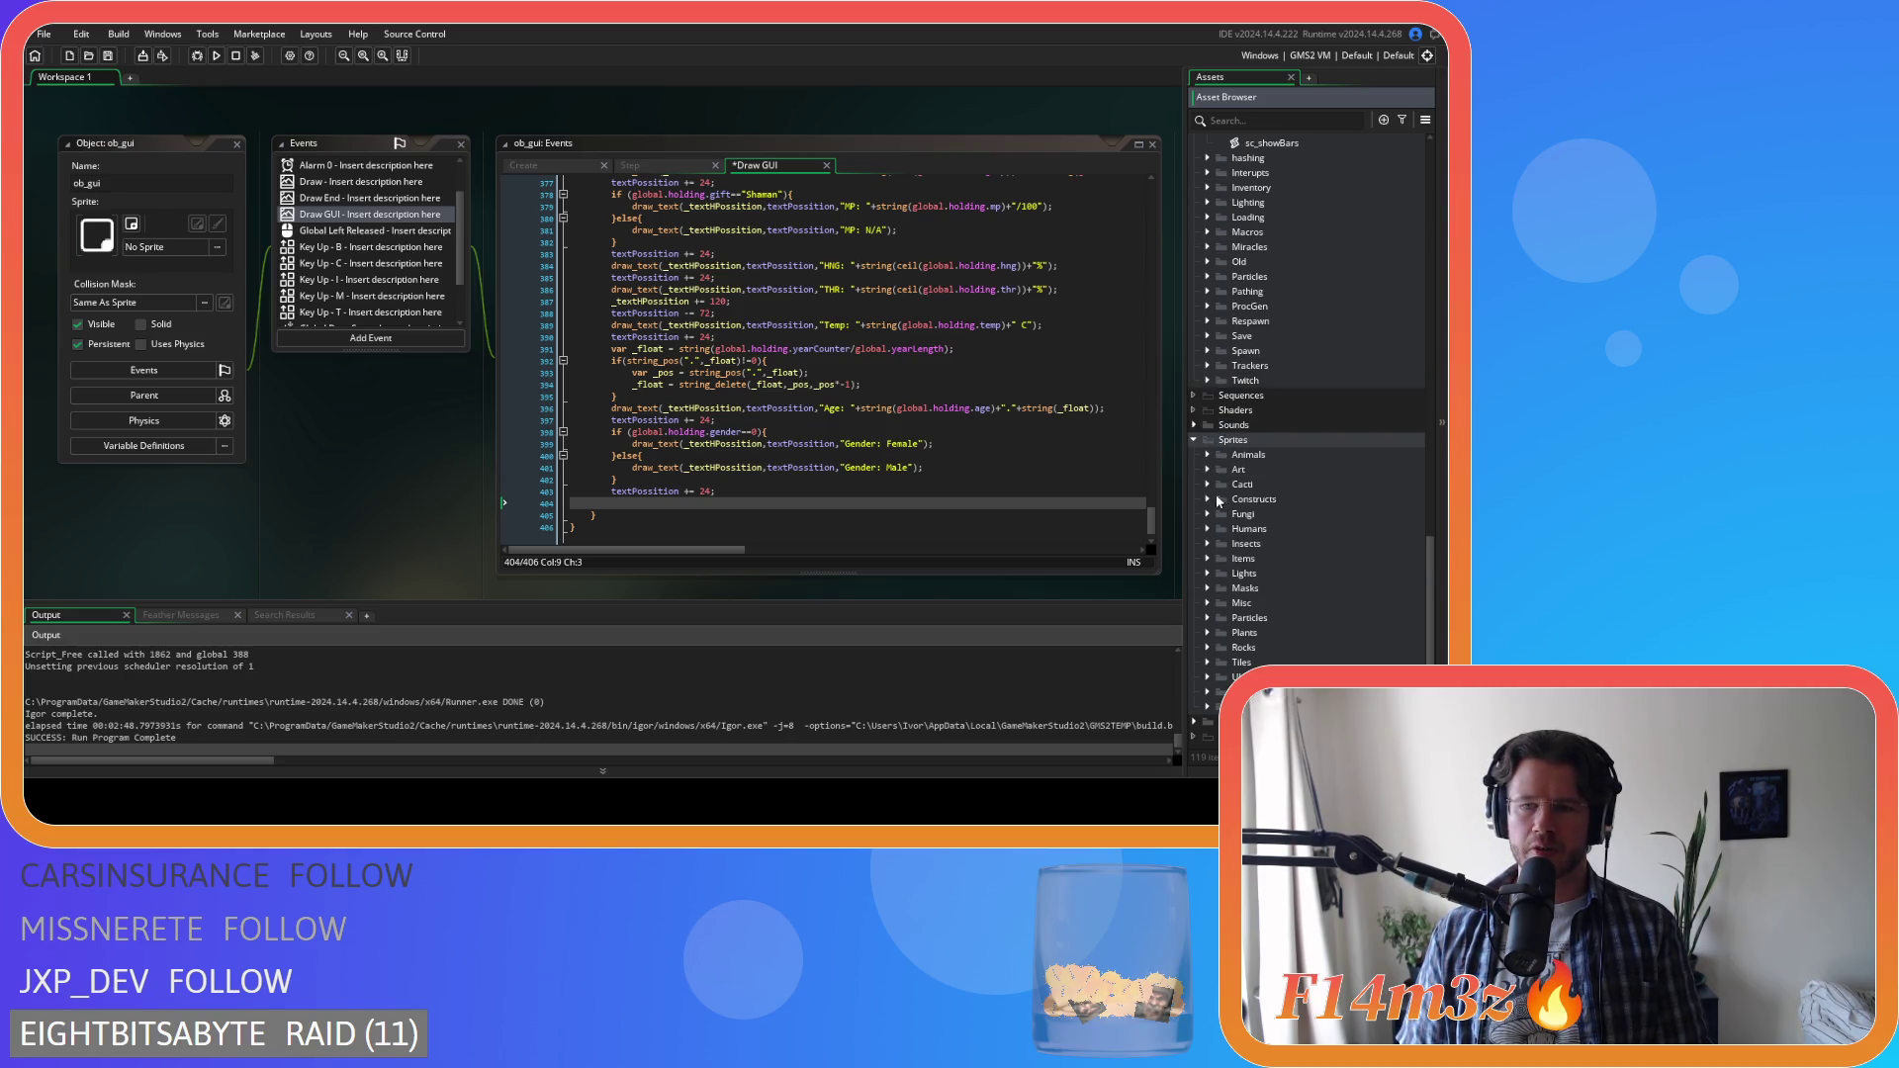
scroll(1180, 481, up, 1)
scroll(431, 496, down, 1)
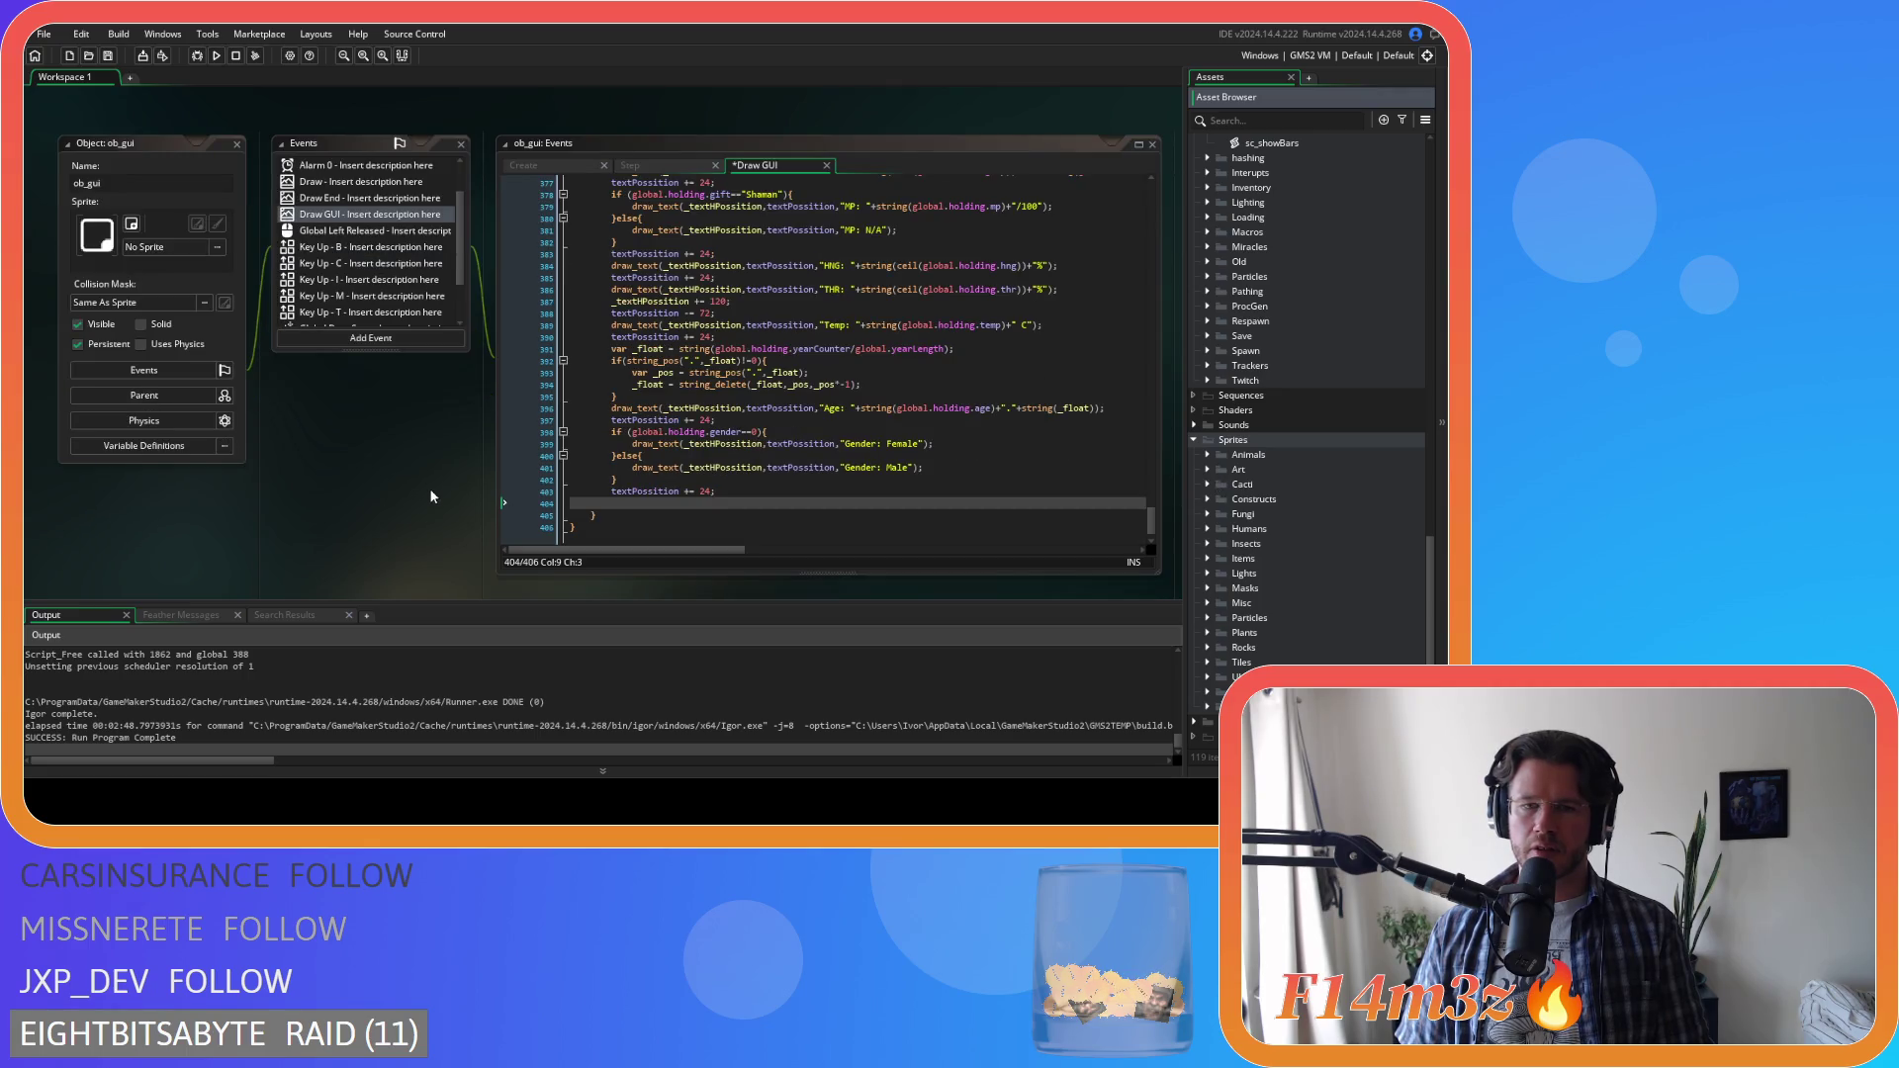
scroll(453, 524, right, 1)
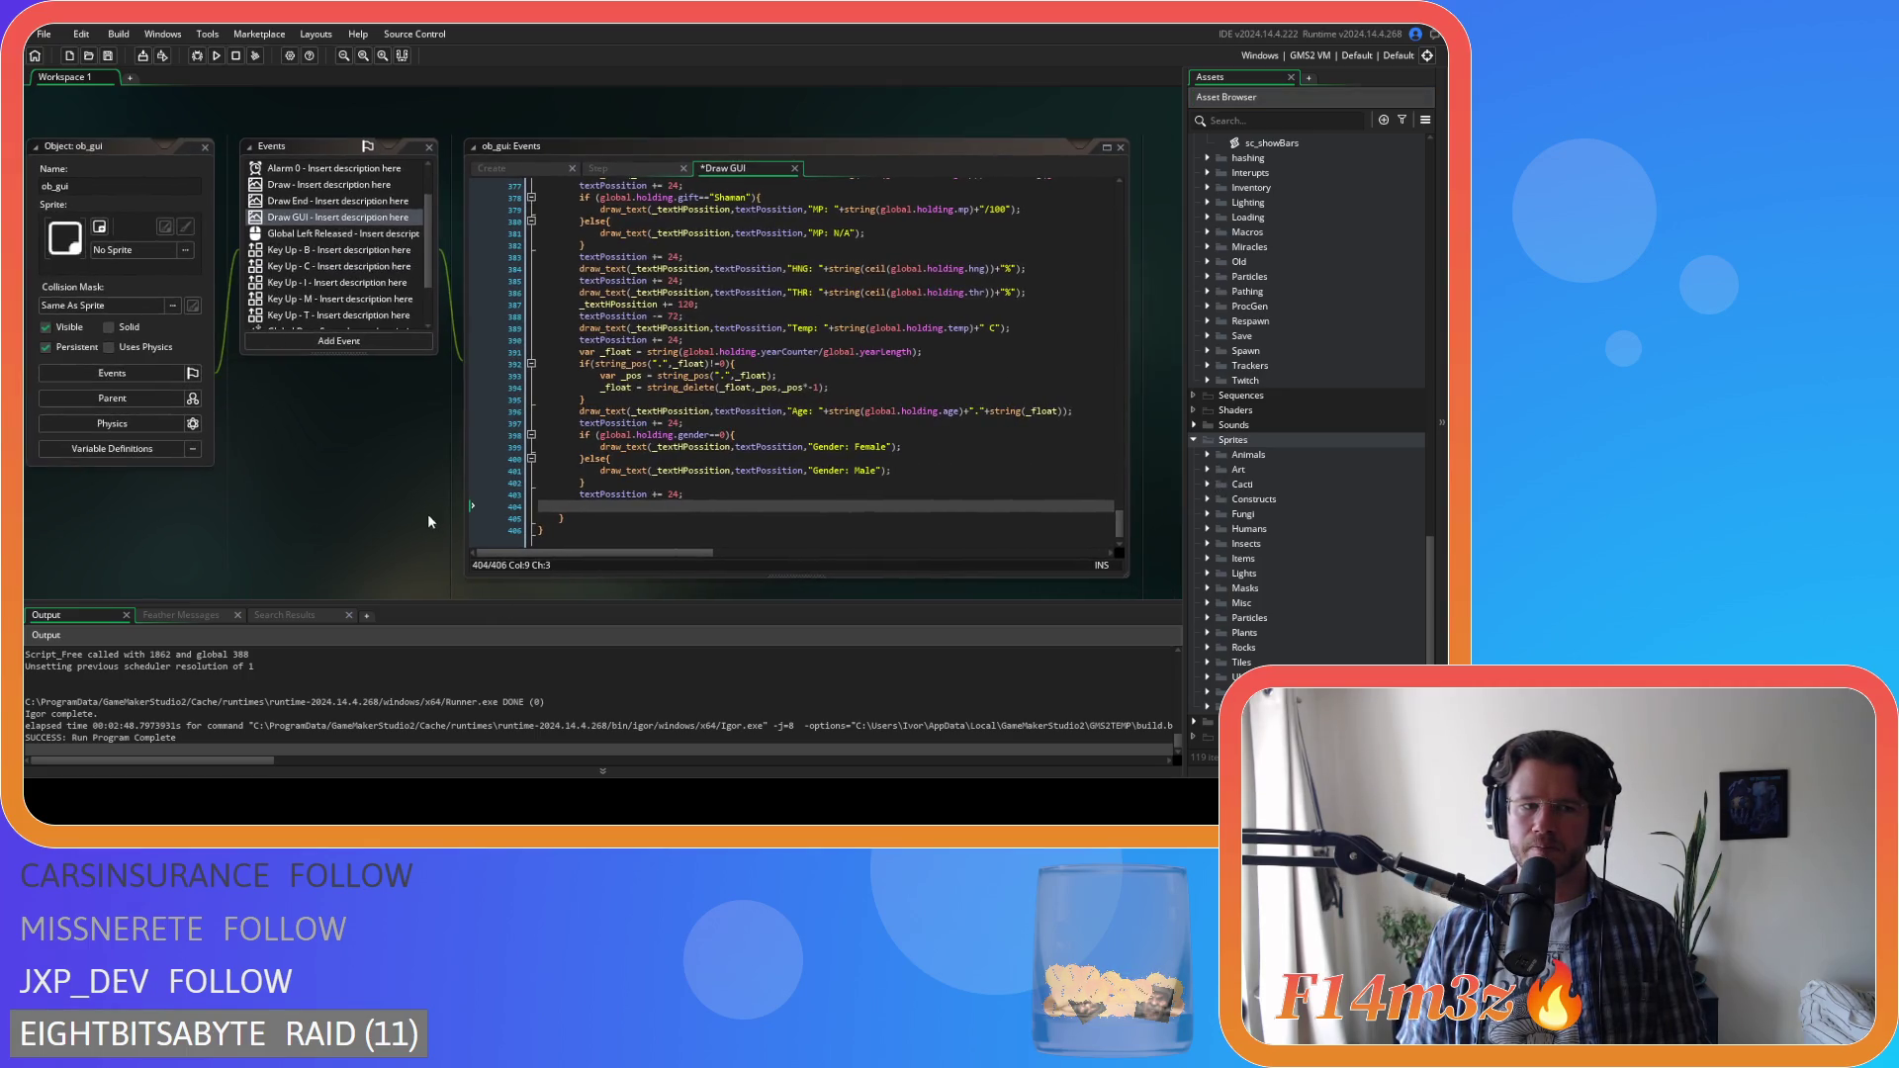
scroll(415, 505, down, 1)
scroll(395, 499, left, 1)
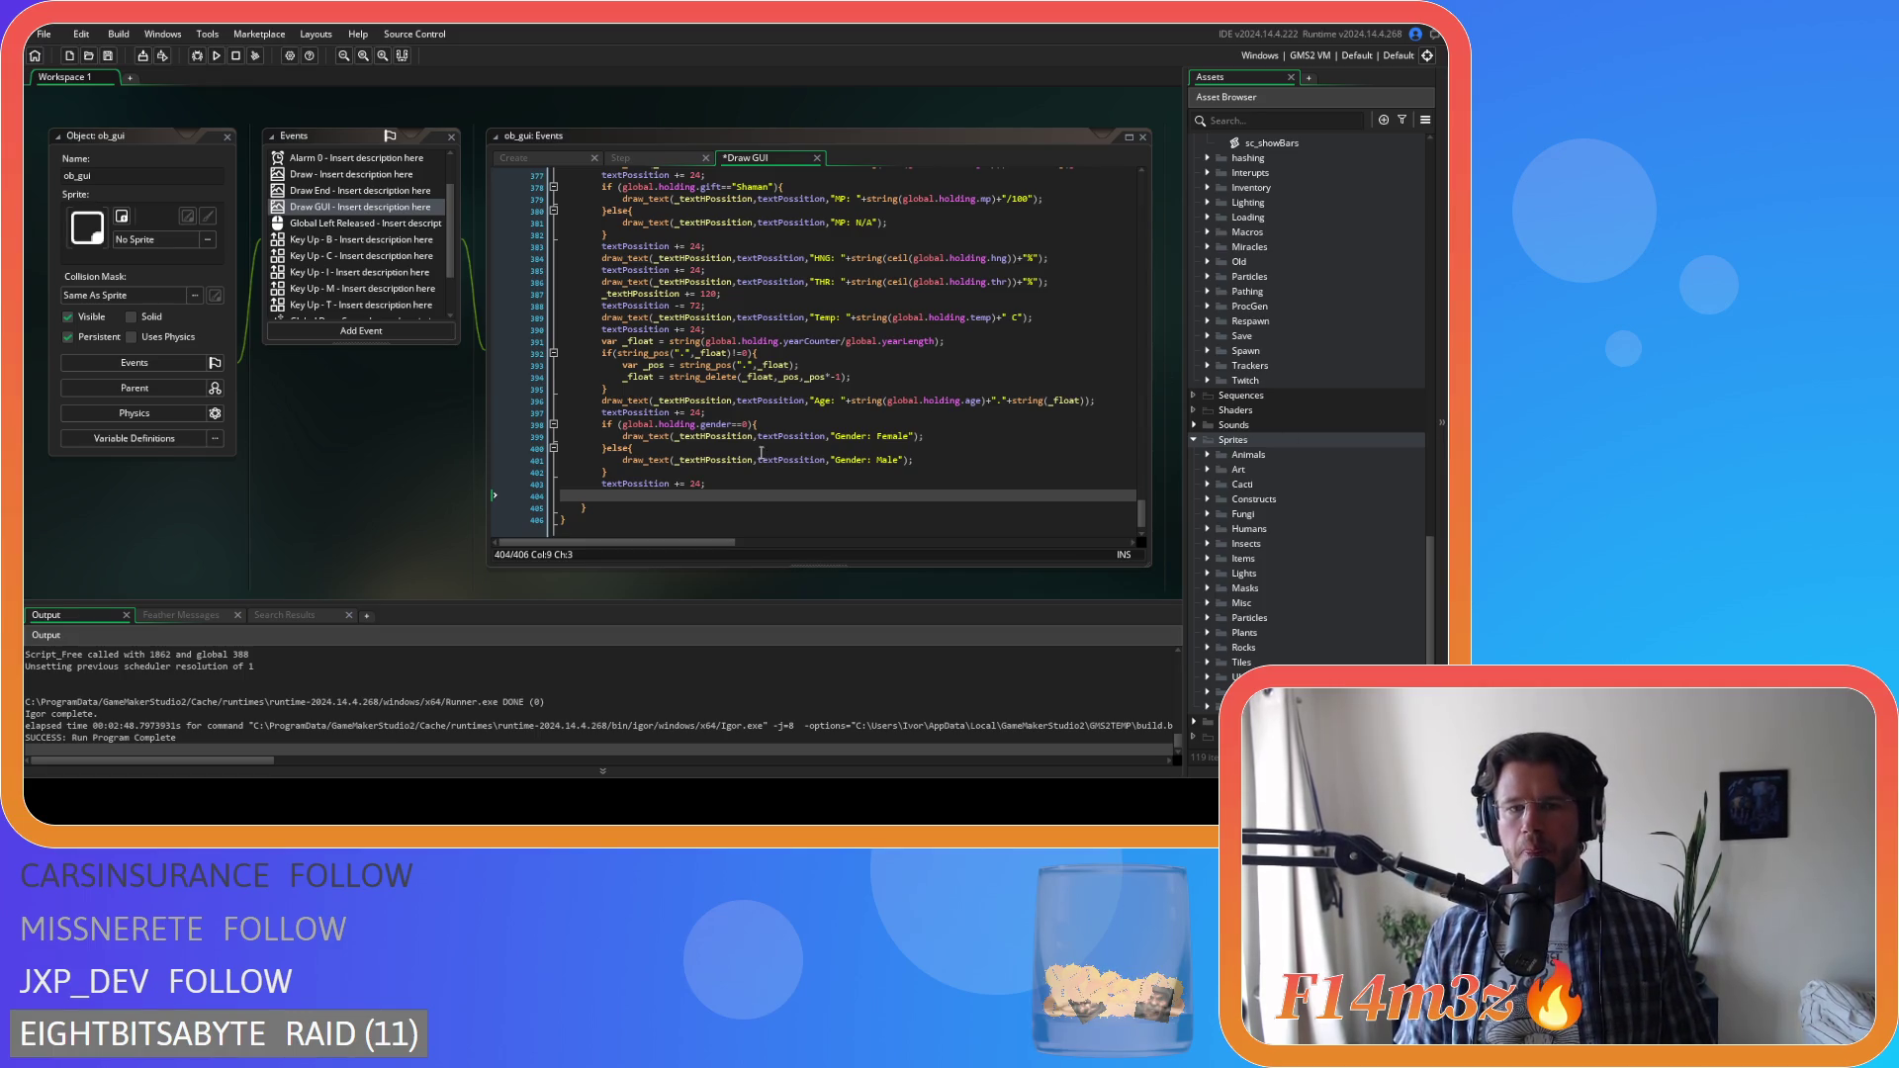
click(773, 511)
click(944, 496)
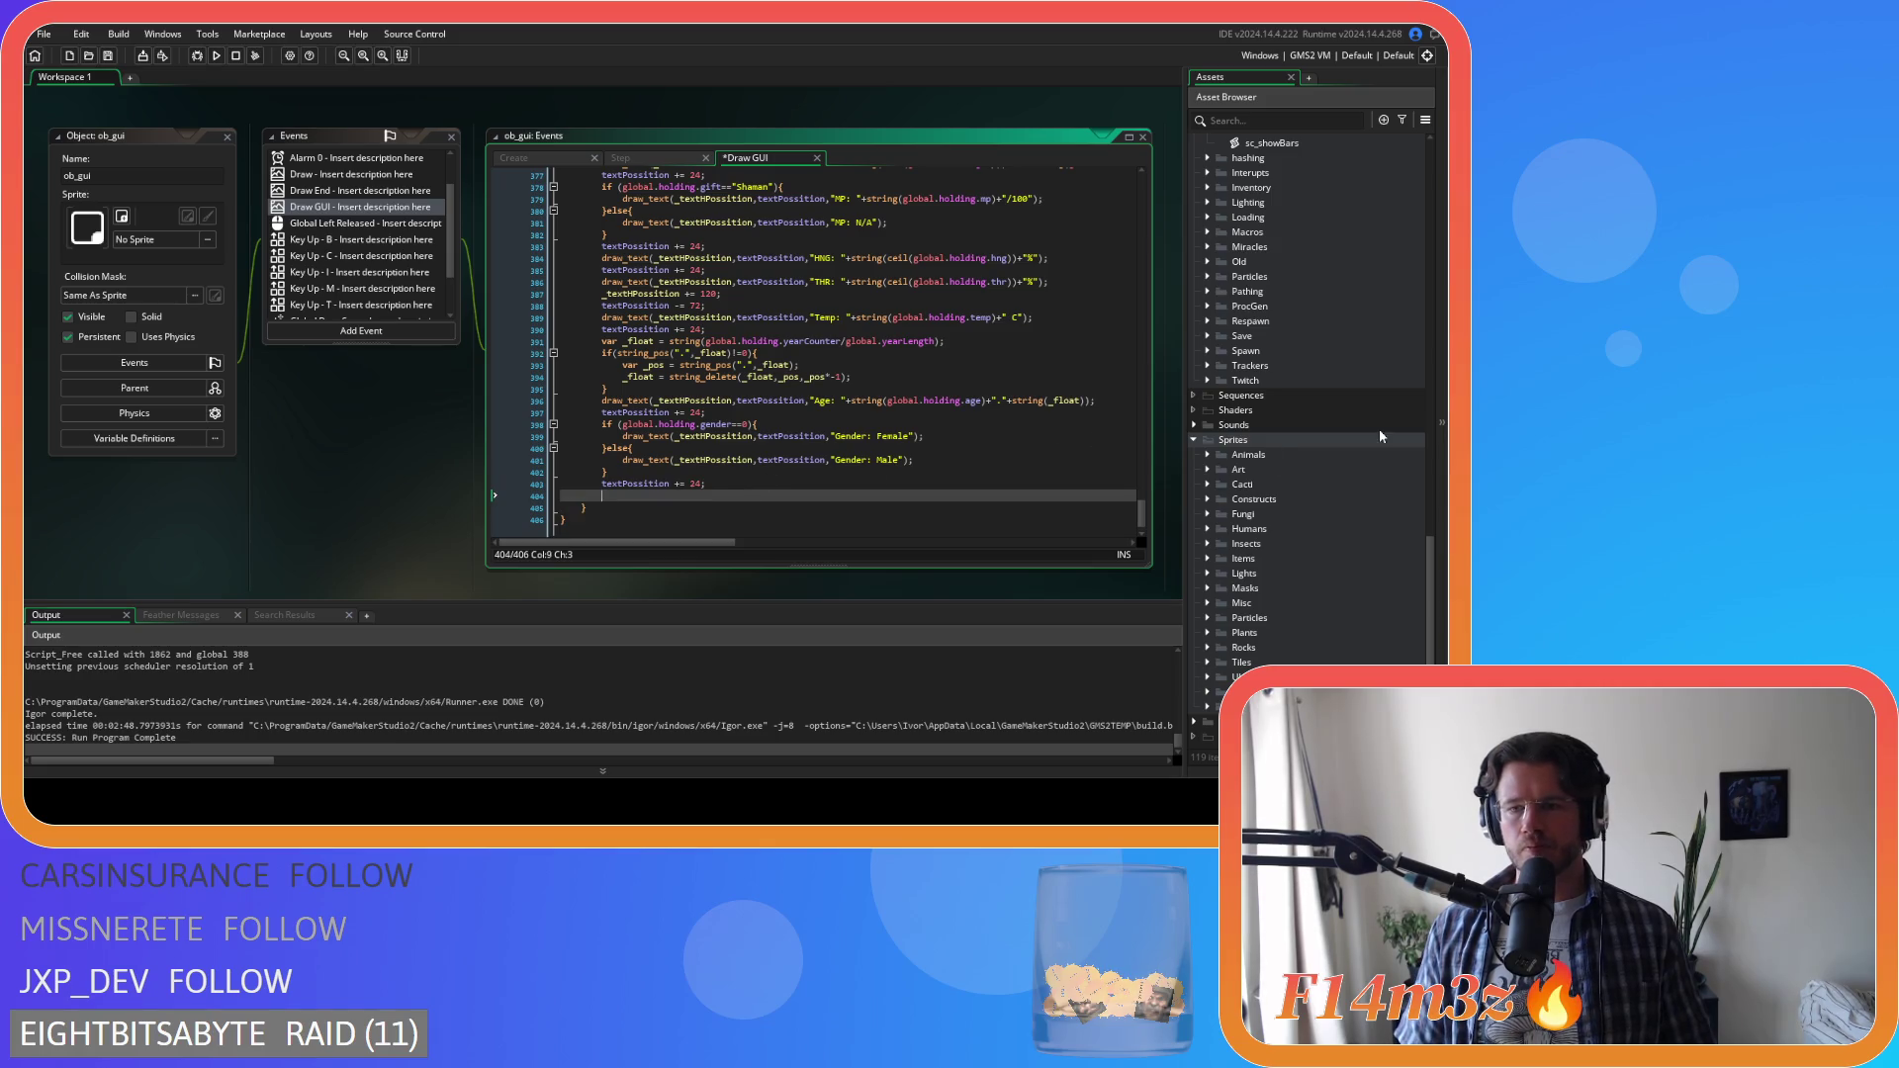
Scroll up to Scripts > GUI > Tribe and open the sc_showBars script
scroll(1281, 490, up, 3)
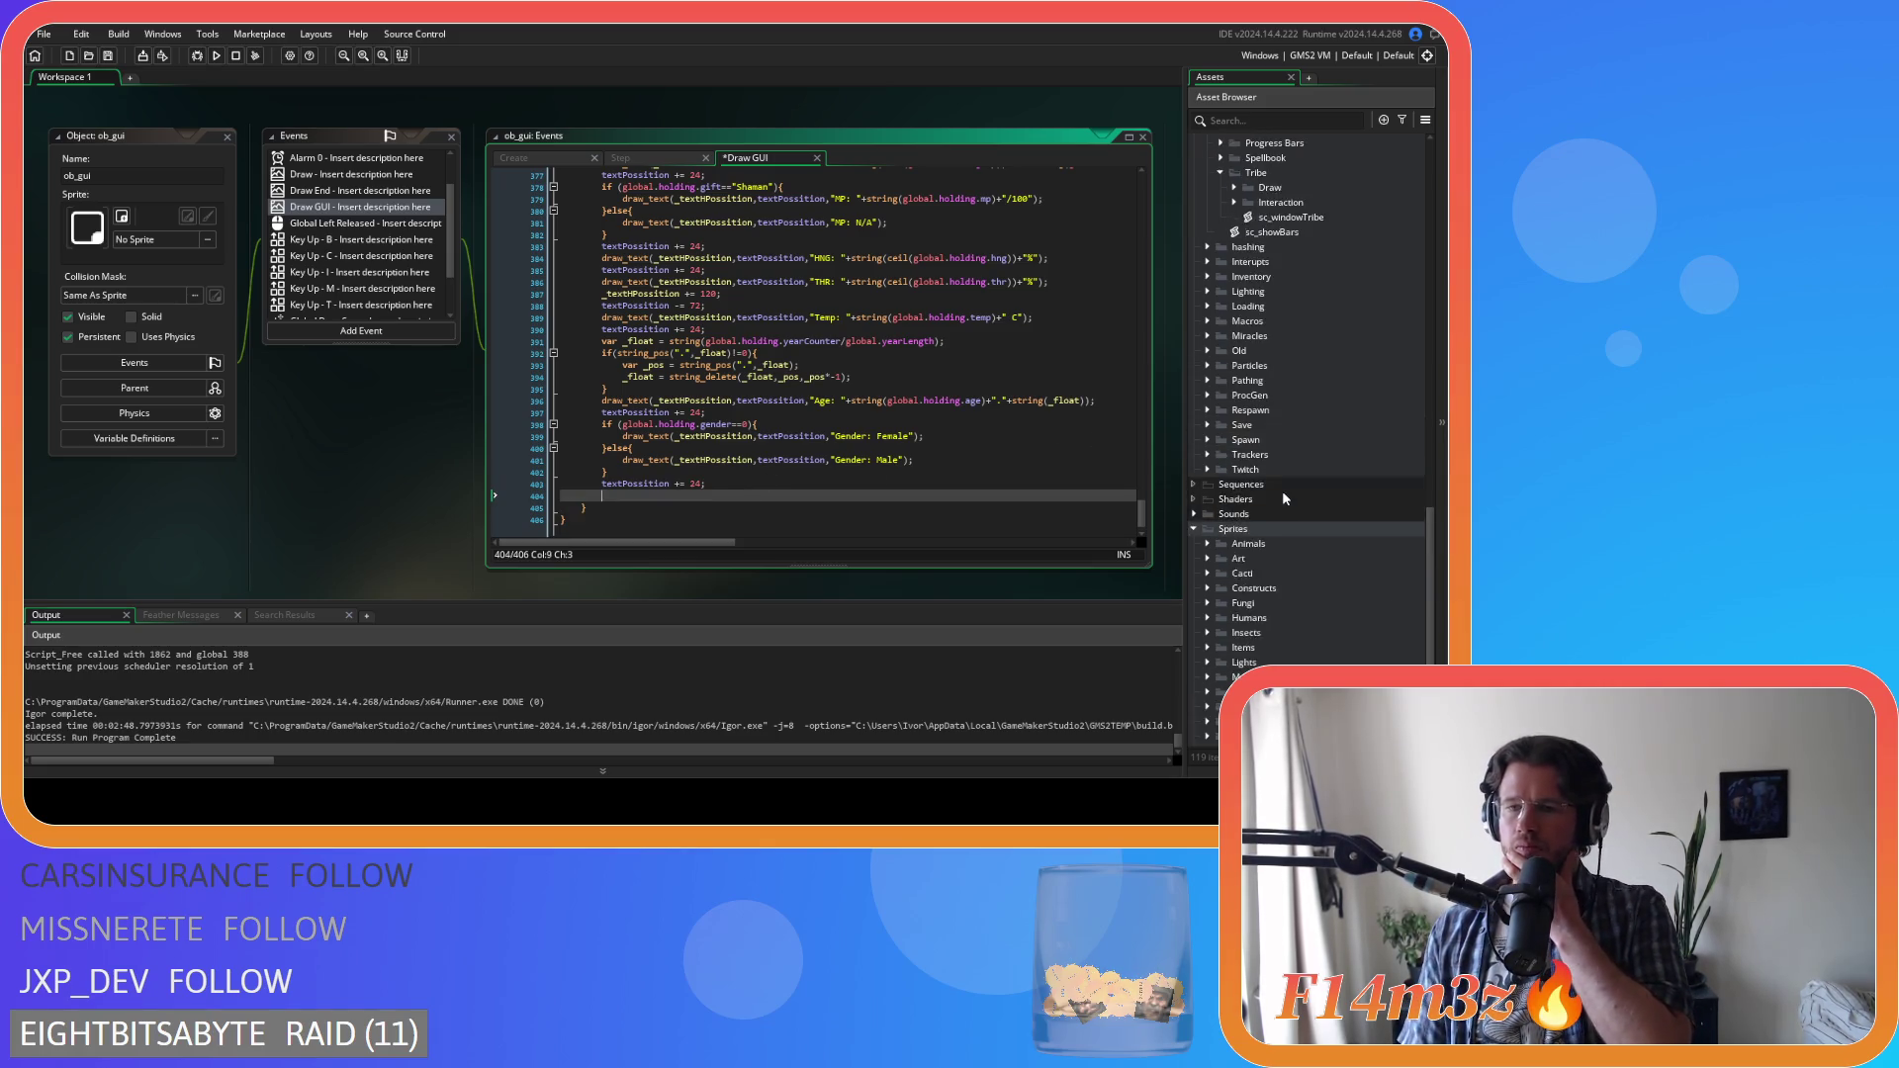
scroll(1380, 477, up, 1)
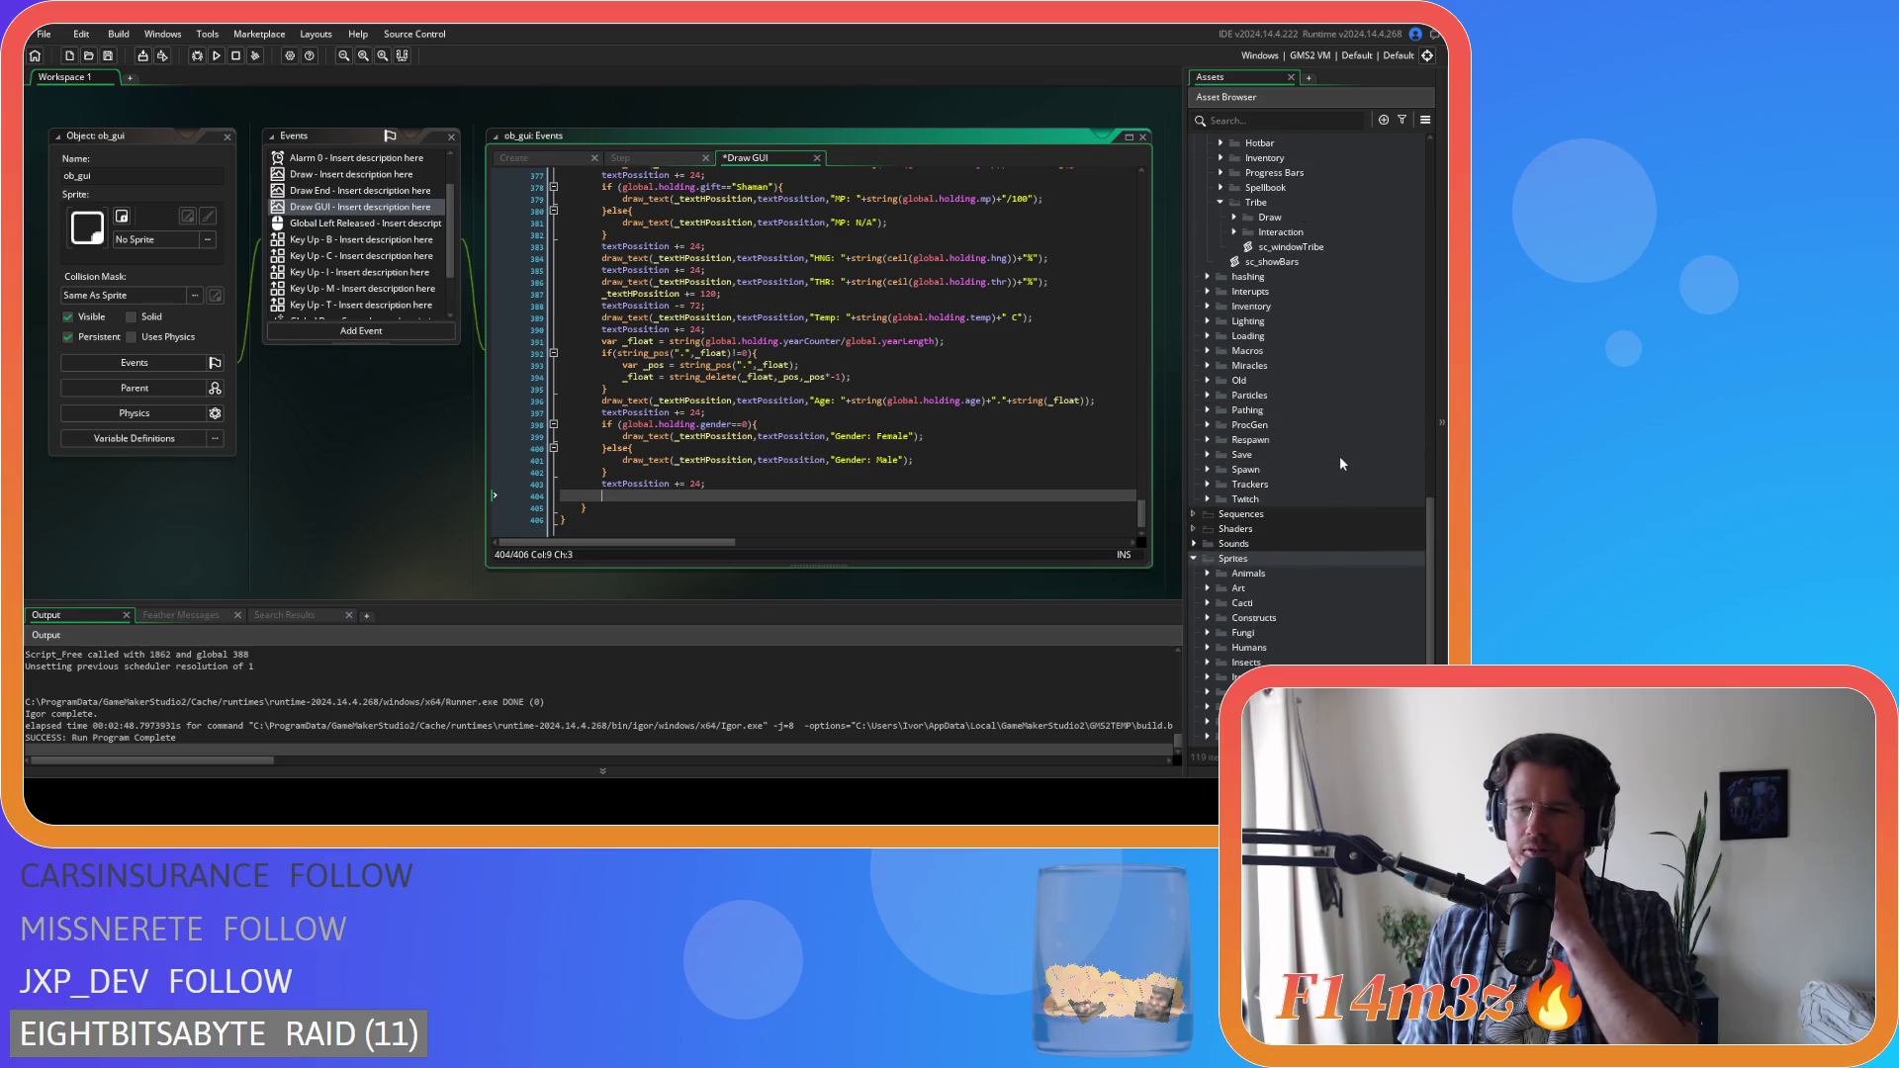
scroll(1335, 461, up, 4)
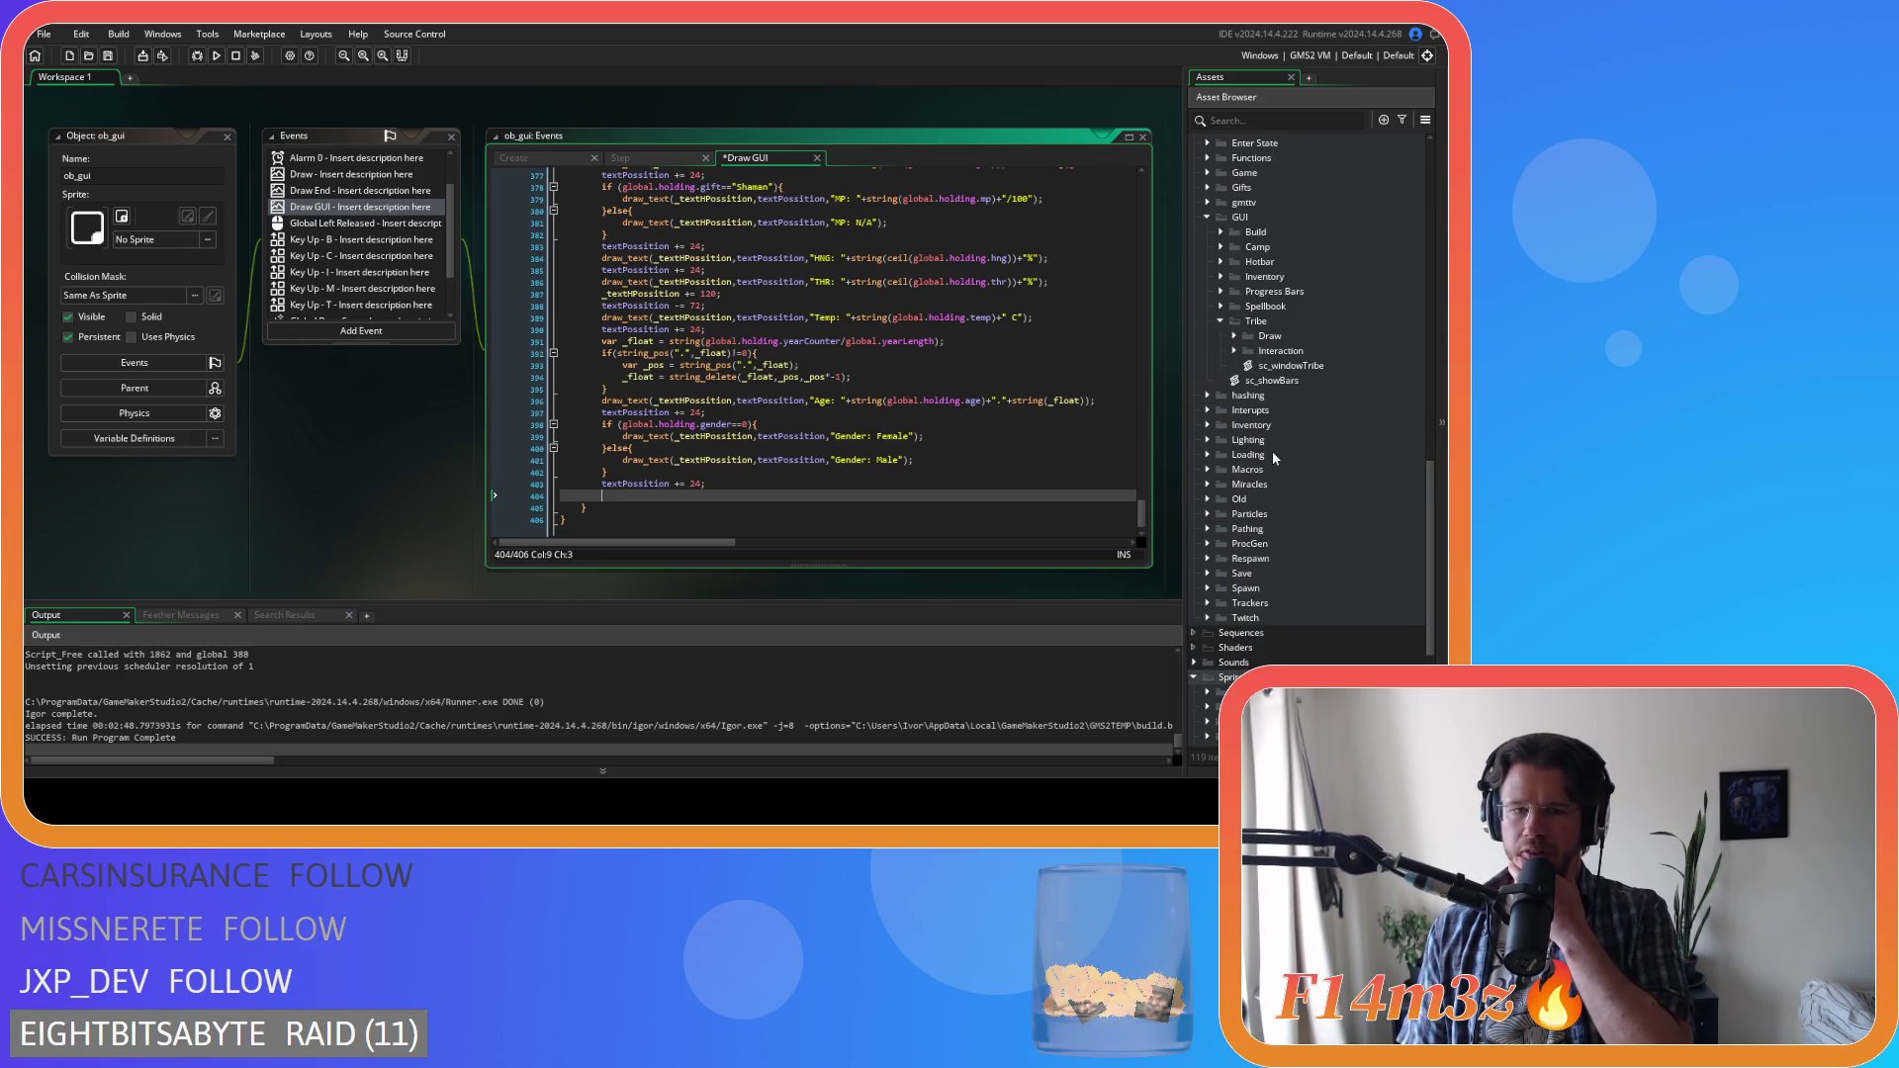
scroll(1271, 456, down, 9)
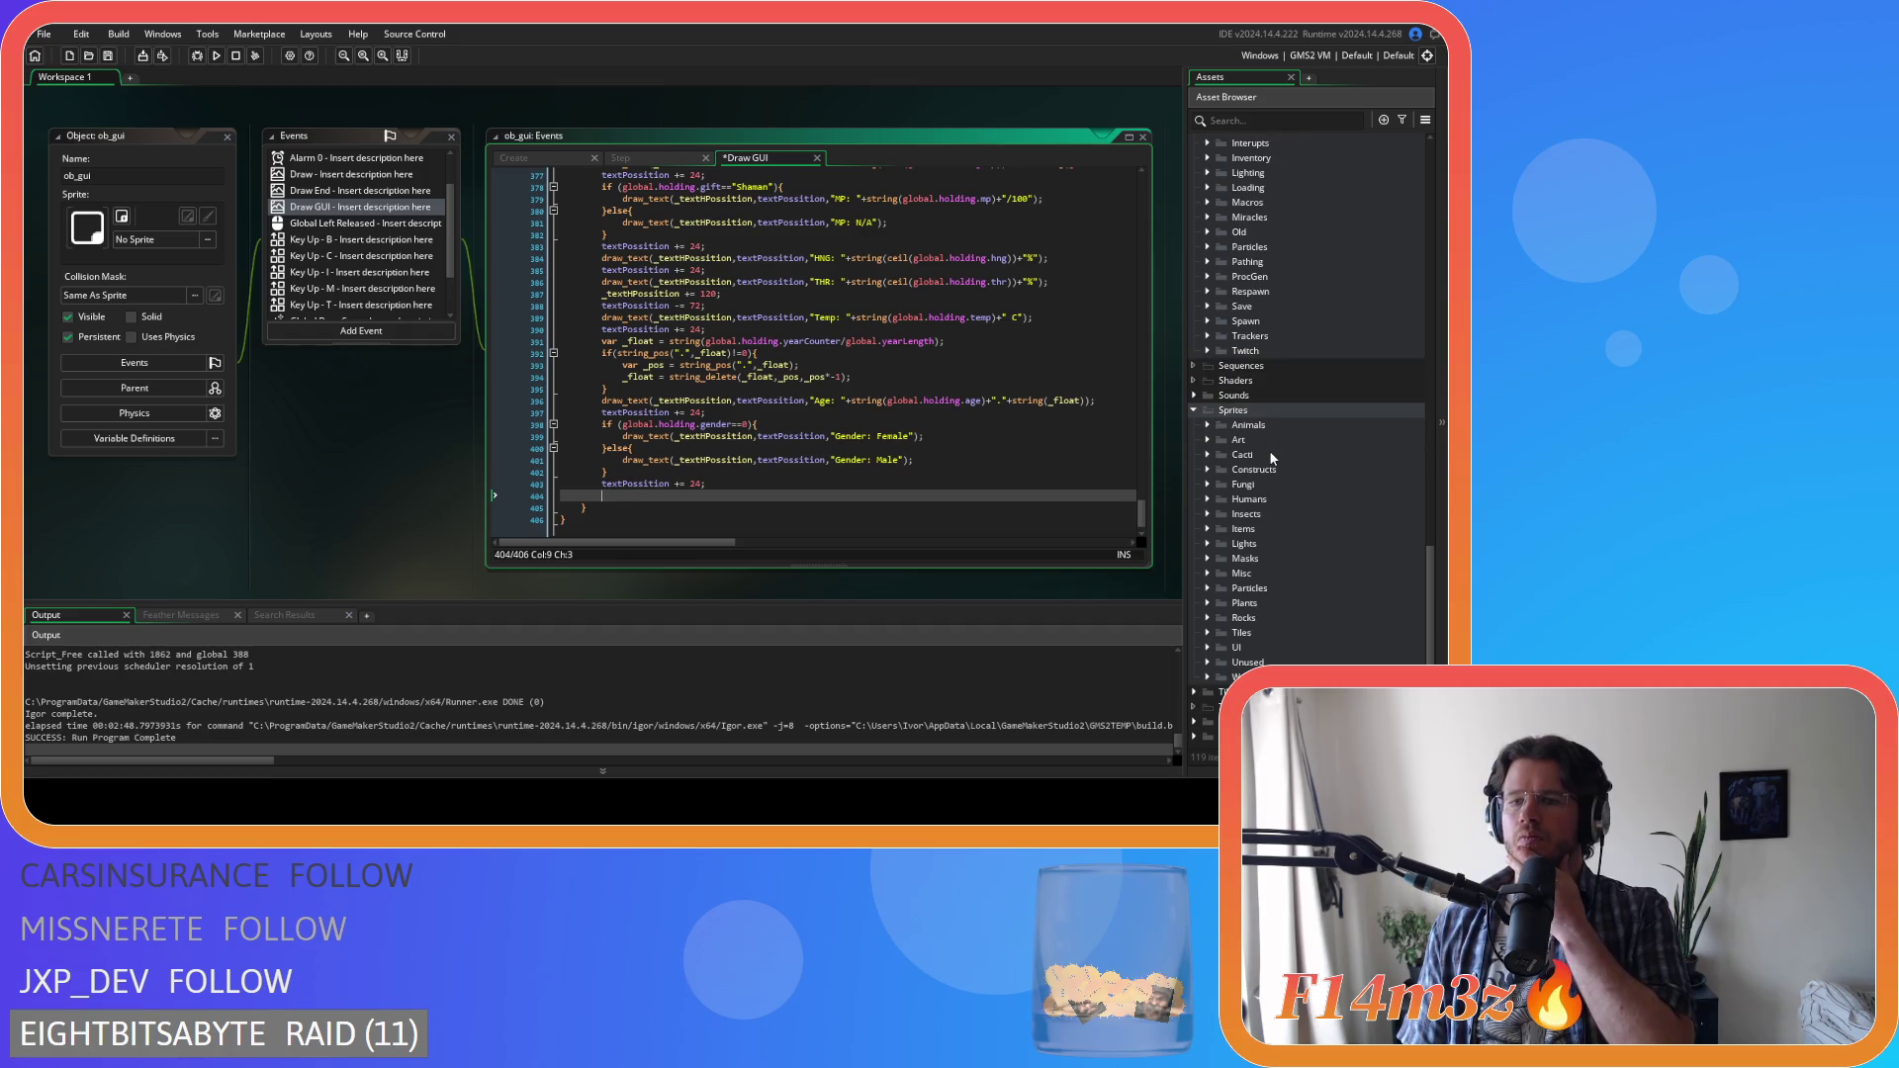
scroll(1270, 456, up, 10)
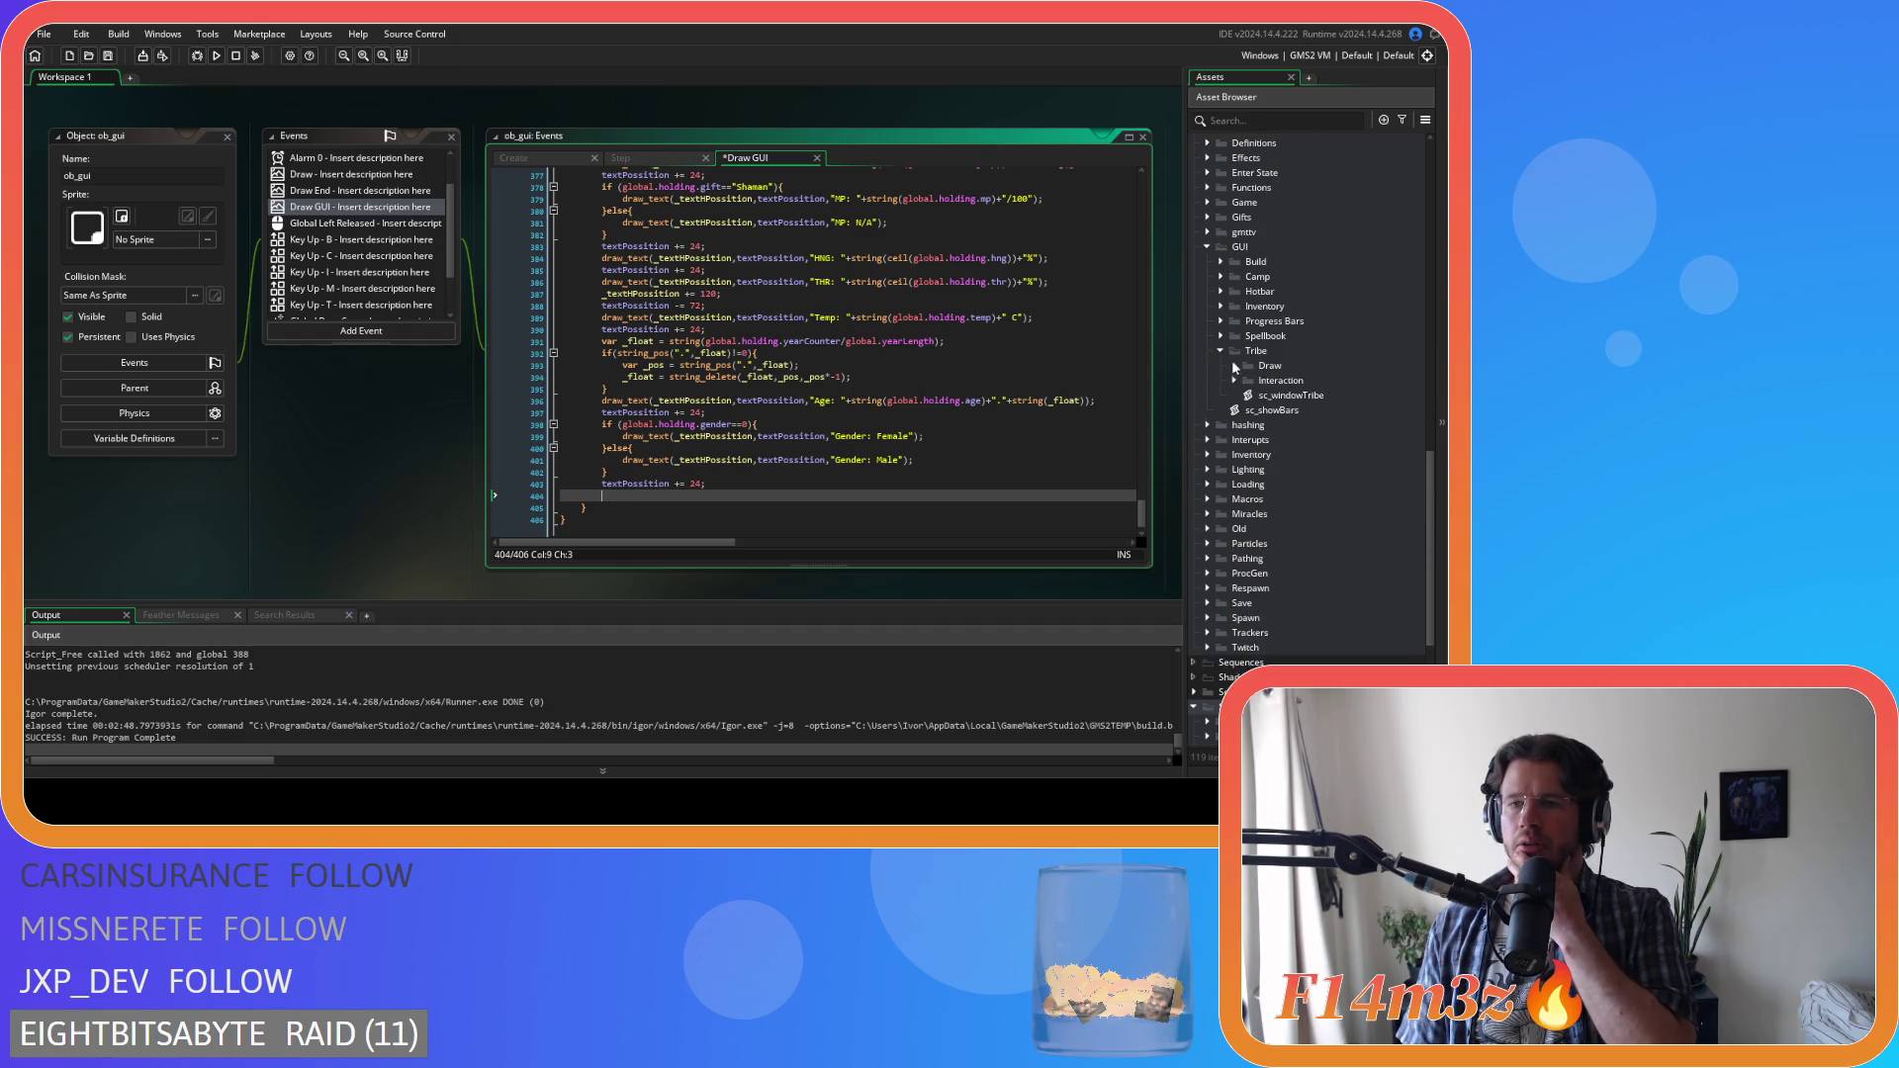
double_click(1272, 408)
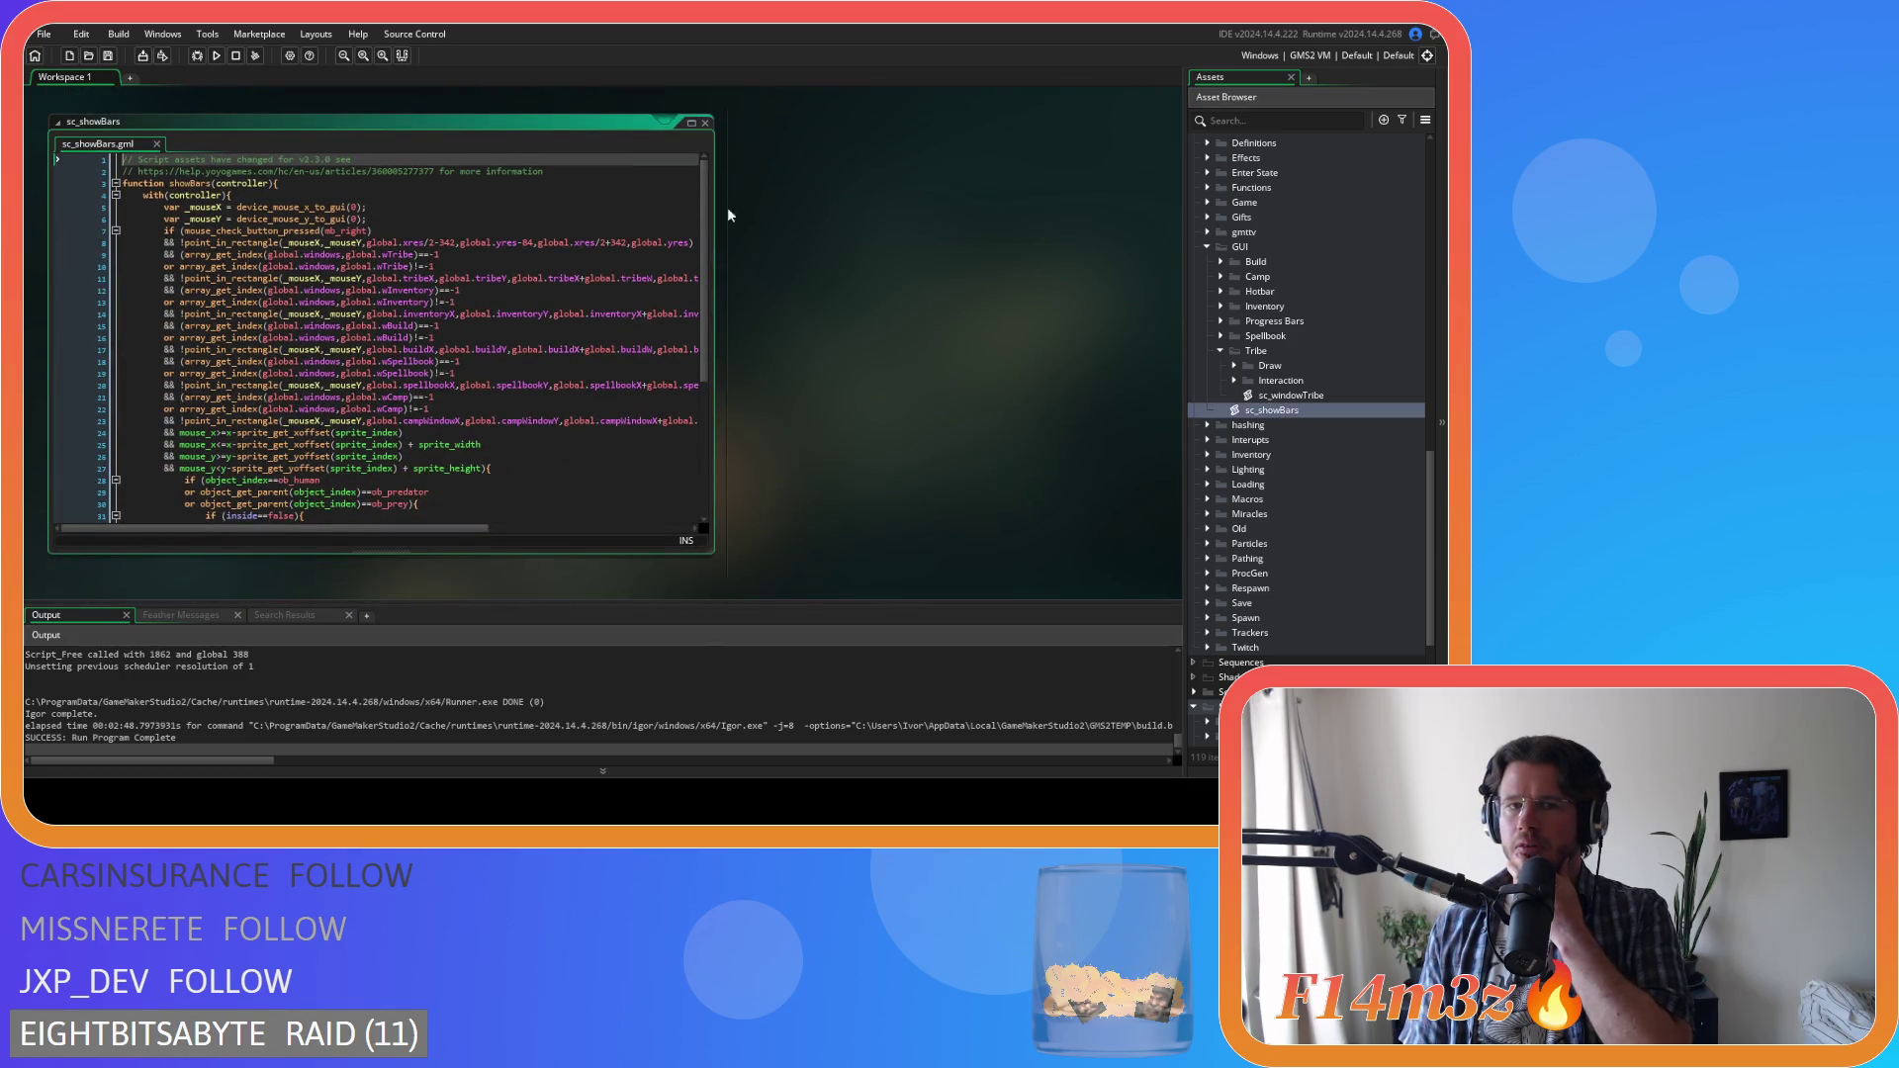
Open the sc_windowTribe script and look over its status check lines 146–152
click(706, 123)
double_click(1300, 395)
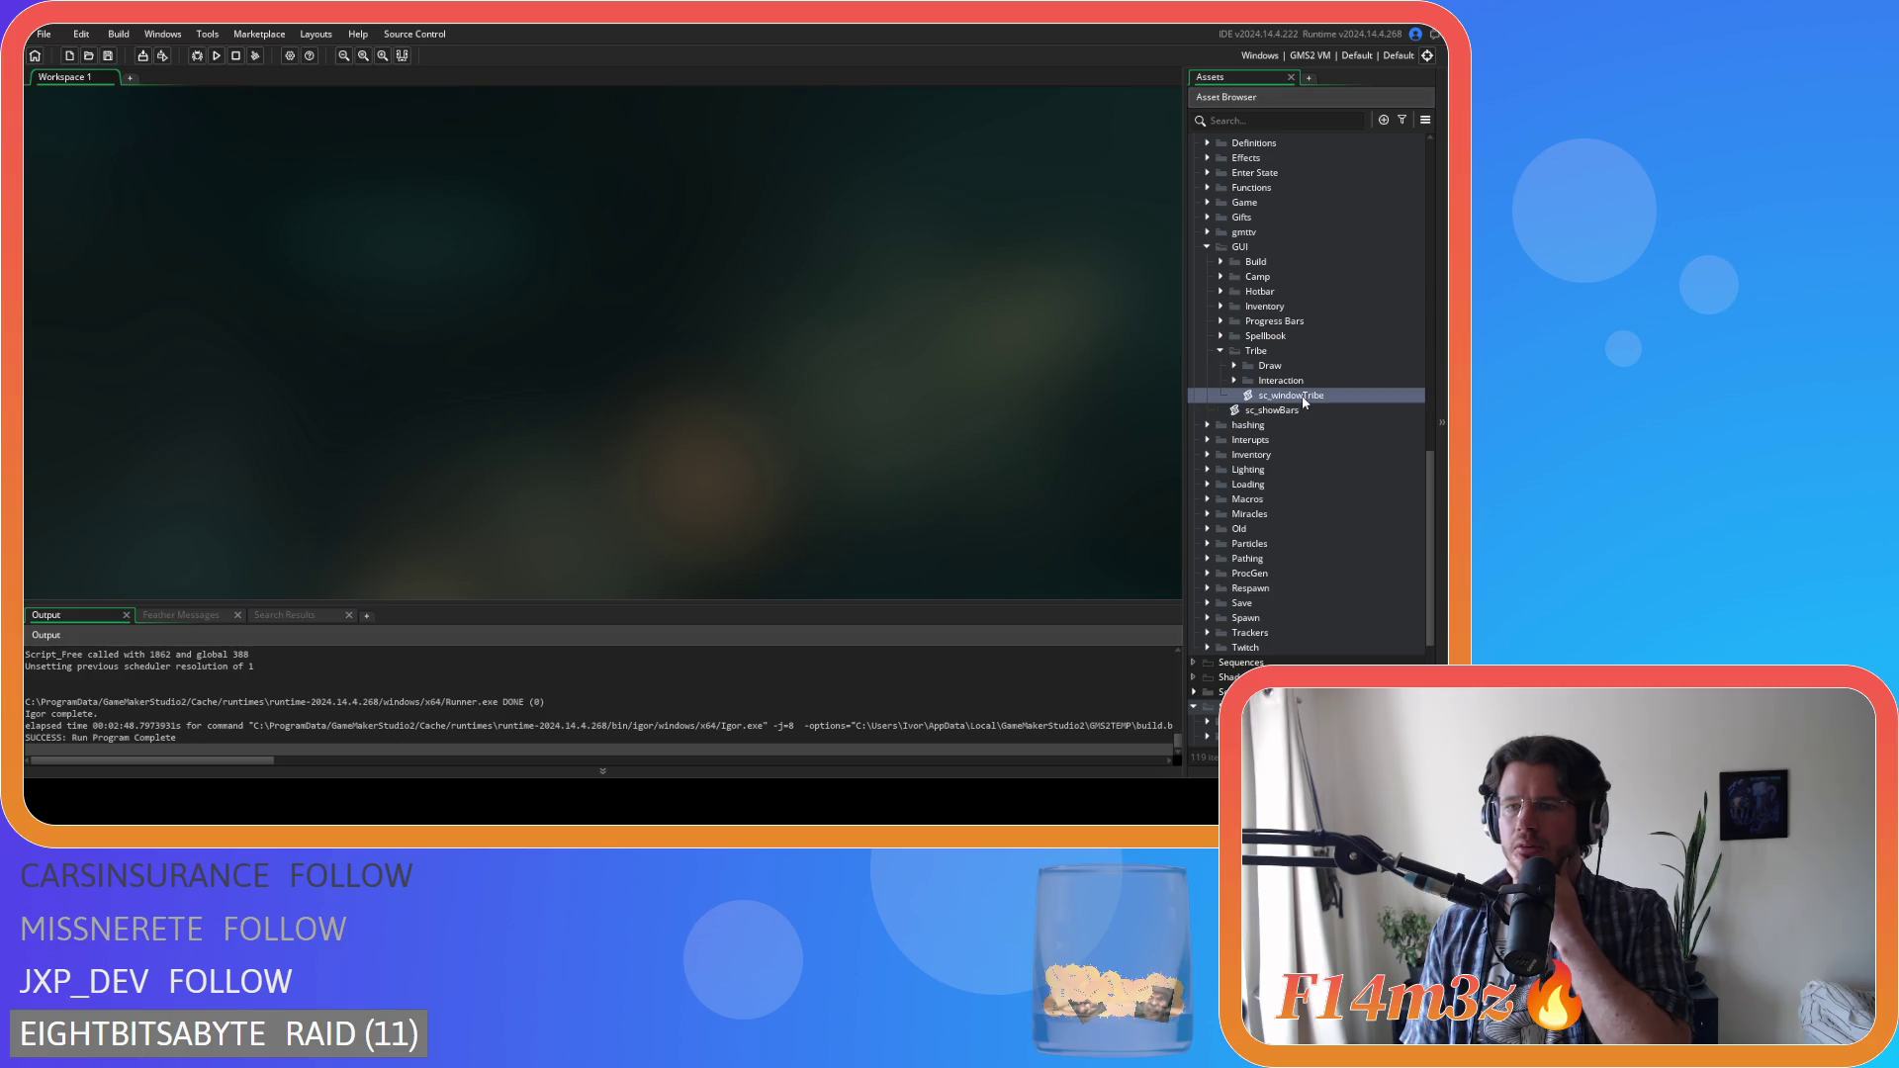
drag(712, 226, 708, 305)
mouse_move(255, 320)
mouse_down()
mouse_move(327, 356)
mouse_move(320, 391)
mouse_up()
scroll(359, 423, down, 2)
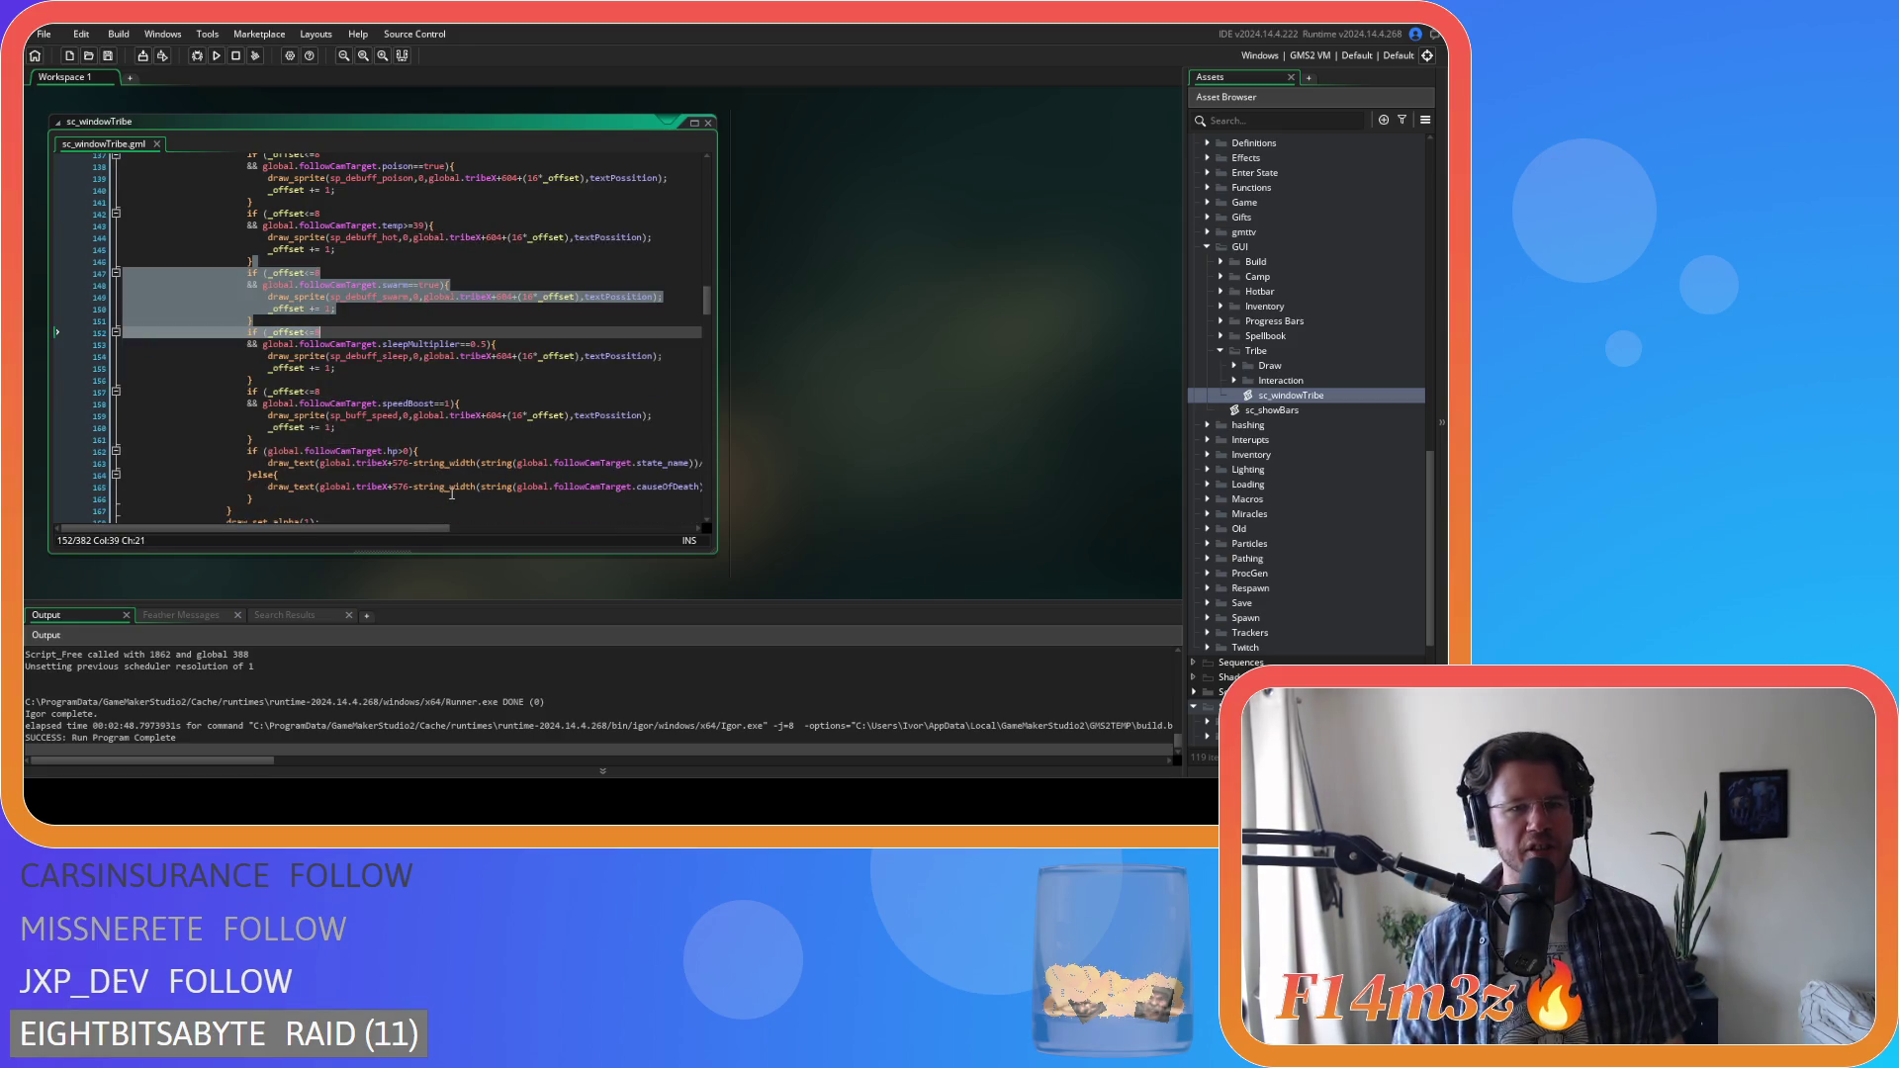
scroll(452, 497, up, 5)
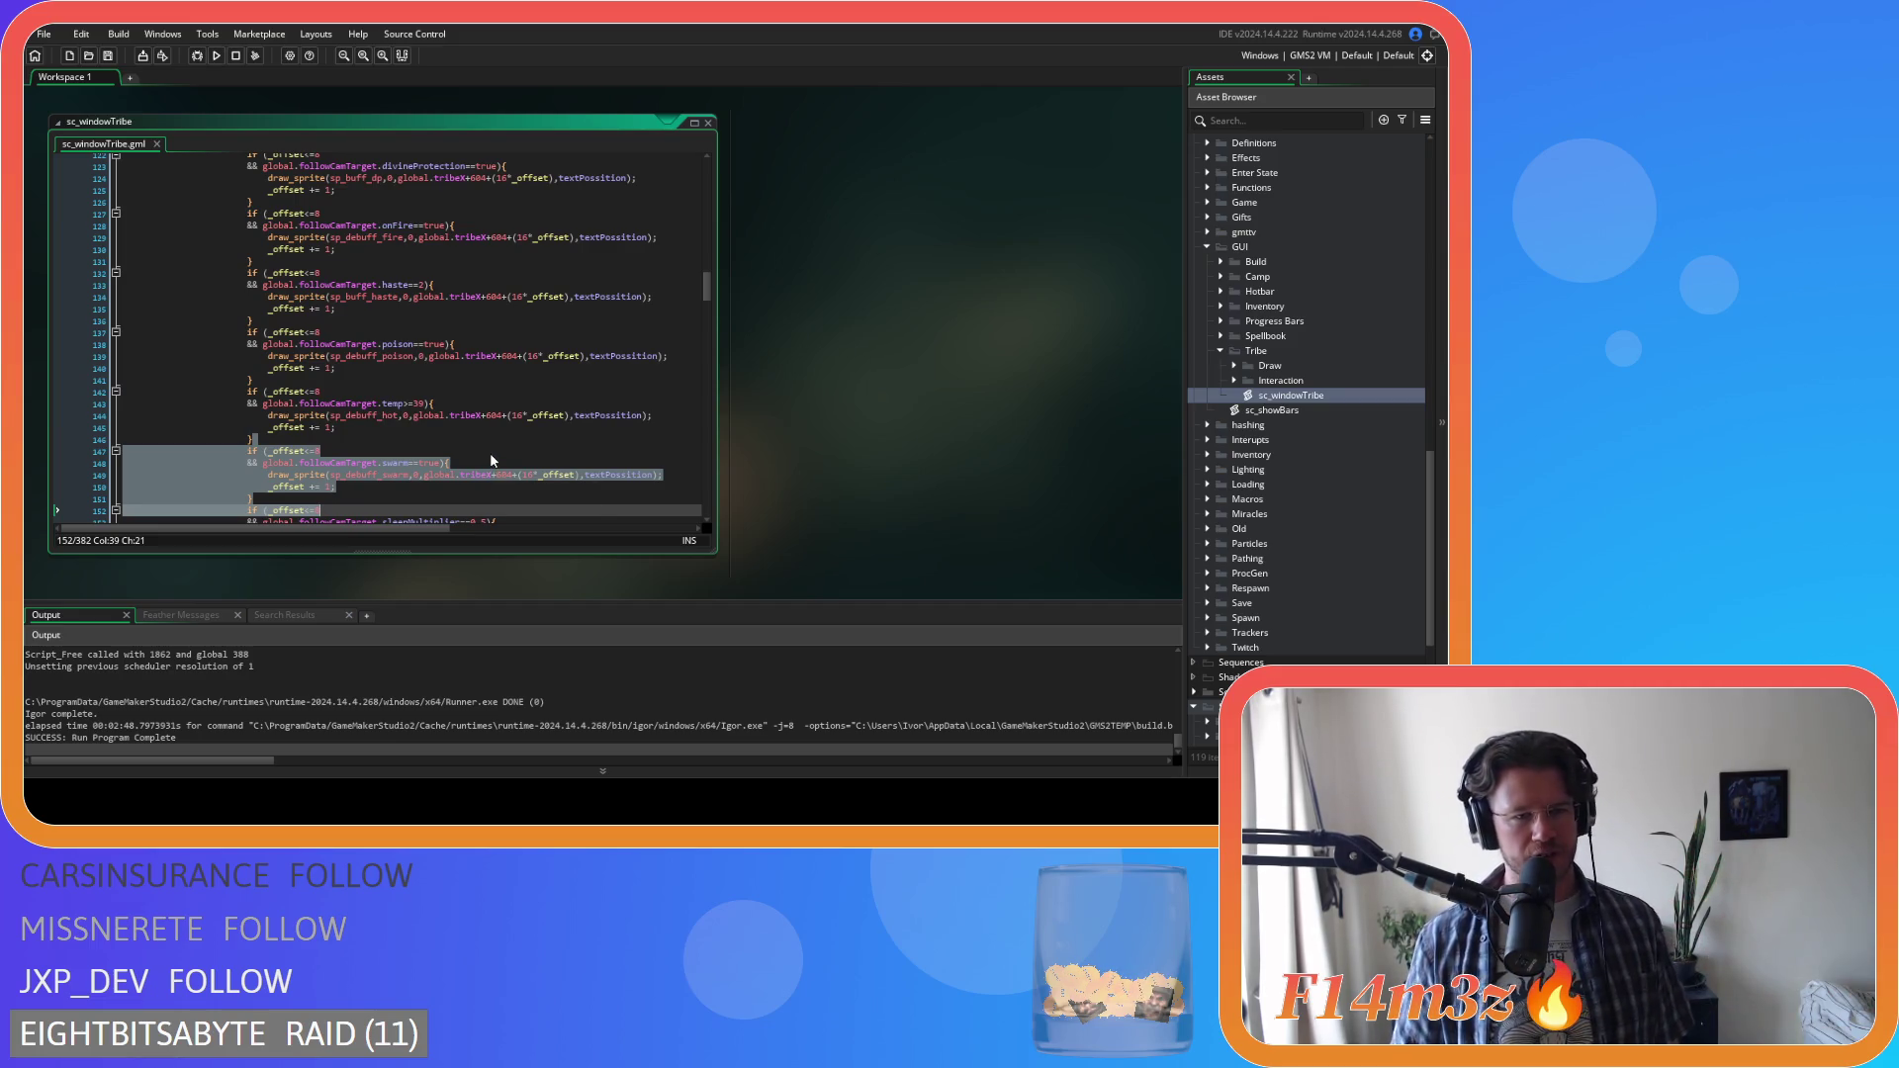
click(495, 450)
scroll(497, 449, up, 4)
drag(336, 207, 435, 394)
scroll(435, 394, down, 10)
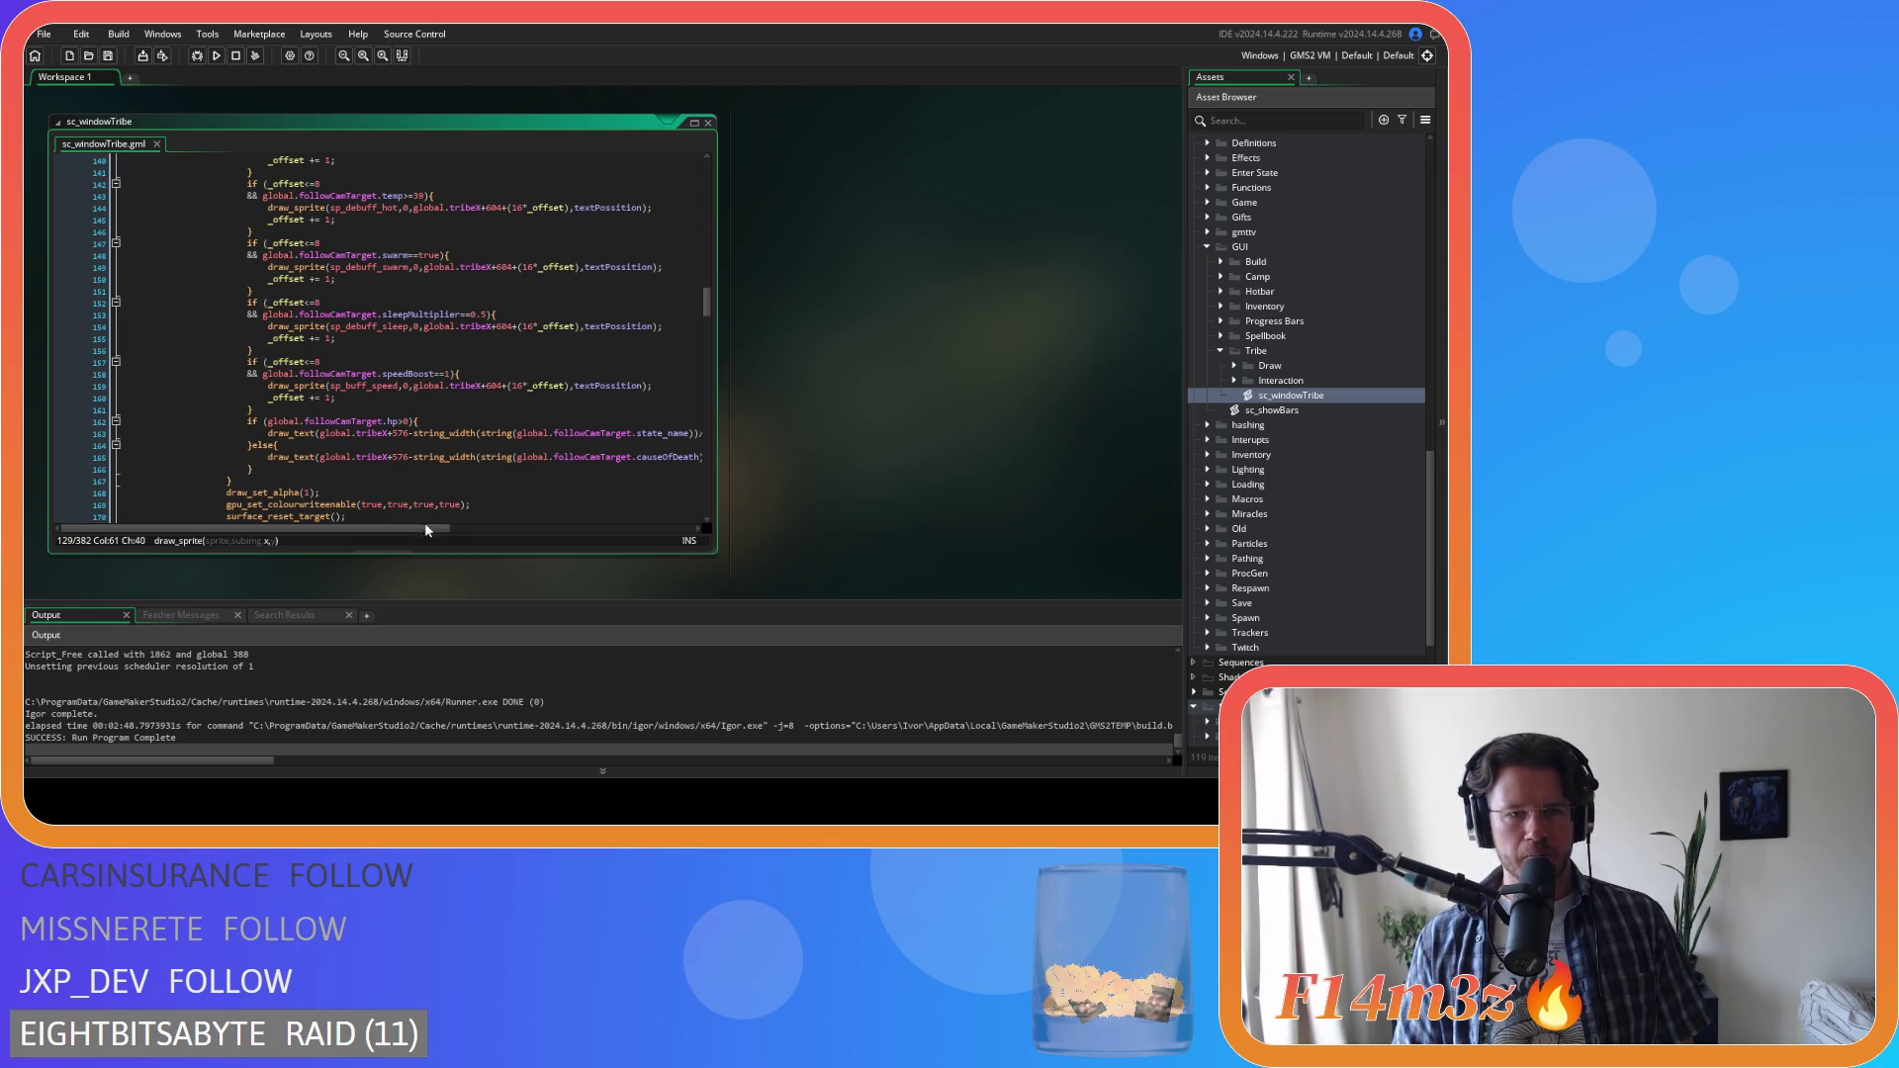
Select the whole buff and debuff icon block and copy it
click(255, 410)
scroll(251, 360, up, 3)
click(251, 360)
scroll(251, 360, up, 12)
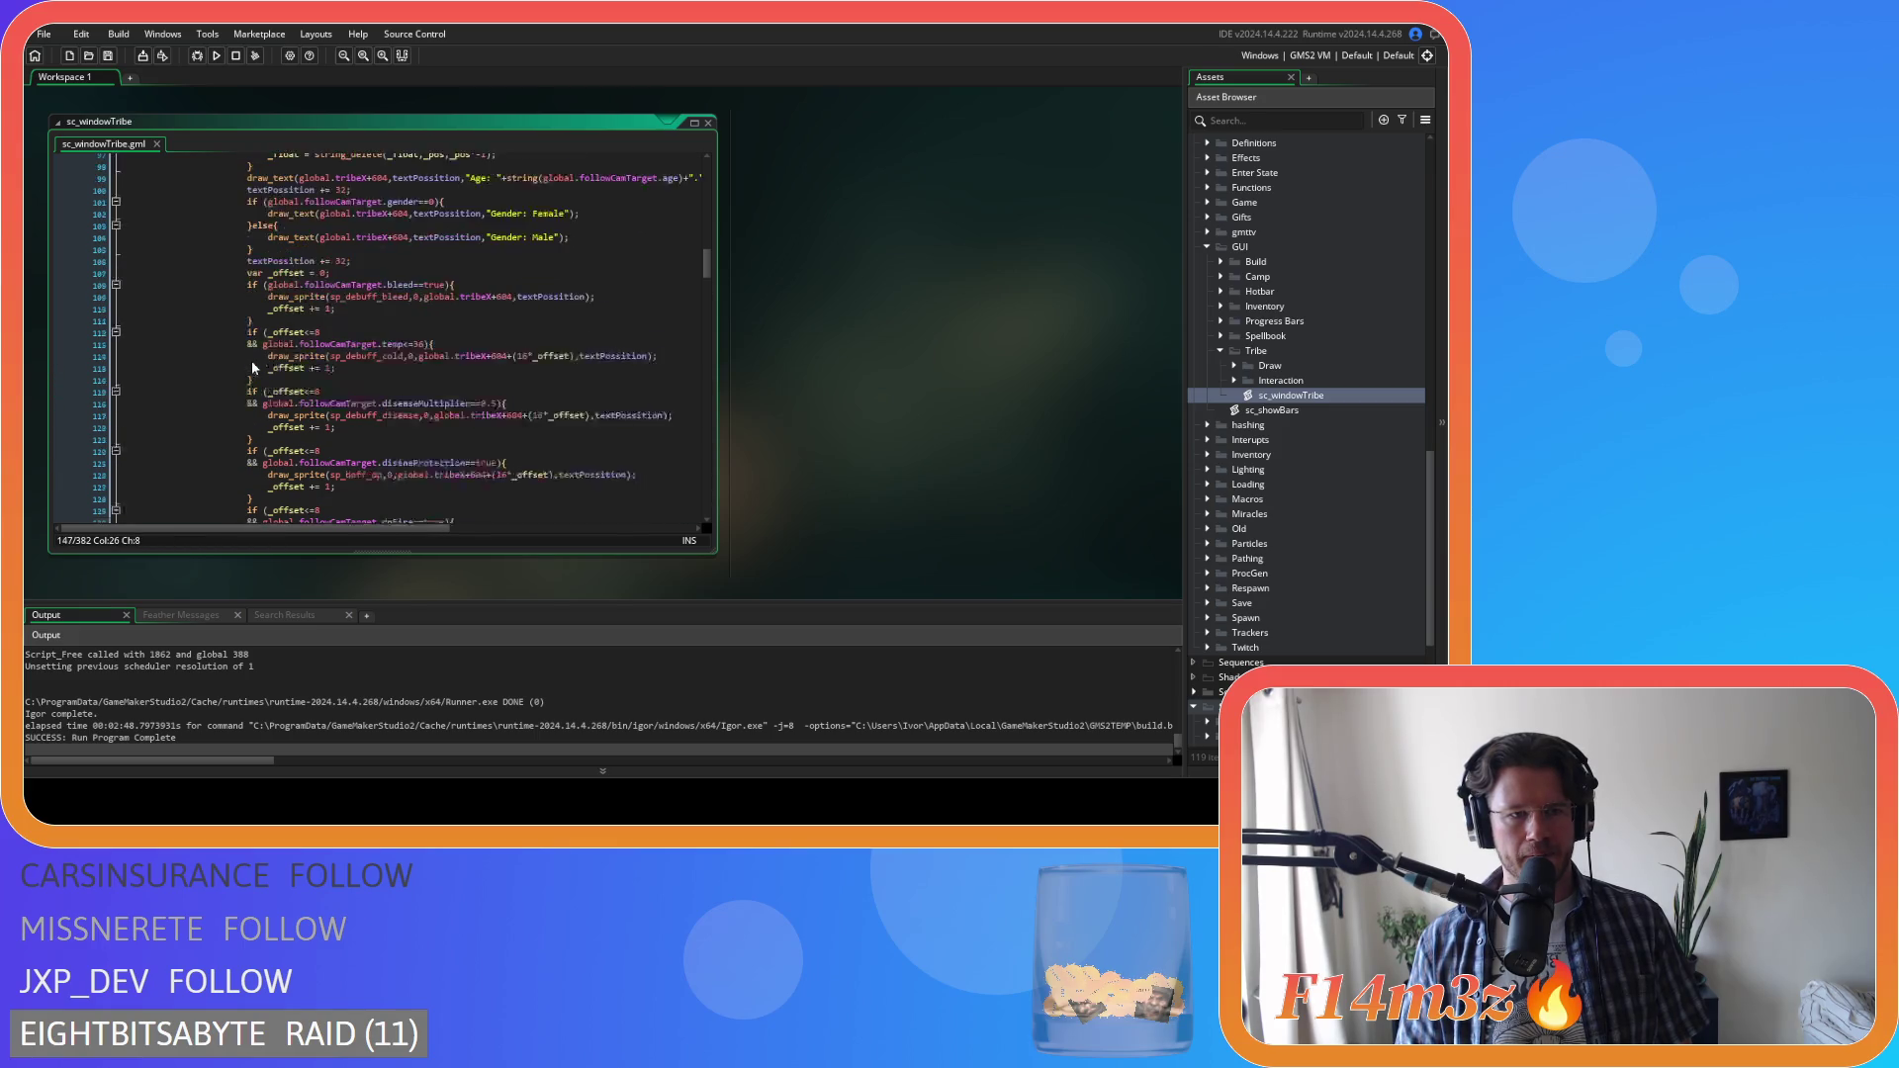
drag(253, 368, 247, 309)
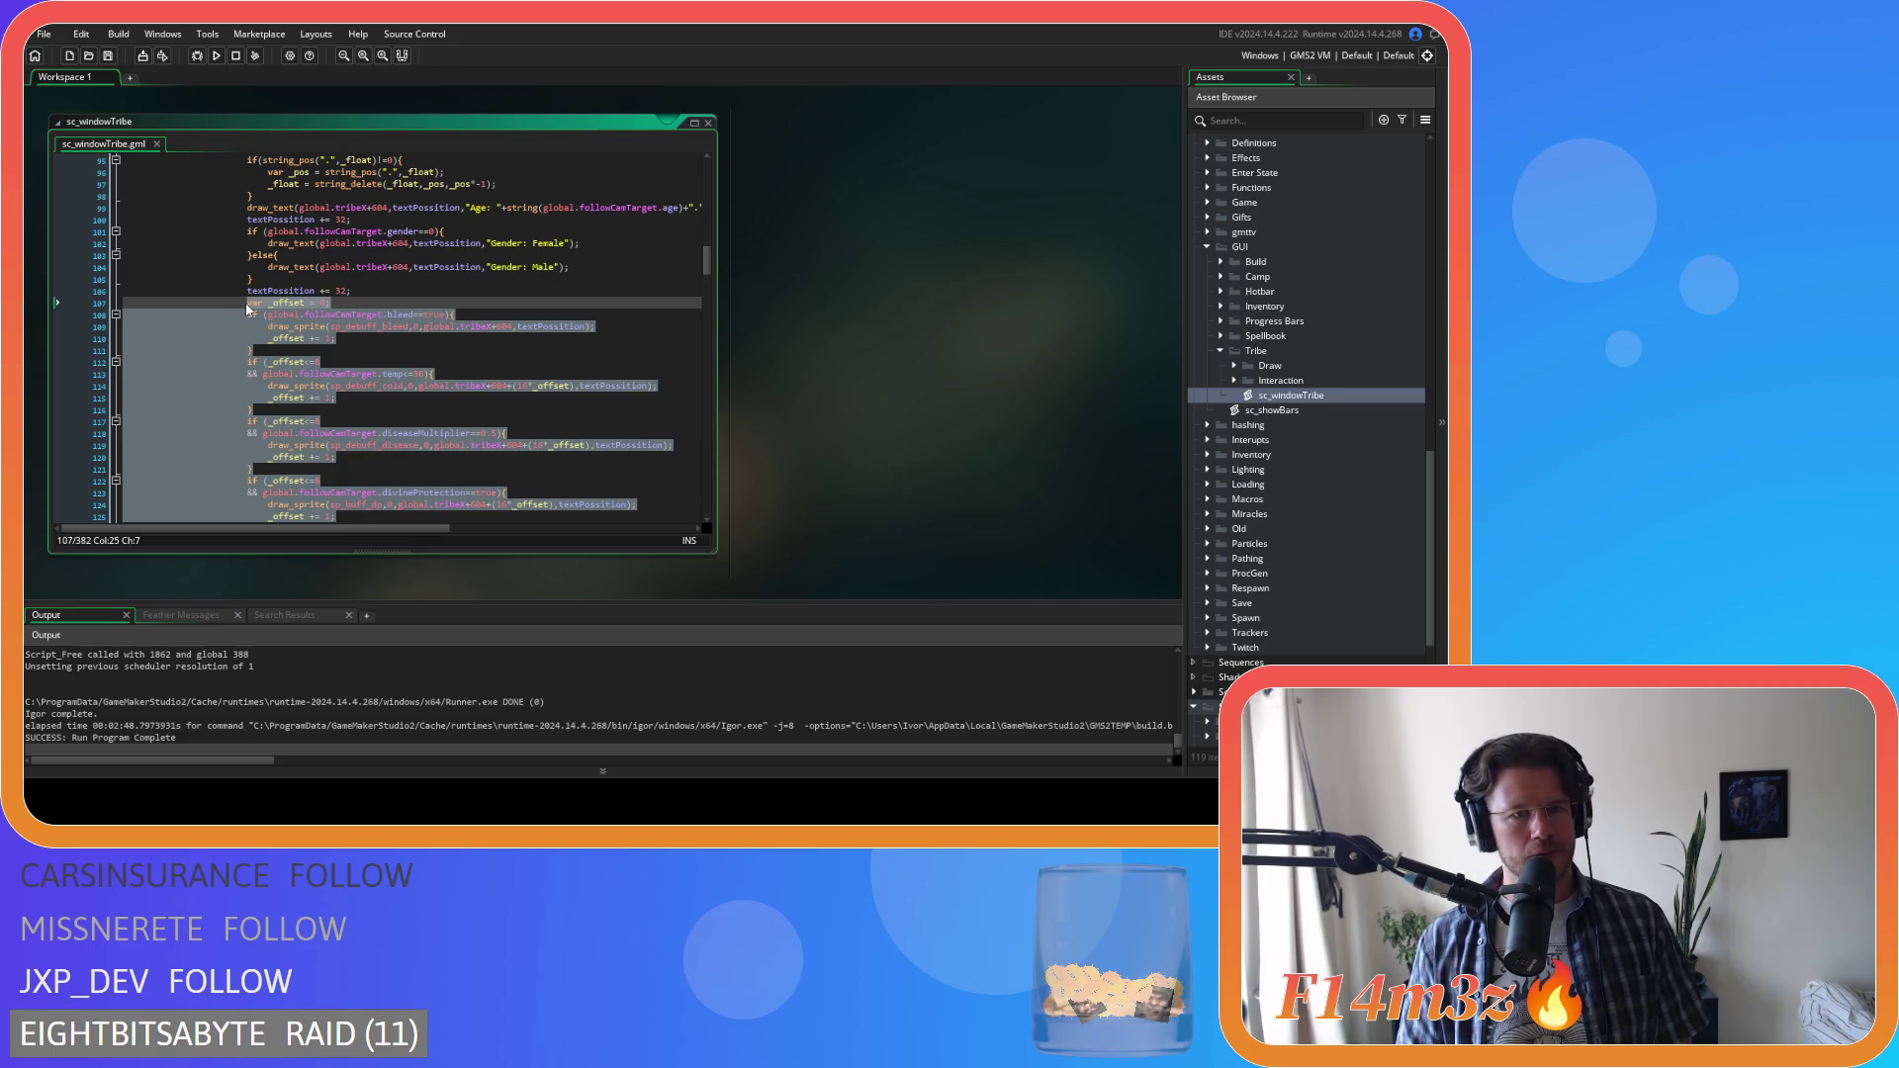
right_click(279, 324)
click(911, 445)
key(ctrl+Tab)
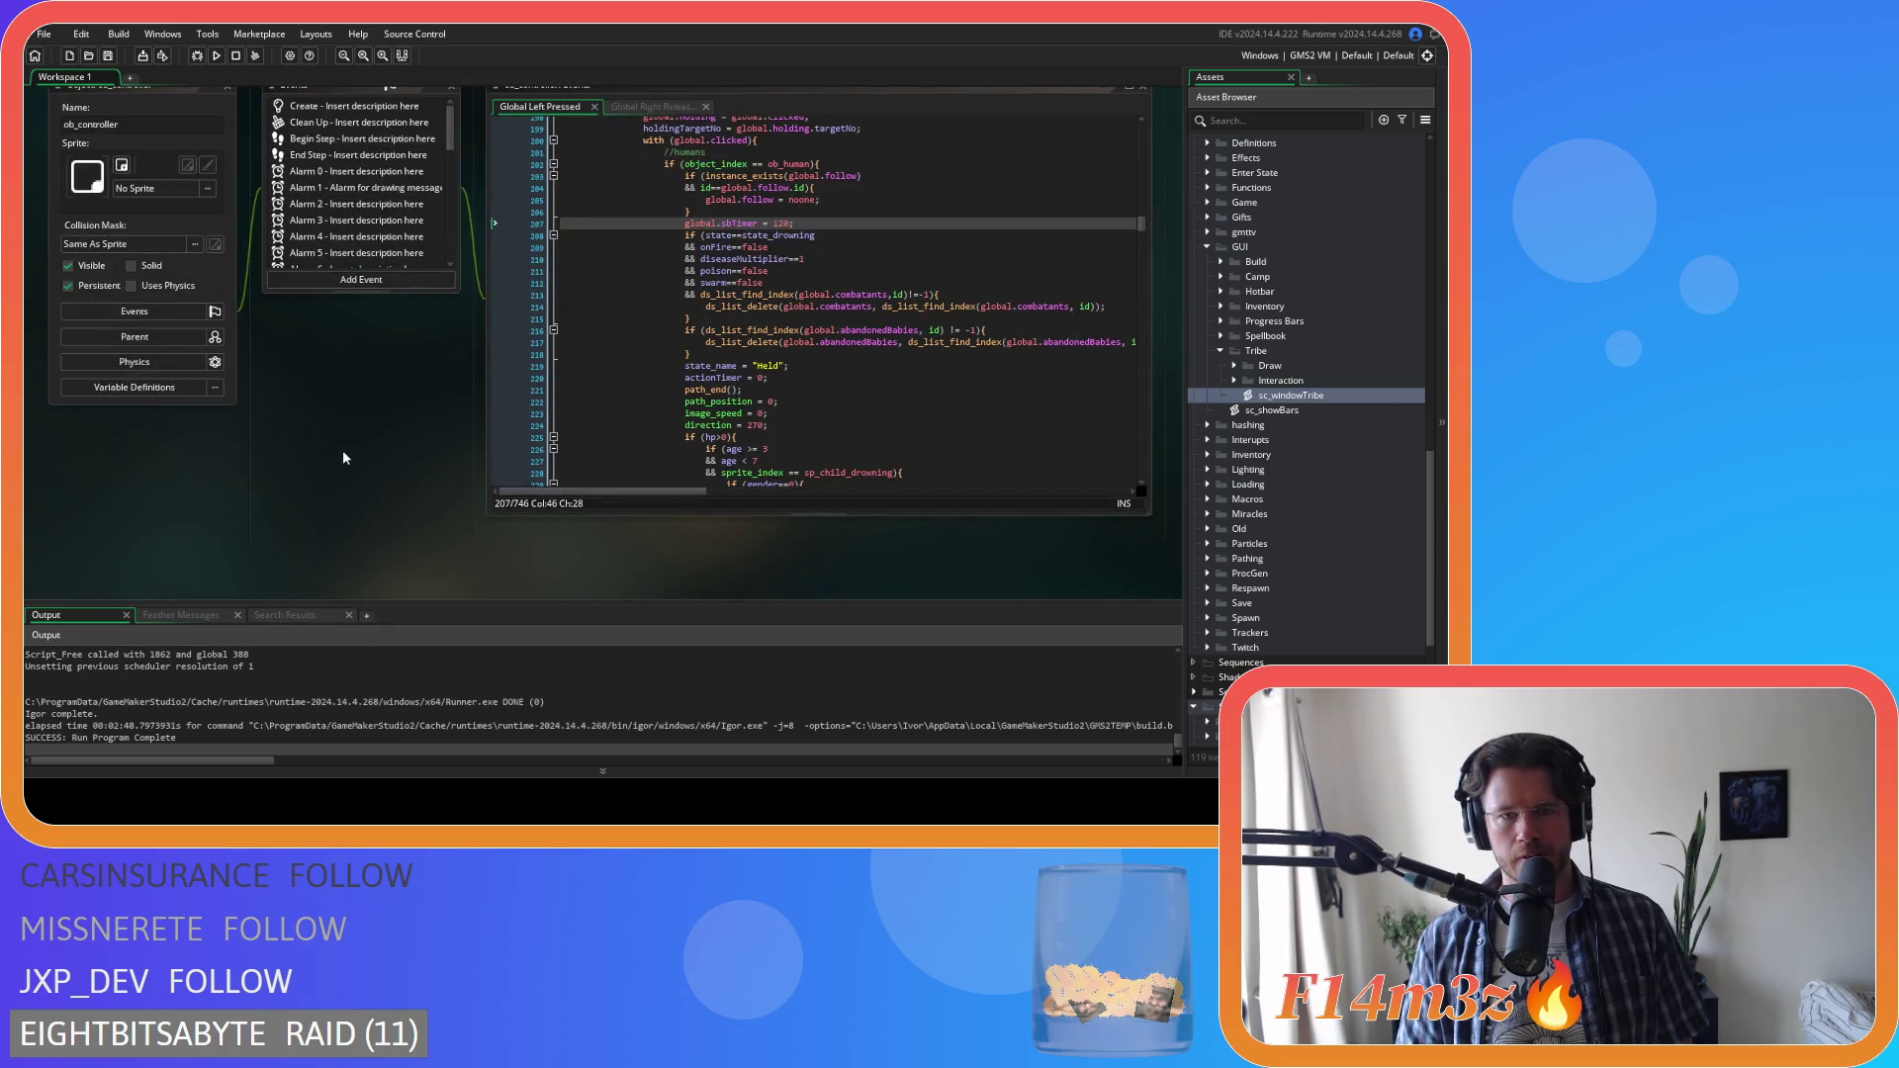
Paste the status icon code at line 404 of ob_gui's Draw GUI and save
key(ctrl+Tab)
key(ctrl+Tab)
key(ctrl+Tab)
click(632, 516)
key(ctrl+v)
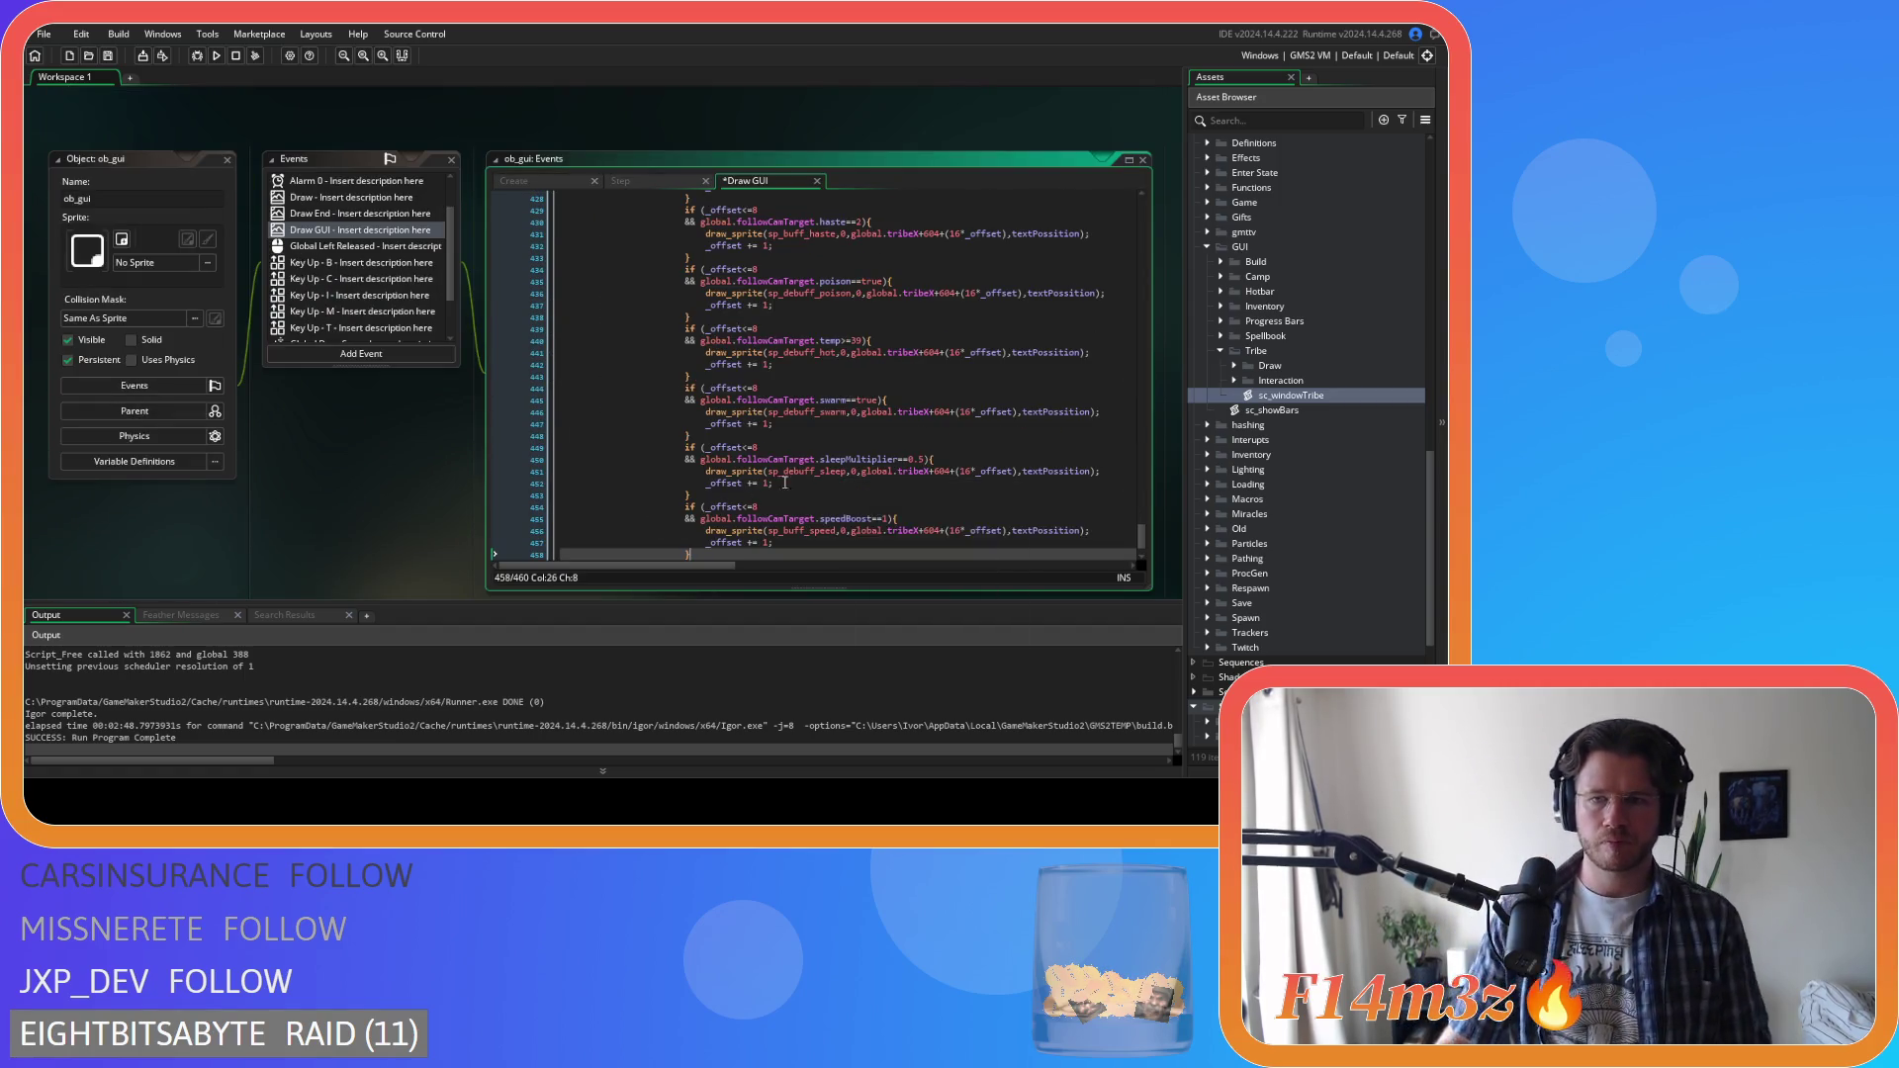
drag(693, 552, 603, 328)
scroll(605, 437, up, 6)
mouse_move(605, 438)
mouse_down()
mouse_move(449, 299)
mouse_move(447, 264)
mouse_up()
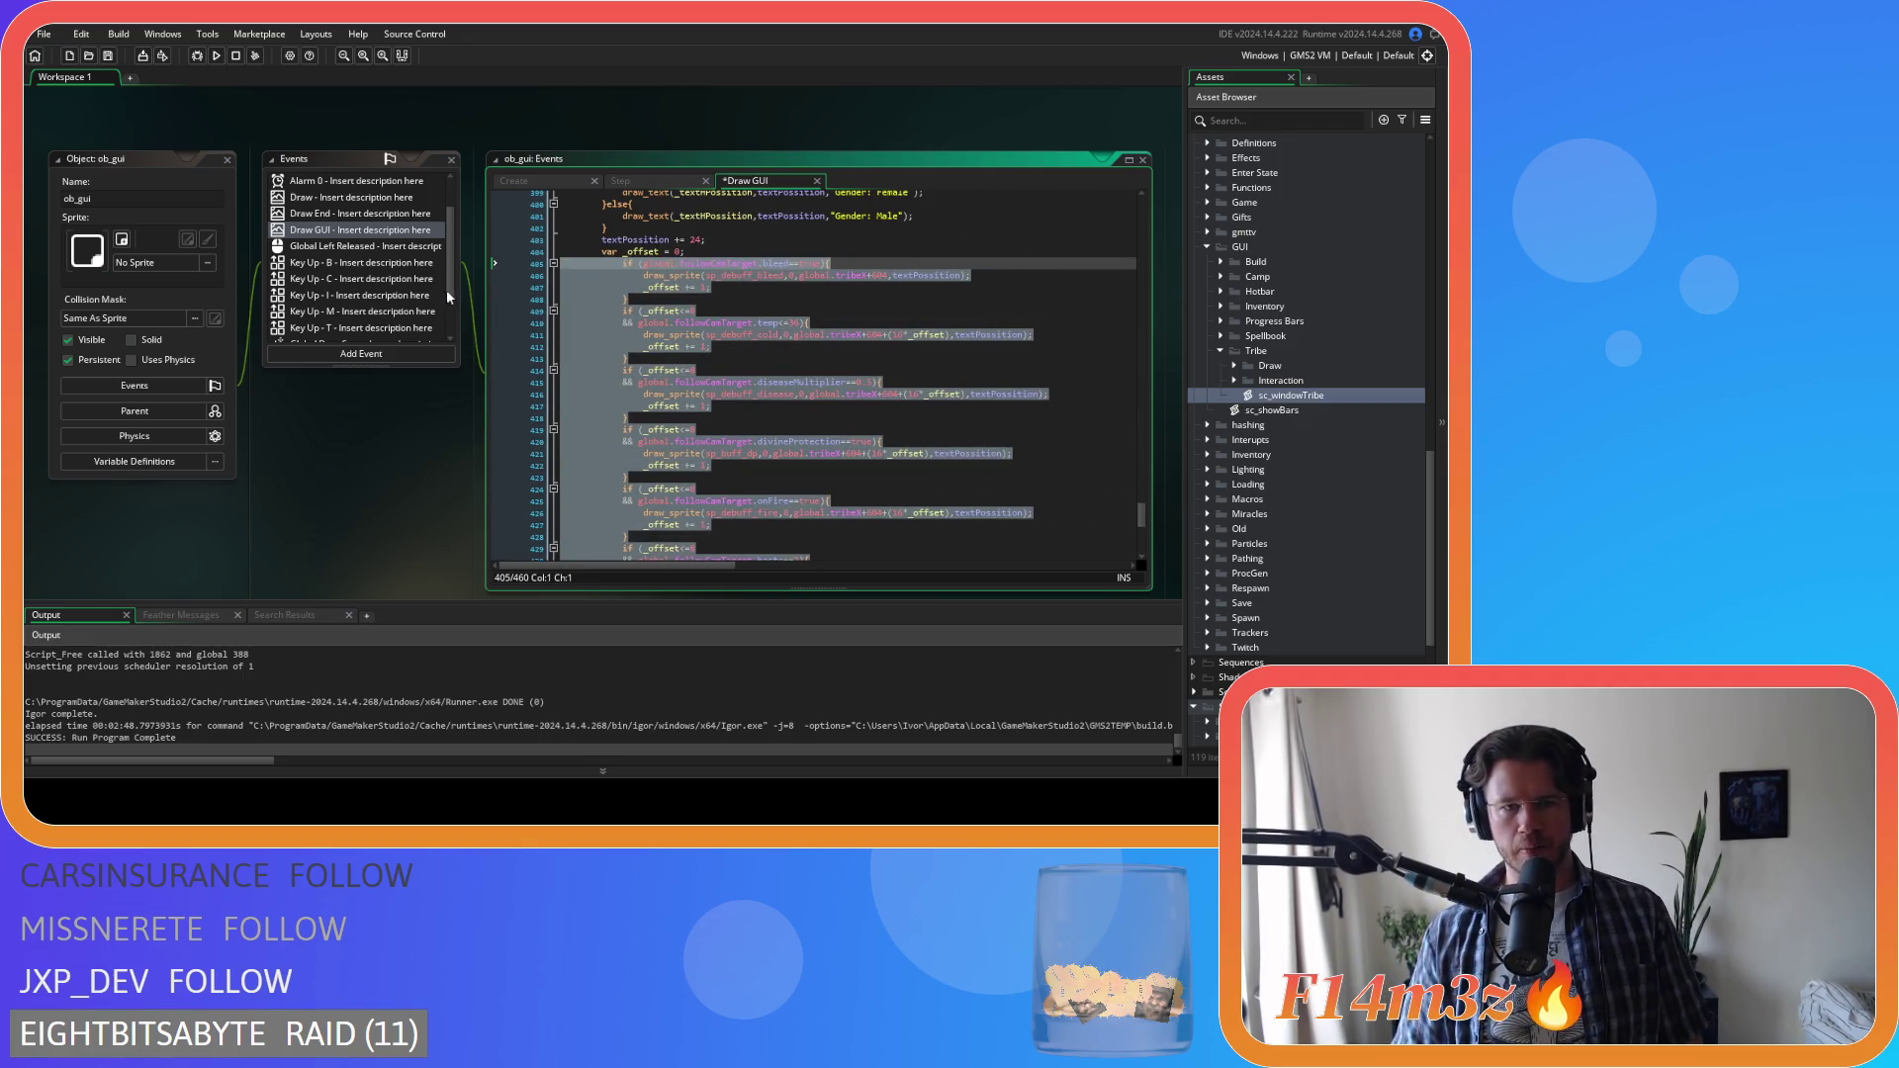
click(737, 322)
key(ctrl+s)
scroll(995, 325, up, 8)
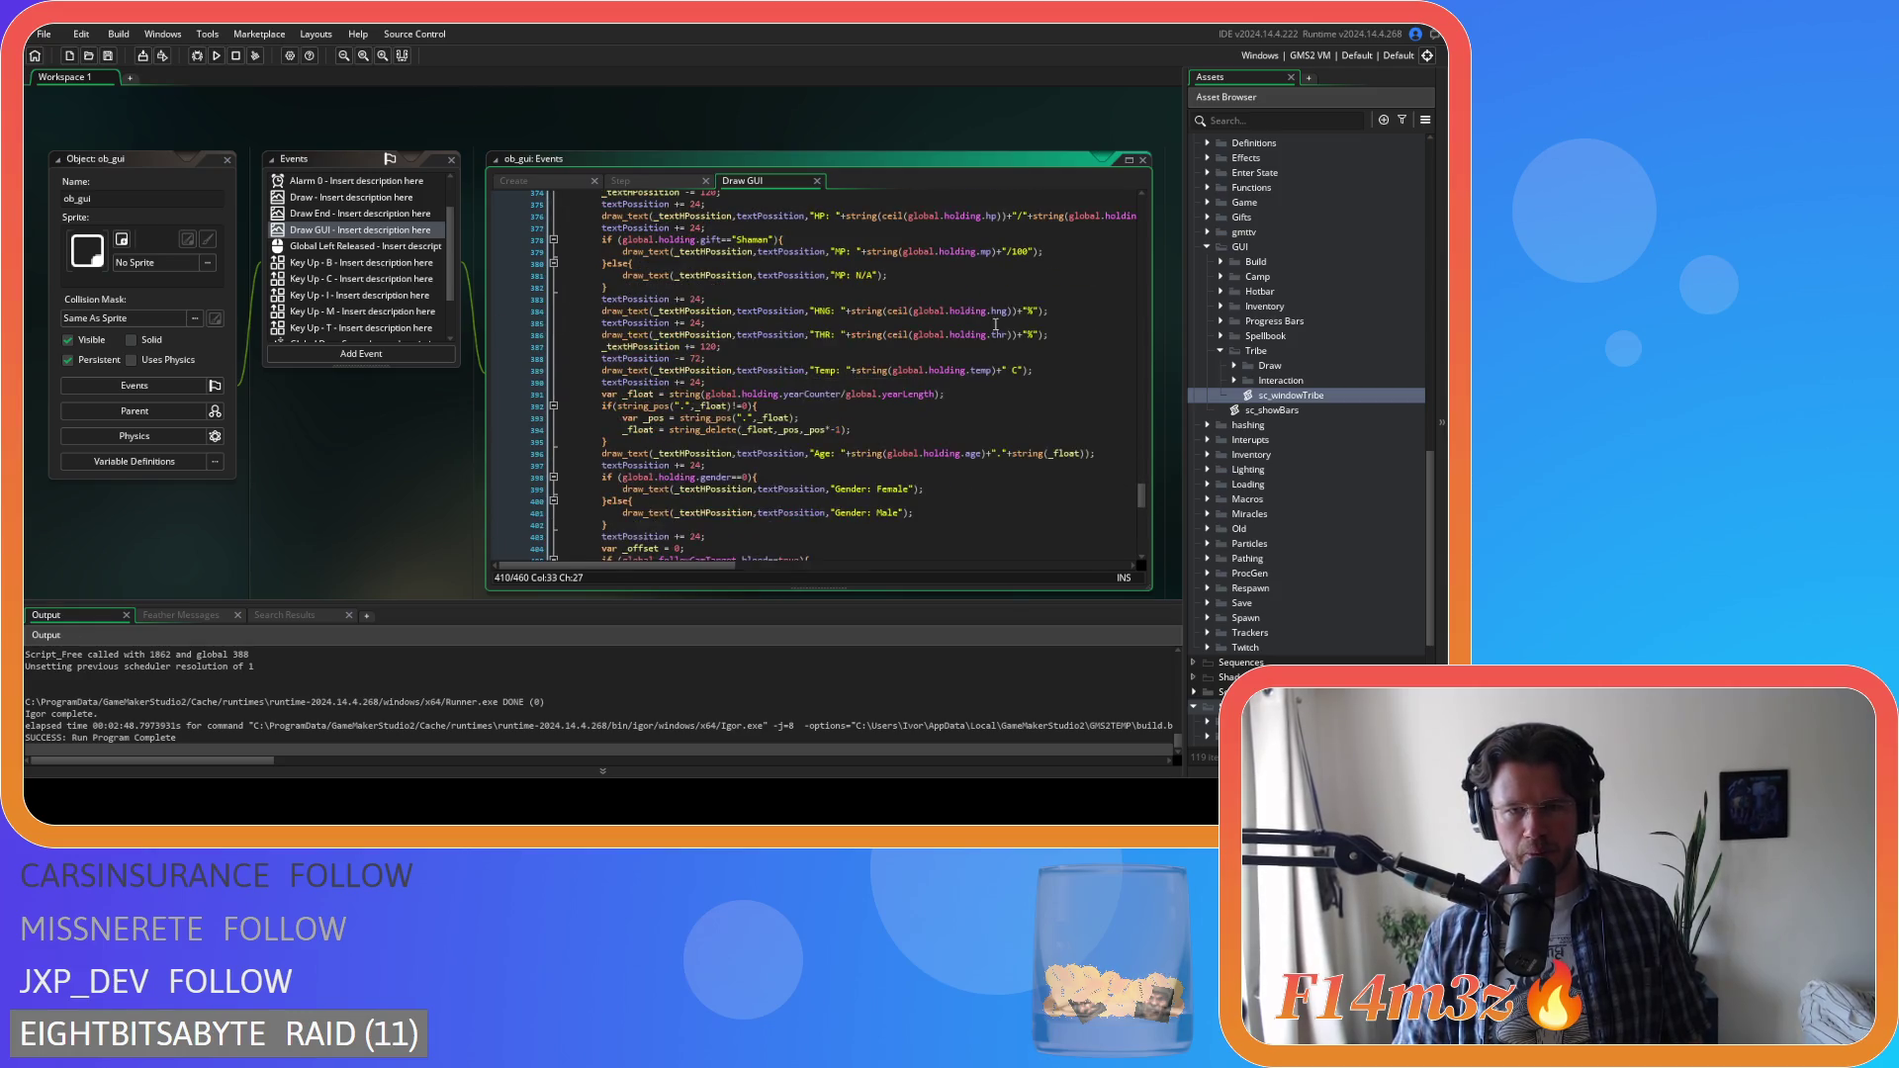
Replace followCamTarget with holding in the status checks on lines 405 through 425
click(996, 332)
scroll(741, 363, down, 7)
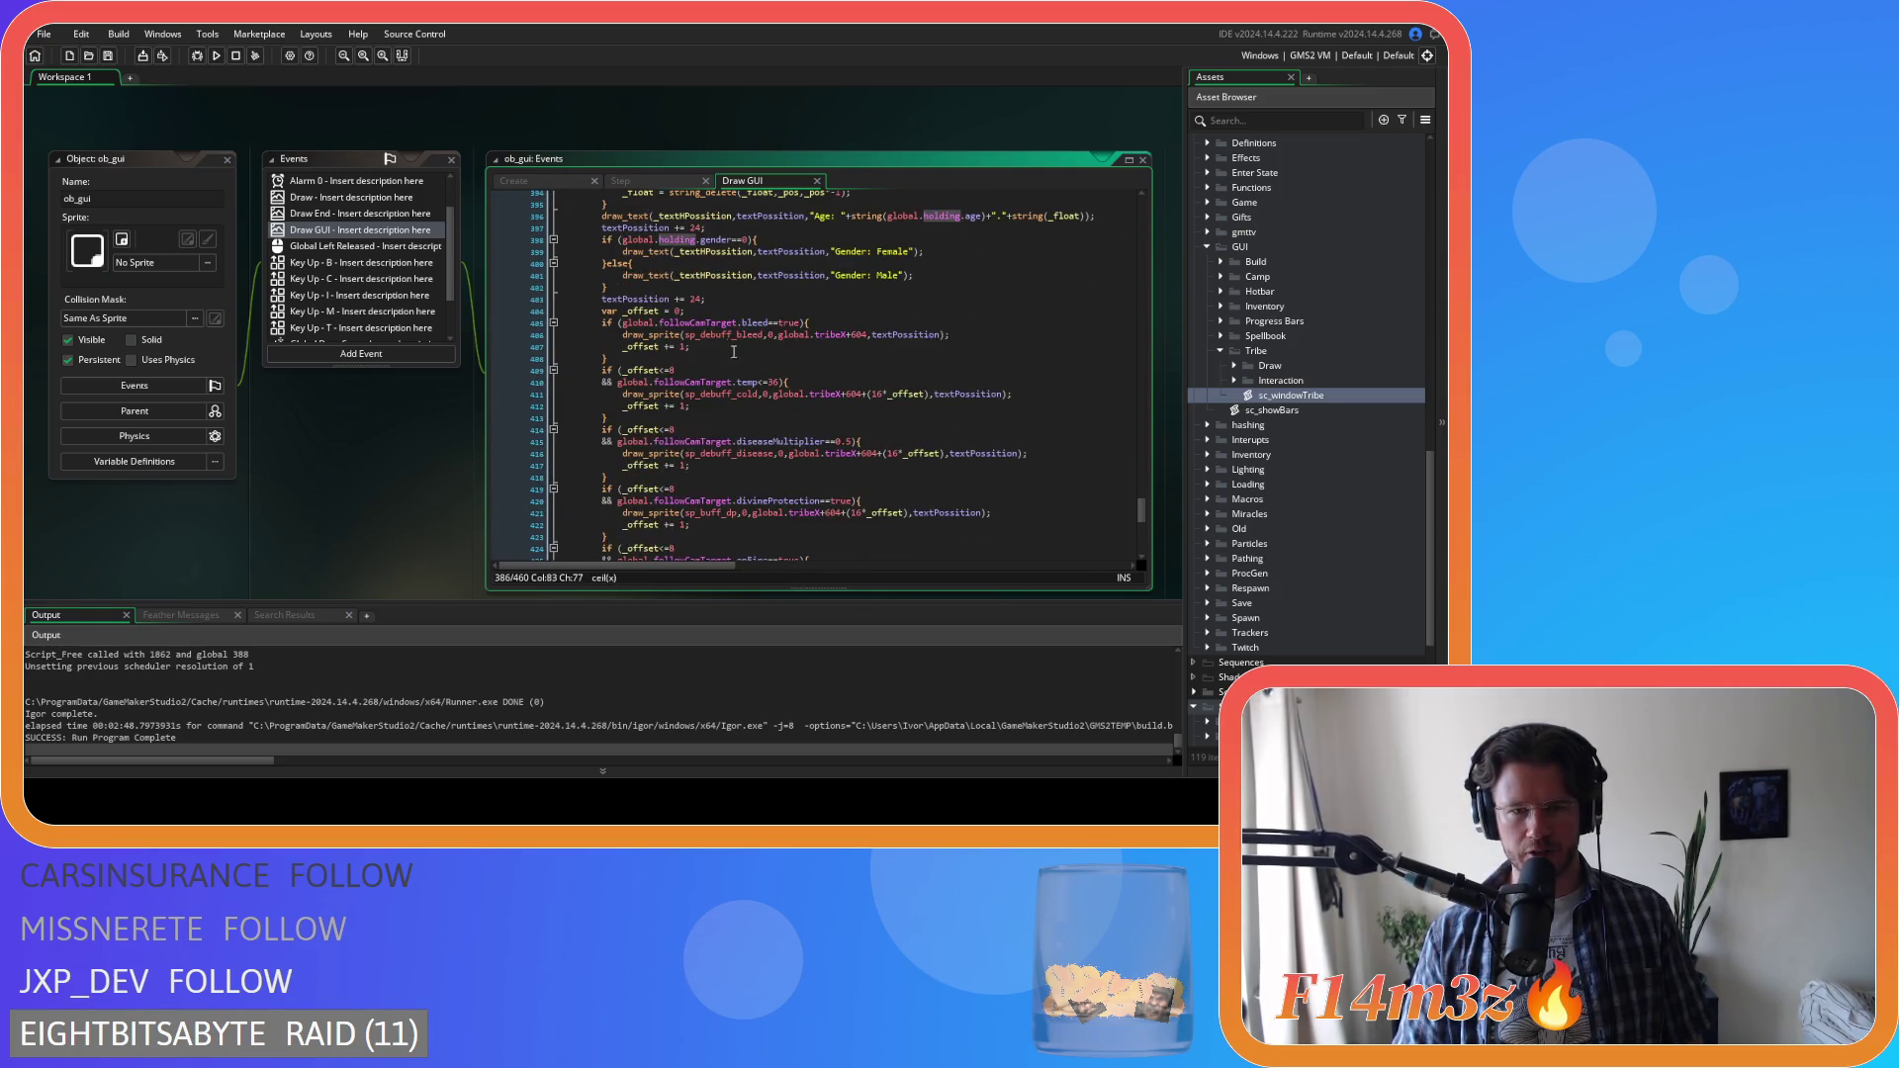
double_click(692, 323)
text(holding)
click(702, 382)
double_click(702, 381)
text(holding)
double_click(701, 441)
text(holding)
click(703, 500)
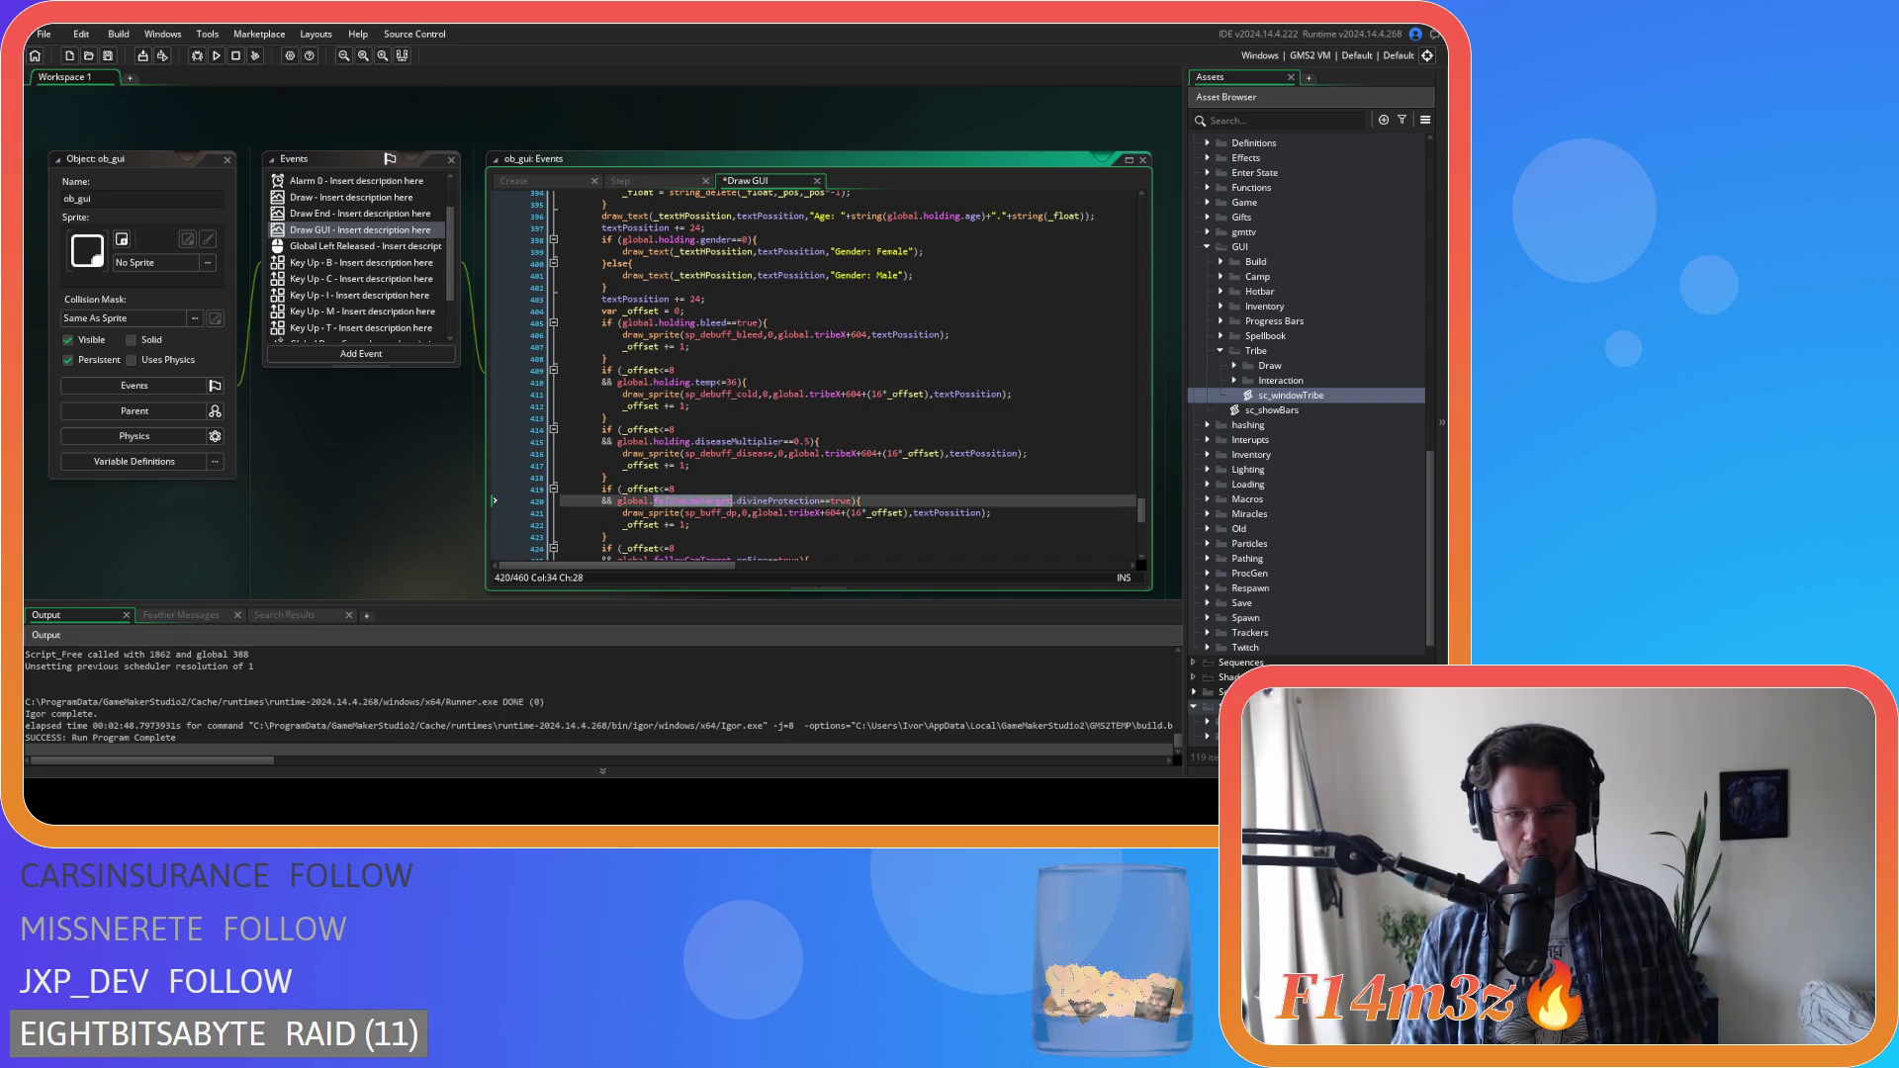
double_click(703, 500)
text(holding)
scroll(703, 500, down, 4)
double_click(701, 412)
text(holding)
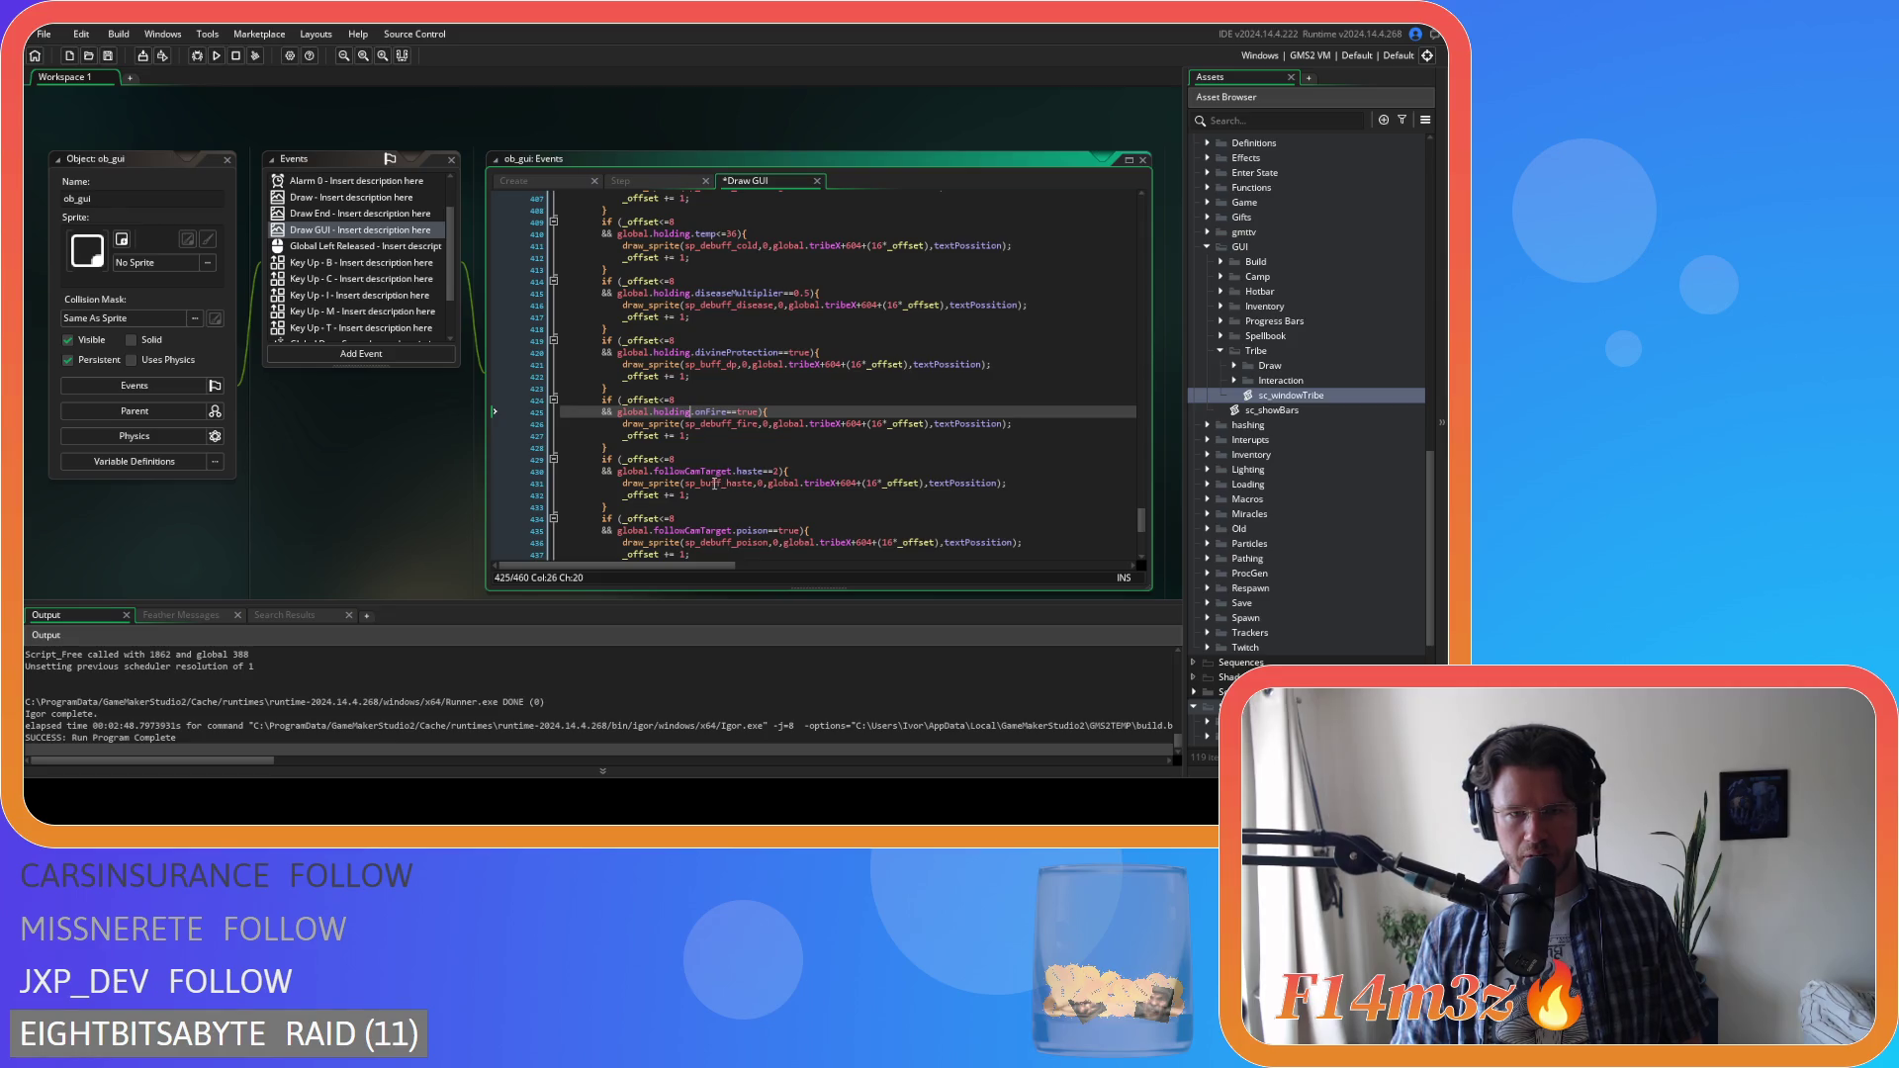
double_click(704, 472)
Go through the poison, temperature, swarm, sleep and speed boost checks, then save the Draw GUI code
click(692, 531)
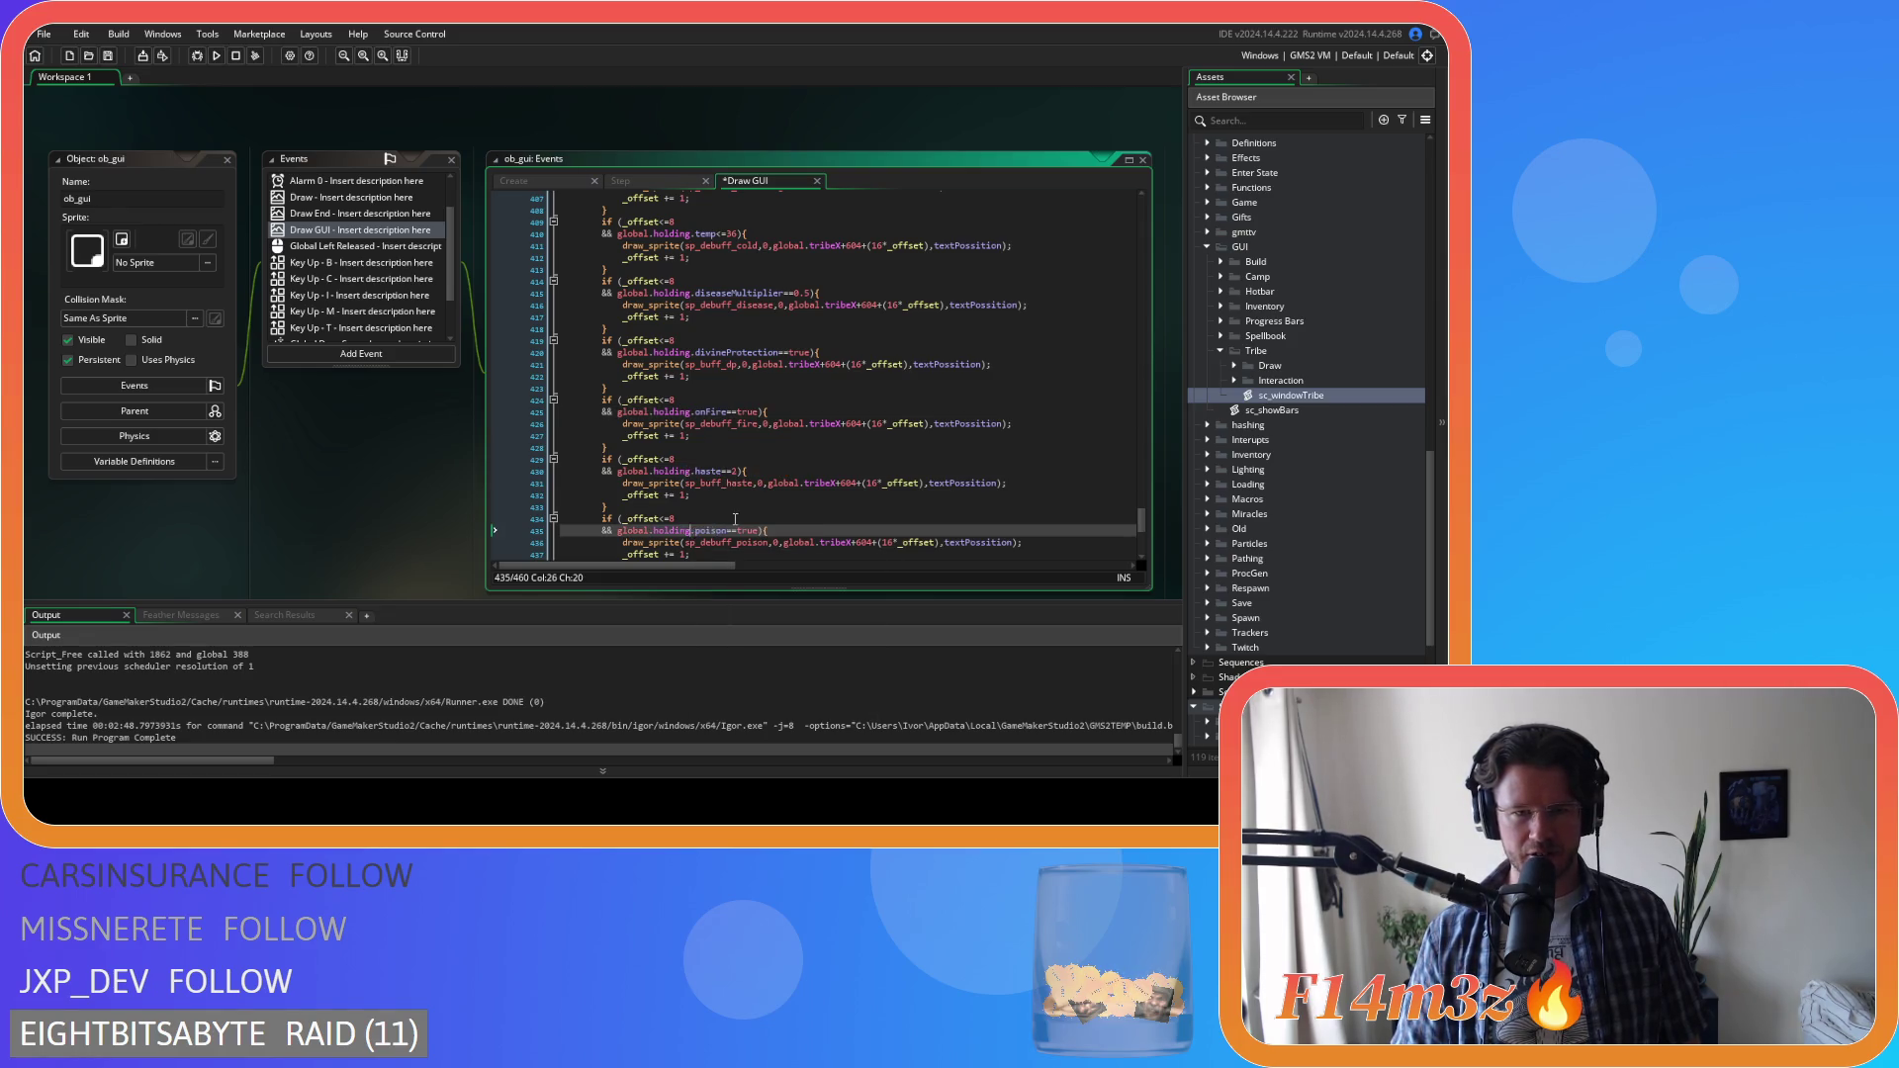
scroll(735, 518, down, 3)
click(692, 471)
click(691, 531)
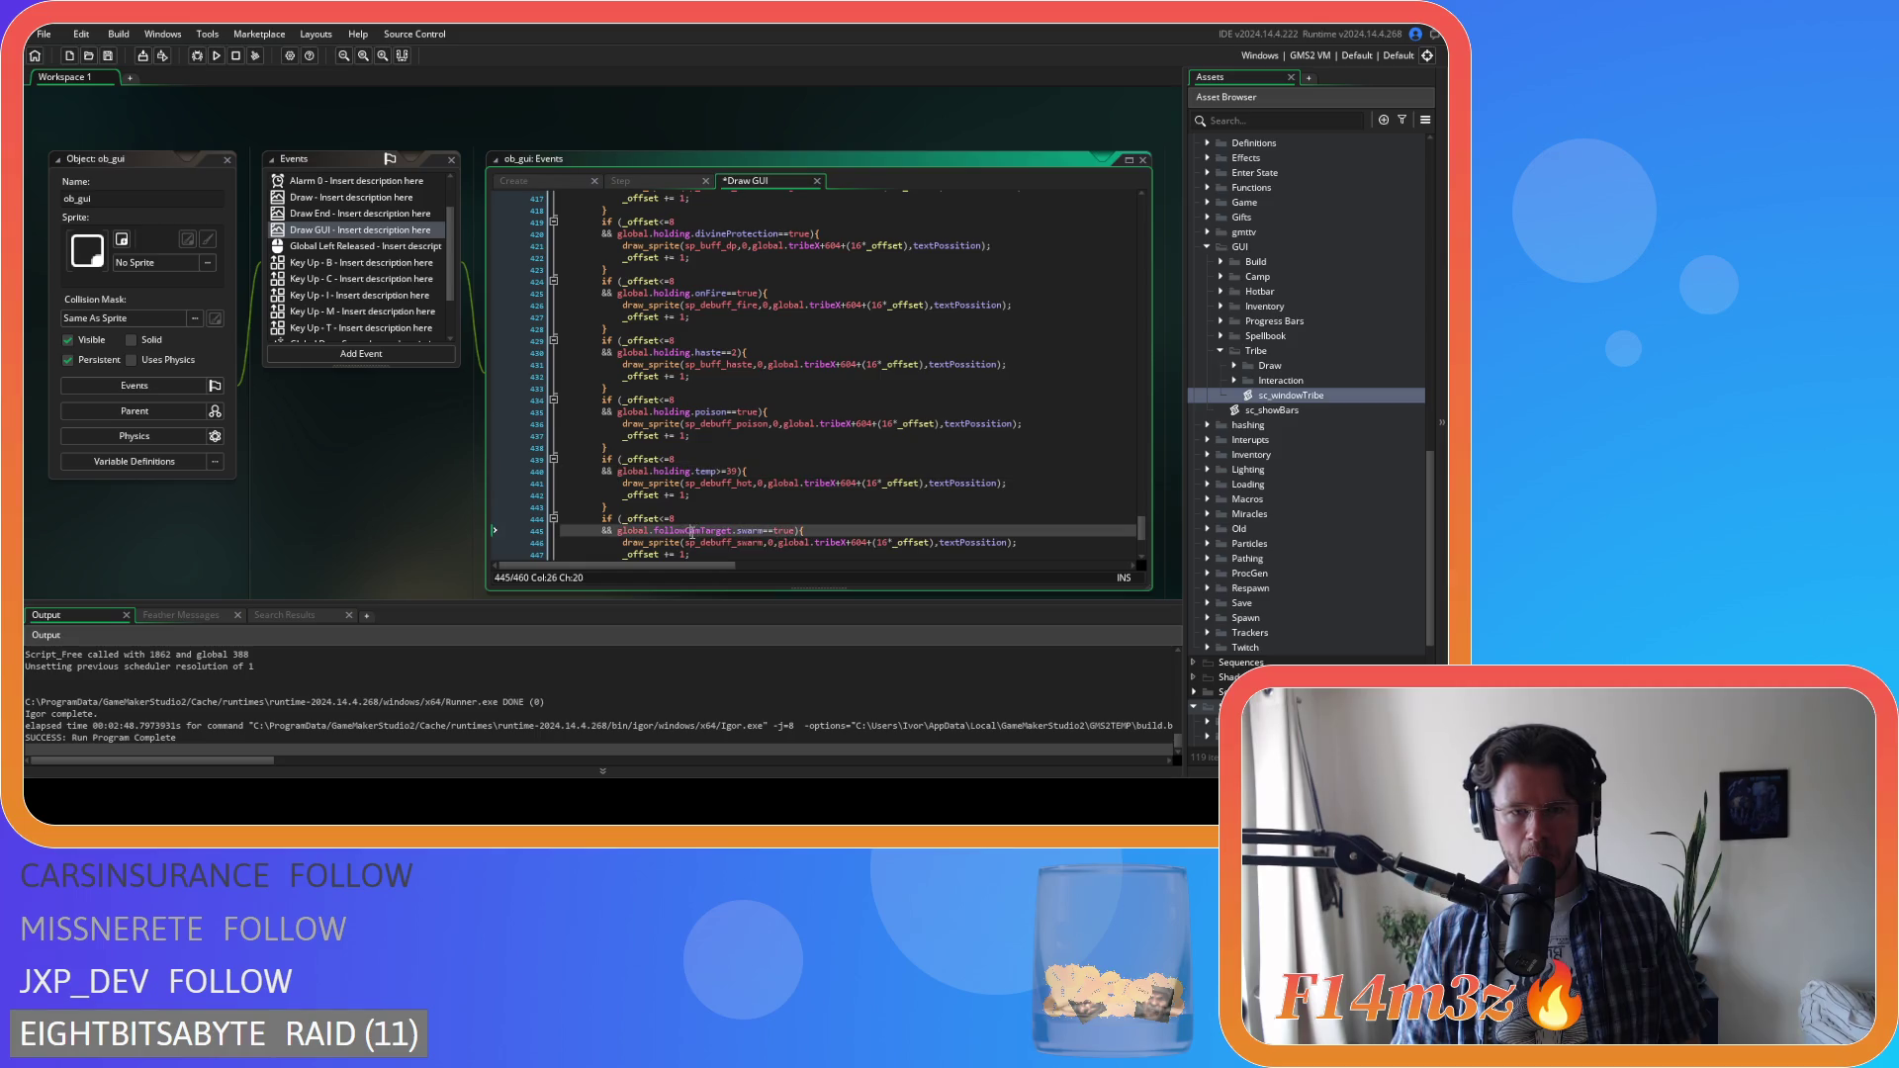
scroll(760, 518, down, 3)
click(692, 471)
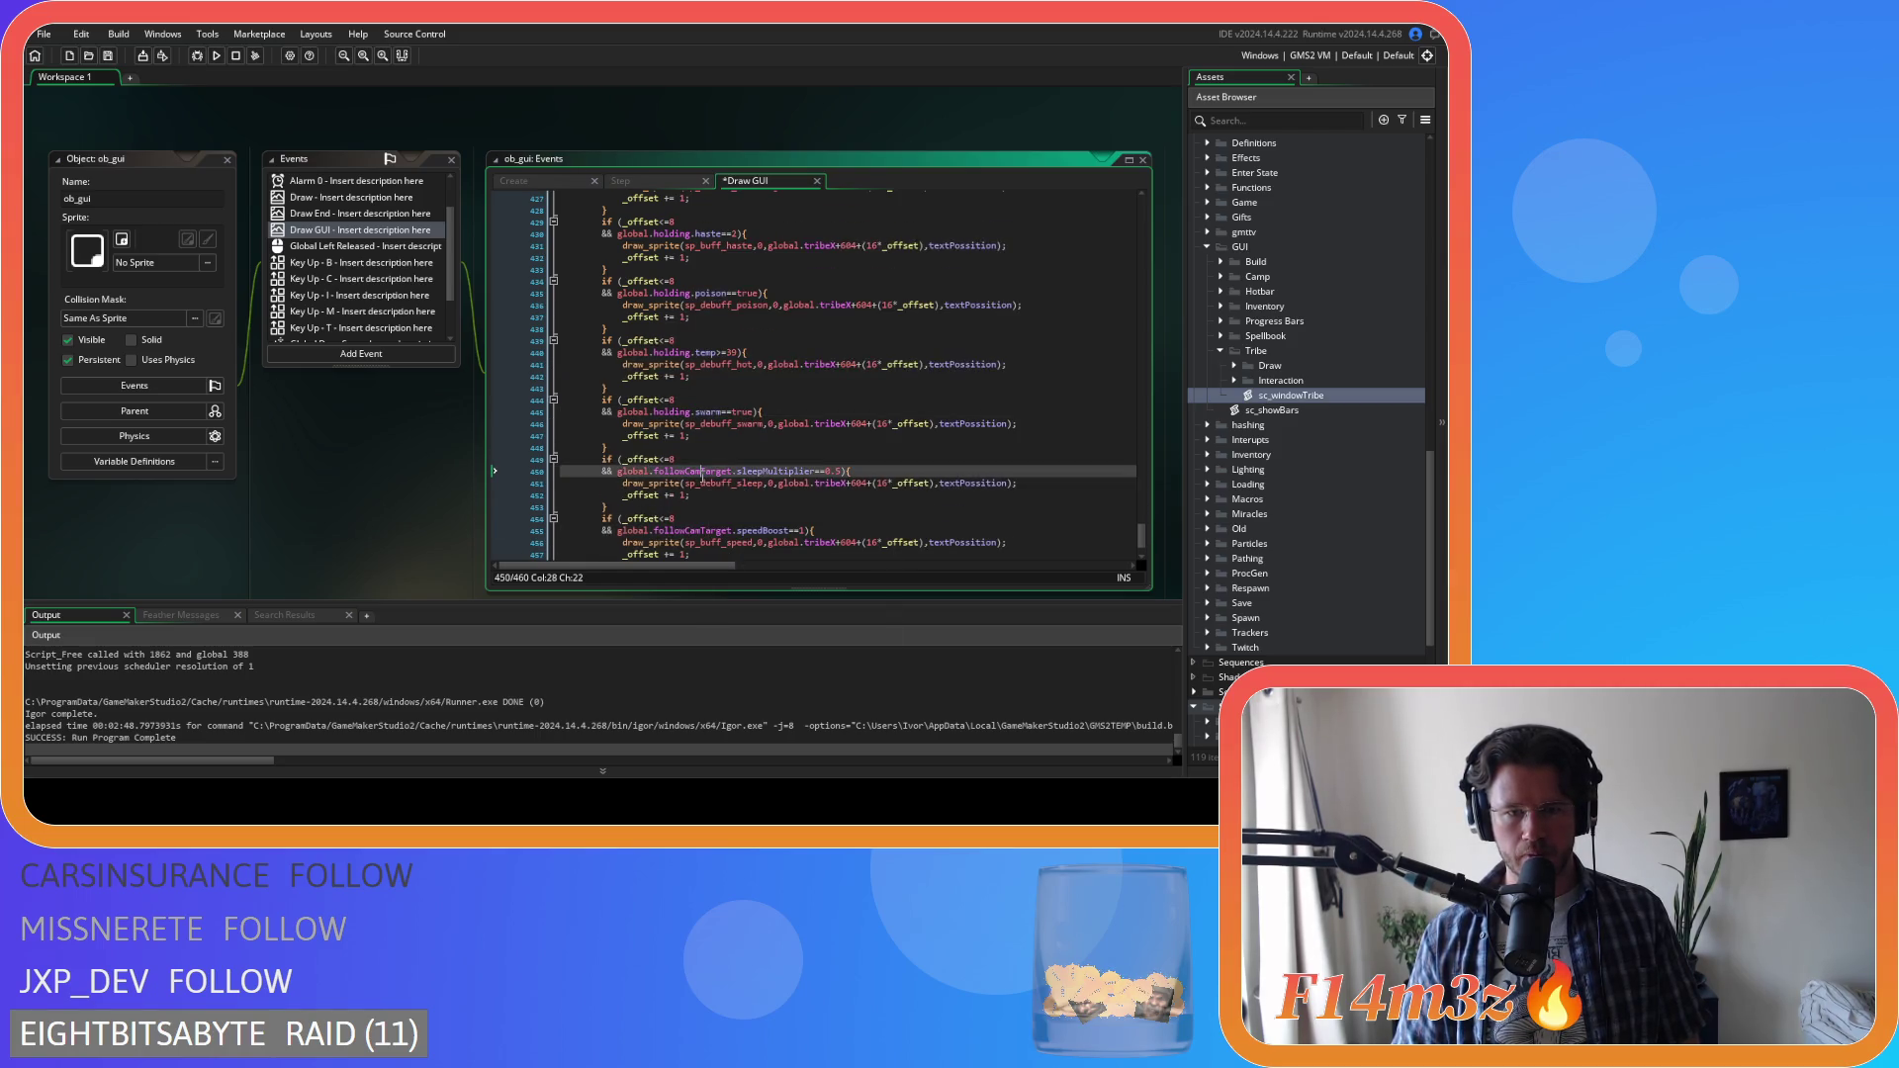
click(696, 531)
scroll(816, 522, down, 3)
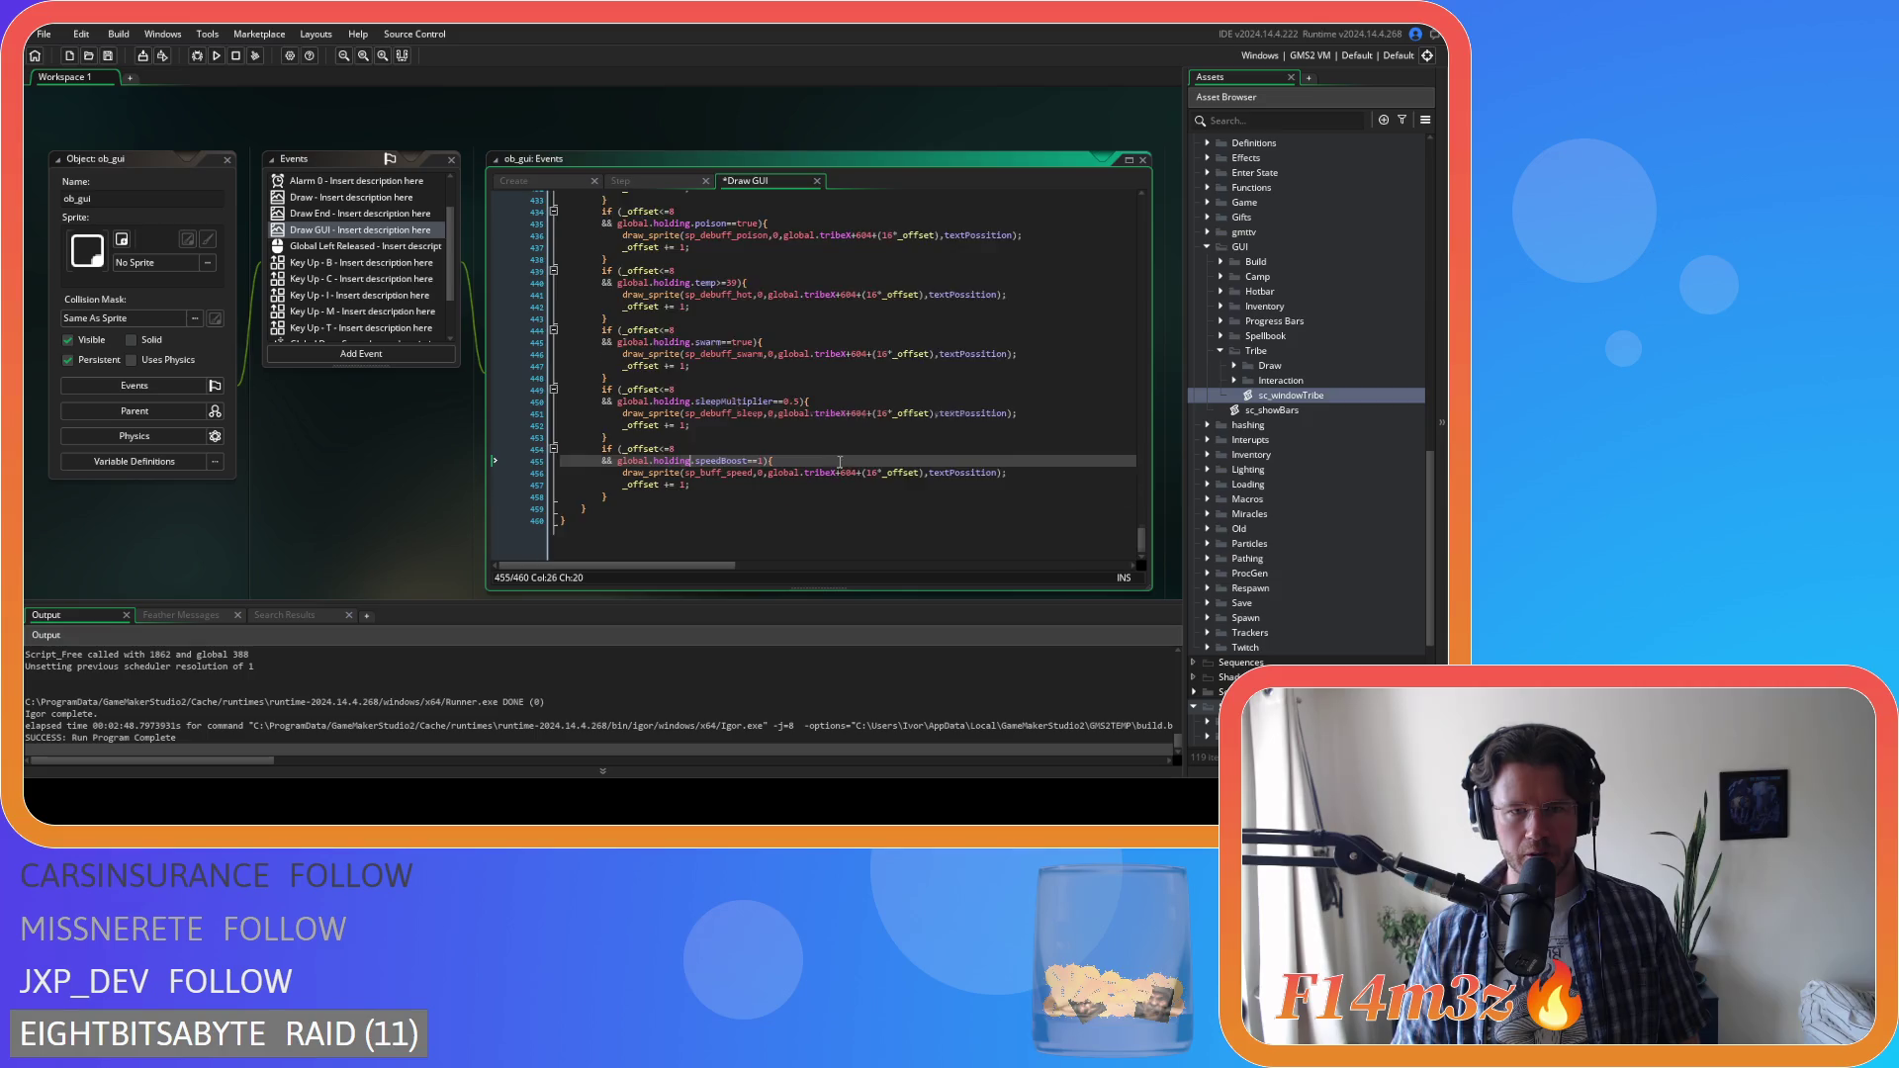
scroll(839, 461, up, 15)
key(ctrl+s)
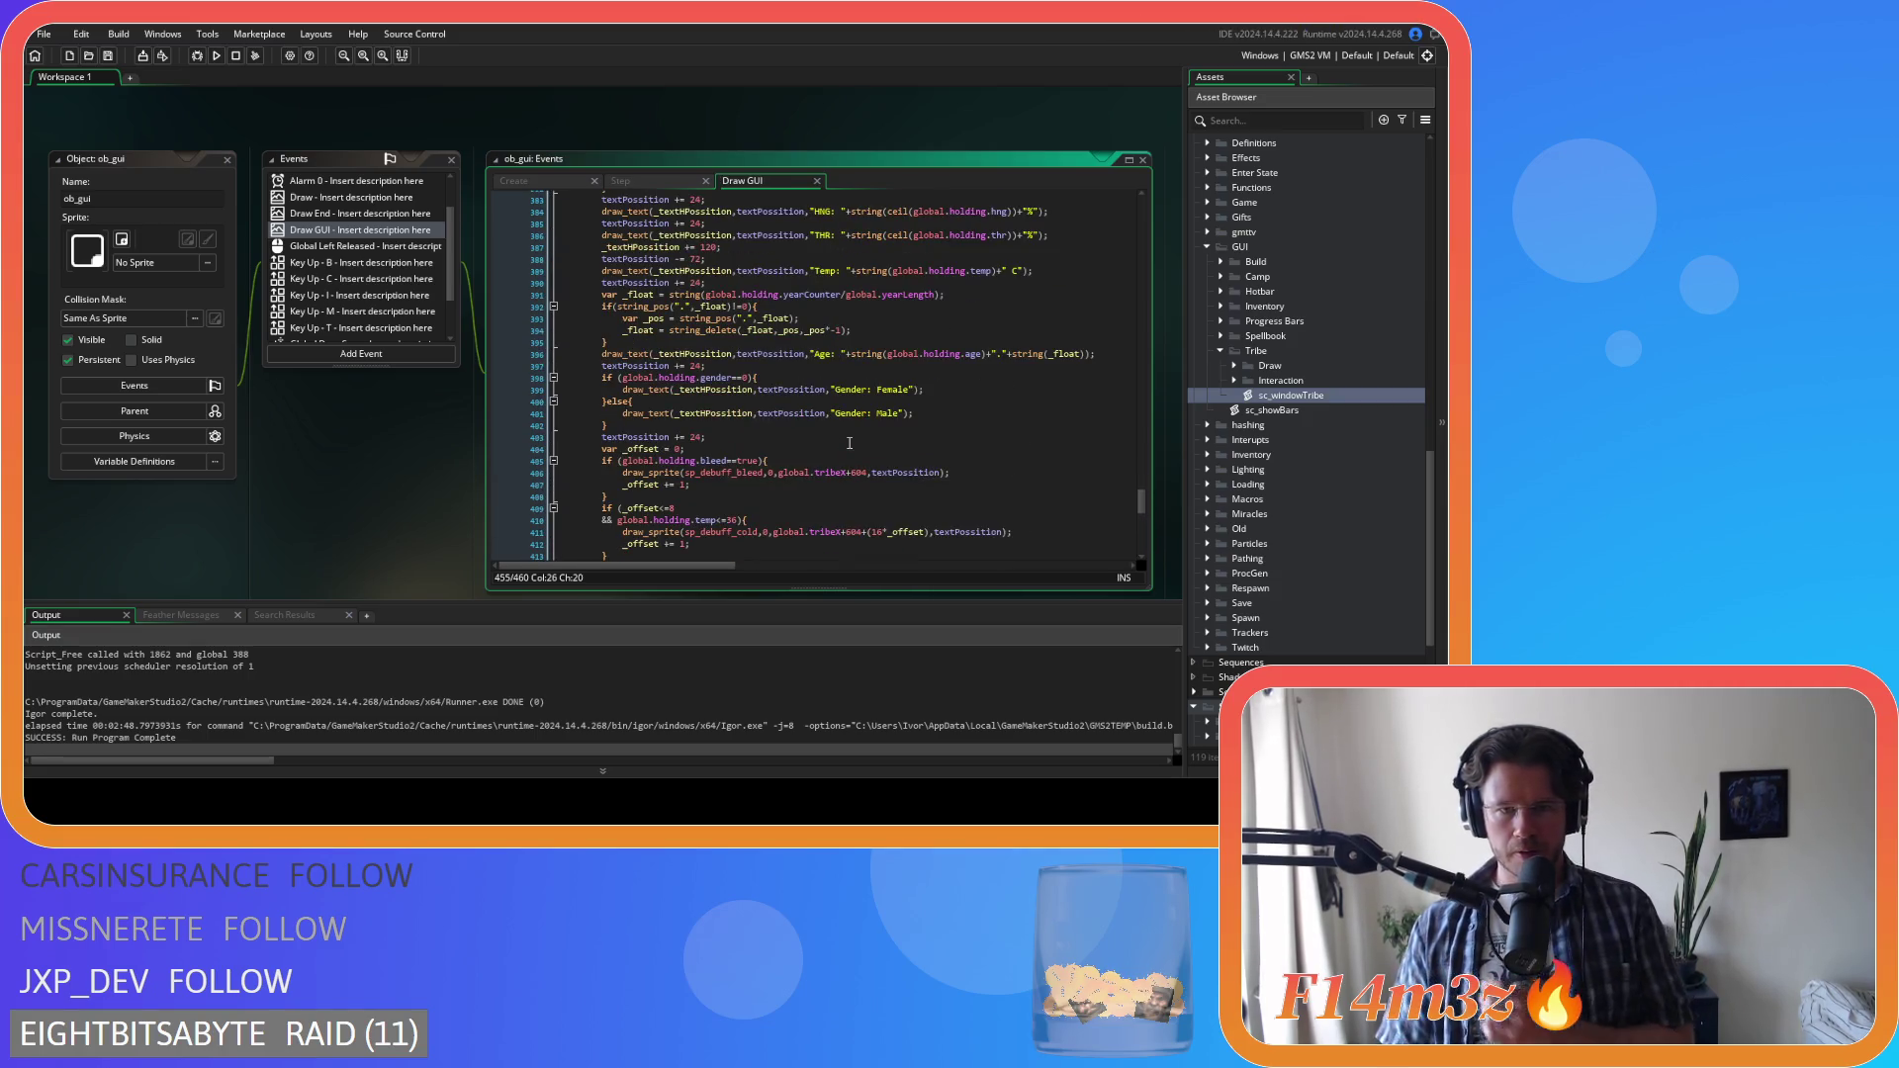
Copy _textHPossition and paste it over global.tribeX+604 on the bleed icon line
double_click(714, 390)
key(ctrl+c)
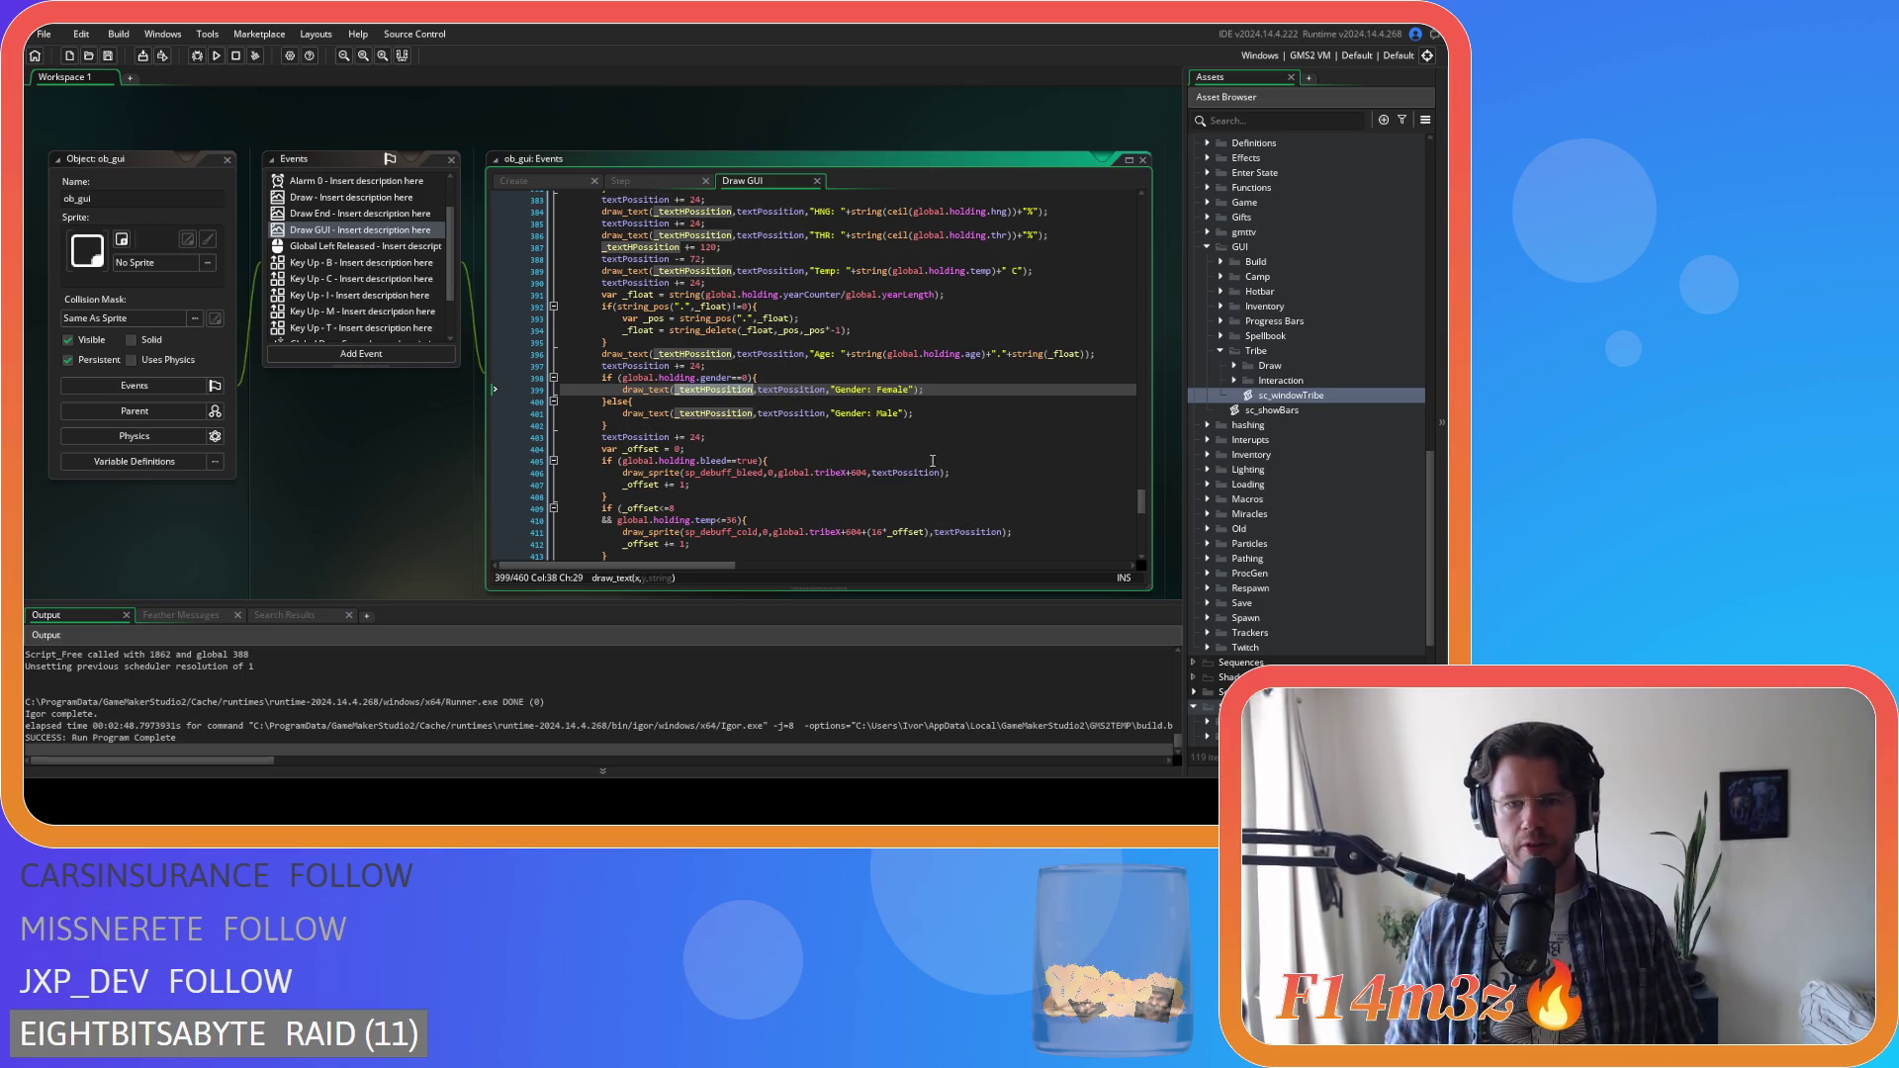
drag(868, 473, 791, 483)
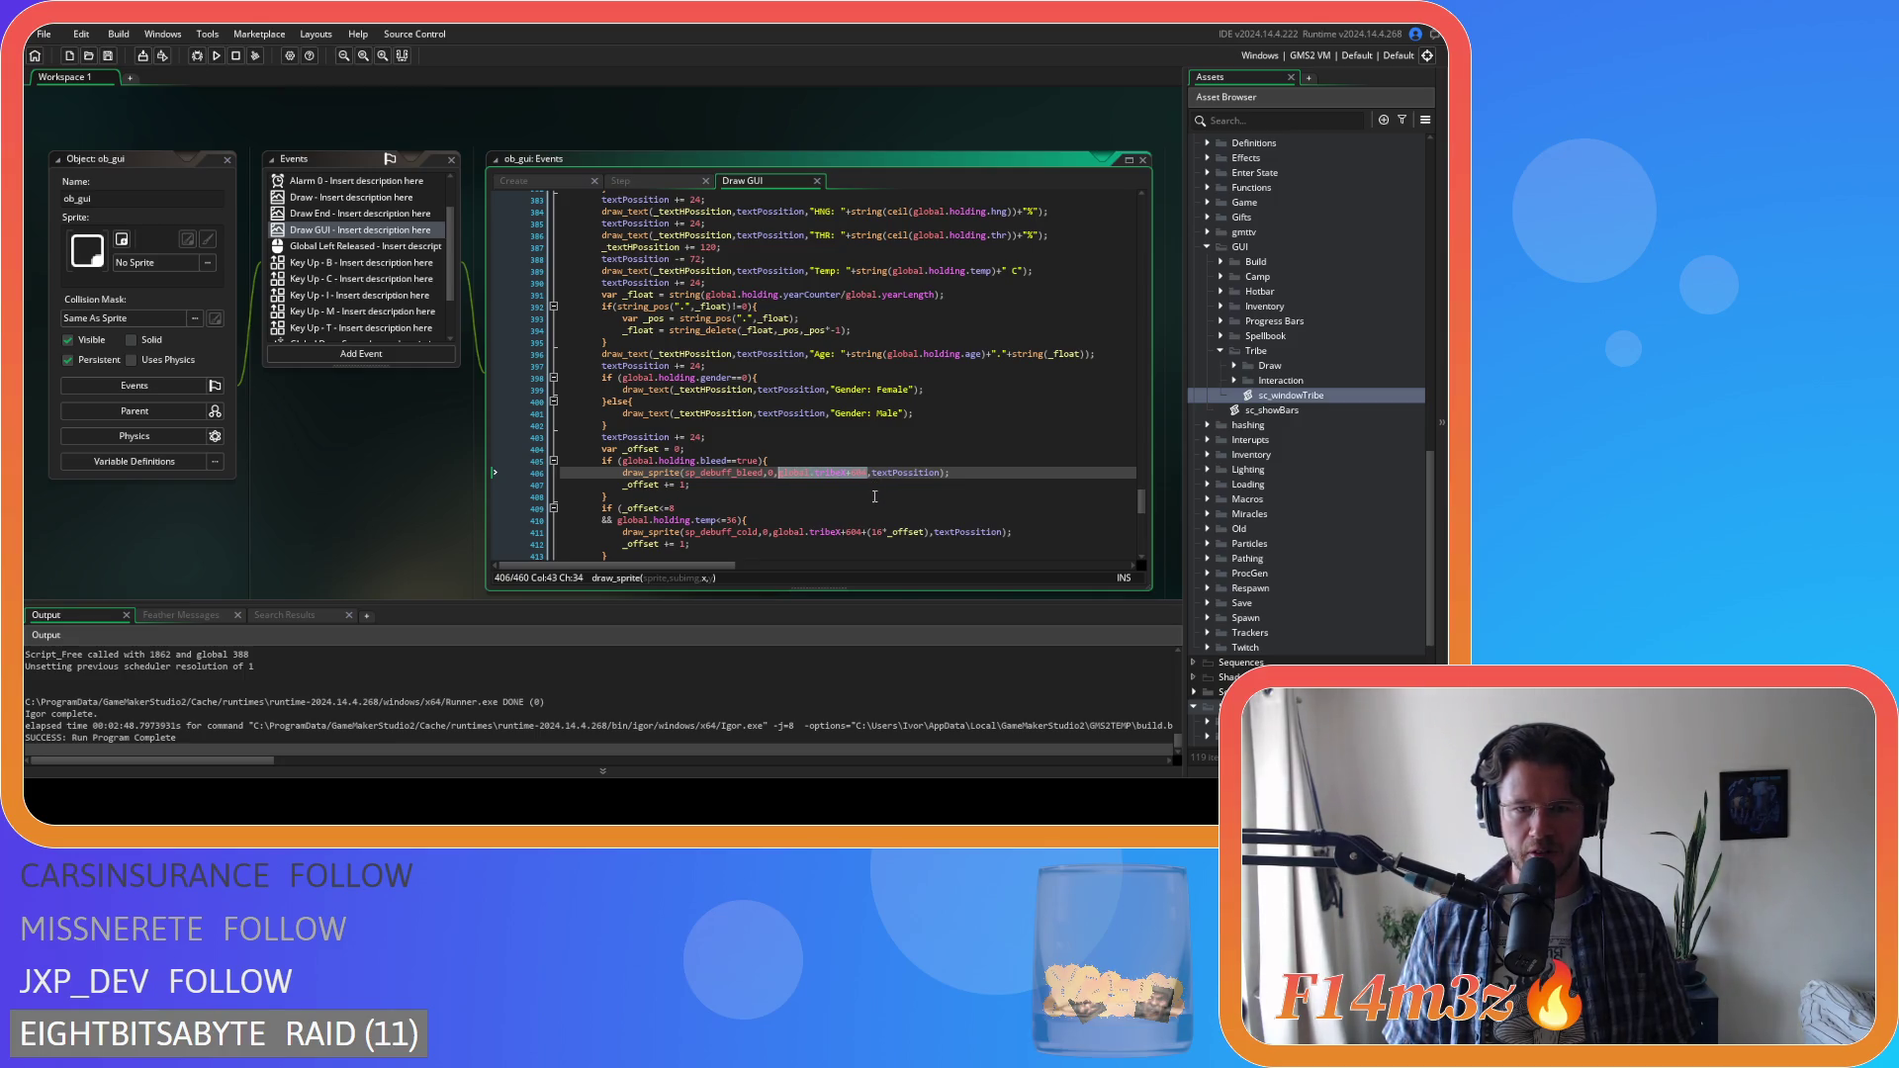
key(ctrl+v)
Find and replace the remaining icon x offsets with _textHPossition and save the Draw GUI code
drag(869, 533, 846, 533)
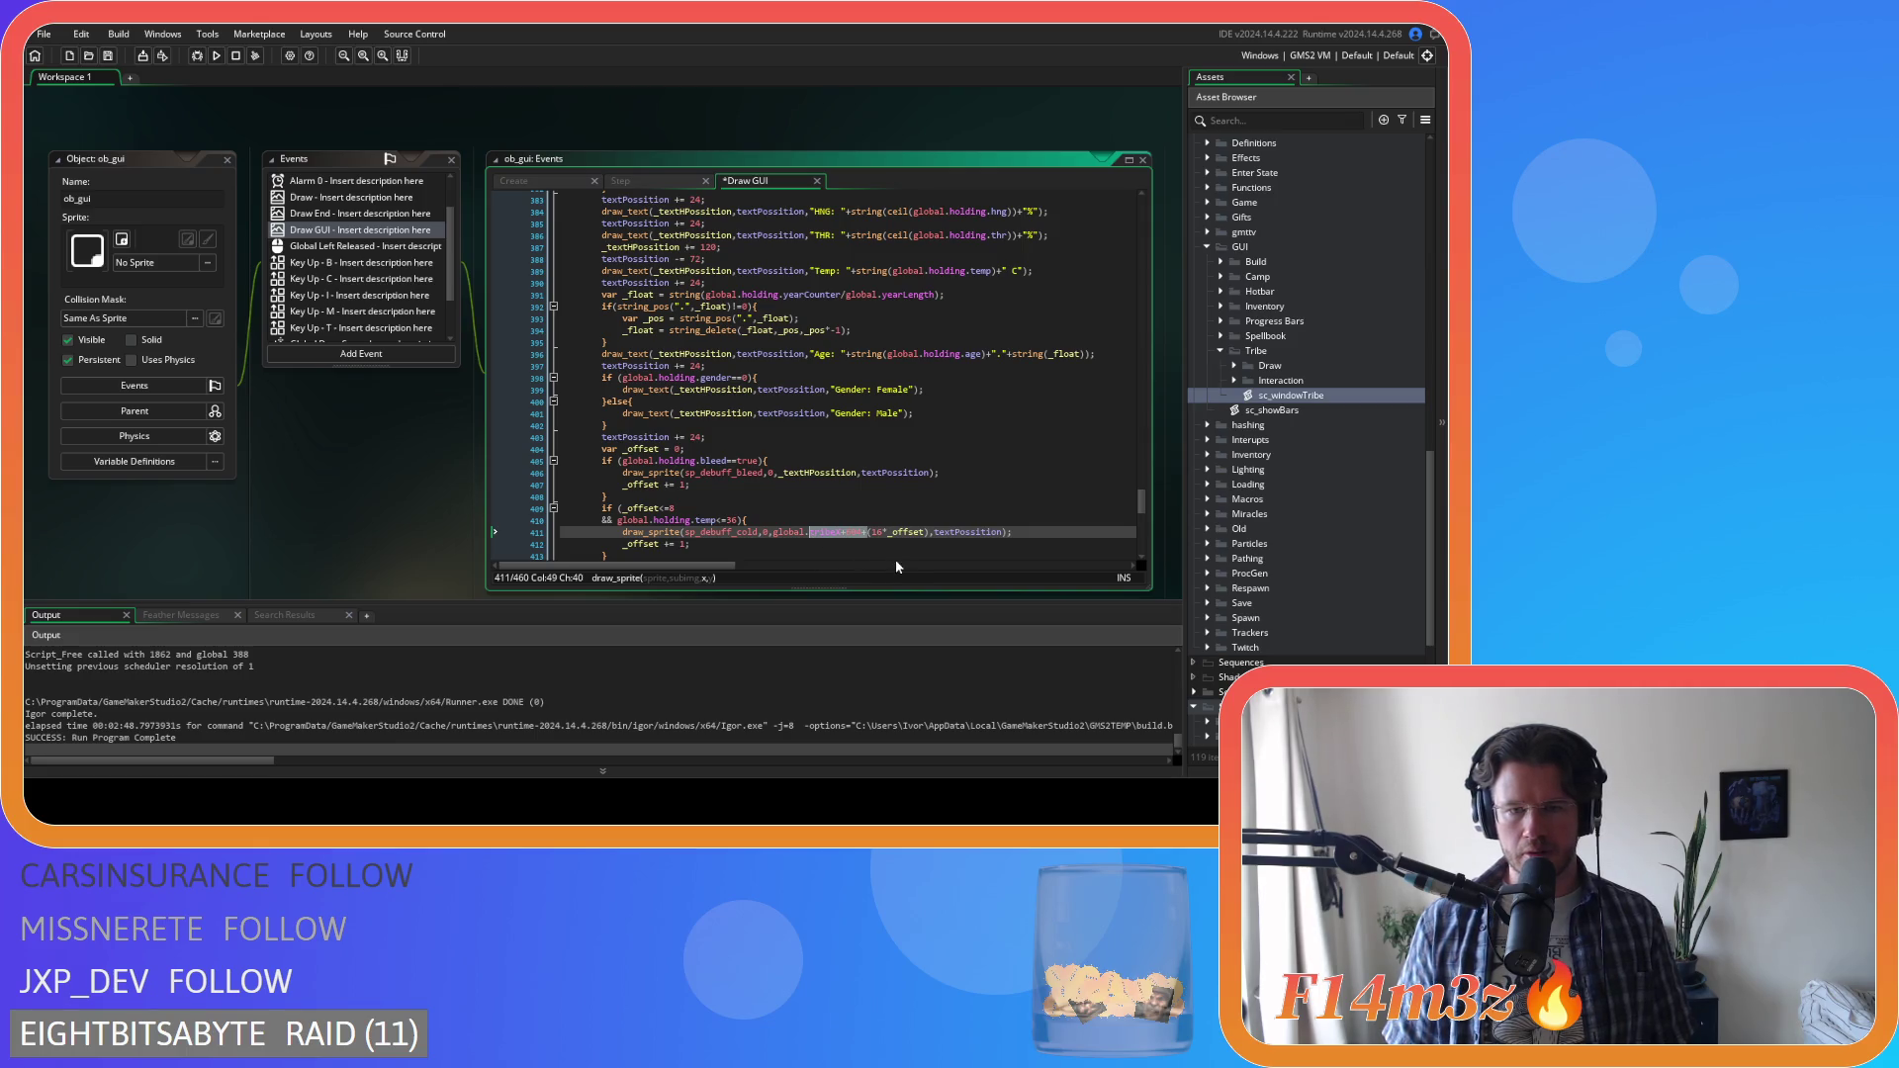
key(ctrl+f)
key(Return)
click(897, 216)
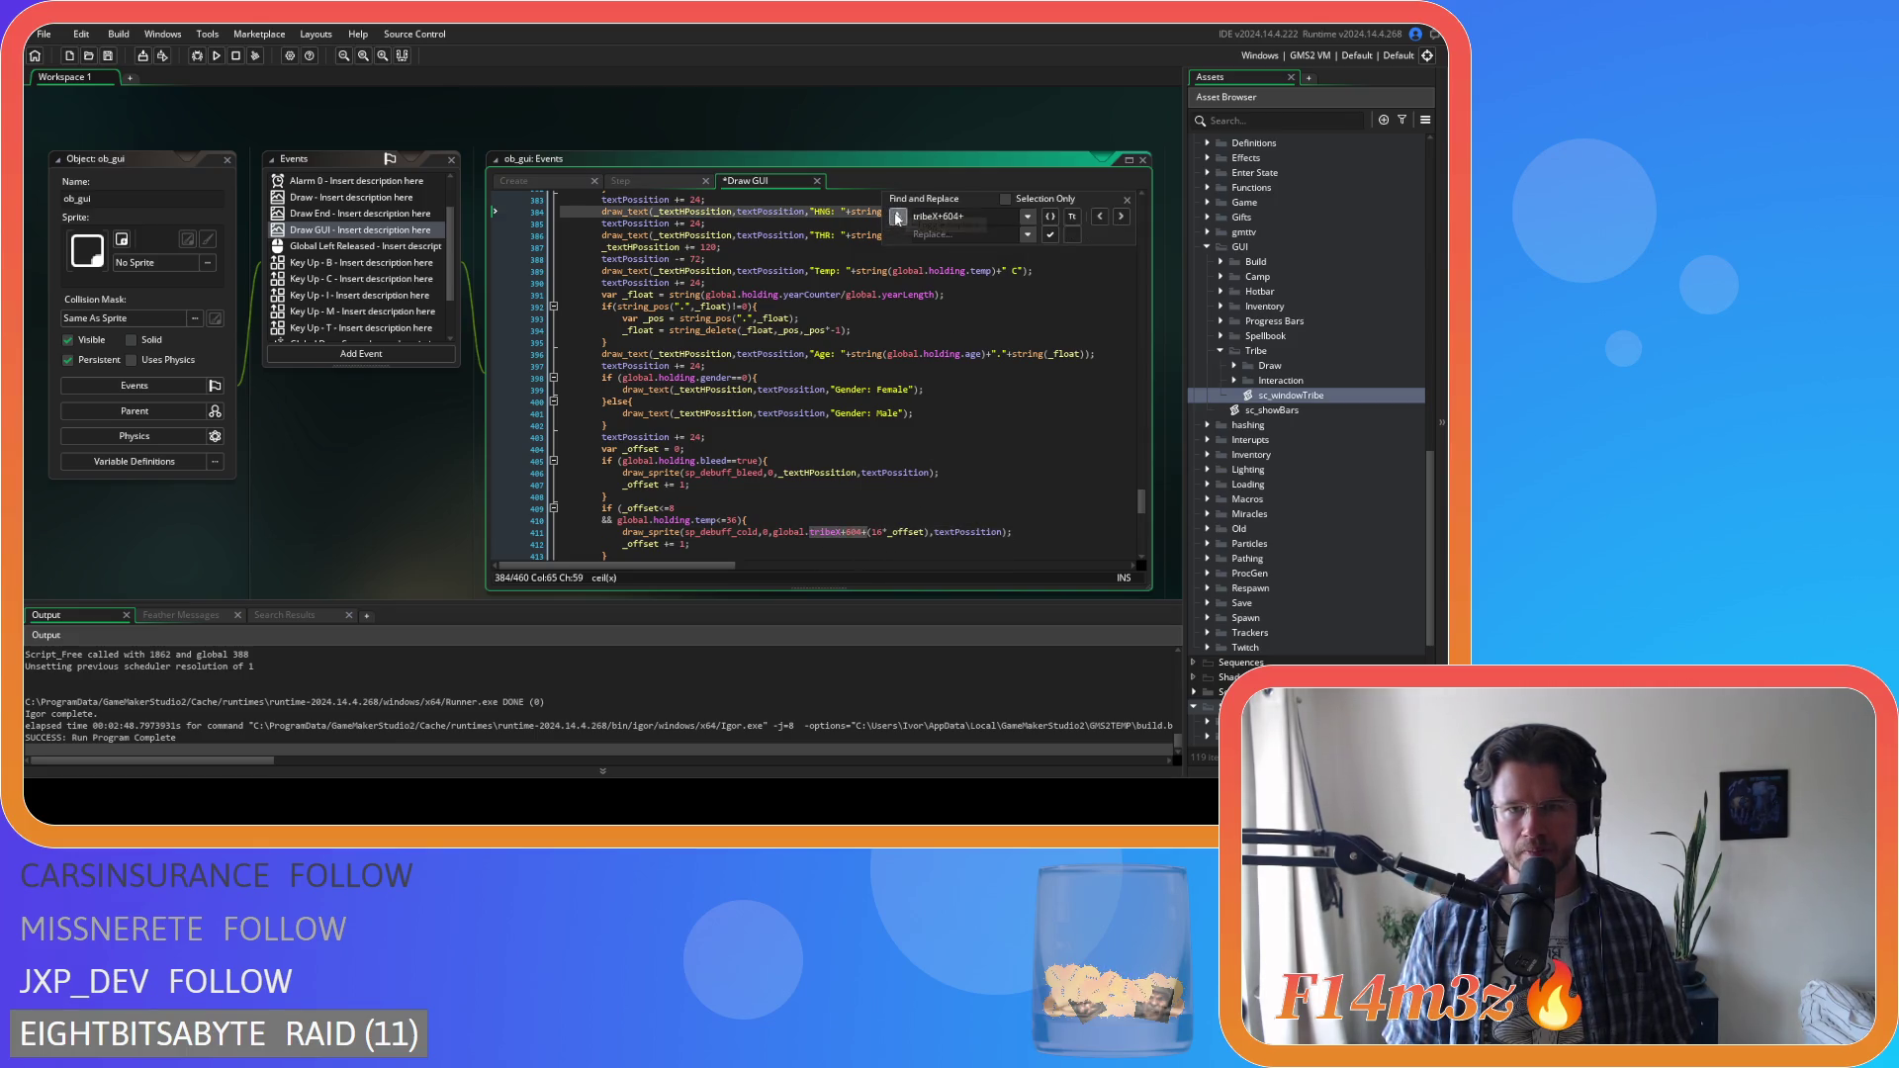
text(_textHPosition)
scroll(1085, 298, down, 2)
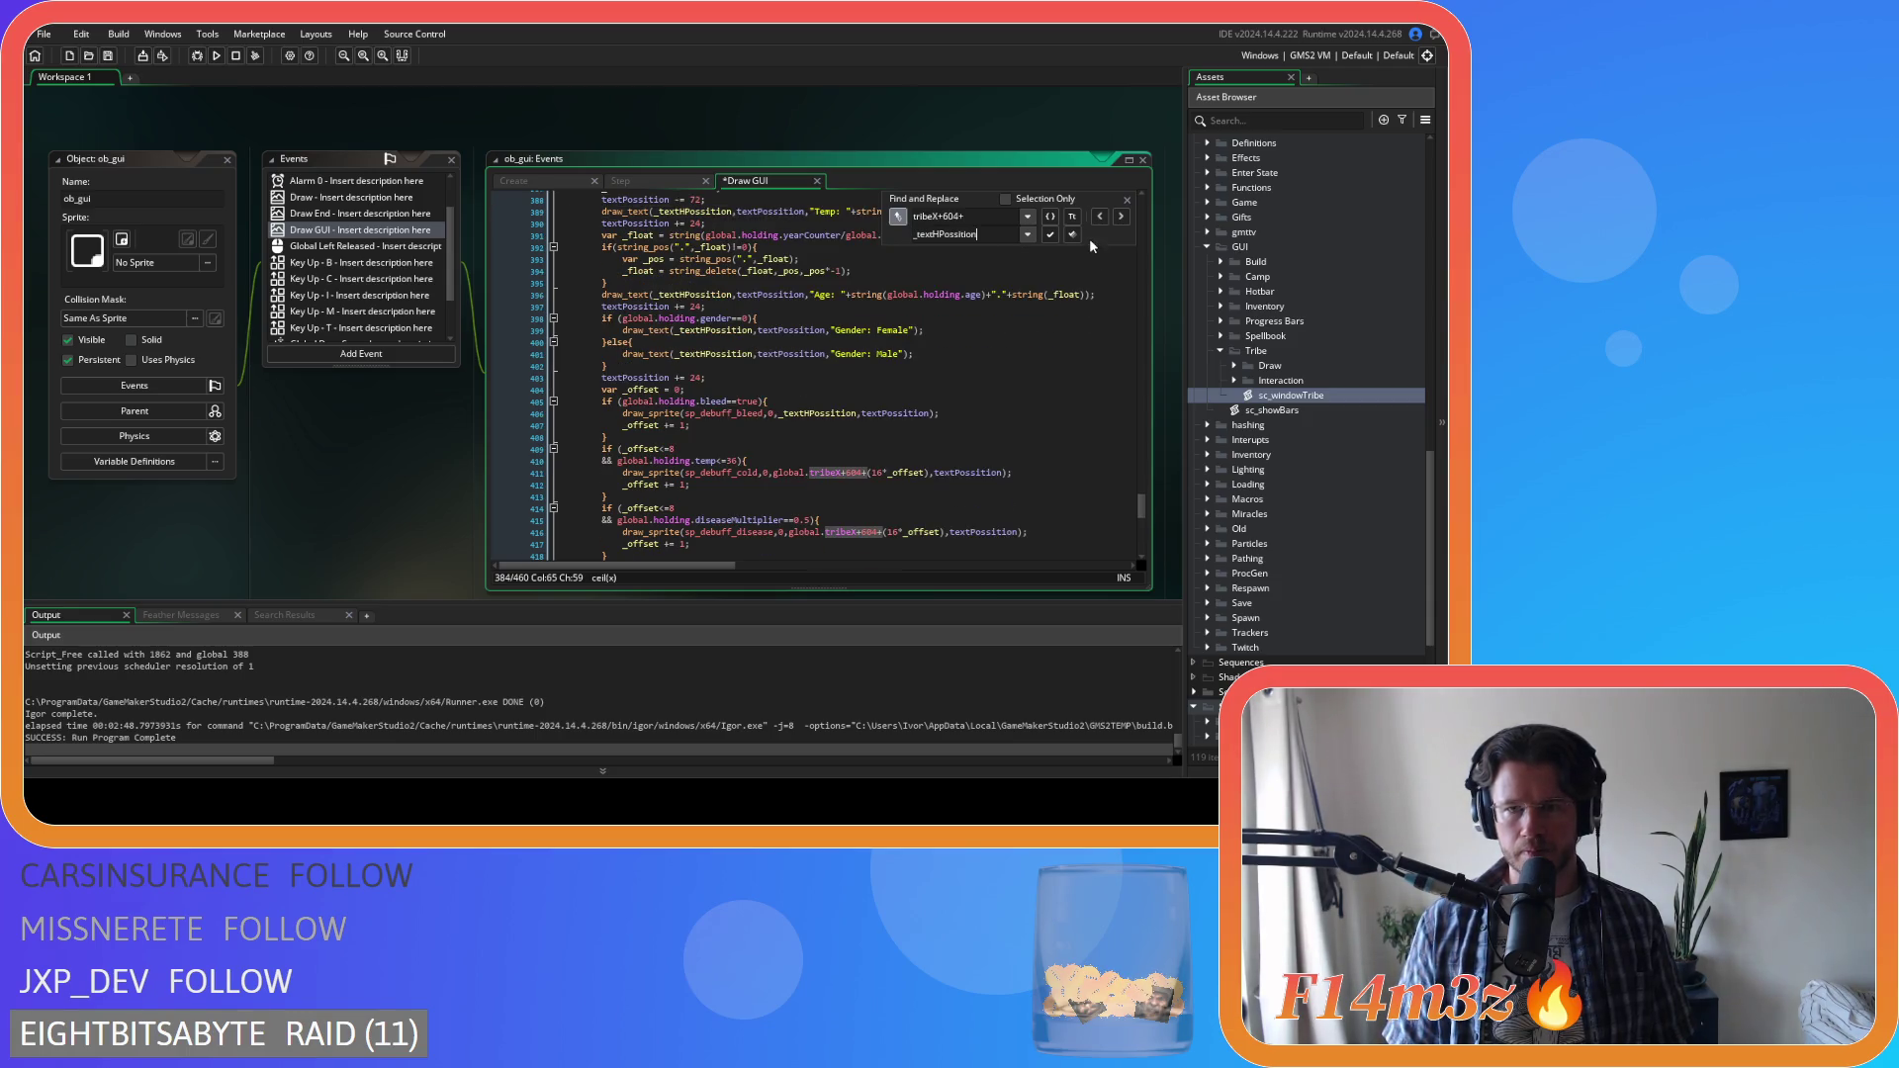
click(1050, 234)
click(1050, 234)
click(1050, 235)
click(1050, 234)
click(1050, 235)
click(1051, 235)
click(1050, 234)
click(1050, 235)
click(1126, 199)
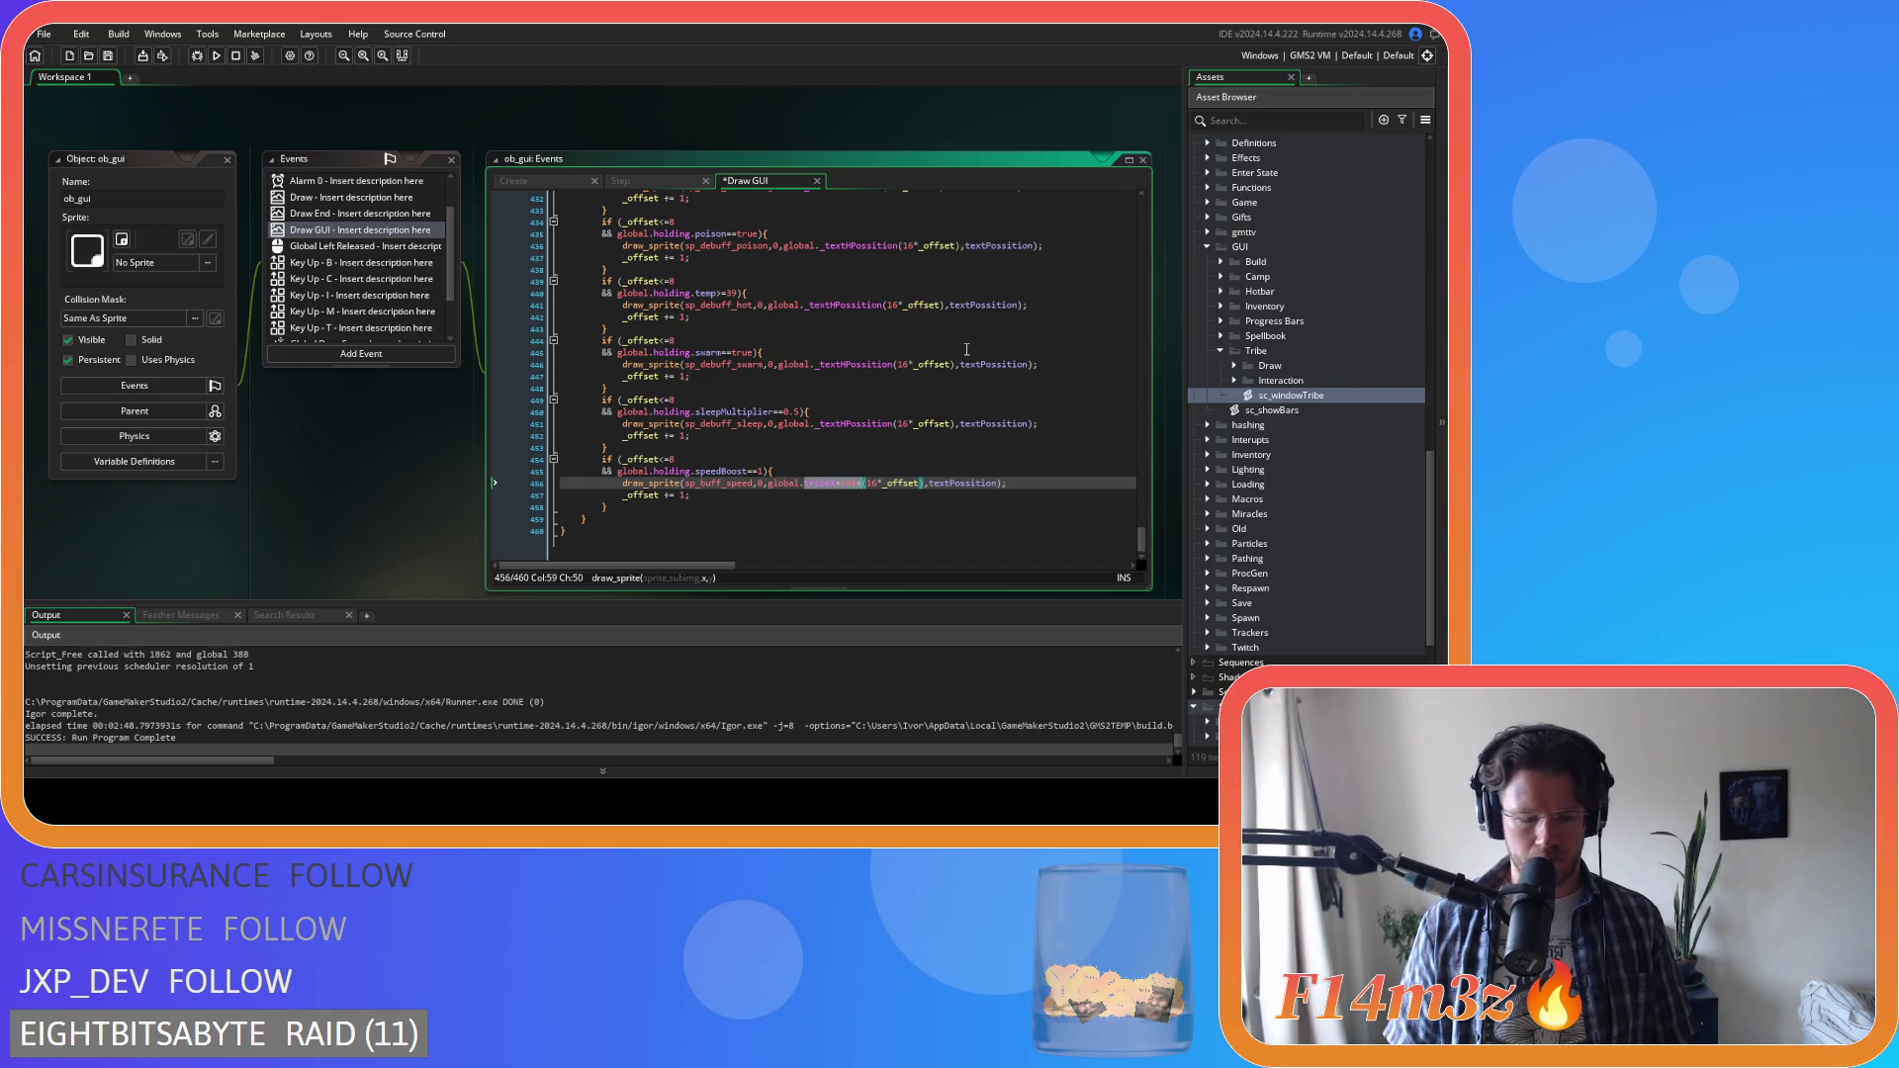
key(ctrl+s)
key(Up)
key(Up)
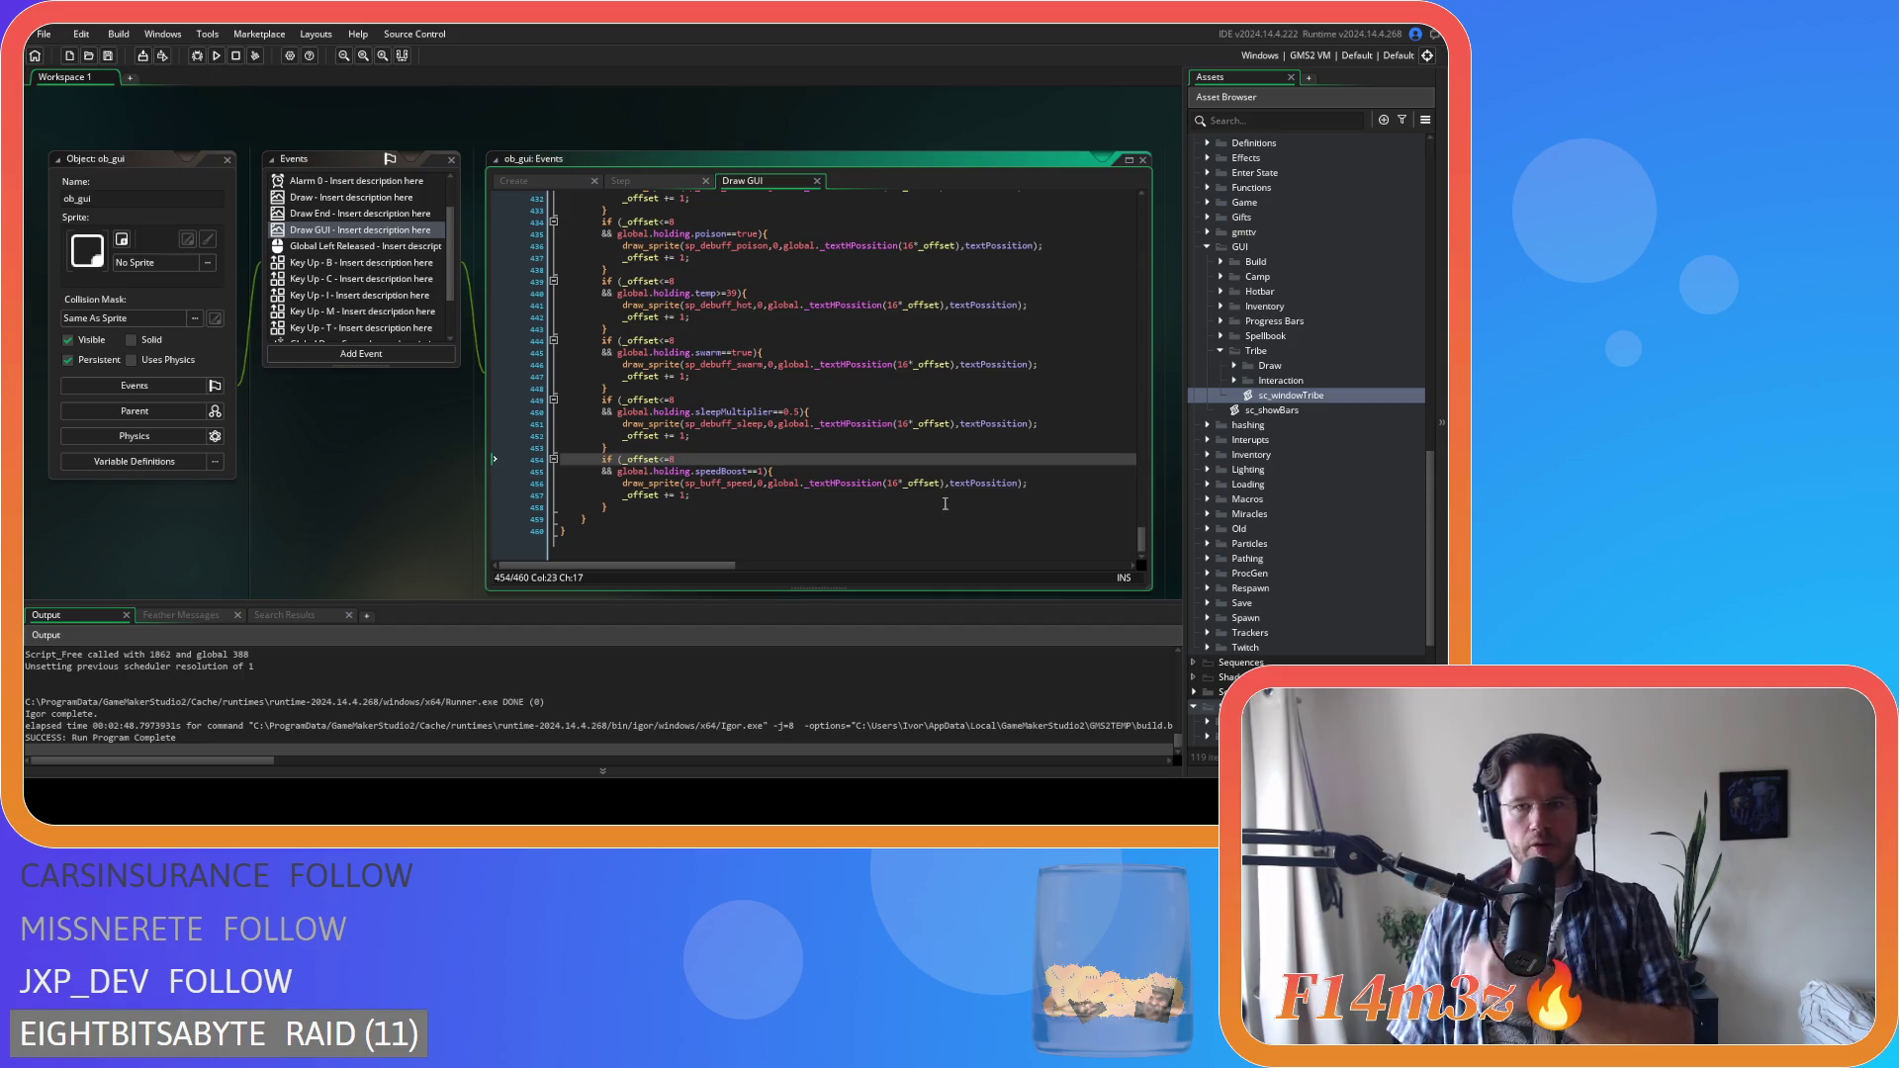
Inspect the cold debuff line and undo the broken replacements
scroll(947, 505, up, 10)
scroll(891, 322, up, 2)
click(889, 364)
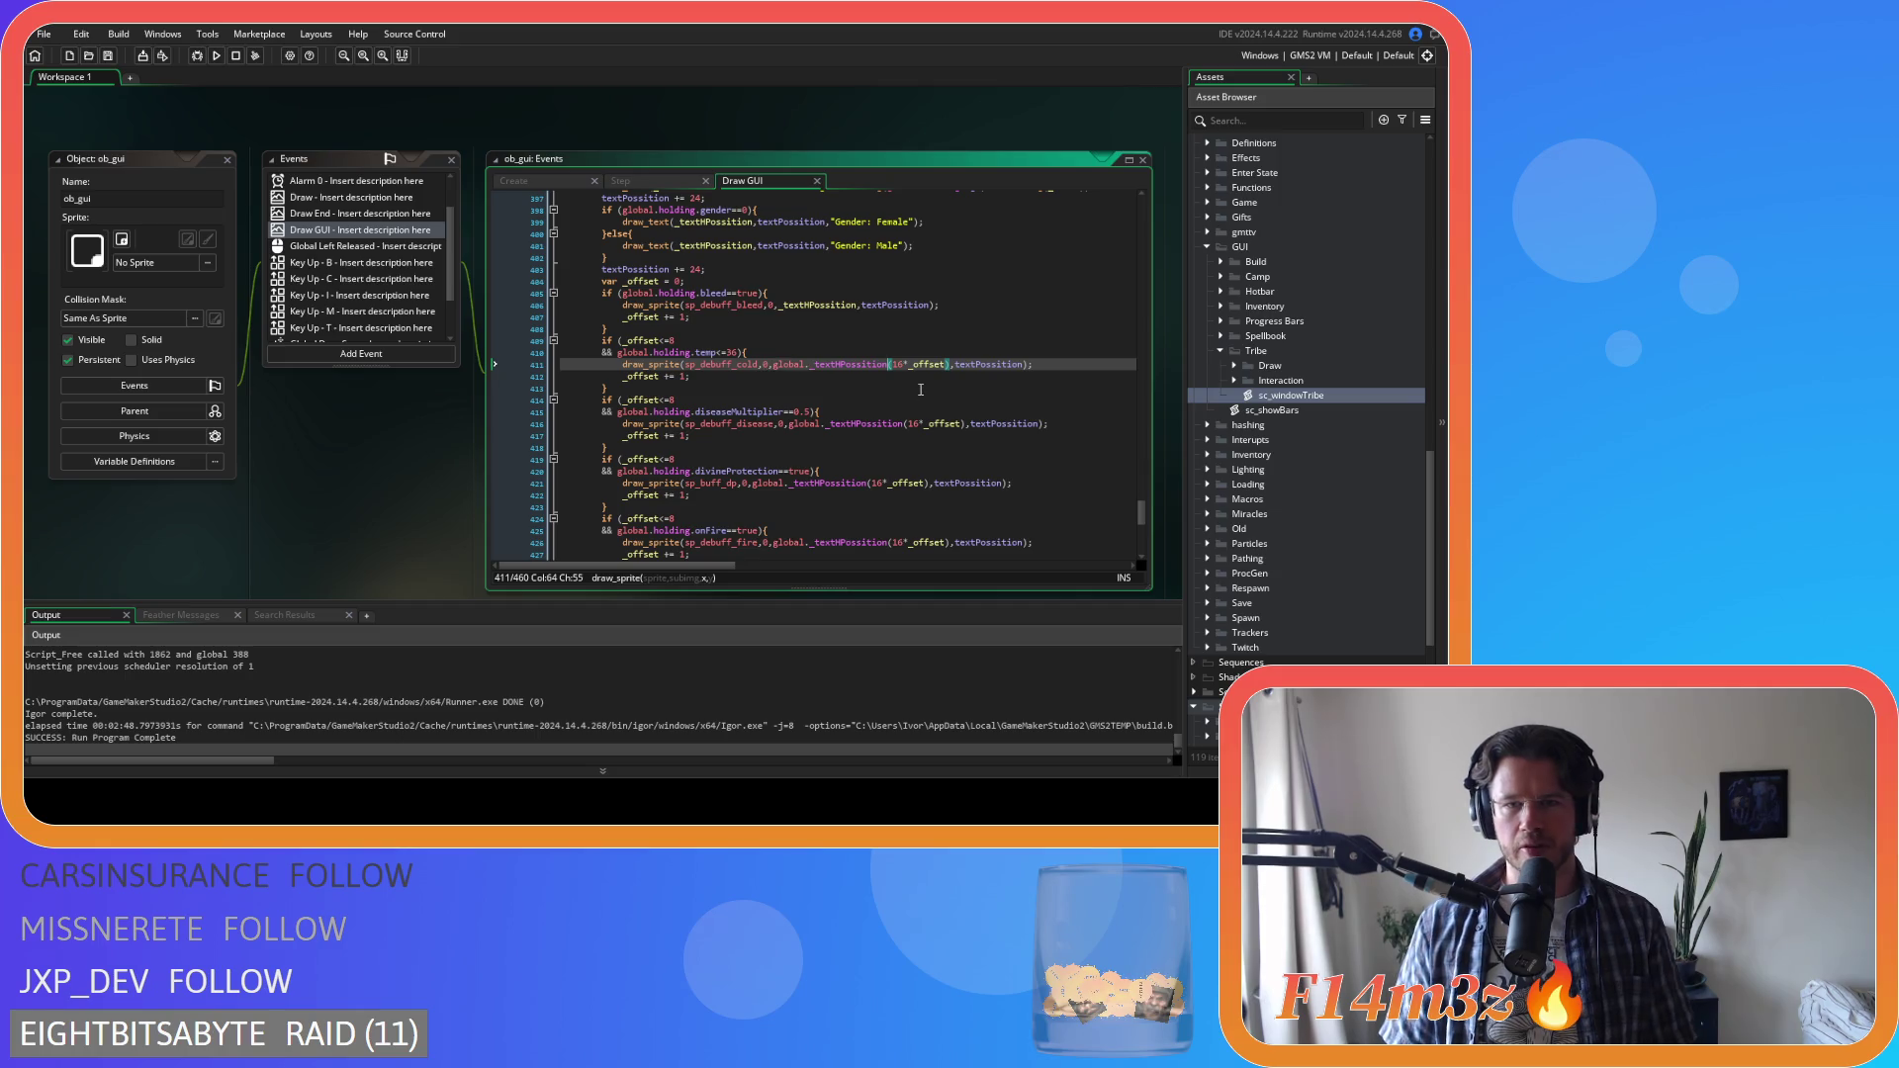
key(ctrl+z)
key(ctrl+z)
key(ctrl+z)
key(ctrl+z)
key(ctrl+z)
key(ctrl+z)
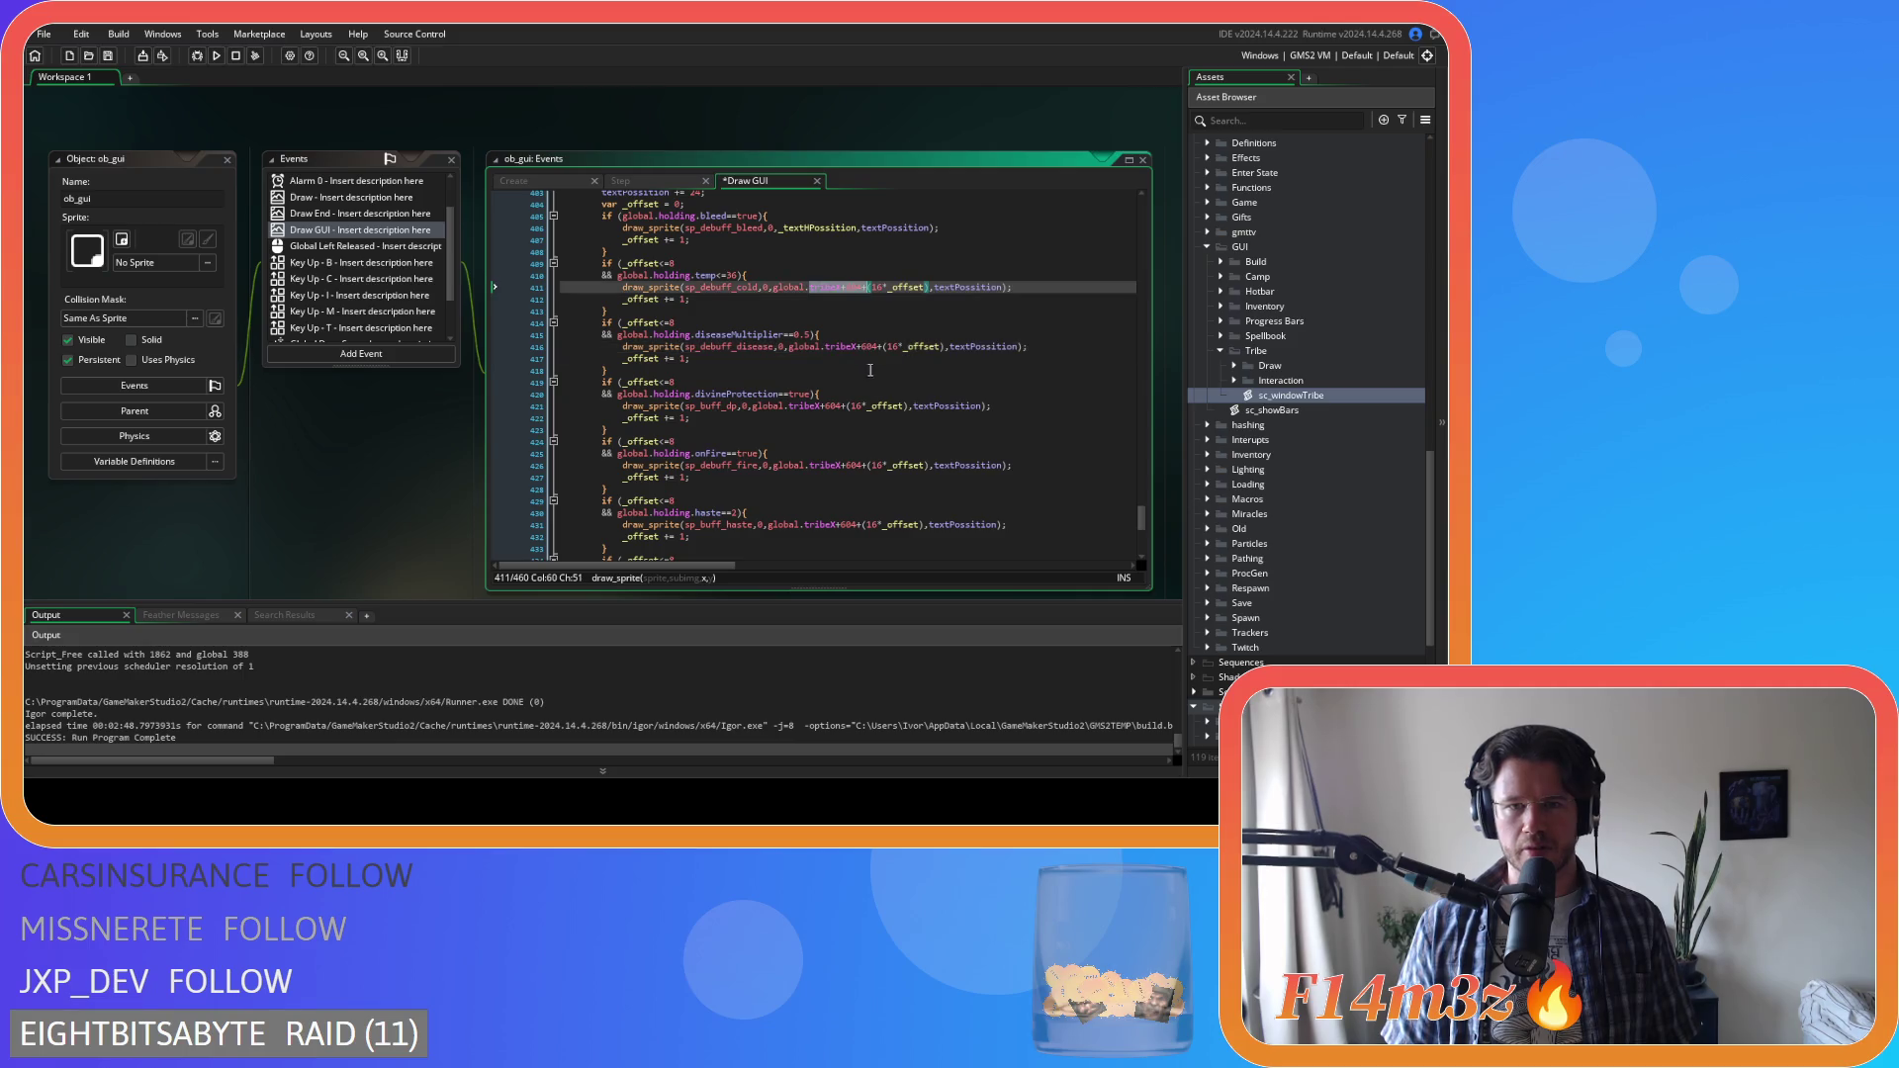
Replace every remaining global.tribeX+604 with _textHPossition using Find and Replace
drag(774, 287, 836, 295)
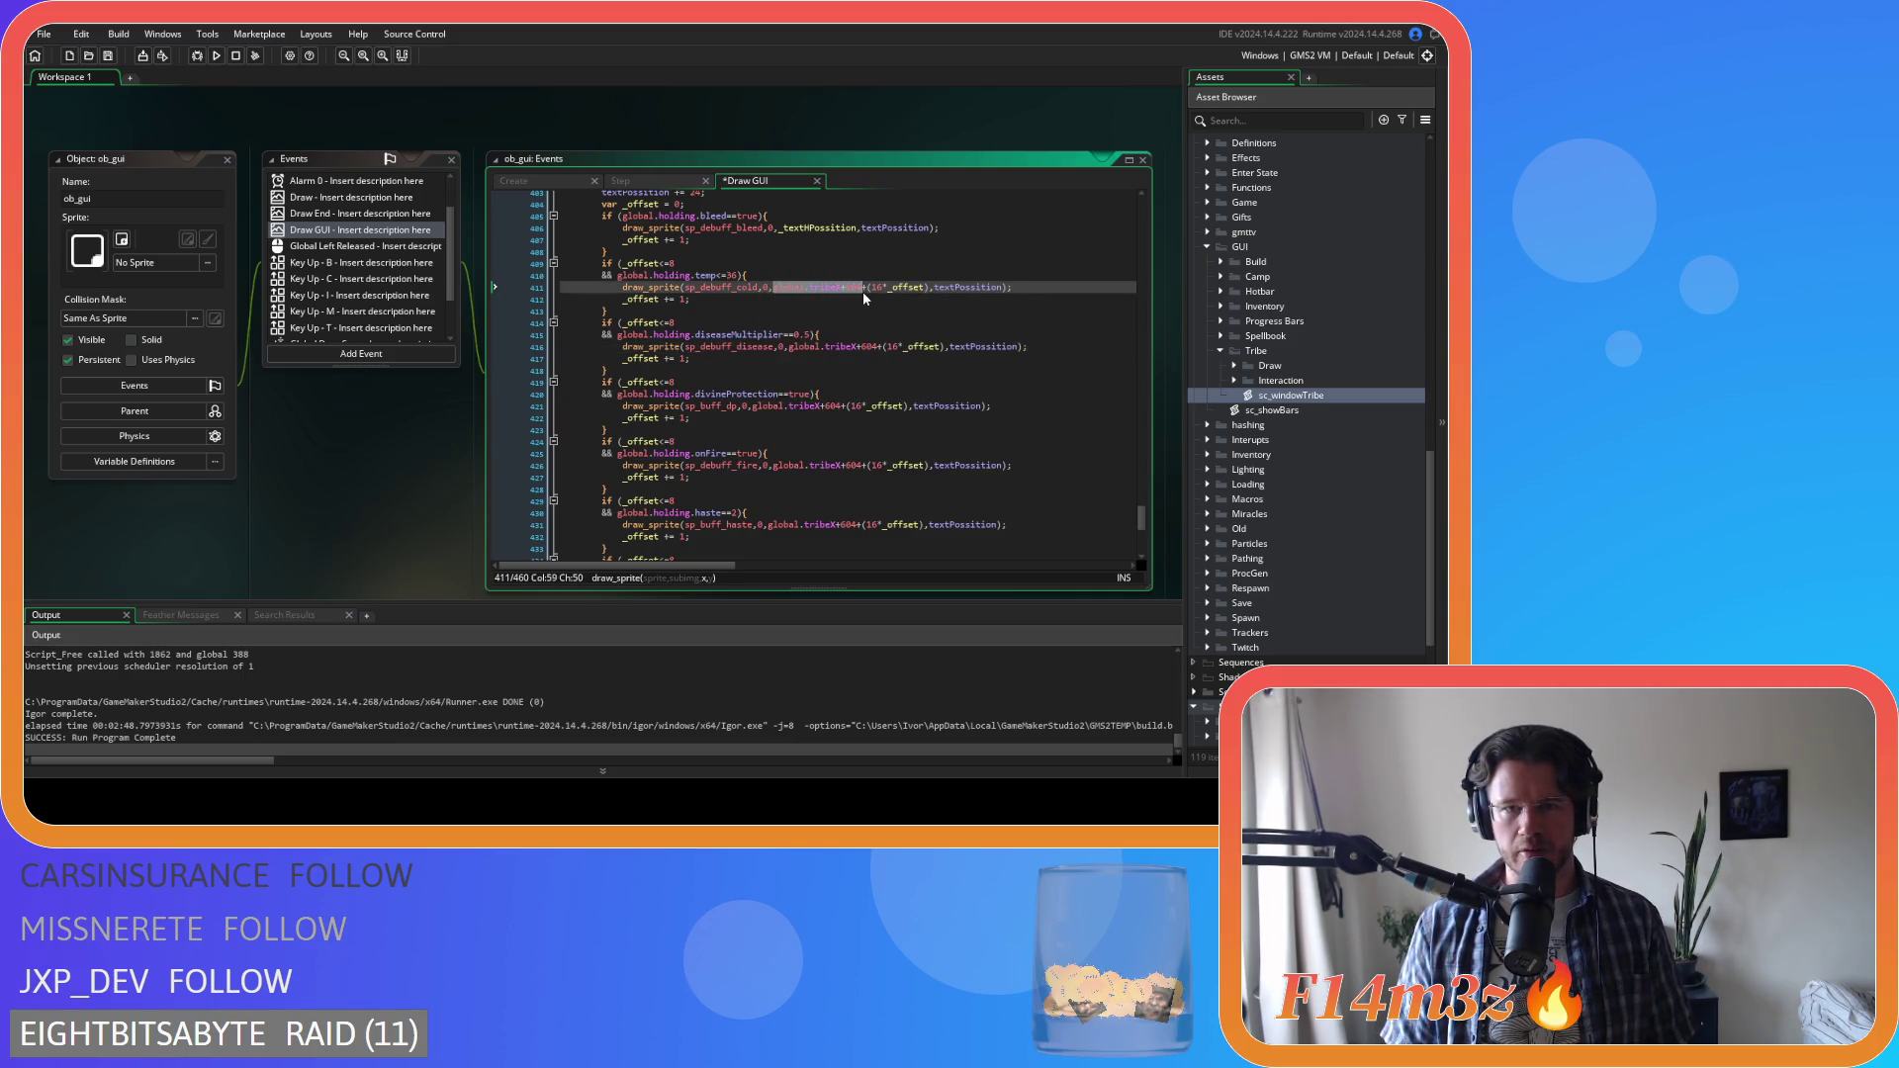
key(ctrl+f)
click(898, 217)
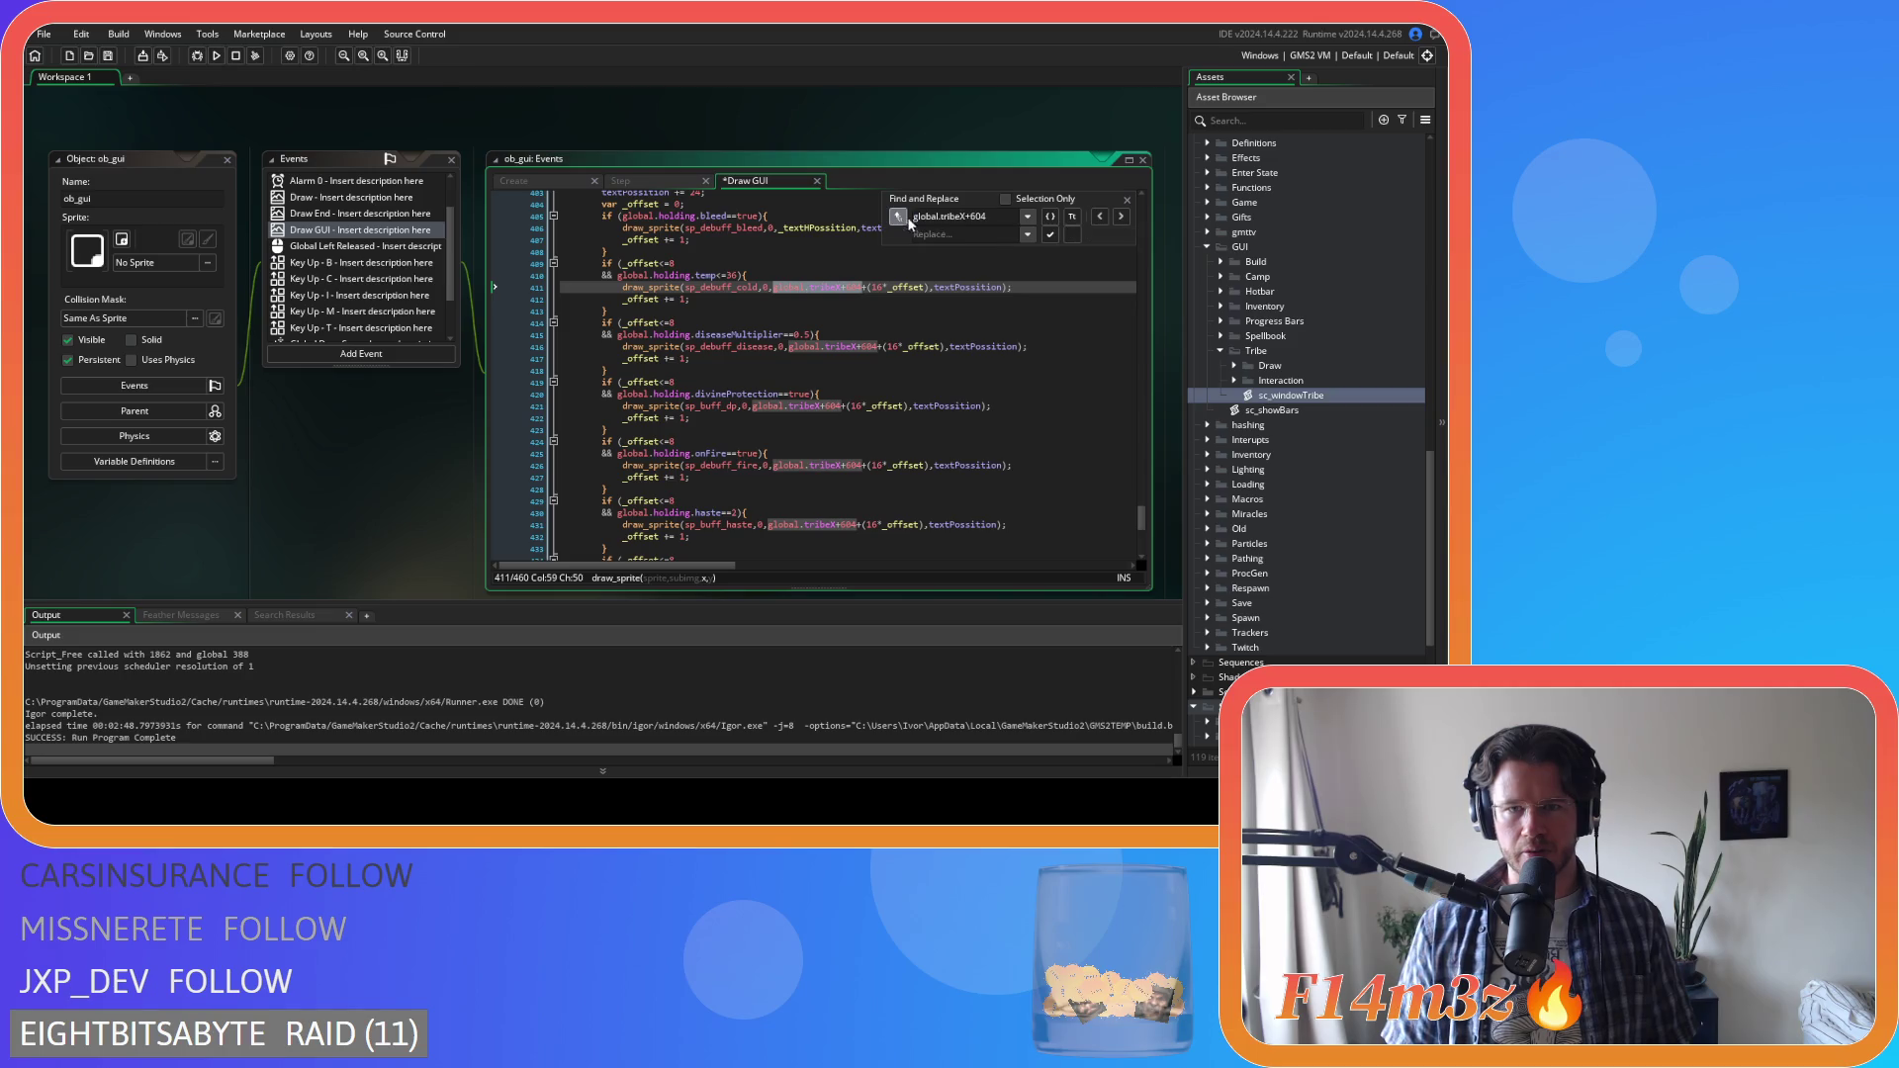
click(1050, 235)
click(1051, 235)
click(1051, 236)
click(1050, 236)
click(1051, 236)
click(1050, 235)
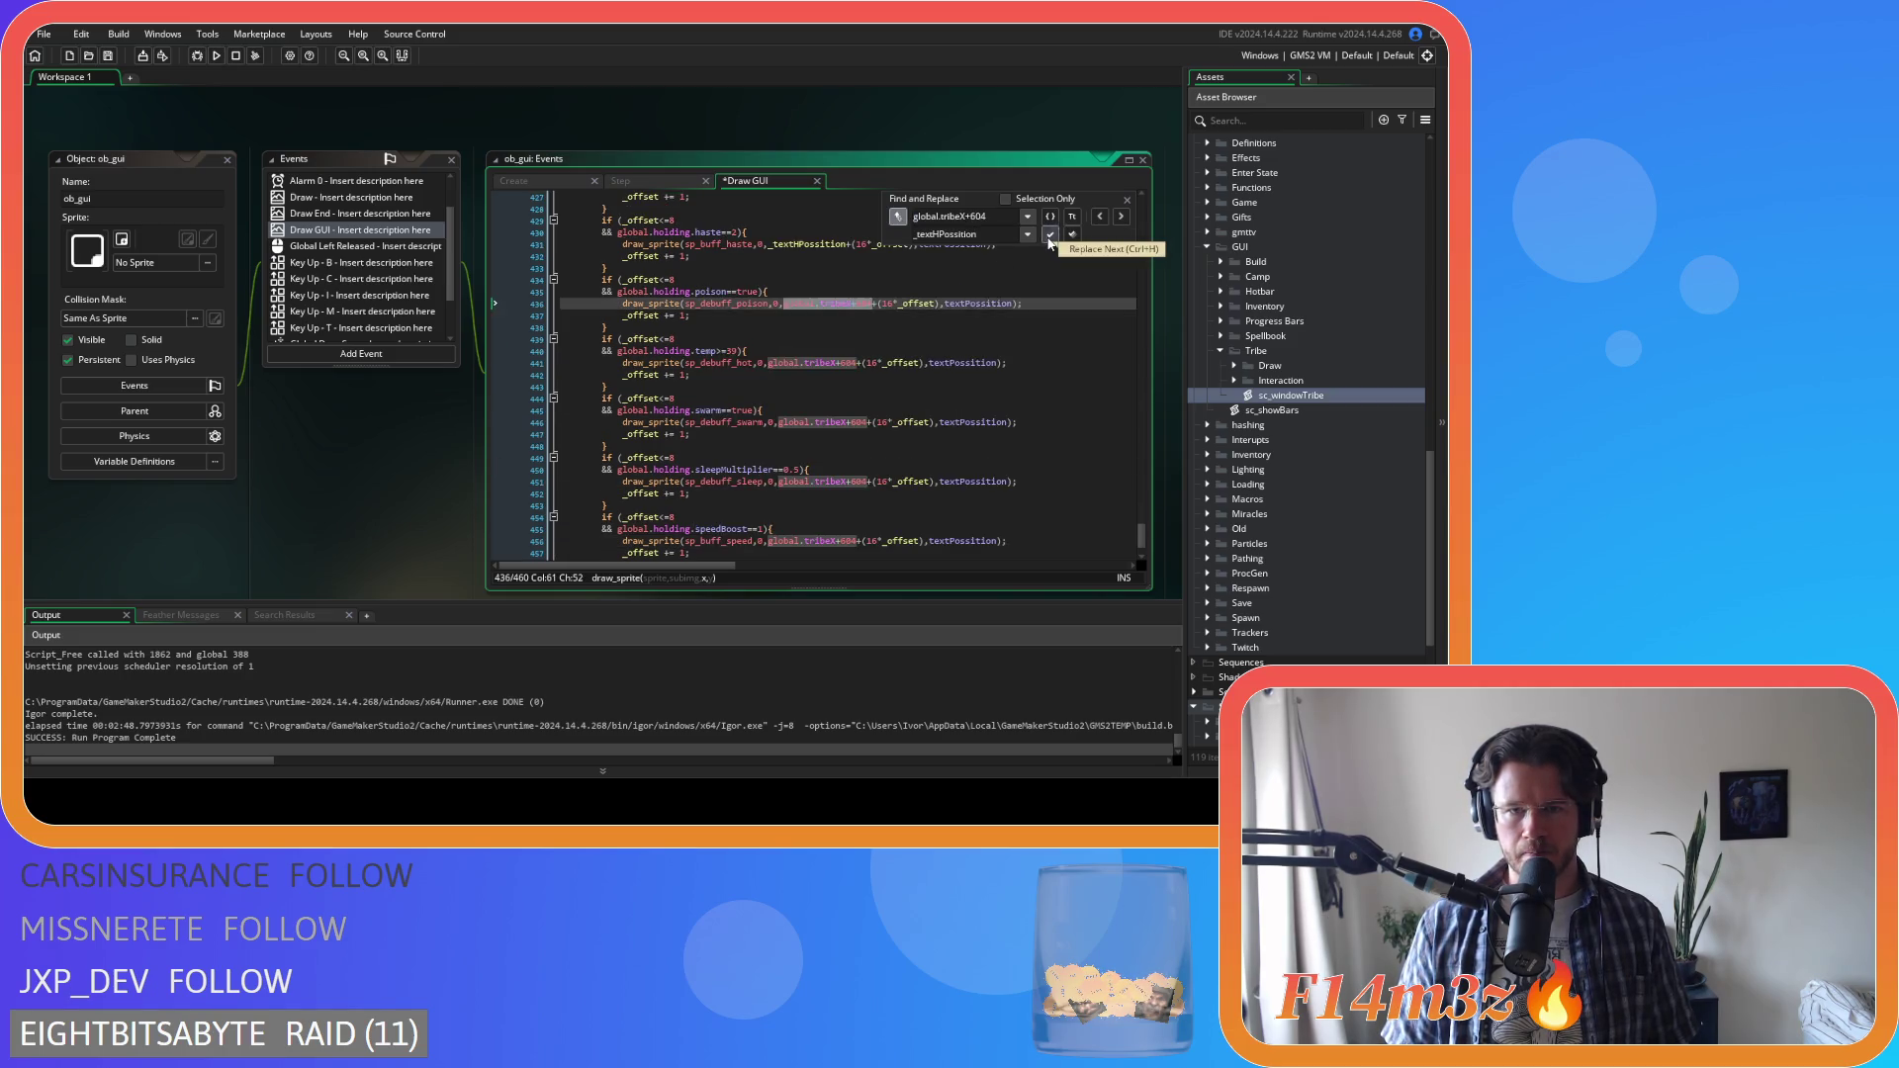
click(1050, 235)
click(1050, 235)
click(1050, 235)
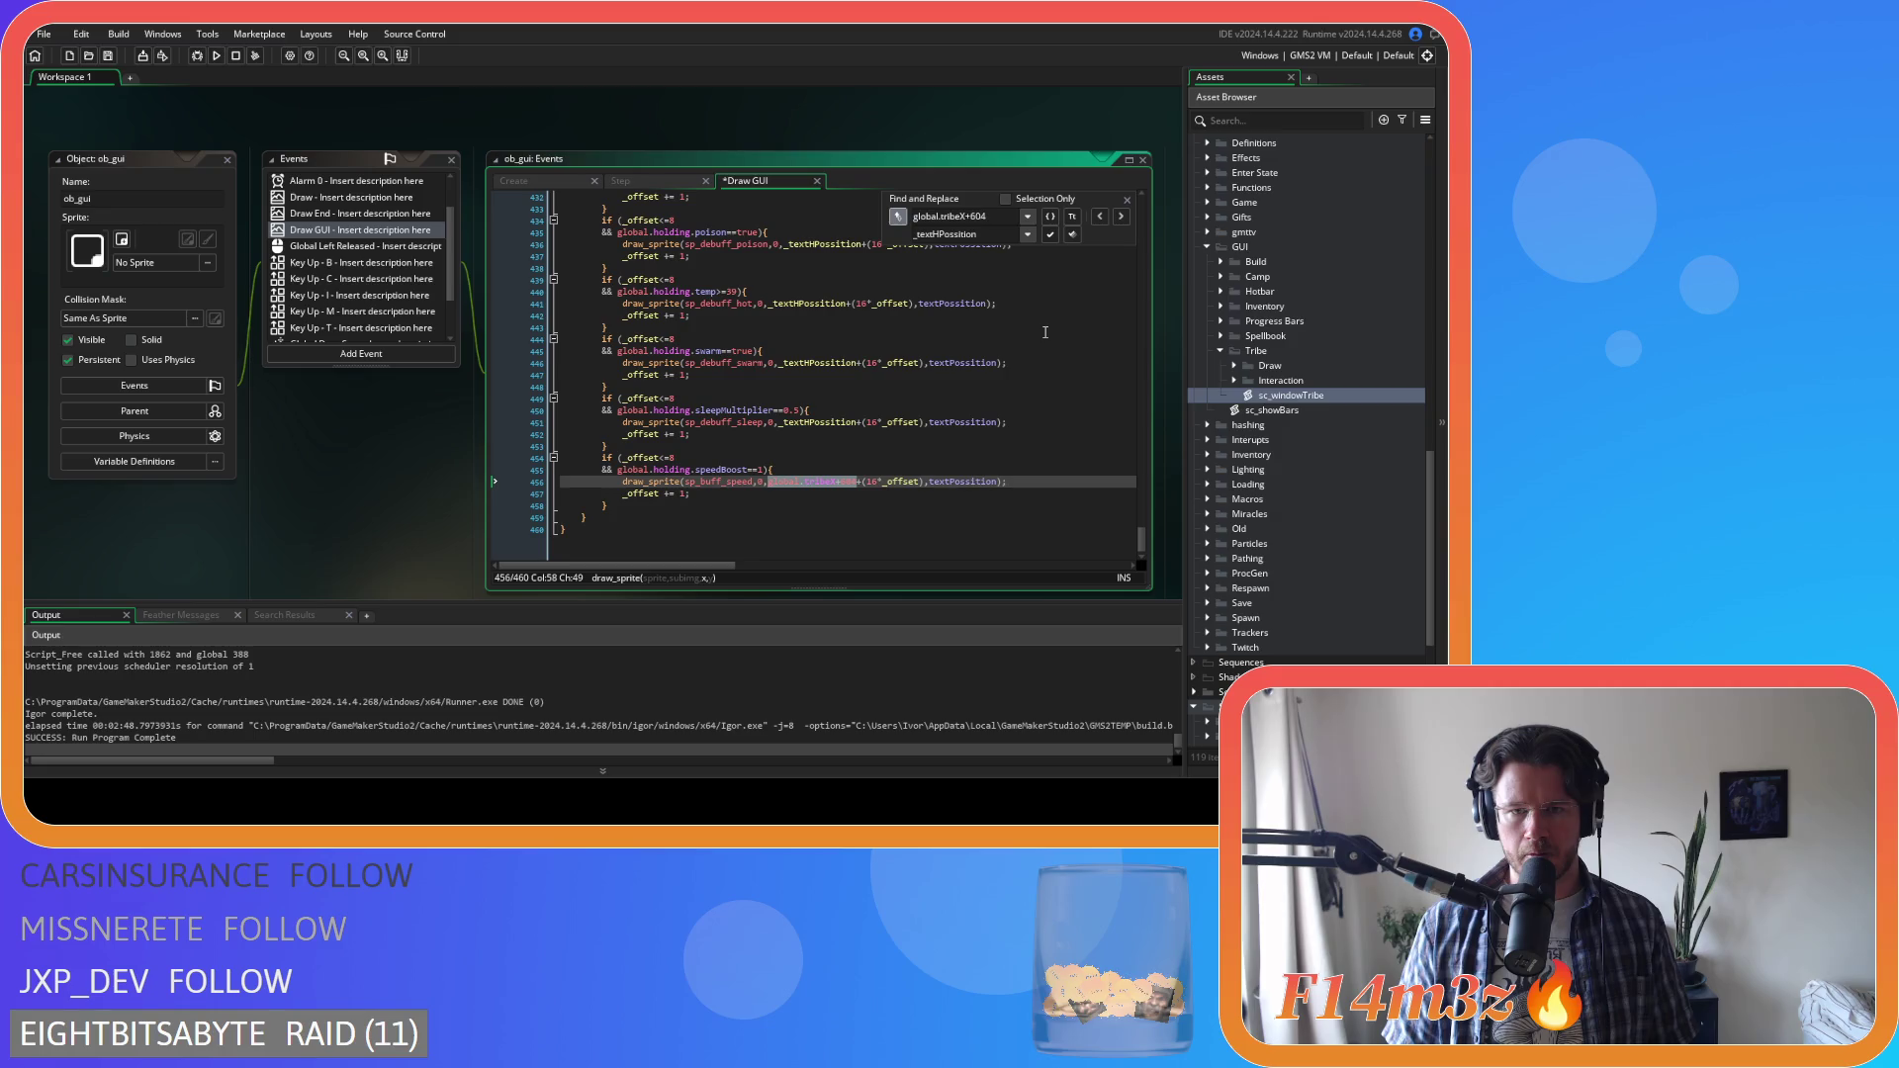
click(1126, 201)
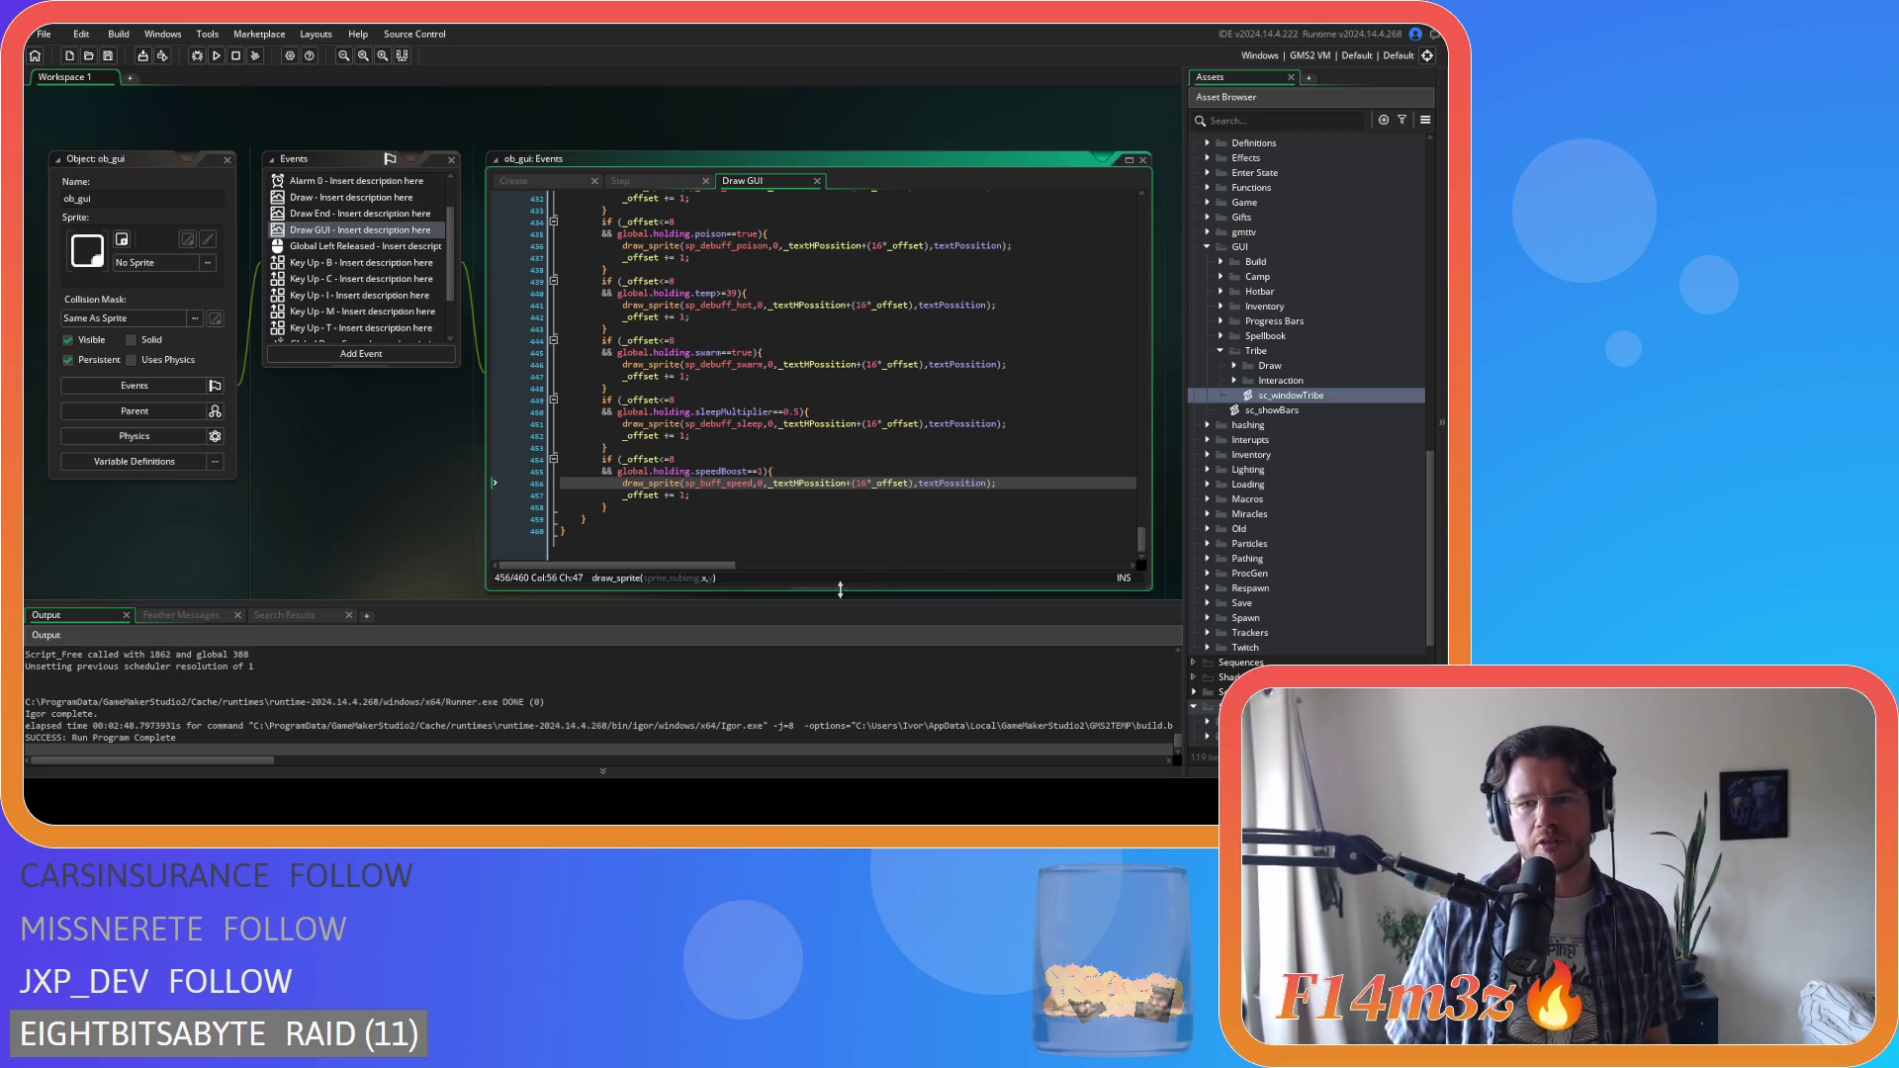
Check the hot debuff icon line, then build and run the game with F5
scroll(714, 432, up, 10)
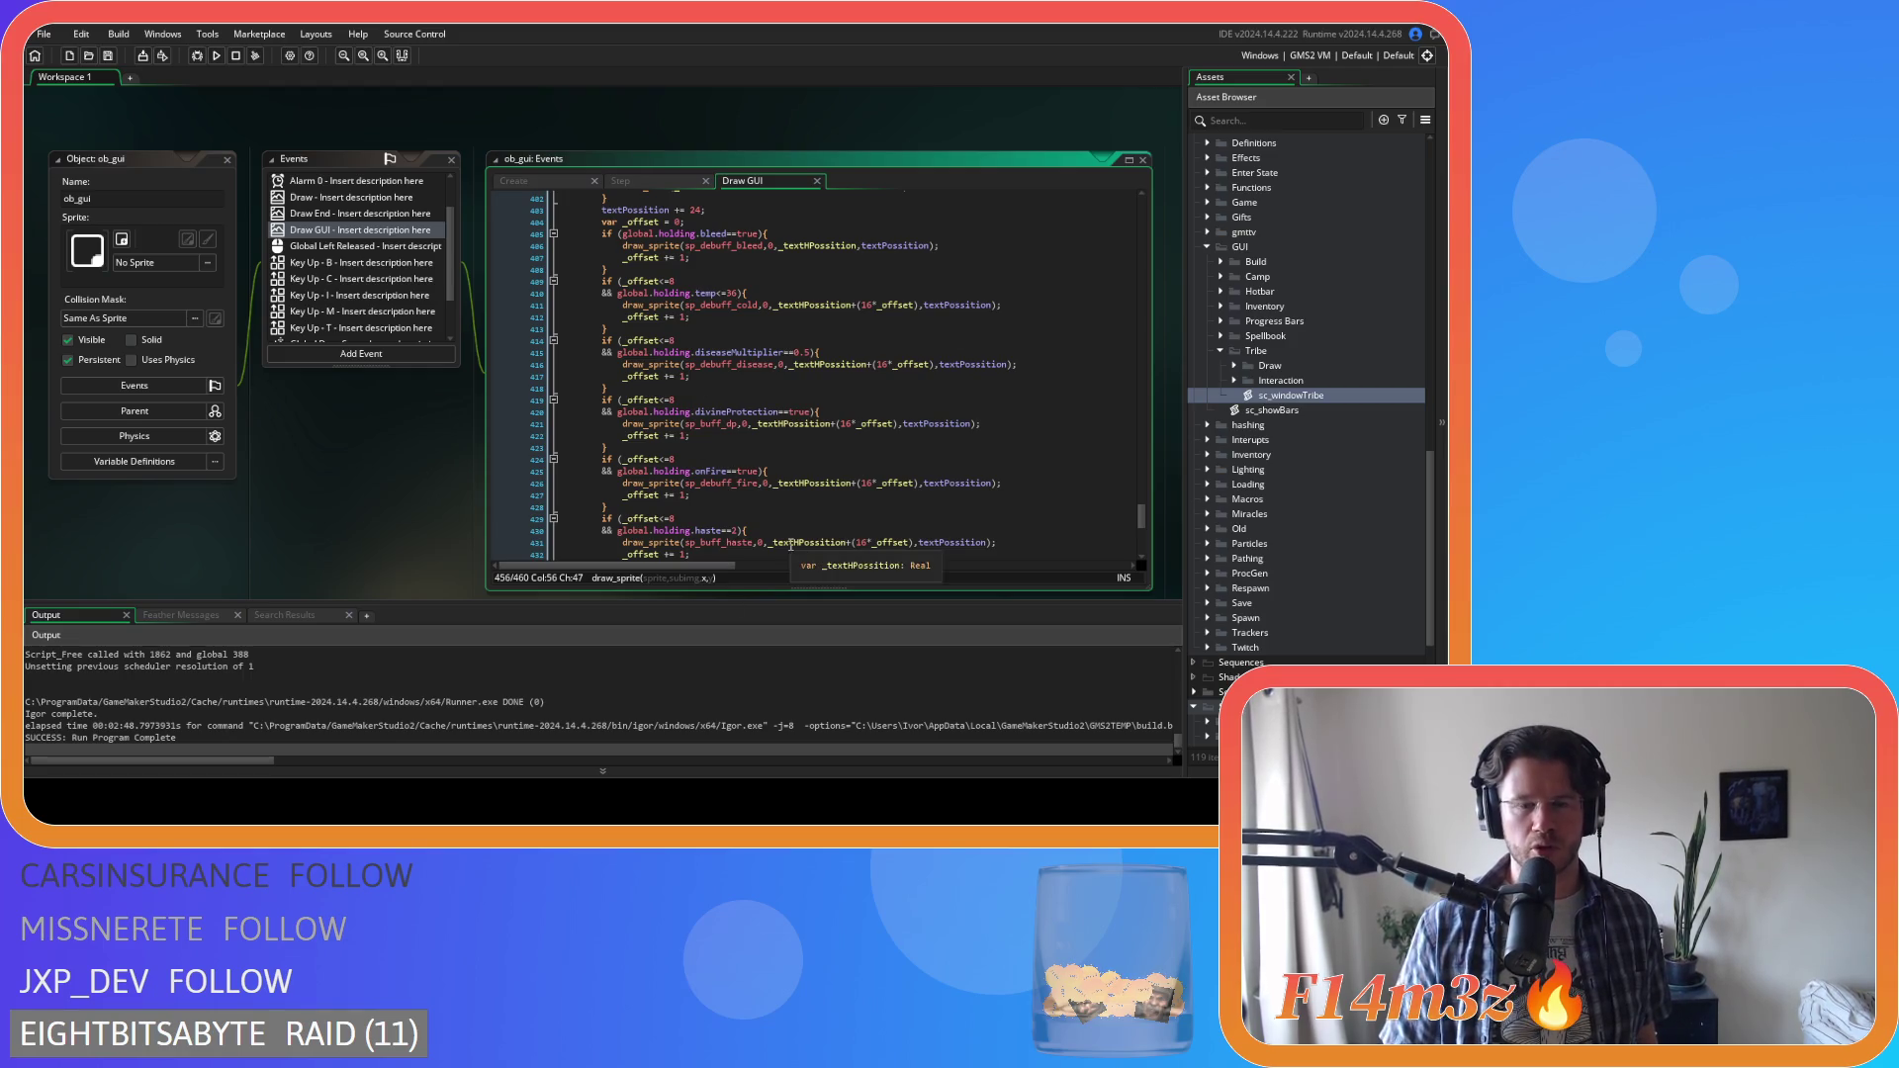
scroll(826, 435, down, 6)
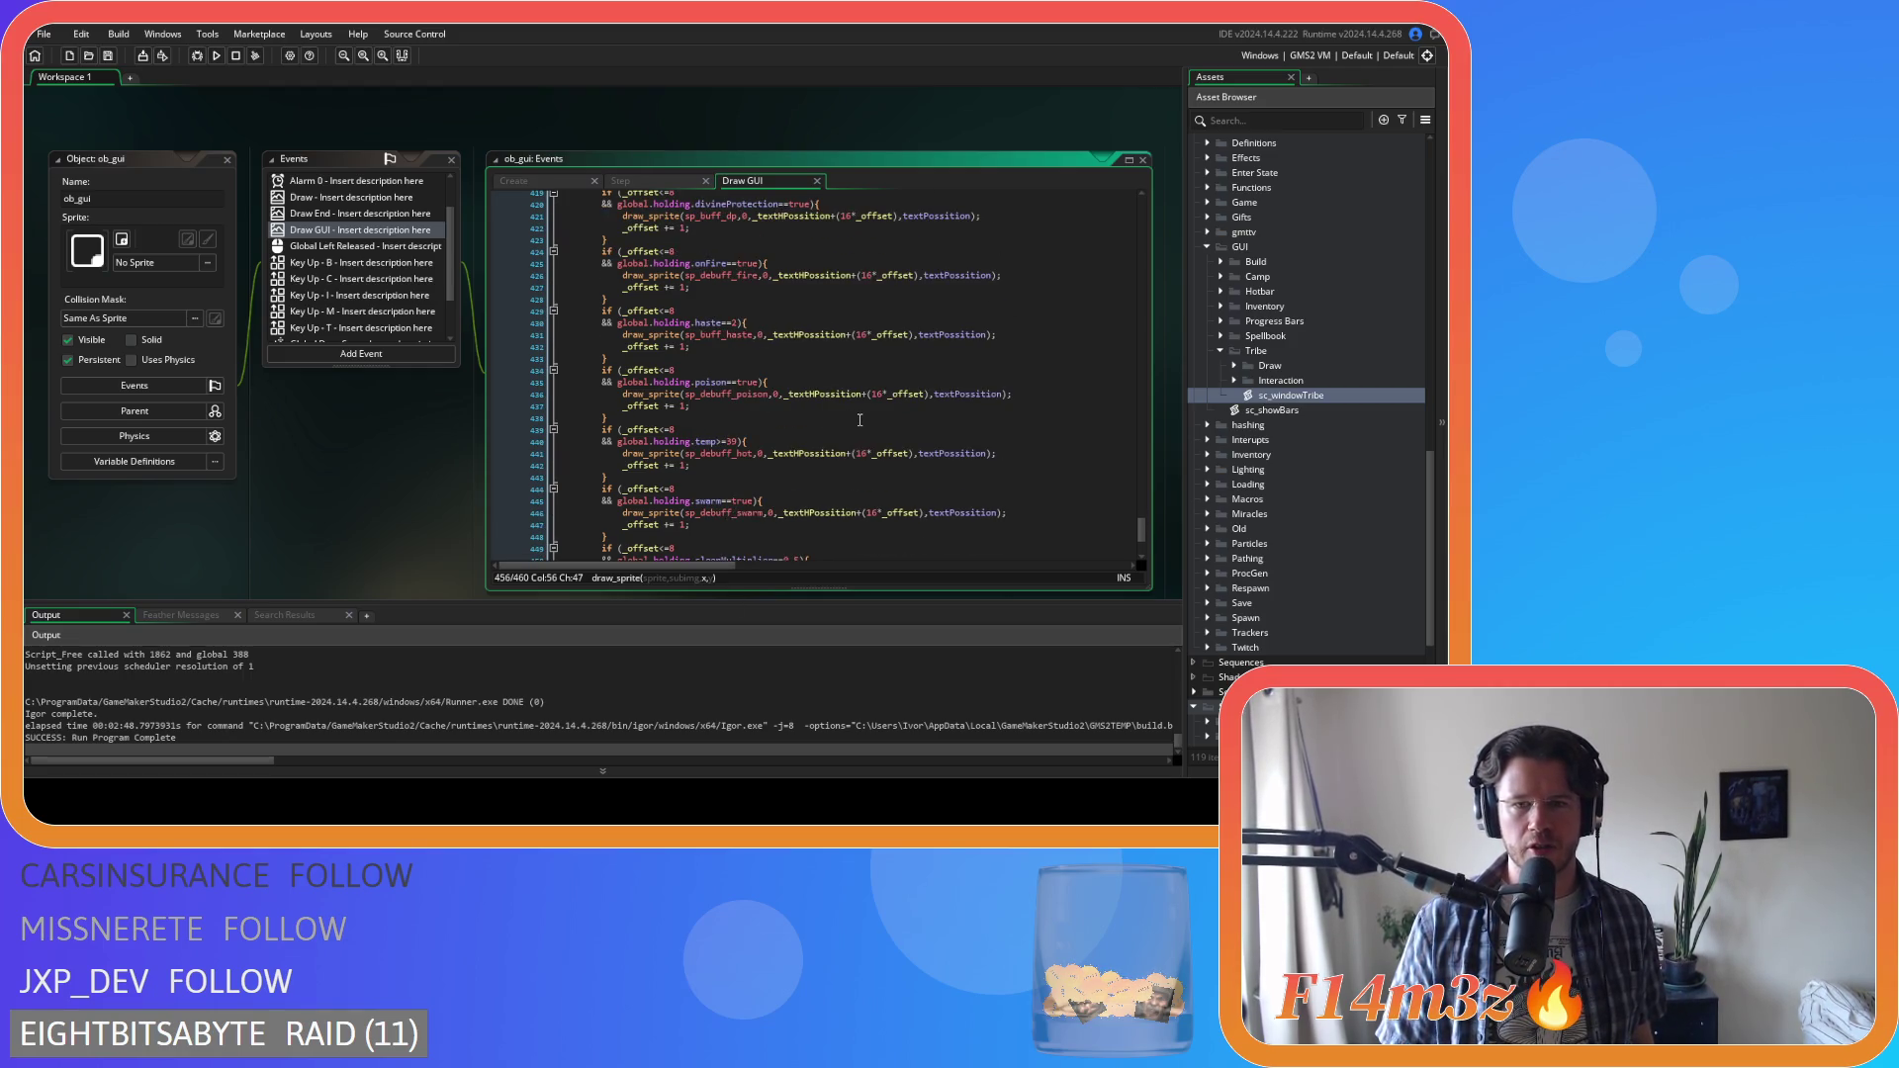
click(952, 454)
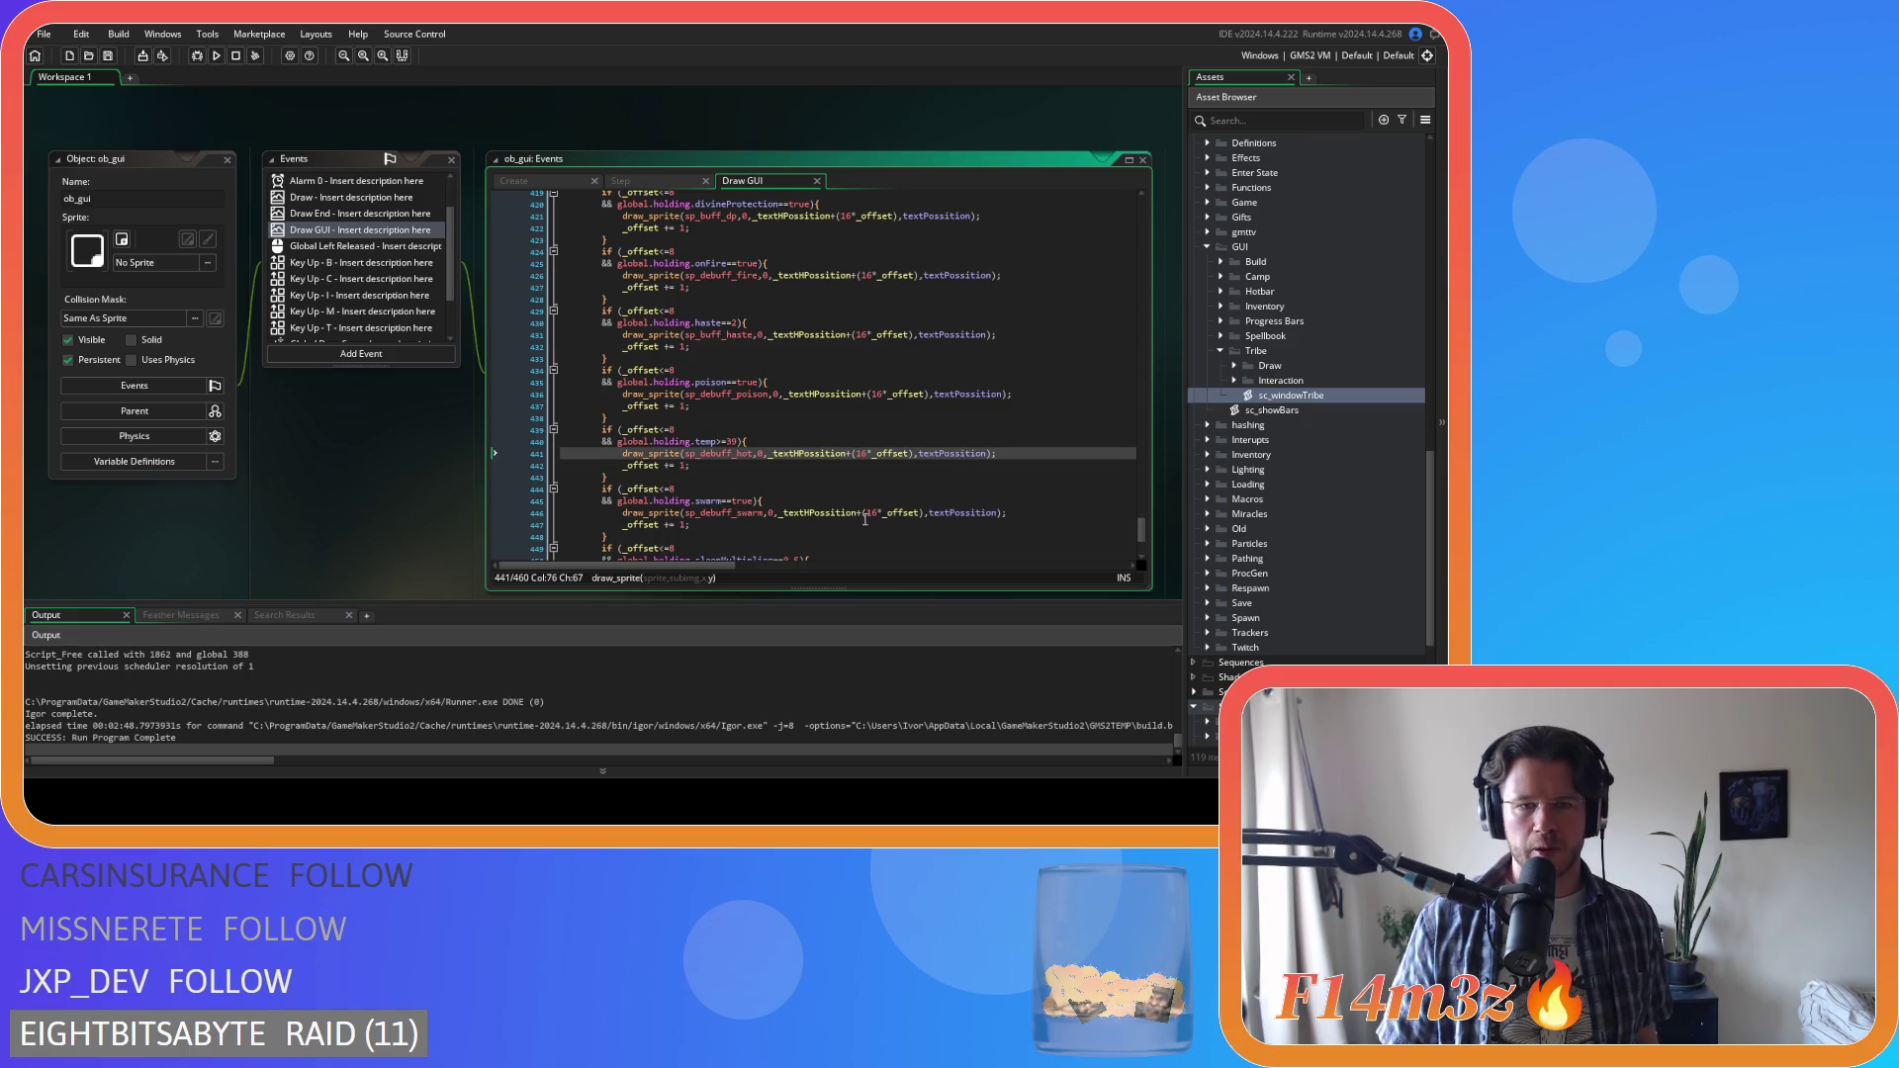
scroll(871, 501, down, 3)
scroll(842, 504, down, 2)
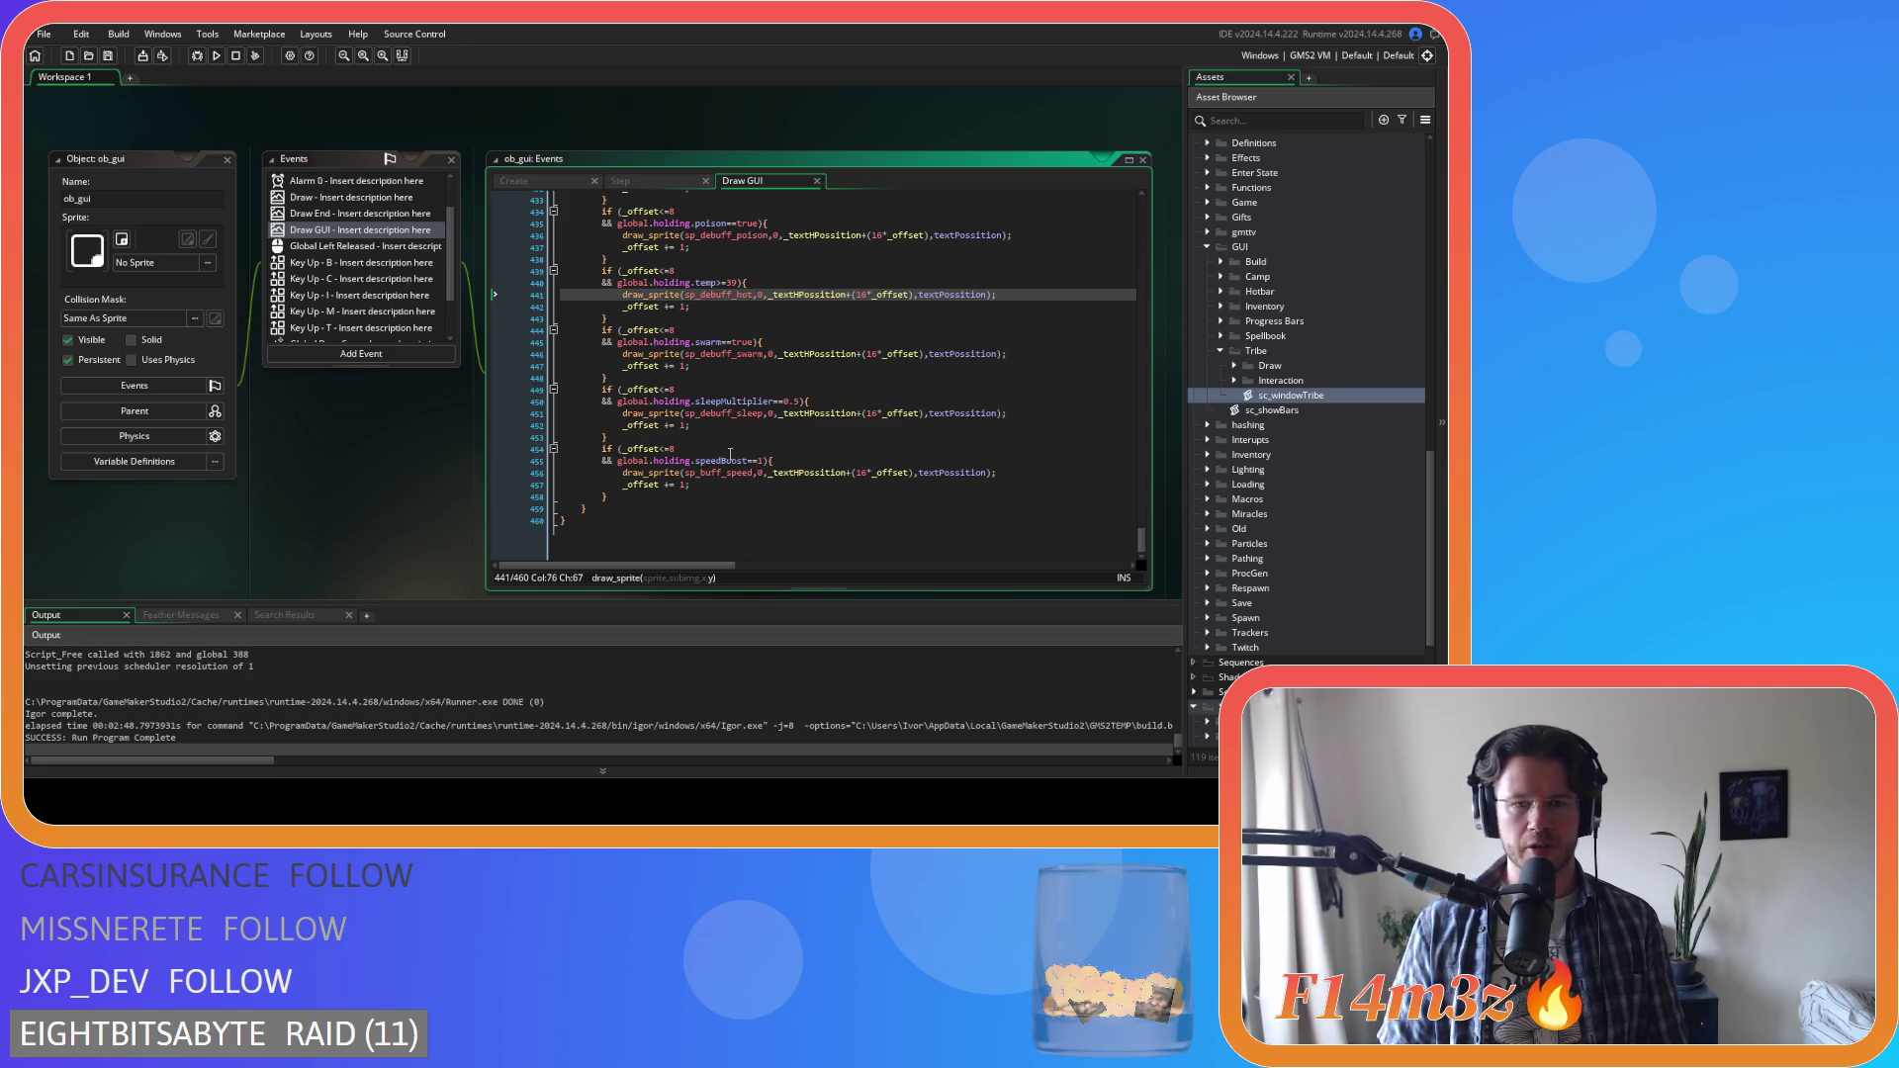
key(F5)
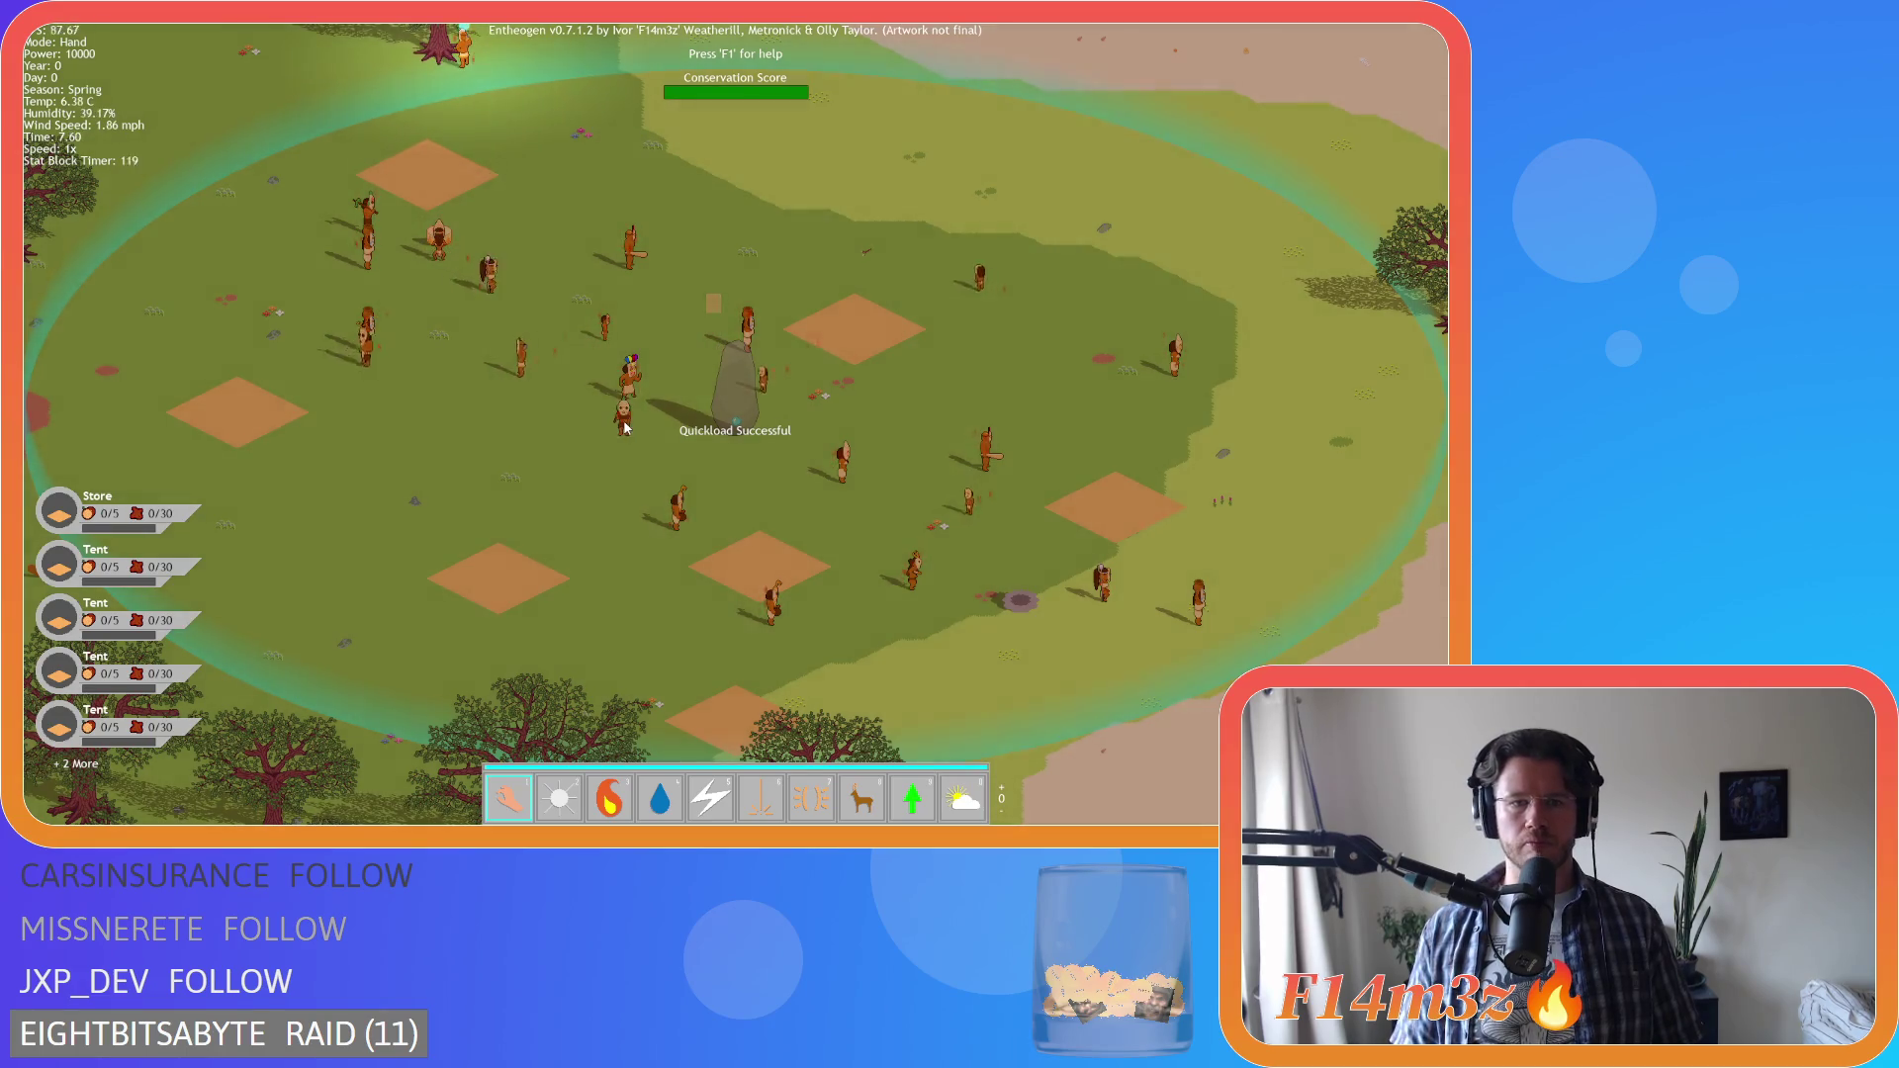
Set a villager on fire with the fire power, then pick it up with the hand to view its tooltip
mouse_move(697, 255)
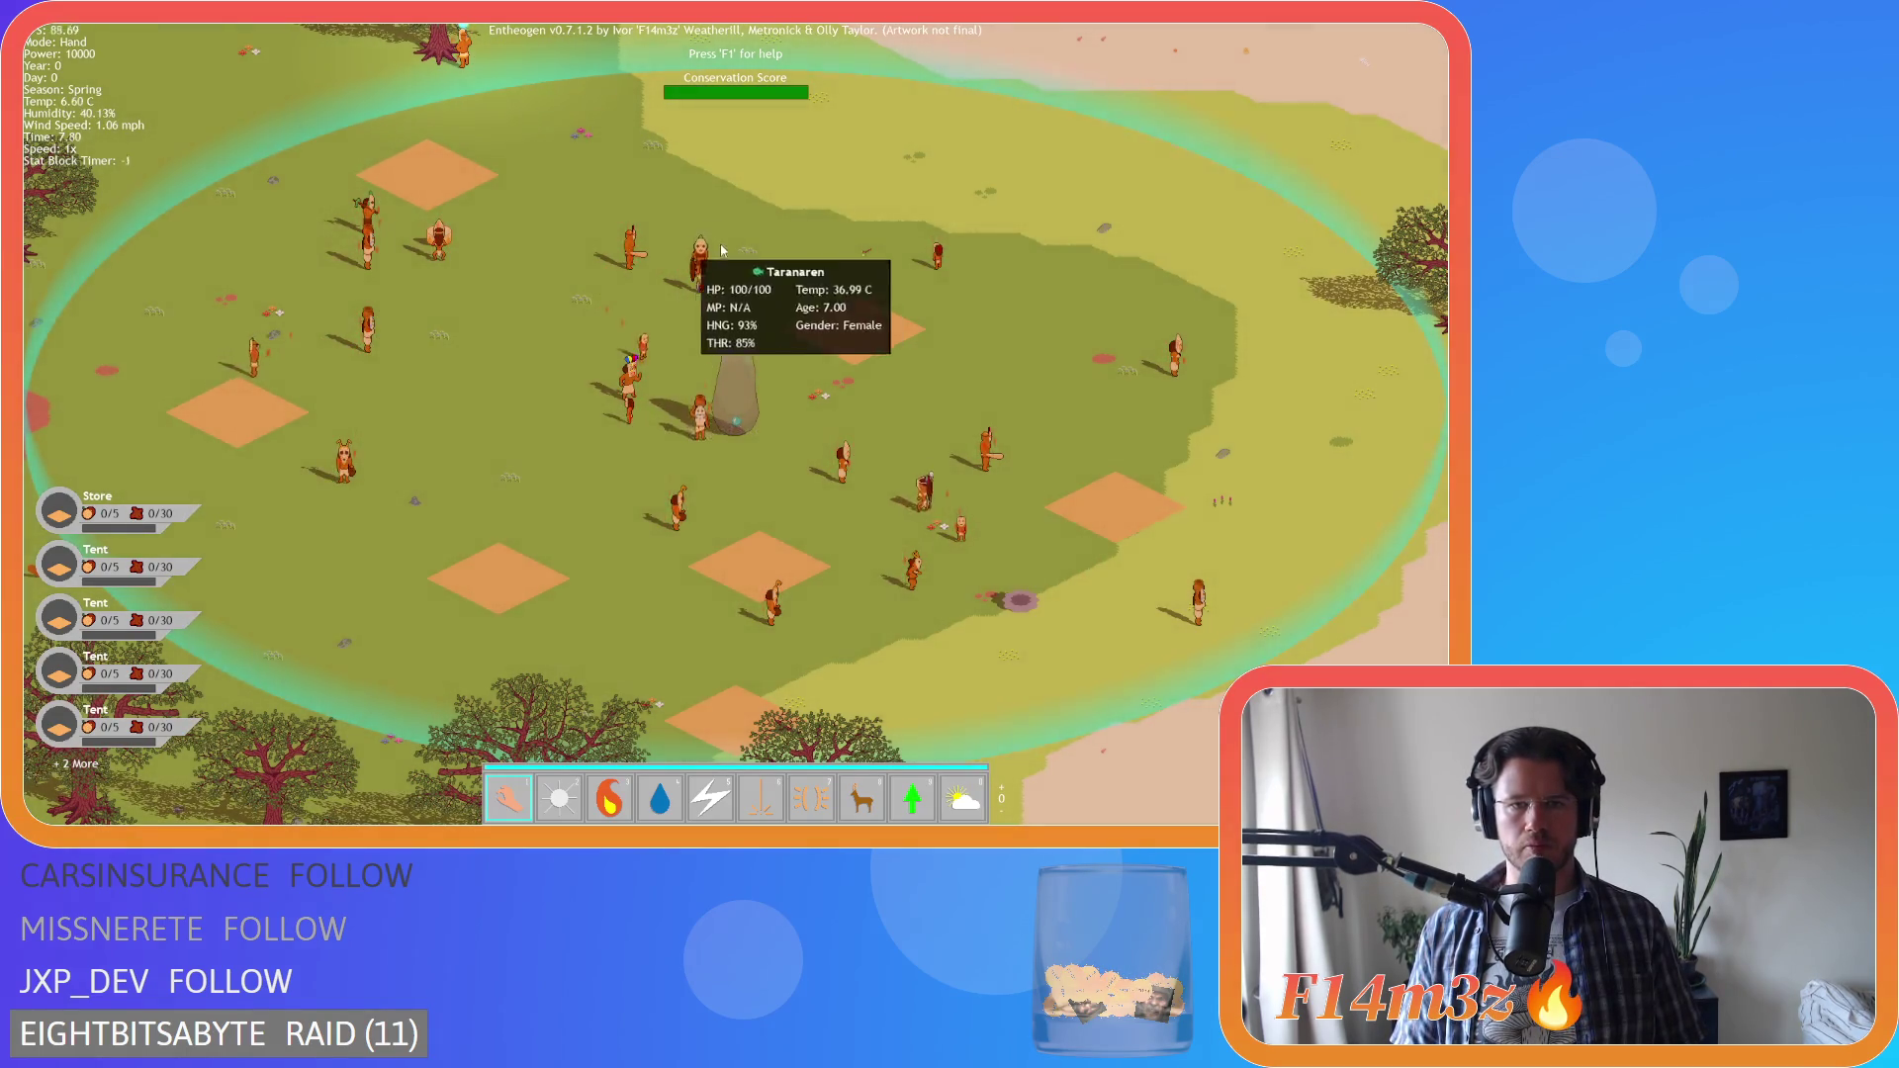
key(4)
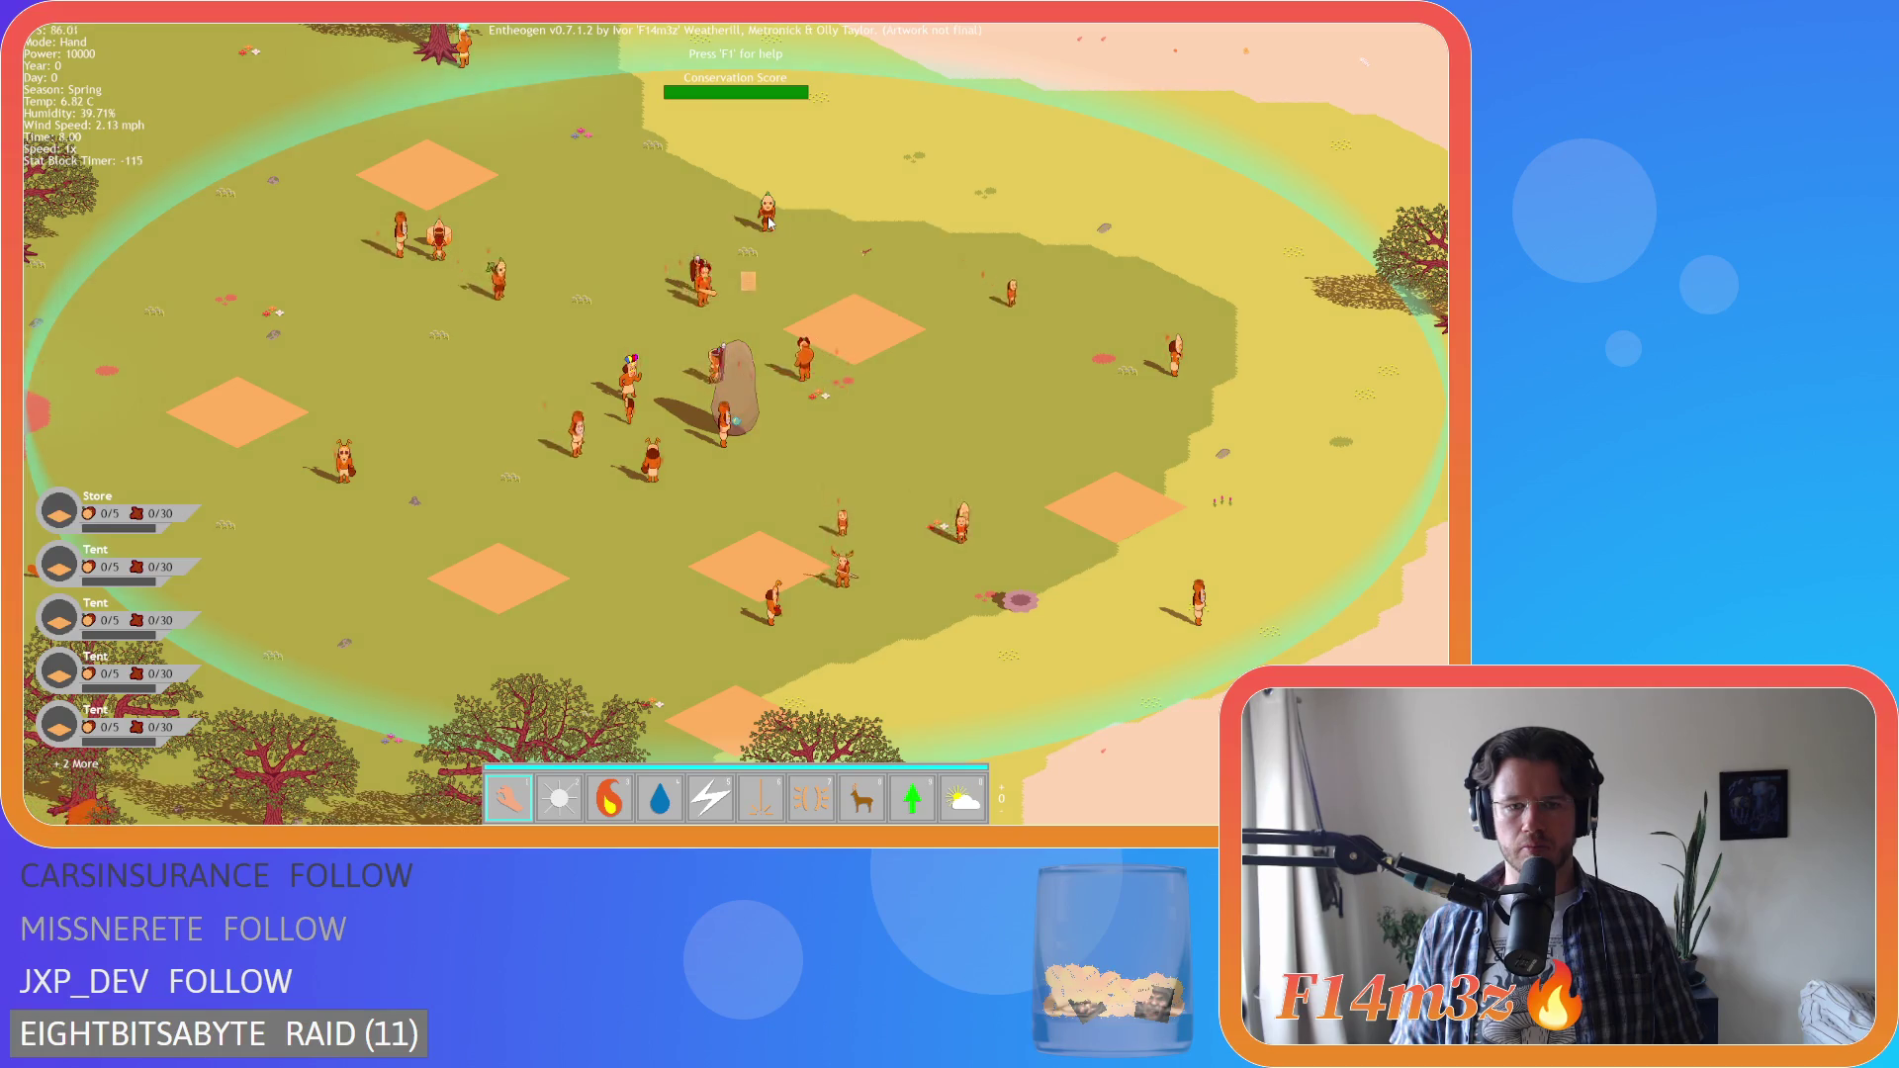
key(w)
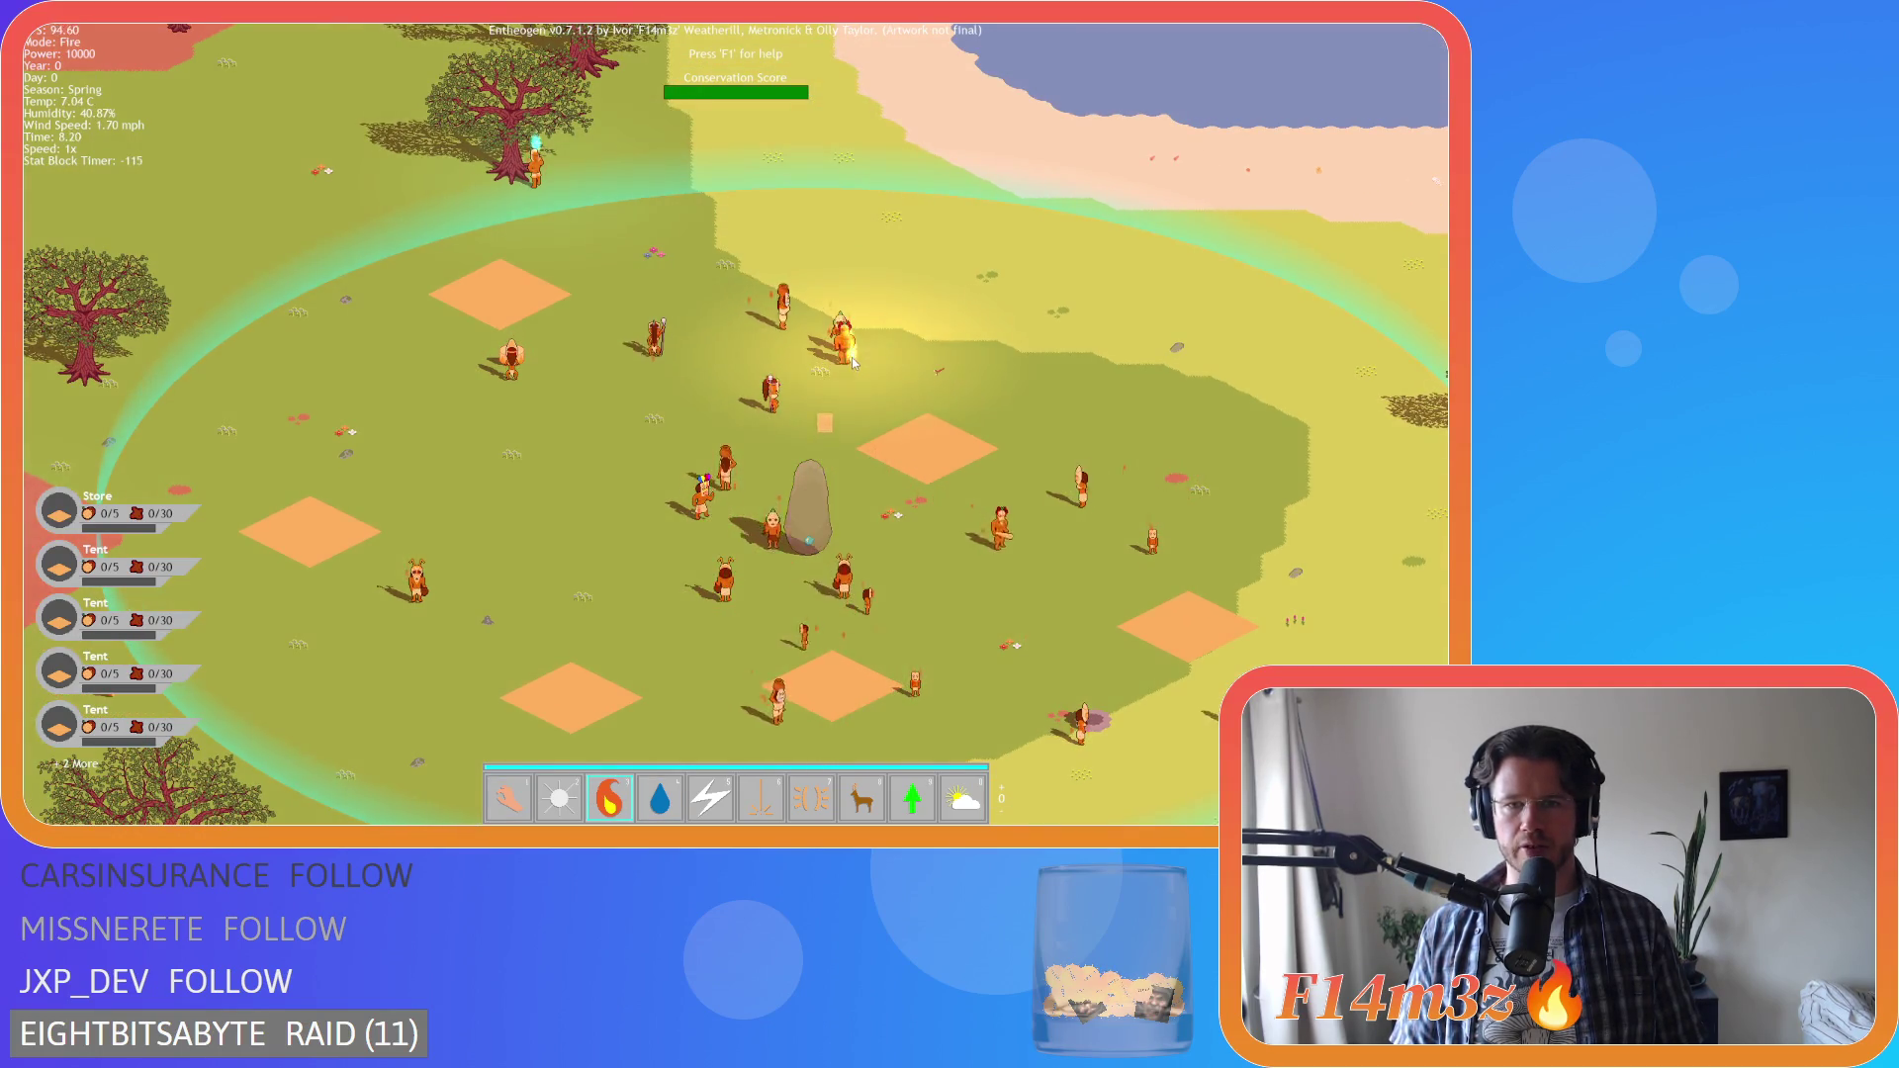
click(865, 365)
key(1)
mouse_move(874, 397)
mouse_down()
mouse_move(915, 366)
mouse_move(843, 302)
mouse_move(729, 282)
mouse_up()
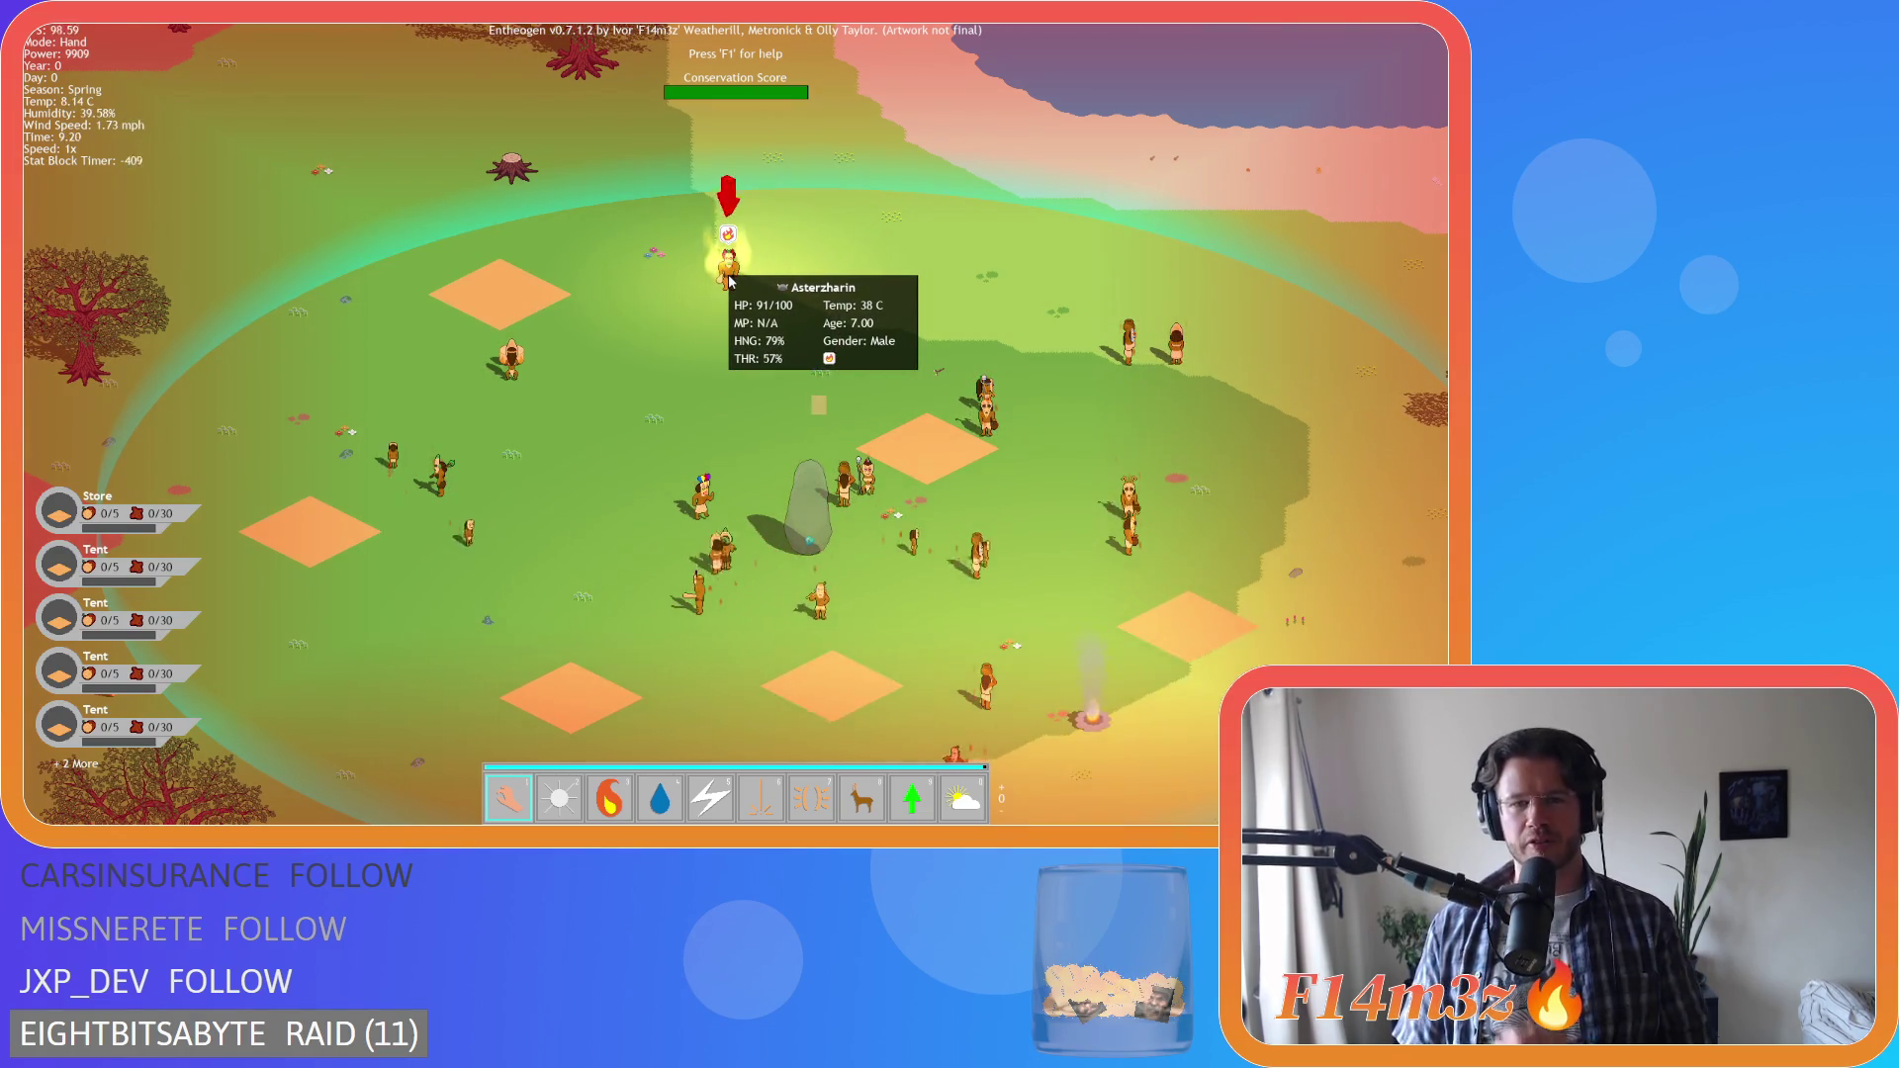